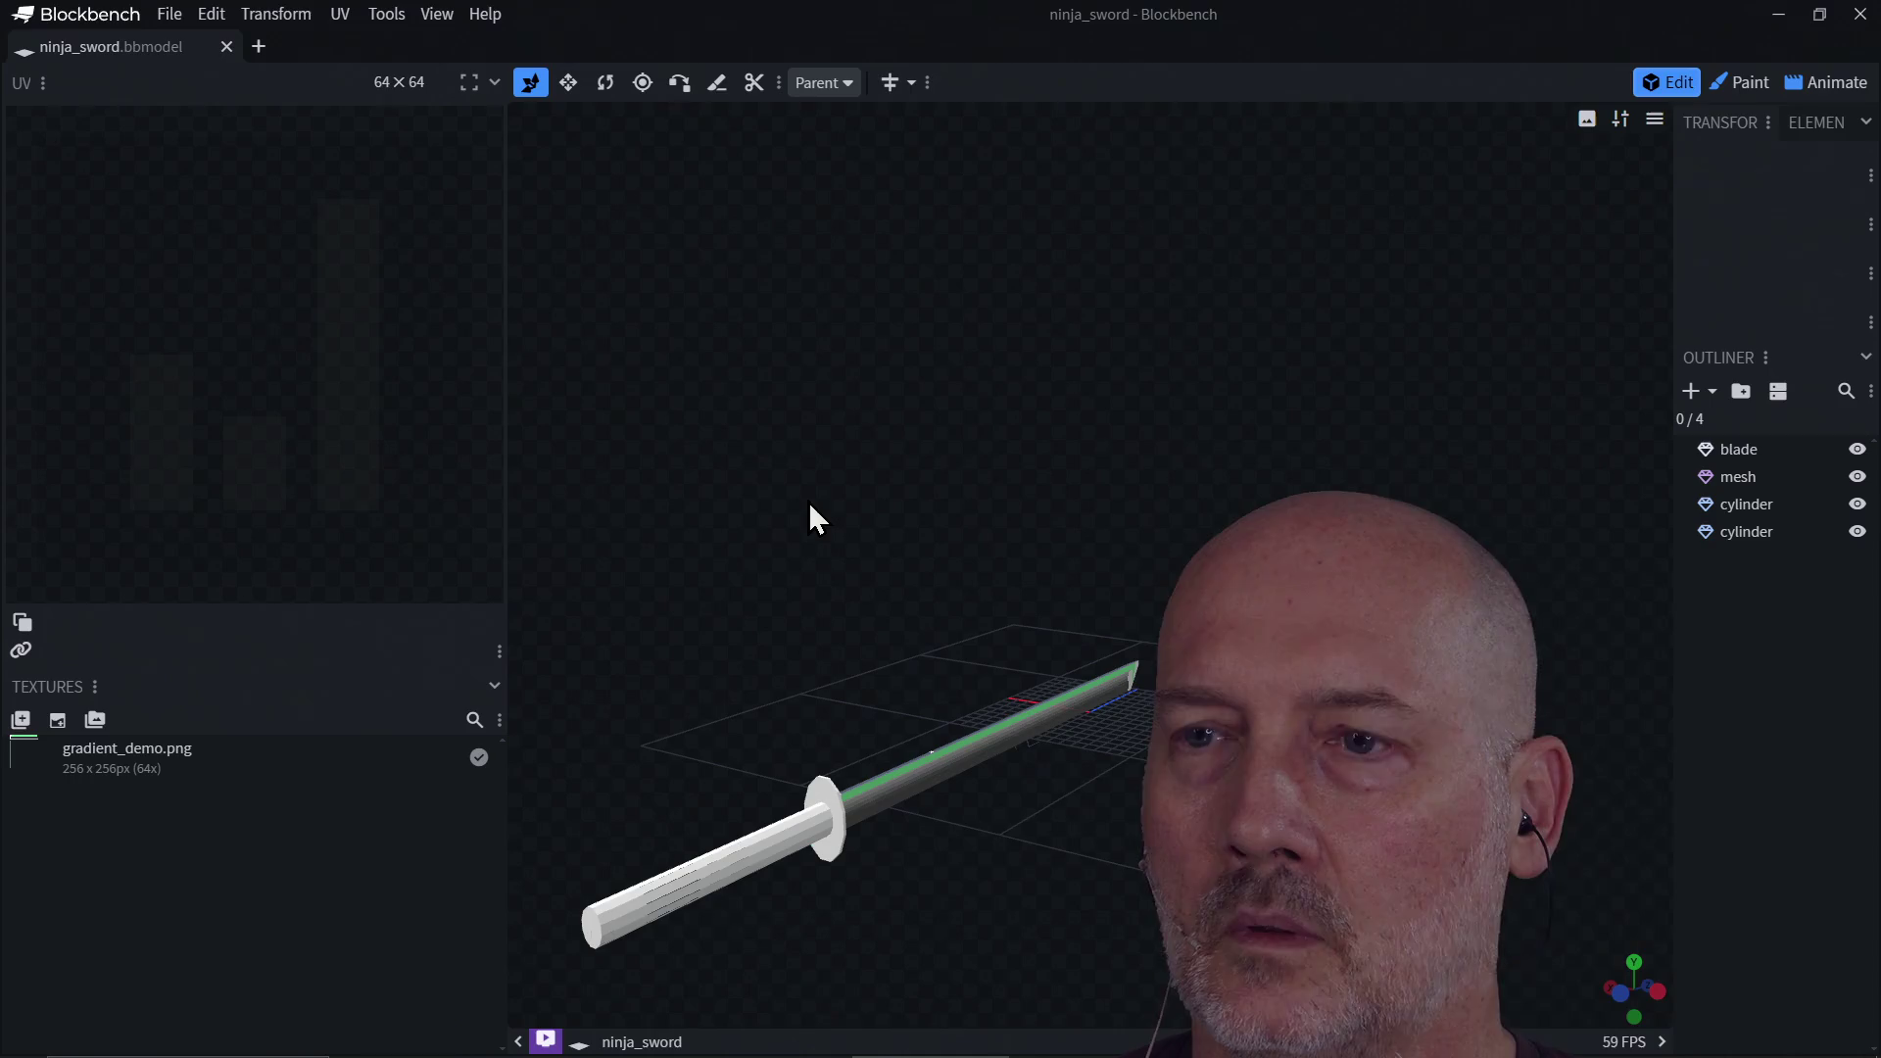
Step: Create a new group, move the blade, mesh and both cylinders into it, then select it
mouse_move(809, 501)
mouse_down()
mouse_move(1072, 545)
mouse_move(959, 560)
mouse_move(686, 485)
mouse_move(1003, 508)
mouse_up()
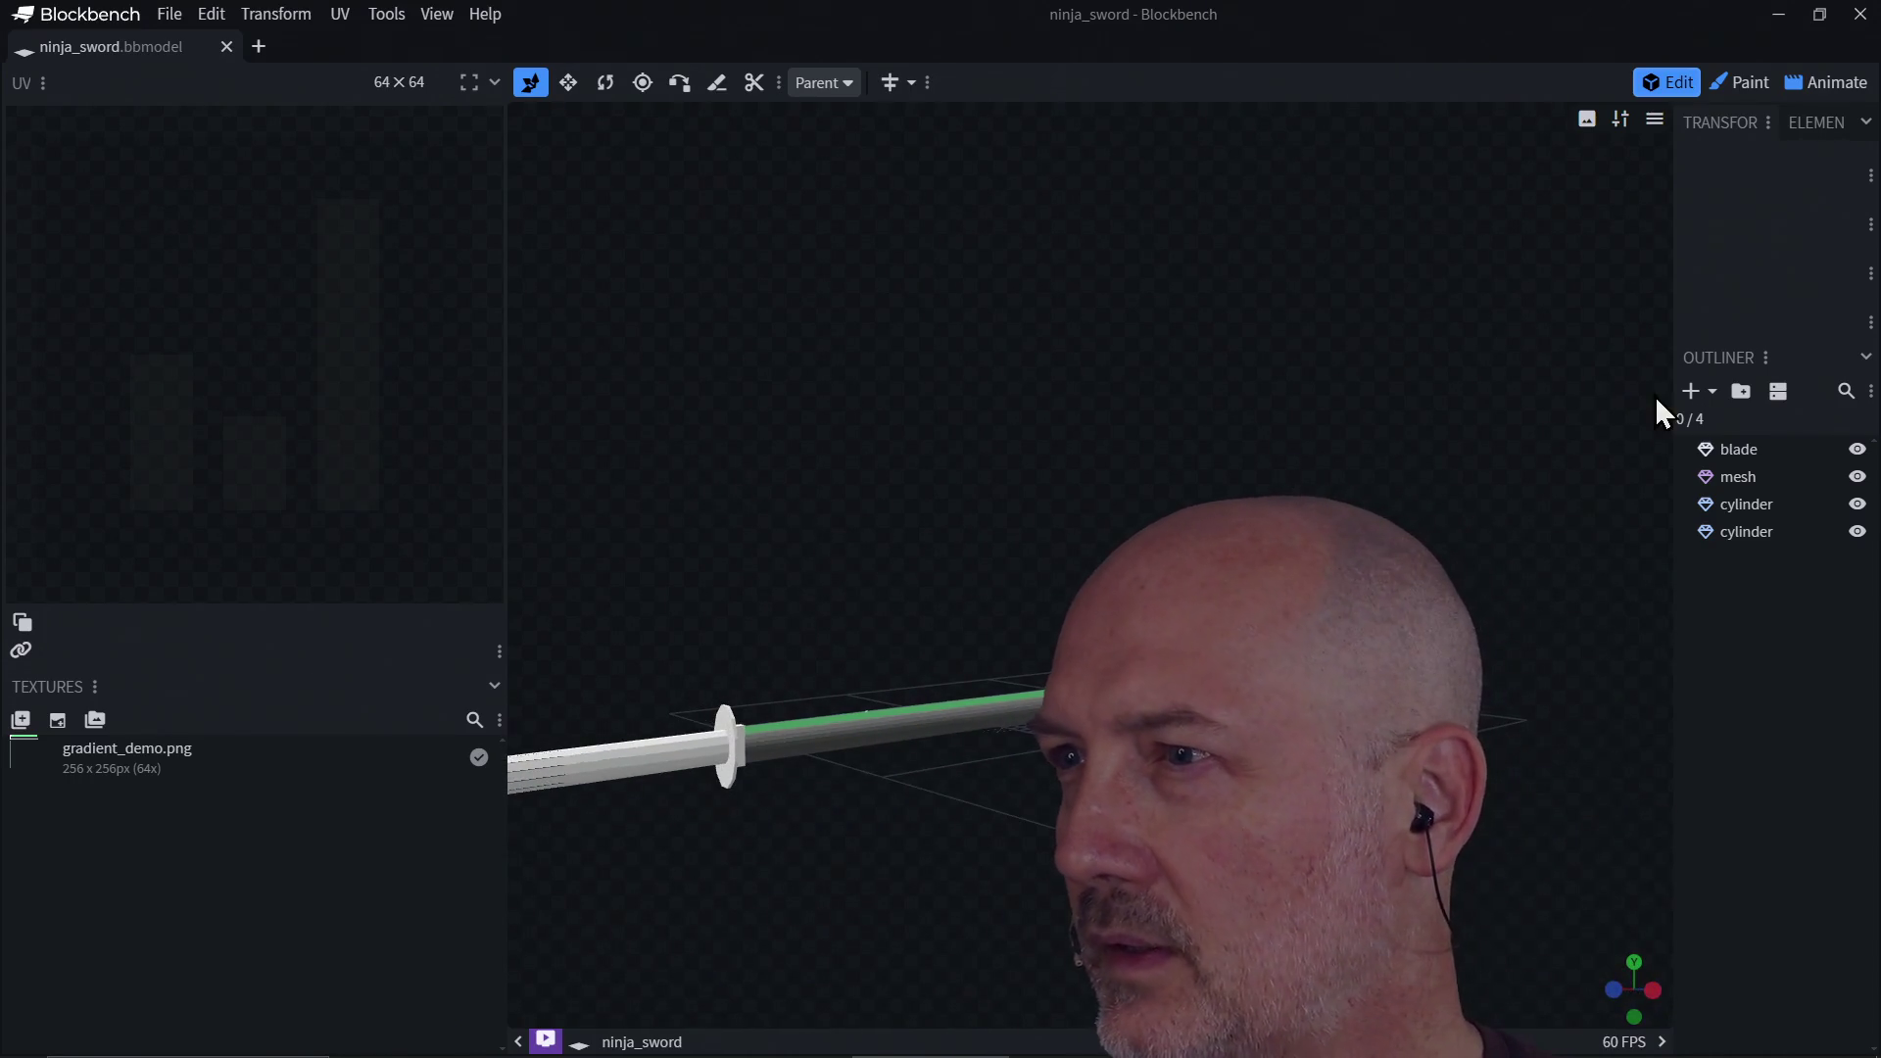
click(1742, 391)
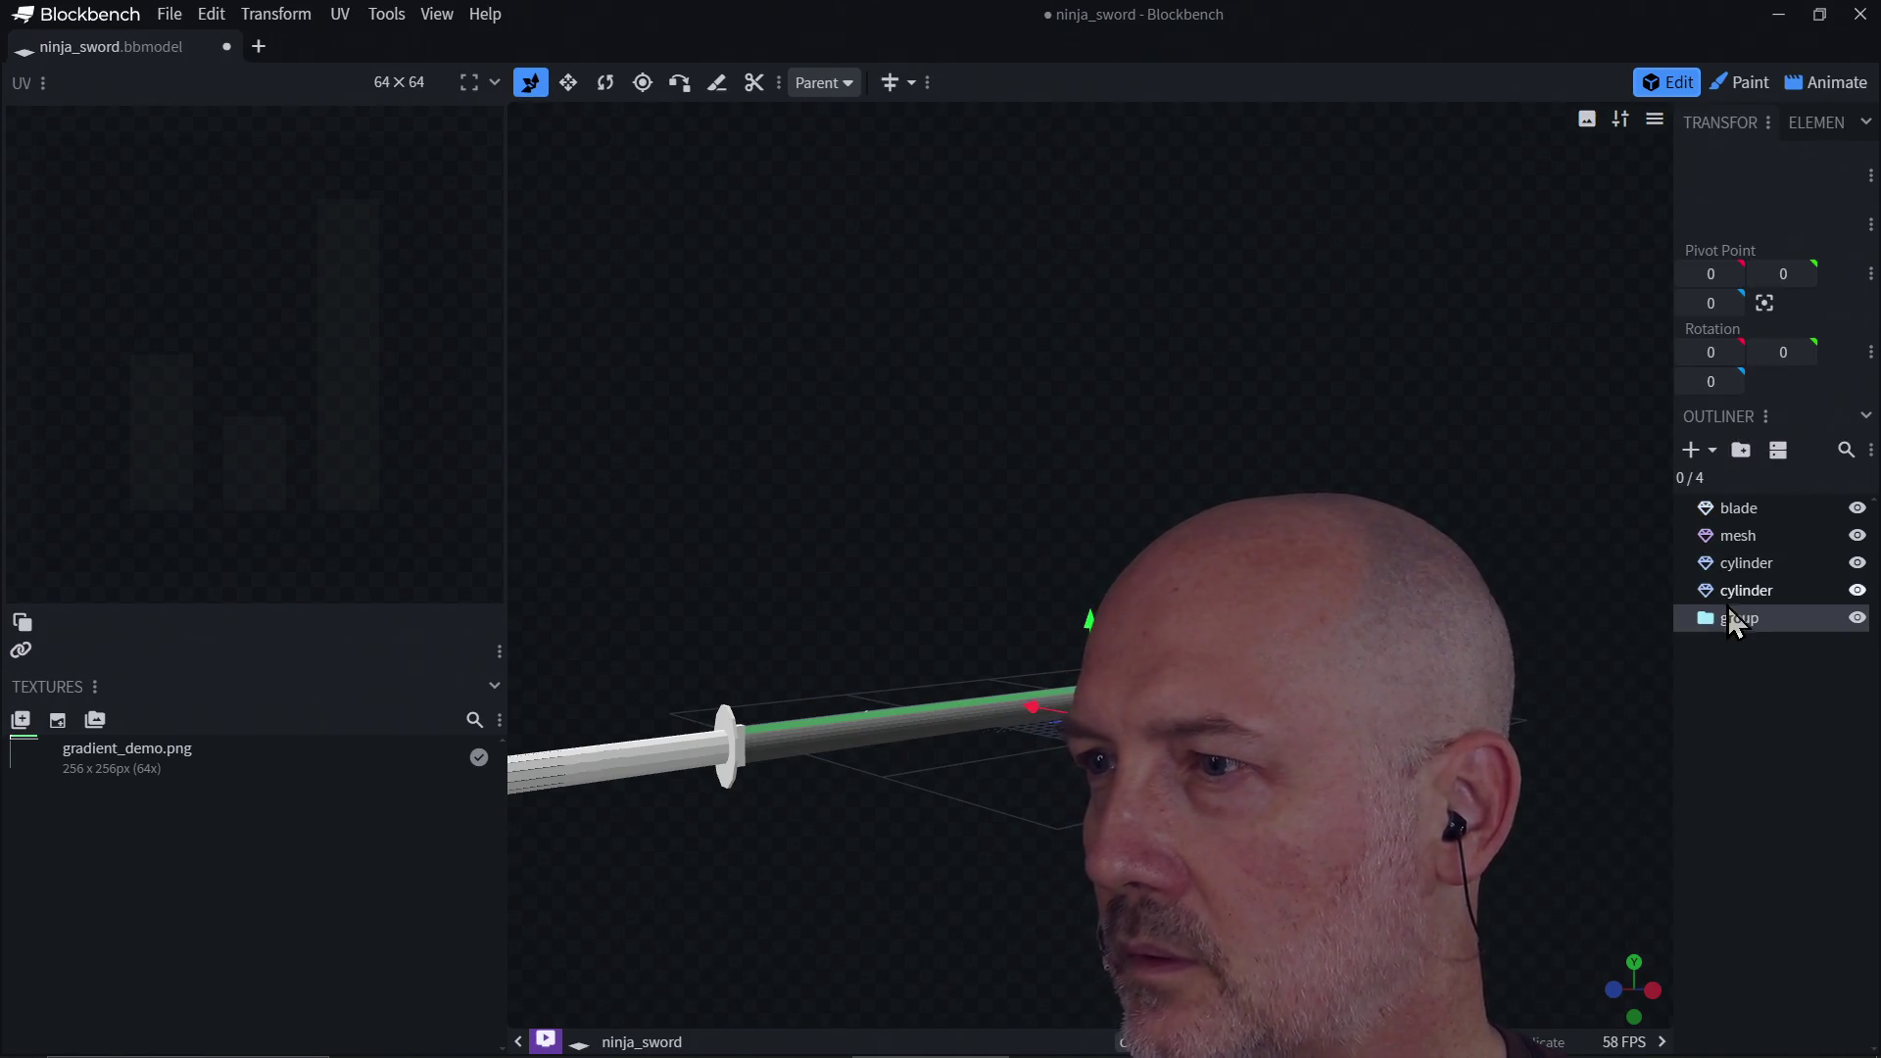
click(1732, 510)
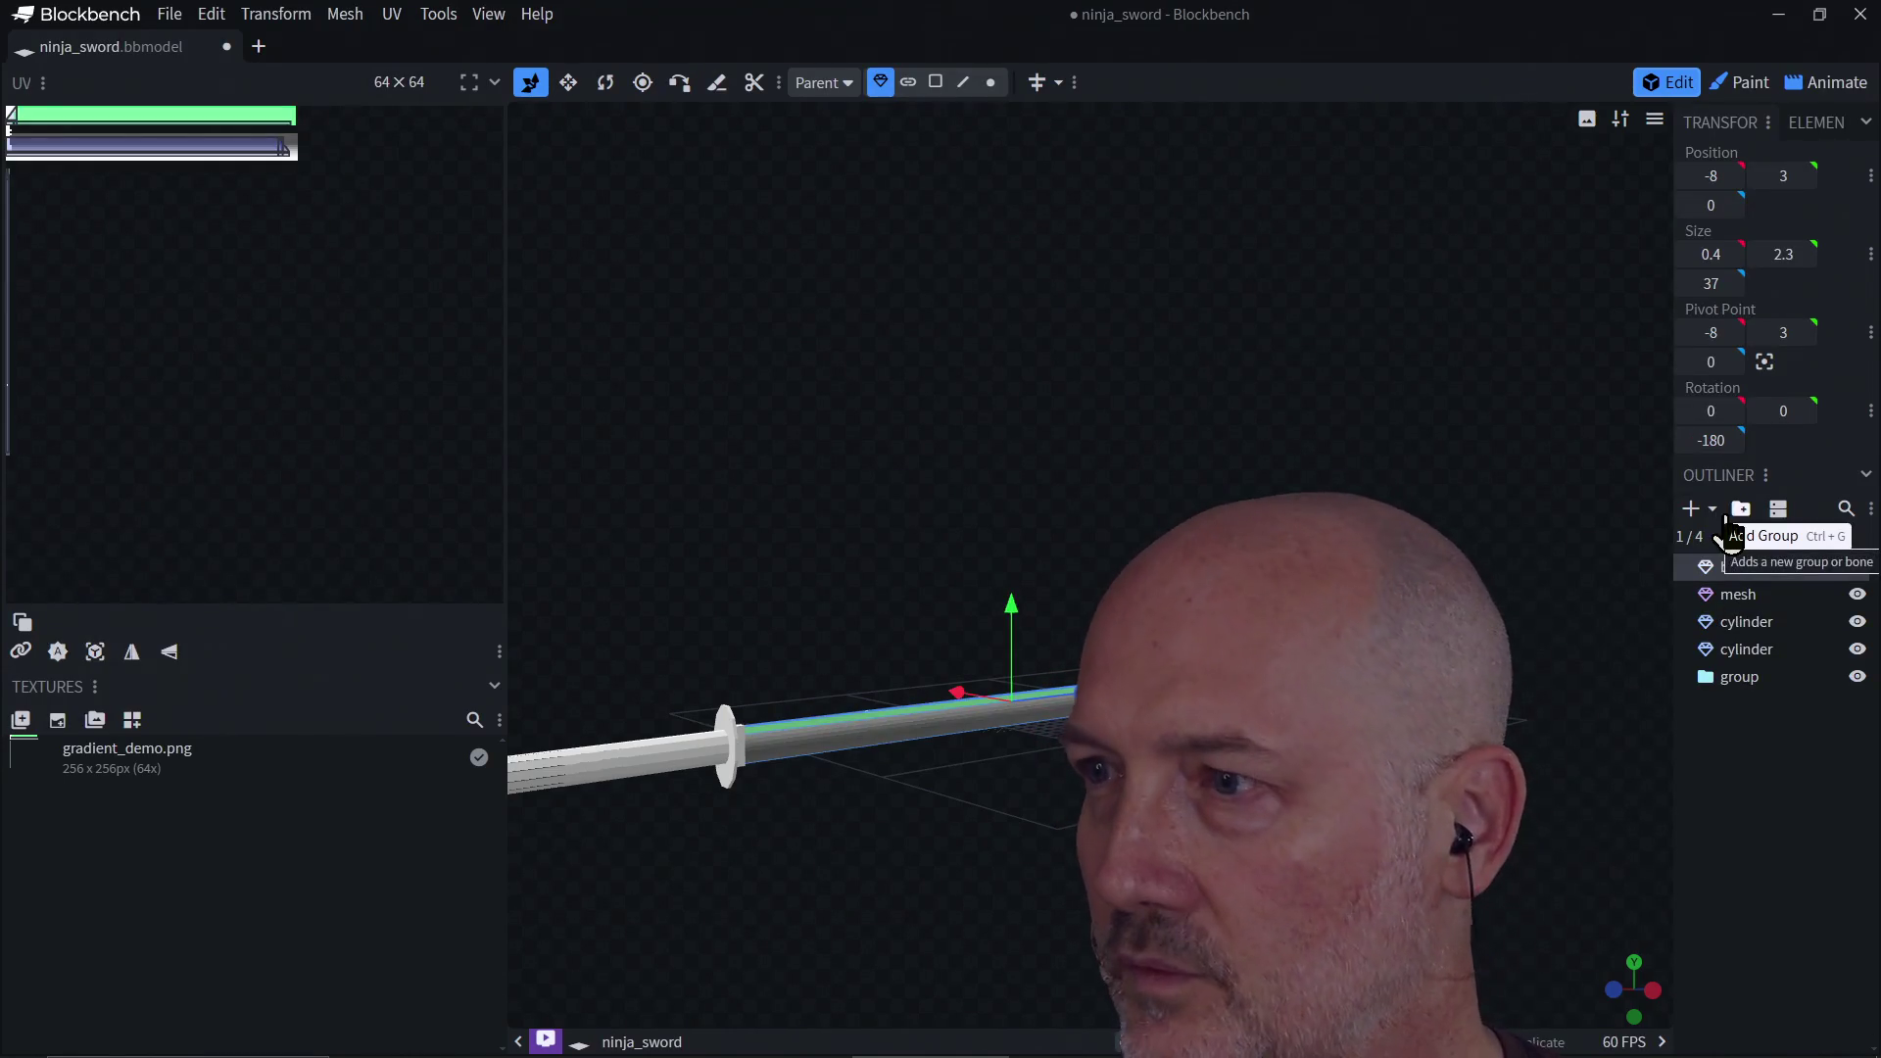
shift+click(1734, 651)
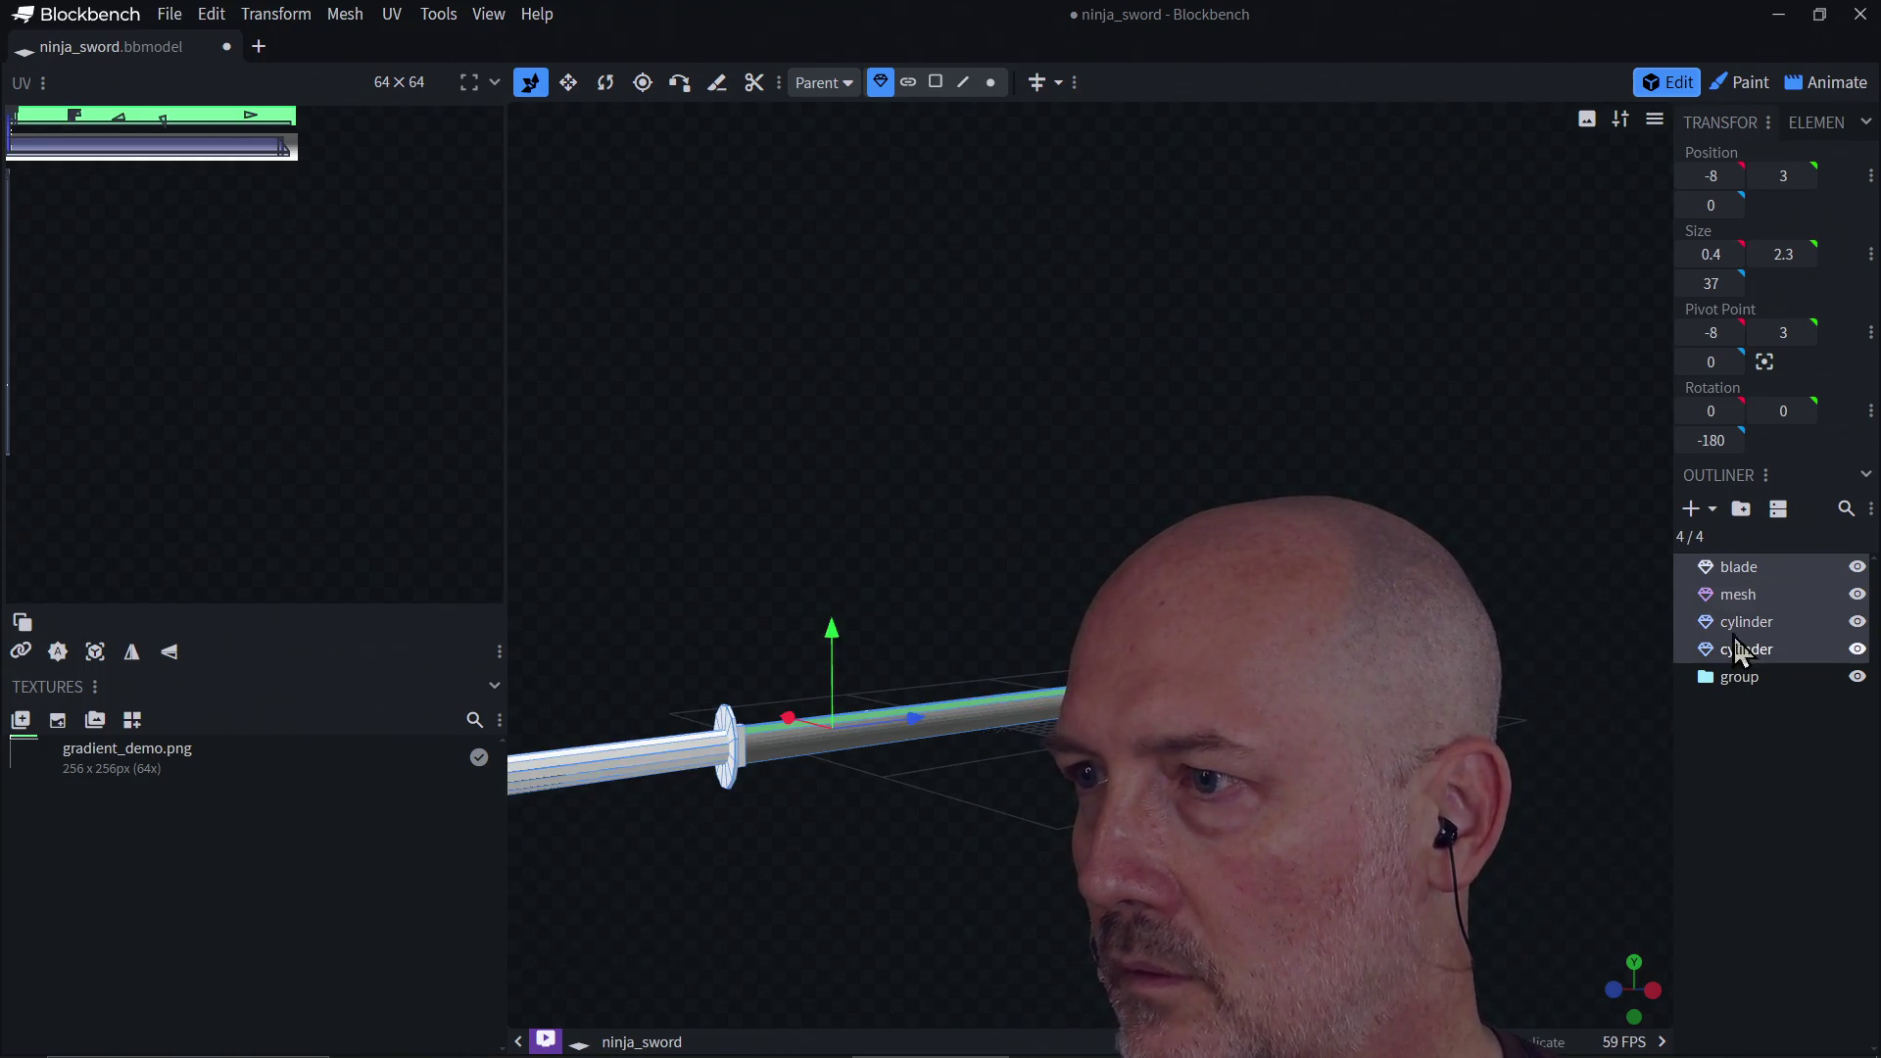
drag(1738, 580, 1755, 706)
drag(1741, 621, 1735, 570)
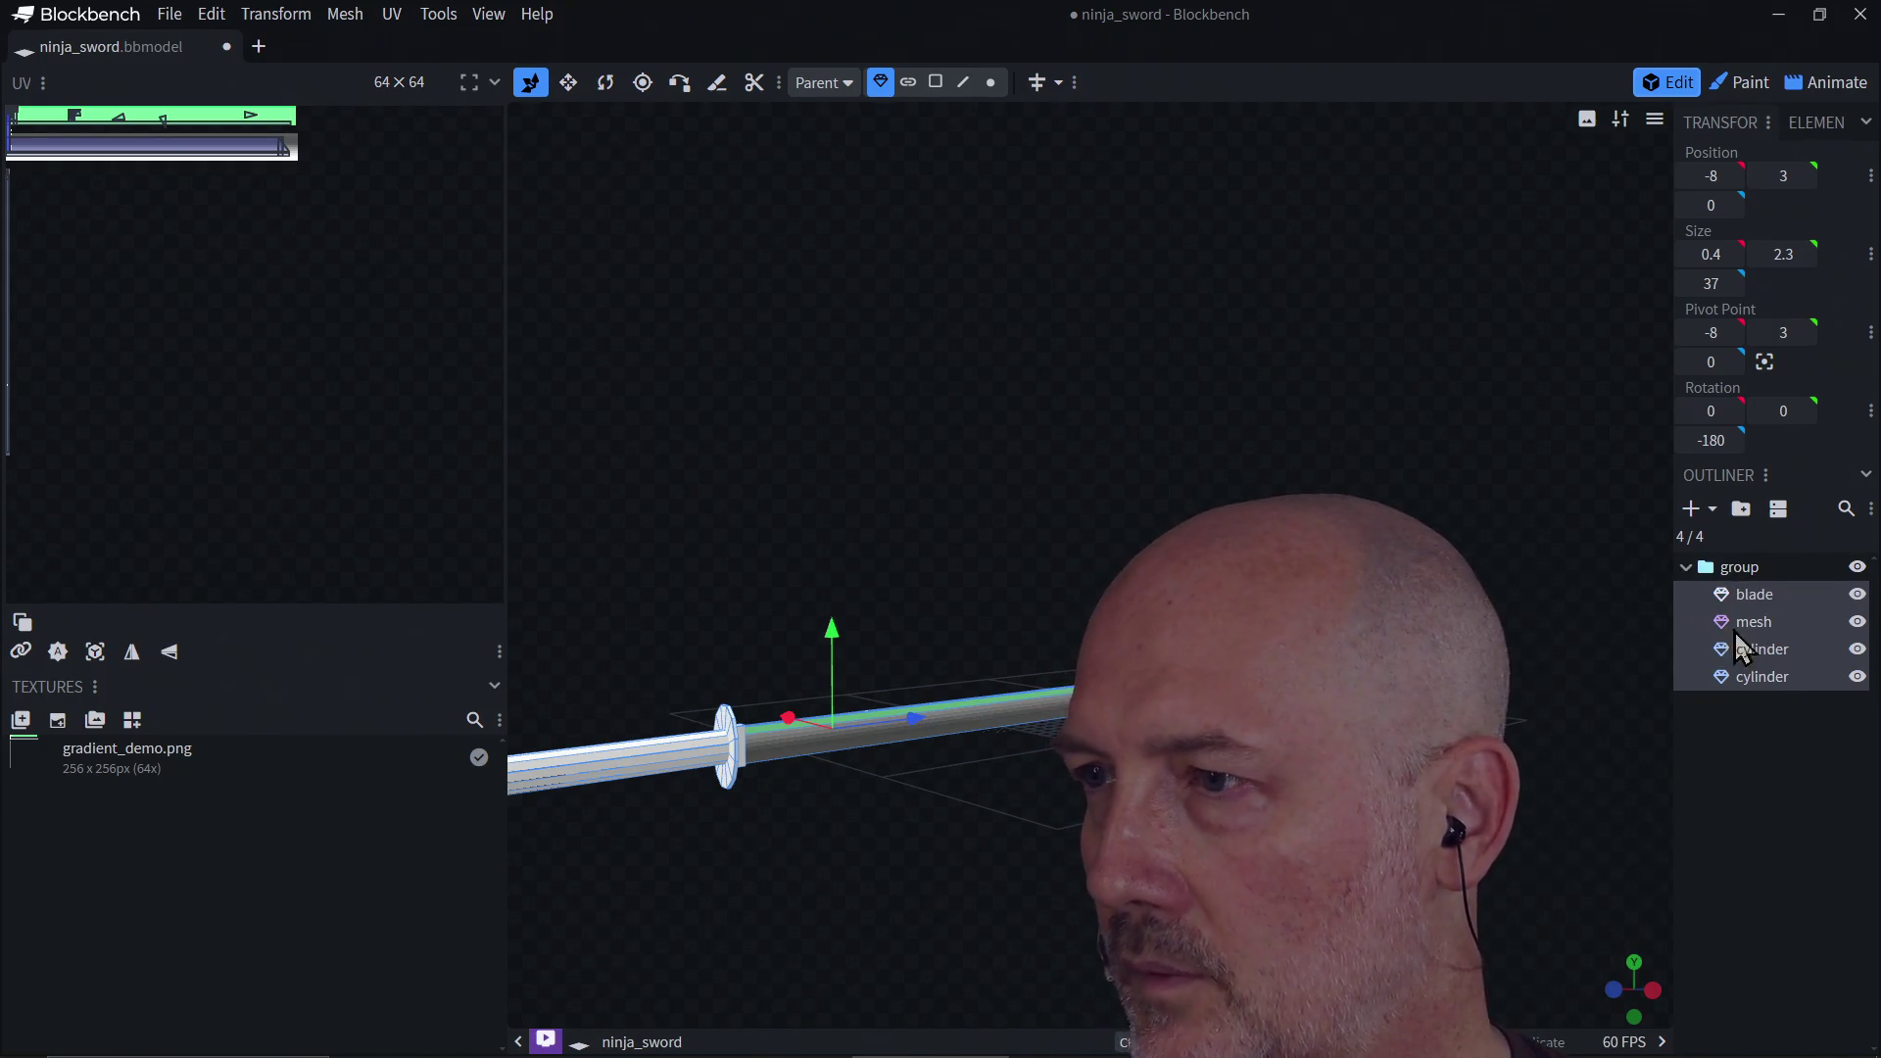
click(1740, 739)
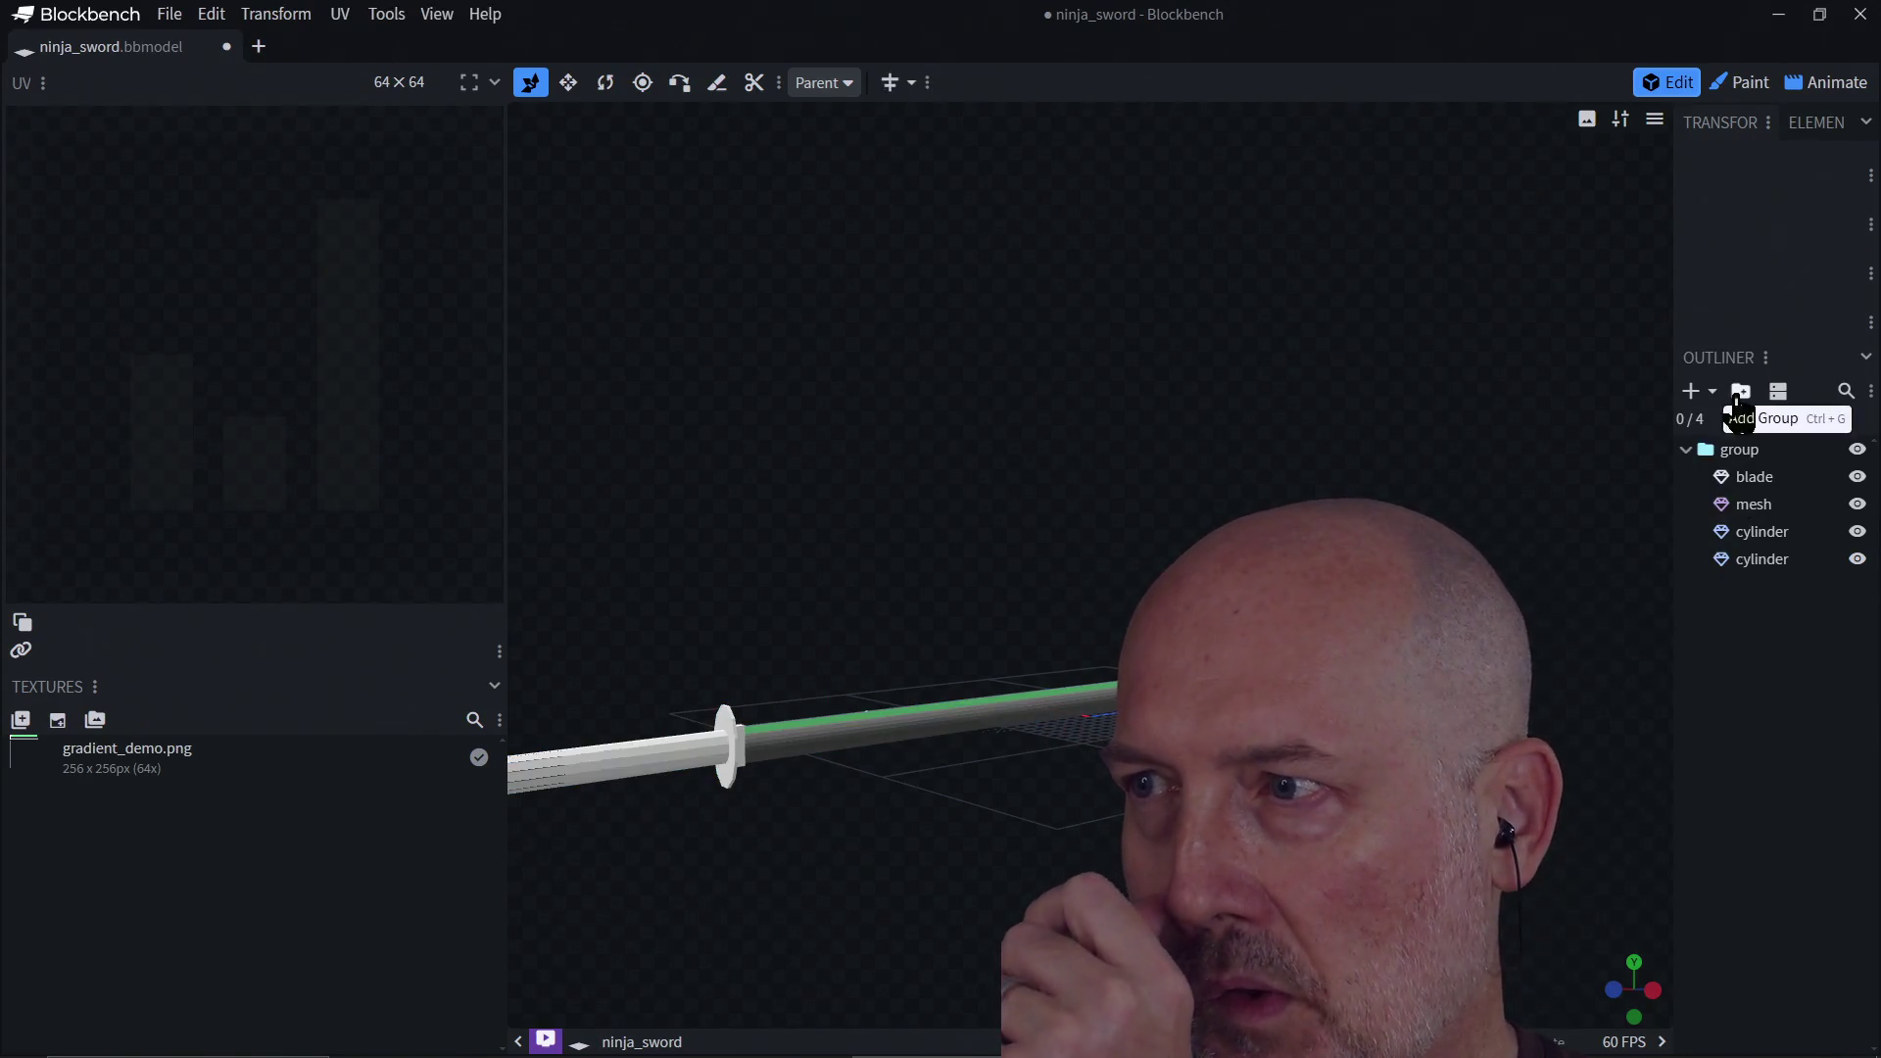
click(1734, 451)
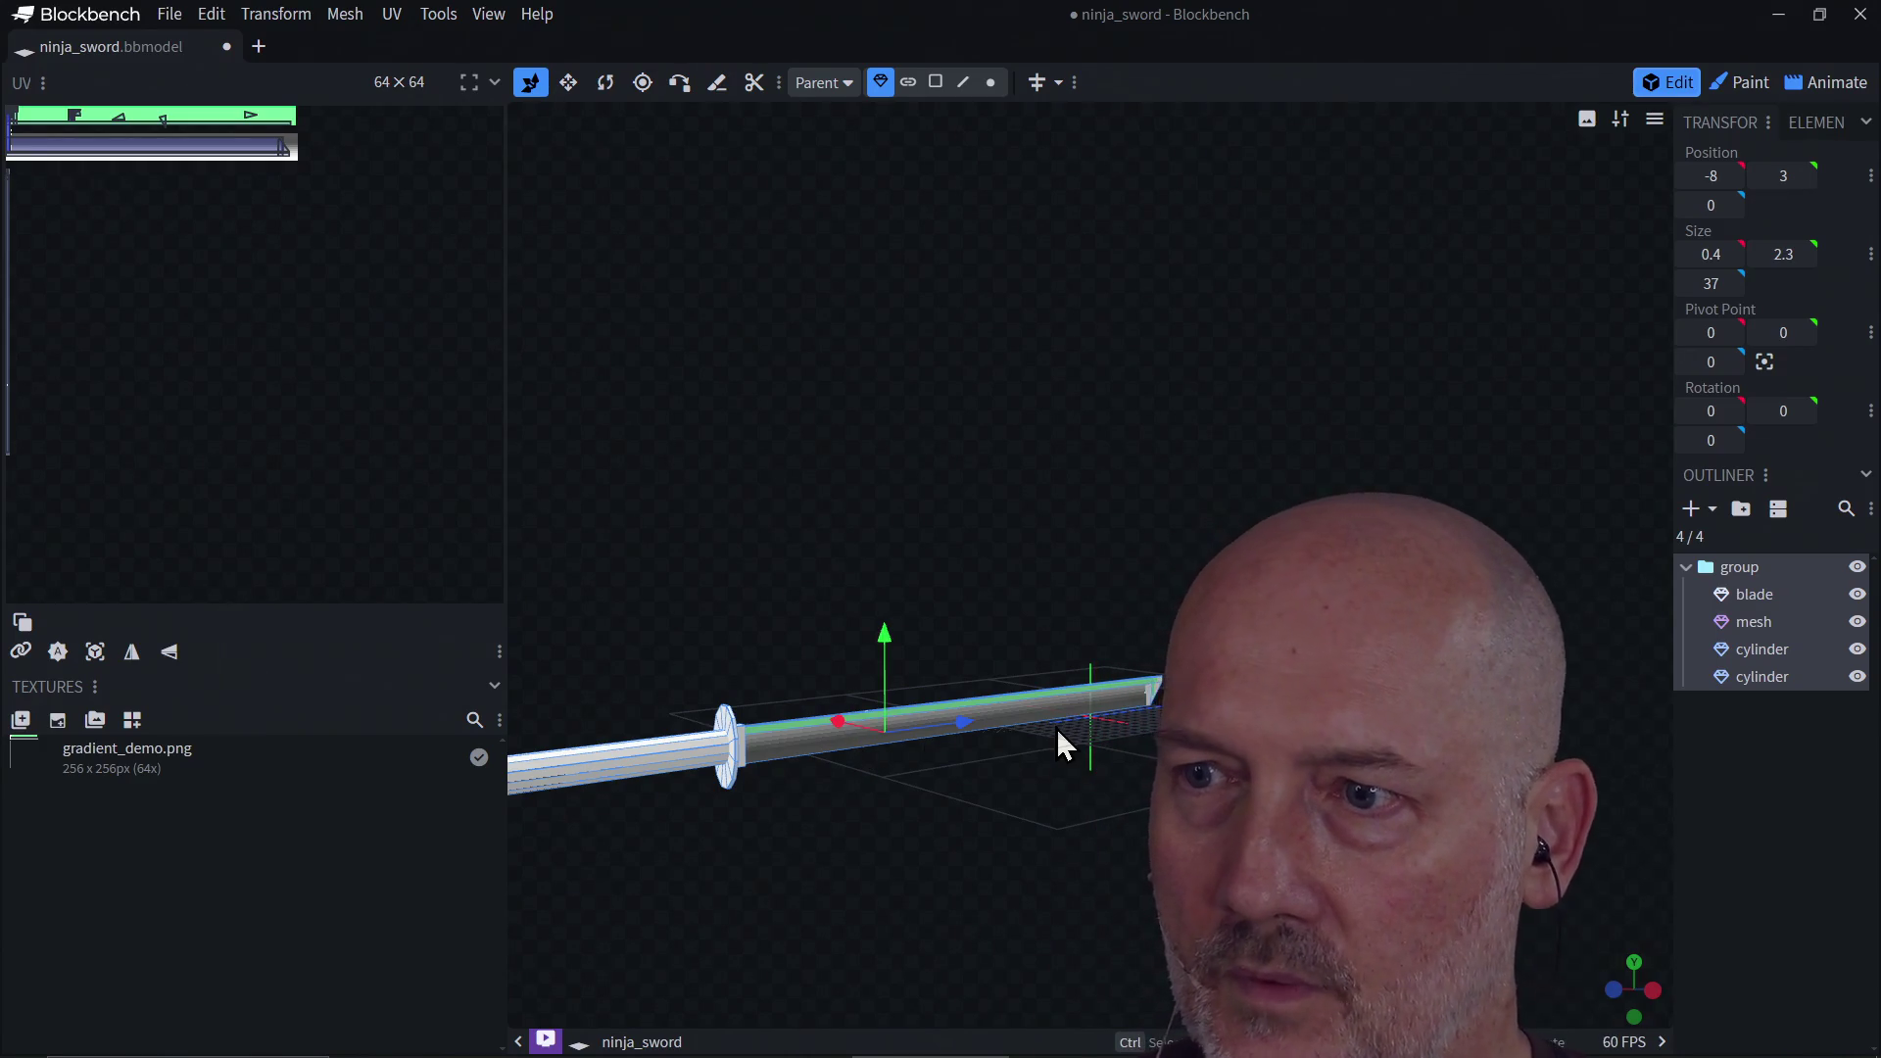
Step: Slide the whole sword group along Z until the blade sits at Z 19
scroll(1059, 731, down, 4)
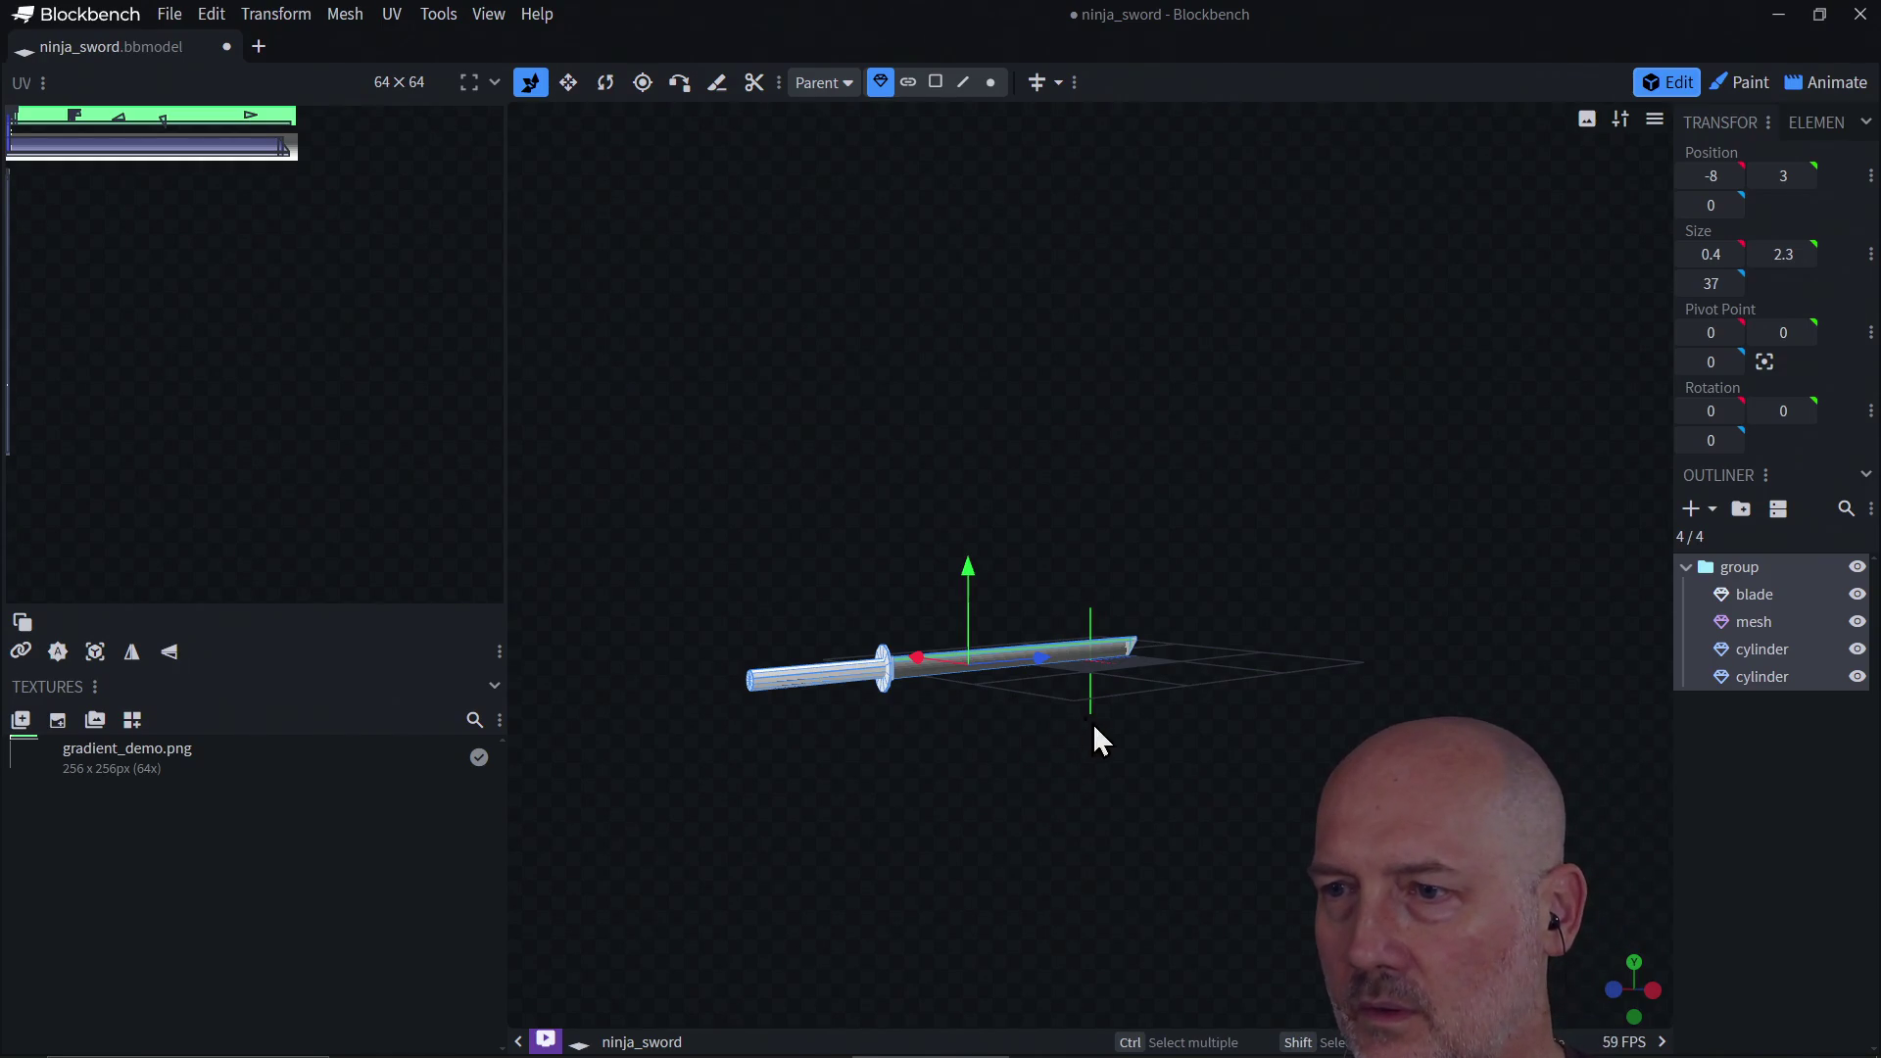
drag(1130, 769, 1050, 869)
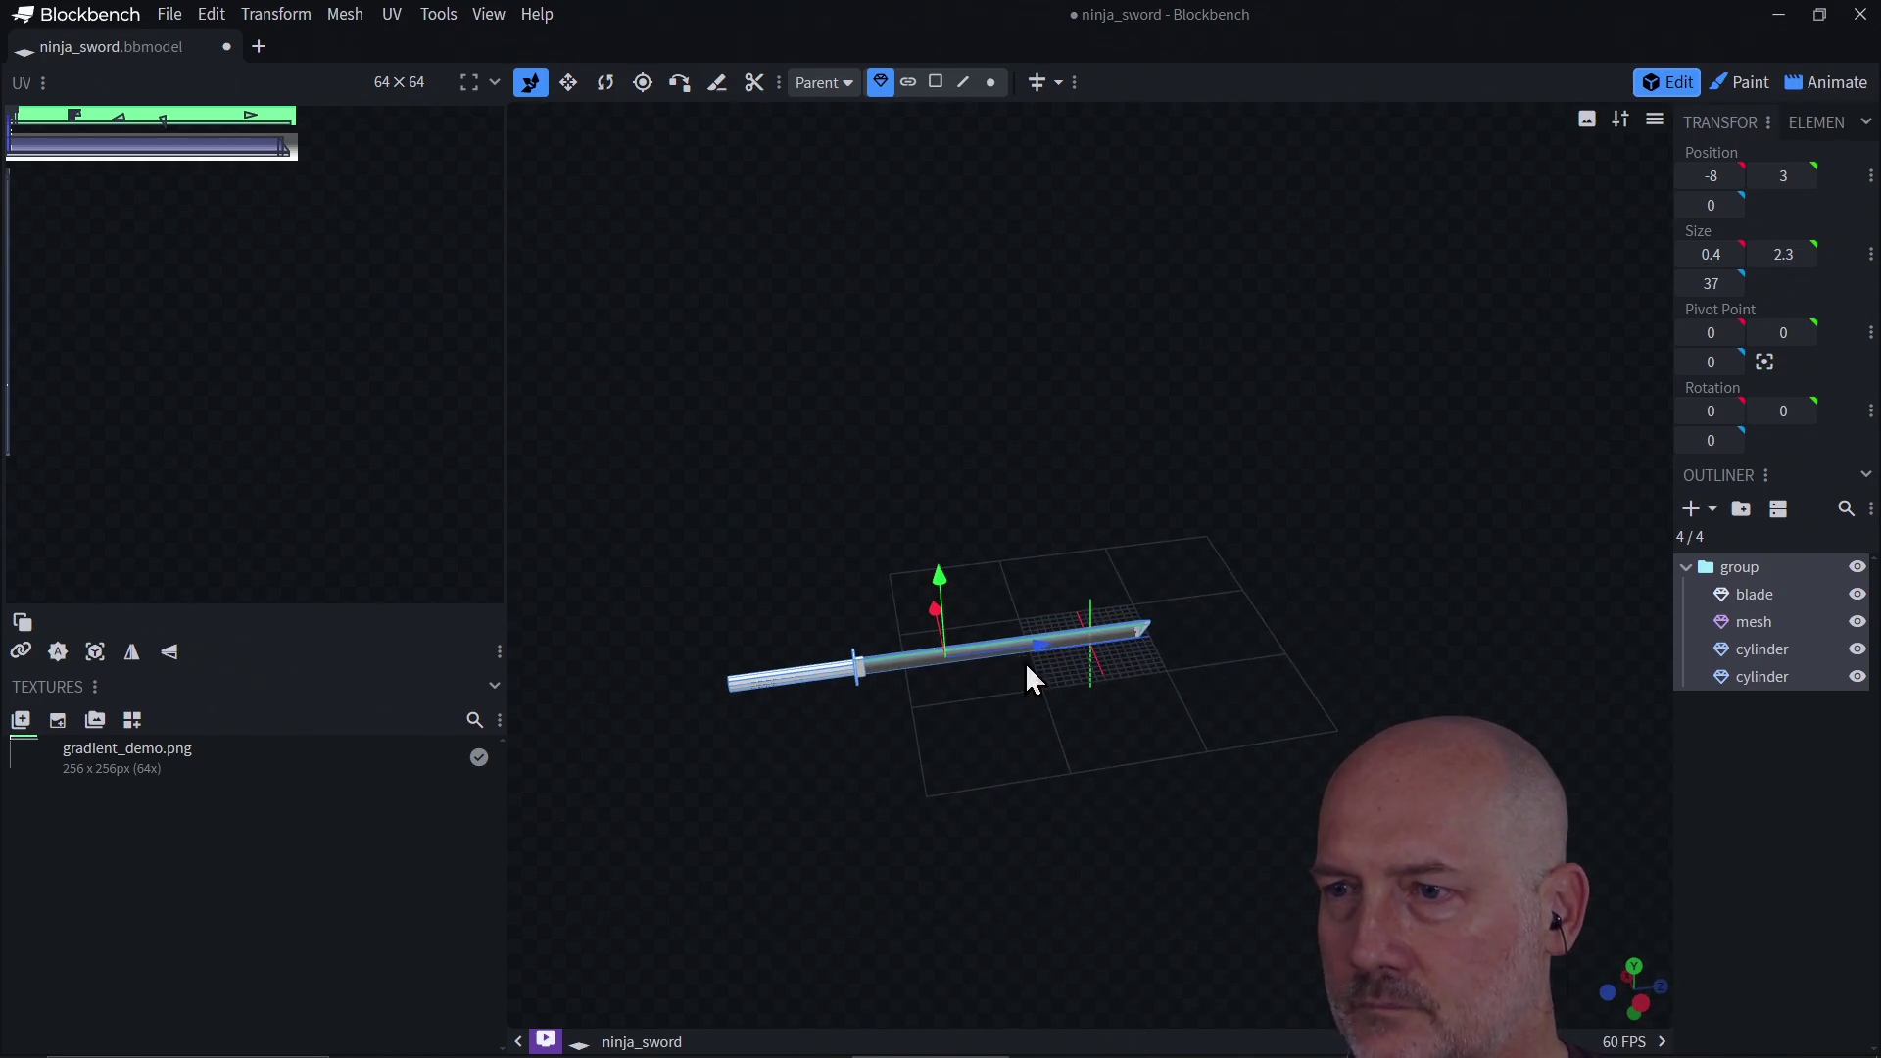
mouse_move(1046, 659)
mouse_down()
mouse_move(1209, 638)
mouse_move(1190, 639)
mouse_up()
mouse_move(1143, 819)
mouse_down()
mouse_move(1087, 705)
mouse_move(1087, 588)
mouse_move(1067, 912)
mouse_move(1156, 650)
mouse_move(1142, 768)
mouse_move(1071, 781)
mouse_move(1166, 692)
mouse_move(1019, 726)
mouse_move(1243, 705)
mouse_move(1050, 764)
mouse_move(1072, 750)
mouse_up()
click(1078, 746)
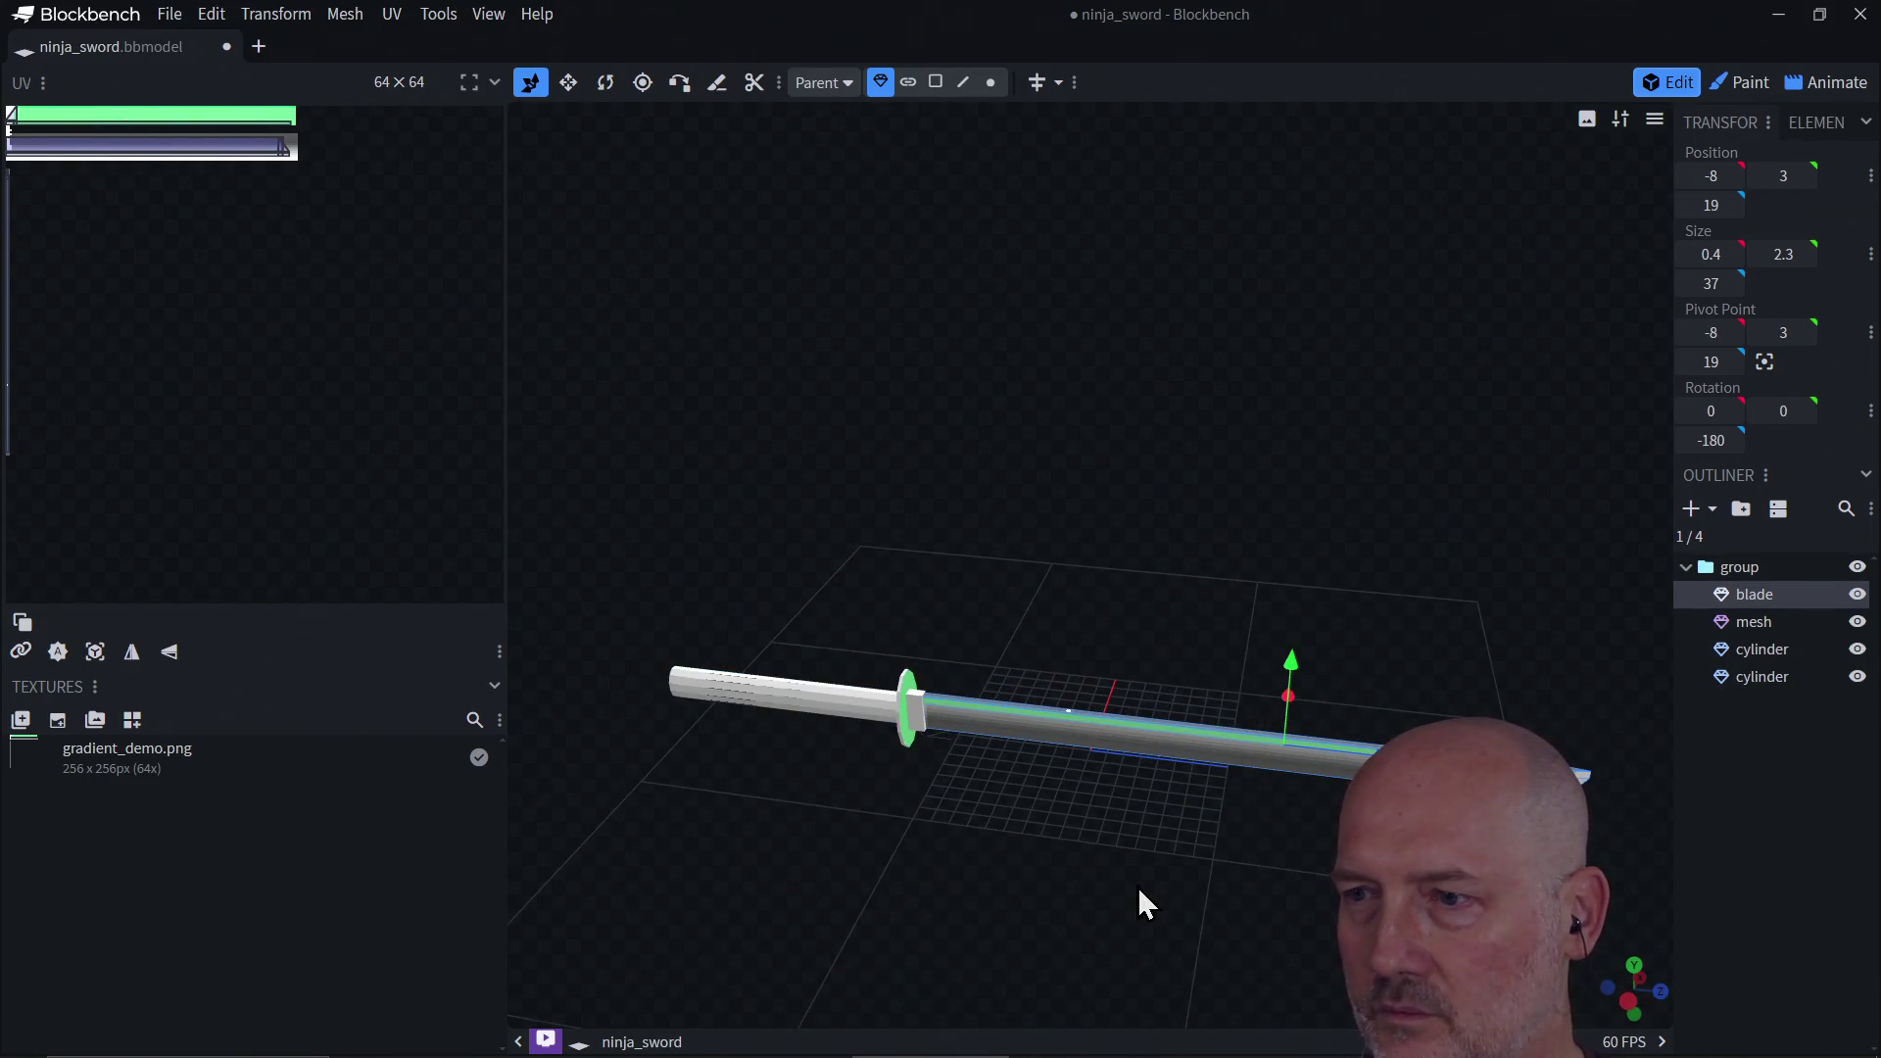
Step: Check the sword from several angles and save the project as ninja_sword.bbmodel
mouse_move(979, 879)
mouse_down()
mouse_move(1132, 872)
mouse_move(979, 890)
mouse_move(1054, 845)
mouse_move(1038, 805)
mouse_move(1022, 888)
mouse_move(1054, 879)
mouse_up()
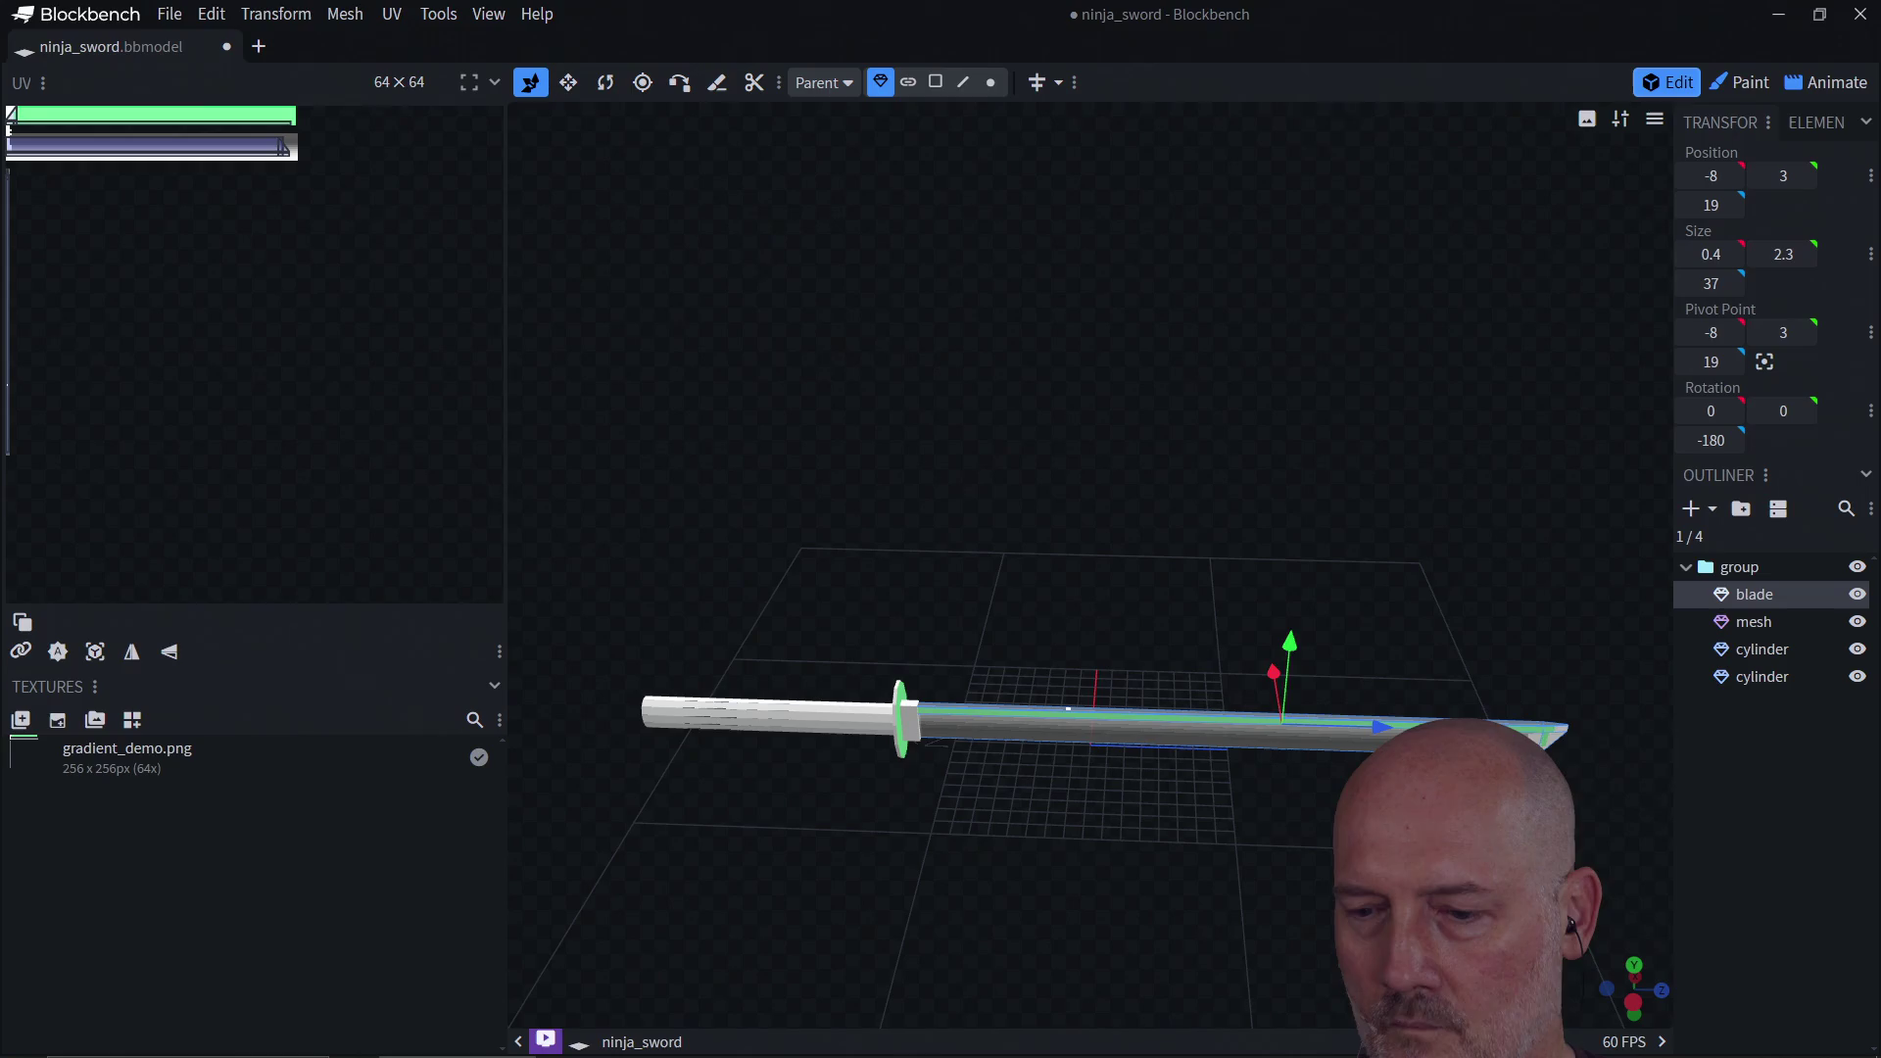
drag(1306, 584, 1087, 651)
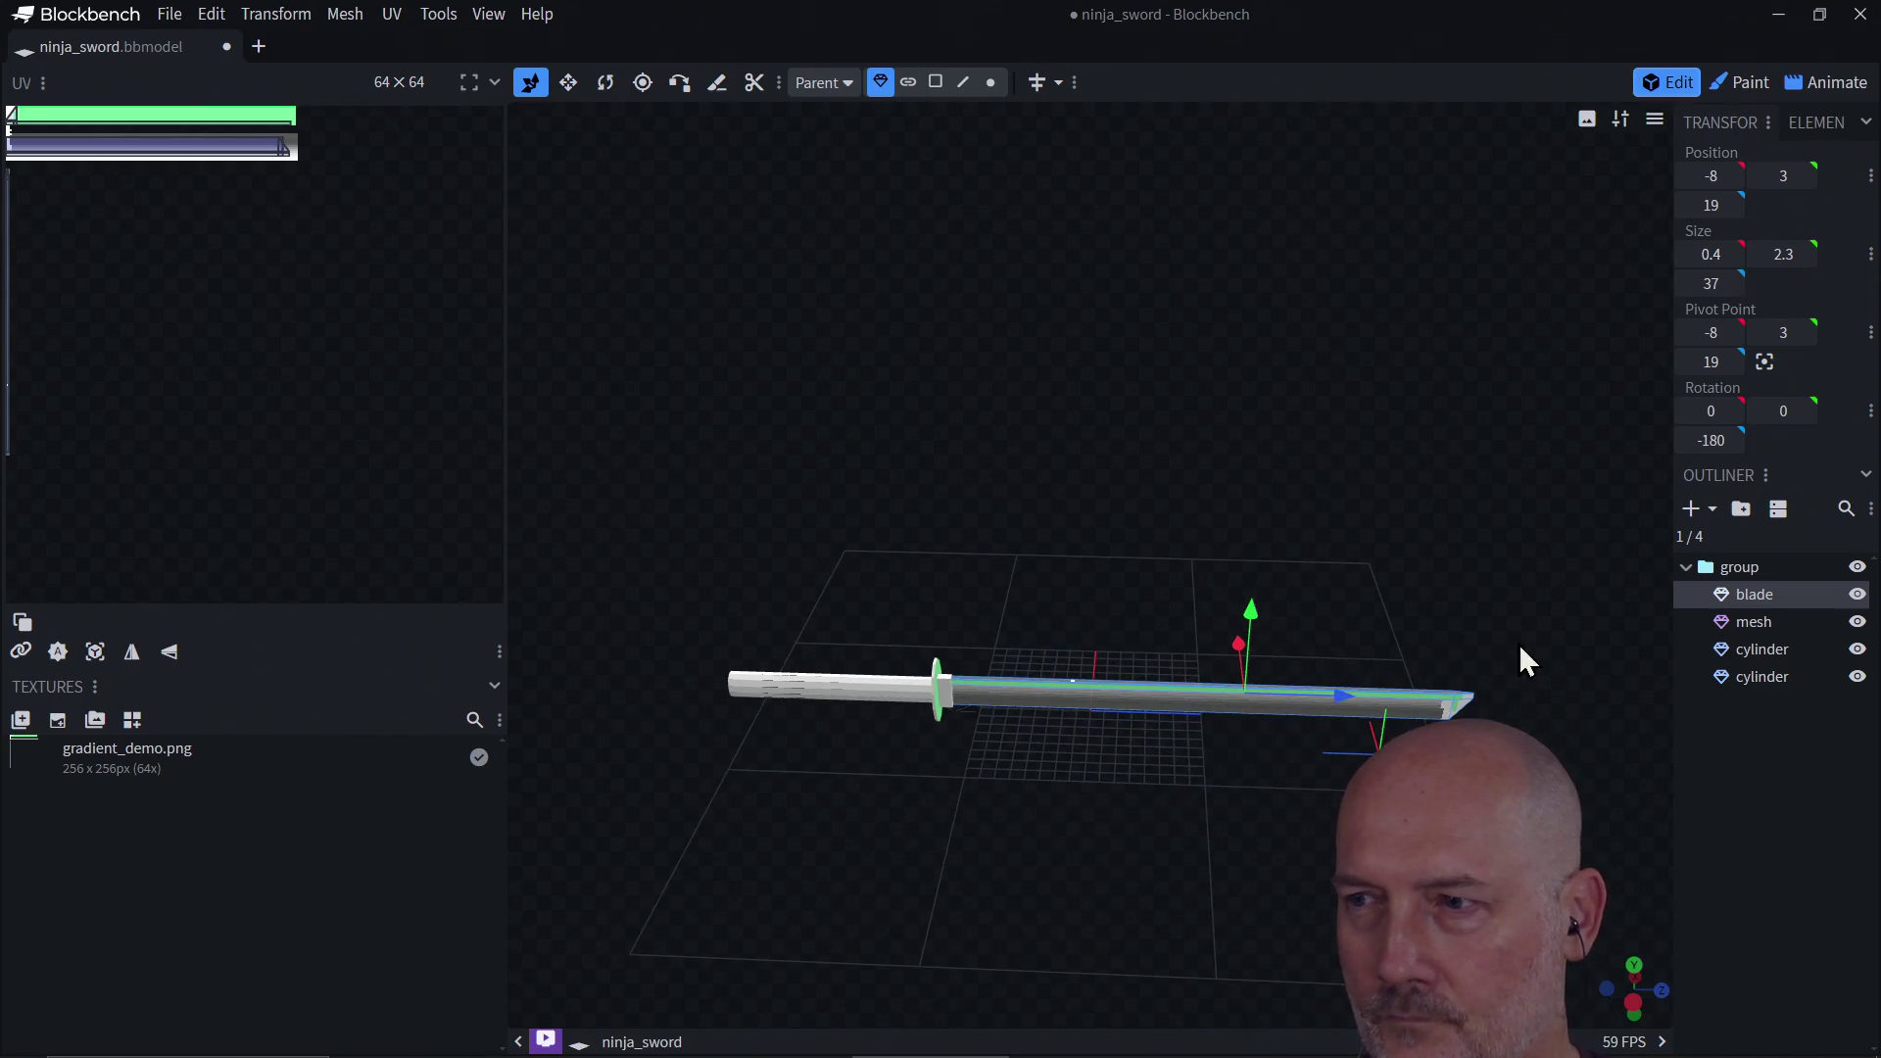
mouse_move(1003, 840)
mouse_down()
mouse_move(1421, 803)
mouse_move(1251, 761)
mouse_move(1162, 840)
mouse_move(1076, 814)
mouse_up()
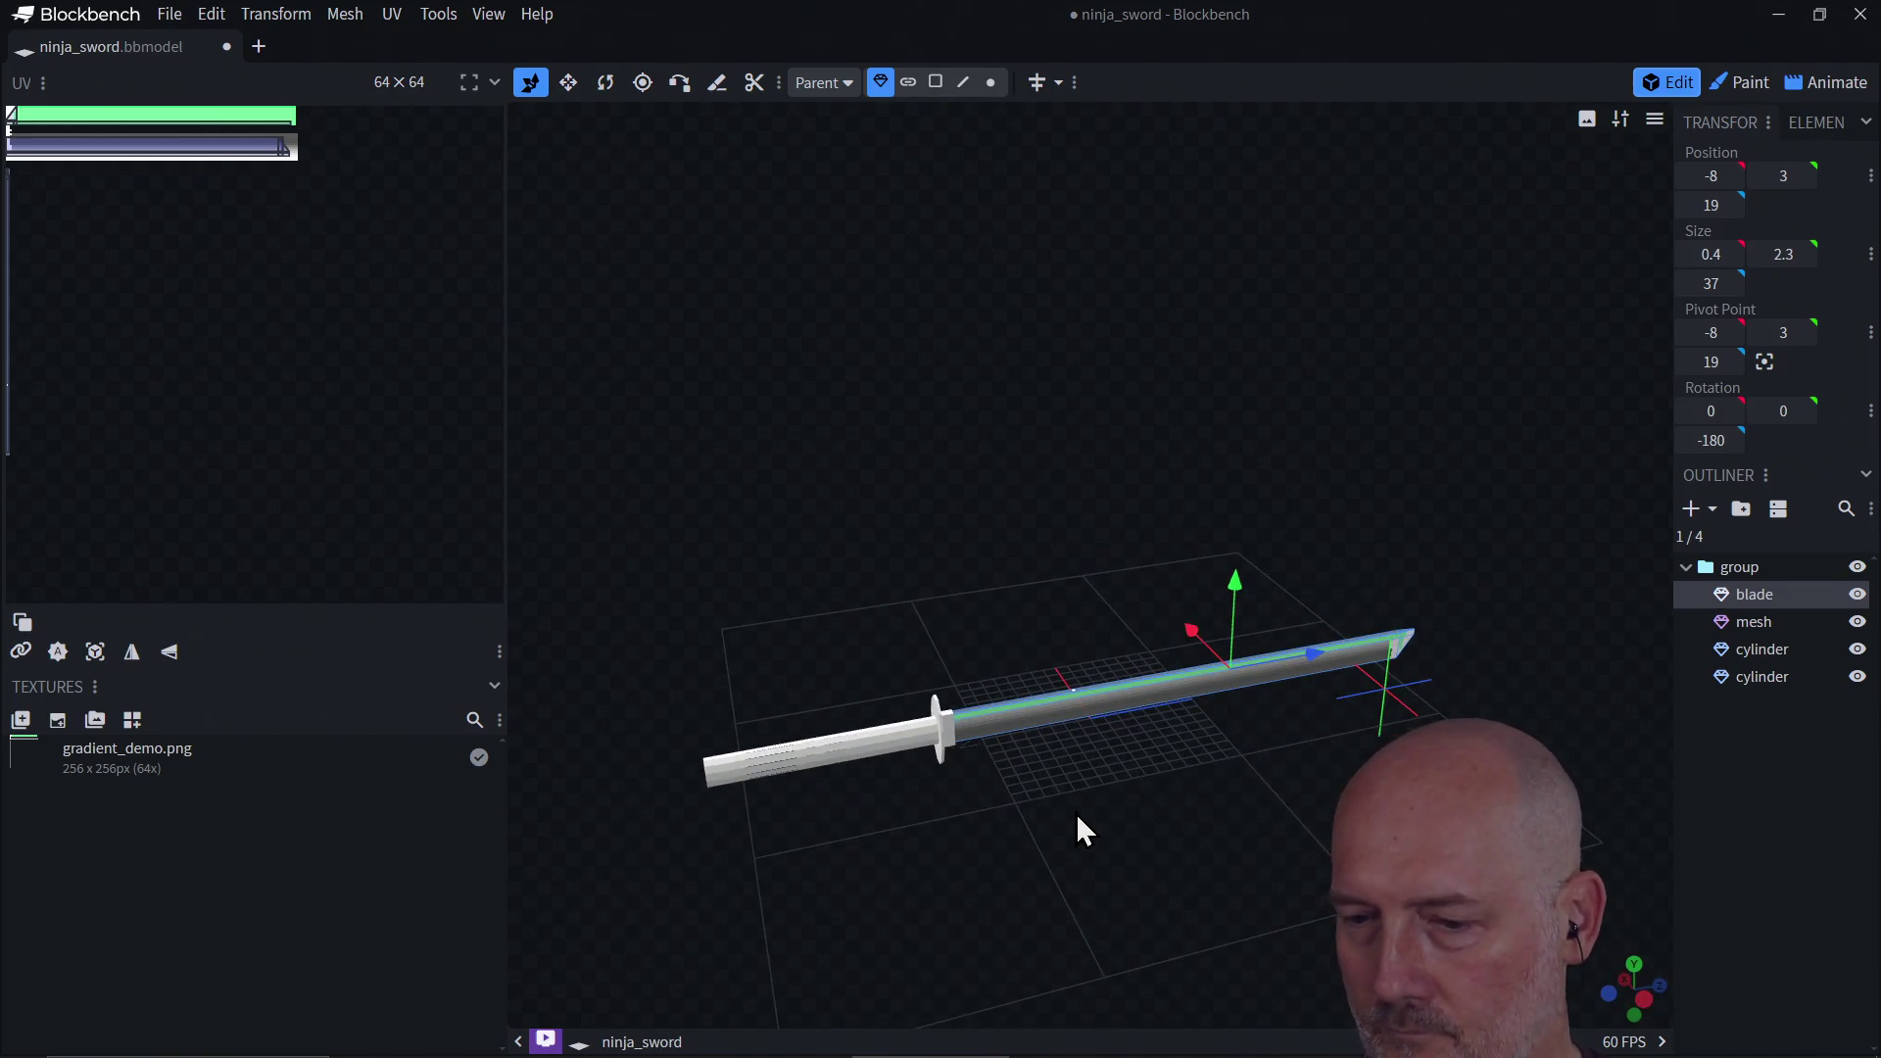
scroll(1061, 834, up, 2)
scroll(1060, 834, down, 2)
key(ctrl+s)
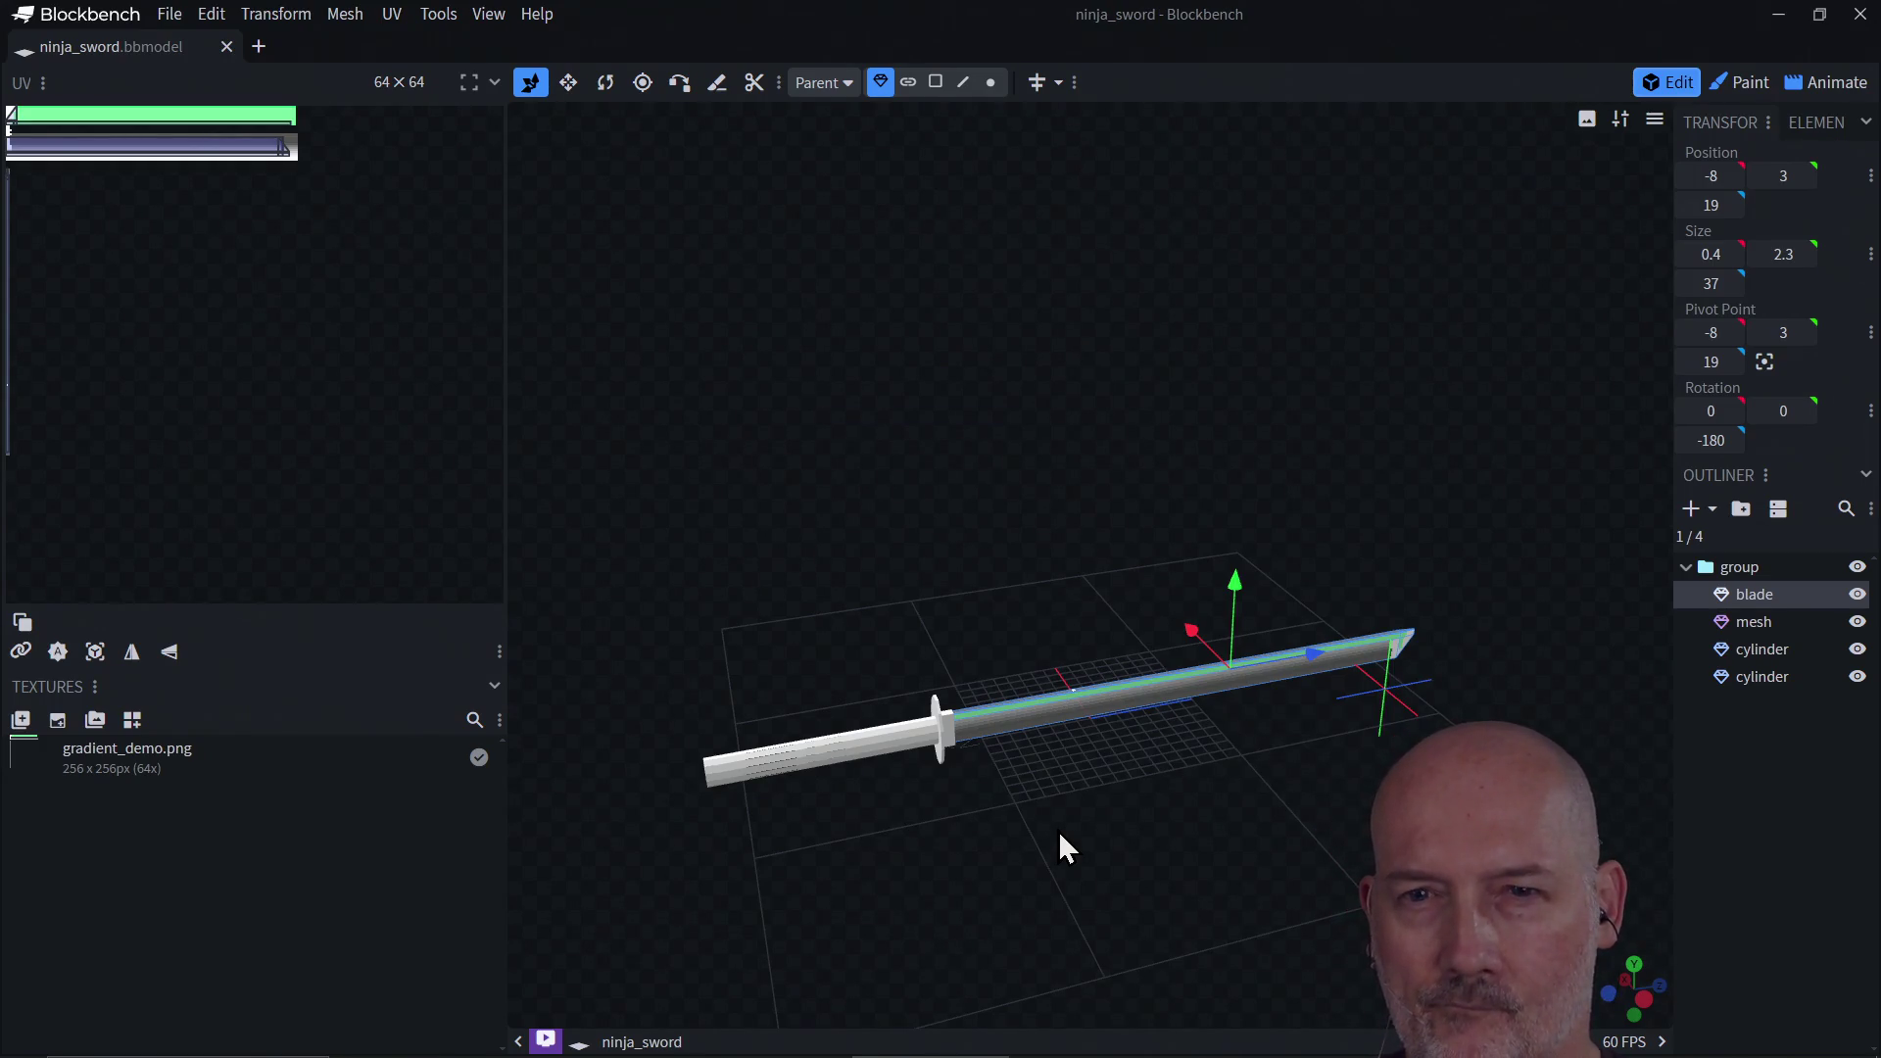
Step: Start a glTF model export with Binary (glb) encoding and animation export disabled, and confirm
click(169, 16)
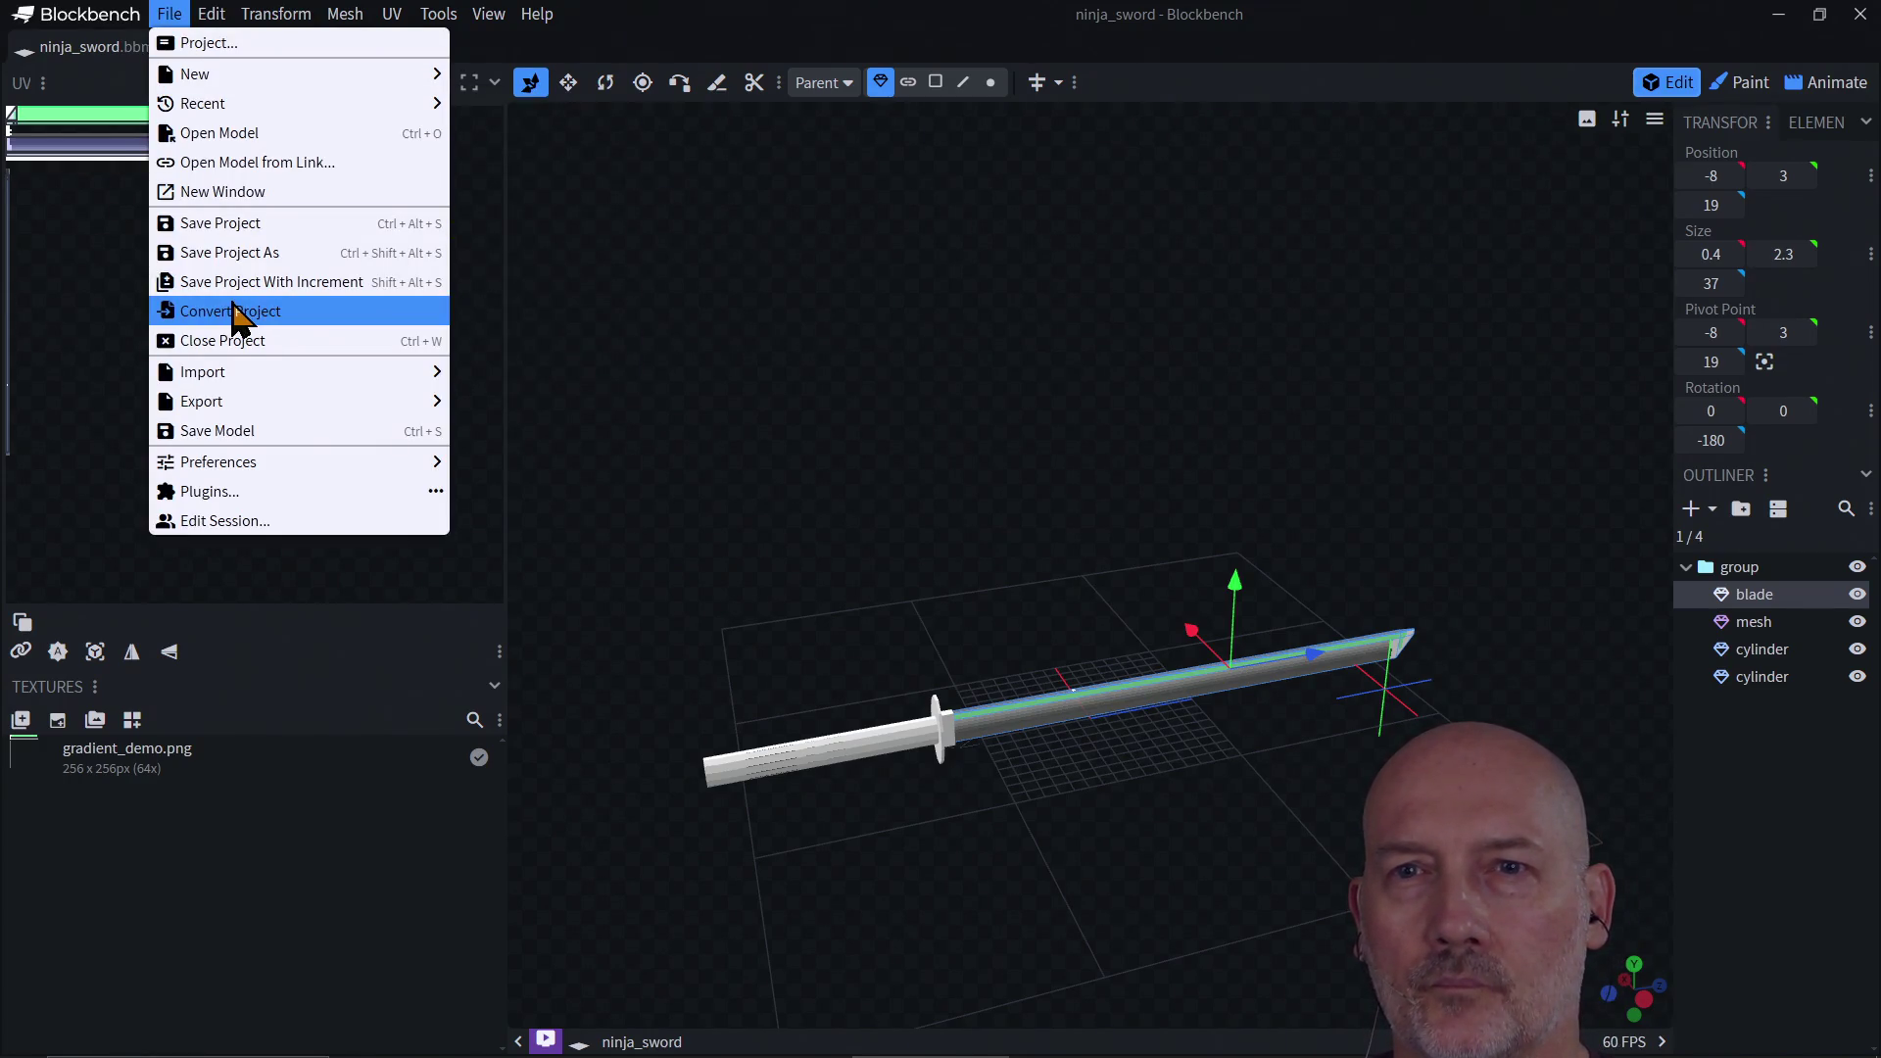
mouse_move(220, 405)
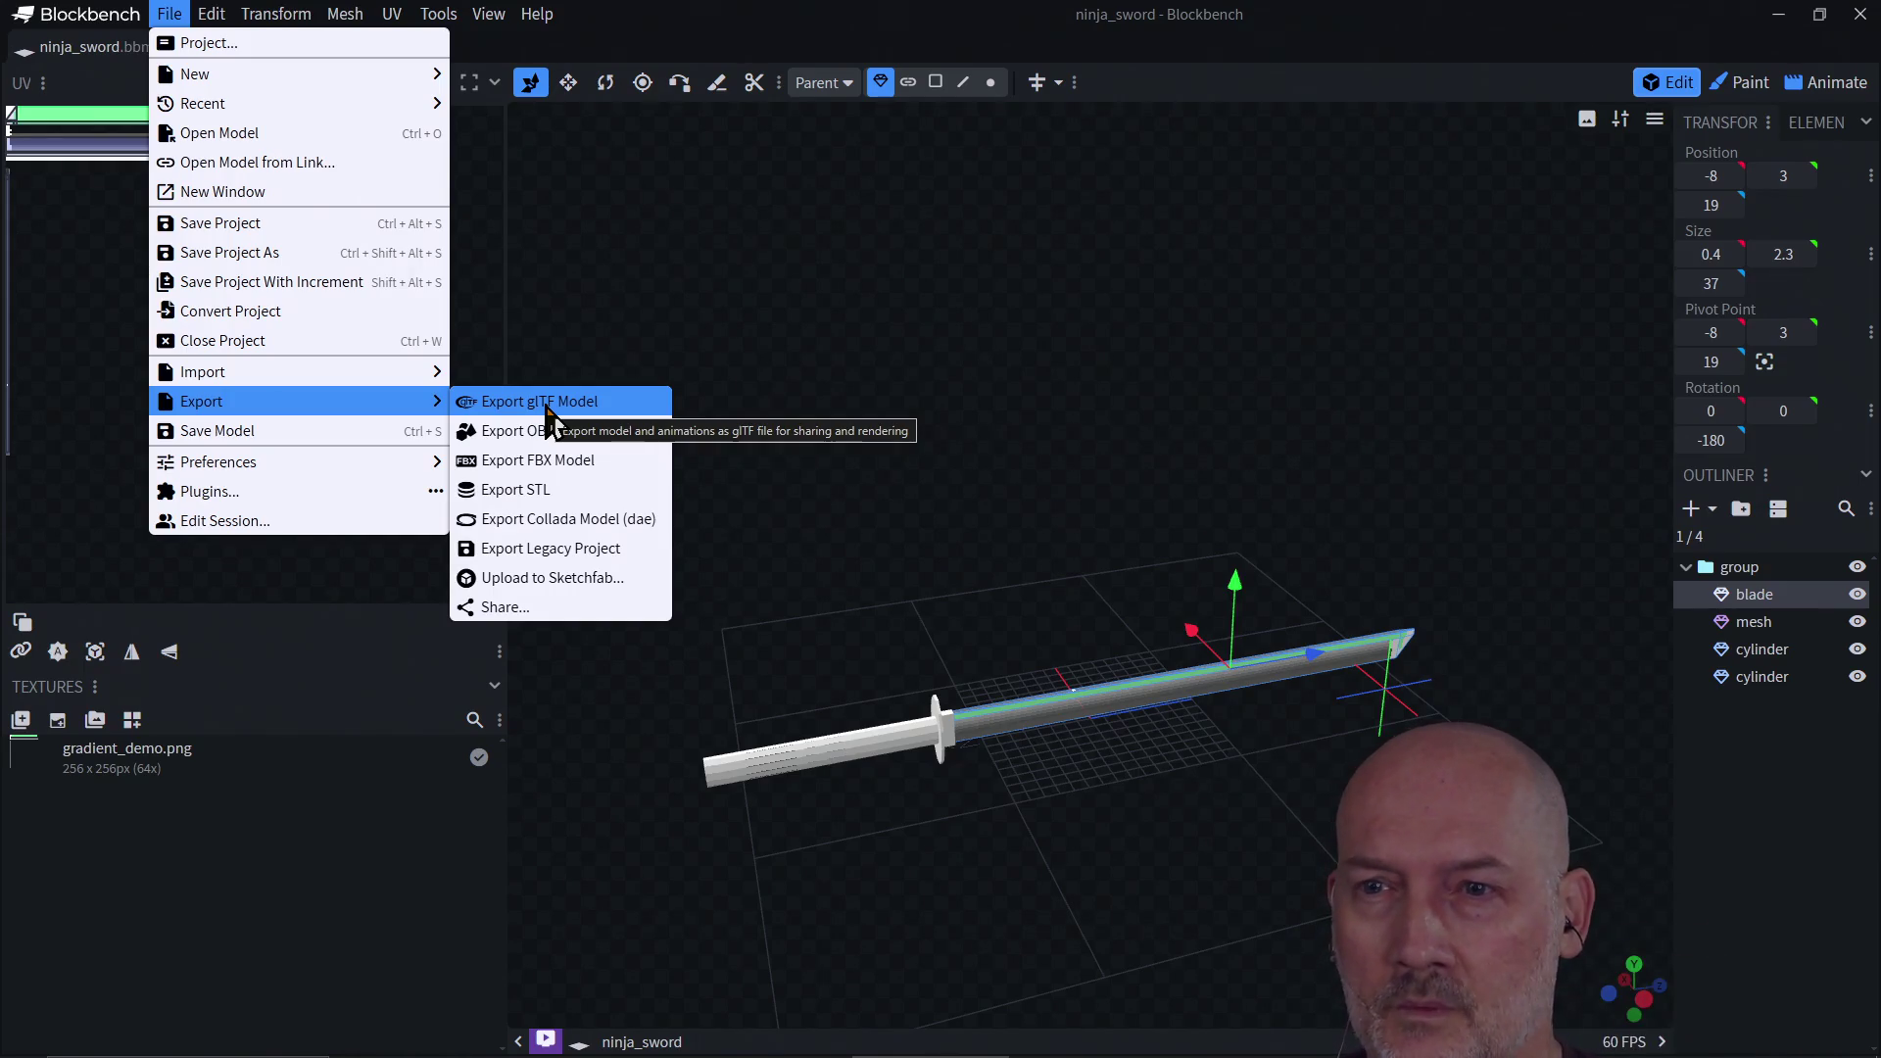
click(549, 413)
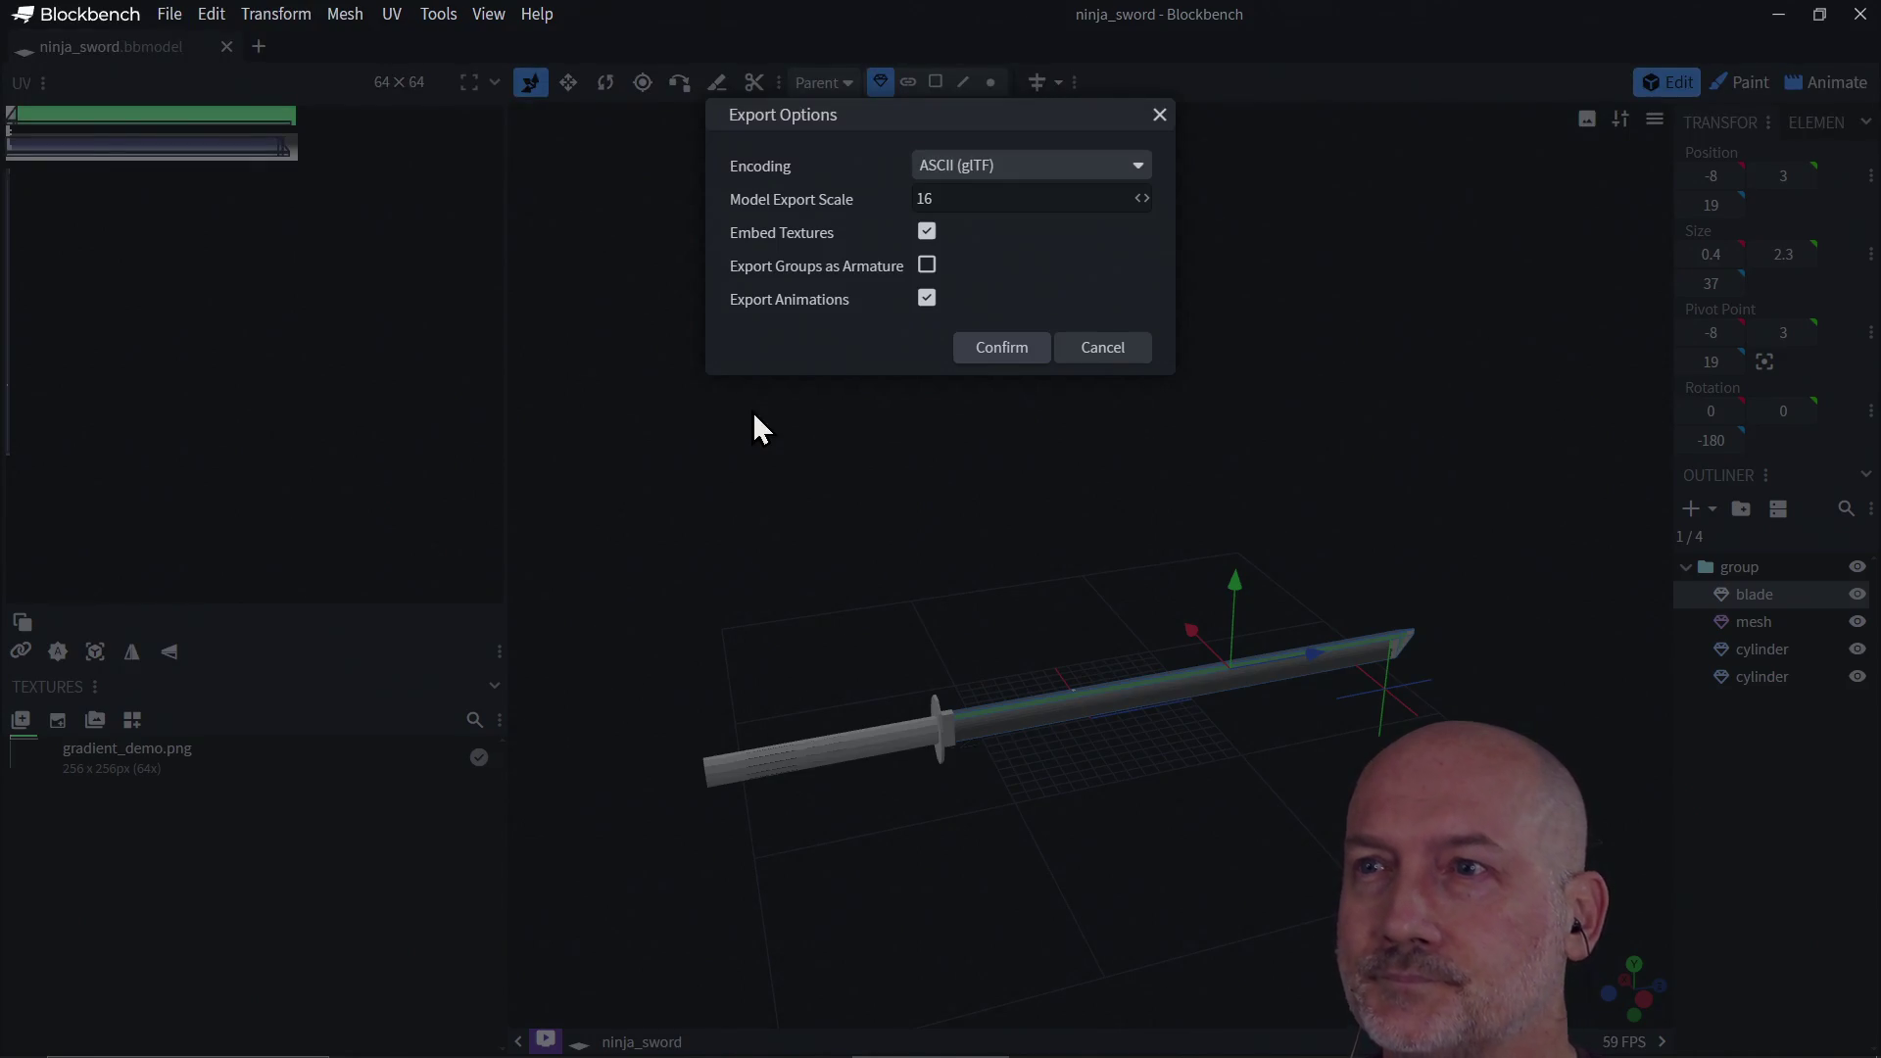
click(1144, 160)
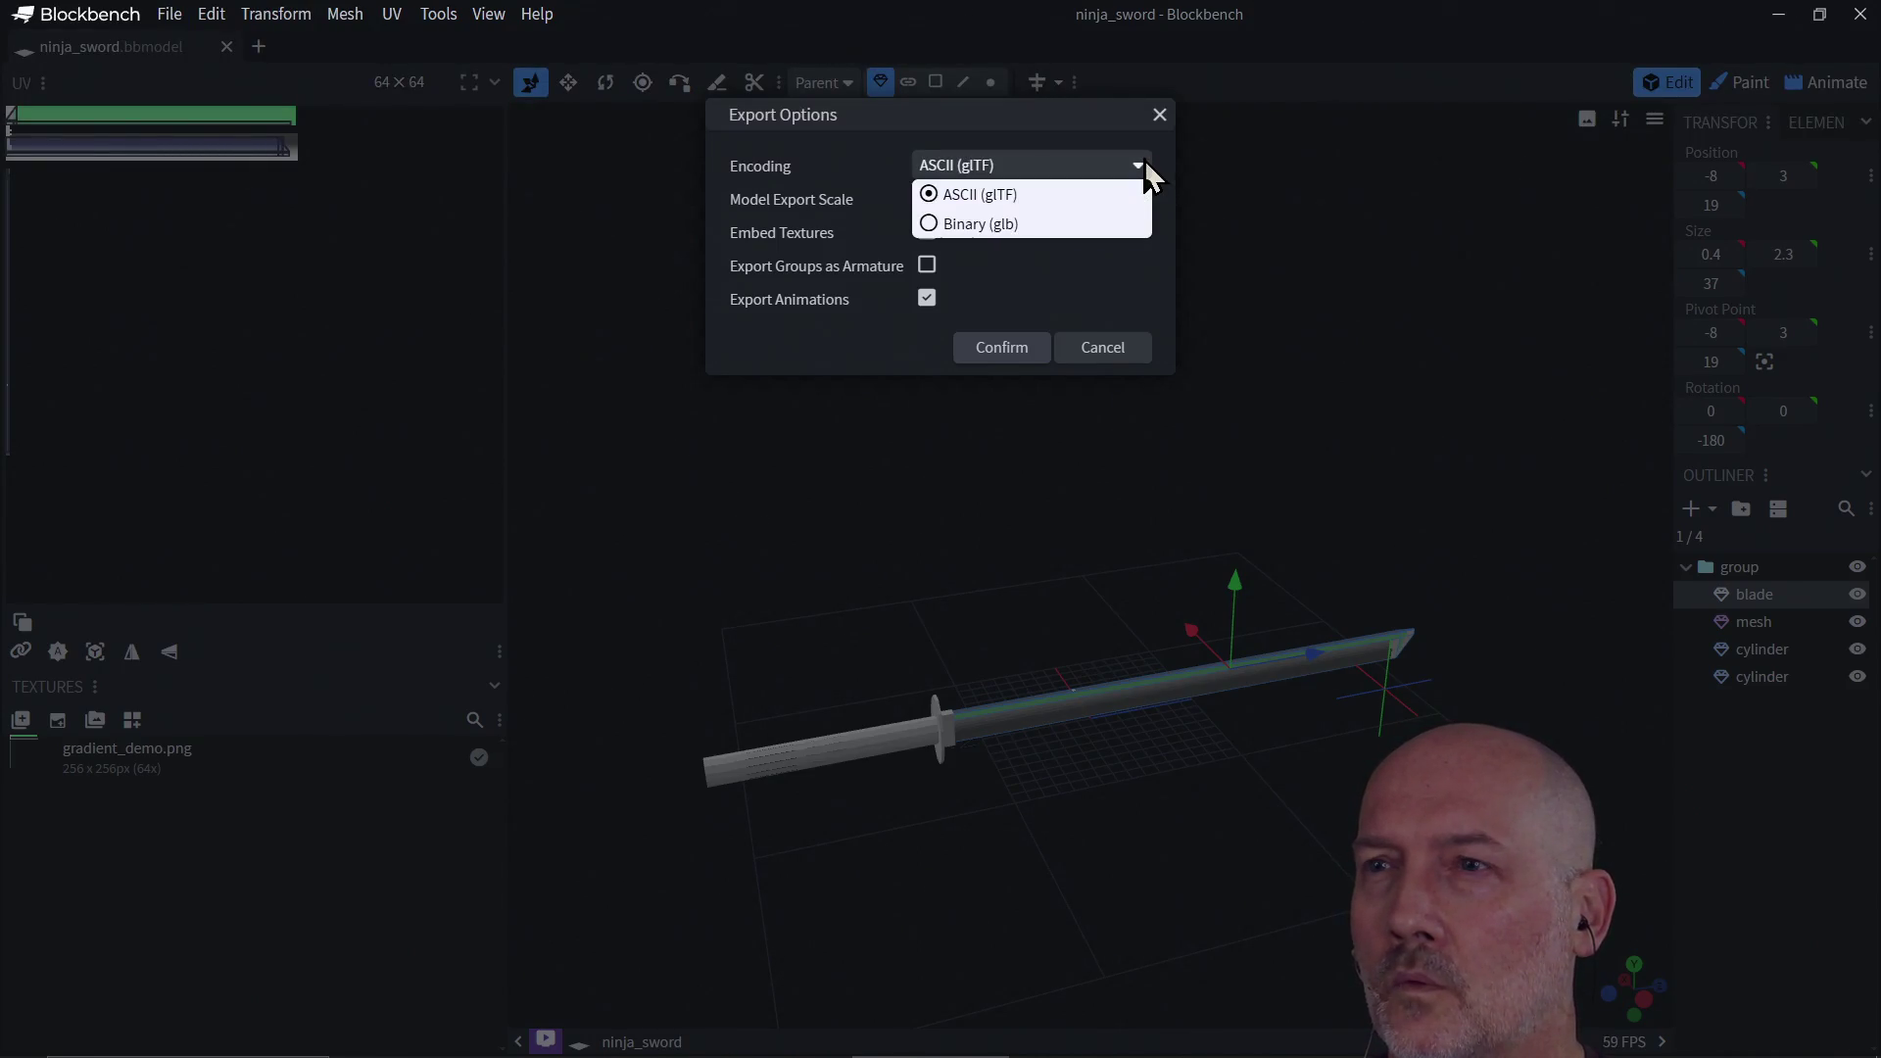
click(979, 231)
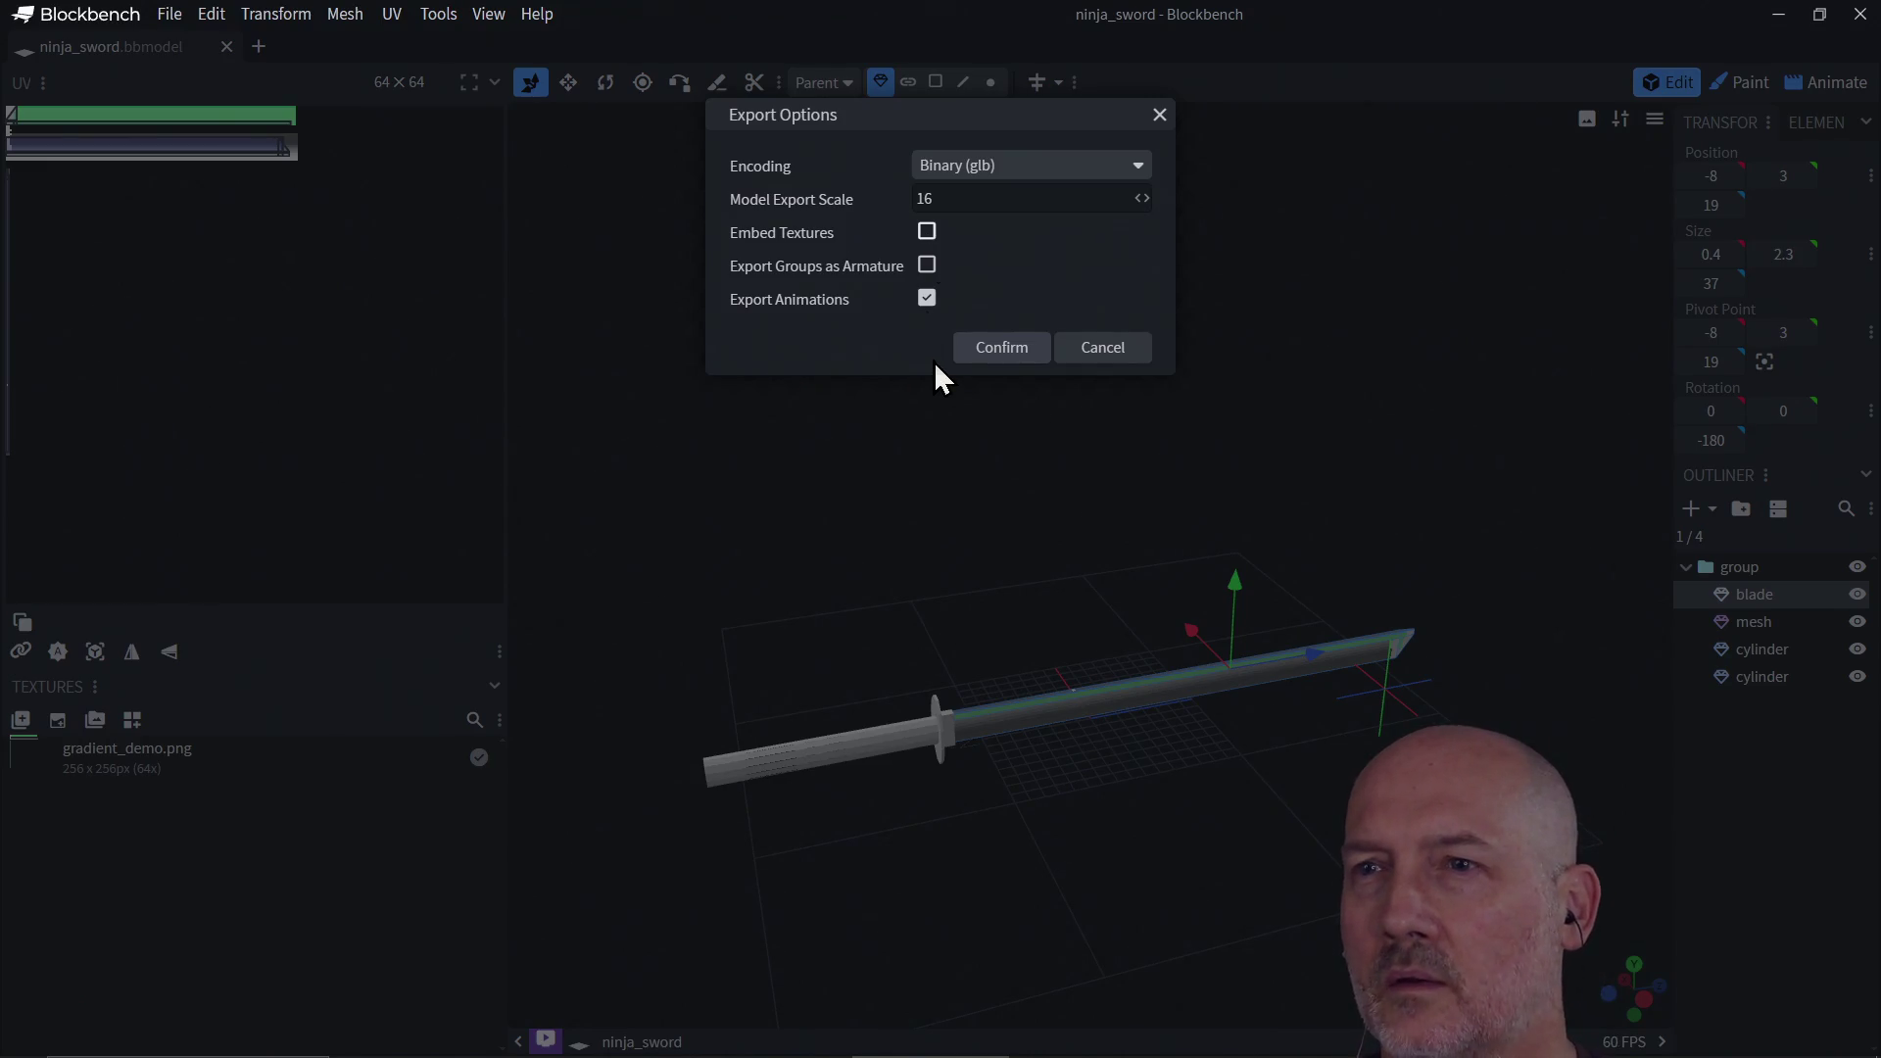
click(929, 300)
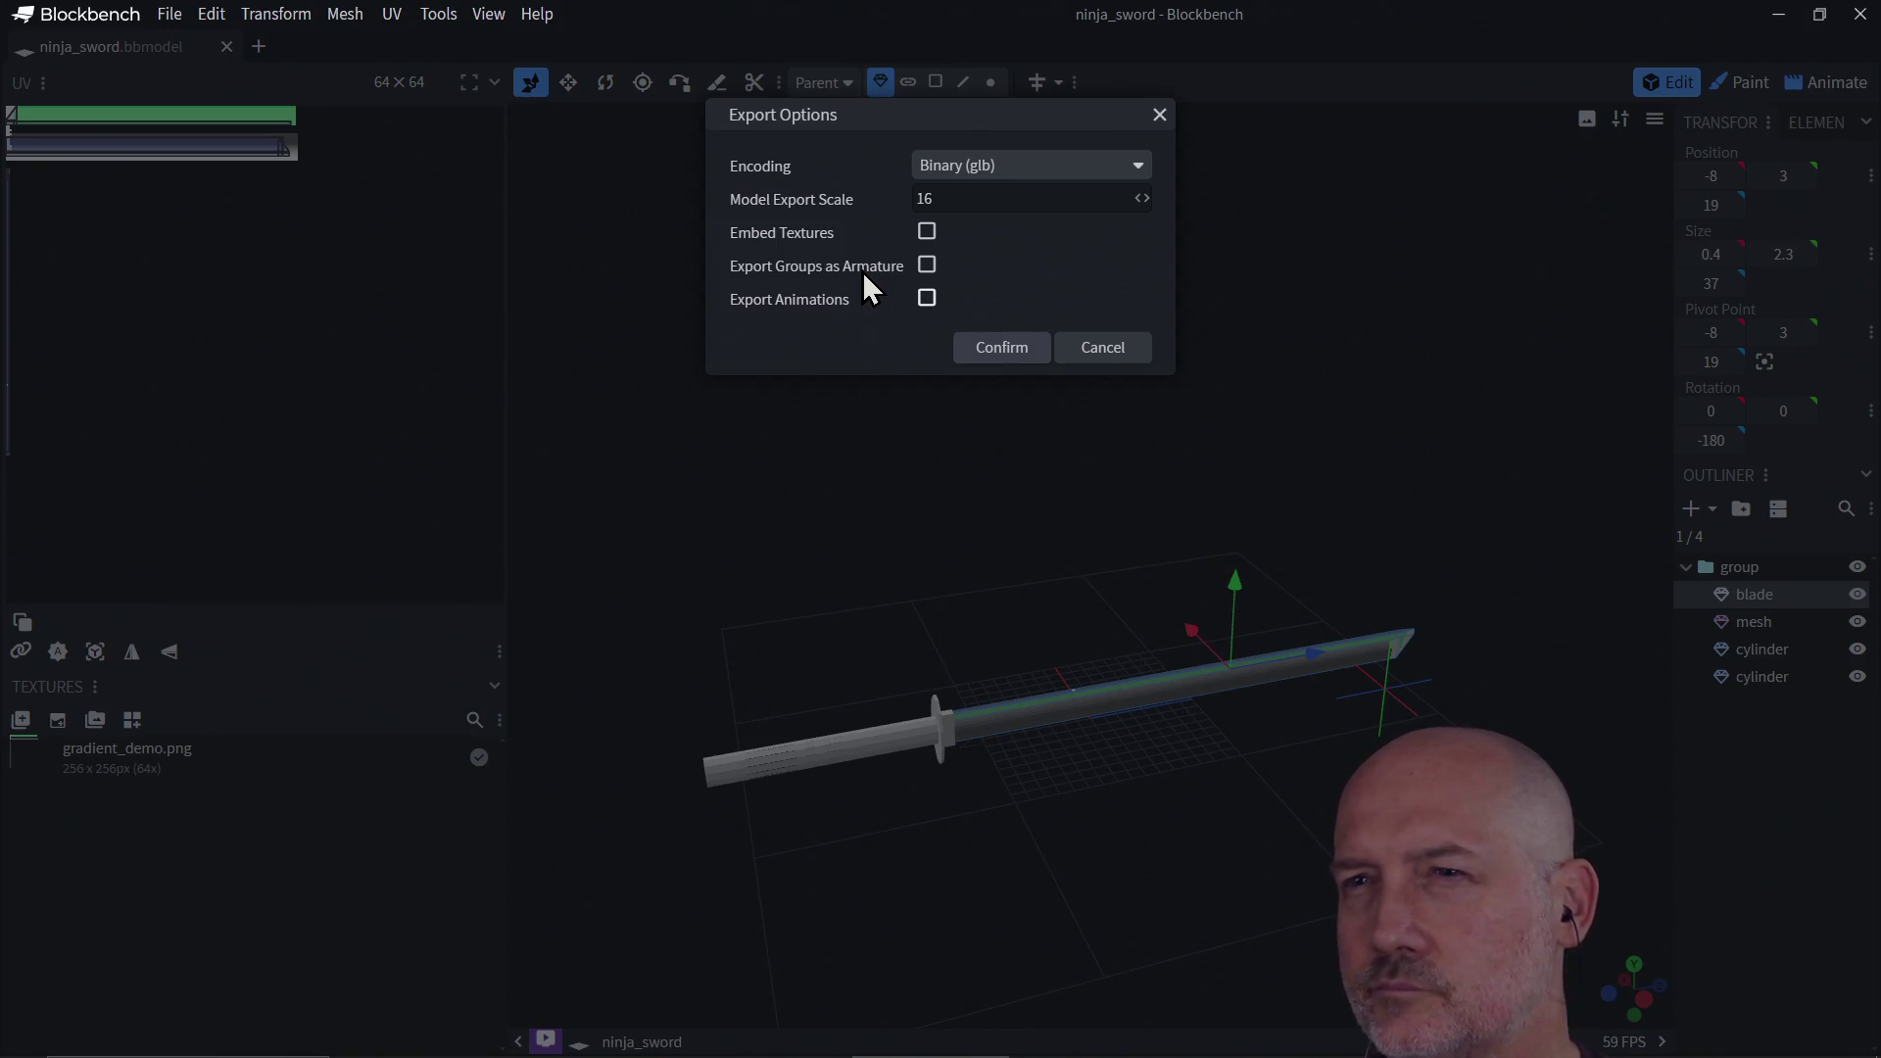
click(992, 349)
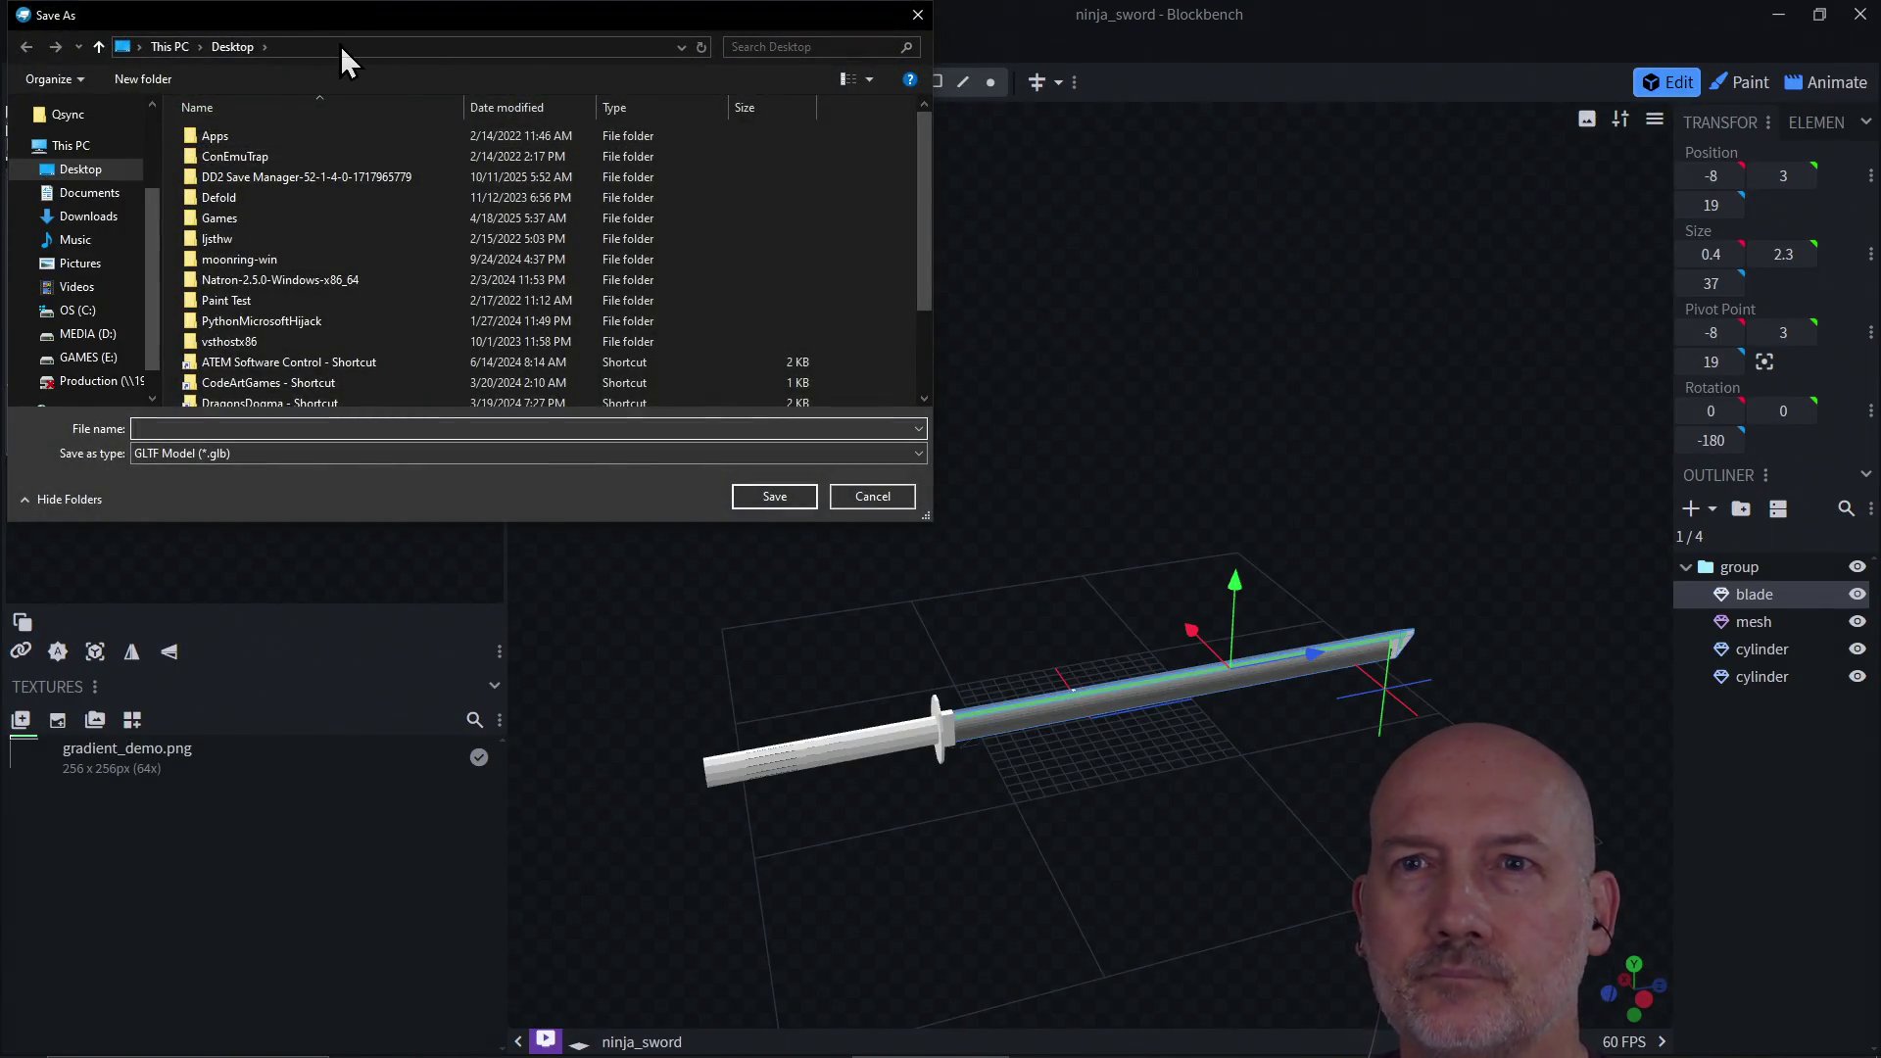
Step: Save the export as ninja_sword.glb in the pasted learn-blockbench folder path
click(339, 46)
text(C:\Users\lcthw\Projects\learn-blockbench)
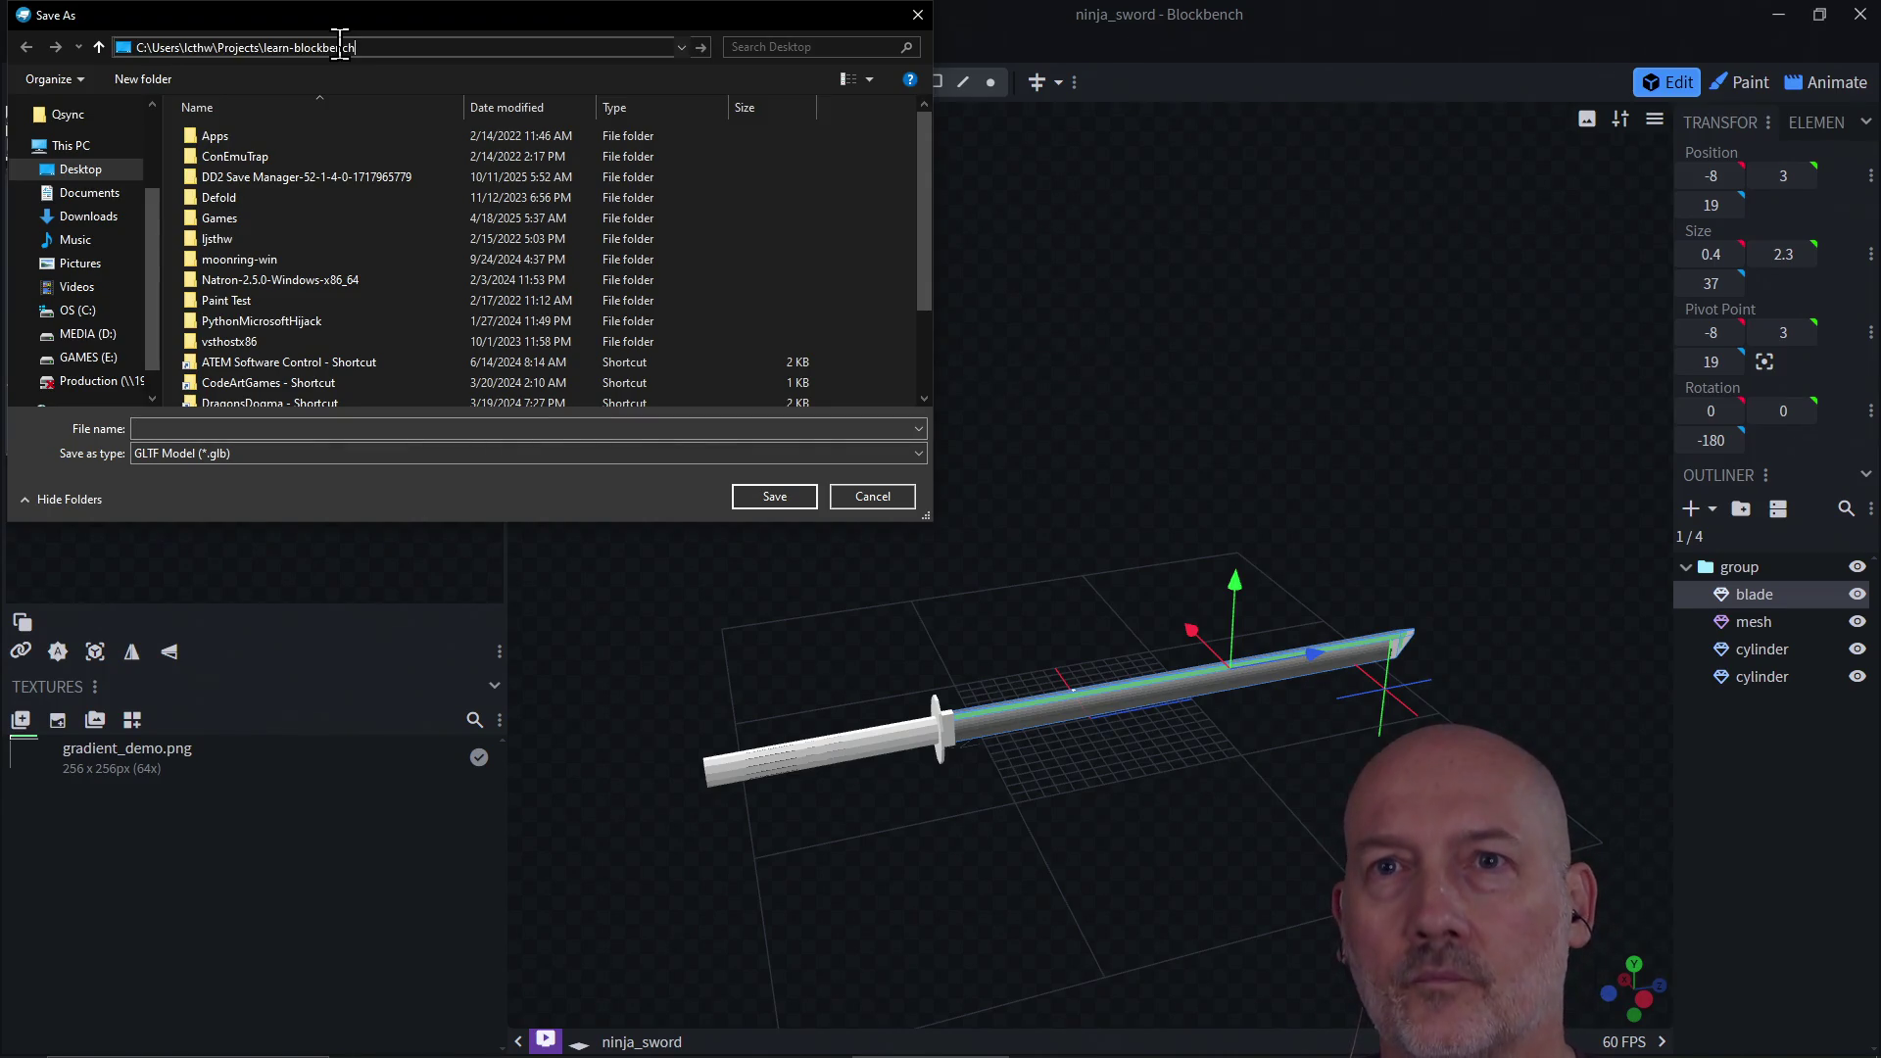
text(\)
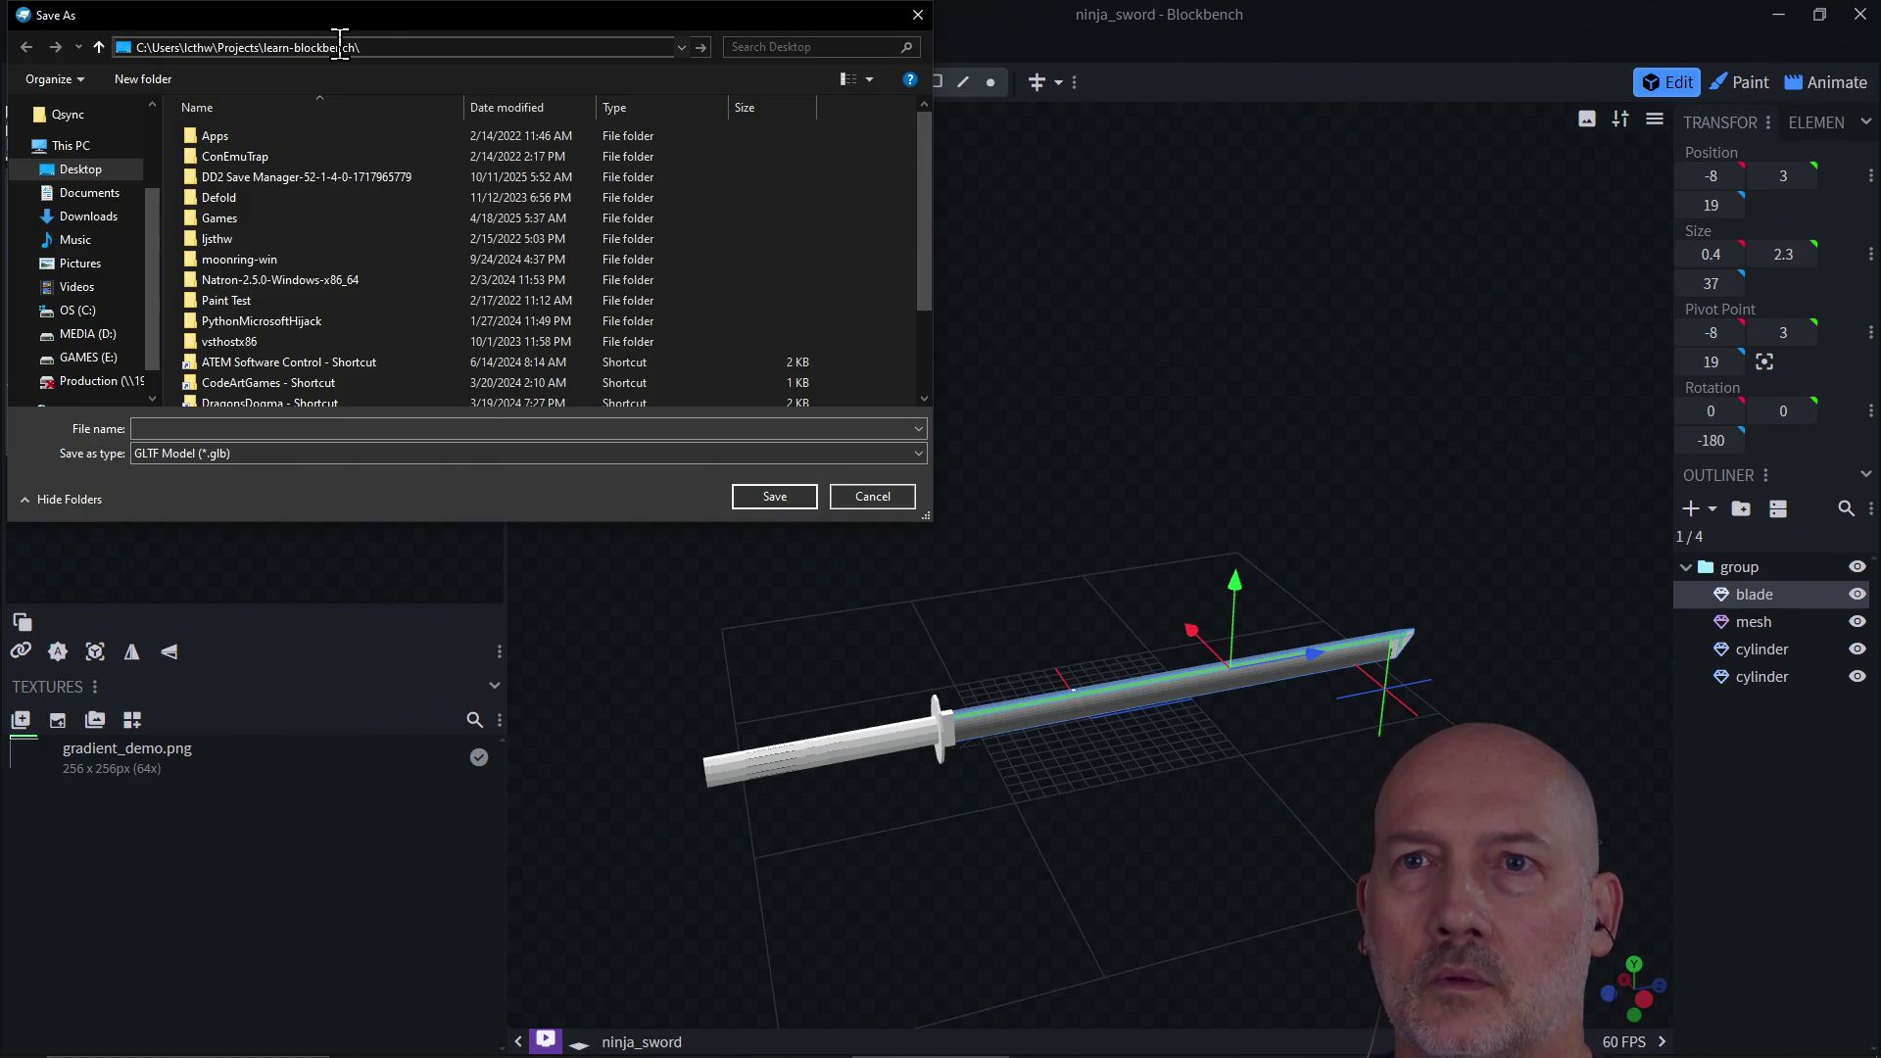
key(Return)
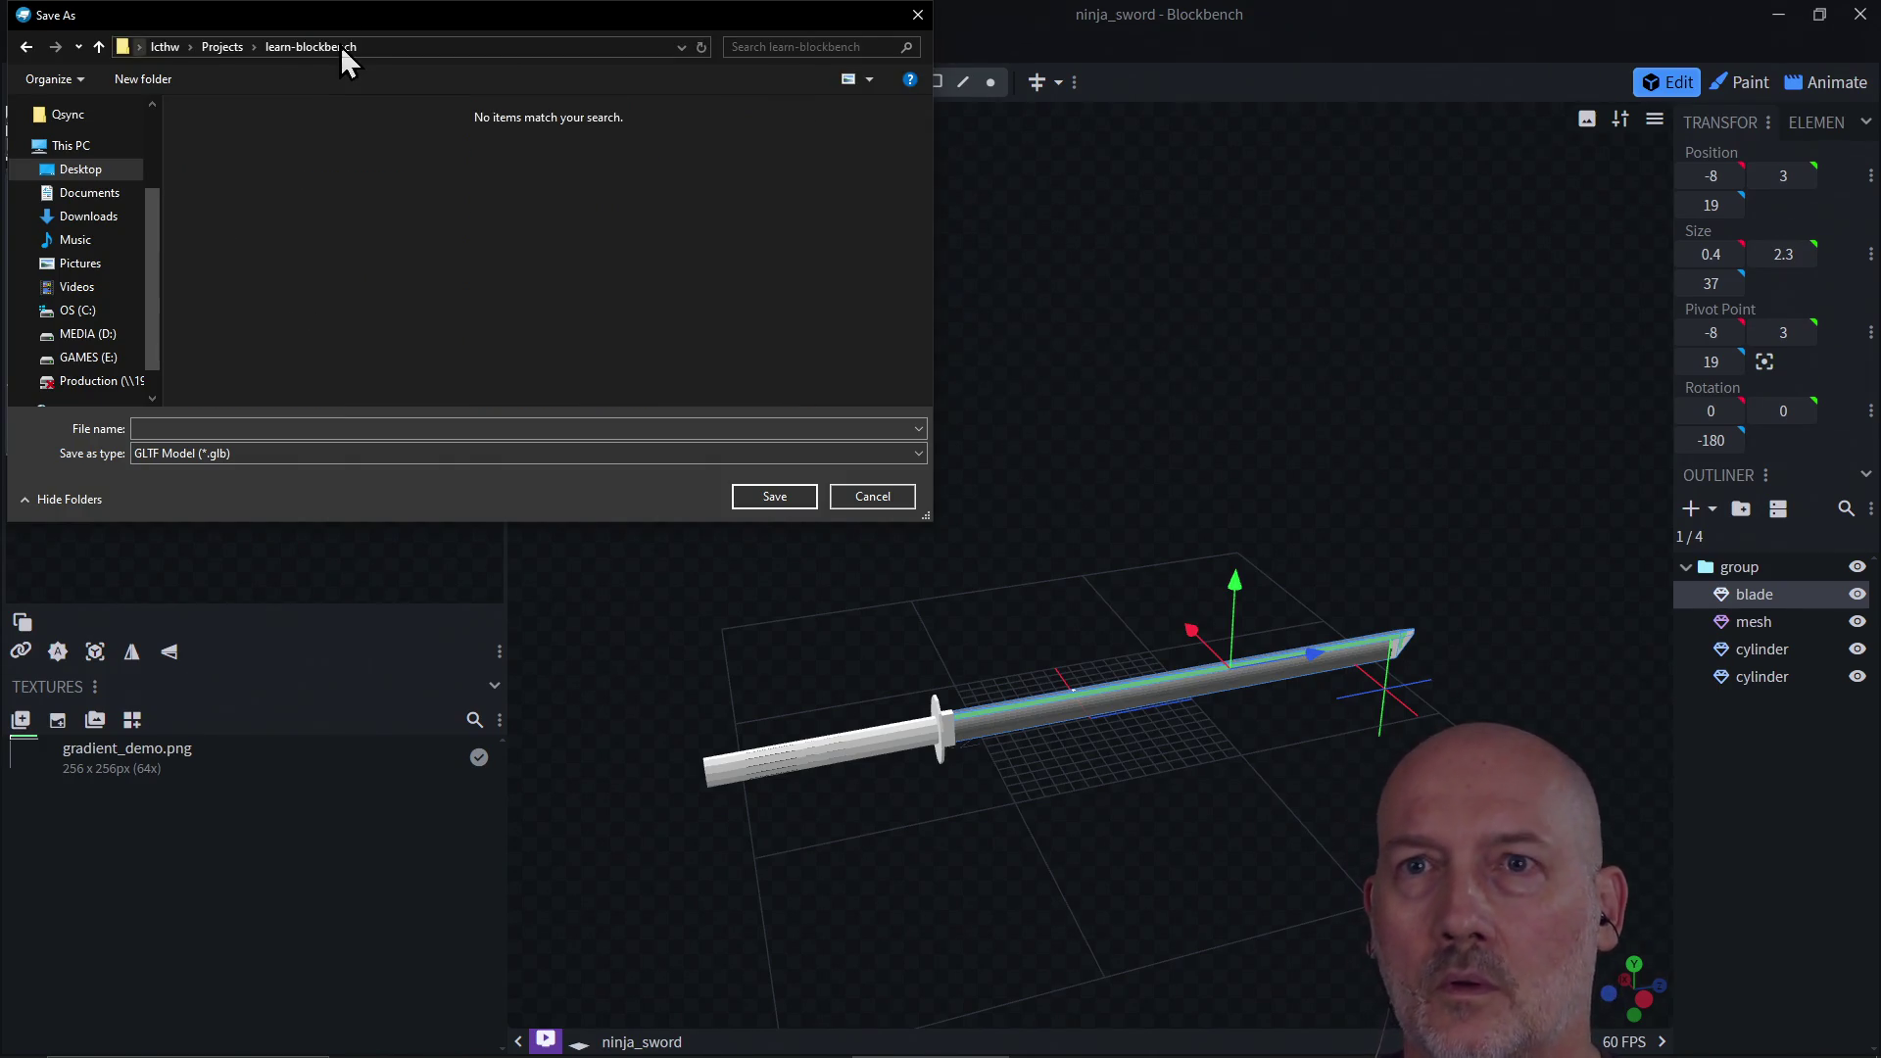
click(272, 428)
text(n)
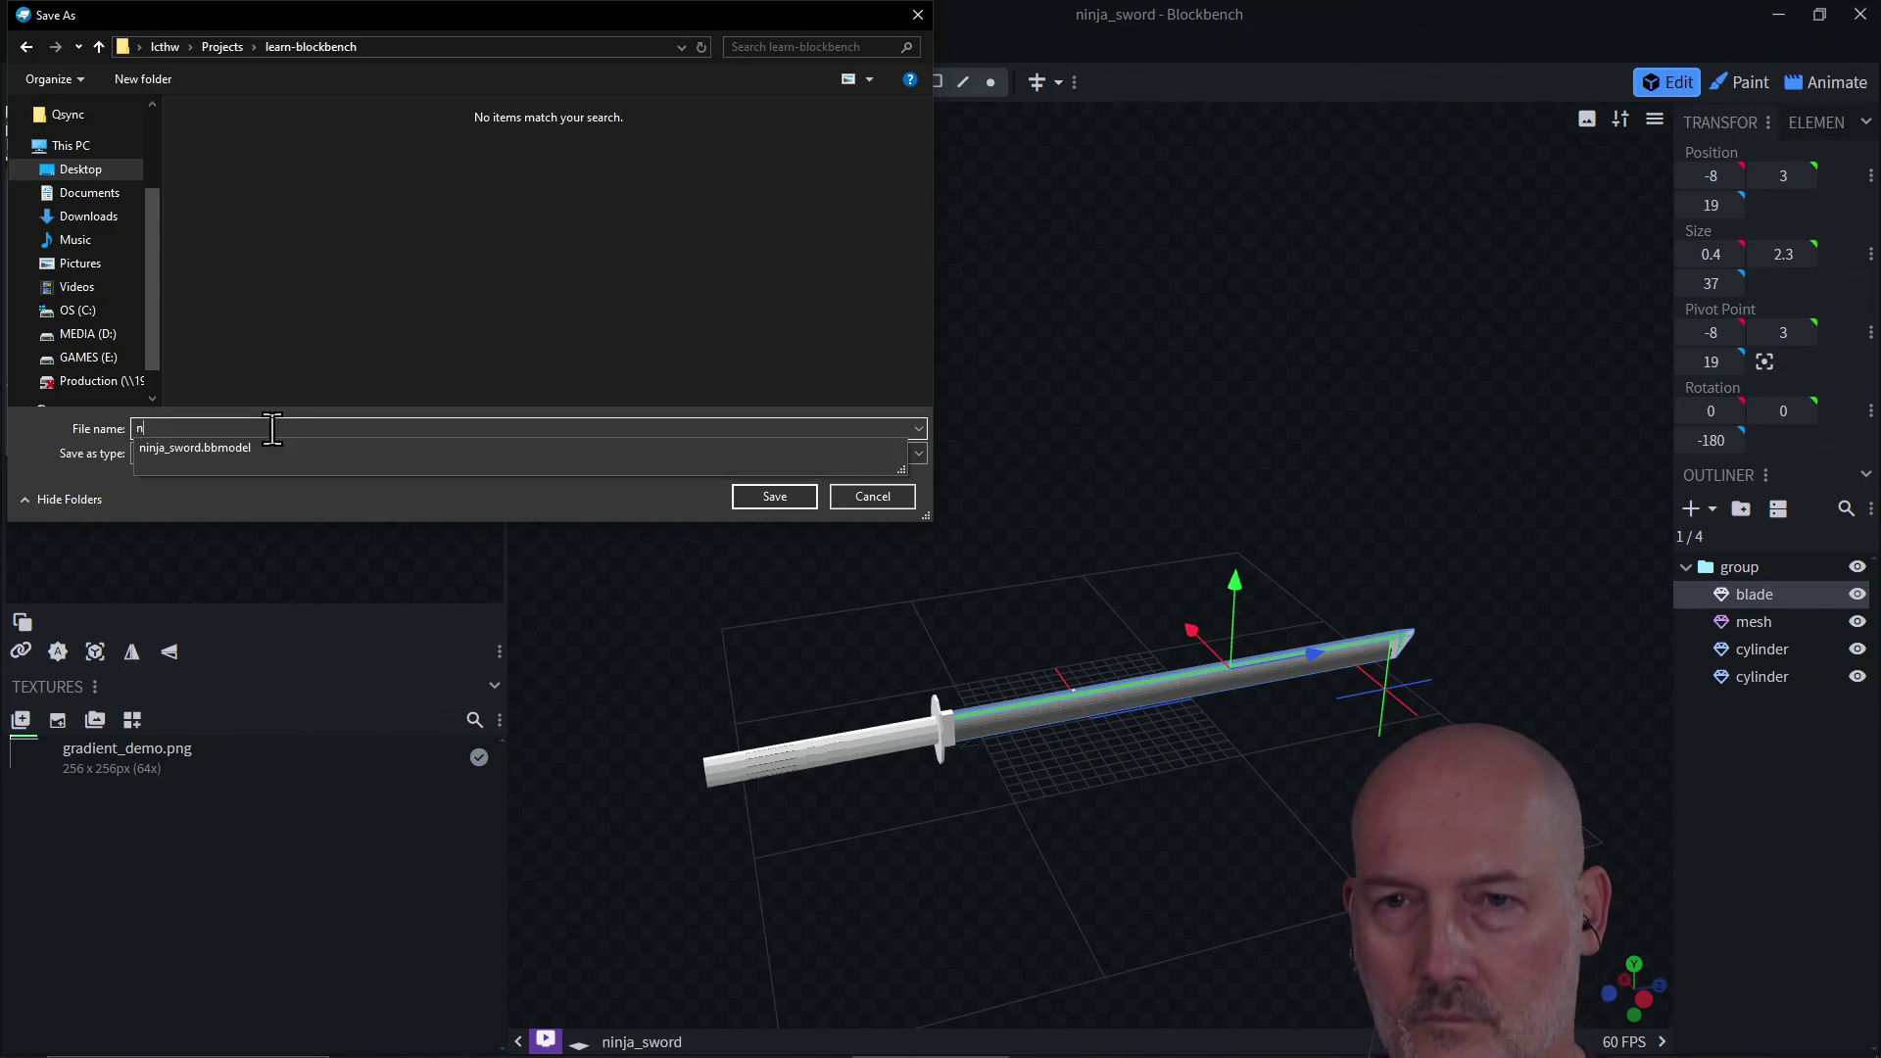
text(inja_sword)
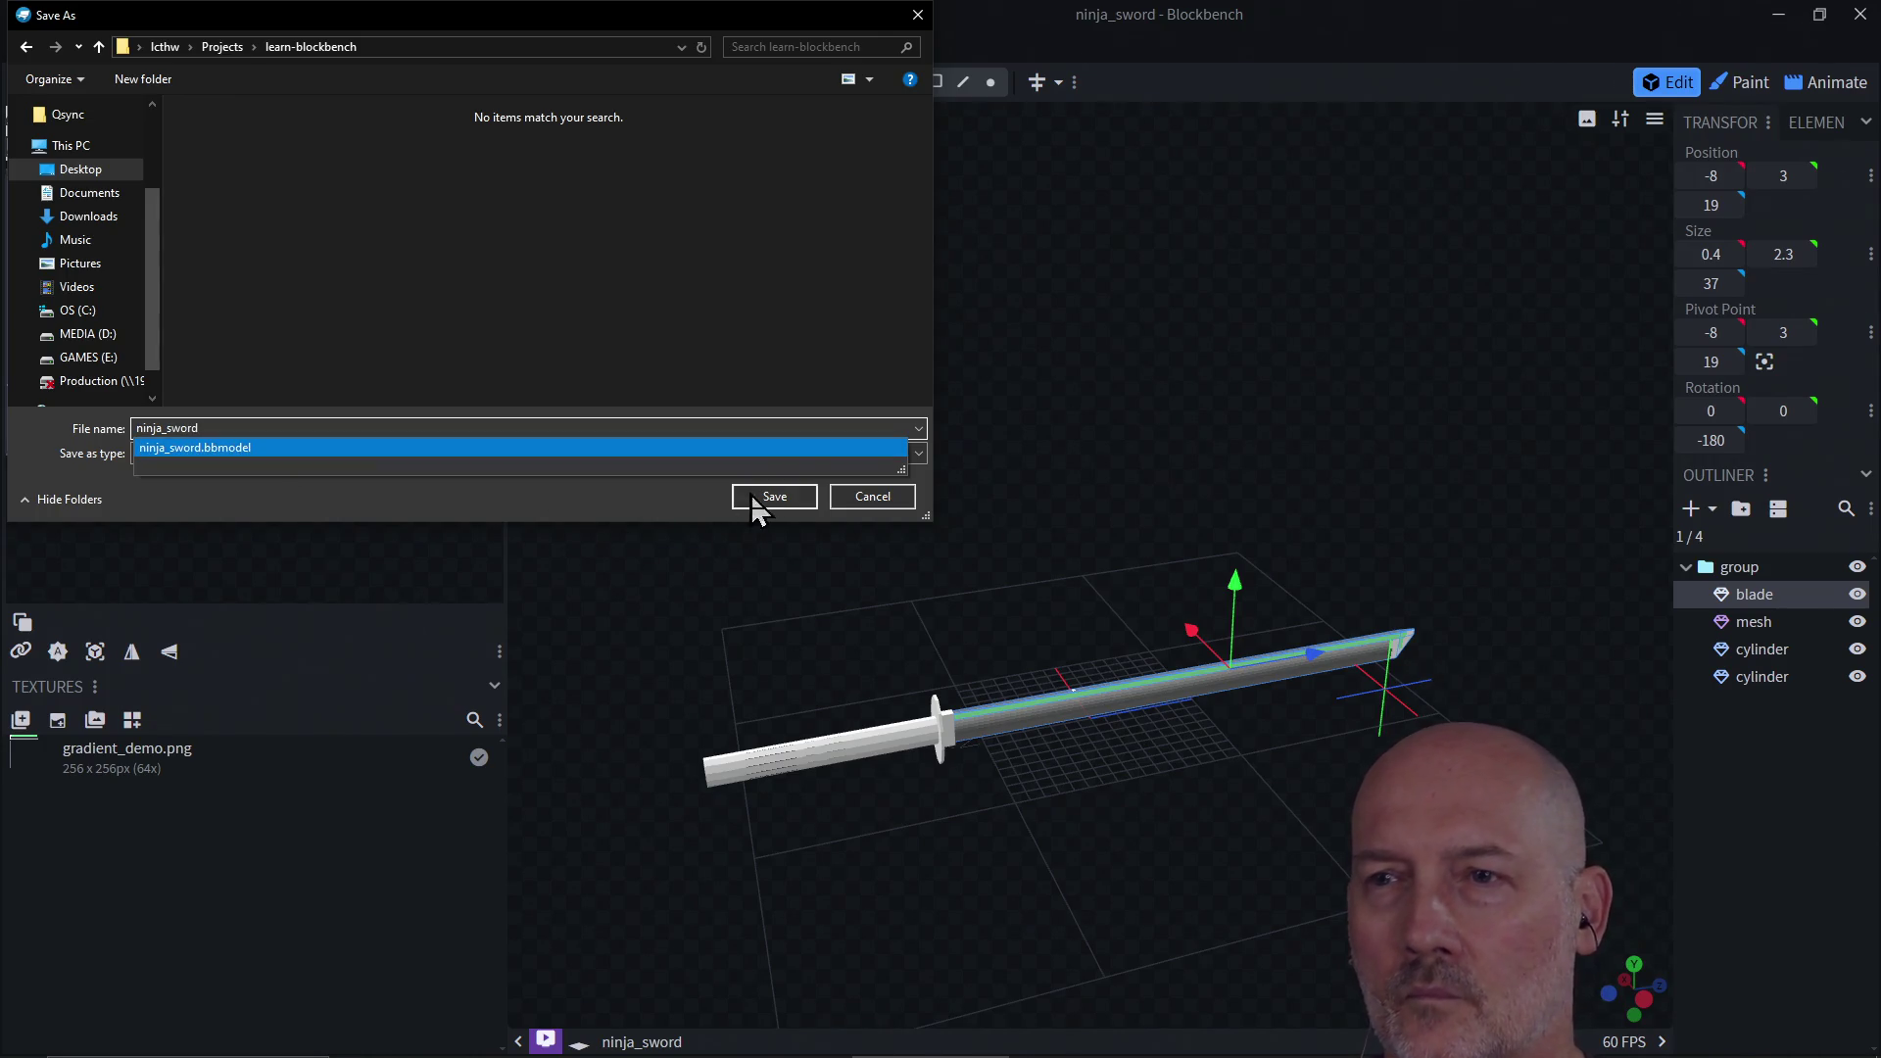
click(761, 495)
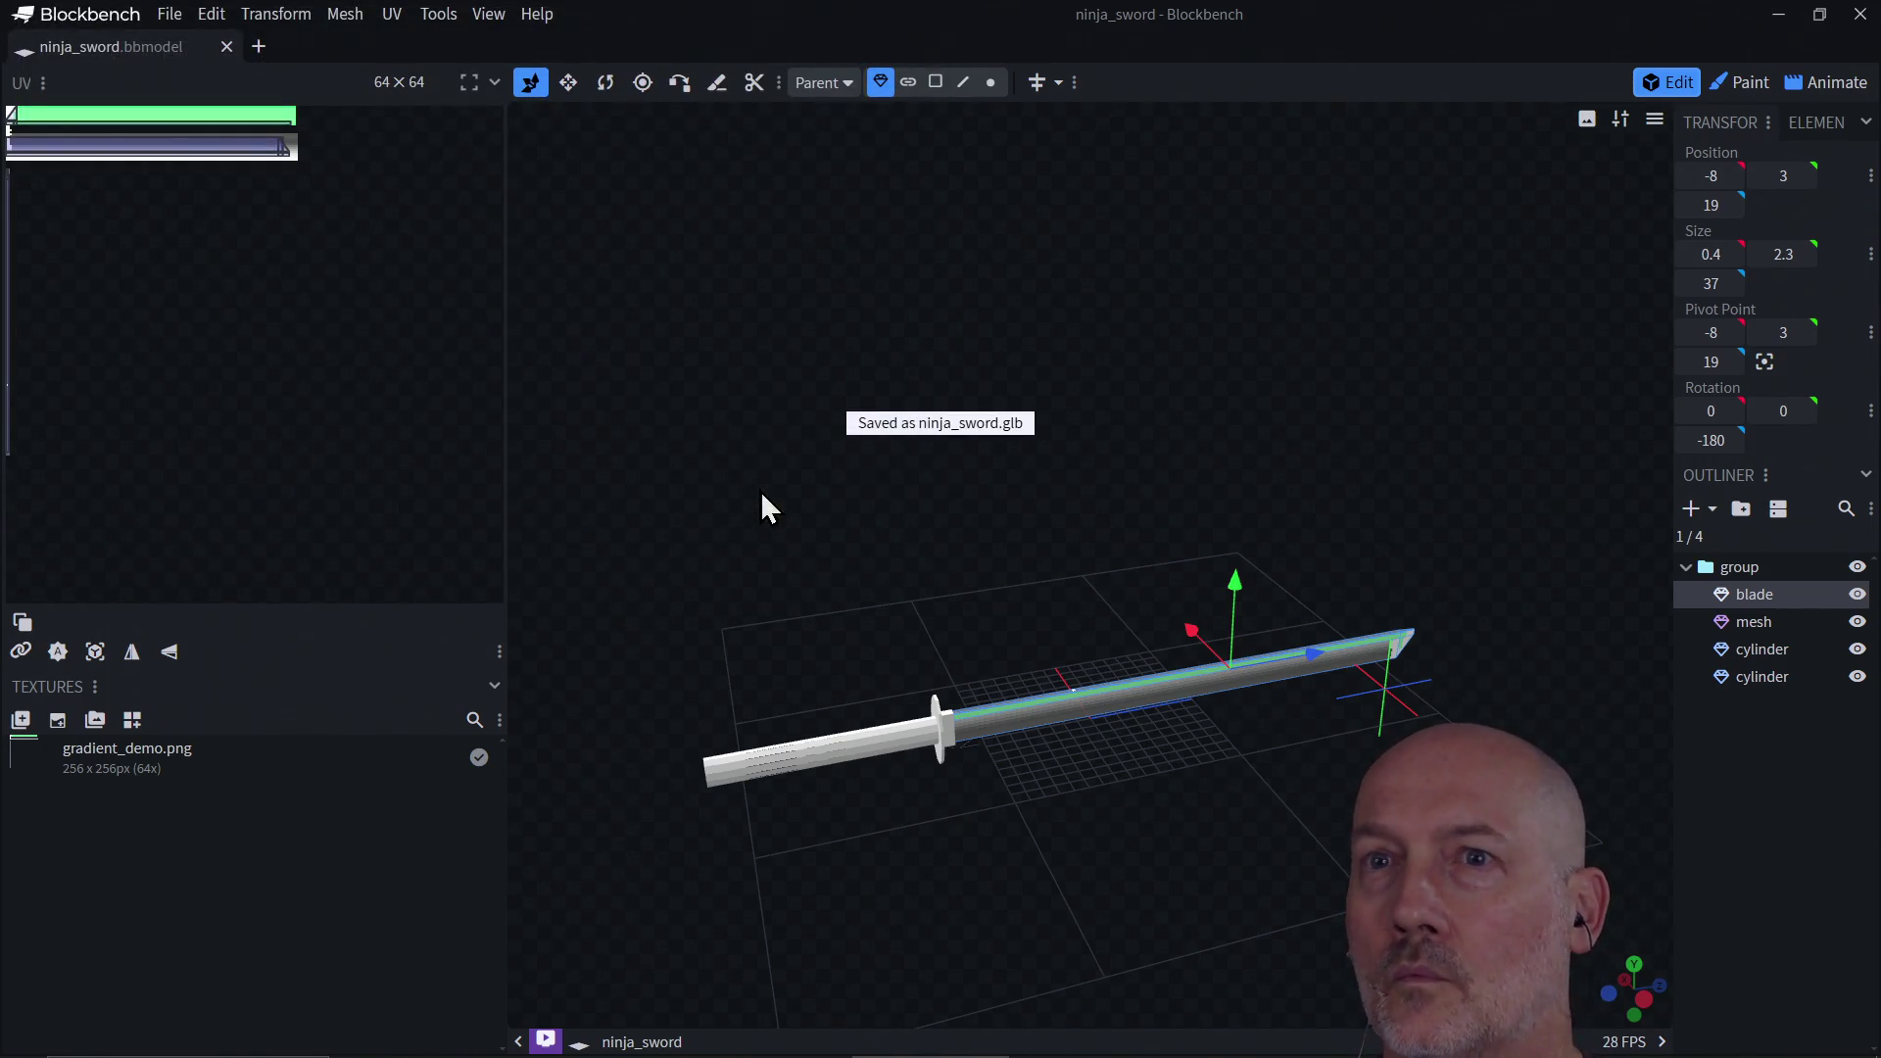
Step: Close Blockbench and open the current project folder in Explorer with 'start .'
click(1862, 22)
click(447, 465)
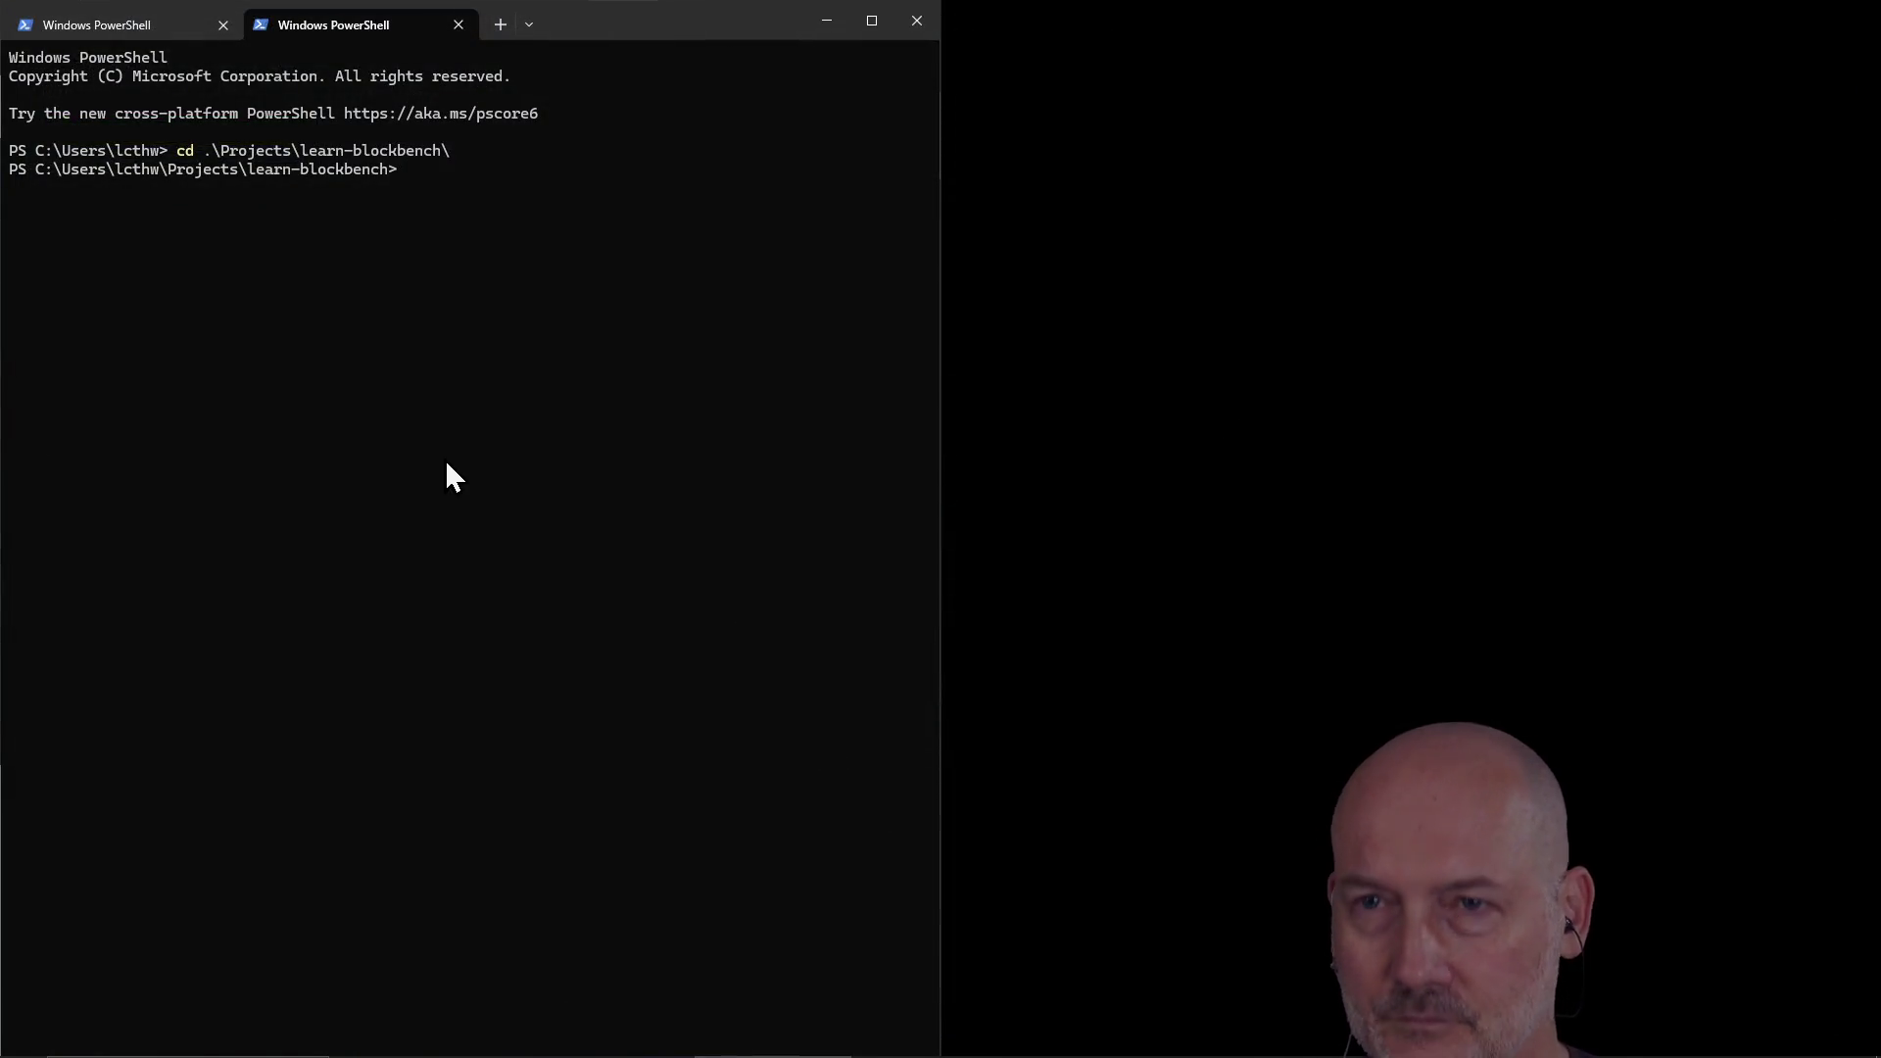
text(start .)
key(Return)
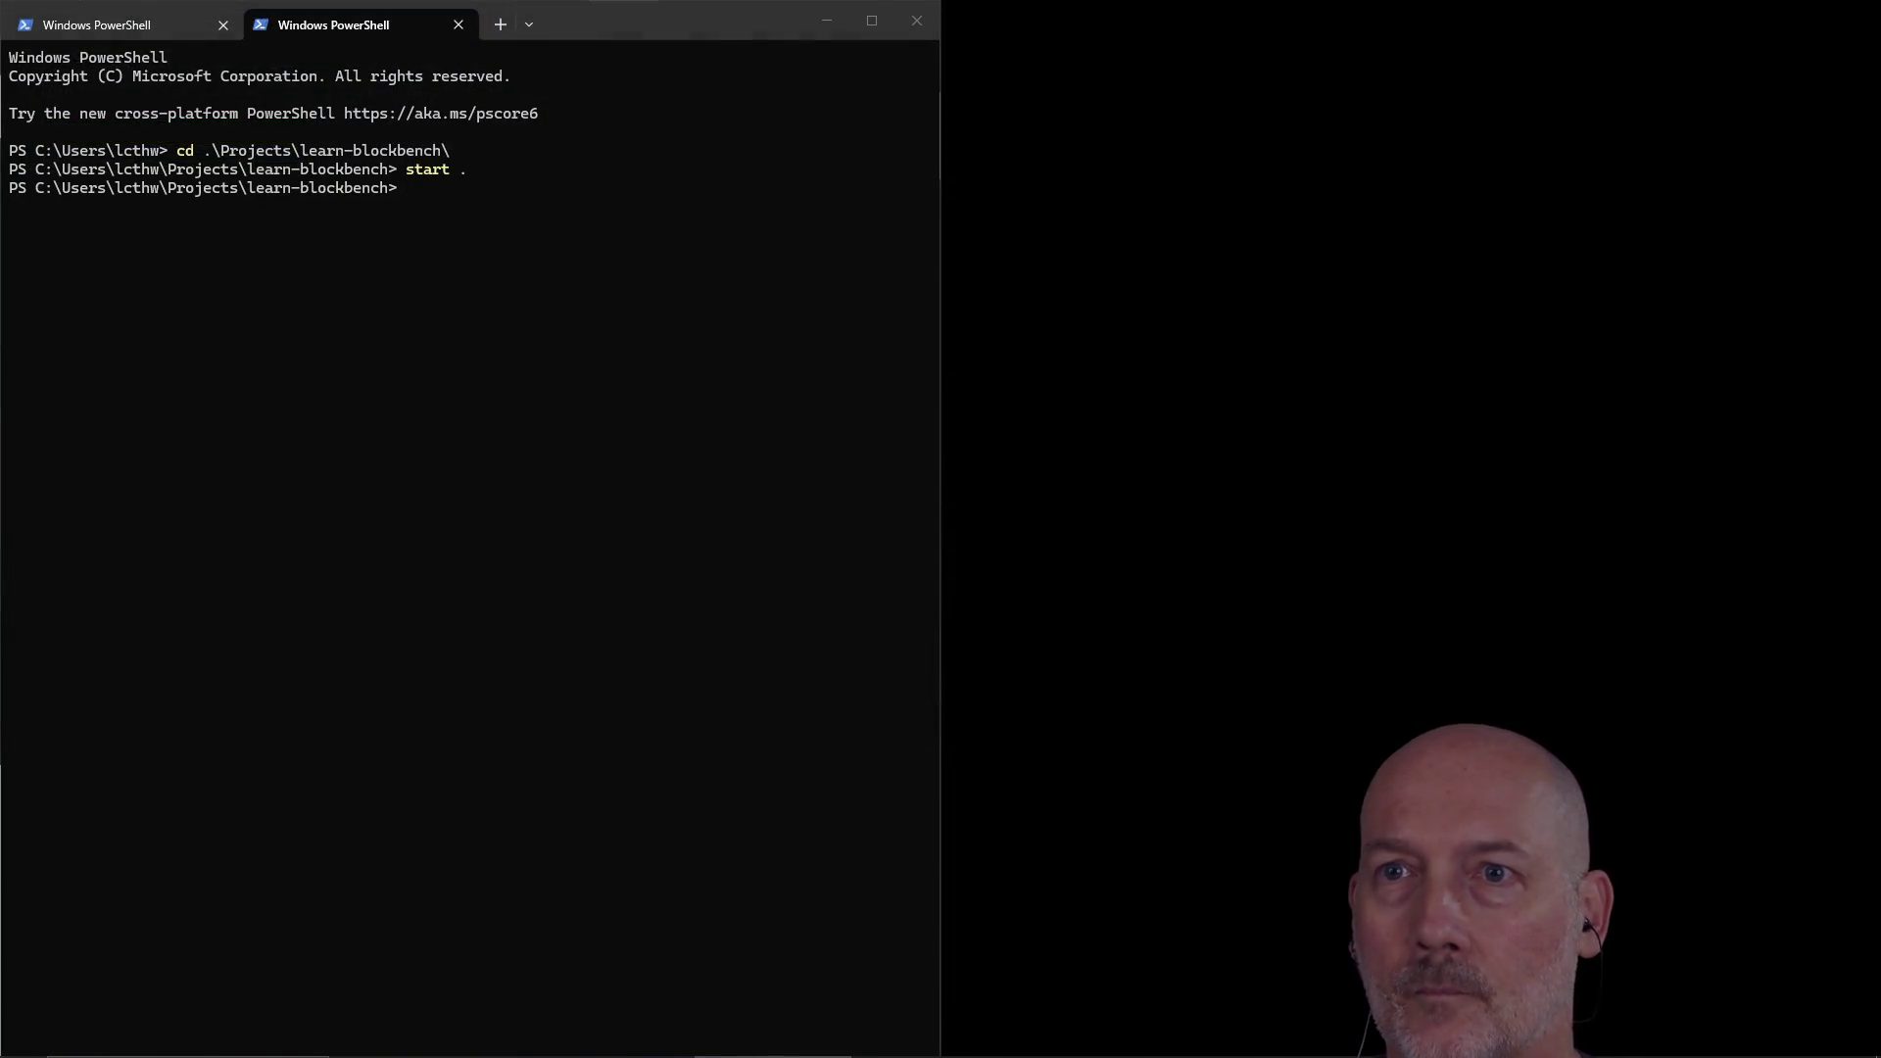
Step: Launch Blender 5.1 from the Start menu search
key(super)
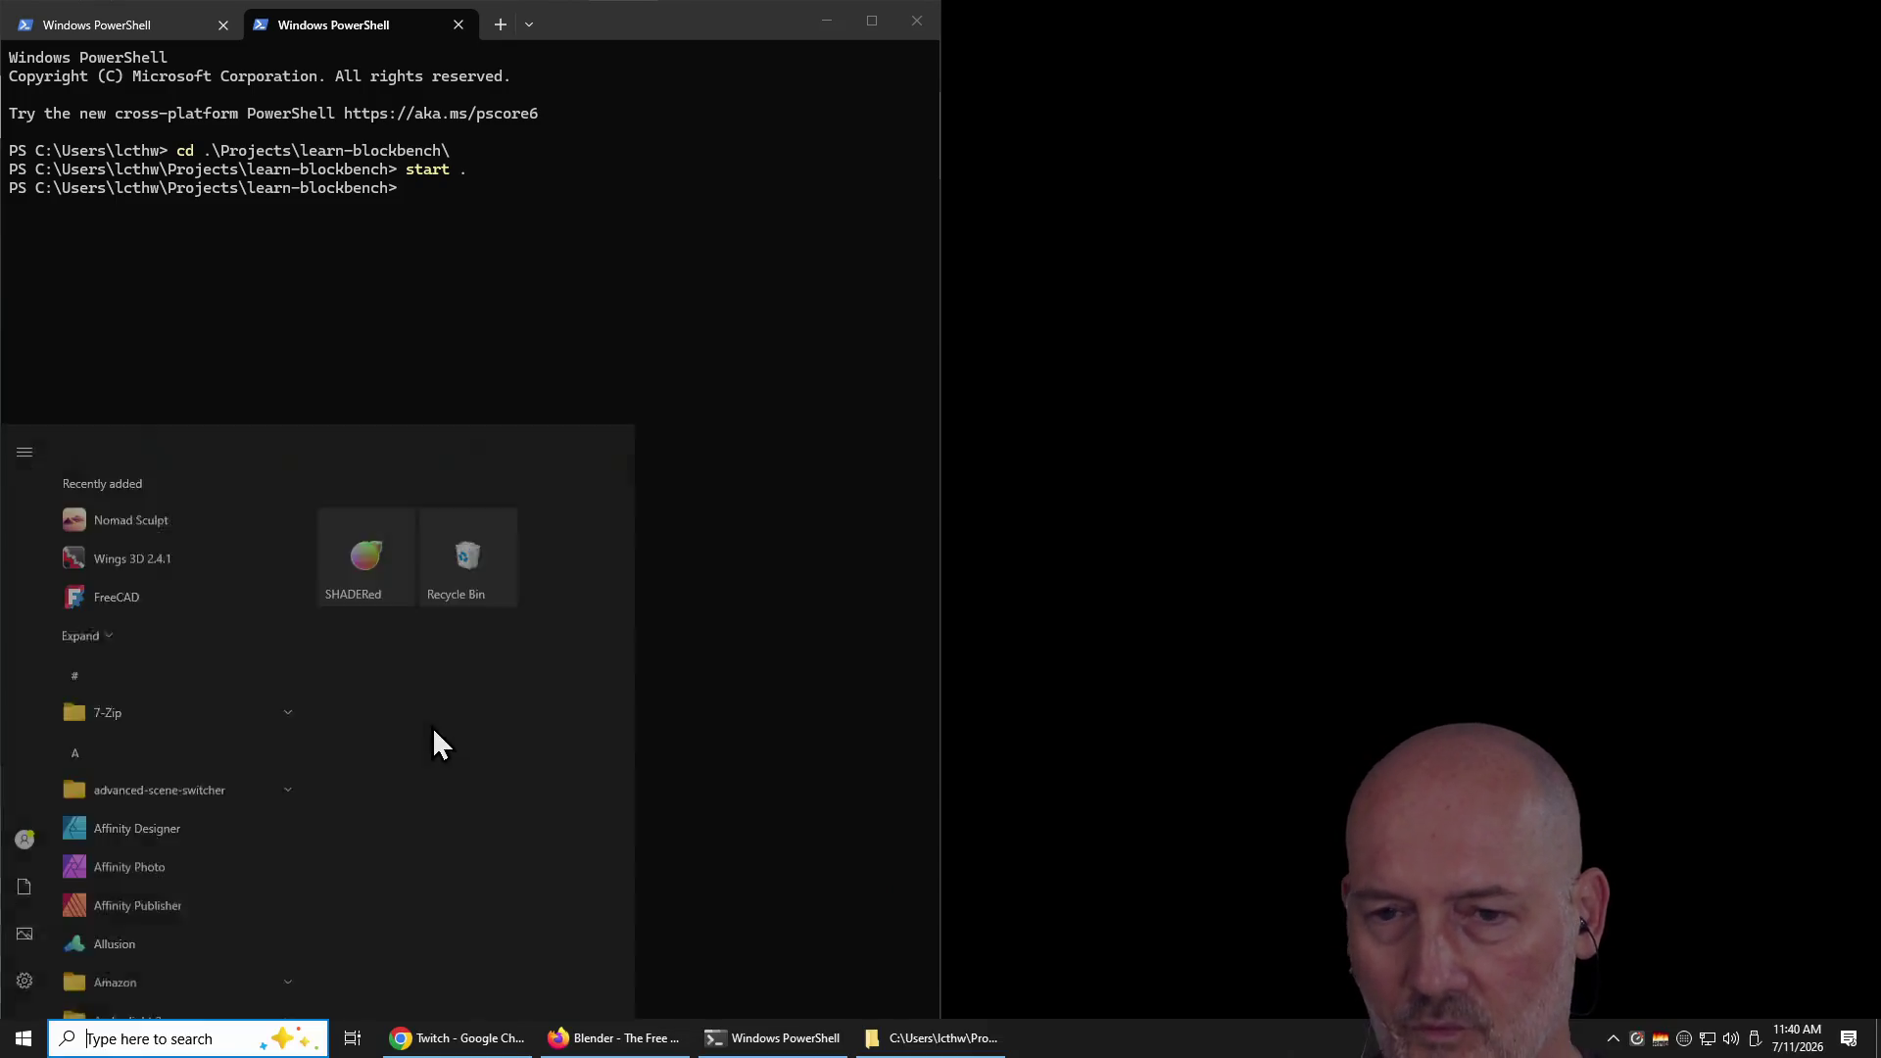
text(blender)
key(Return)
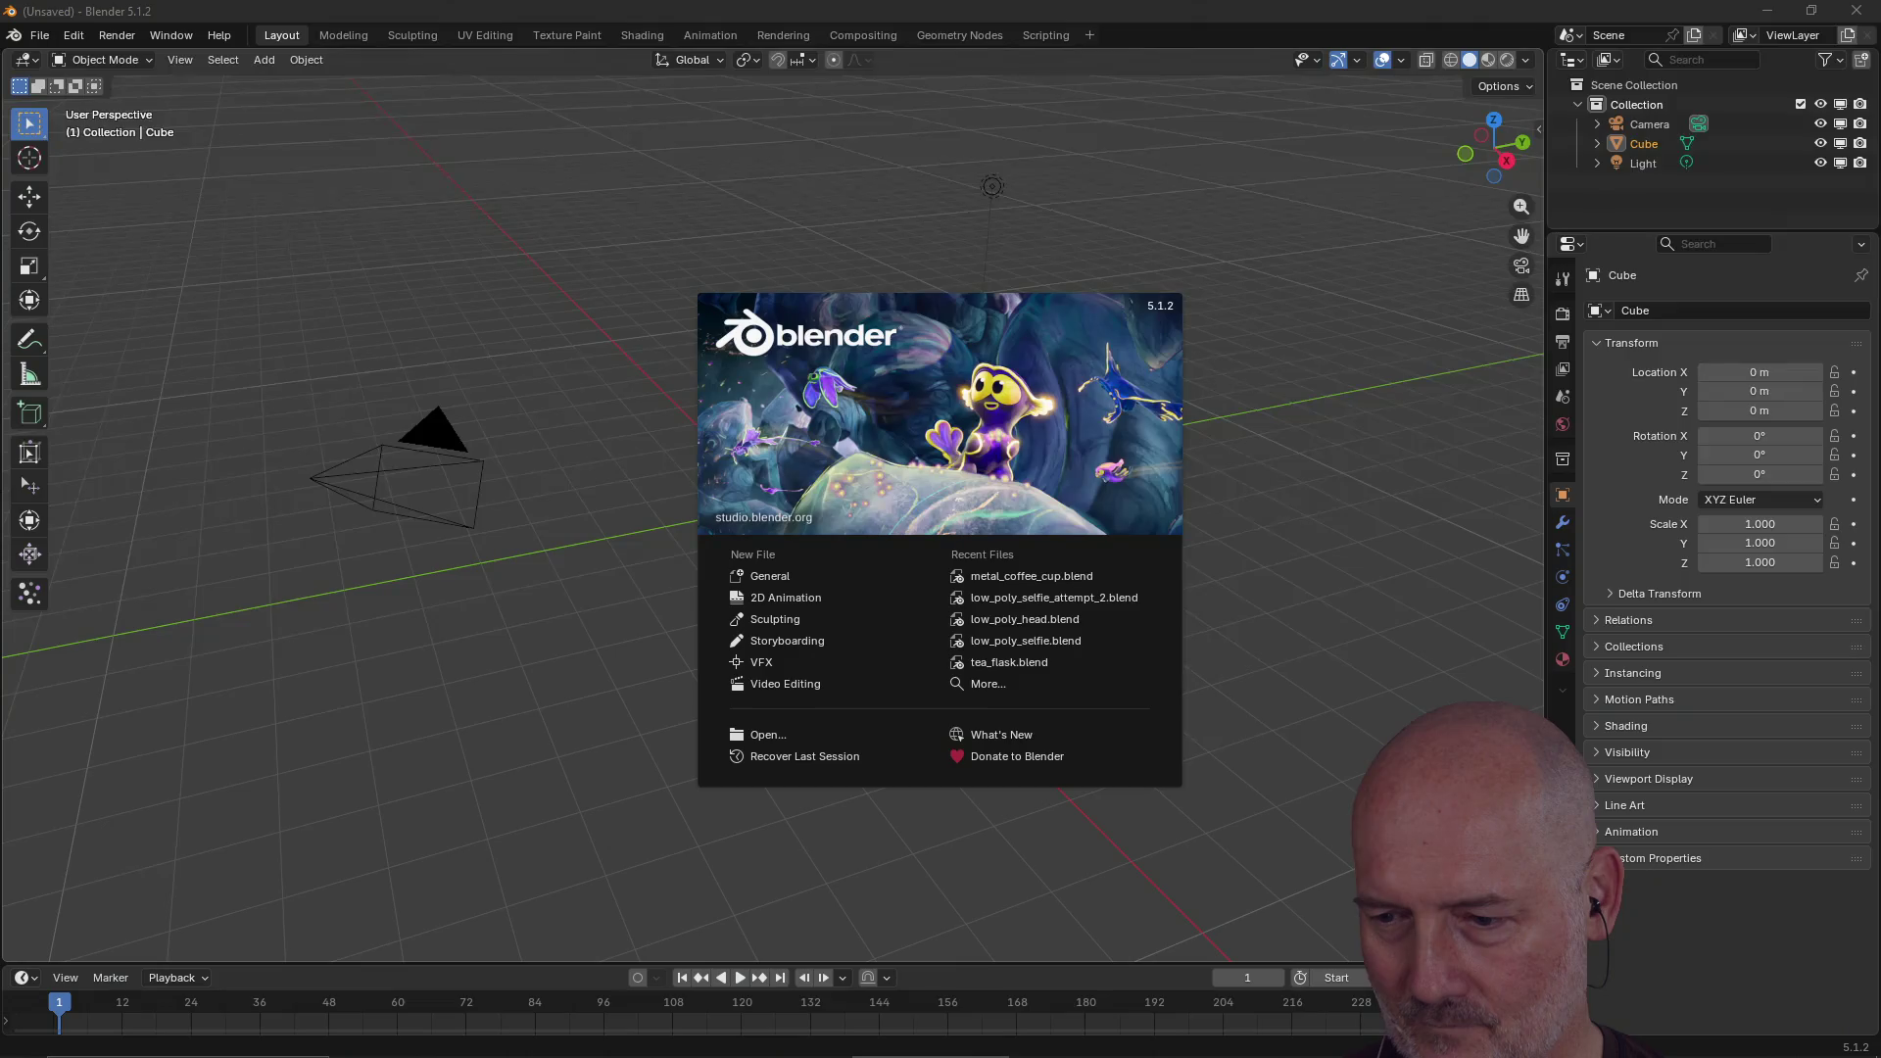
Step: Delete the default cube, camera and light, then drop ninja_sword.glb into the viewport
click(946, 493)
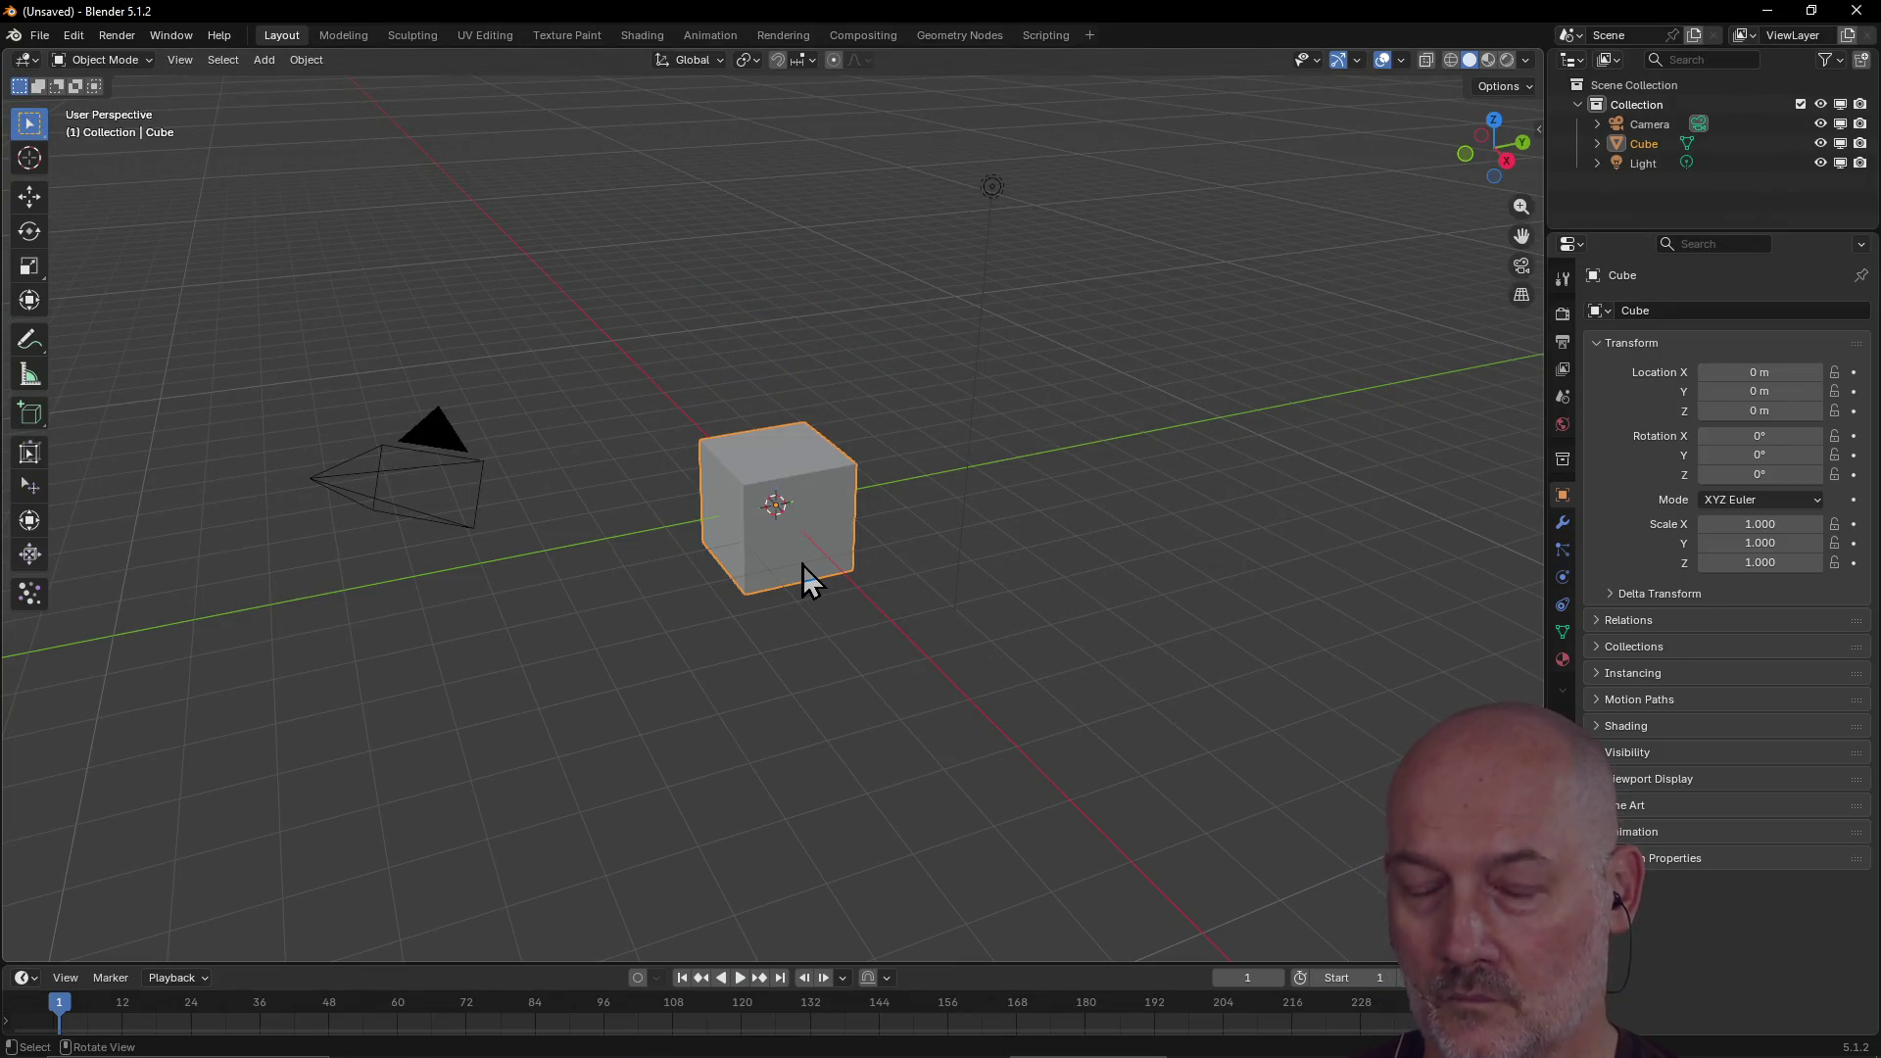
key(a)
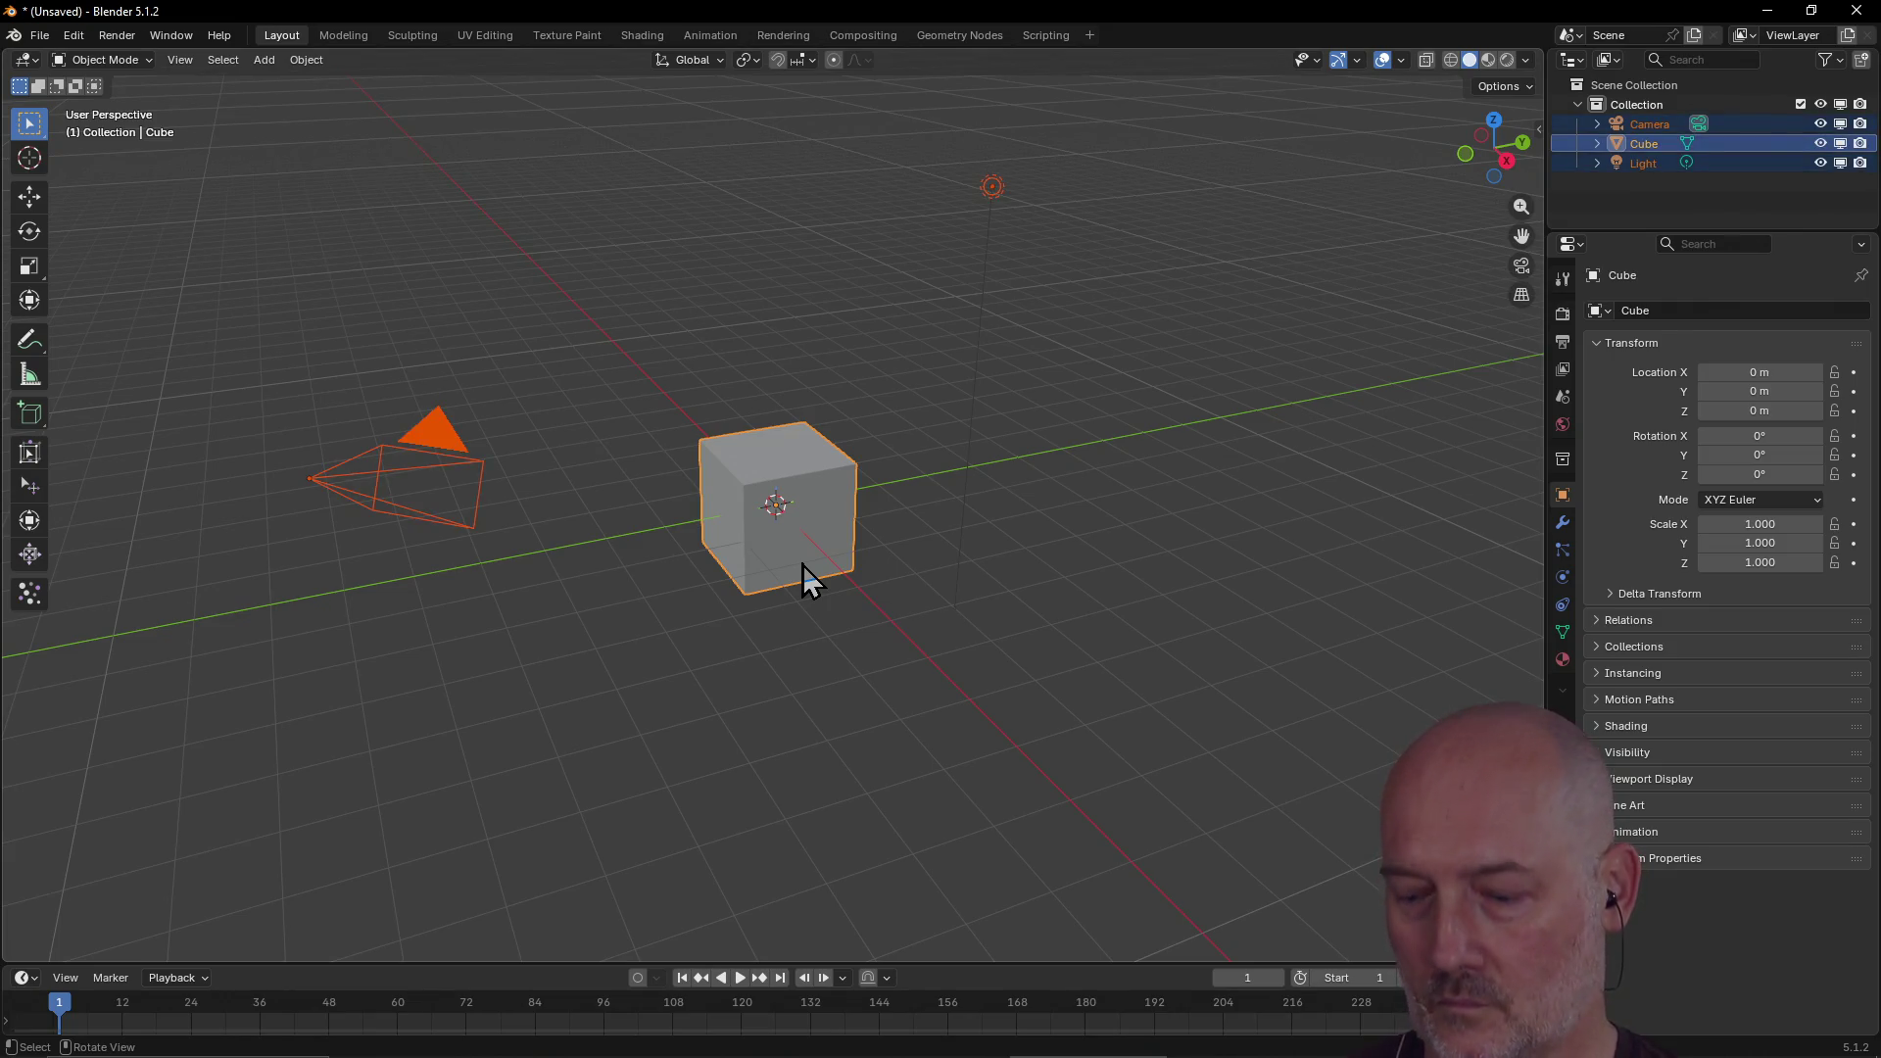
key(Delete)
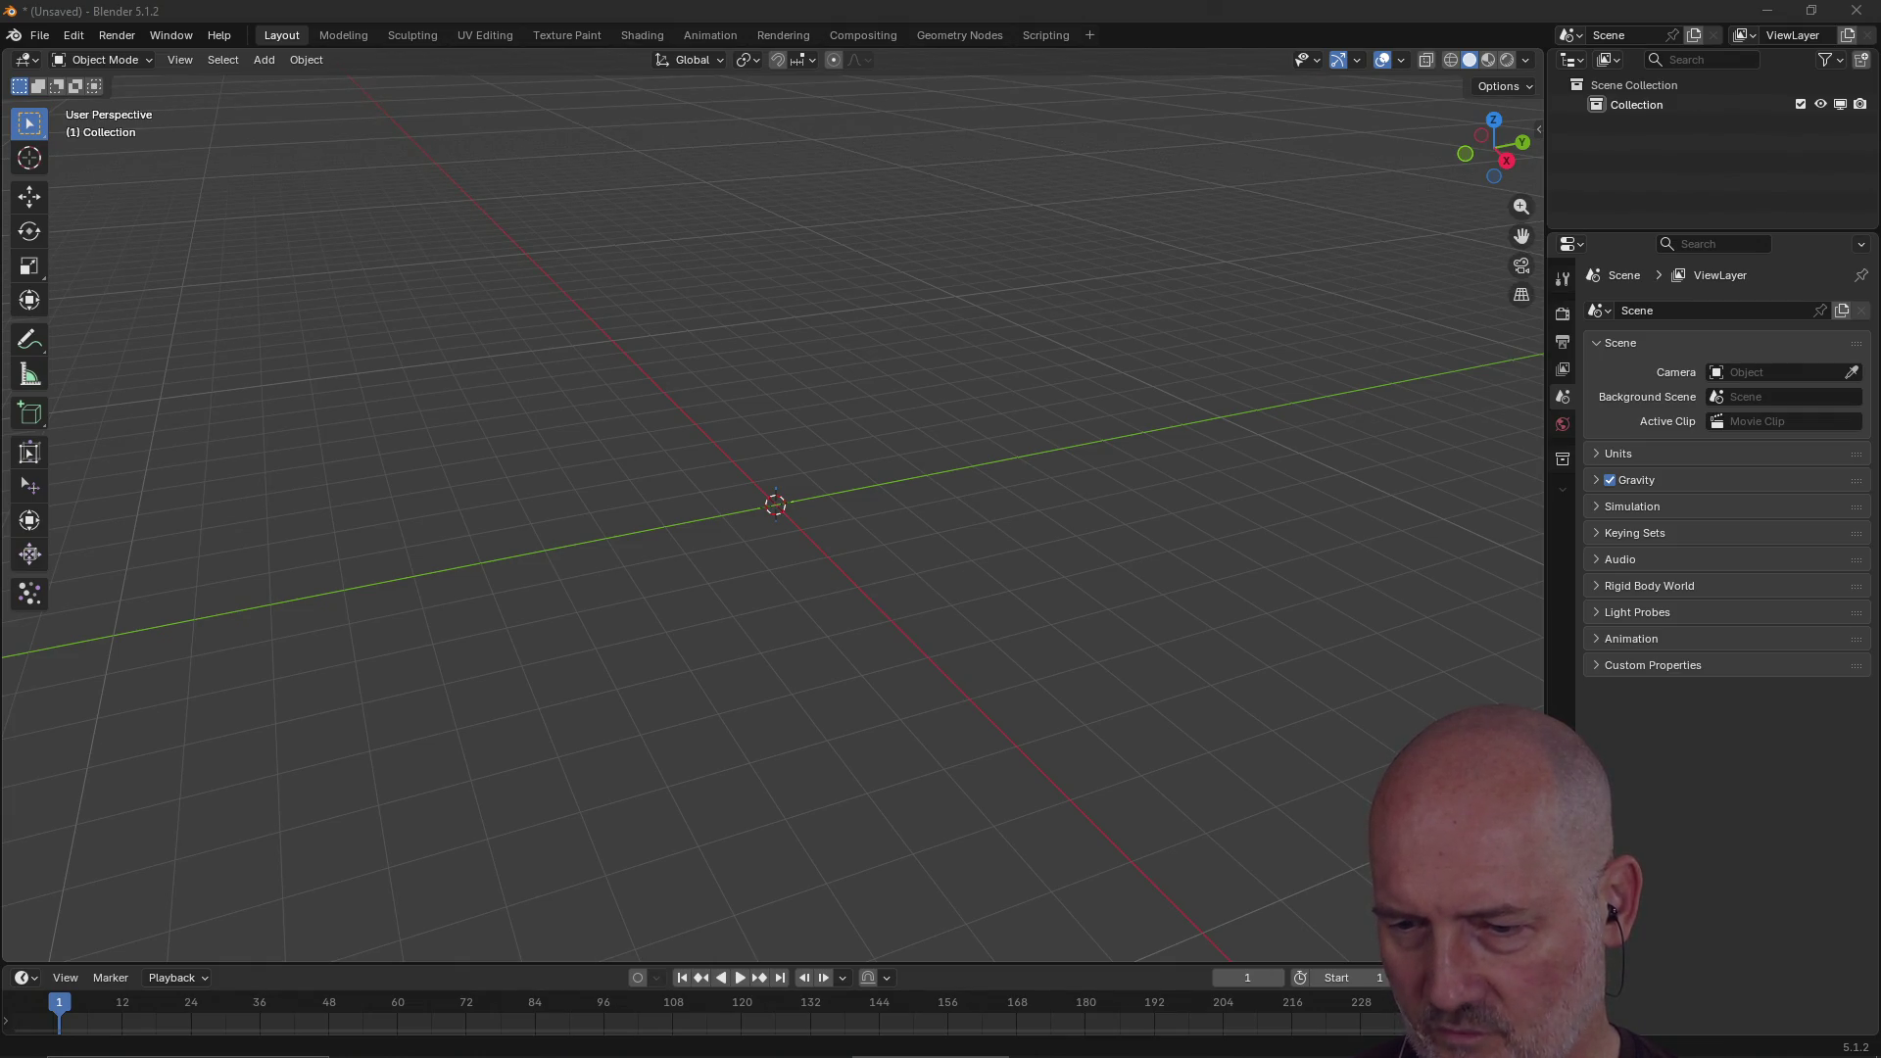
mouse_move(1648, 369)
mouse_down()
mouse_move(768, 520)
mouse_move(741, 407)
mouse_up()
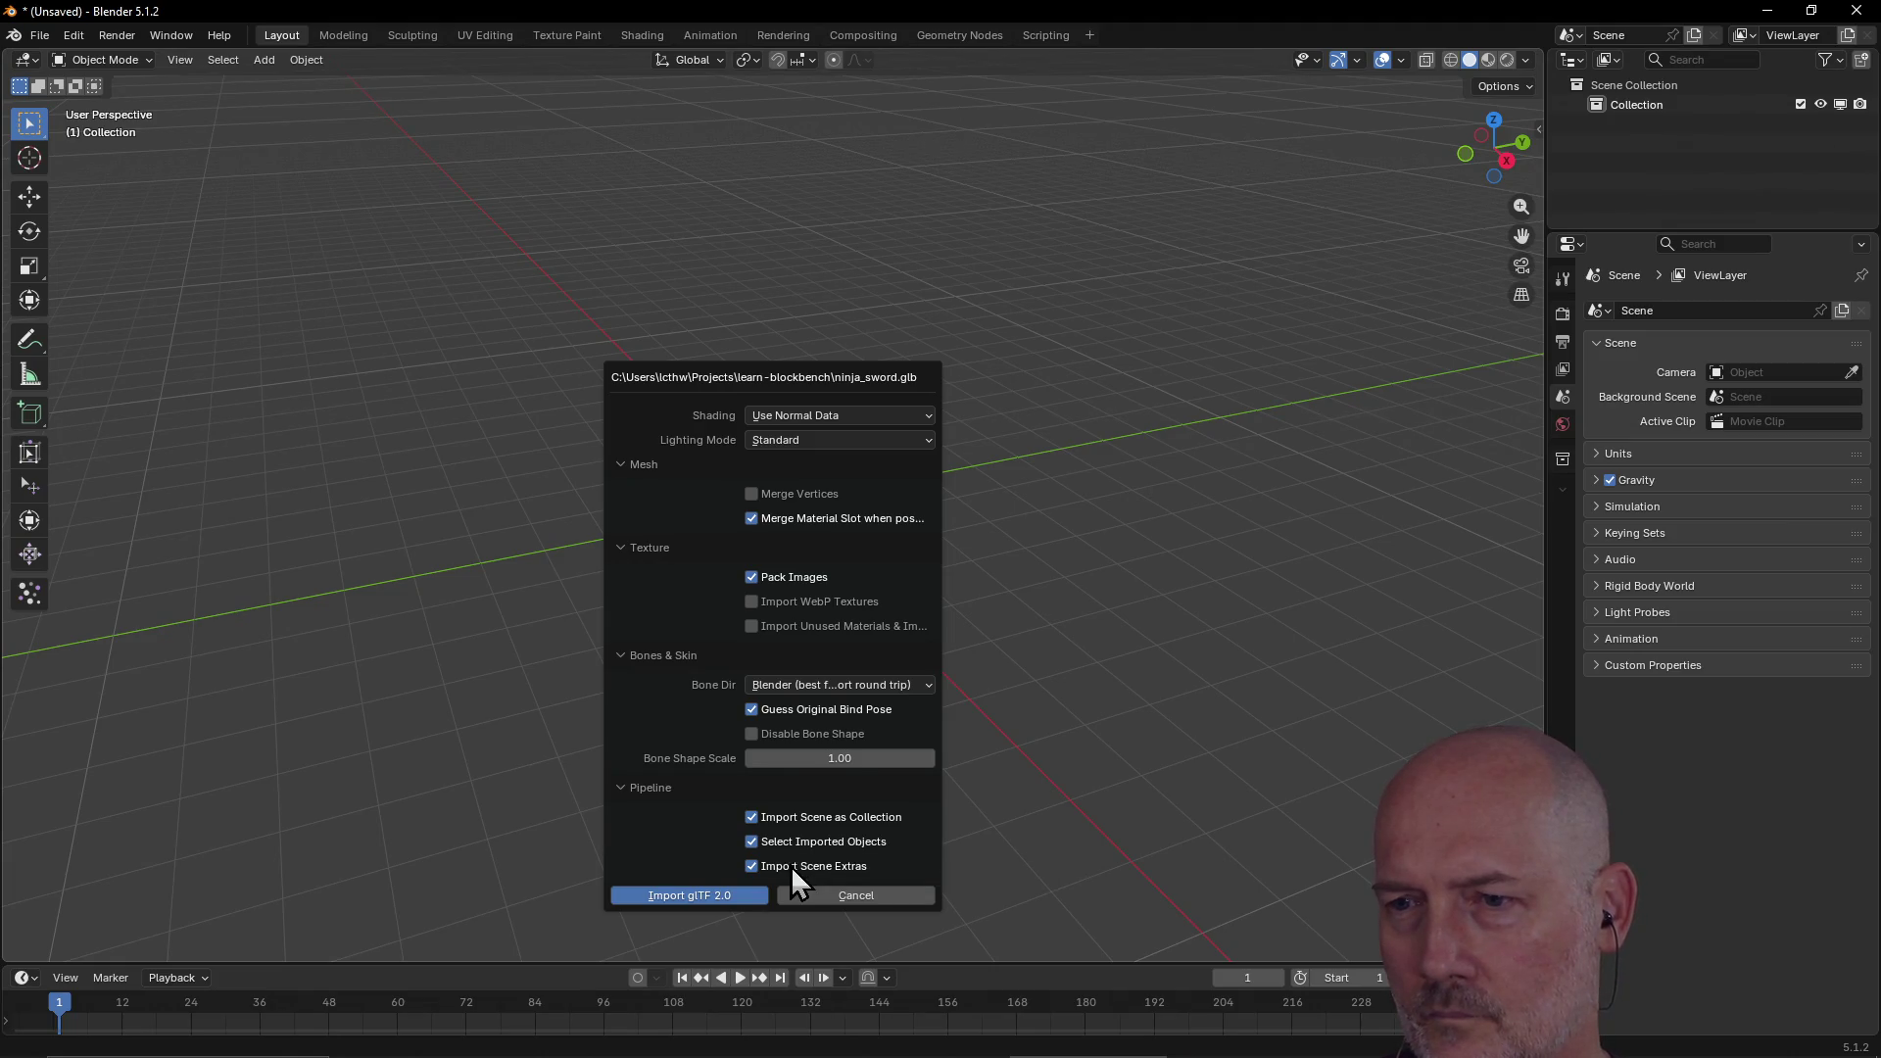
Step: Import the glTF sword, then select the blade and the cylinder.001 handle to inspect them
click(691, 896)
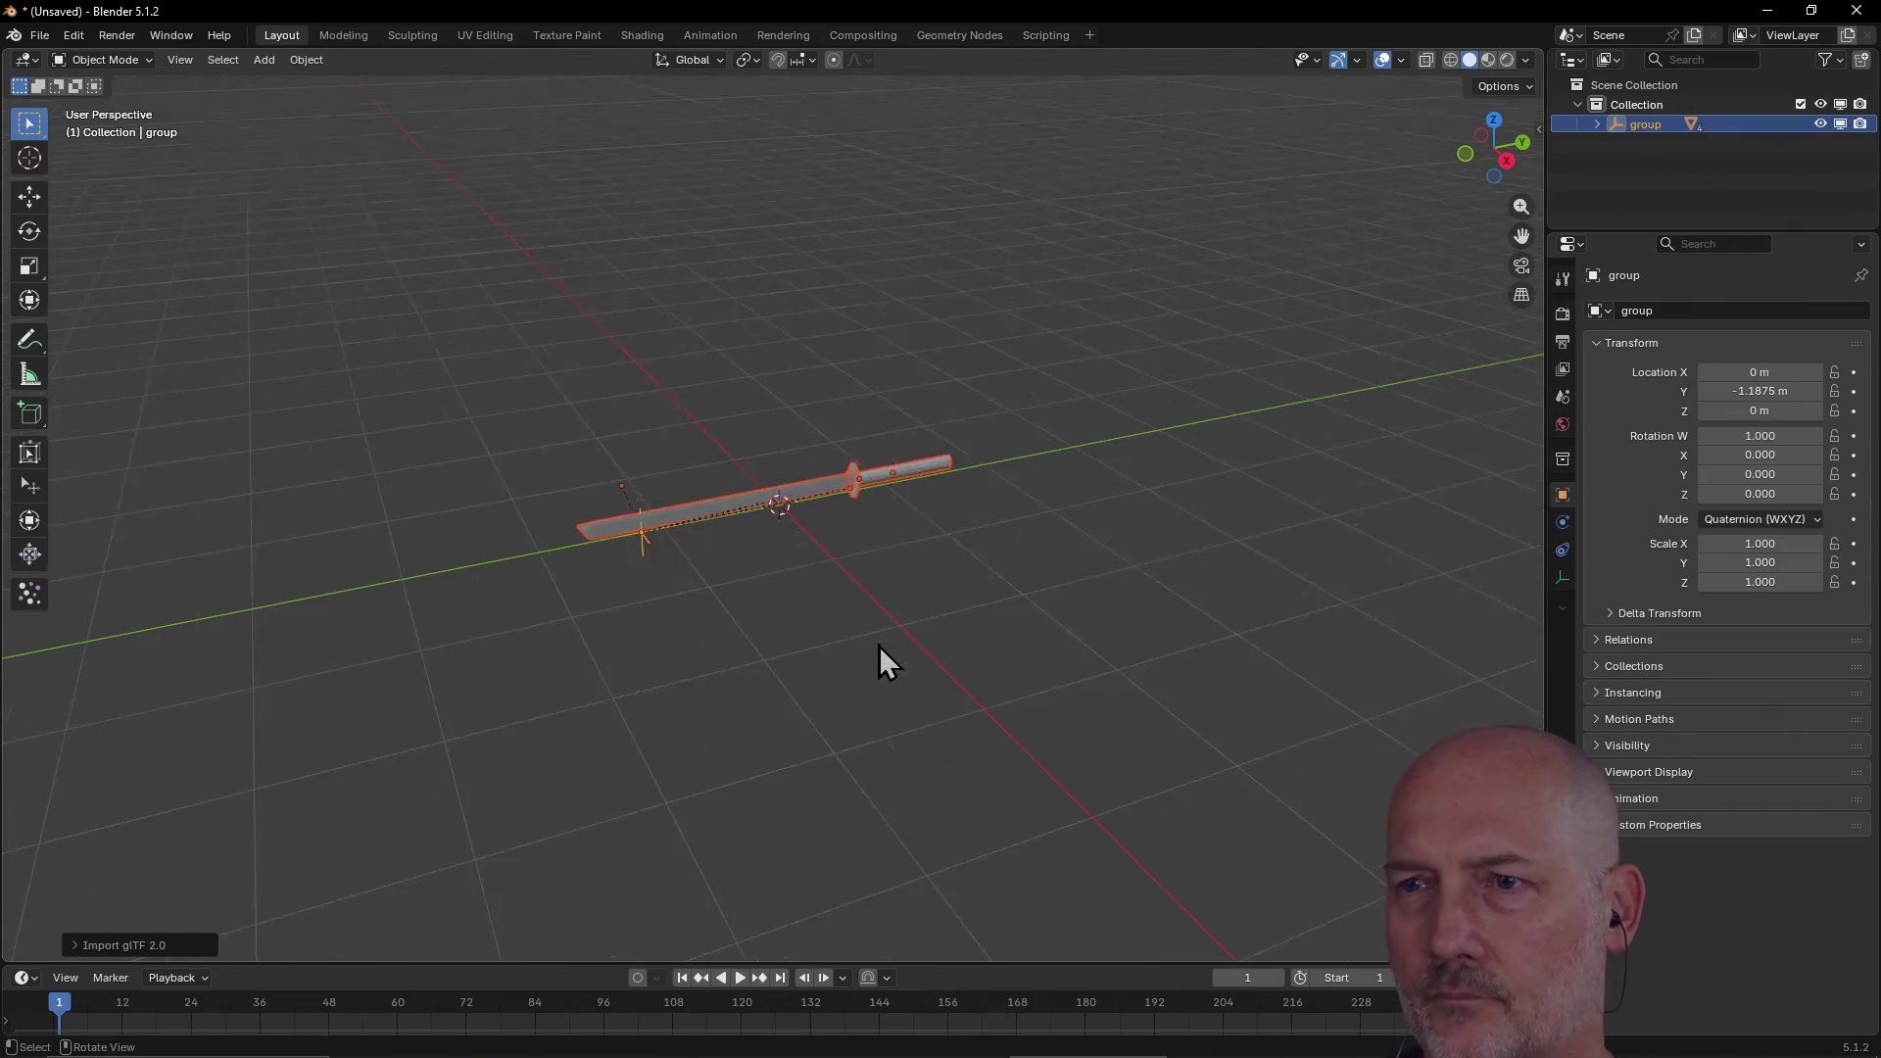
scroll(879, 645, up, 5)
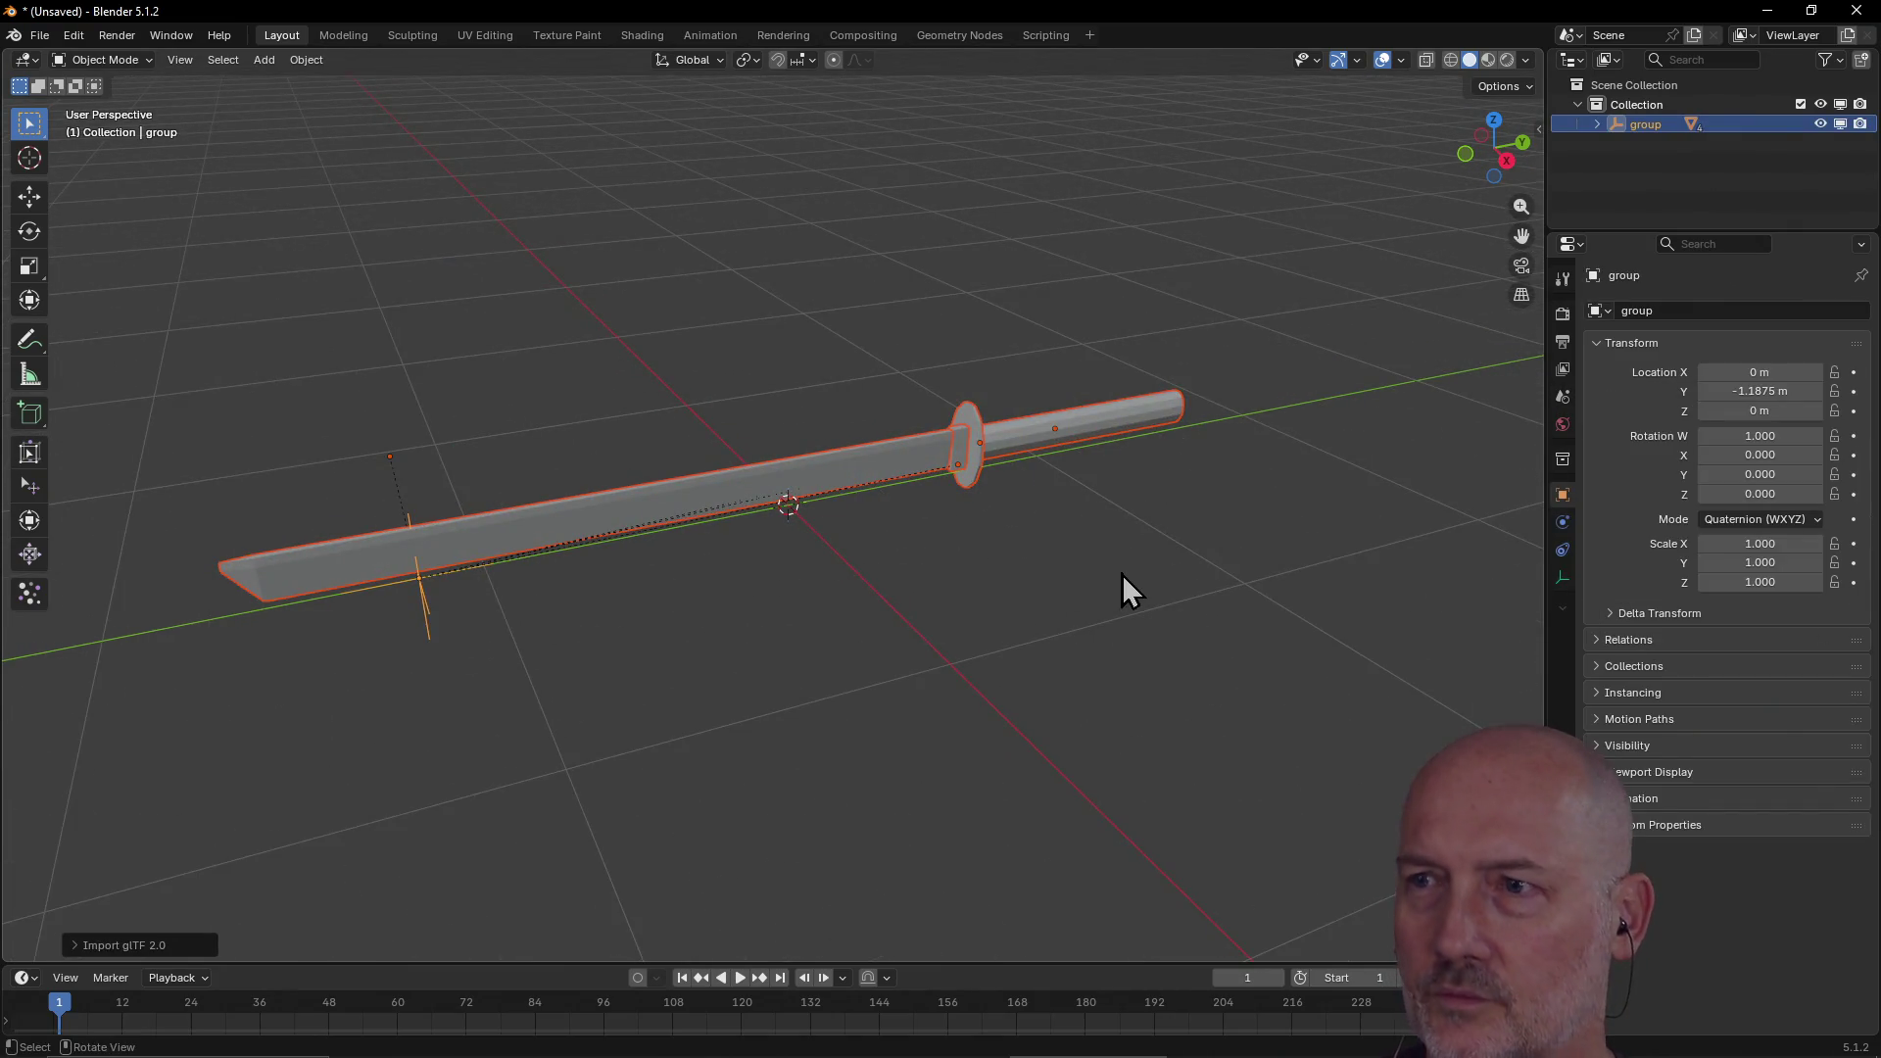
click(1176, 572)
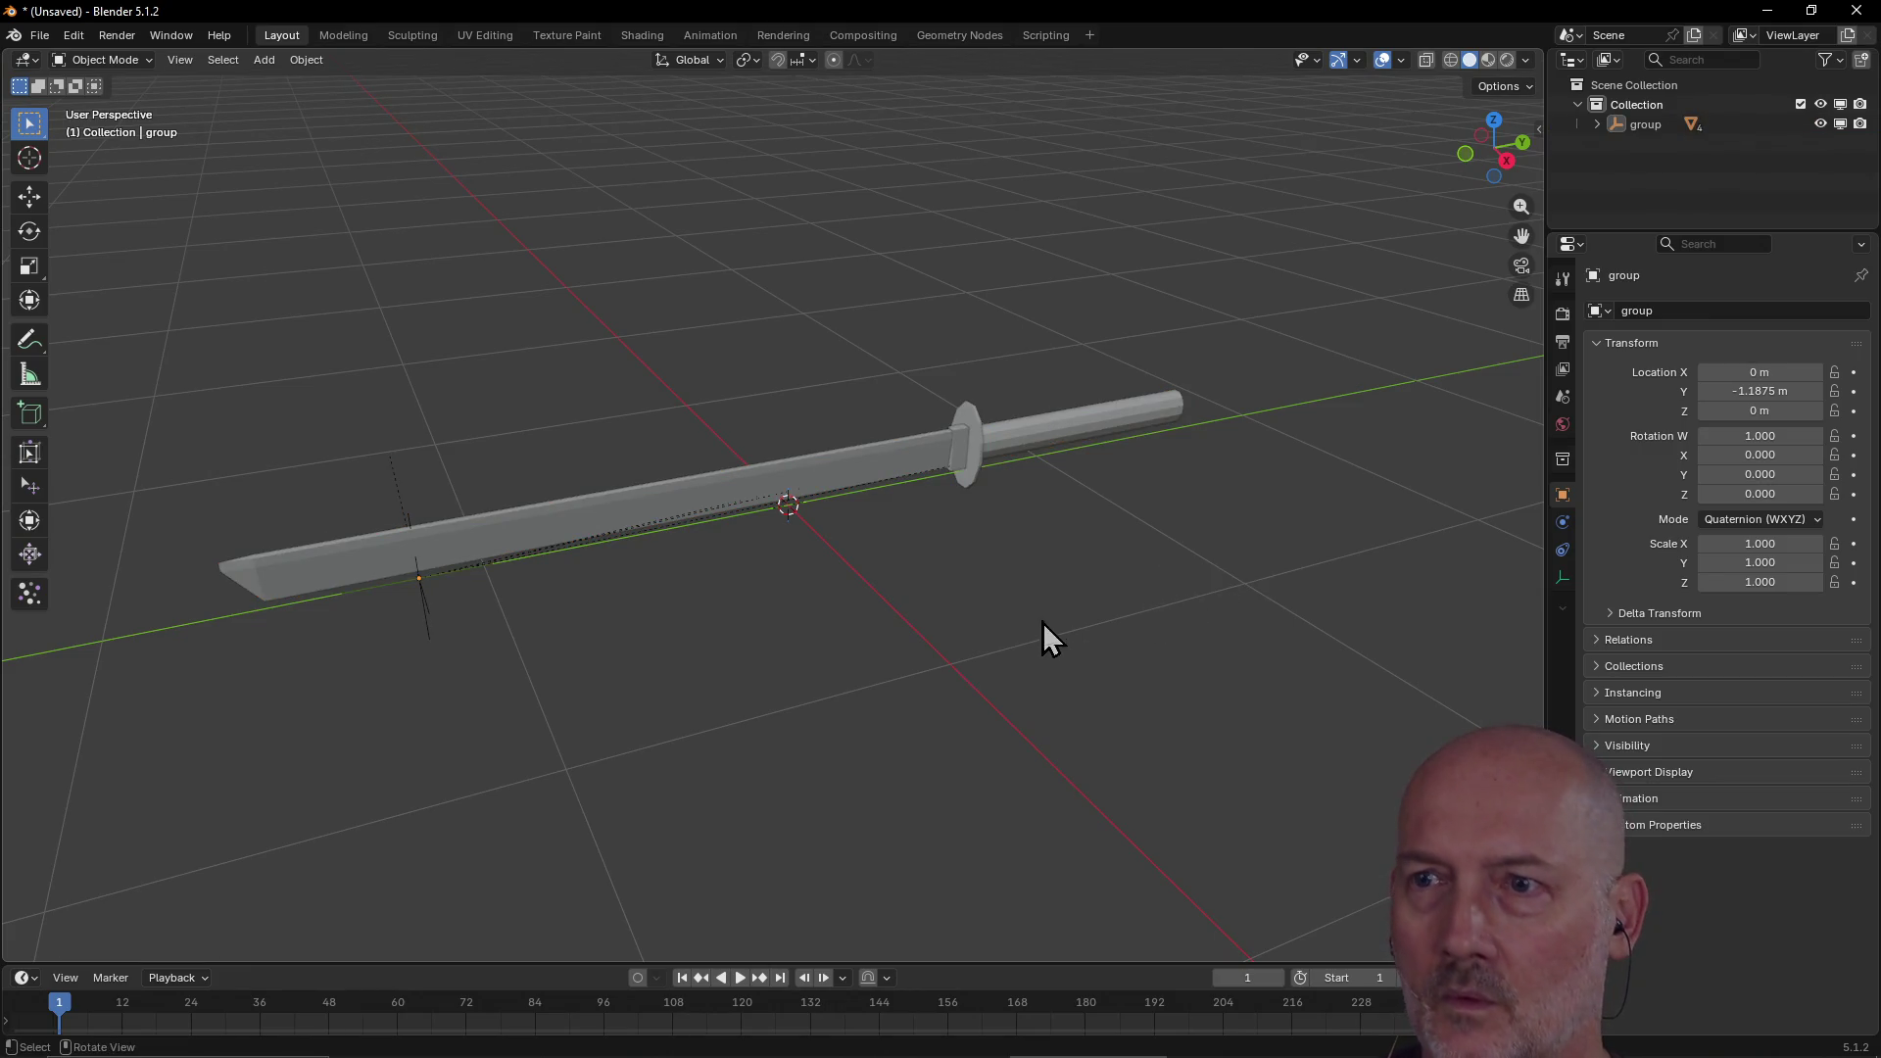
click(720, 480)
click(987, 451)
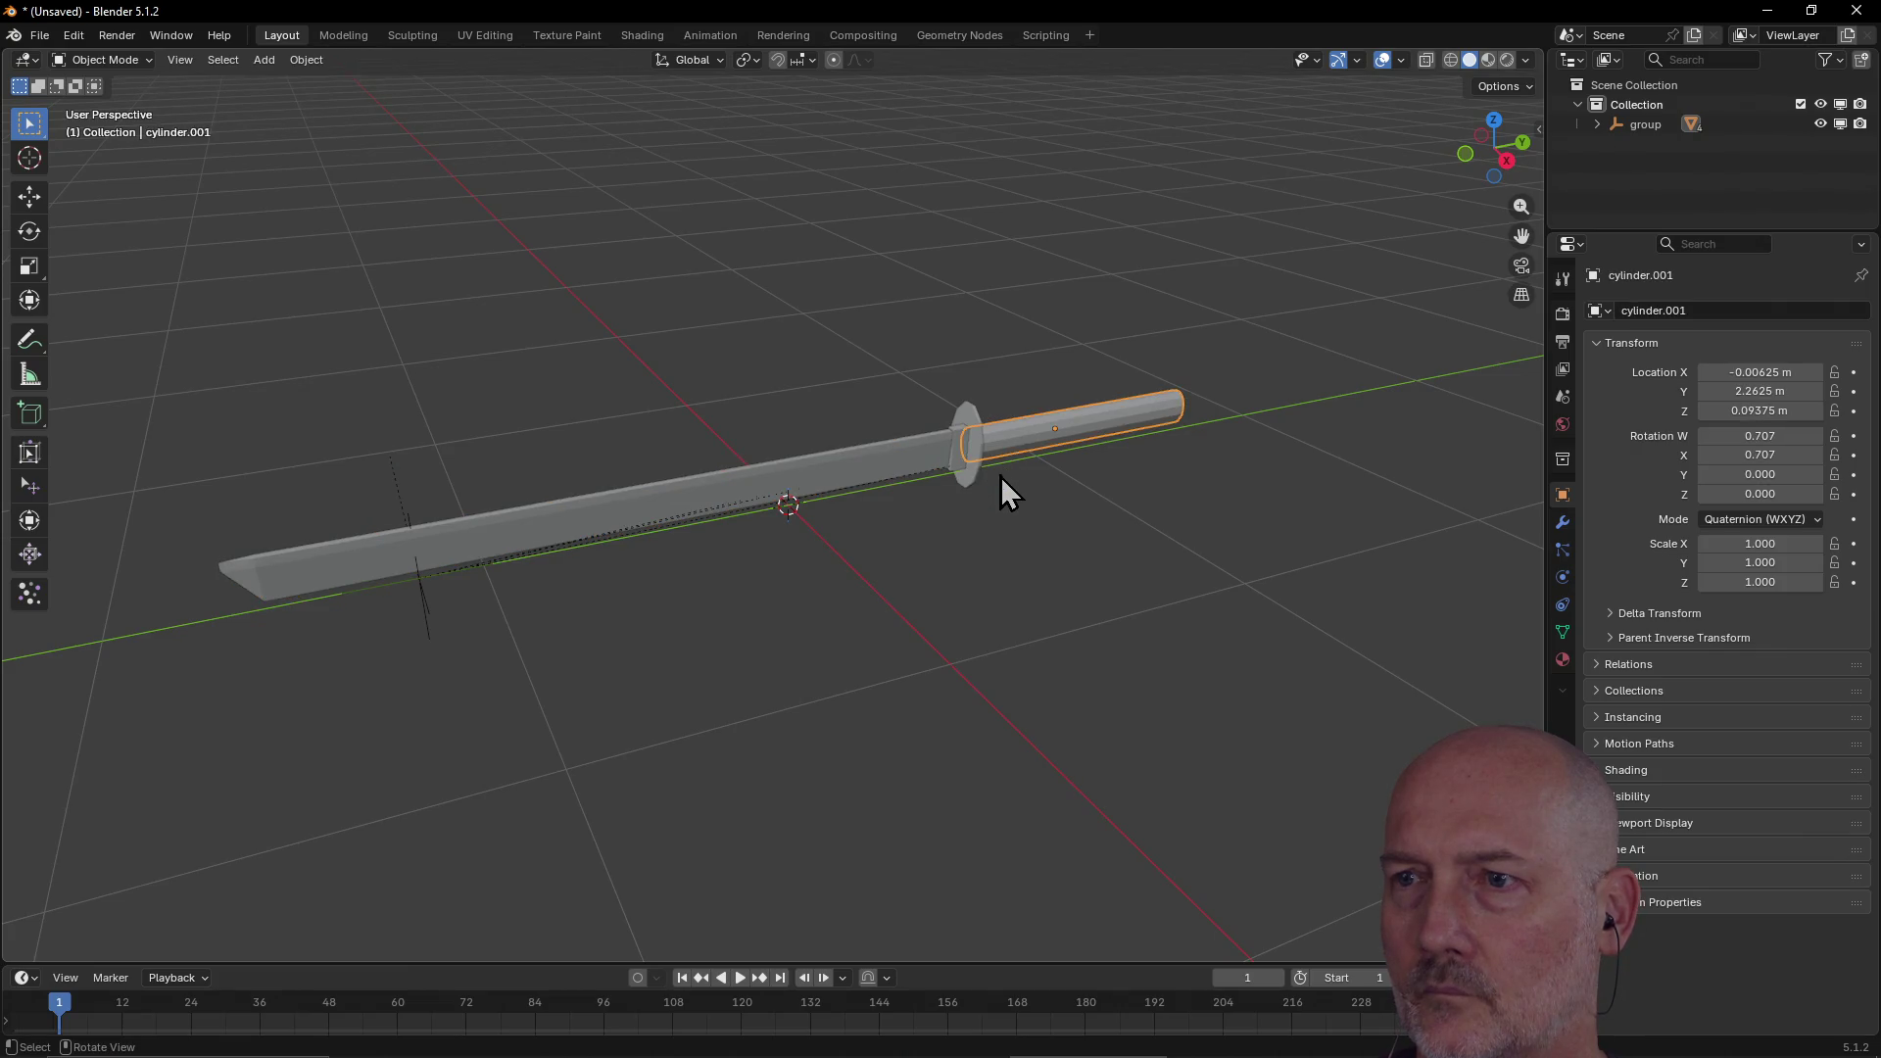
scroll(1185, 578, down, 3)
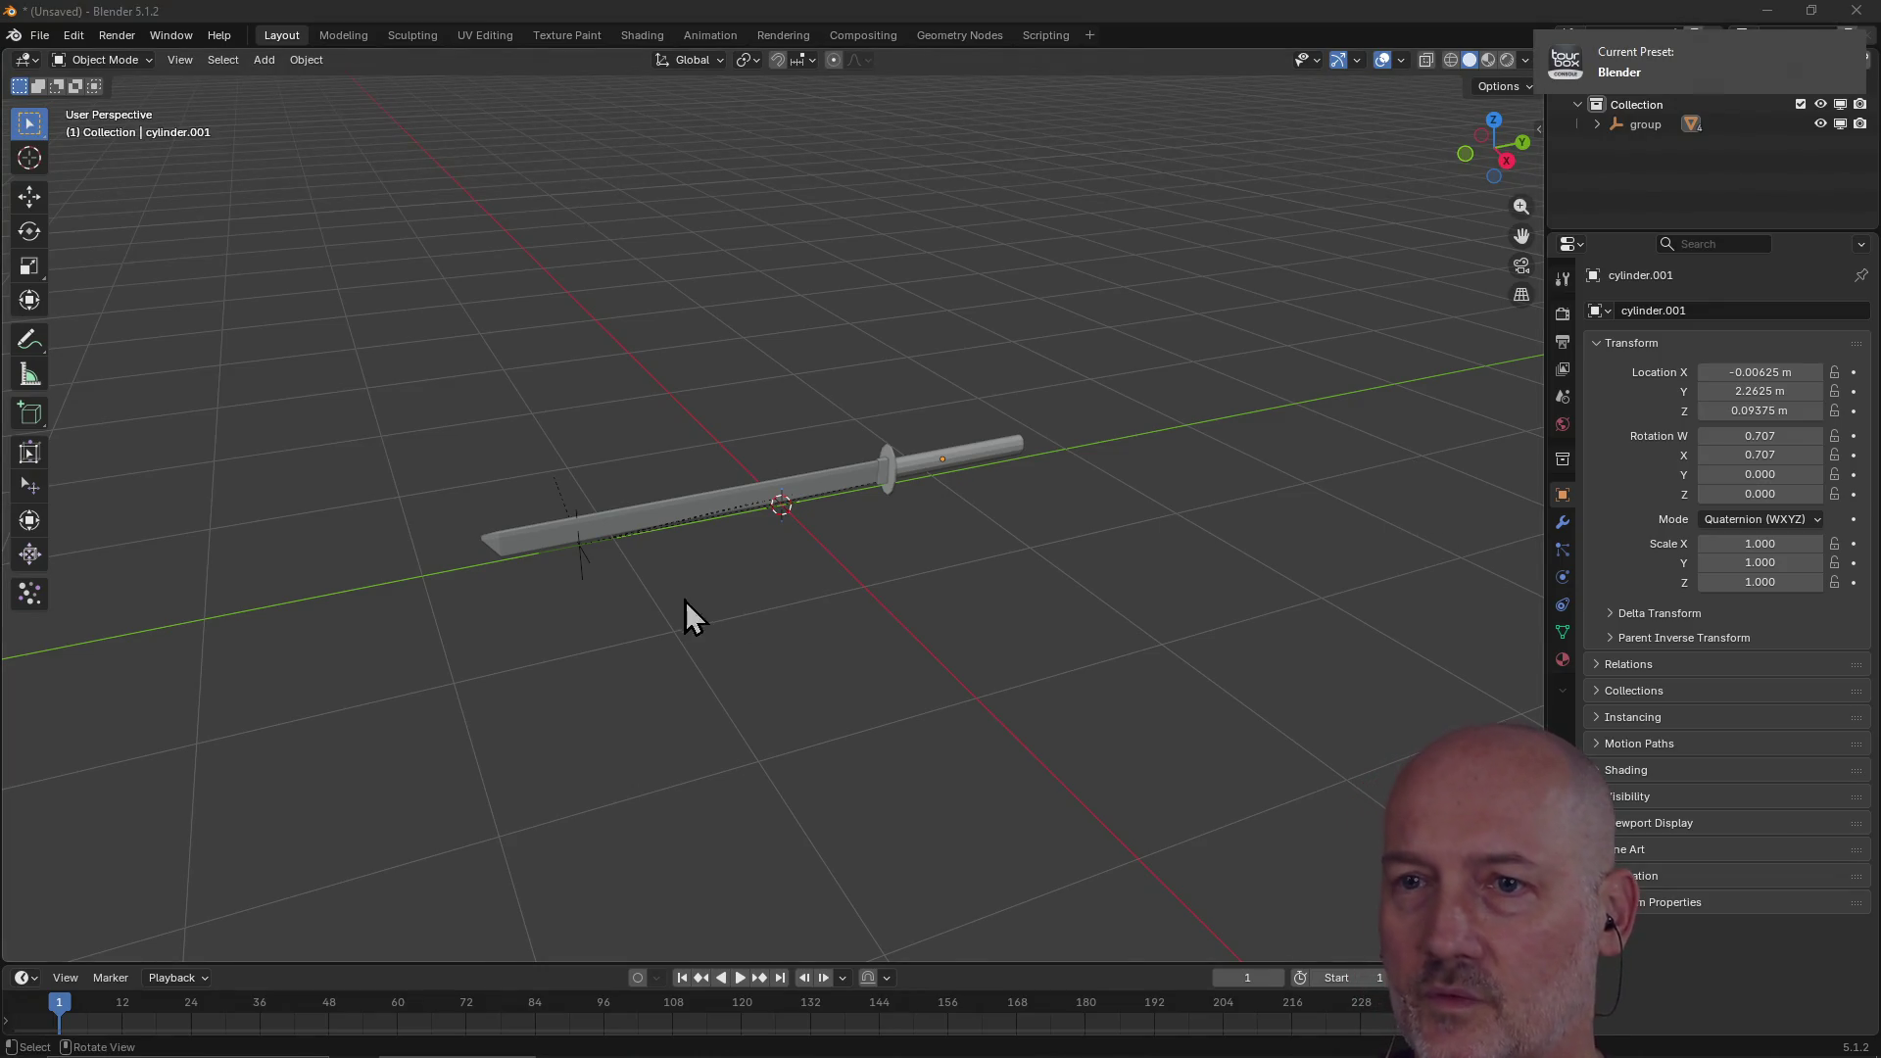
scroll(925, 541, up, 5)
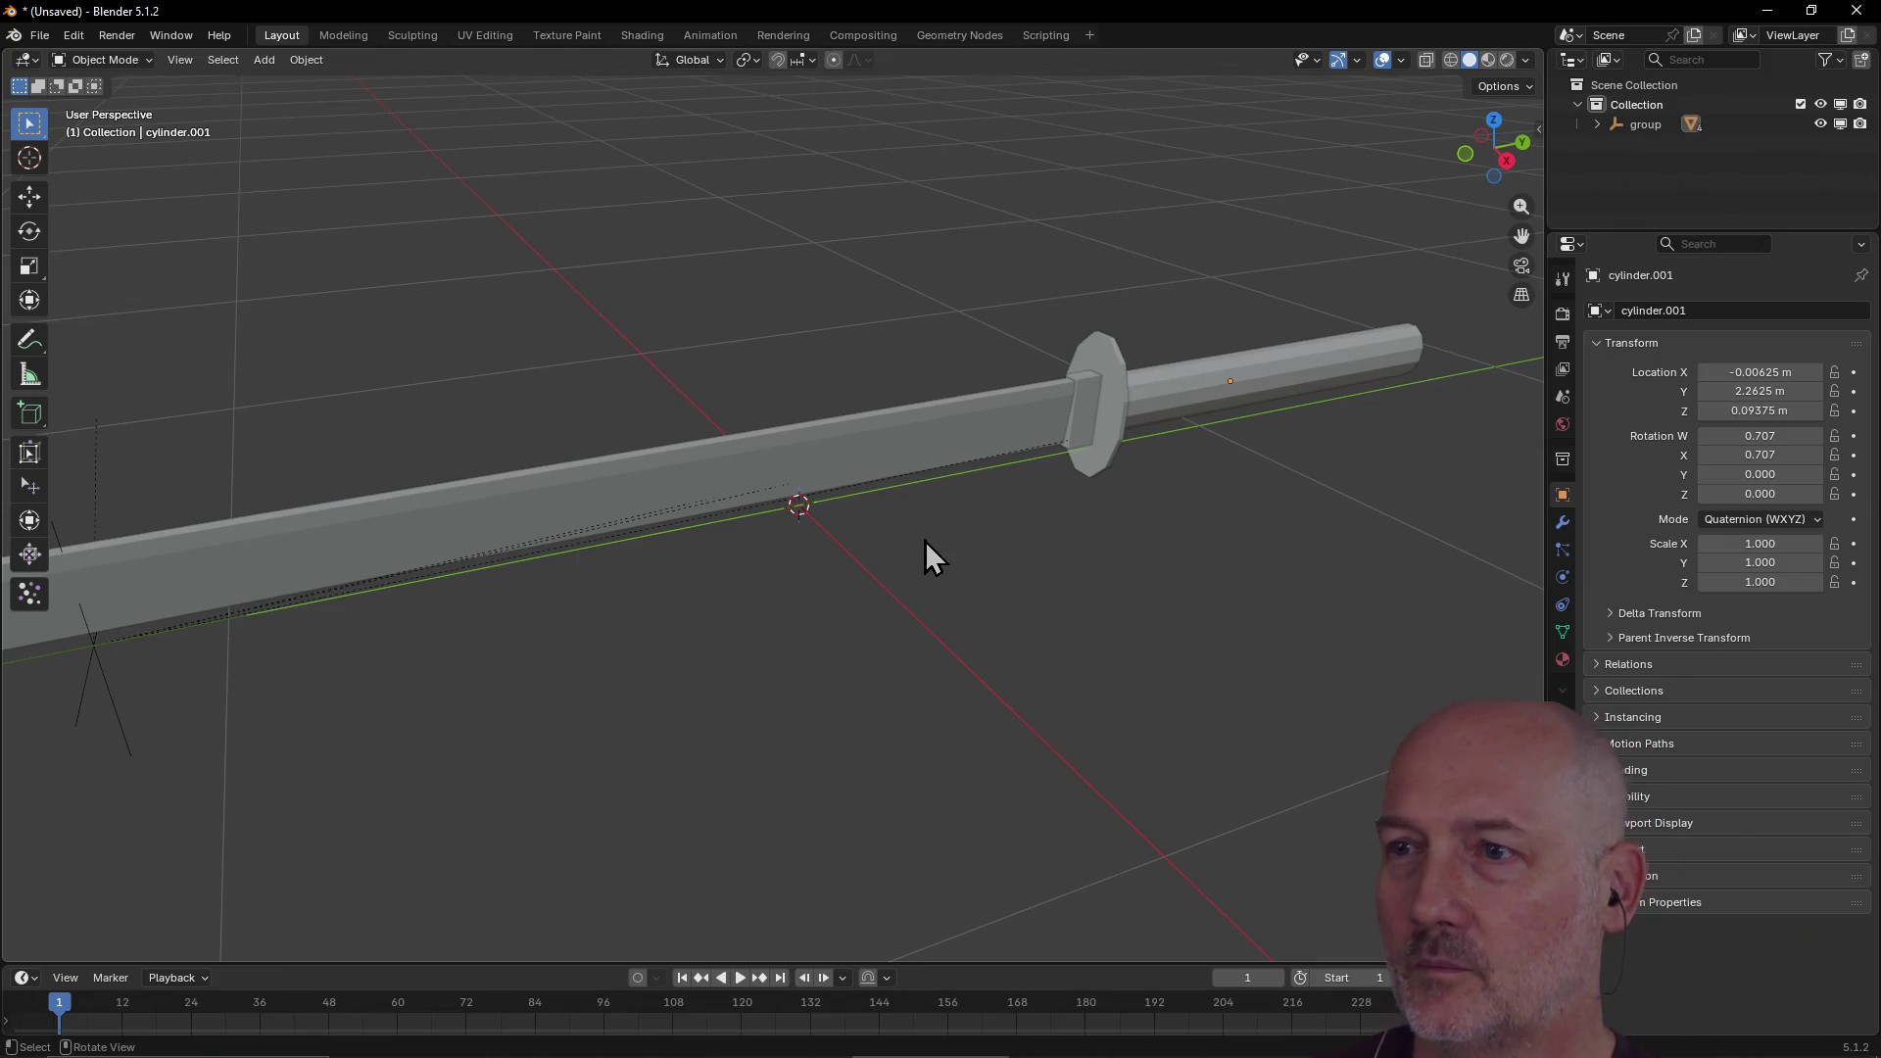
scroll(880, 532, down, 3)
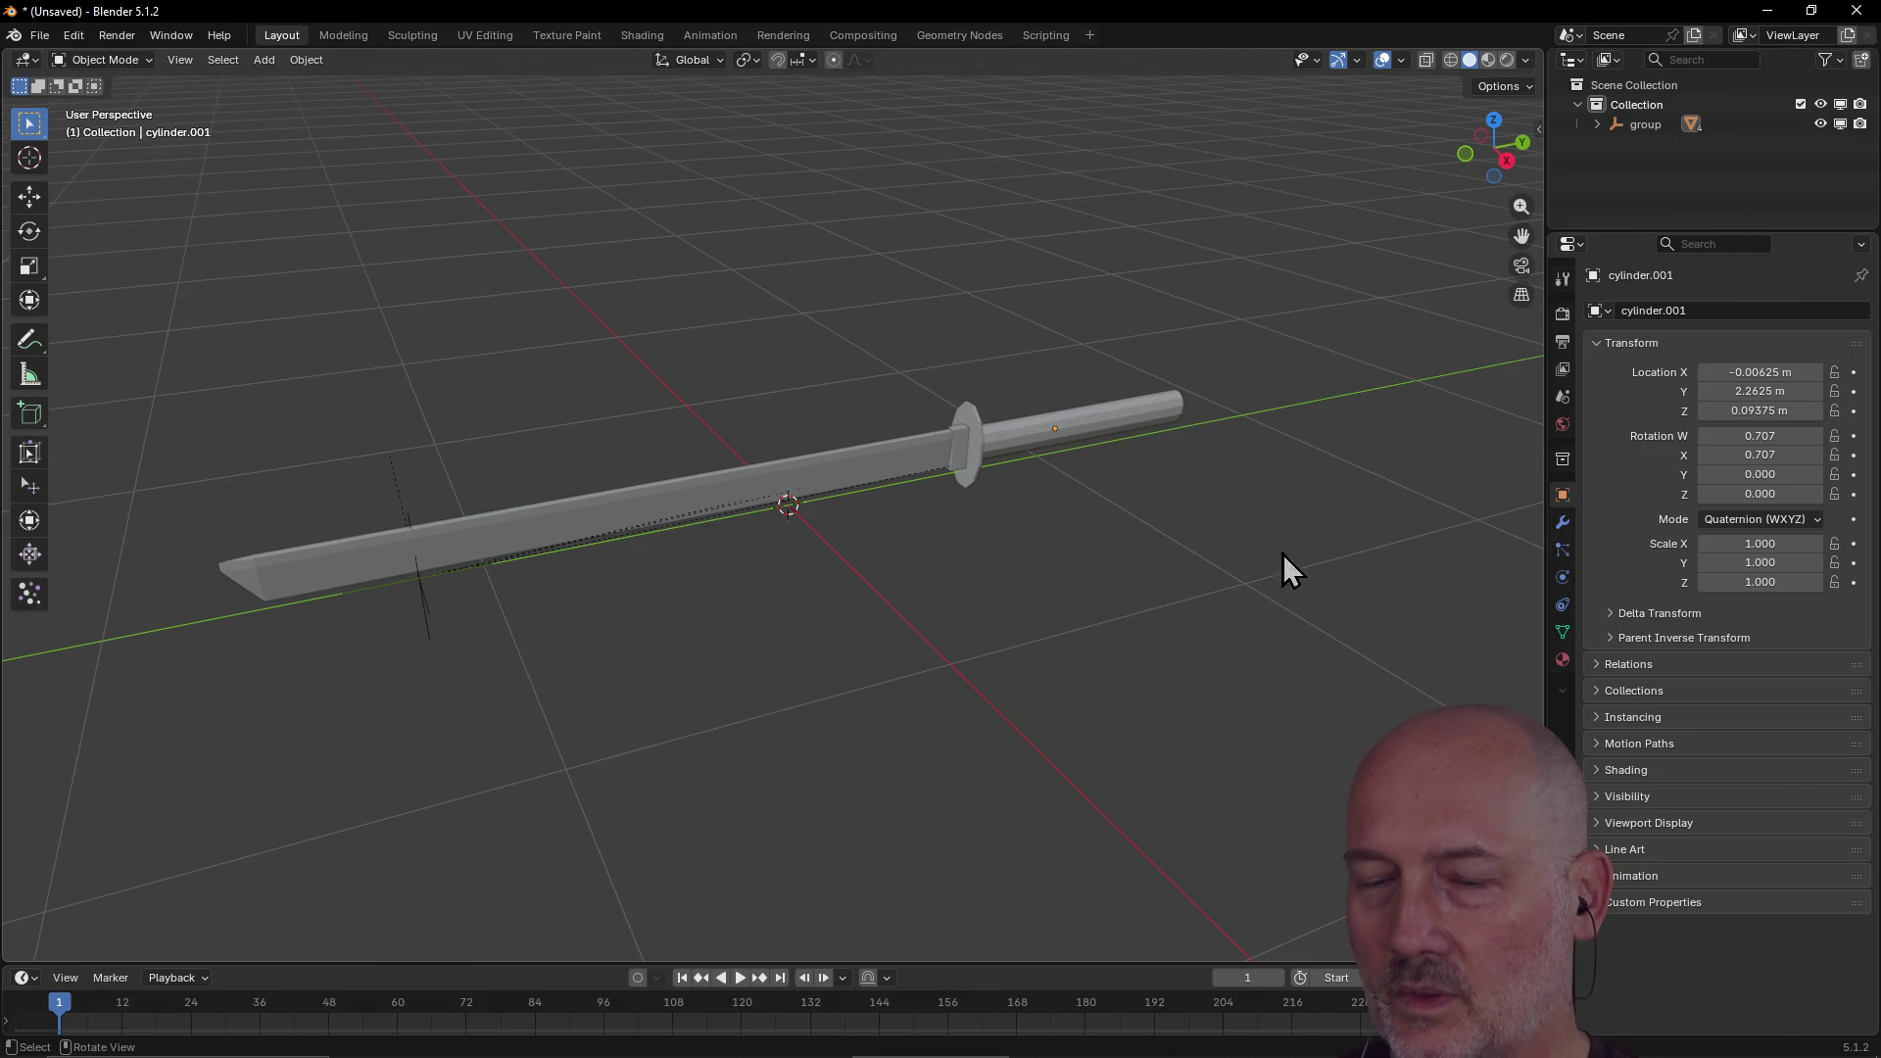
key(alt+Tab)
key(alt+Tab)
key(Tab)
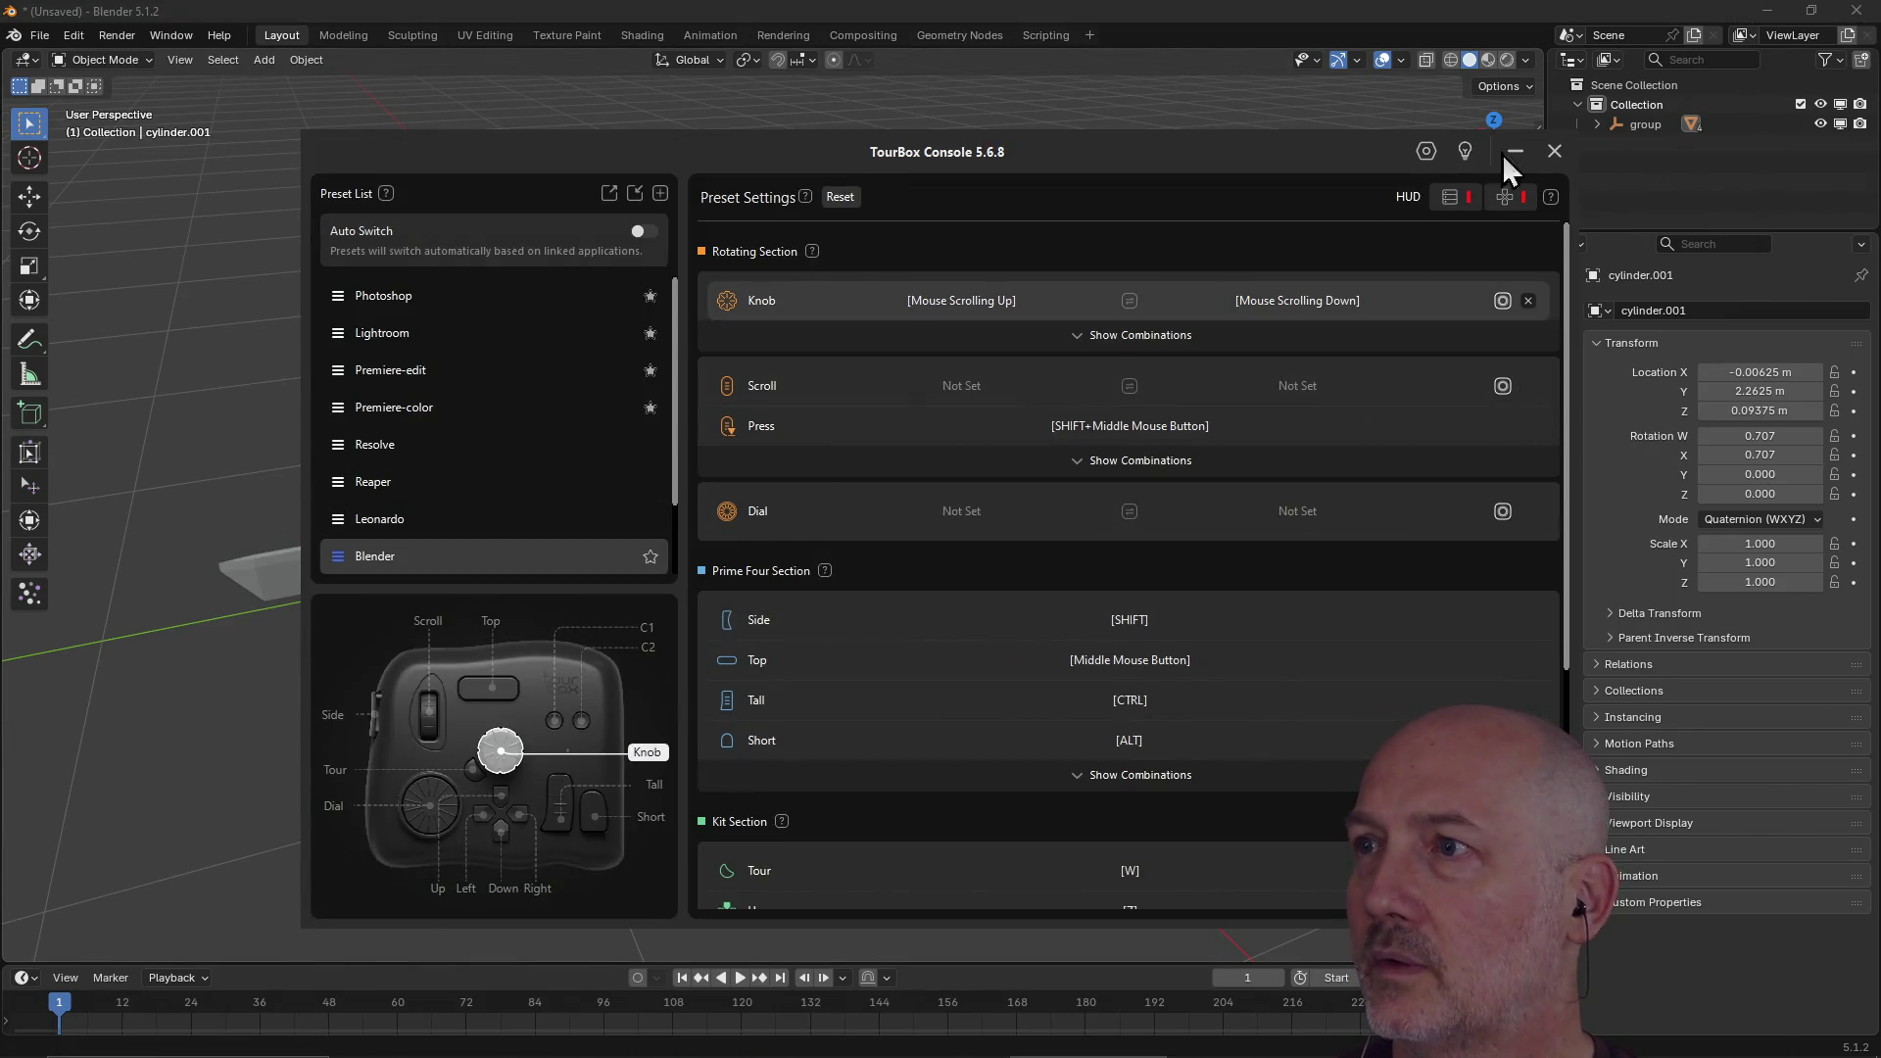
click(1555, 152)
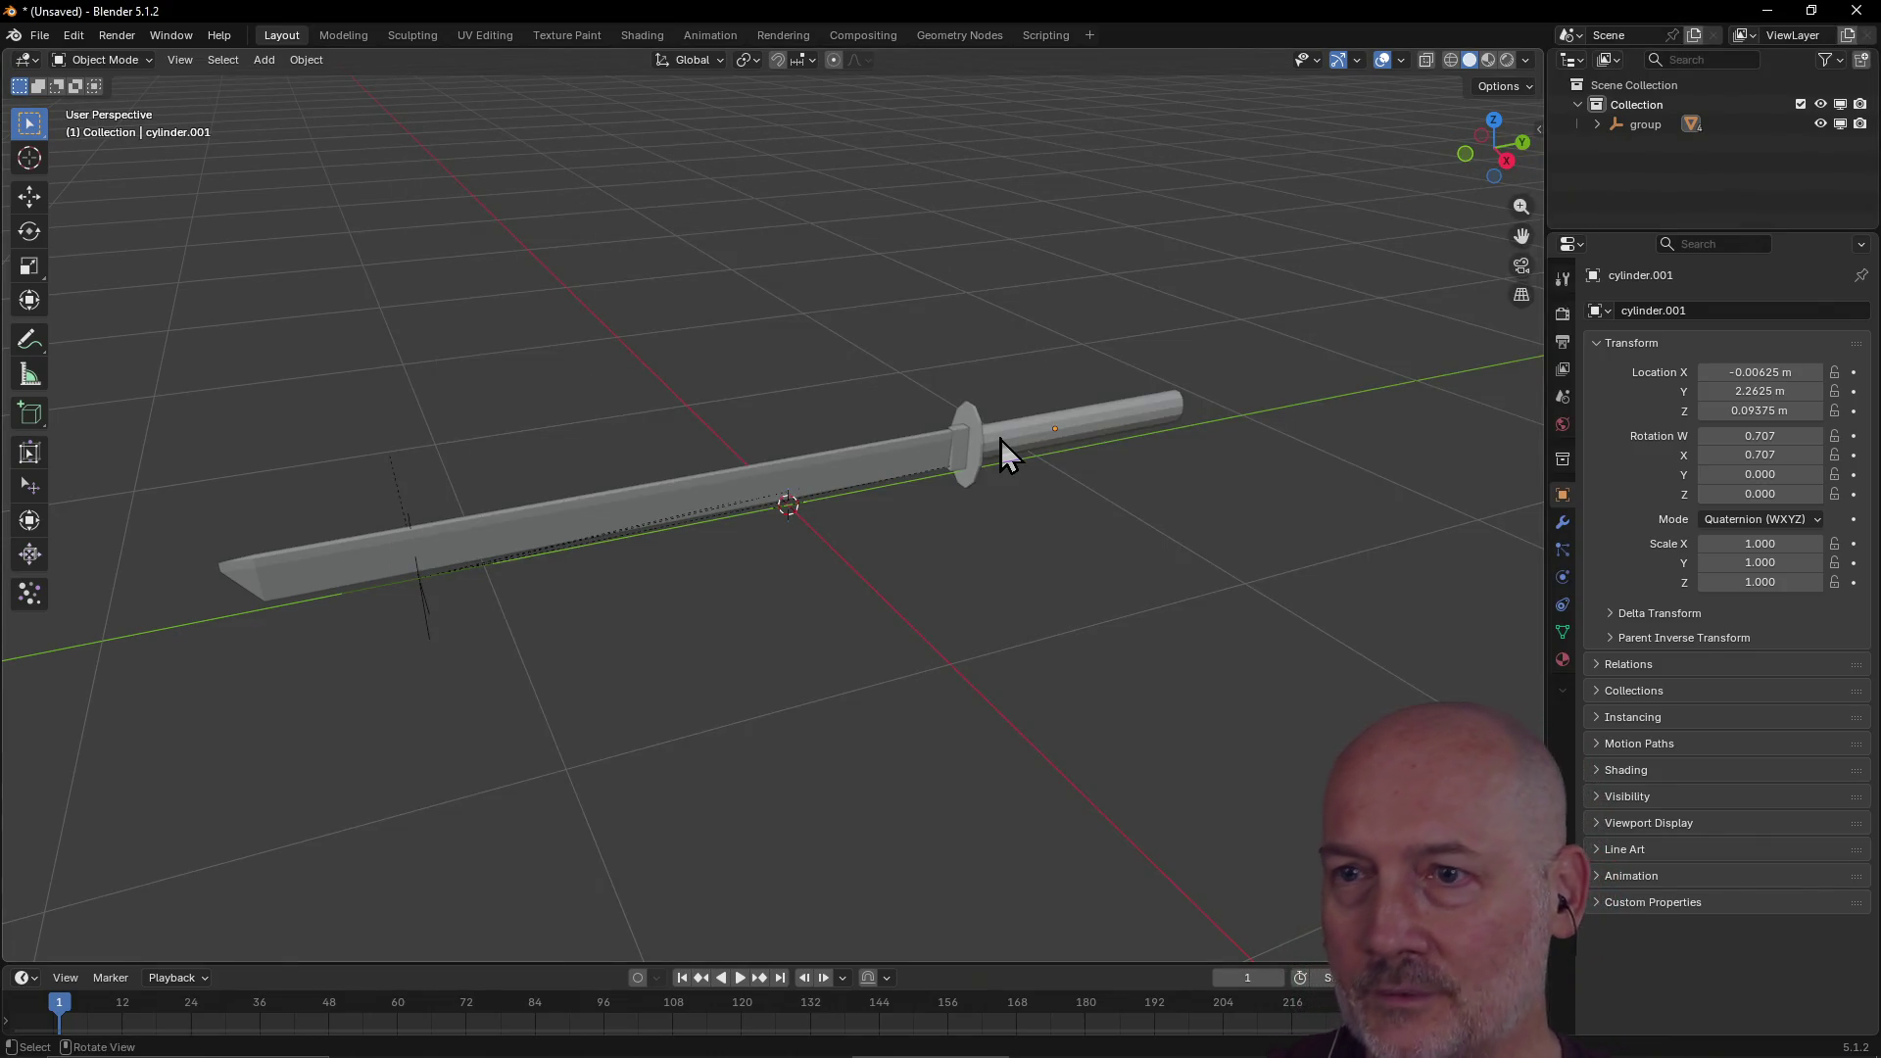
mouse_move(856, 561)
middle_down()
mouse_move(695, 590)
mouse_move(961, 439)
mouse_move(746, 599)
mouse_move(650, 580)
mouse_move(649, 557)
mouse_move(492, 543)
mouse_move(795, 535)
mouse_move(454, 568)
mouse_move(666, 500)
mouse_move(715, 621)
mouse_move(466, 586)
mouse_move(431, 490)
mouse_move(445, 555)
mouse_move(472, 513)
mouse_move(421, 508)
mouse_move(919, 566)
mouse_move(708, 591)
mouse_move(739, 561)
mouse_move(903, 651)
mouse_move(659, 579)
mouse_move(718, 562)
mouse_move(793, 578)
mouse_move(813, 573)
mouse_move(813, 537)
mouse_move(878, 502)
mouse_move(931, 503)
middle_up()
mouse_move(1019, 563)
middle_down()
mouse_move(1063, 604)
mouse_move(892, 628)
mouse_move(1213, 574)
mouse_move(1159, 609)
middle_up()
scroll(1021, 596, down, 3)
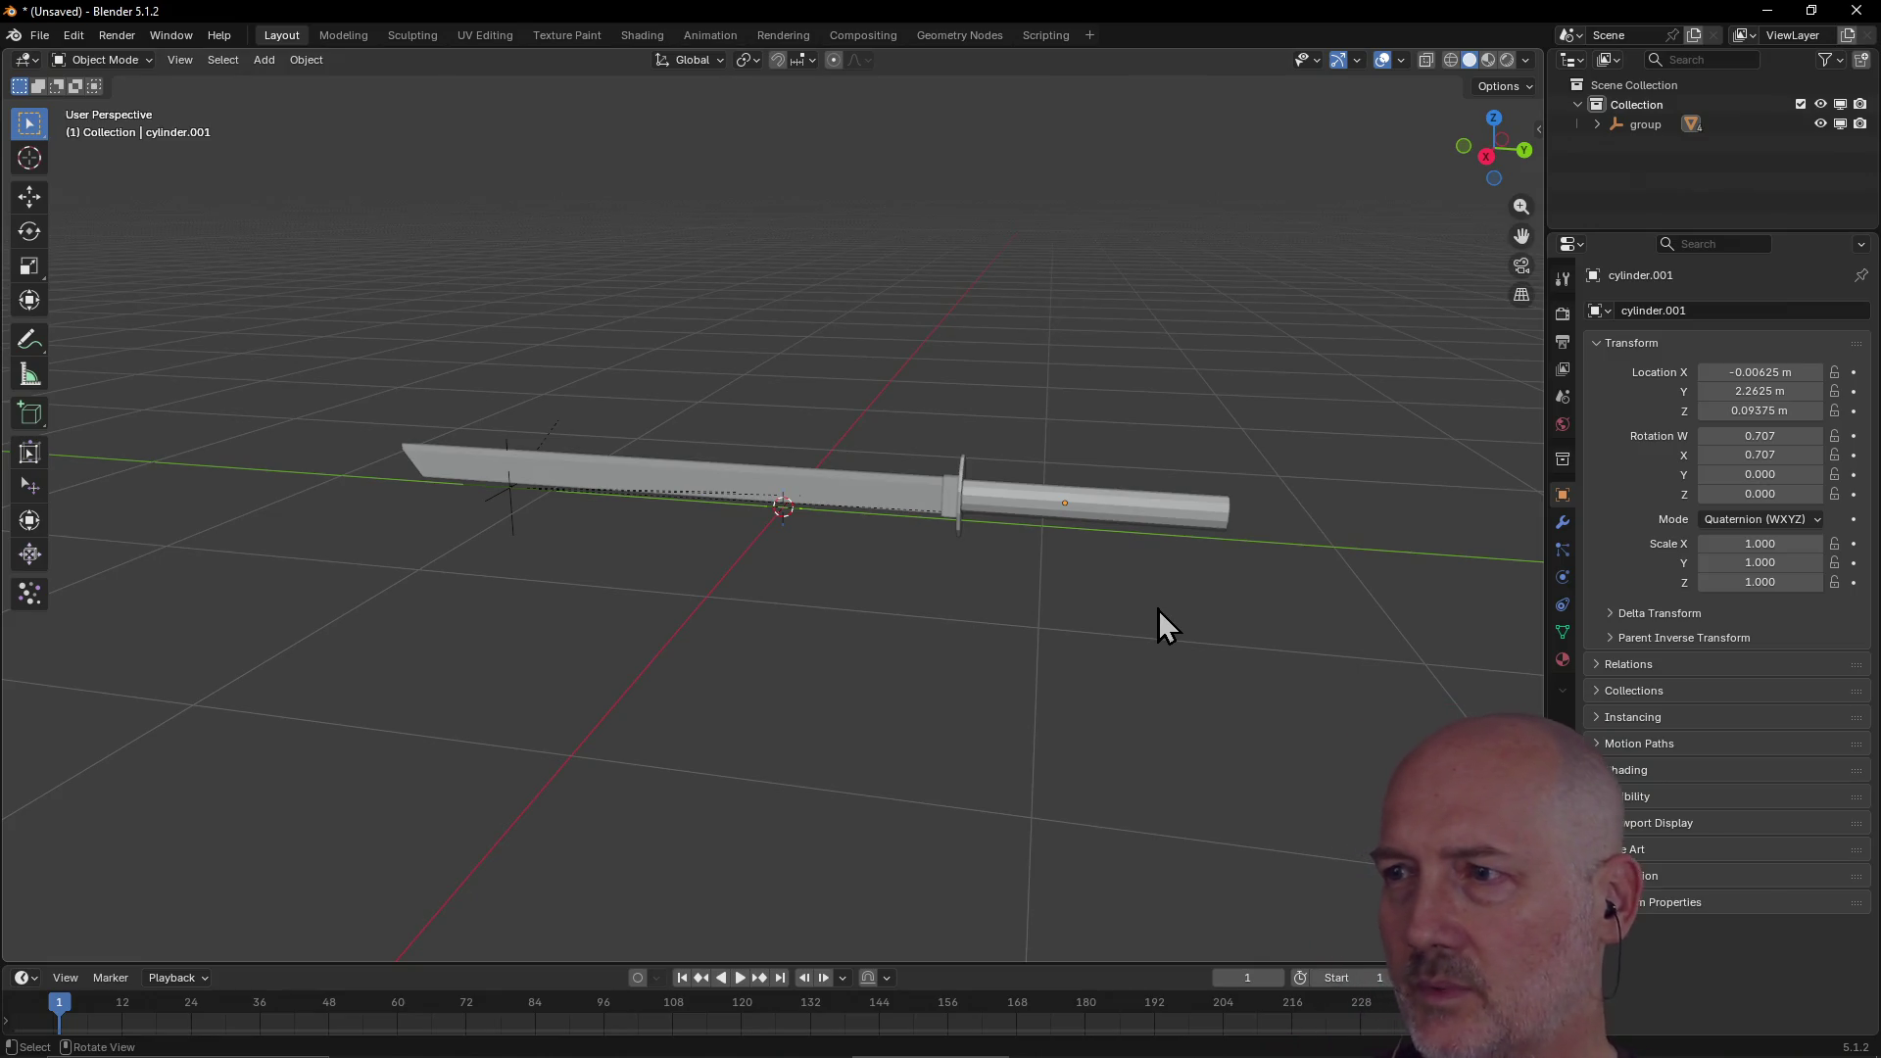
mouse_move(1208, 526)
middle_down()
mouse_move(1062, 605)
mouse_move(1196, 538)
mouse_move(1172, 613)
mouse_move(1164, 537)
mouse_move(1067, 437)
mouse_move(1260, 512)
mouse_move(894, 588)
mouse_move(998, 590)
mouse_move(907, 645)
mouse_move(785, 655)
mouse_move(943, 590)
mouse_move(705, 572)
mouse_move(703, 522)
mouse_move(893, 548)
mouse_move(1117, 546)
mouse_move(1159, 575)
mouse_move(1196, 513)
mouse_move(1120, 555)
mouse_move(1123, 531)
mouse_move(1171, 558)
mouse_move(924, 638)
mouse_move(994, 550)
mouse_move(925, 594)
mouse_move(1043, 615)
mouse_move(1191, 595)
mouse_move(1182, 657)
mouse_move(1020, 668)
mouse_move(800, 644)
mouse_move(755, 599)
middle_up()
scroll(949, 574, down, 6)
scroll(762, 545, up, 3)
scroll(1170, 559, down, 3)
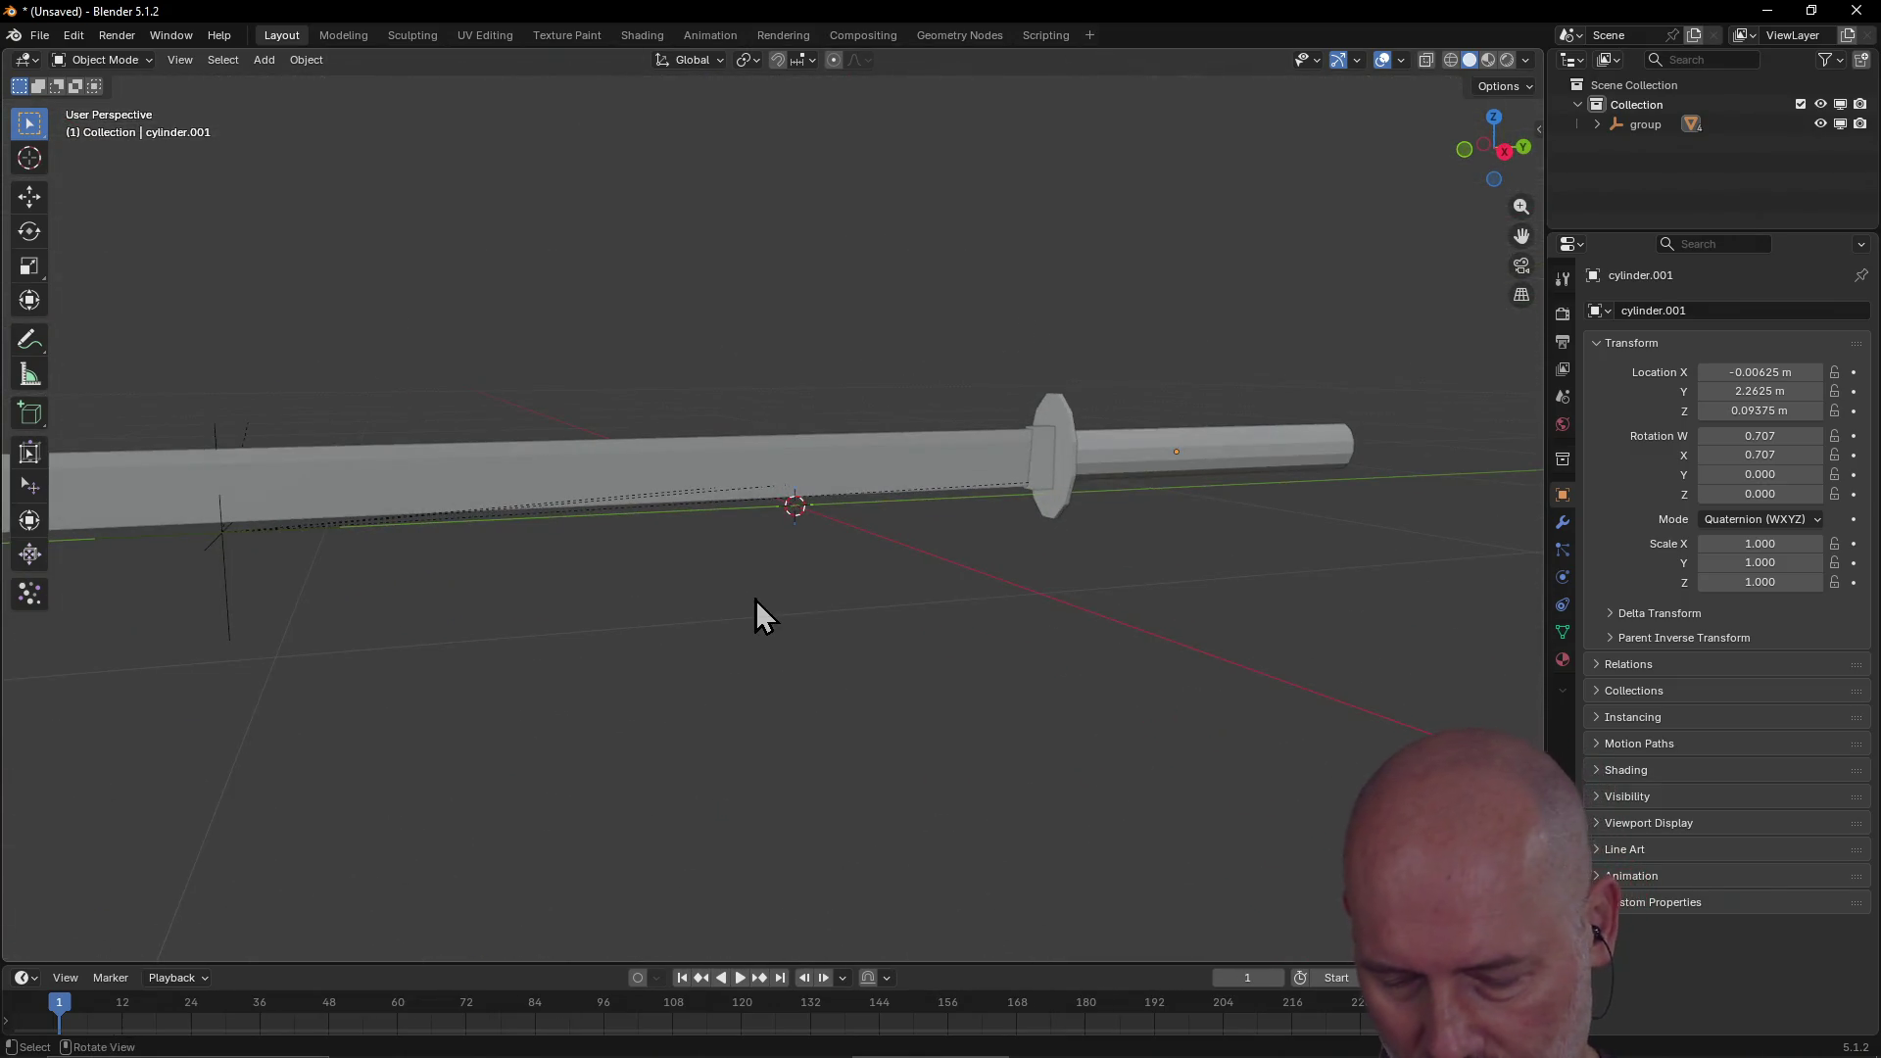
key(ctrl+s)
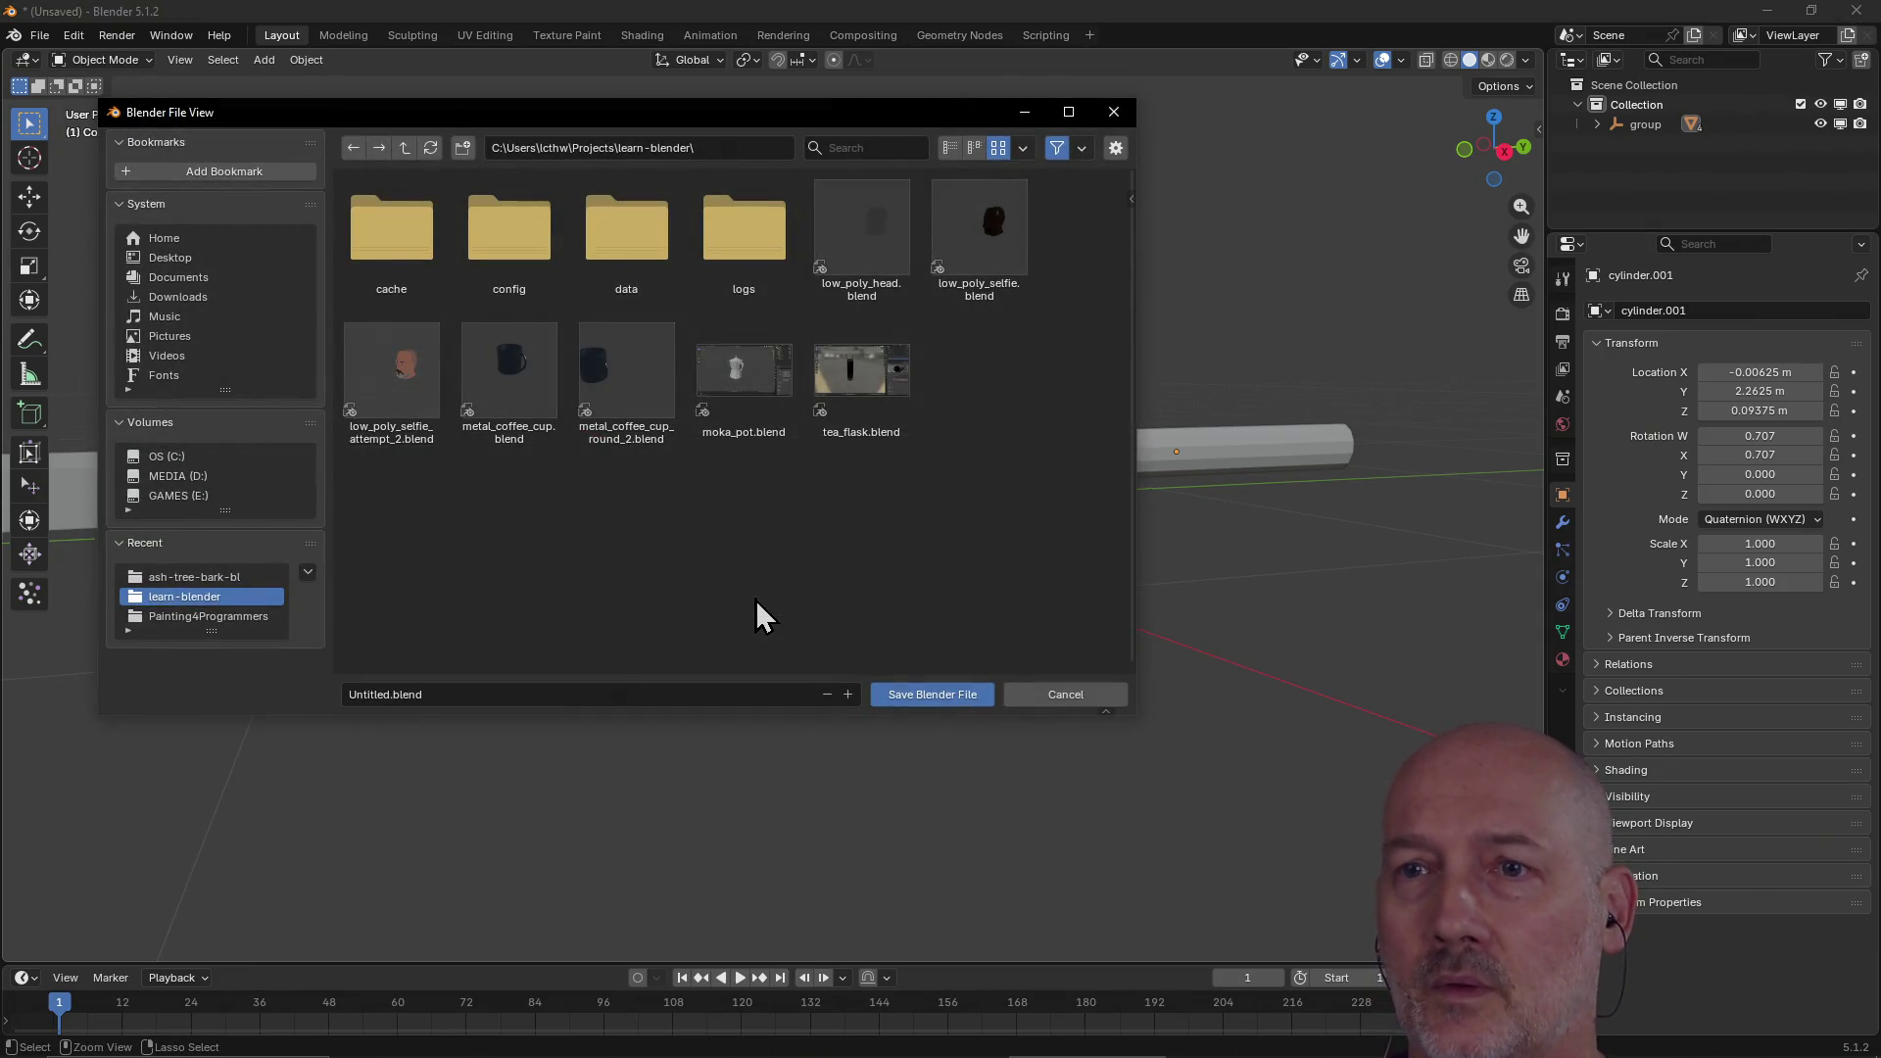
Step: Save the Blender scene as ninja_sword.blend
click(519, 693)
key(ctrl+a)
text(n)
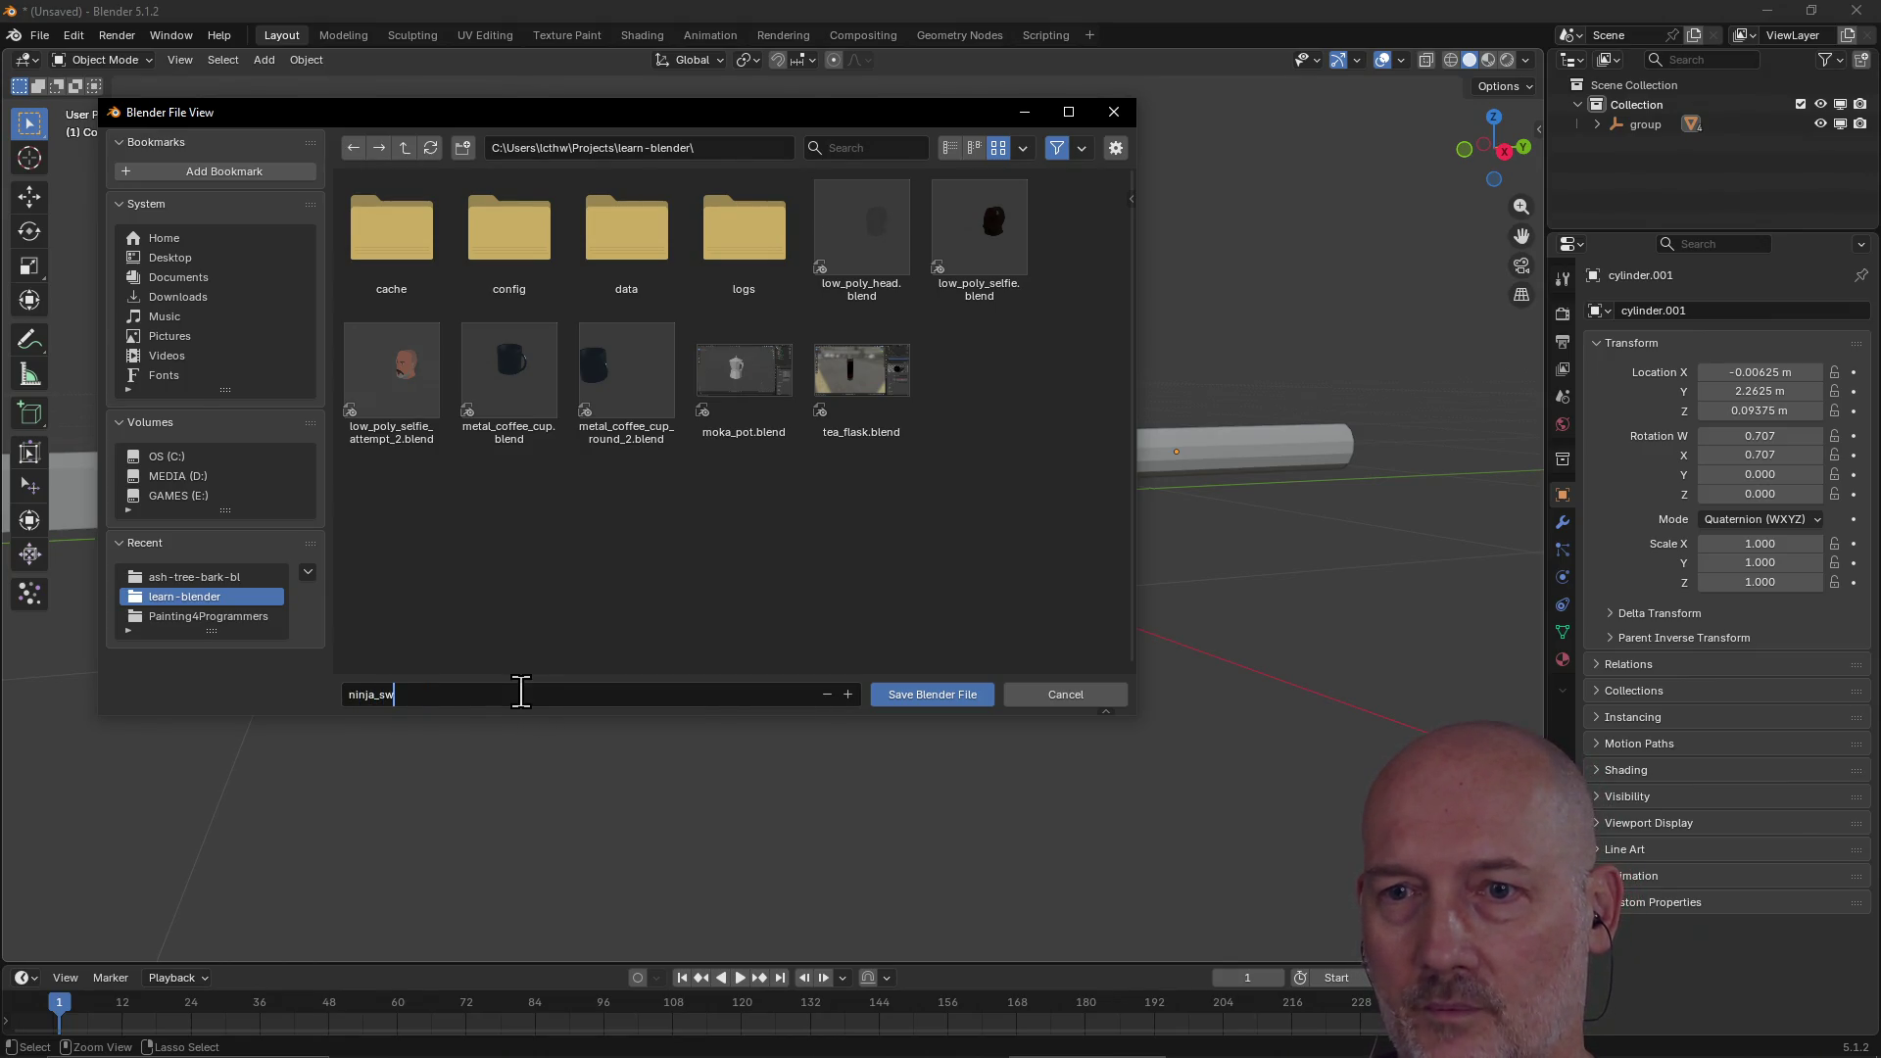
key(Return)
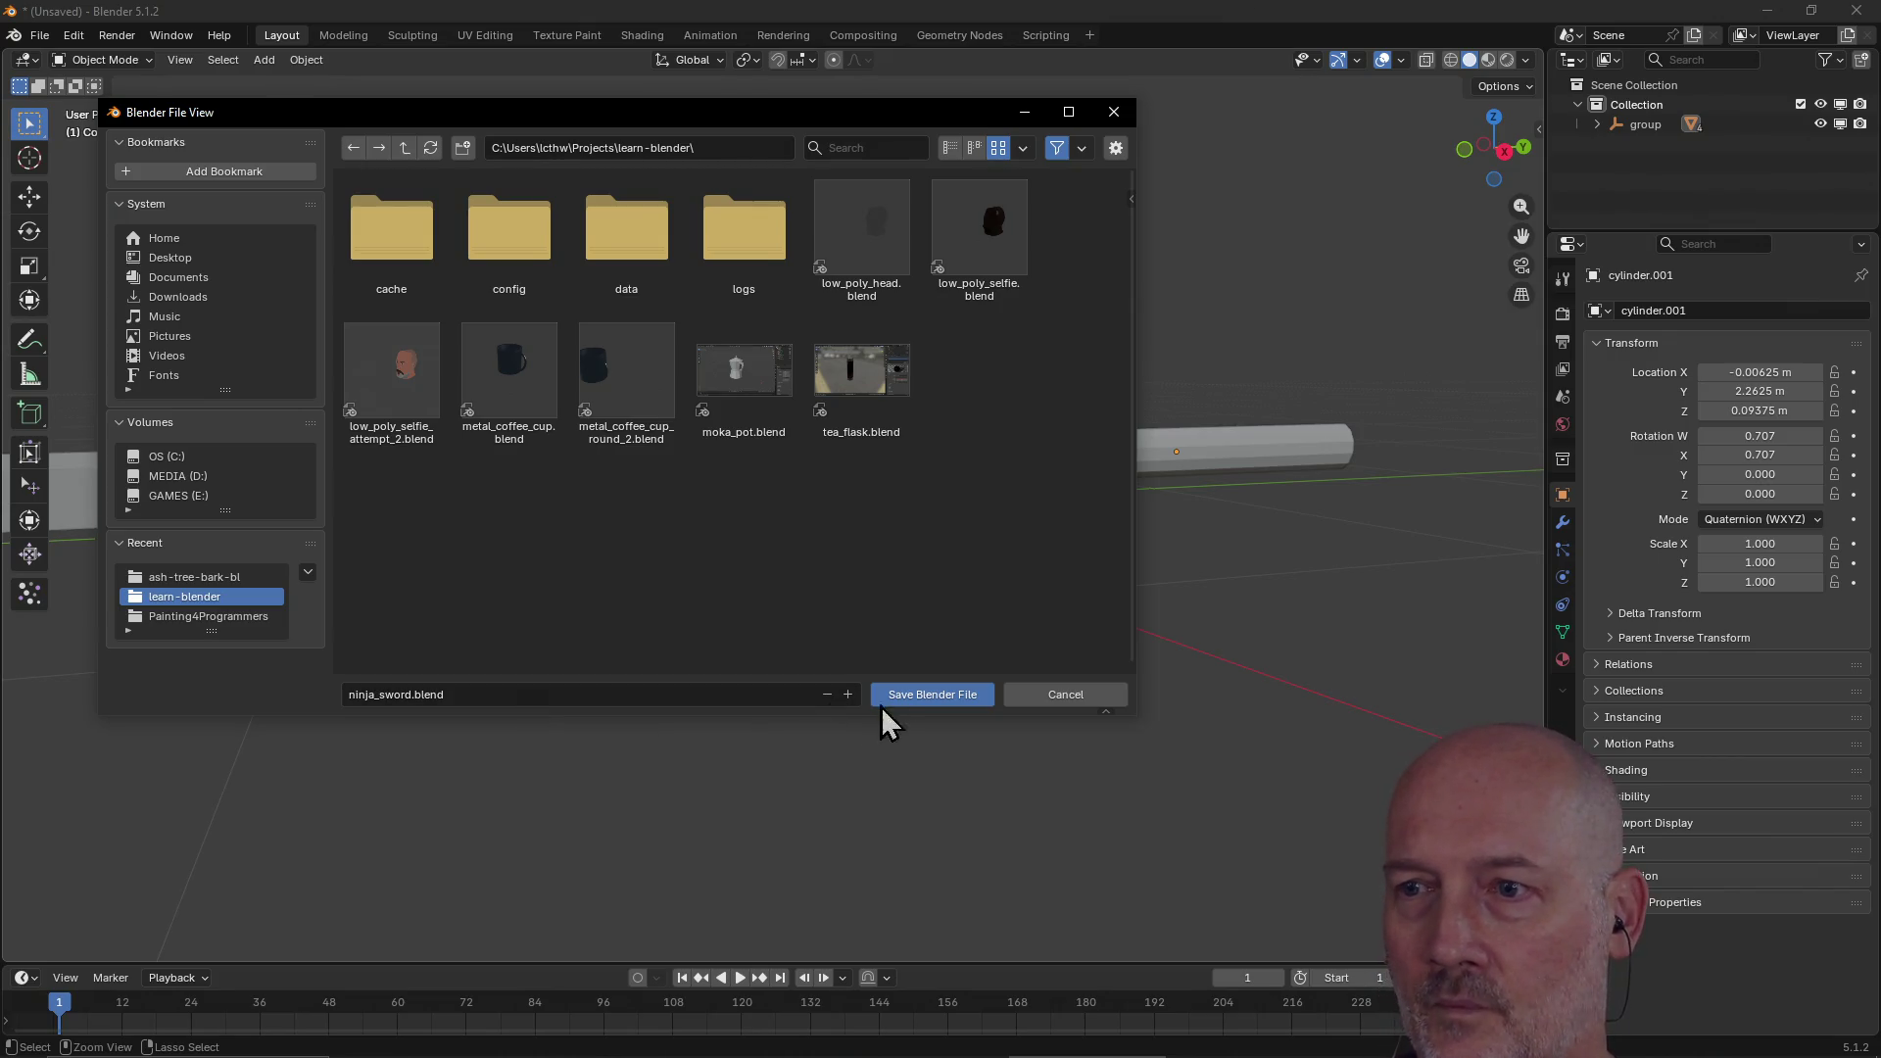
click(938, 706)
Step: Angle the sword diagonally in the view and switch to the Firefox window
scroll(622, 650, down, 3)
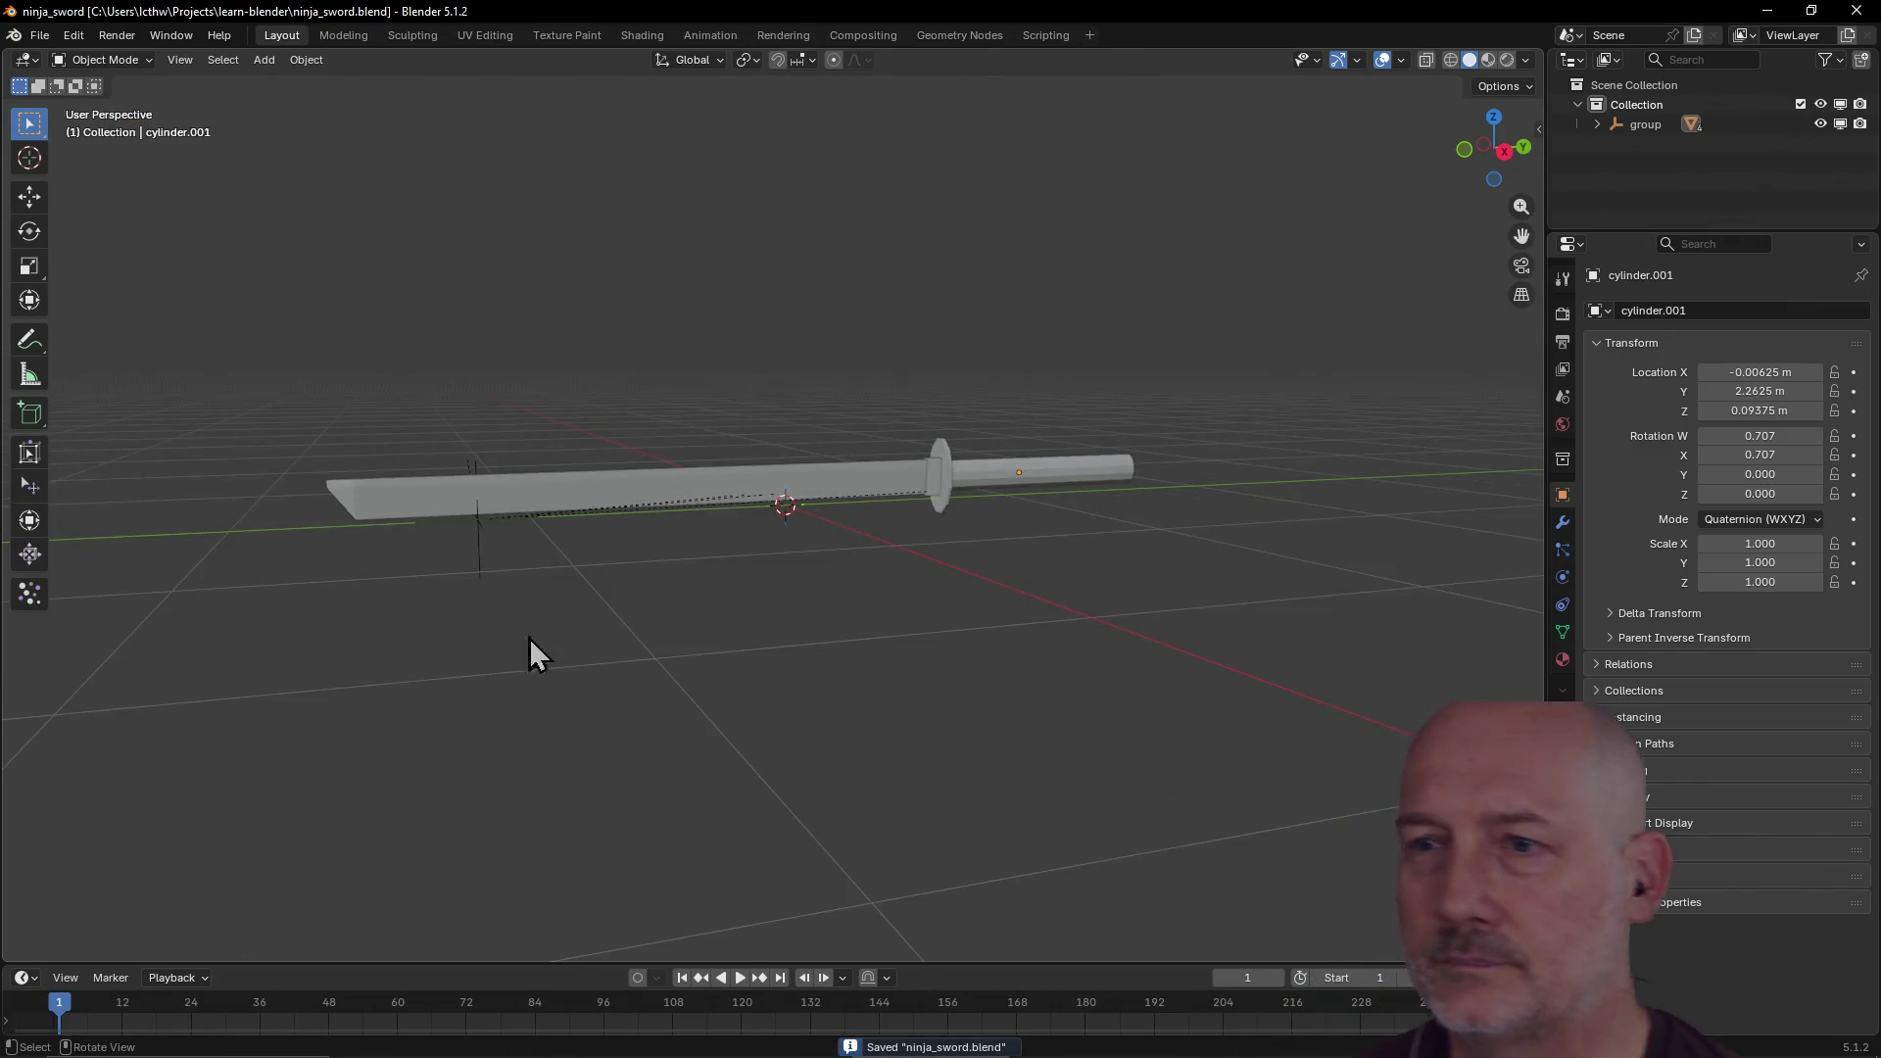
mouse_move(441, 616)
middle_down()
mouse_move(554, 679)
mouse_move(533, 668)
middle_up()
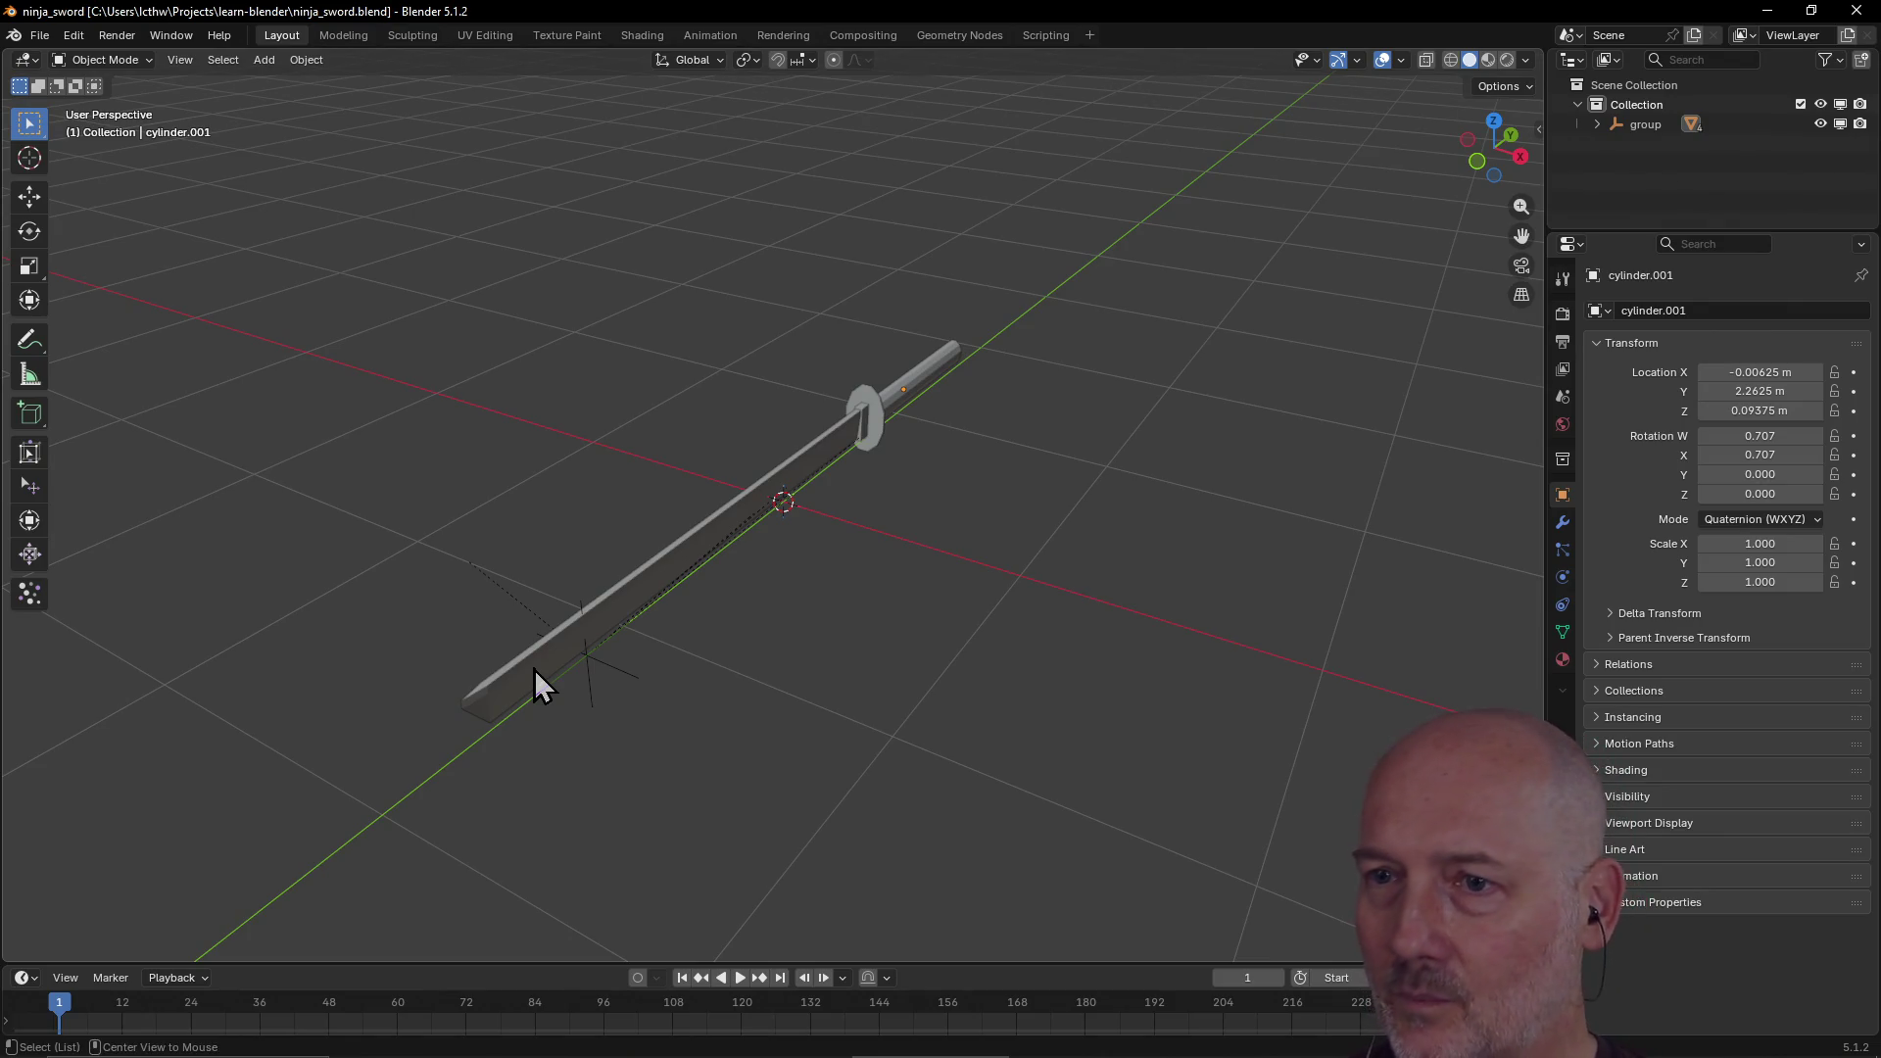
key(alt+Tab)
key(Tab)
key(Tab)
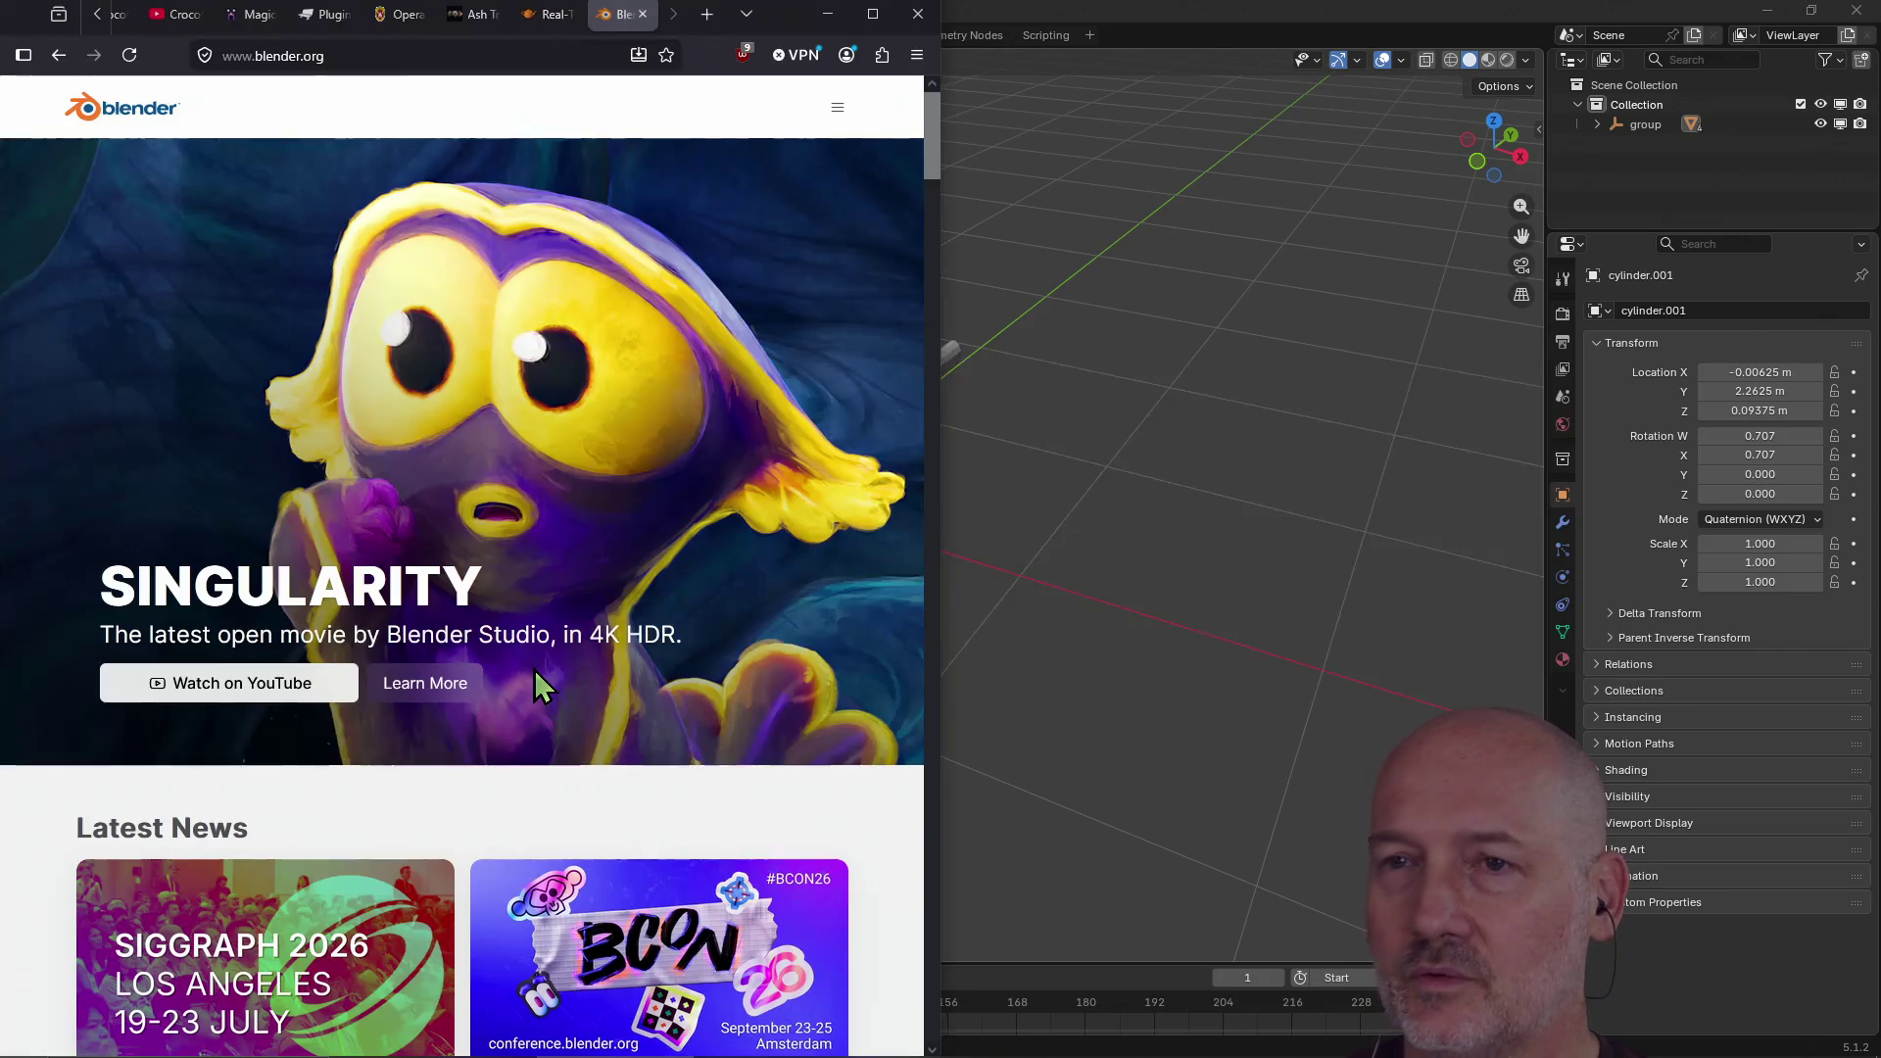
Step: Search Google for 'gradient texture blender' in a new tab
key(ctrl+t)
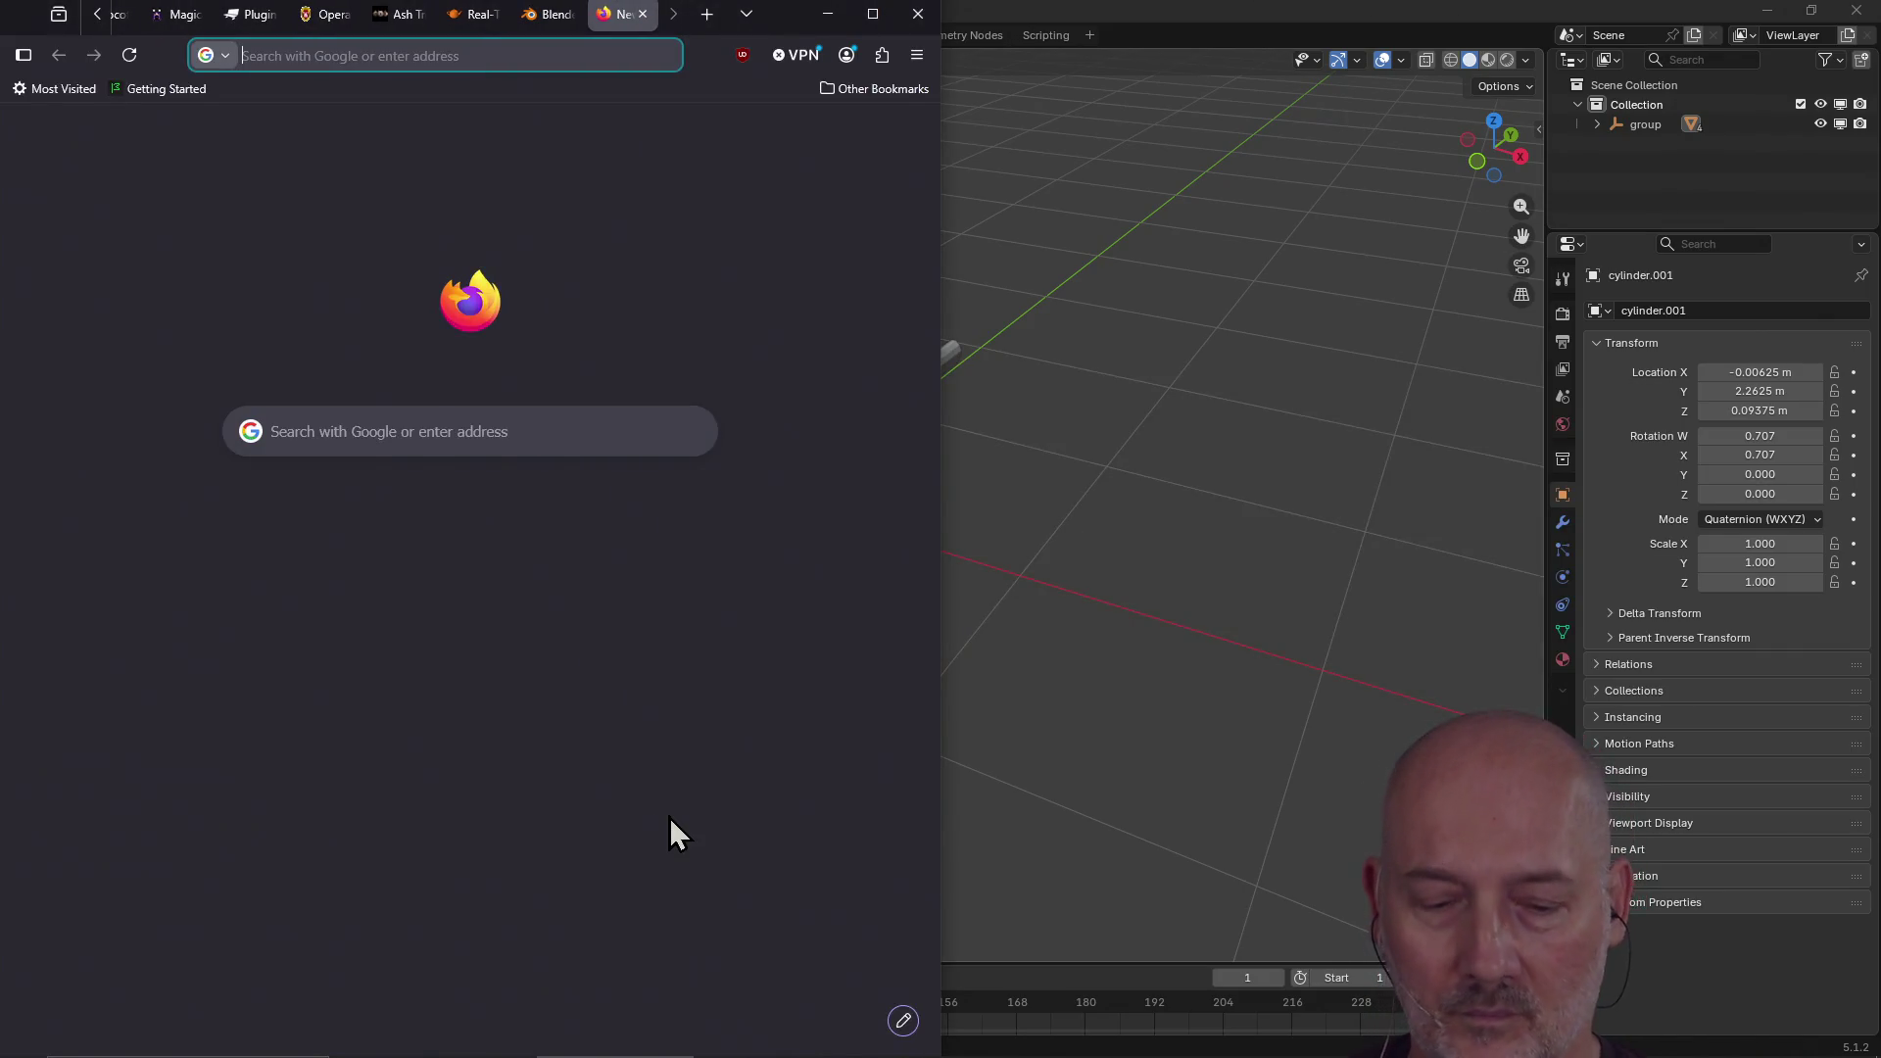
text(gradient )
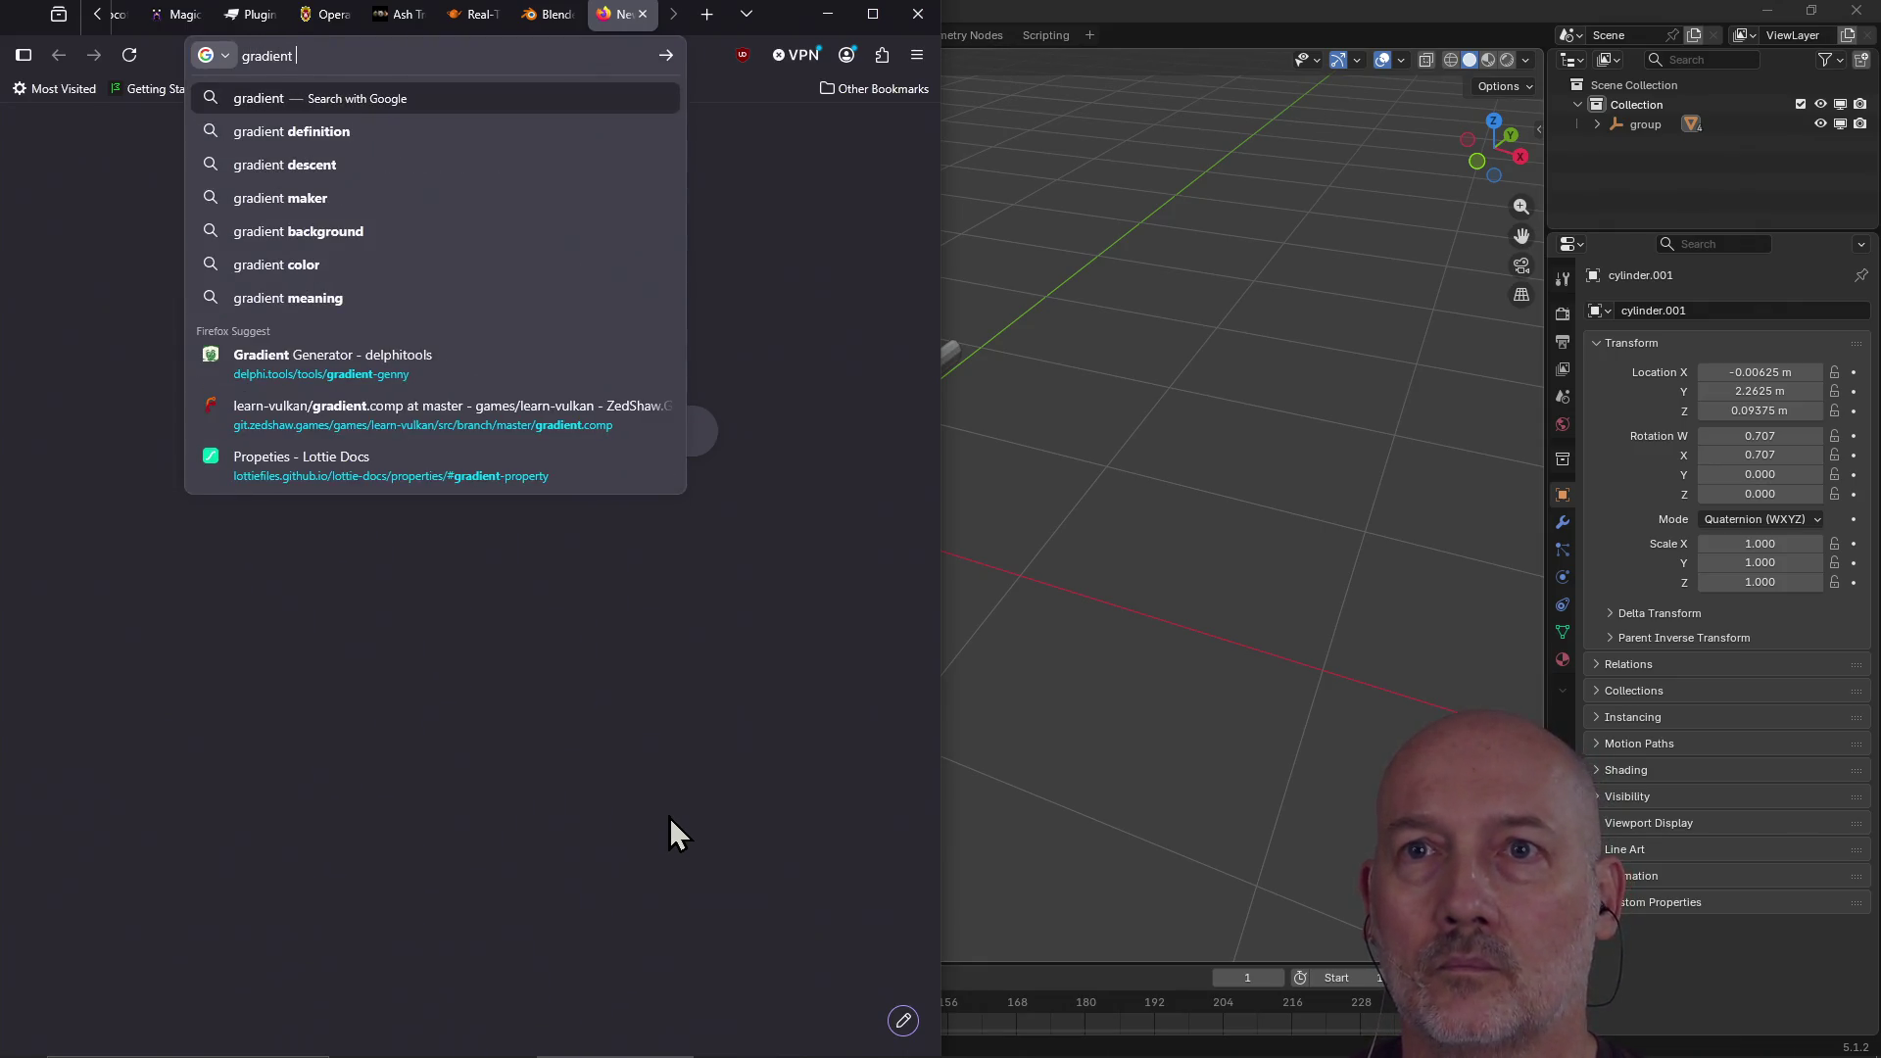
text(texture )
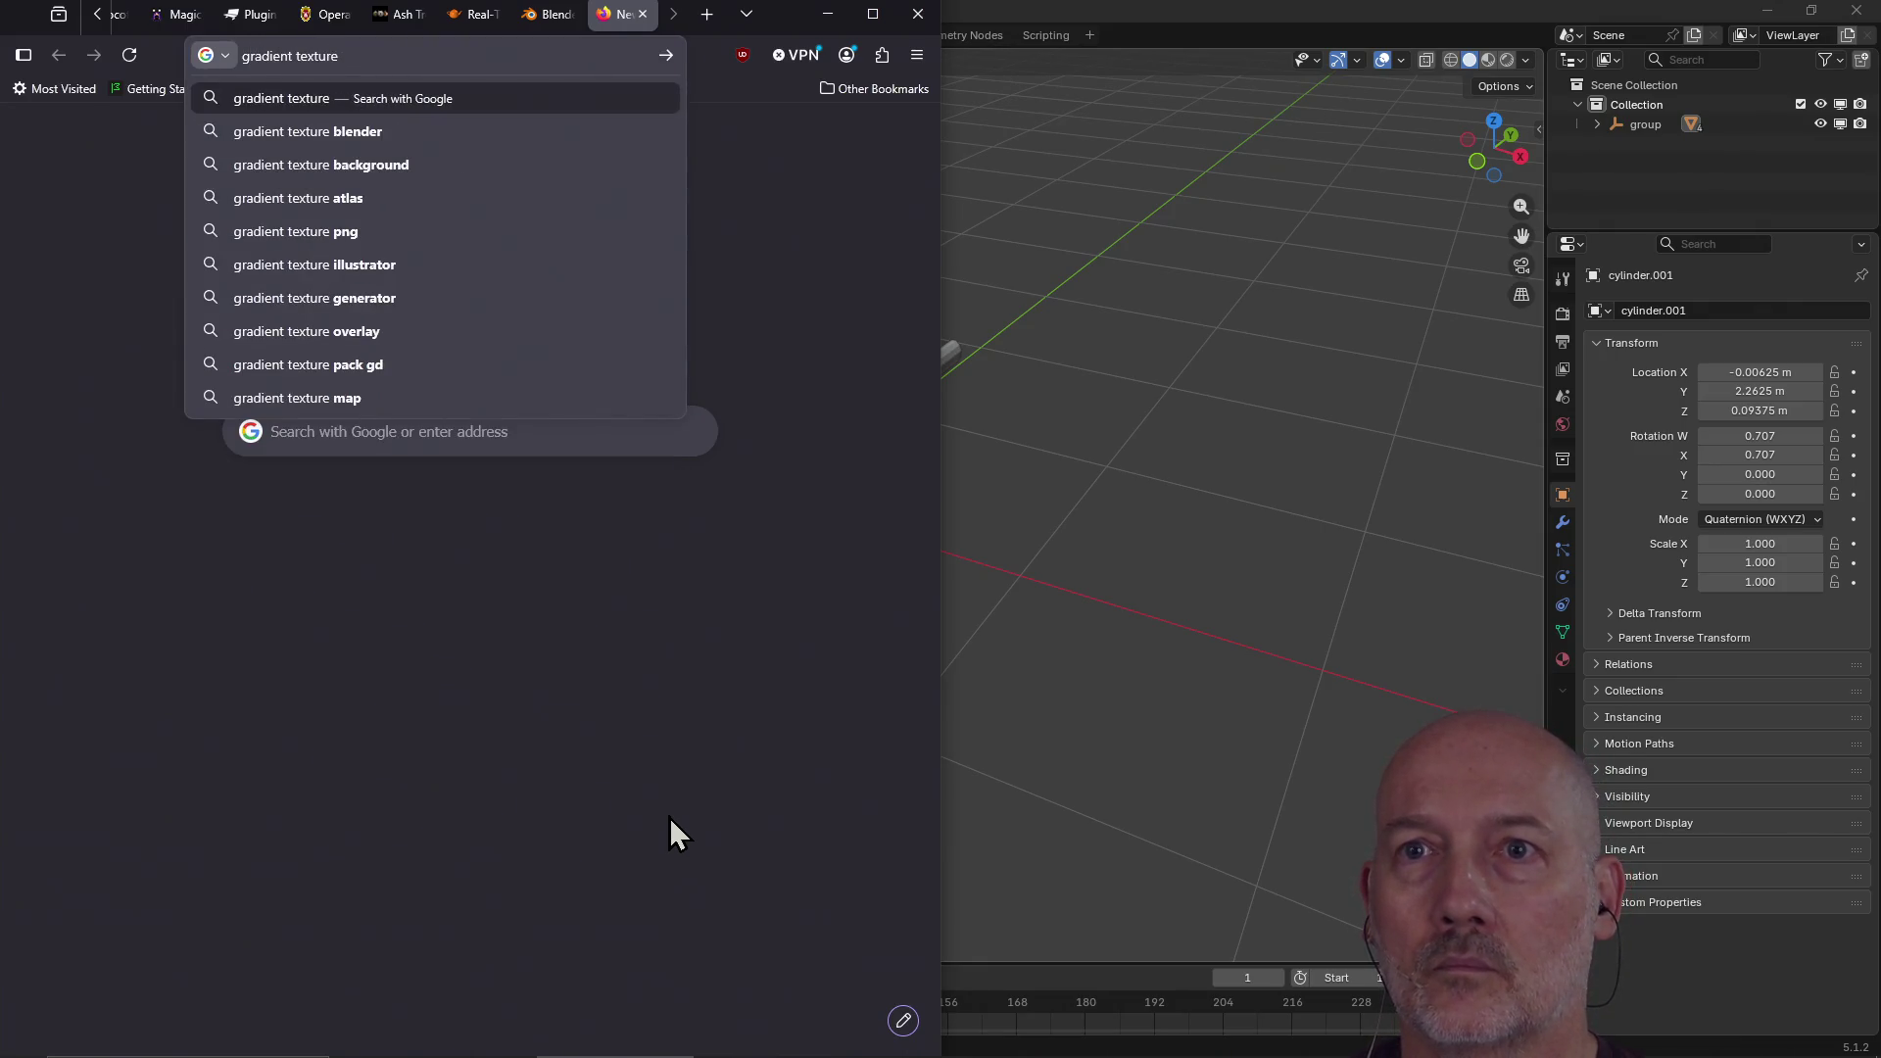
text(blender)
key(Return)
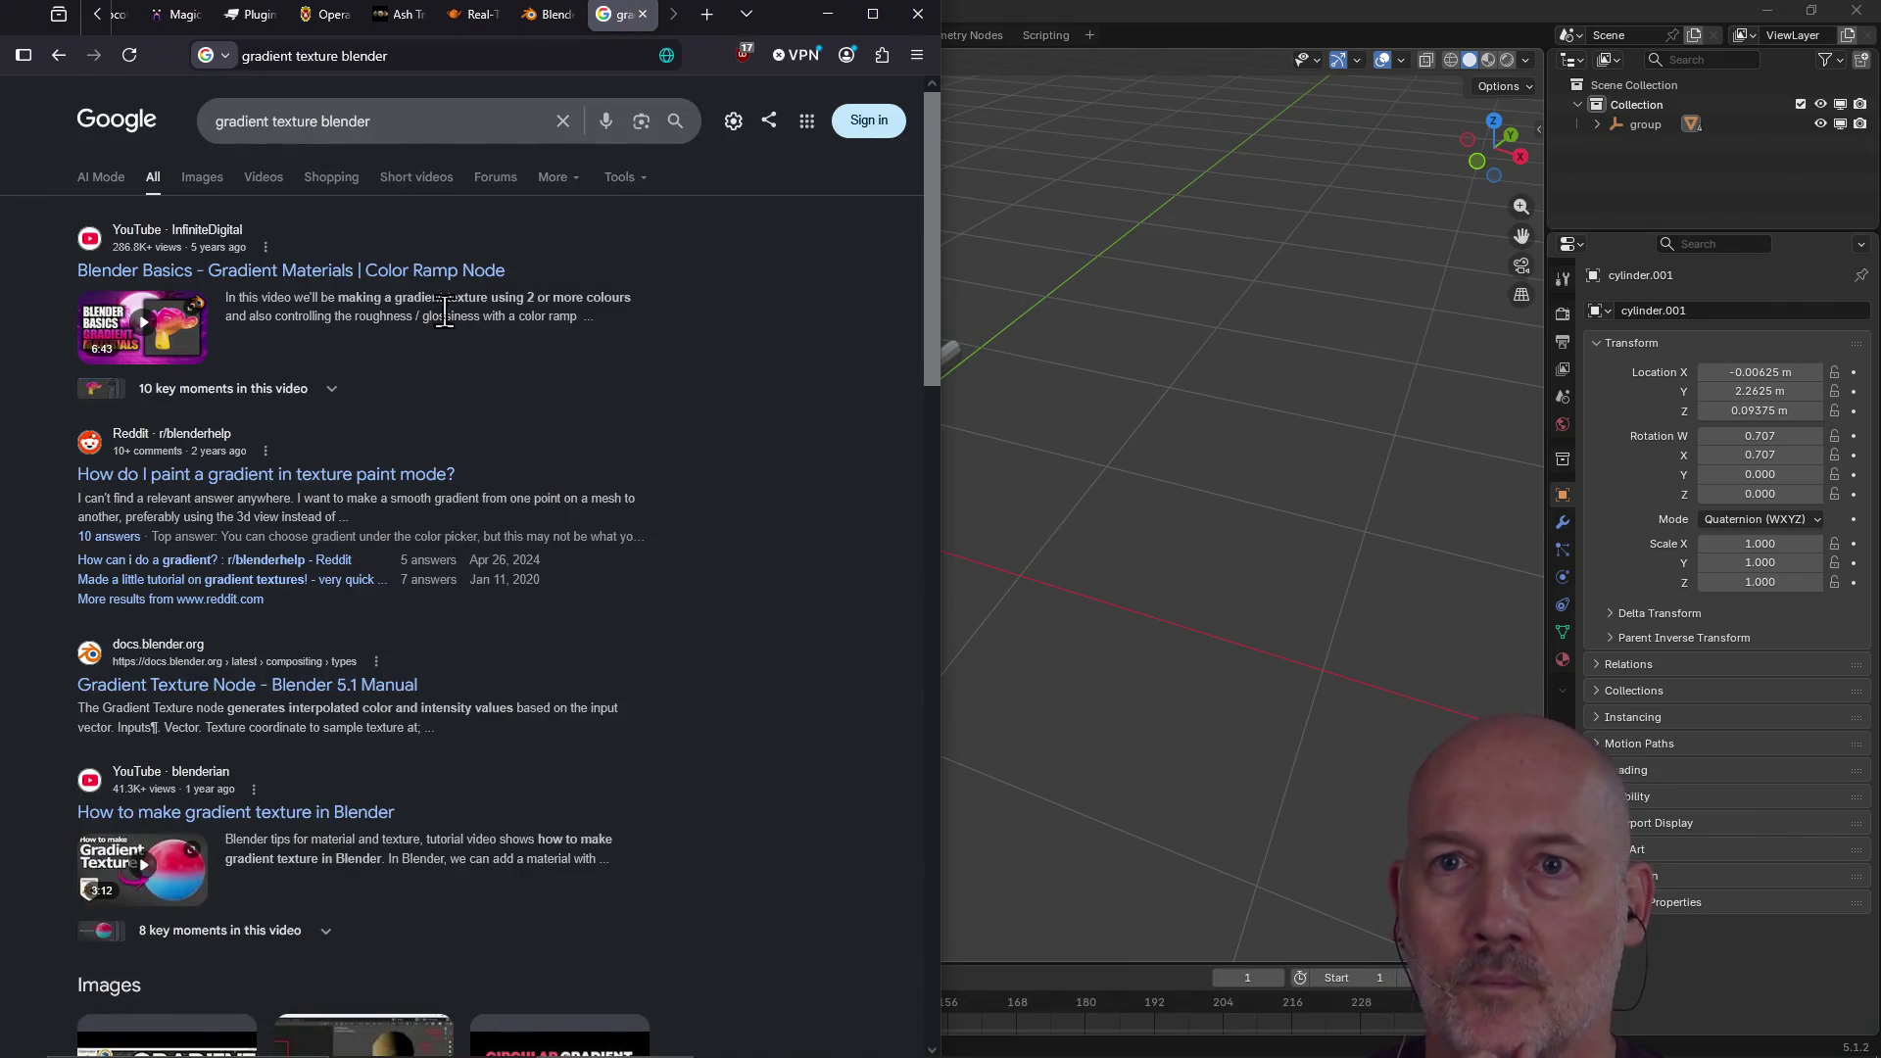
Step: Open the Gradient Color Pallete image result's itch.io source page
click(211, 177)
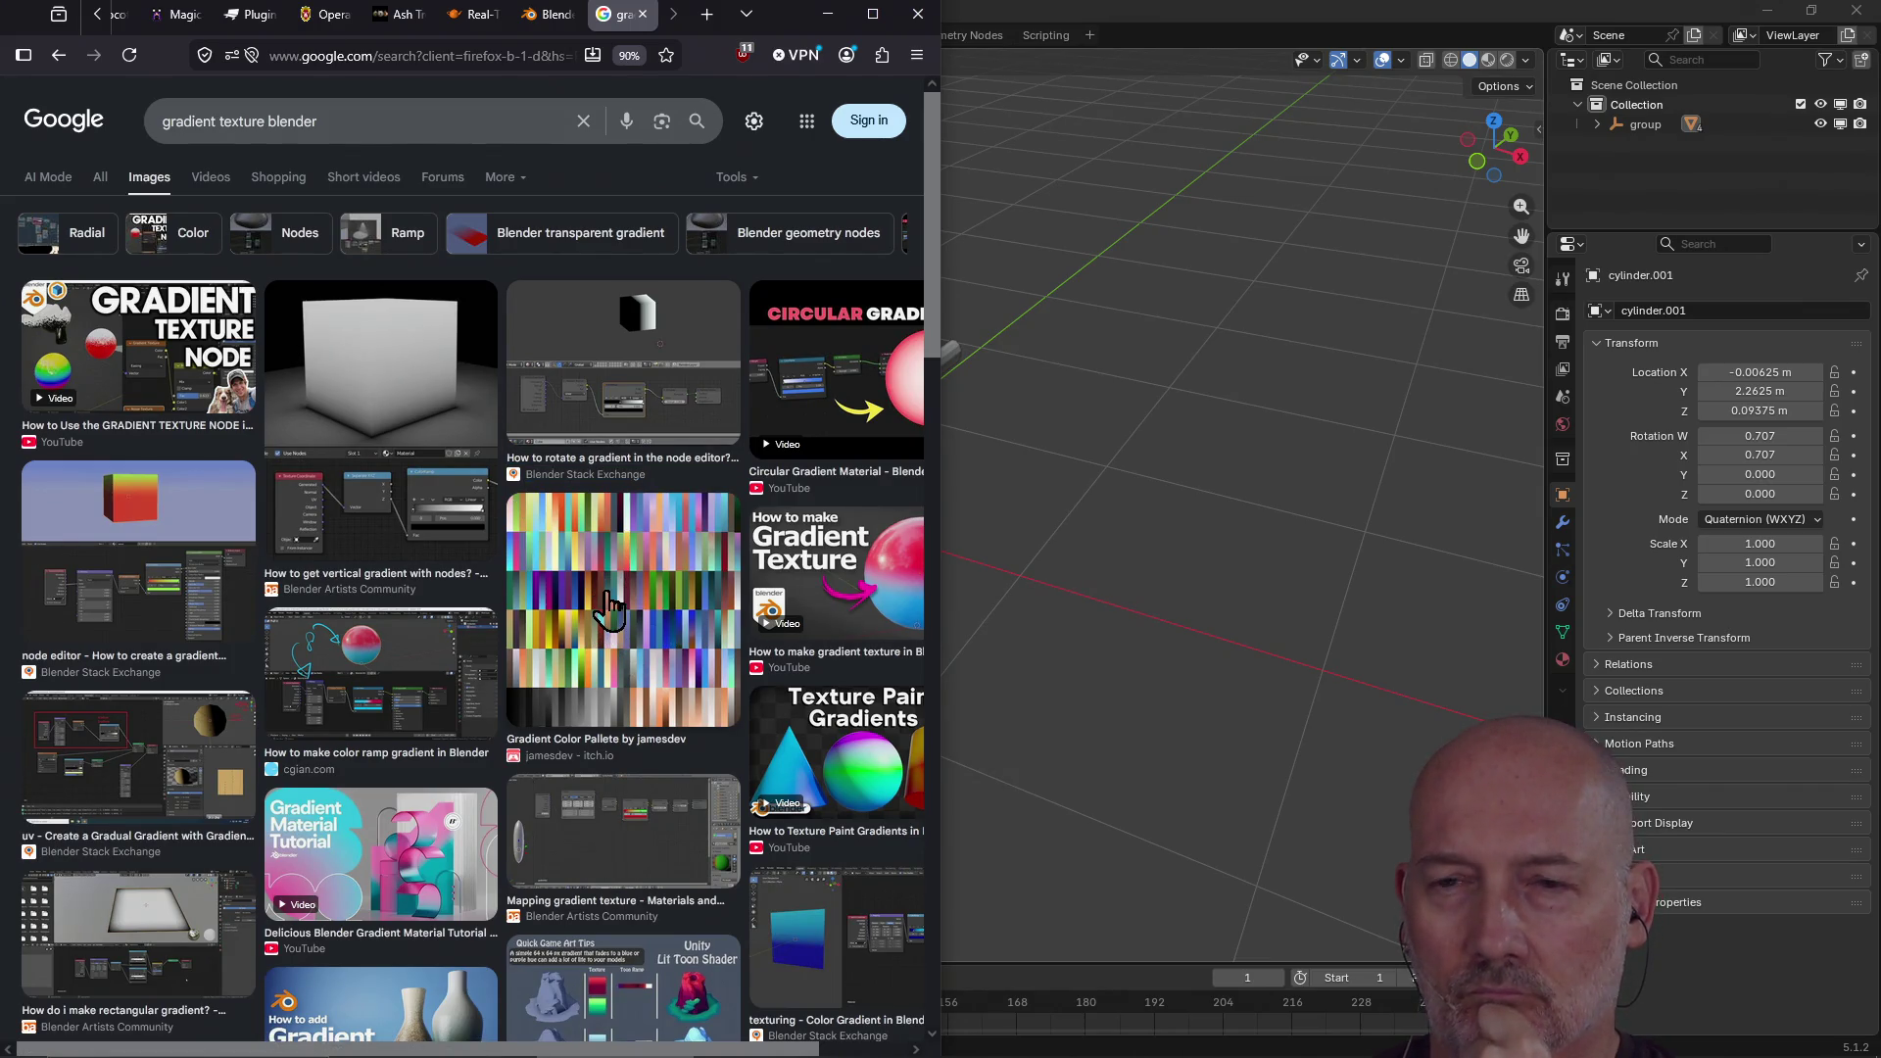
click(607, 602)
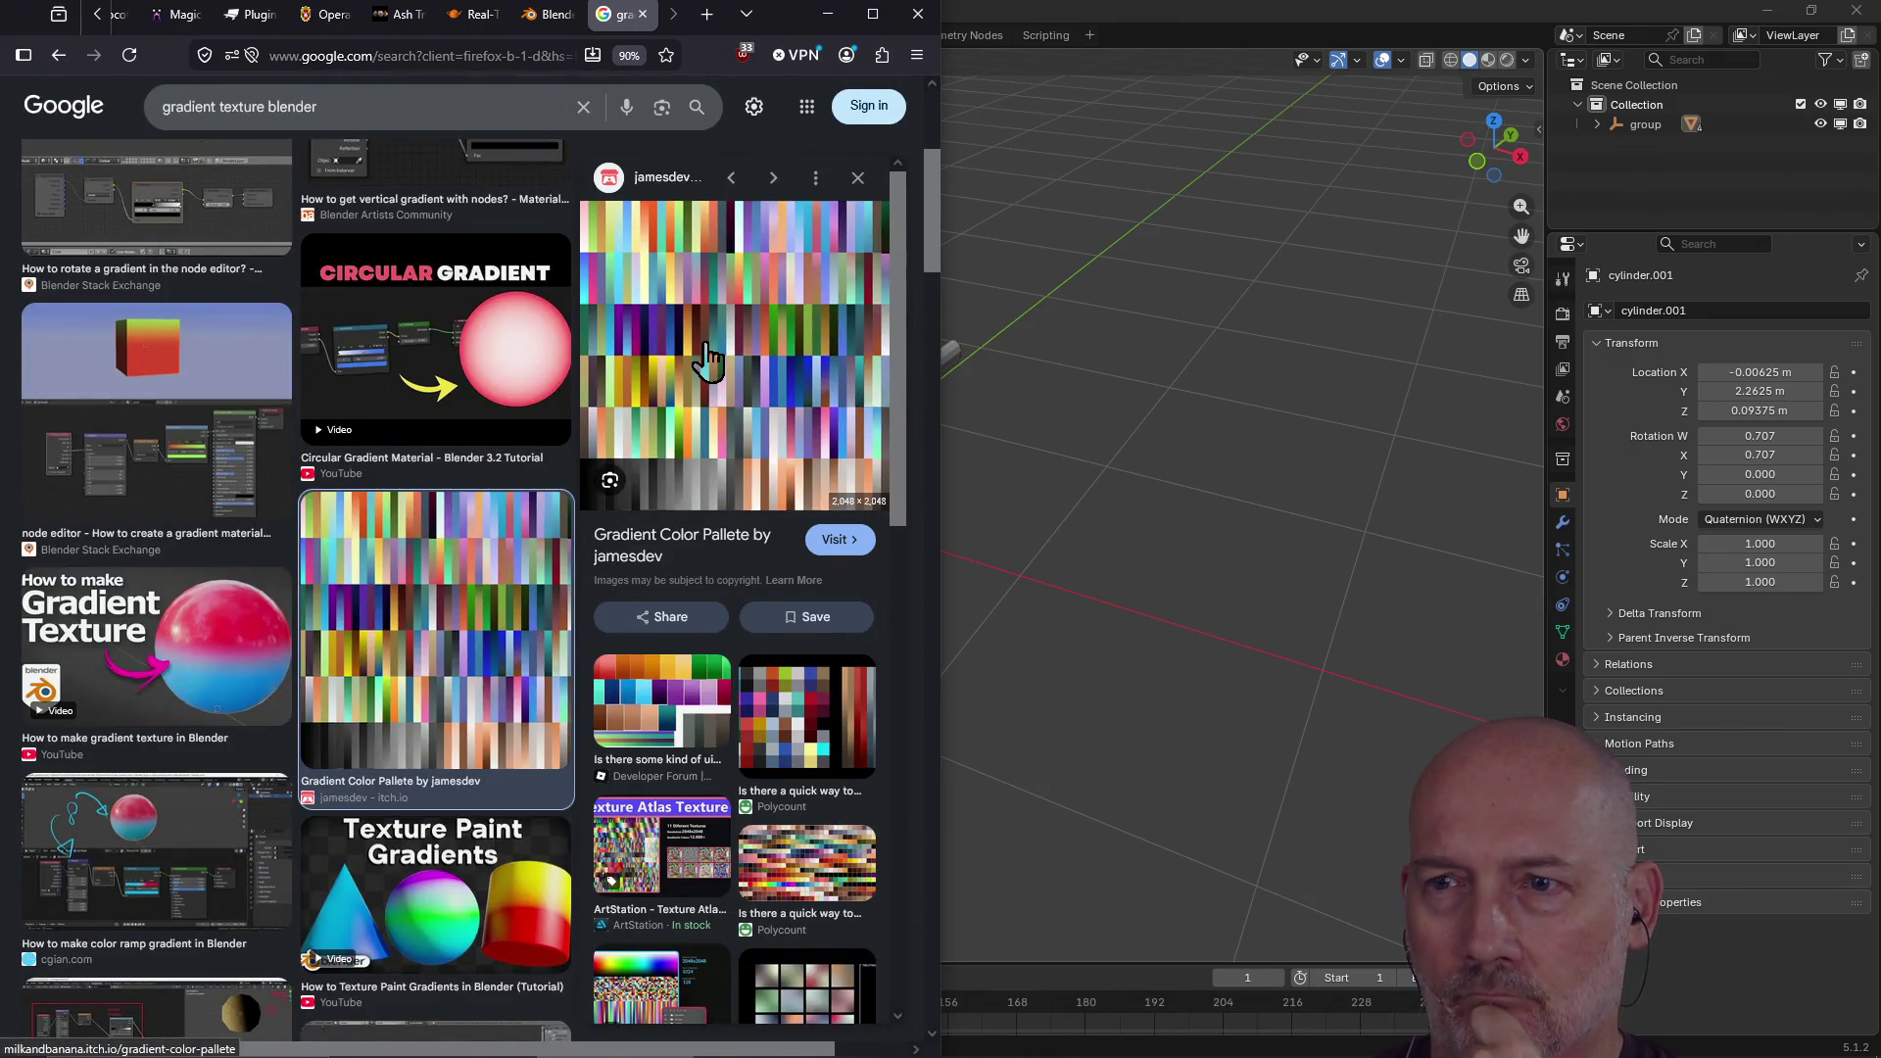
click(840, 540)
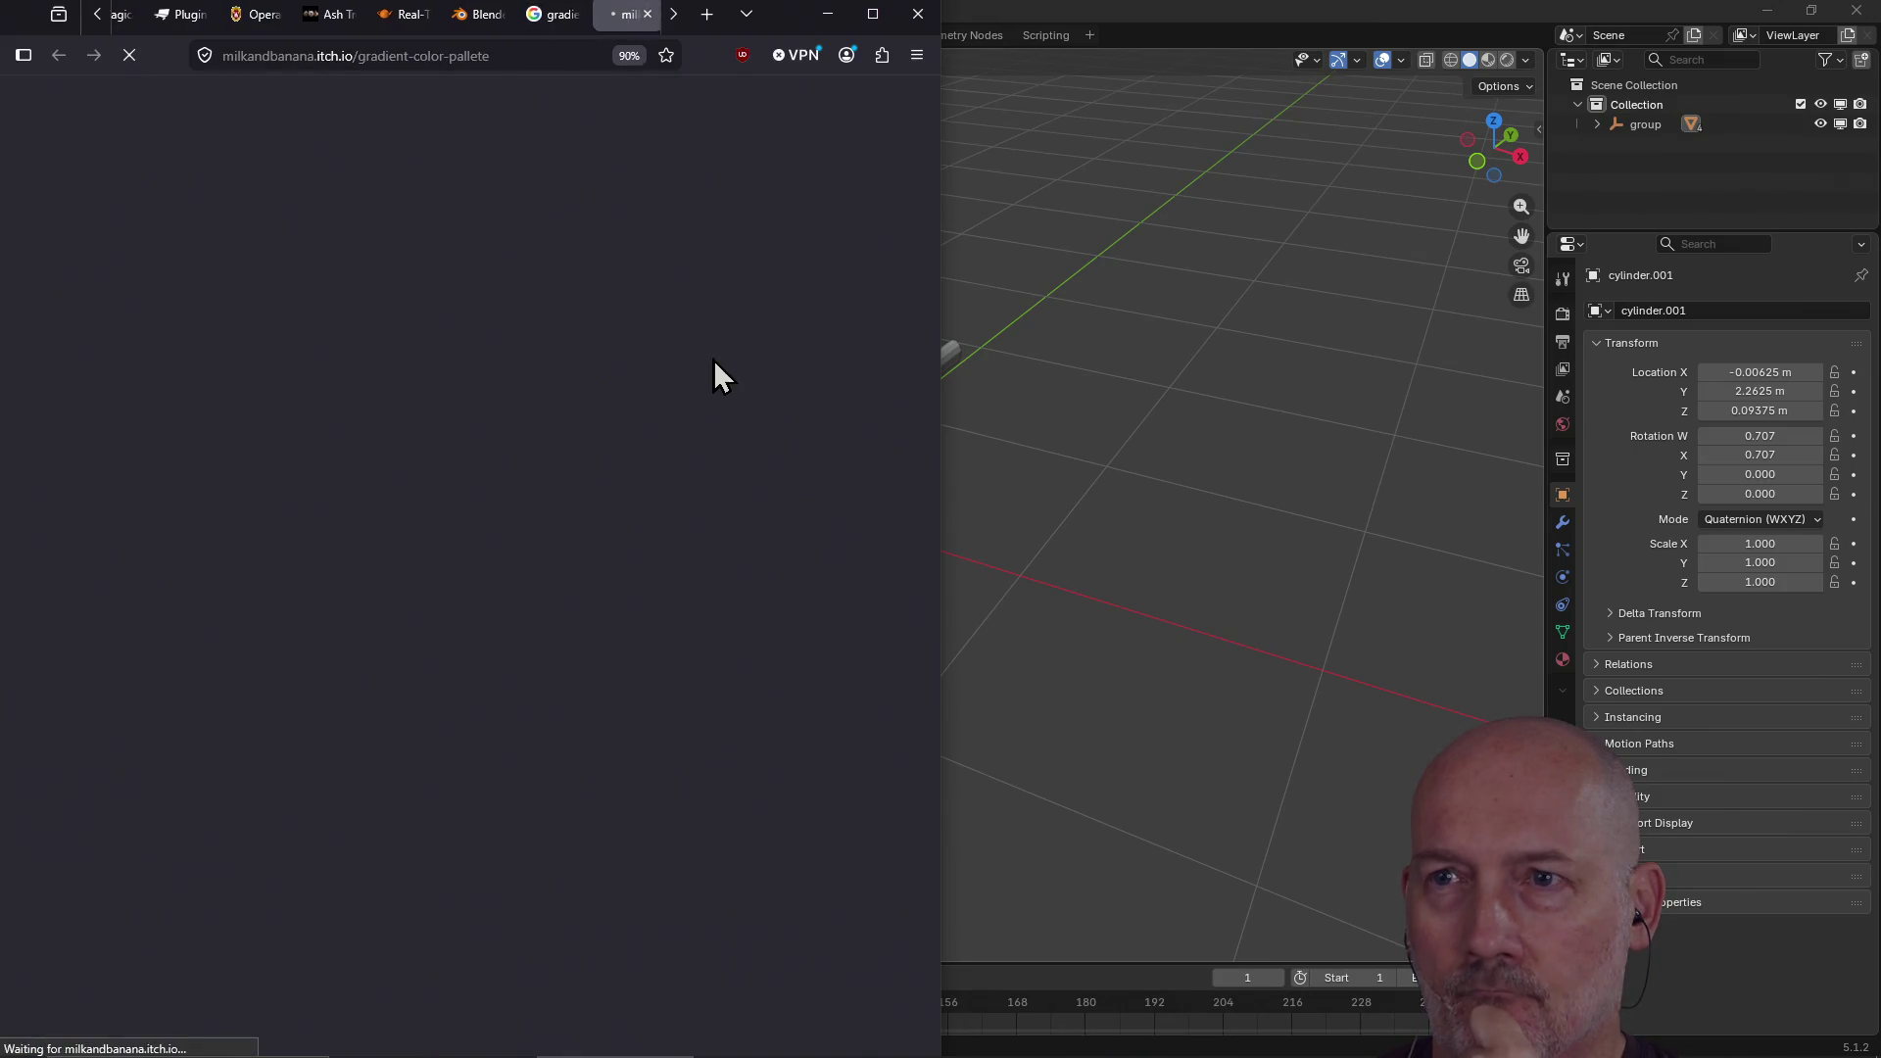
Step: Close the Google search tab and scroll through the Gradient Color Pallete itch.io page
click(546, 24)
click(567, 15)
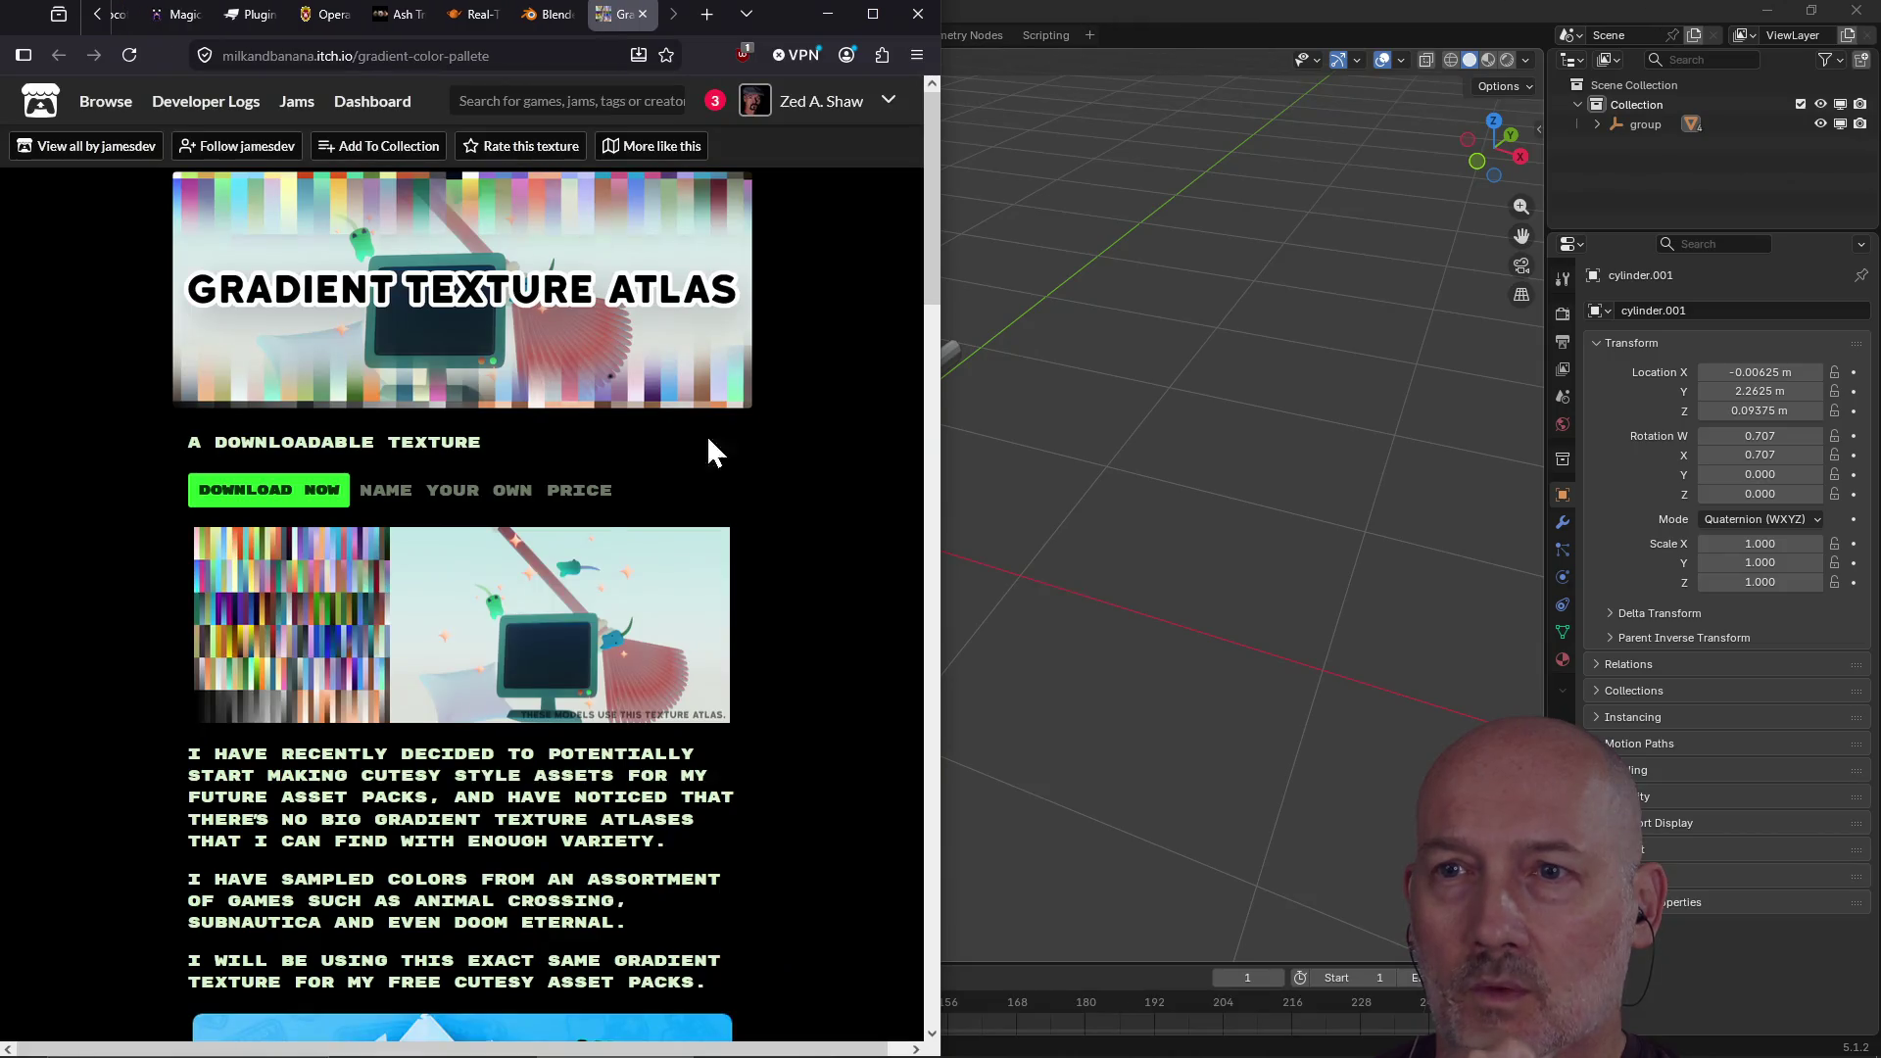
scroll(775, 449, down, 3)
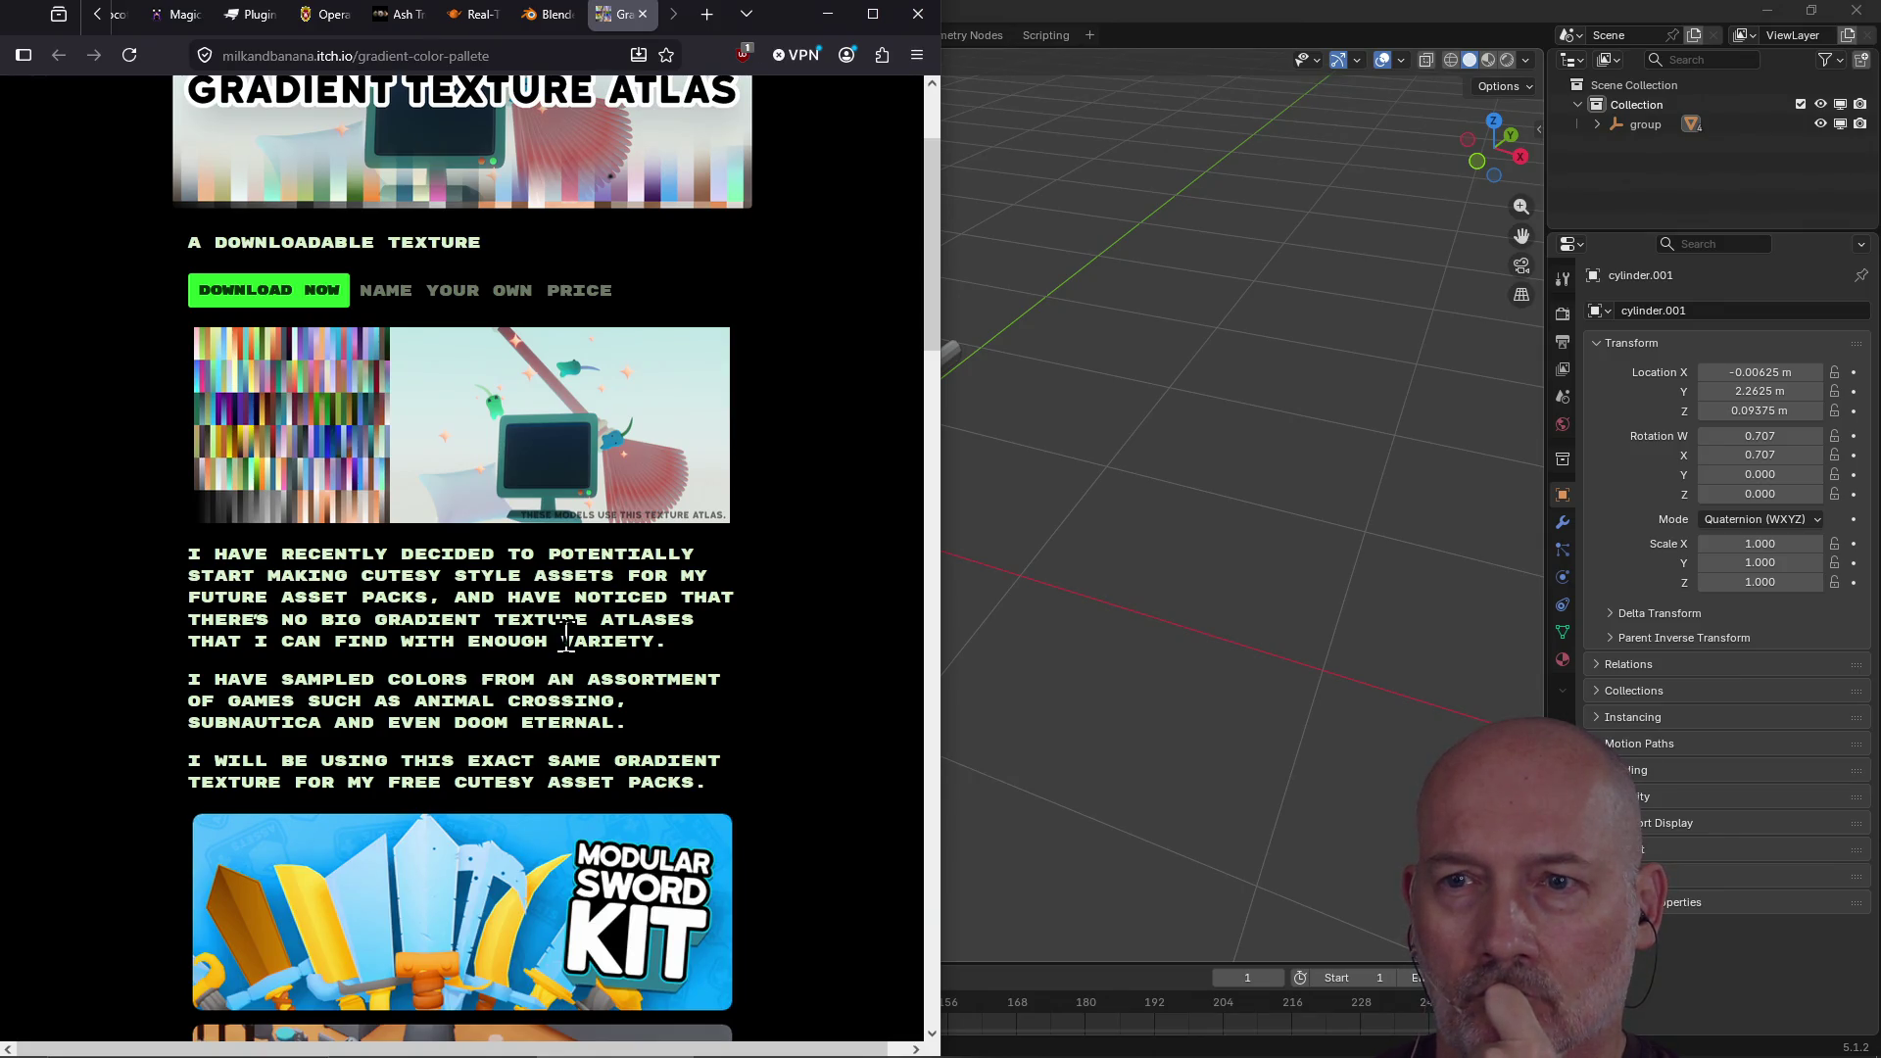
scroll(476, 651, down, 5)
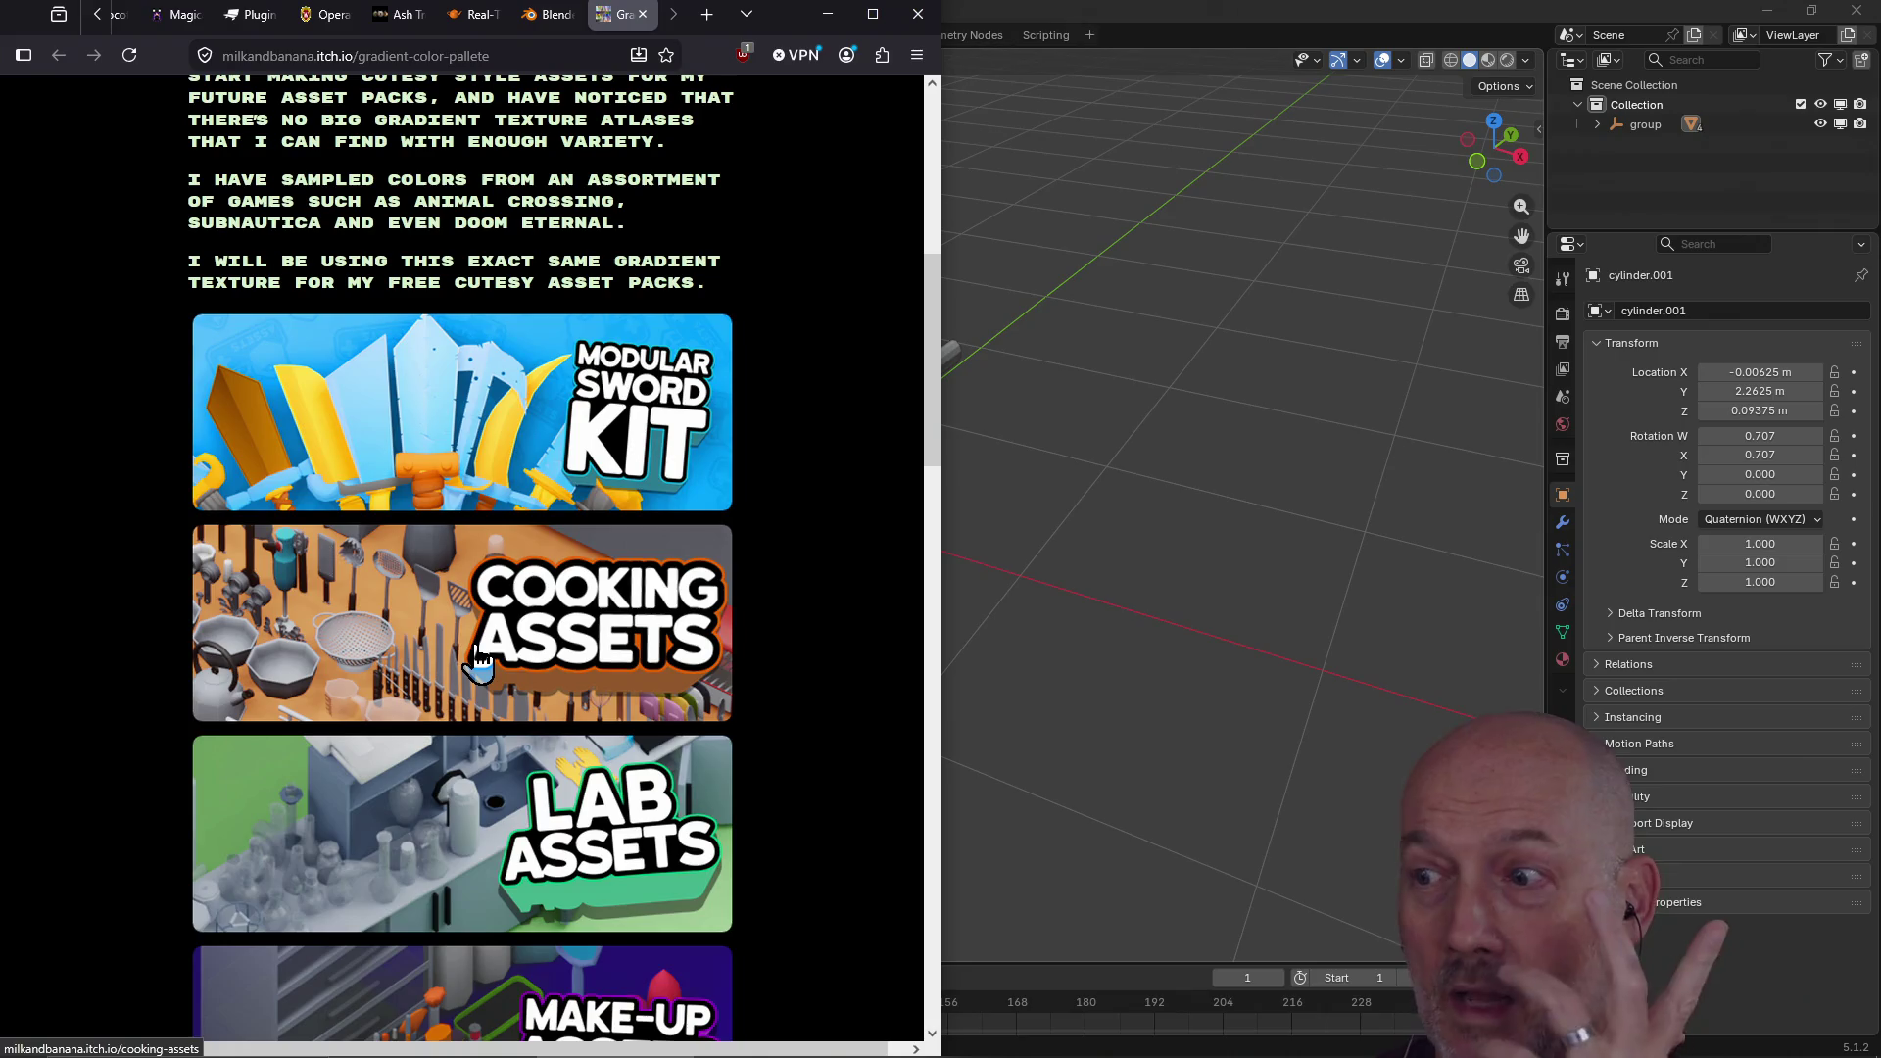
scroll(477, 658, down, 7)
scroll(477, 658, down, 2)
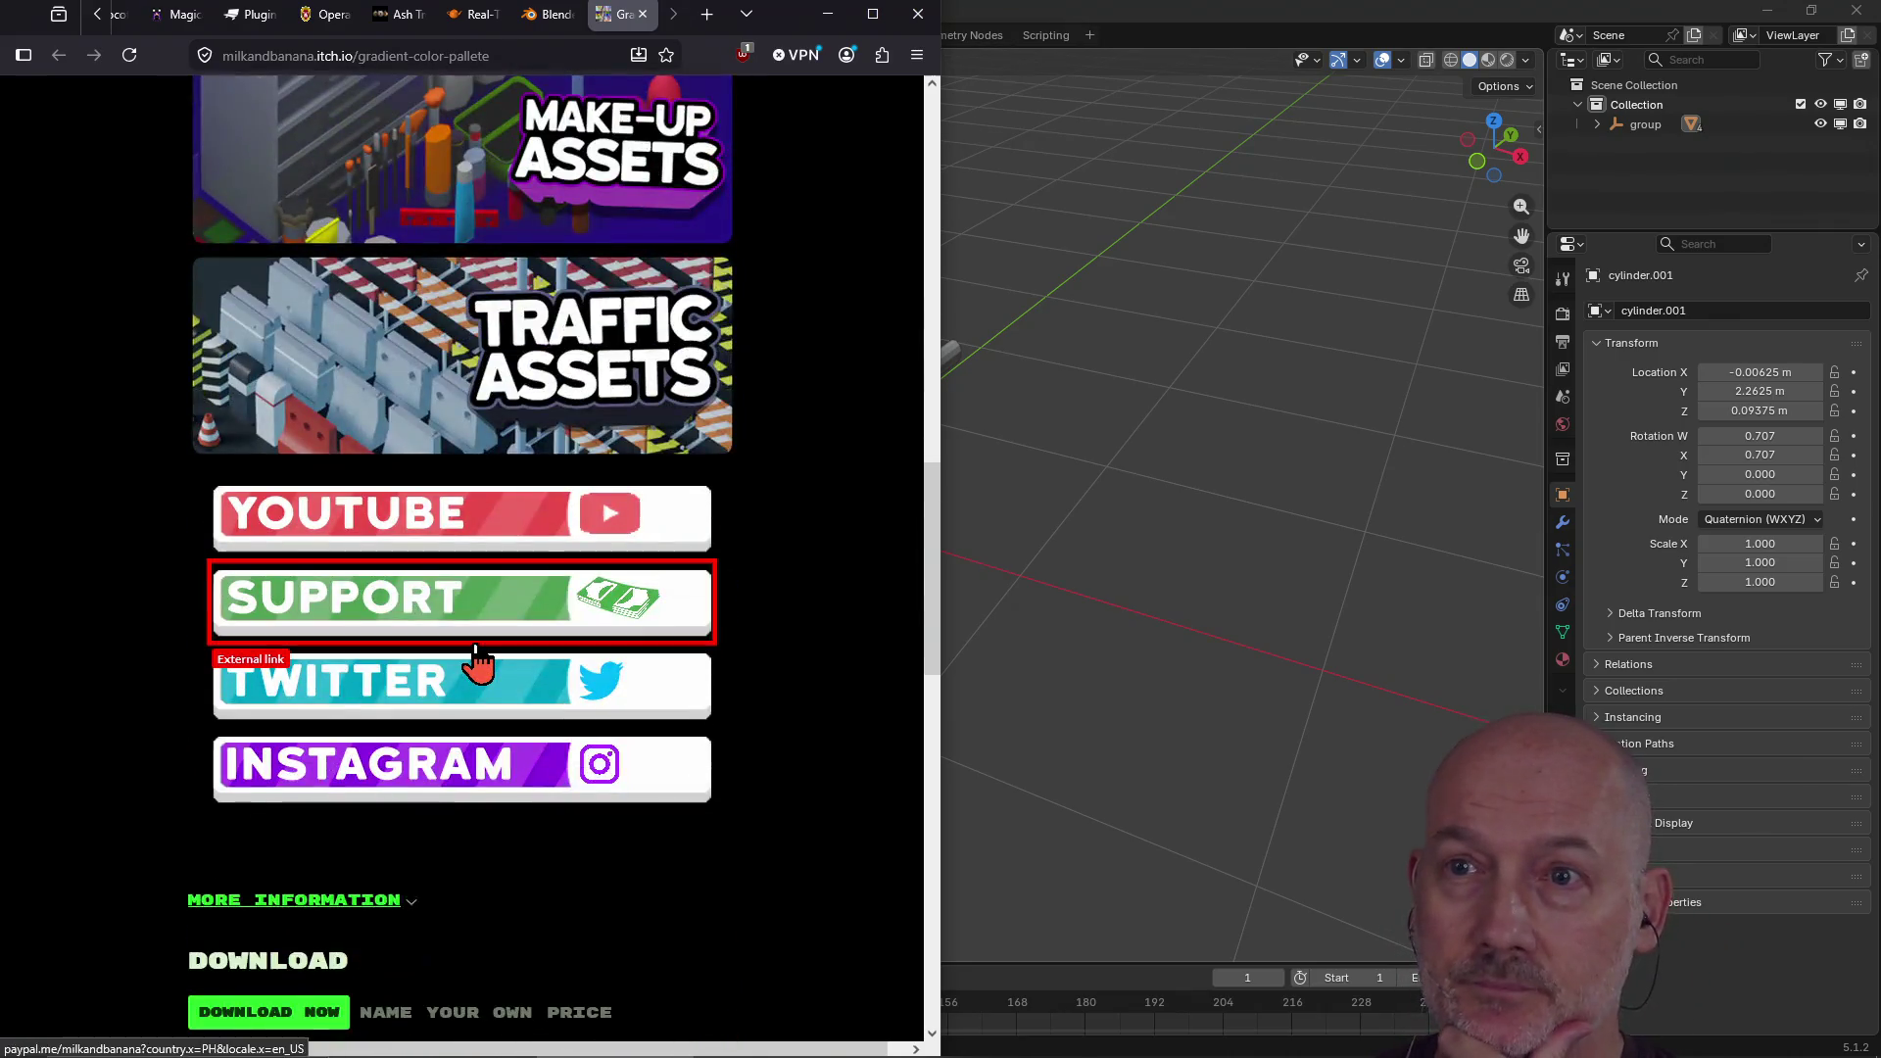
scroll(478, 659, down, 10)
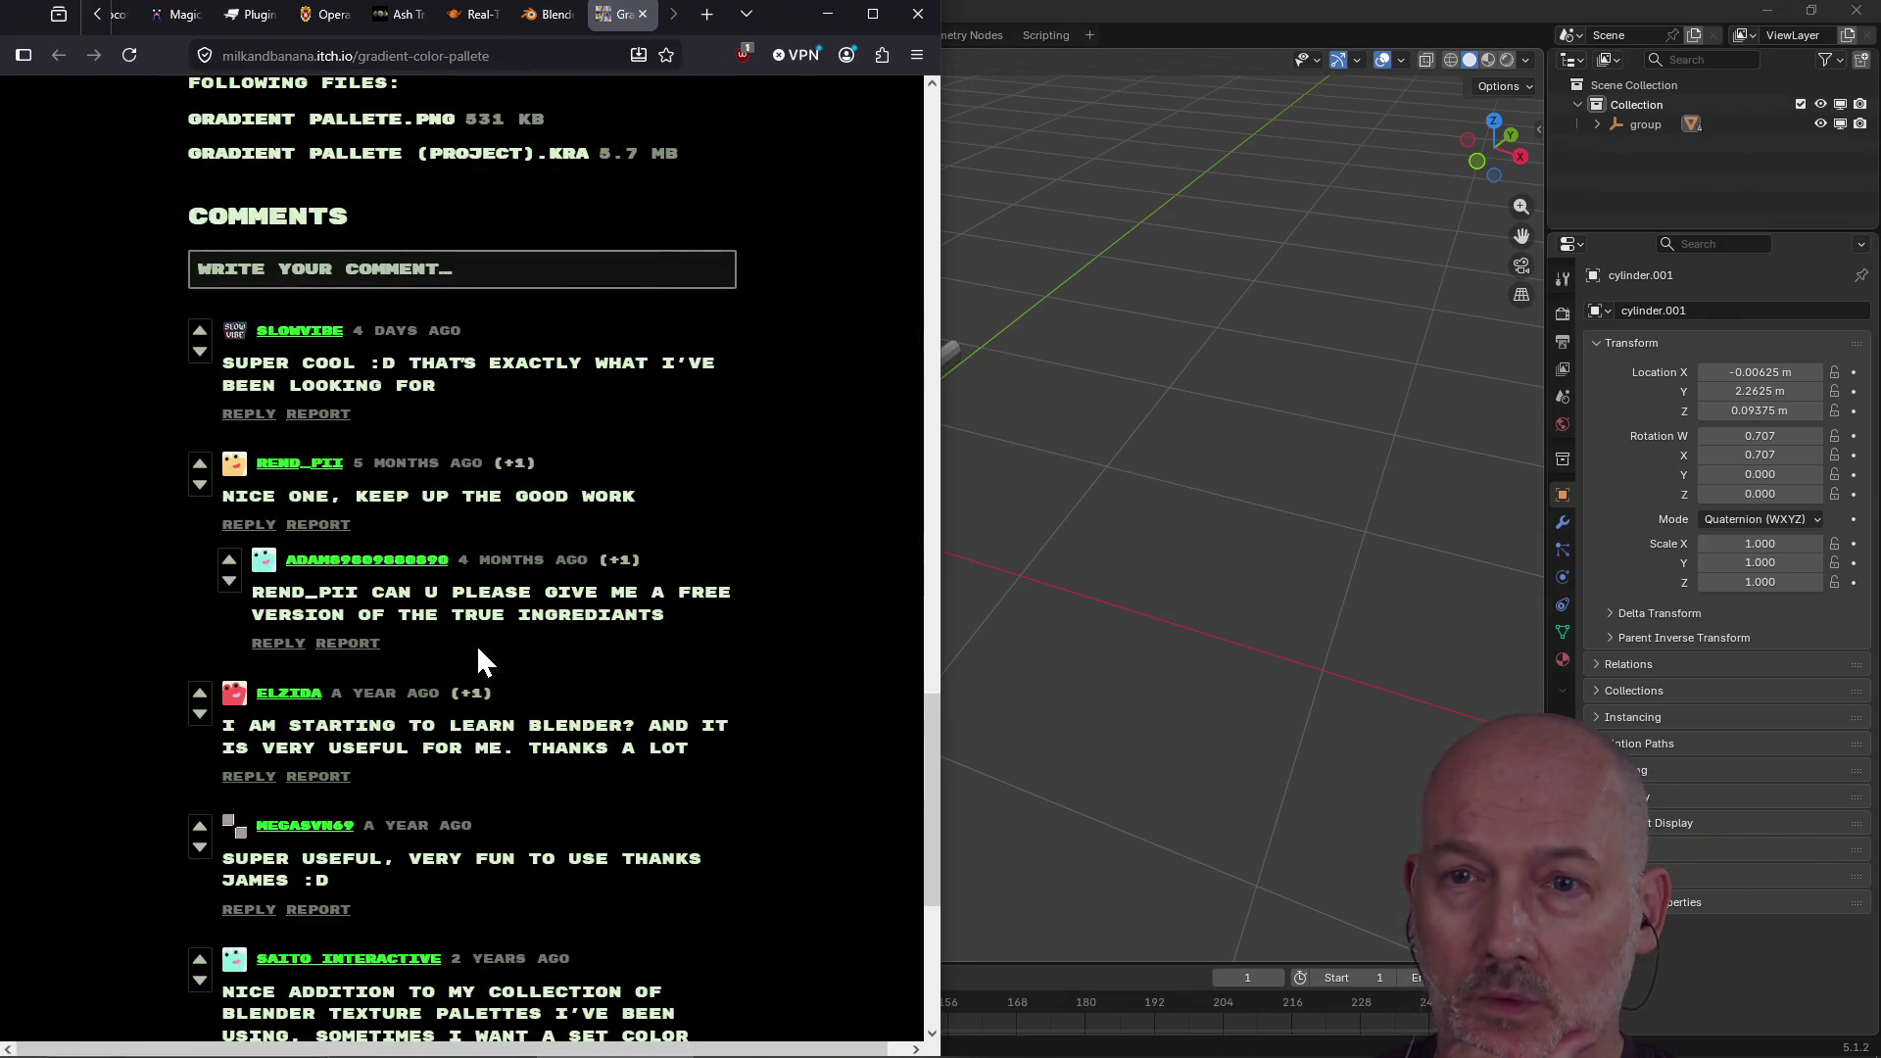
scroll(476, 644, up, 20)
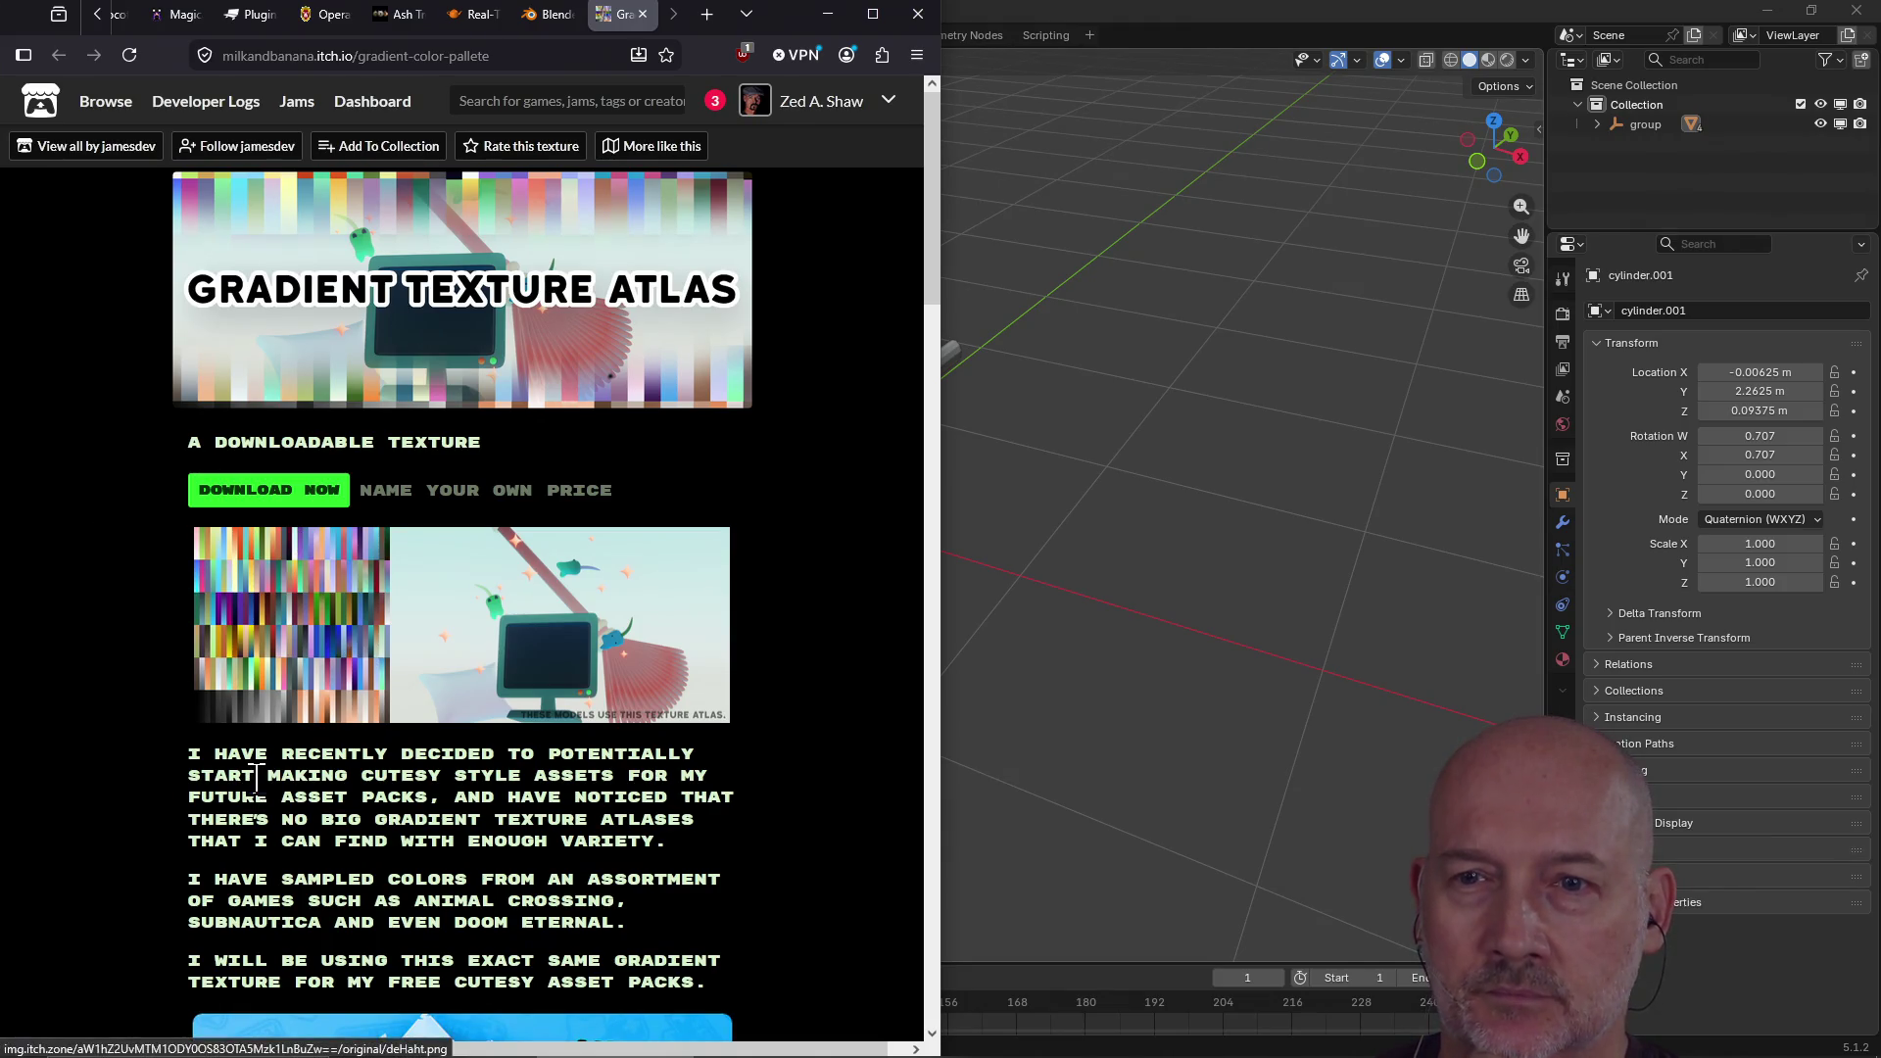
scroll(255, 784, down, 1)
scroll(256, 784, down, 2)
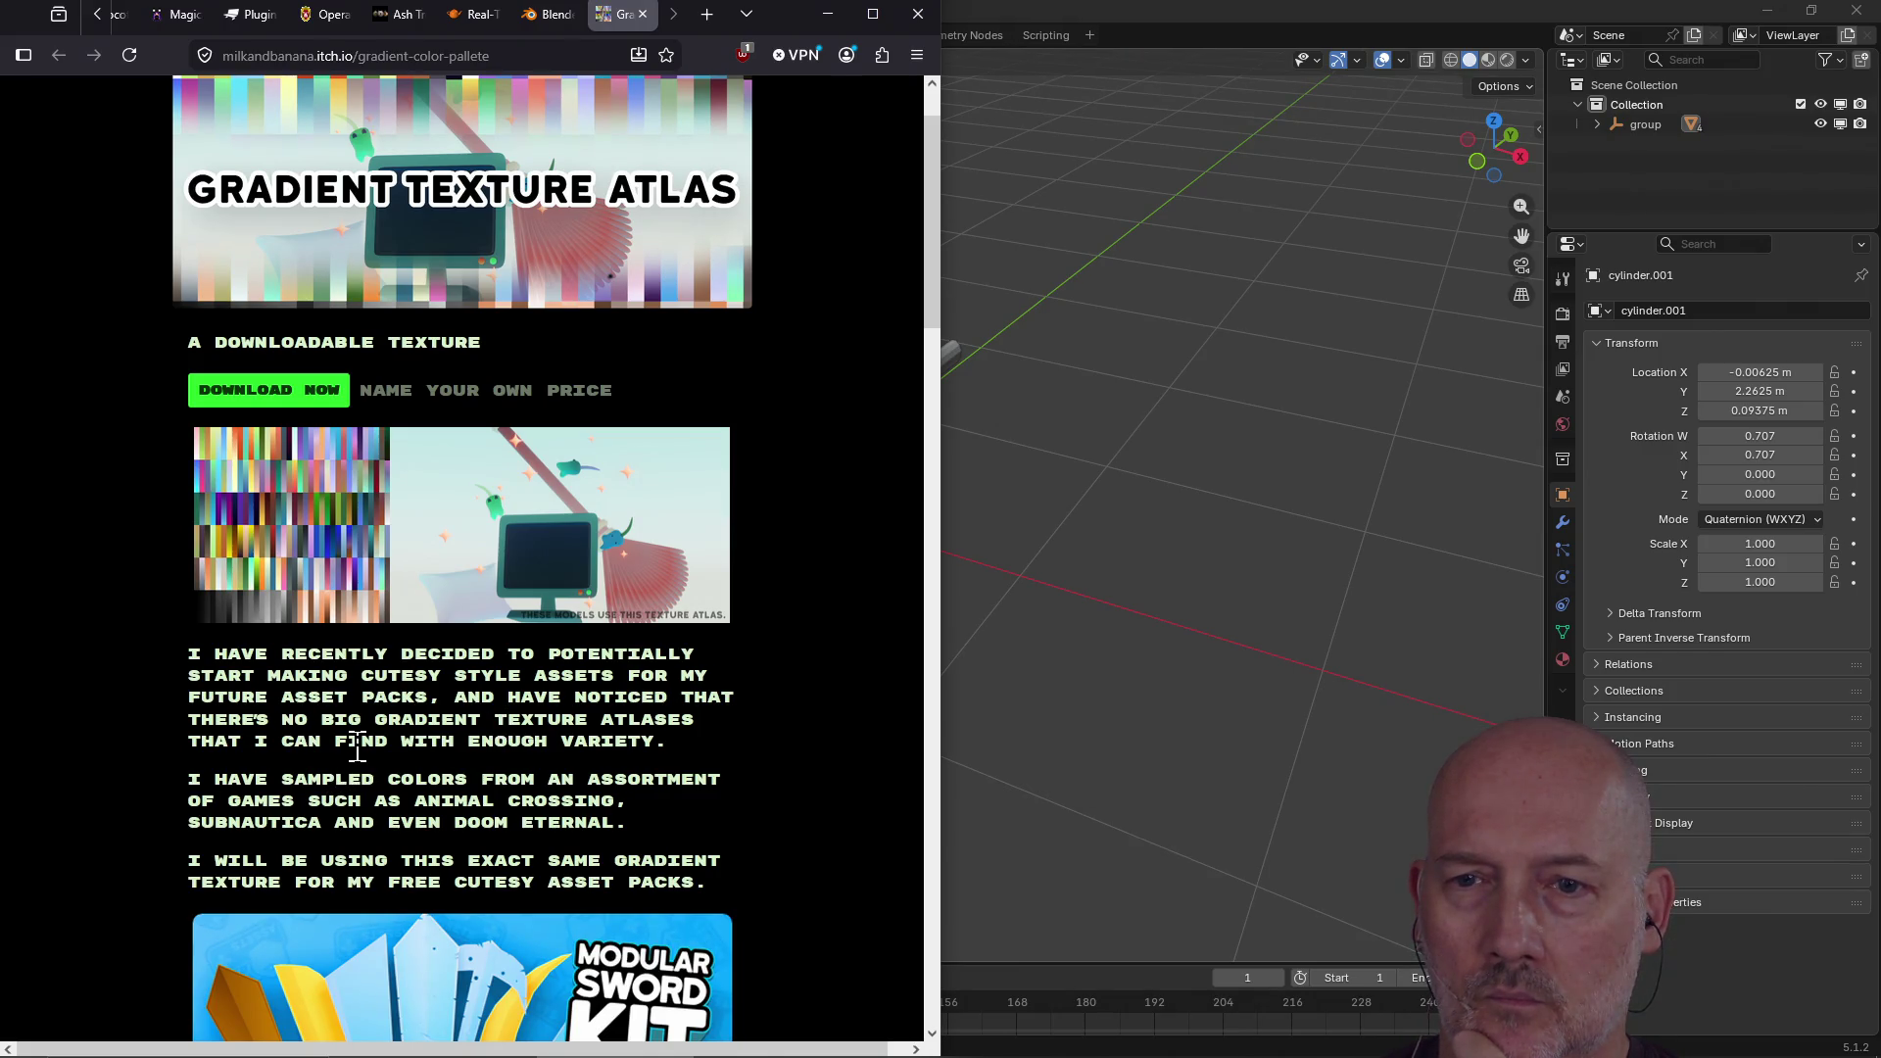
scroll(358, 749, down, 10)
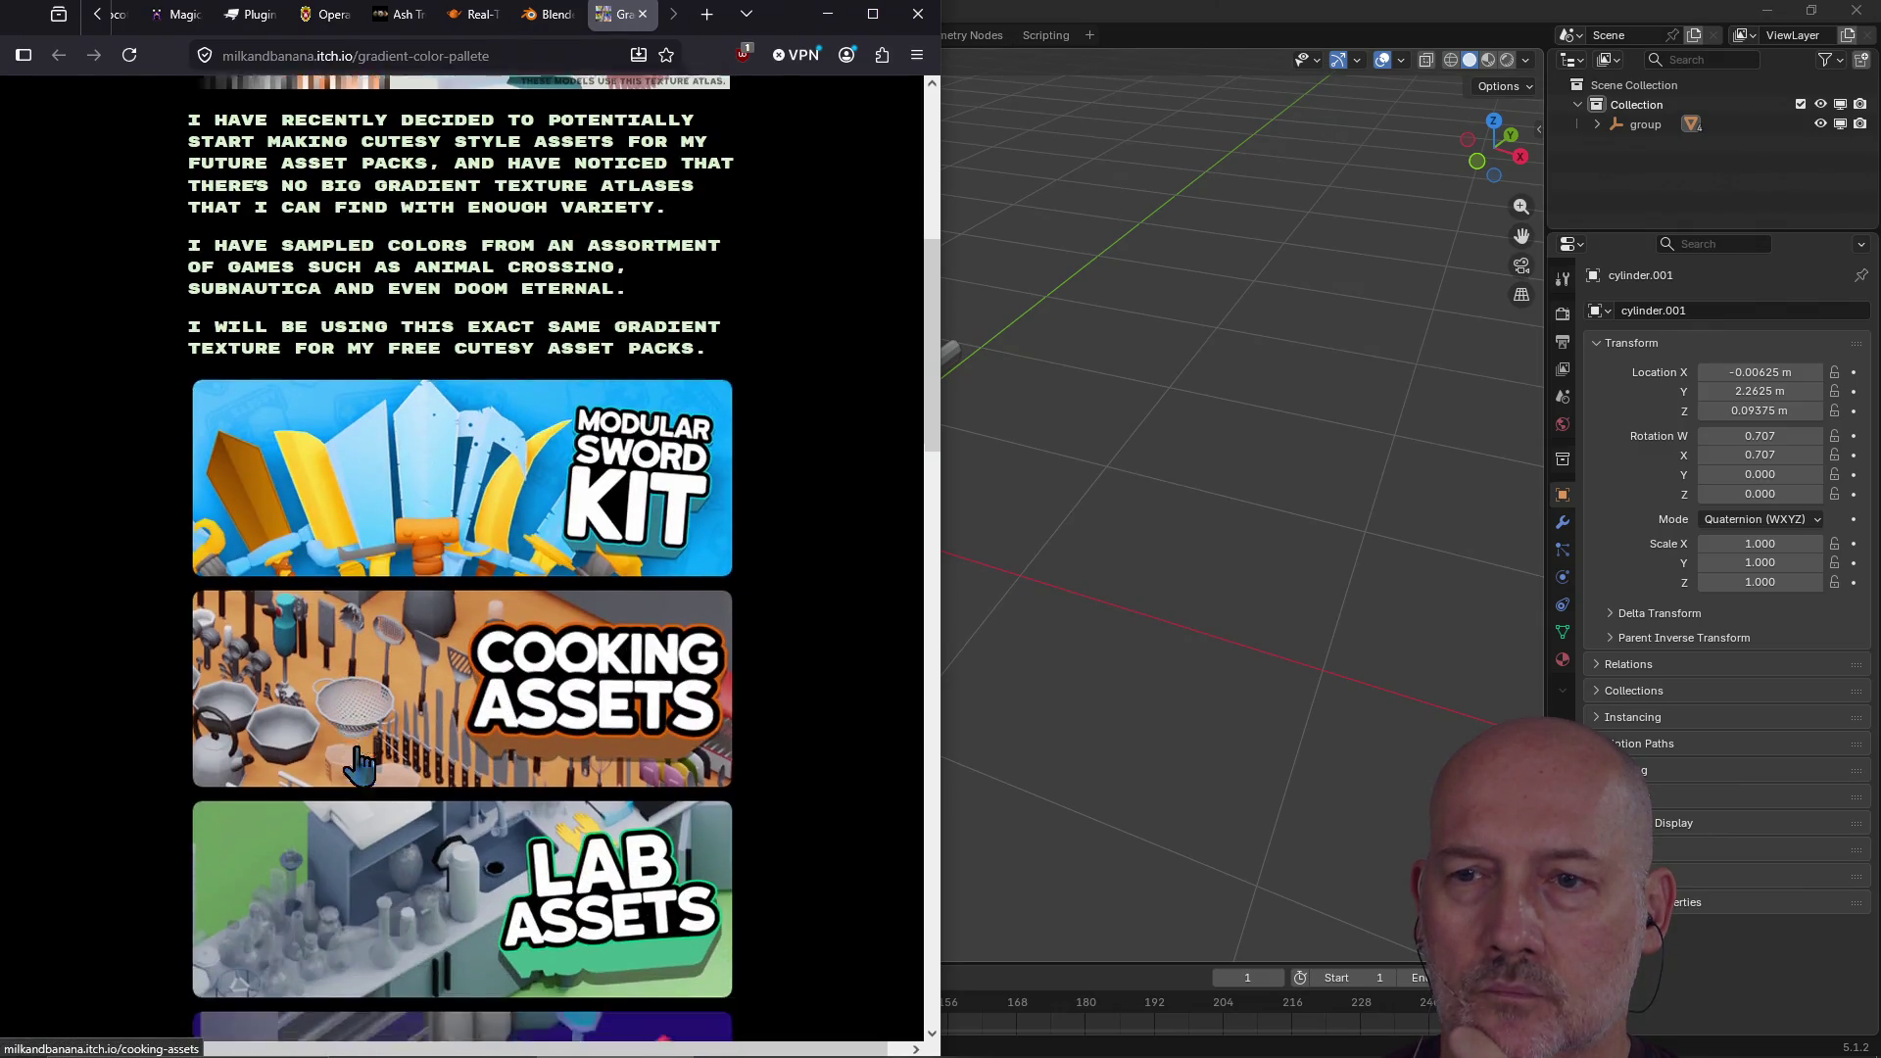
scroll(358, 759, down, 7)
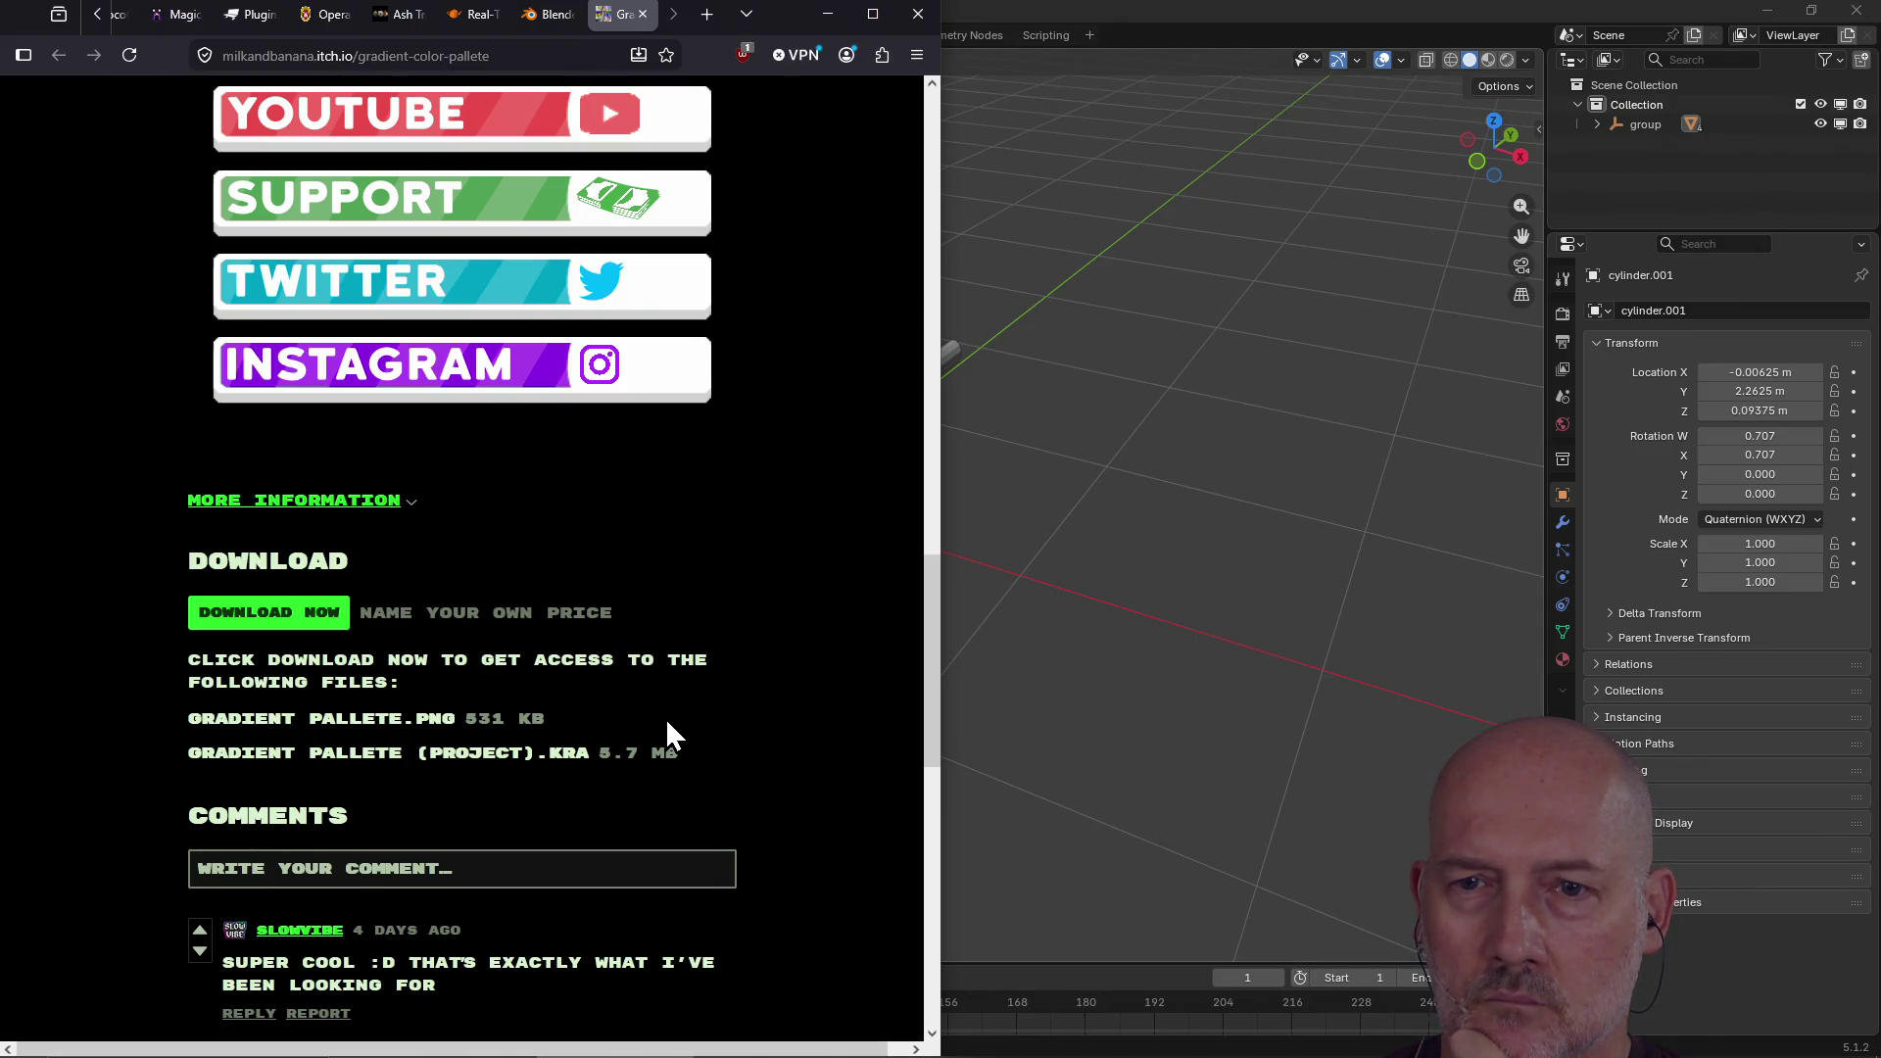
scroll(664, 721, down, 2)
scroll(662, 715, up, 1)
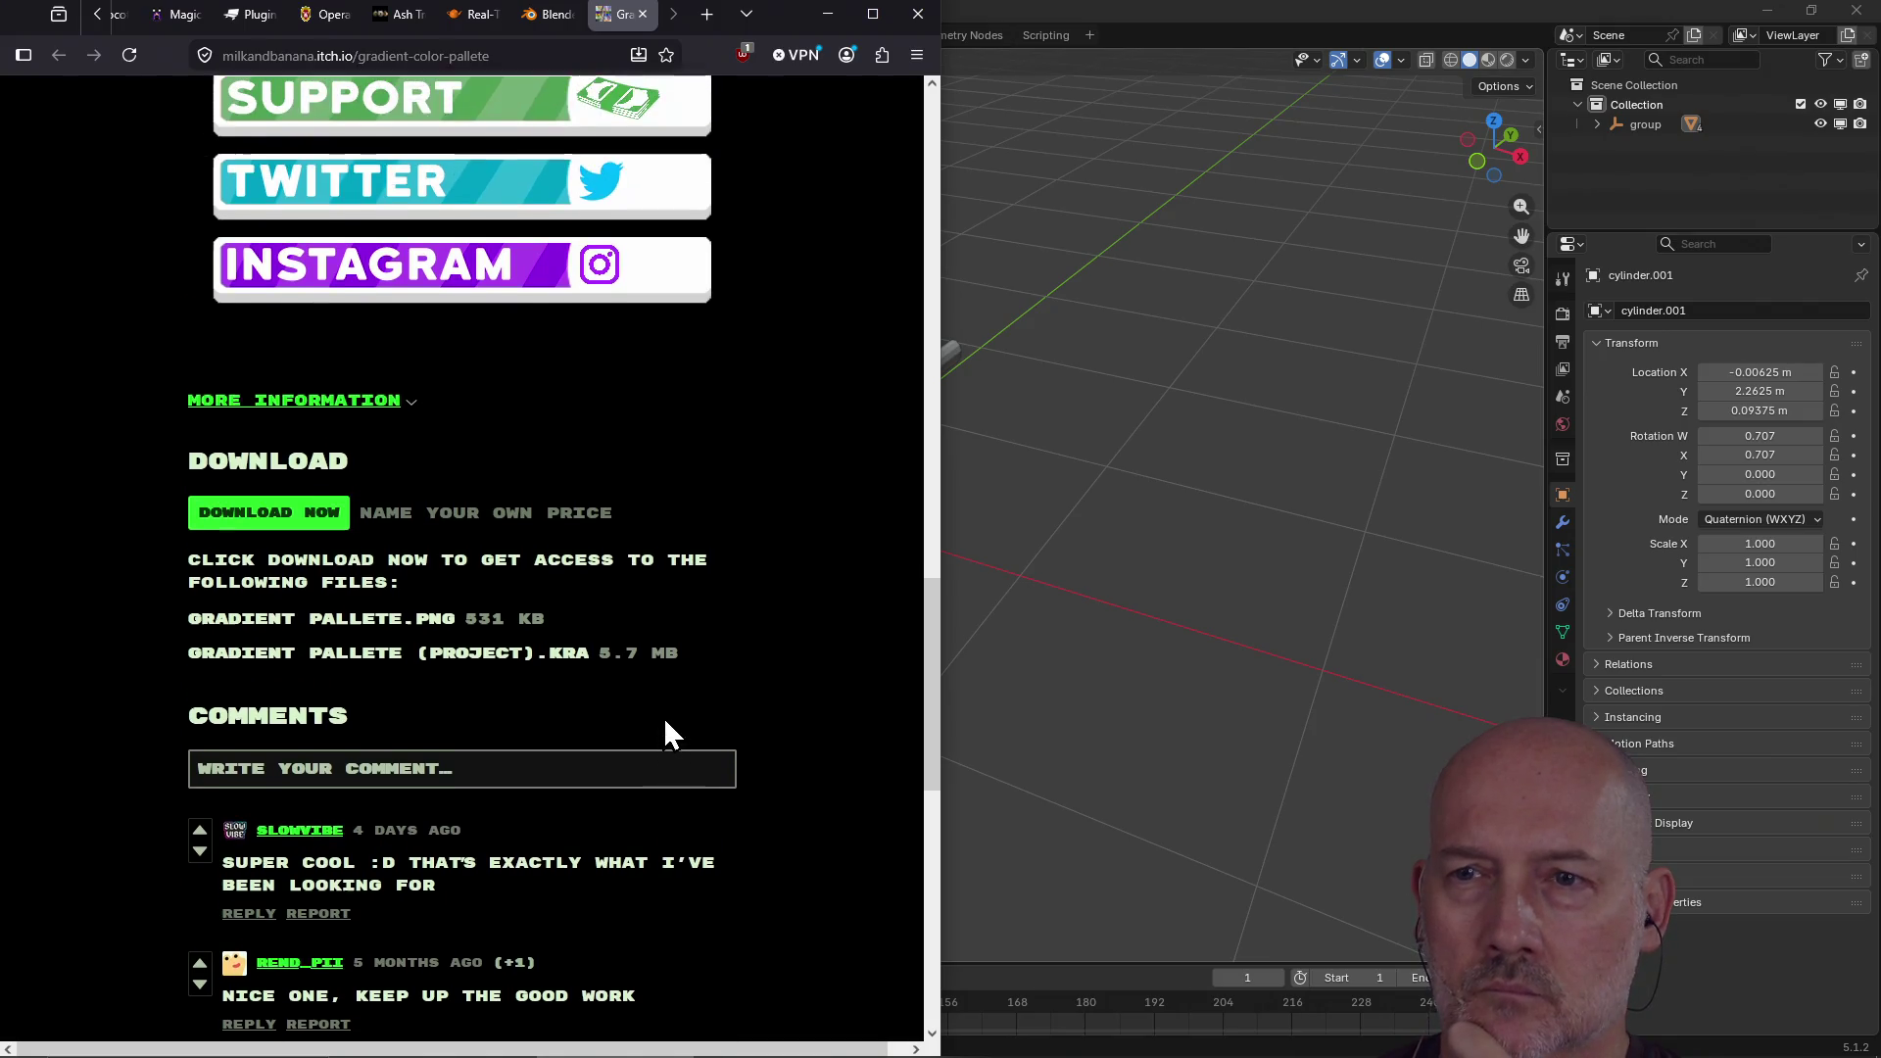
scroll(513, 715, up, 10)
scroll(572, 686, up, 6)
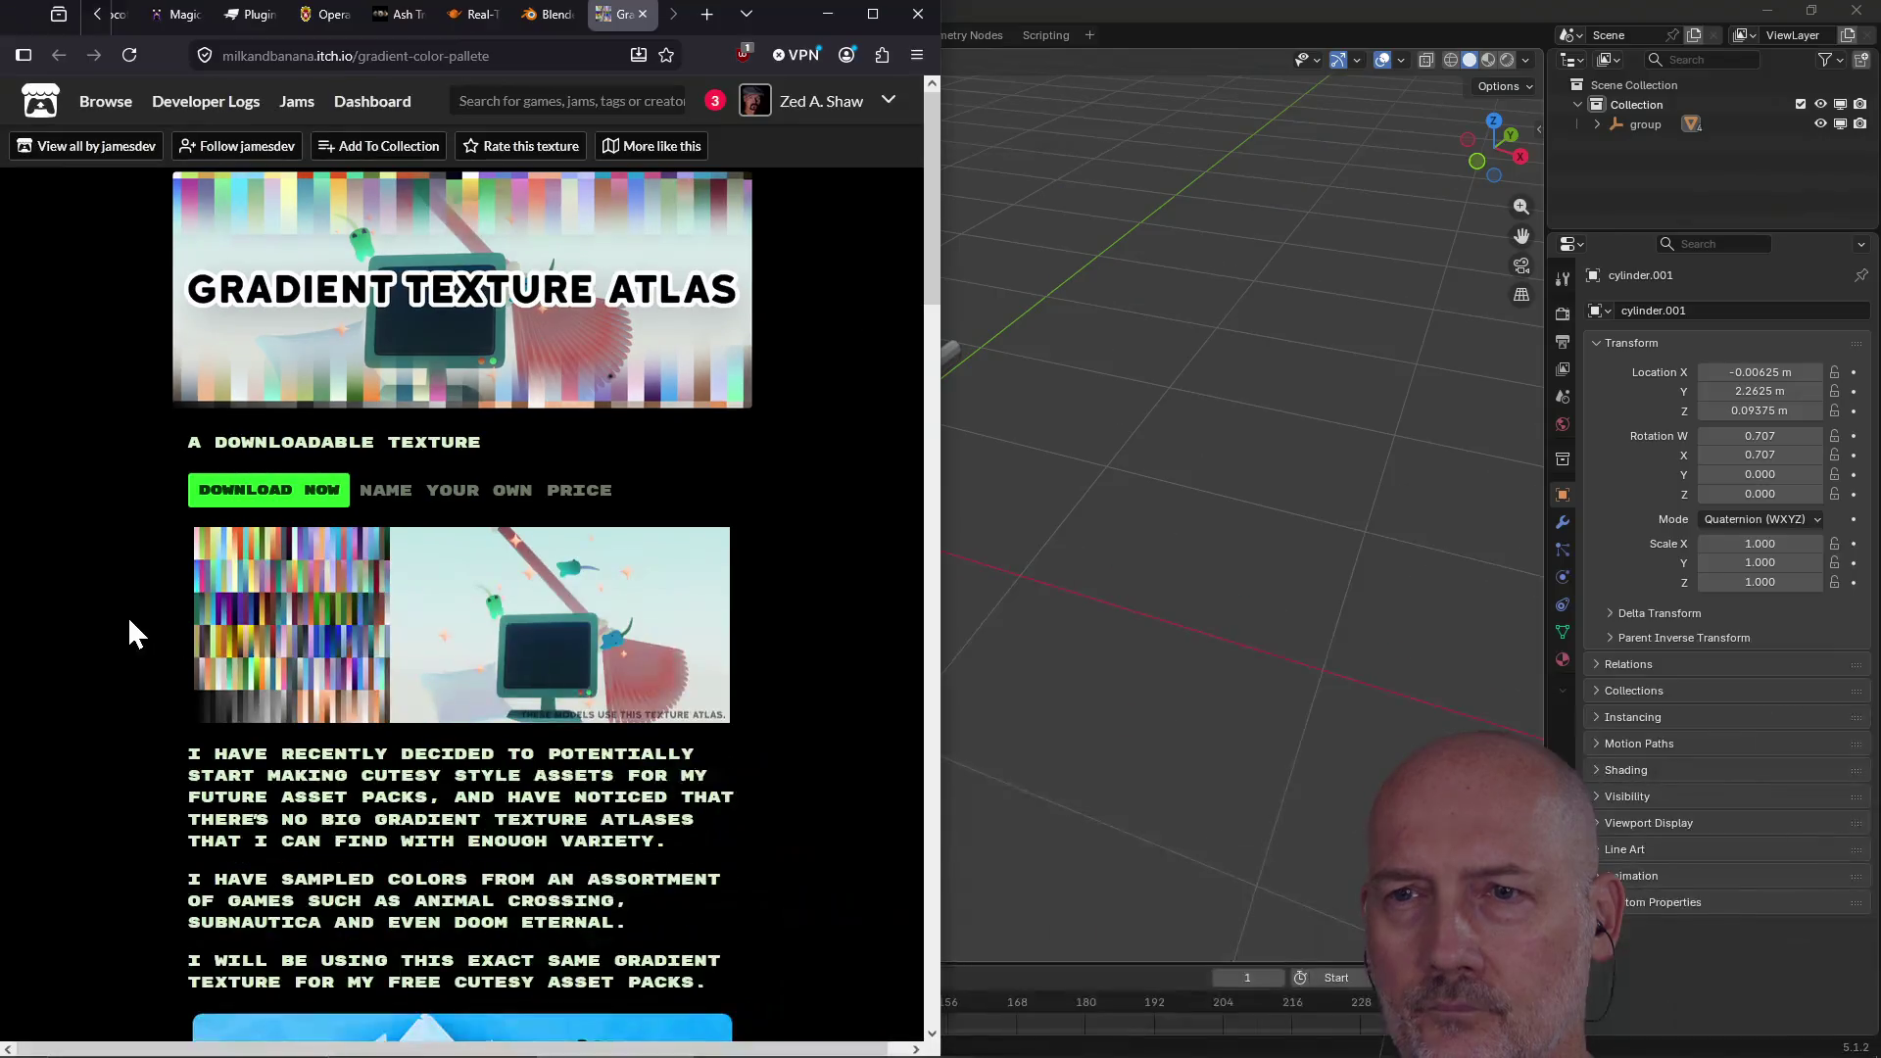
Step: Open the palette's Download Now offer, dismiss the payment dialog, and close the itch.io tab
click(263, 488)
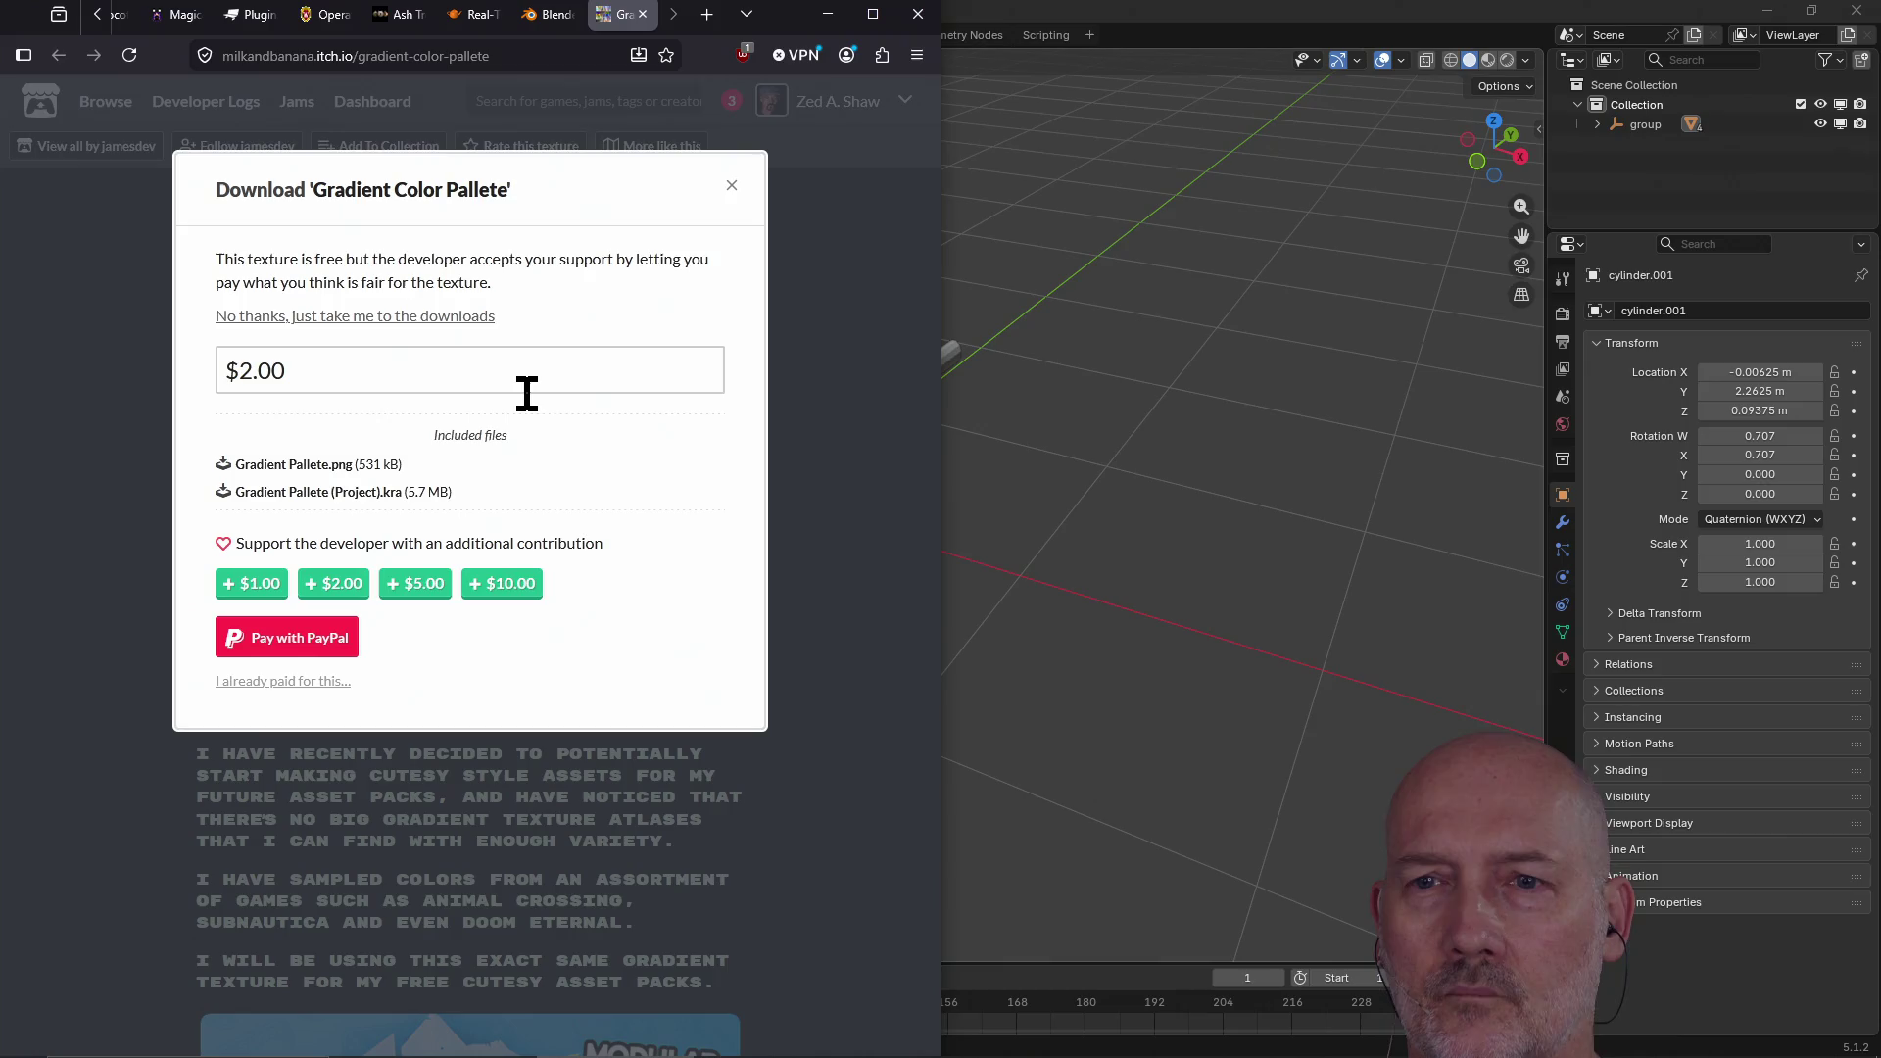
click(732, 186)
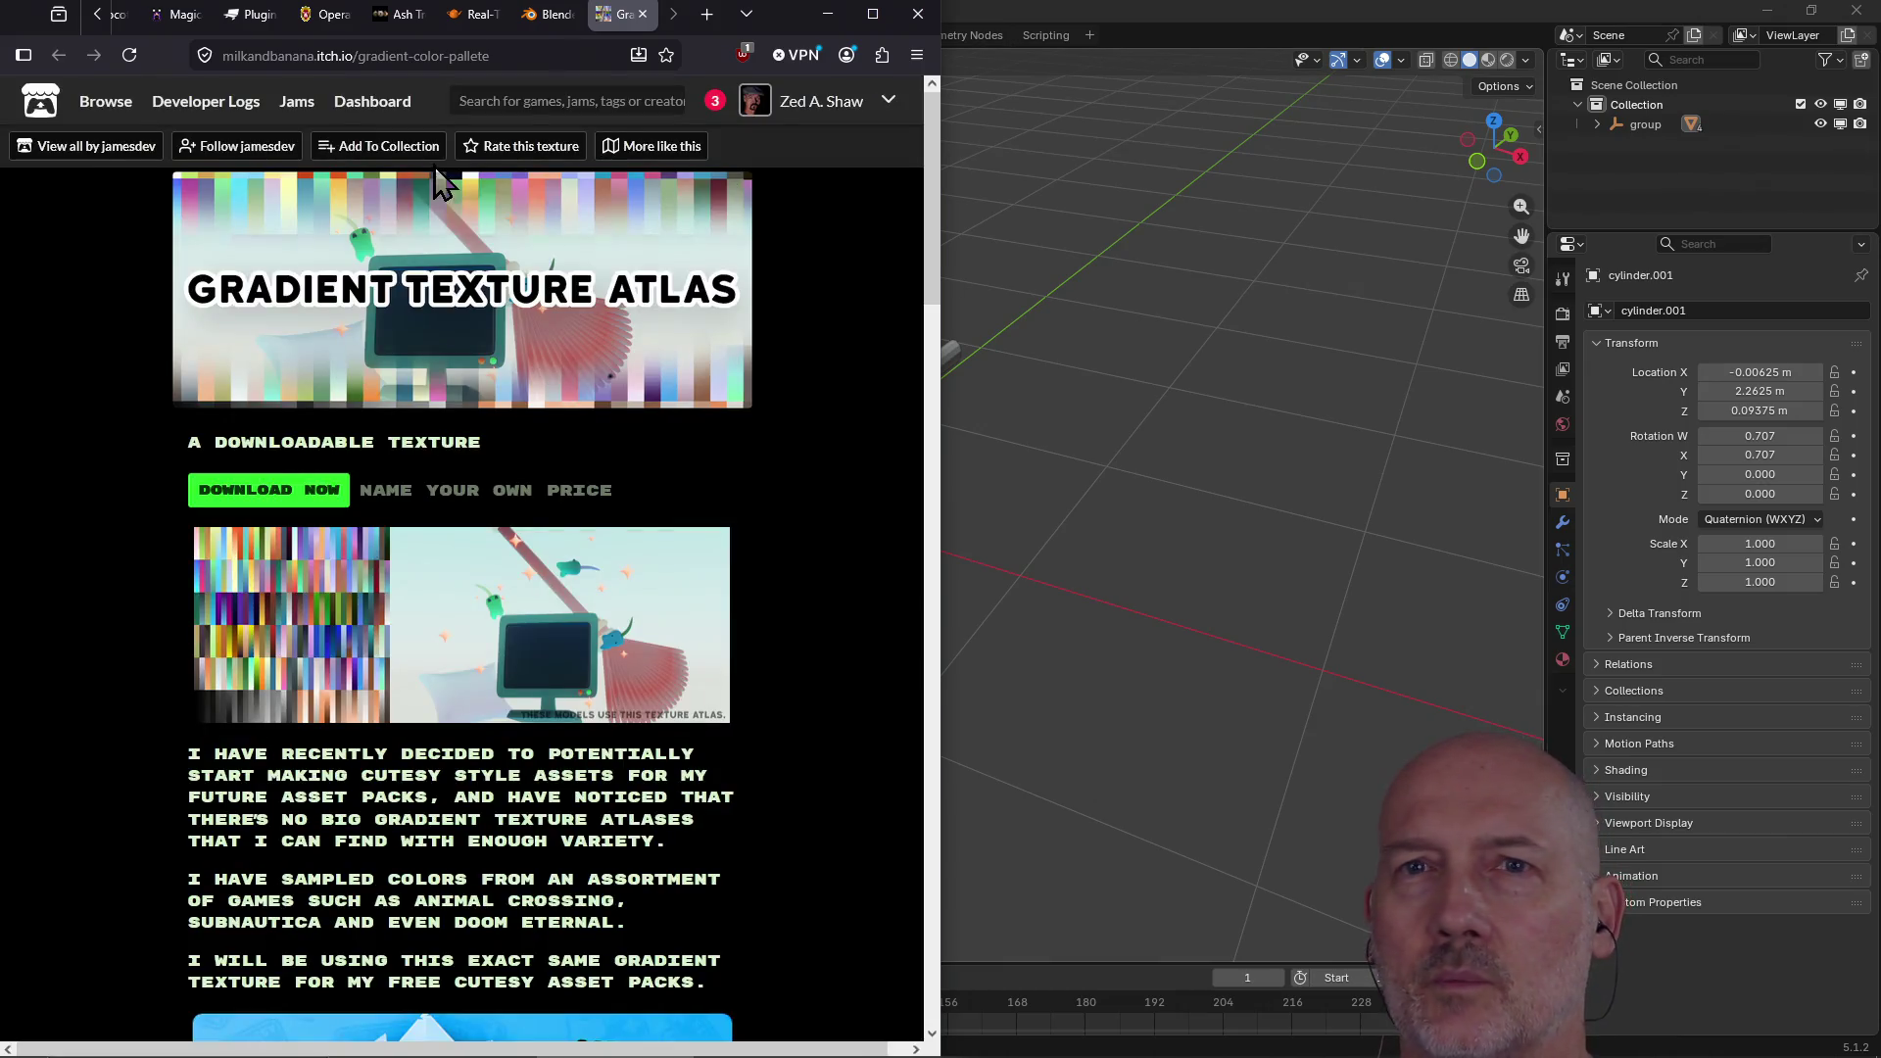
click(645, 15)
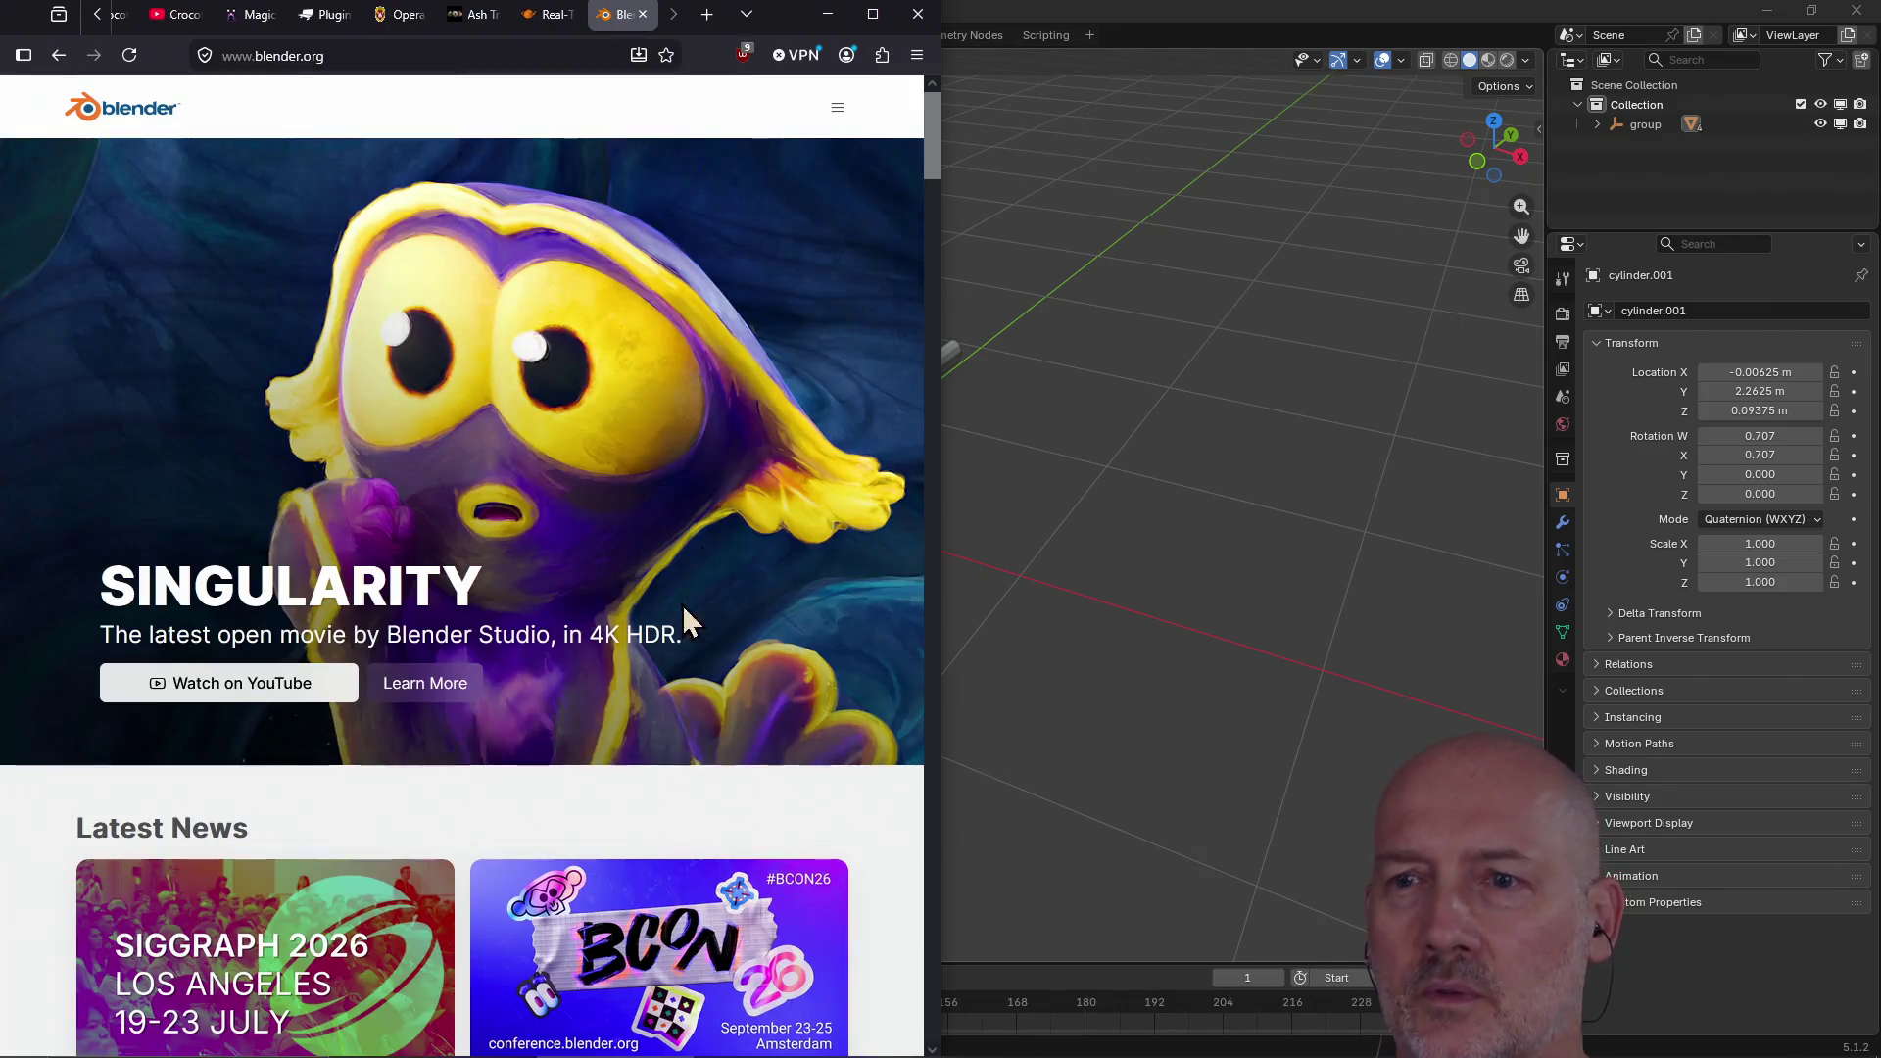
Step: In a new tab, search Google Images for 'blender gradient texture image'
key(ctrl+t)
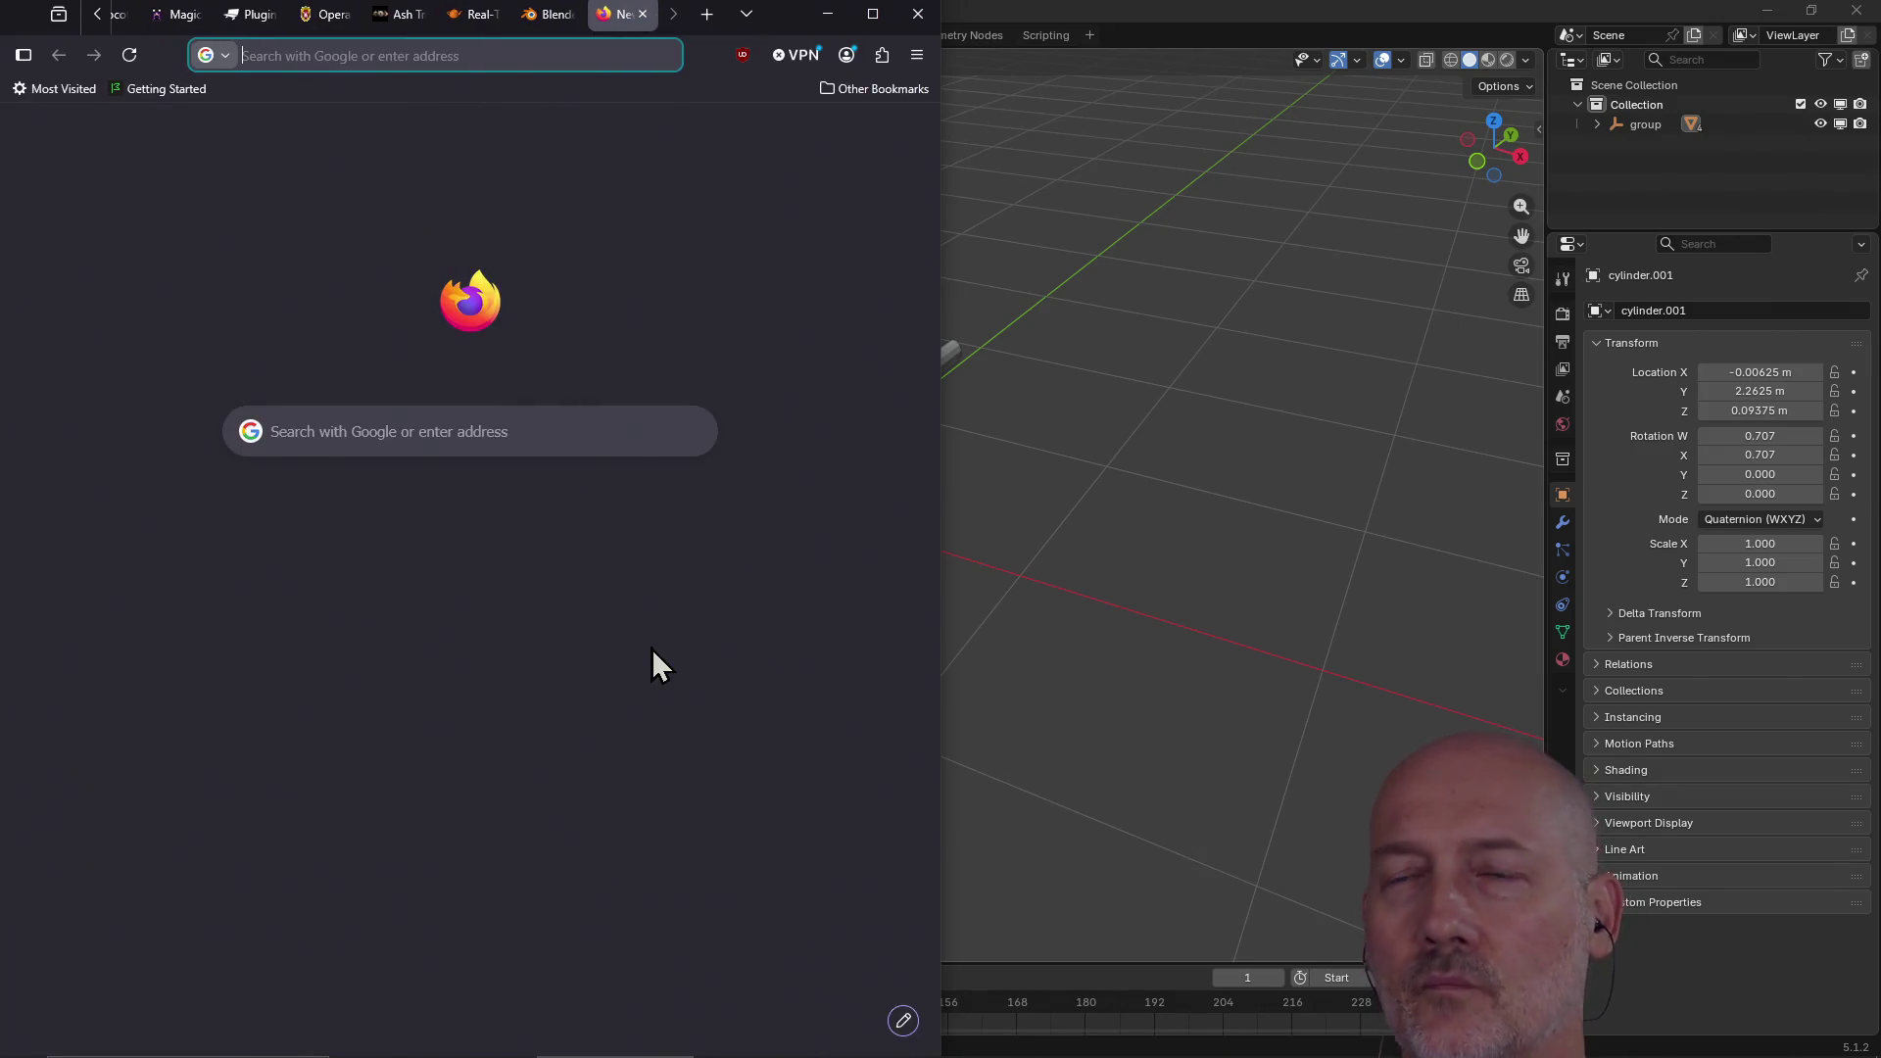
text(blender gradient texture)
key(Return)
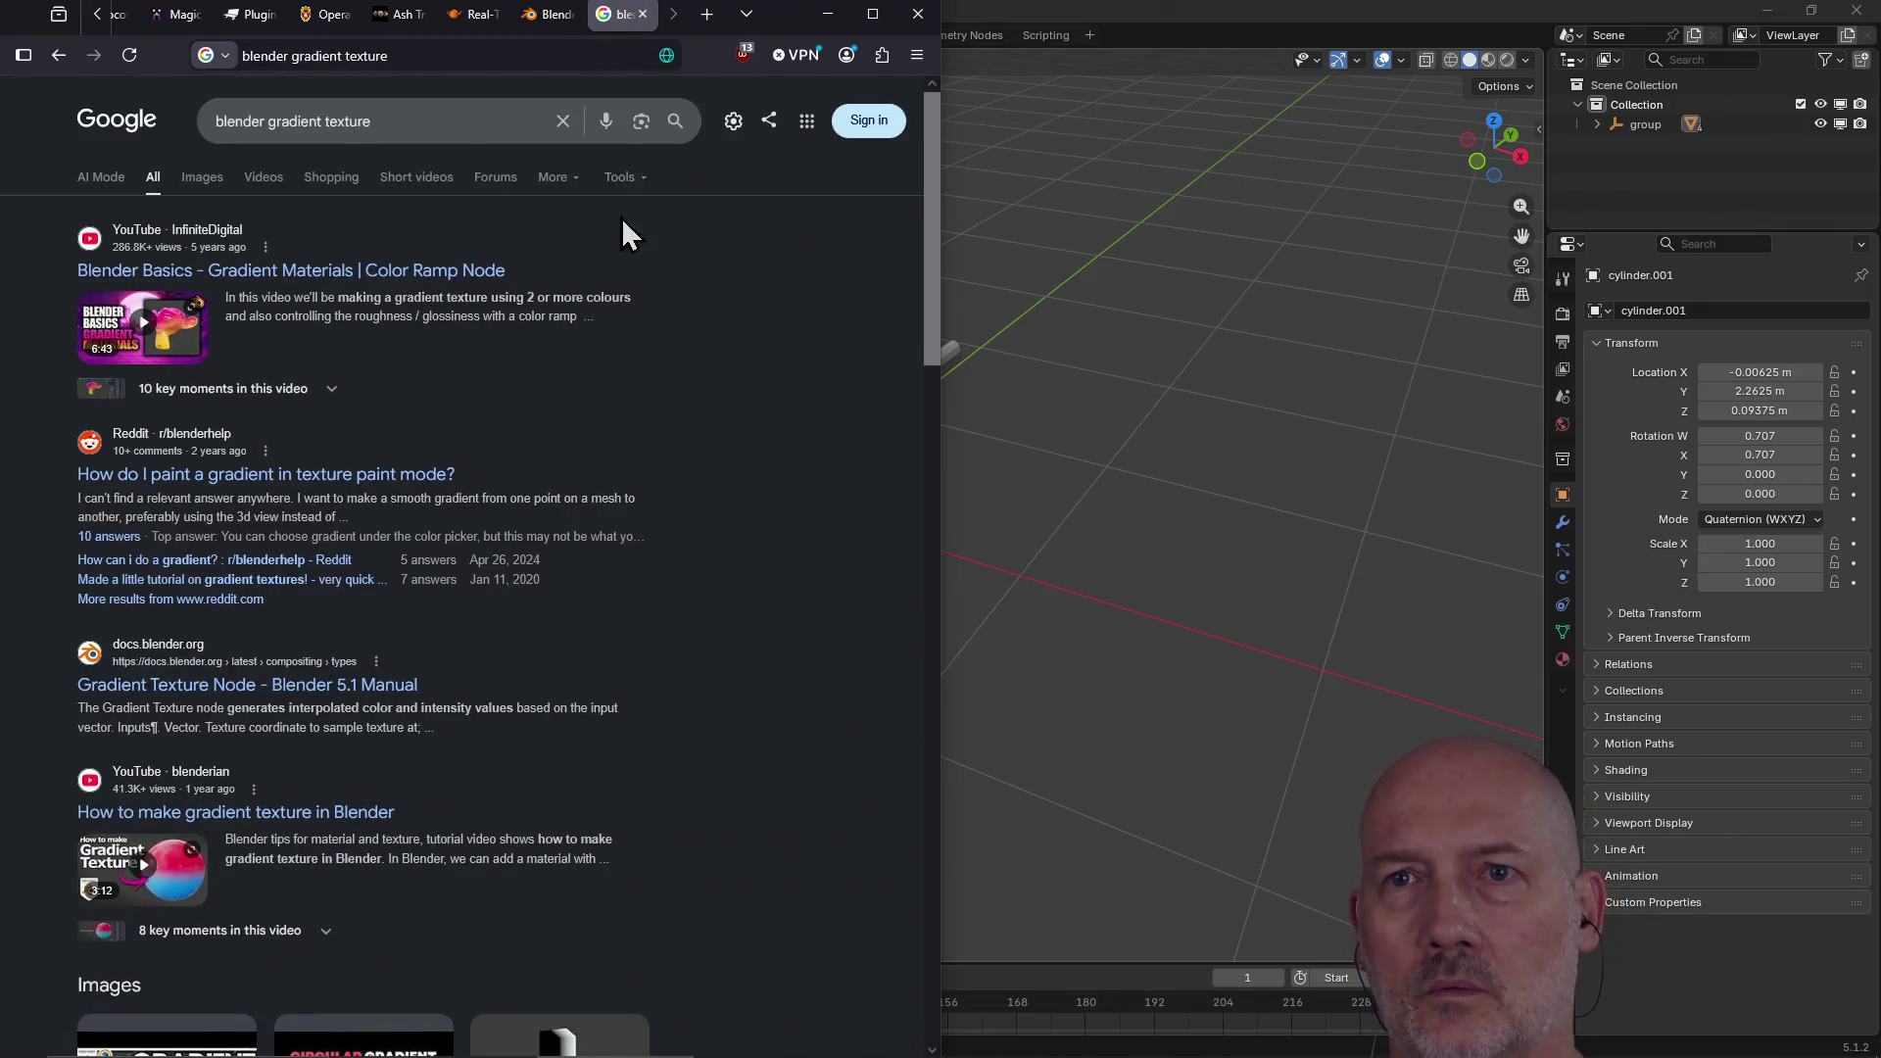
click(487, 130)
text(image)
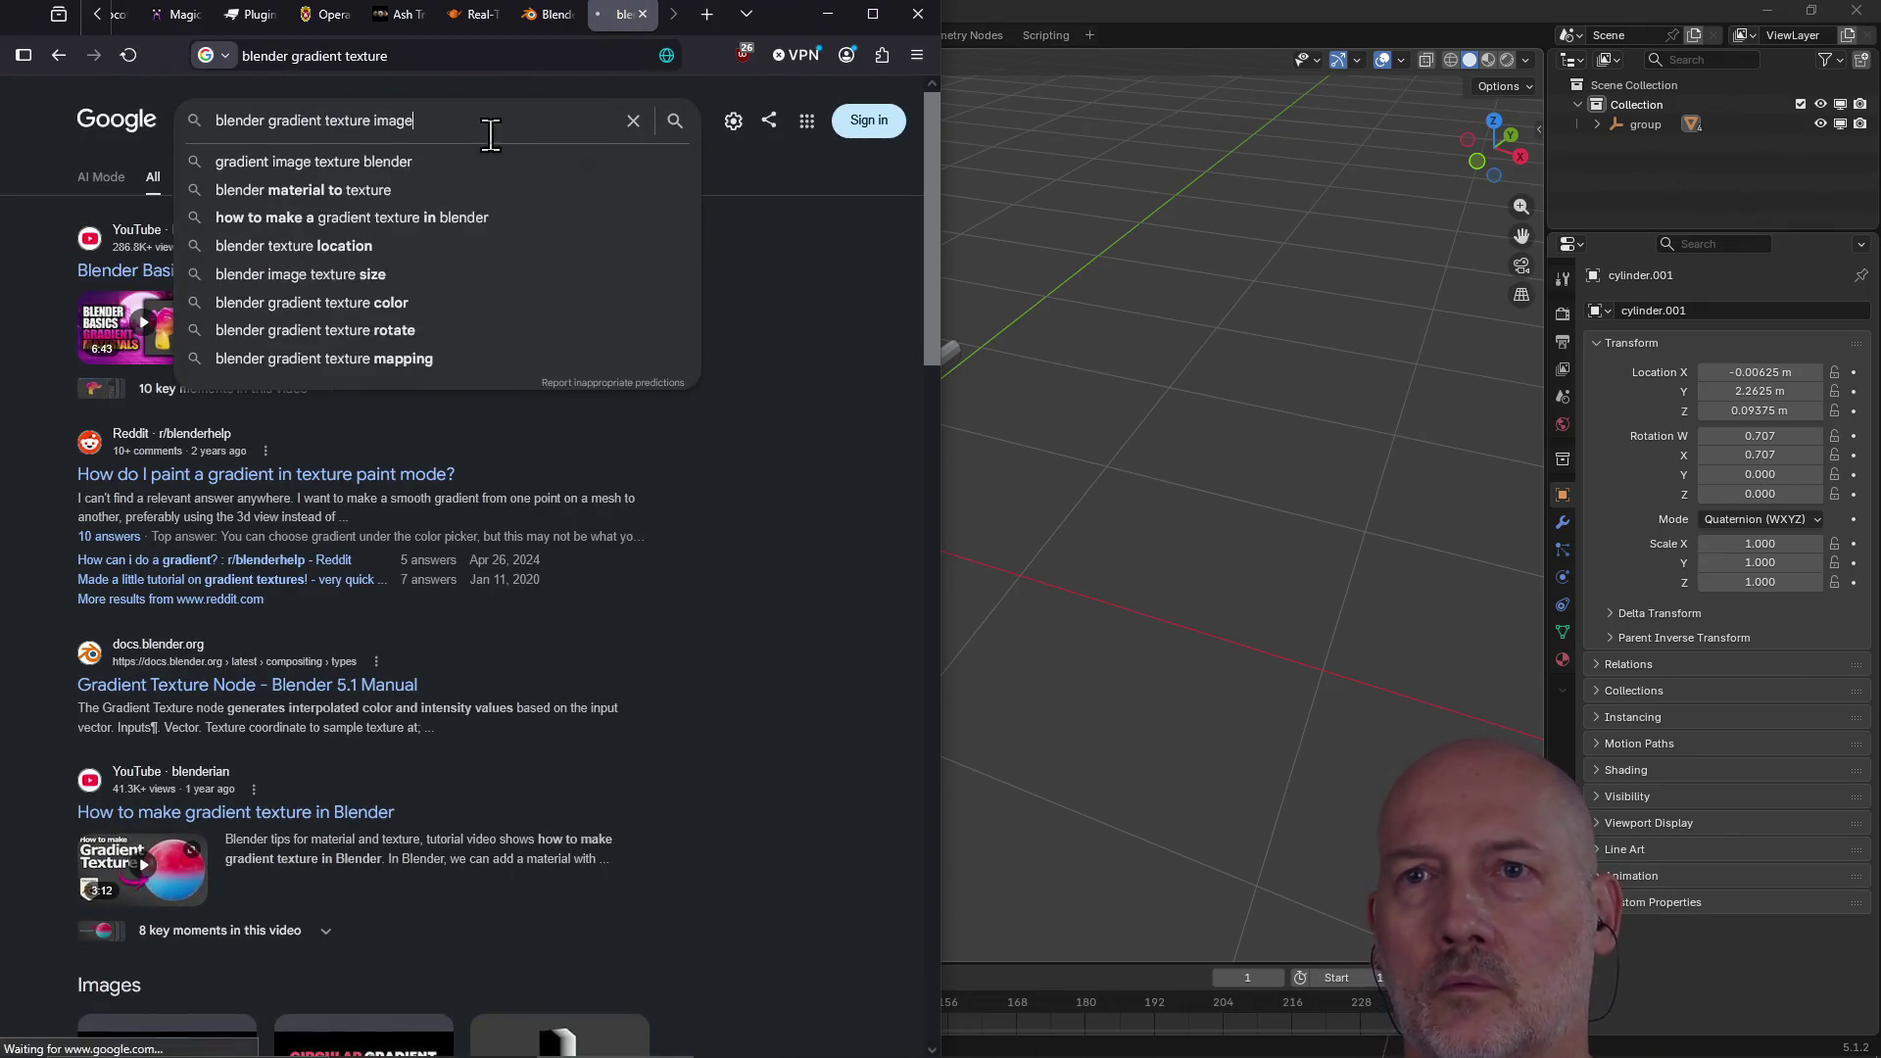
key(Return)
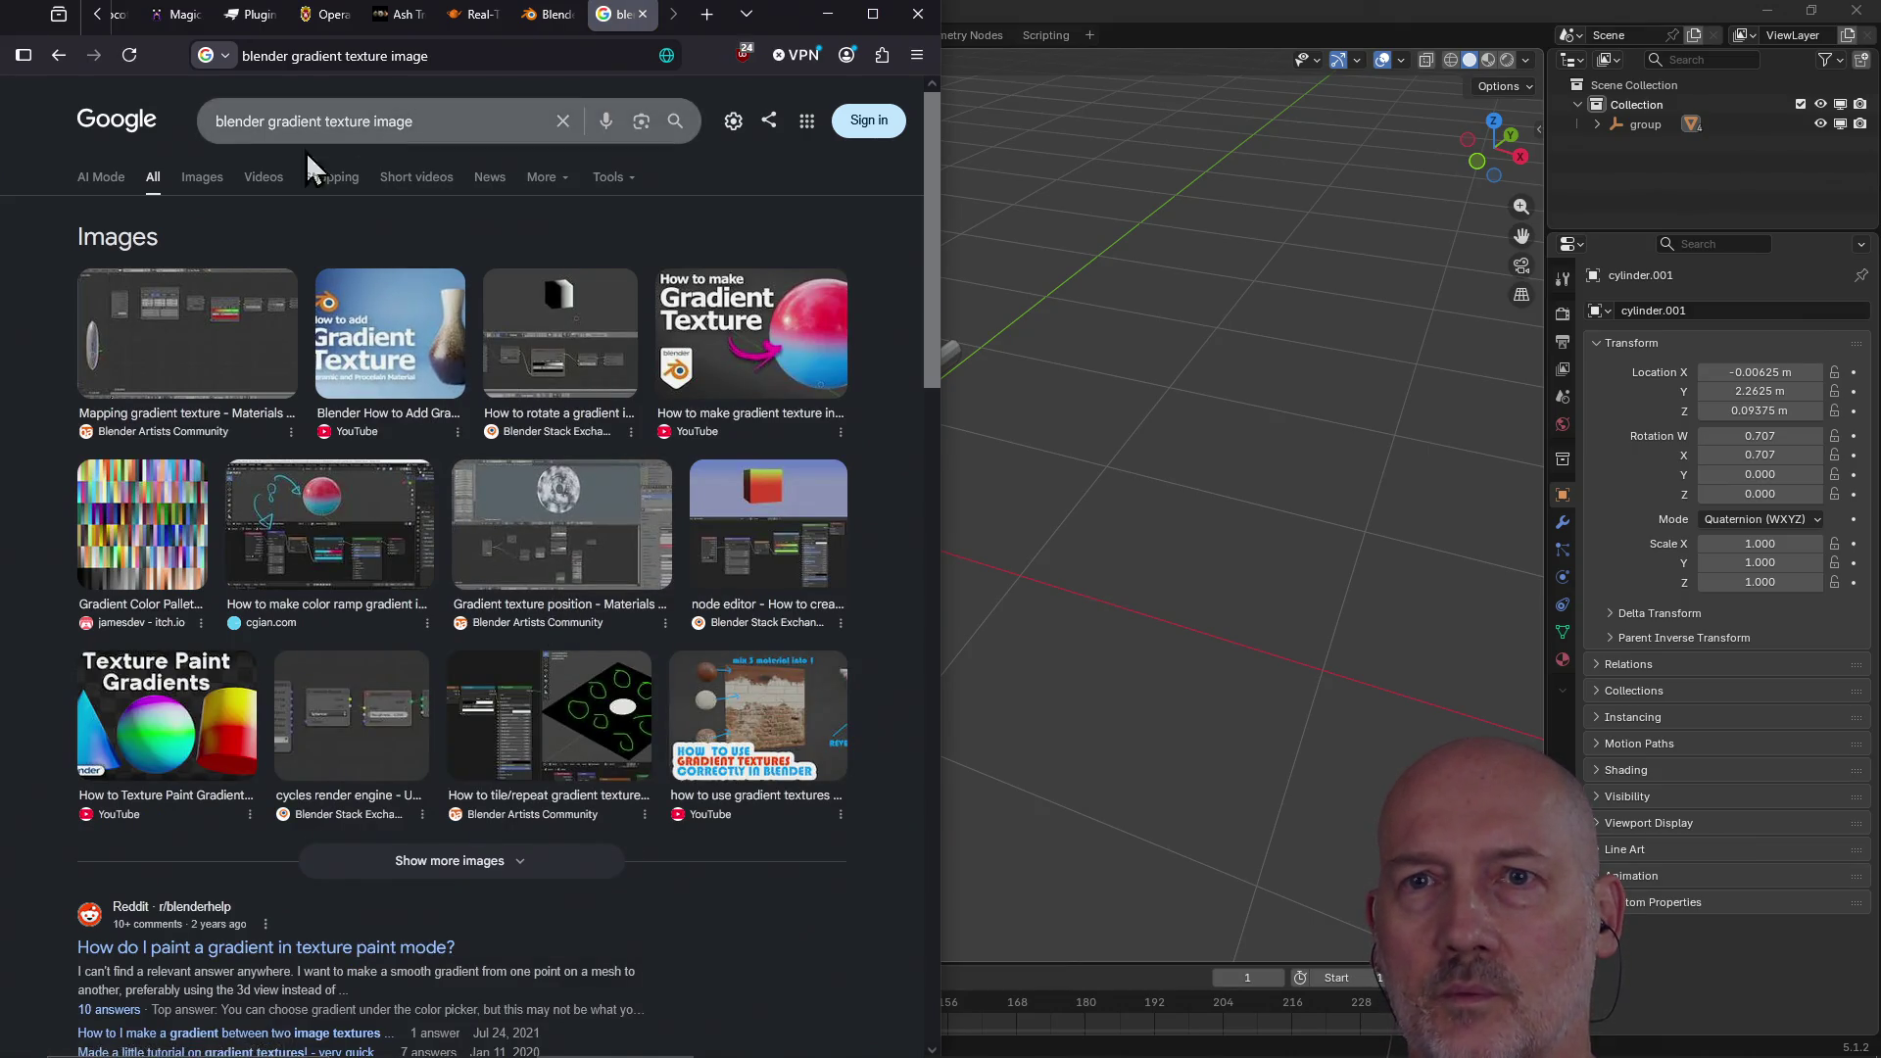
click(201, 177)
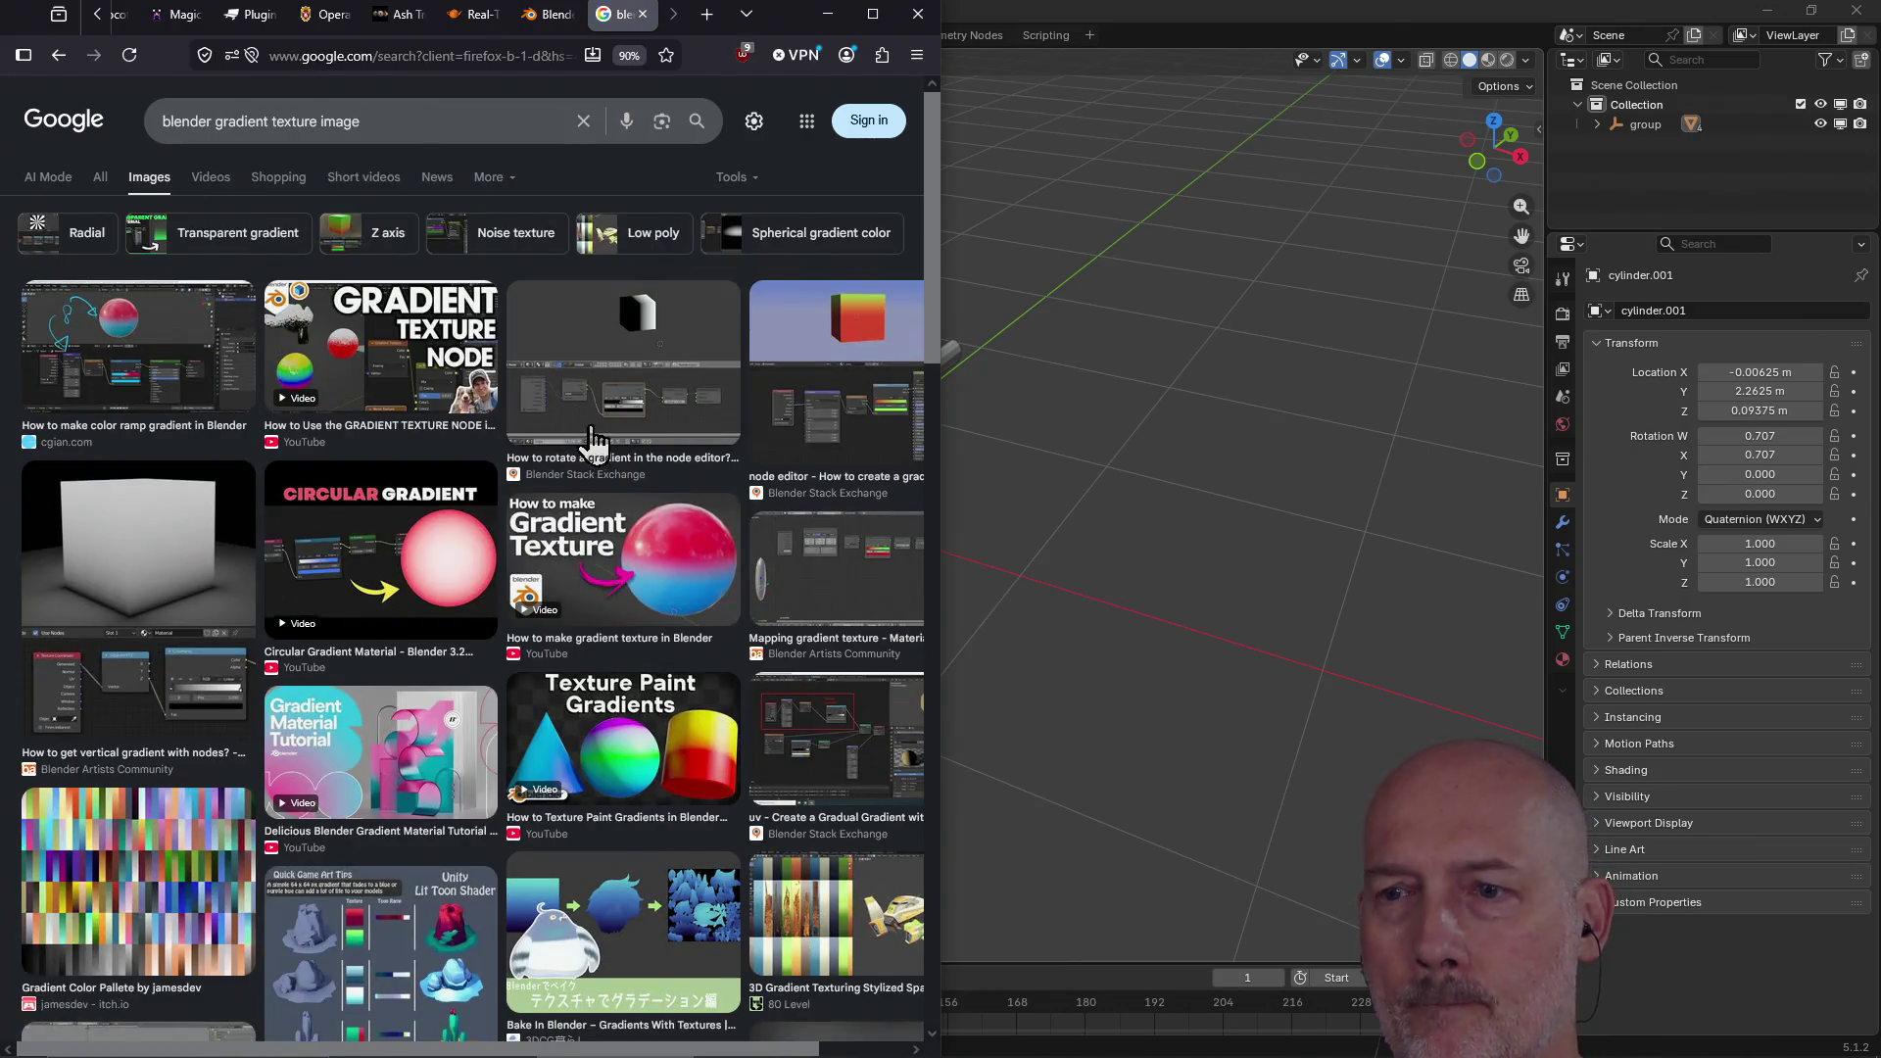
Step: Browse the image results, then refine the query to 'blender gradient texture image example'
scroll(592, 441, down, 4)
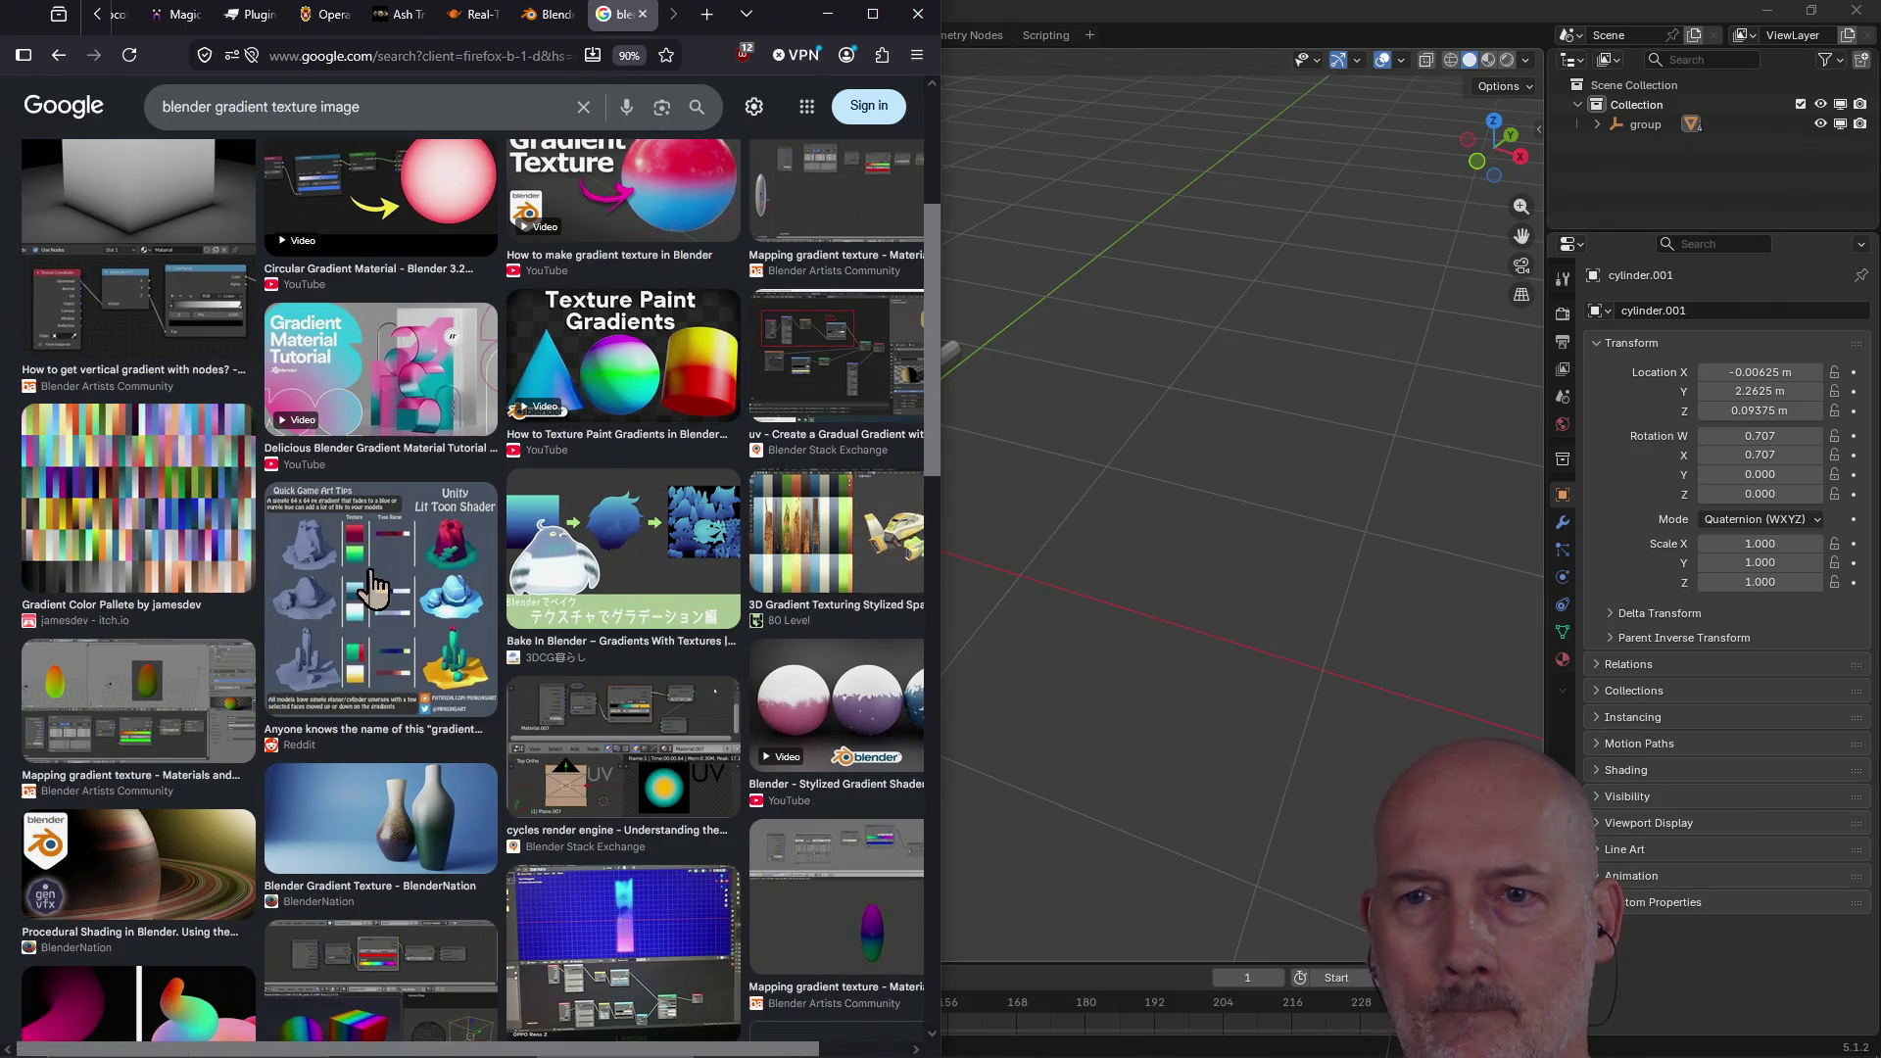
scroll(370, 588, down, 5)
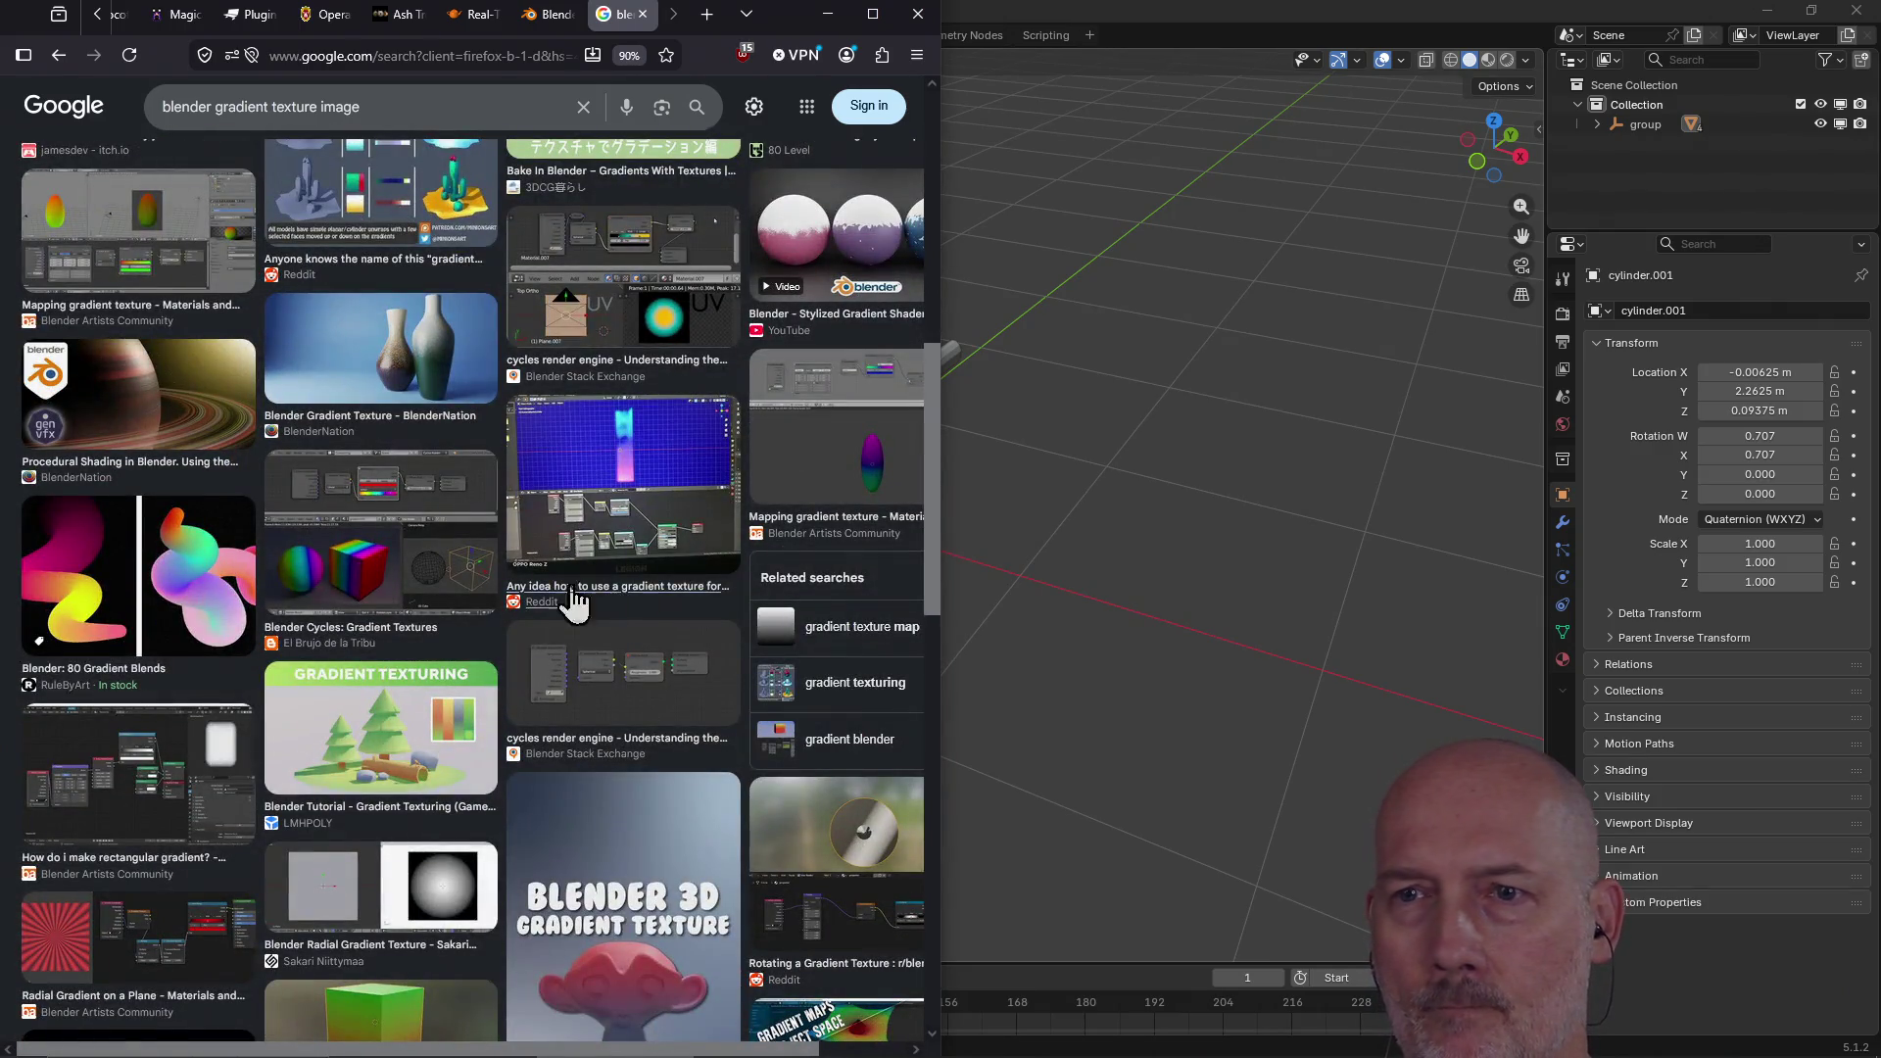
scroll(408, 659, down, 3)
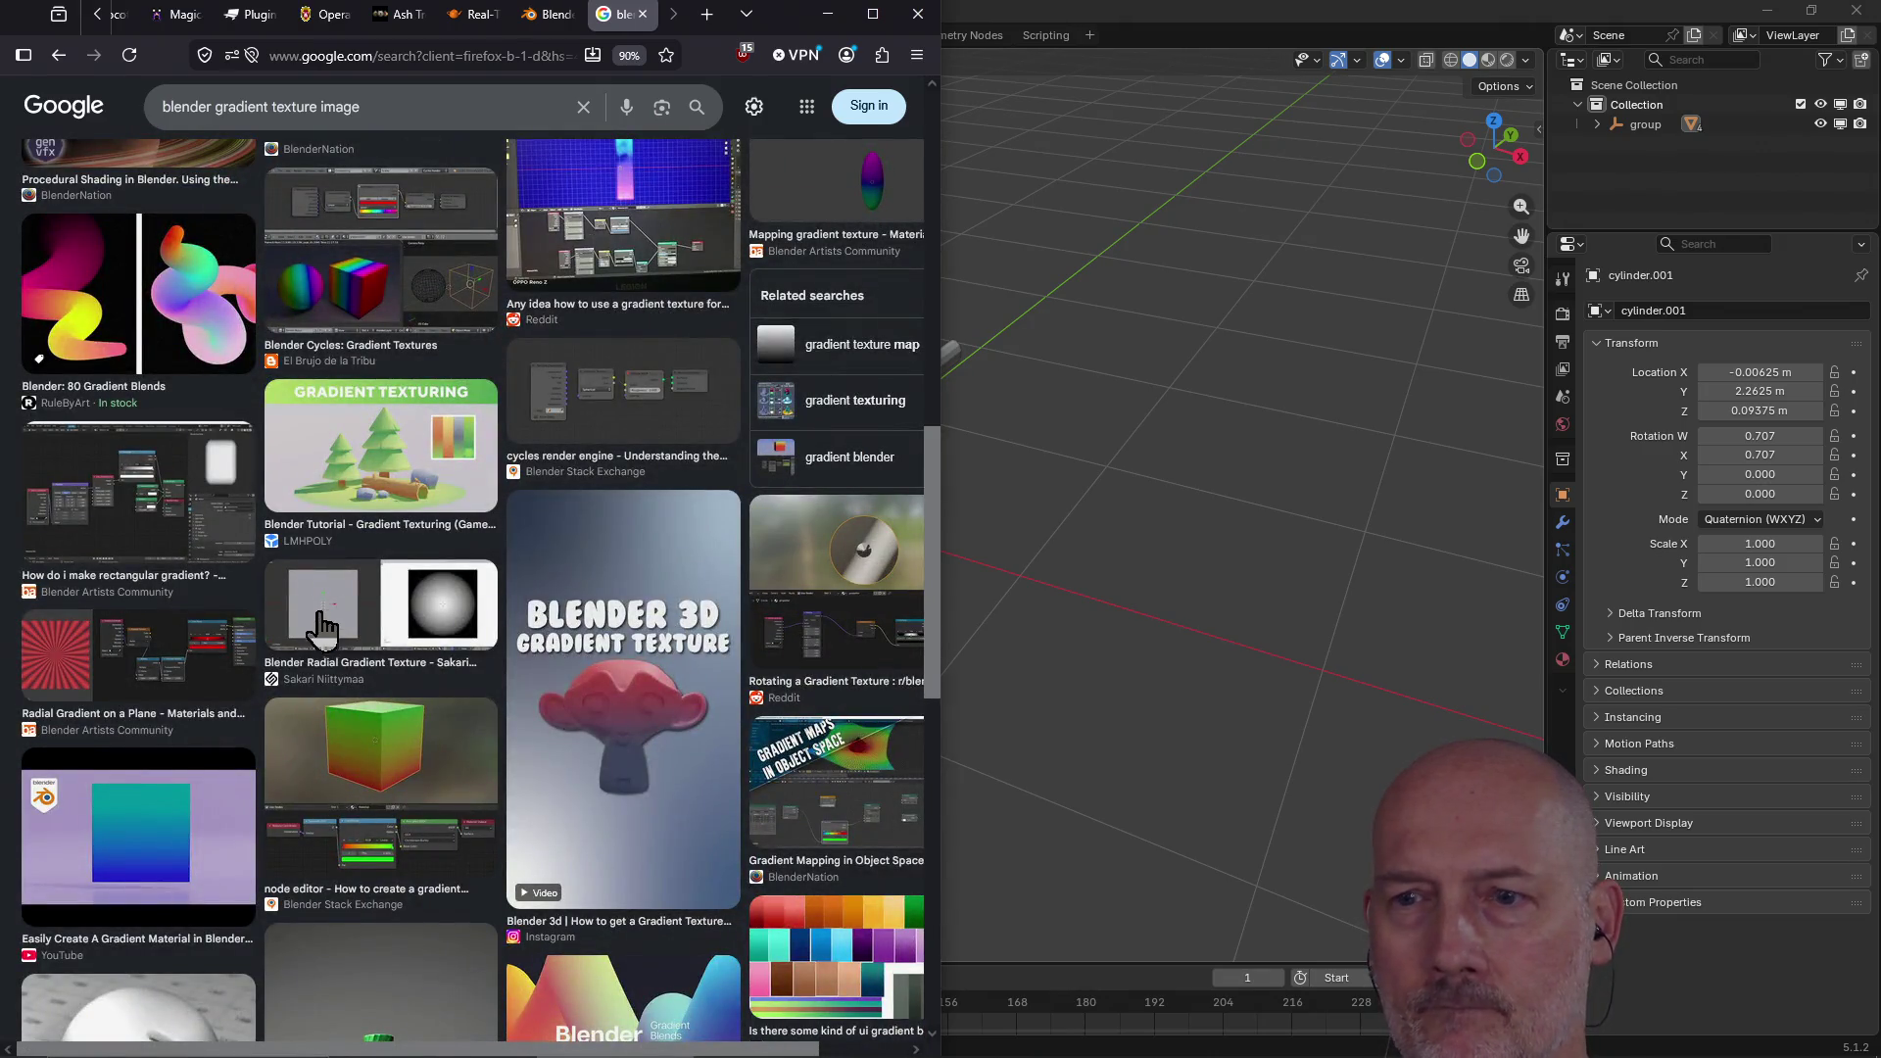
scroll(319, 632, down, 4)
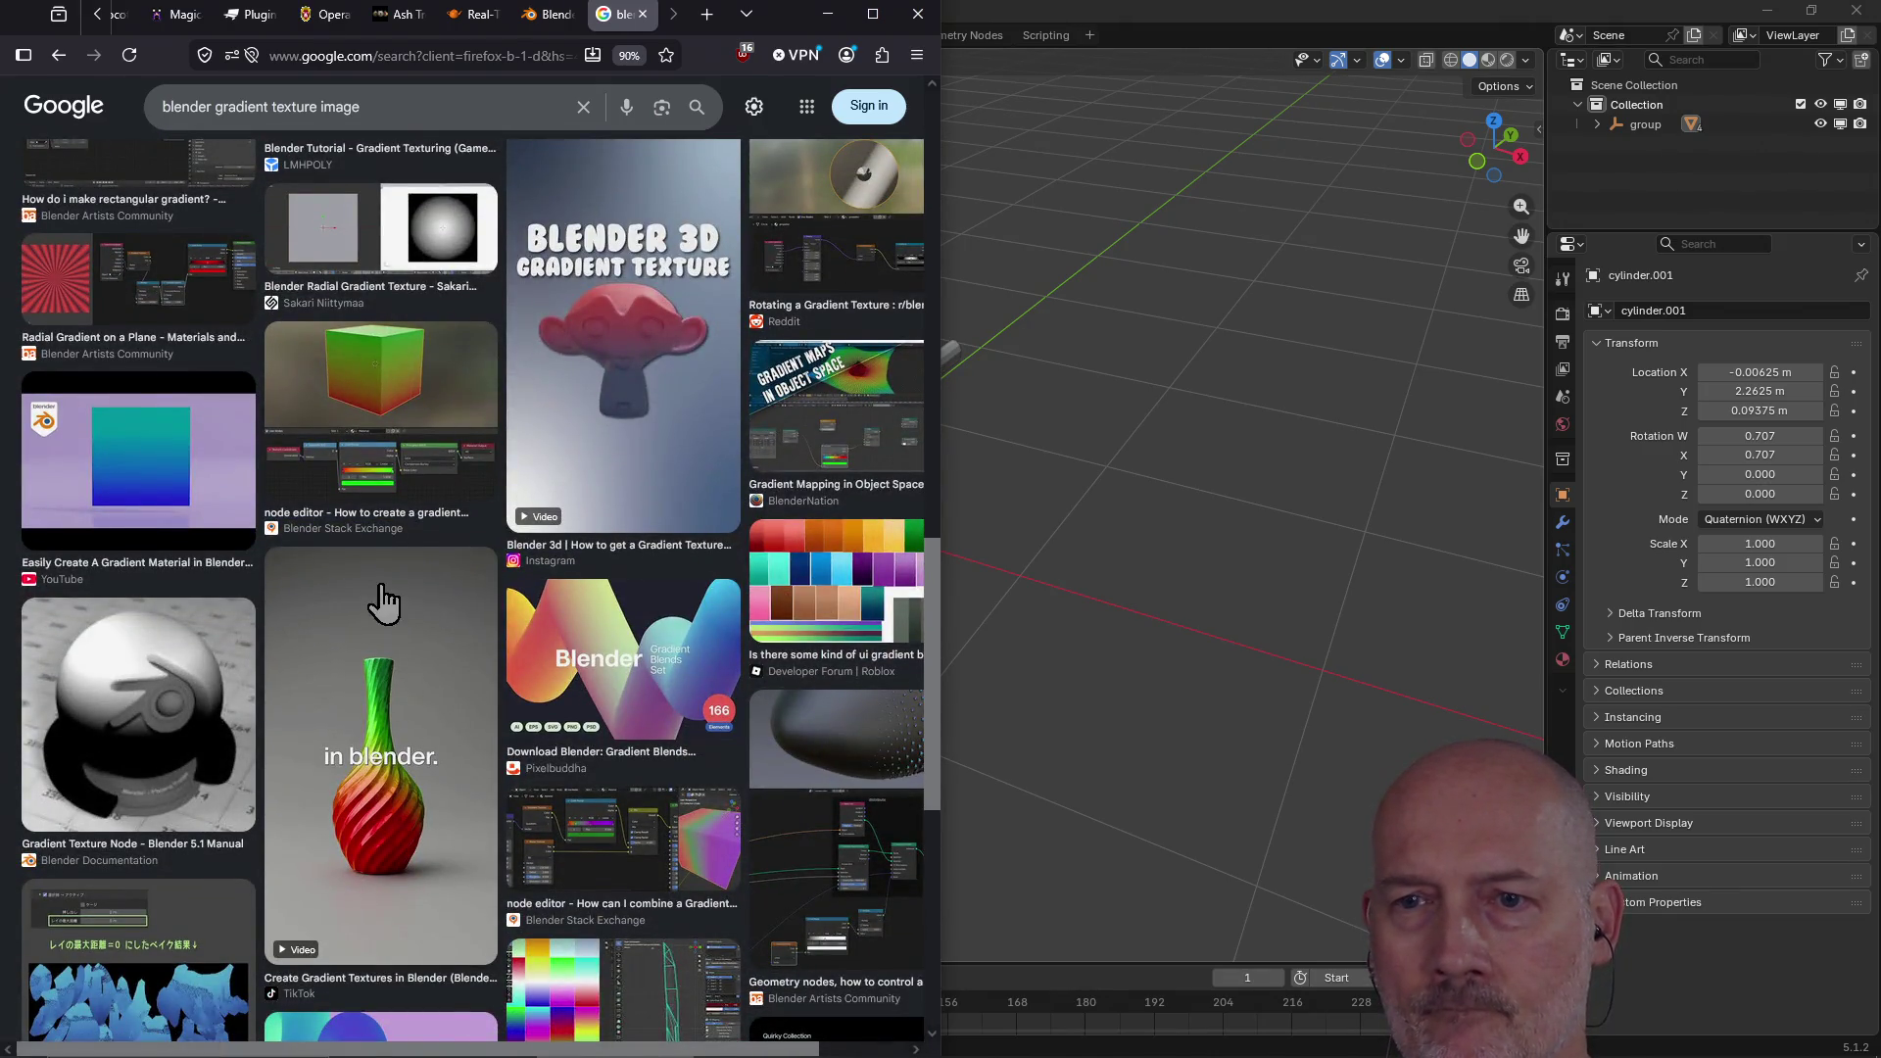
scroll(375, 604, down, 8)
scroll(401, 583, down, 15)
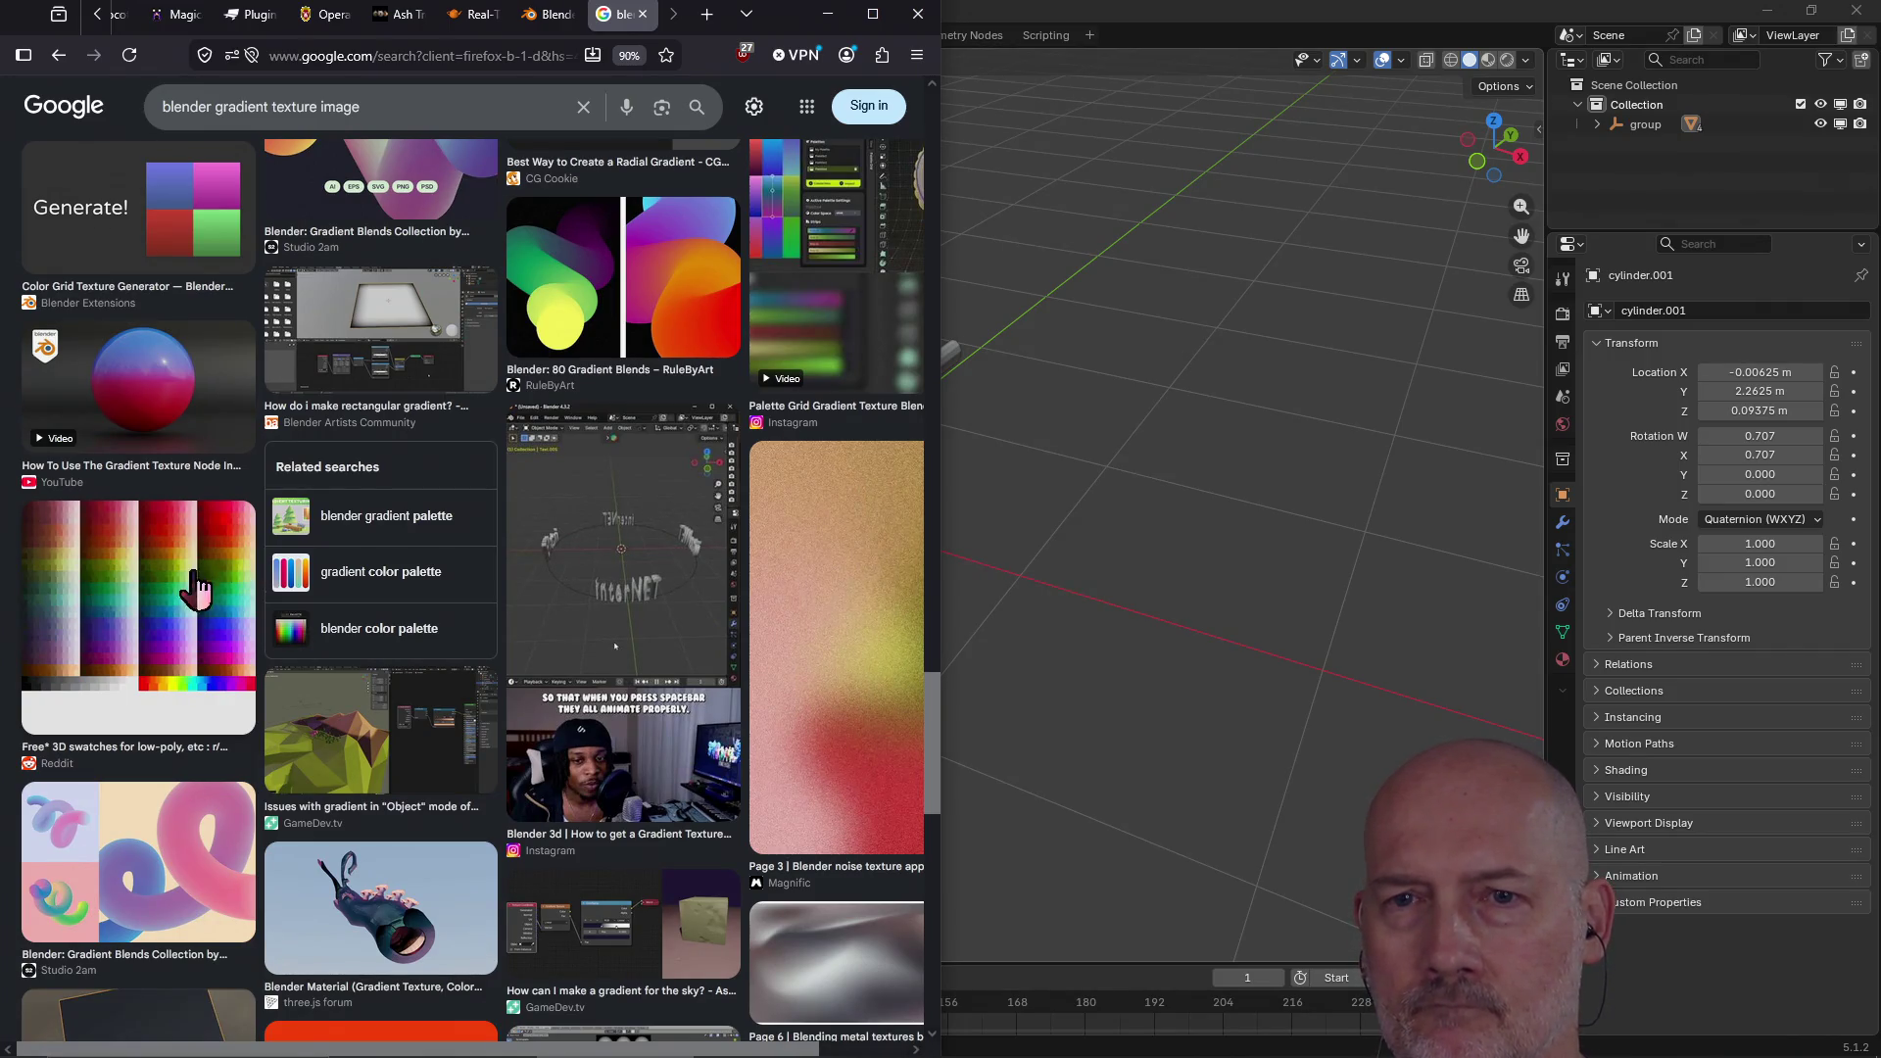
scroll(492, 605, down, 2)
scroll(492, 604, down, 8)
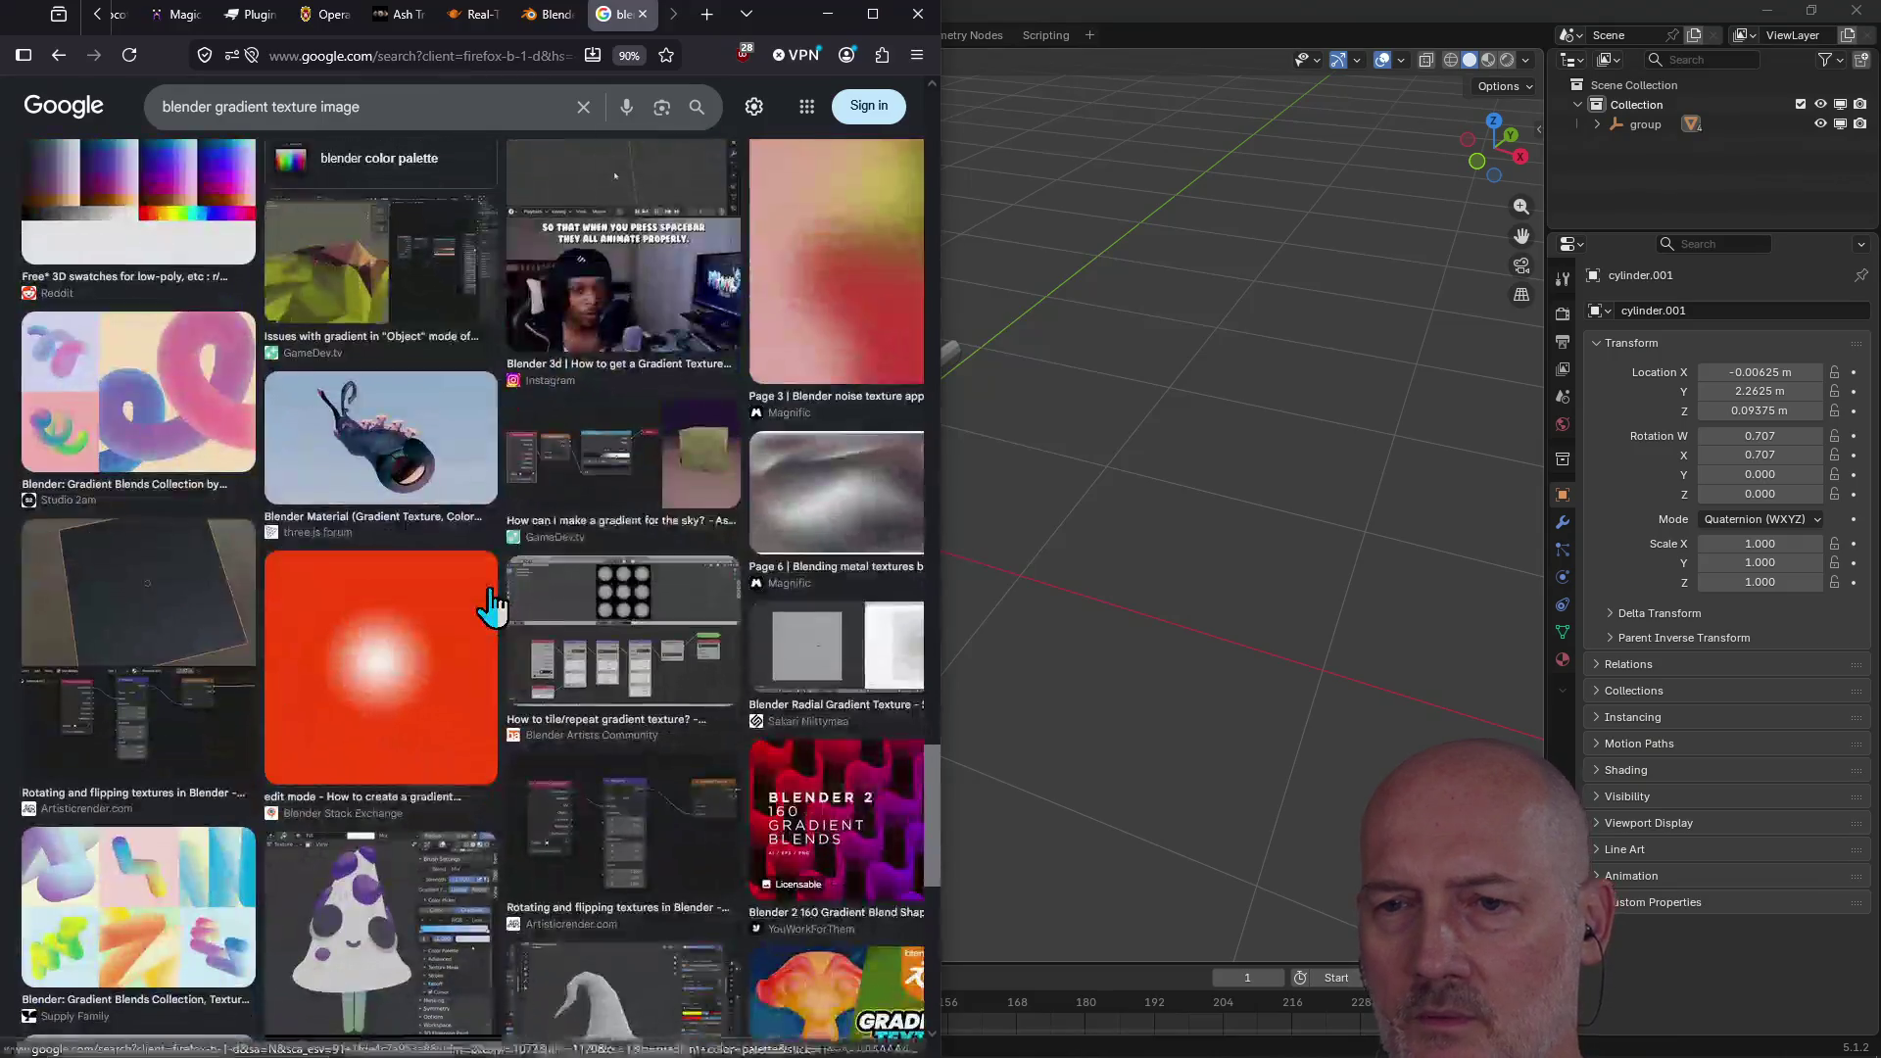
scroll(492, 604, down, 8)
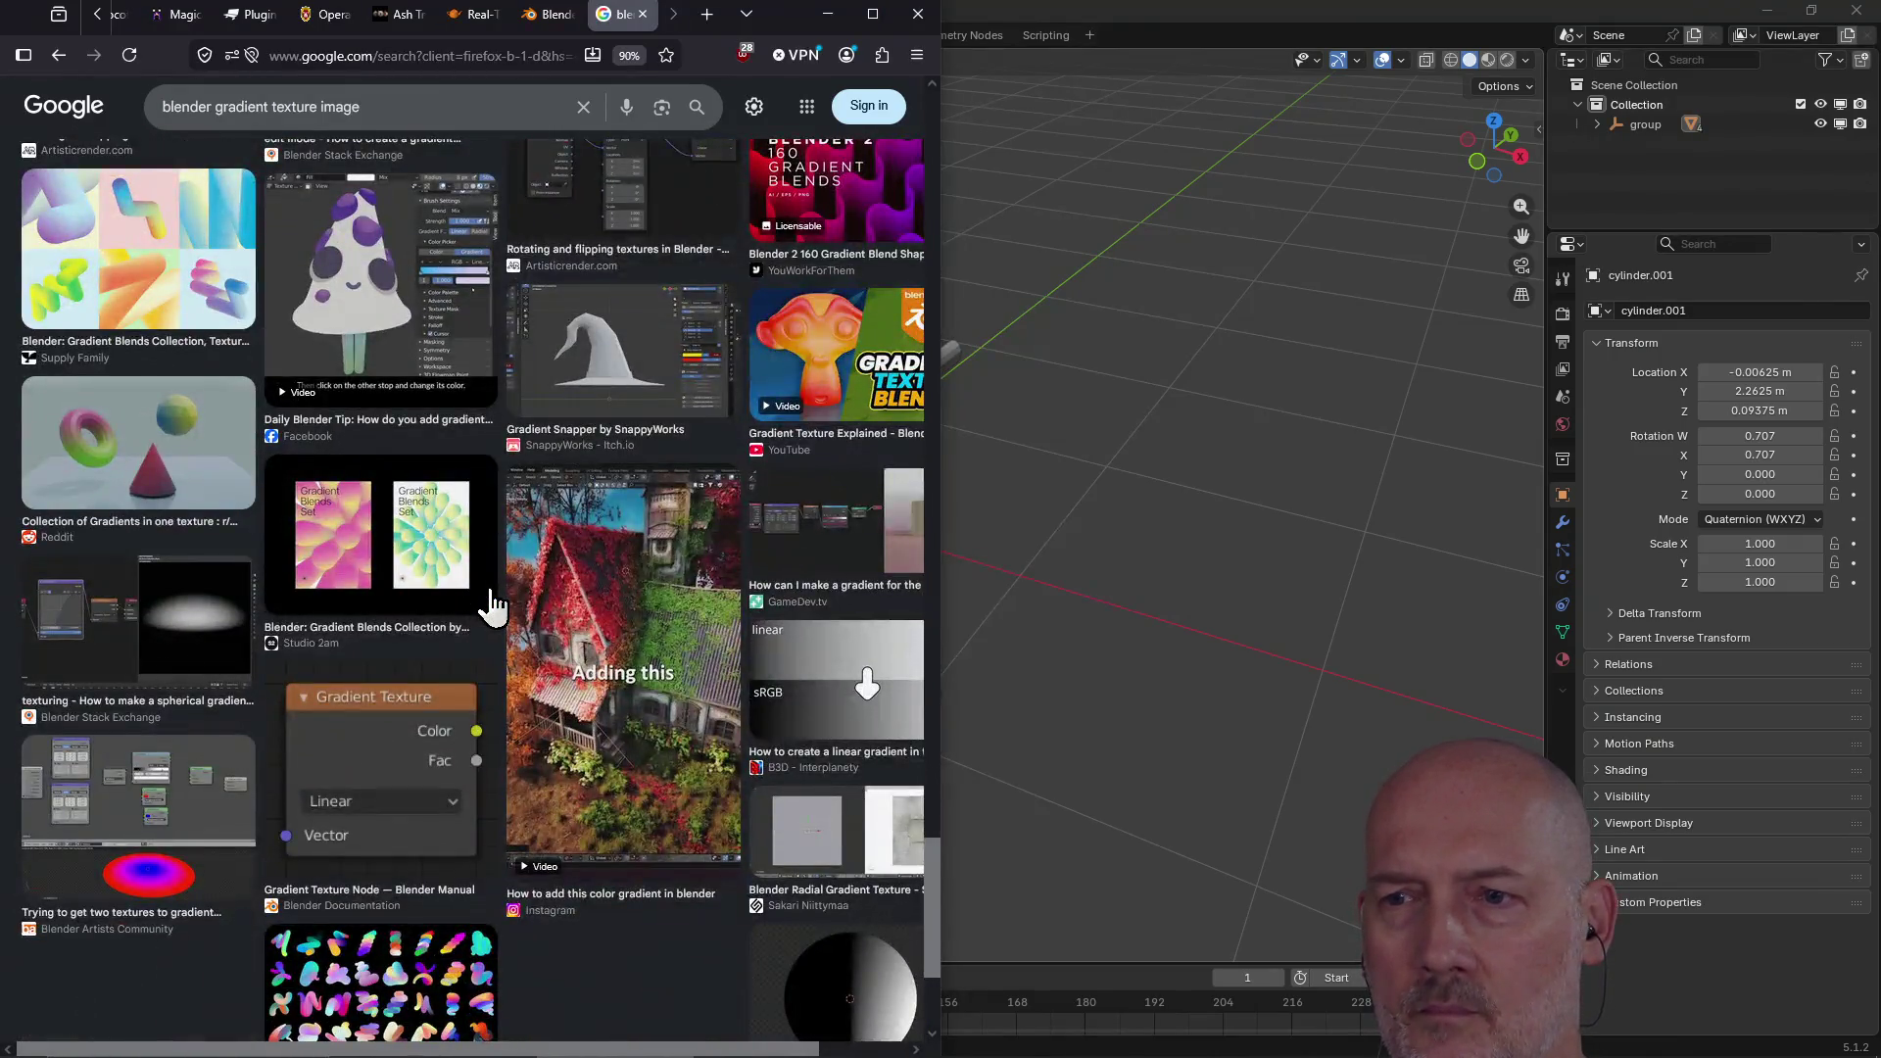
scroll(492, 604, down, 13)
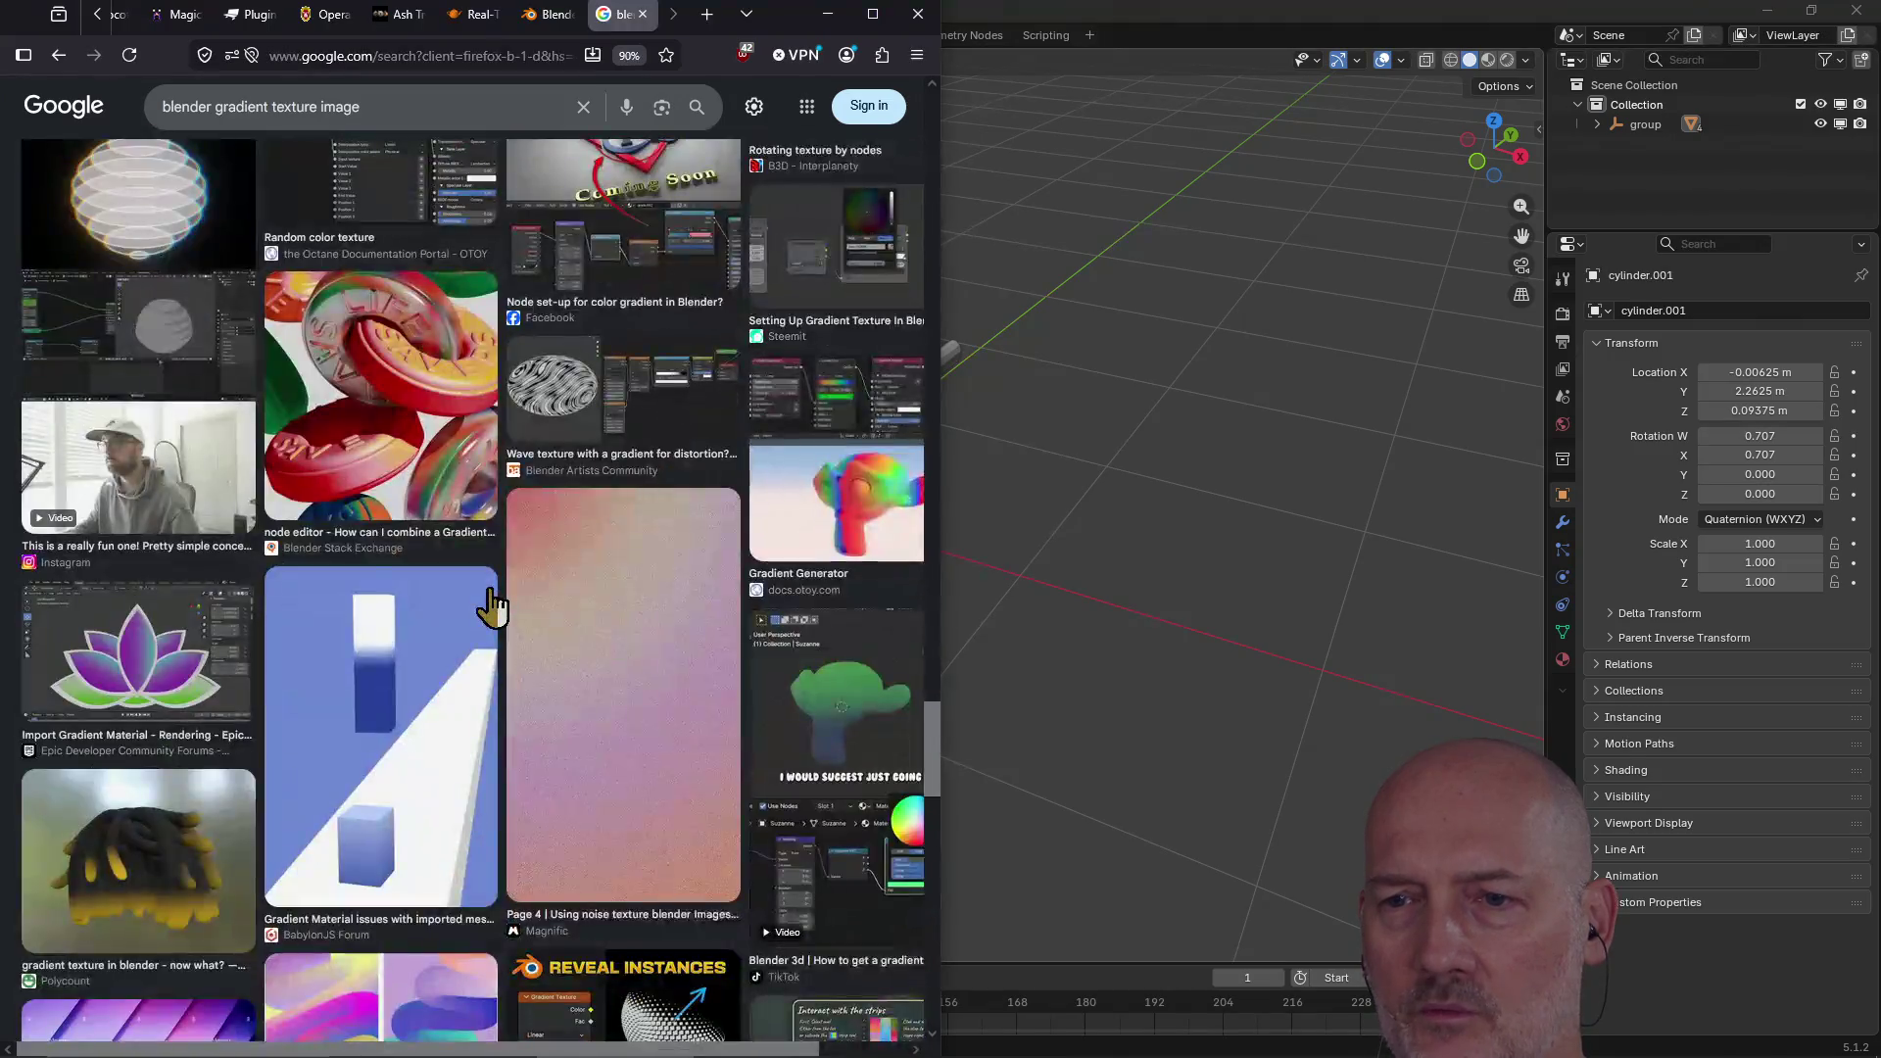
scroll(492, 604, up, 14)
scroll(492, 605, up, 15)
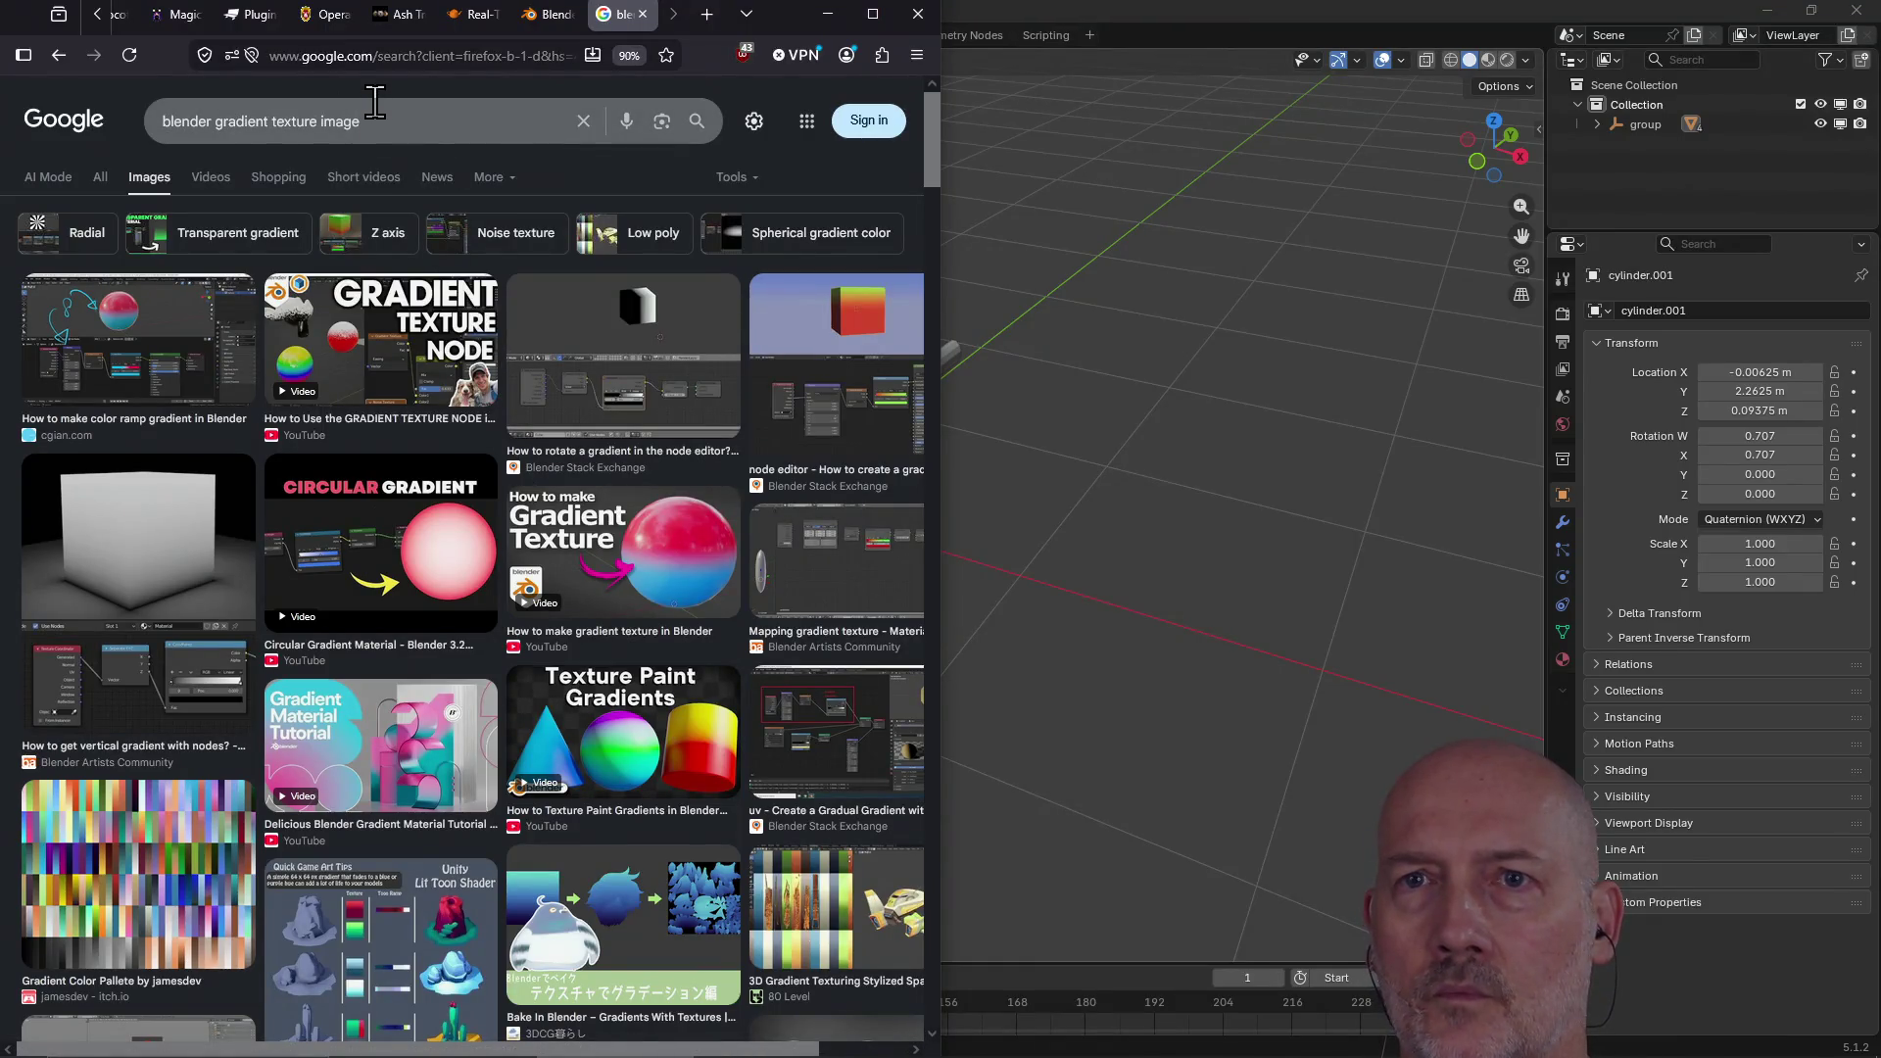
click(427, 129)
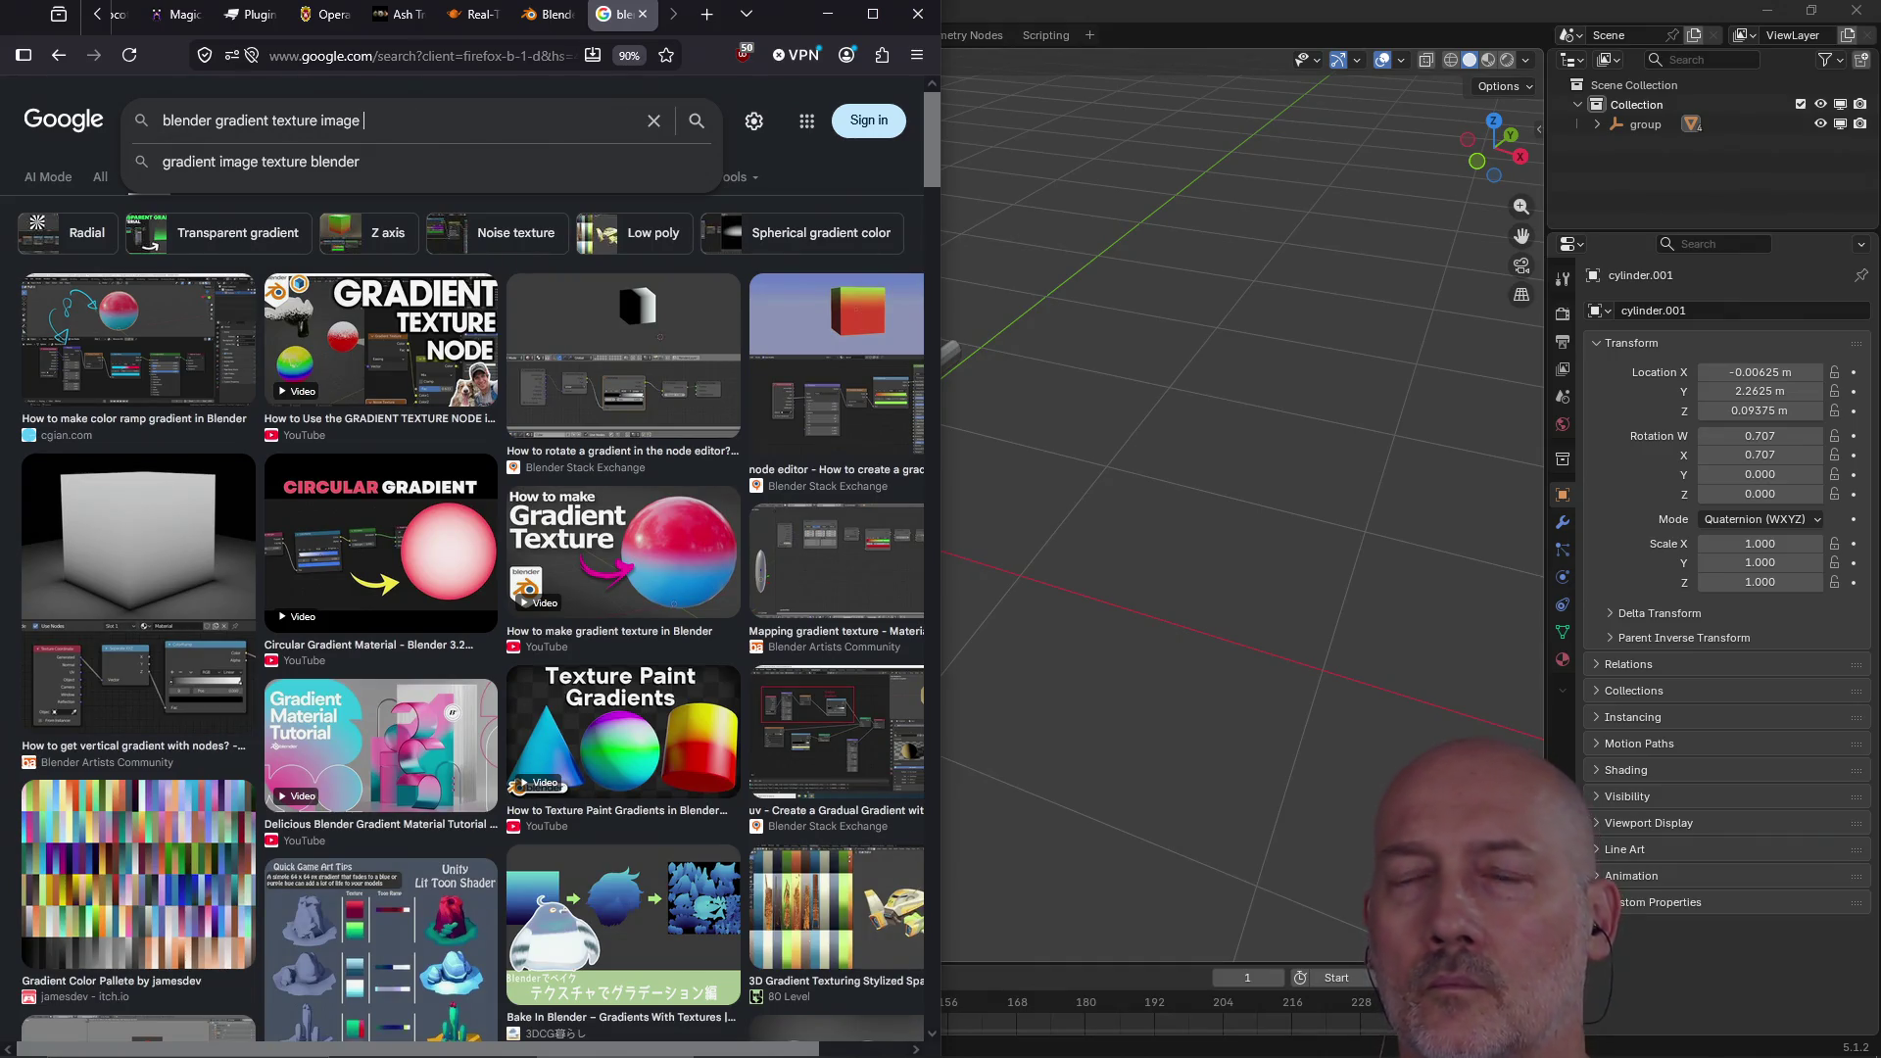
text(examp)
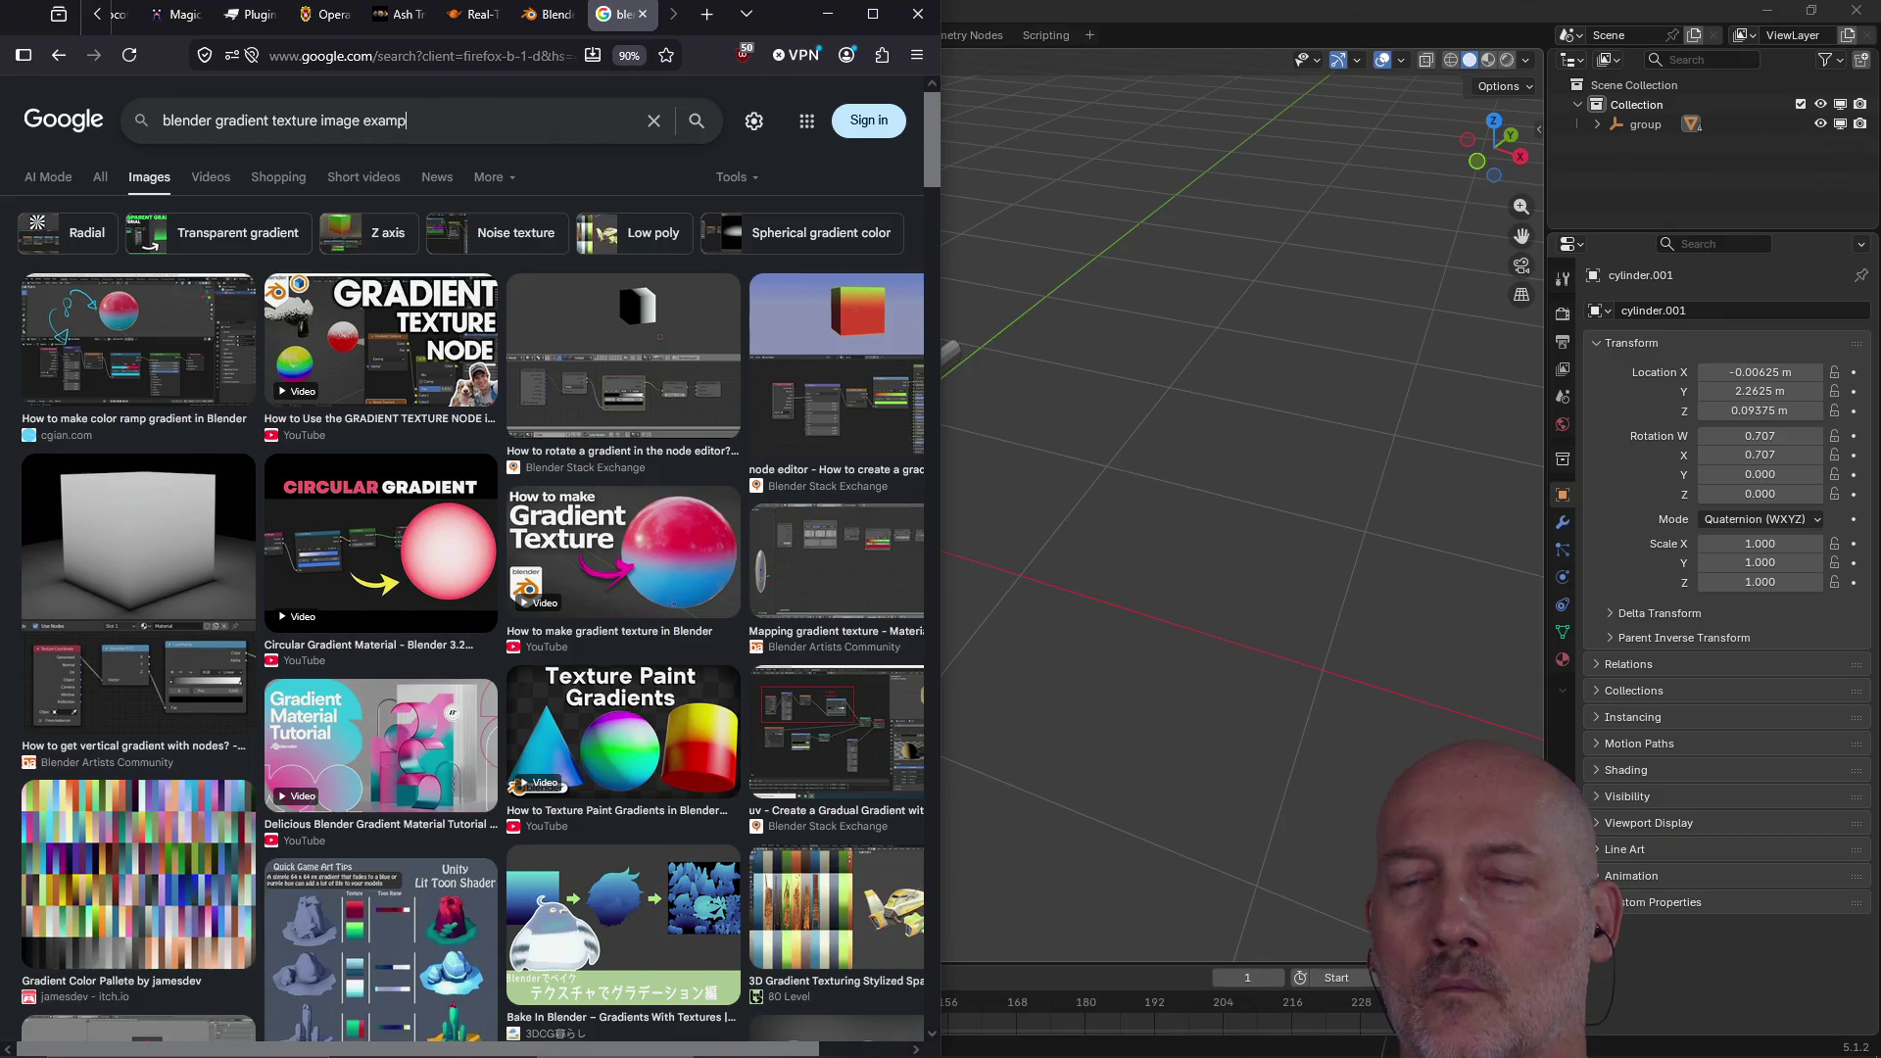
text(le)
key(Return)
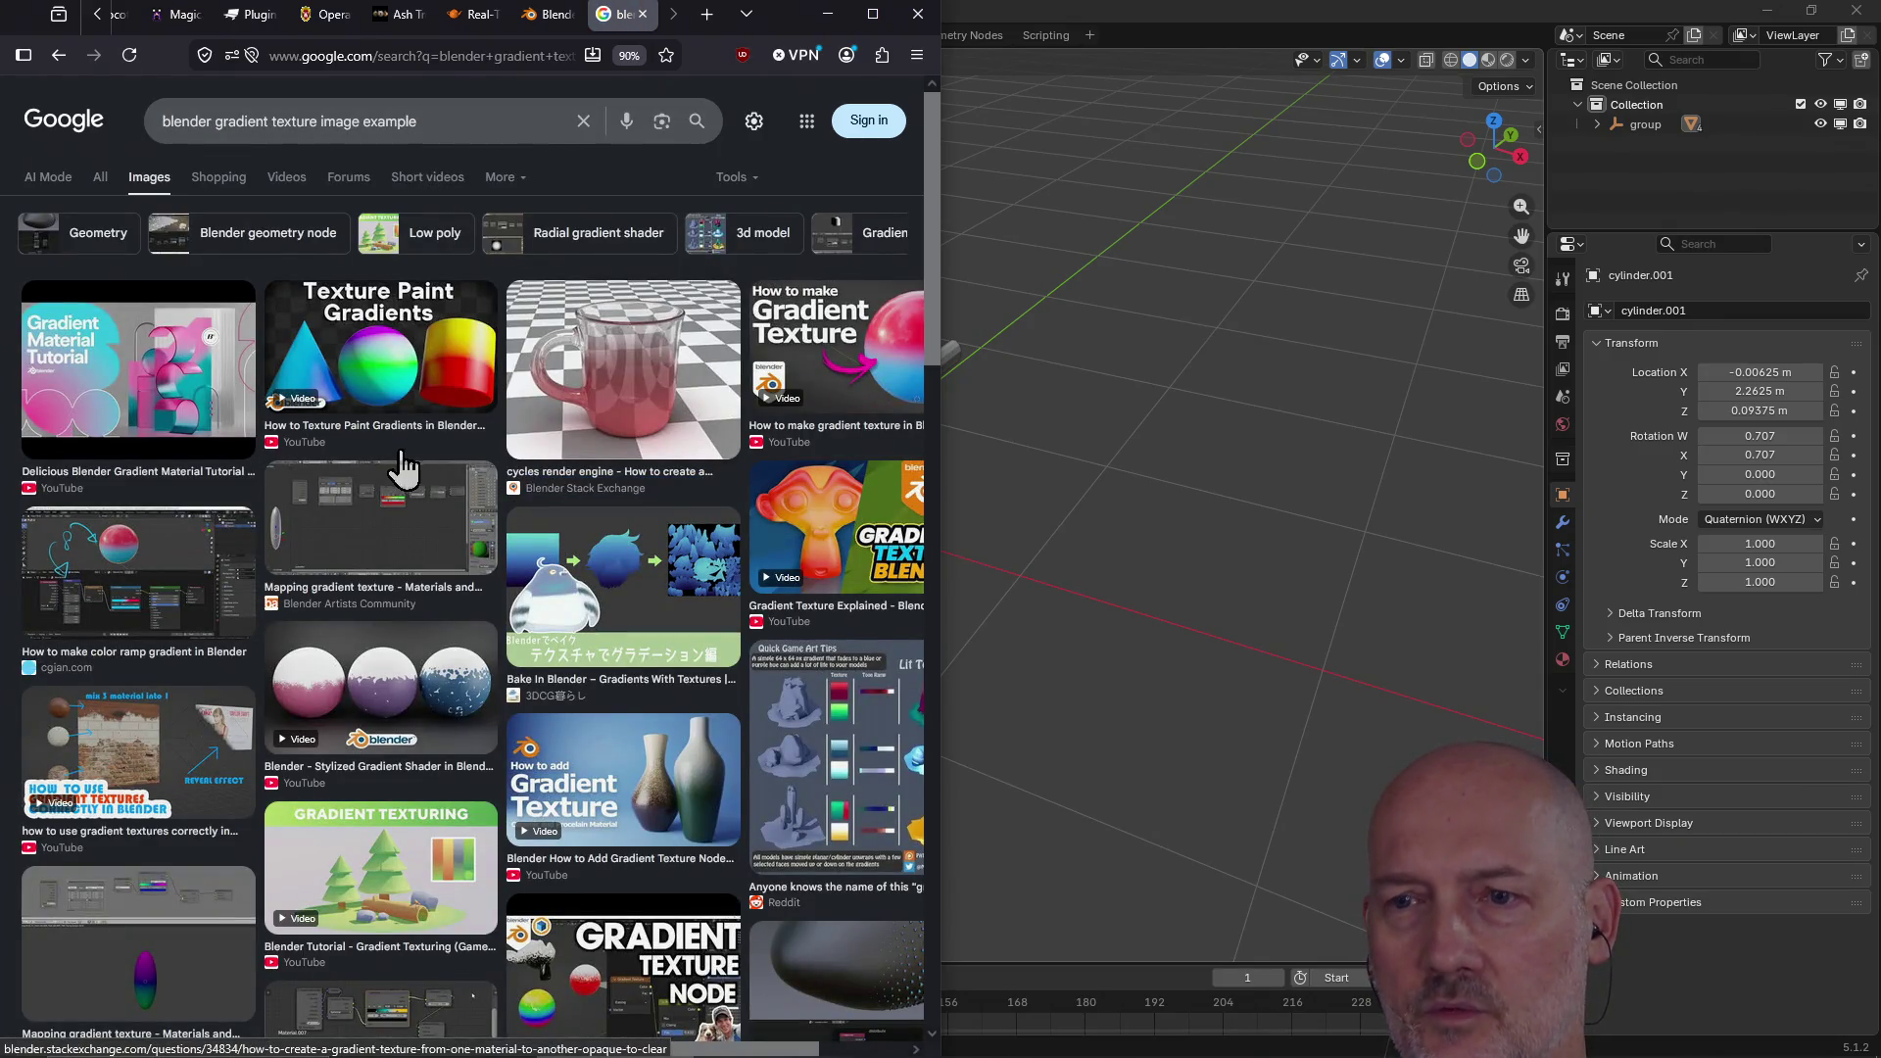
Step: Open the r/blender post 'Free* 3D swatches for low-poly, etc' from its thumbnail
scroll(408, 455, down, 15)
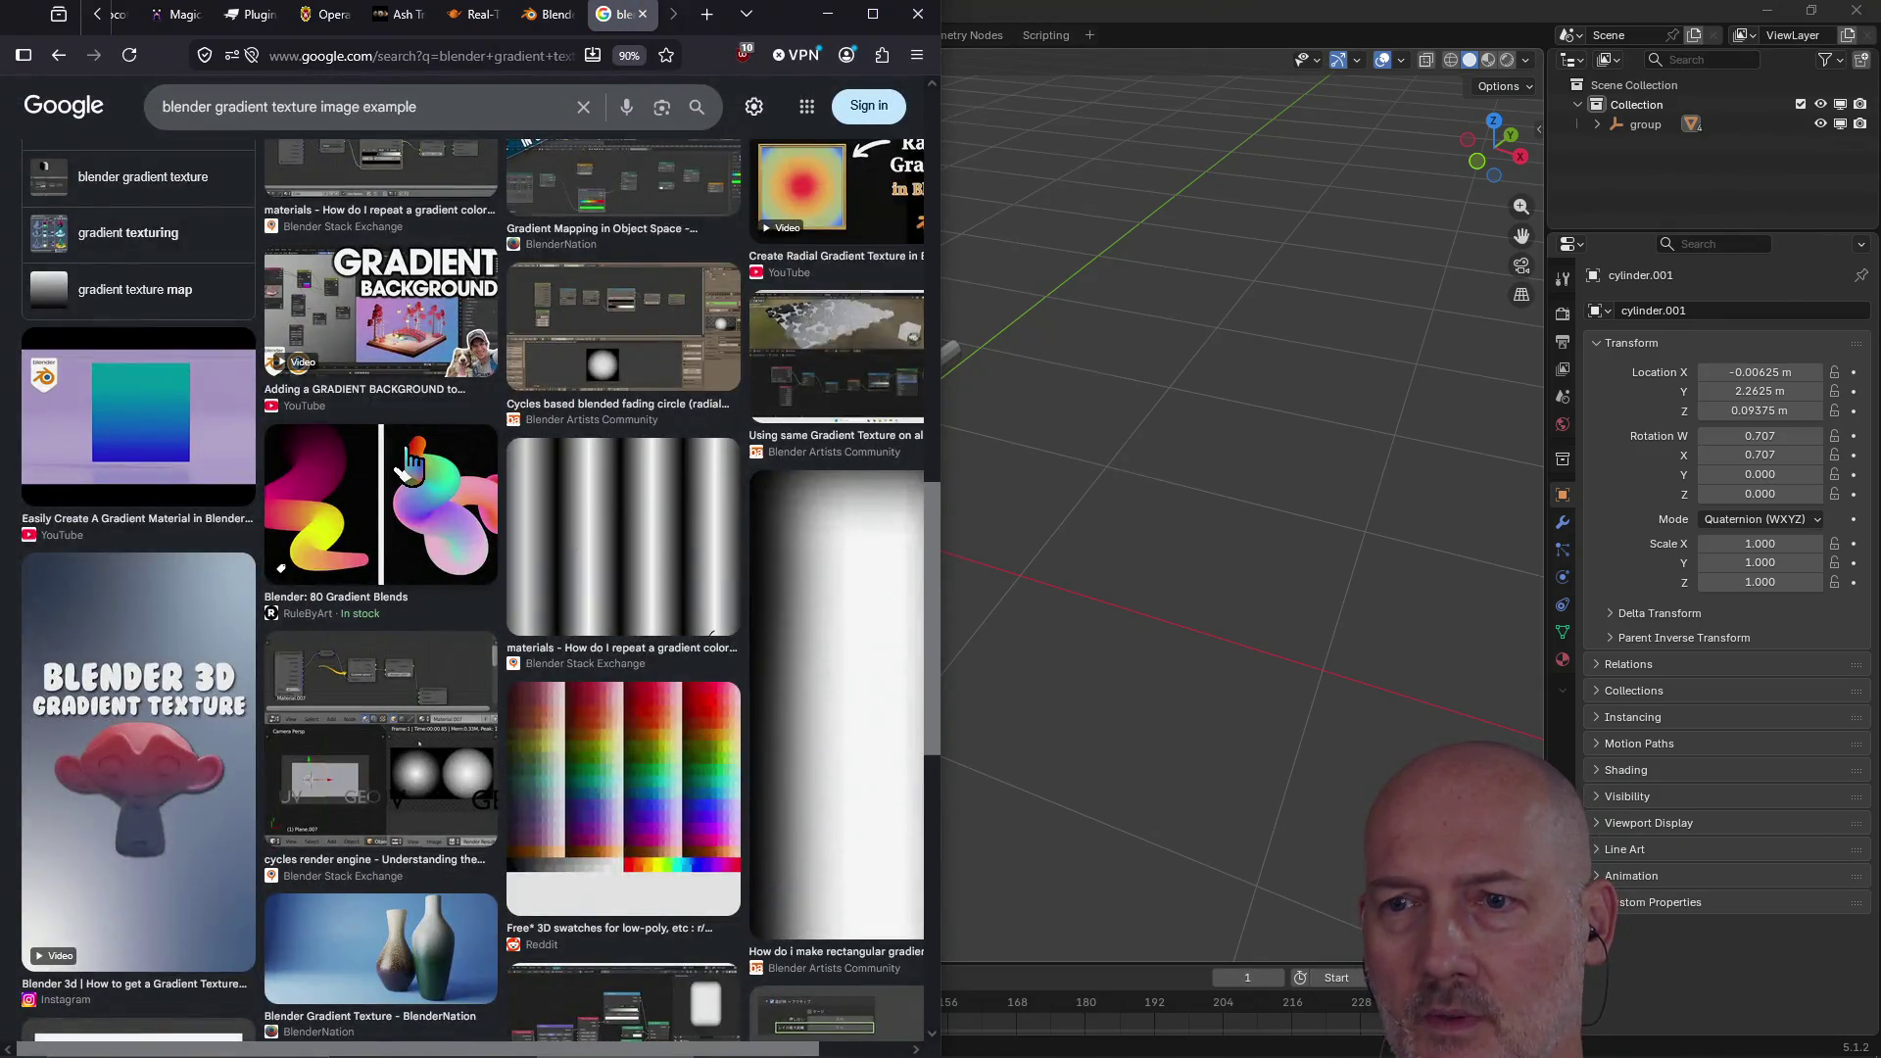
scroll(408, 455, down, 2)
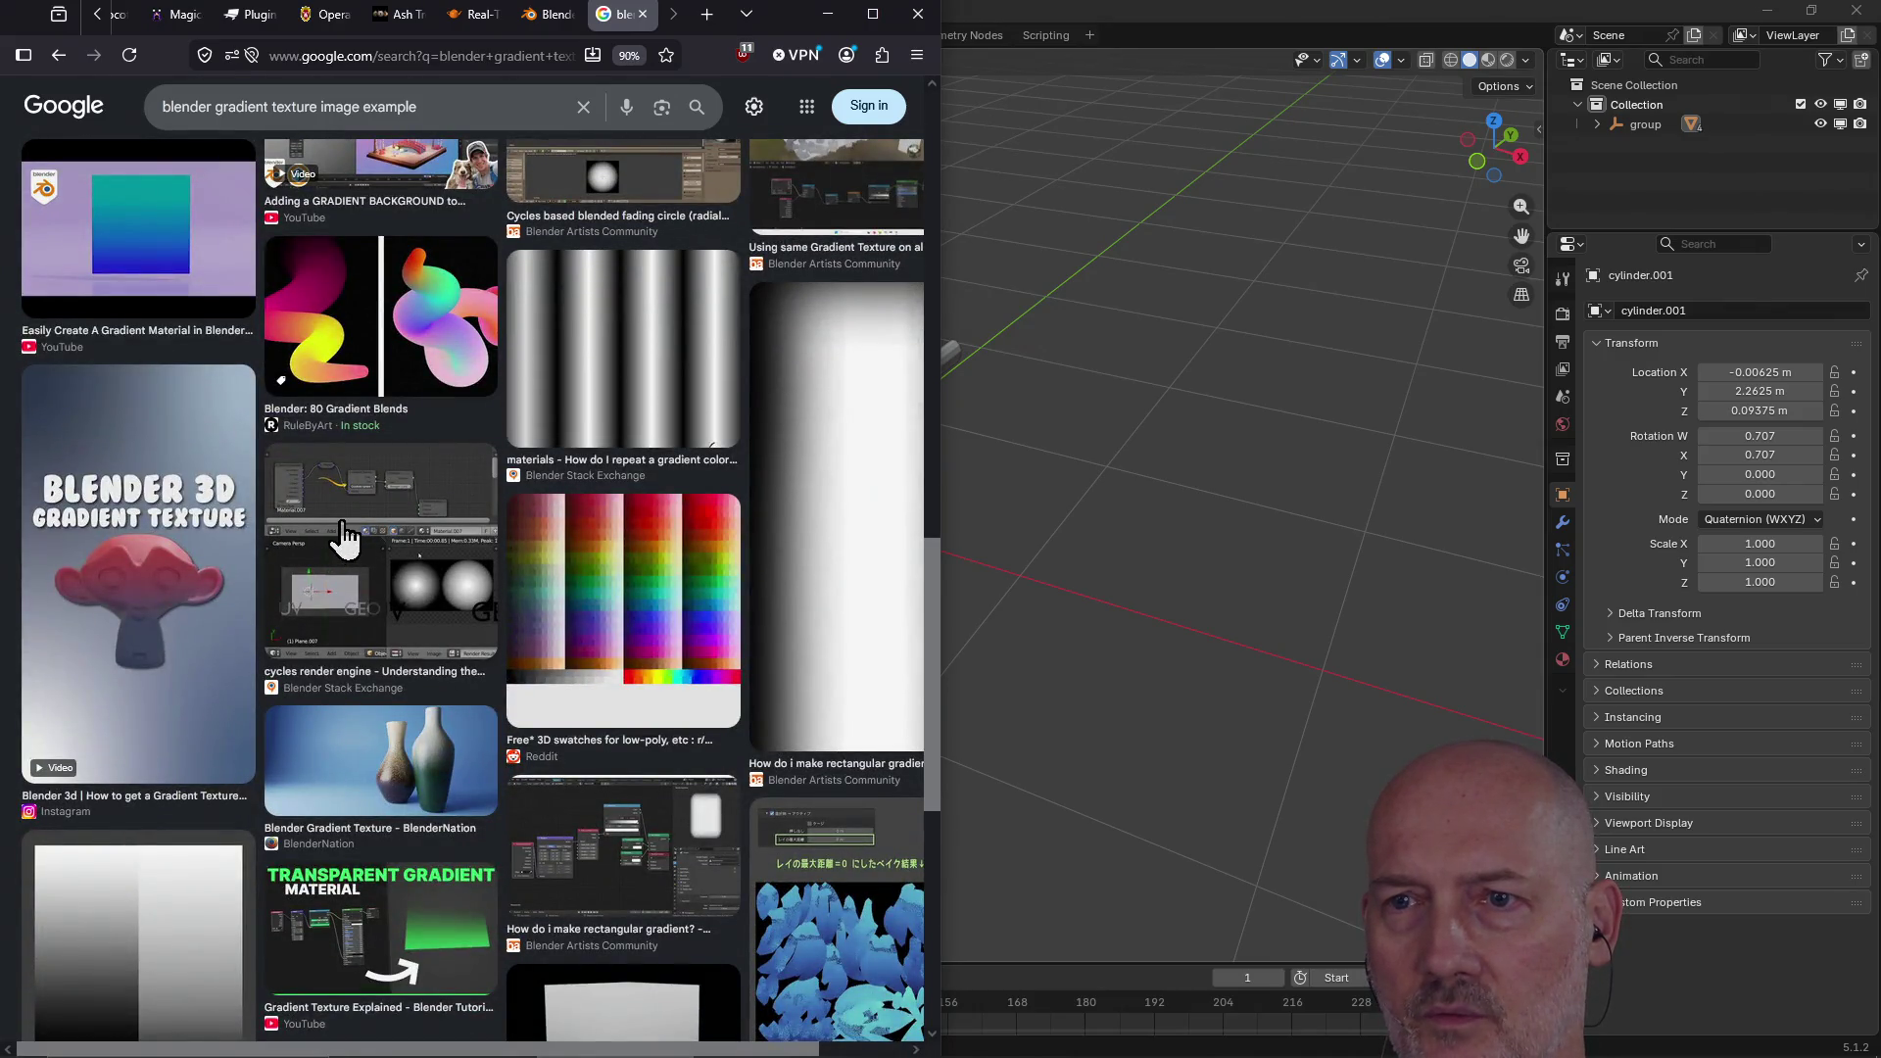
click(592, 593)
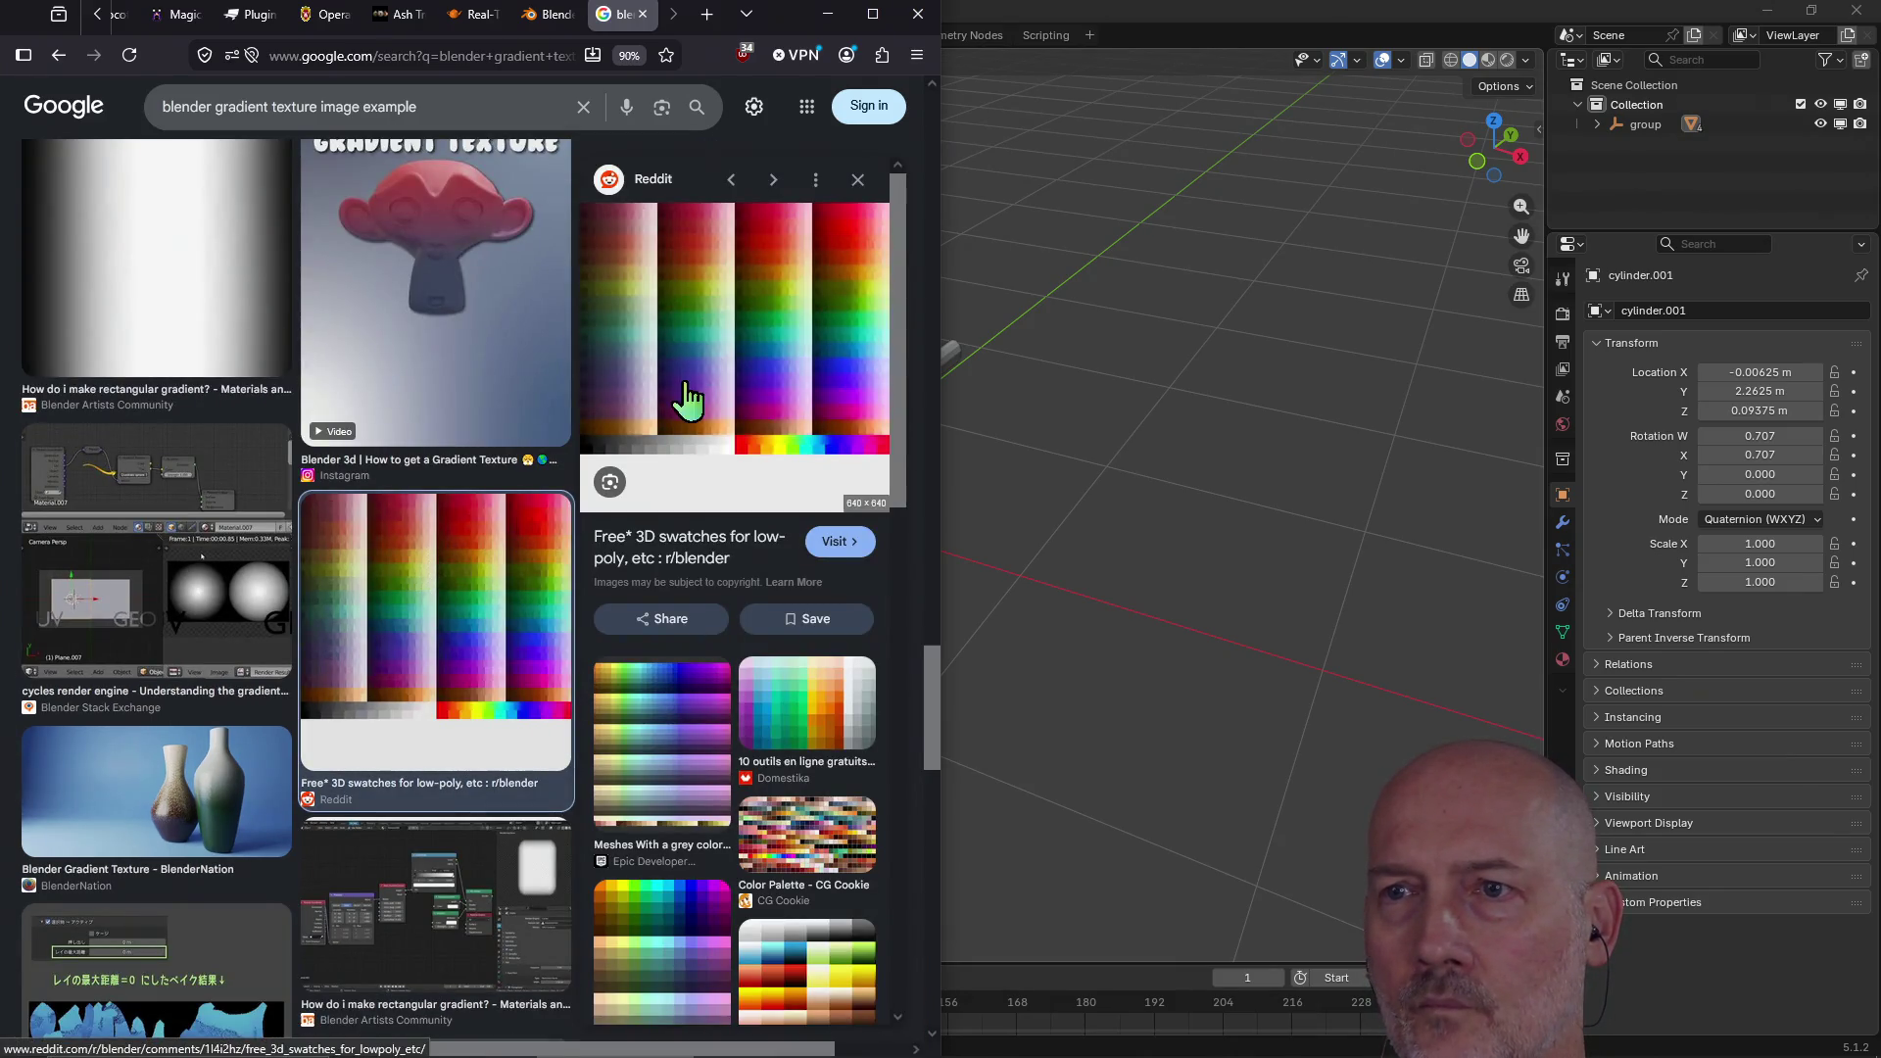
click(740, 341)
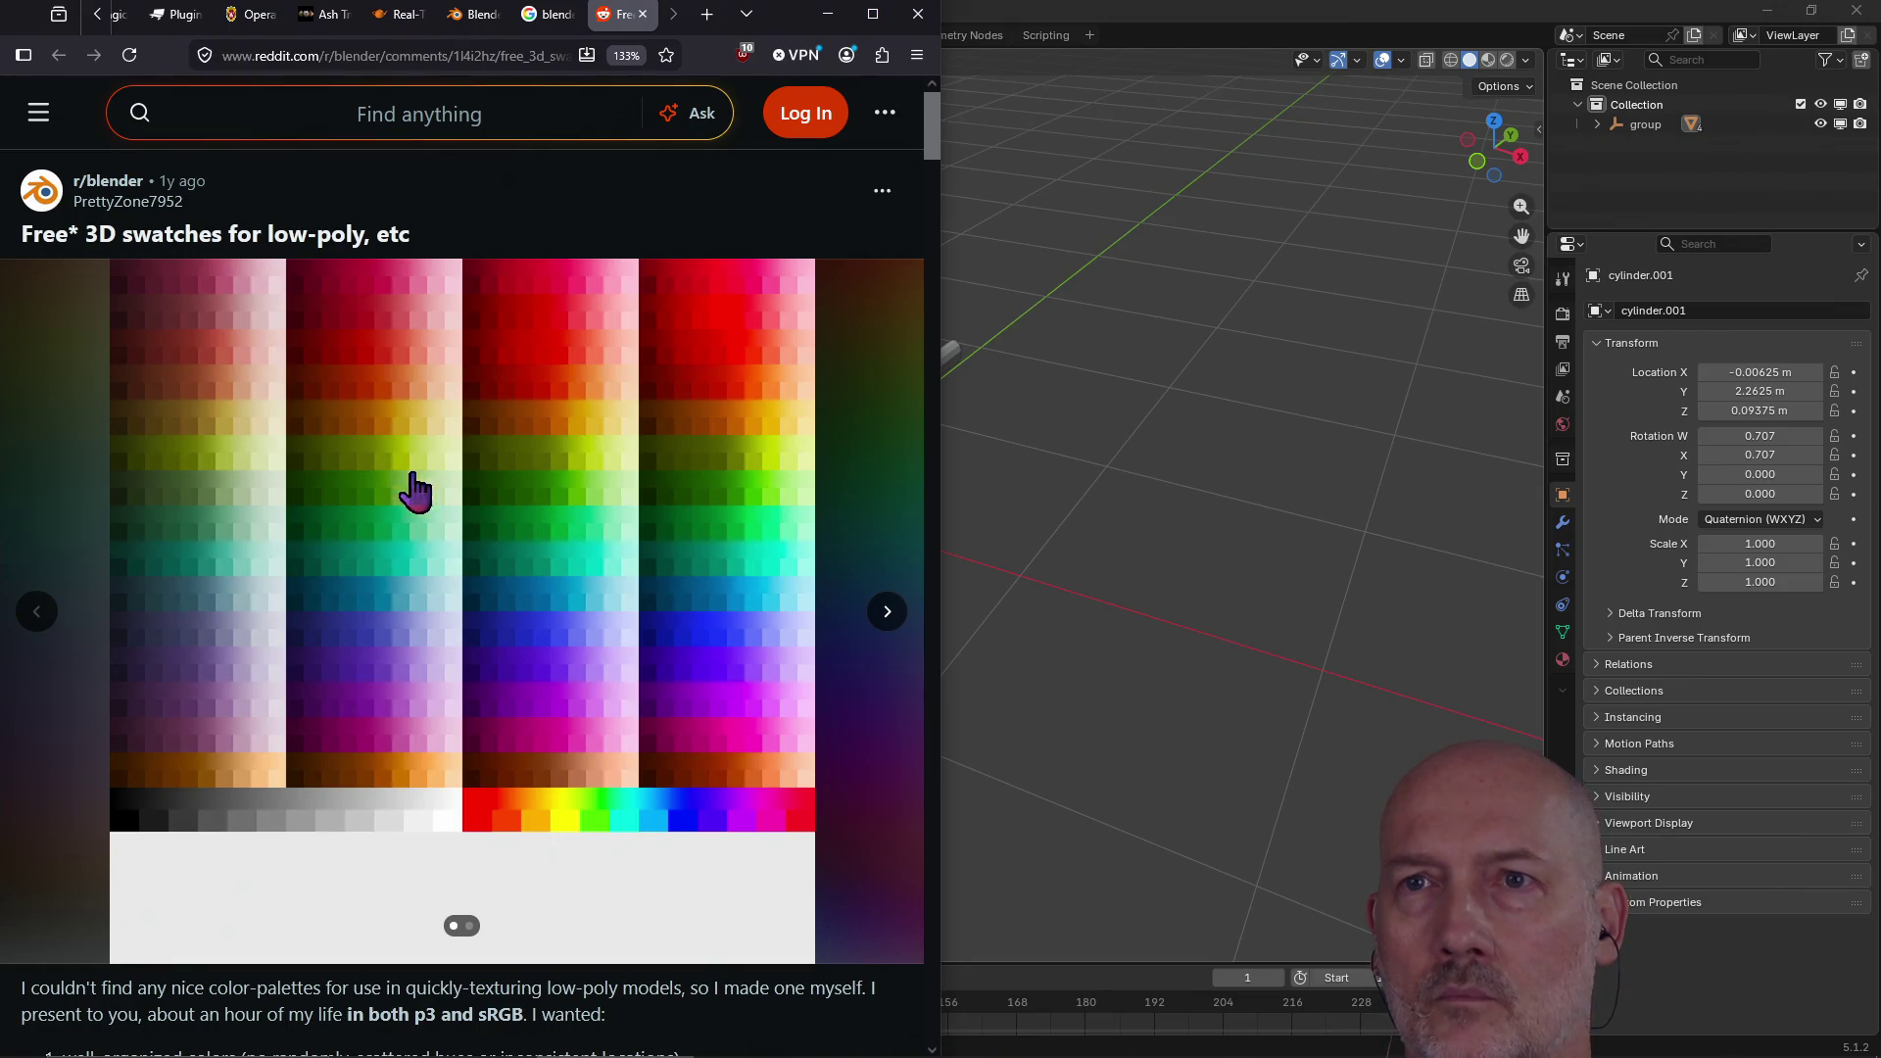
Step: View the swatch image full-size, then expand the post to read its licensing text
scroll(500, 511, down, 8)
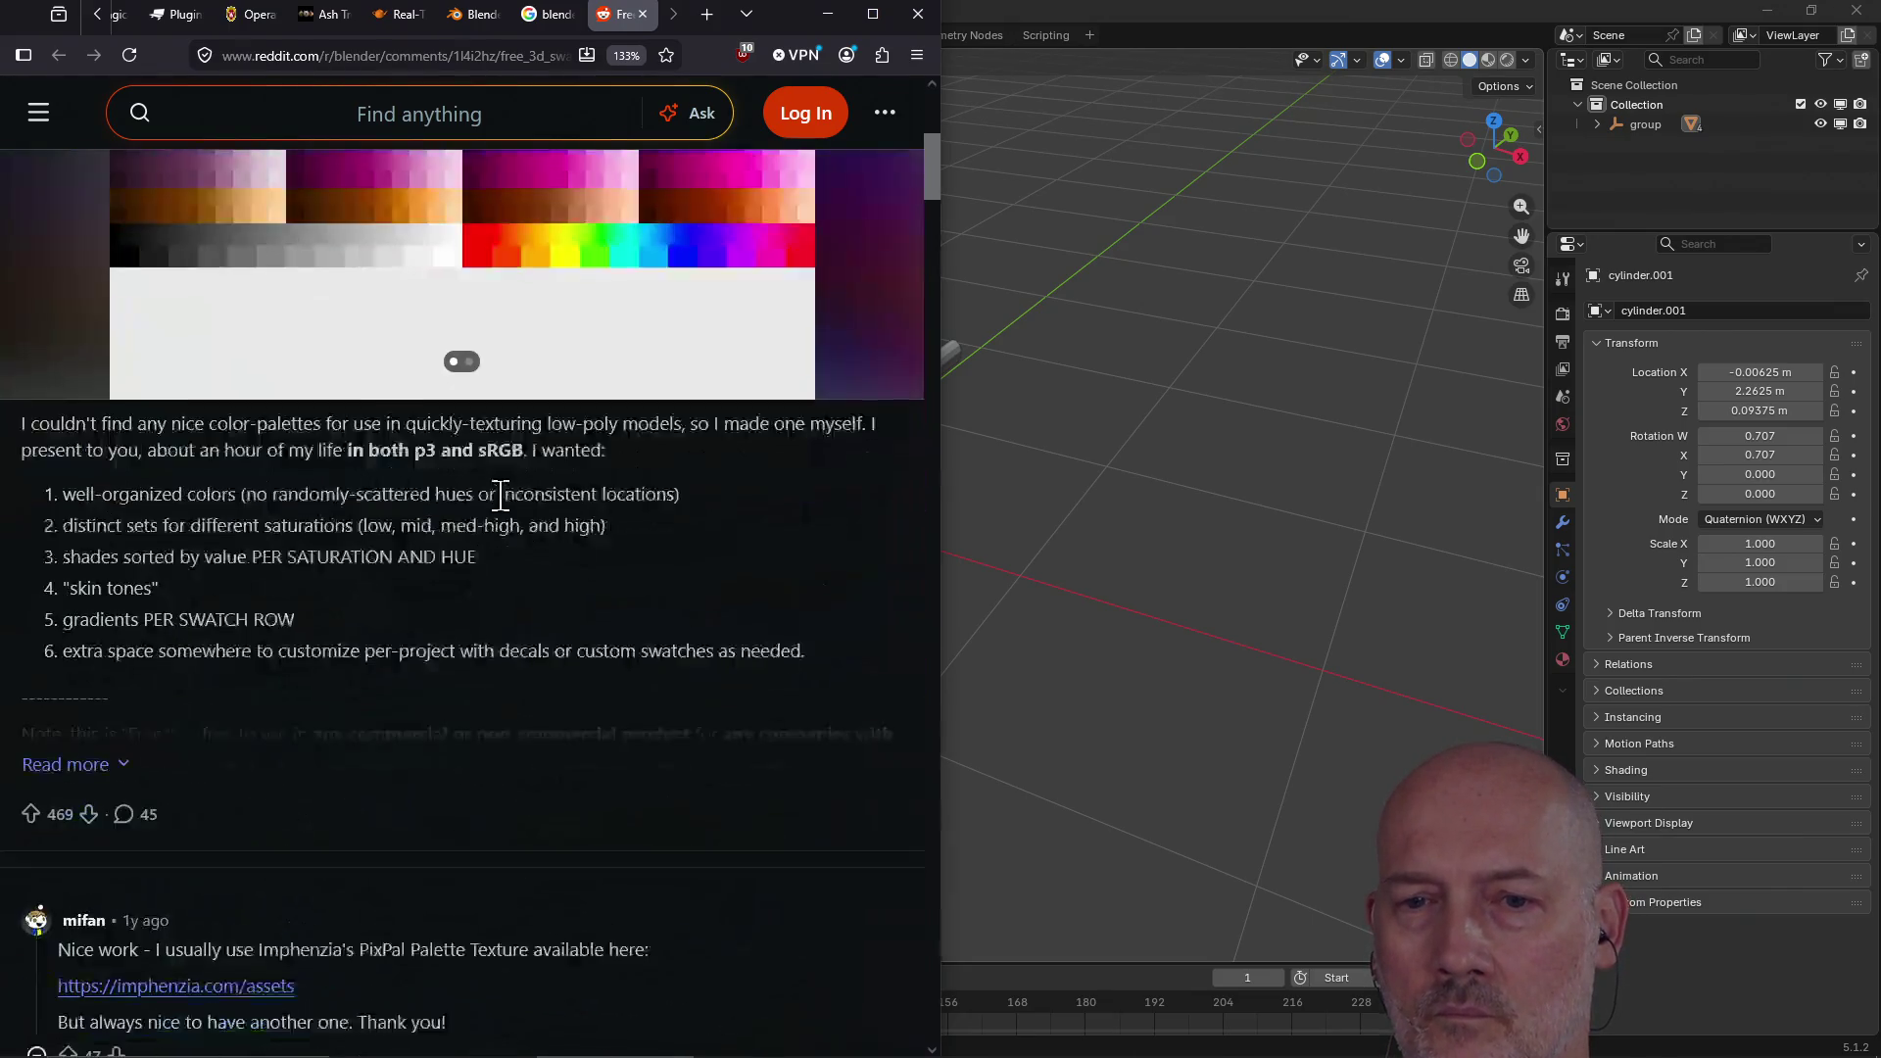
scroll(500, 511, up, 8)
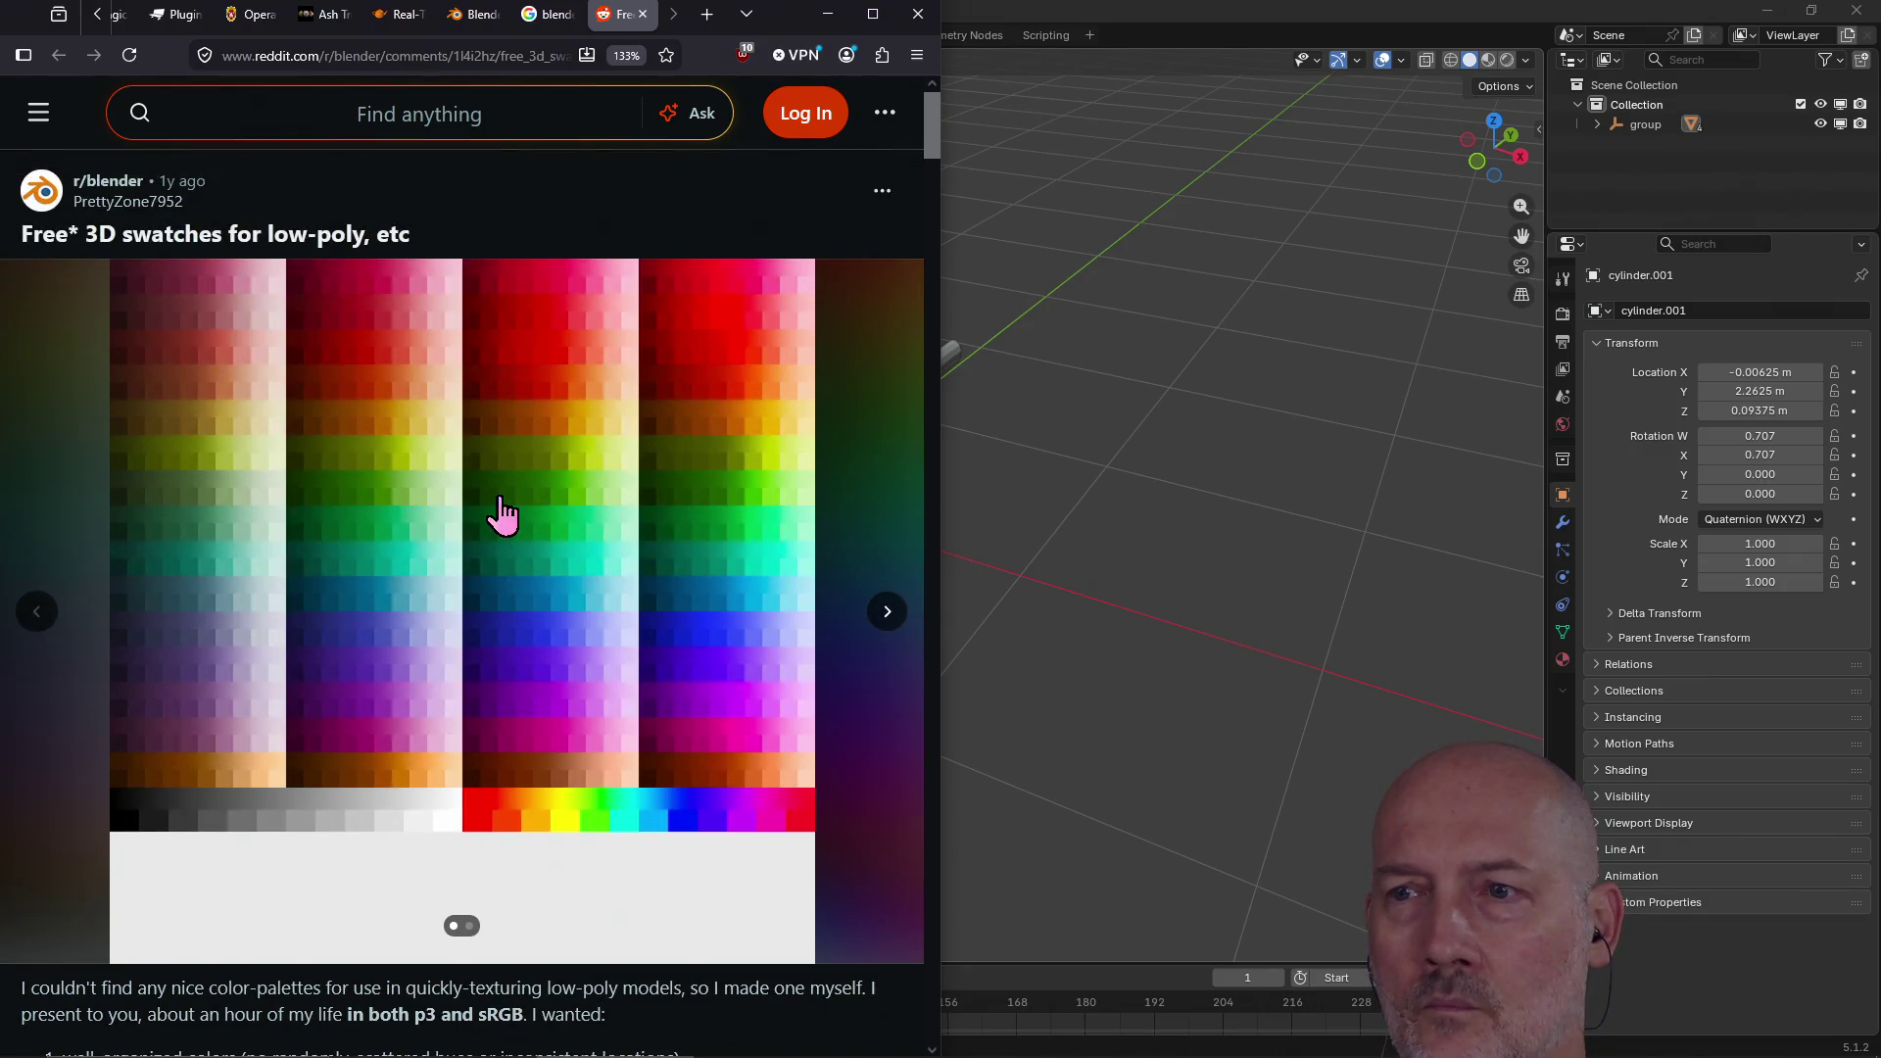
click(500, 511)
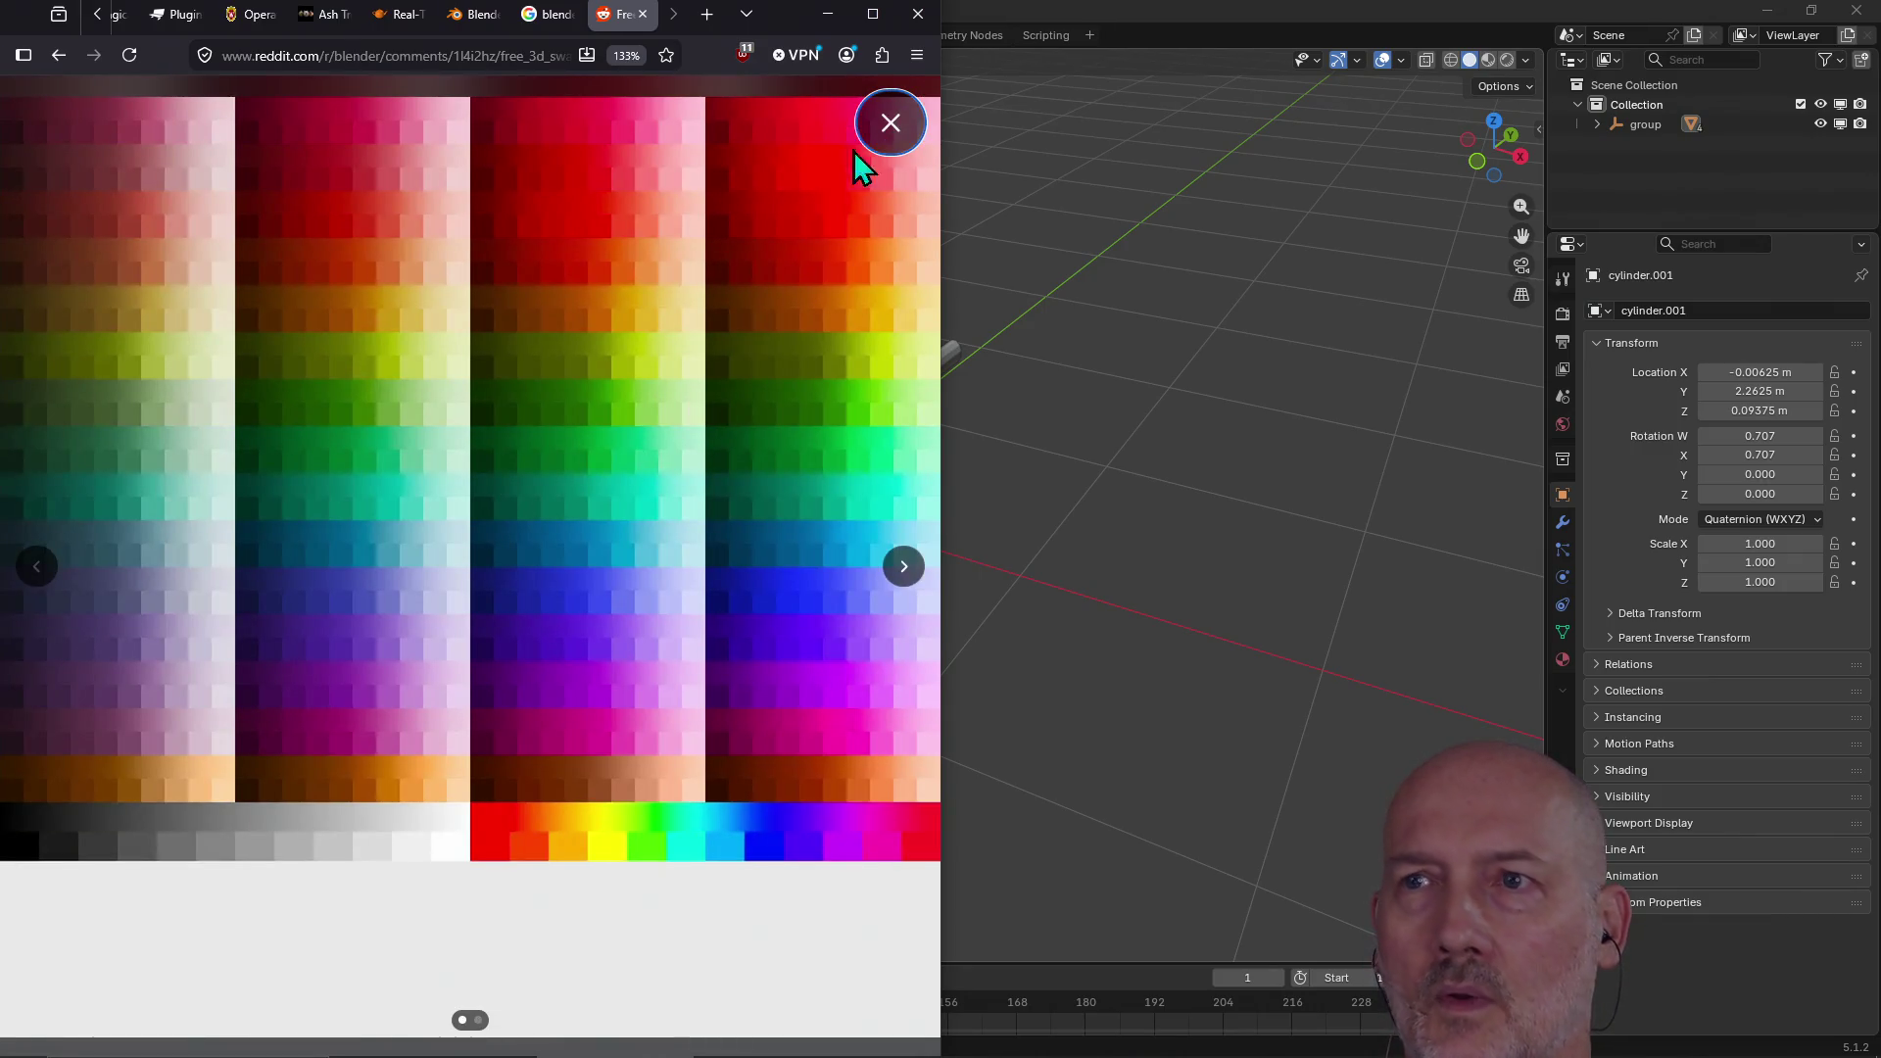
click(889, 123)
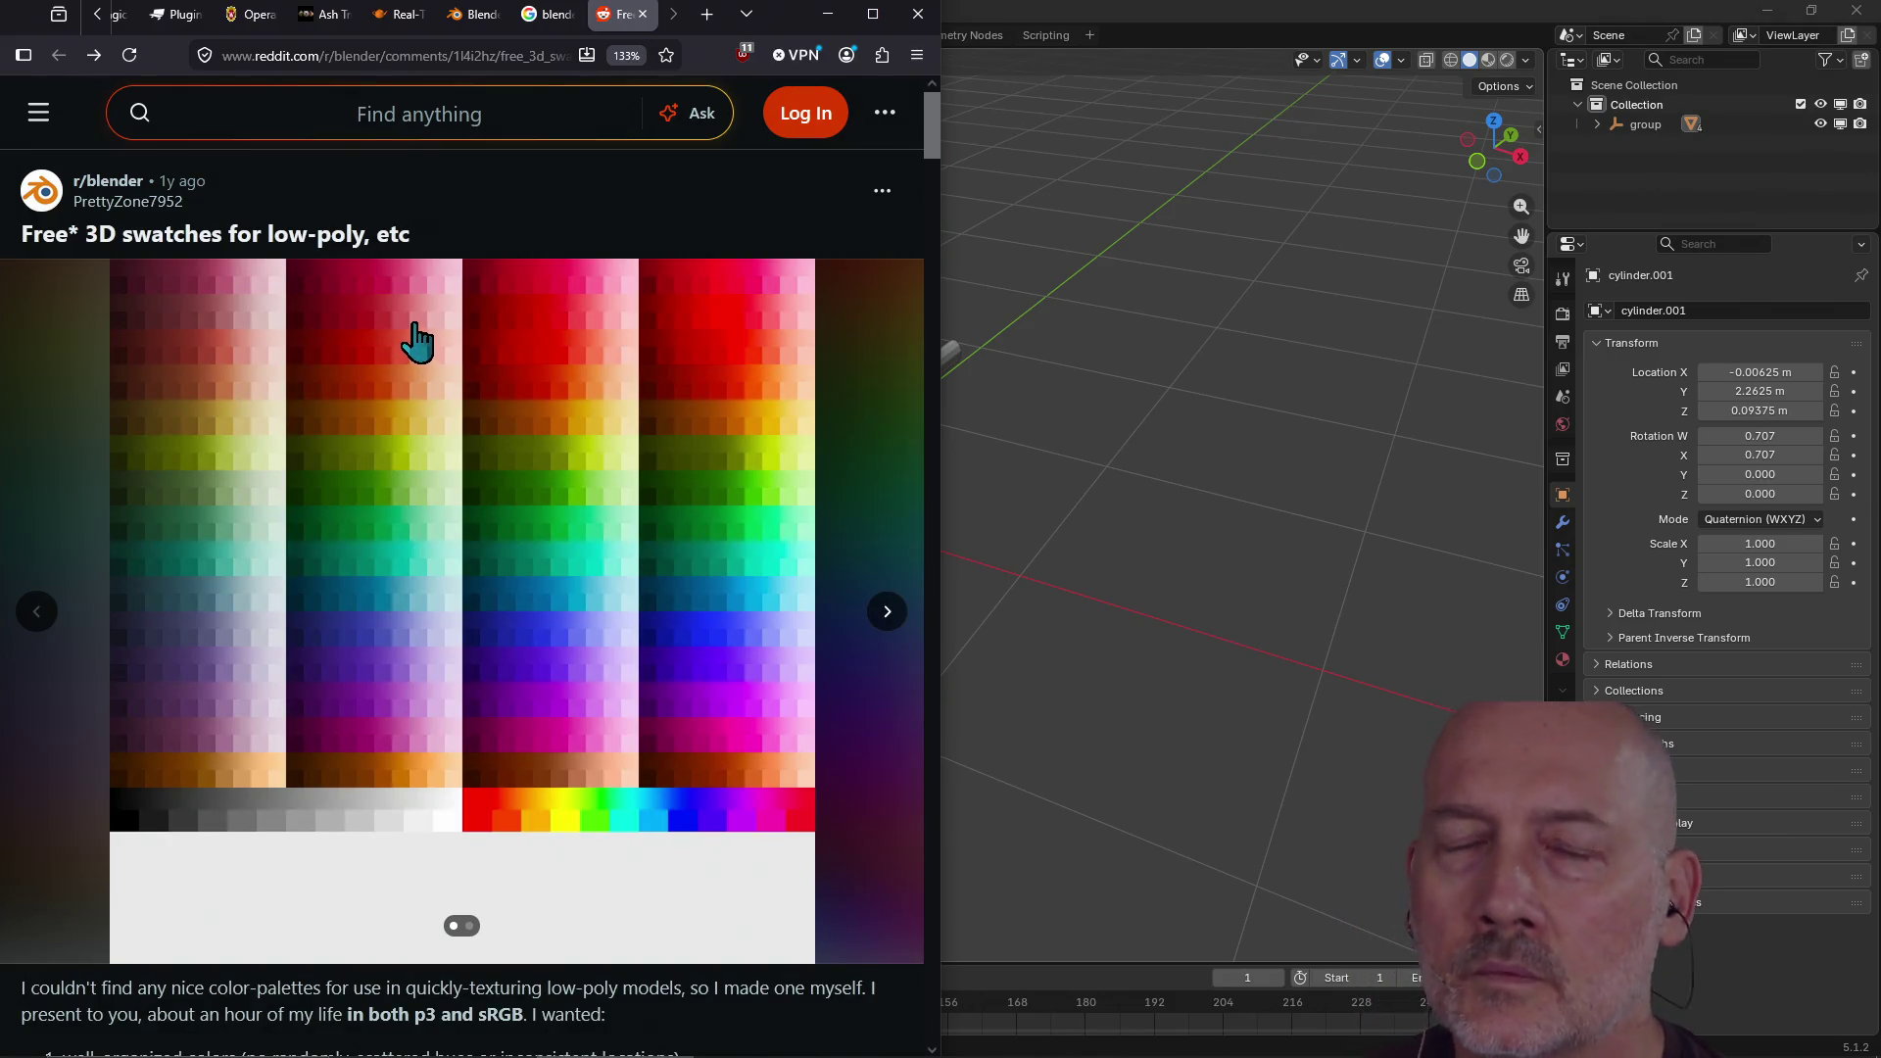
scroll(401, 339, down, 3)
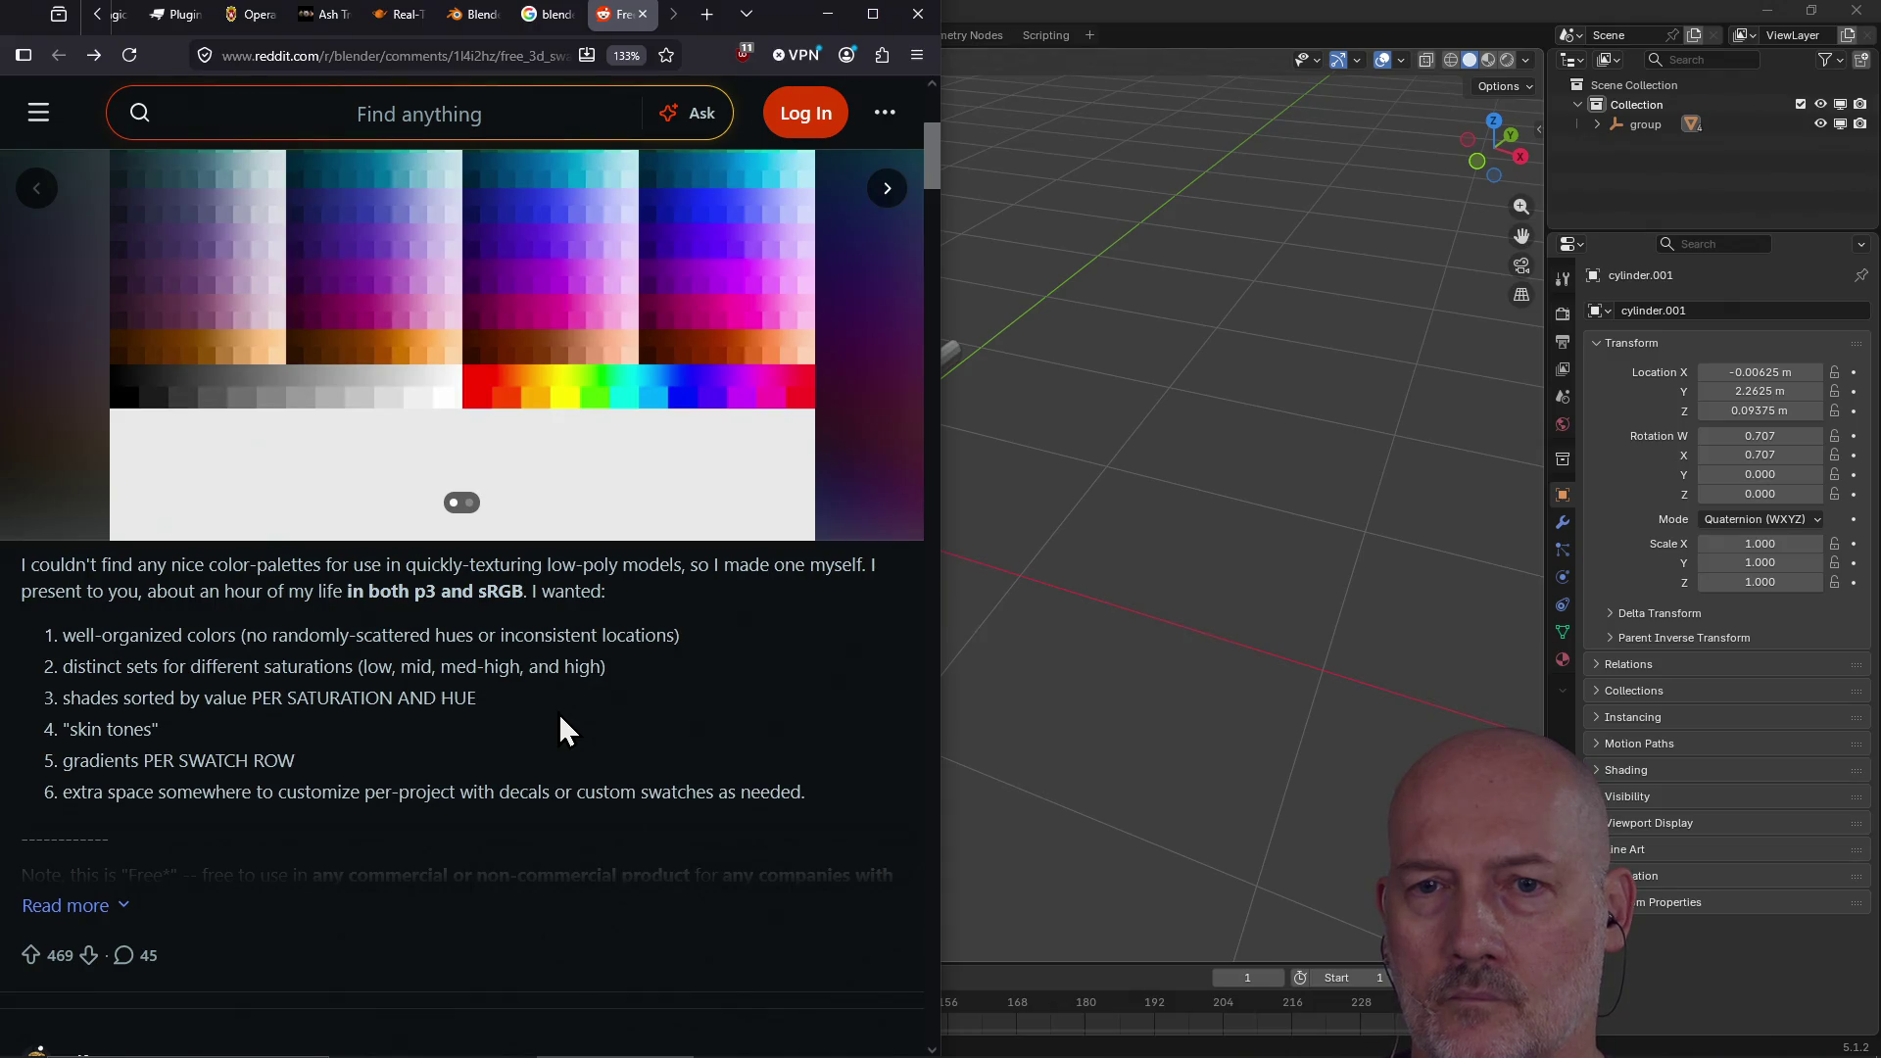
scroll(598, 730, down, 3)
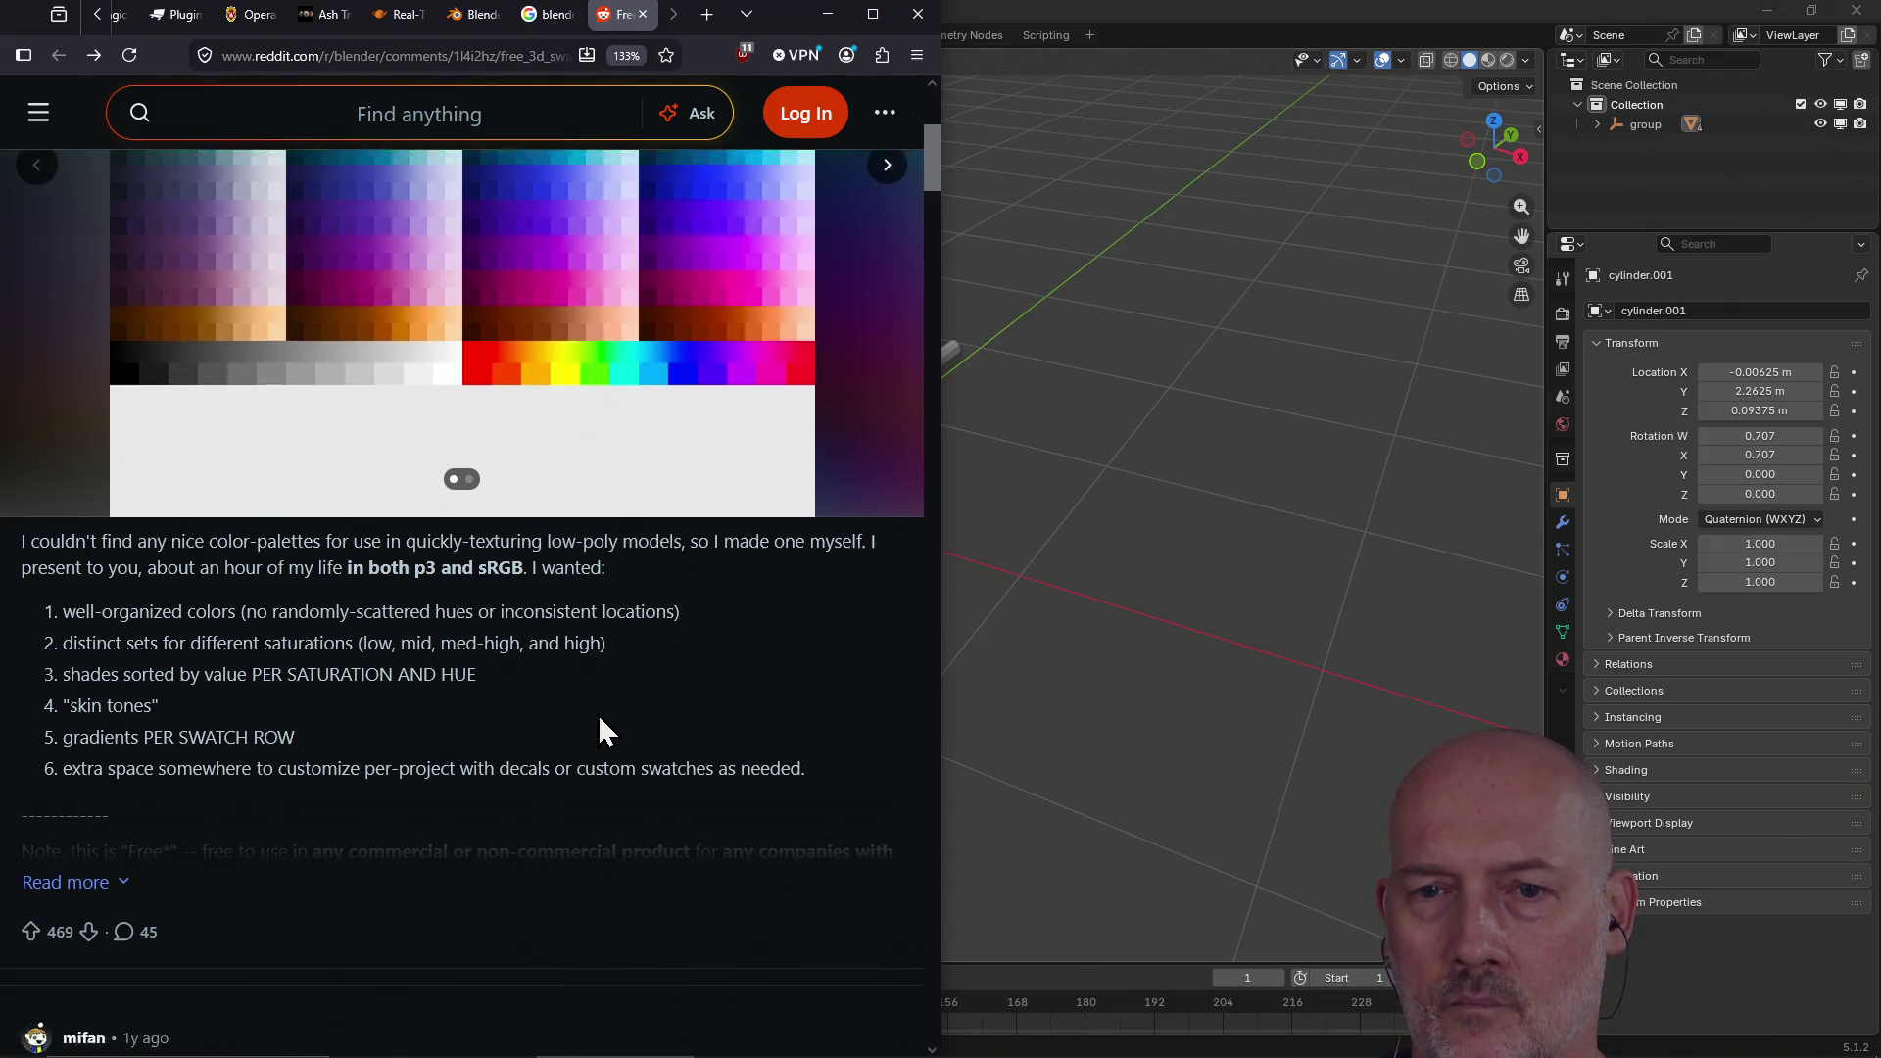
click(65, 627)
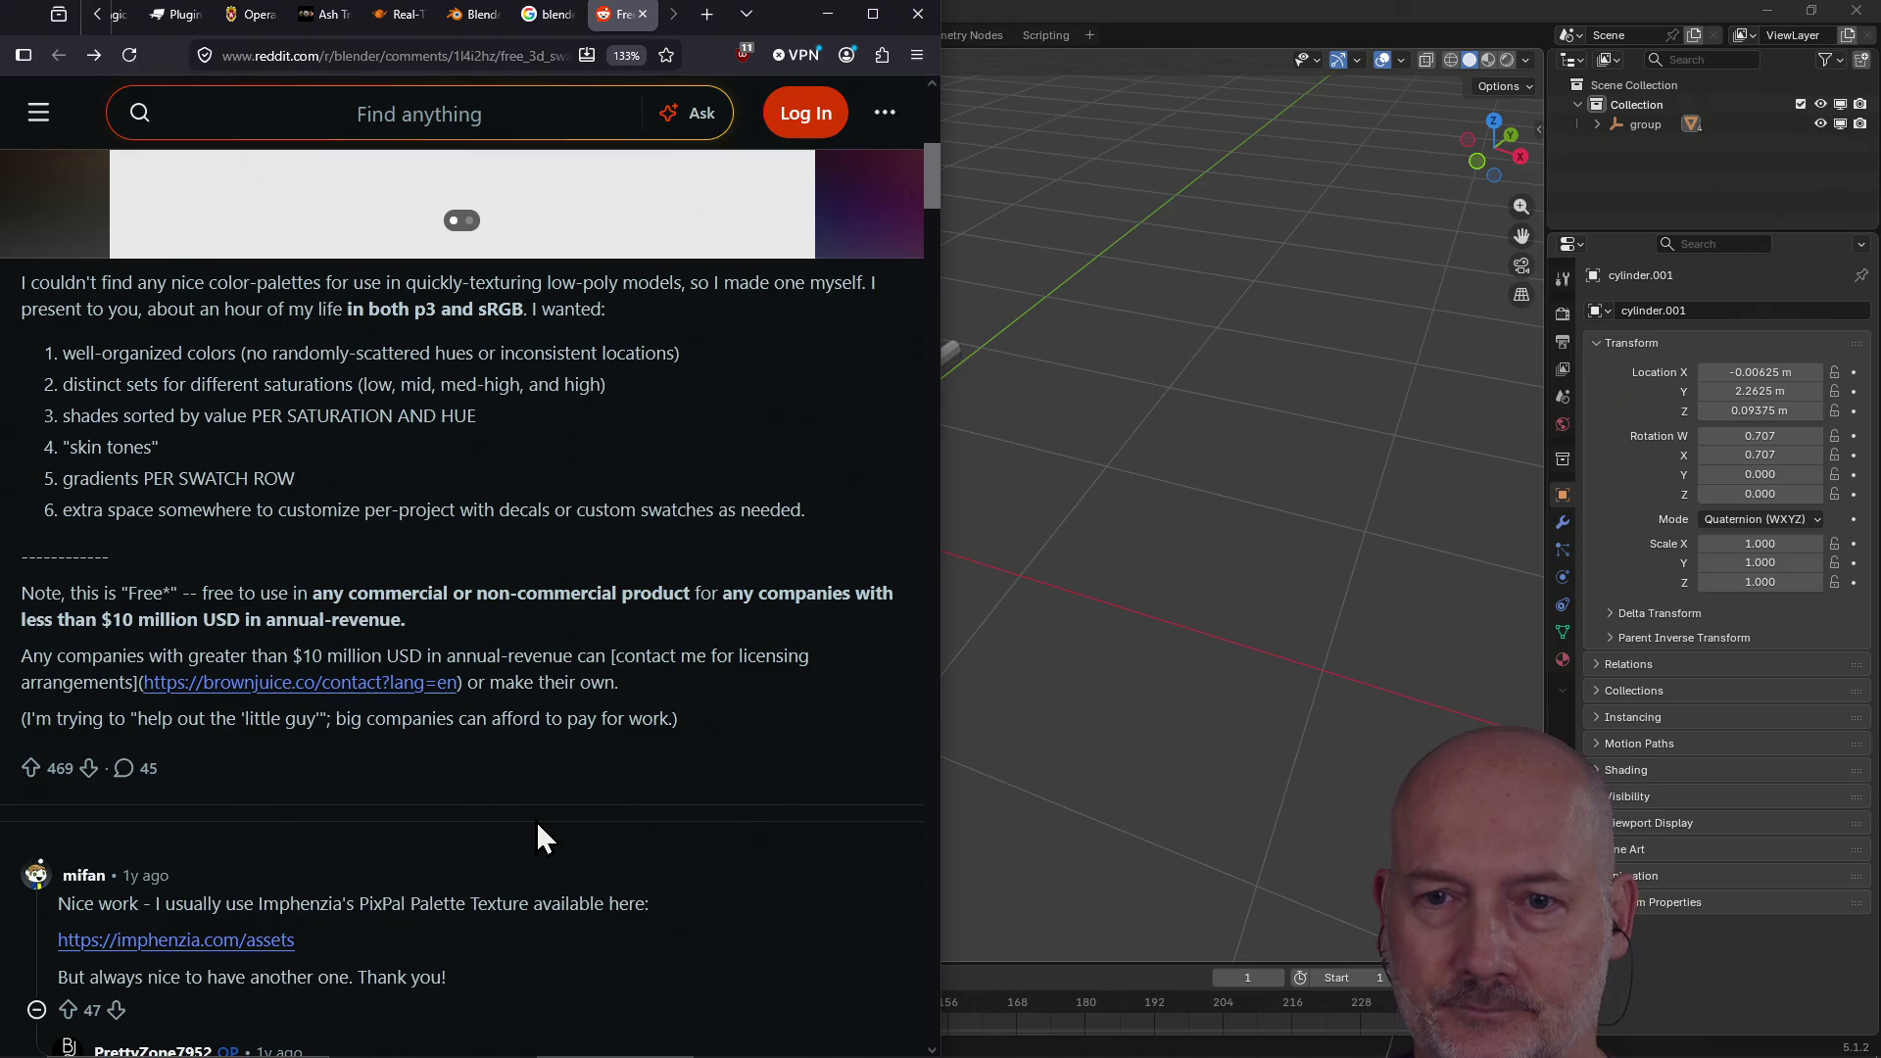
scroll(538, 823, down, 3)
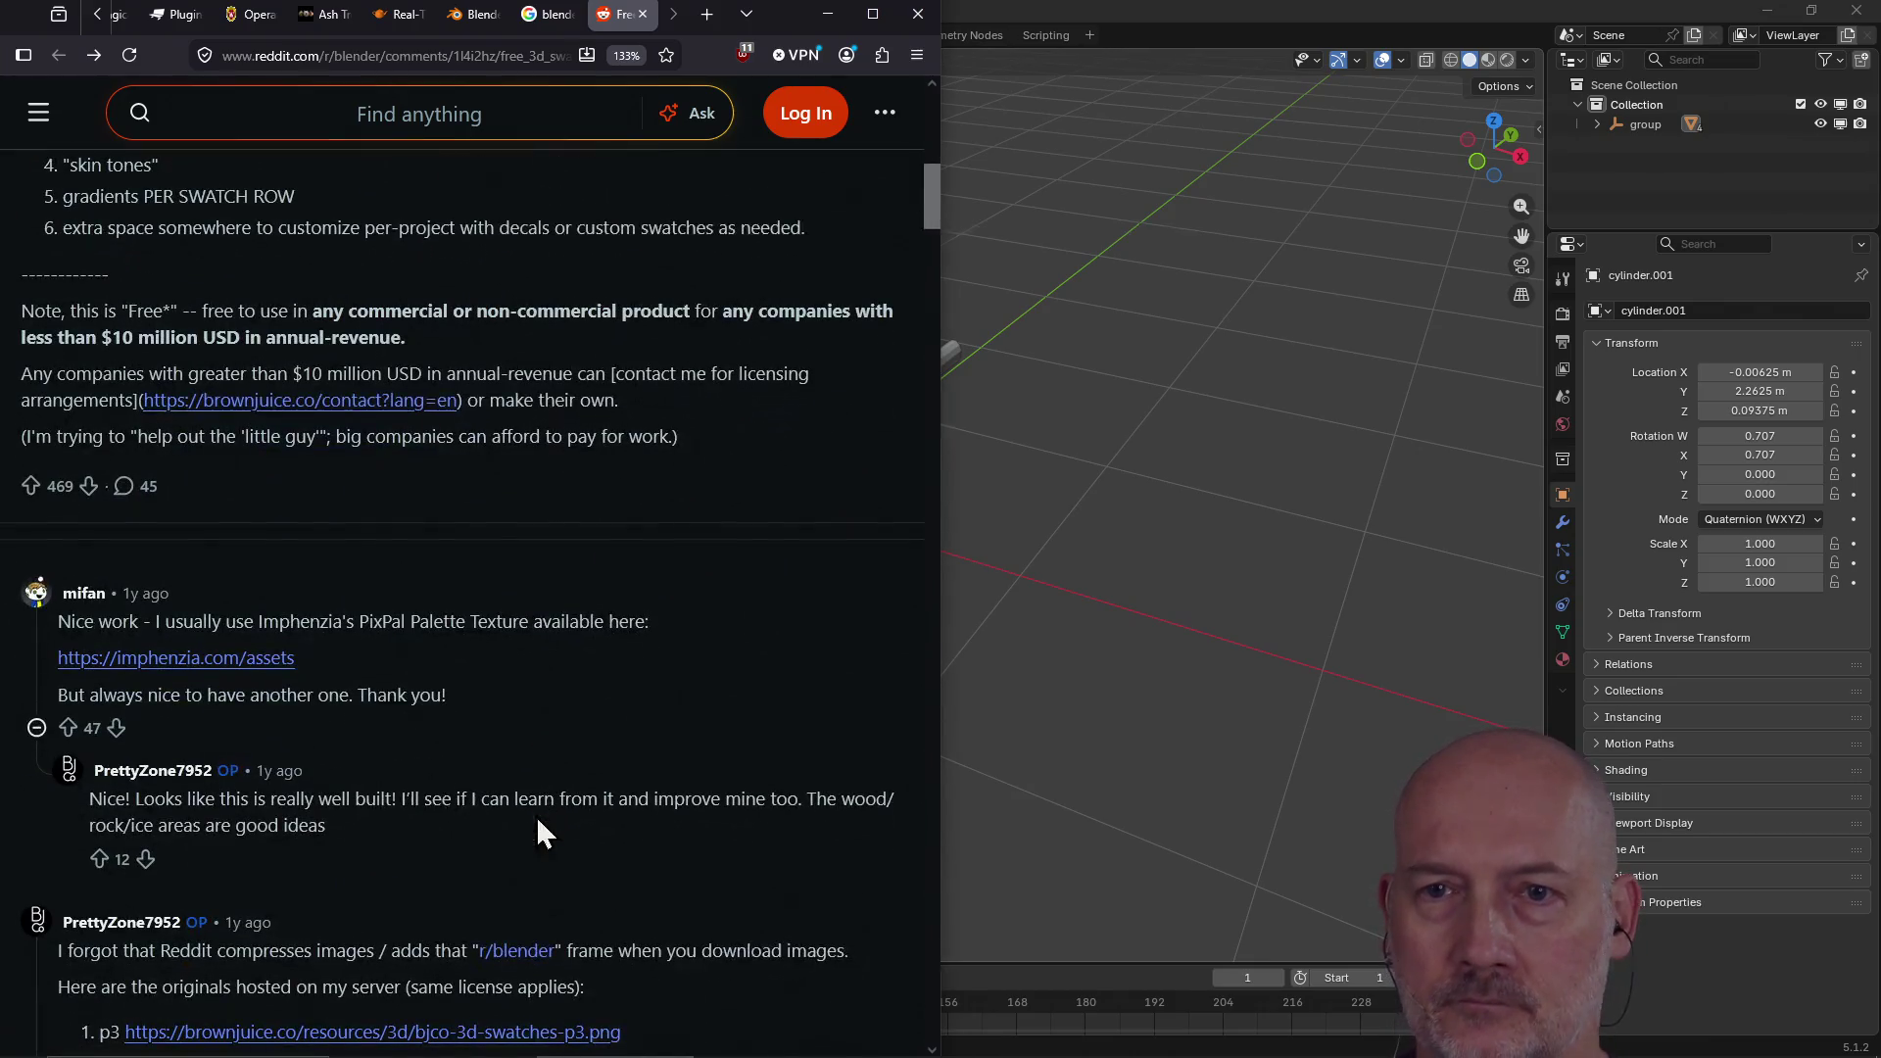
Step: Visit the Imphenzia assets link from the comments, then close it
click(228, 664)
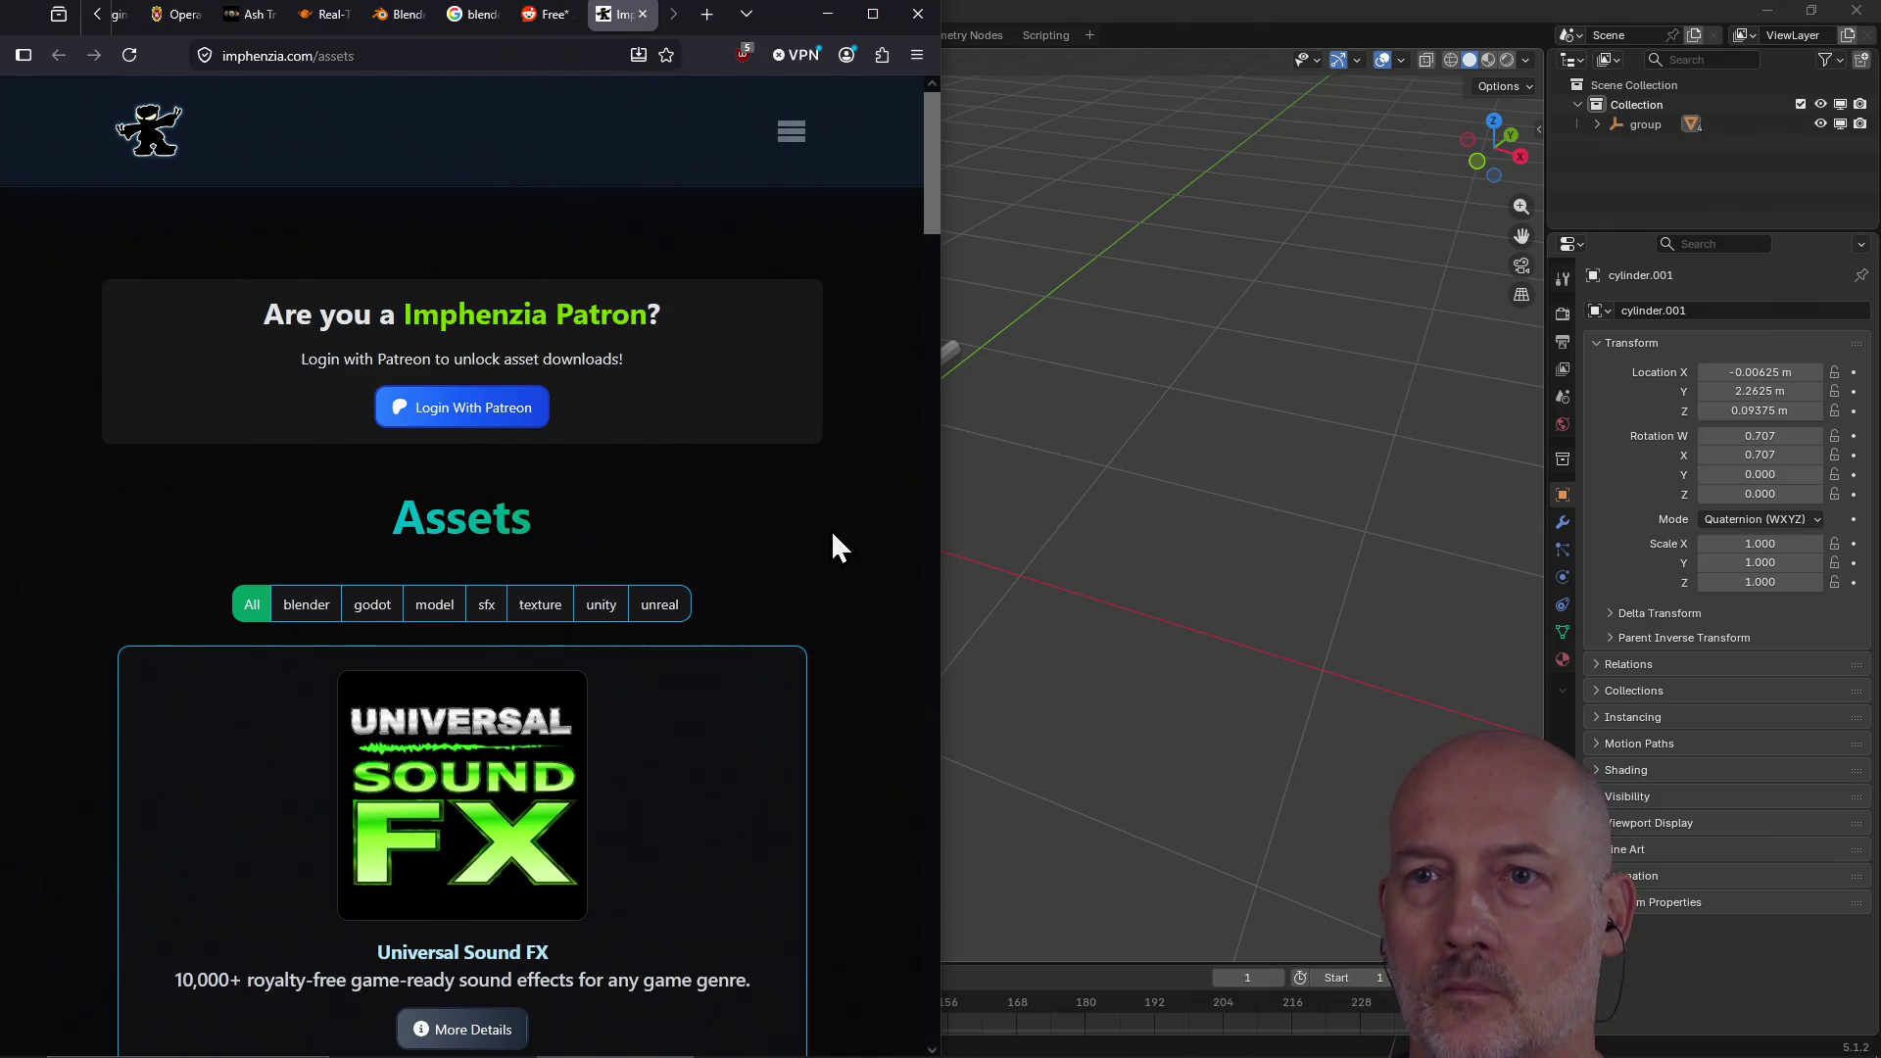
scroll(831, 529, down, 4)
scroll(831, 529, up, 4)
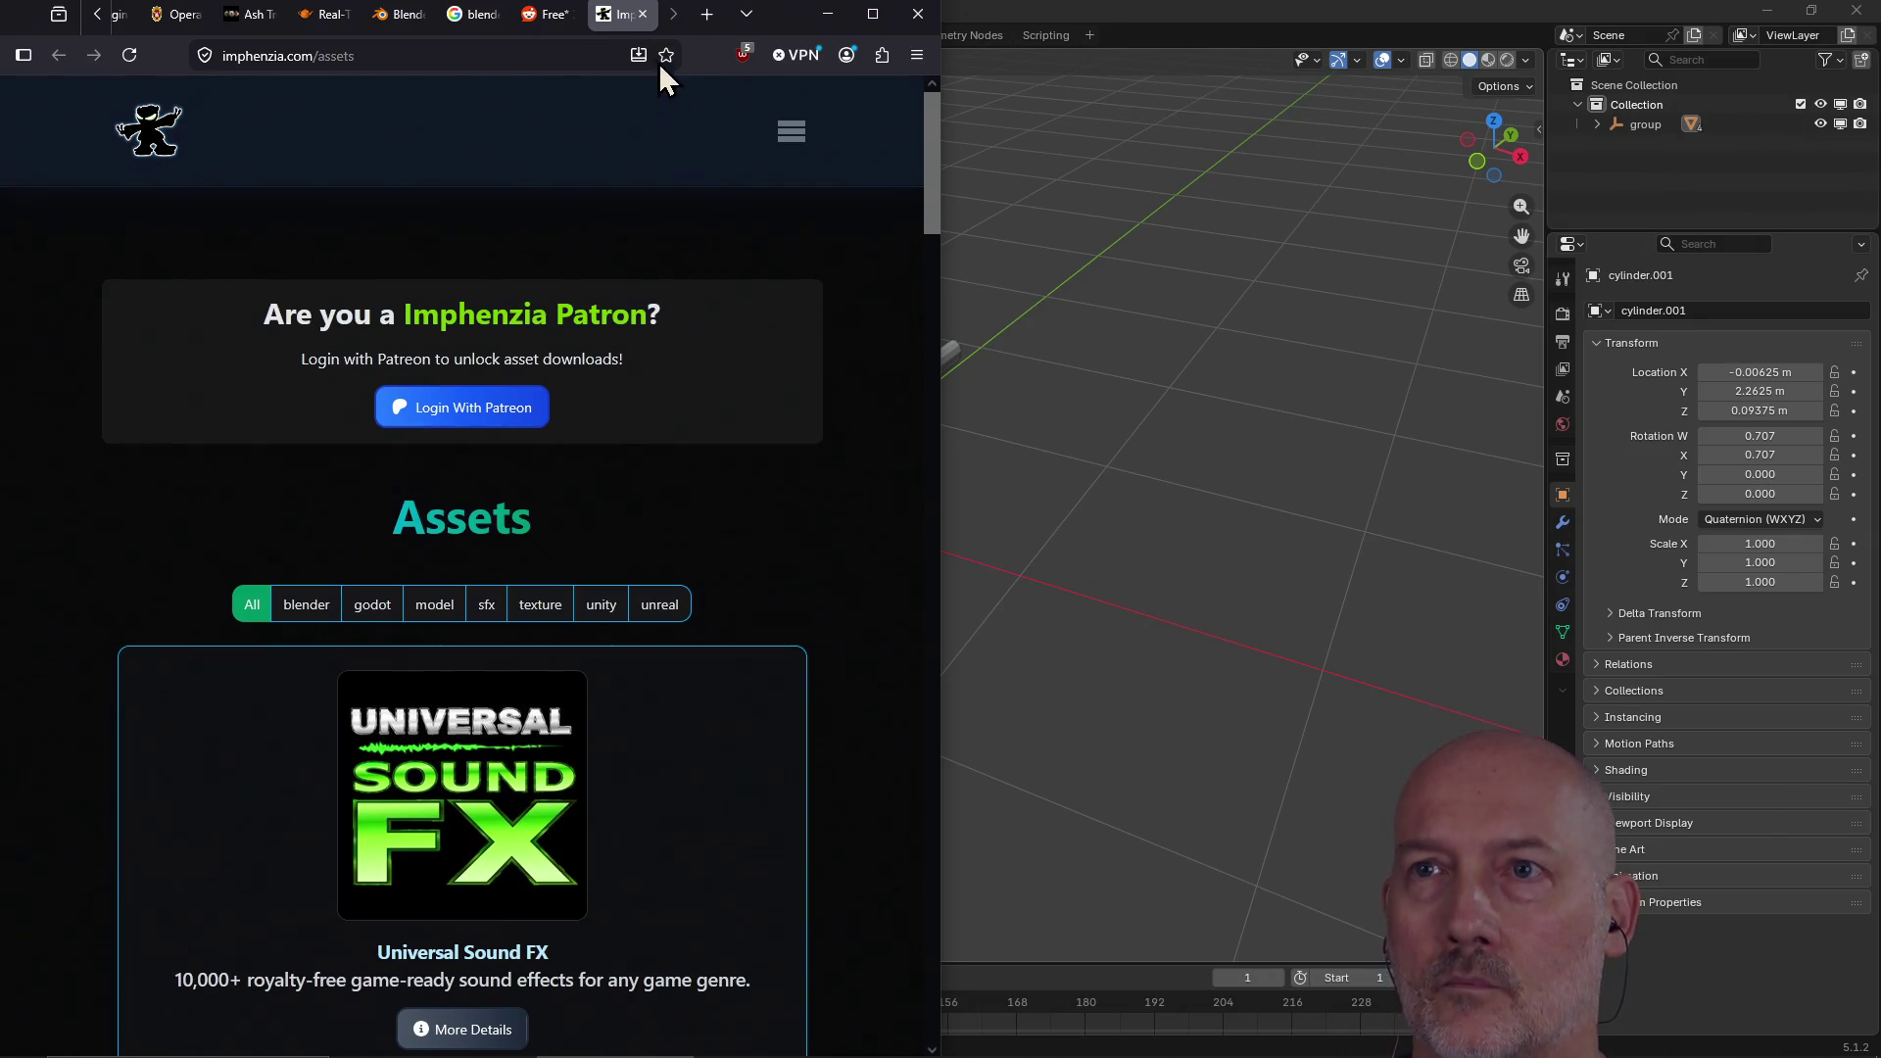
click(647, 14)
Step: Open the p3 swatch image link in a new tab and switch to it
scroll(745, 563, down, 4)
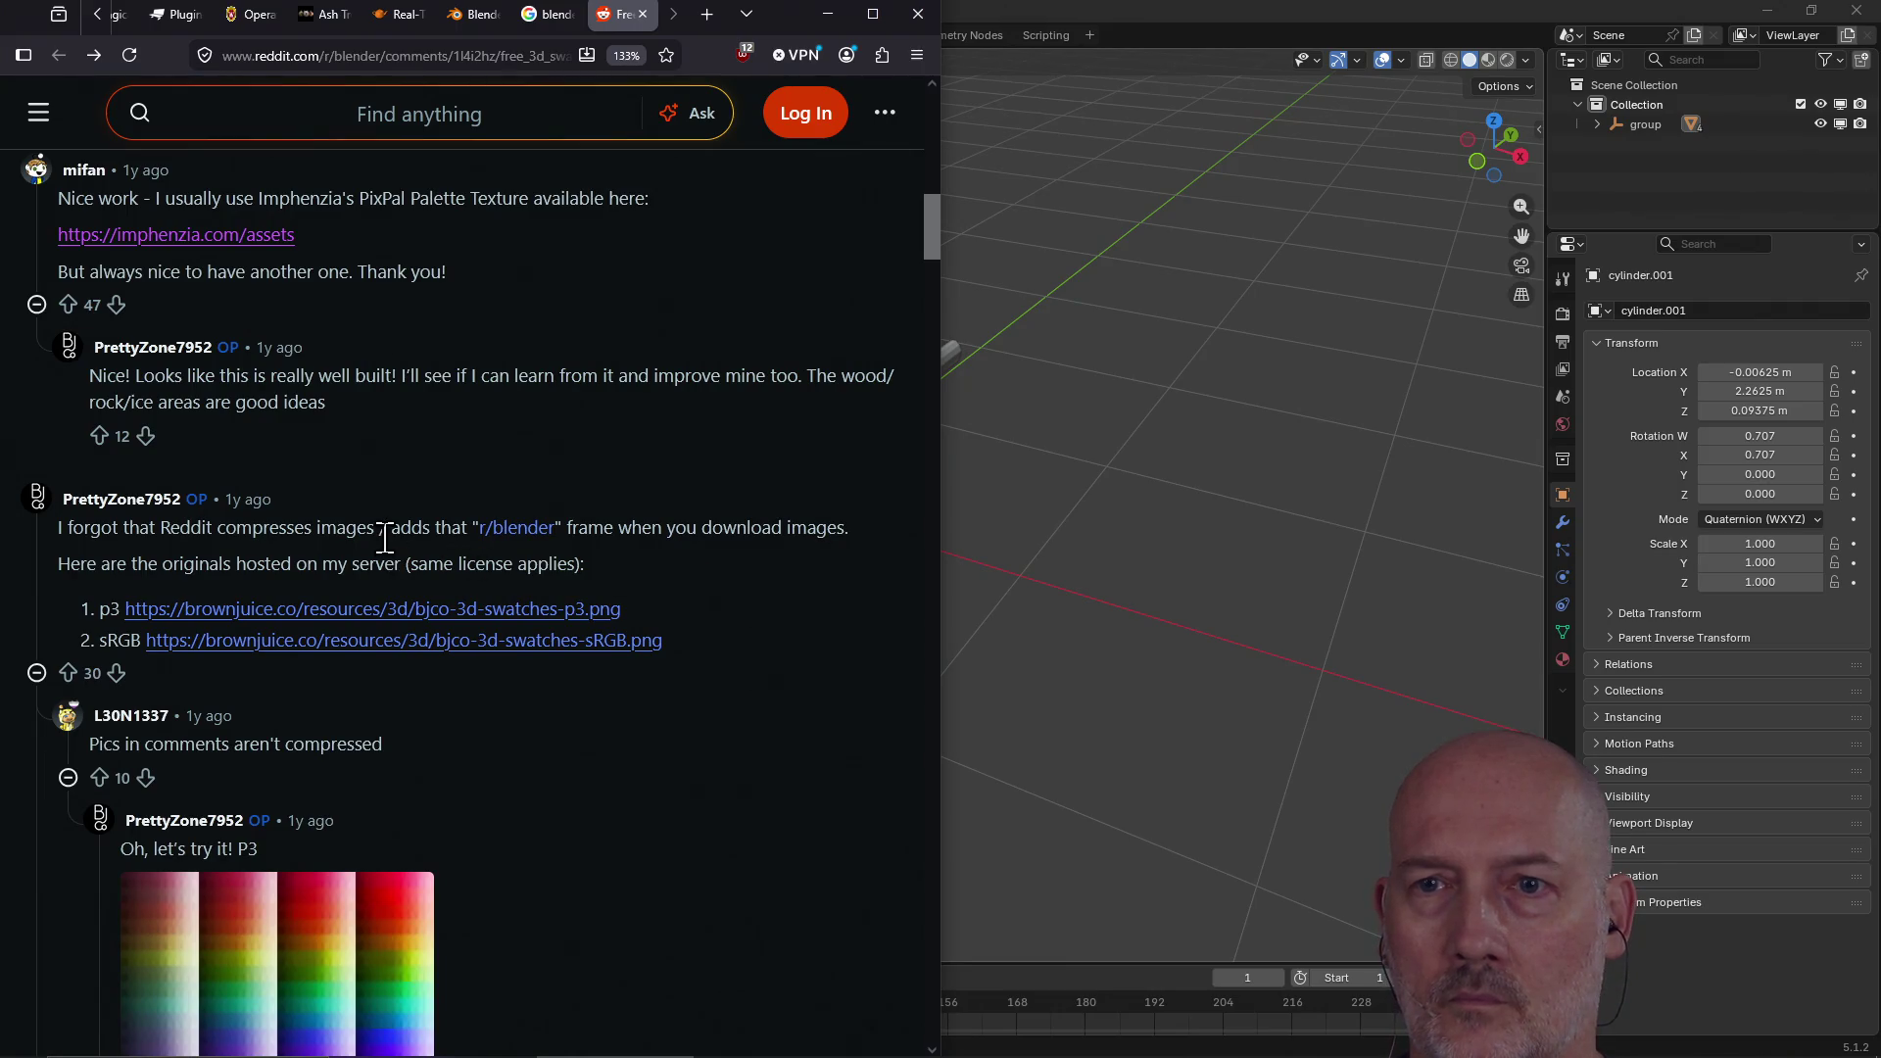
right_click(471, 624)
click(562, 164)
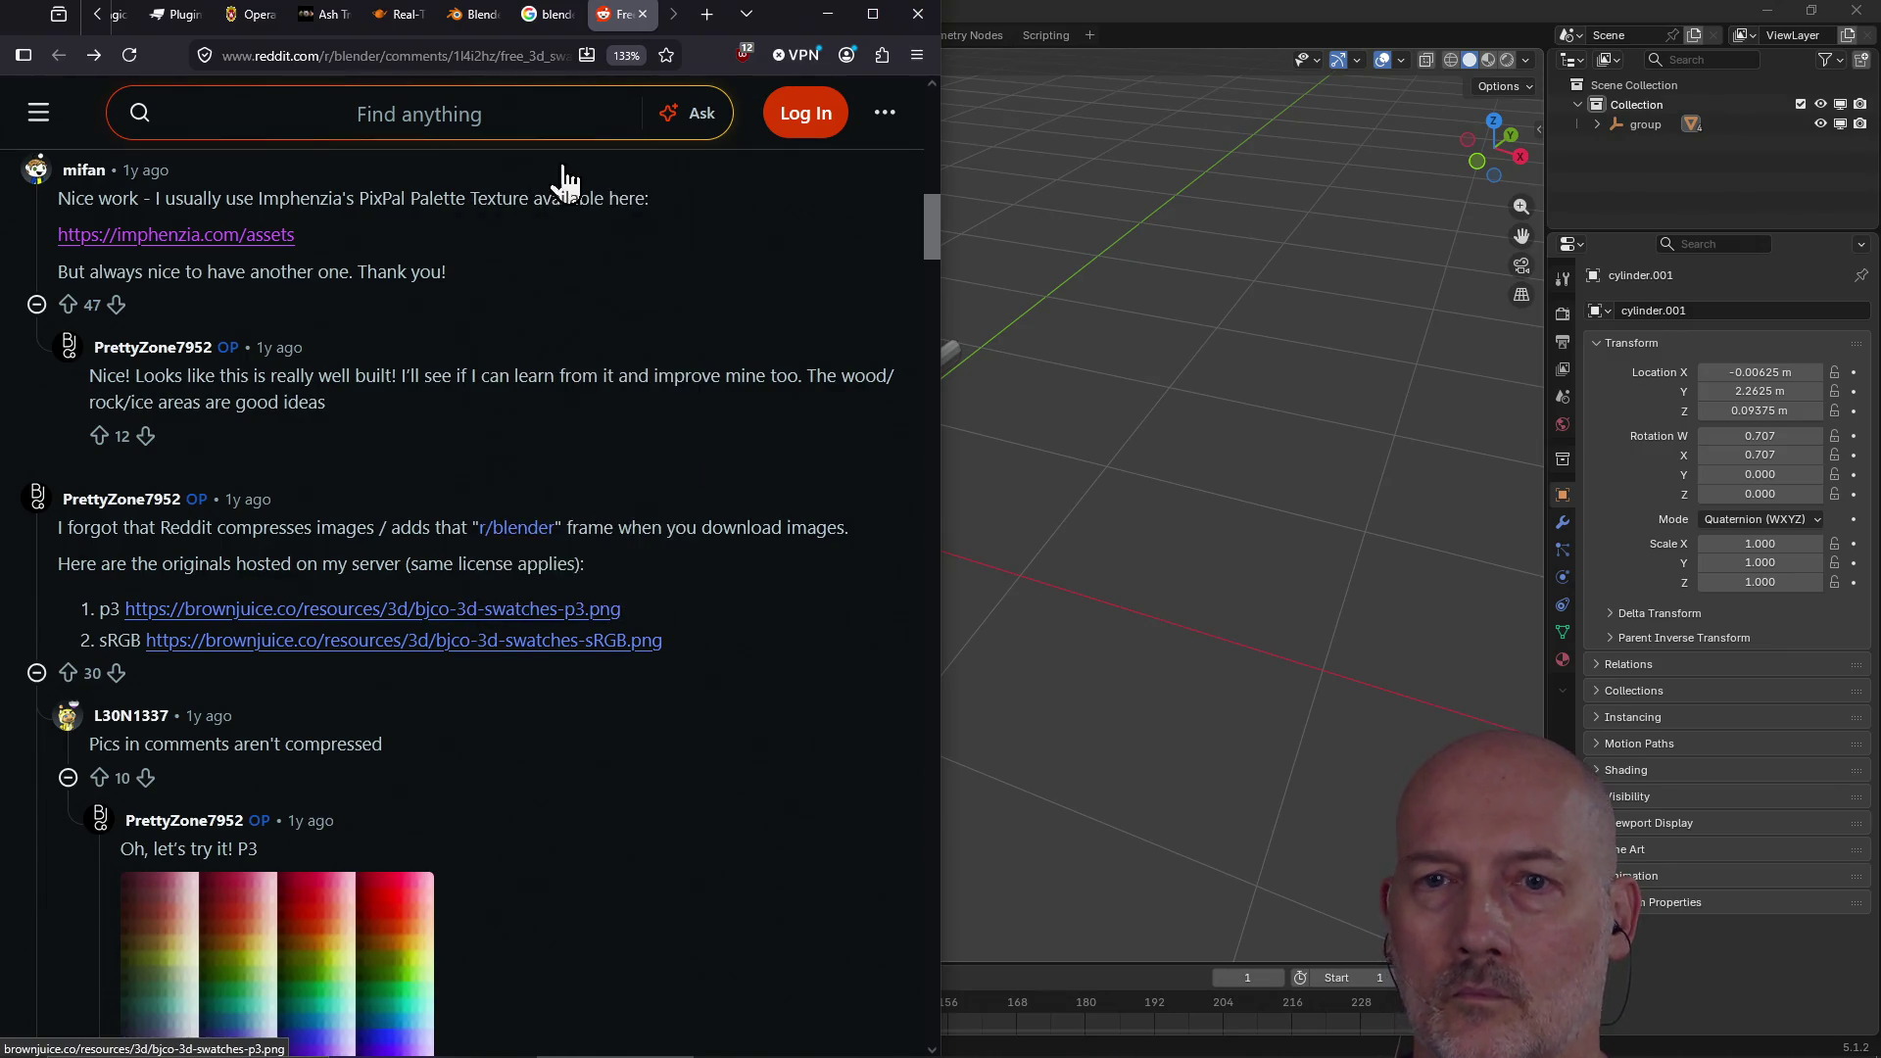
scroll(721, 517, down, 5)
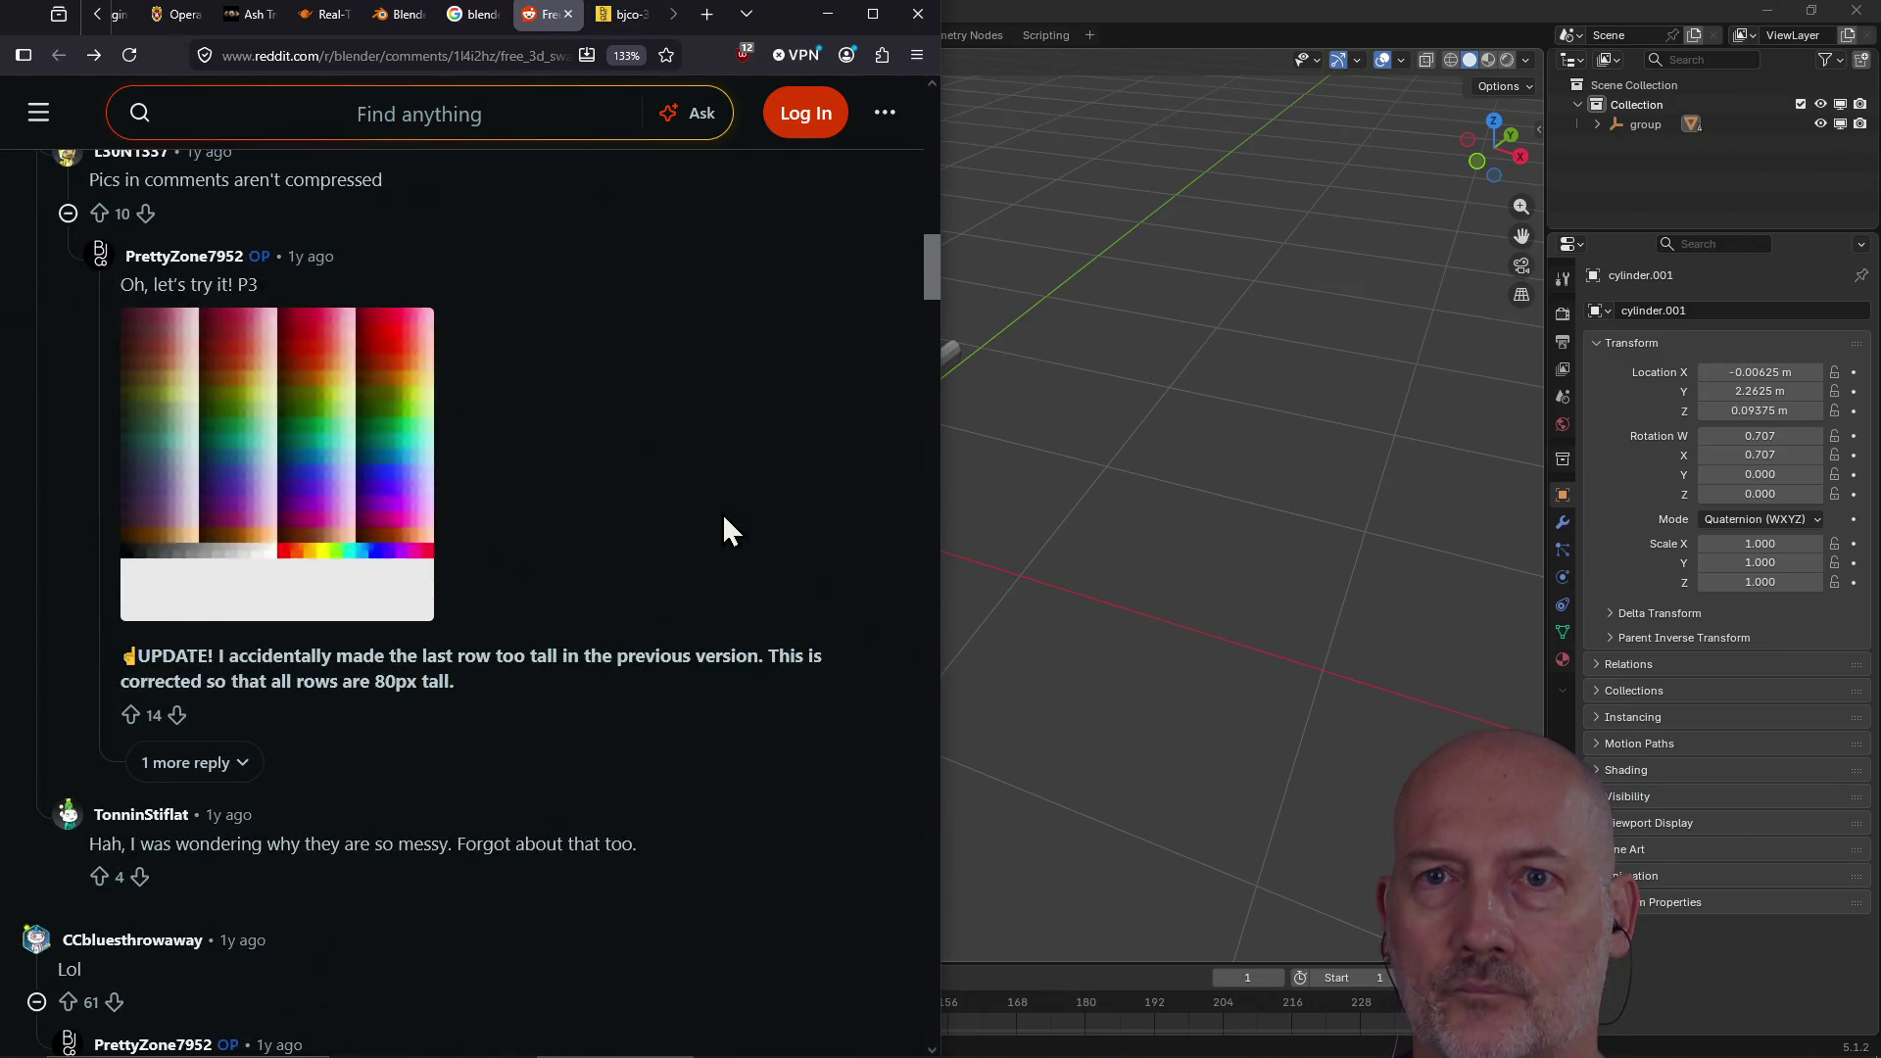
scroll(724, 520, up, 3)
scroll(723, 520, down, 15)
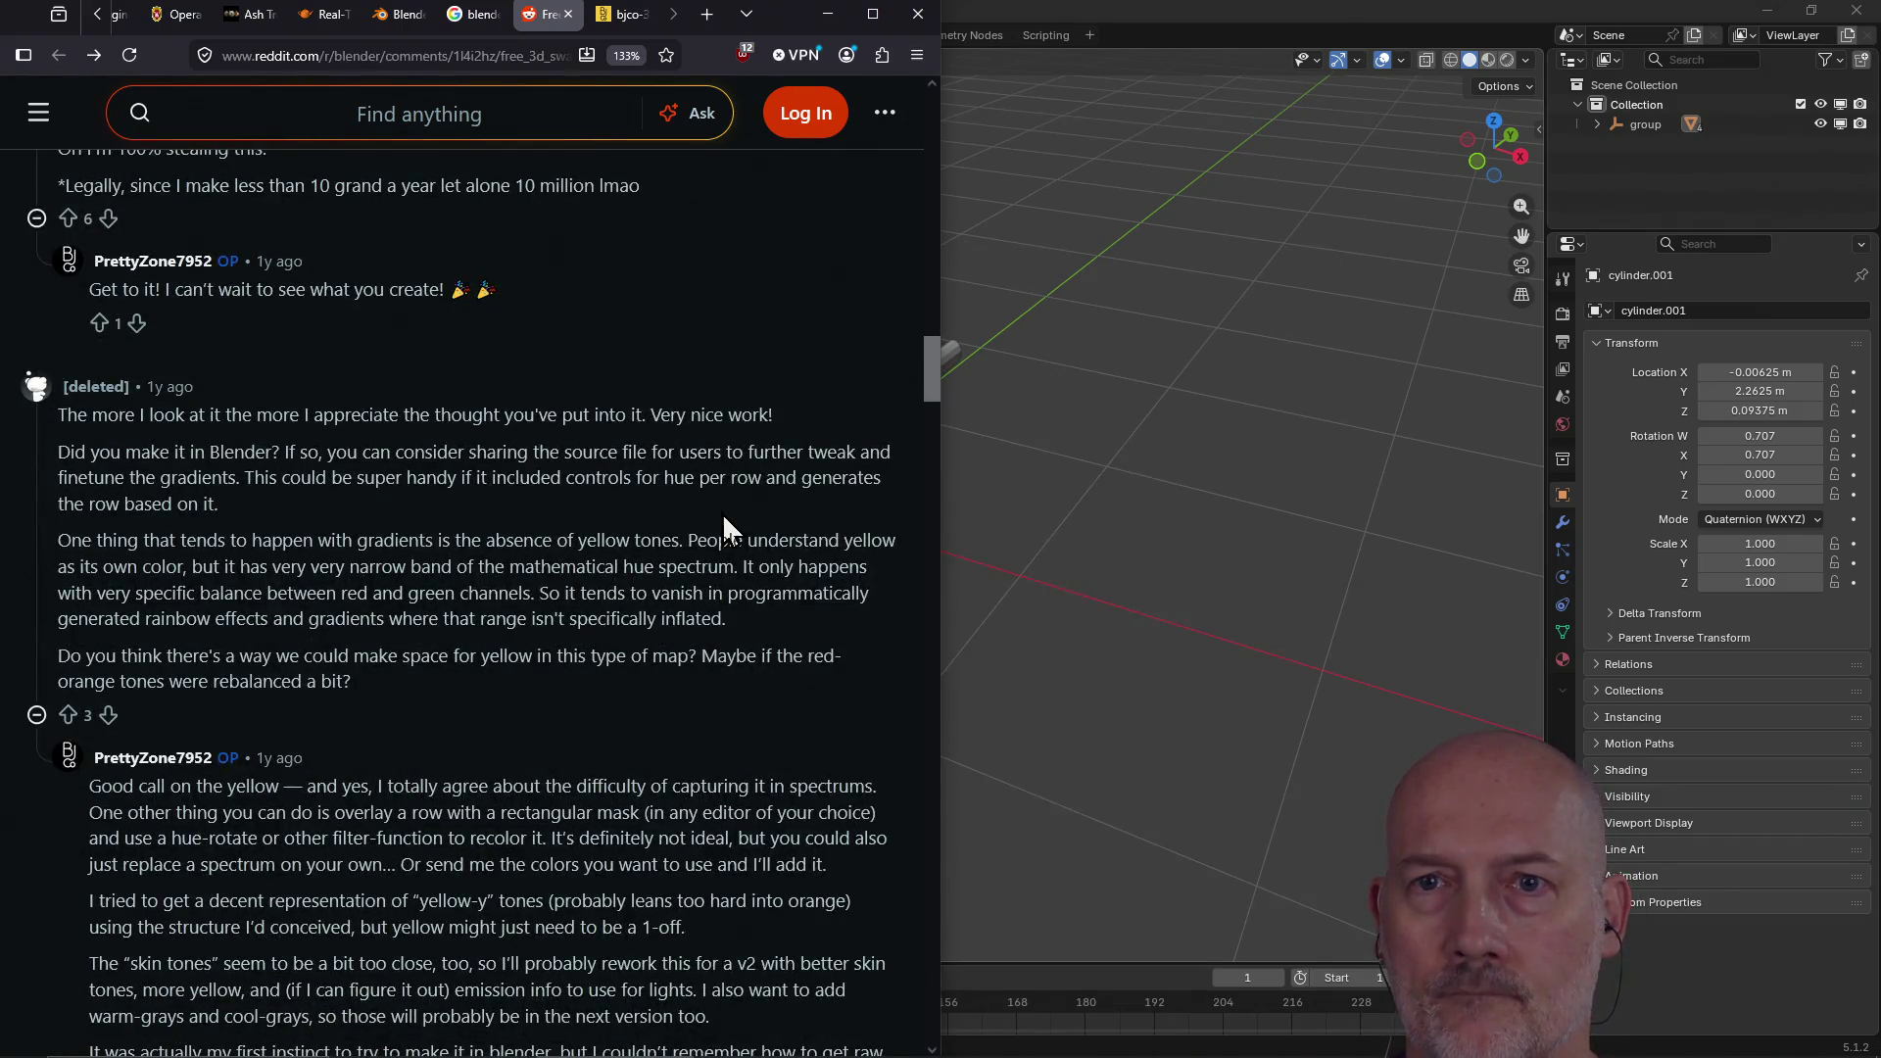
scroll(723, 524, down, 4)
scroll(721, 513, up, 2)
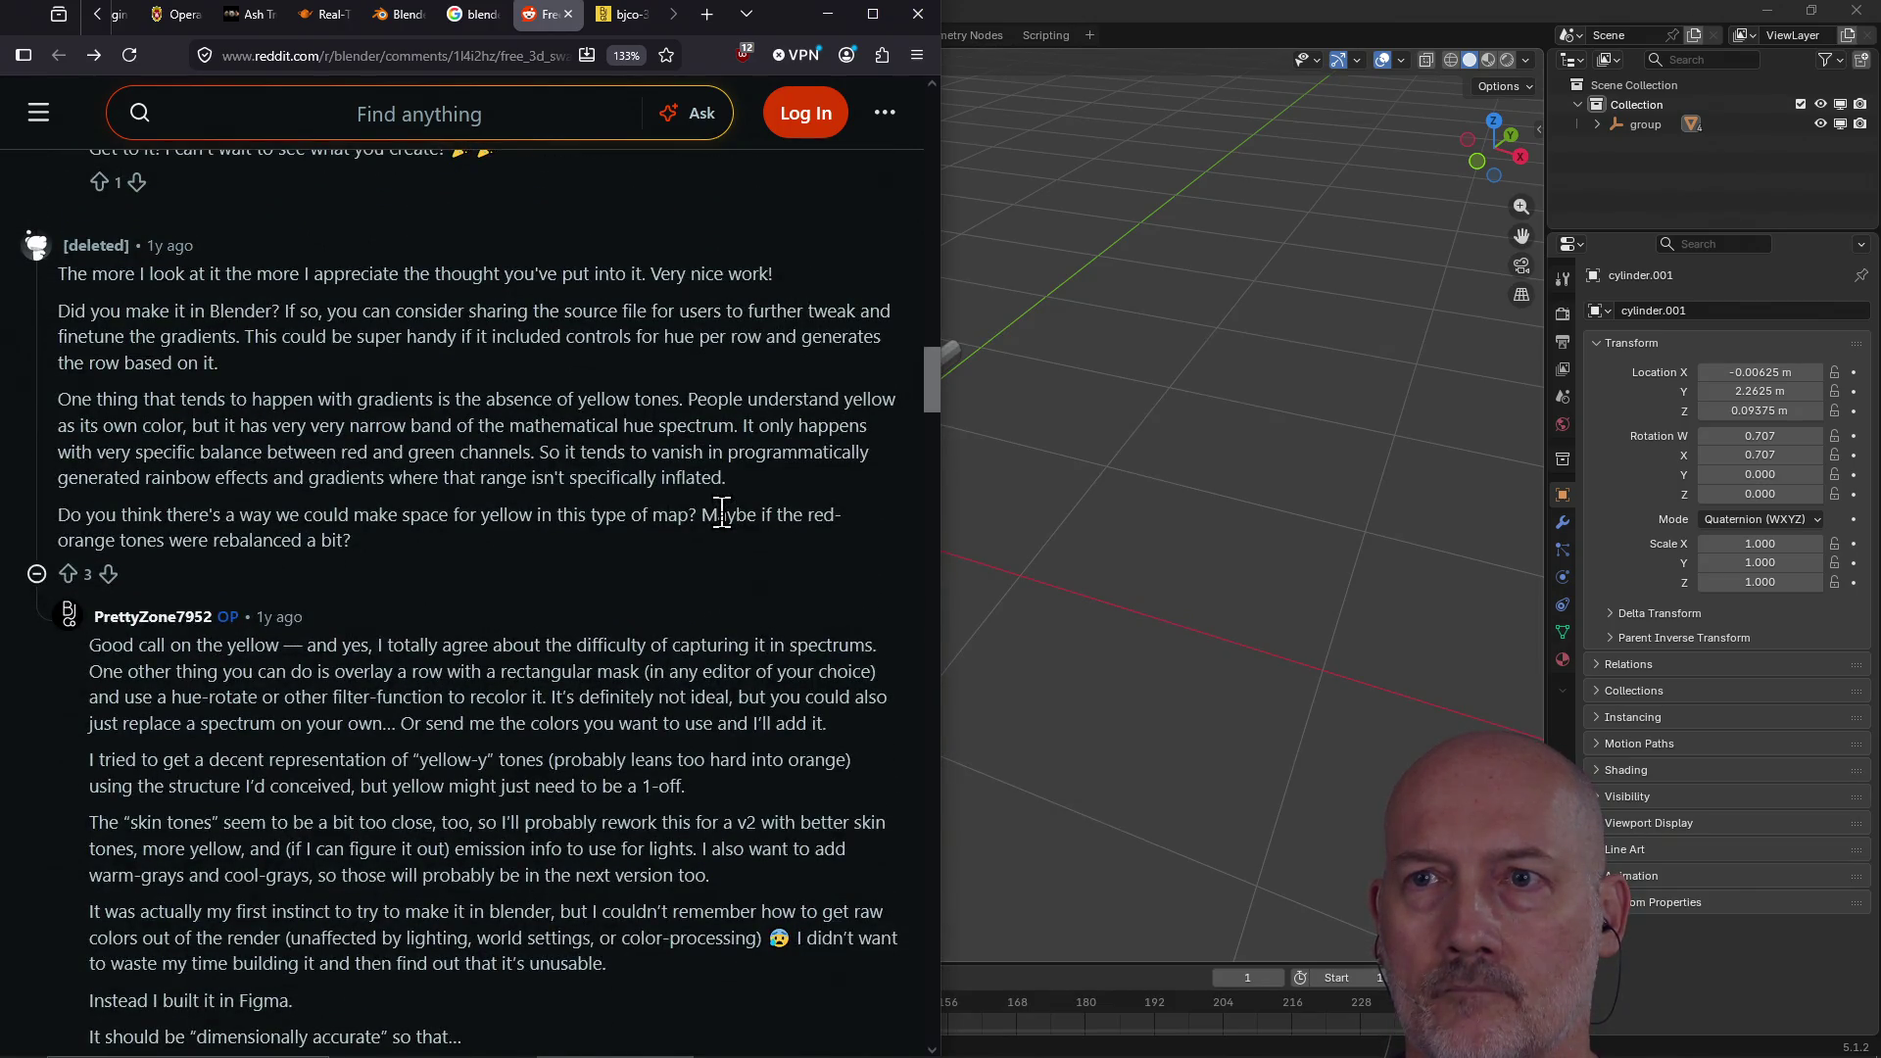
scroll(721, 514, down, 20)
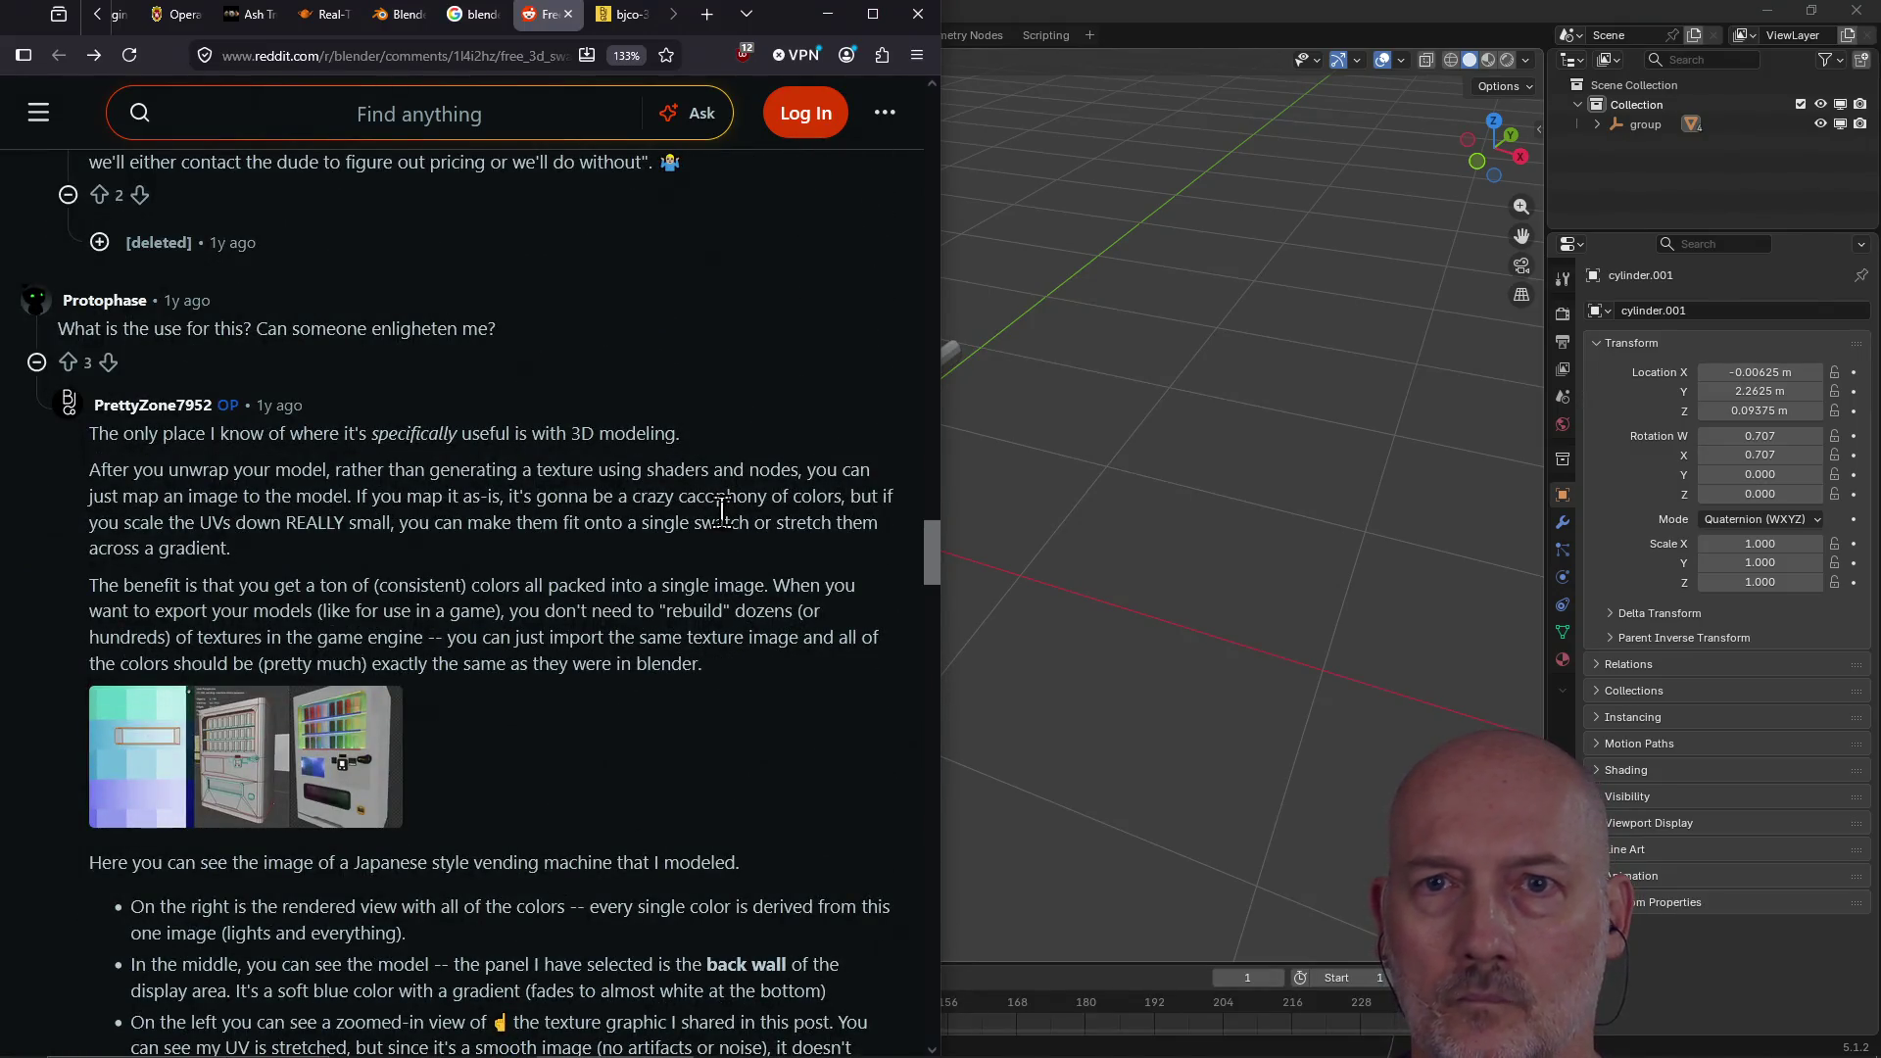
scroll(721, 509, down, 10)
key(ctrl+Tab)
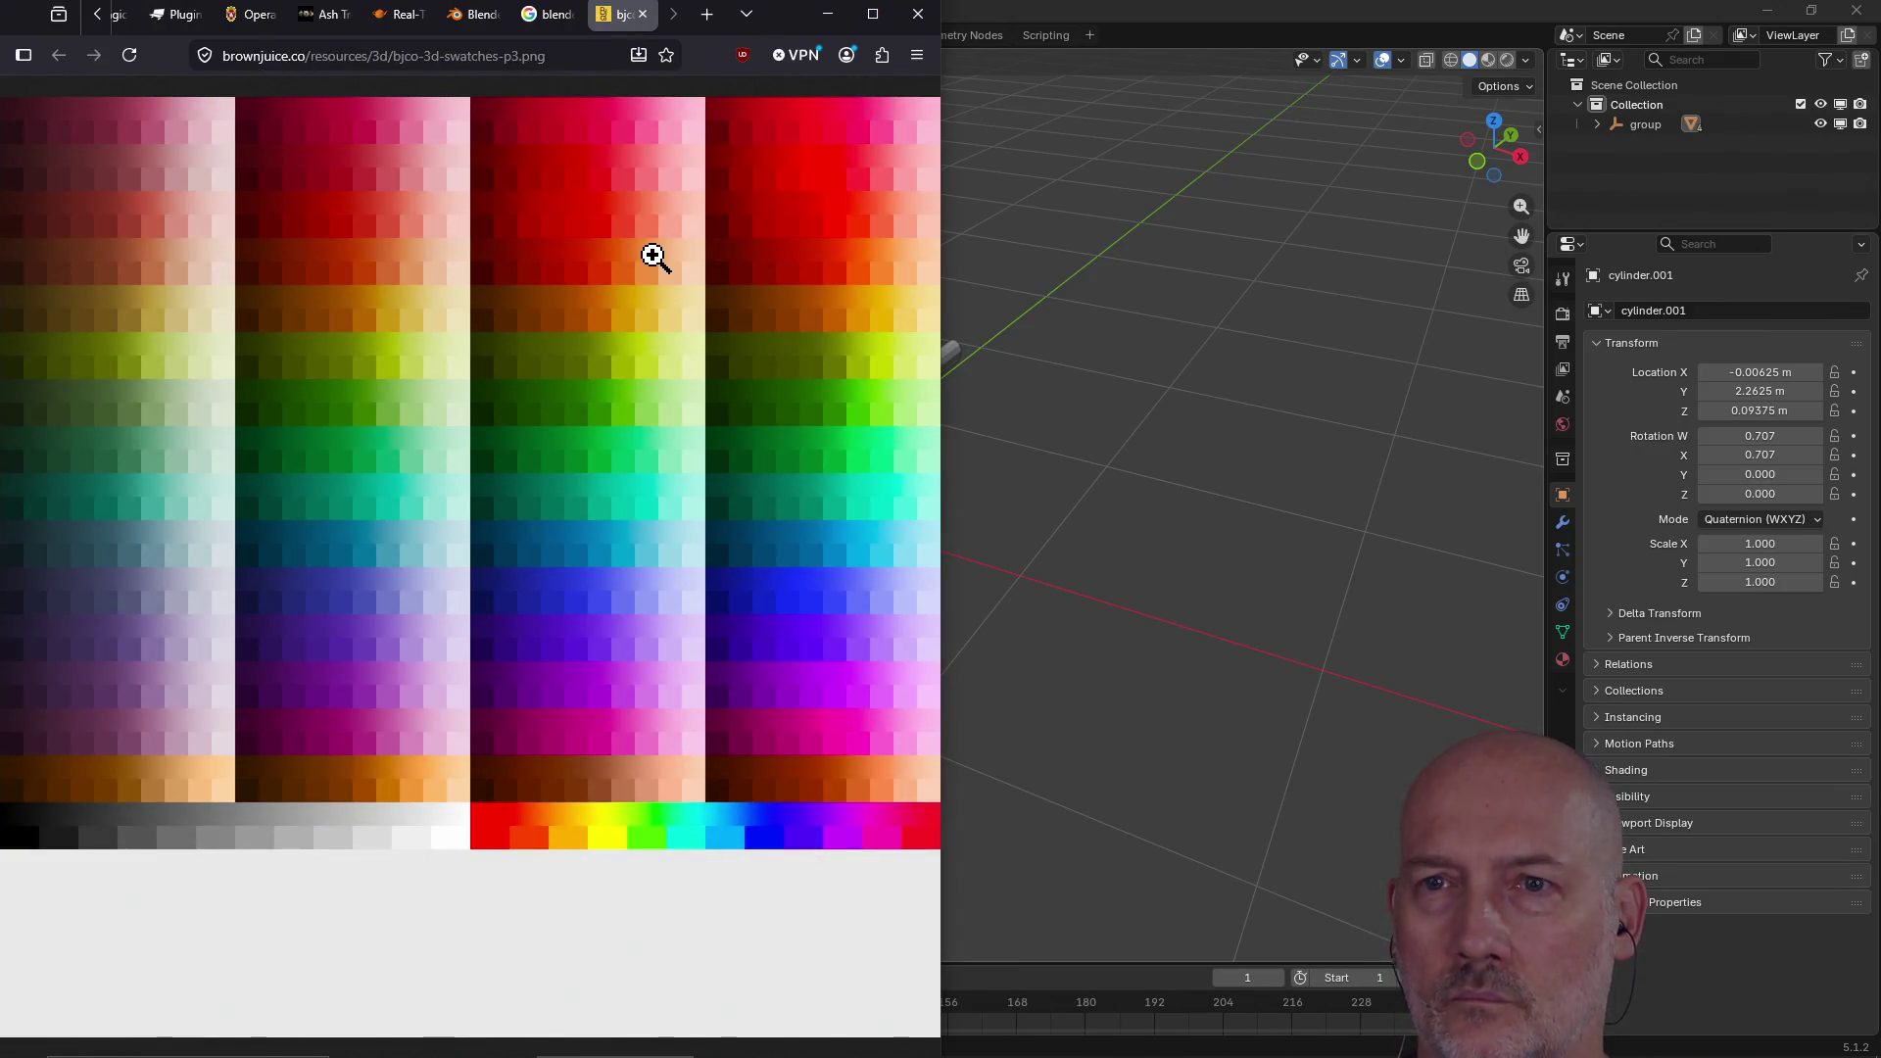
Step: Copy the bjco-3d-swatches-p3.png image's web address from the browser
click(584, 53)
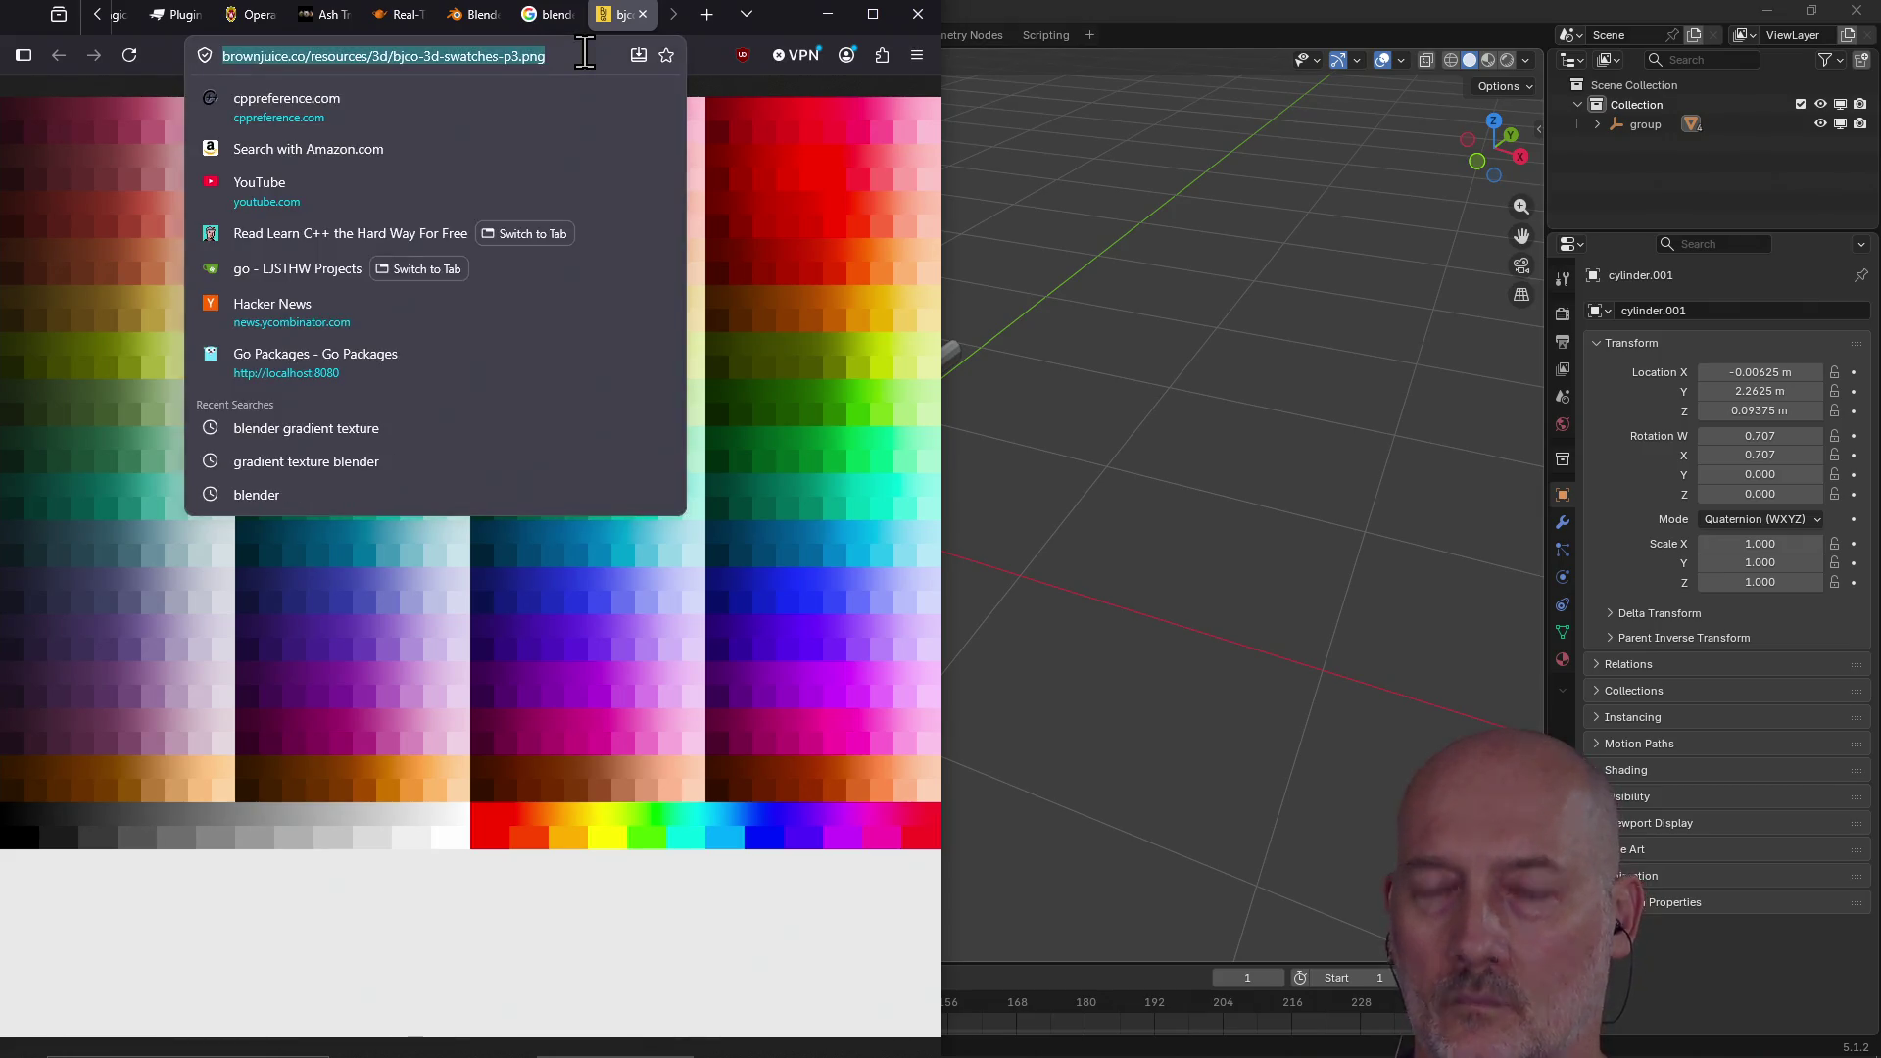
click(772, 15)
key(alt+Tab)
key(alt+Tab)
key(alt+Tab)
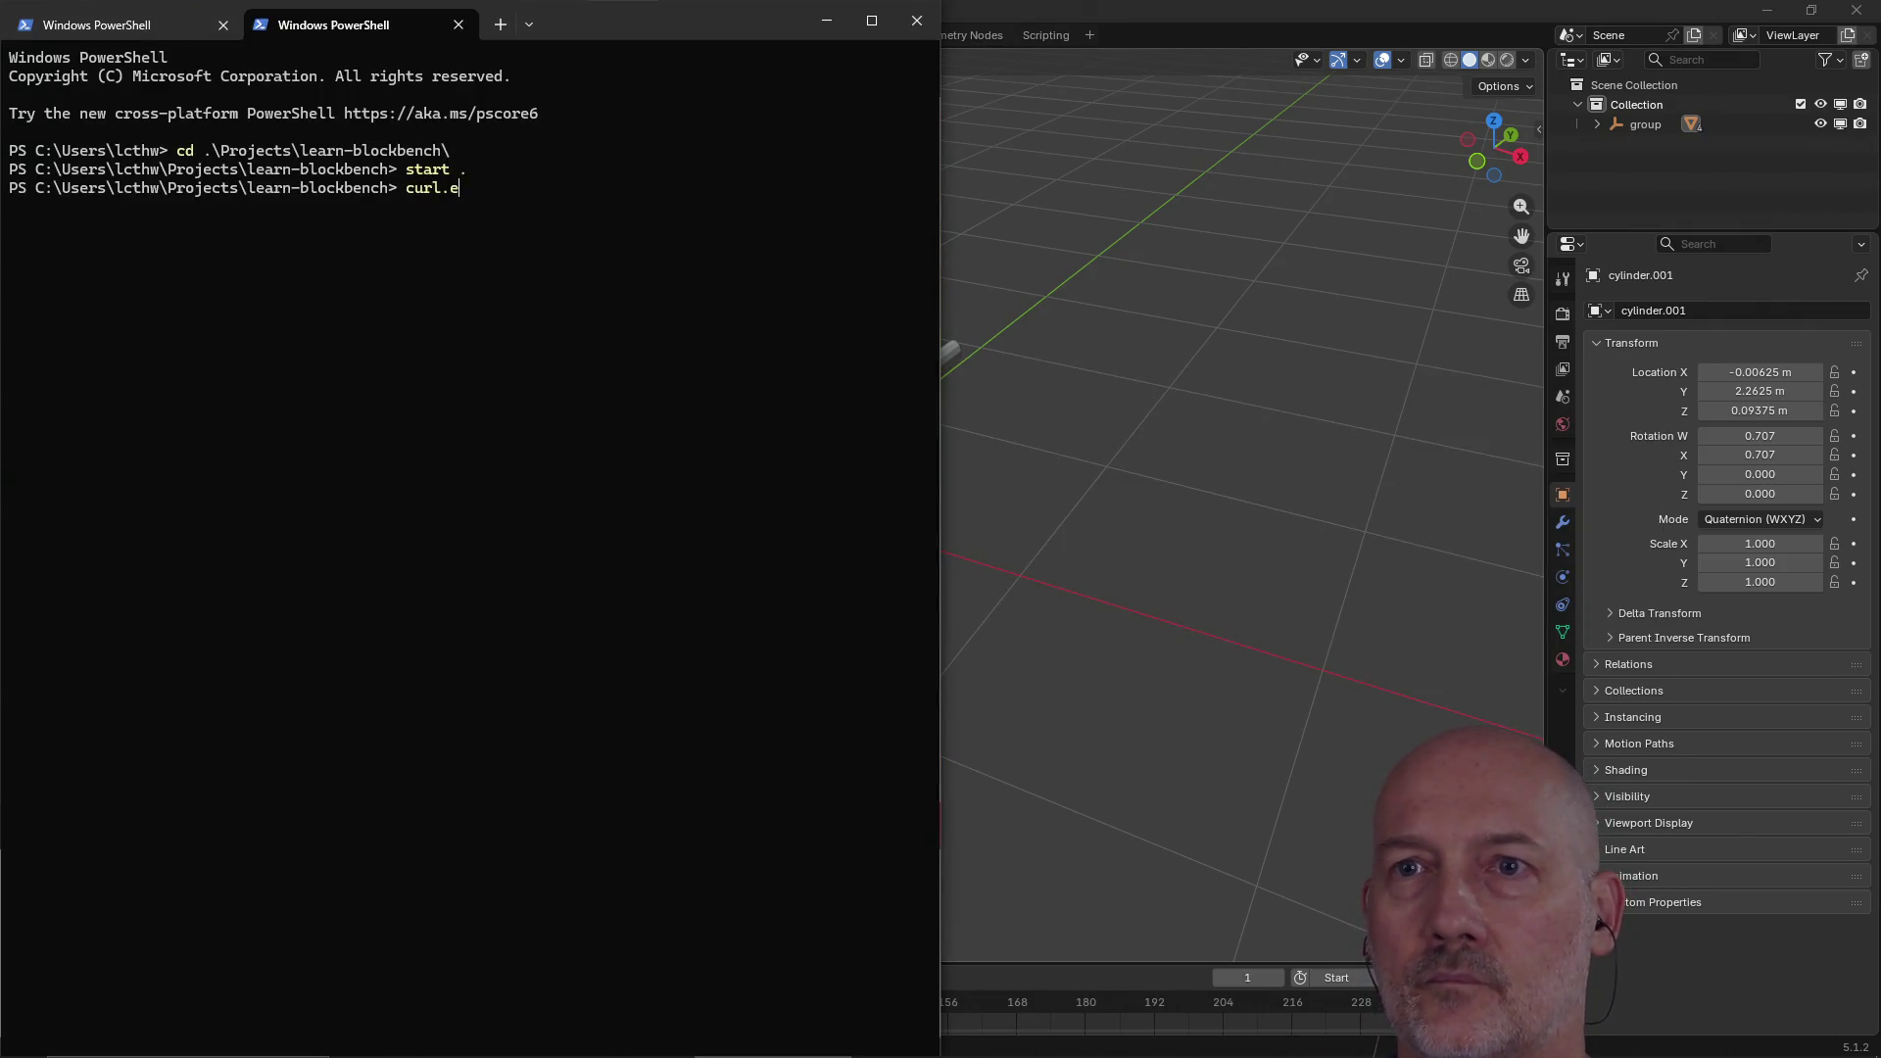
key(alt+Tab)
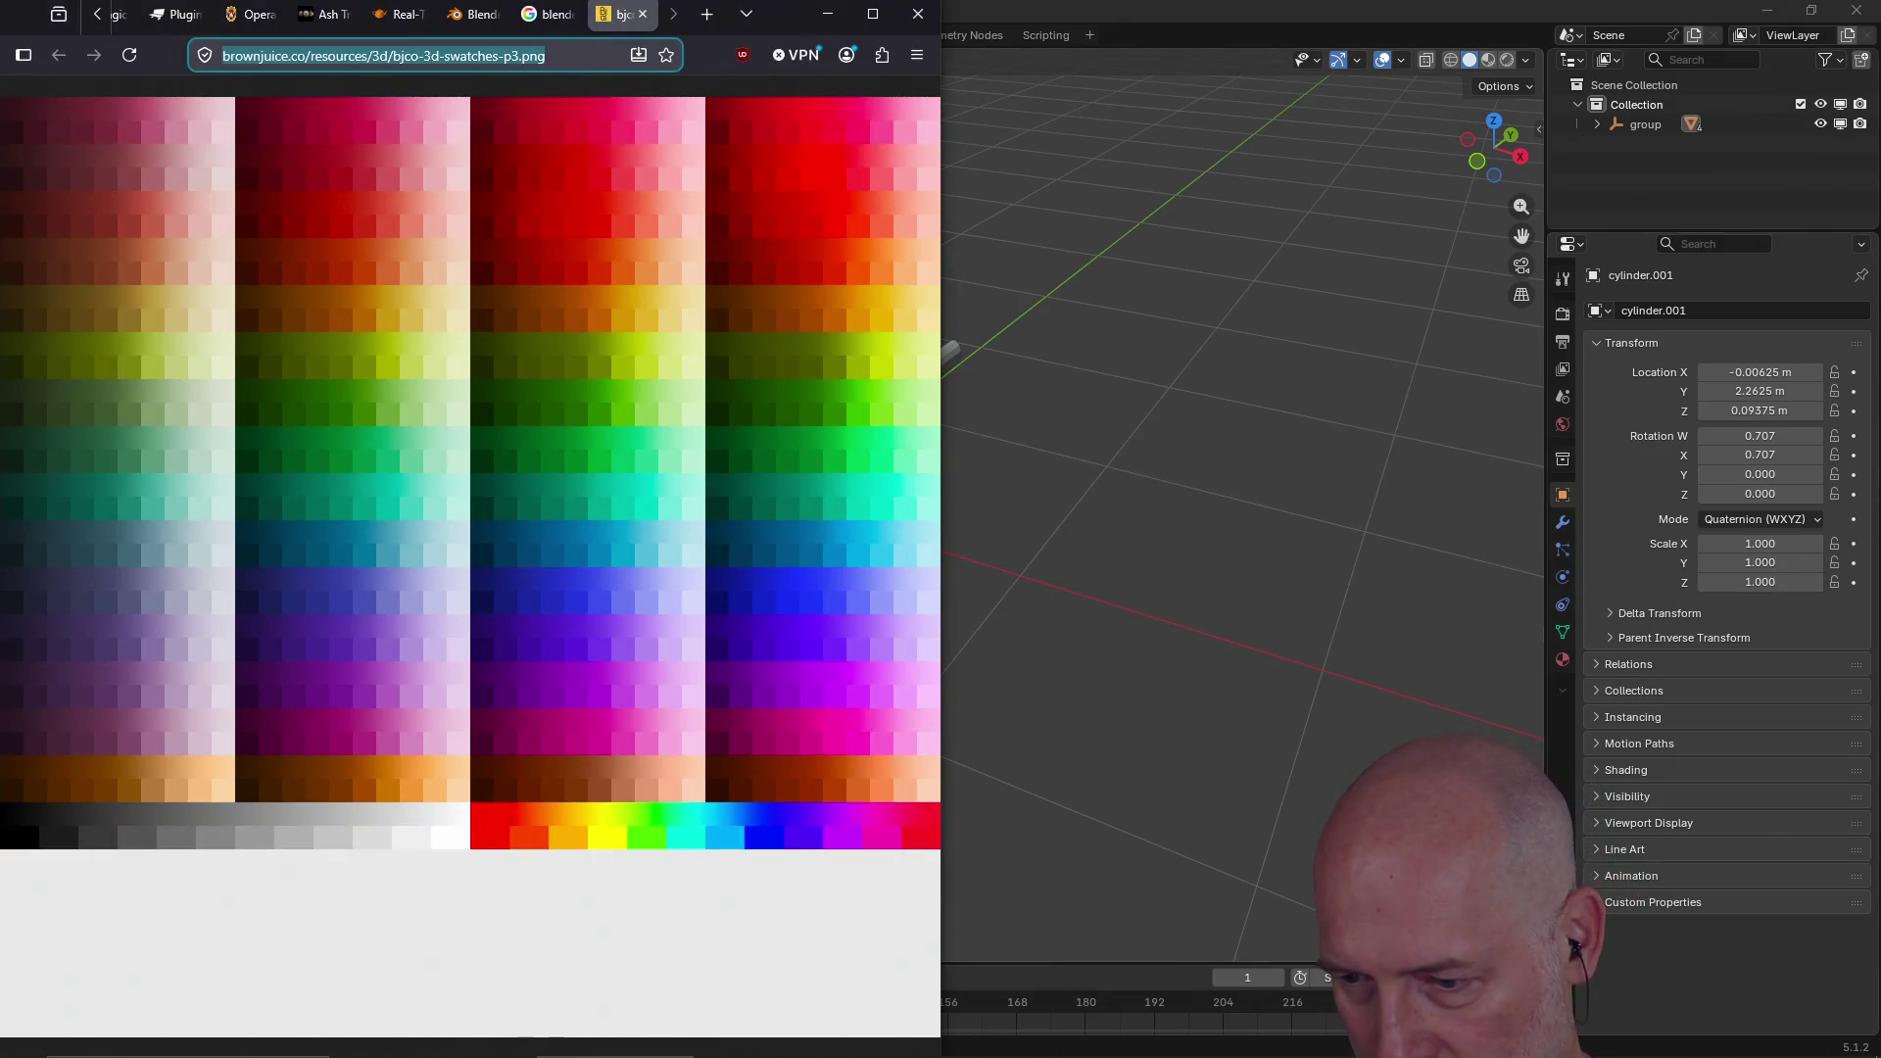
key(alt+Tab)
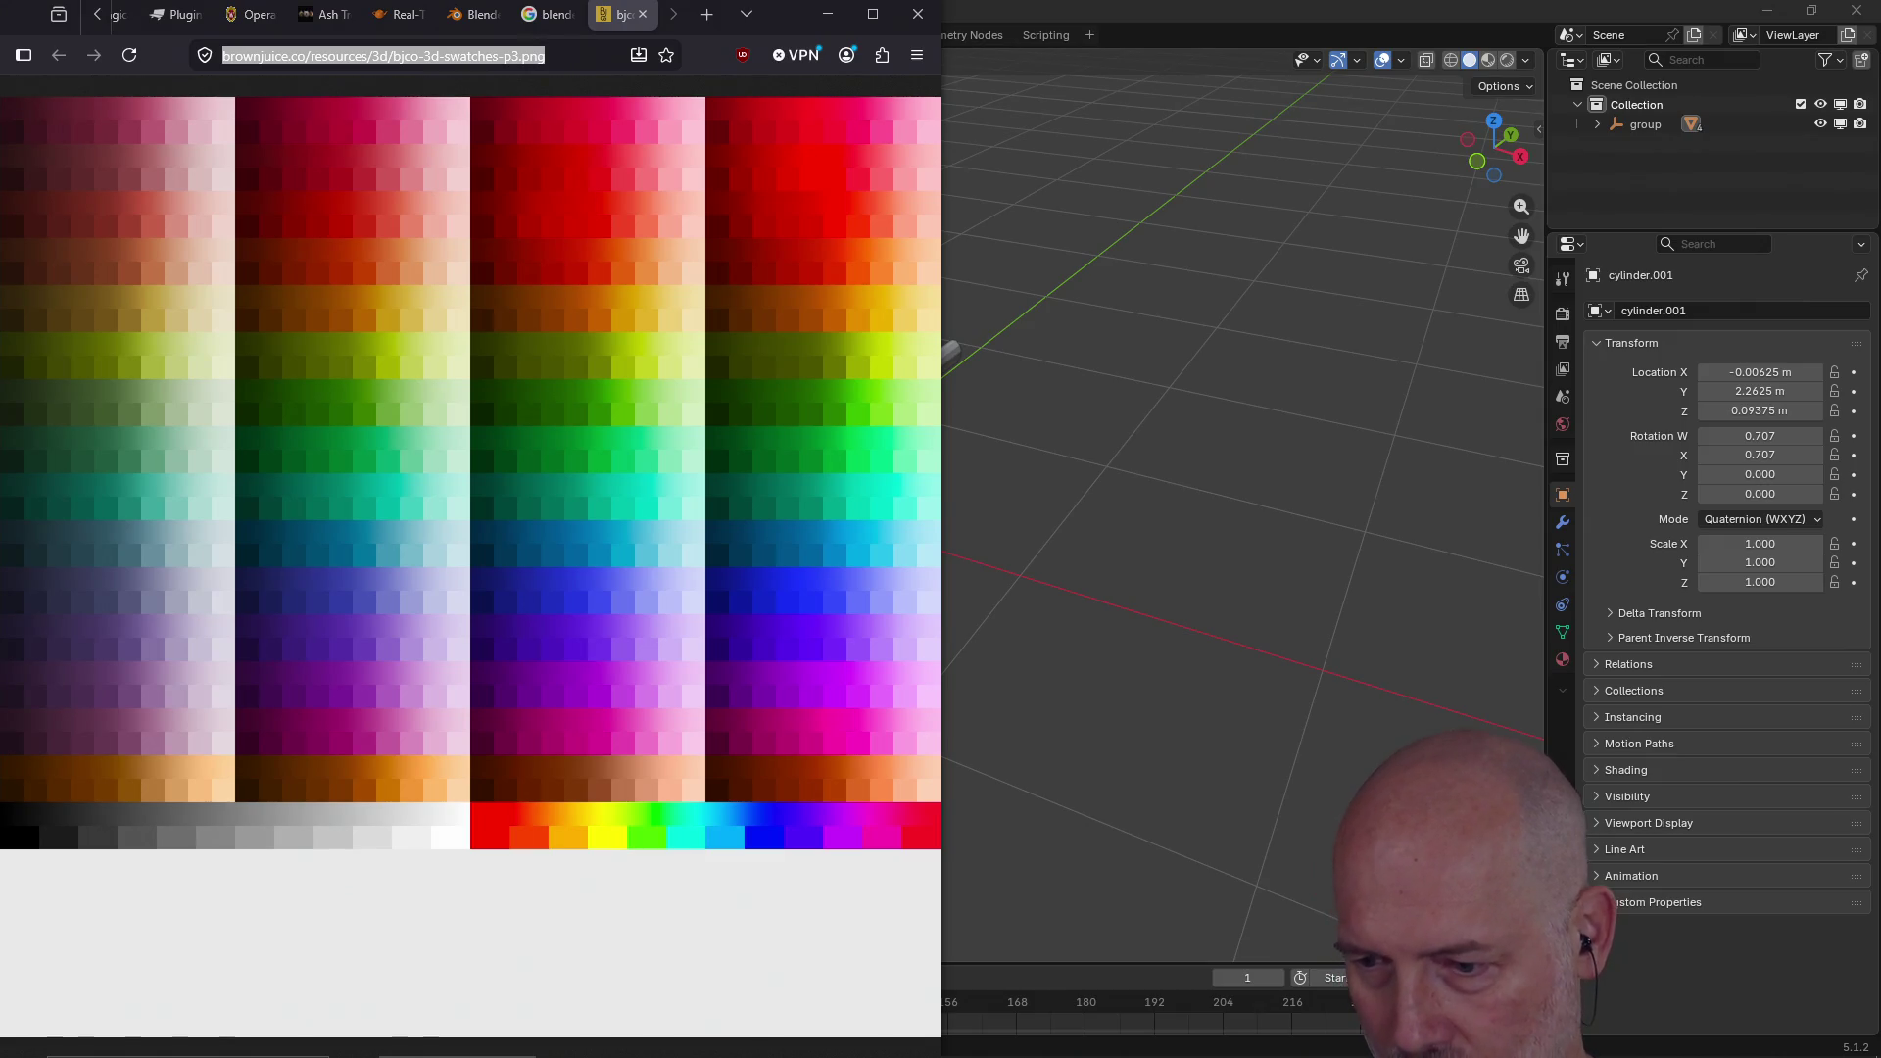
click(543, 75)
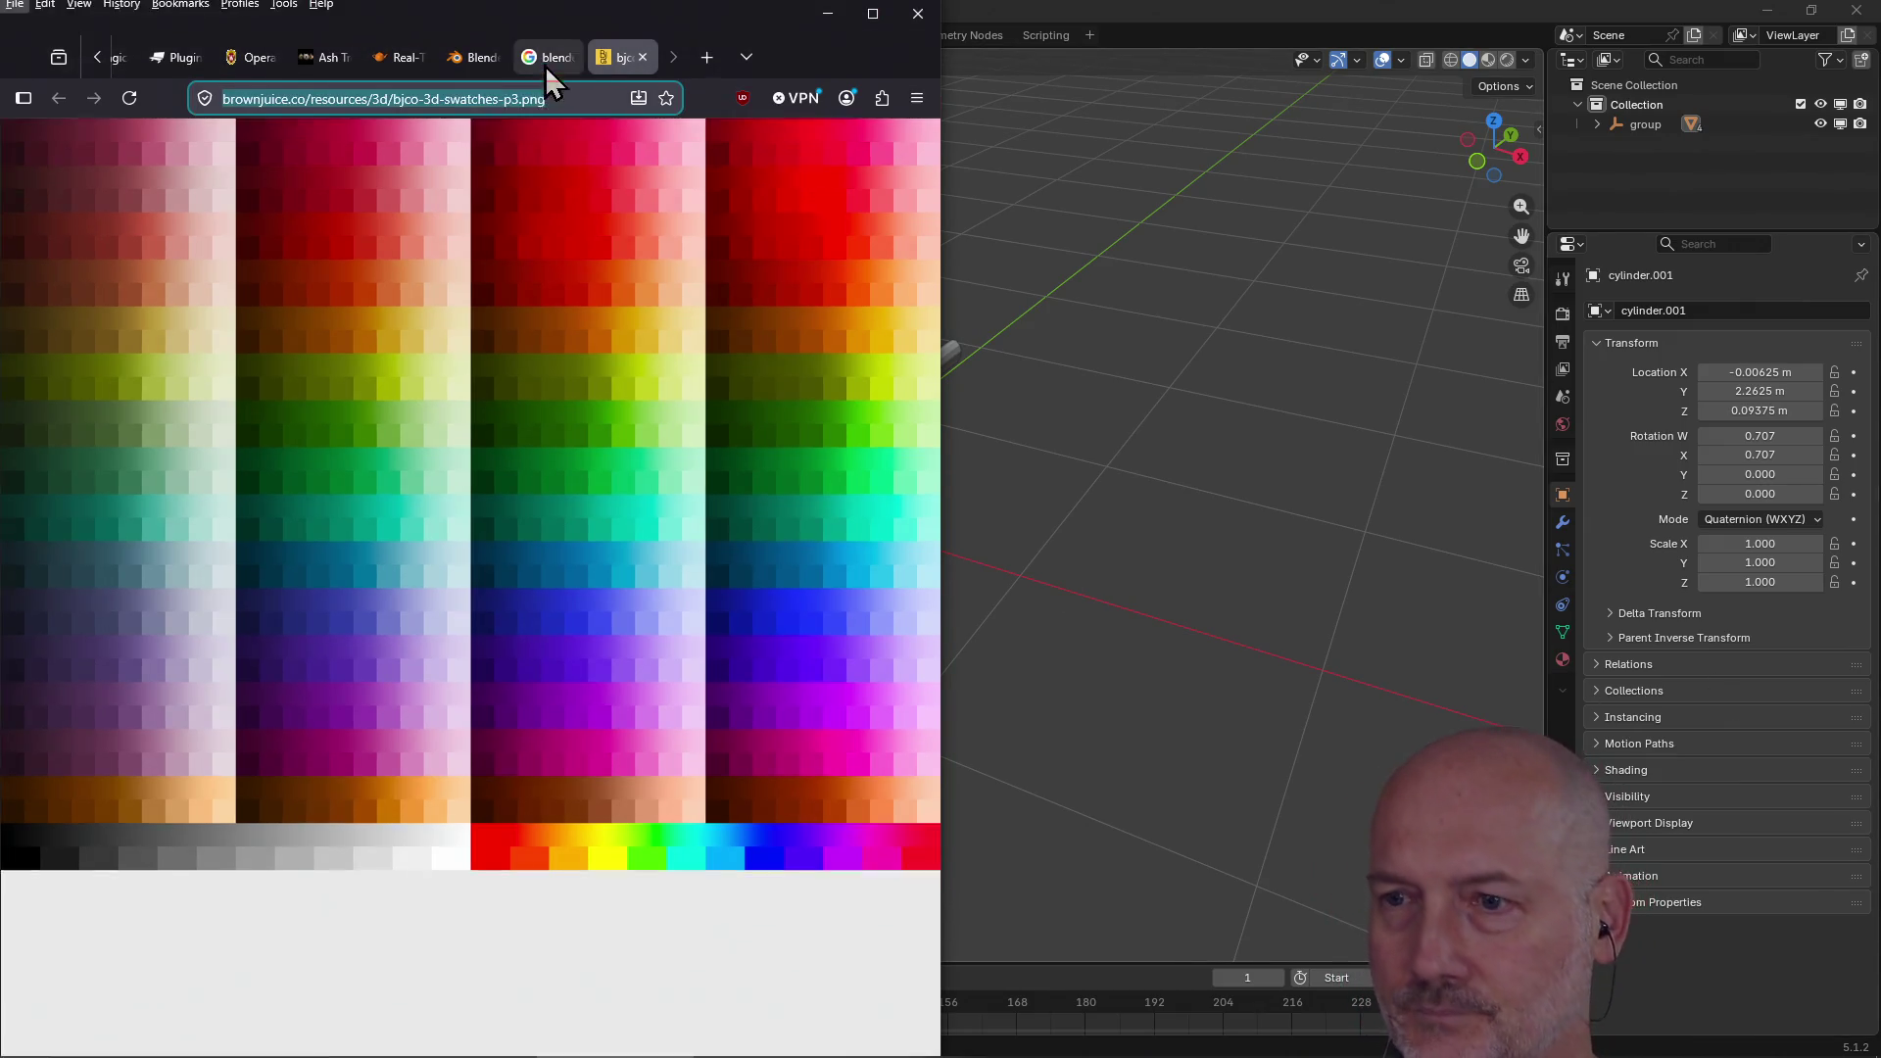
Step: Download bjco-3d-swatches-p3.png into learn-blockbench with curl.exe -LO and the pasted URL
key(alt+Tab)
key(alt+Tab)
key(Tab)
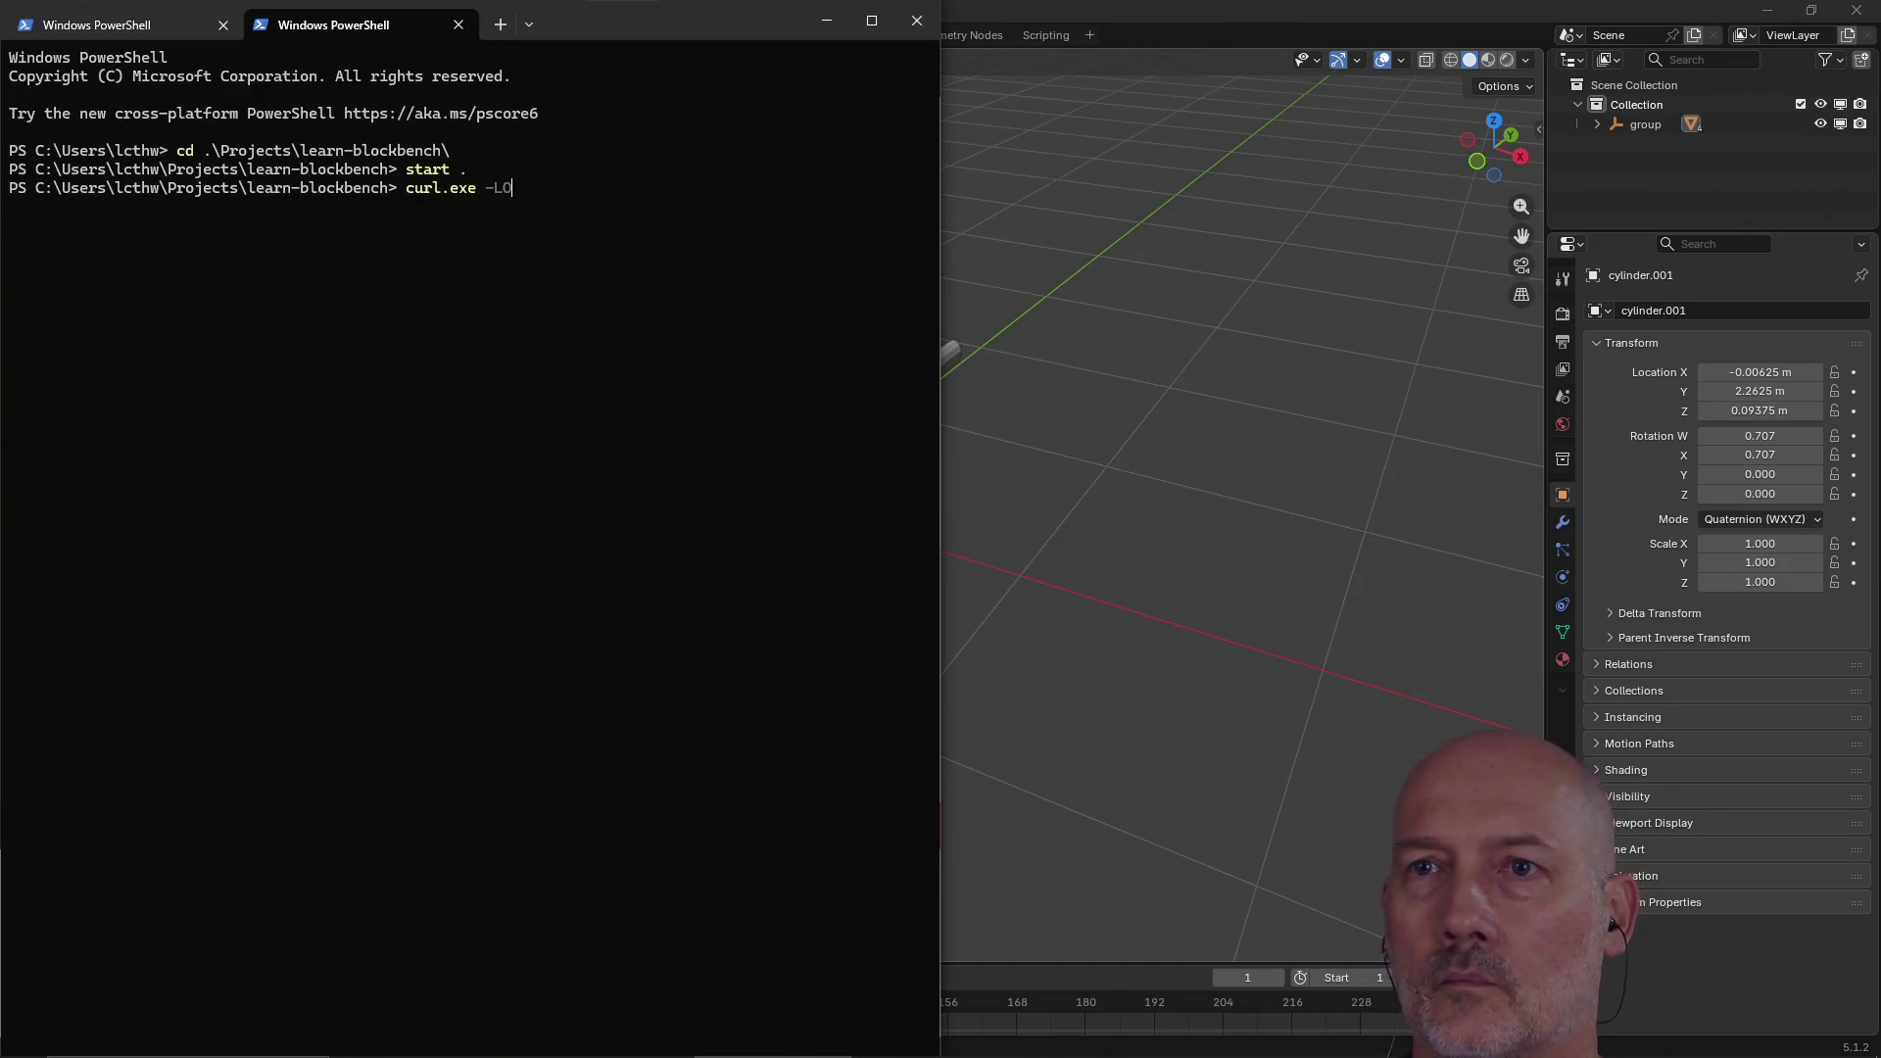
text(https://brownjuice.co/resources/3d/bjco-3d-swatches-p3.png)
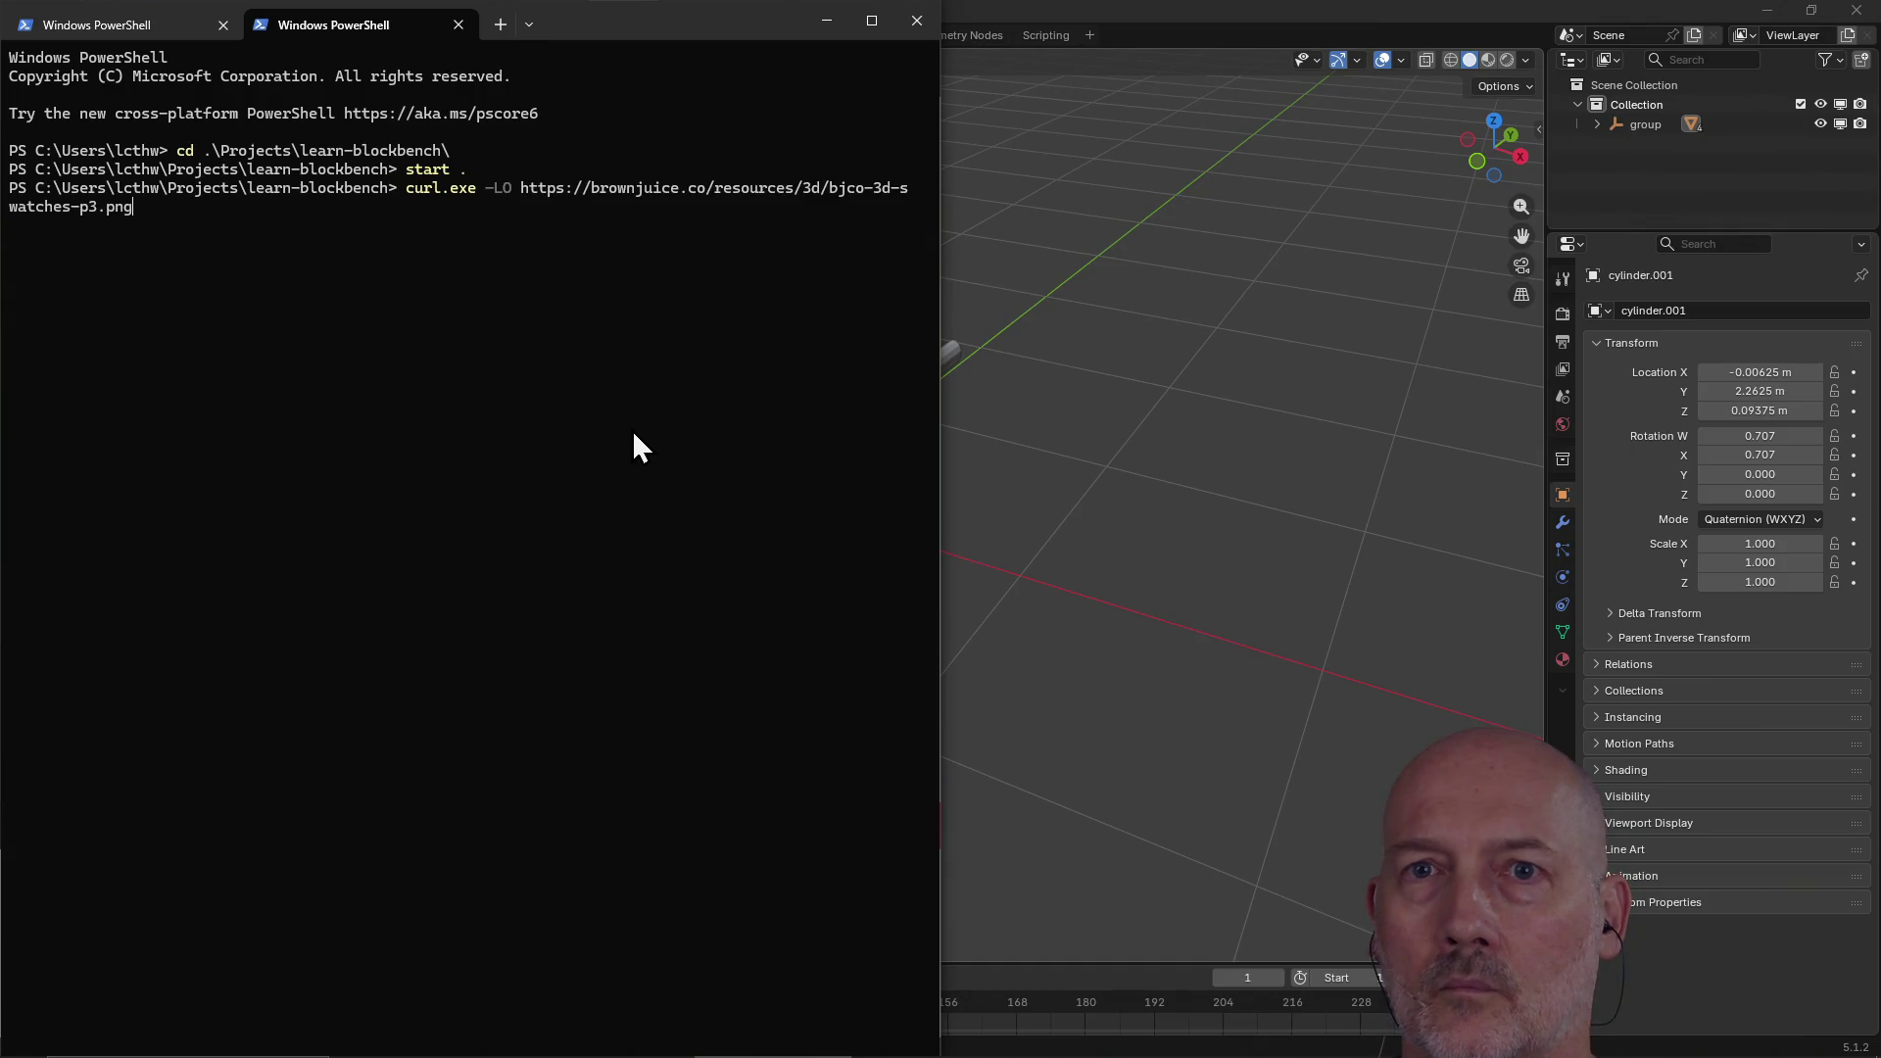
key(Return)
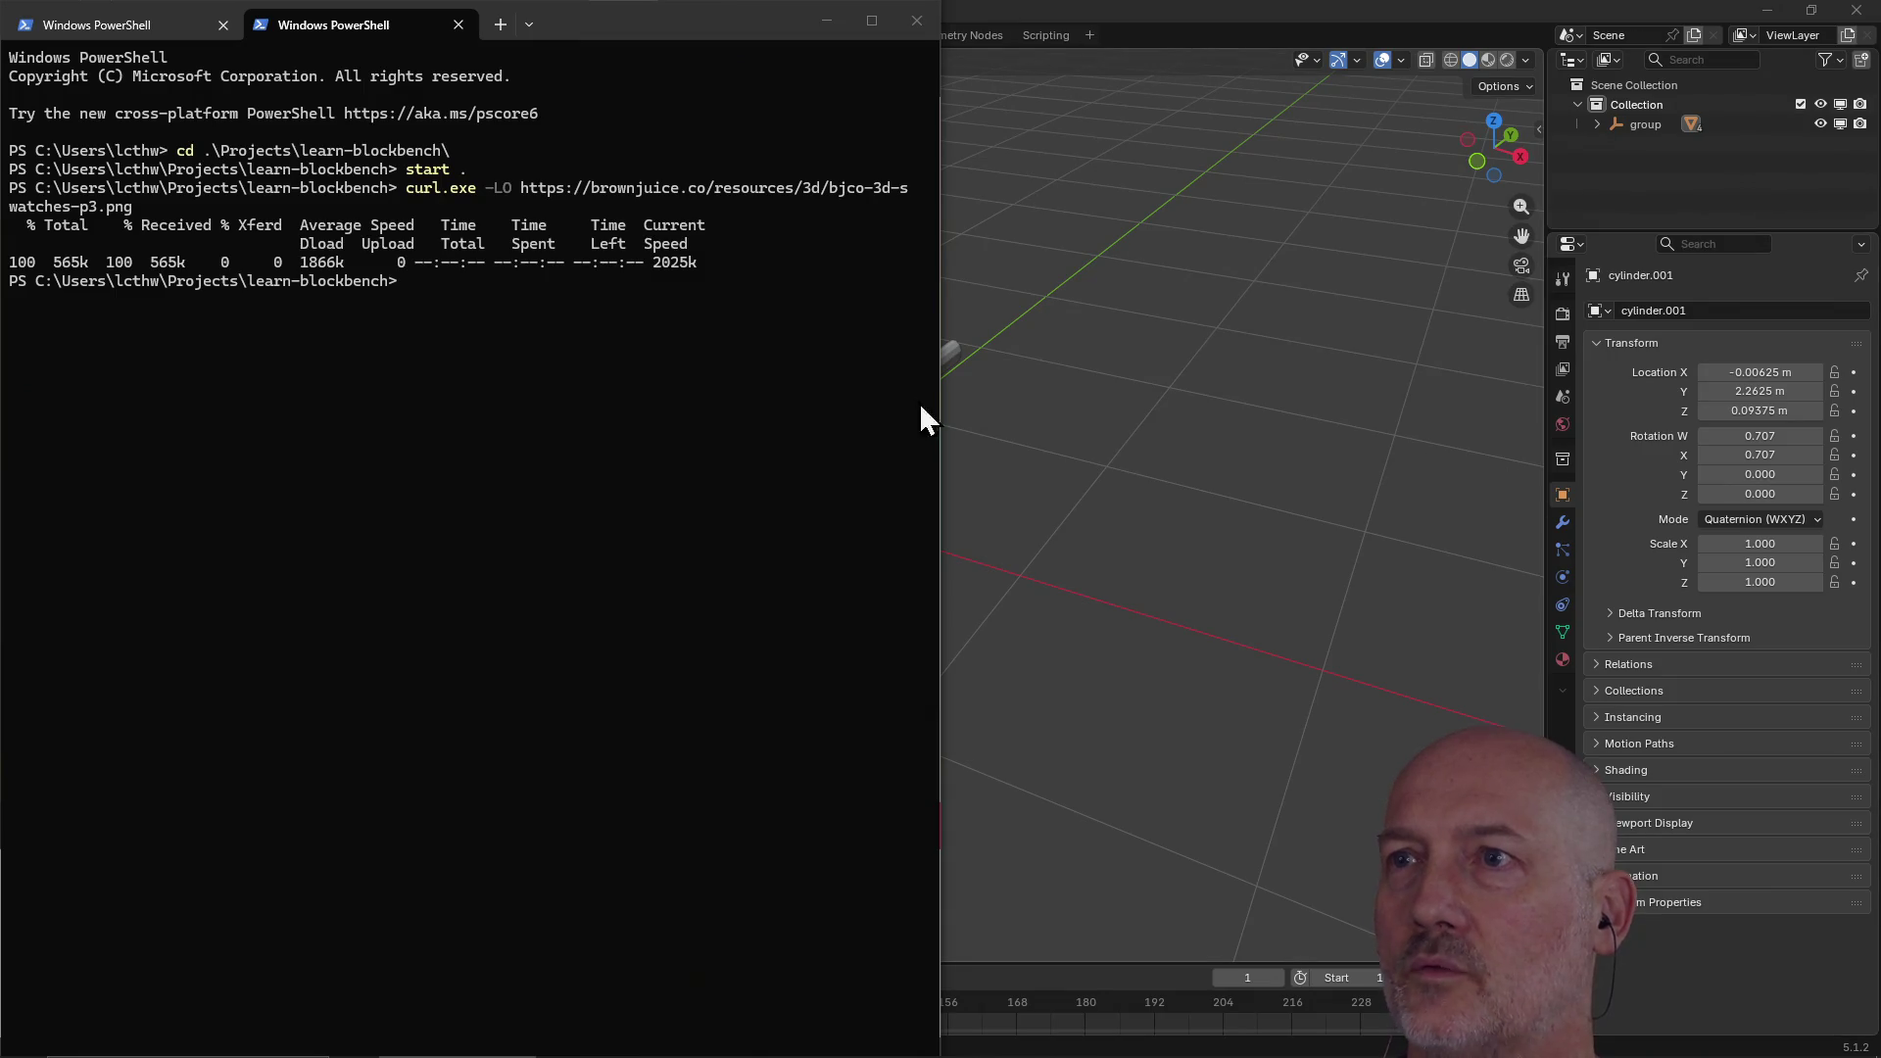
click(1045, 18)
key(alt+Tab)
key(alt+Tab)
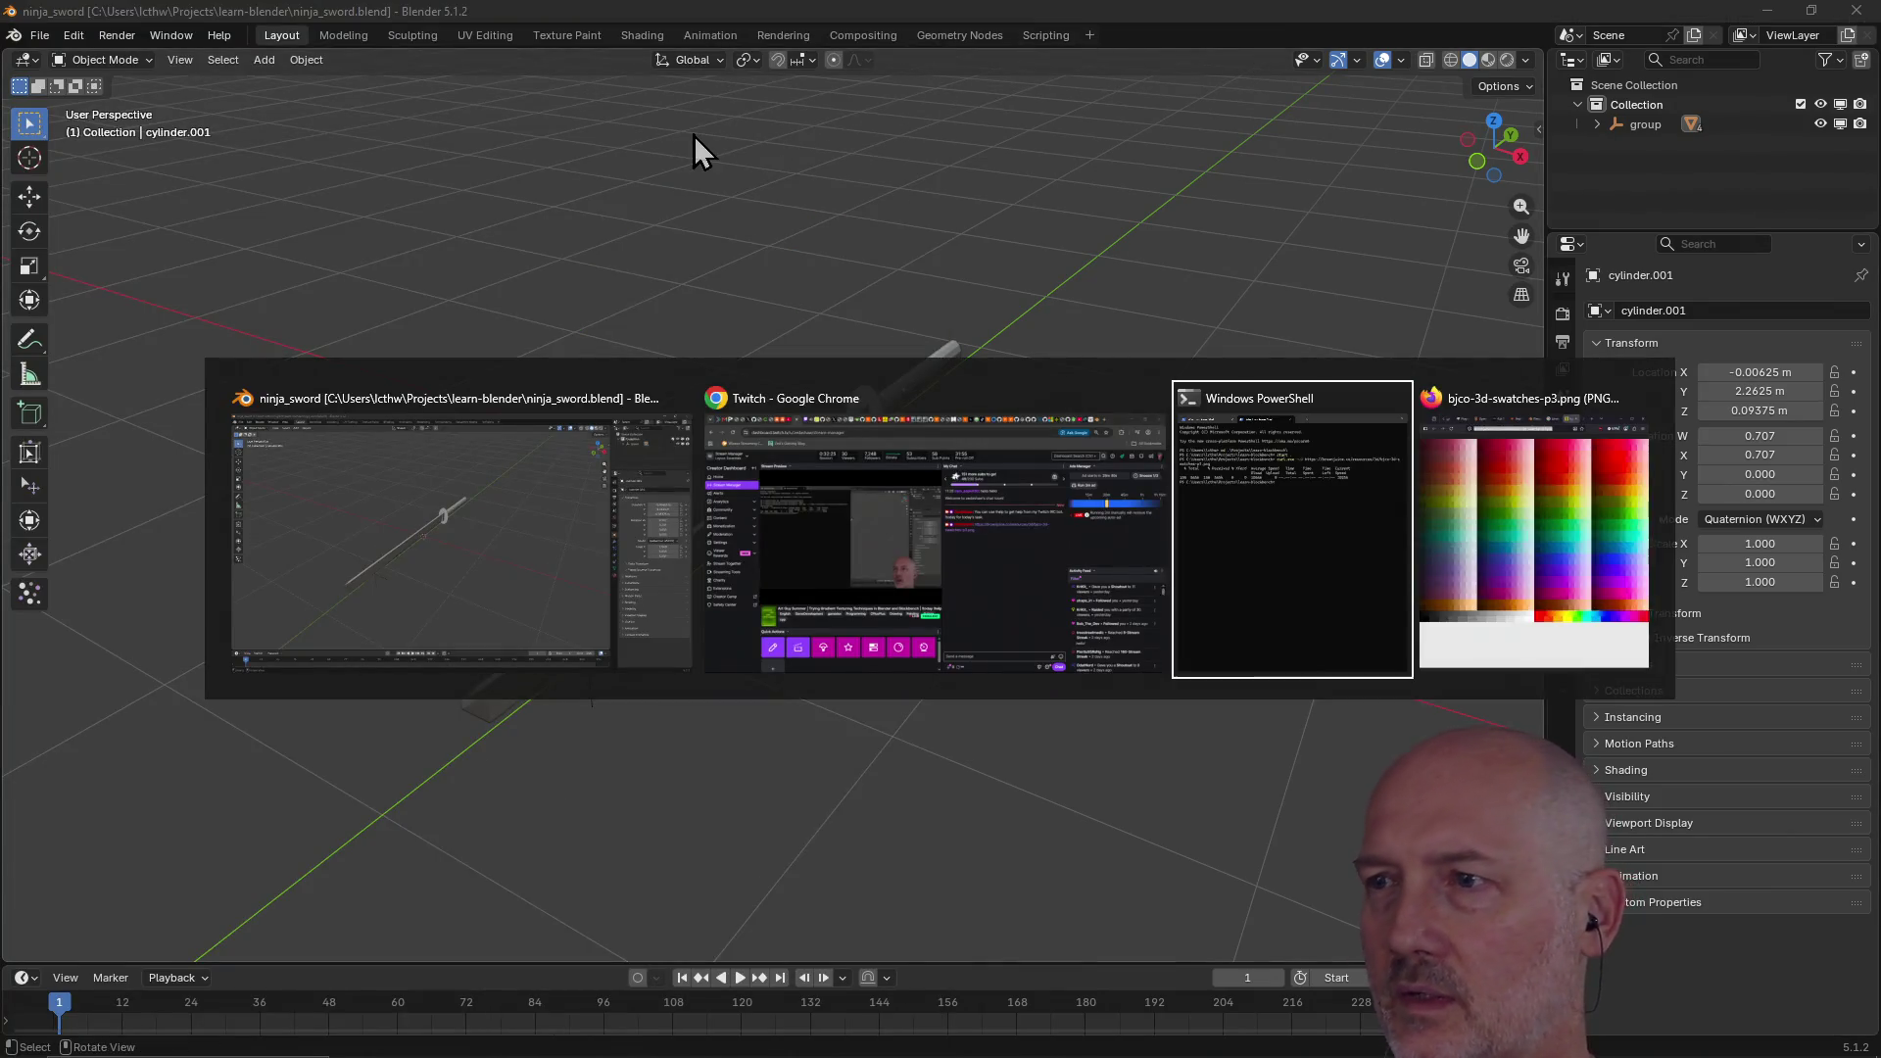
key(alt+Tab)
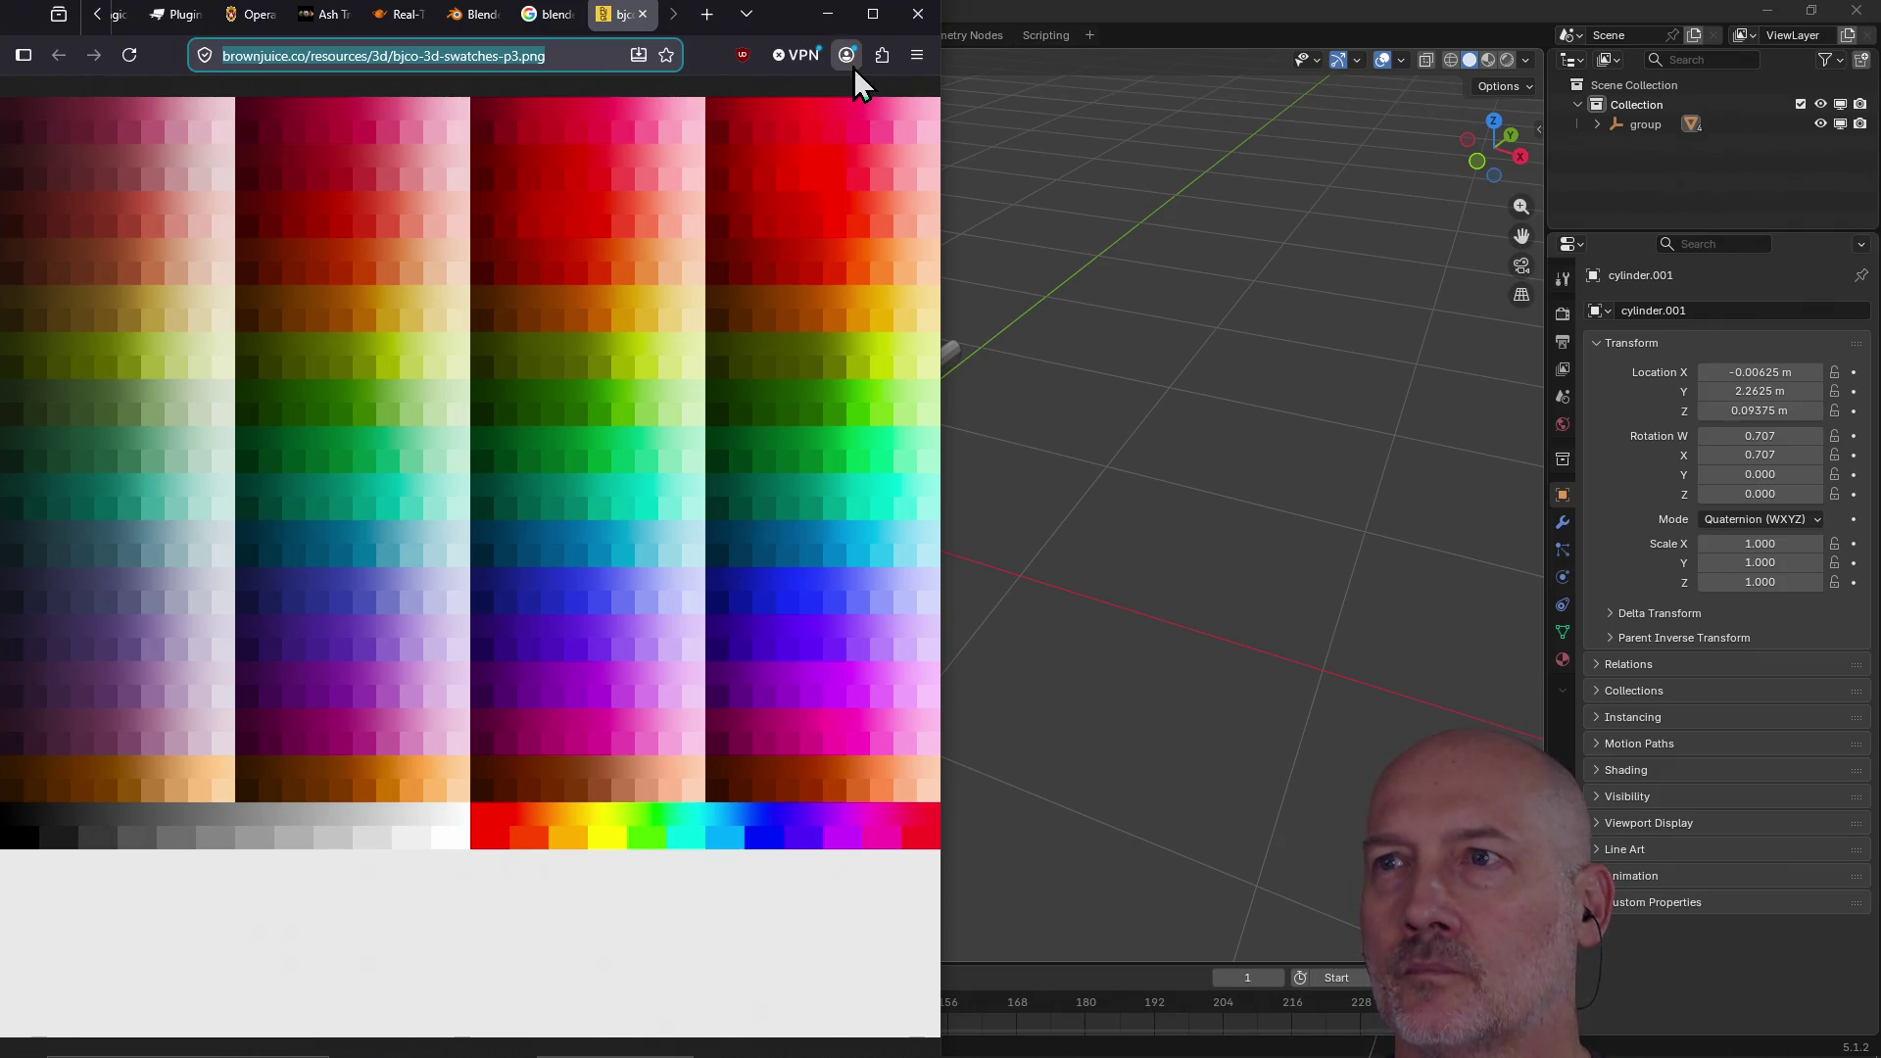
Step: Bring Blender to the front full-screen and switch to the Texture Paint workspace
click(987, 8)
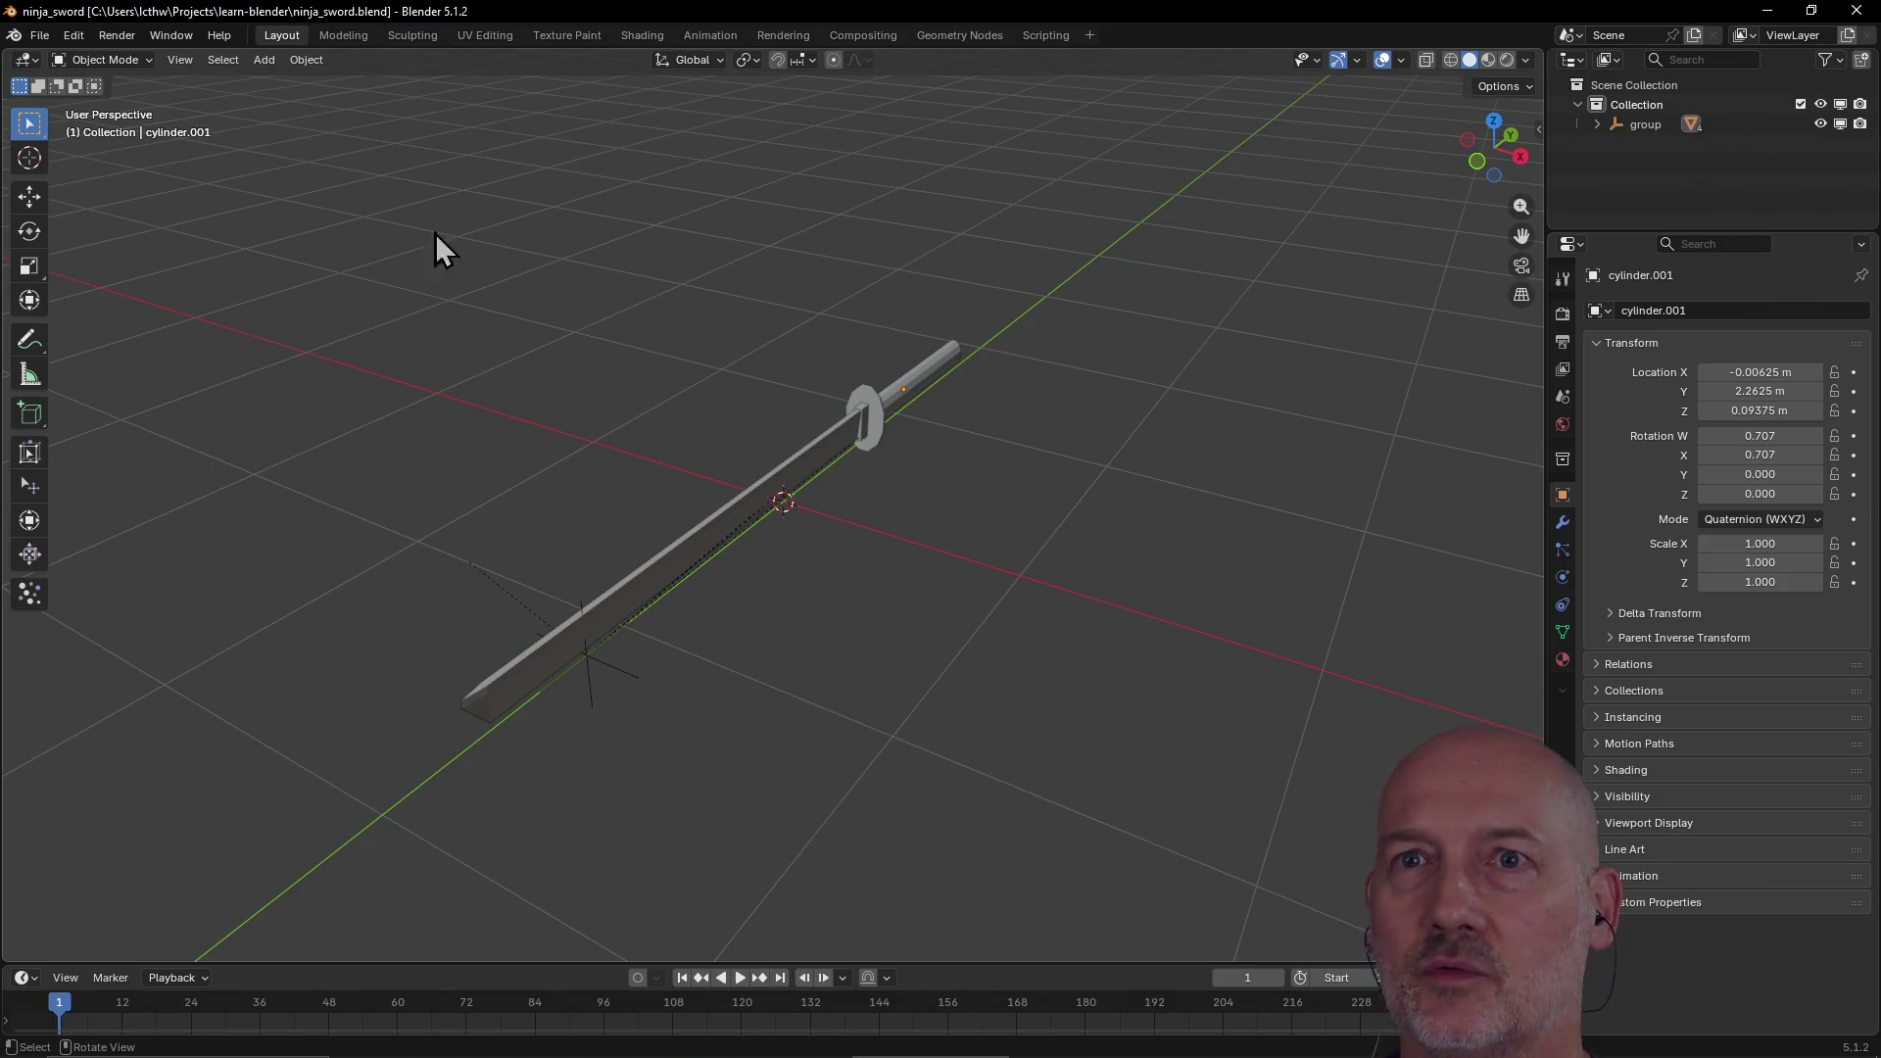
click(561, 34)
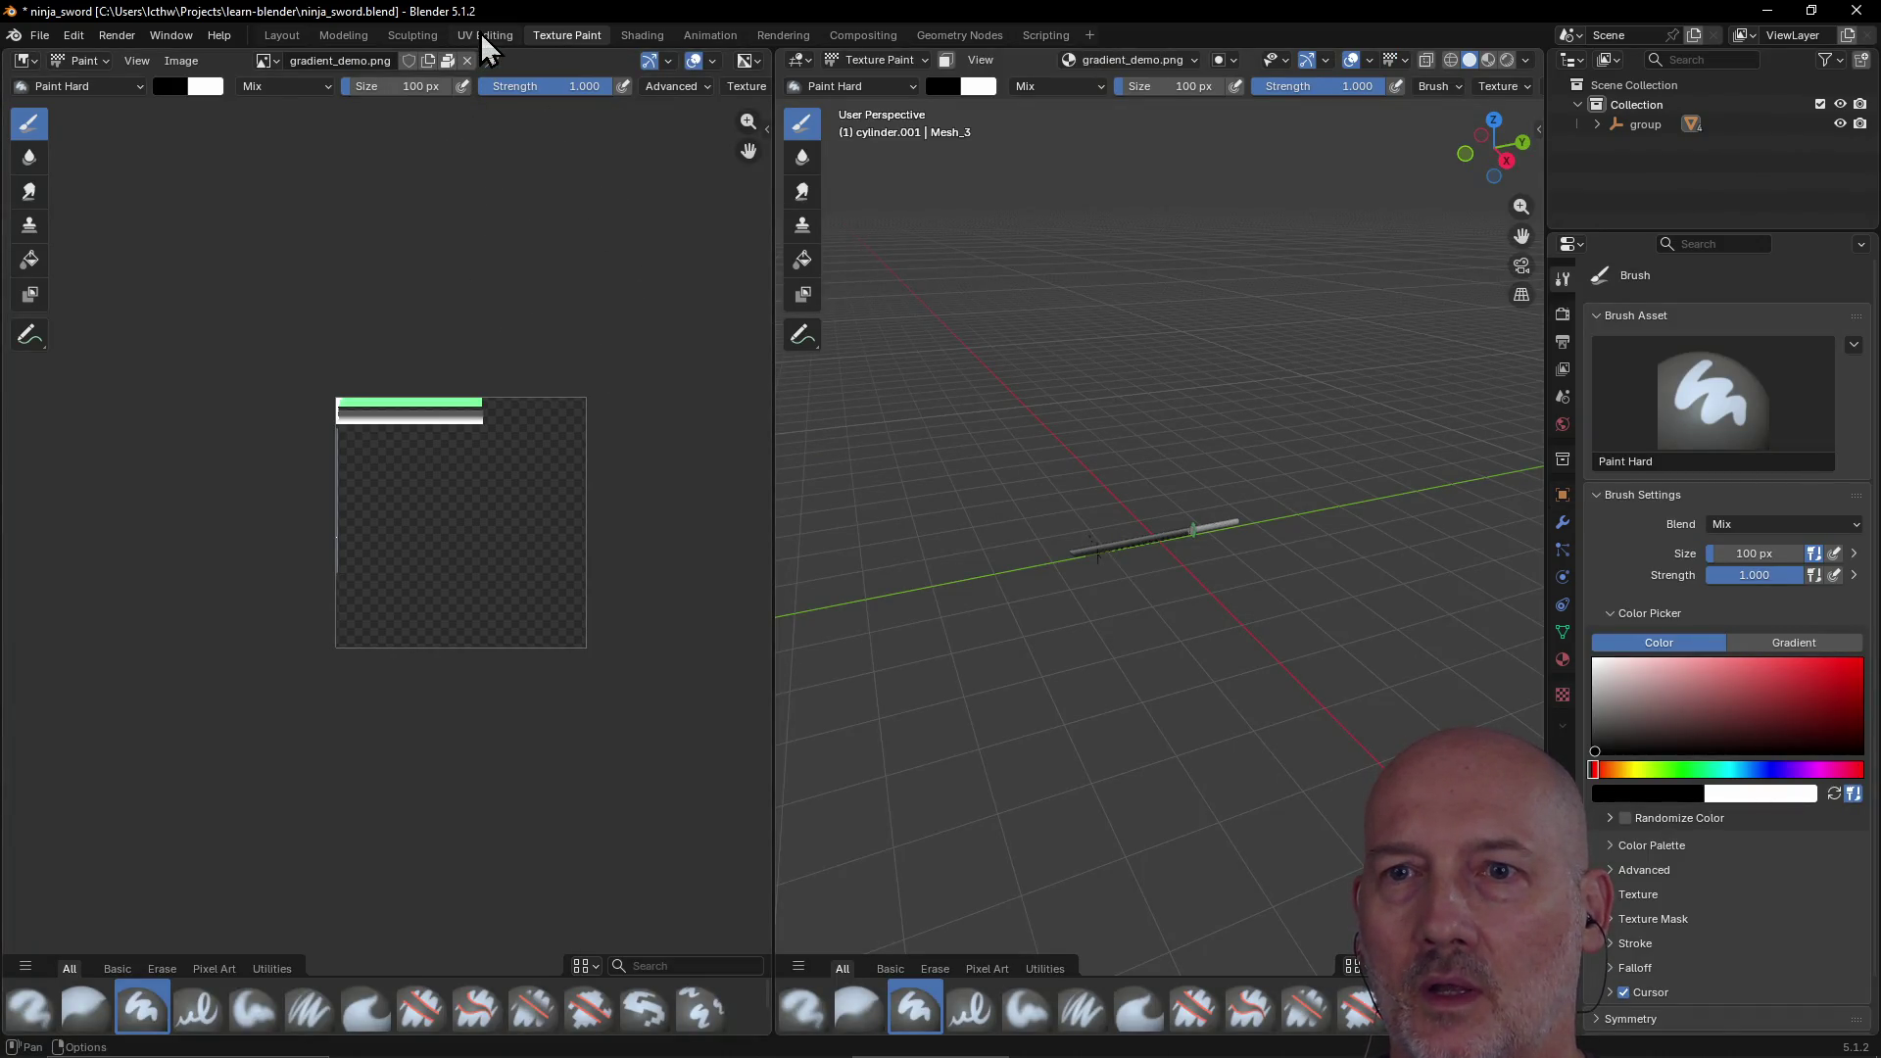
Step: Check the image list and the gradient_demo.png name in the Texture Paint image editor
scroll(511, 489, up, 3)
scroll(511, 489, down, 1)
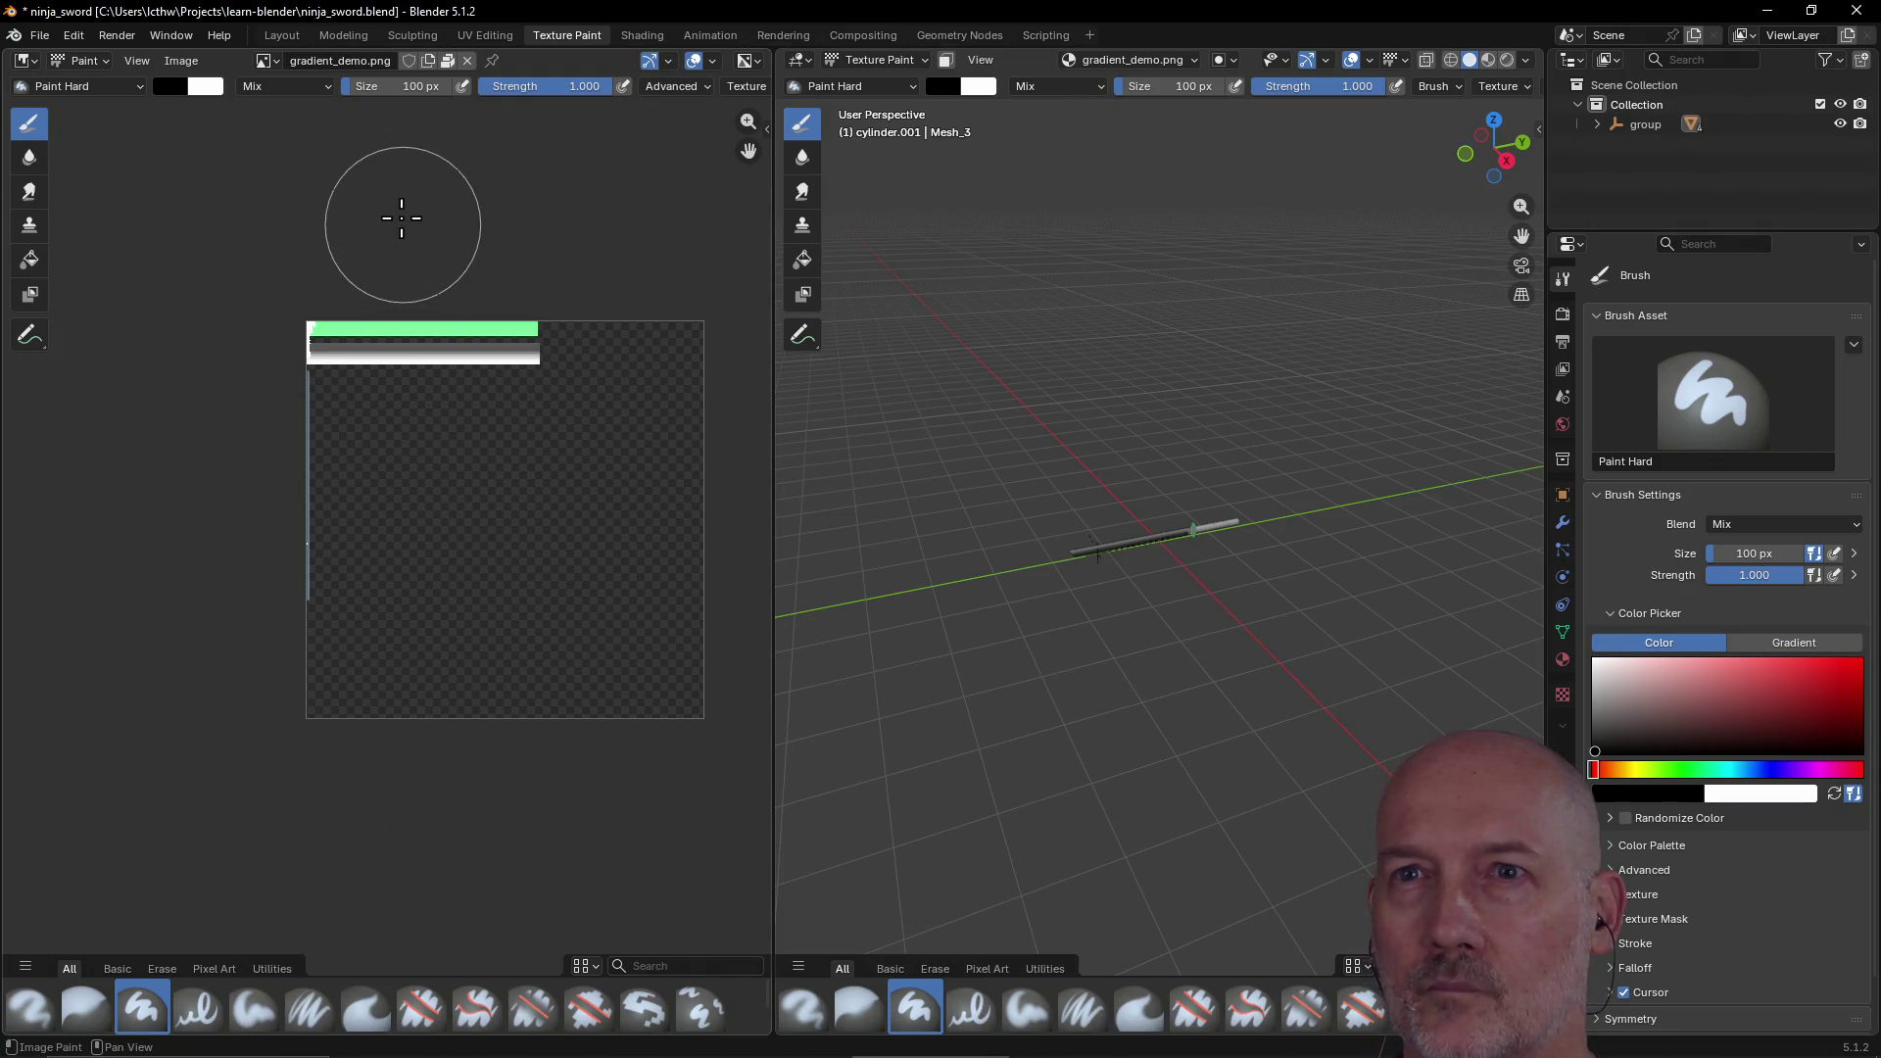
click(276, 62)
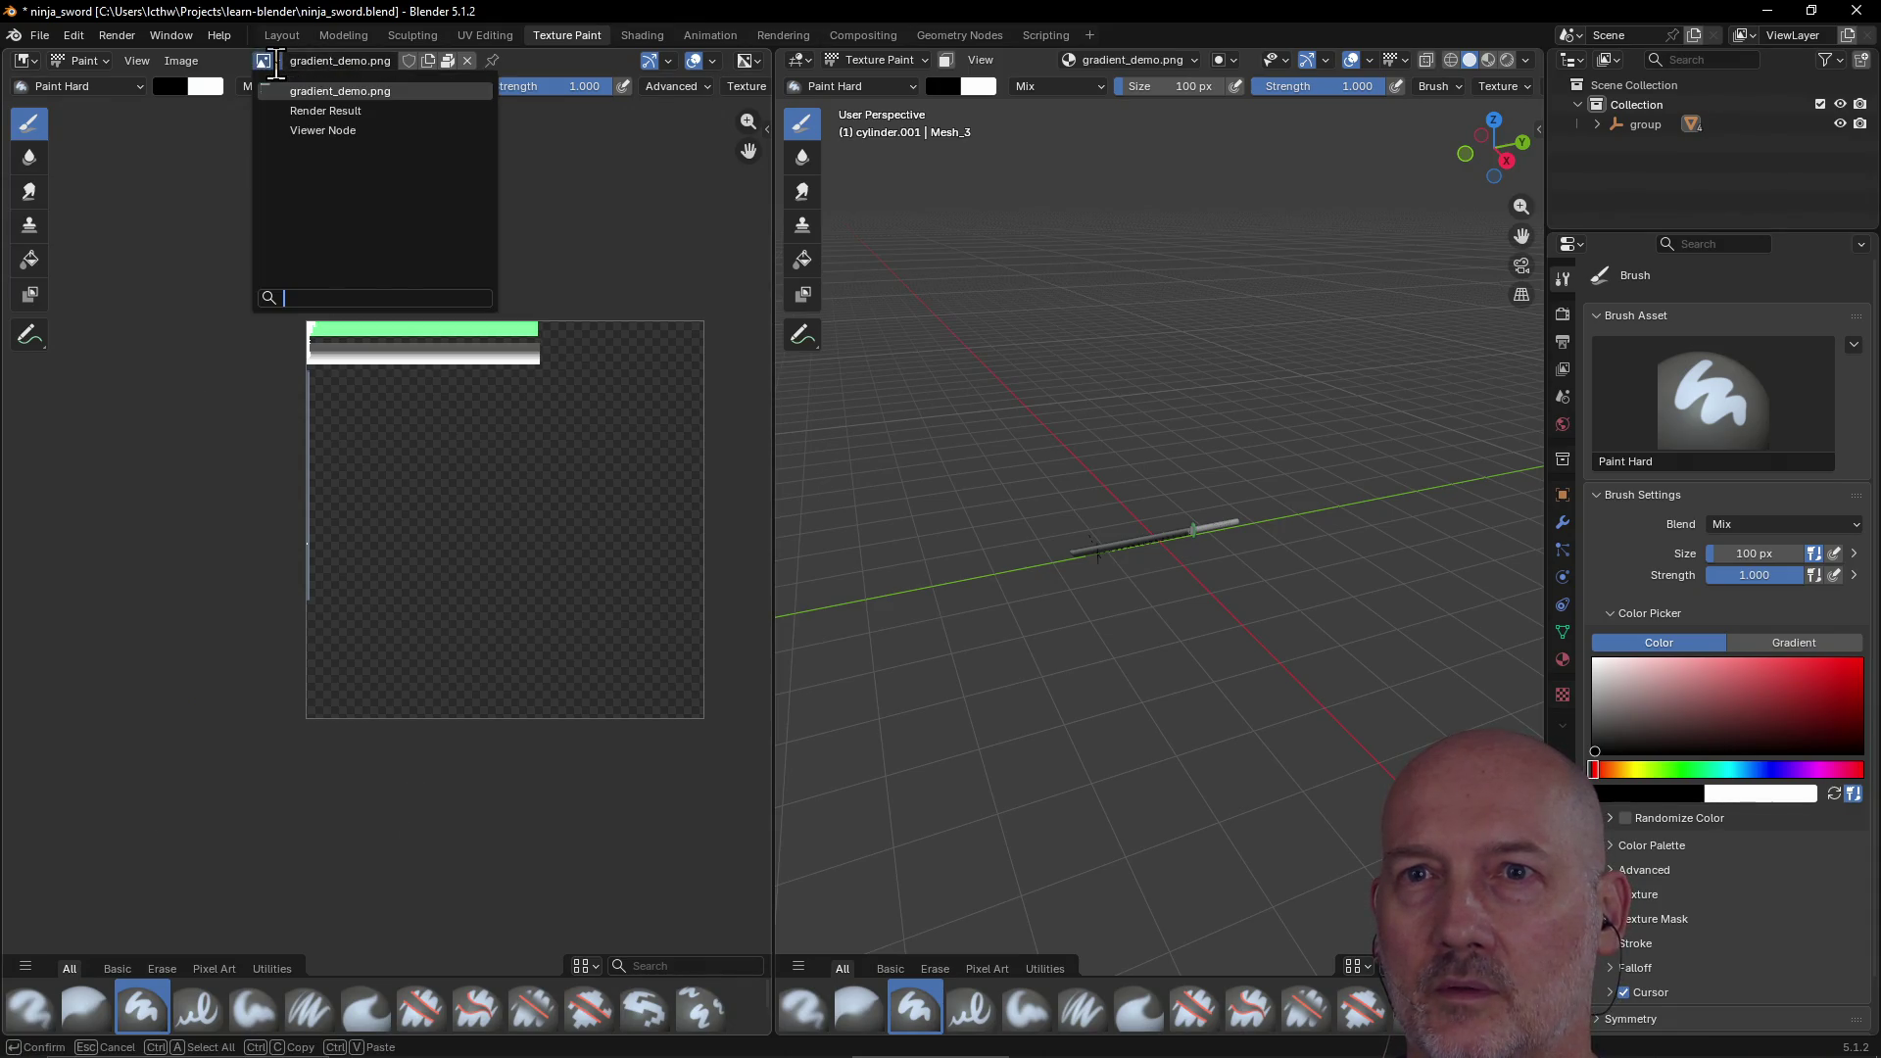
key(Escape)
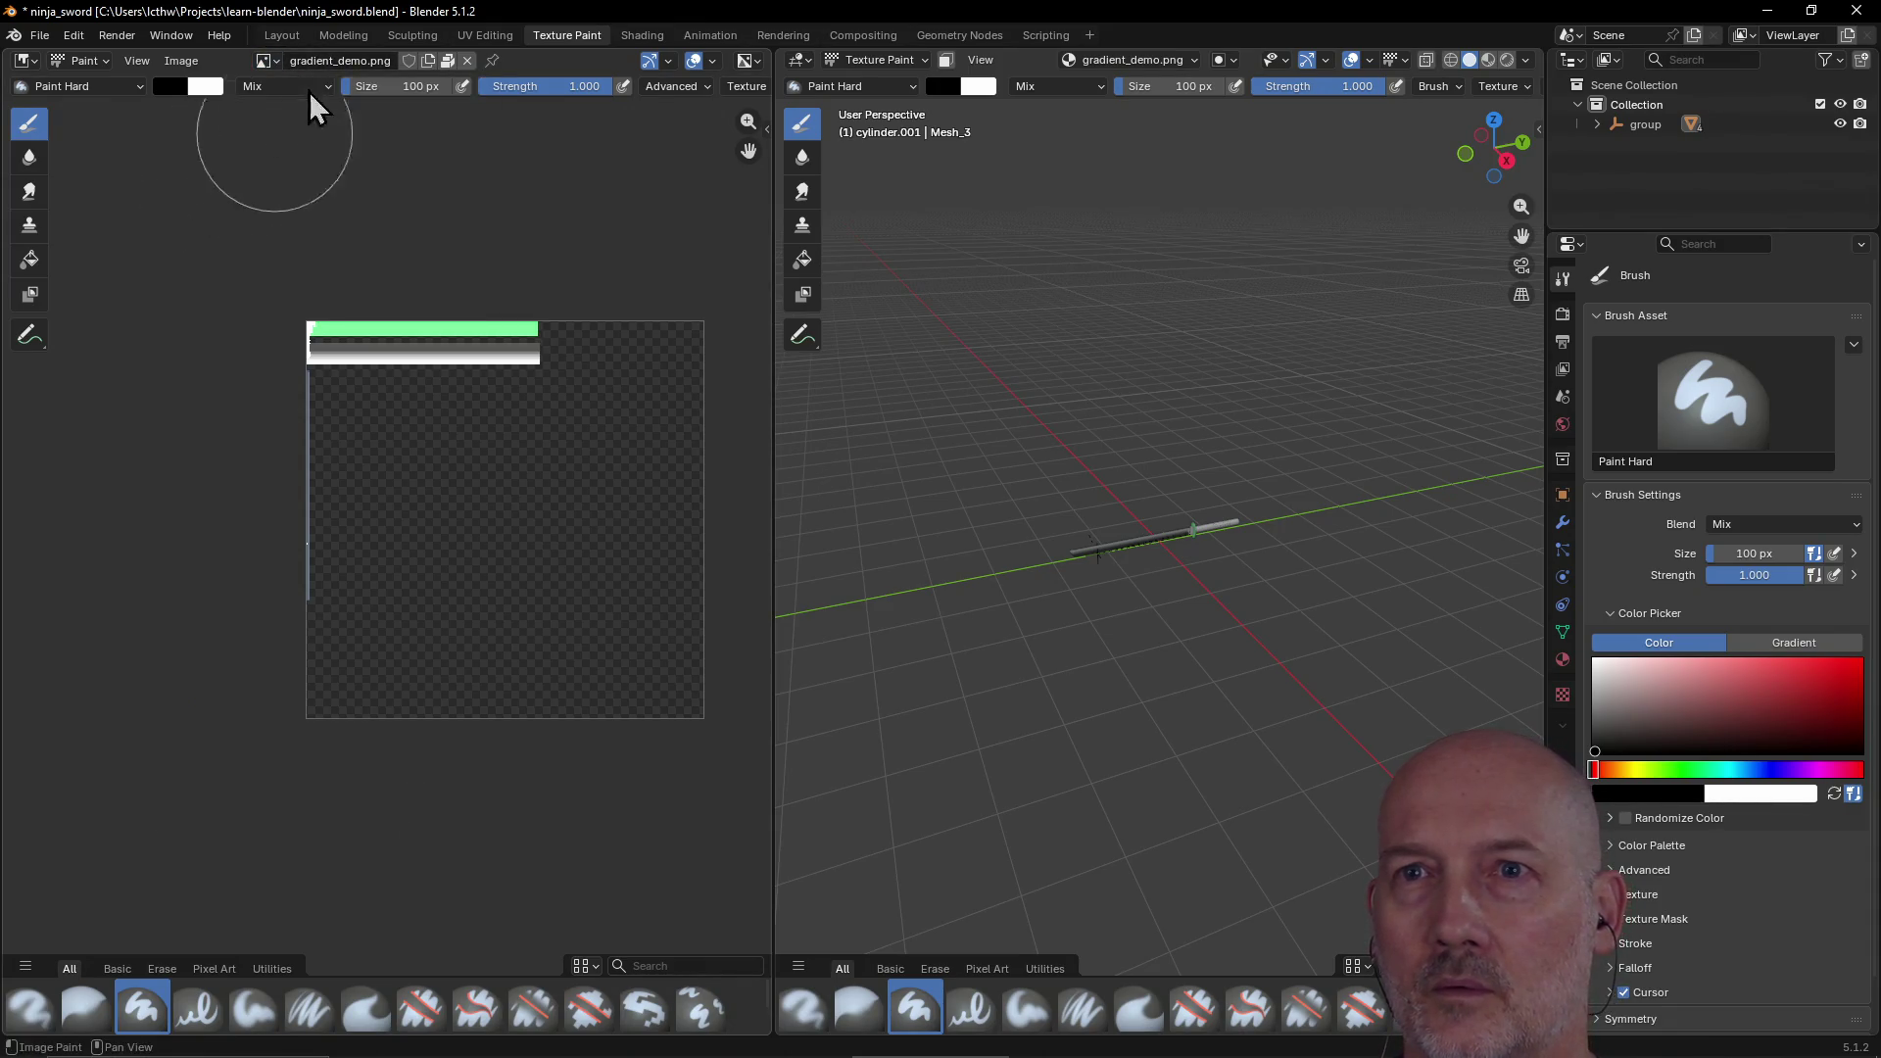
double_click(372, 61)
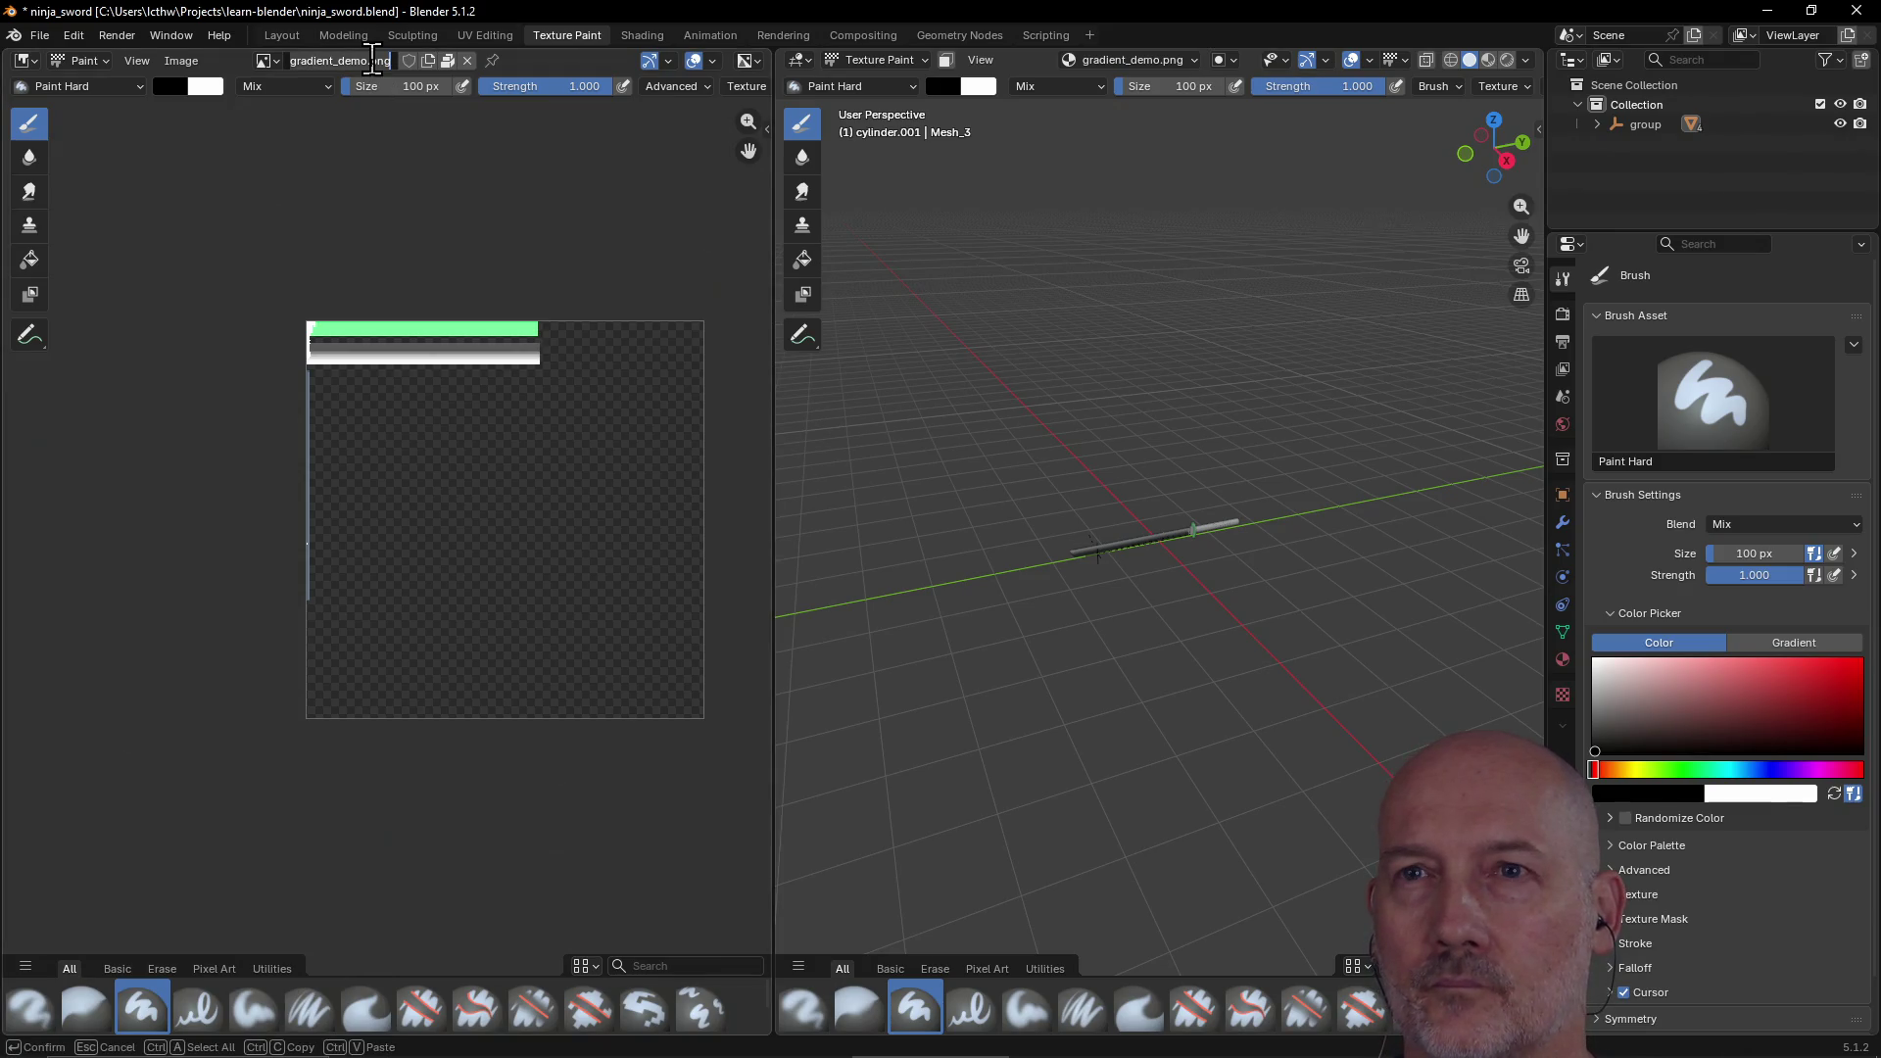
click(424, 201)
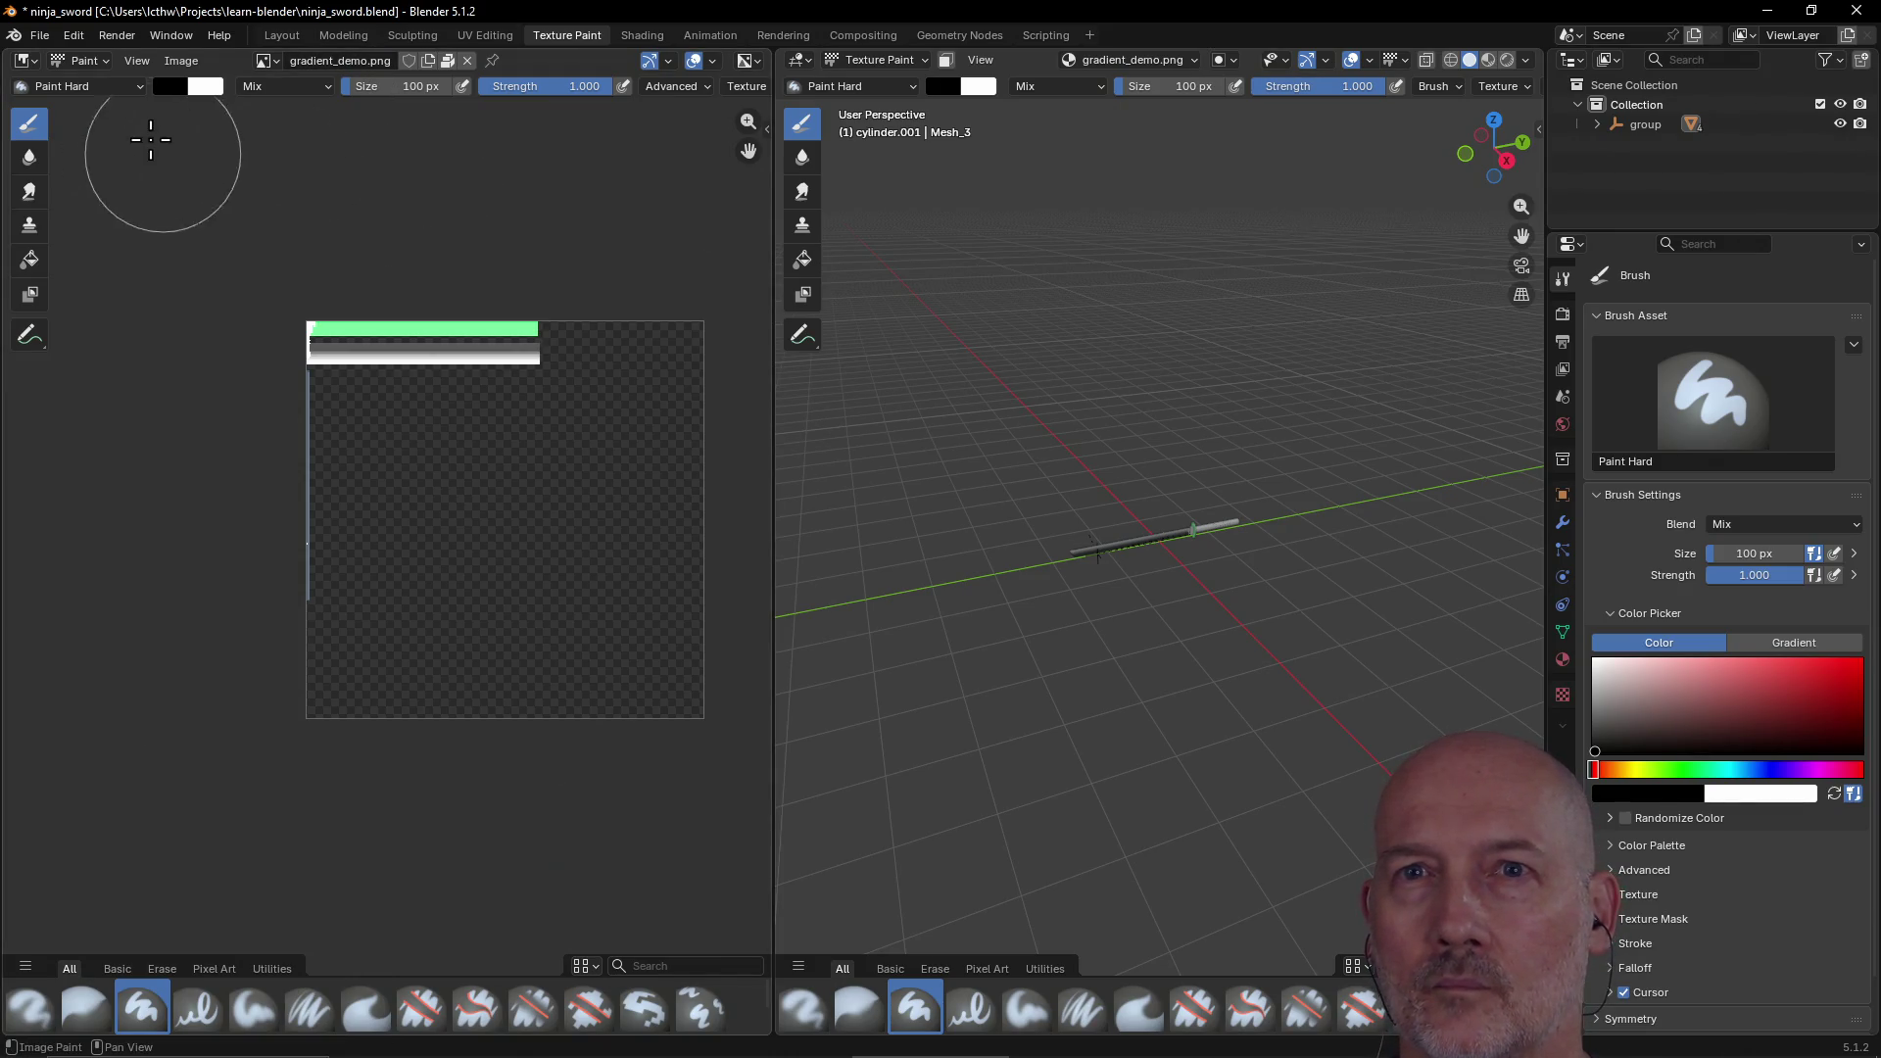
click(181, 63)
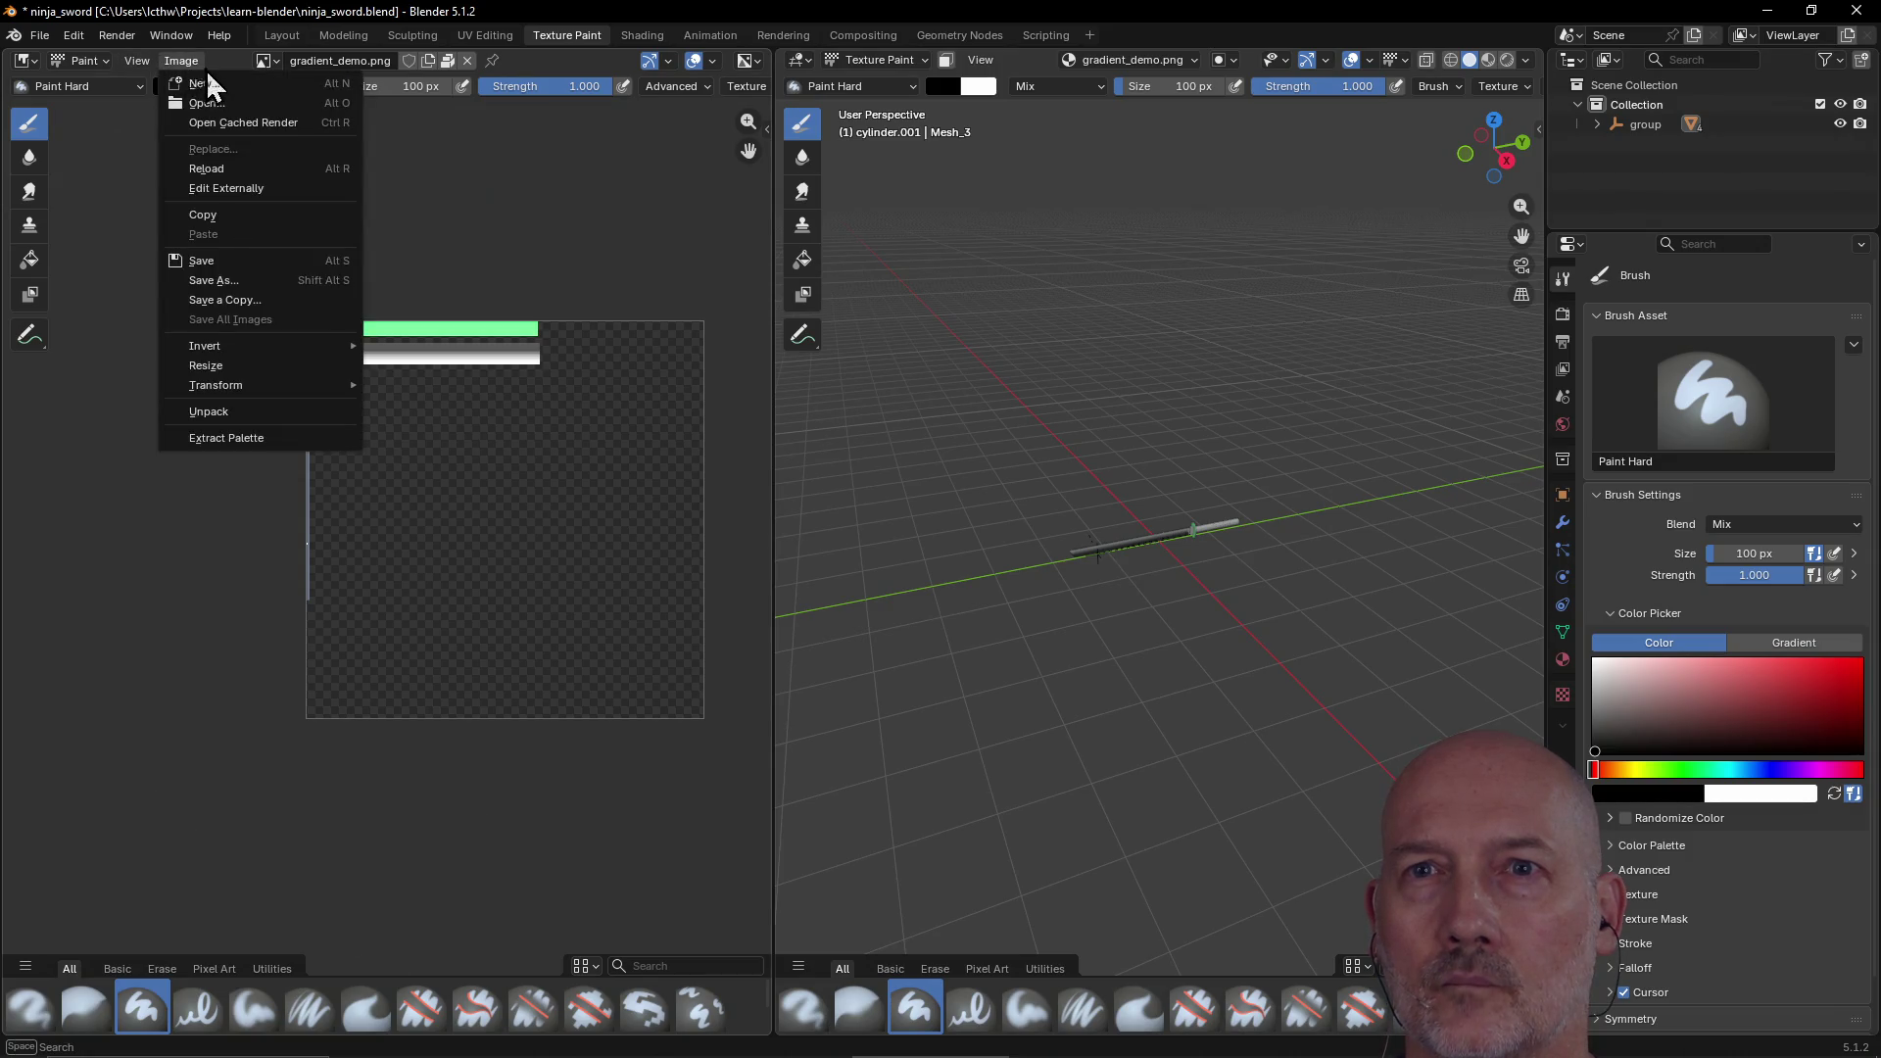
Step: Open bjco-3d-swatches-p3.png from disk into the image editor
click(240, 104)
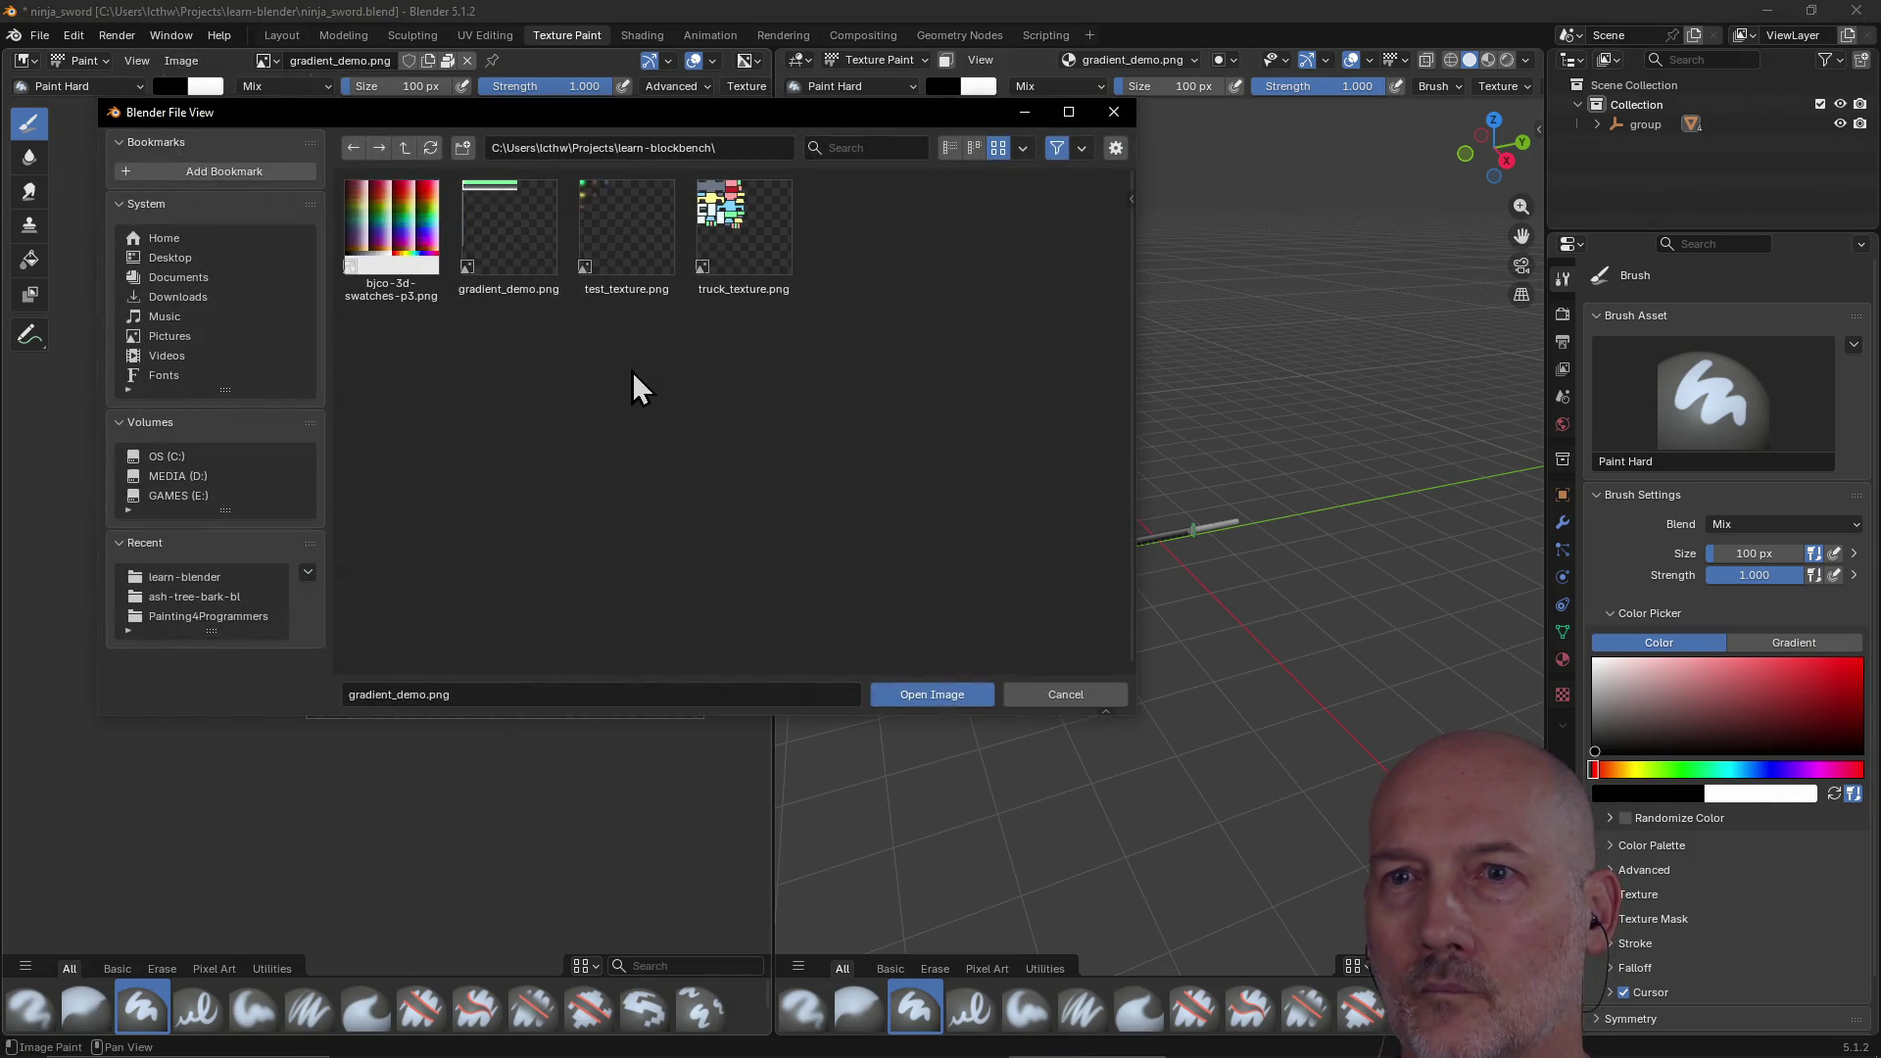
click(392, 235)
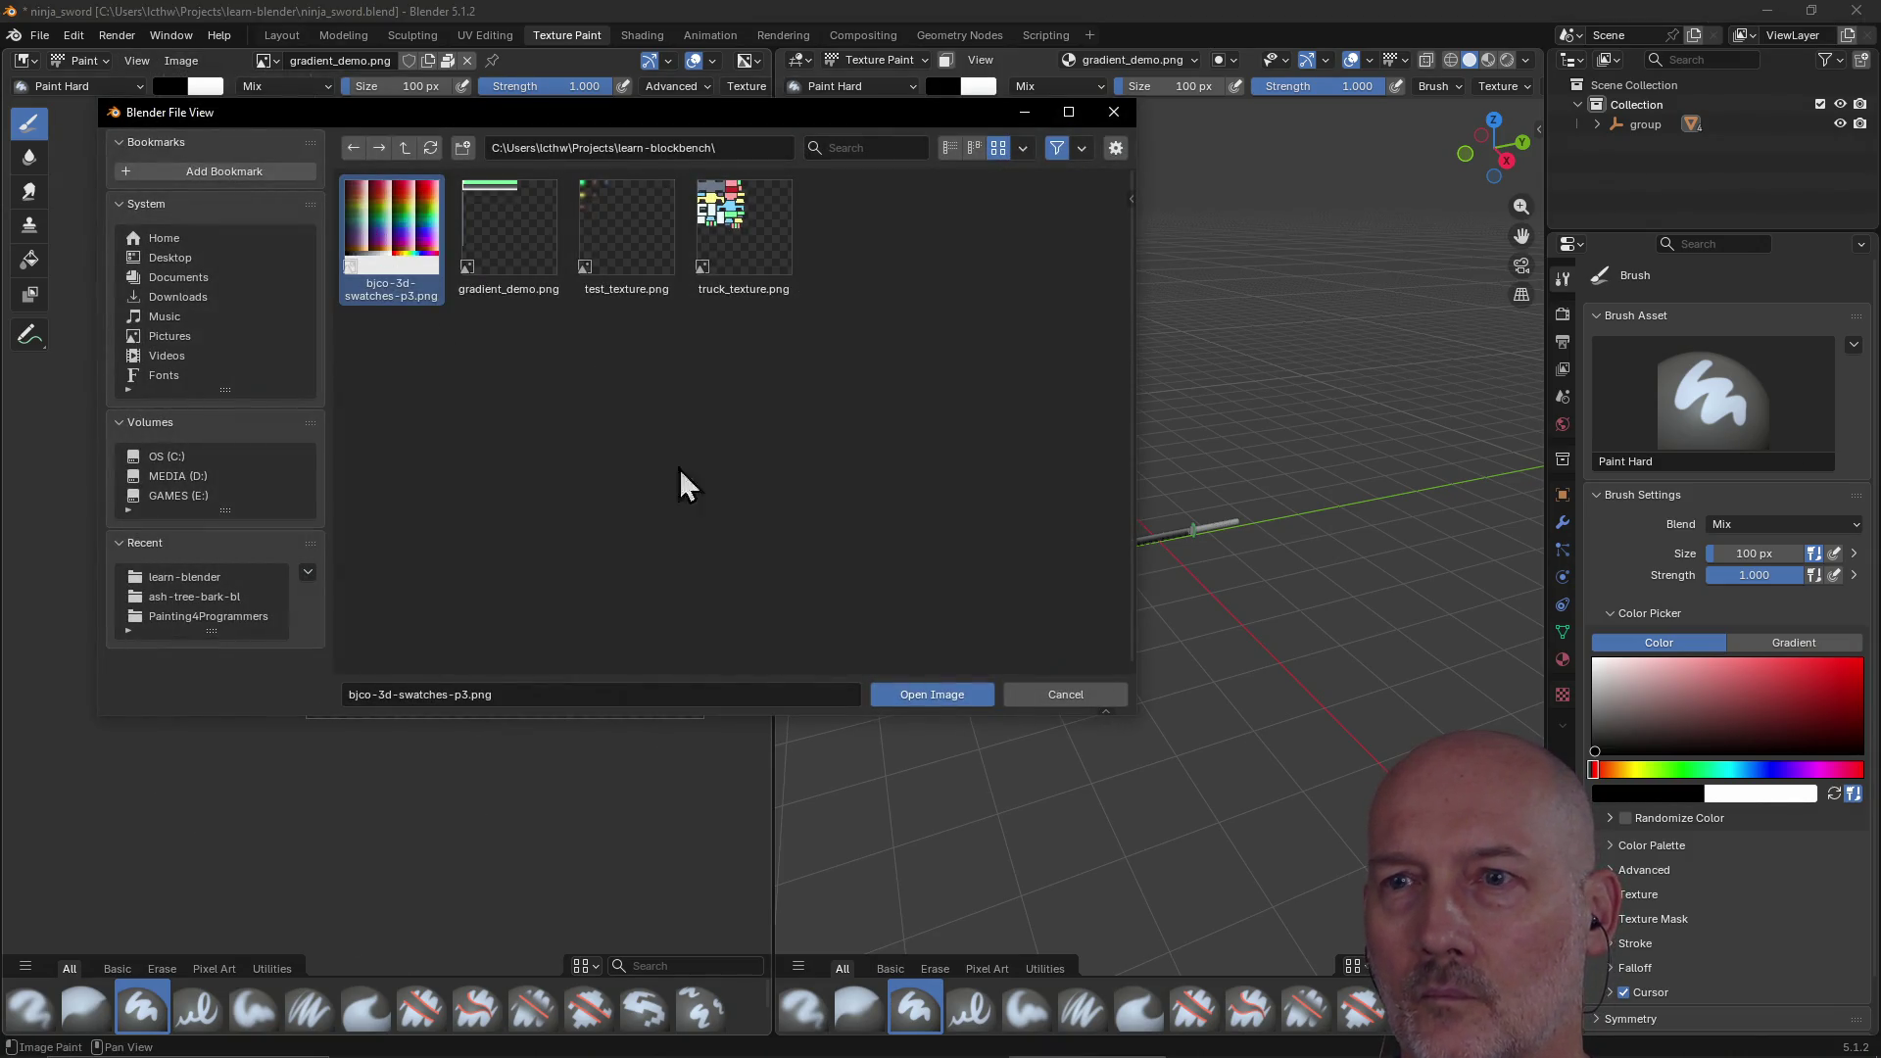
click(936, 694)
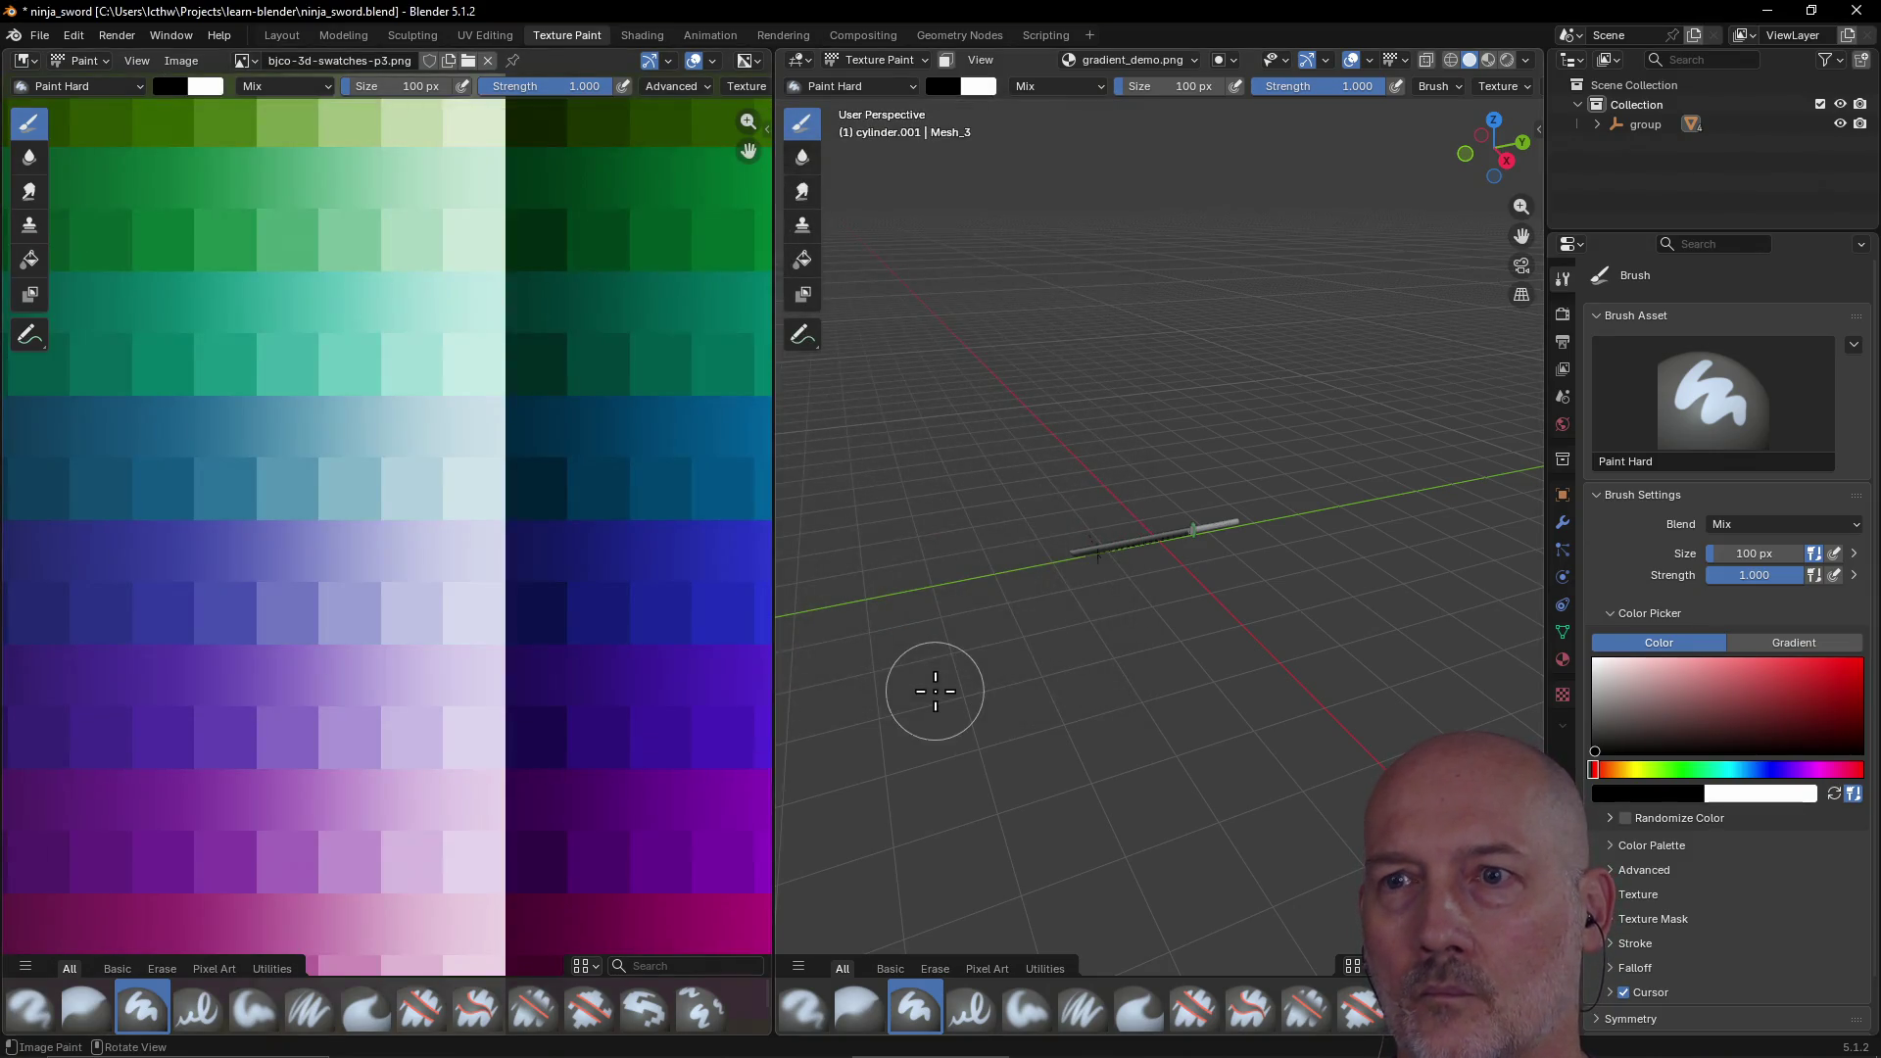
scroll(470, 554, down, 6)
scroll(469, 555, up, 1)
scroll(469, 555, down, 1)
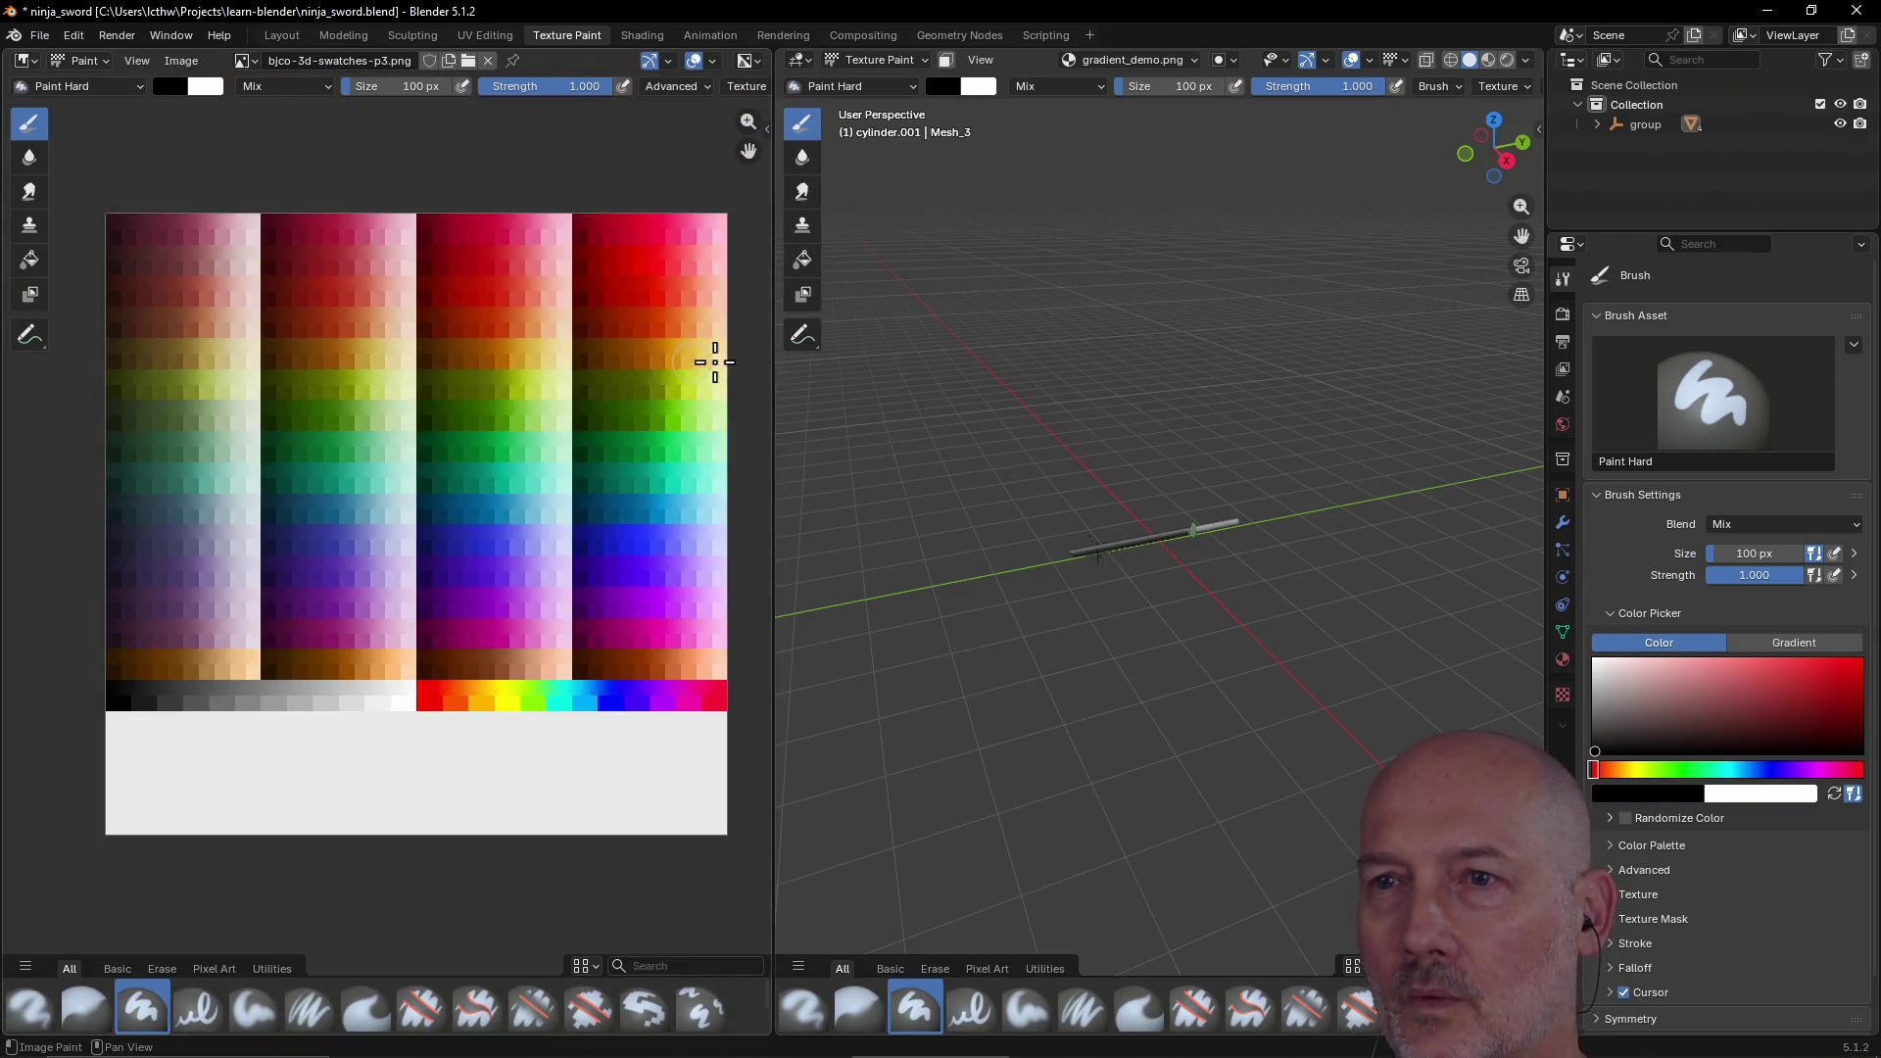
scroll(1203, 512, up, 5)
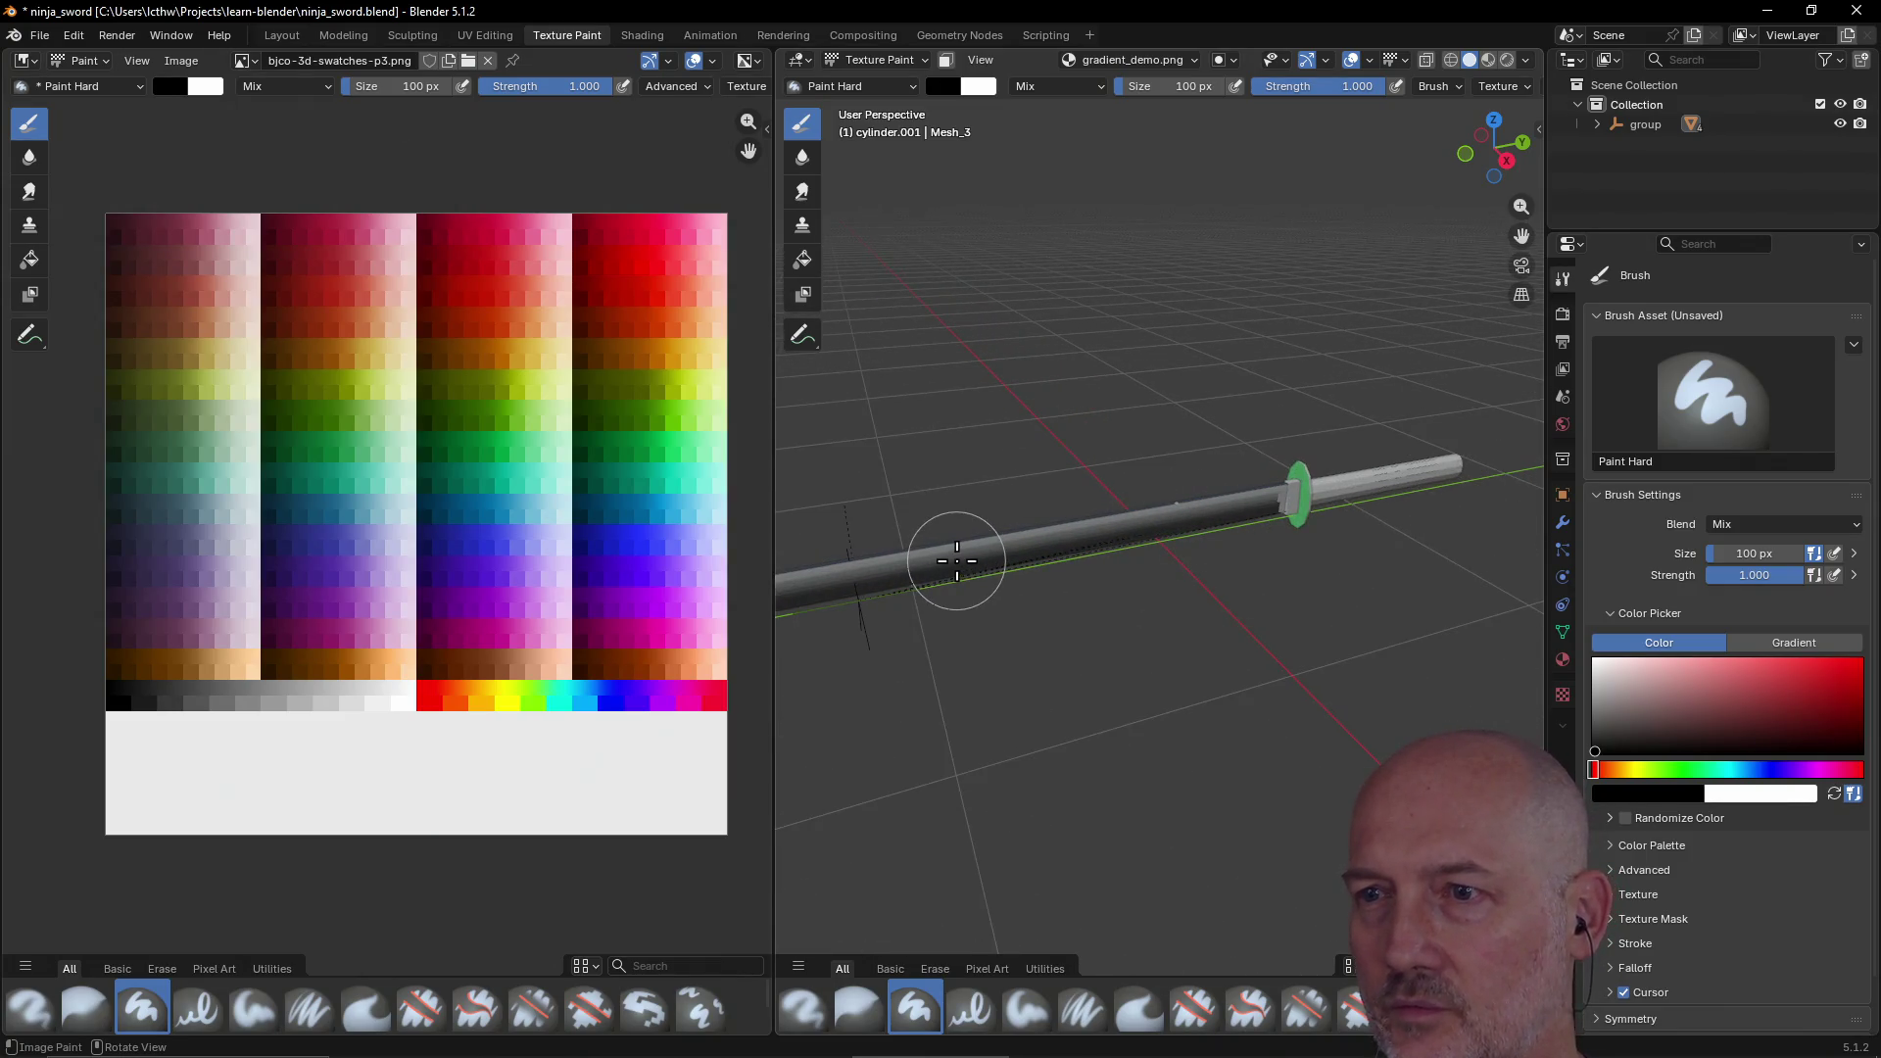
scroll(1159, 591, up, 2)
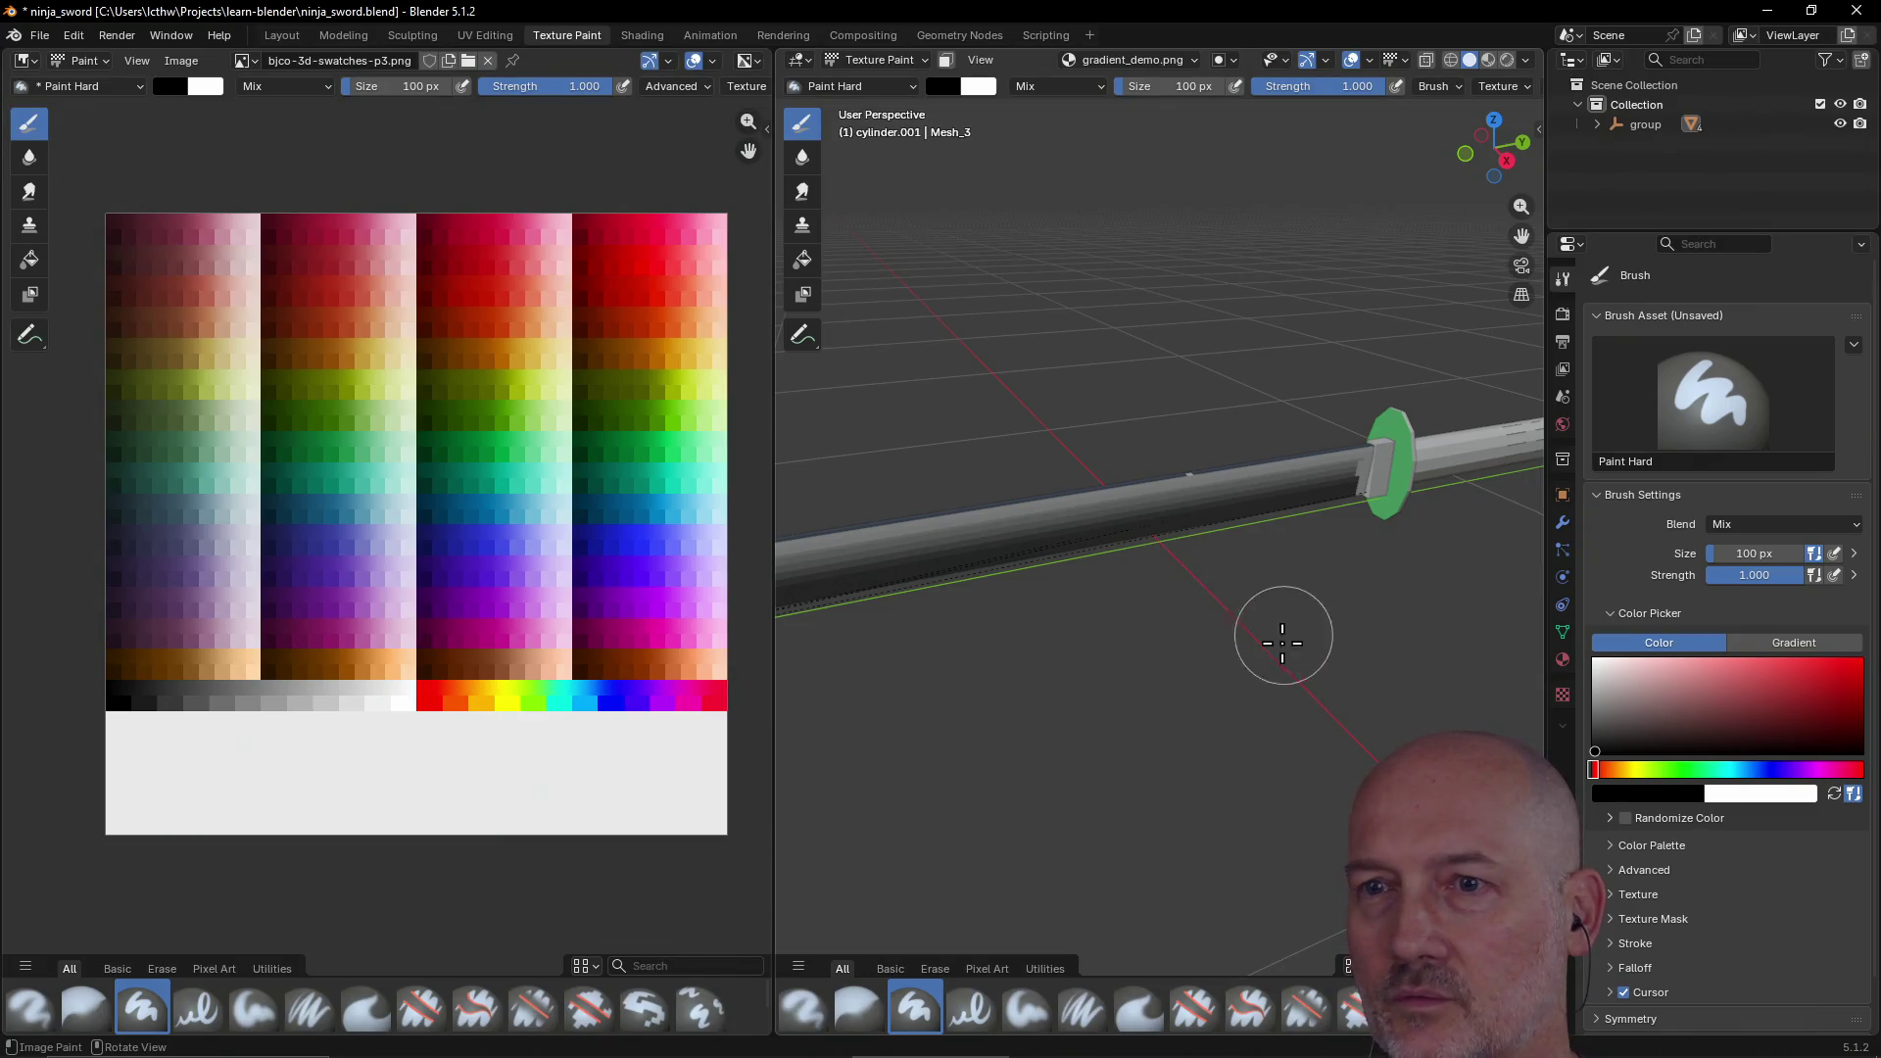
scroll(1313, 598, down, 1)
scroll(1318, 593, down, 2)
scroll(1319, 593, up, 2)
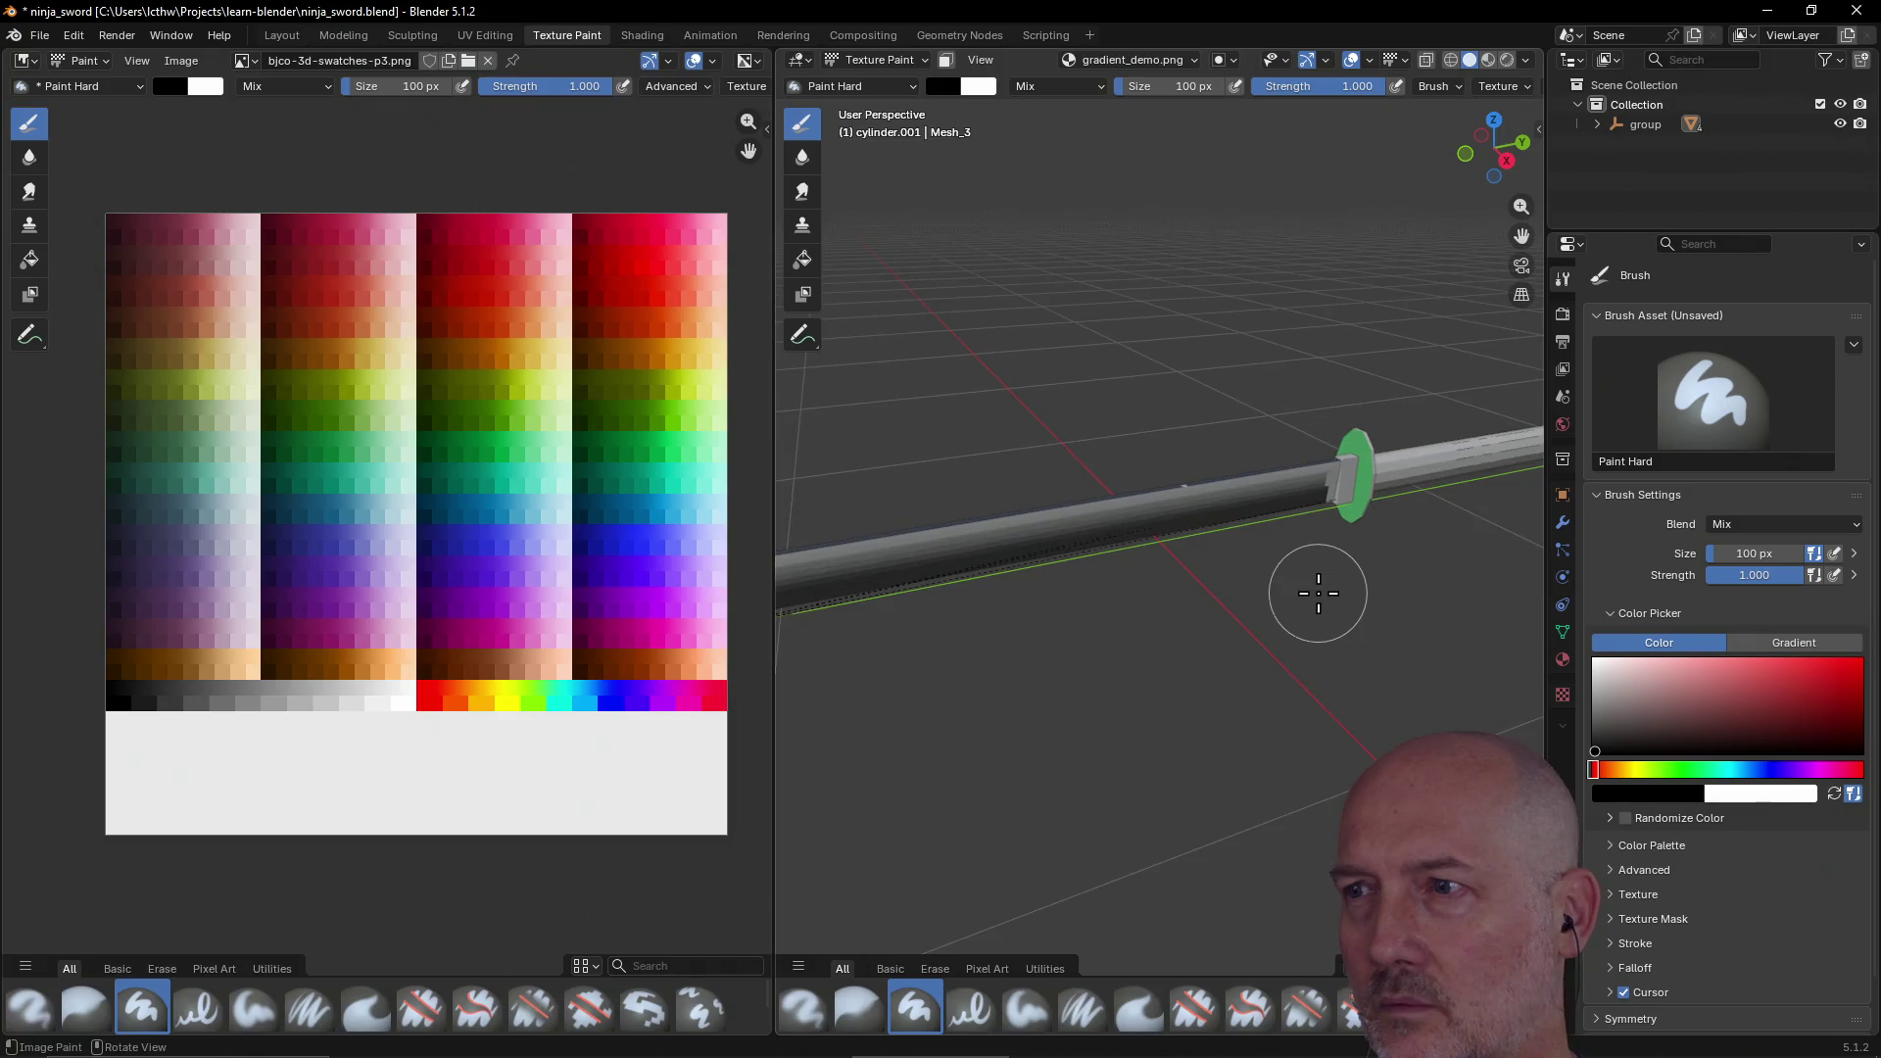
Step: Orbit the 3D view so the sword lies nearly horizontal
mouse_move(1206, 621)
middle_down()
mouse_move(1100, 615)
mouse_move(1092, 587)
mouse_move(1016, 575)
mouse_move(1183, 569)
mouse_move(1071, 604)
mouse_move(1122, 614)
middle_up()
mouse_move(1458, 584)
middle_down()
mouse_move(1453, 567)
mouse_move(1379, 574)
mouse_move(1411, 621)
middle_up()
mouse_move(1344, 680)
middle_down()
mouse_move(1268, 625)
mouse_move(1151, 729)
mouse_move(1294, 579)
mouse_move(1234, 693)
mouse_move(1185, 728)
middle_up()
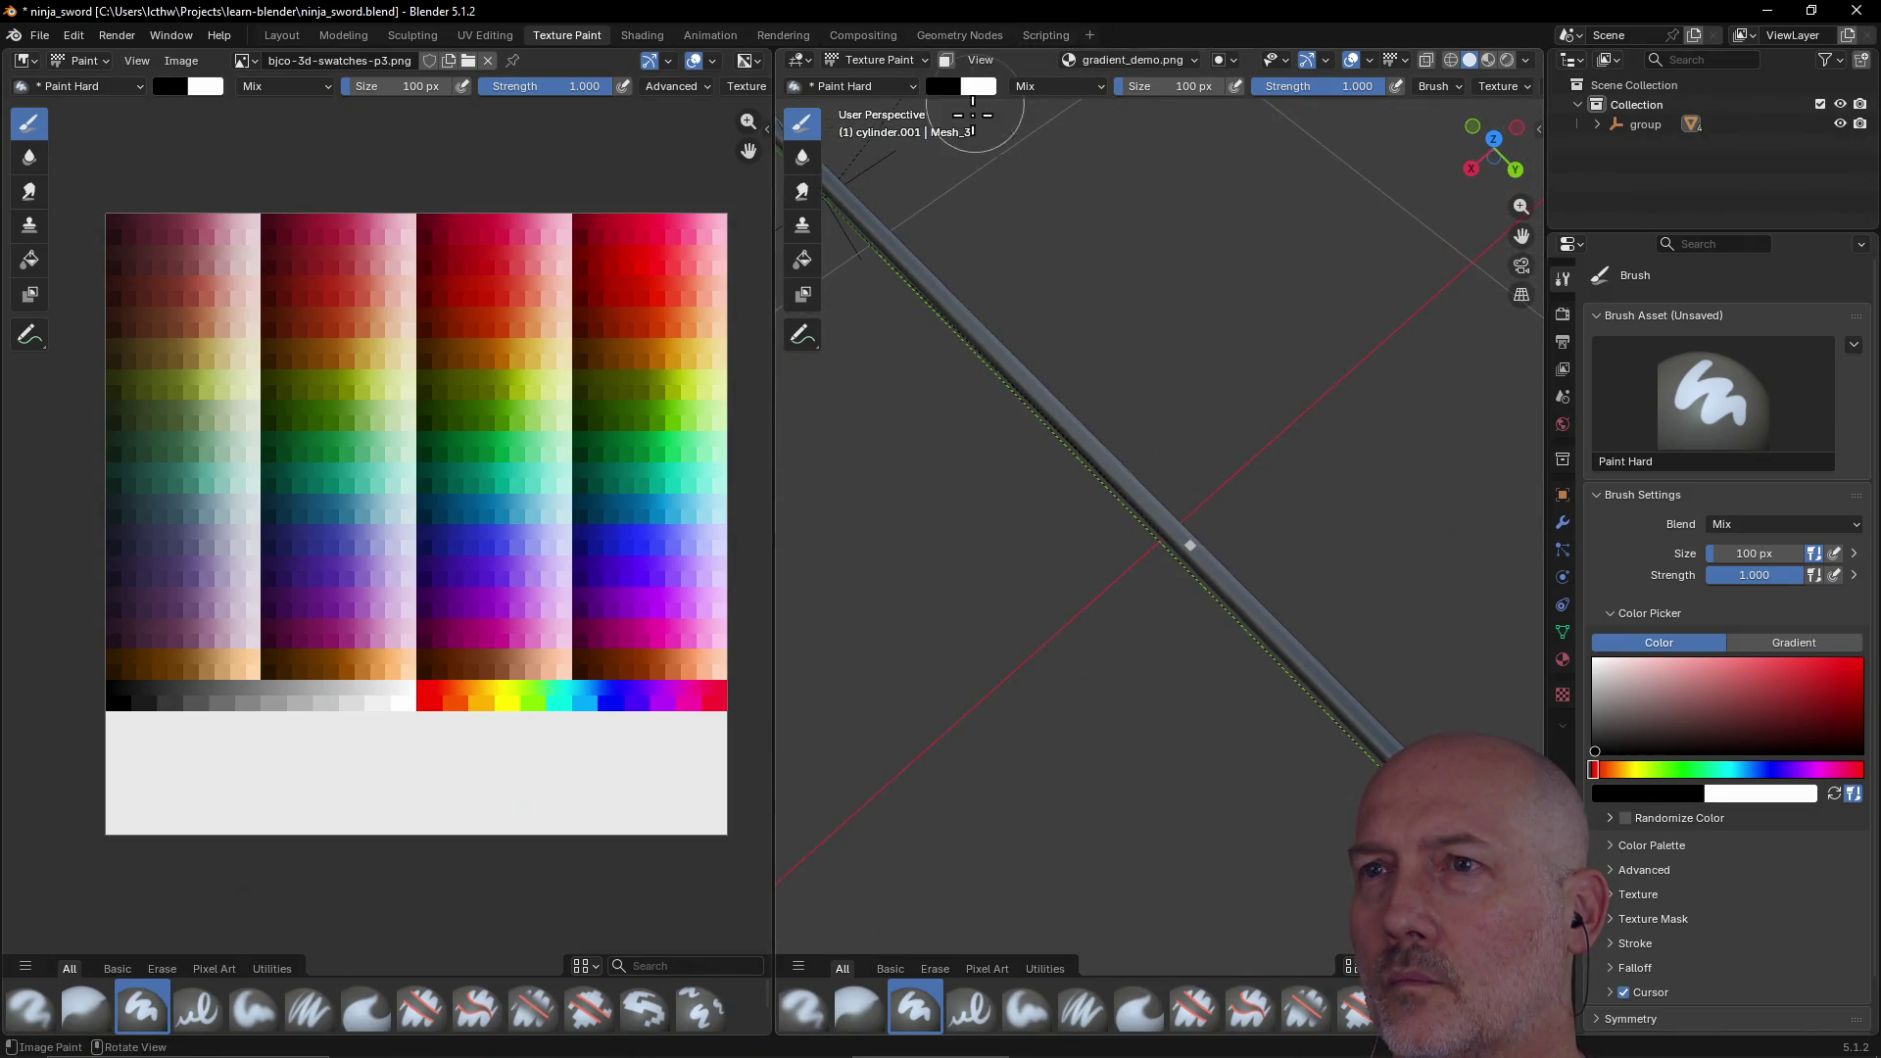
middle_drag(1071, 327, 1163, 189)
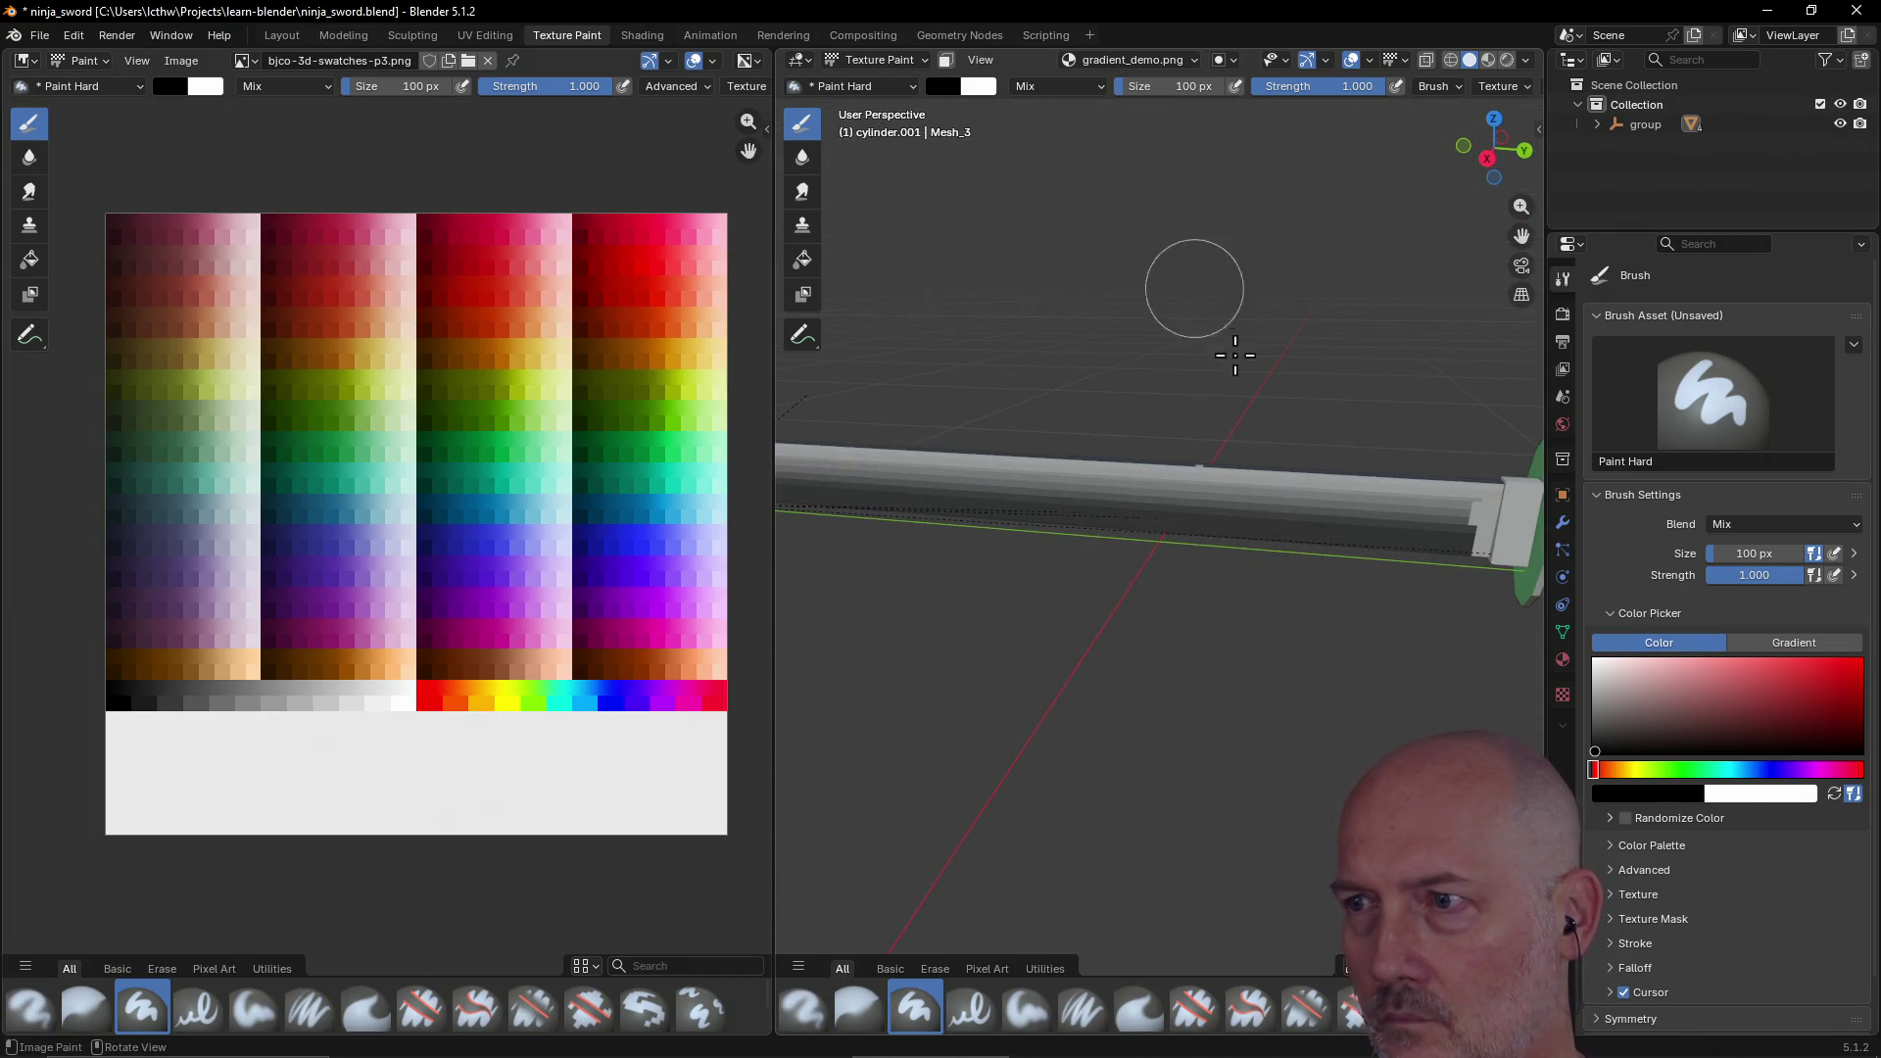
Step: Switch the viewport from Texture Paint to Object Mode and select the sword's blade
mouse_move(1325, 409)
middle_down()
mouse_move(1264, 392)
mouse_move(1196, 429)
mouse_move(1251, 416)
mouse_move(965, 152)
mouse_move(973, 205)
mouse_move(931, 157)
middle_up()
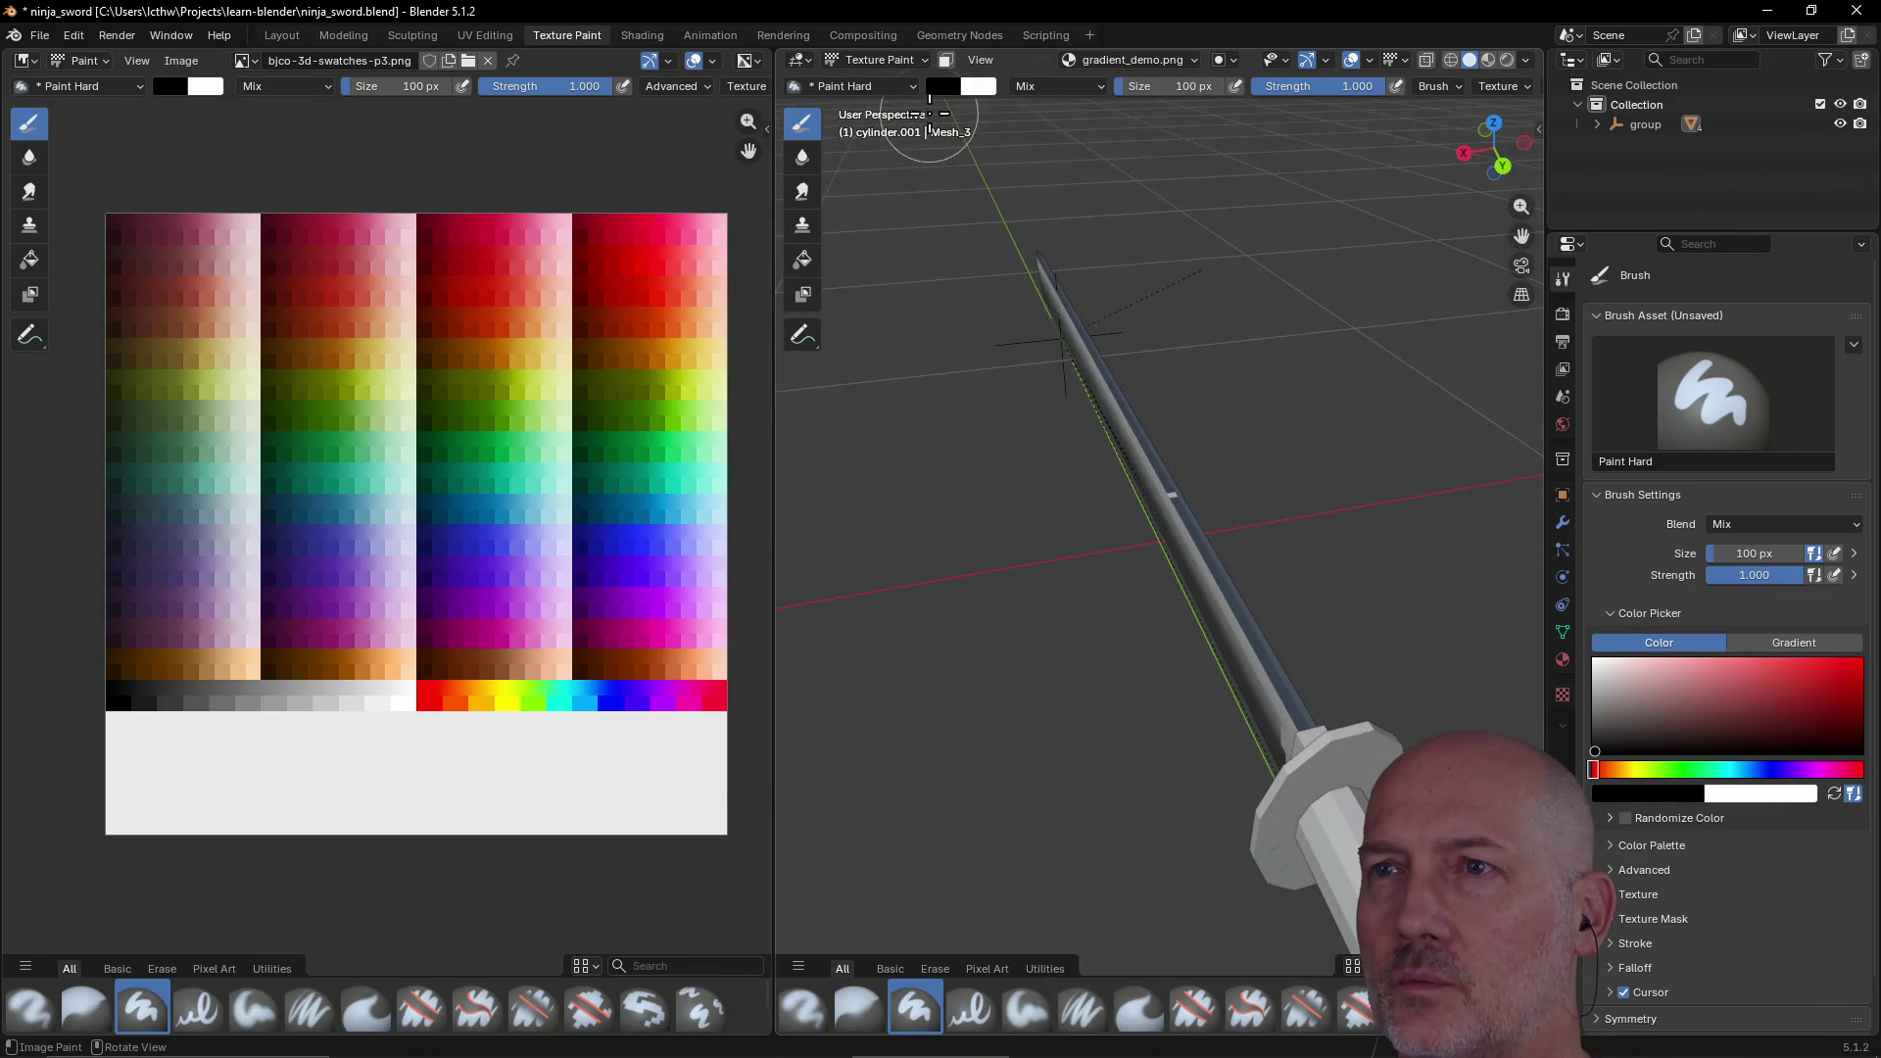
click(908, 86)
click(913, 86)
click(914, 86)
click(900, 86)
click(900, 86)
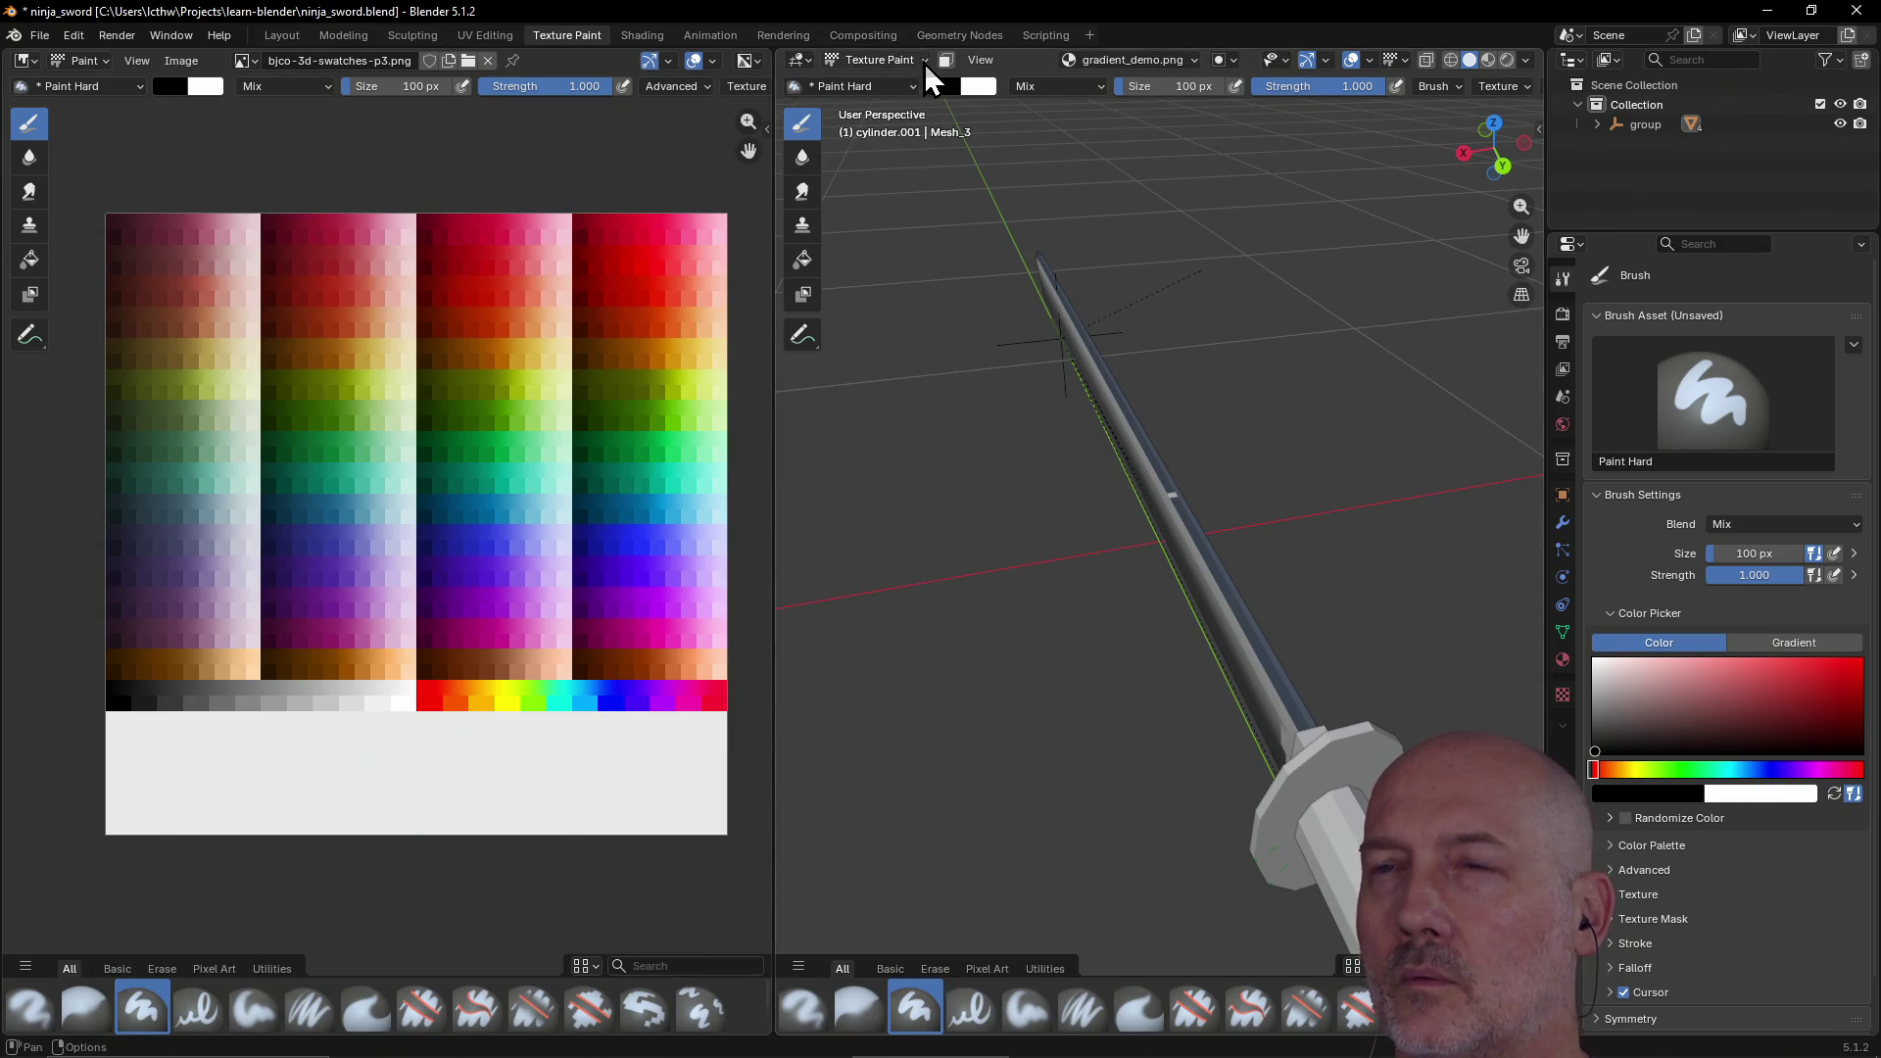
click(923, 63)
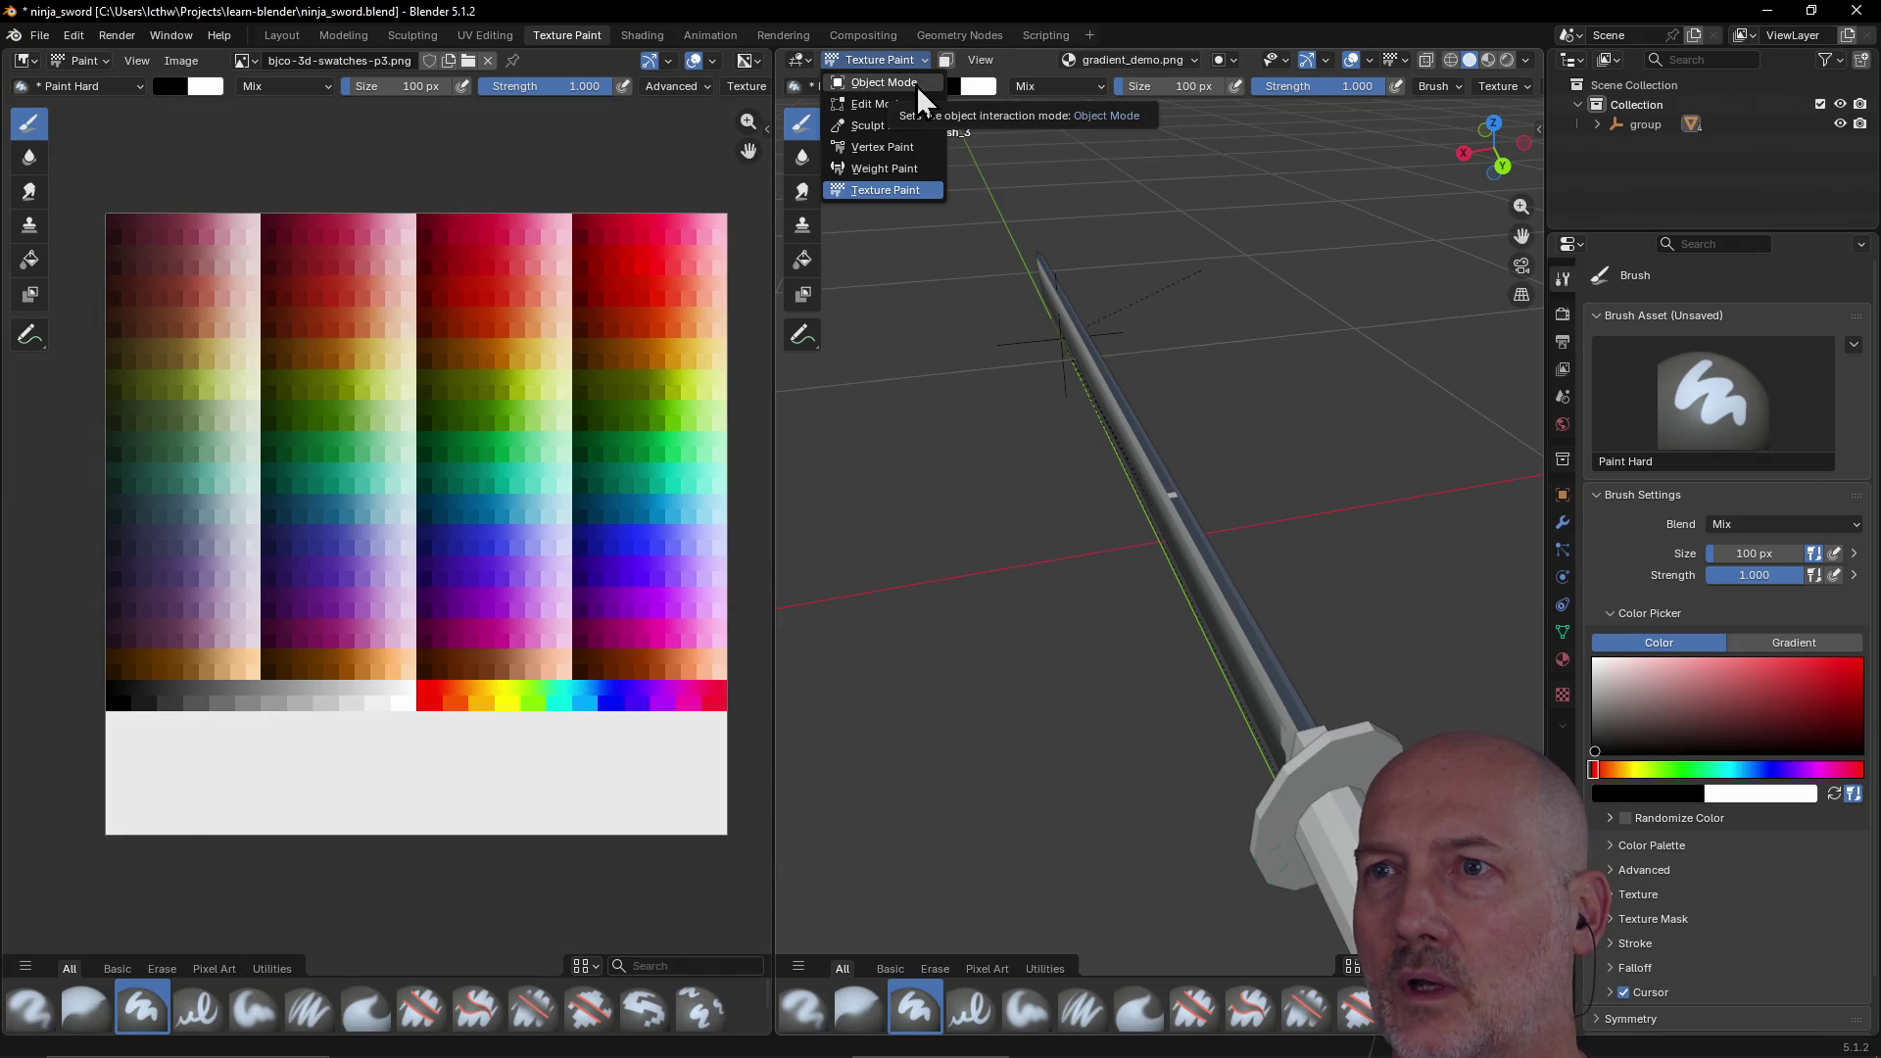
click(915, 85)
middle_drag(973, 484, 1109, 555)
click(1137, 502)
mouse_move(1077, 623)
middle_down()
mouse_move(1113, 739)
mouse_move(1104, 549)
middle_up()
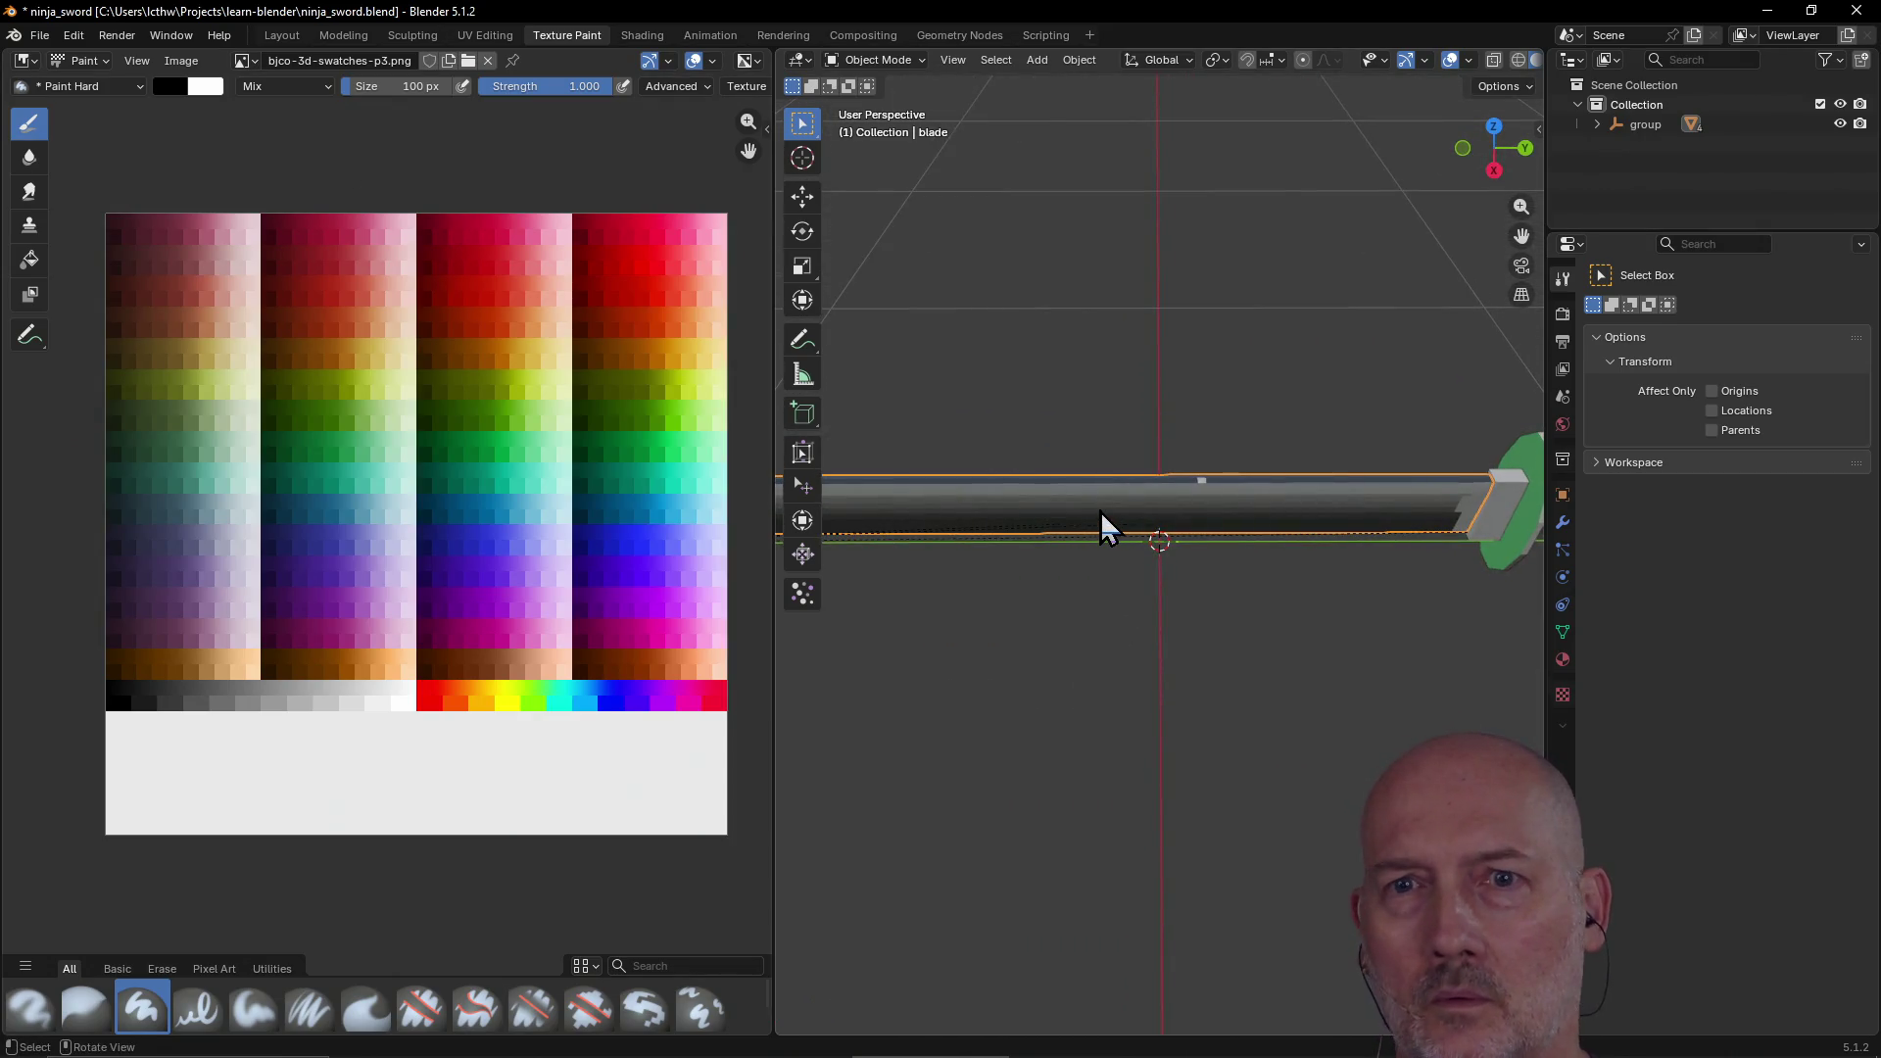
Step: Switch to the UV Editing workspace and deselect all of the blade's mesh
click(481, 33)
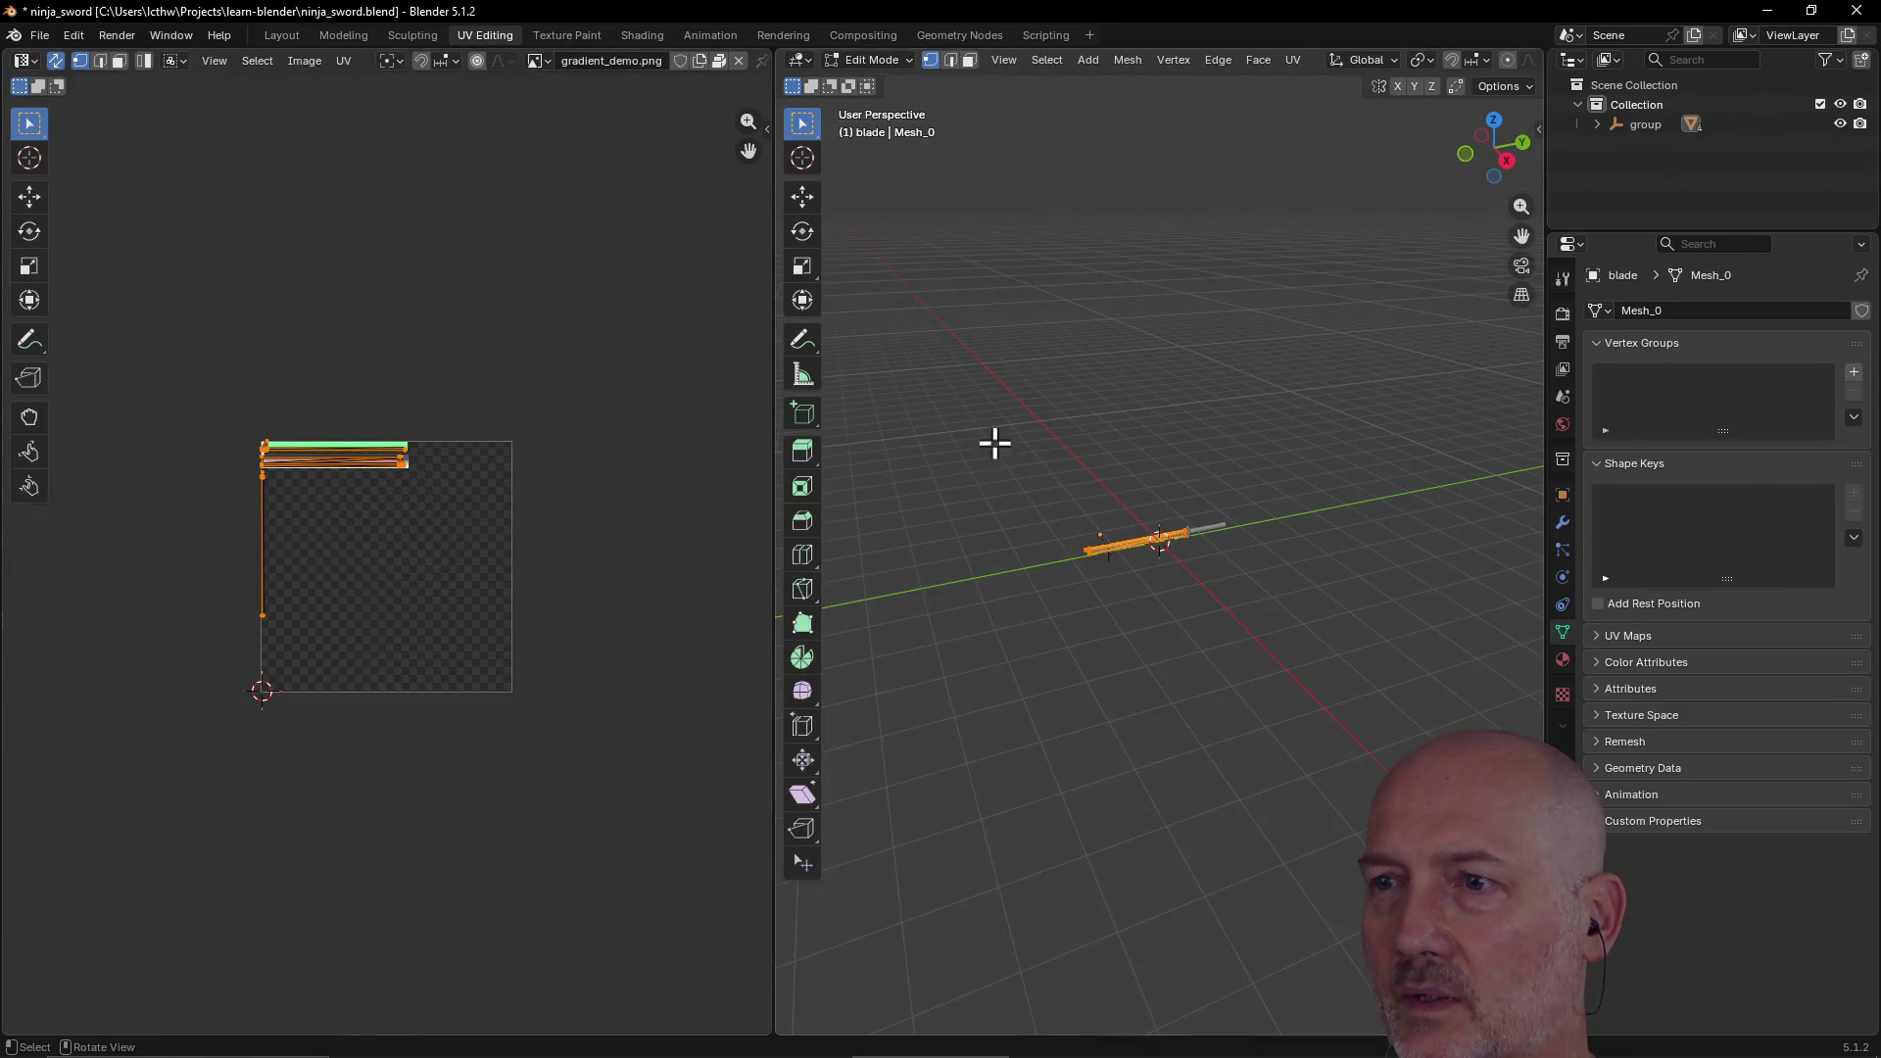
scroll(1140, 602, up, 8)
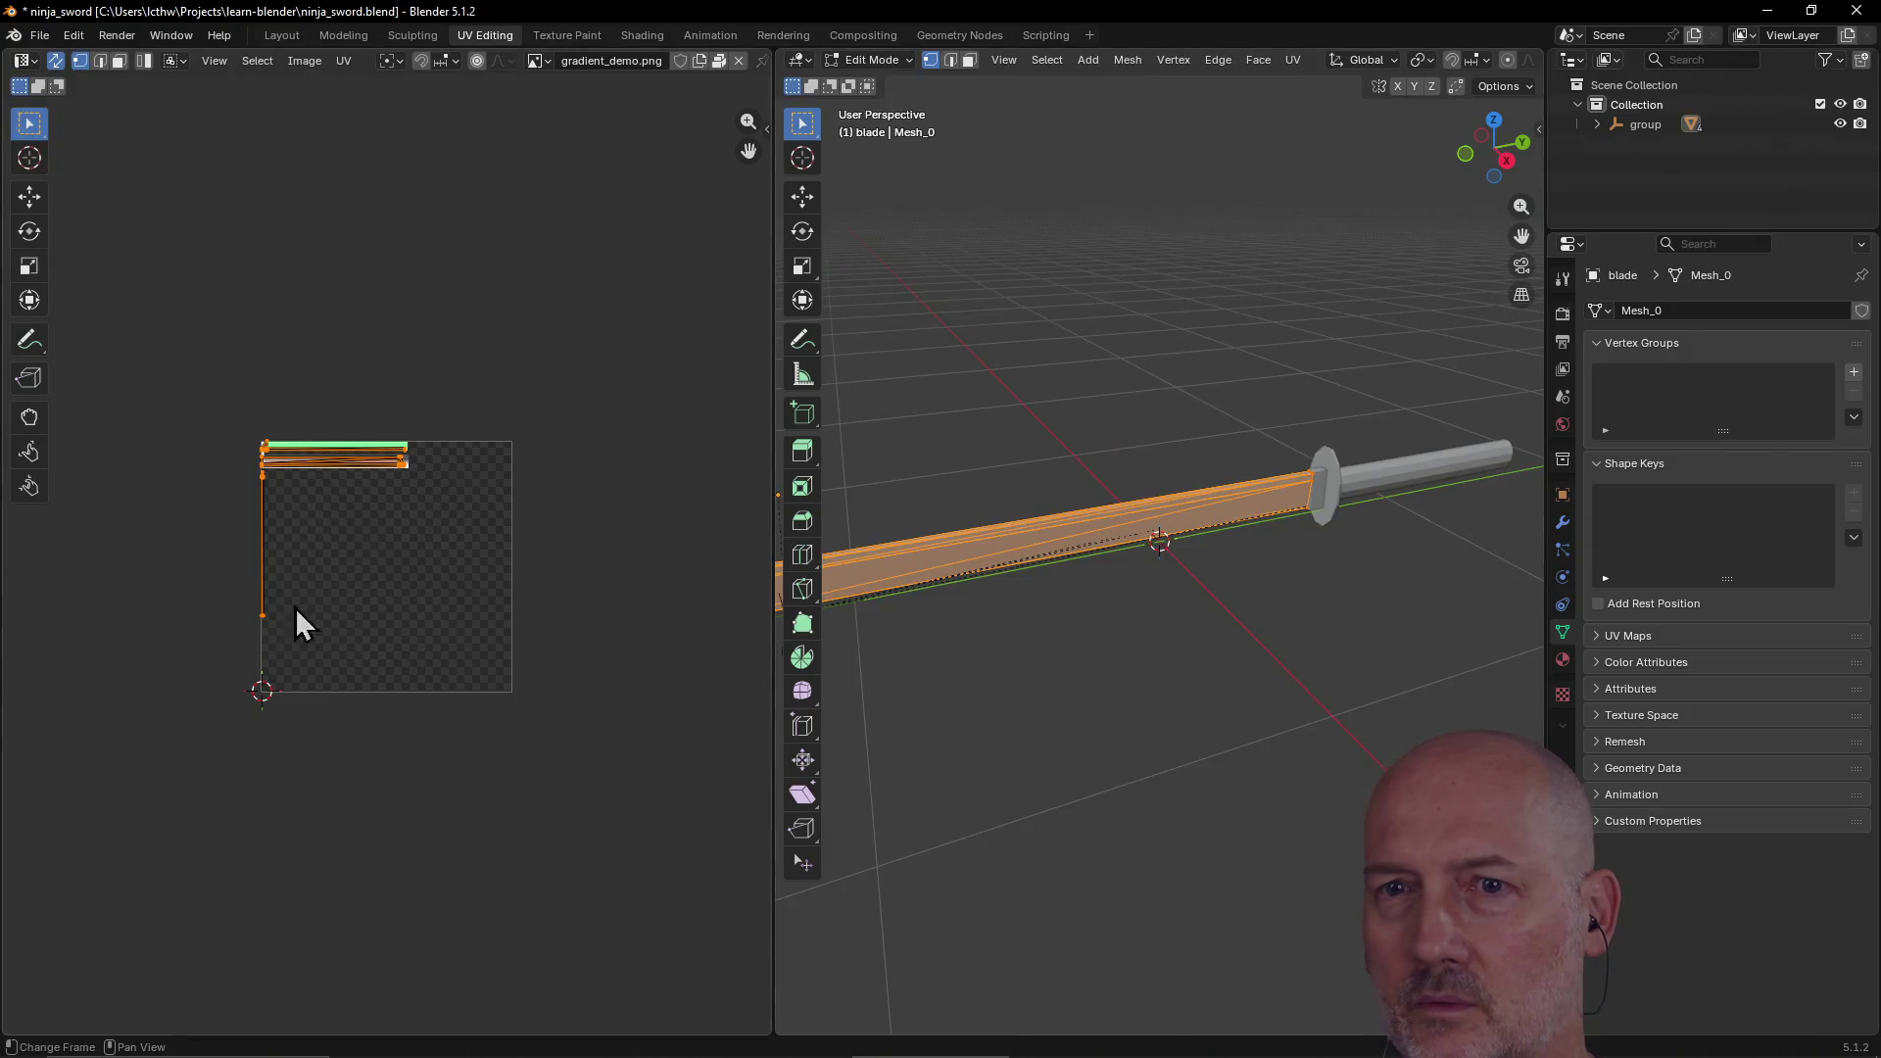
click(650, 337)
middle_drag(649, 335, 647, 334)
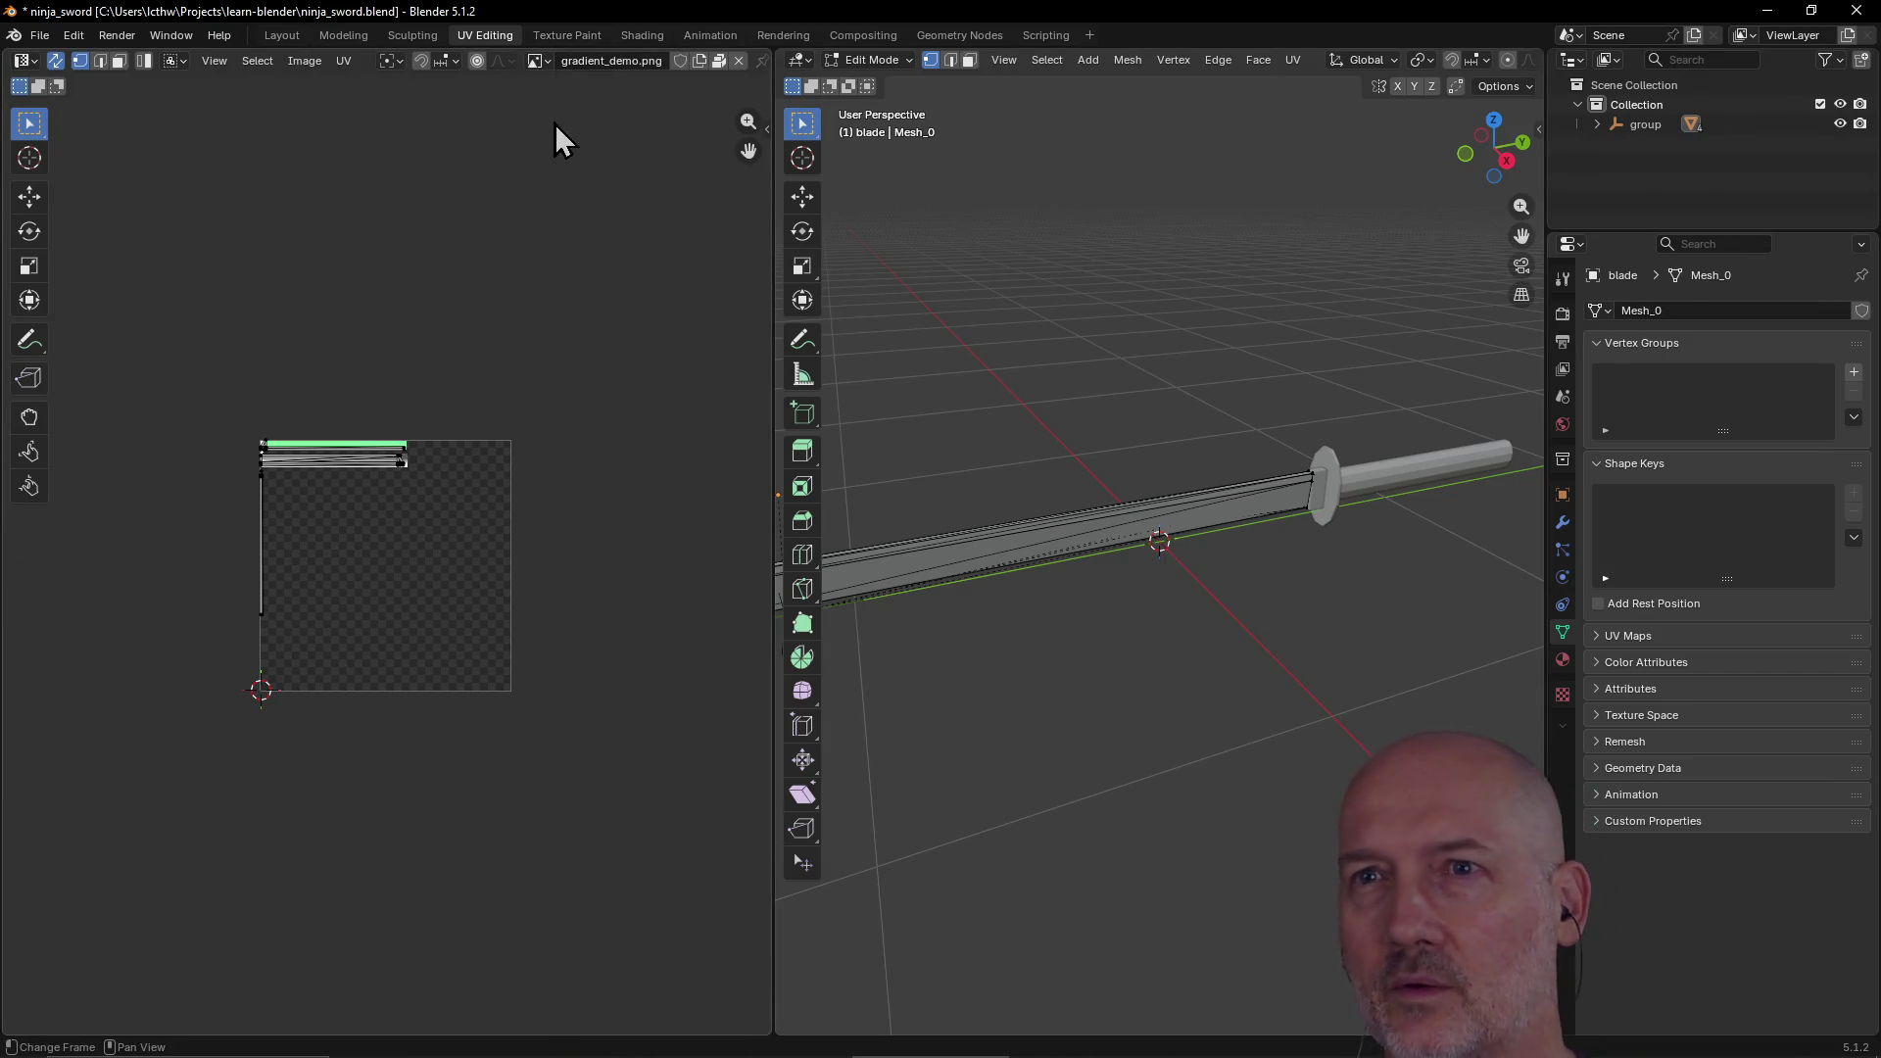
Step: Display bjco-3d-swatches-p3.png in the UV Editor behind the blade's UVs
click(545, 62)
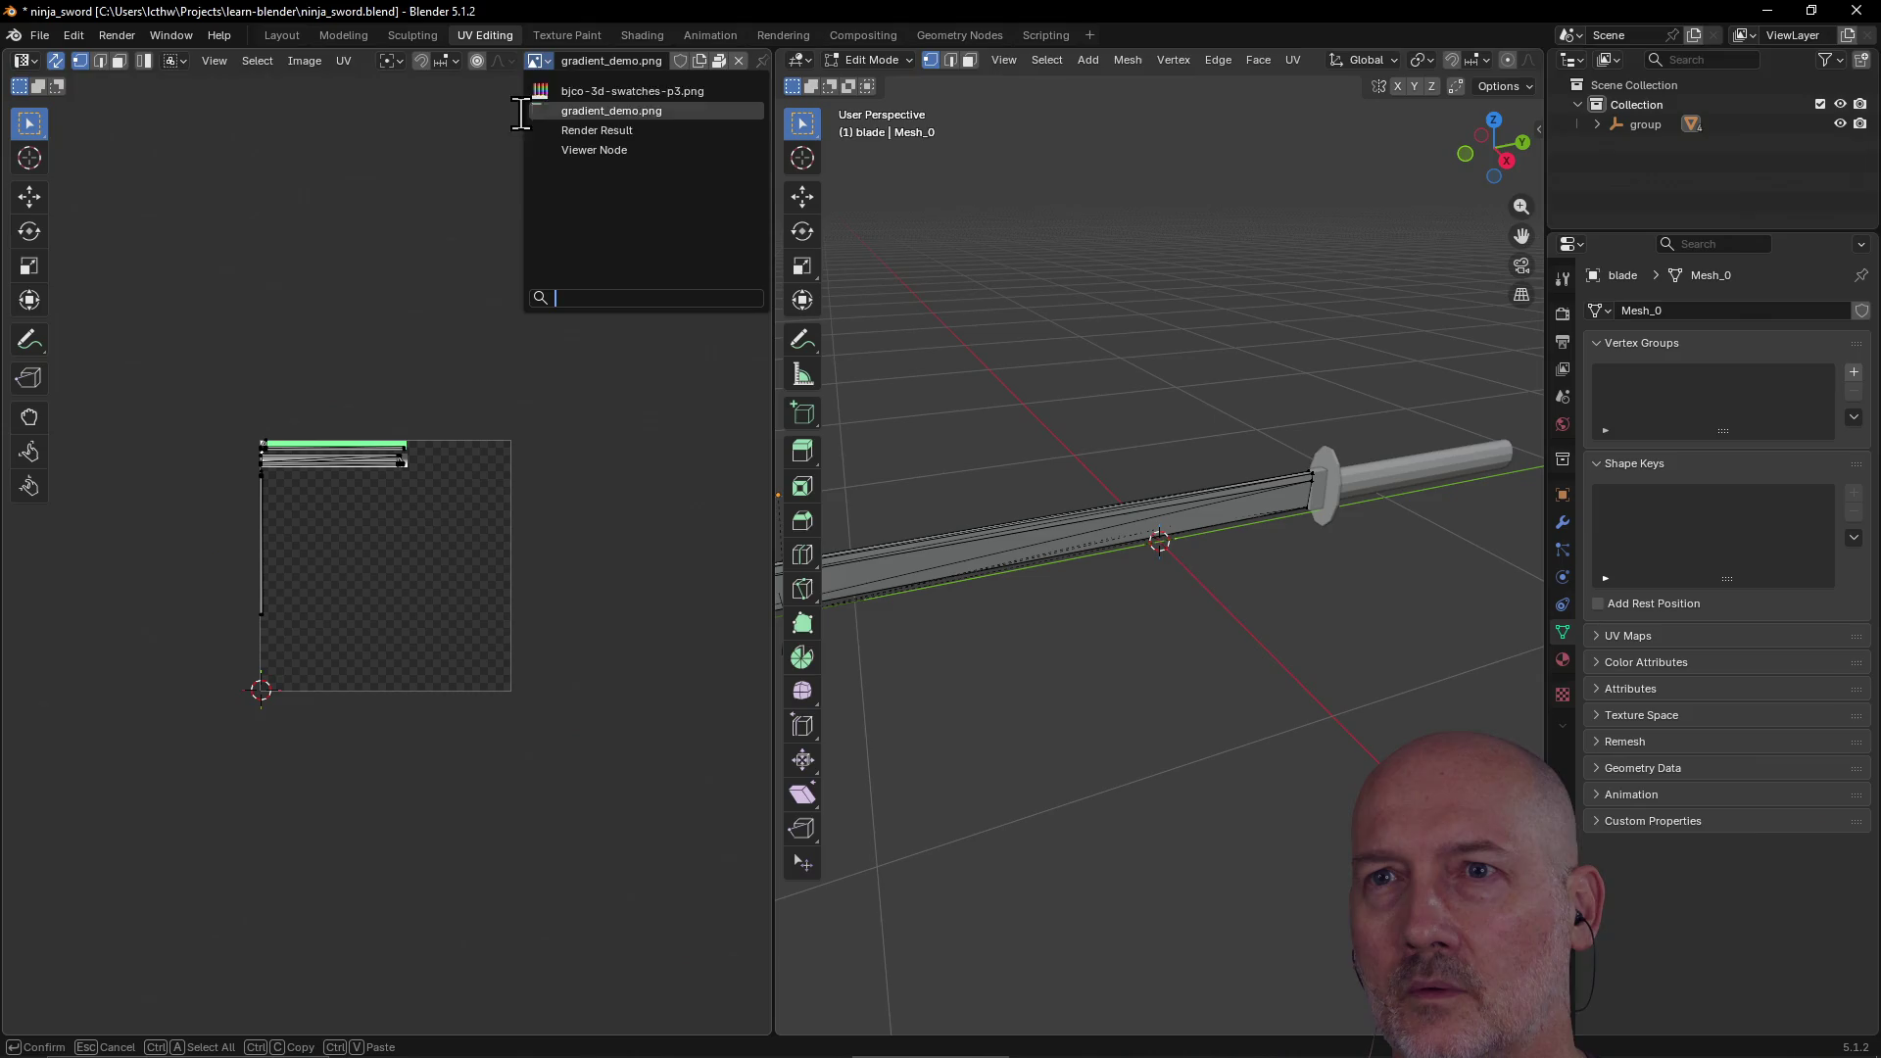
click(576, 91)
scroll(559, 377, down, 6)
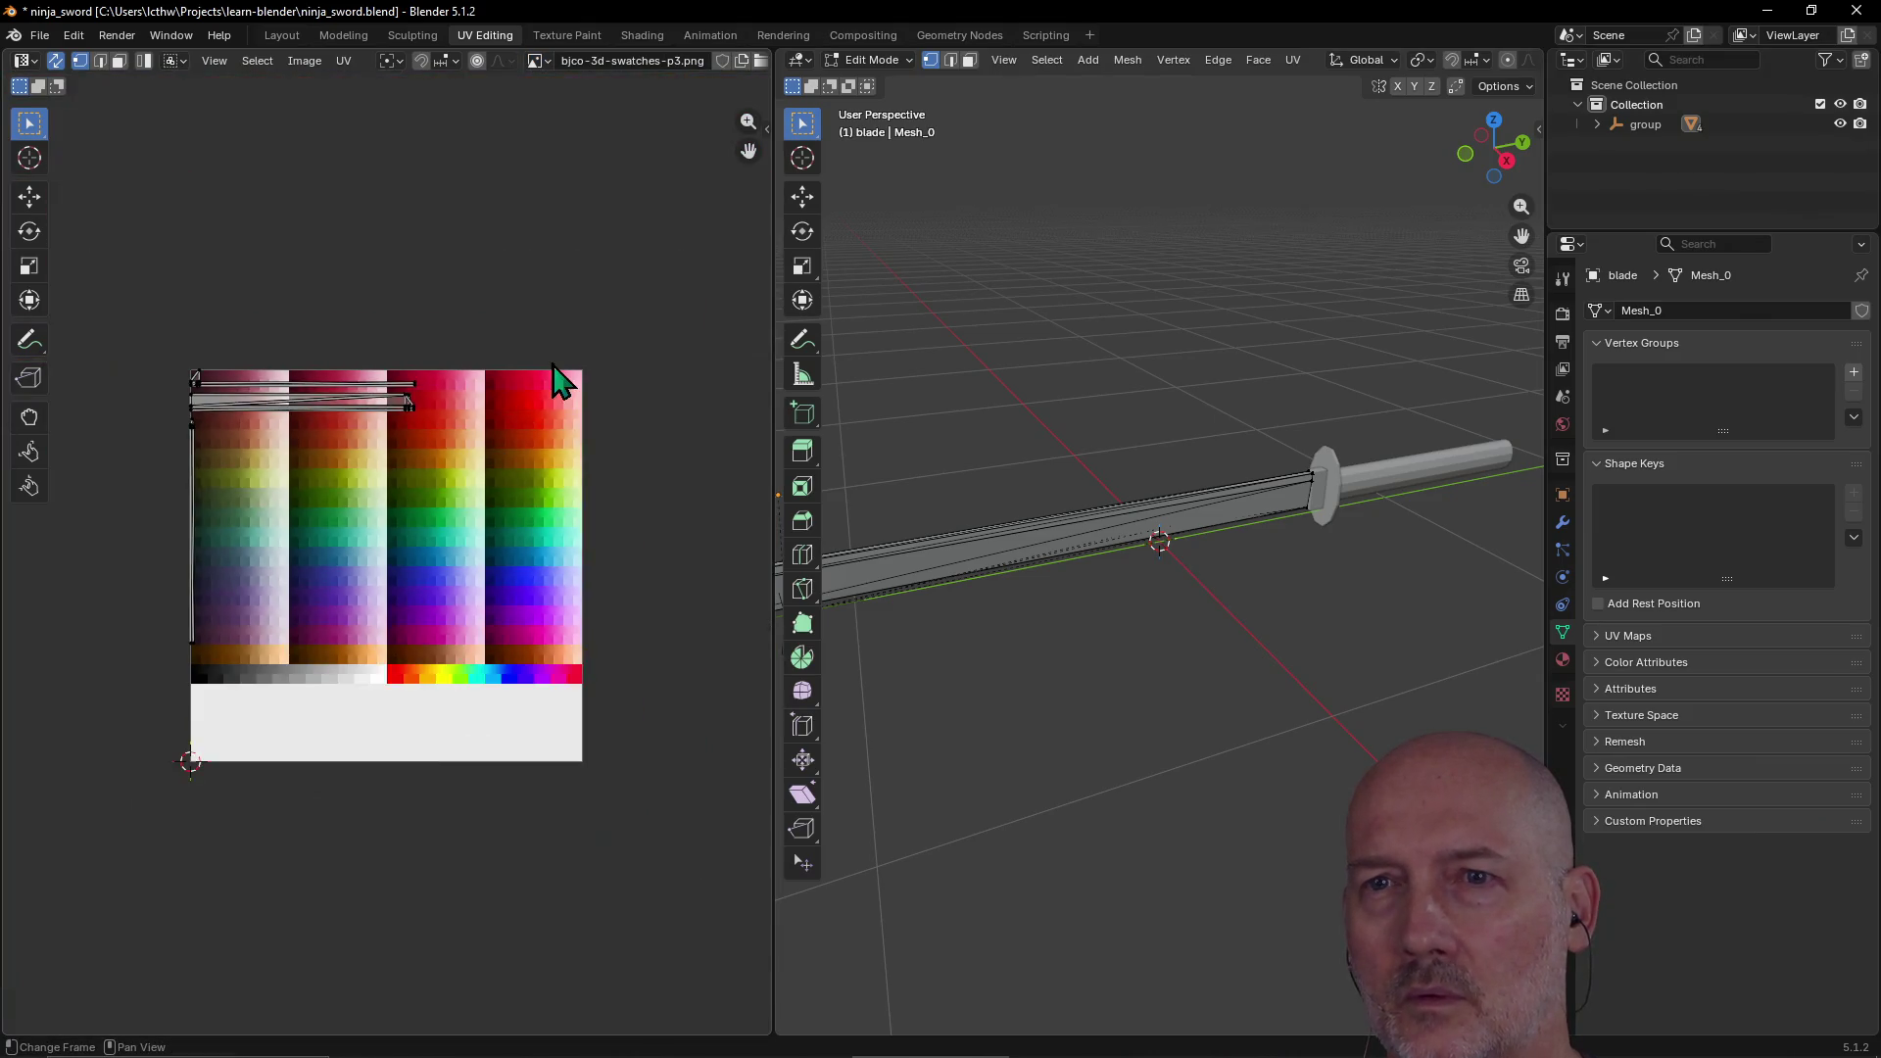
scroll(558, 378, up, 1)
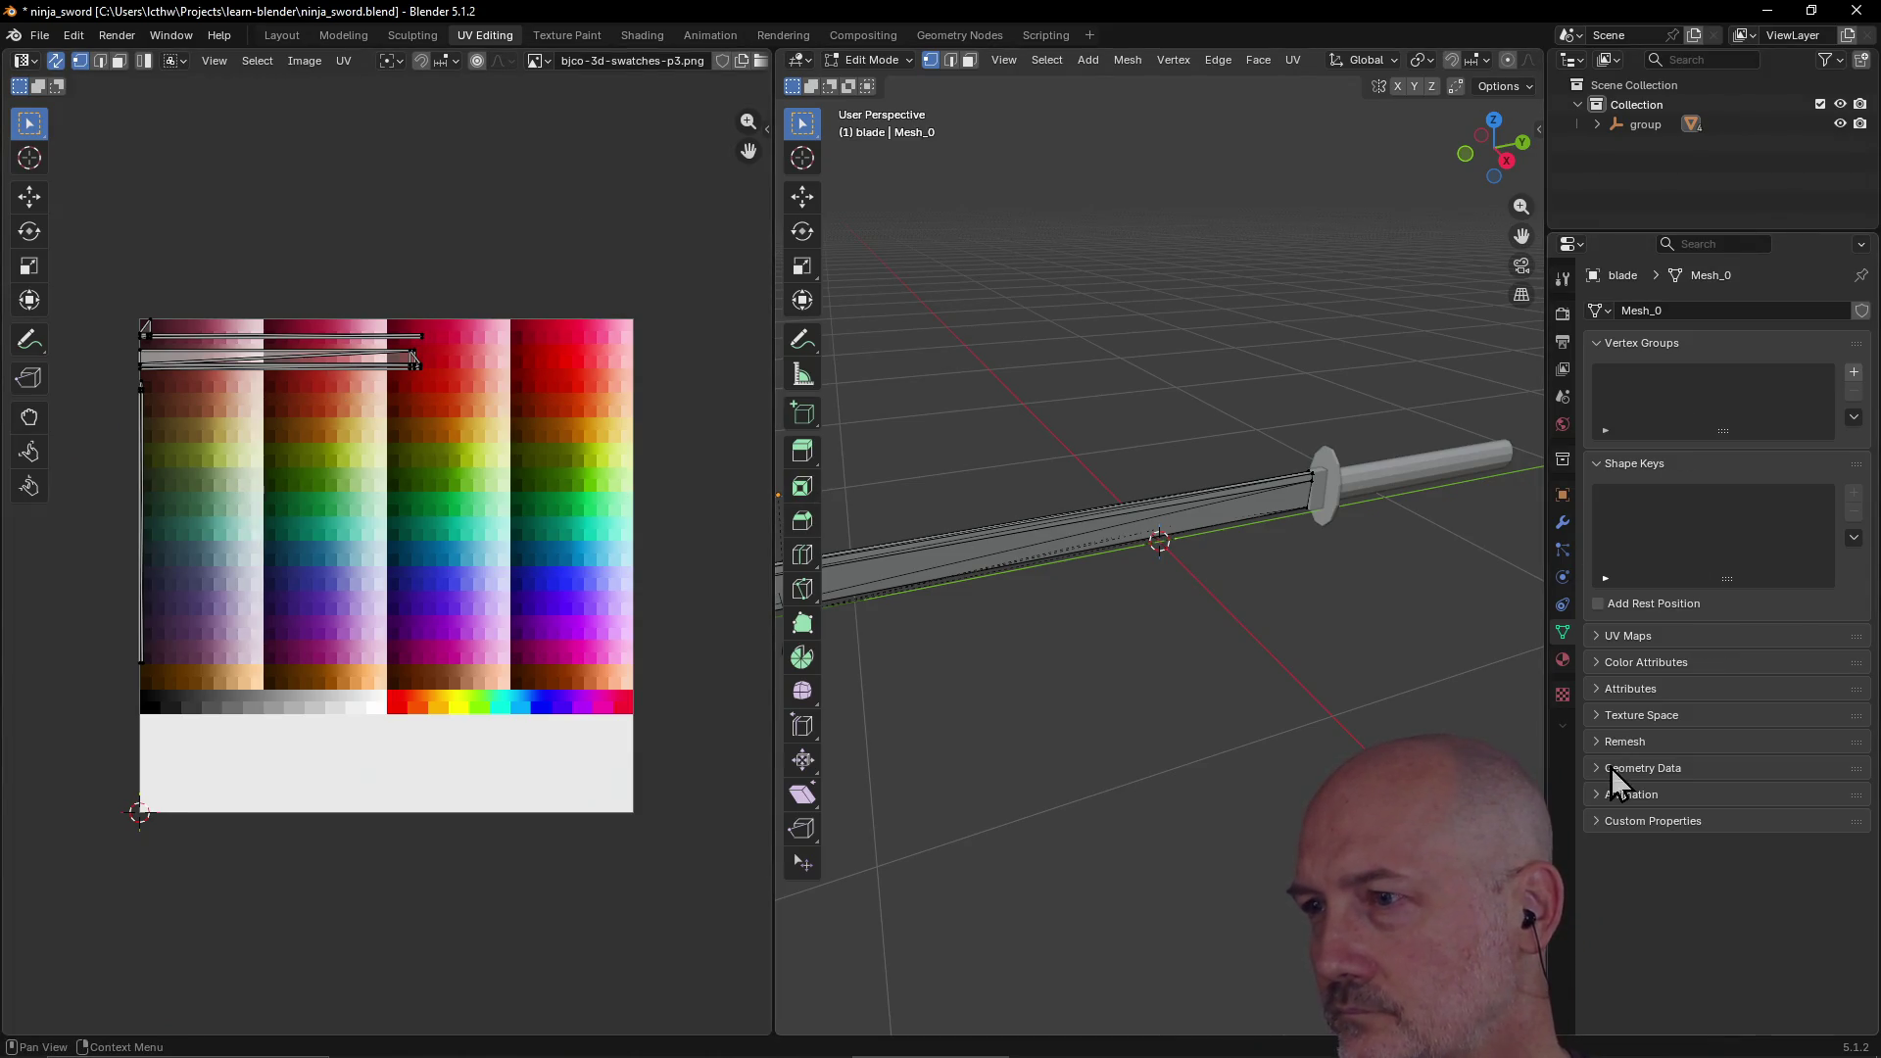
click(1562, 698)
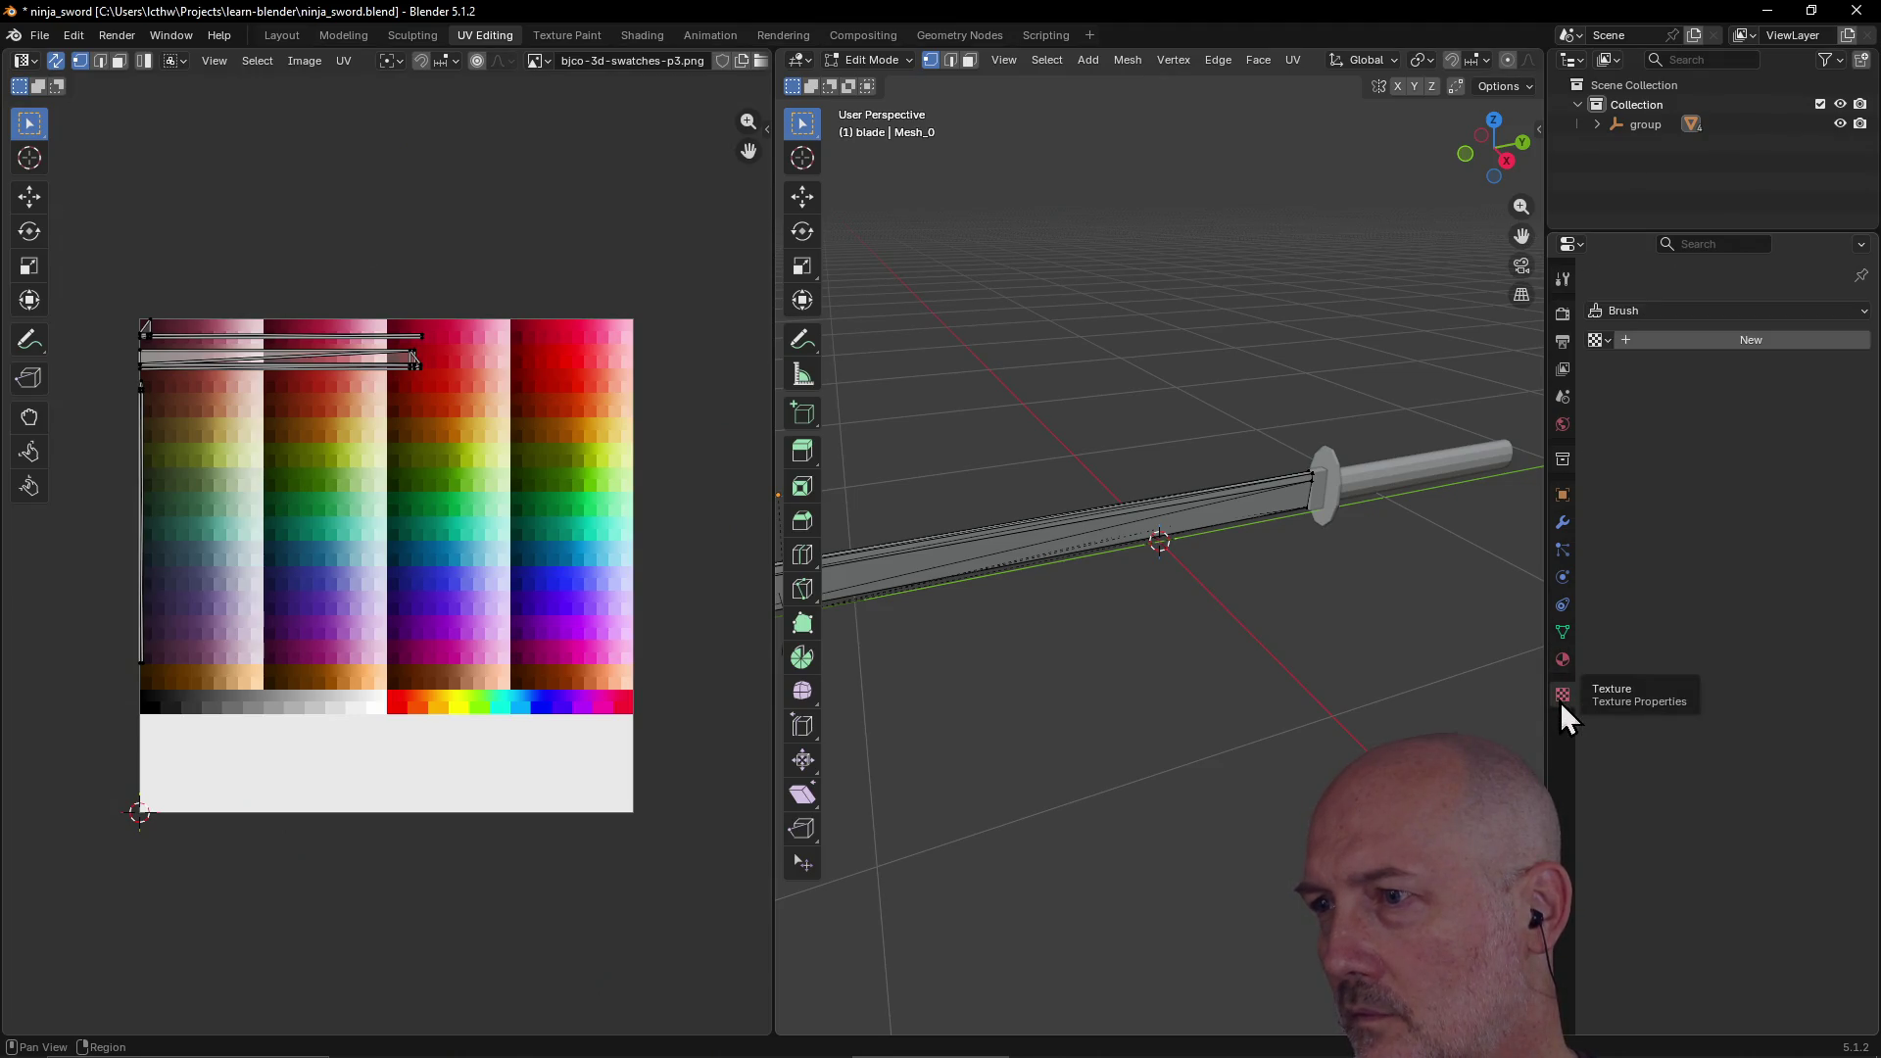
Step: Add a new texture, keeping its type as Image or Movie
click(1626, 344)
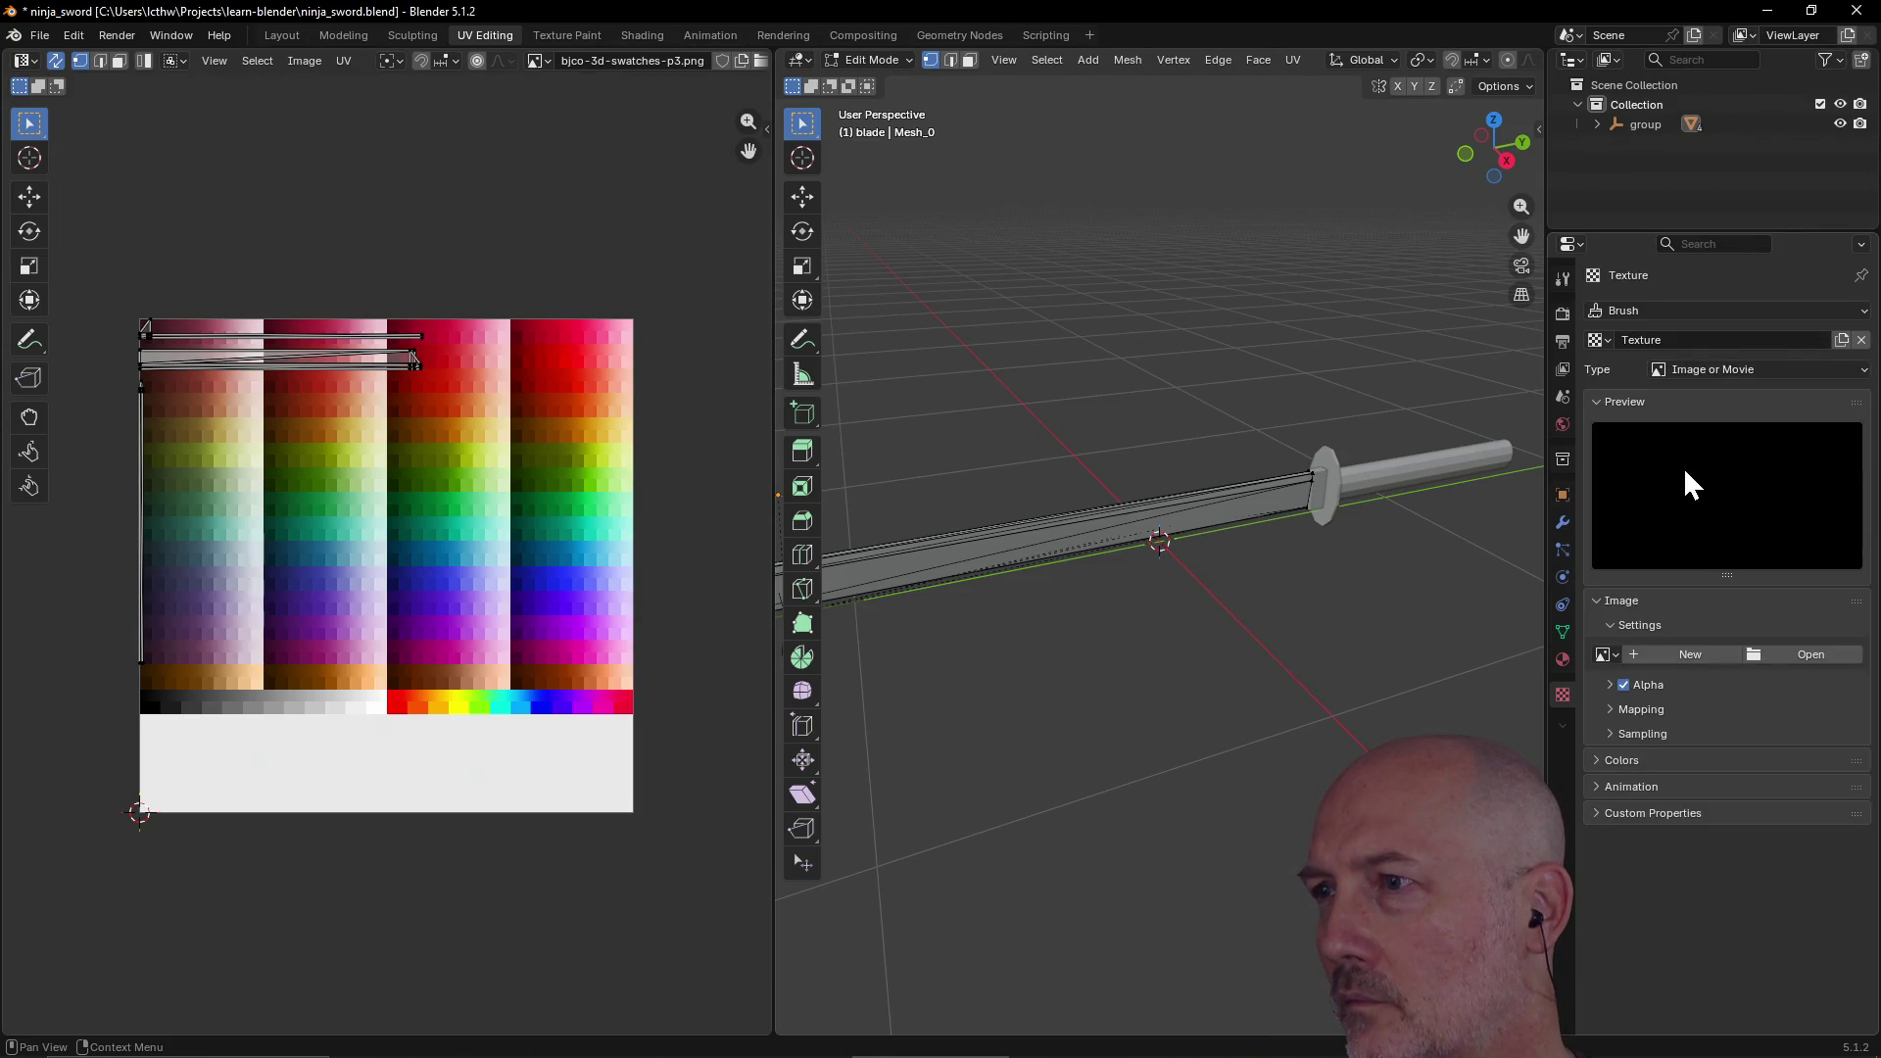
click(1861, 376)
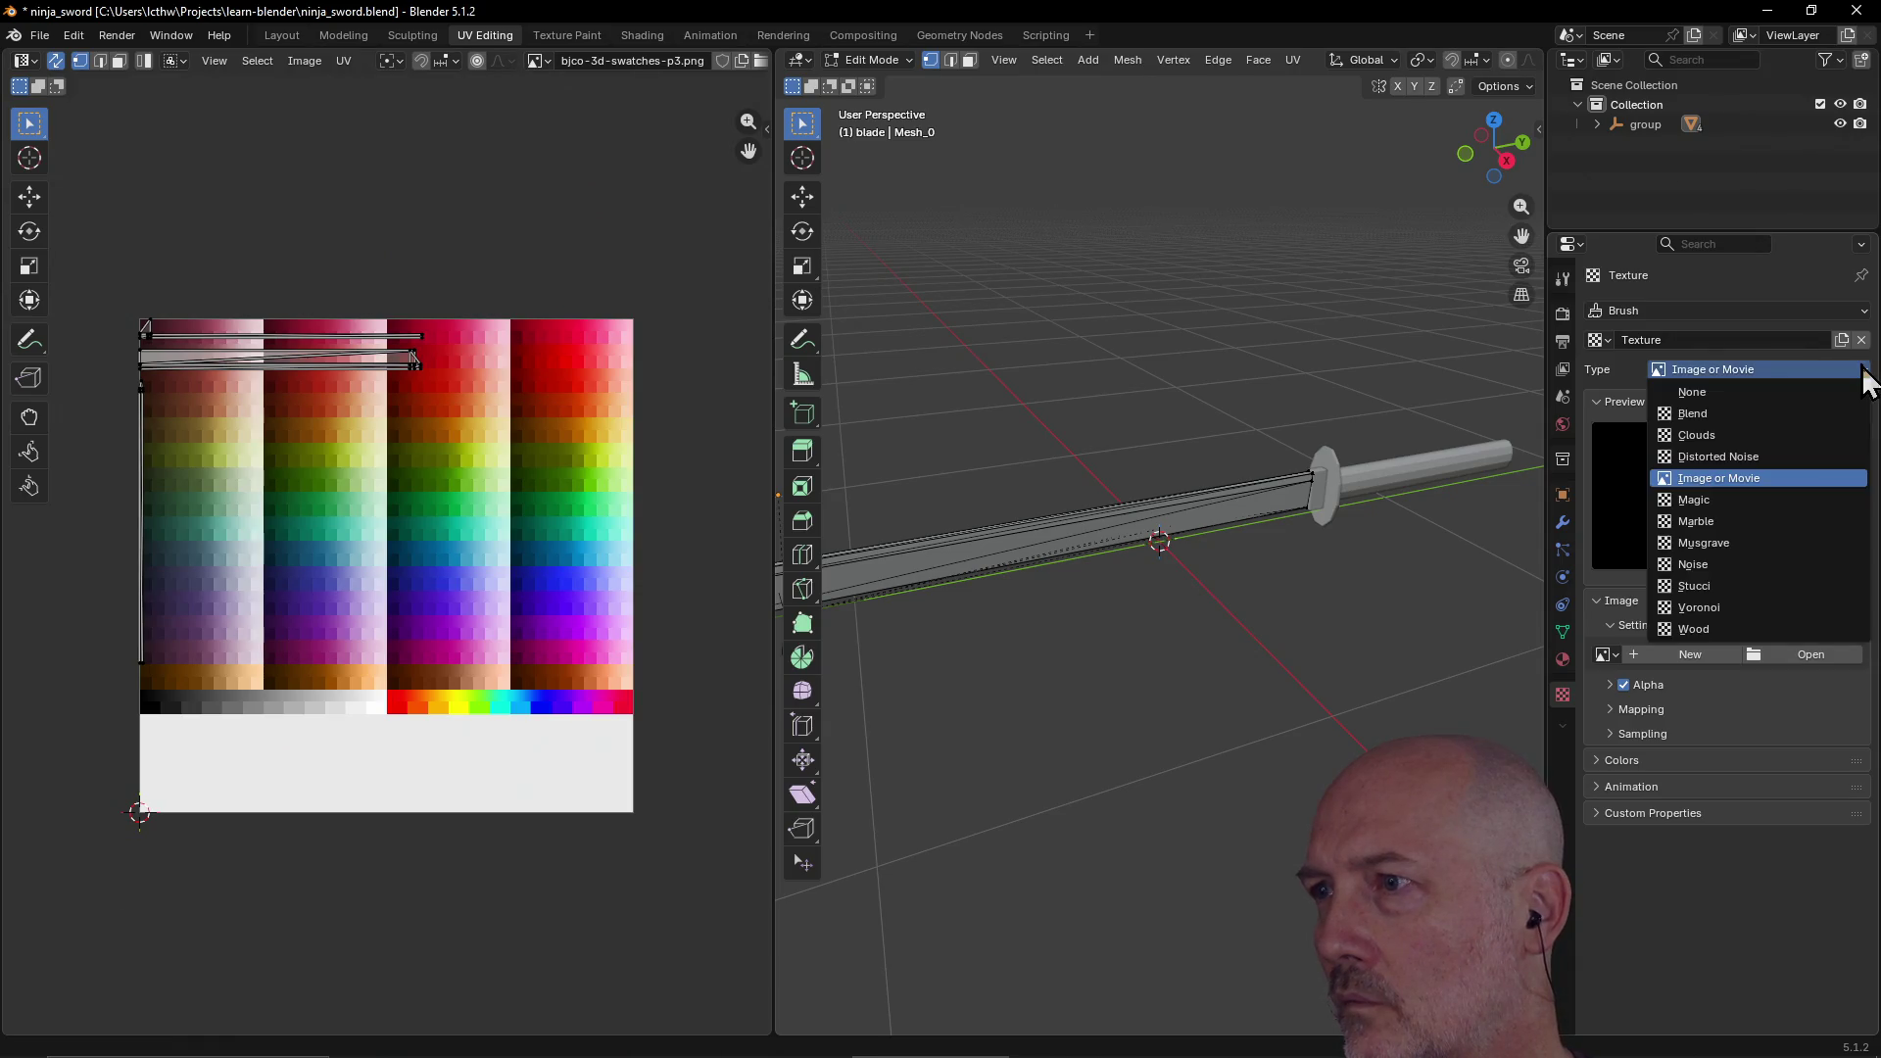
click(1863, 370)
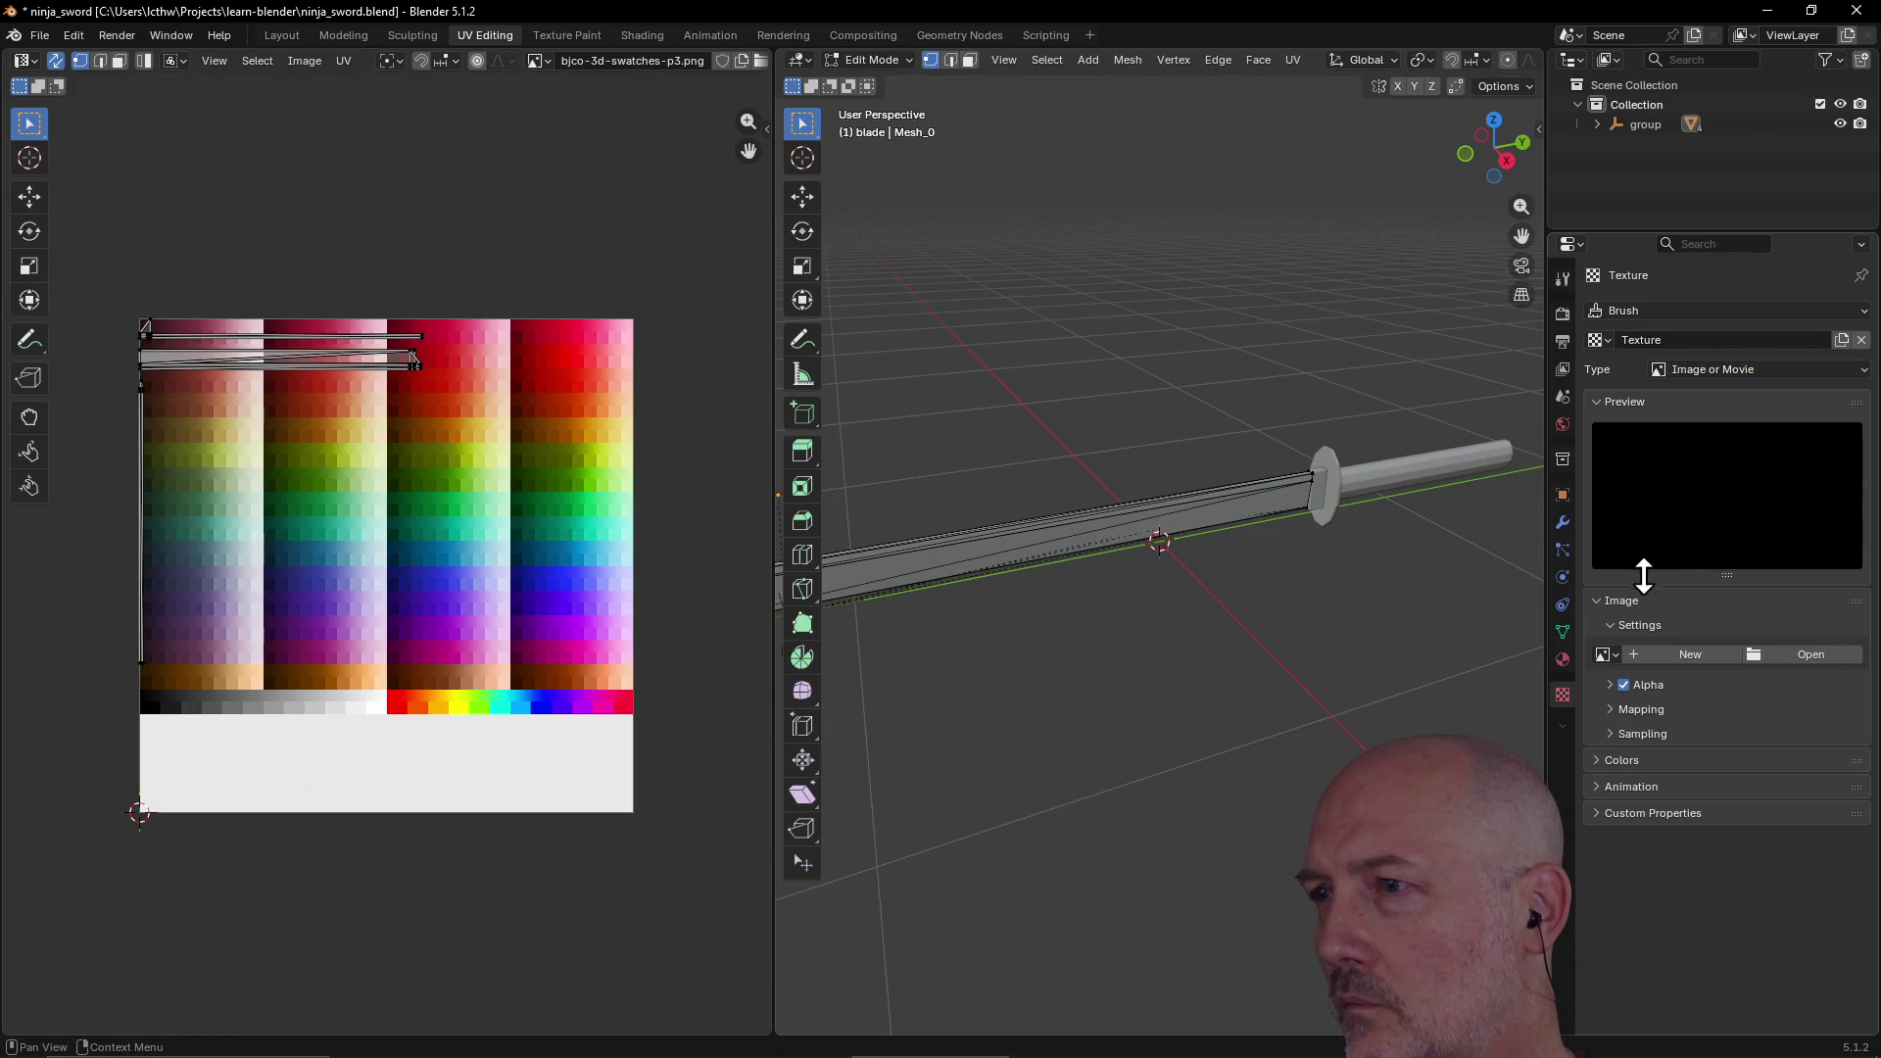
click(1673, 656)
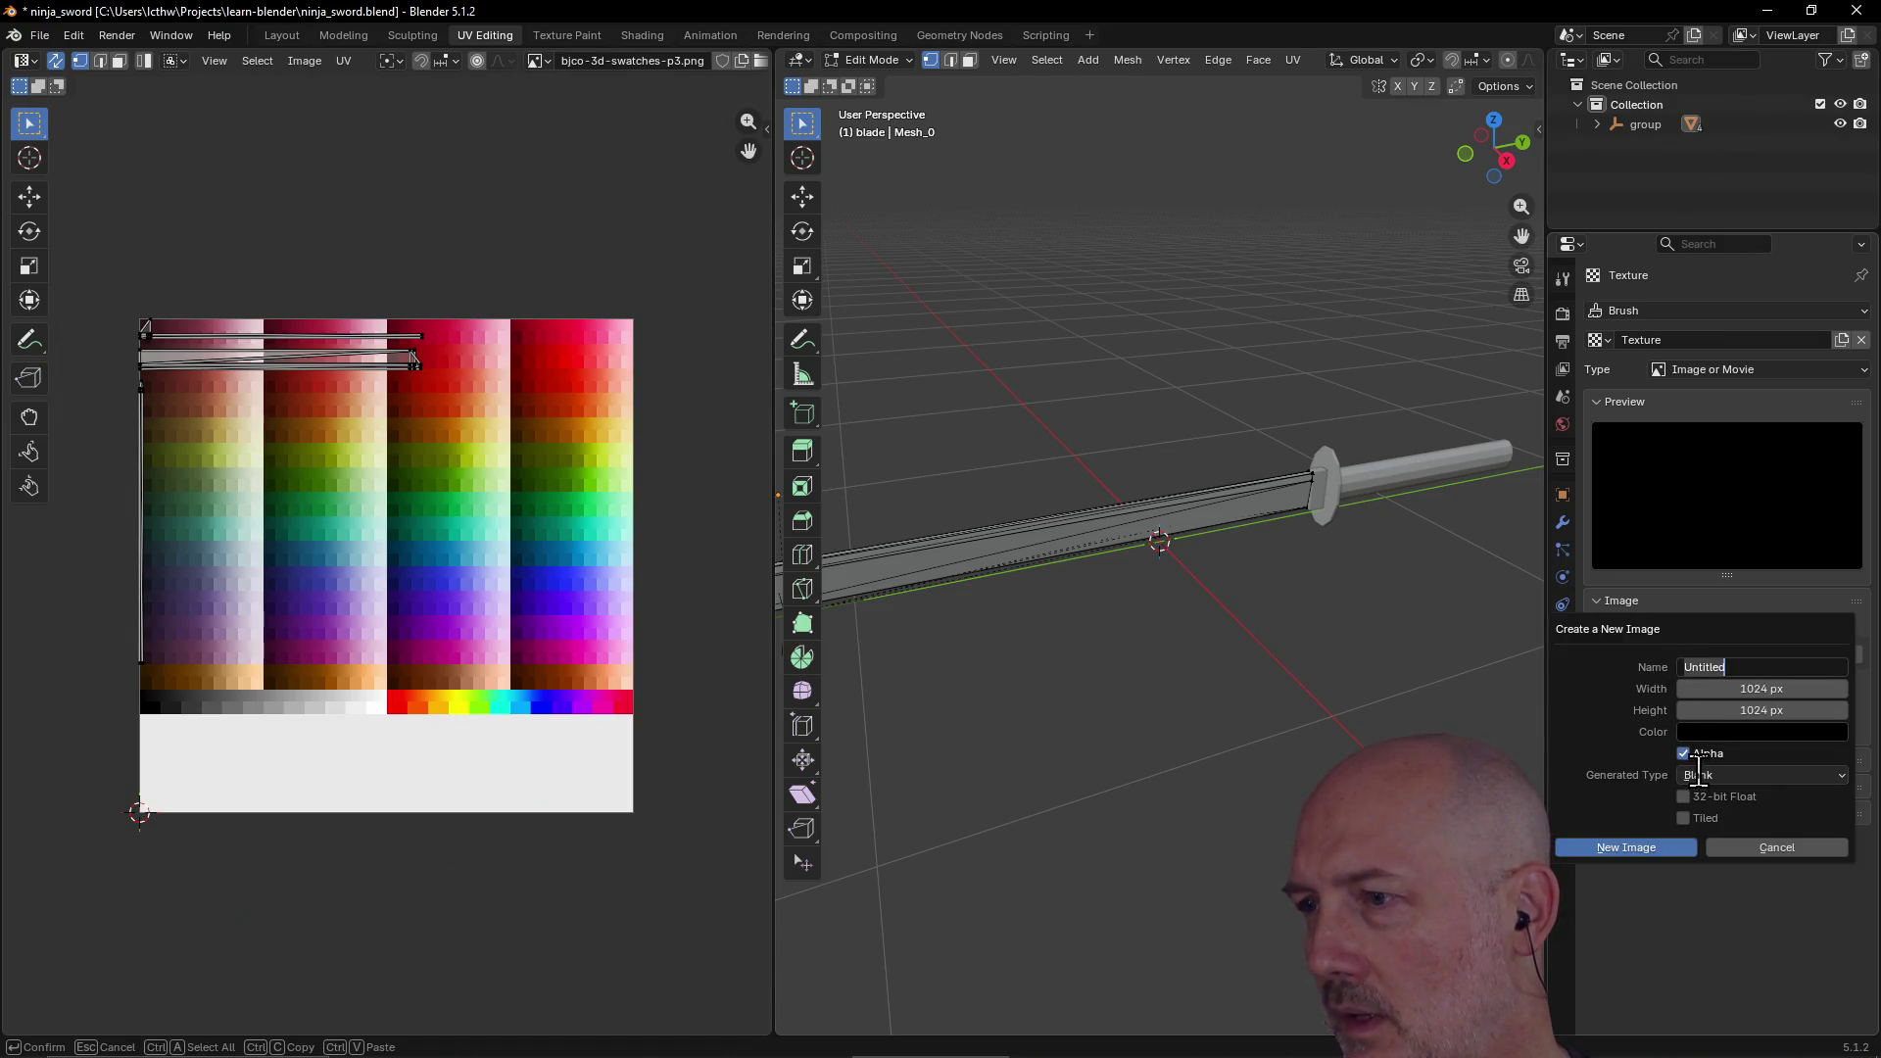
click(1783, 849)
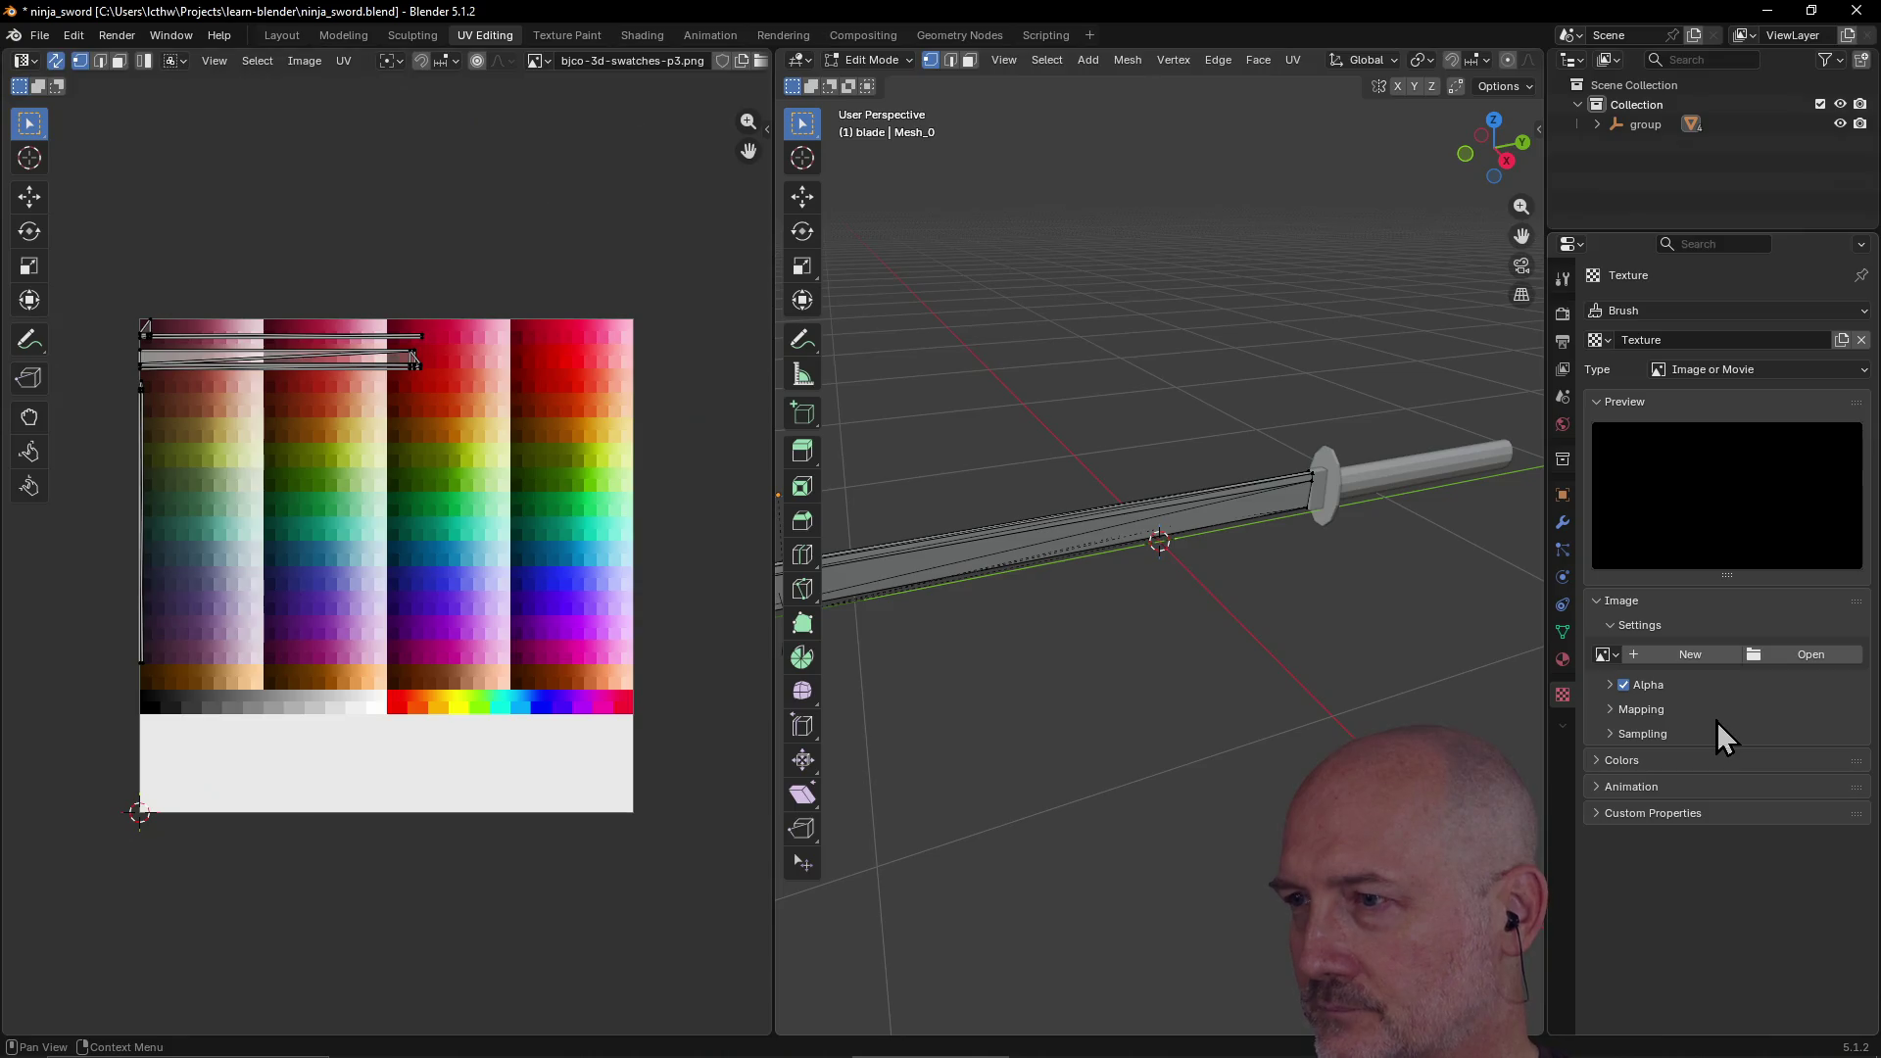
Step: Load bjco-3d-swatches-p3.png from the learn-blockbench folder into the texture
click(1813, 656)
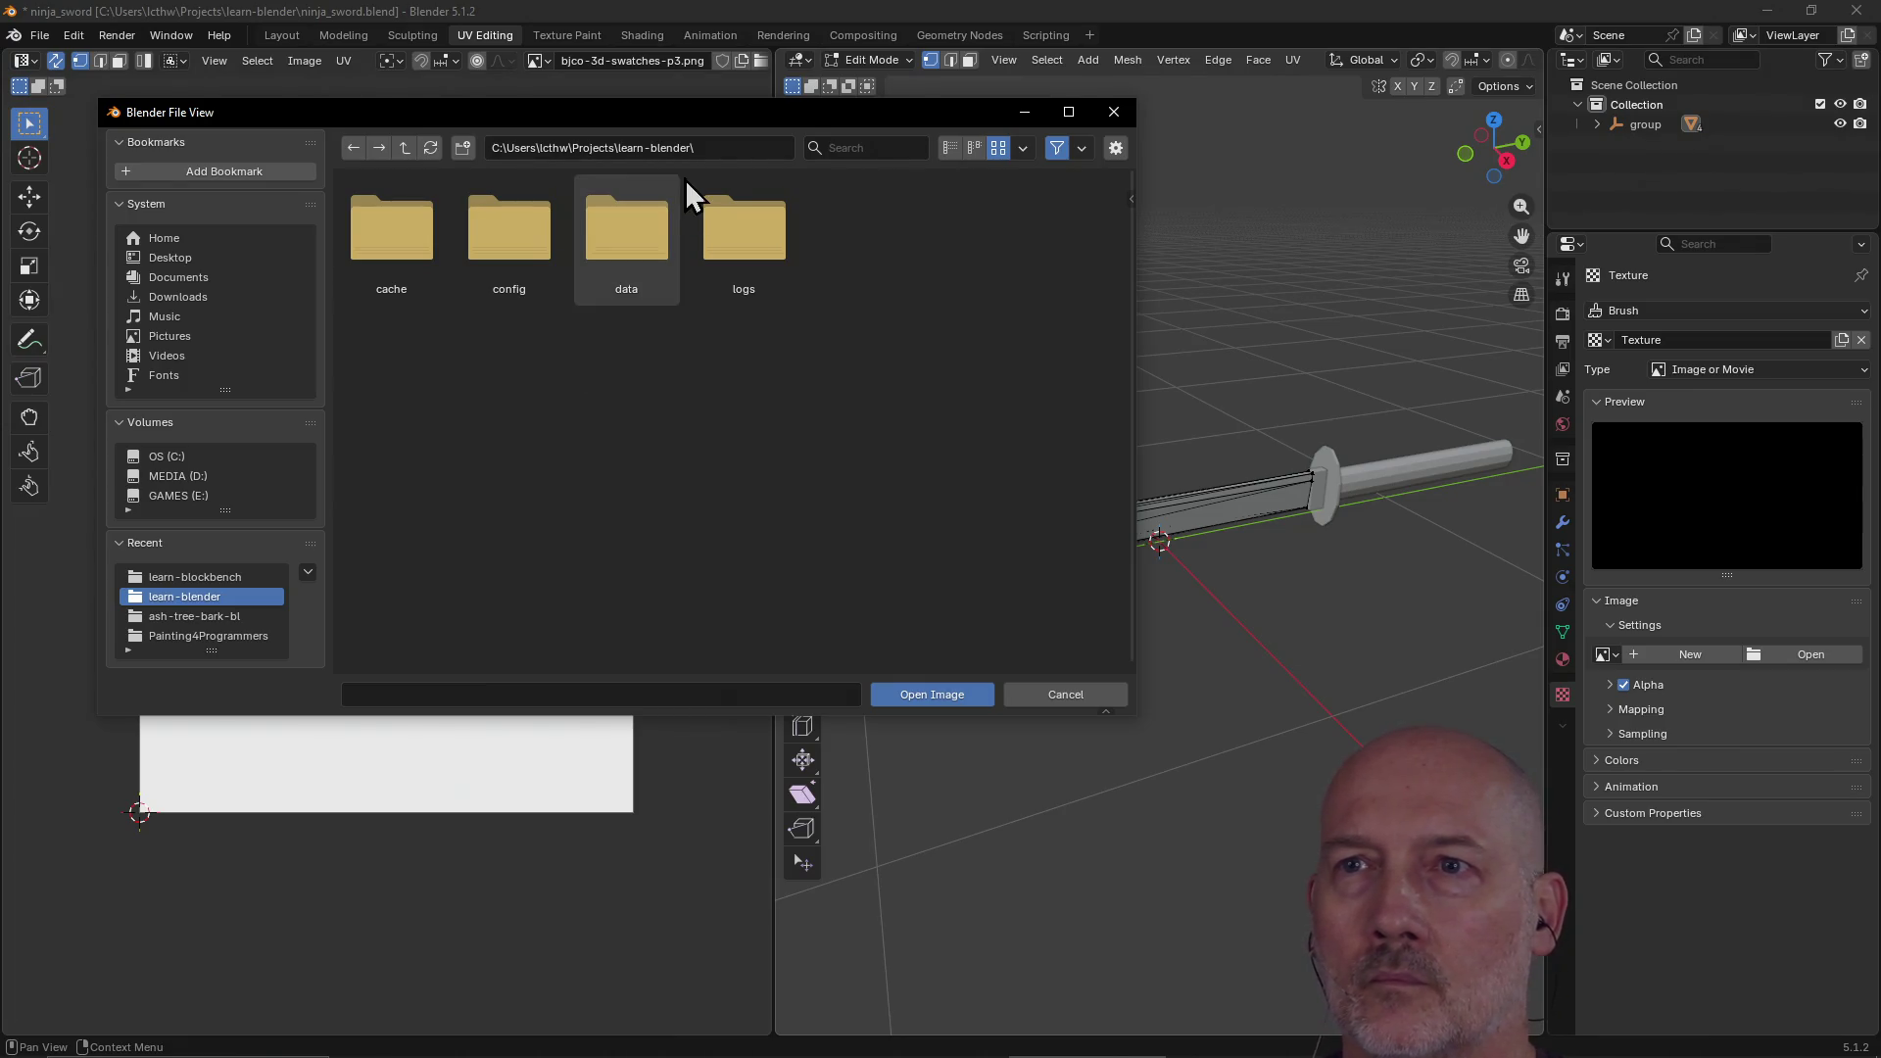
click(756, 144)
text(ockbench)
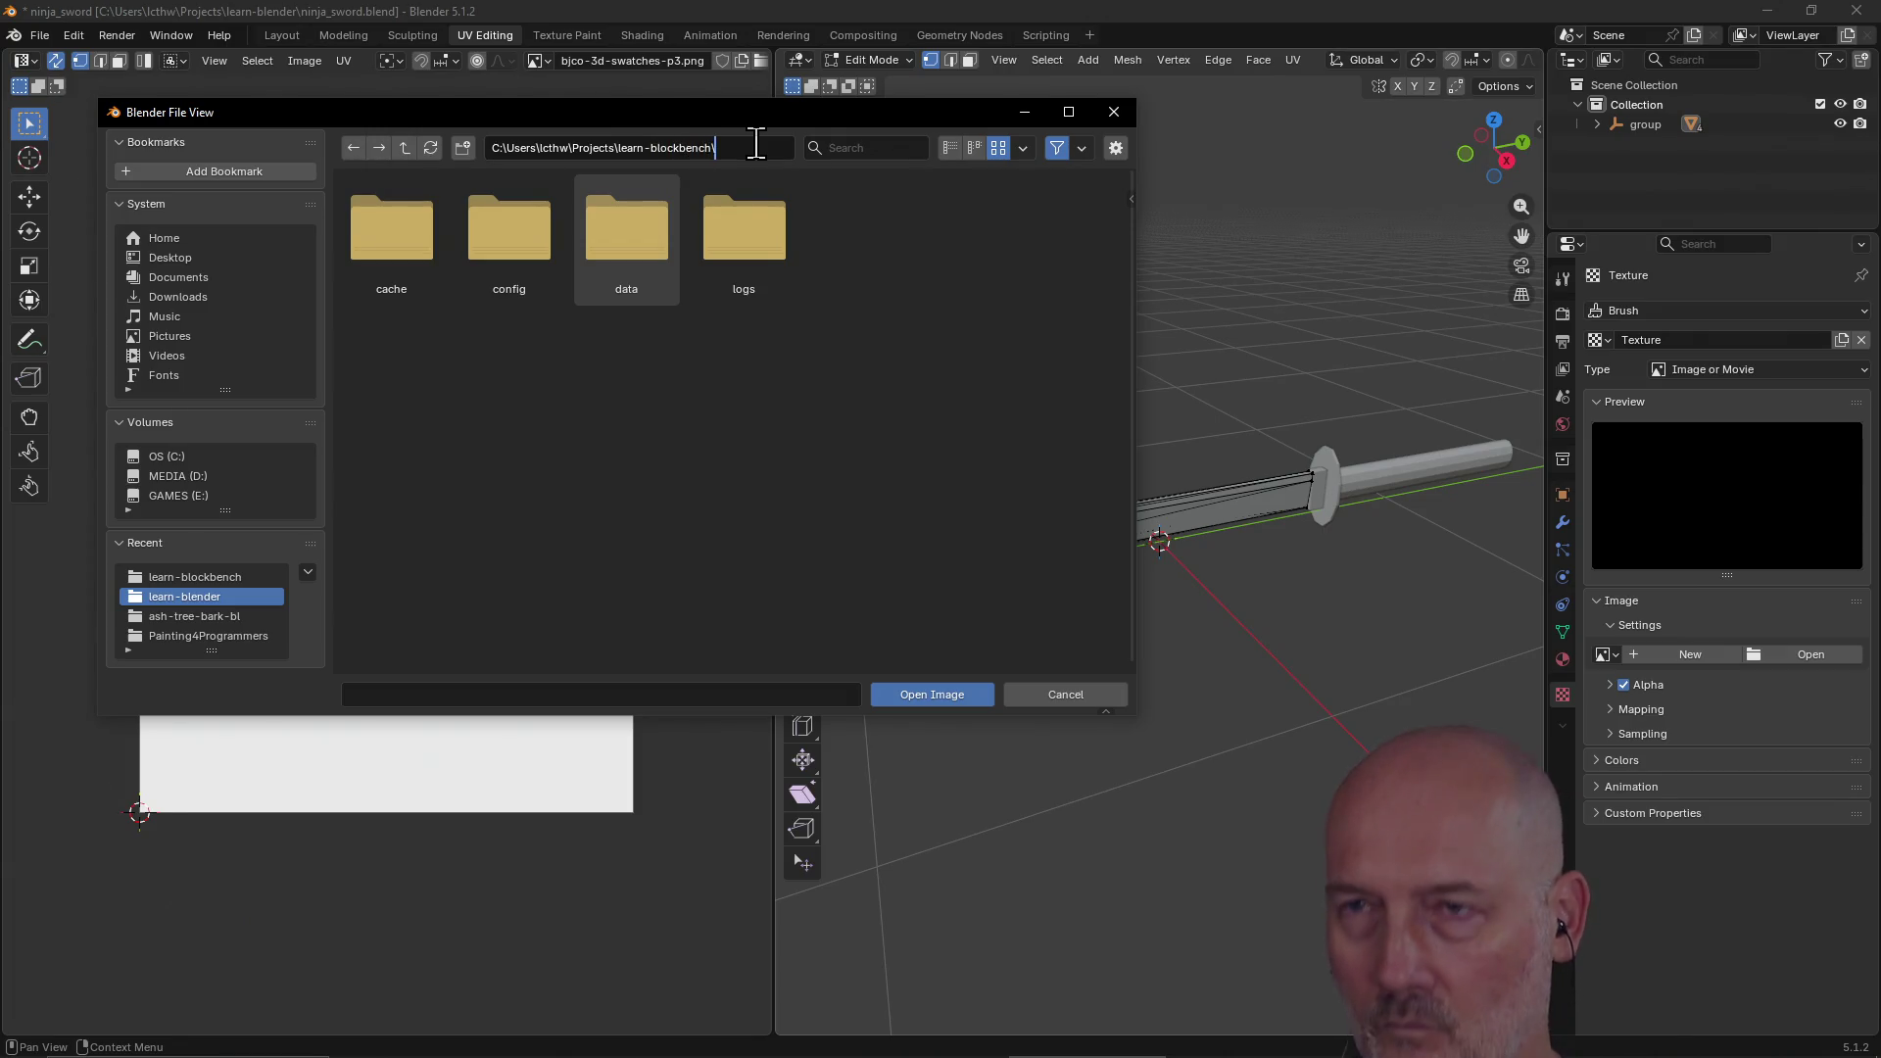
key(Return)
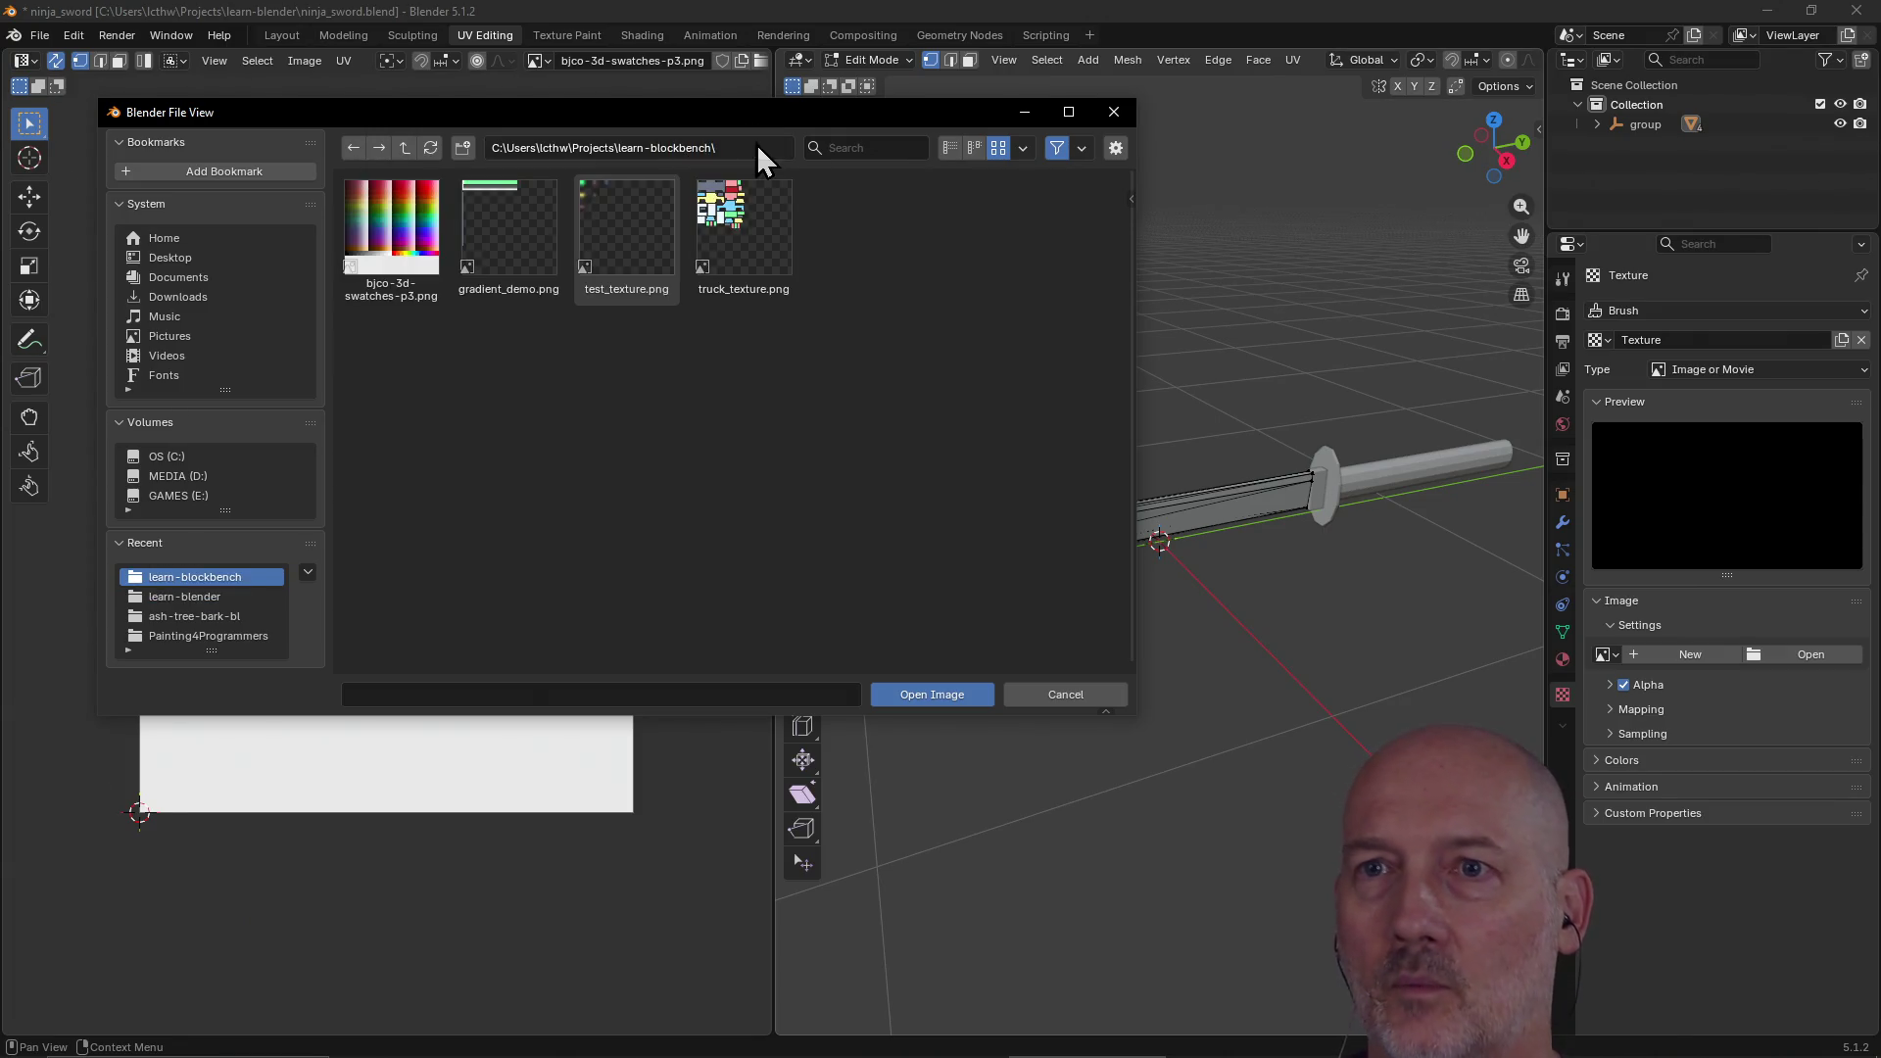
click(397, 299)
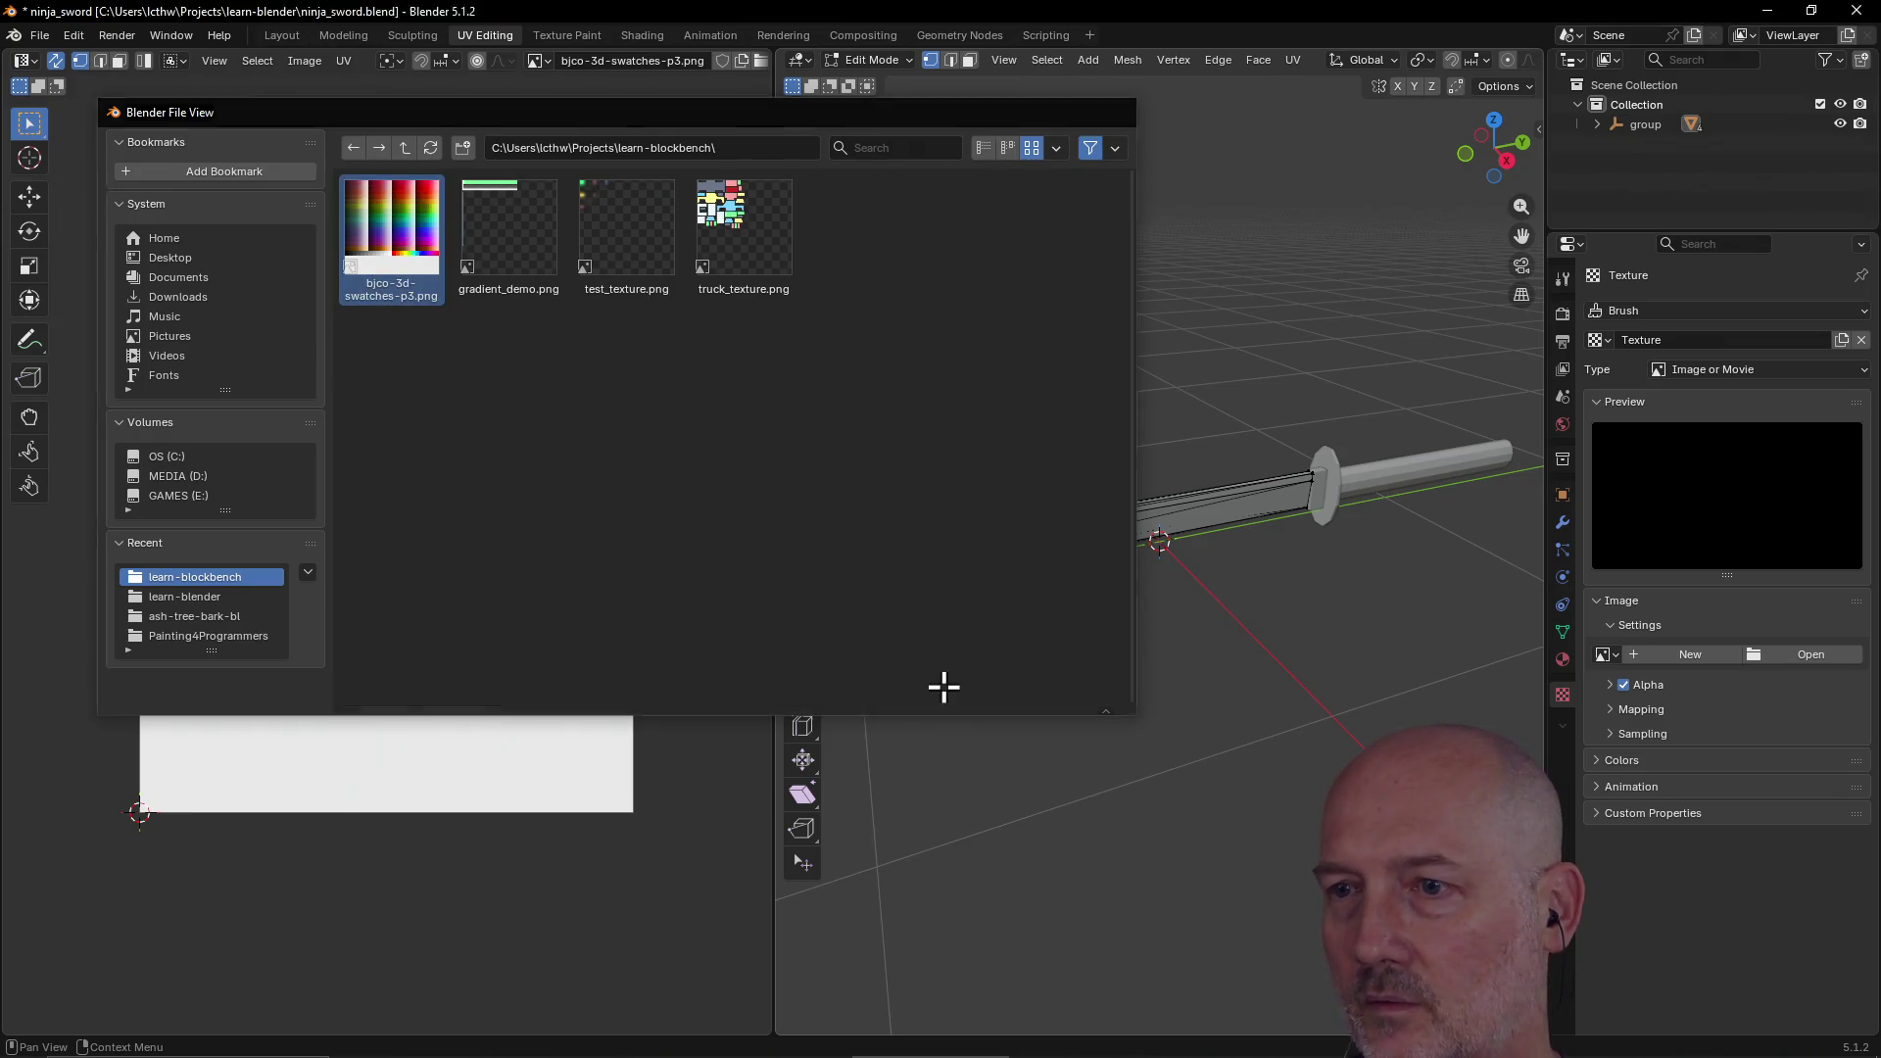
click(944, 690)
mouse_move(1221, 638)
middle_down()
mouse_move(1067, 655)
mouse_move(1149, 645)
middle_up()
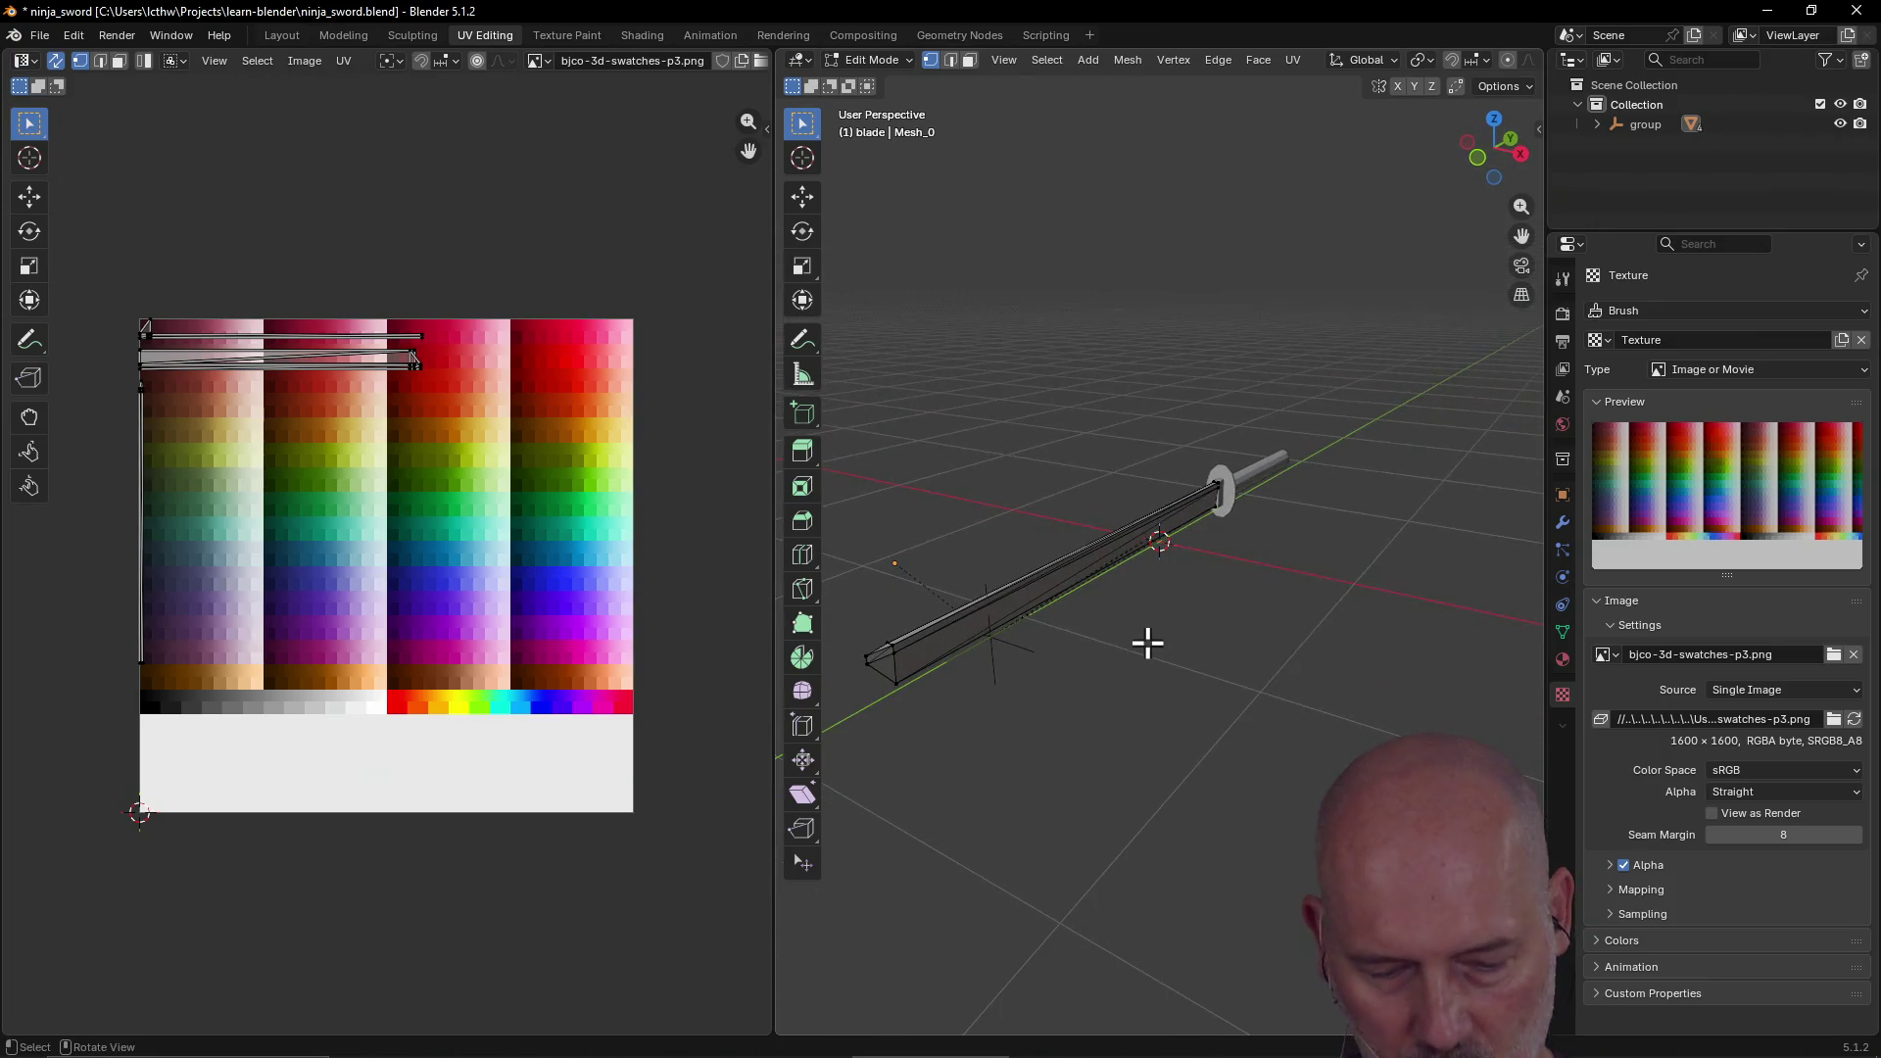
Step: Set the viewport to Material Preview shading to see the palette-coloured sword
key(z)
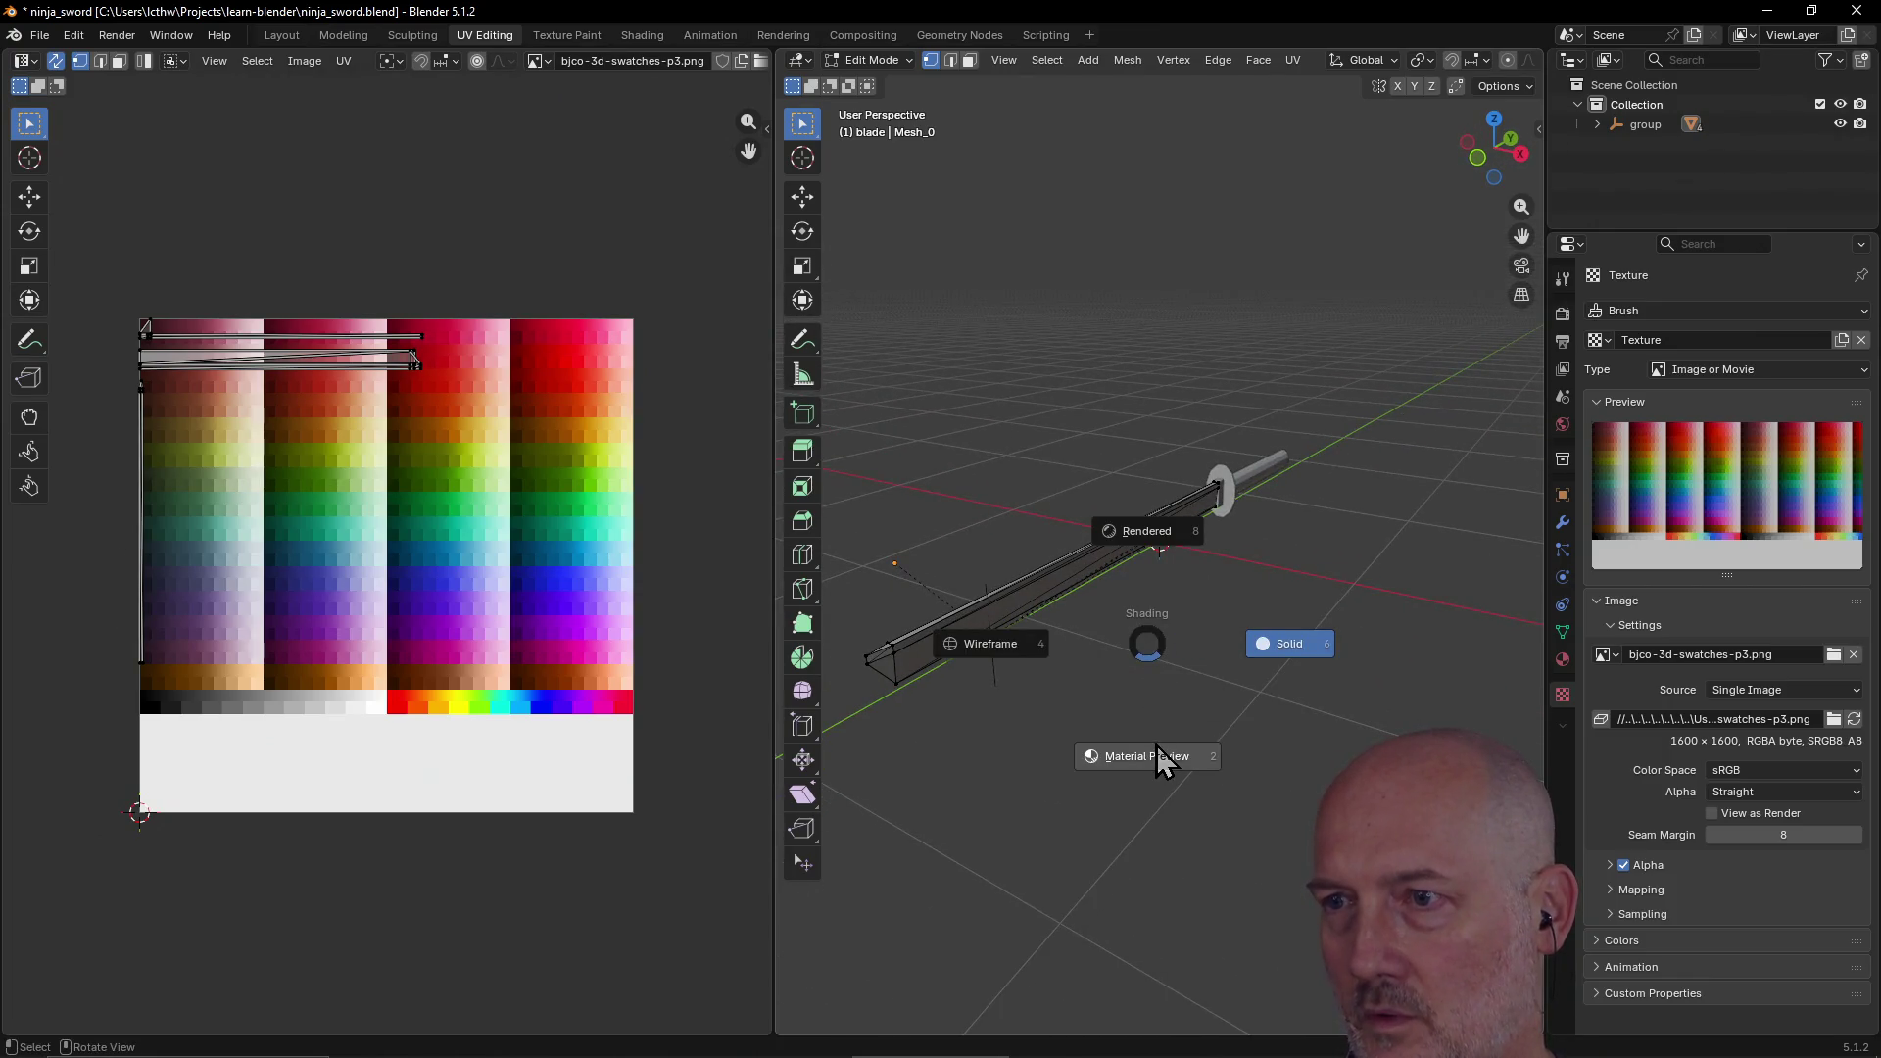
click(1156, 747)
mouse_move(1193, 613)
middle_down()
mouse_move(1209, 575)
mouse_move(1079, 614)
mouse_move(1062, 698)
middle_up()
middle_drag(1159, 551, 1172, 538)
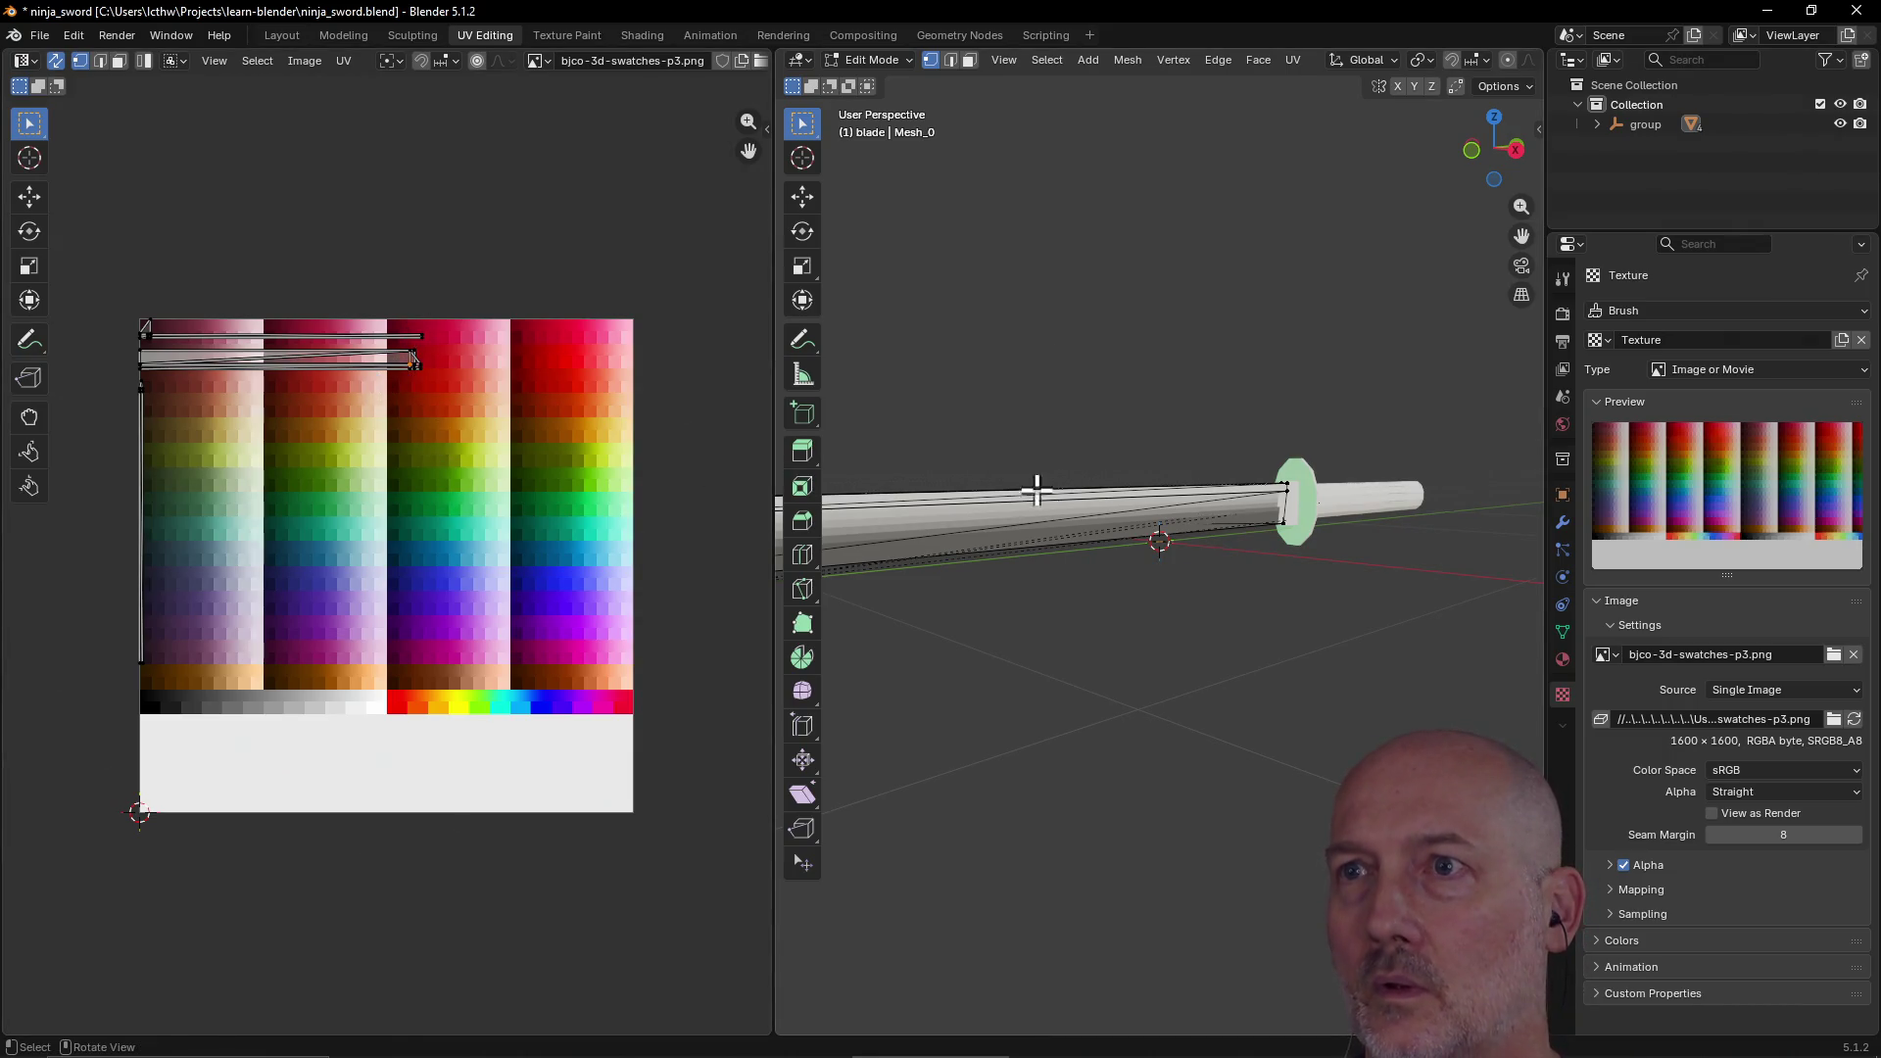
Step: In face select mode, select blade faces, inspect their UVs, and activate the move tool
click(969, 59)
mouse_move(1008, 260)
middle_down()
mouse_move(991, 323)
mouse_move(922, 342)
mouse_move(1030, 360)
middle_up()
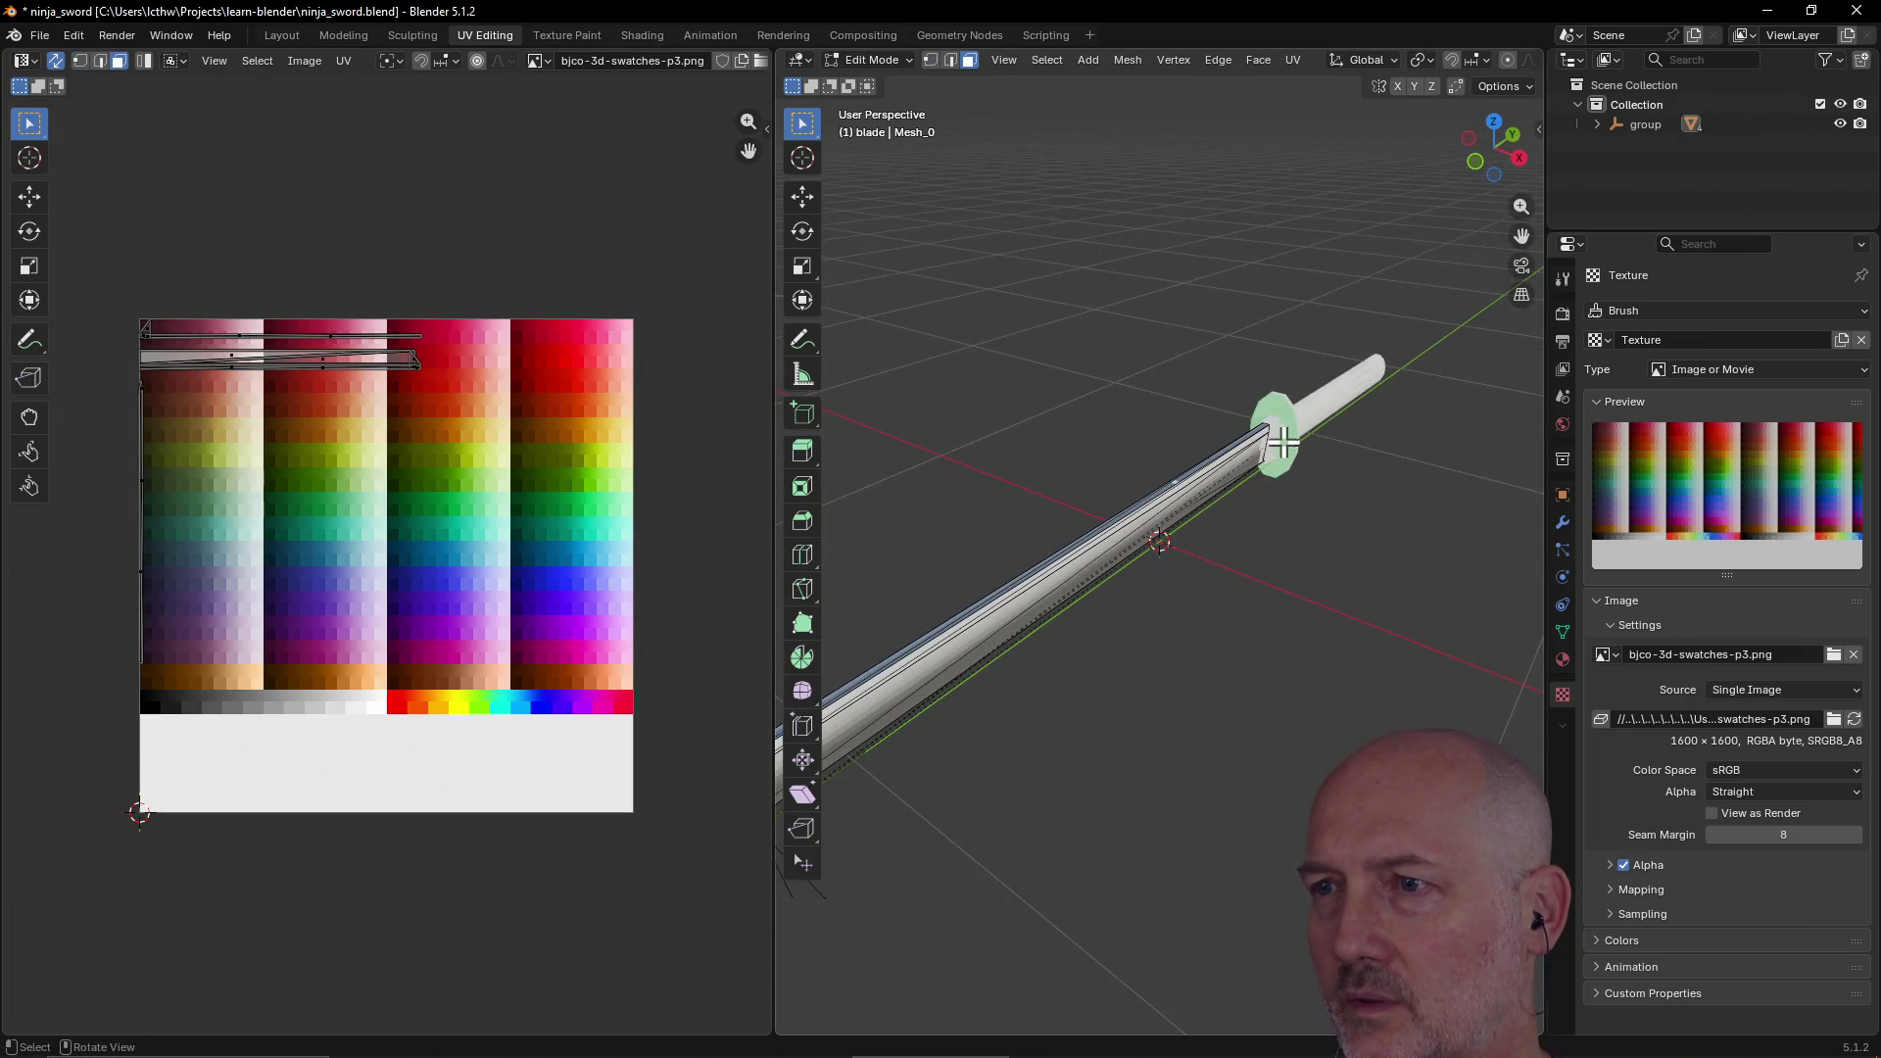
mouse_move(1289, 438)
middle_down()
mouse_move(1185, 437)
mouse_move(1238, 475)
middle_up()
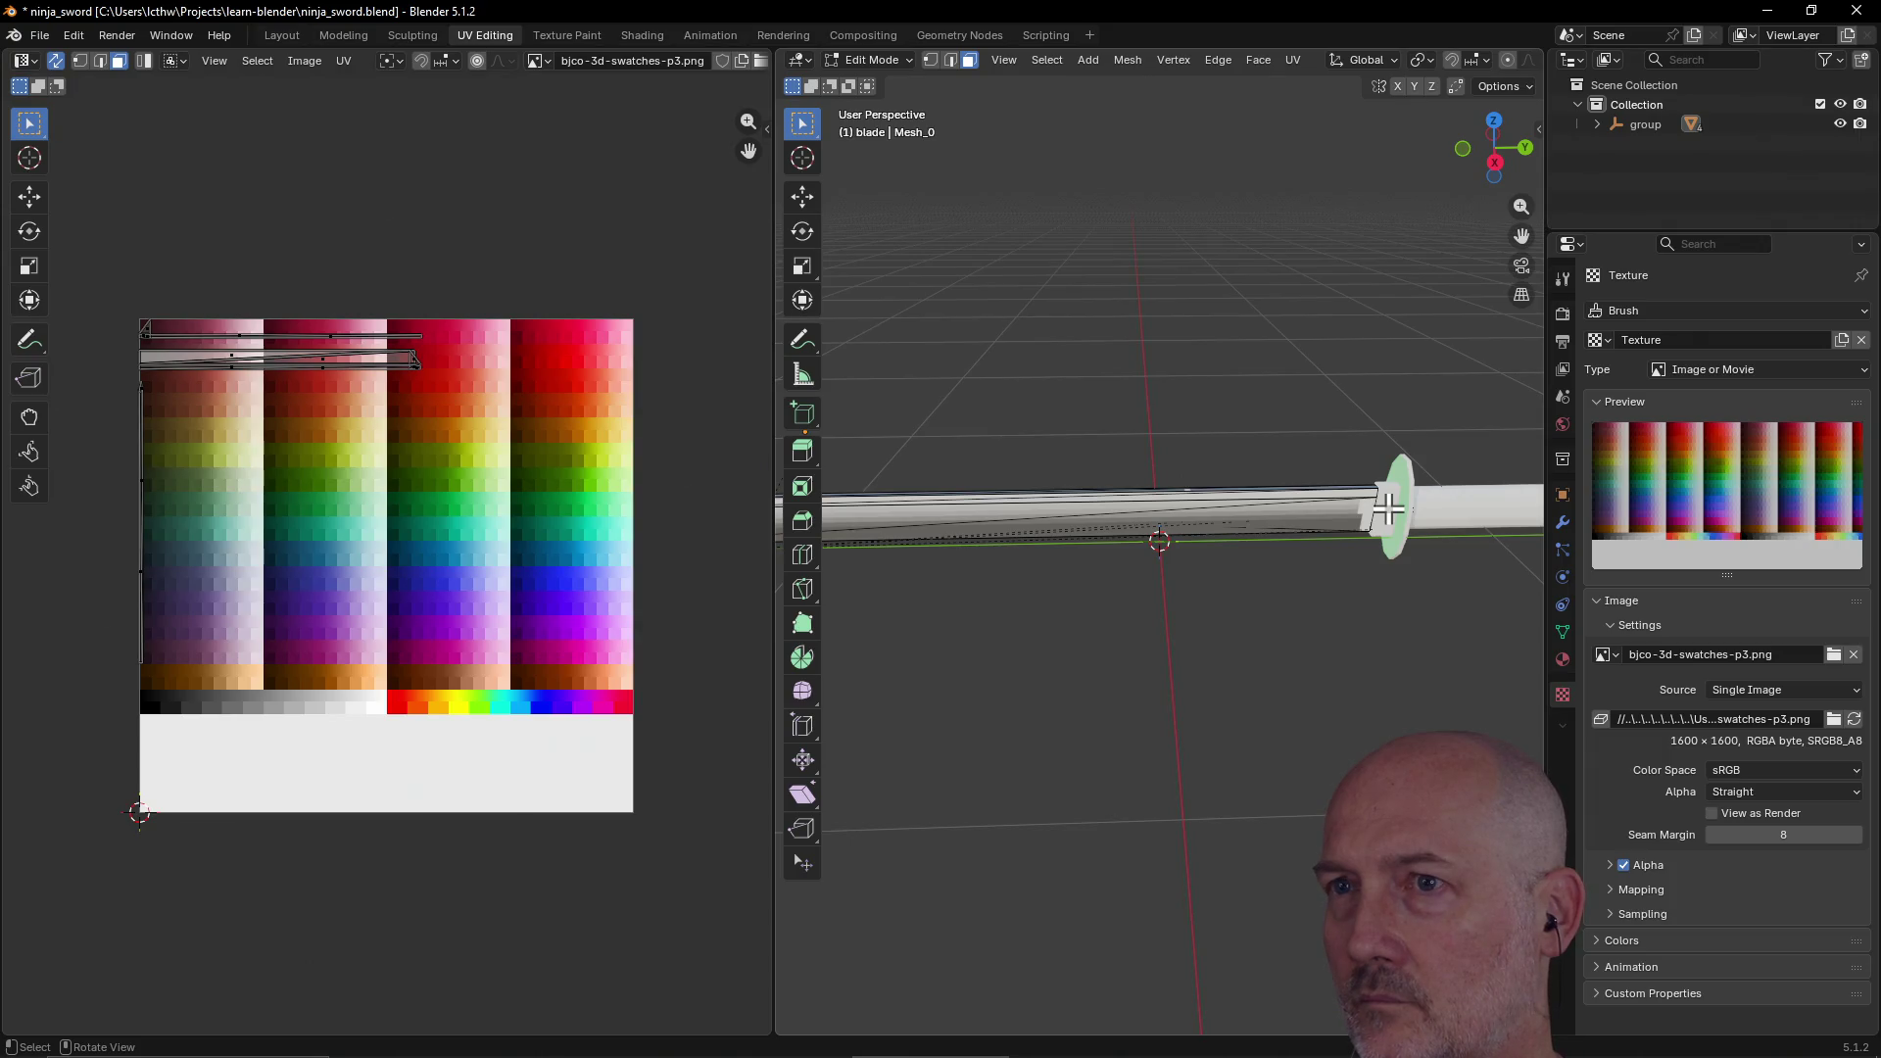
scroll(1321, 534, up, 3)
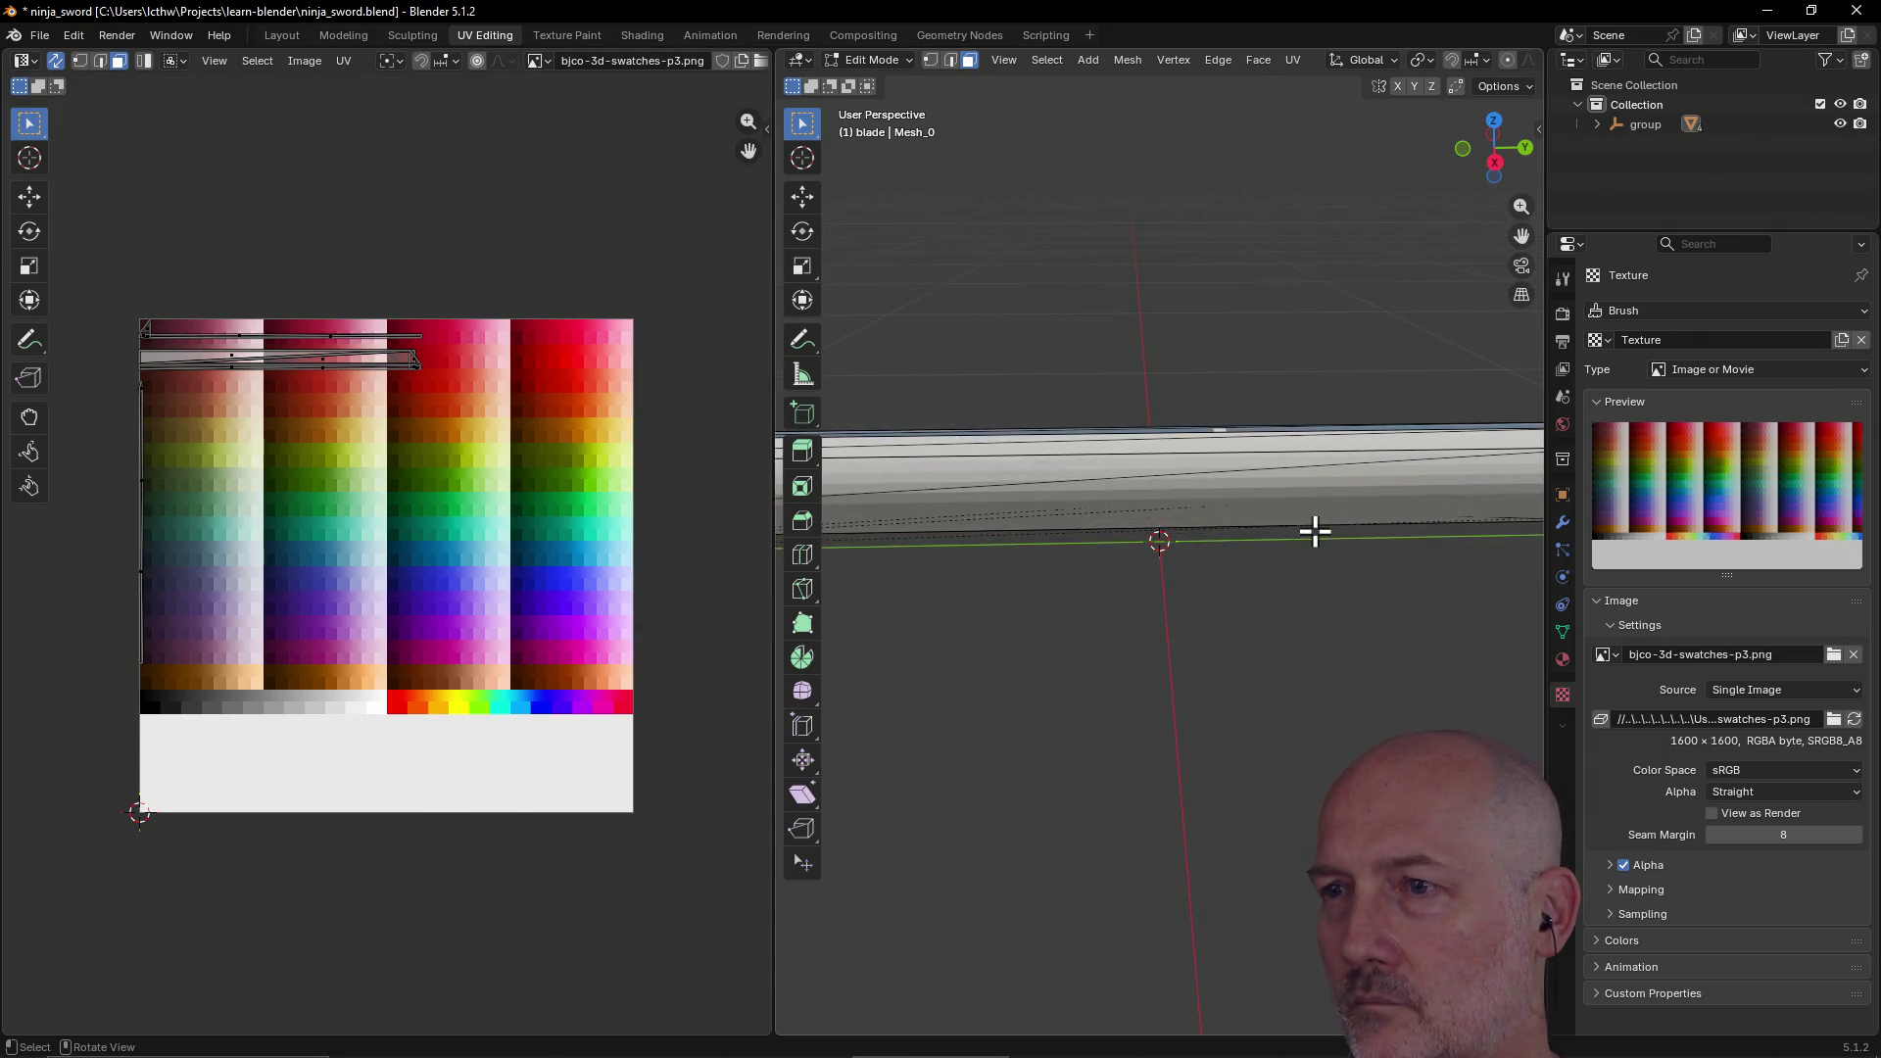
scroll(1211, 500, down, 2)
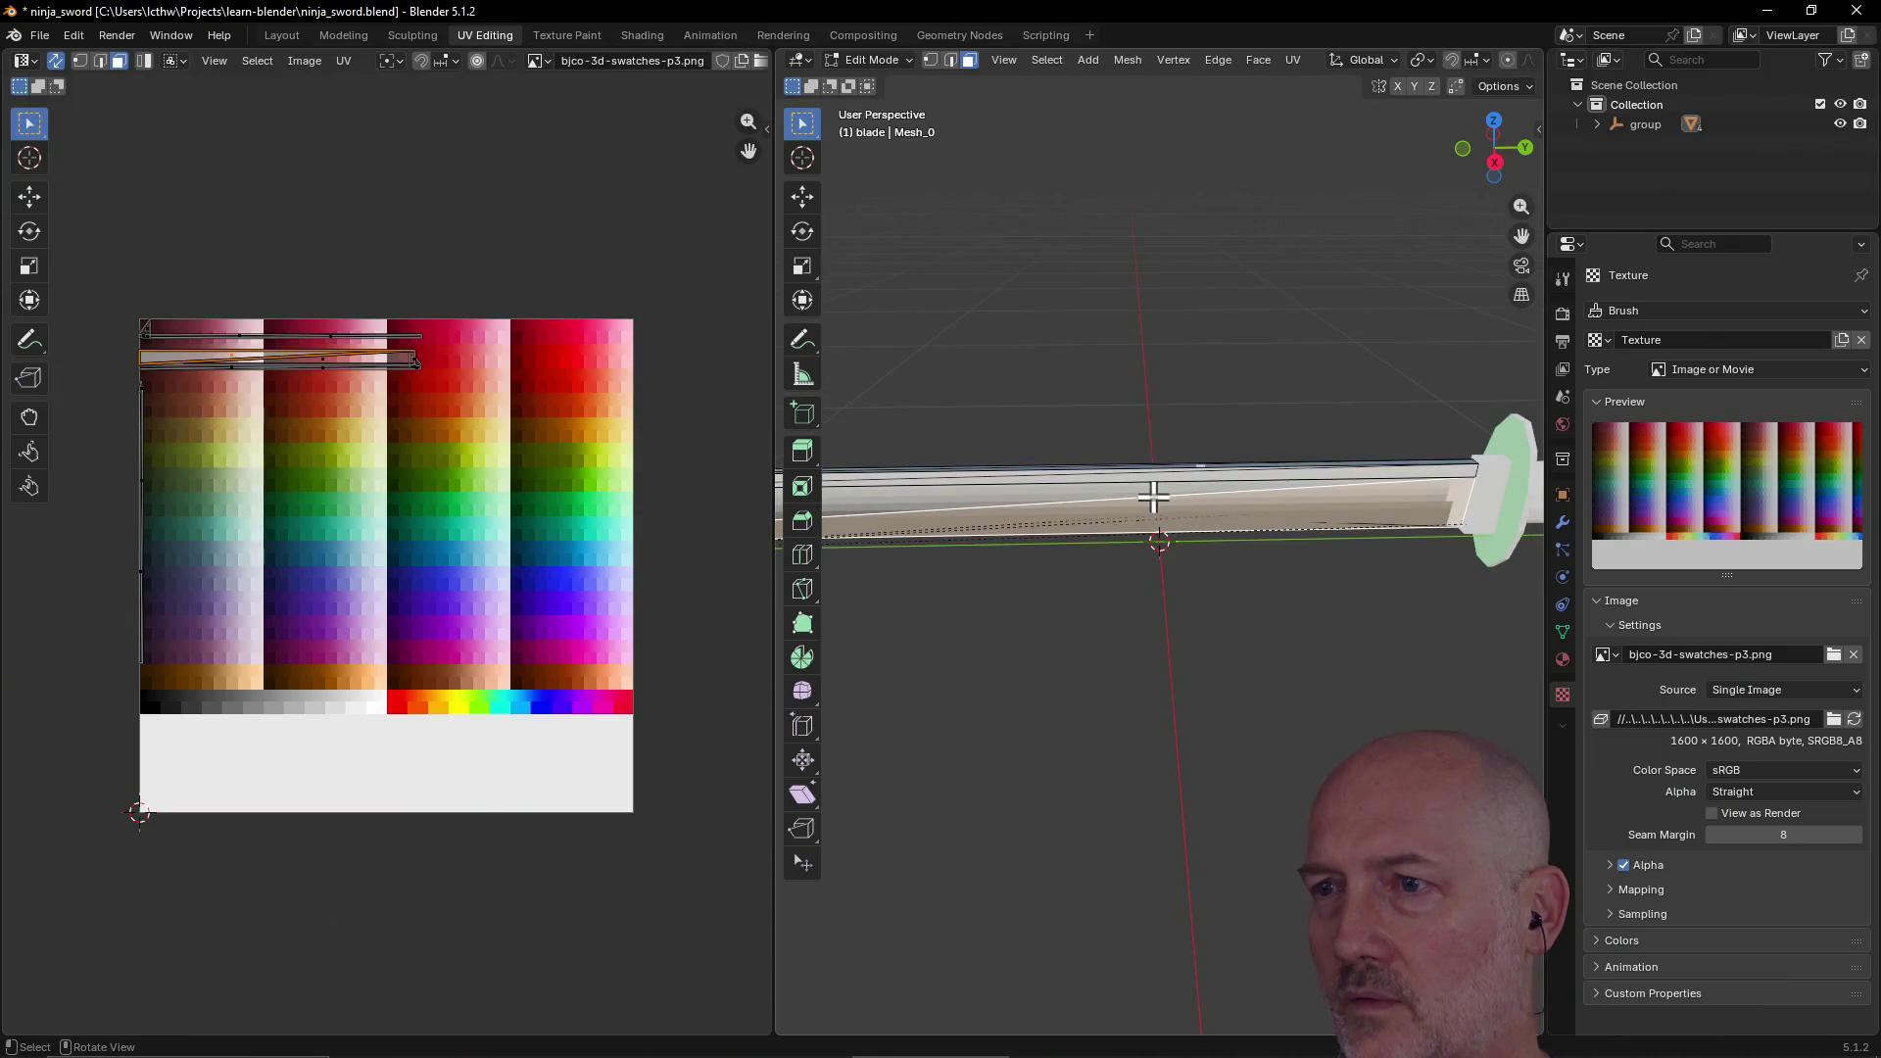
click(1141, 486)
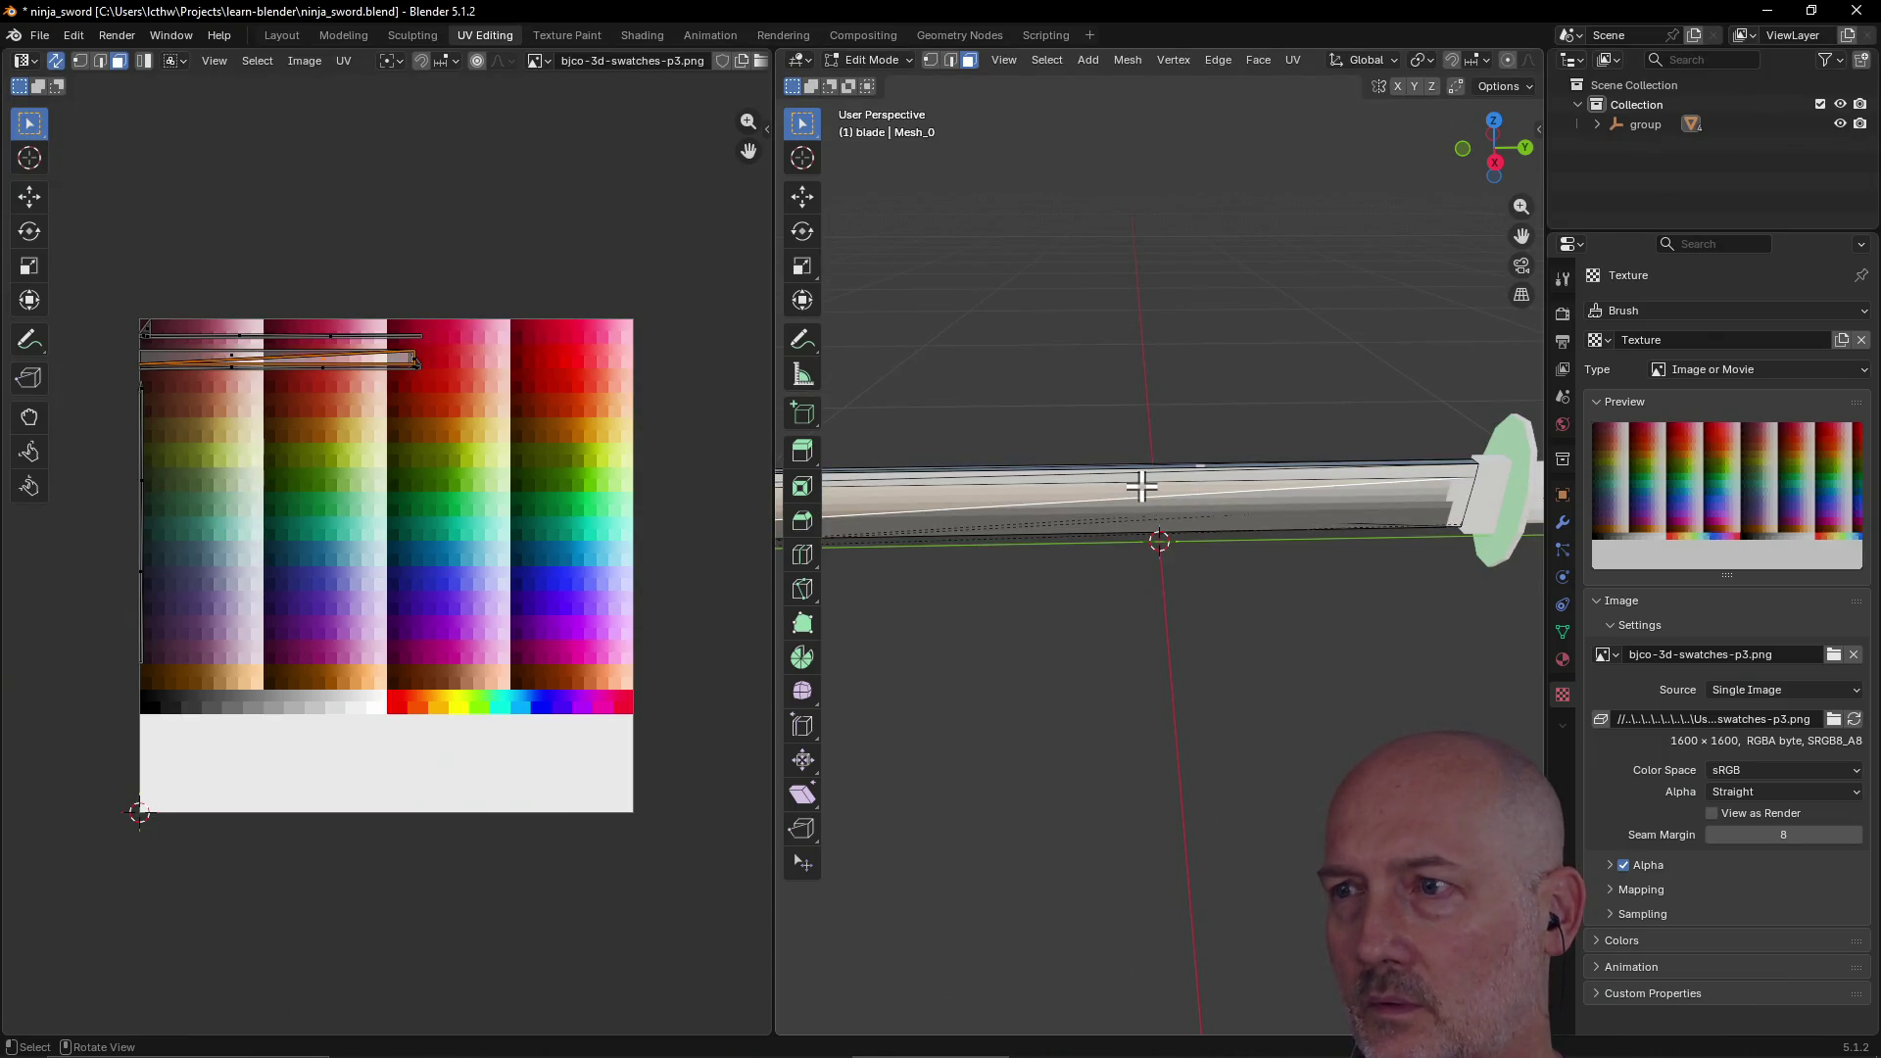
mouse_move(1127, 493)
middle_down()
mouse_move(1004, 549)
mouse_move(1189, 524)
mouse_move(1071, 533)
middle_up()
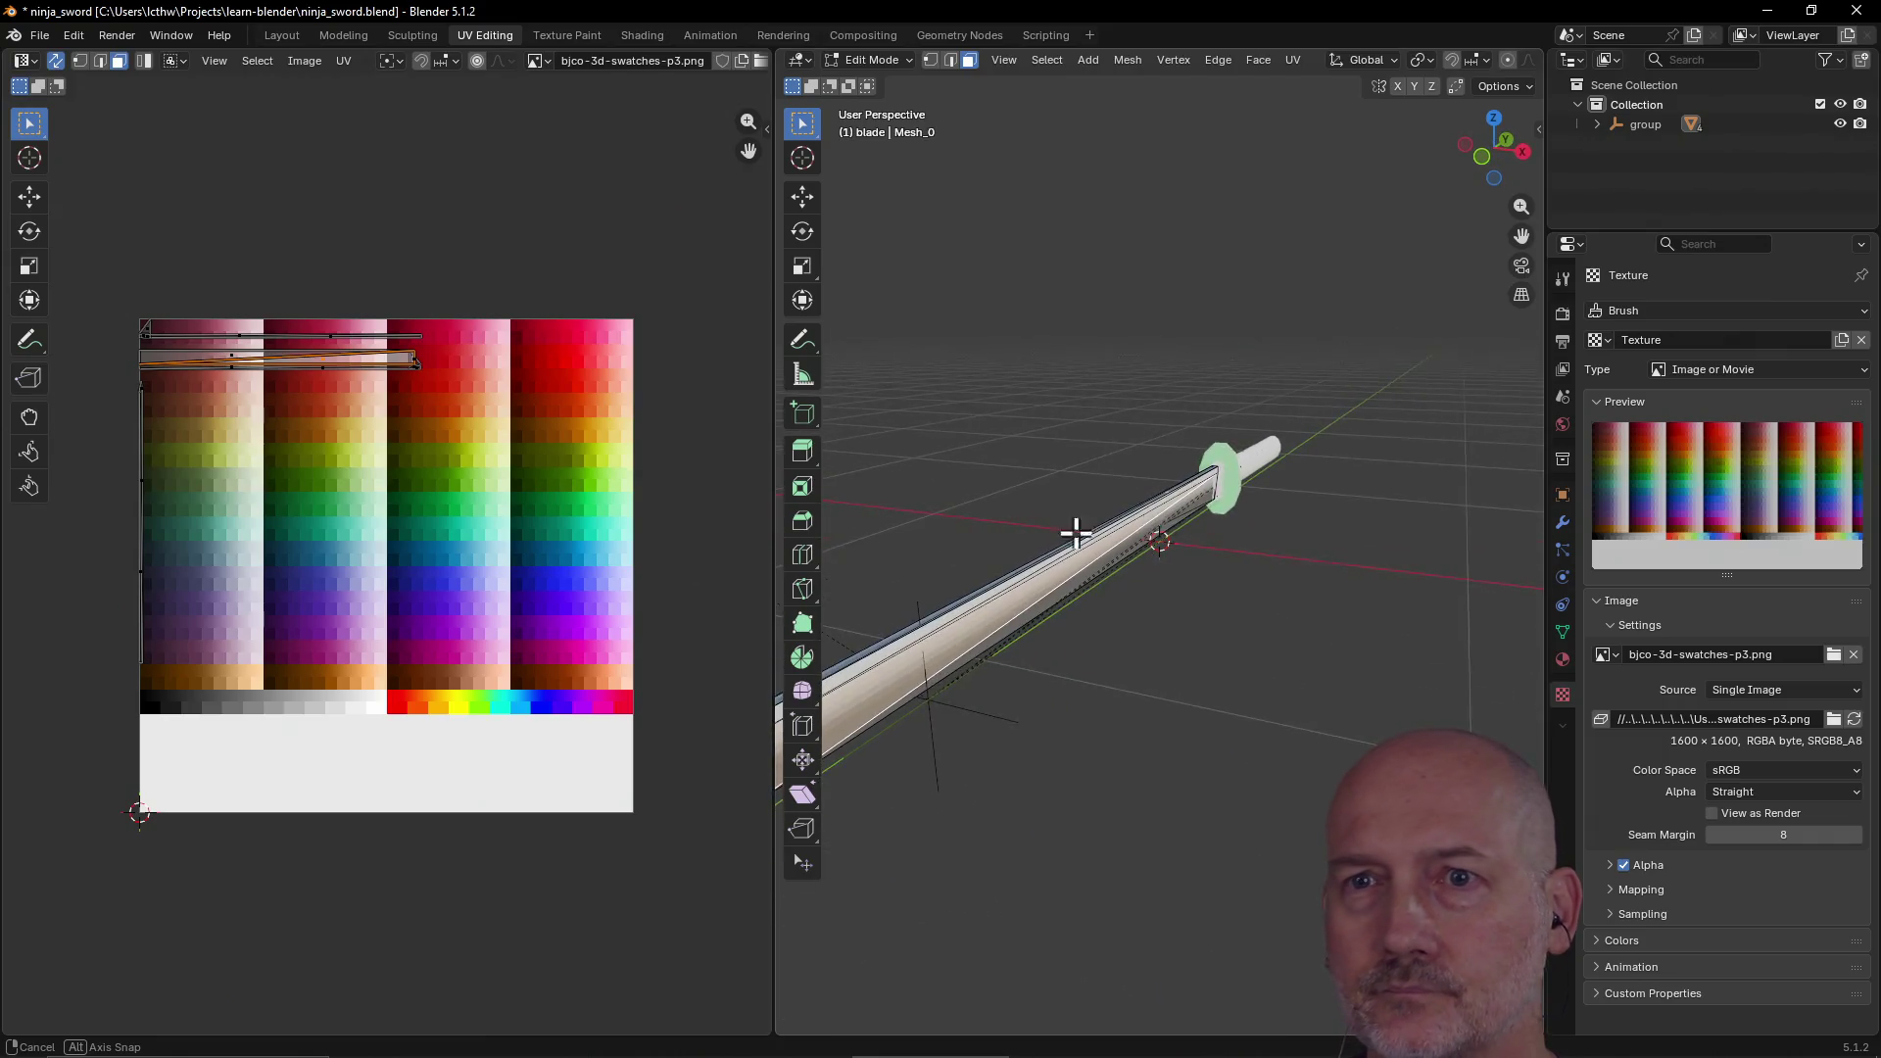
click(408, 371)
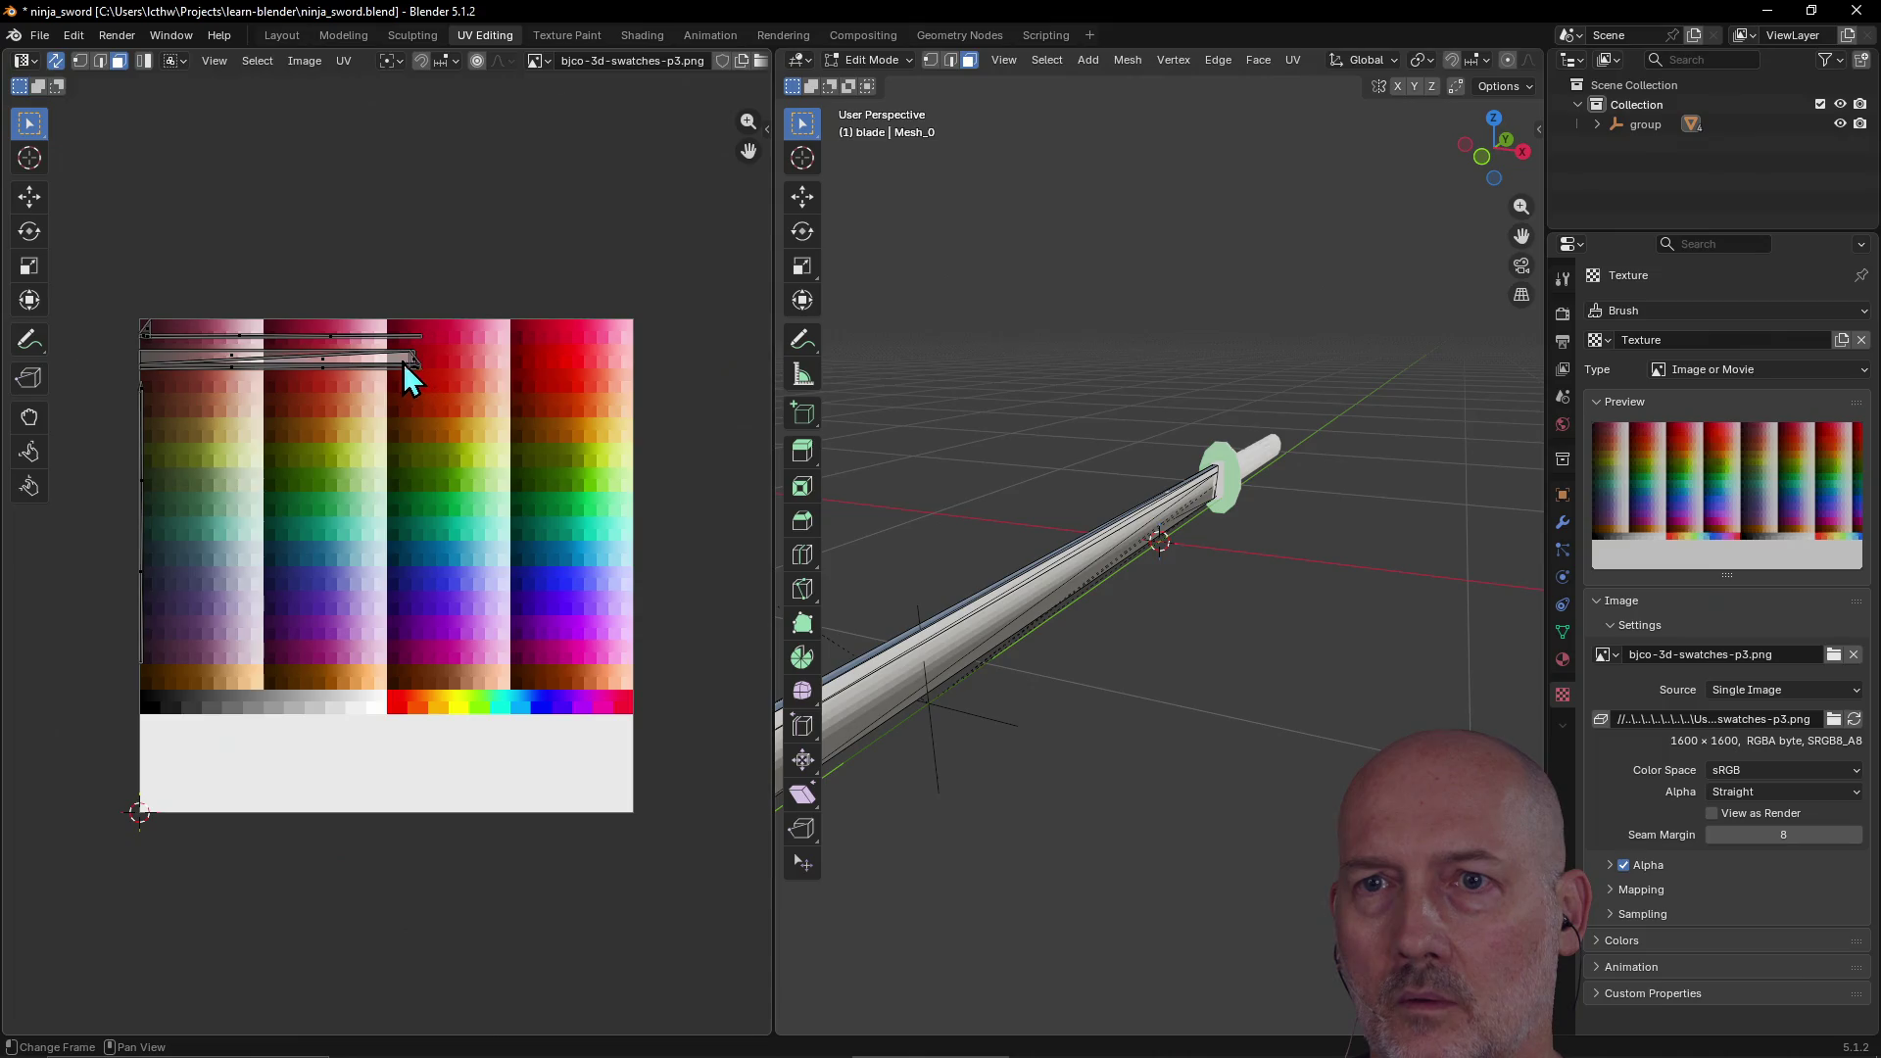
scroll(333, 406, up, 2)
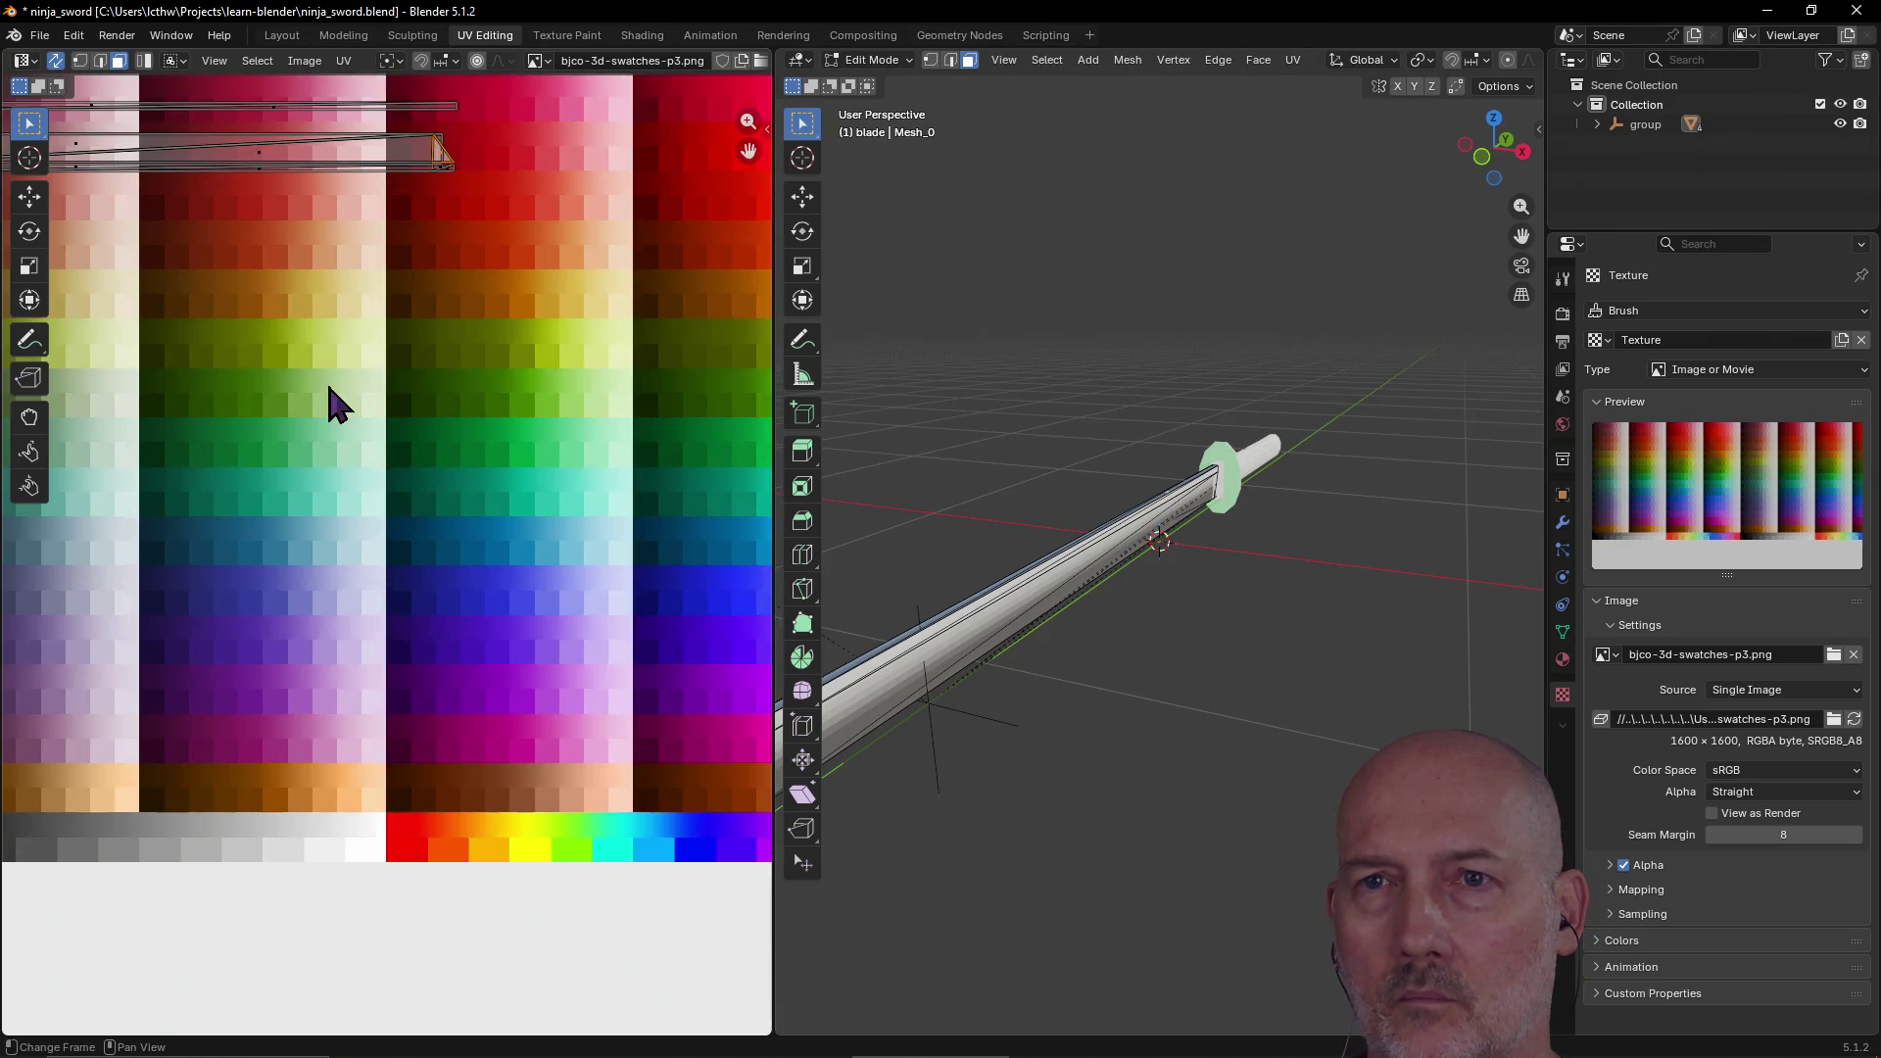
scroll(338, 404, down, 1)
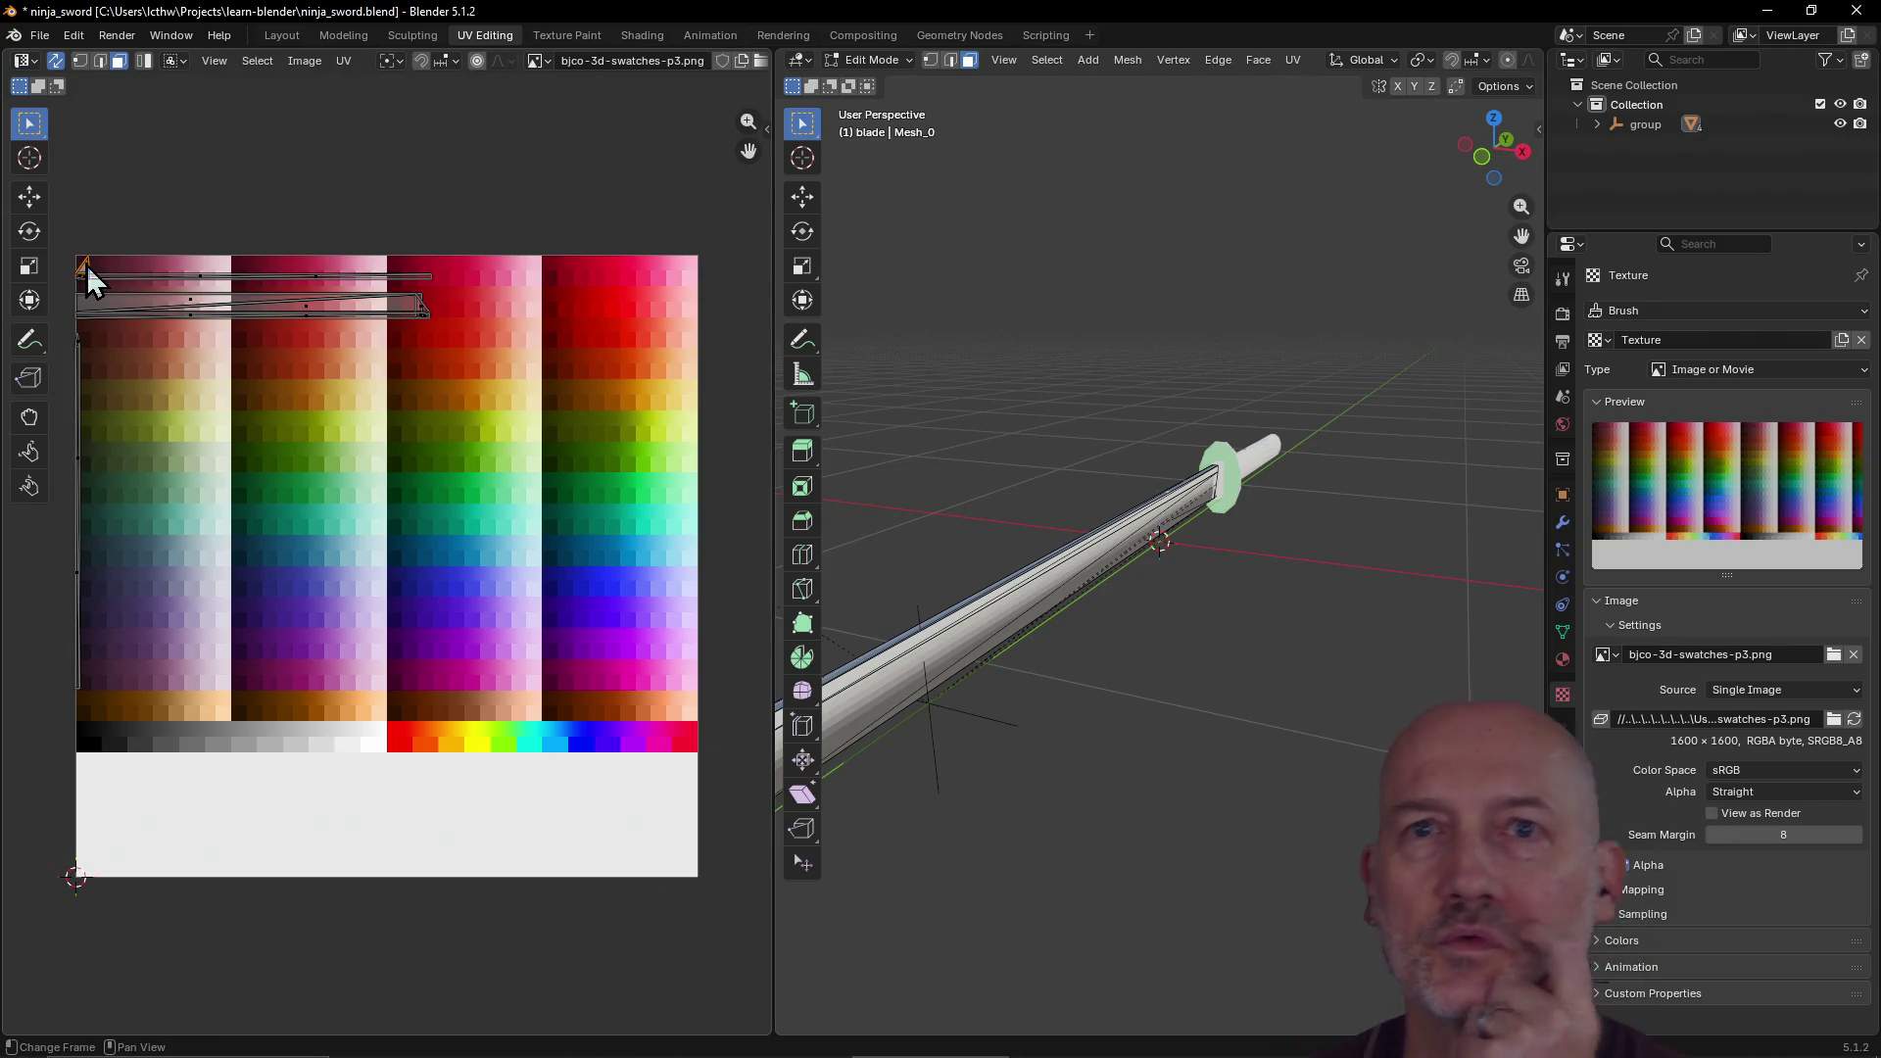
click(21, 203)
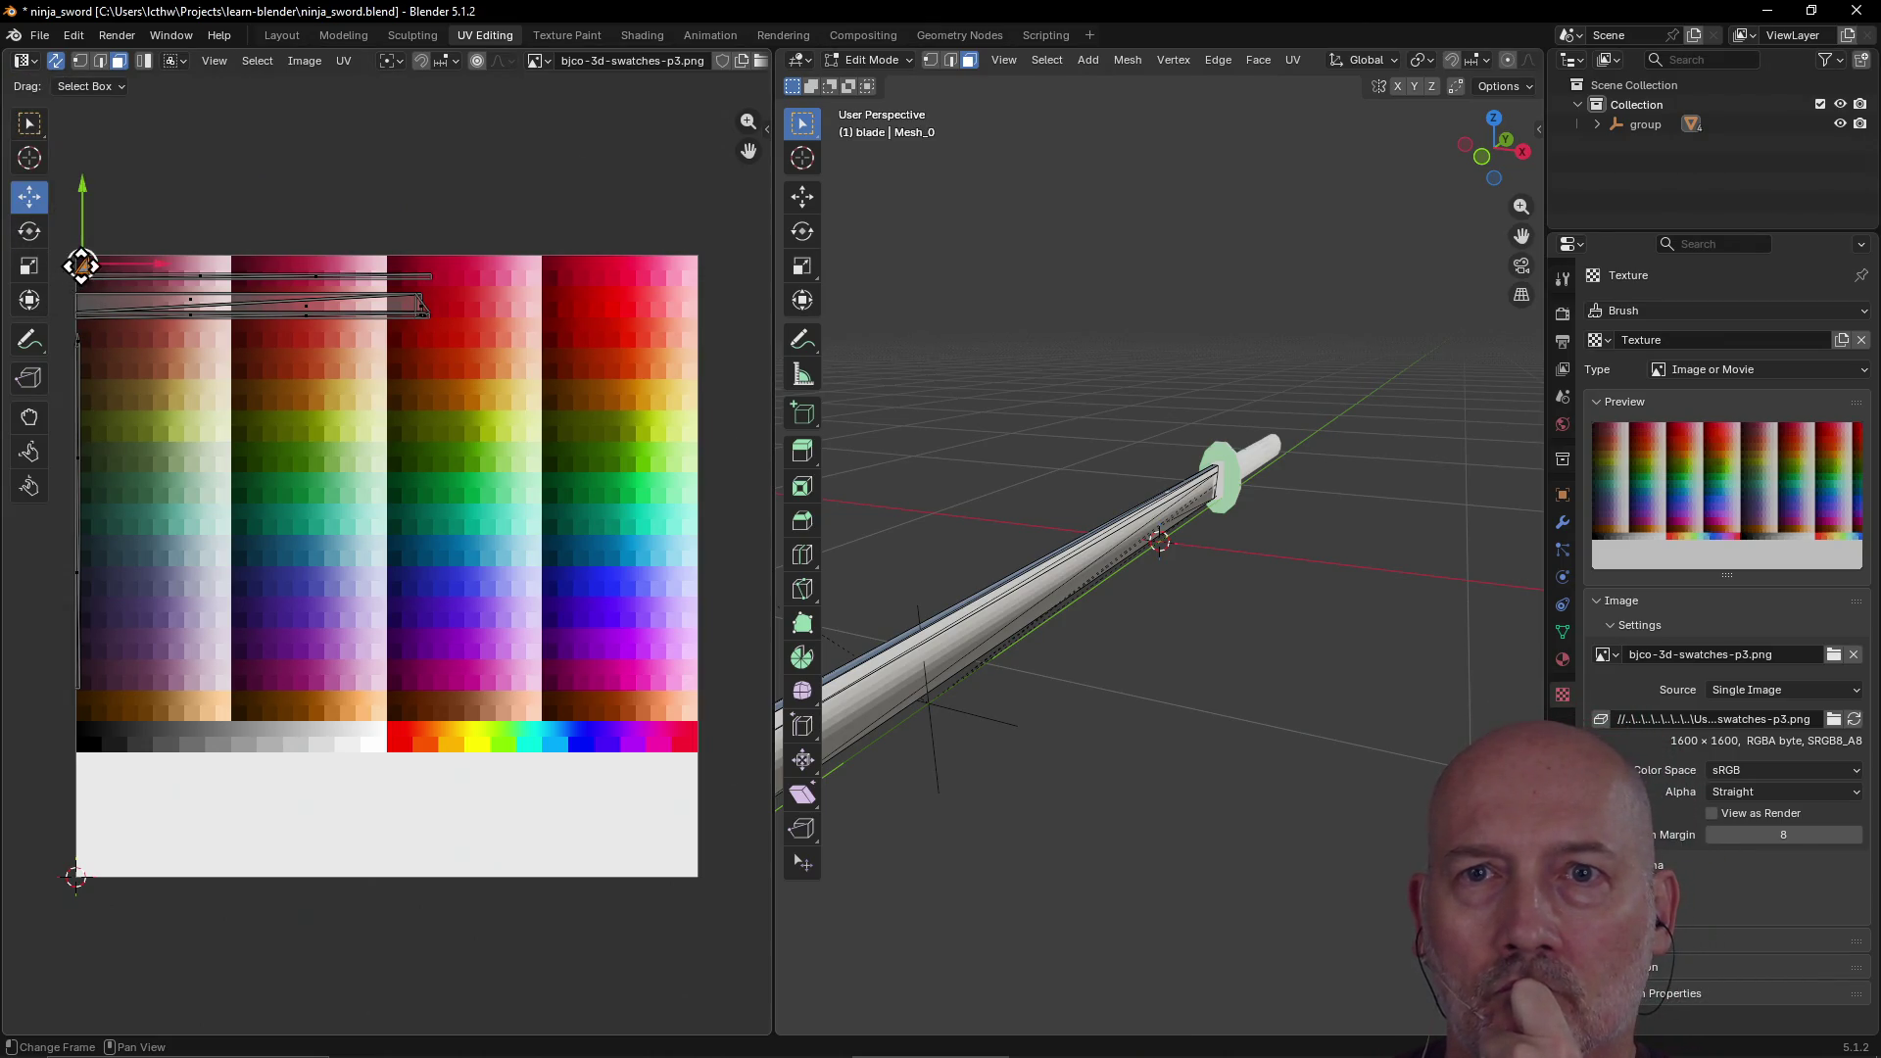
Step: Move the blade's long UV strip onto the palette's bottom orange row
mouse_move(82, 264)
mouse_down()
mouse_move(219, 366)
mouse_move(301, 396)
mouse_move(202, 373)
mouse_move(123, 568)
mouse_move(101, 509)
mouse_move(297, 597)
mouse_move(413, 713)
mouse_move(402, 743)
mouse_up()
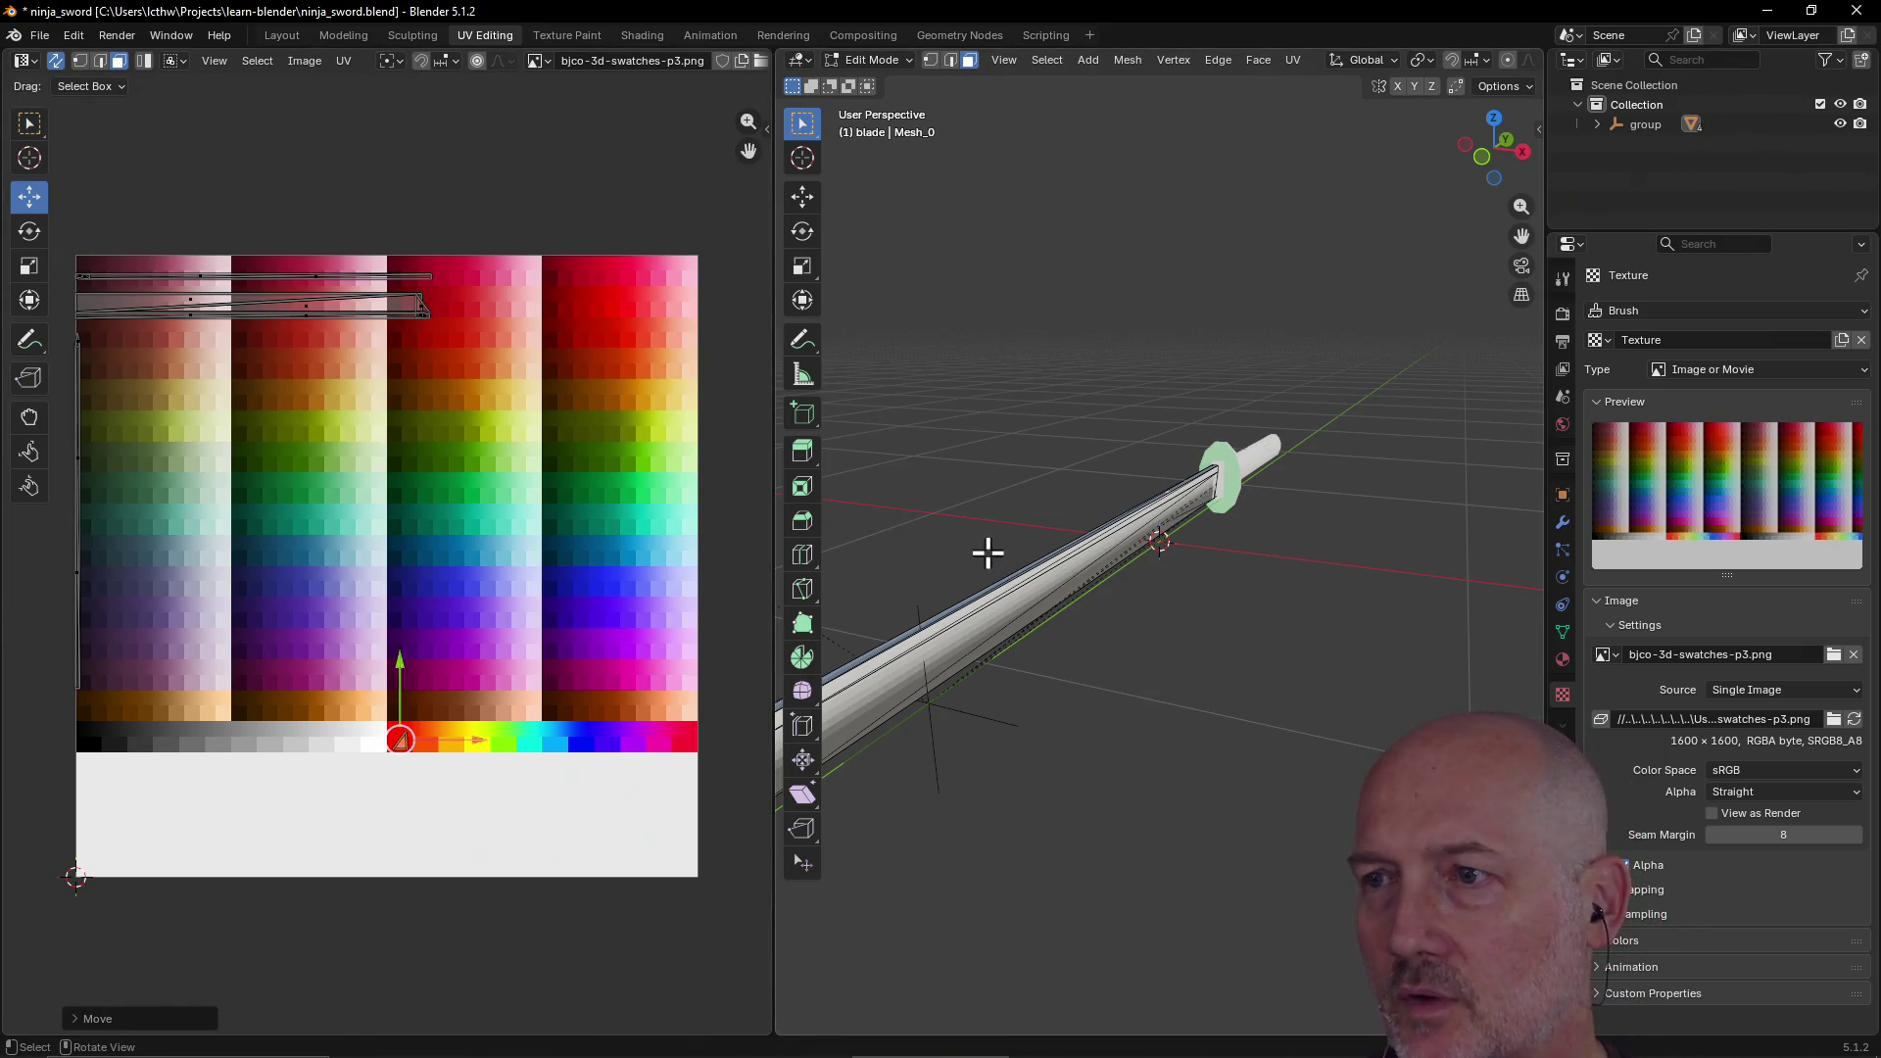
mouse_move(932, 533)
middle_down()
mouse_move(1123, 510)
mouse_move(1159, 567)
mouse_move(810, 546)
mouse_move(964, 539)
middle_up()
click(963, 528)
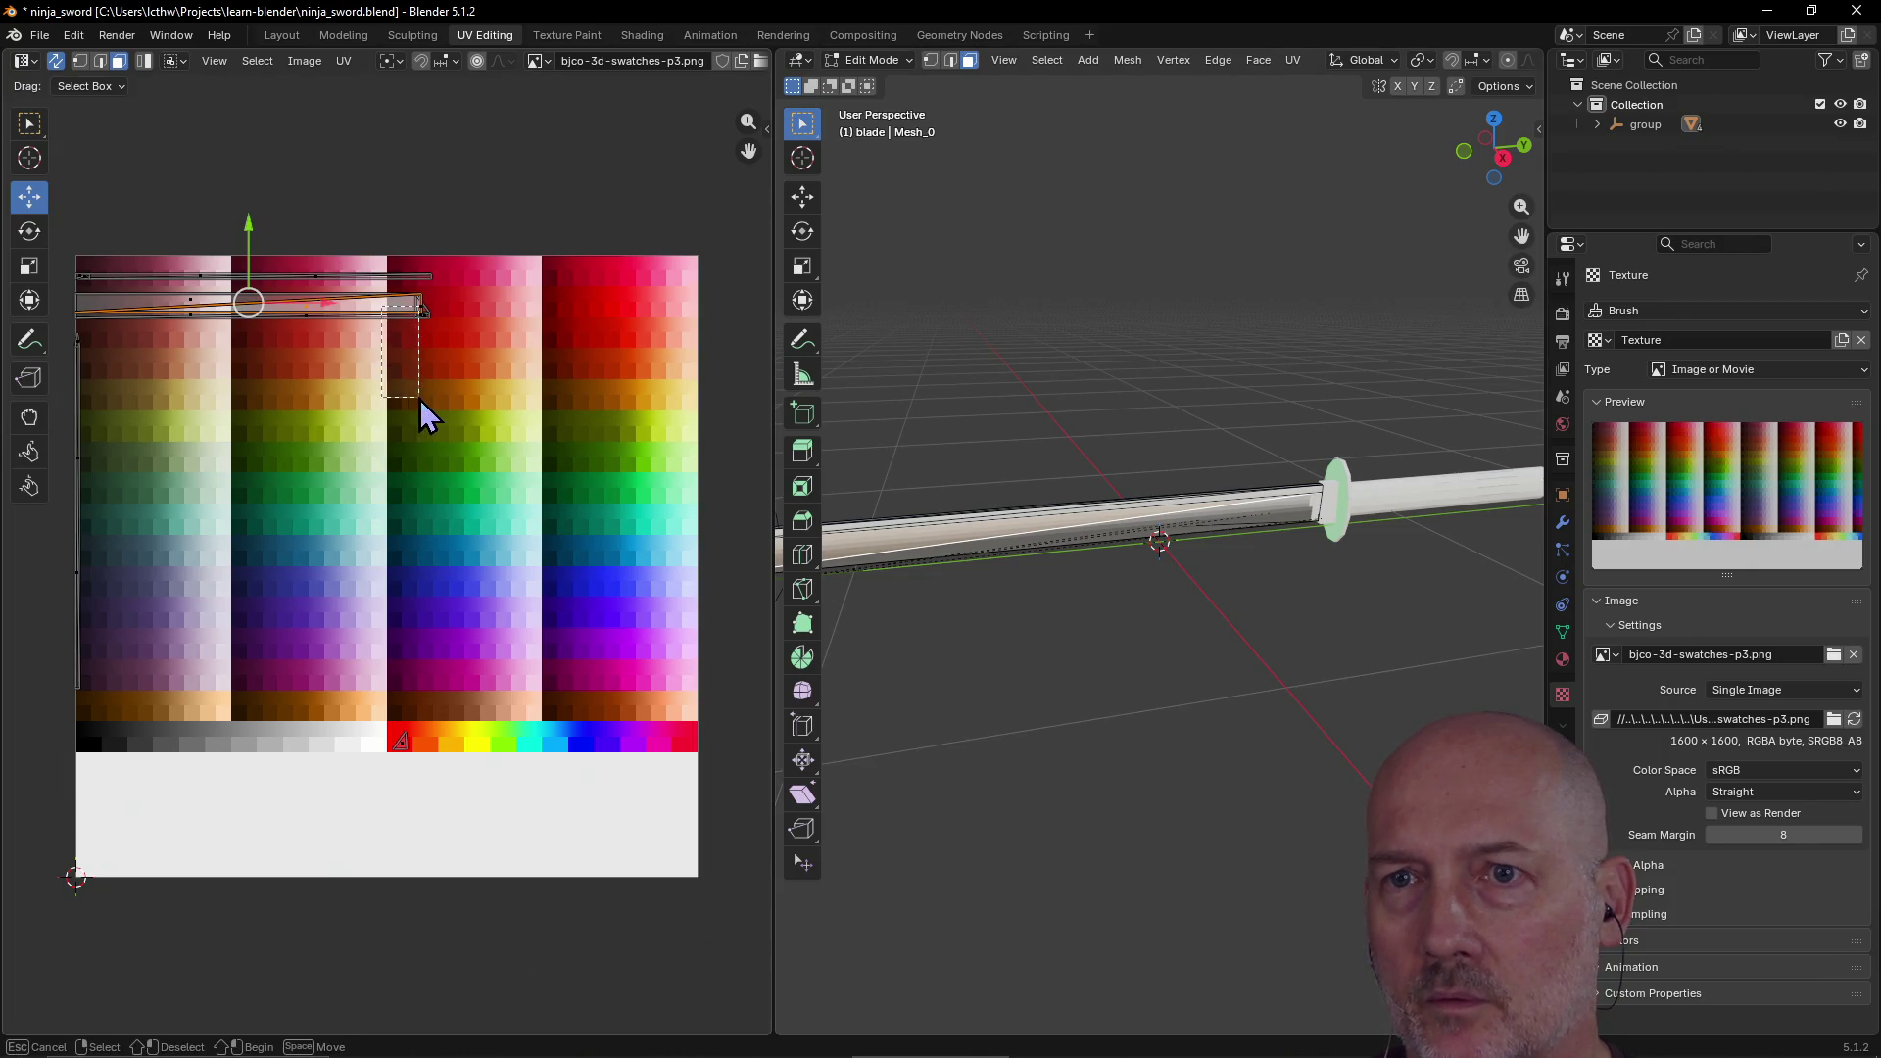
click(391, 361)
click(324, 314)
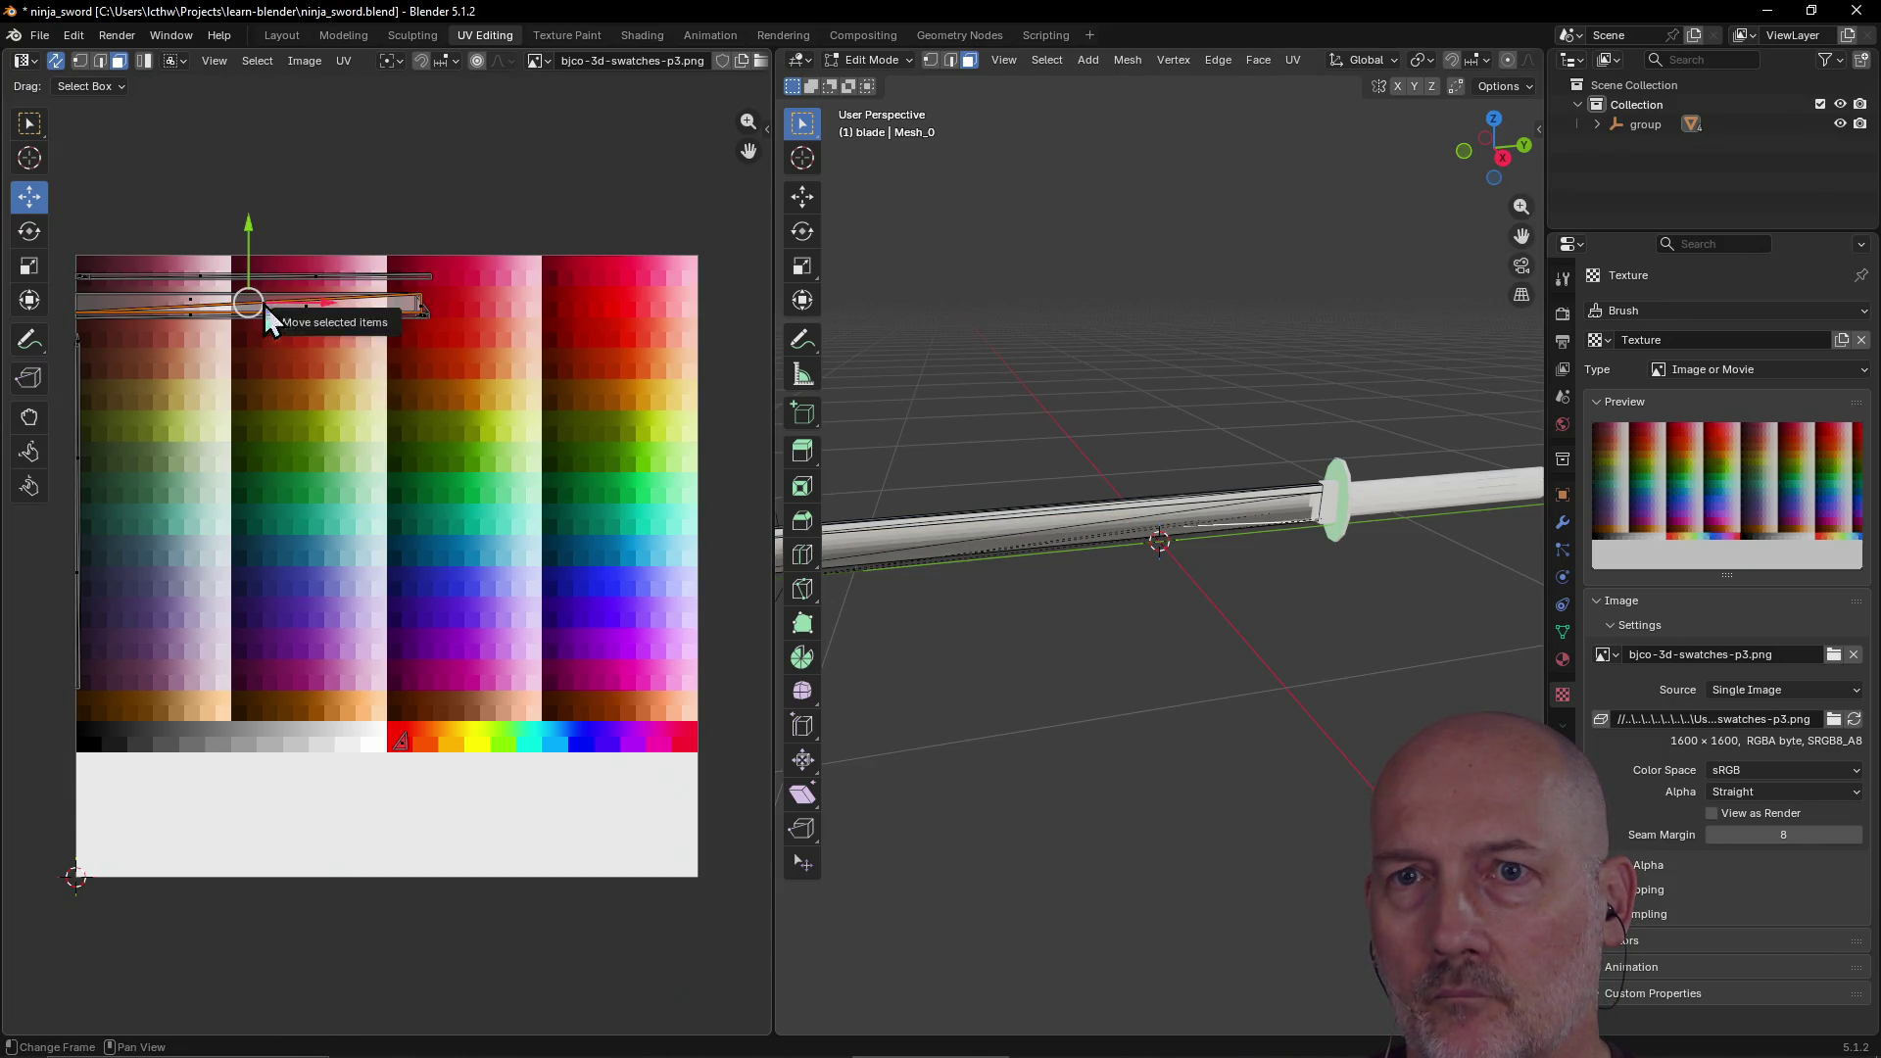
drag(252, 304, 411, 473)
key(ctrl+z)
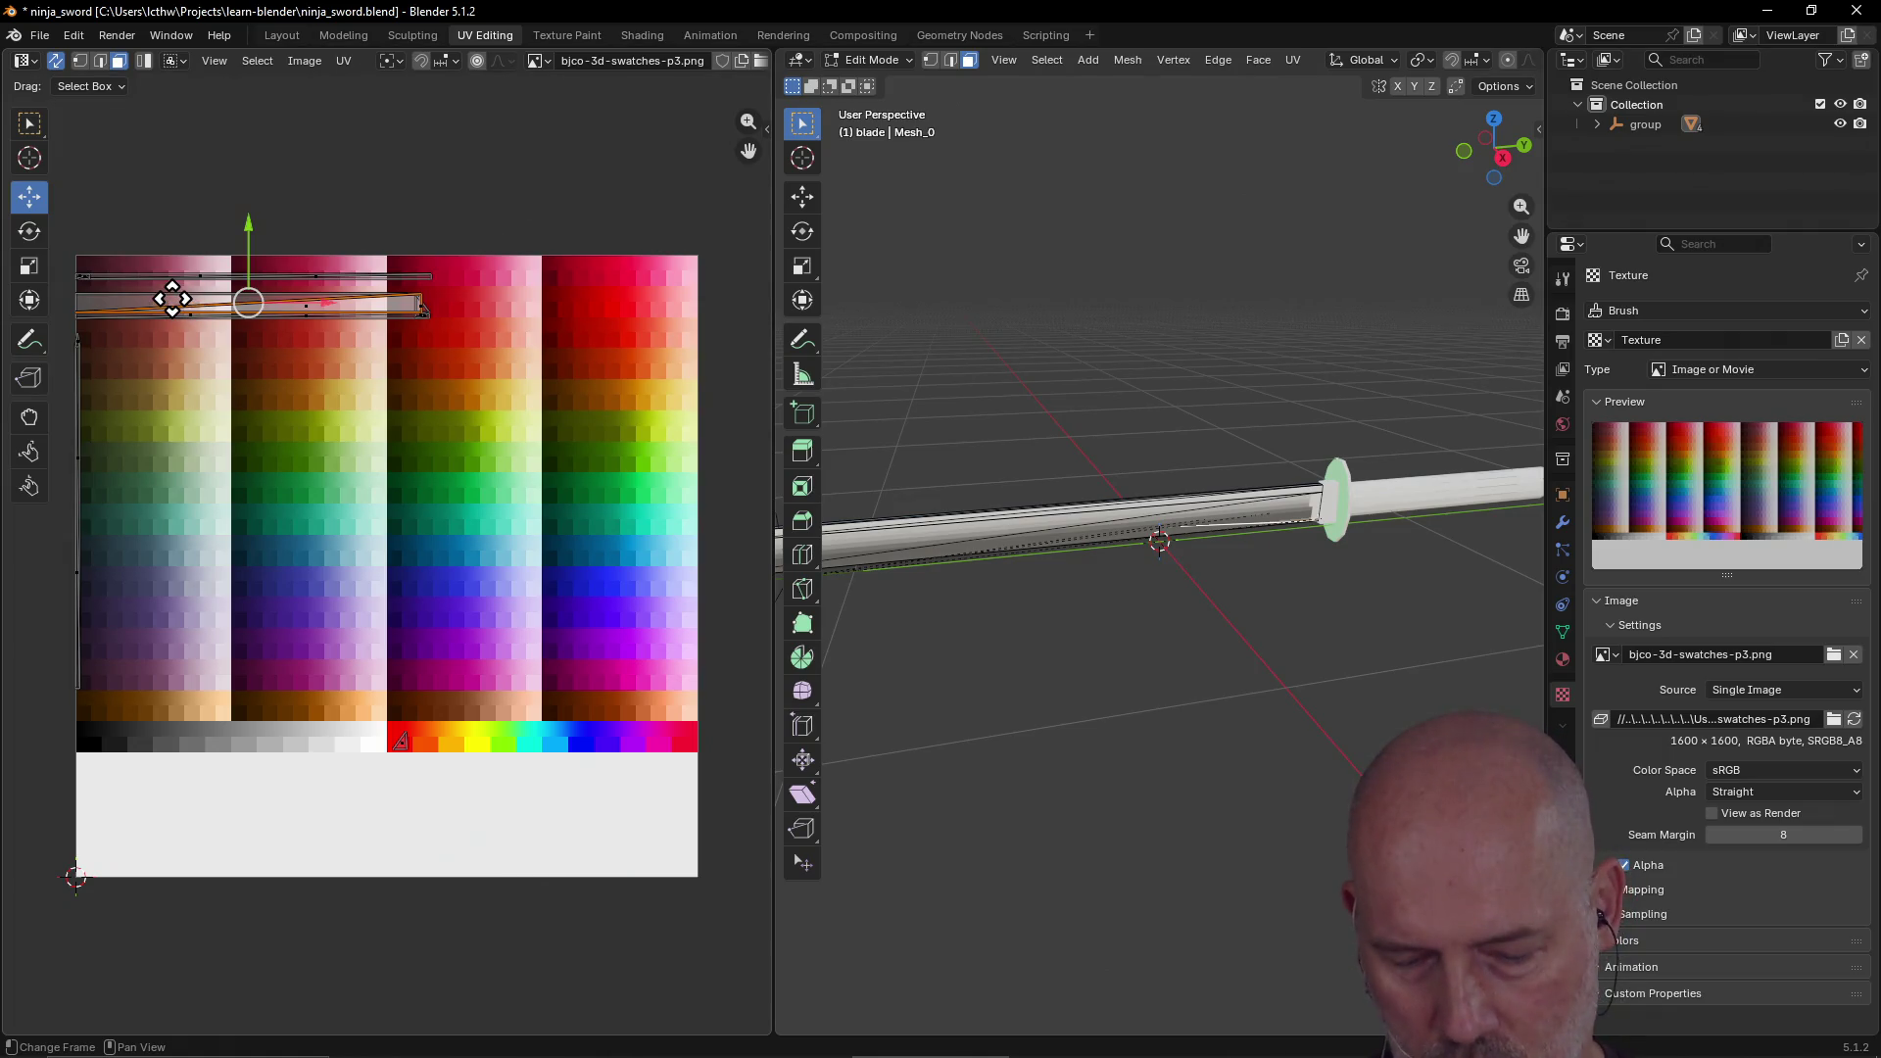
ctrl+click(173, 298)
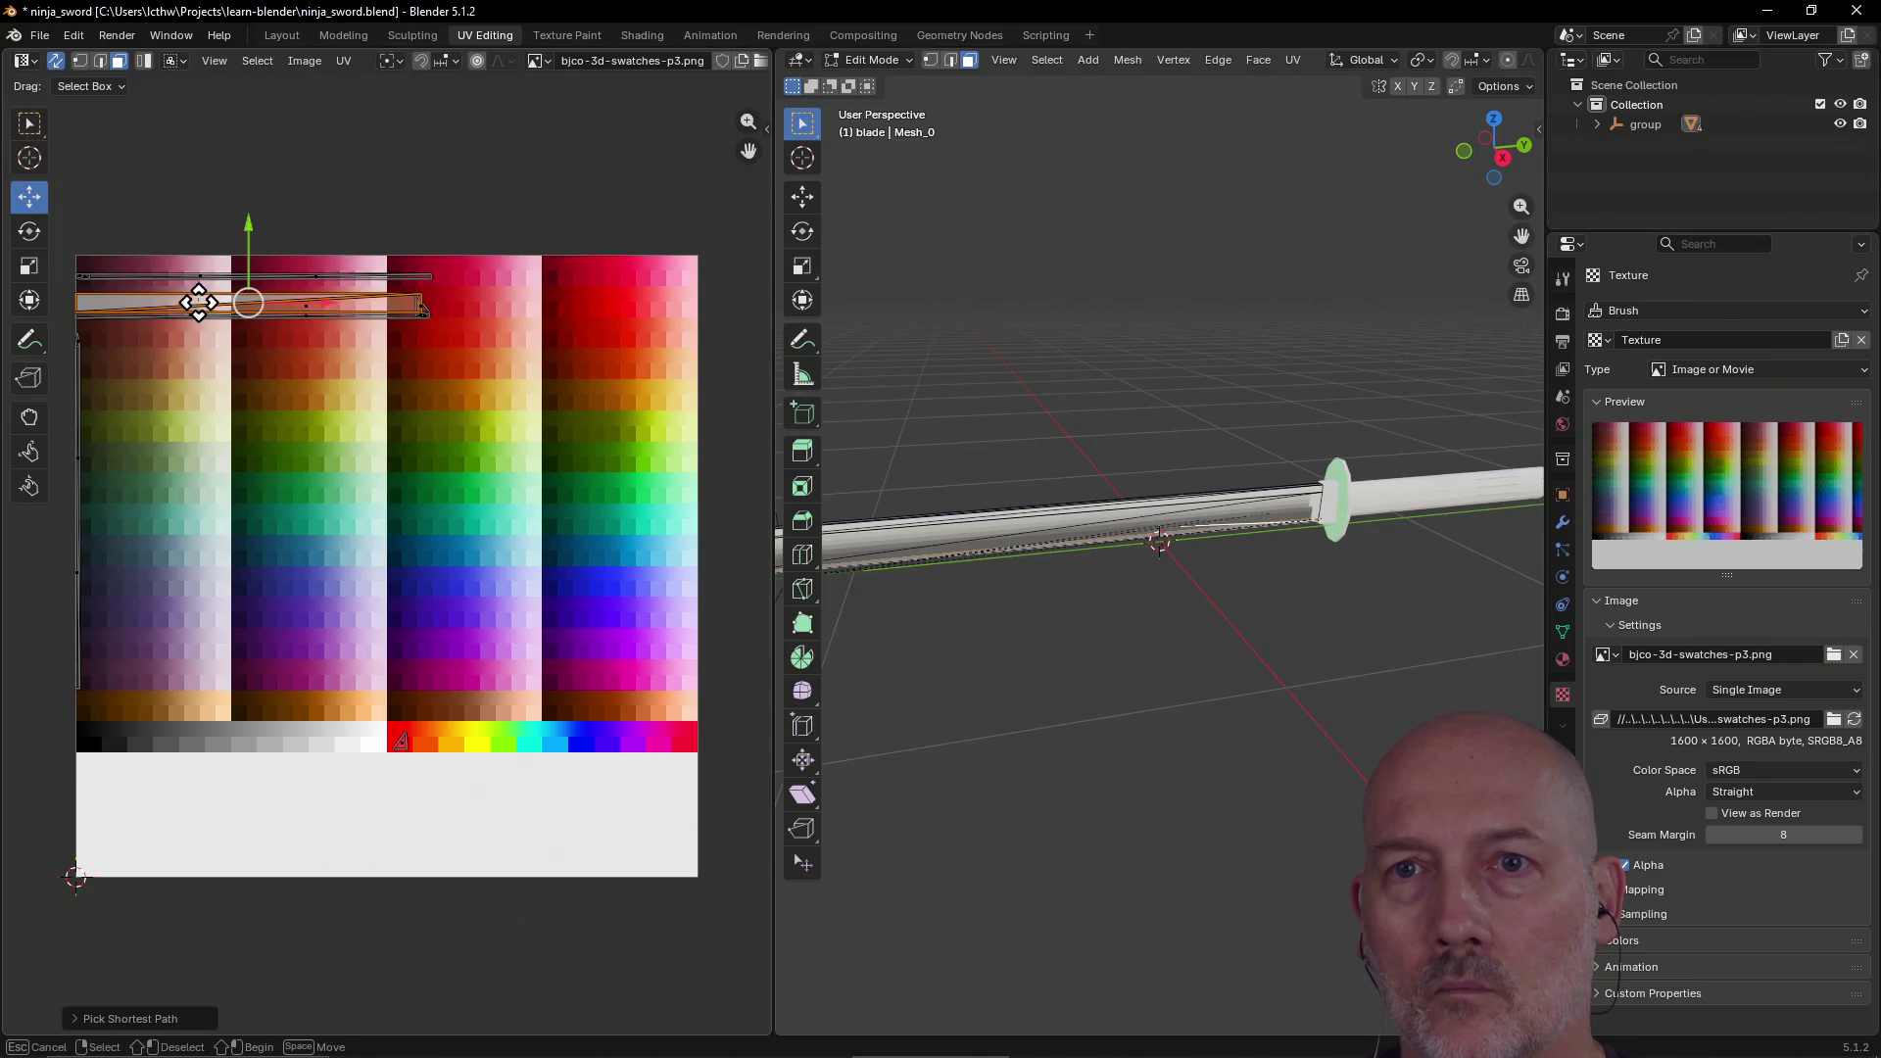
mouse_move(248, 305)
mouse_down()
mouse_move(416, 643)
mouse_move(379, 697)
mouse_move(461, 714)
mouse_up()
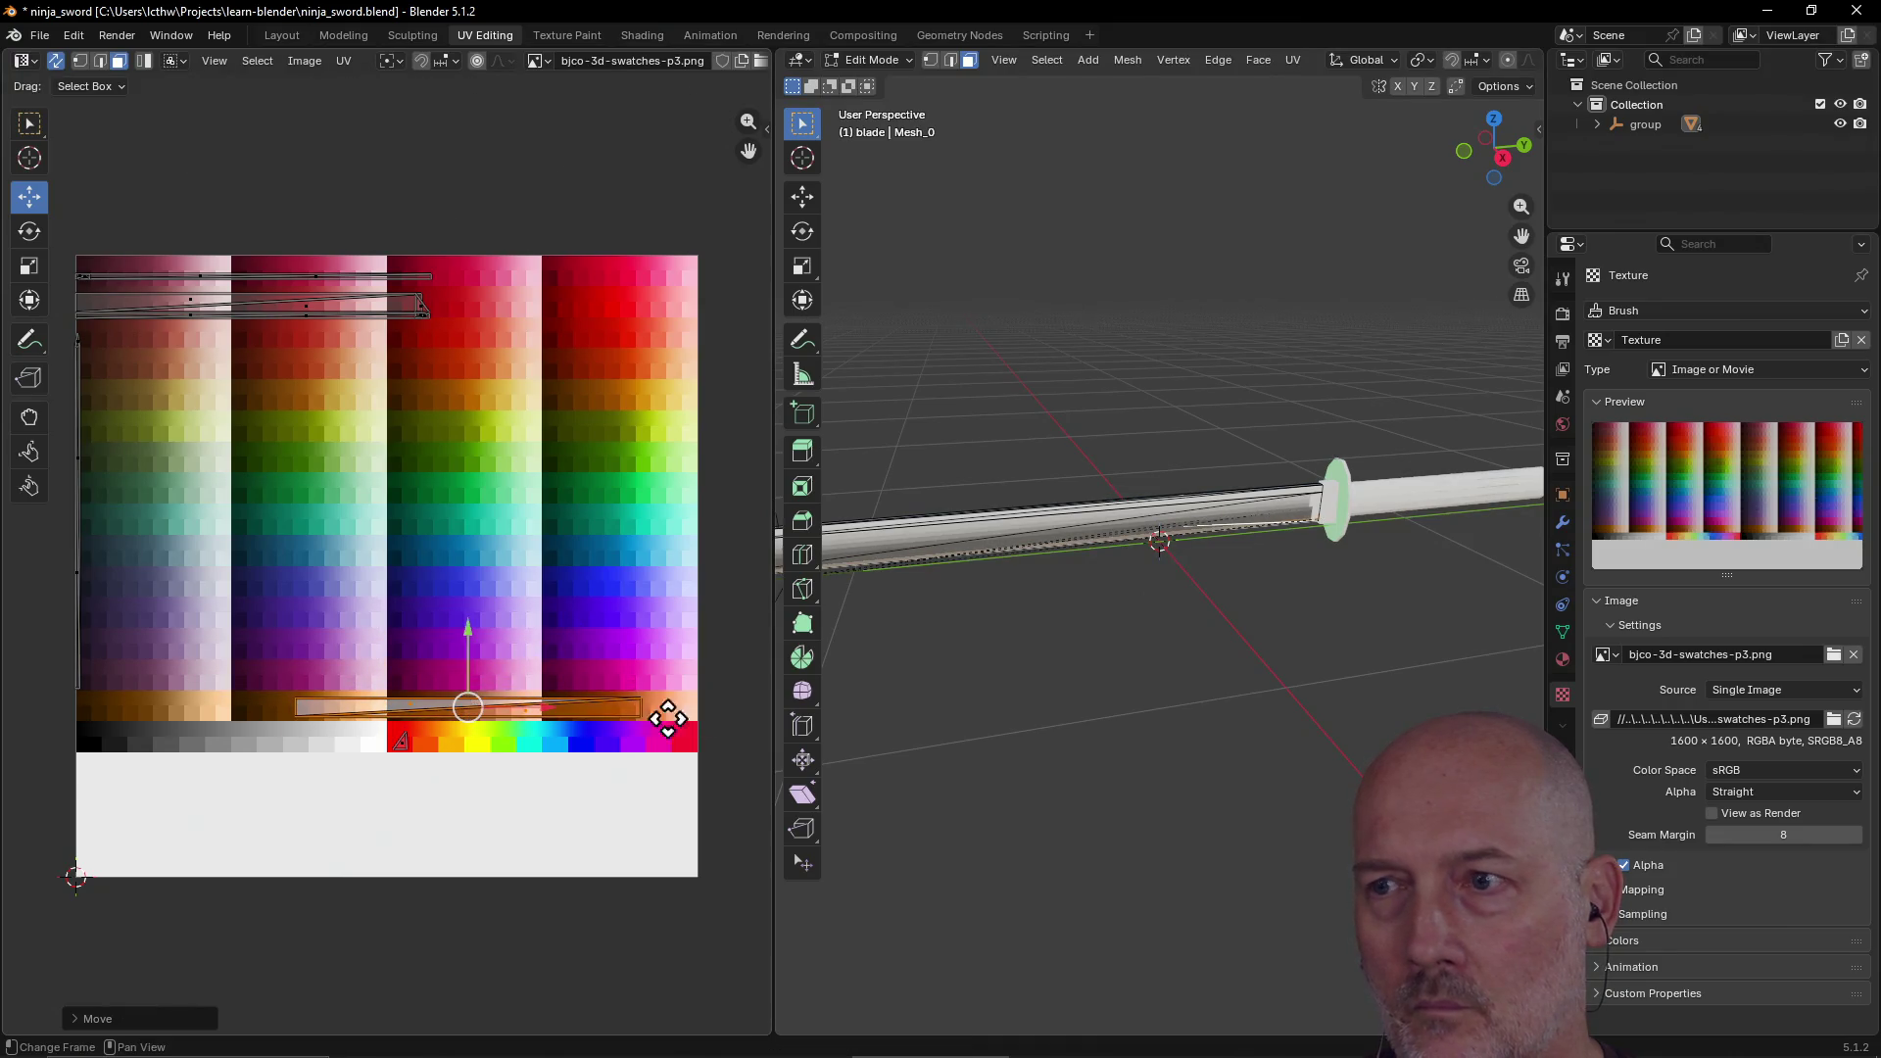
Step: Select the blade's thin vertical UV island and try moving it right, undoing the move
mouse_move(1014, 628)
middle_down()
mouse_move(924, 608)
mouse_move(1029, 597)
middle_up()
scroll(1033, 576, up, 5)
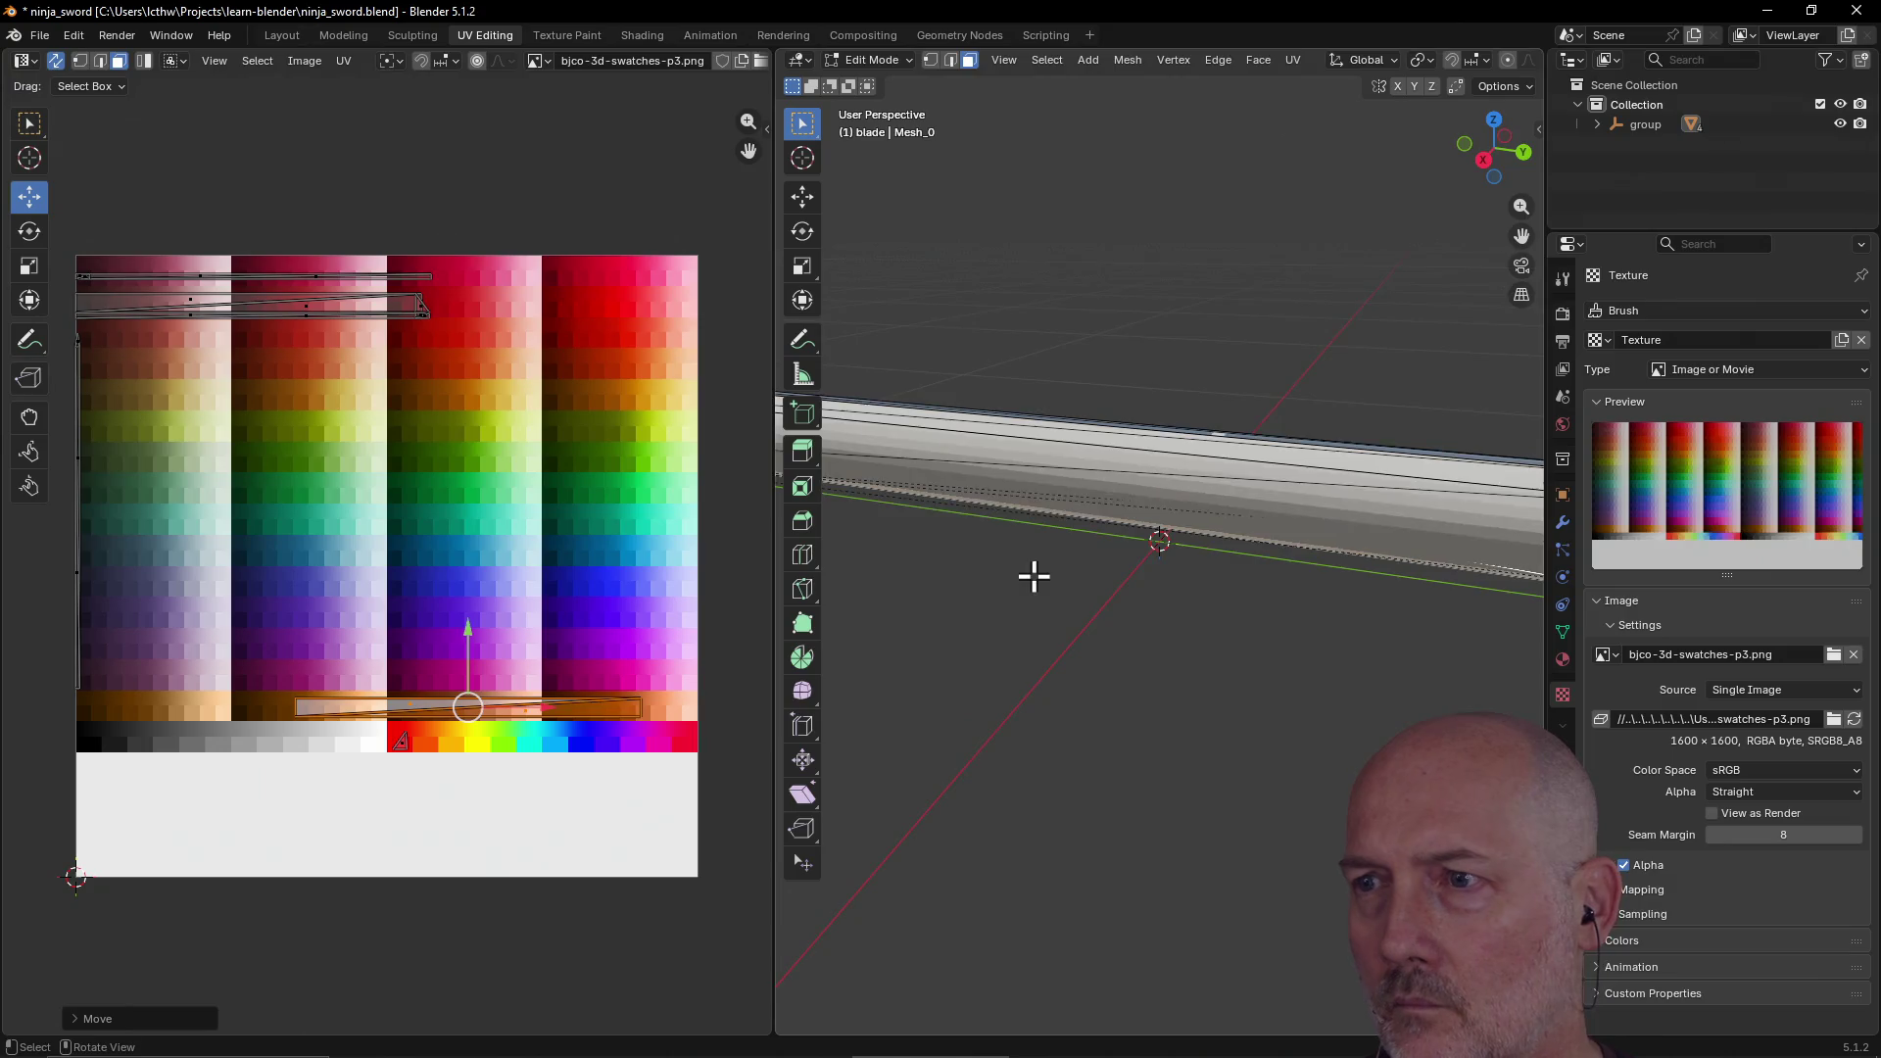
middle_drag(1106, 510, 1058, 630)
scroll(1059, 630, down, 2)
scroll(1130, 534, up, 2)
middle_drag(1130, 534, 1117, 584)
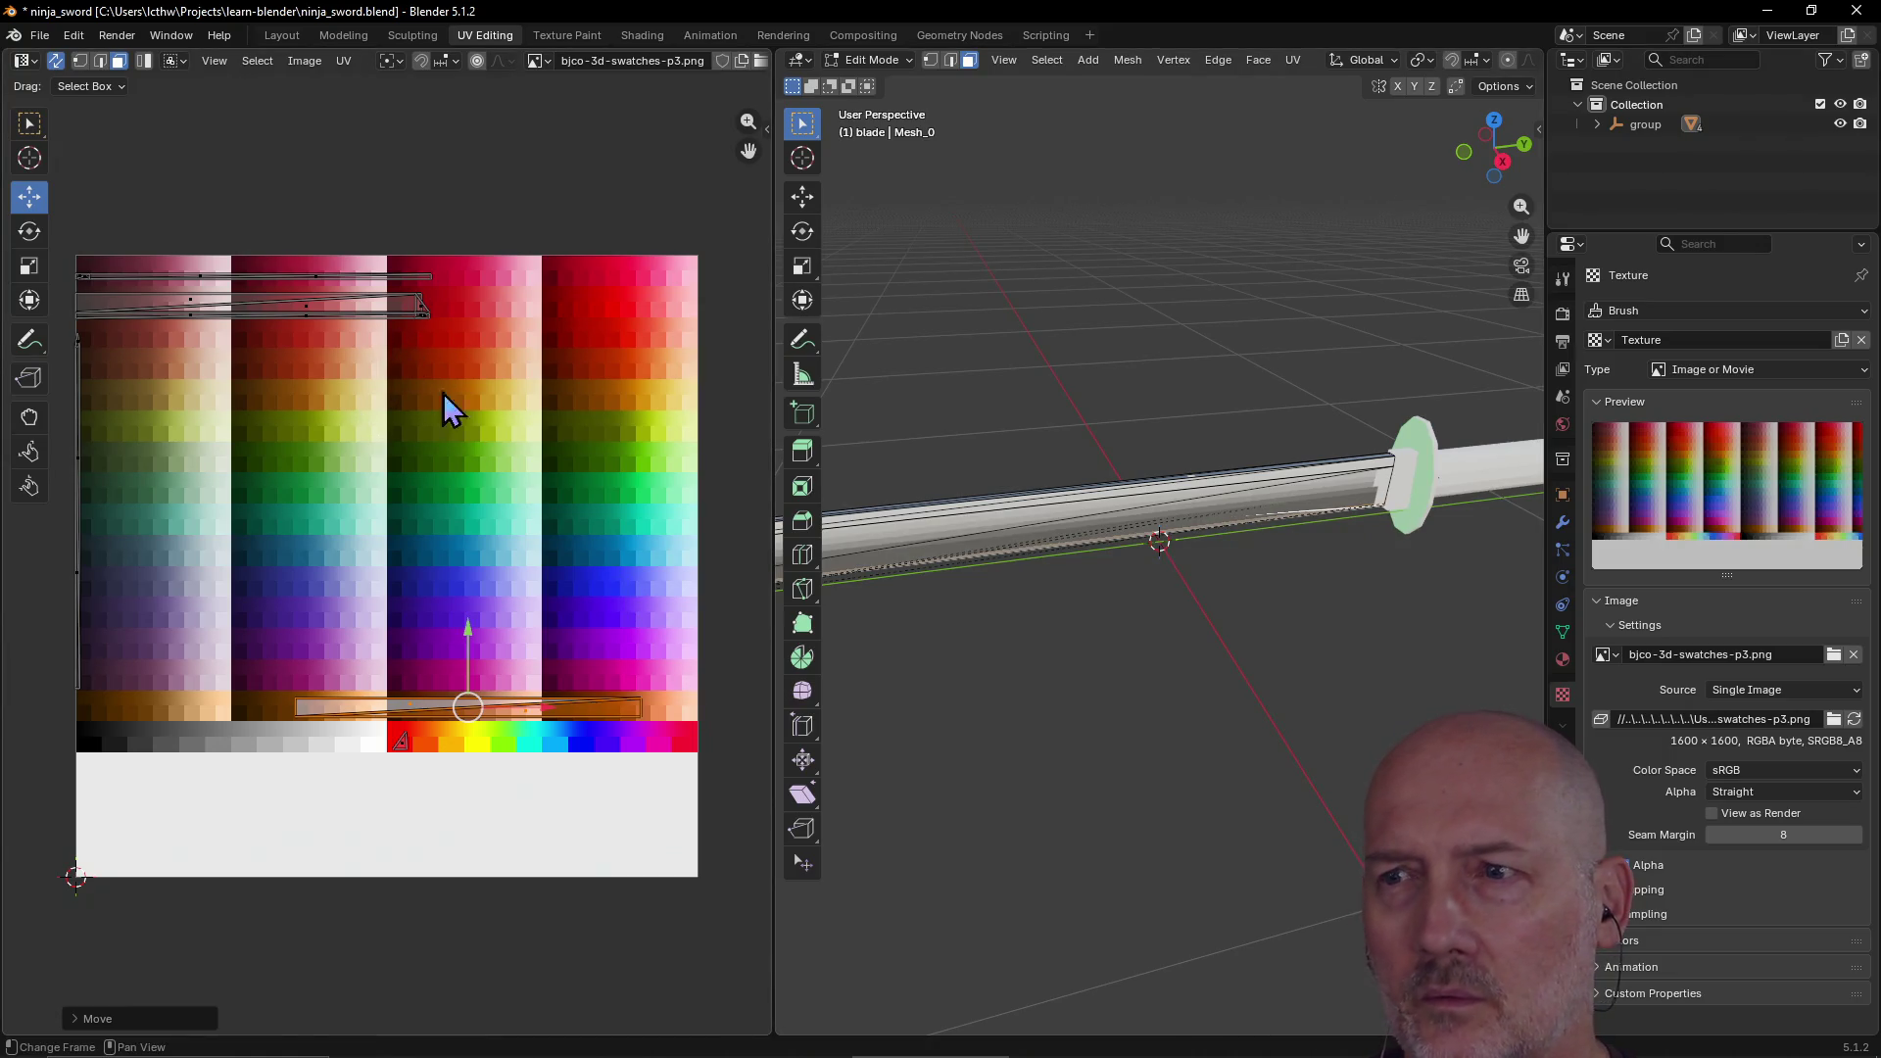
middle_drag(839, 453, 827, 588)
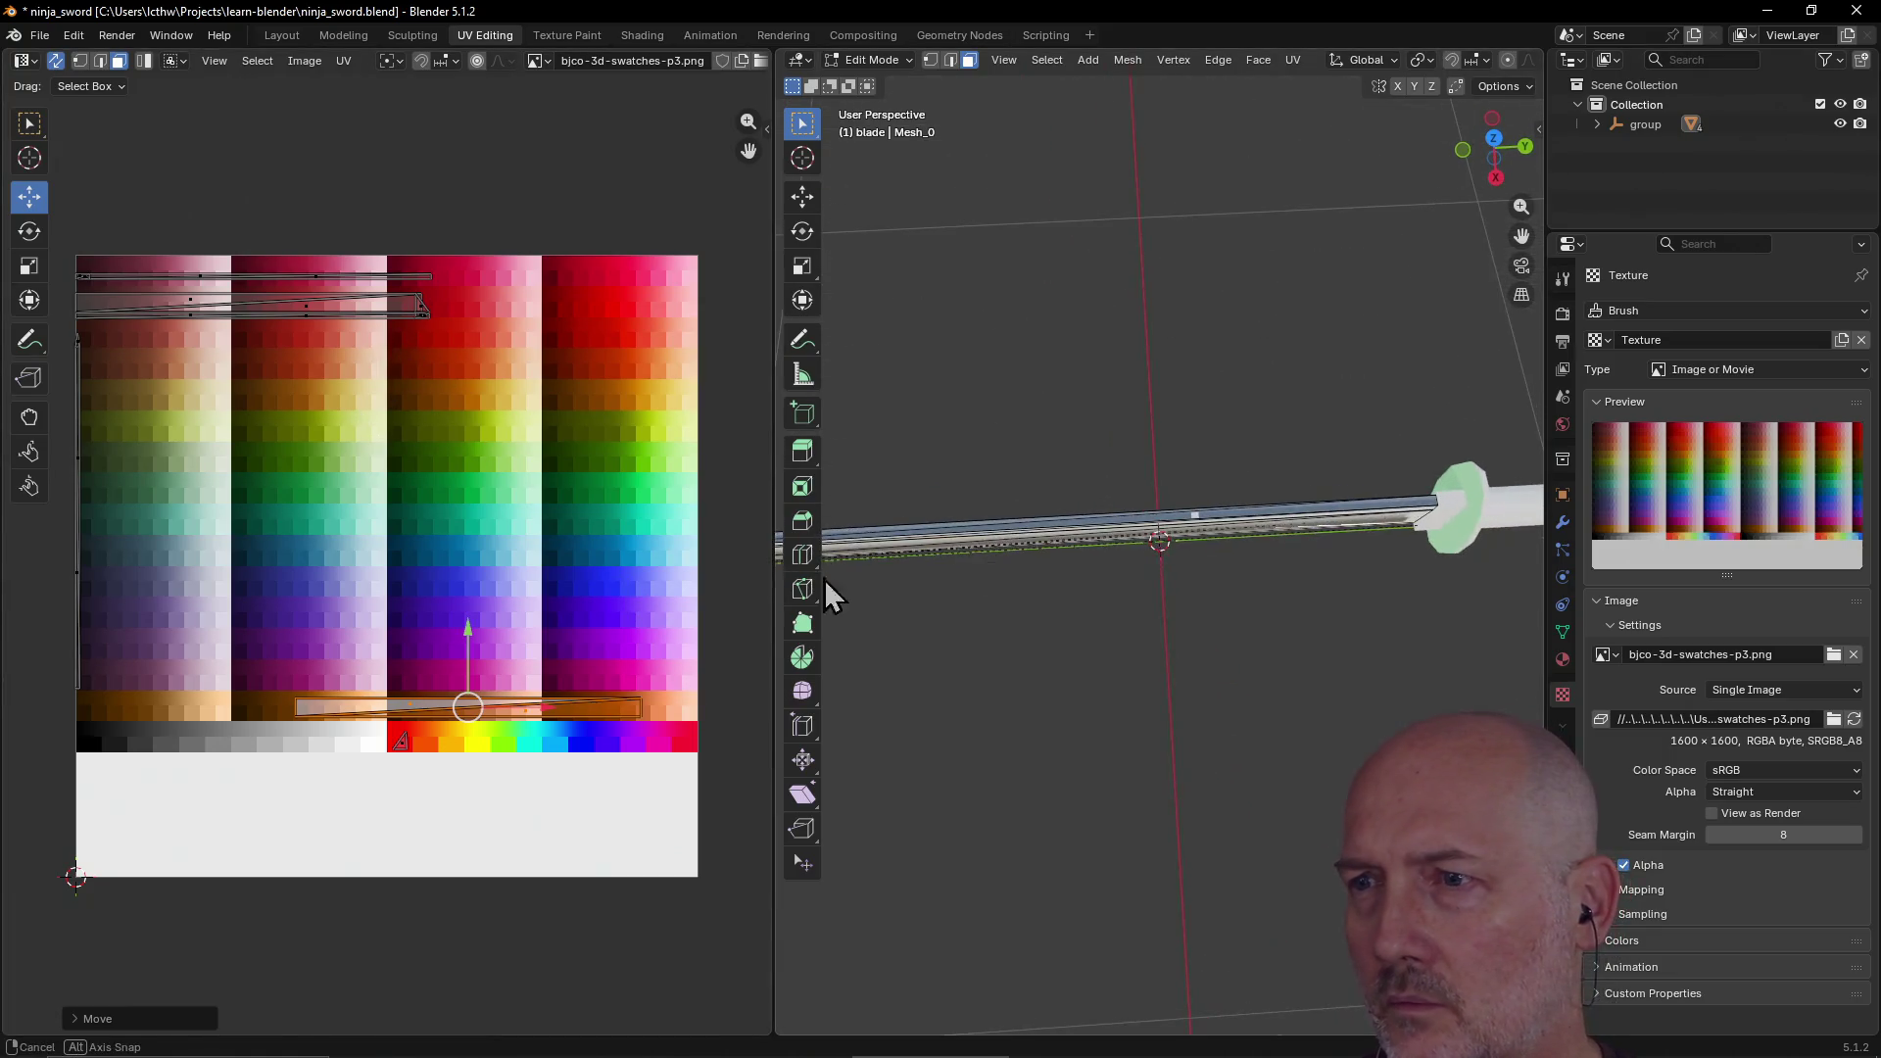
click(1107, 523)
scroll(176, 578, up, 1)
scroll(122, 588, down, 1)
drag(80, 514, 321, 538)
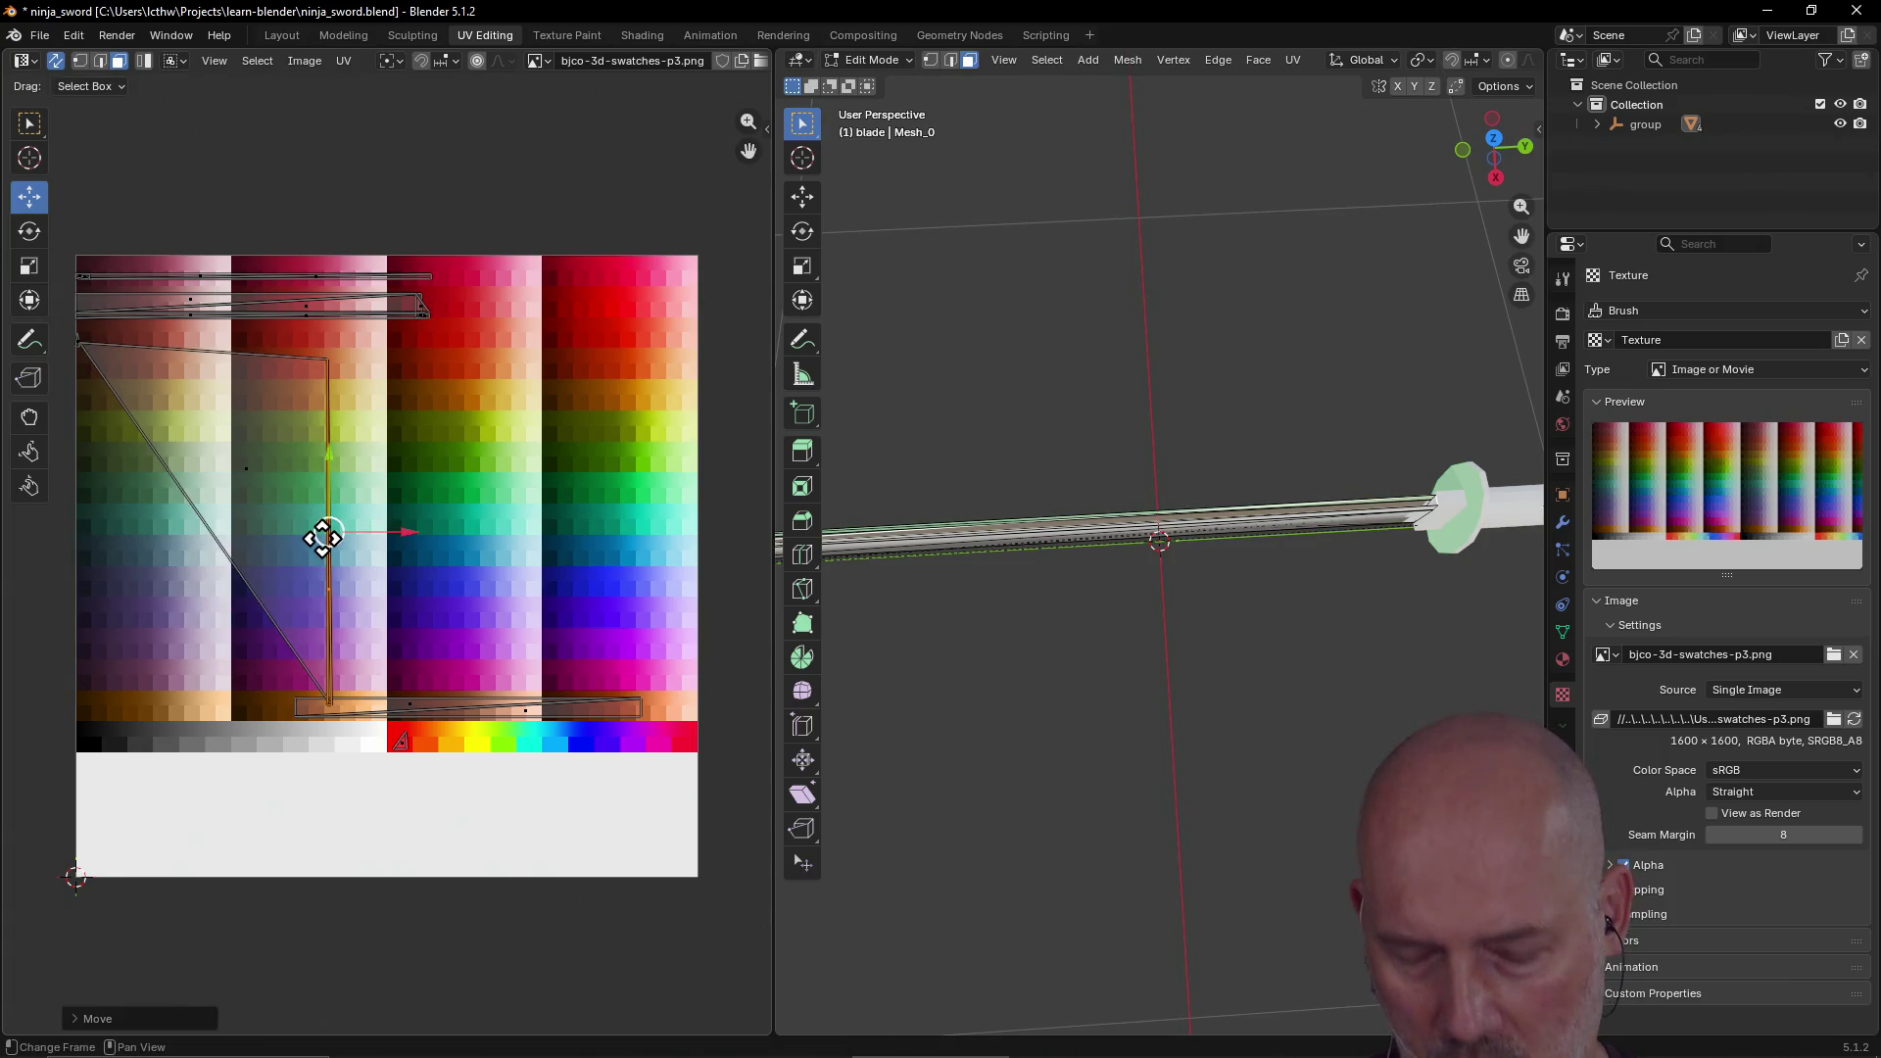
key(ctrl+z)
Step: Try sliding the vertical strip rightward again, then cancel the move
scroll(227, 514, down, 2)
scroll(227, 508, up, 3)
scroll(230, 504, down, 3)
scroll(227, 504, up, 3)
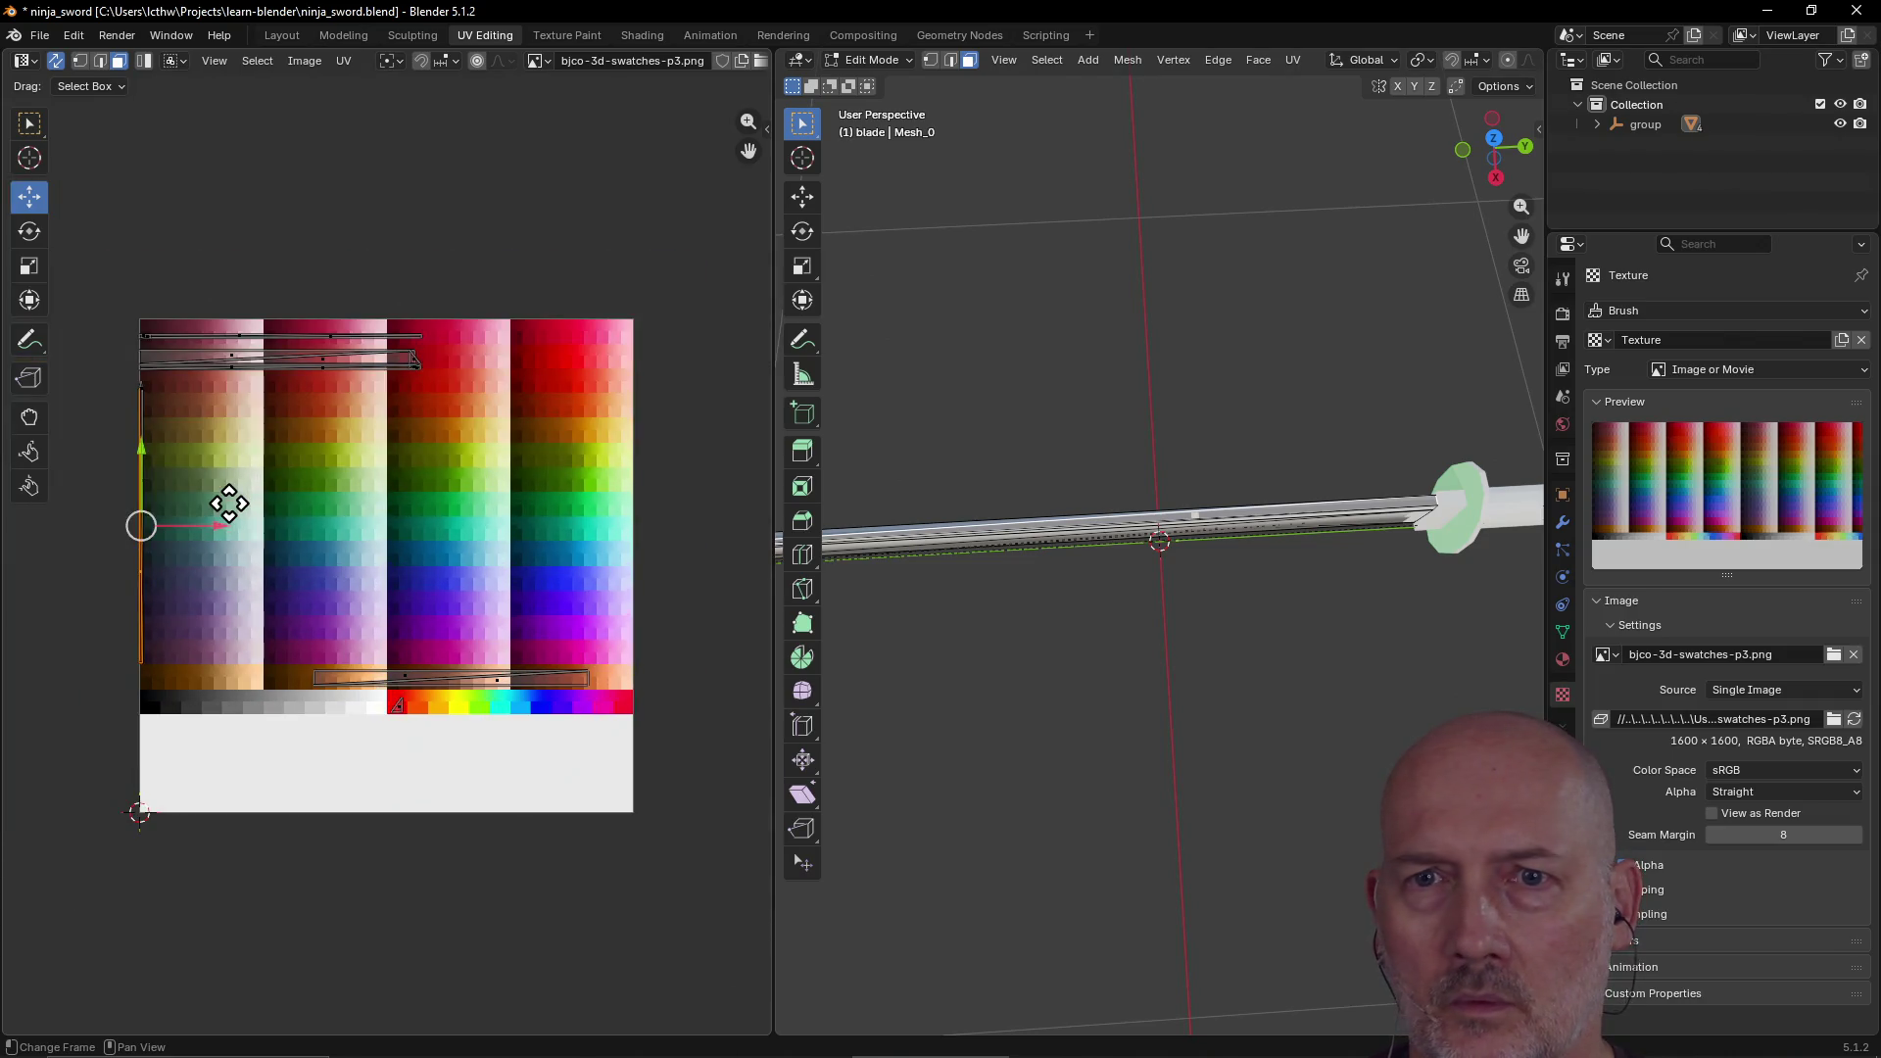
scroll(154, 484, down, 2)
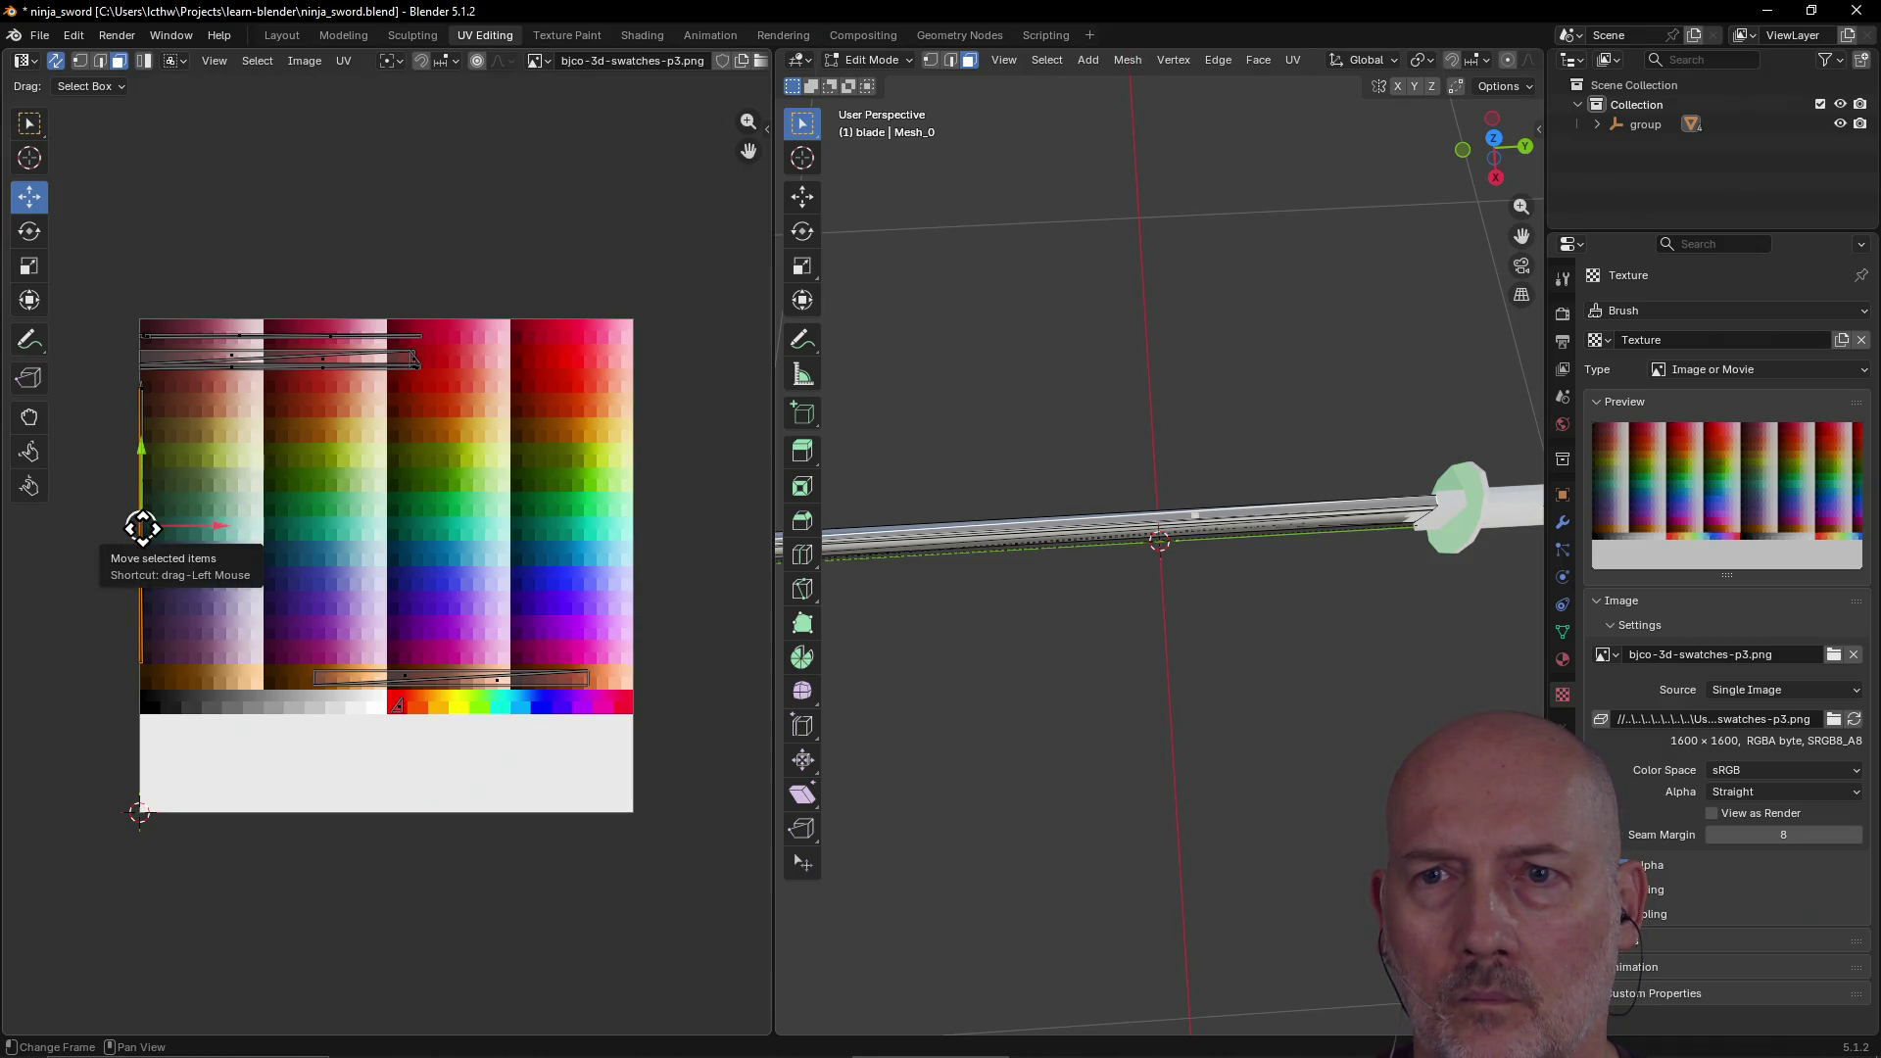
mouse_move(142, 528)
mouse_down()
mouse_move(290, 538)
mouse_move(149, 541)
mouse_move(210, 540)
mouse_up()
right_click(210, 539)
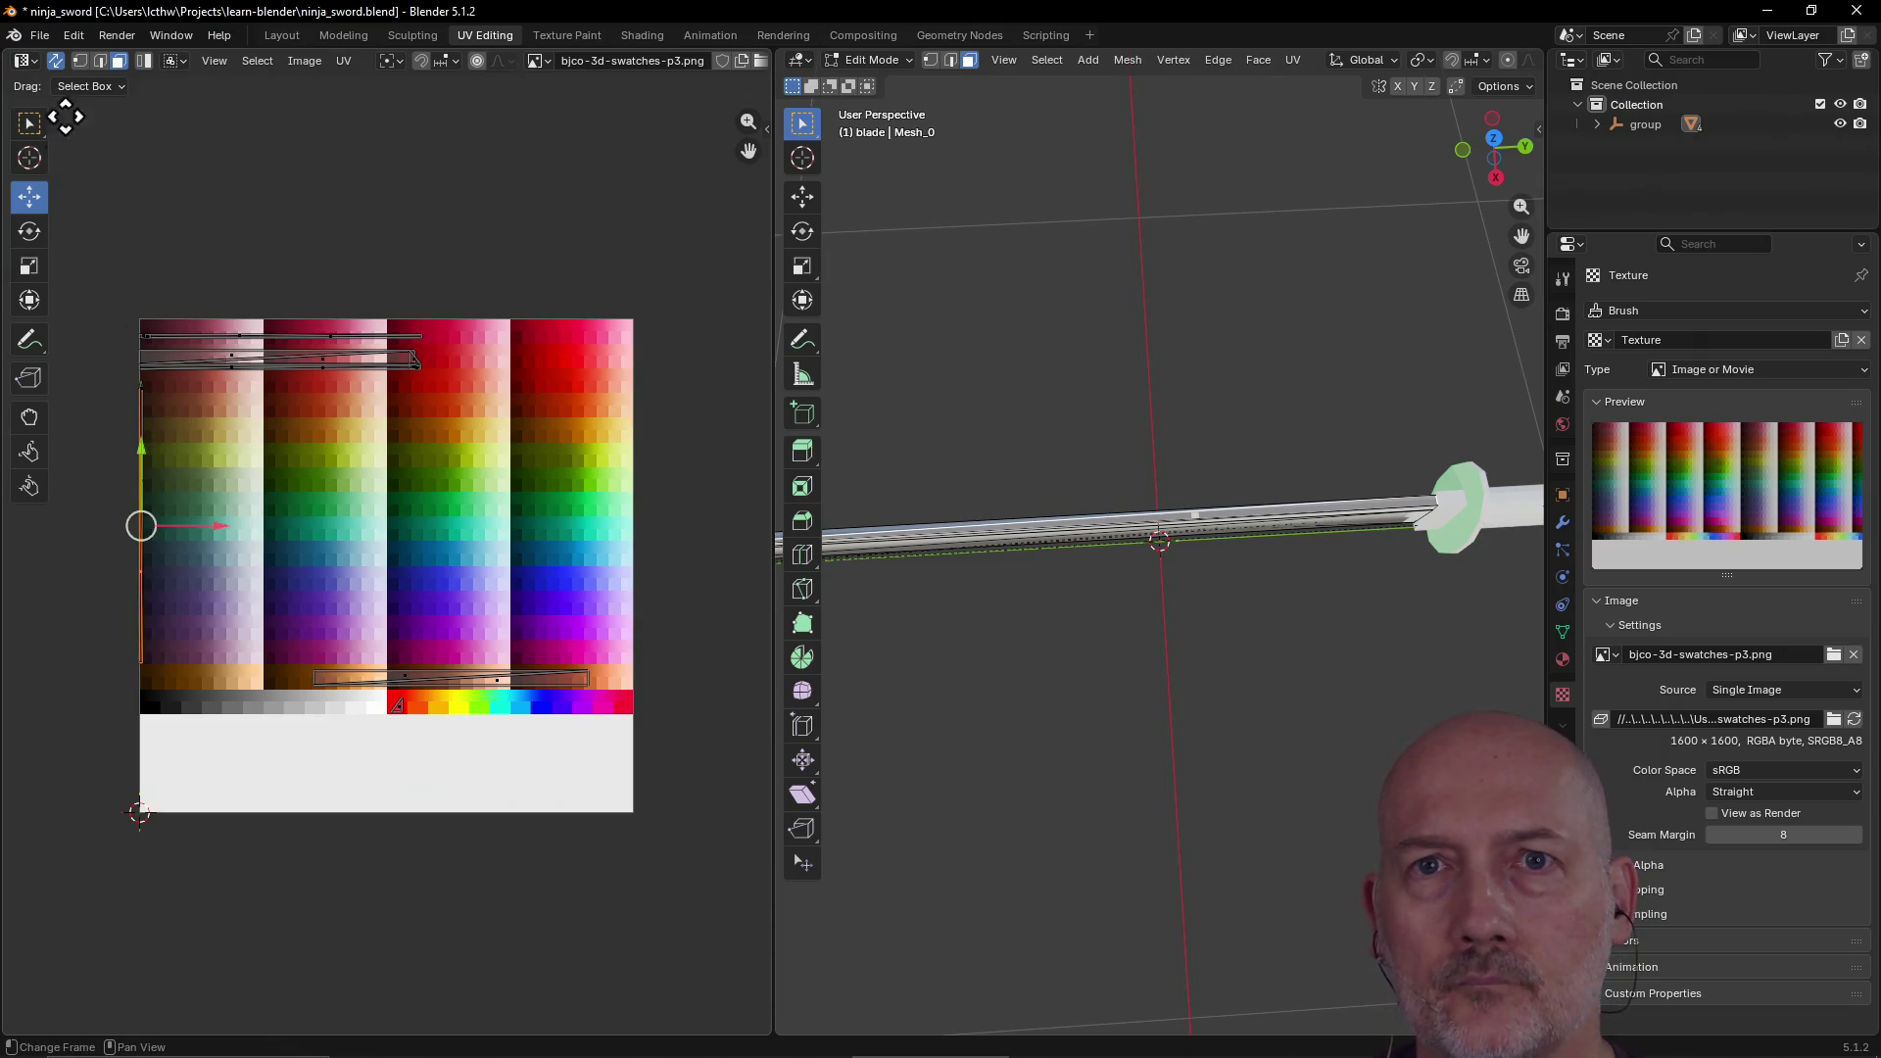
Step: Box-select the vertical strip at the palette's left edge and G-move it onto the second column
click(28, 125)
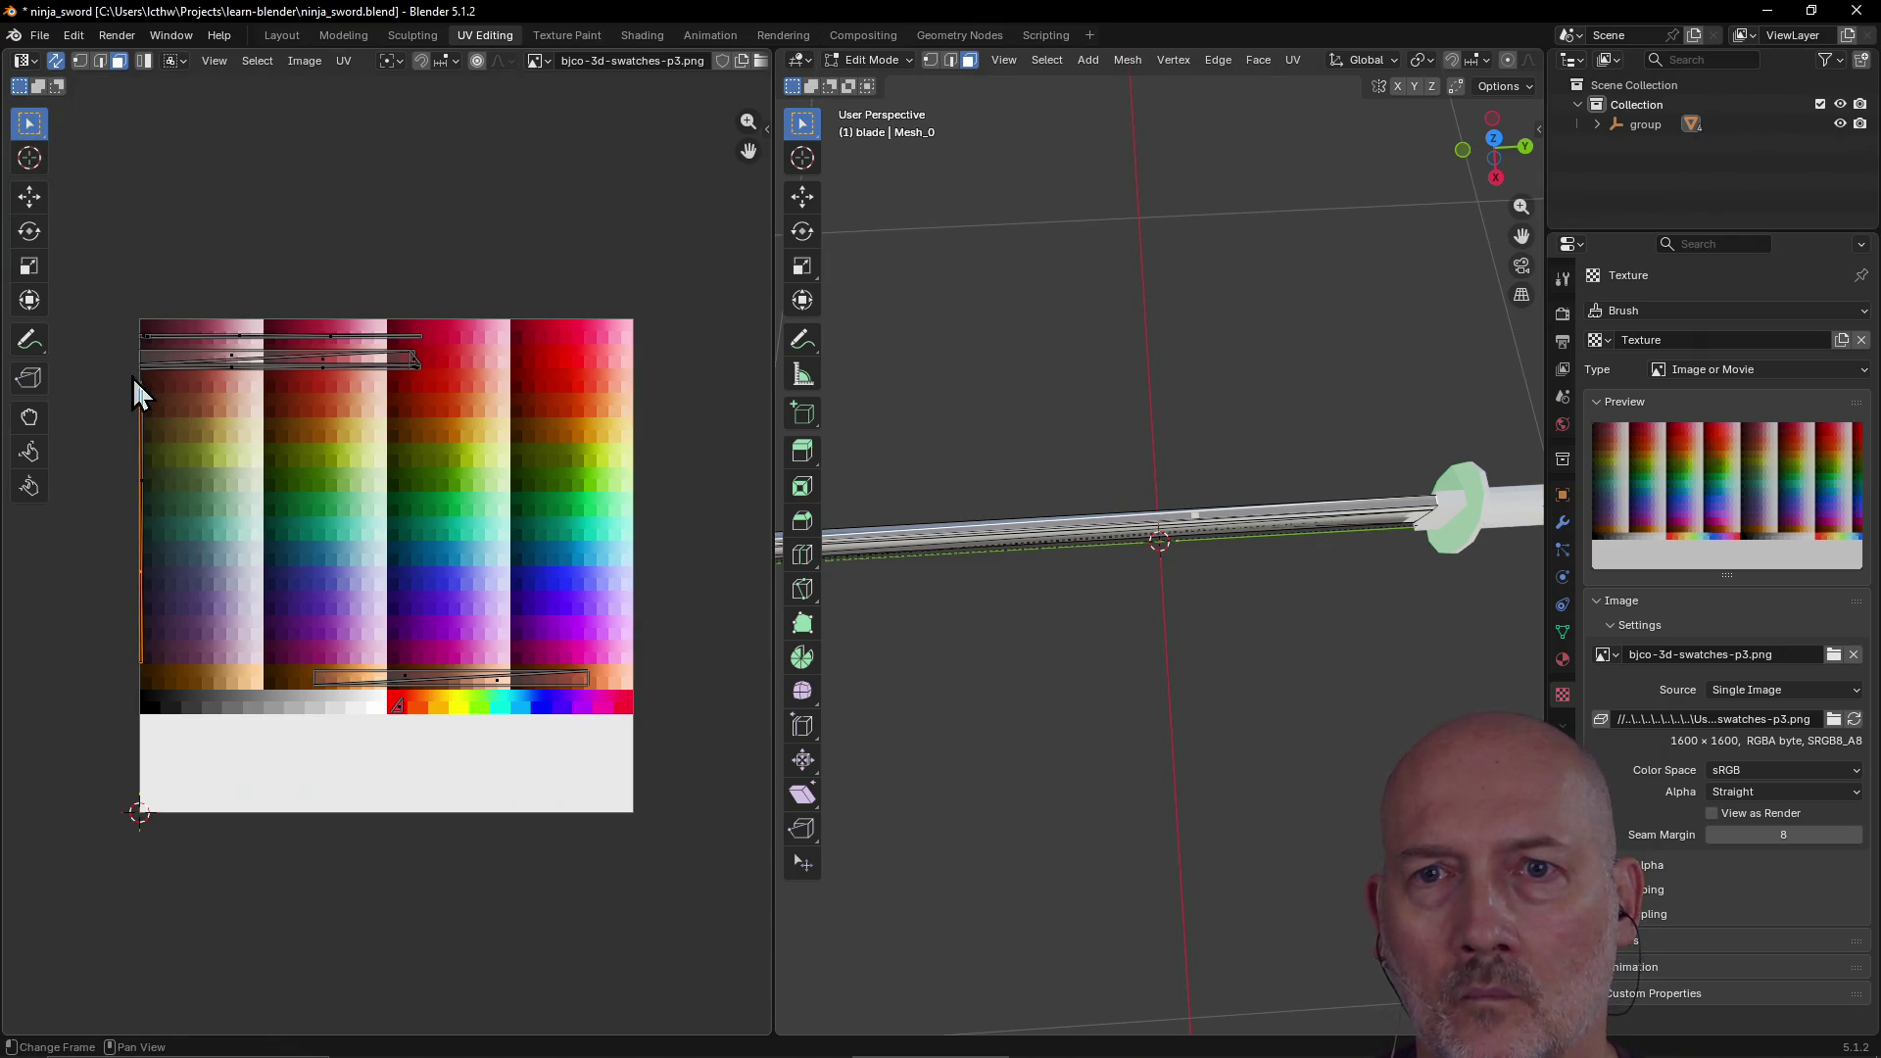
mouse_move(133, 376)
mouse_down()
mouse_move(167, 502)
mouse_move(169, 680)
mouse_move(170, 653)
mouse_up()
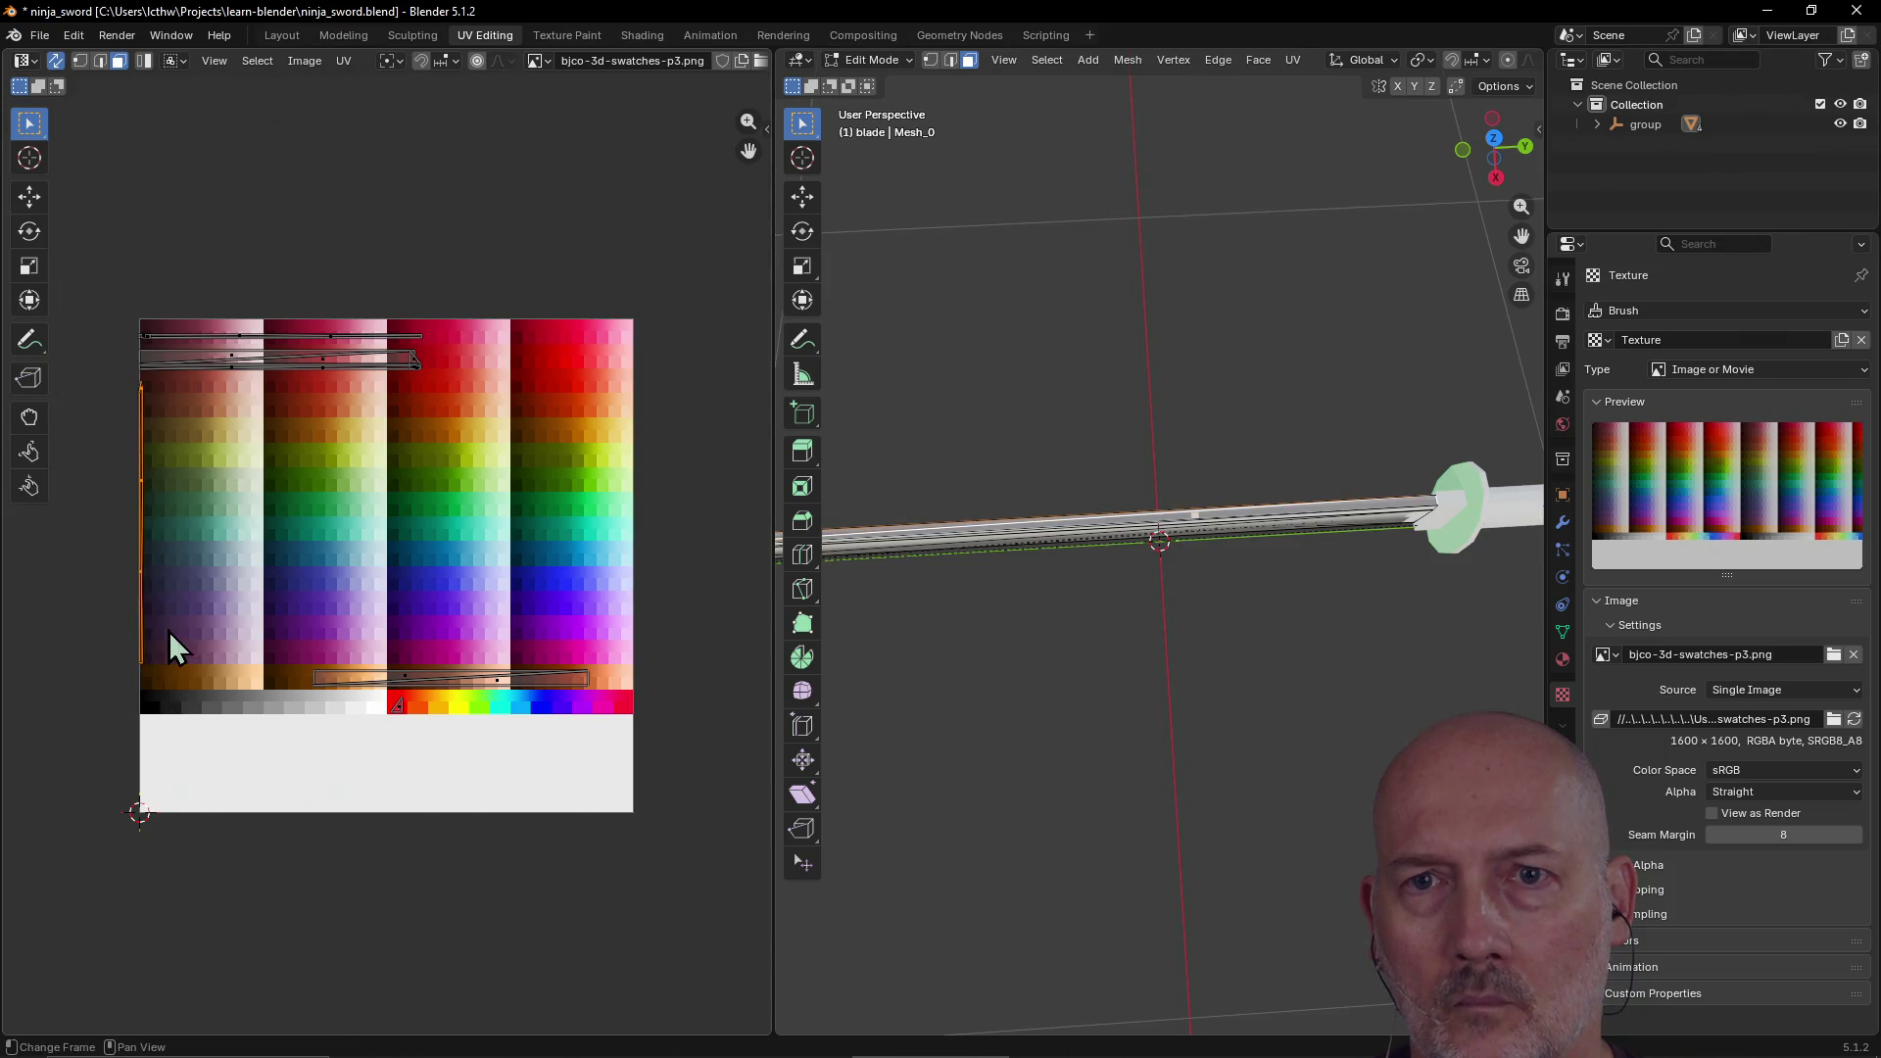
key(g)
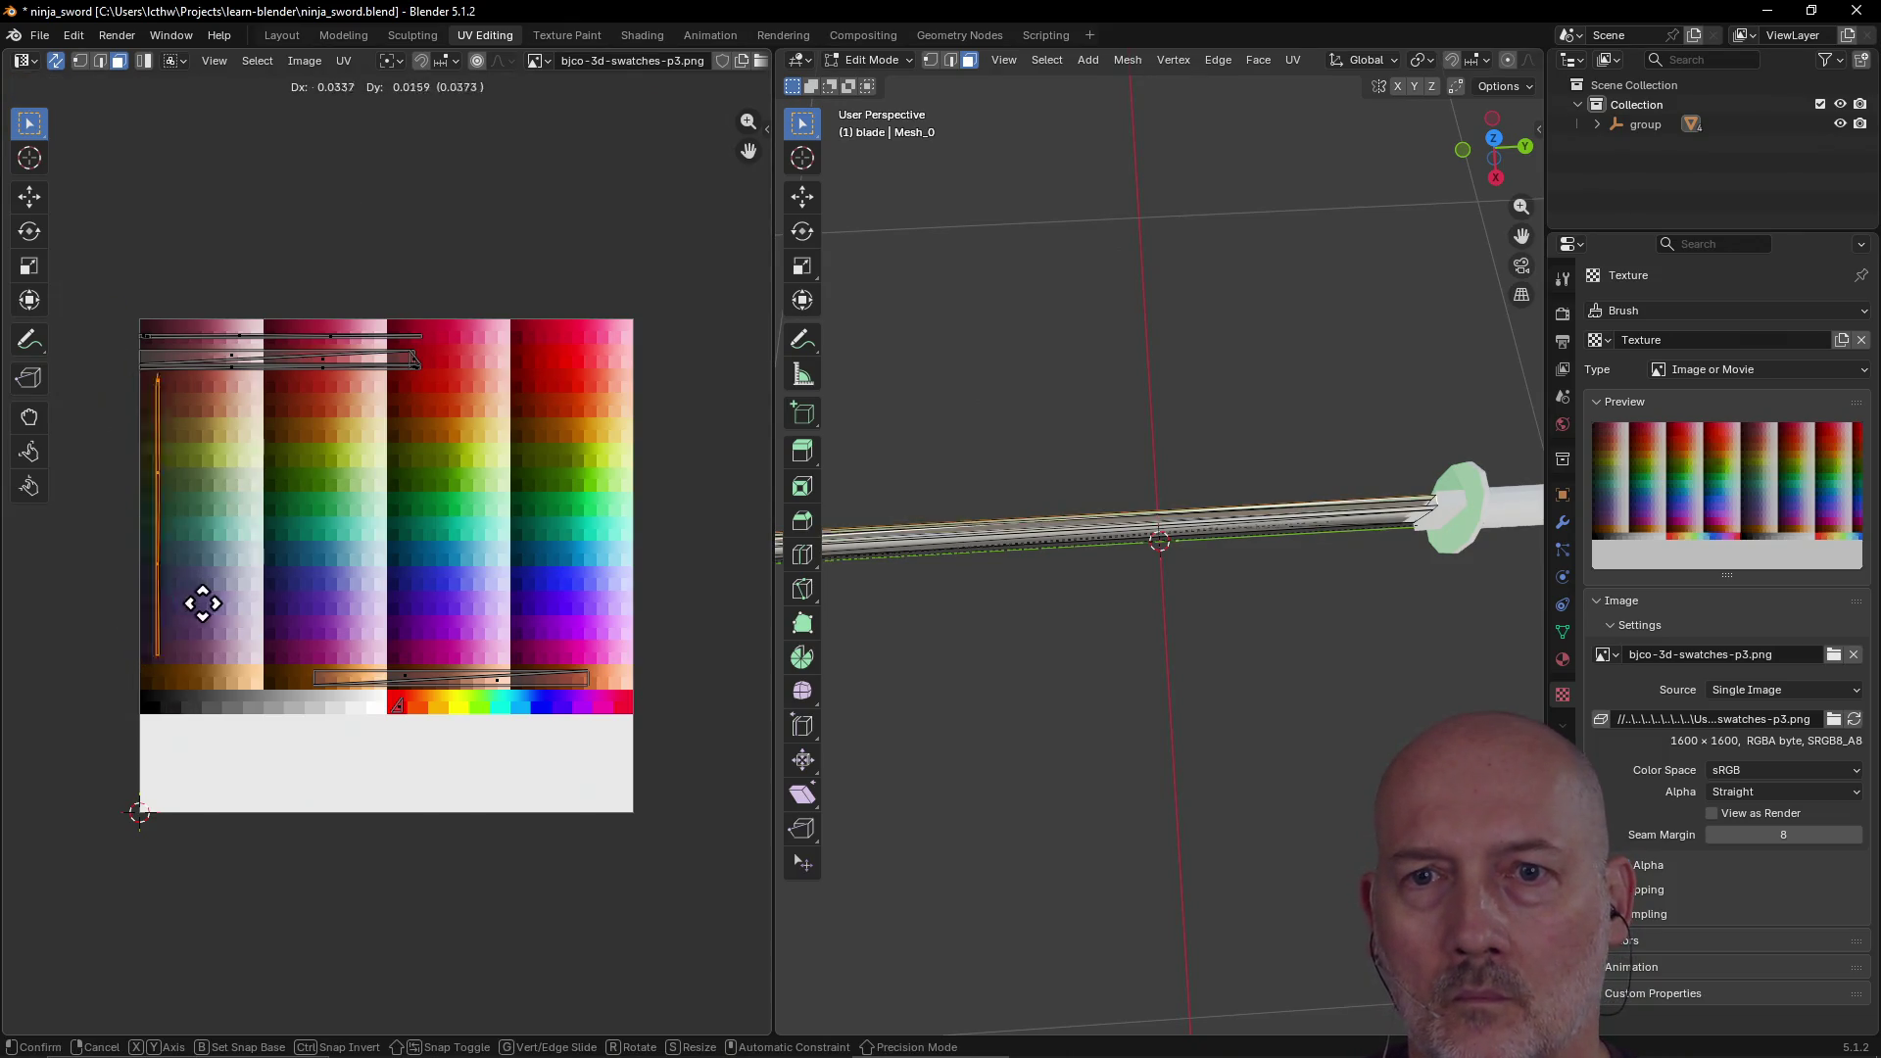
click(303, 628)
click(1055, 669)
mouse_move(1055, 669)
middle_down()
mouse_move(1067, 638)
mouse_move(1248, 626)
mouse_move(1264, 516)
mouse_move(1277, 558)
mouse_move(1026, 563)
mouse_move(1100, 521)
mouse_move(1025, 533)
mouse_move(957, 575)
mouse_move(941, 562)
mouse_move(890, 597)
mouse_move(1097, 514)
mouse_move(1147, 622)
middle_up()
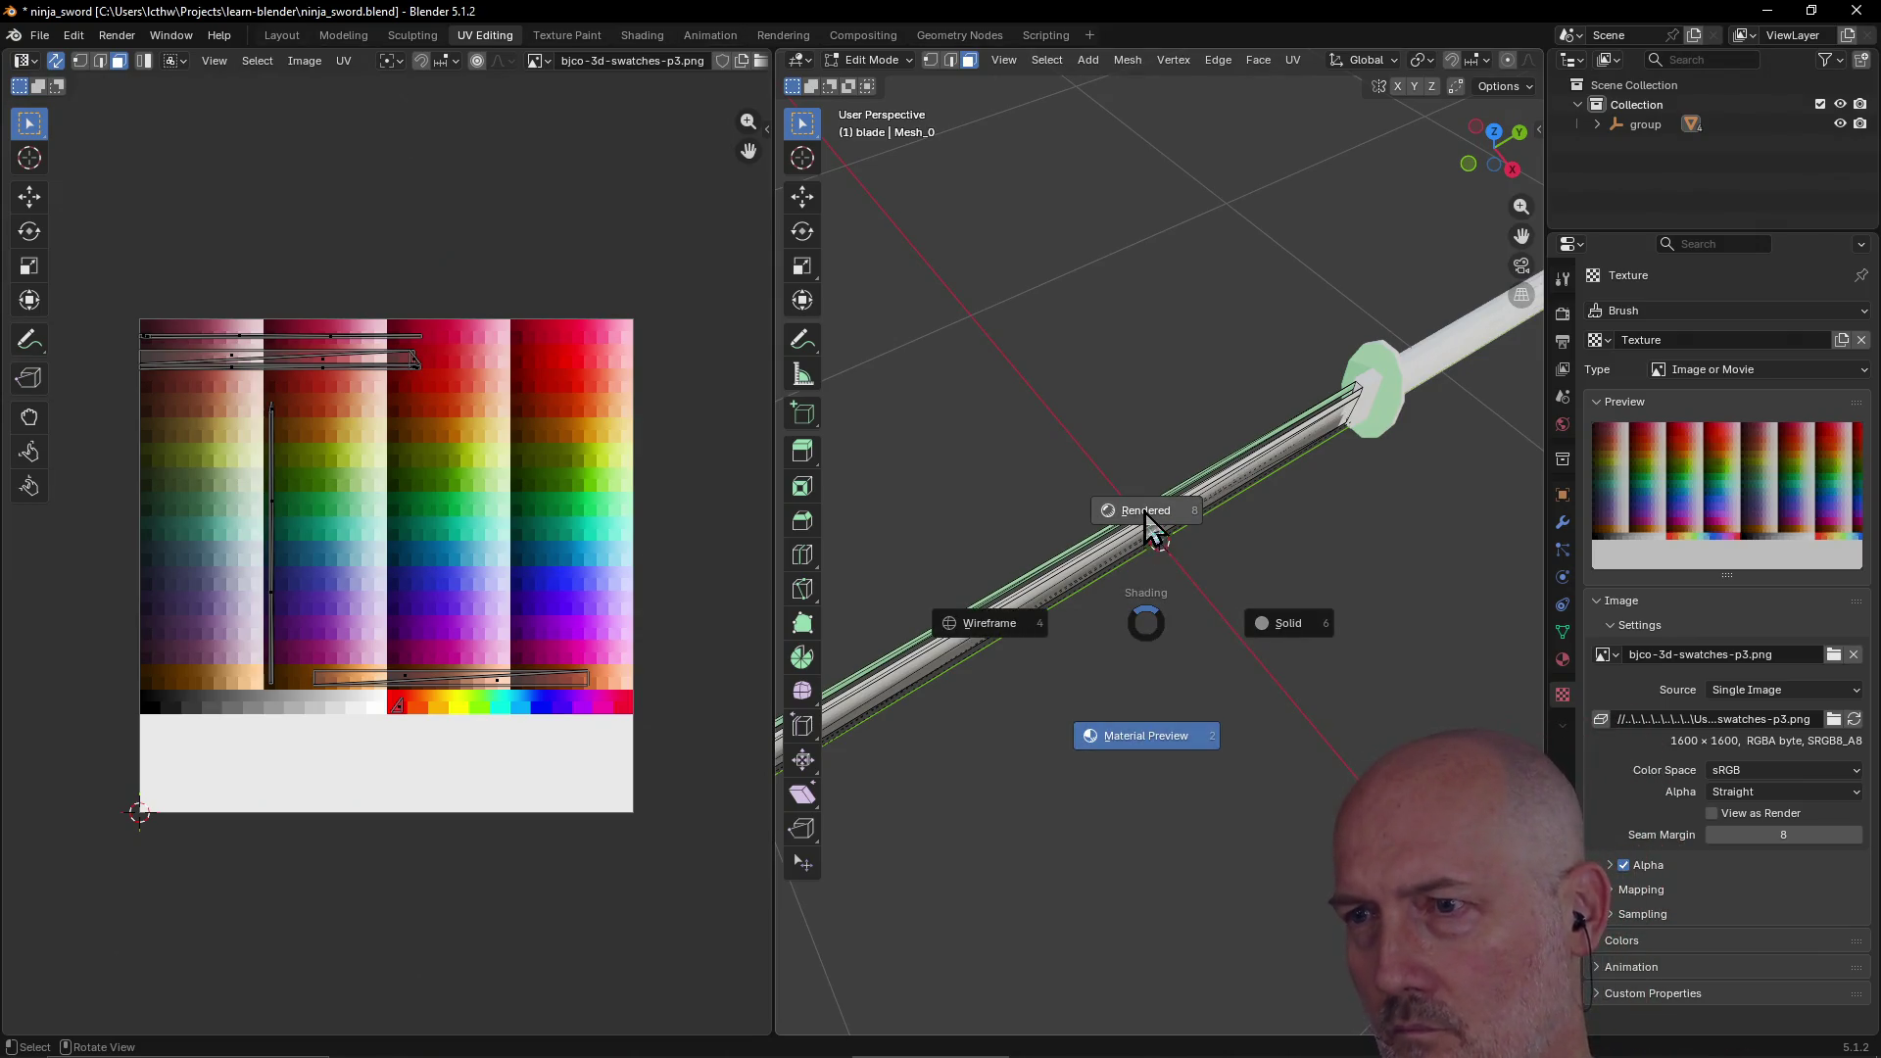
Step: Set the viewport shading to Material Preview, after trying Rendered and Solid
click(1145, 511)
middle_drag(1131, 669, 1148, 612)
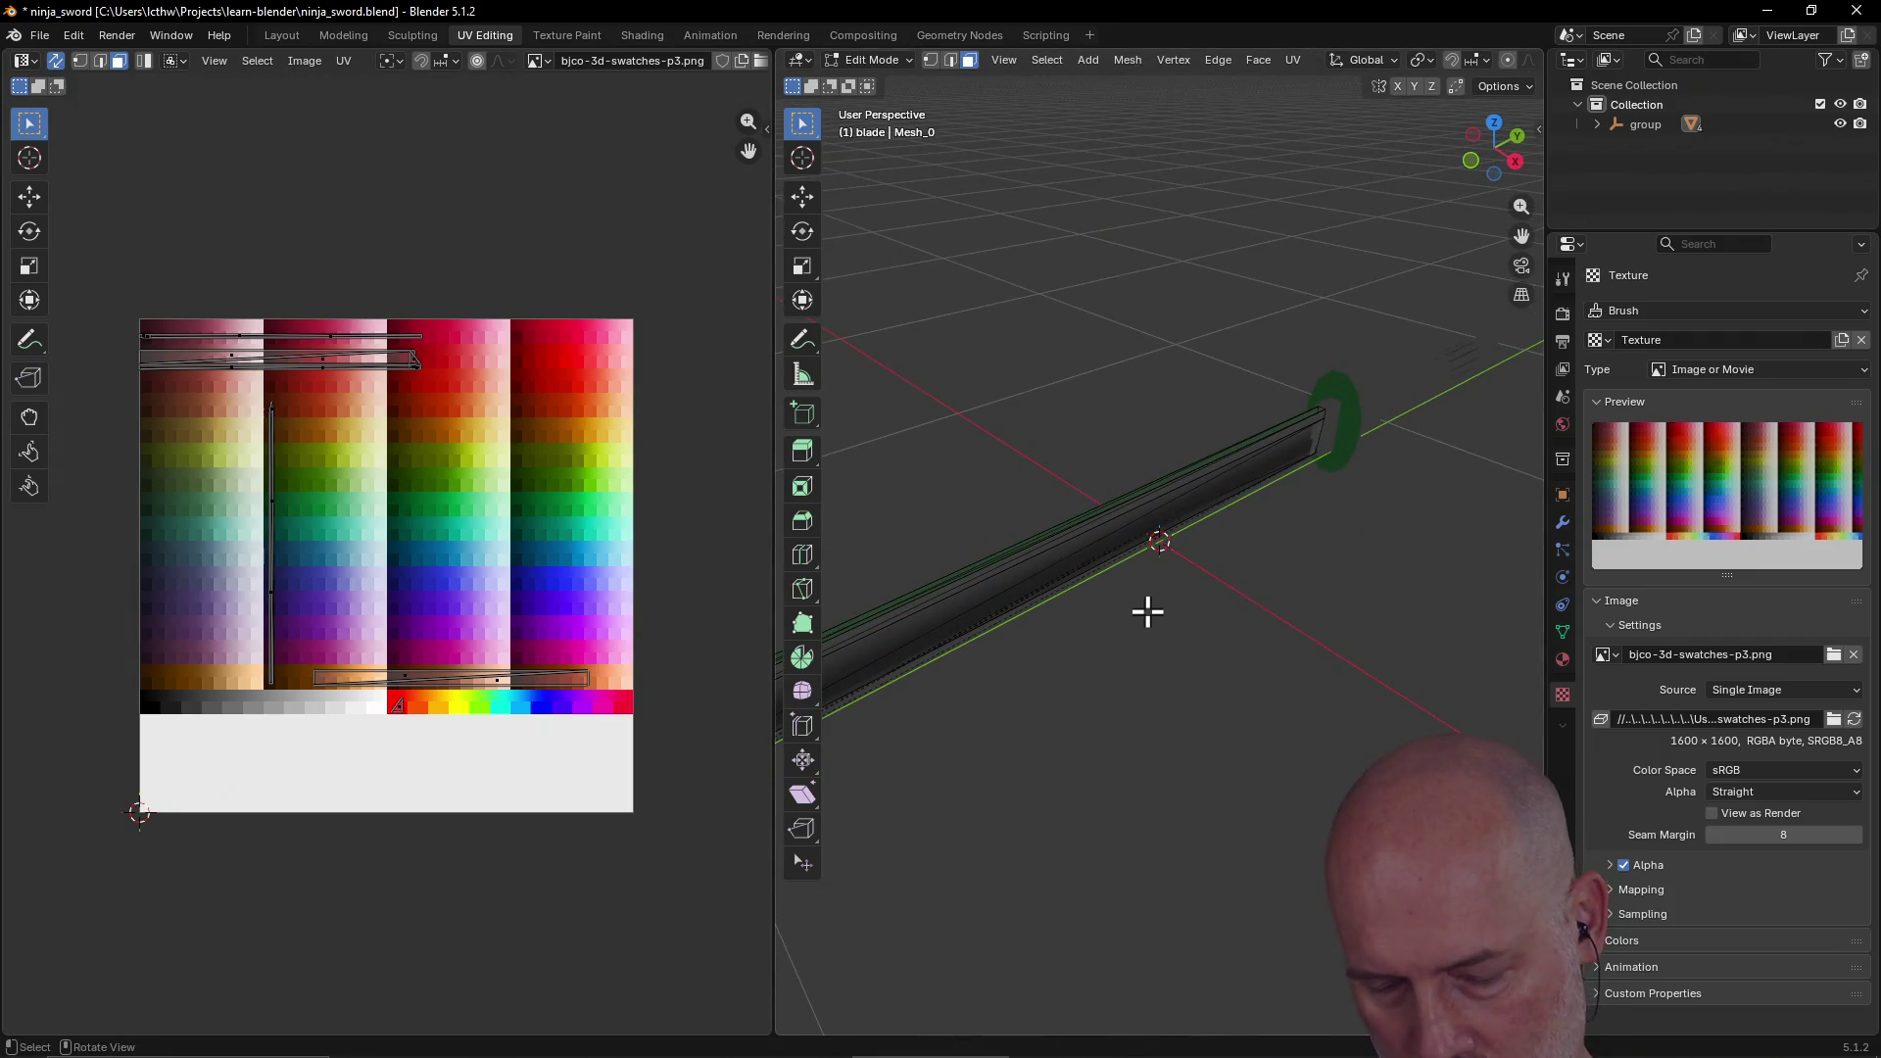
key(z)
click(1277, 613)
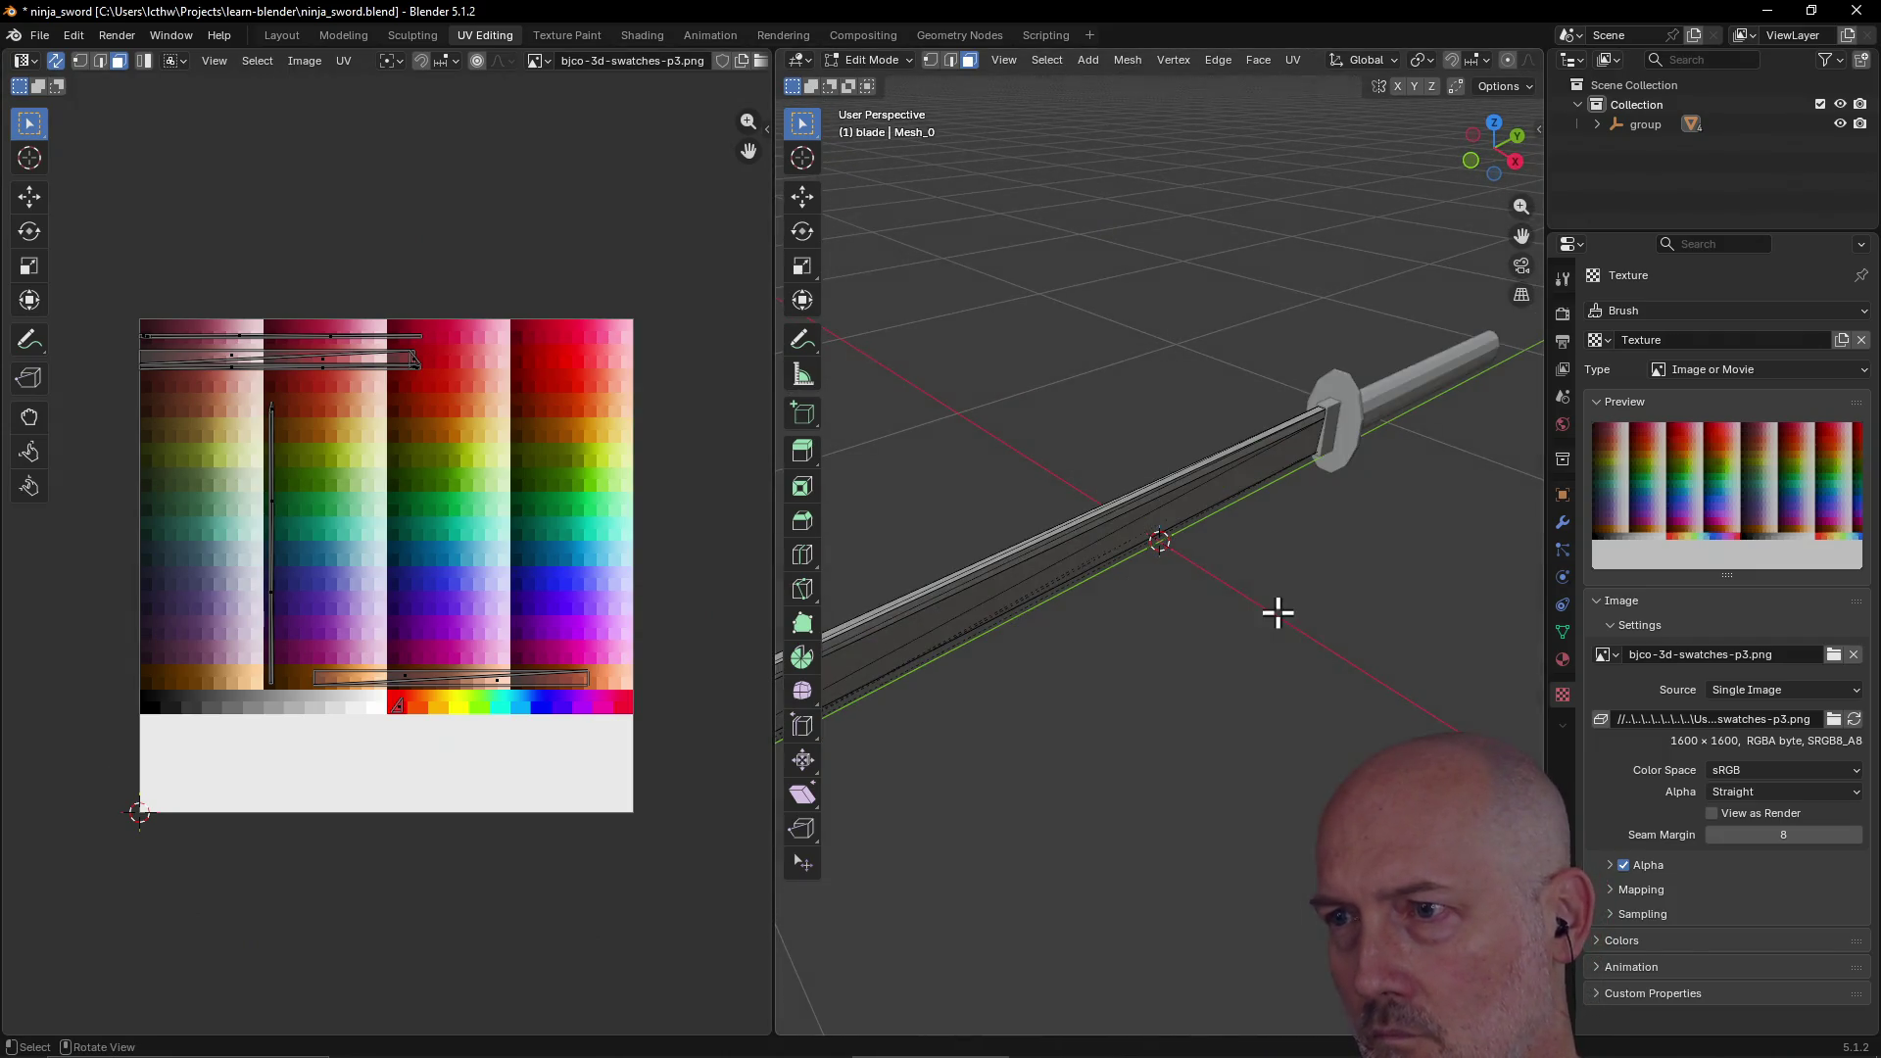
key(z)
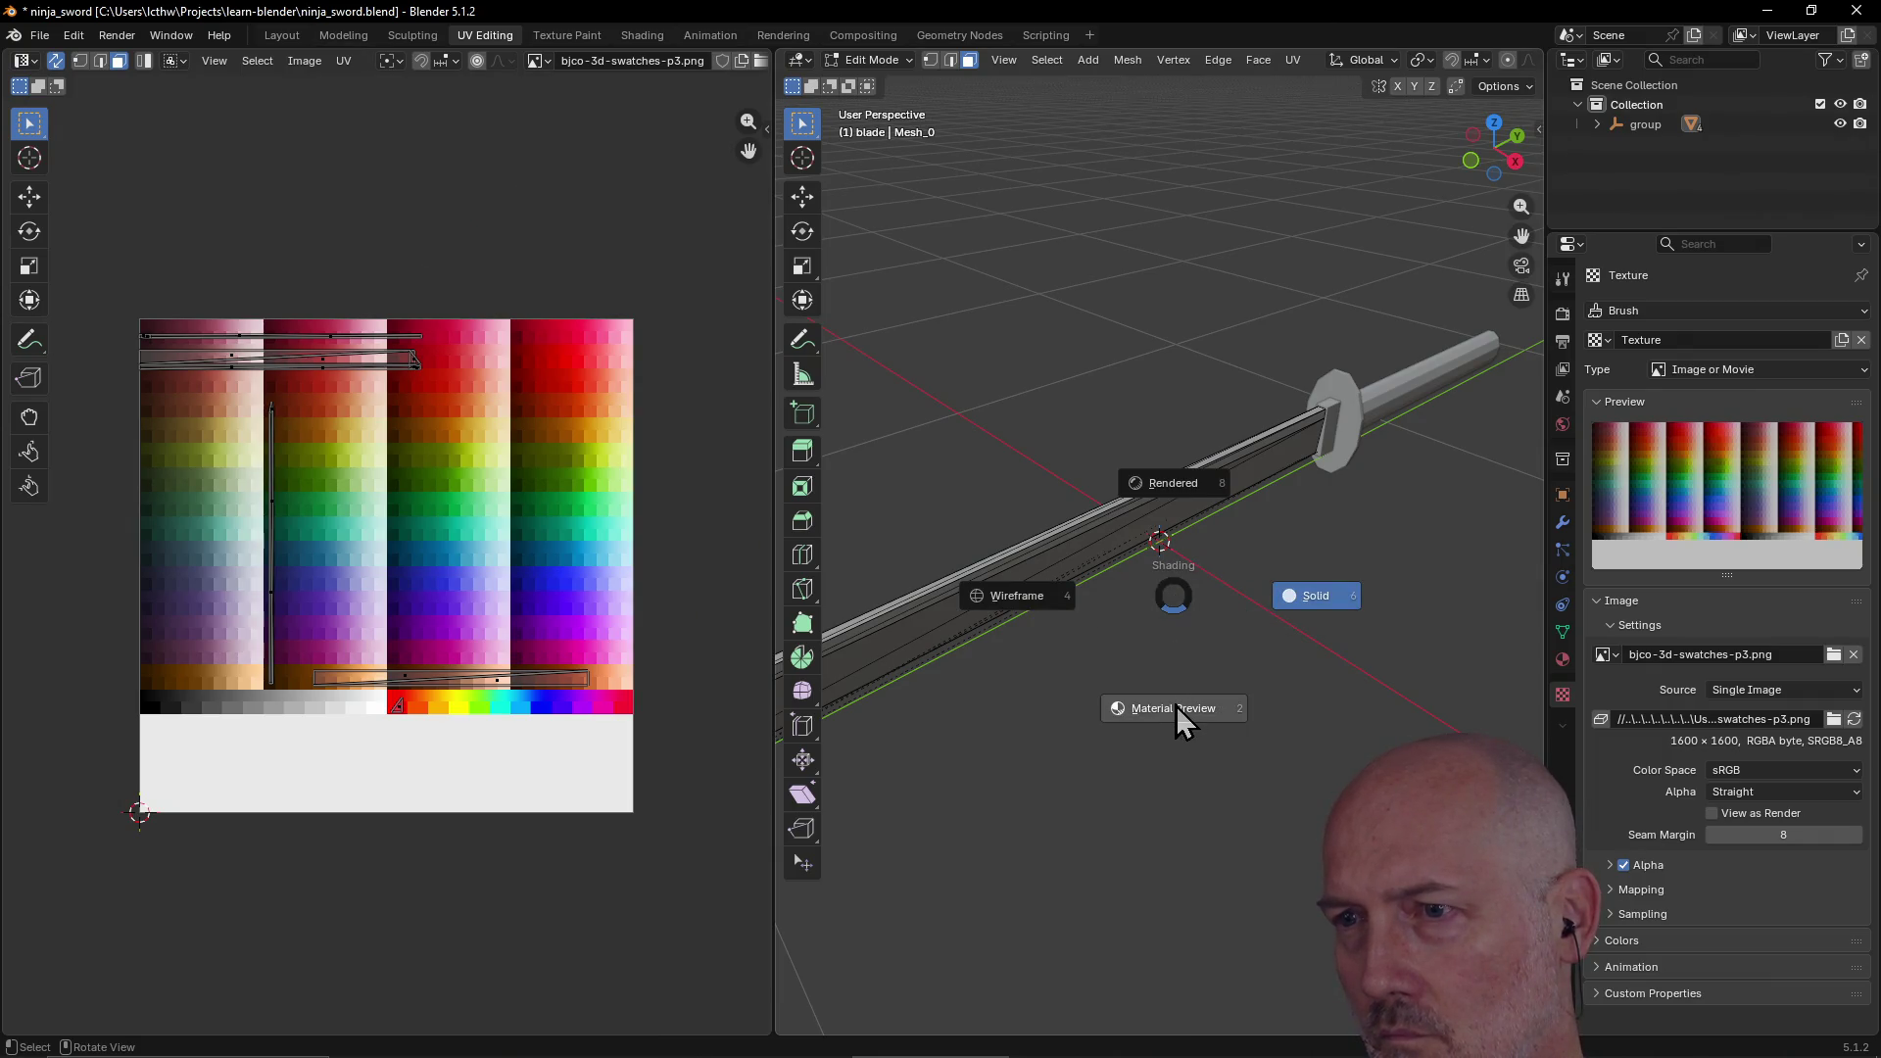
click(1177, 707)
Step: Ctrl-select the full edge path of the lower blade UV strip
mouse_move(1183, 555)
middle_down()
mouse_move(1302, 526)
mouse_move(1310, 608)
mouse_move(1155, 533)
mouse_move(1109, 637)
mouse_move(1113, 554)
mouse_move(1138, 533)
mouse_move(1172, 562)
mouse_move(1198, 547)
mouse_move(1154, 533)
middle_up()
scroll(1155, 533, up, 5)
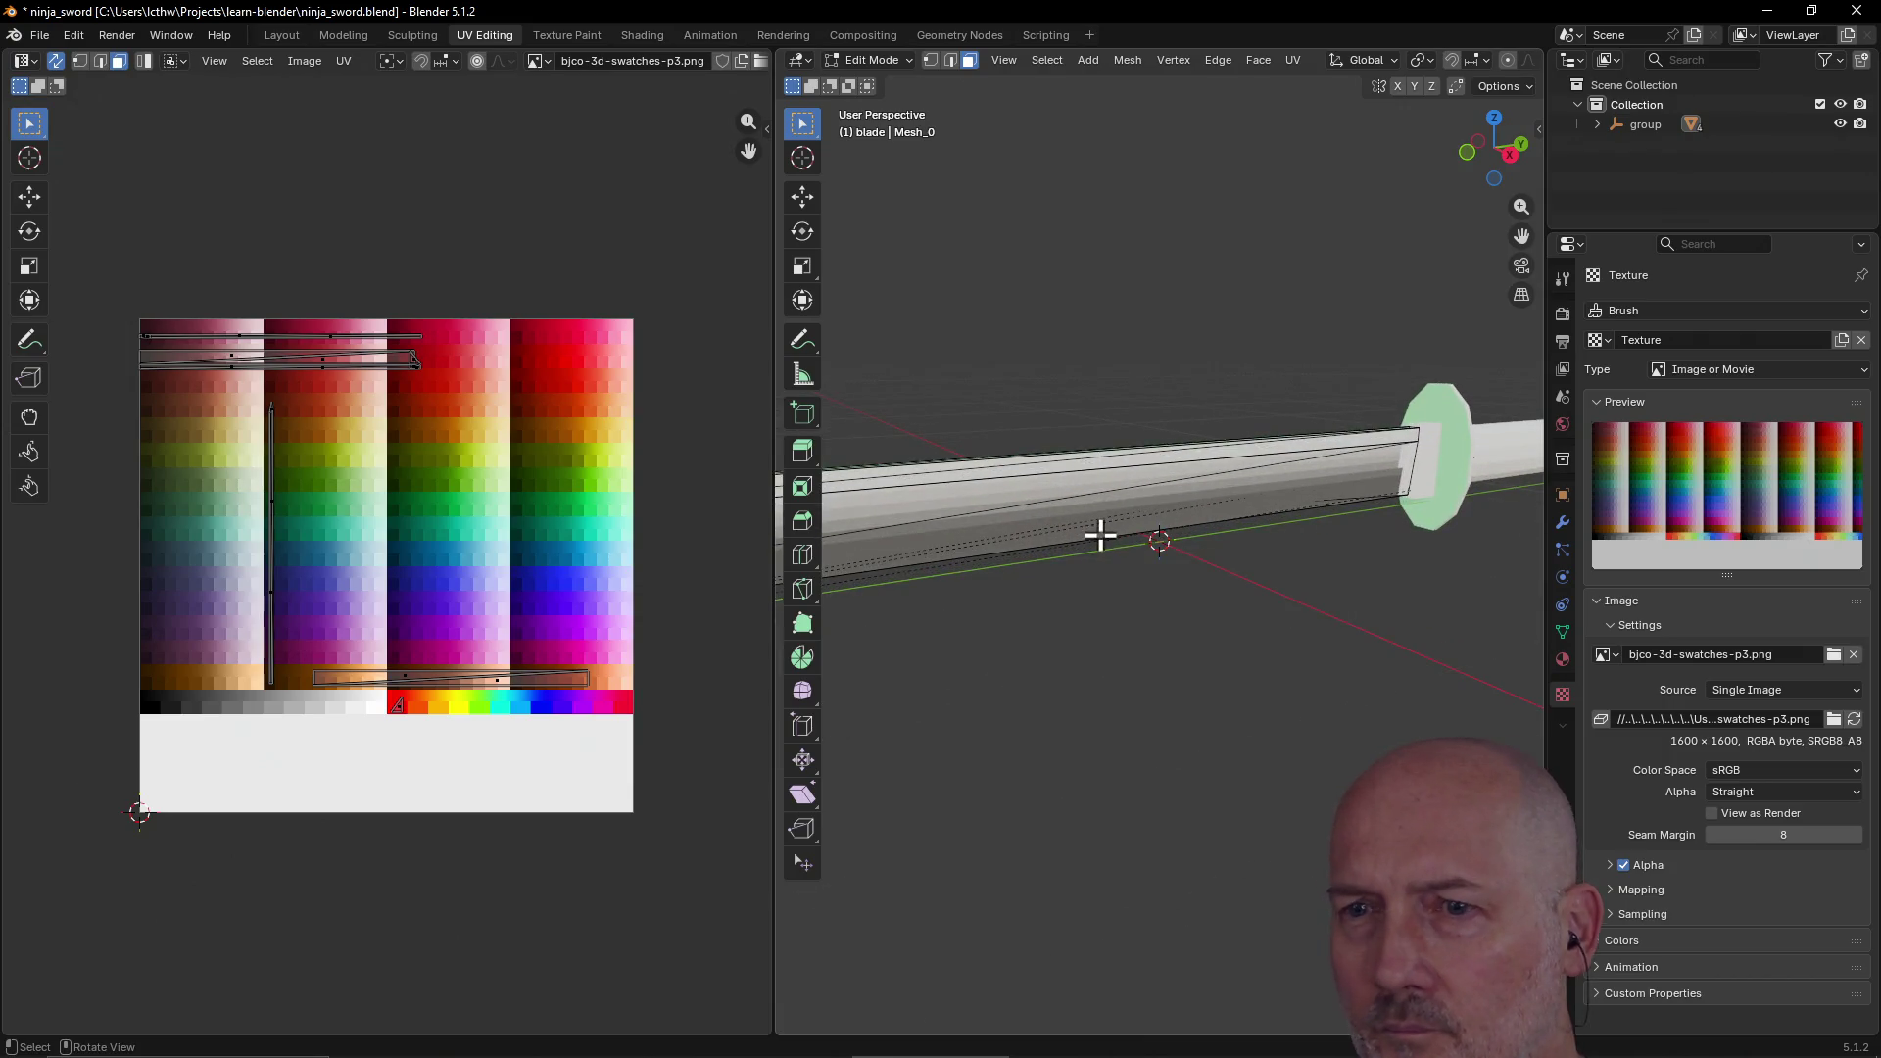
click(537, 681)
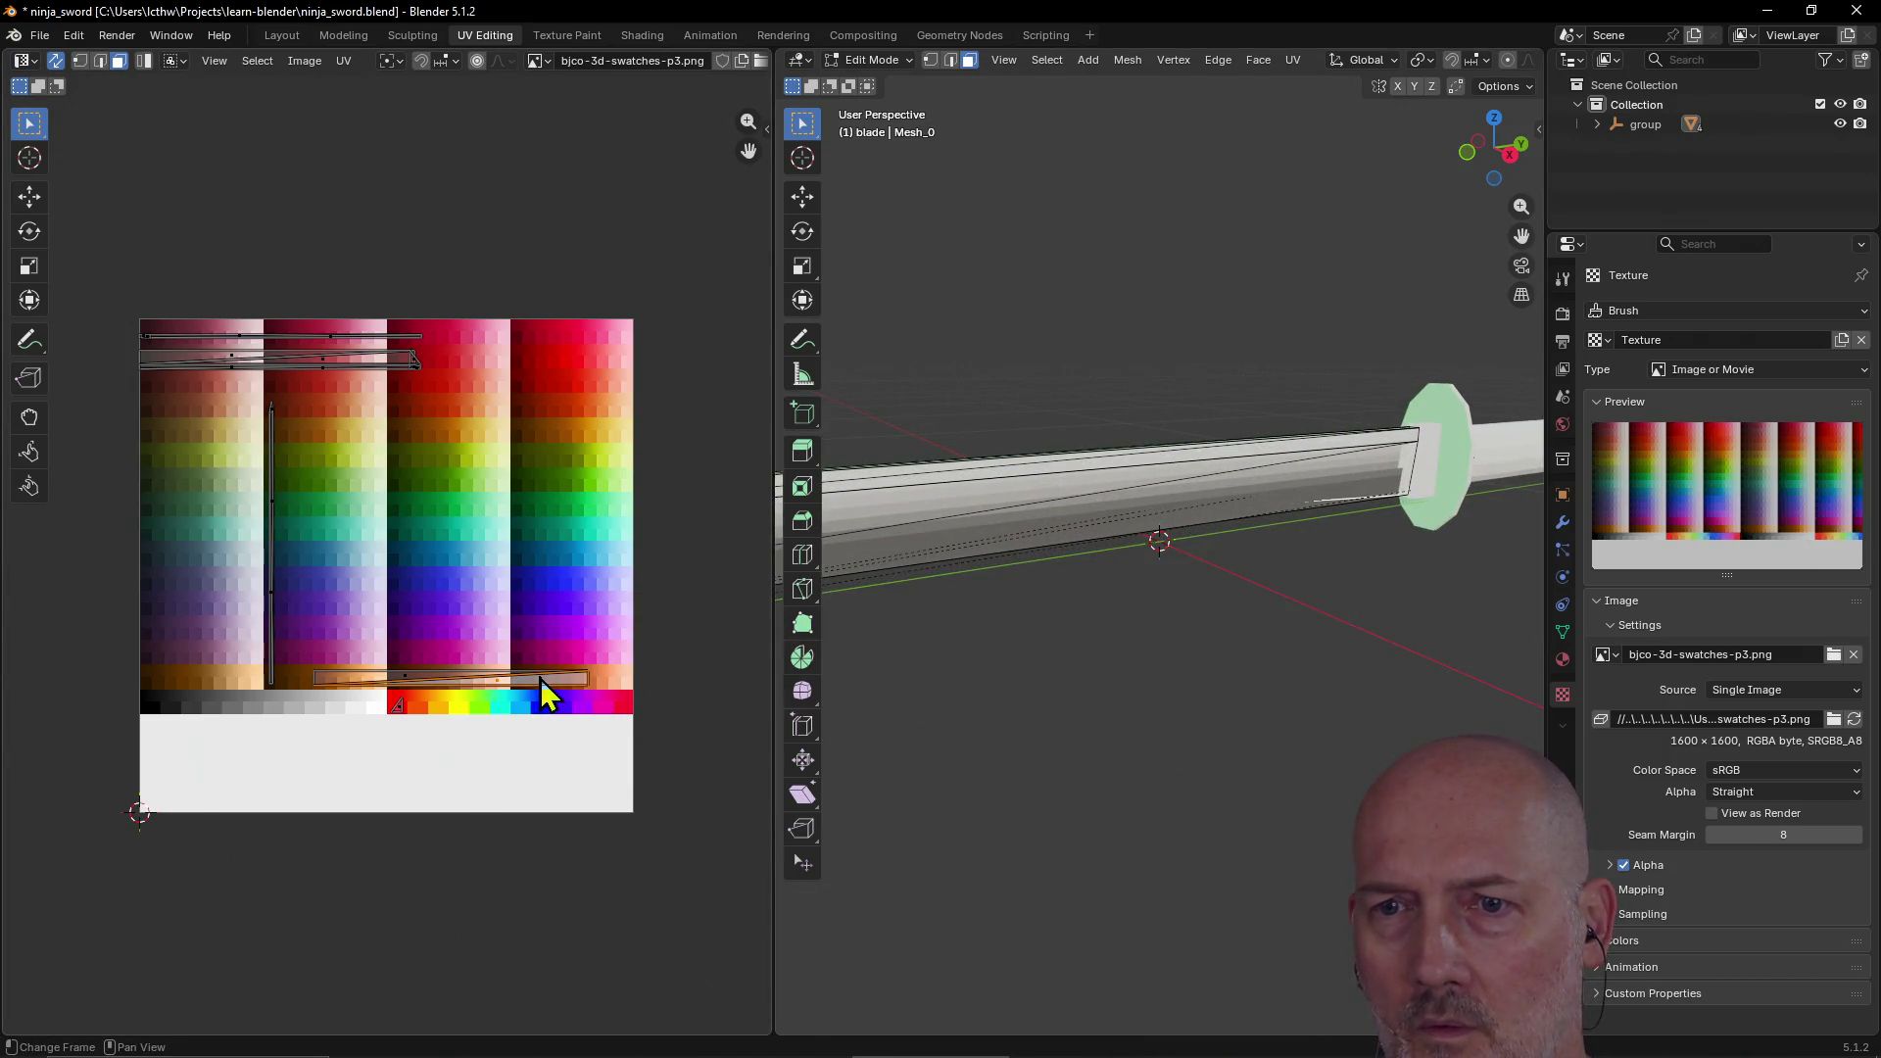
ctrl+click(402, 678)
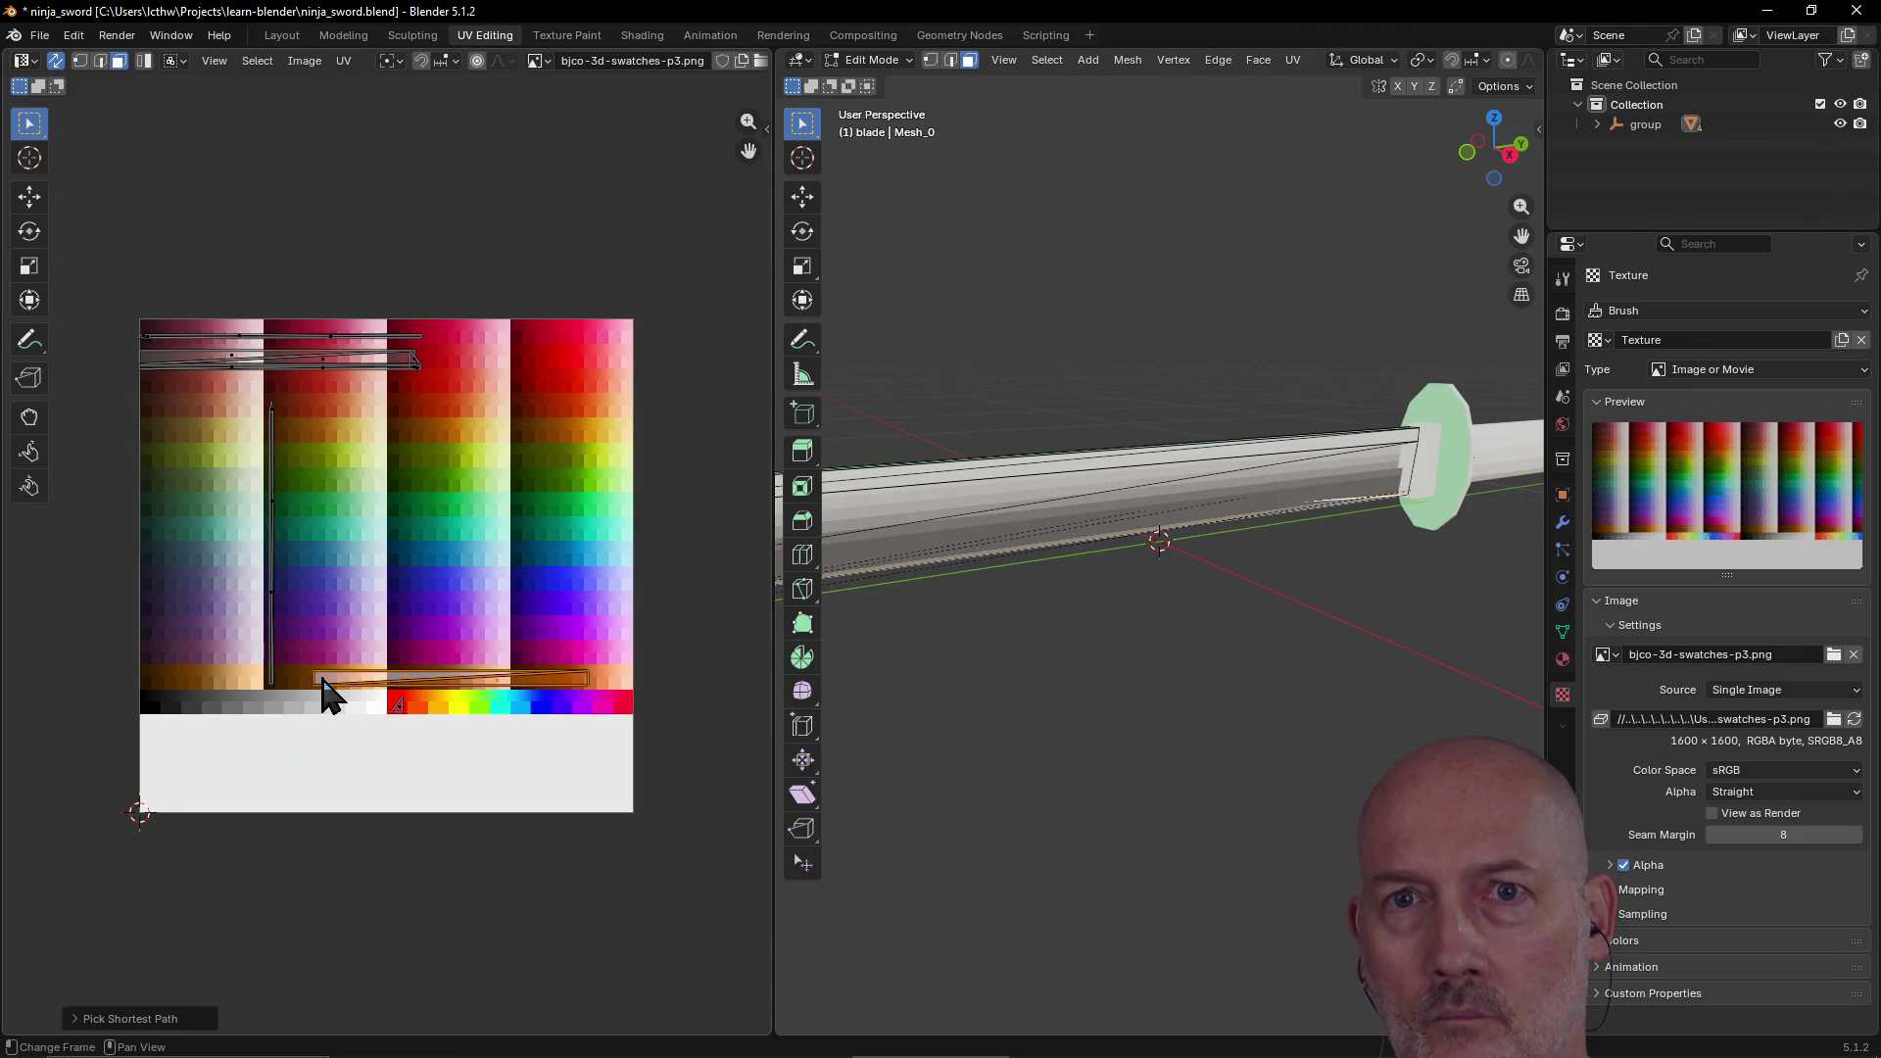
Step: Scale the lower blade strip to about 0.32 and nudge it slightly up-left
key(s)
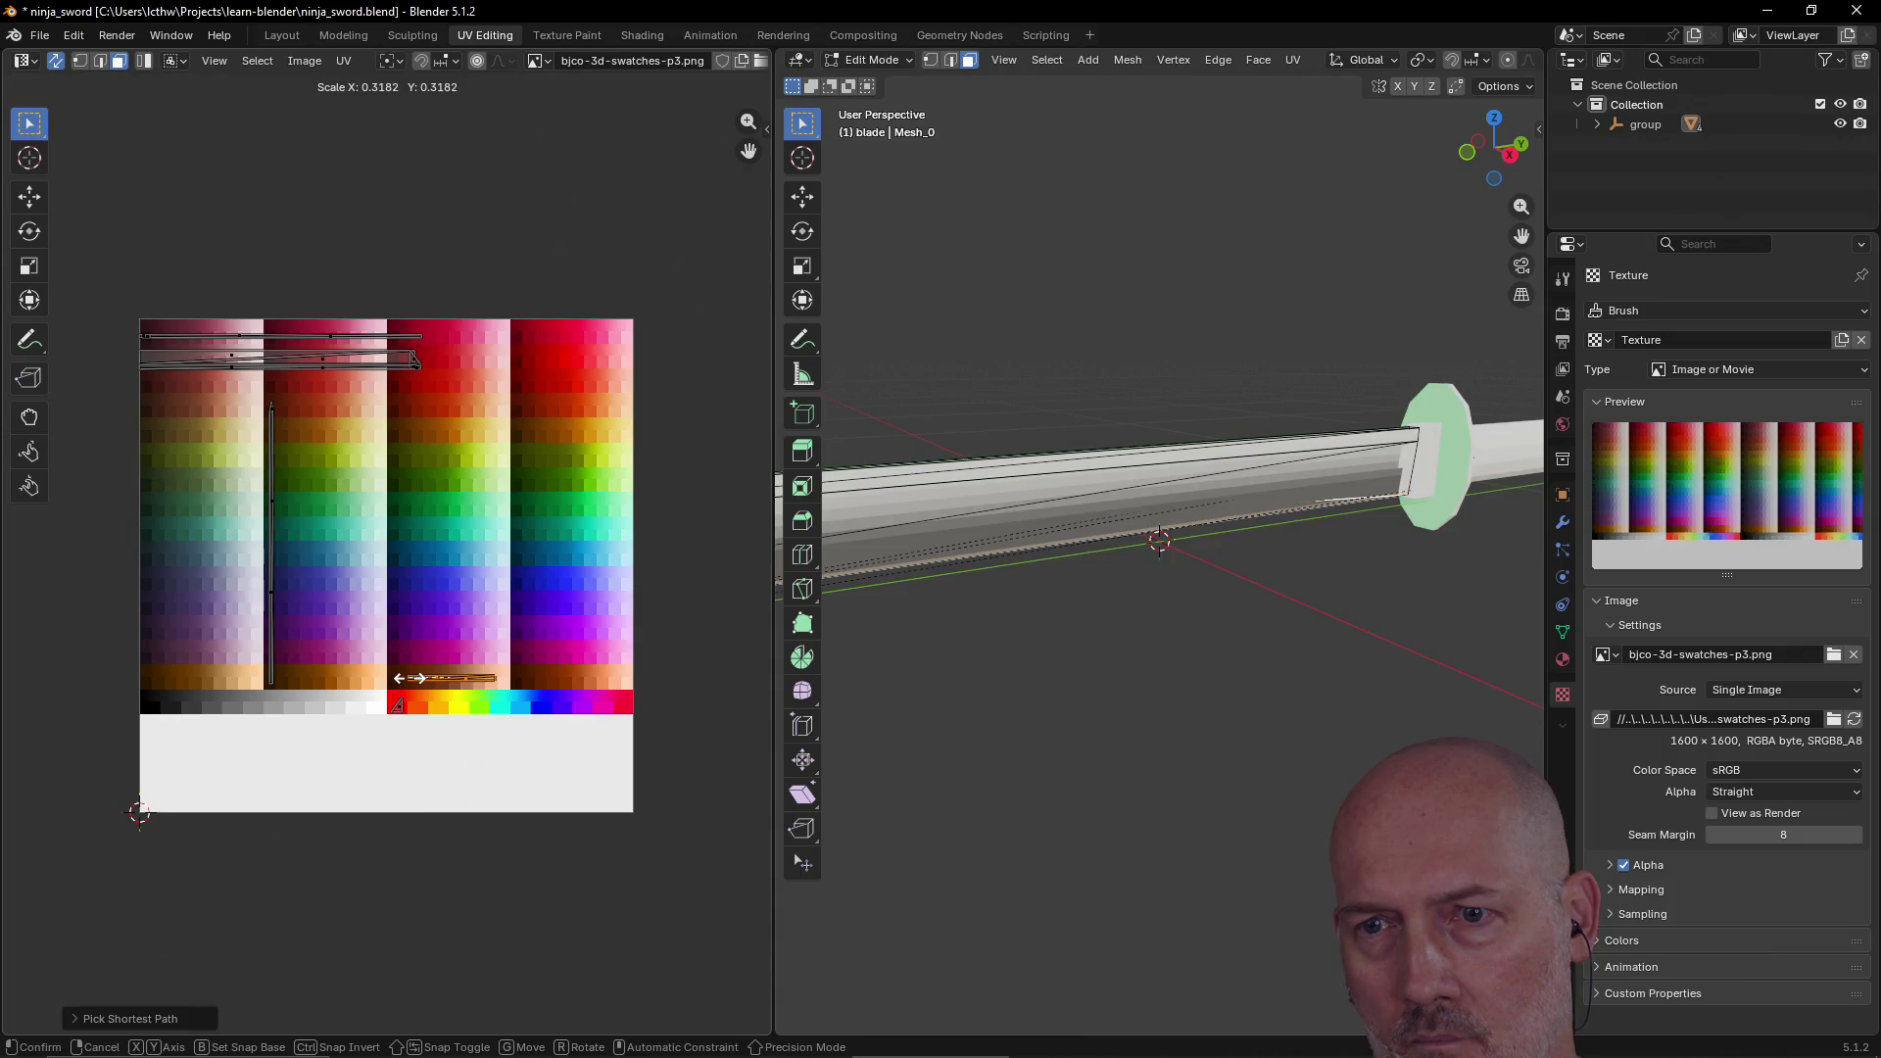
click(408, 678)
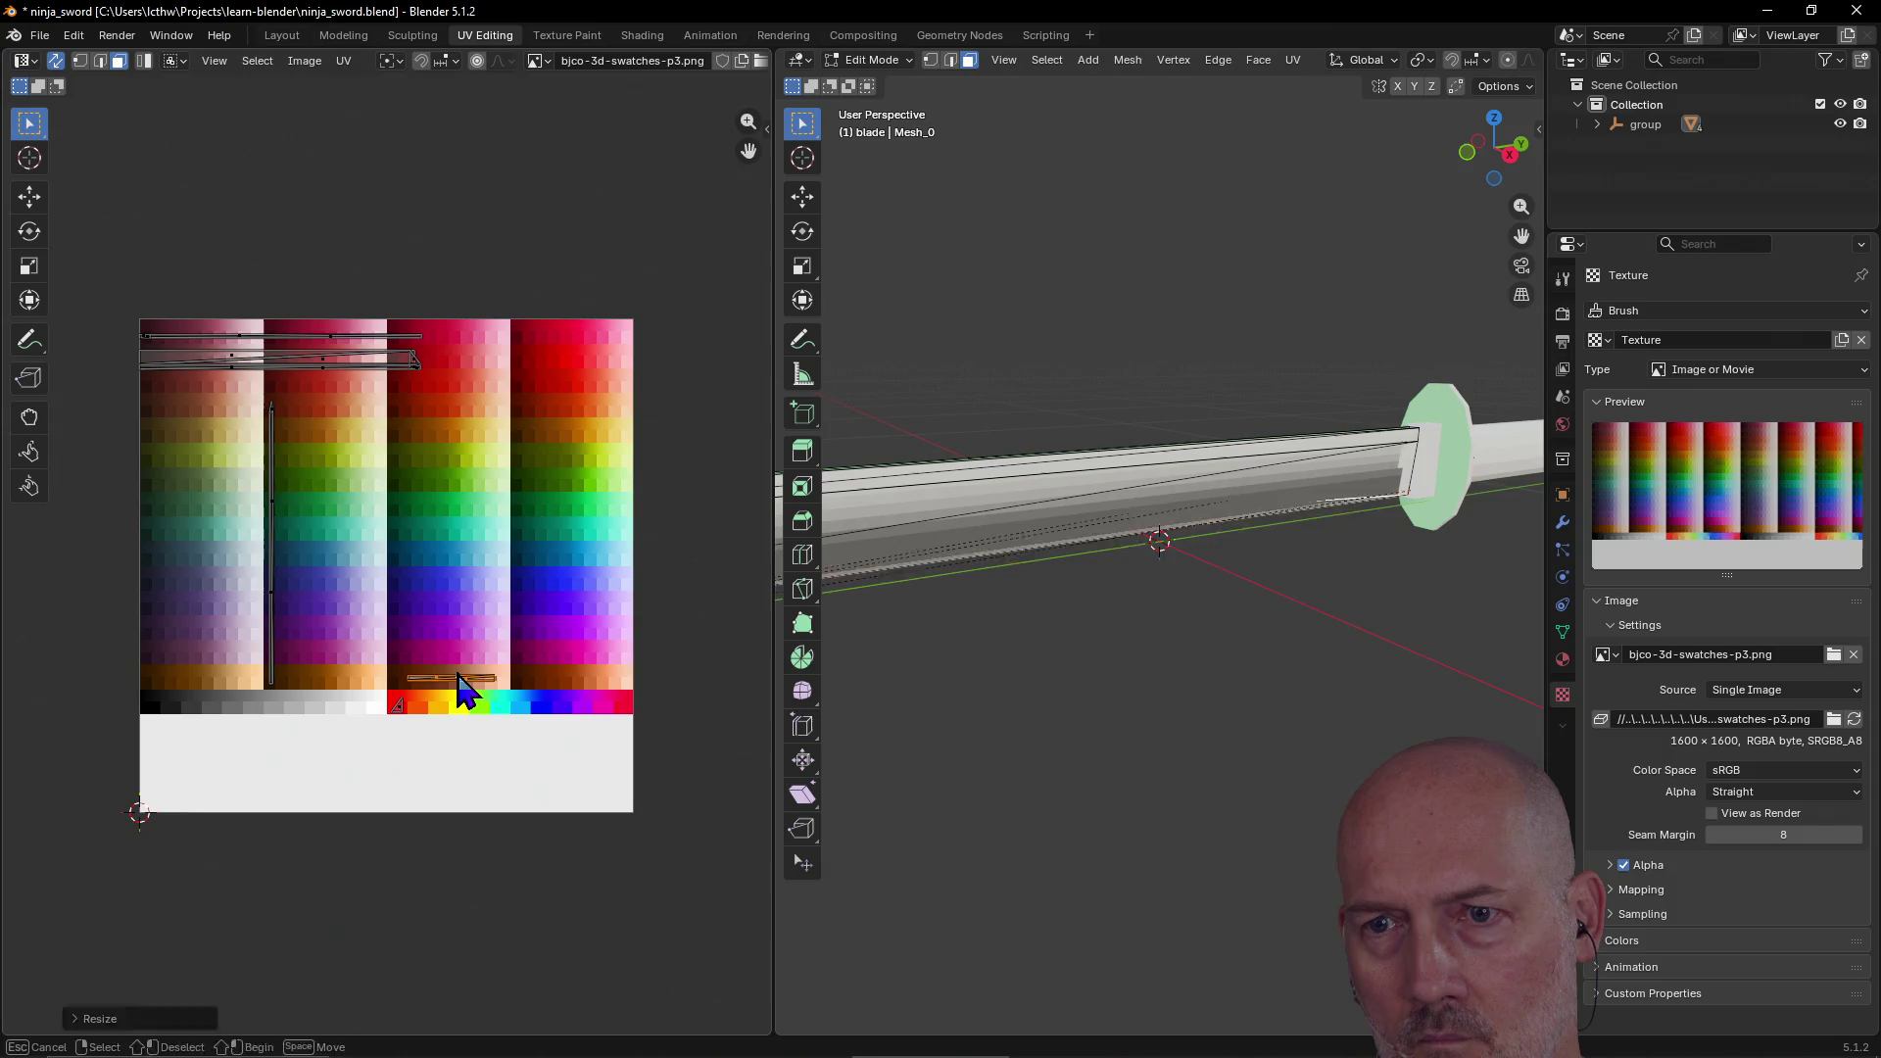
key(alt+a)
drag(392, 660, 512, 686)
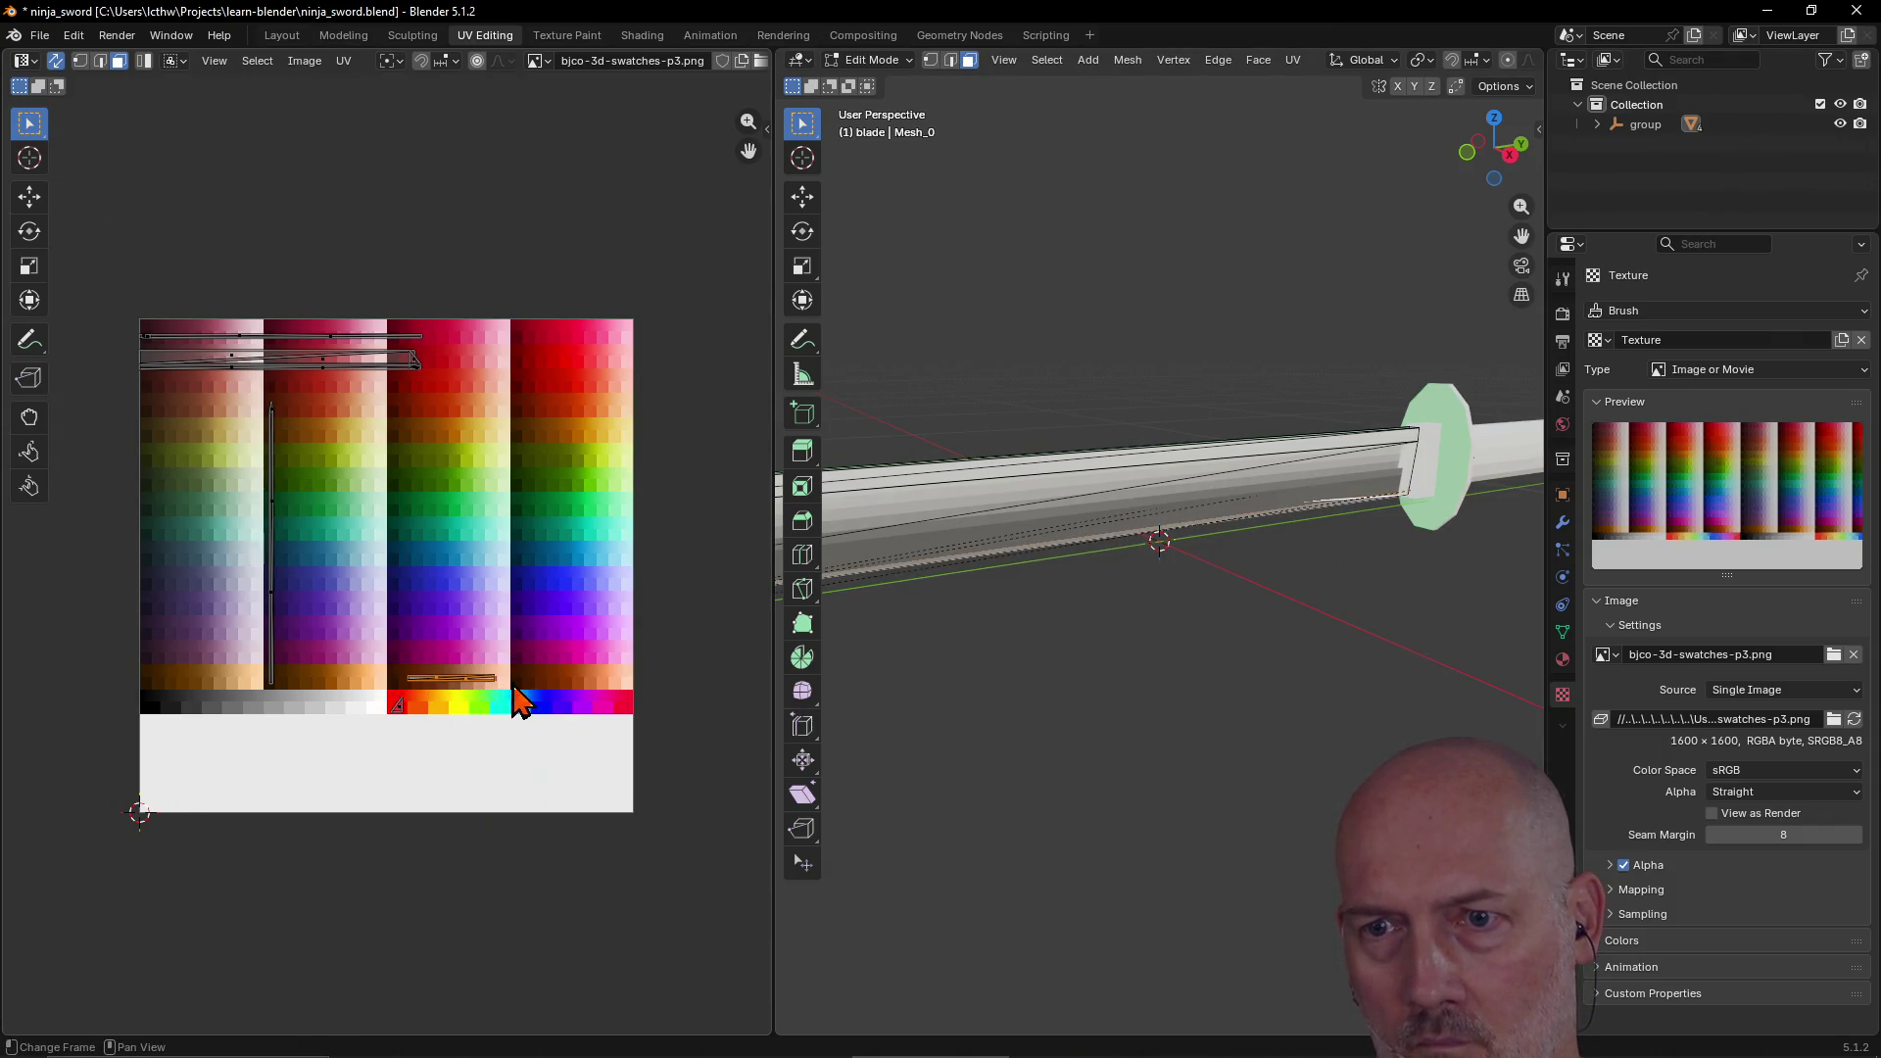
key(g)
click(458, 647)
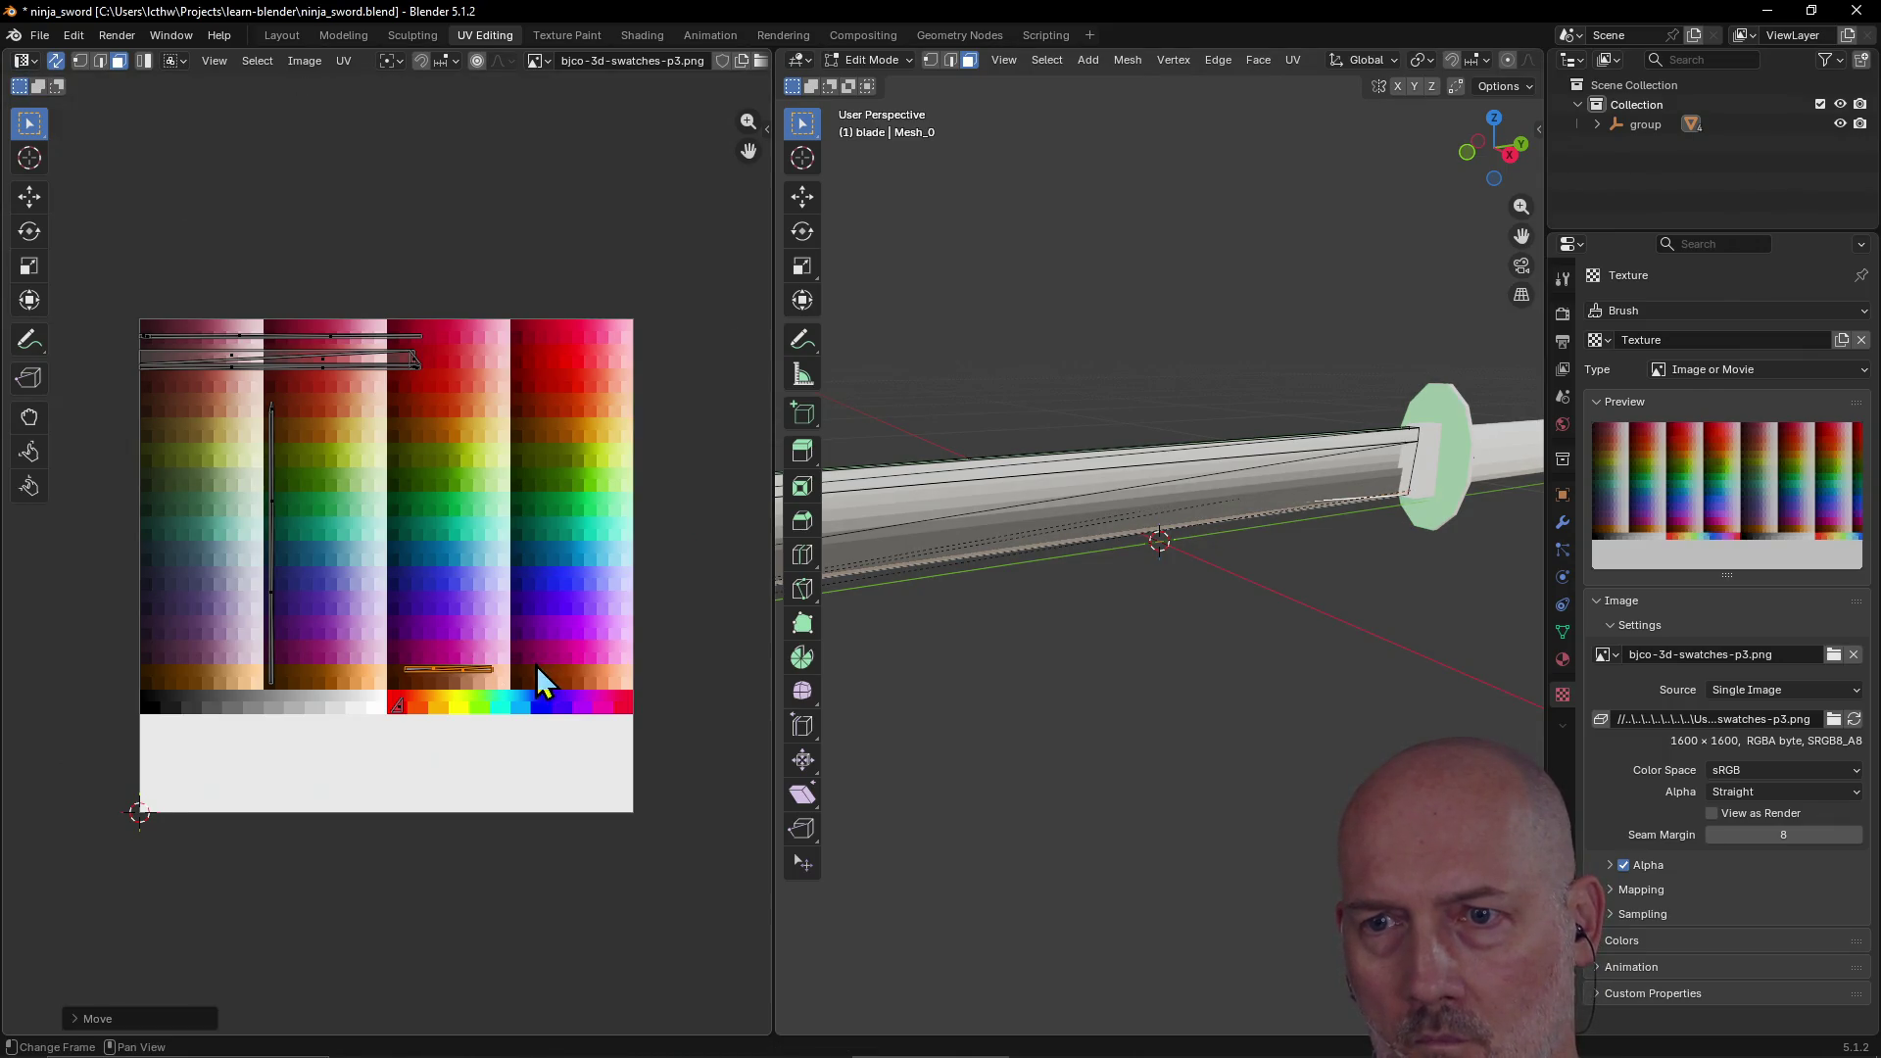
Step: Rotate the shrunken strip 180° (R 180) to flip it end-to-end
scroll(540, 666, up, 5)
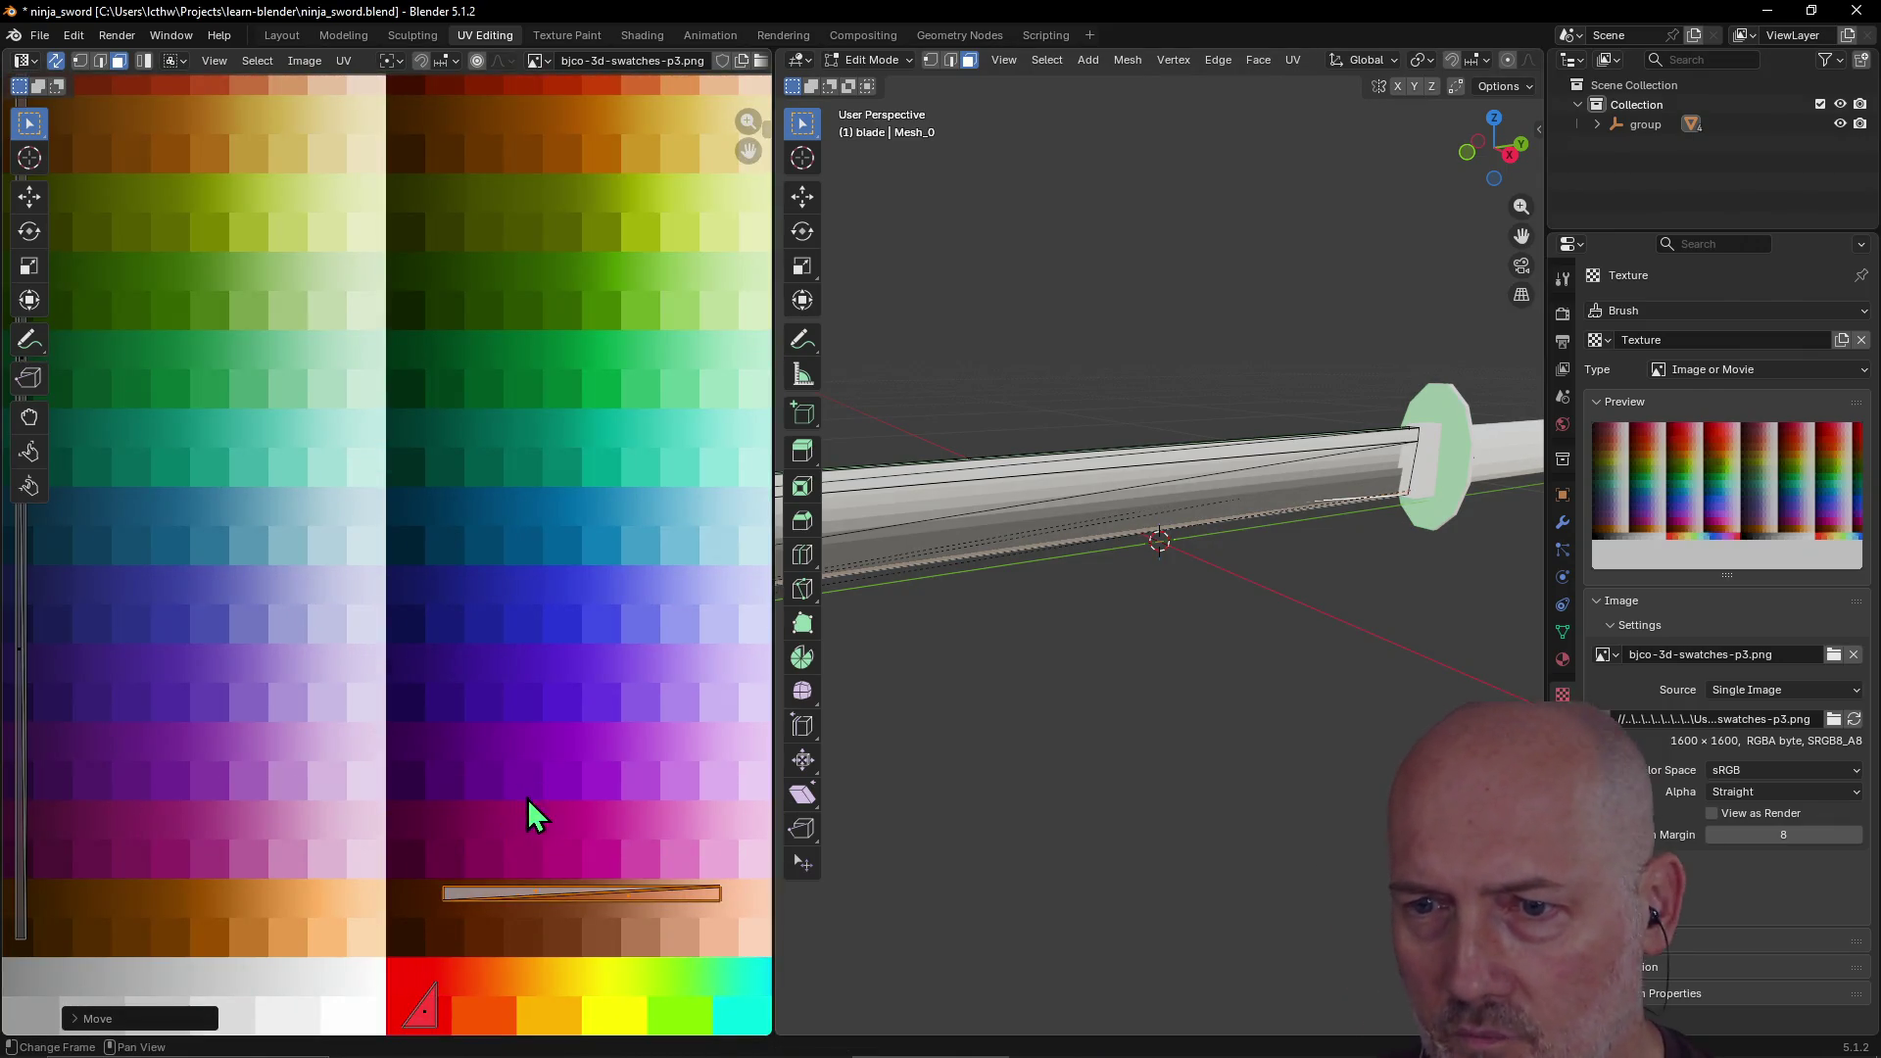
click(496, 899)
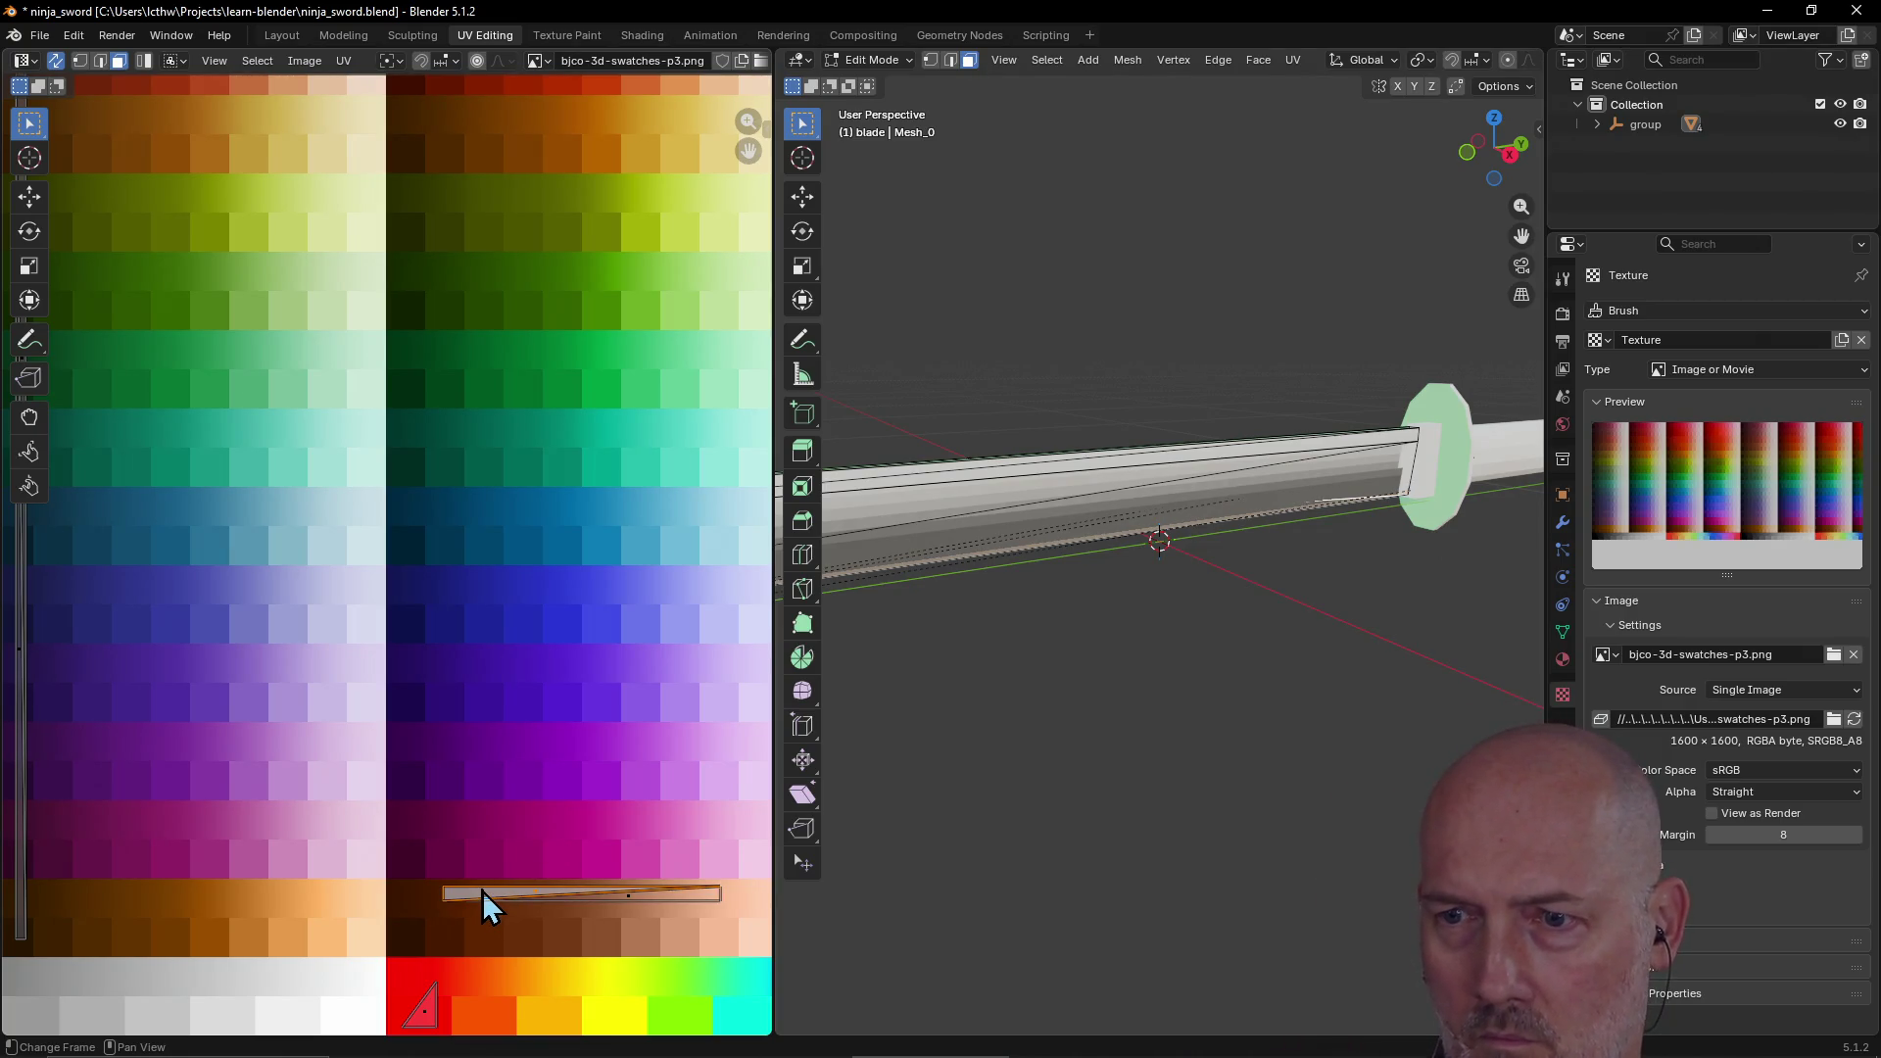
text(r180)
key(Return)
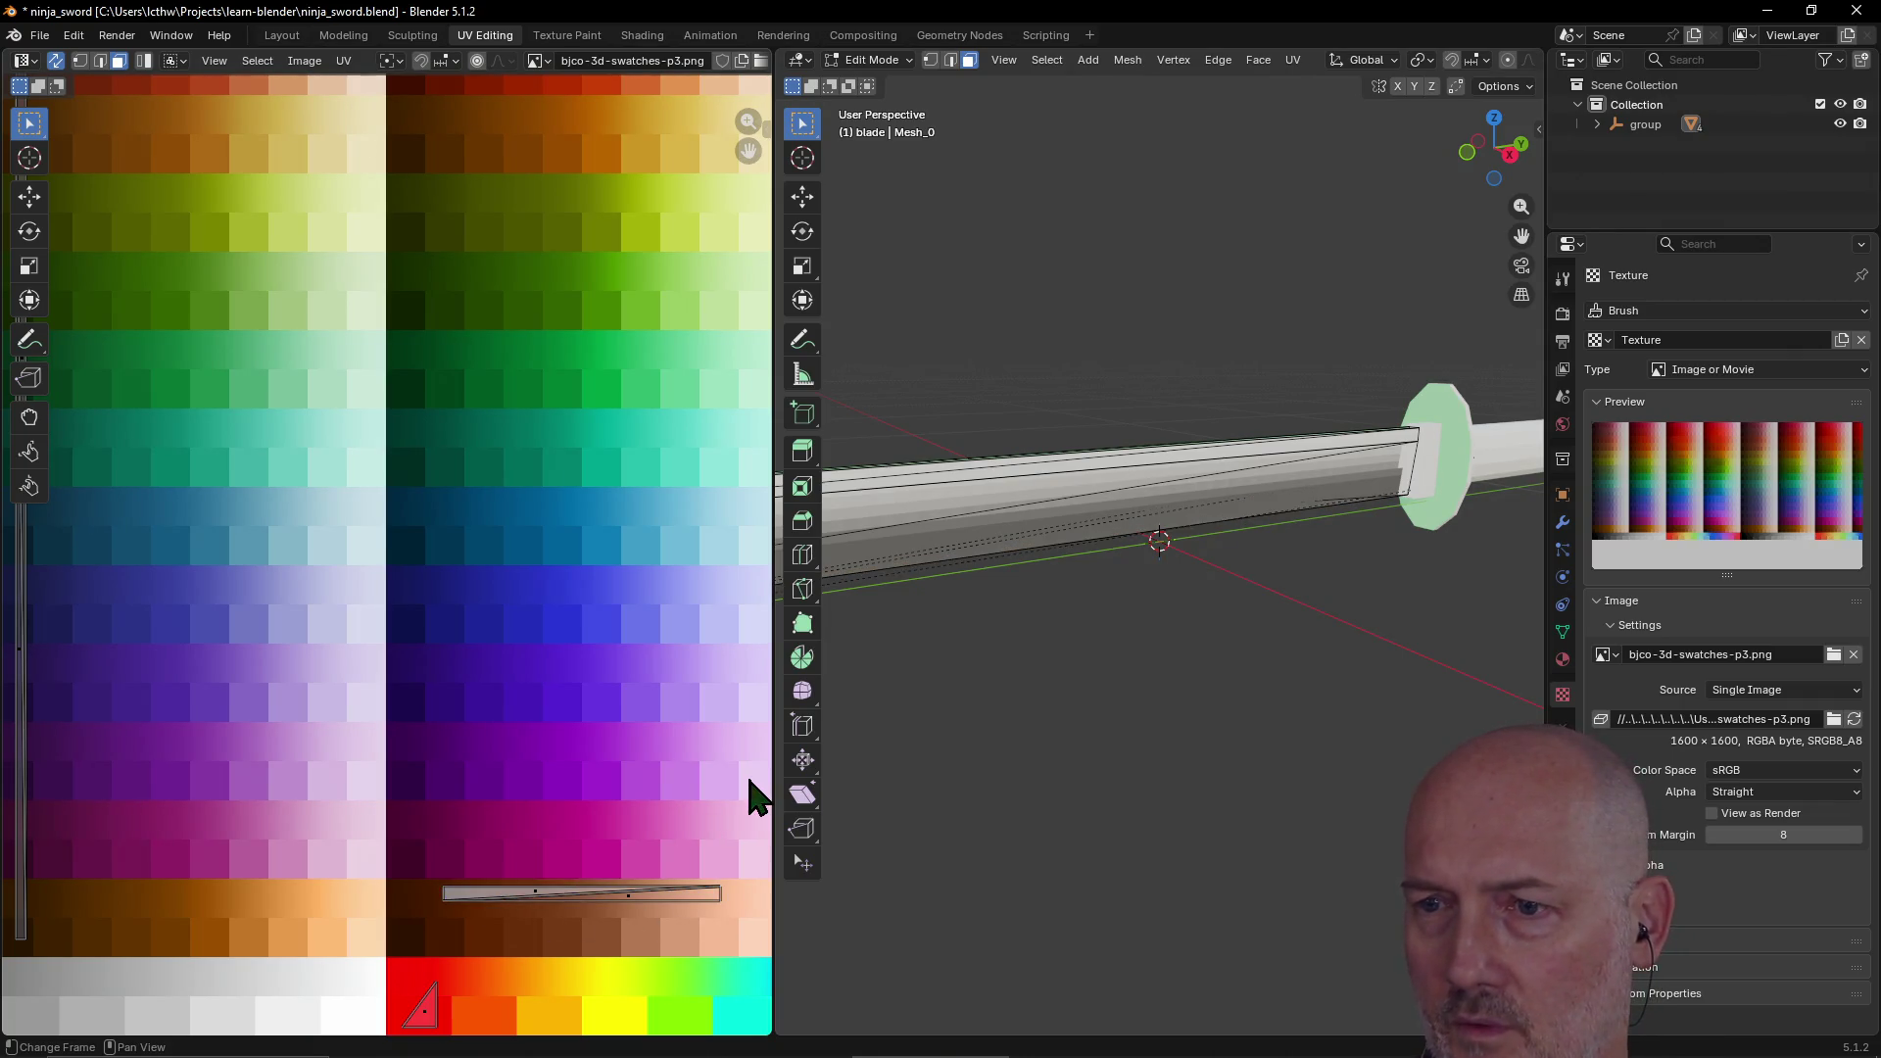
scroll(722, 759, down, 4)
mouse_move(958, 659)
middle_down()
mouse_move(890, 601)
mouse_move(932, 672)
mouse_move(1178, 632)
middle_up()
mouse_move(1189, 600)
middle_down()
mouse_move(1126, 614)
mouse_move(1150, 638)
mouse_move(1235, 630)
mouse_move(1088, 546)
mouse_move(1003, 601)
mouse_move(911, 552)
middle_up()
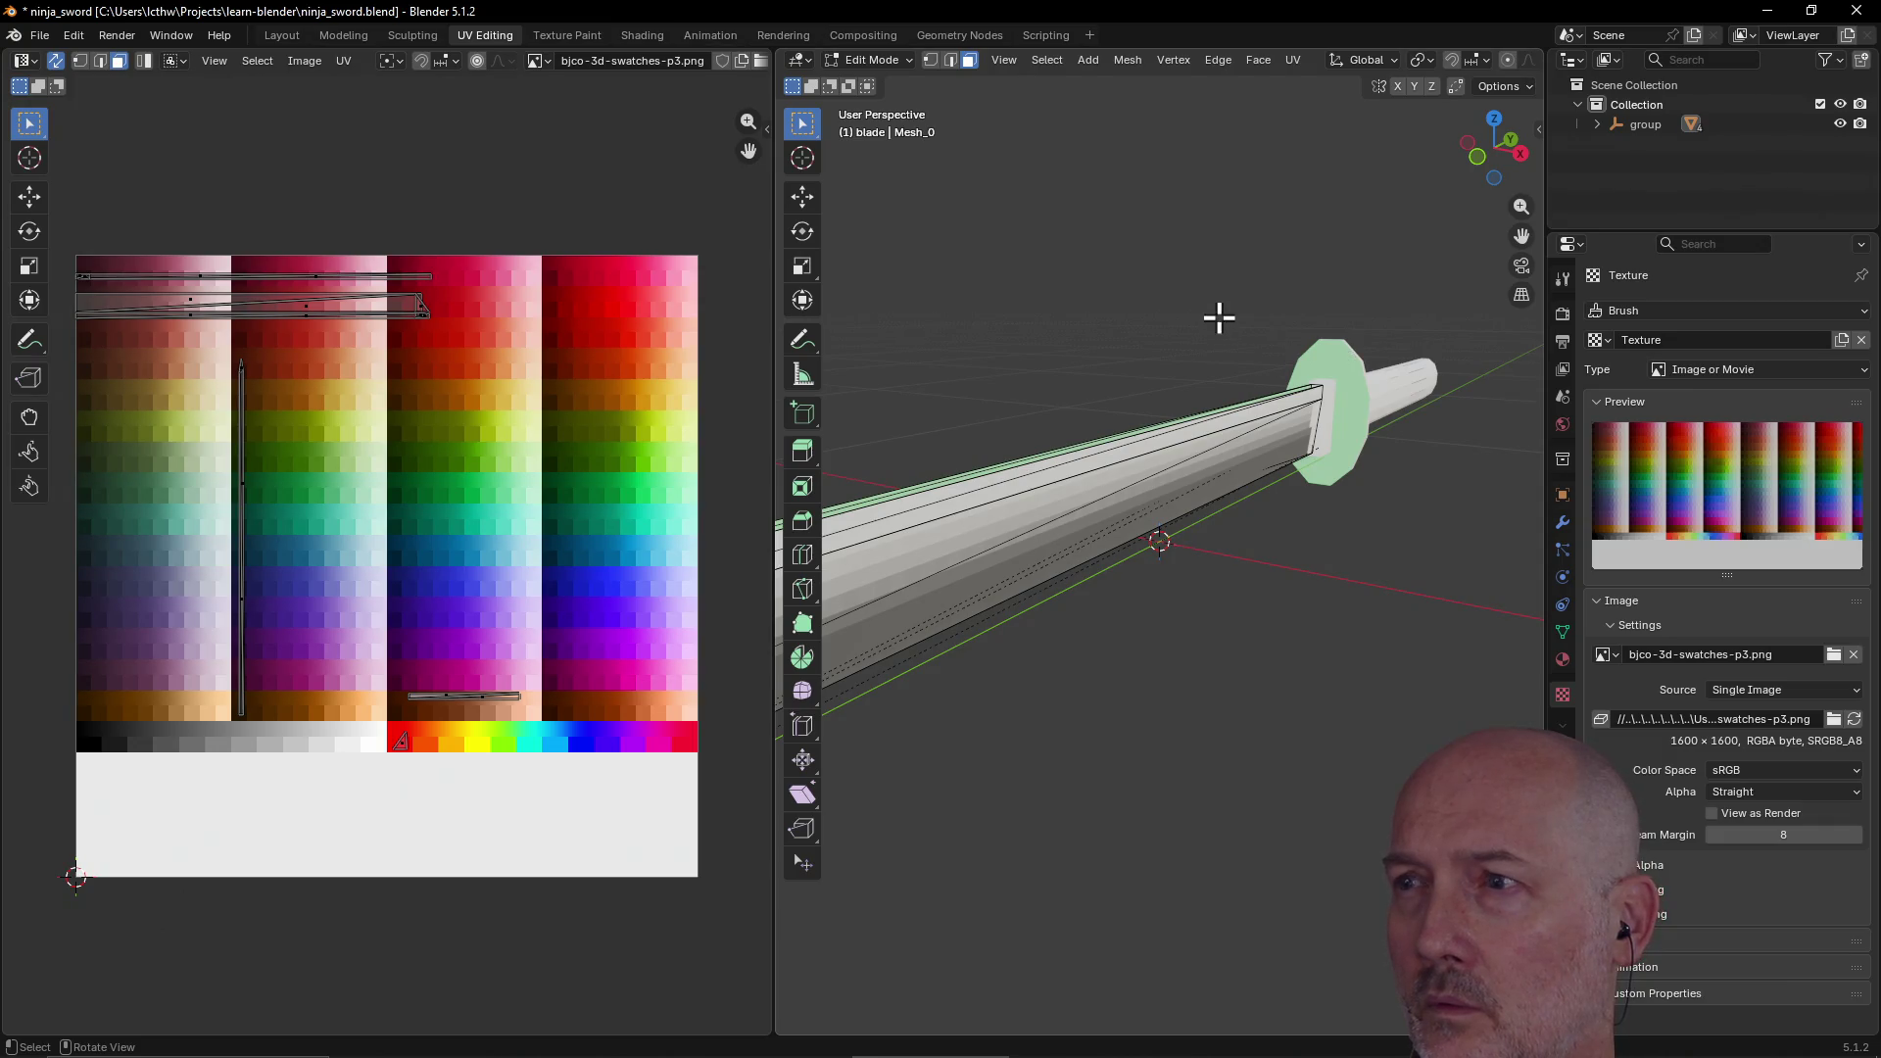
Step: Expand 'group' in the Outliner to list blade, cylinder, cylinder.001 and mesh
scroll(1220, 317, down, 4)
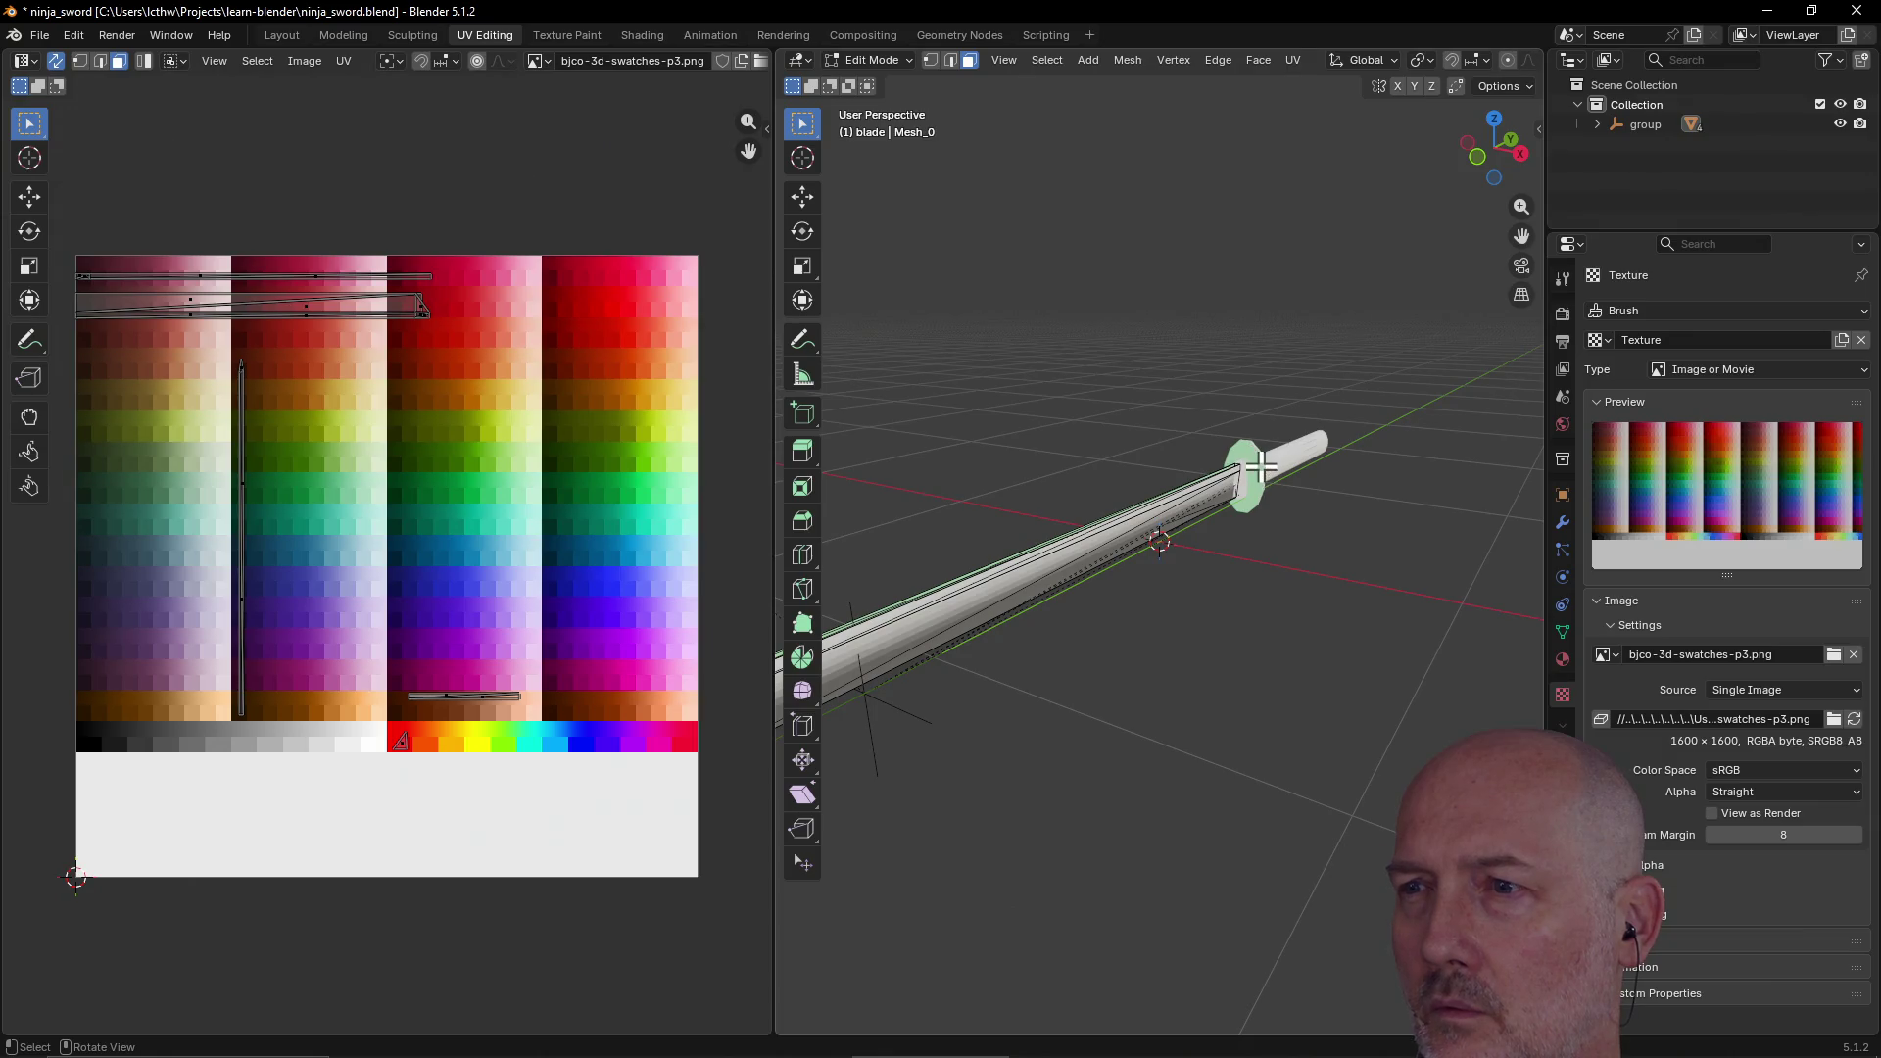
scroll(1066, 536, down, 4)
scroll(1032, 525, up, 5)
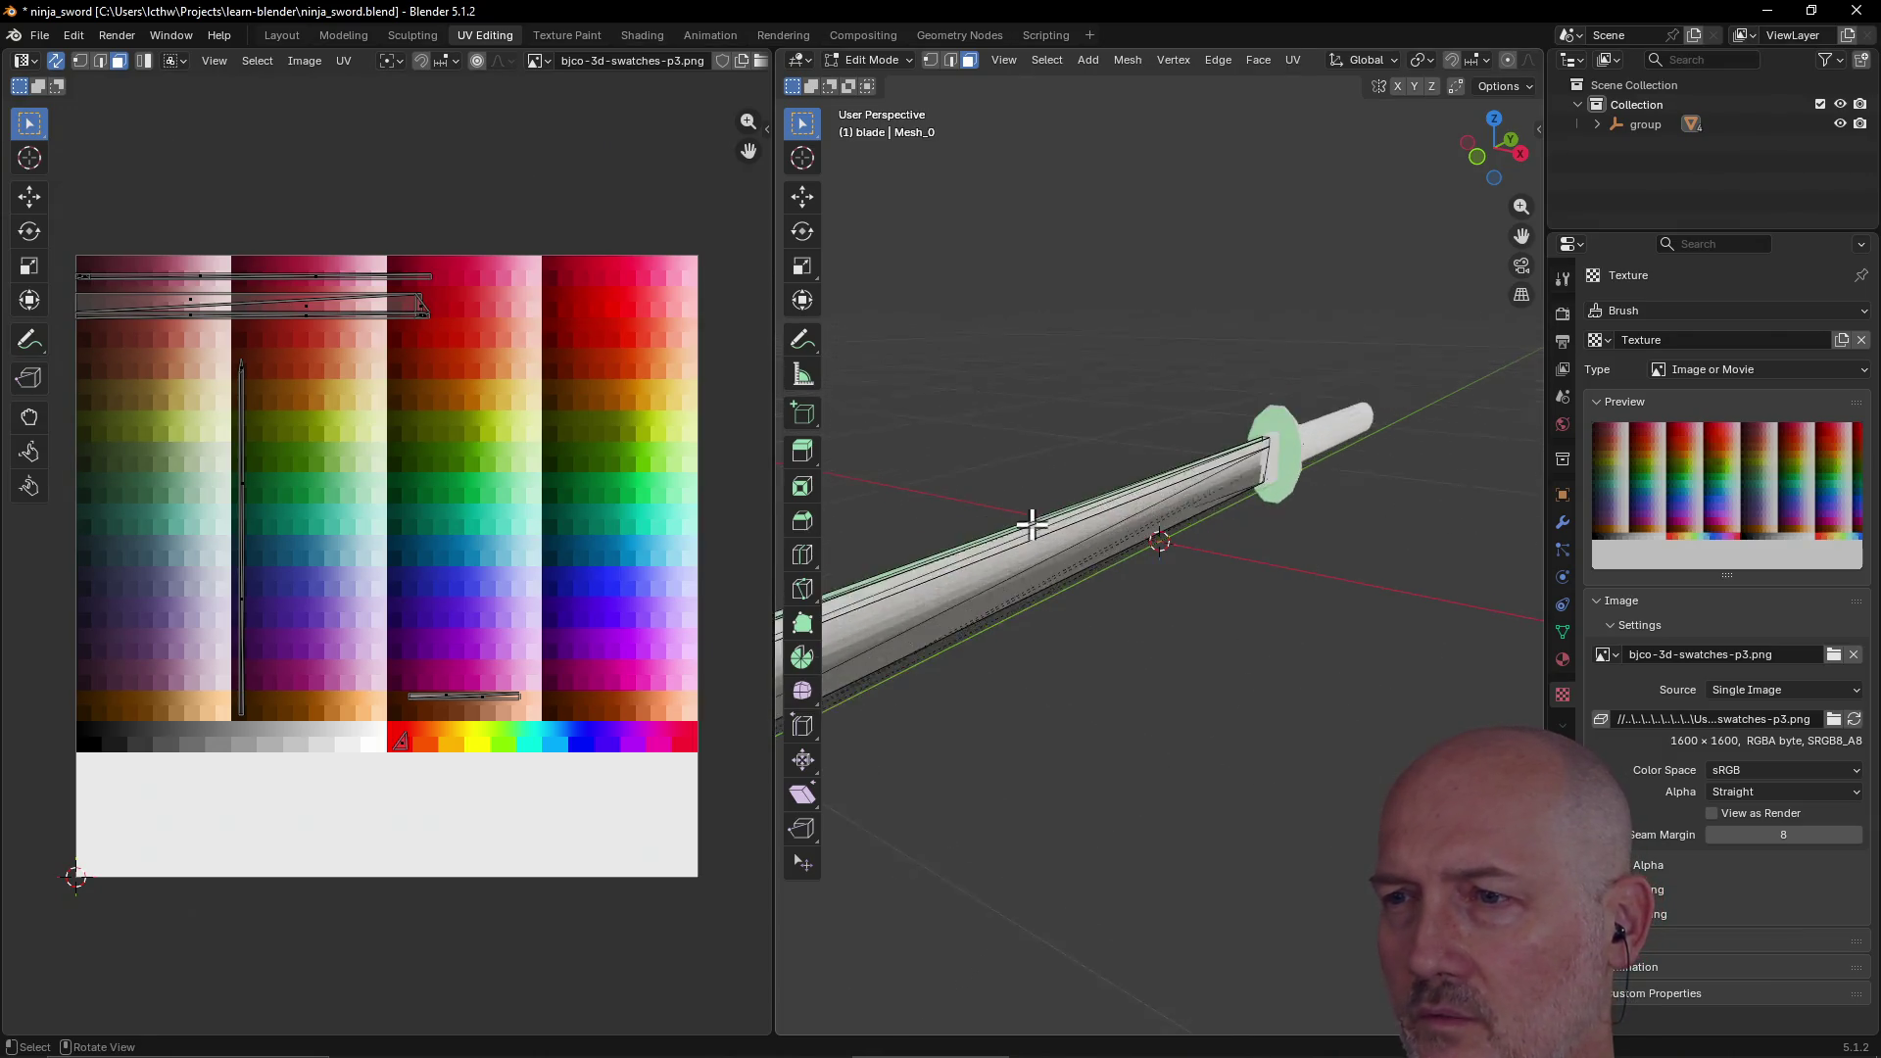
scroll(1032, 526, up, 1)
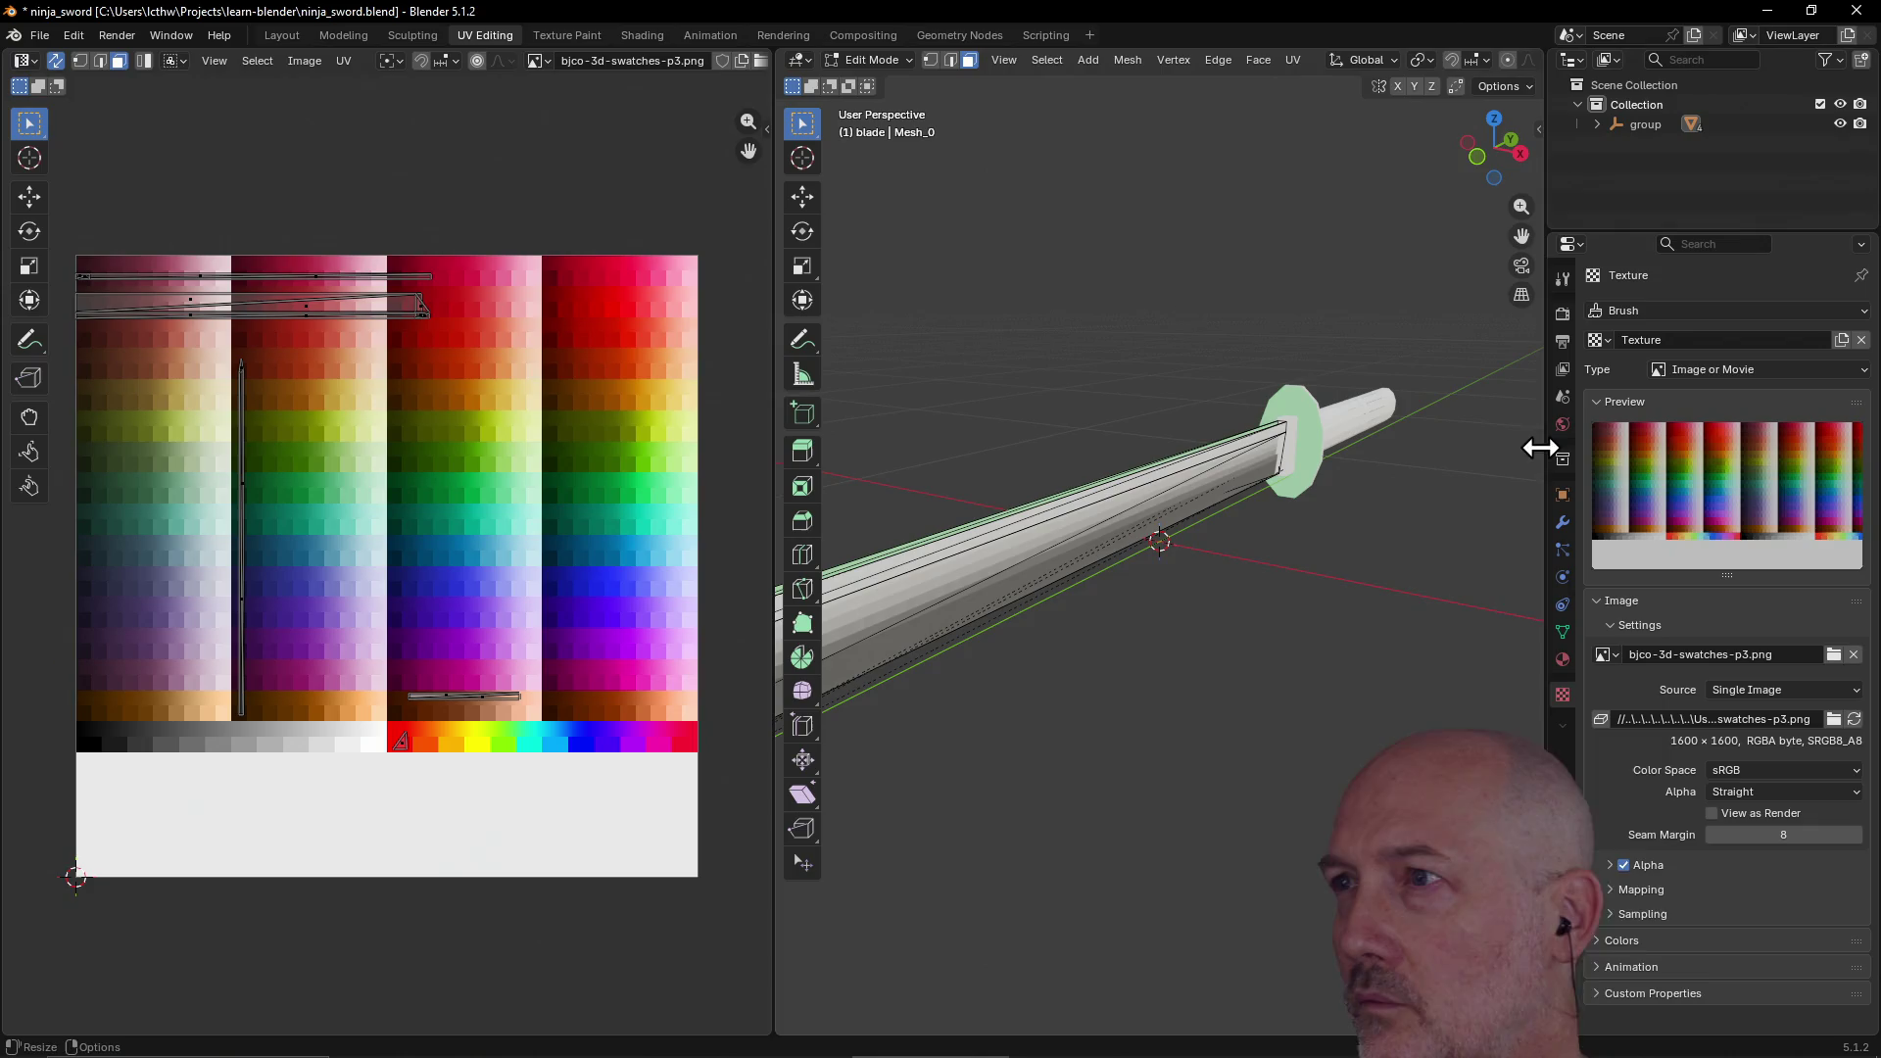
click(1598, 125)
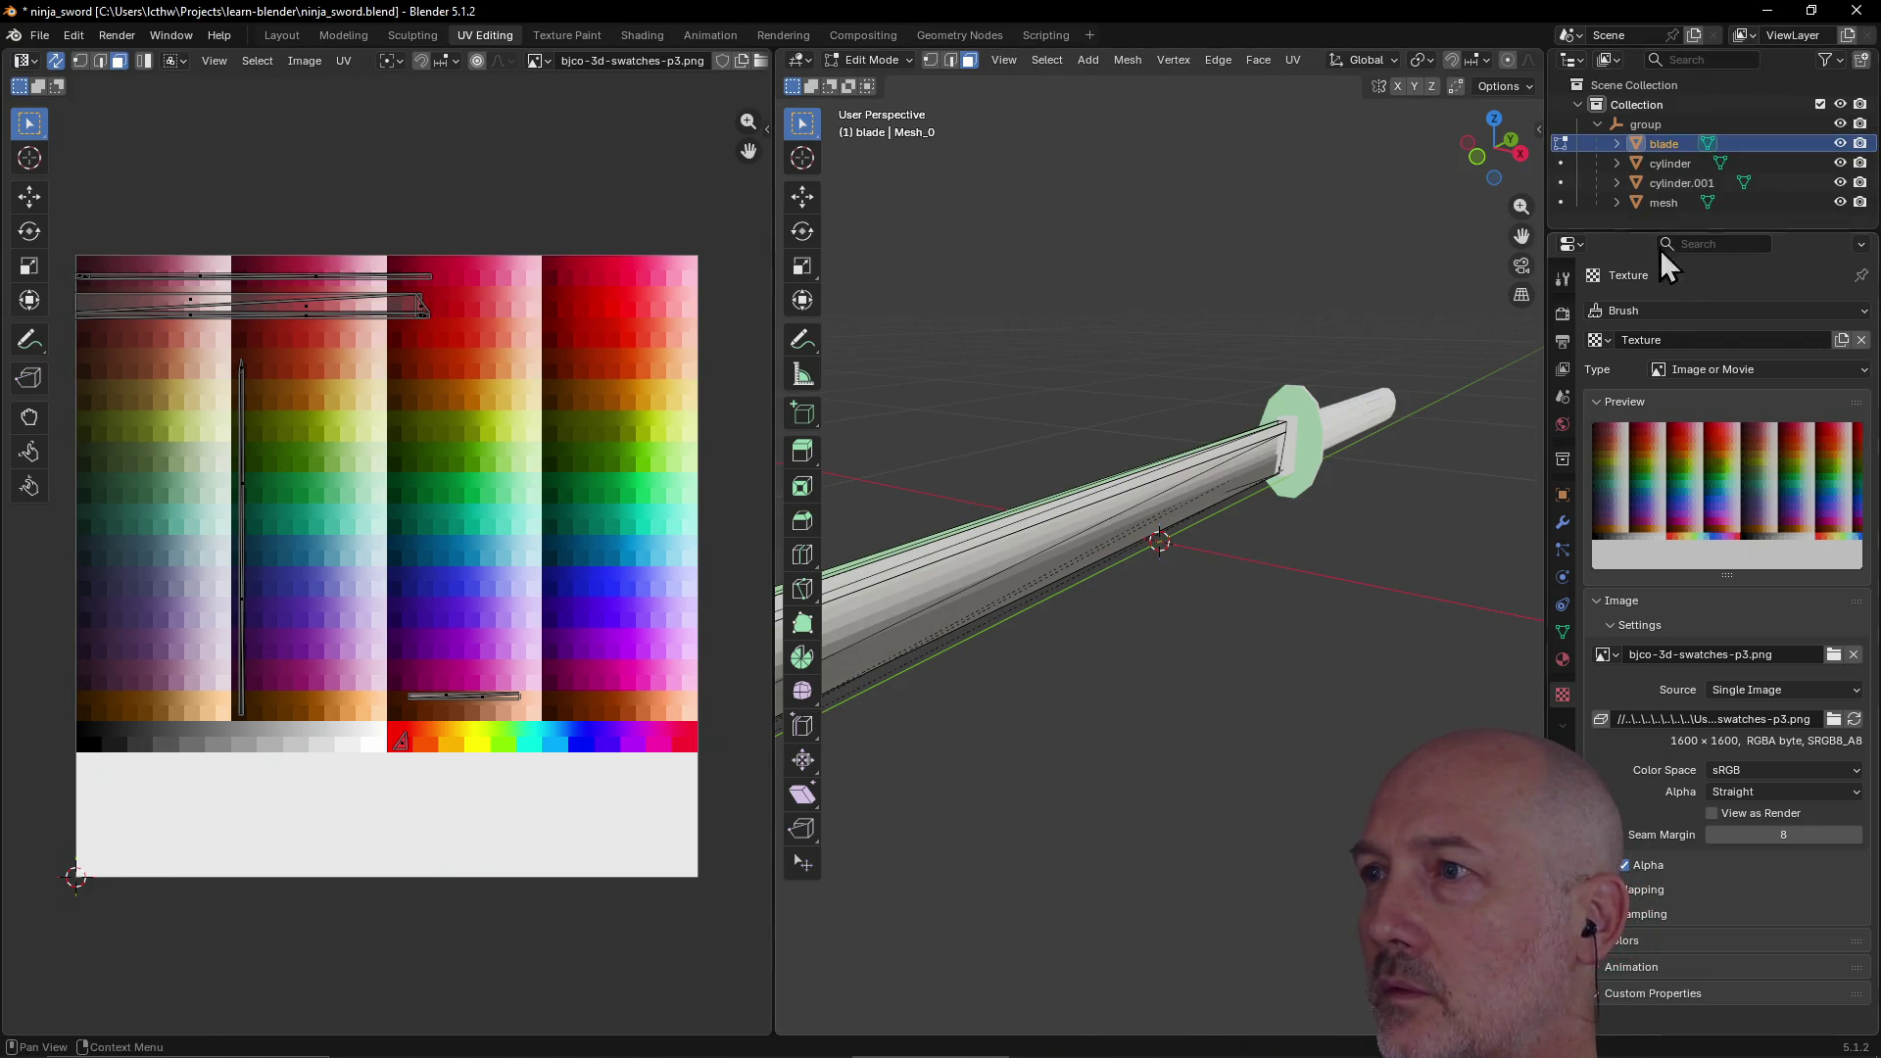
Step: Make 'cylinder' active in the Outliner, keep its name, and switch to Object Mode
click(1662, 165)
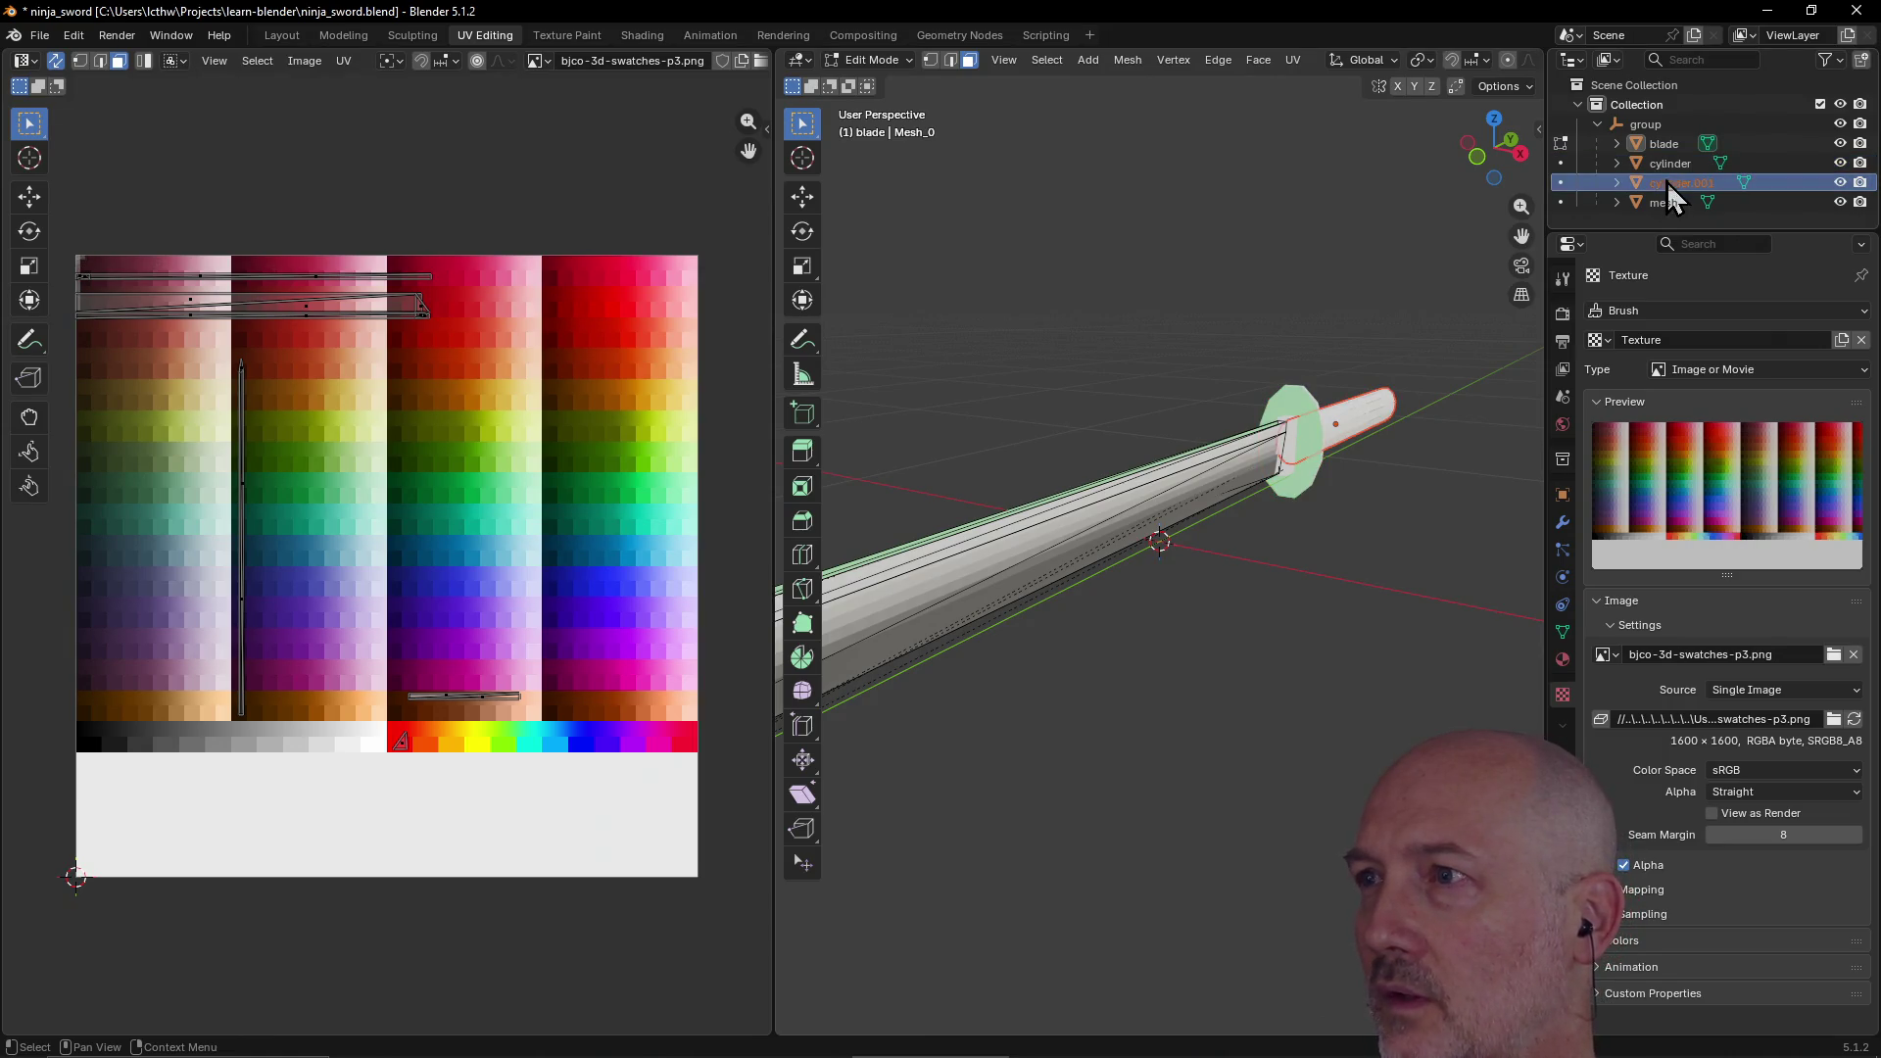
double_click(1666, 165)
key(Return)
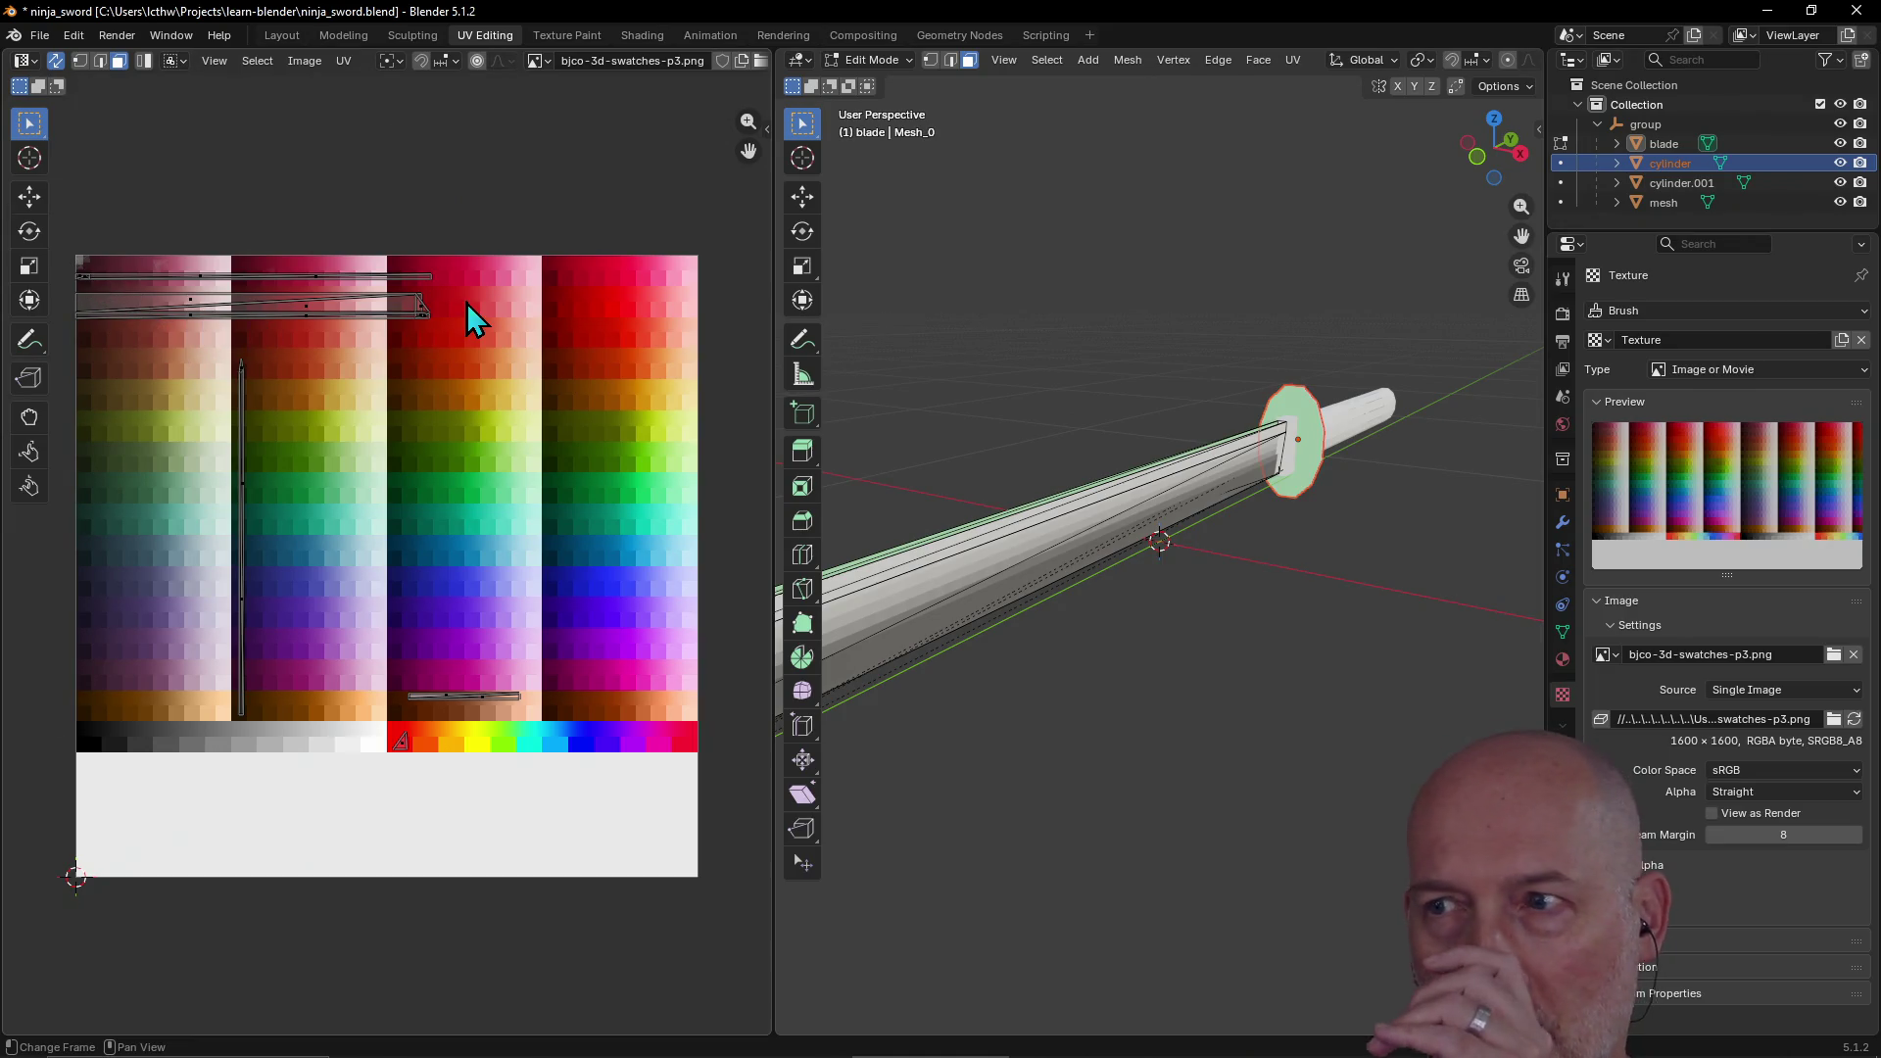
click(909, 62)
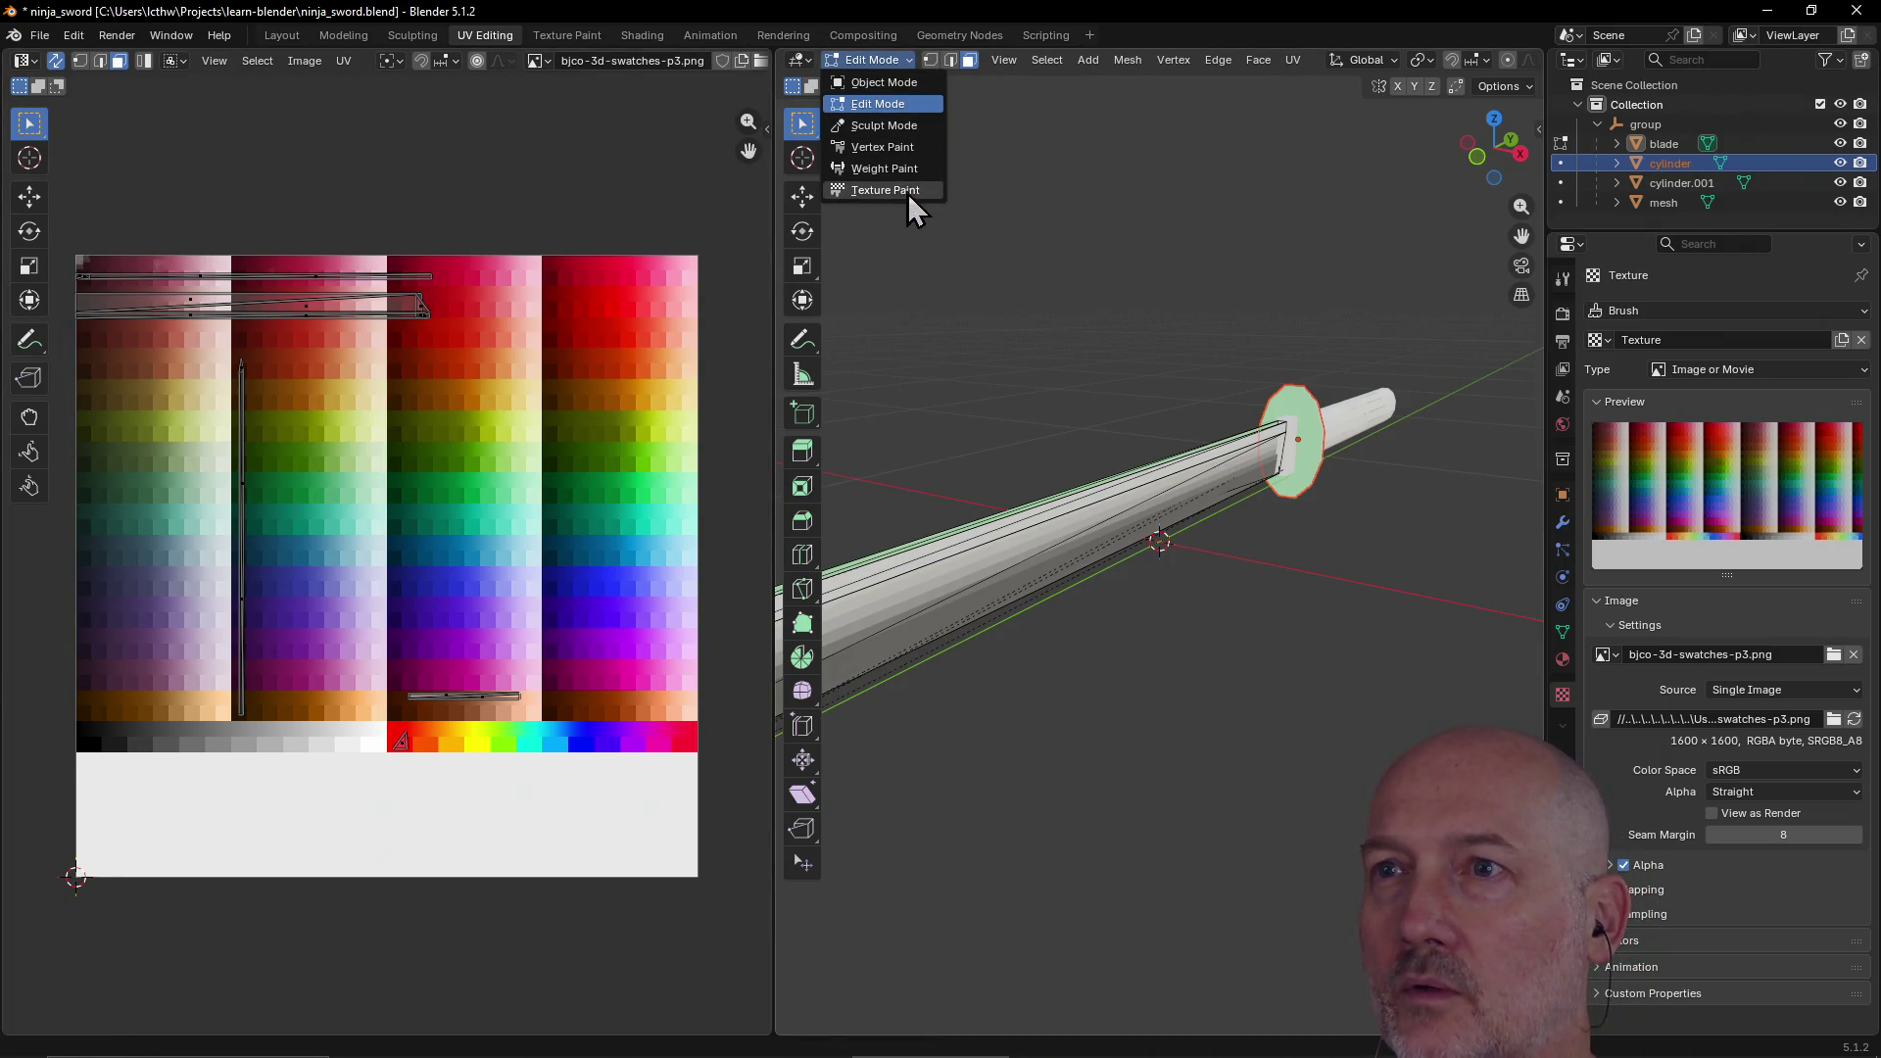
click(907, 85)
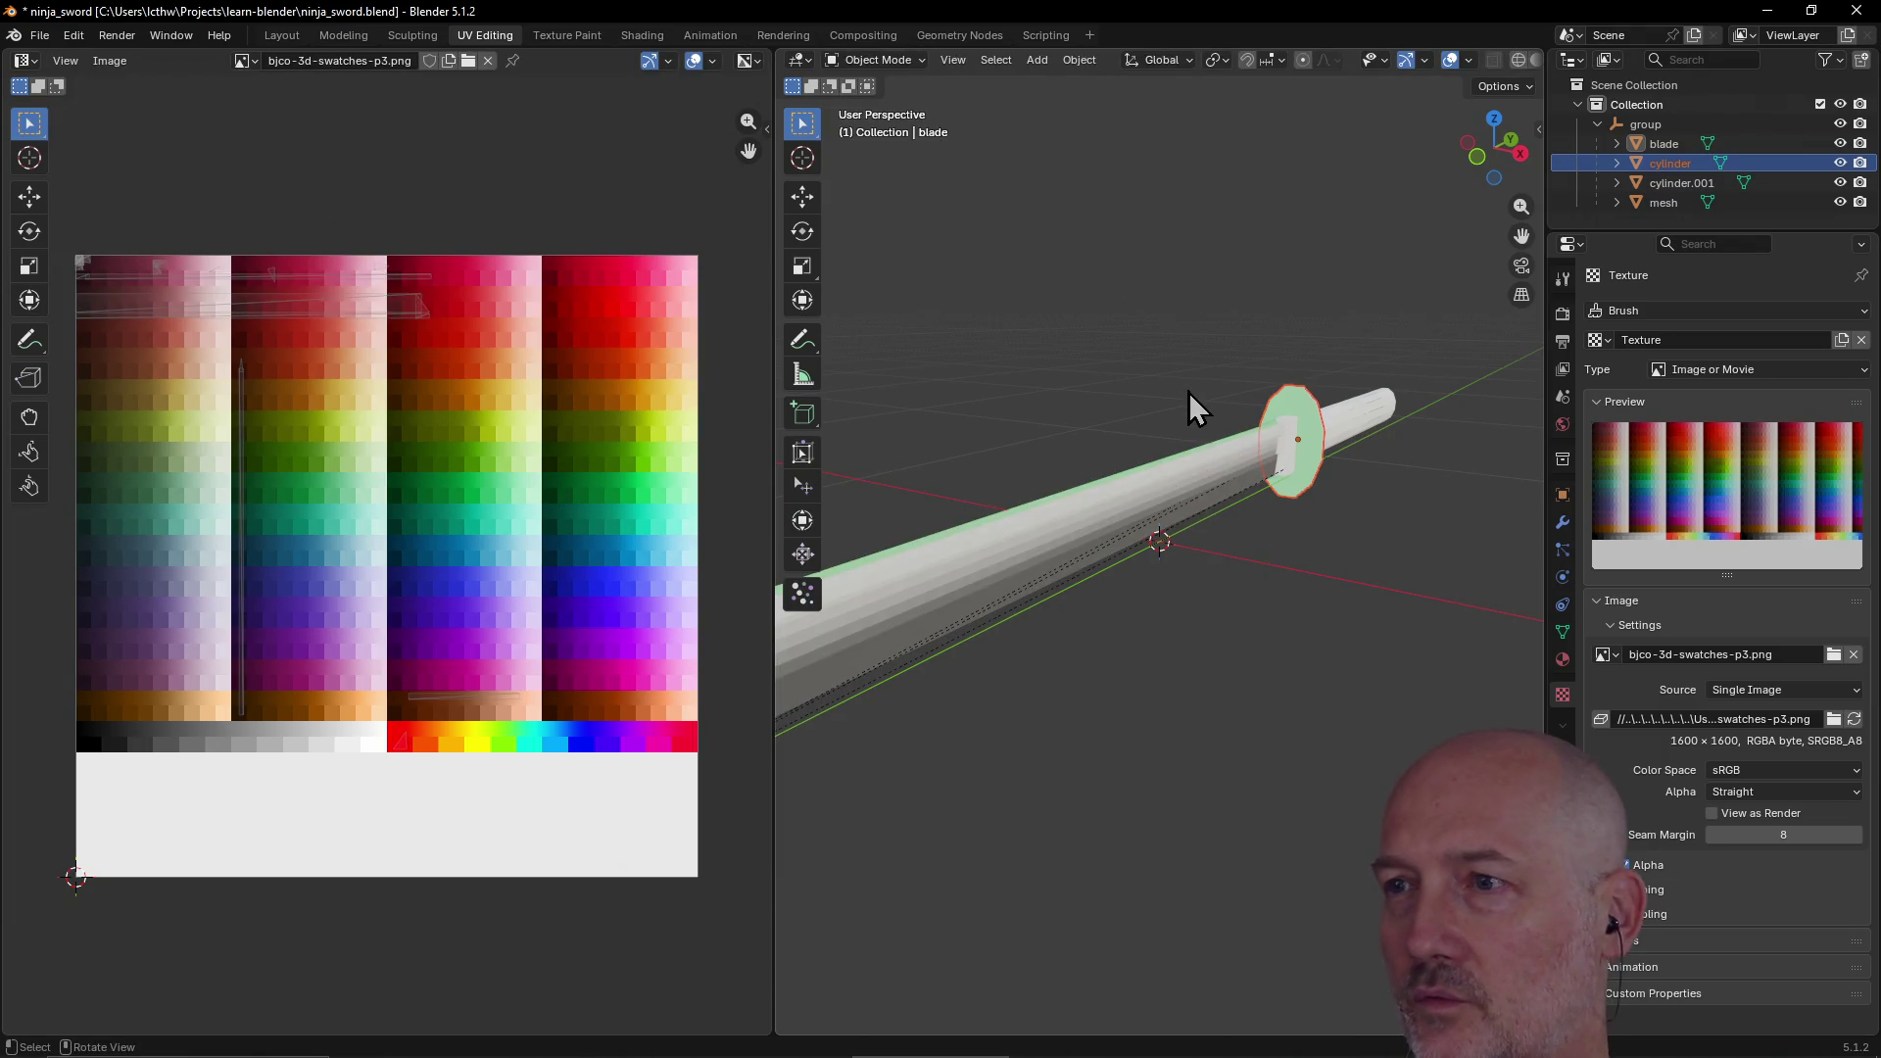
Step: Select the guard in the viewport and enter Edit Mode on its mesh
scroll(1190, 392, down, 2)
mouse_move(1189, 392)
middle_down()
mouse_move(1067, 411)
mouse_move(1008, 470)
mouse_move(1330, 443)
mouse_move(1466, 385)
mouse_move(1310, 485)
mouse_move(1127, 456)
mouse_move(1223, 449)
middle_up()
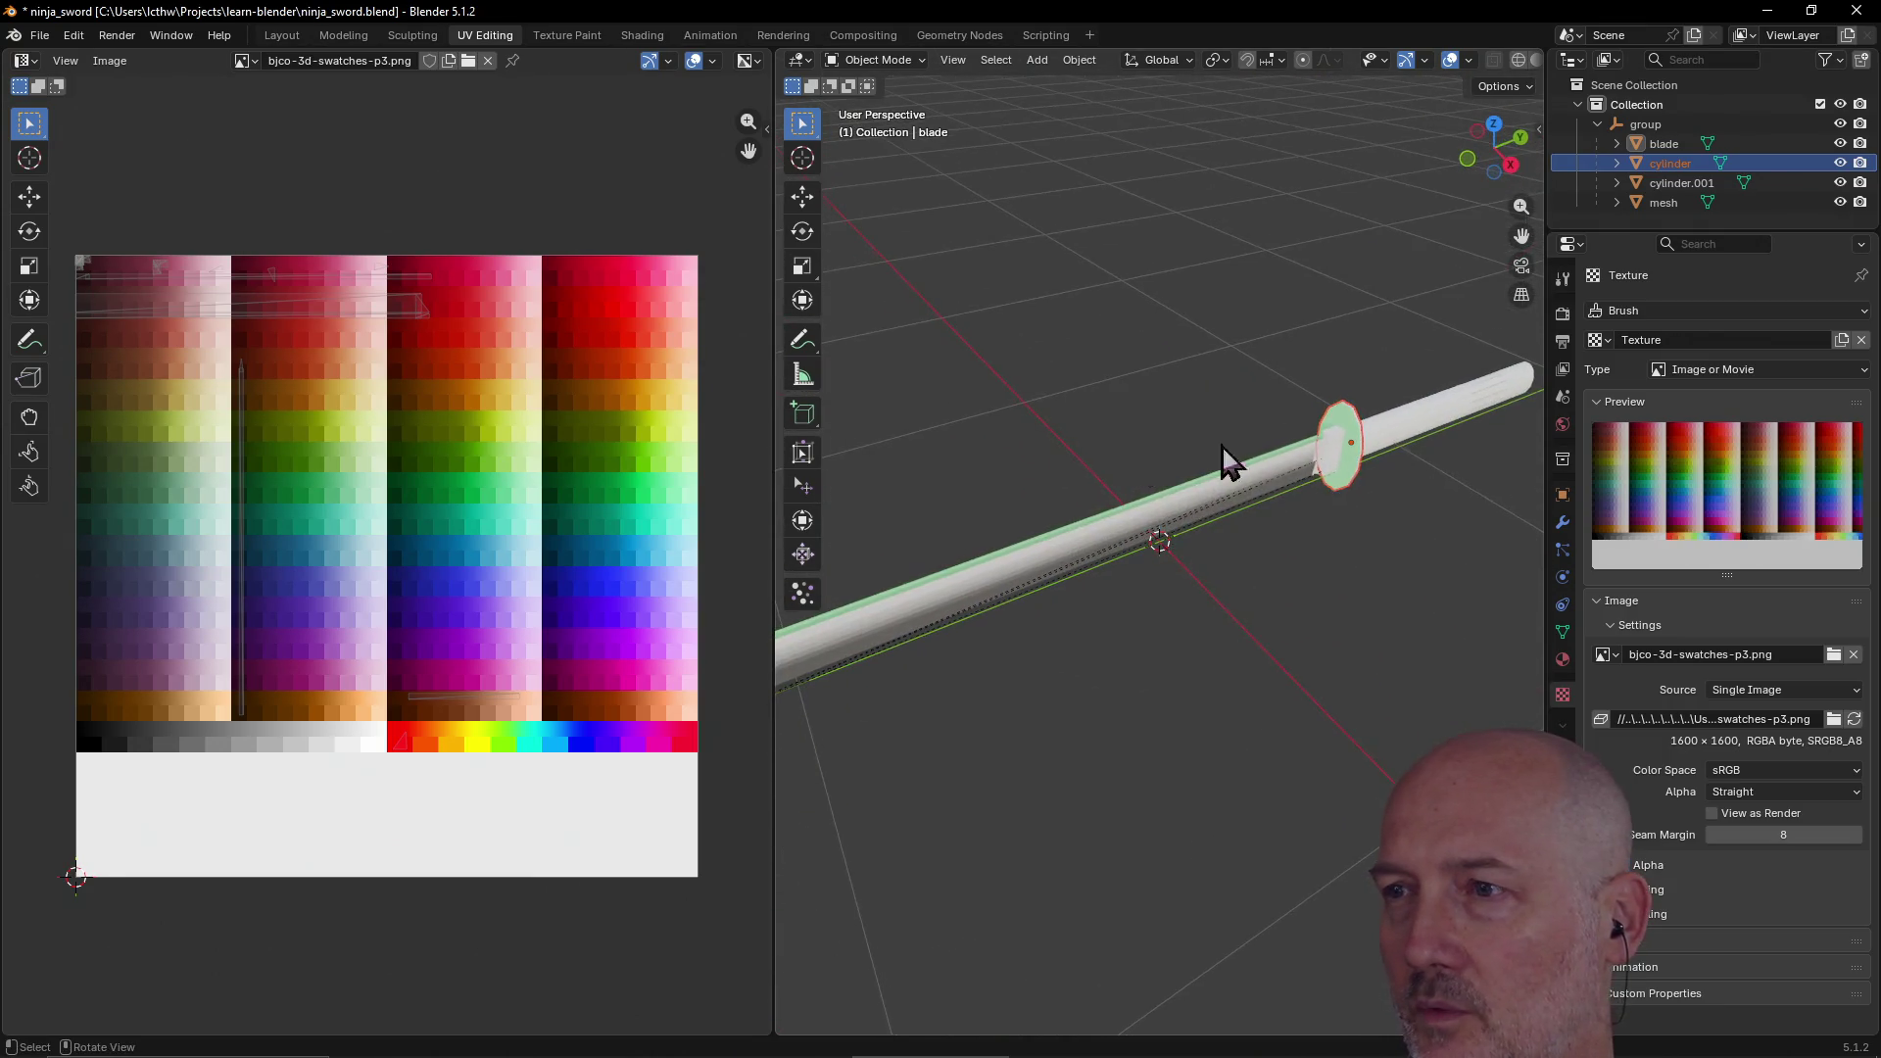
click(1355, 454)
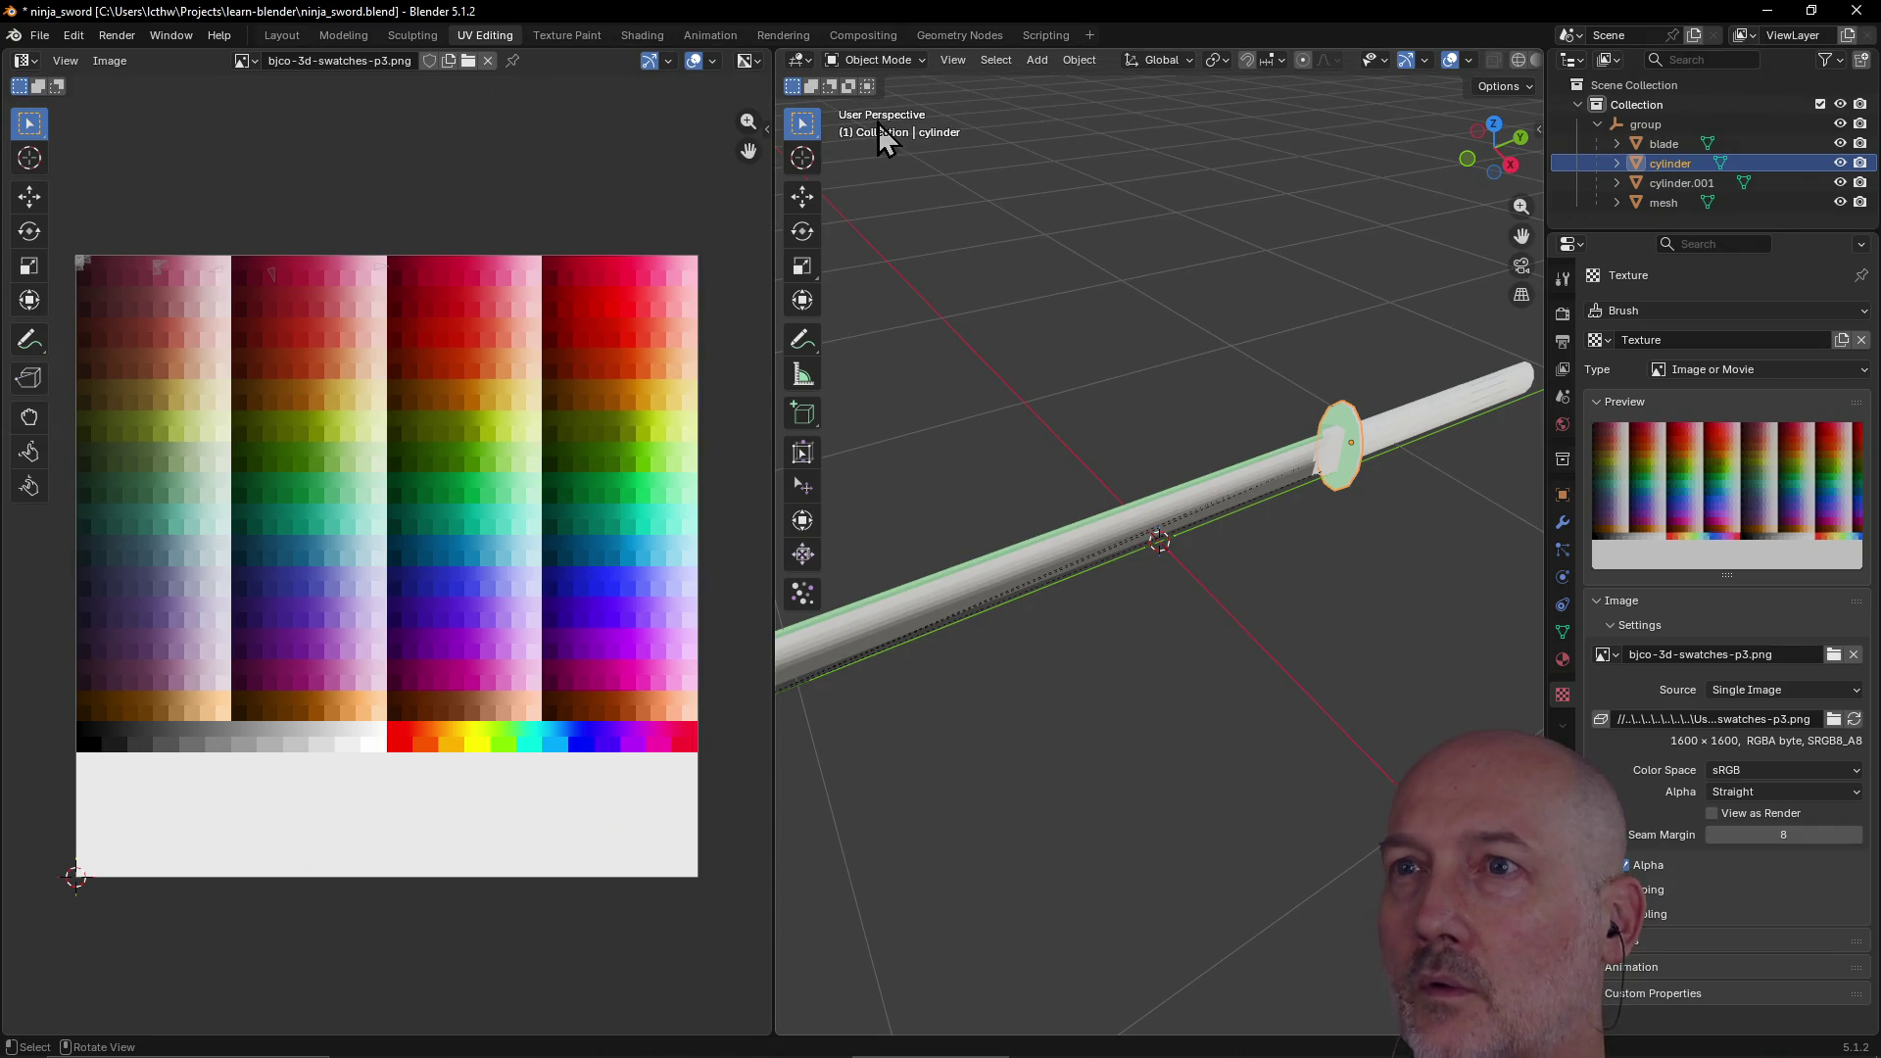
click(920, 62)
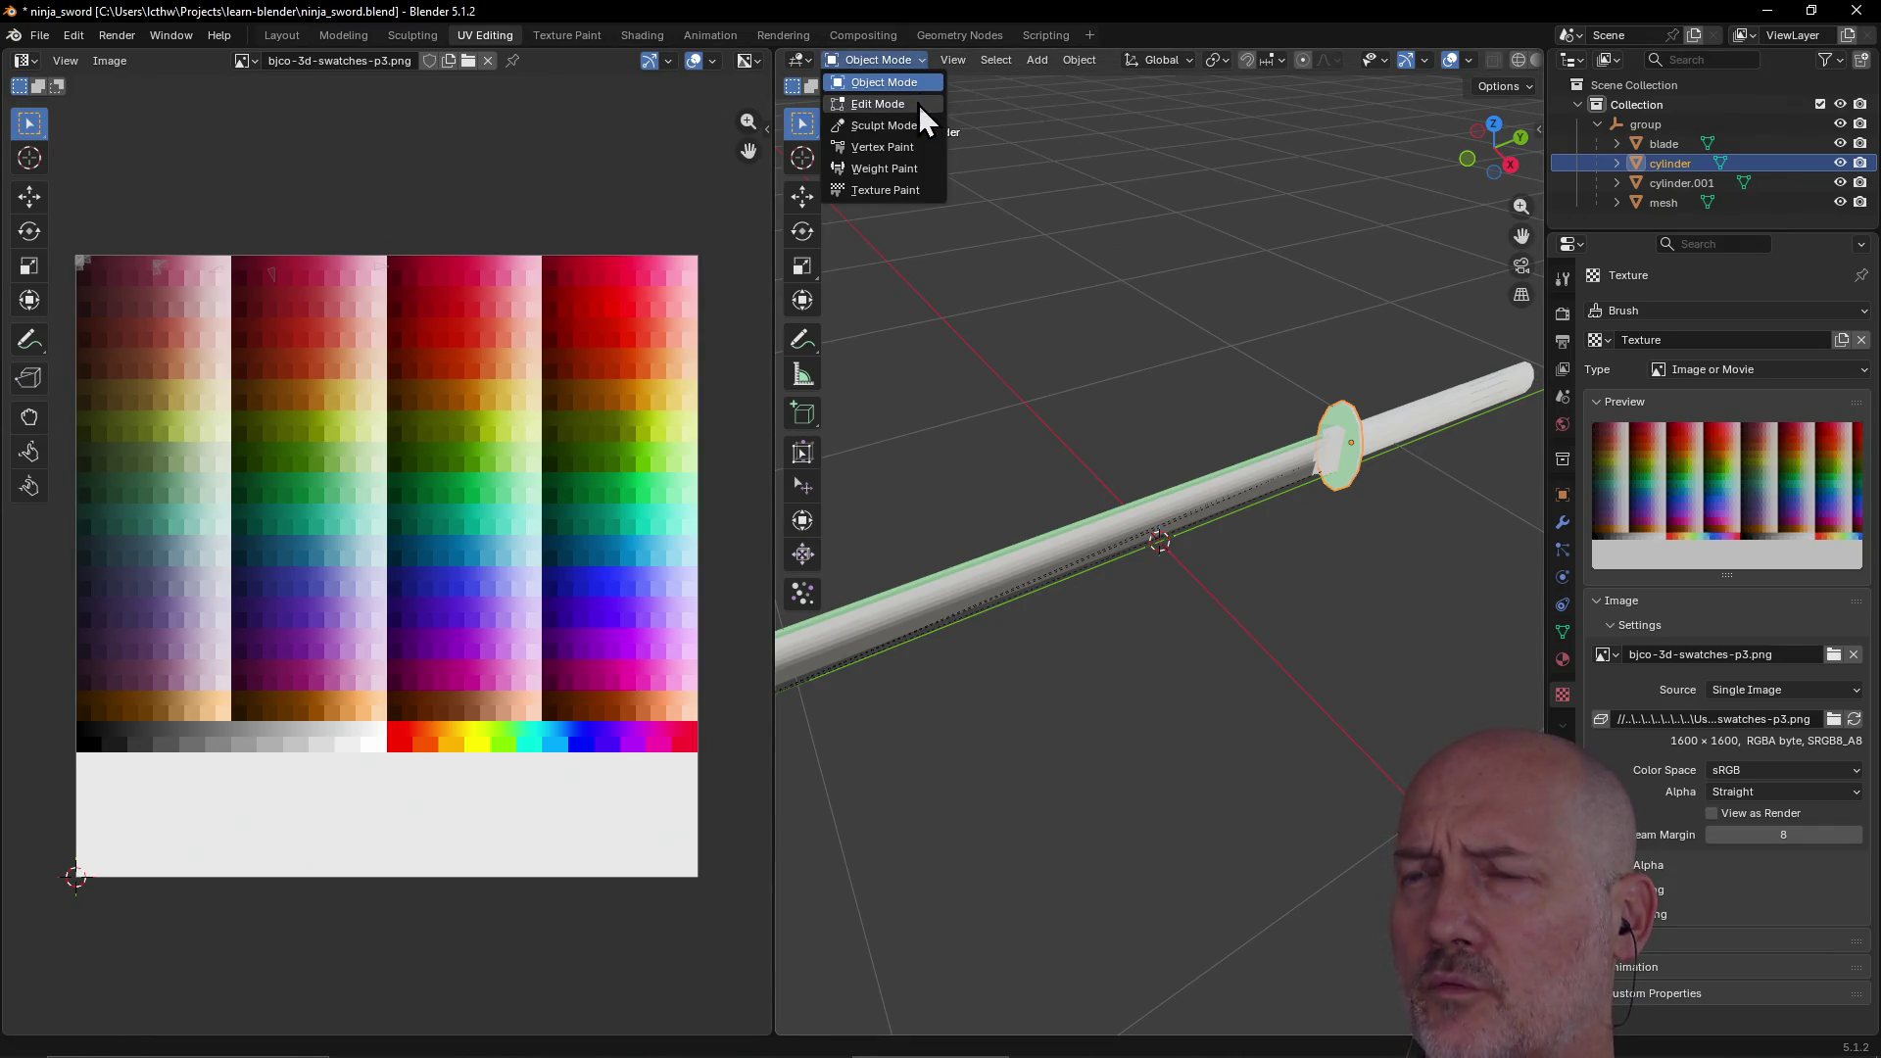
click(919, 102)
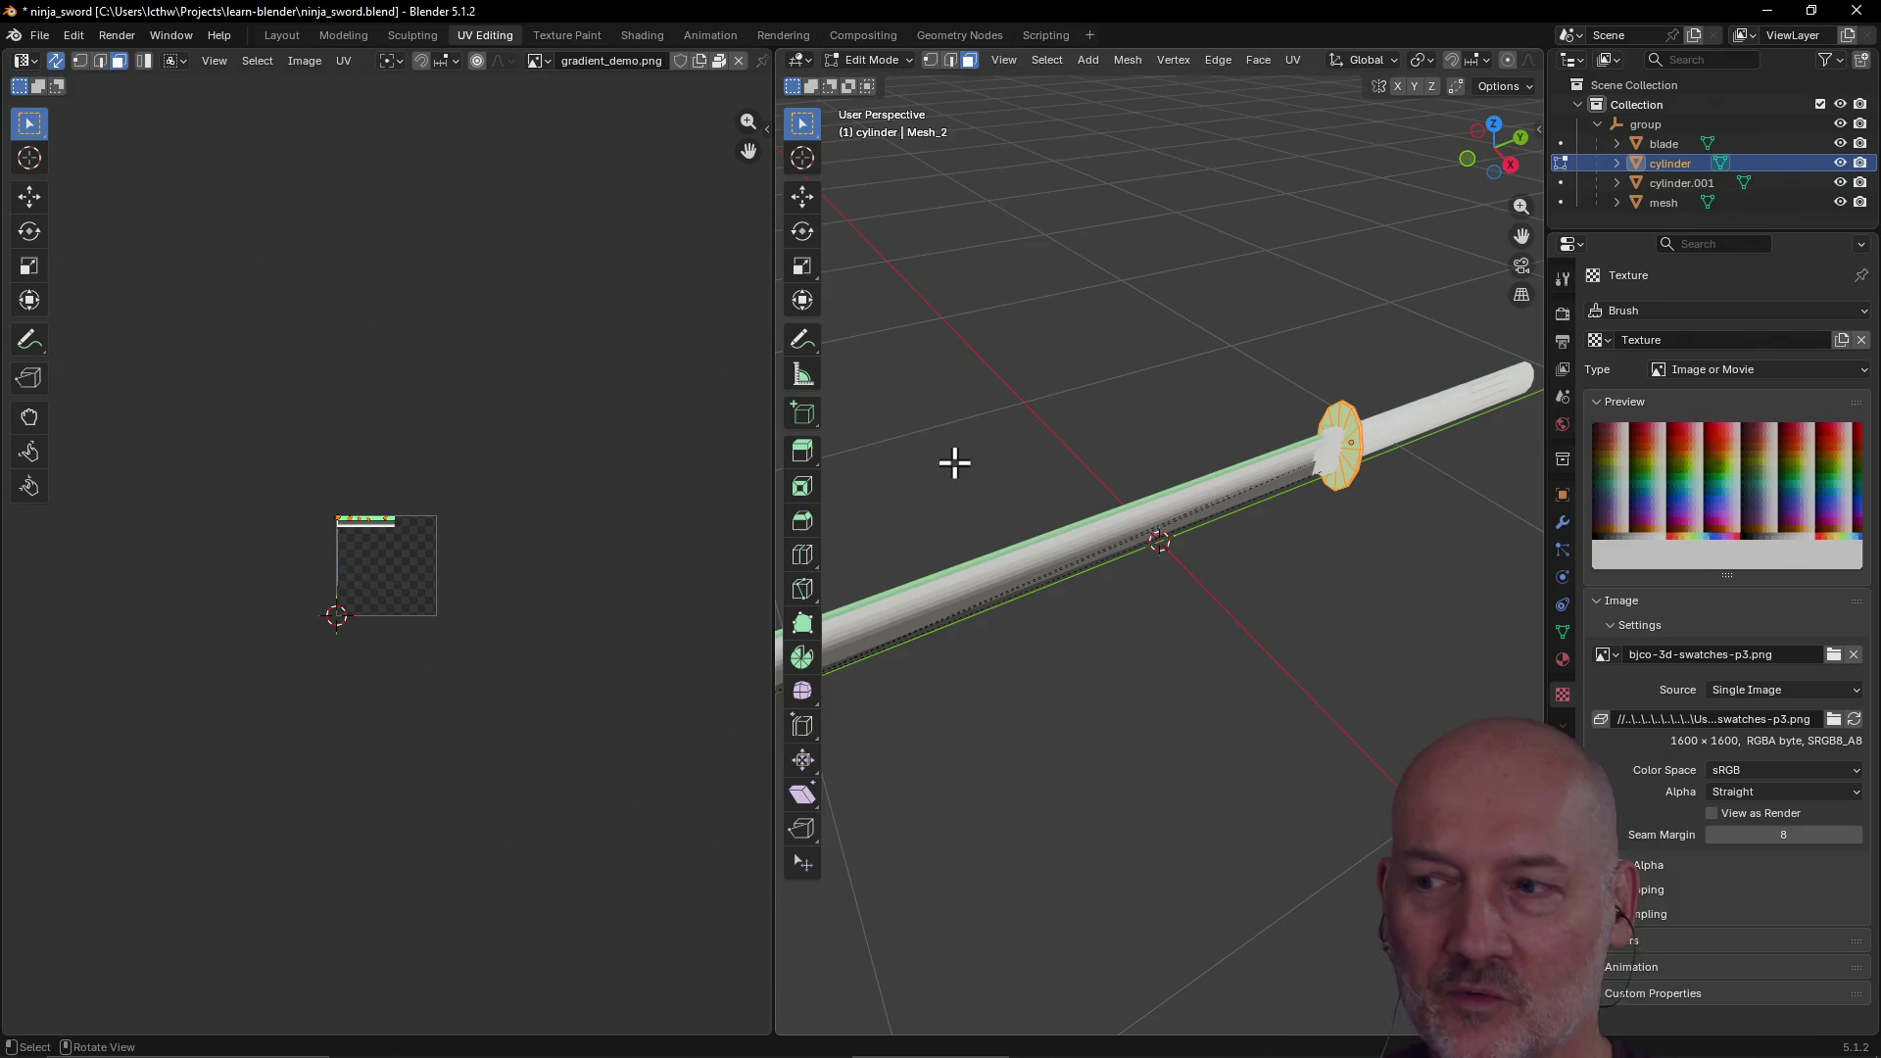
Step: Frame the whole gradient_demo.png in the UV editor and orbit around the guard
mouse_move(1028, 439)
middle_down()
mouse_move(1225, 403)
mouse_move(1095, 406)
mouse_move(1136, 549)
mouse_move(1146, 567)
mouse_move(1298, 546)
mouse_move(980, 350)
middle_up()
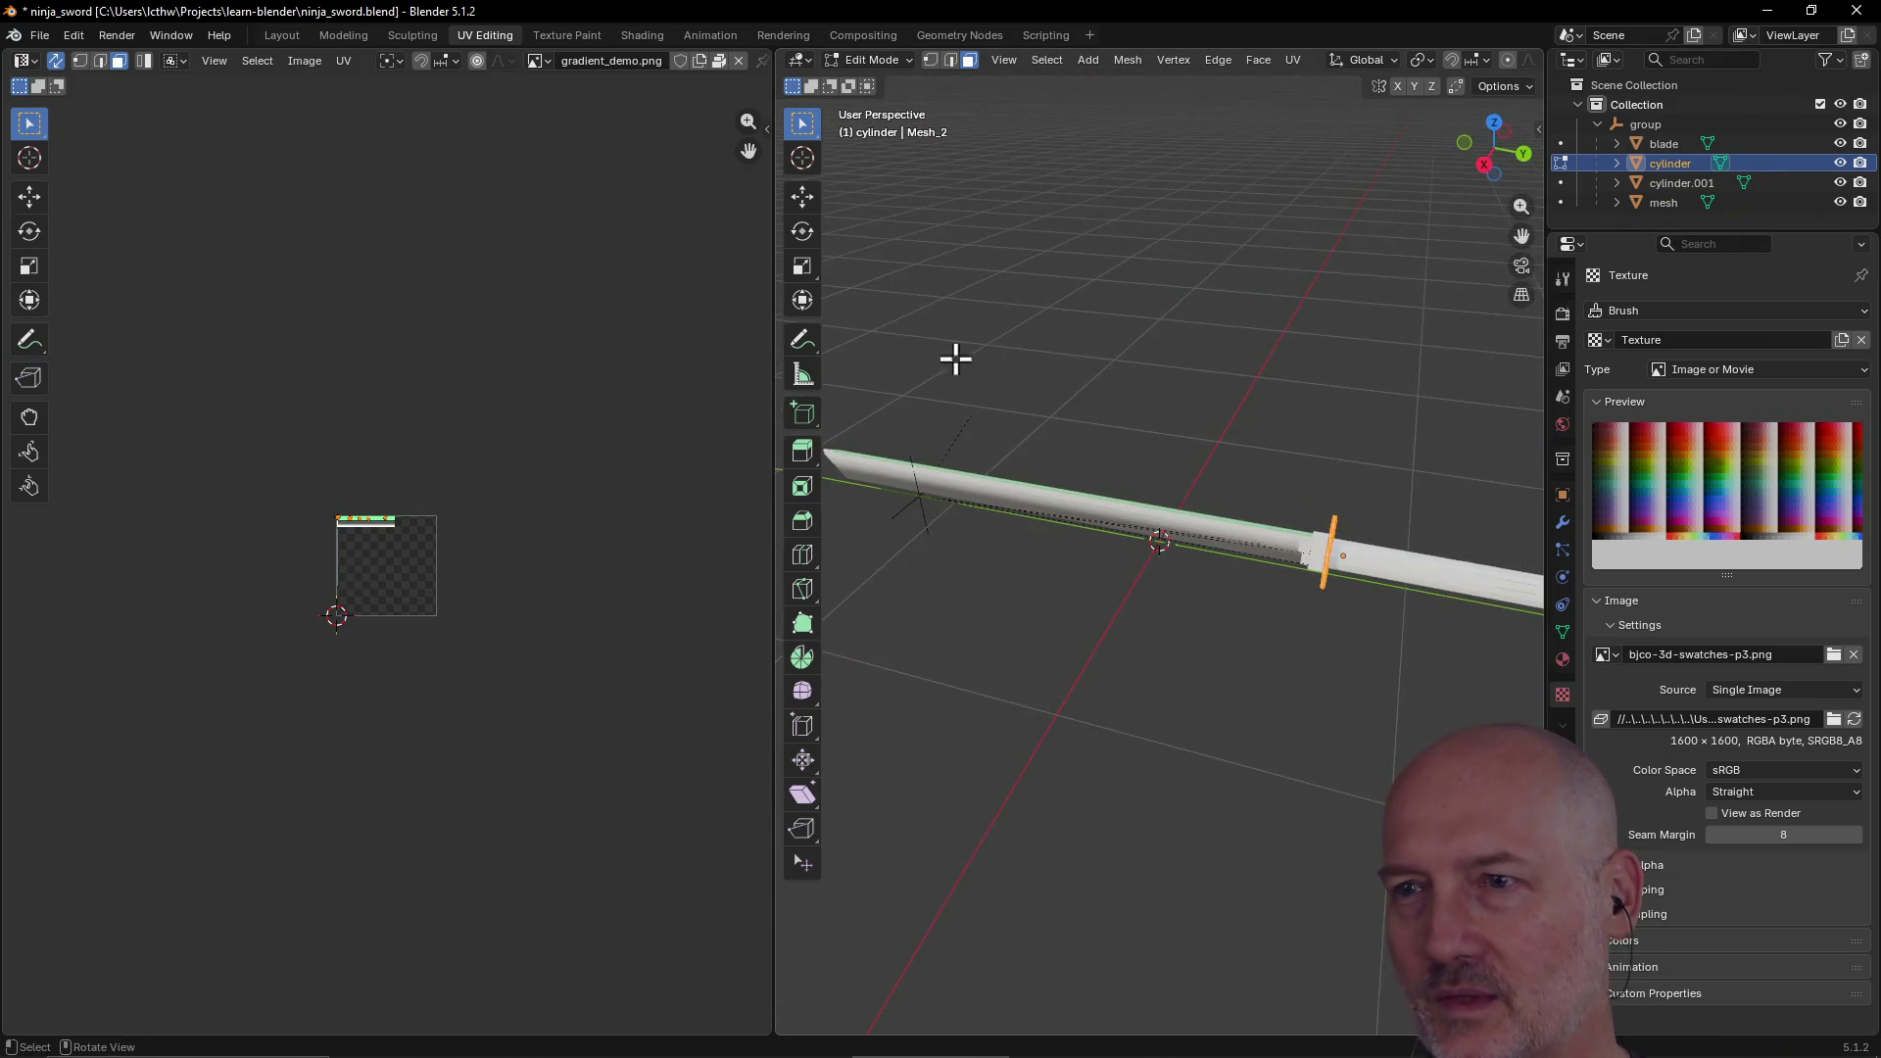
mouse_move(1279, 446)
middle_down()
mouse_move(1251, 449)
mouse_move(1369, 415)
mouse_move(1307, 485)
middle_up()
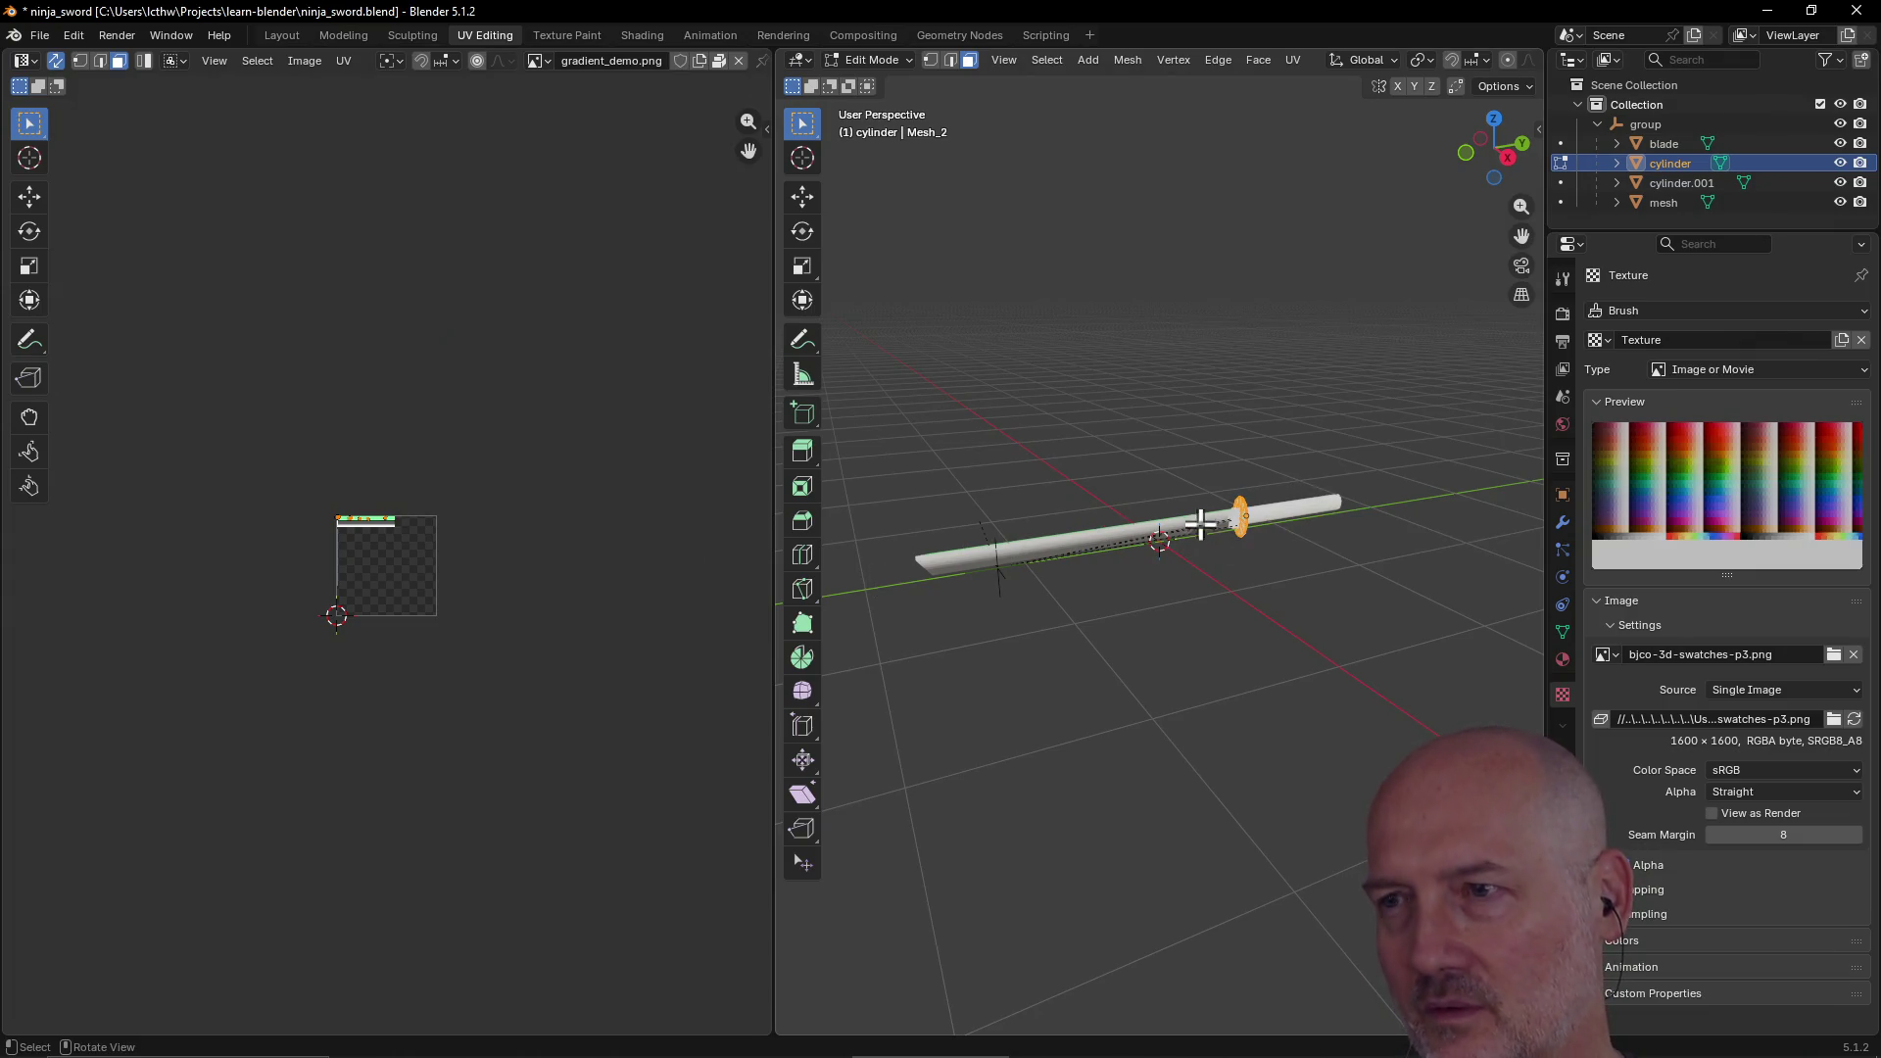
key(Home)
middle_drag(1107, 543, 1180, 537)
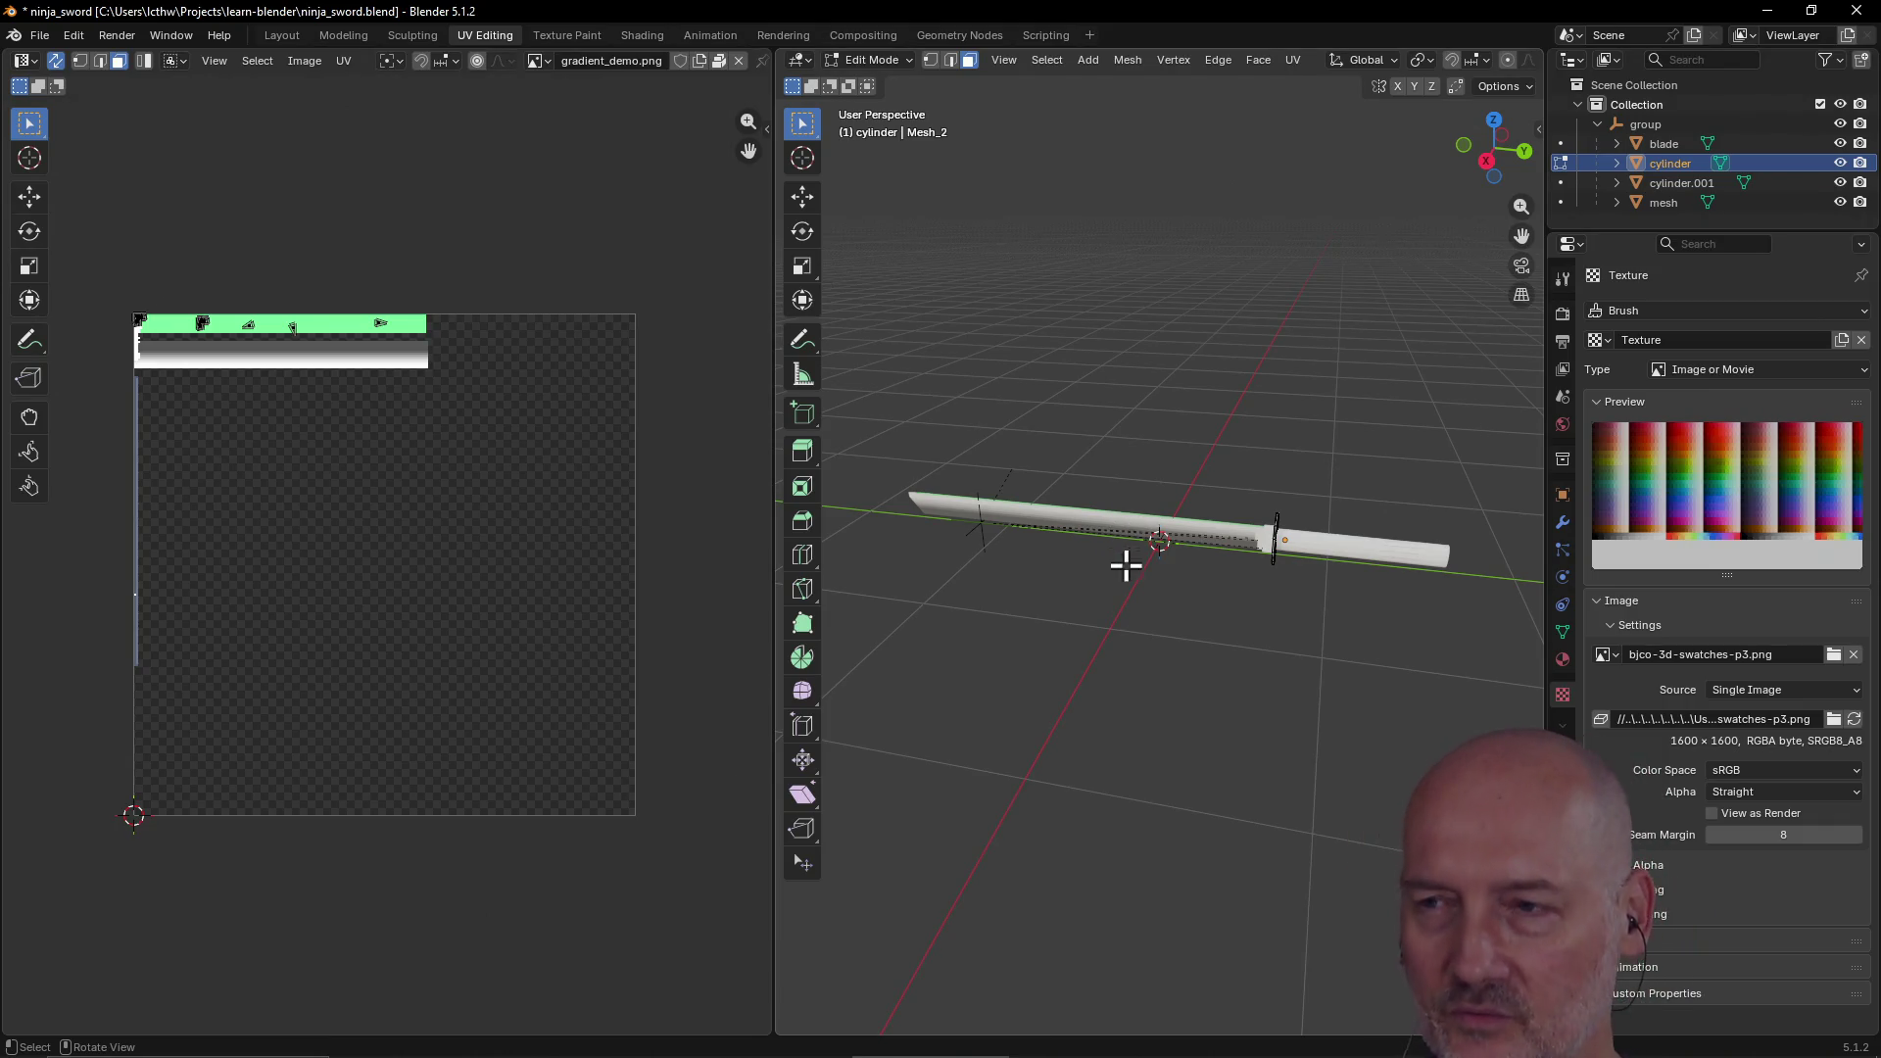
scroll(1177, 610, up, 3)
scroll(1176, 609, down, 3)
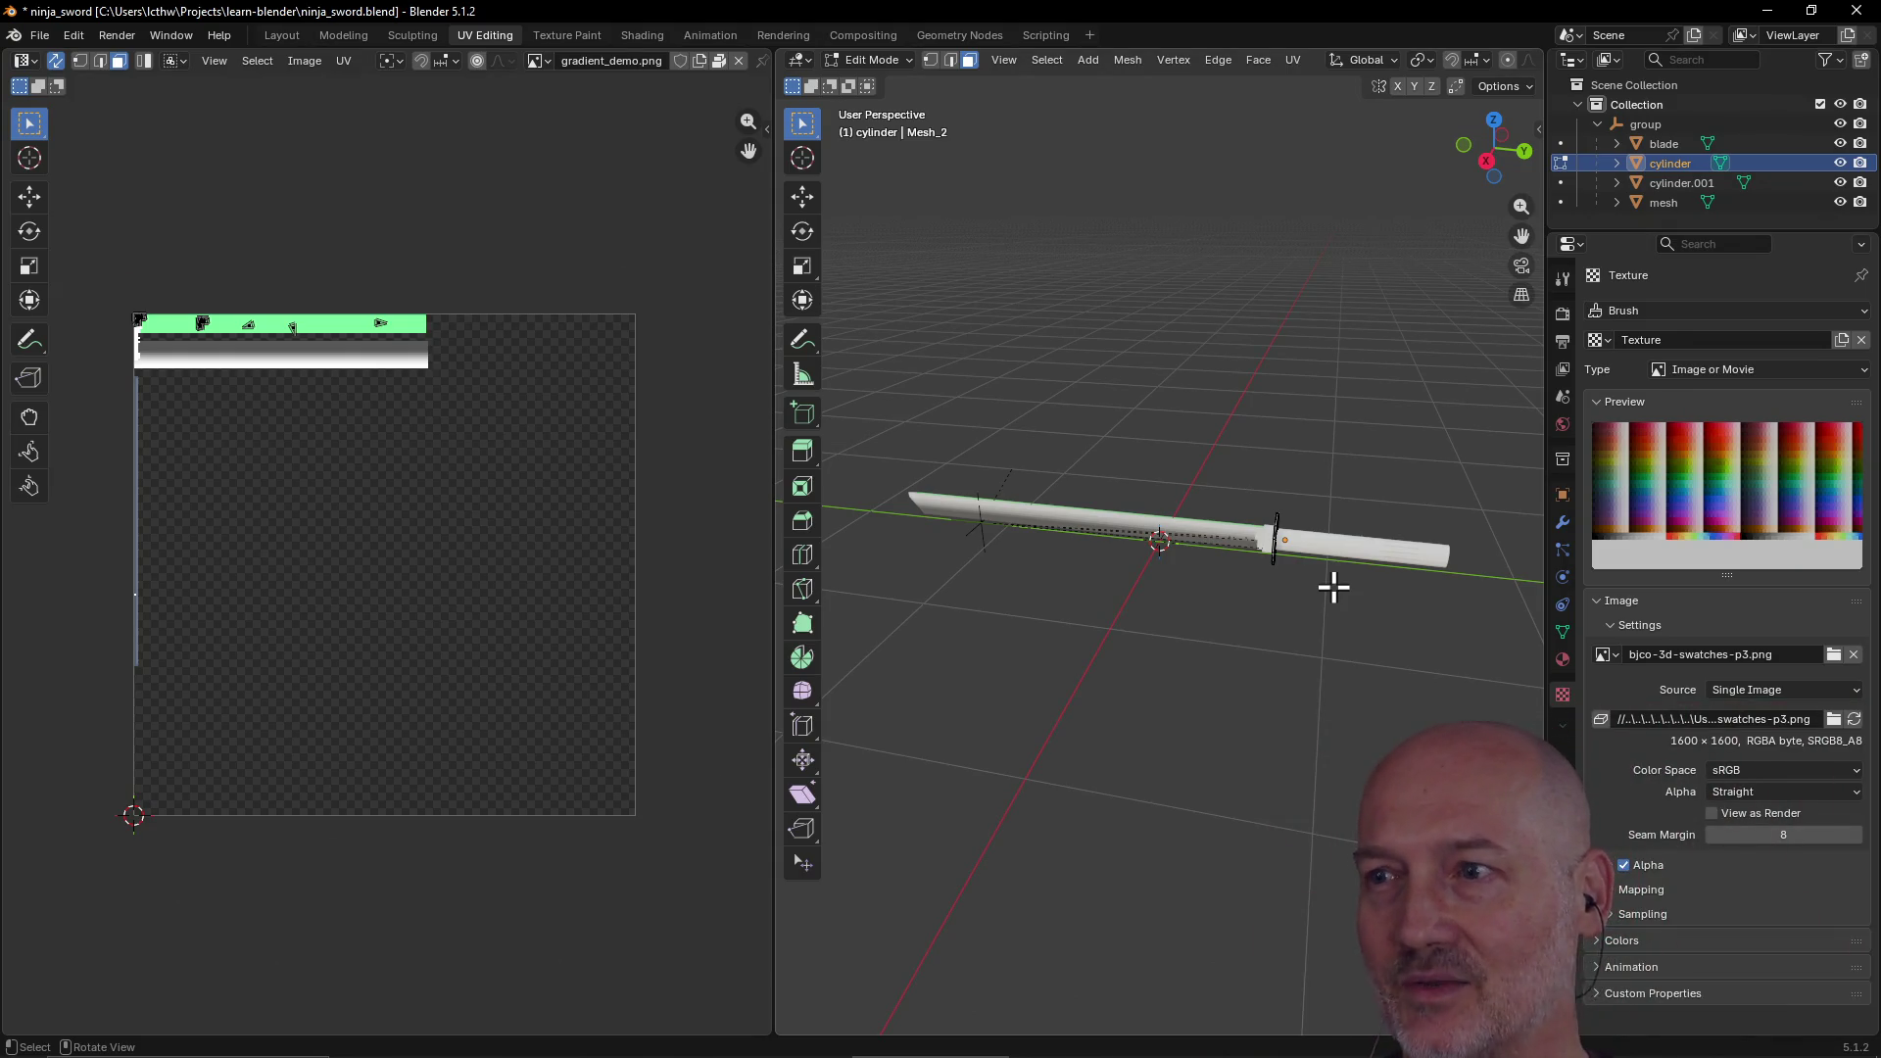
mouse_move(1373, 597)
middle_down()
mouse_move(1185, 576)
mouse_move(1188, 538)
mouse_move(1196, 621)
mouse_move(1346, 643)
mouse_move(1222, 622)
mouse_move(1234, 587)
mouse_move(1281, 605)
mouse_move(1193, 617)
mouse_move(1192, 651)
mouse_move(1056, 566)
middle_up()
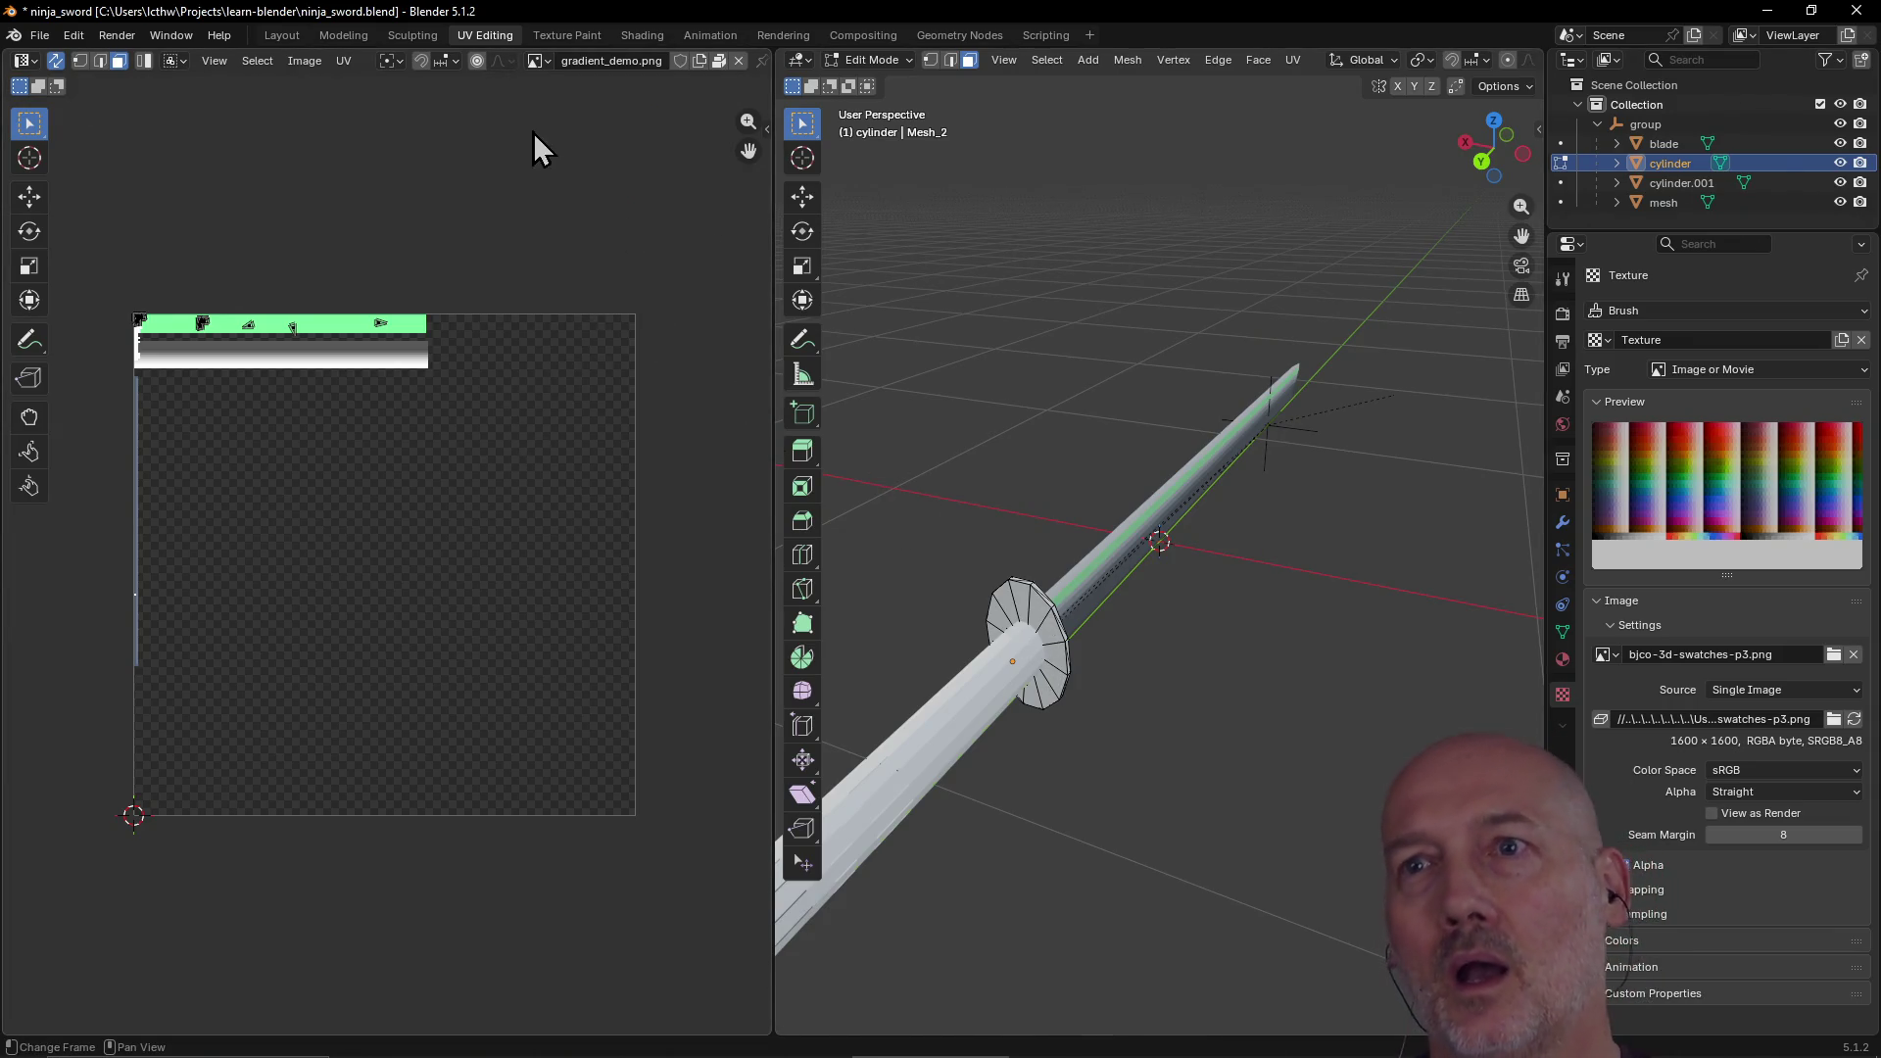
click(905, 62)
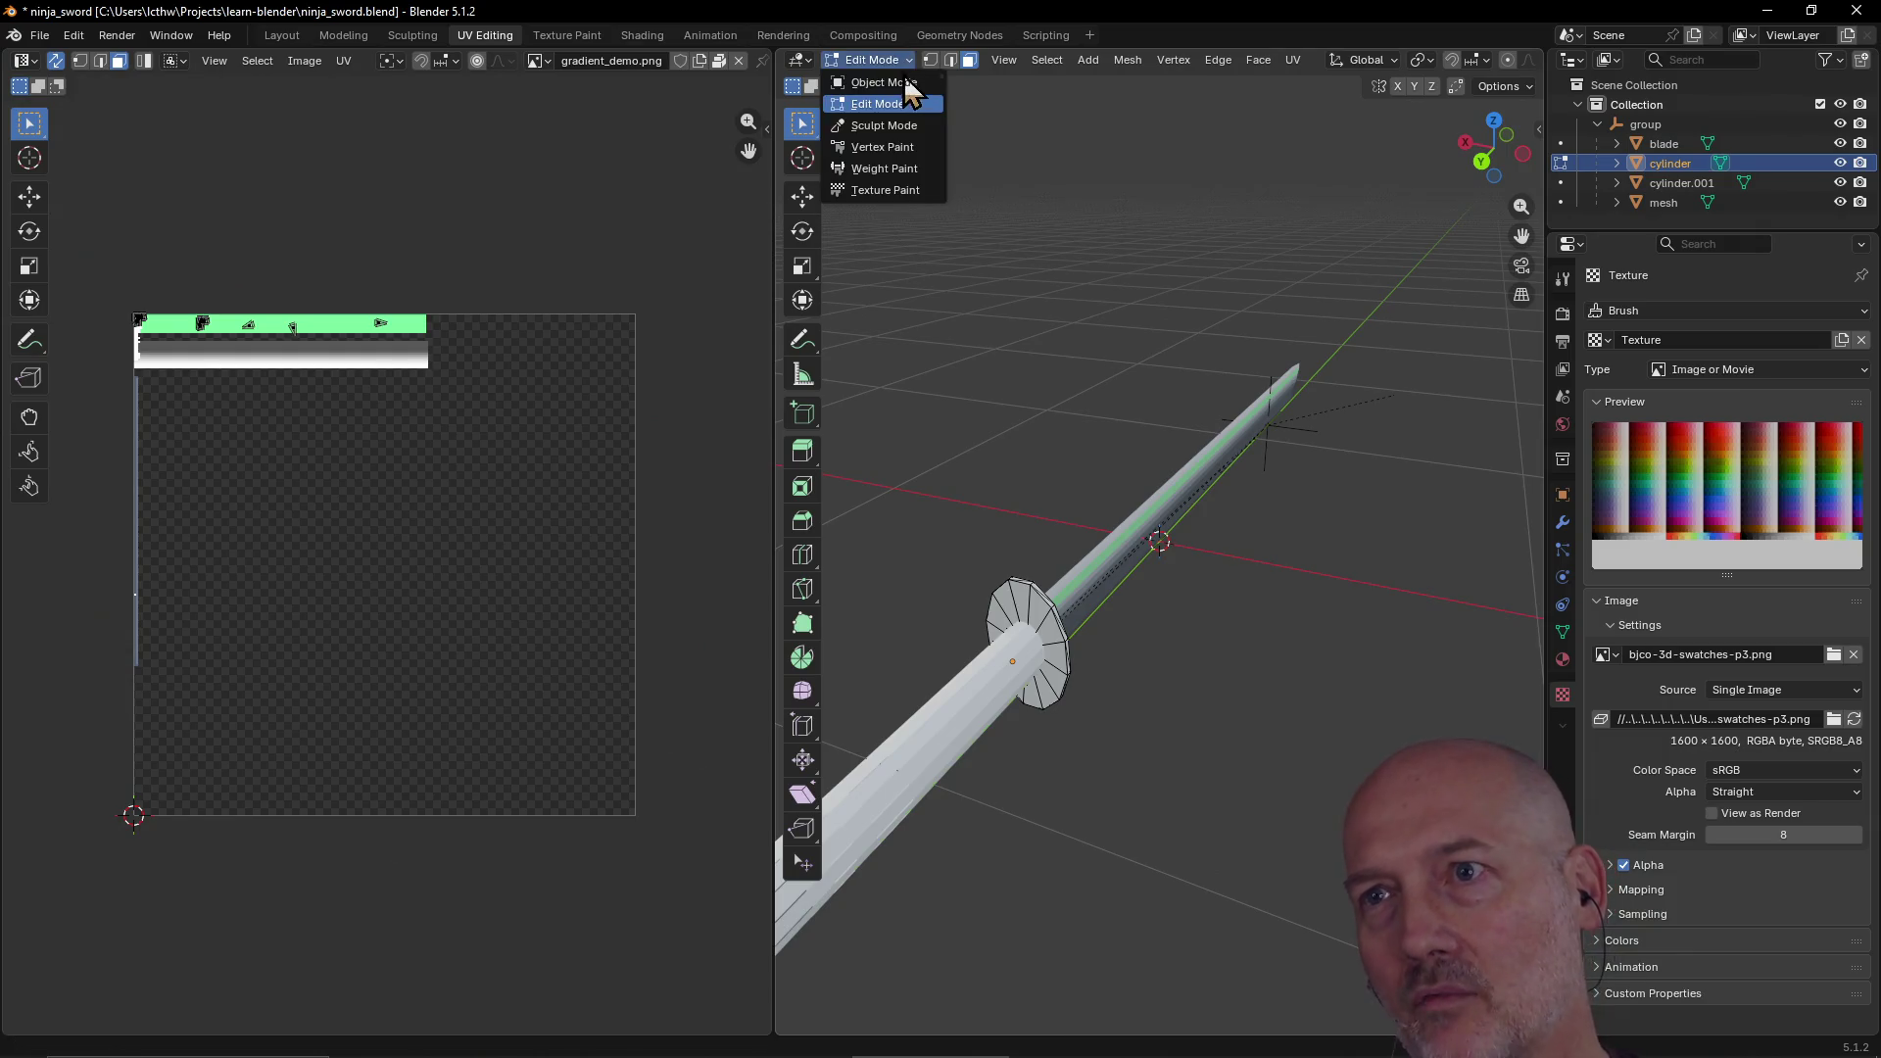
Step: Return to Object Mode, select cylinder.001 then the guard cylinder, and orbit the sword
click(906, 83)
click(1027, 640)
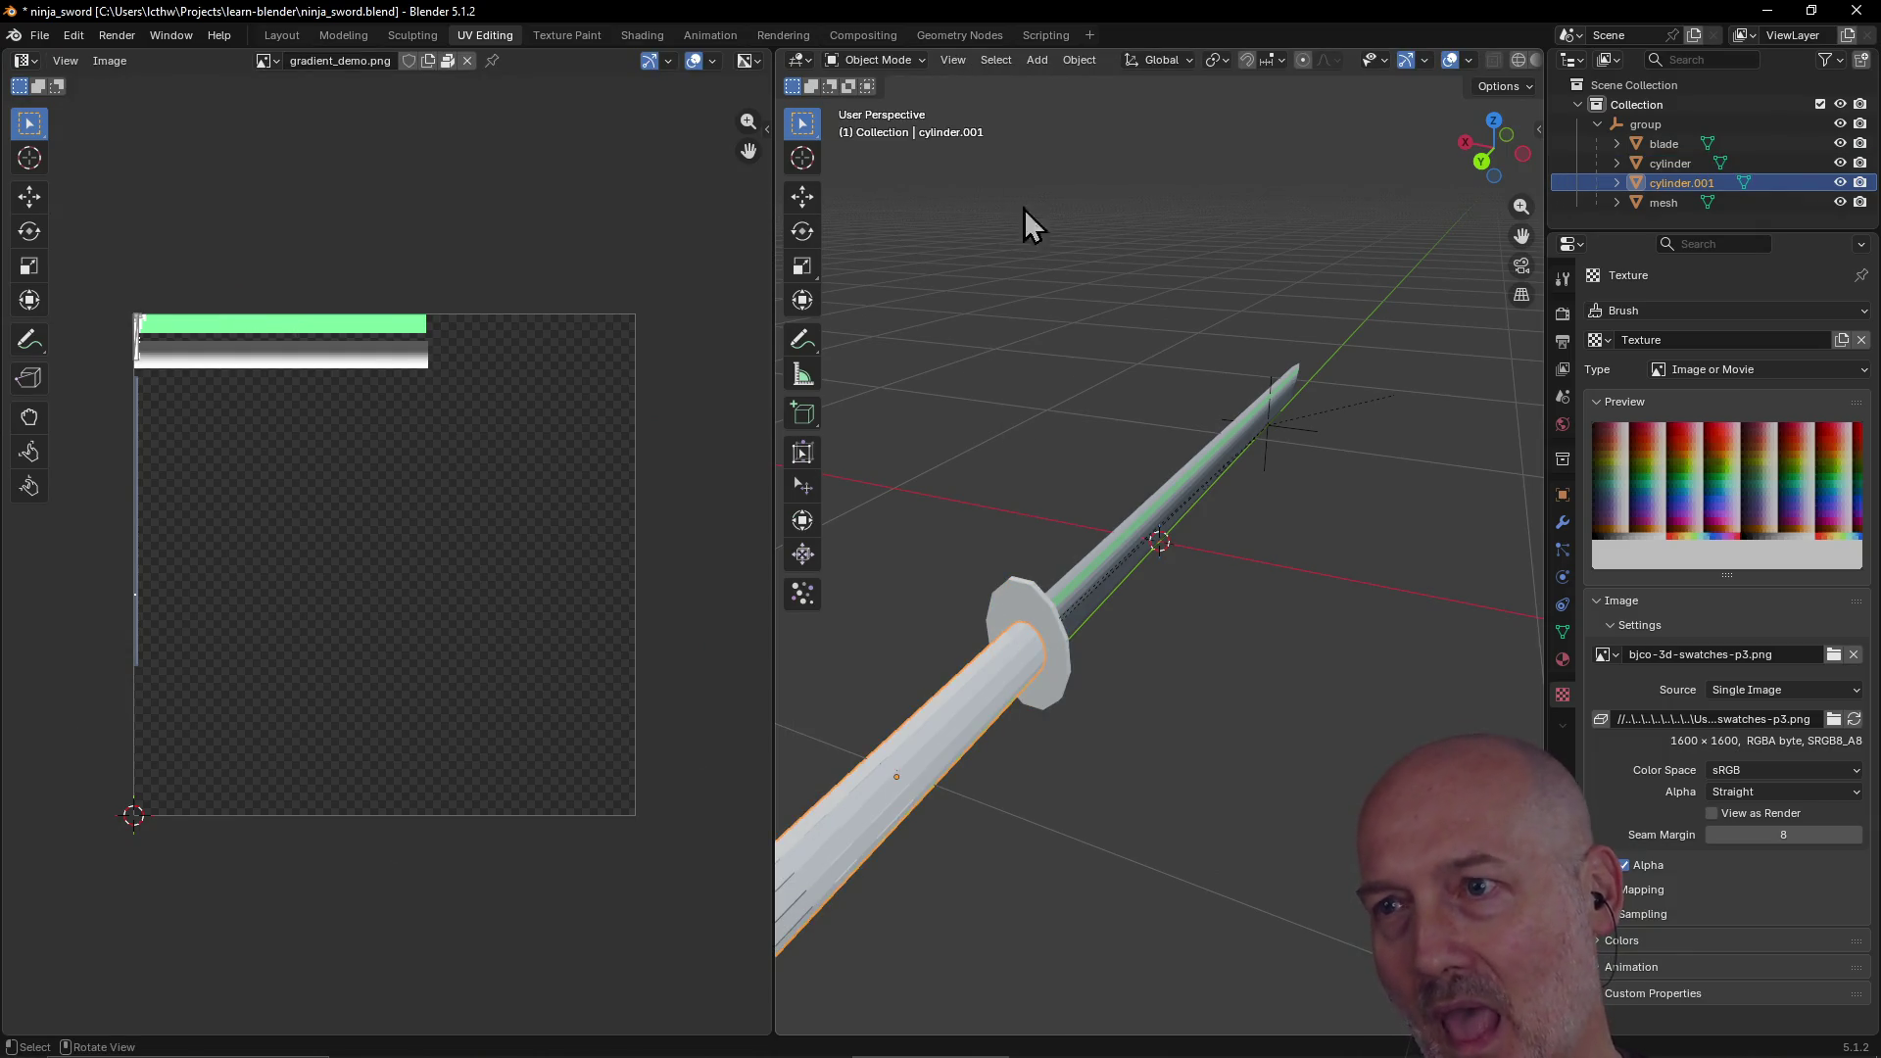
click(1056, 649)
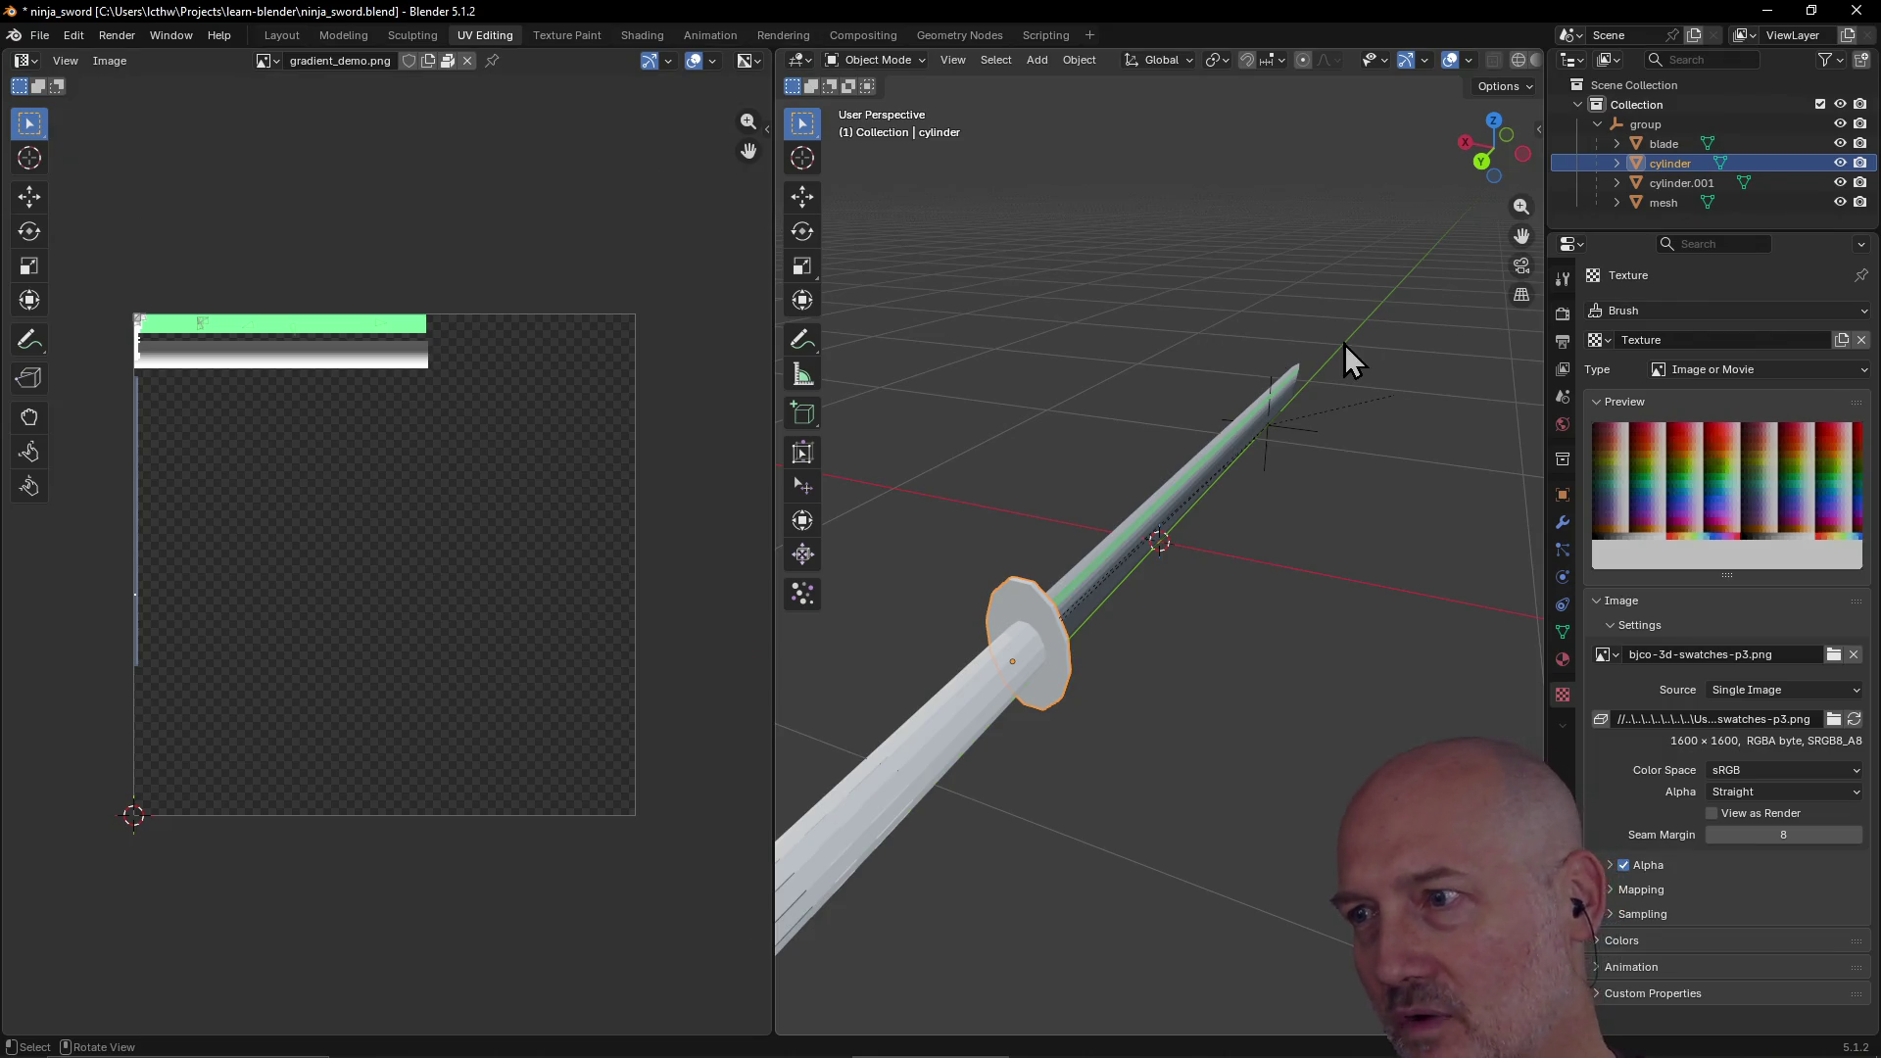
mouse_move(1454, 367)
middle_down()
mouse_move(1337, 473)
mouse_move(1372, 454)
mouse_move(1297, 492)
middle_up()
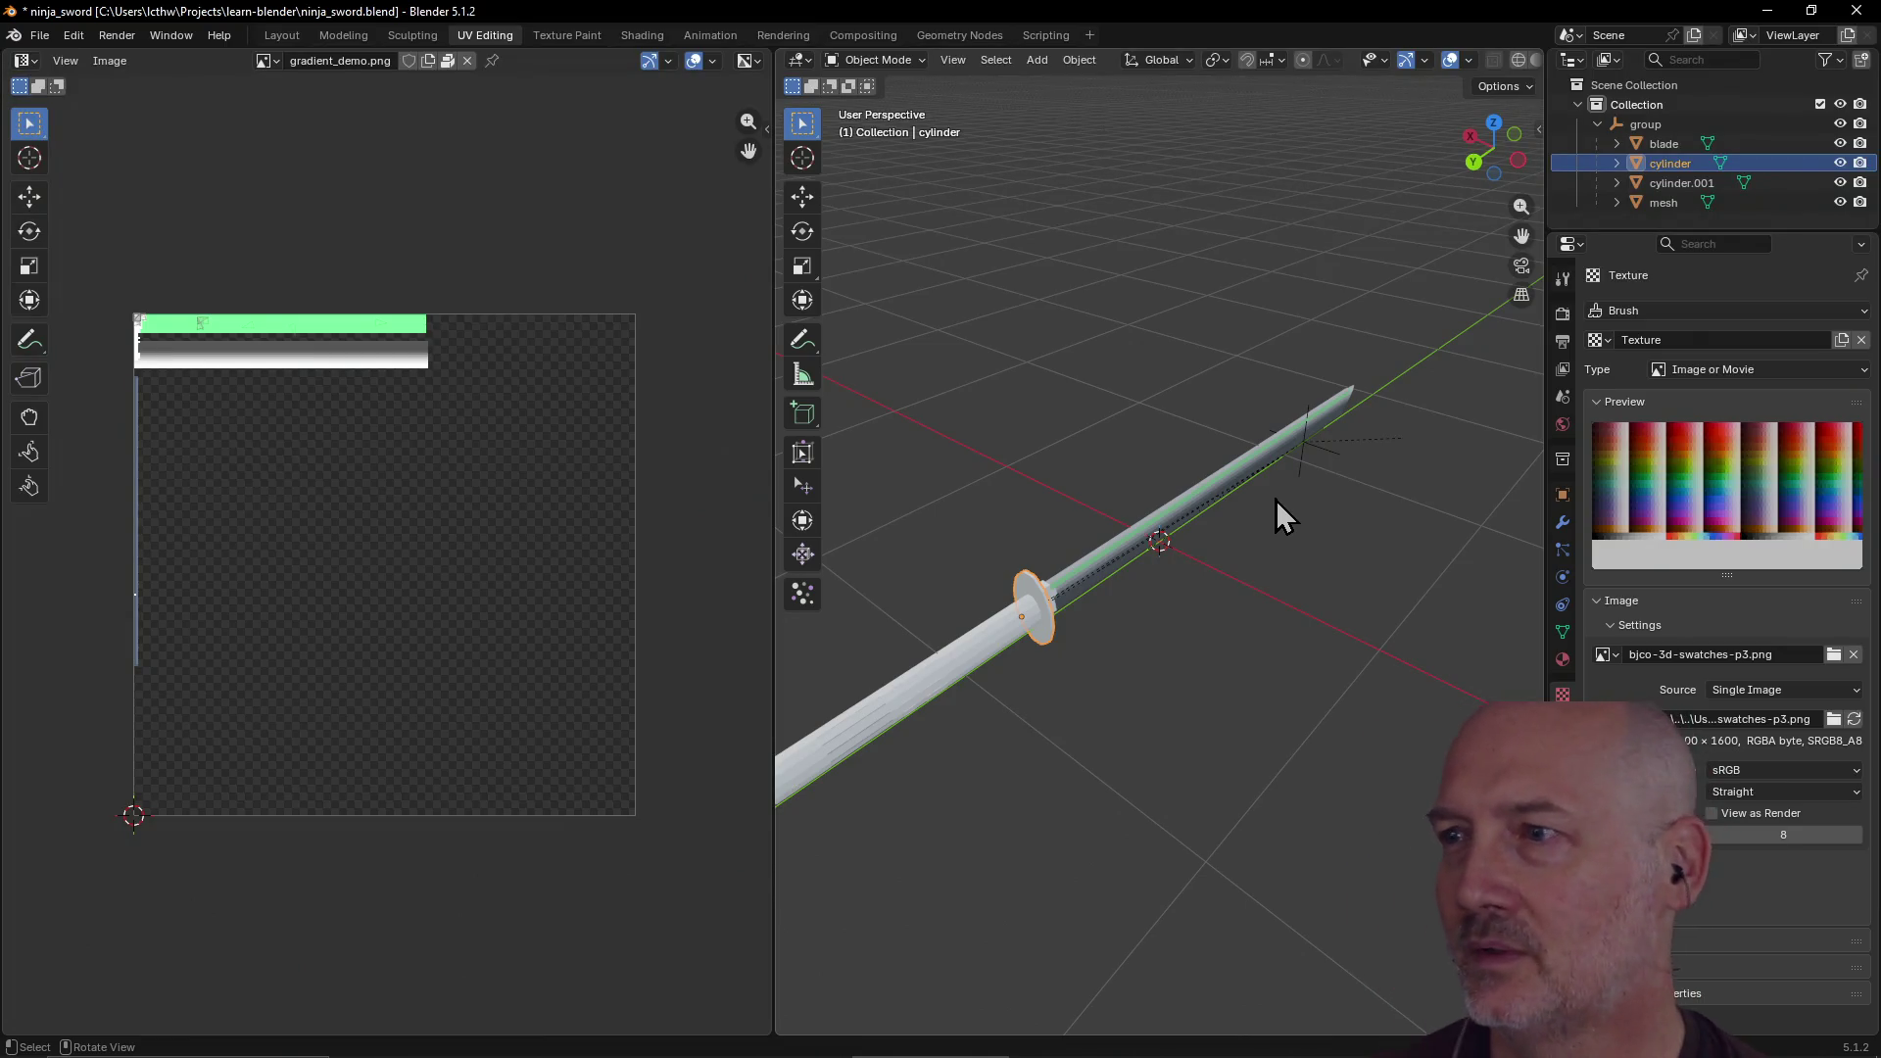
scroll(1275, 500, down, 2)
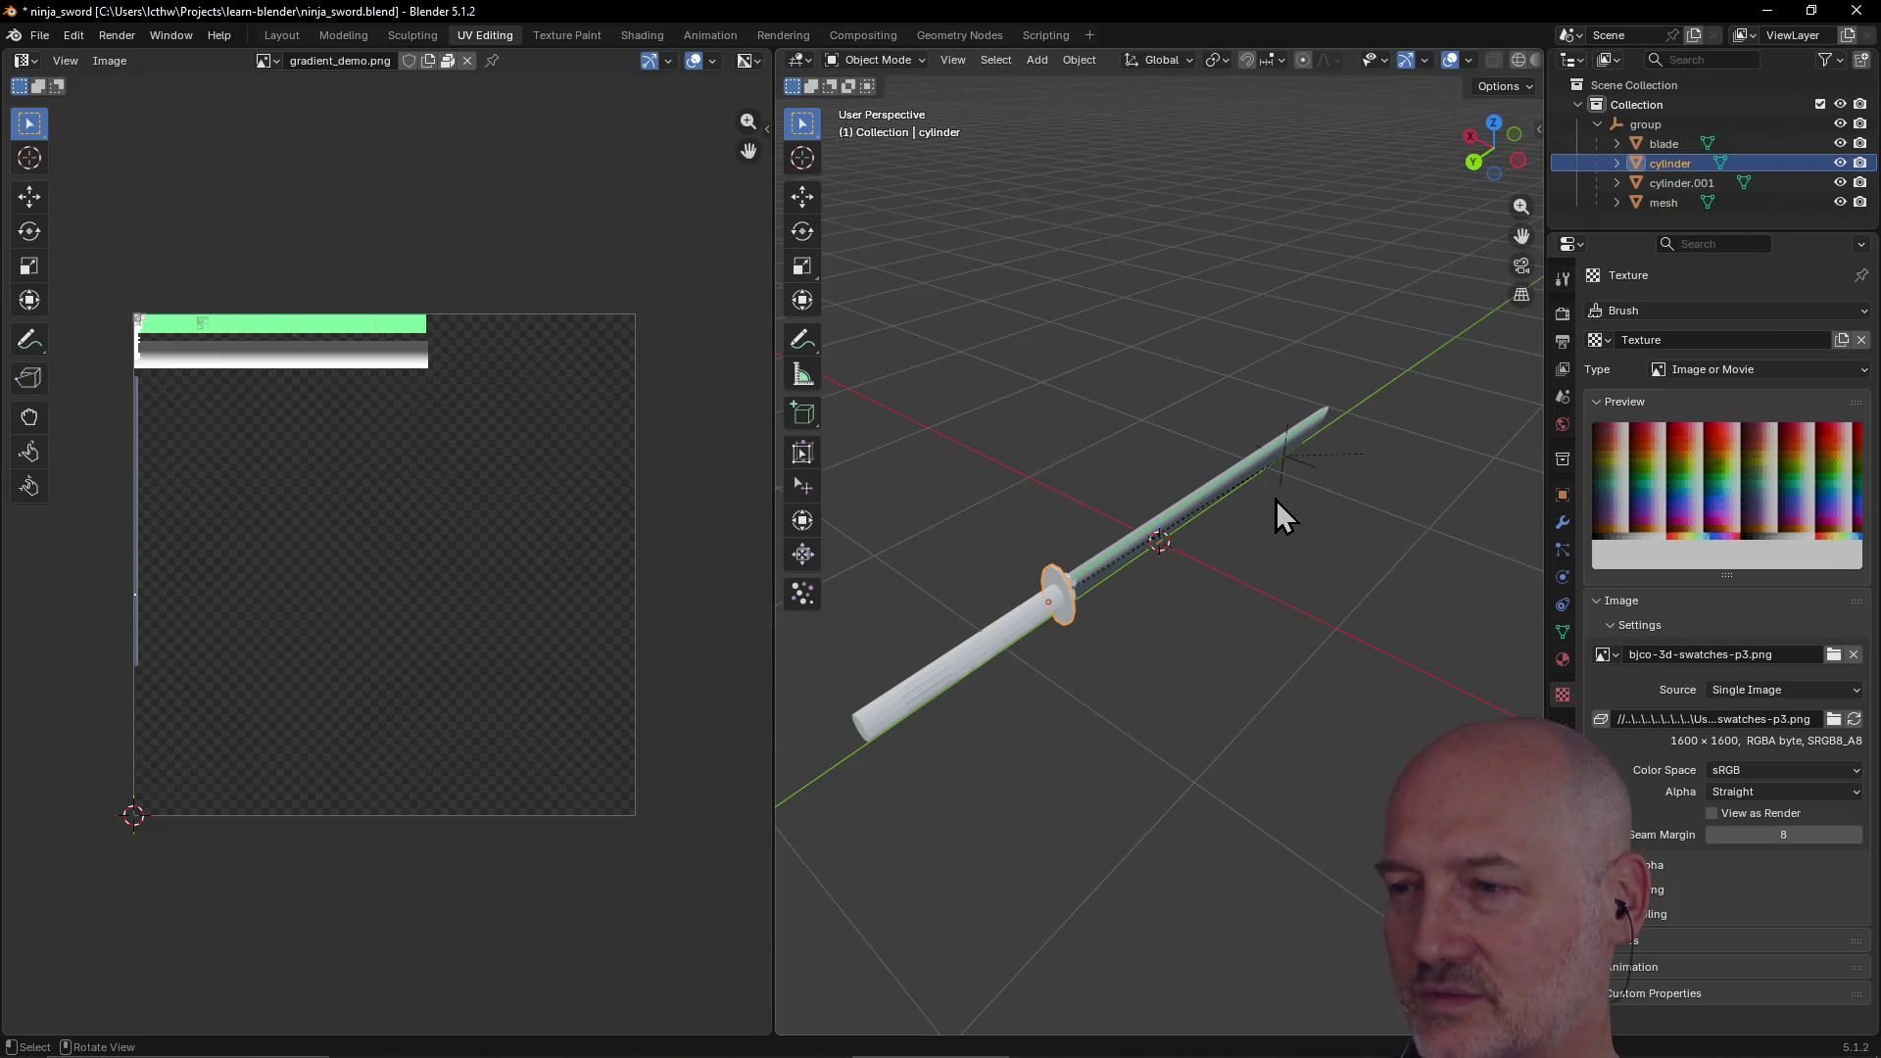
mouse_move(1386, 524)
middle_down()
mouse_move(1346, 474)
mouse_move(1435, 480)
mouse_move(1374, 492)
middle_up()
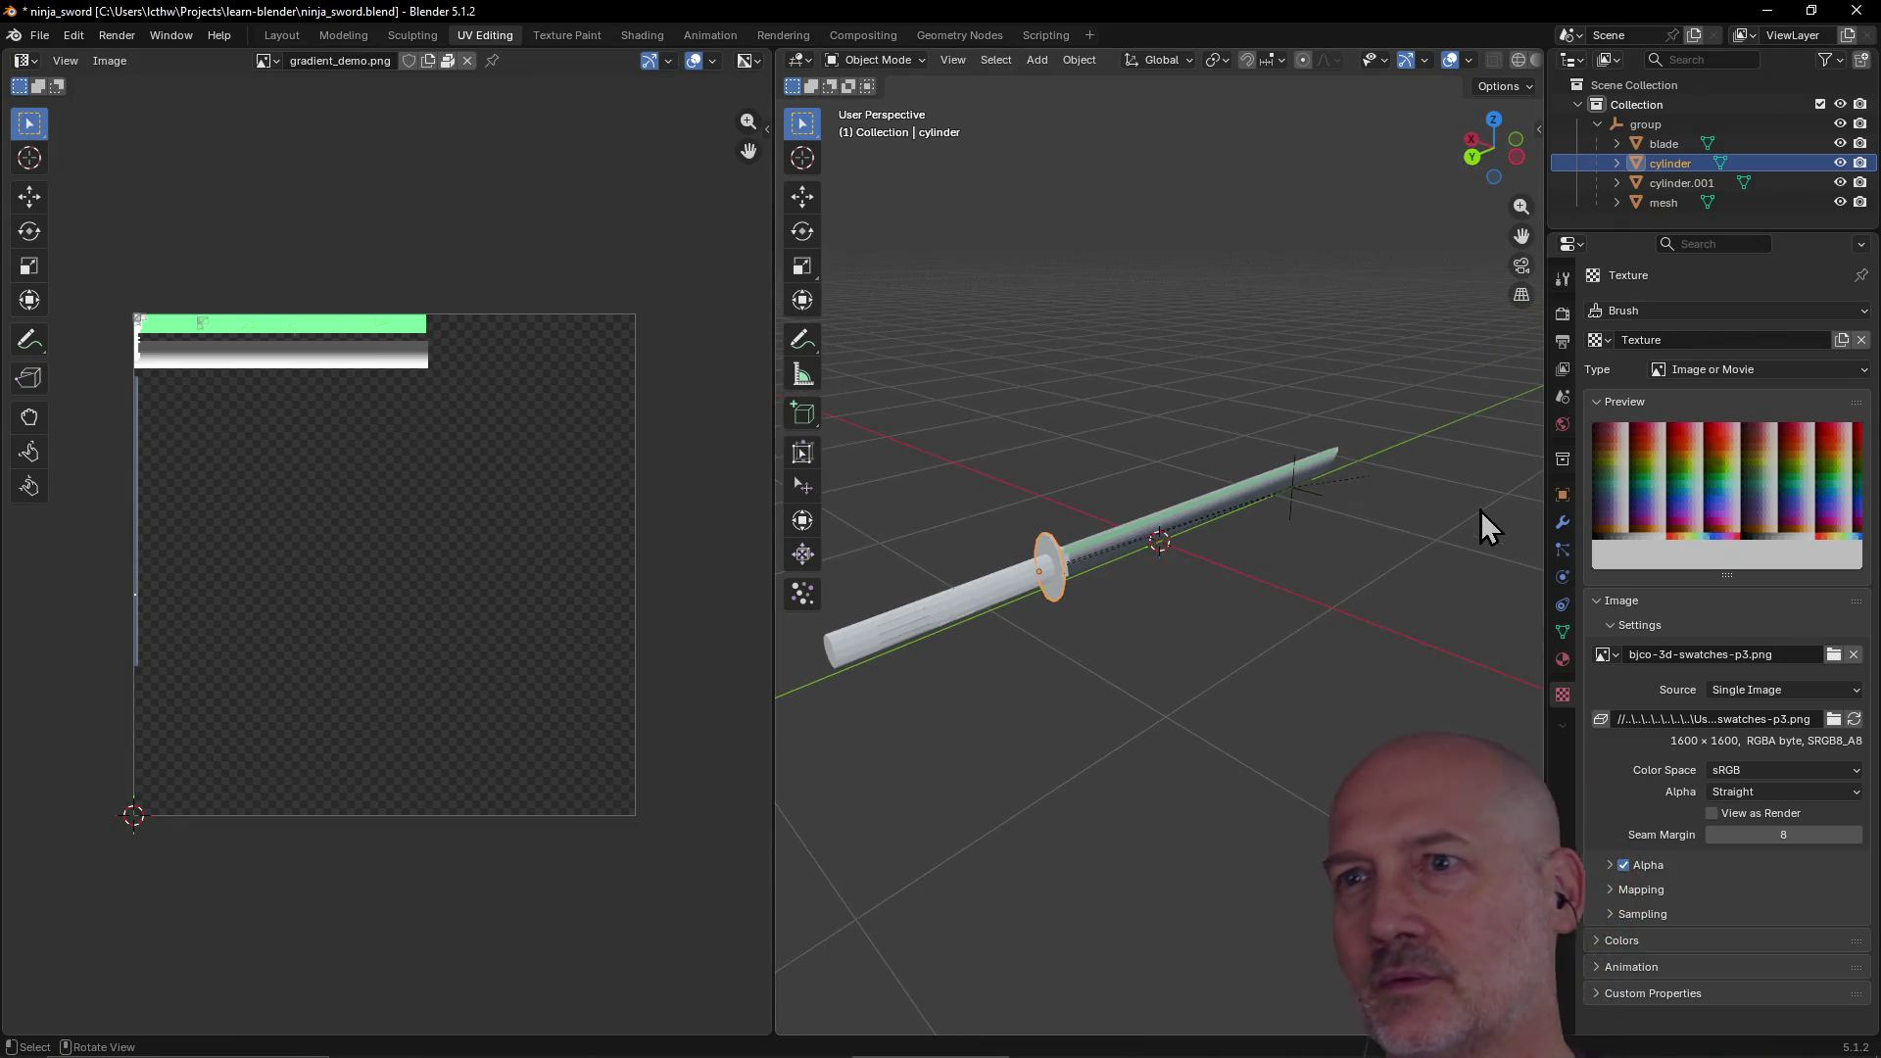
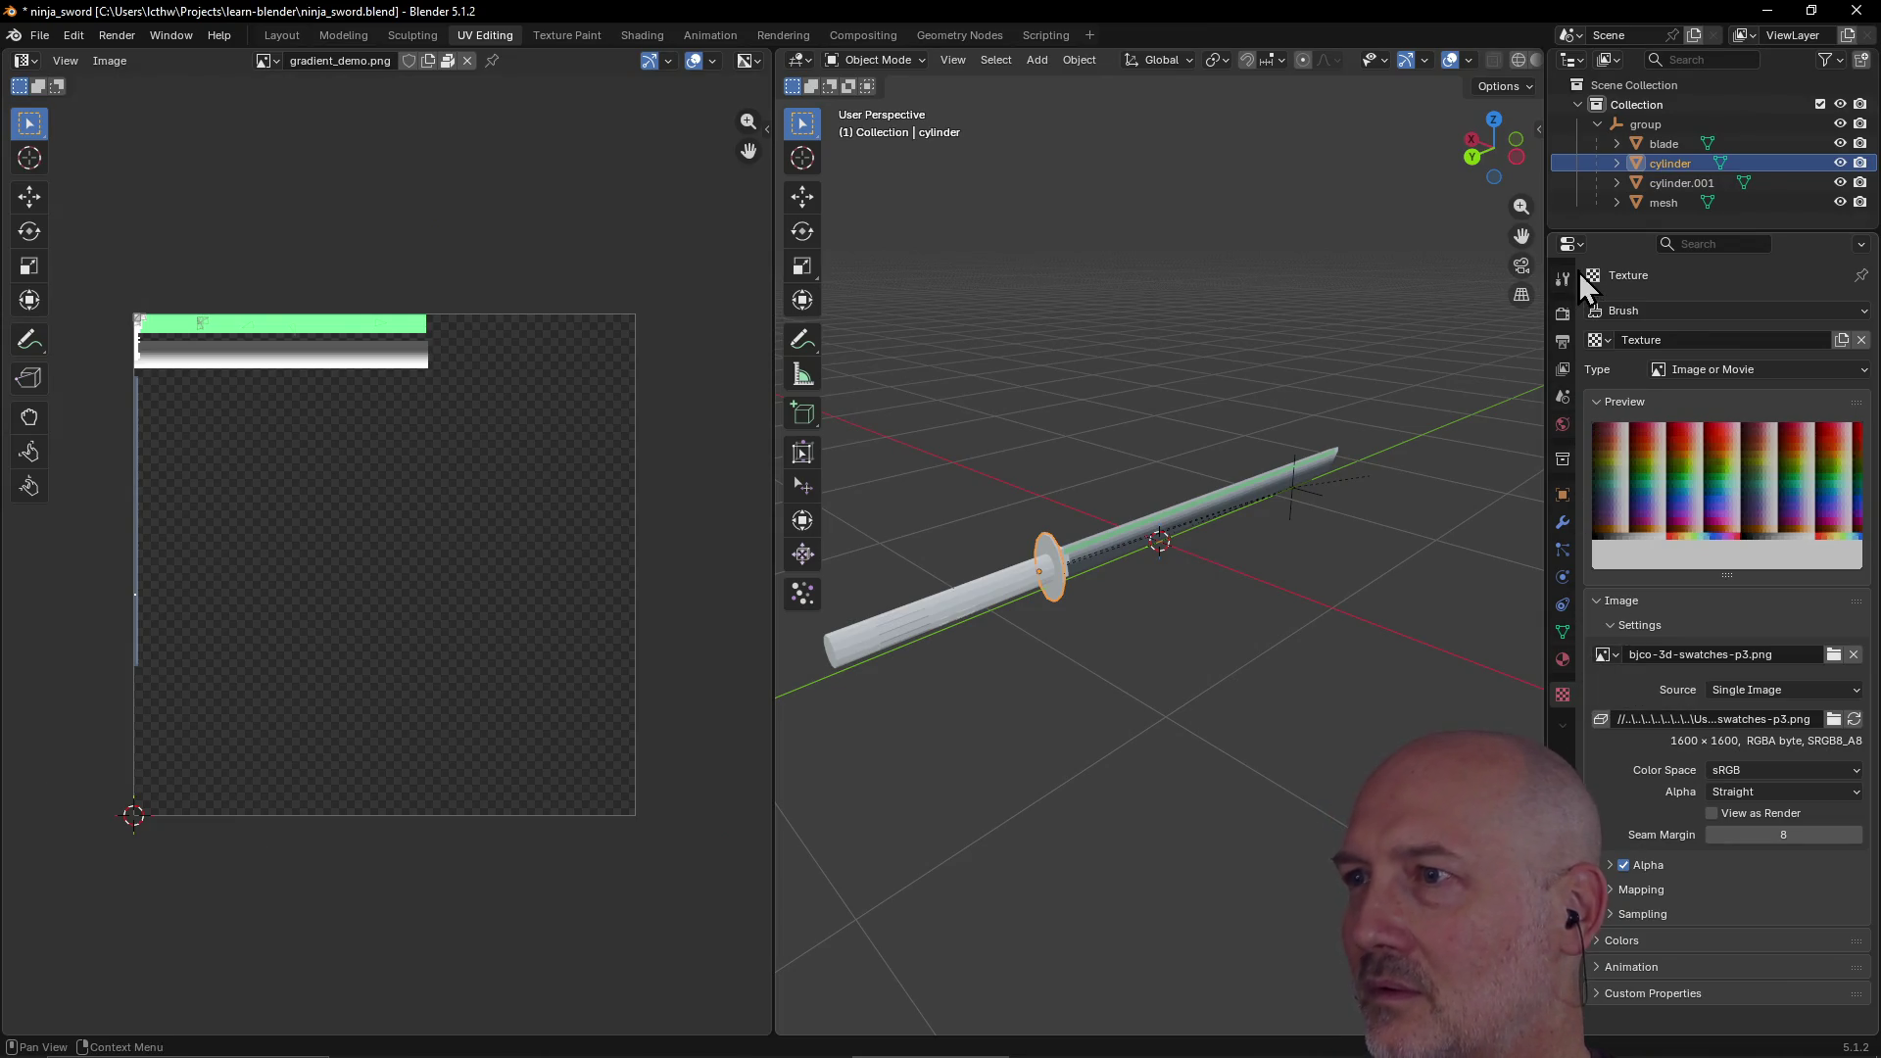
Step: Click through the sword parts in the Outliner, ending with the blade selected
click(1637, 165)
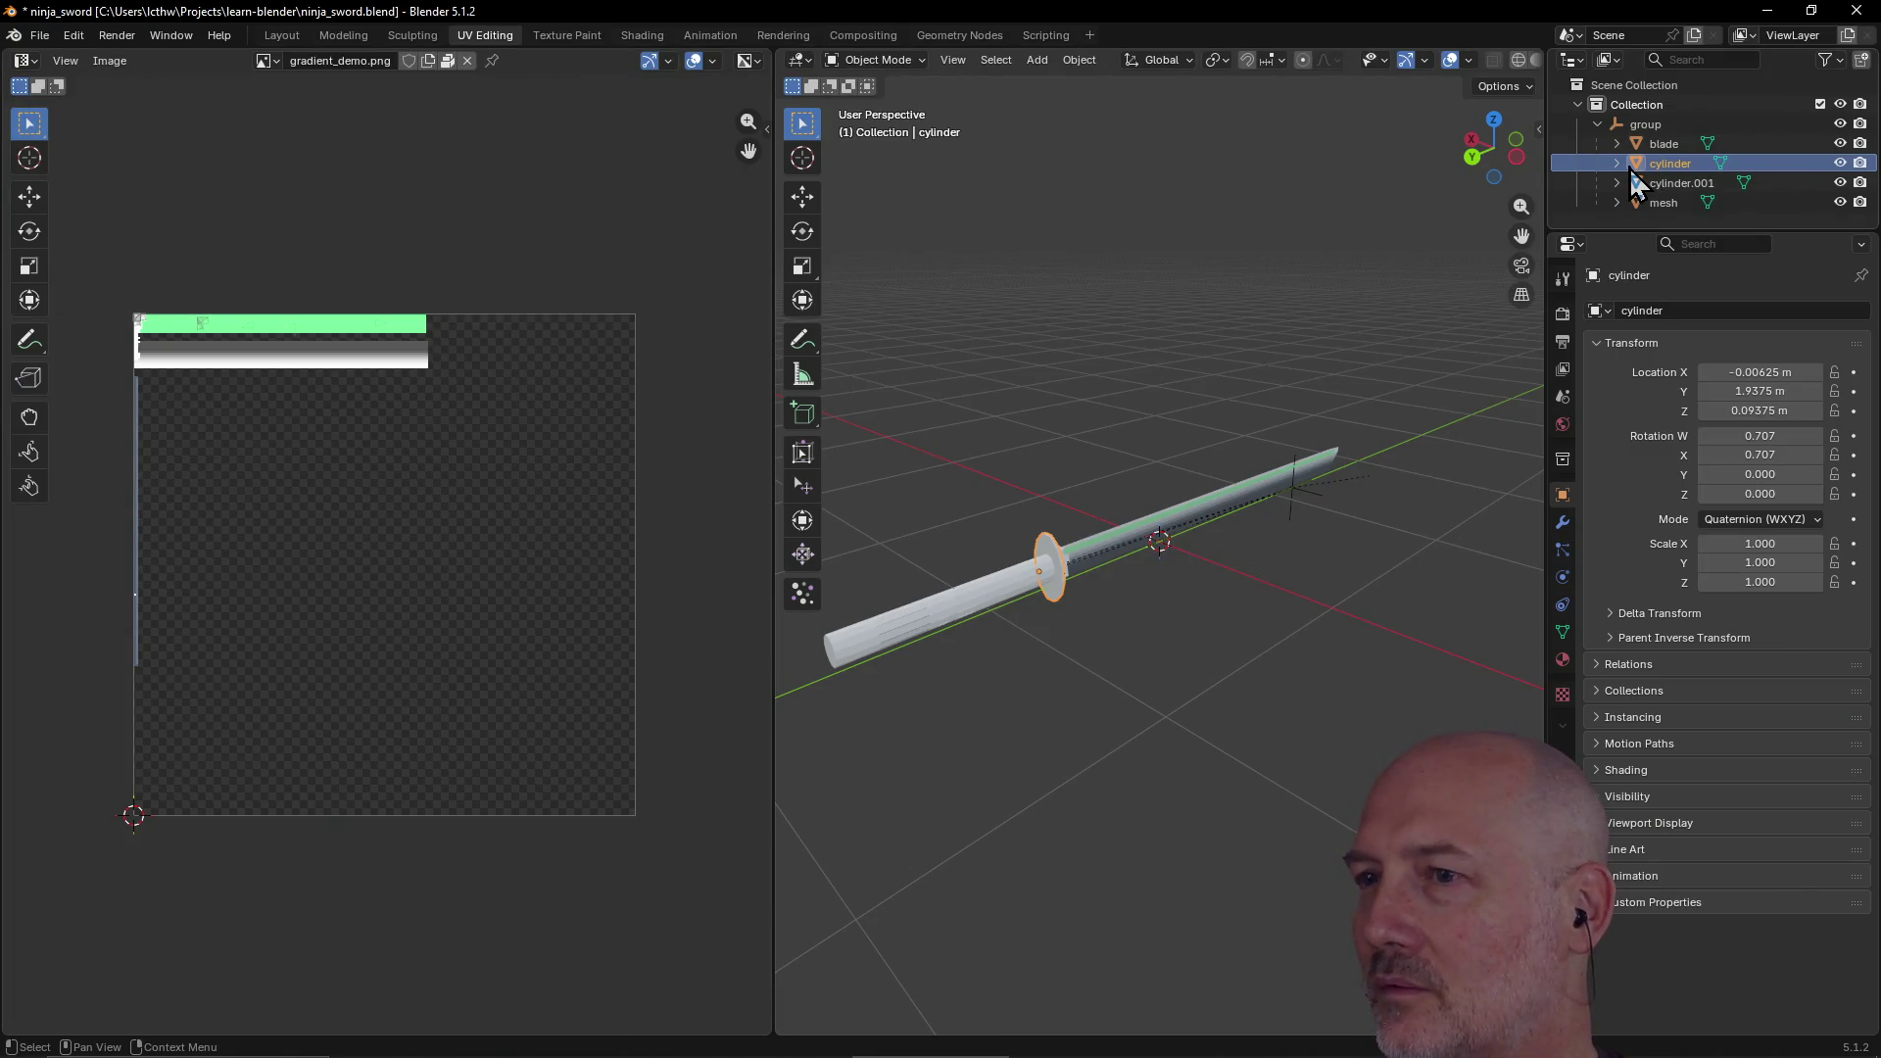
click(1636, 186)
click(1636, 204)
click(1638, 165)
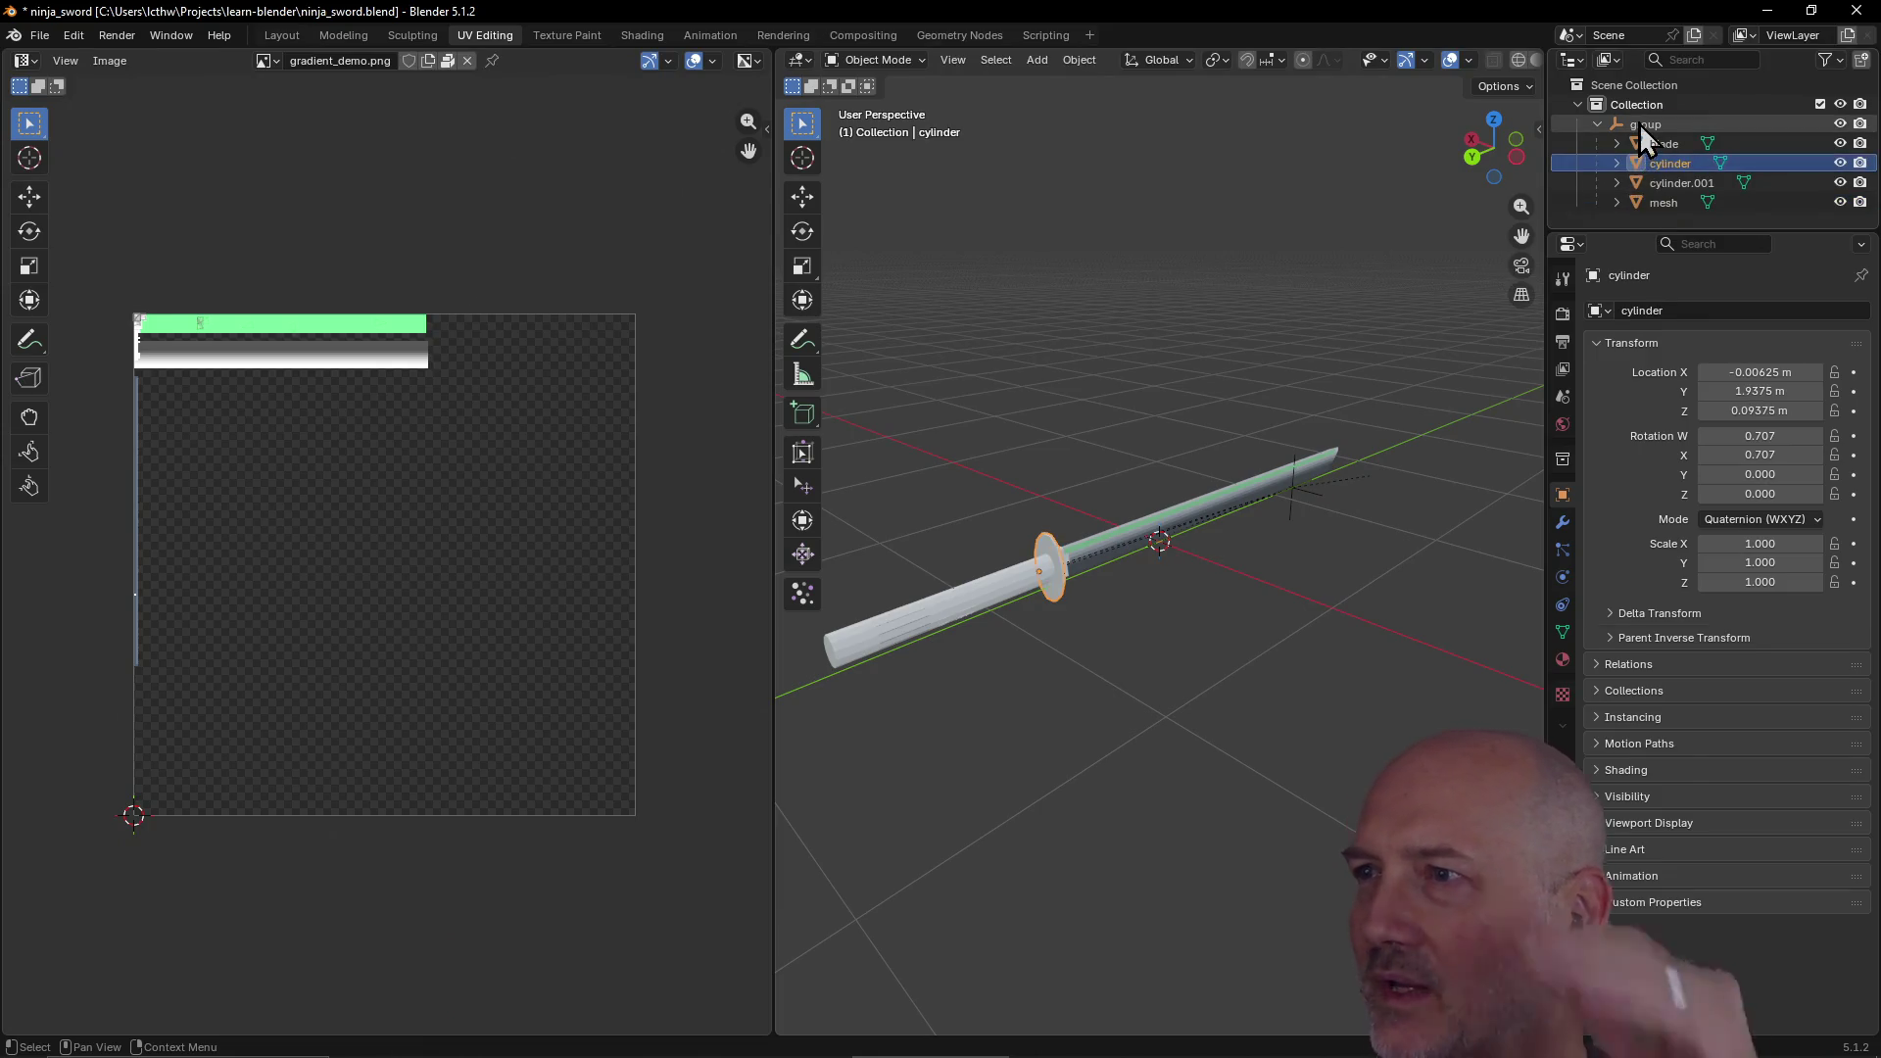
click(1638, 124)
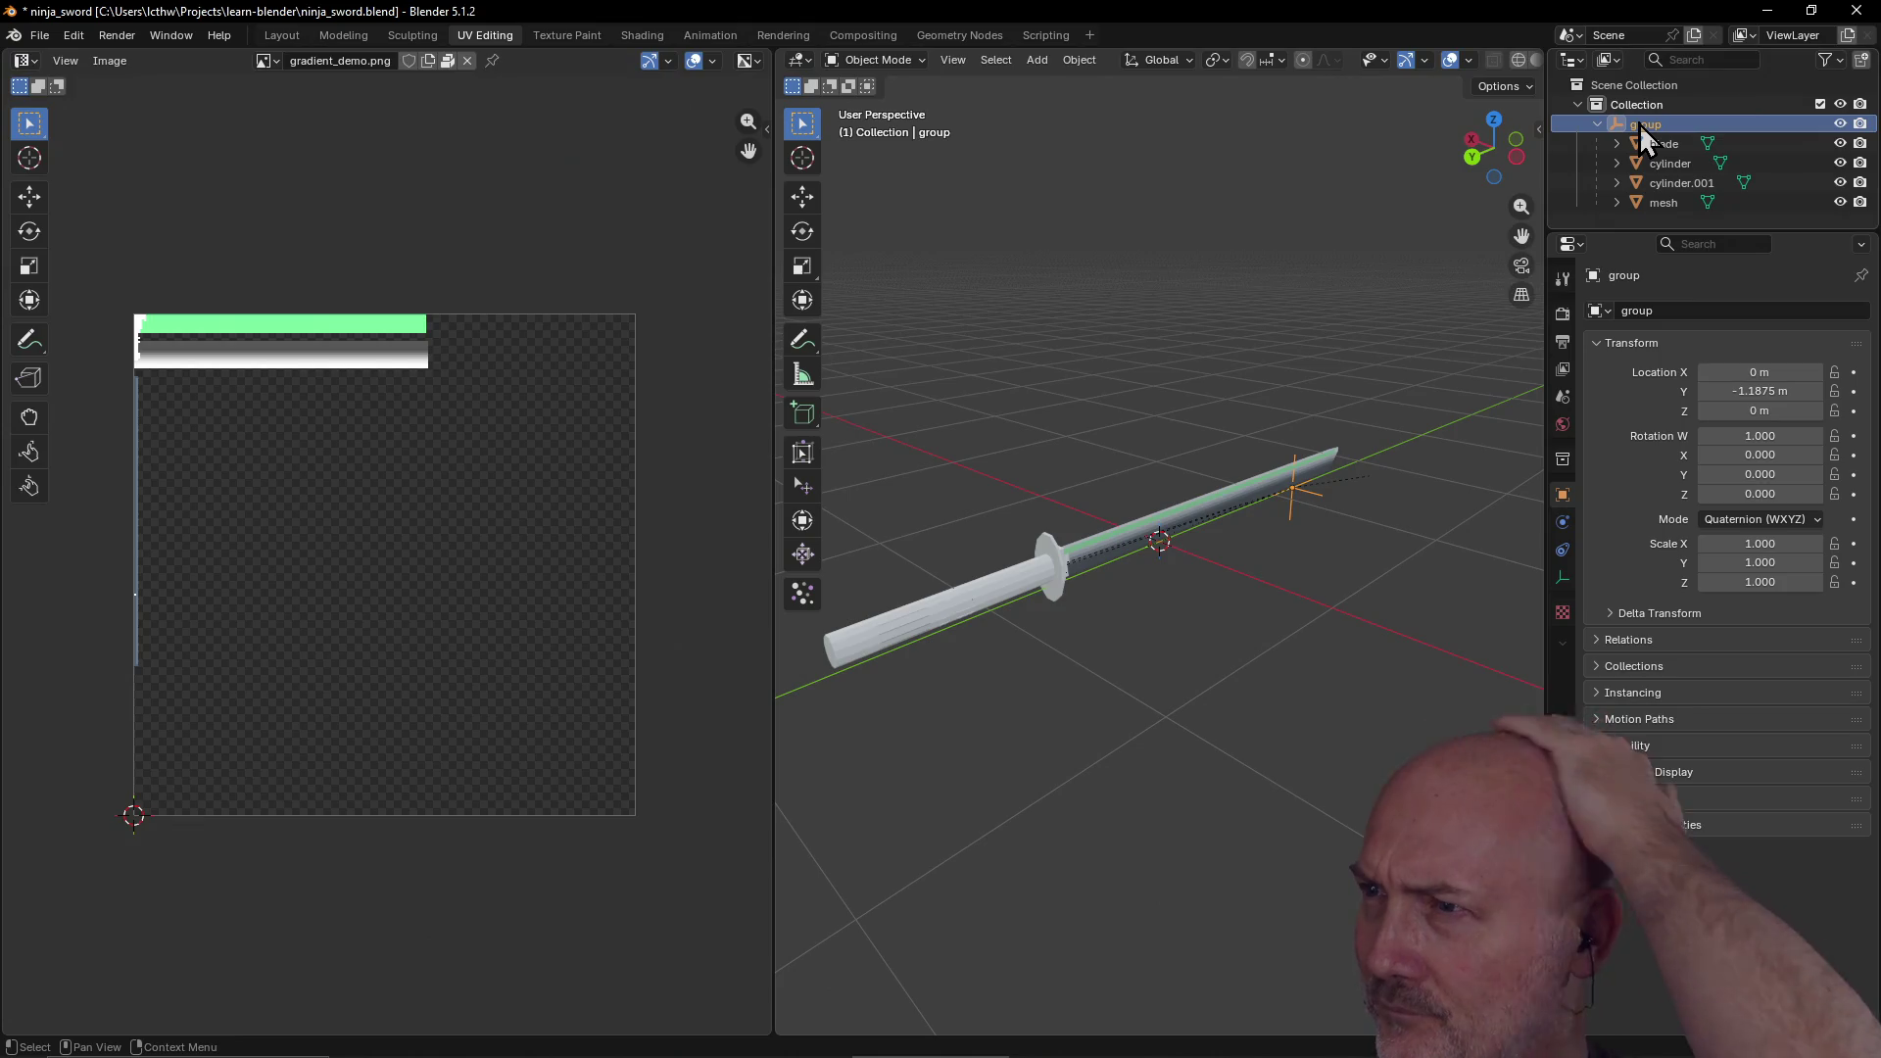
click(1658, 143)
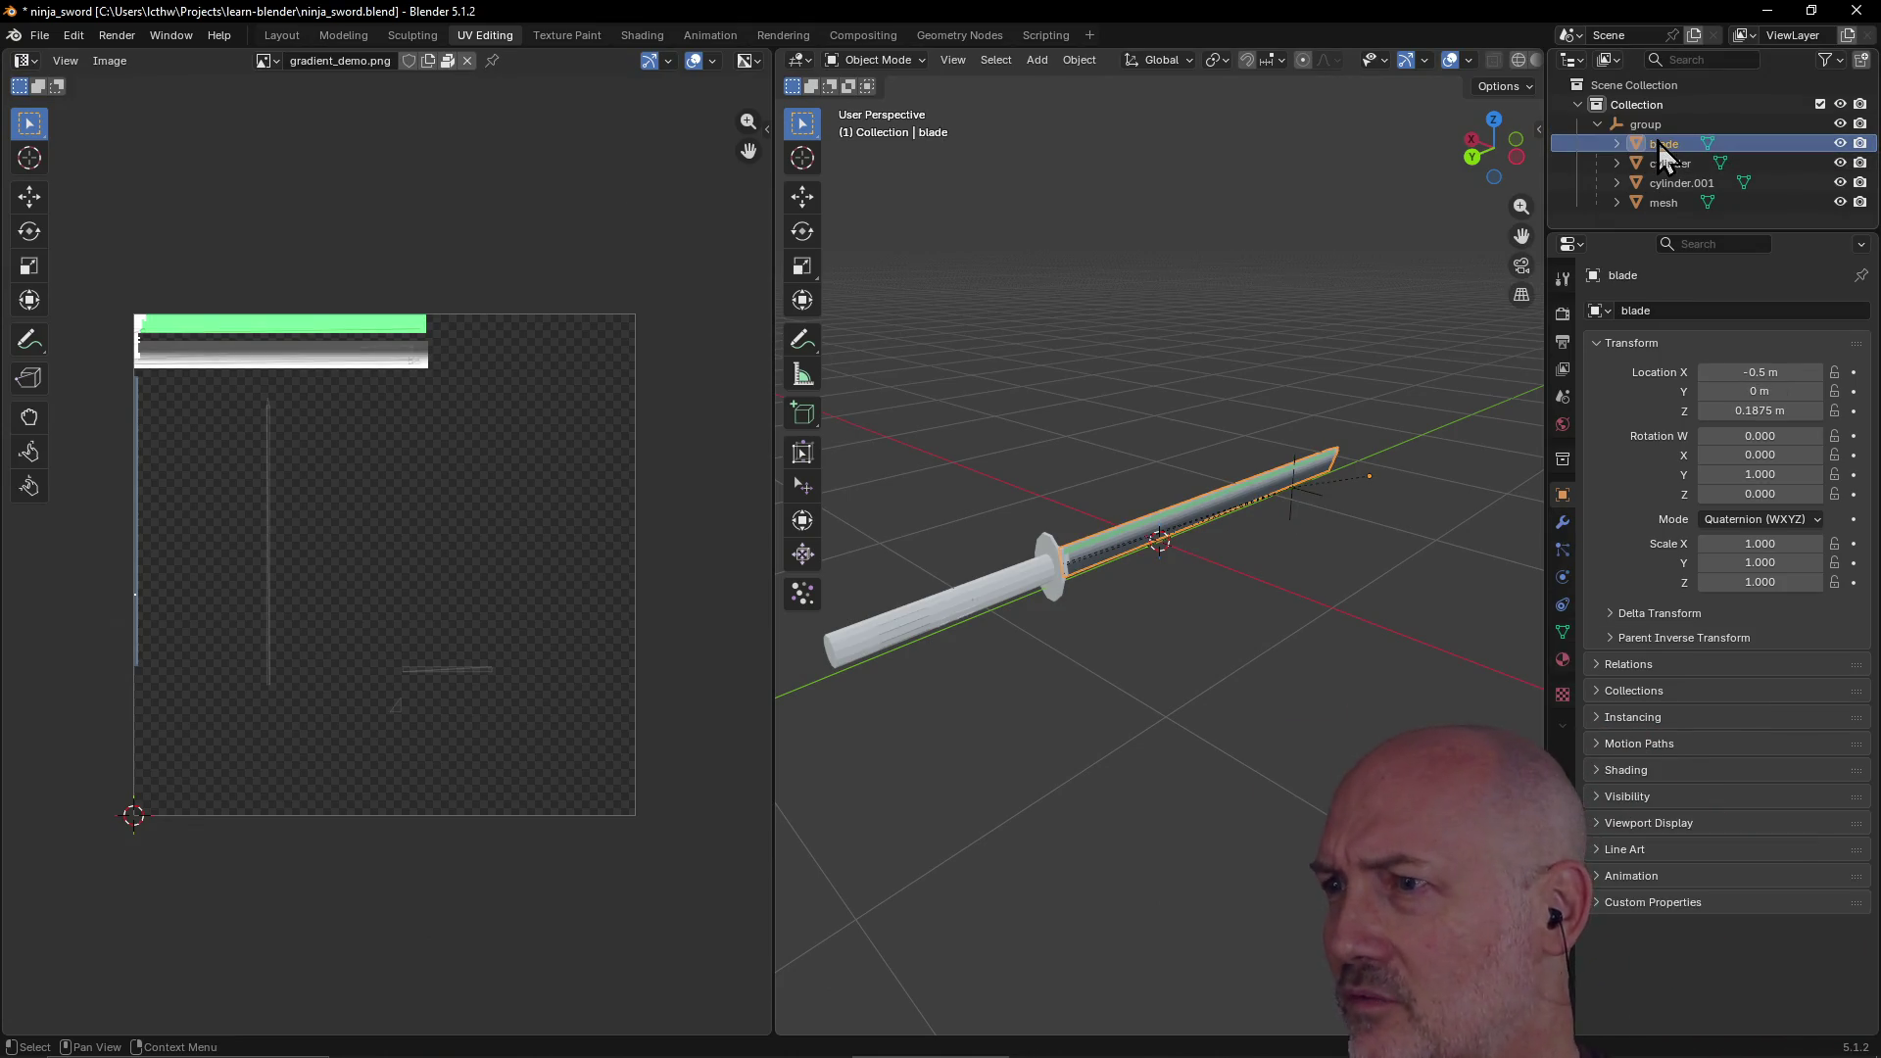
Step: Check the blade's texture settings, then show its Material_0 surface settings
click(1568, 696)
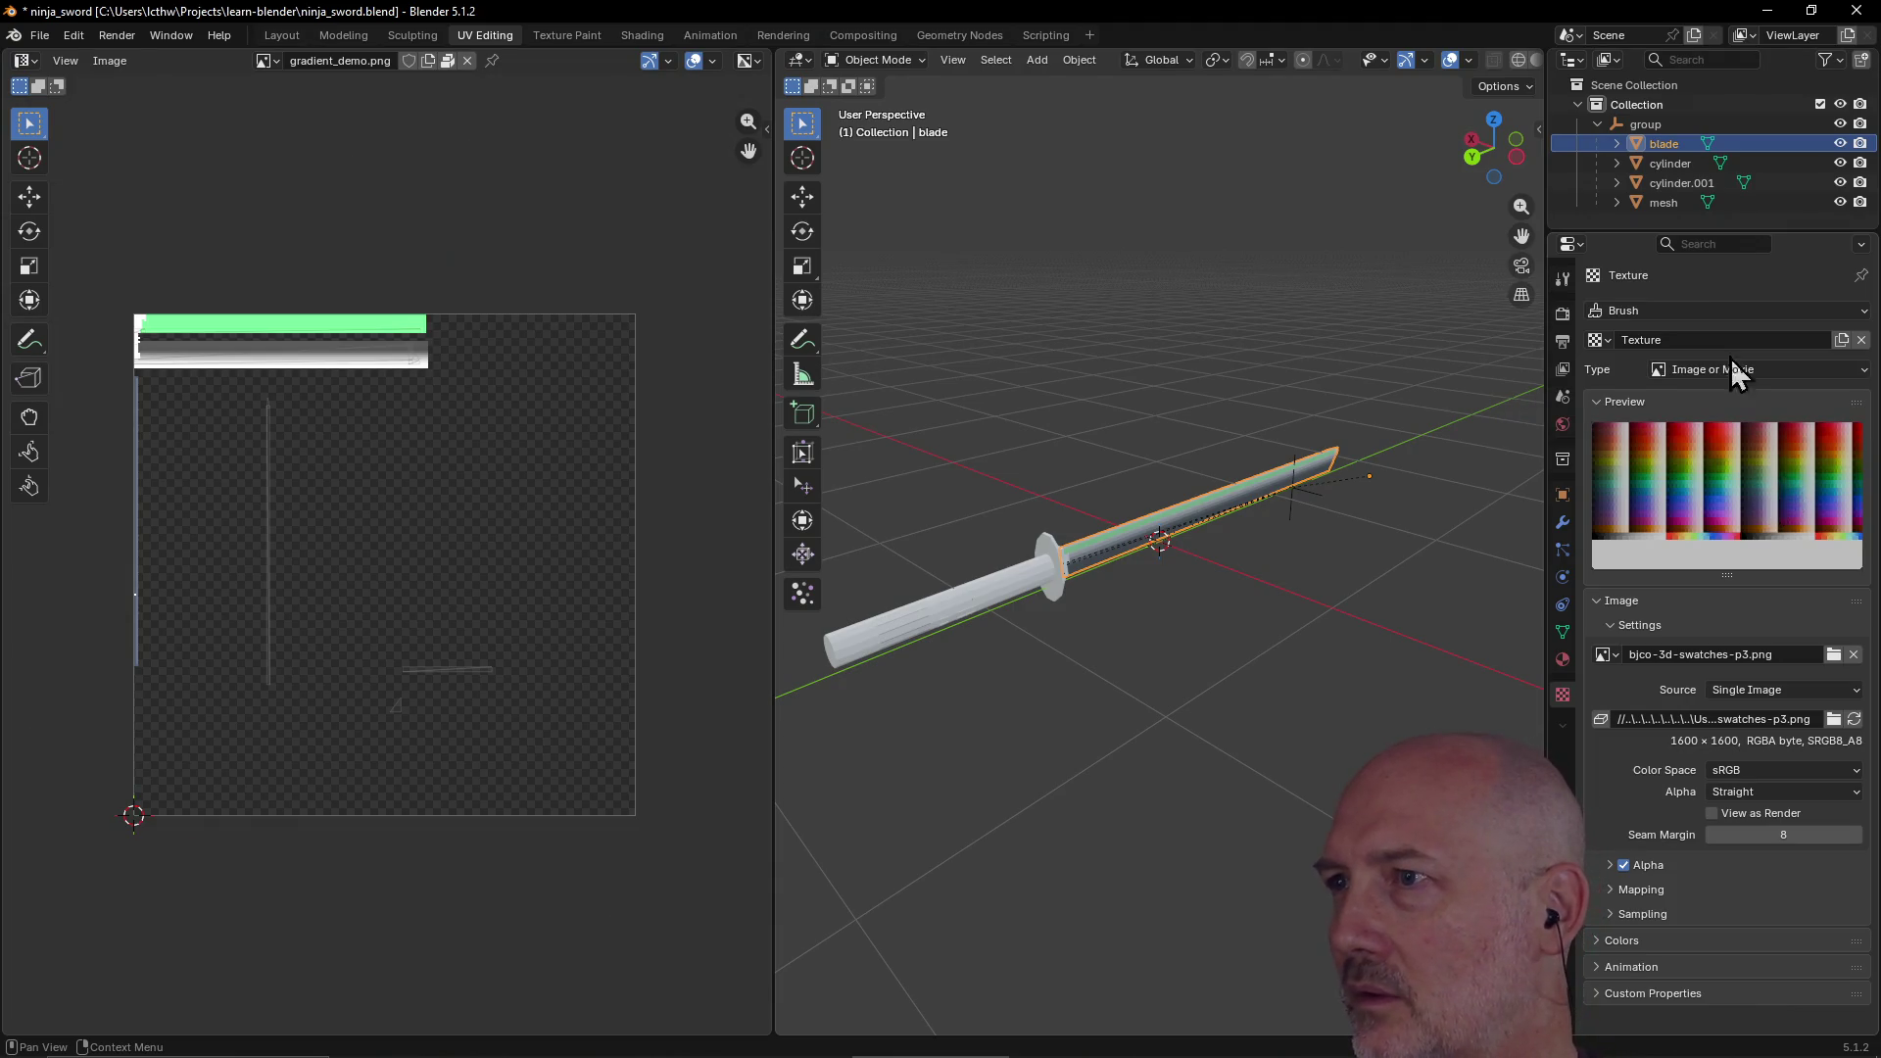
click(1636, 129)
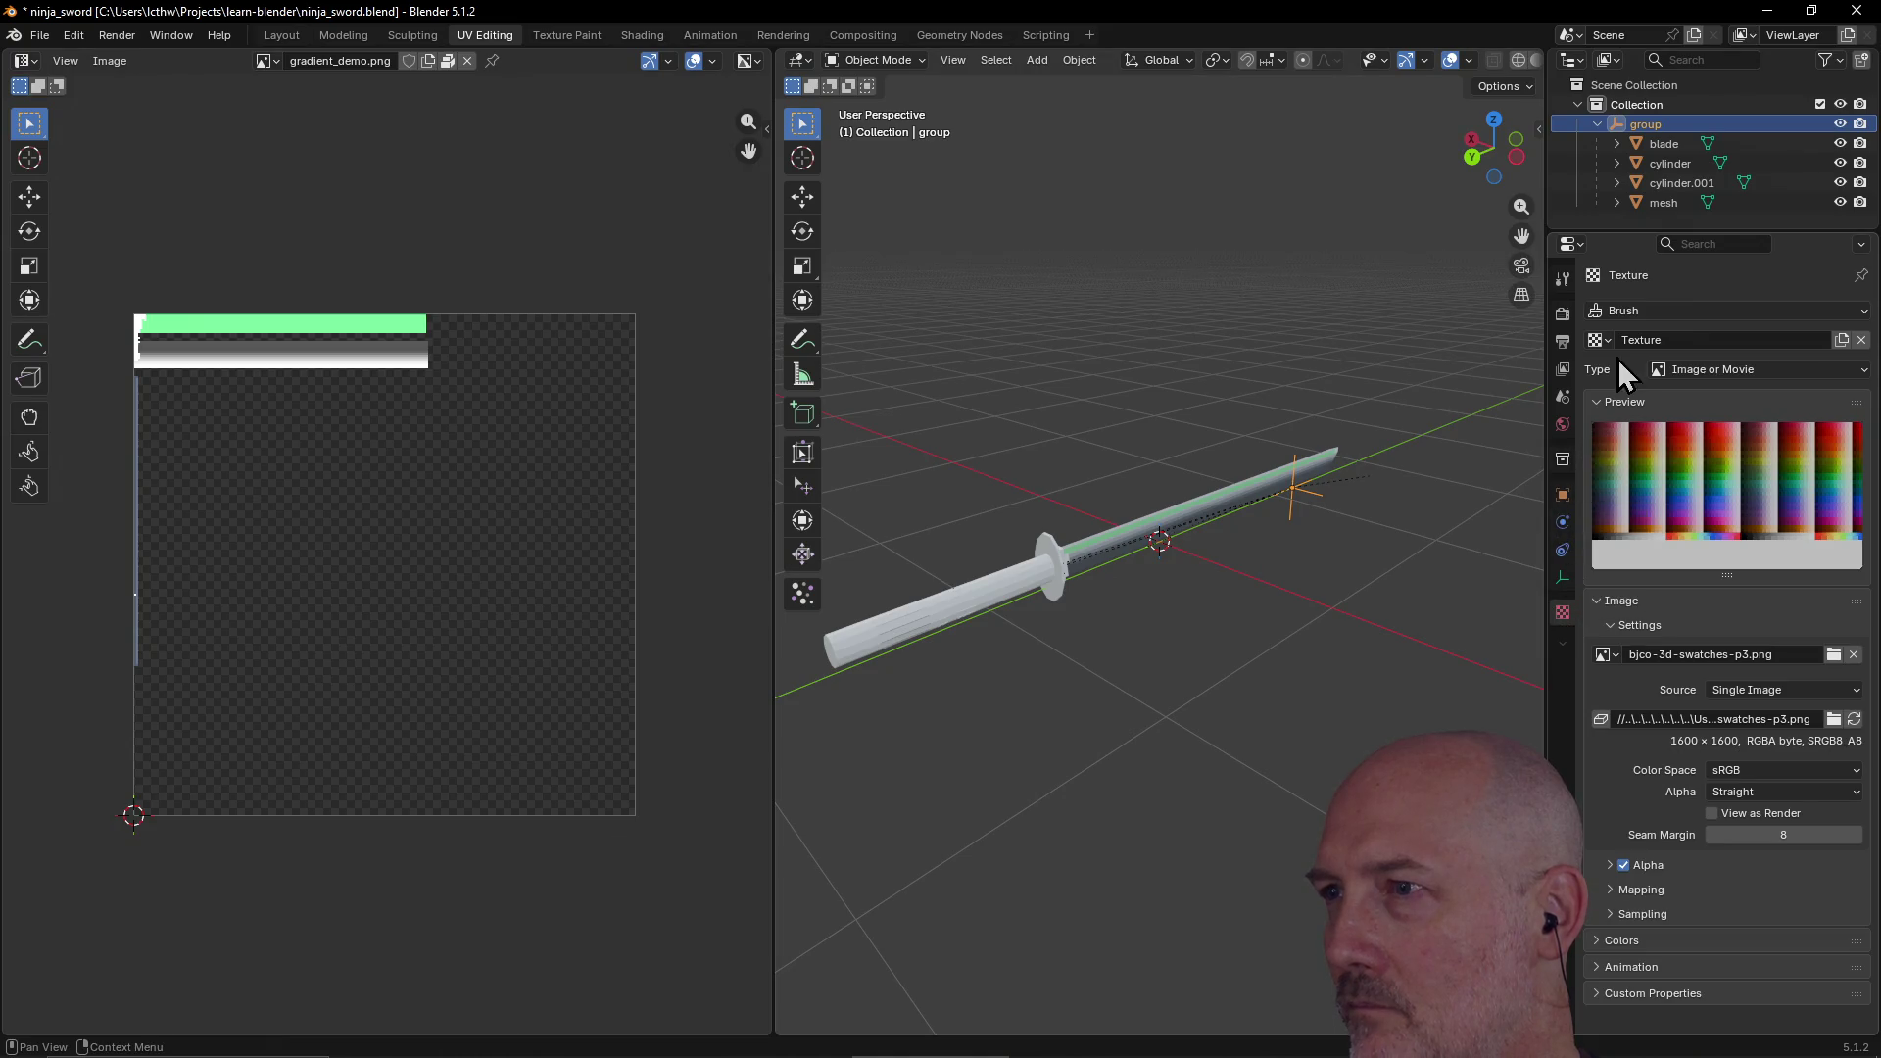
click(1667, 143)
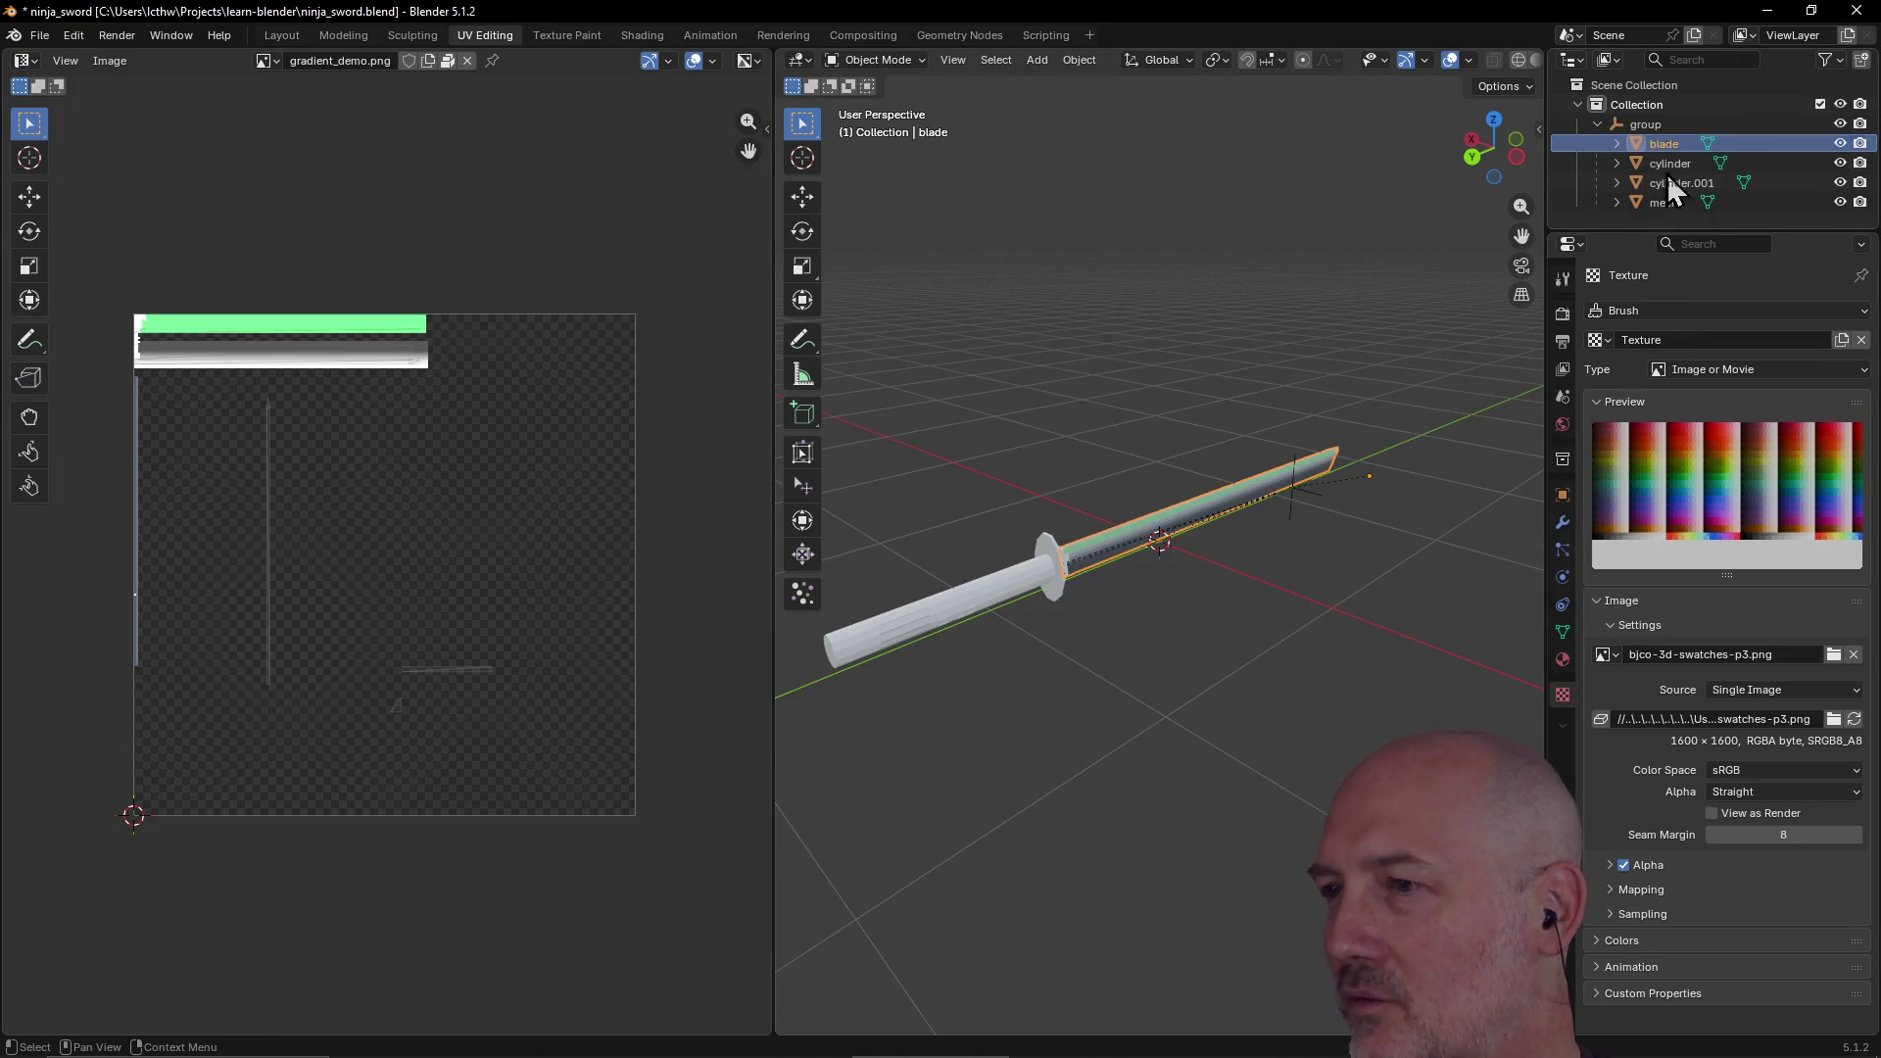
click(1565, 659)
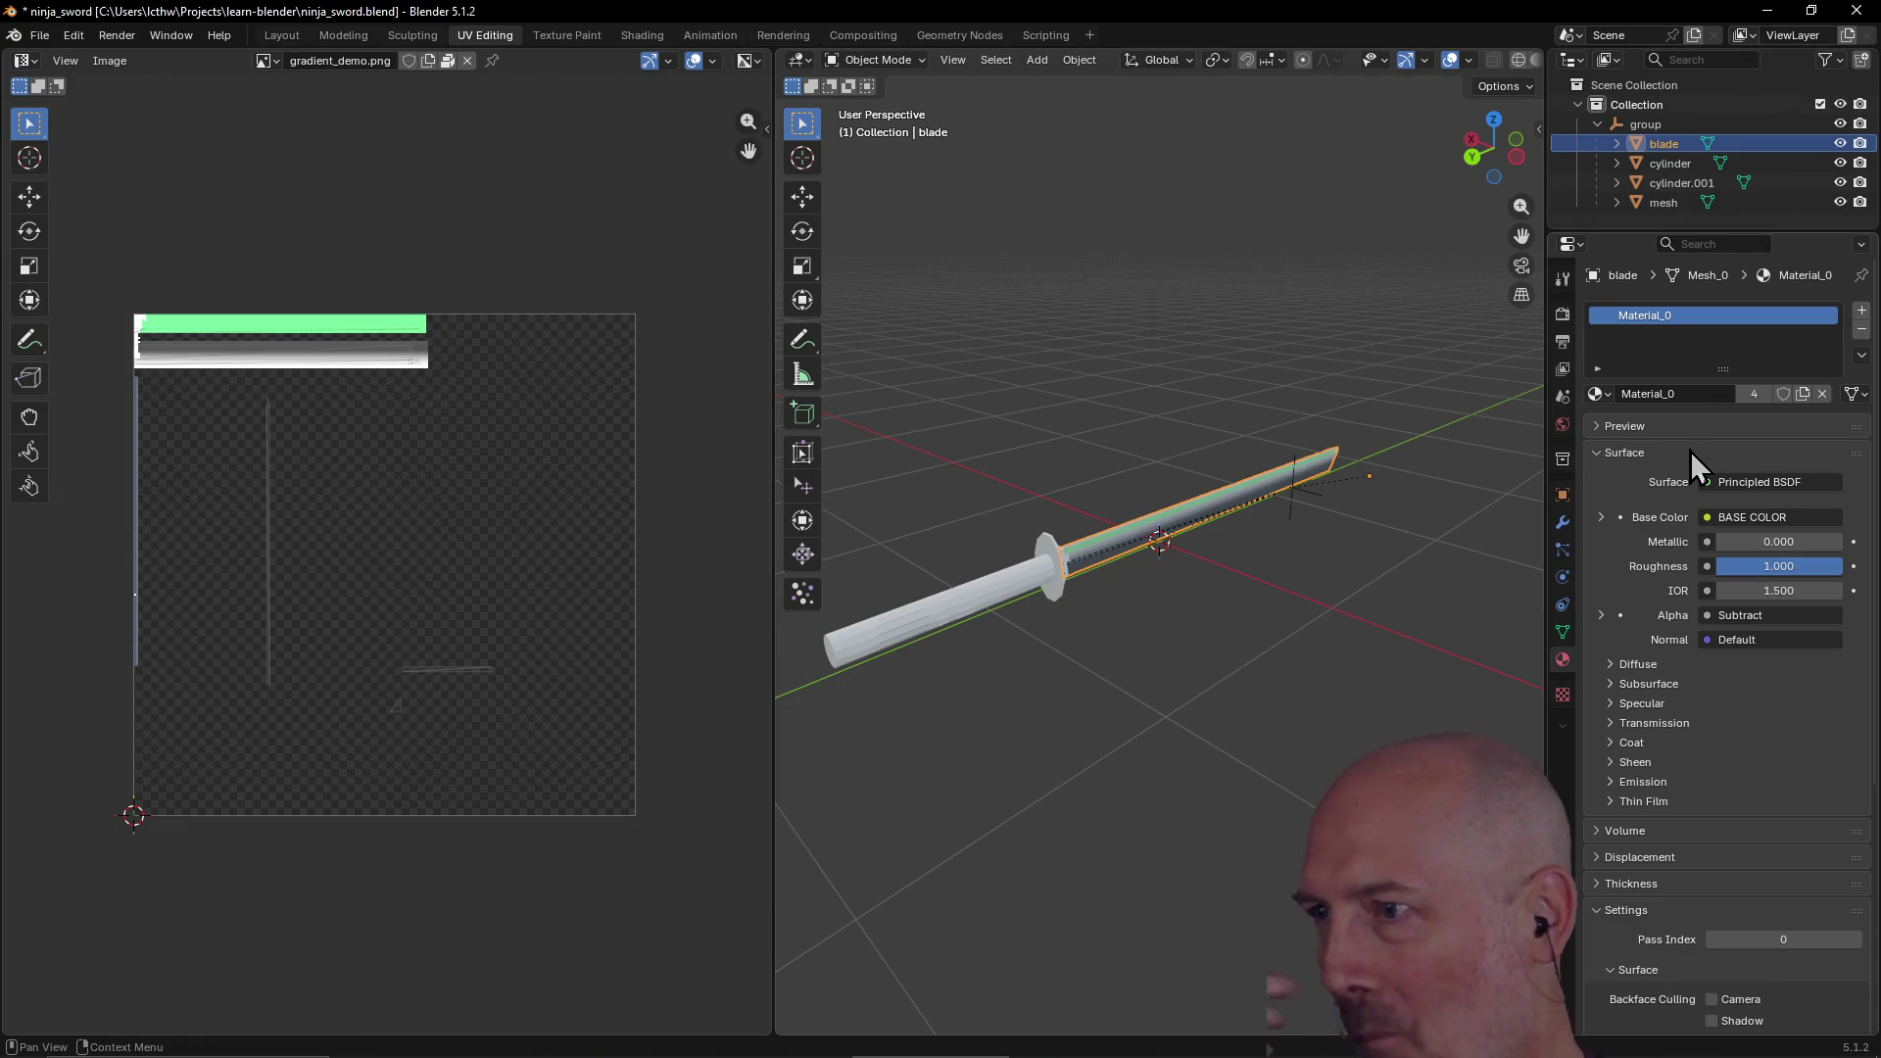
Step: Inspect Material_0's Base Color link options without changing anything
click(1708, 518)
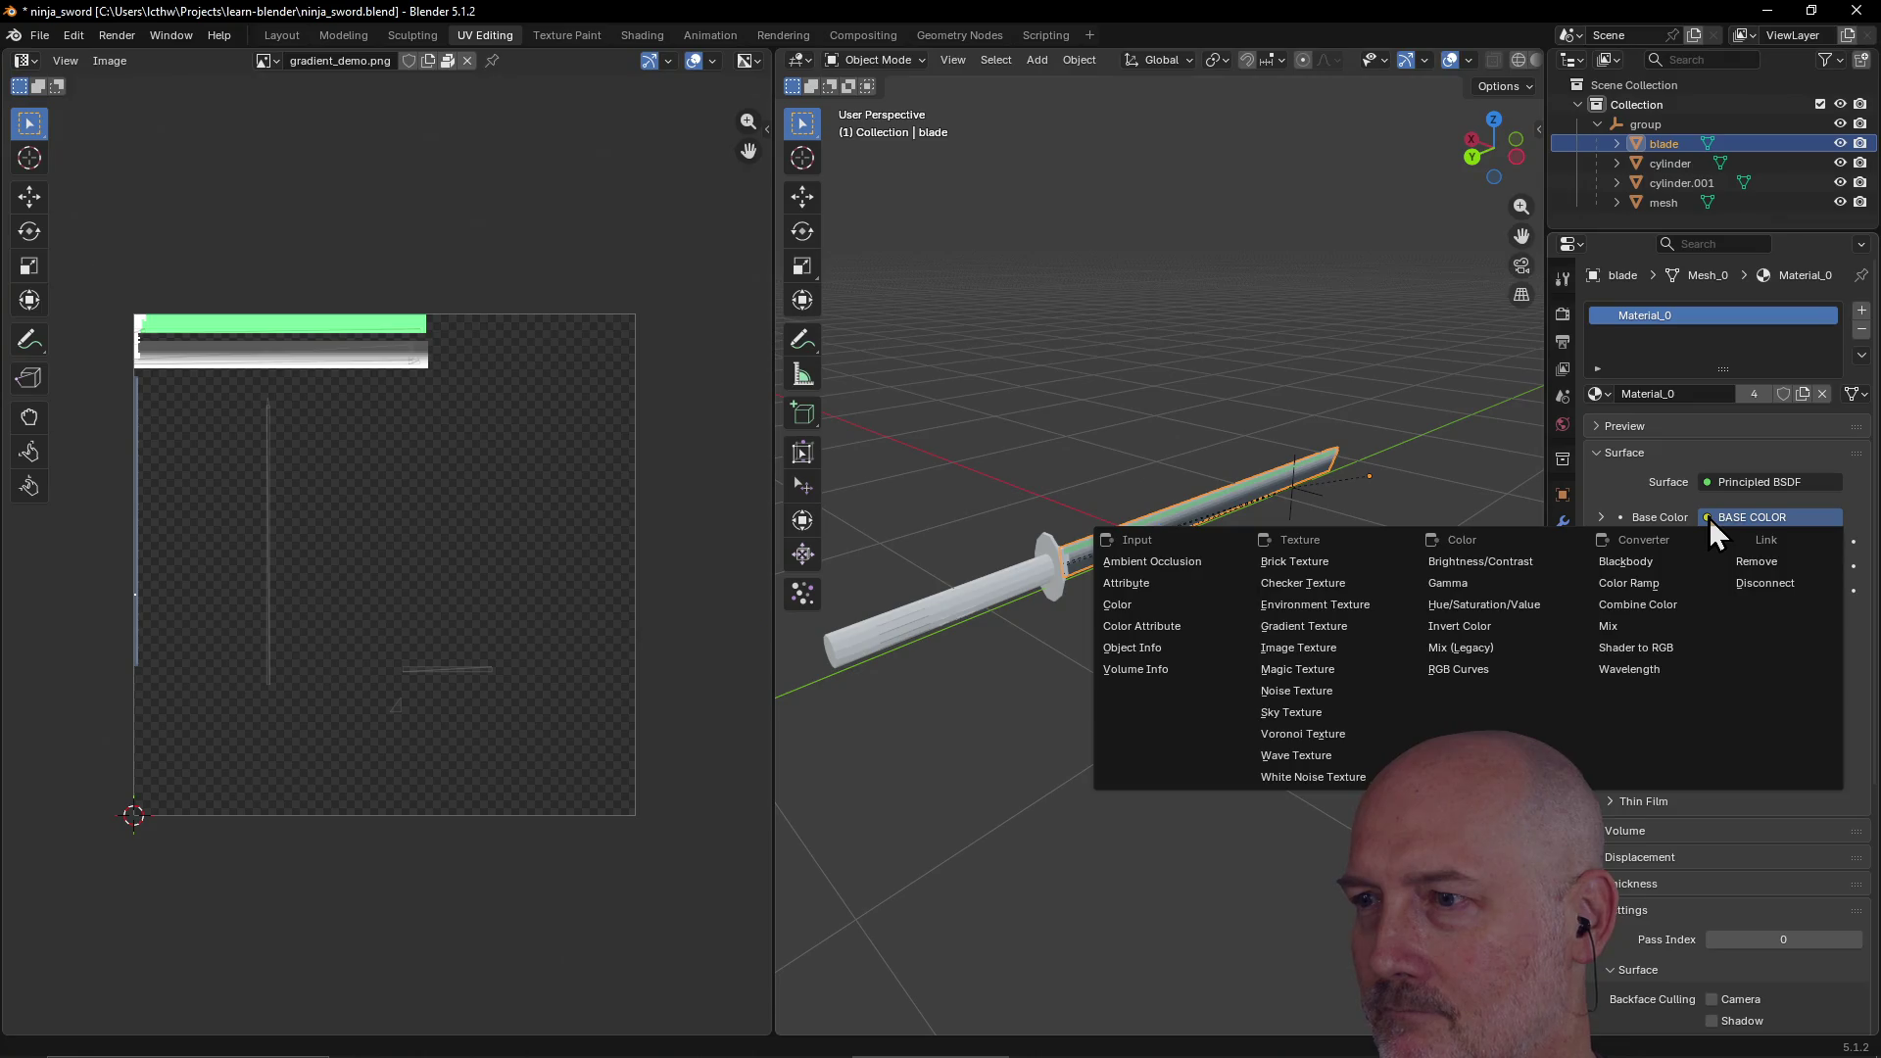
click(1616, 491)
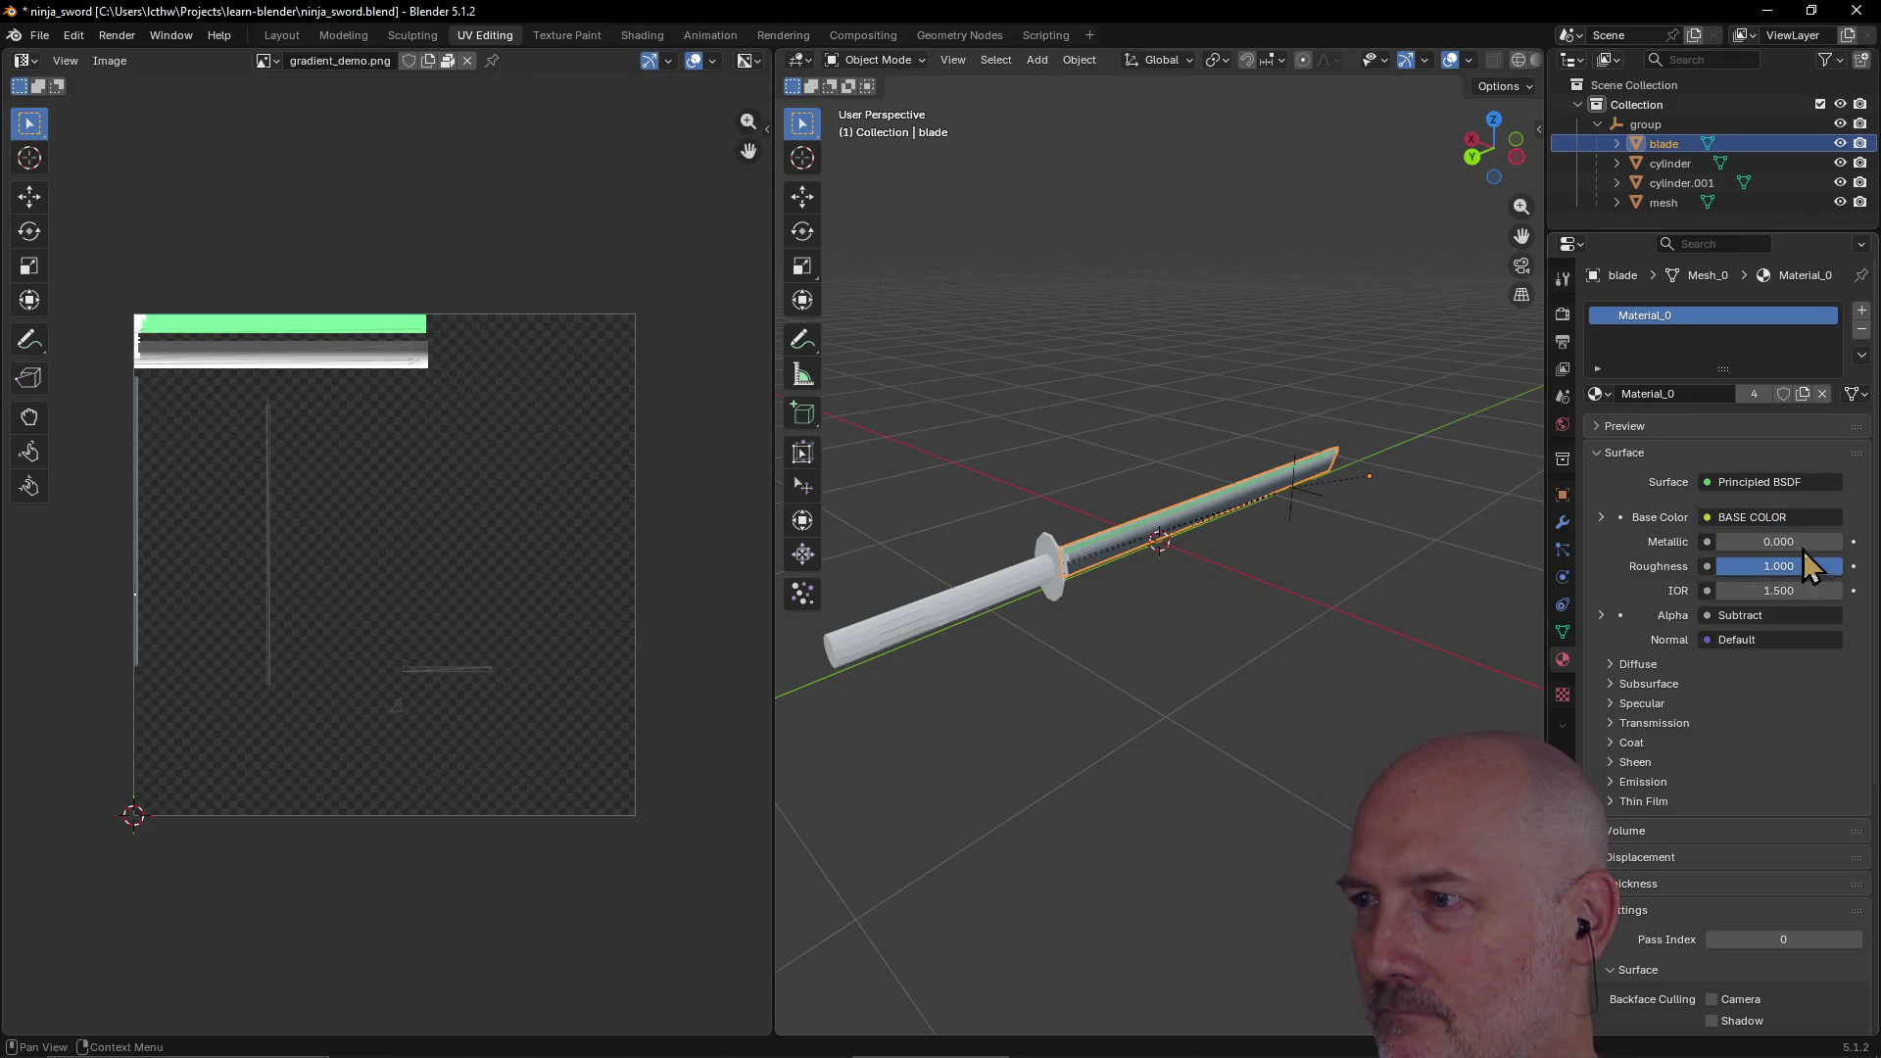
click(1707, 515)
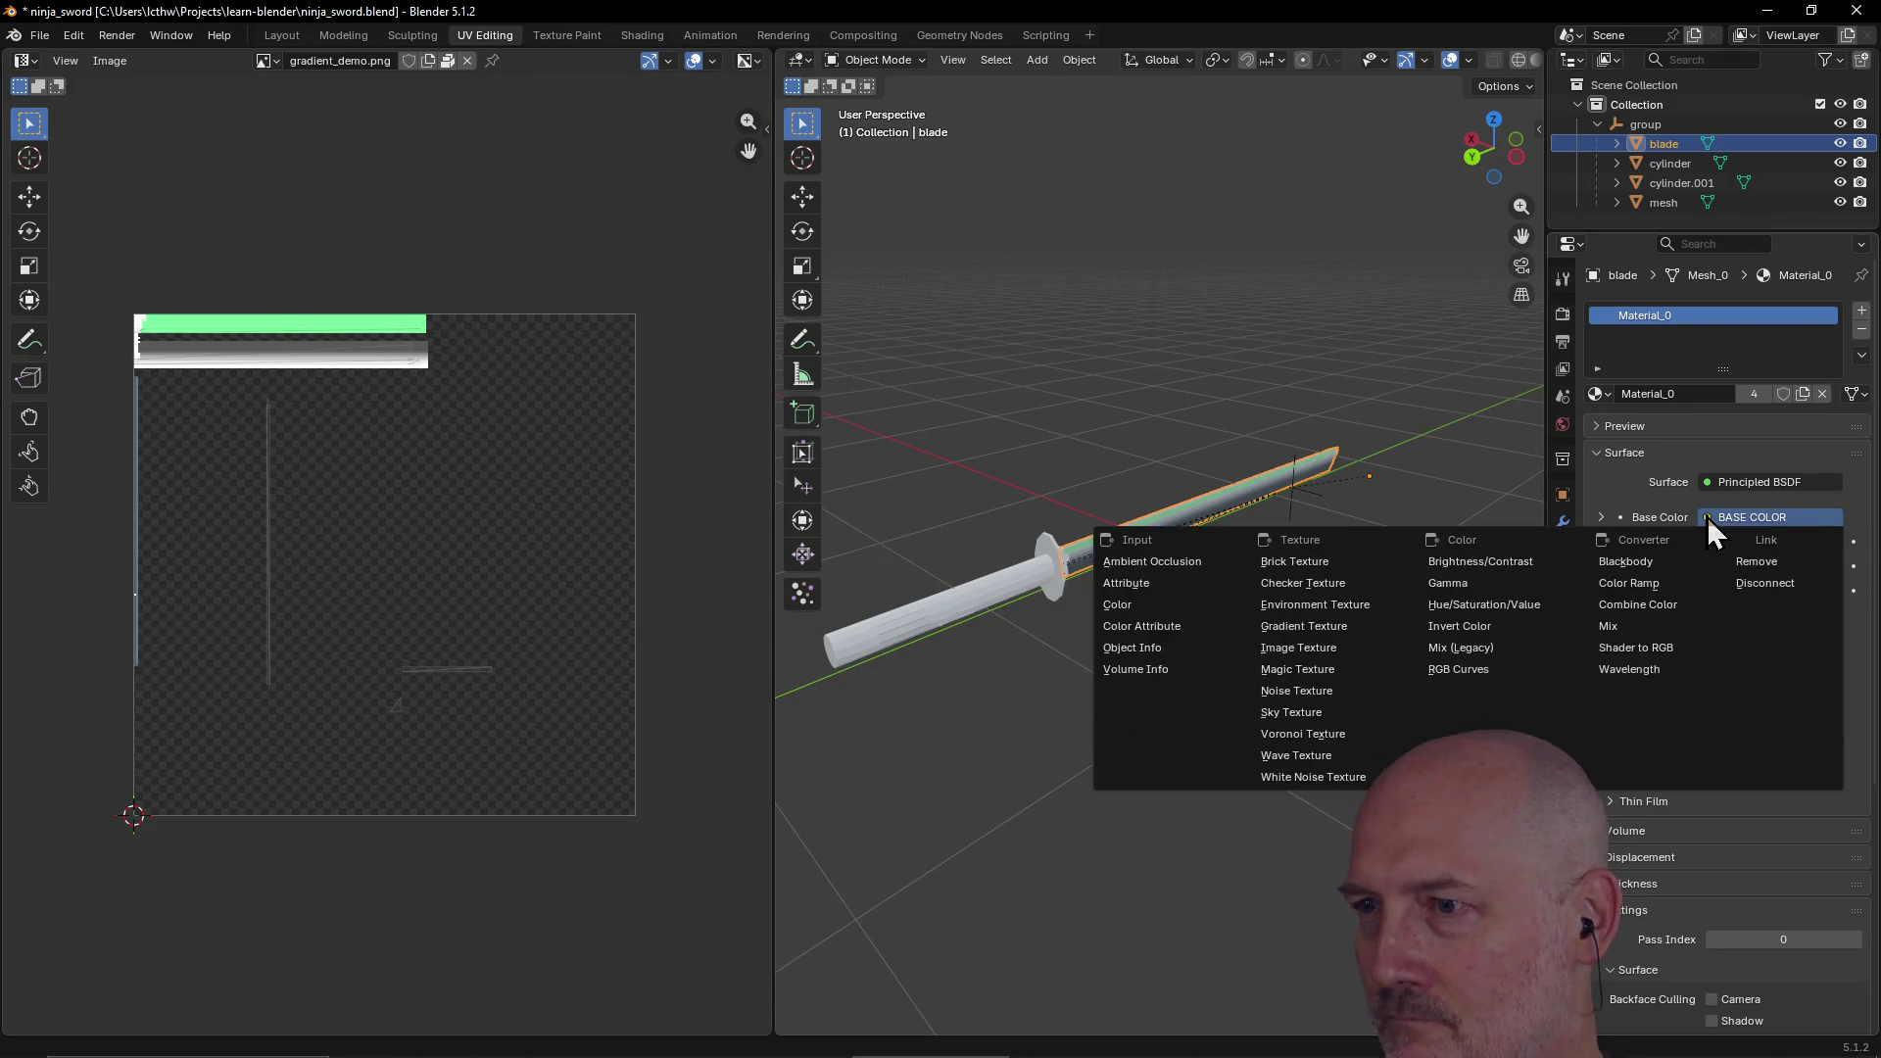
click(1616, 476)
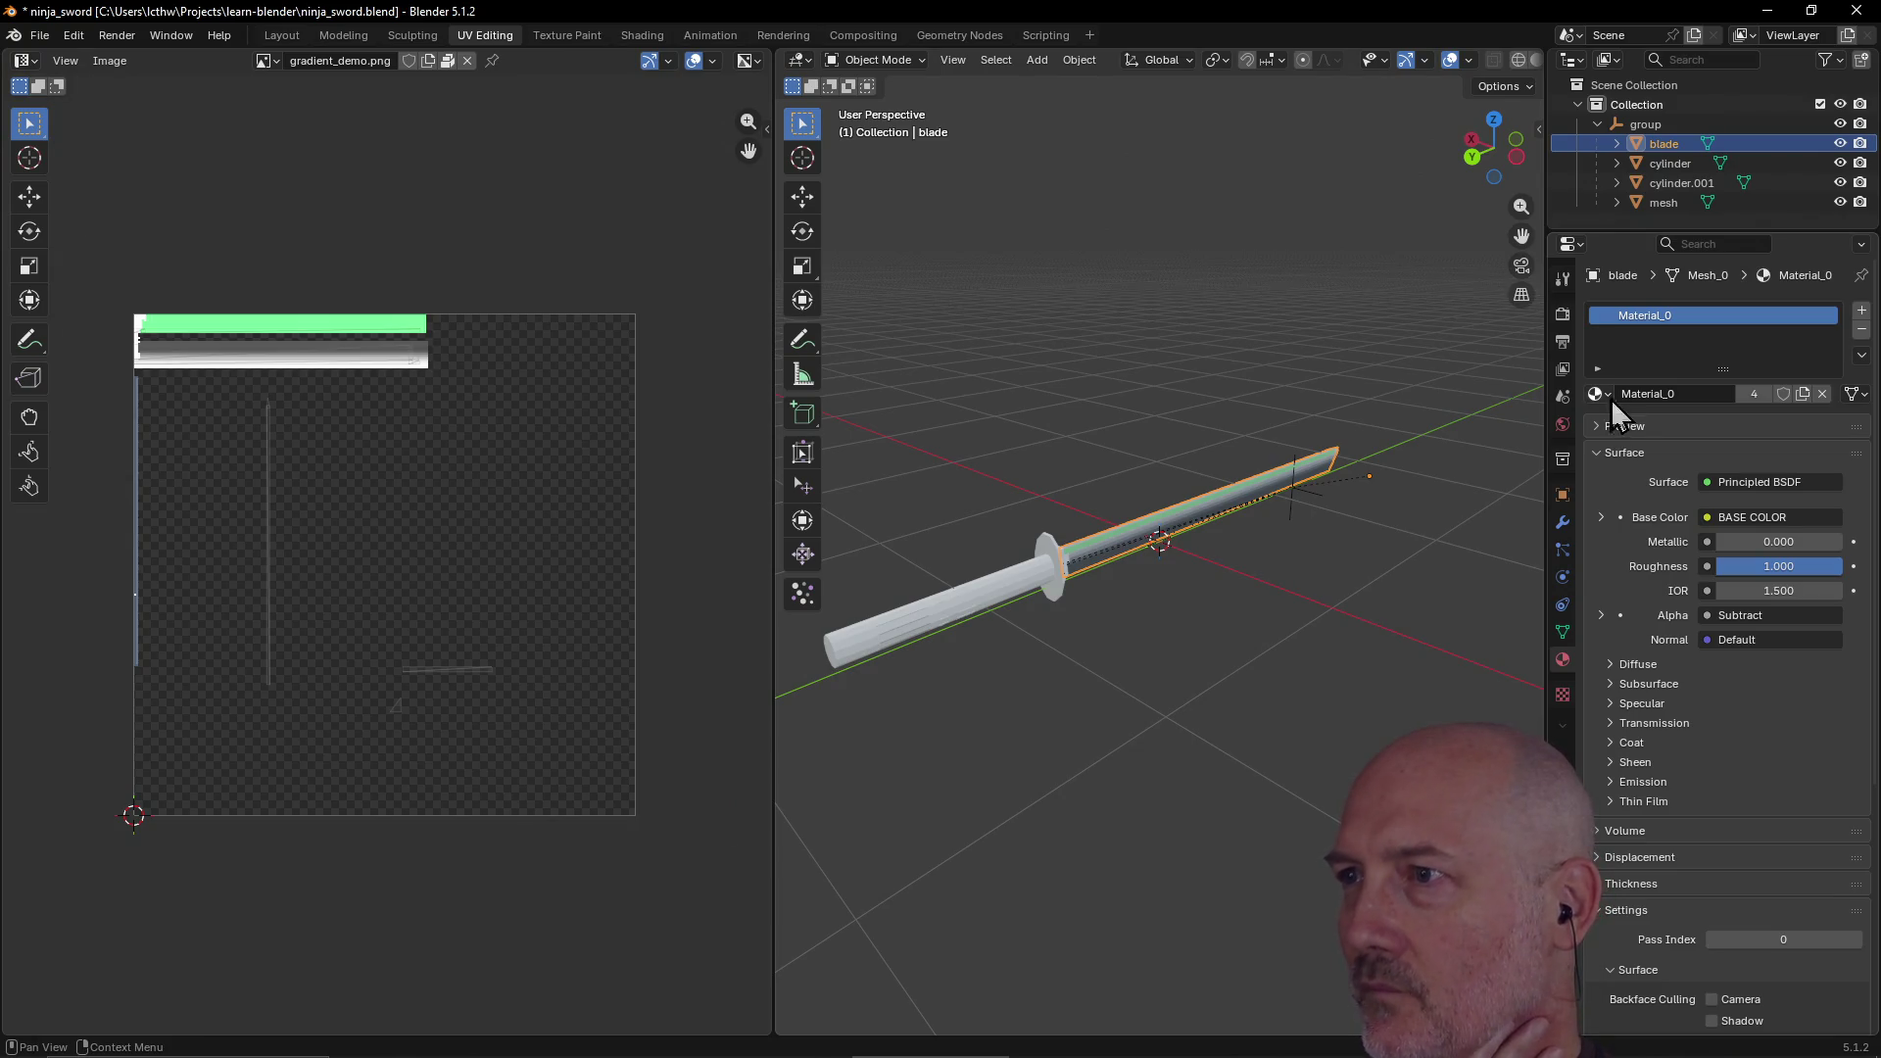
Step: Review the guard's texture settings, reselect the guard, and list the UV editor's available images
click(1646, 167)
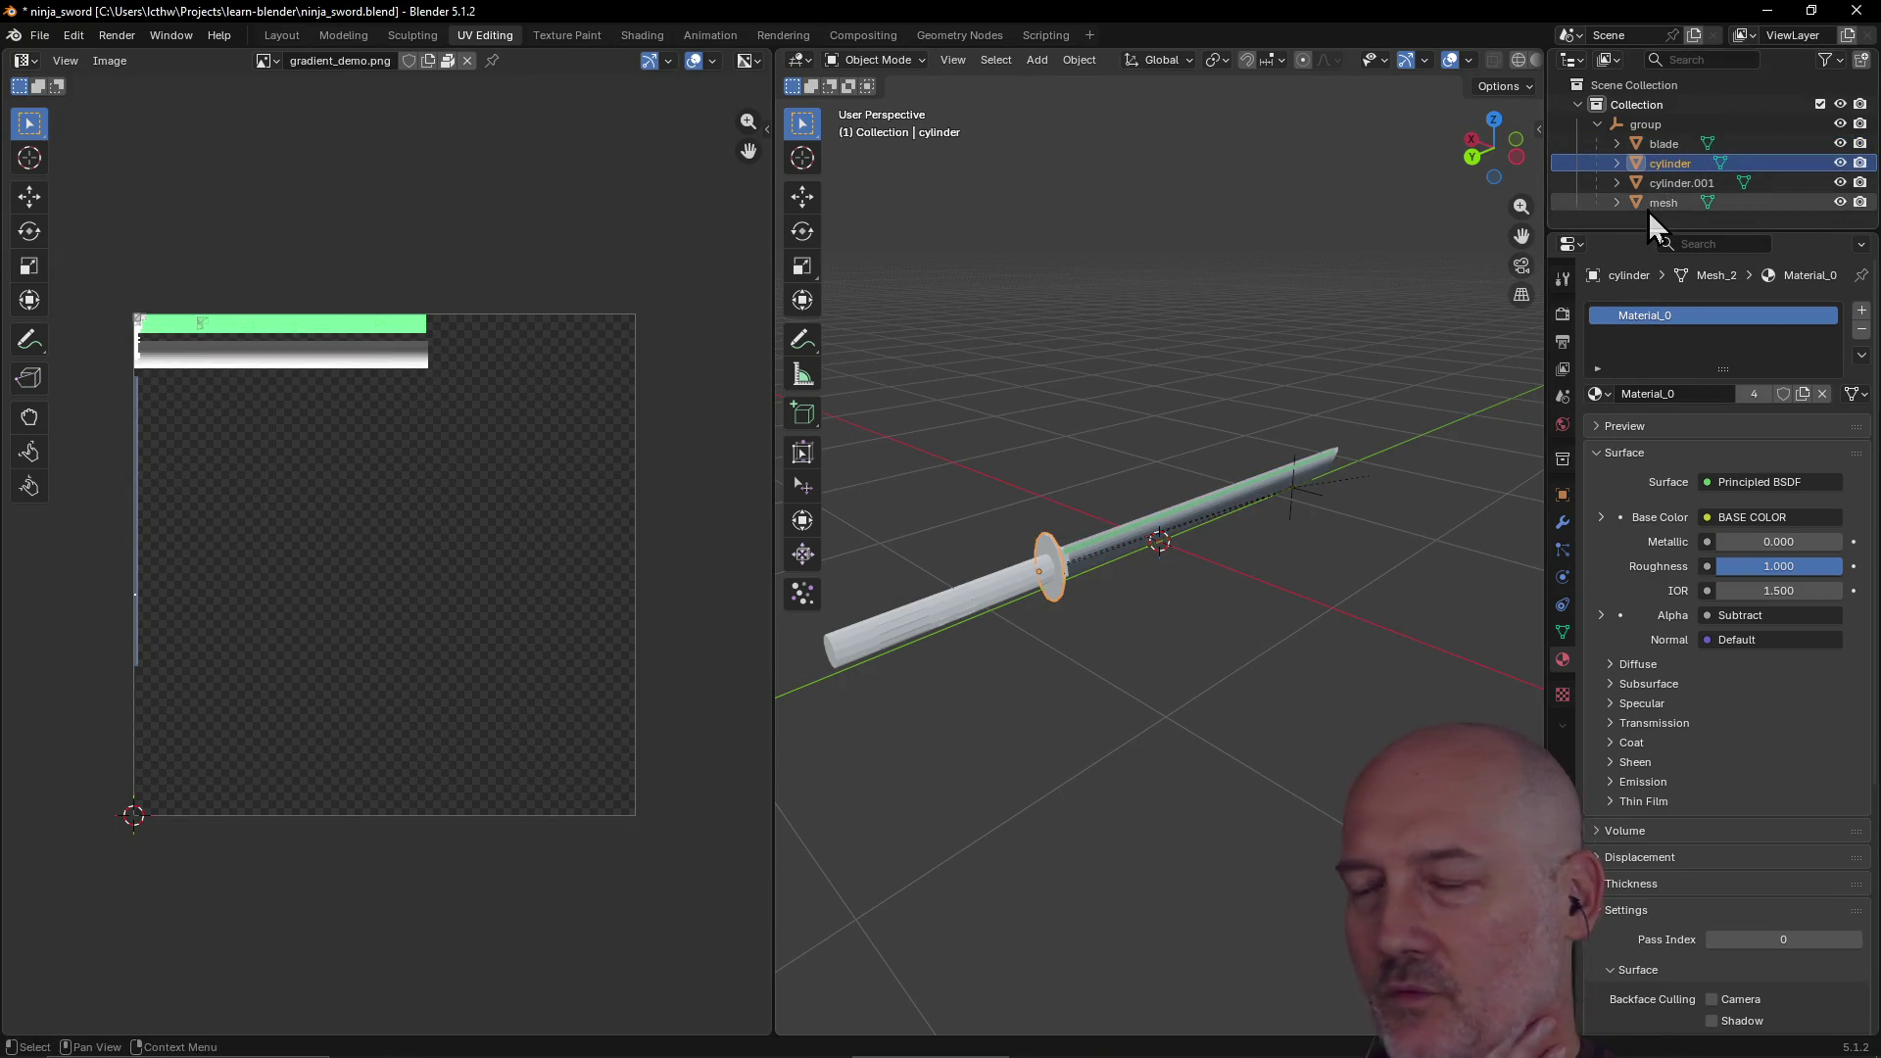
click(1562, 694)
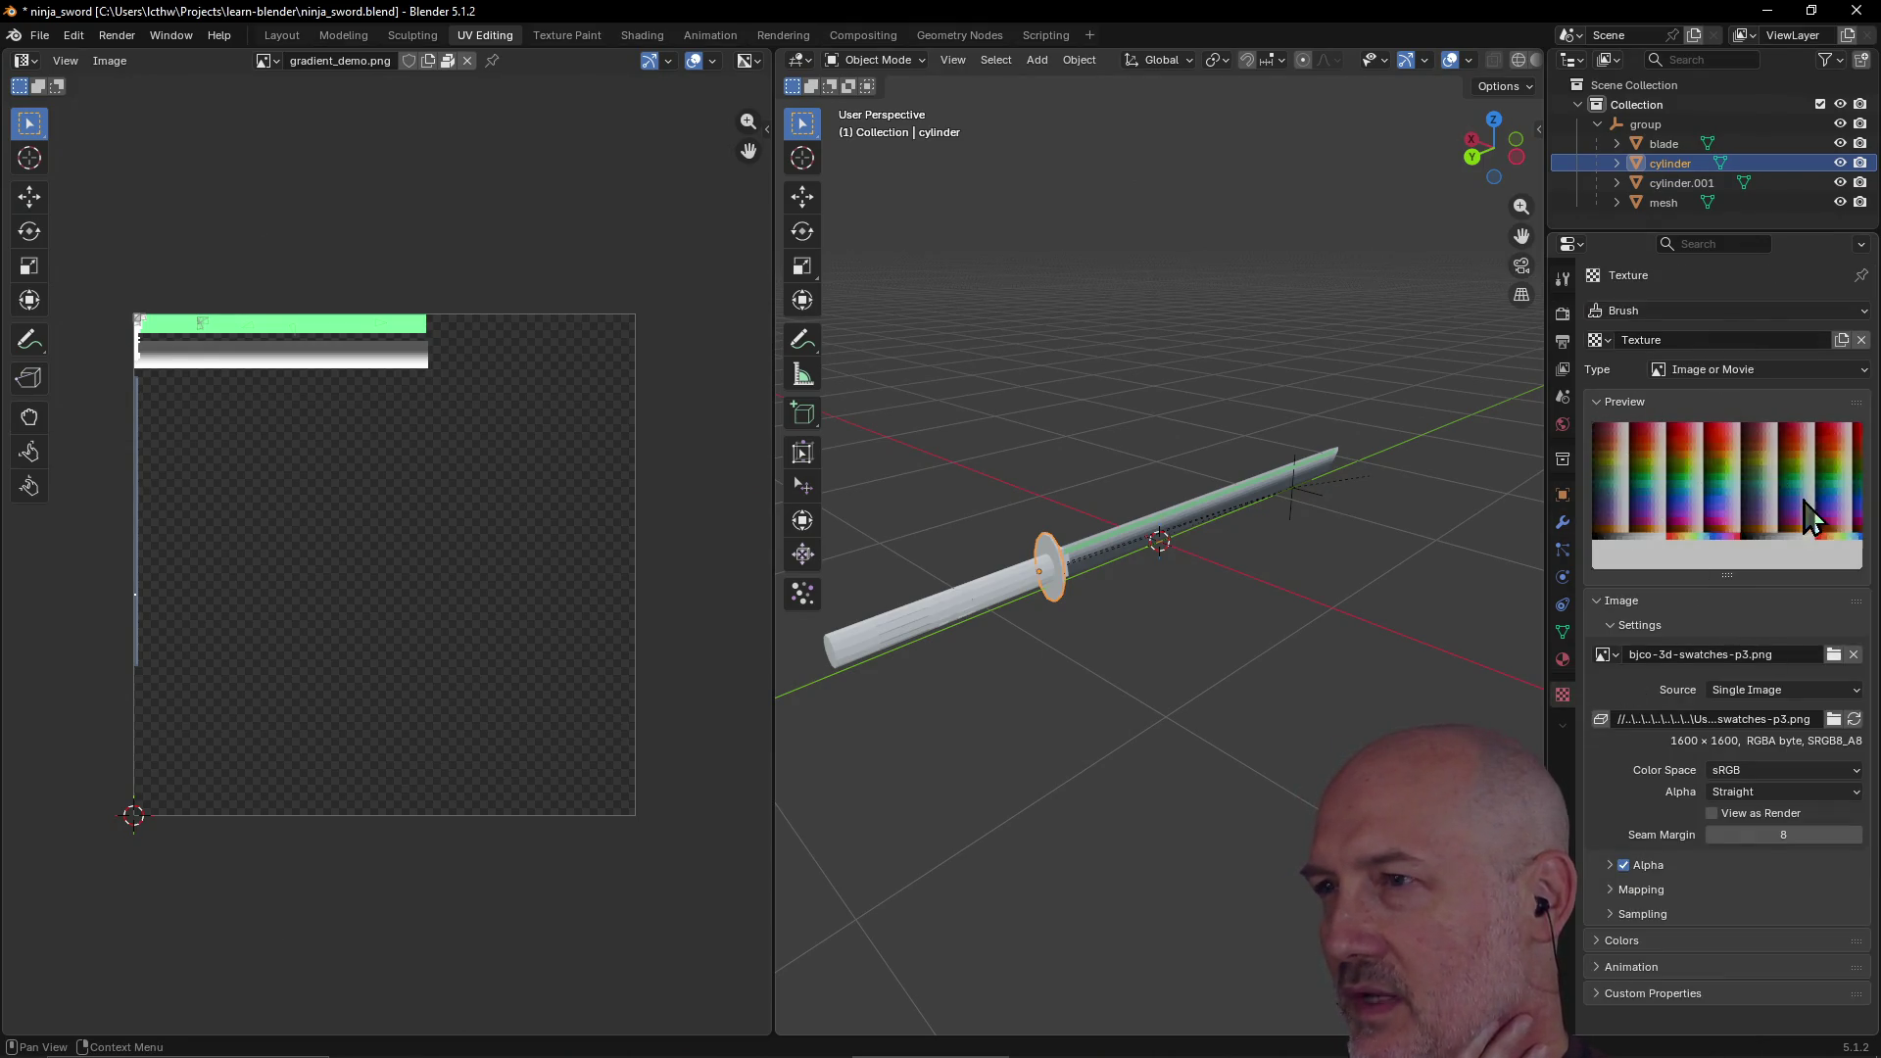
click(1687, 184)
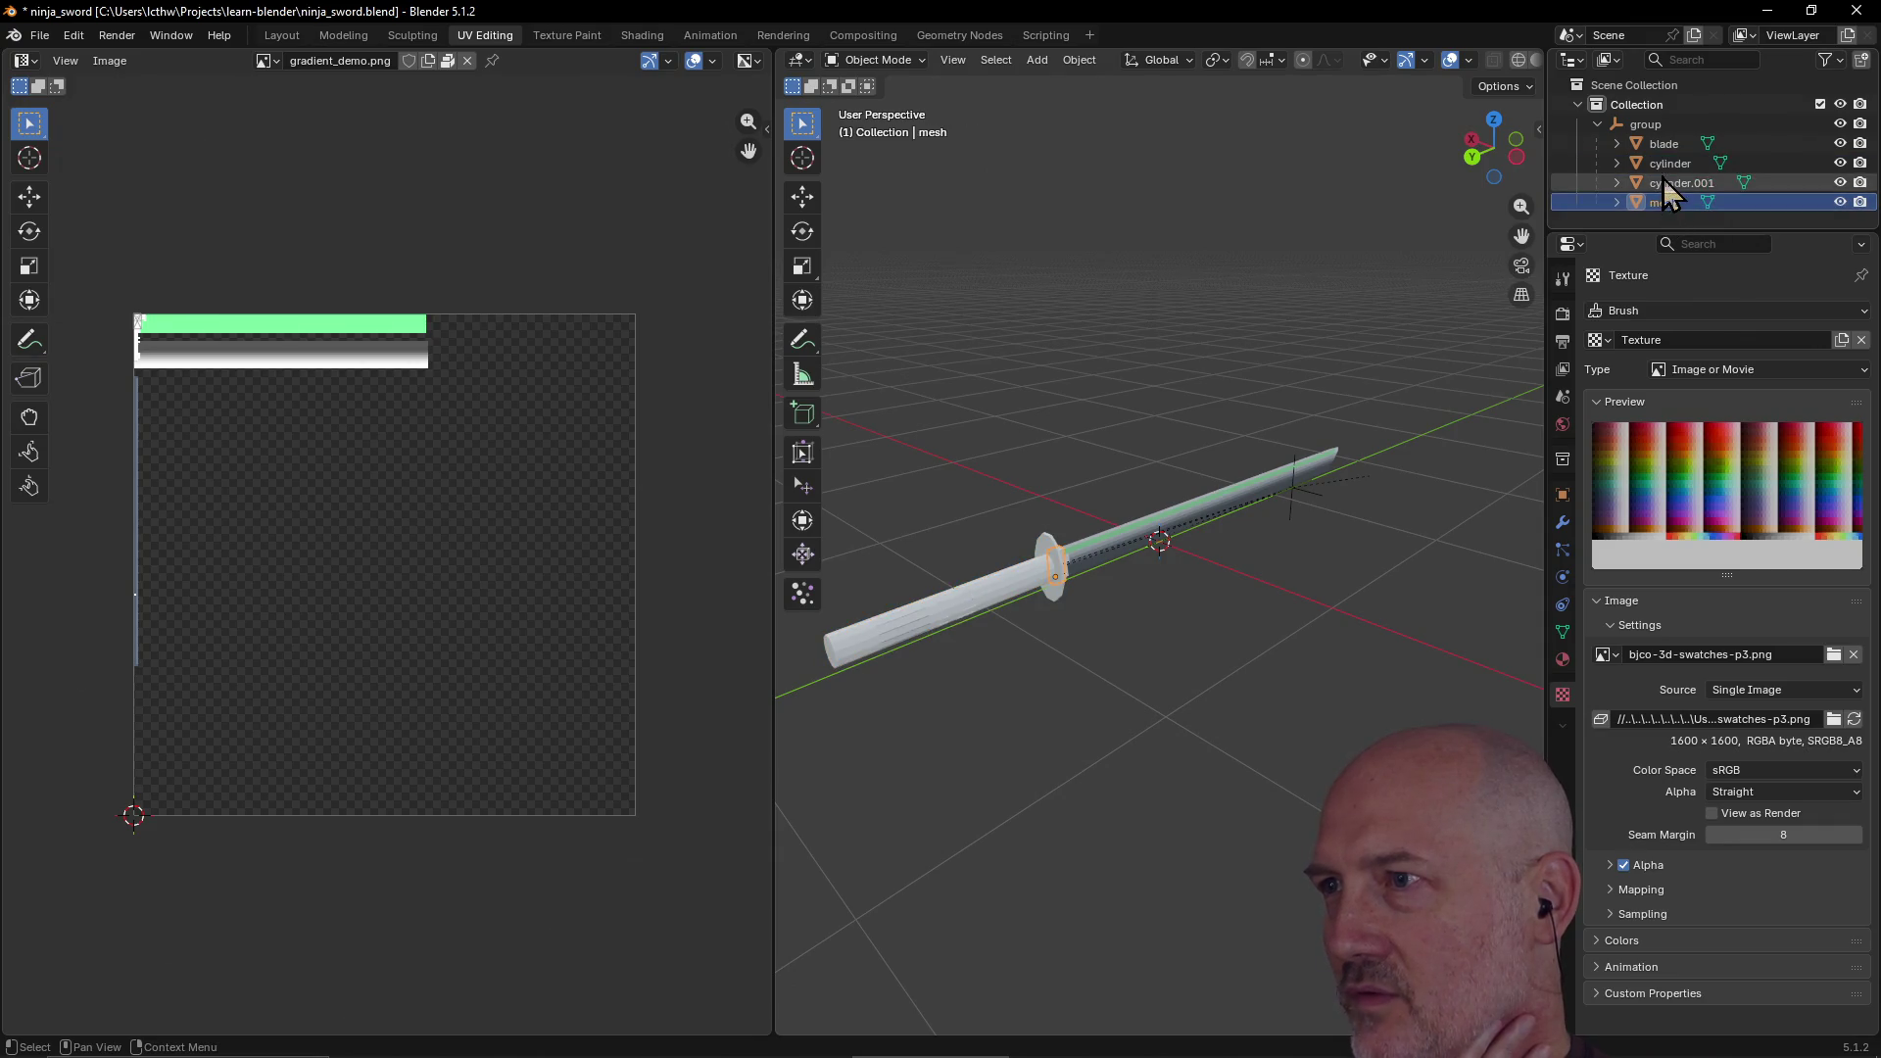
click(1668, 163)
click(1663, 145)
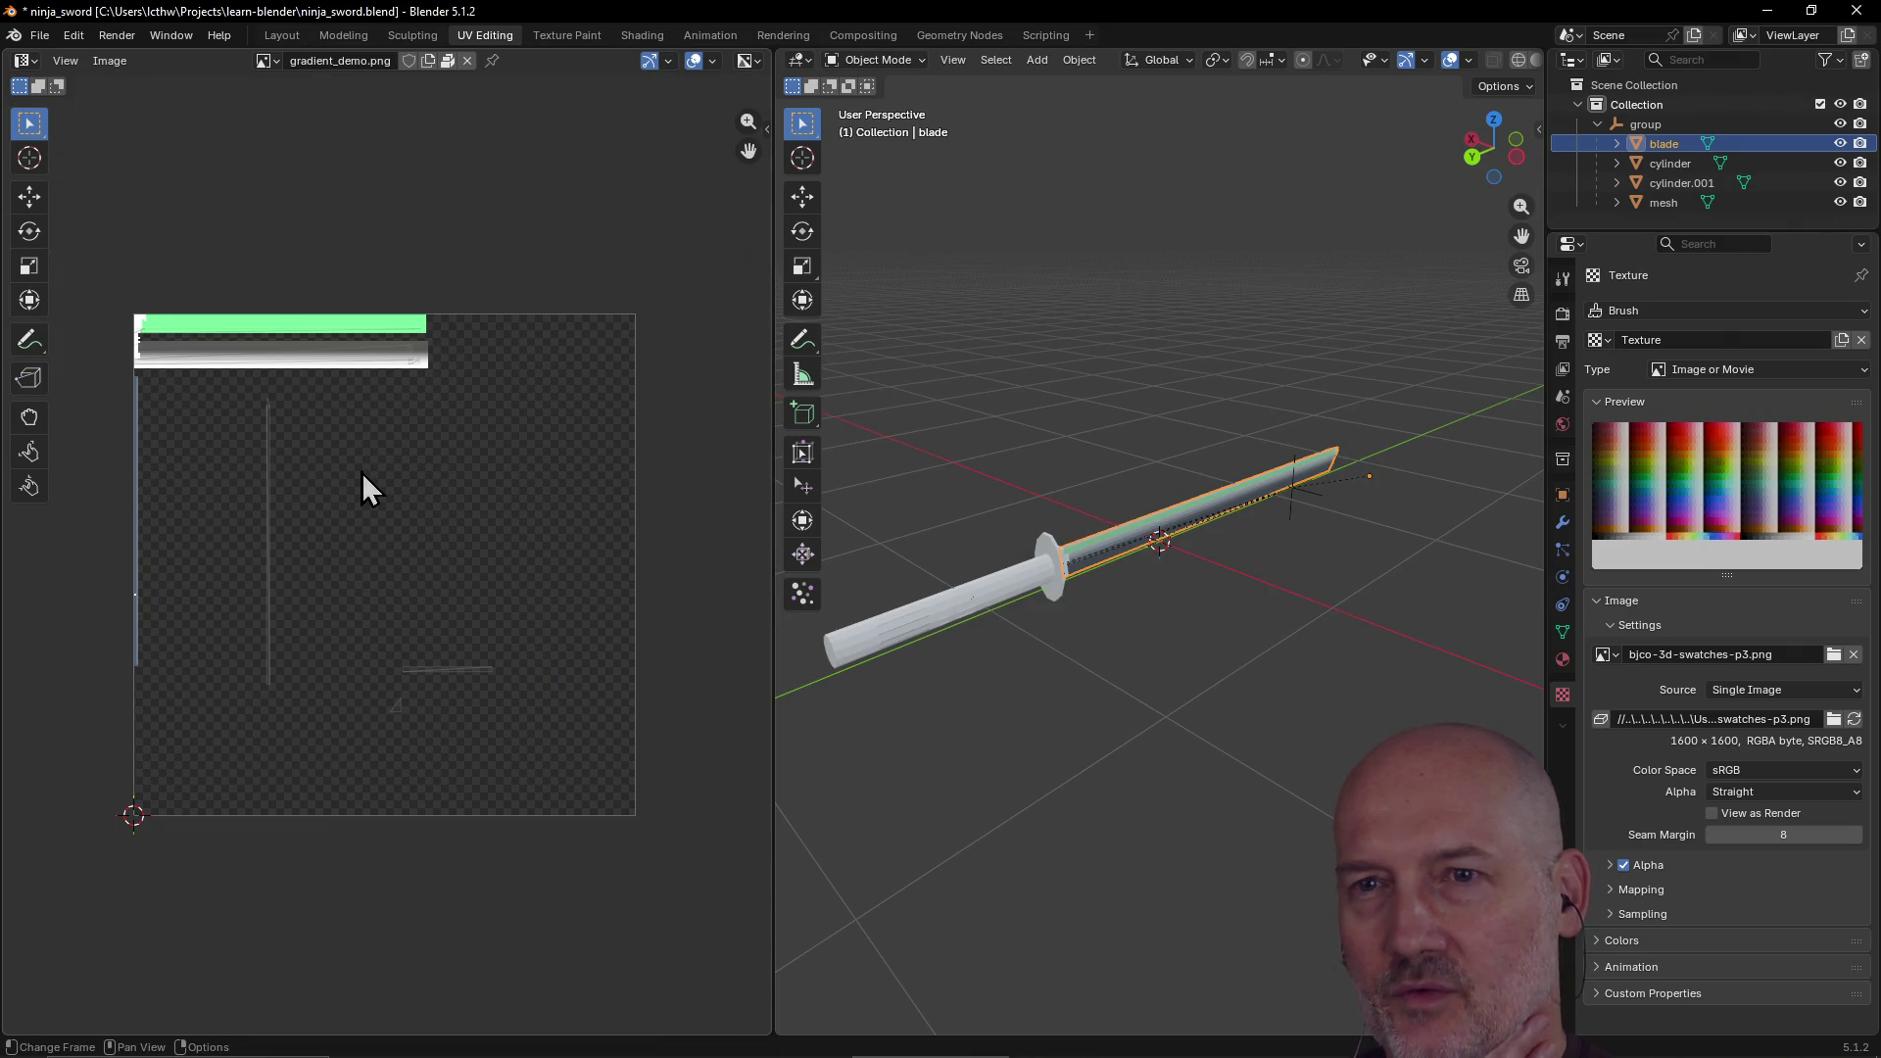
click(1679, 163)
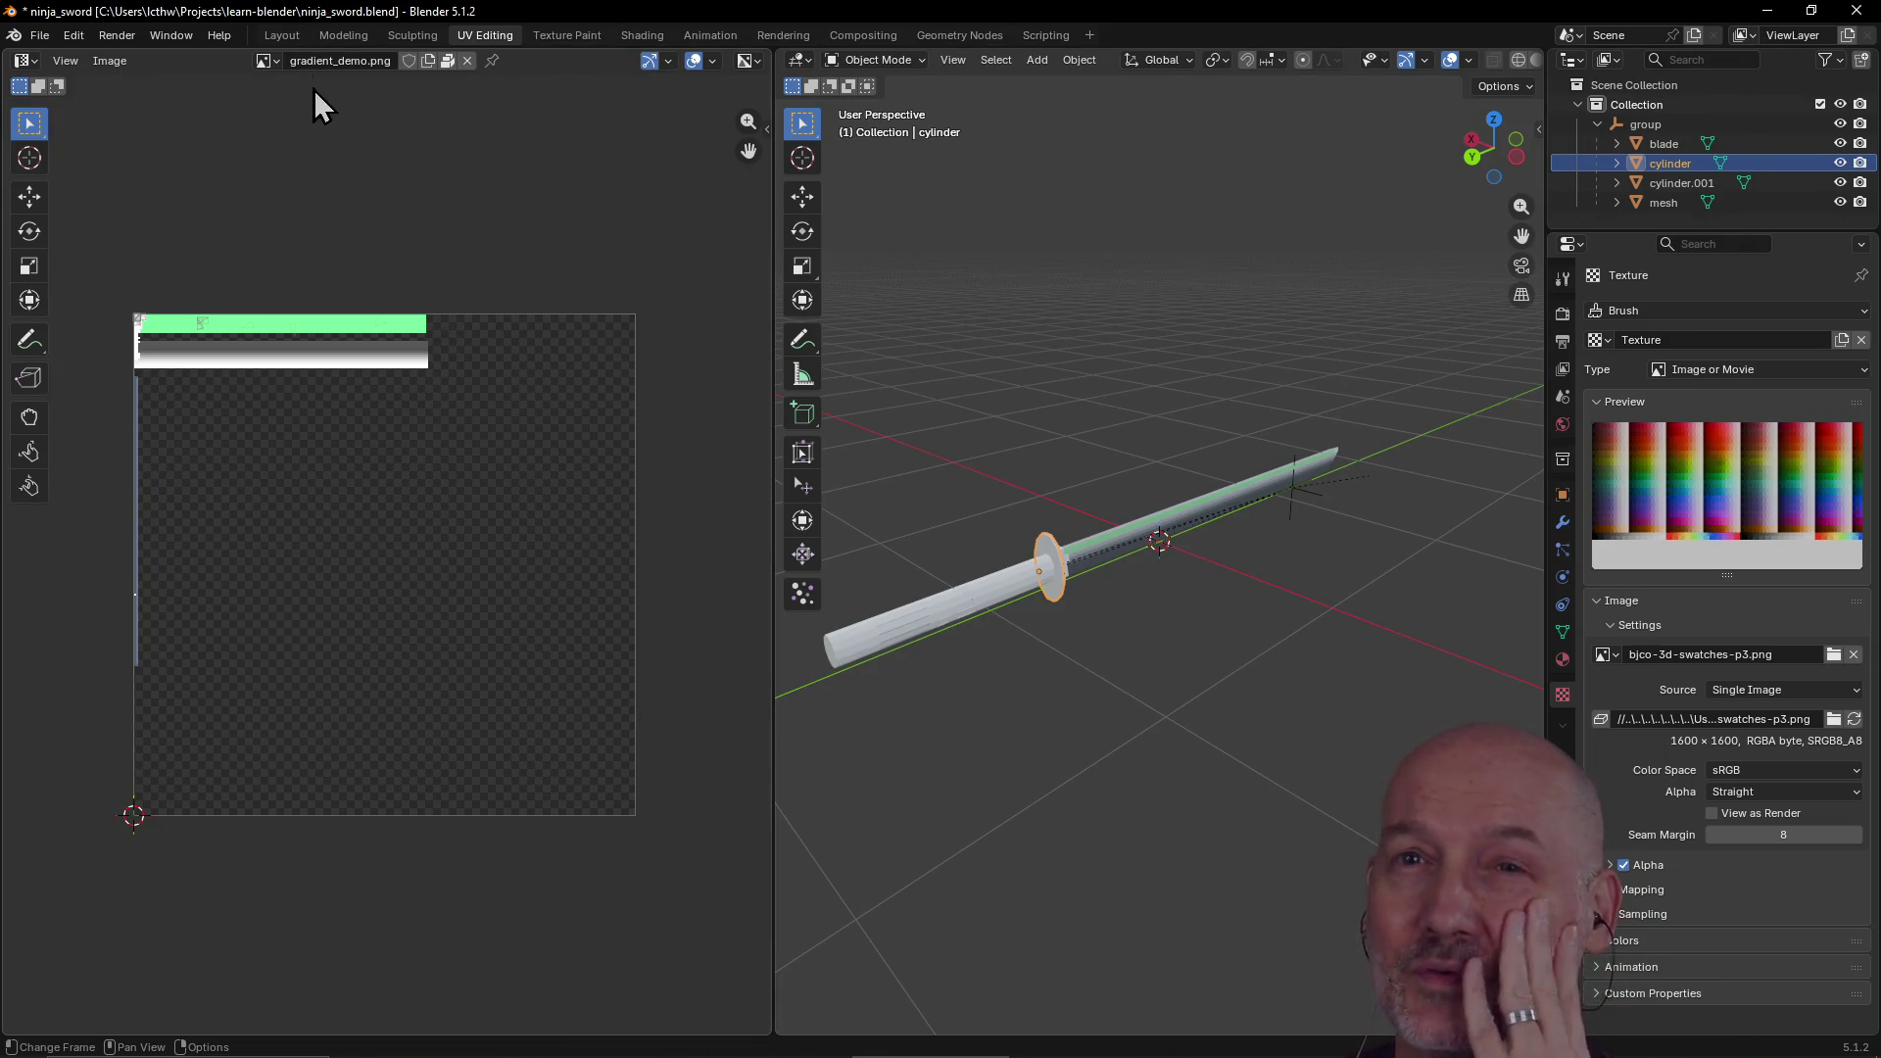
click(274, 61)
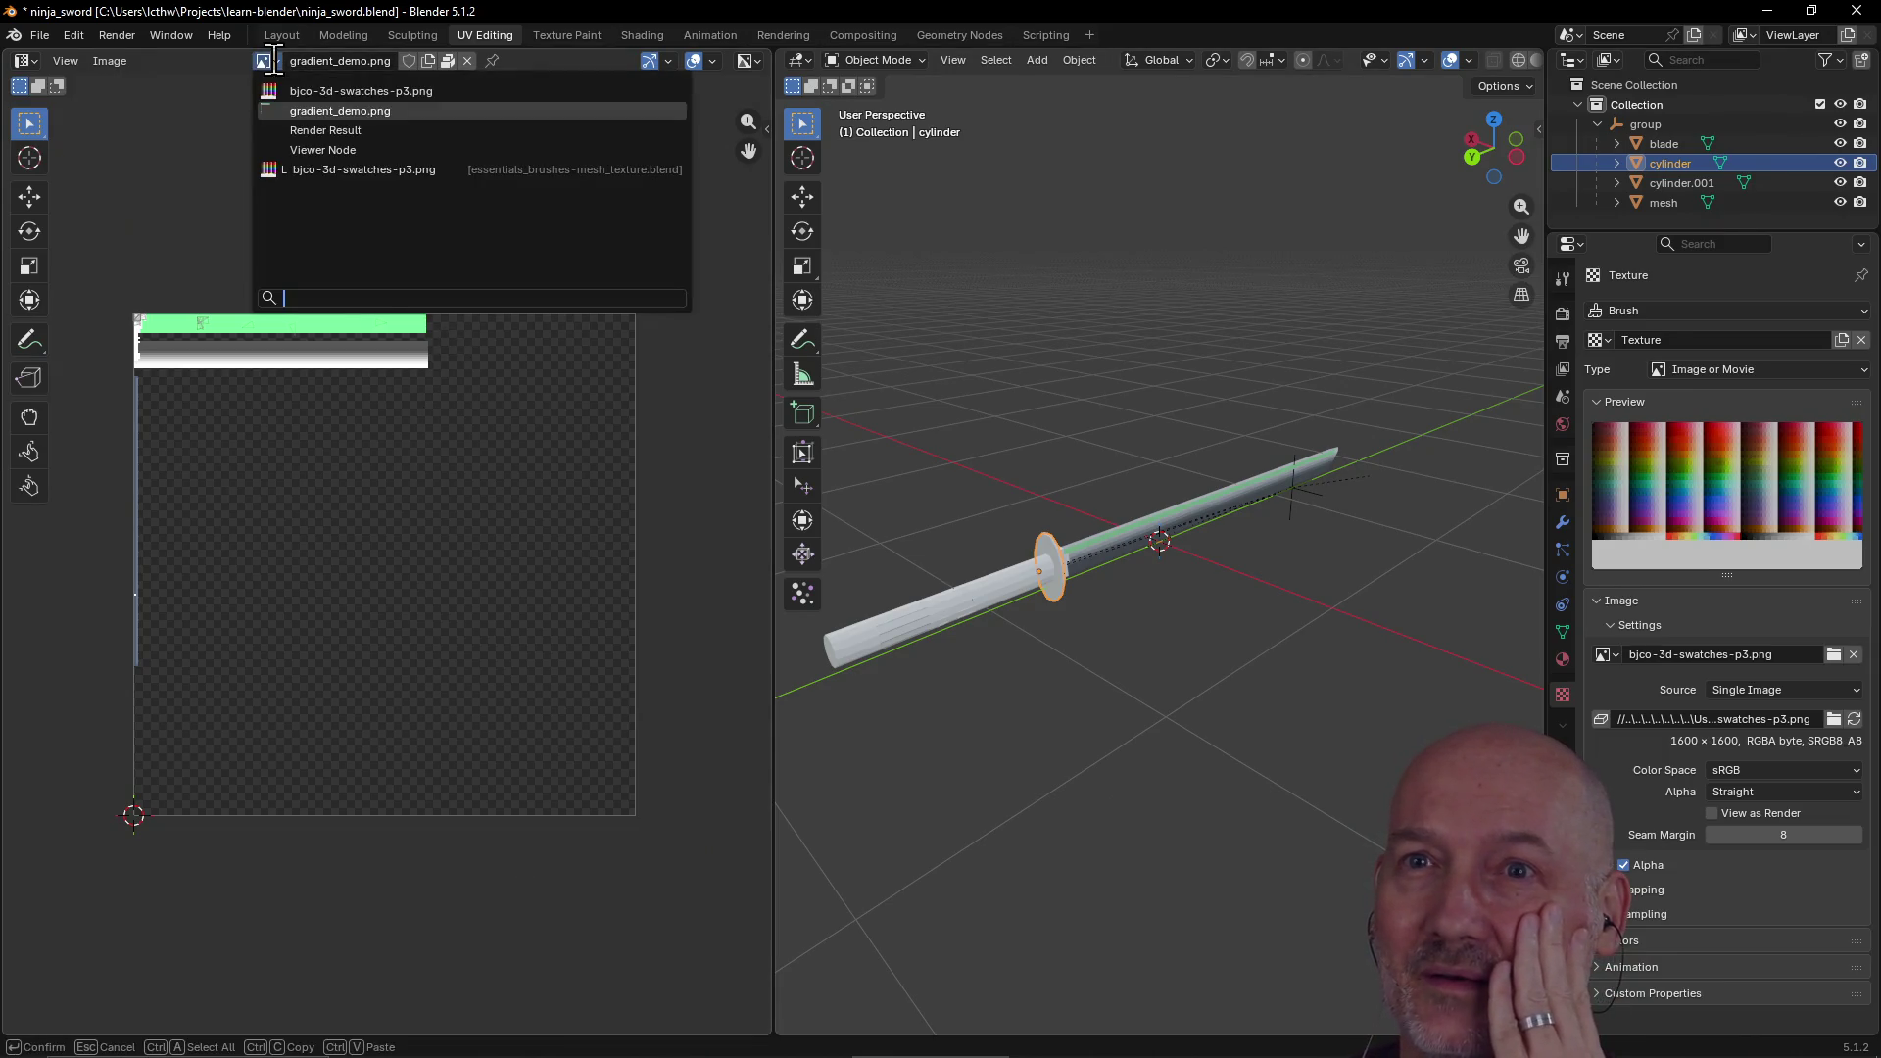
Step: Show bjco-3d-swatches-p3.png in the UV view, collapse its image settings, and select cylinder.001
mouse_move(321, 90)
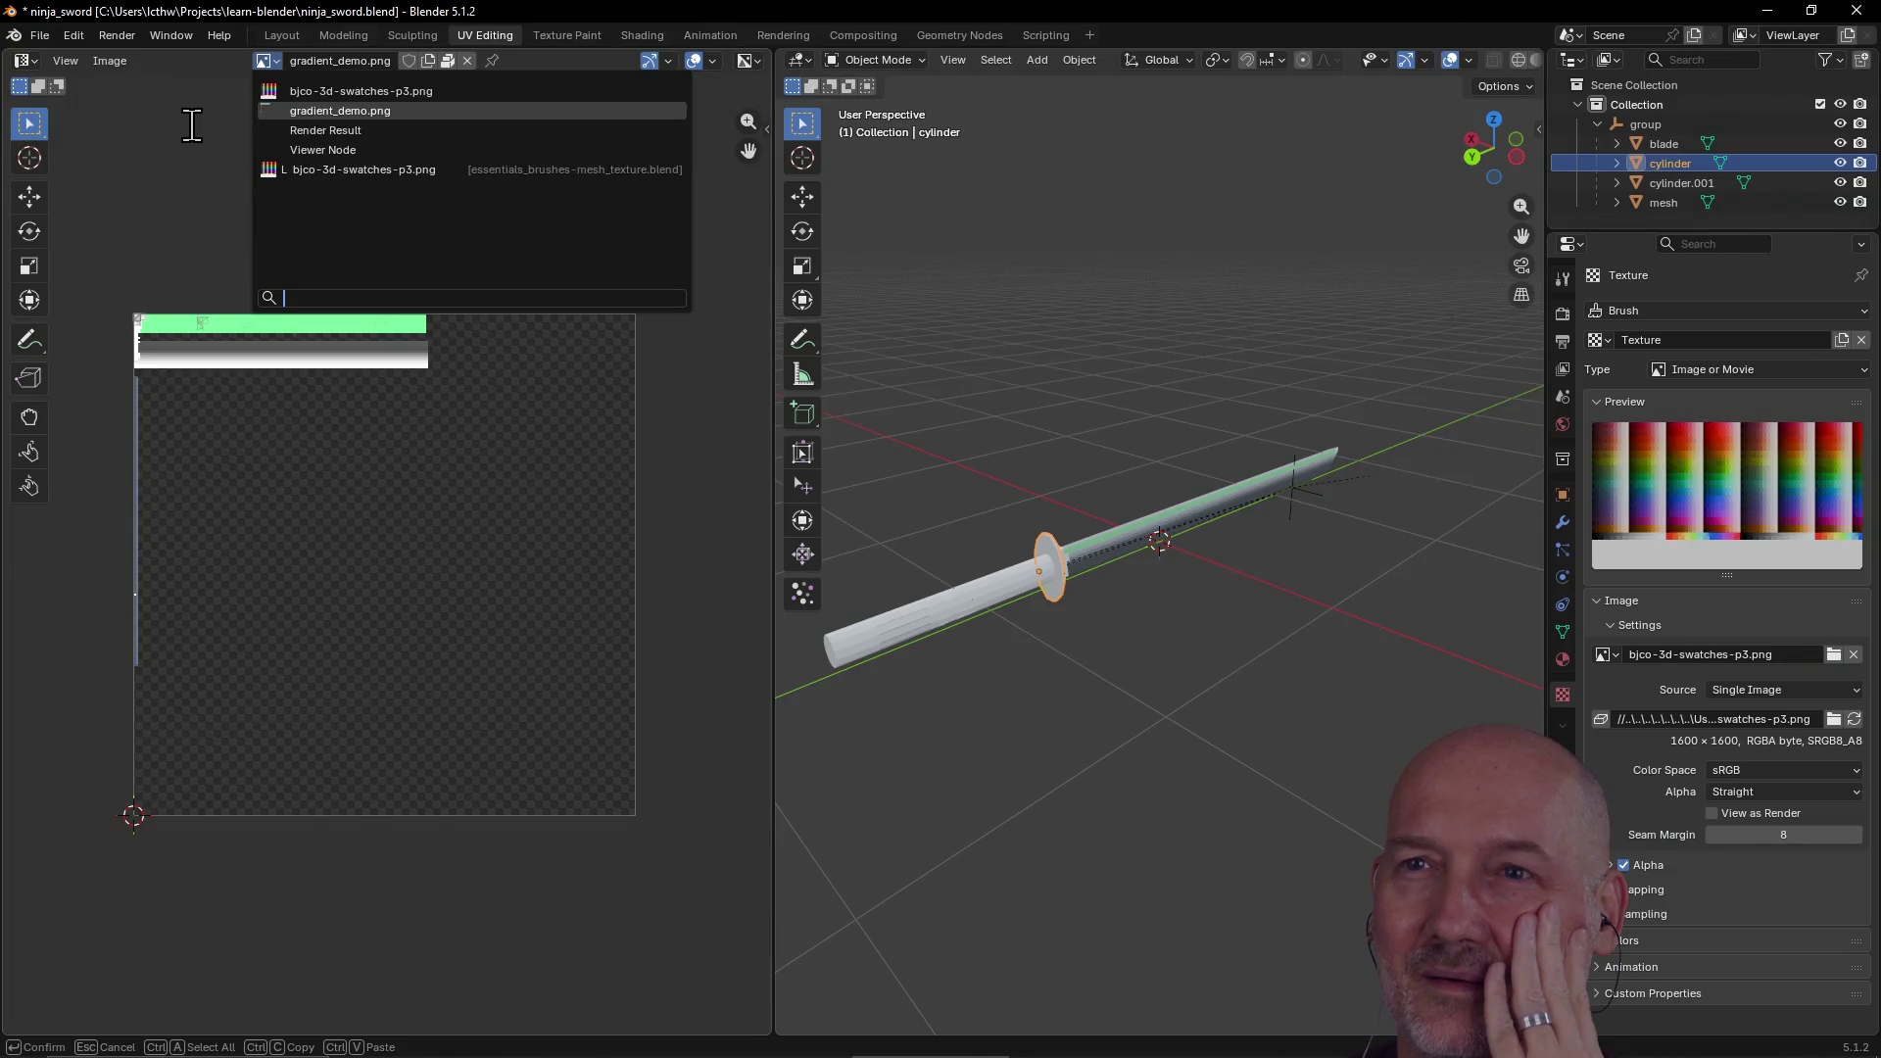
click(357, 90)
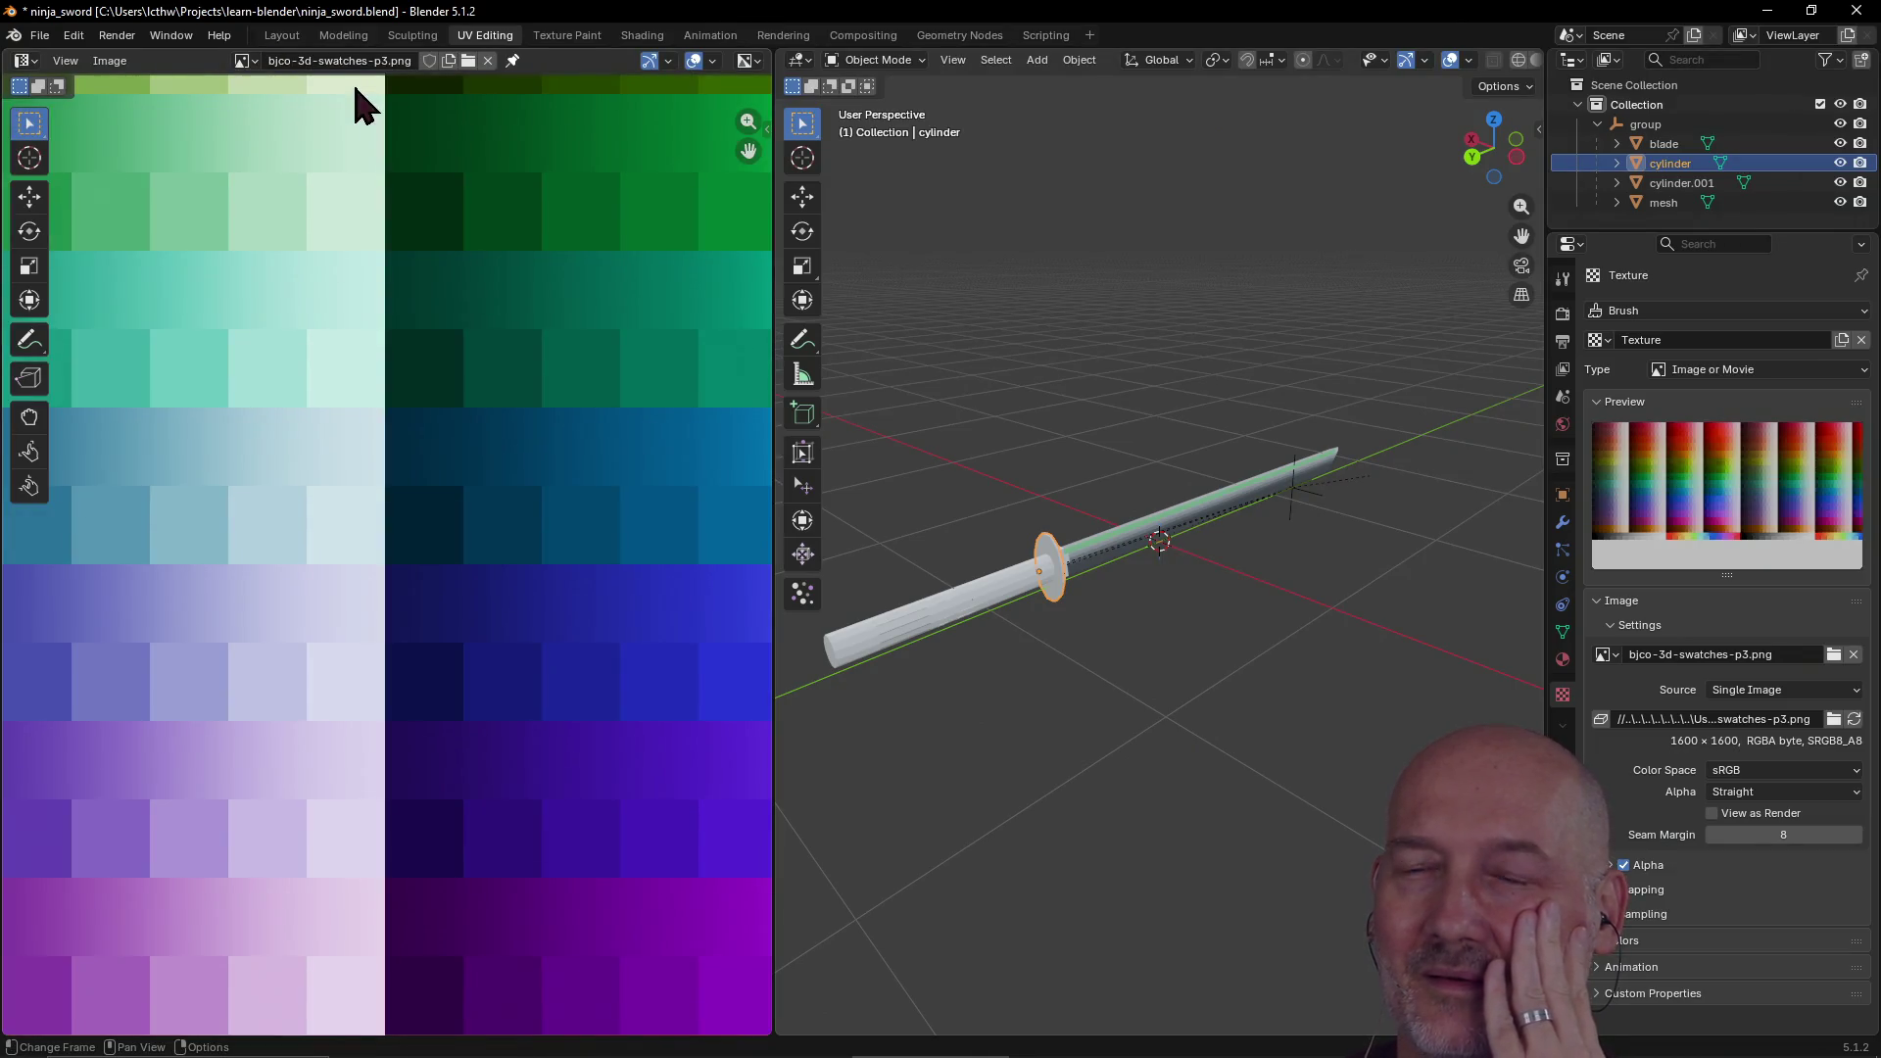
scroll(557, 374, down, 8)
scroll(557, 373, up, 1)
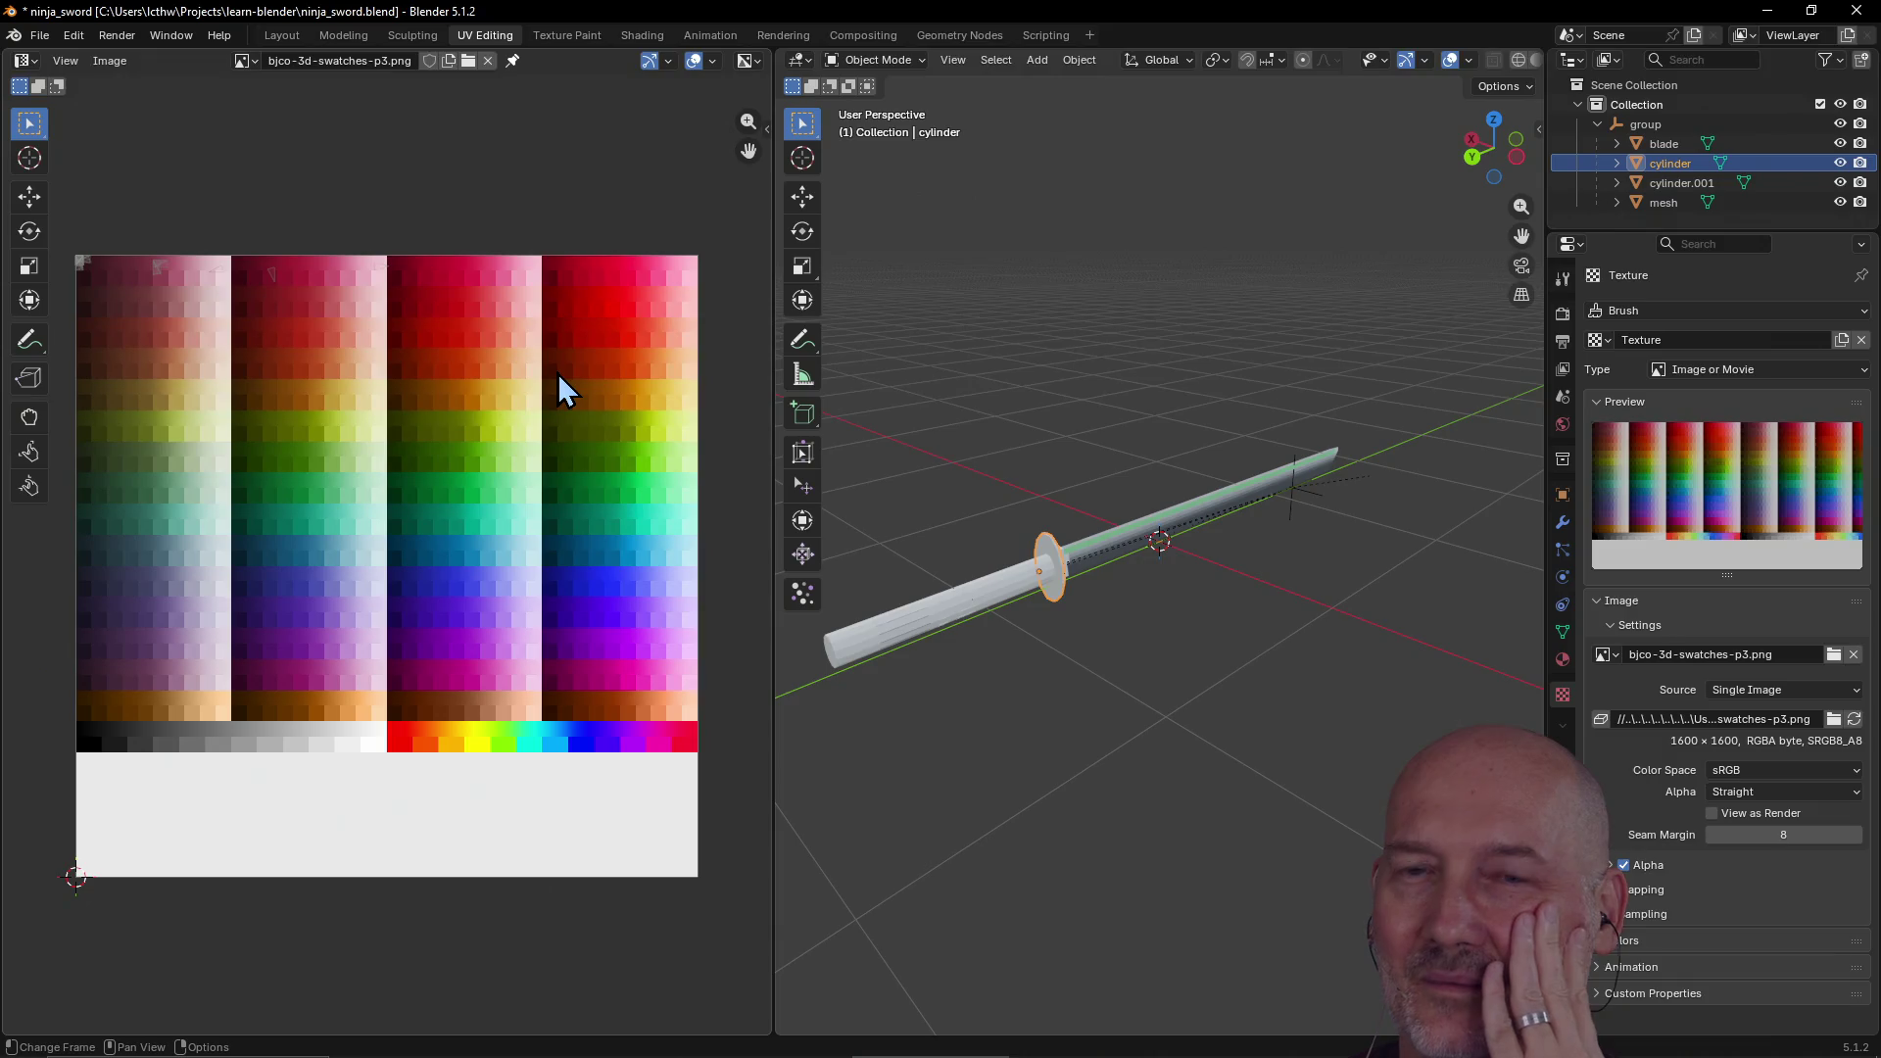
click(1740, 622)
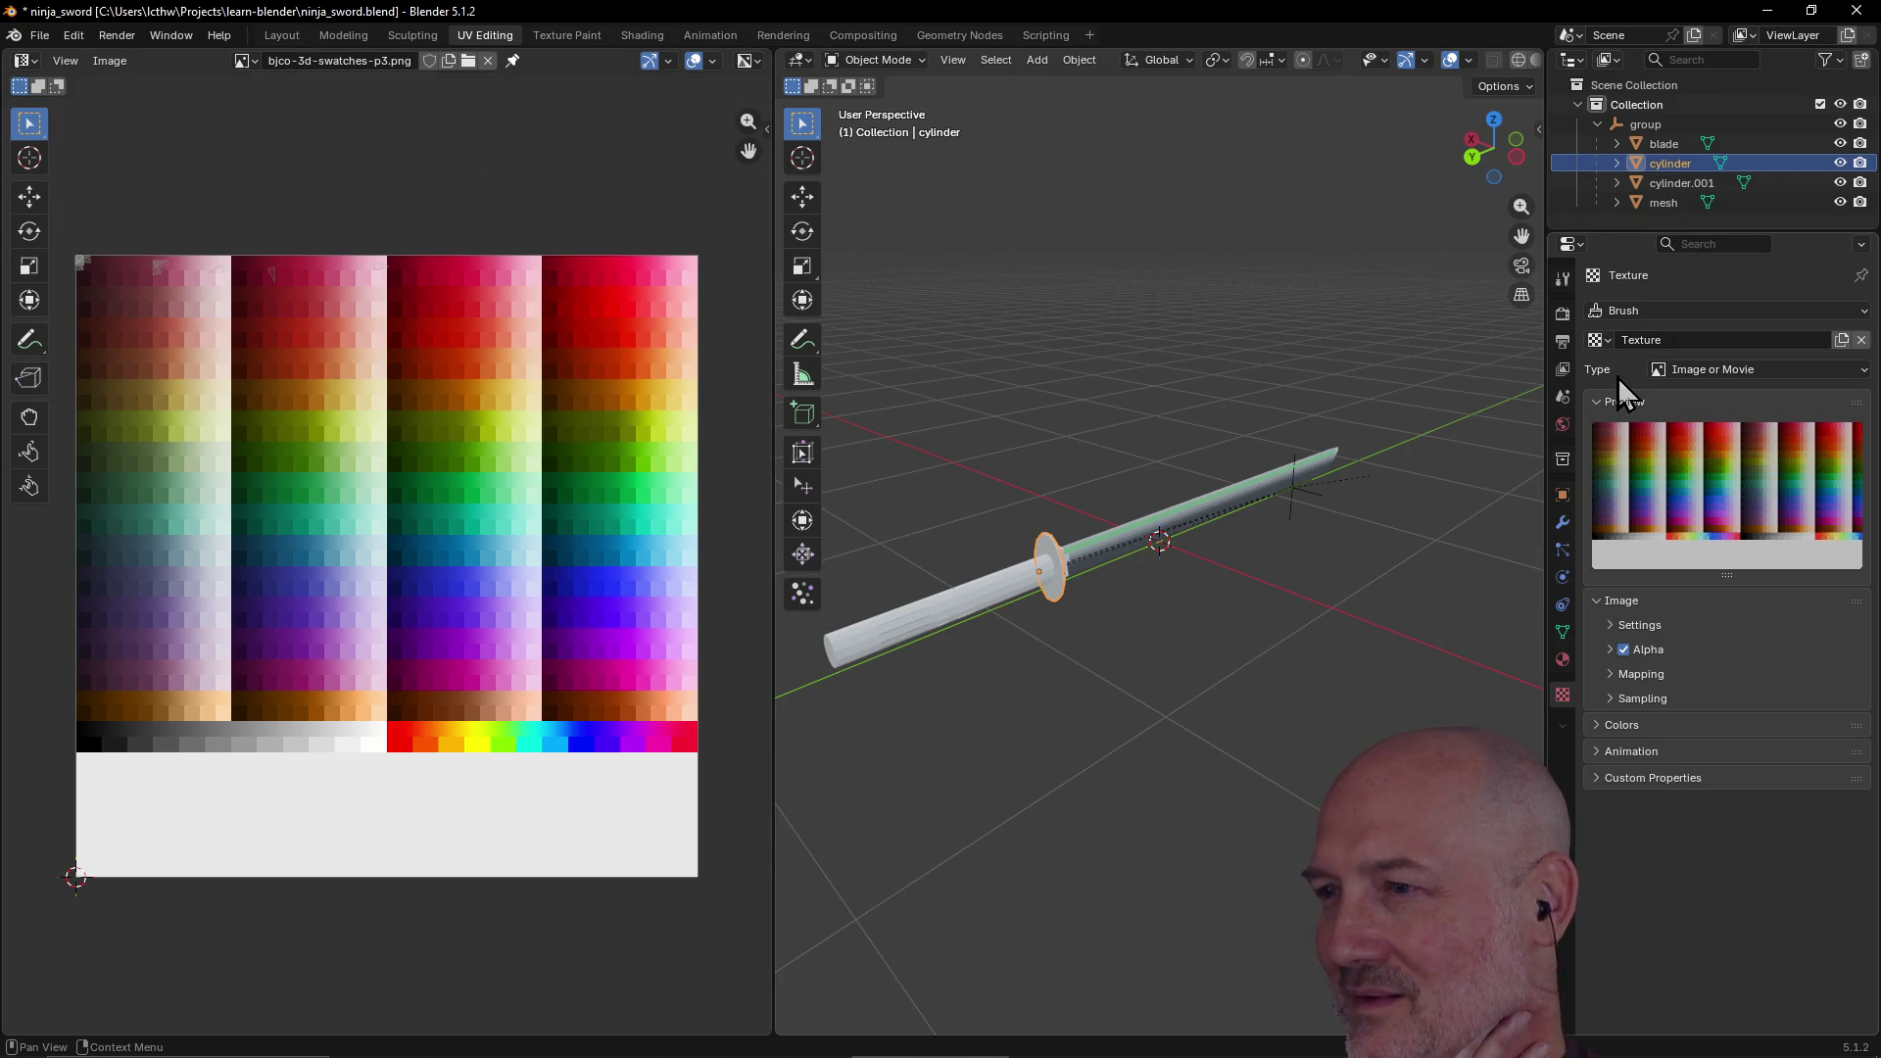
click(1684, 190)
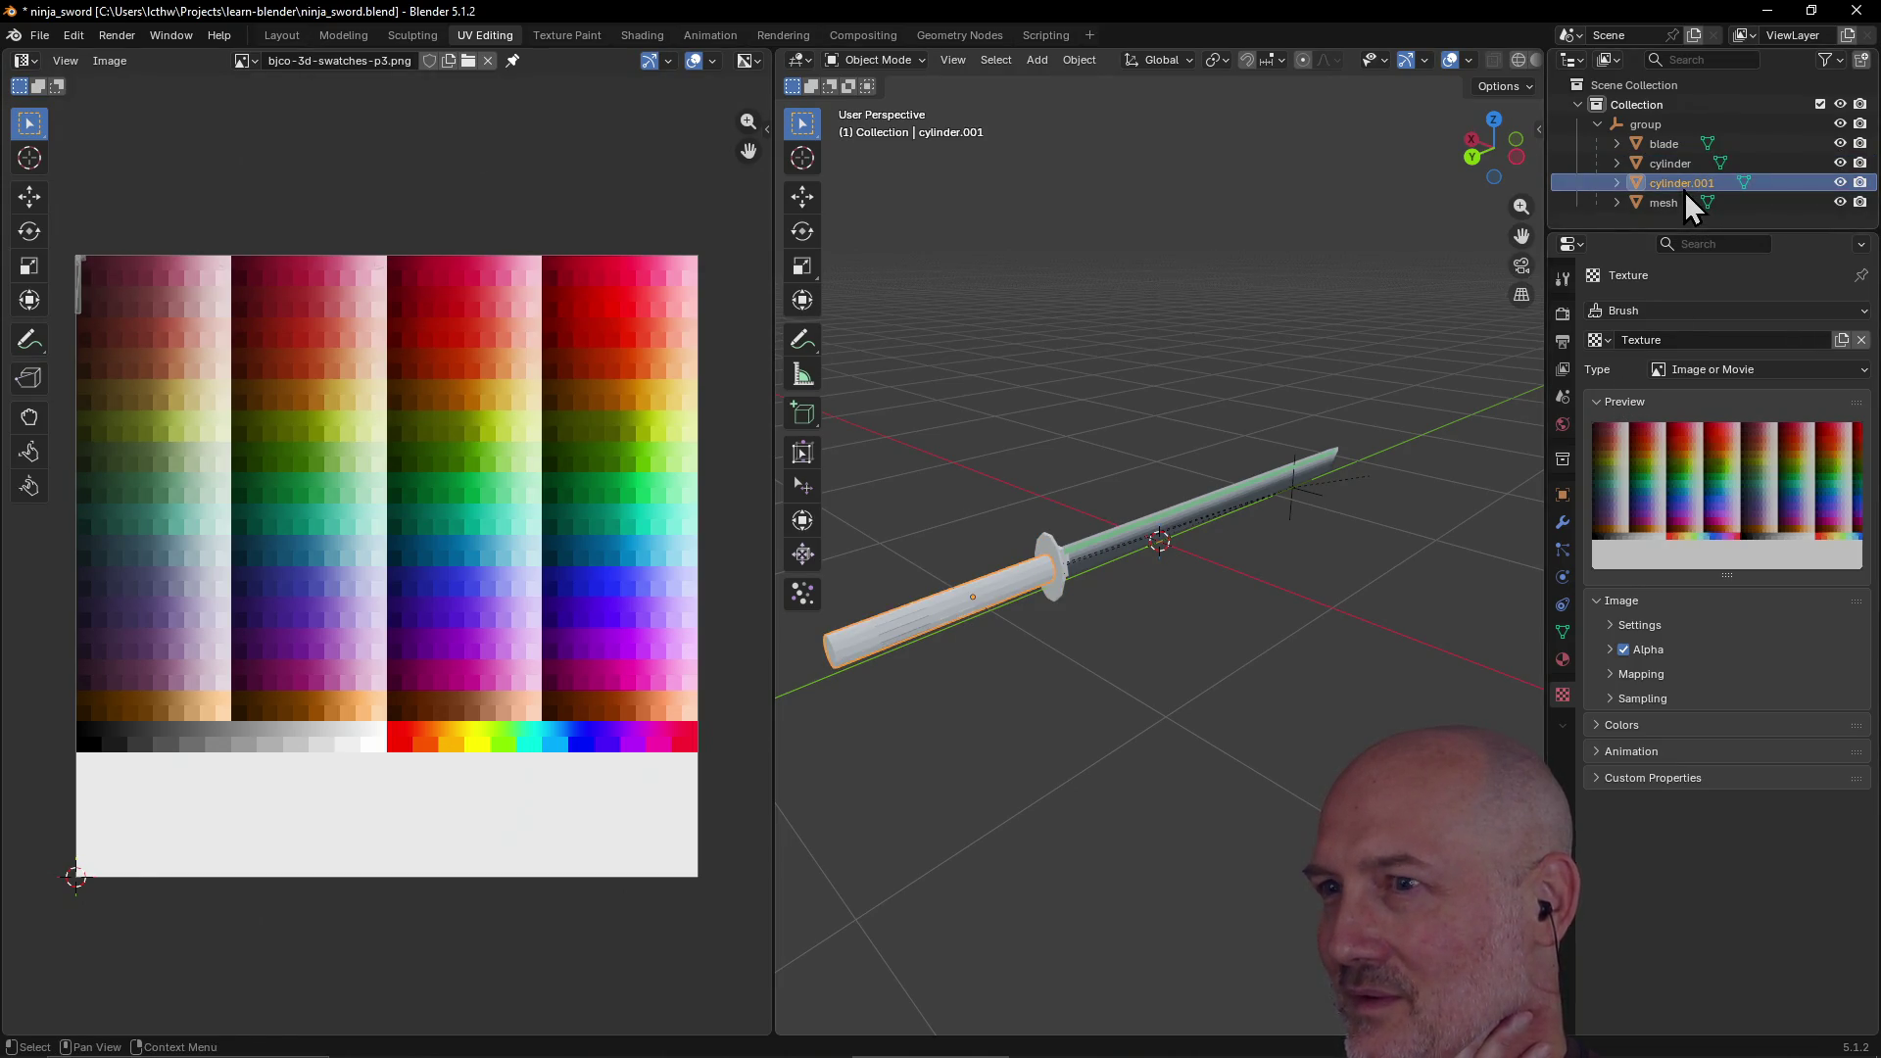
Step: Orbit to look along the handle, select cylinder.001, and show its Material_0 settings
click(1661, 205)
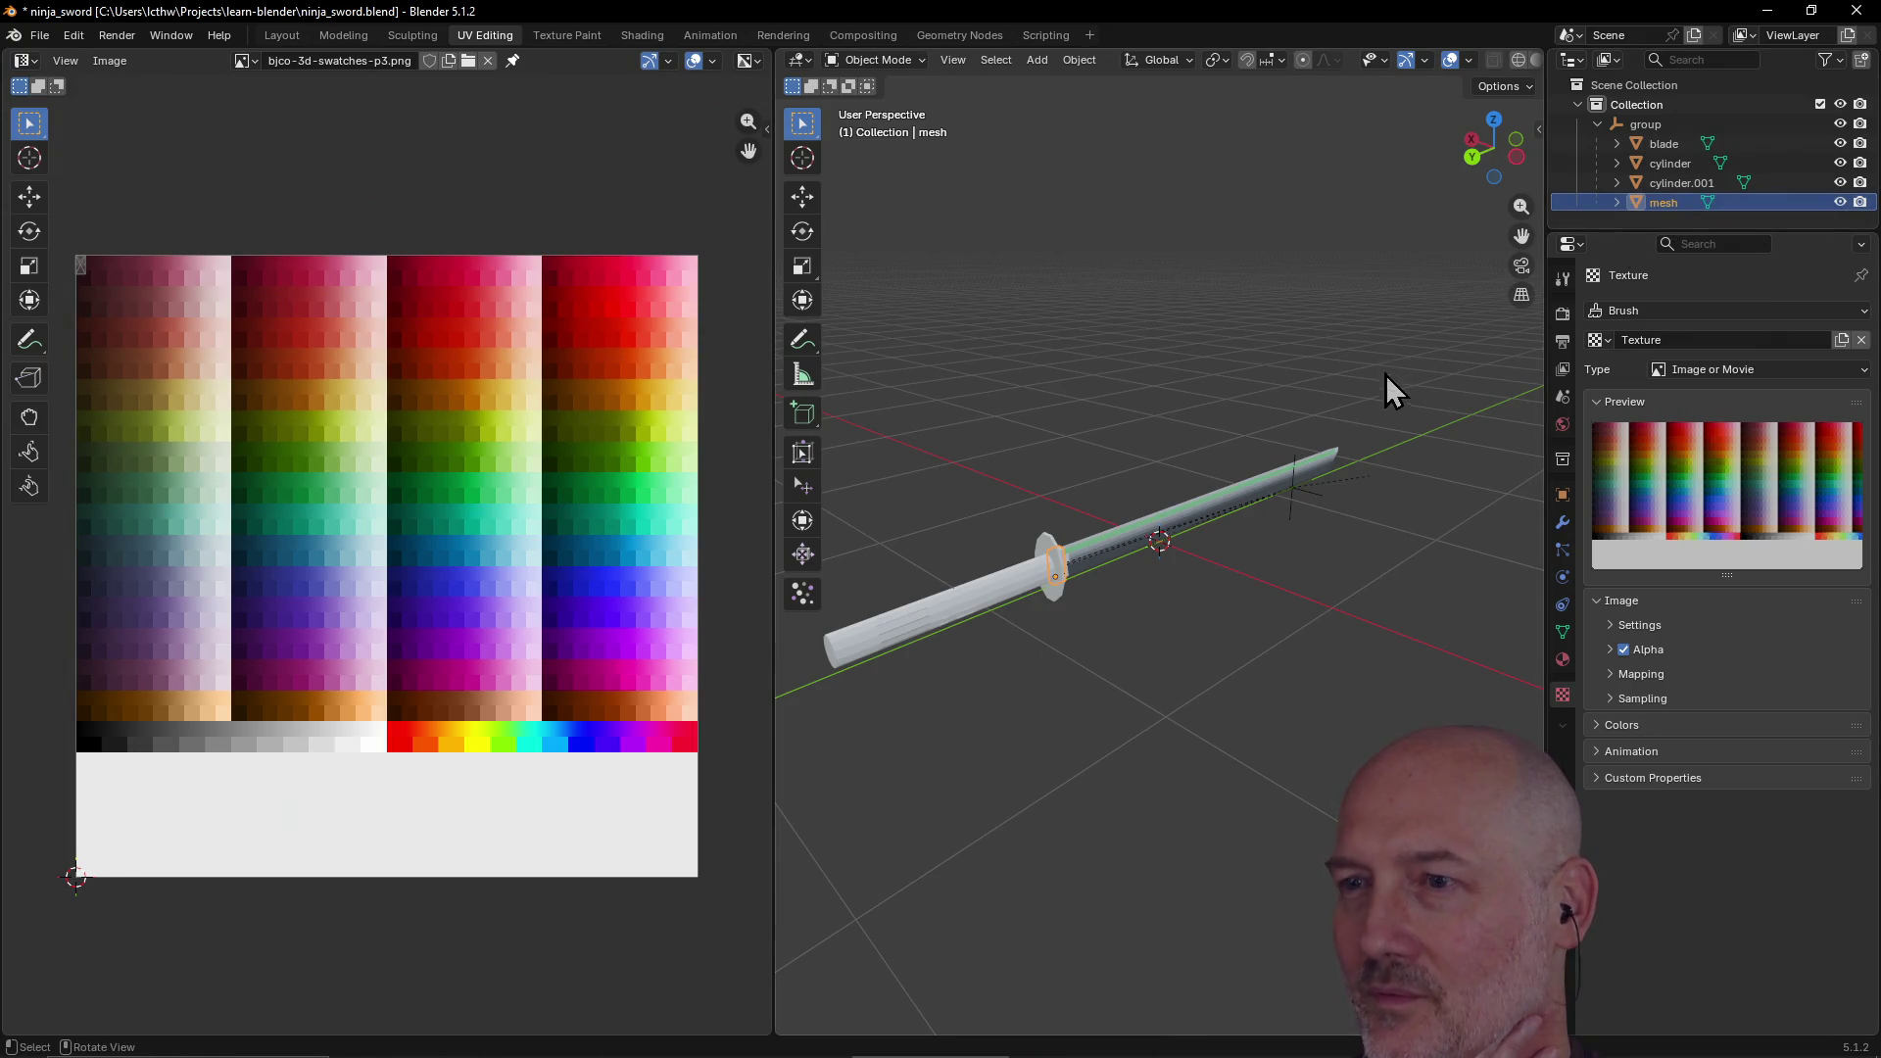
mouse_move(1240, 615)
middle_down()
mouse_move(1073, 624)
mouse_move(1058, 559)
mouse_move(915, 630)
mouse_move(983, 613)
mouse_move(919, 601)
middle_up()
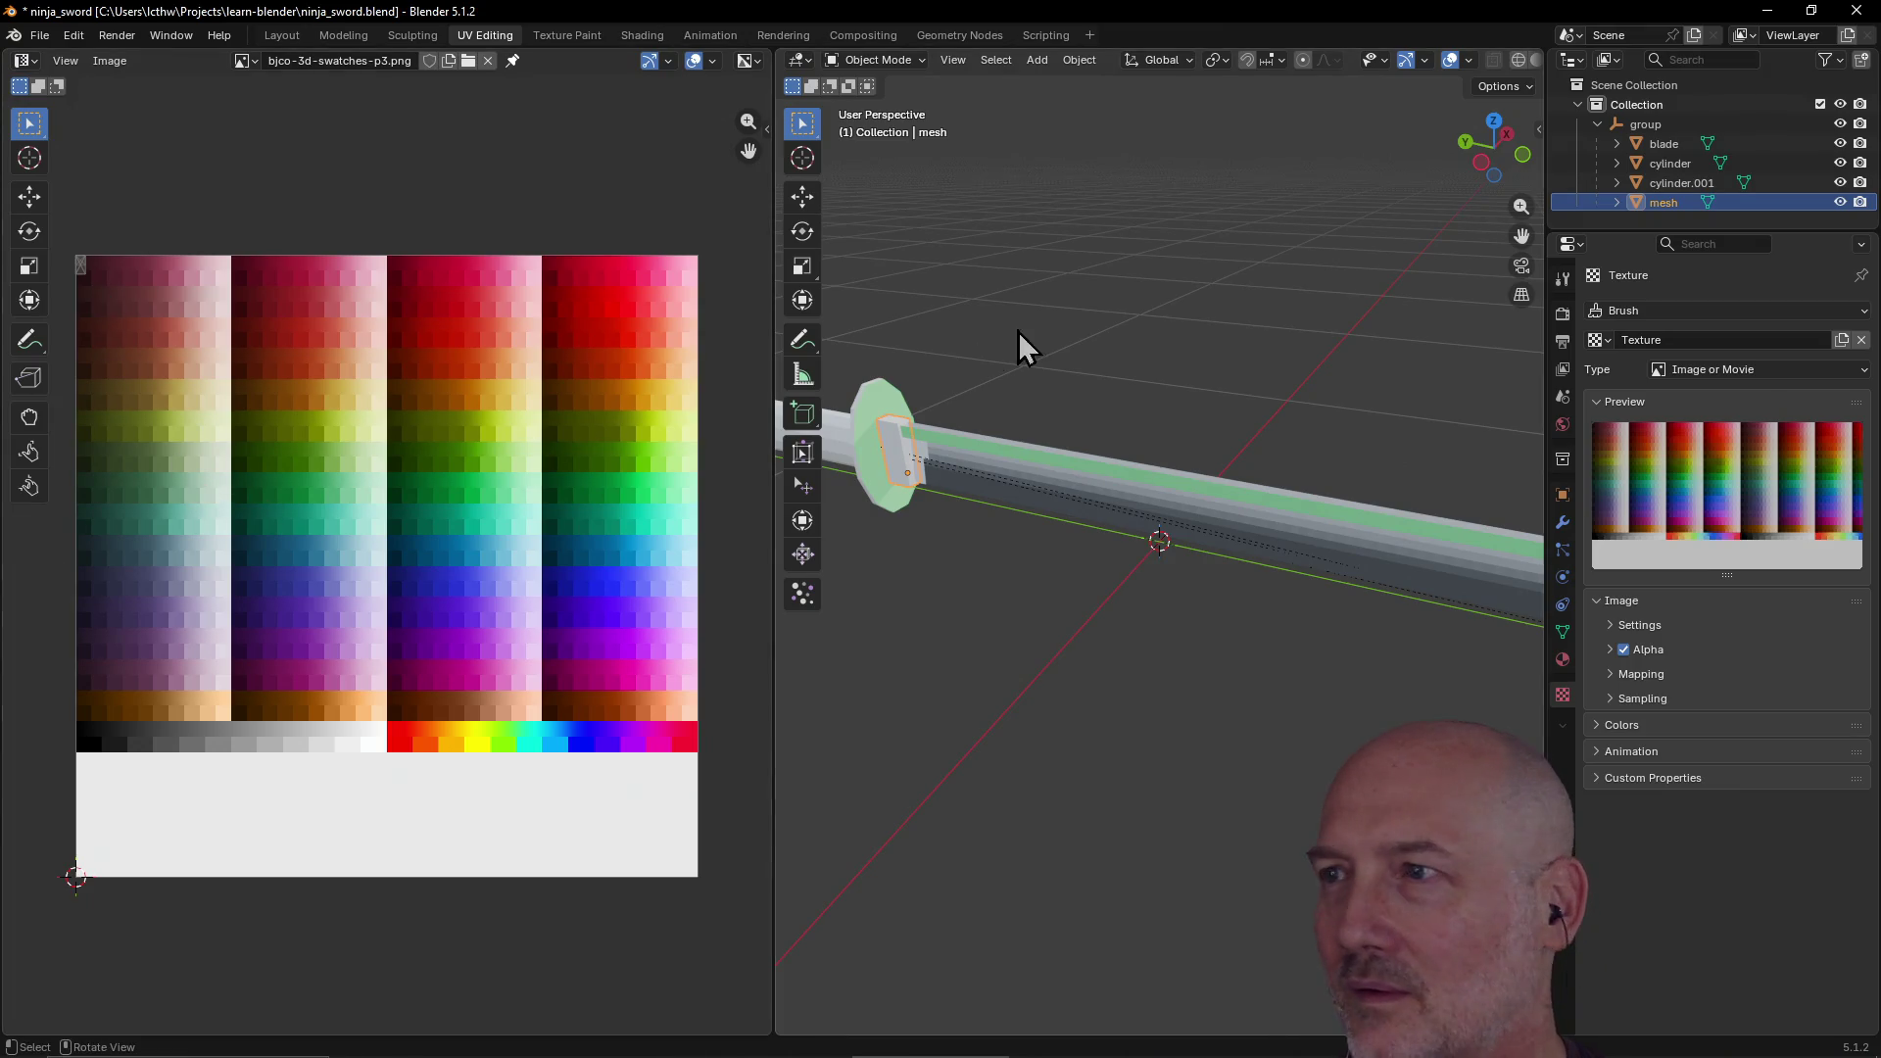
click(1678, 185)
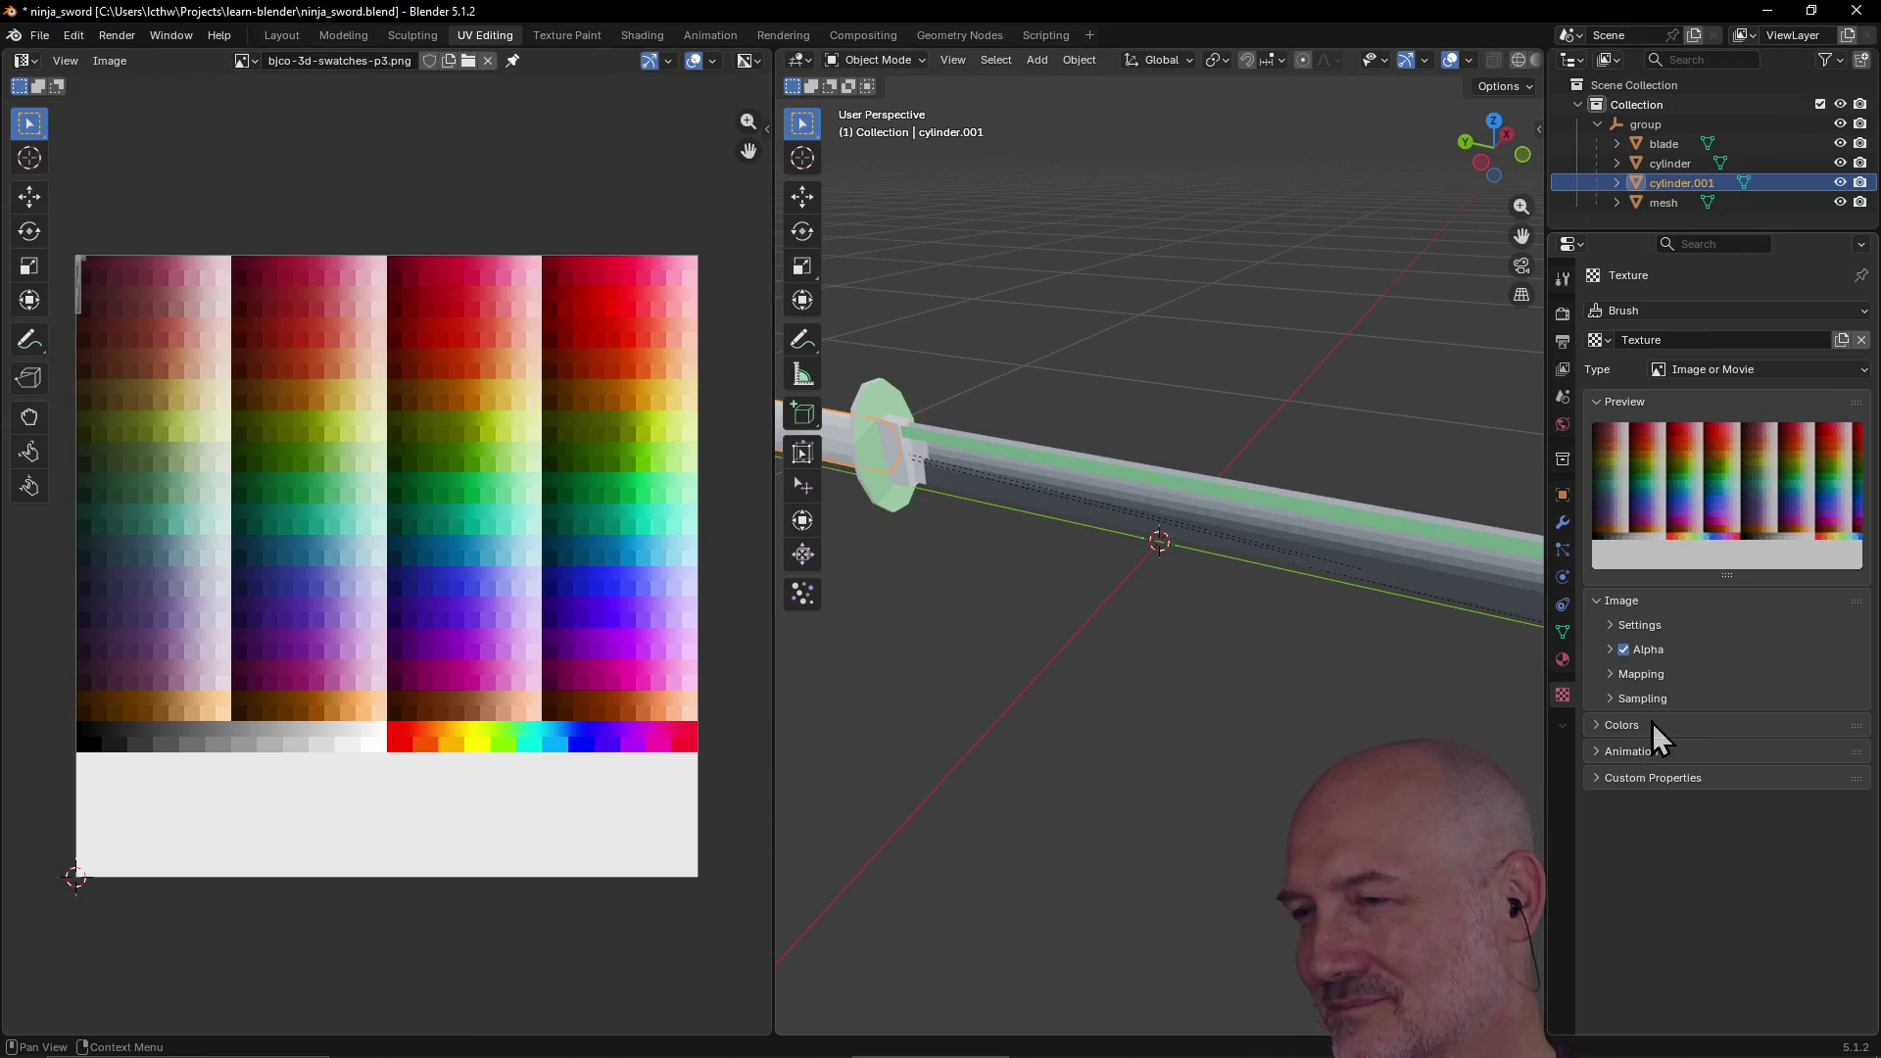
click(1562, 659)
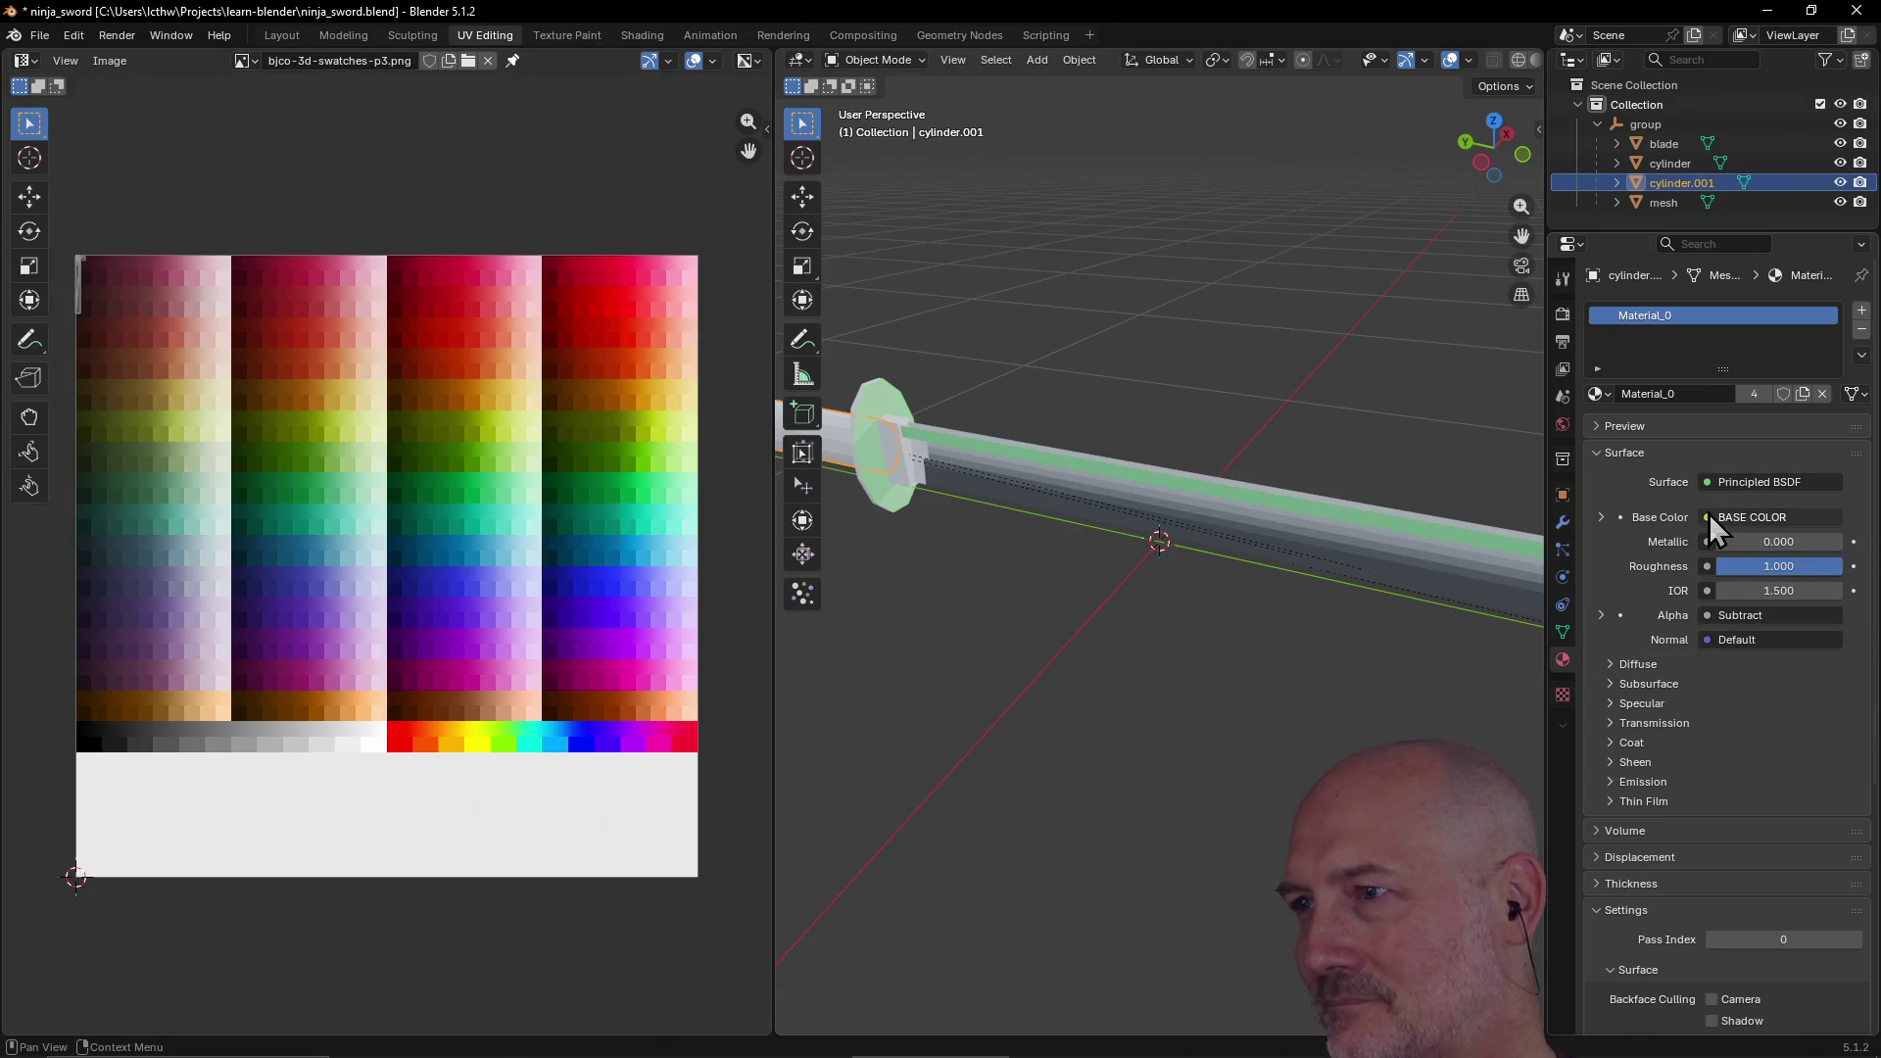
Step: Check the shader and Base Color options, then remove Material_0 from cylinder.001
click(1708, 484)
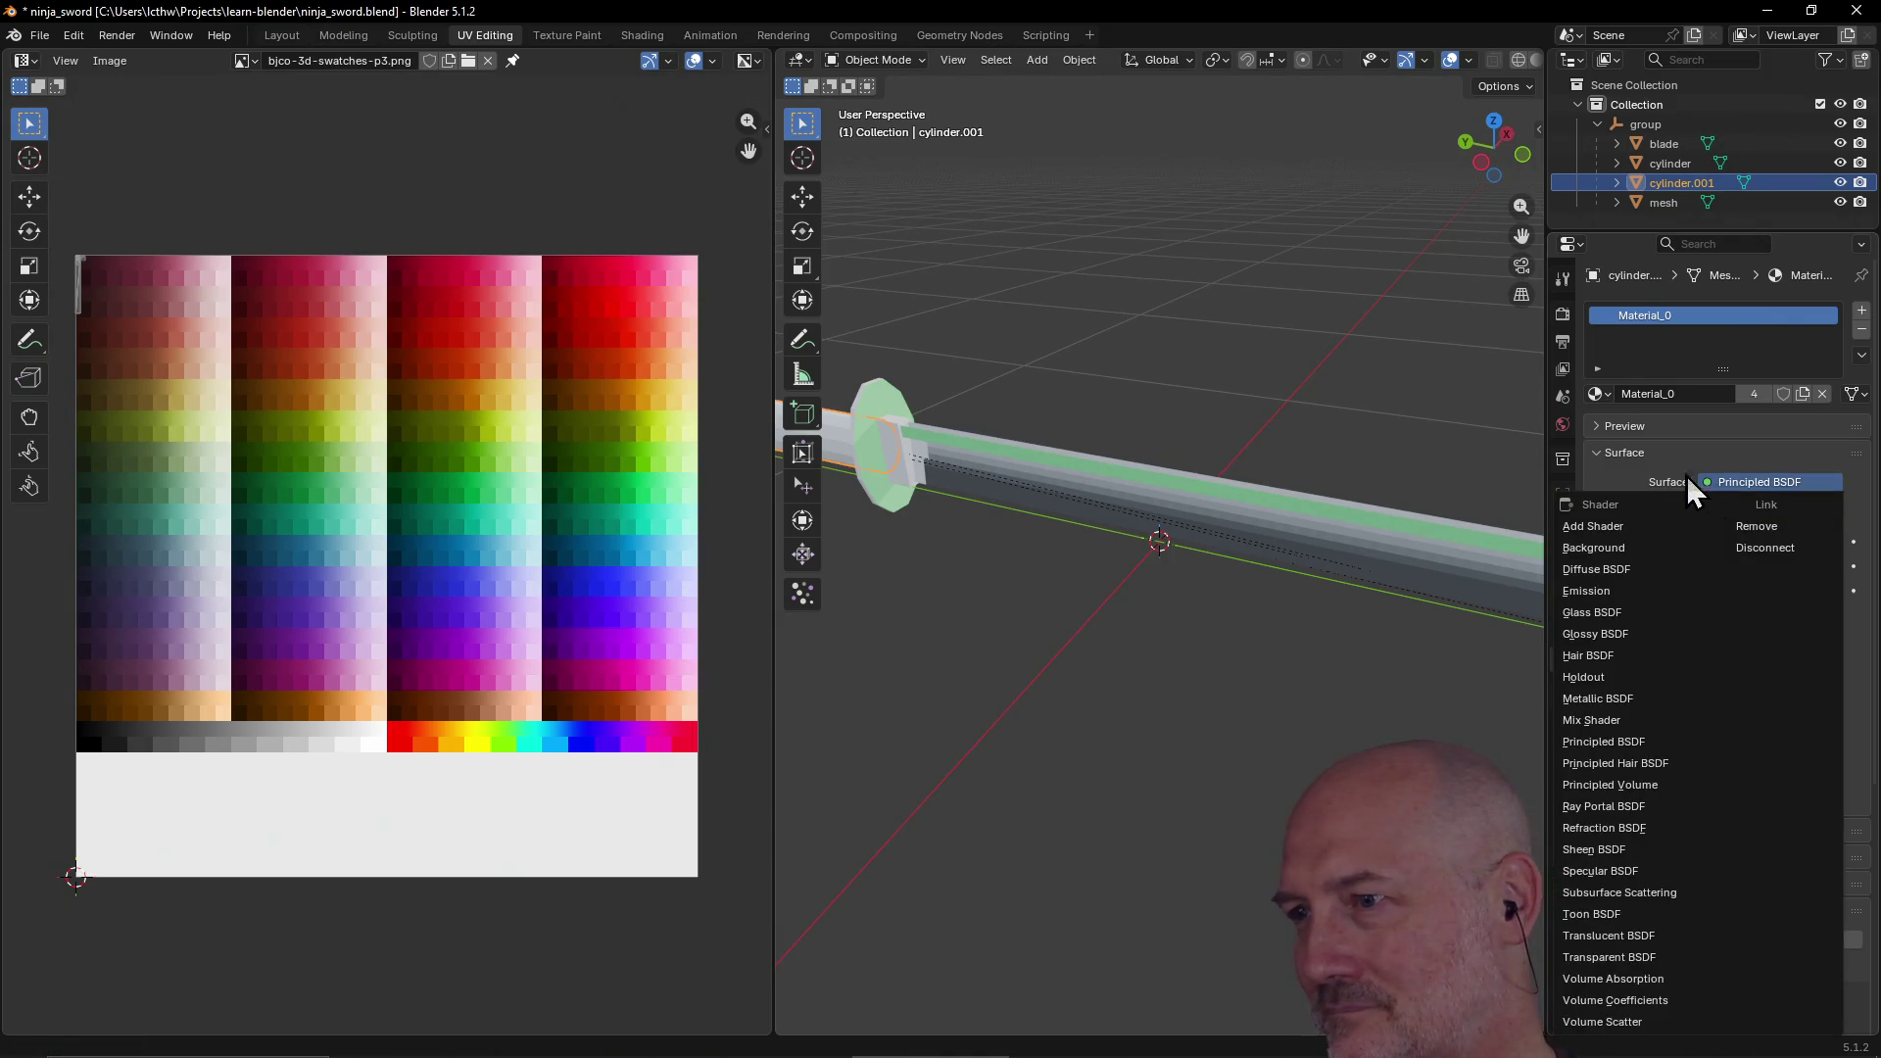
click(1654, 470)
click(1706, 513)
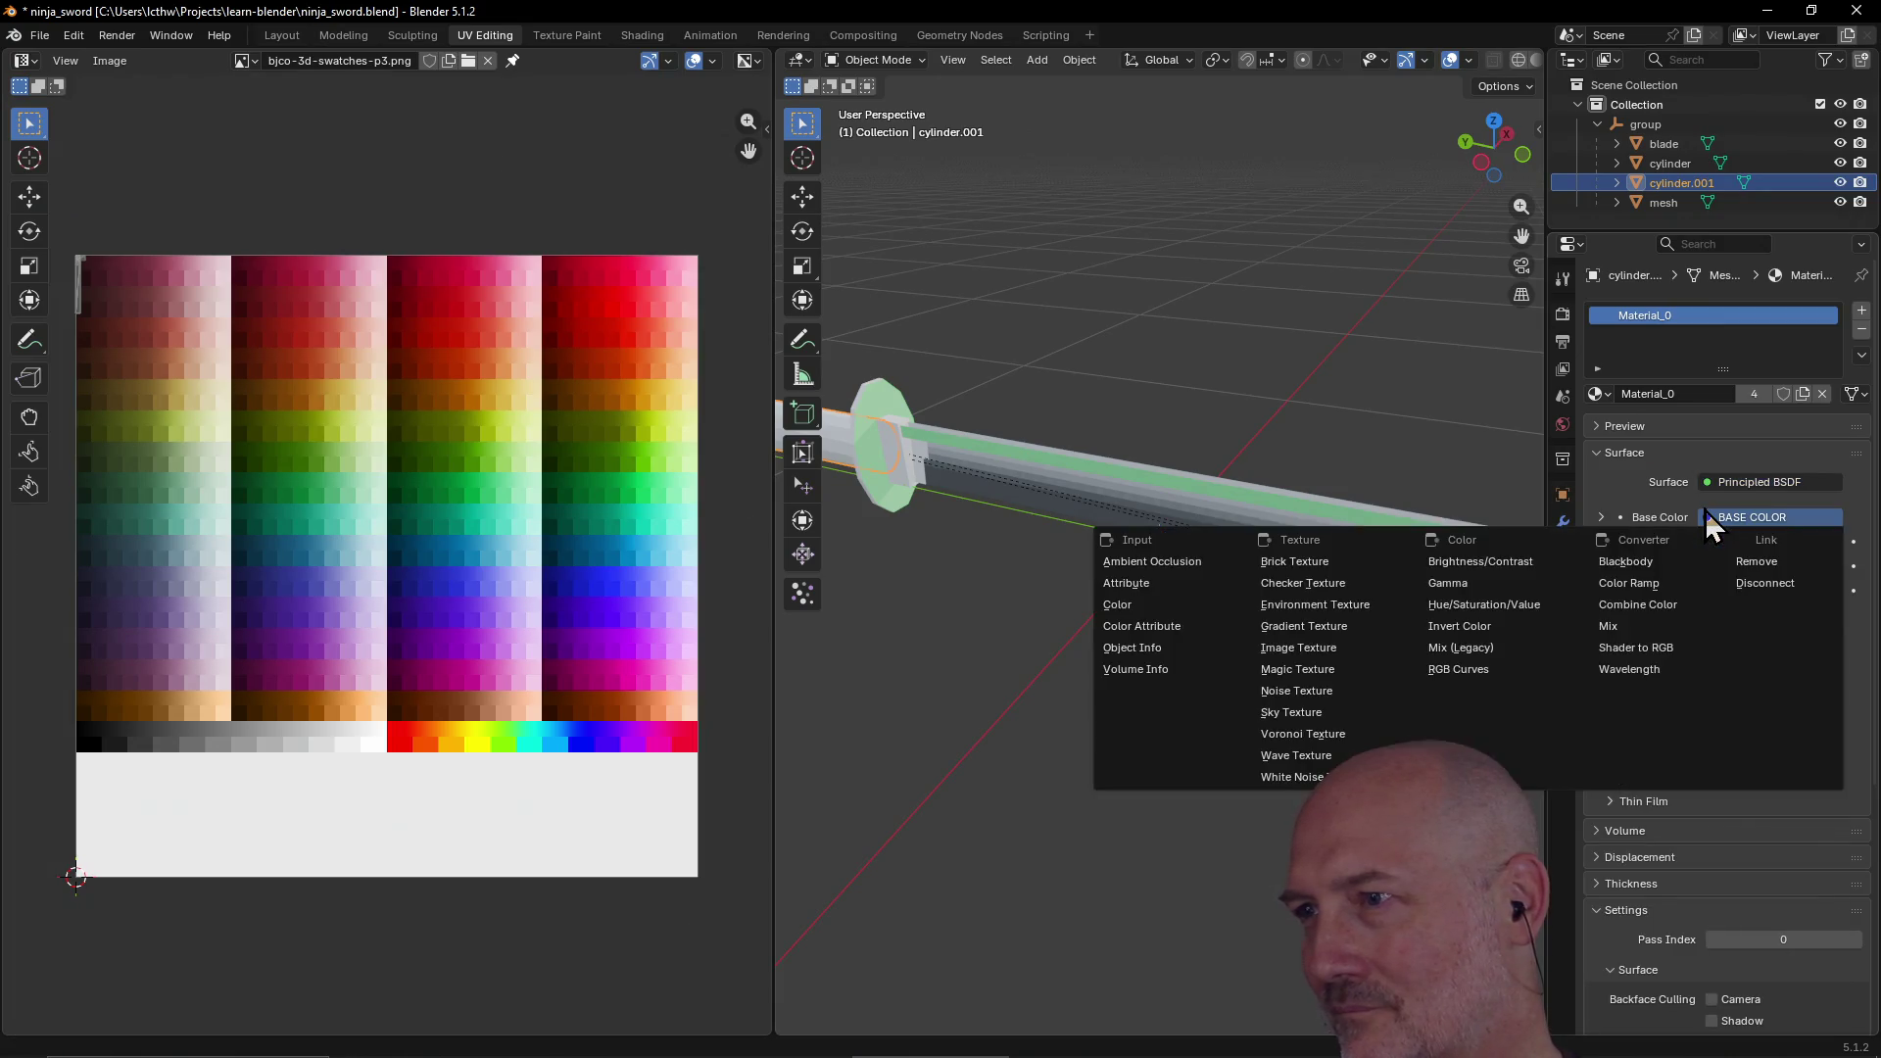
click(1634, 503)
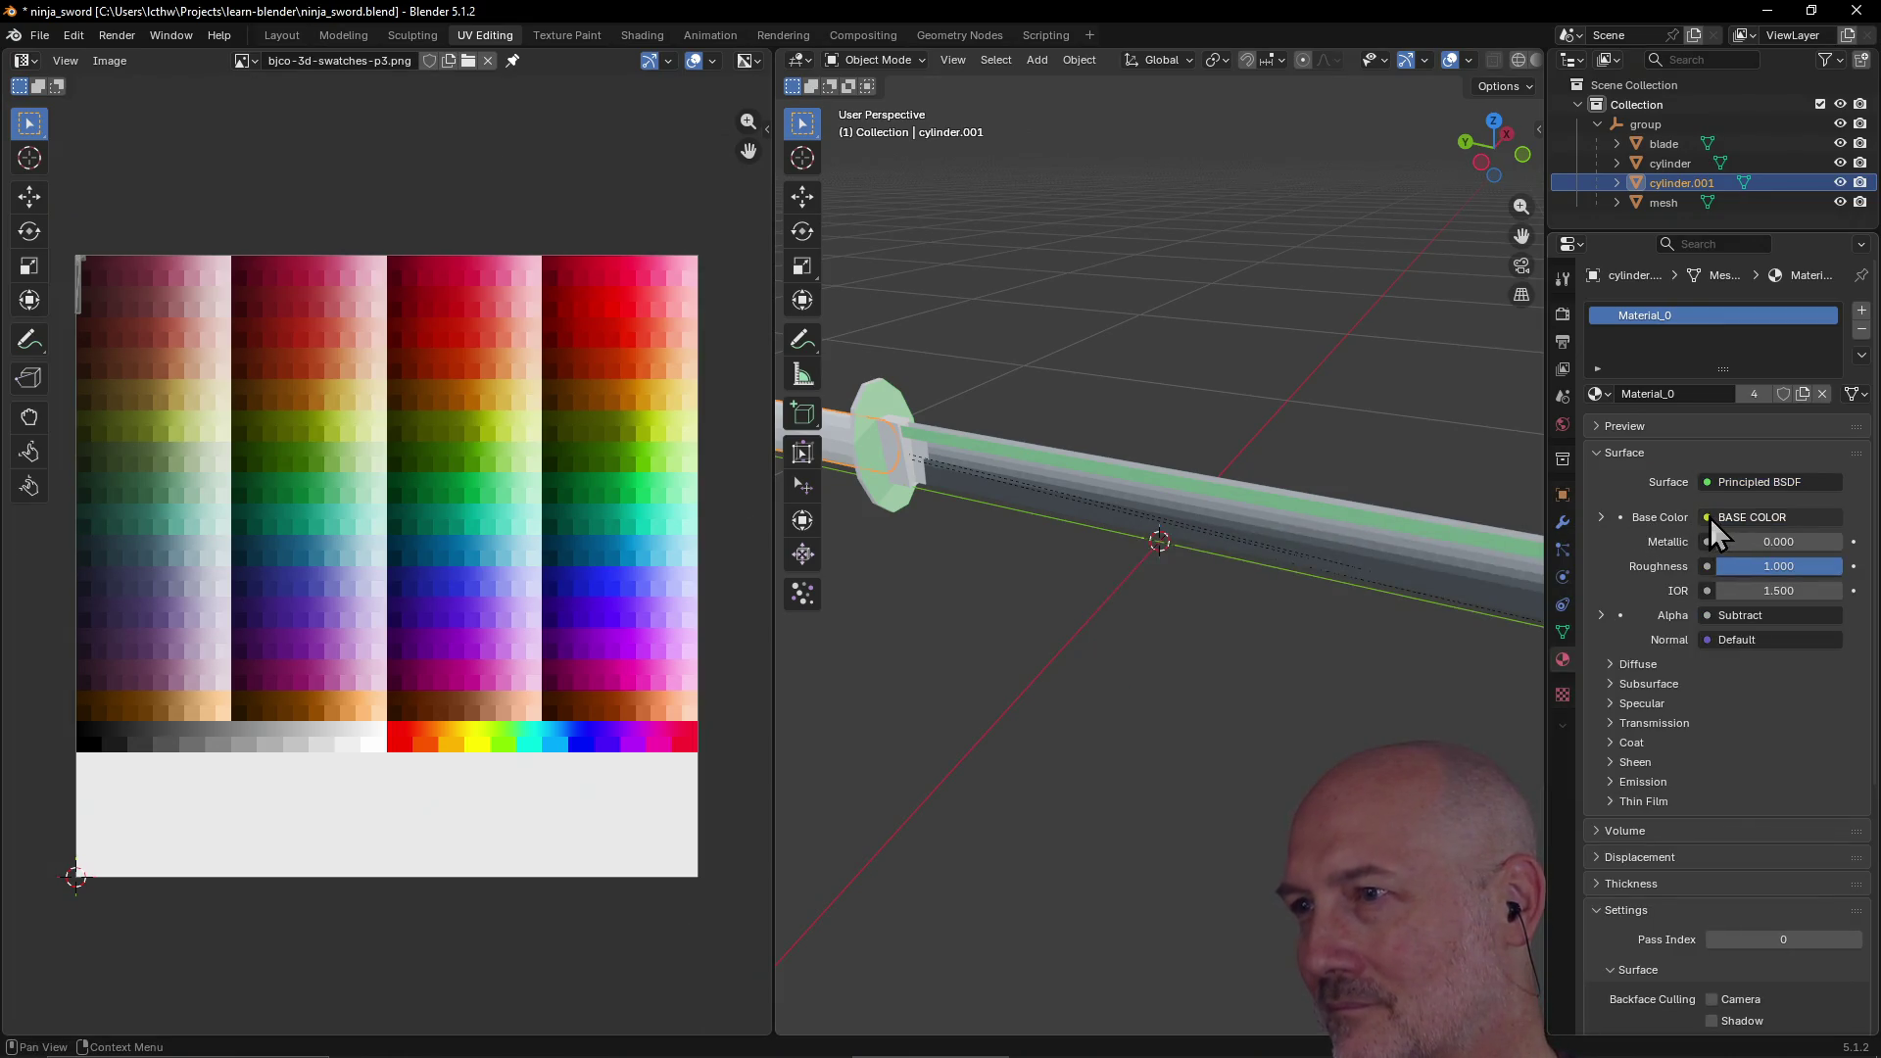
right_click(1678, 318)
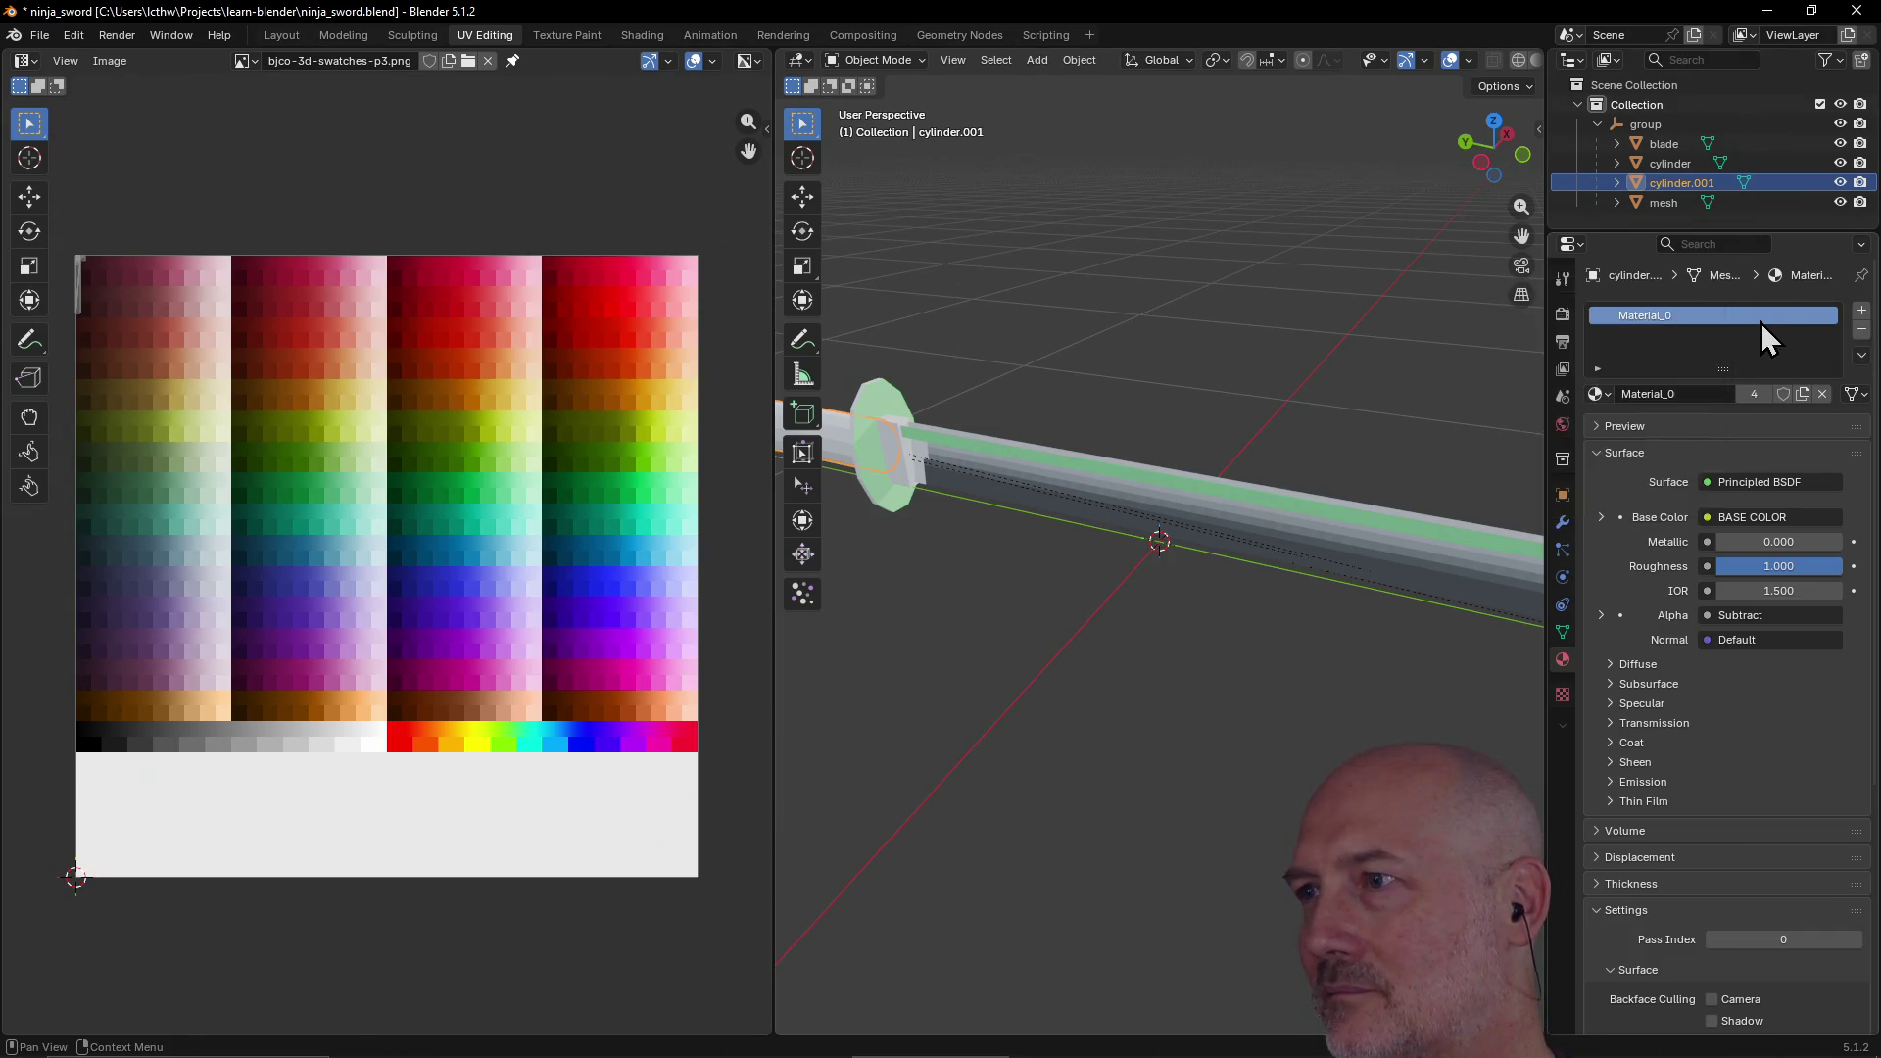
click(1861, 330)
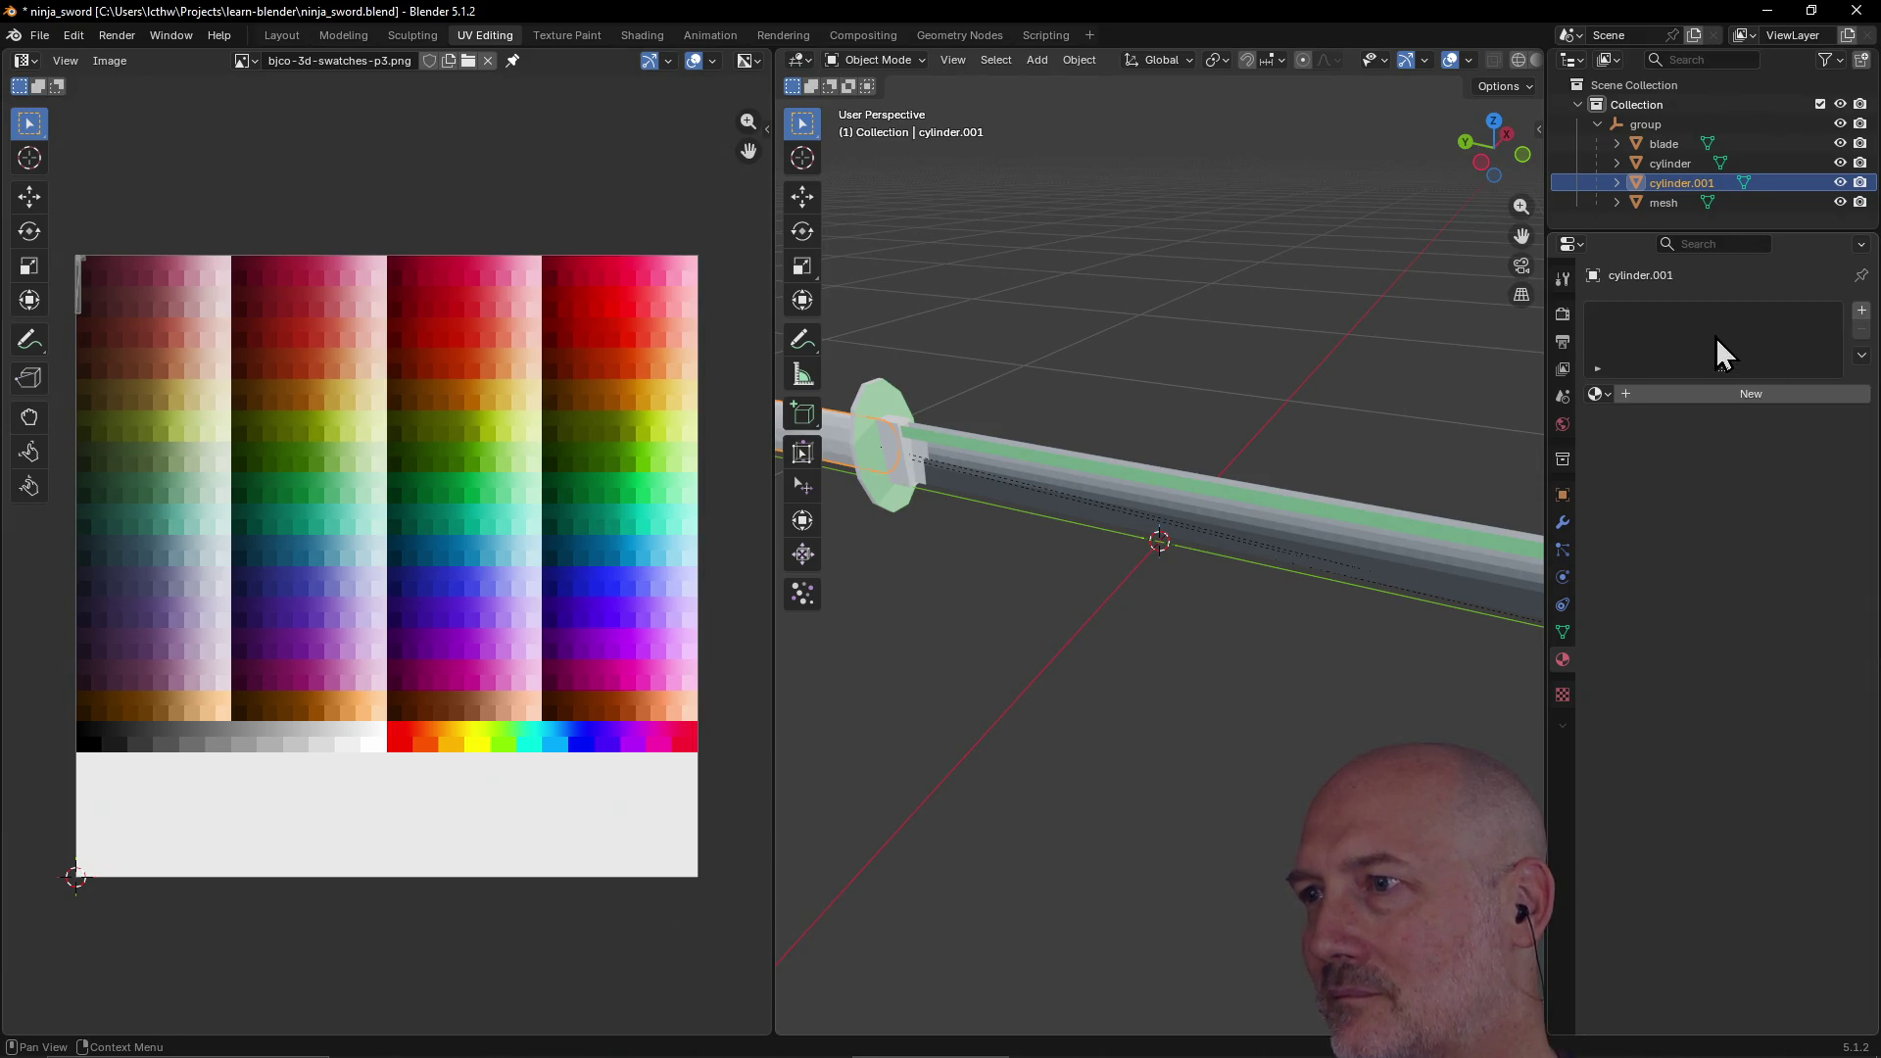
Step: Create a new material for cylinder.001 and give it a dark red base colour
click(1717, 392)
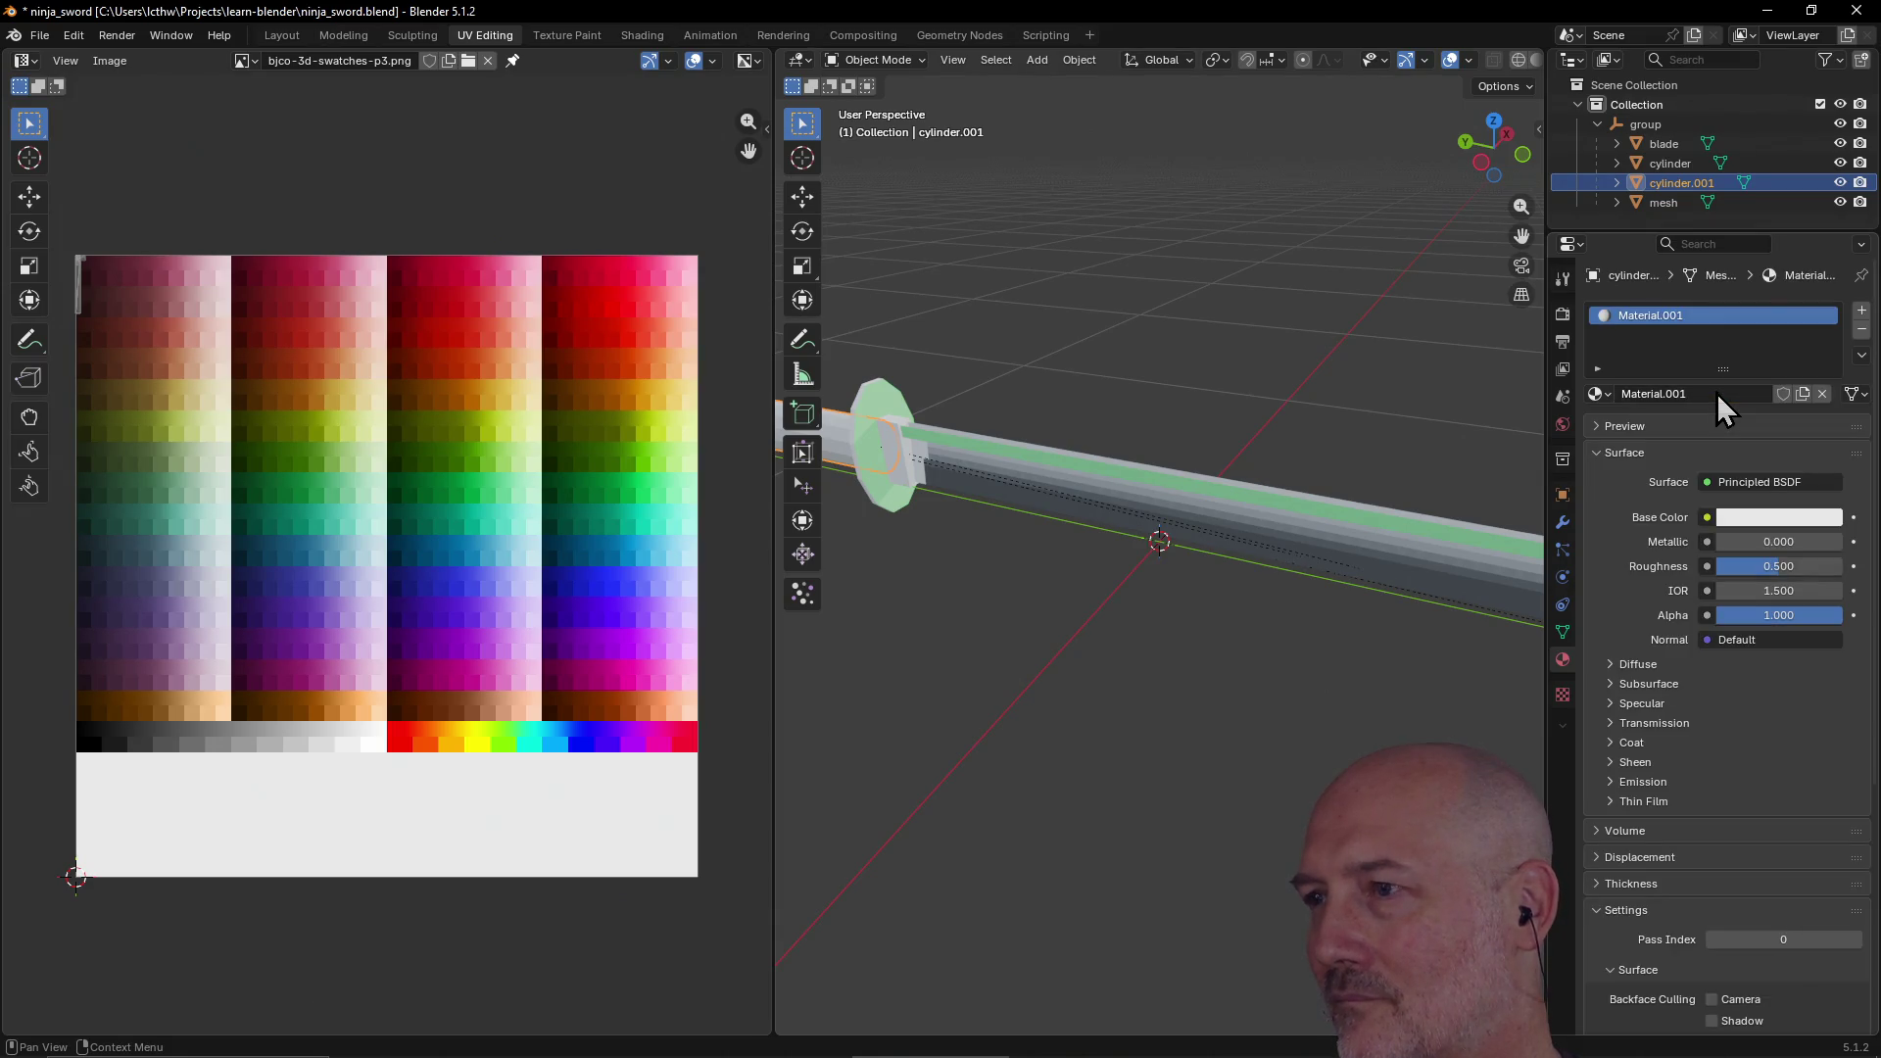
click(1707, 517)
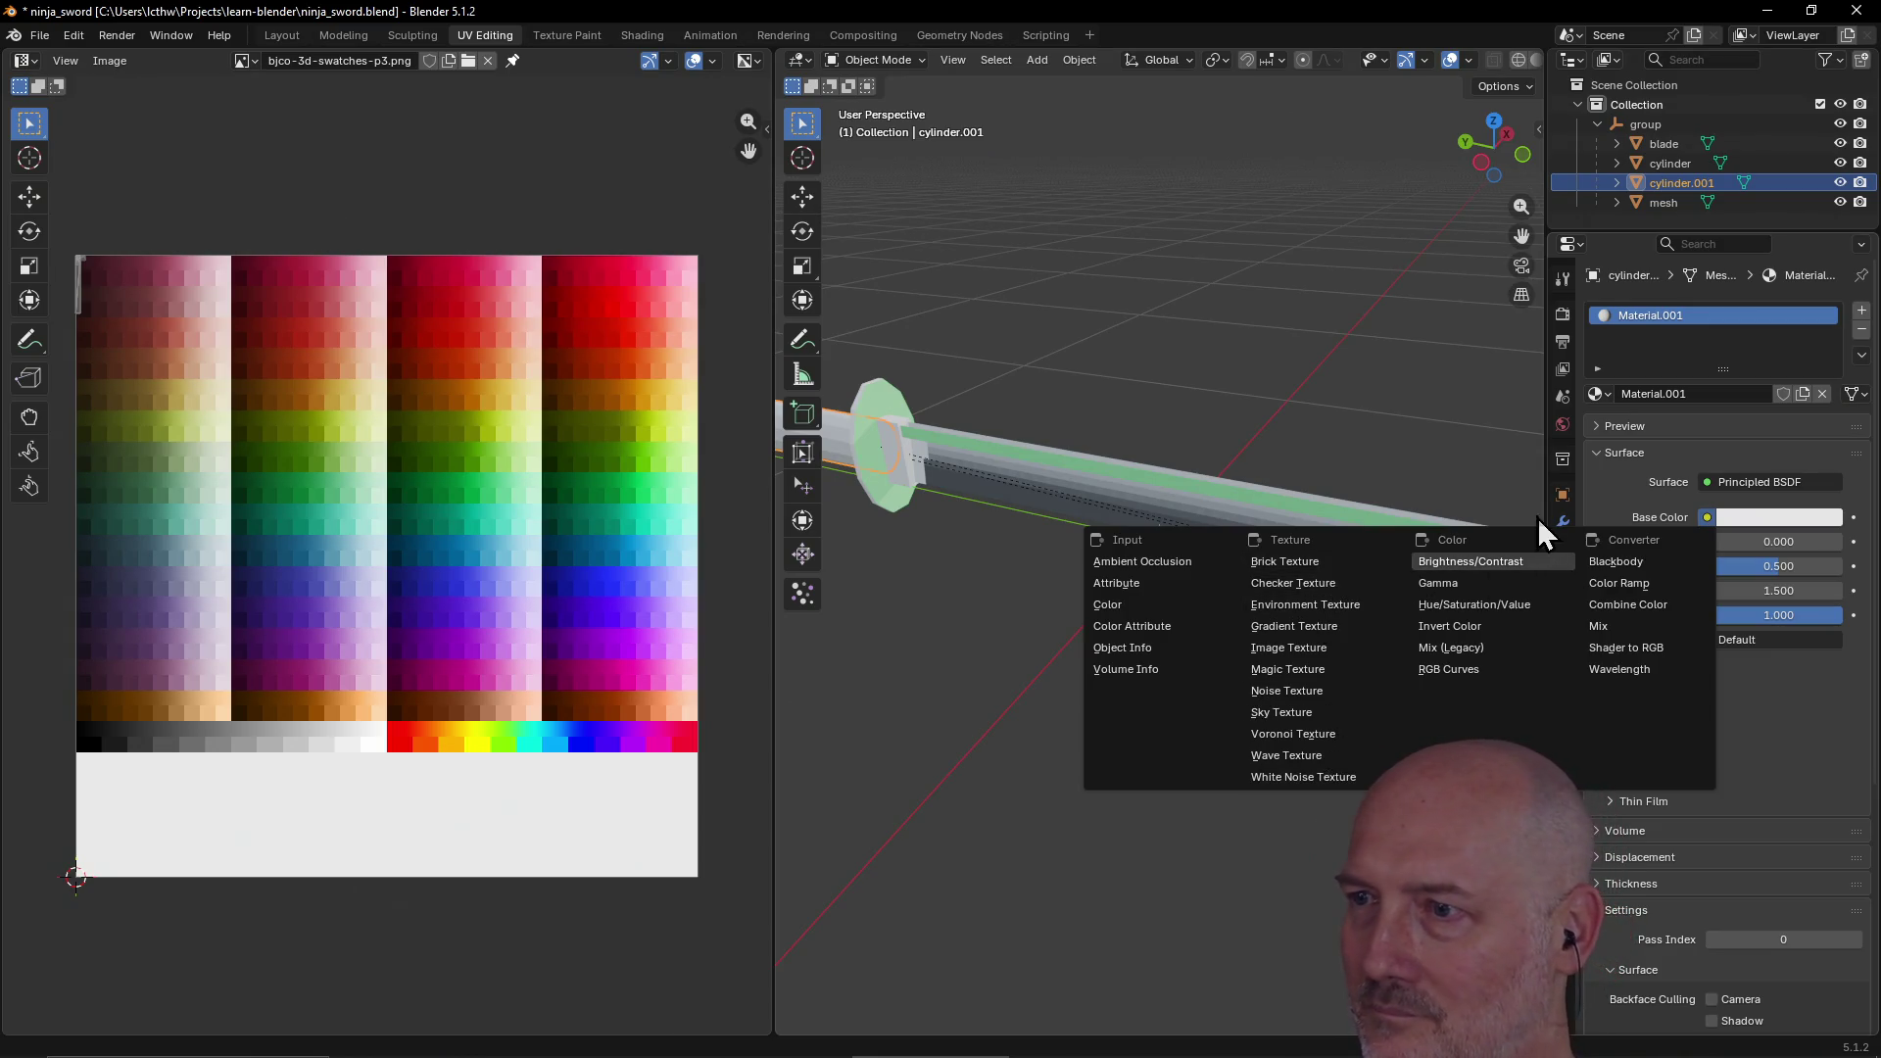
key(Escape)
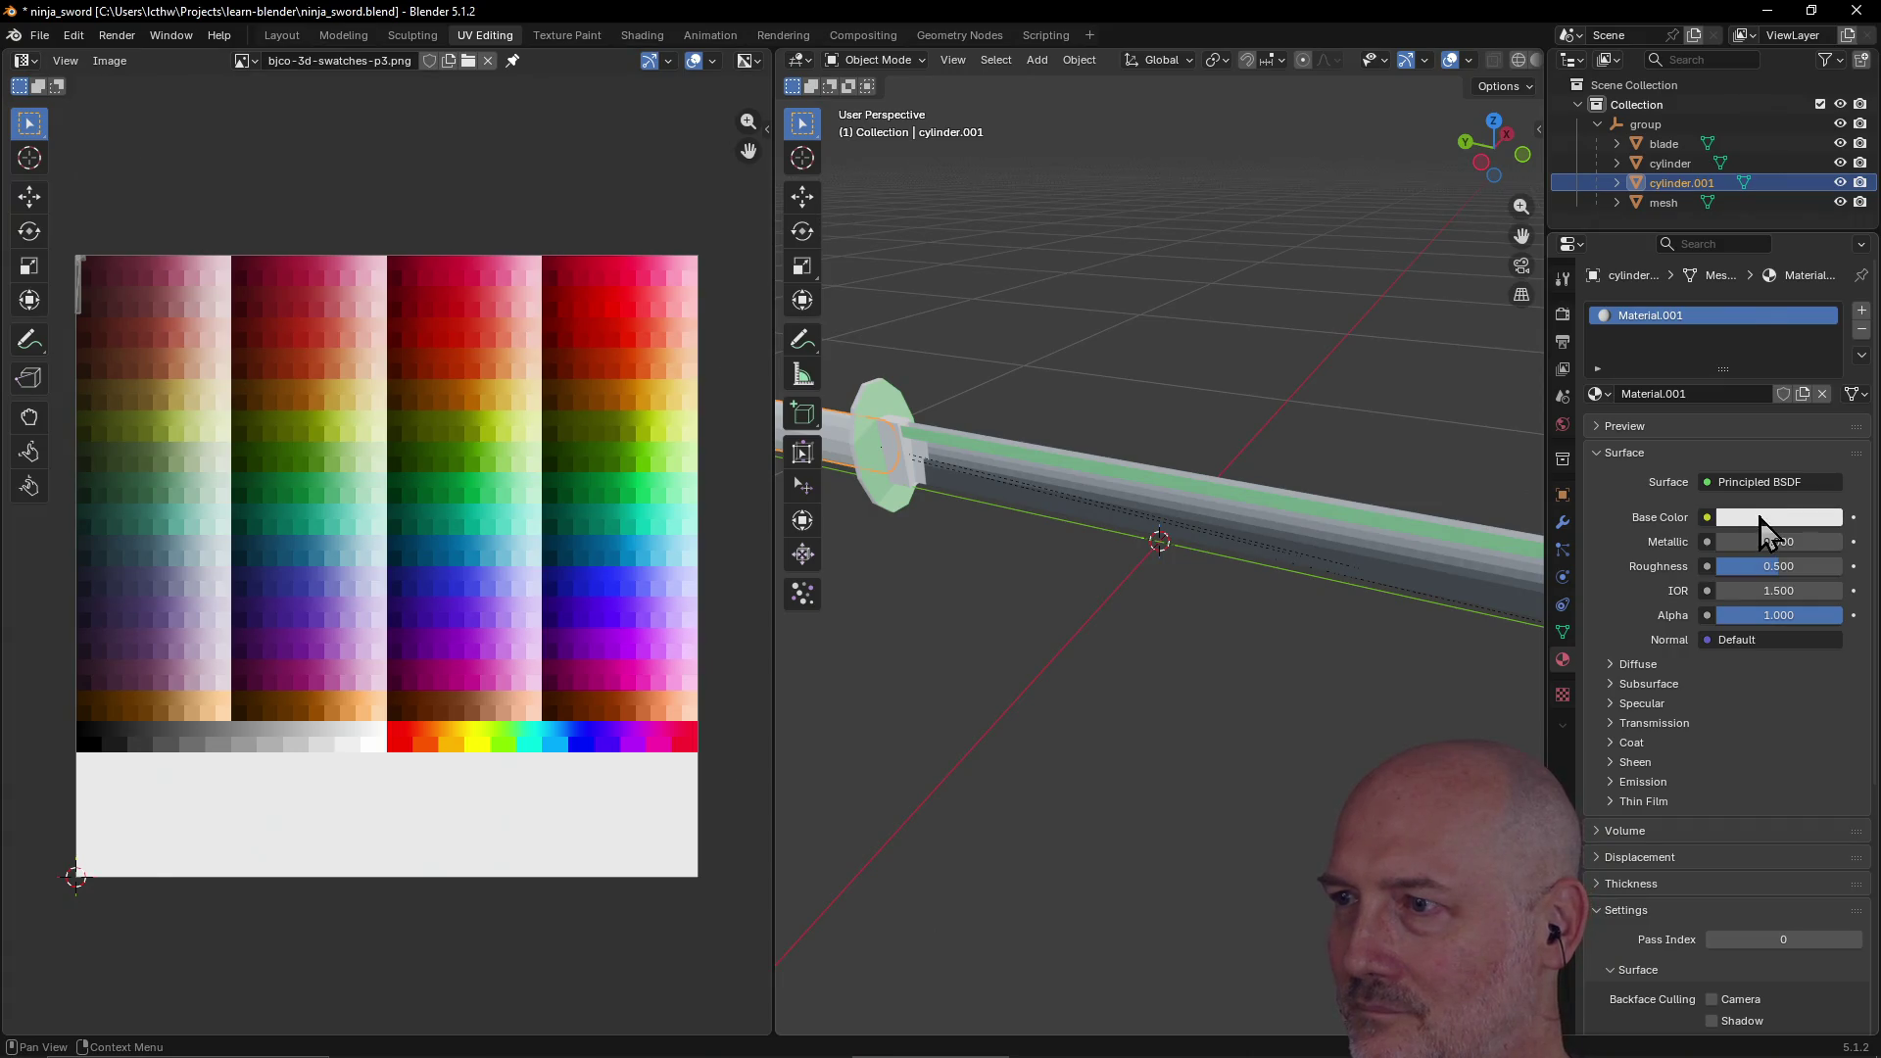
click(1760, 517)
mouse_move(1697, 242)
mouse_down()
mouse_move(1746, 249)
mouse_move(1730, 221)
mouse_up()
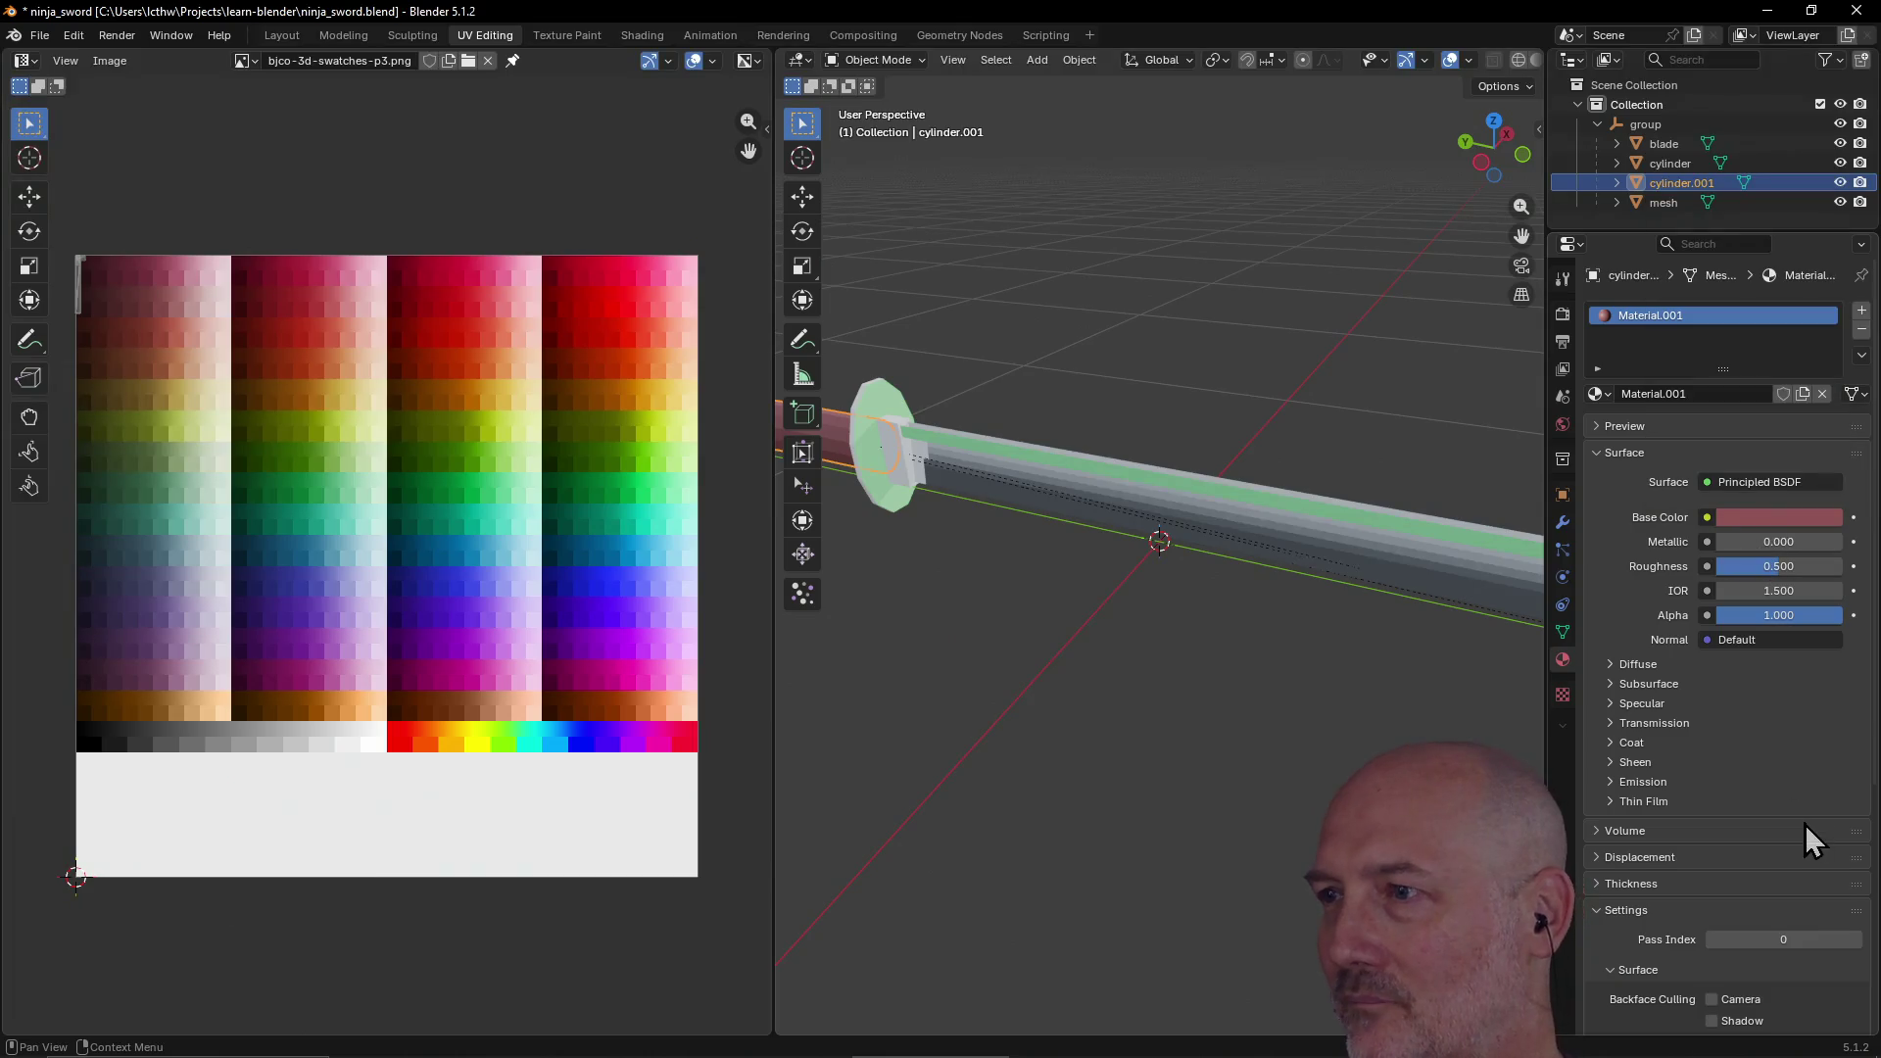
click(1805, 829)
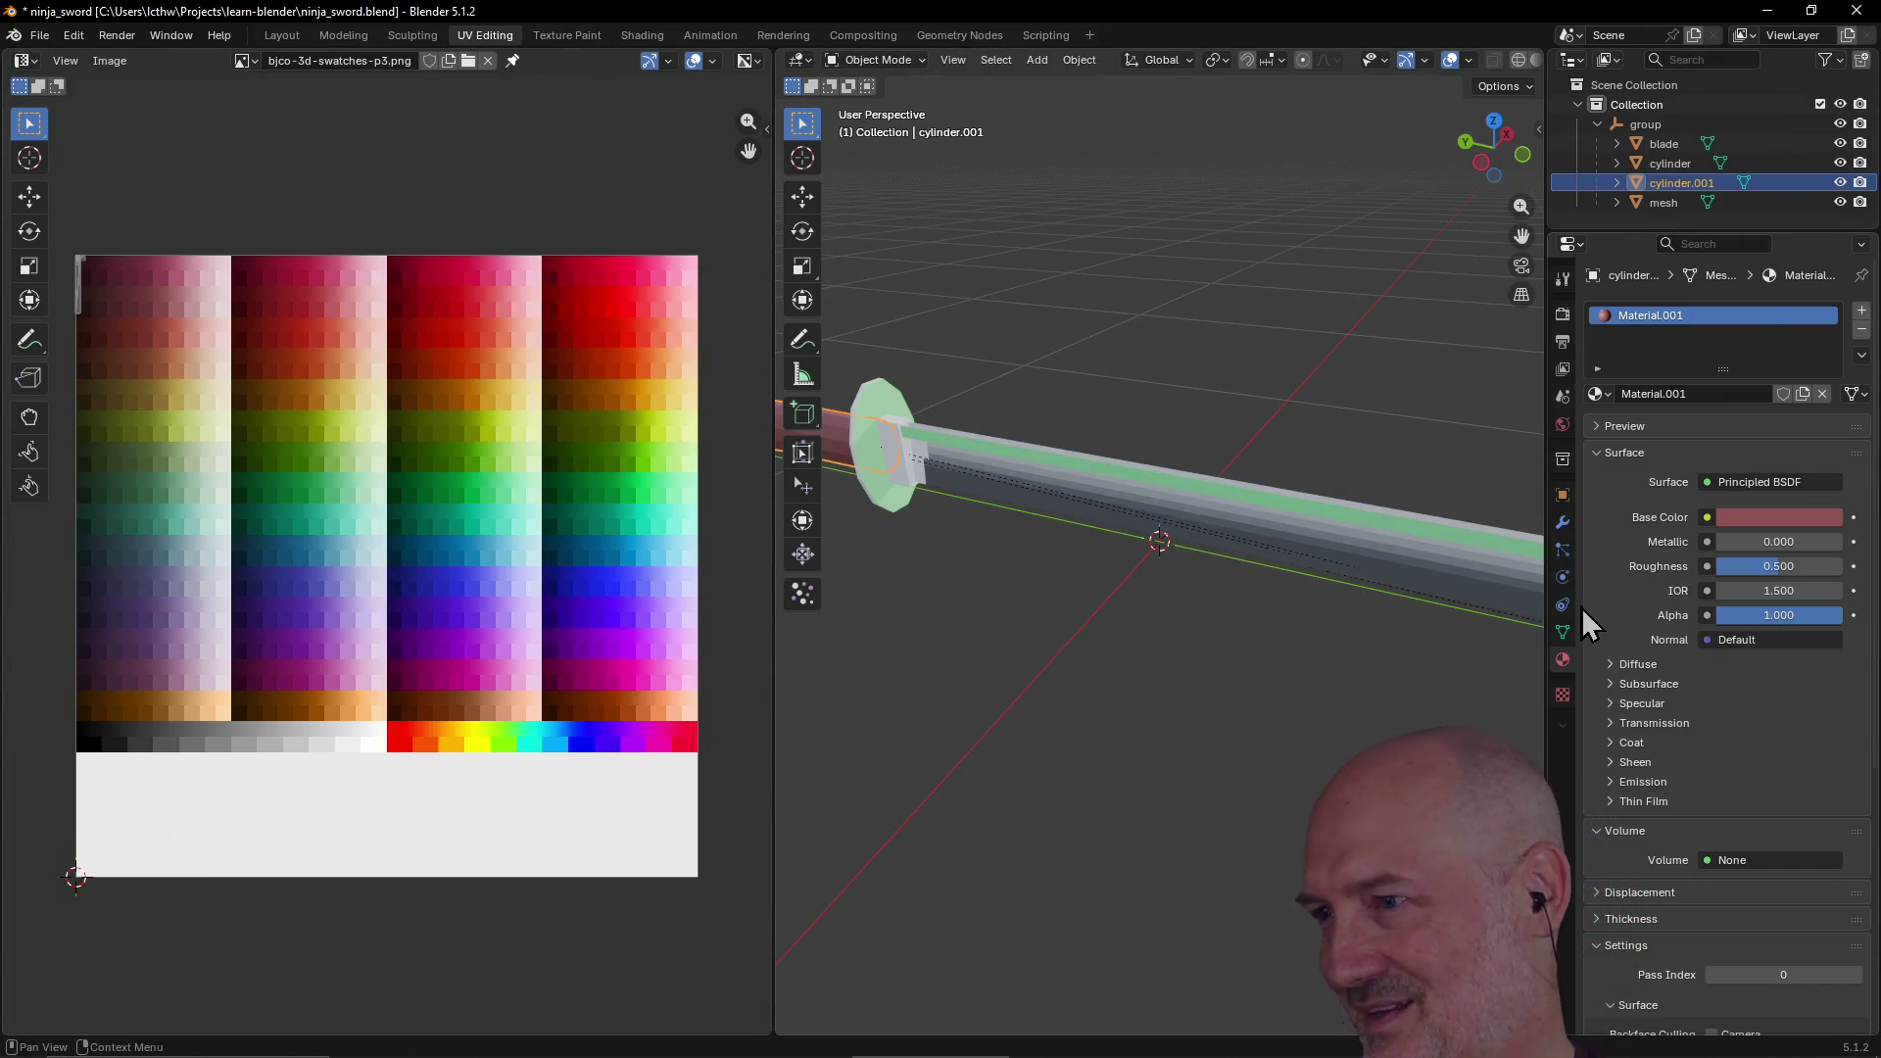
Step: Collapse the Surface, Volume and Settings panels, then remove the red Material.001
click(1599, 455)
click(1601, 486)
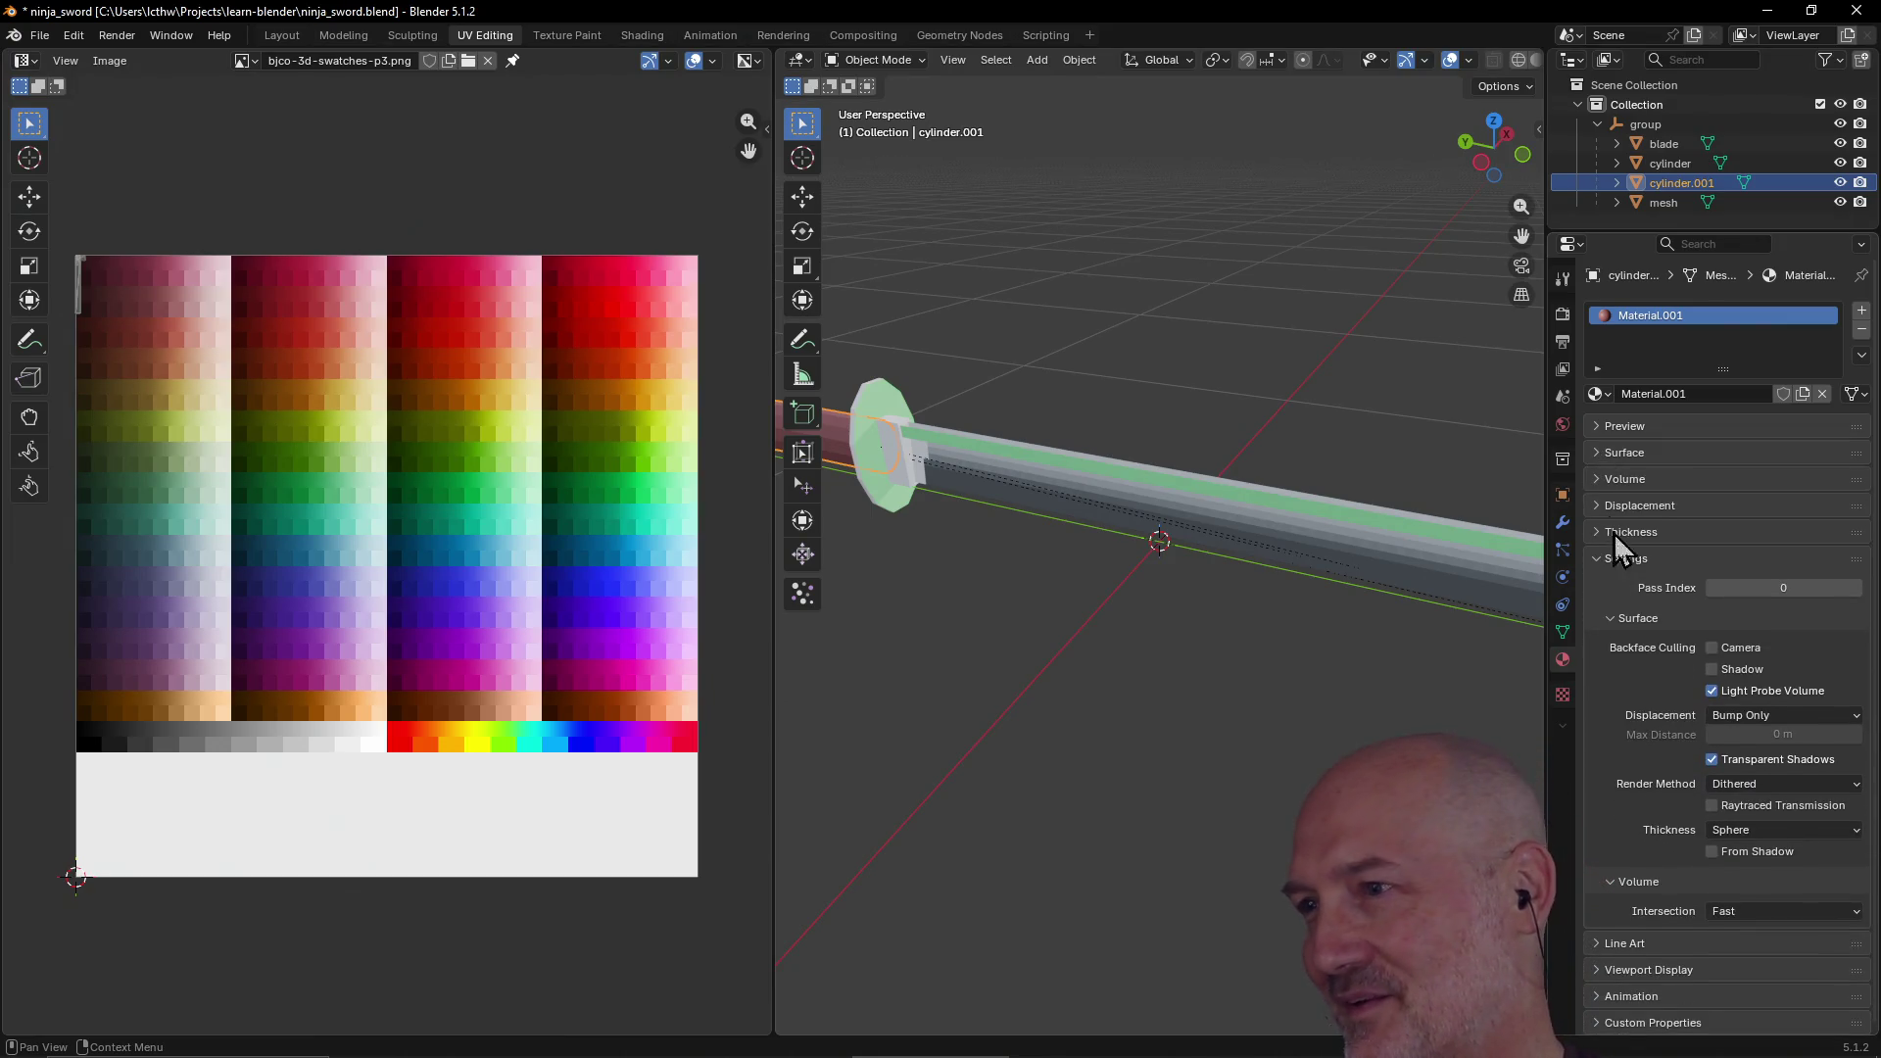
click(1593, 560)
click(1591, 562)
click(1592, 562)
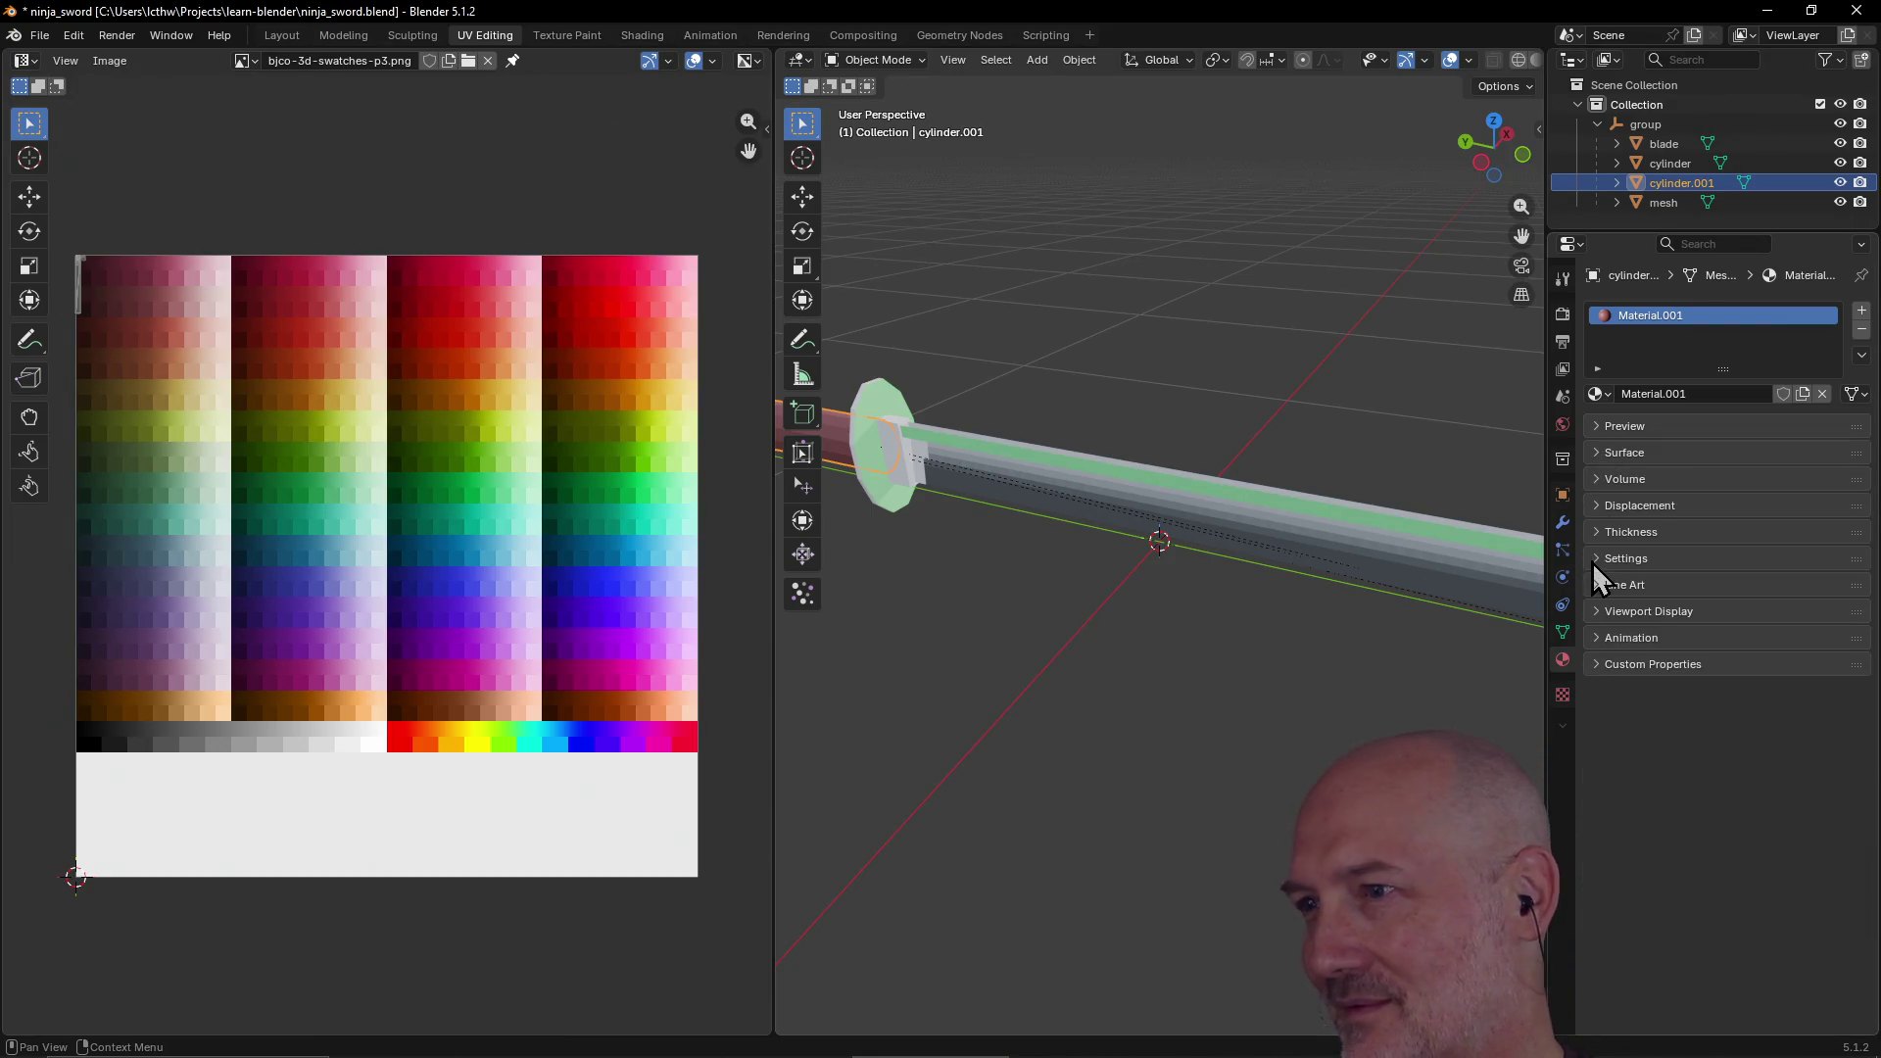
click(1862, 331)
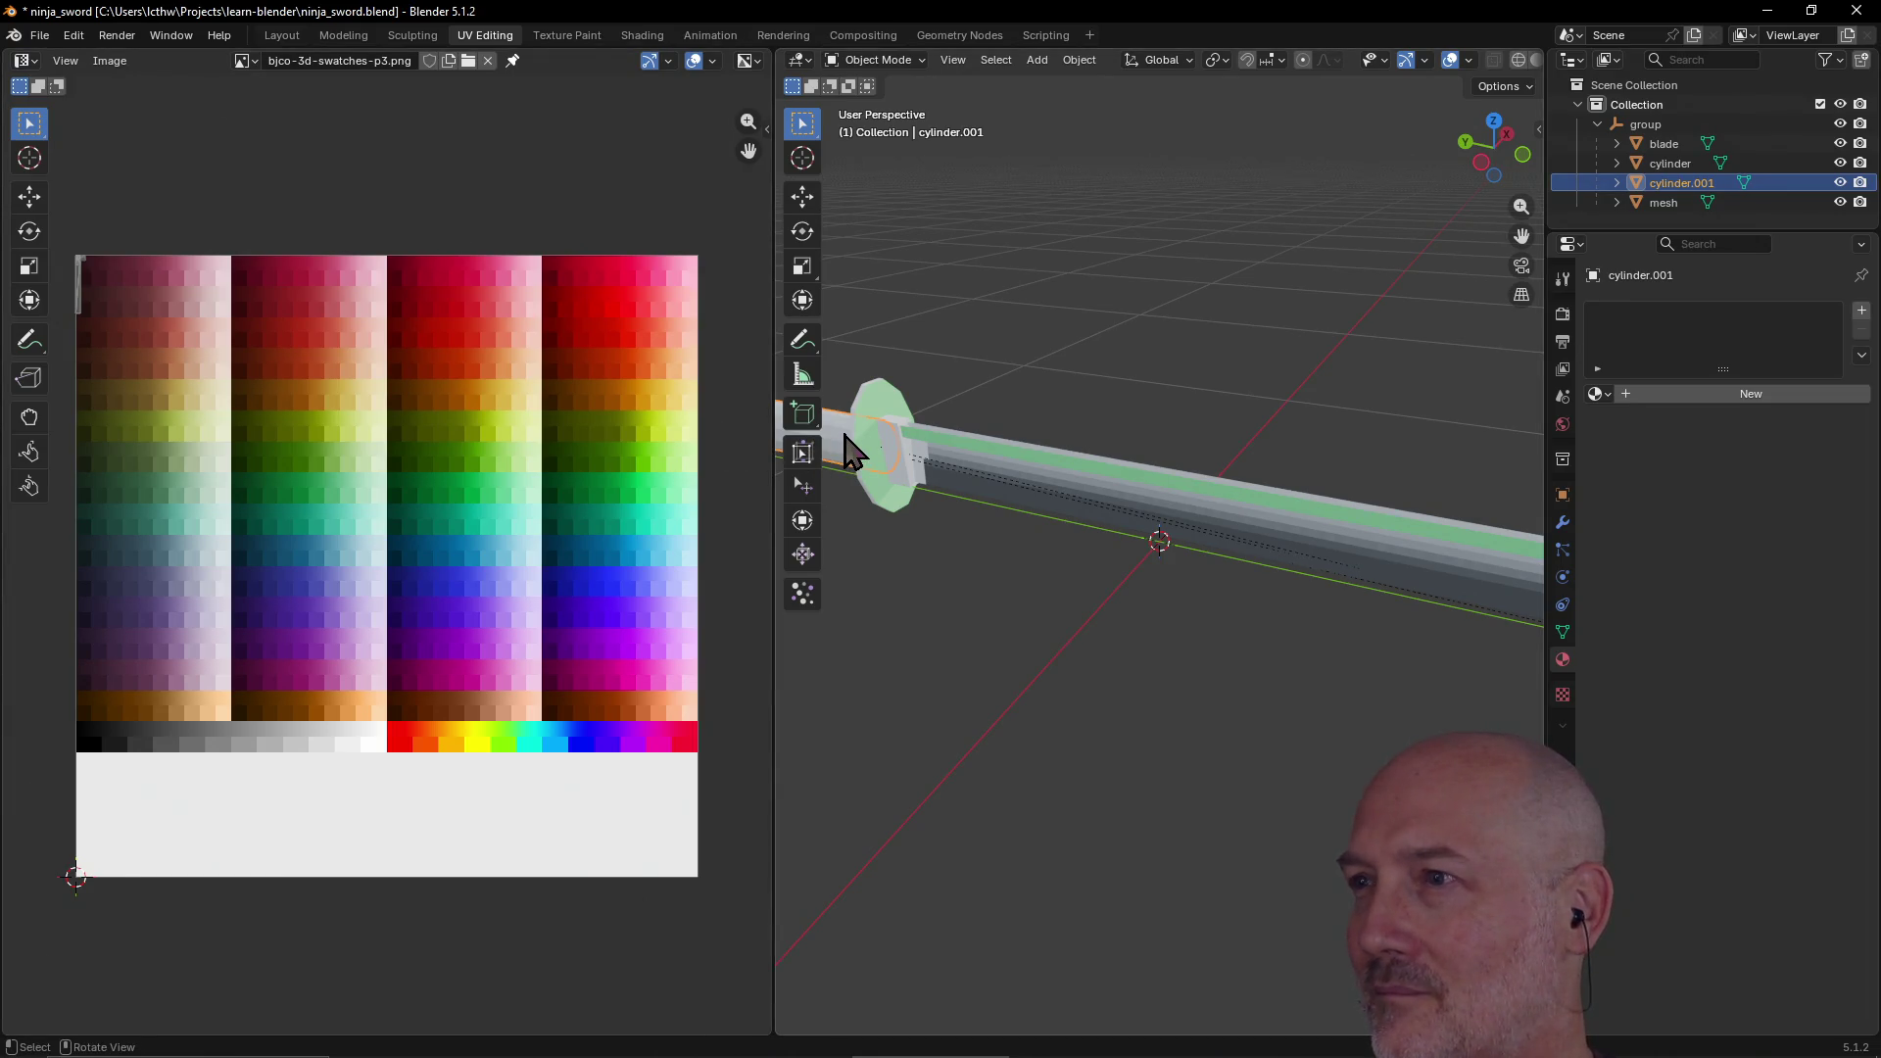
Step: Look at the brush texture preview and cylinder.001's mesh data, then return to materials
click(1563, 695)
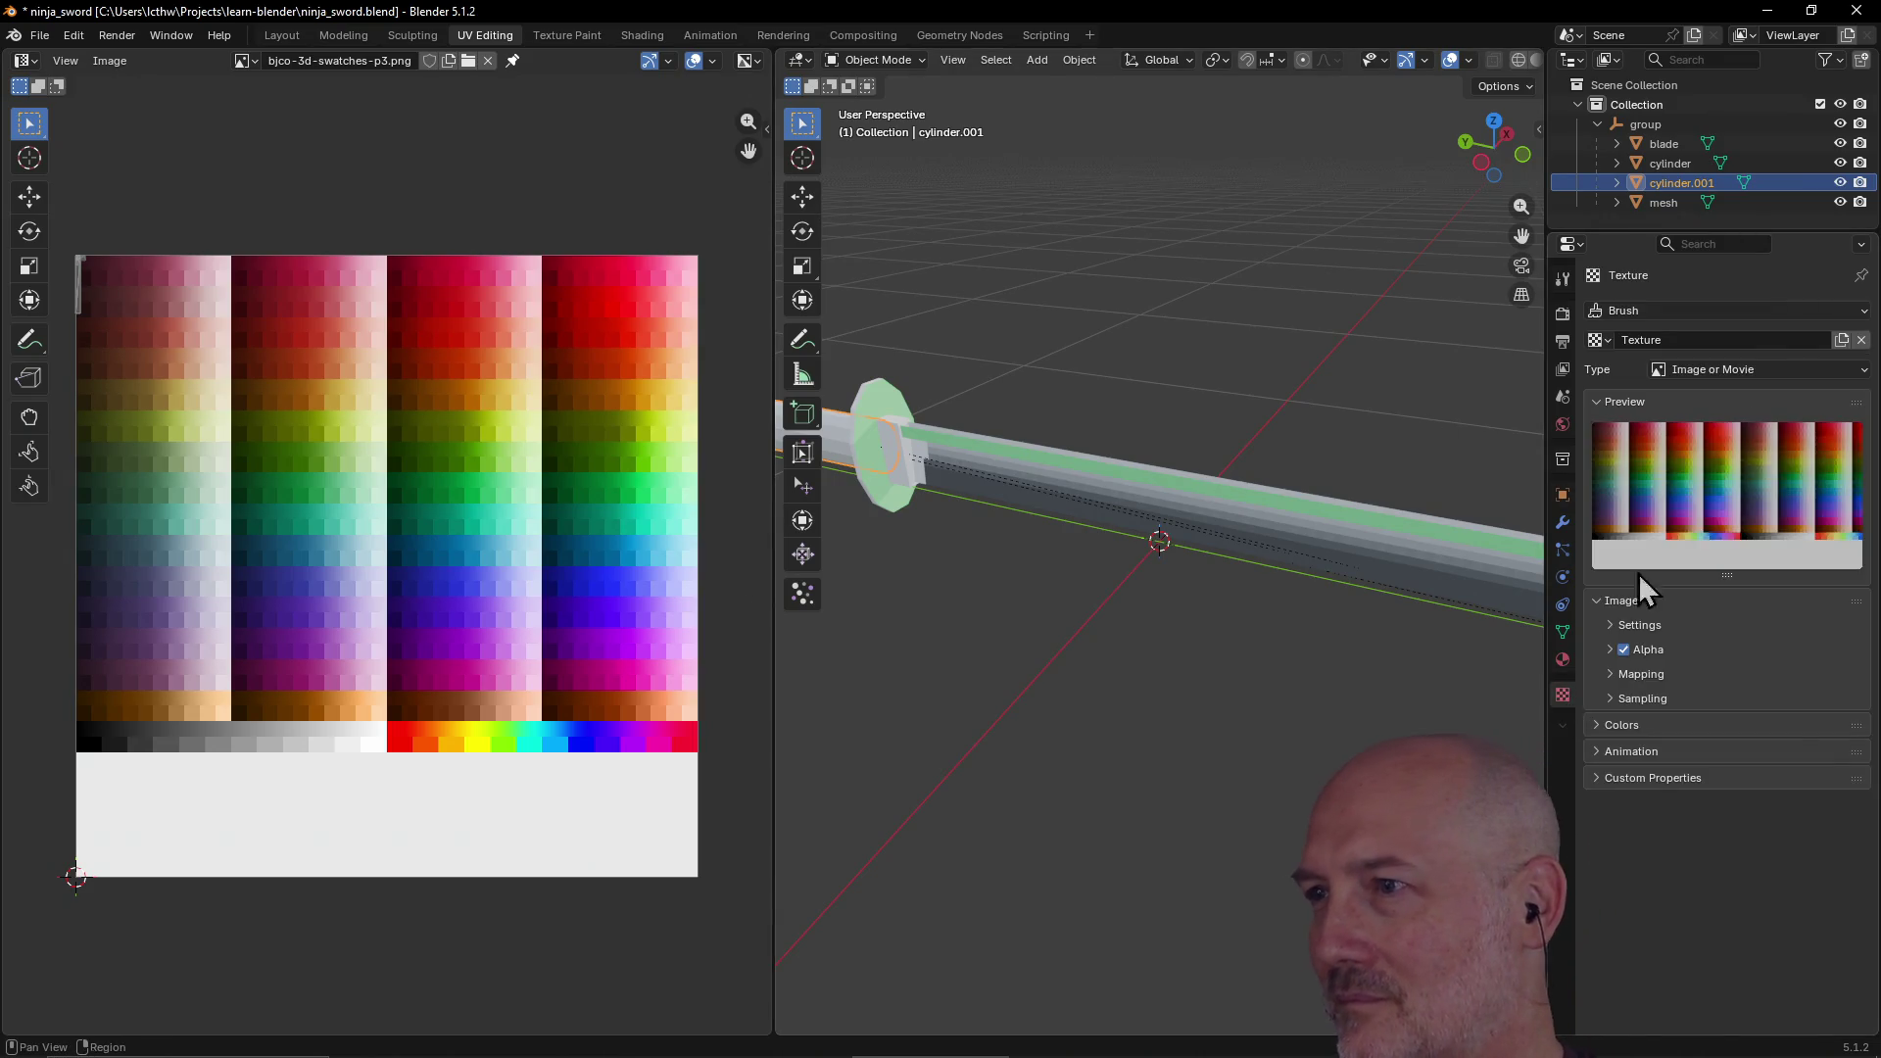
click(1698, 400)
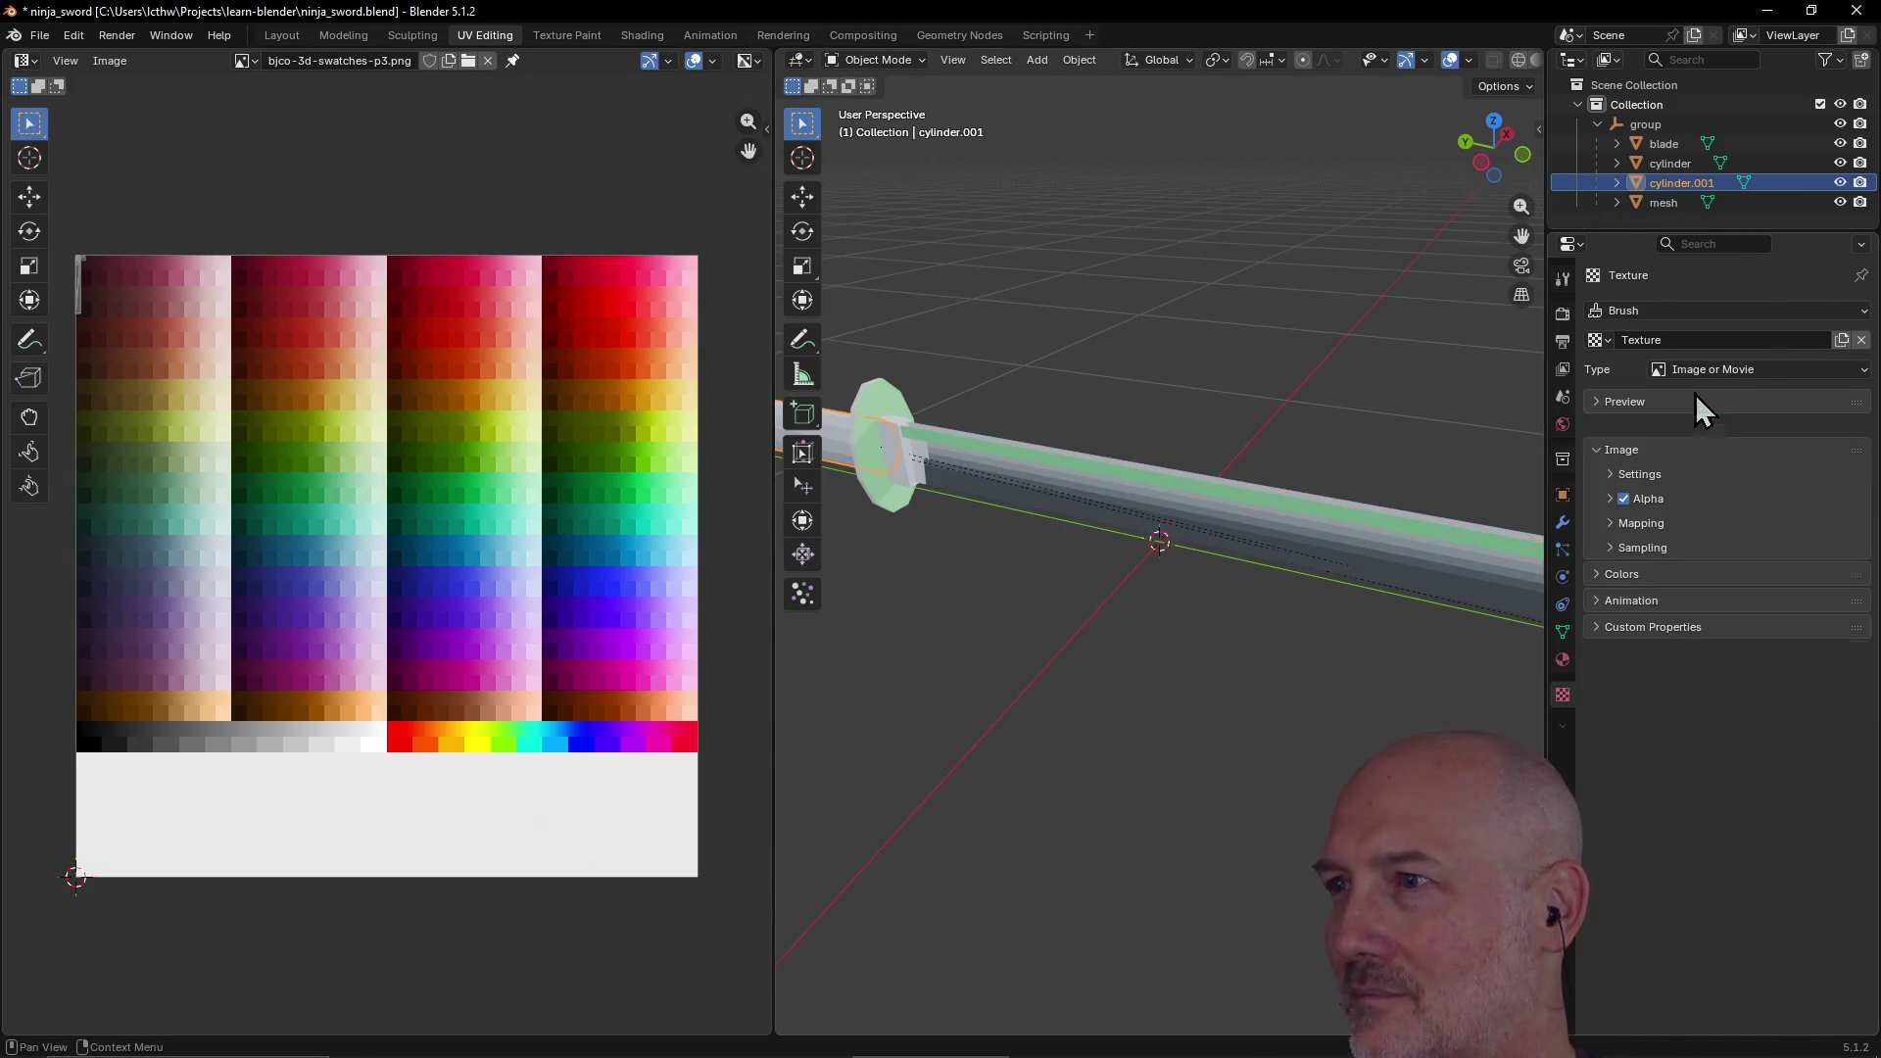
click(1595, 402)
click(1617, 183)
click(1698, 202)
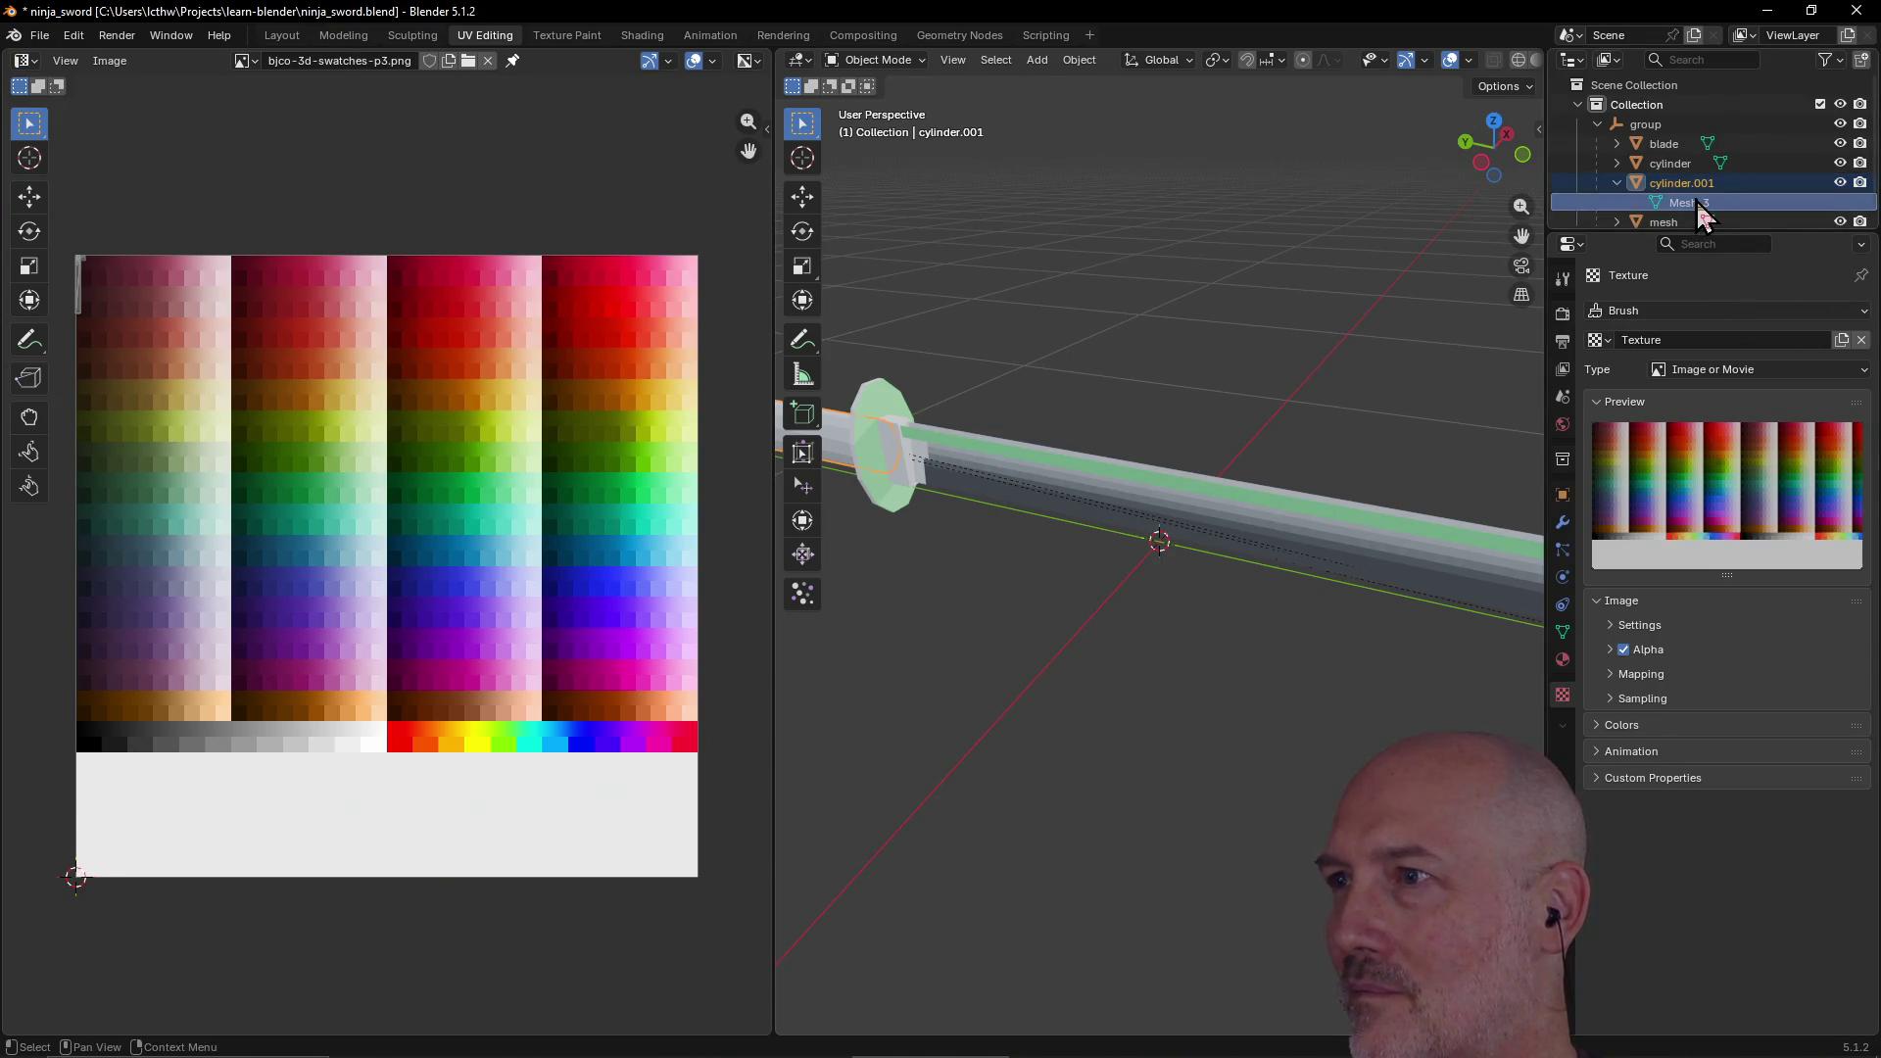
click(1617, 183)
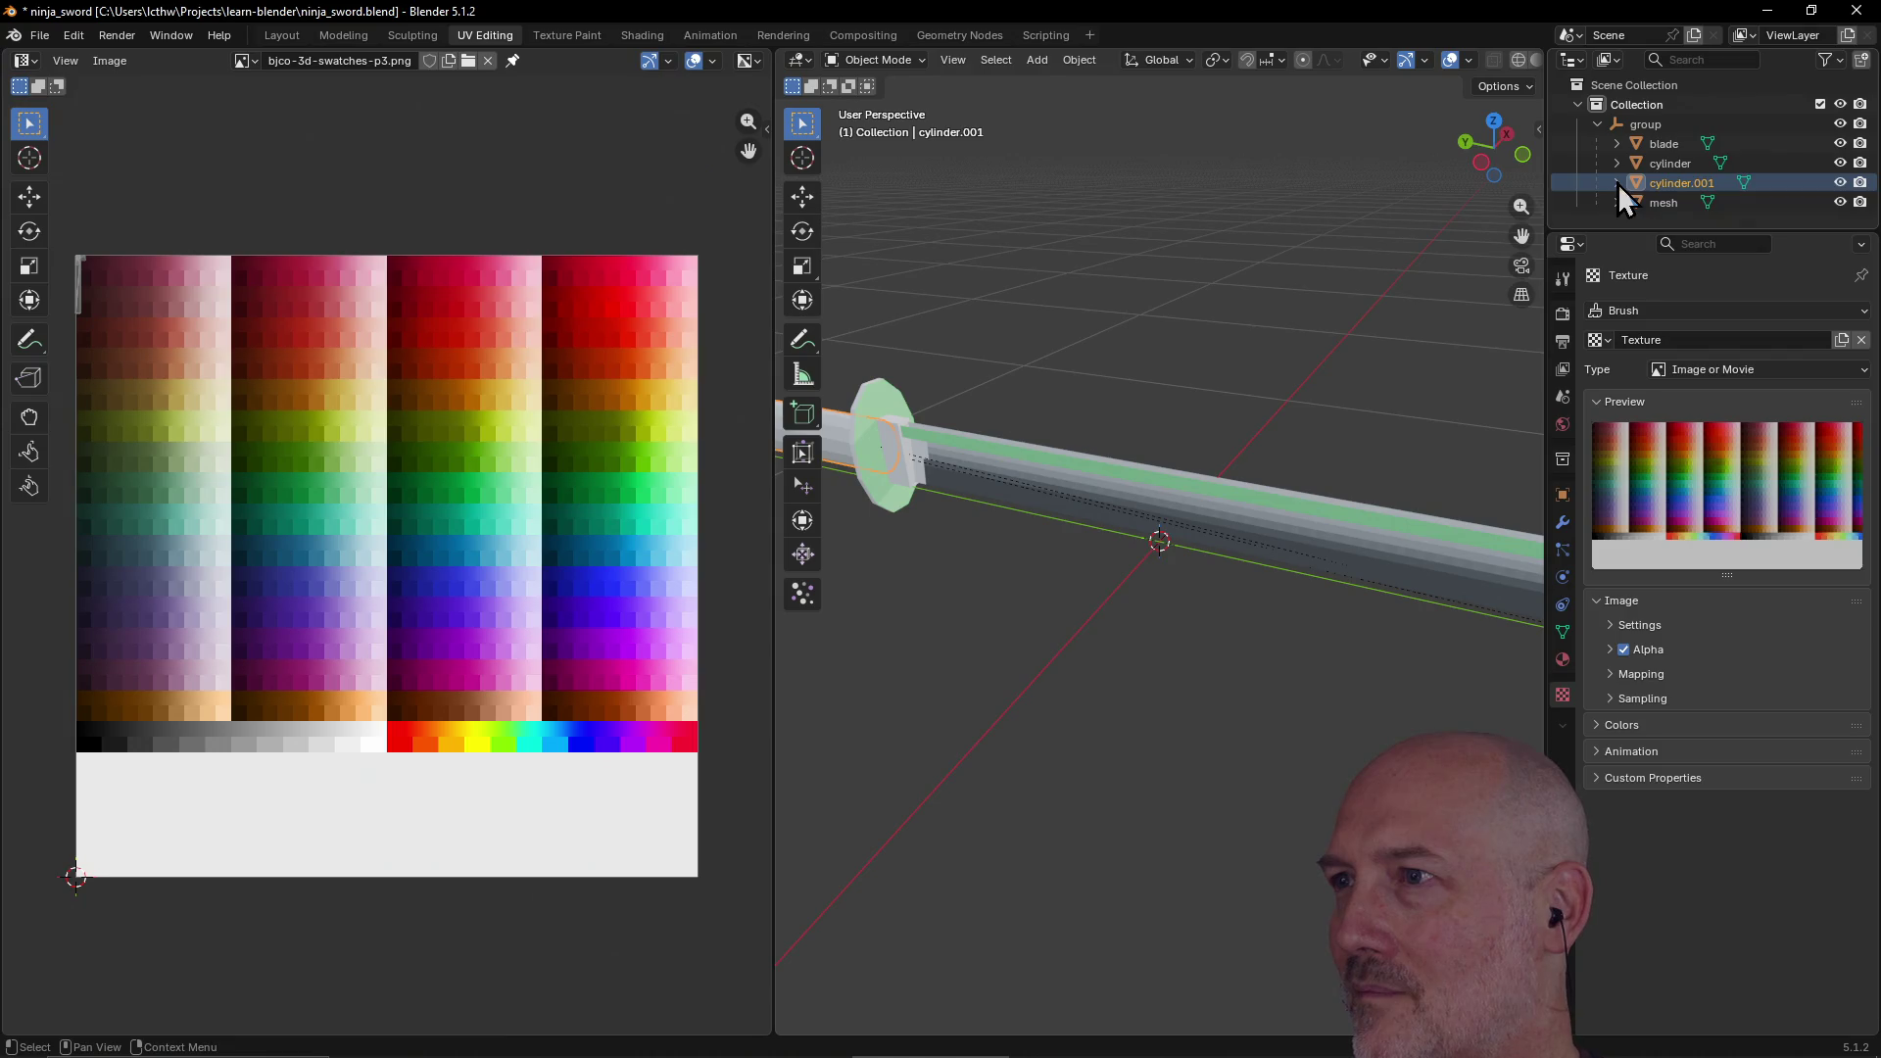
click(1563, 659)
Step: Create the default white Material.002 and expand its Surface settings, checking the swatches image
click(1660, 396)
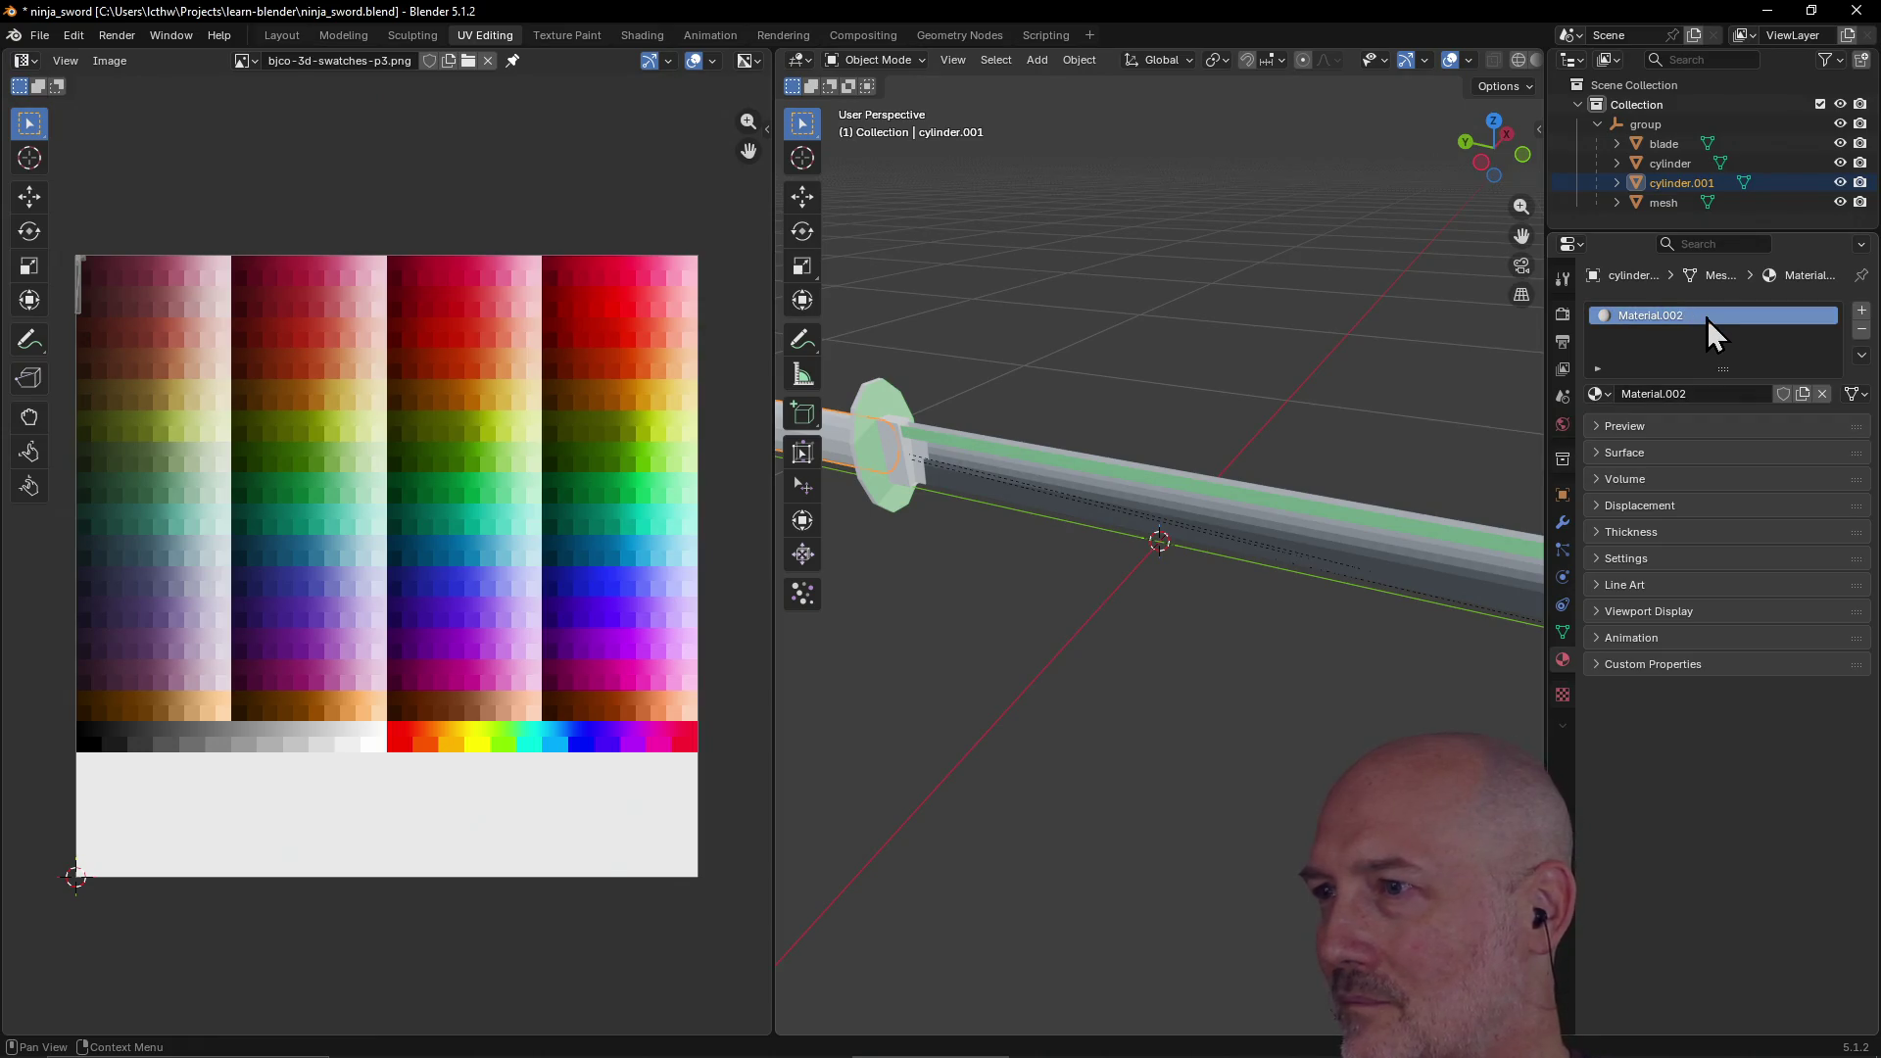
click(1593, 428)
click(1593, 431)
click(1595, 453)
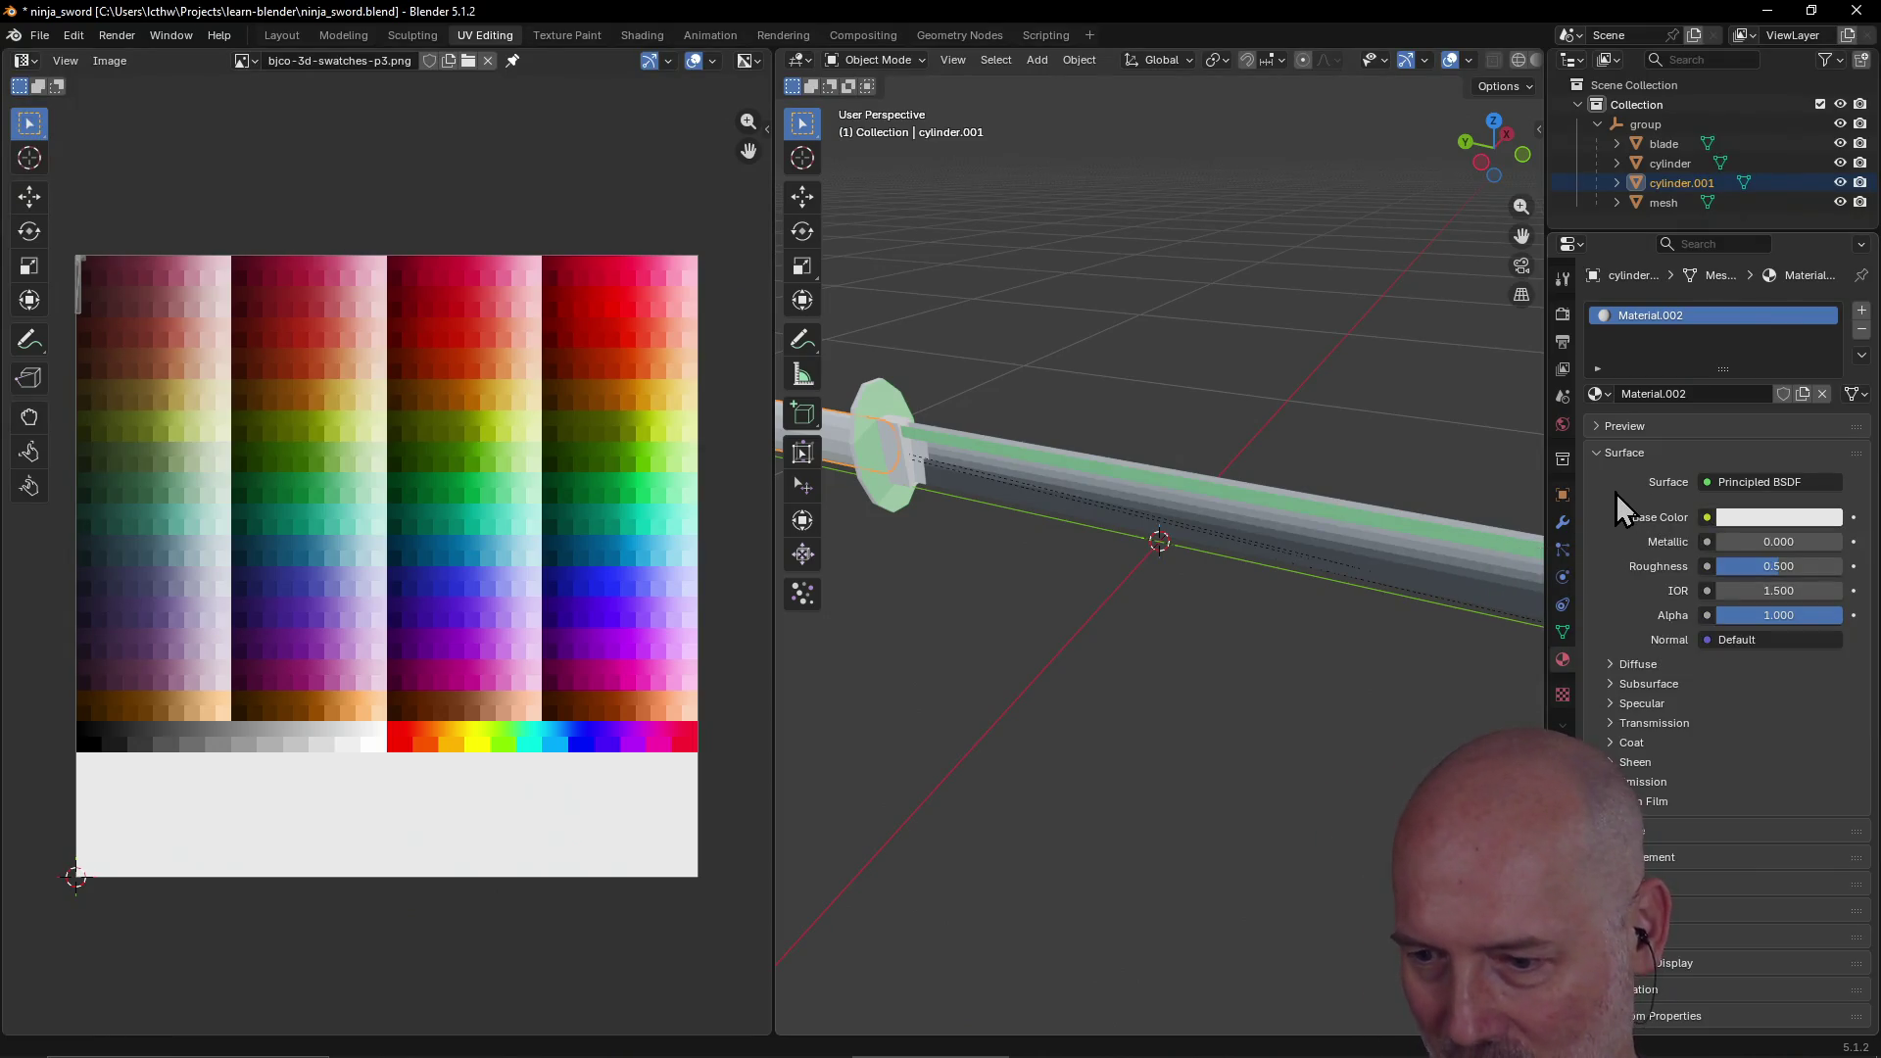
key(alt+Tab)
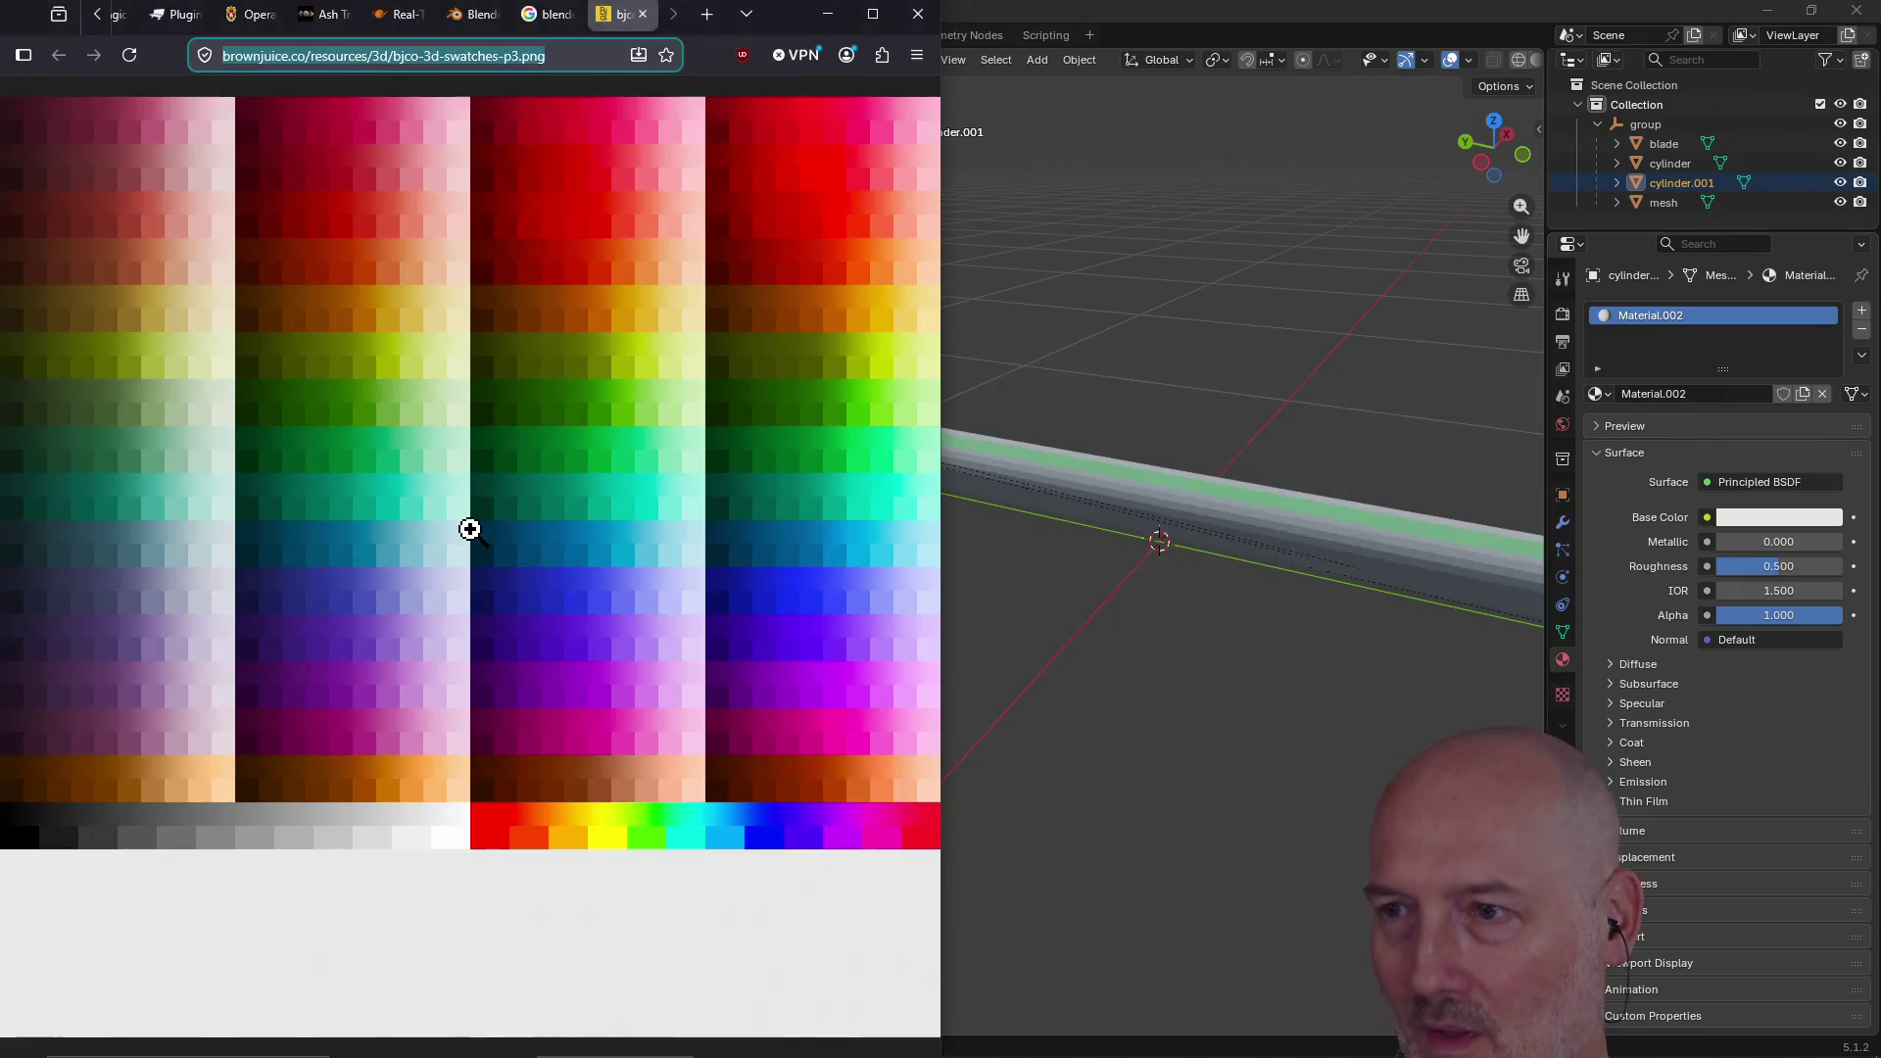
key(alt+Tab)
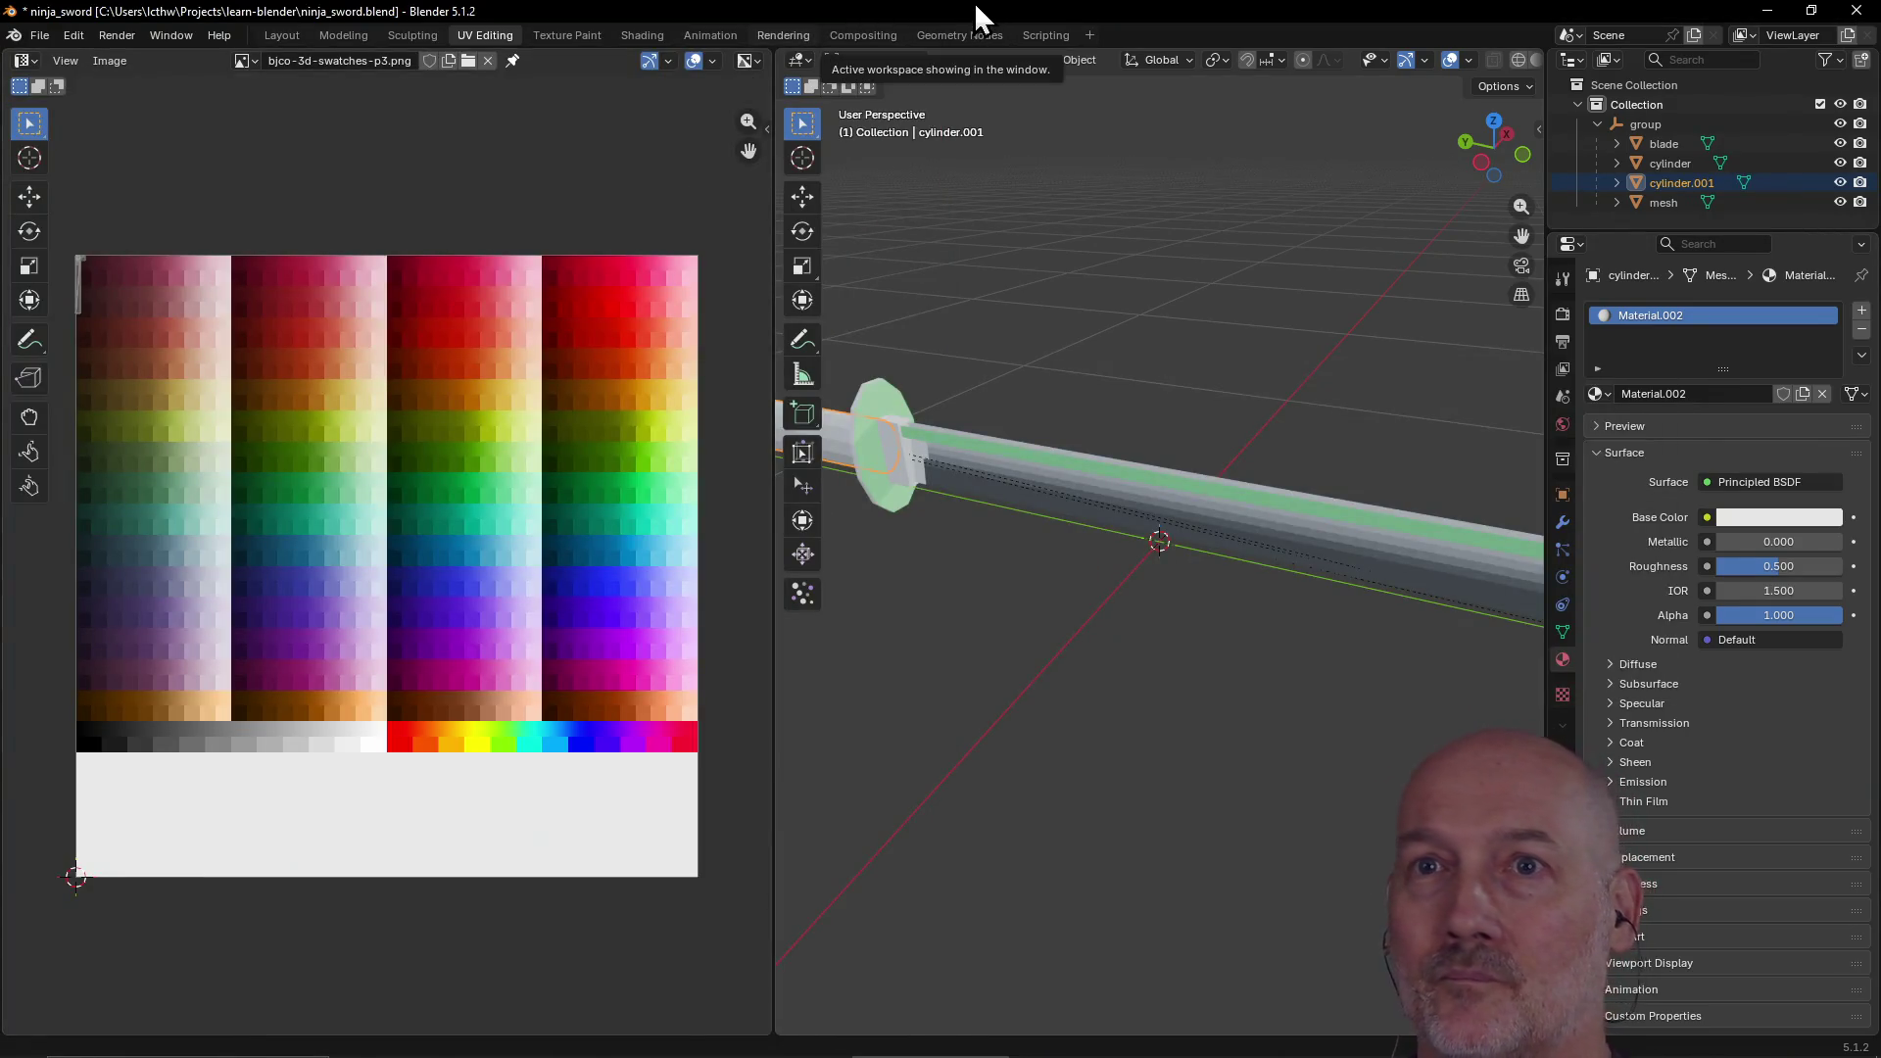
Step: In Texture Paint, expand the group and click through the sword parts, ending on the blade's material
click(554, 36)
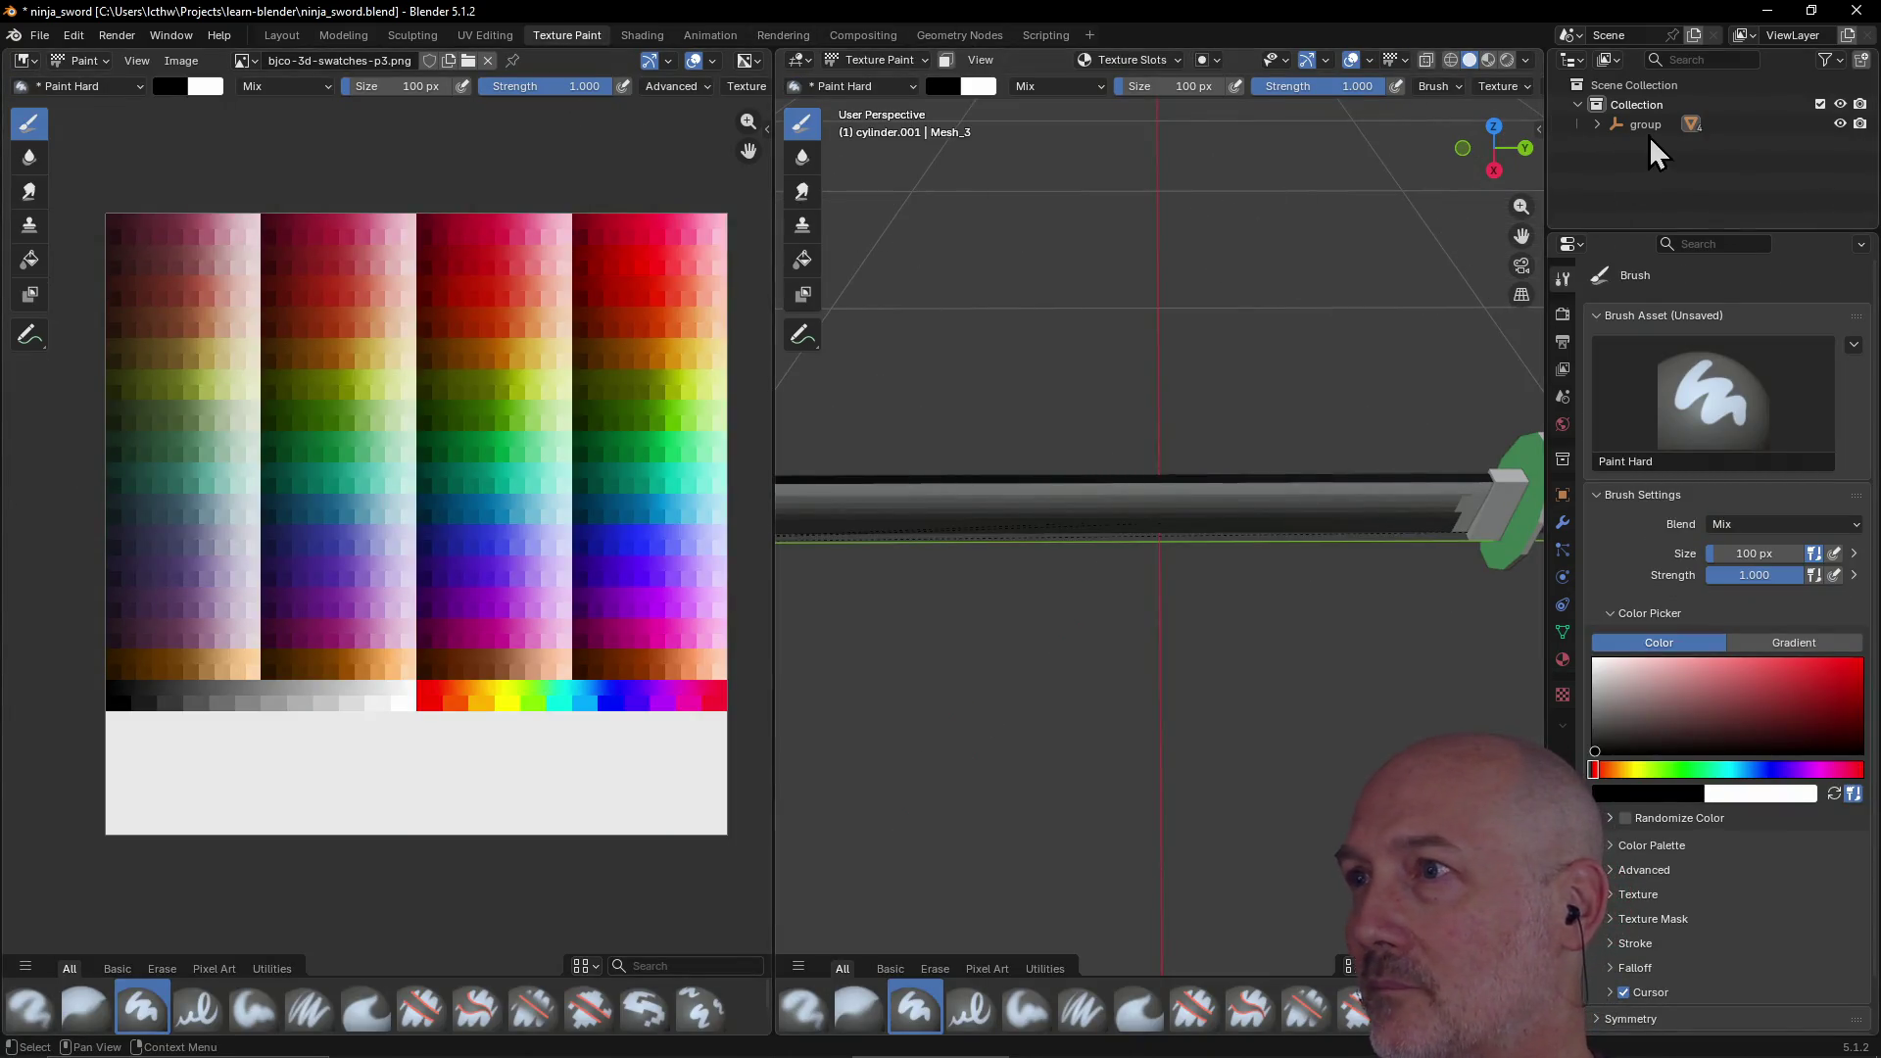
click(1596, 126)
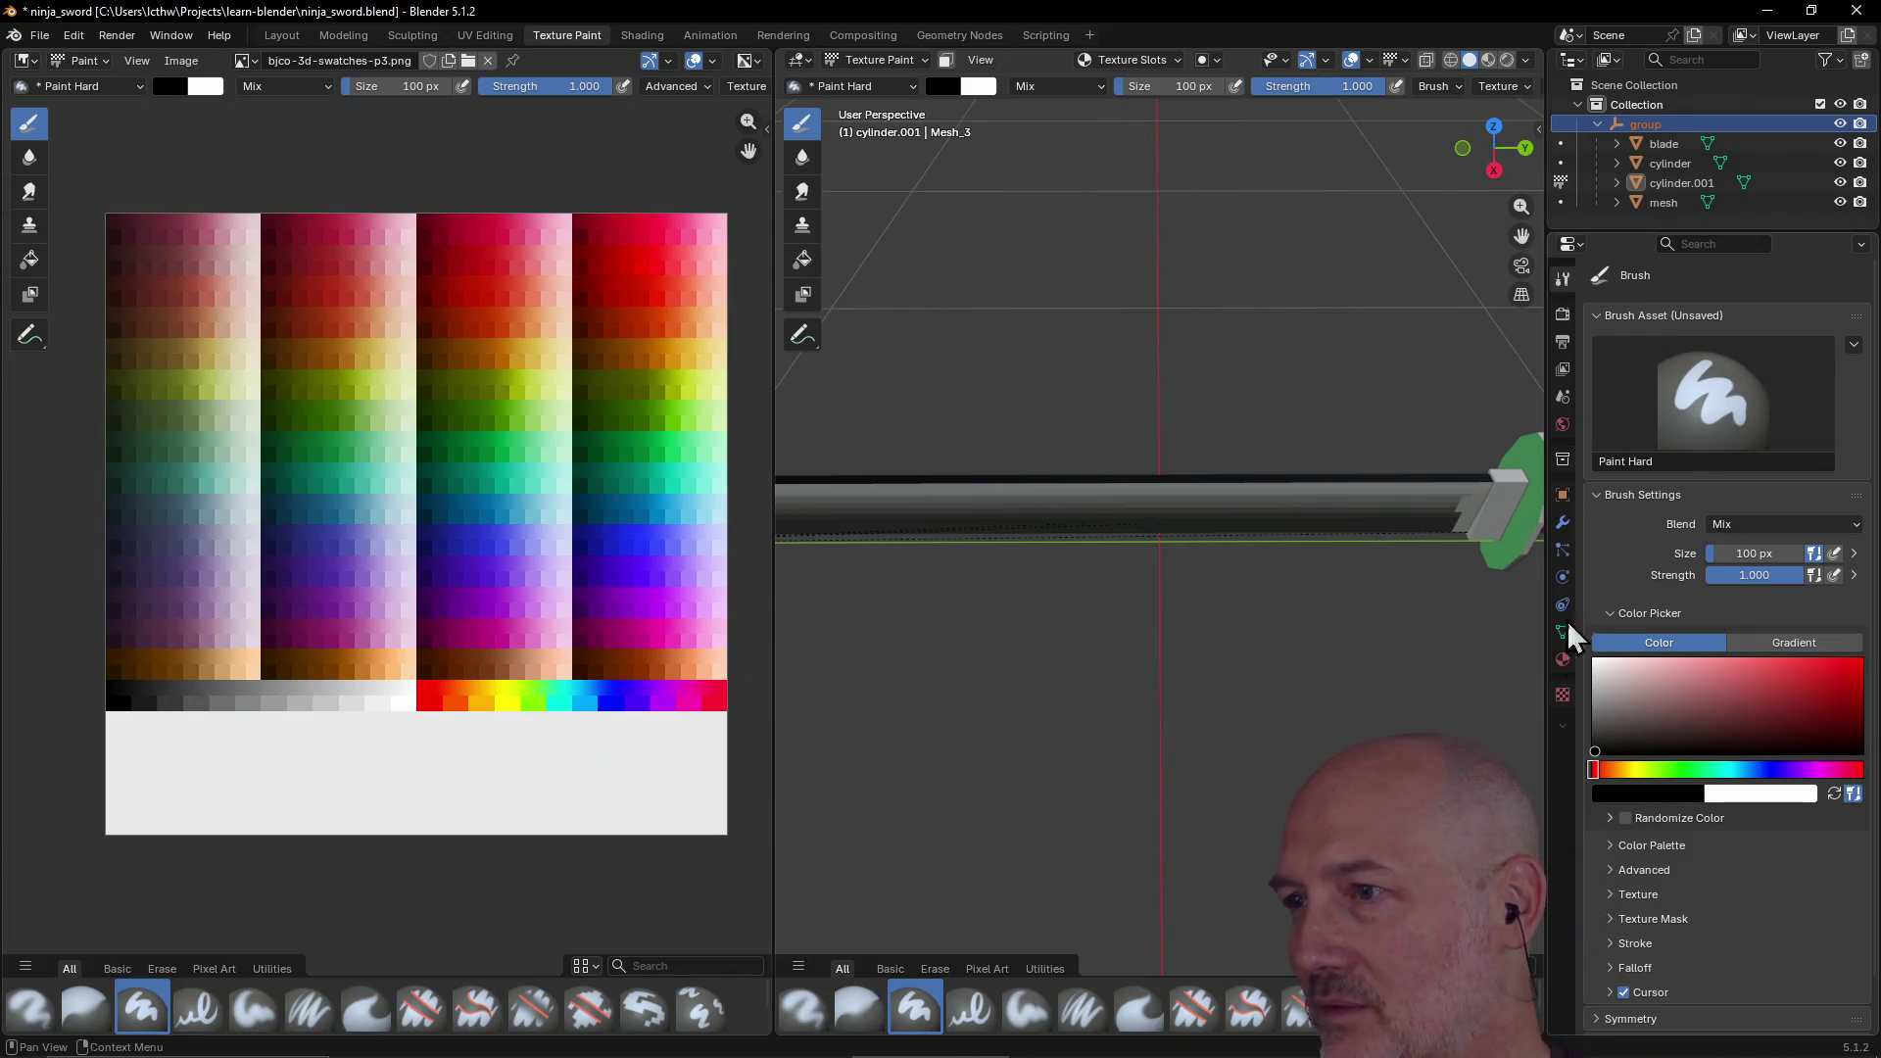
click(1564, 691)
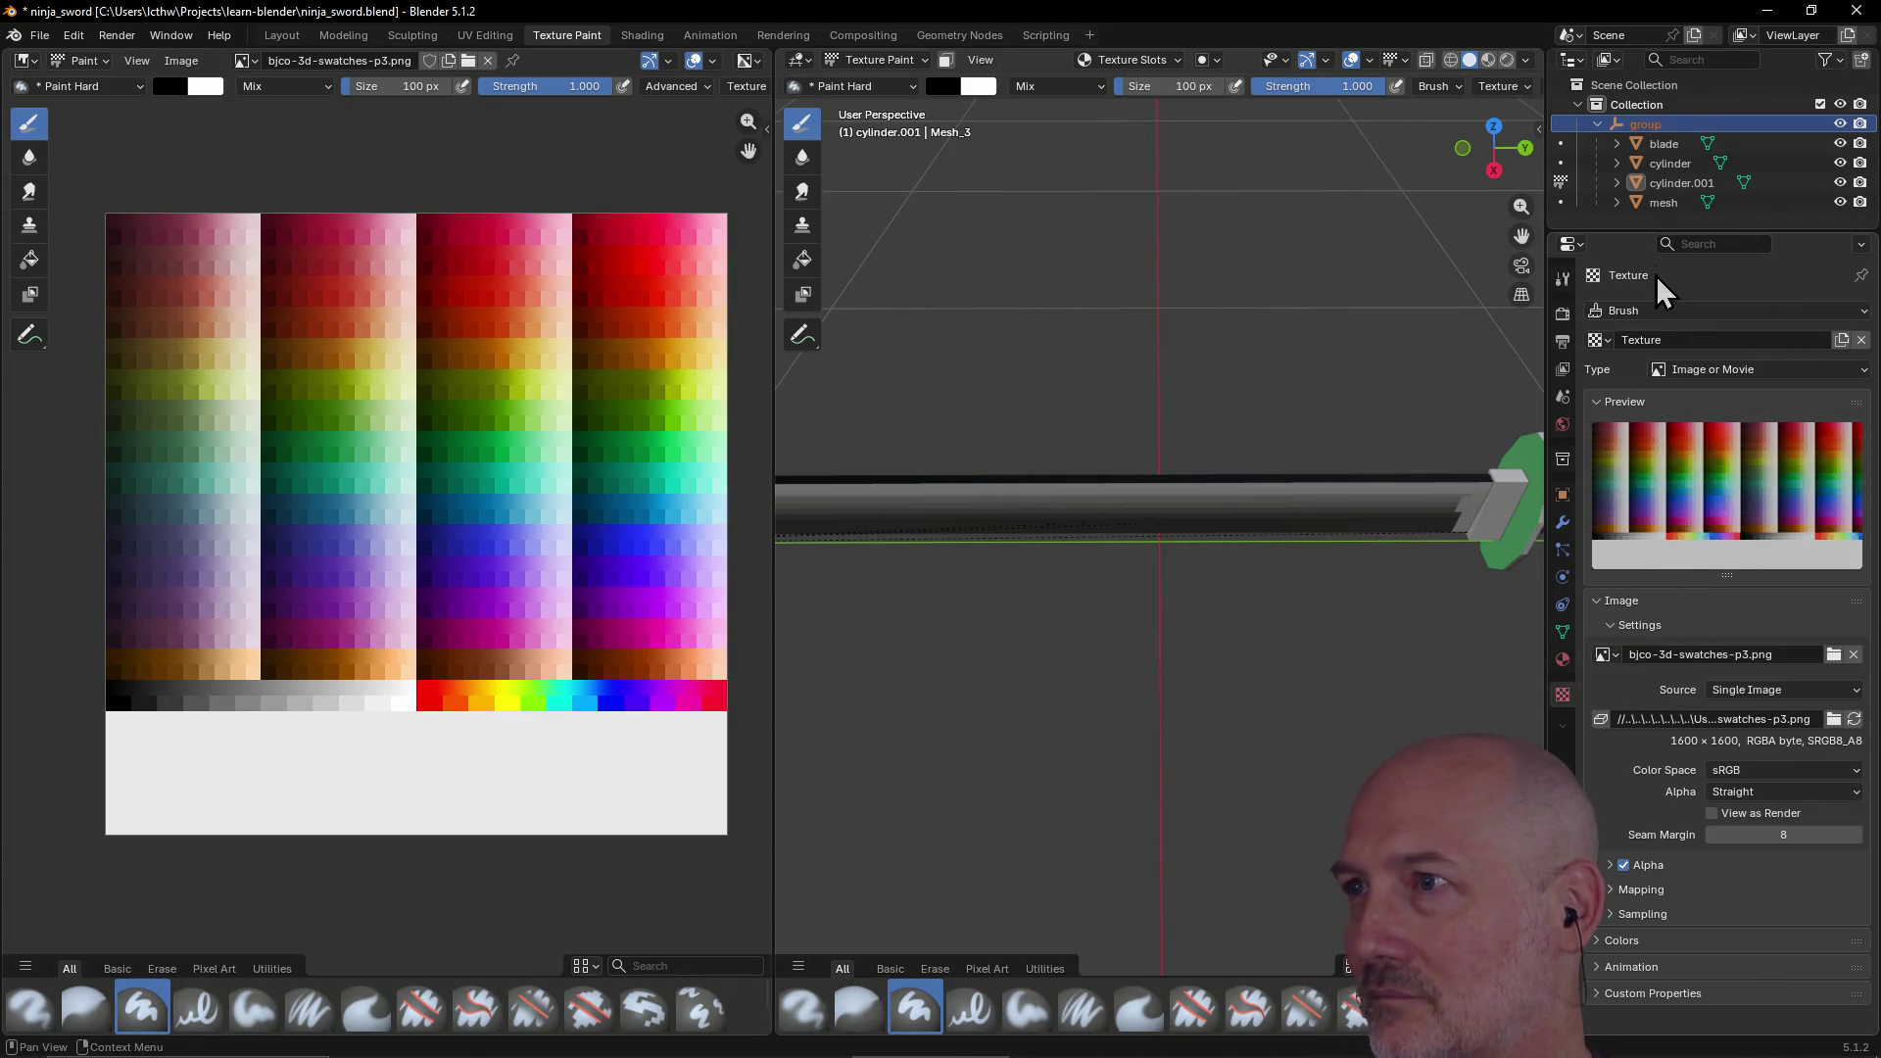
click(1661, 143)
click(1662, 157)
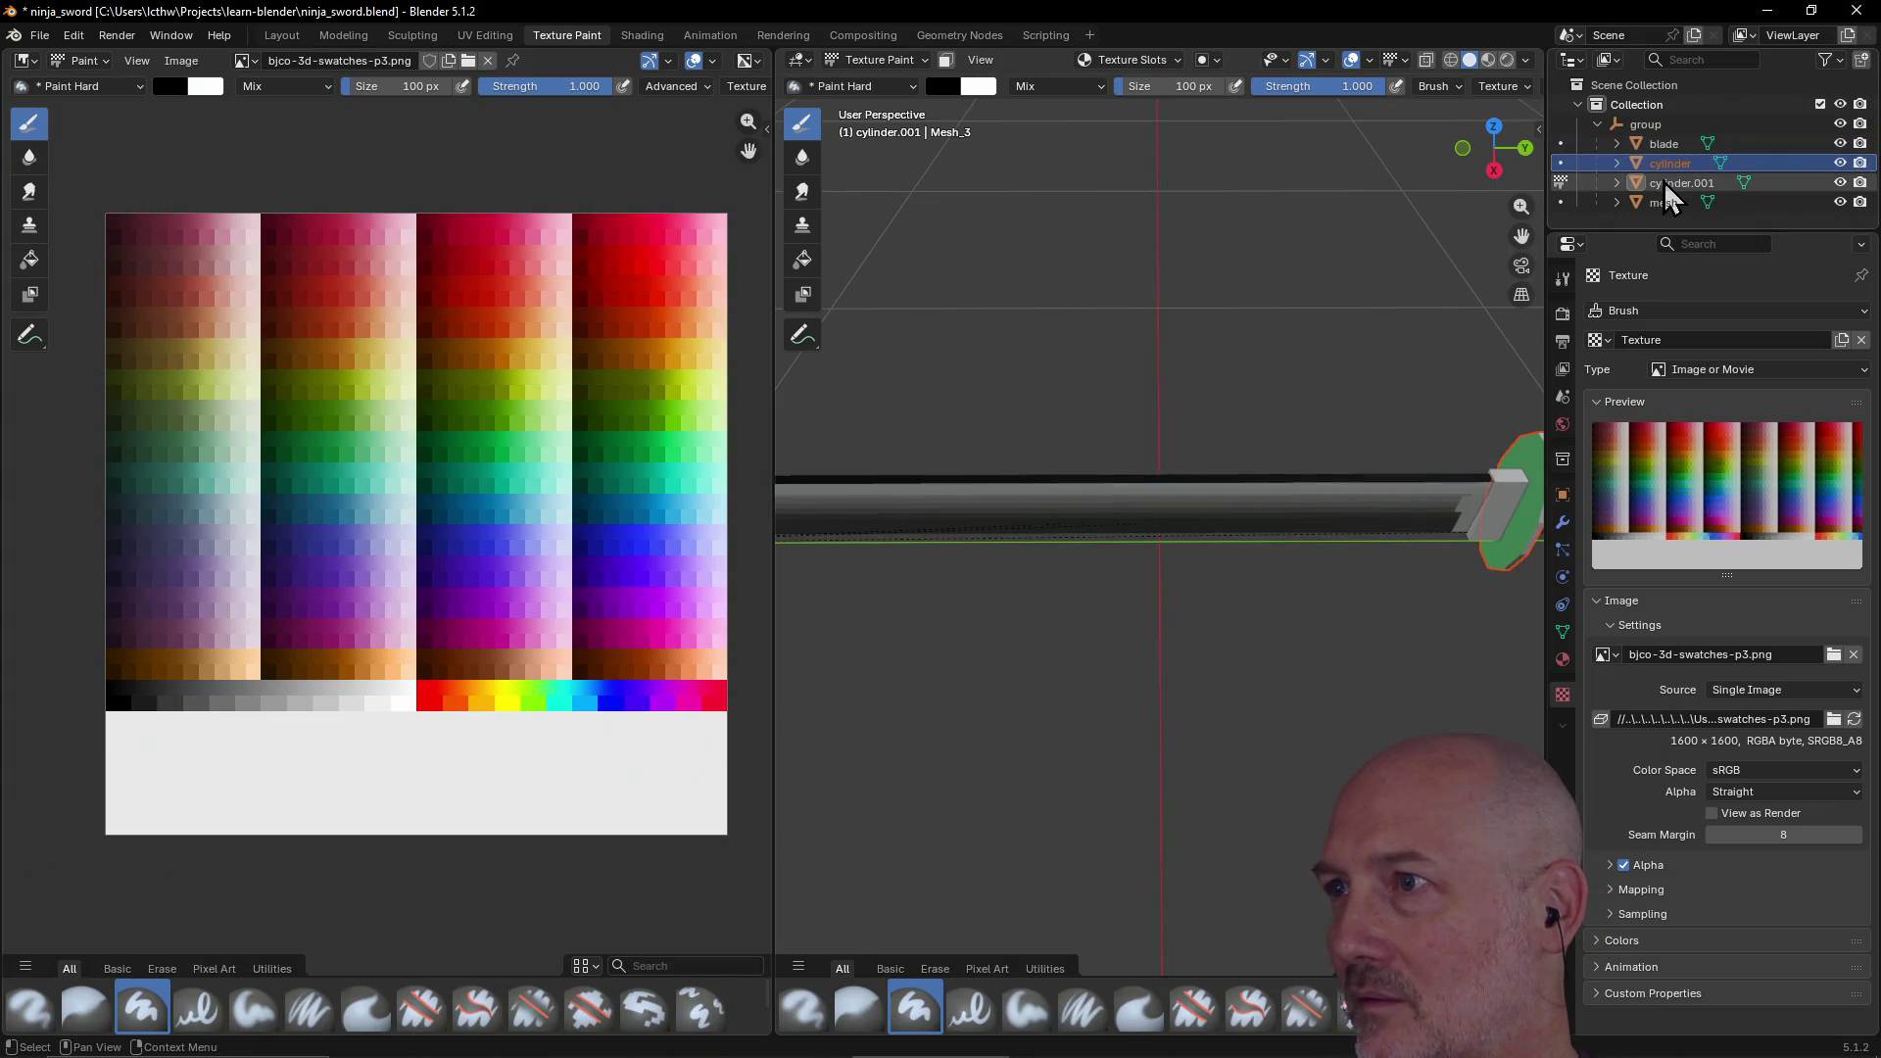
click(1663, 182)
click(1665, 202)
click(1663, 149)
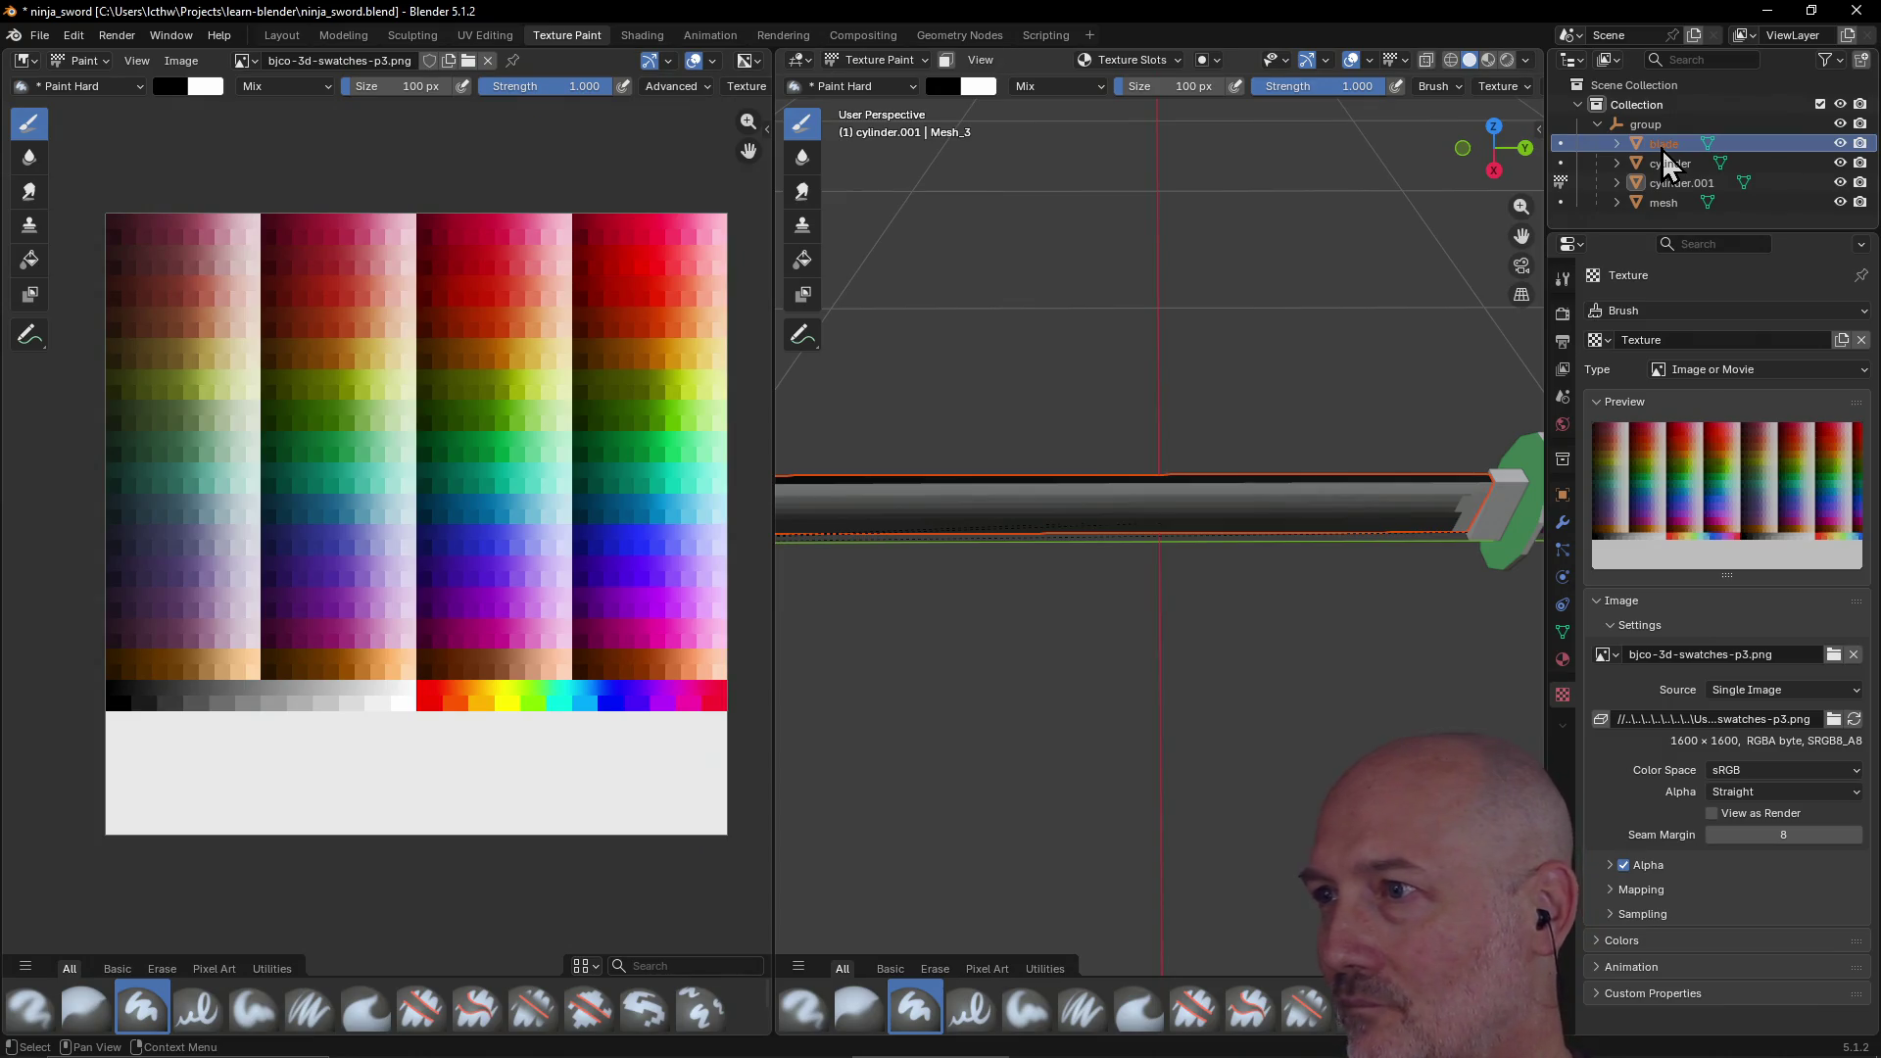
click(1564, 661)
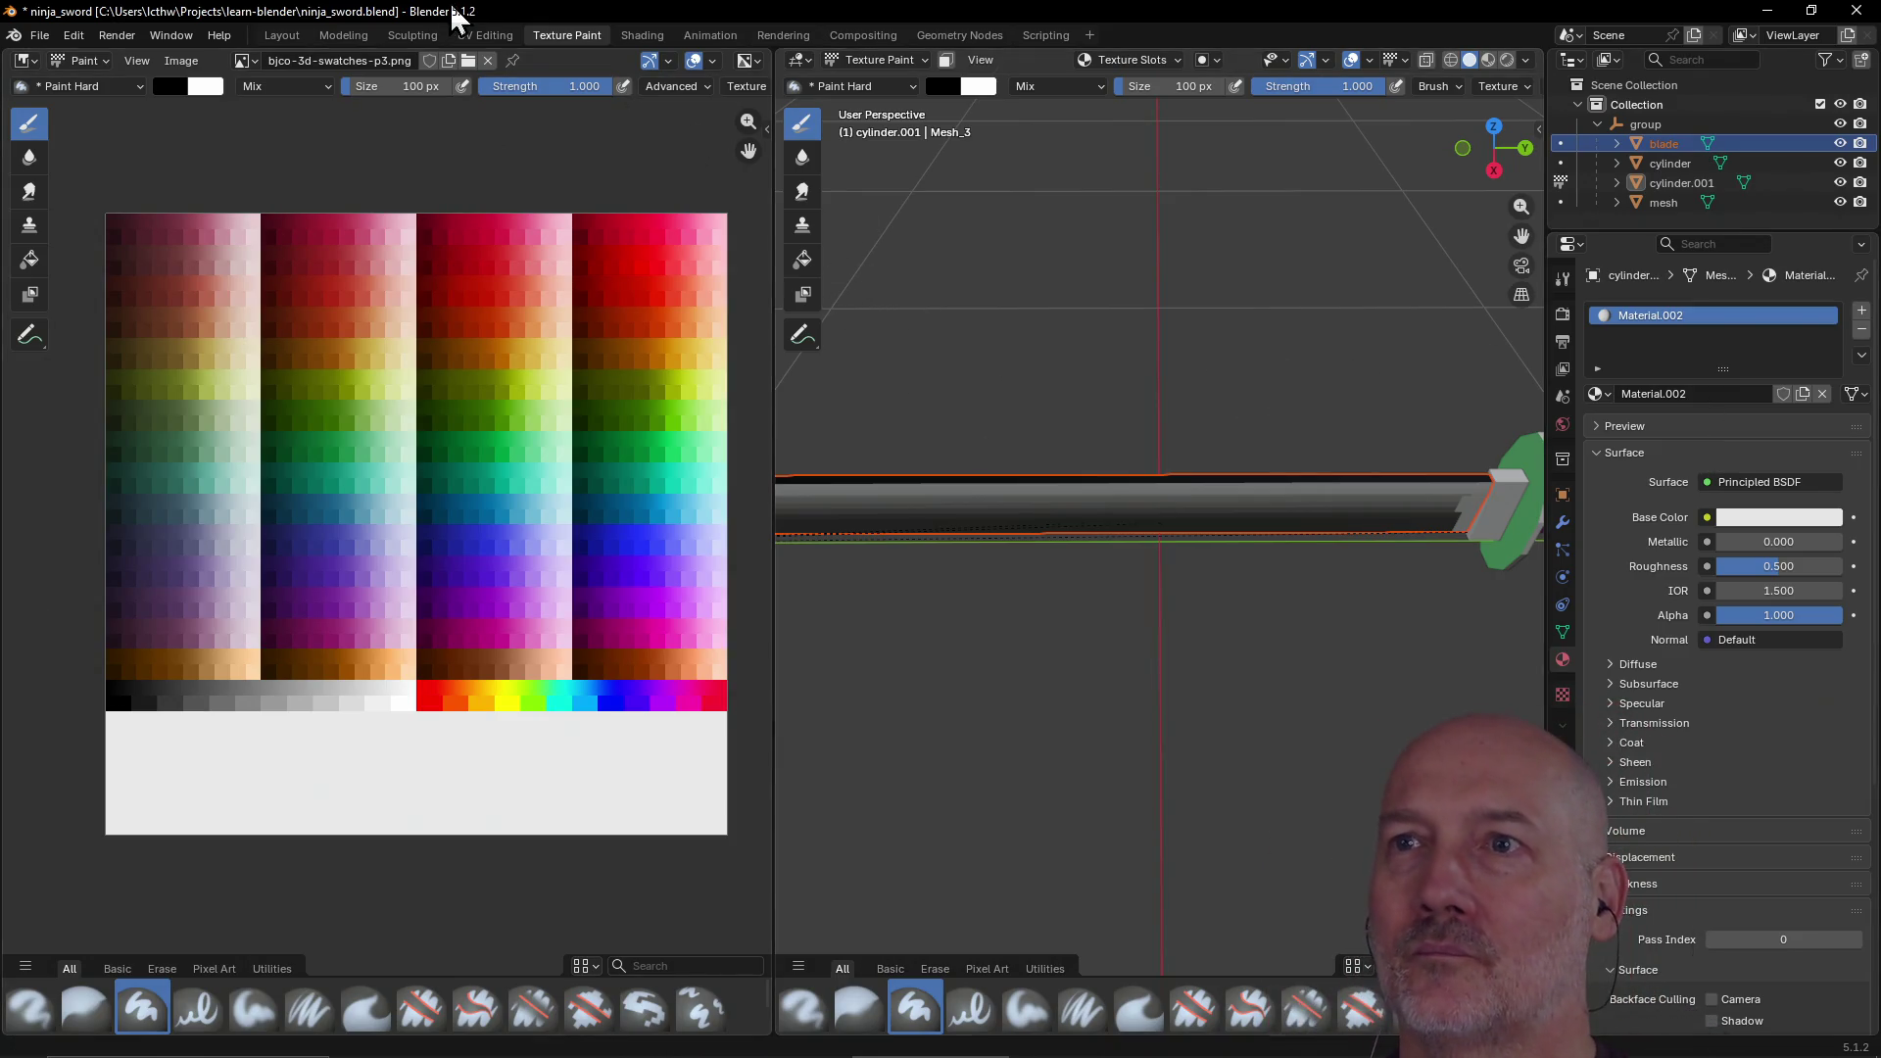
Step: Toggle between Shading and Texture Paint, then settle on the UV Editing workspace
click(637, 35)
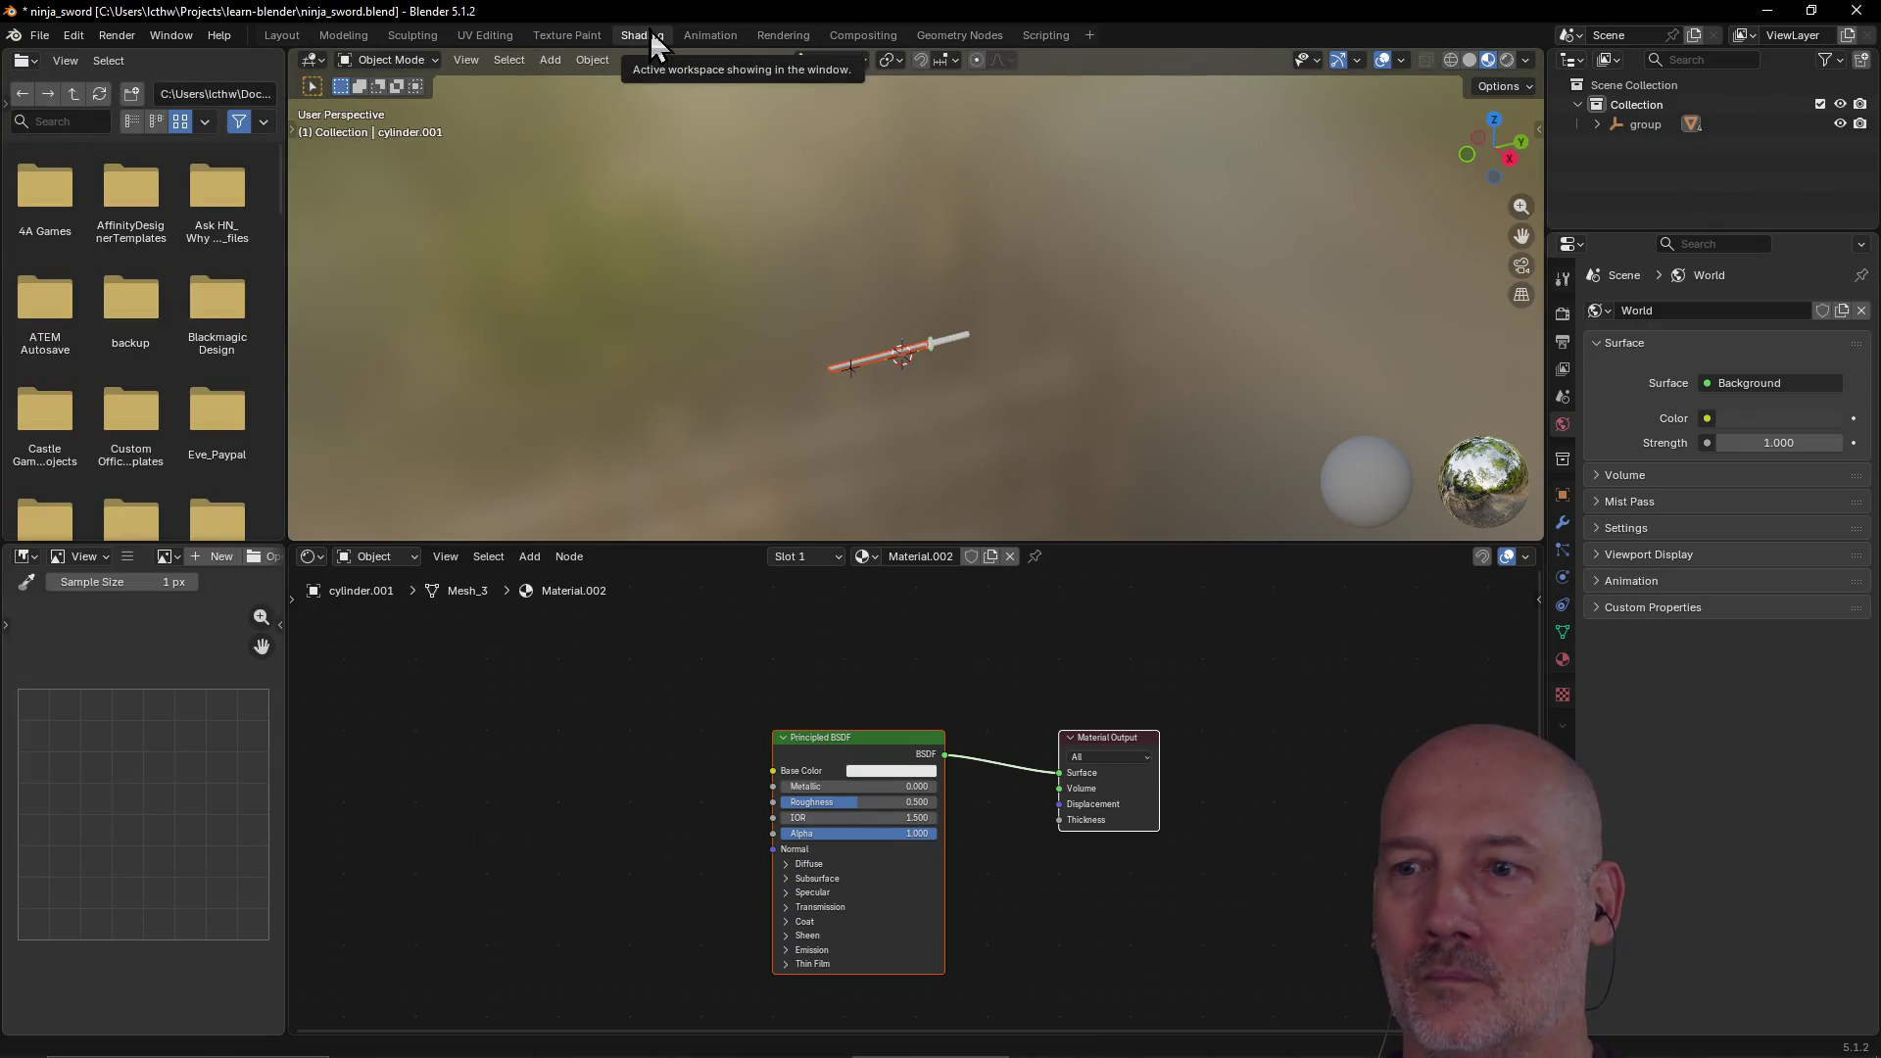
click(559, 37)
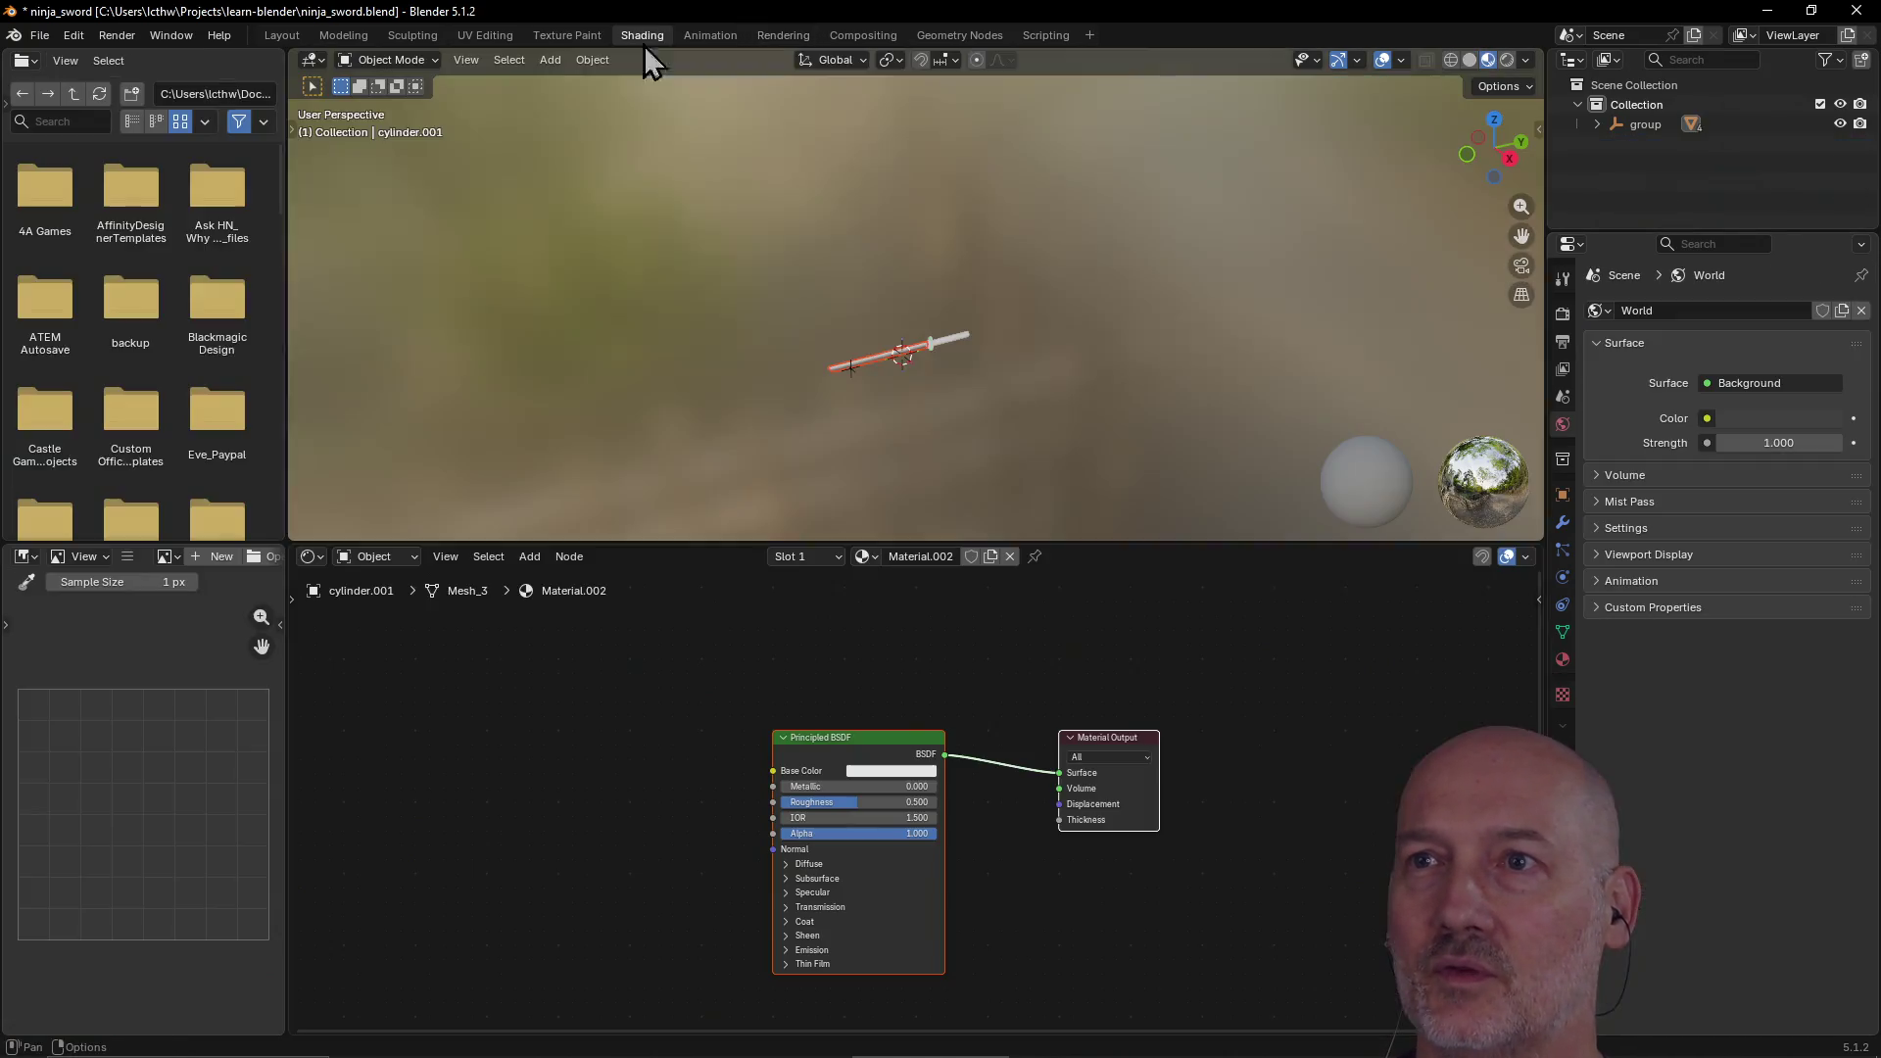
click(643, 36)
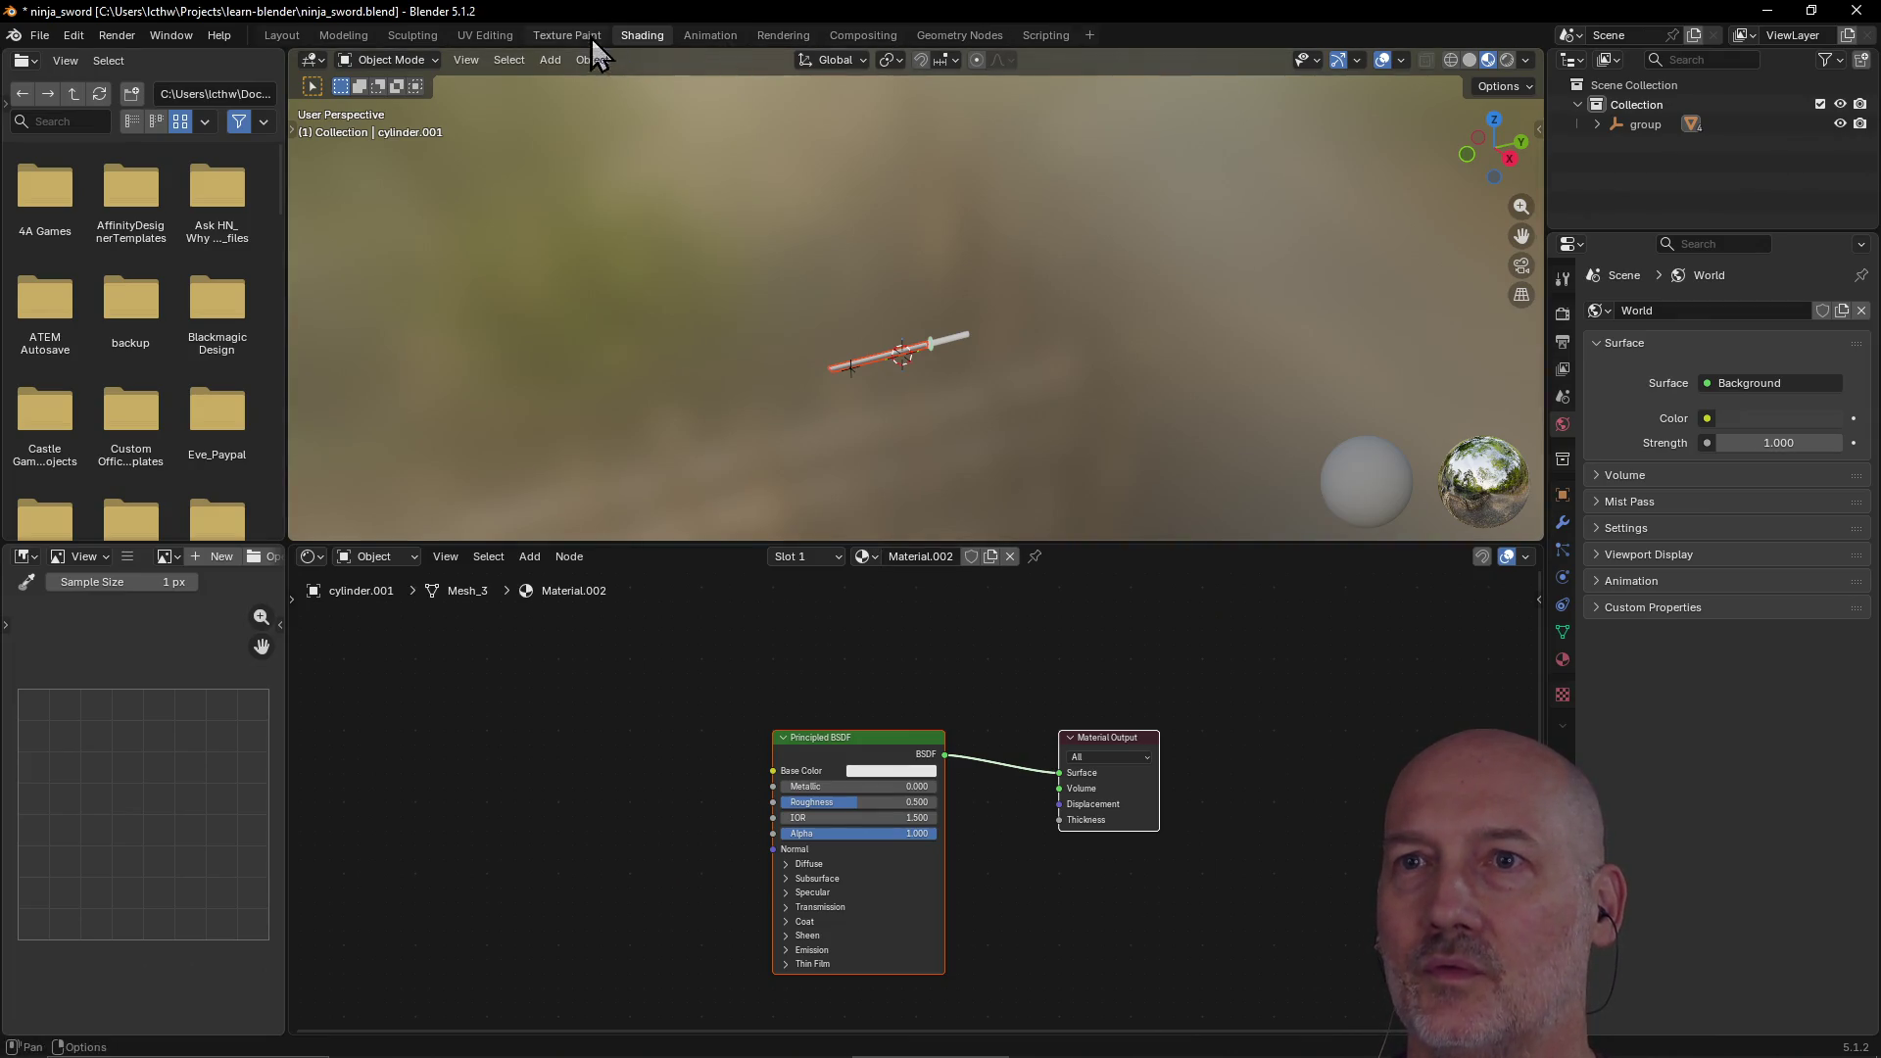
click(783, 38)
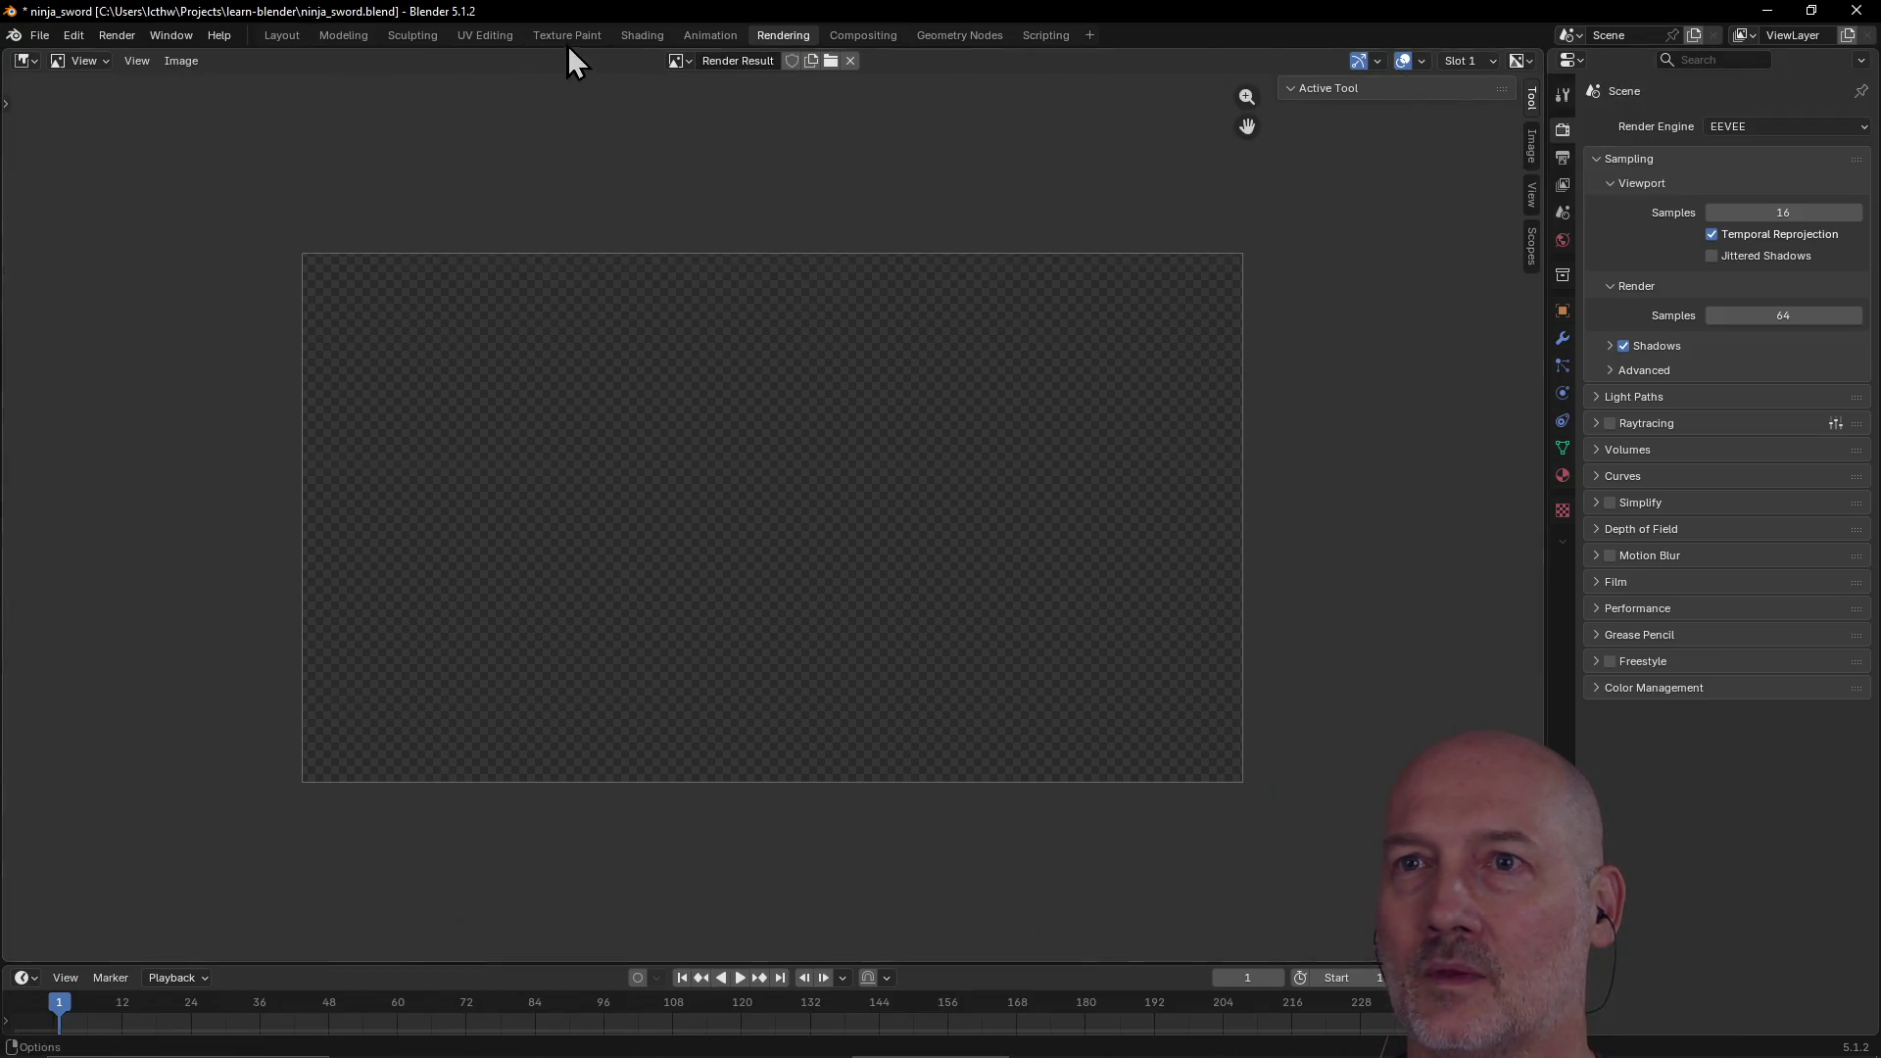
click(568, 37)
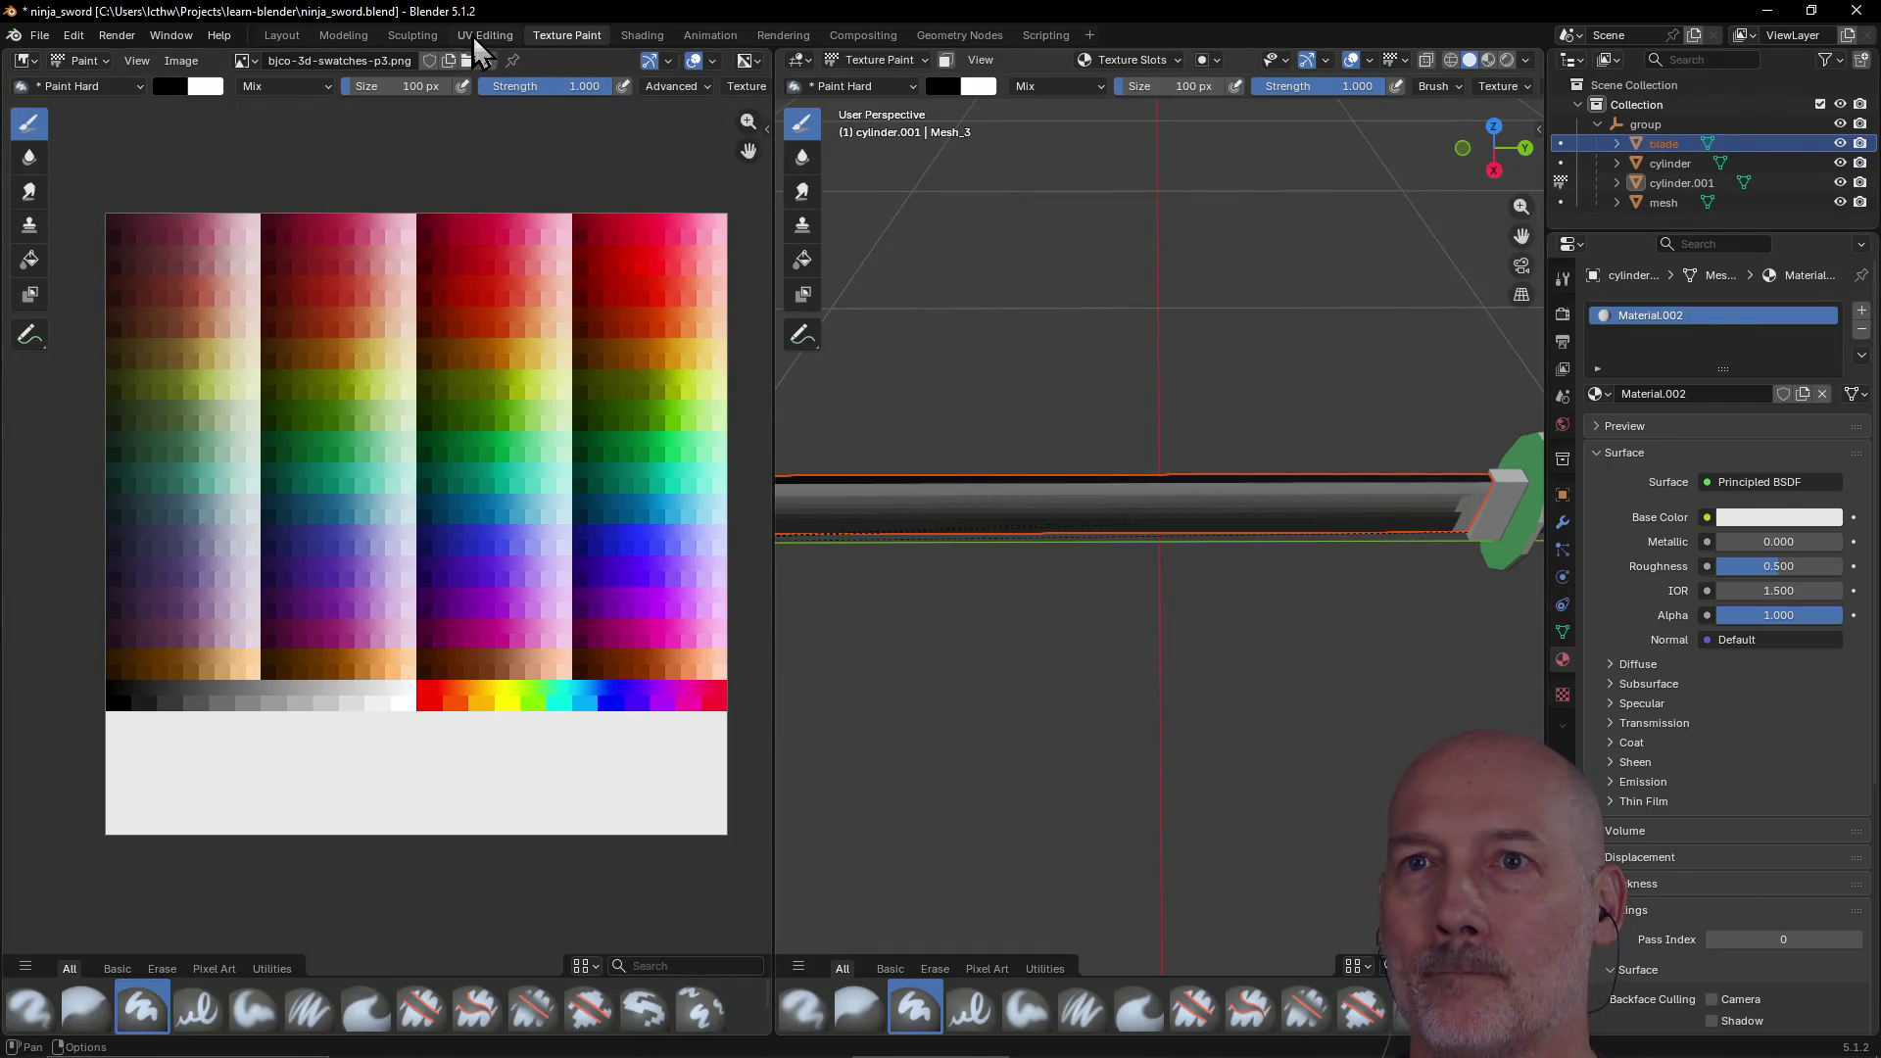
click(474, 35)
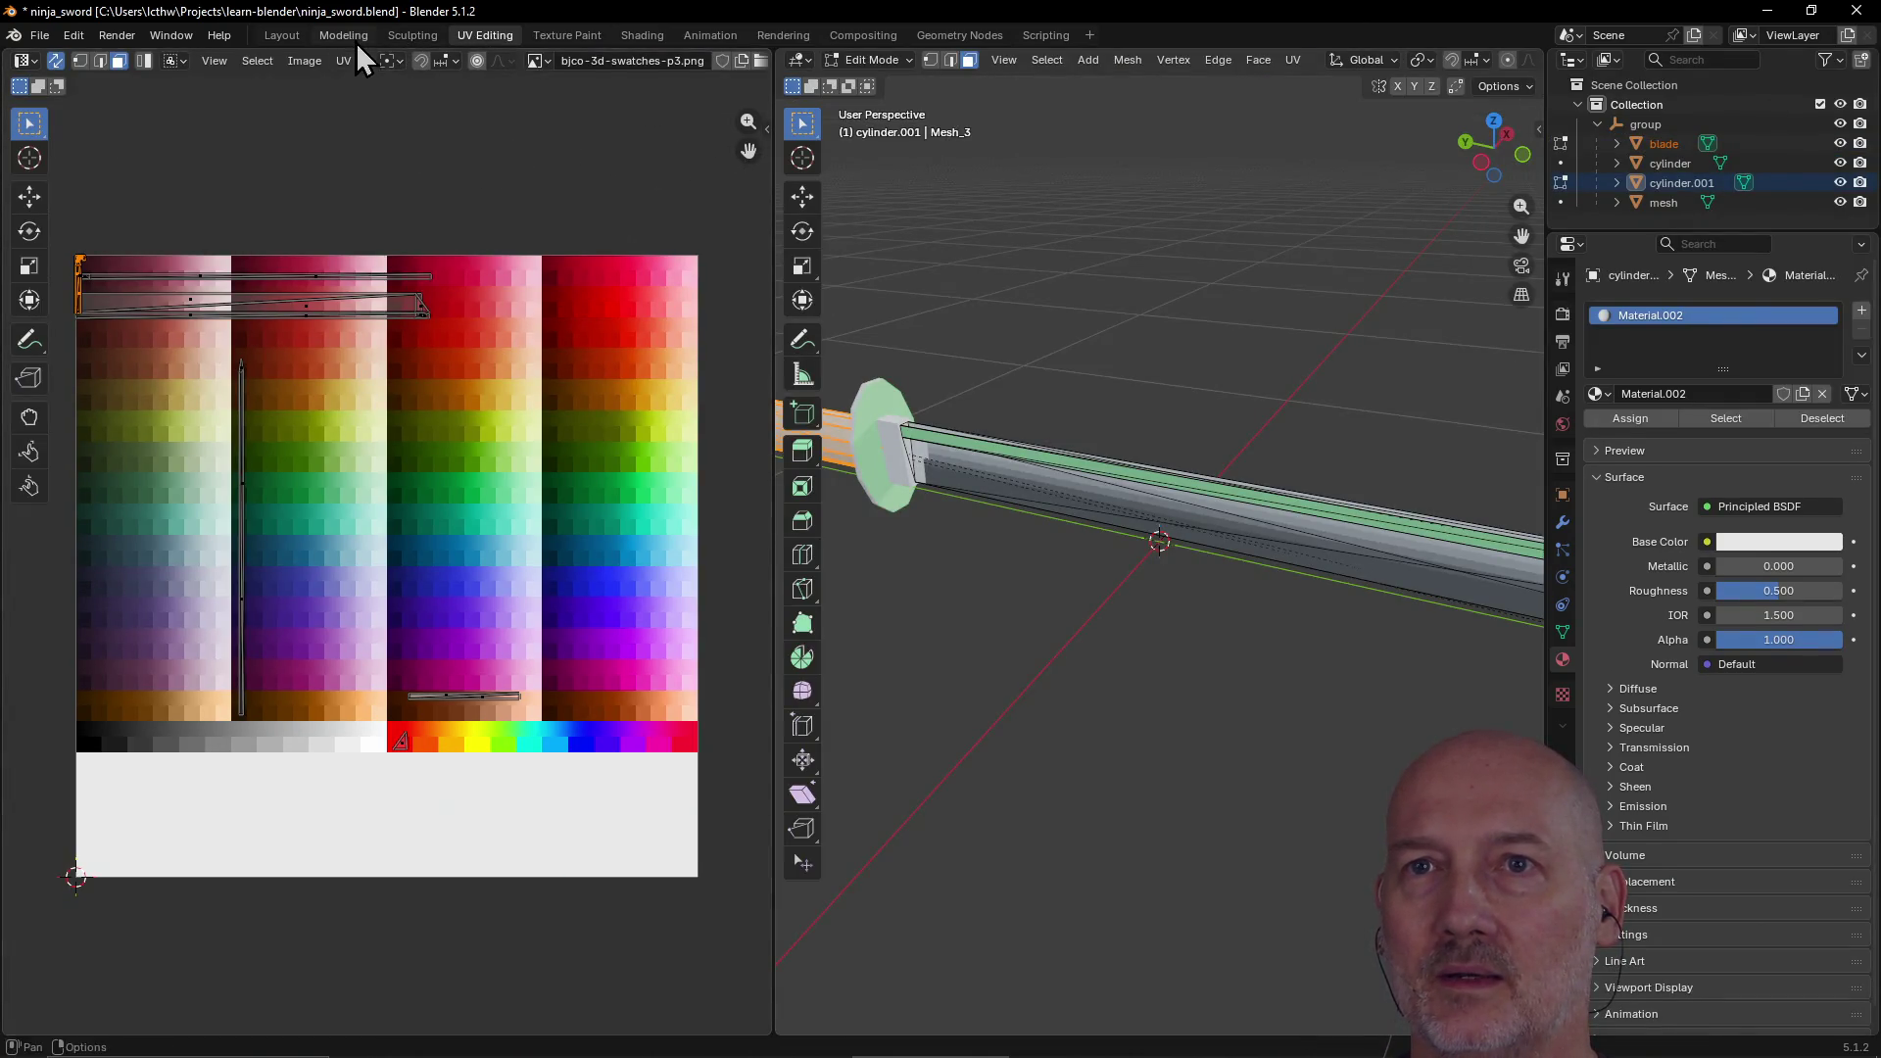
Step: Return to the UV Editing workspace and confirm the sword stays in edit mode
click(354, 39)
click(415, 35)
click(498, 37)
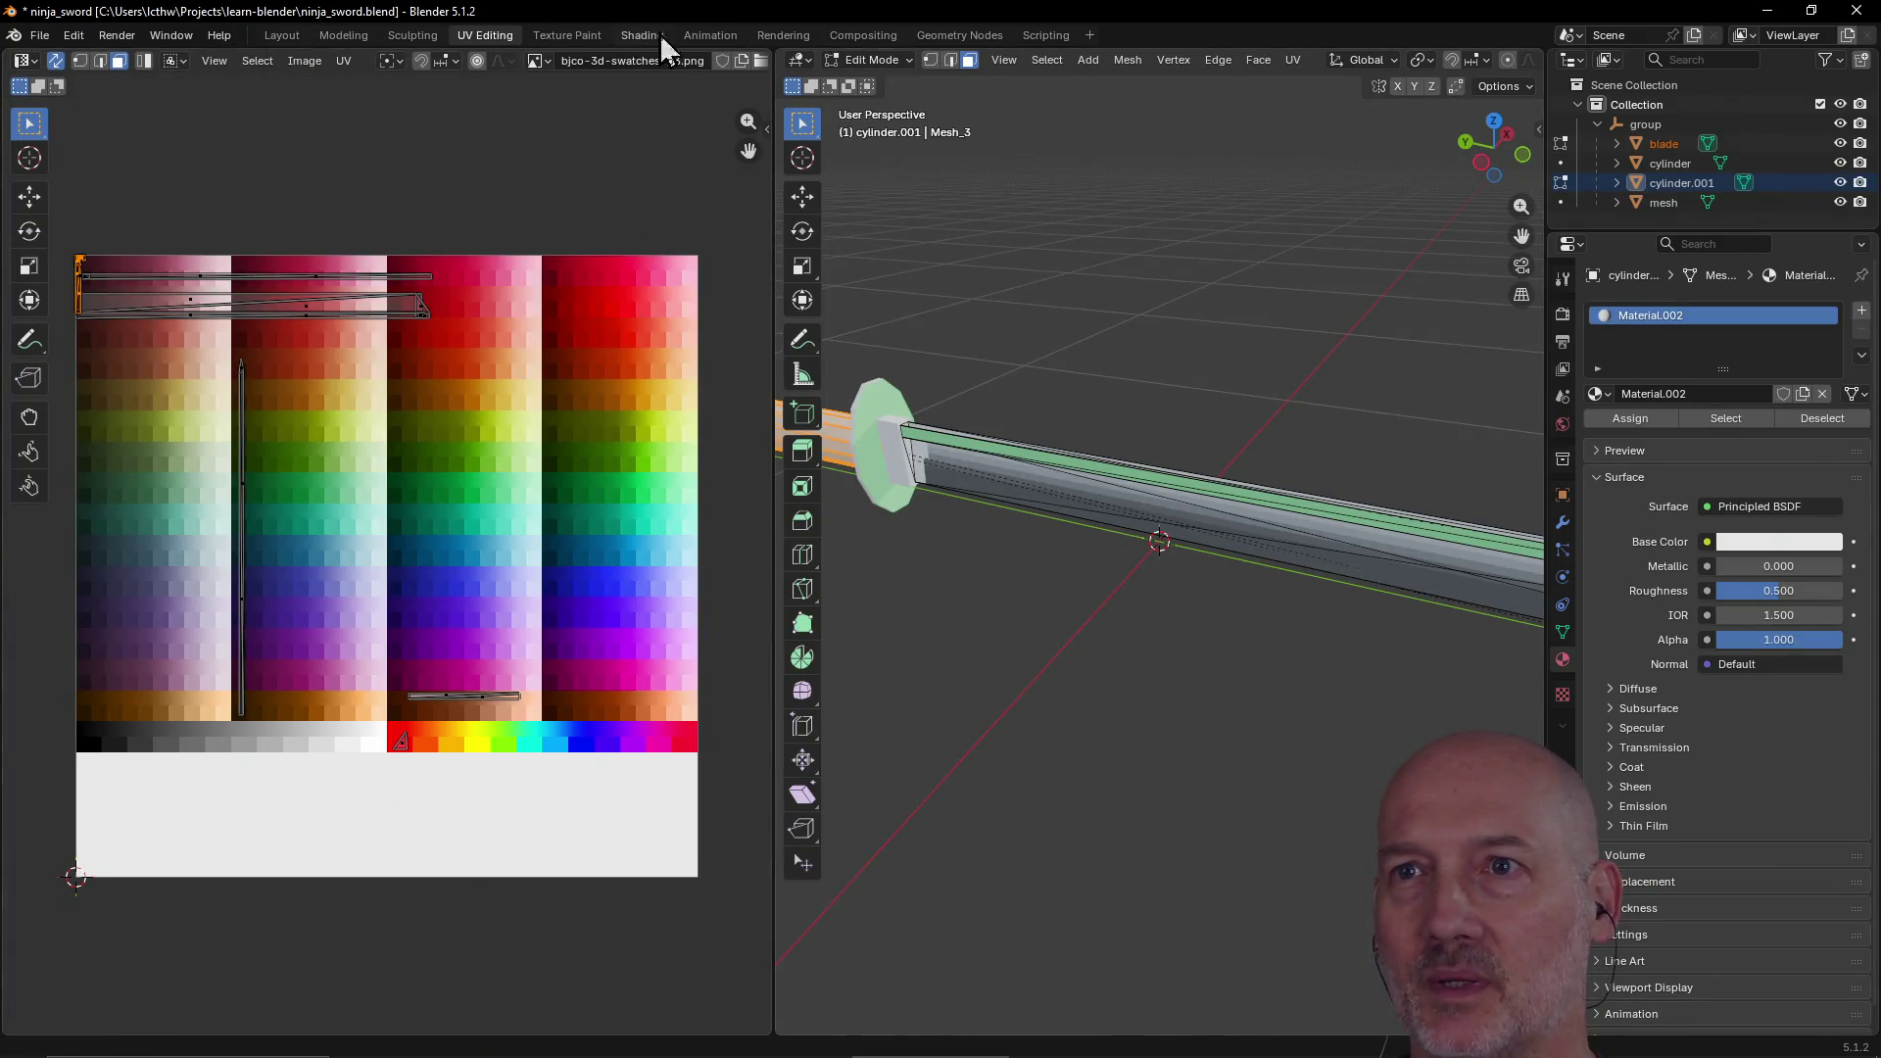
click(908, 61)
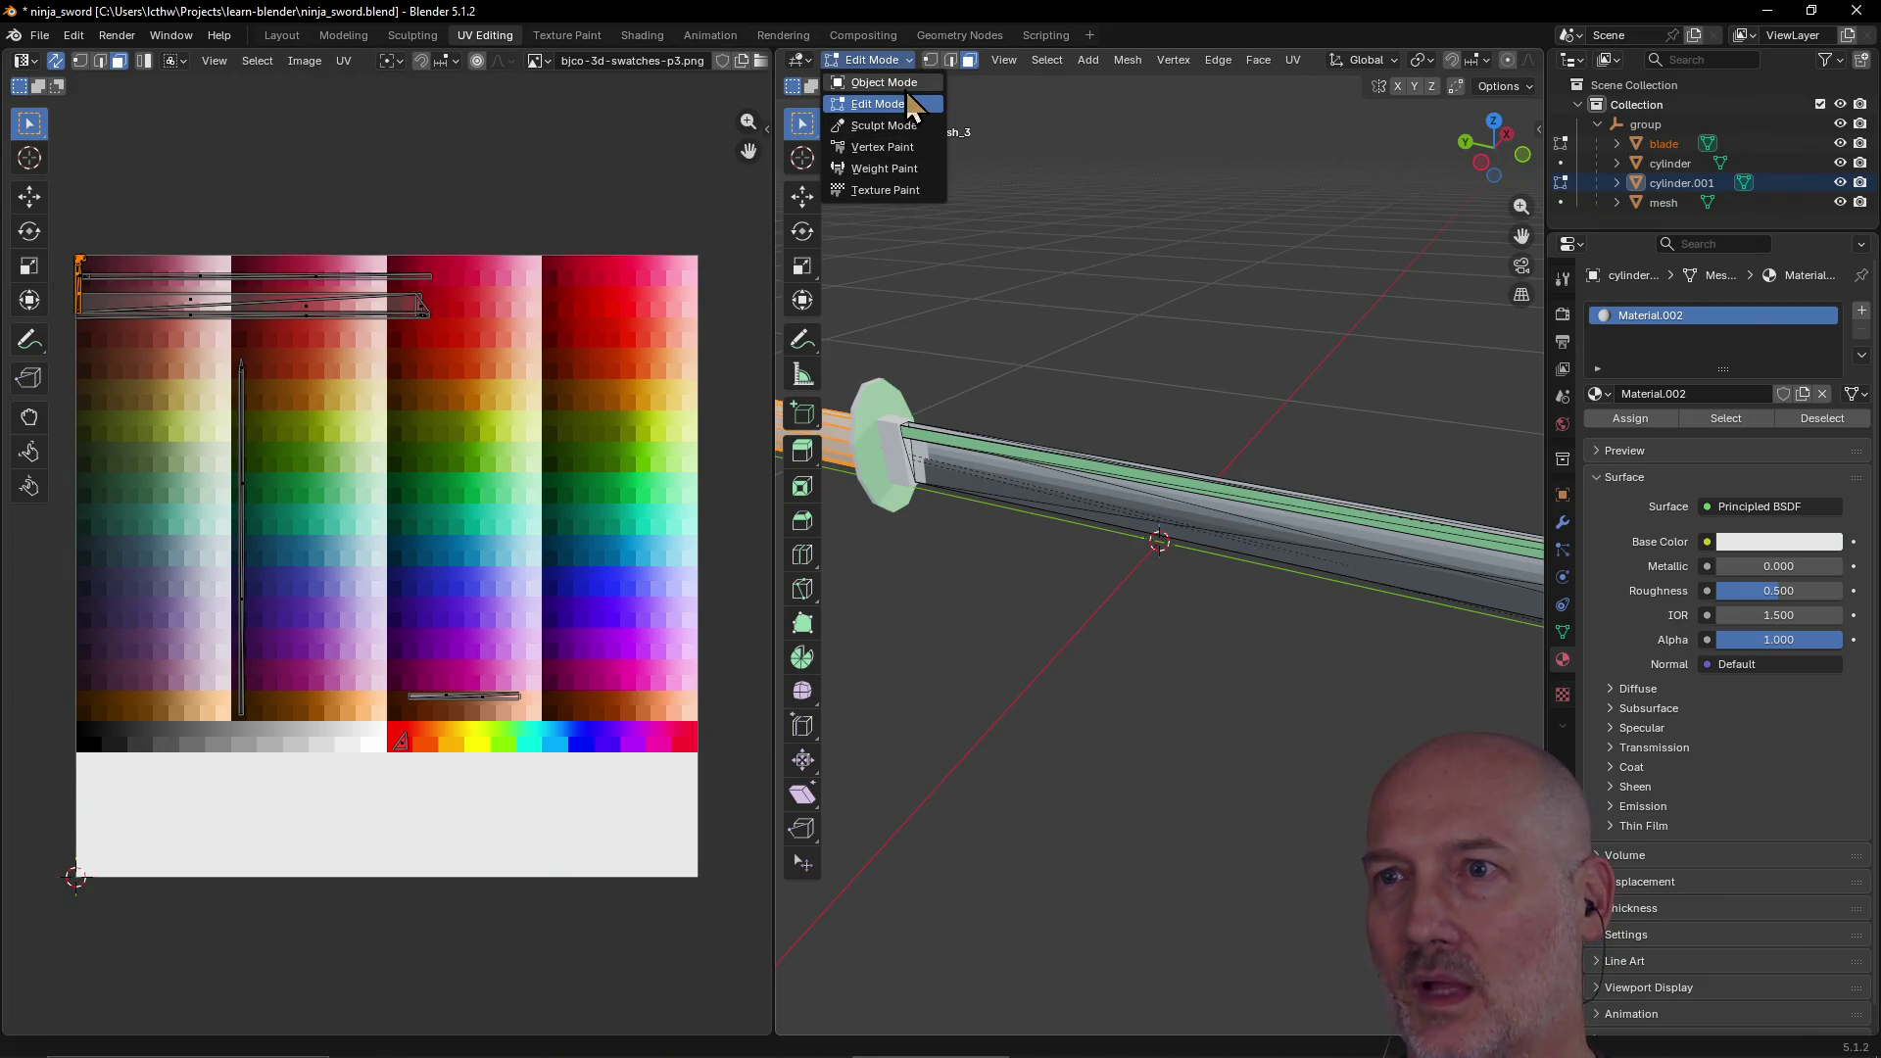
click(911, 67)
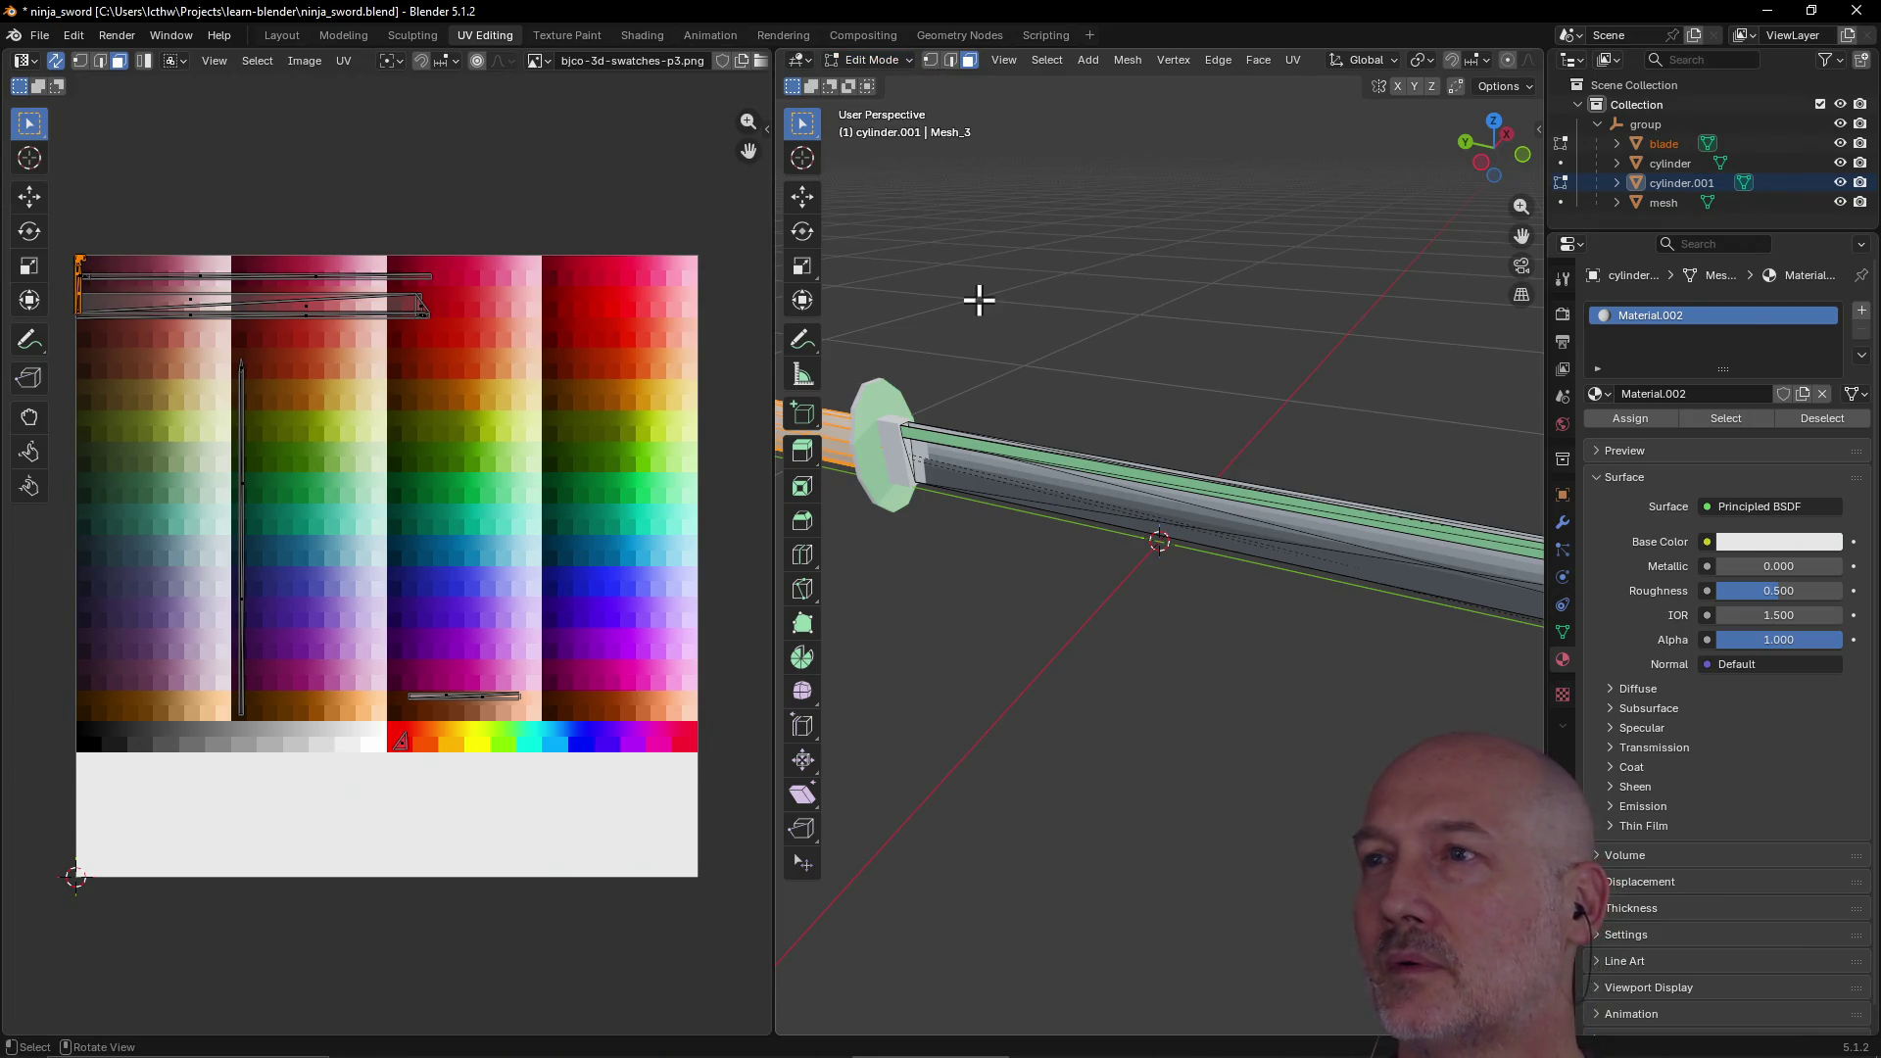
Step: Expand Material.002's Surface settings and open the Base Color link menu
click(1701, 476)
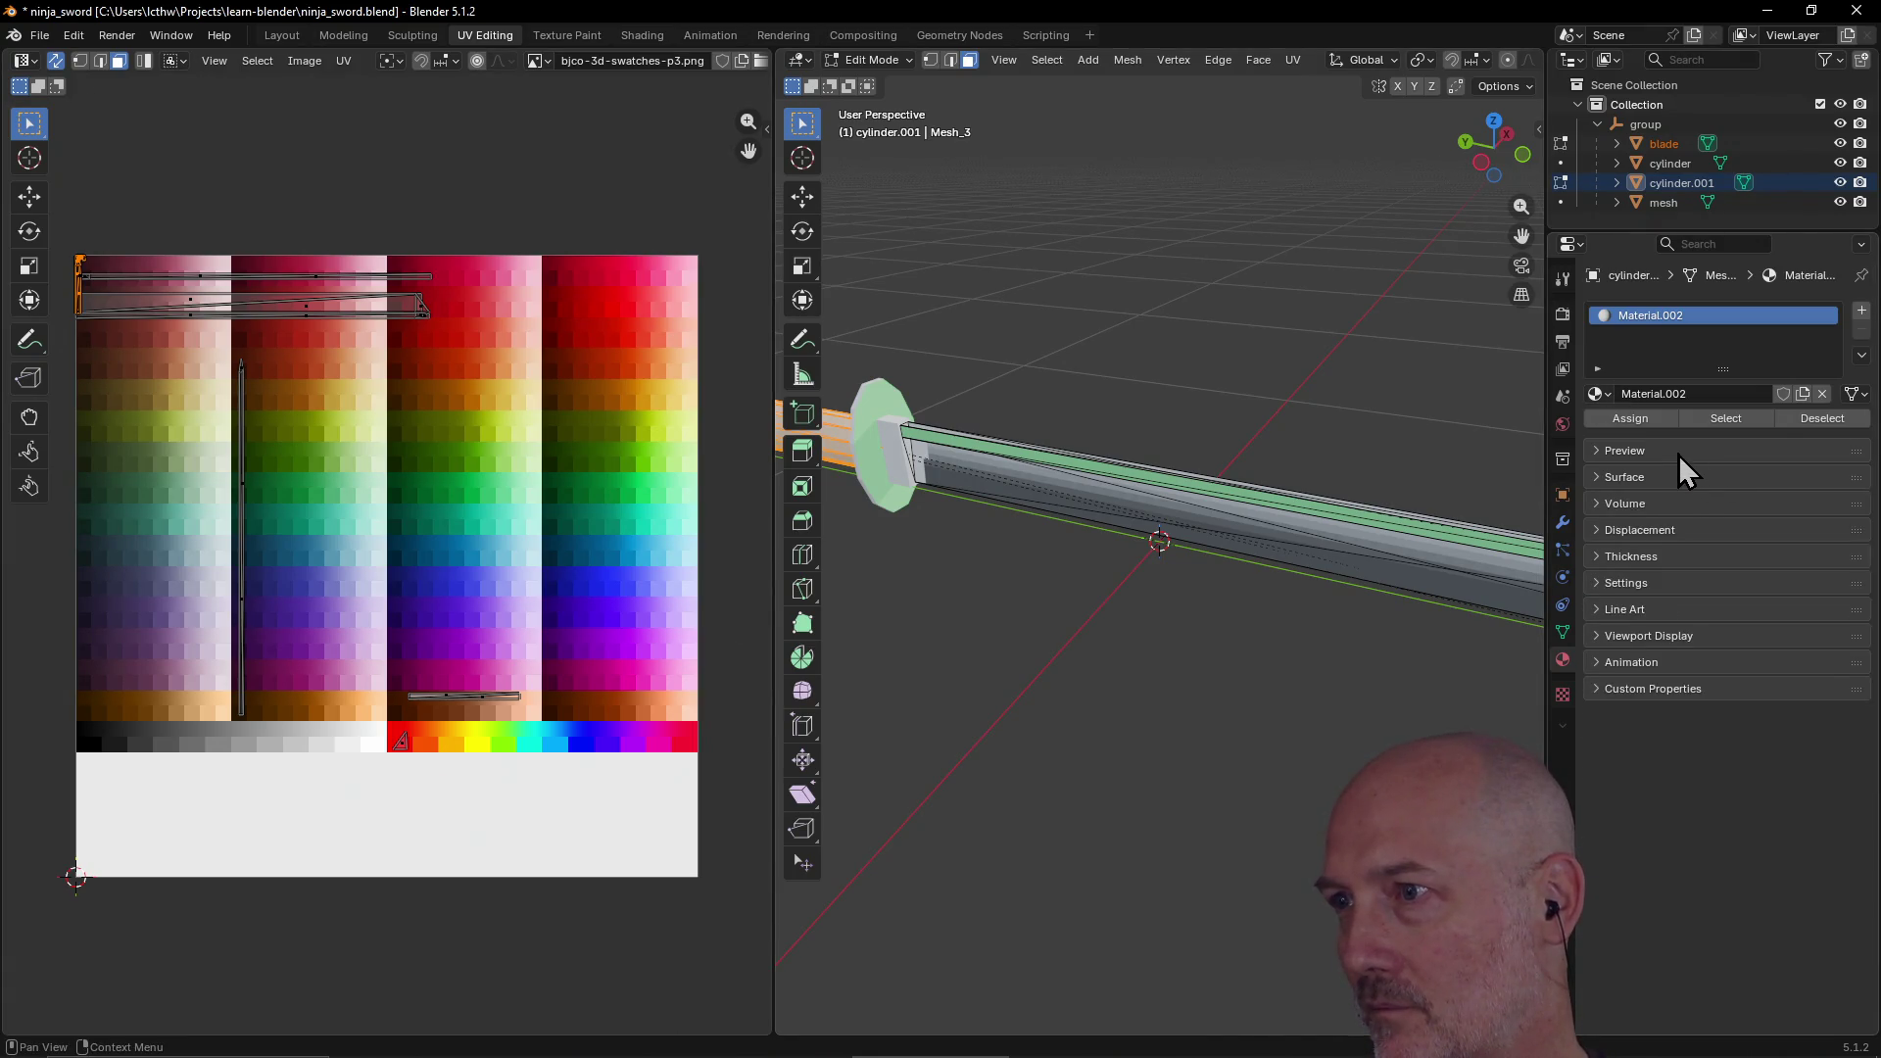
click(1678, 453)
click(1629, 451)
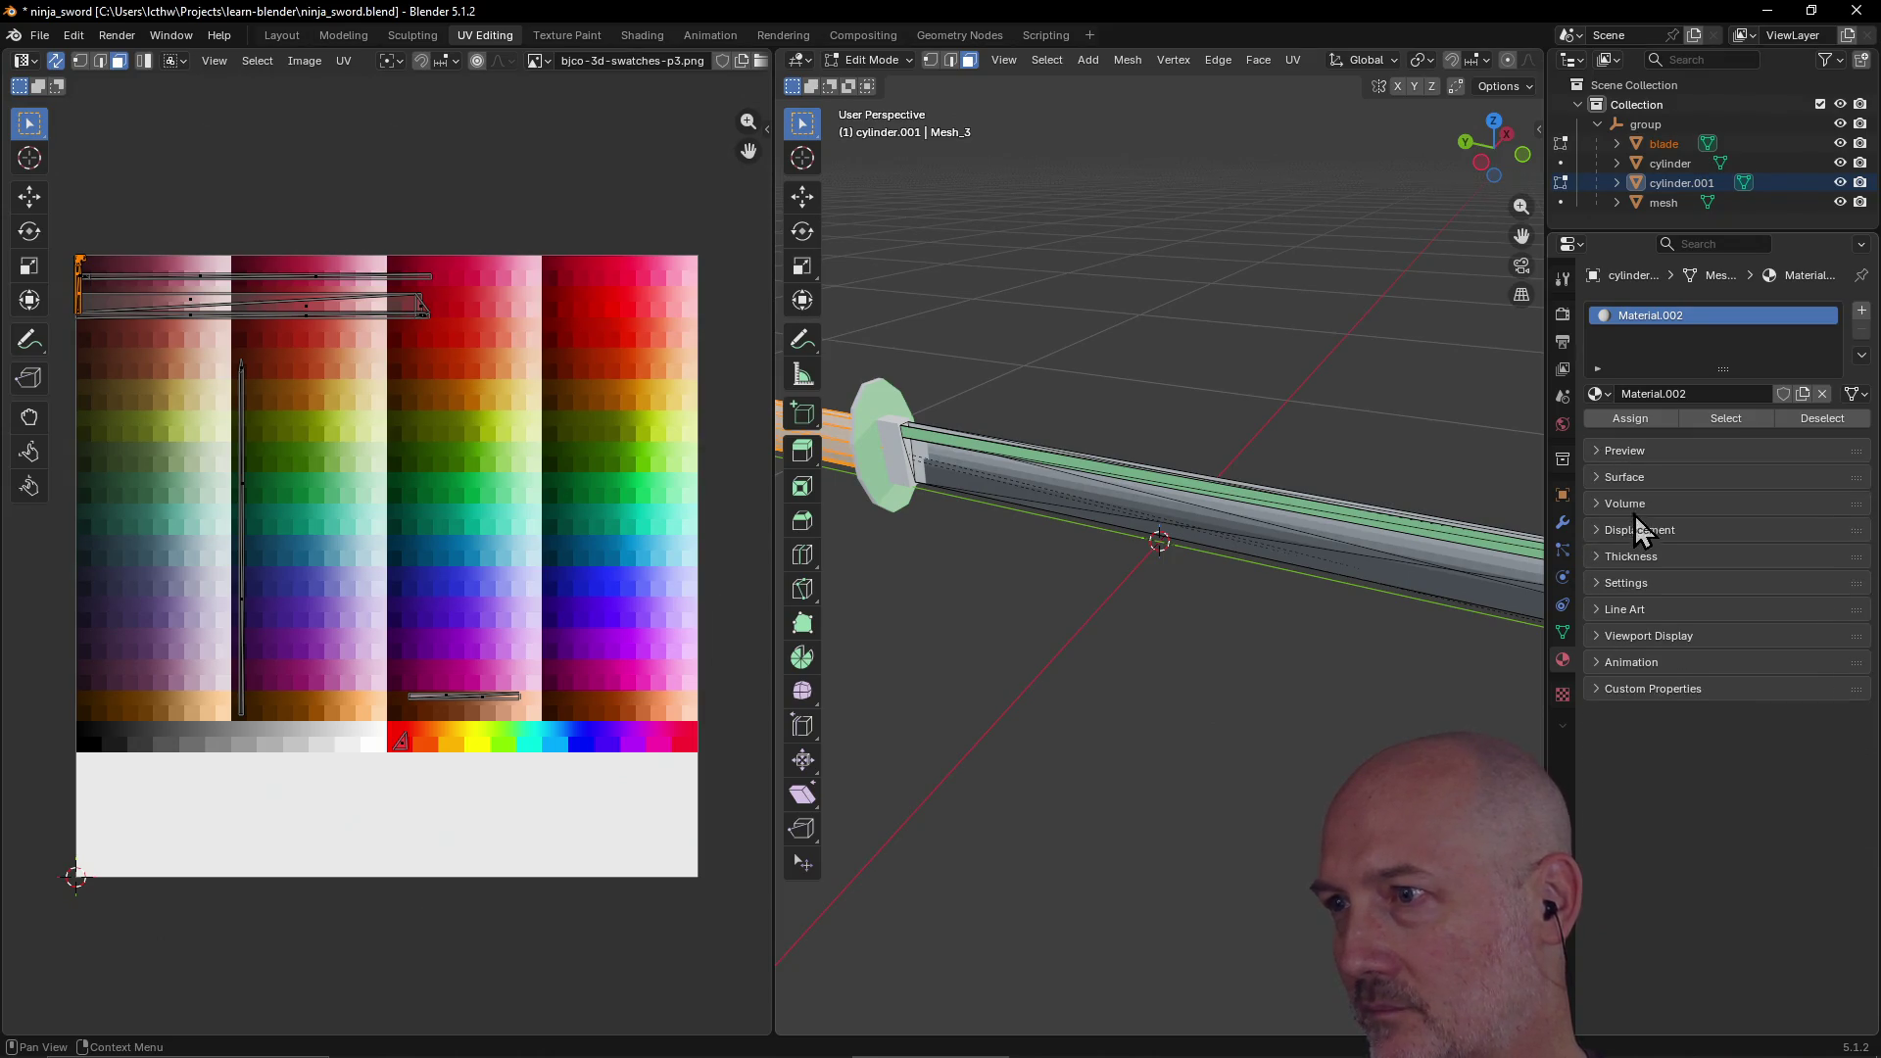
click(1633, 484)
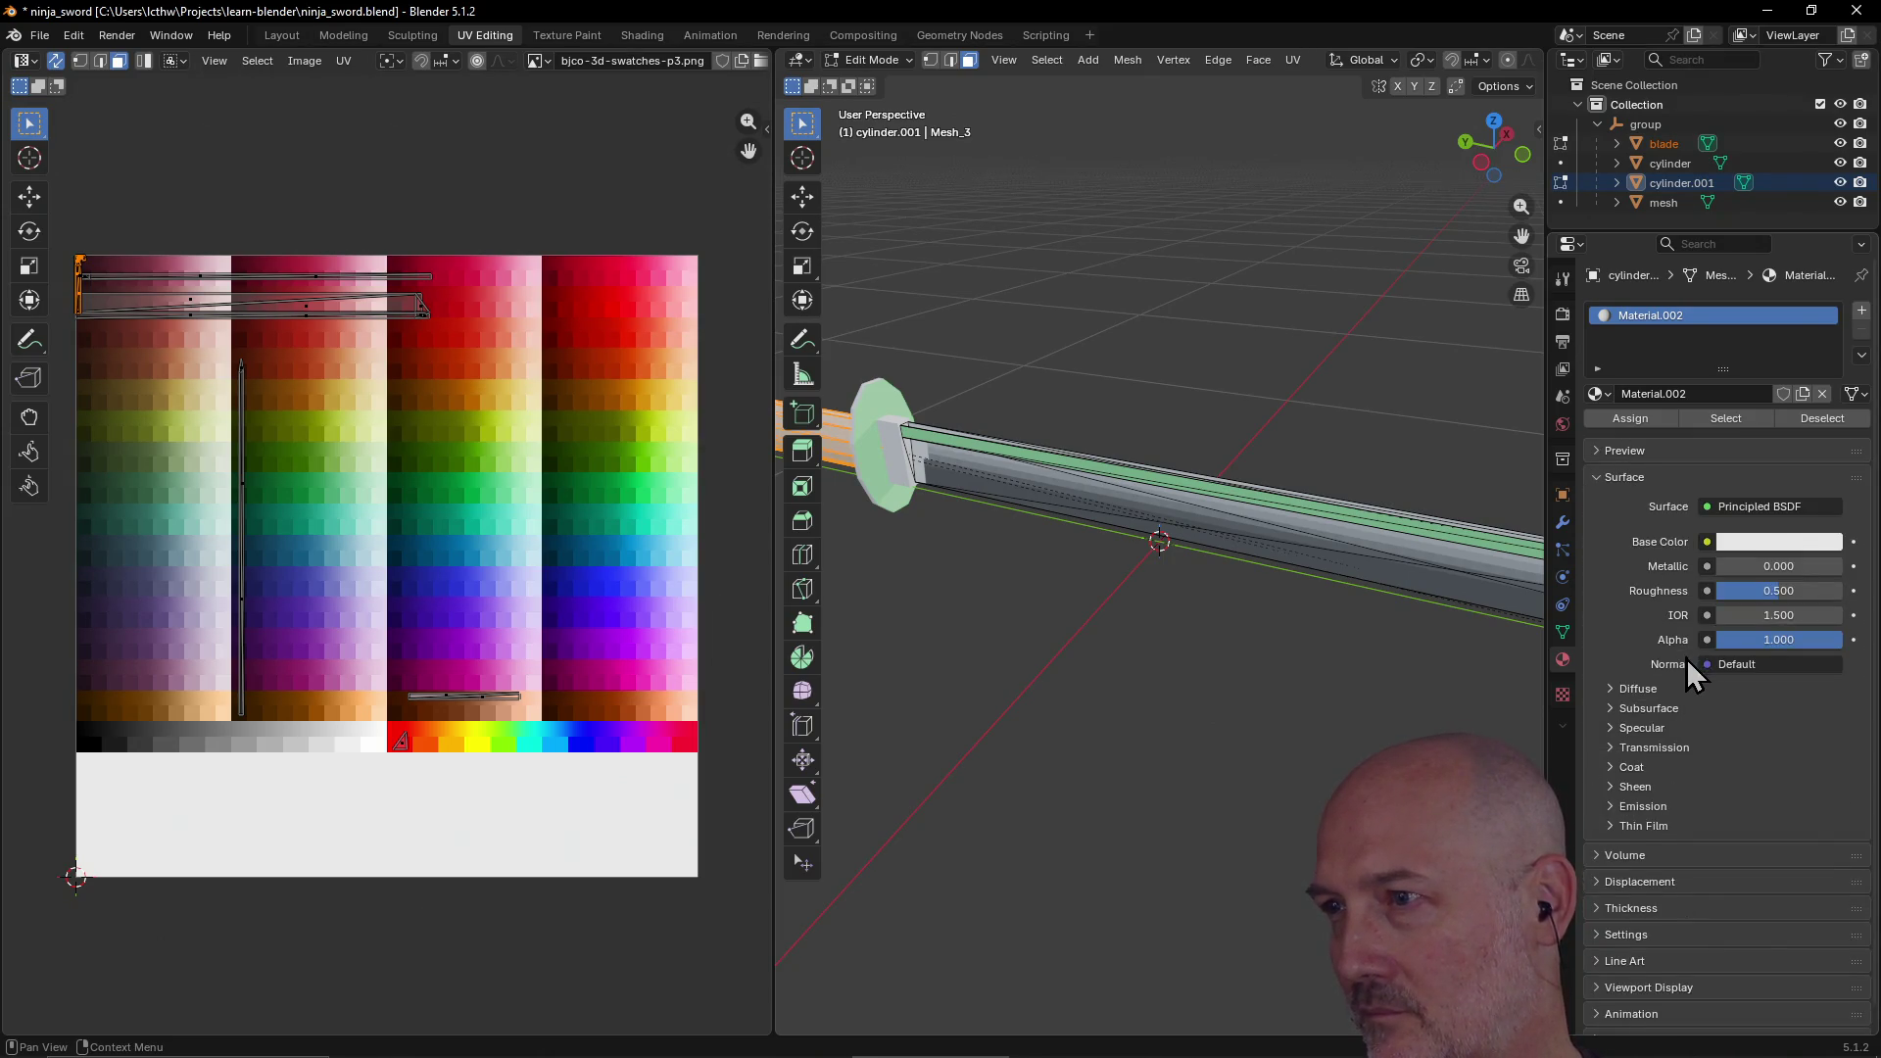
click(1707, 543)
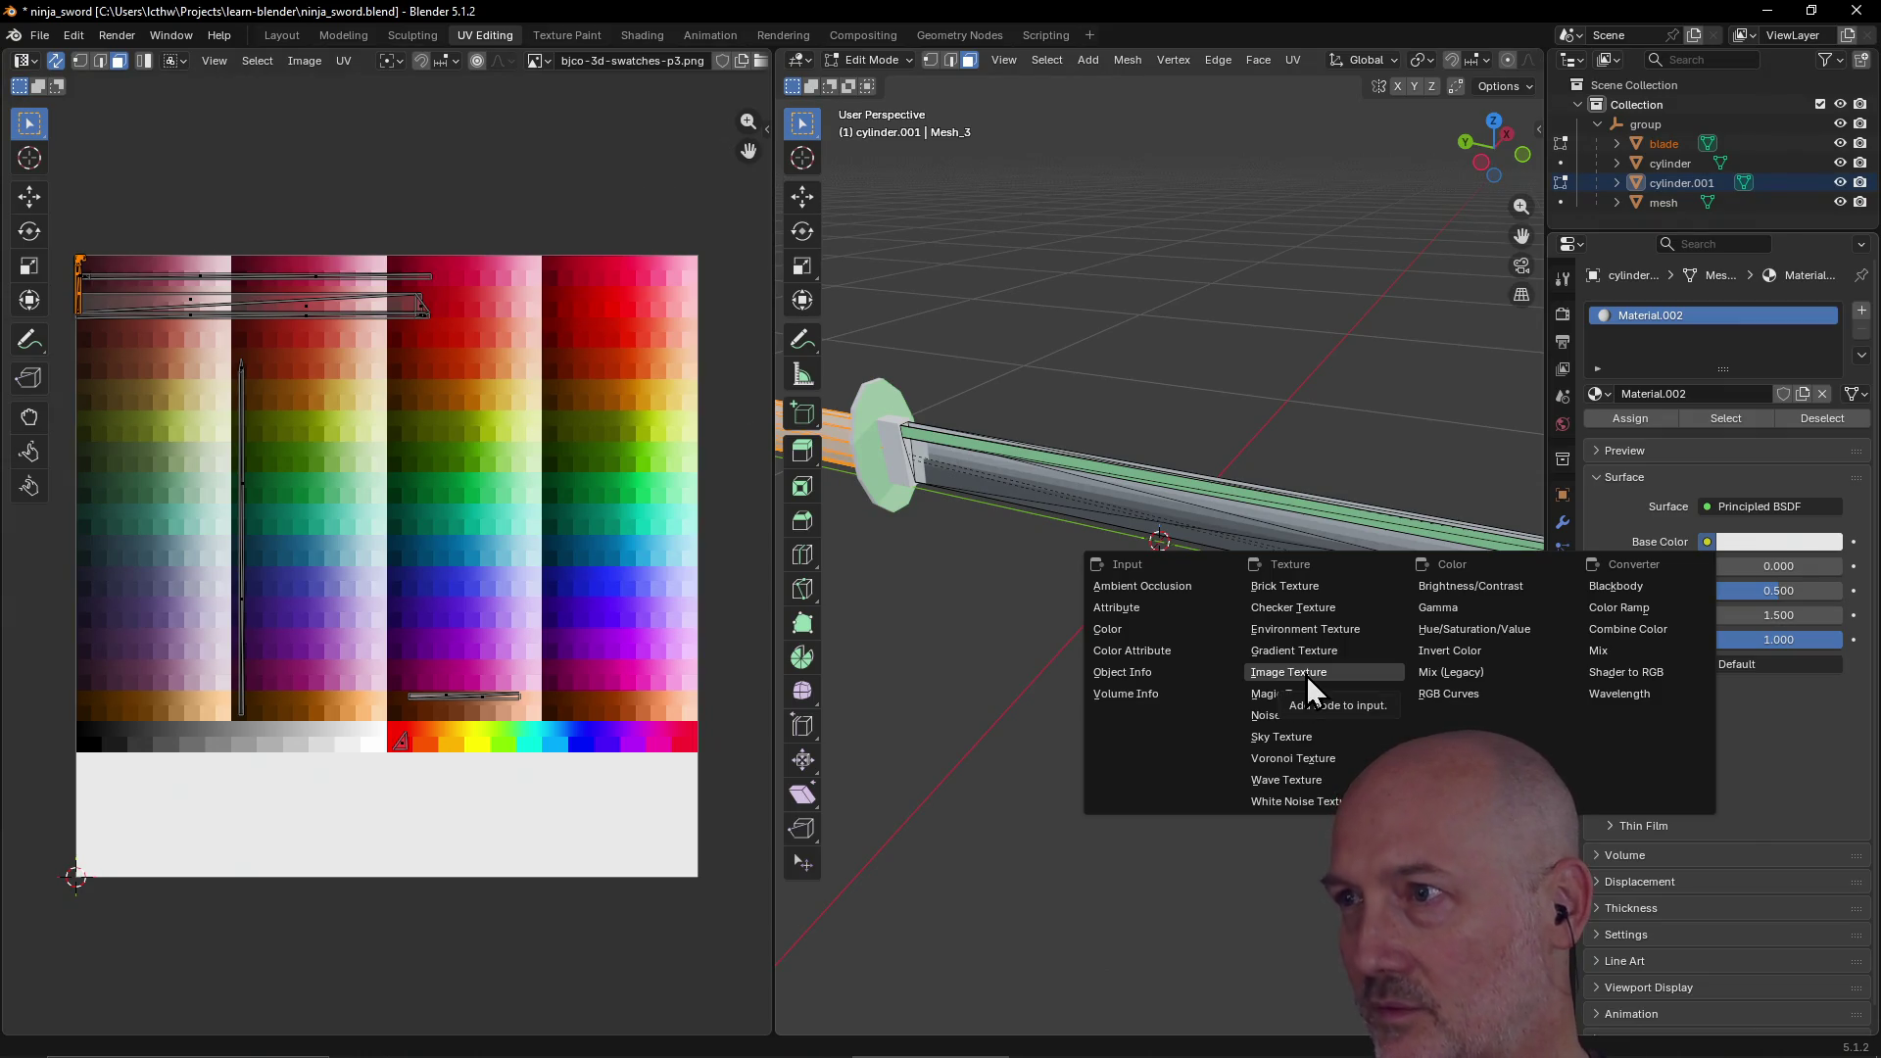
click(1656, 125)
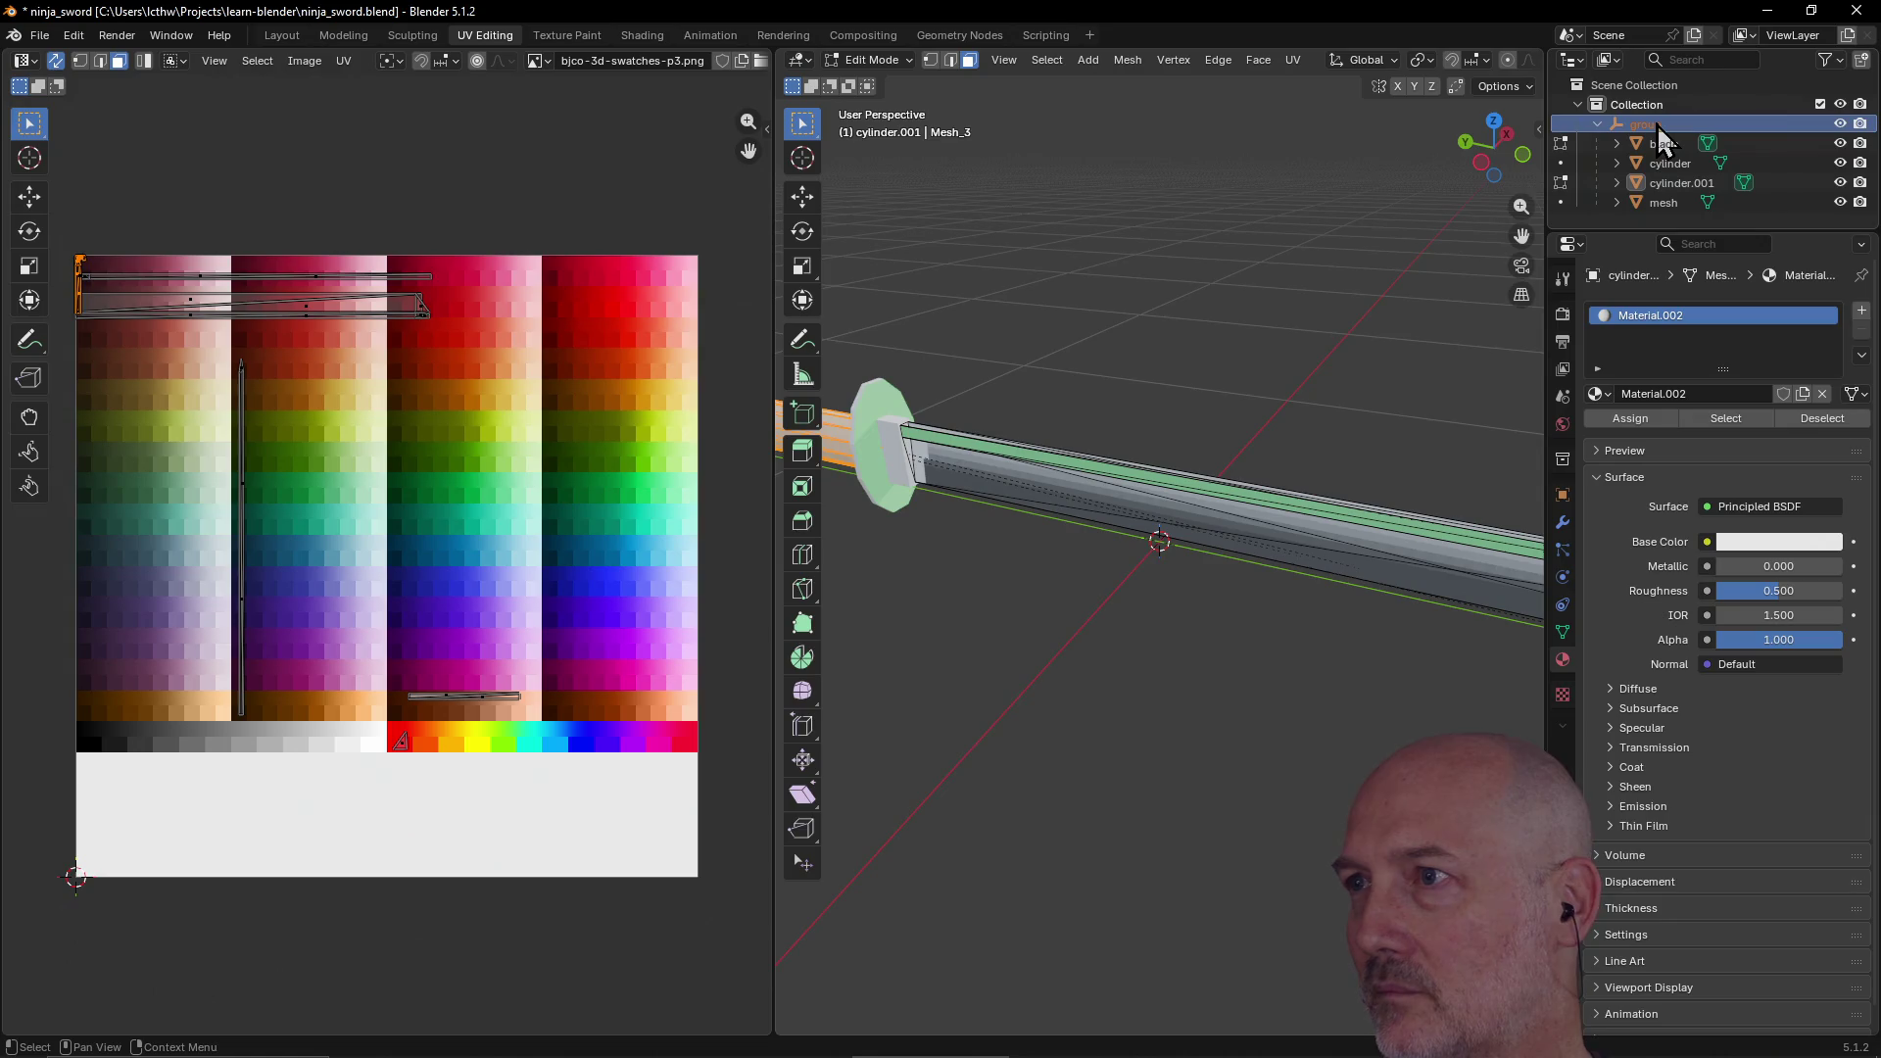
click(1707, 542)
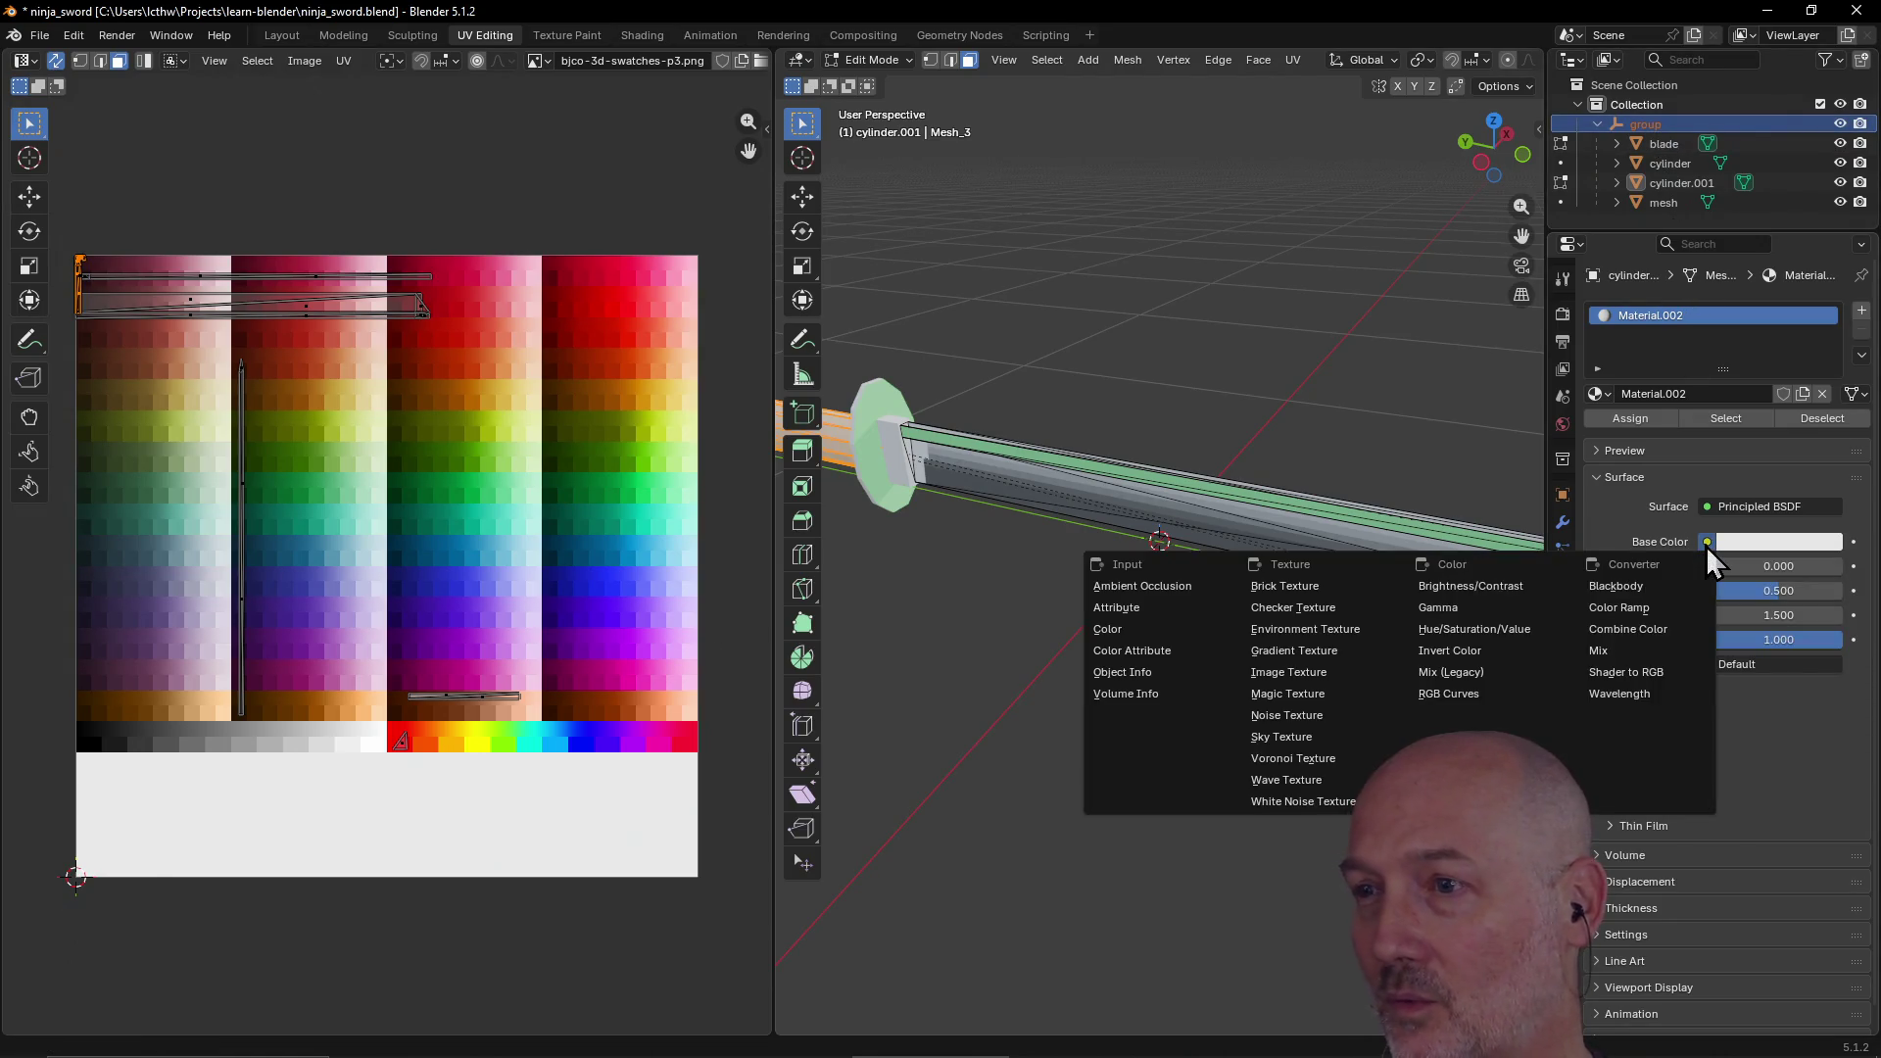
Step: Link an Image Texture to Base Color and load bjco-3d-swatches-p3.png into it
click(1290, 672)
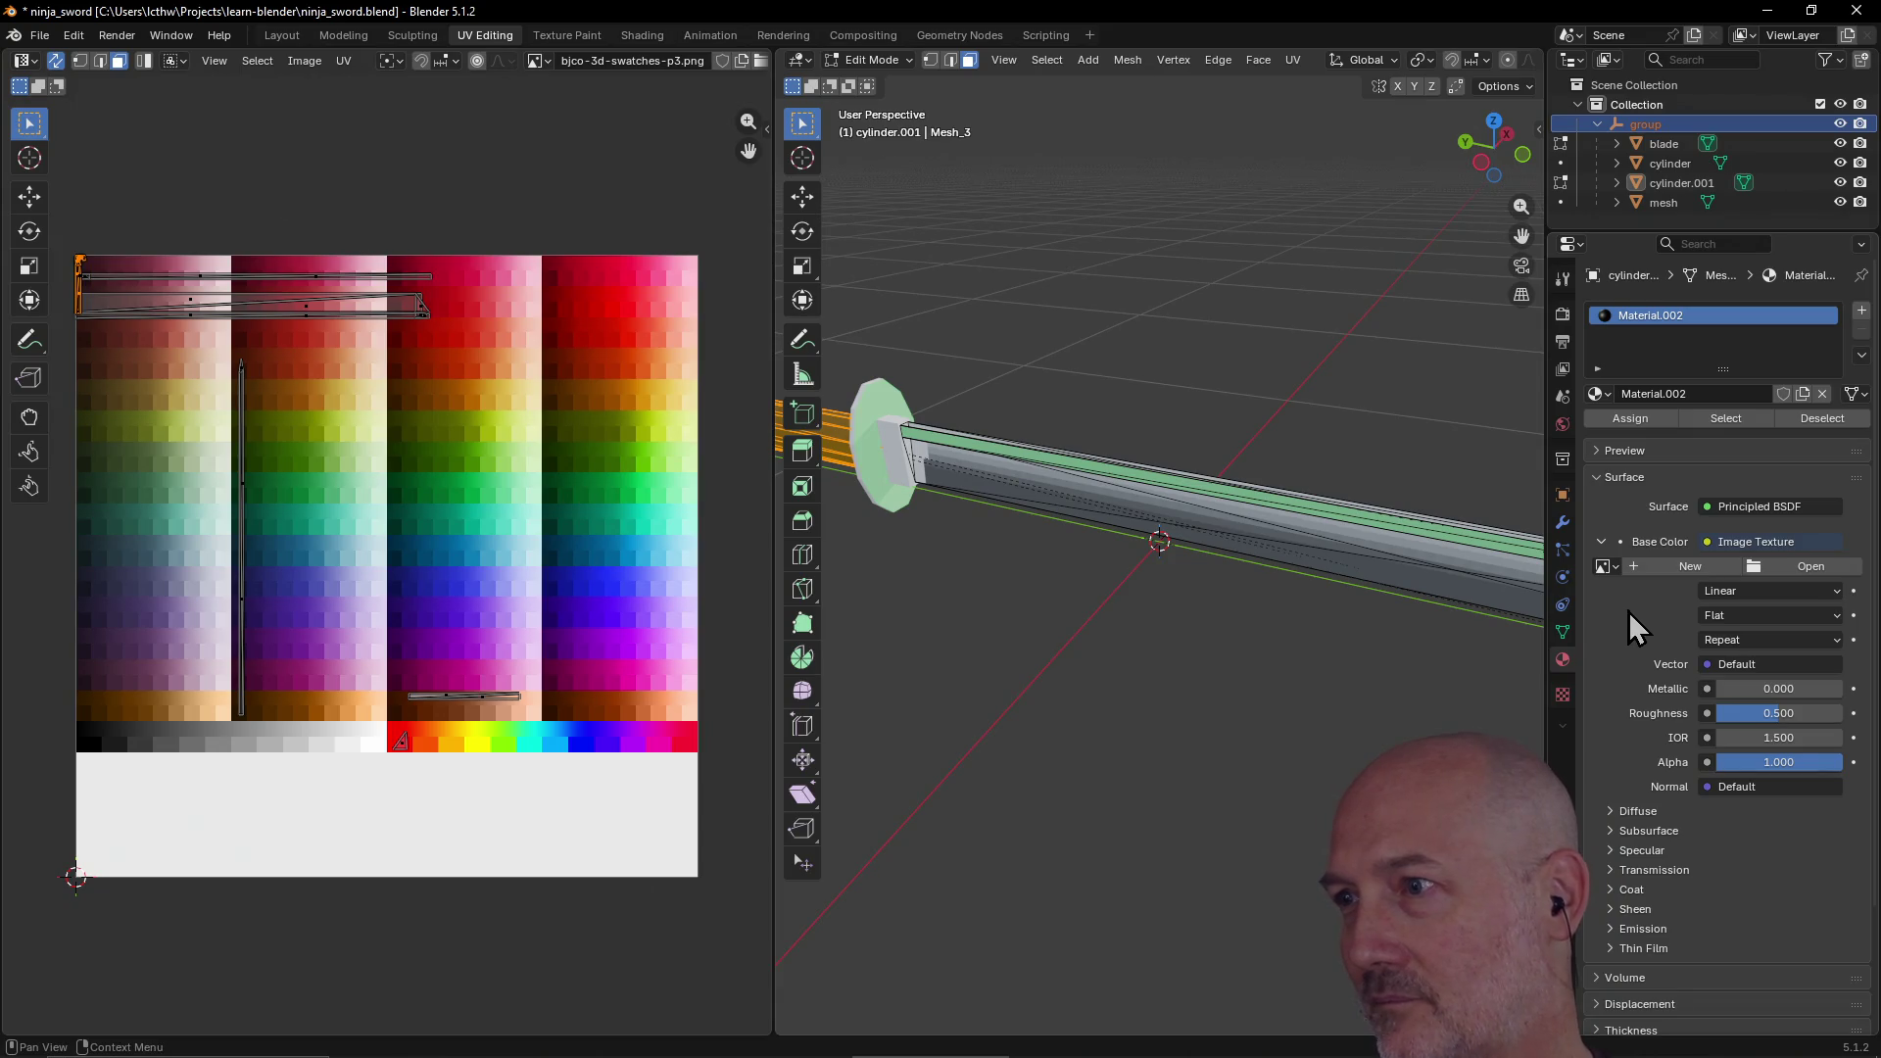
click(1795, 567)
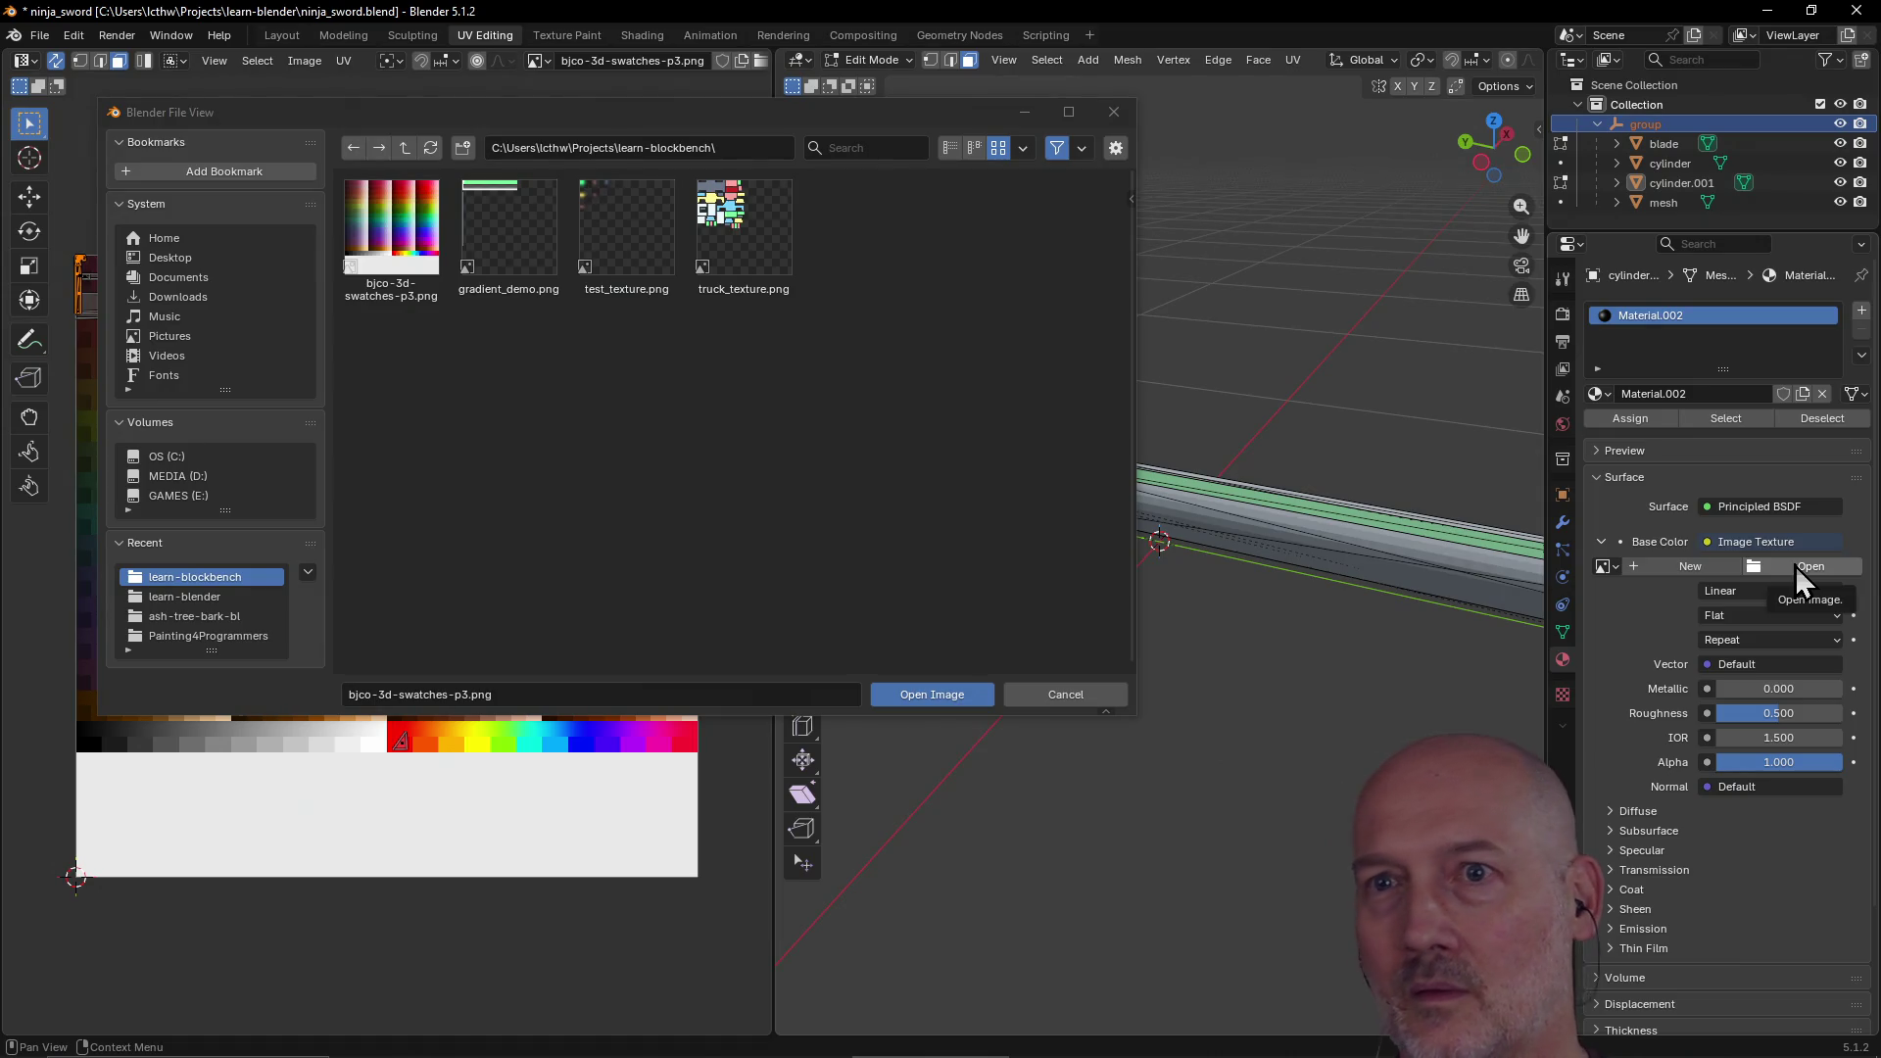
click(402, 232)
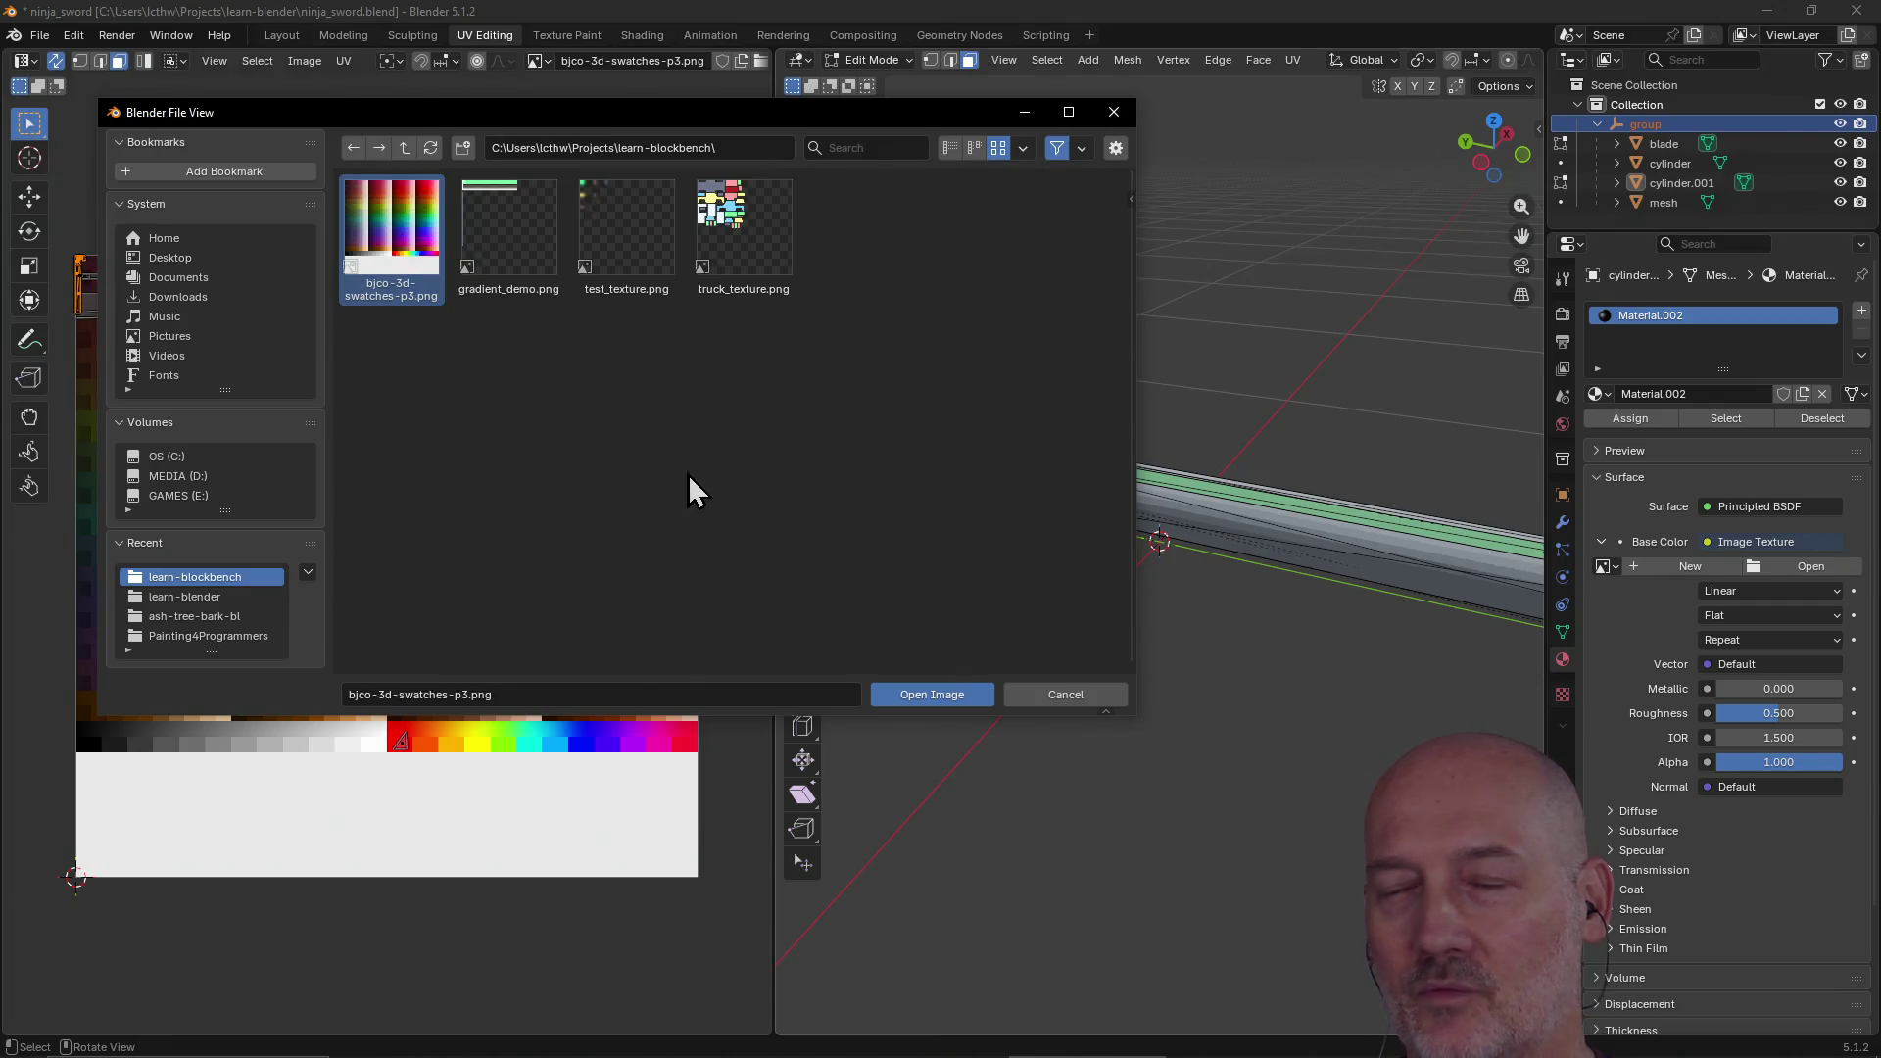
click(958, 696)
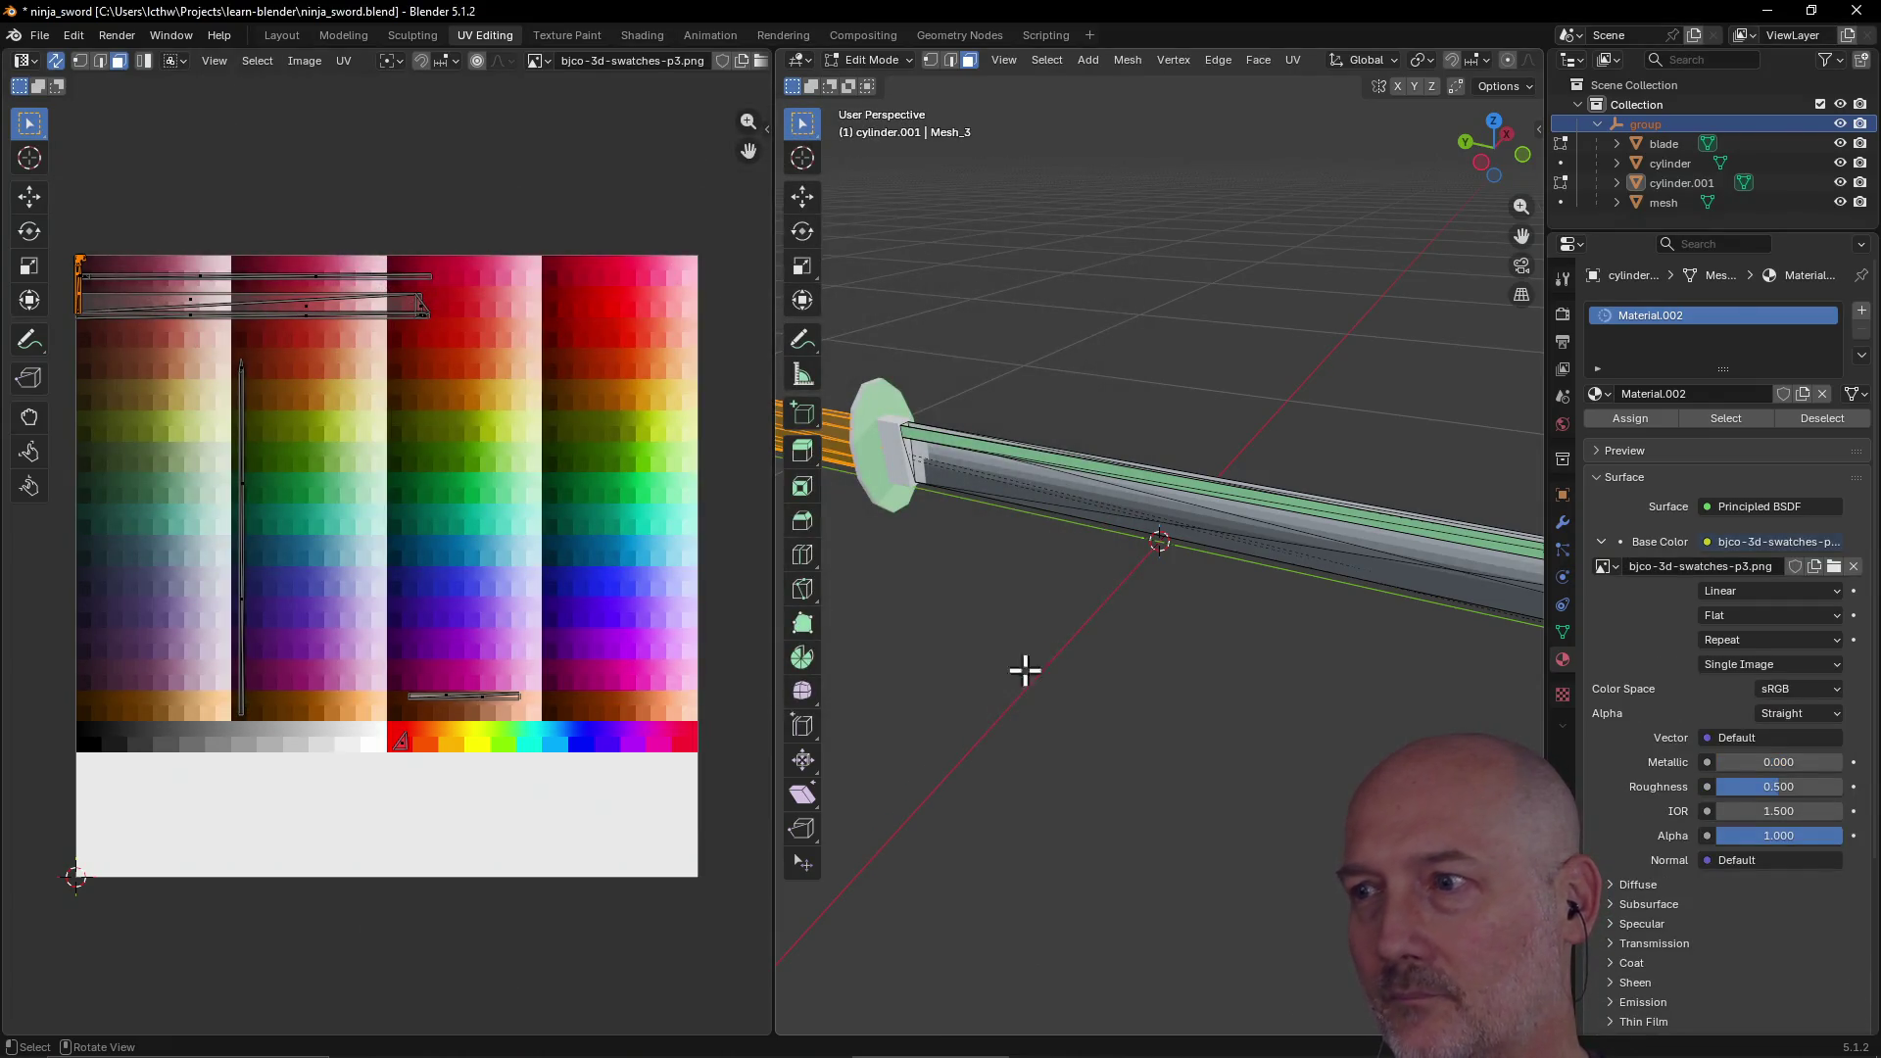
scroll(1071, 638, down, 3)
mouse_move(1013, 590)
middle_down()
mouse_move(1234, 533)
mouse_move(1212, 609)
mouse_move(1117, 559)
mouse_move(1042, 574)
mouse_move(1068, 578)
middle_up()
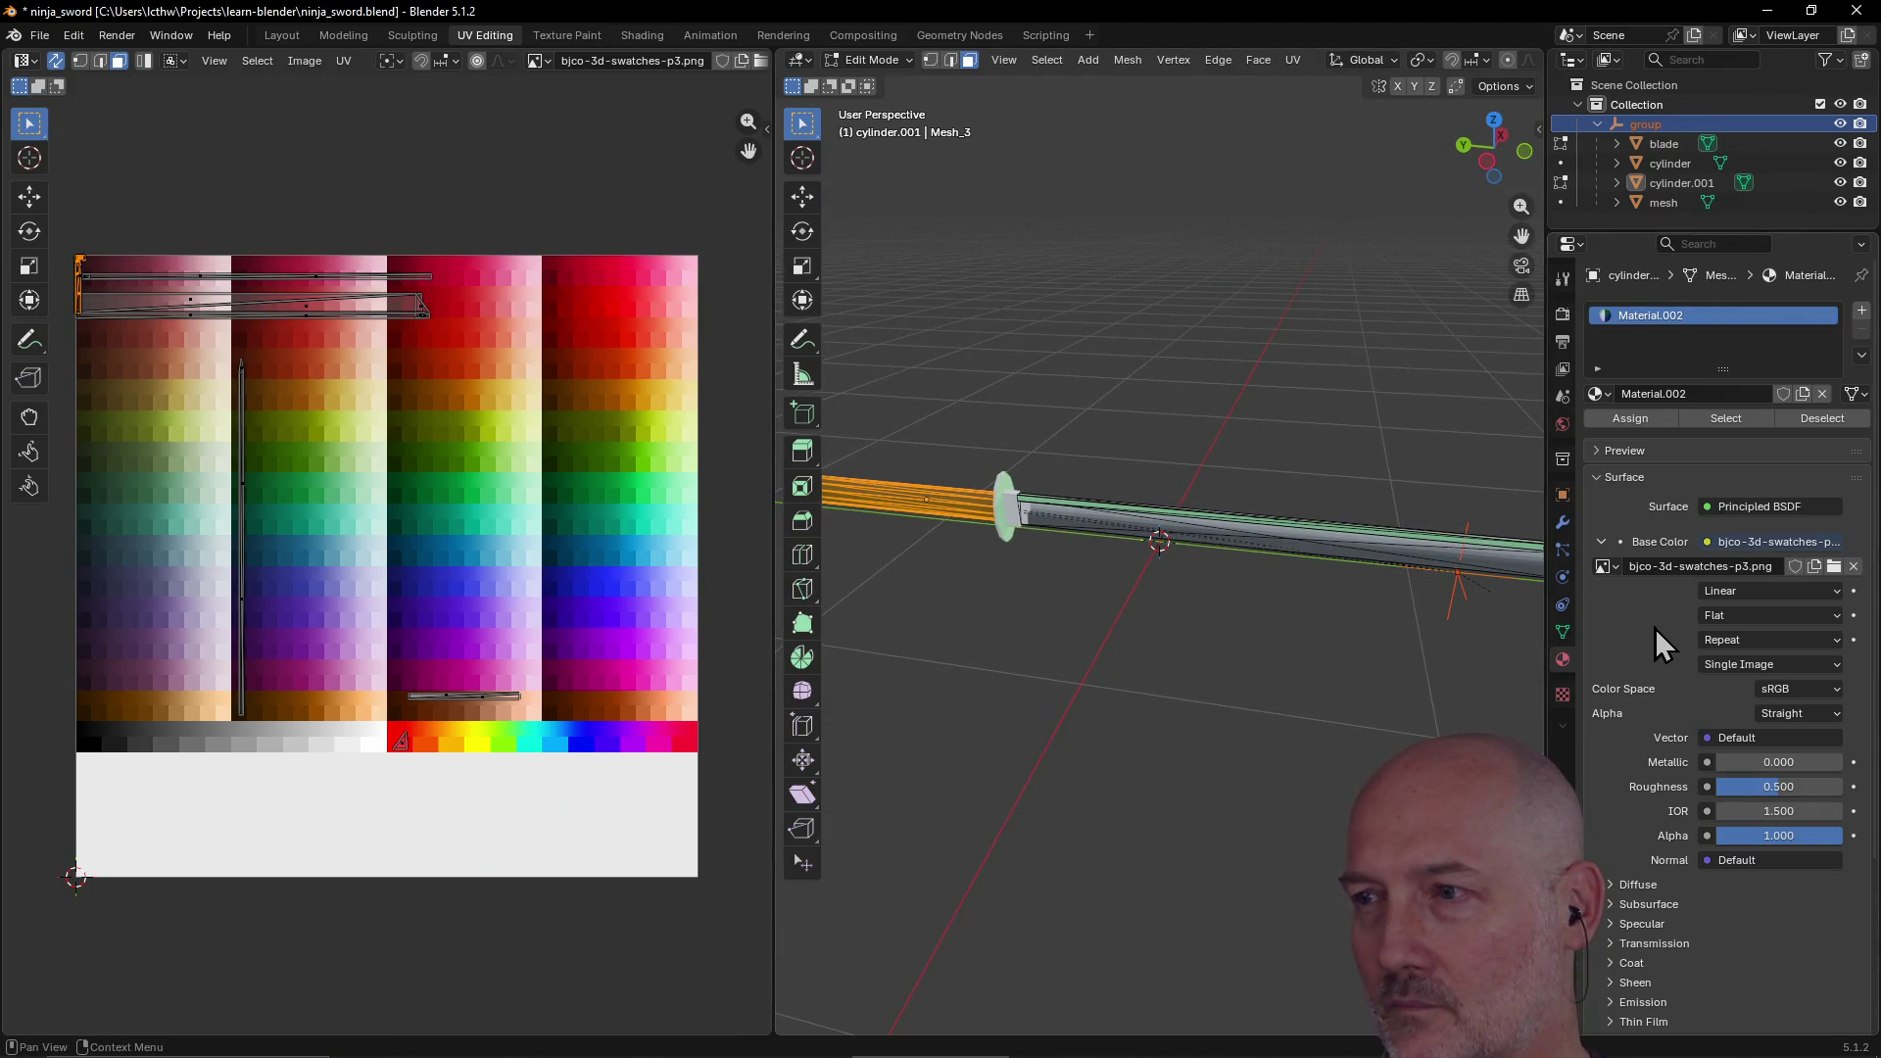
middle_drag(1059, 618, 1251, 596)
mouse_move(942, 659)
middle_down()
mouse_move(1046, 655)
mouse_move(805, 714)
mouse_move(893, 637)
middle_up()
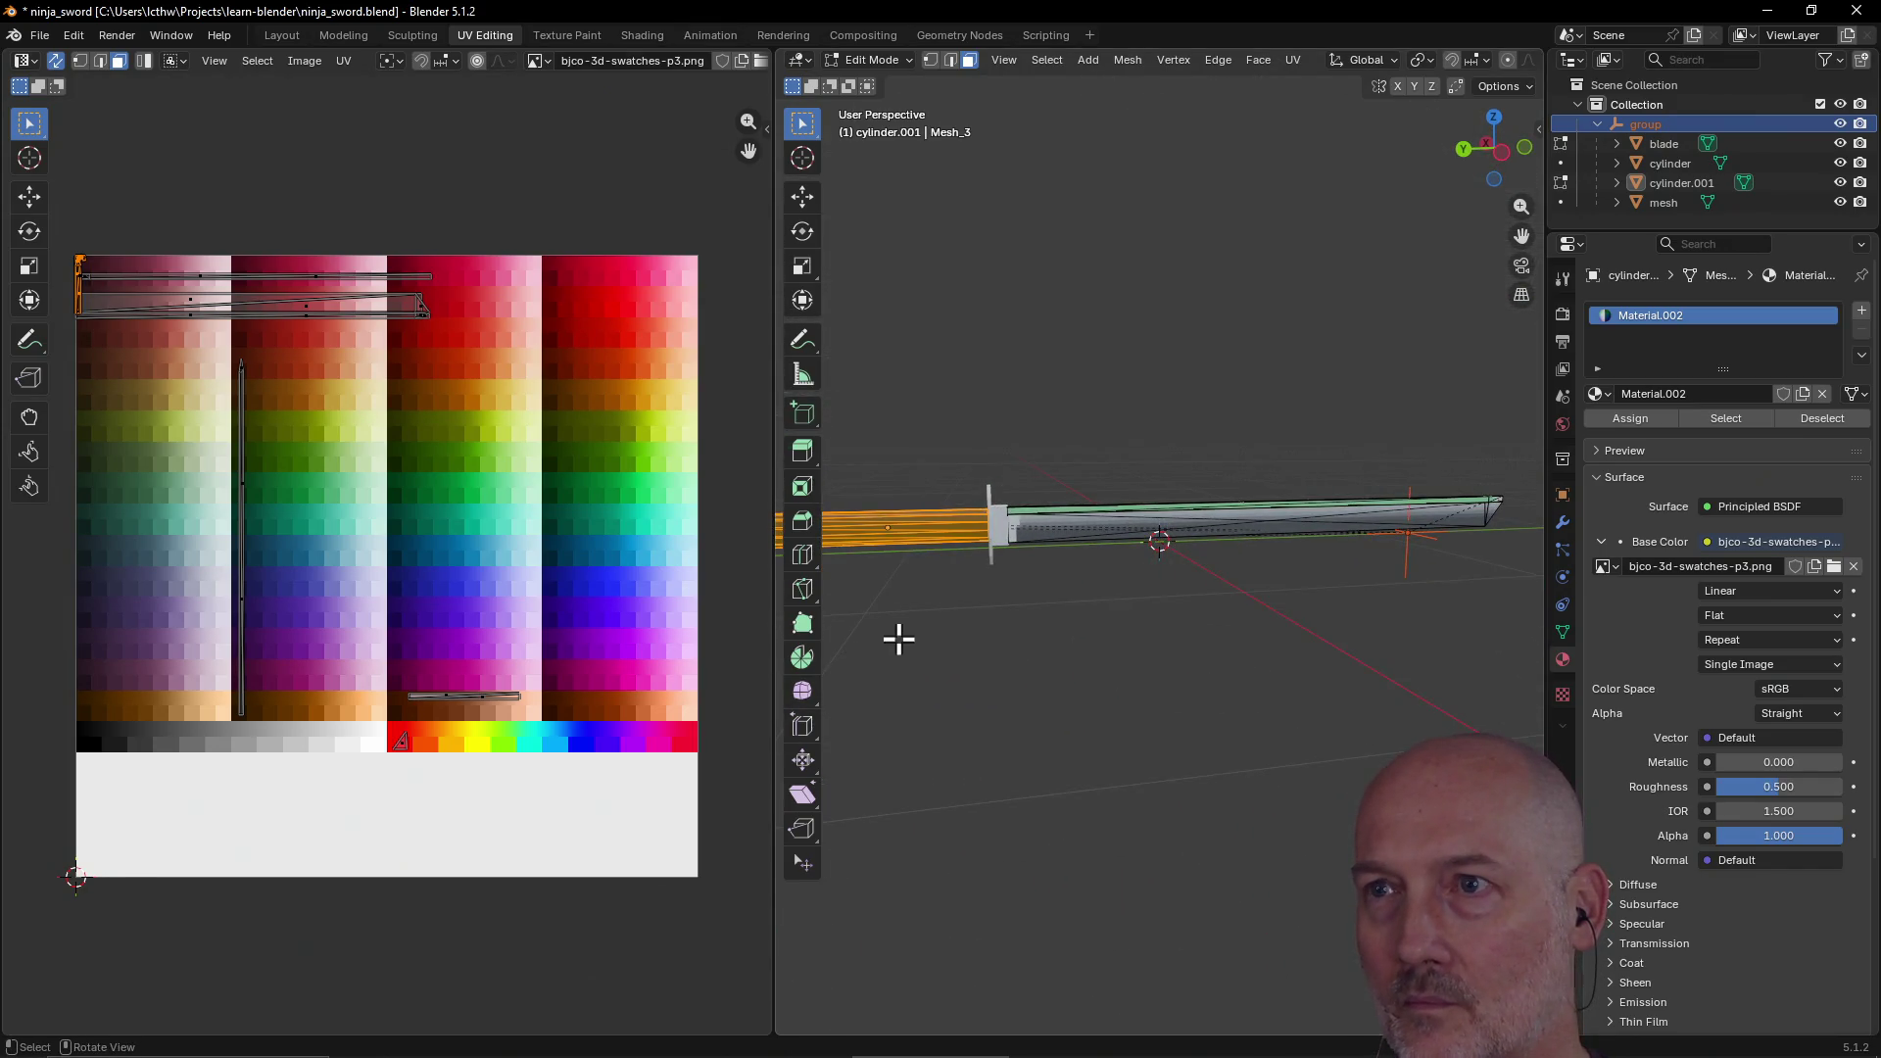
click(988, 593)
mouse_move(992, 597)
middle_down()
mouse_move(991, 634)
mouse_move(1142, 592)
mouse_move(1134, 630)
middle_up()
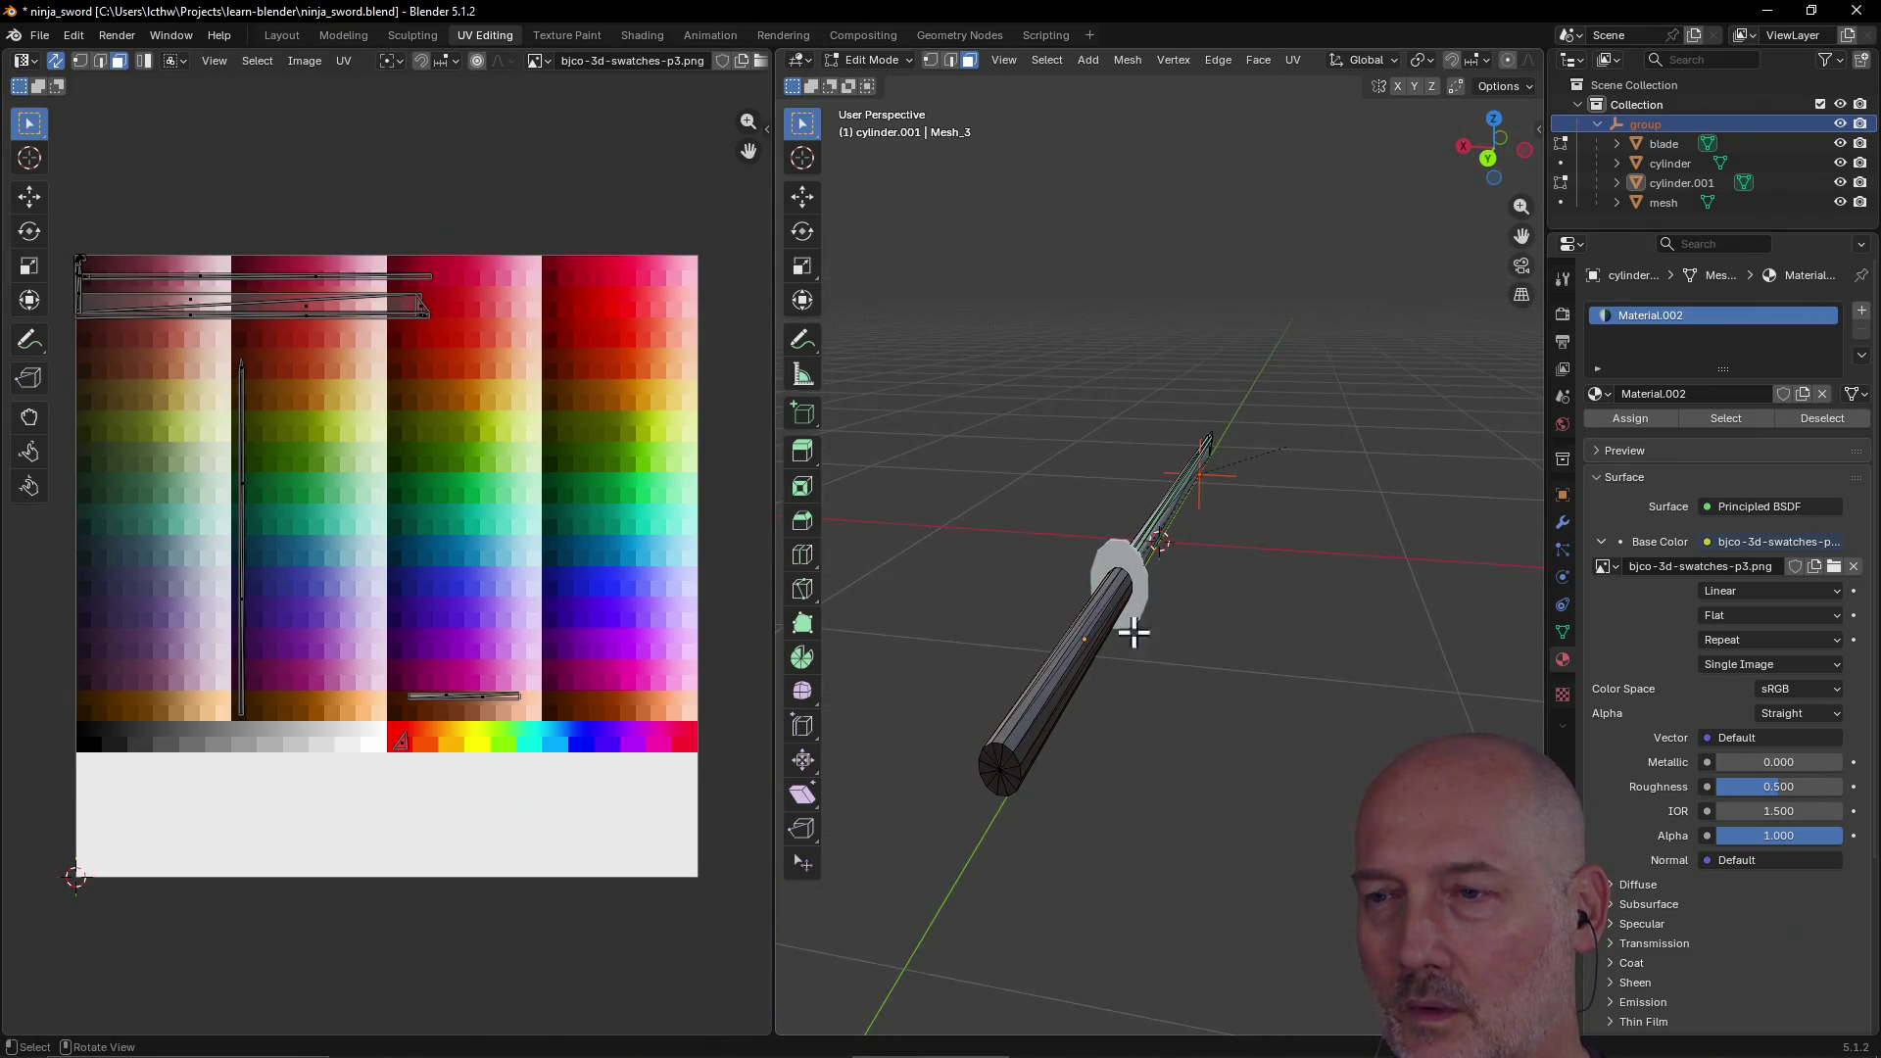
click(1035, 689)
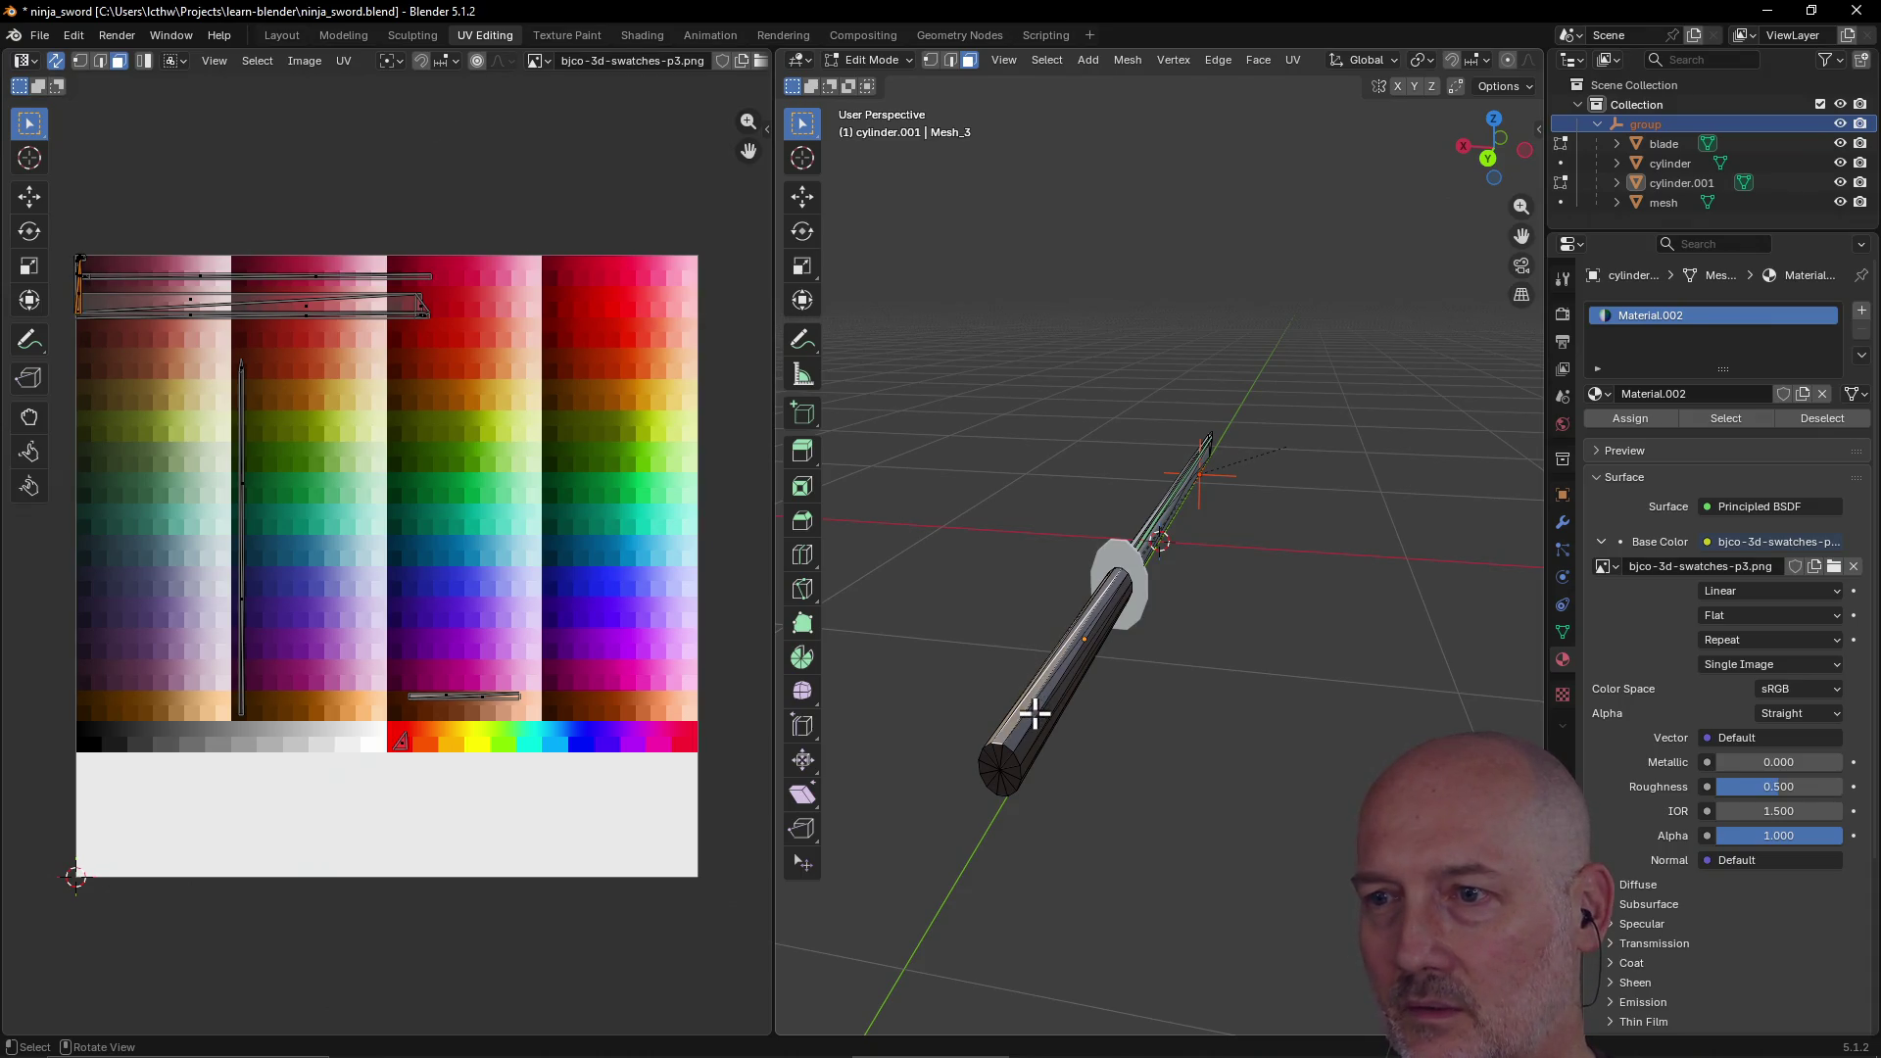
click(1035, 713)
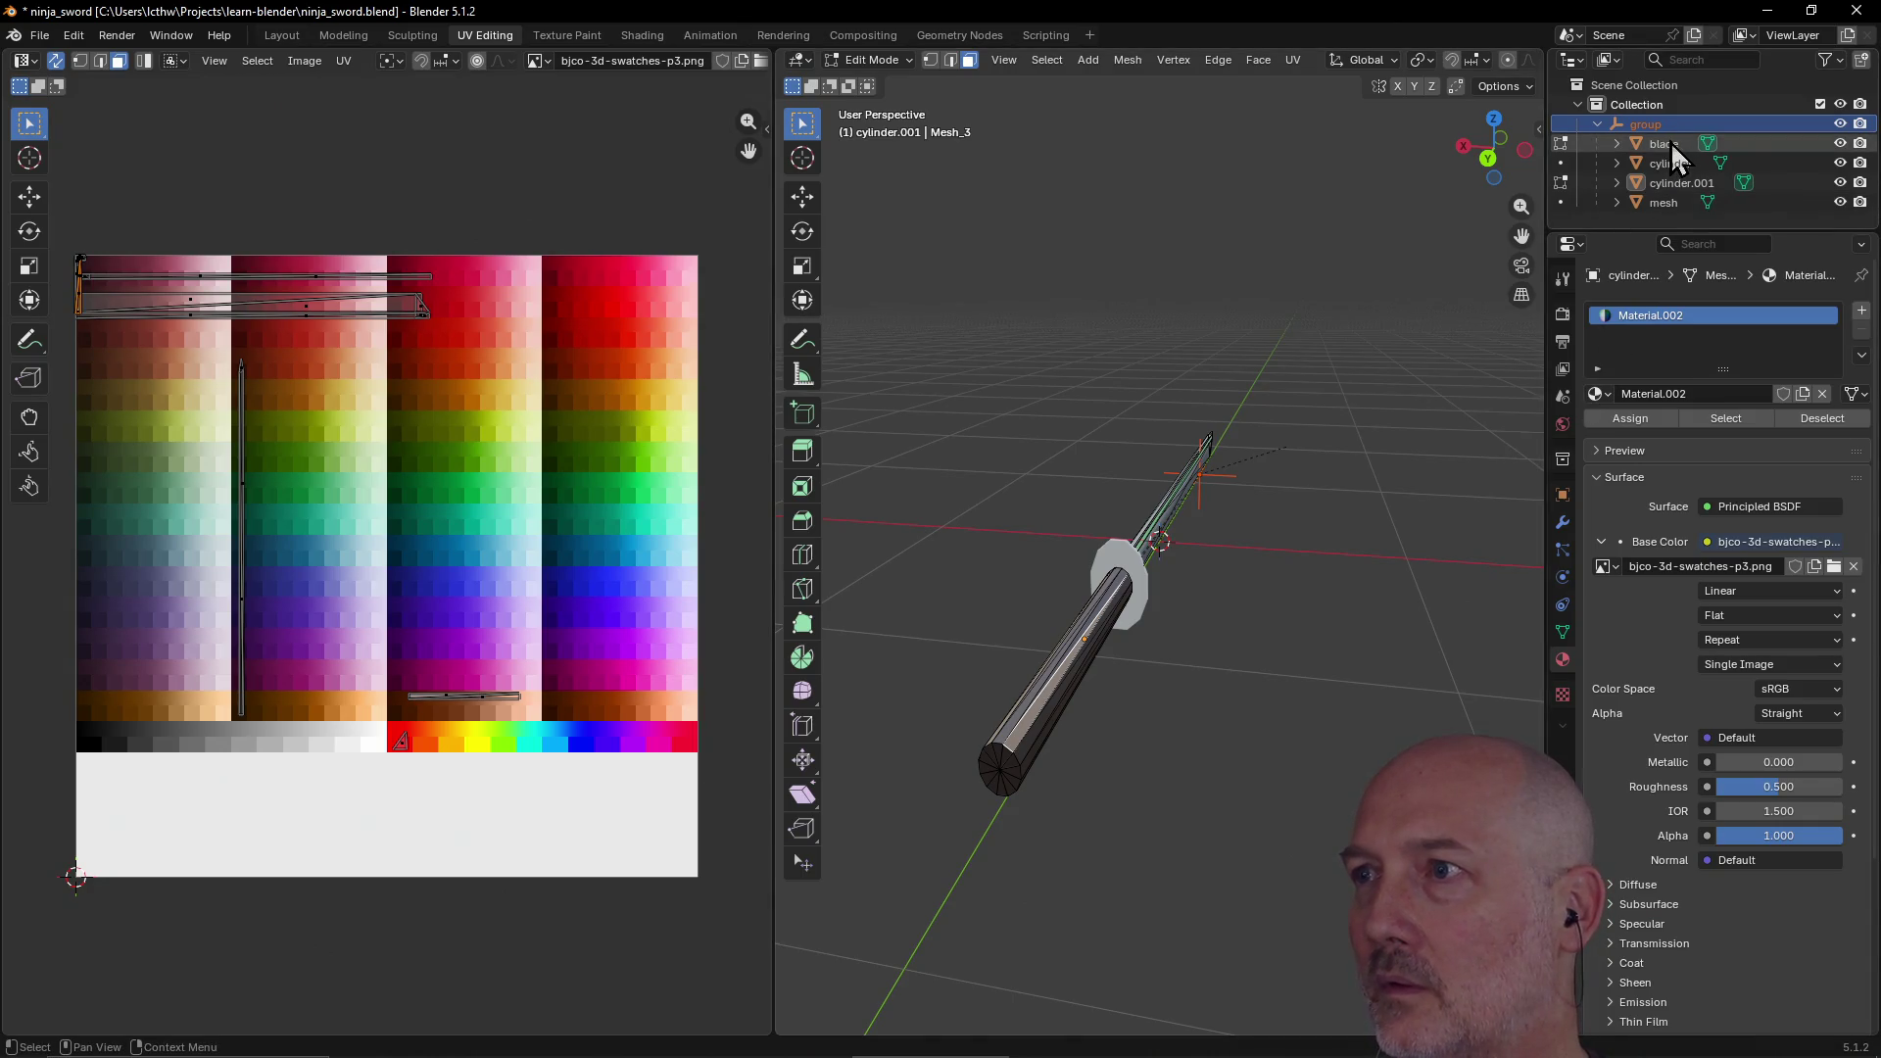
click(1671, 143)
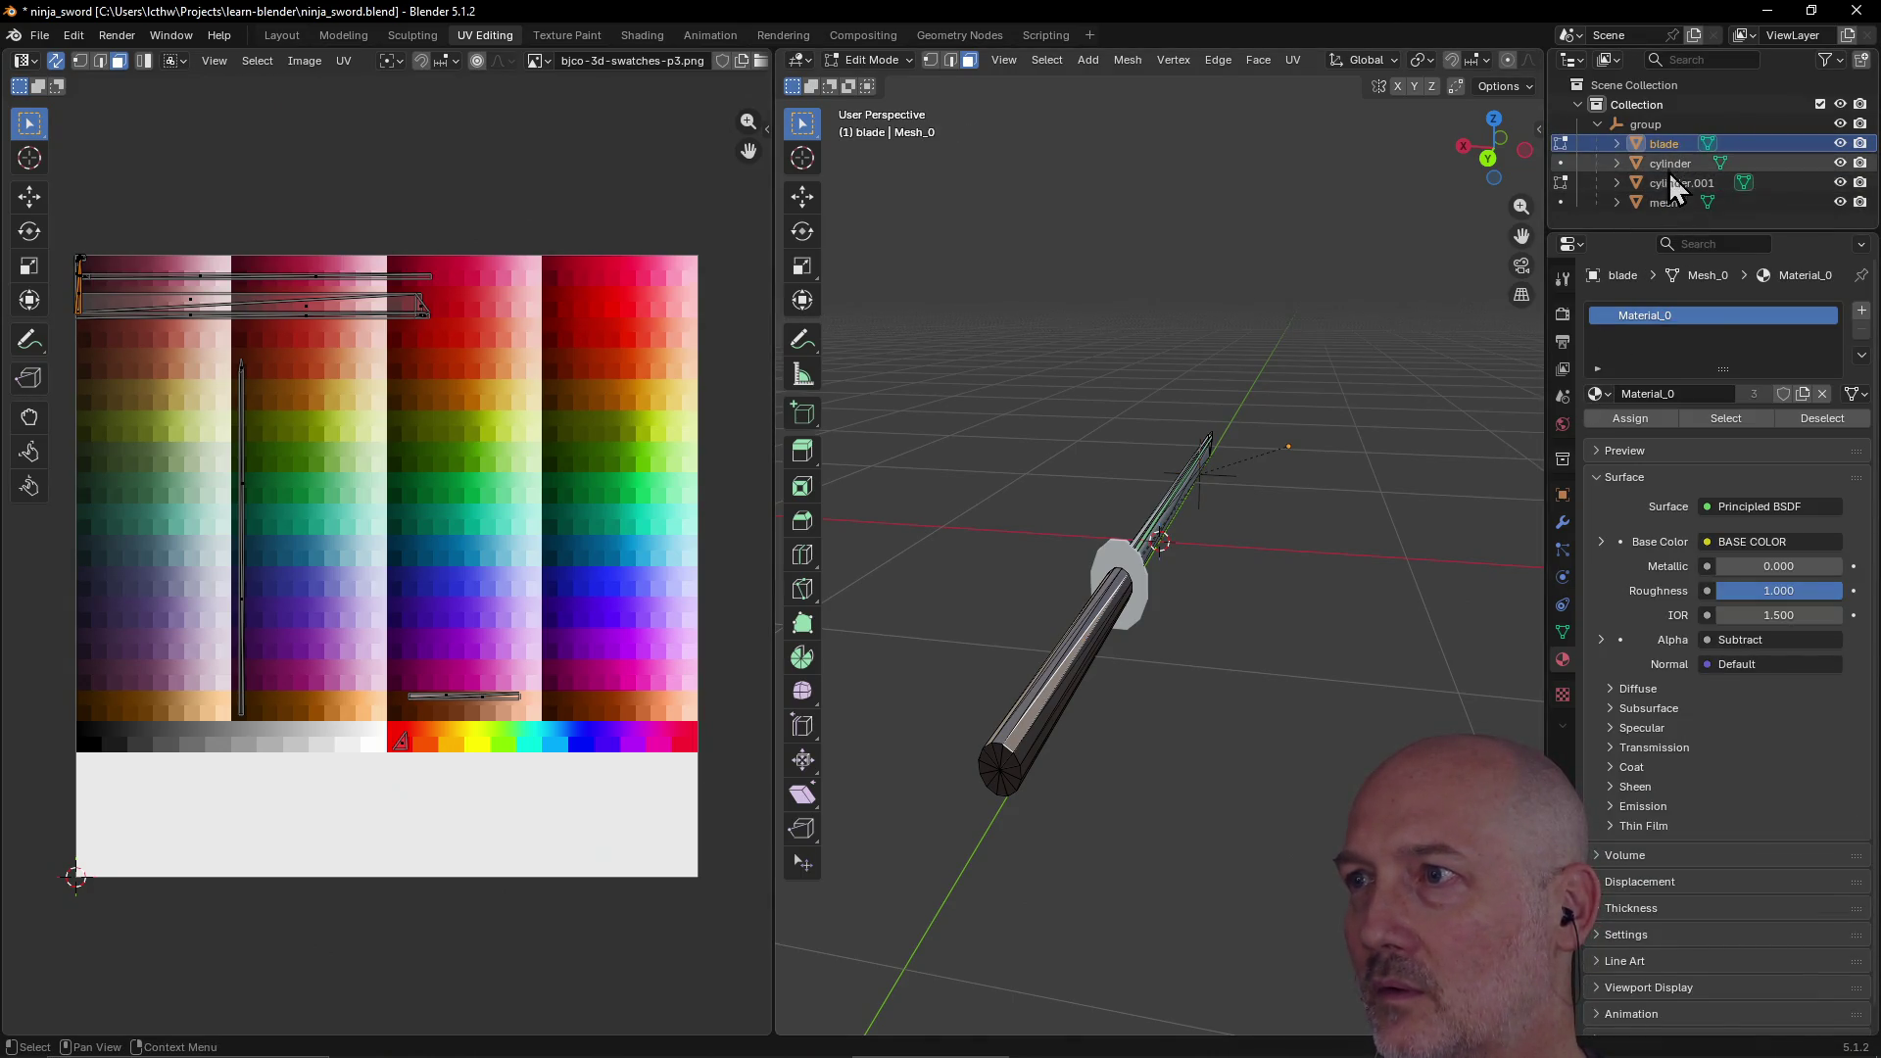
click(1669, 184)
mouse_move(1195, 377)
middle_down()
mouse_move(1304, 367)
mouse_move(1090, 172)
middle_up()
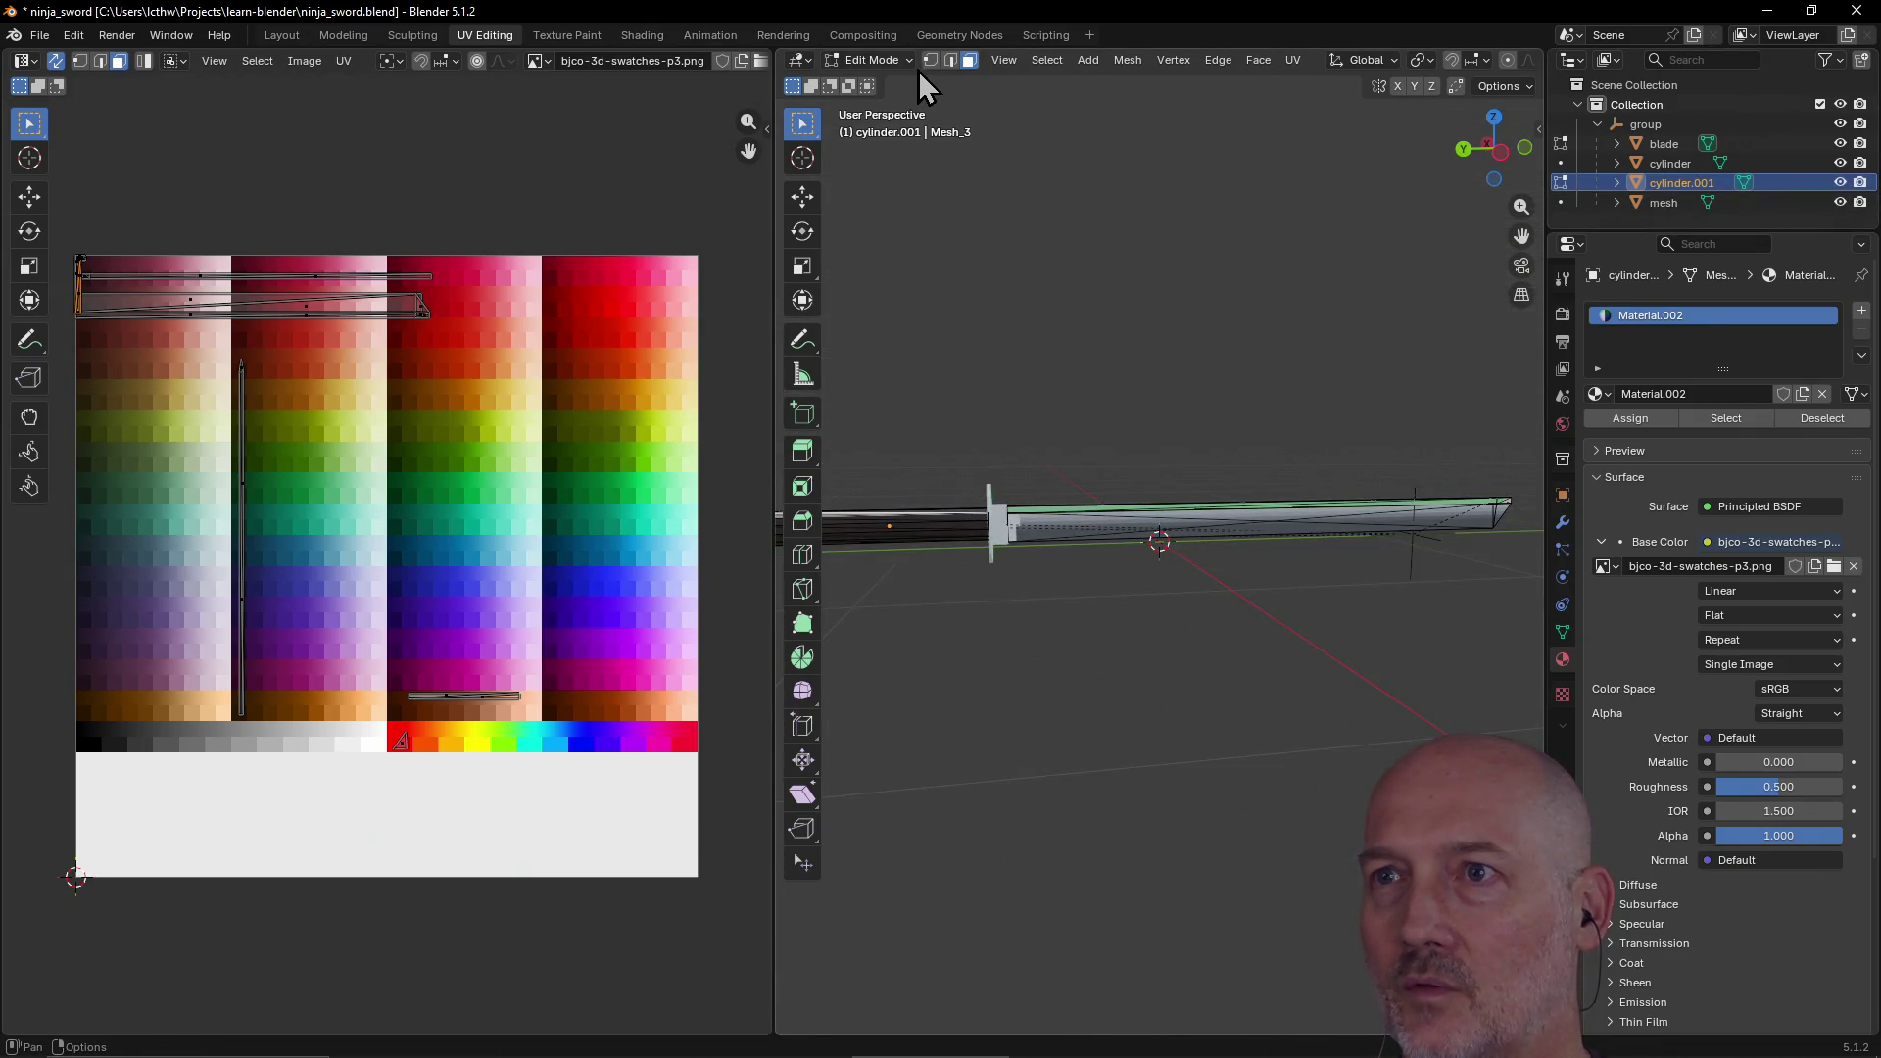
click(867, 59)
click(911, 82)
Step: Orbit around the sword to inspect the textured handle, then bring up the material slot options
mouse_move(982, 398)
middle_down()
mouse_move(1096, 492)
mouse_move(1148, 466)
middle_up()
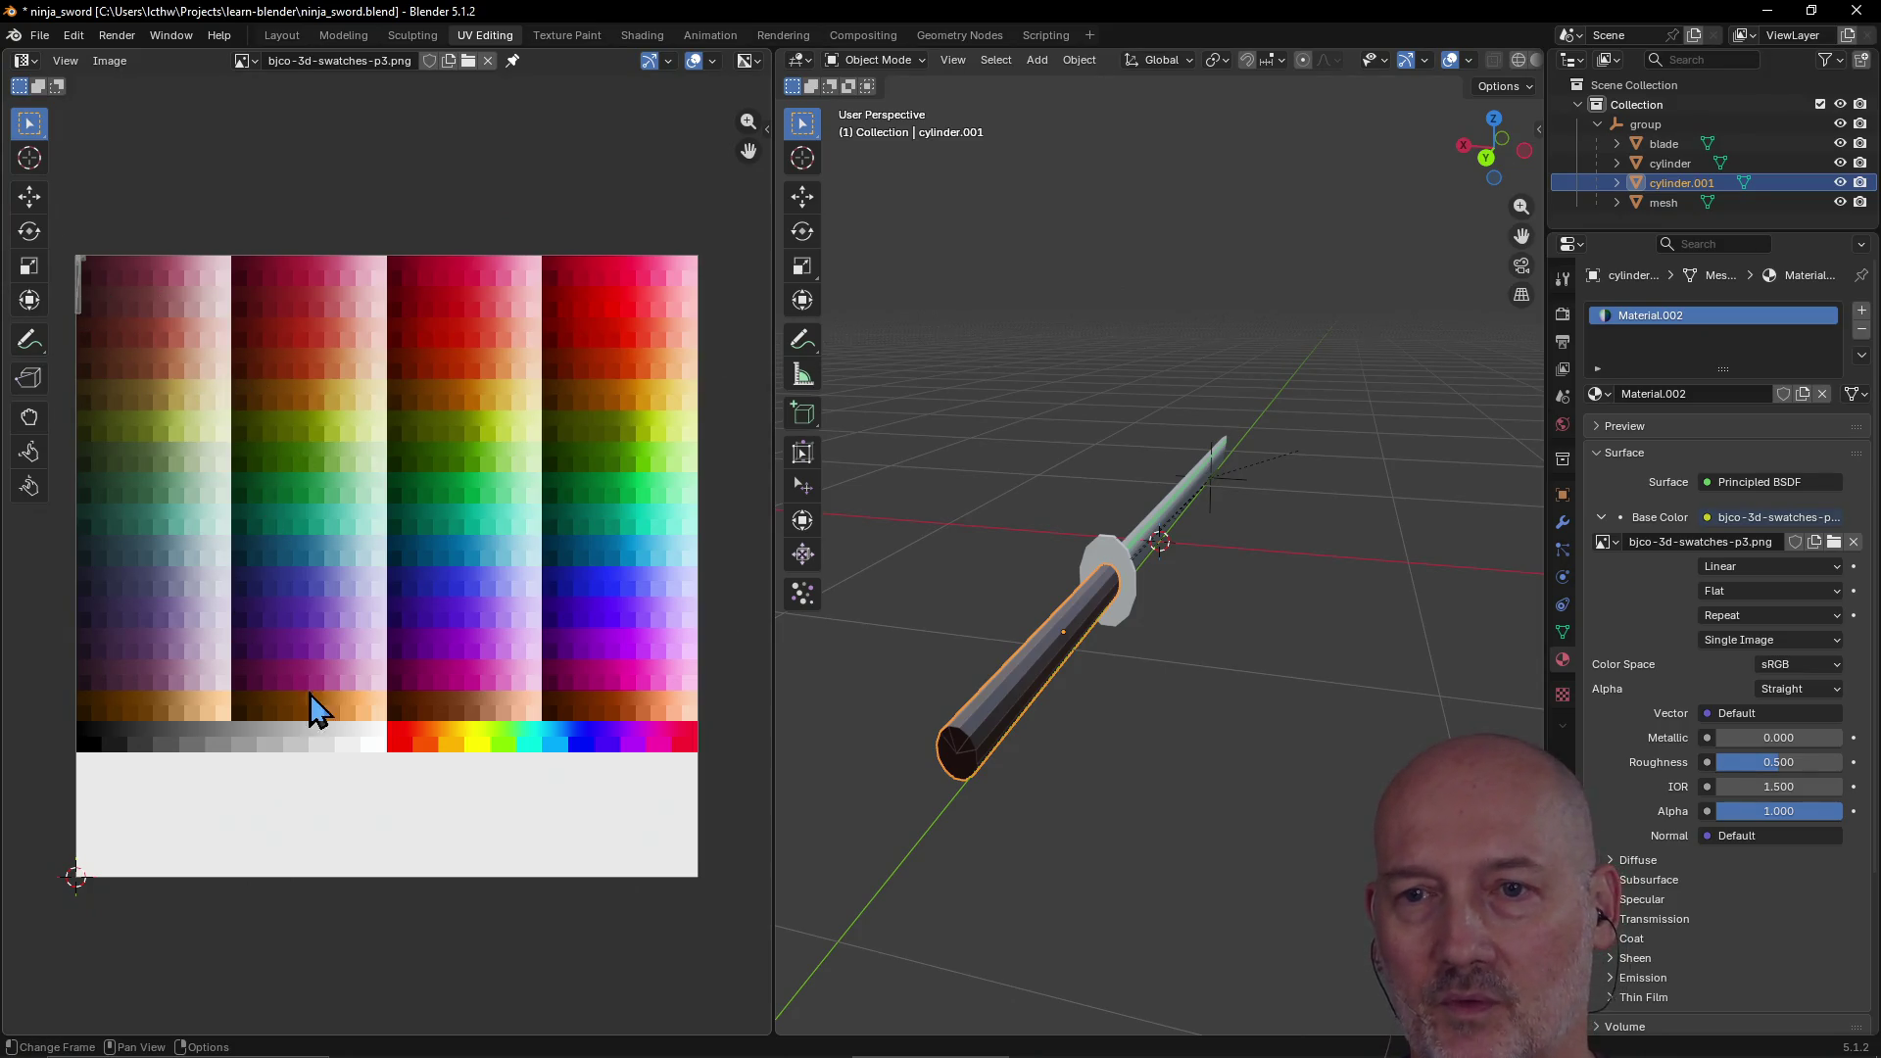
mouse_move(1032, 631)
middle_down()
mouse_move(941, 647)
mouse_move(1097, 673)
mouse_move(1008, 672)
mouse_move(1038, 666)
middle_up()
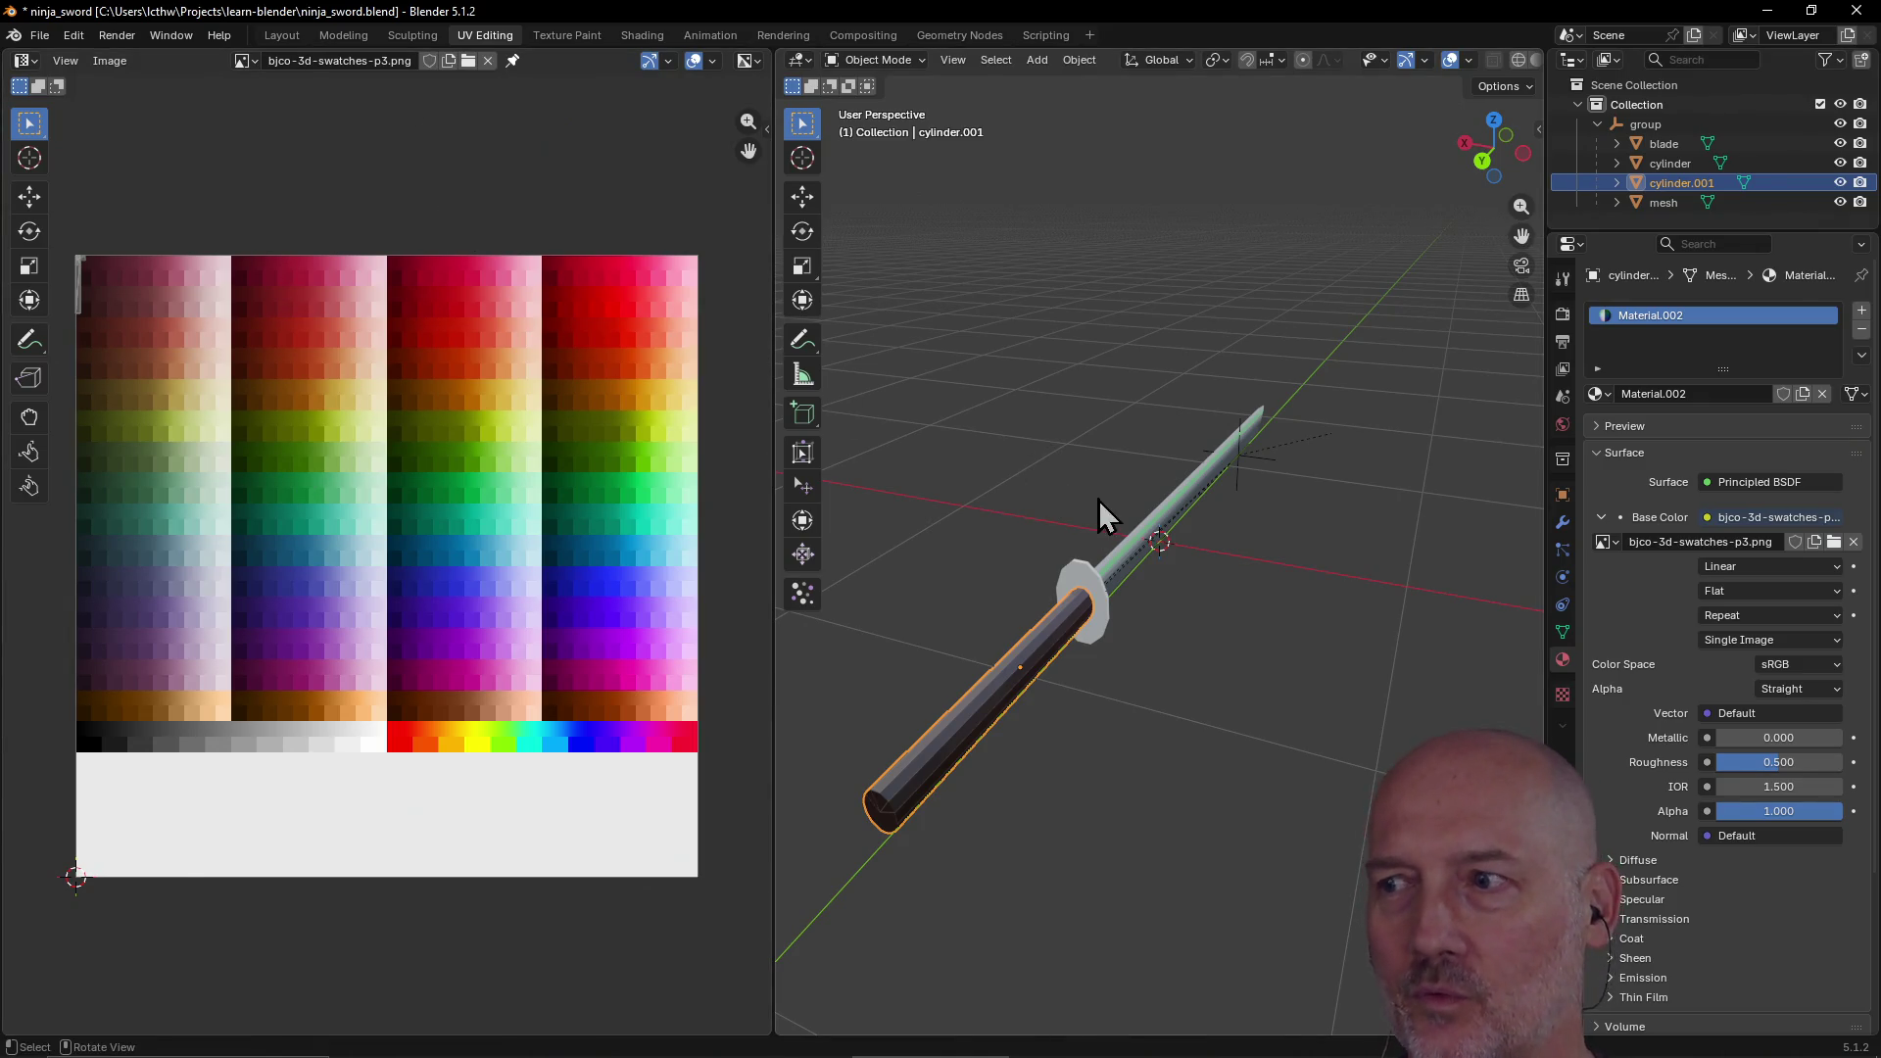
mouse_move(1321, 544)
middle_down()
mouse_move(1273, 509)
mouse_move(1190, 597)
middle_up()
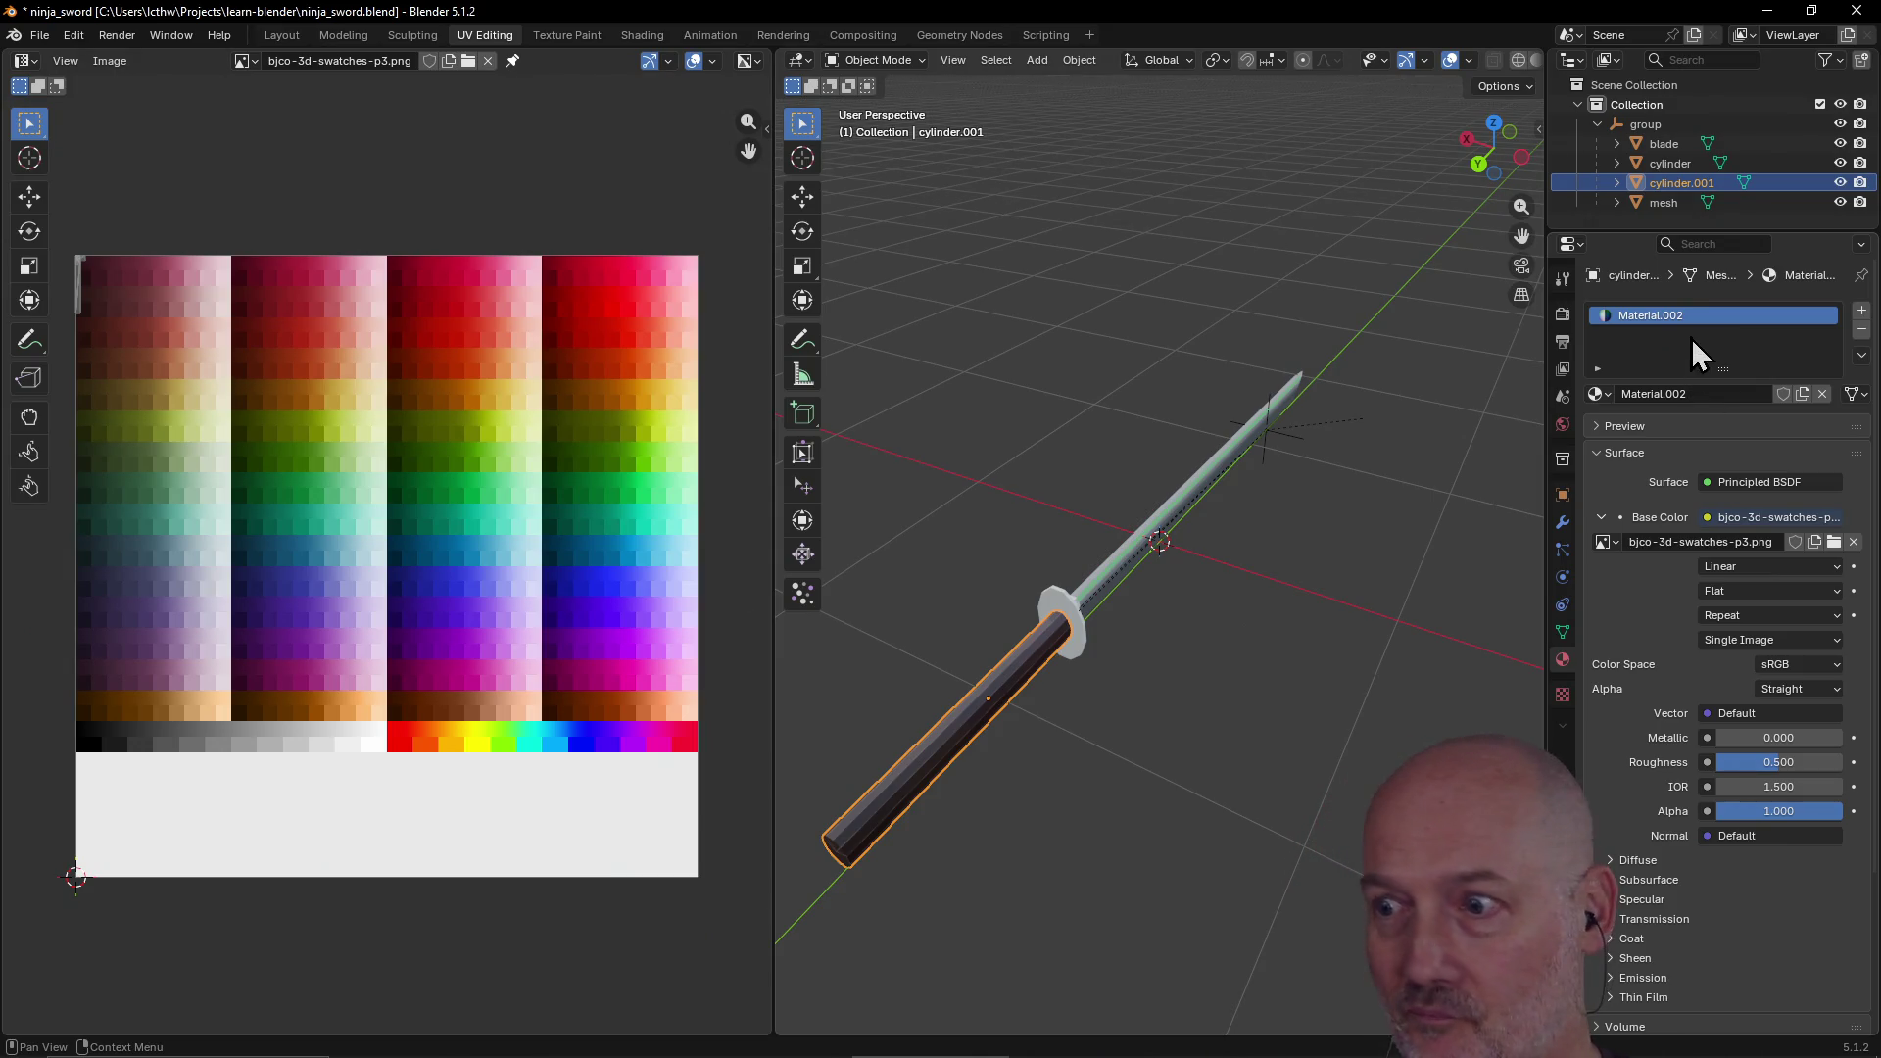
right_click(1656, 319)
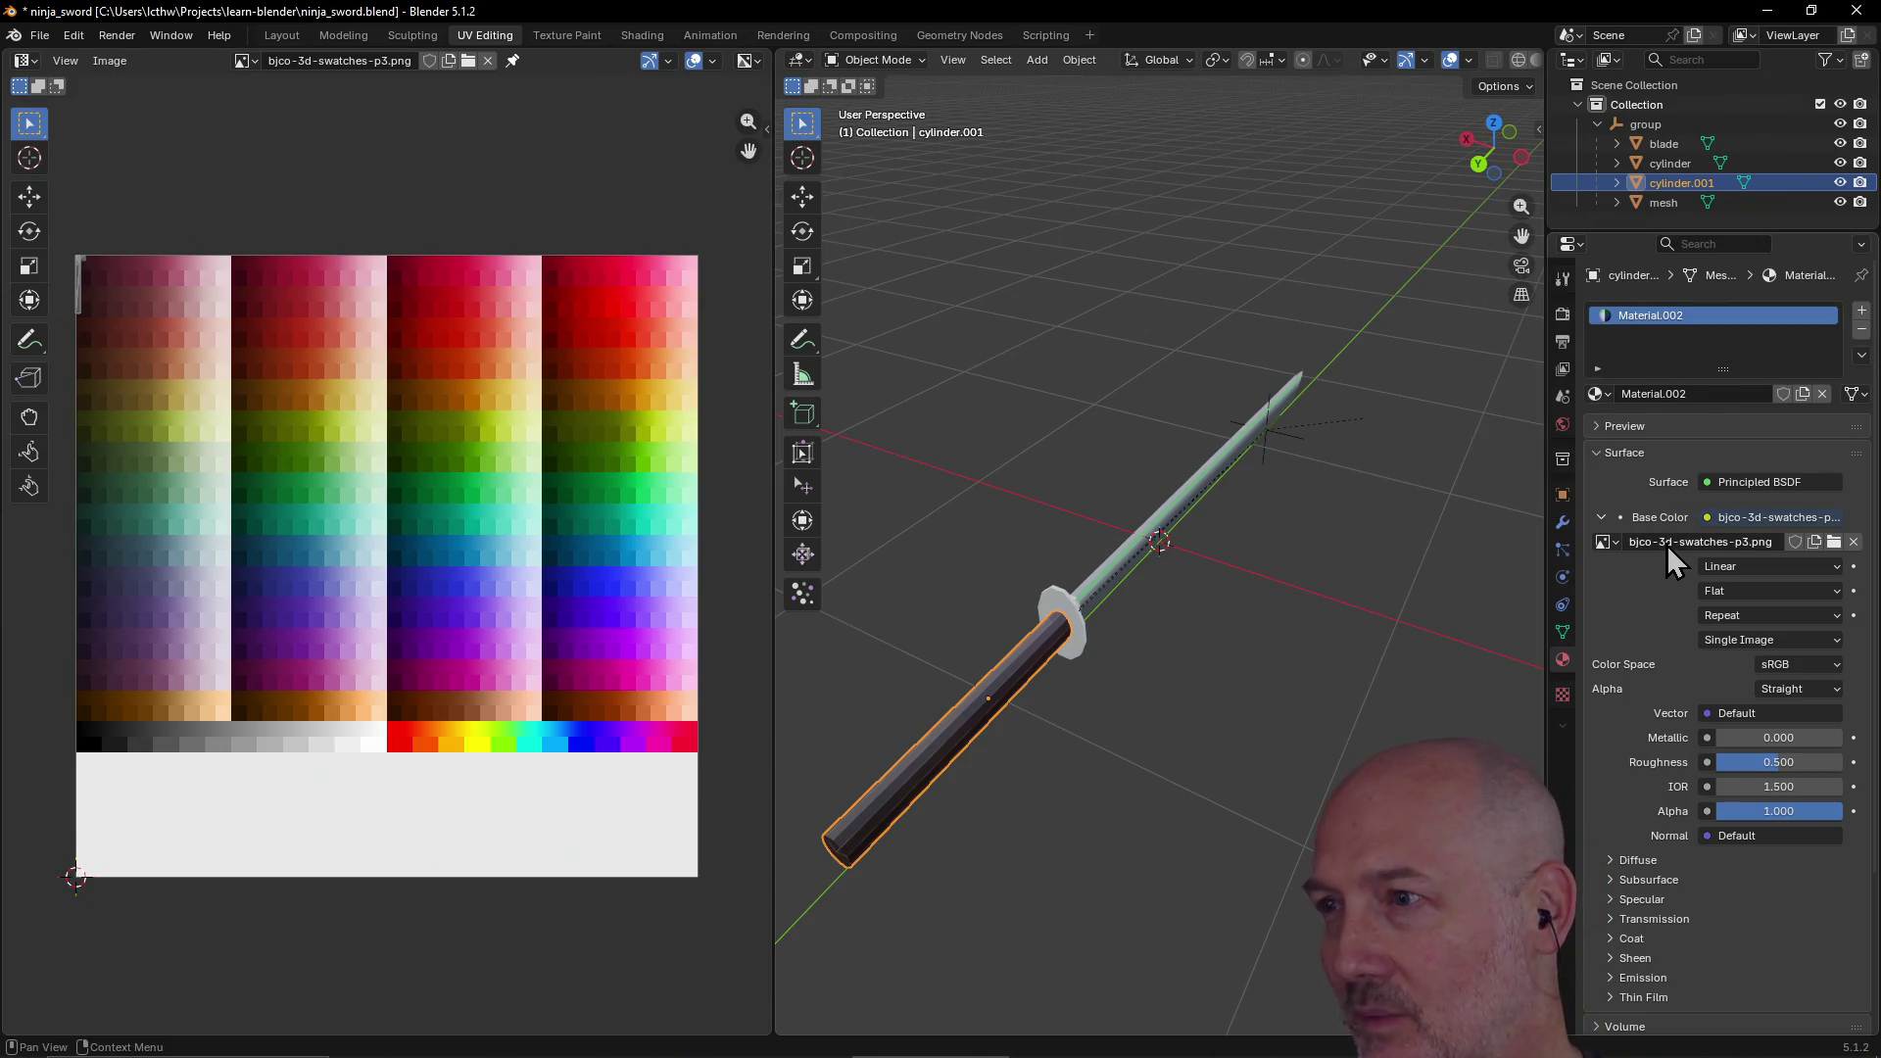
Step: Review the guard's base colour texture, then the blade's material, world and texture settings
click(1665, 163)
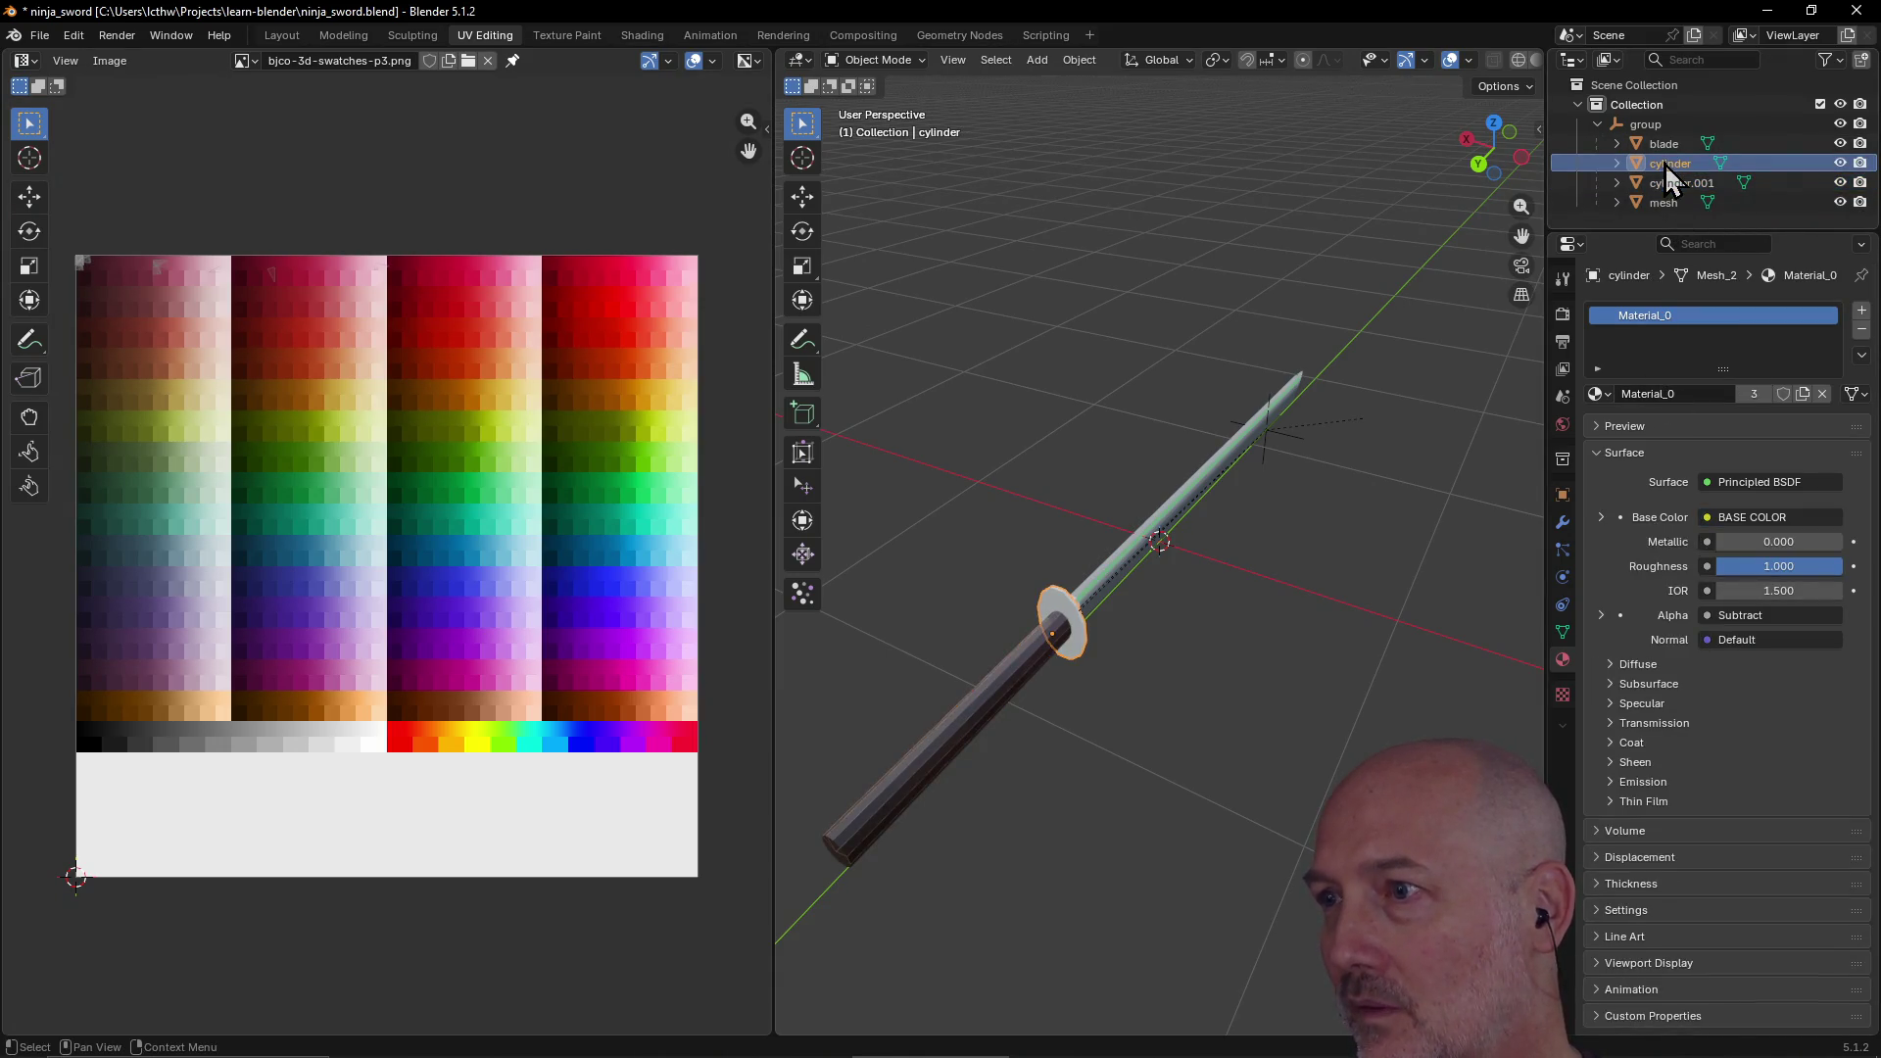
click(1602, 517)
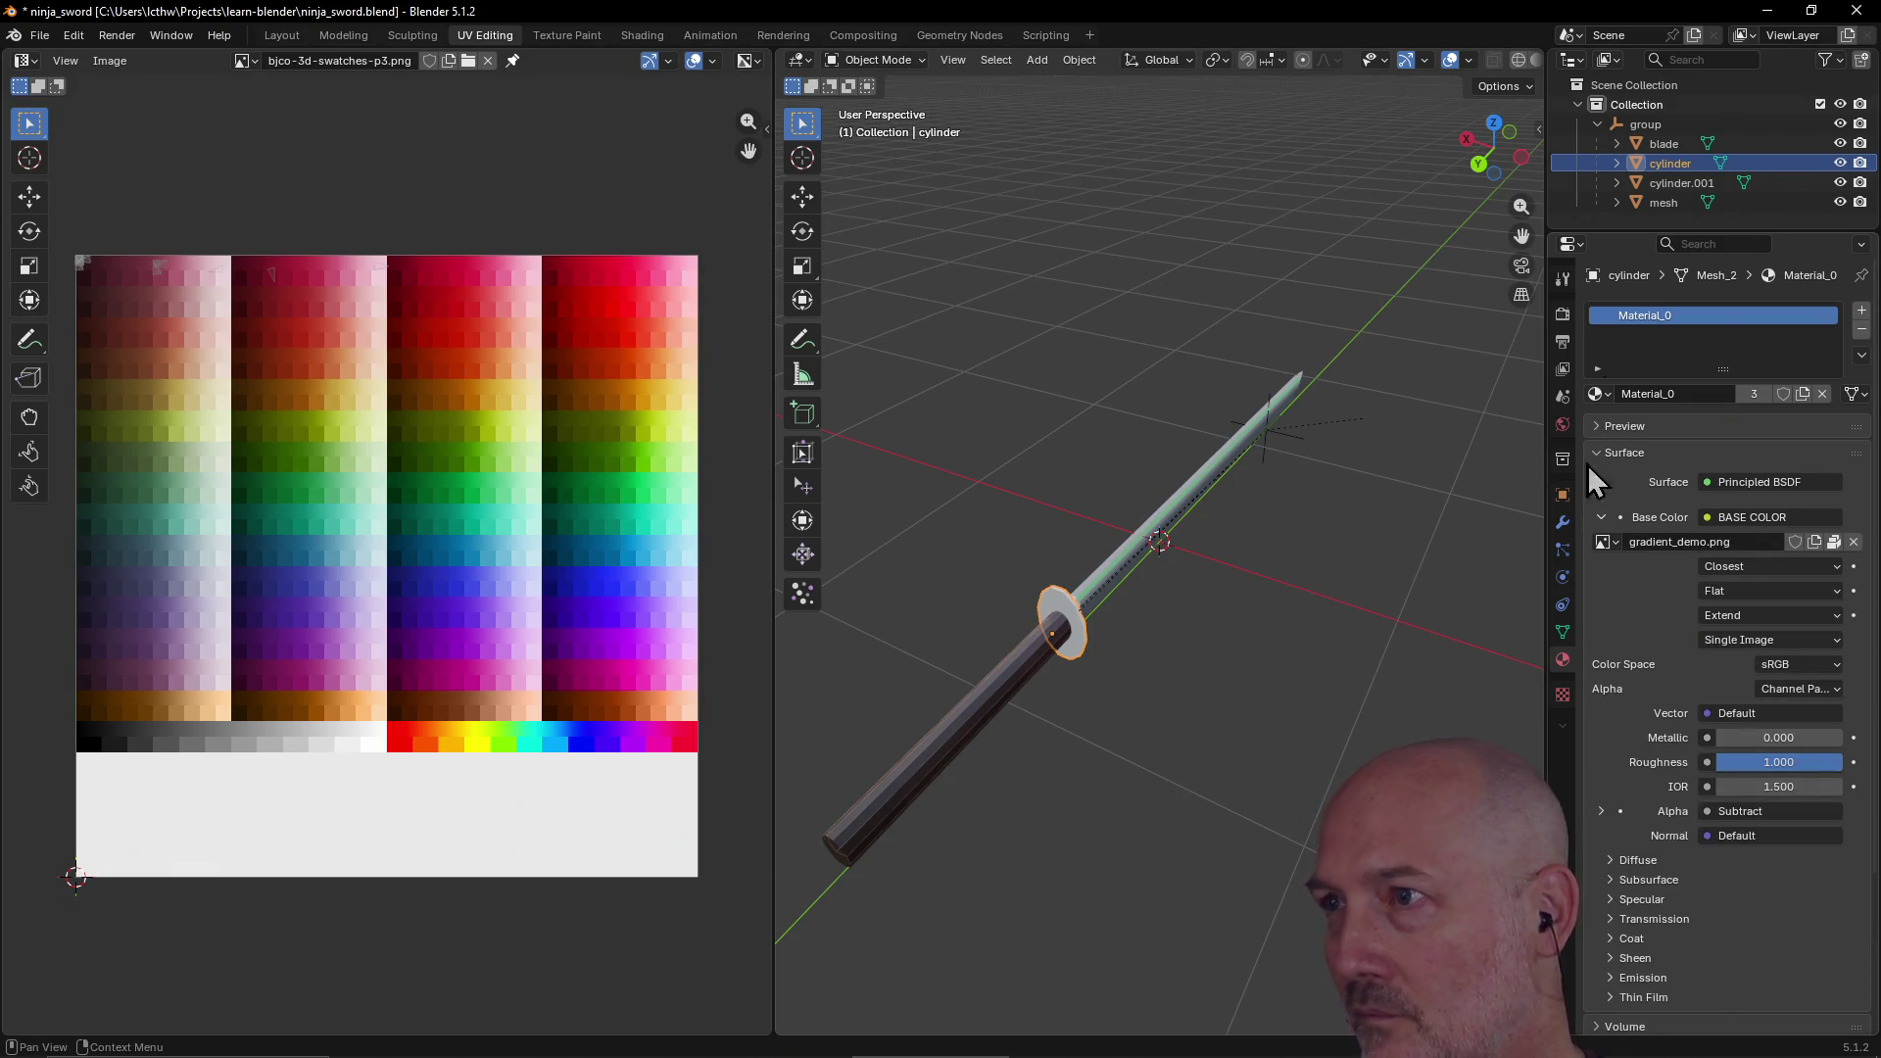
click(1644, 144)
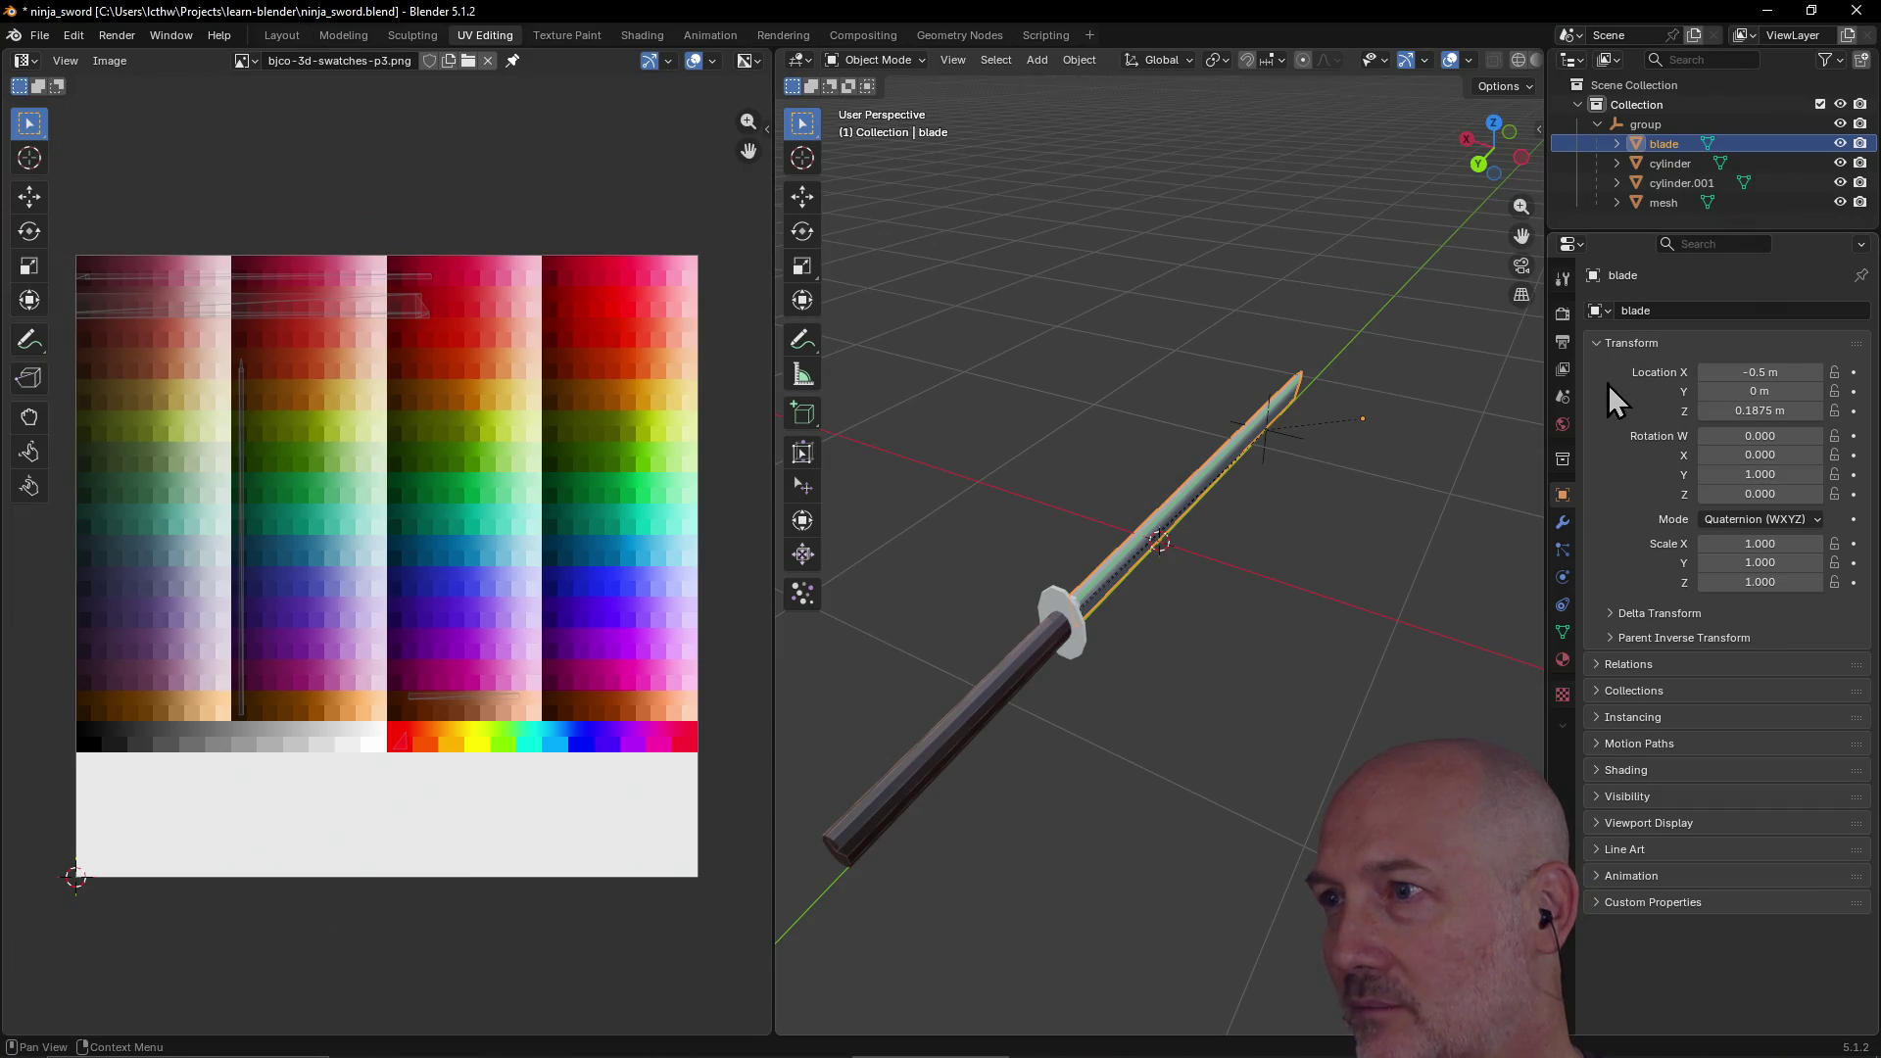
click(1597, 343)
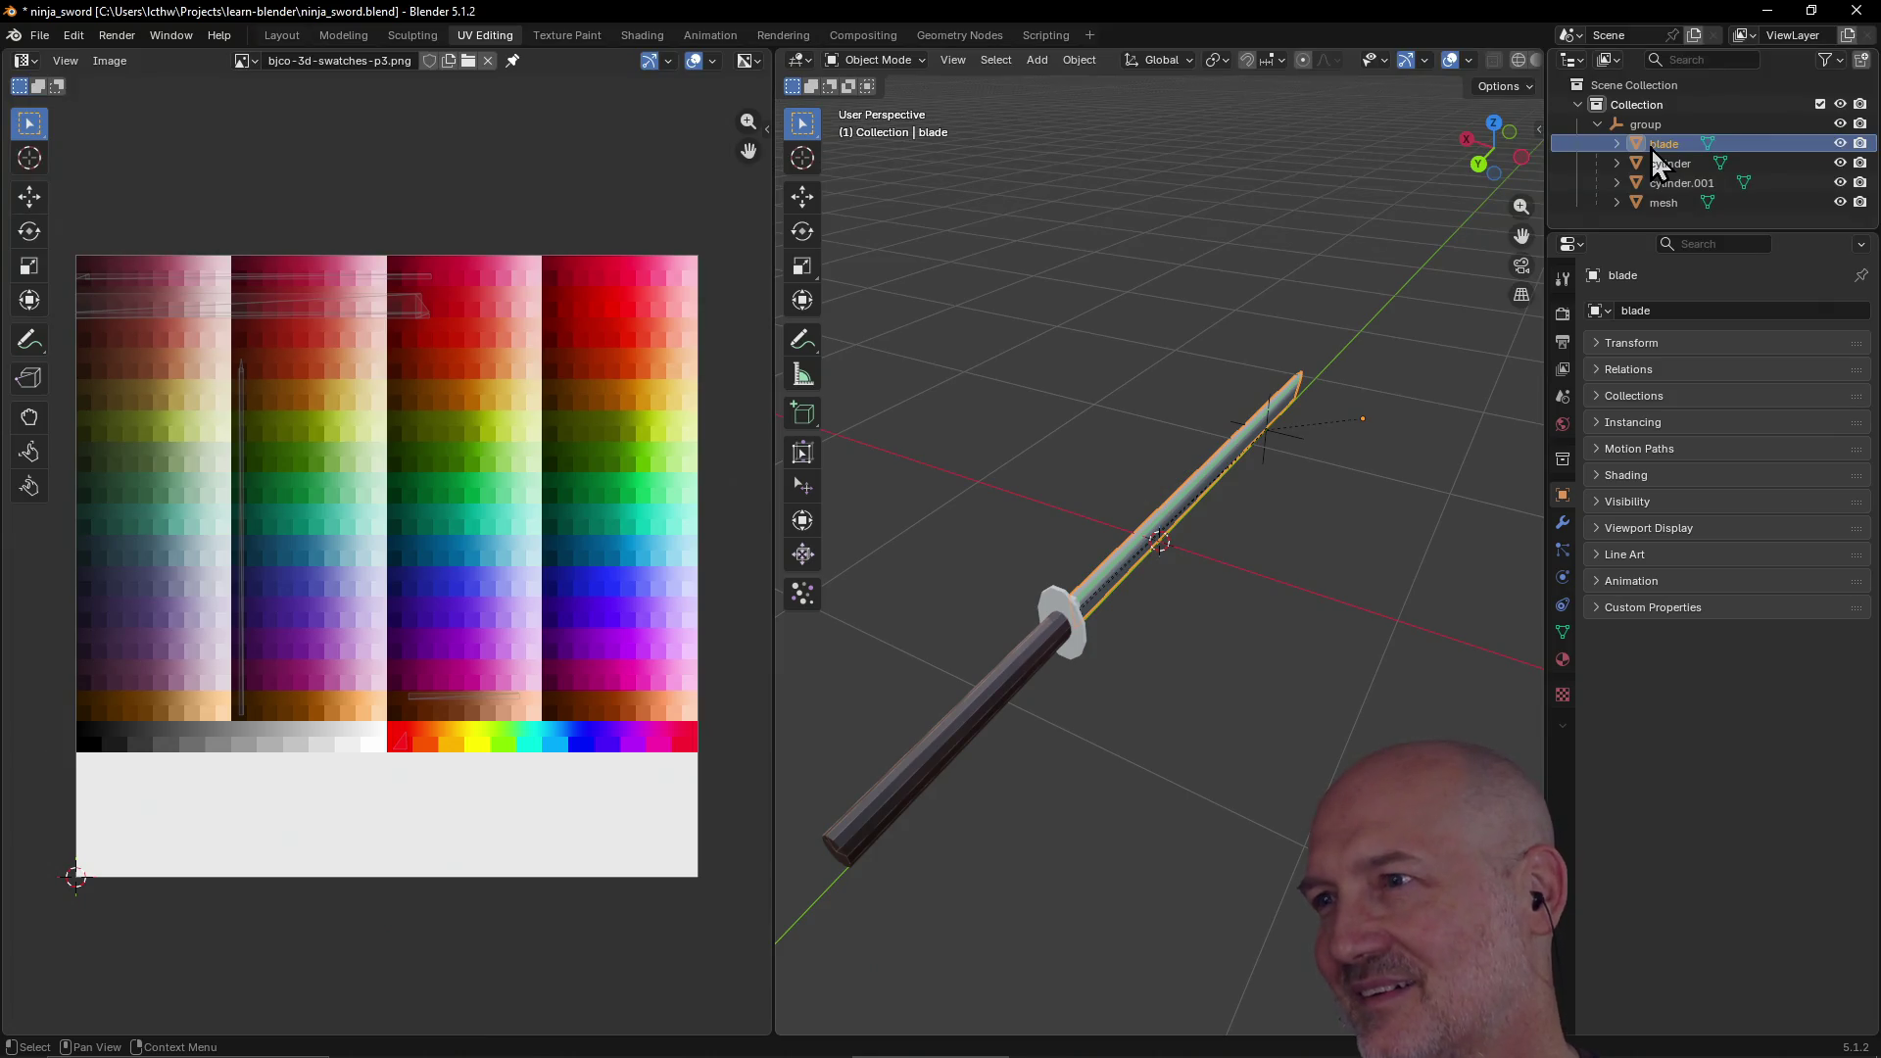
click(1563, 661)
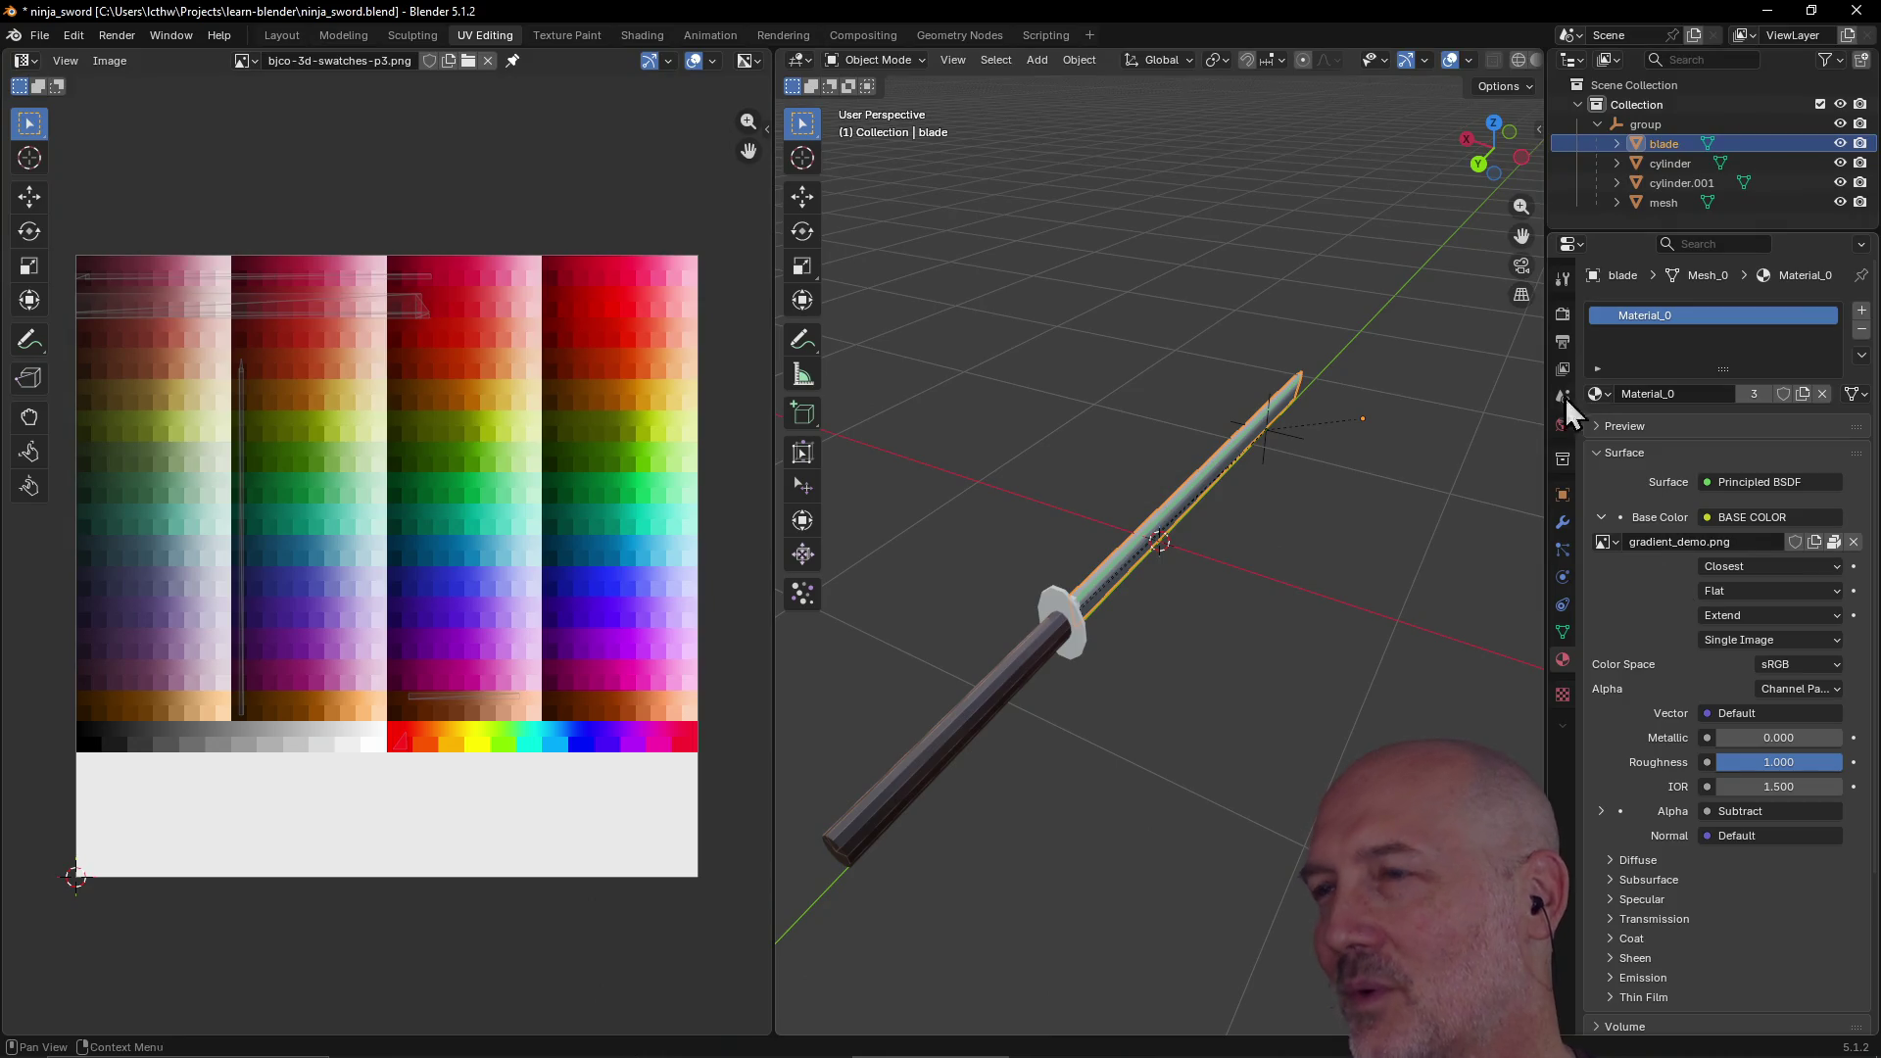
click(1655, 127)
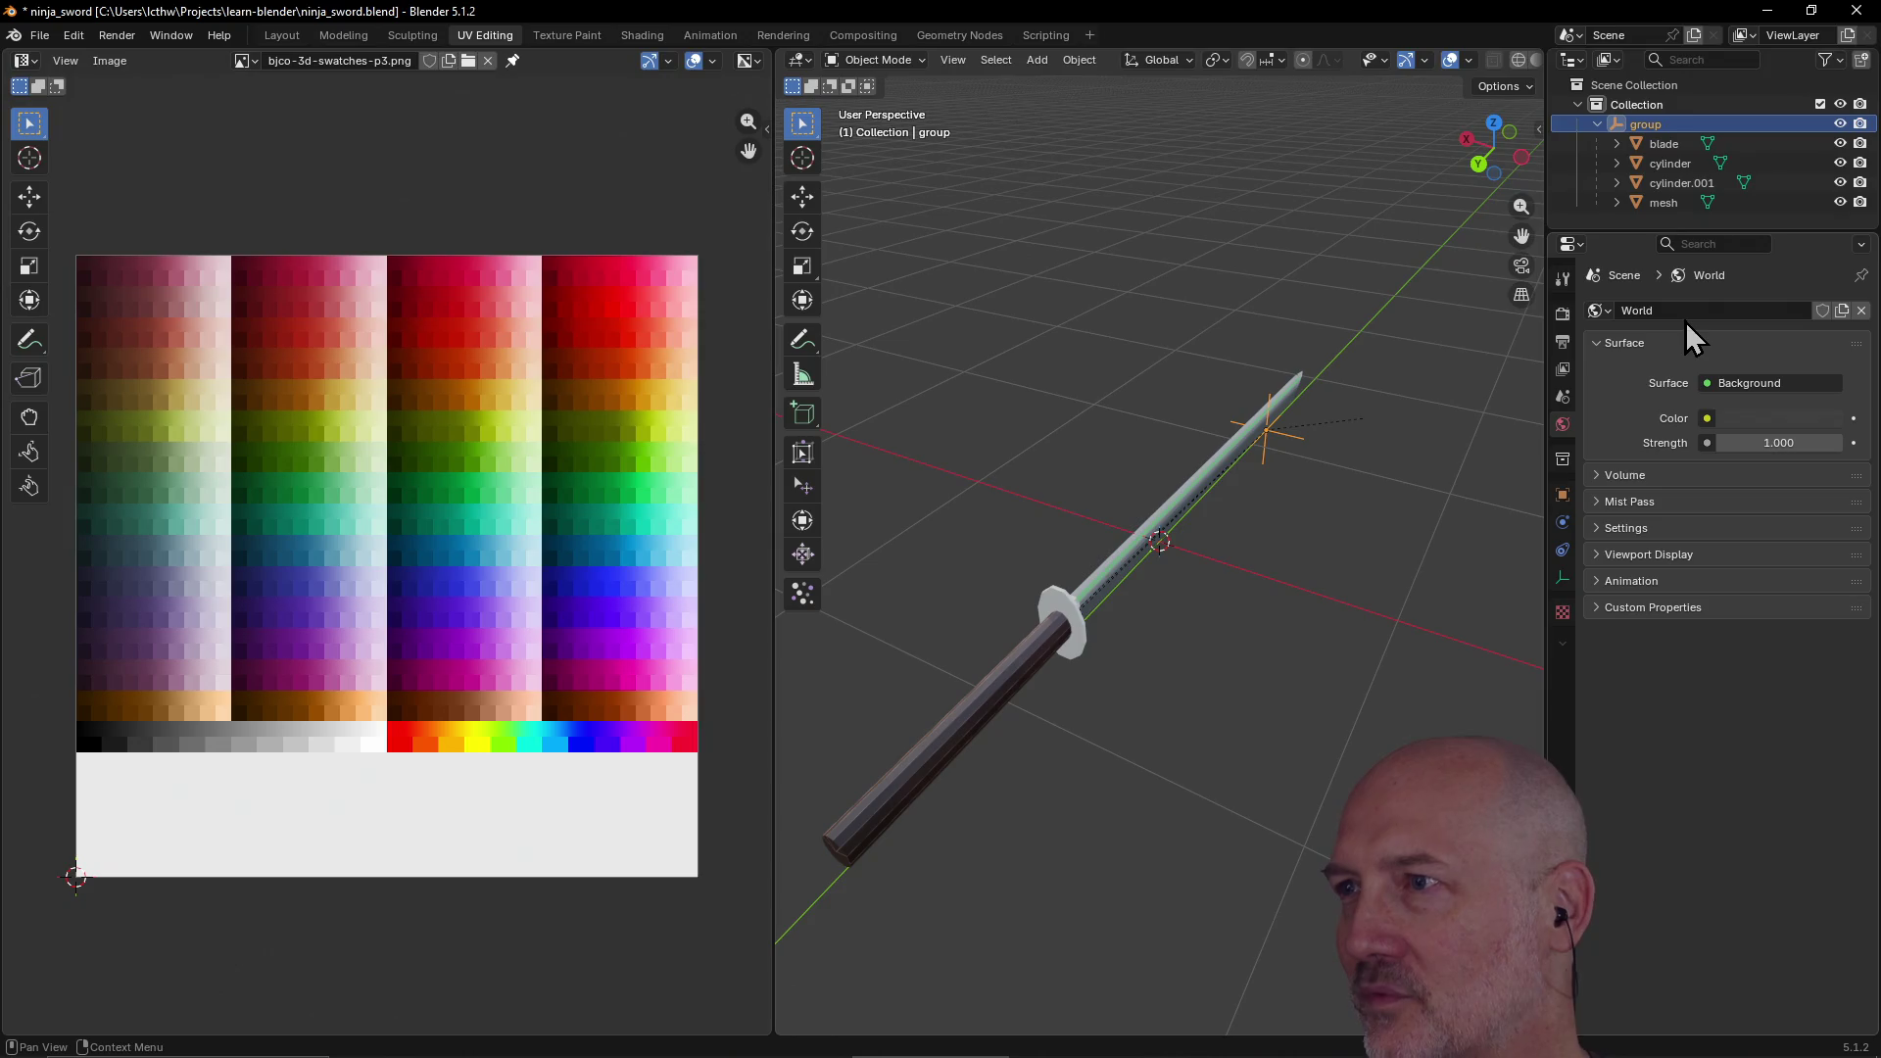
click(1564, 614)
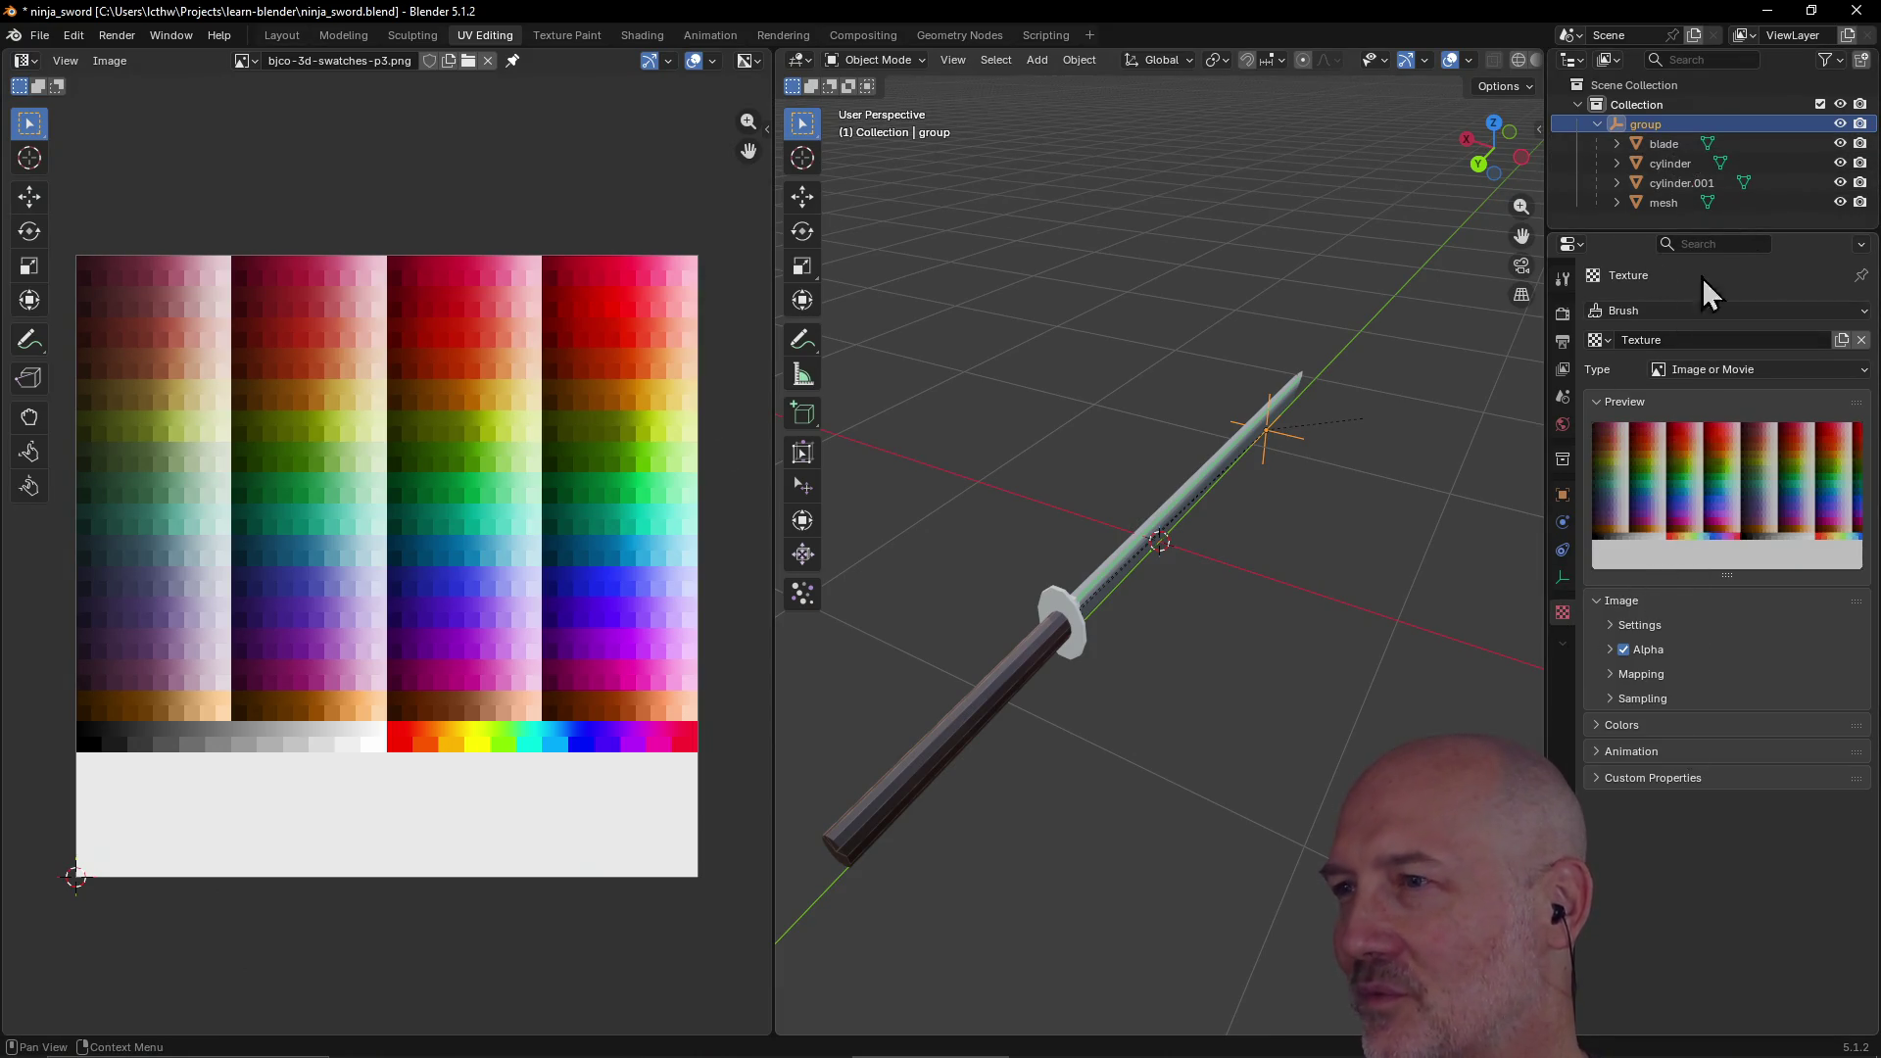
click(1668, 144)
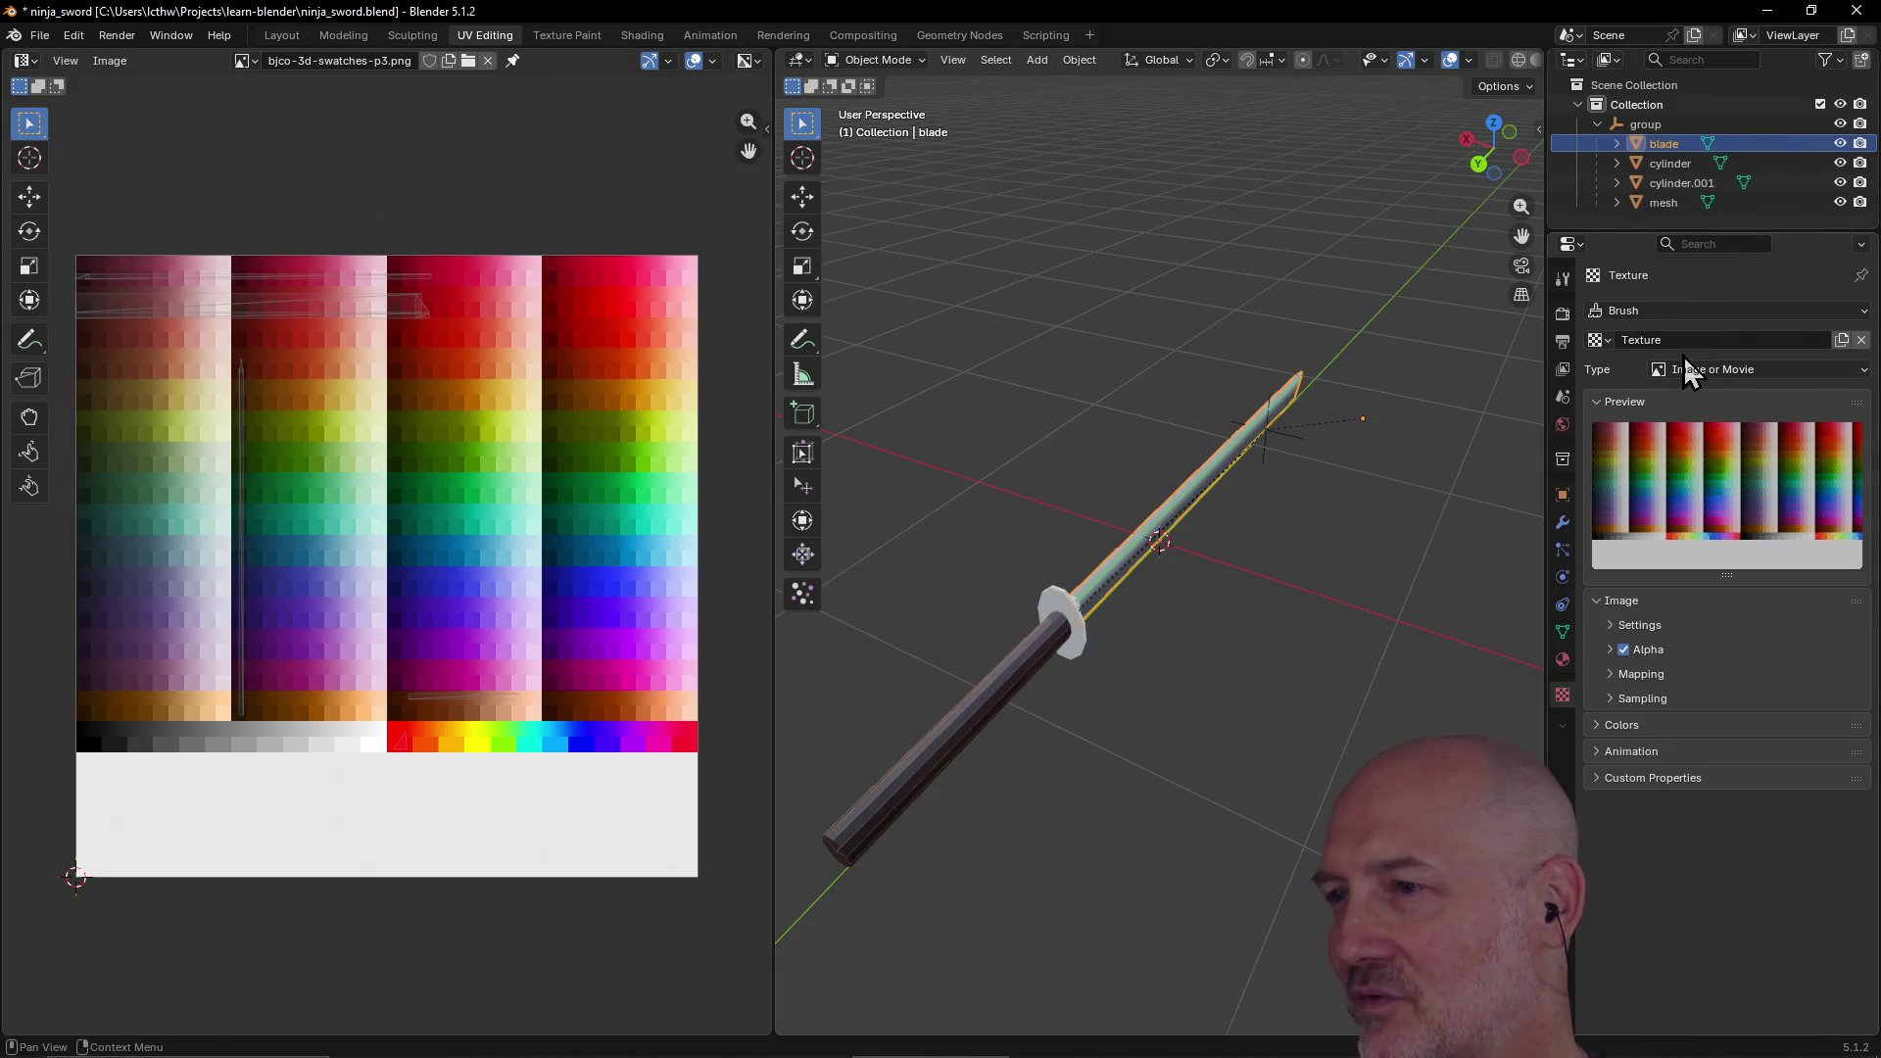
Step: Switch the blade material's Base Color image to bjco-3d-swatches-p3.png
click(1563, 659)
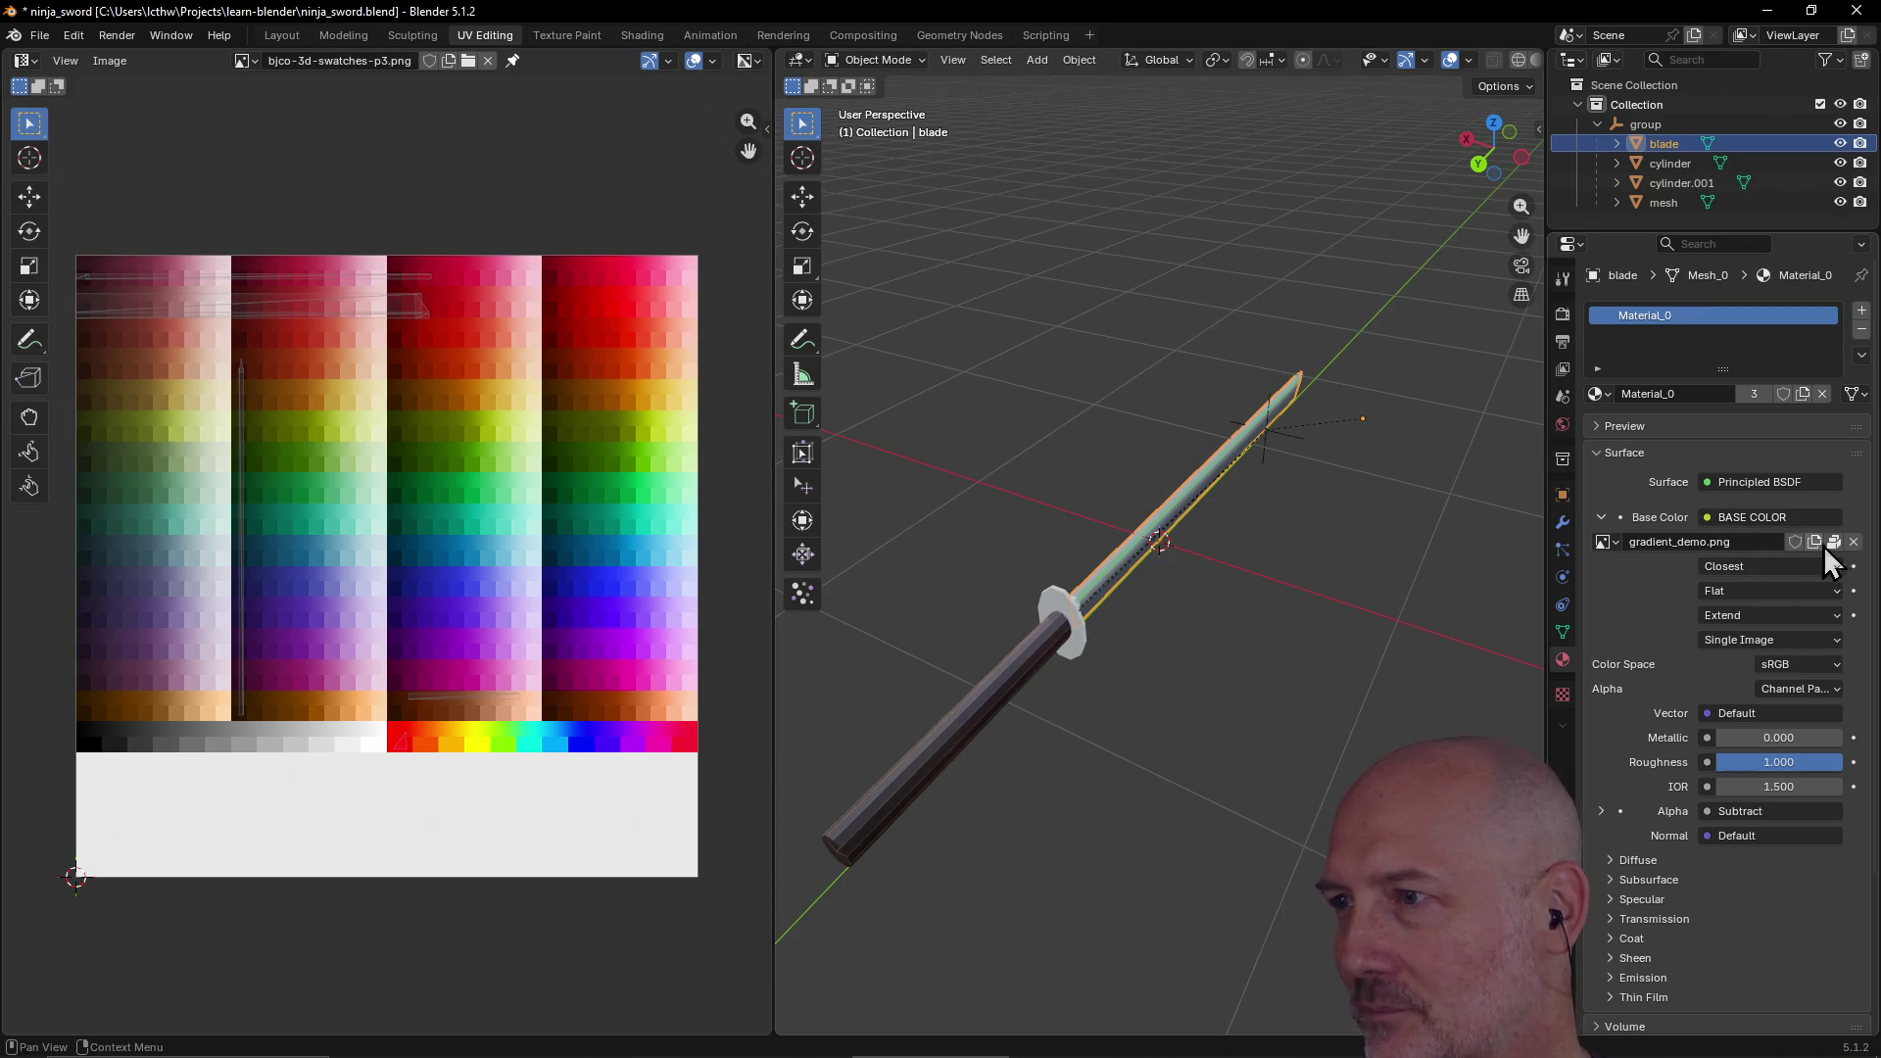
click(1607, 542)
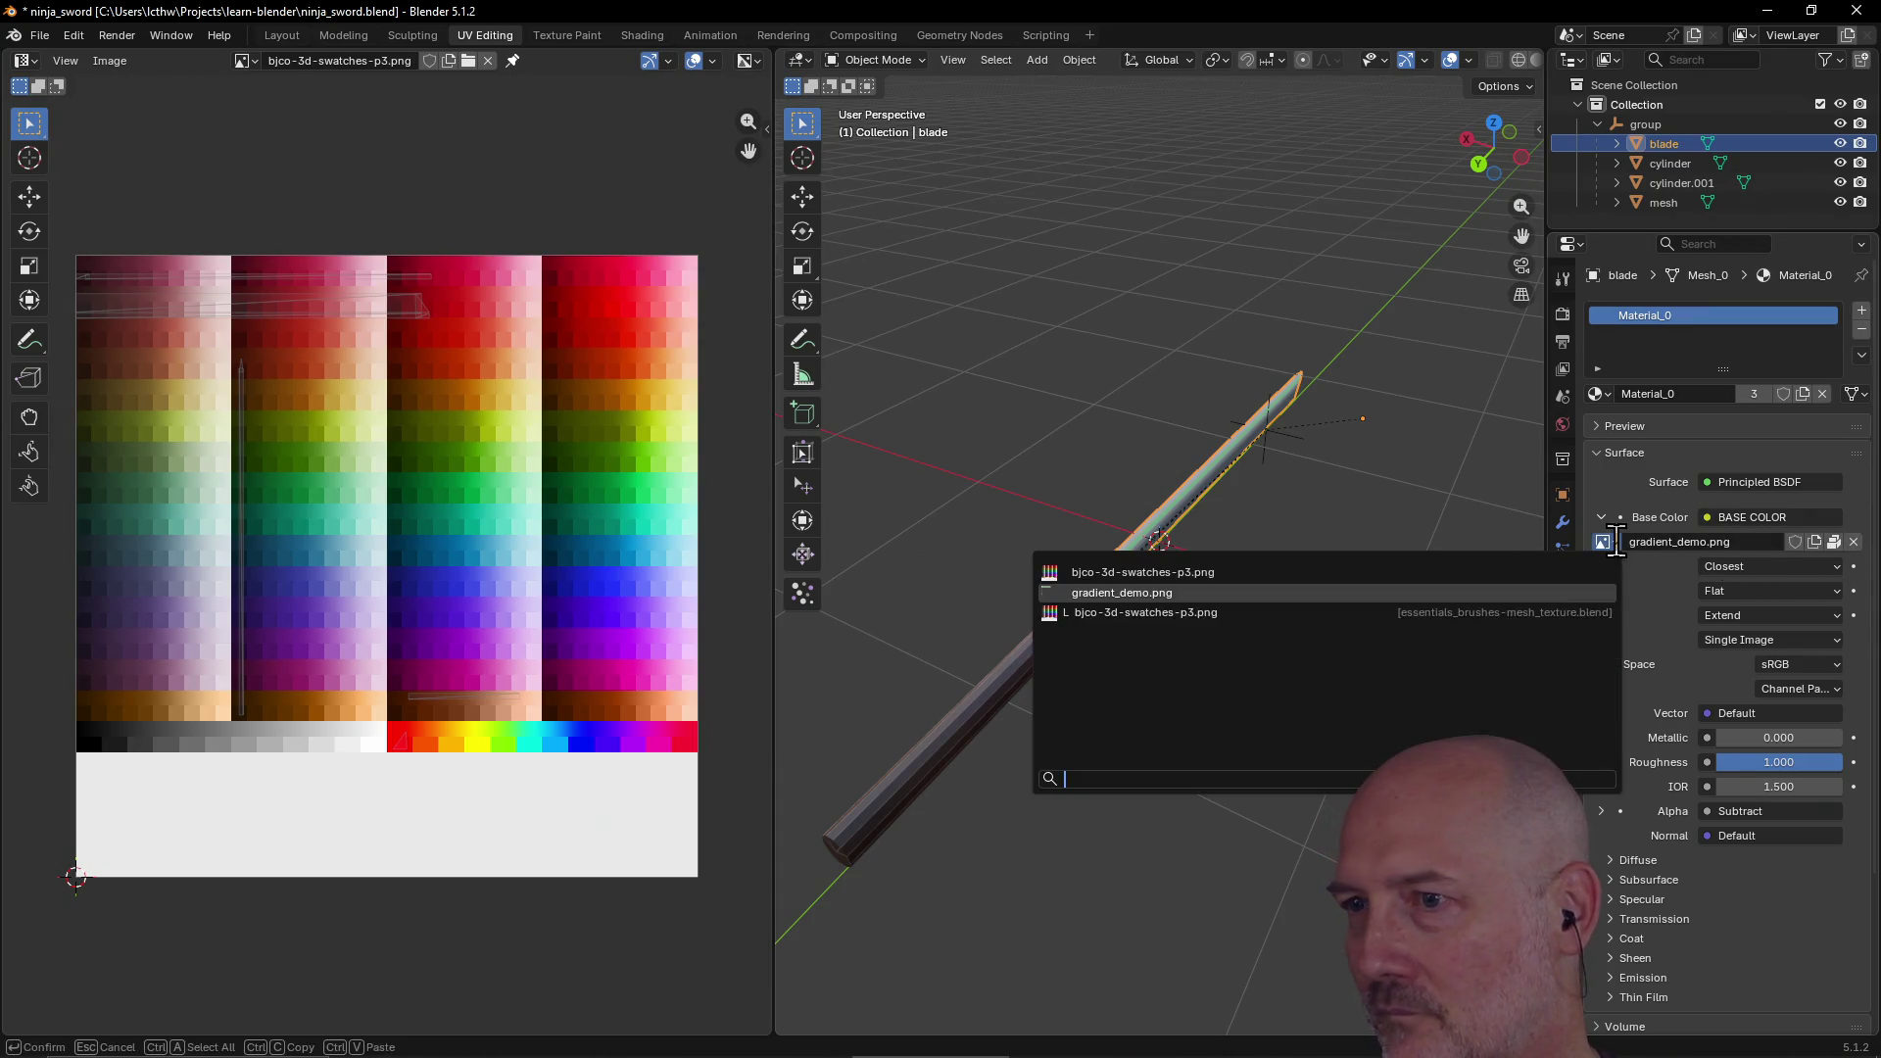
click(1141, 572)
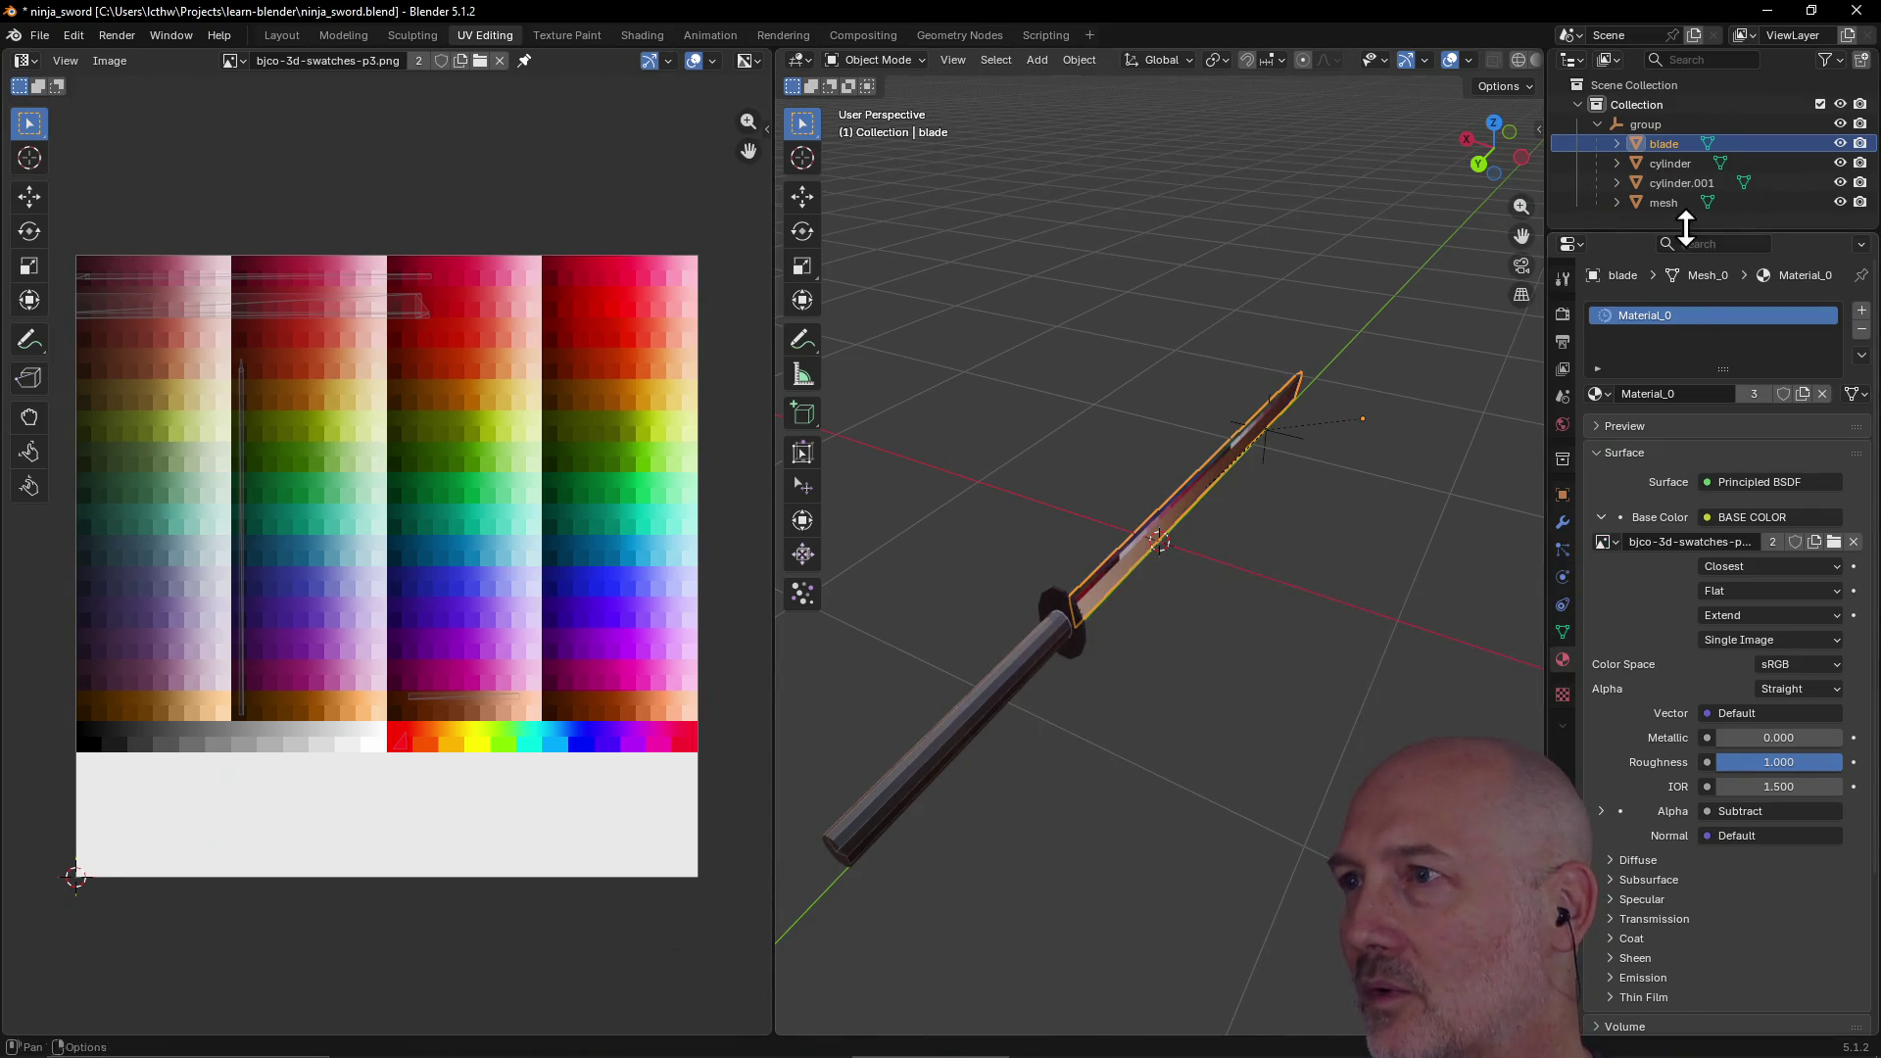
Step: Check which image the guard cylinder's material uses, then select the handle cylinder.001
click(1662, 162)
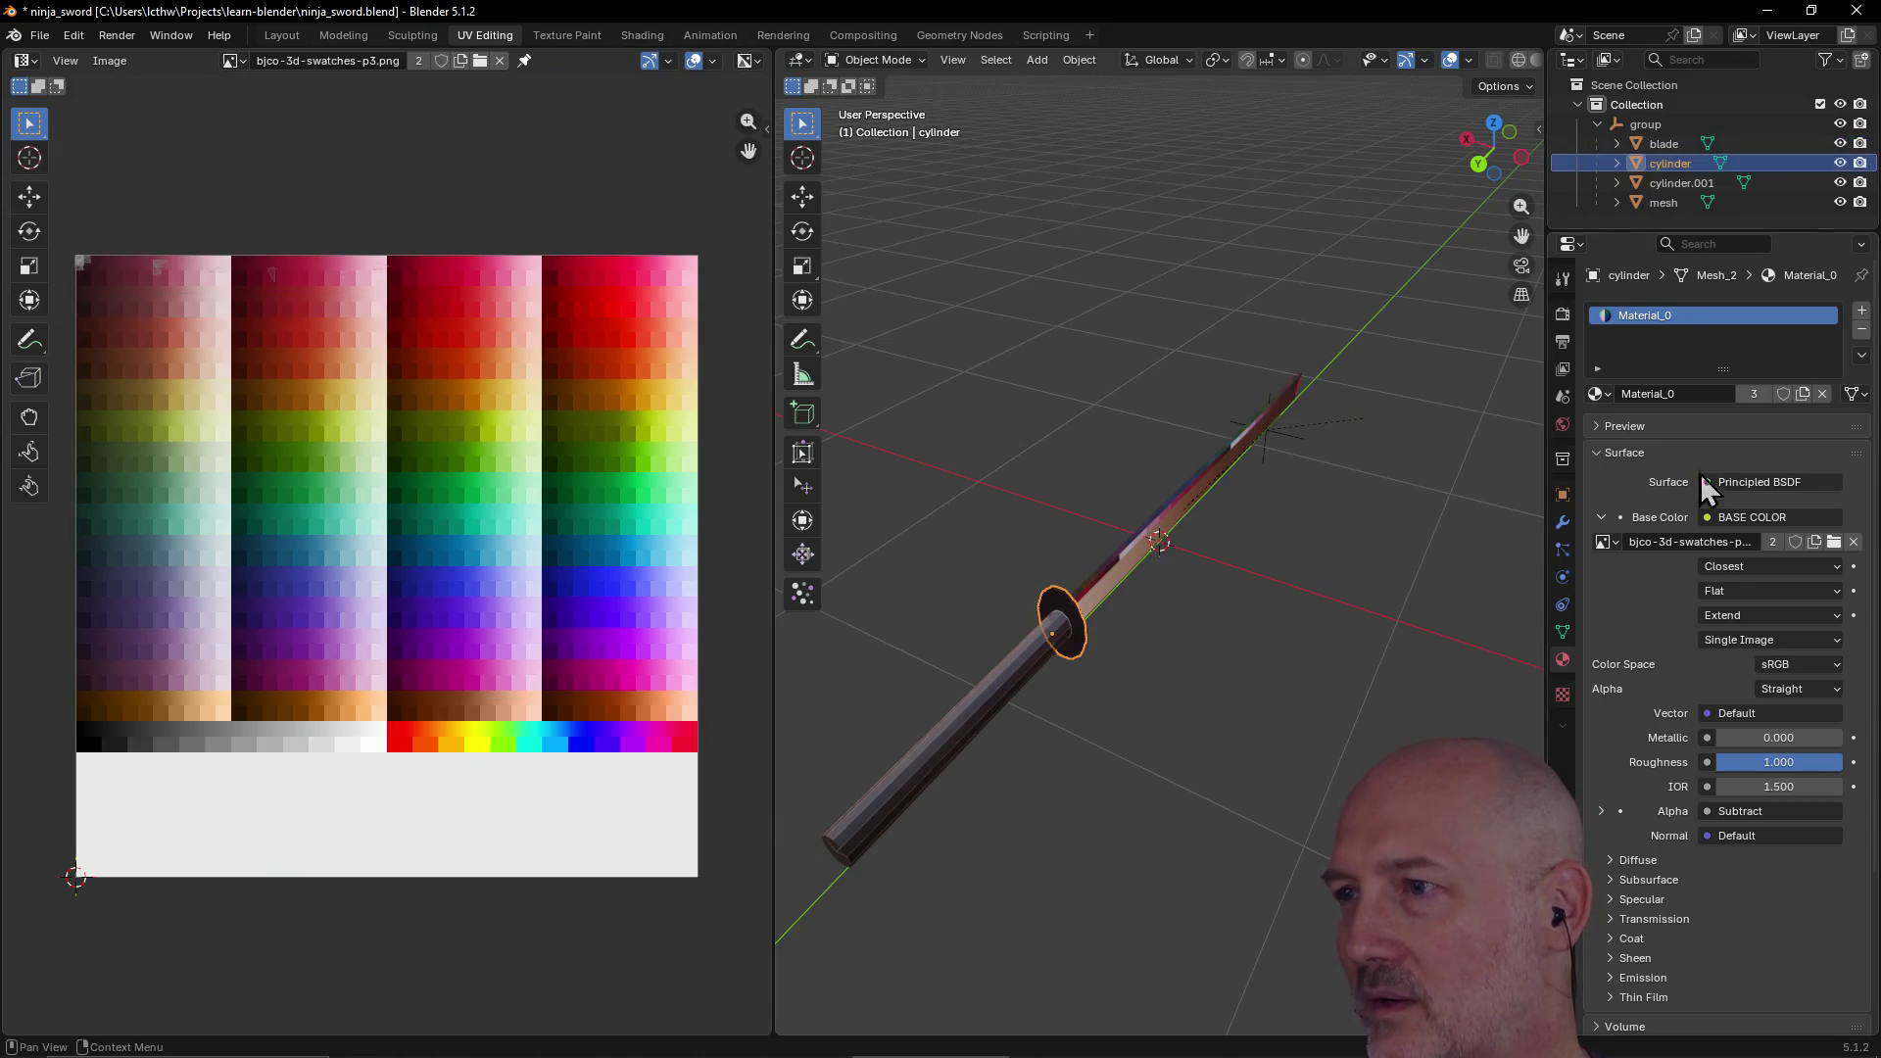
click(1617, 545)
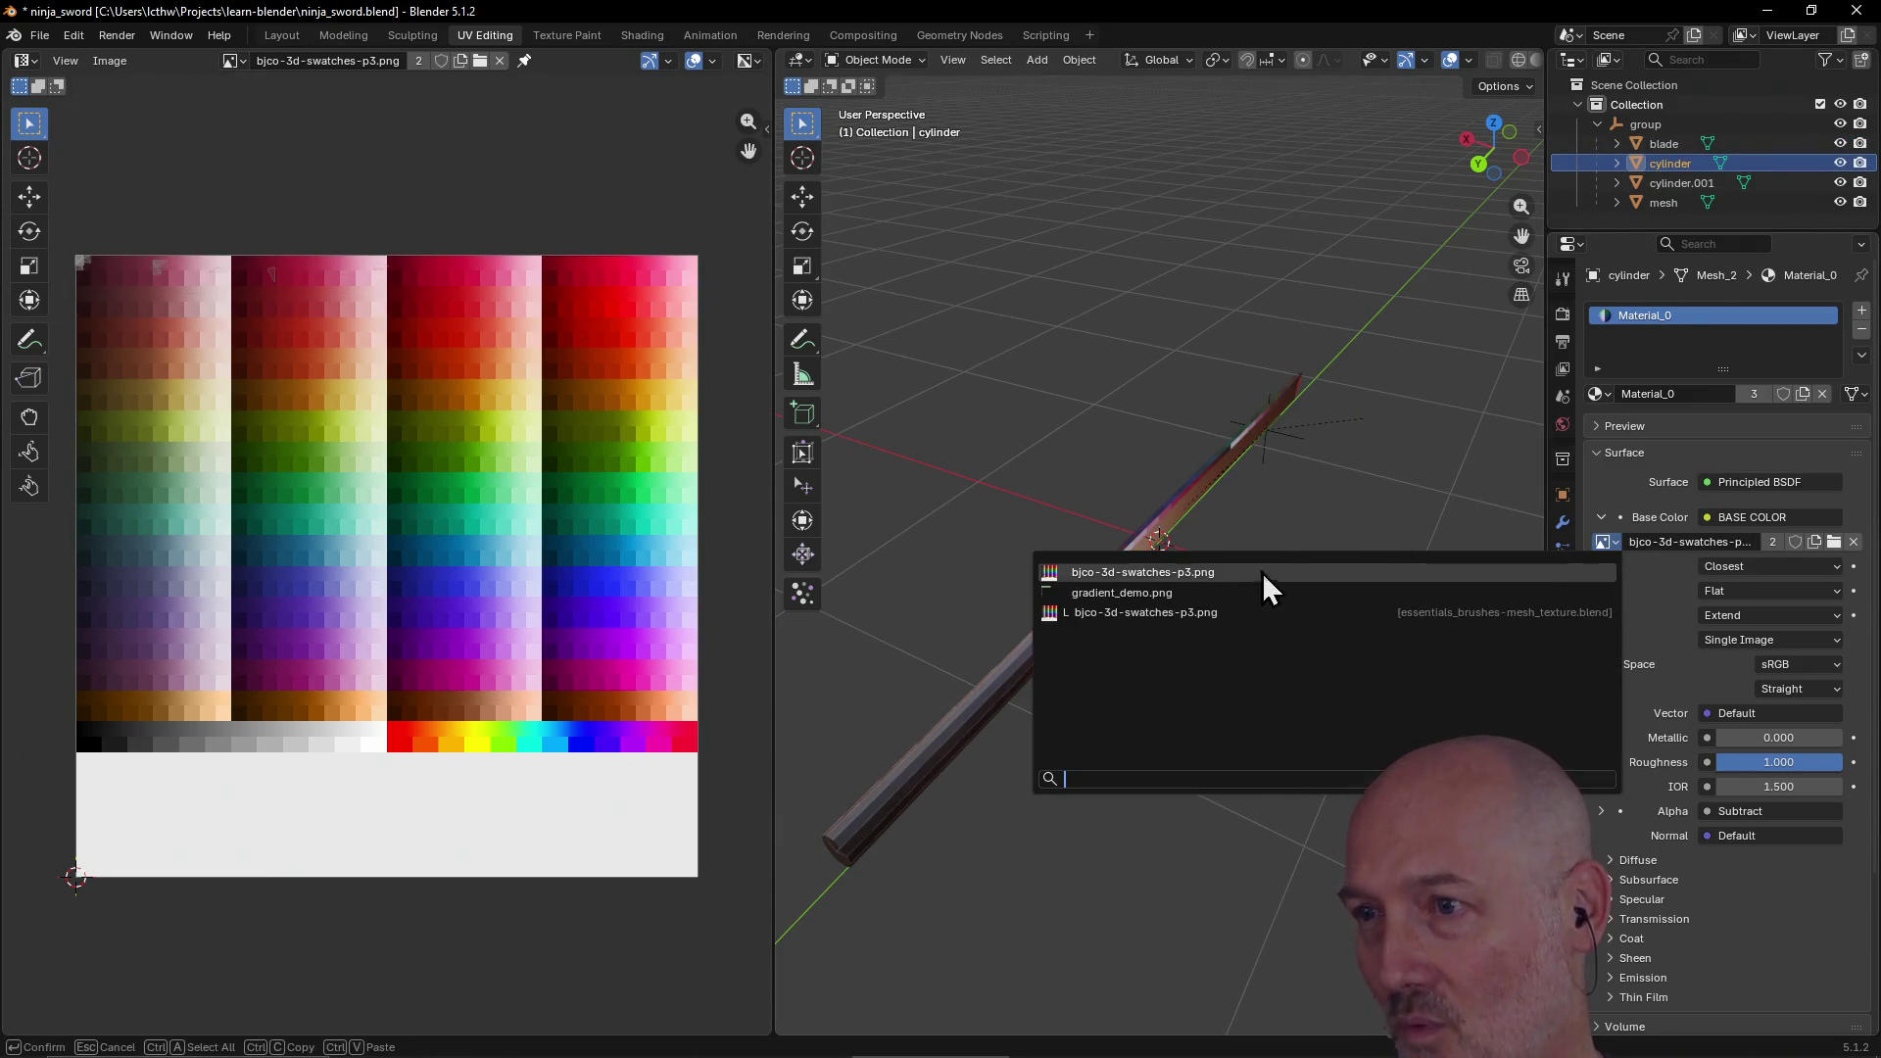
click(1707, 520)
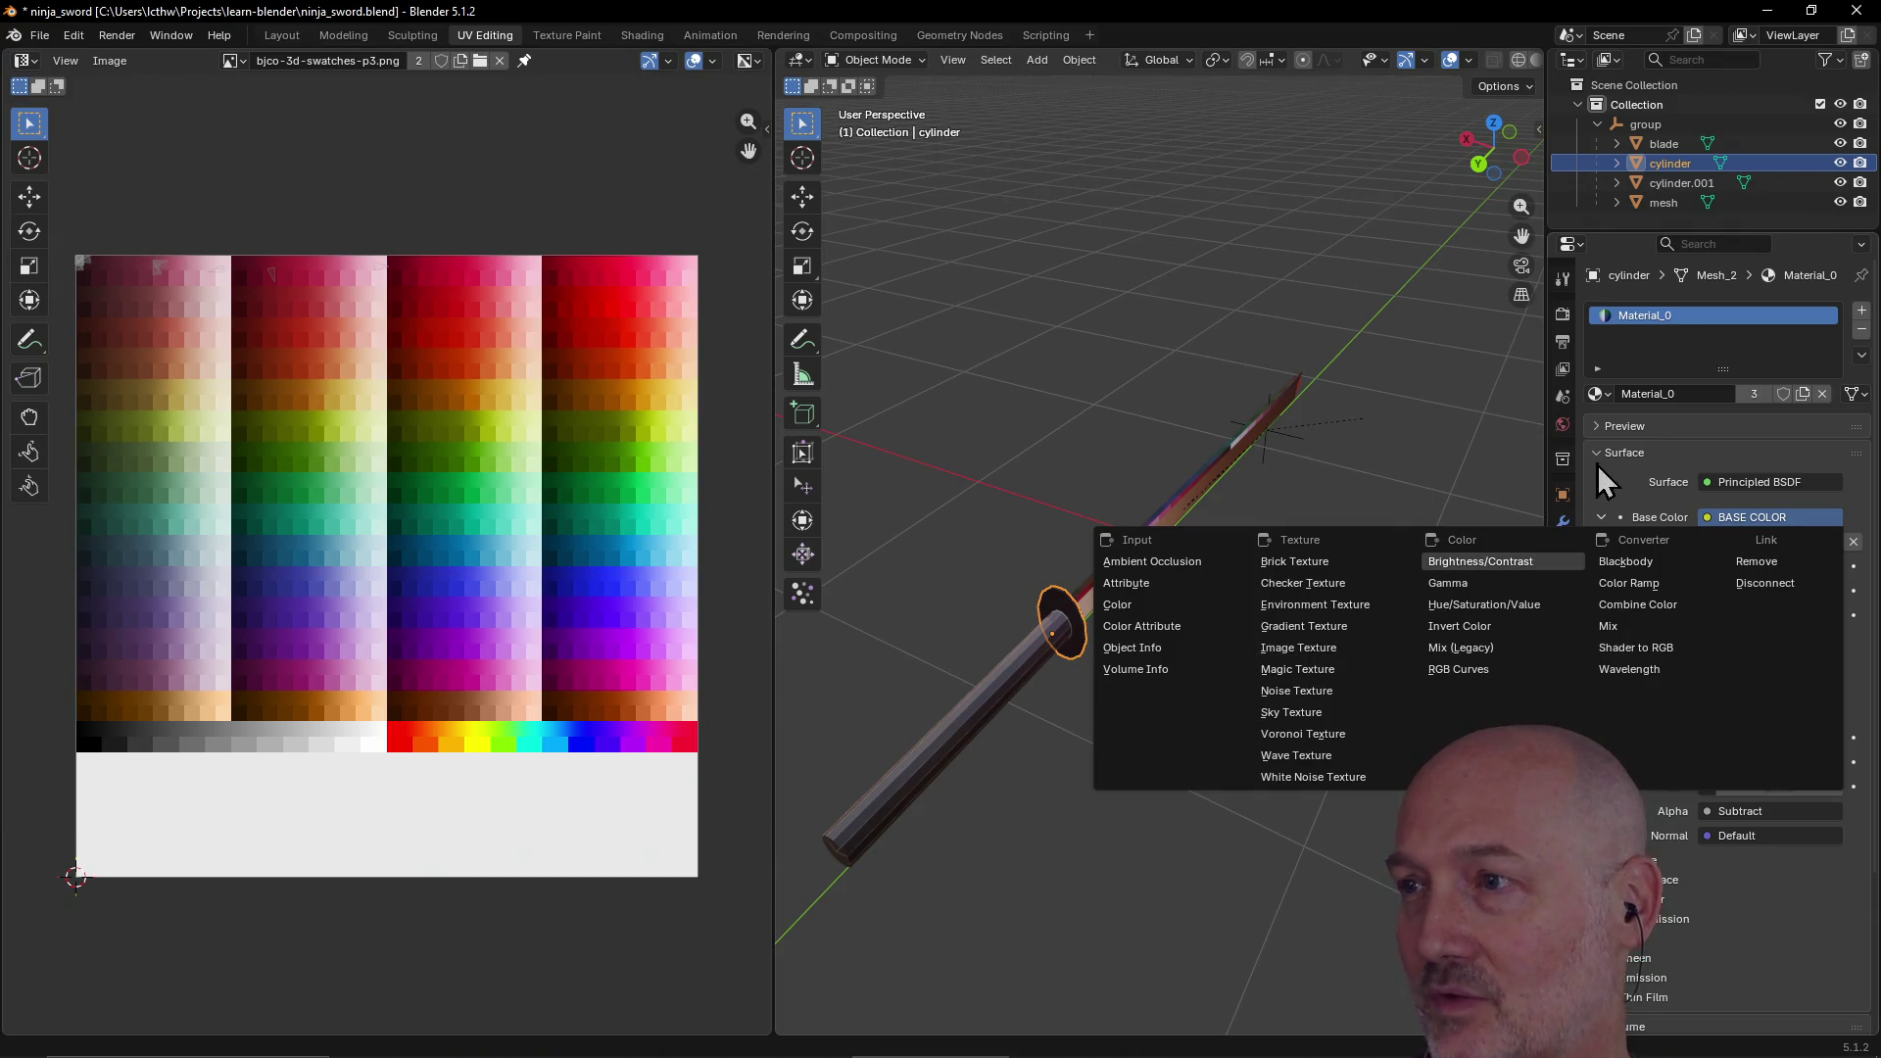
key(Escape)
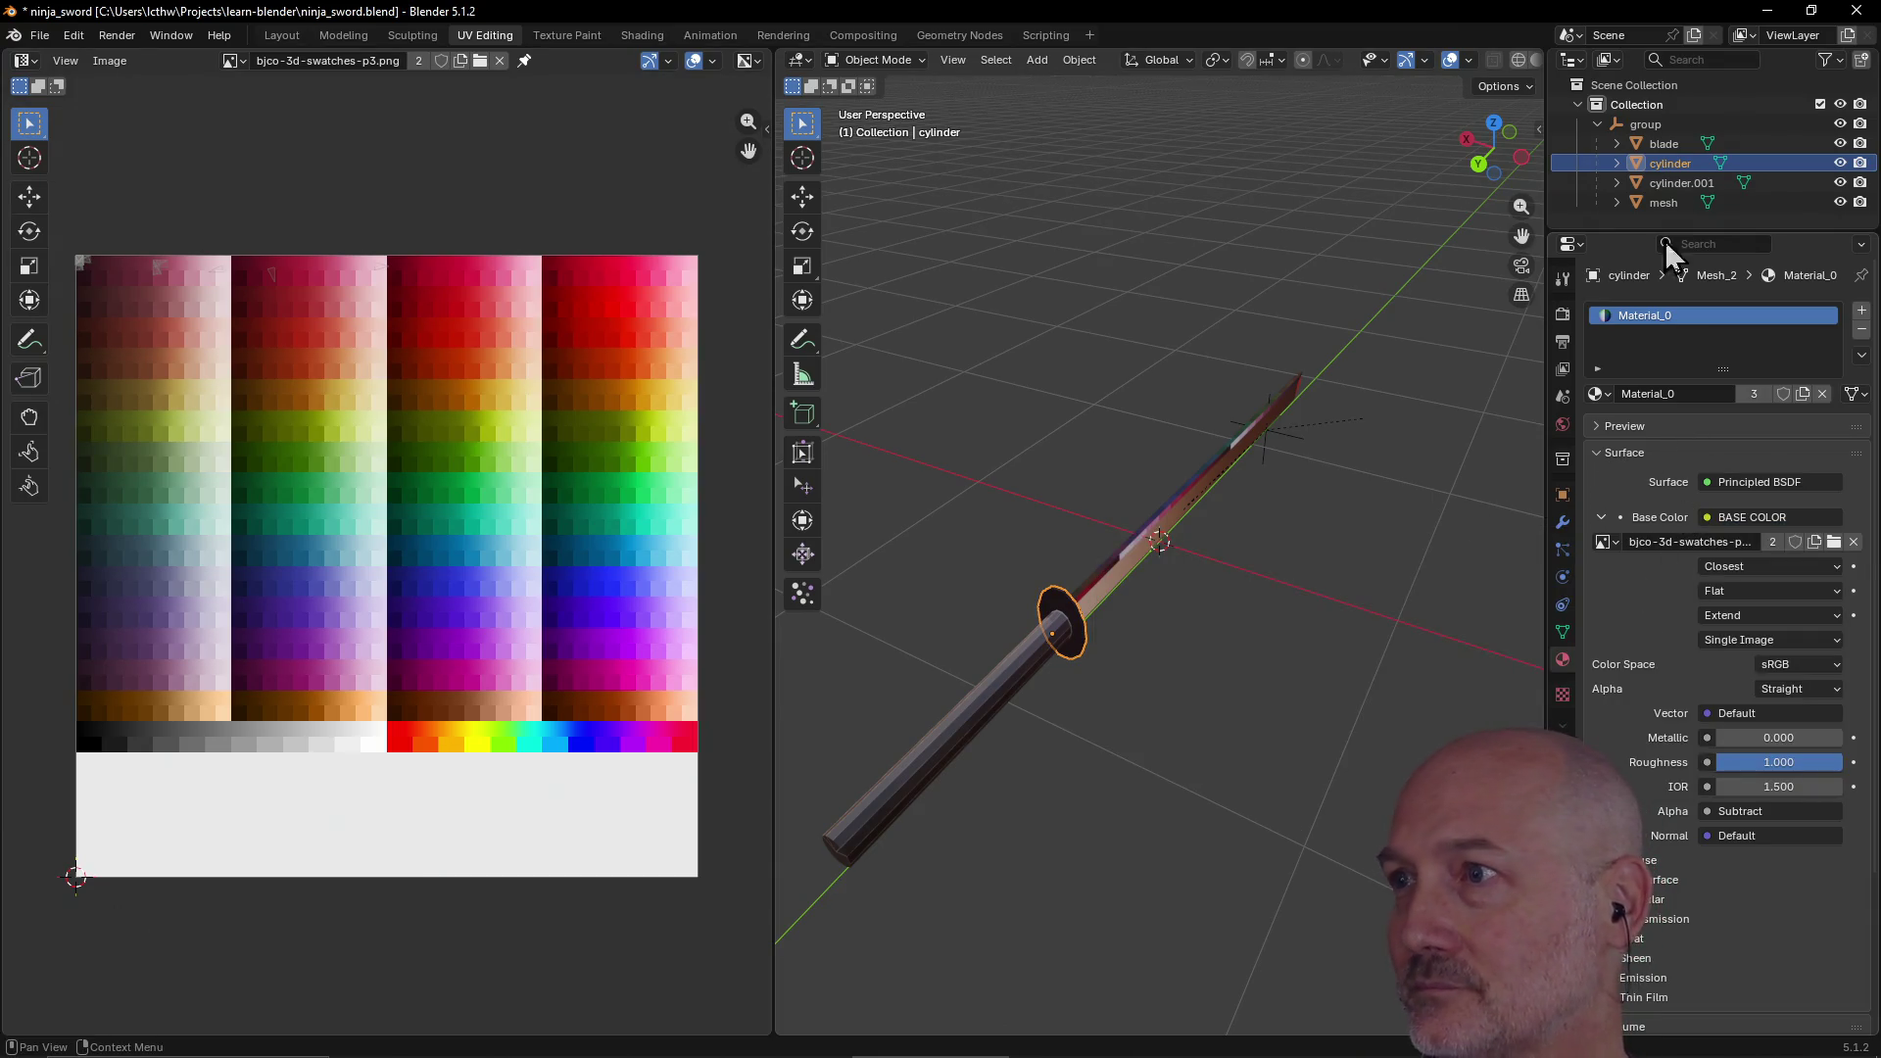
click(1671, 183)
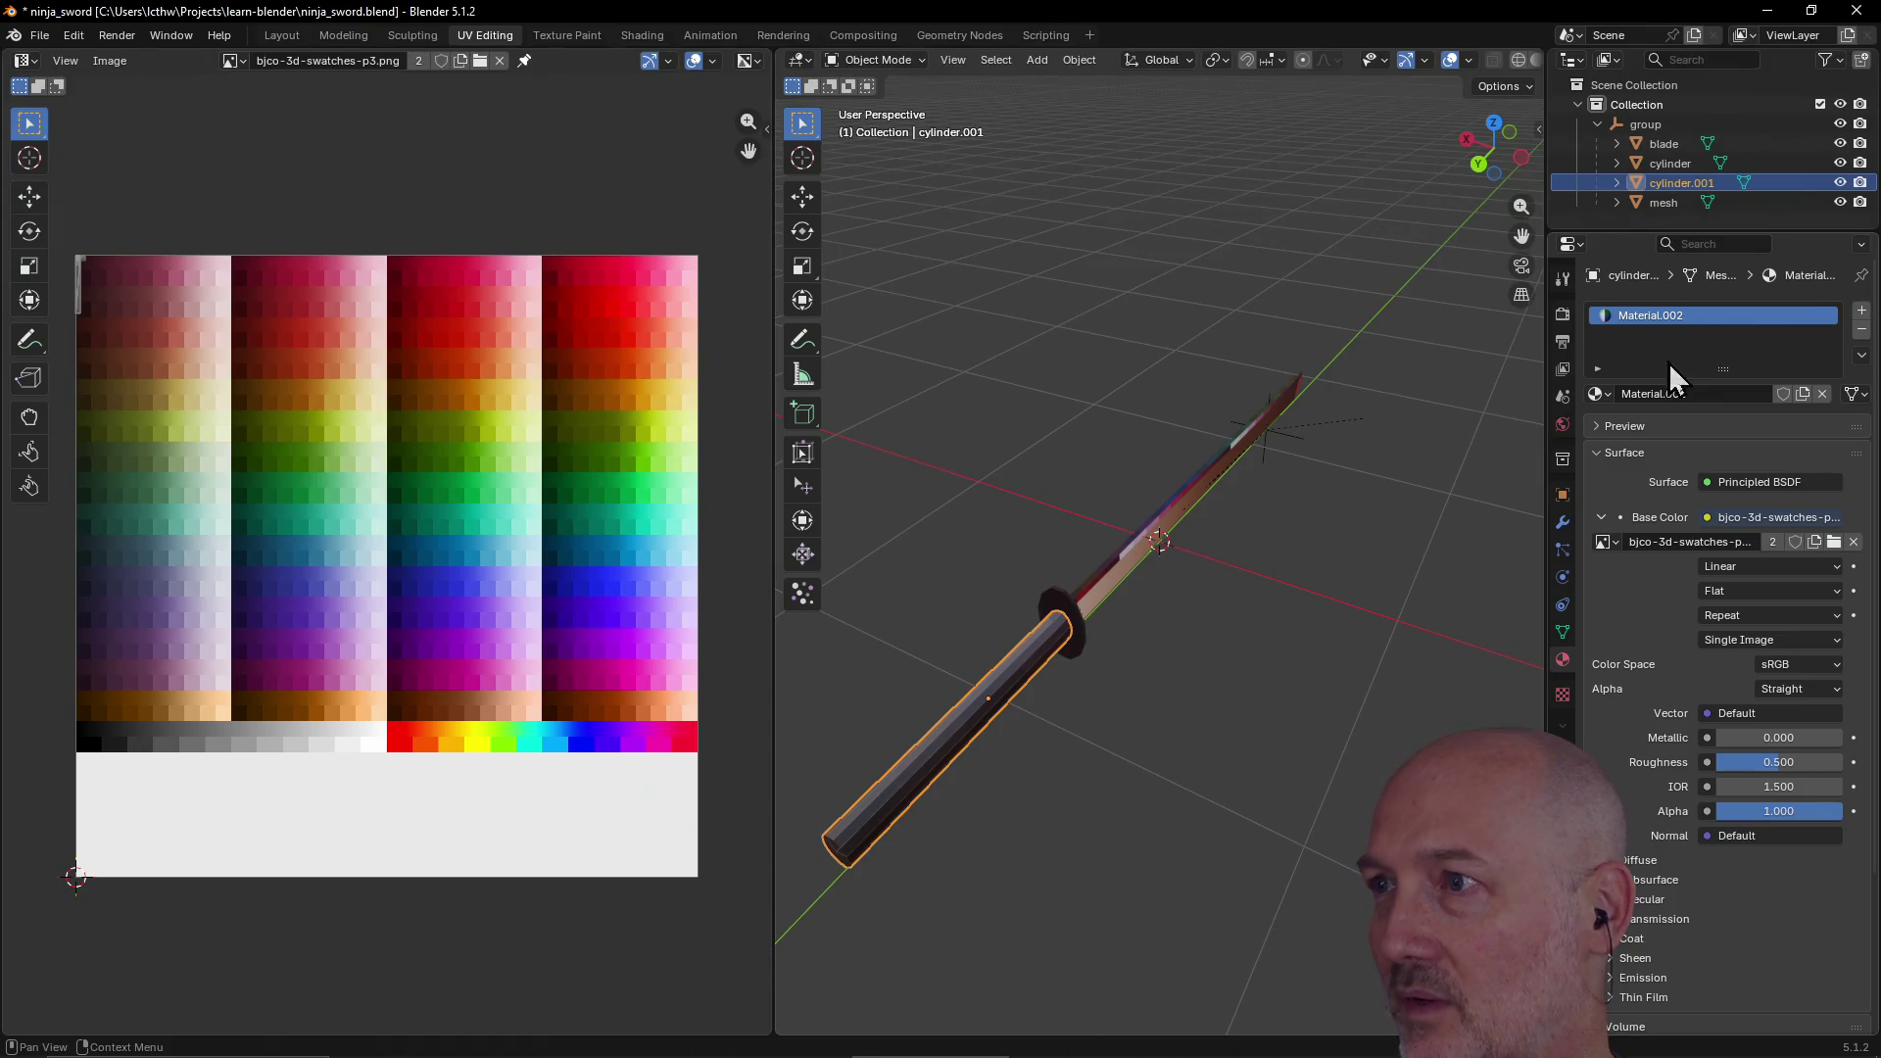
click(1666, 202)
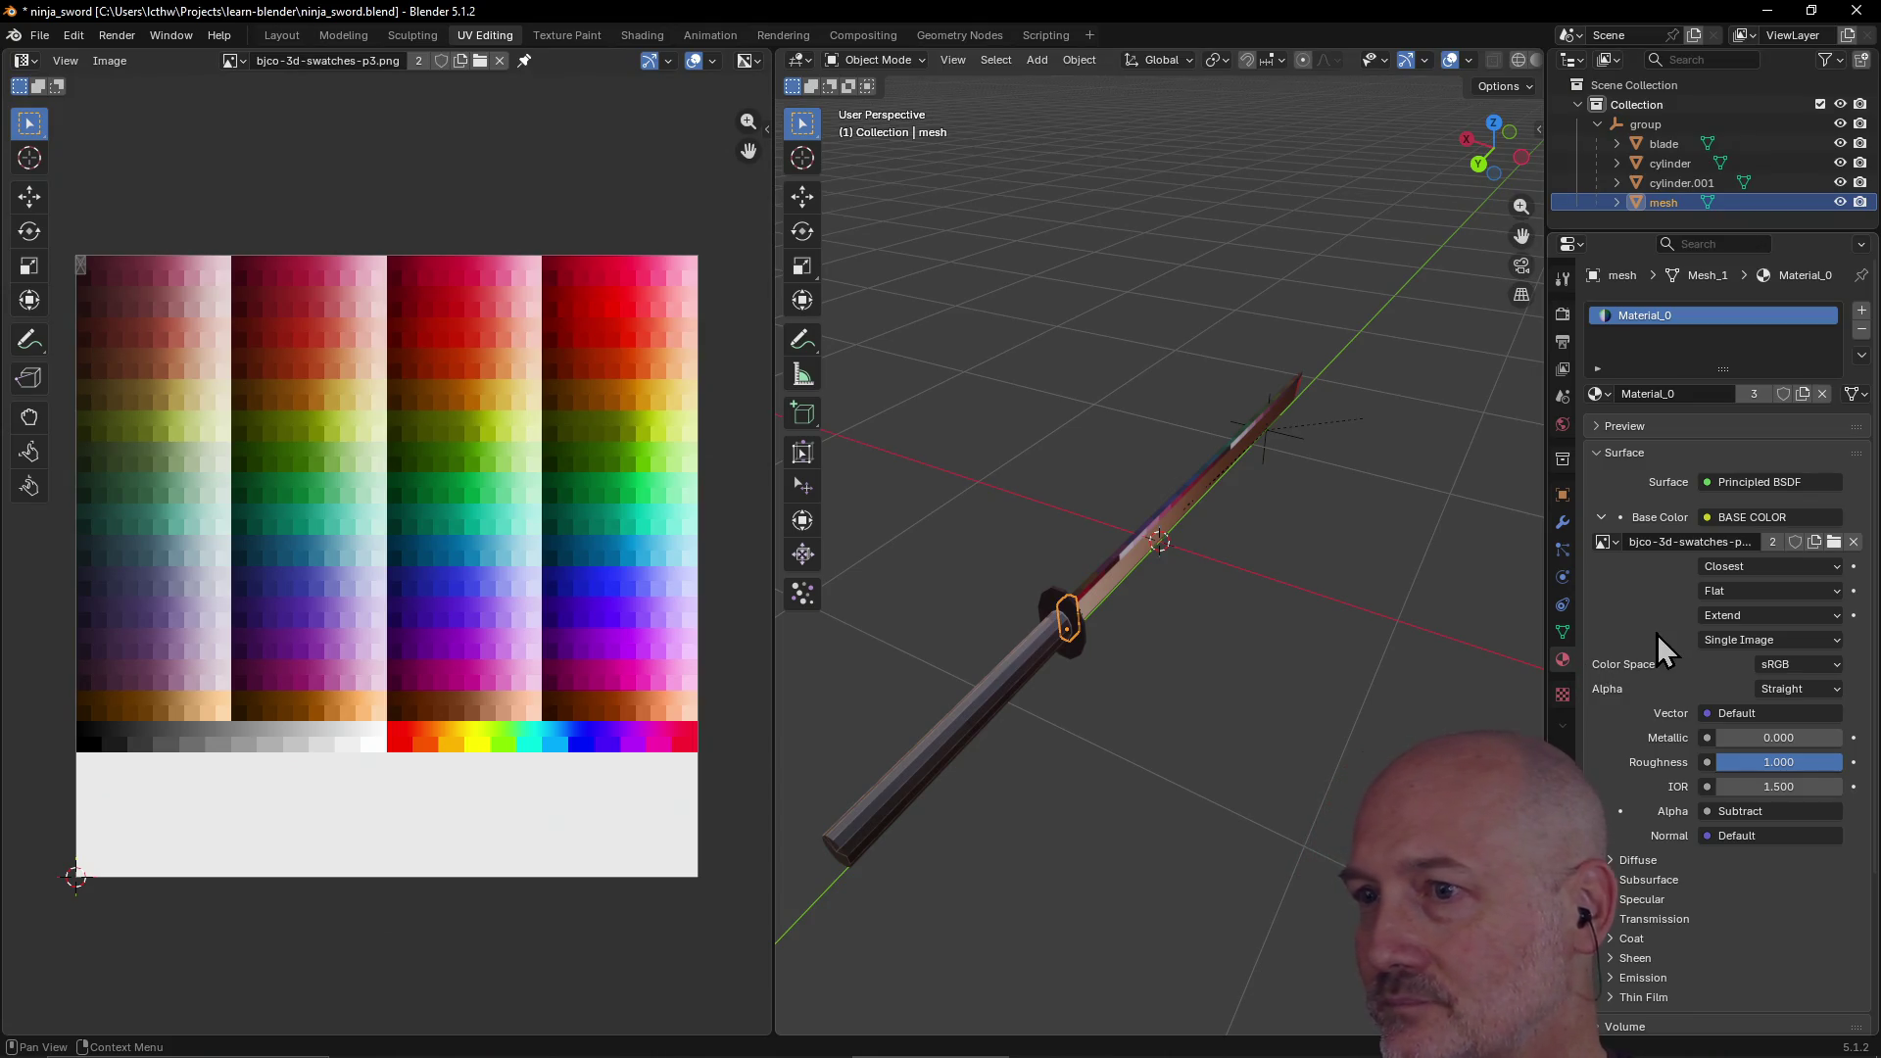
click(1678, 184)
click(1664, 165)
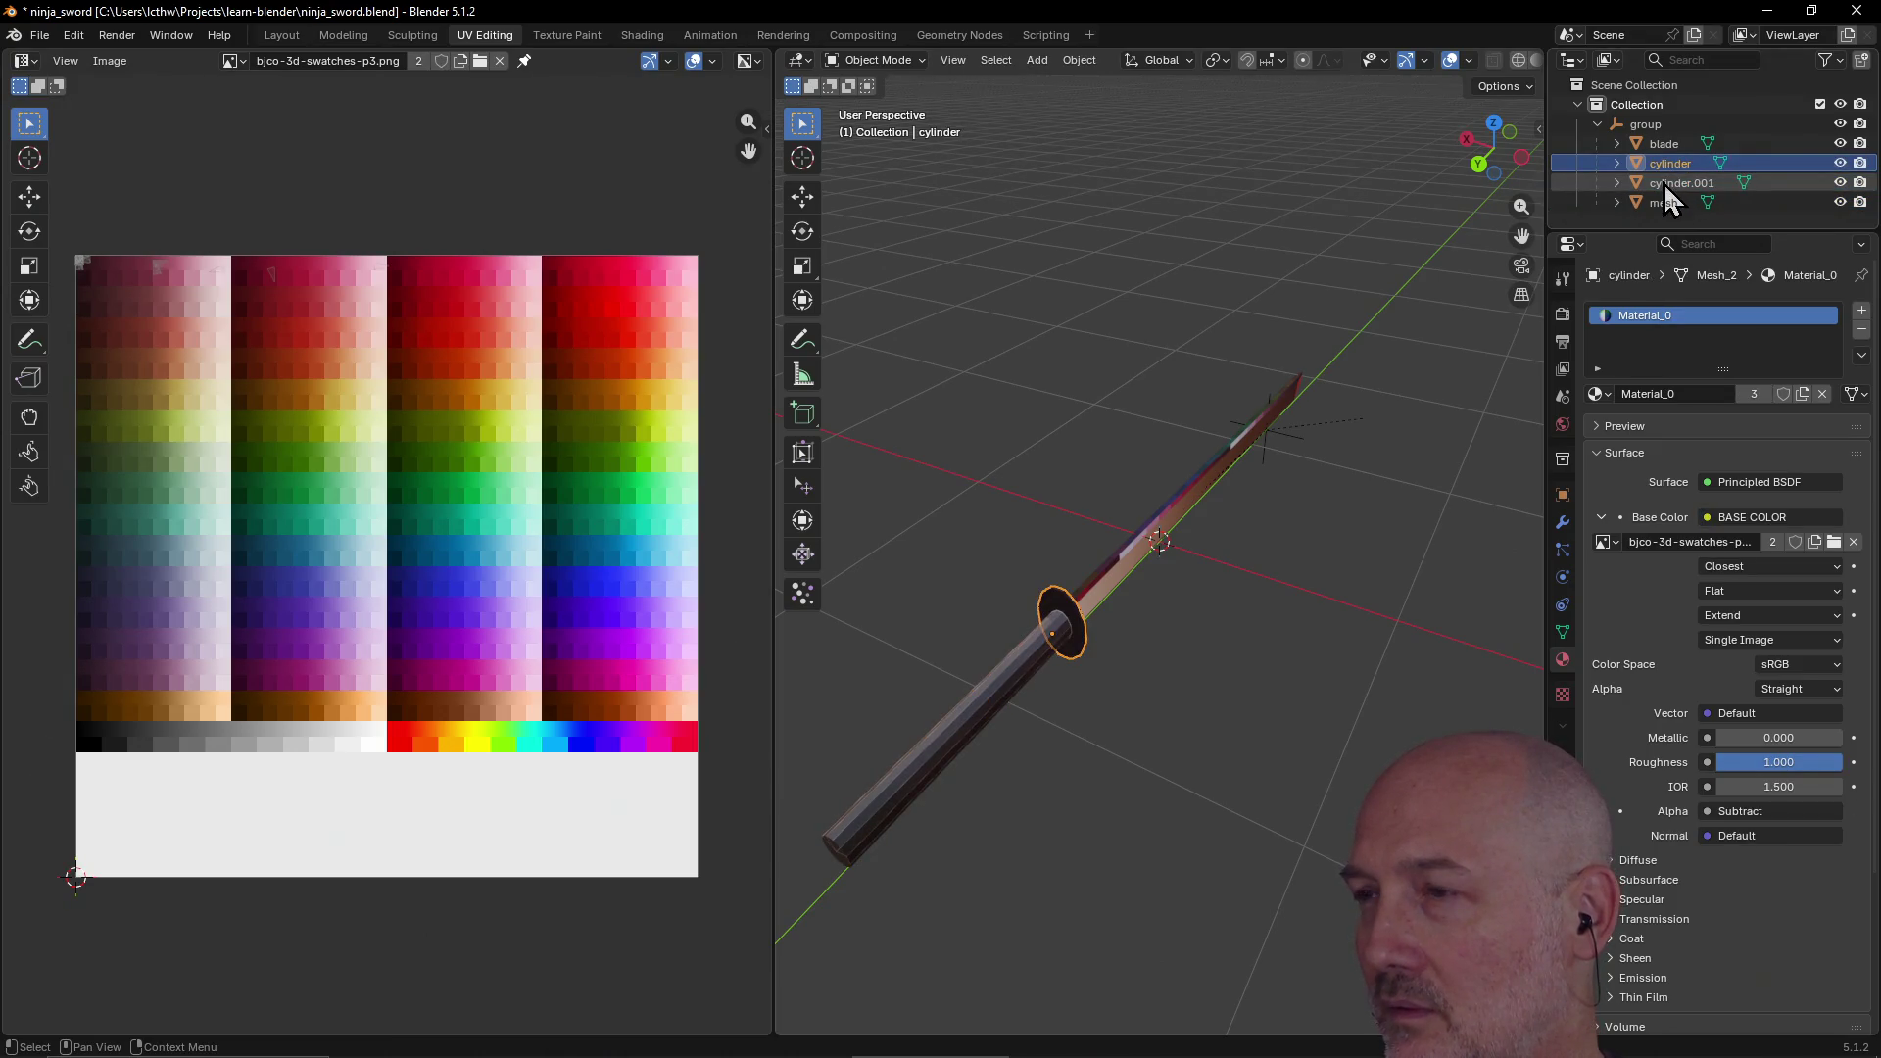
click(1663, 147)
click(1672, 184)
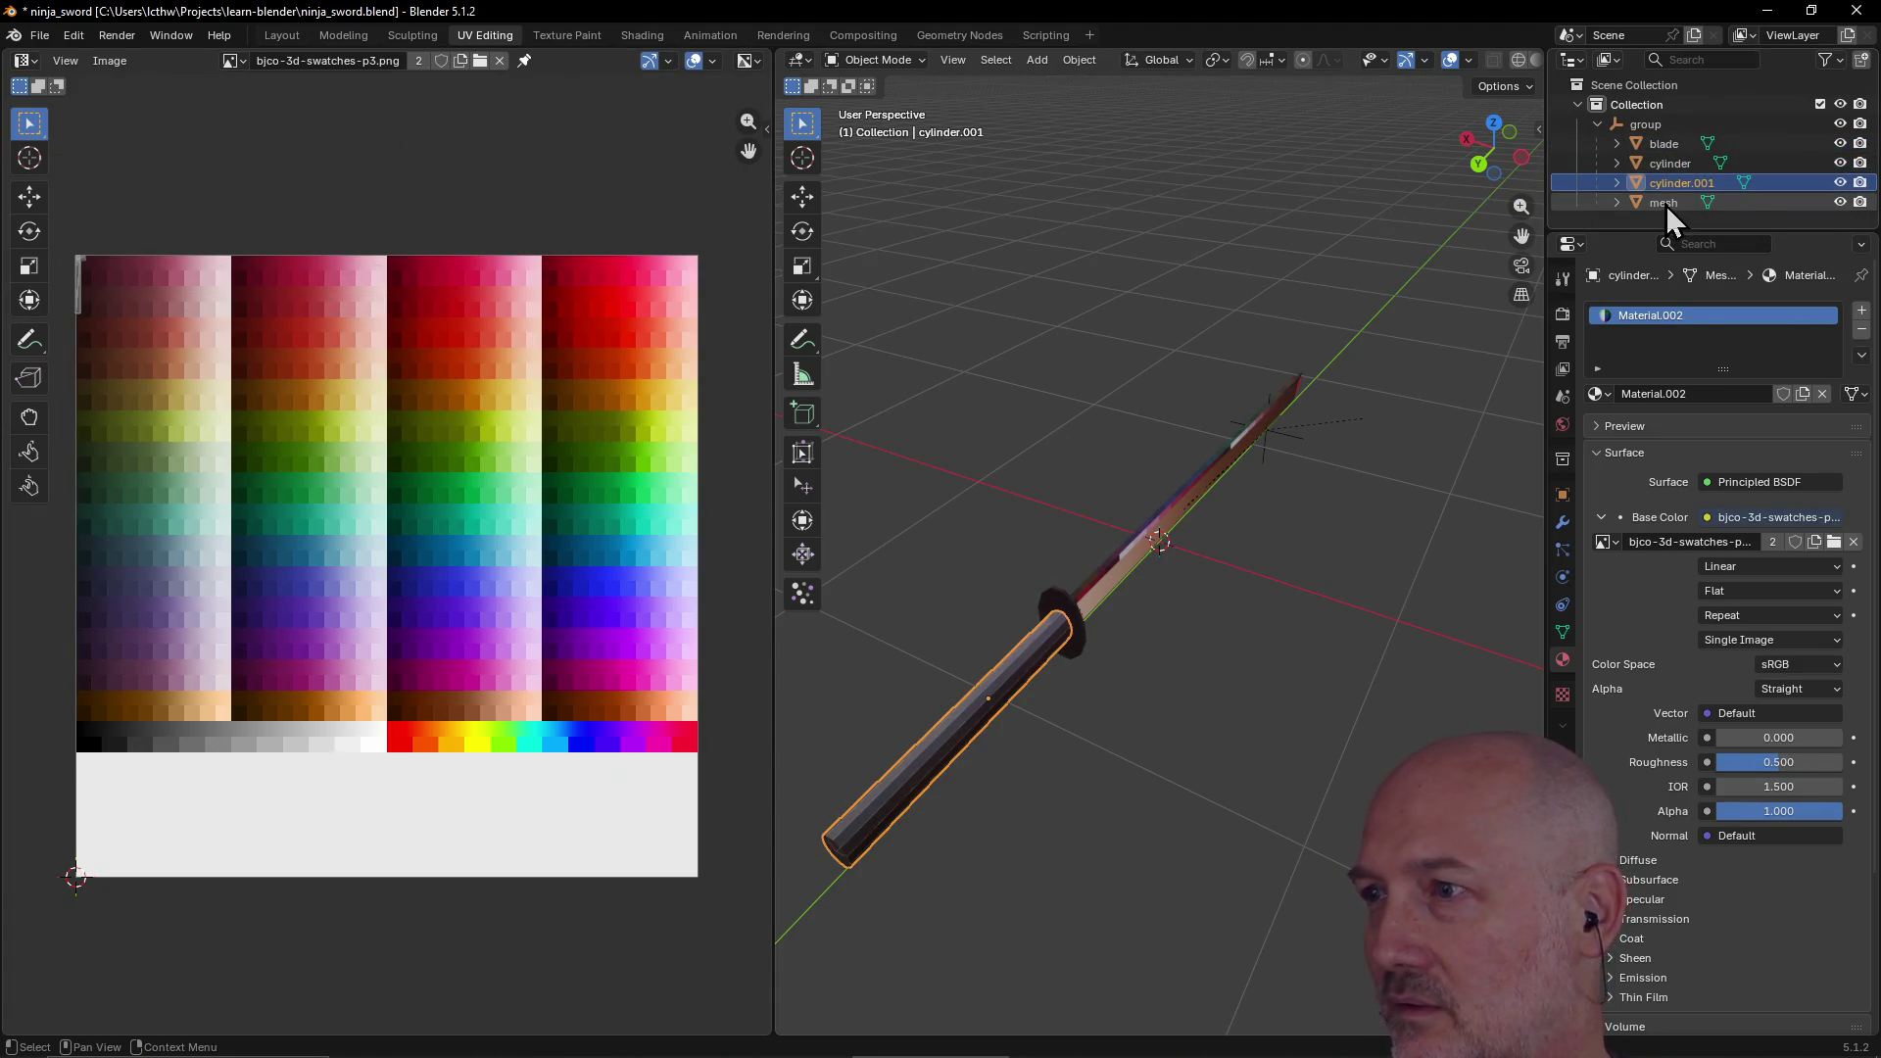
click(1665, 202)
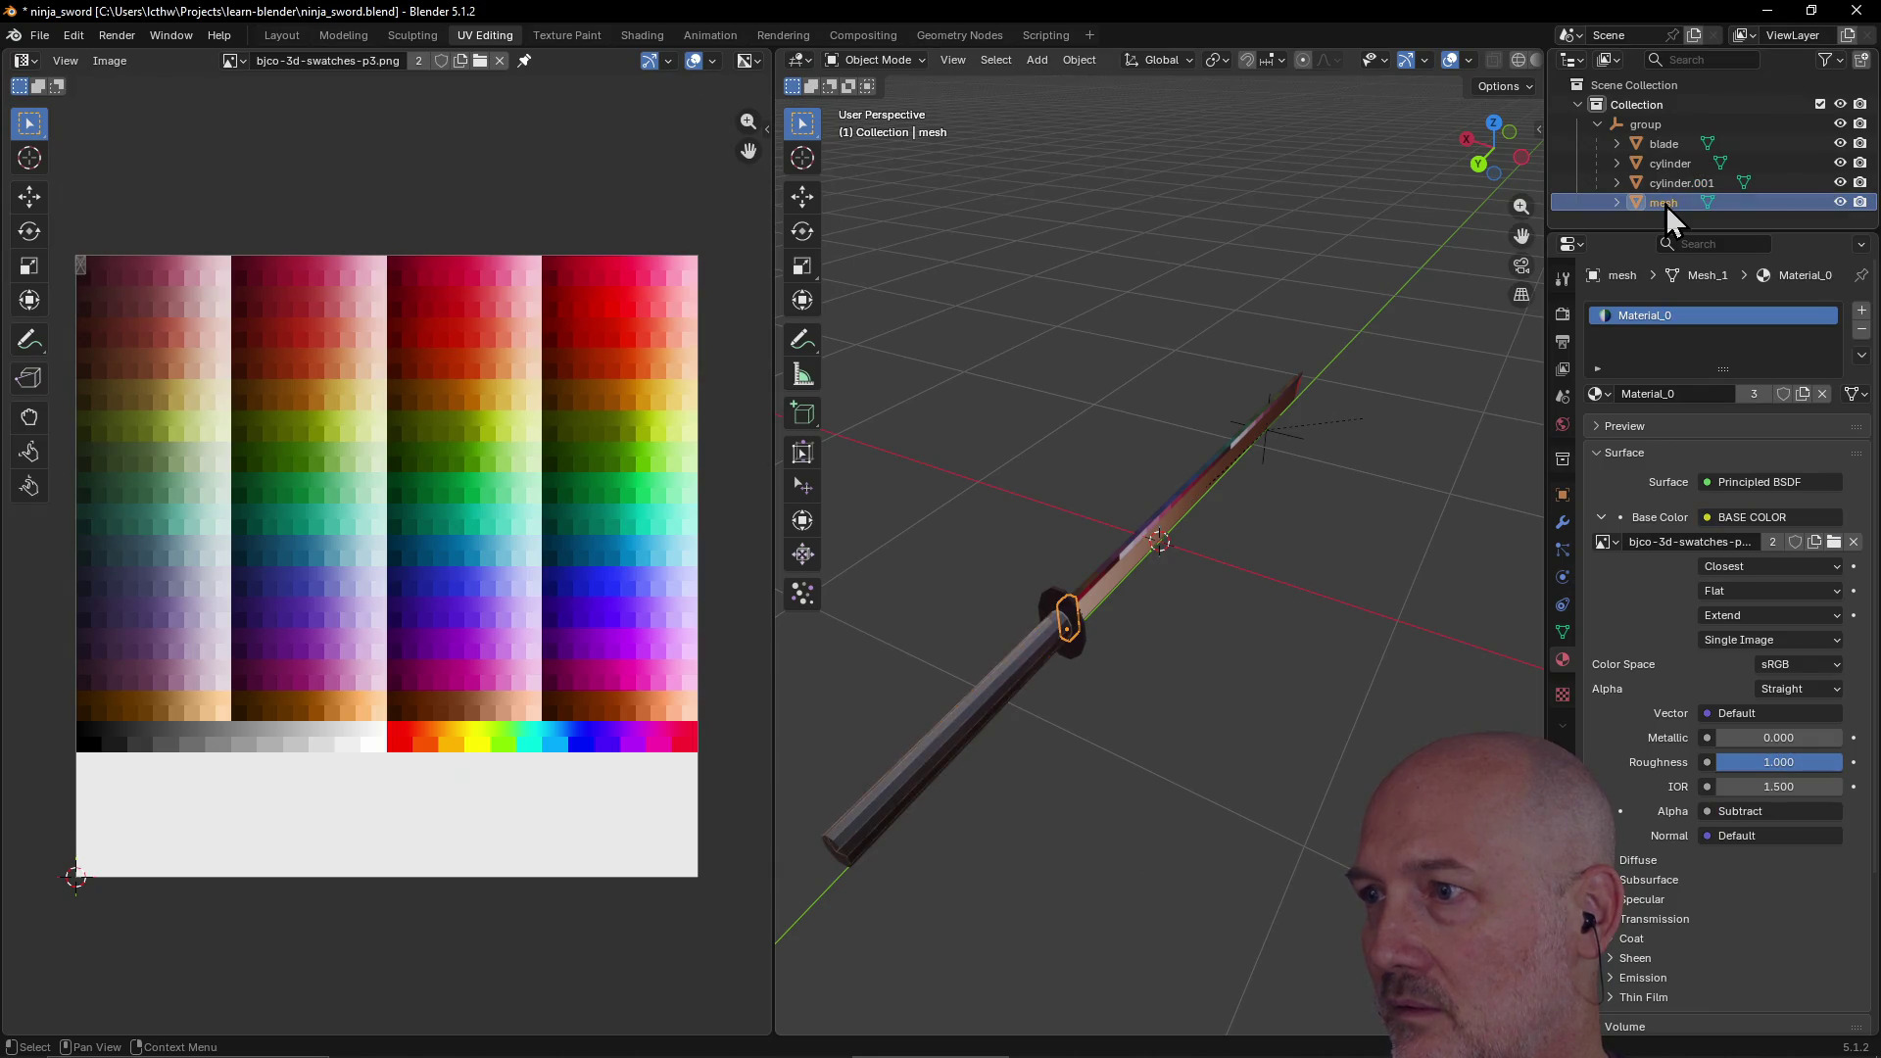
click(1709, 520)
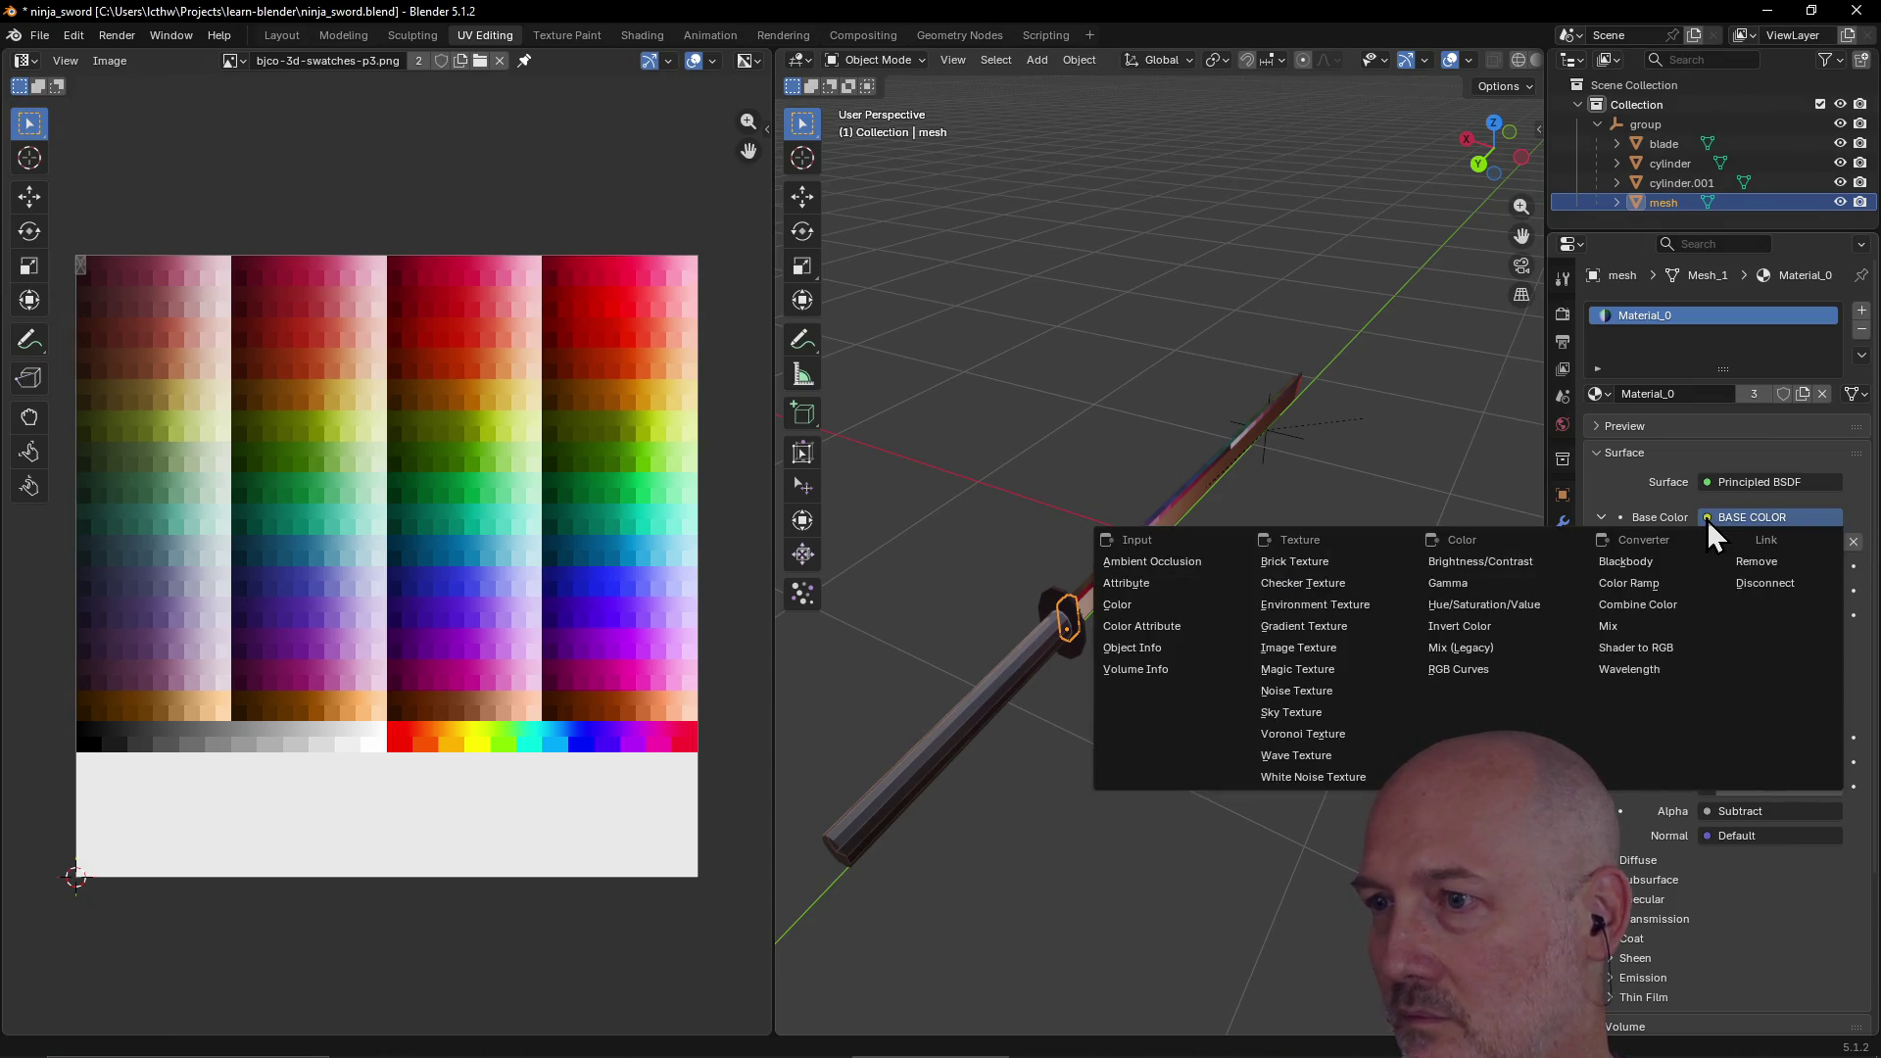
click(1715, 450)
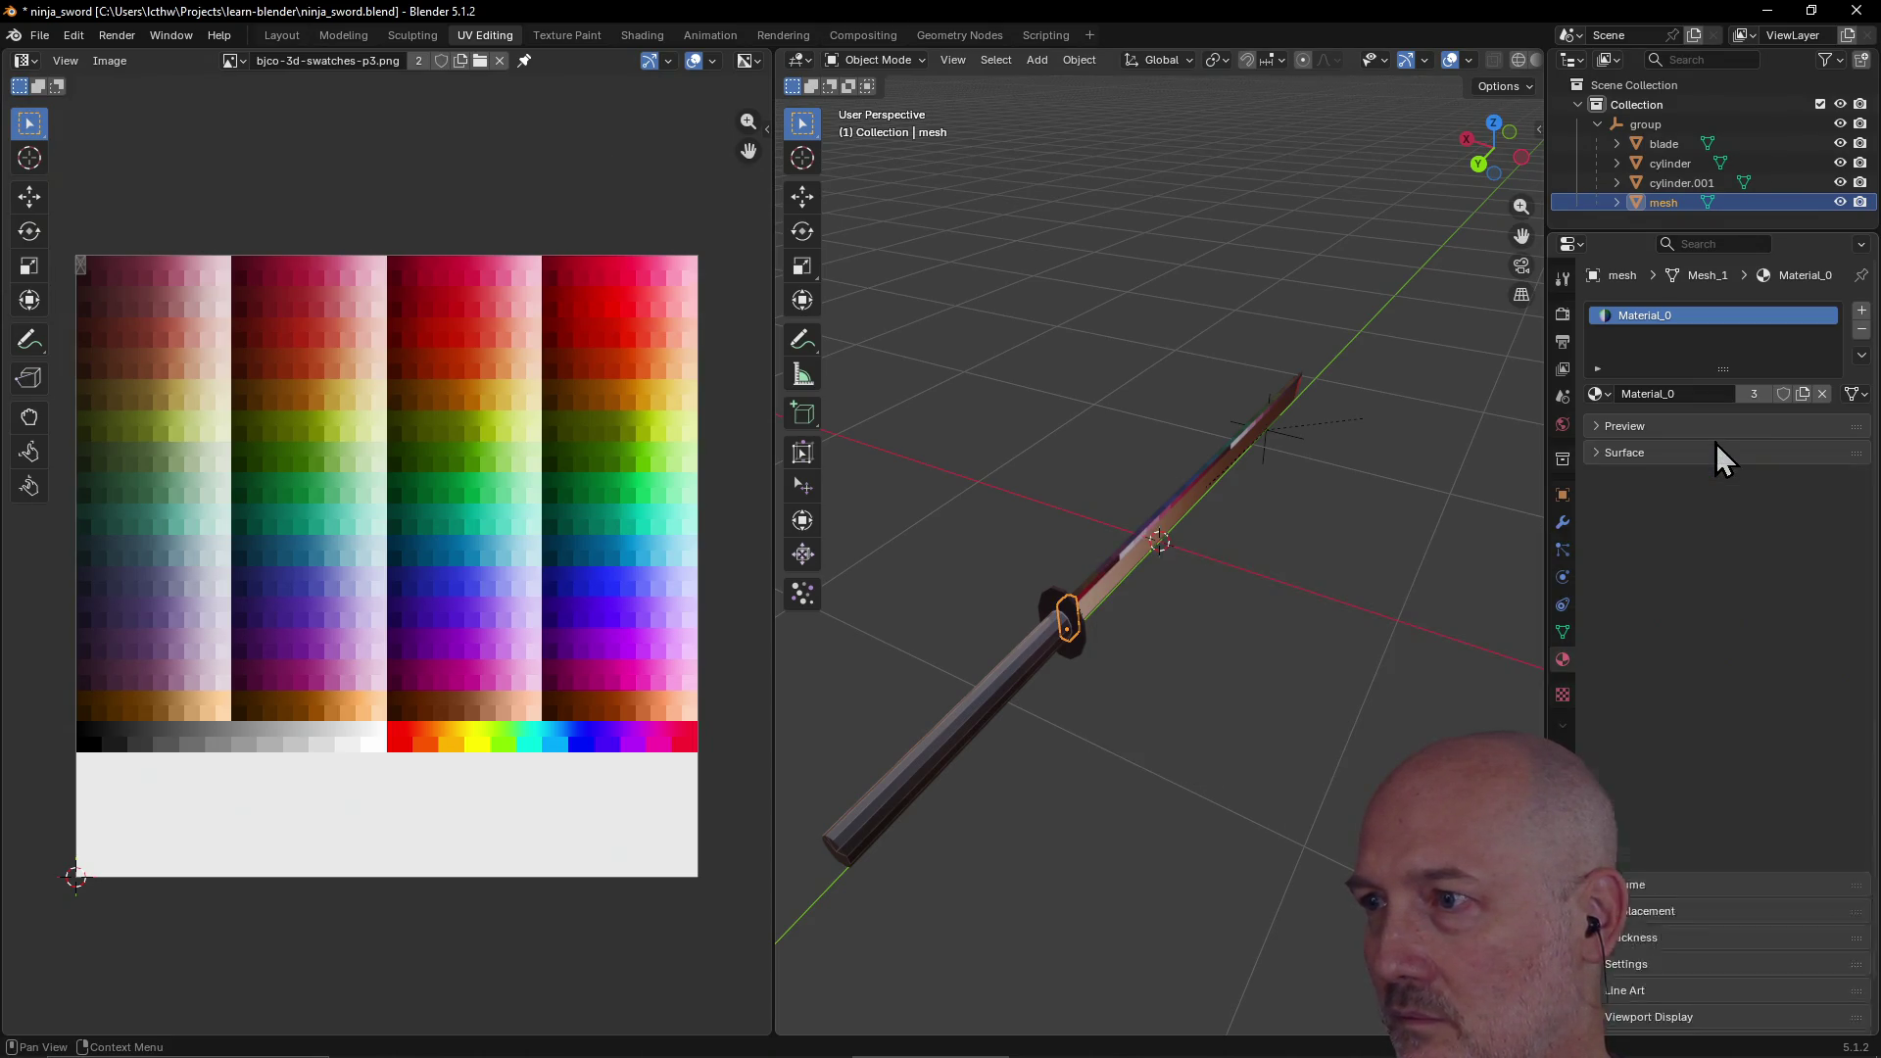
click(1715, 447)
click(1602, 517)
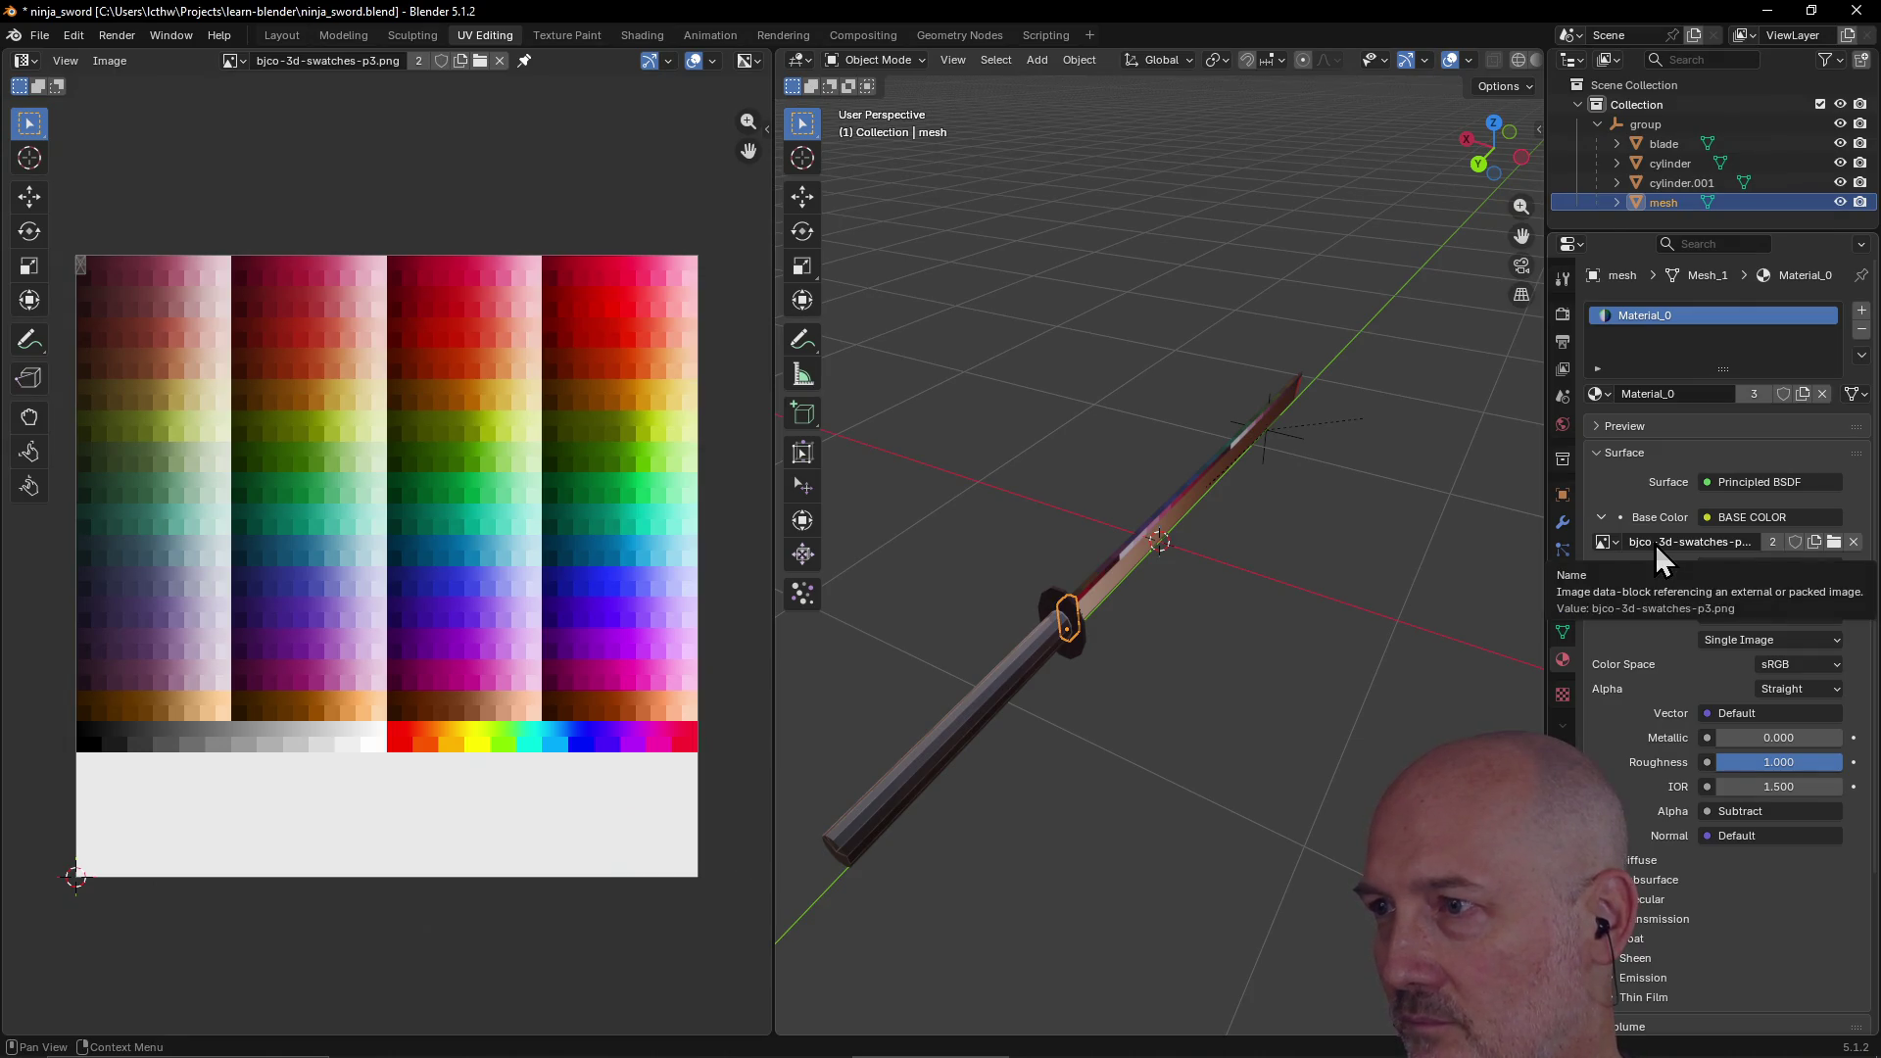
click(1705, 516)
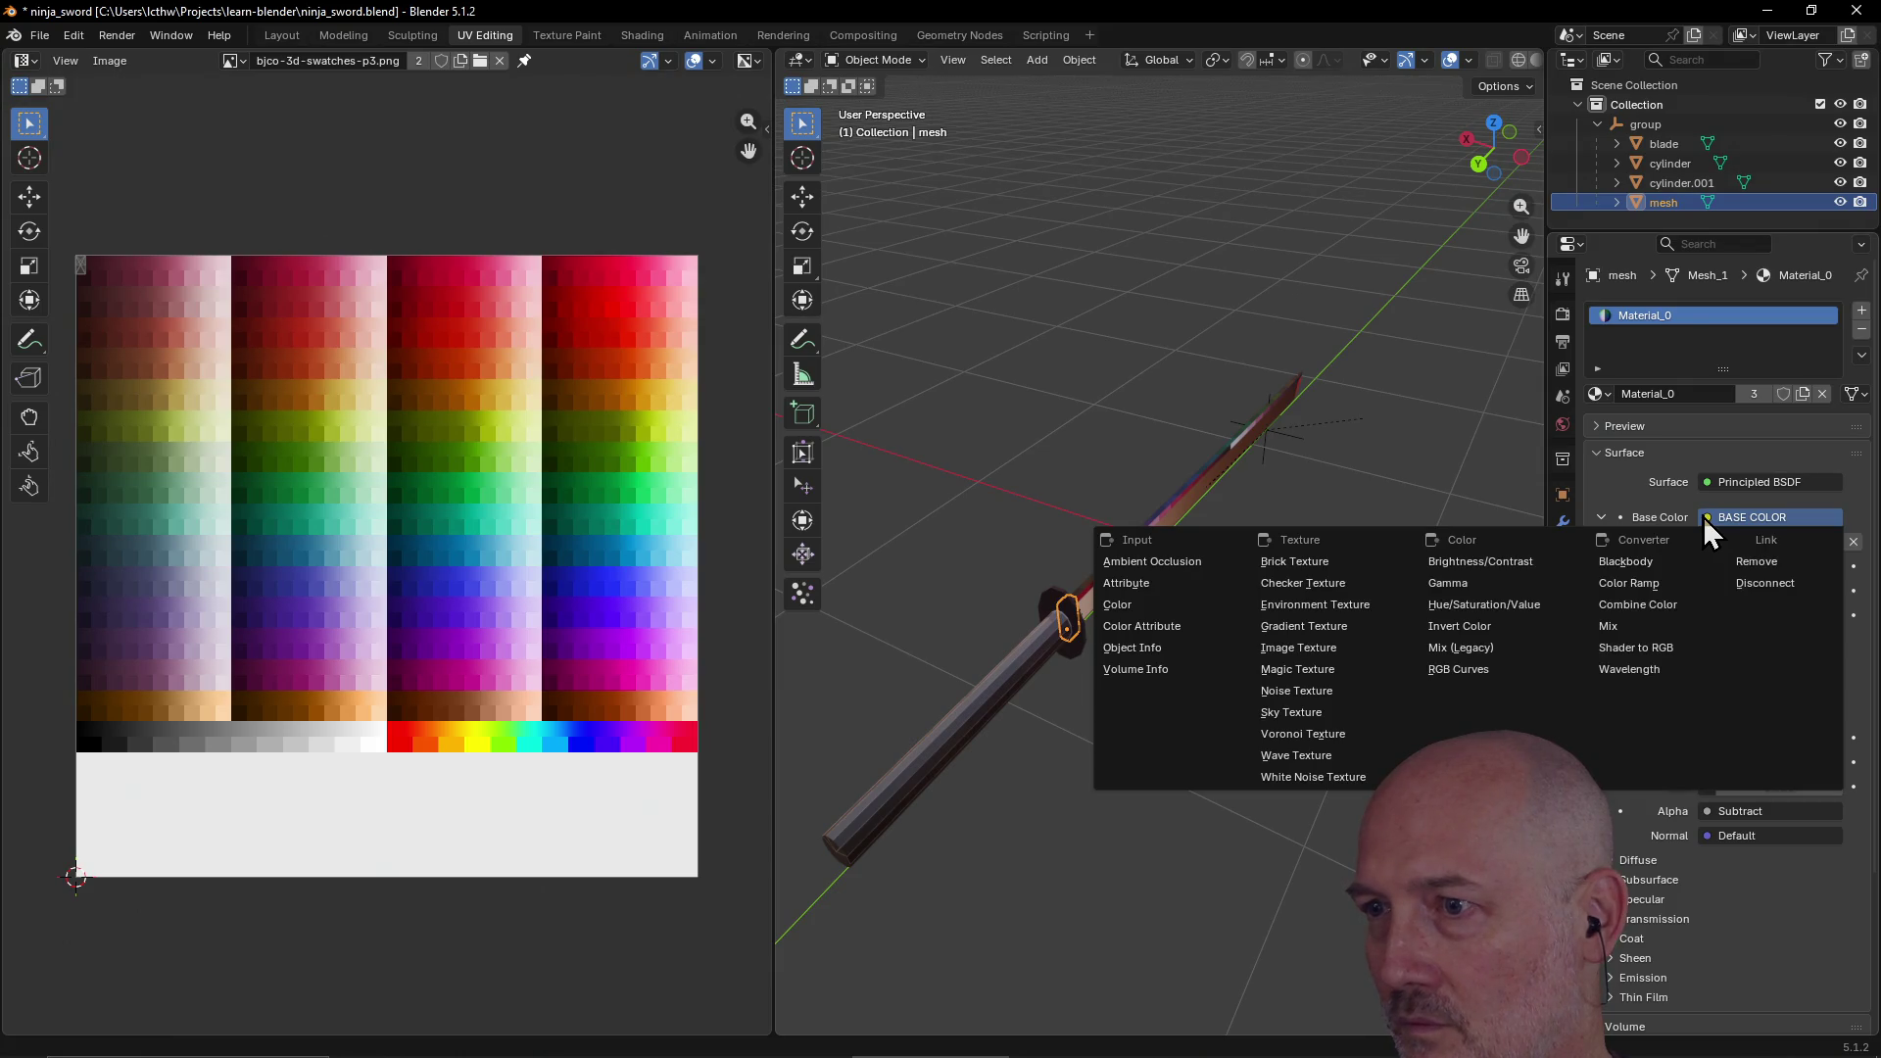
click(1295, 649)
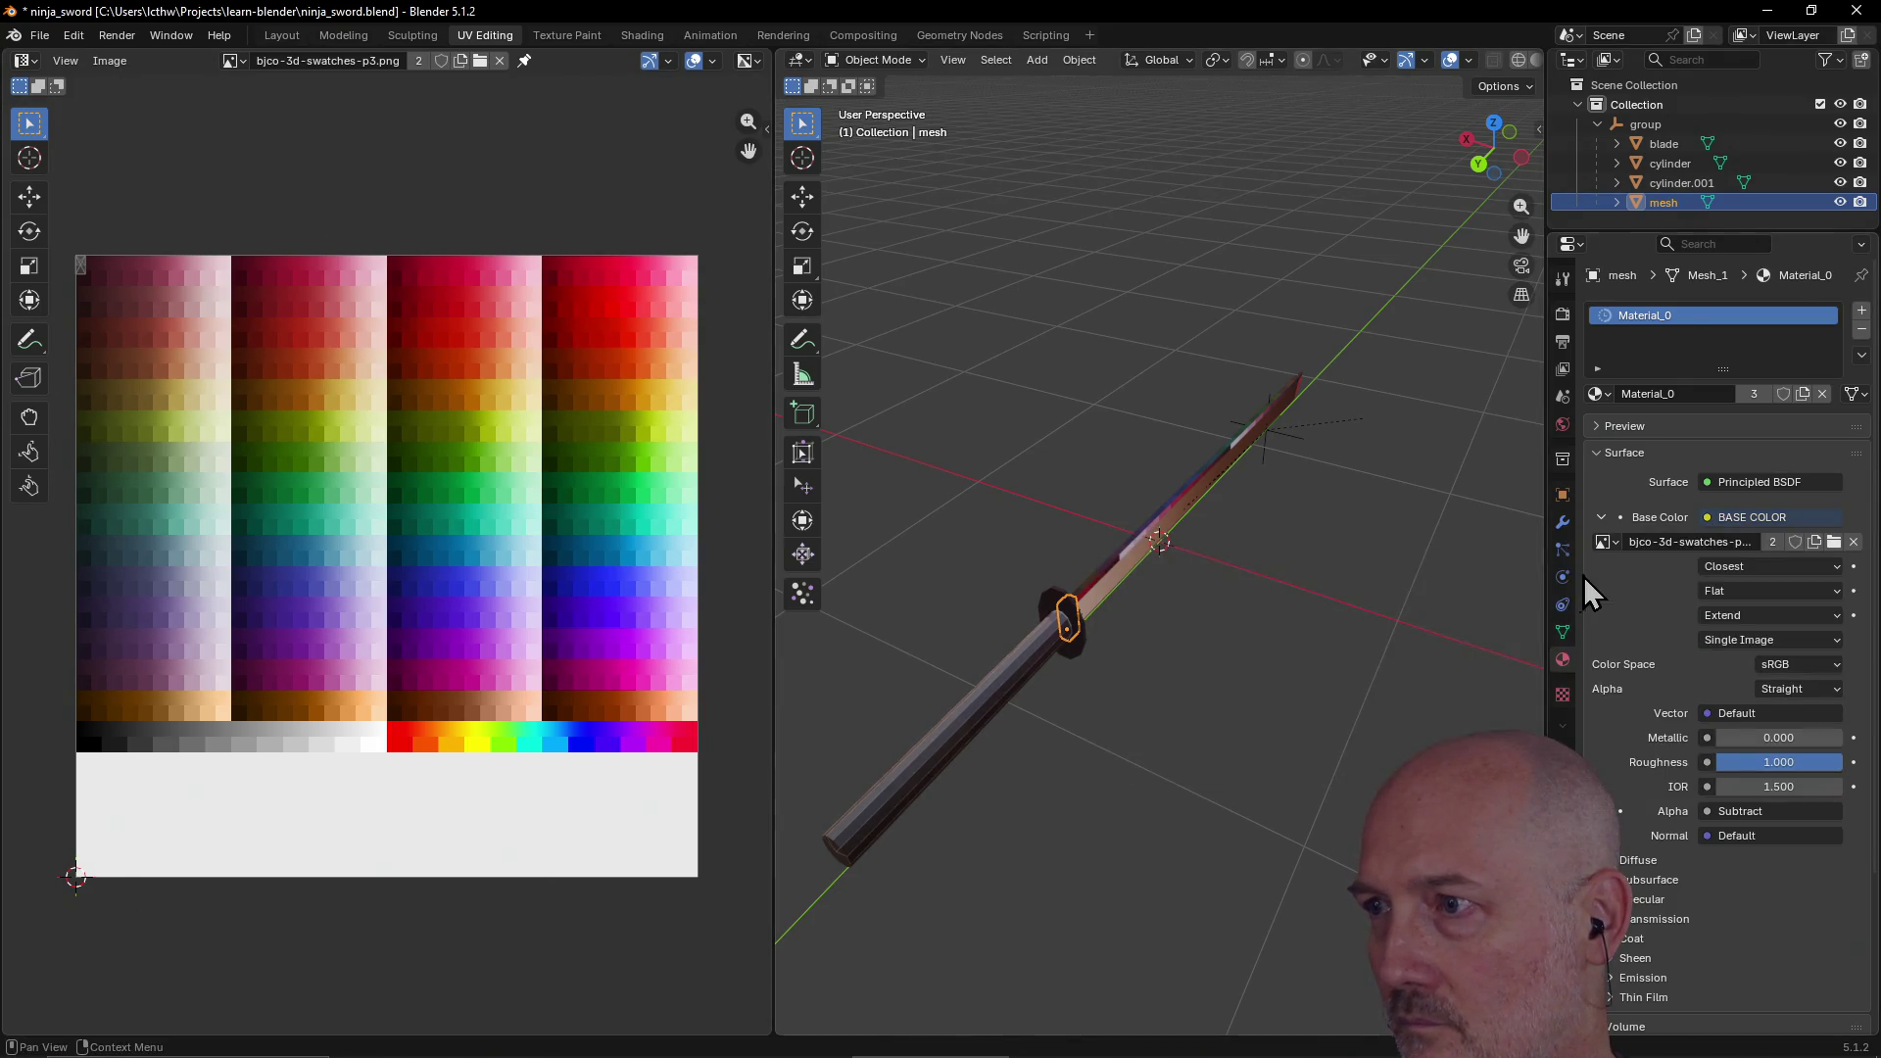
click(1751, 519)
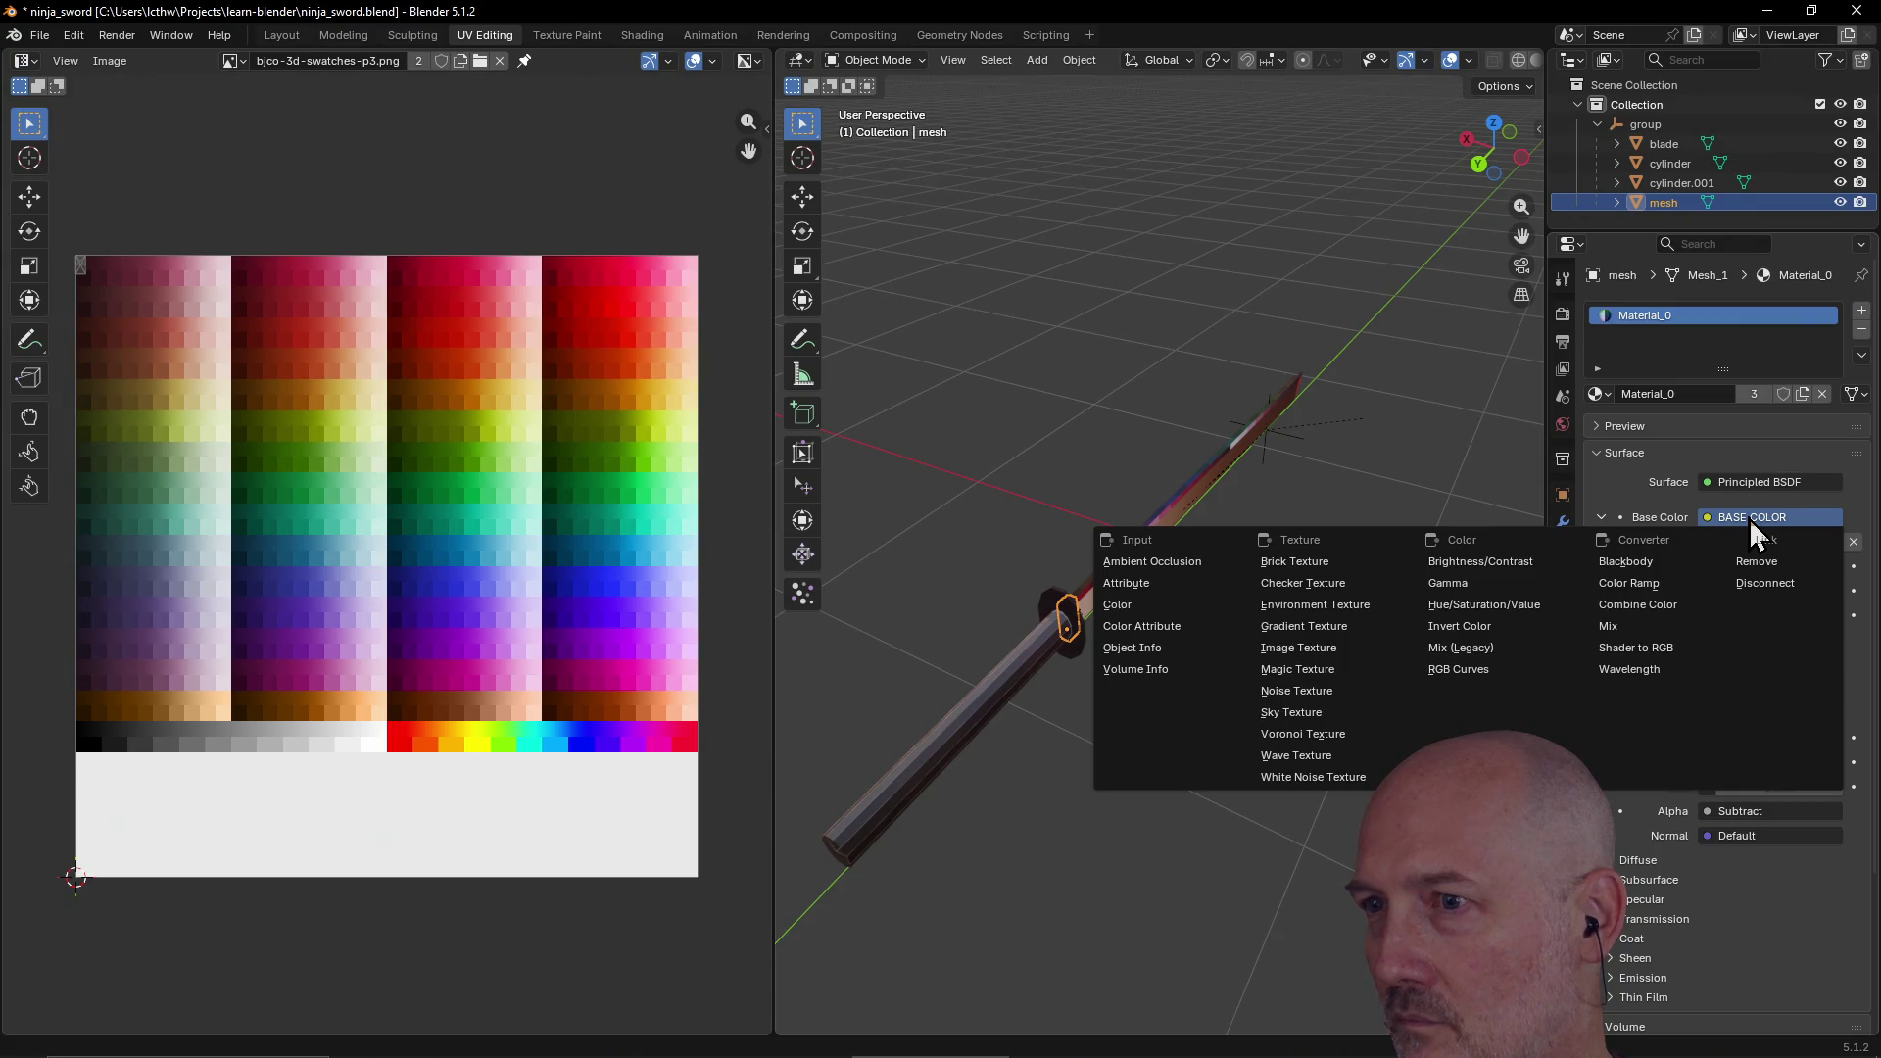
click(1339, 649)
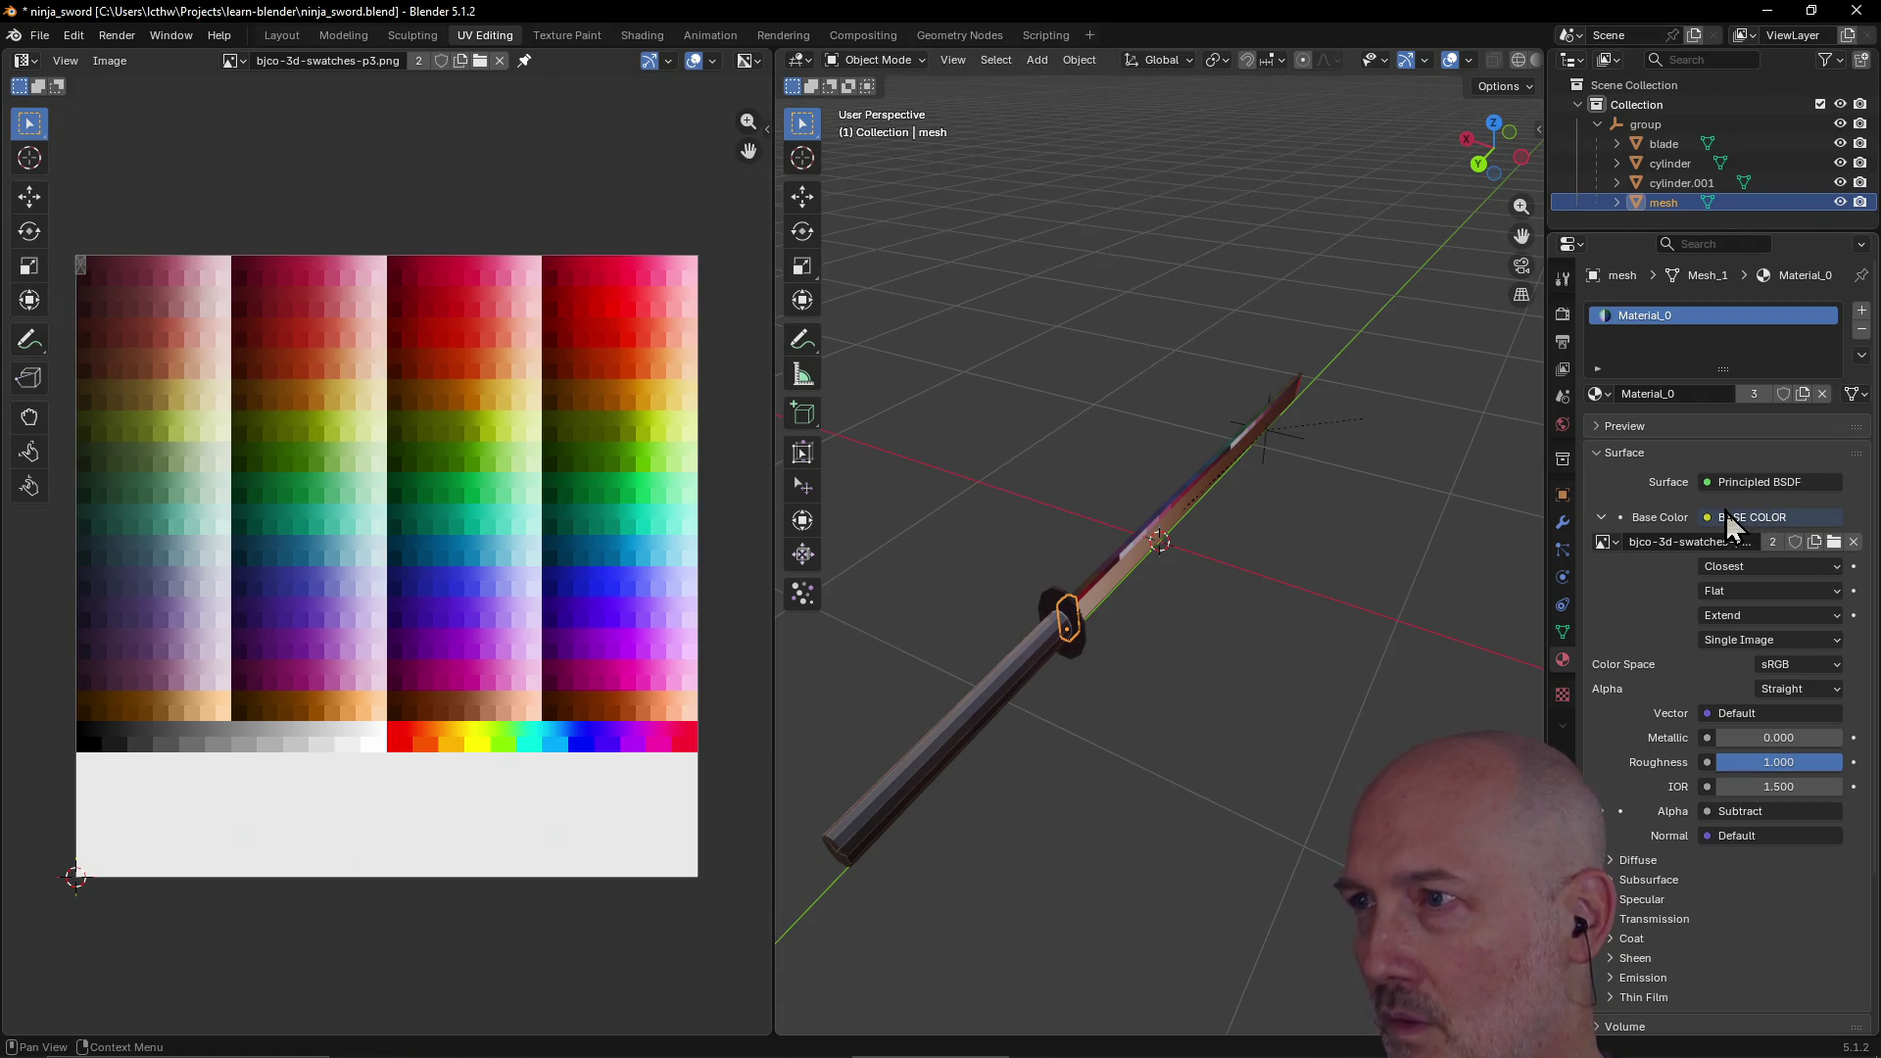
click(1676, 184)
click(1672, 201)
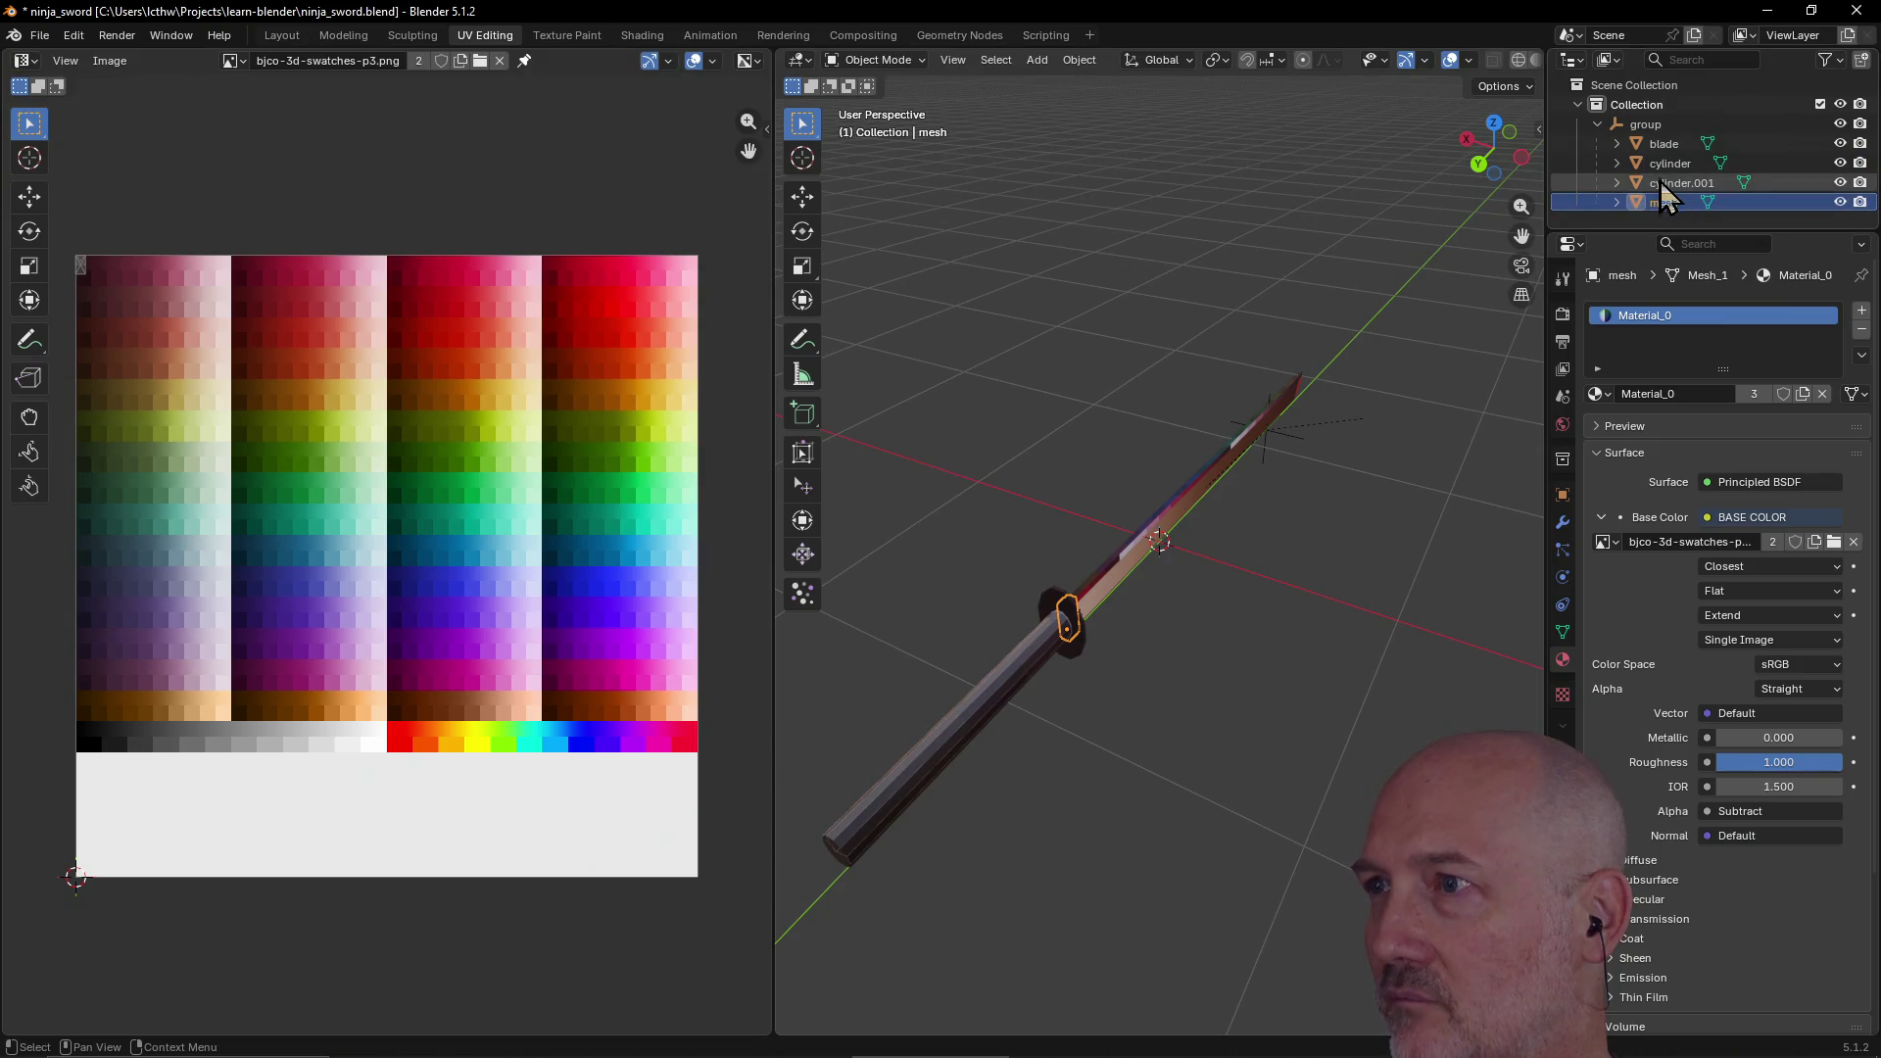
click(1662, 182)
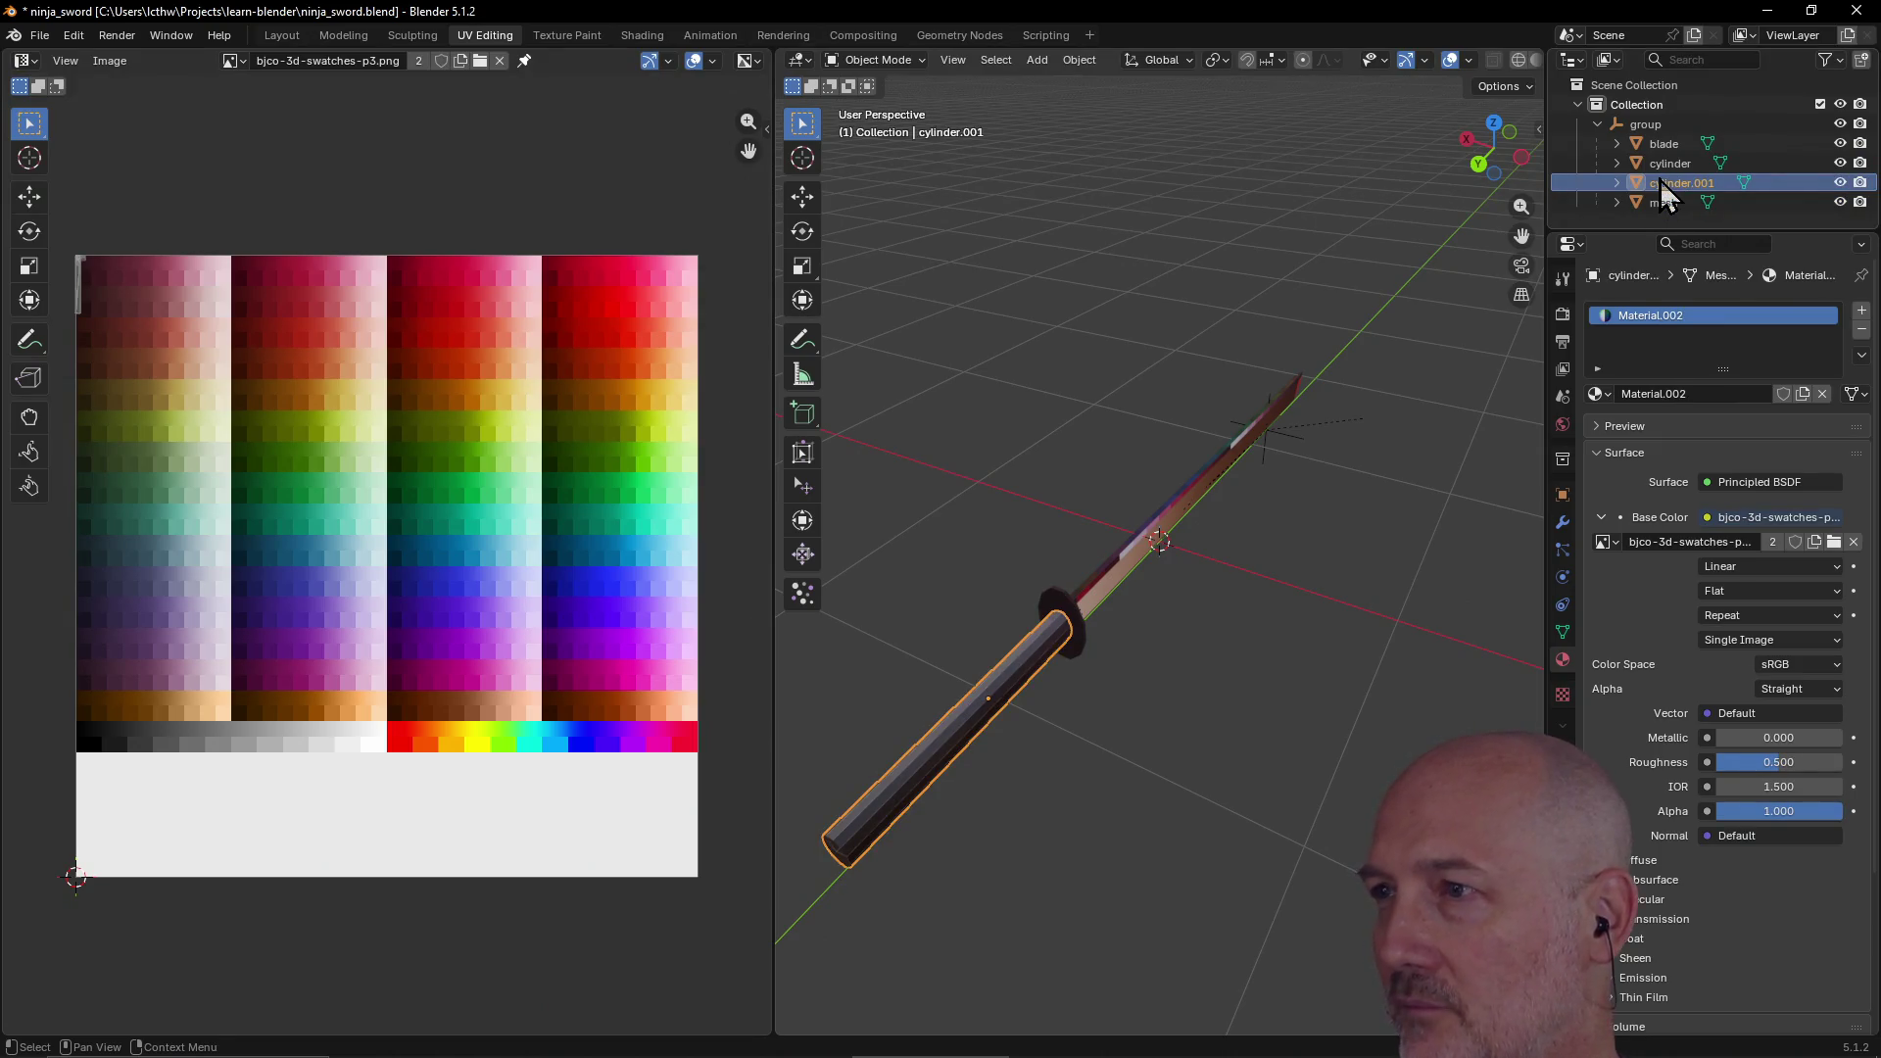
click(1666, 144)
click(1670, 184)
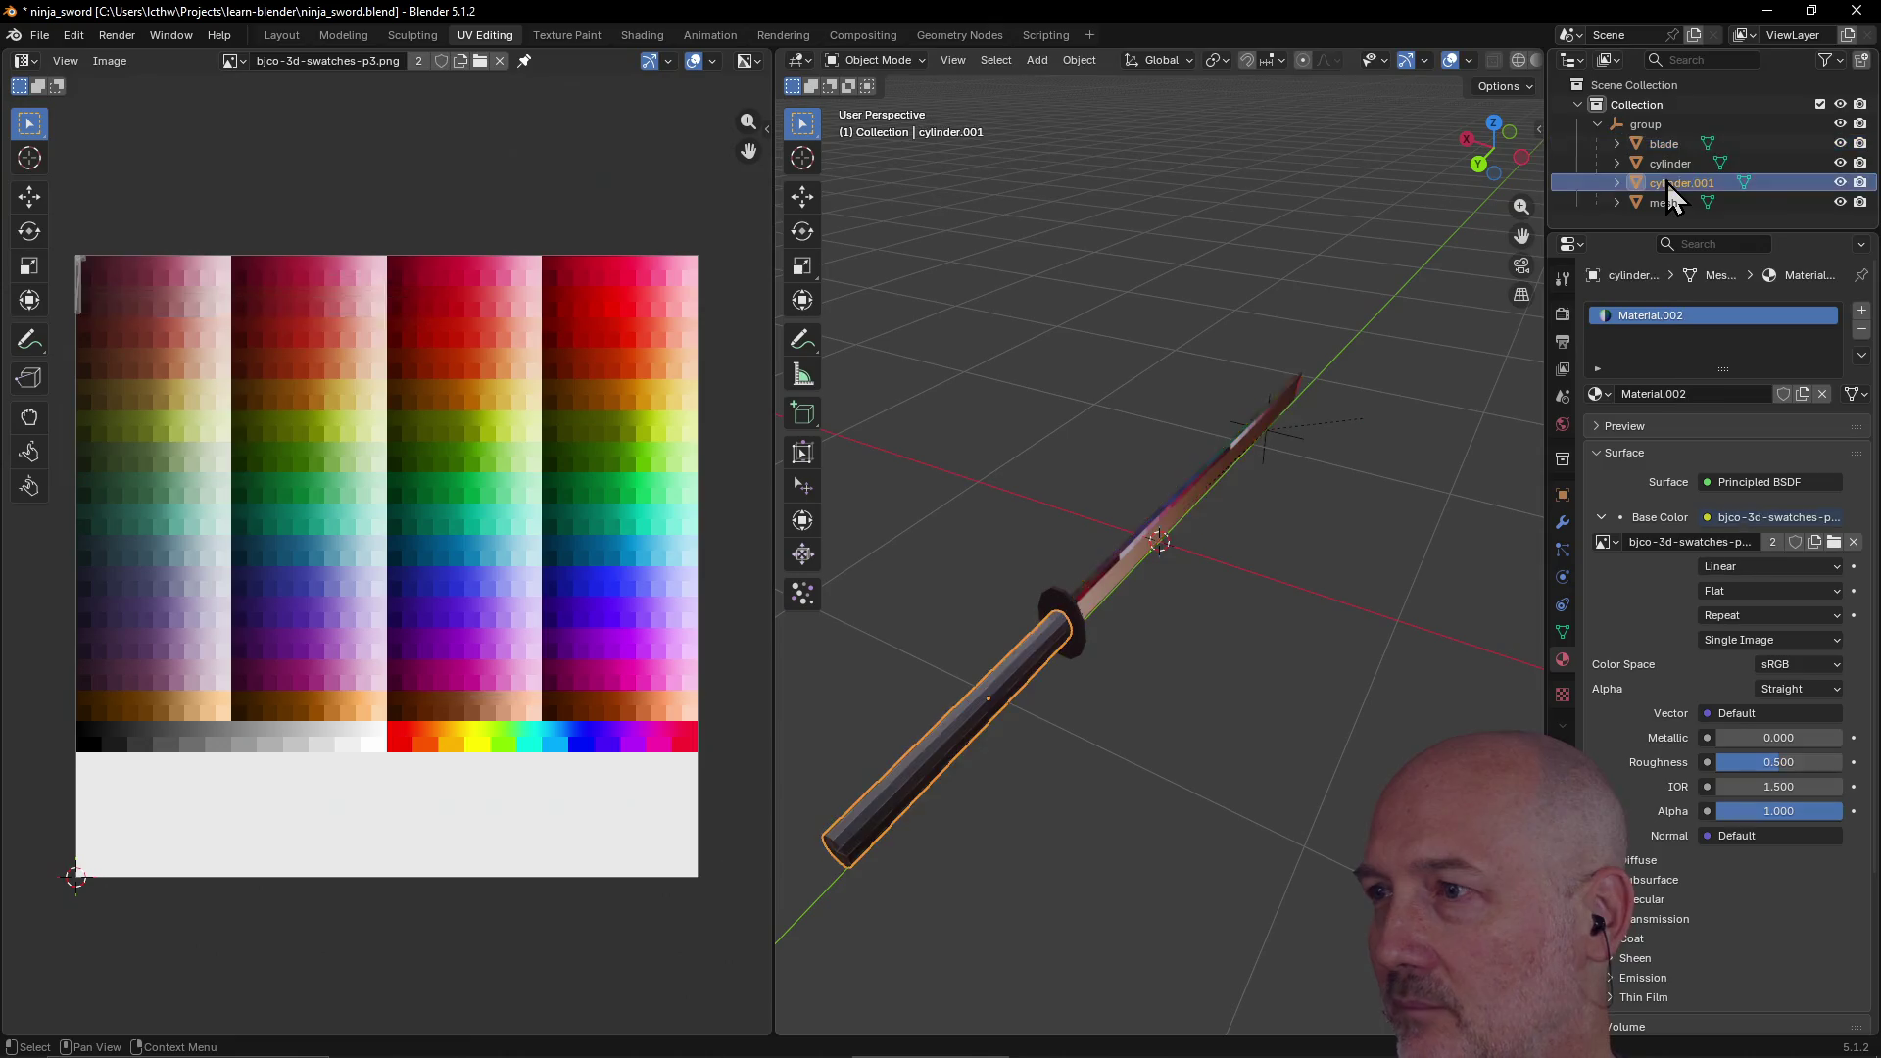
click(1670, 162)
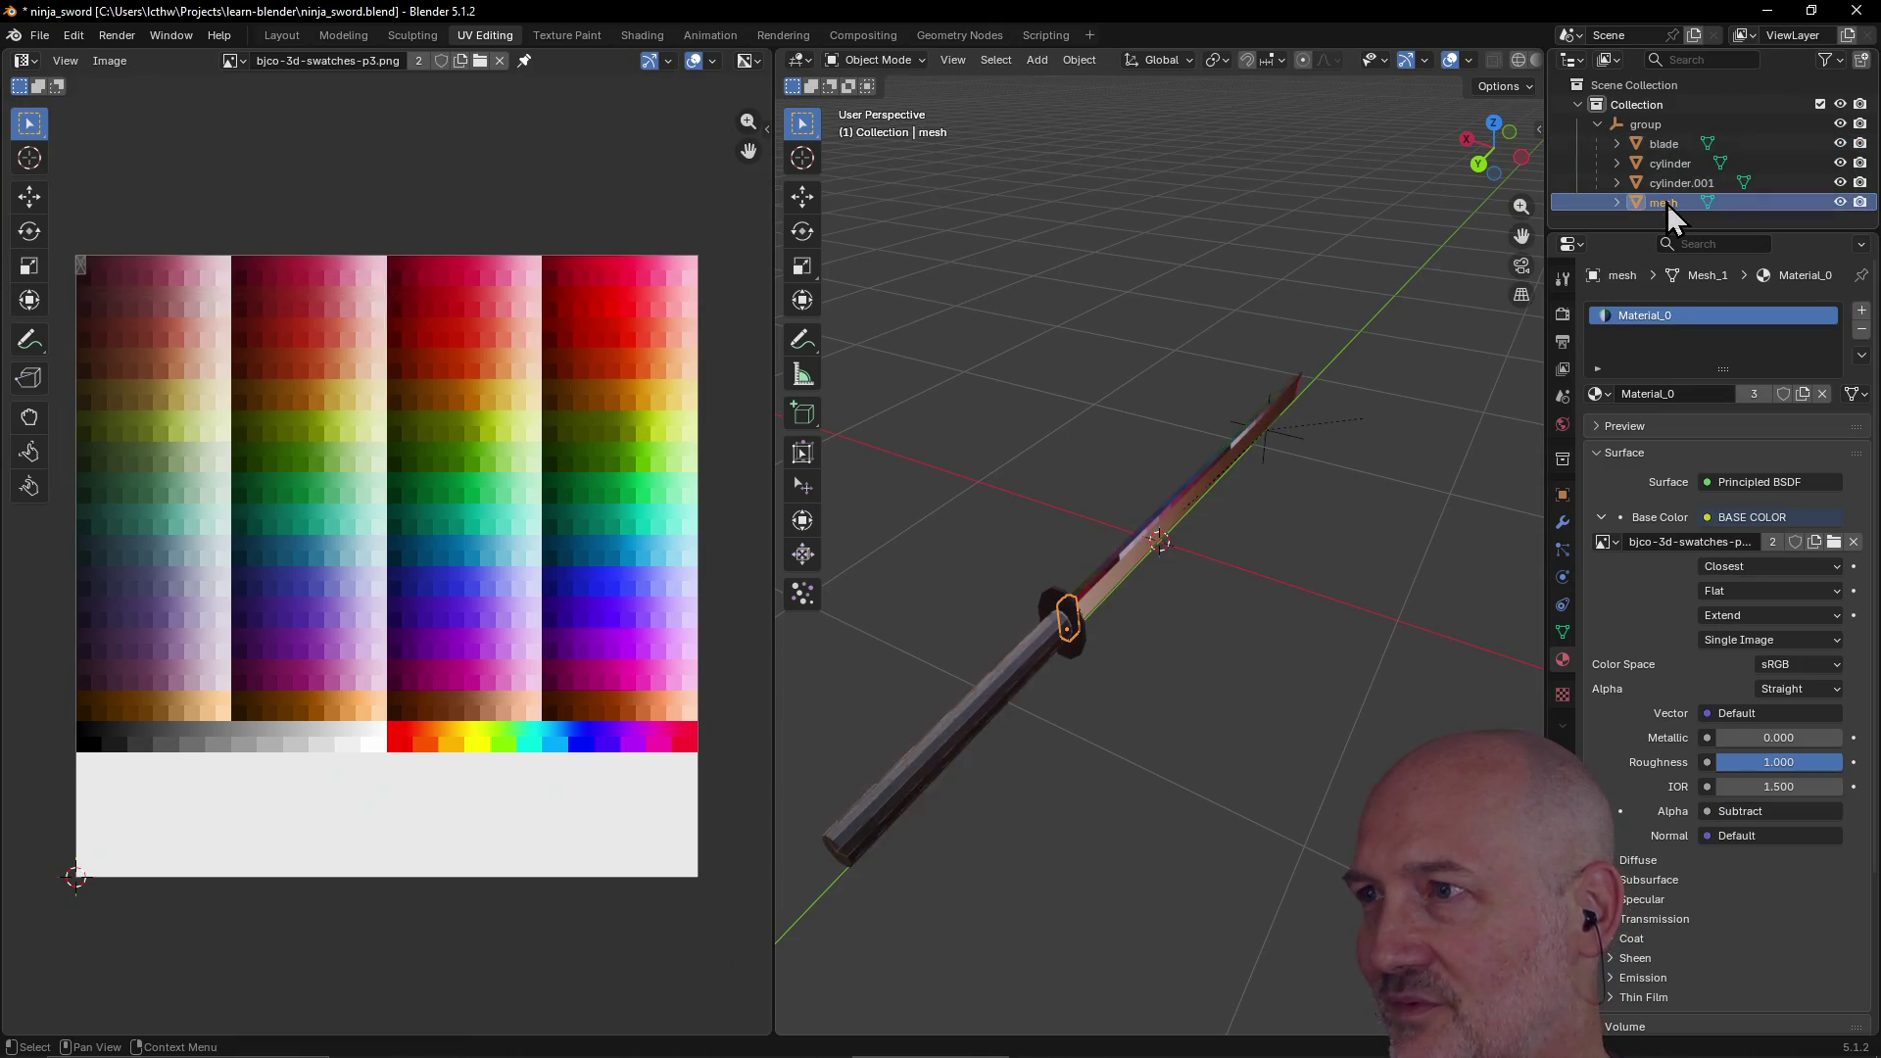
click(1666, 144)
Step: Orbit to show the blade's guard and handle, then put the blade into Edit Mode
mouse_move(1126, 676)
middle_down()
mouse_move(1161, 727)
mouse_move(1090, 648)
mouse_move(1047, 678)
mouse_move(1196, 670)
mouse_move(1141, 707)
mouse_move(956, 690)
mouse_move(1083, 639)
middle_up()
scroll(1107, 582, up, 5)
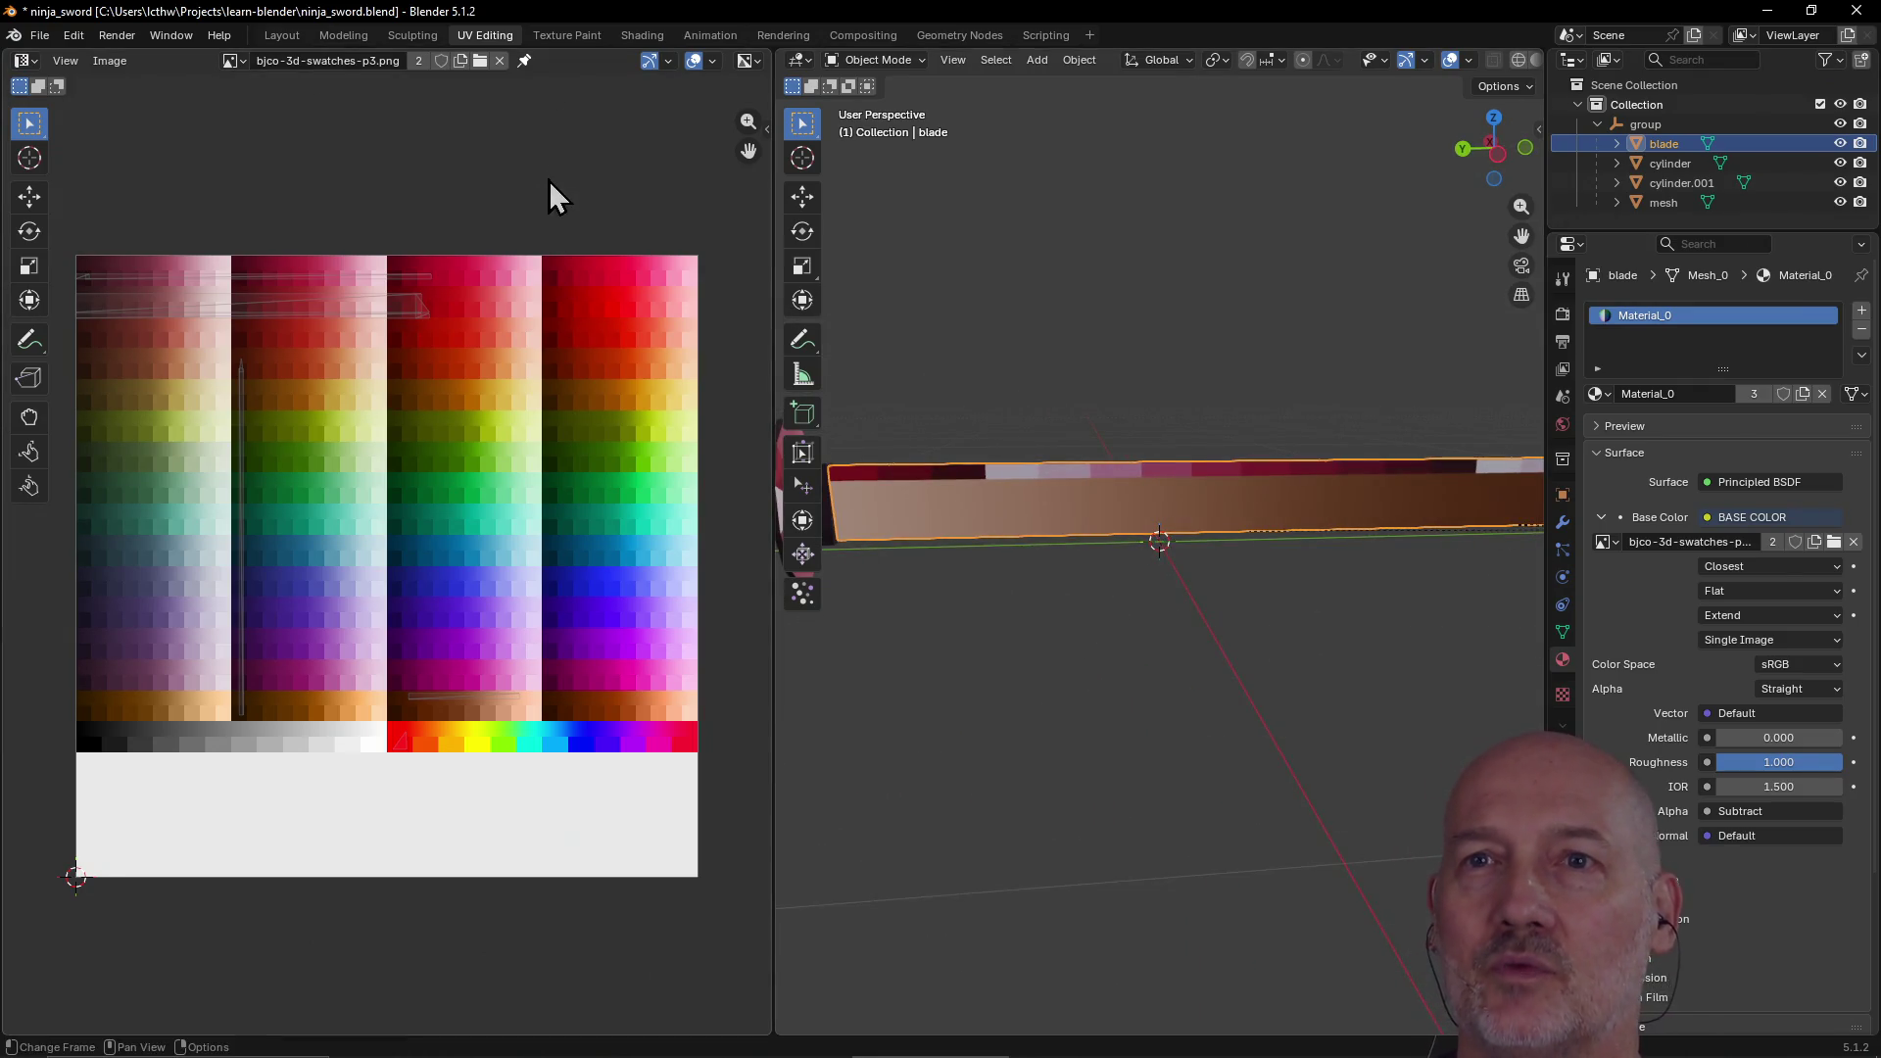
mouse_move(961, 461)
middle_down()
mouse_move(970, 558)
mouse_move(947, 679)
mouse_move(957, 496)
mouse_move(1043, 488)
mouse_move(996, 579)
mouse_move(1009, 554)
middle_up()
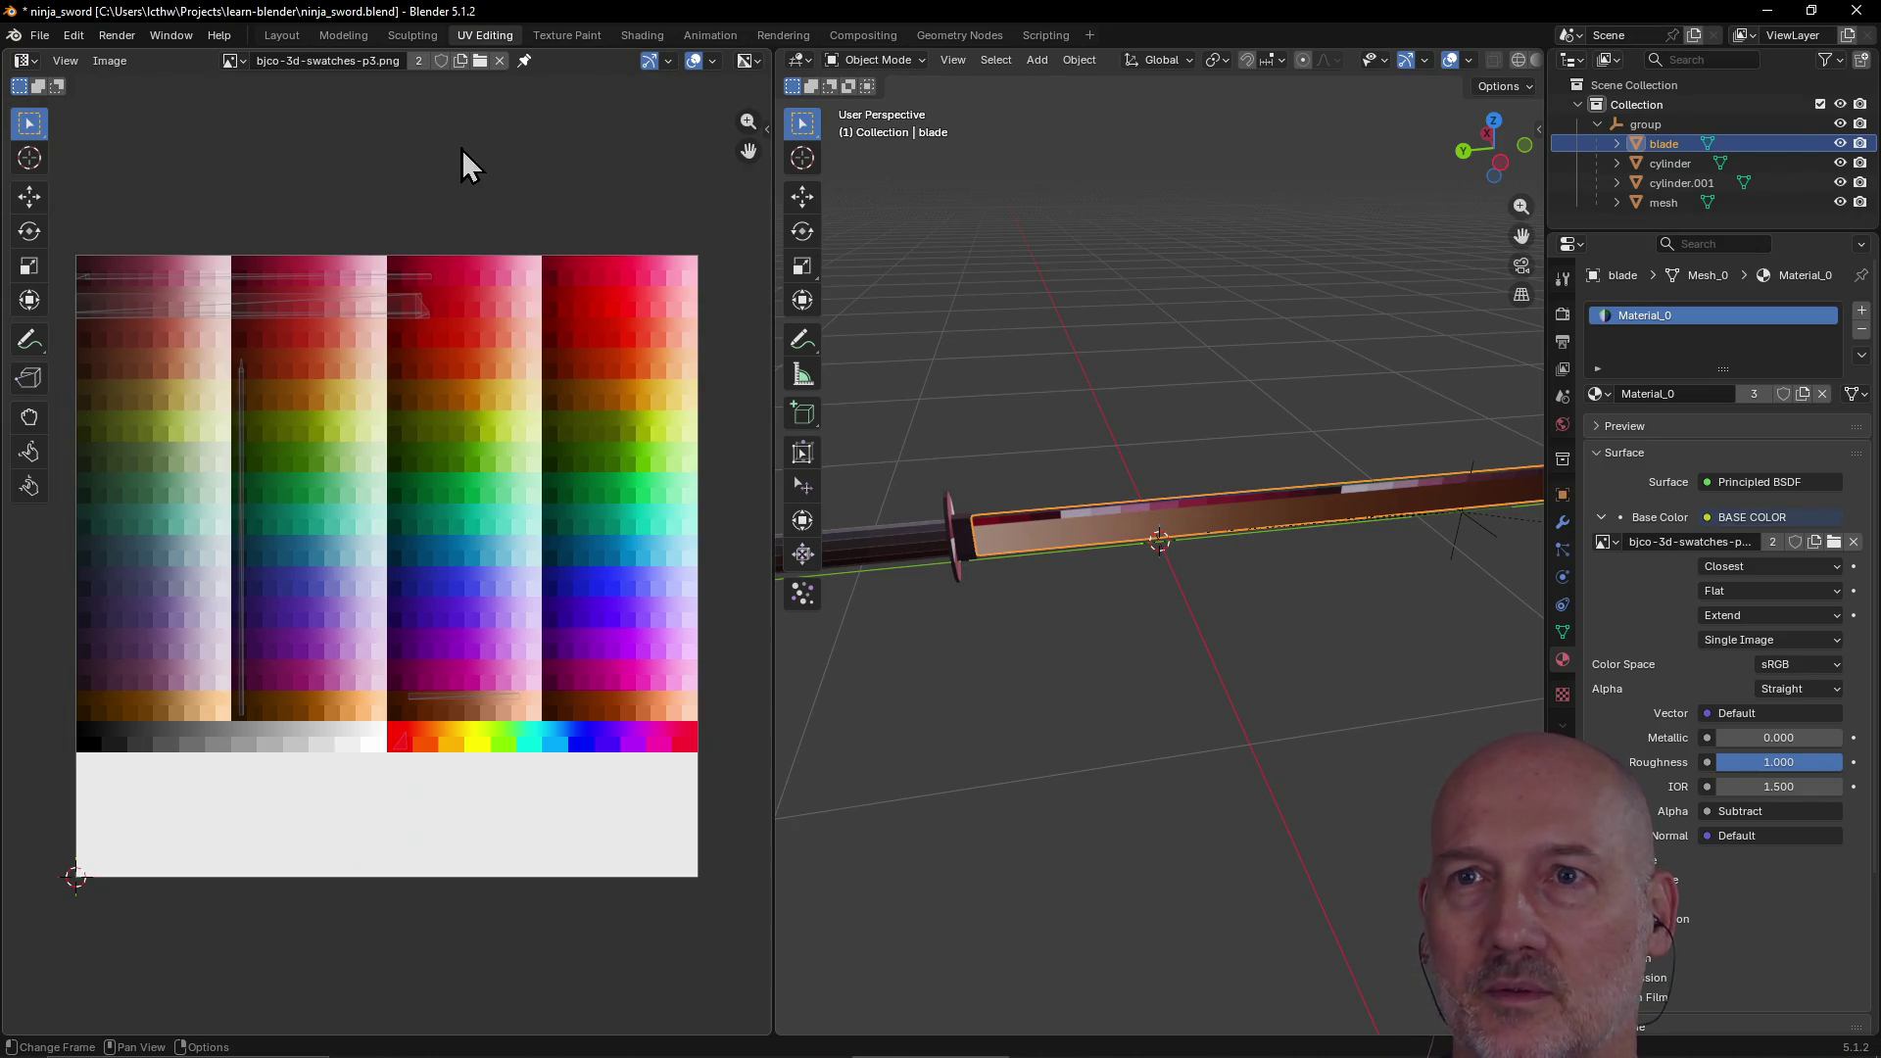
click(921, 61)
click(886, 86)
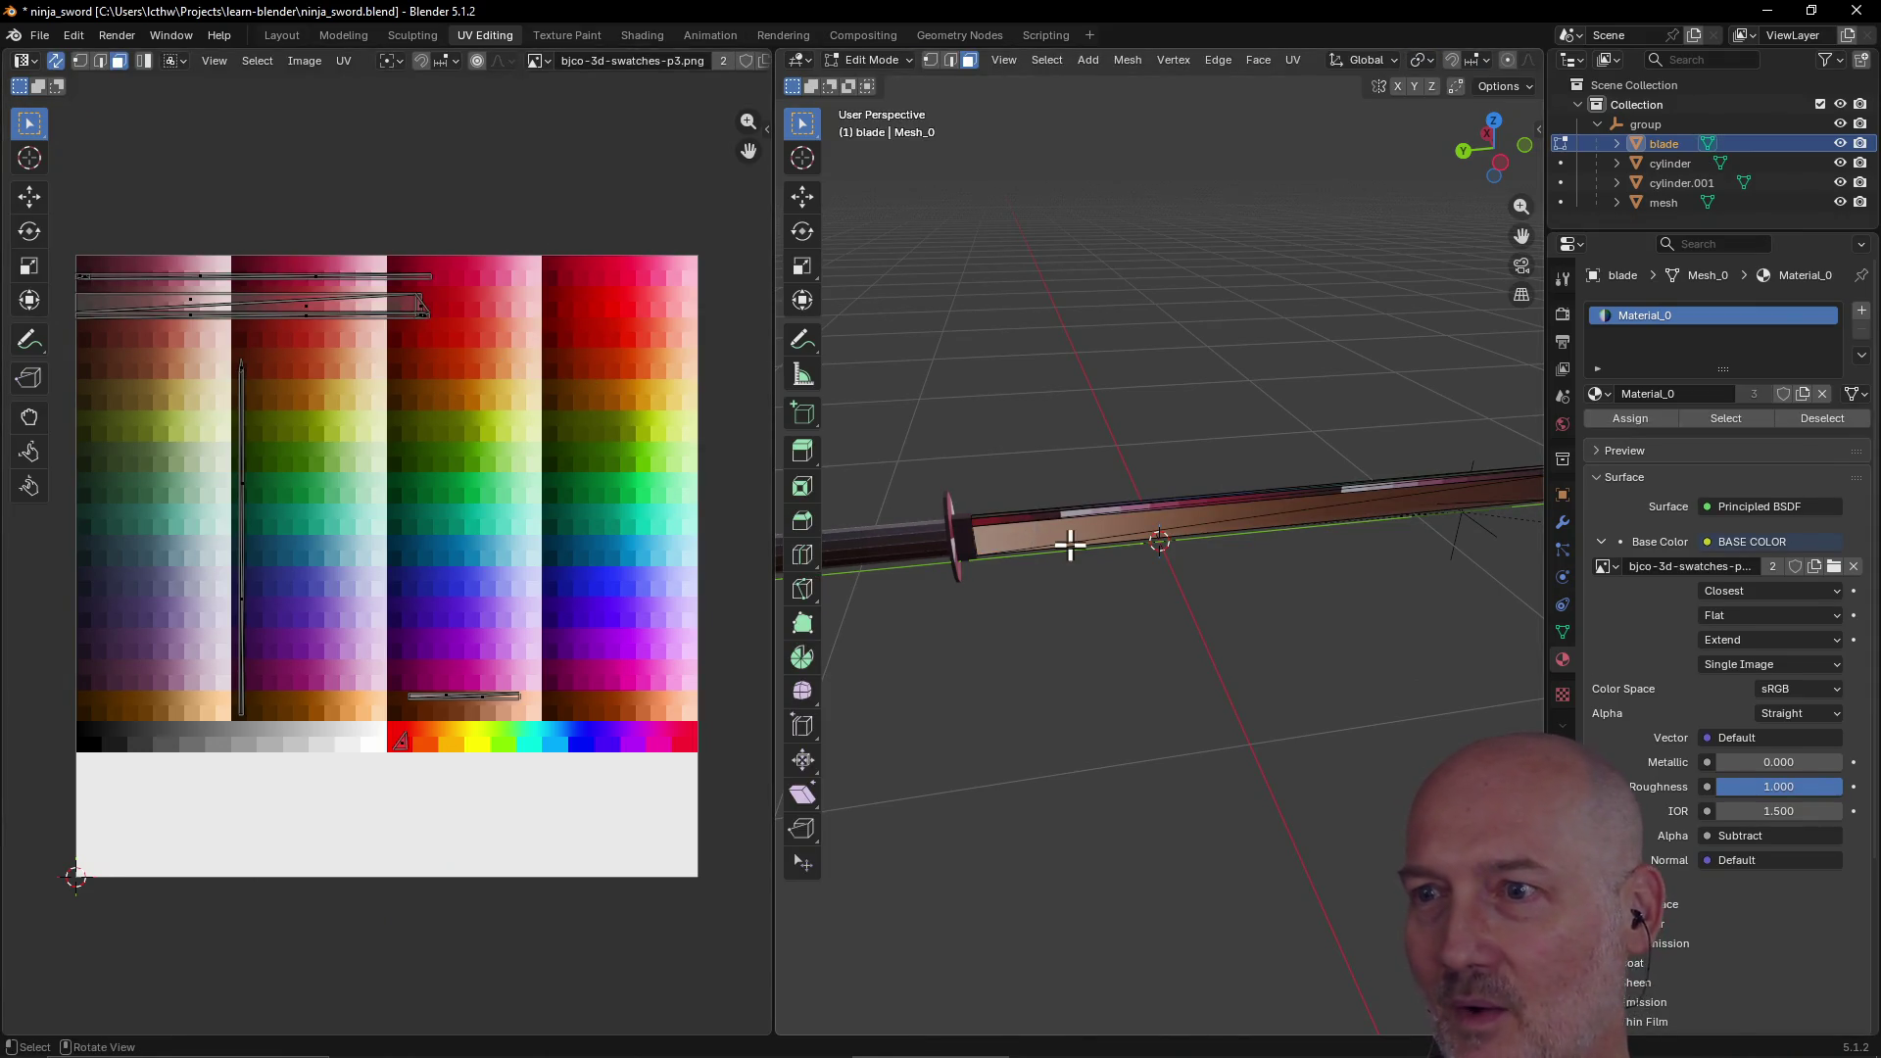
Step: Select a path of faces running along the blade
mouse_move(1070, 542)
middle_down()
mouse_move(1133, 597)
mouse_move(1058, 558)
mouse_move(1041, 597)
middle_up()
scroll(1045, 597, up, 2)
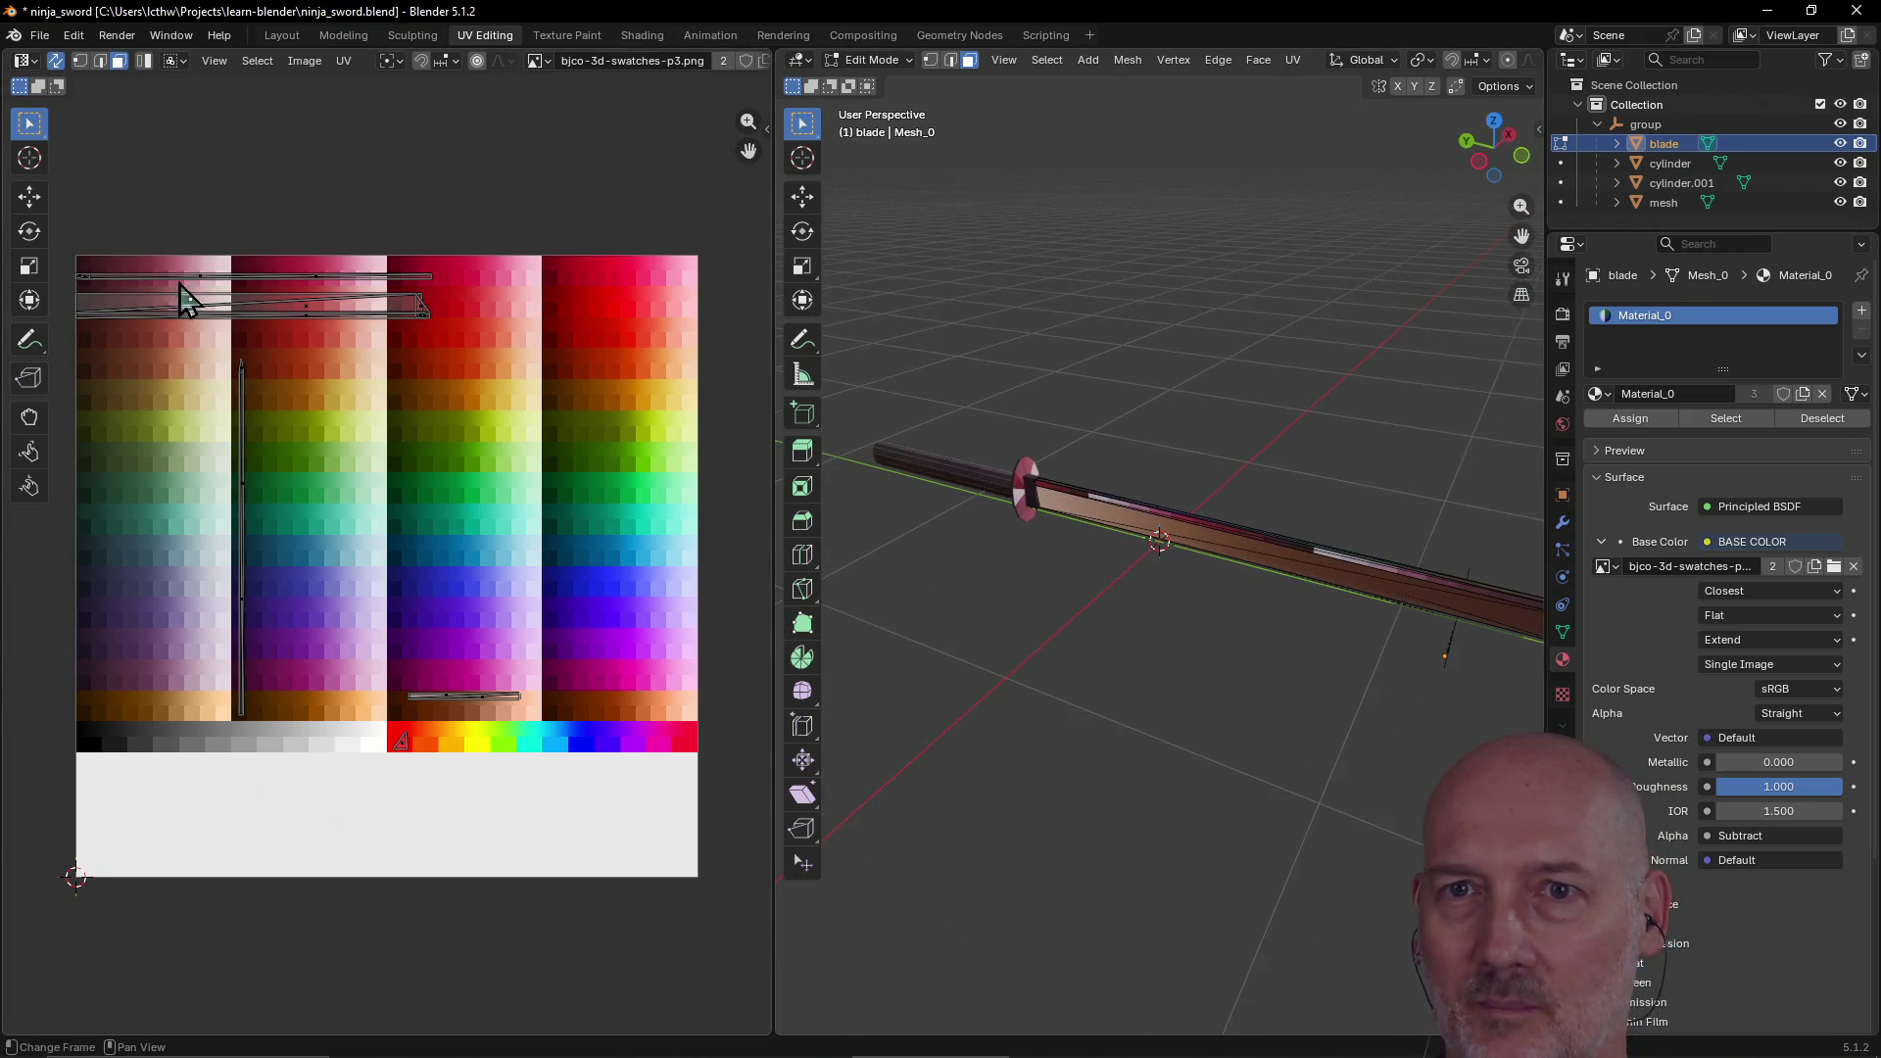
middle_drag(1373, 597, 1375, 592)
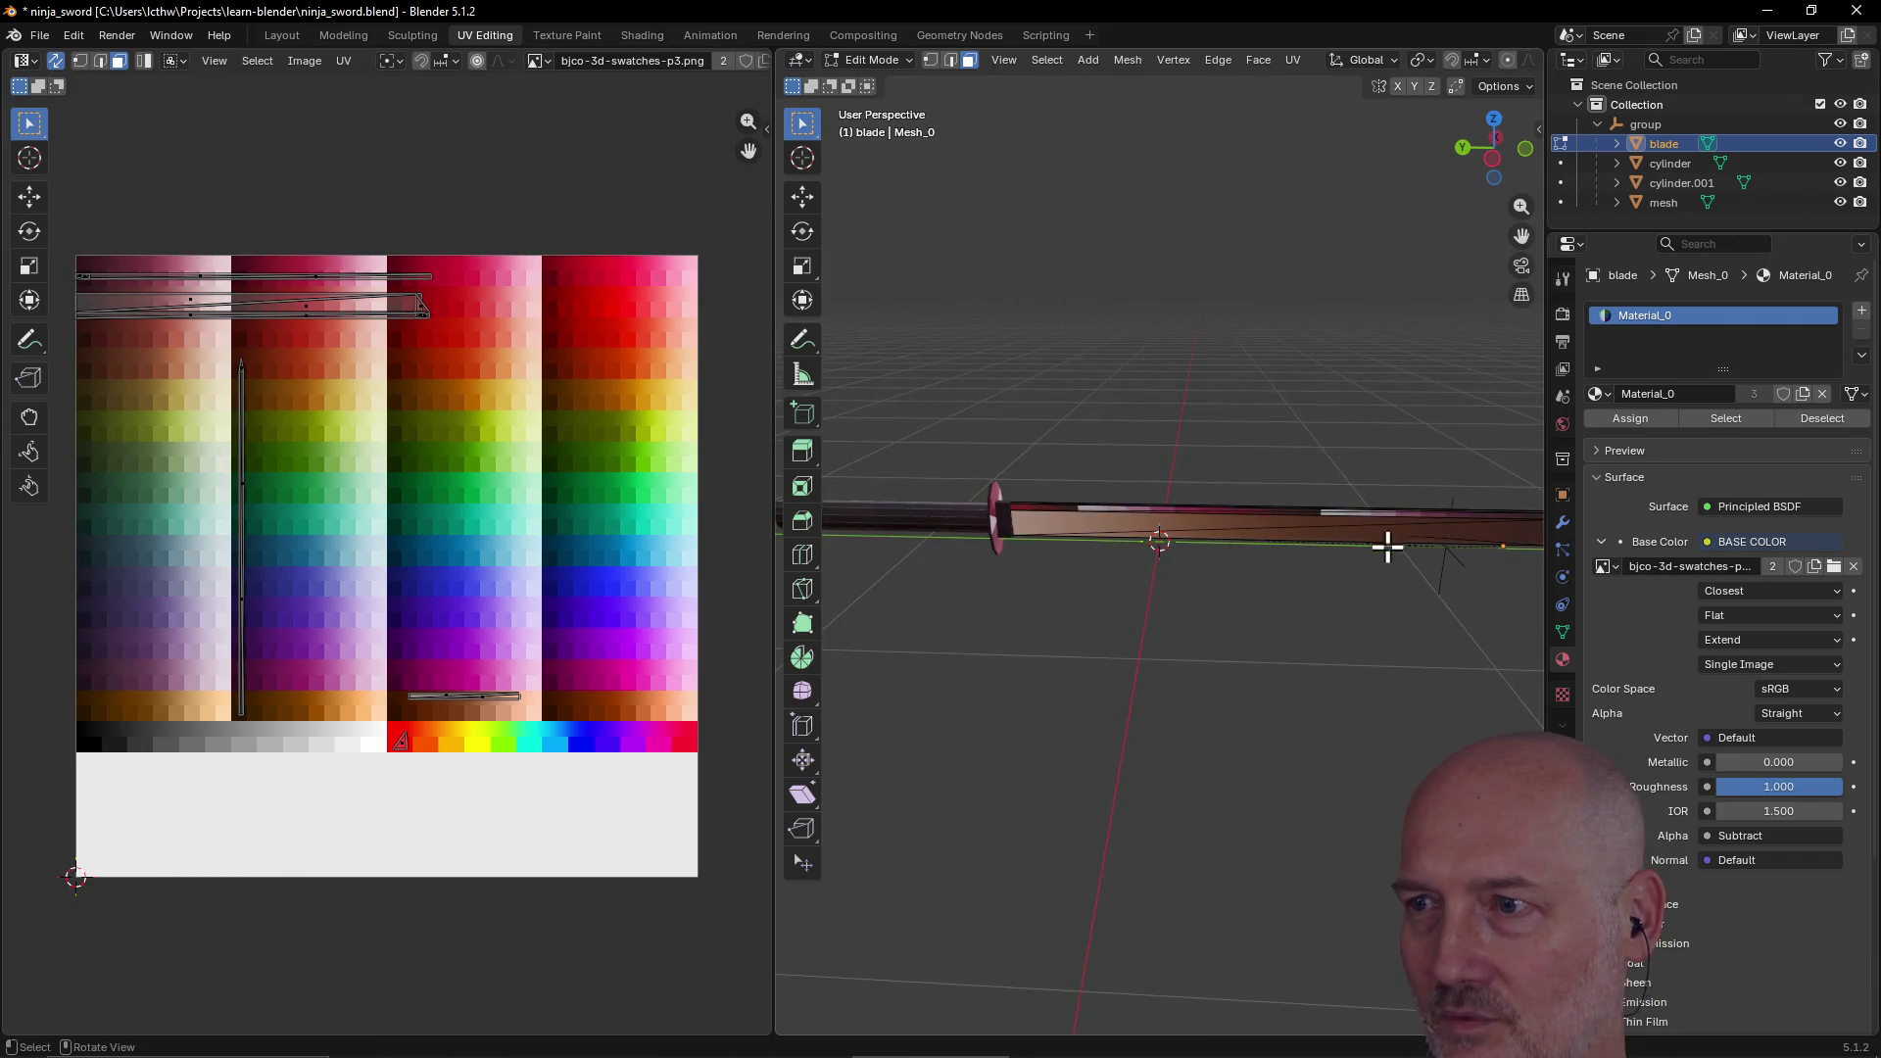
click(1385, 534)
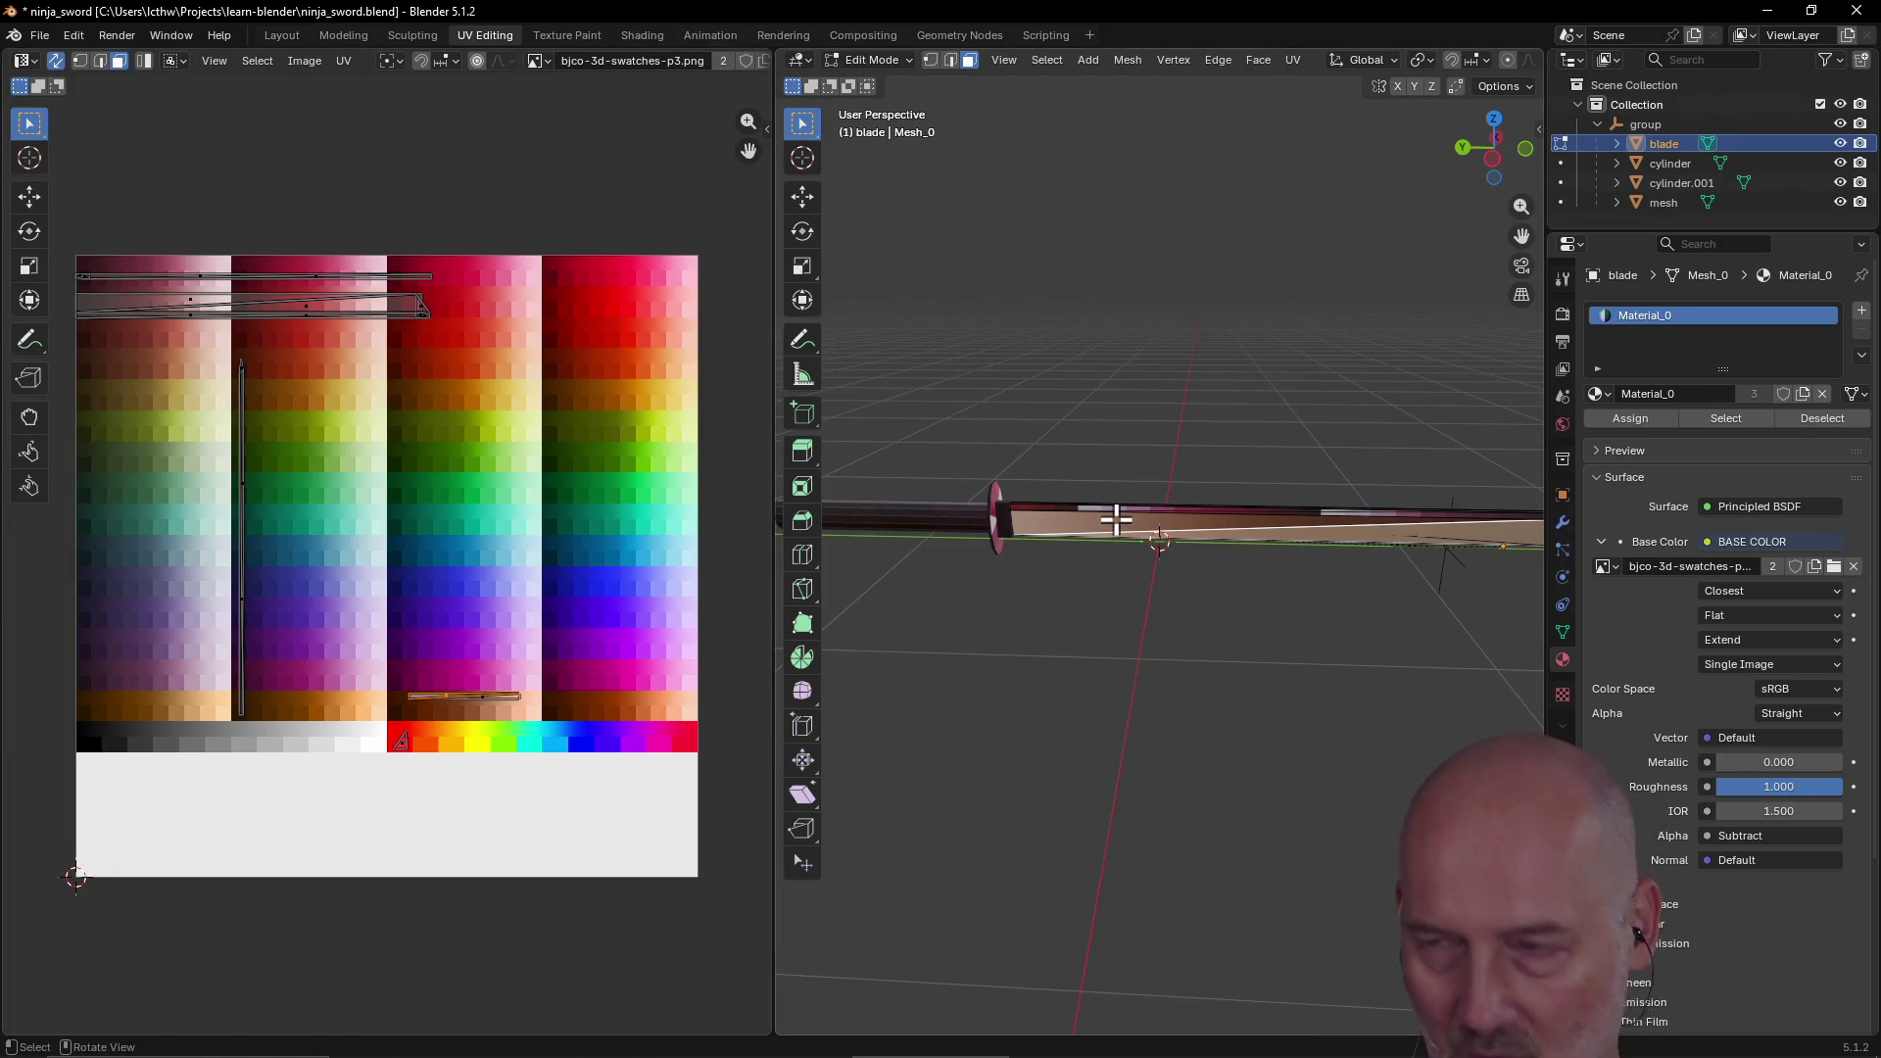
ctrl+click(1116, 520)
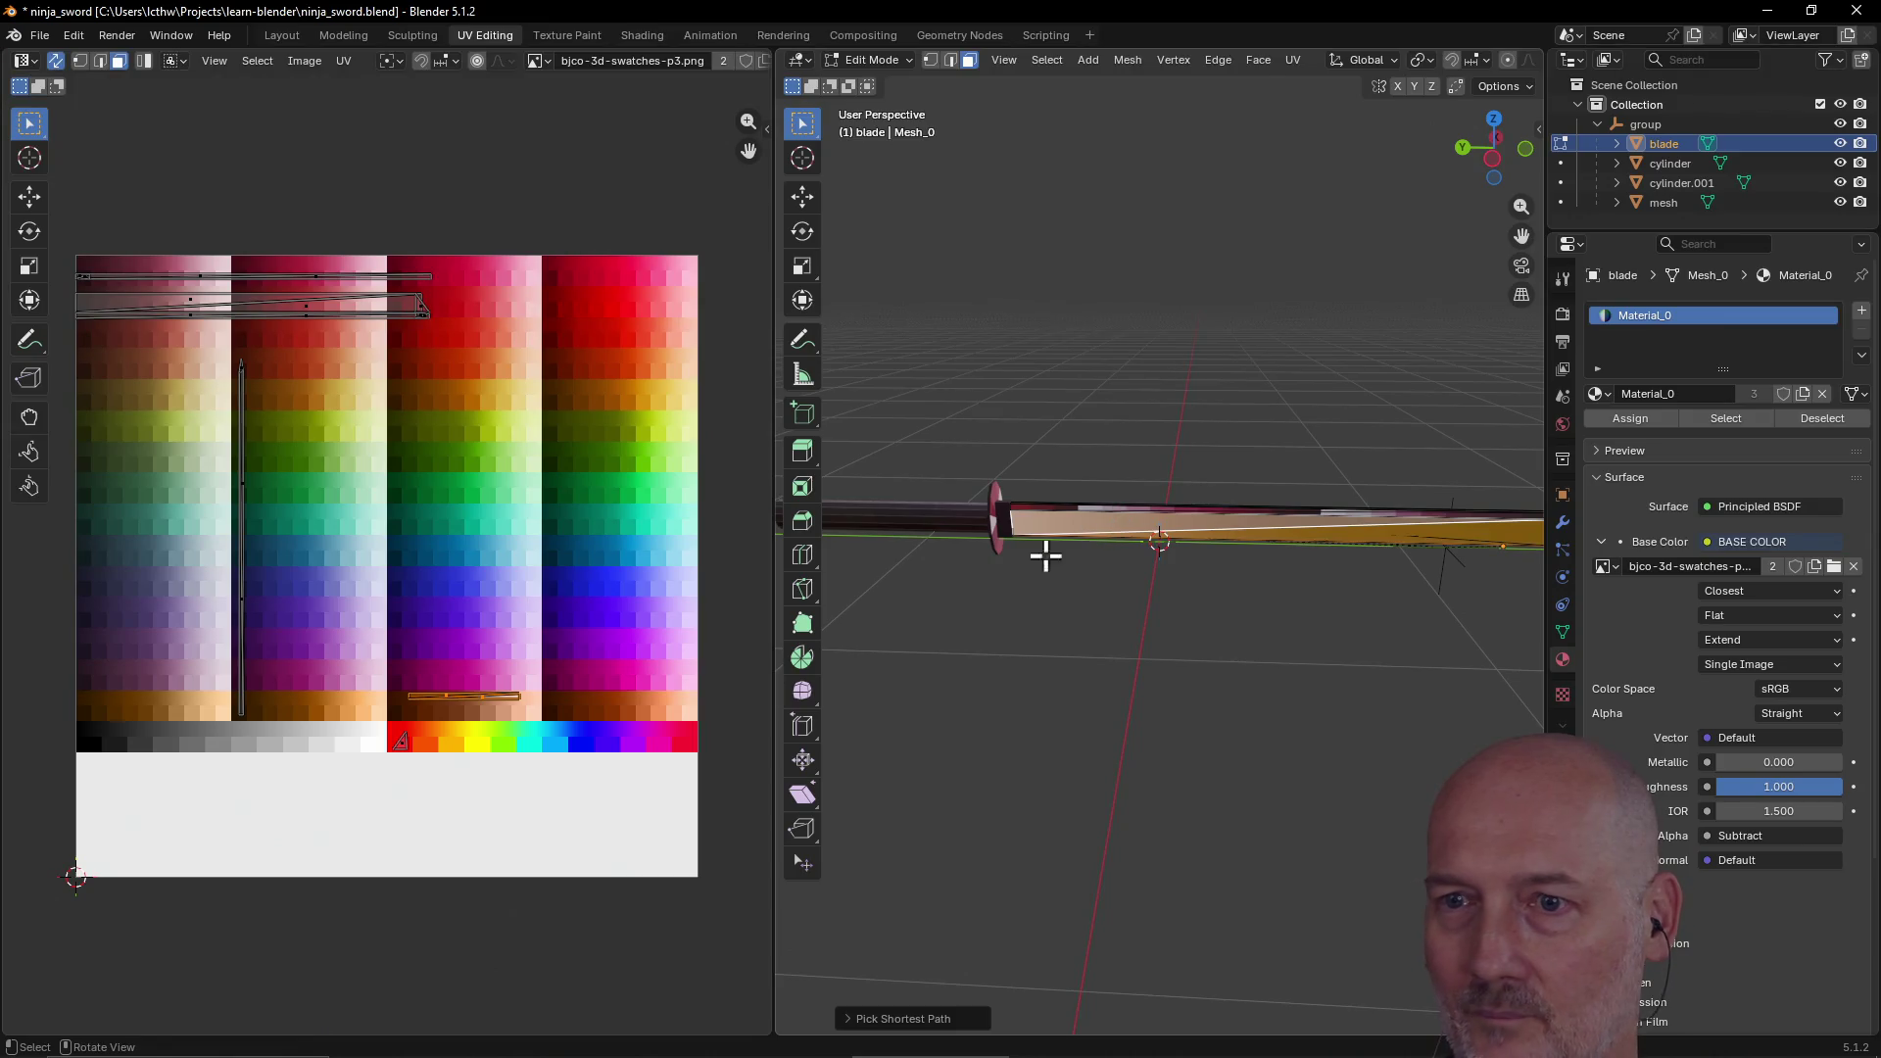
Step: Move the strip's UVs near the palette bottom, rotate them upright about -90, and shrink them
key(g)
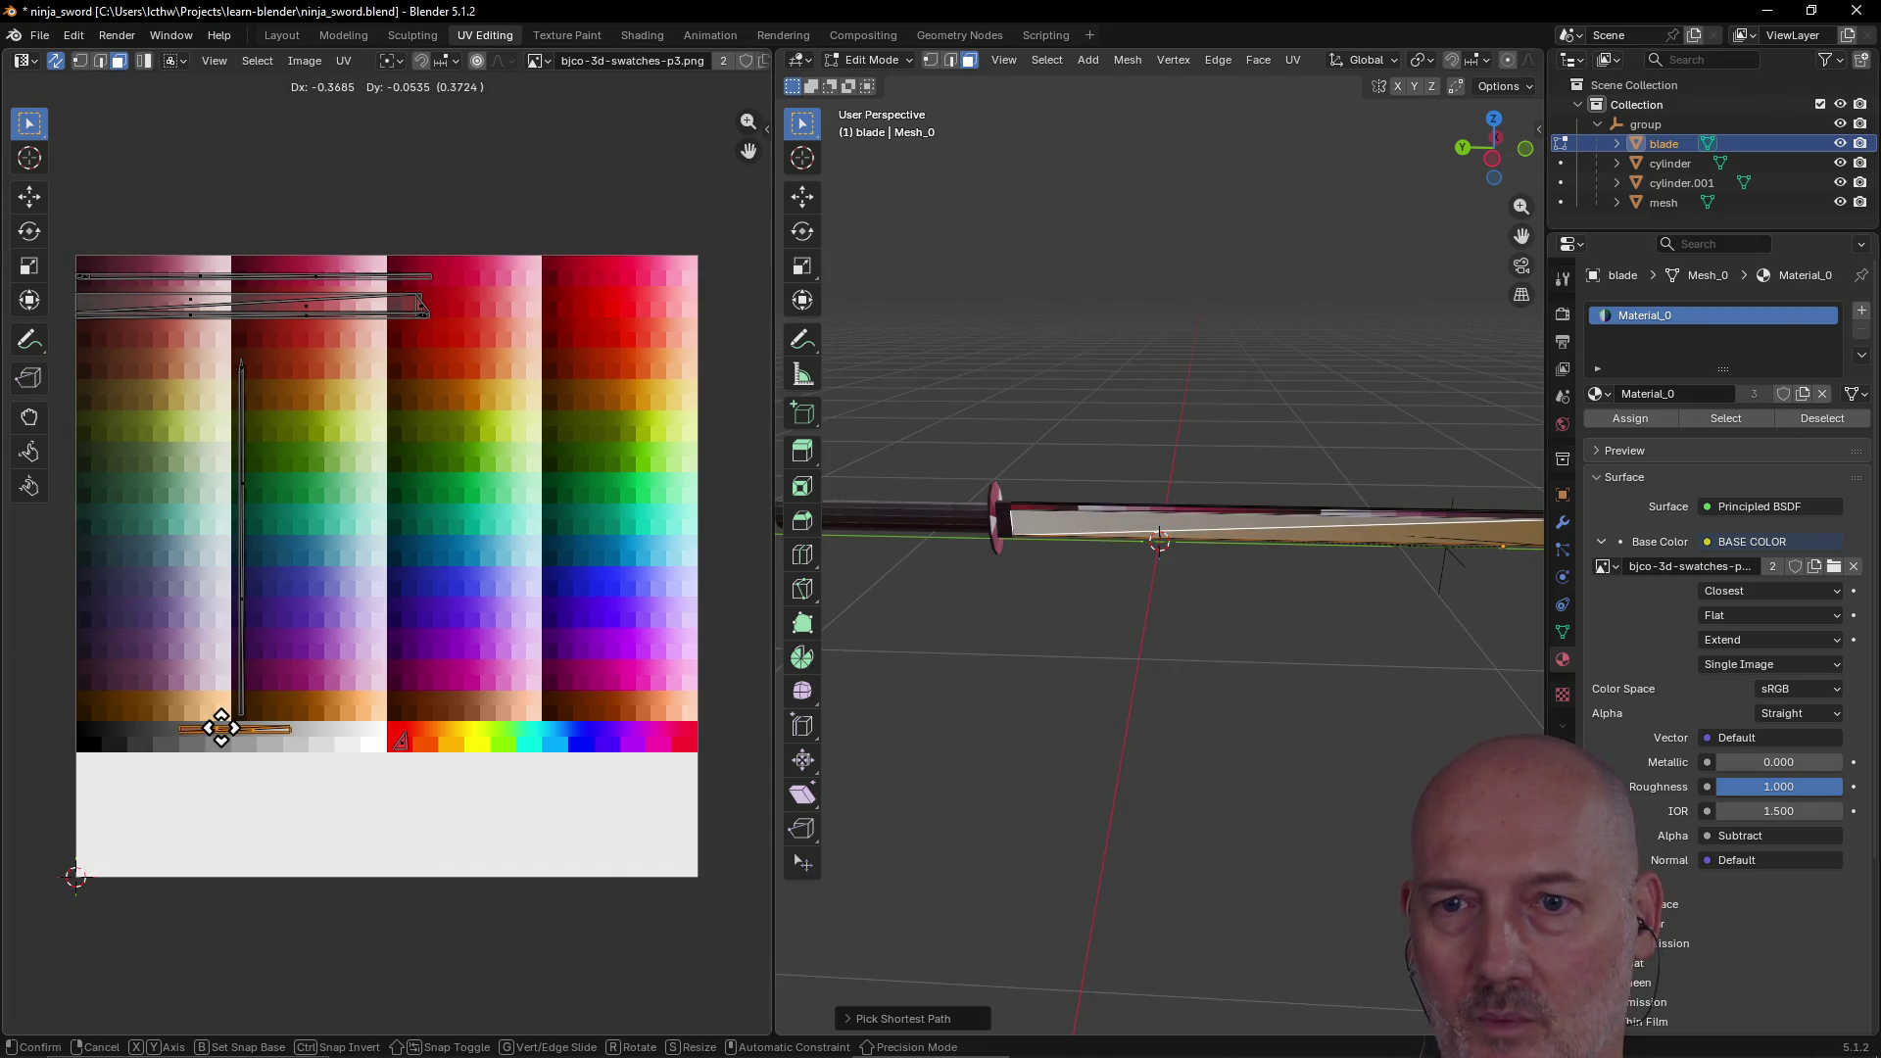
click(221, 728)
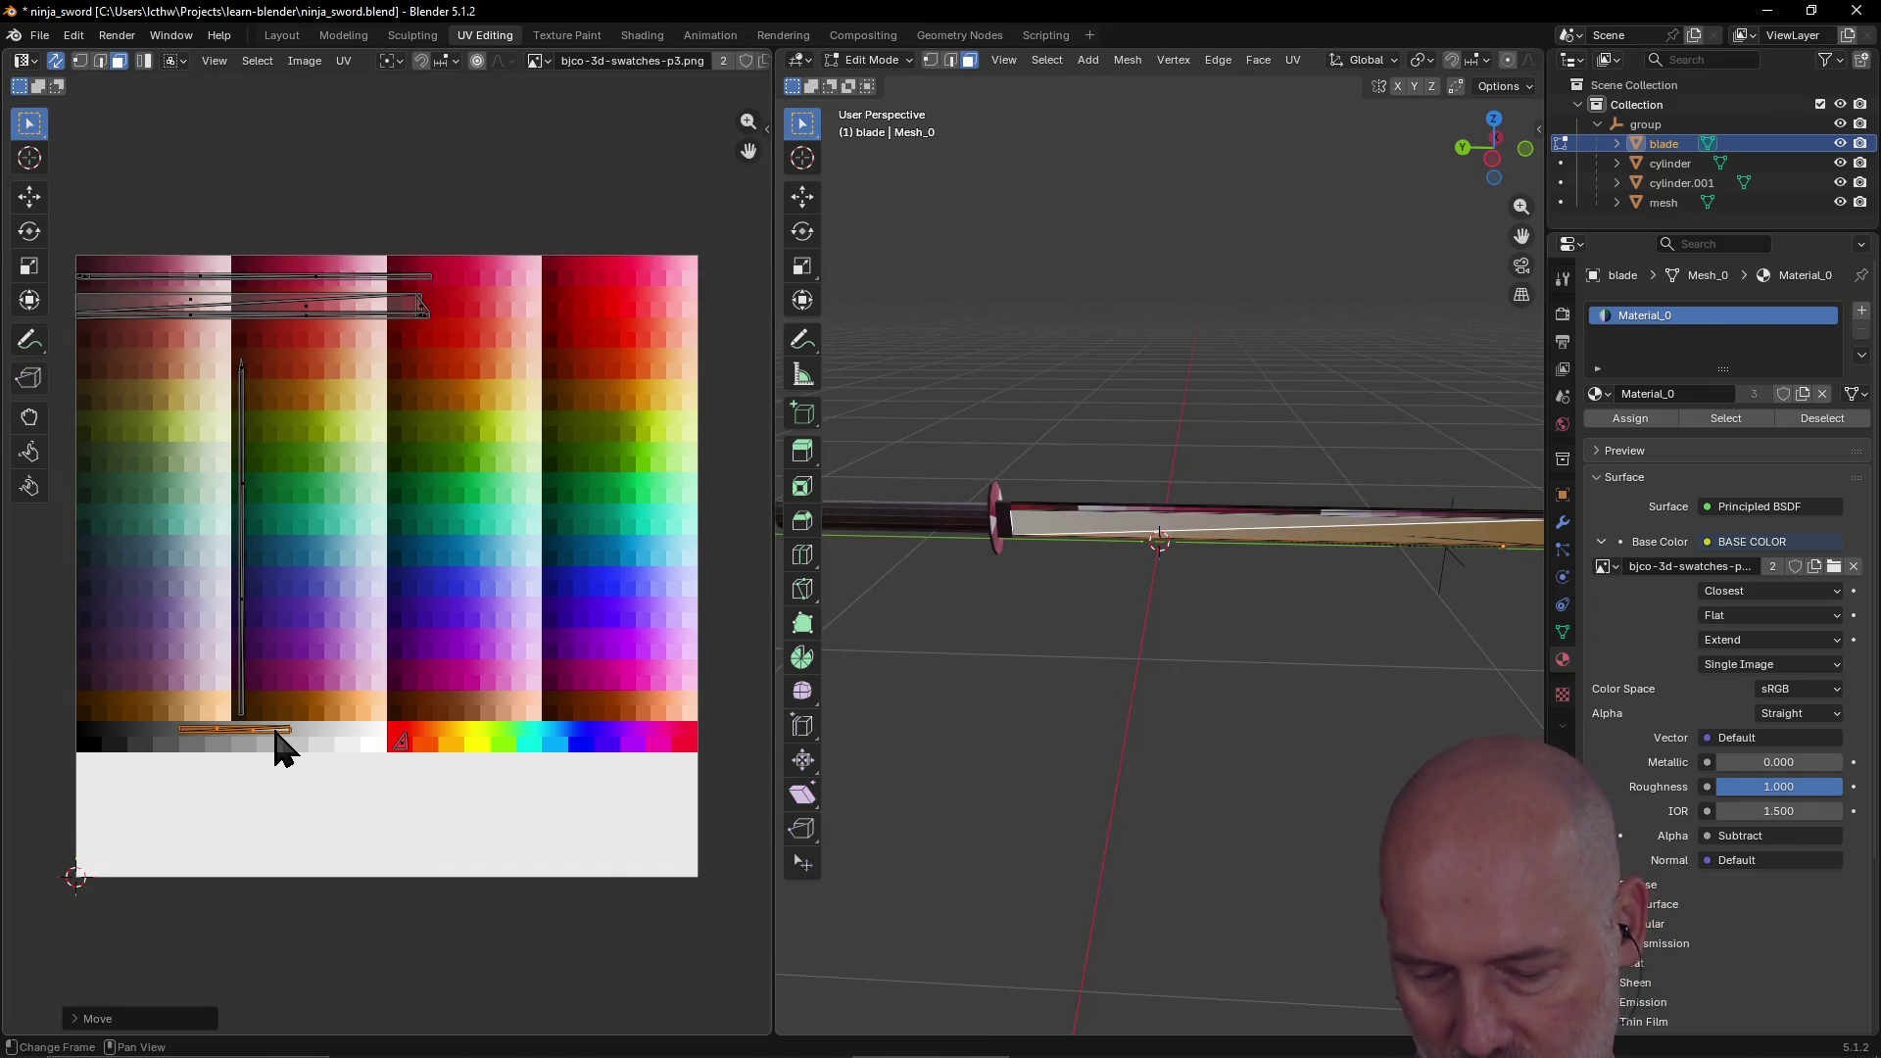
key(r)
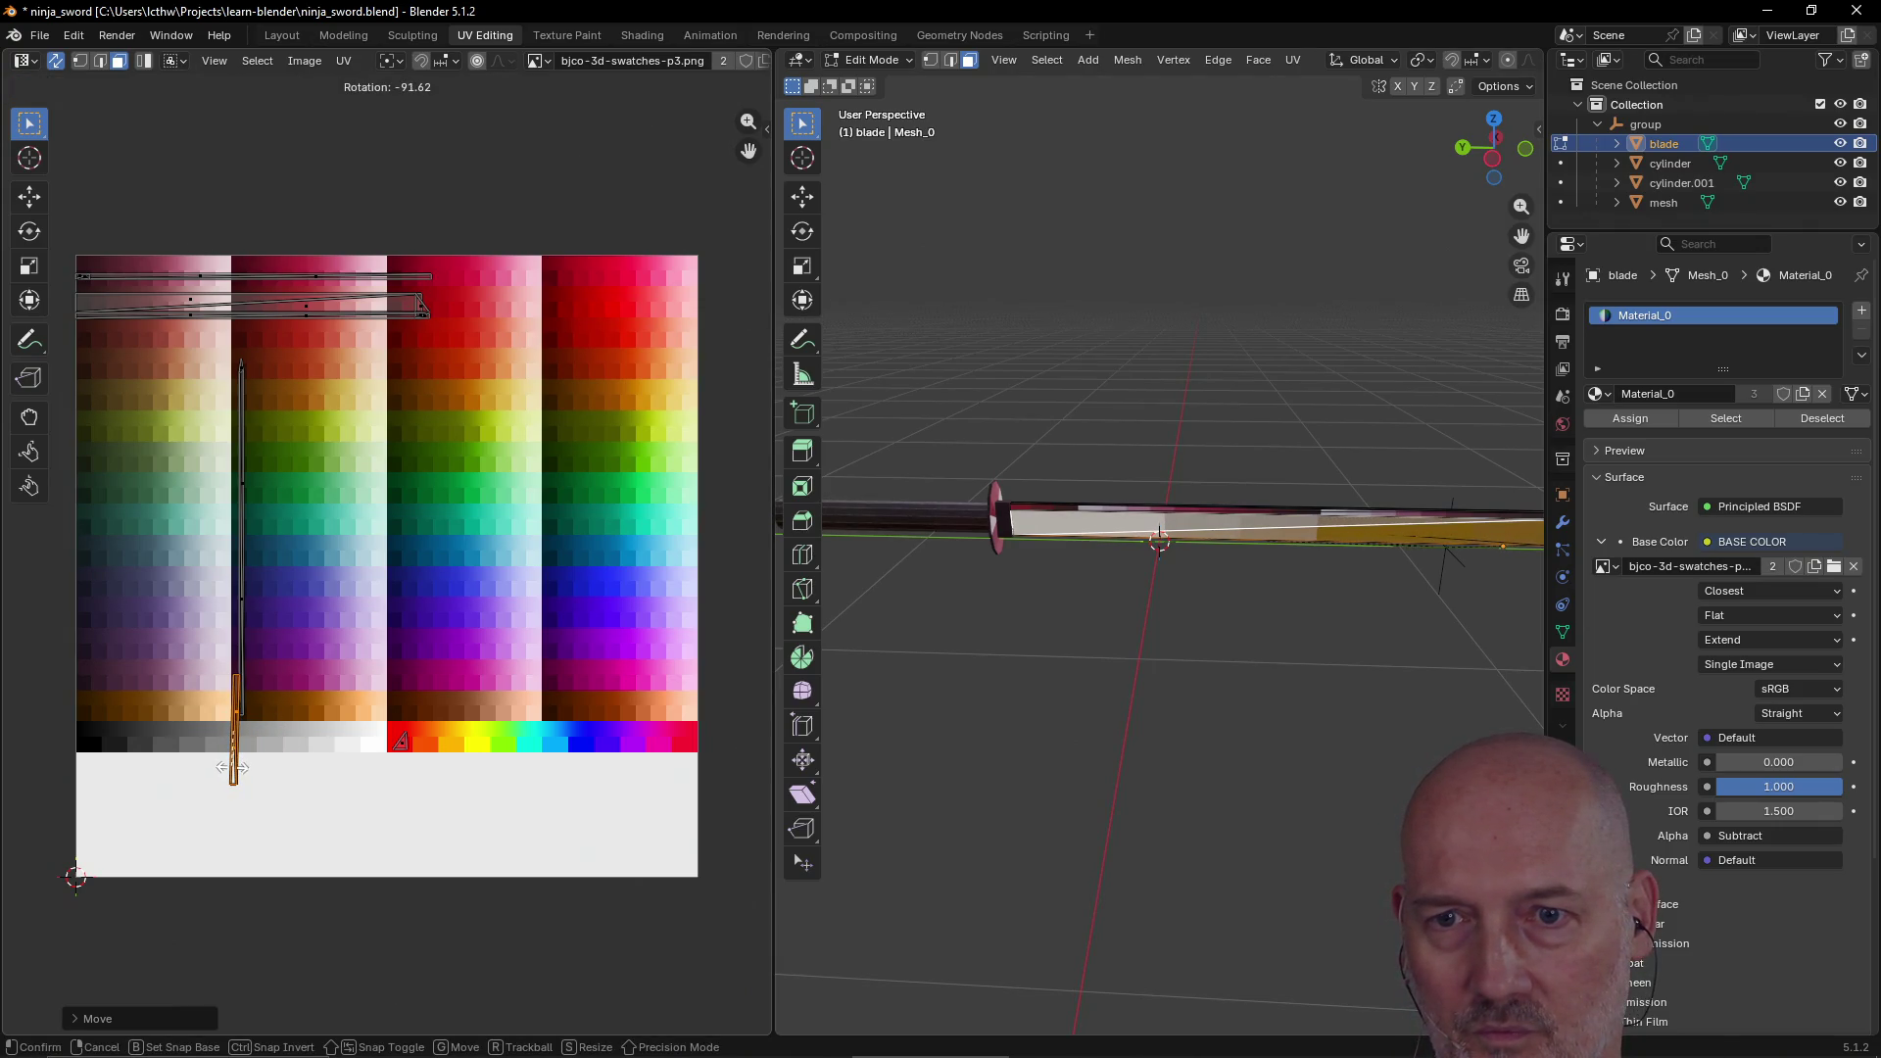
click(233, 770)
key(s)
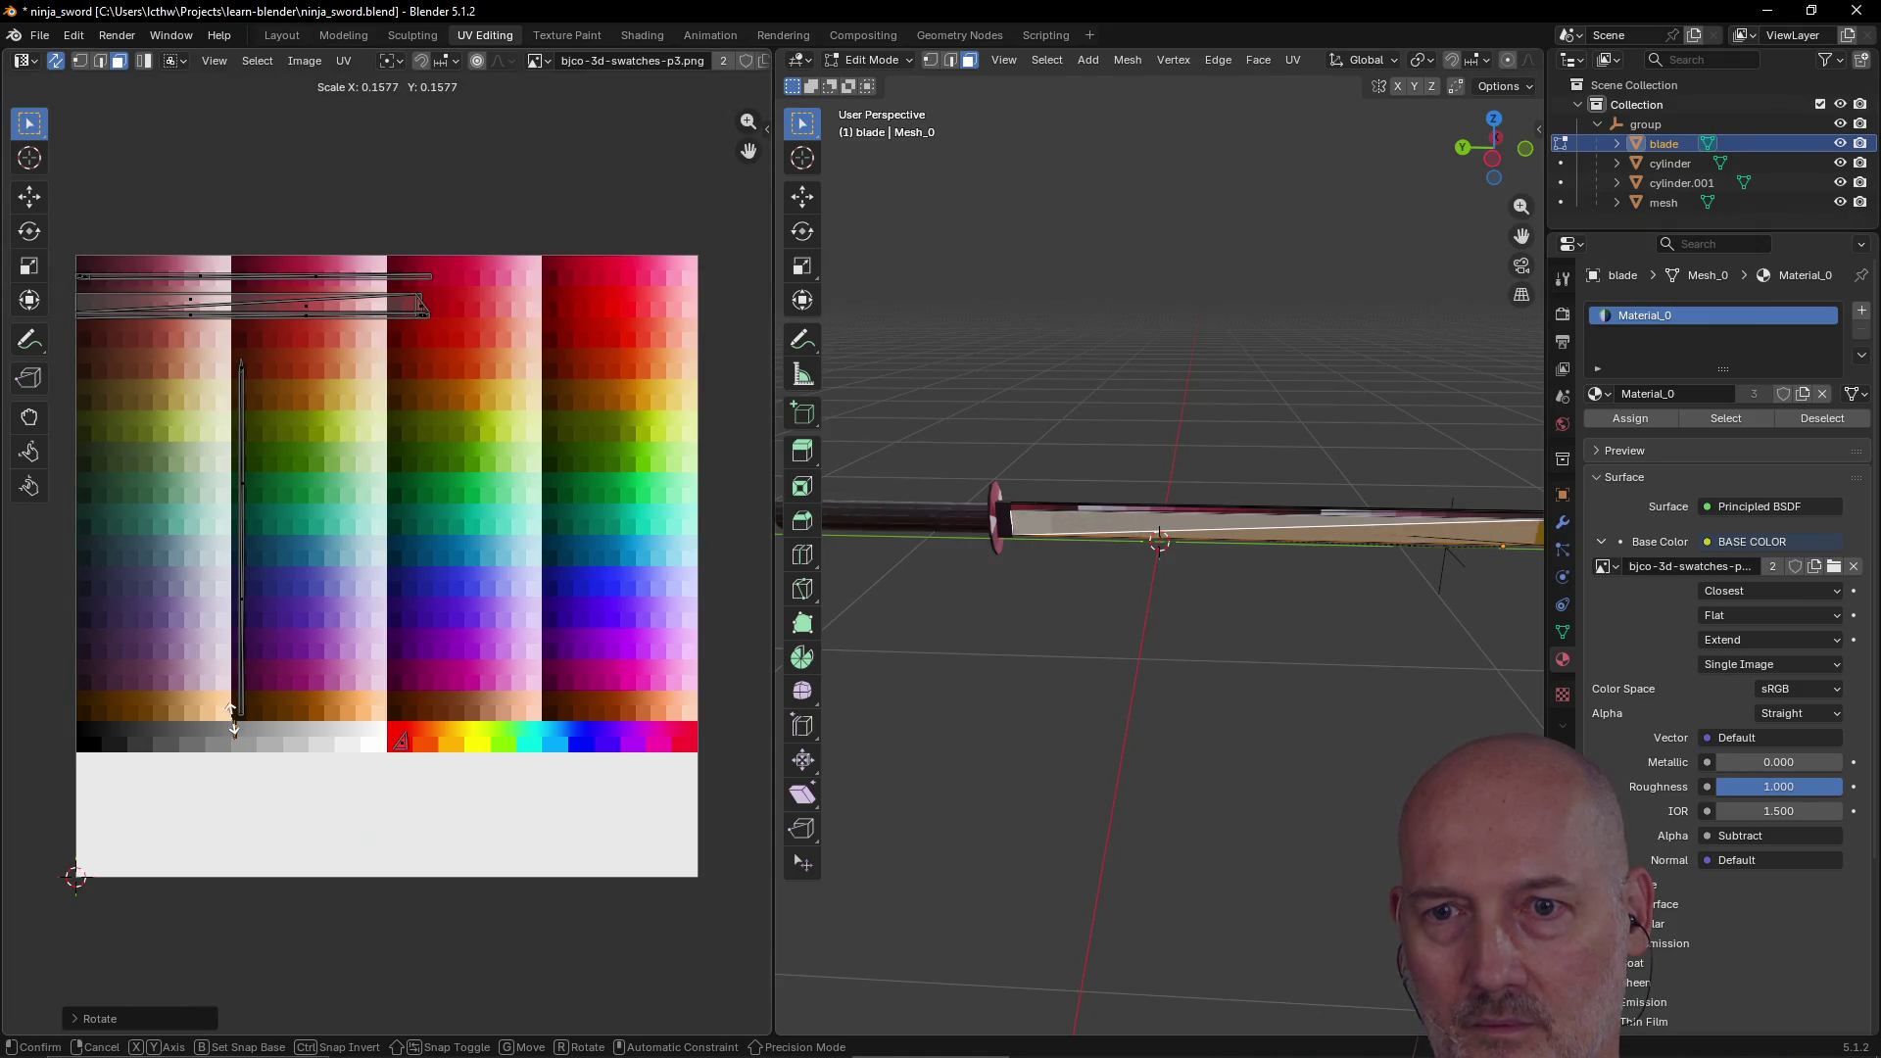
click(233, 729)
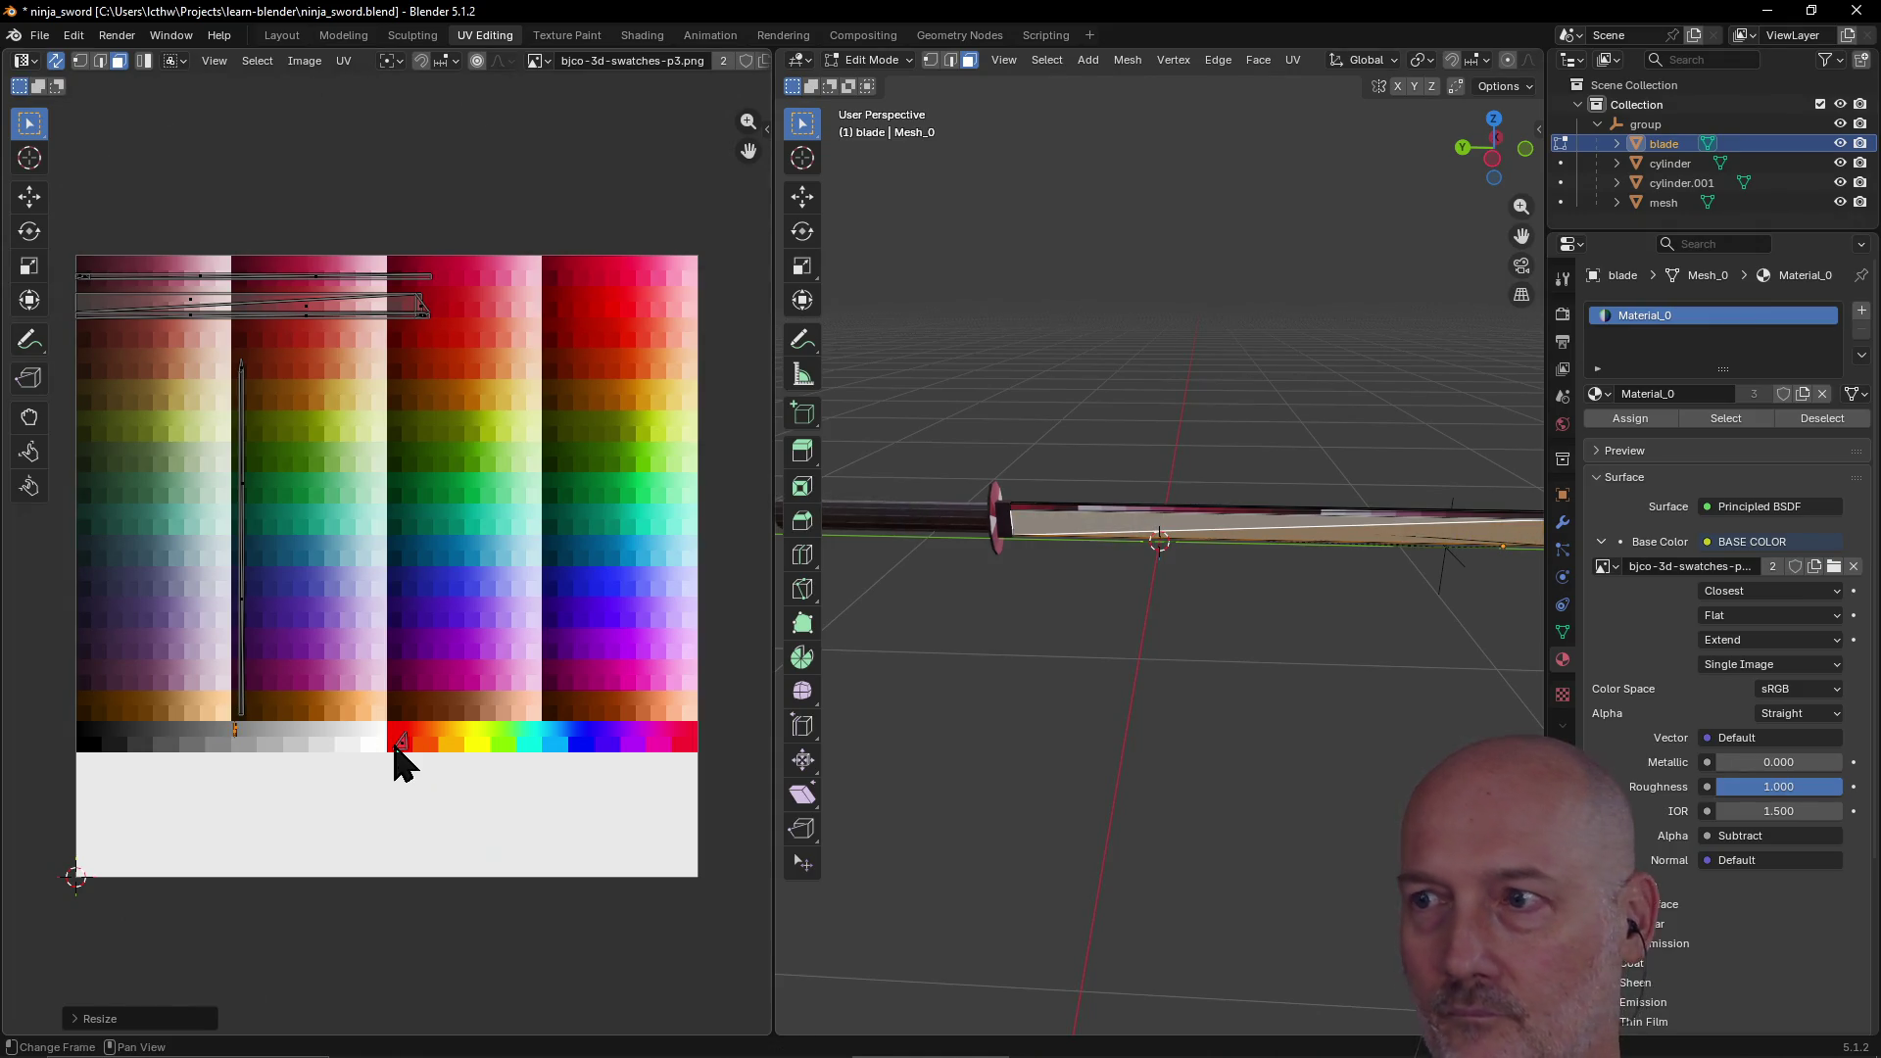
Step: Box-deselect the blade UVs and shift a UV island left within the gray swatch row
mouse_move(1284, 636)
middle_down()
mouse_move(1196, 601)
mouse_move(1228, 668)
mouse_move(1288, 591)
mouse_move(954, 617)
mouse_move(1277, 601)
mouse_move(1243, 604)
mouse_move(1247, 454)
mouse_move(1289, 592)
mouse_move(1378, 583)
mouse_move(1263, 637)
middle_up()
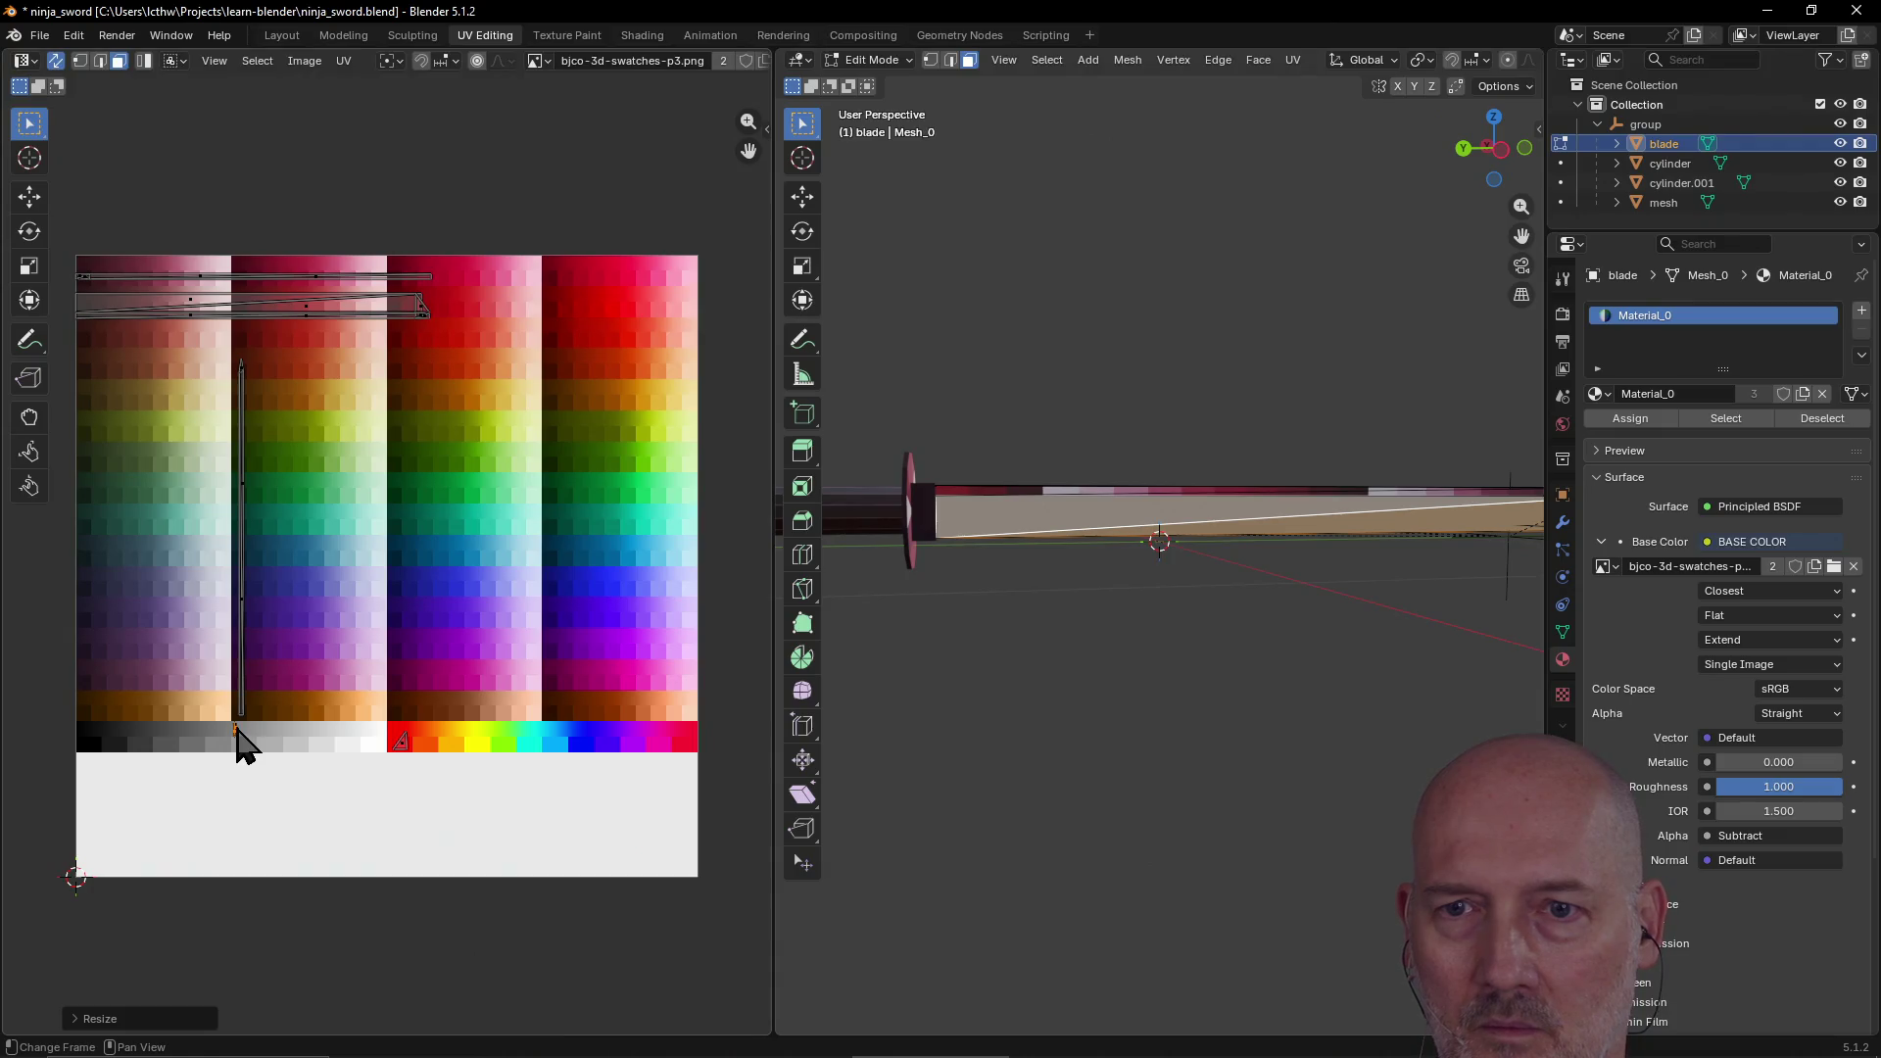
key(b)
drag(227, 750, 238, 754)
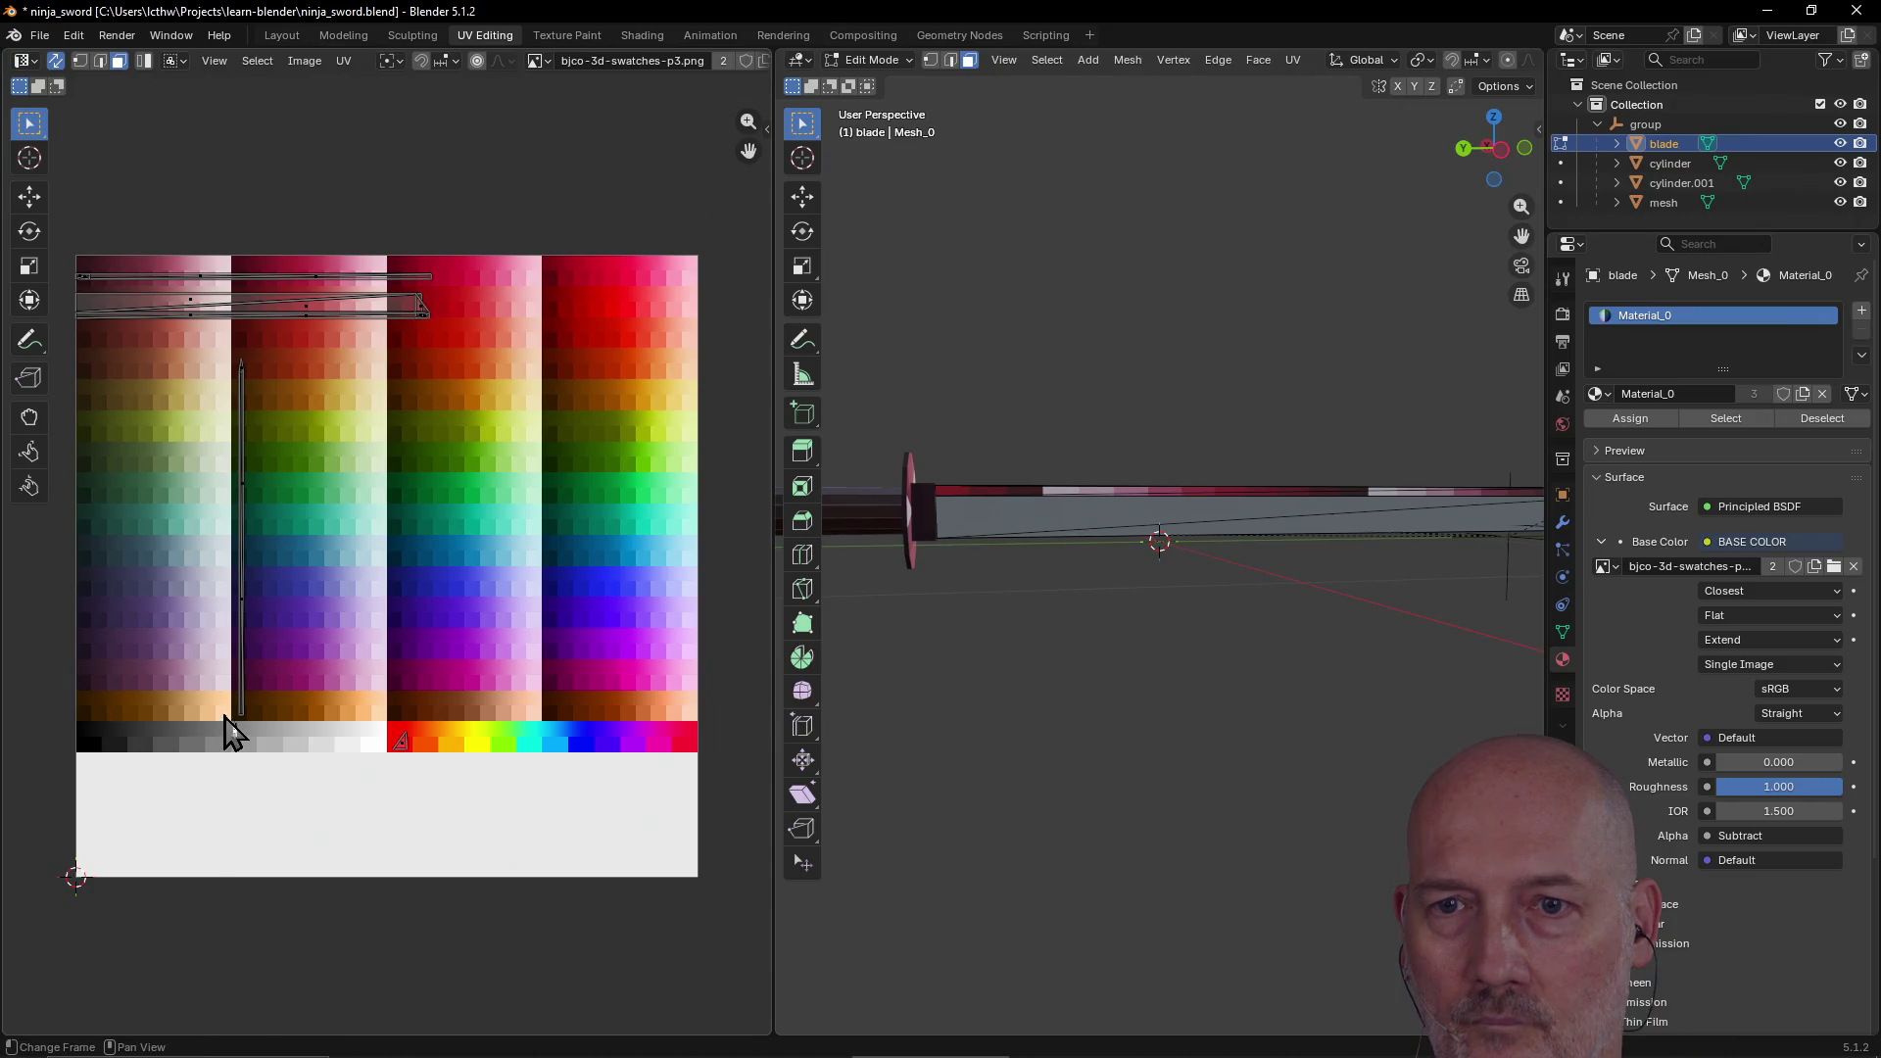
click(237, 737)
key(g)
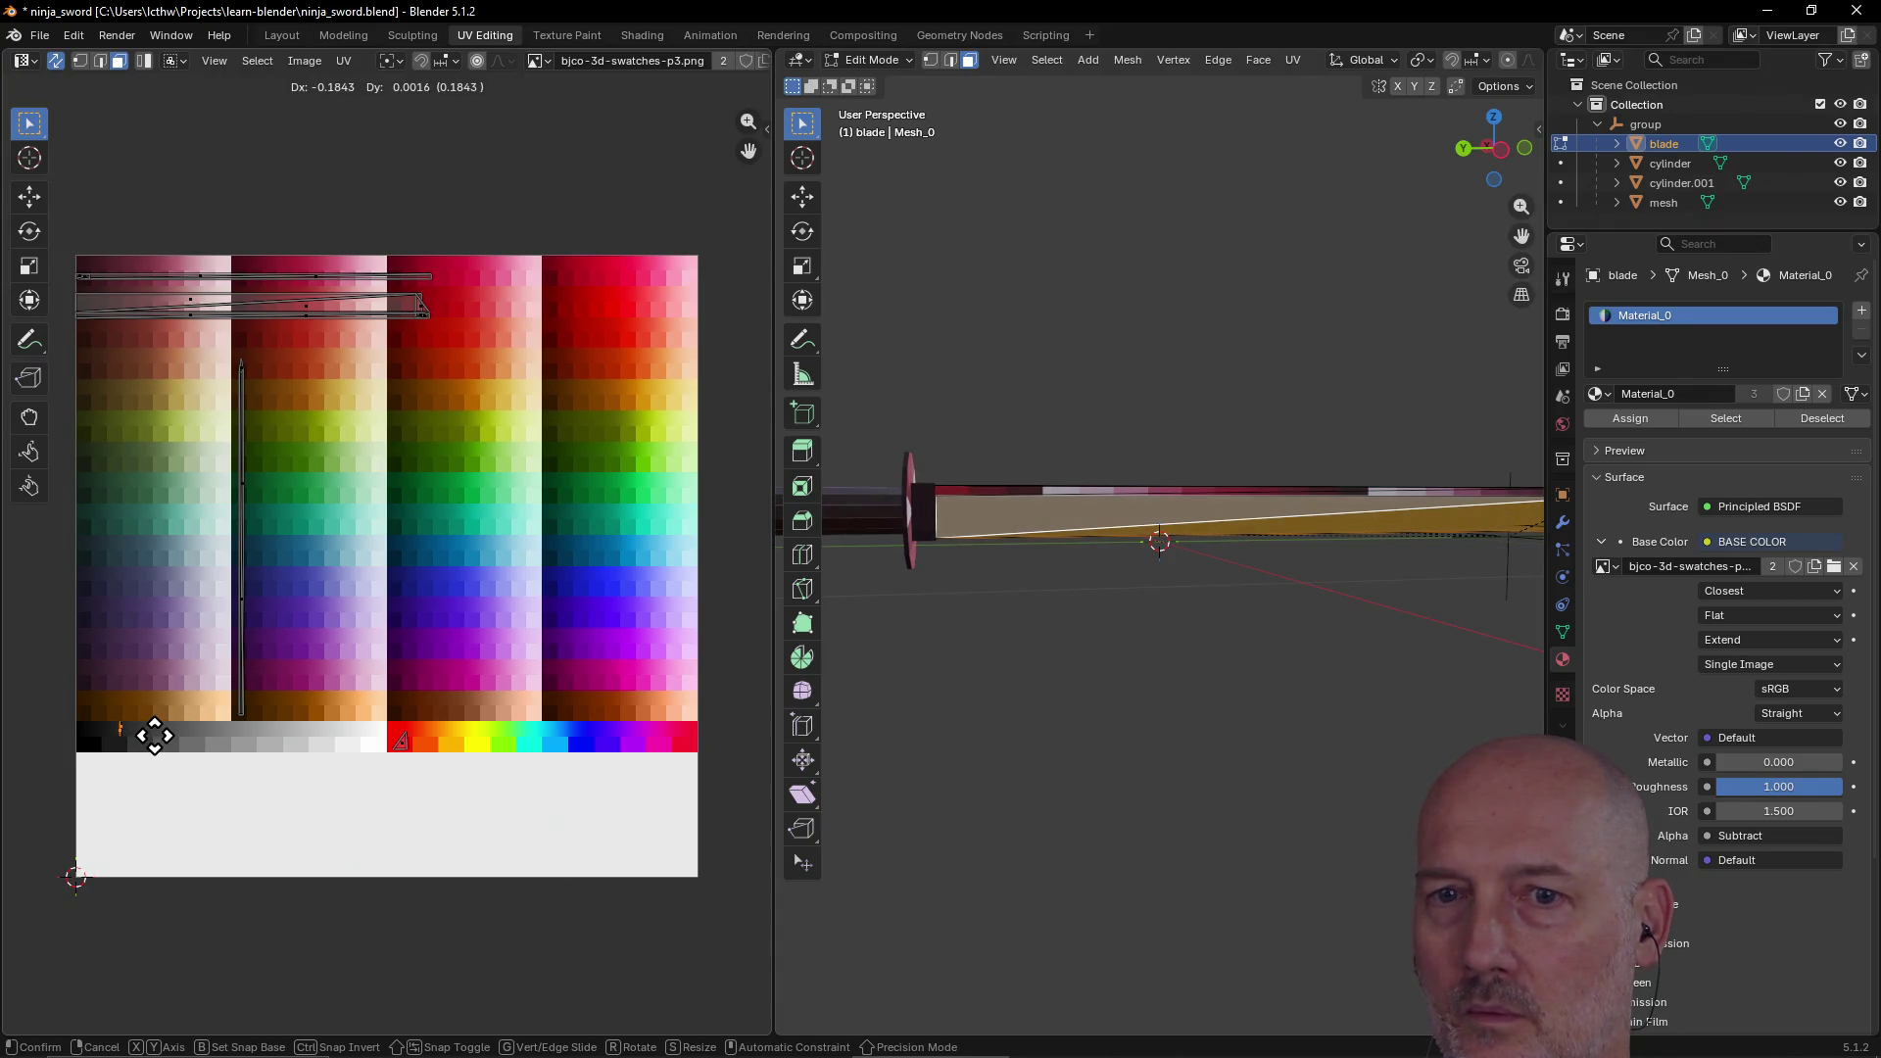
click(155, 737)
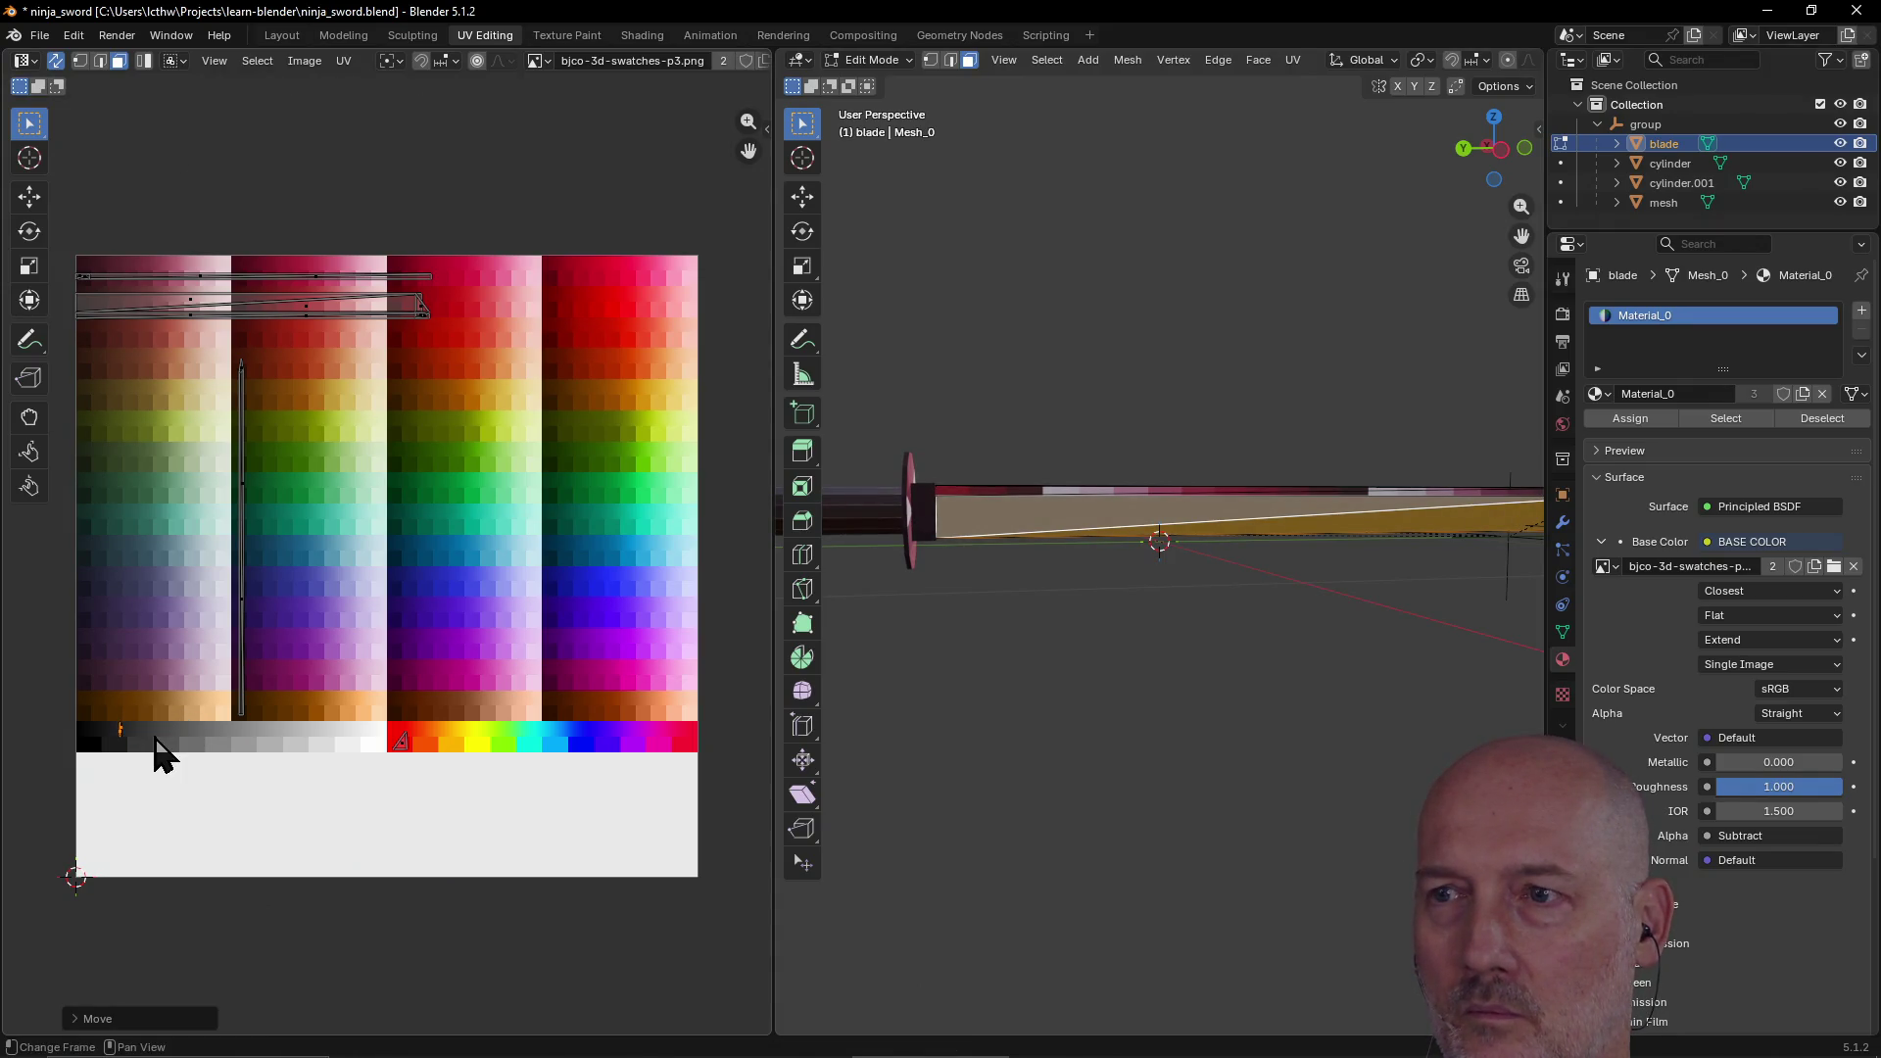
Step: Place the tiny UV island near the gray swatches onto a gray swatch
mouse_move(1079, 592)
middle_down()
mouse_move(1079, 559)
mouse_move(953, 583)
middle_up()
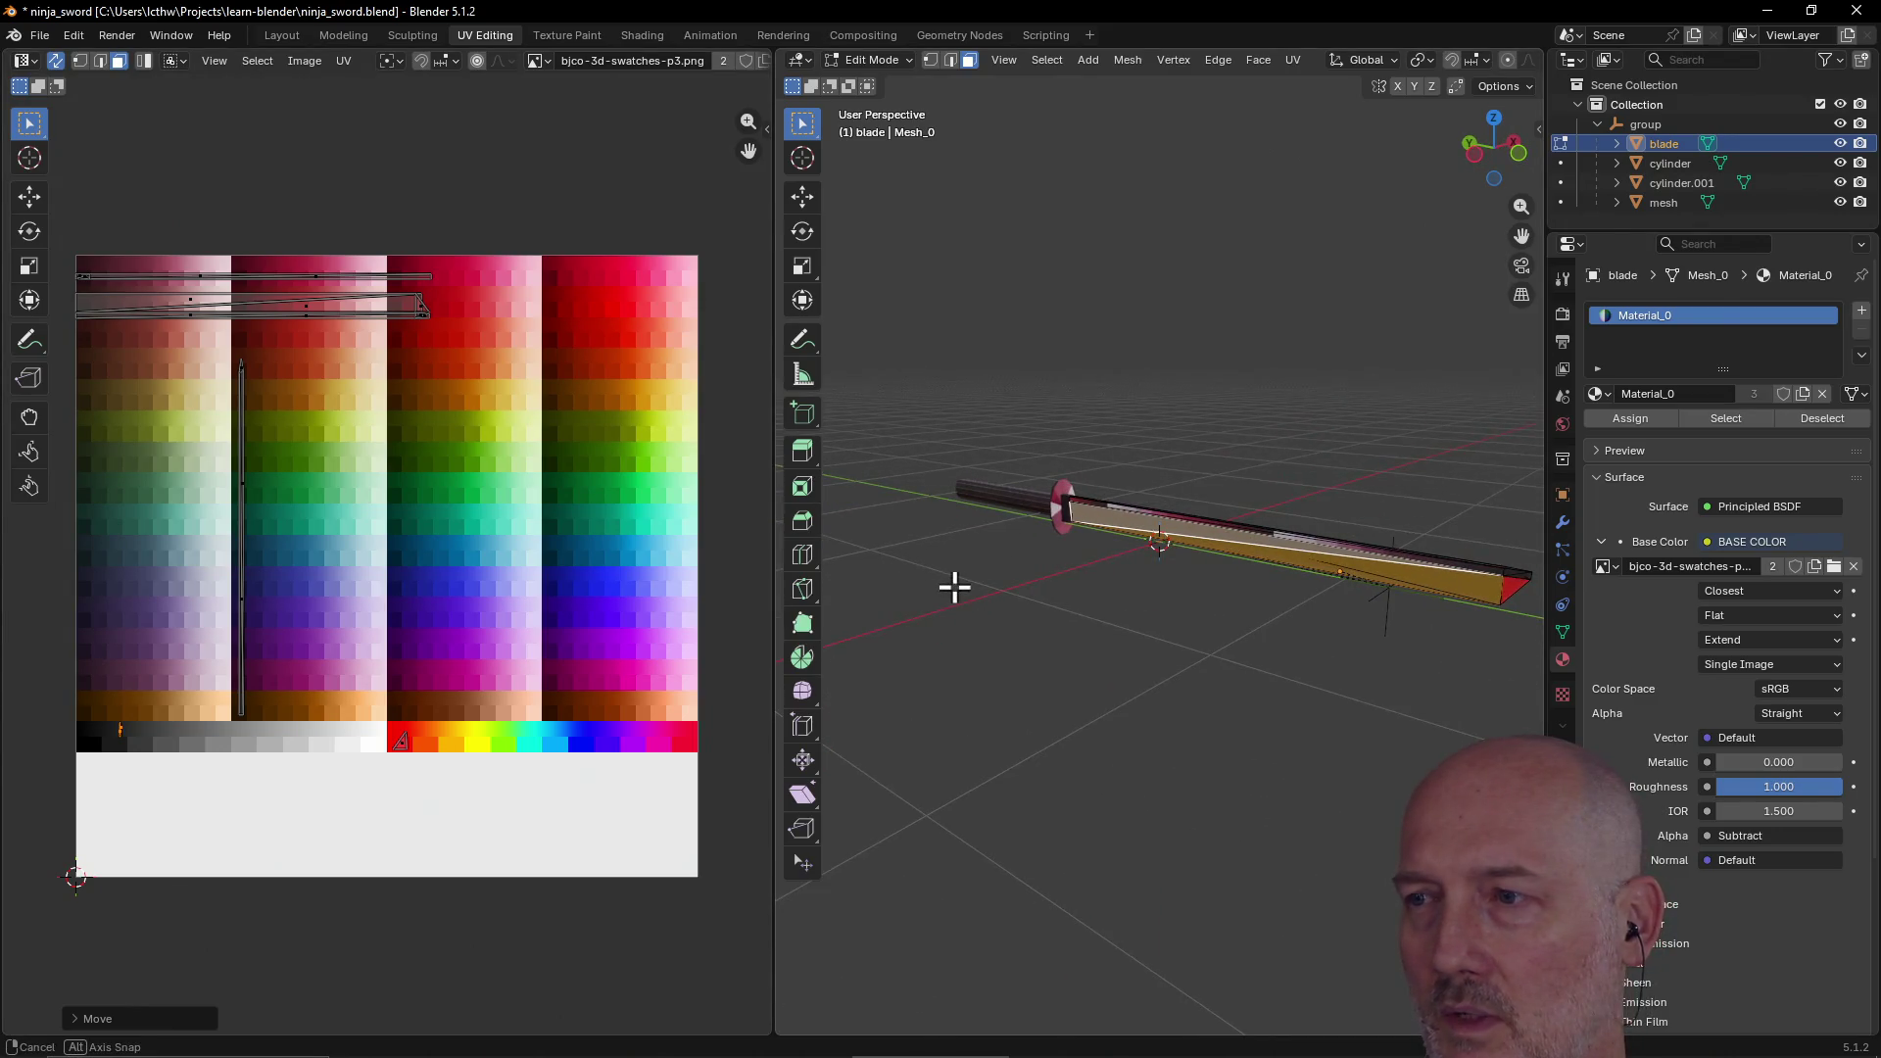
click(1413, 575)
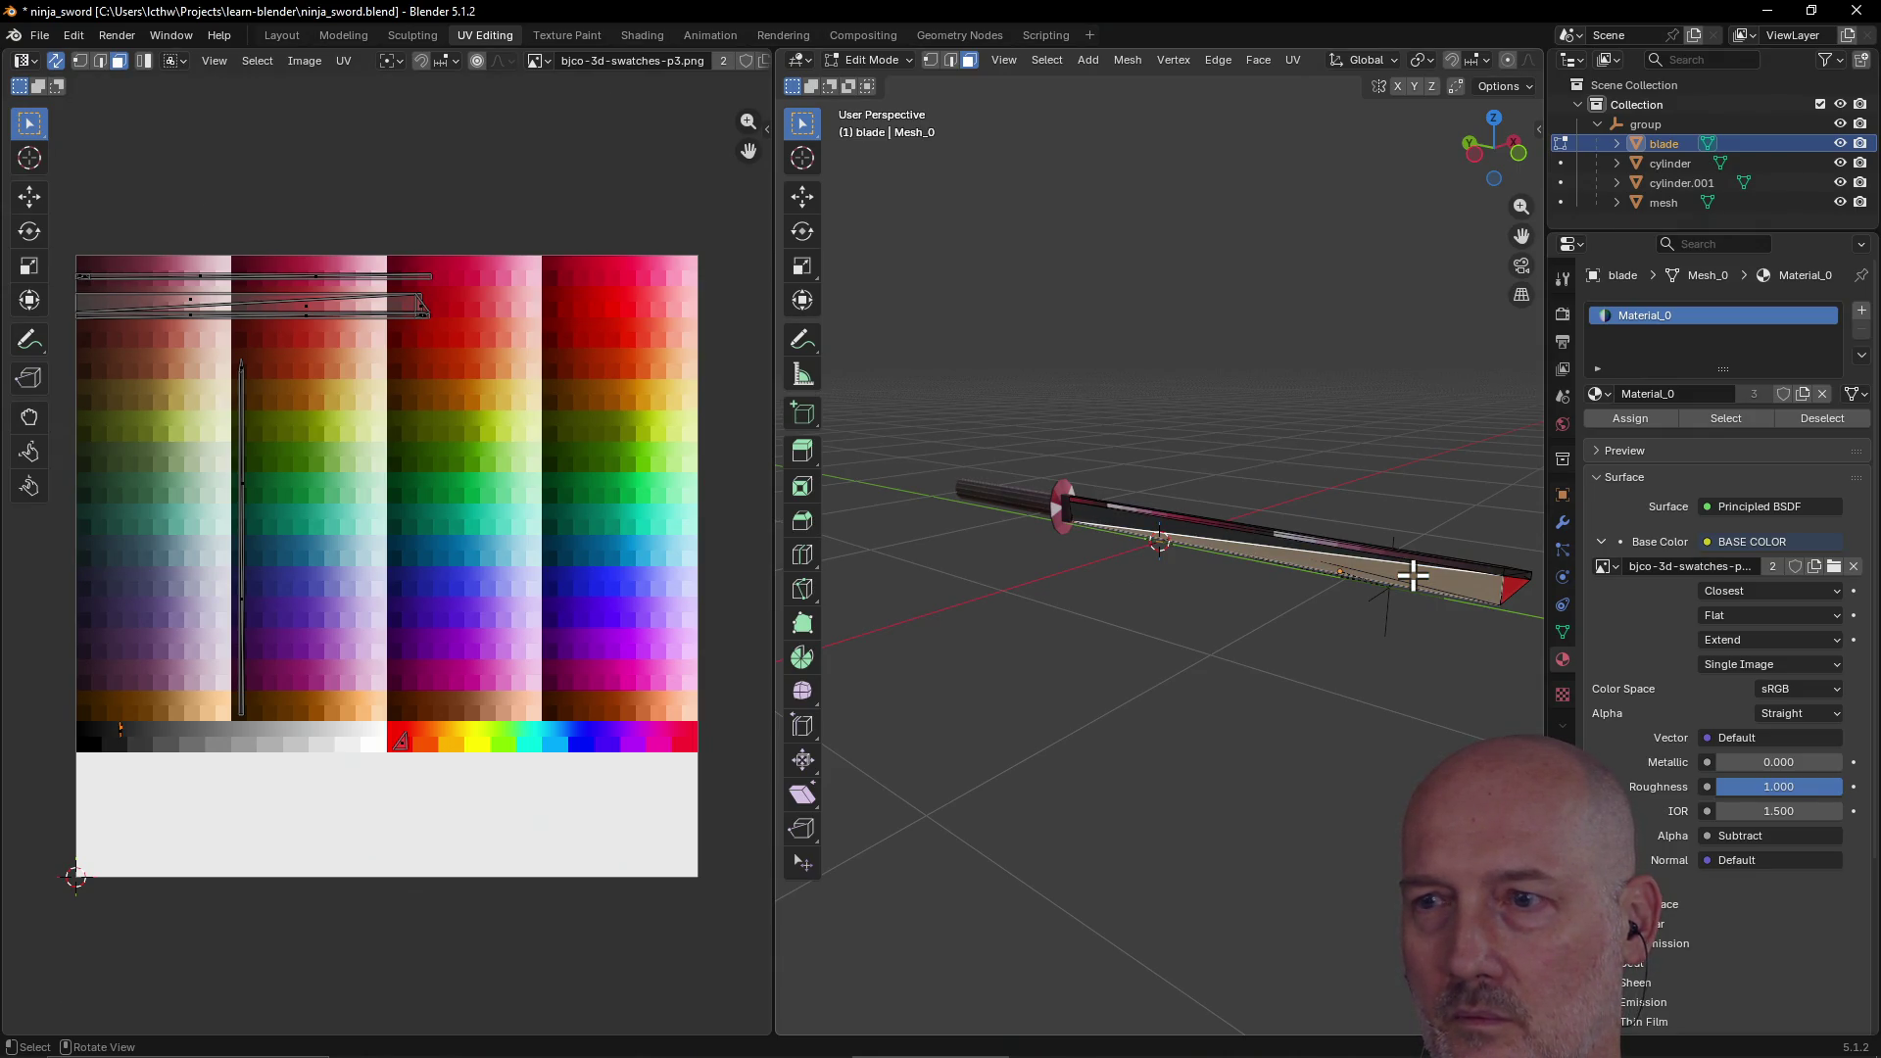
click(1241, 664)
mouse_move(1141, 692)
middle_down()
mouse_move(1284, 650)
mouse_move(1205, 680)
middle_up()
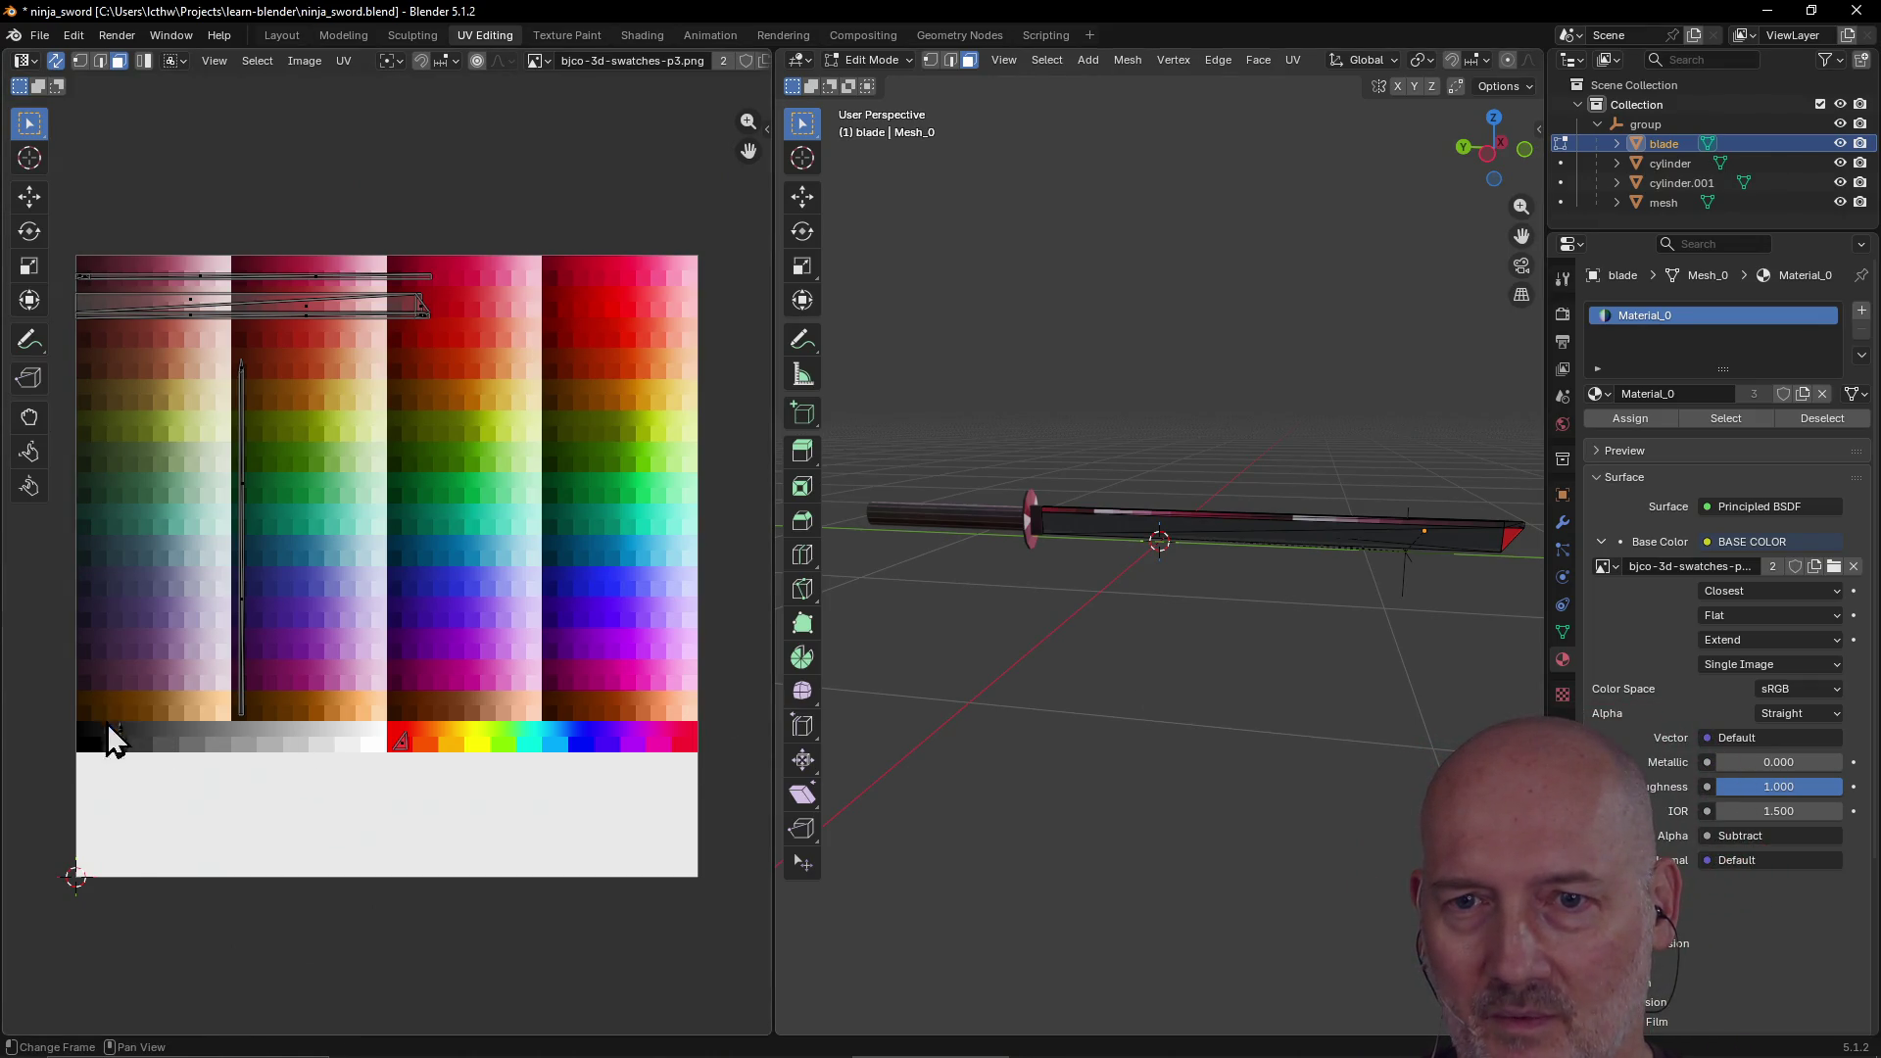
click(111, 731)
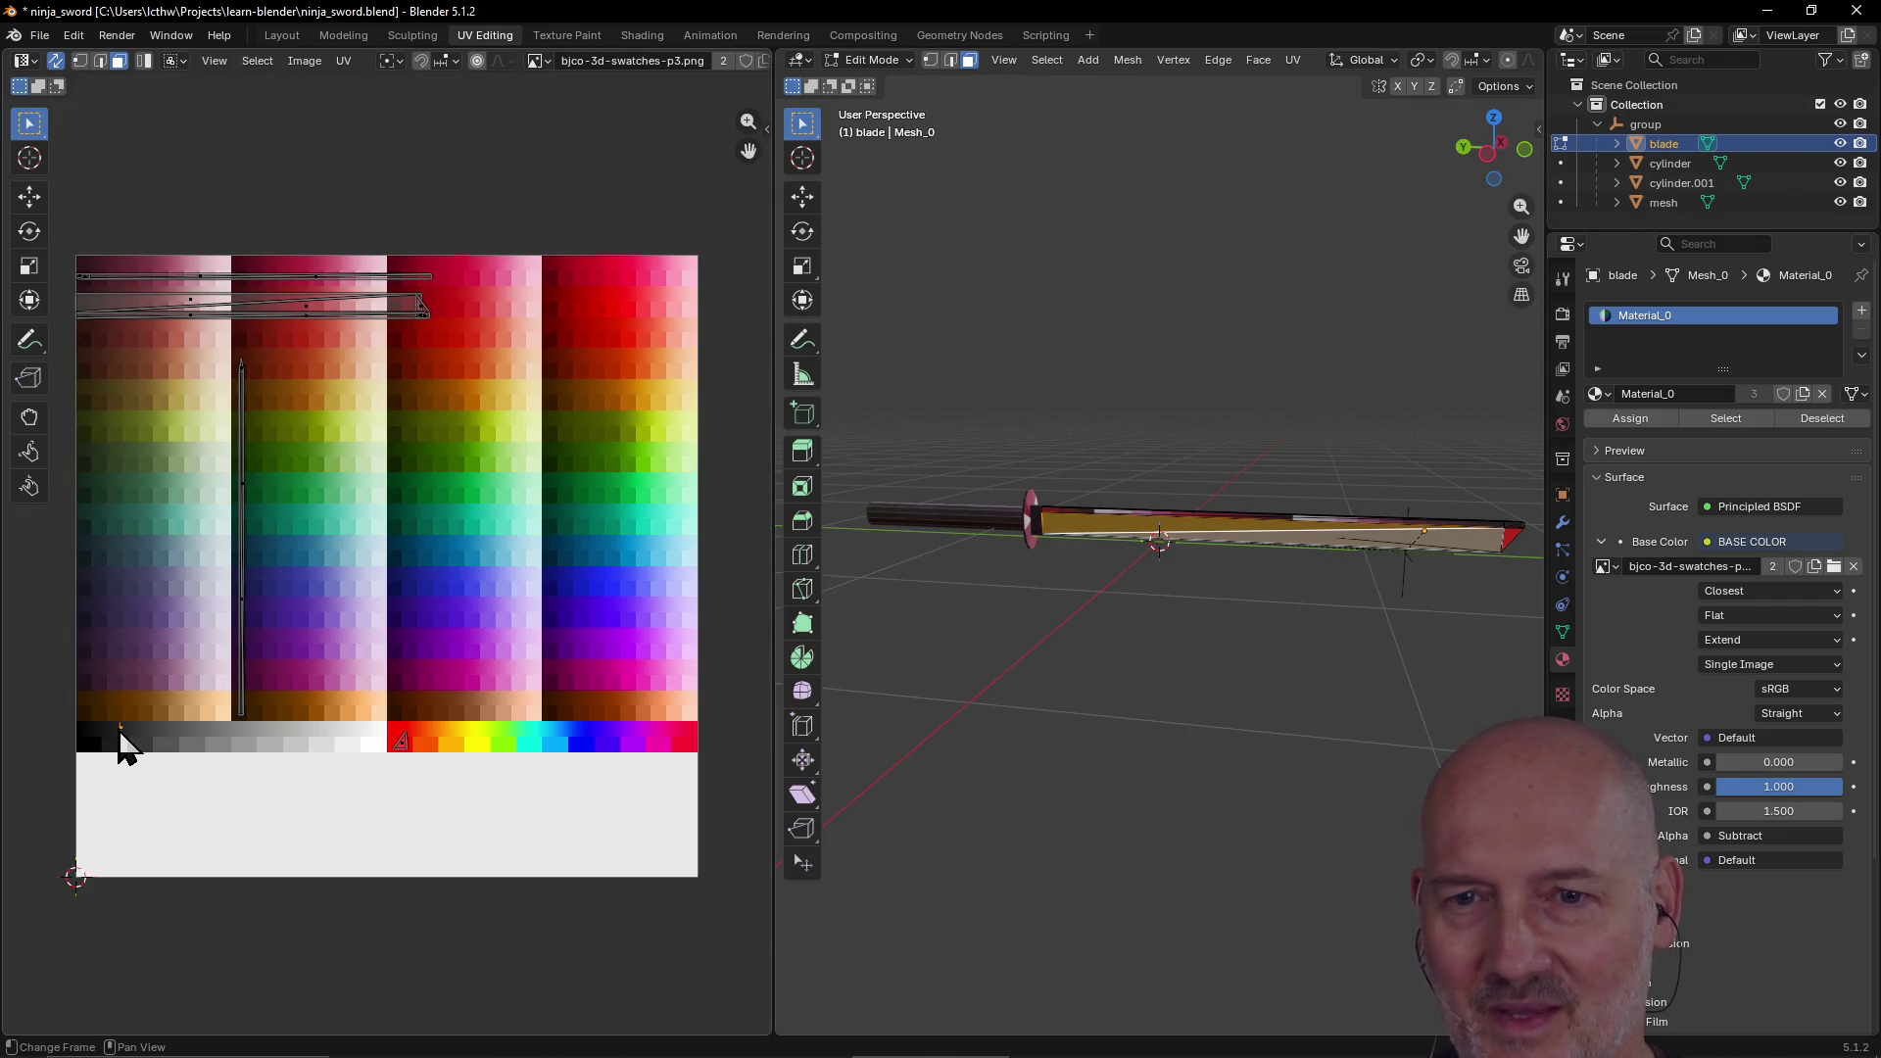
key(g)
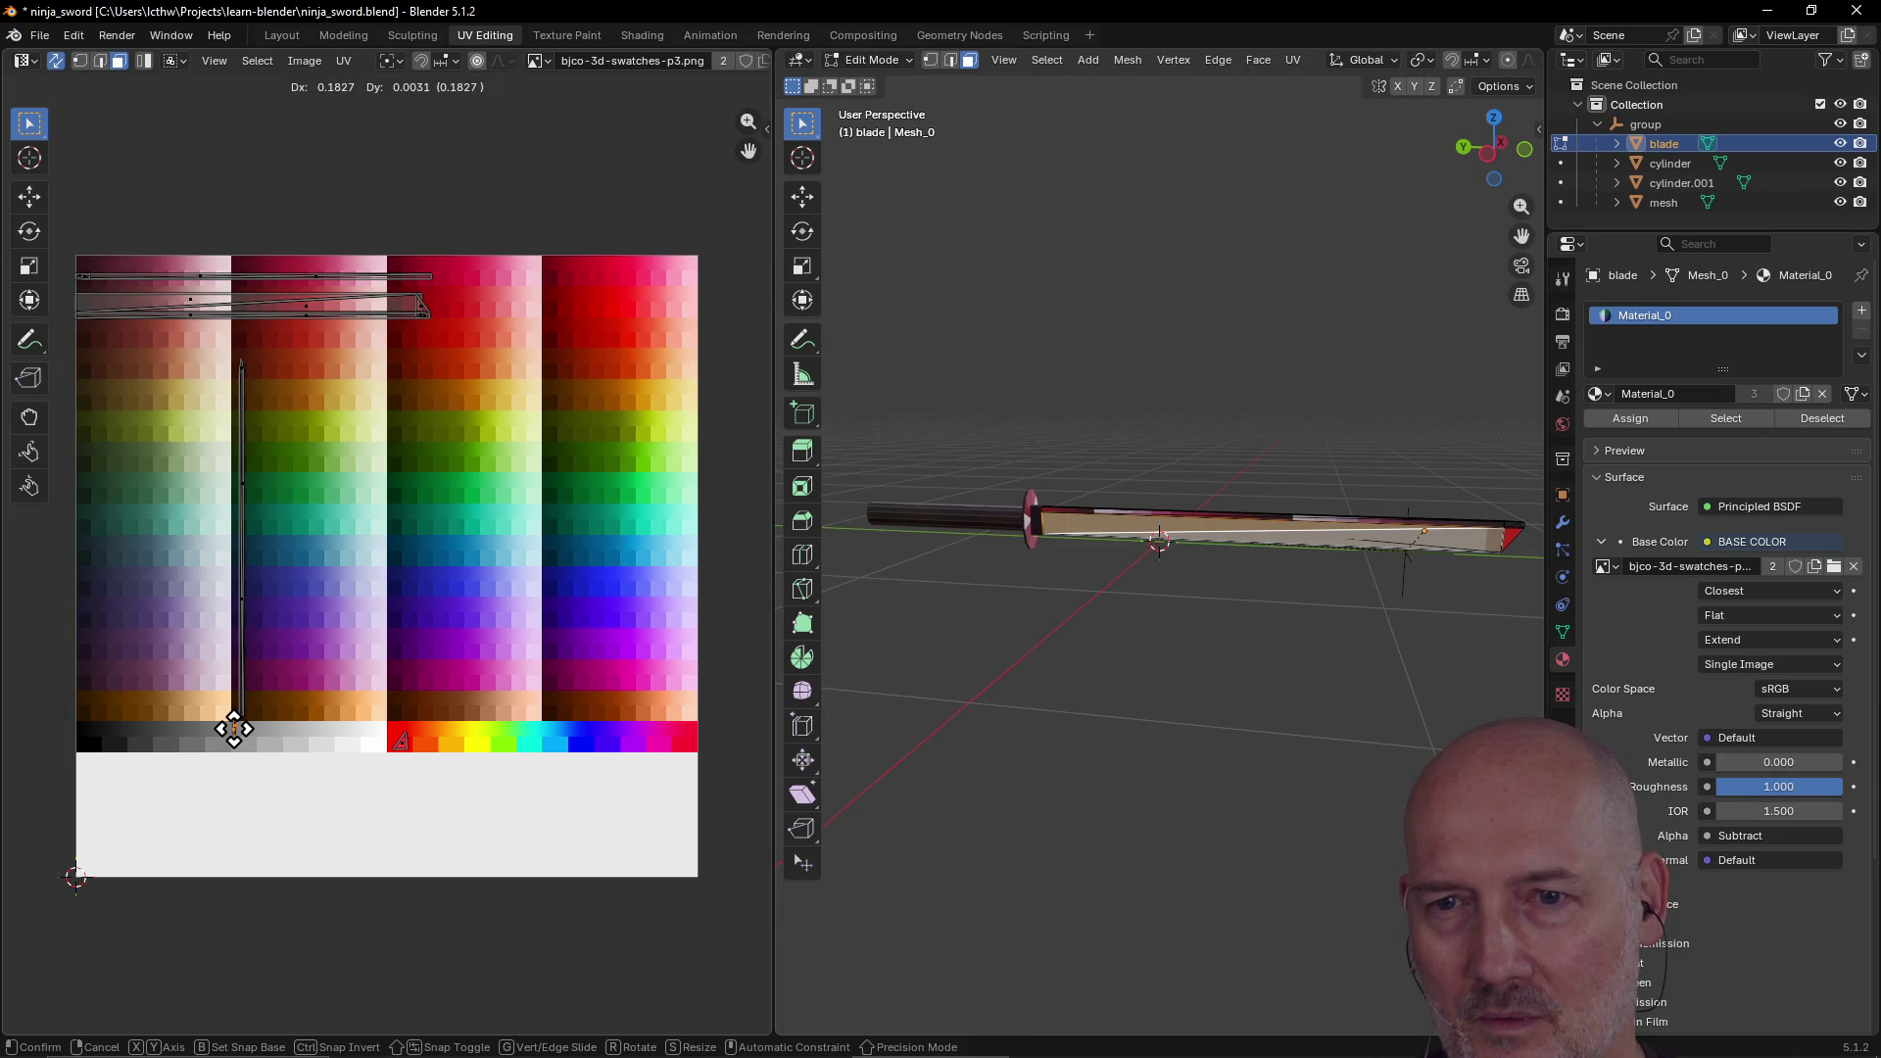
click(235, 729)
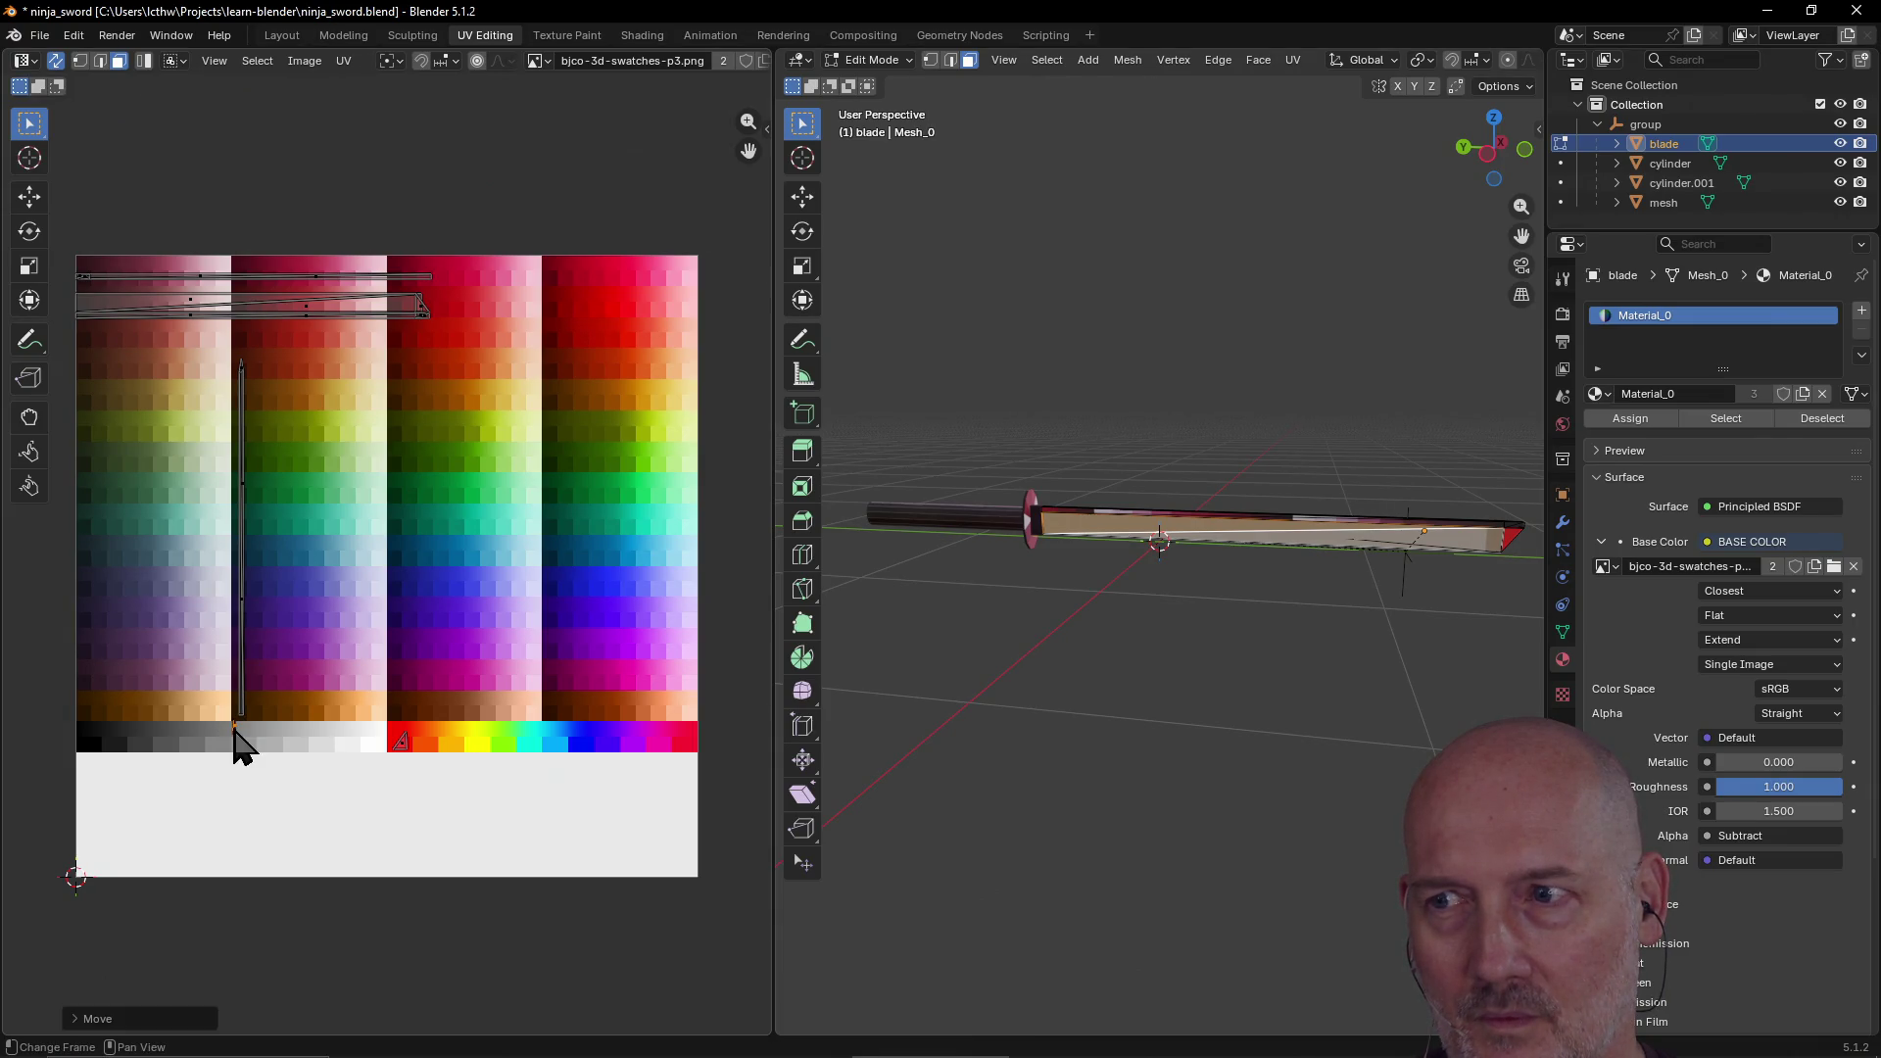
Step: Move and rotate the UVs onto a lighter swatch, then select the blade face to recolour
mouse_move(1100, 664)
middle_down()
mouse_move(1126, 617)
mouse_move(1212, 603)
mouse_move(1032, 663)
mouse_move(1100, 647)
middle_up()
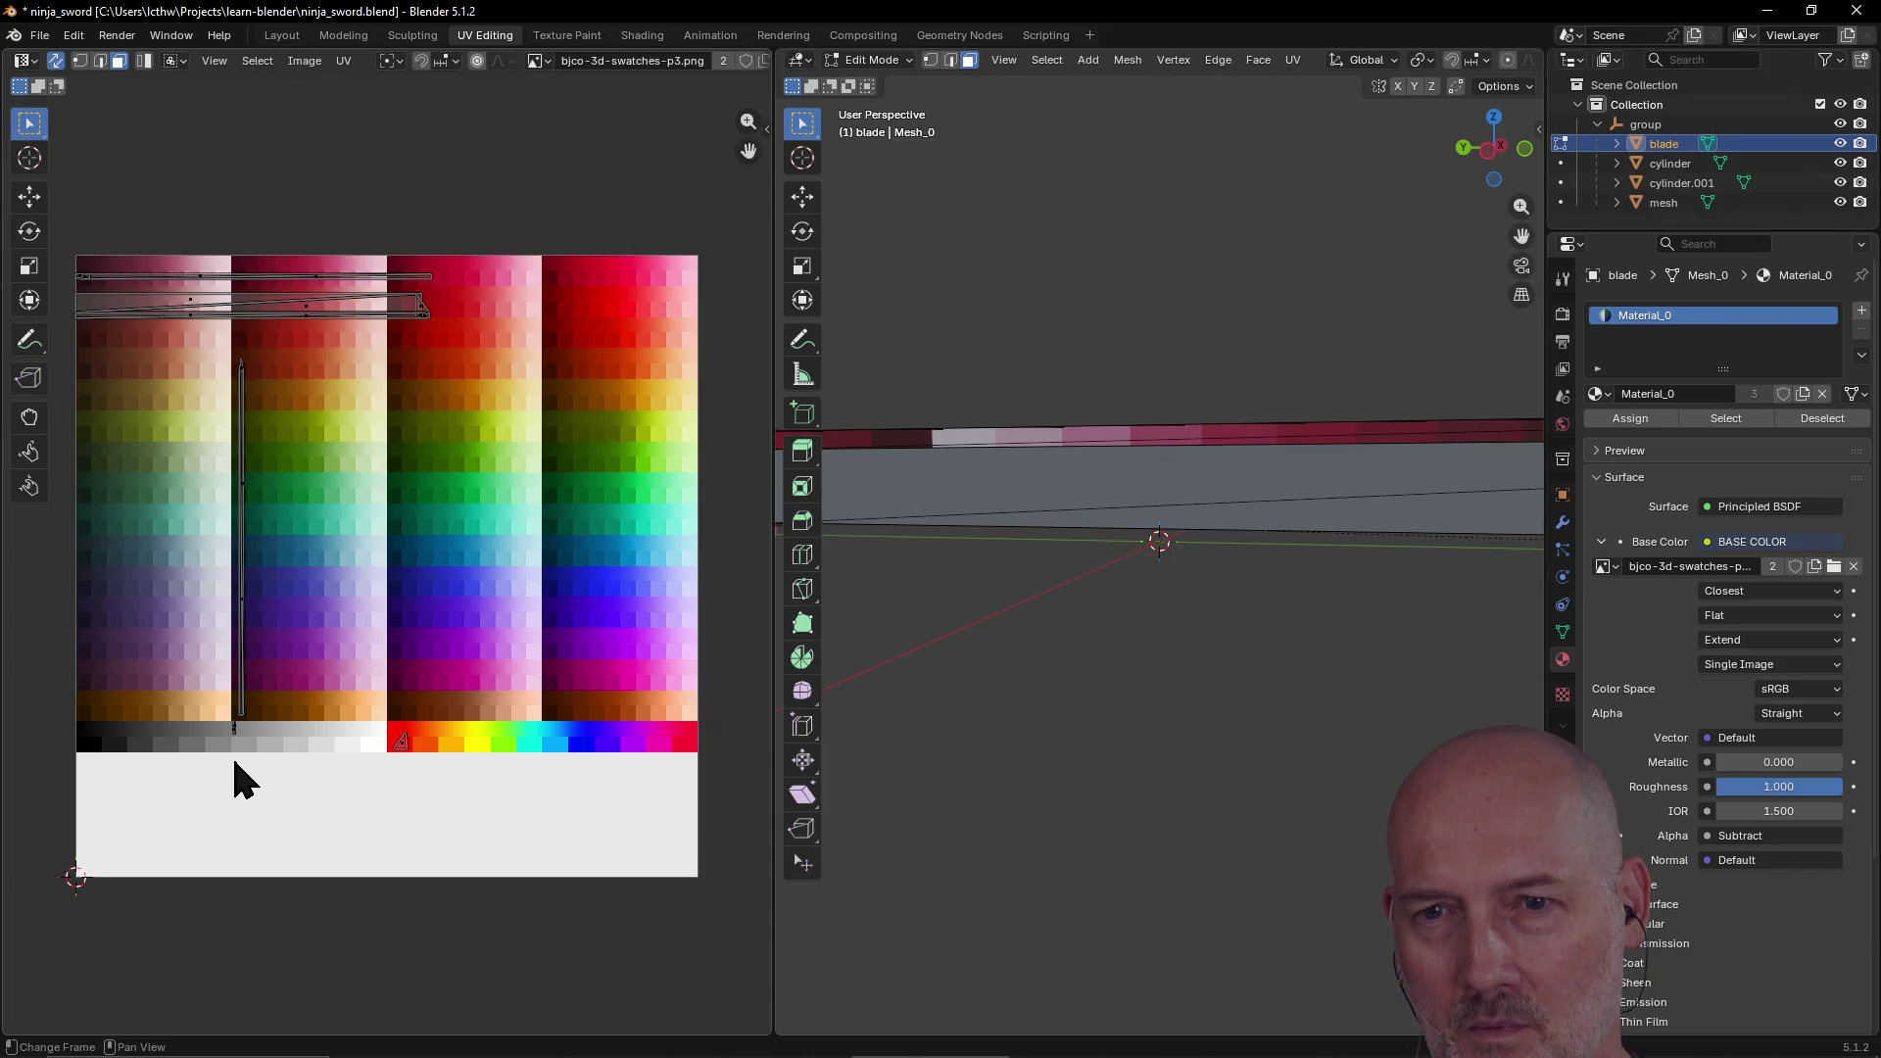
key(g)
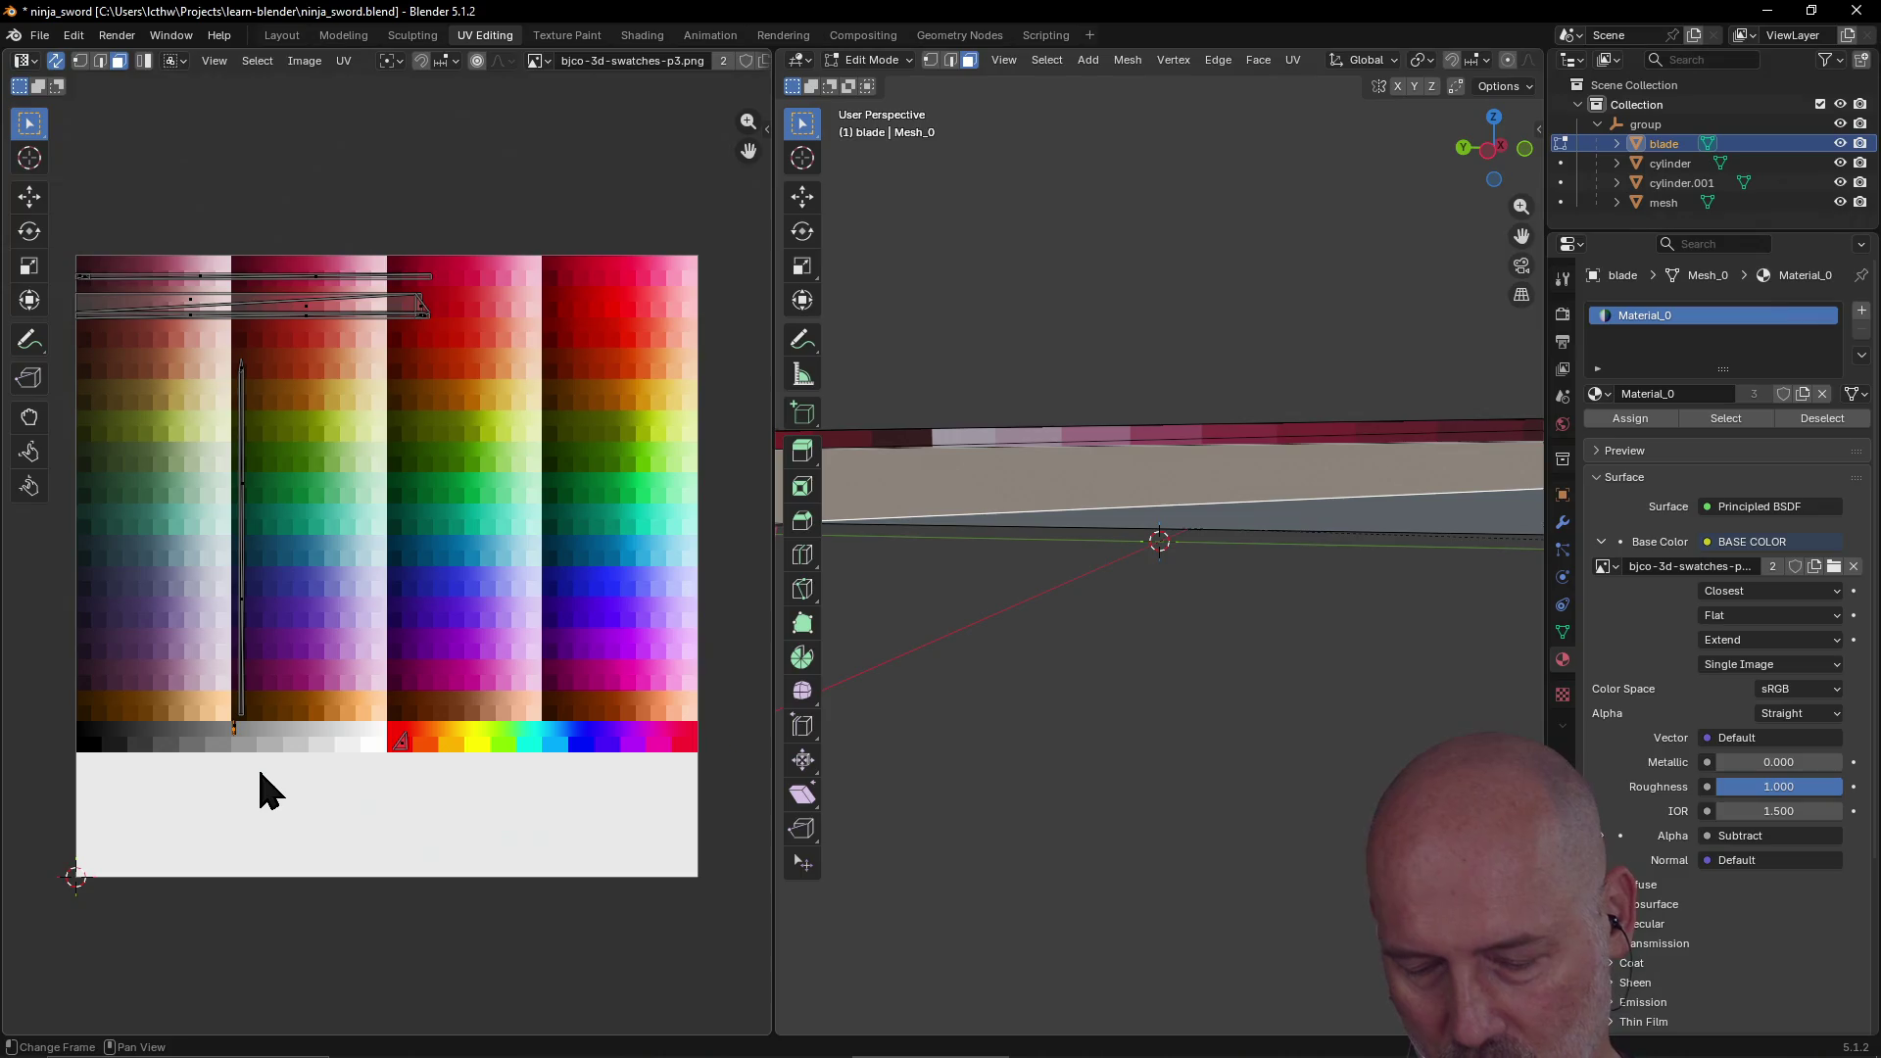
key(r)
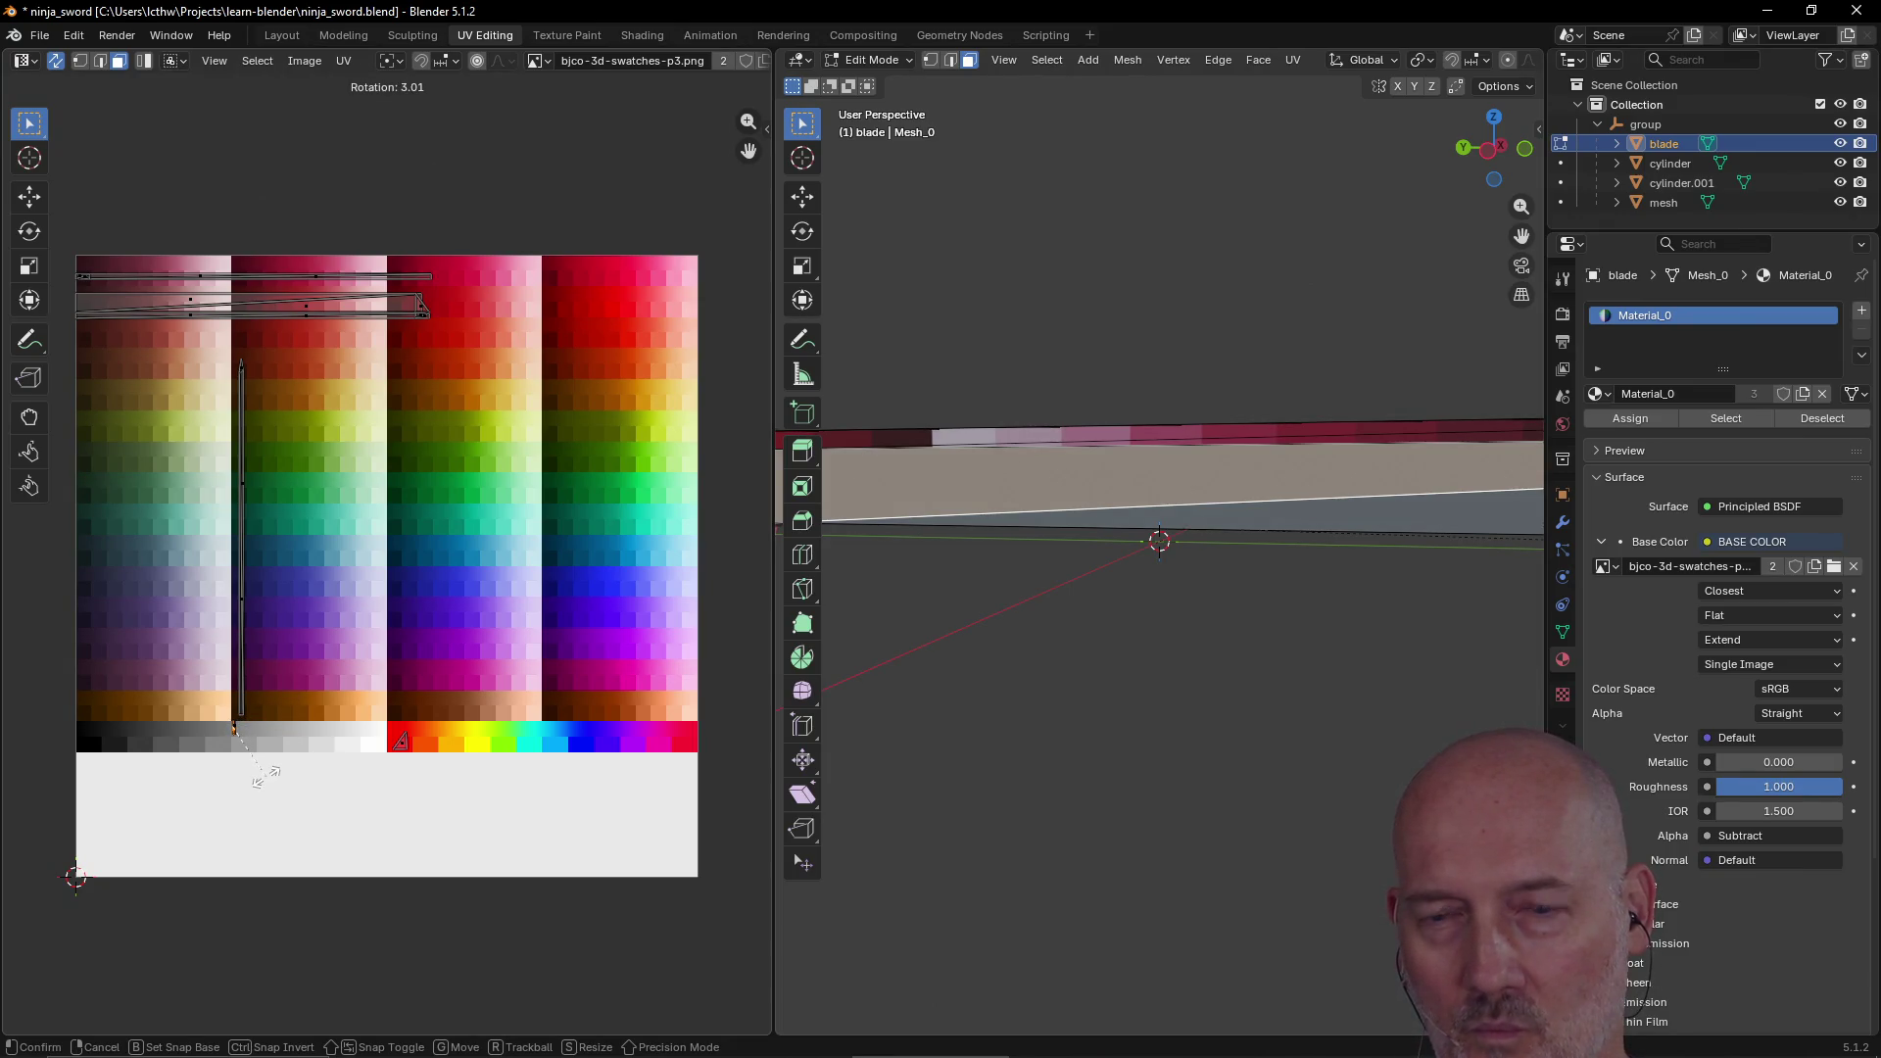
click(263, 770)
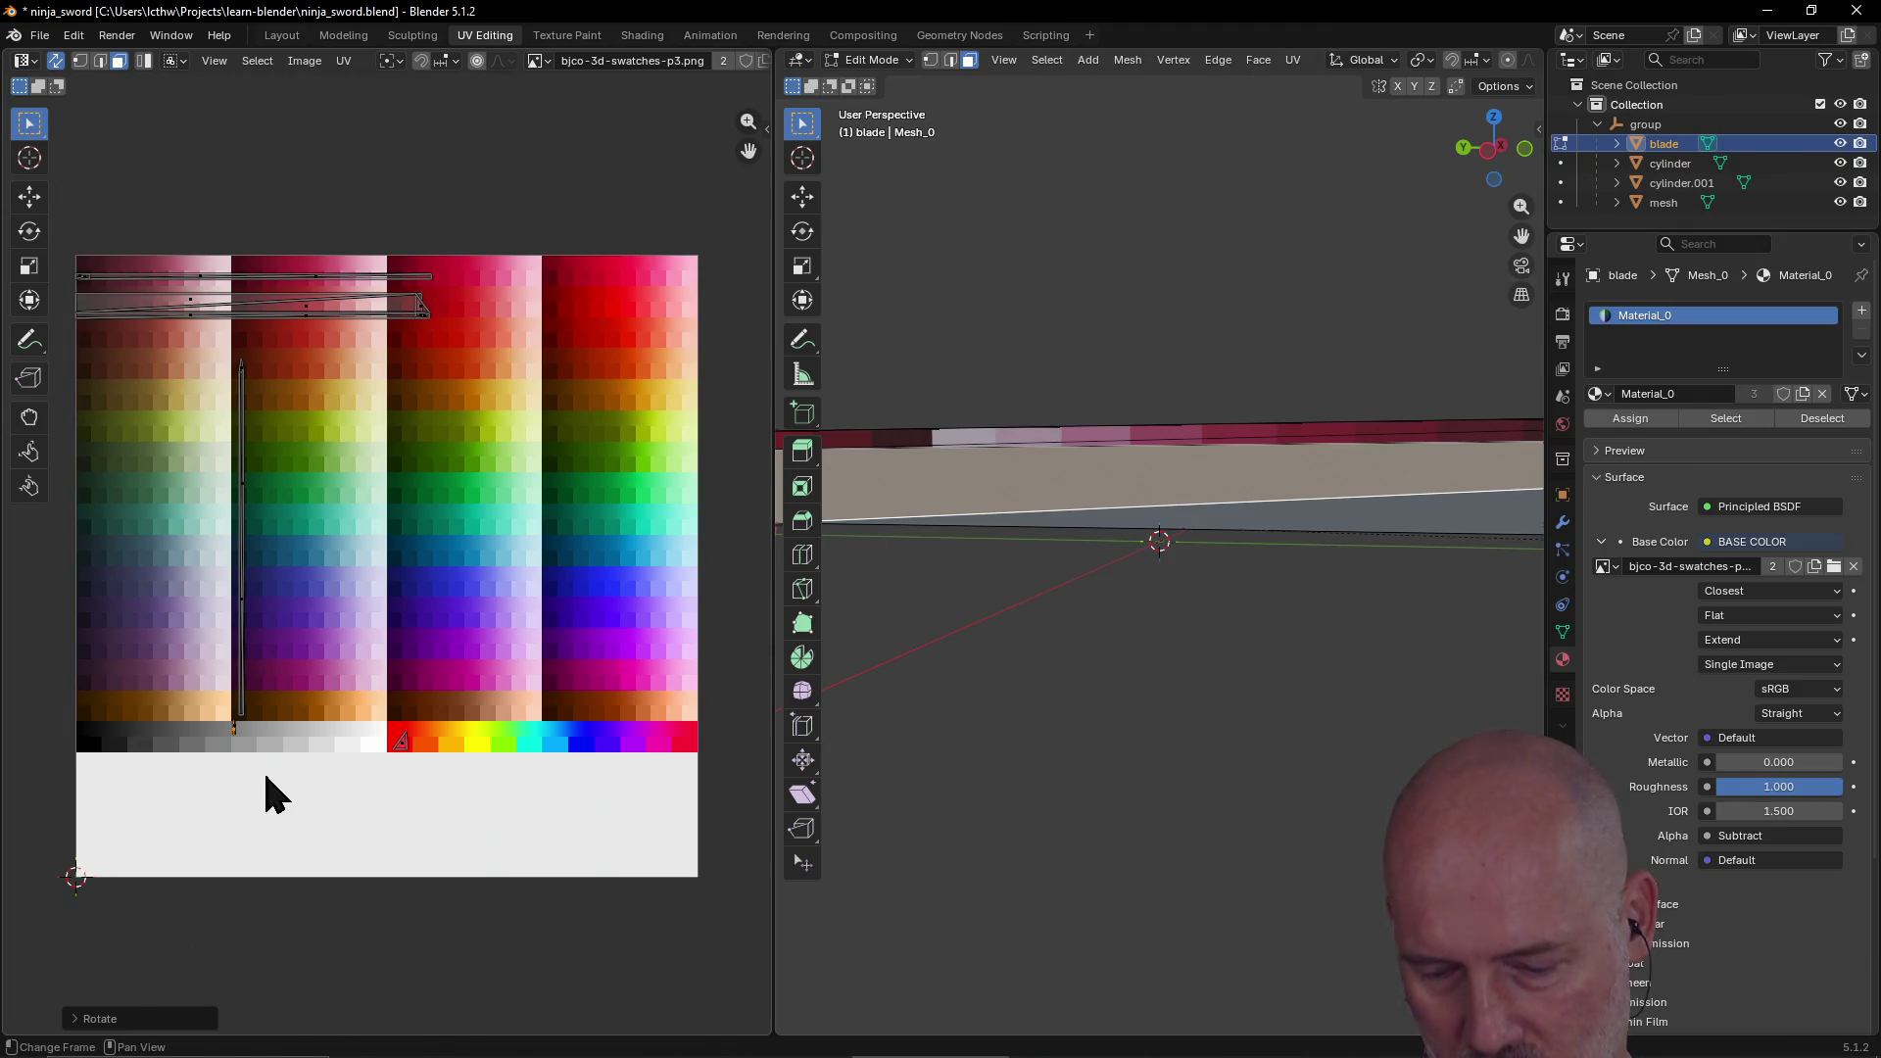
key(g)
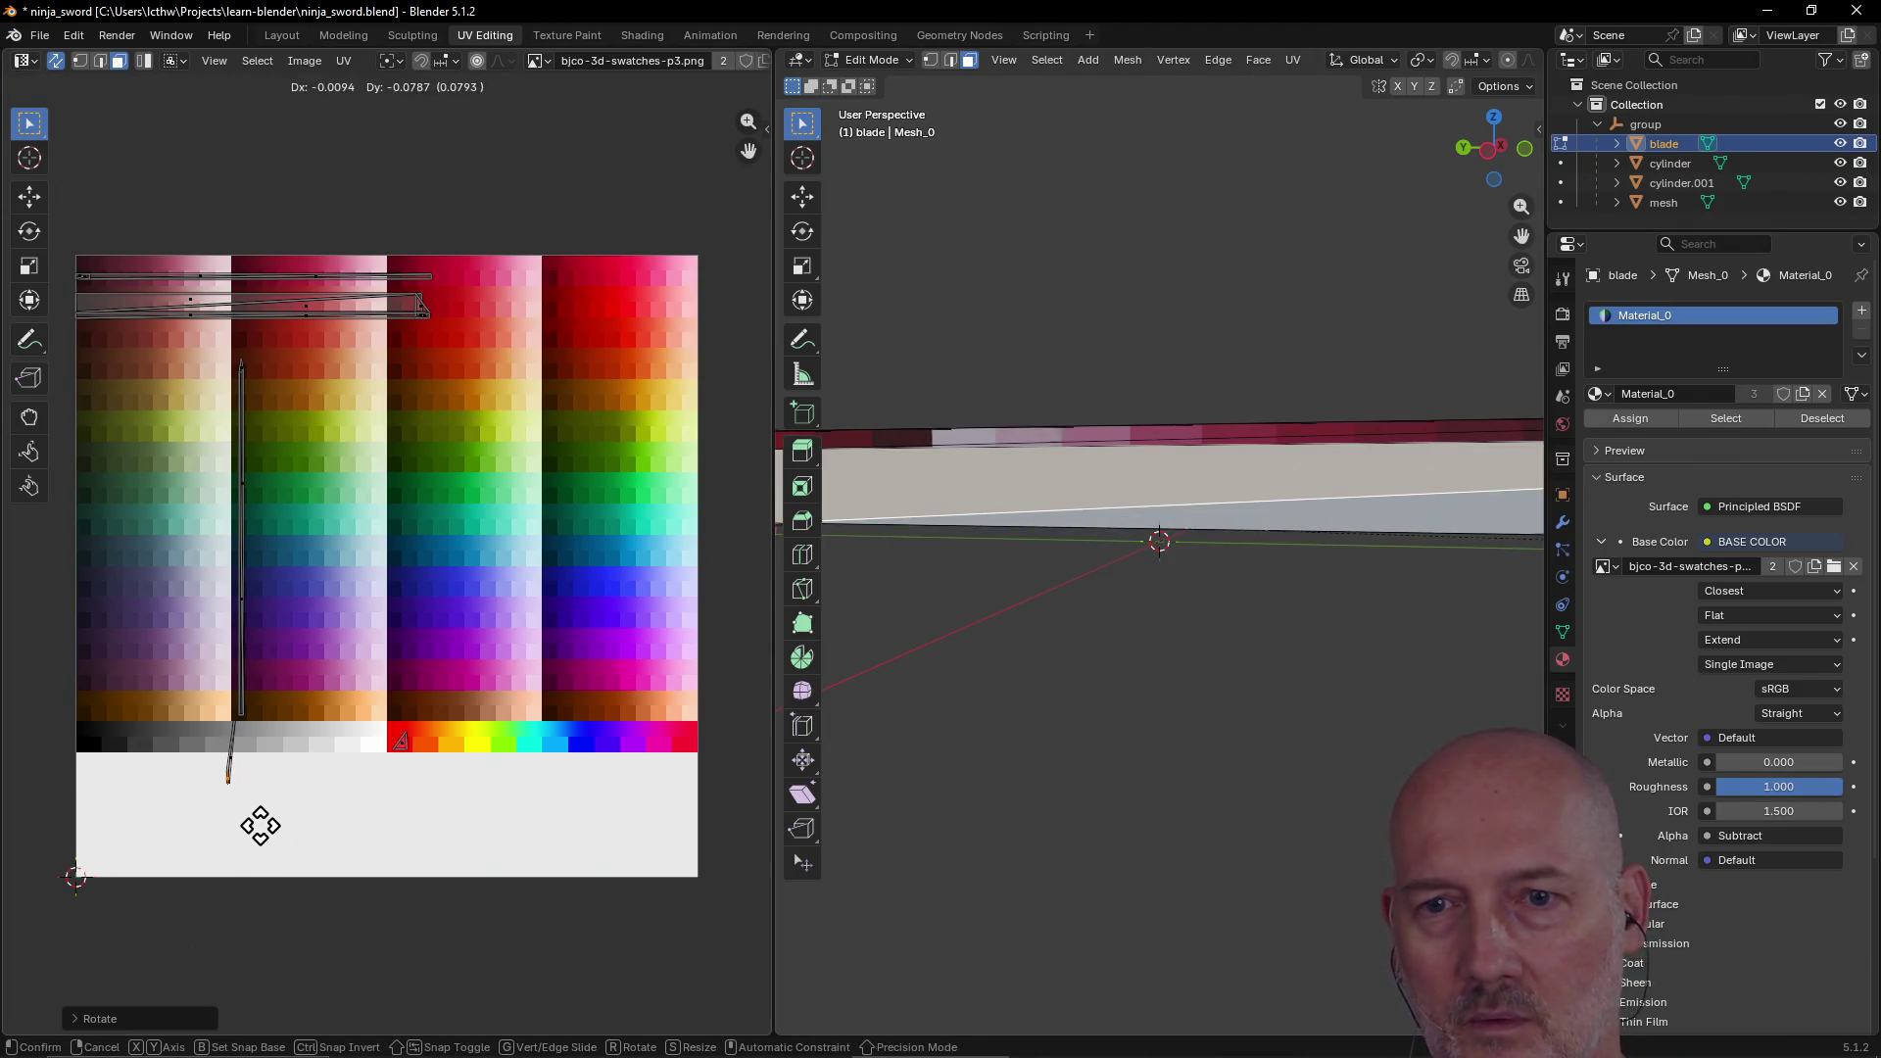
key(ctrl)
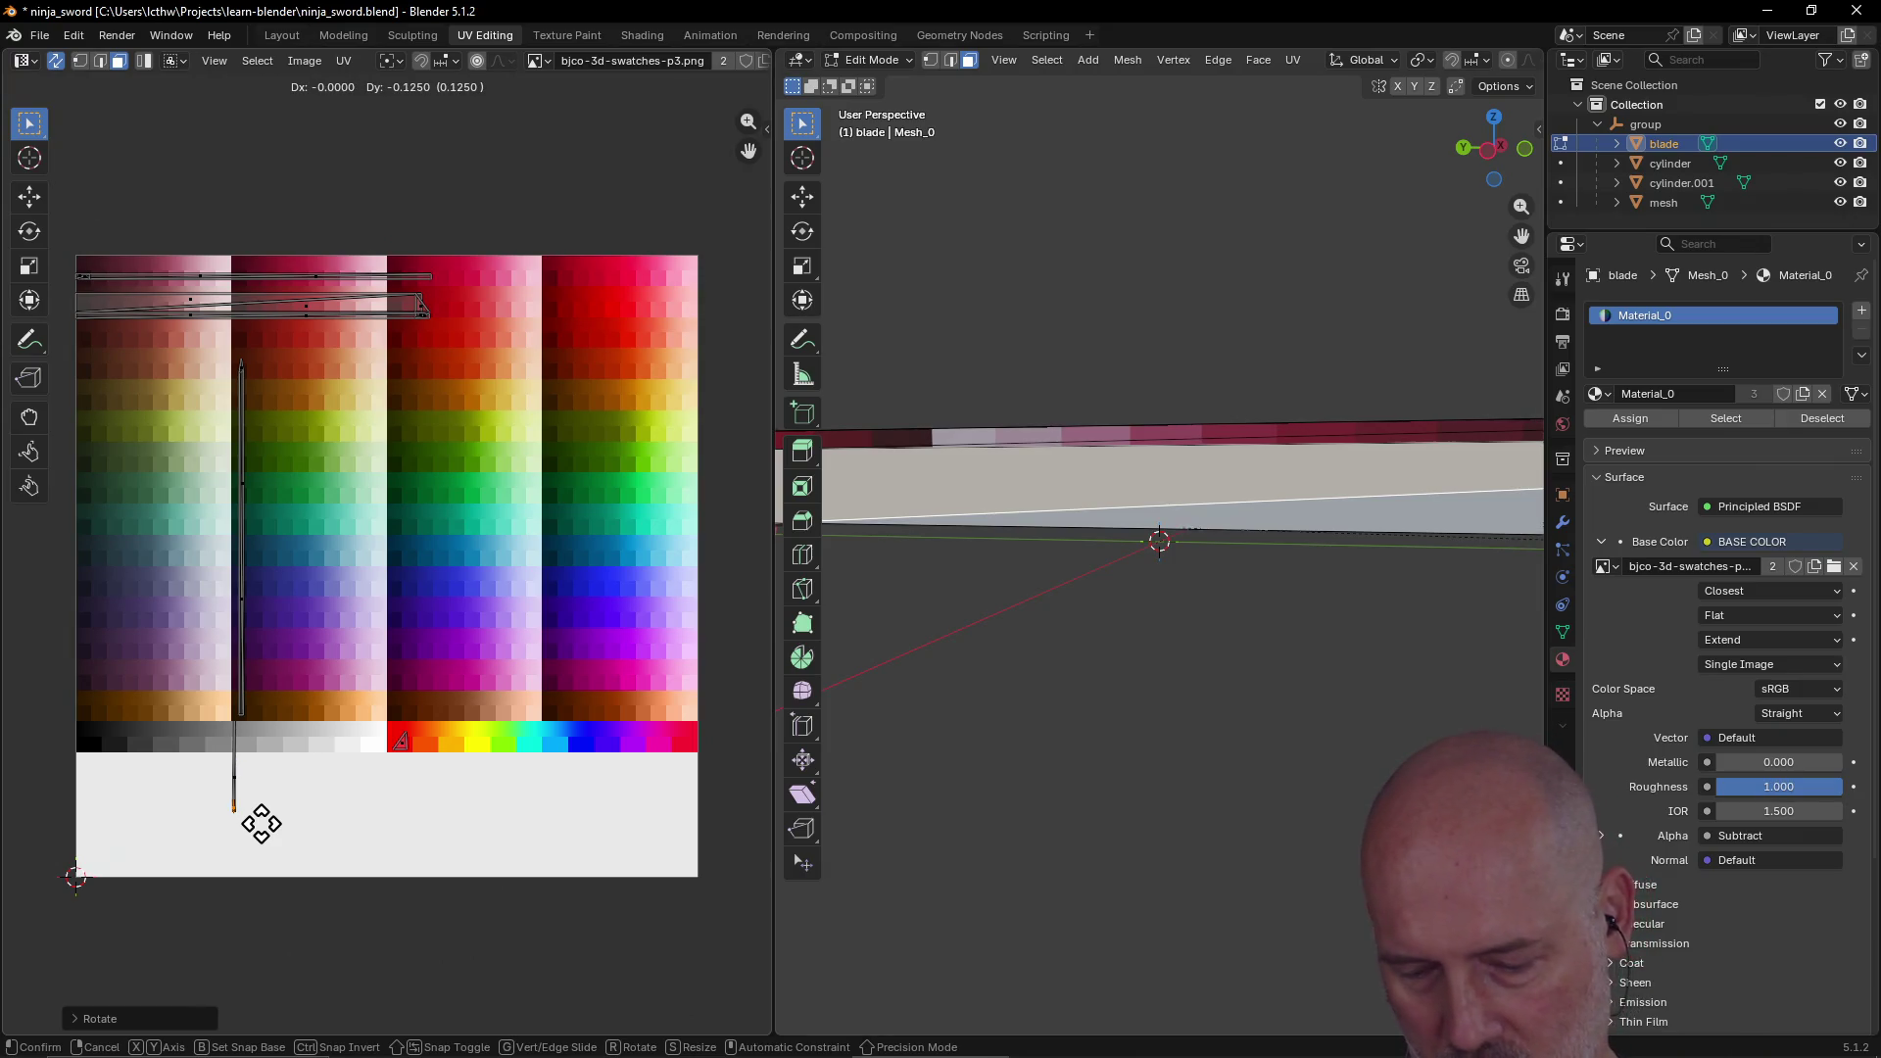
right_click(262, 823)
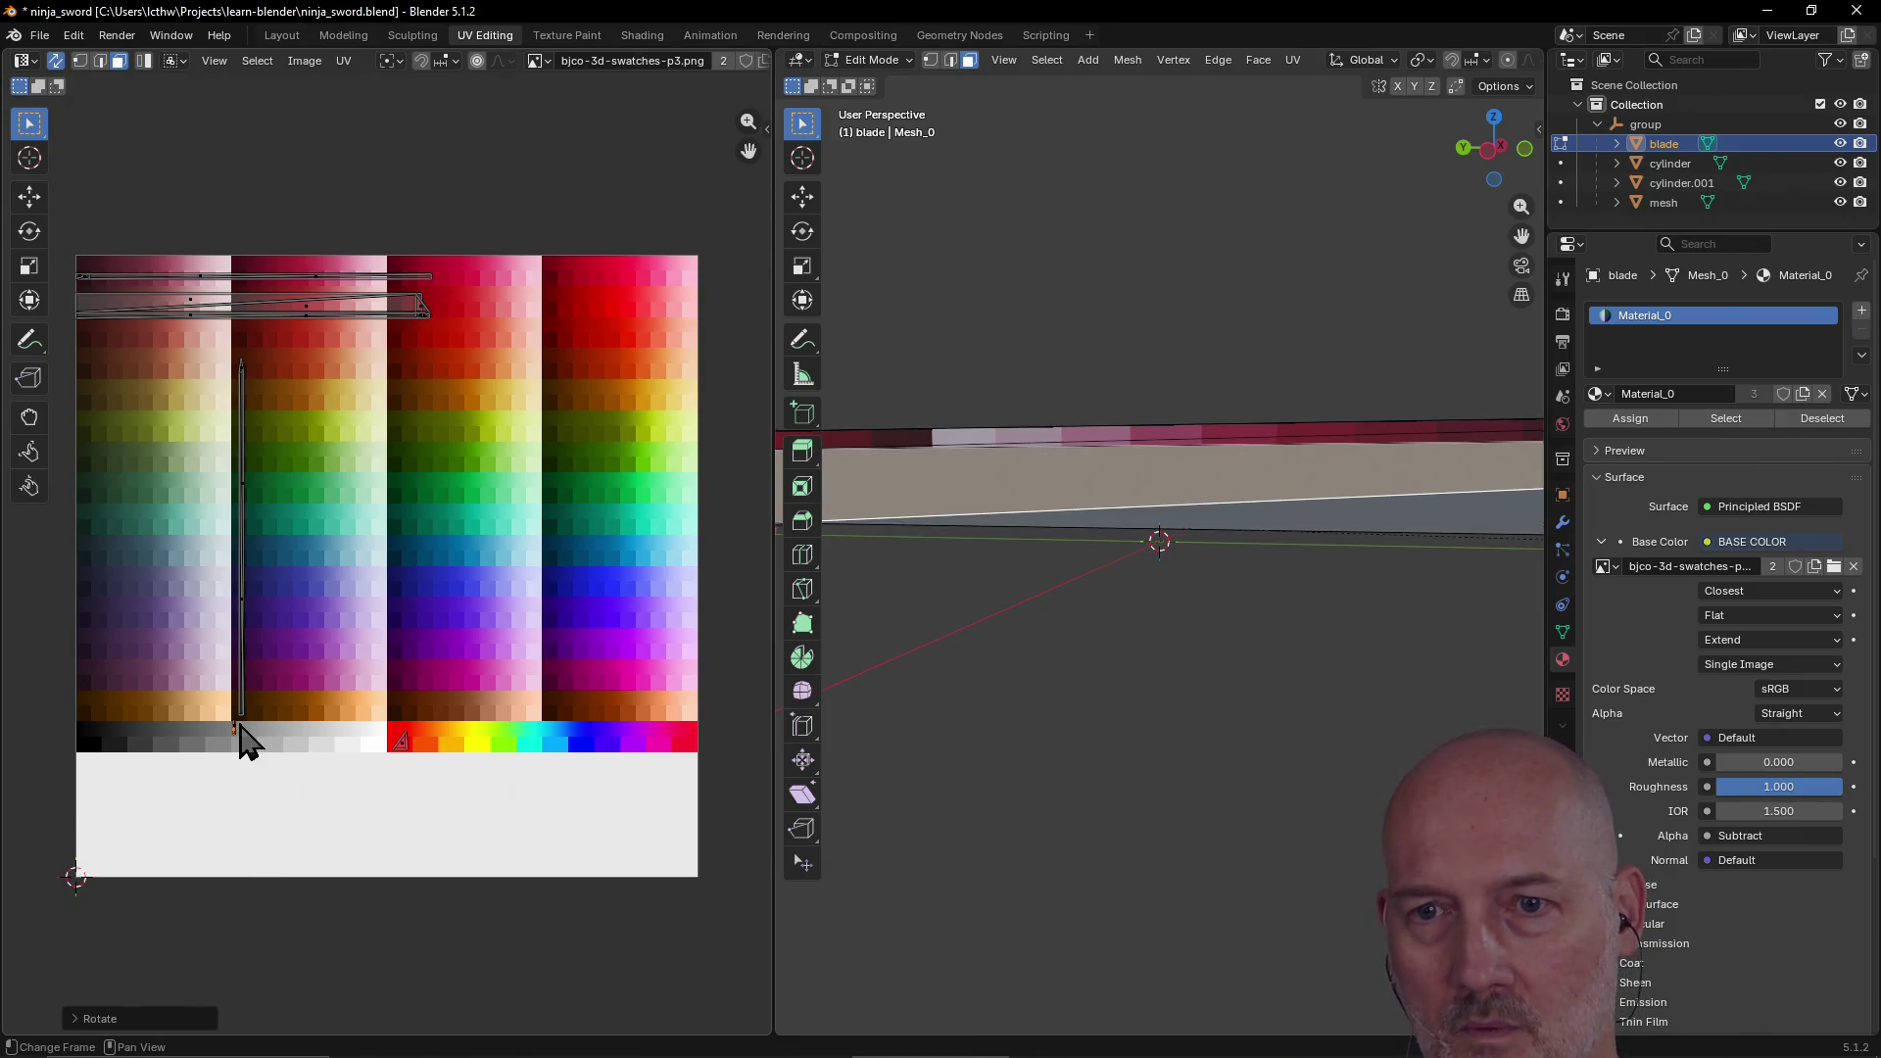
scroll(1079, 533, down, 4)
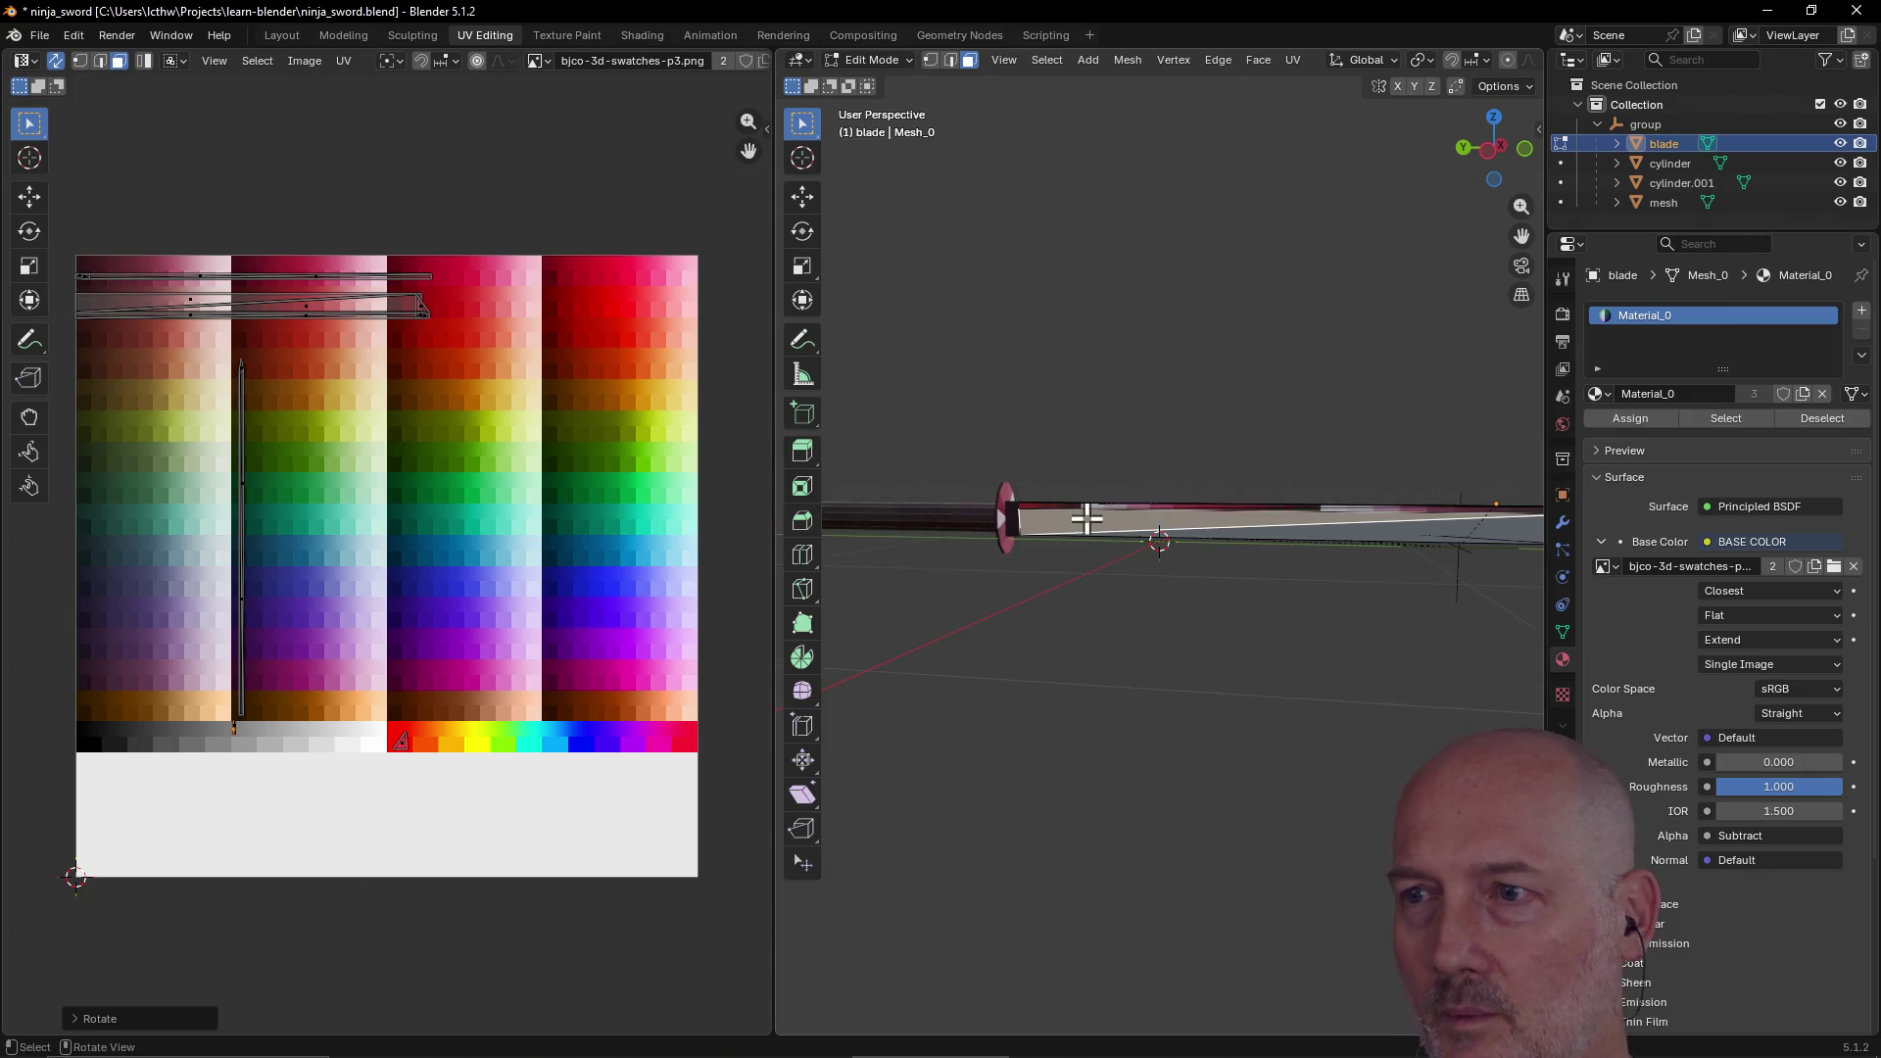
ctrl+click(1351, 532)
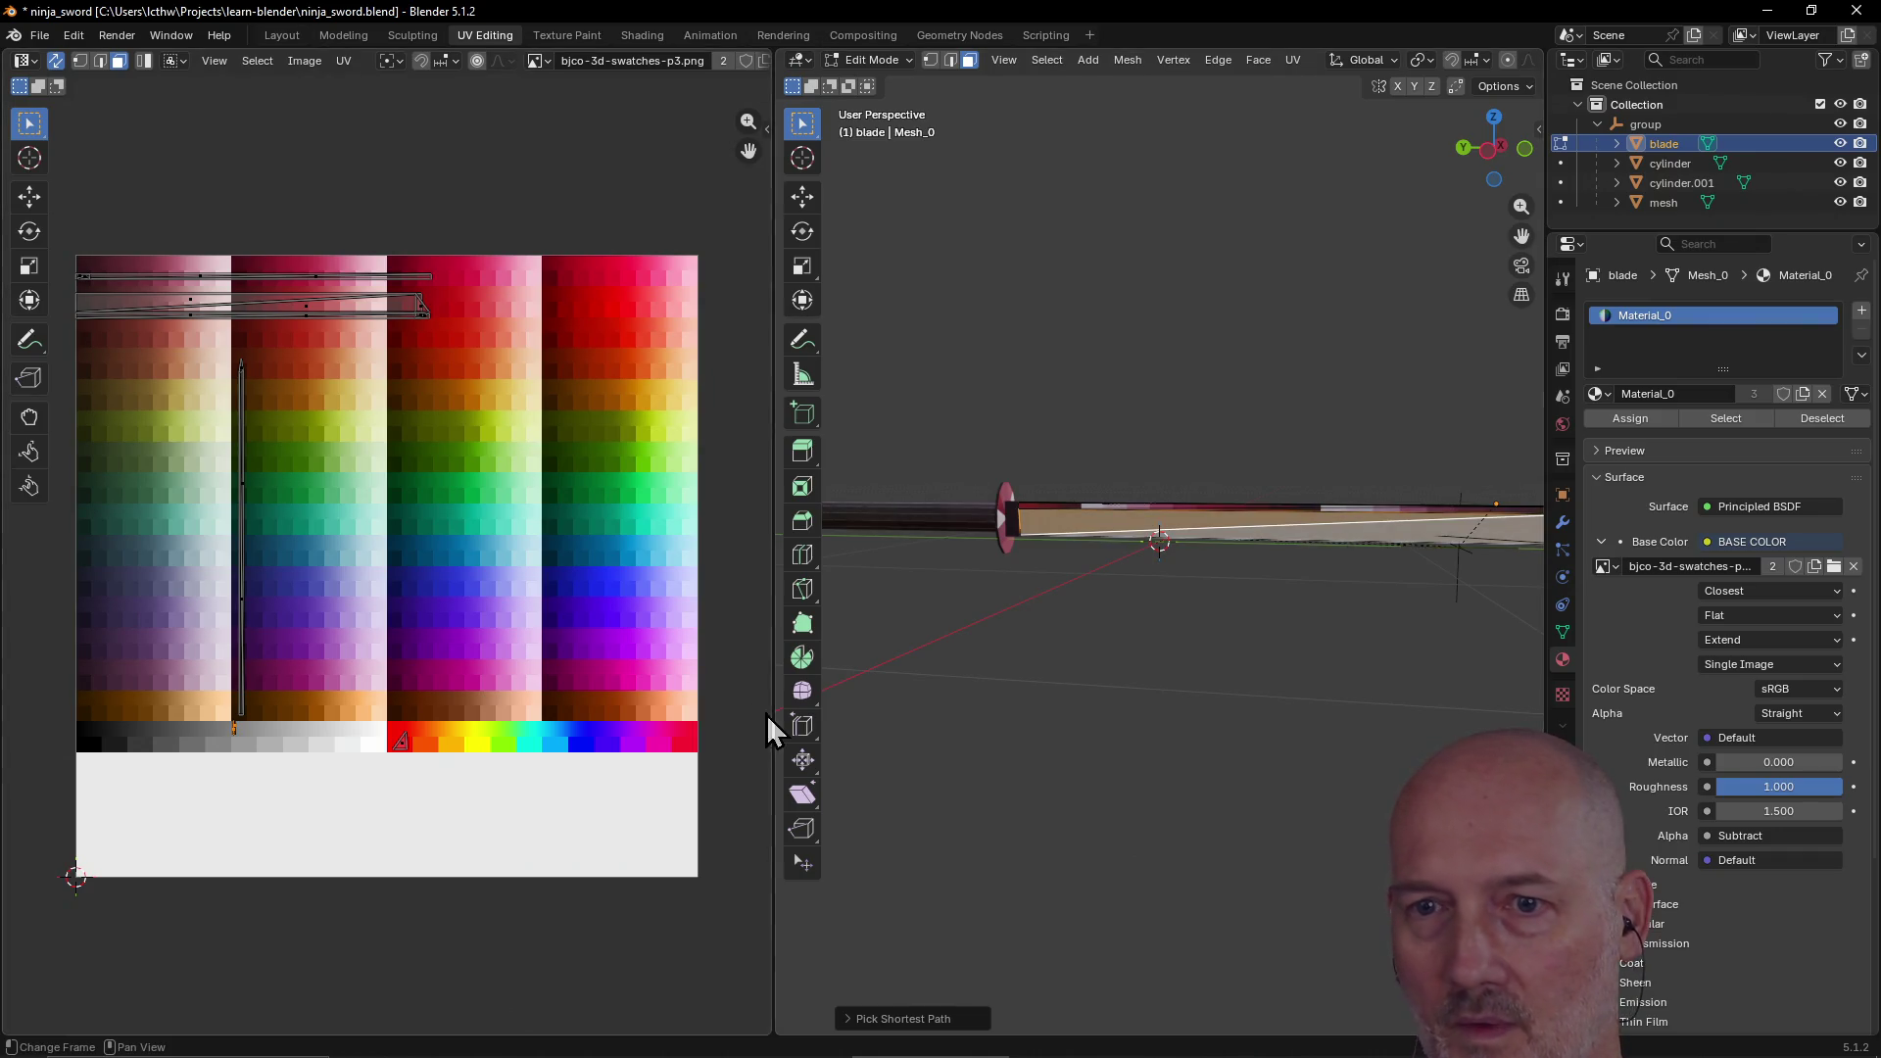
Step: Set the blade face's UVs down on the gray swatch row, abandoning a trial resize
key(g)
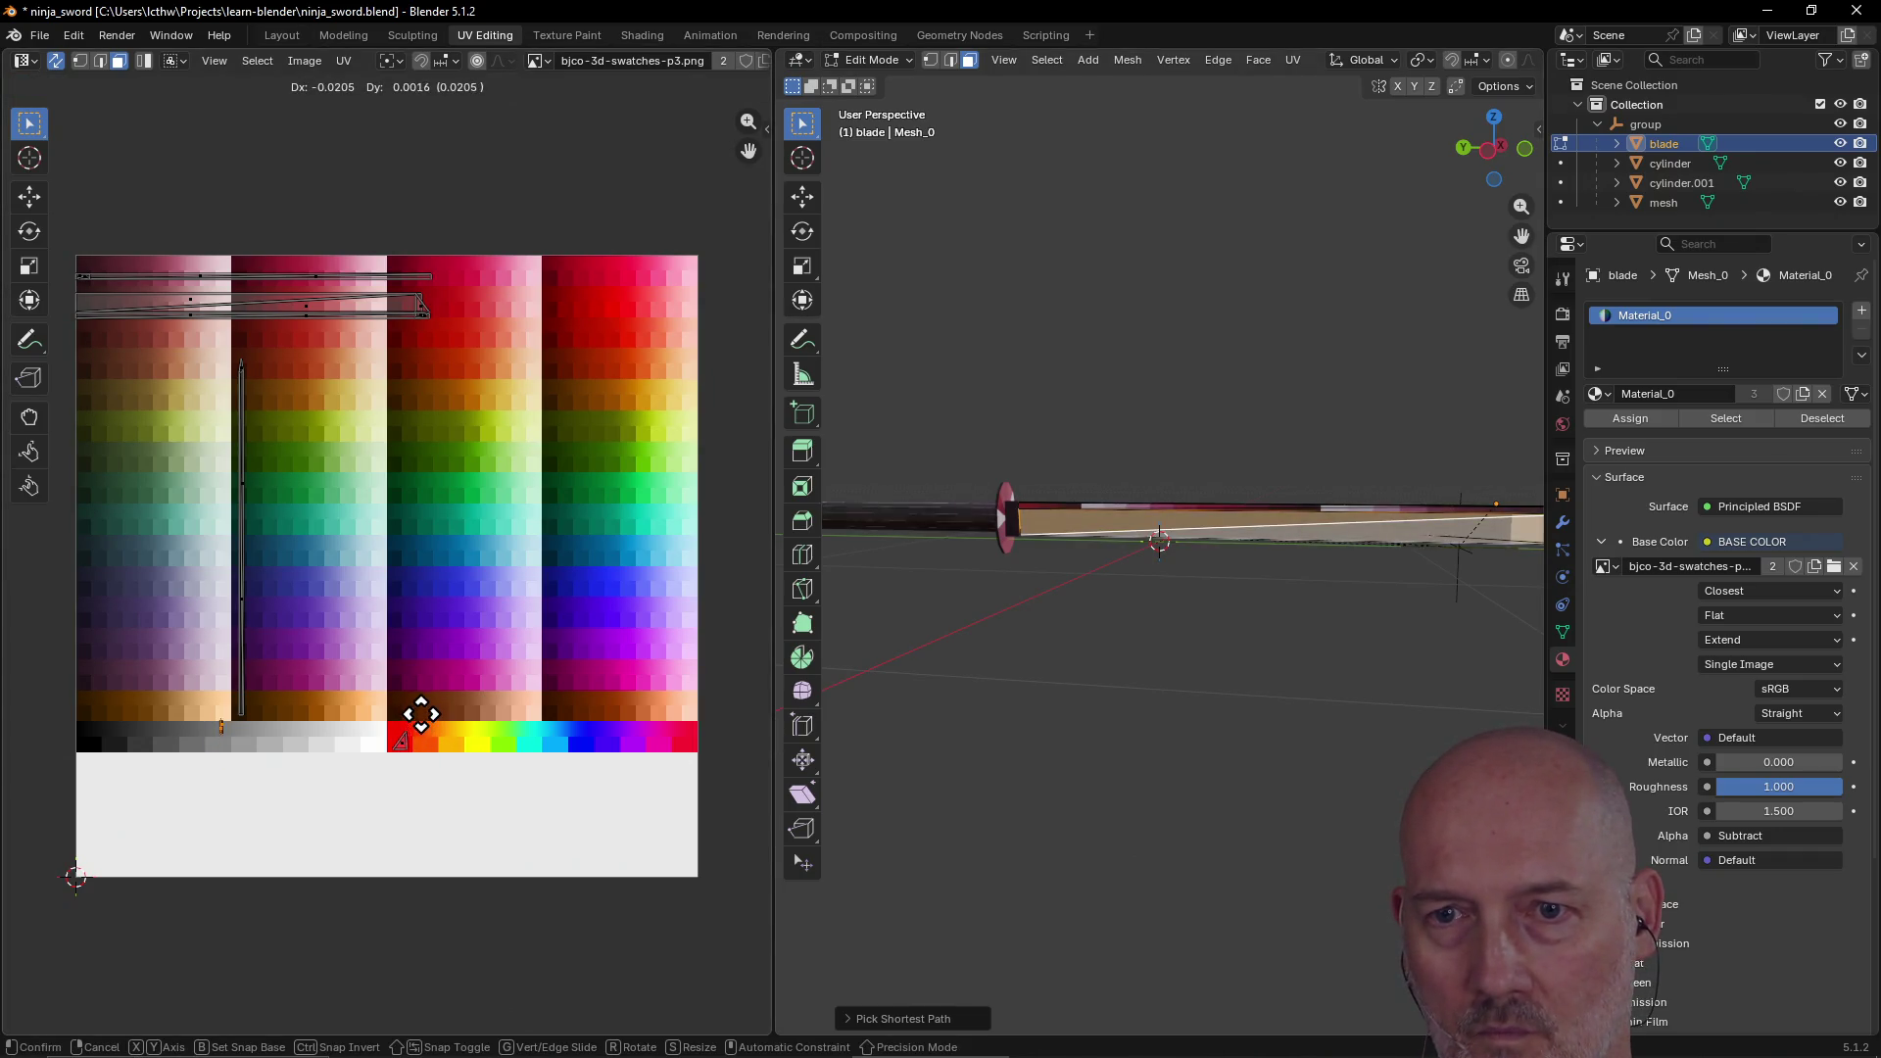
click(423, 717)
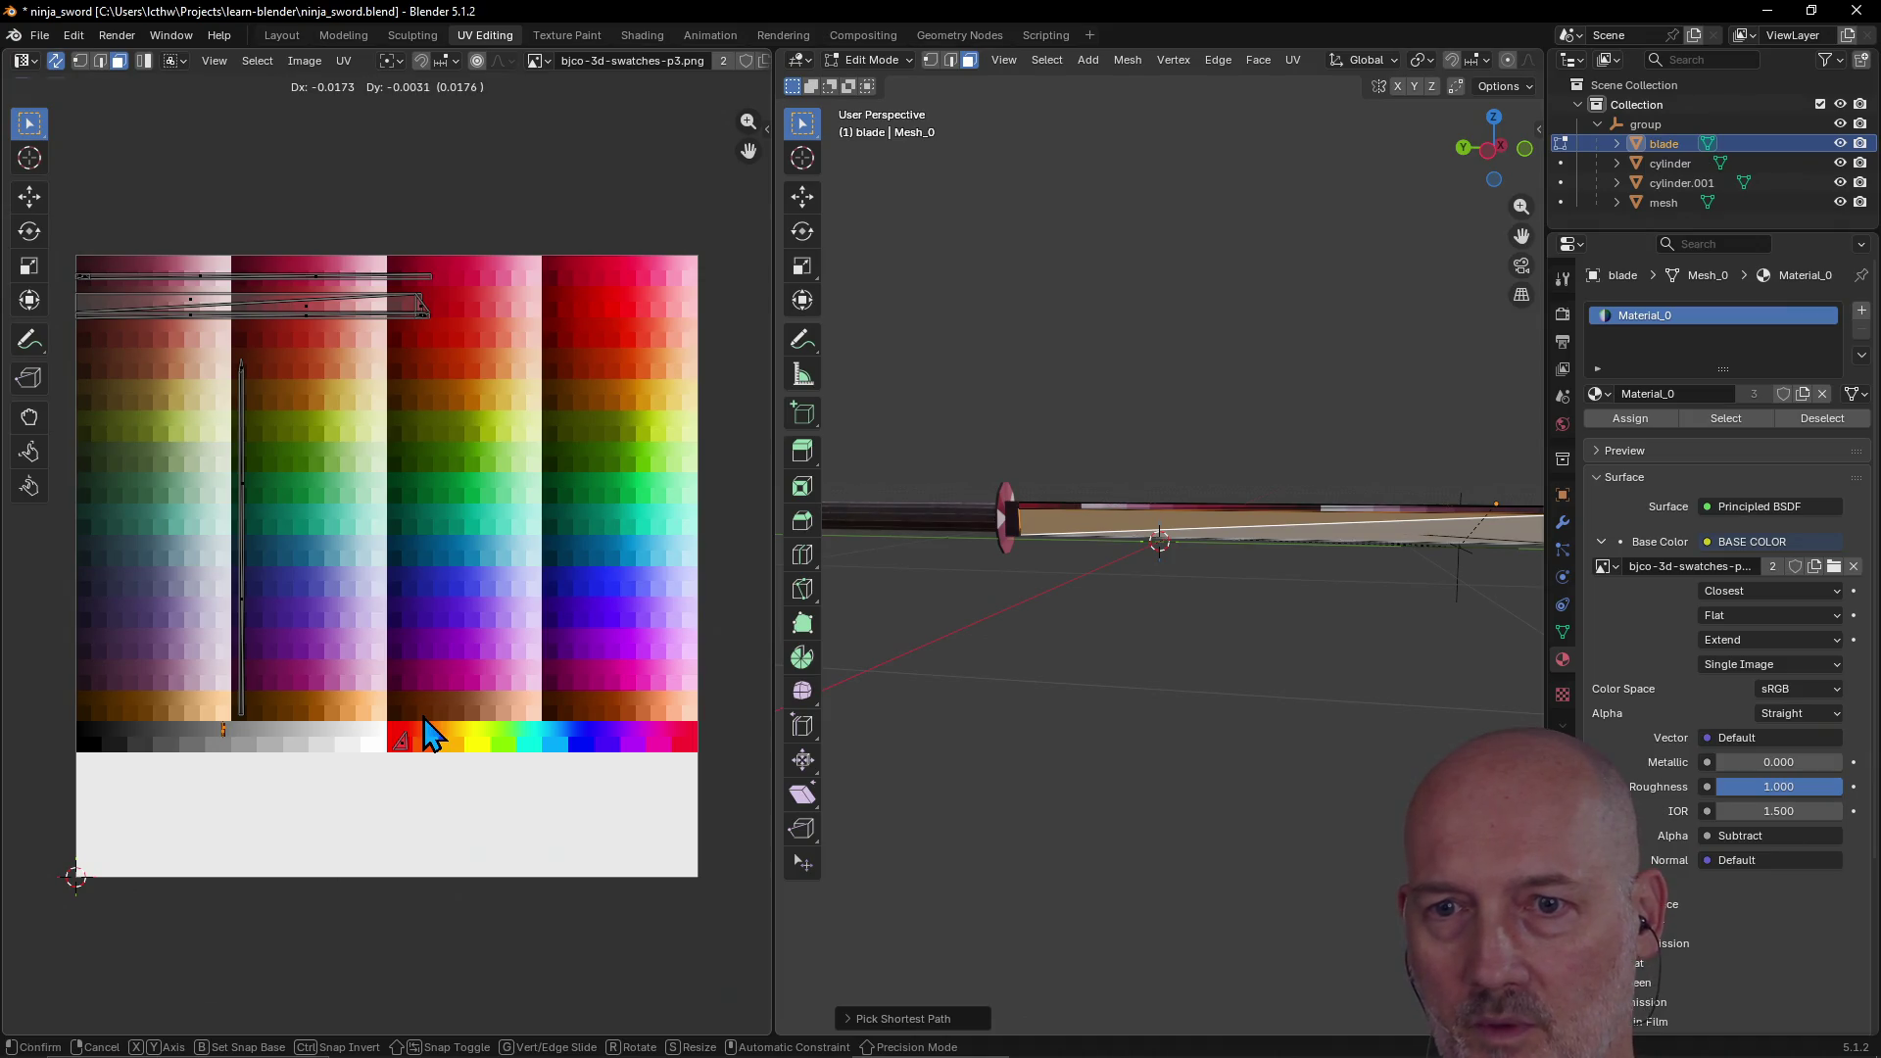
key(g)
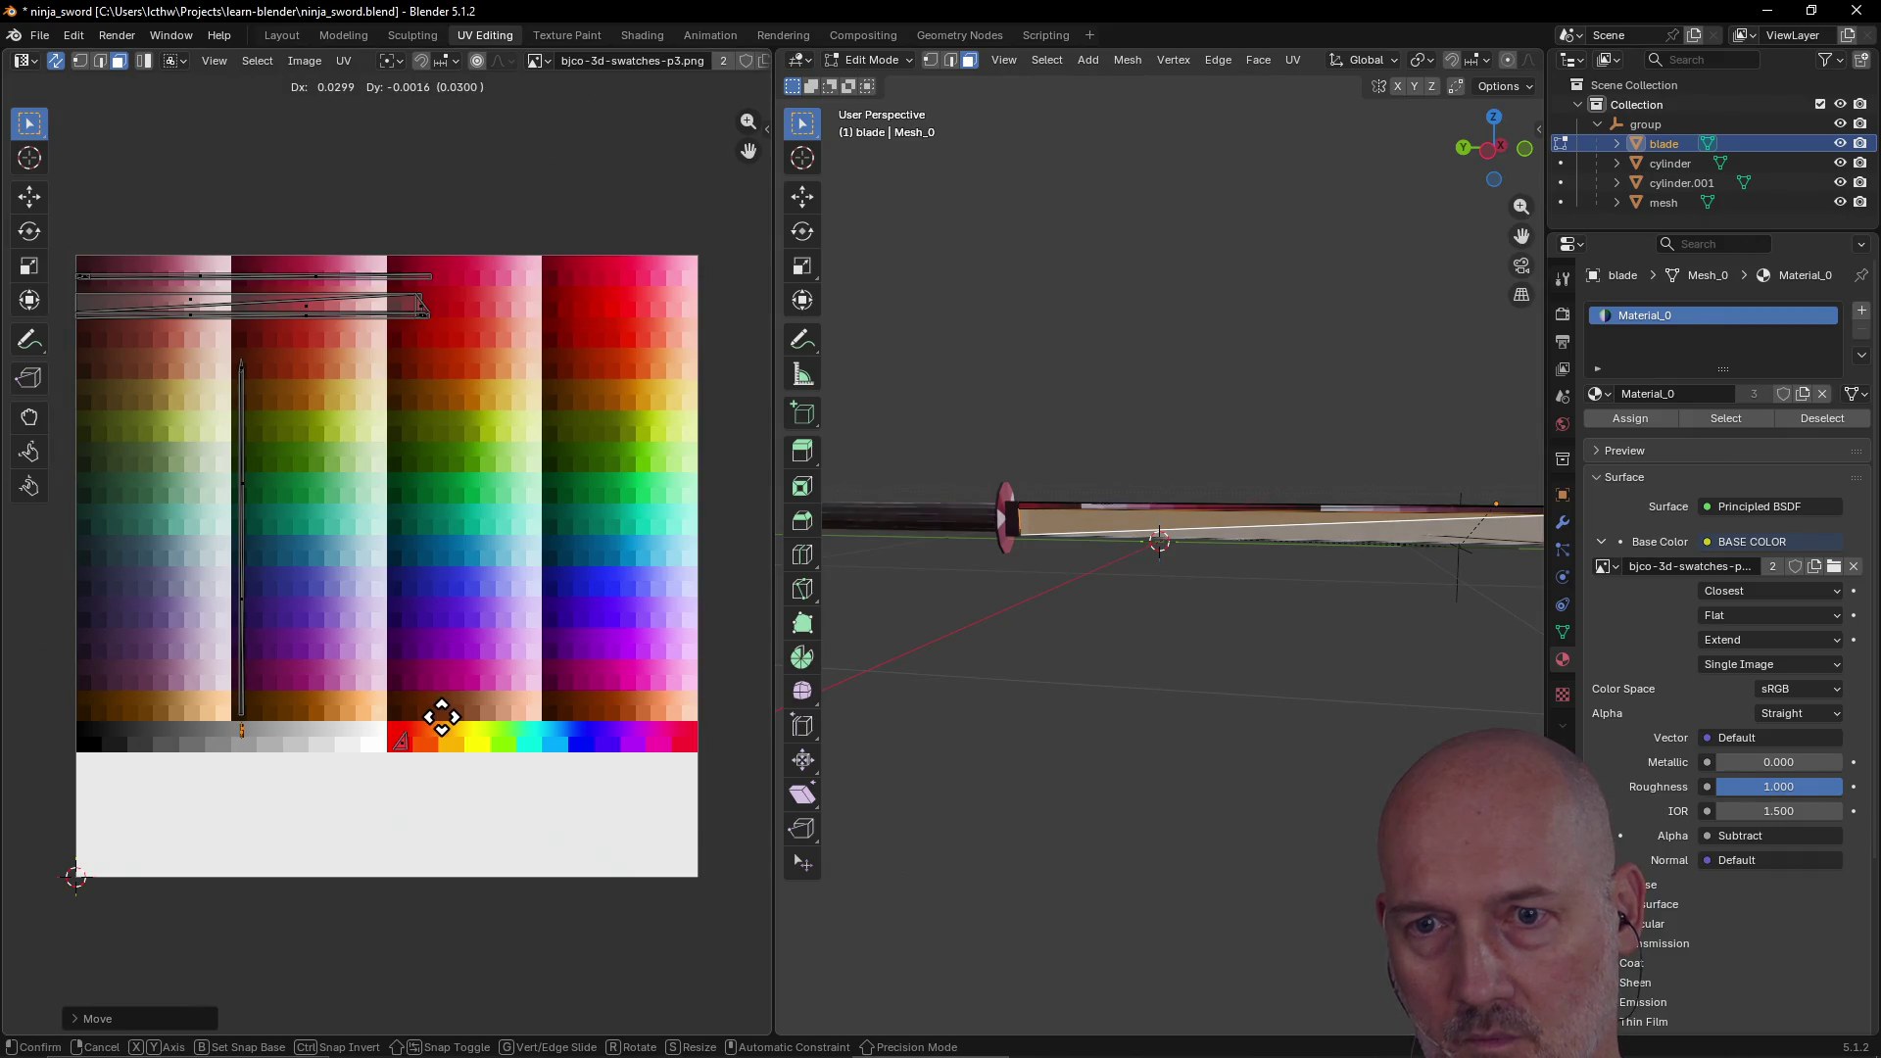
click(446, 729)
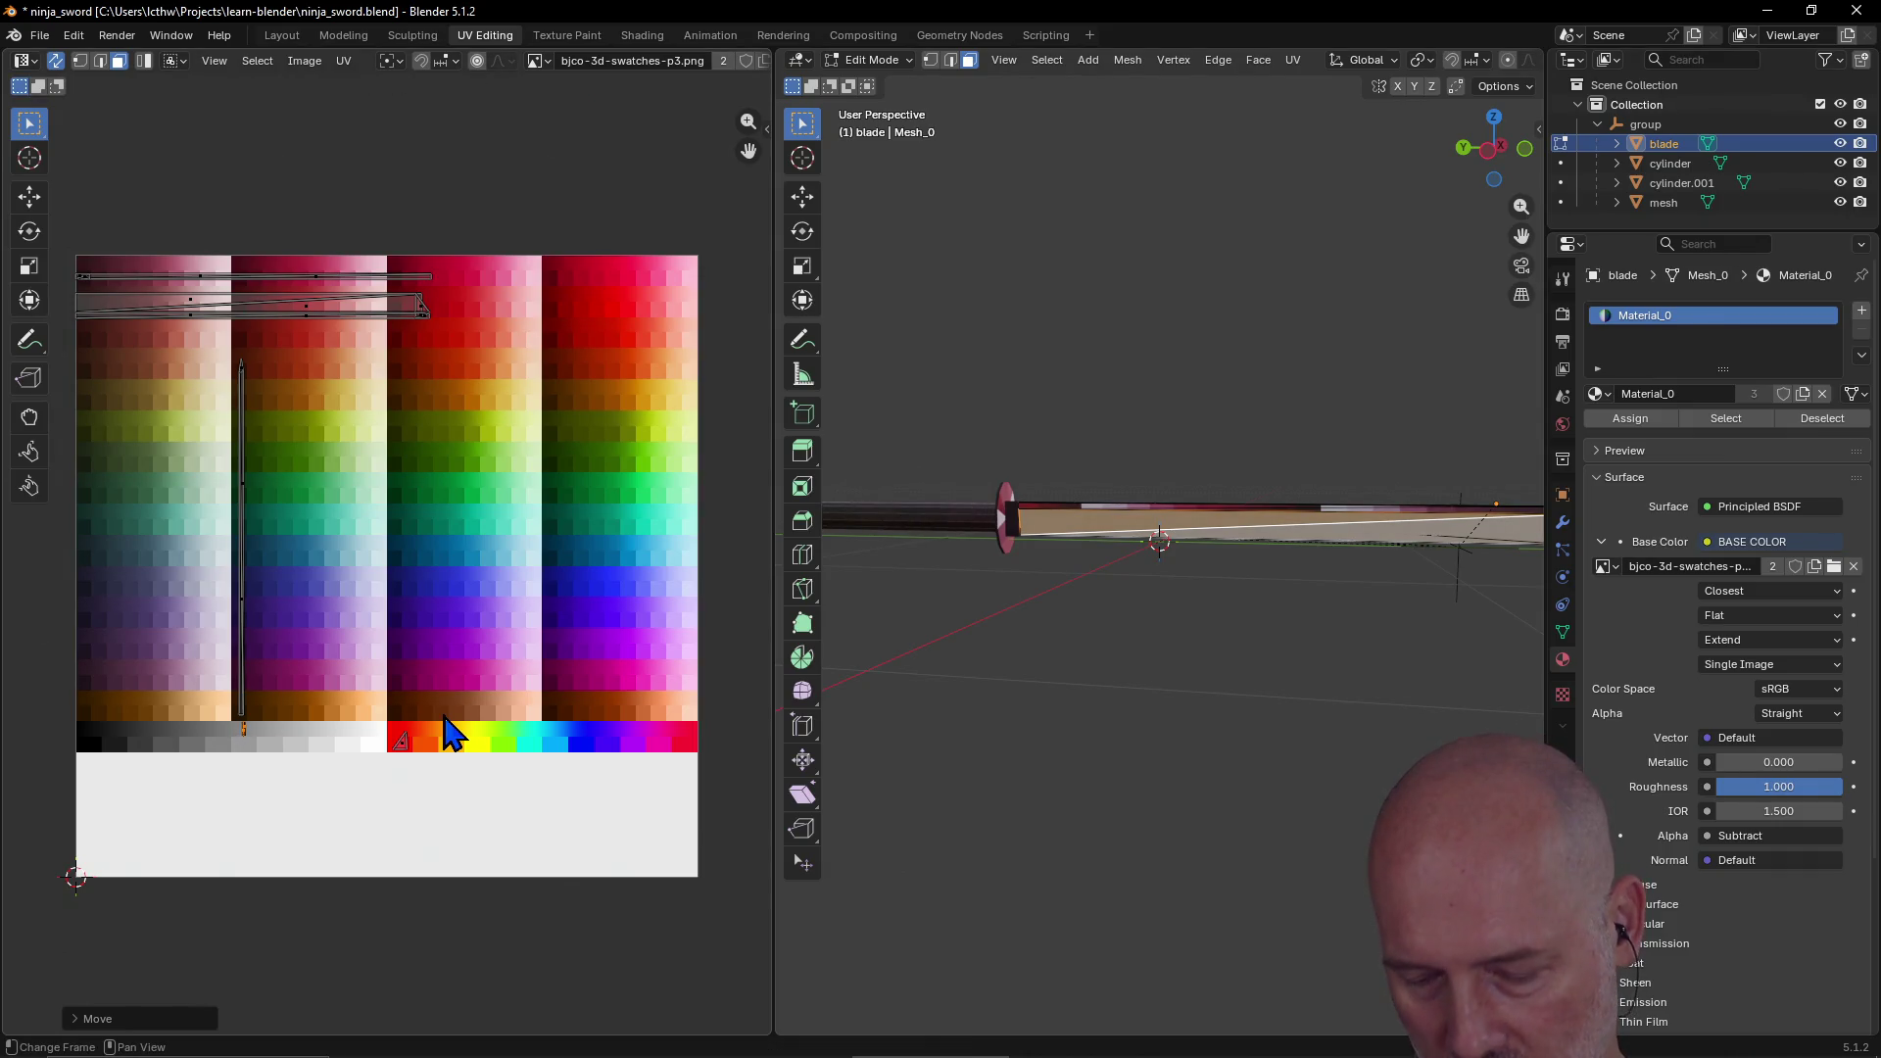
key(s)
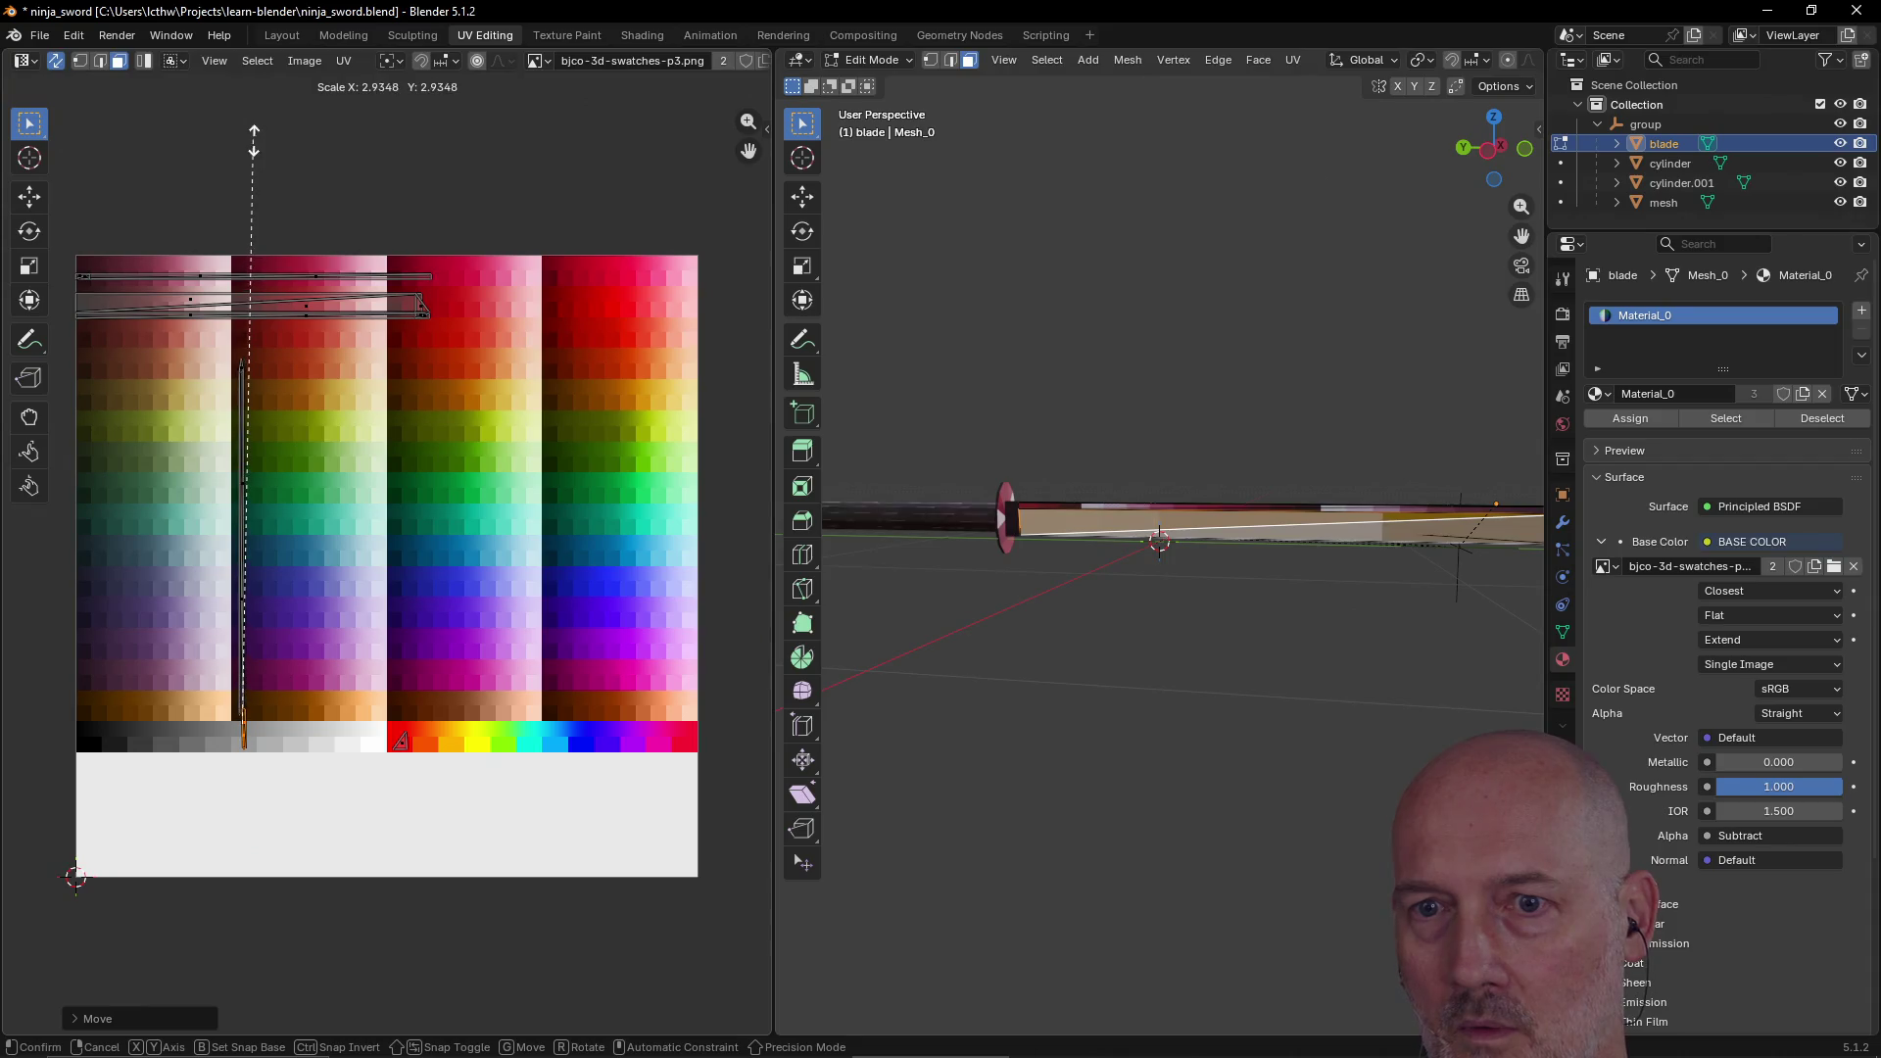
right_click(257, 1006)
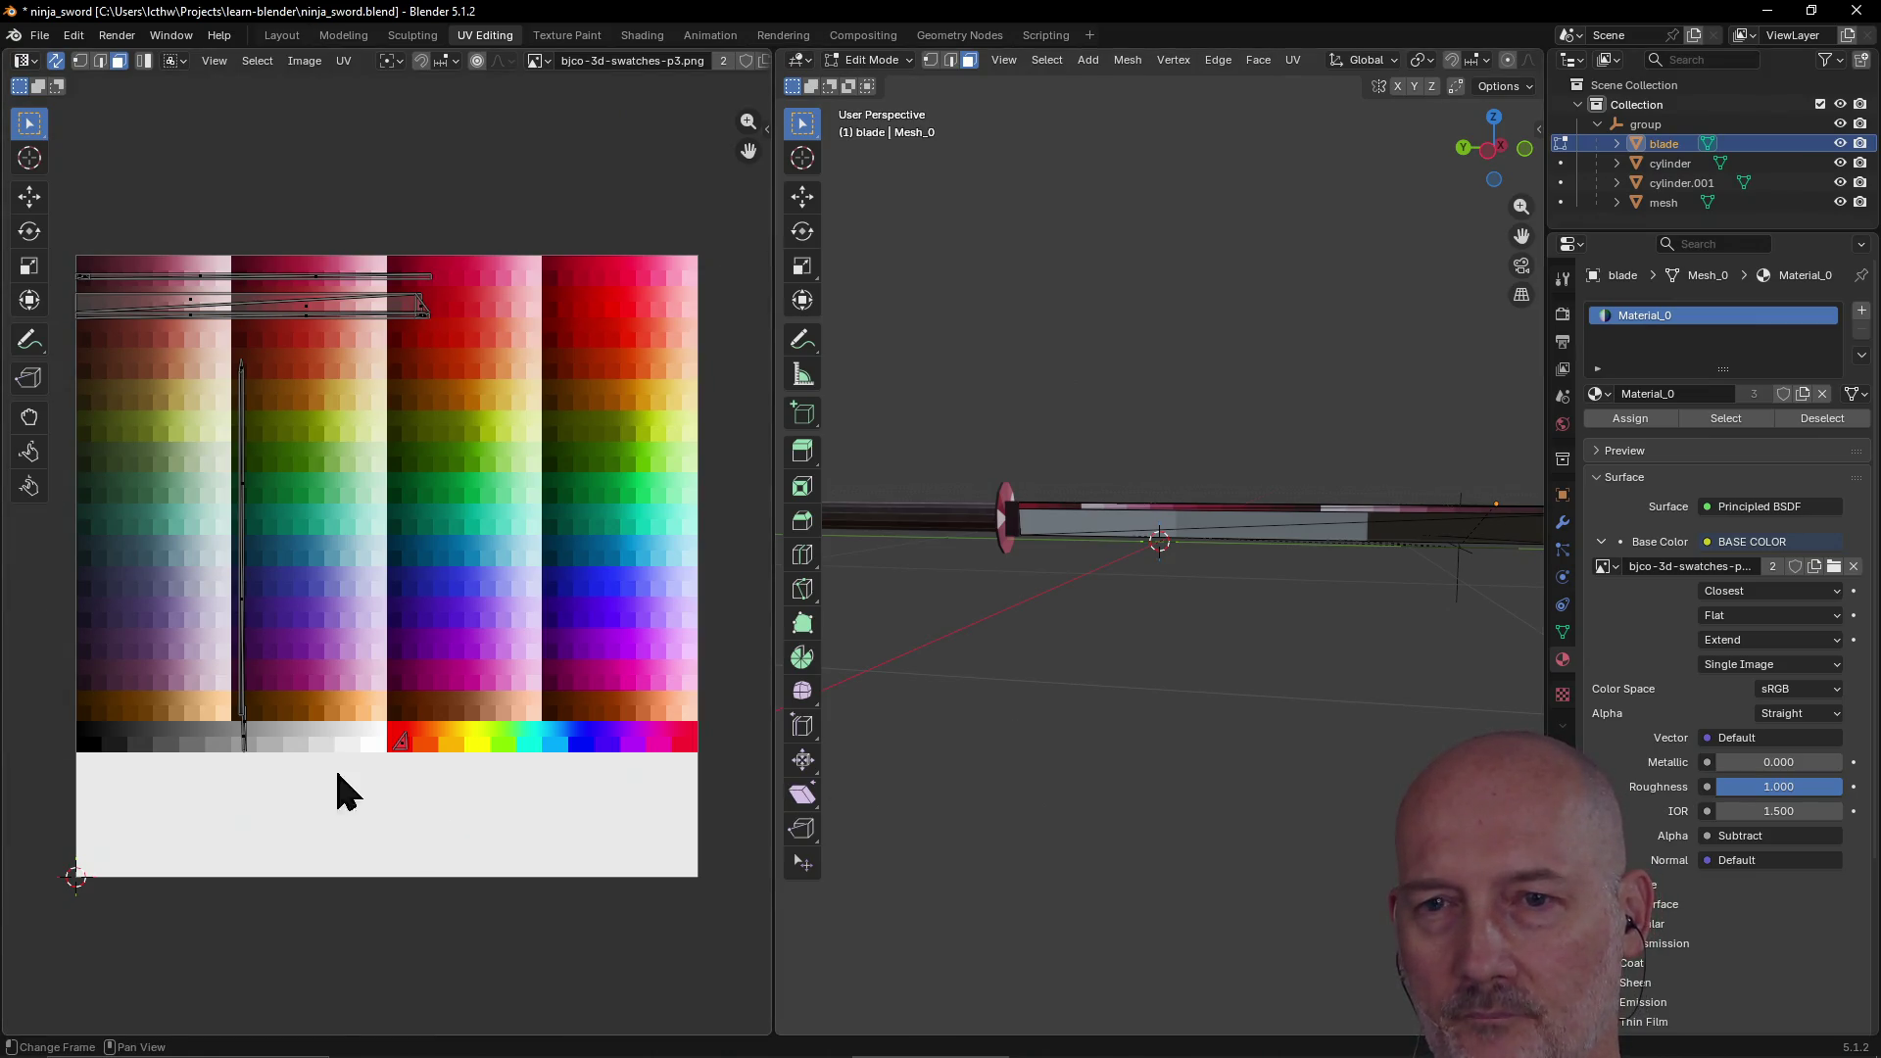
ctrl+click(264, 753)
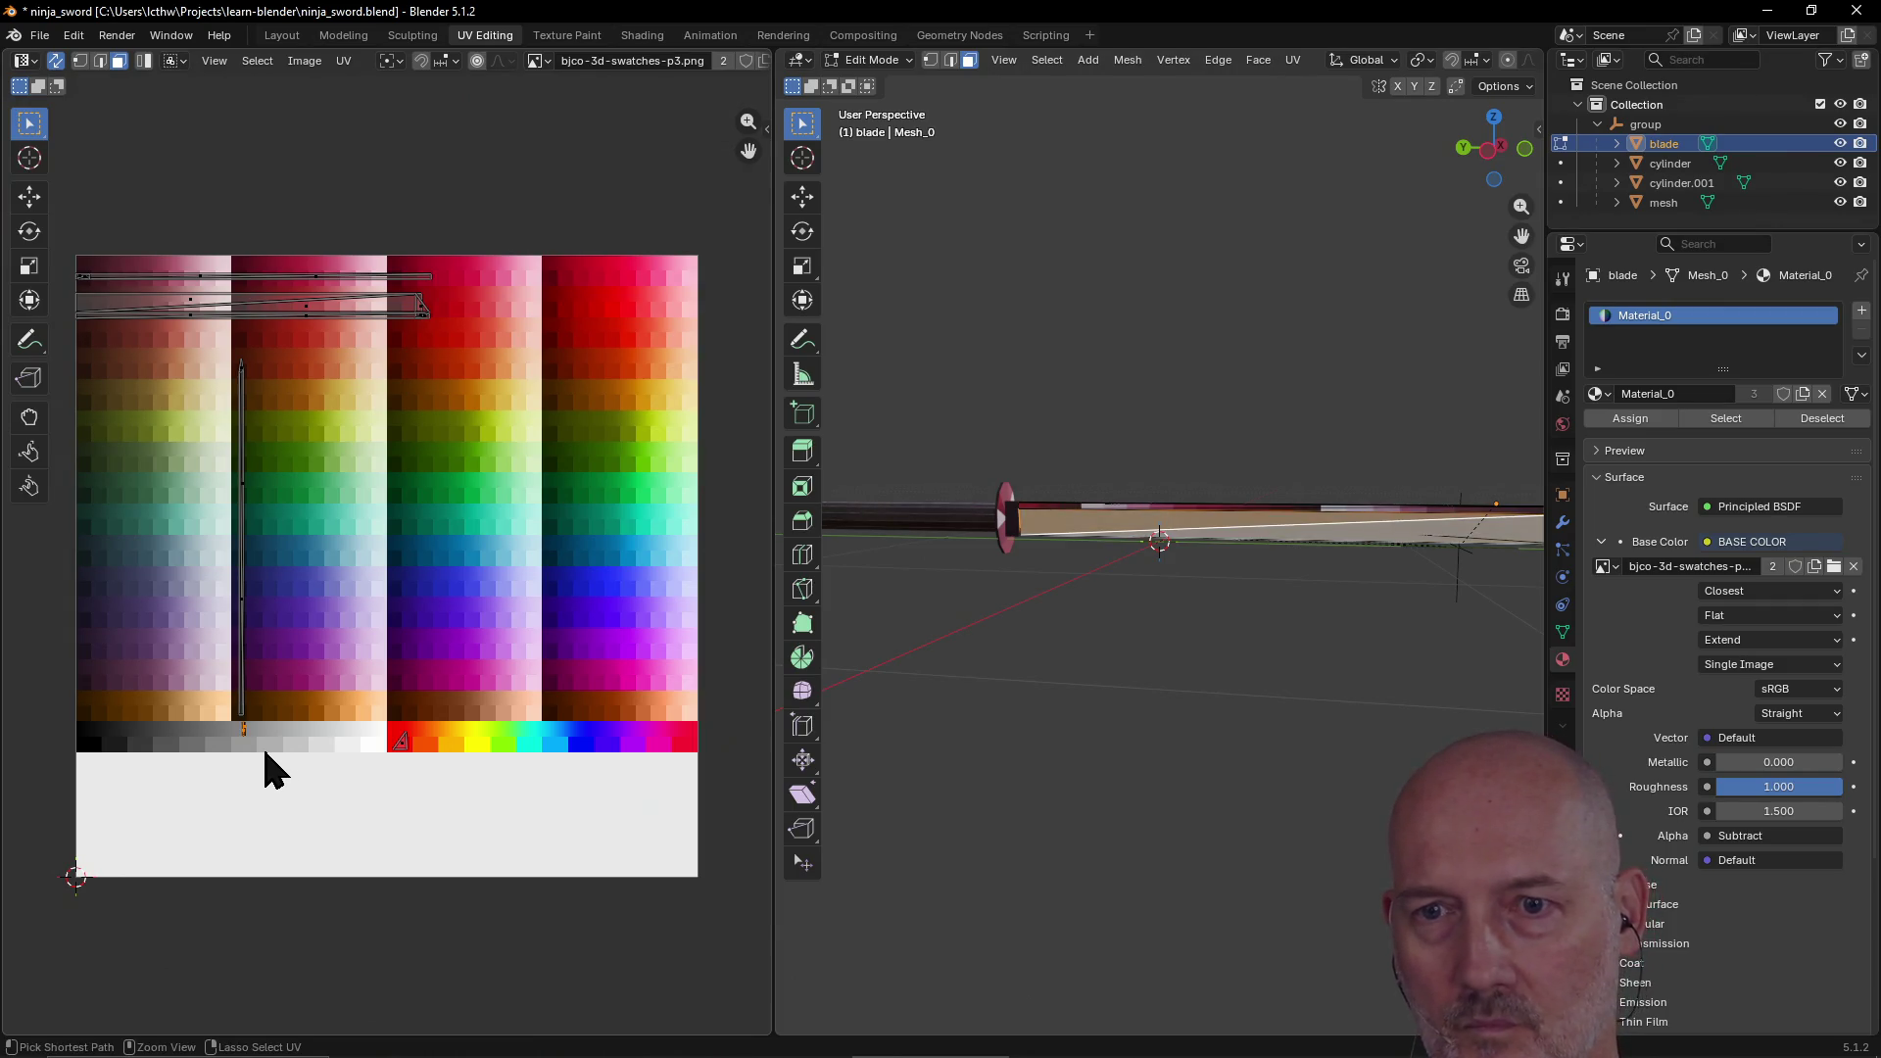
scroll(263, 749, up, 2)
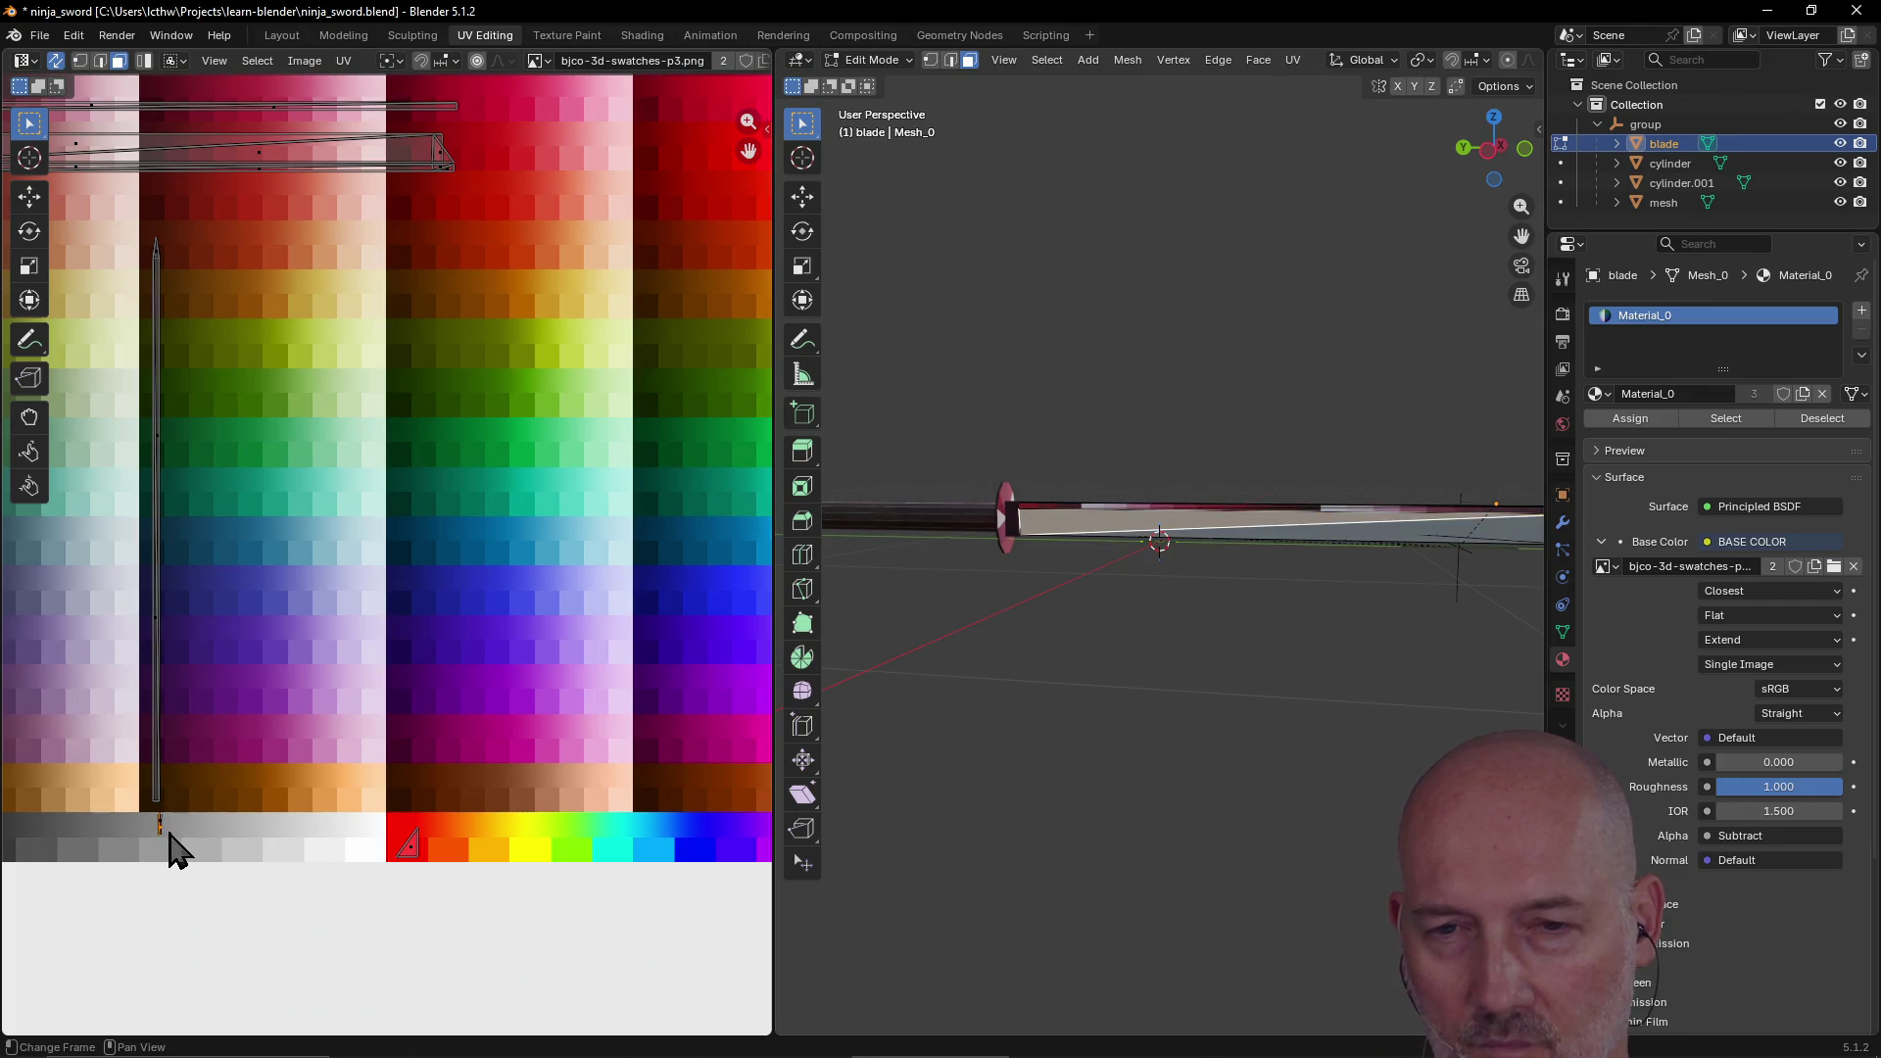
Step: Select the run of blade faces and enlarge their UVs about three times
scroll(128, 833, down, 3)
scroll(196, 826, up, 3)
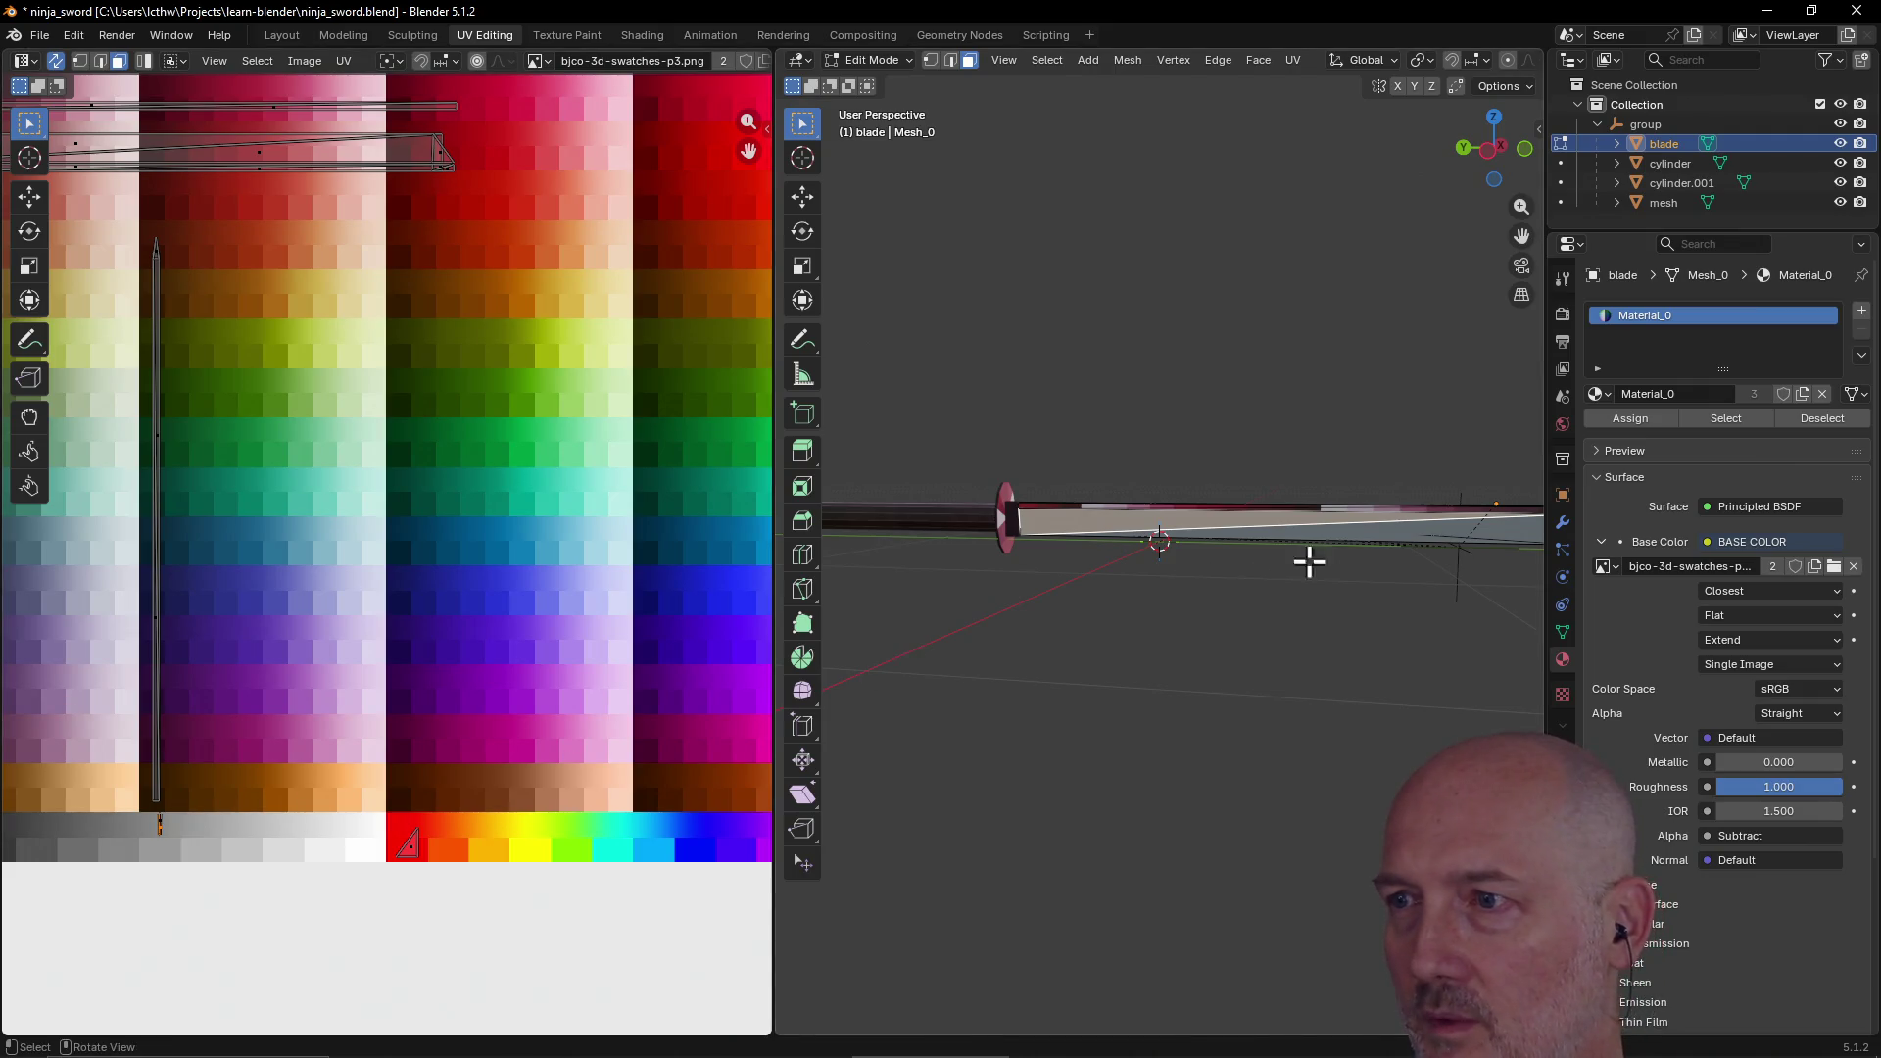
ctrl+click(1389, 529)
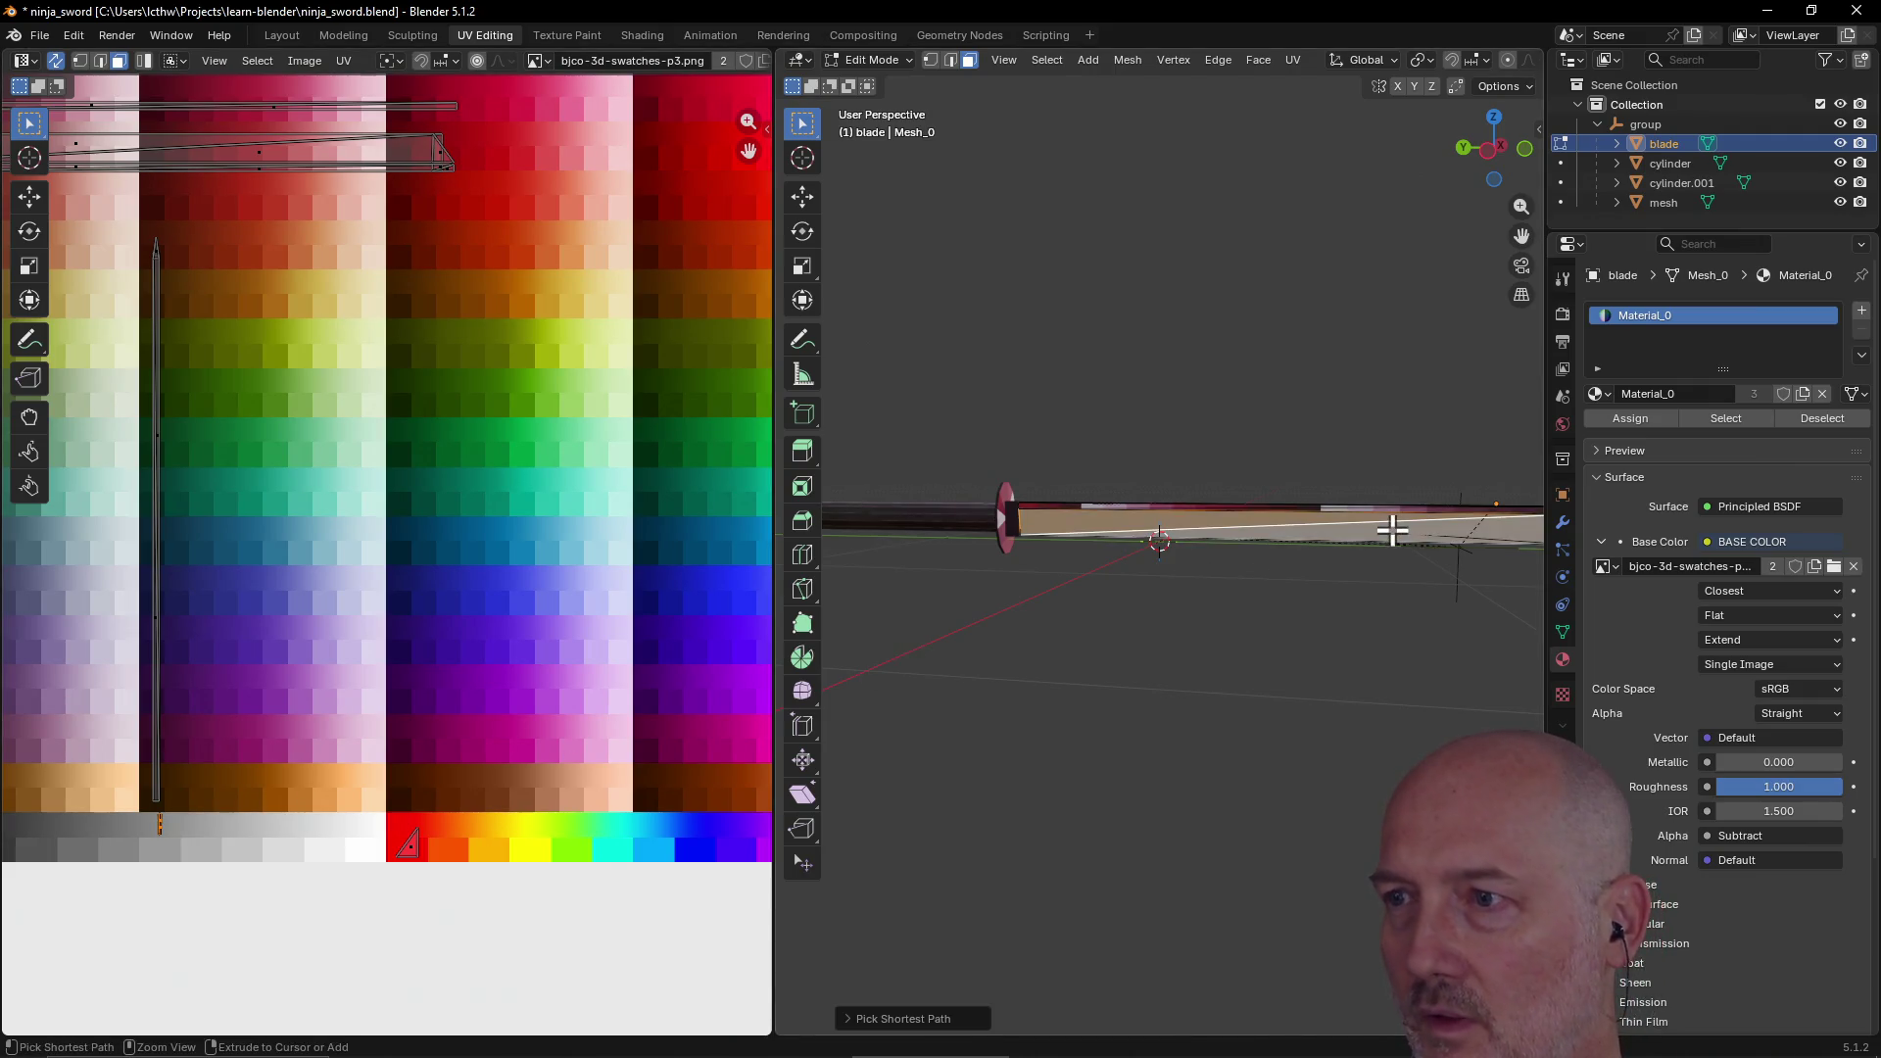
key(g)
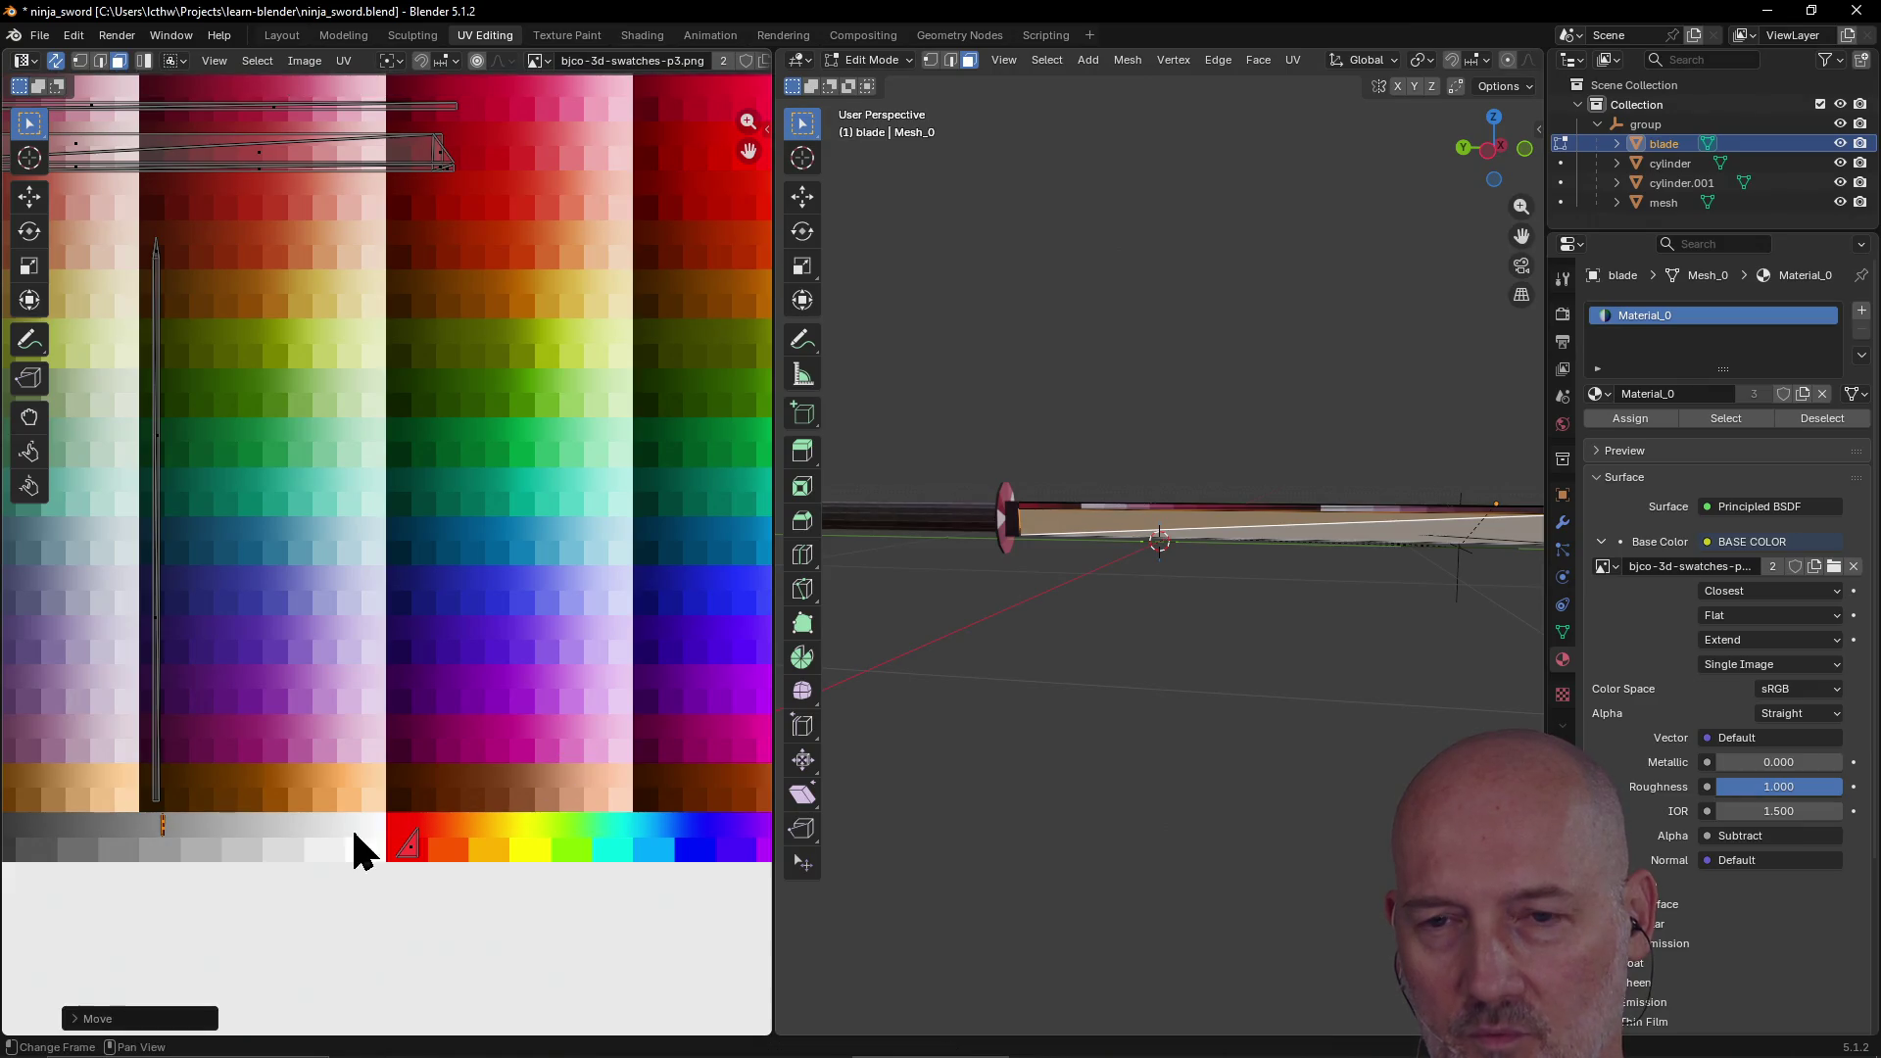
key(s)
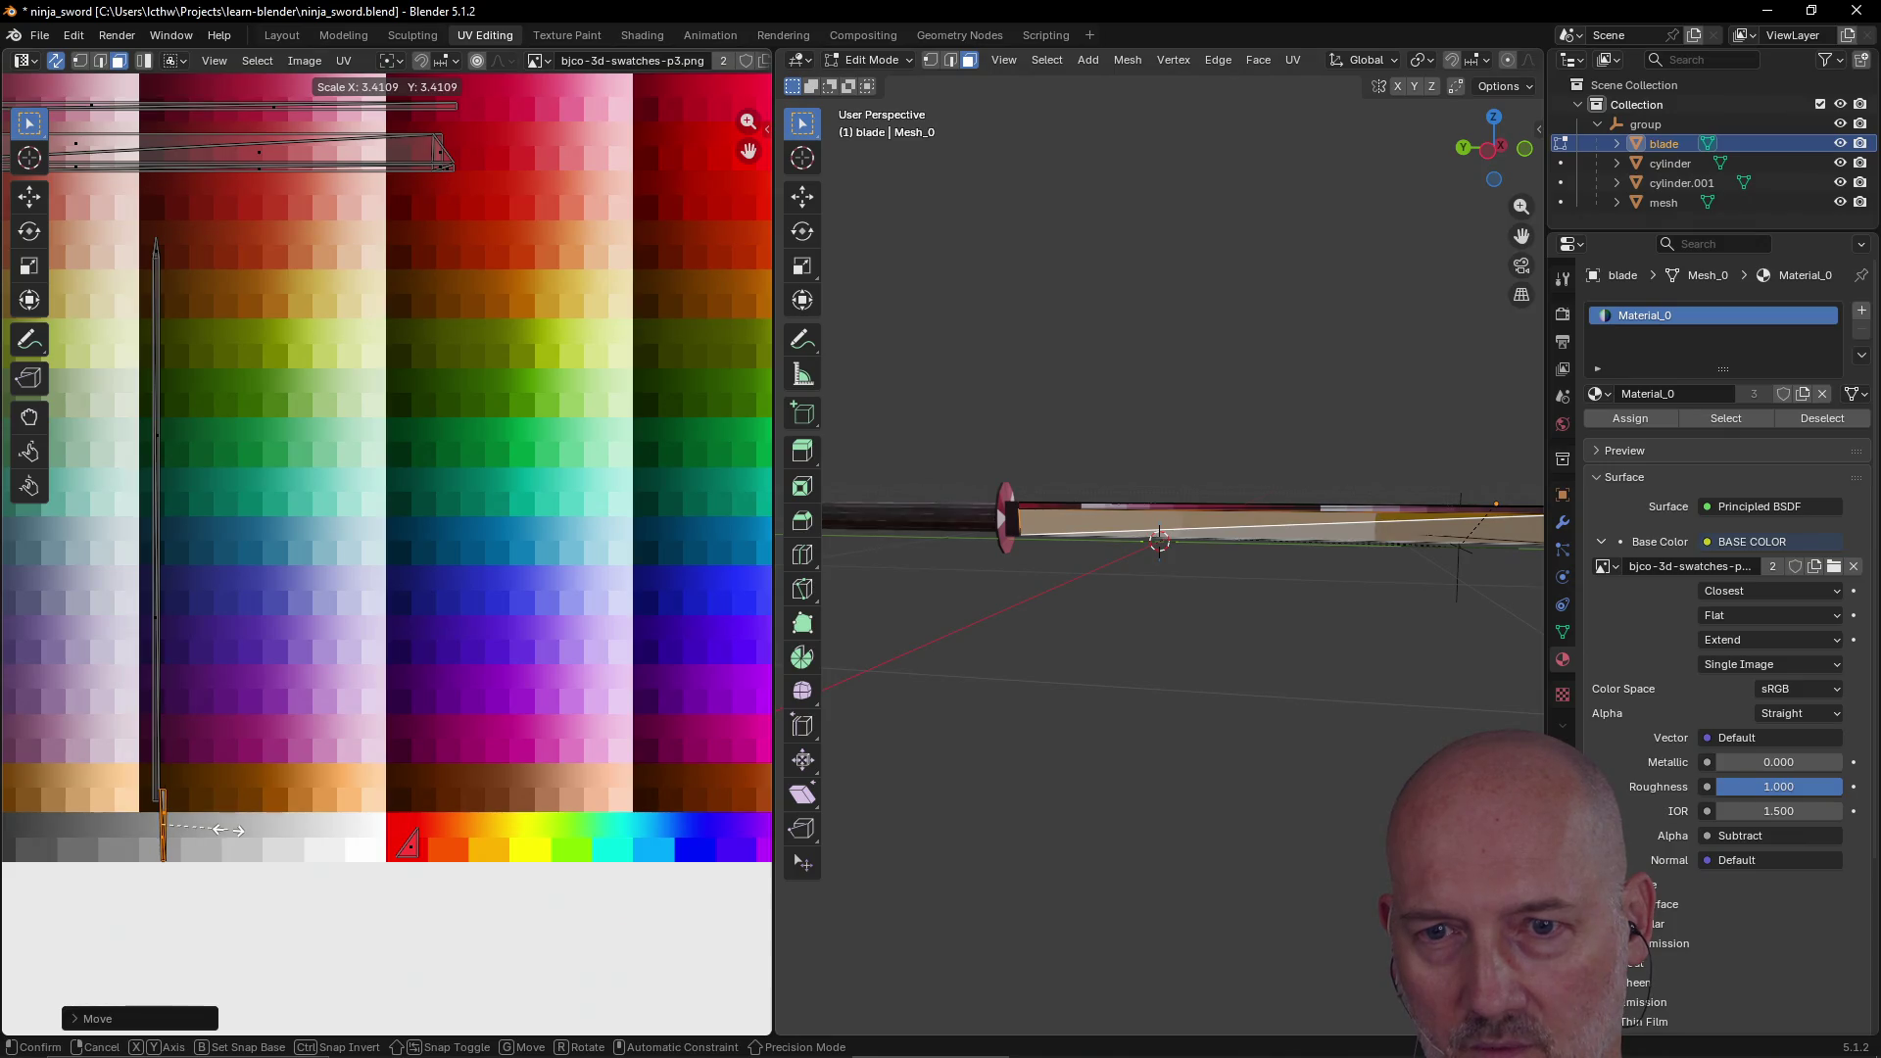
click(233, 835)
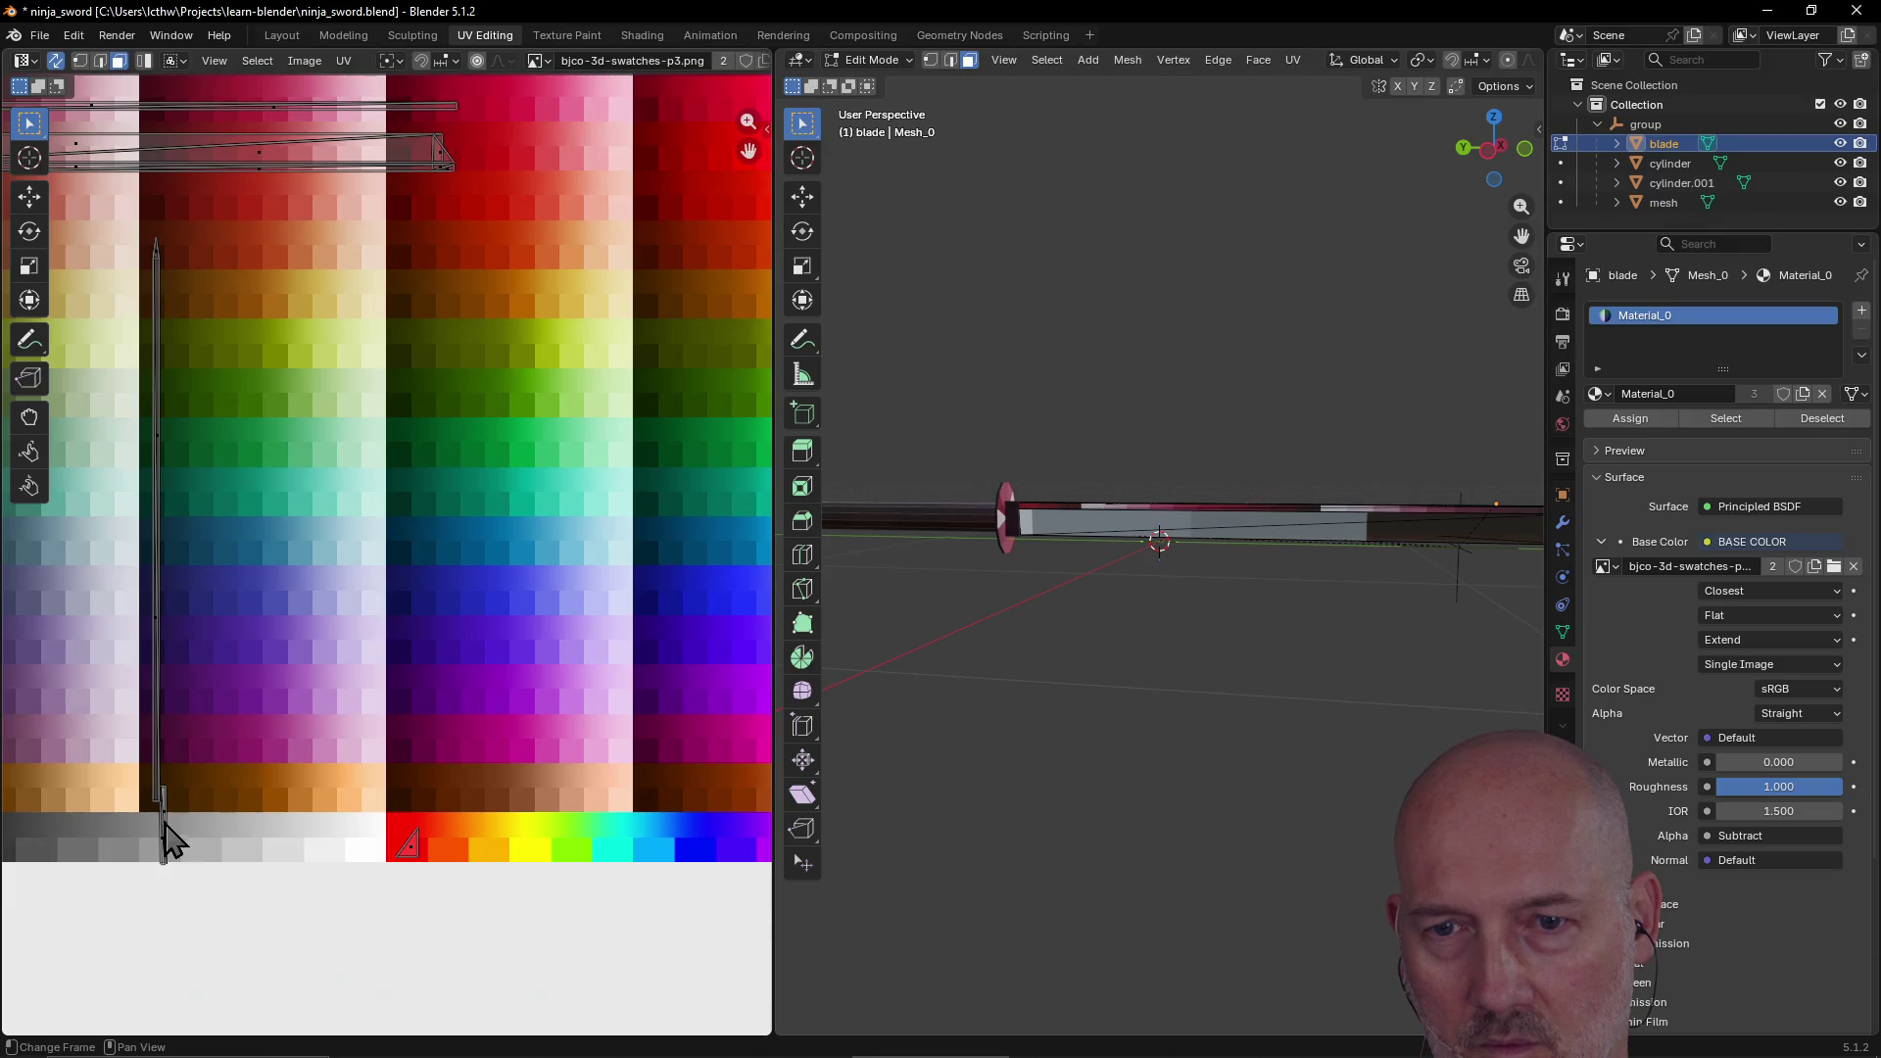
Step: Reselect the thin blade UV strip and nudge it onto a gray swatch
scroll(162, 843, up, 2)
scroll(150, 852, down, 3)
scroll(157, 862, up, 2)
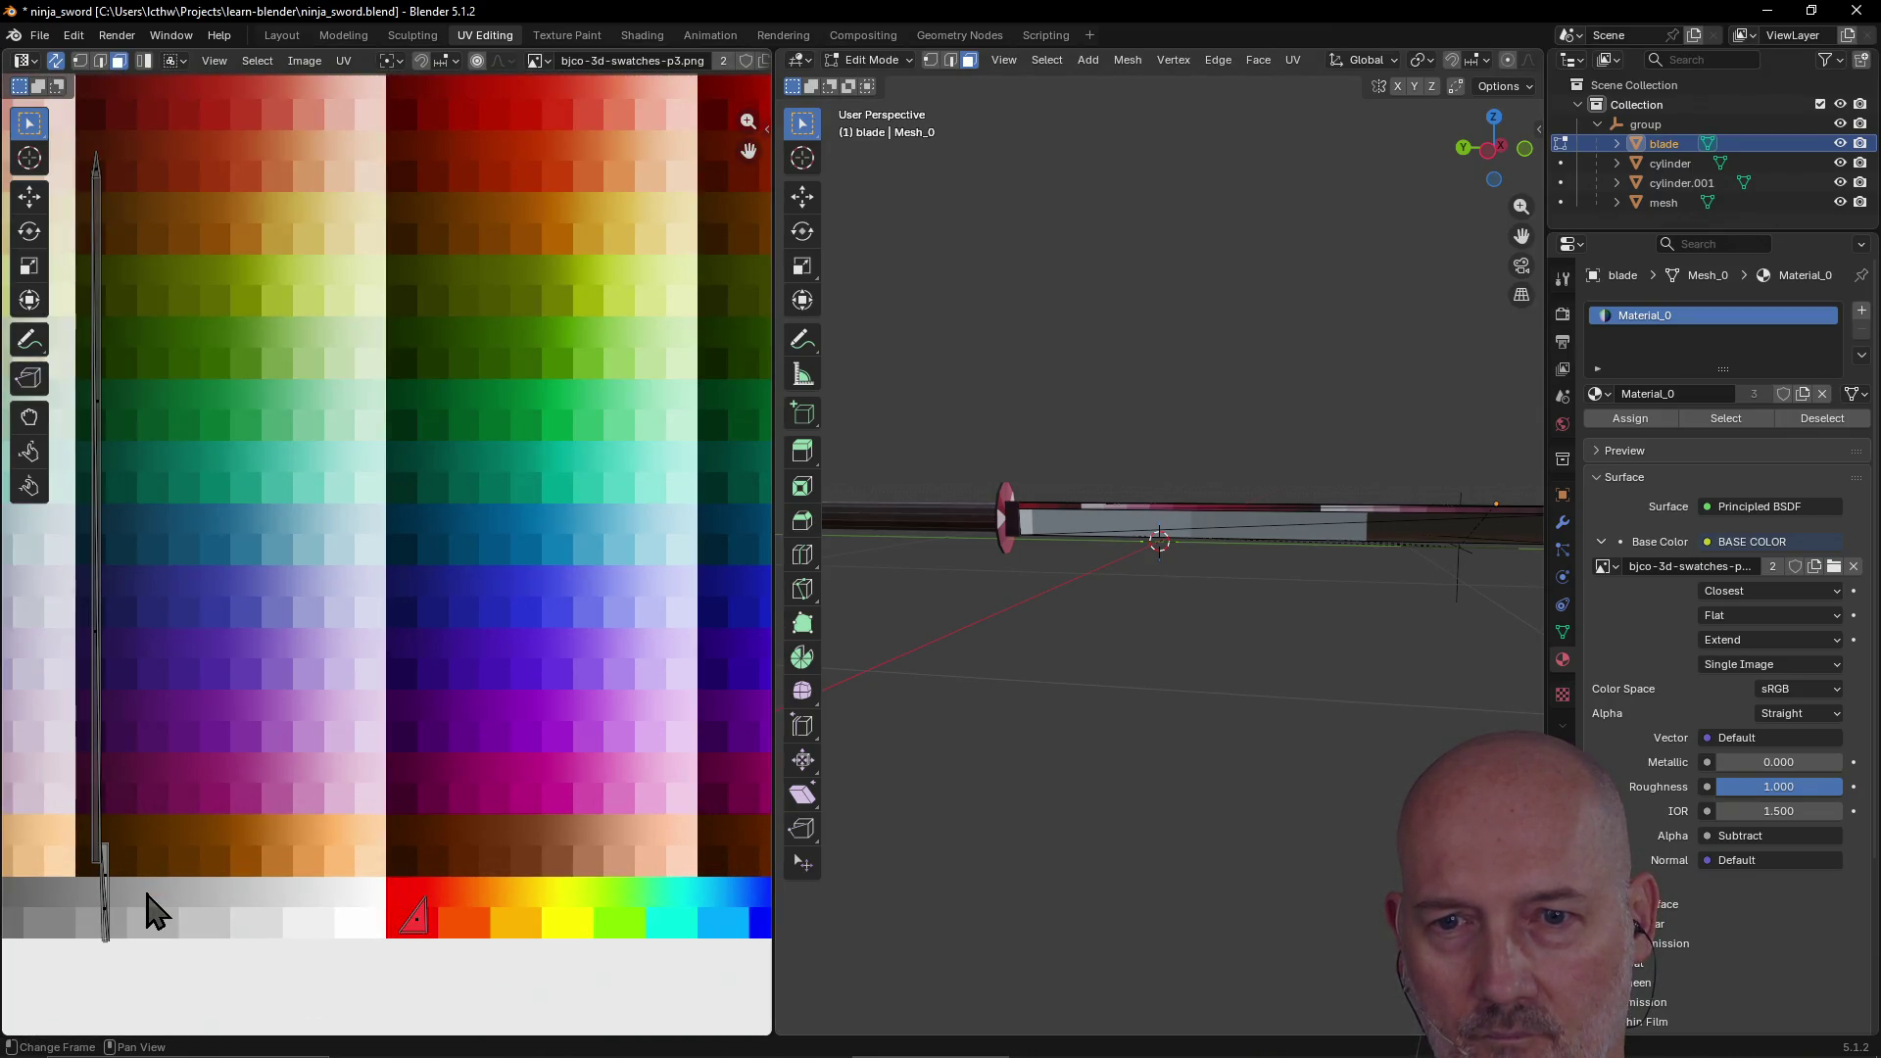
mouse_move(147, 916)
middle_down()
mouse_move(235, 848)
mouse_move(462, 777)
mouse_move(473, 796)
middle_up()
scroll(472, 795, up, 2)
scroll(461, 798, down, 1)
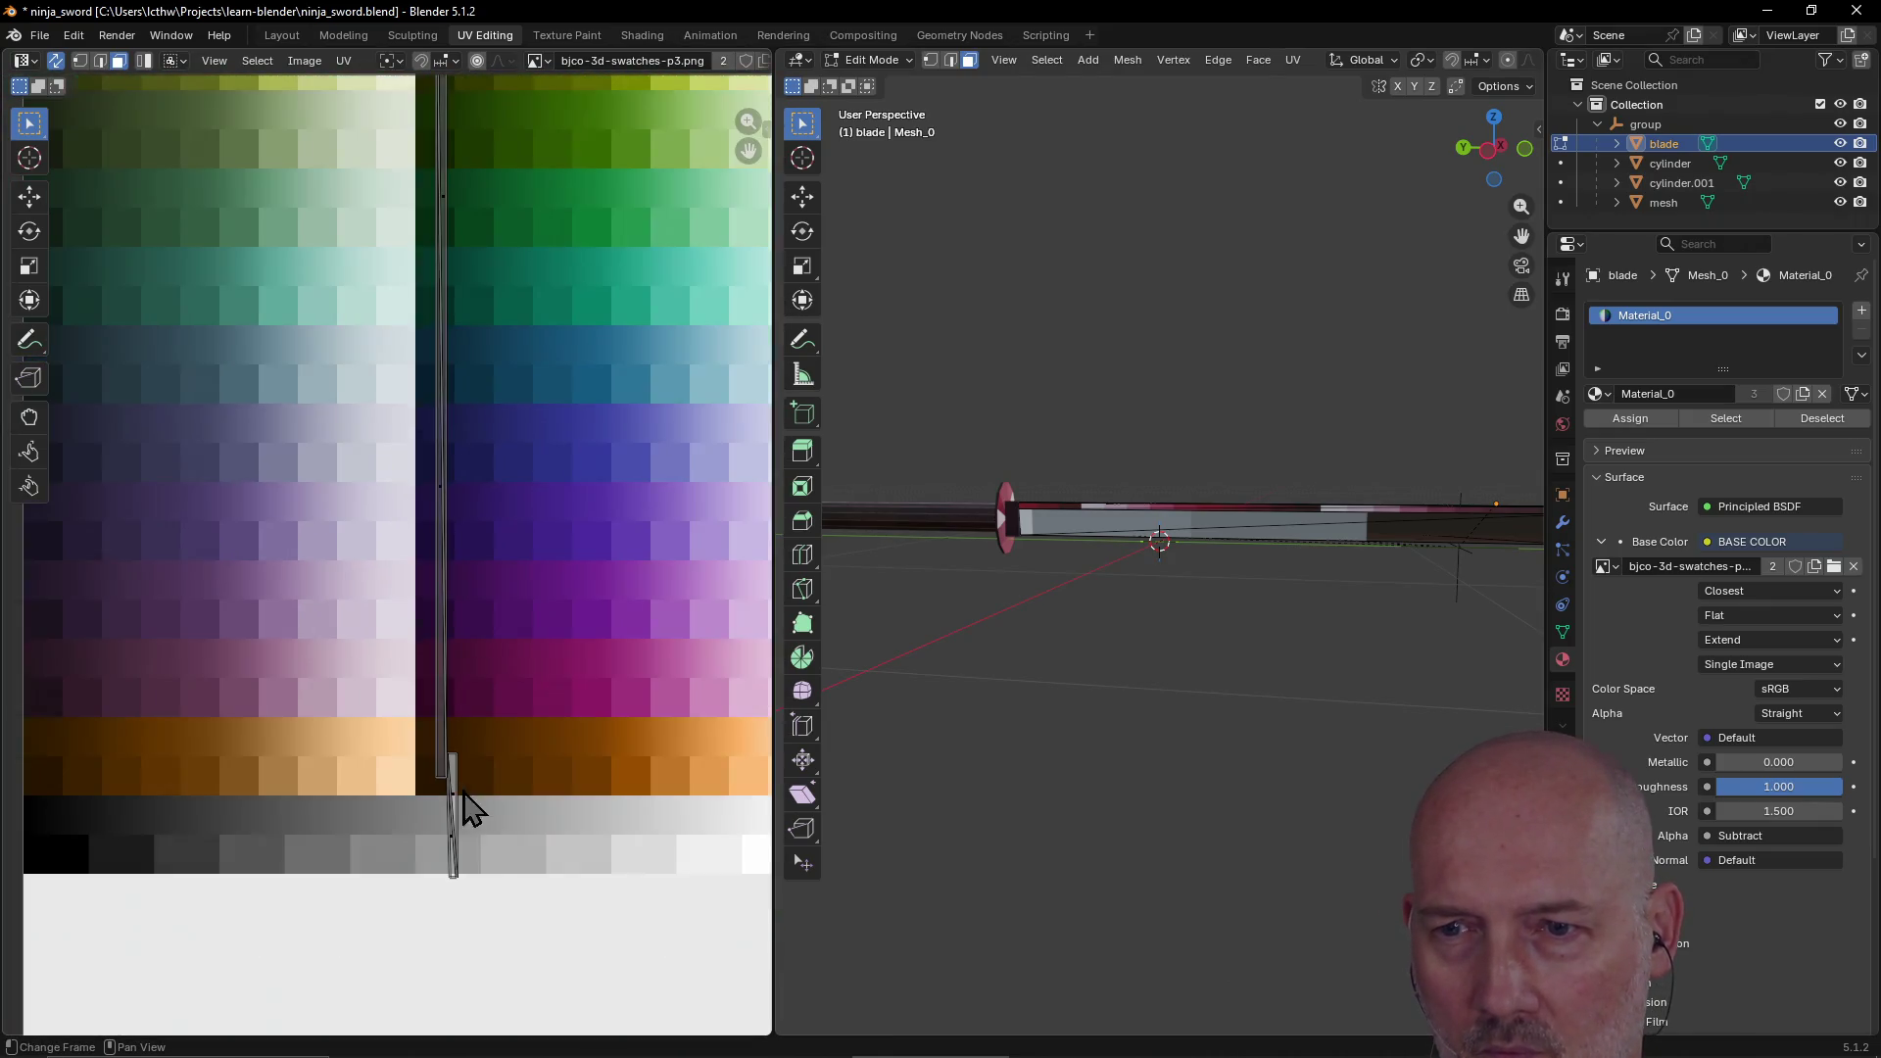
click(452, 854)
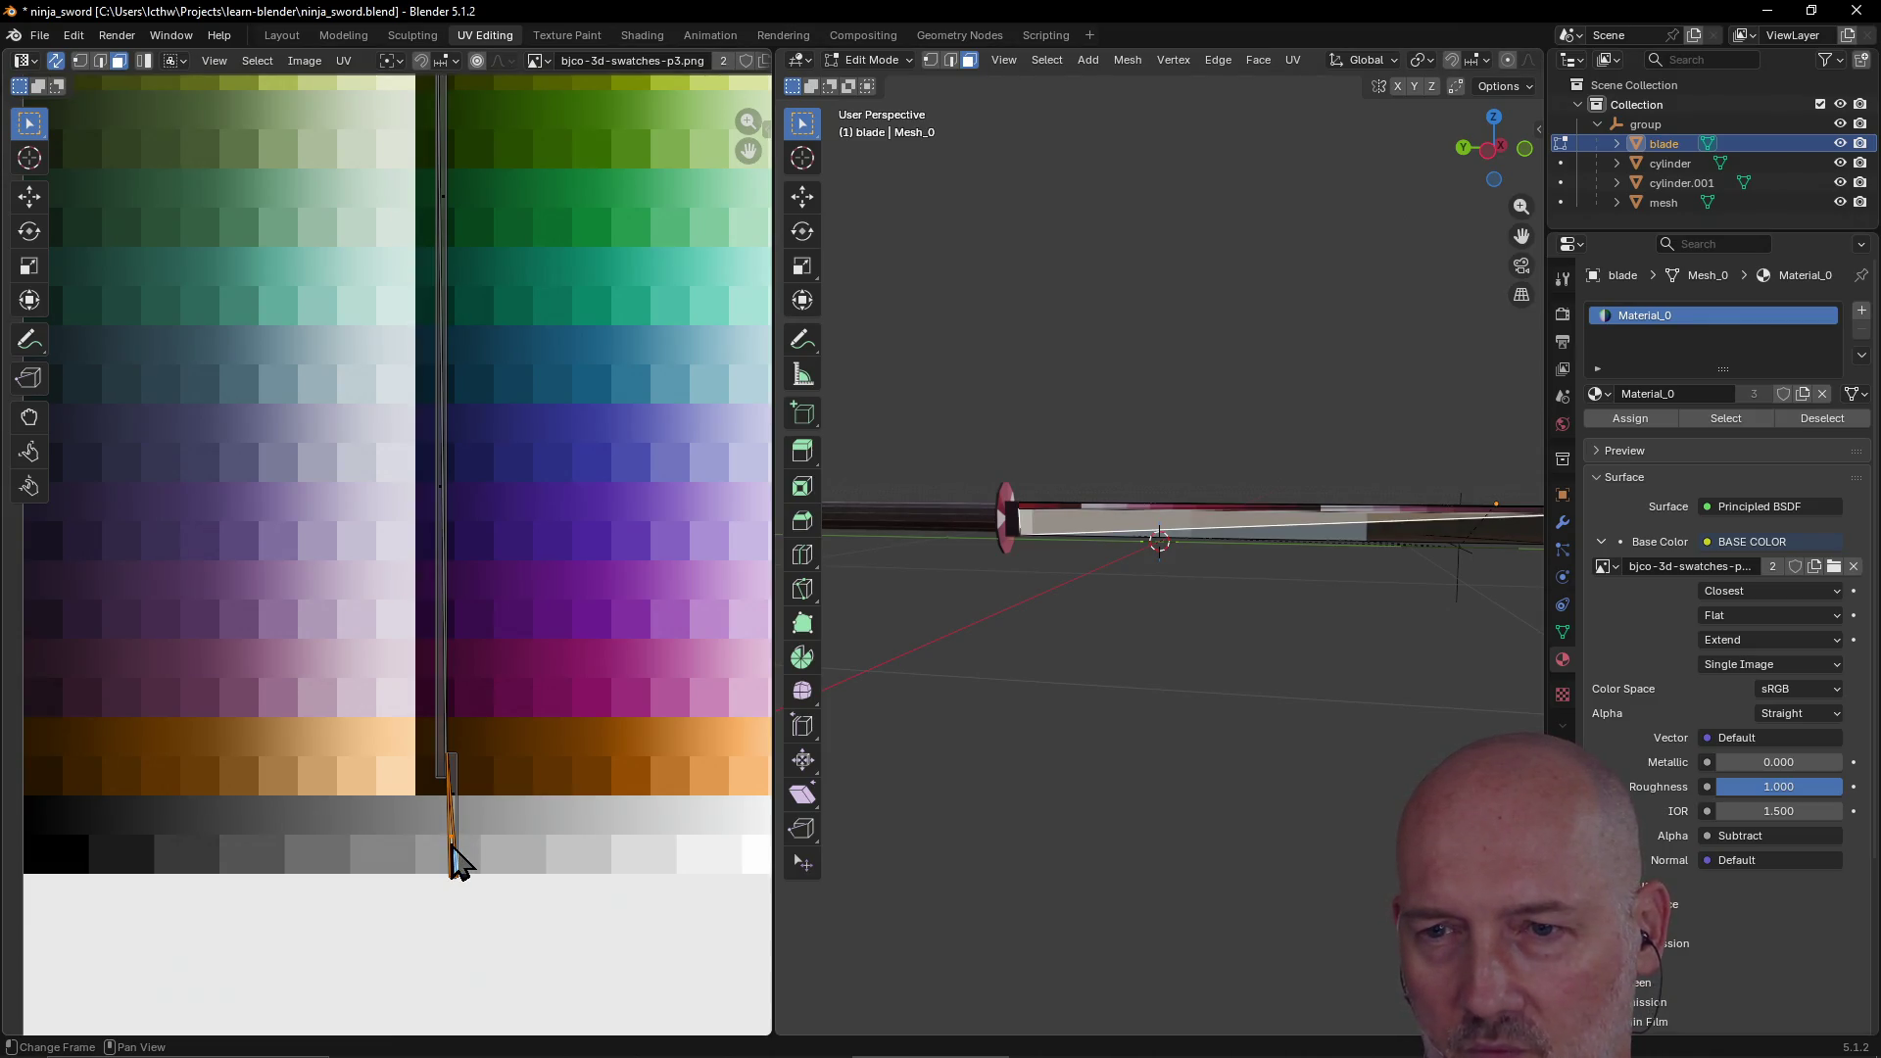
click(467, 860)
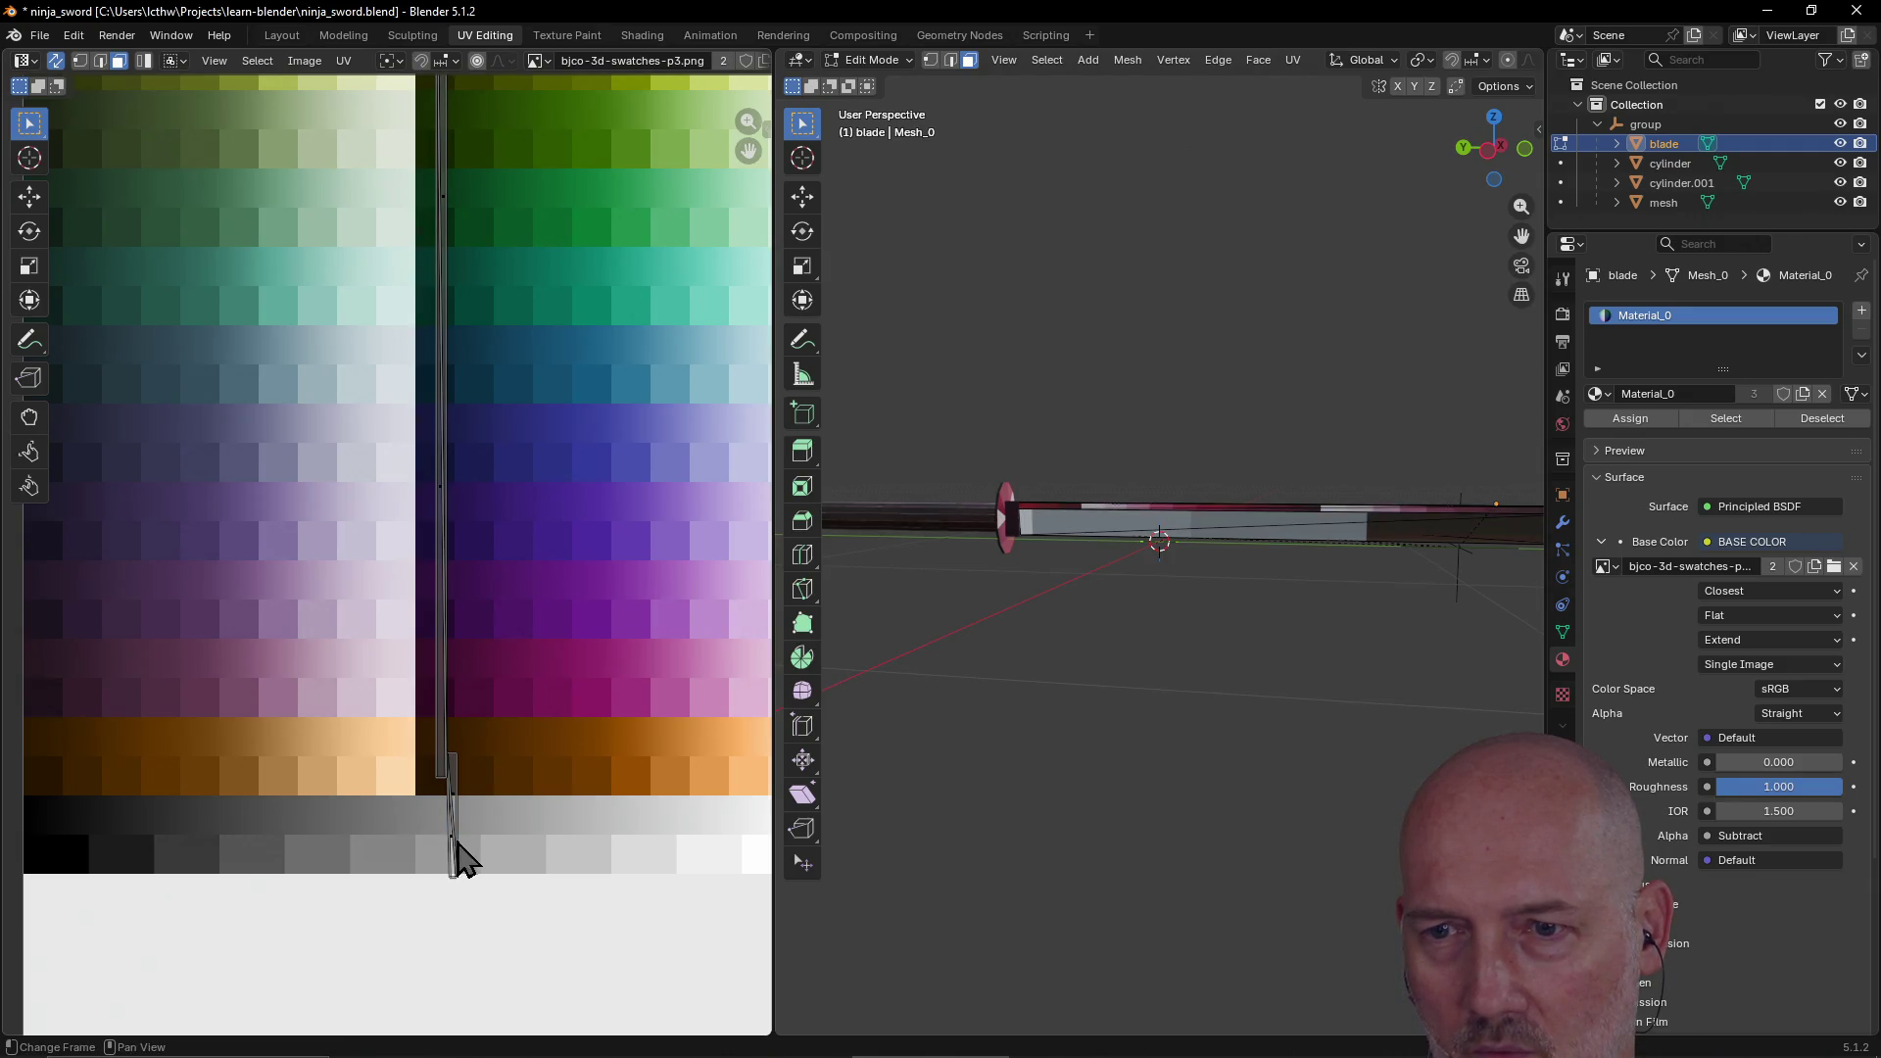
click(456, 853)
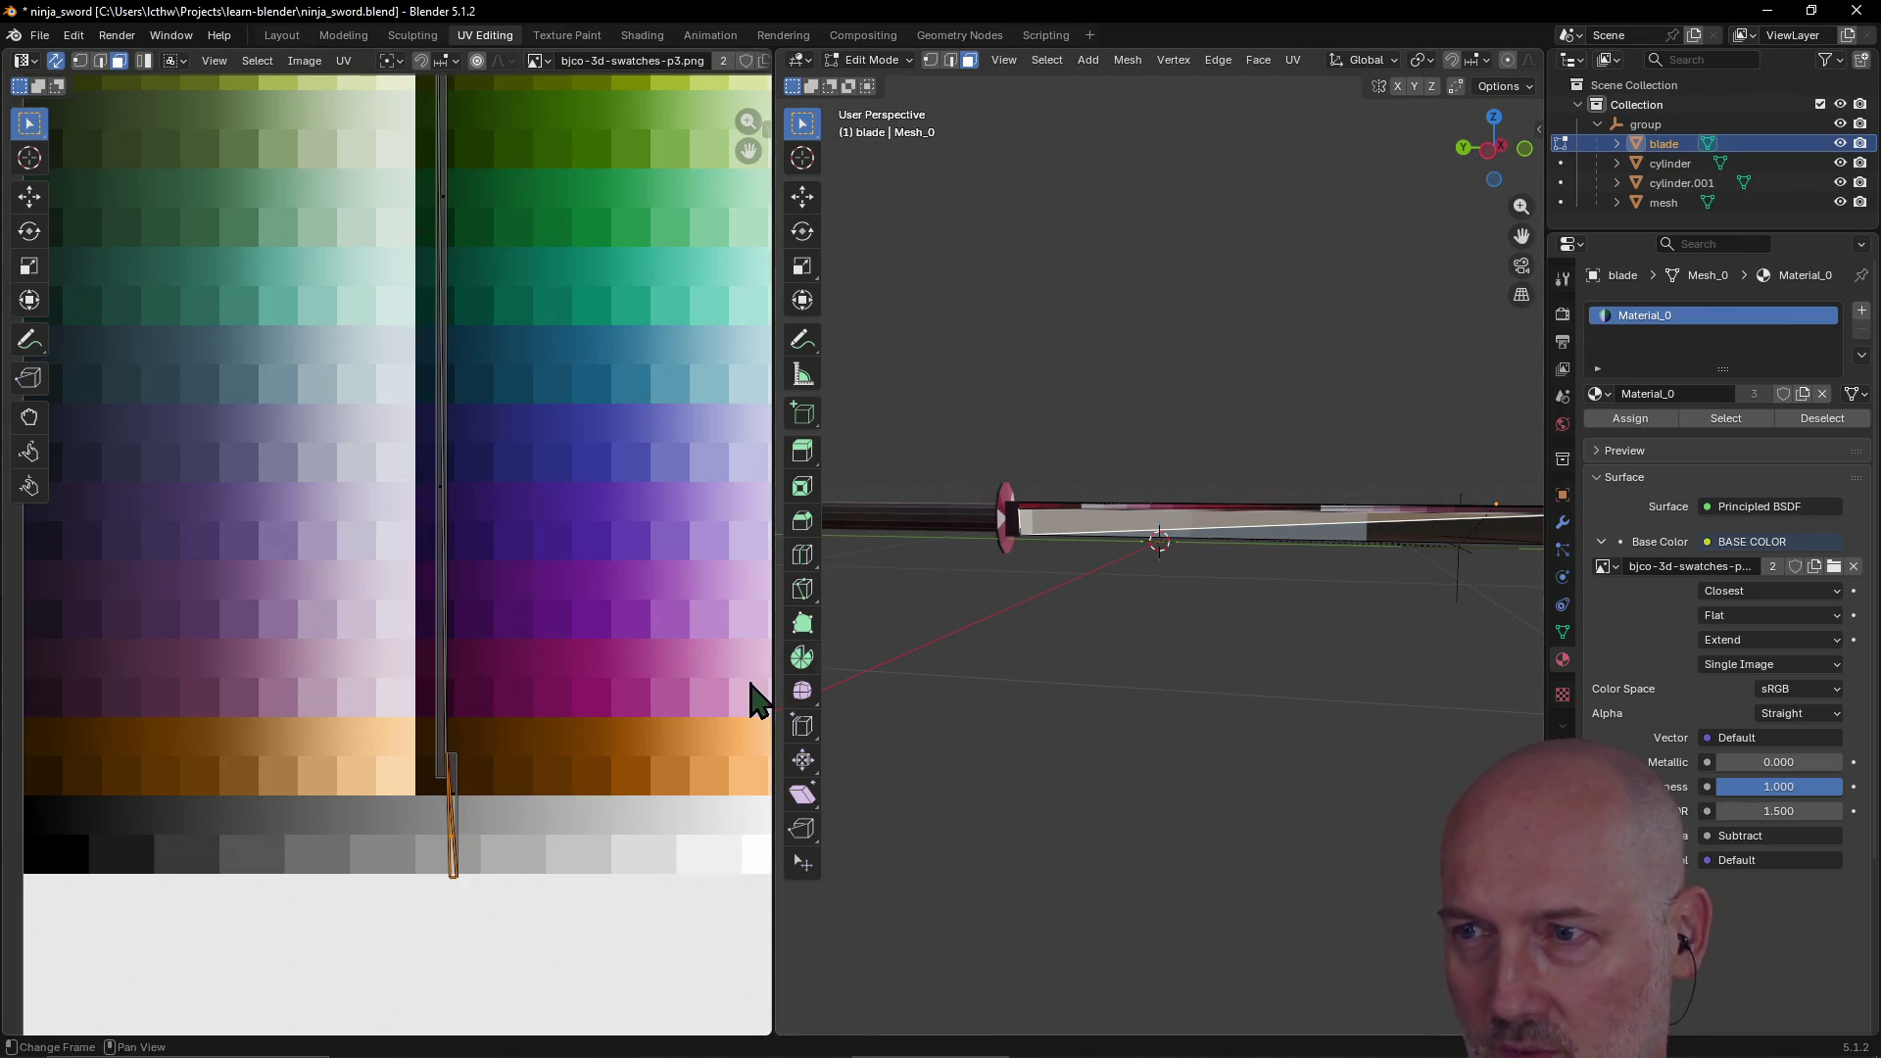
drag(453, 811, 457, 799)
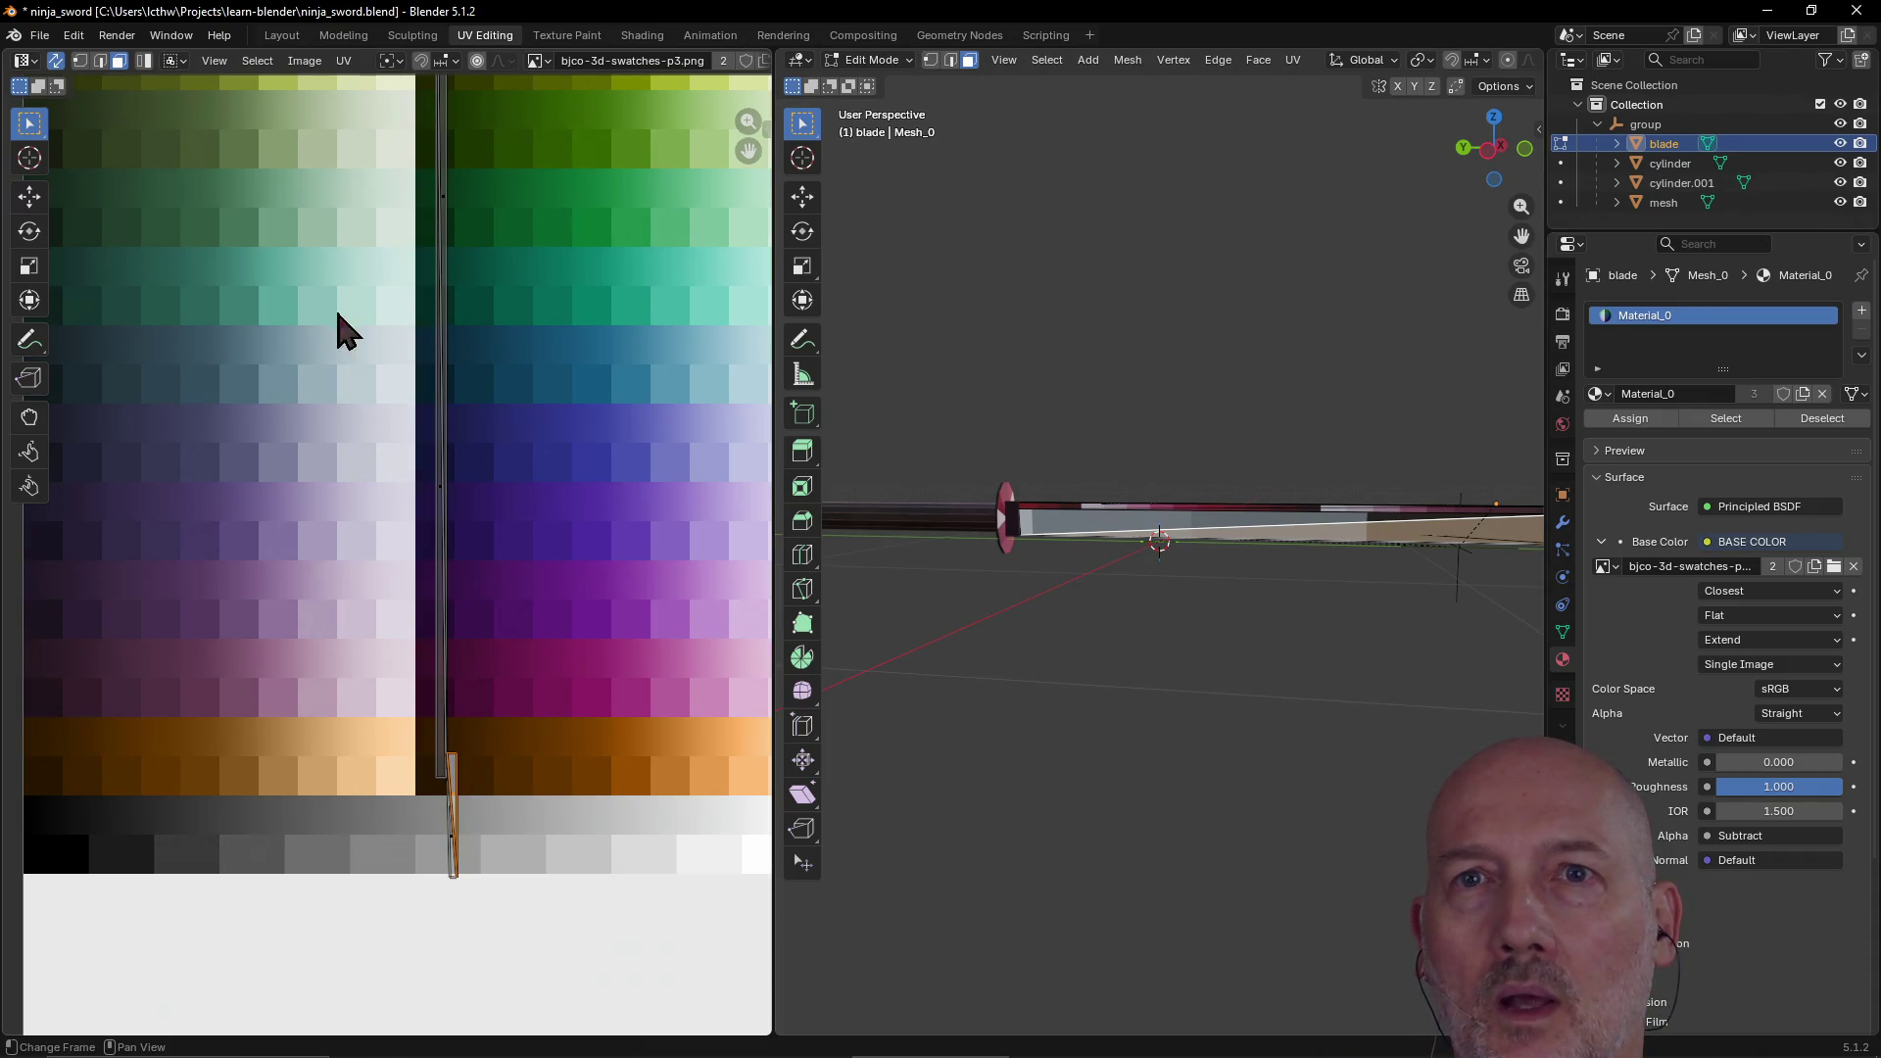
Step: In edge select, slide one UV edge right to widen the strip into a square
click(99, 60)
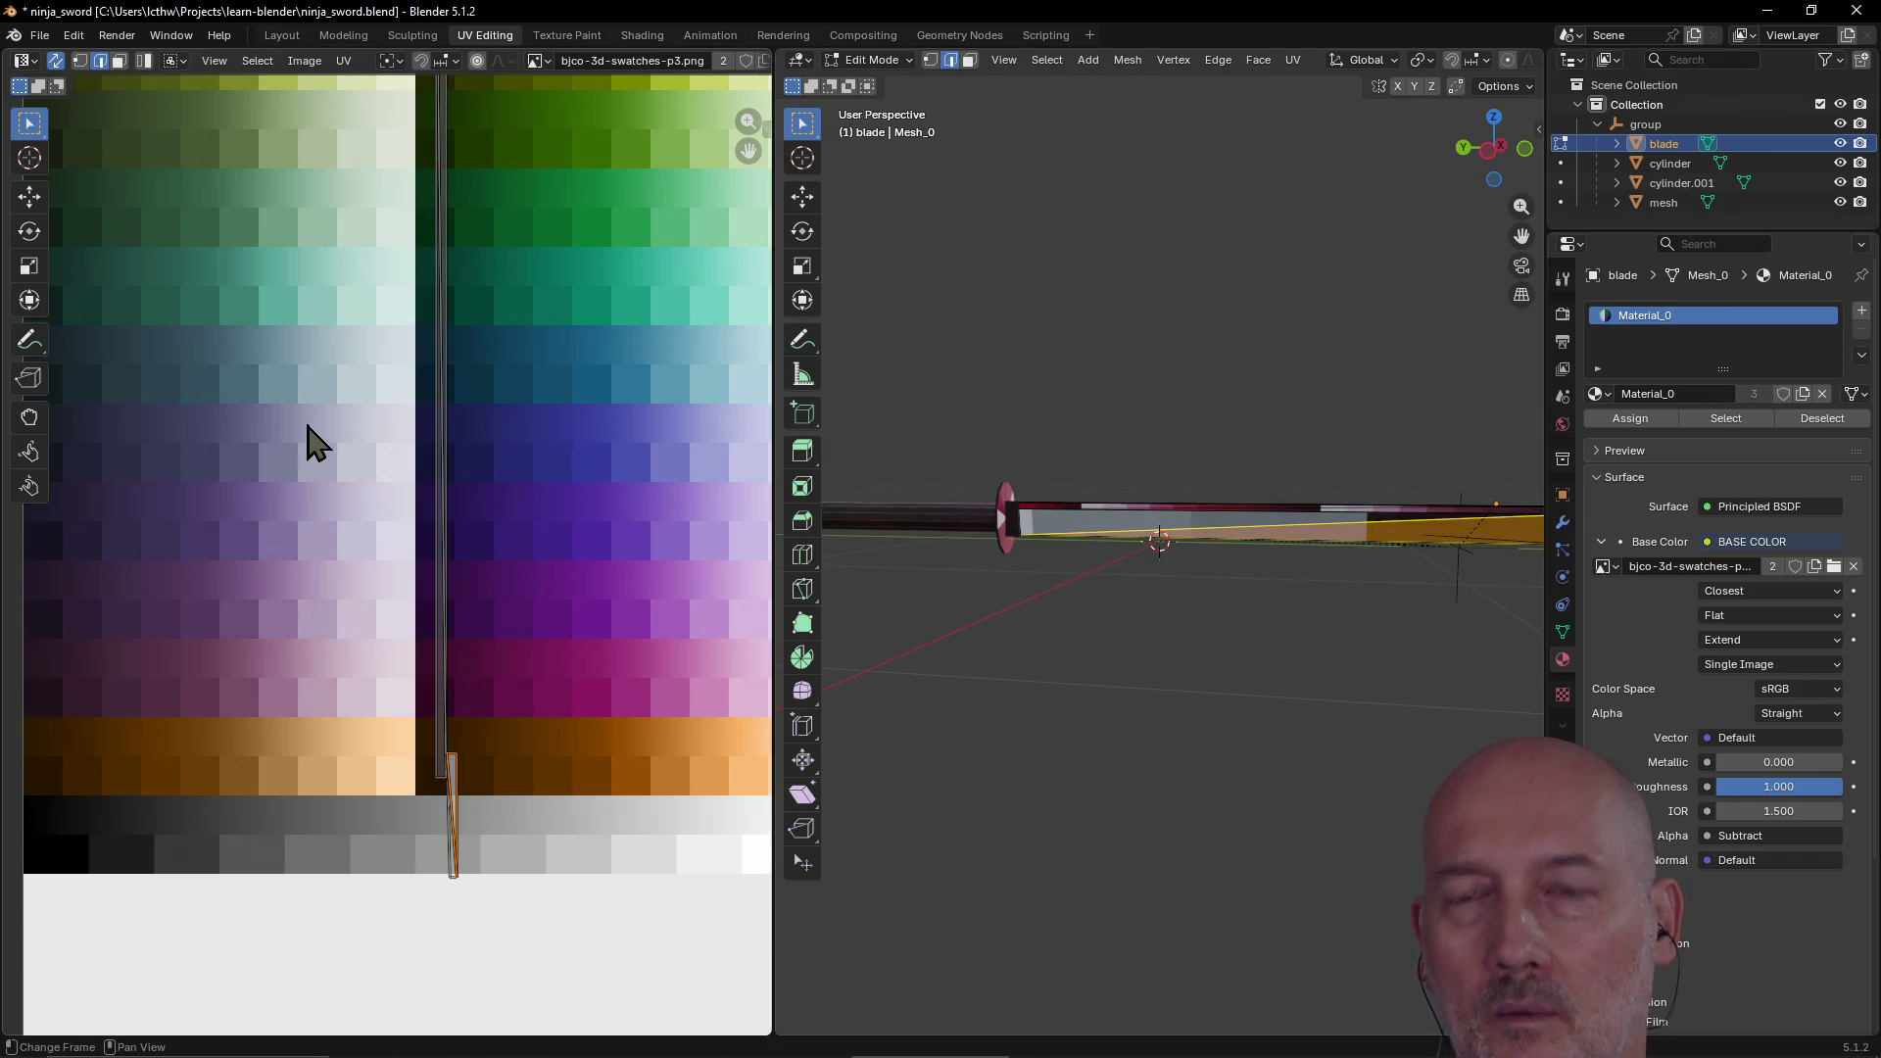
click(462, 823)
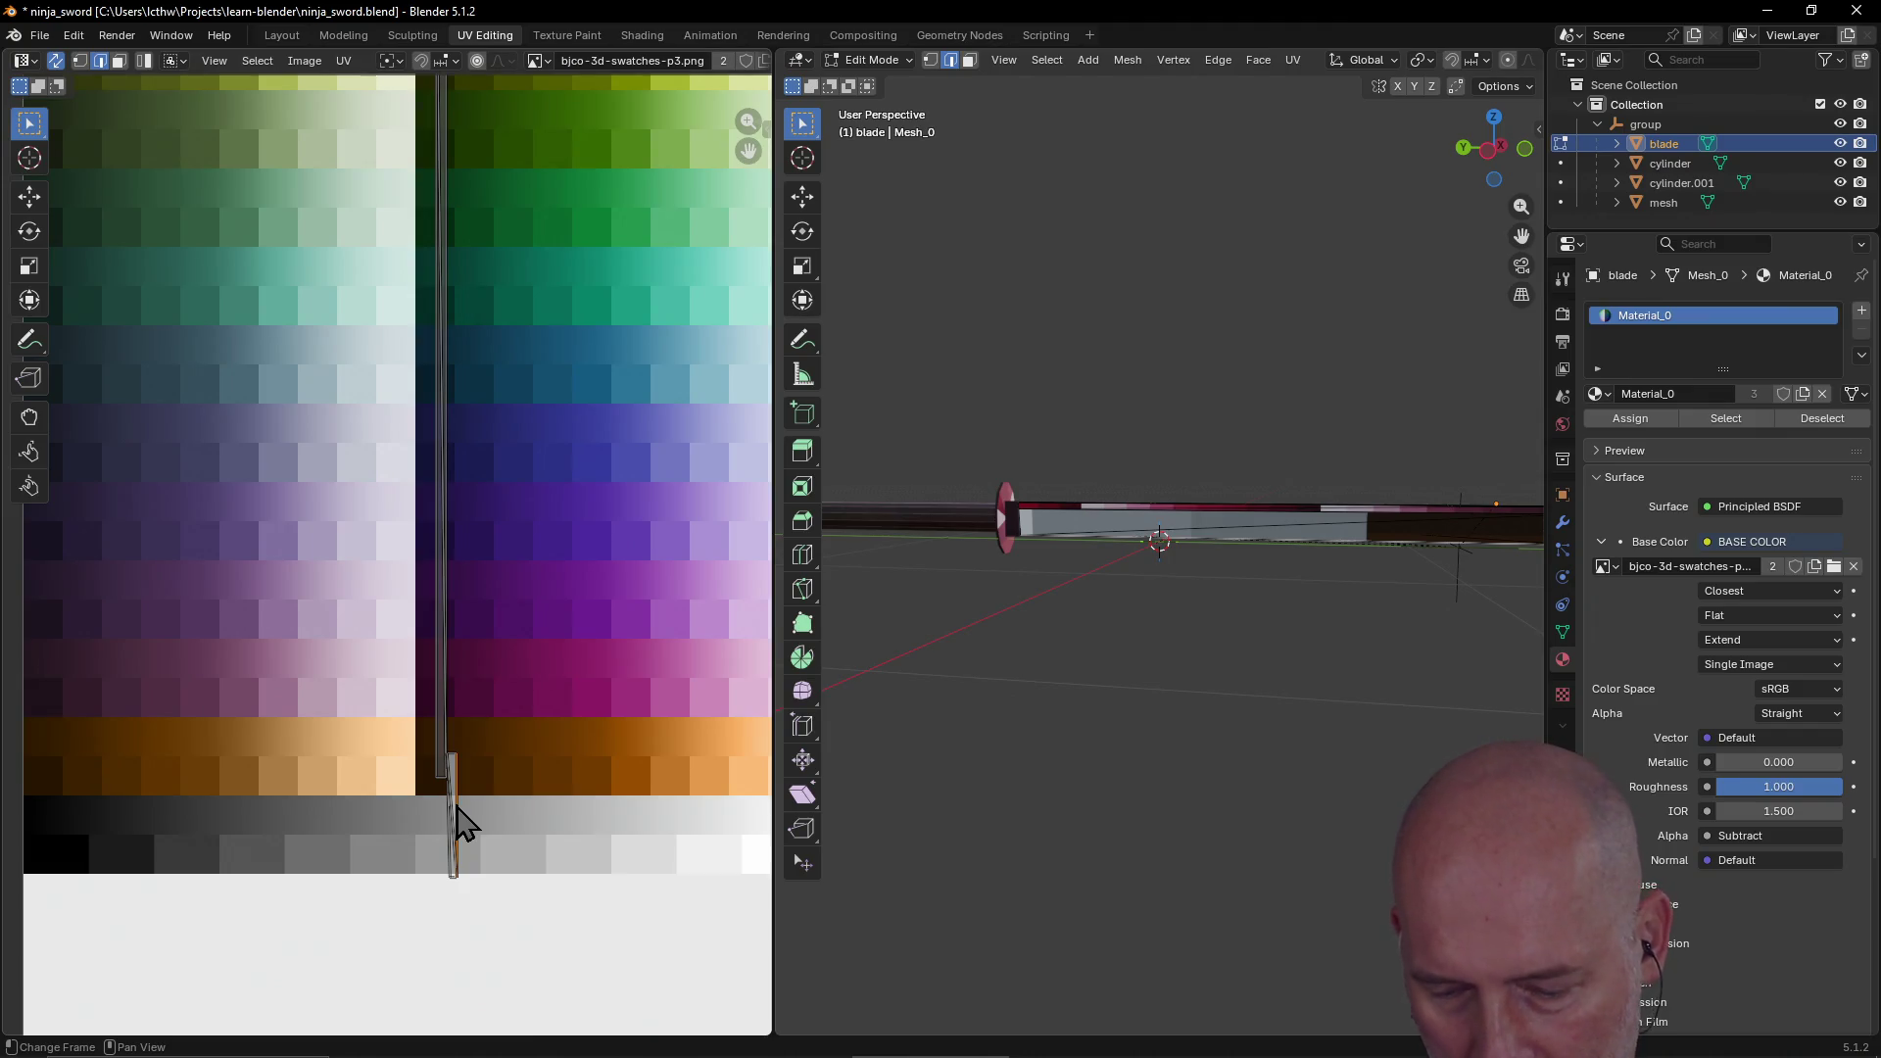
key(g)
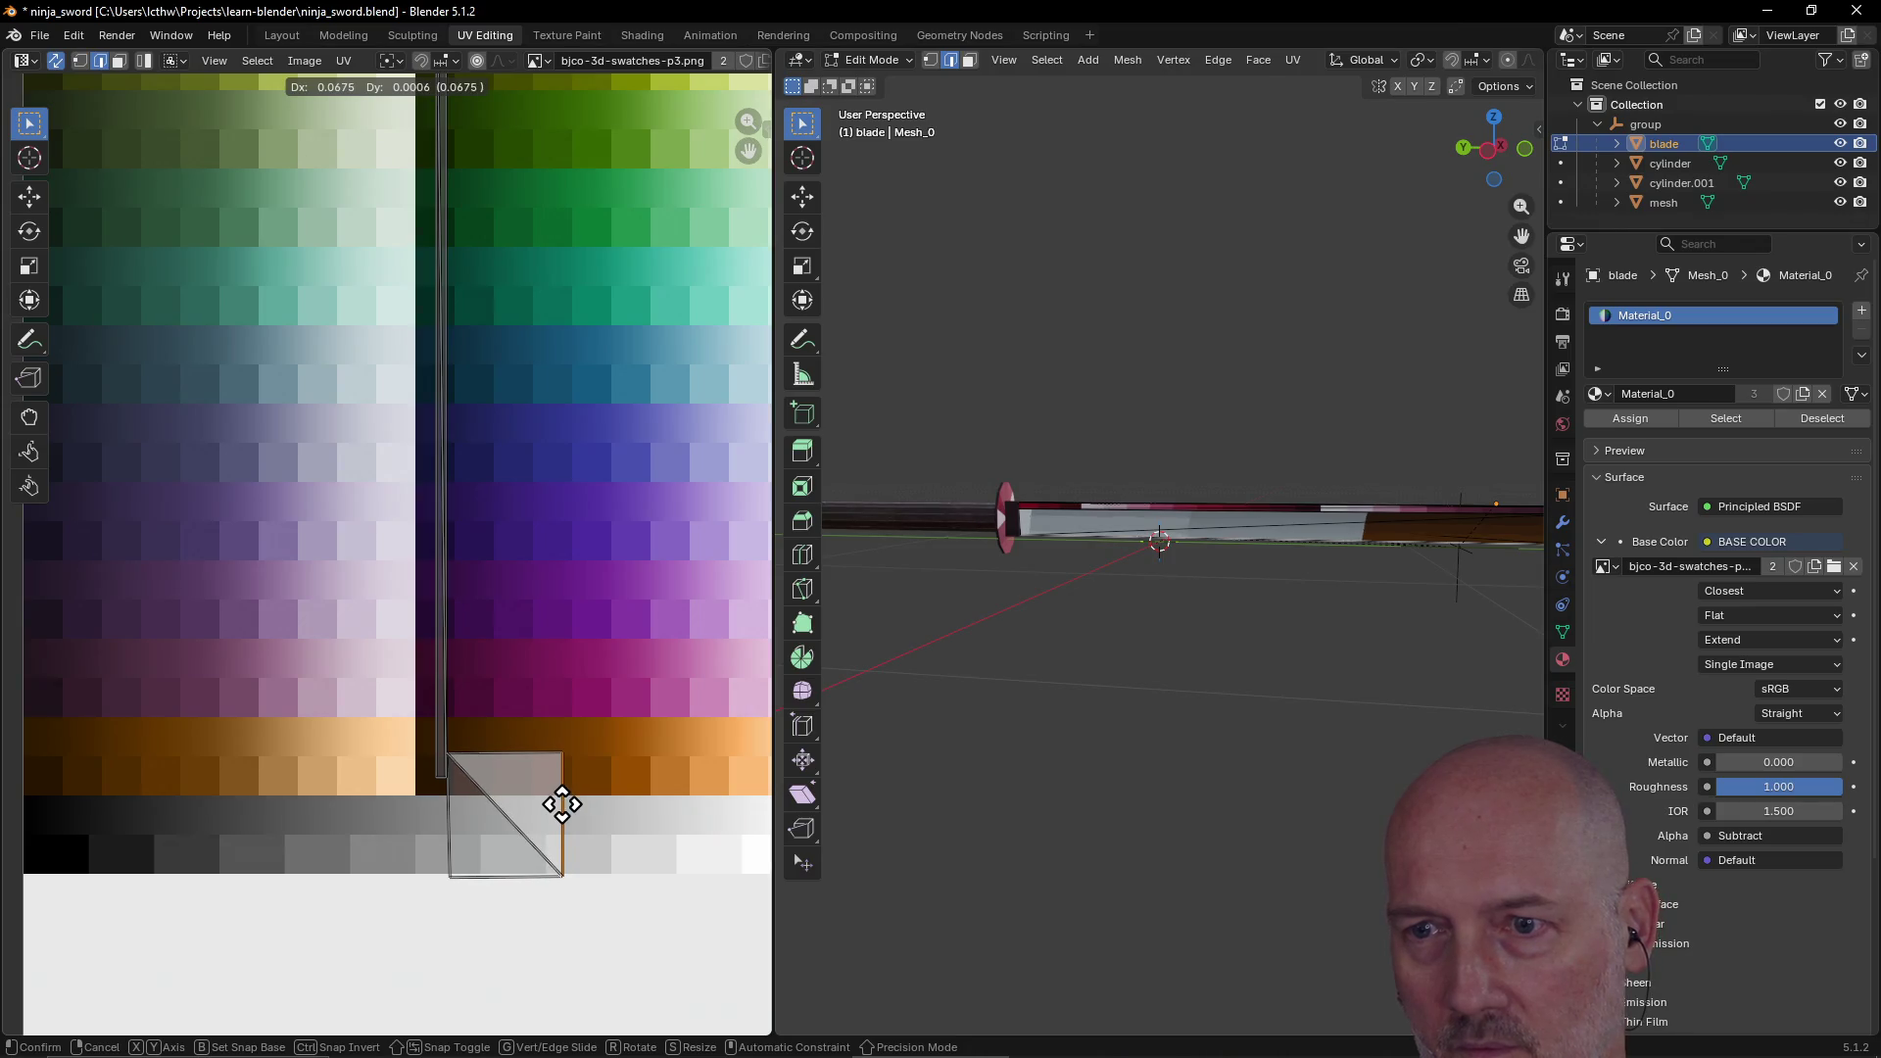
click(563, 811)
click(521, 808)
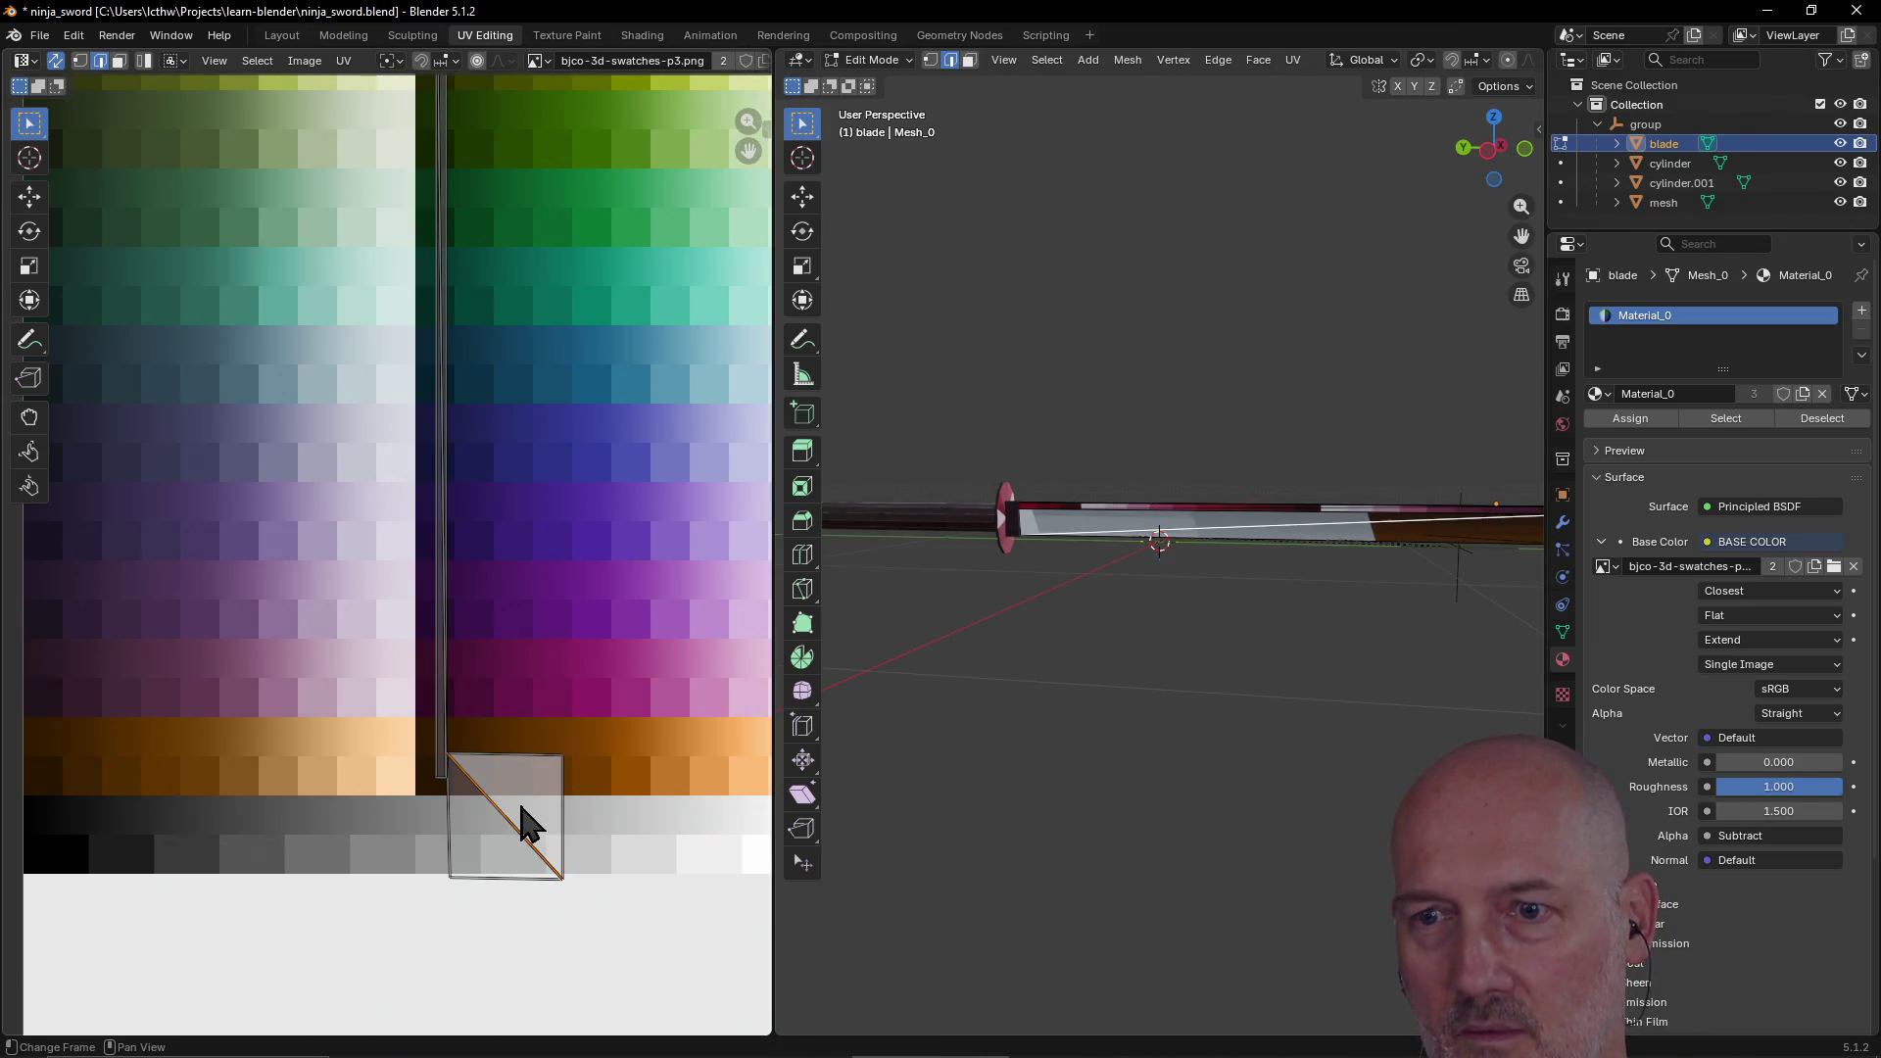
click(483, 839)
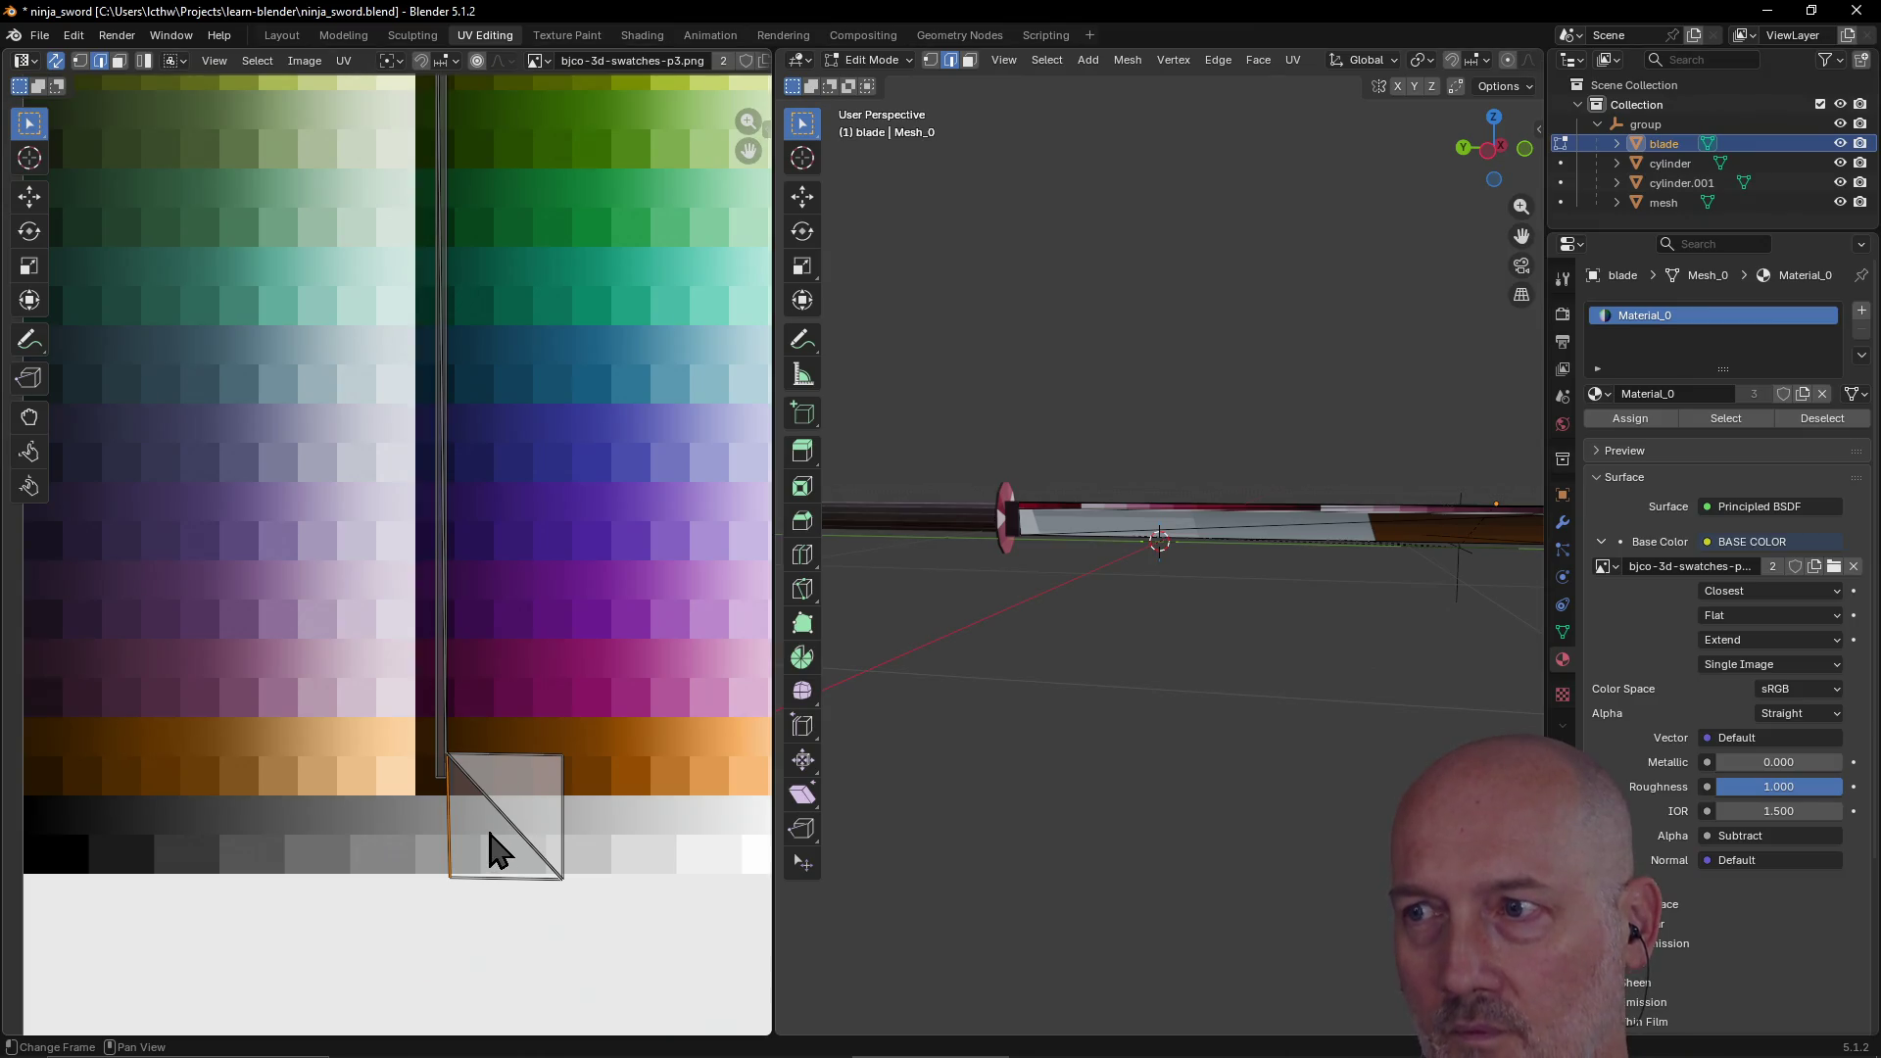
Step: Select both triangles in face select and scale the square down to about 0.26
click(120, 61)
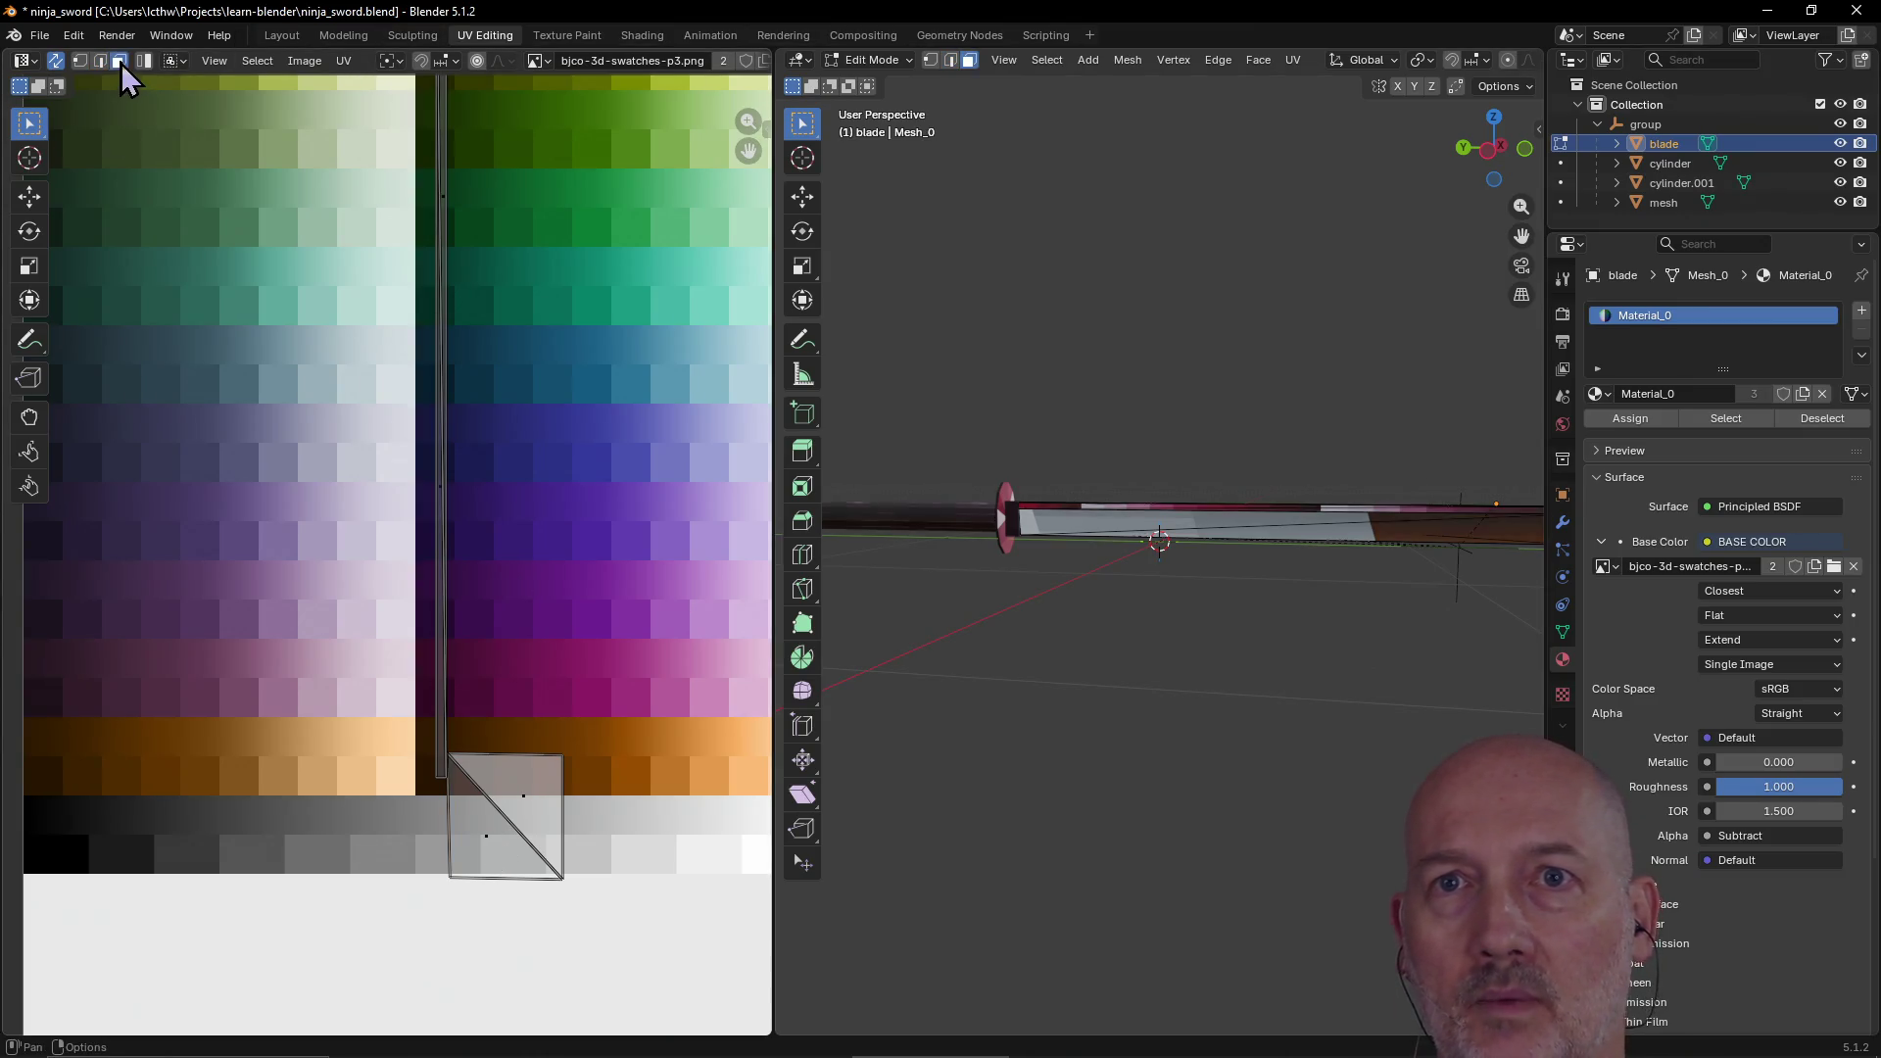
click(499, 856)
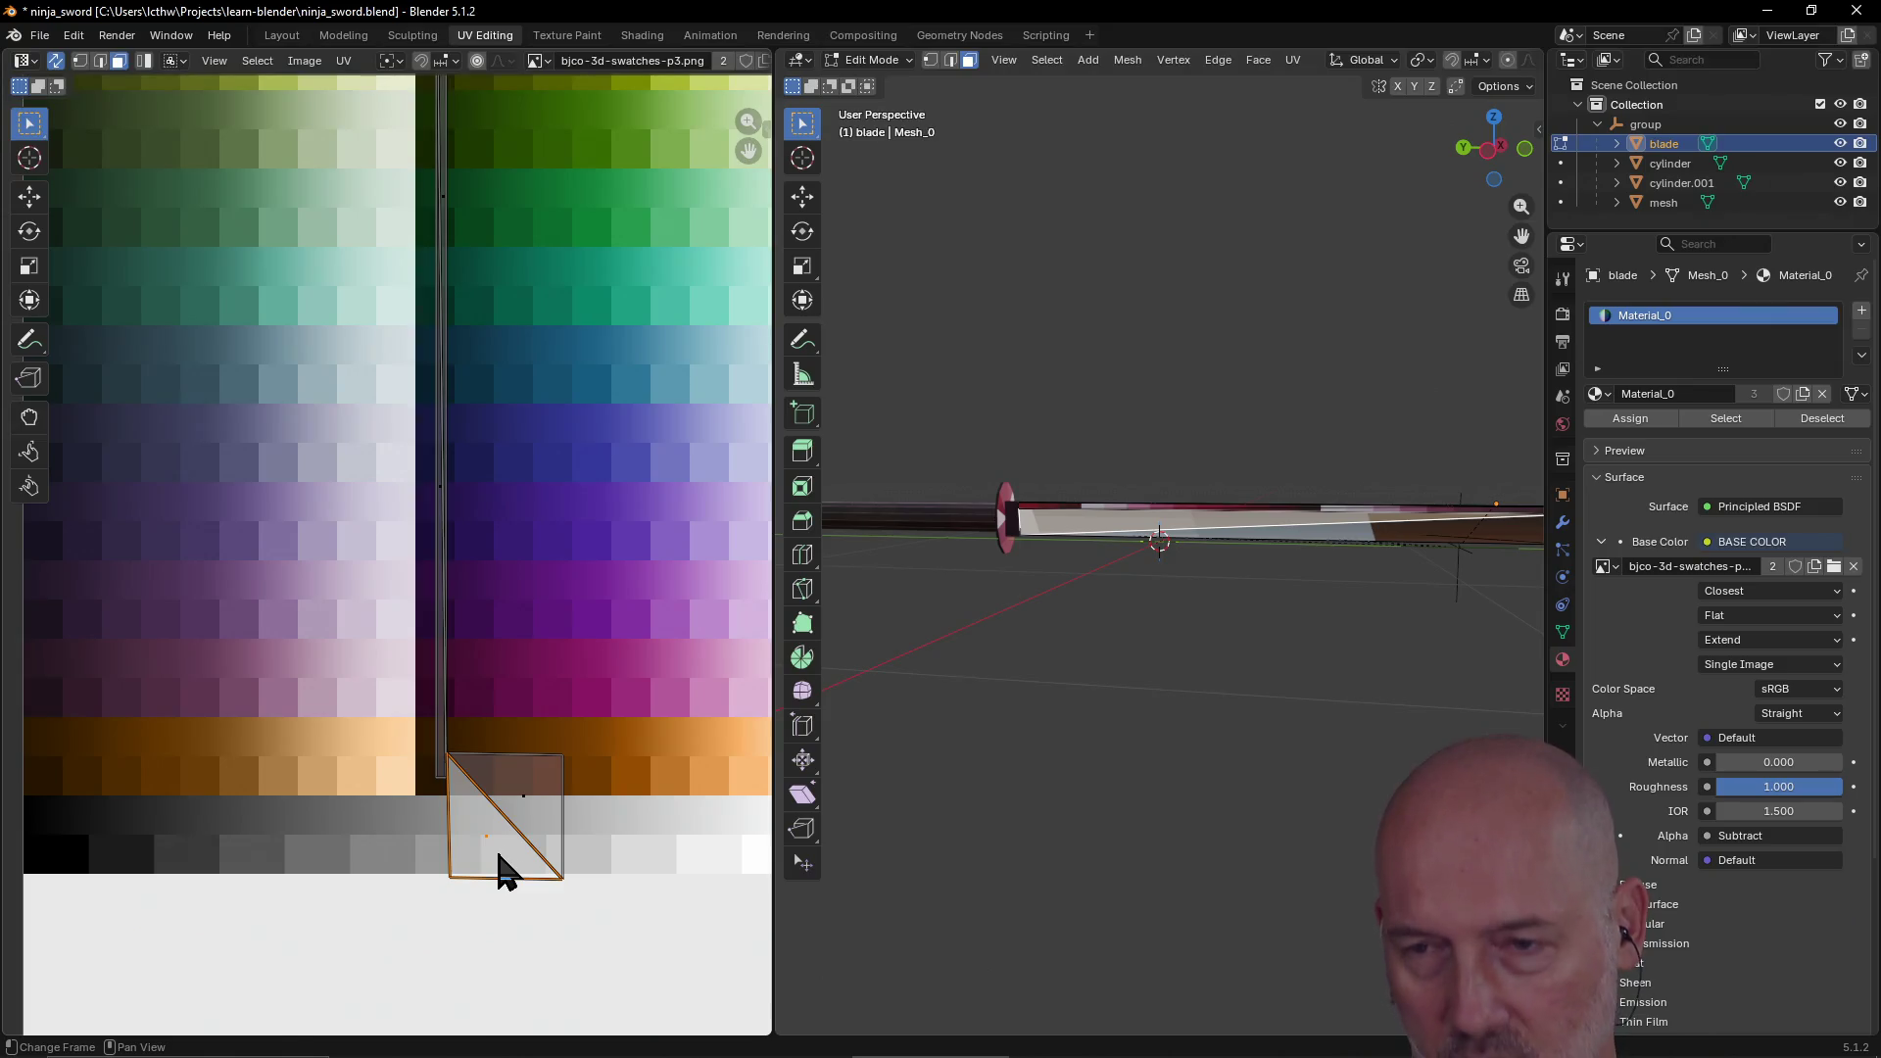
ctrl+click(538, 836)
key(s)
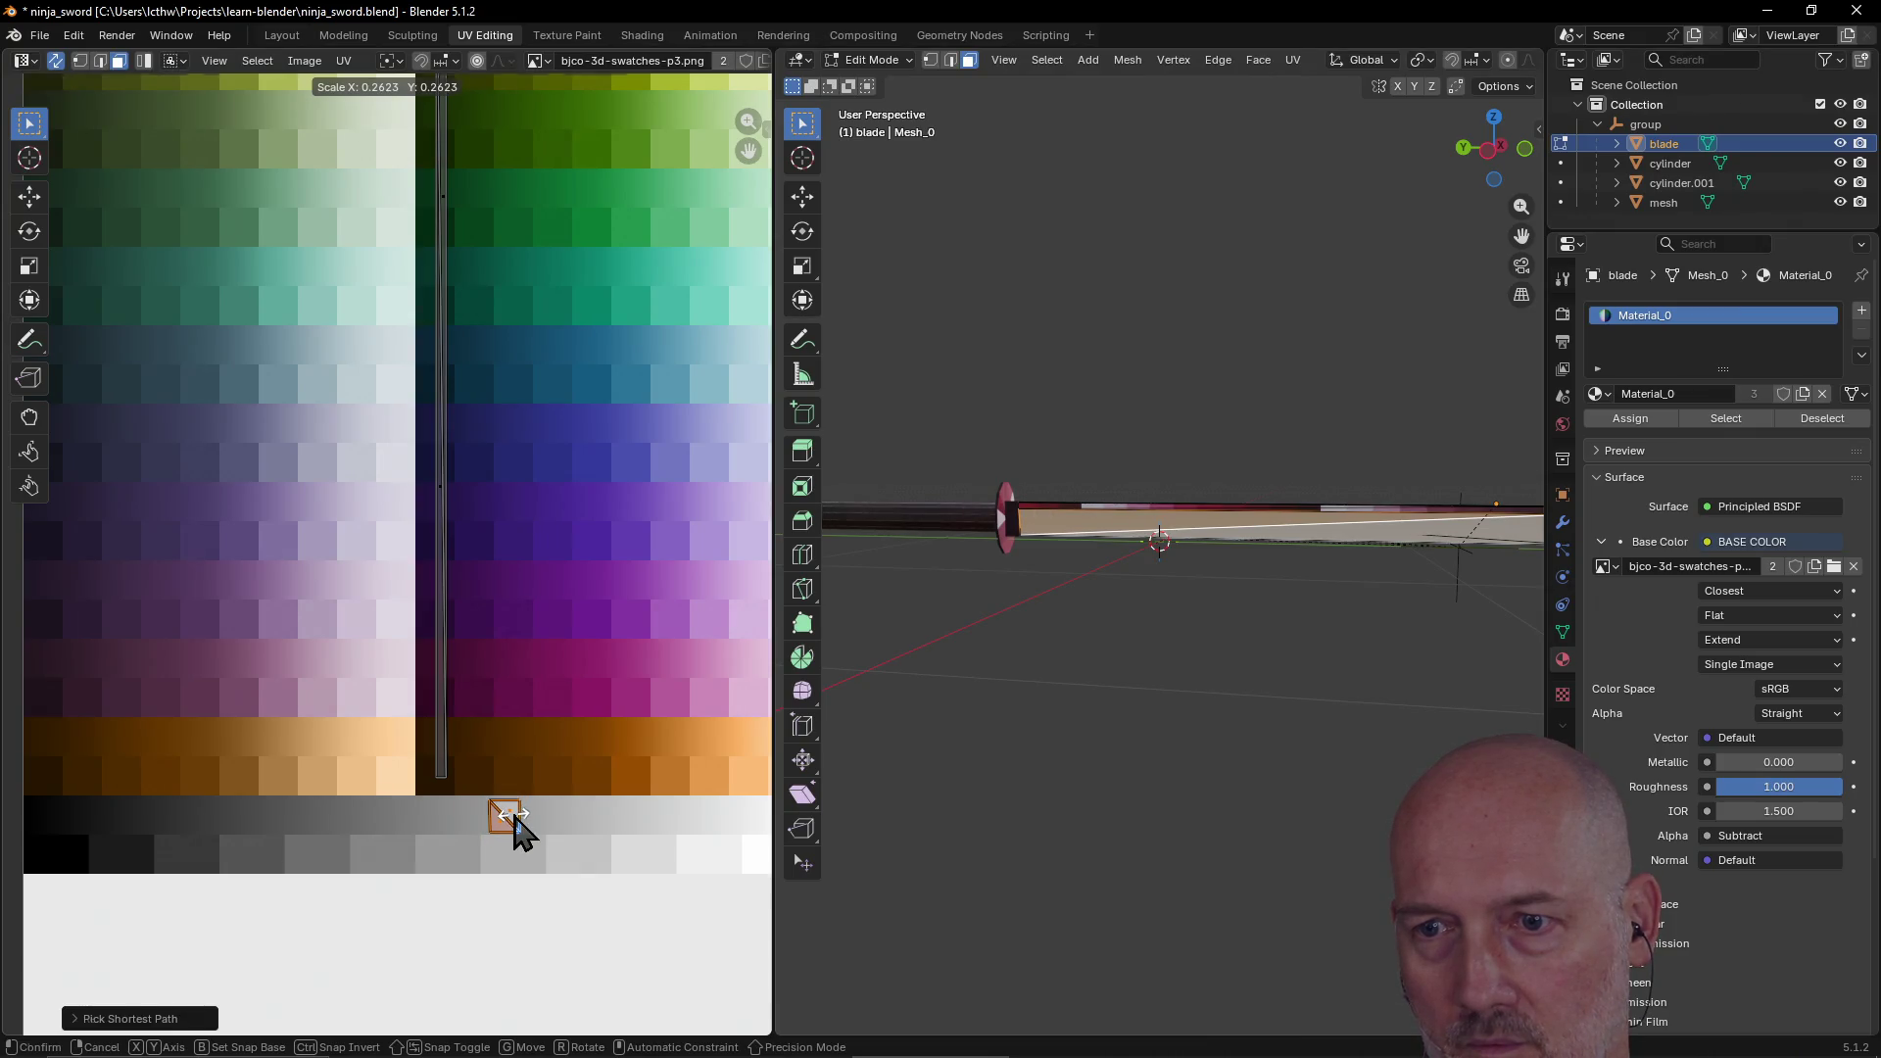
click(514, 821)
scroll(1190, 703, down, 3)
mouse_move(1190, 703)
middle_down()
mouse_move(1121, 722)
mouse_move(1222, 705)
mouse_move(1205, 659)
mouse_move(1293, 622)
mouse_move(1276, 634)
middle_up()
scroll(1229, 659, up, 5)
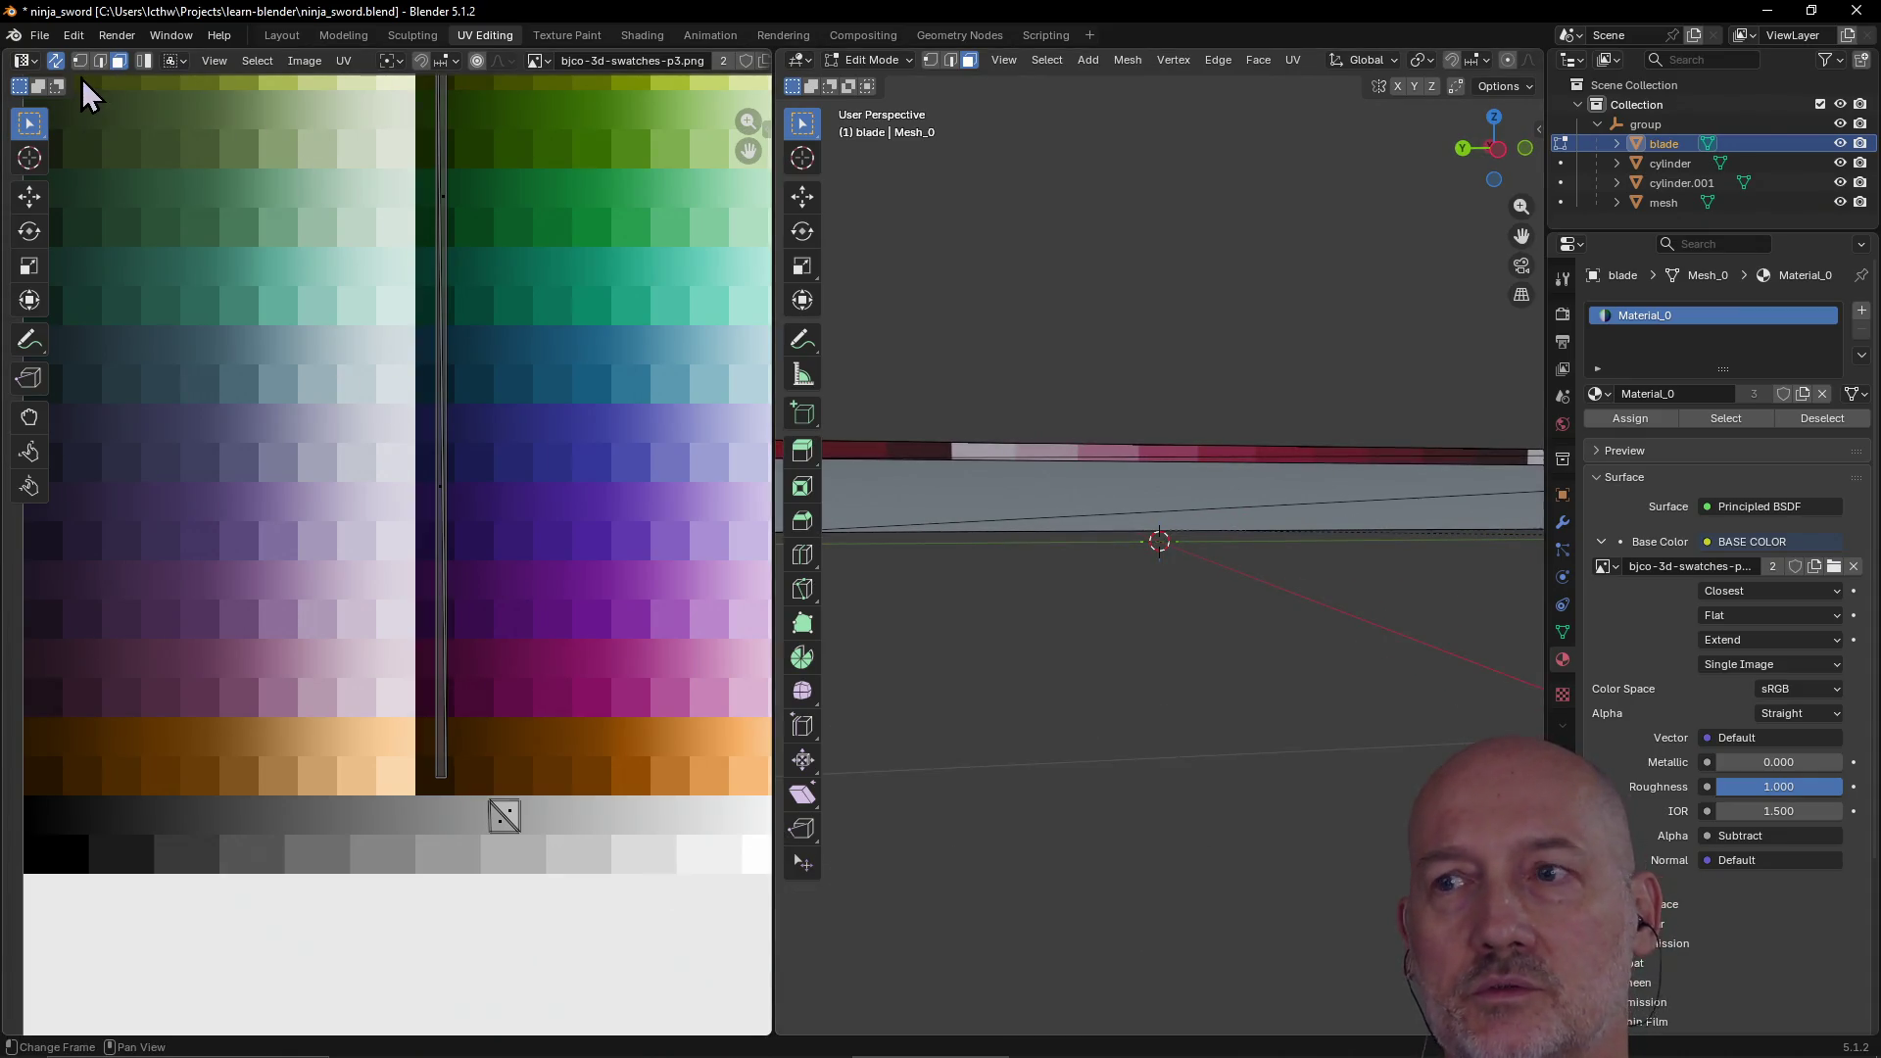
Step: Drag the UV face's right edge rightward along the gray swatch row
click(517, 814)
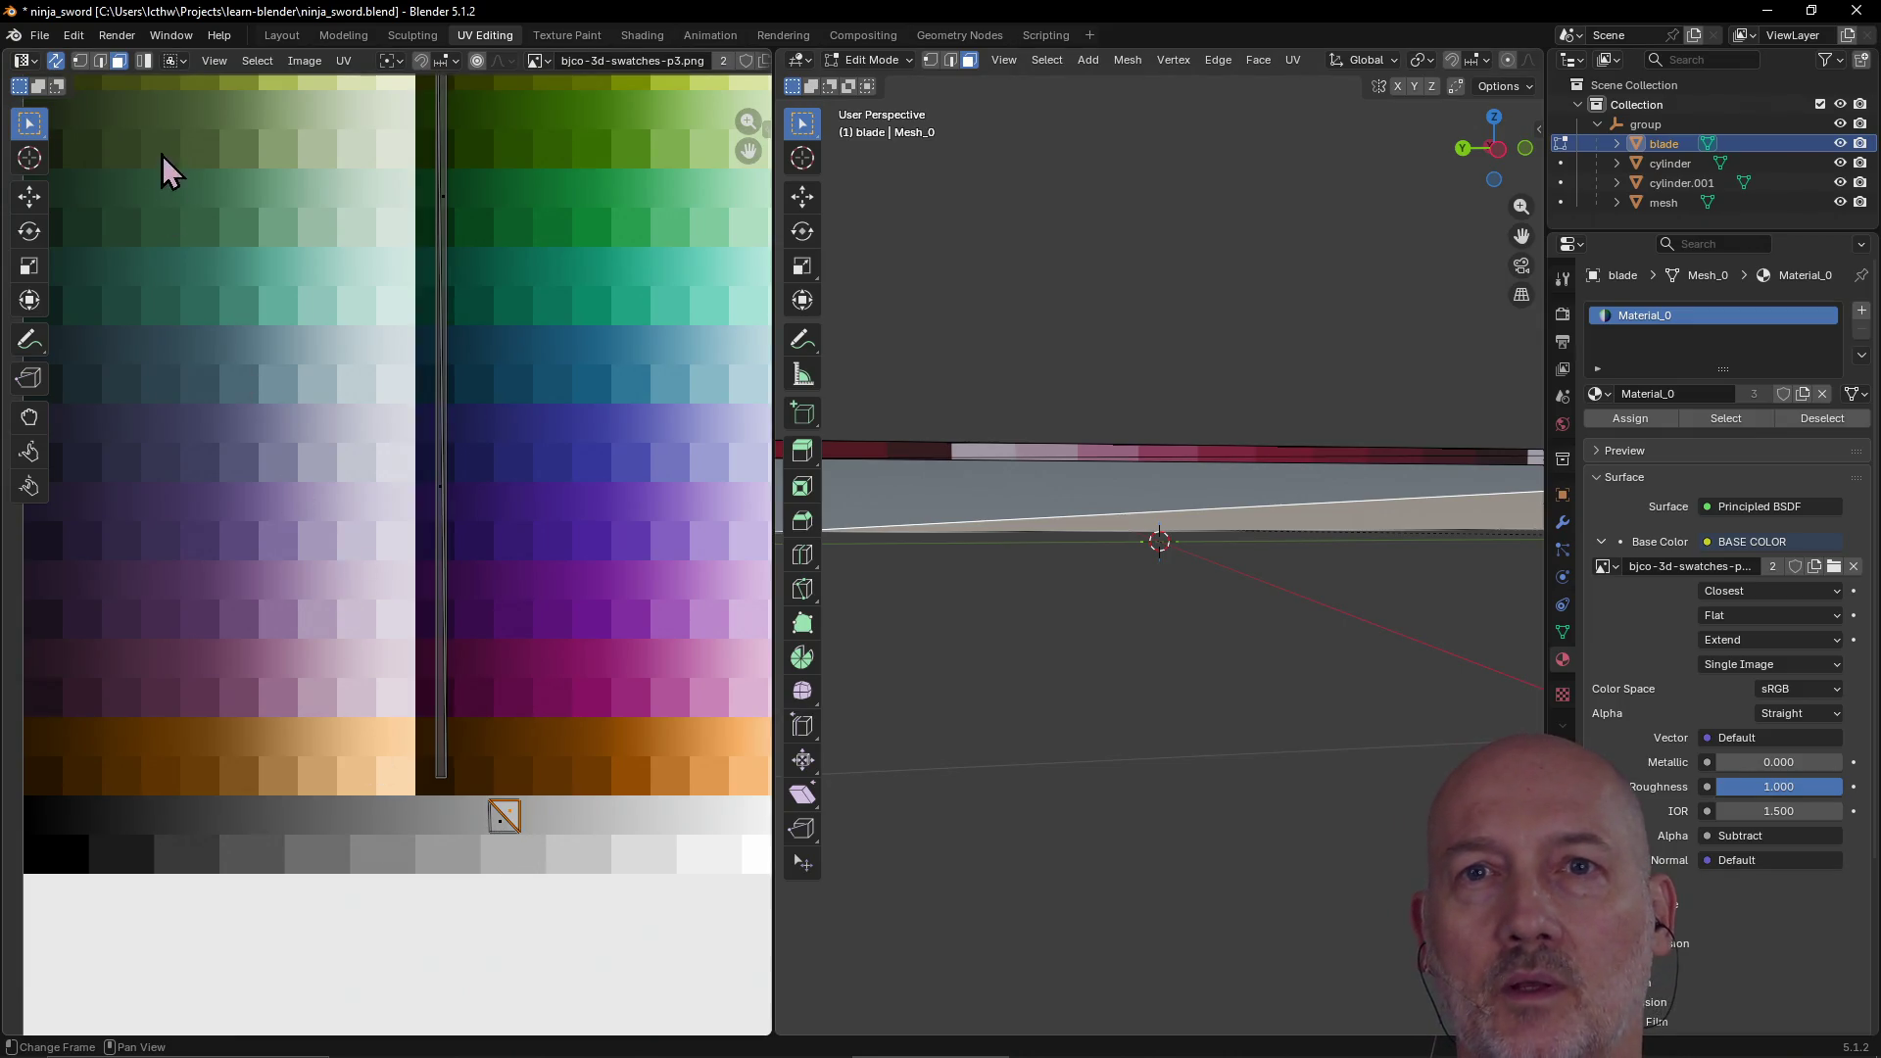
click(100, 63)
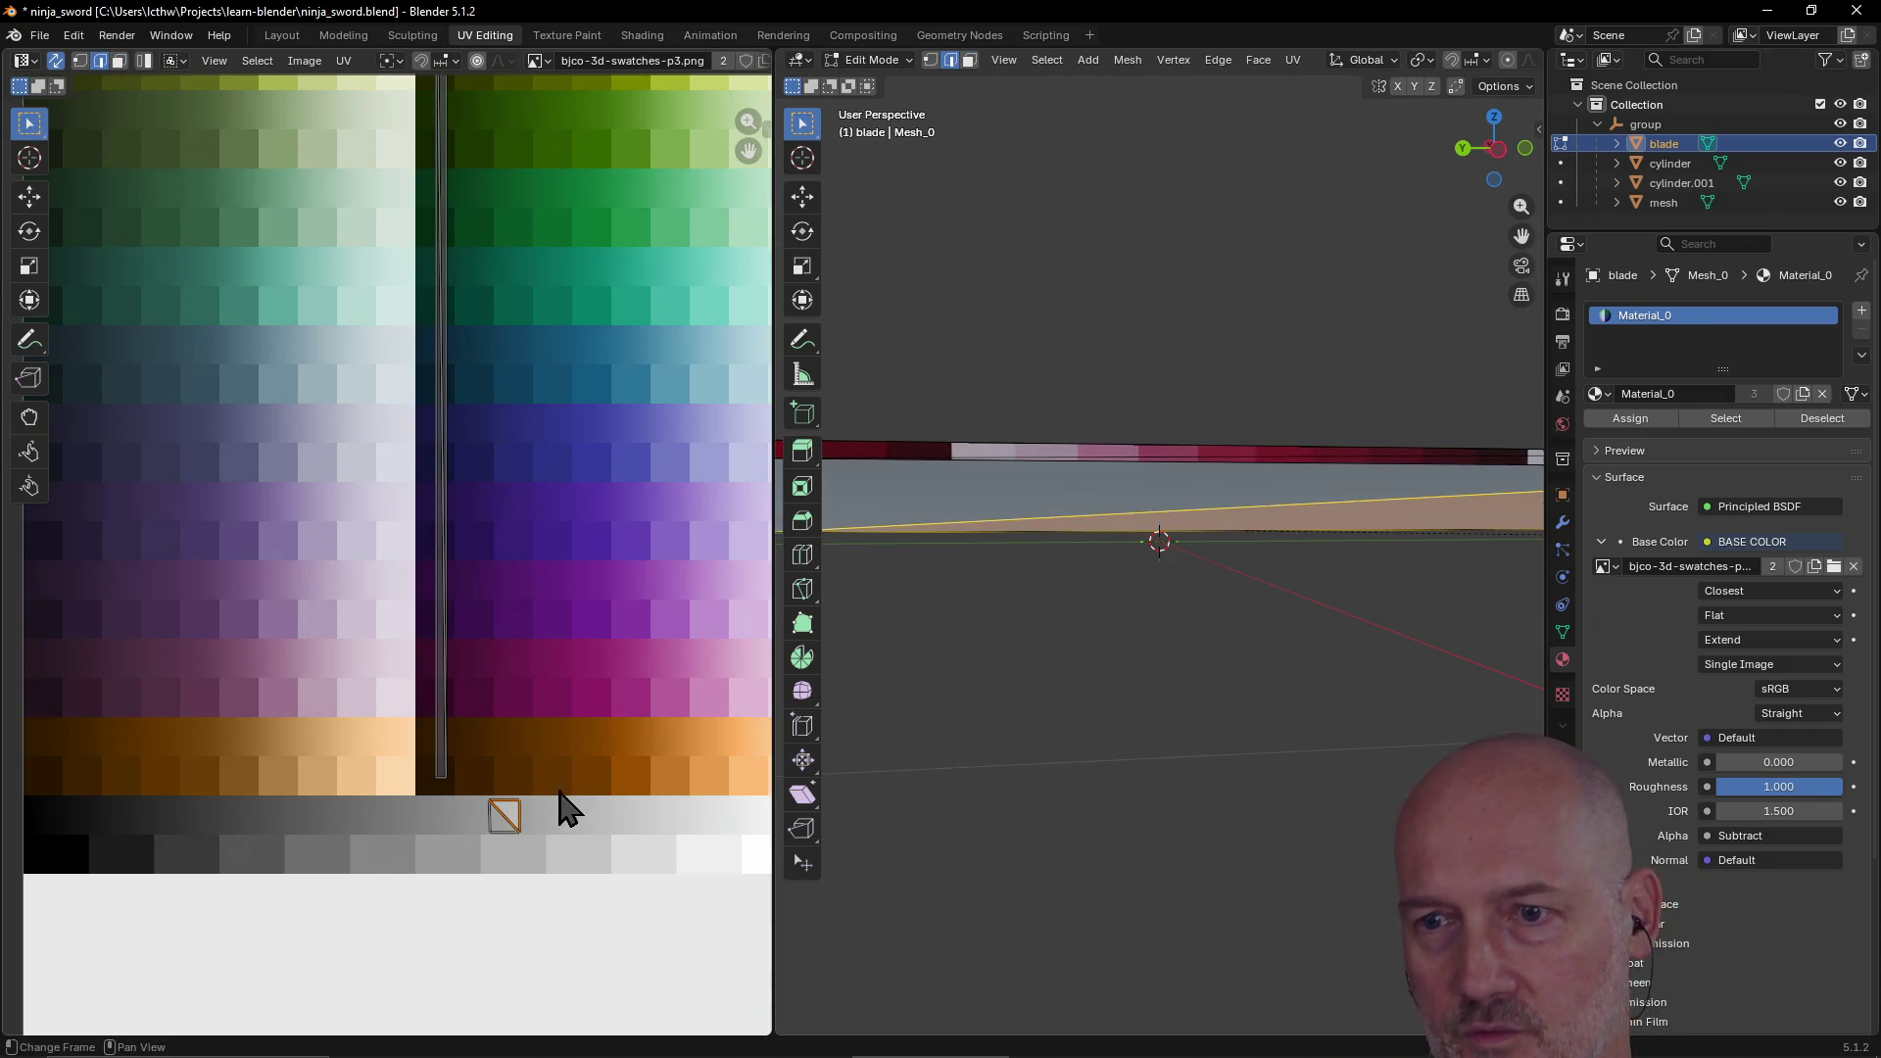
key(alt+a)
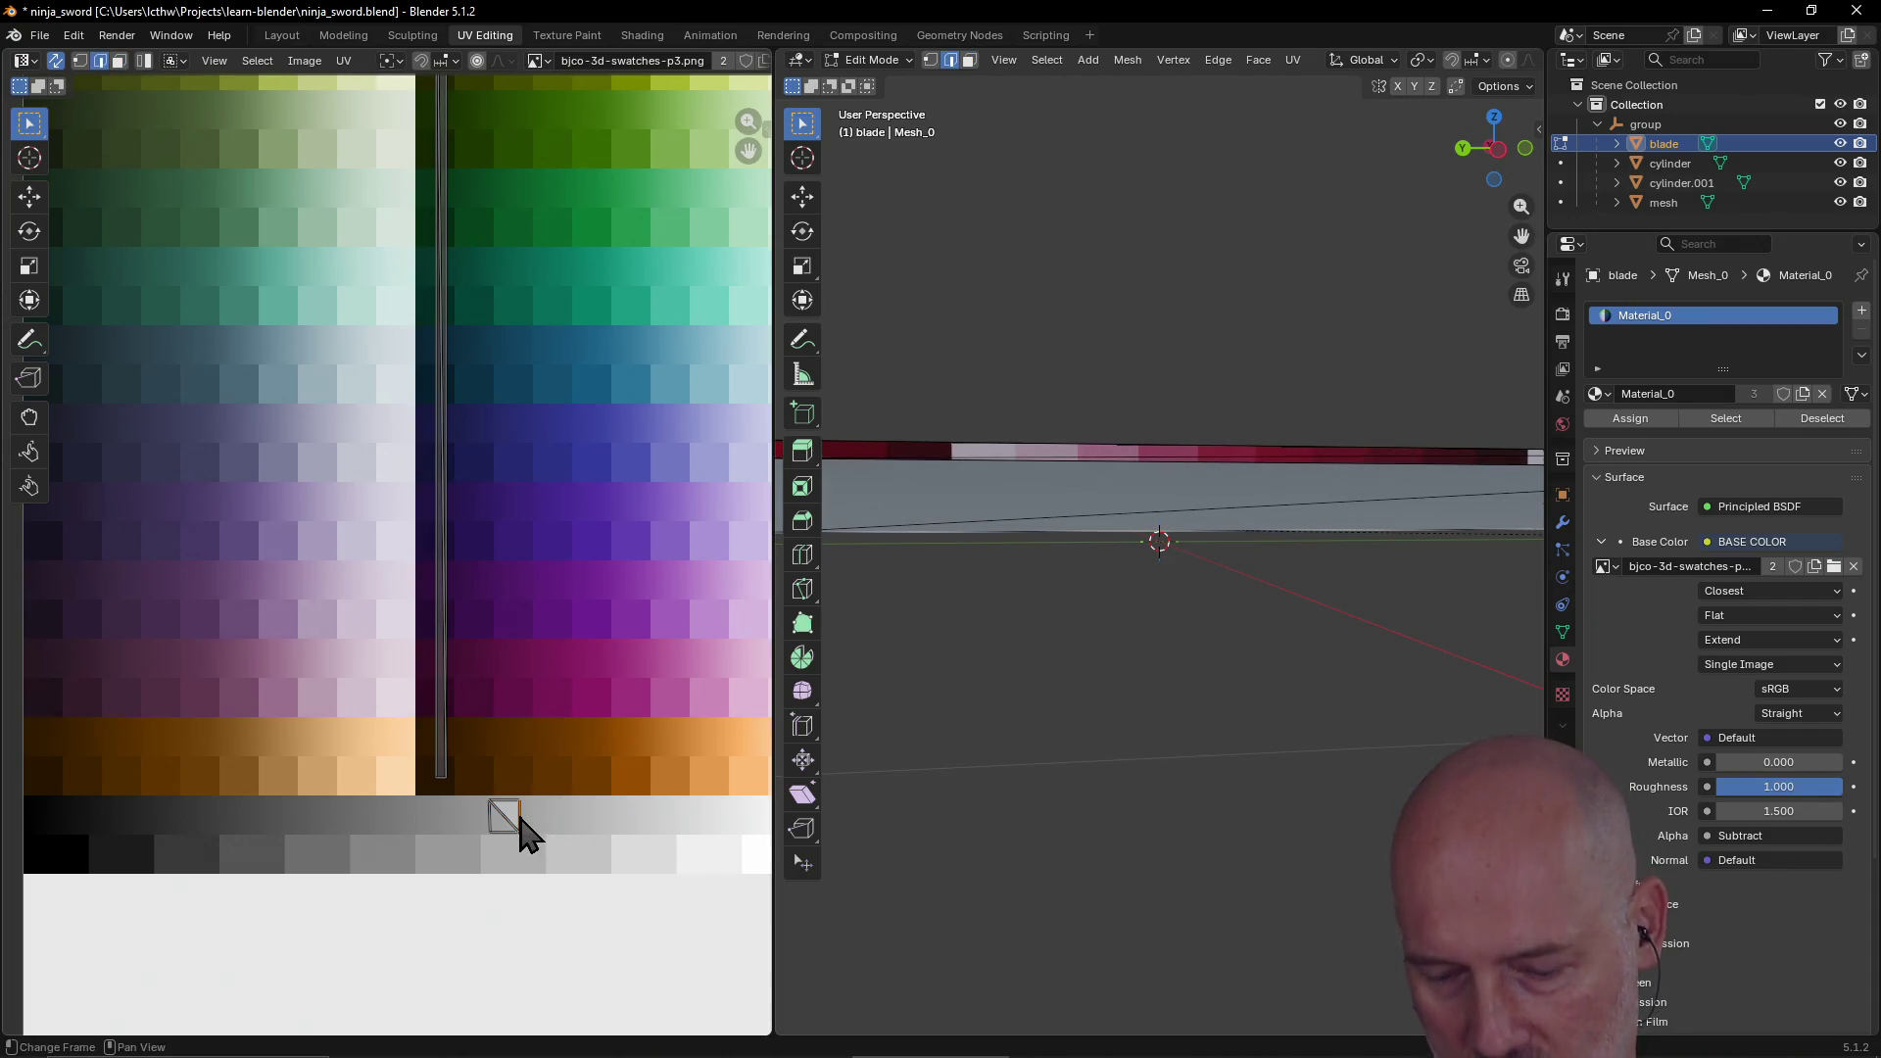
drag(520, 819, 666, 819)
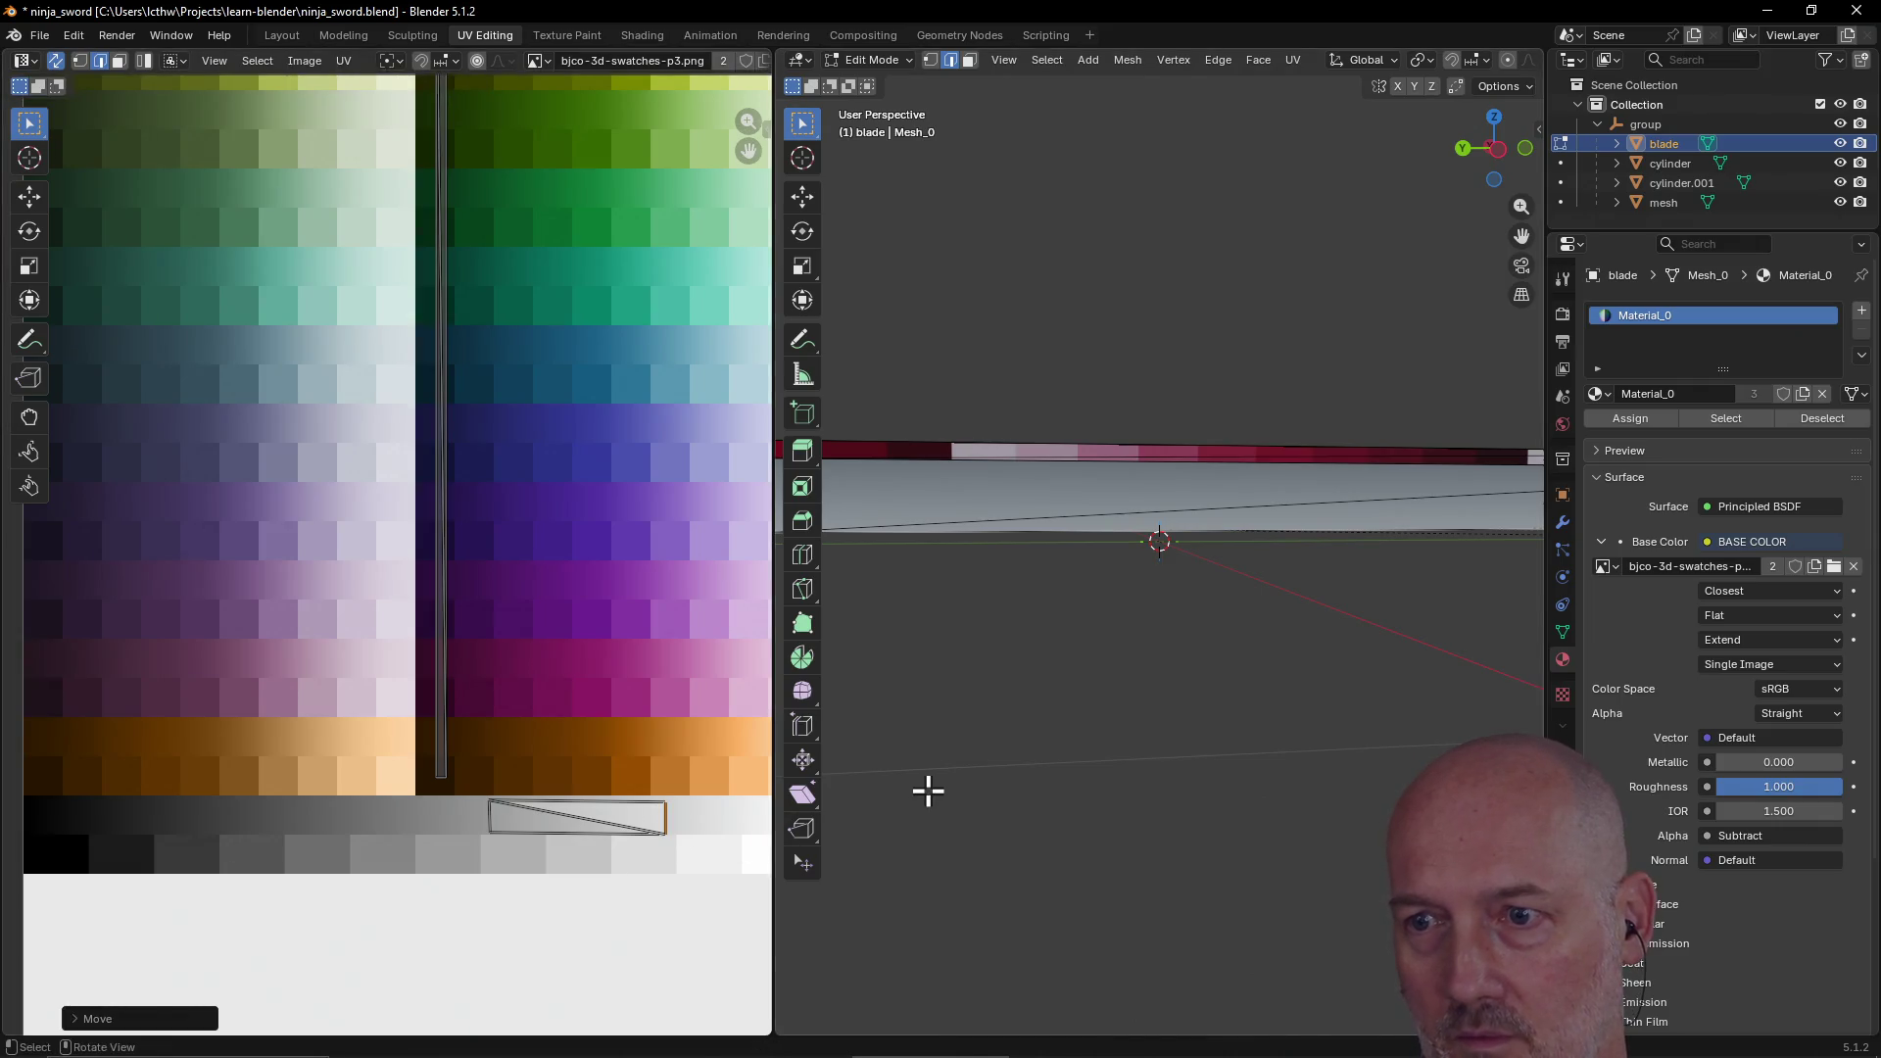
scroll(927, 746, down, 3)
mouse_move(927, 747)
middle_down()
mouse_move(1041, 715)
mouse_move(983, 755)
mouse_move(908, 769)
mouse_move(1098, 708)
middle_up()
scroll(1222, 680, up, 5)
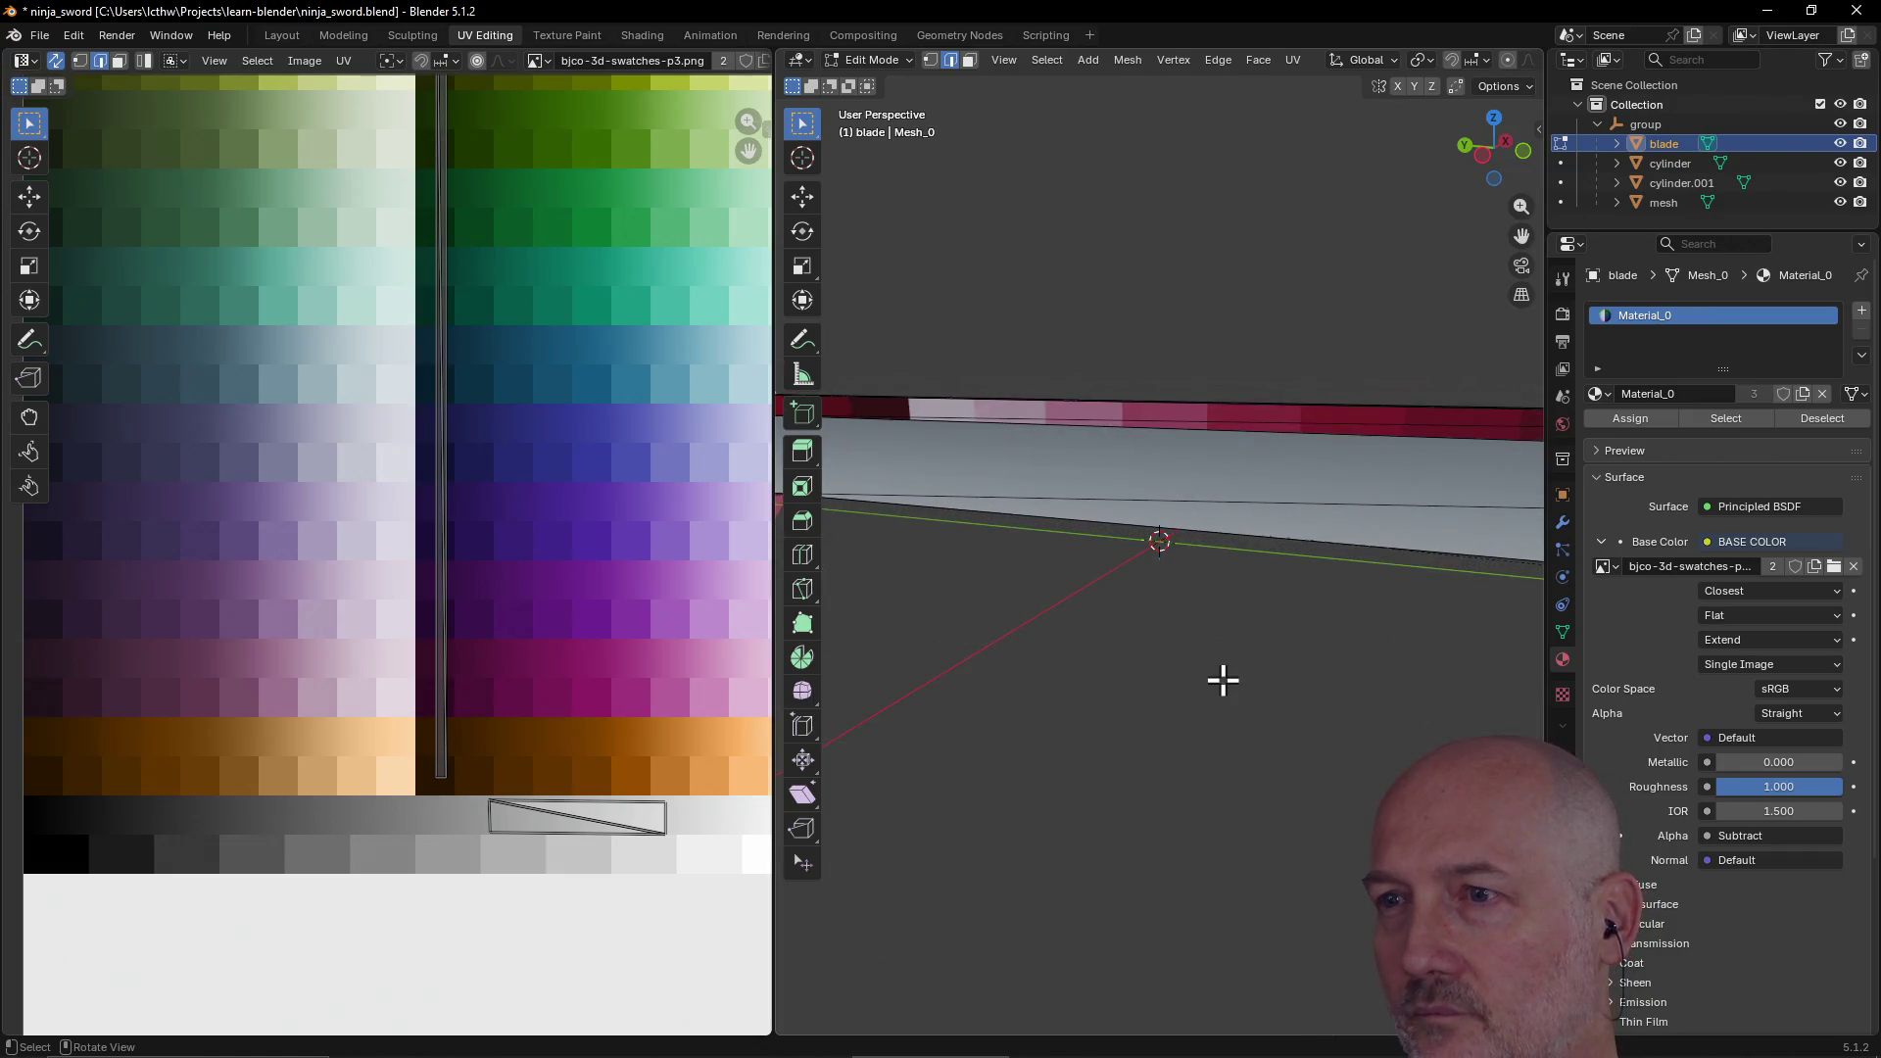
scroll(1223, 680, down, 4)
mouse_move(1222, 676)
middle_down()
mouse_move(1398, 659)
mouse_move(1290, 680)
mouse_move(1275, 546)
mouse_move(1293, 663)
mouse_move(1251, 676)
mouse_move(1273, 663)
middle_up()
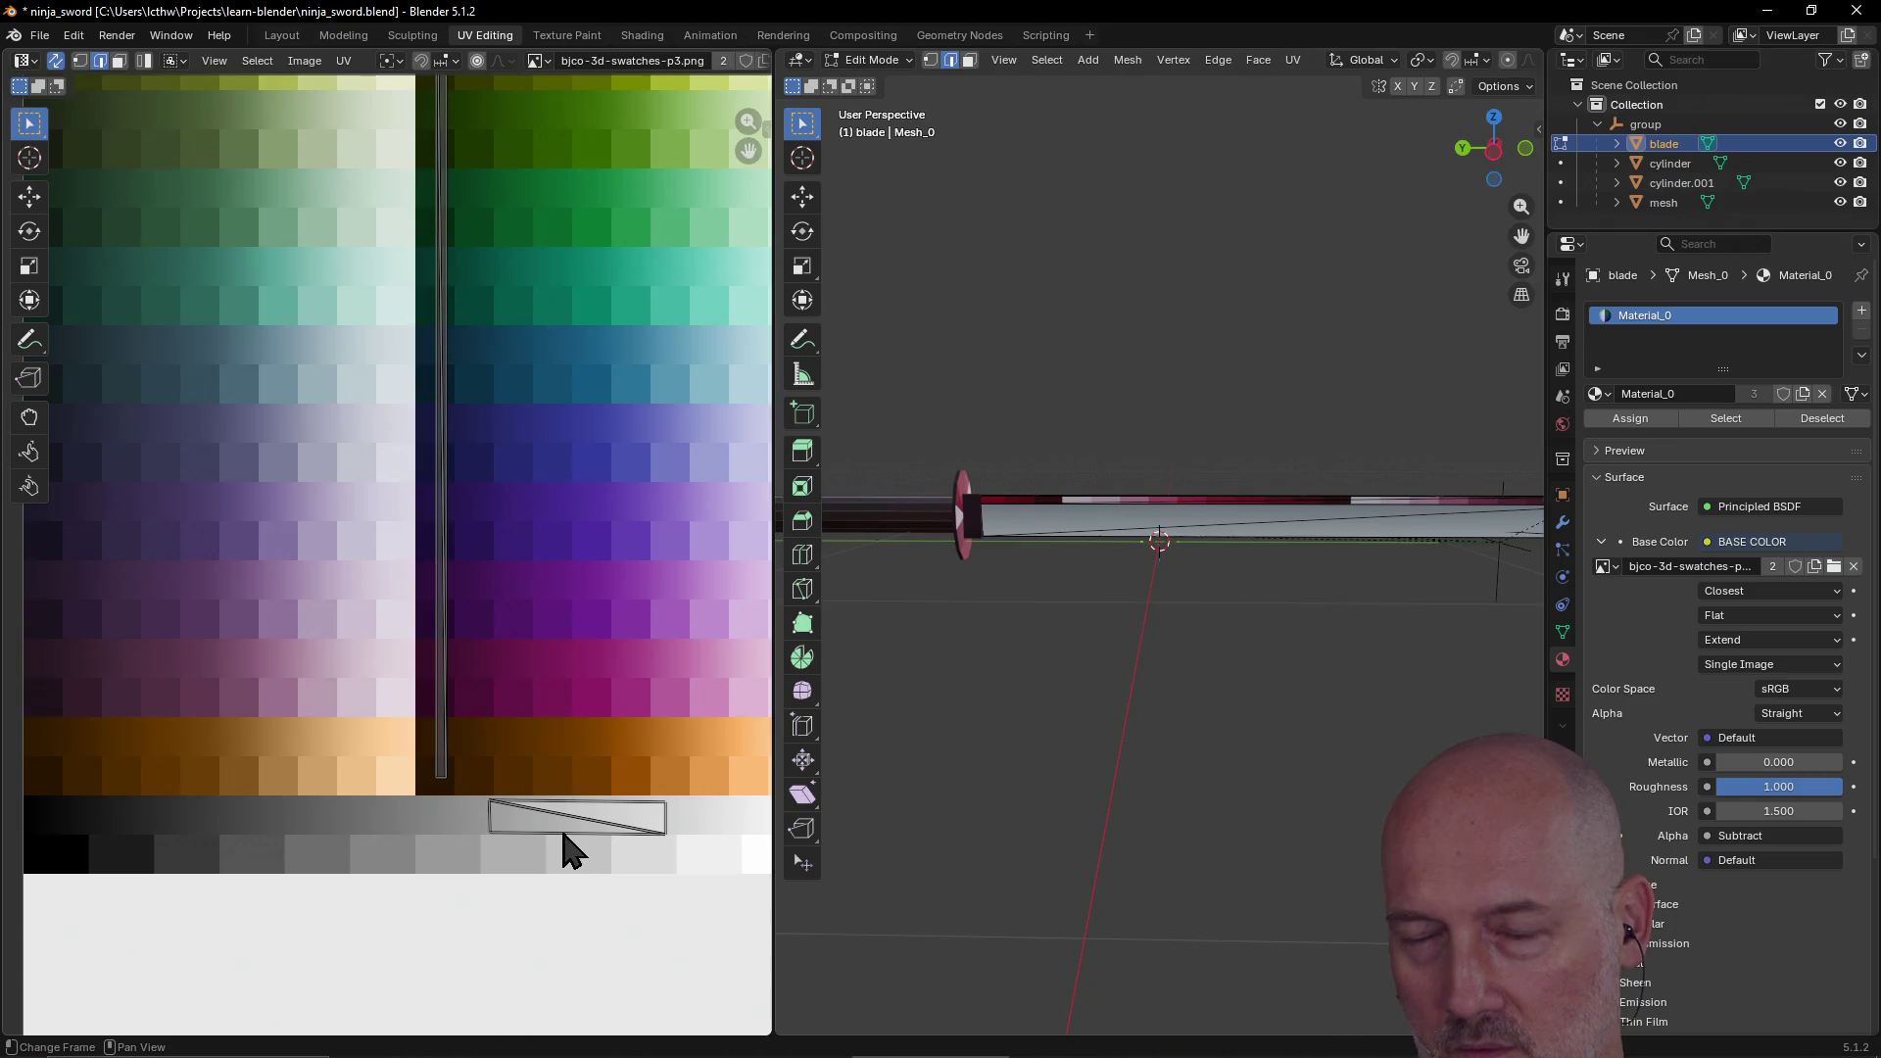
Step: Move the face's left UV edge far left to complete the long band
click(492, 823)
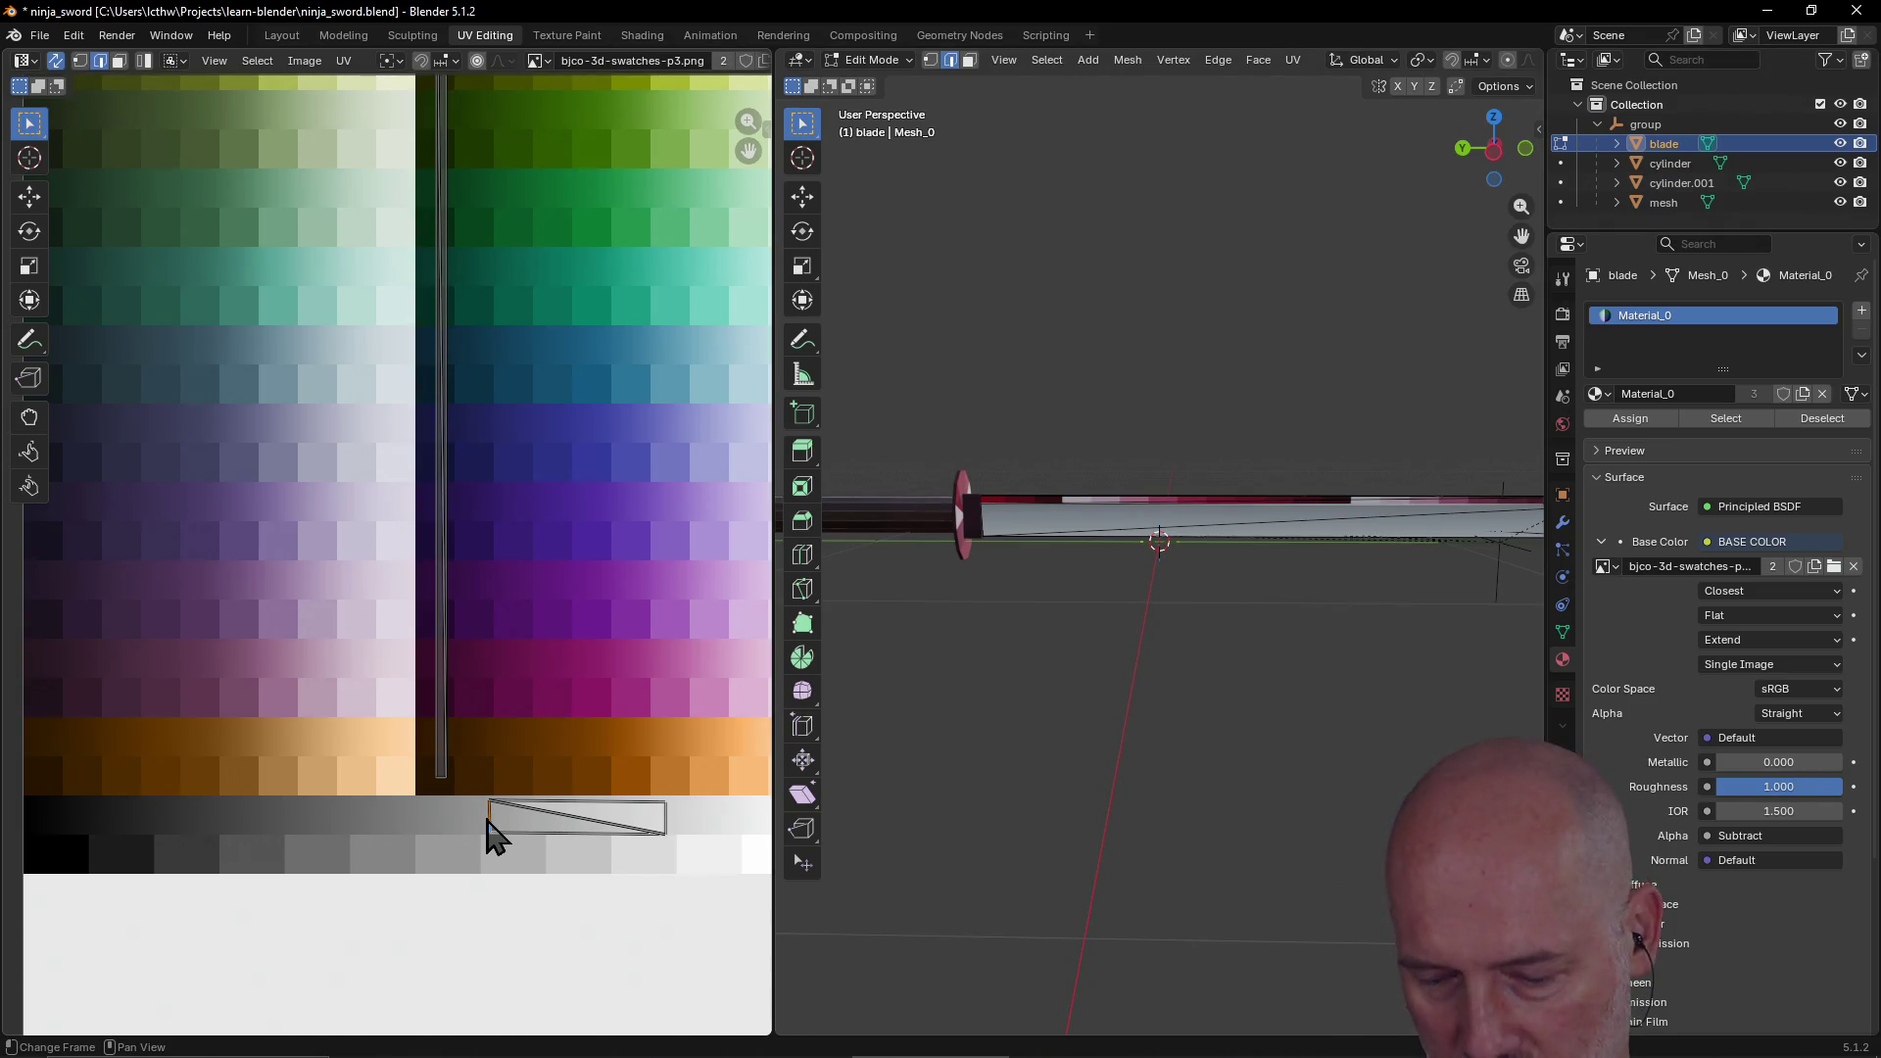
key(g)
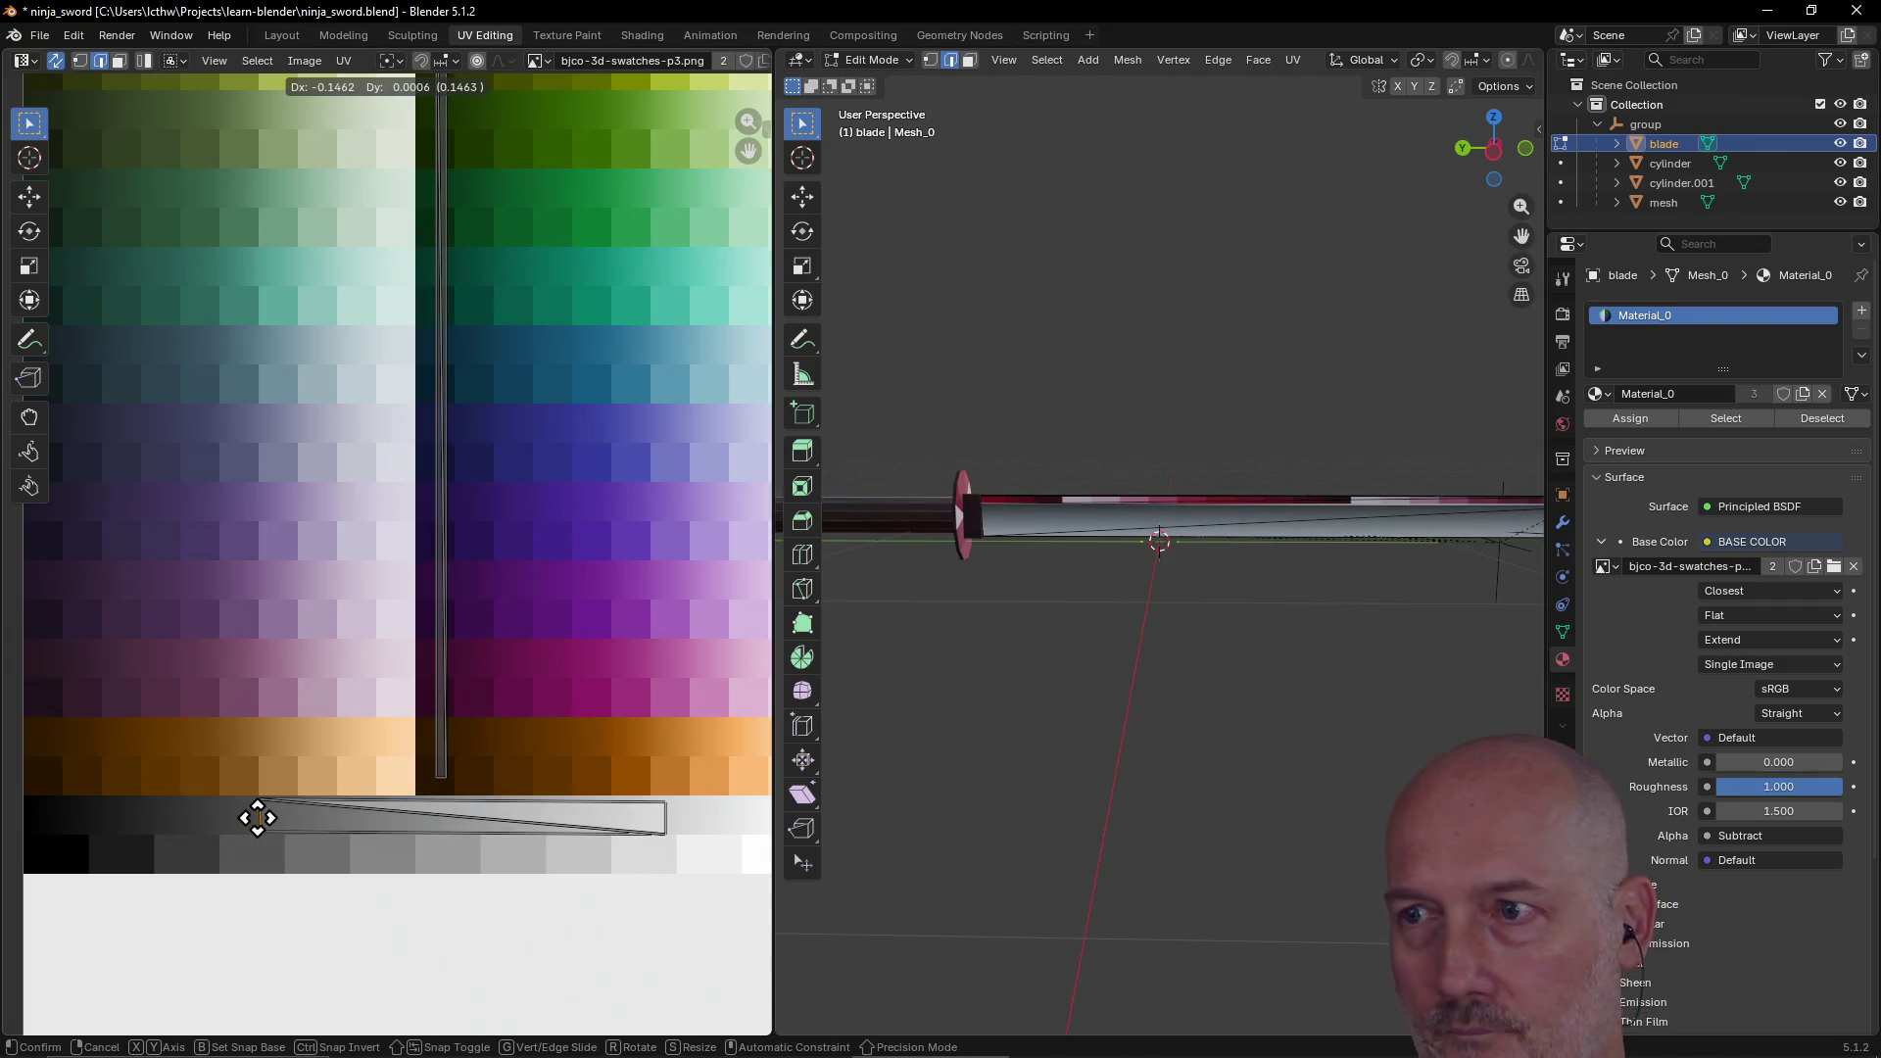
click(257, 819)
middle_drag(1108, 638, 1104, 616)
scroll(1066, 660, down, 2)
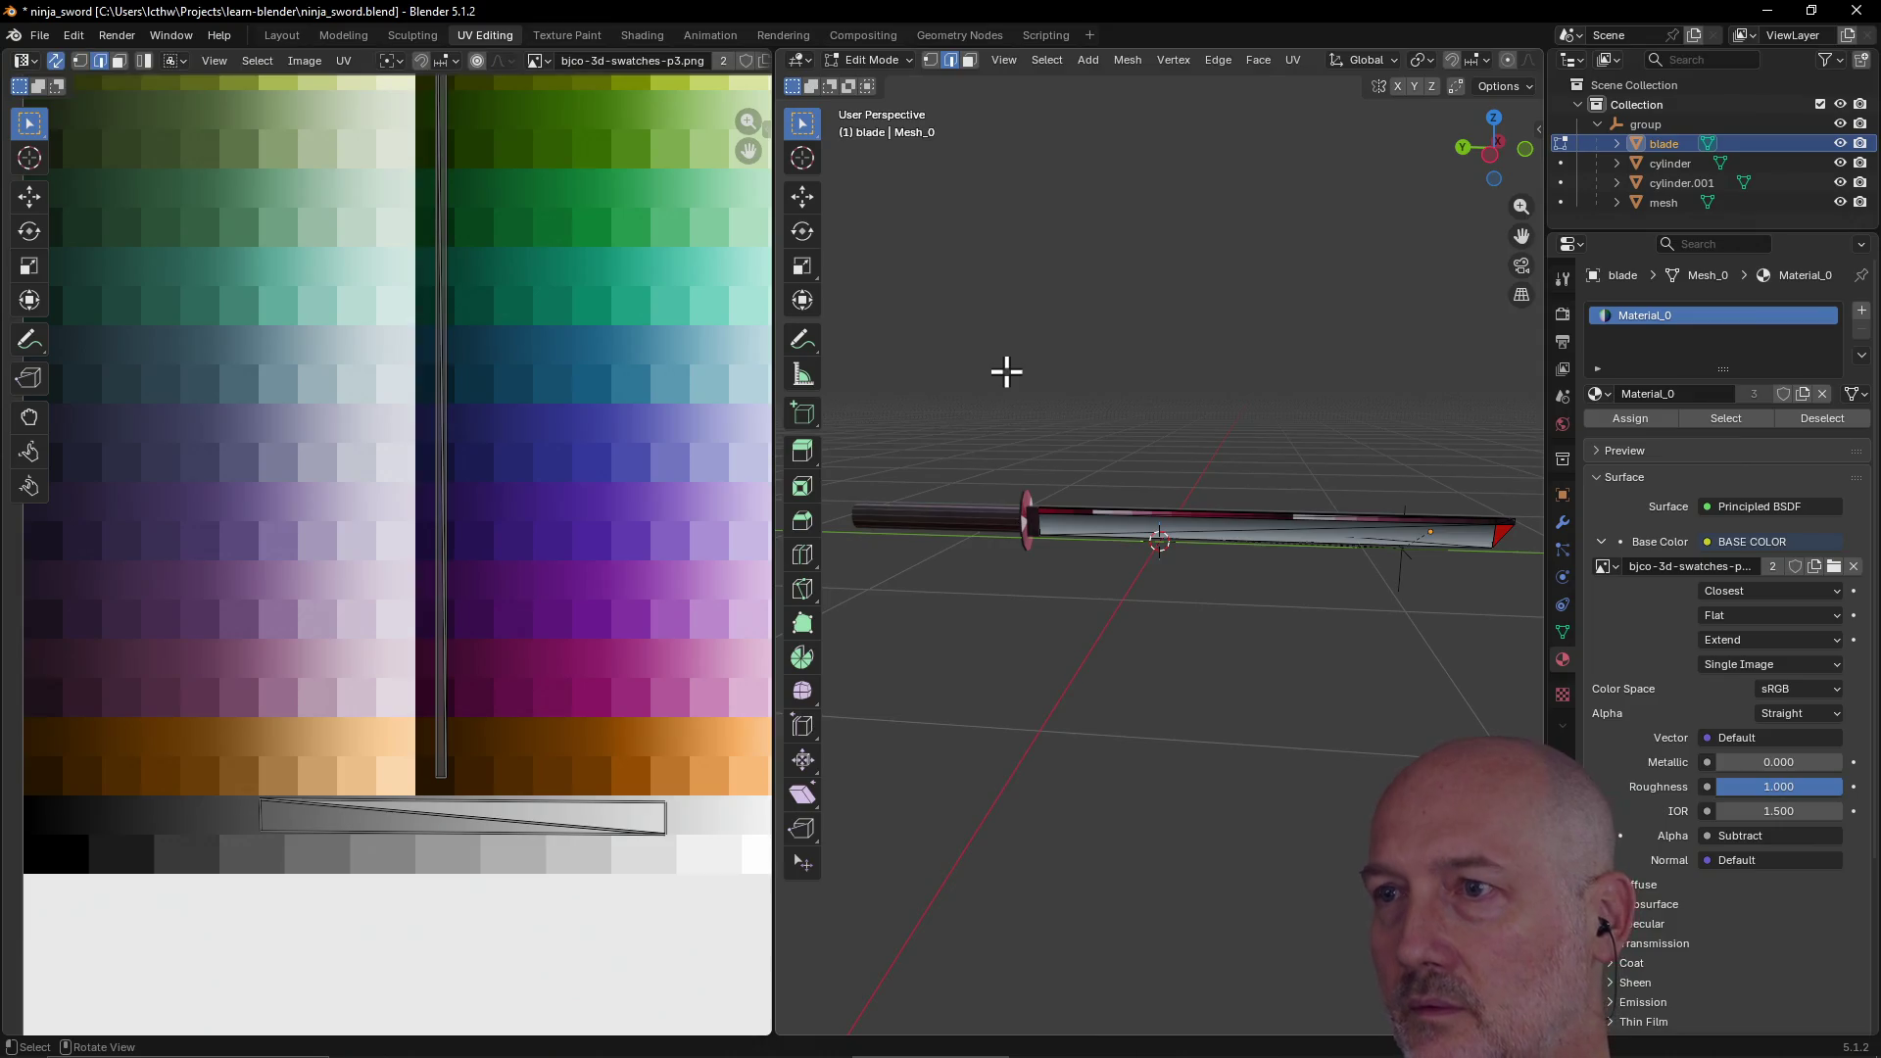
click(893, 60)
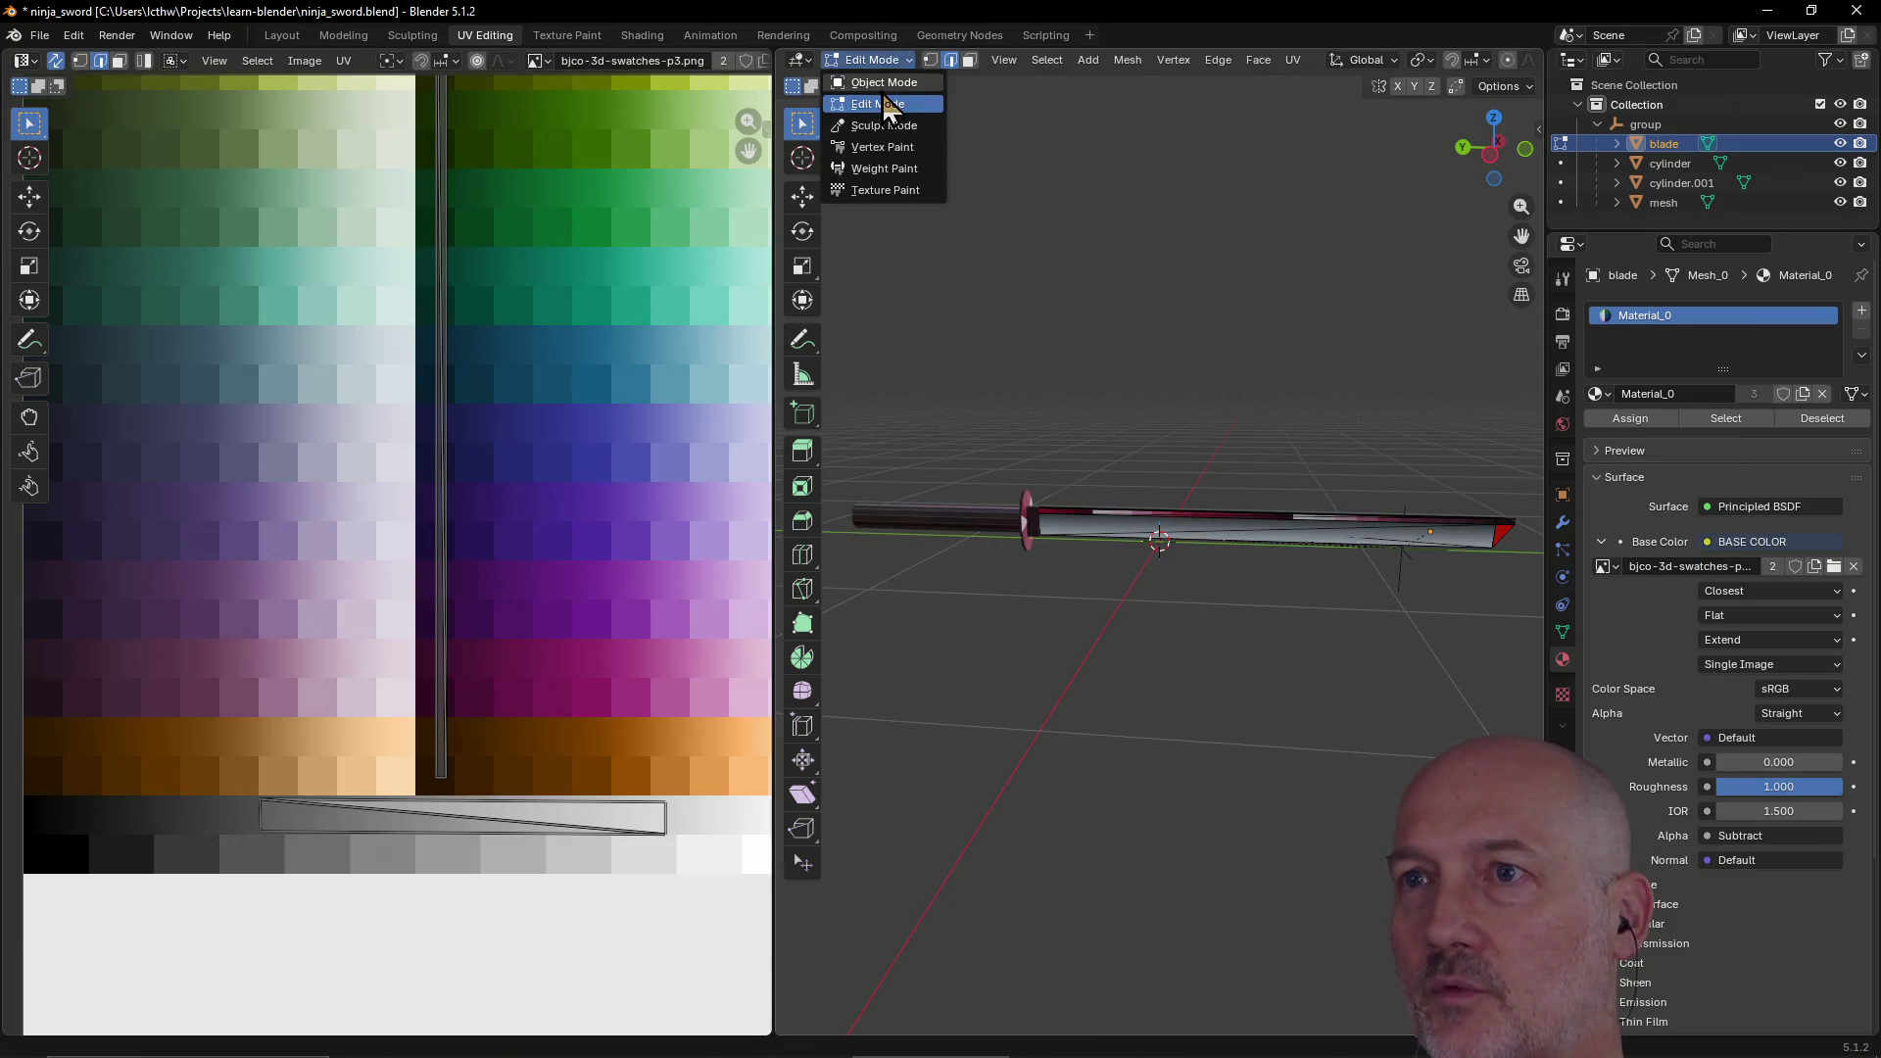
Step: Return the blade to Object Mode, orbit around the sword, and go to the Shading workspace
click(882, 82)
mouse_move(1025, 416)
middle_down()
mouse_move(1143, 594)
mouse_move(1313, 639)
mouse_move(1111, 603)
mouse_move(1170, 529)
mouse_move(1119, 603)
mouse_move(1046, 642)
mouse_move(911, 632)
mouse_move(1516, 587)
mouse_move(1172, 586)
mouse_move(1193, 651)
mouse_move(1143, 587)
mouse_move(1181, 498)
mouse_move(1215, 516)
mouse_move(1244, 590)
mouse_move(1086, 602)
mouse_move(1078, 554)
mouse_move(1198, 602)
mouse_move(1025, 608)
mouse_move(1052, 472)
middle_up()
mouse_move(1064, 542)
middle_down()
mouse_move(1148, 629)
mouse_move(1274, 645)
middle_up()
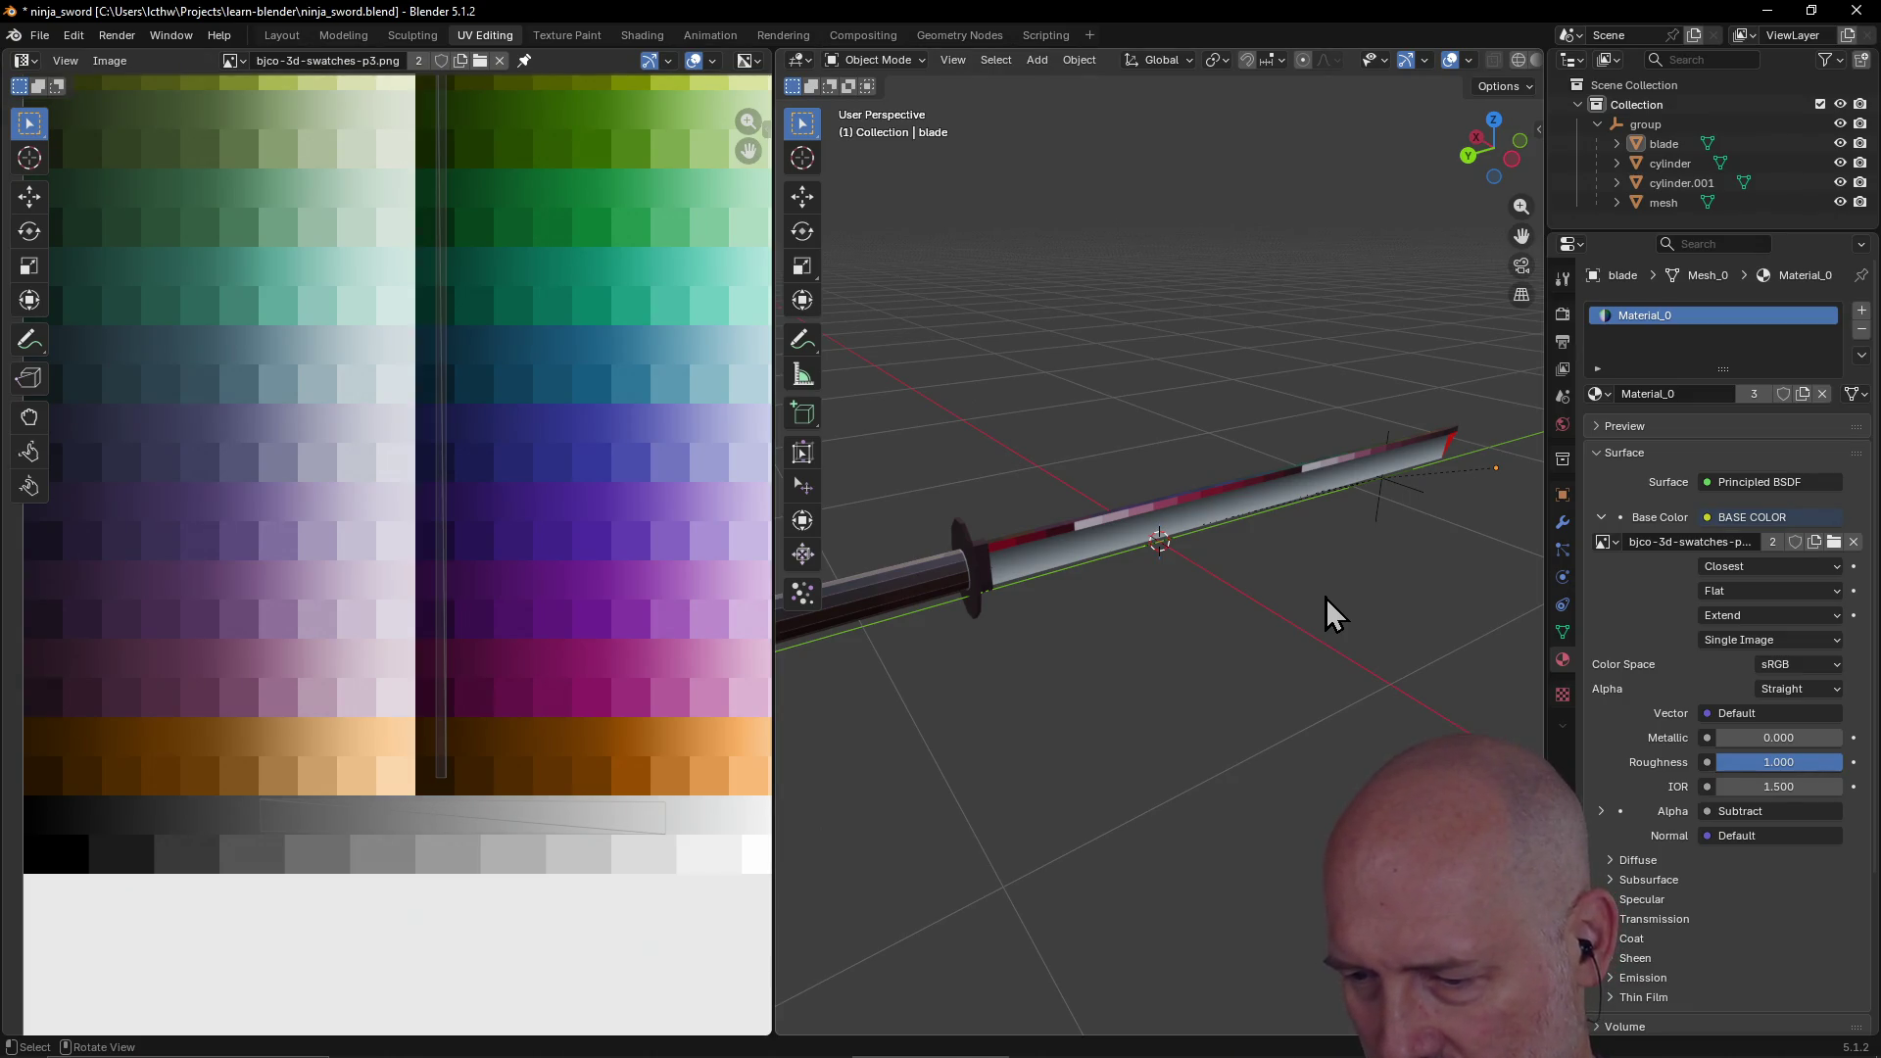
middle_drag(1284, 617, 1196, 621)
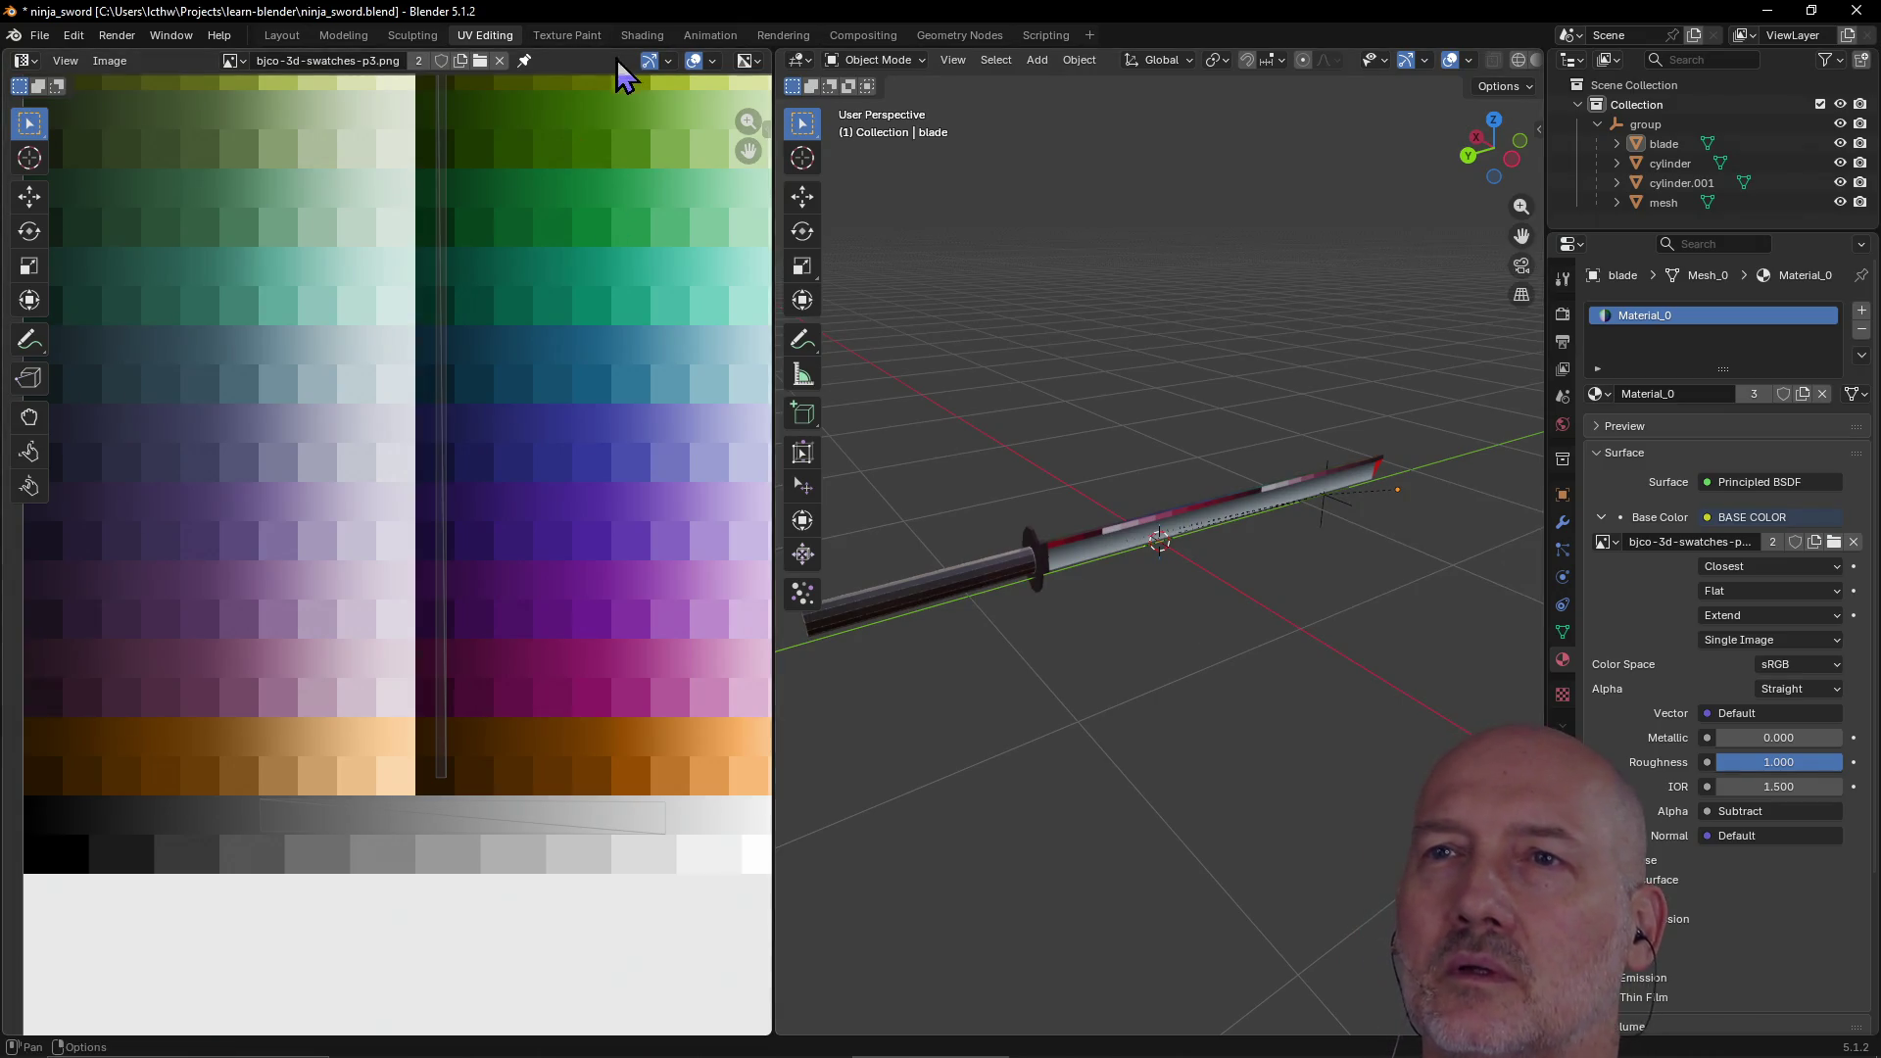
click(642, 35)
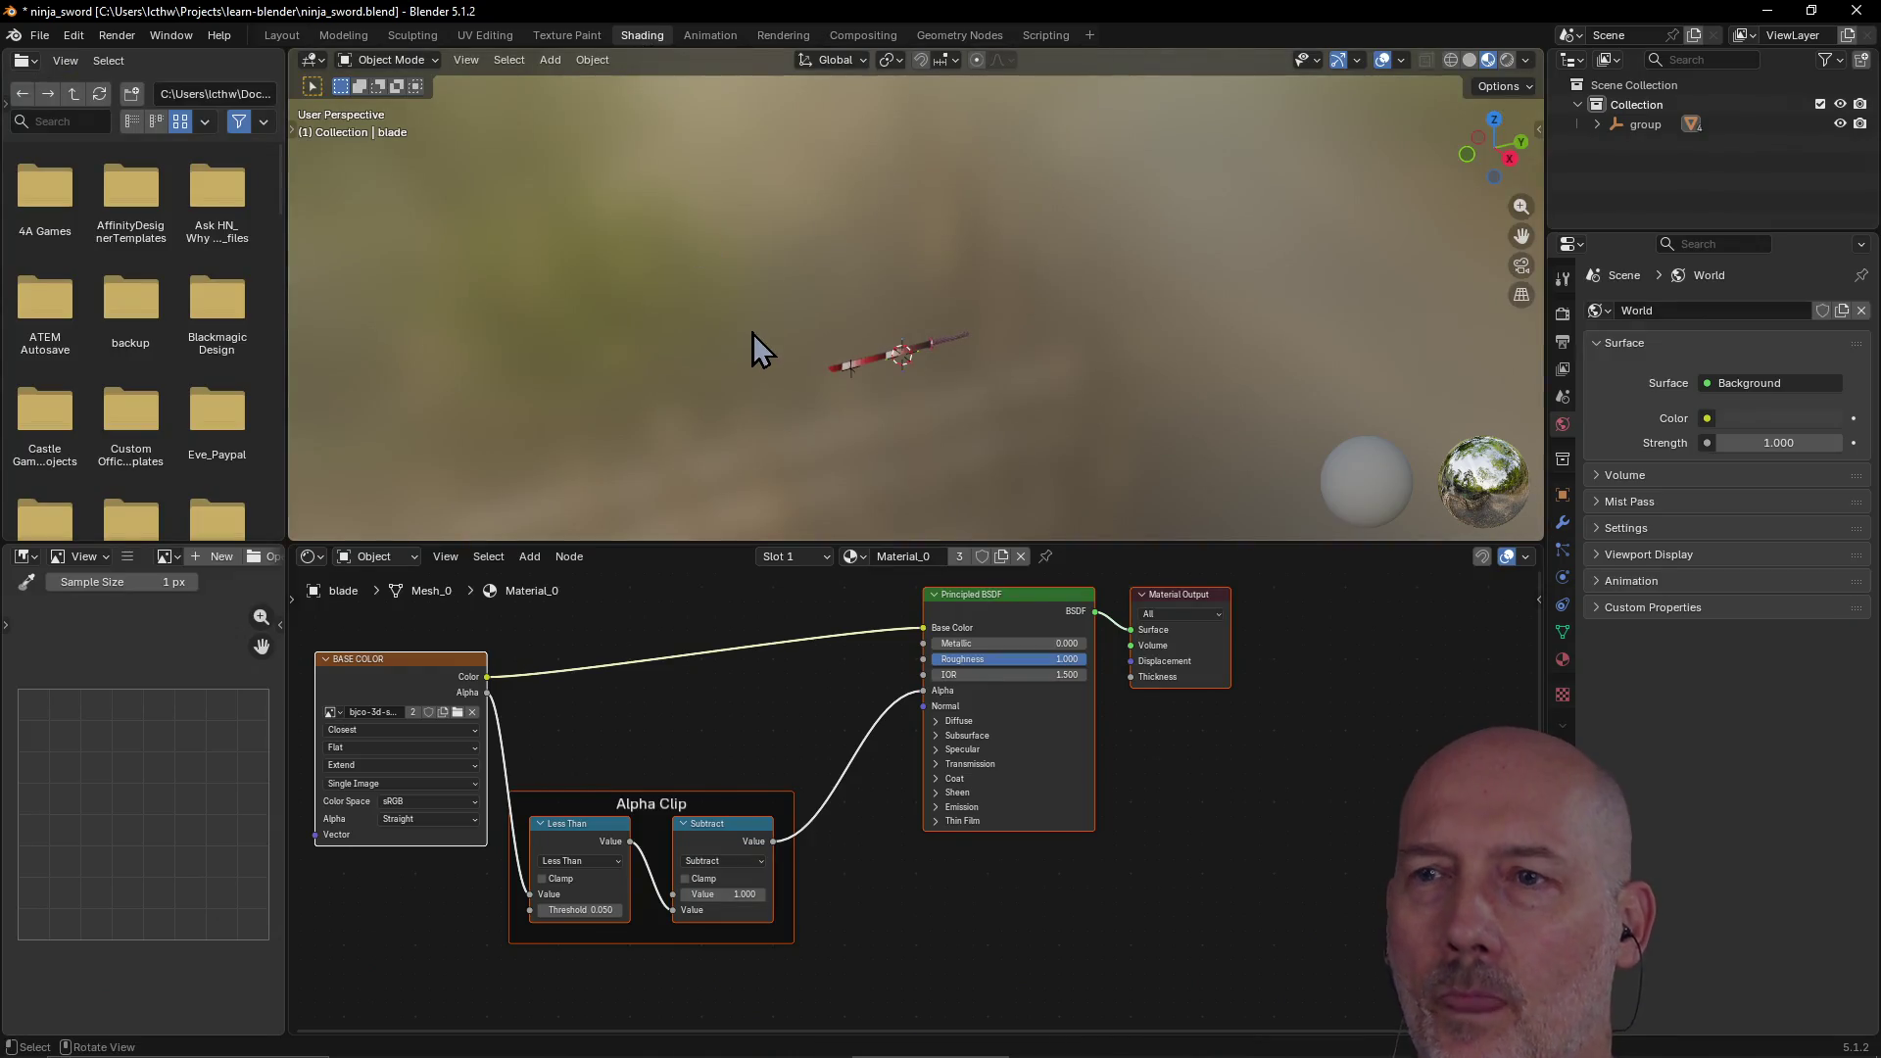
Step: Deselect the material nodes, then cycle through UV Editing, Shading and Texture Paint, ending in UV Editing
scroll(672, 720, down, 1)
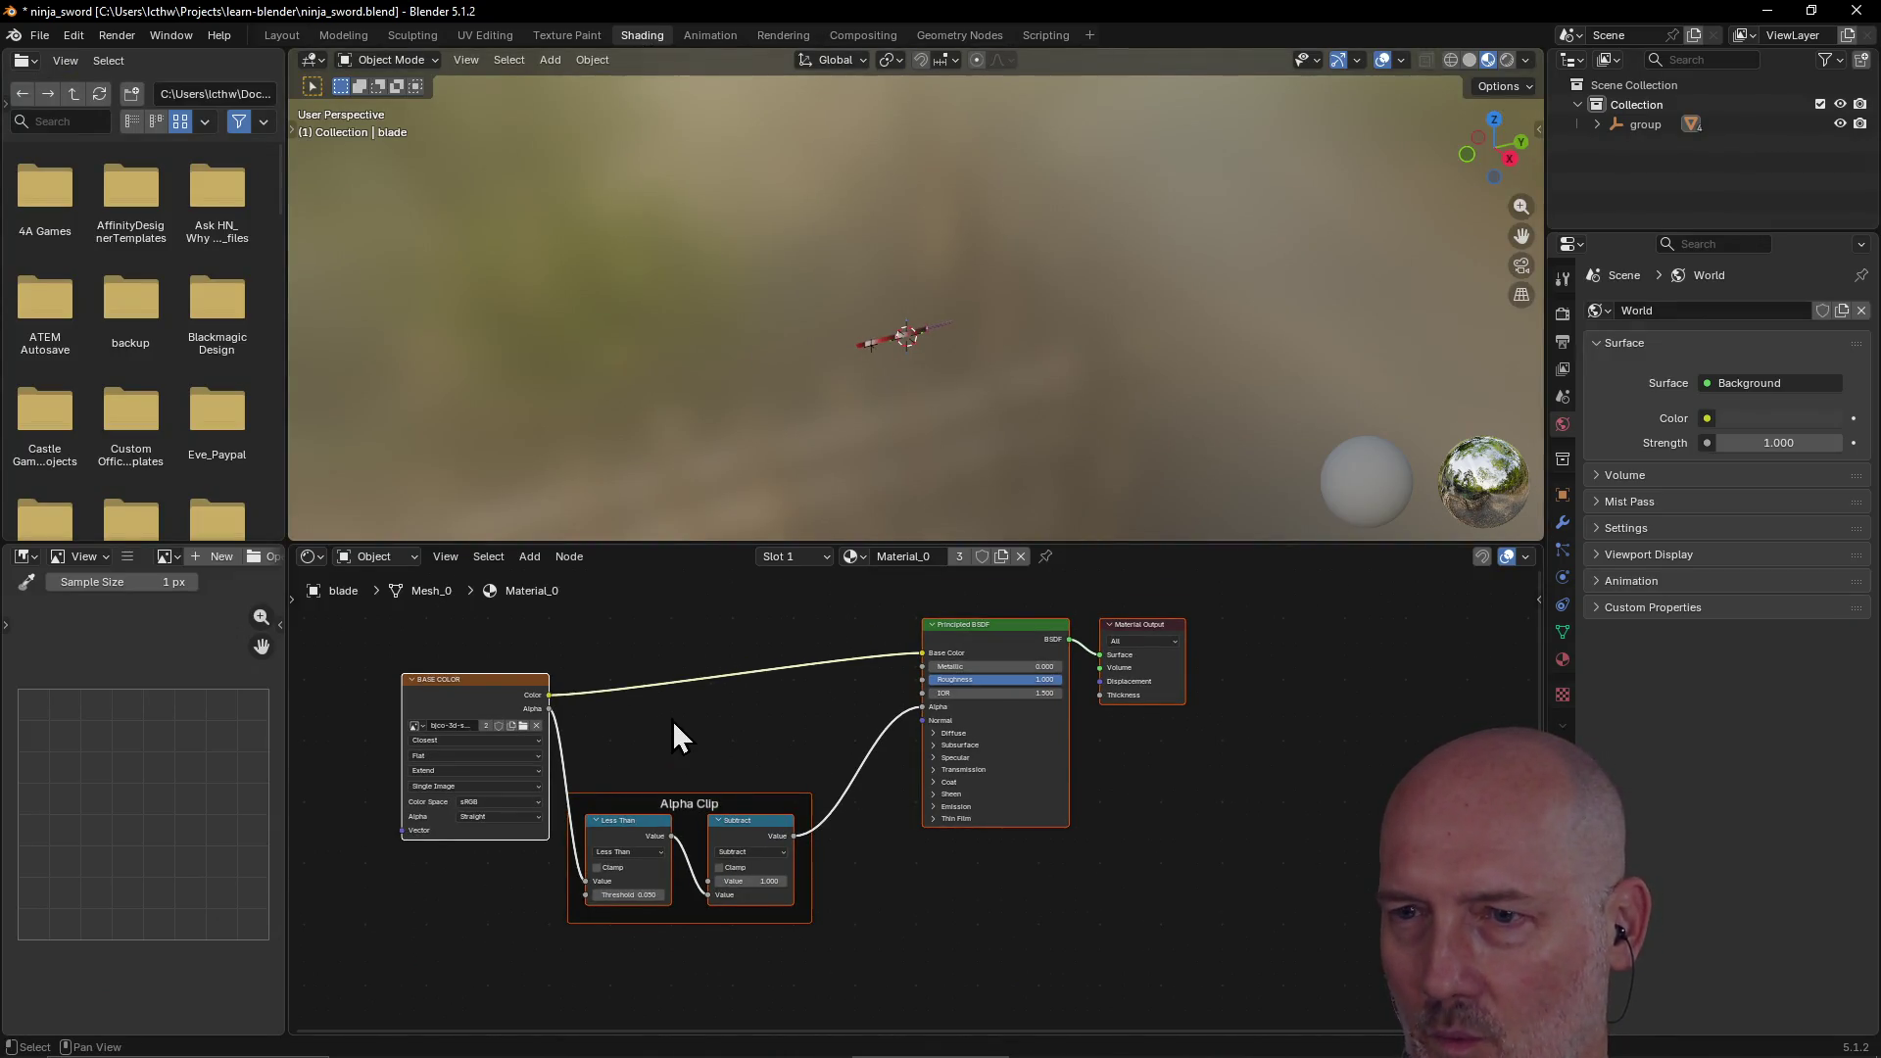
scroll(674, 733, down, 1)
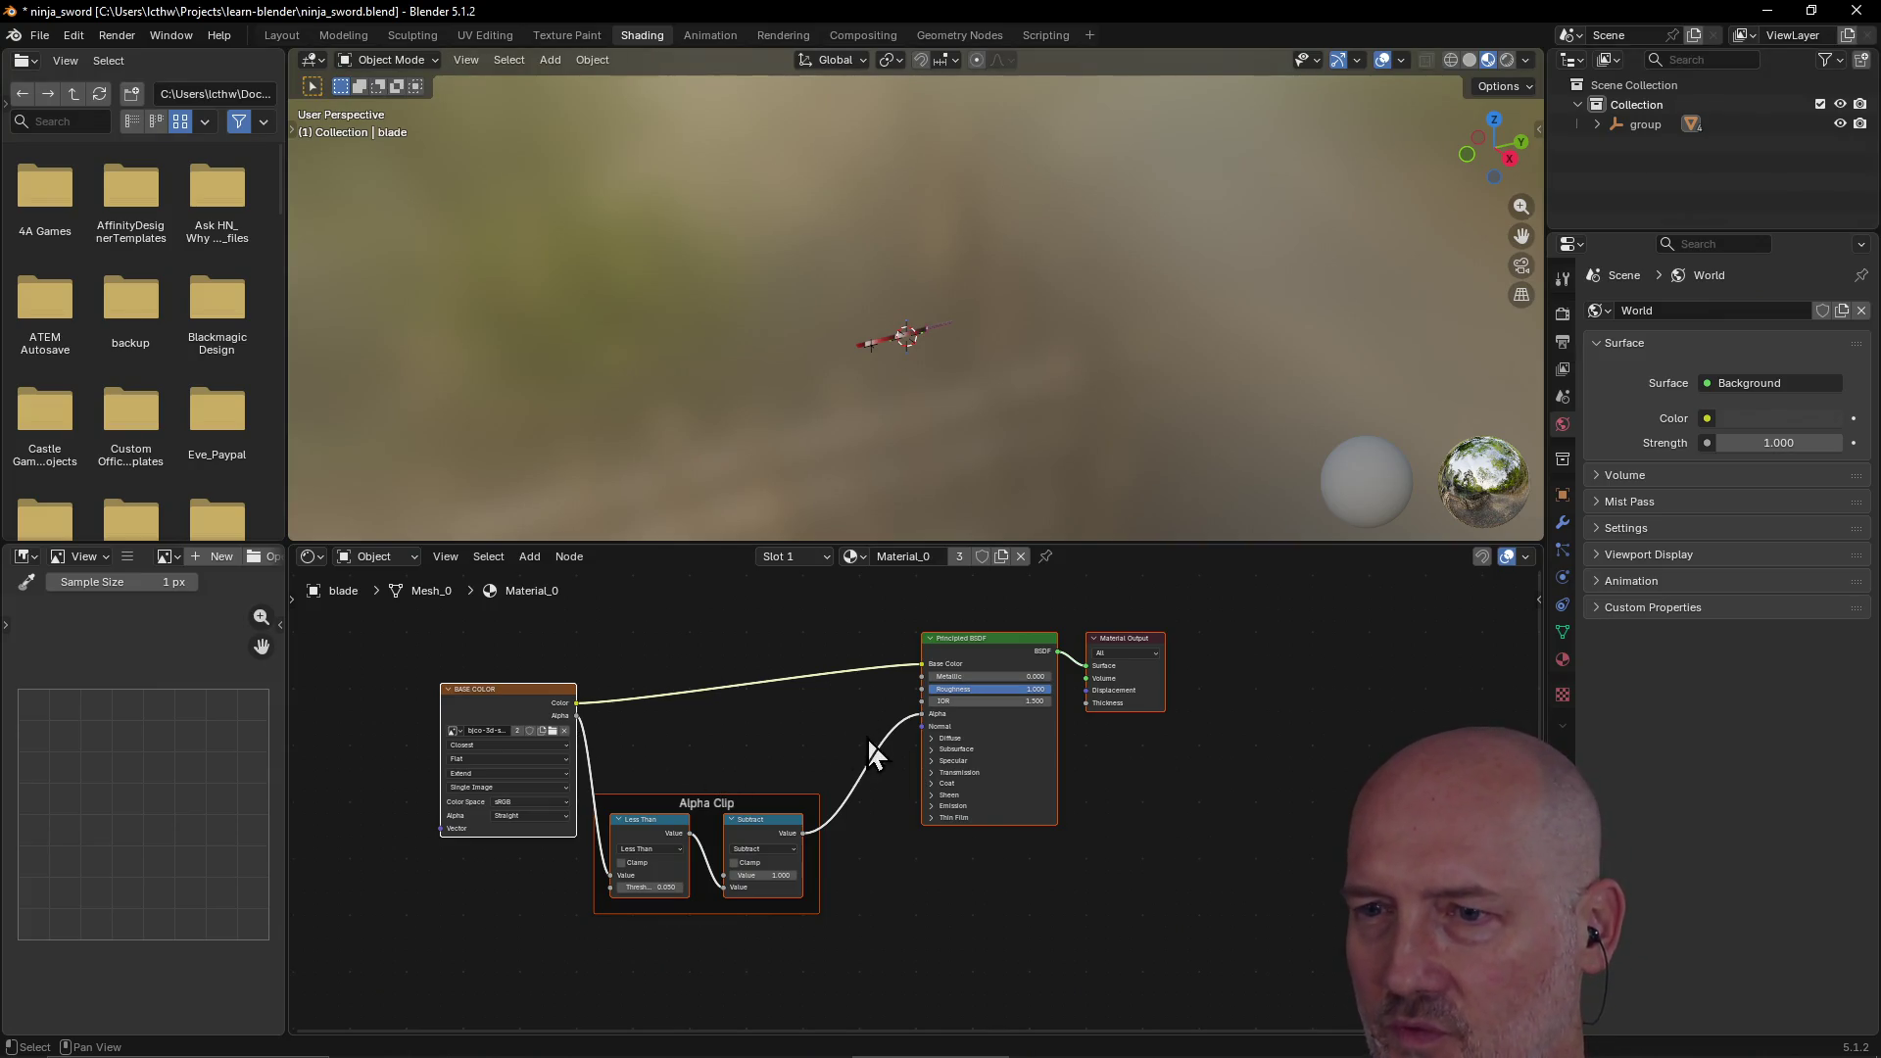
click(680, 735)
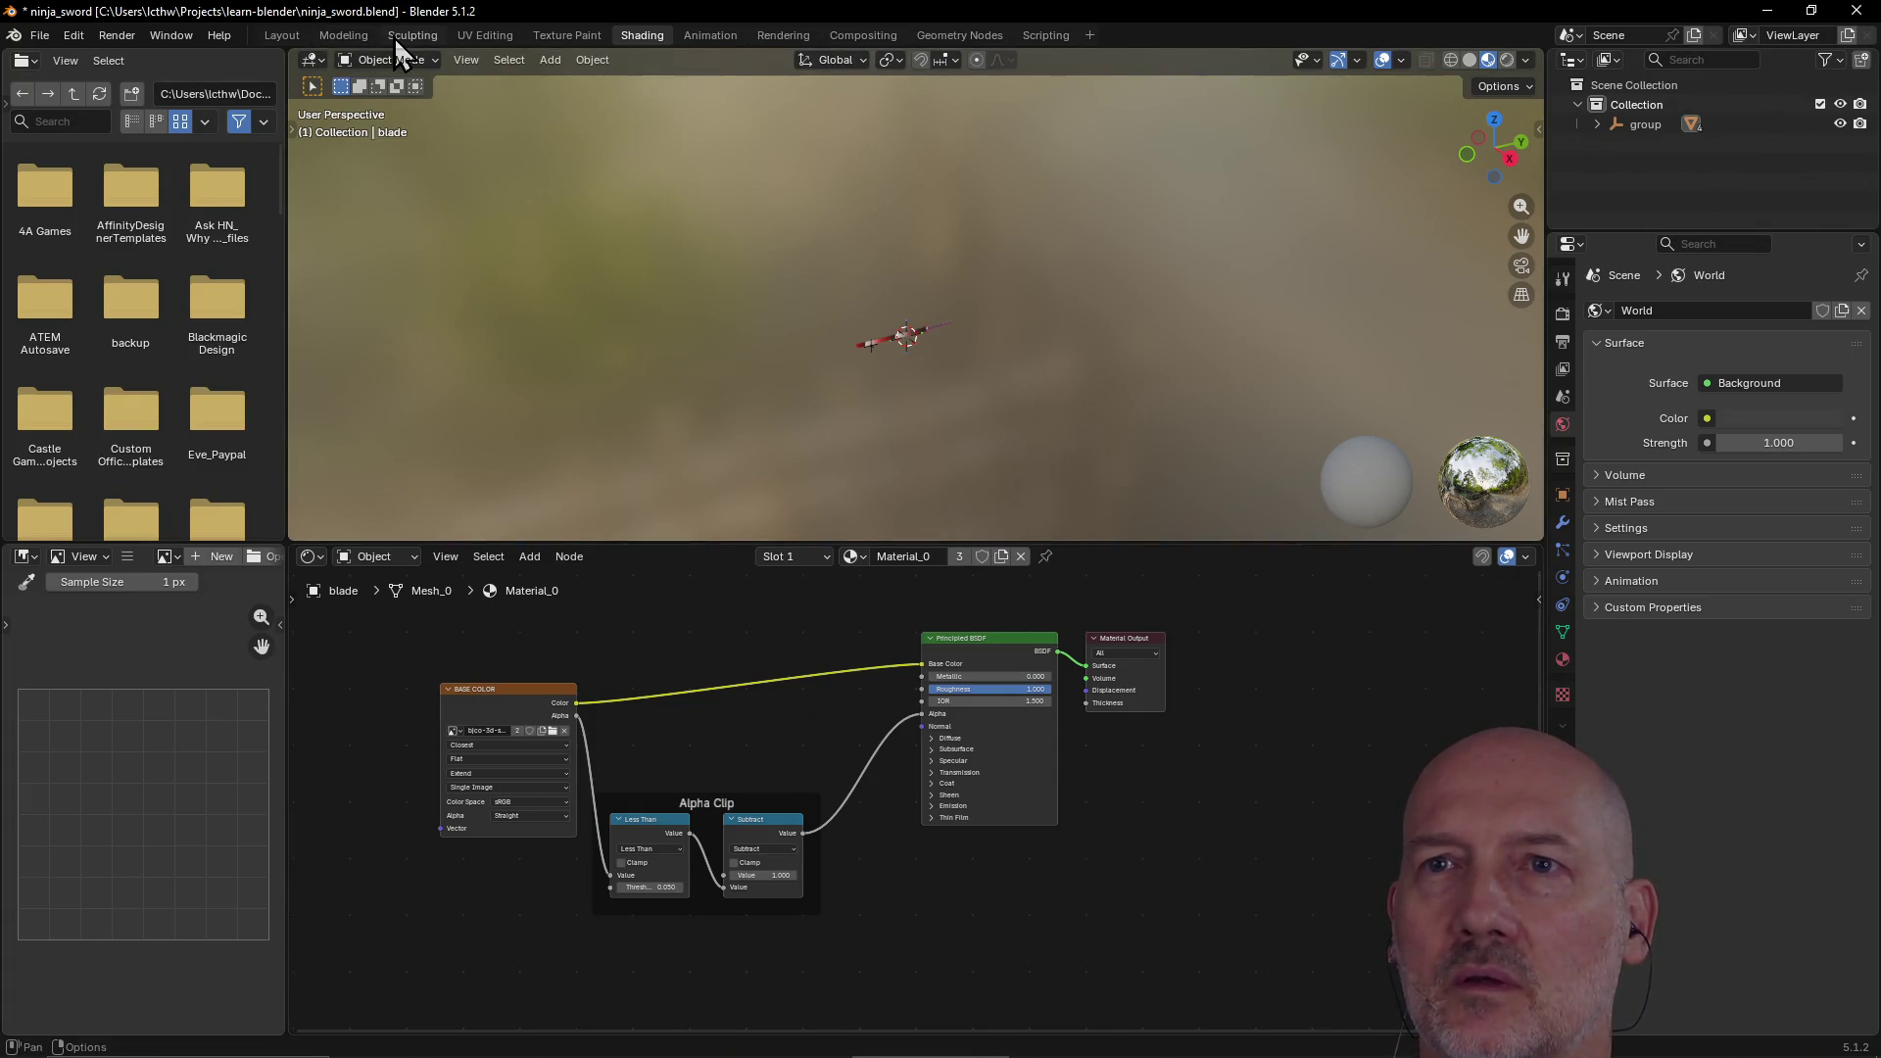
click(461, 36)
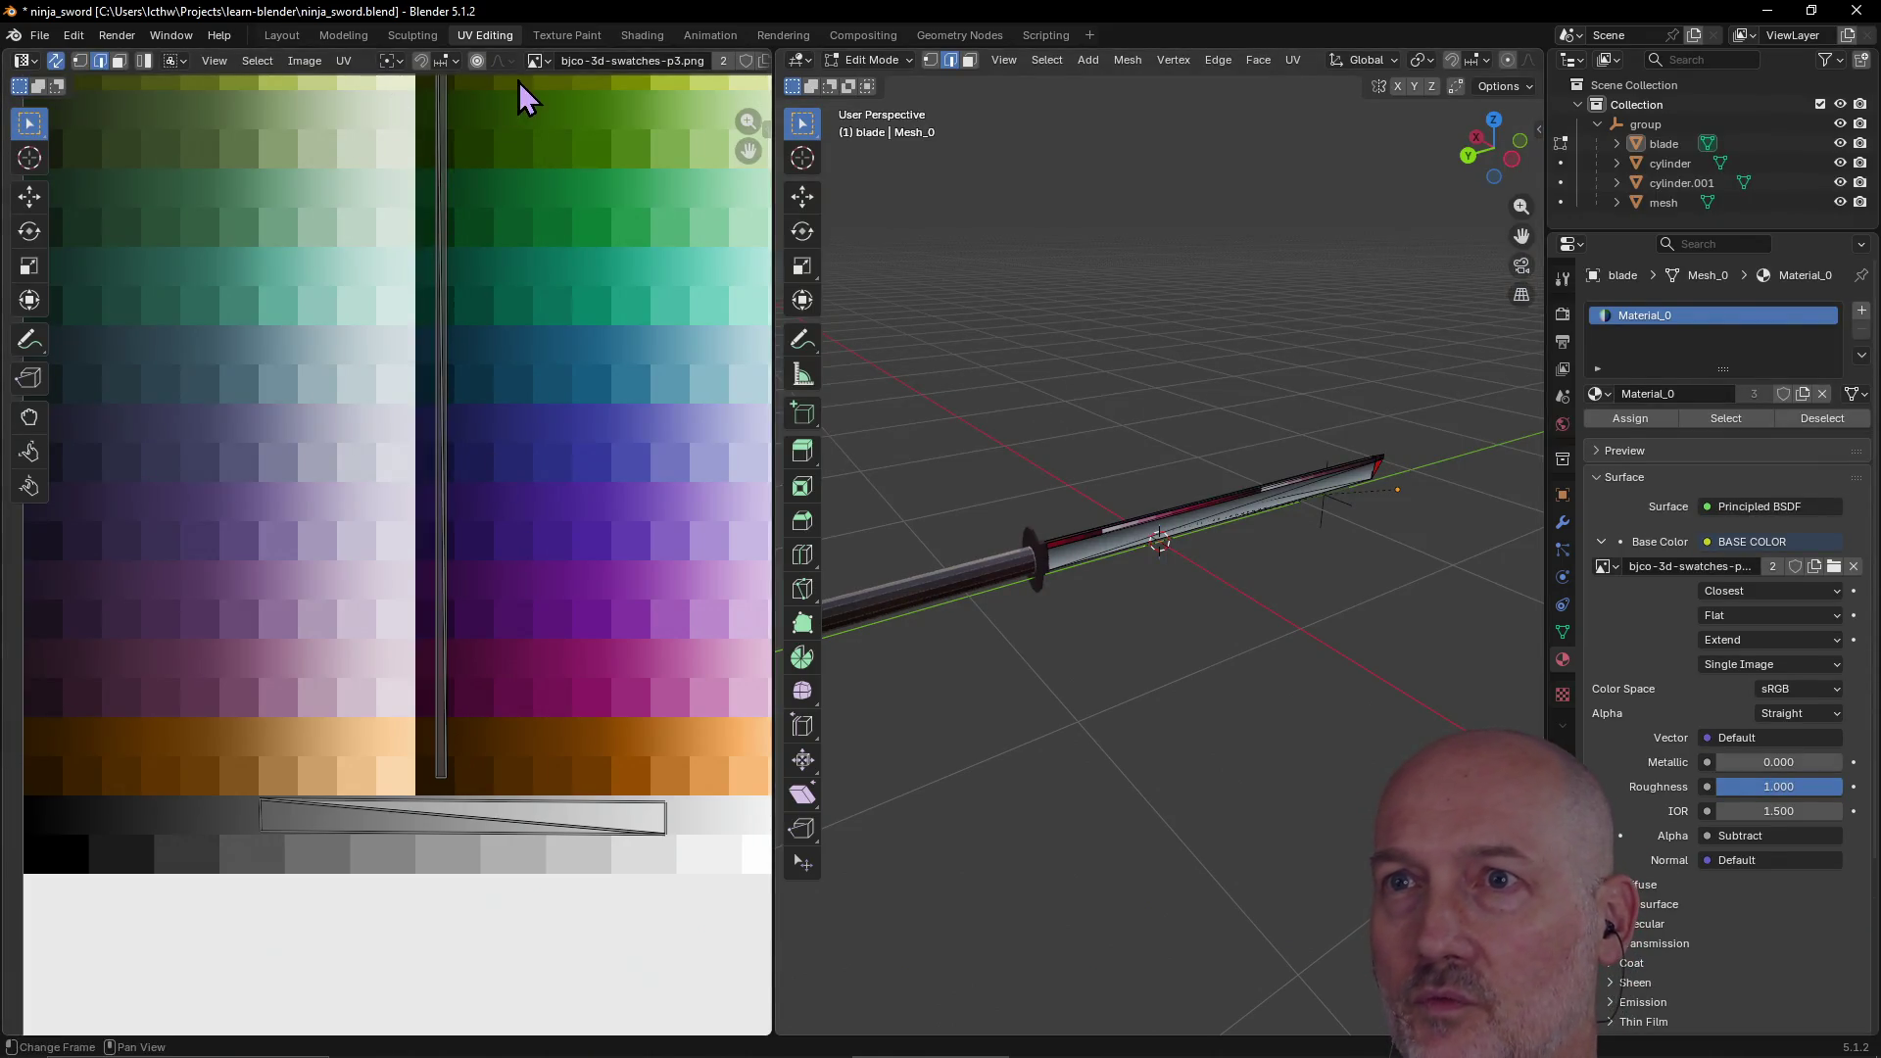
click(638, 35)
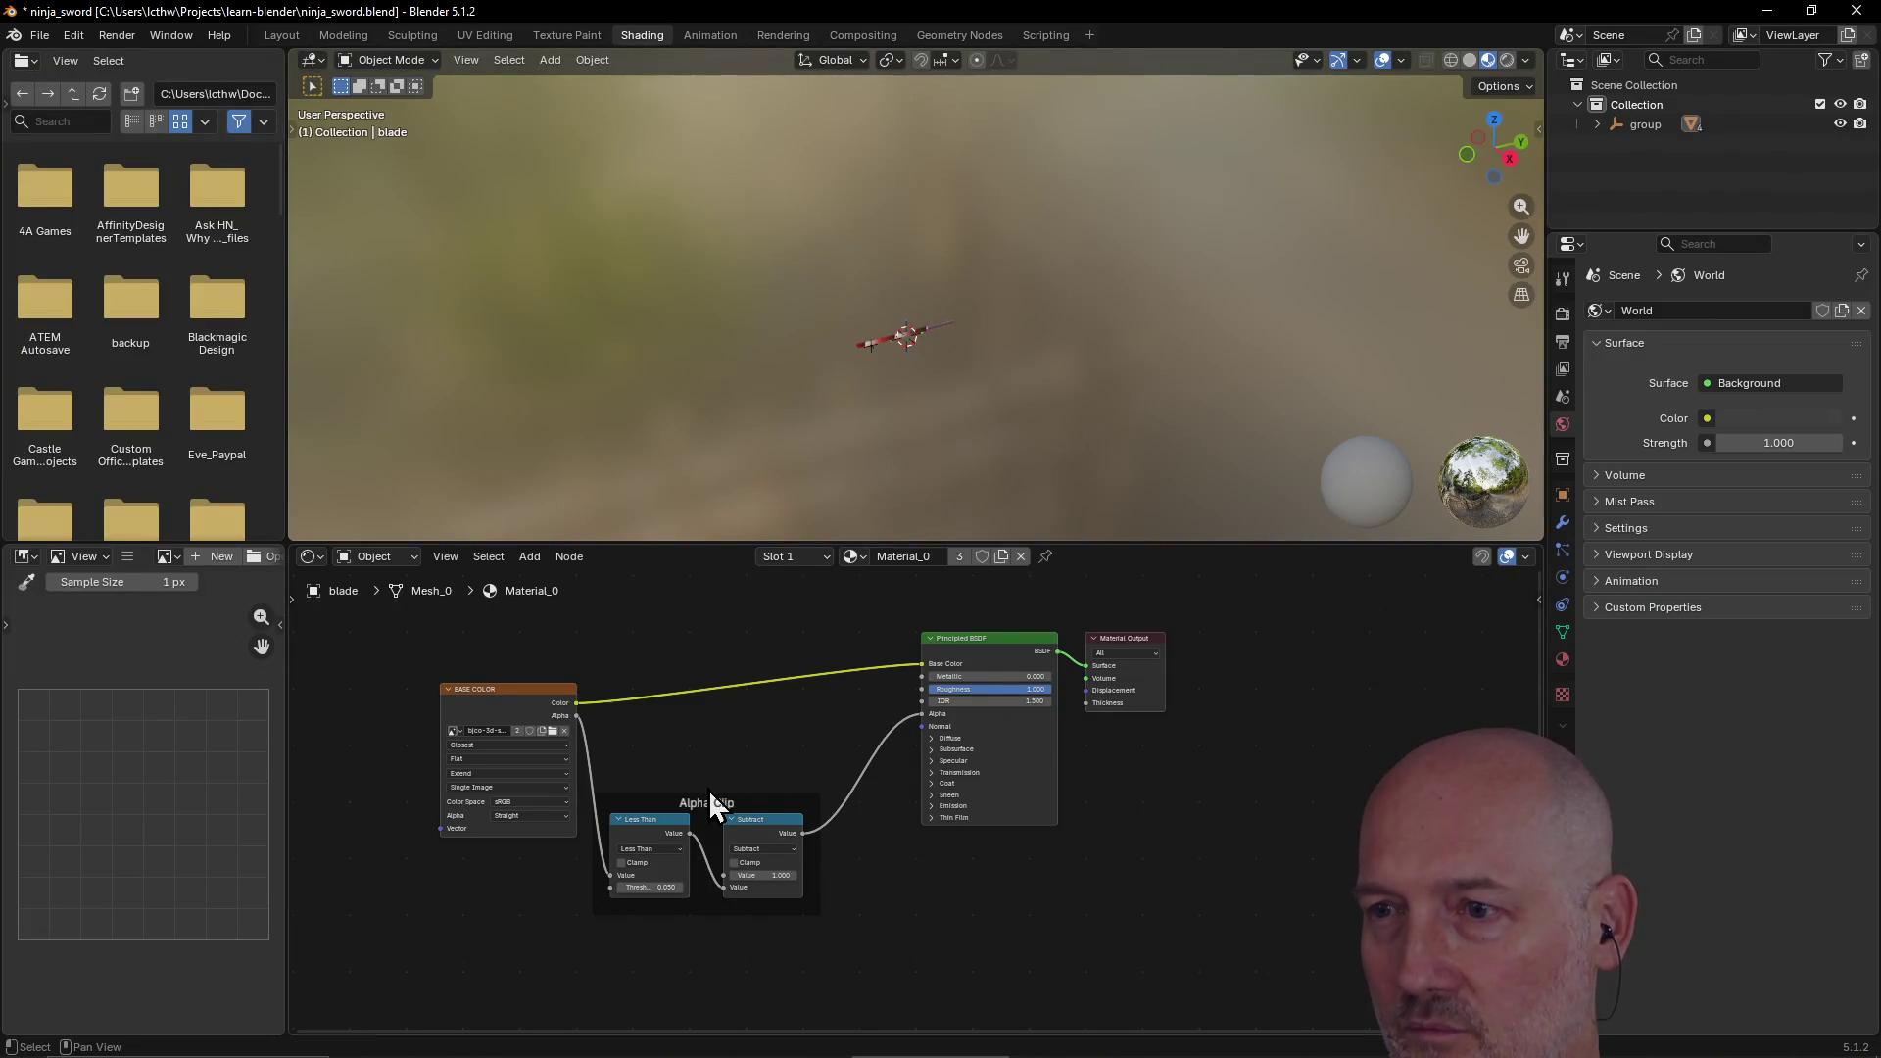
scroll(714, 799, up, 2)
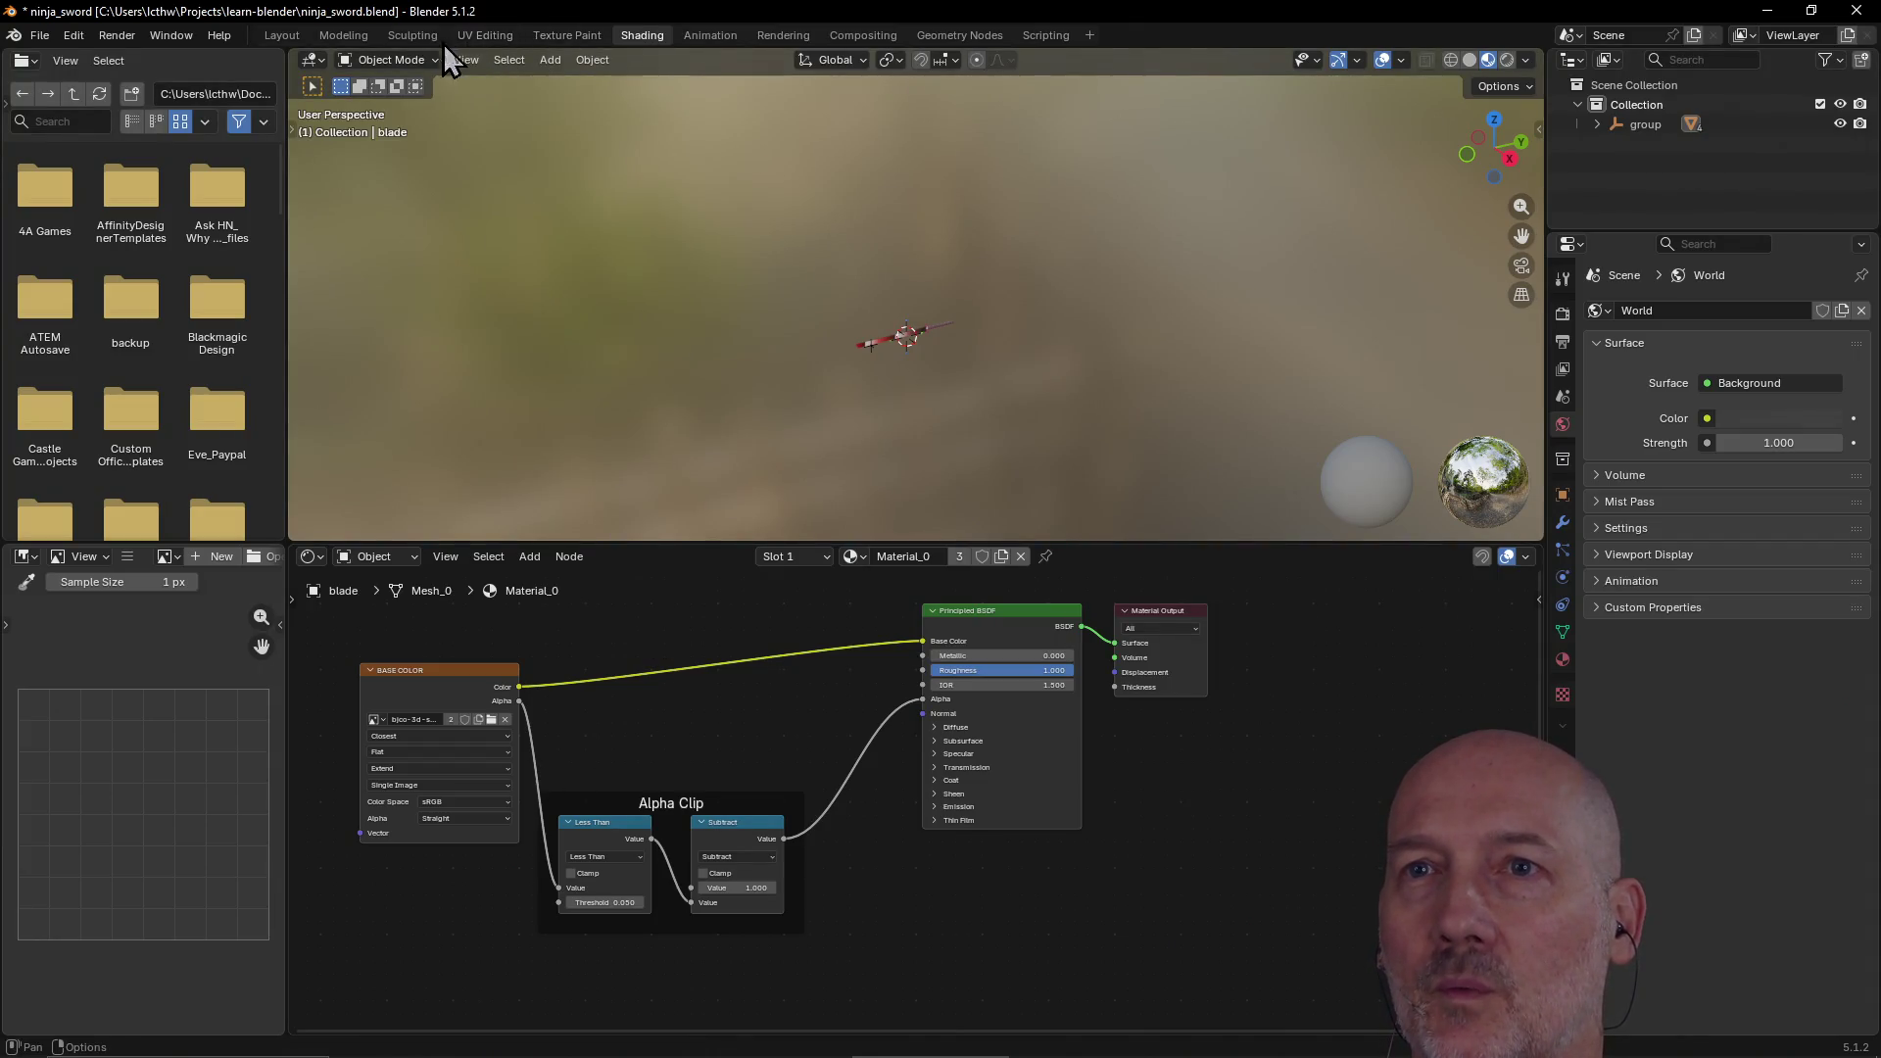
click(572, 35)
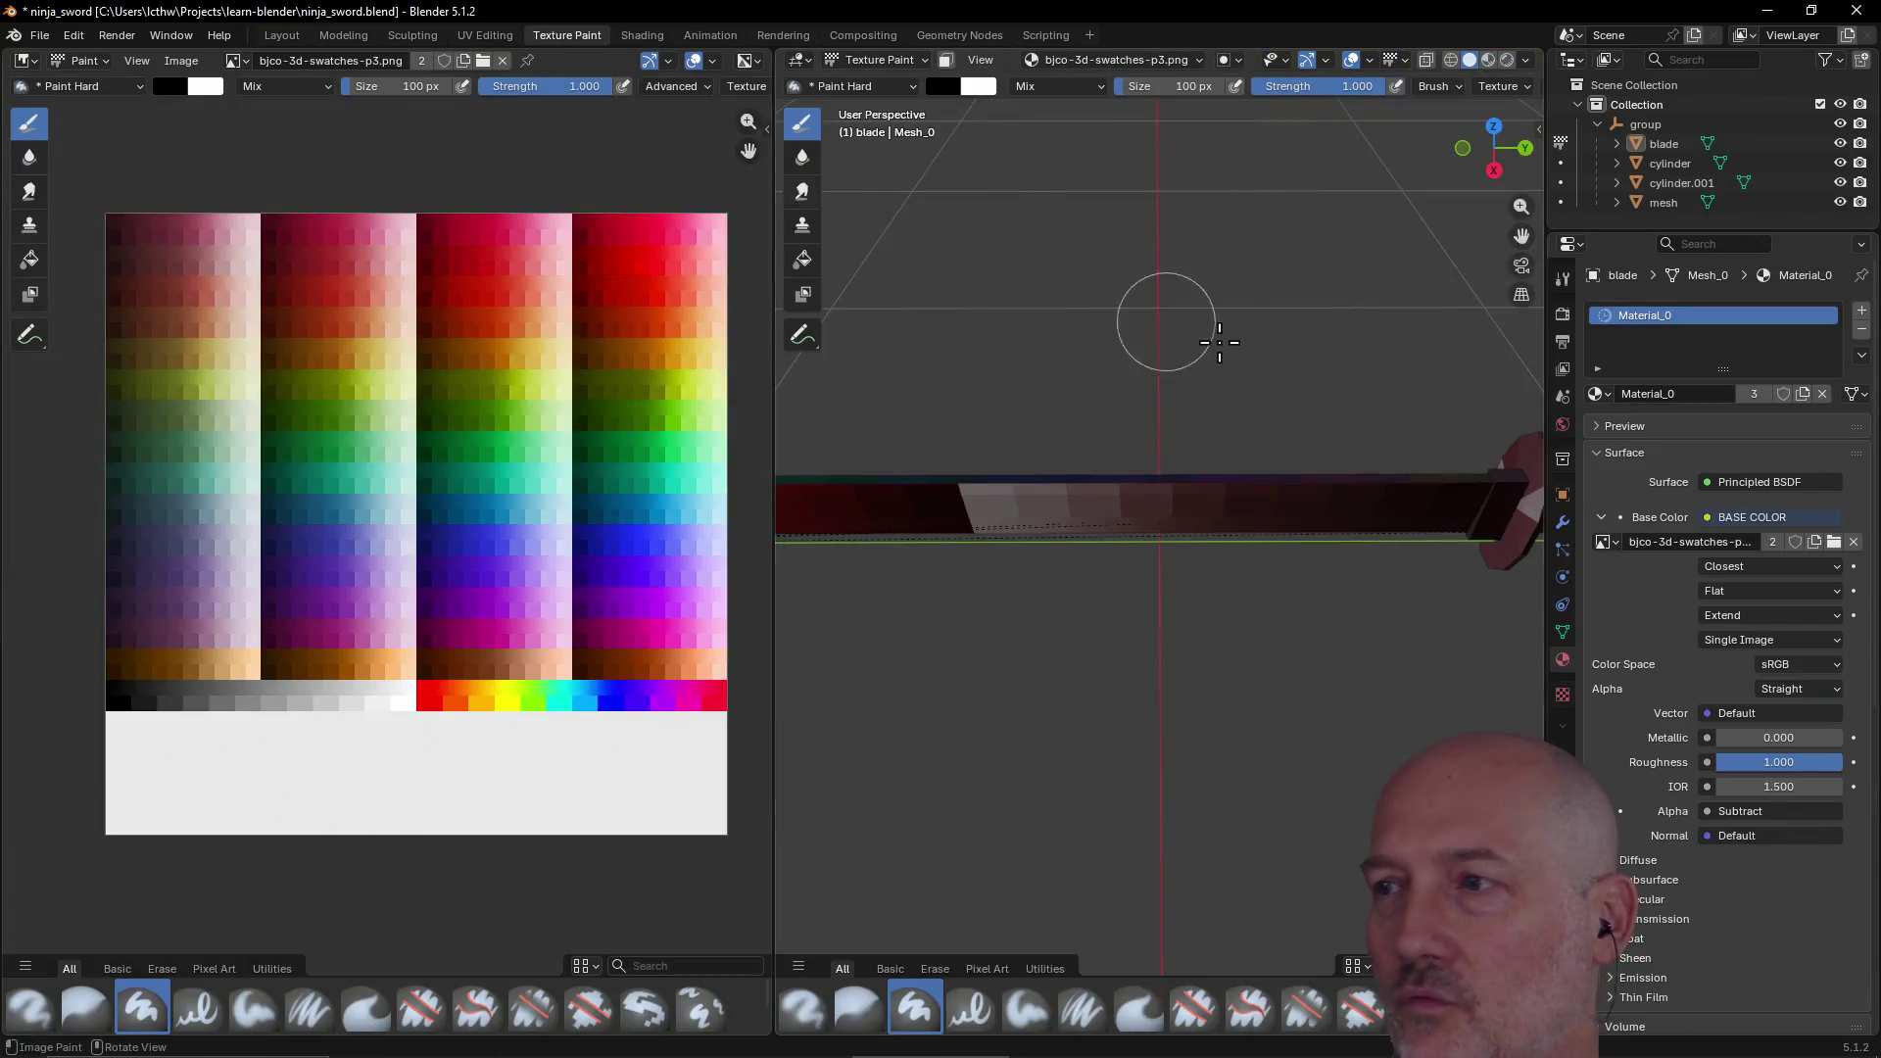
click(479, 34)
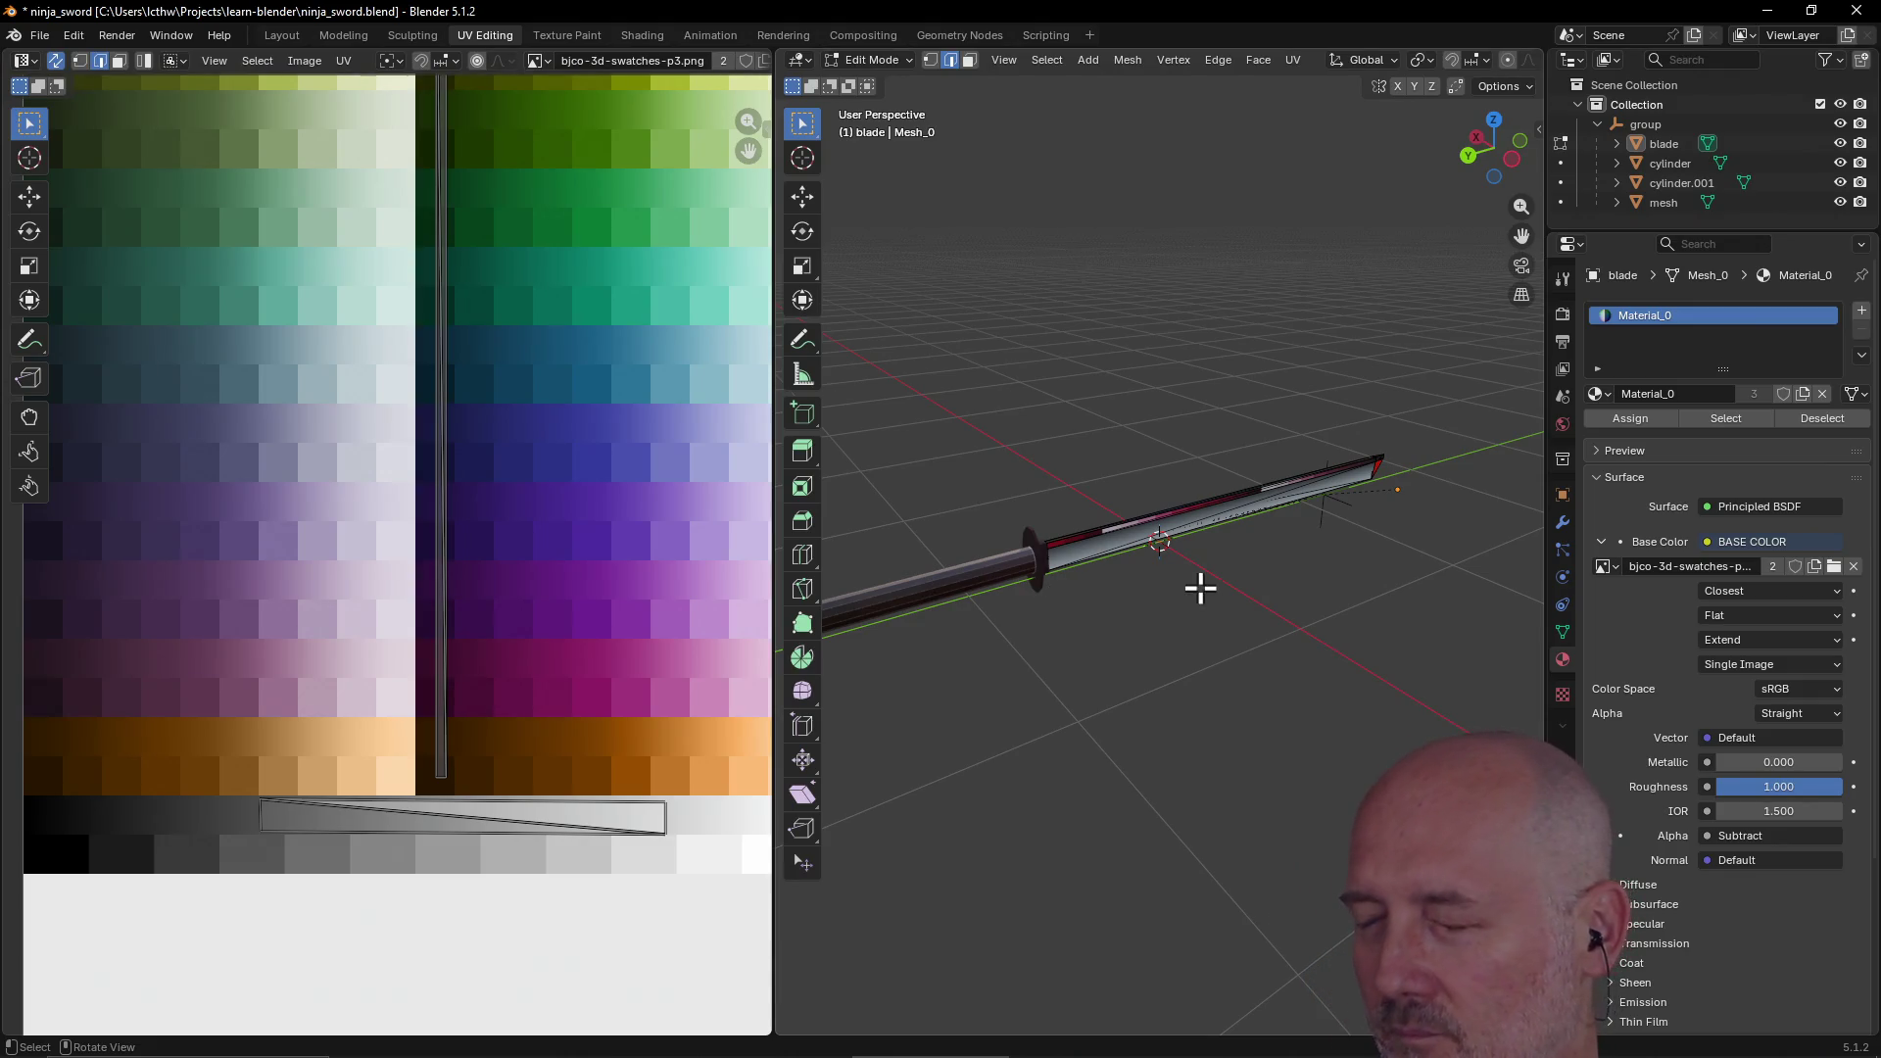
Step: Check the Shading workspace, then return to UV Editing and orbit and zoom onto the blade
scroll(1185, 572, up, 5)
scroll(1184, 572, down, 5)
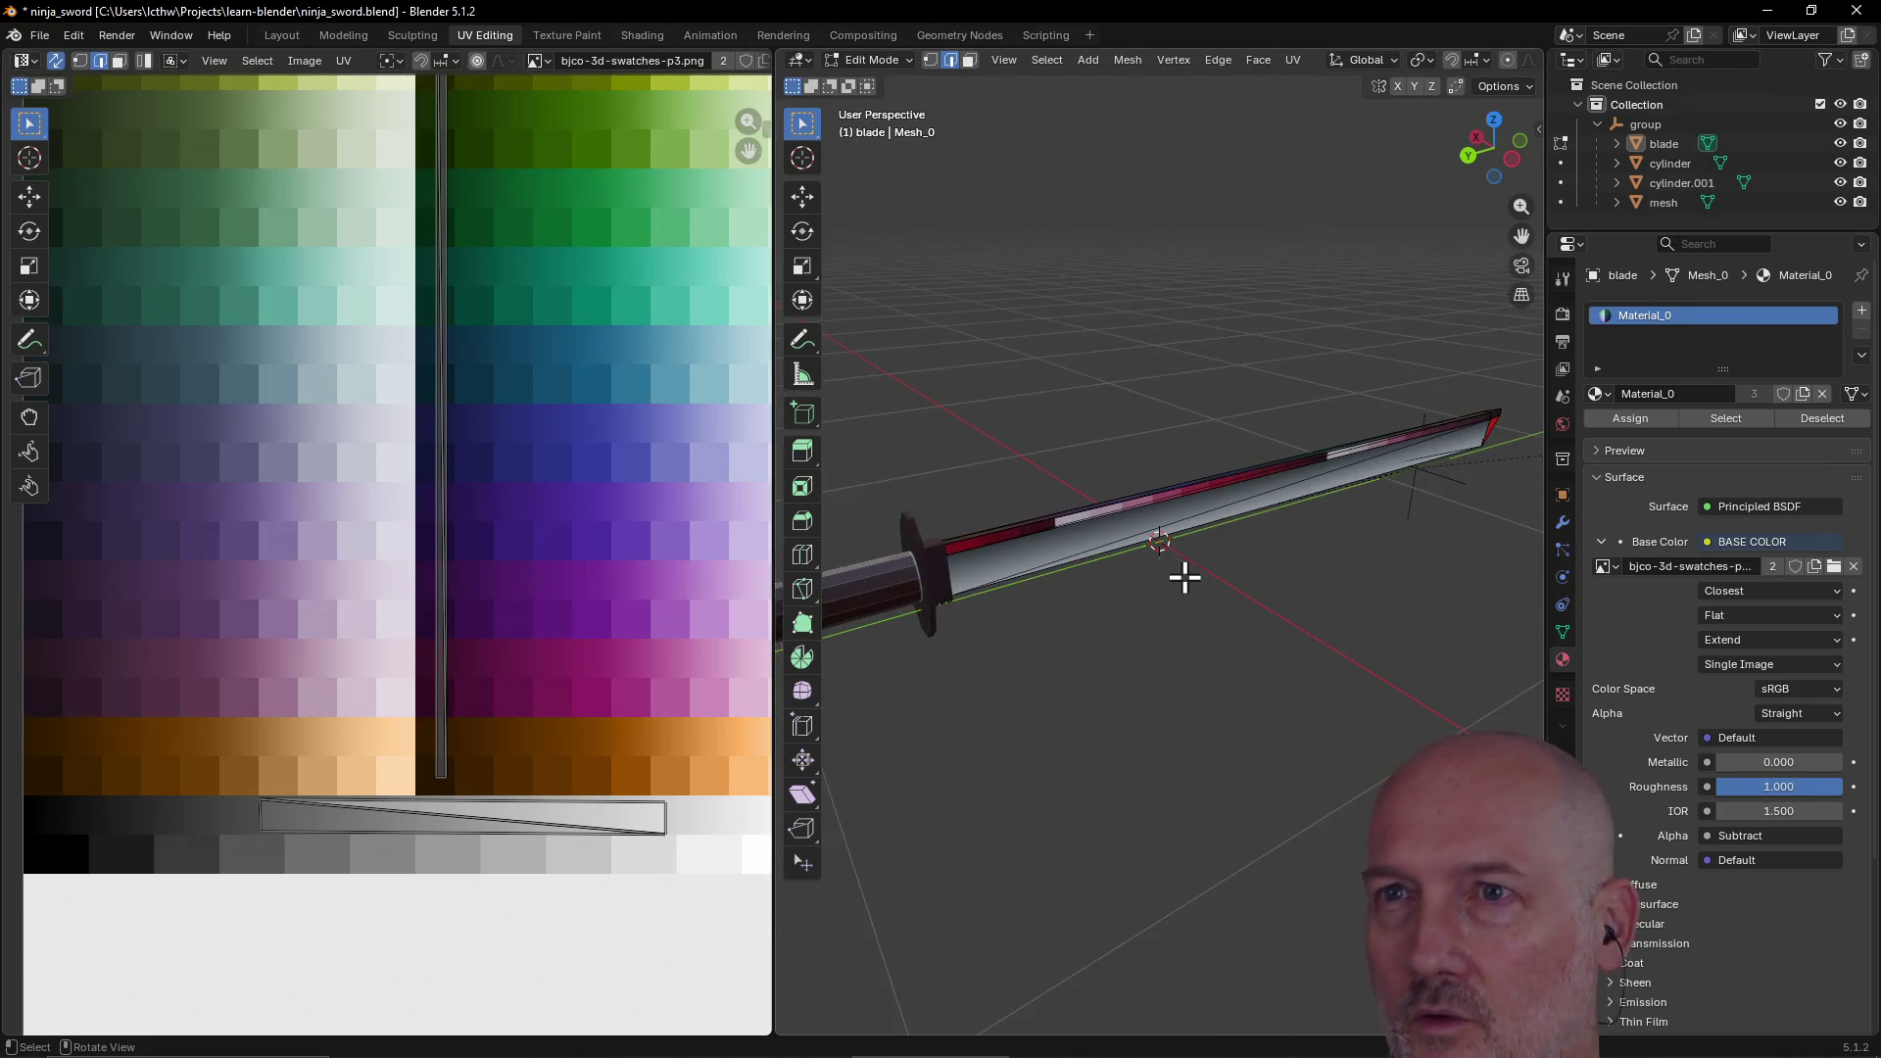
click(643, 36)
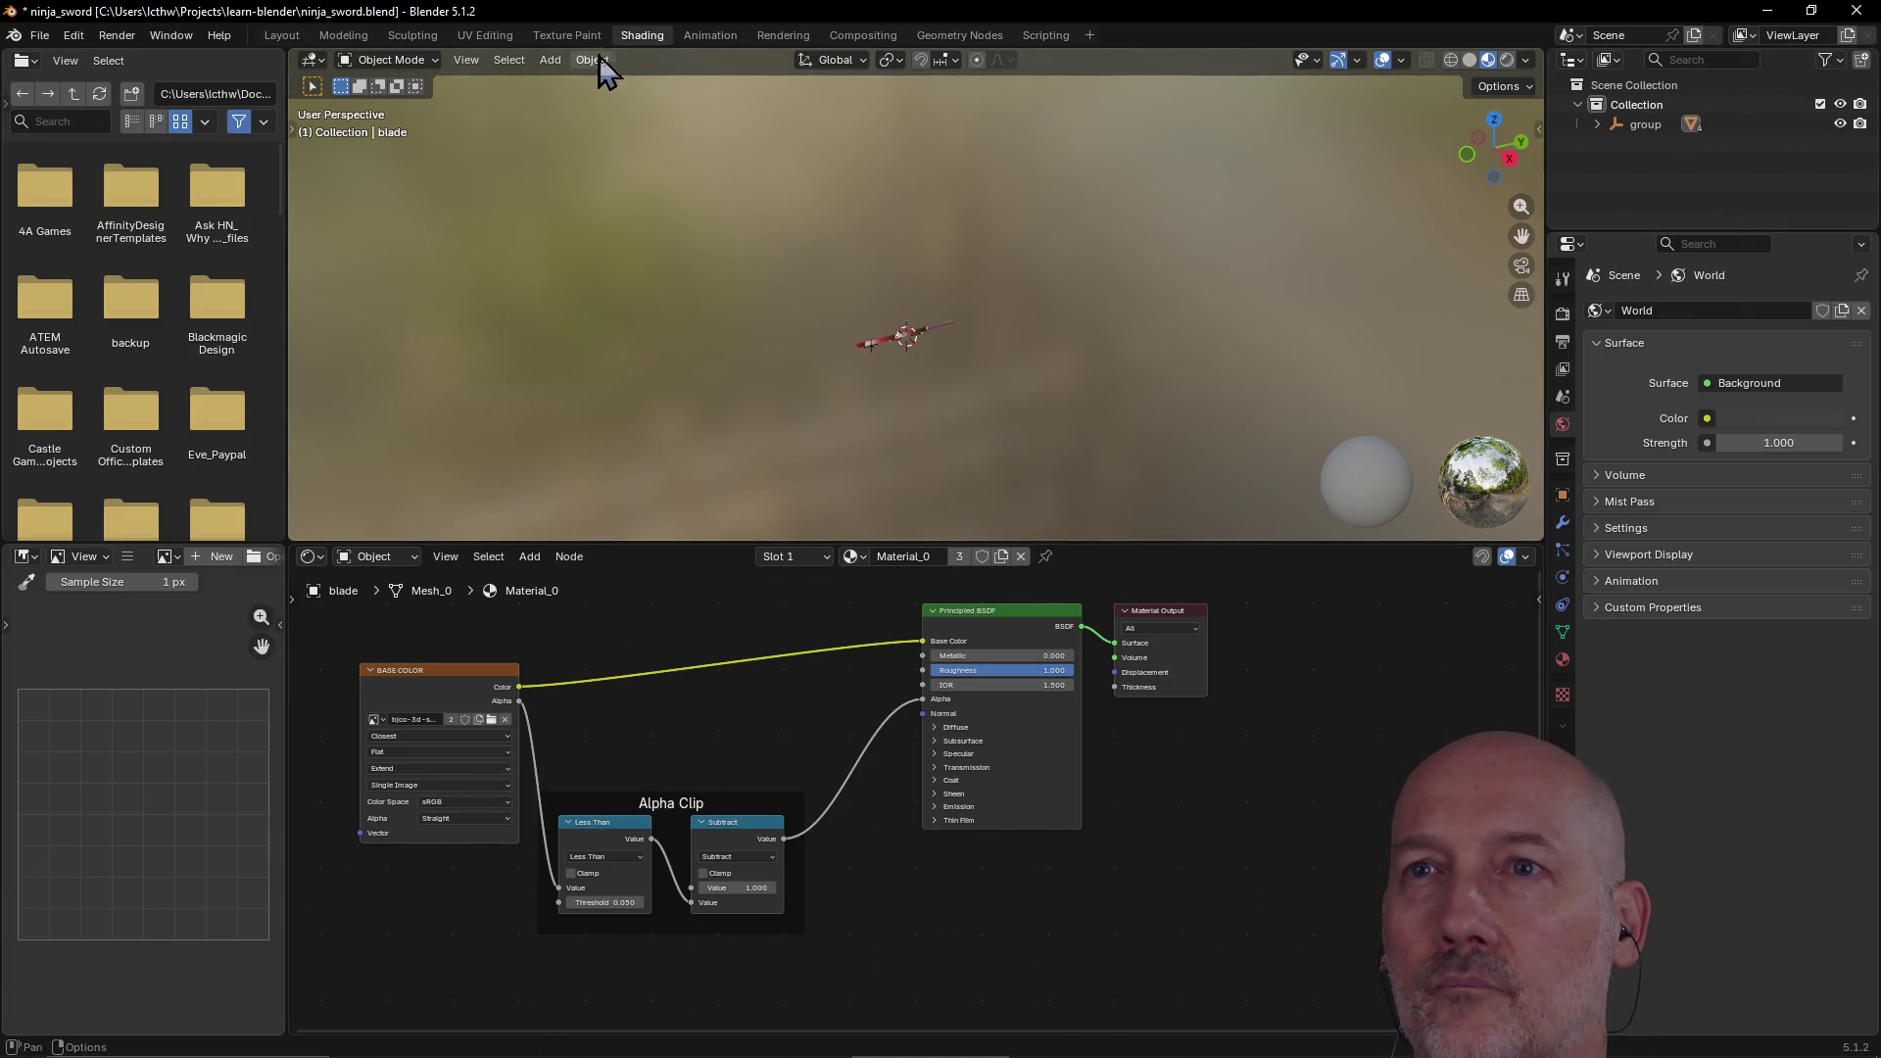
click(480, 35)
mouse_move(1058, 659)
middle_down()
mouse_move(1006, 642)
mouse_move(1045, 627)
middle_up()
scroll(1047, 627, up, 4)
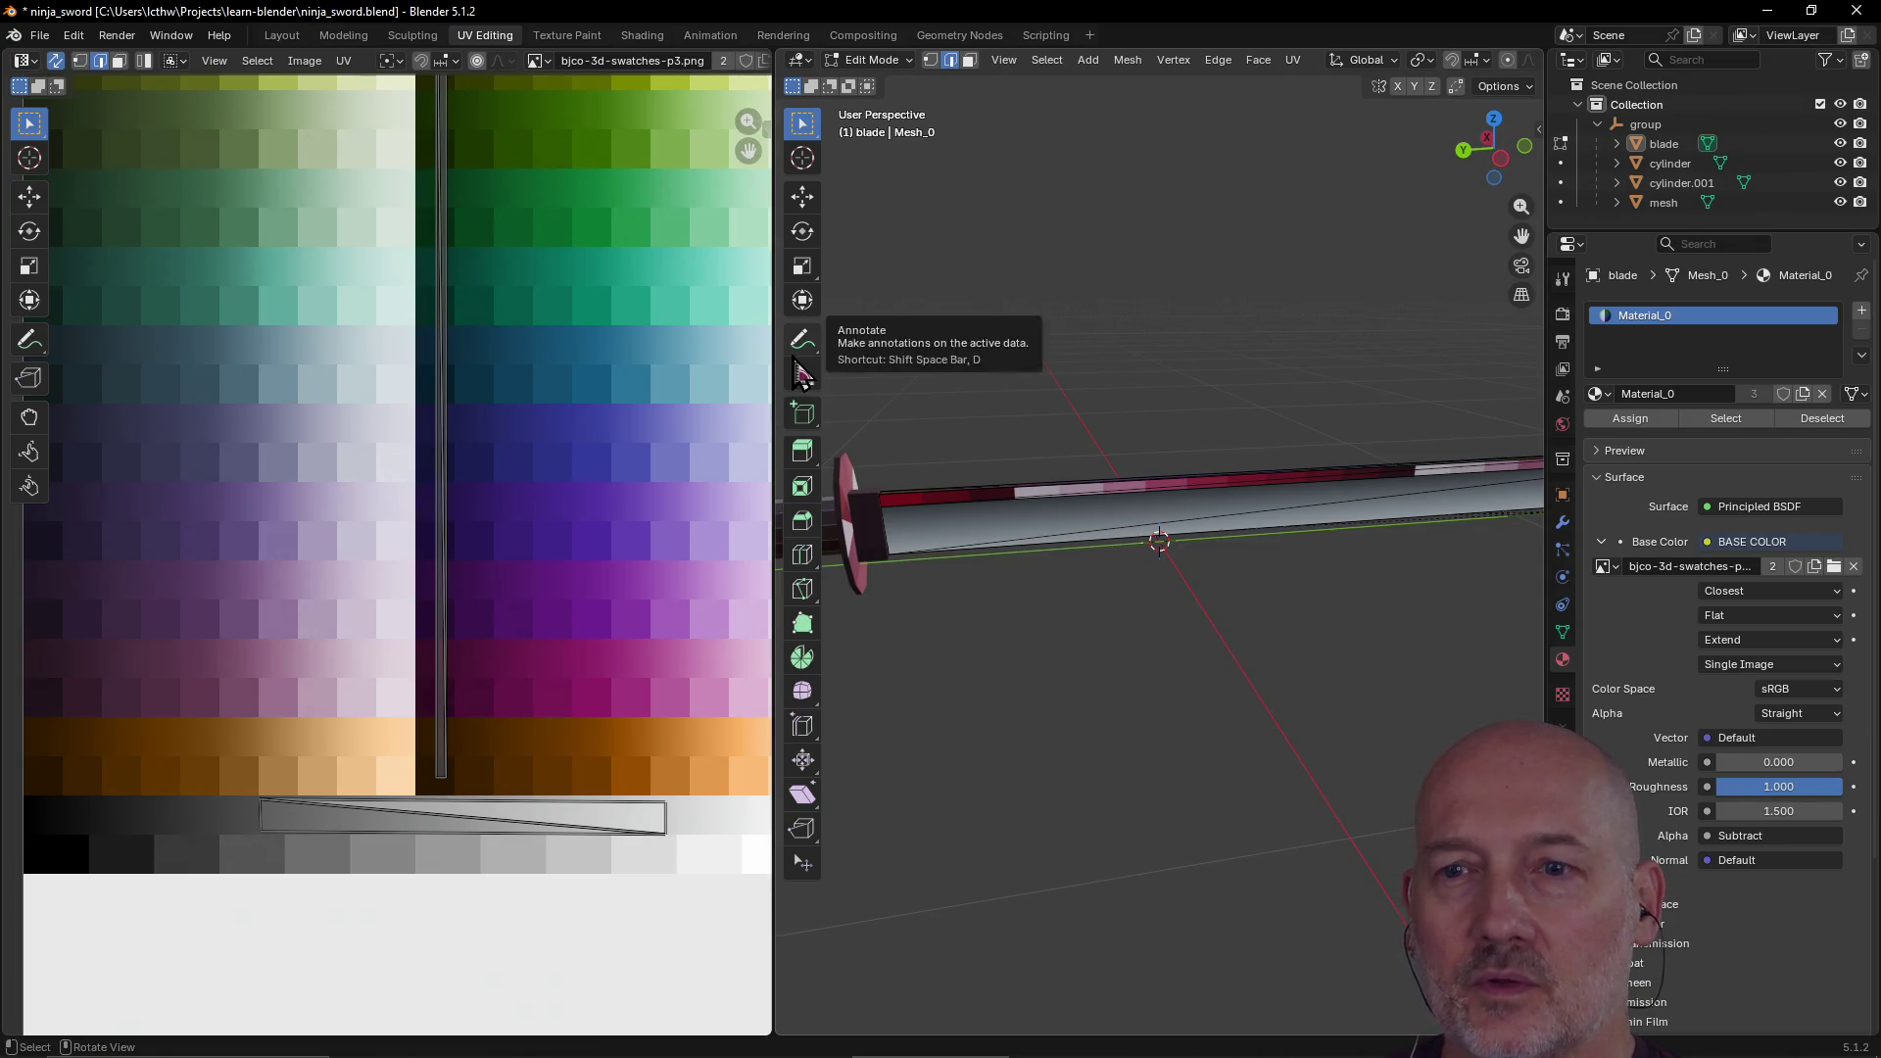
Step: Orbit to a foreshortened view, select the blade's top edge, then switch to Face select mode
scroll(483, 504, down, 5)
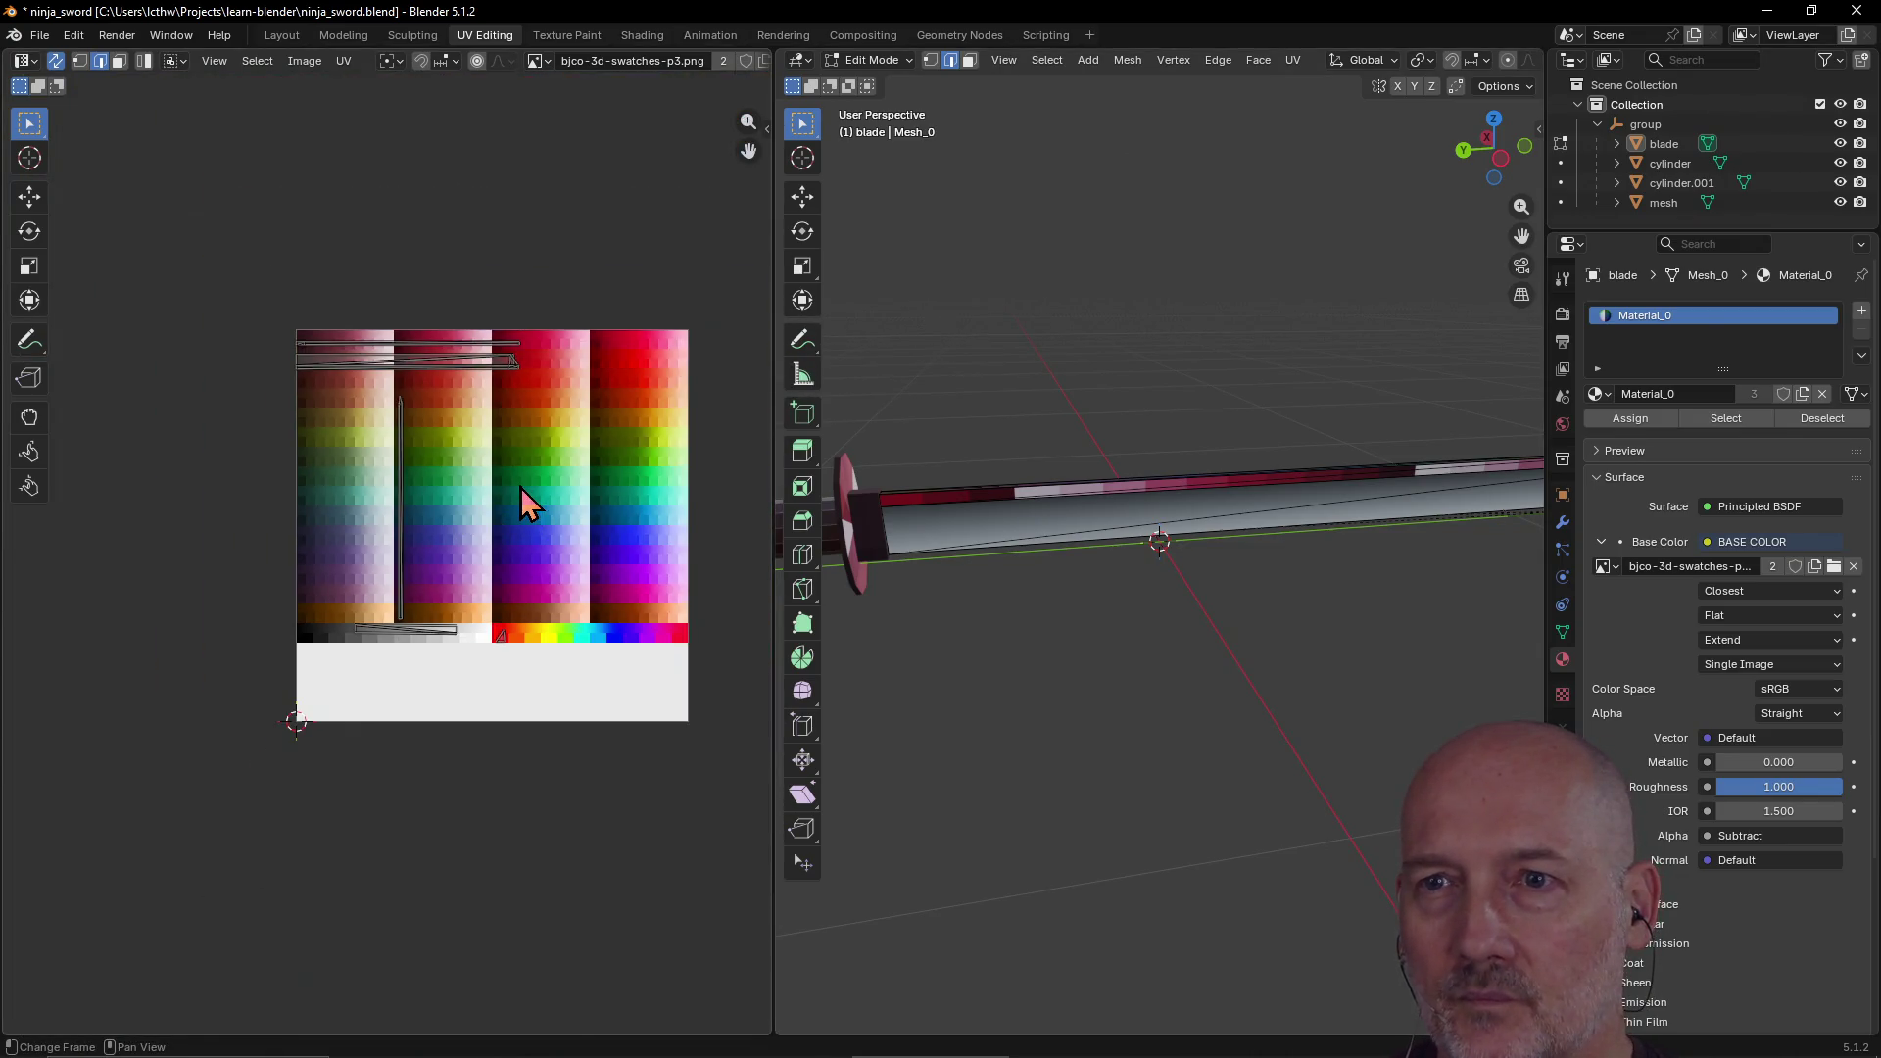
scroll(520, 486, up, 1)
scroll(1027, 576, down, 1)
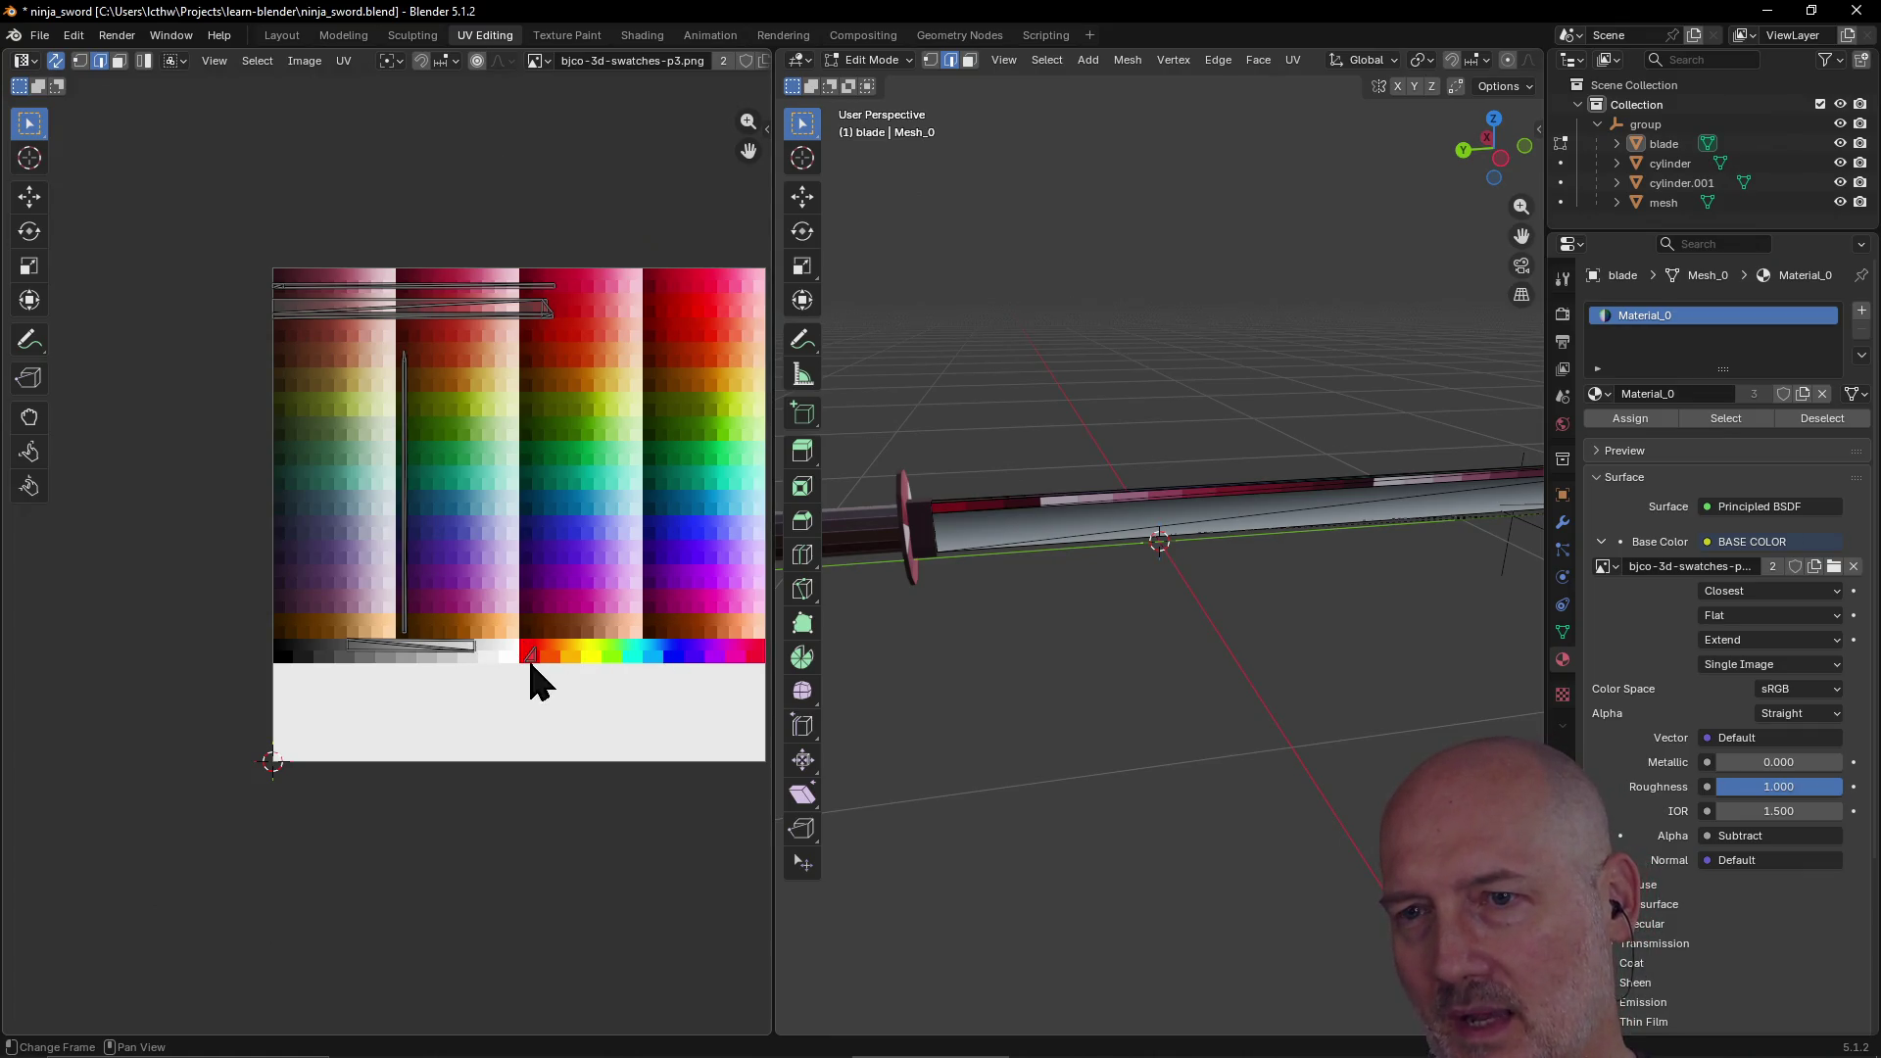
scroll(562, 515, down, 2)
scroll(562, 515, up, 2)
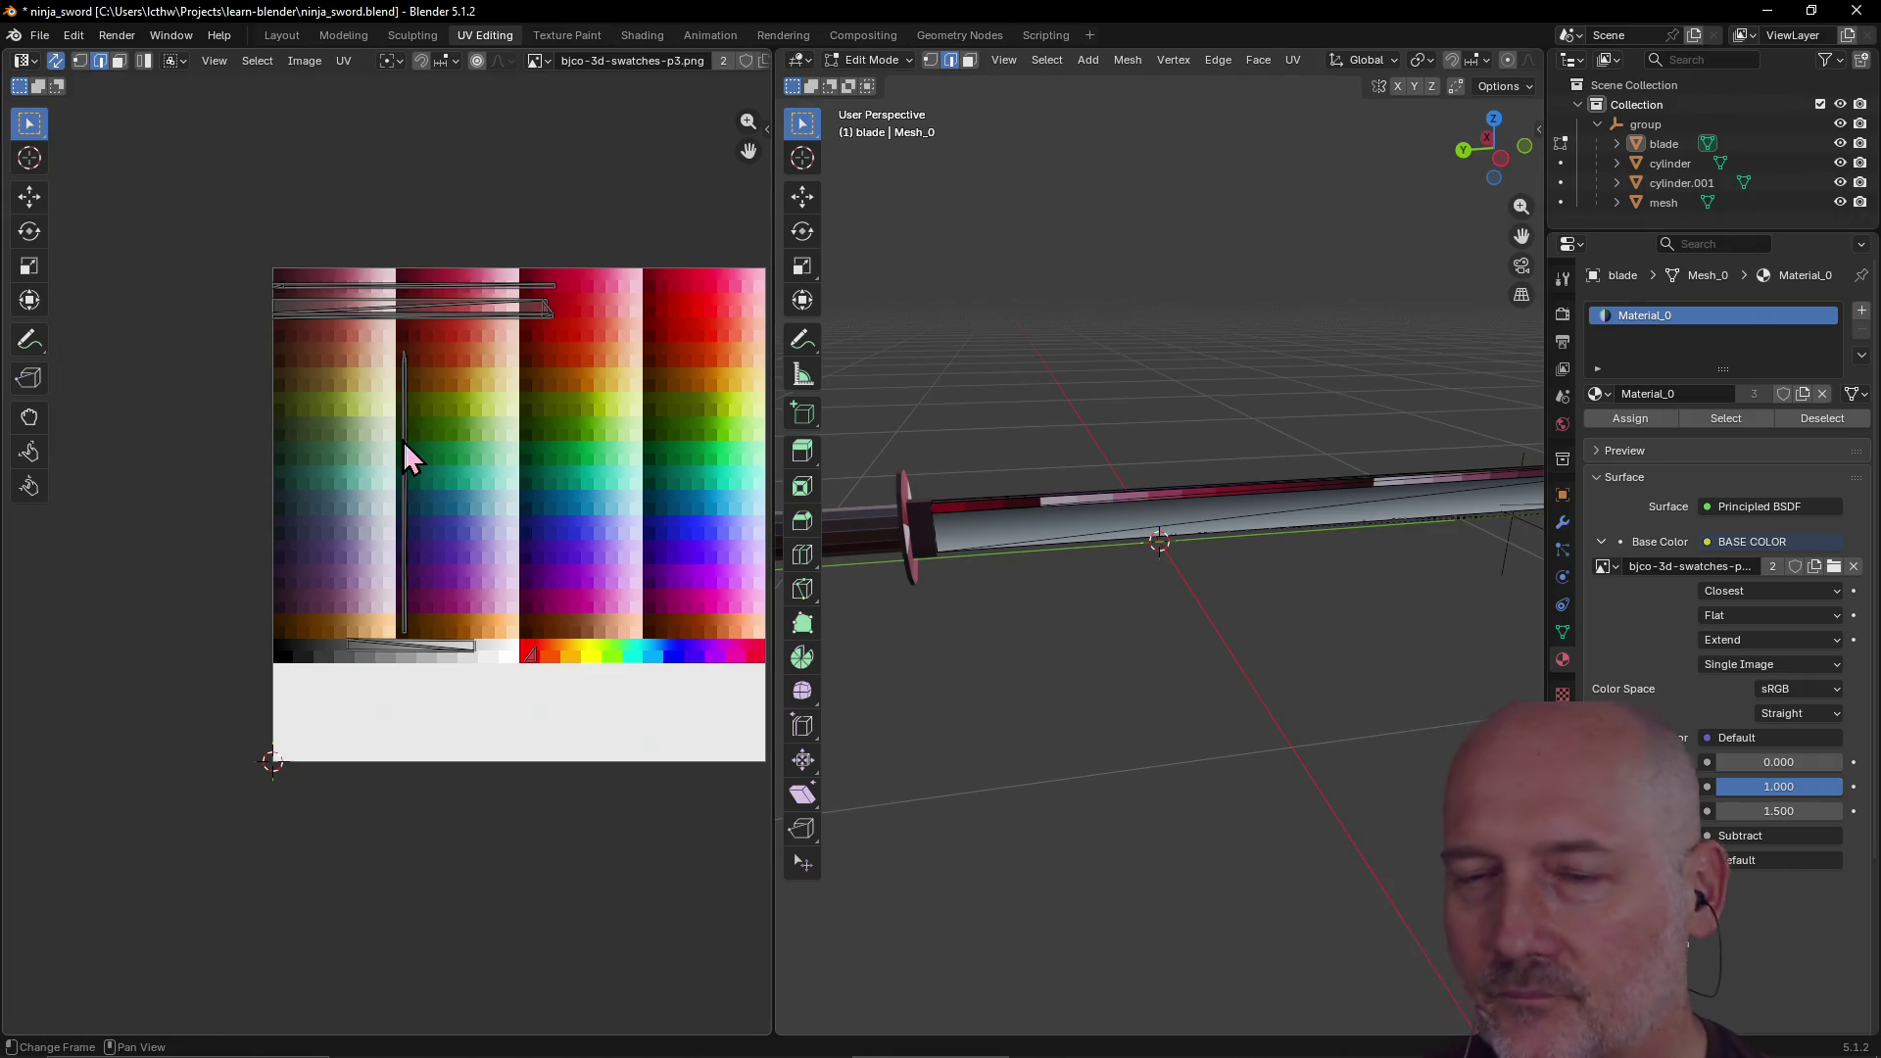
mouse_move(991, 608)
middle_down()
mouse_move(1172, 625)
mouse_move(1307, 580)
mouse_move(1083, 659)
mouse_move(1083, 622)
mouse_move(1399, 643)
mouse_move(1223, 639)
mouse_move(1373, 638)
mouse_move(1369, 660)
mouse_move(1121, 650)
mouse_move(1192, 644)
mouse_move(1126, 647)
mouse_move(1129, 588)
mouse_move(1188, 542)
mouse_move(1434, 559)
mouse_move(1155, 643)
mouse_move(1338, 637)
middle_up()
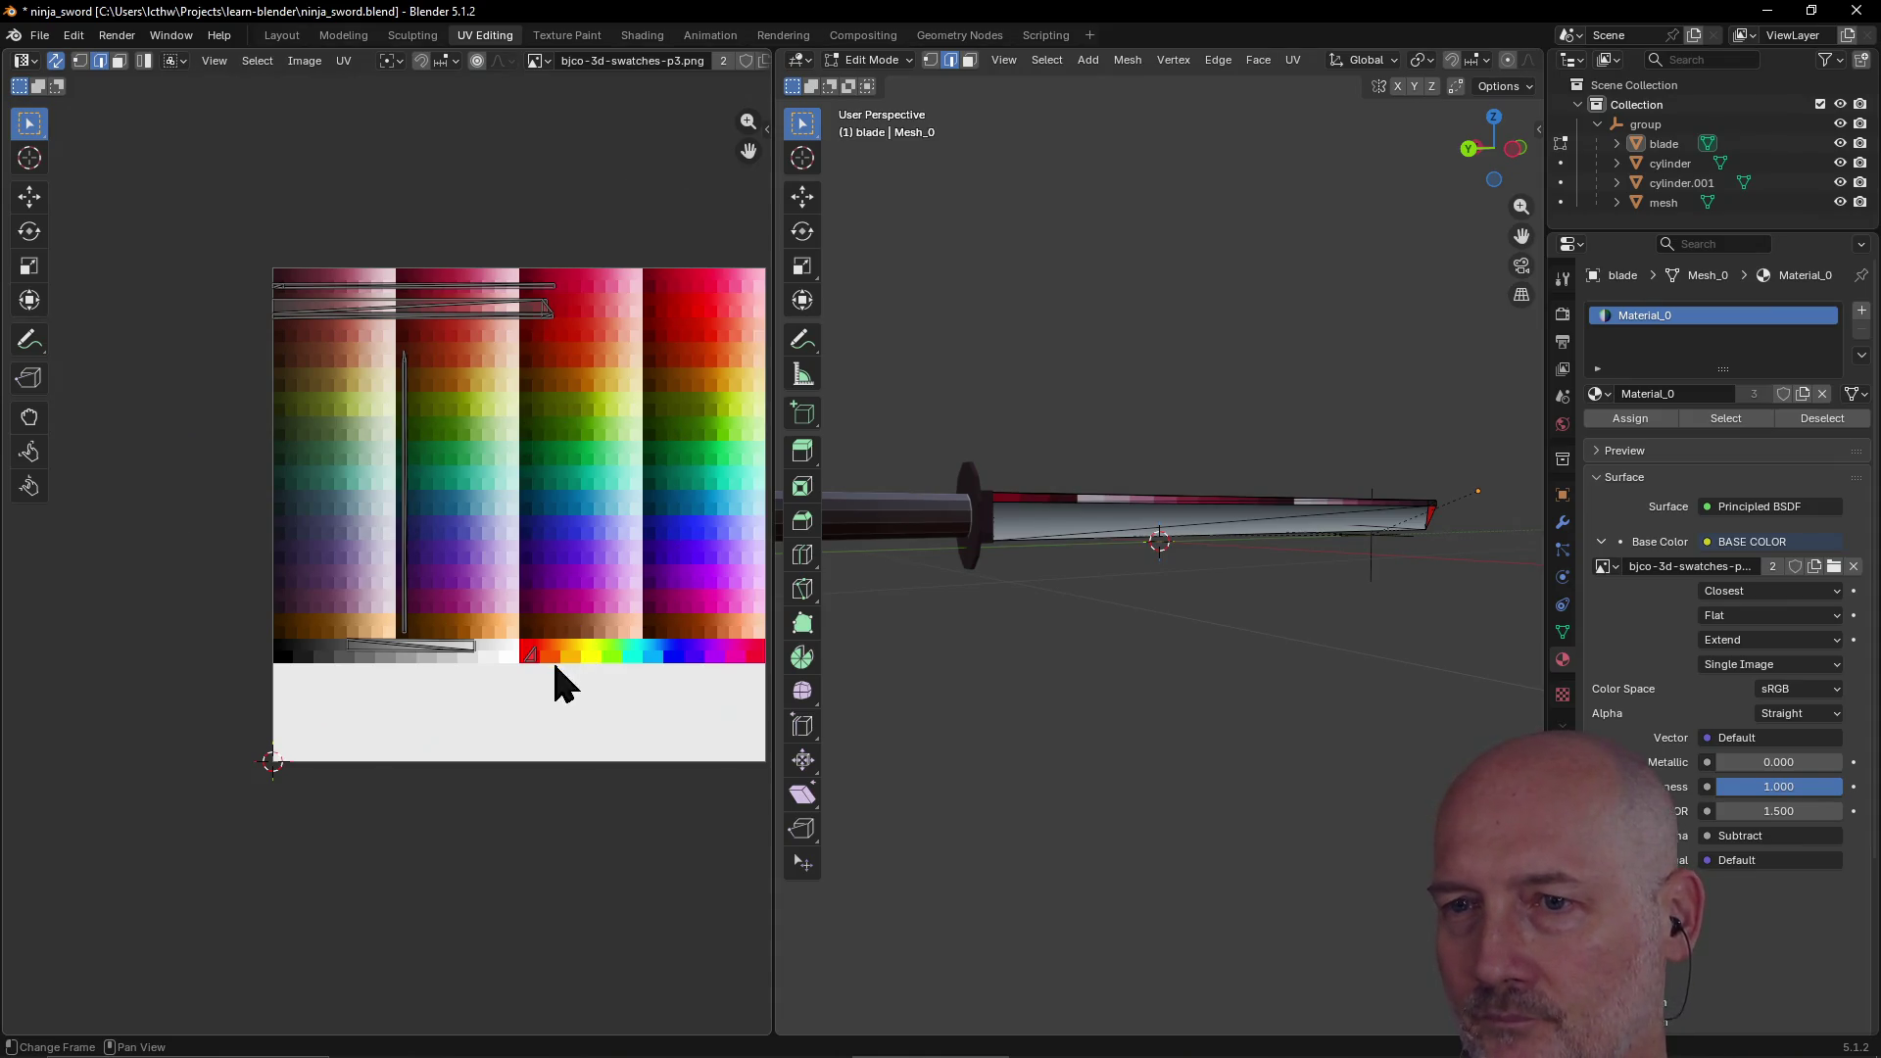
scroll(549, 675, up, 2)
scroll(548, 675, down, 1)
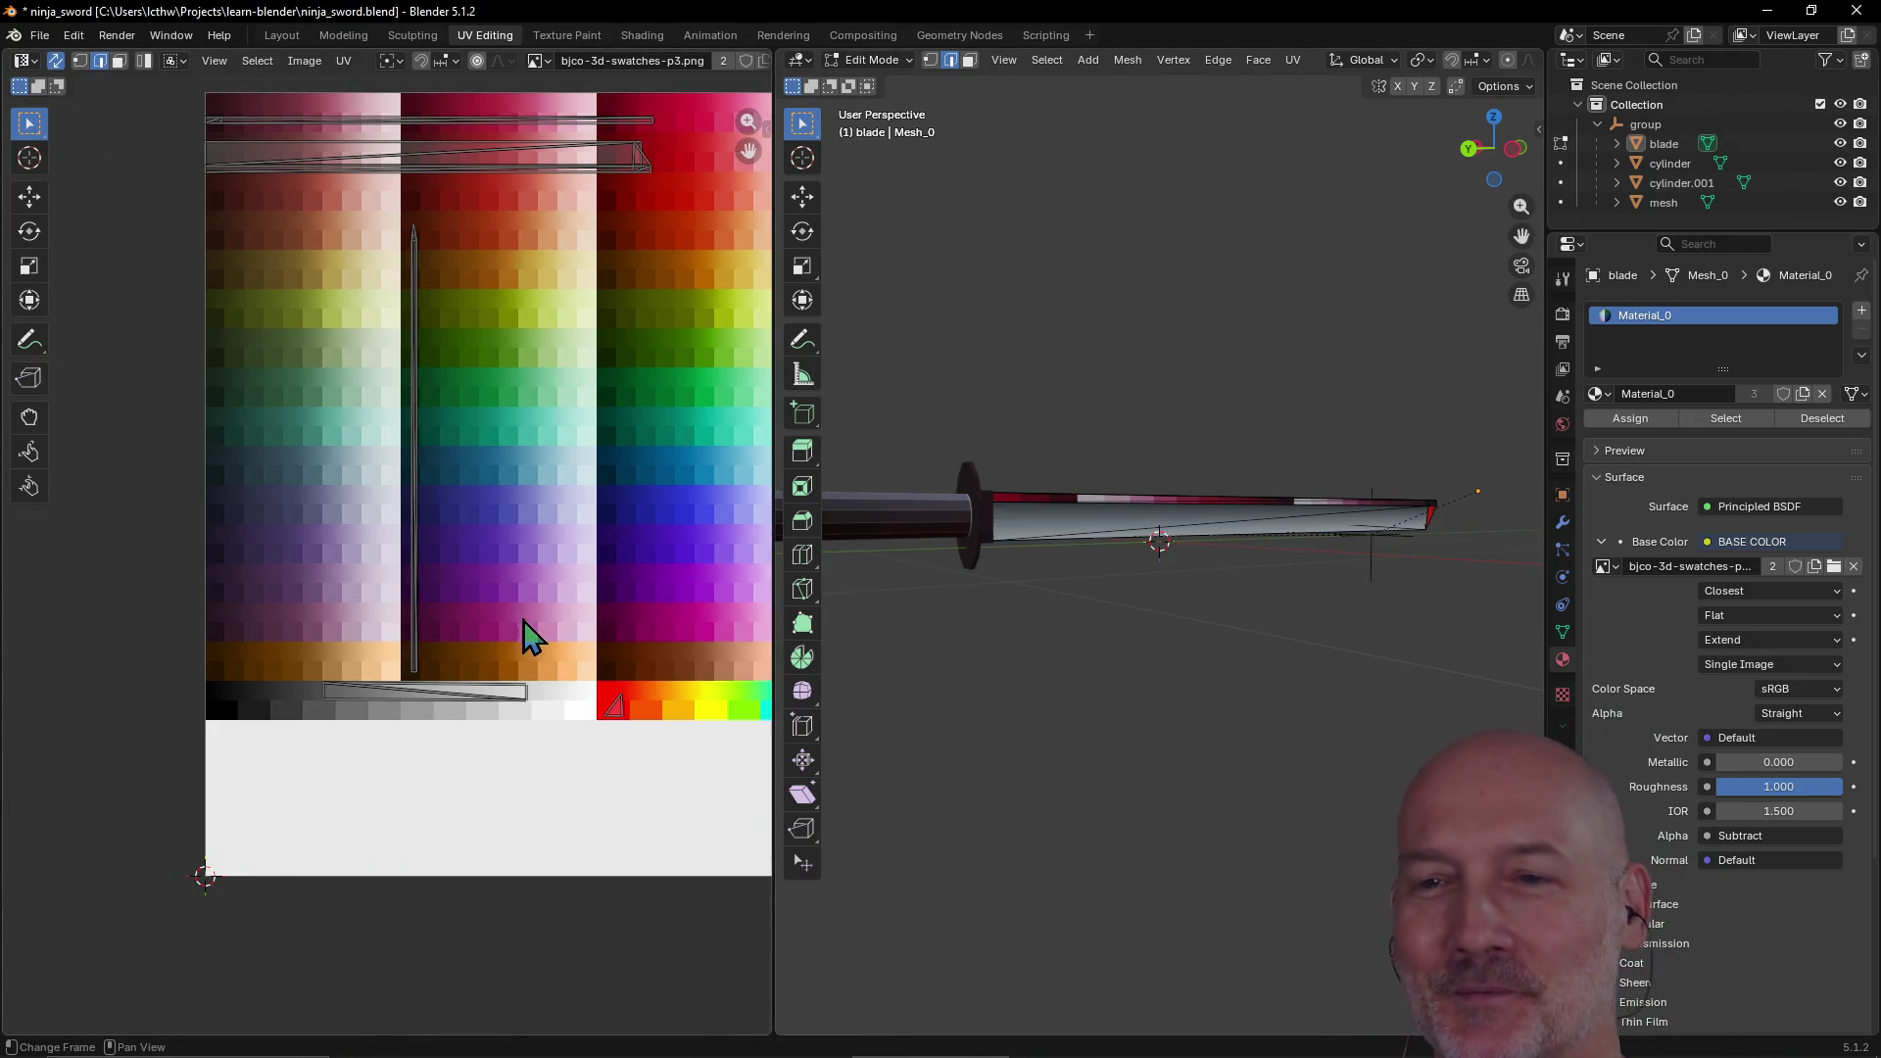
scroll(570, 601, down, 1)
scroll(570, 602, up, 1)
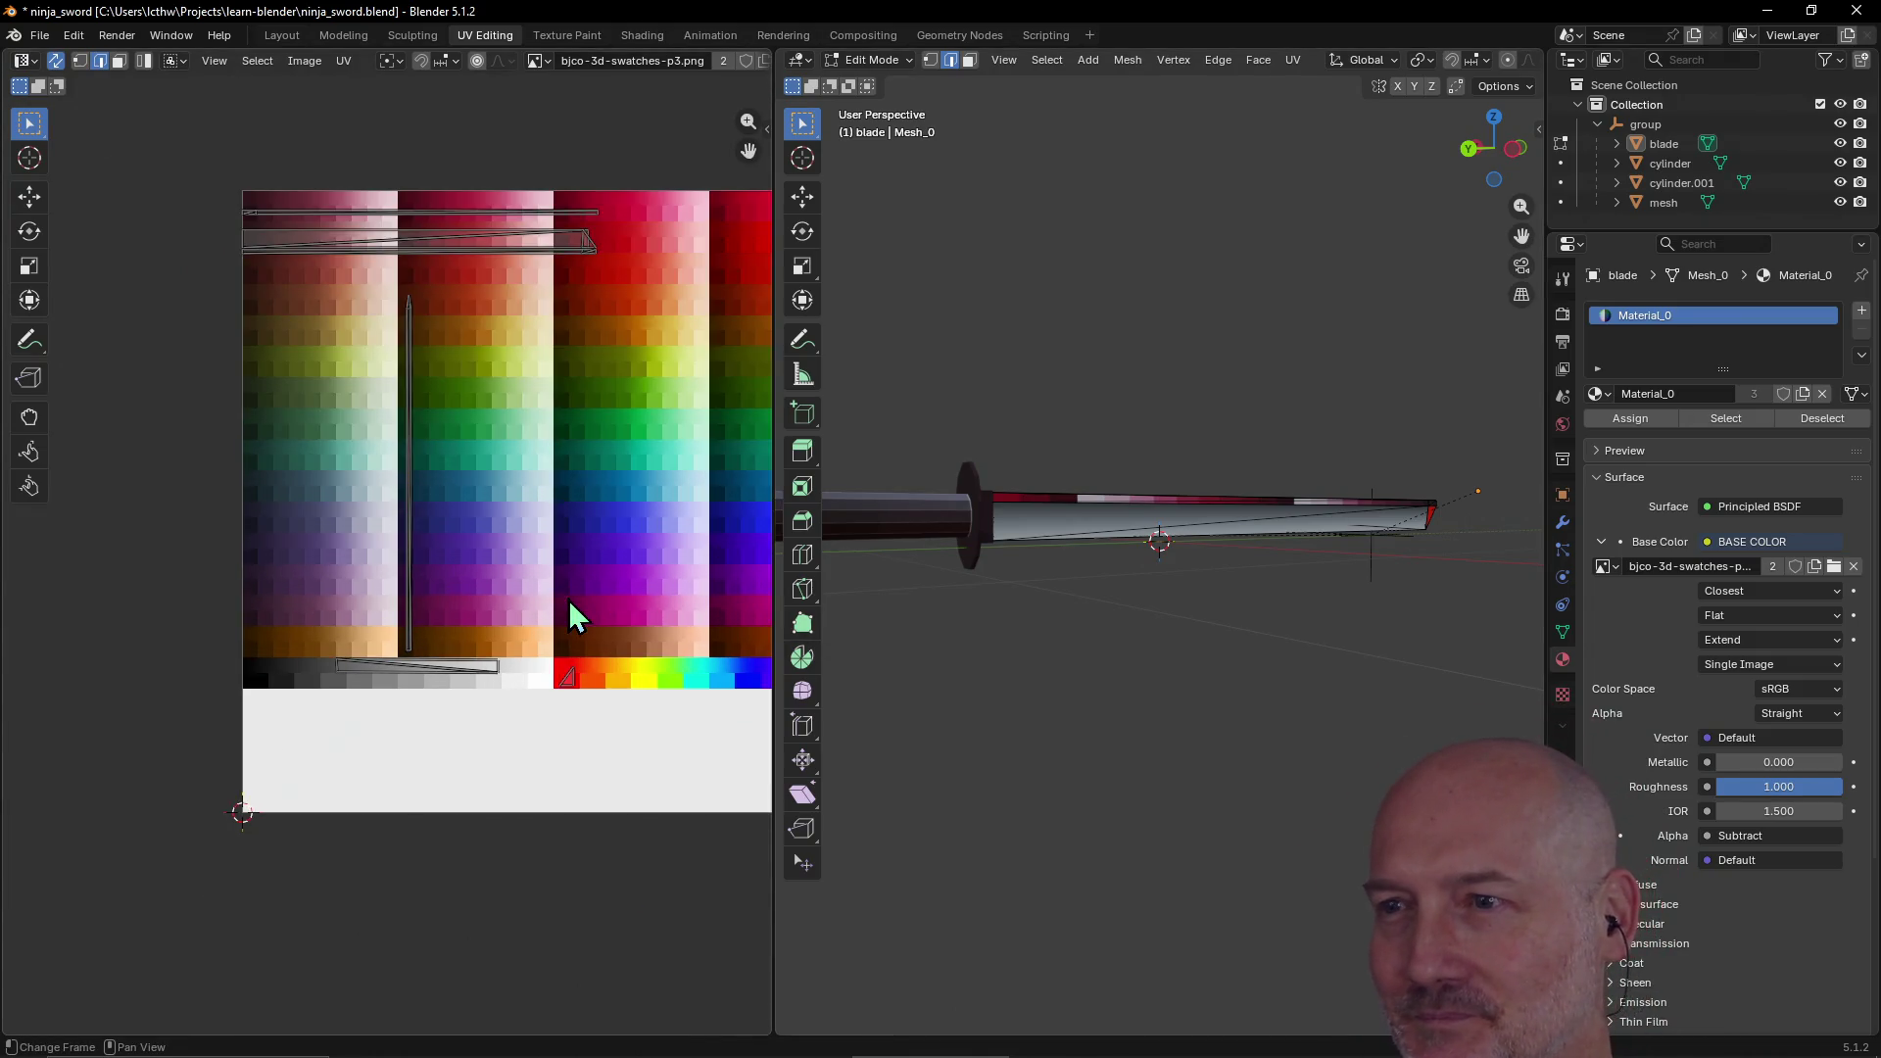
click(1123, 497)
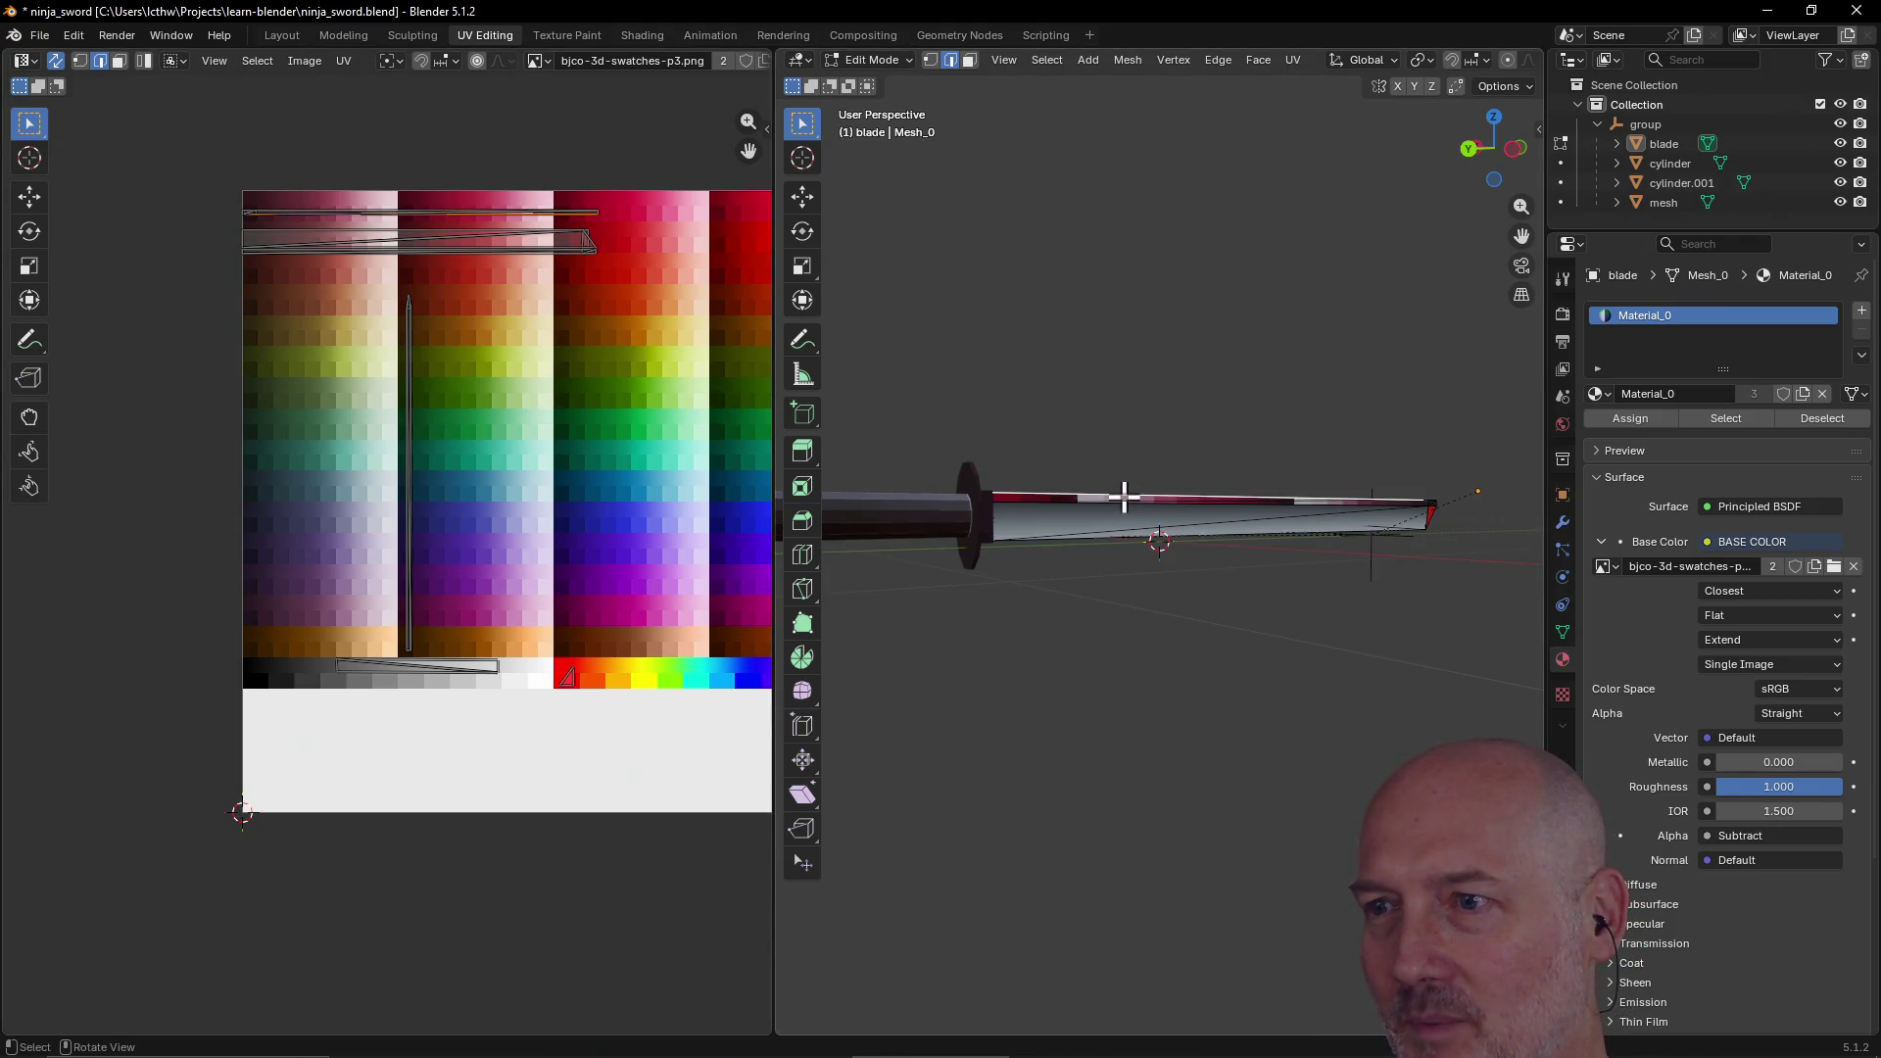
click(969, 61)
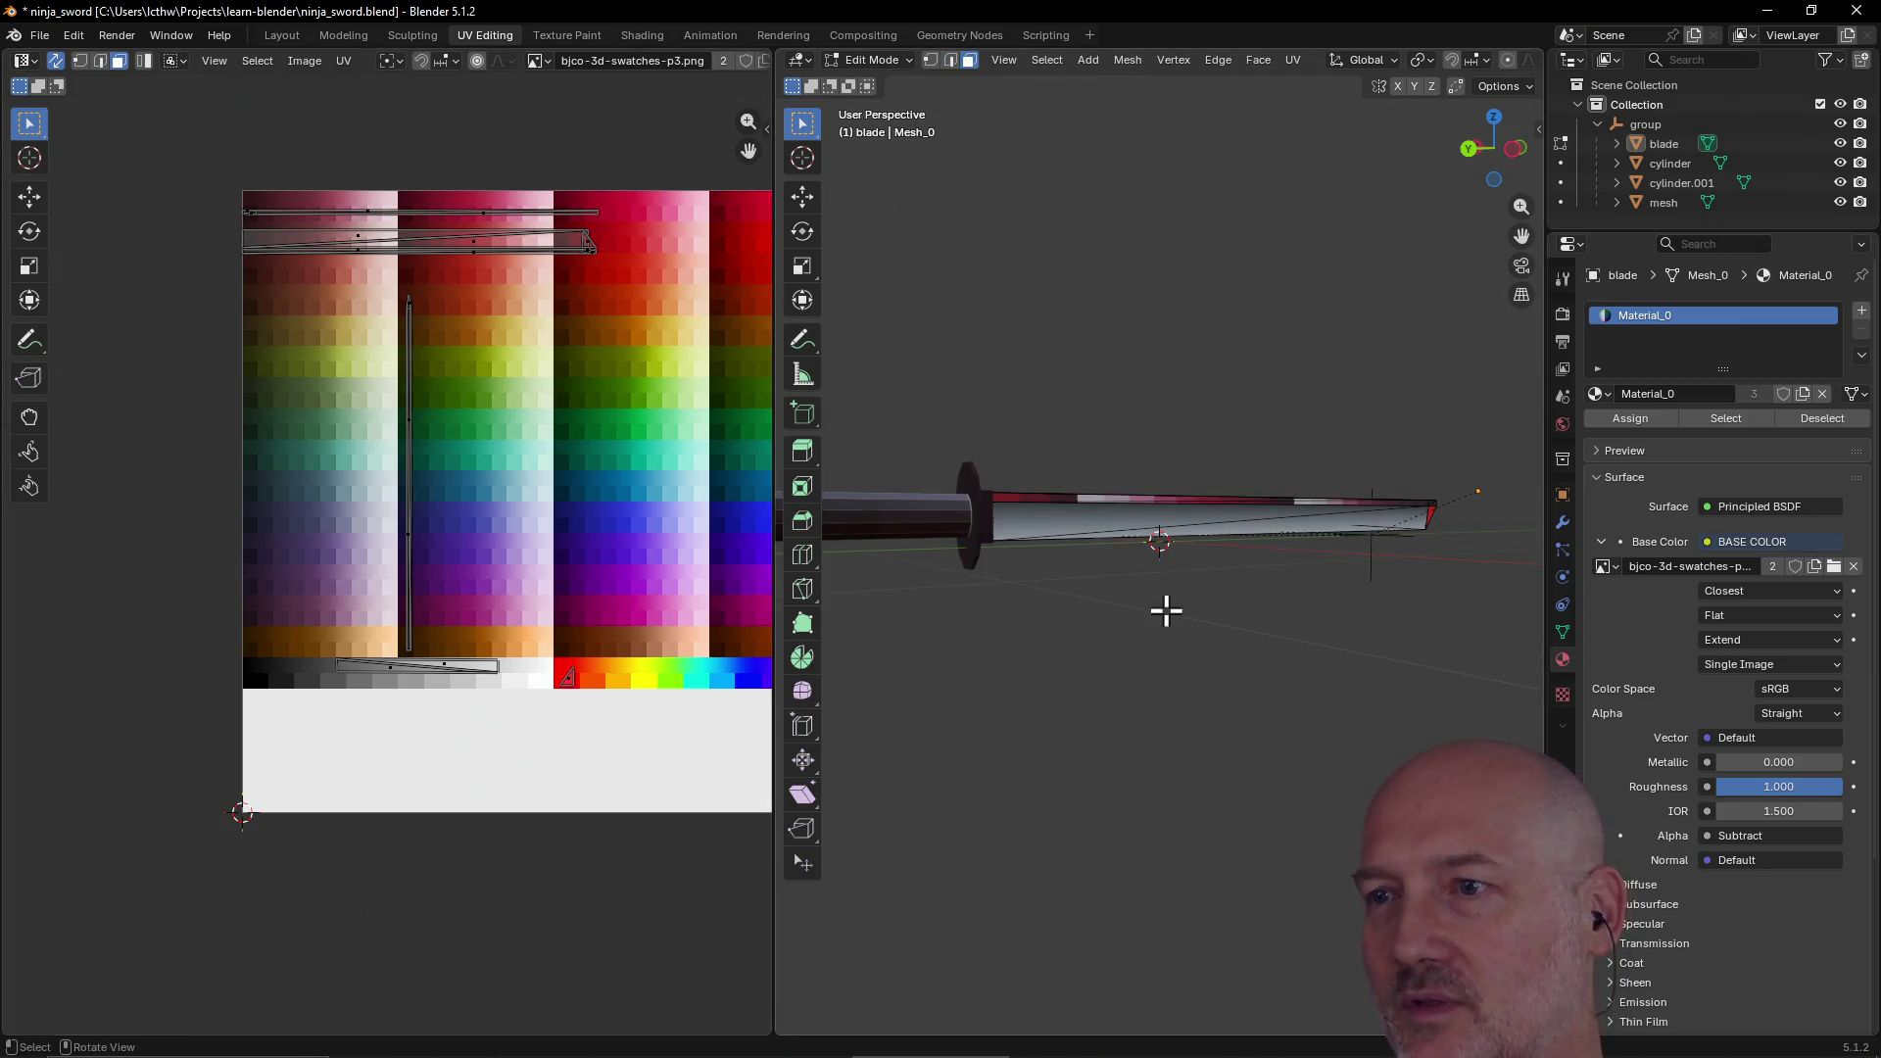
Step: Select the blade's top face strip and trial-move its UVs with Ctrl snapping, then cancel
click(1167, 497)
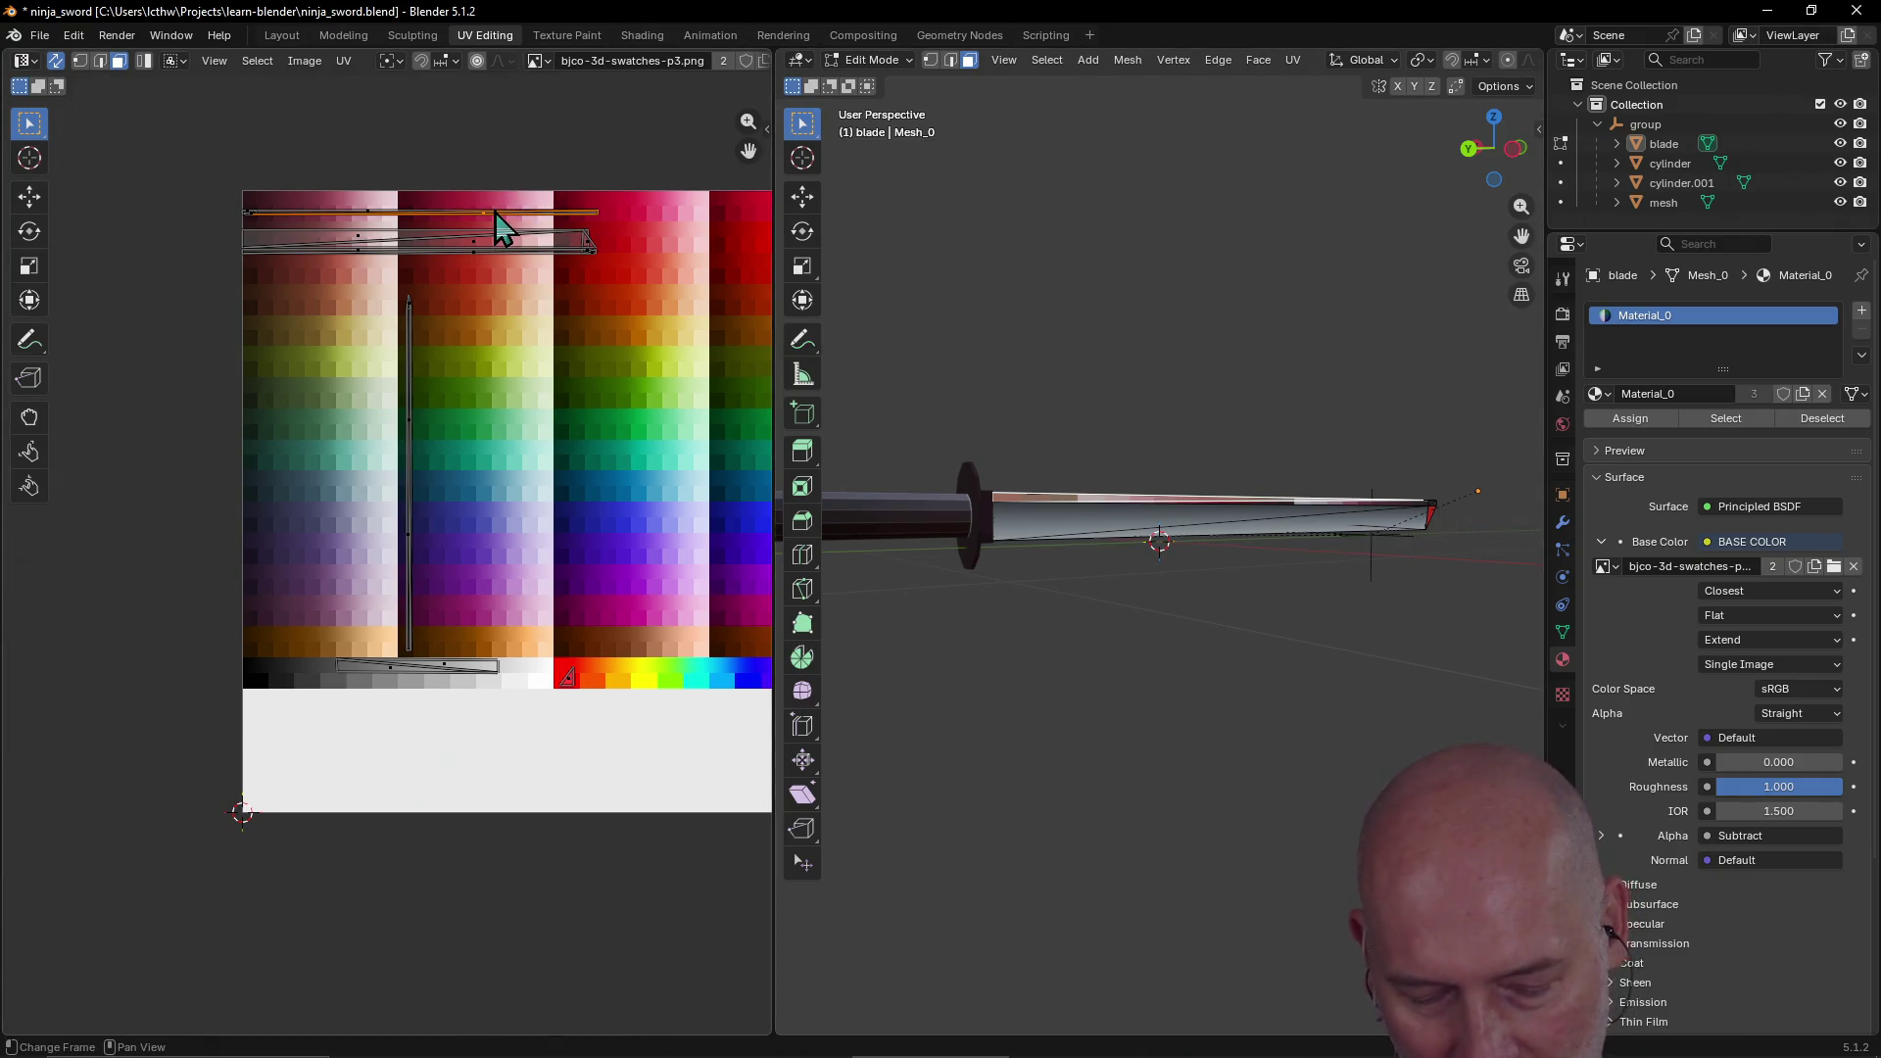
key(g)
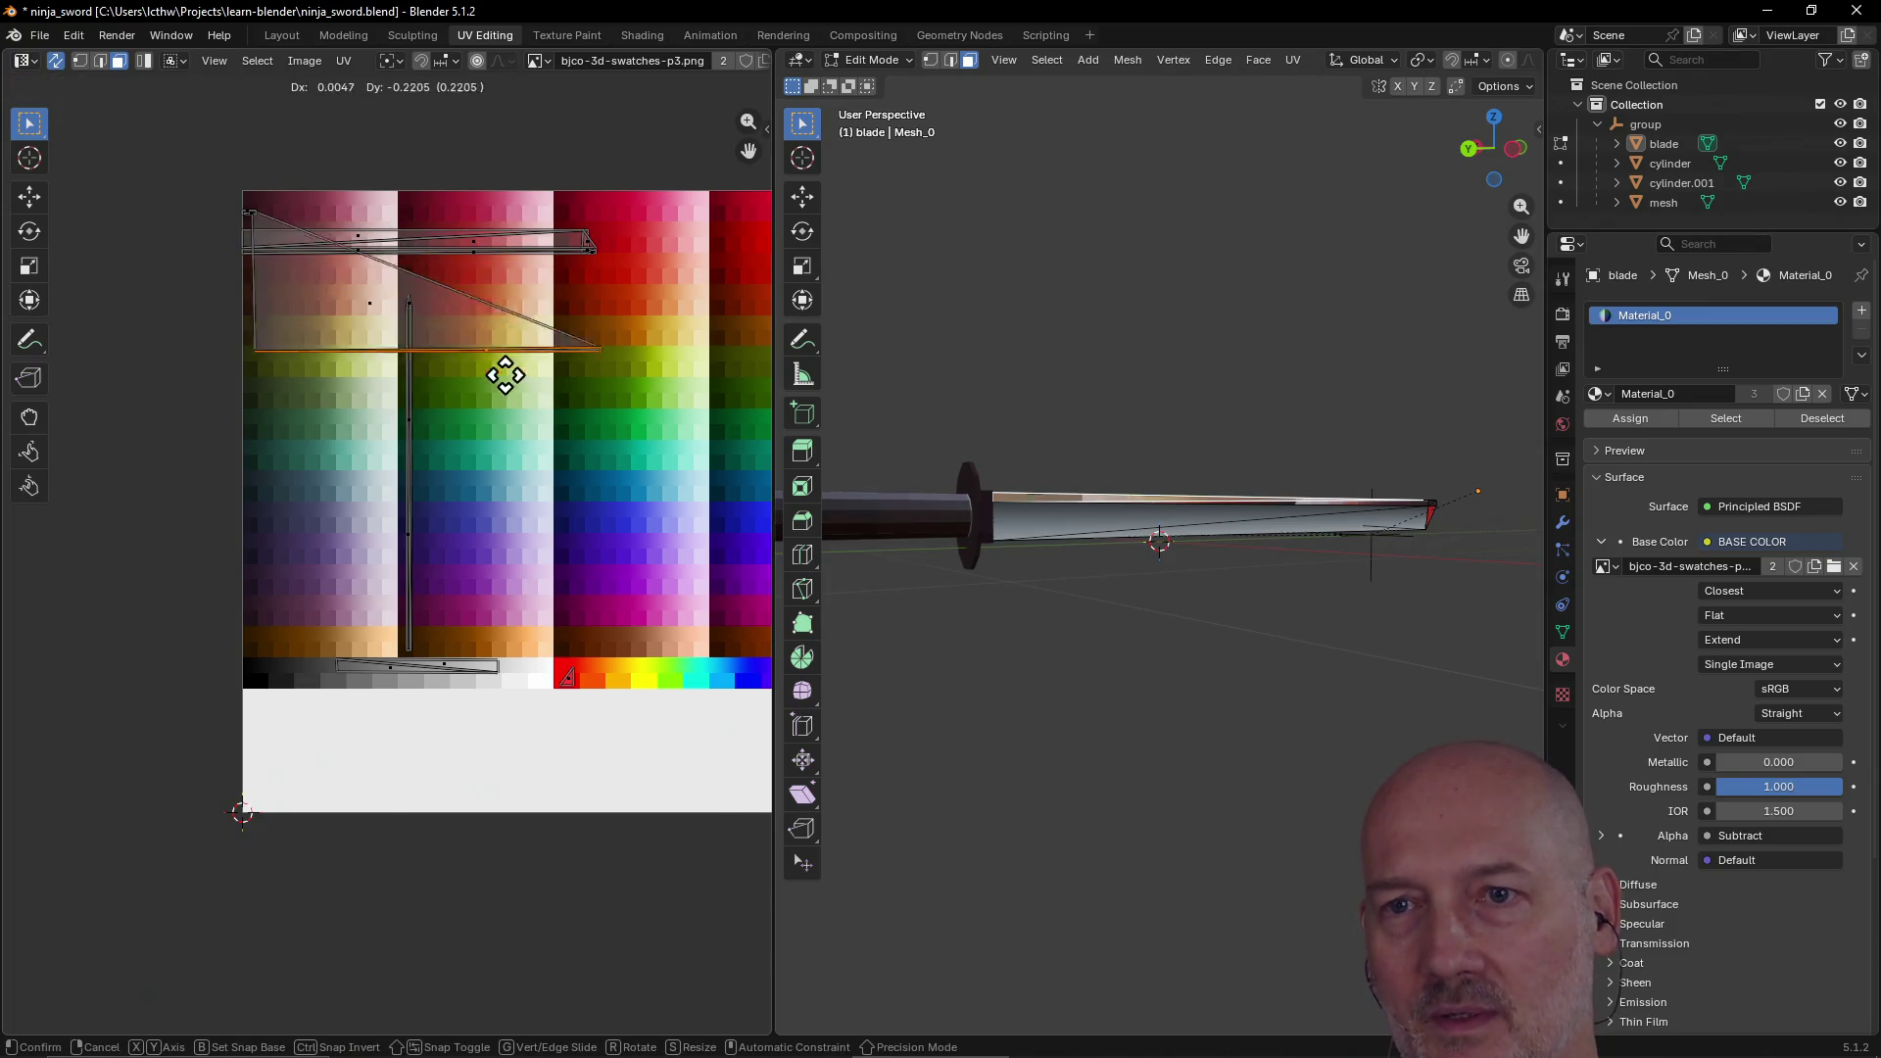
key(ctrl)
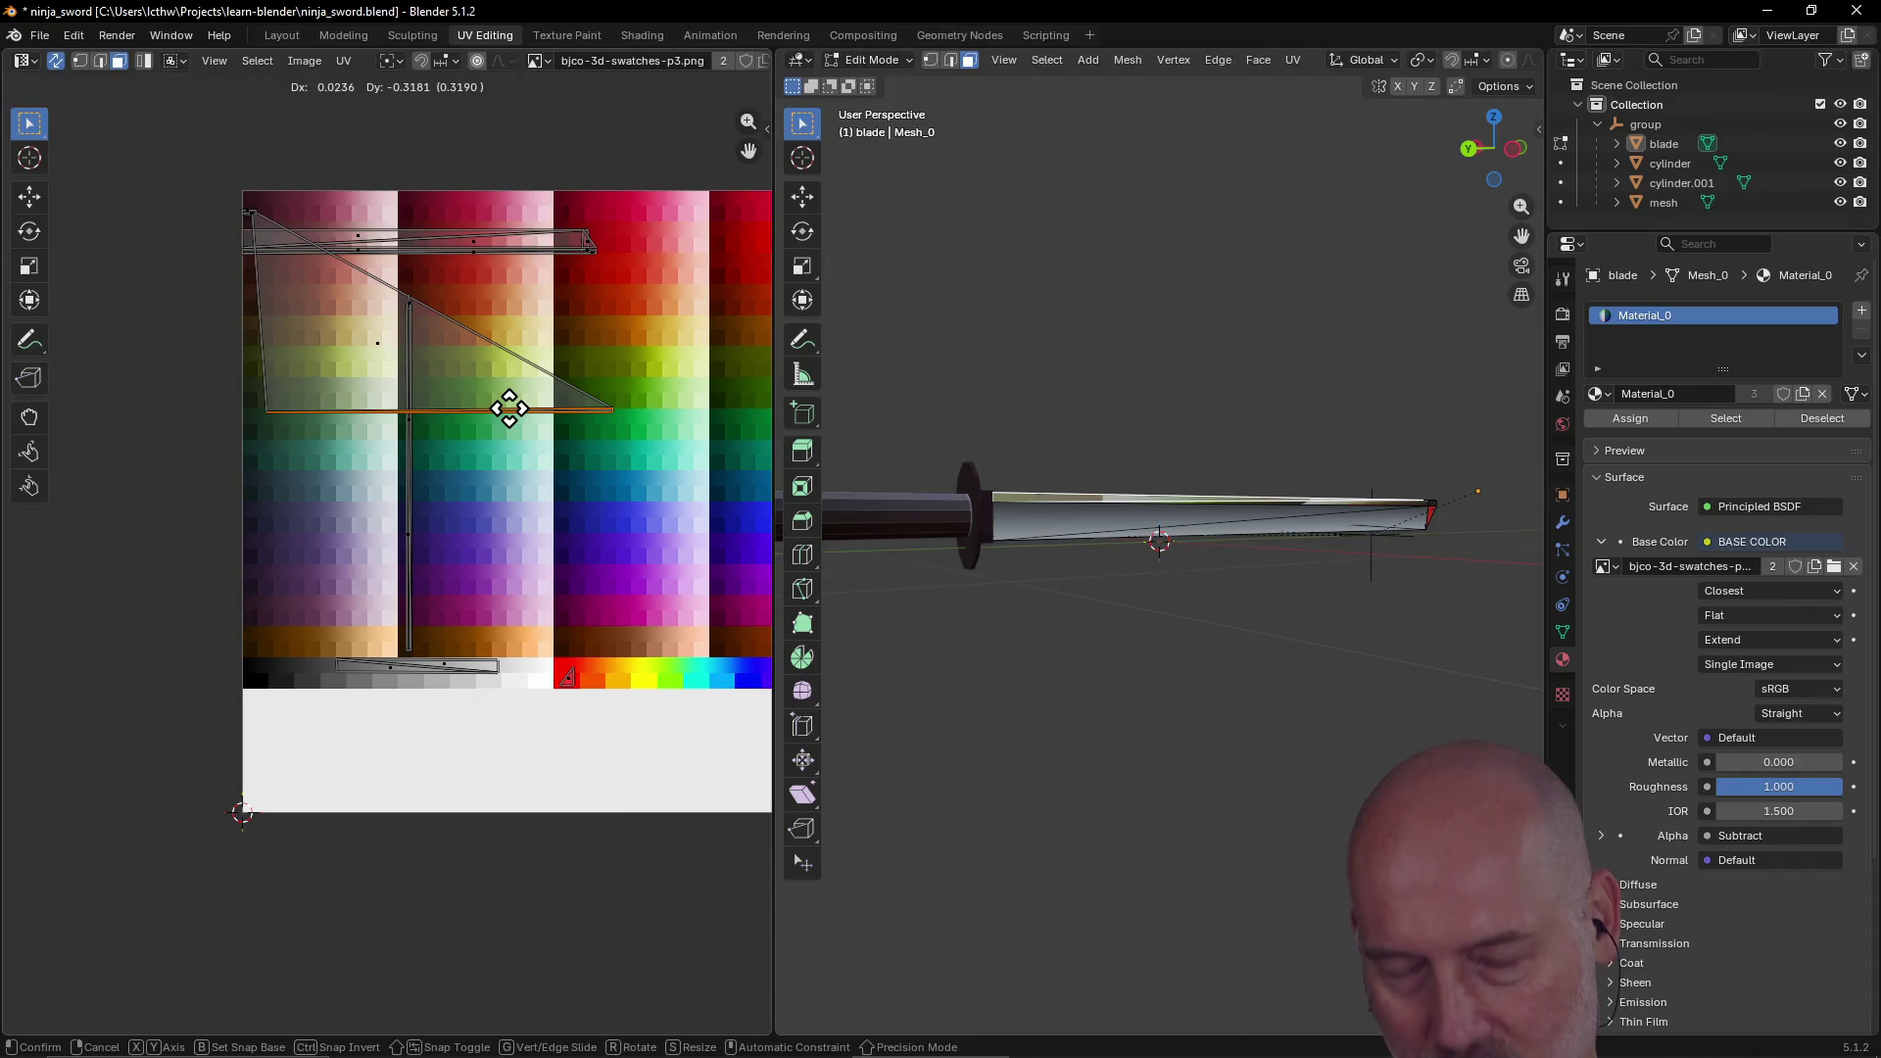
key(Escape)
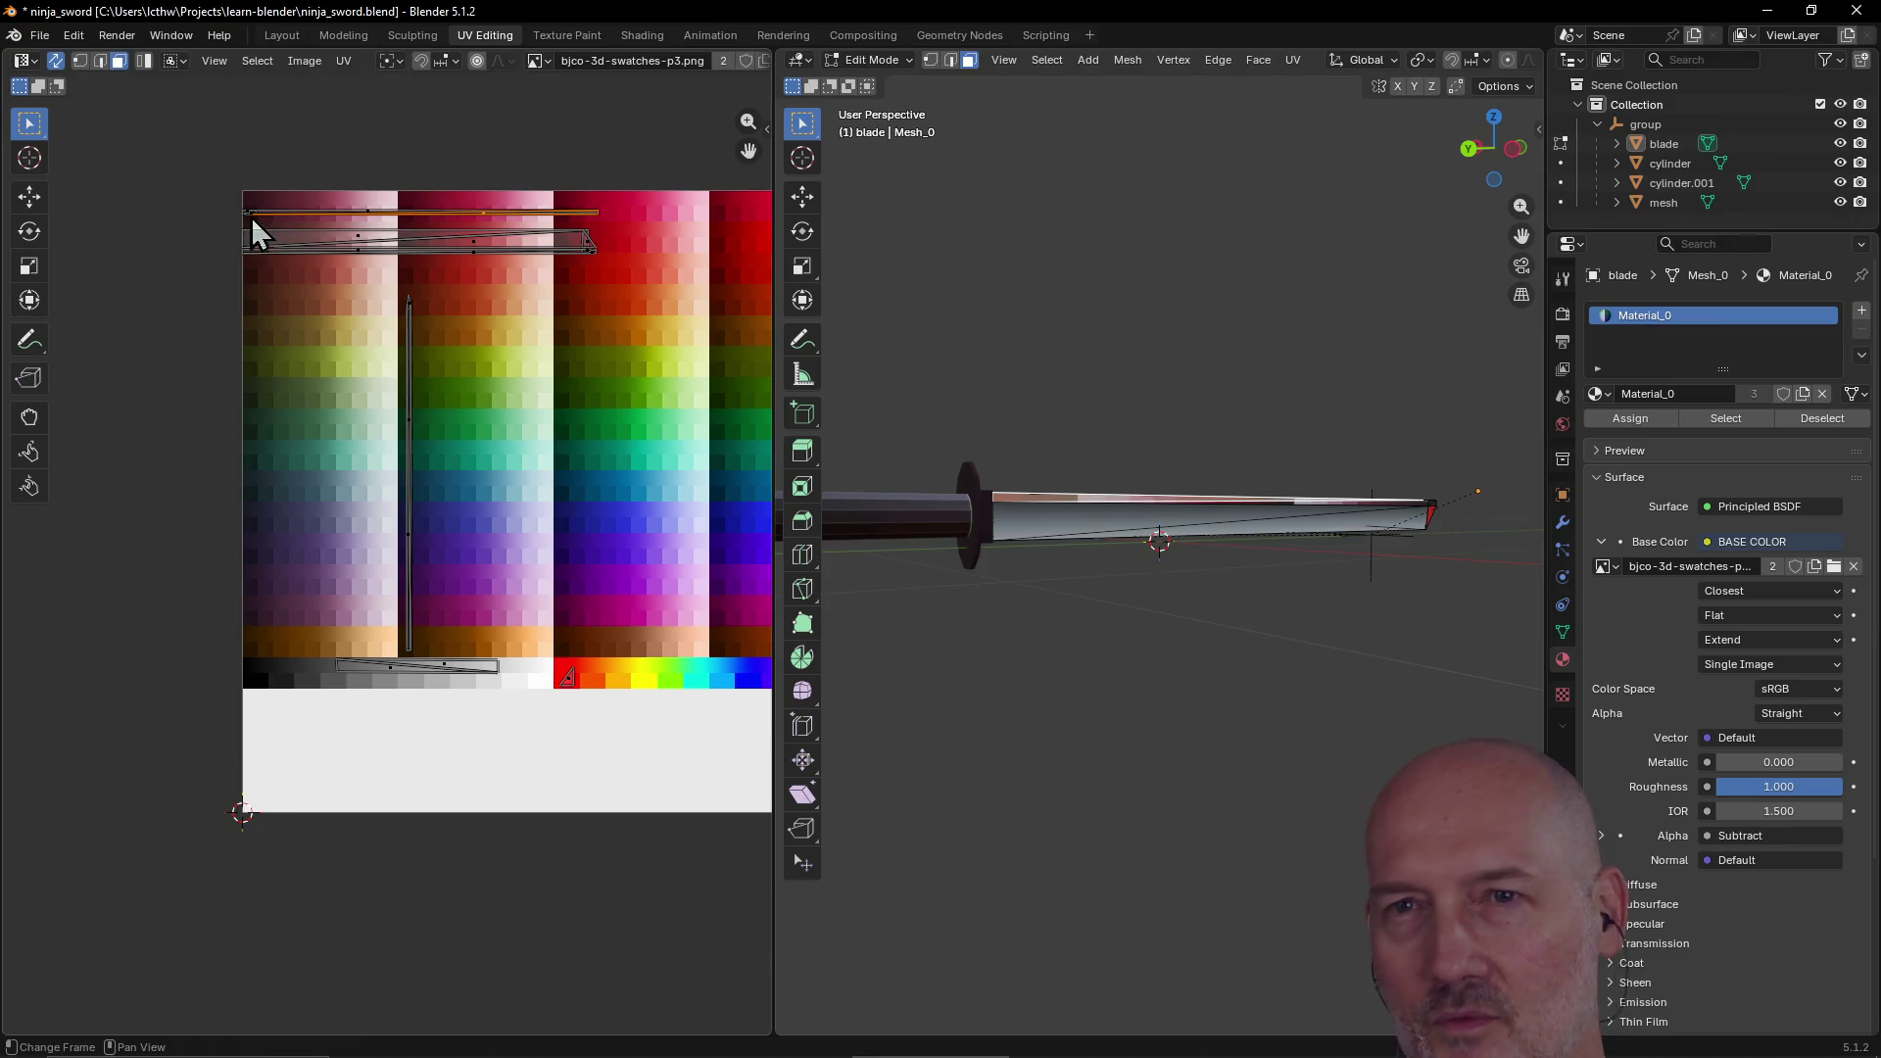
scroll(245, 227, up, 2)
scroll(231, 222, down, 1)
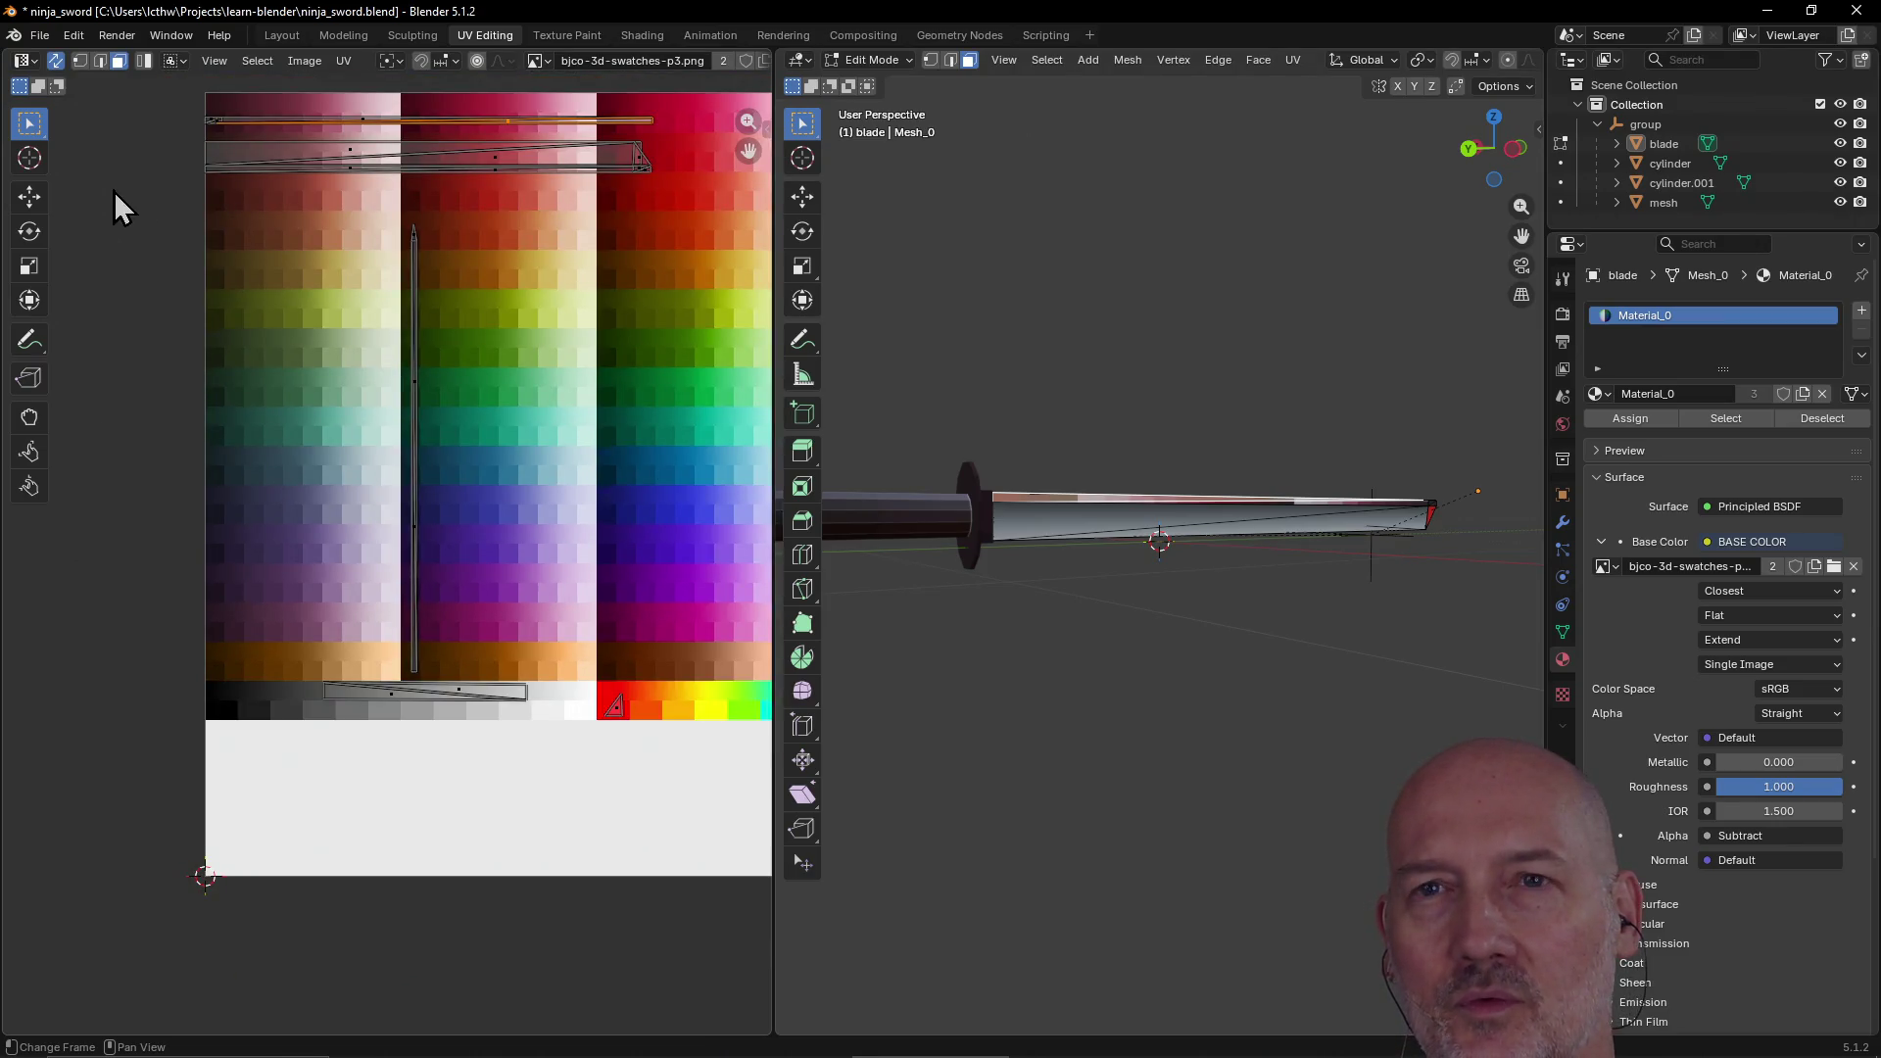
scroll(116, 190, up, 1)
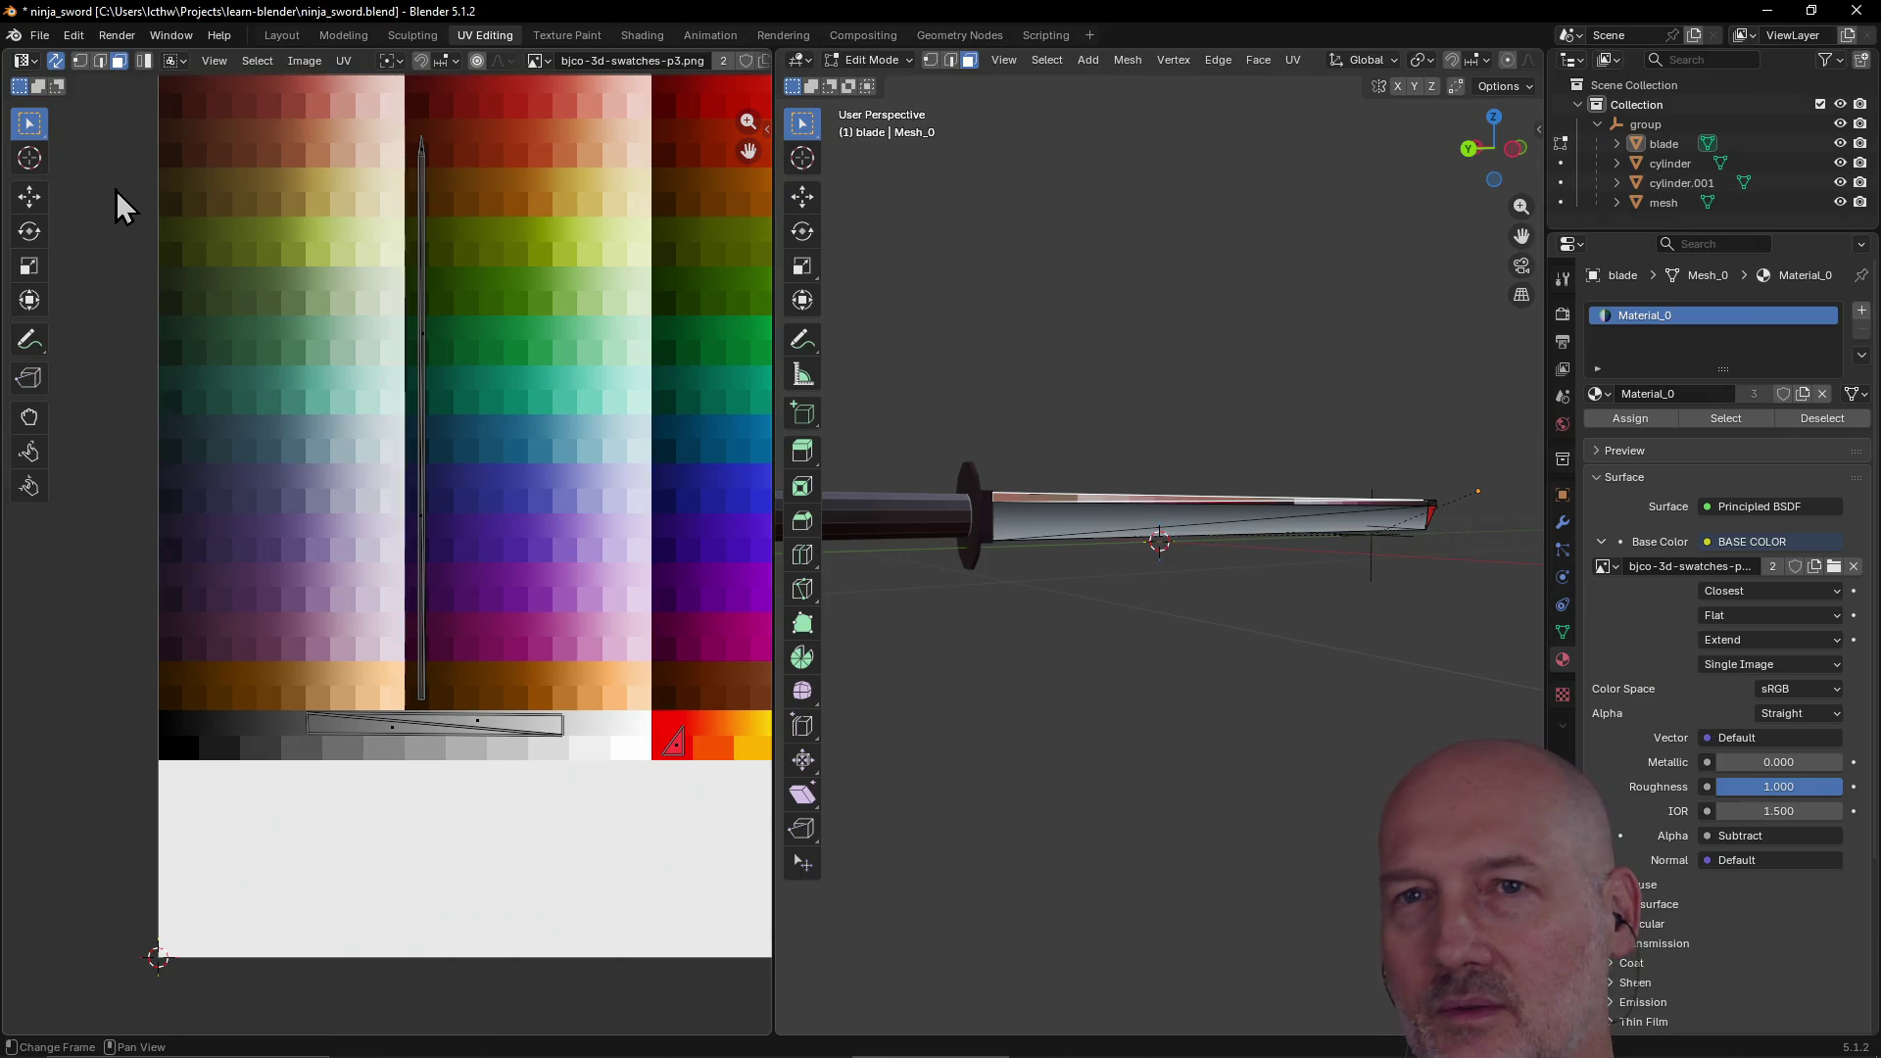
Step: Pan the palette view and try selecting and moving the UV strip, then undo the selection
scroll(122, 223, down, 1)
mouse_move(128, 225)
middle_down()
mouse_move(167, 232)
mouse_move(192, 491)
middle_up()
scroll(192, 491, up, 3)
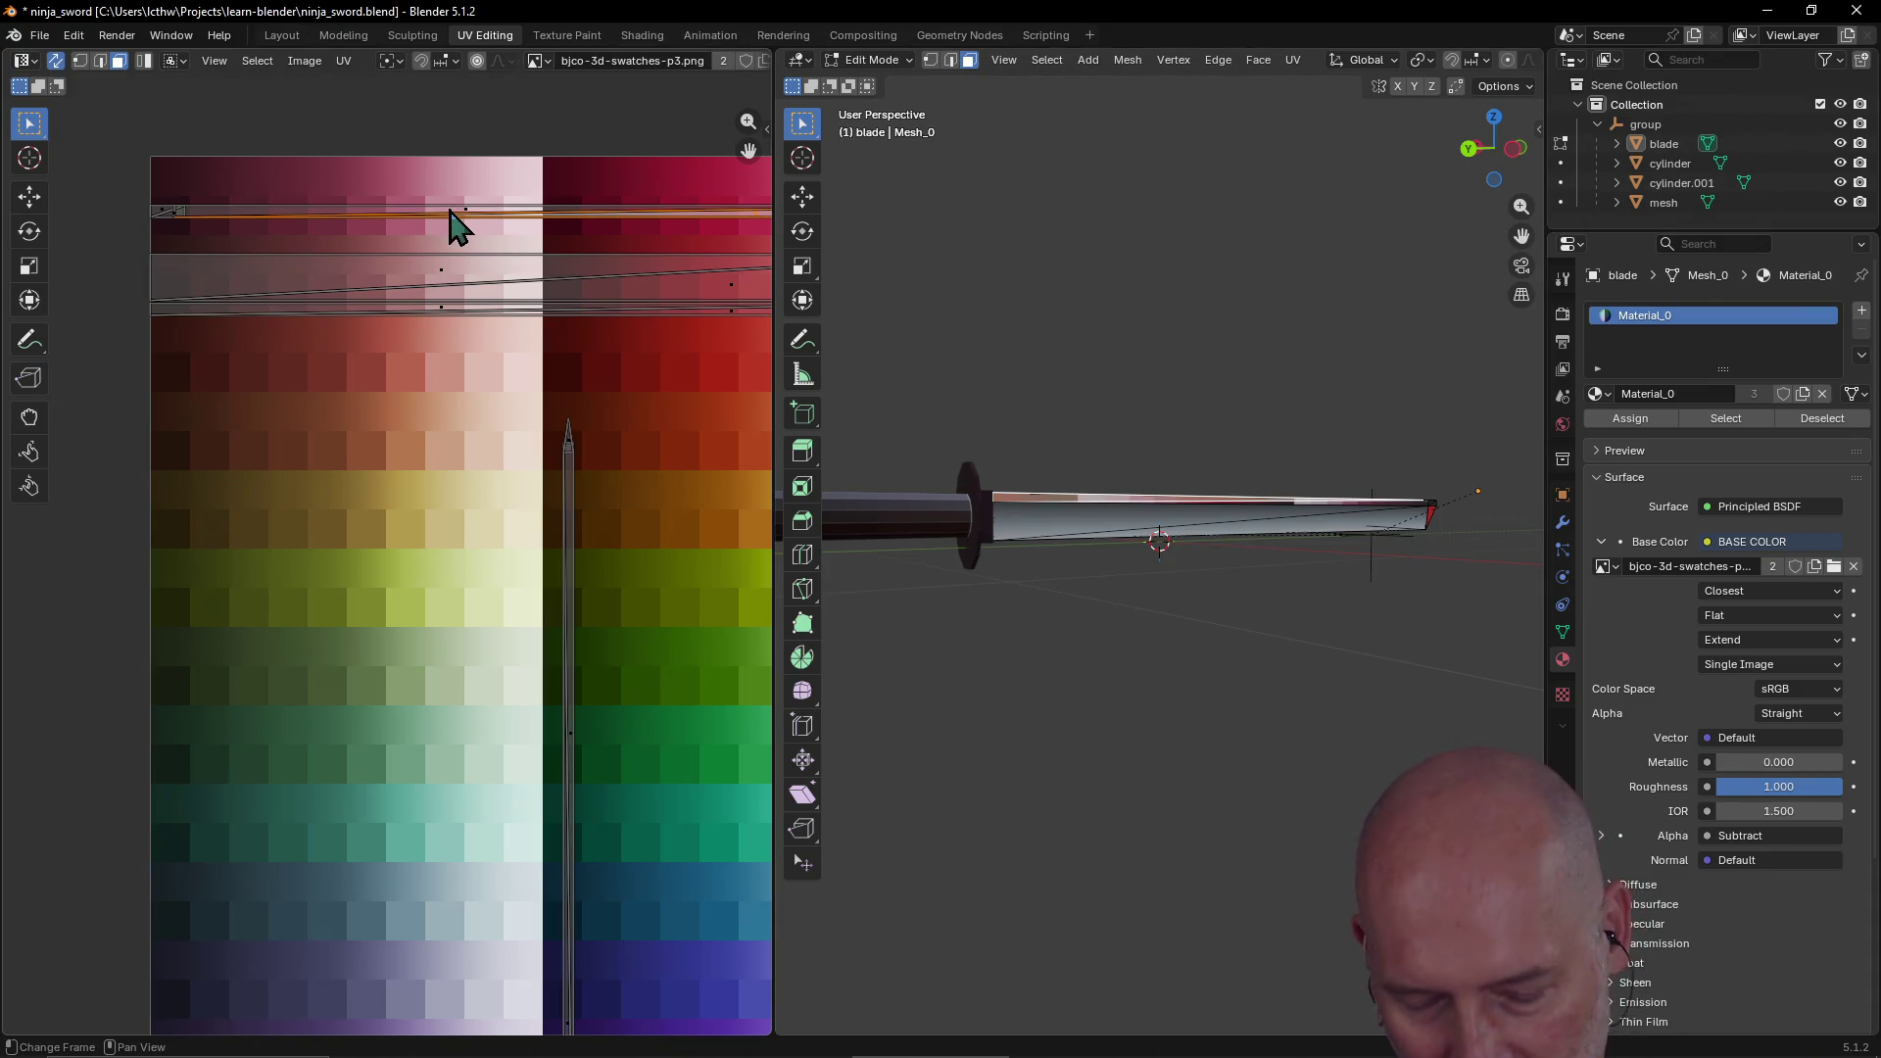
ctrl+click(403, 213)
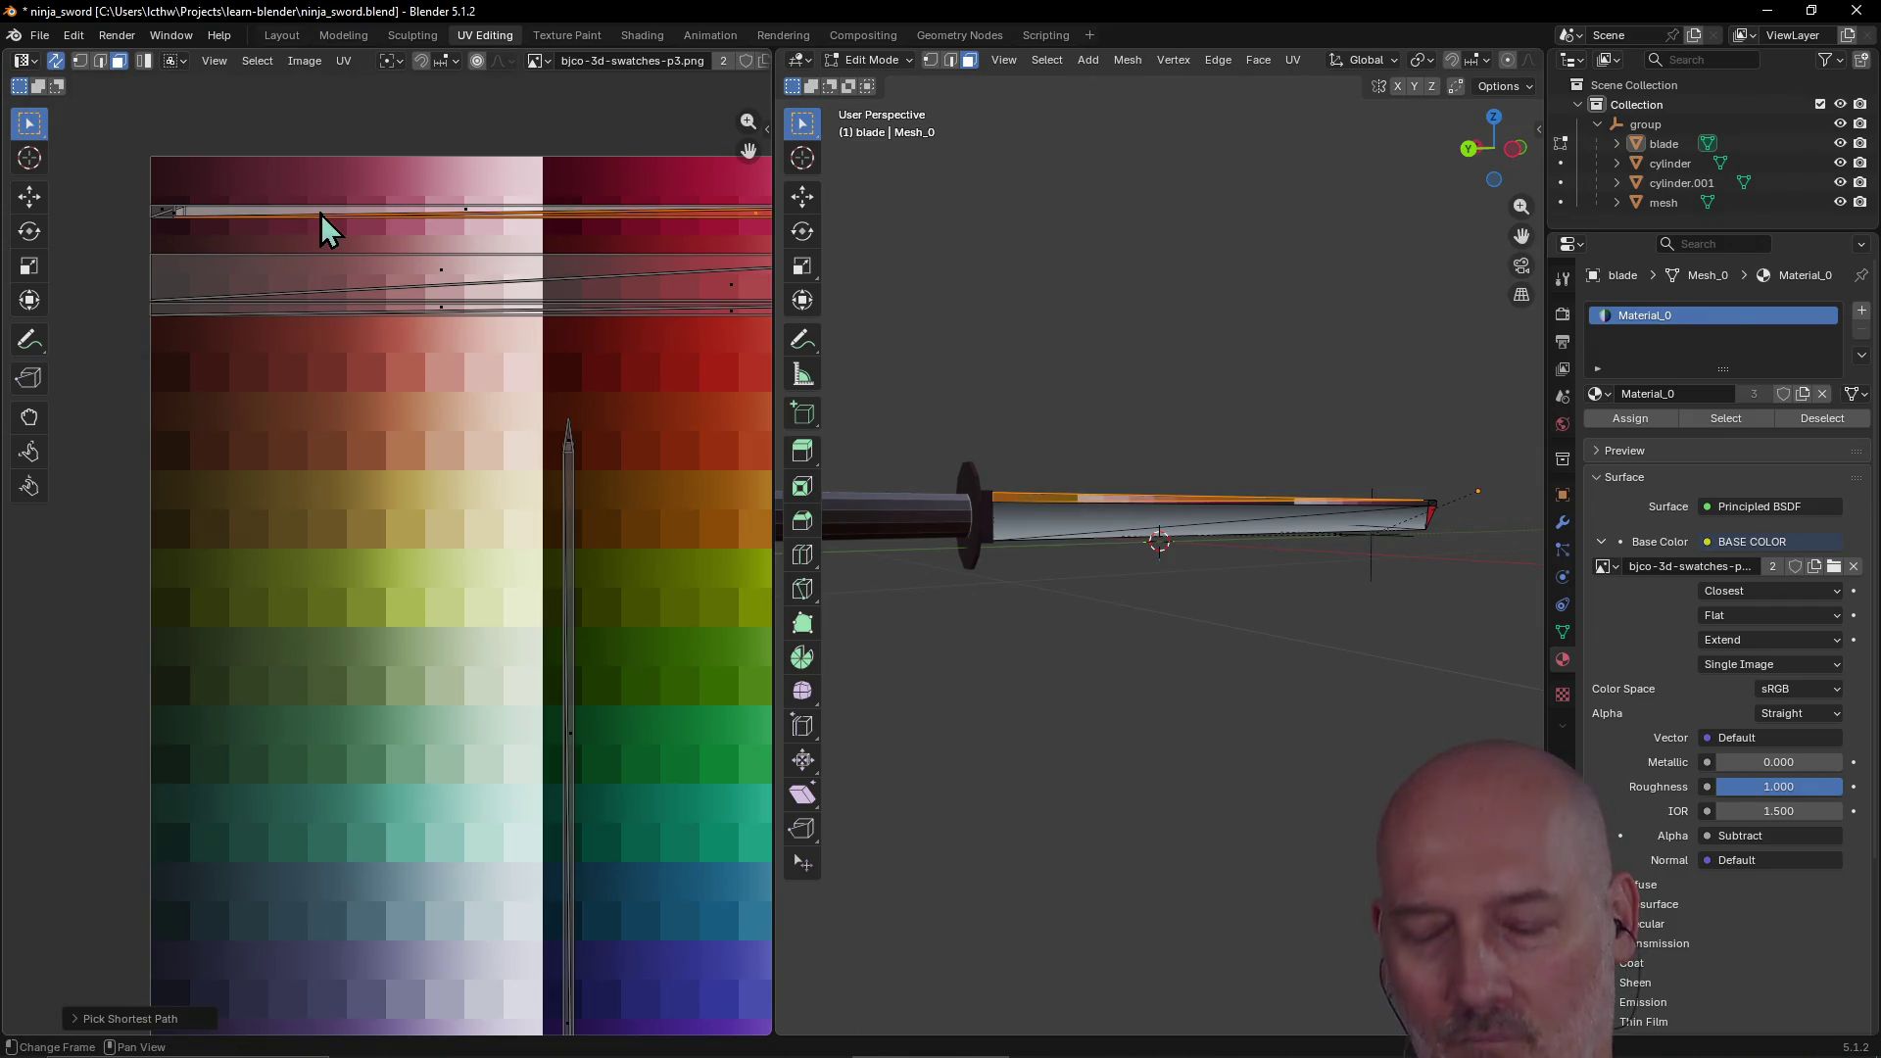
key(g)
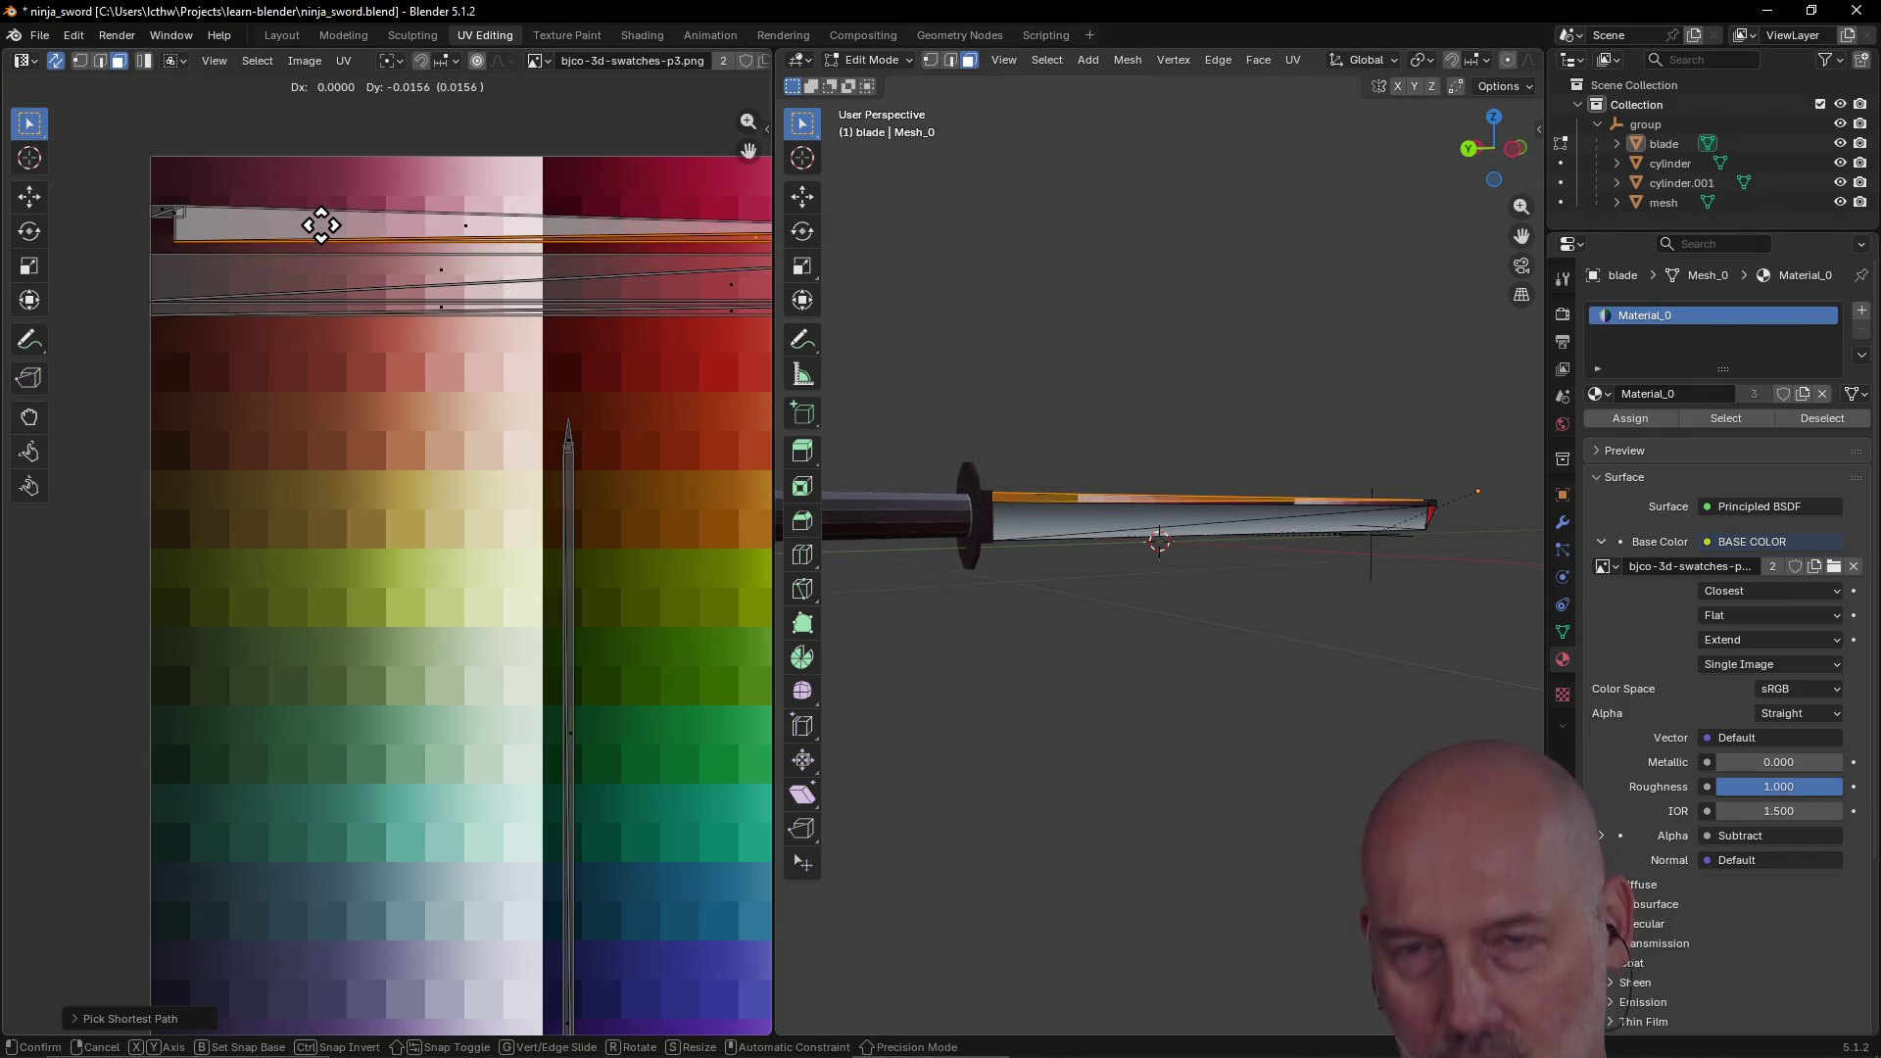
right_click(321, 226)
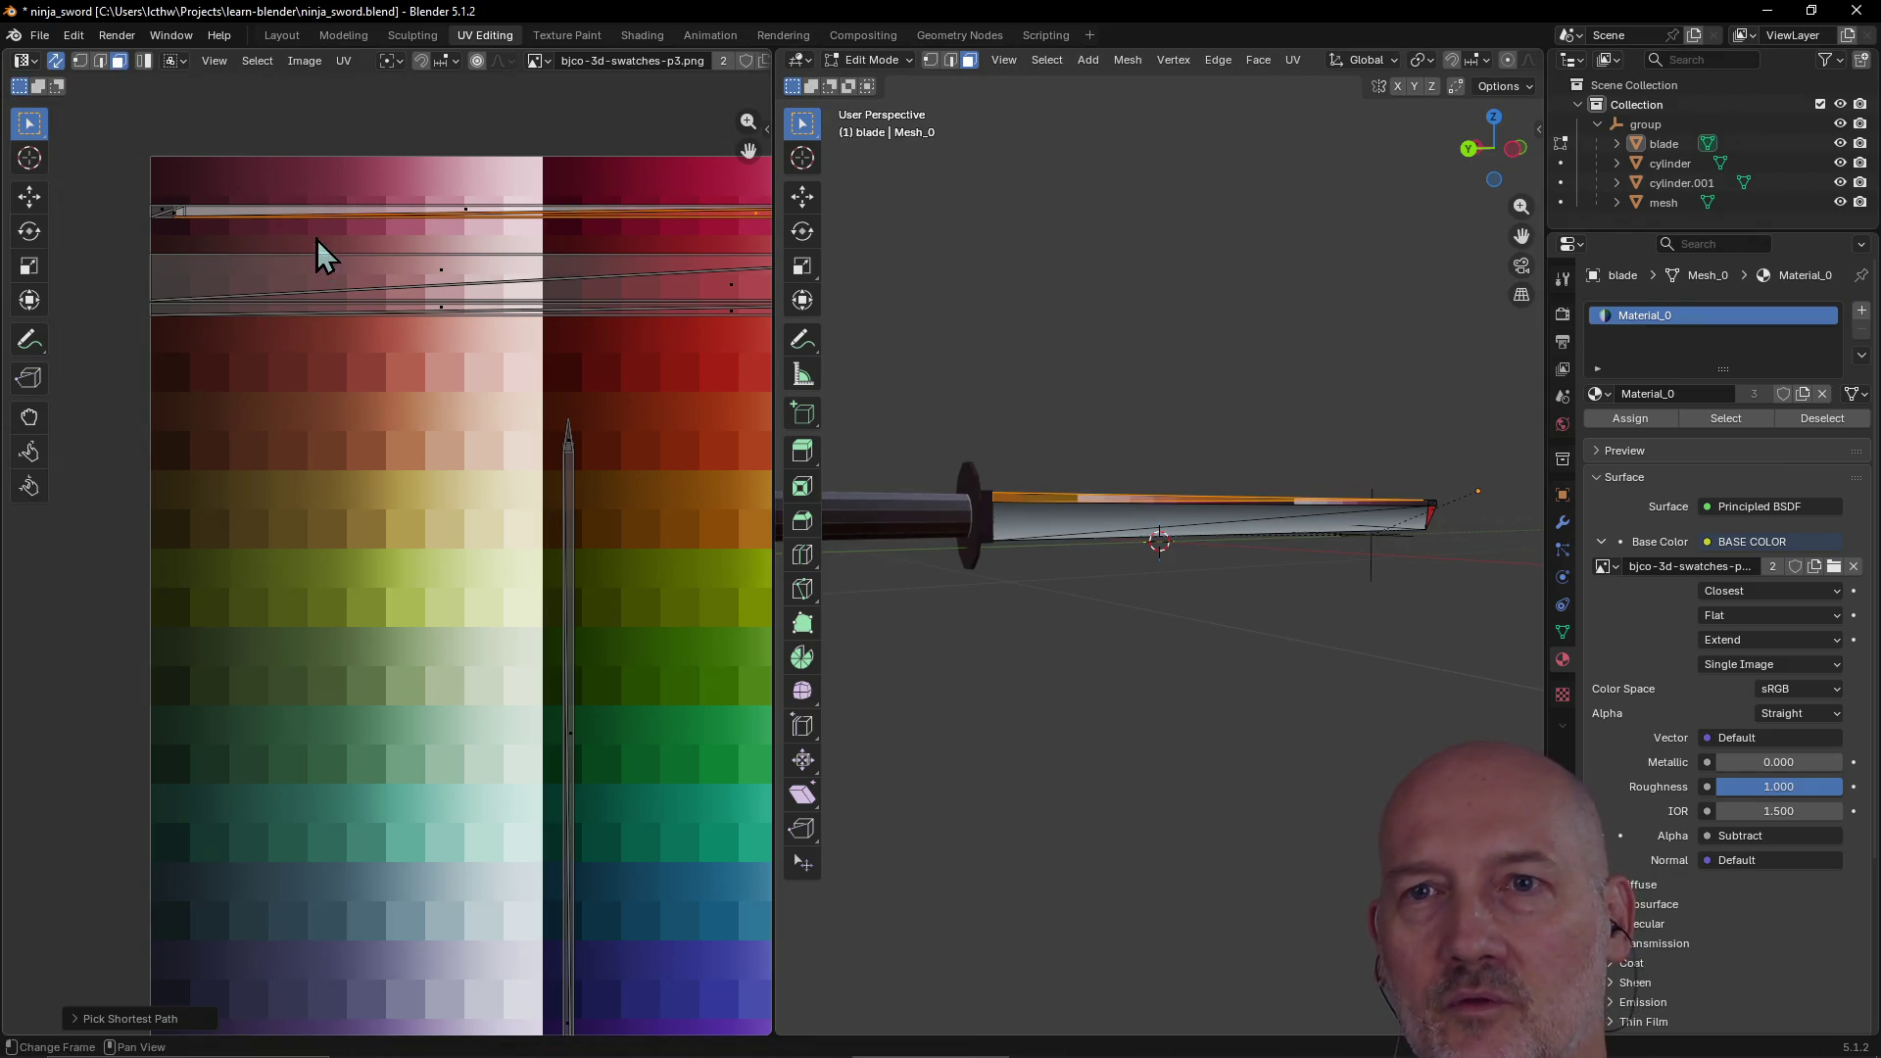
key(ctrl+z)
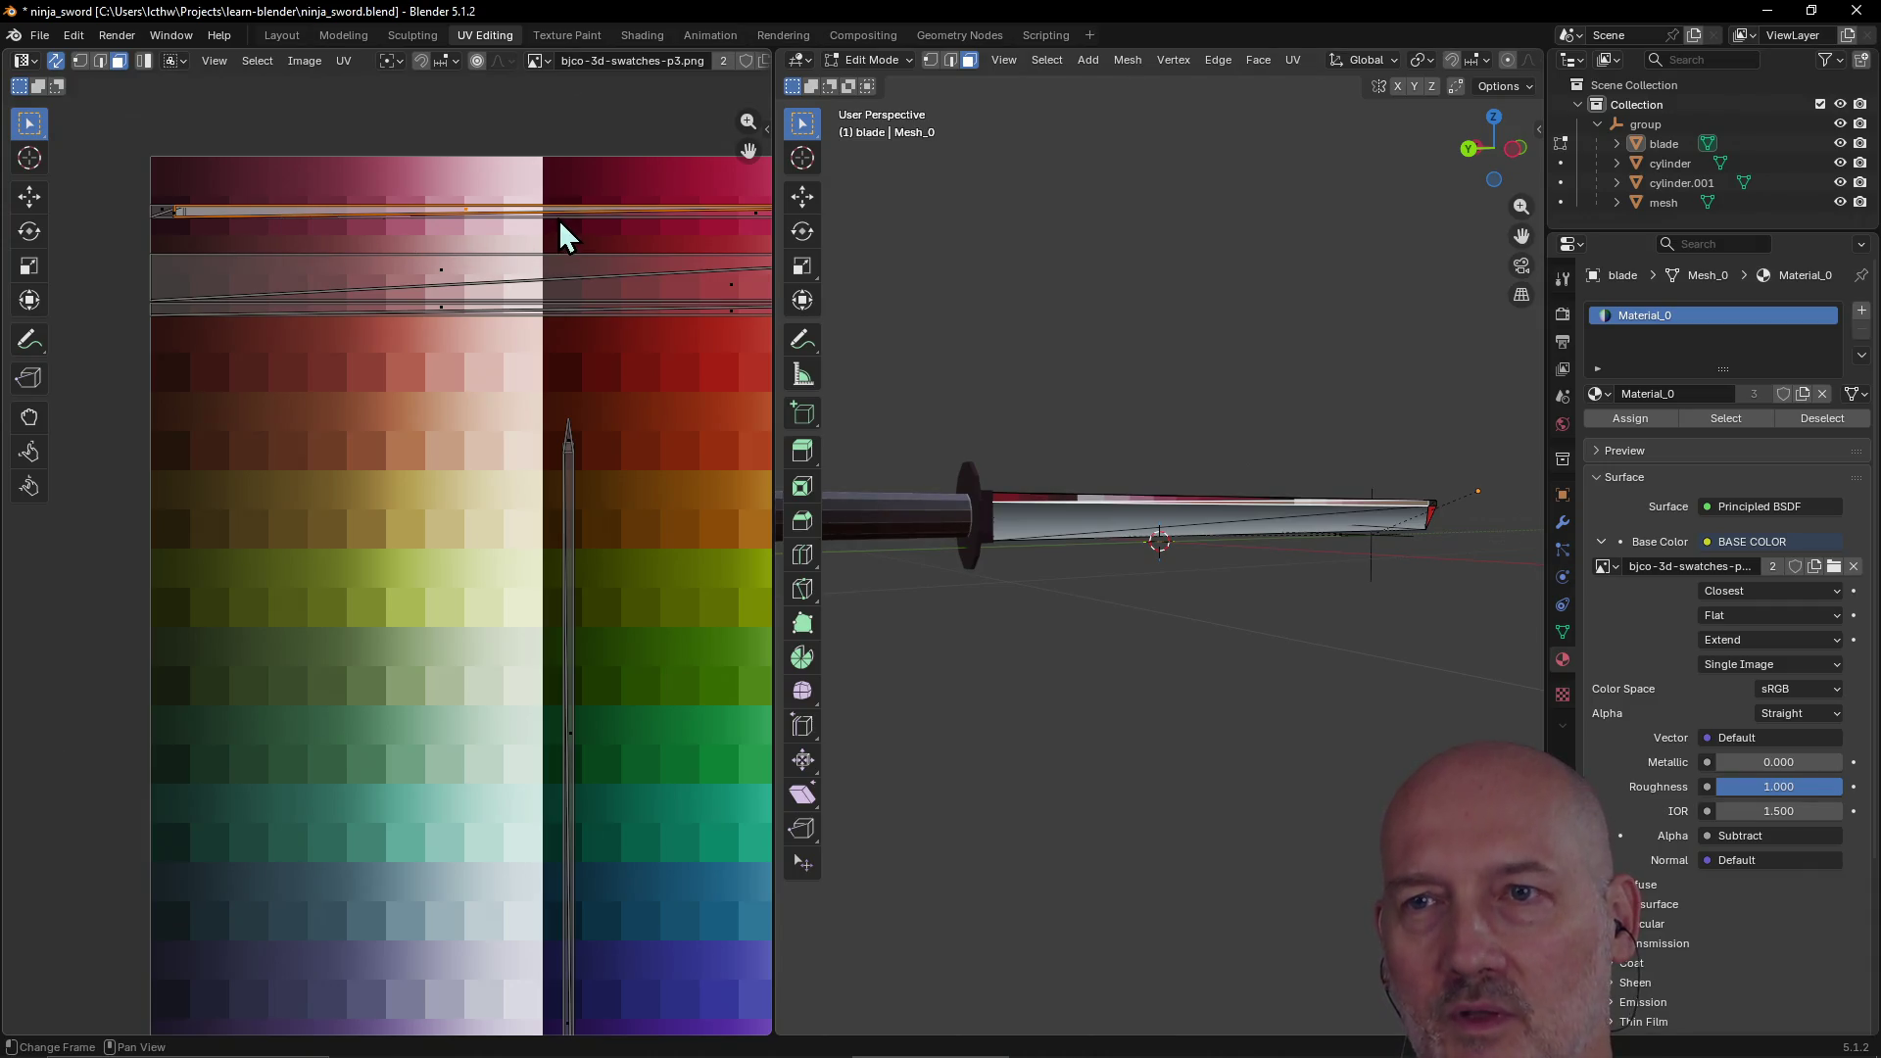
Step: Select the full length of the UV strip and move it onto the orange swatches
ctrl+click(596, 215)
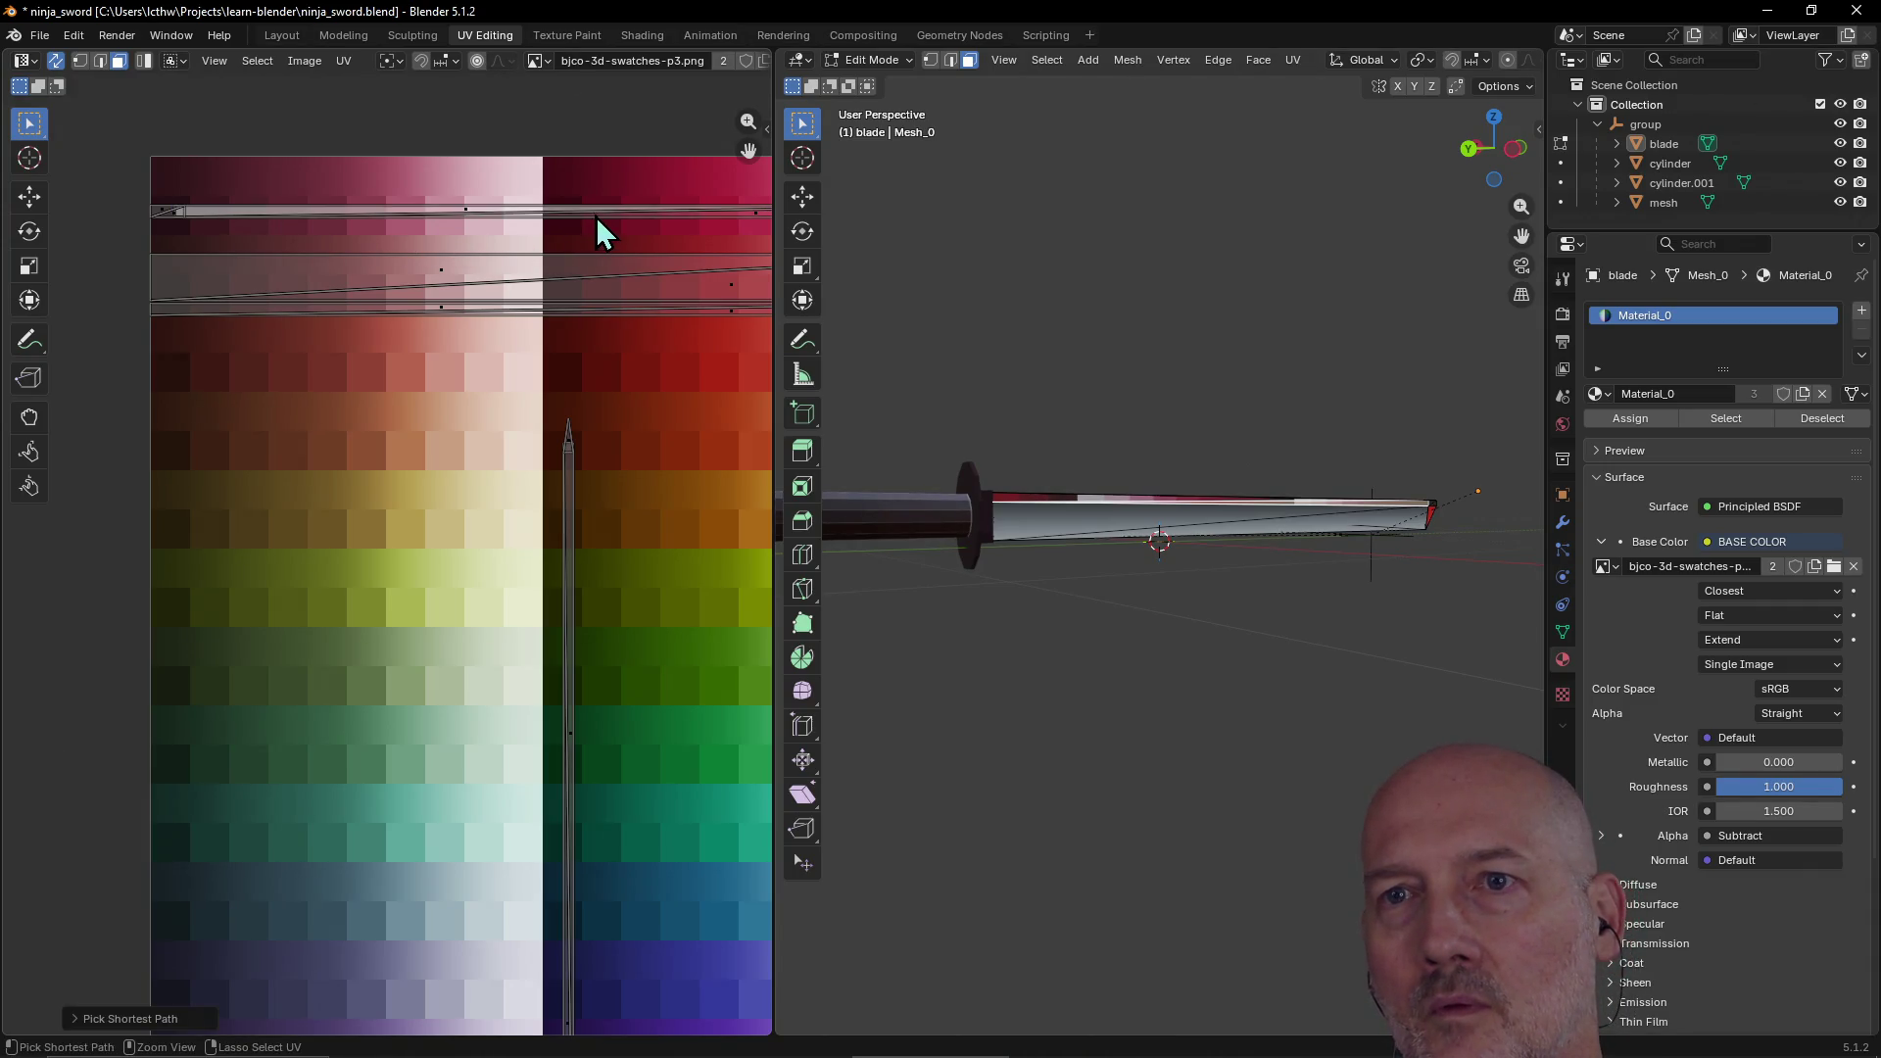
ctrl+click(658, 223)
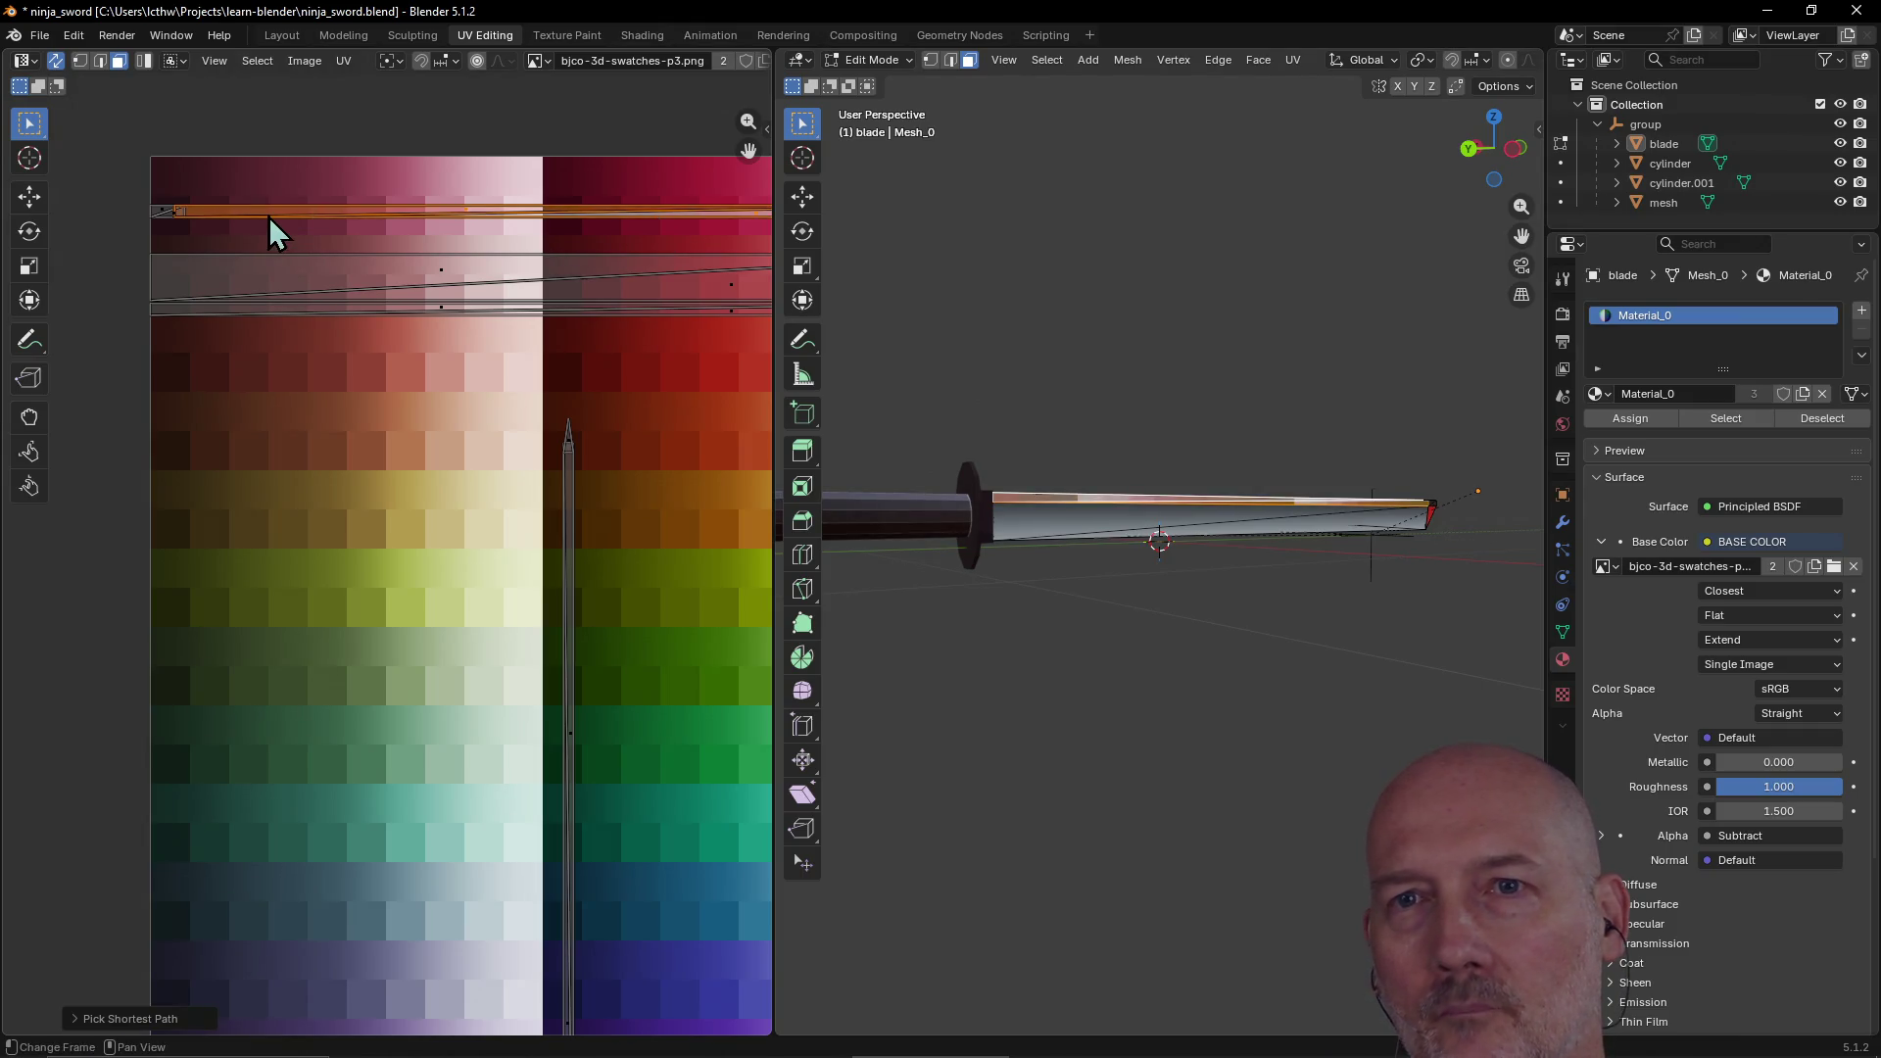
key(g)
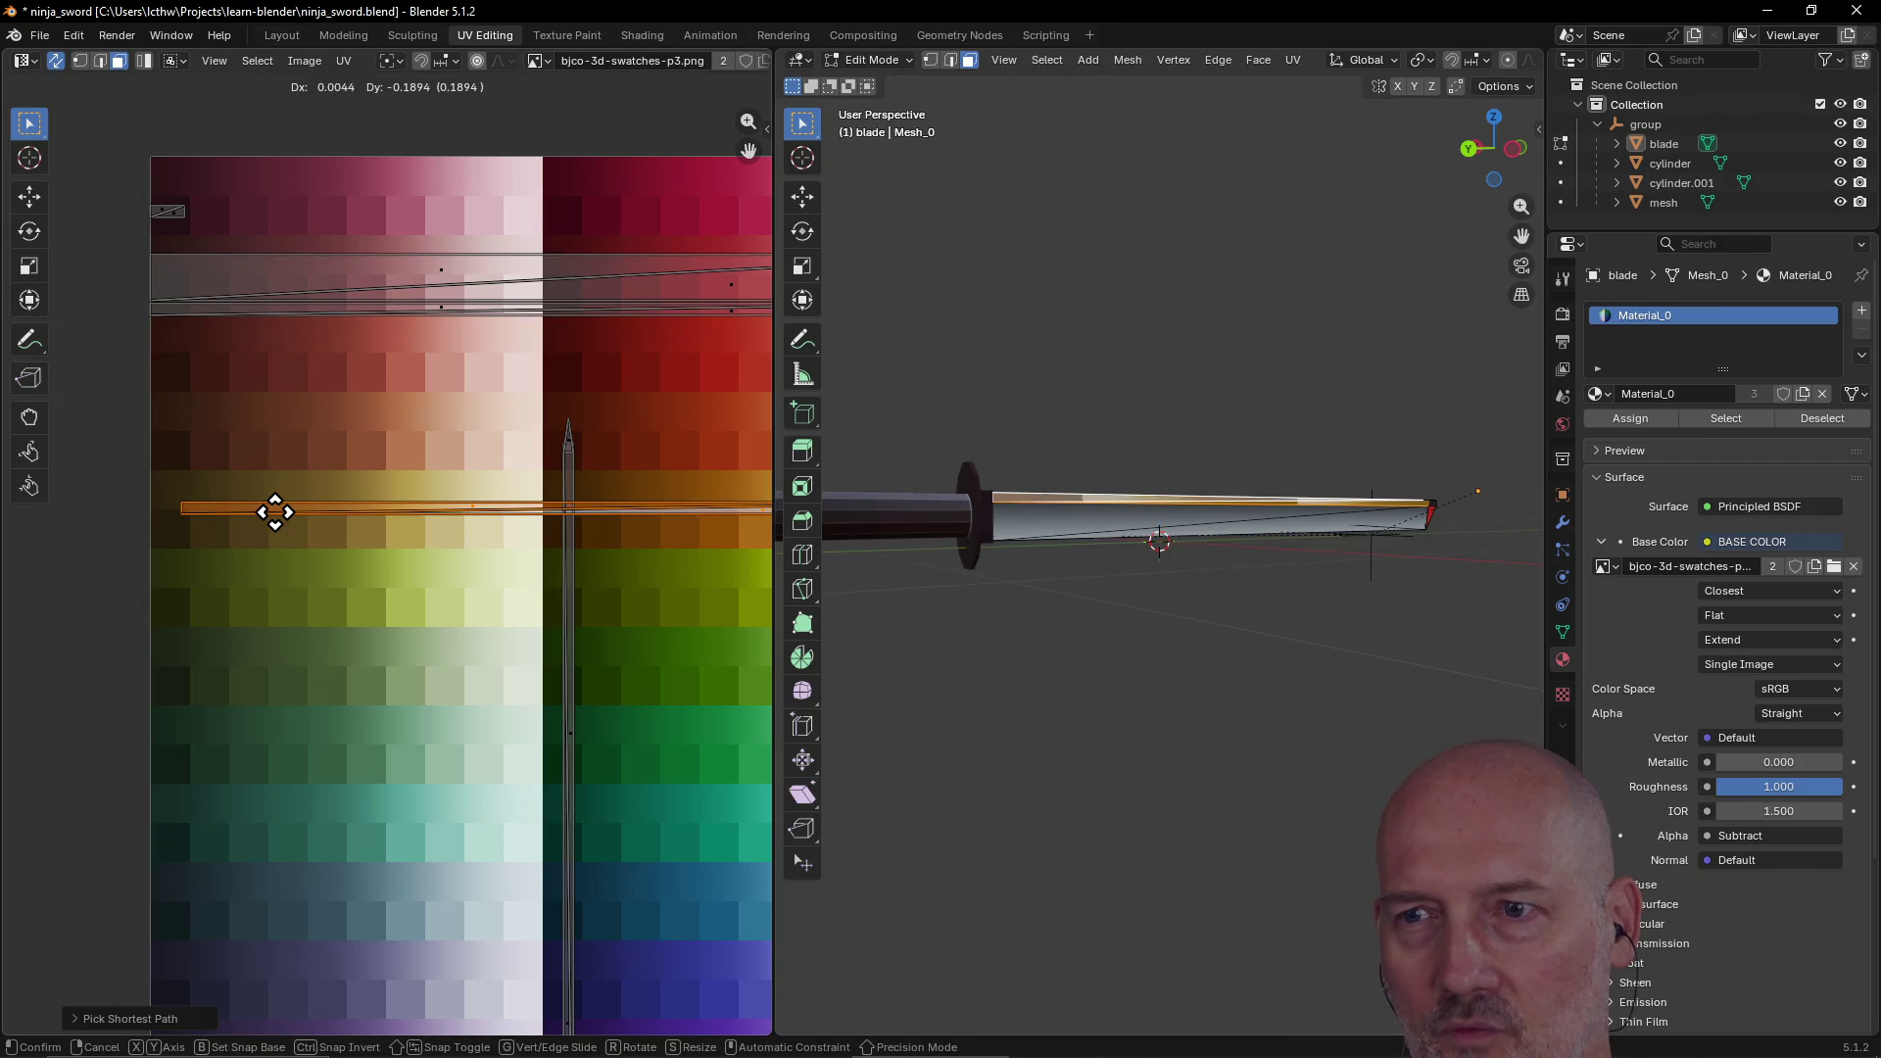
click(267, 490)
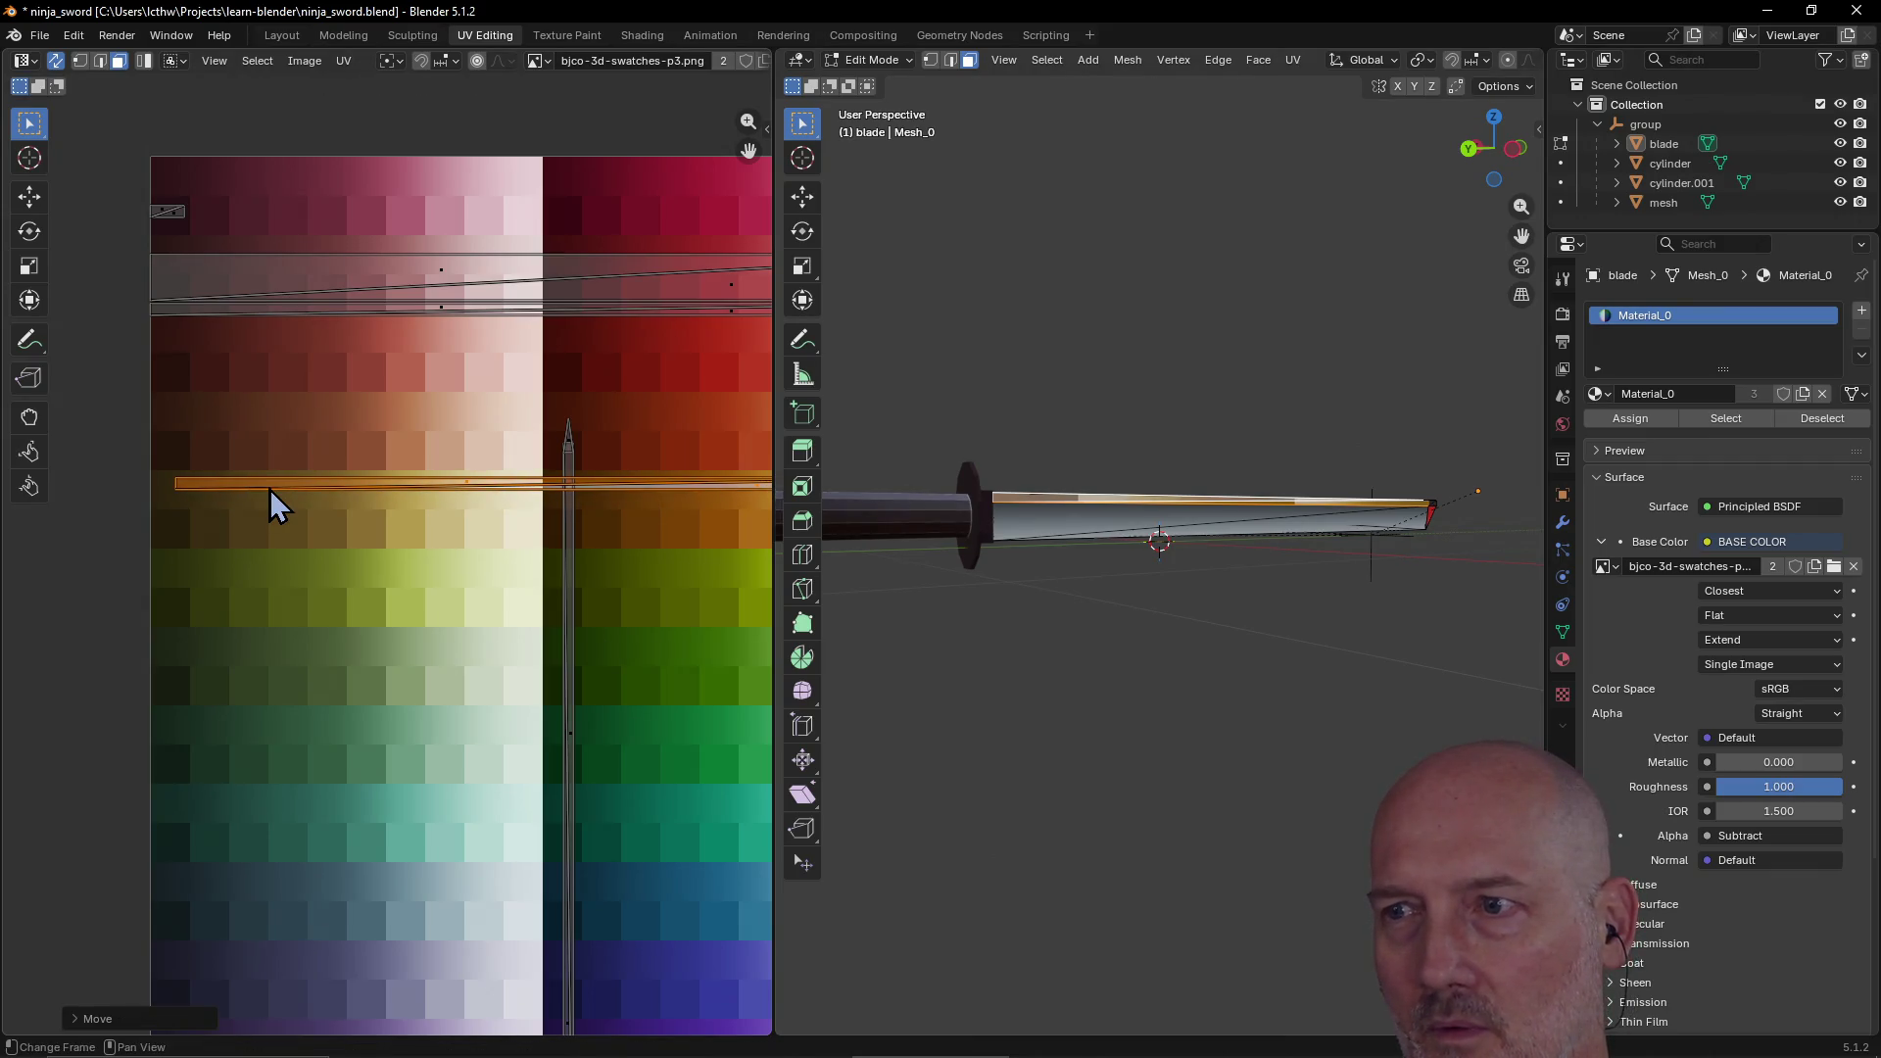
Step: Shrink the strip's UVs to a small patch on the orange rows and start repositioning it
scroll(354, 534, down, 3)
scroll(355, 534, down, 1)
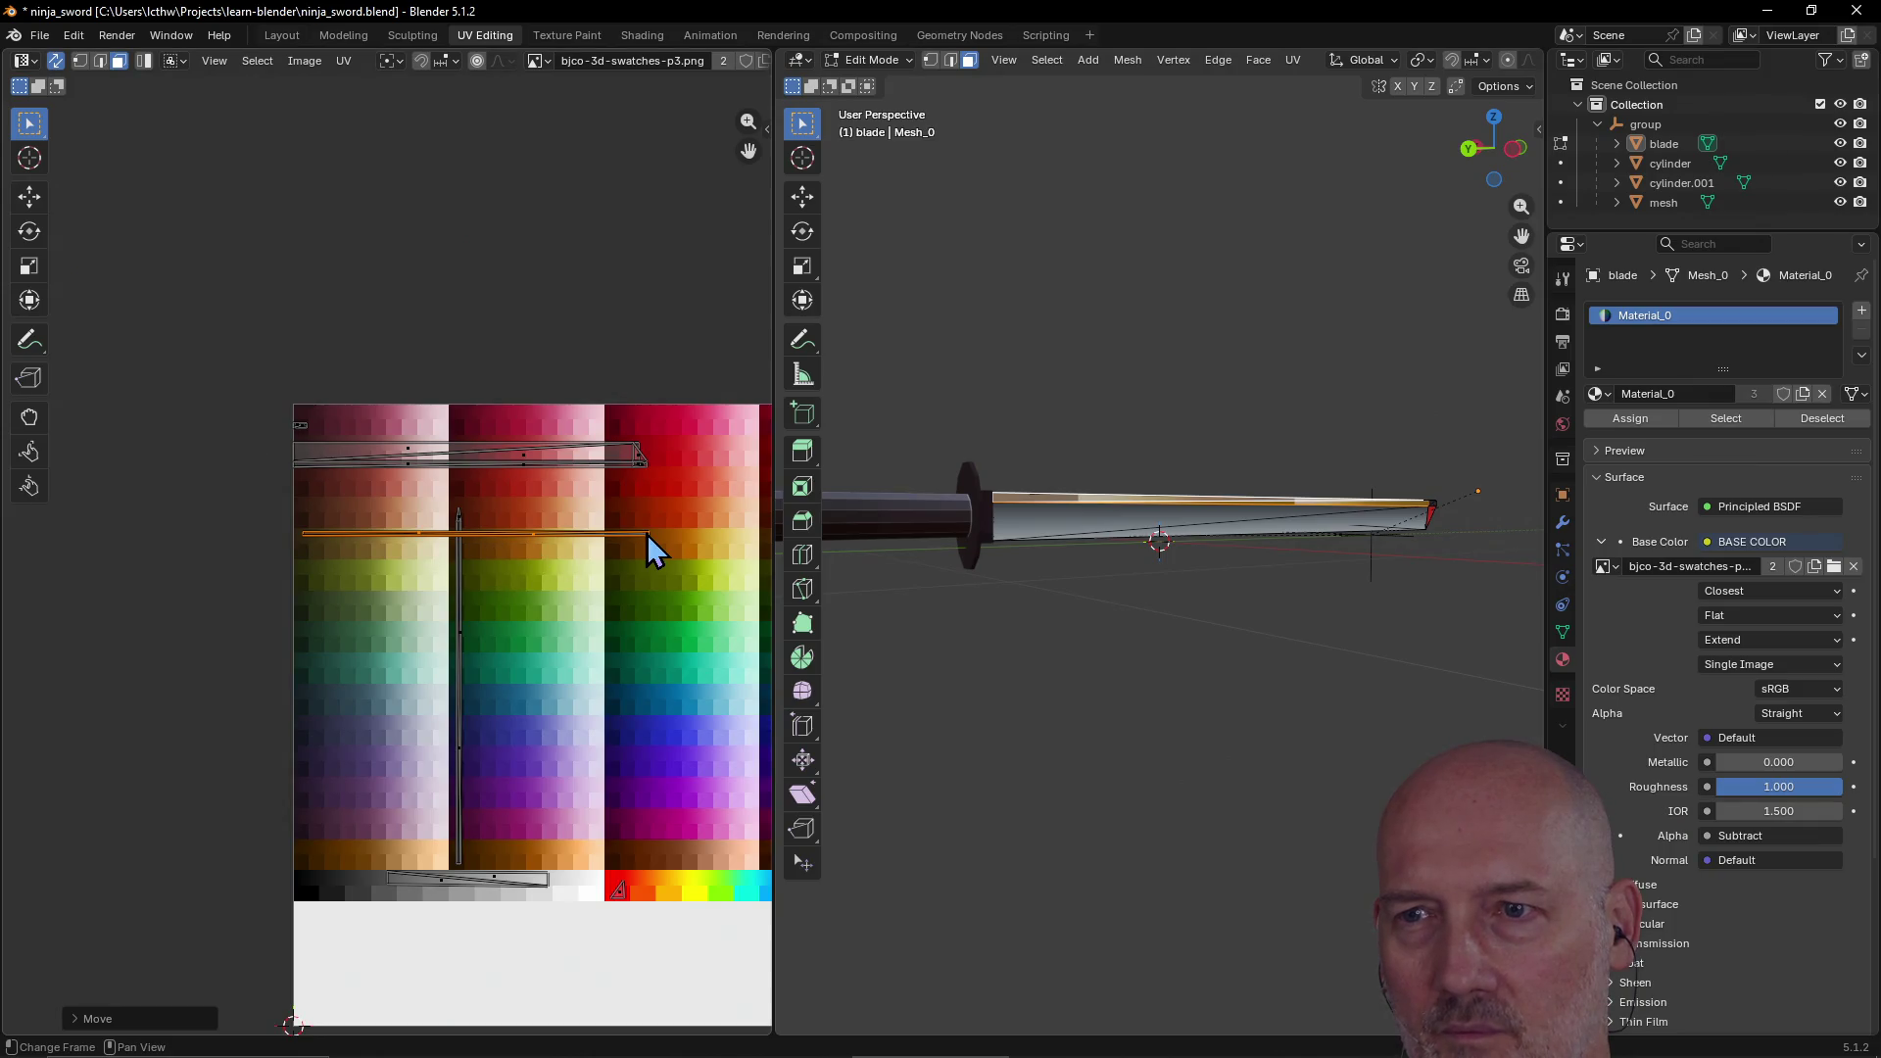
key(s)
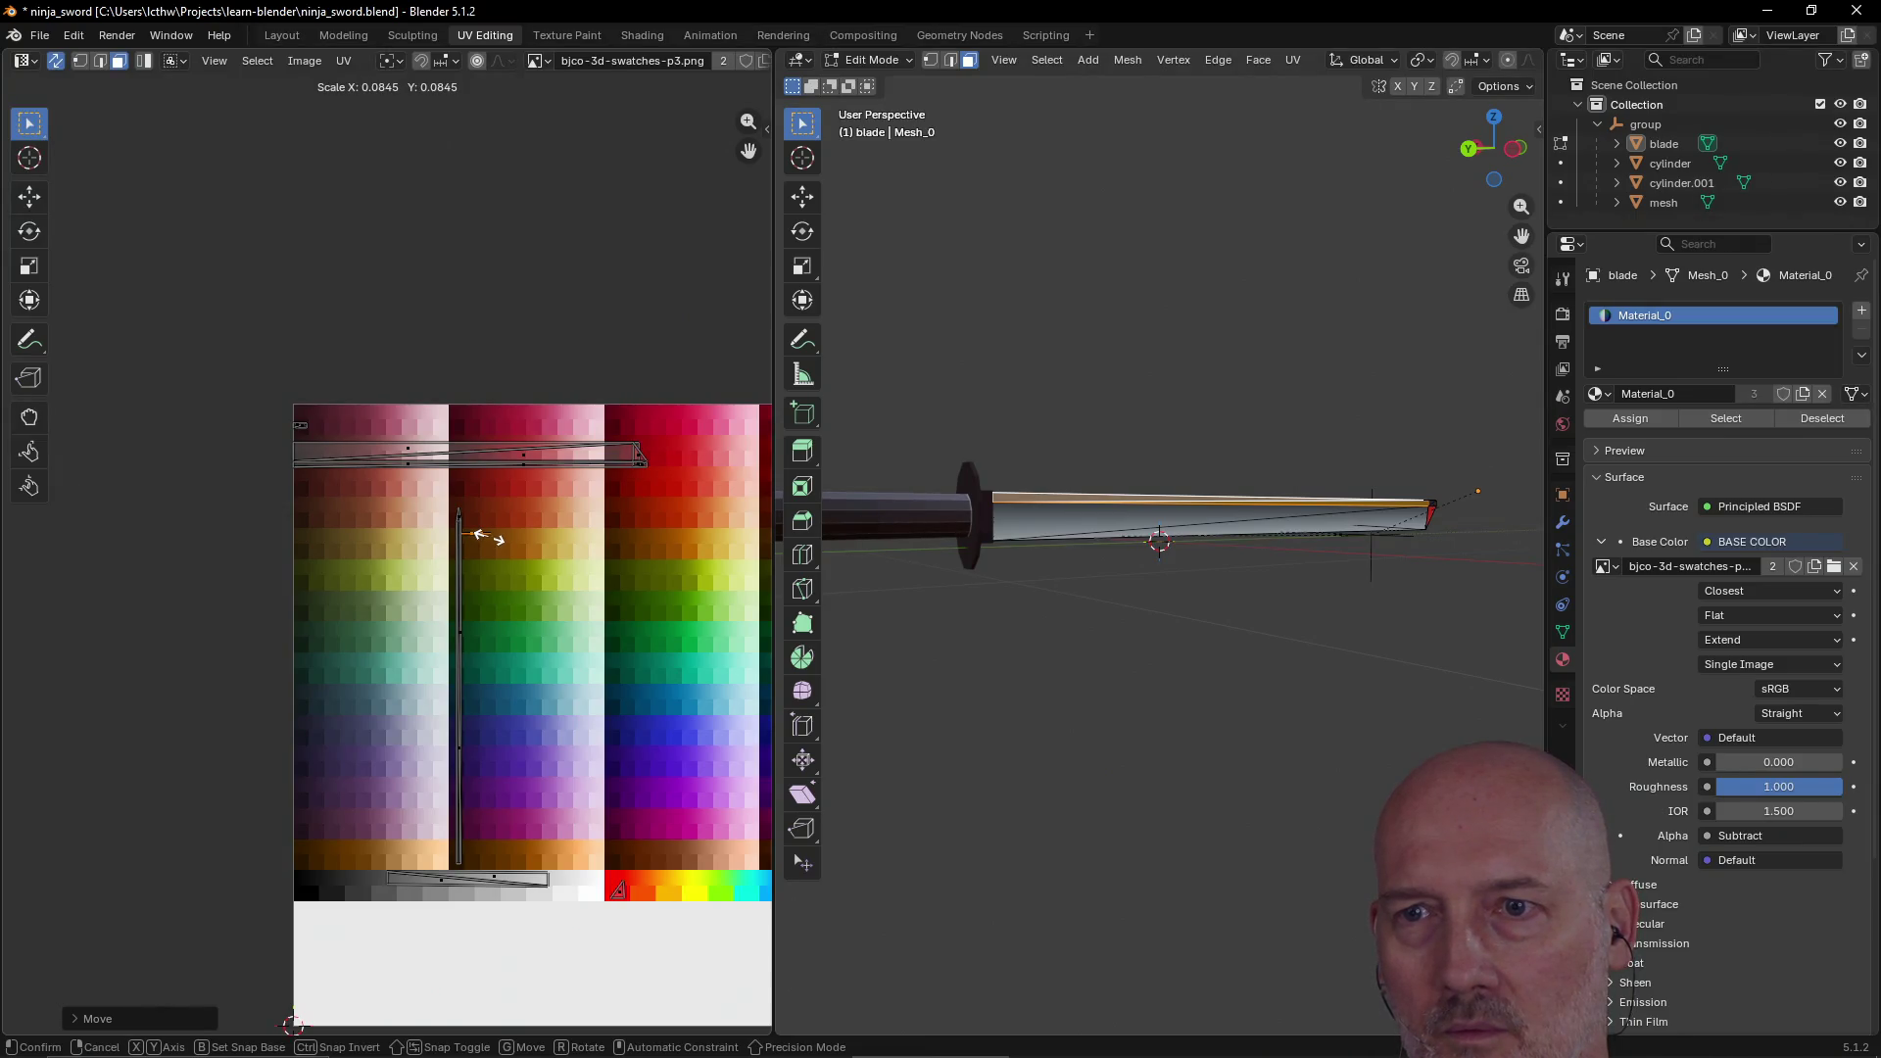
click(487, 538)
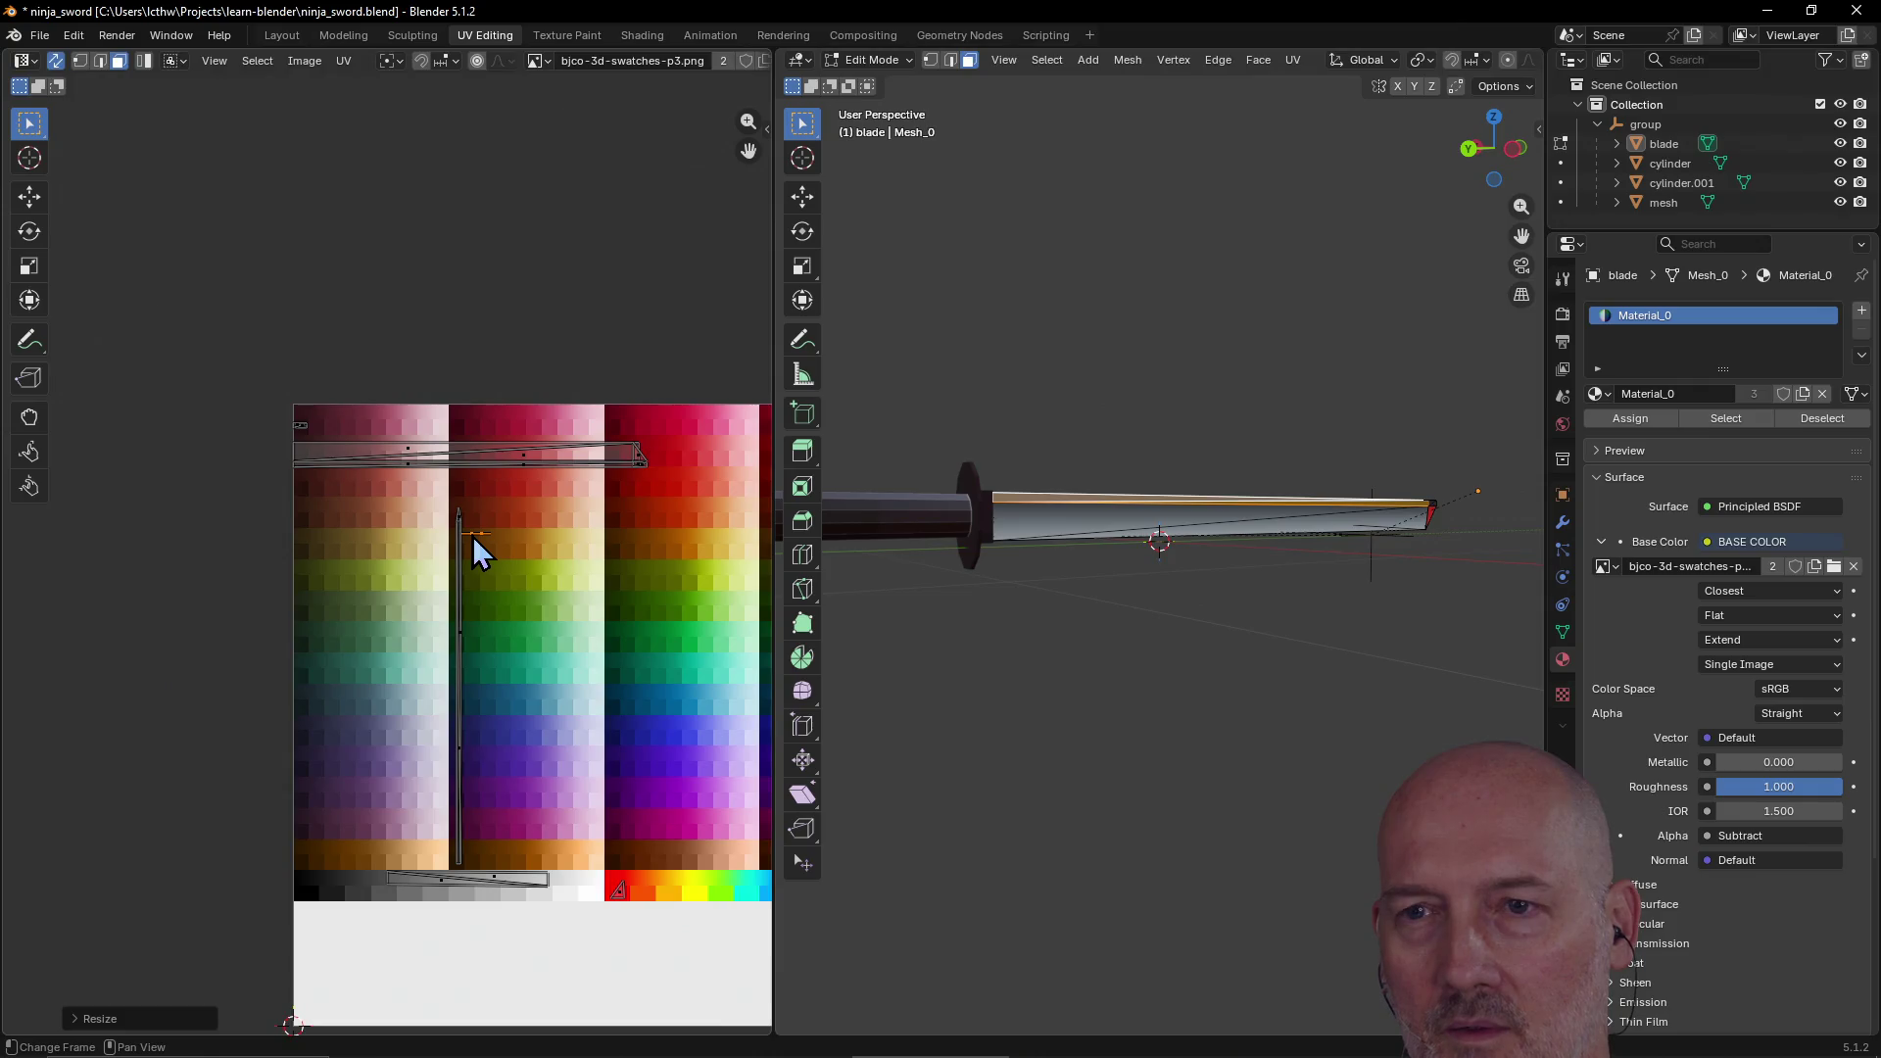
key(g)
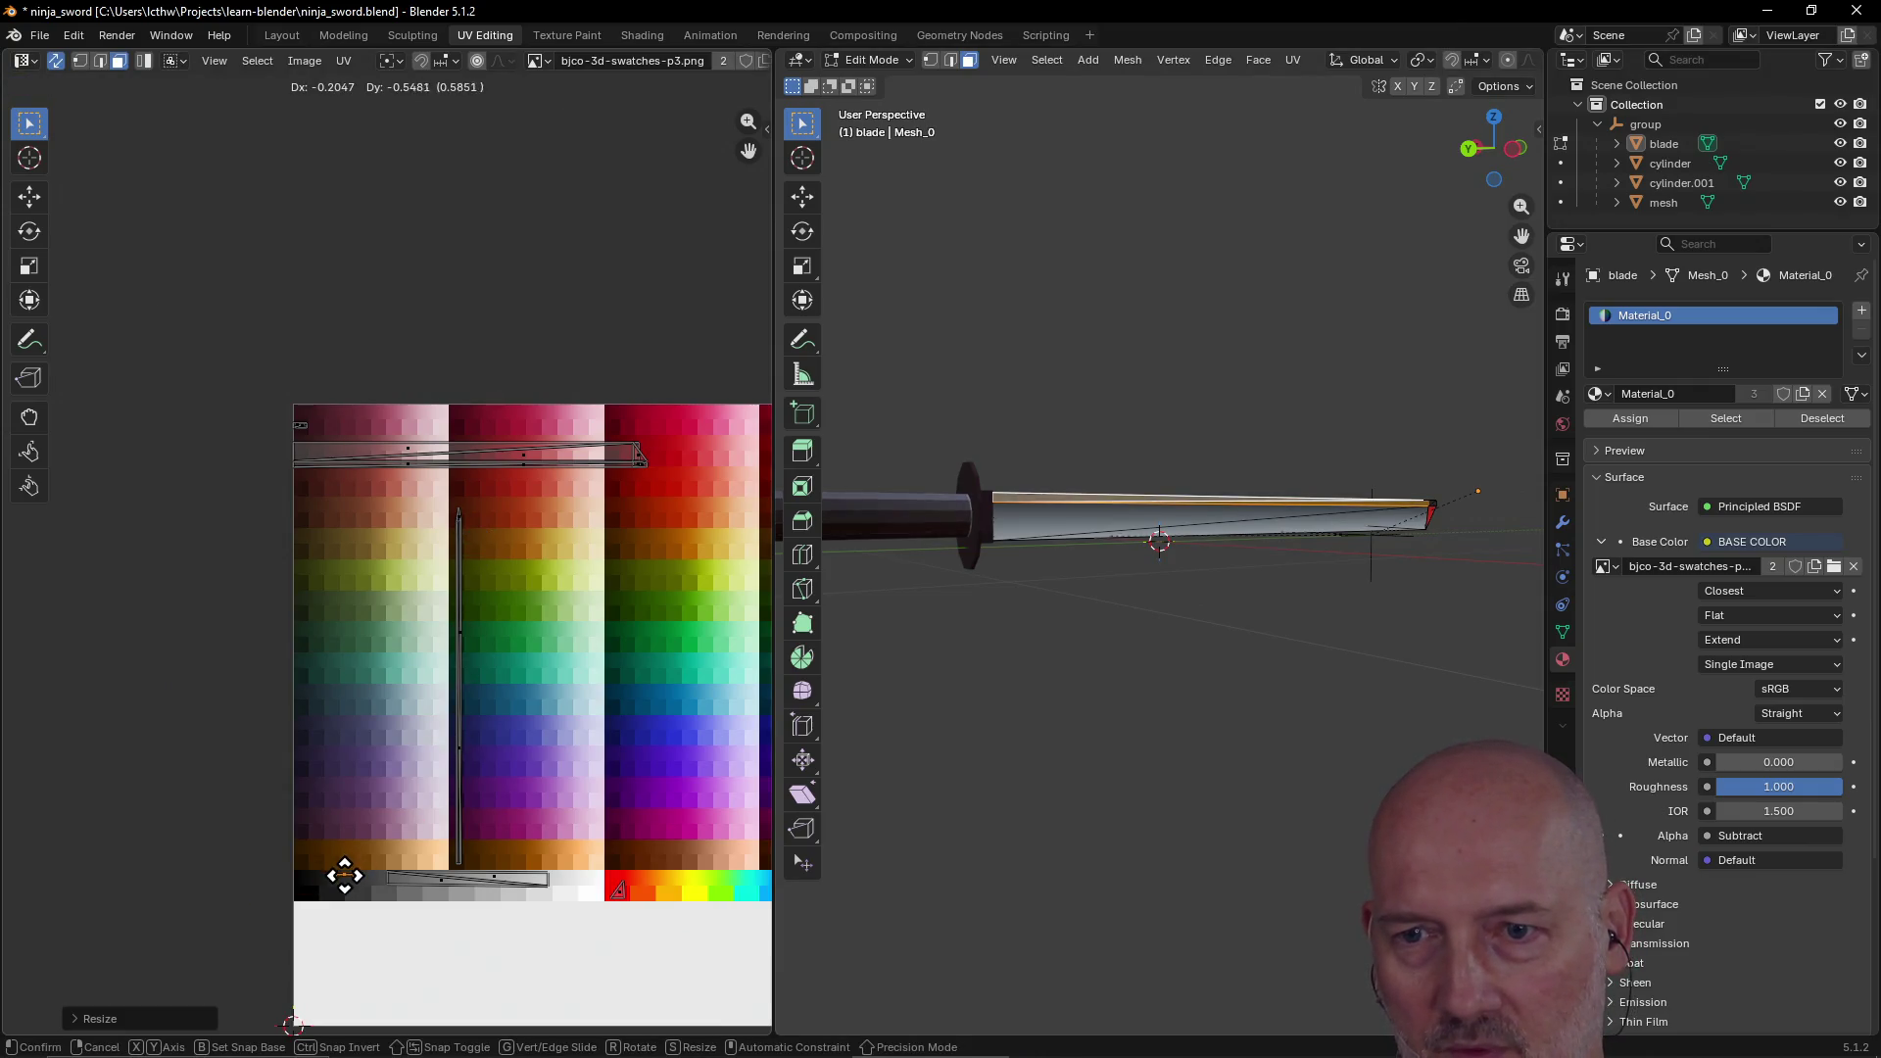
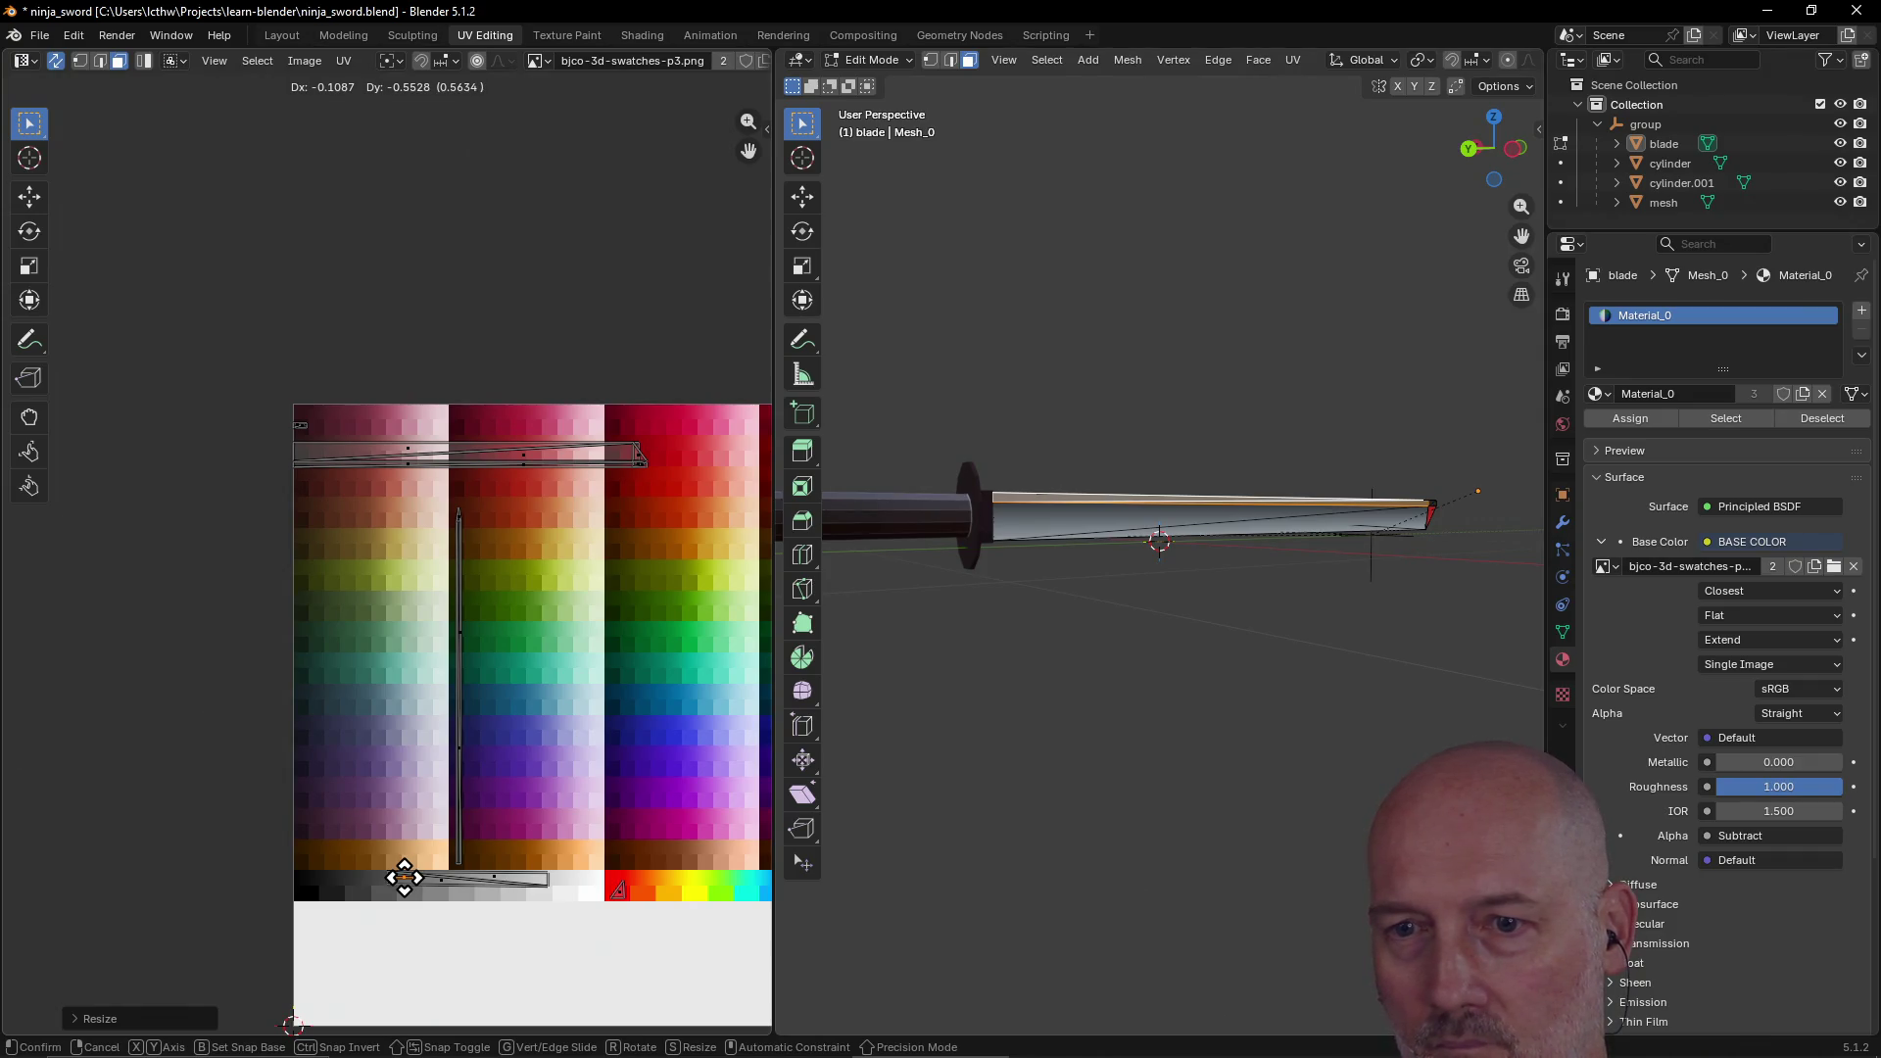
Step: Confirm the UV move and centre the image view on the 2D cursor
click(354, 892)
scroll(345, 926, up, 2)
scroll(345, 915, down, 3)
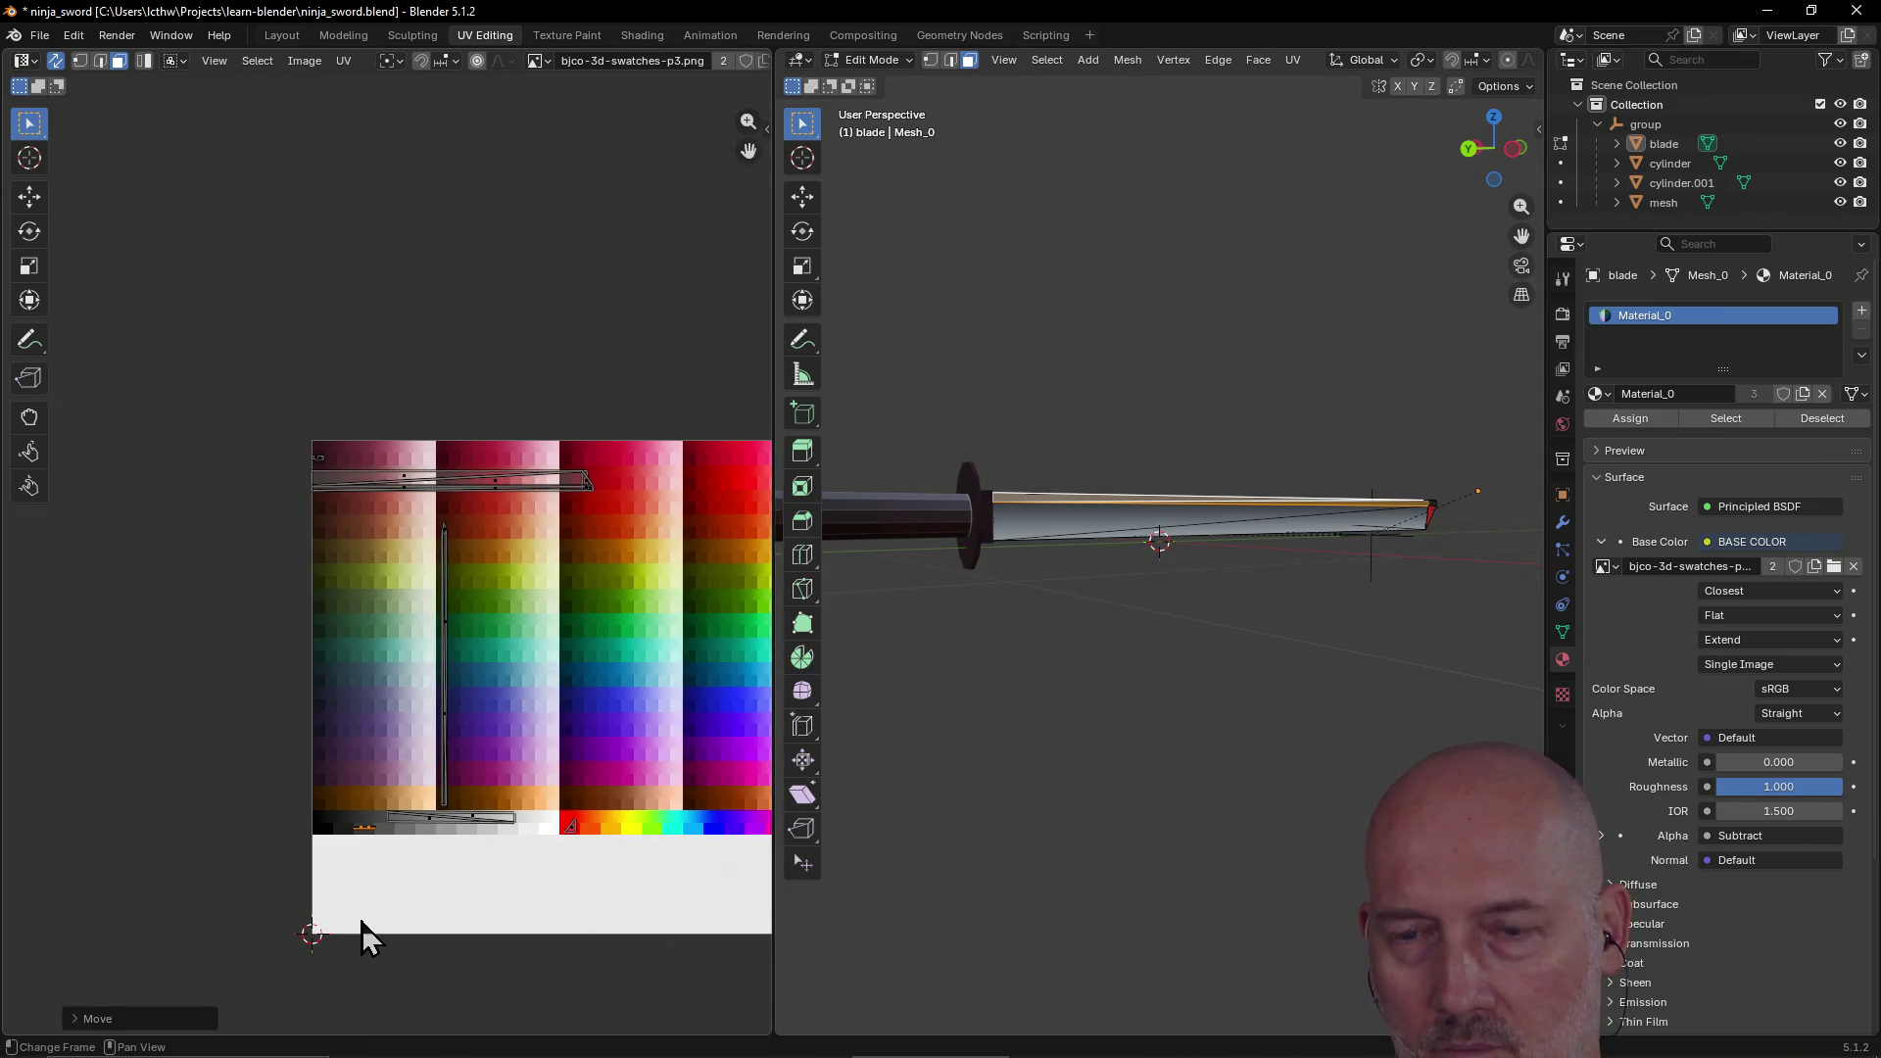
mouse_move(382, 933)
middle_down()
mouse_move(340, 850)
mouse_move(355, 841)
middle_up()
key(grave)
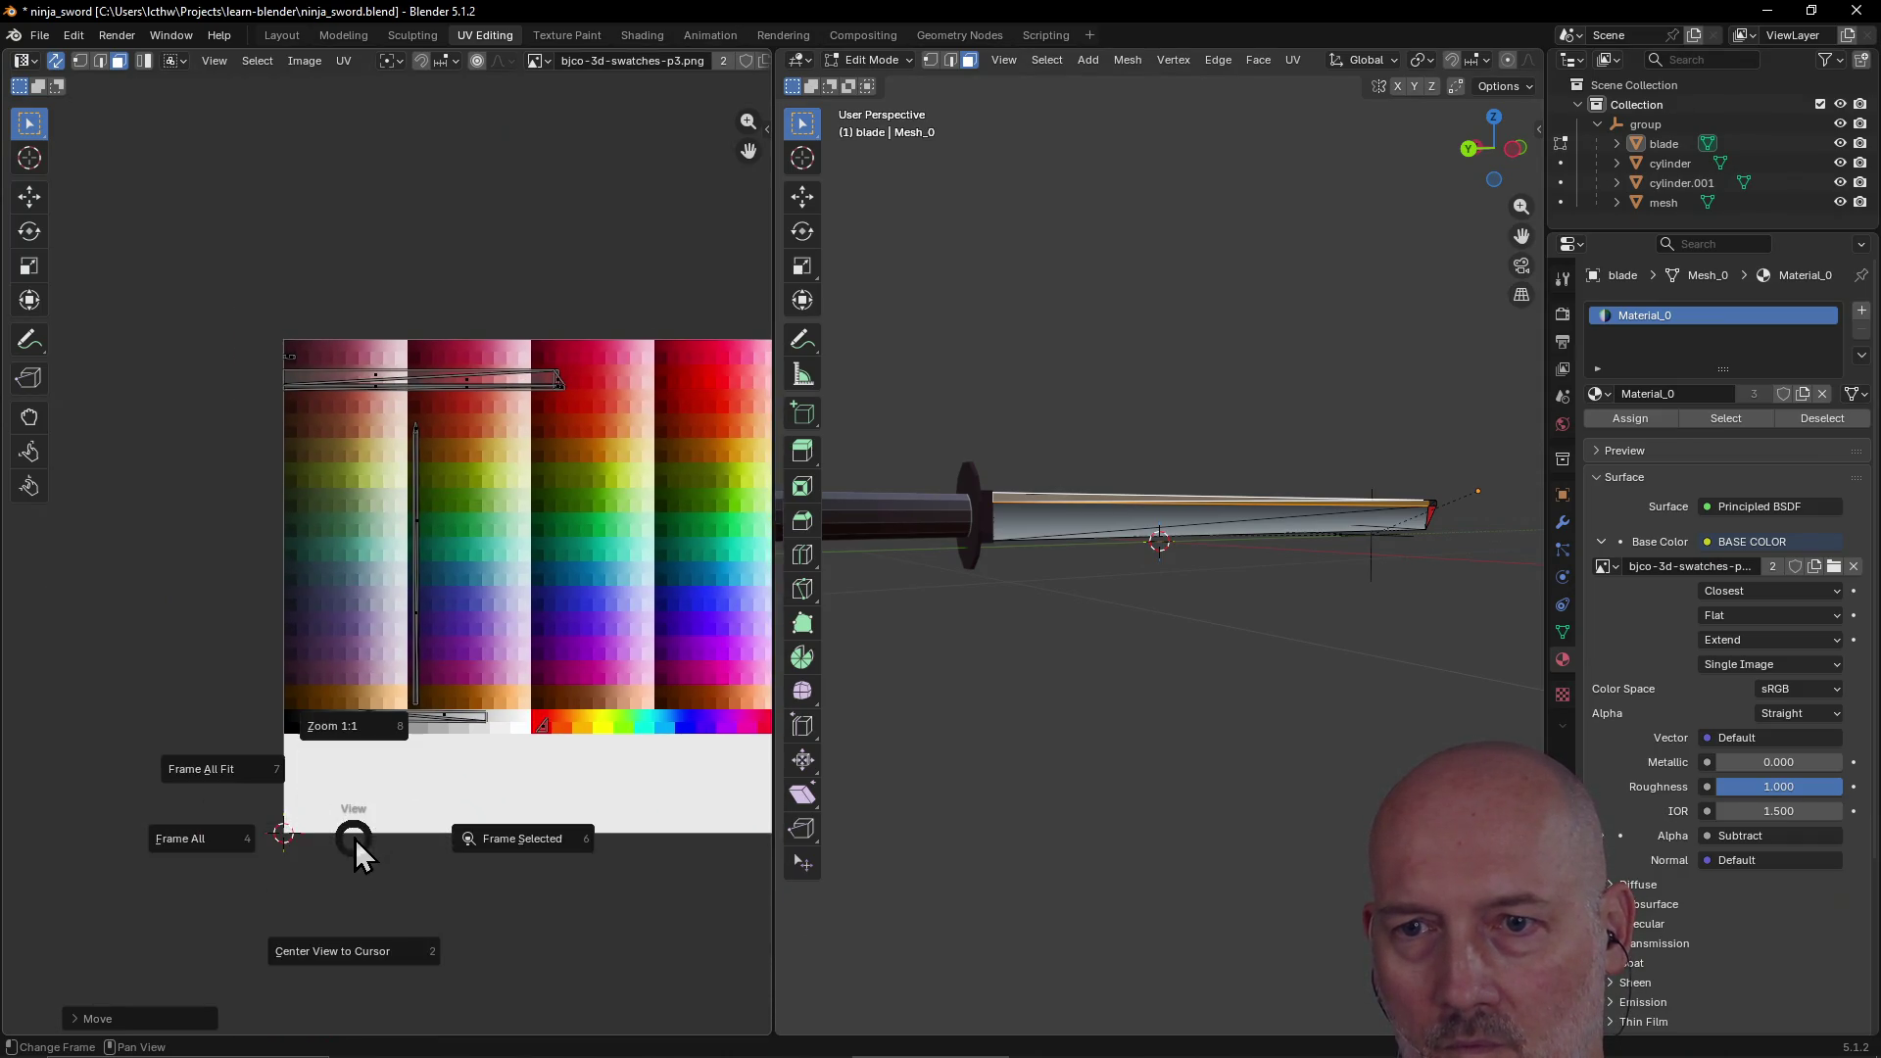
click(362, 957)
Step: Move the small blade UV strip onto a dark grey swatch and shrink it to fit
scroll(444, 555, up, 6)
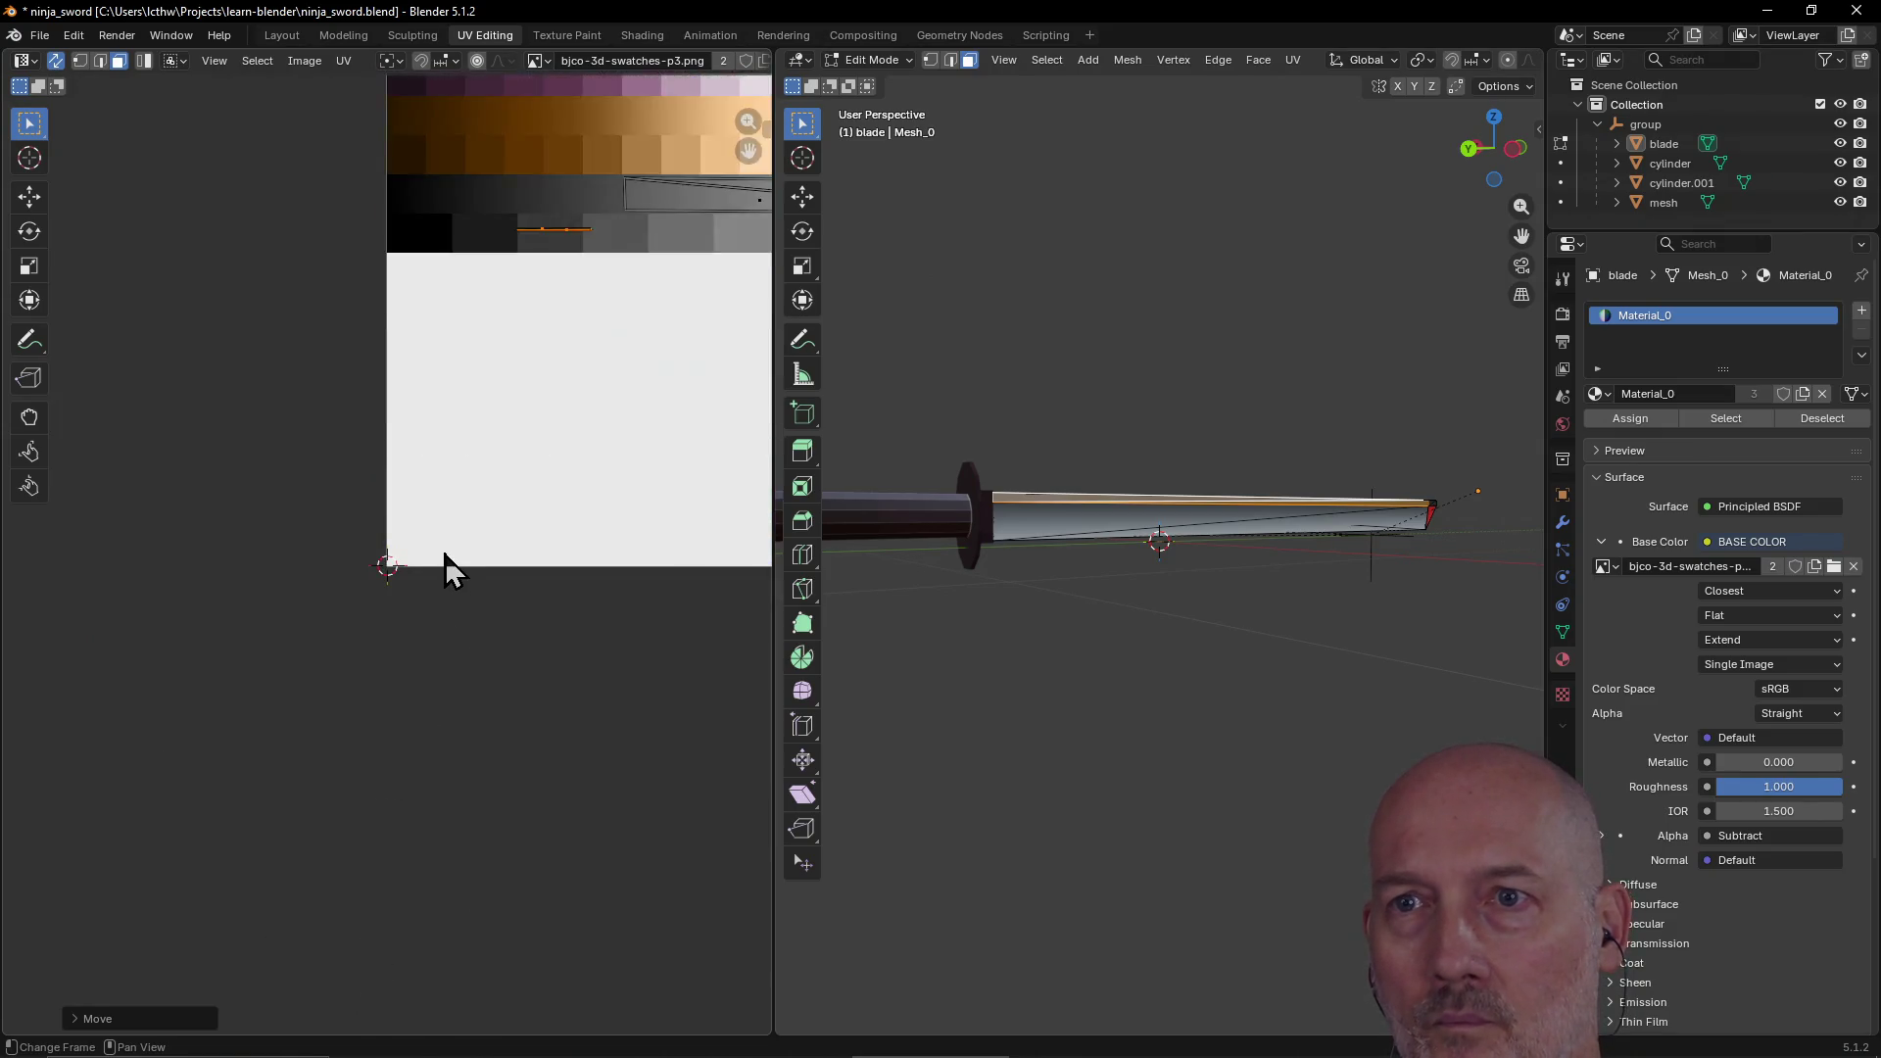
mouse_move(487, 436)
middle_down()
mouse_move(483, 496)
mouse_move(265, 786)
middle_up()
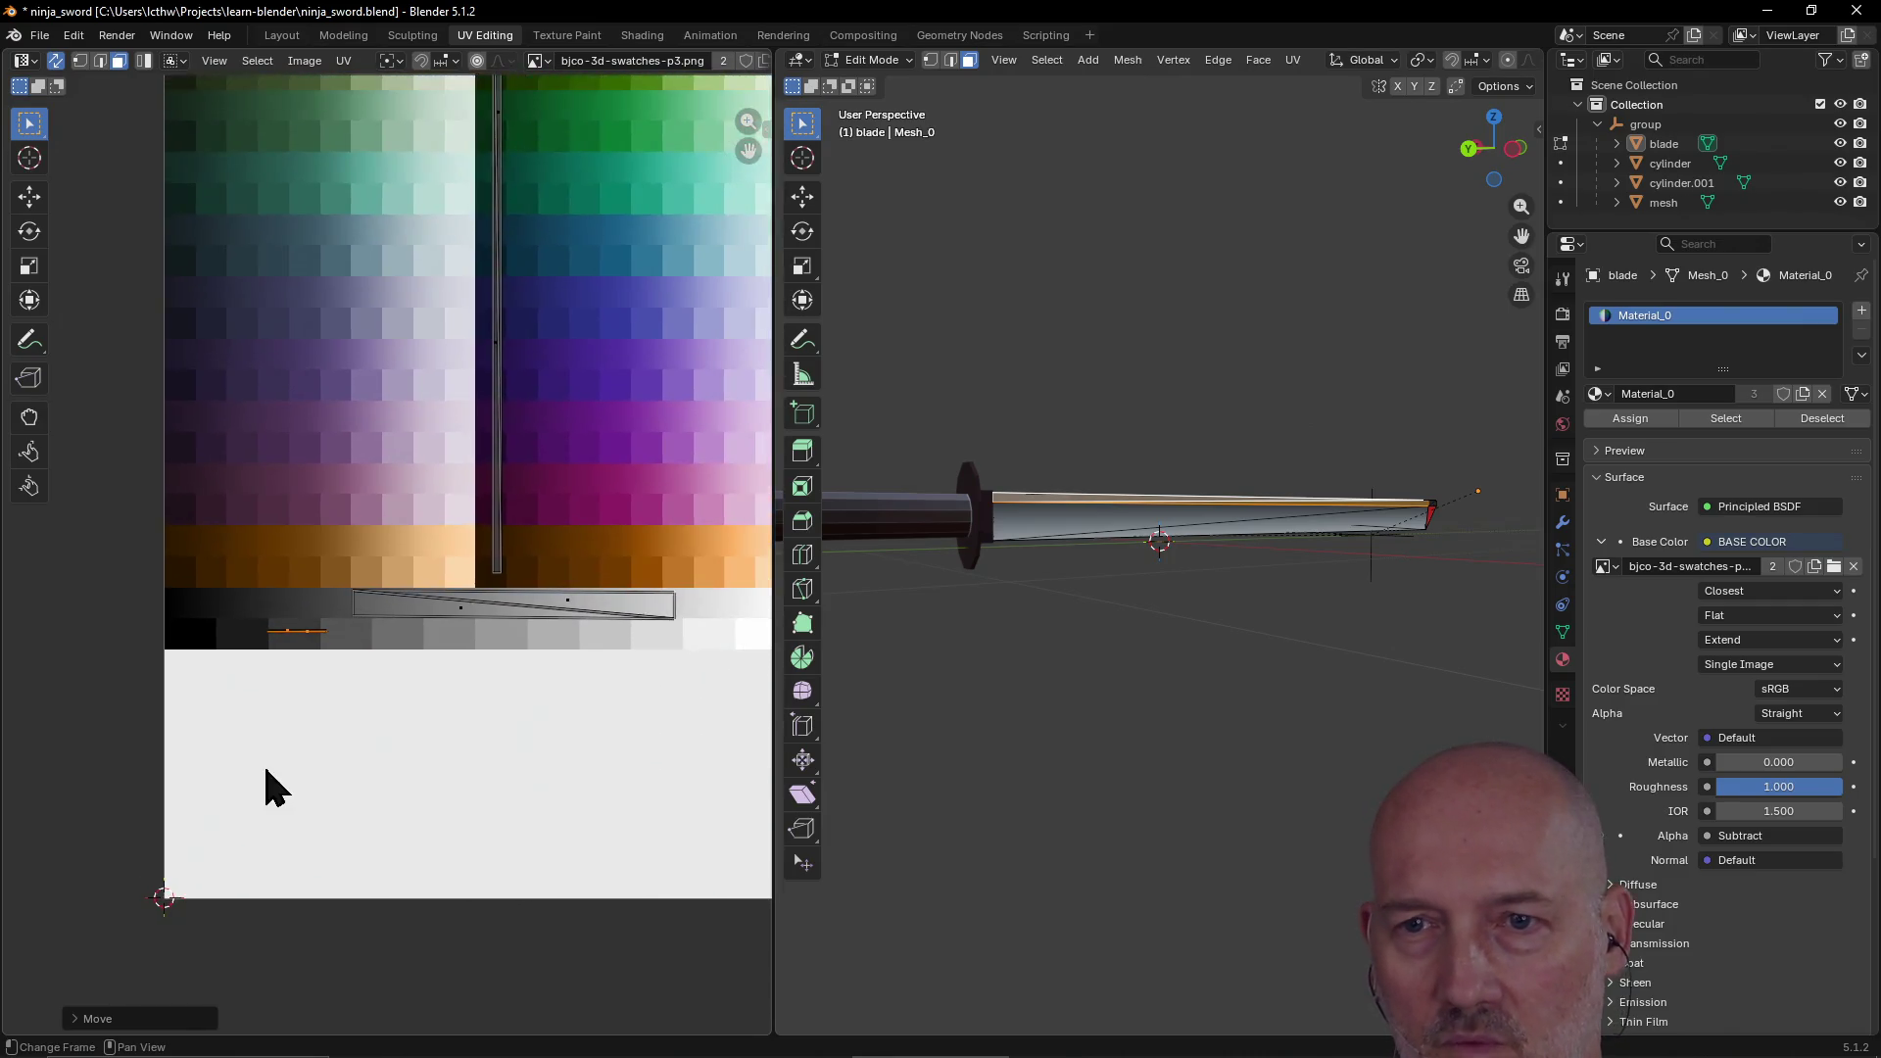
scroll(264, 785, up, 3)
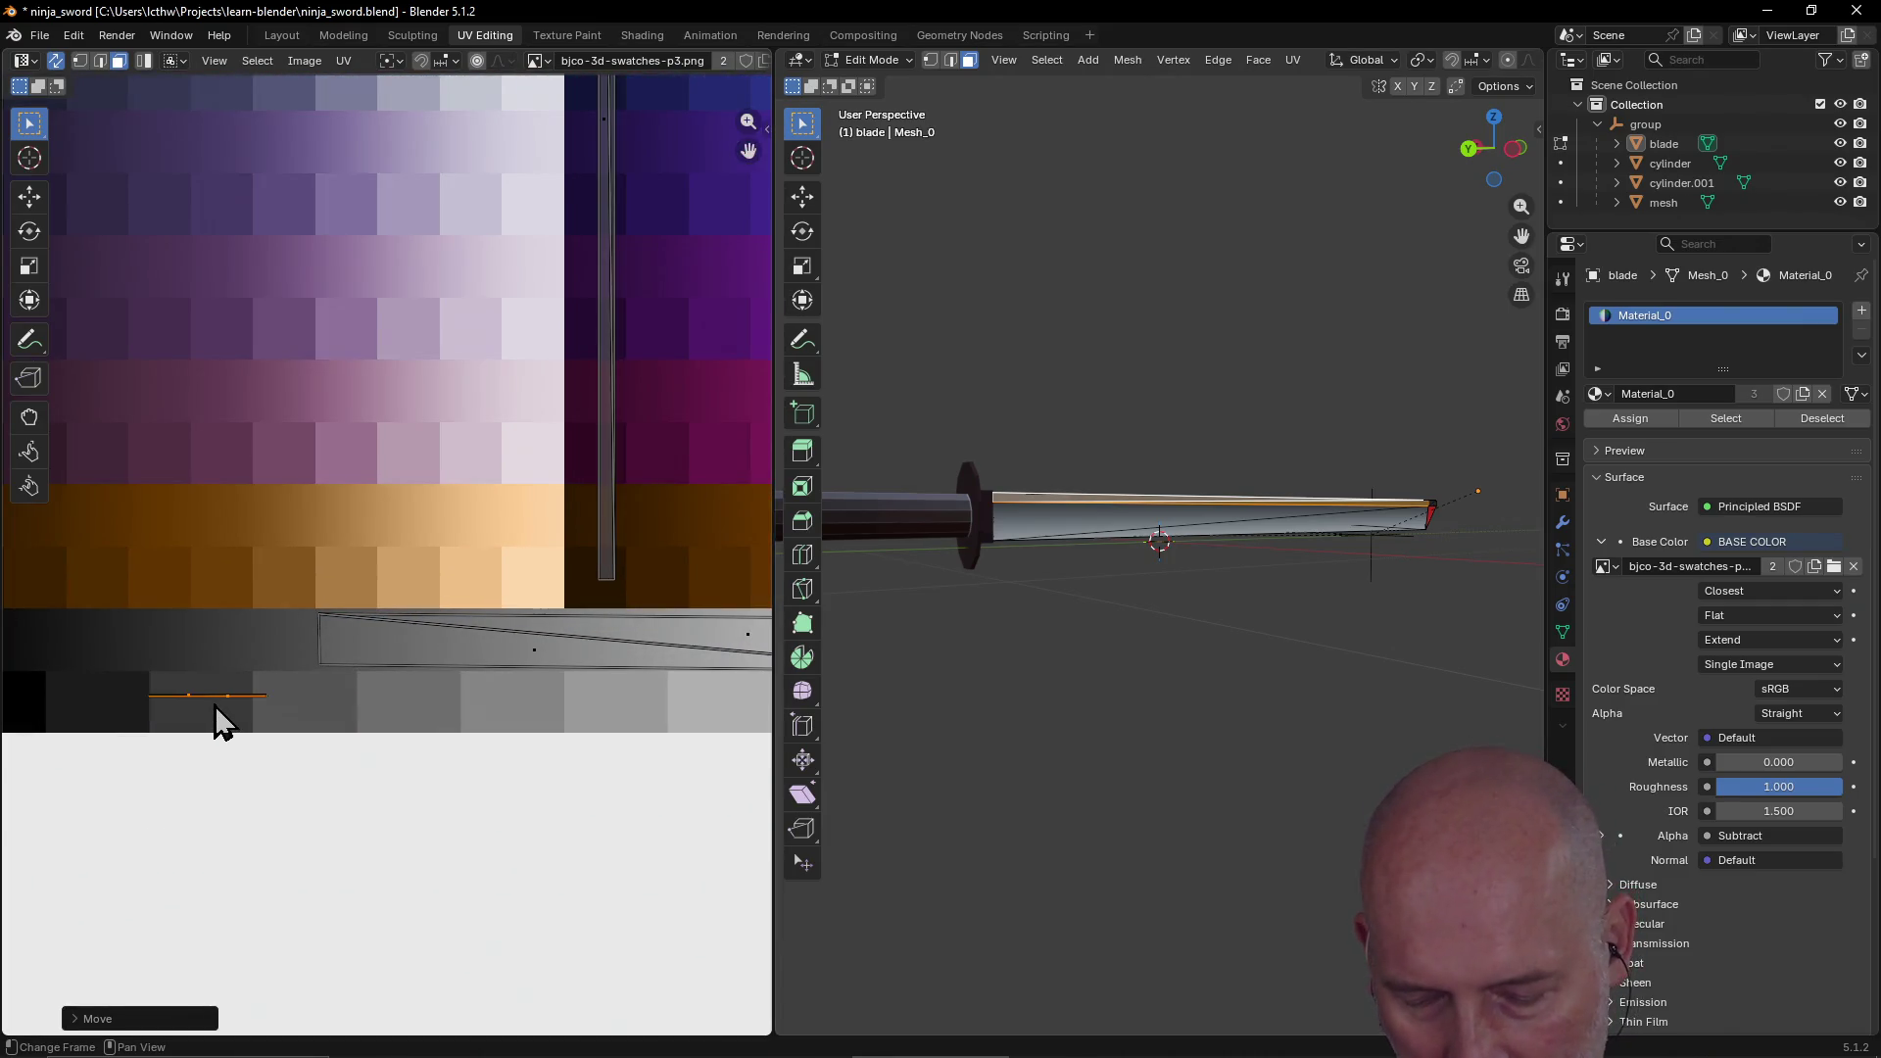
key(g)
key(s)
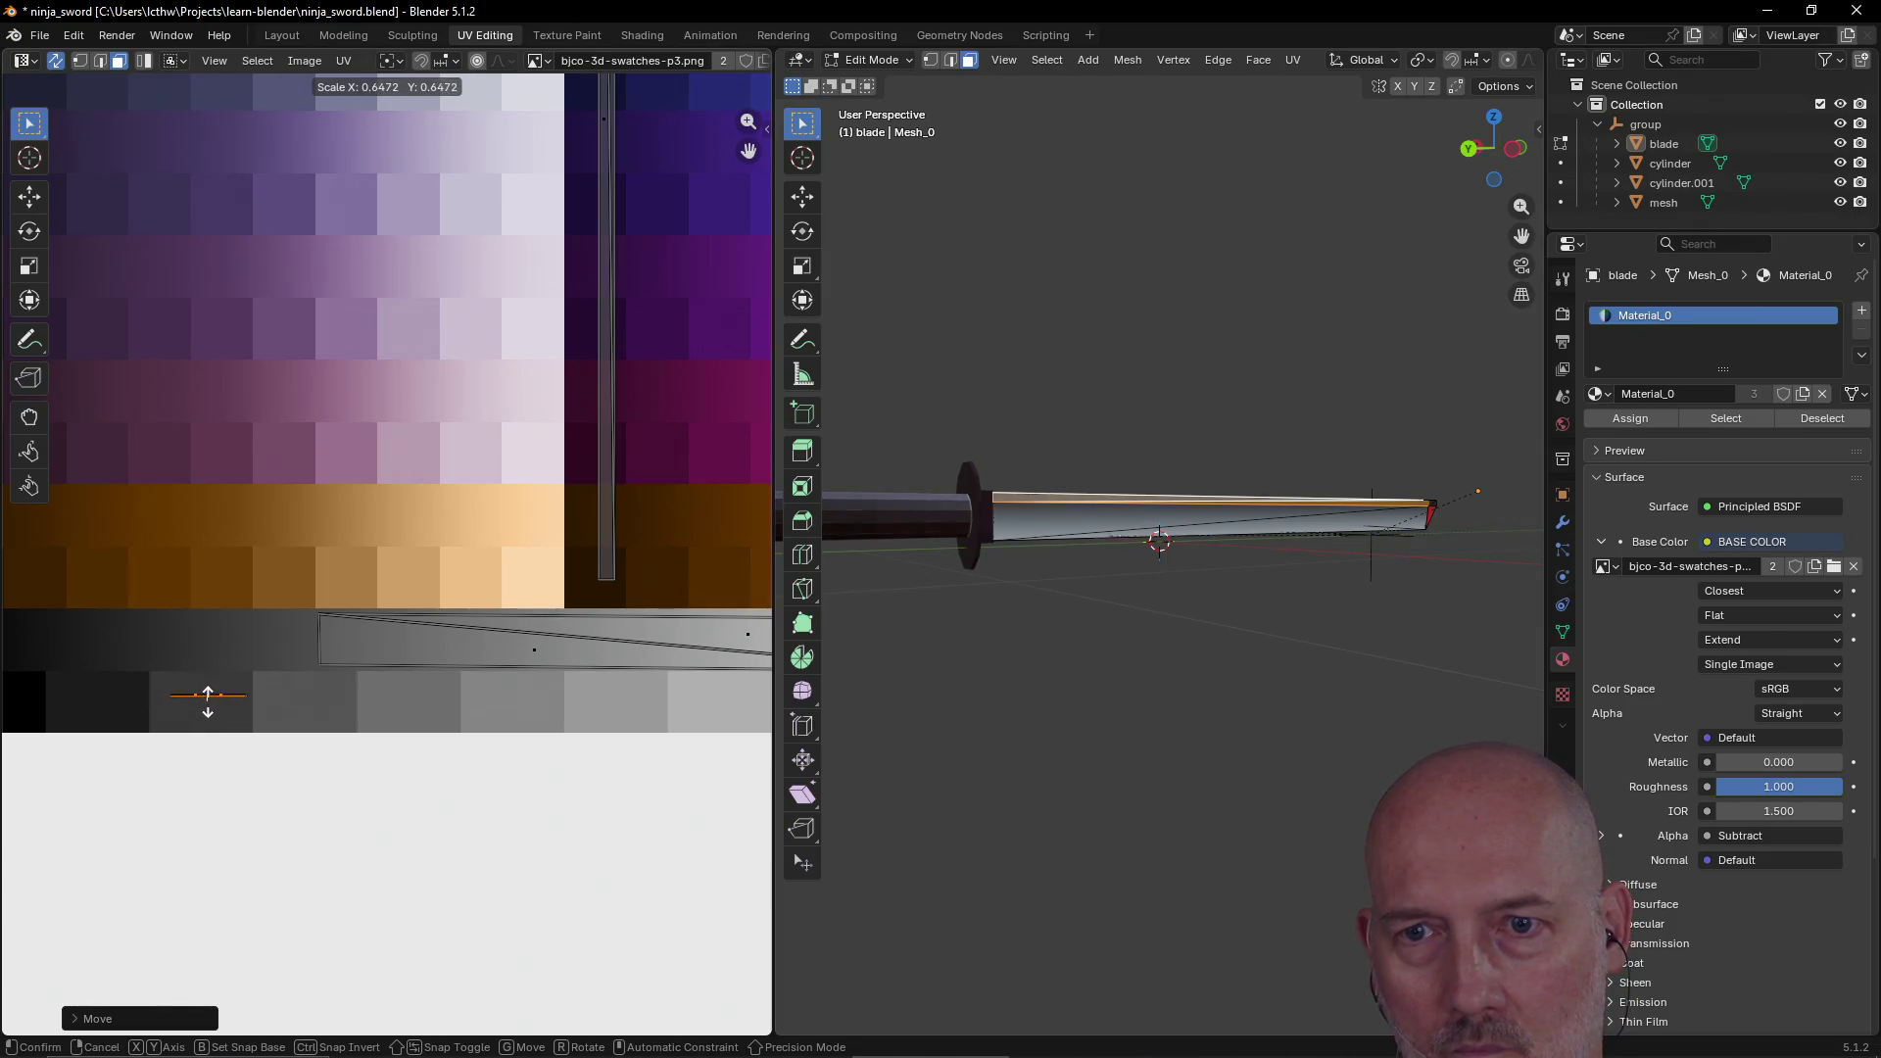
click(208, 696)
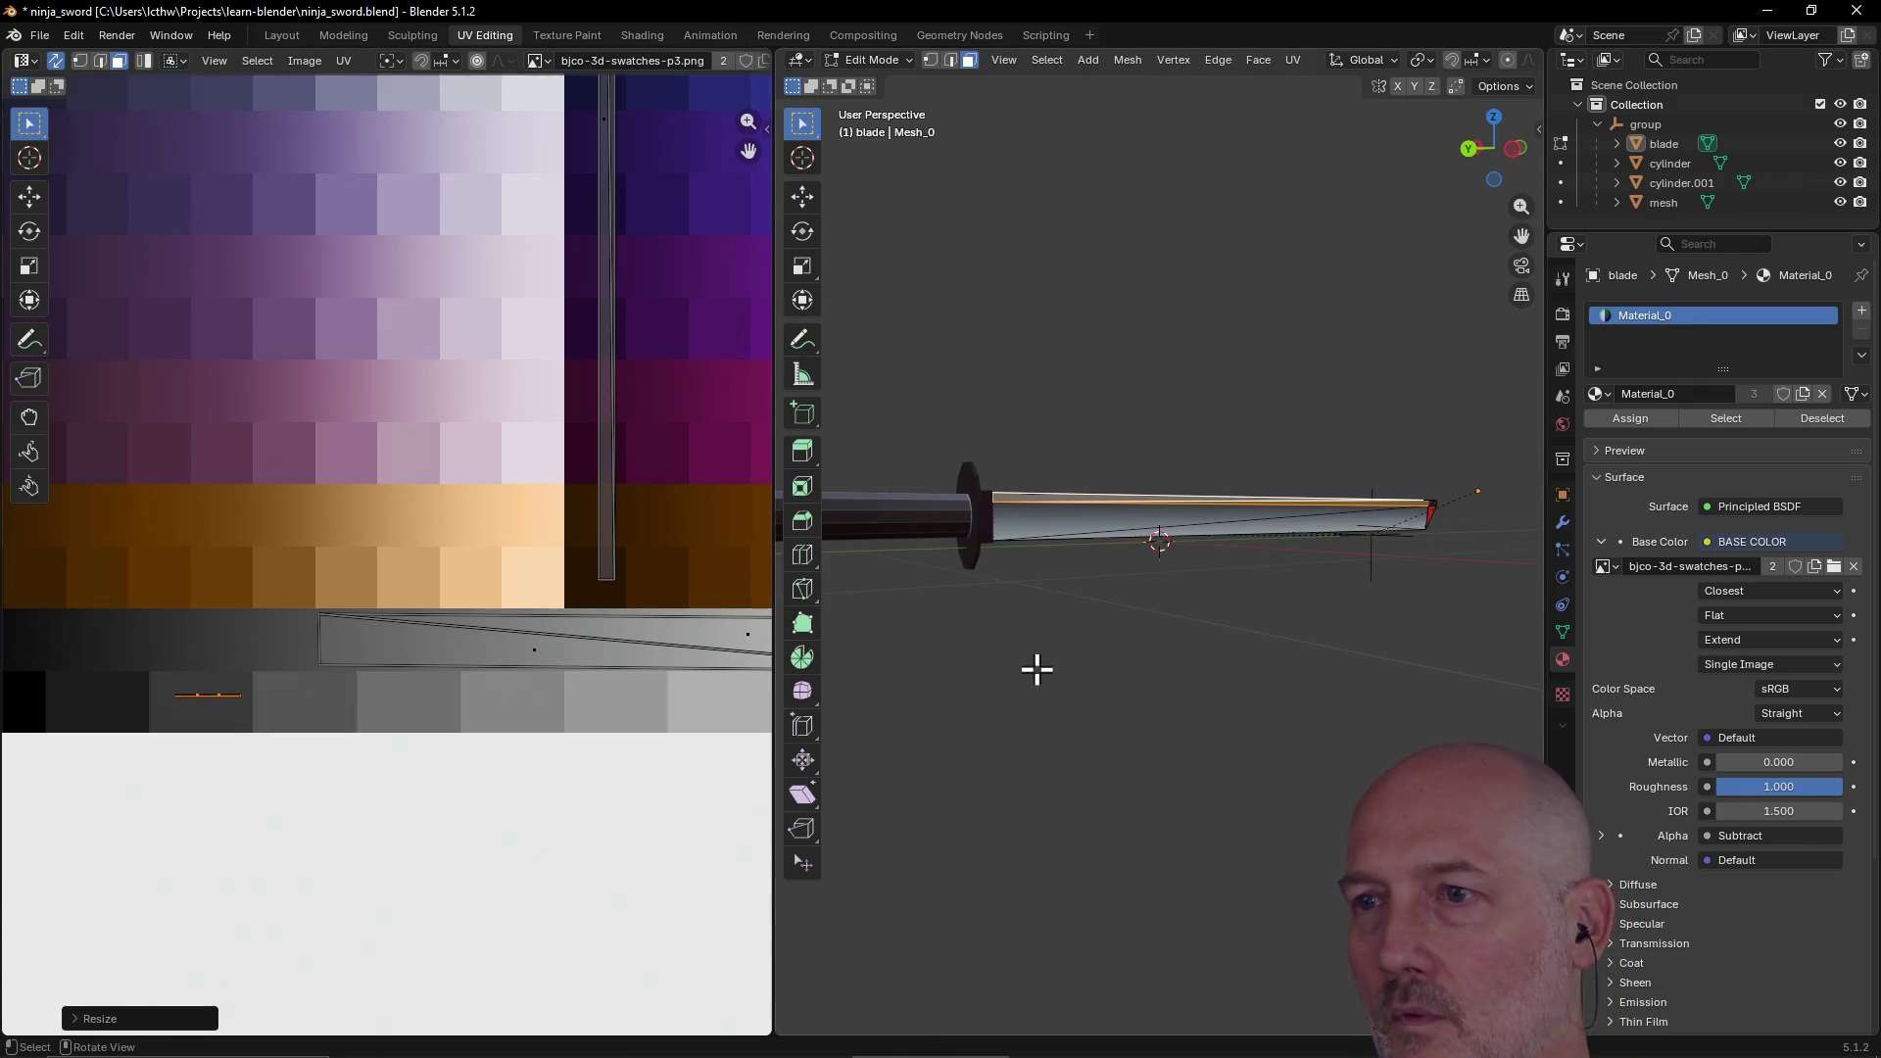
Step: Select the blade's vertical UV strip along its whole shortest path
mouse_move(1037, 670)
middle_down()
mouse_move(941, 696)
mouse_move(961, 676)
mouse_move(1076, 694)
mouse_move(1001, 689)
middle_up()
scroll(1000, 689, down, 3)
scroll(483, 607, down, 3)
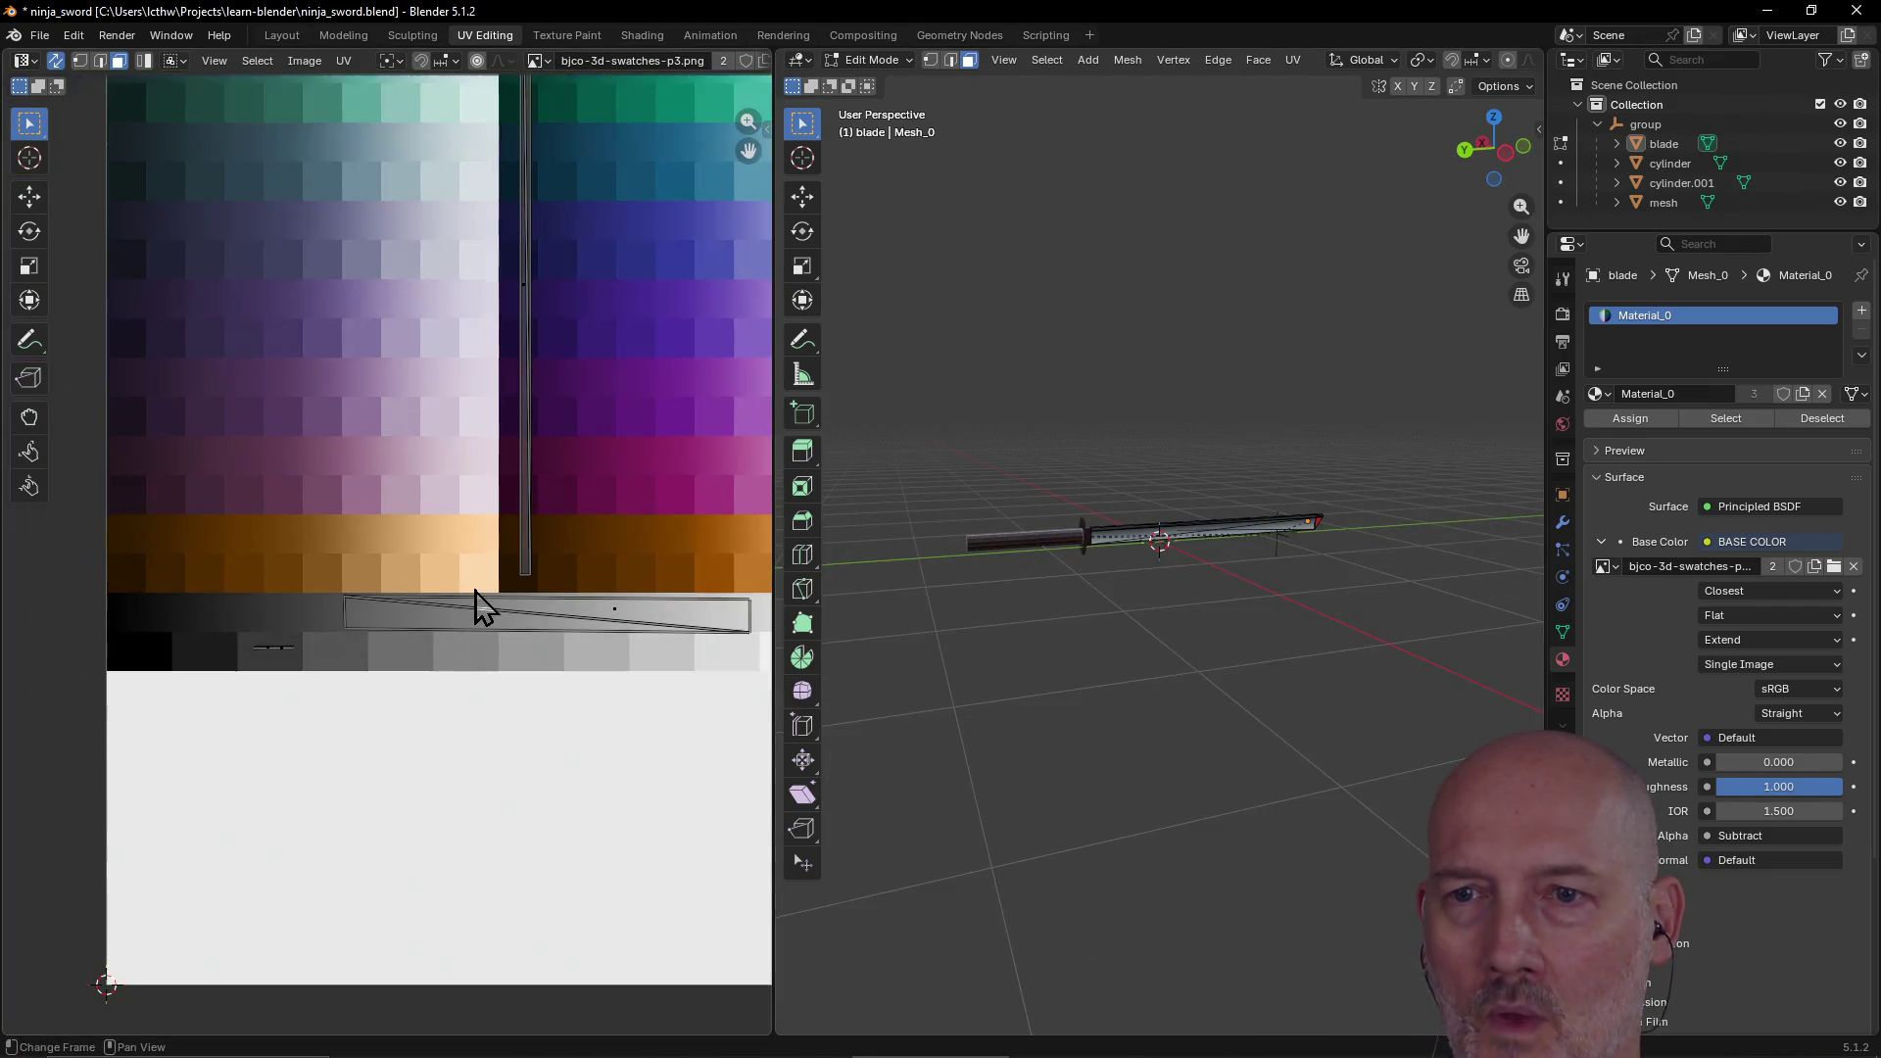
mouse_move(462, 545)
middle_down()
mouse_move(474, 655)
mouse_move(512, 587)
mouse_move(534, 656)
middle_up()
scroll(489, 480, down, 2)
middle_drag(483, 461, 487, 542)
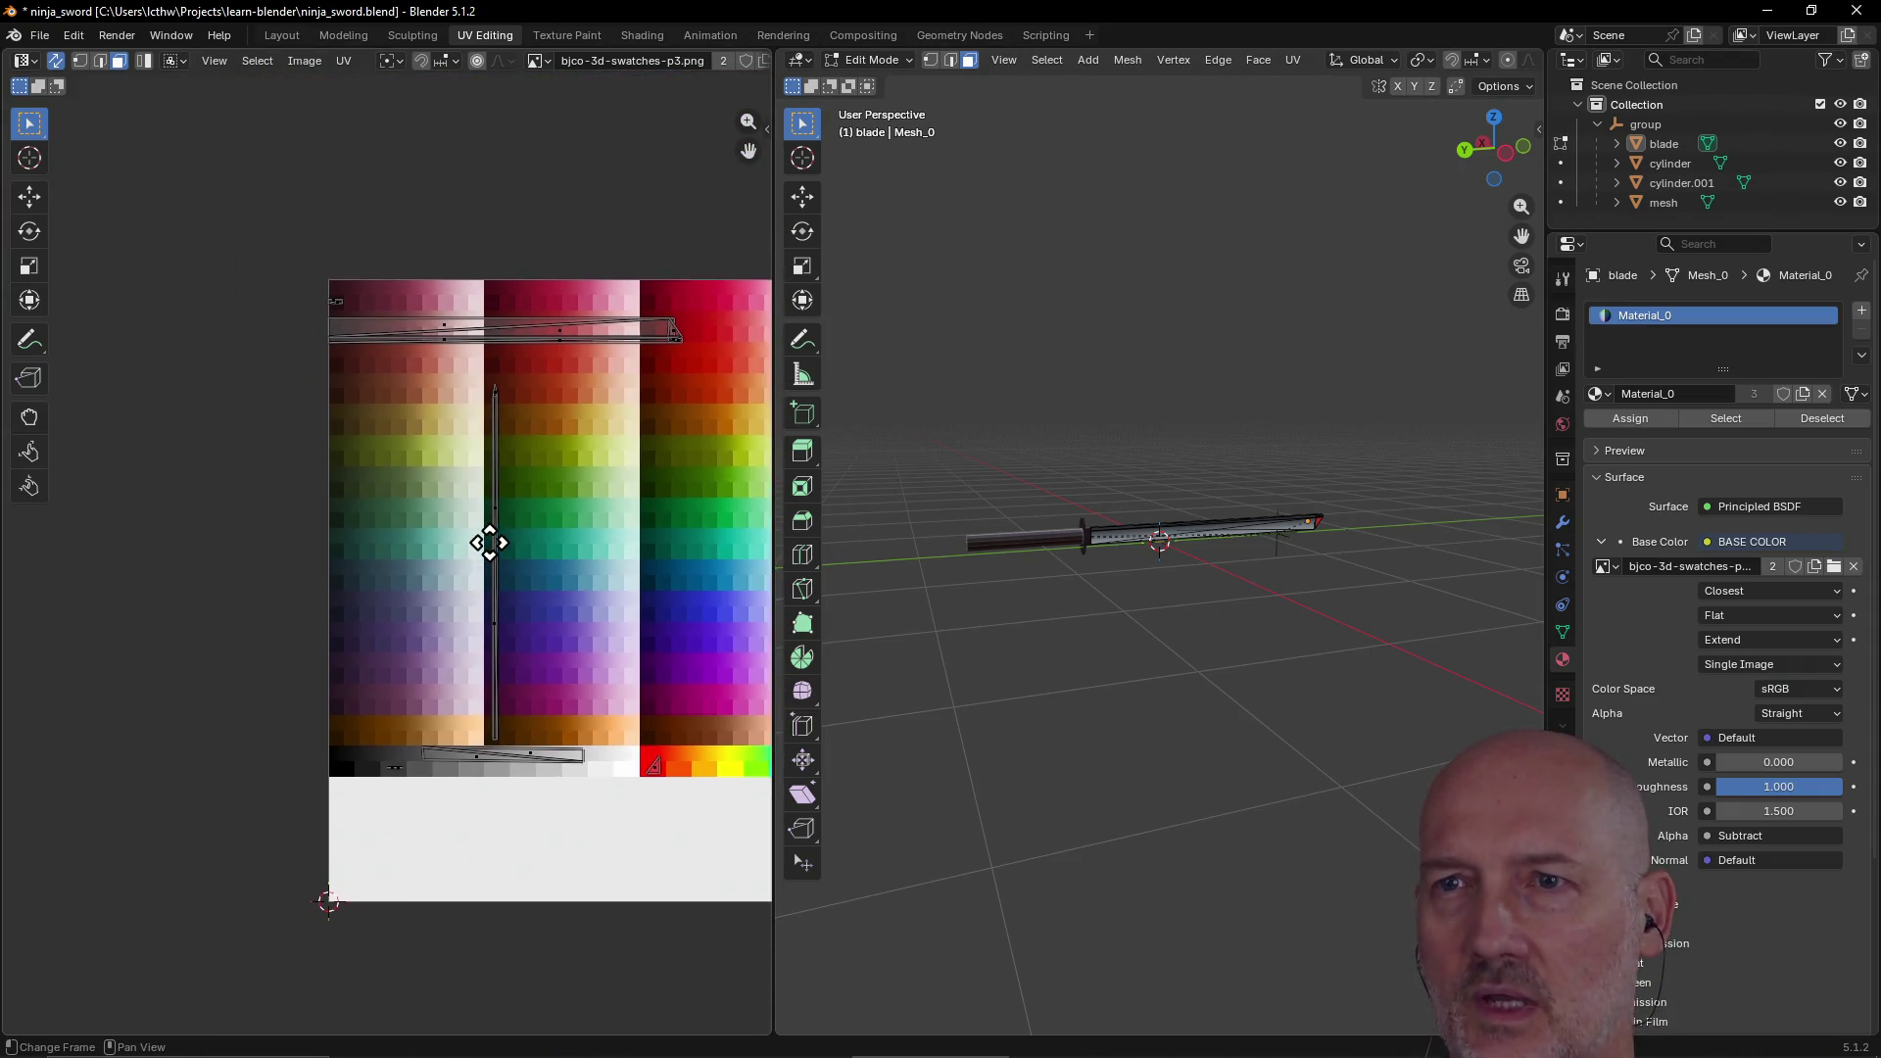
click(494, 458)
scroll(512, 460, up, 3)
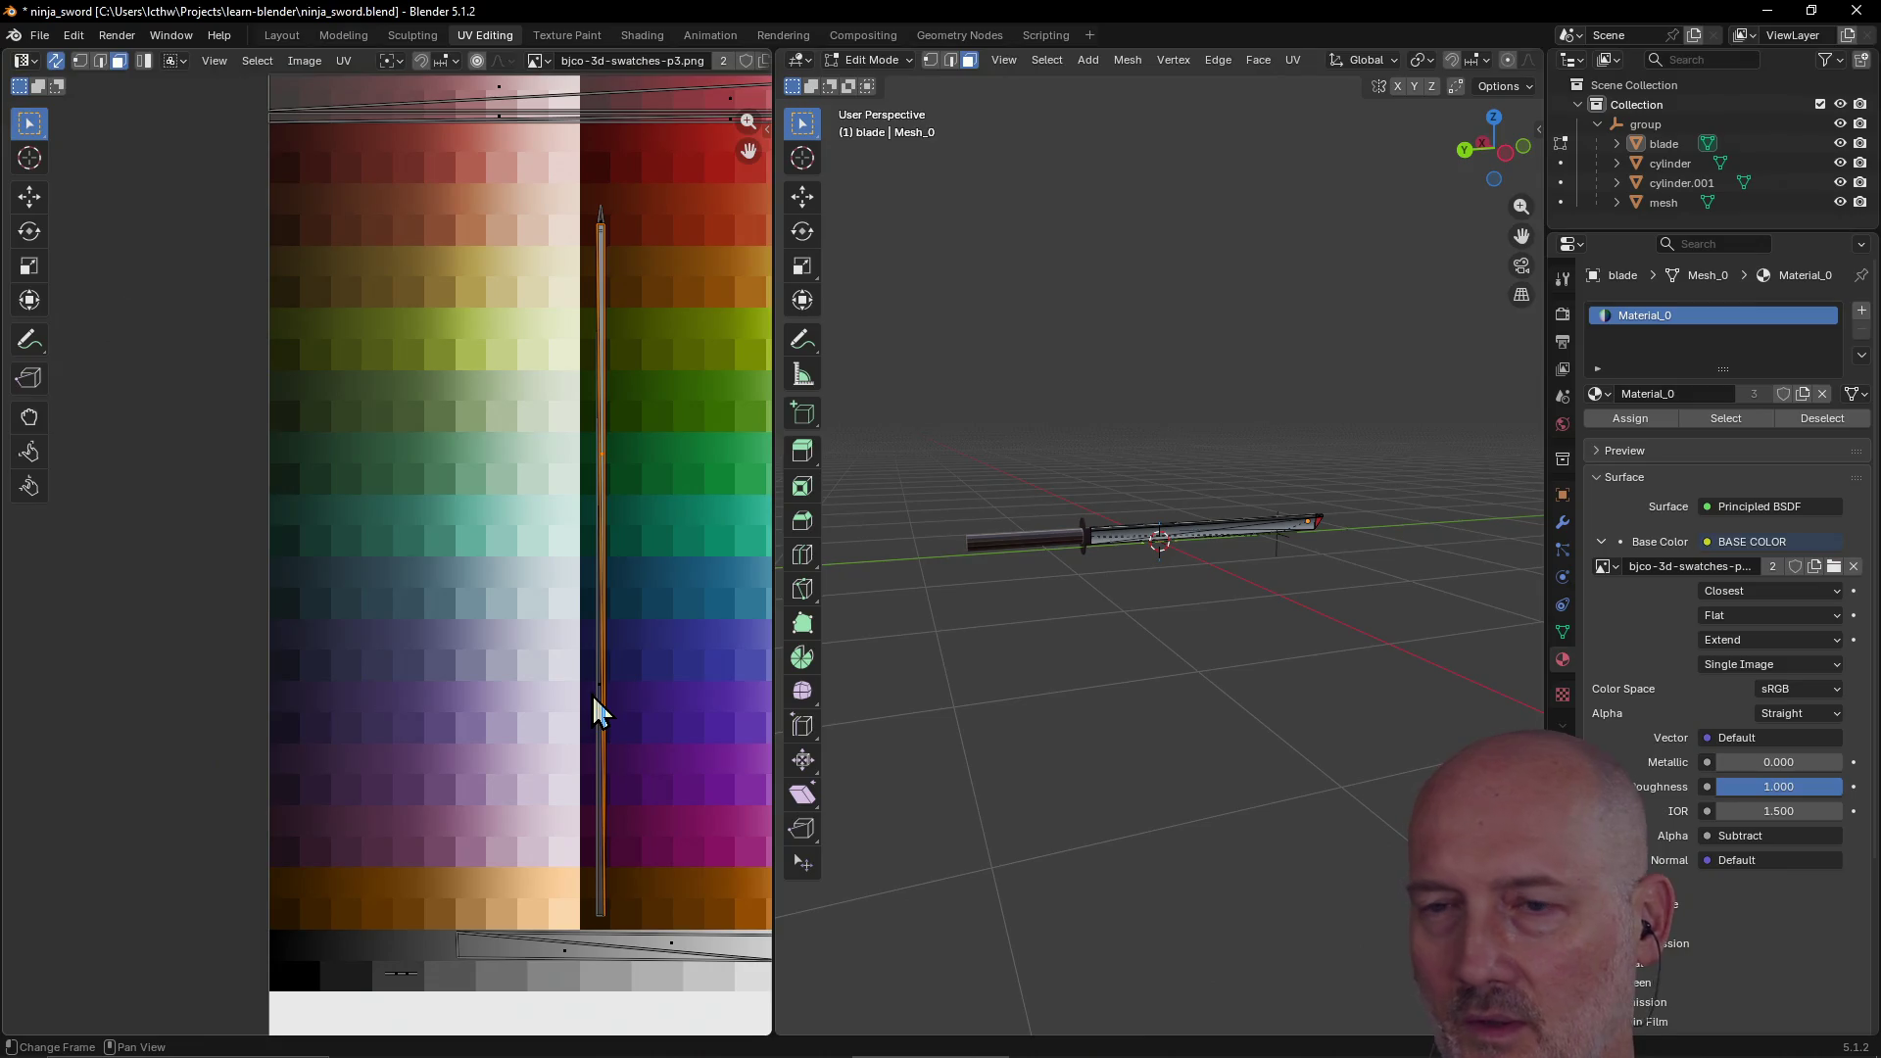
ctrl+click(599, 815)
Step: Shrink the strip, move it to the grey row and rotate it about 87°
key(s)
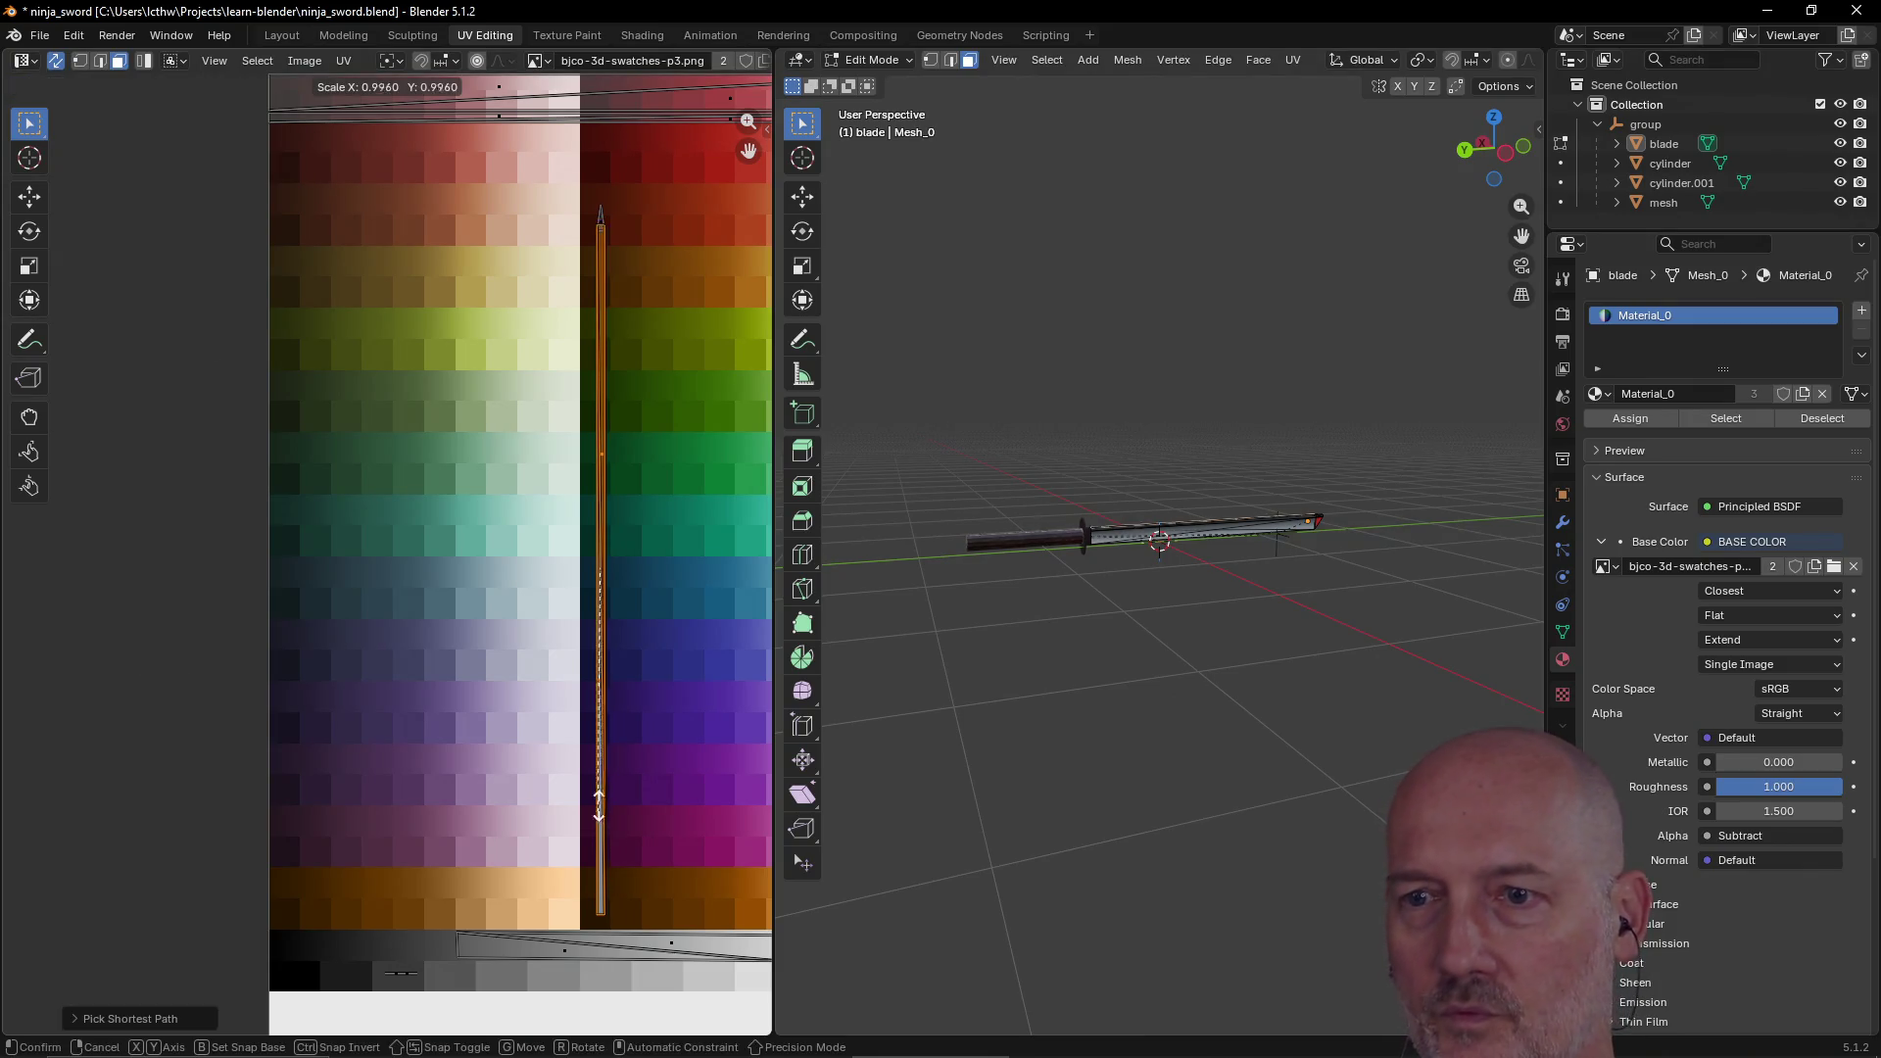
click(600, 571)
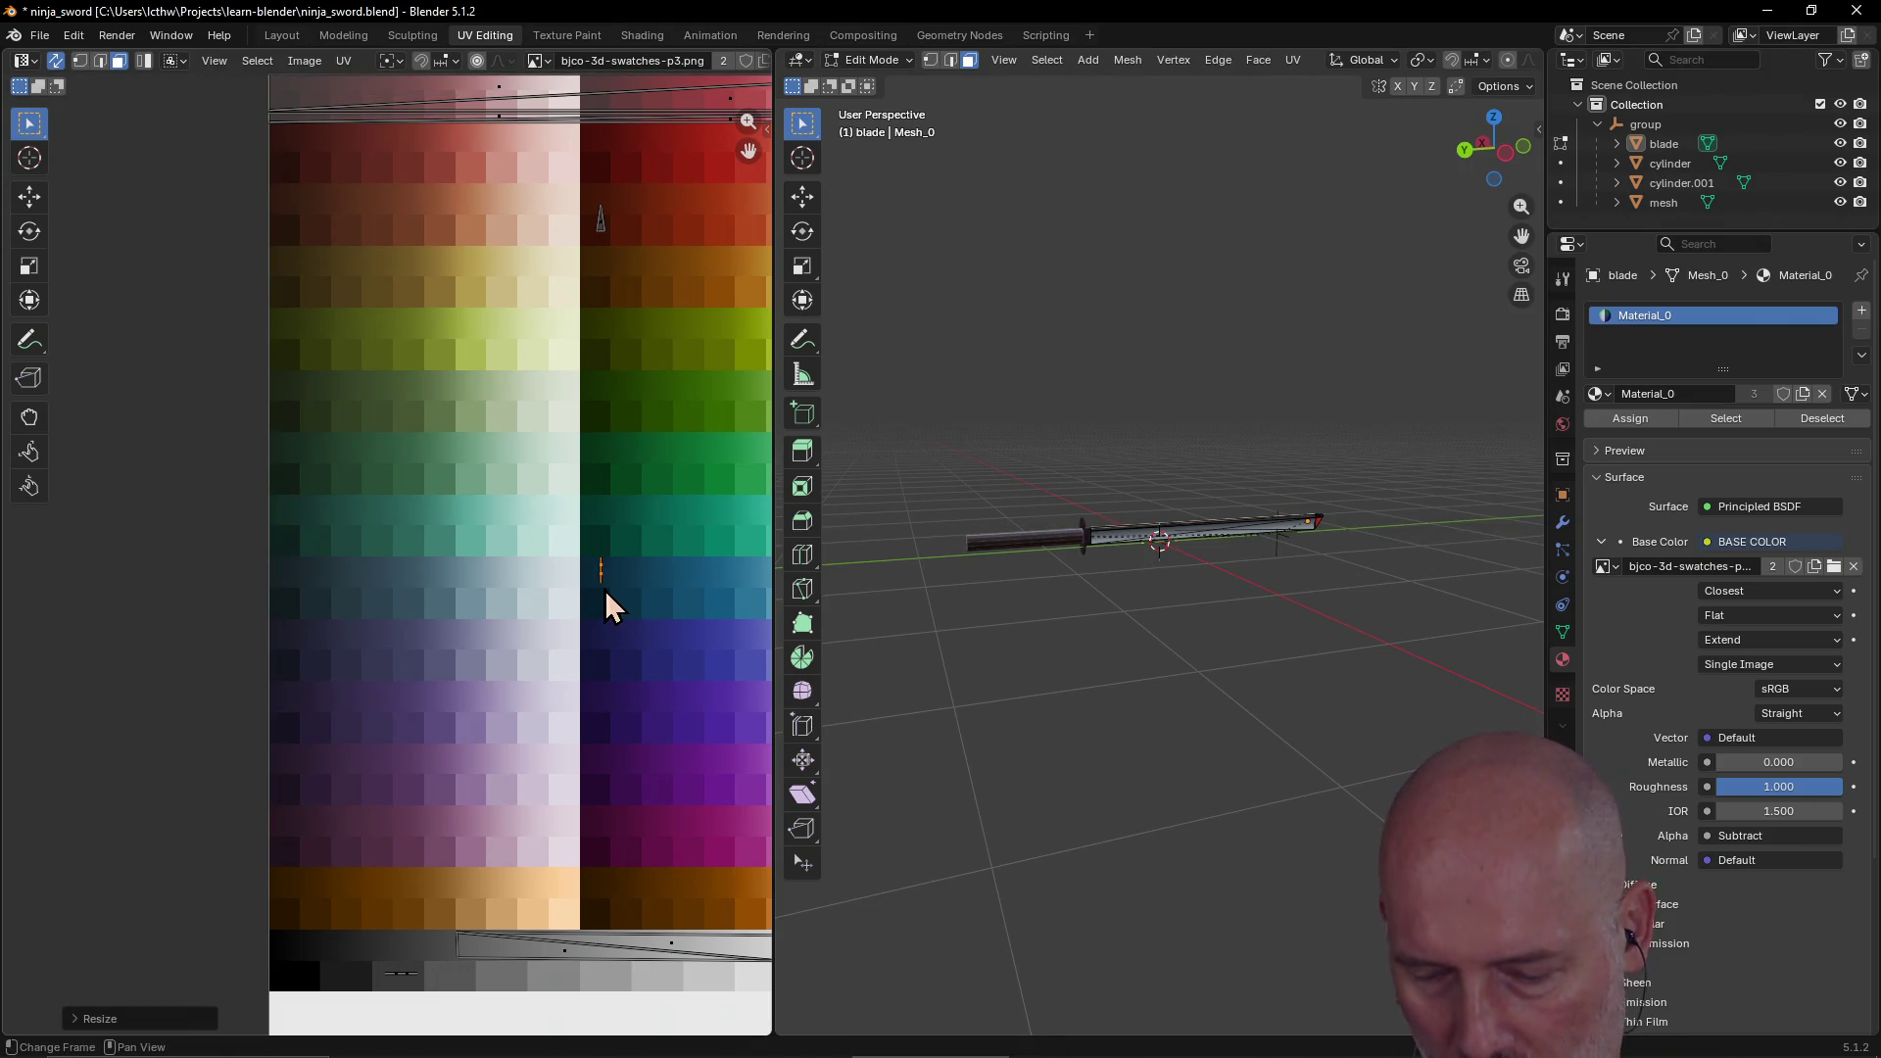
key(g)
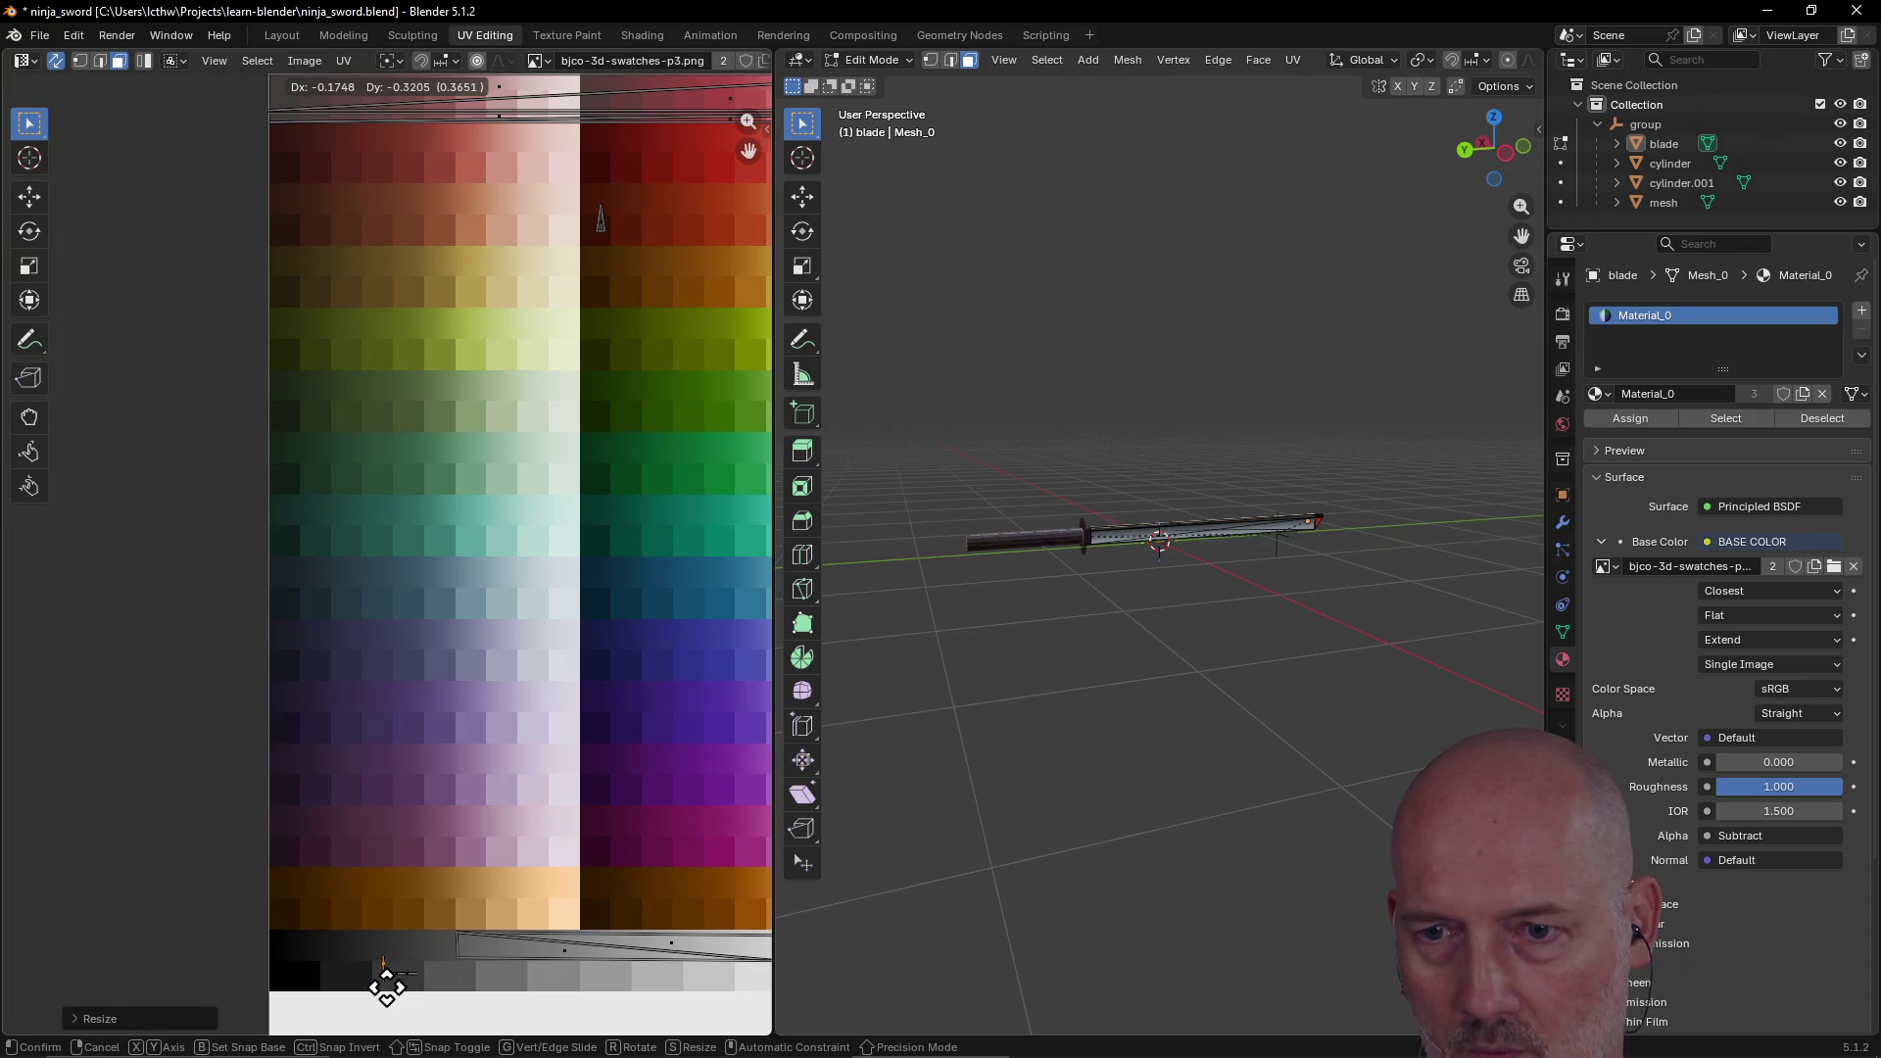
click(398, 978)
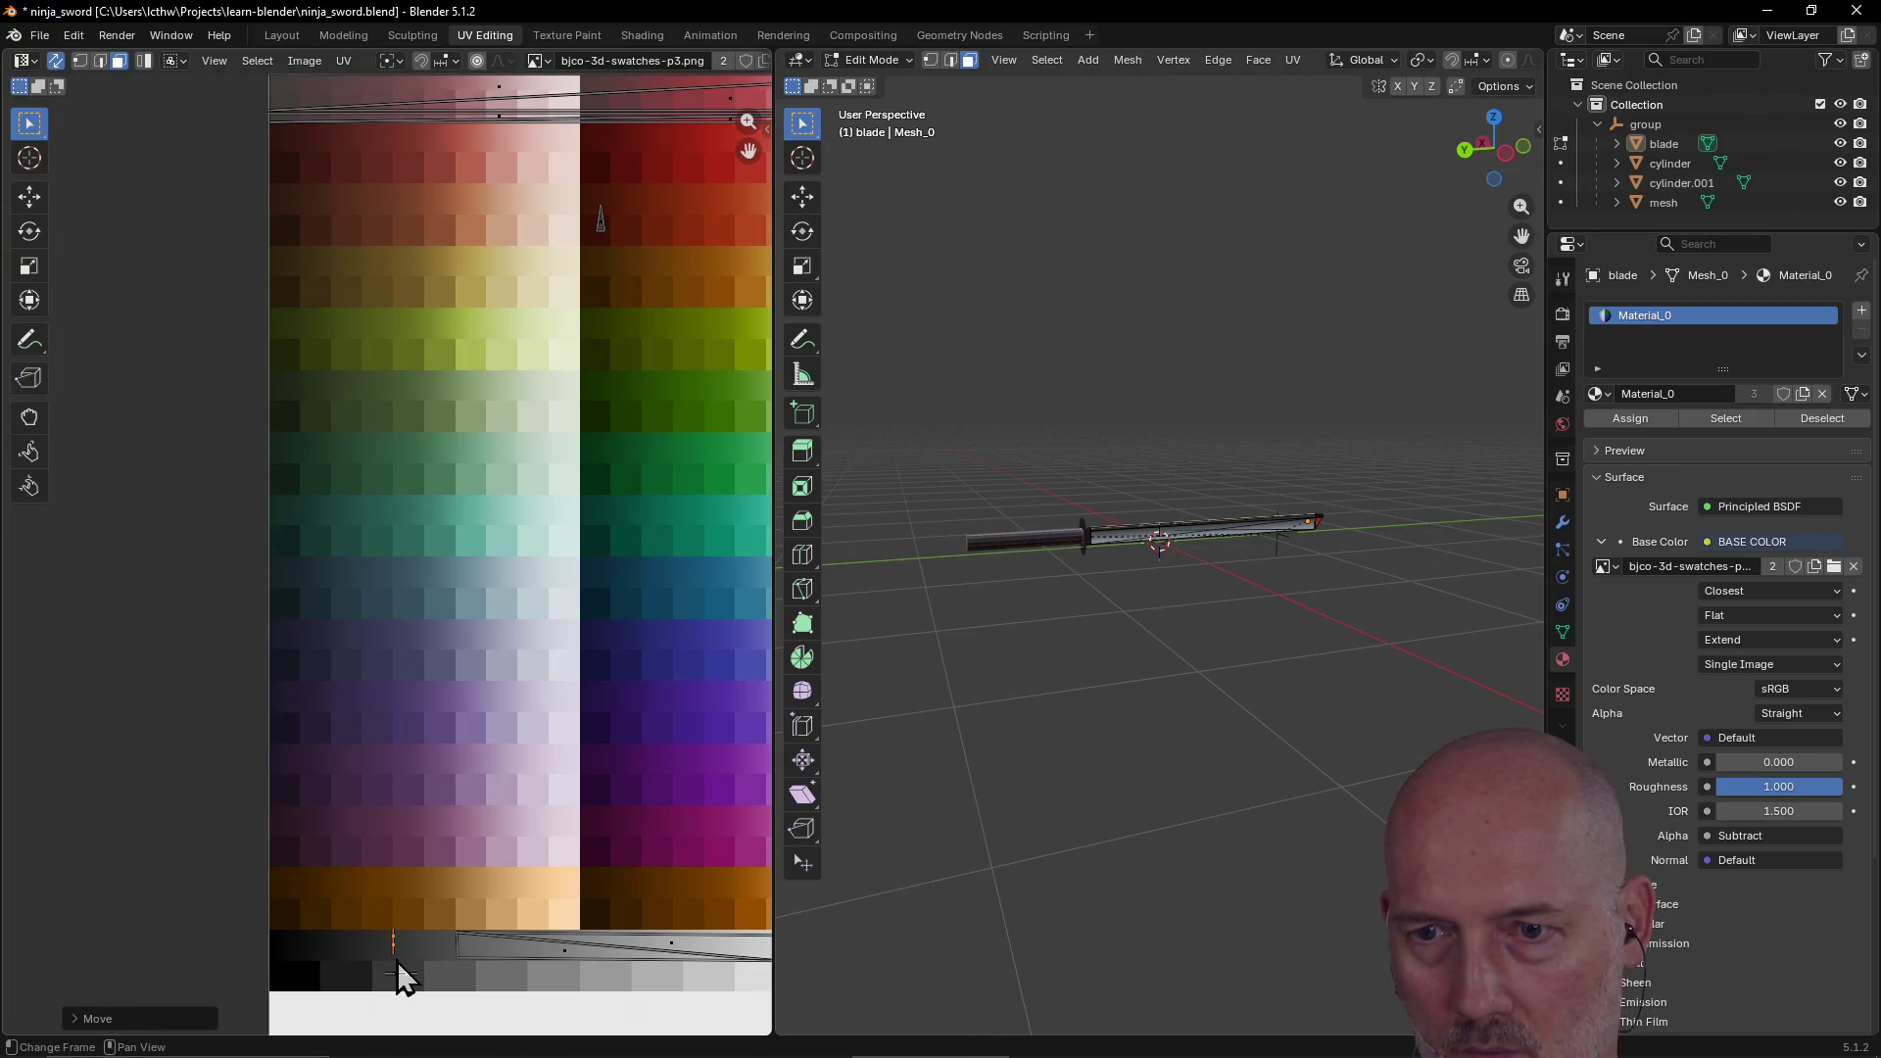
key(r)
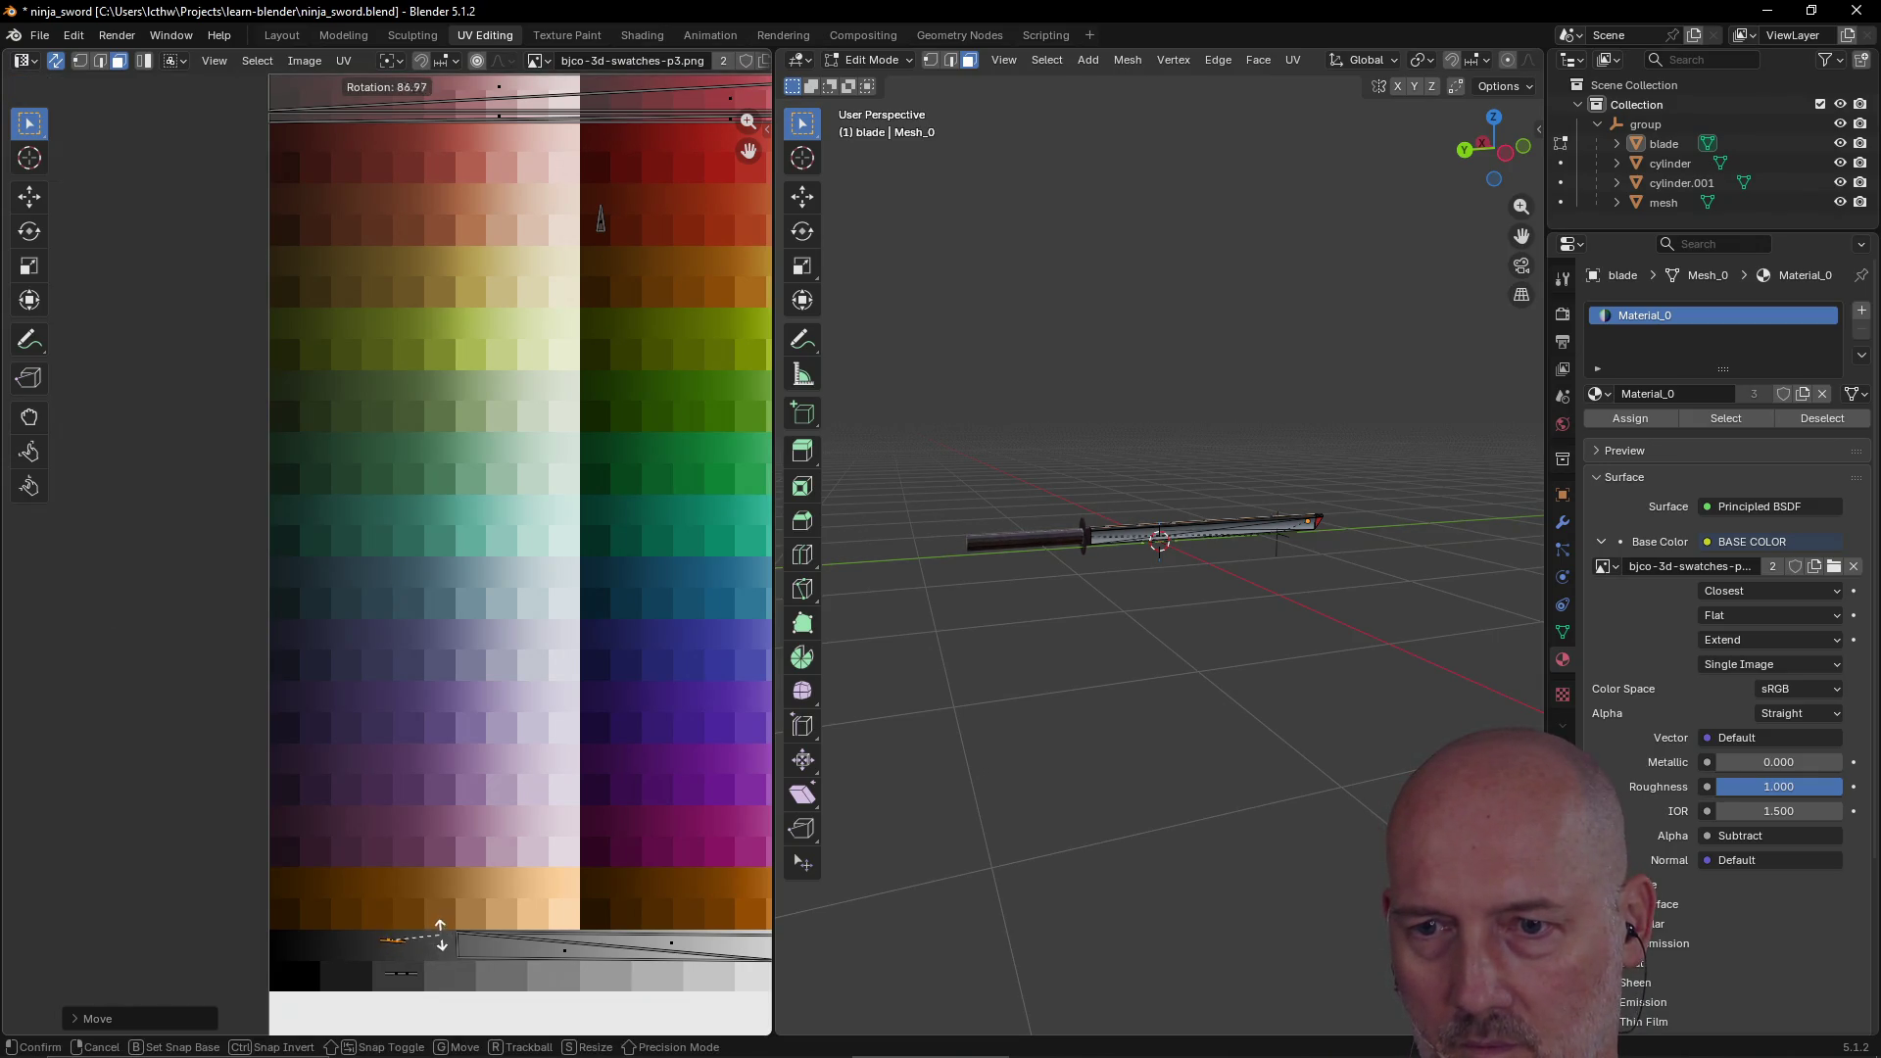
click(431, 942)
key(g)
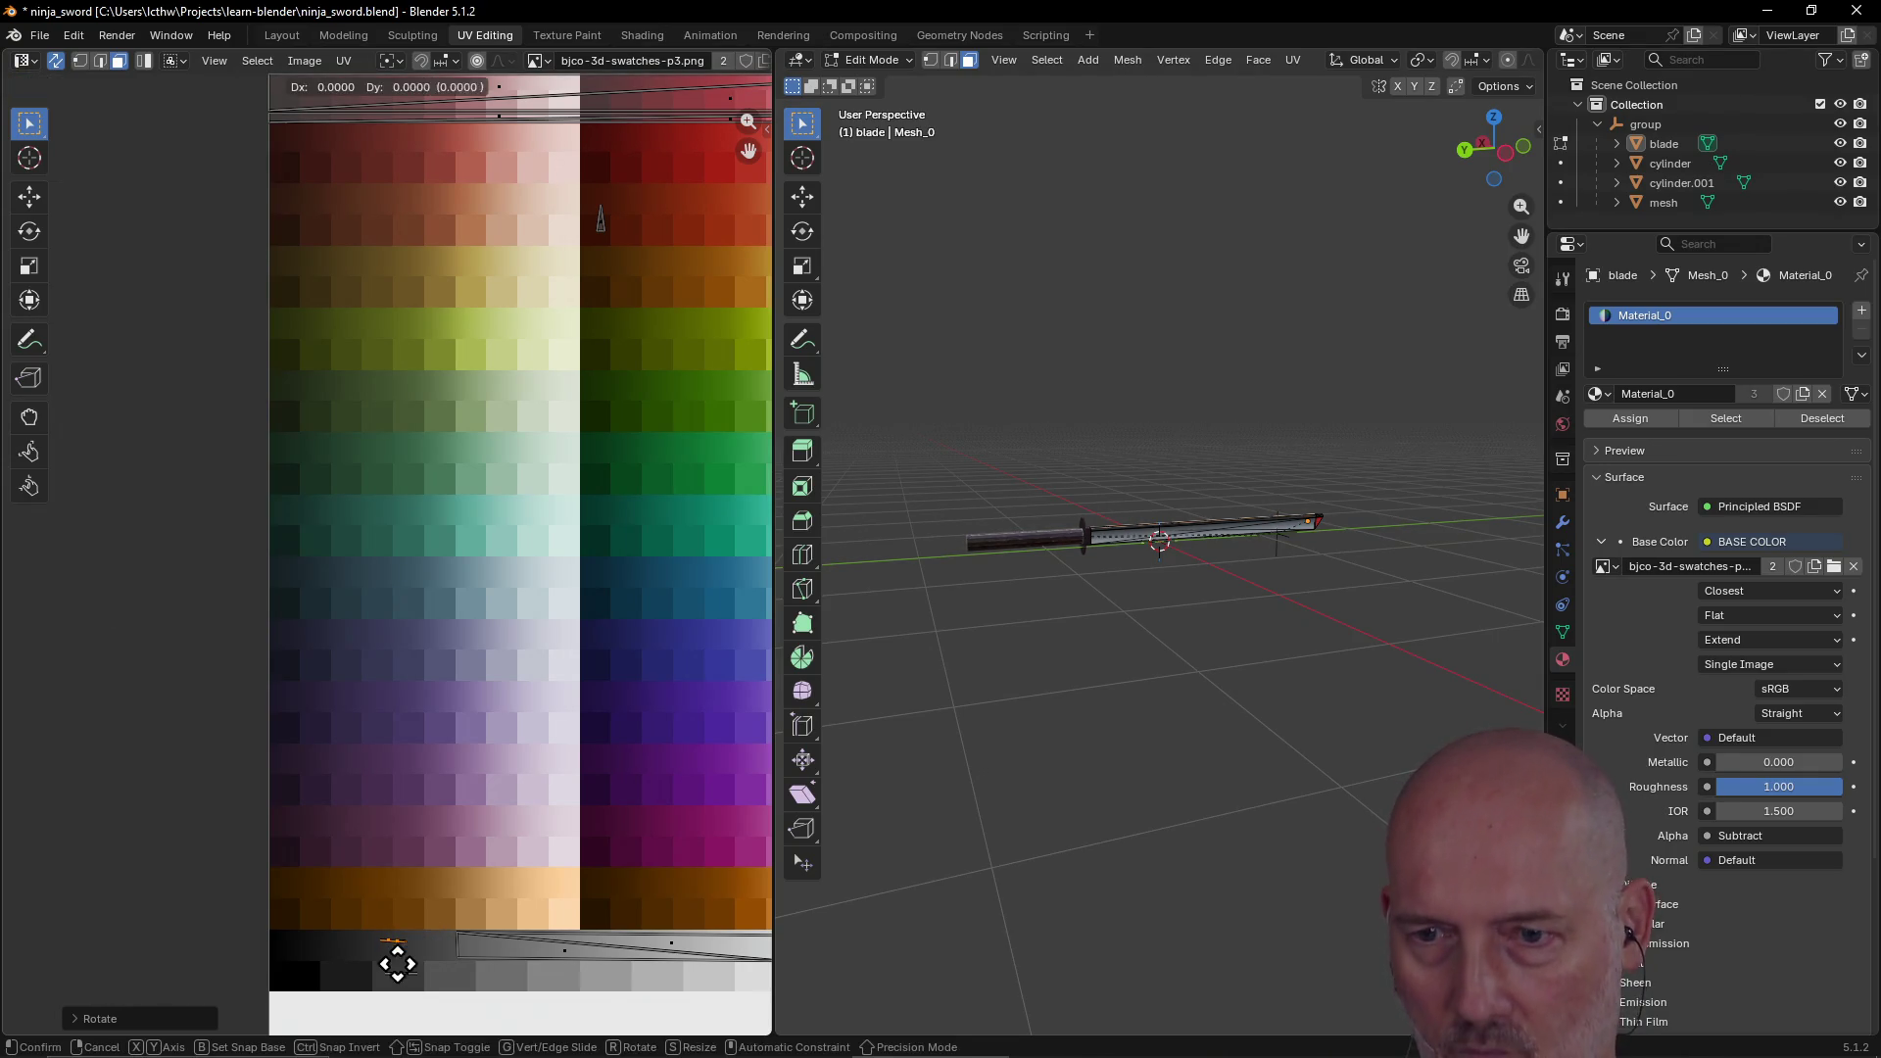
click(402, 992)
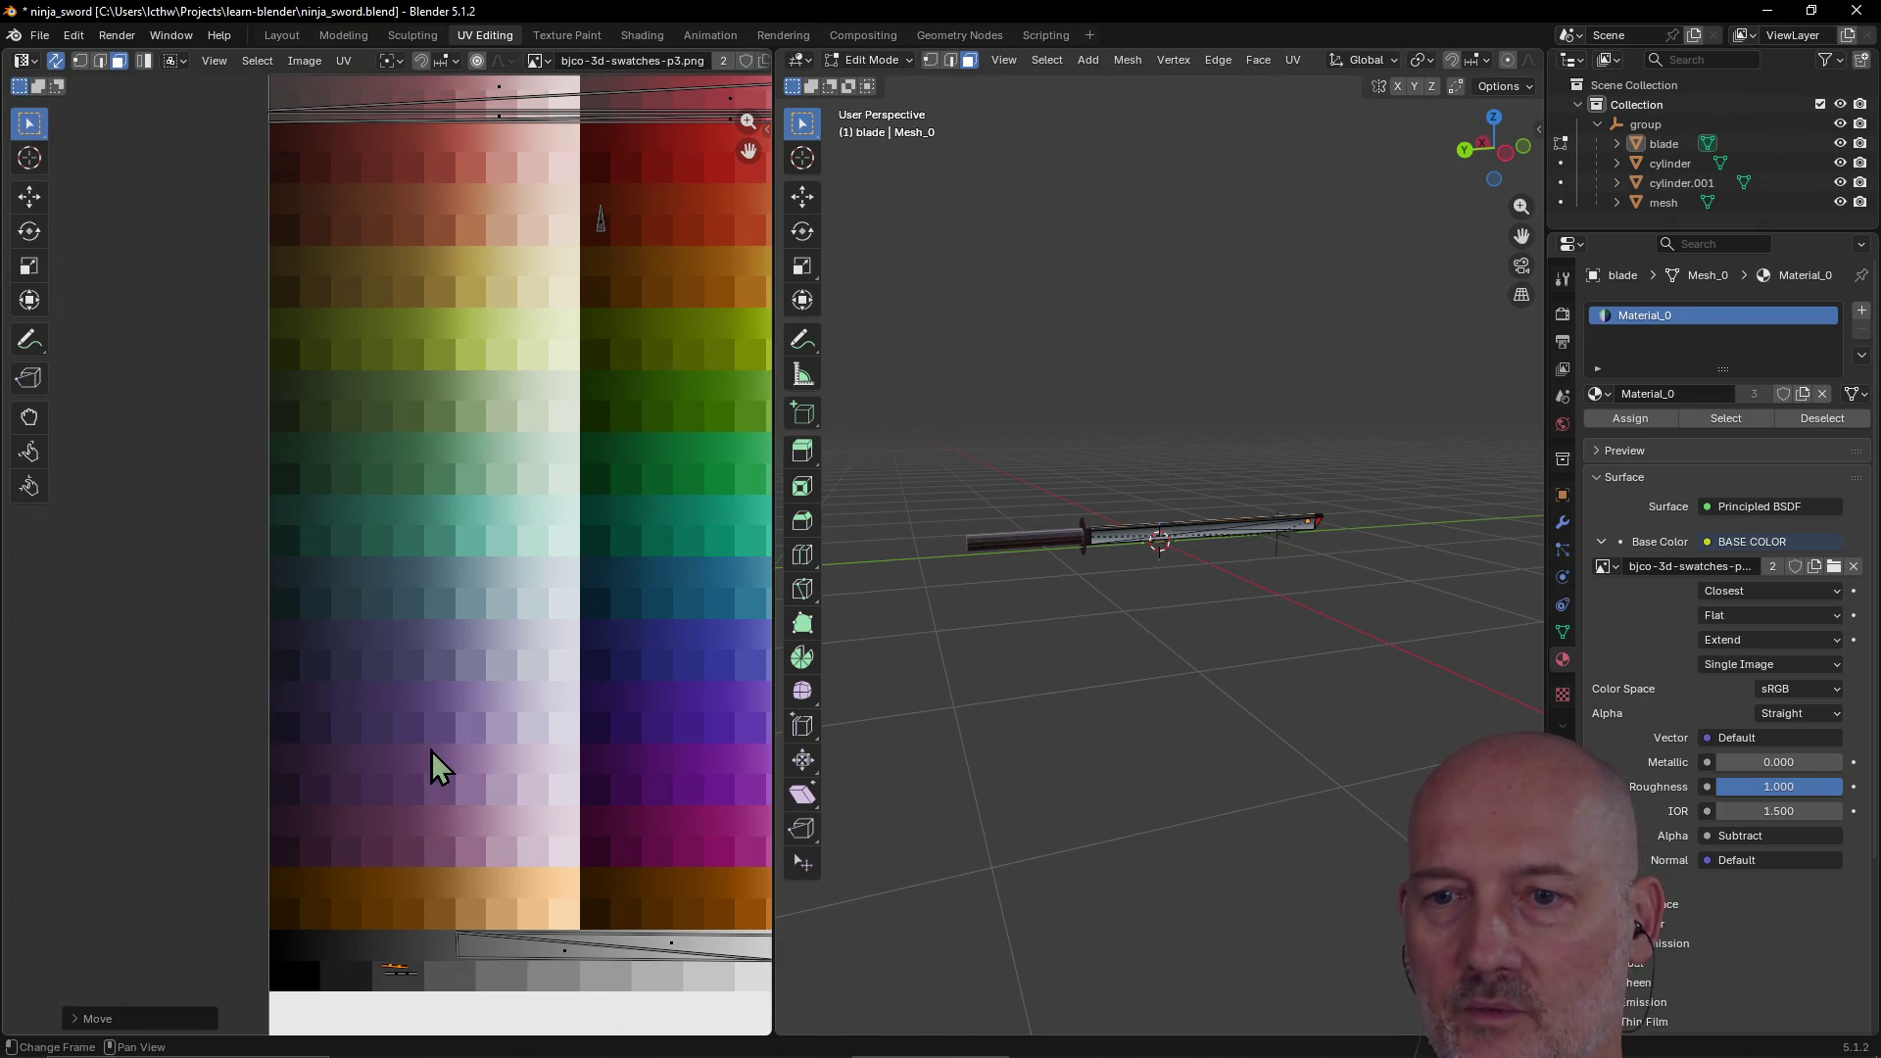
Step: Fine-tune the strip's position so it lies on the grey swatch row
scroll(432, 759, down, 3)
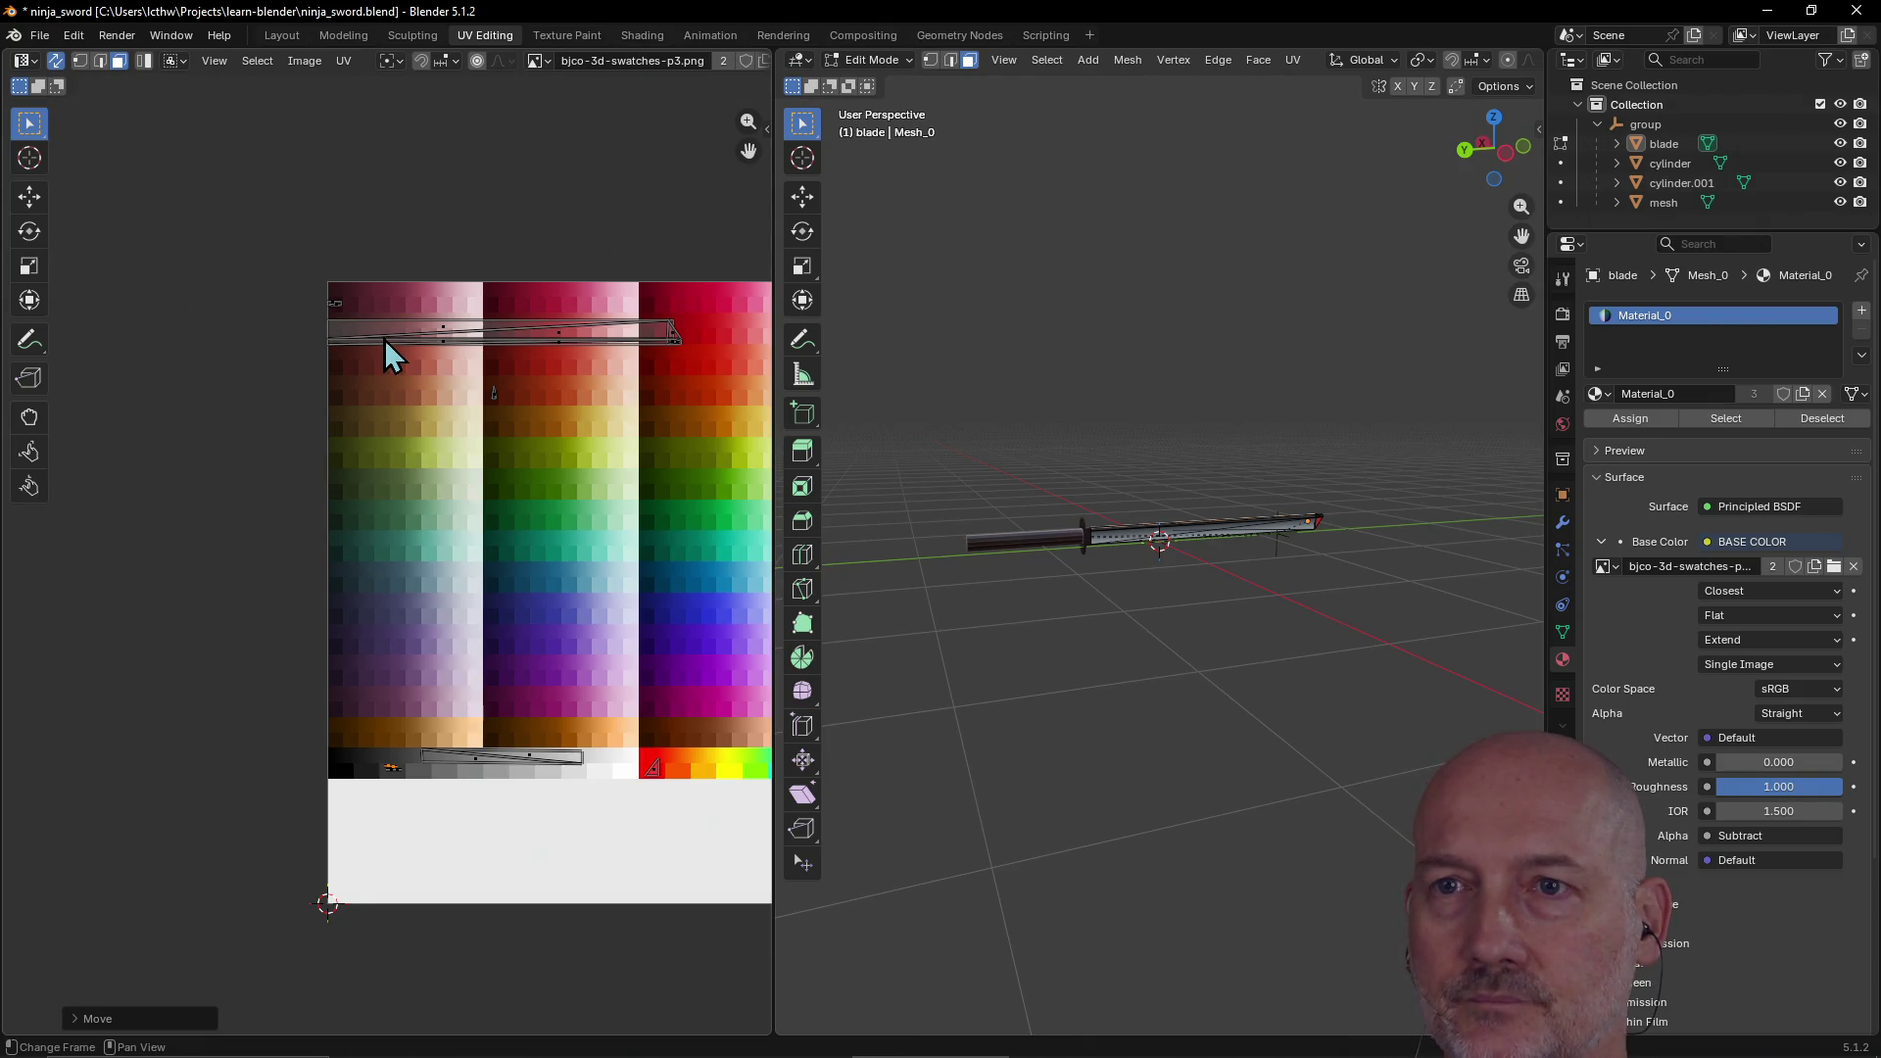
scroll(491, 408, up, 3)
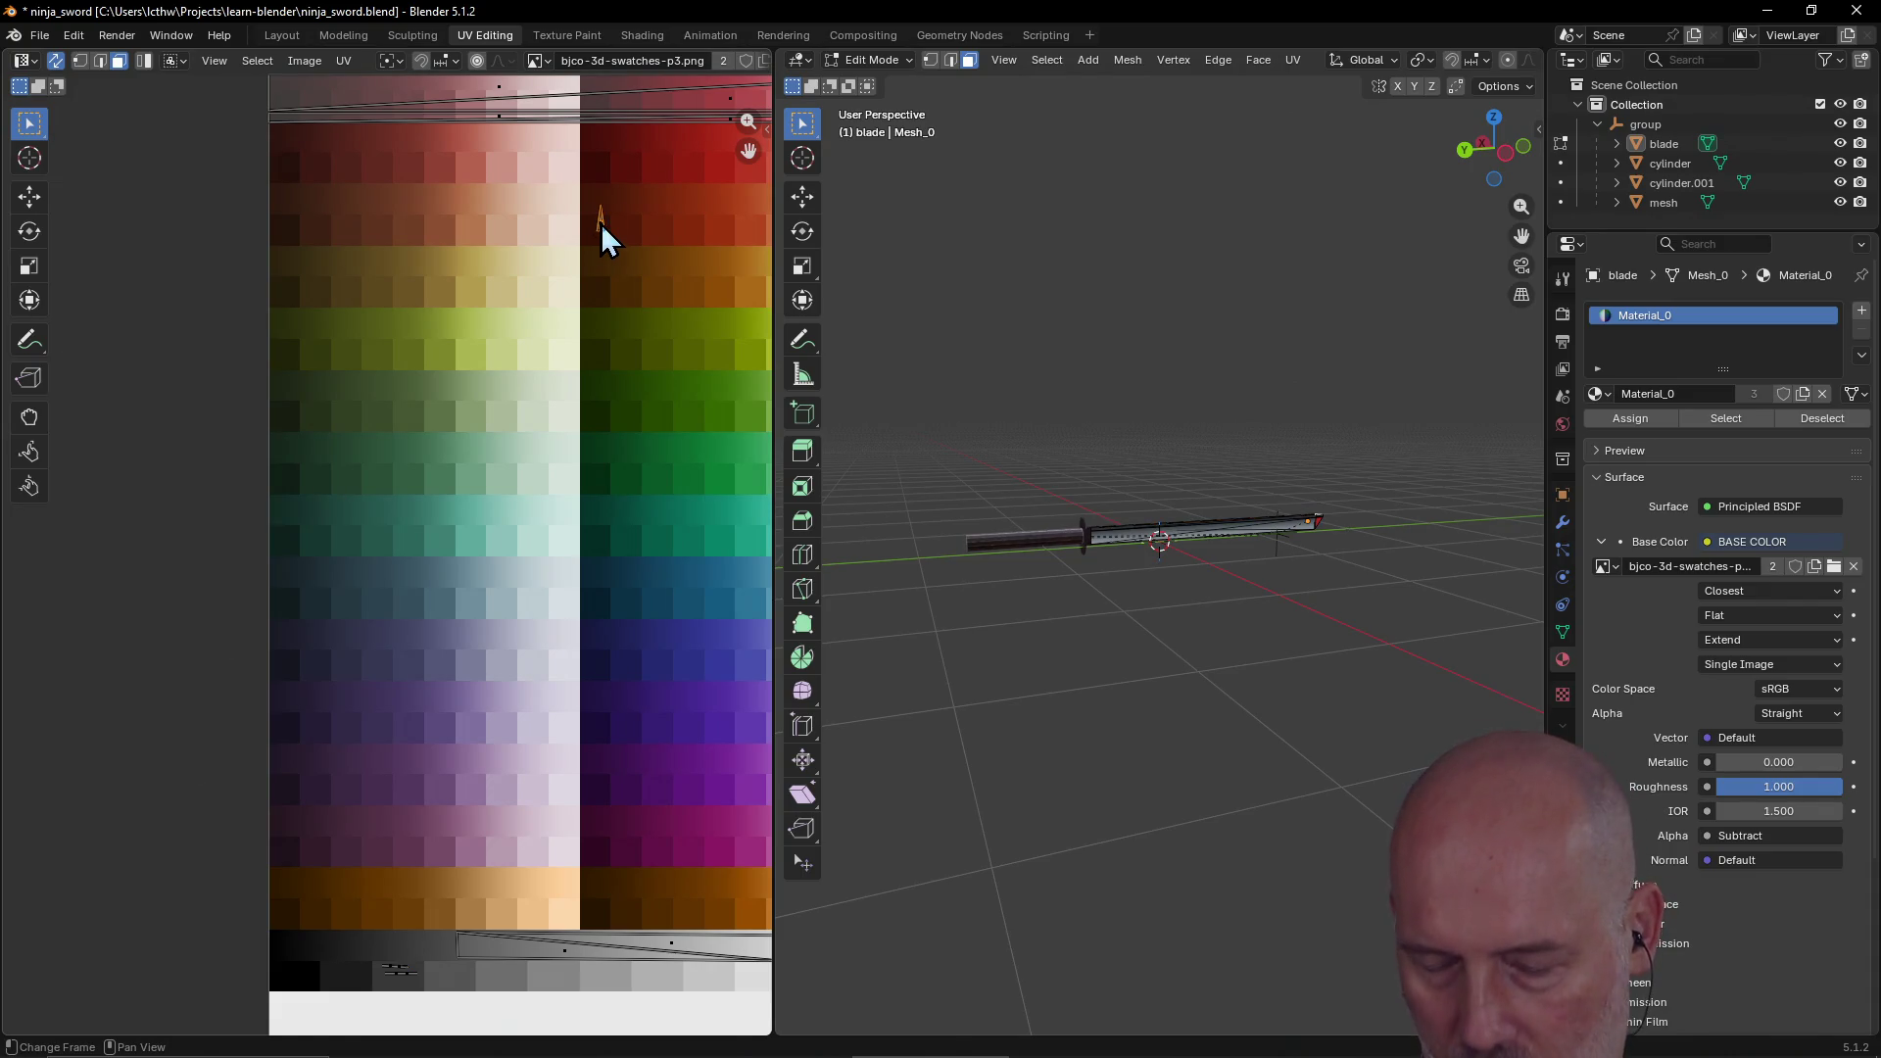
key(g)
click(407, 995)
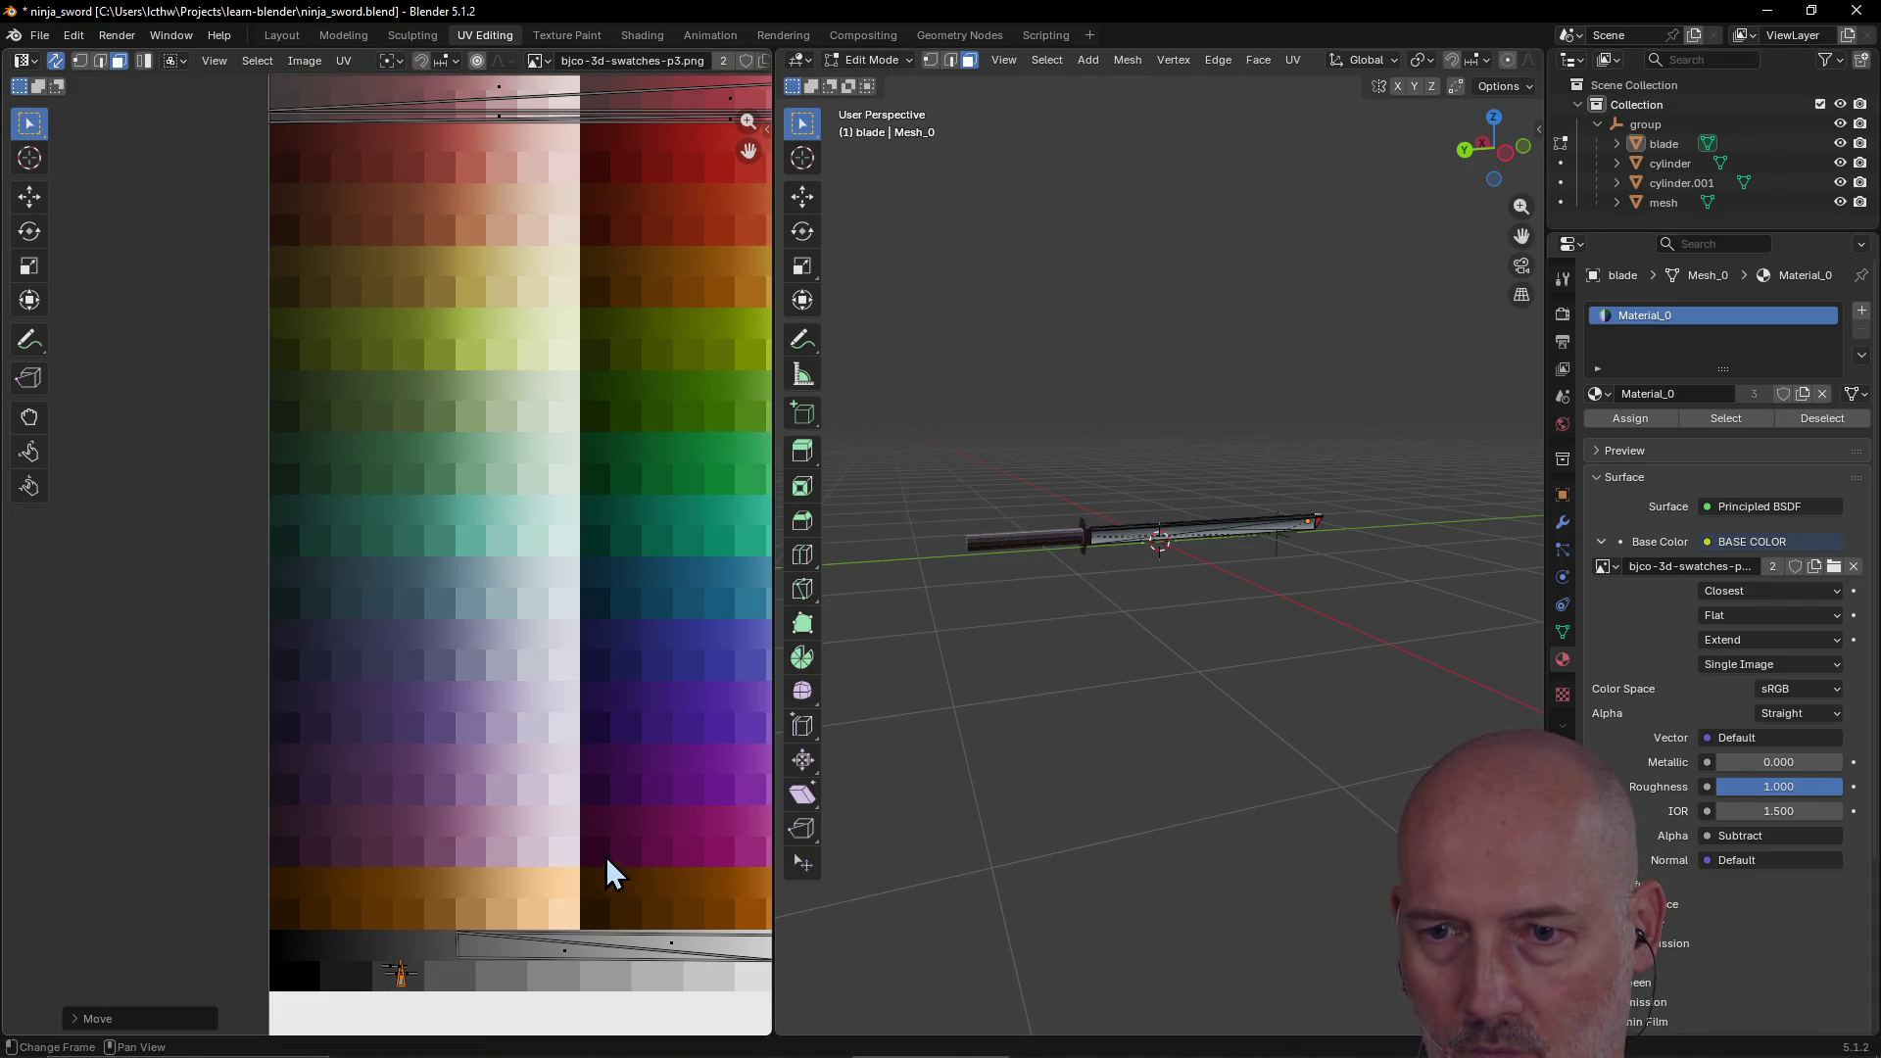
key(g)
click(394, 934)
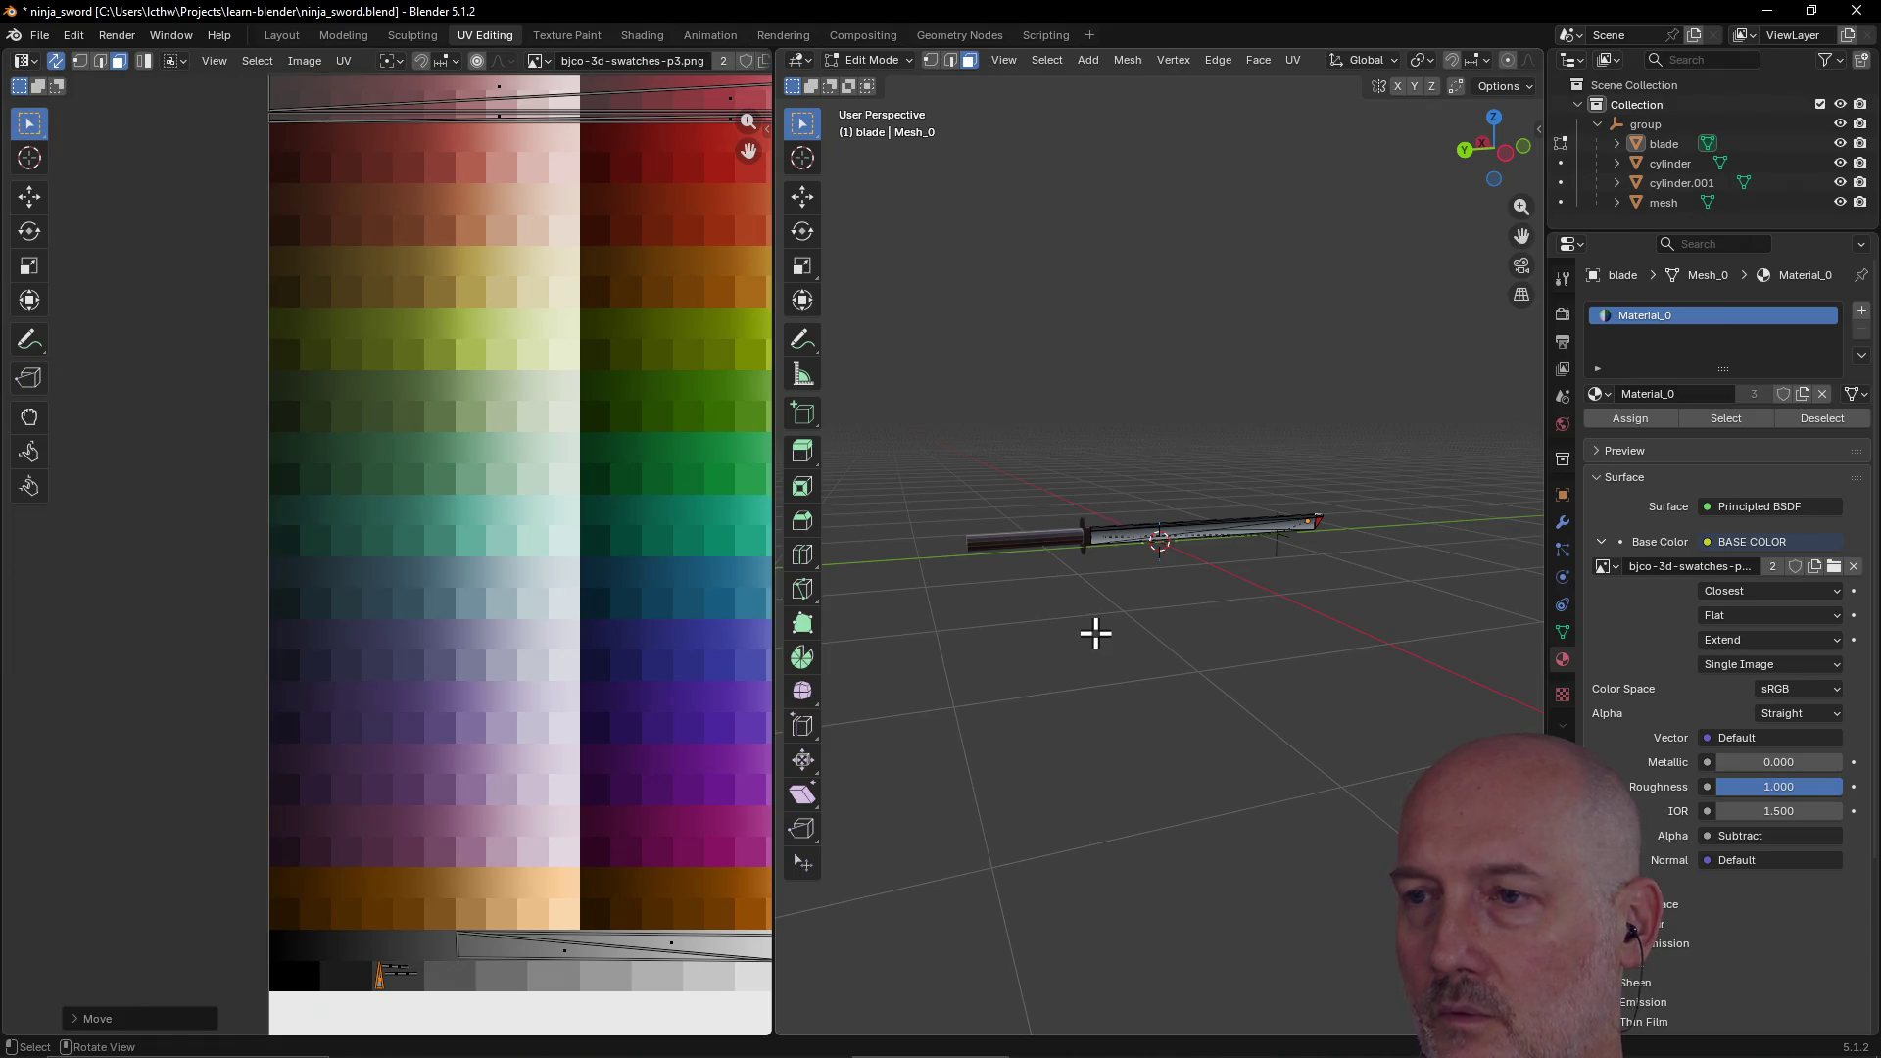
mouse_move(1095, 634)
middle_down()
mouse_move(995, 718)
mouse_move(907, 634)
mouse_move(787, 648)
mouse_move(1247, 630)
mouse_move(1173, 691)
mouse_move(1226, 588)
mouse_move(1314, 584)
mouse_move(1174, 665)
mouse_move(835, 579)
mouse_move(852, 634)
mouse_move(1055, 597)
mouse_move(783, 616)
mouse_move(1192, 604)
middle_up()
Step: Move the blade-tip UV triangle off the red swatch onto the grey row
scroll(1192, 604, down, 5)
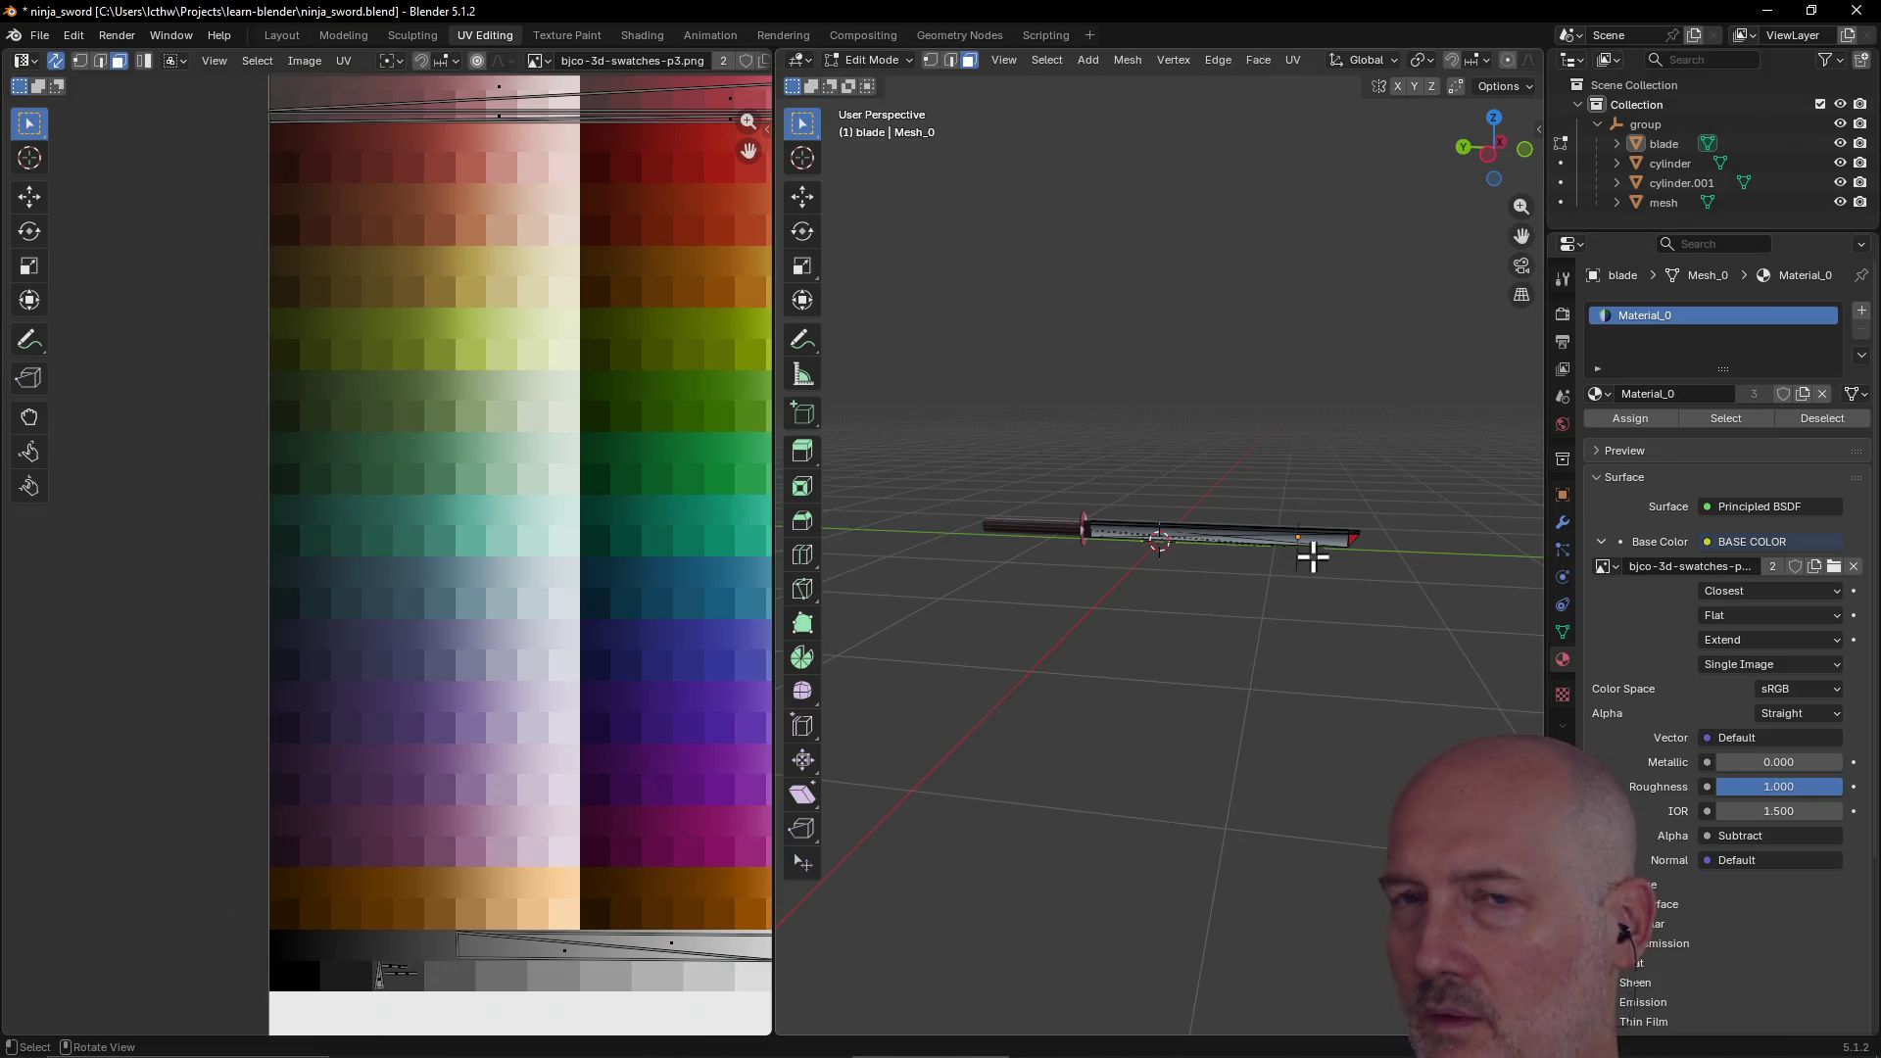
scroll(561, 368, down, 3)
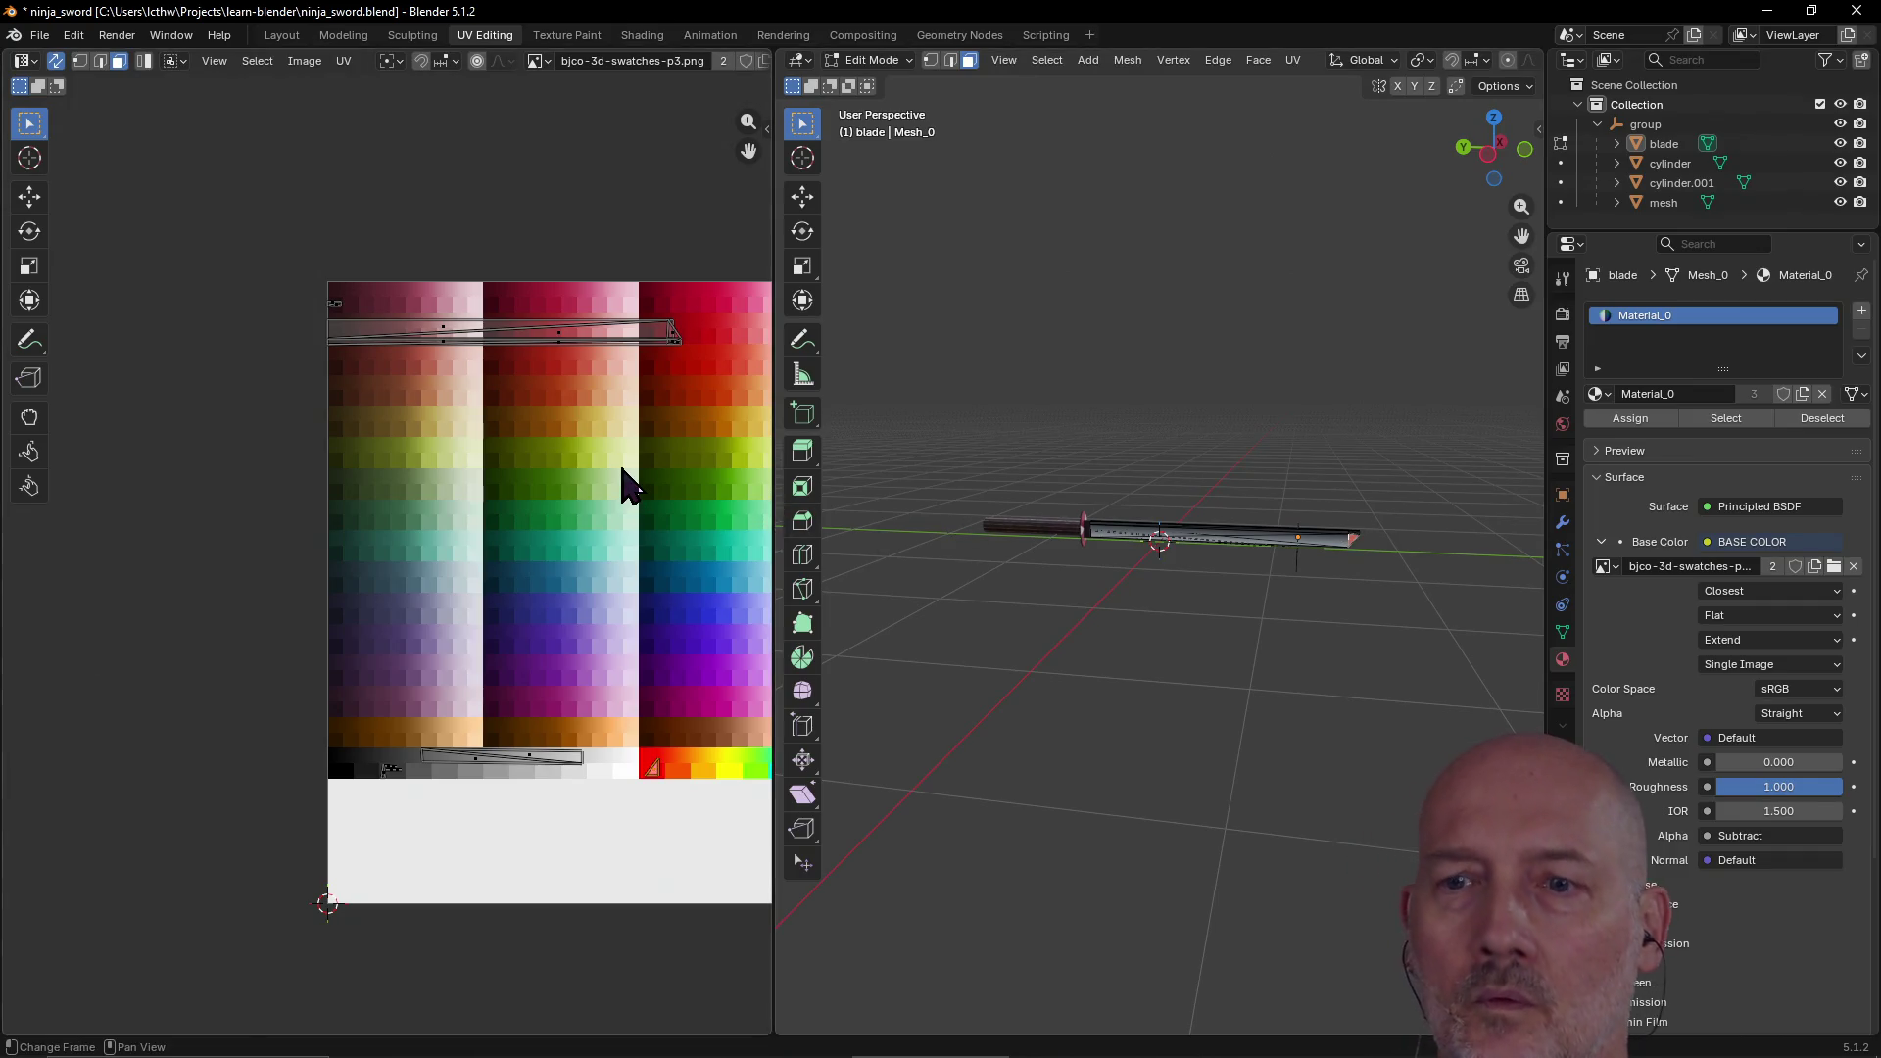
scroll(682, 773, up, 2)
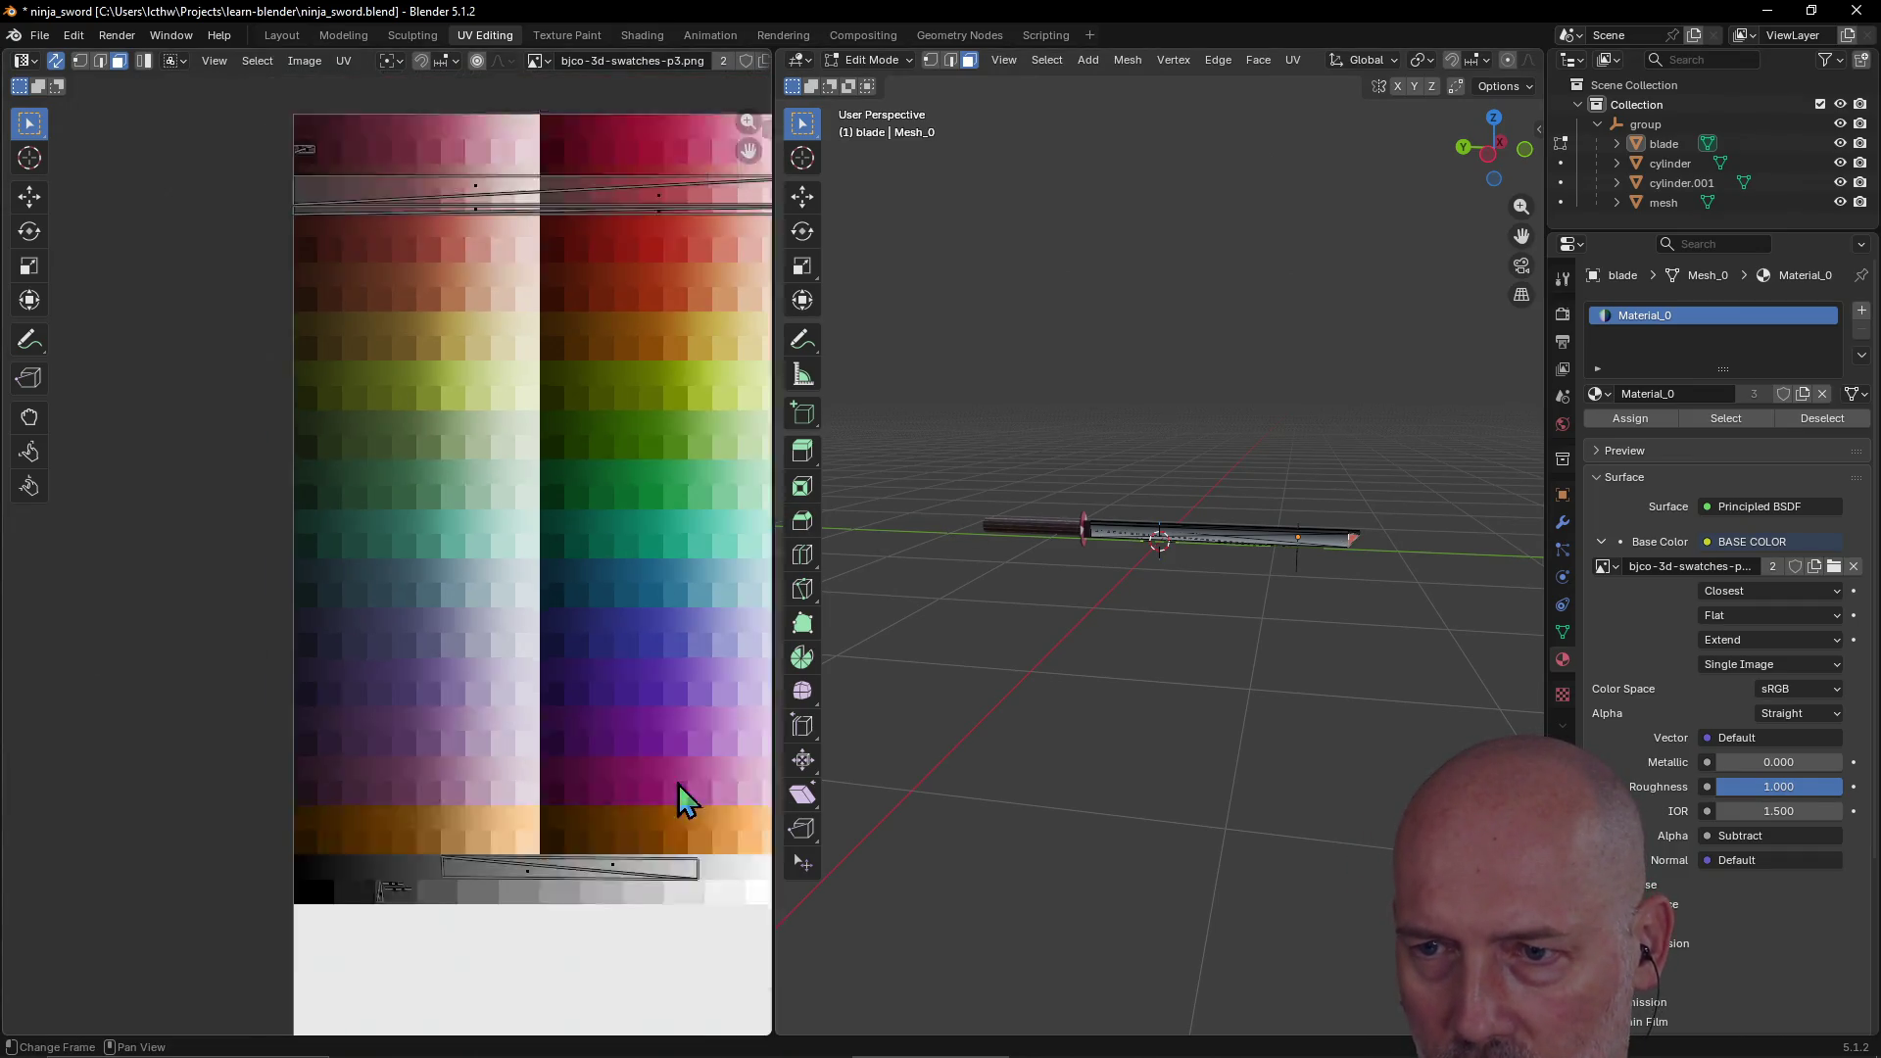
scroll(678, 784, down, 1)
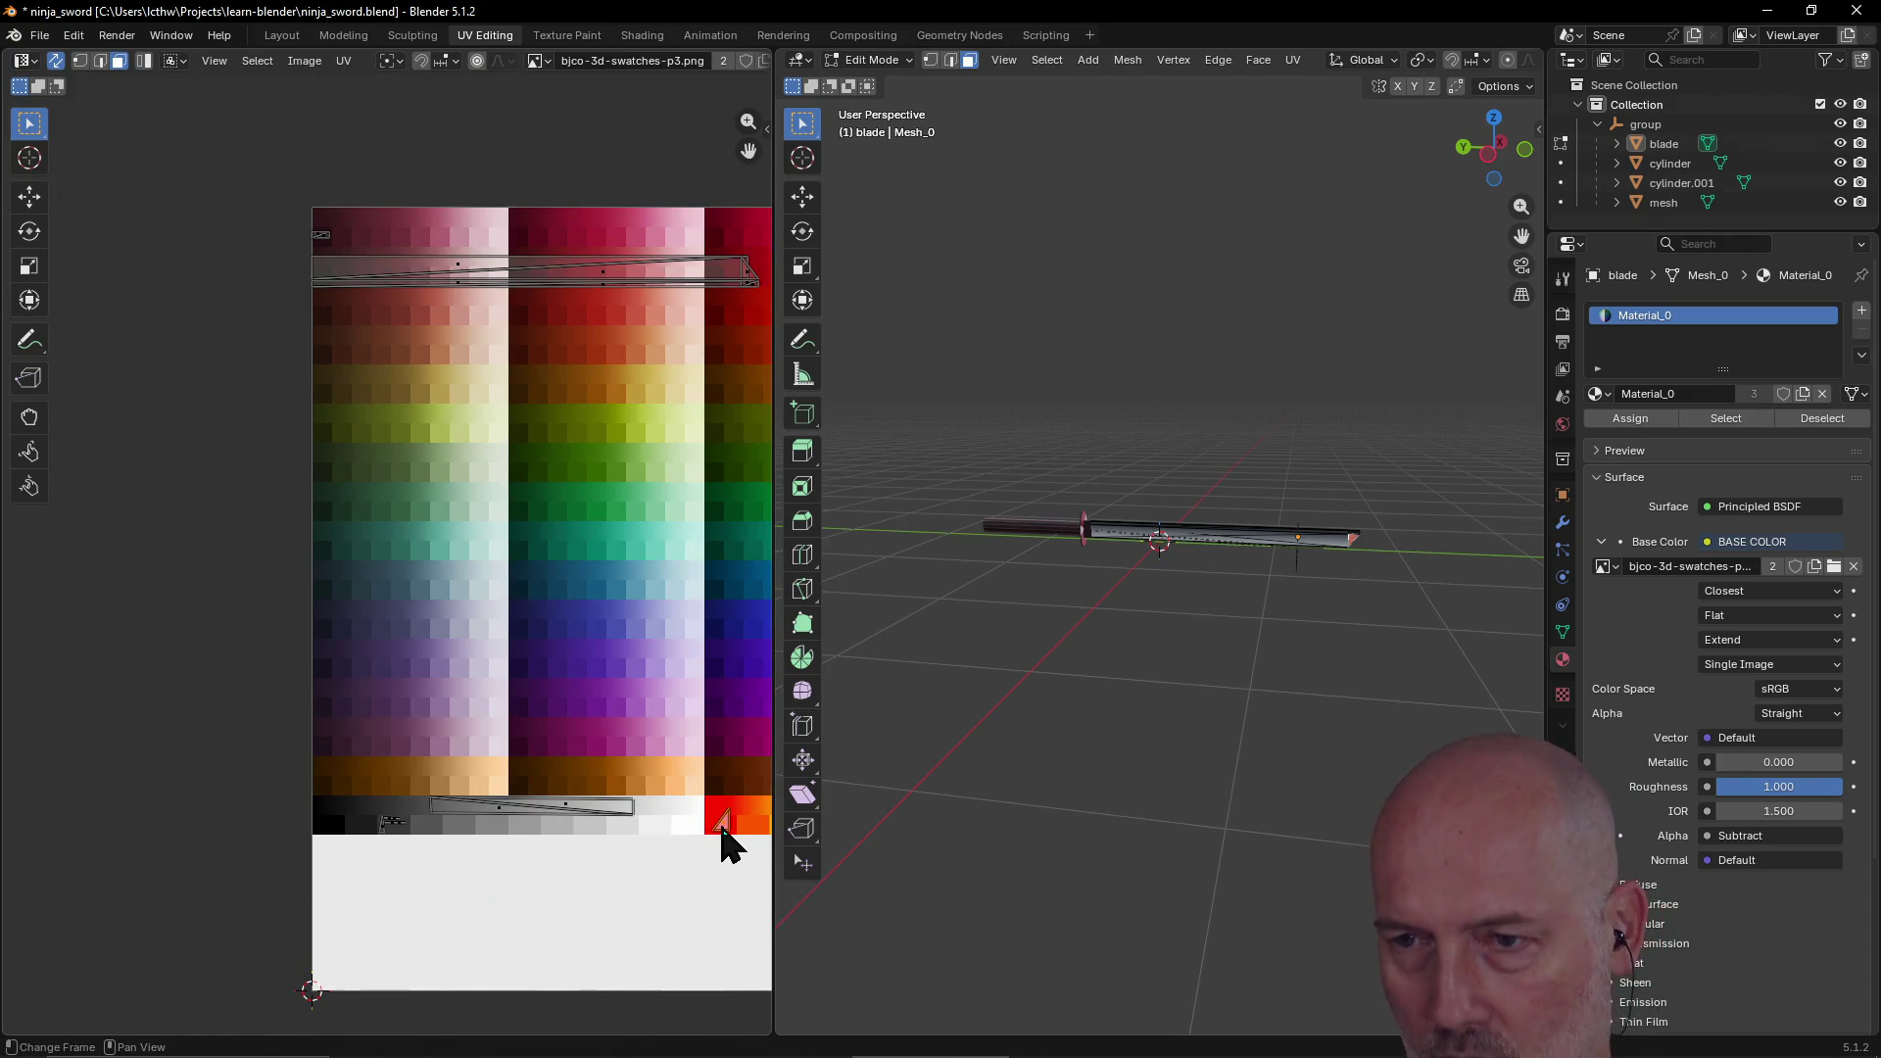
key(g)
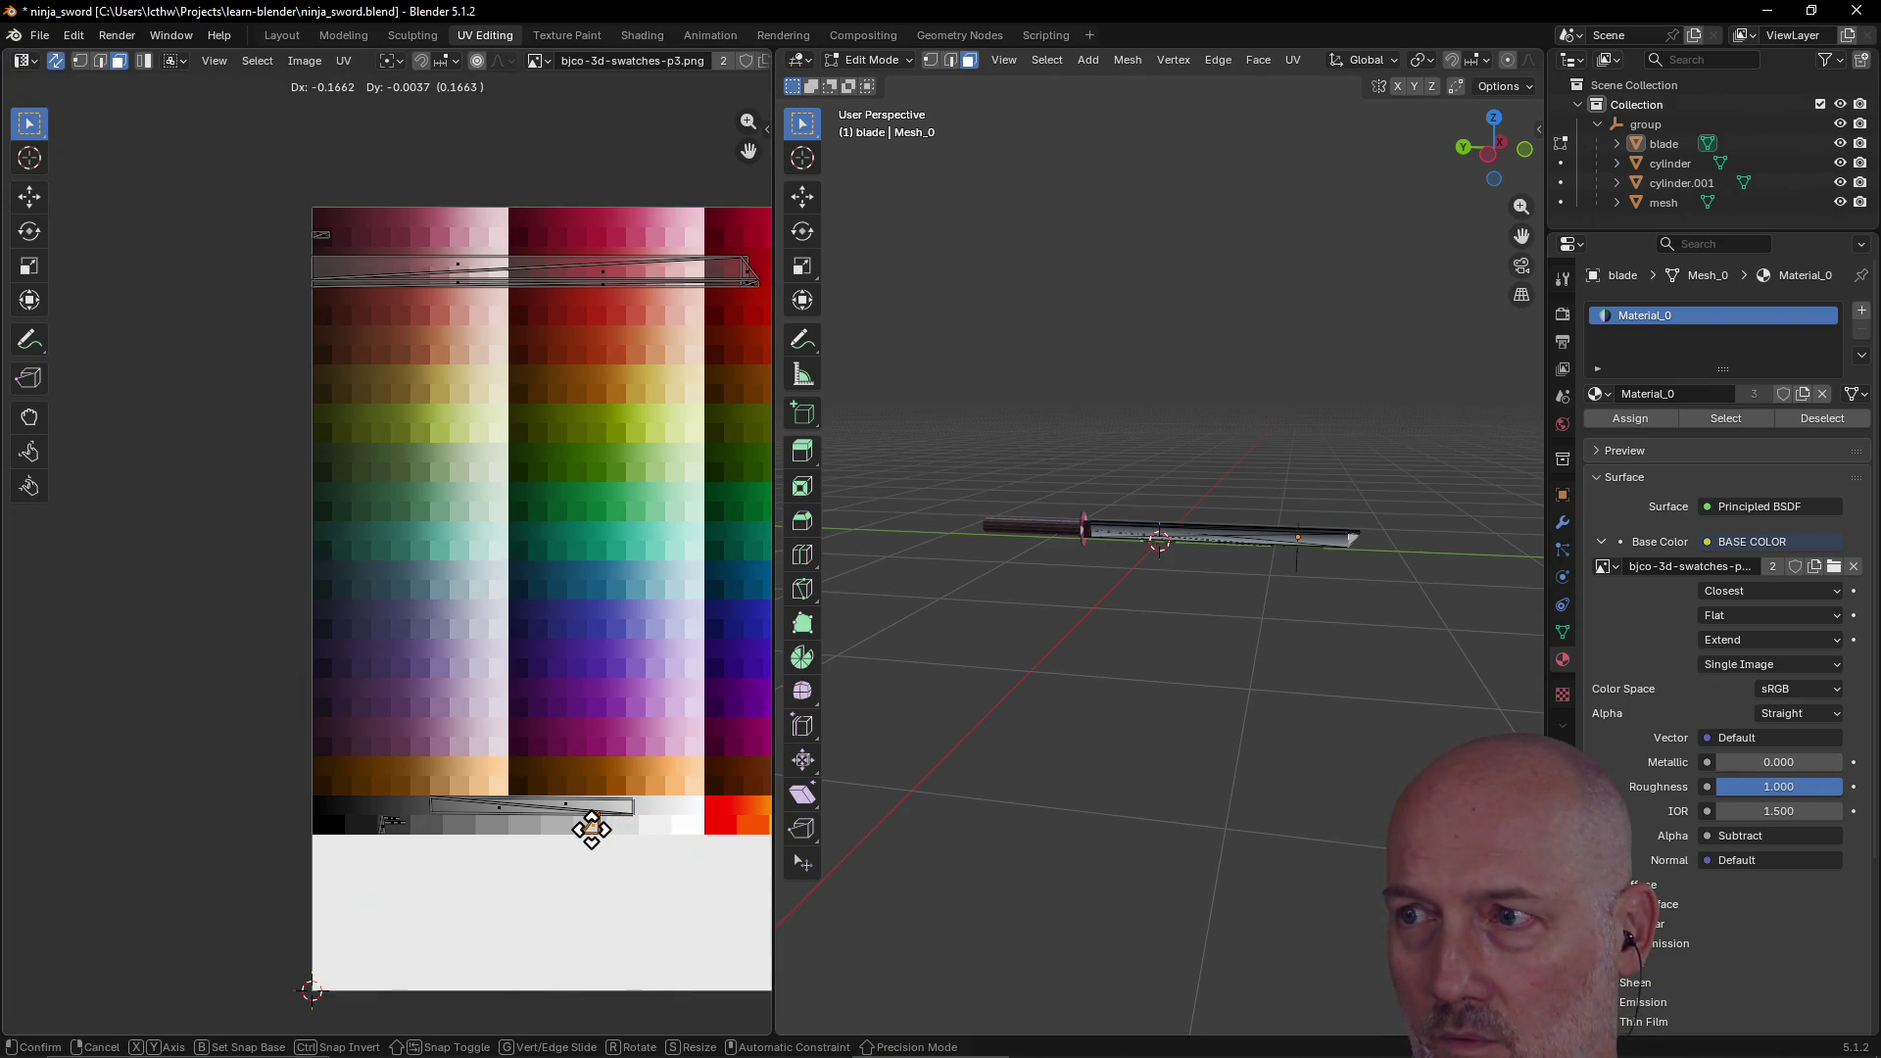
click(592, 831)
Step: Frame the 3D viewport on the selected vertex with View Selected
scroll(1426, 613, up, 3)
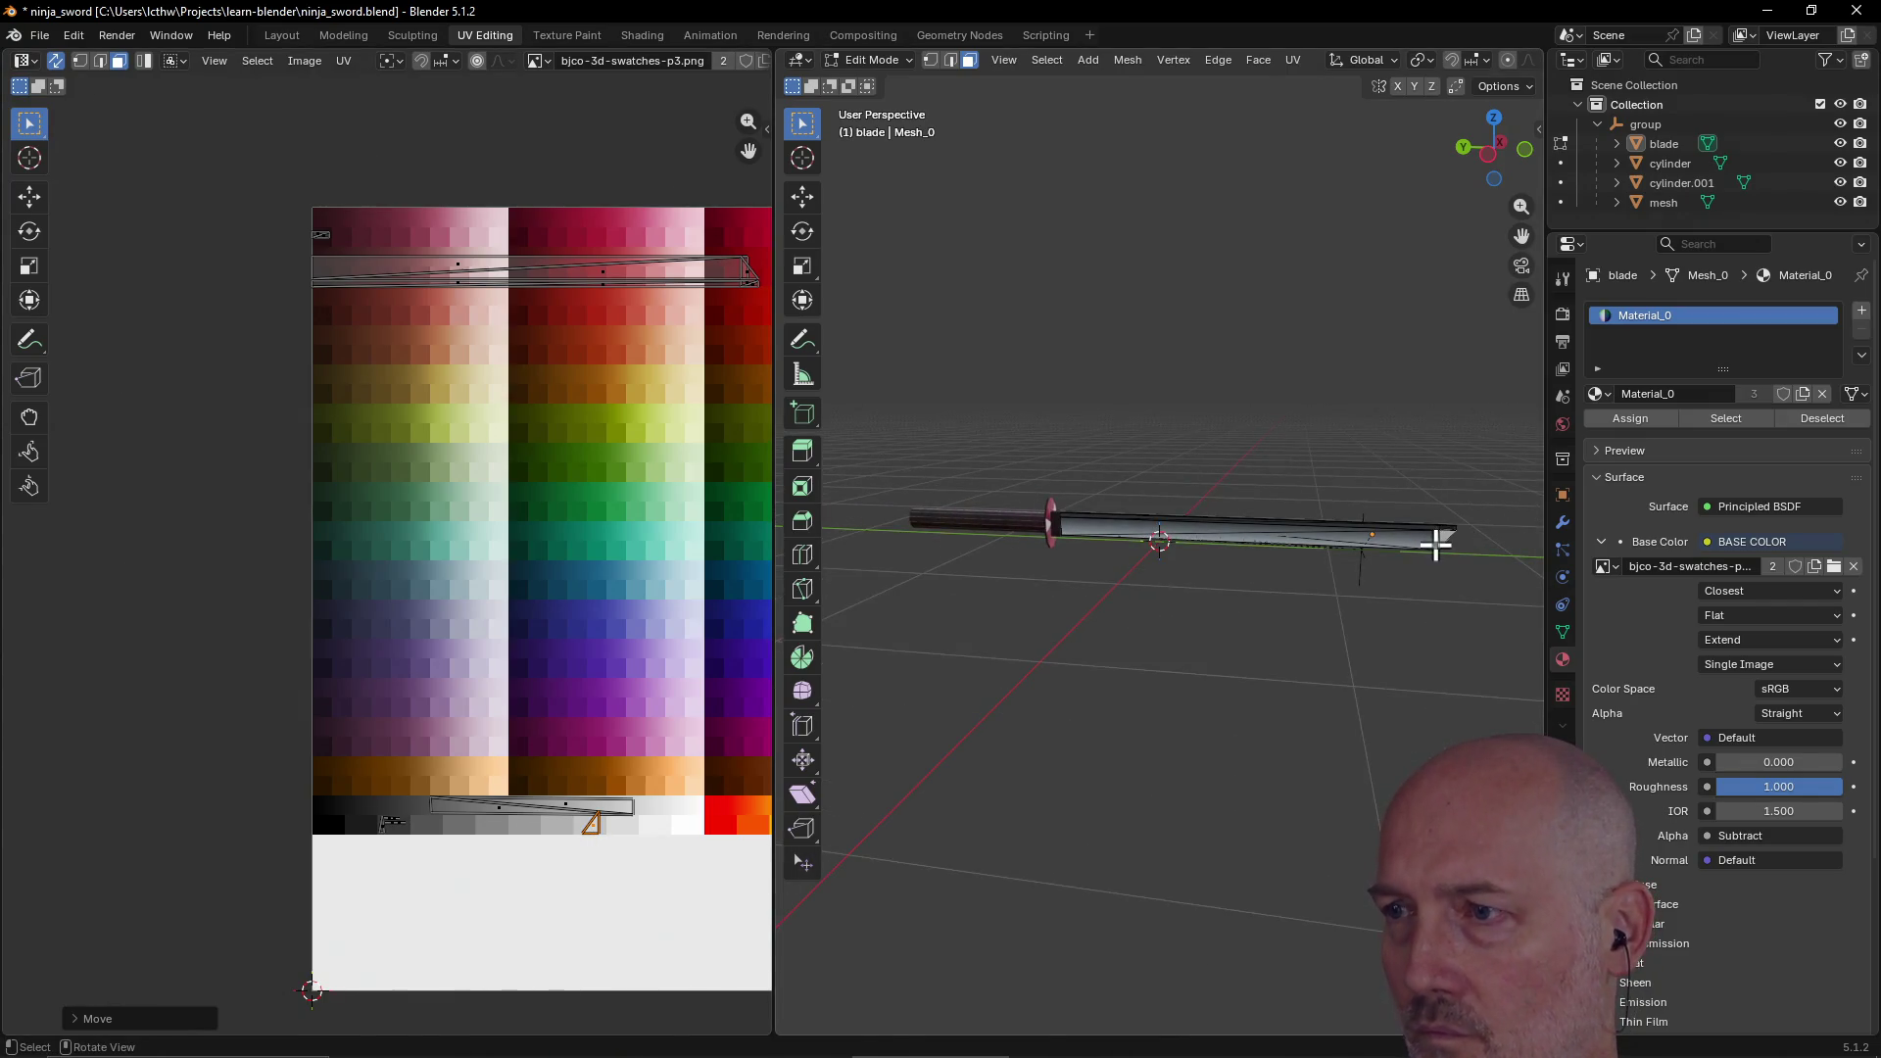
key(grave)
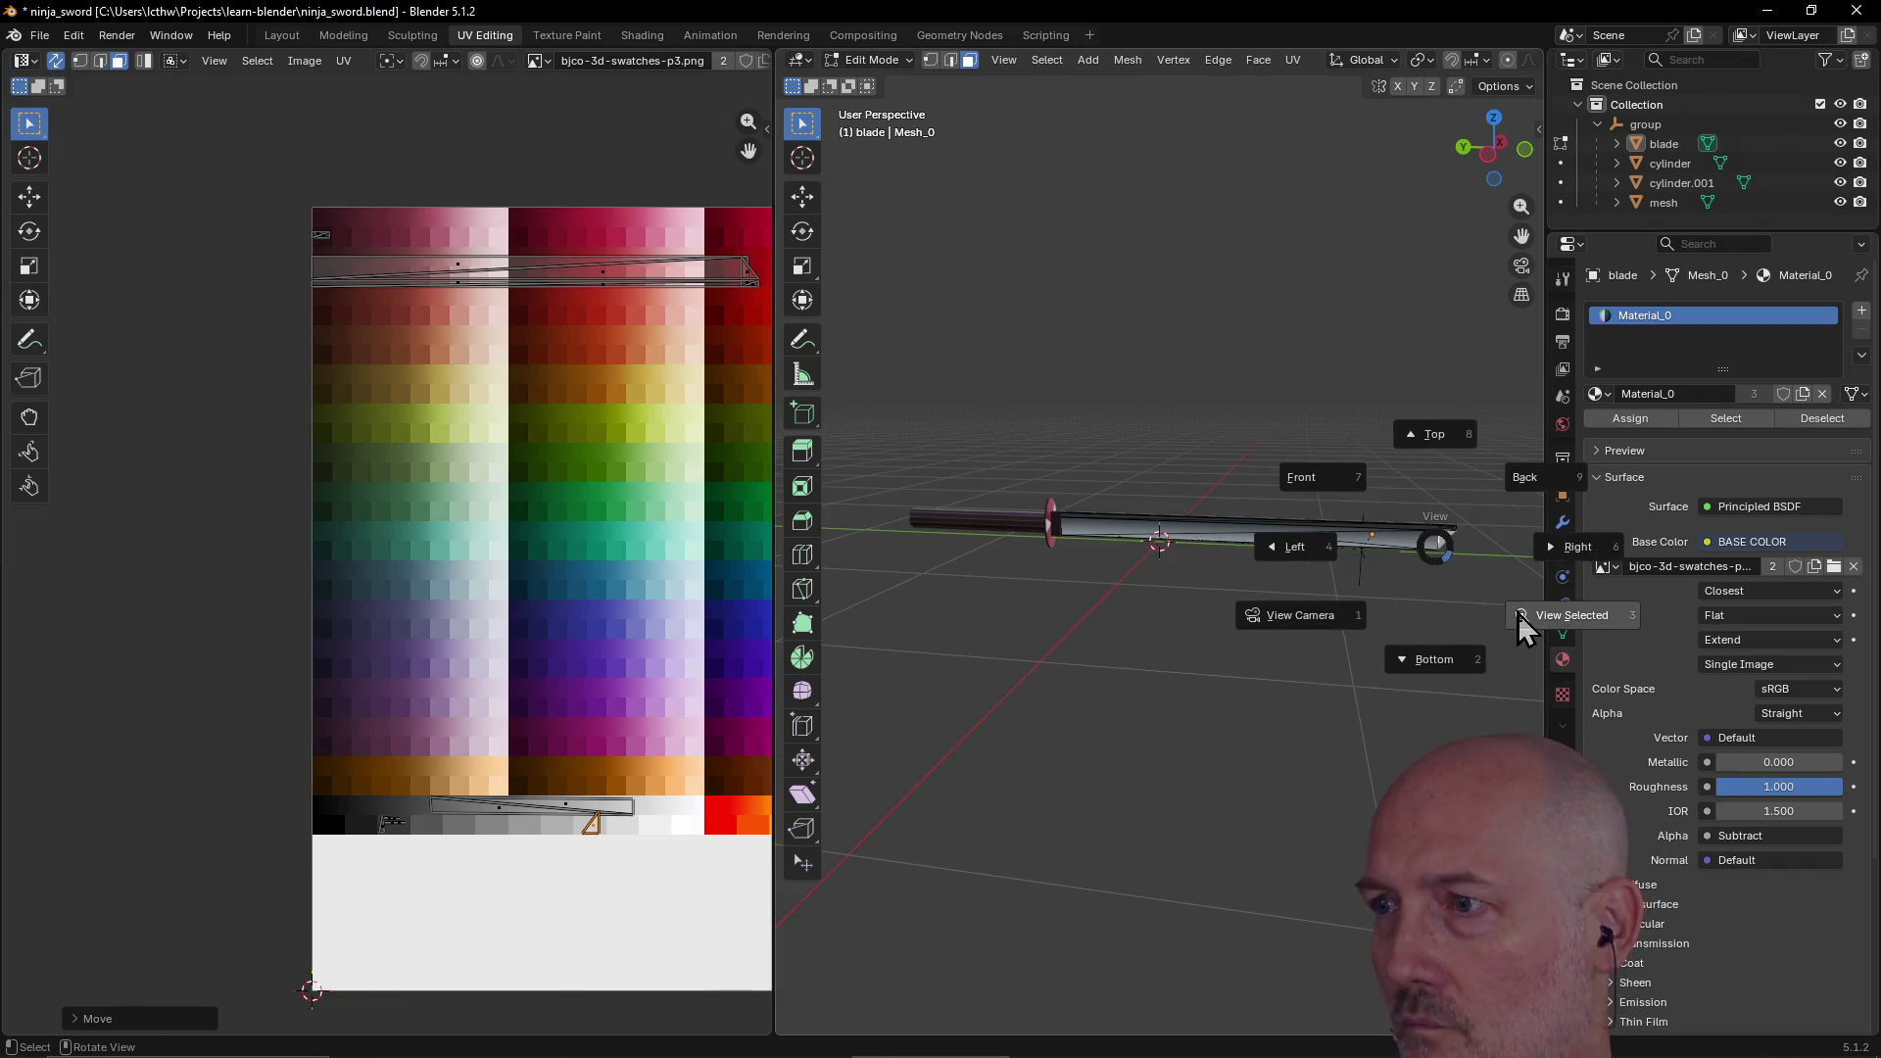
click(1536, 617)
scroll(1385, 567, down, 3)
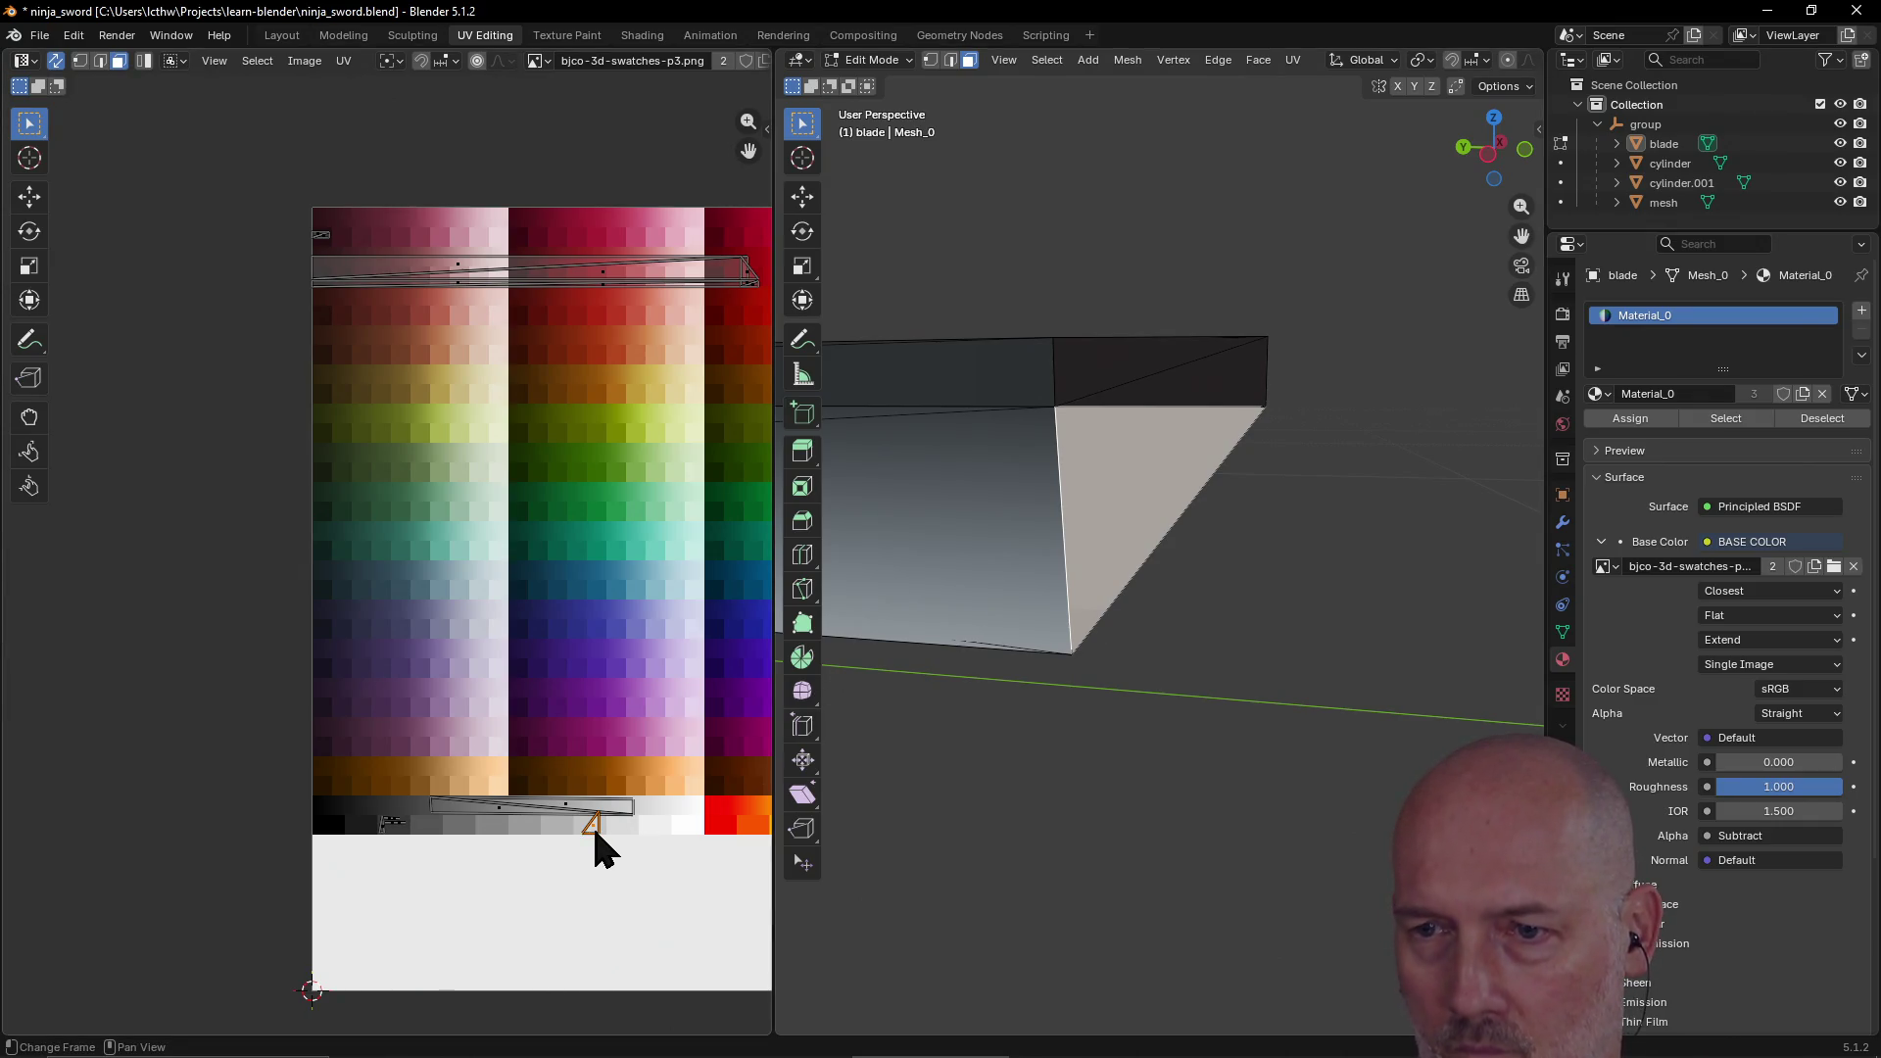
Step: Select the tip's triangular UV island and drop it onto a grey swatch
scroll(592, 825, up, 2)
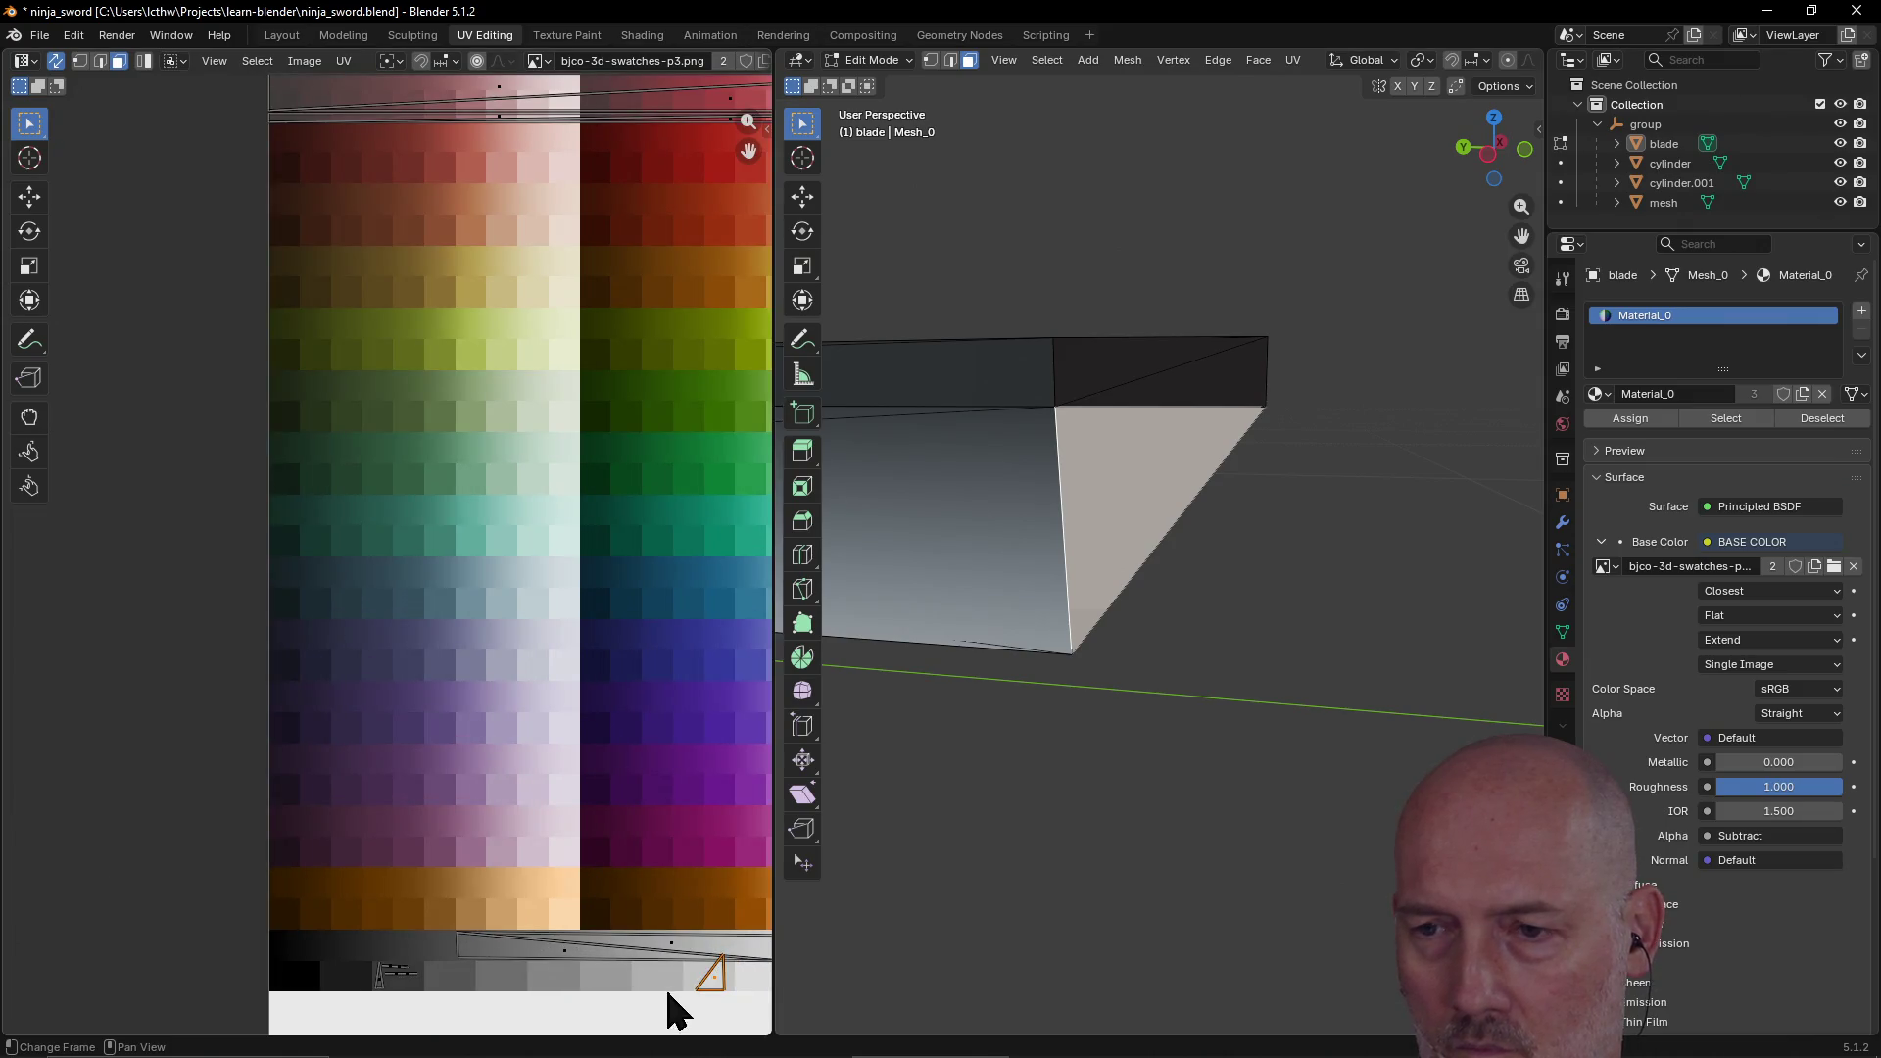
mouse_move(718, 993)
mouse_down()
mouse_move(706, 974)
mouse_move(516, 974)
mouse_move(569, 975)
mouse_up()
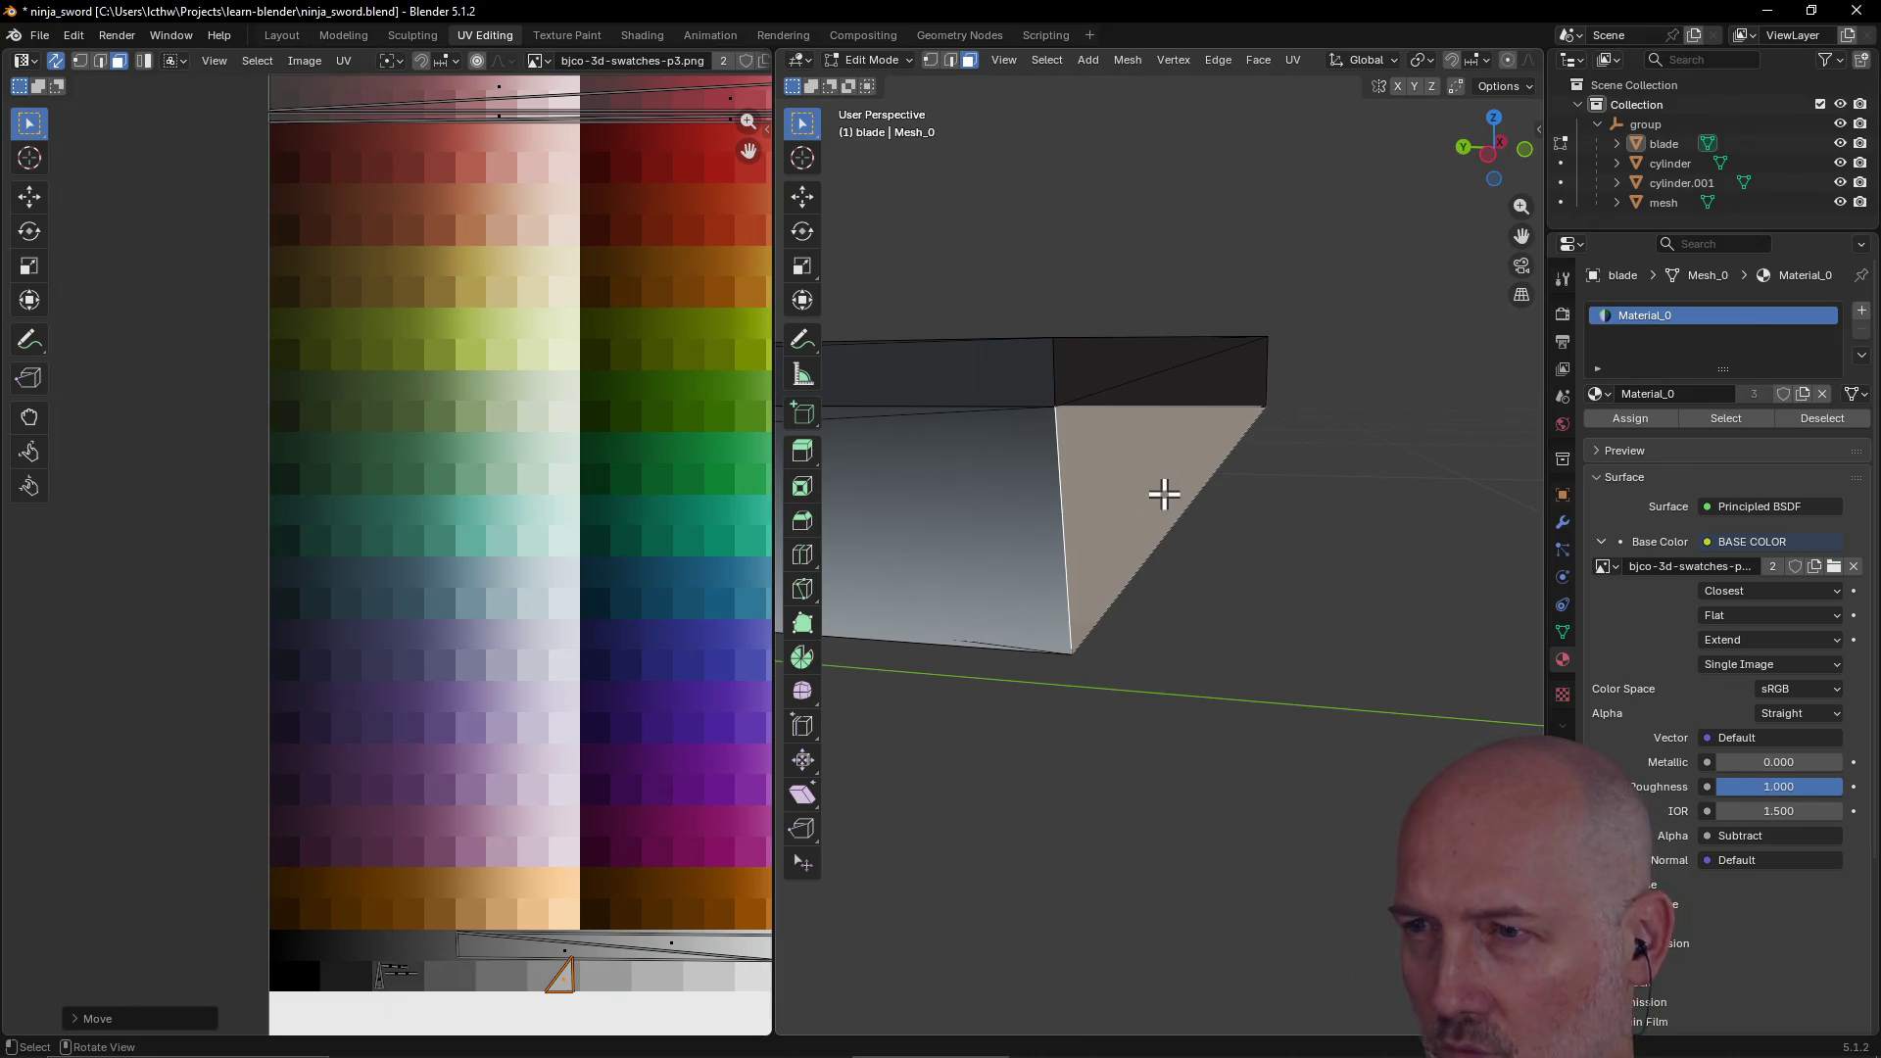
click(1244, 658)
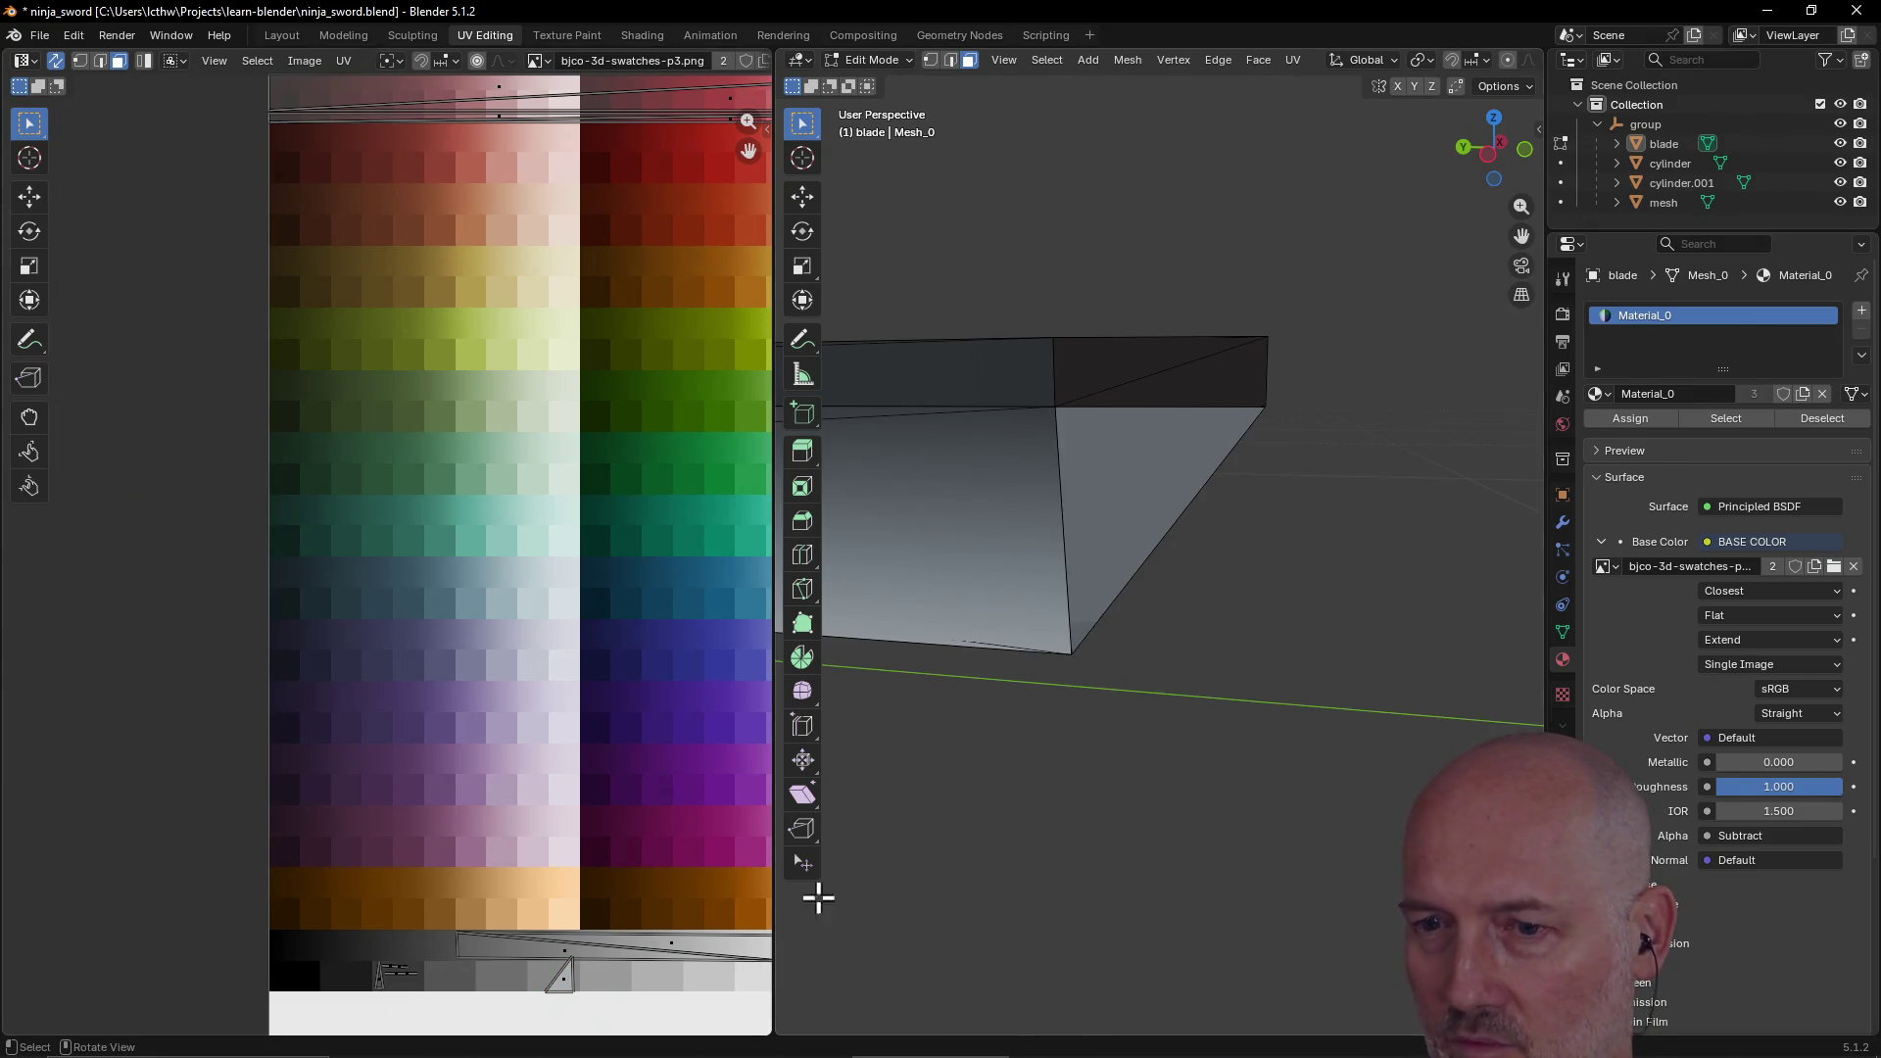
click(563, 987)
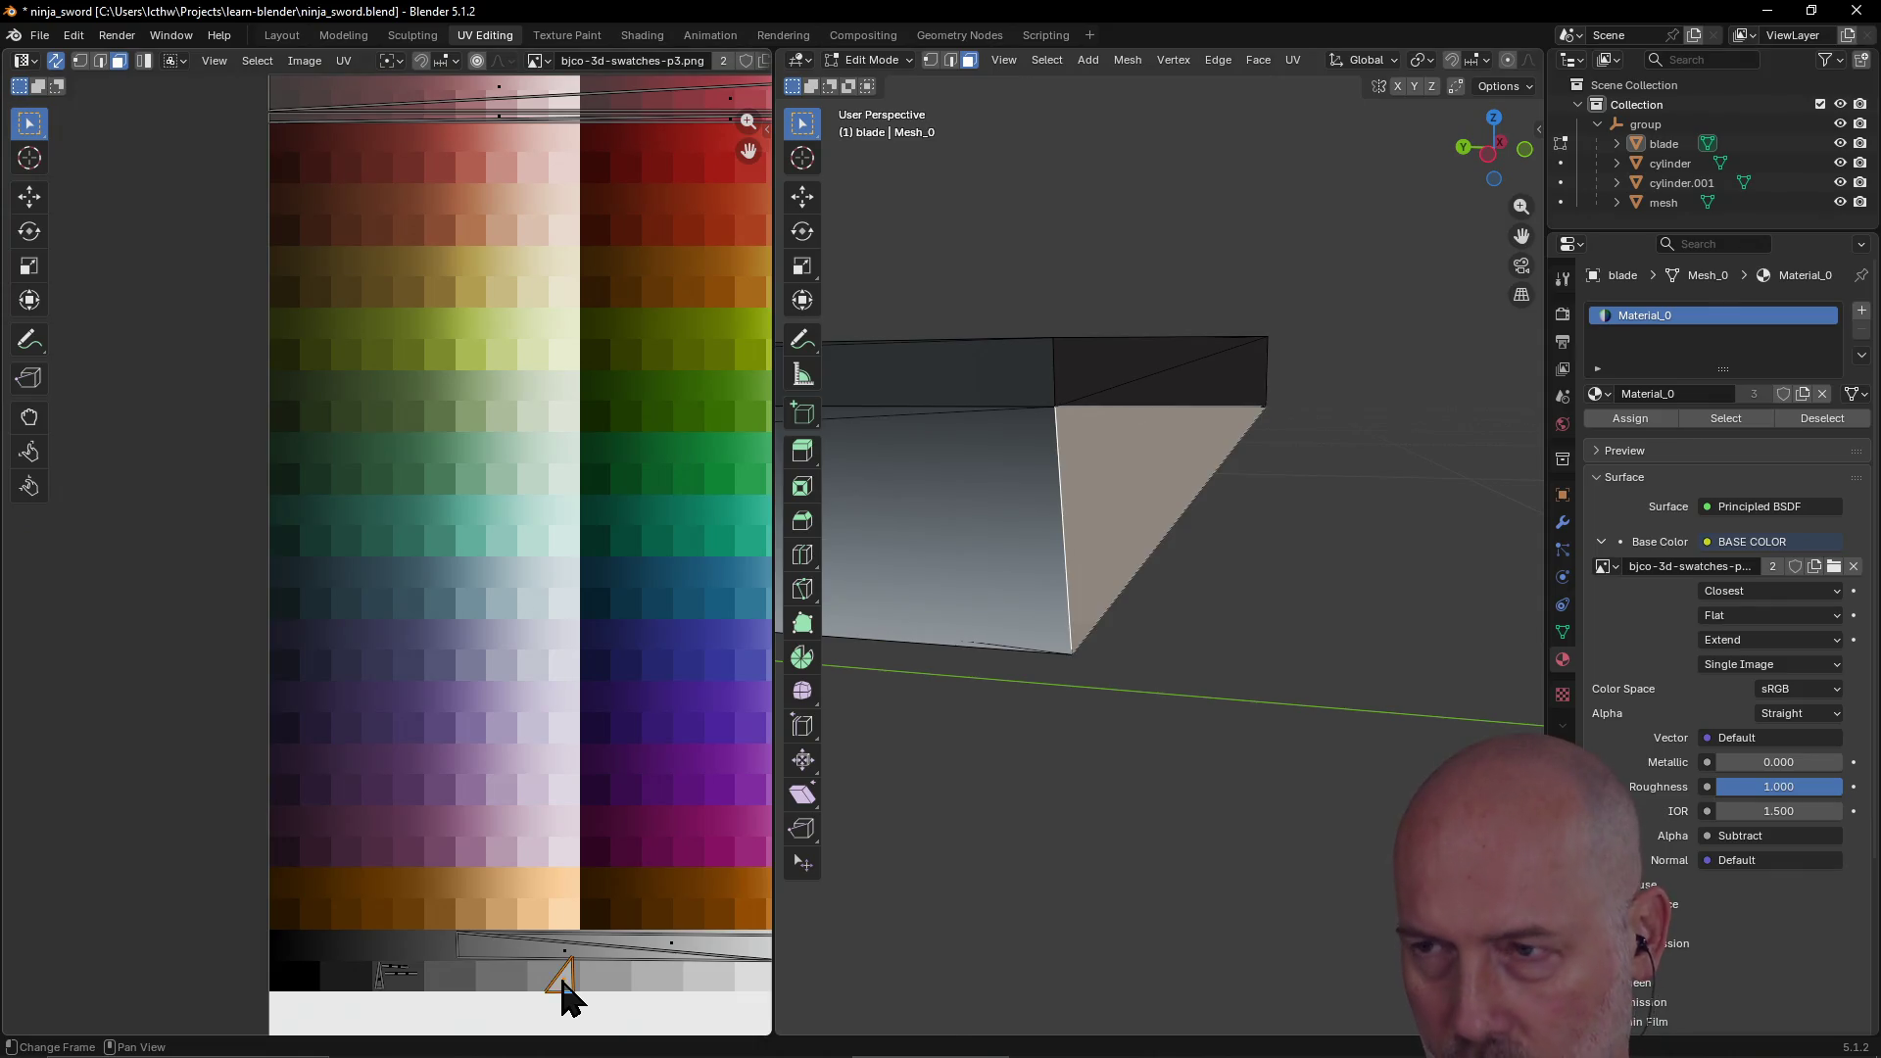
key(g)
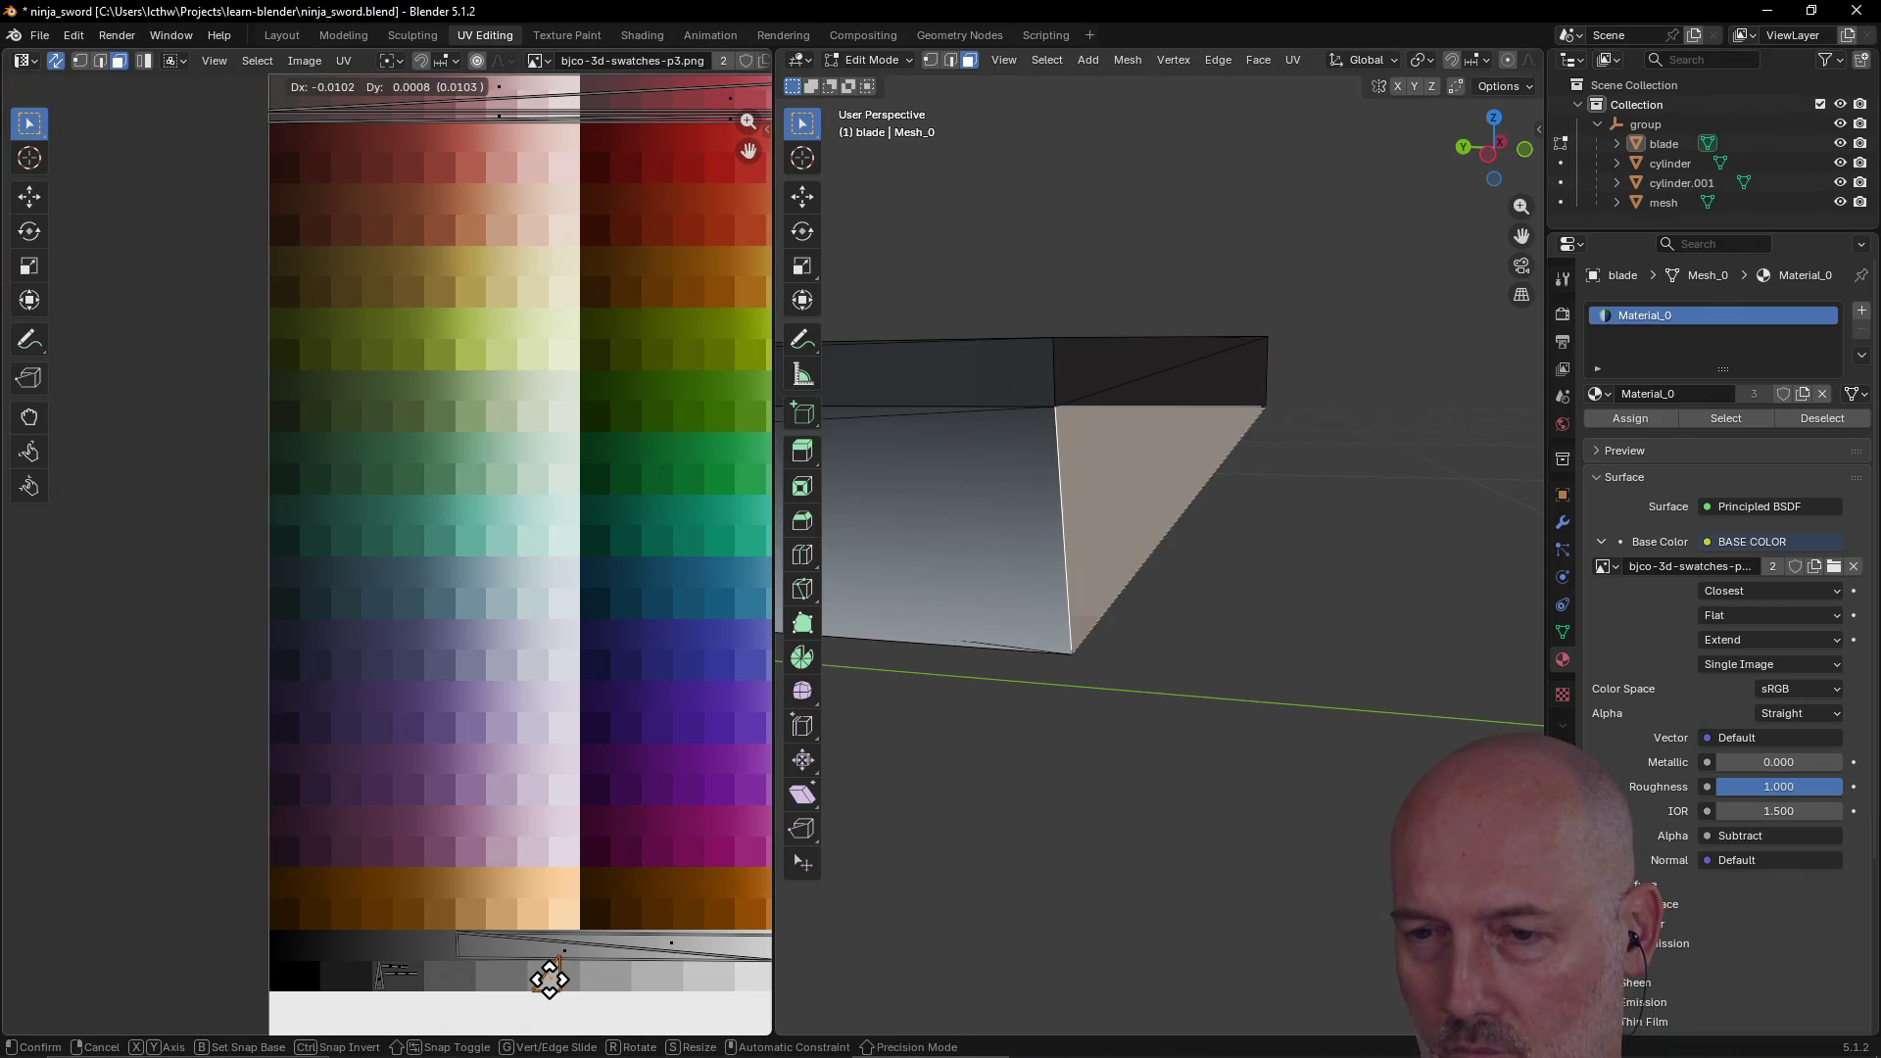
click(562, 966)
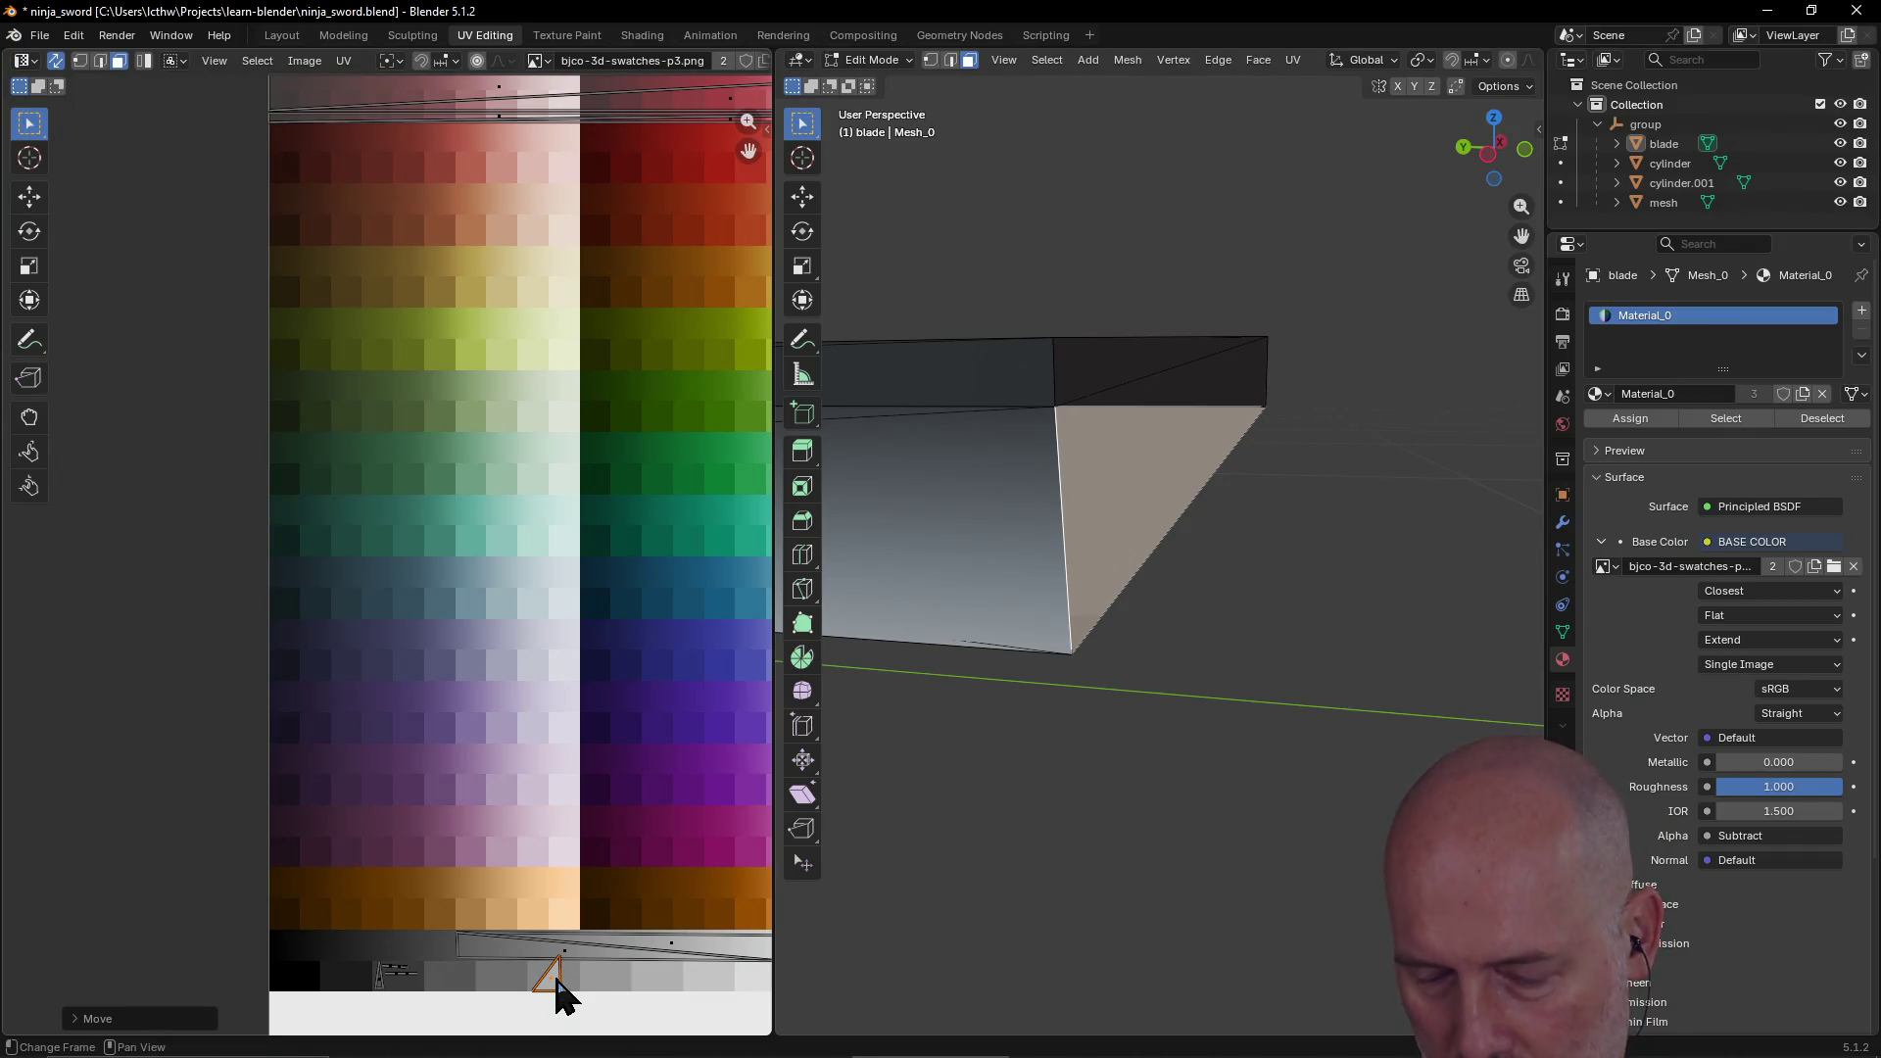
Step: Enlarge and rotate the triangle so it fits within the grey swatch
key(s)
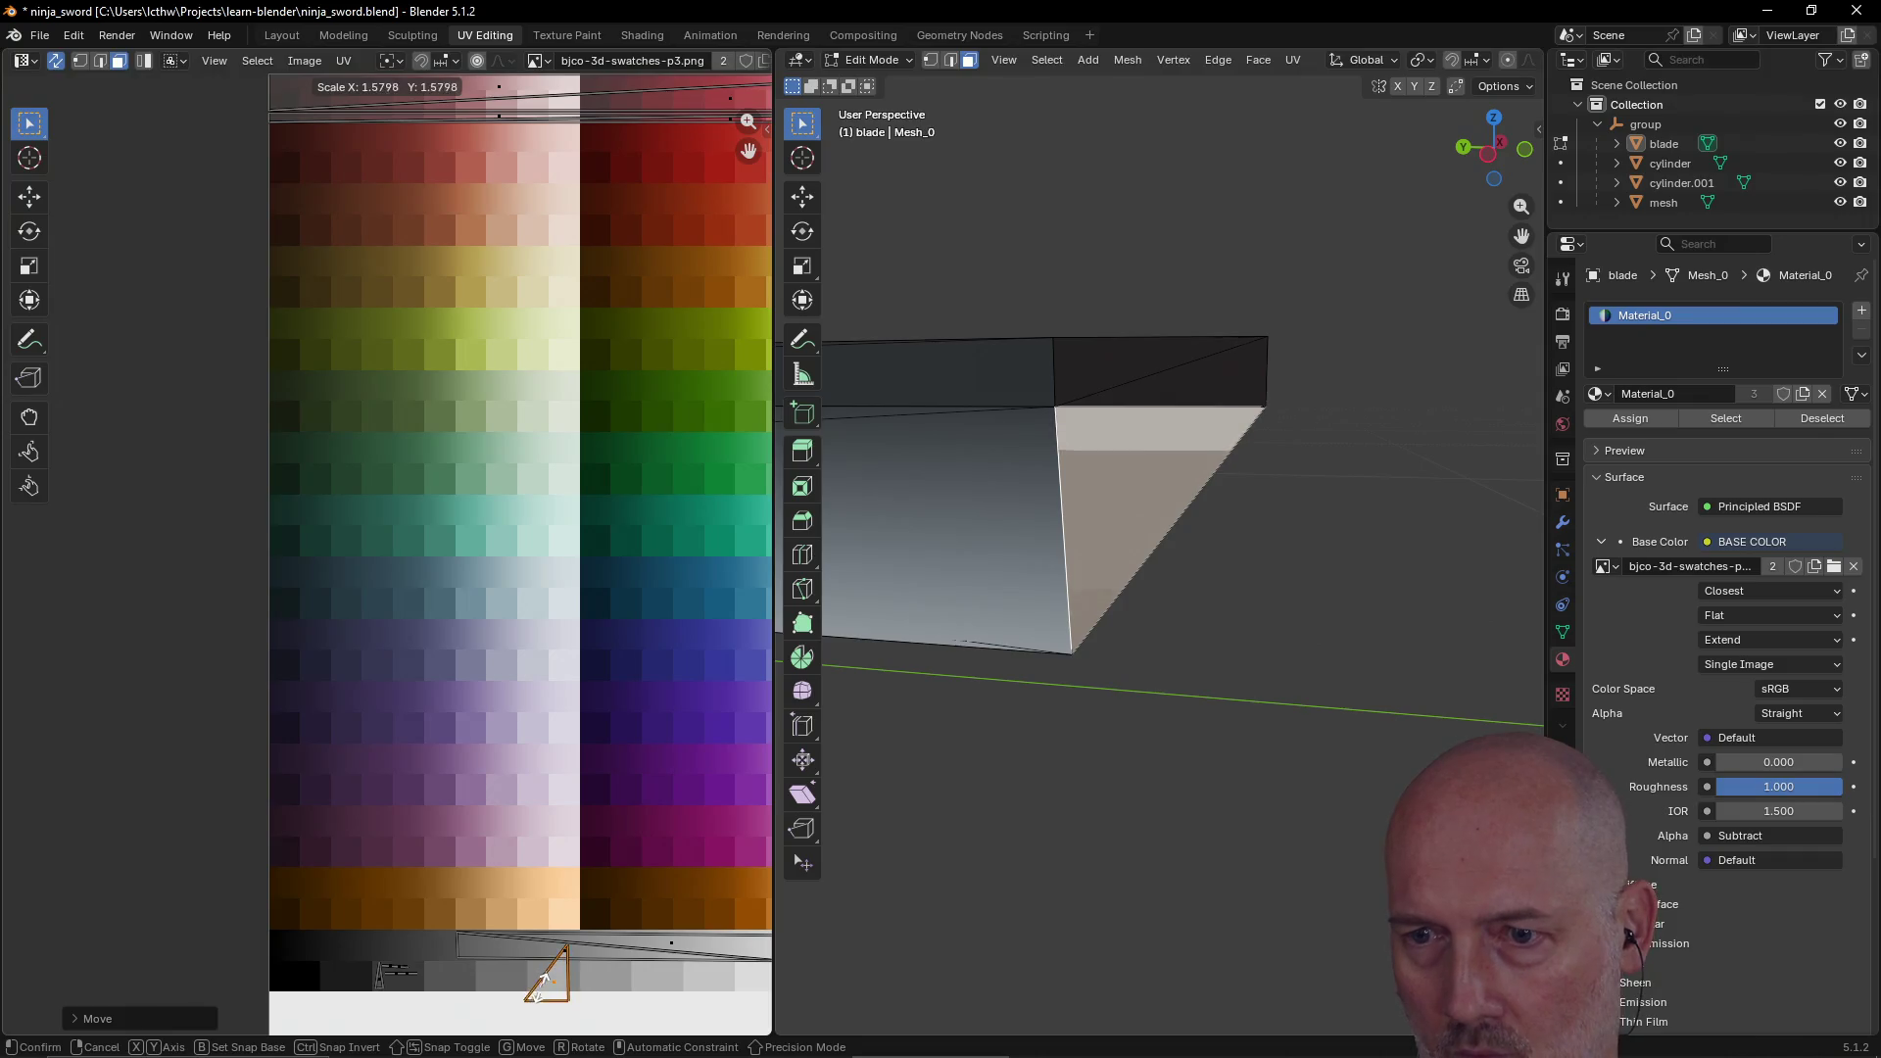
click(547, 976)
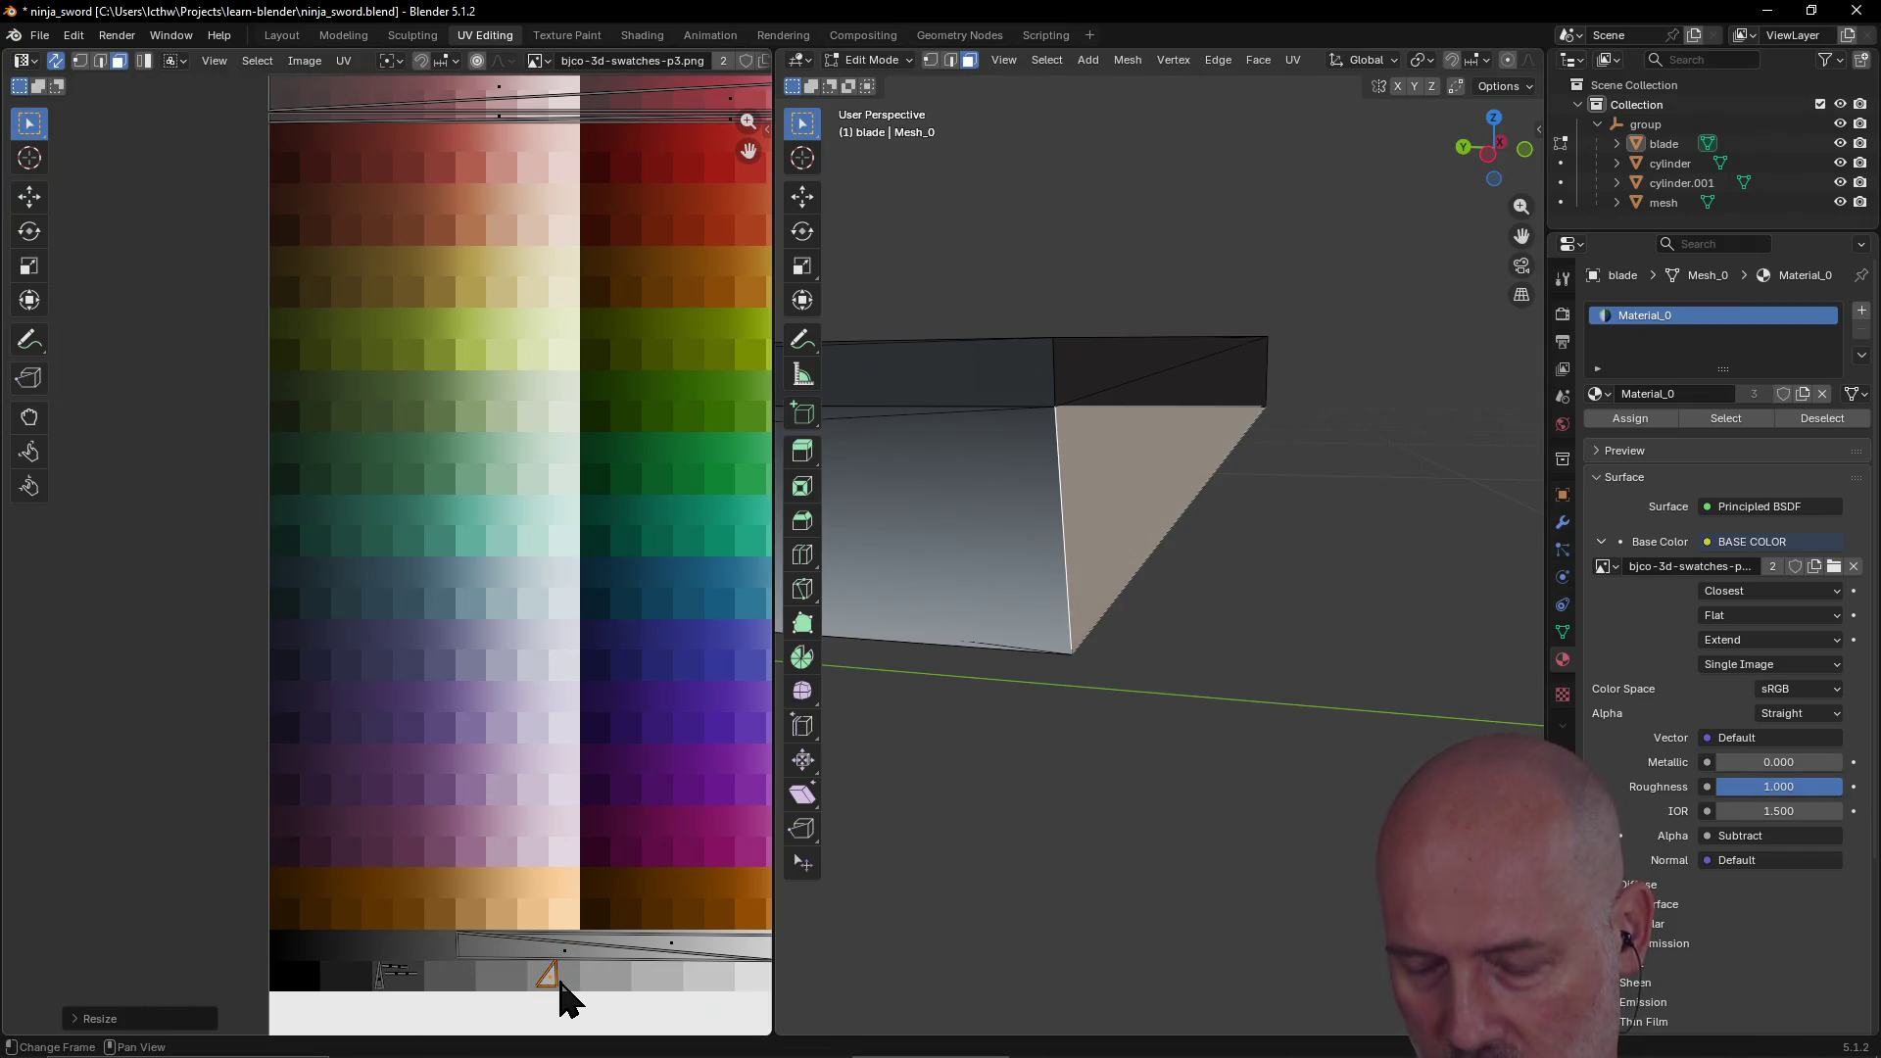
key(r)
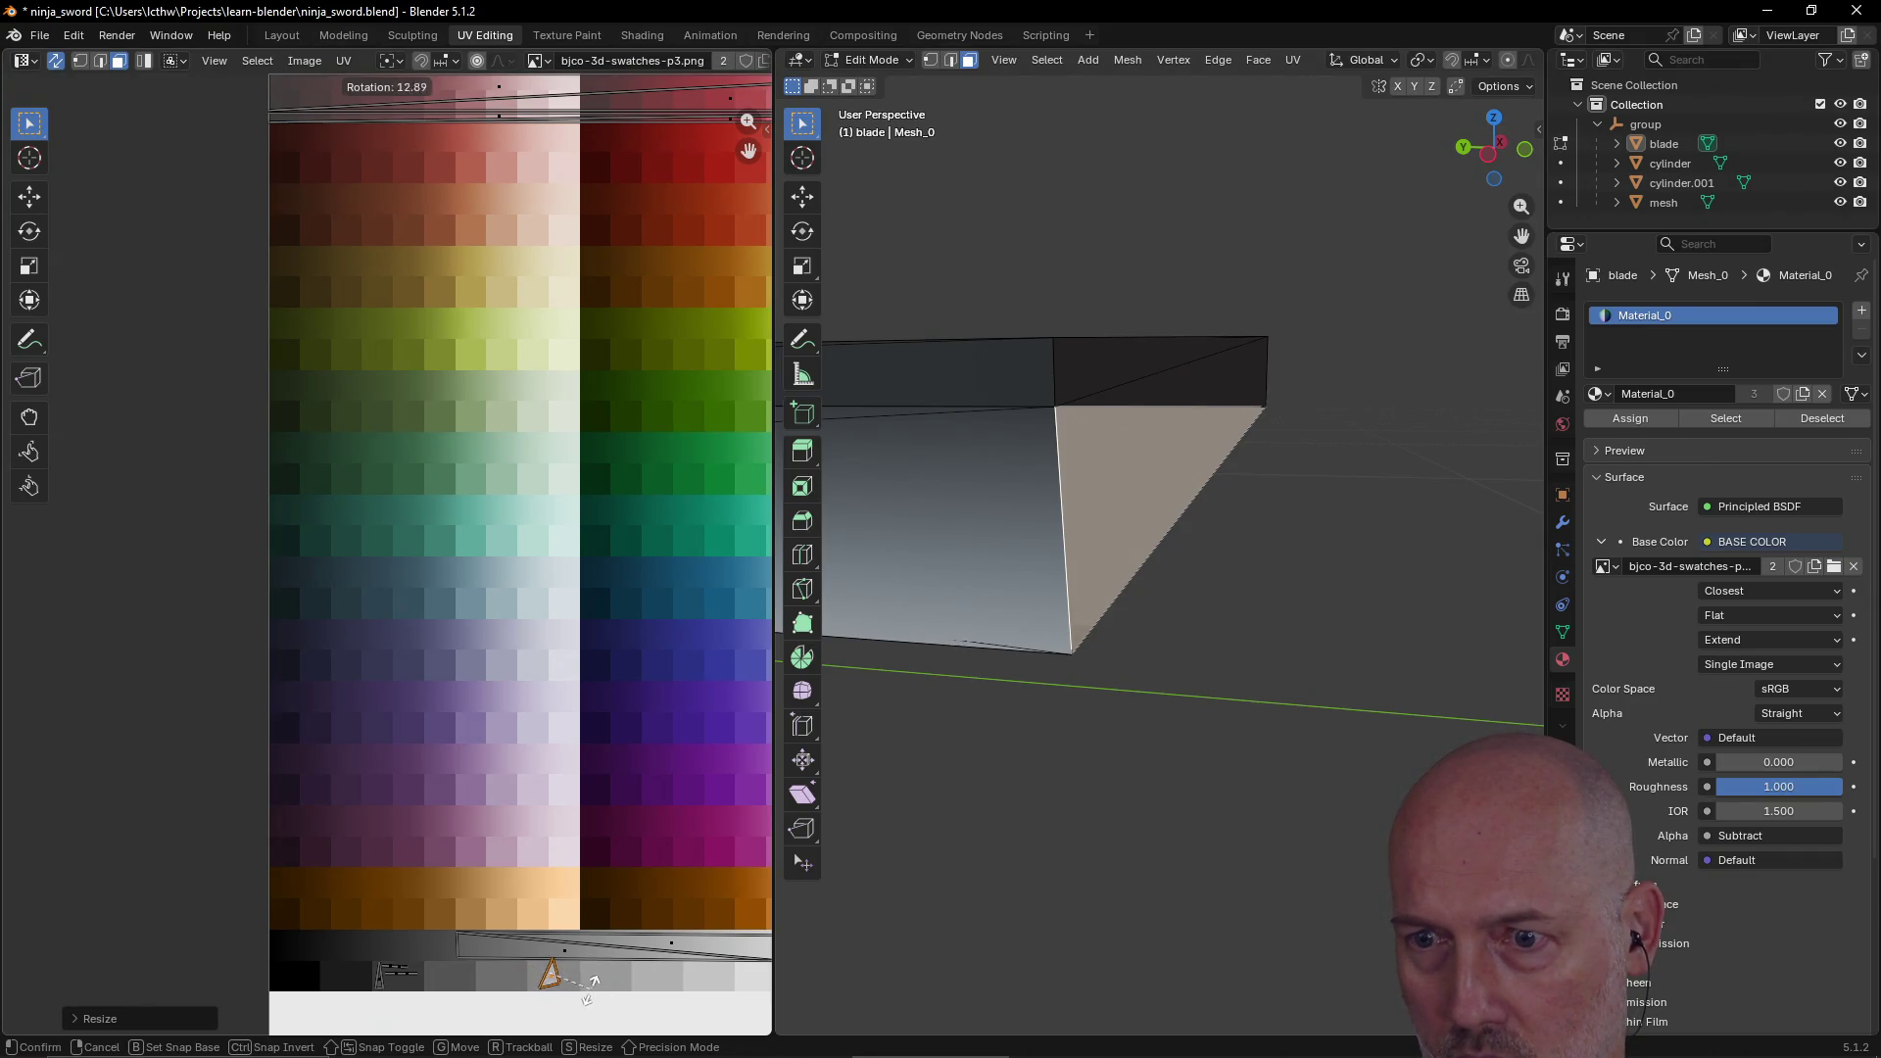
click(571, 1013)
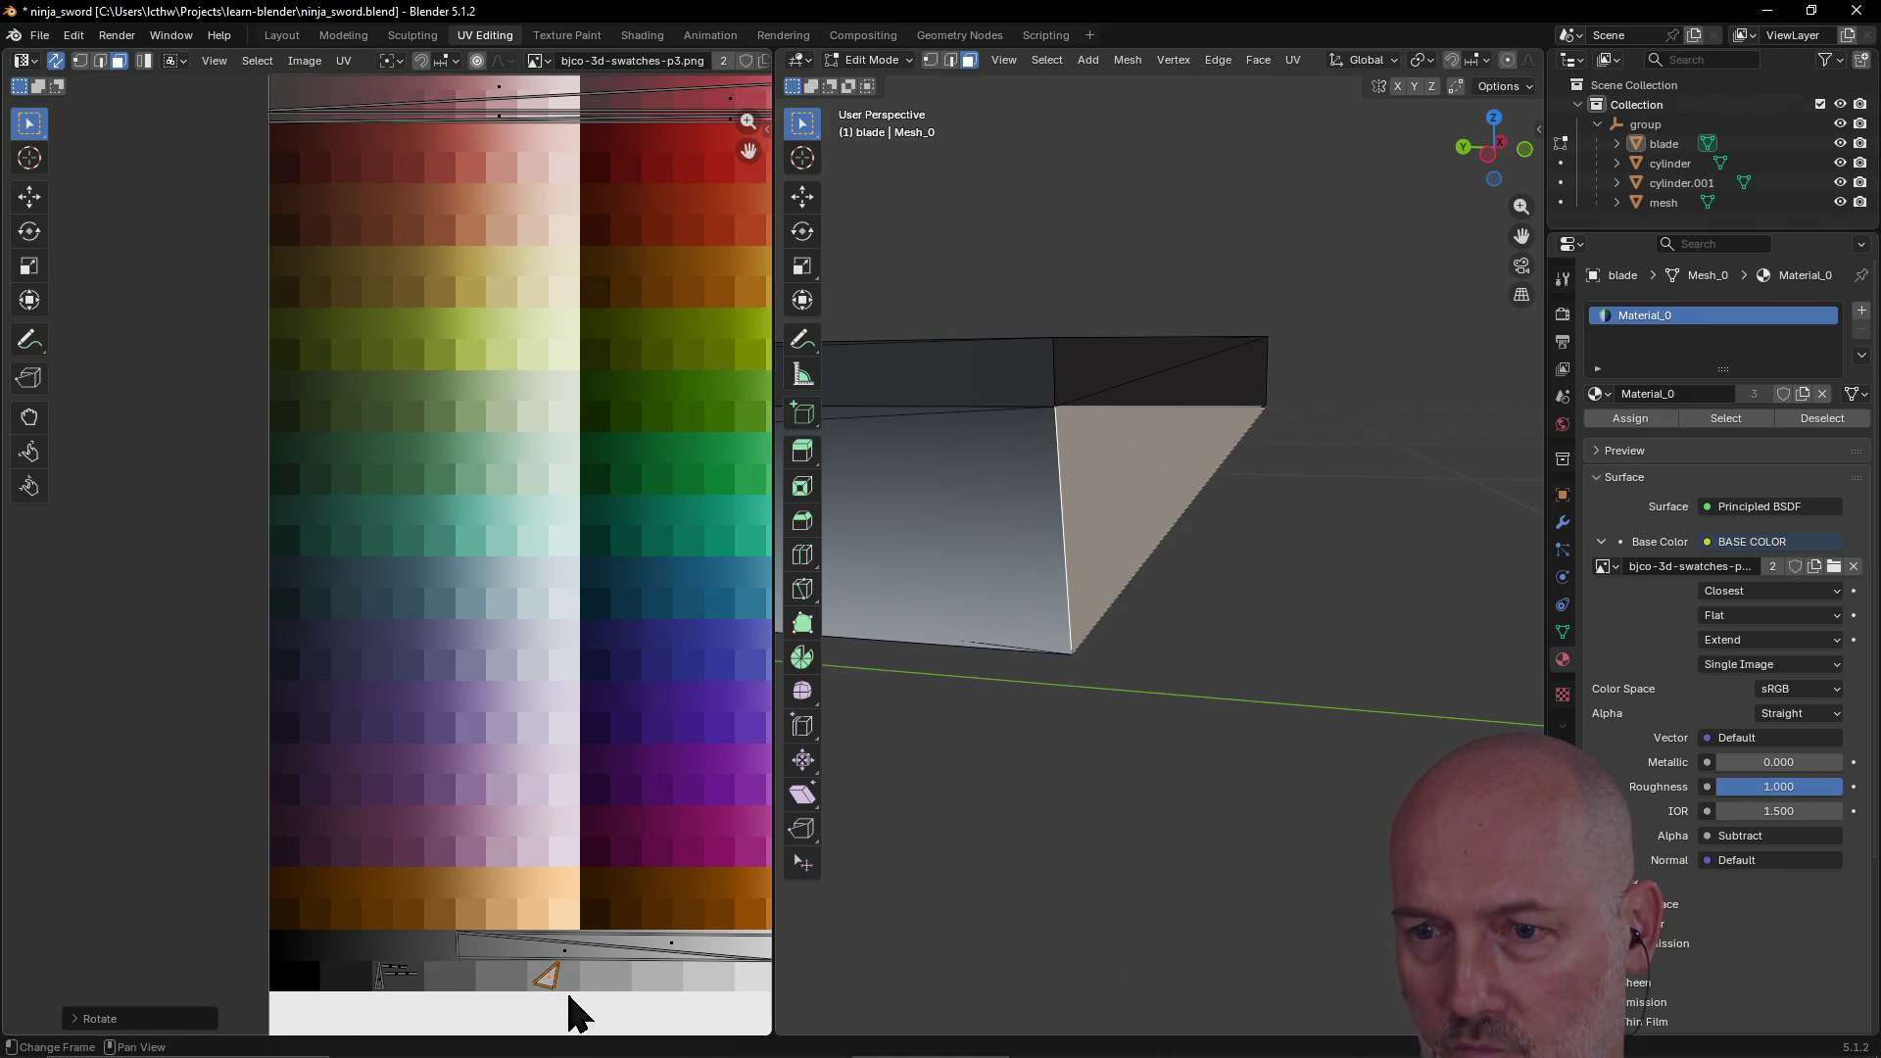
click(930, 60)
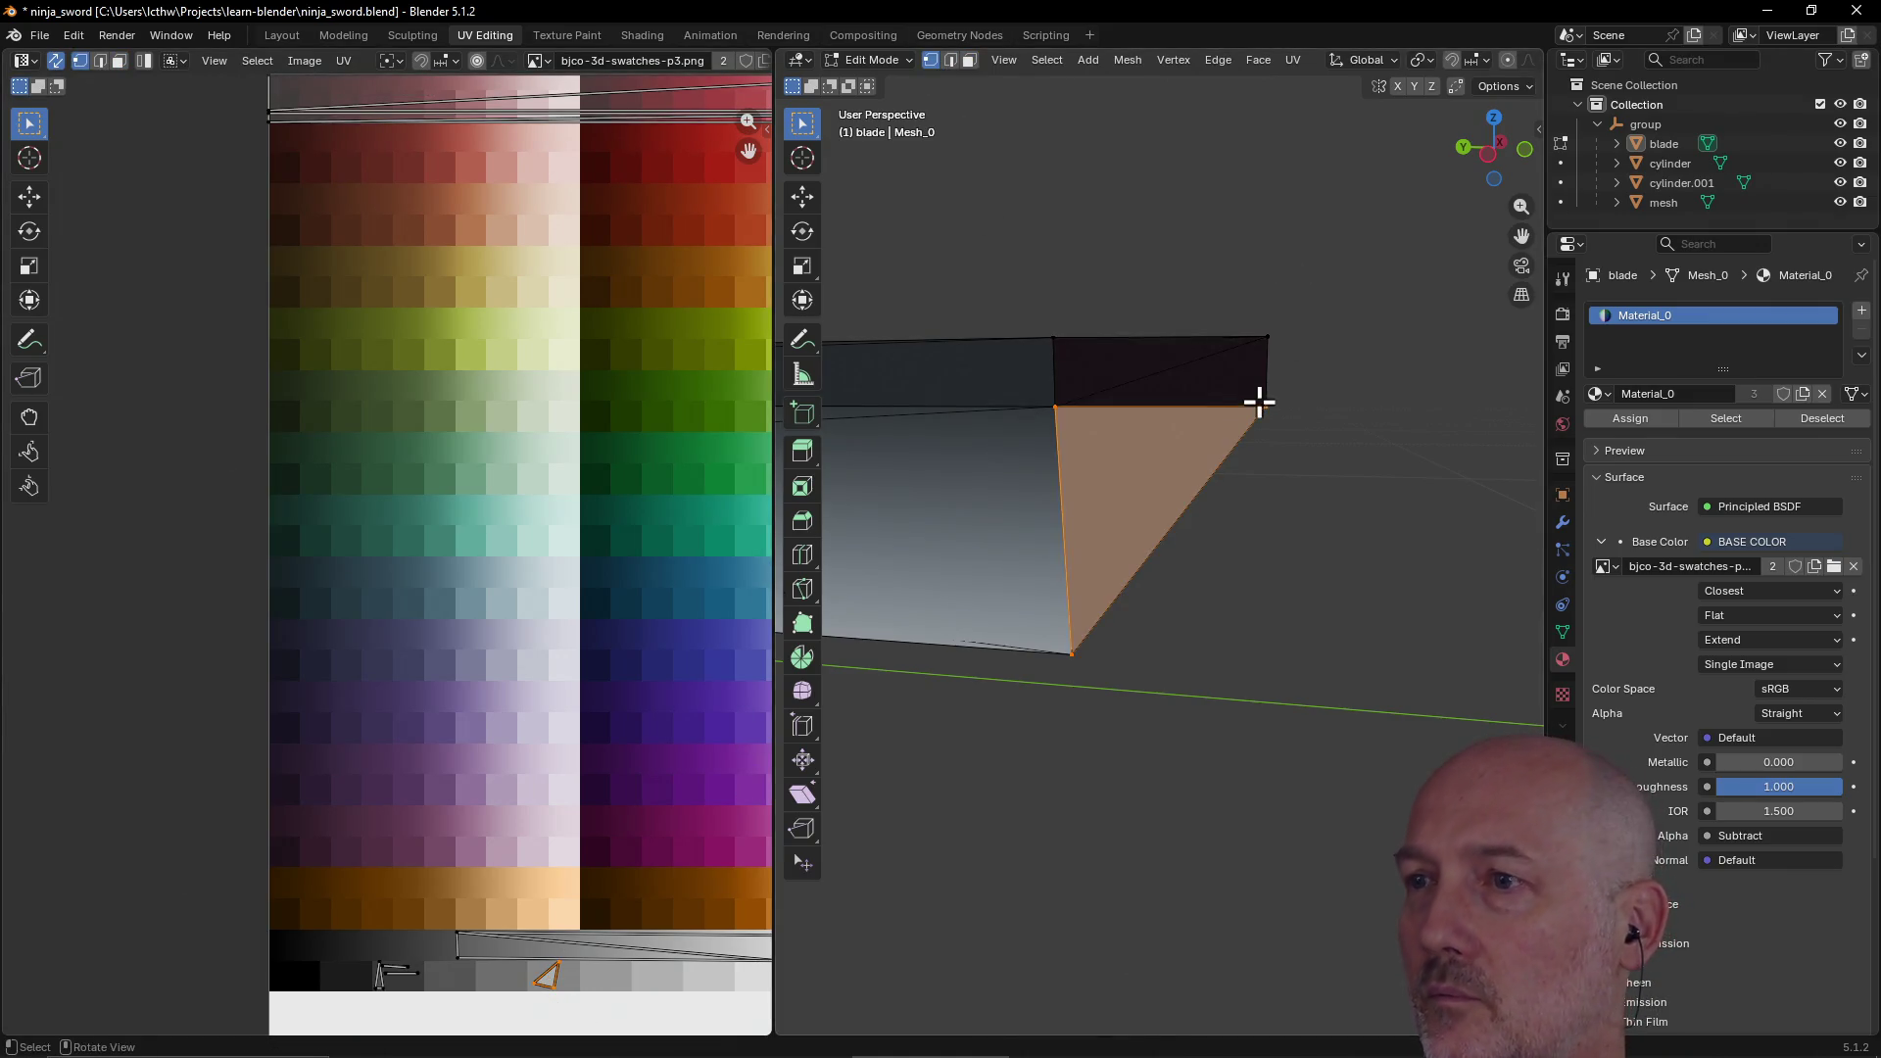
Step: Reselect the triangular UV island in face mode and rotate it to a new angle
click(1264, 407)
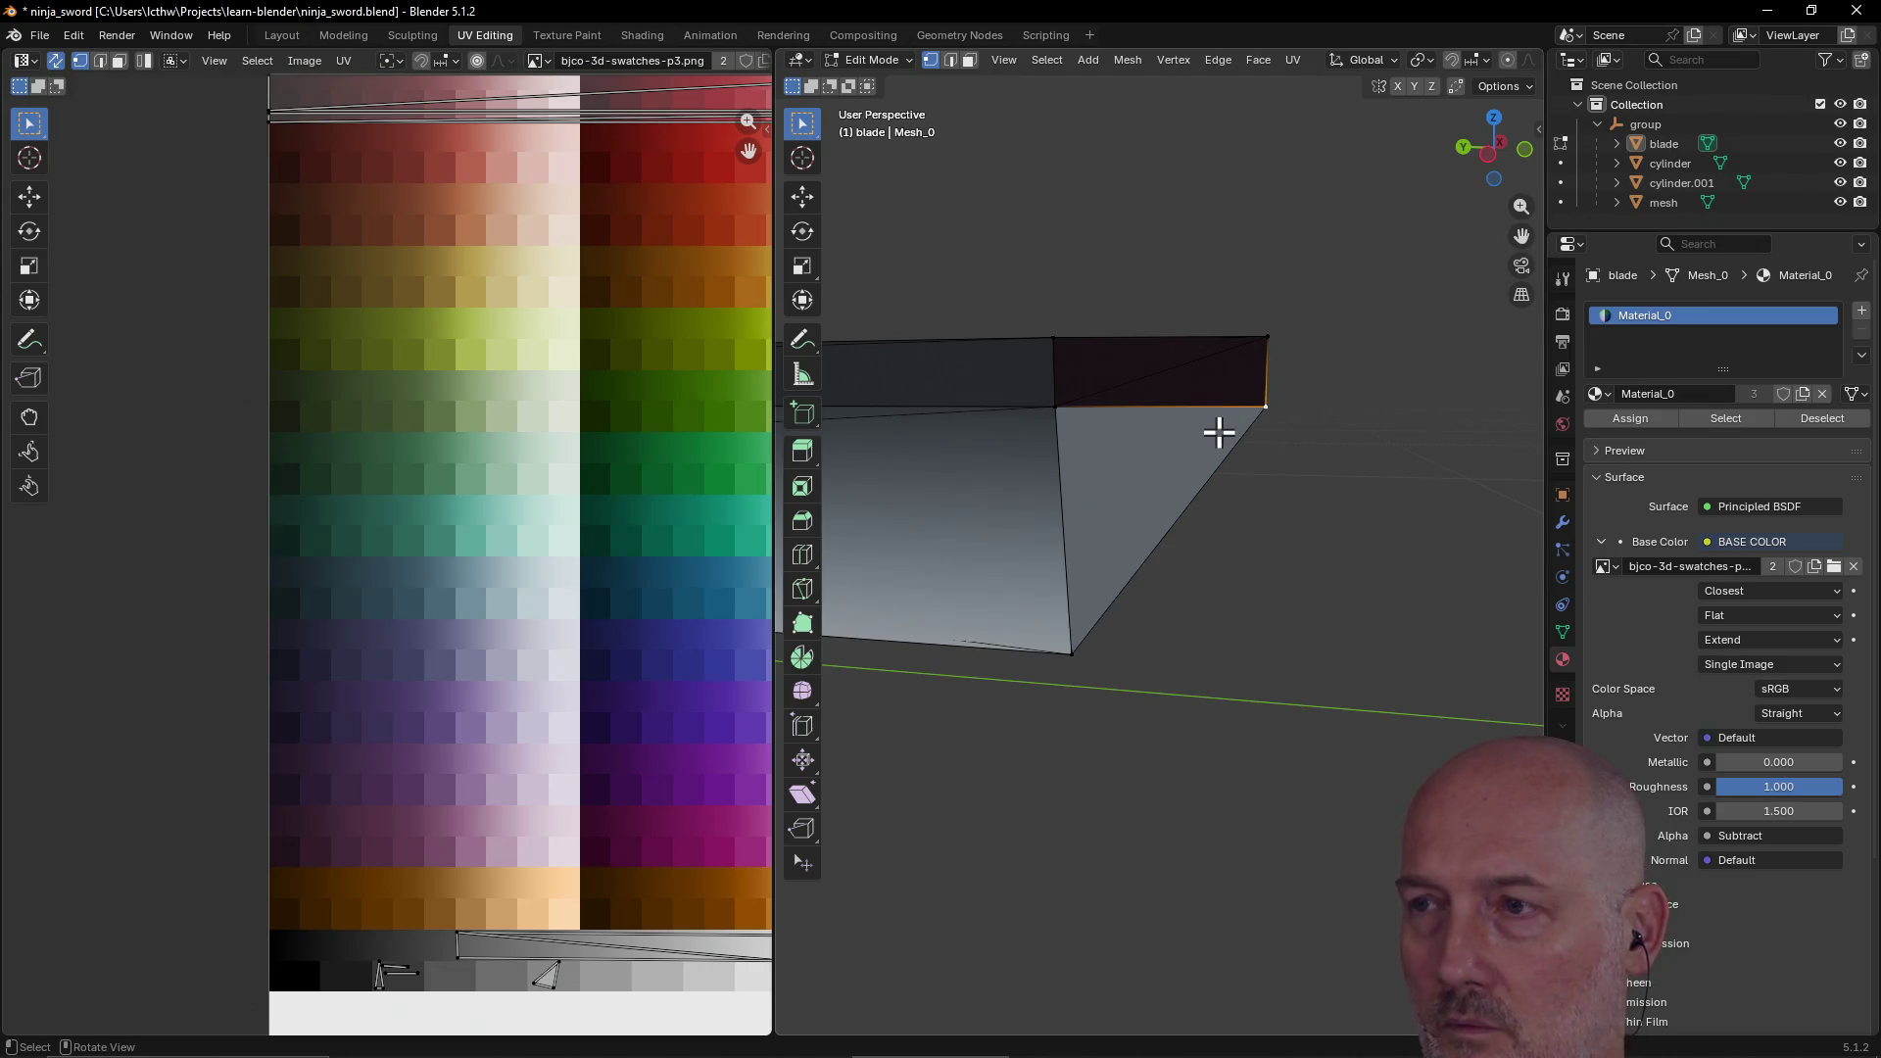
shift+click(1056, 408)
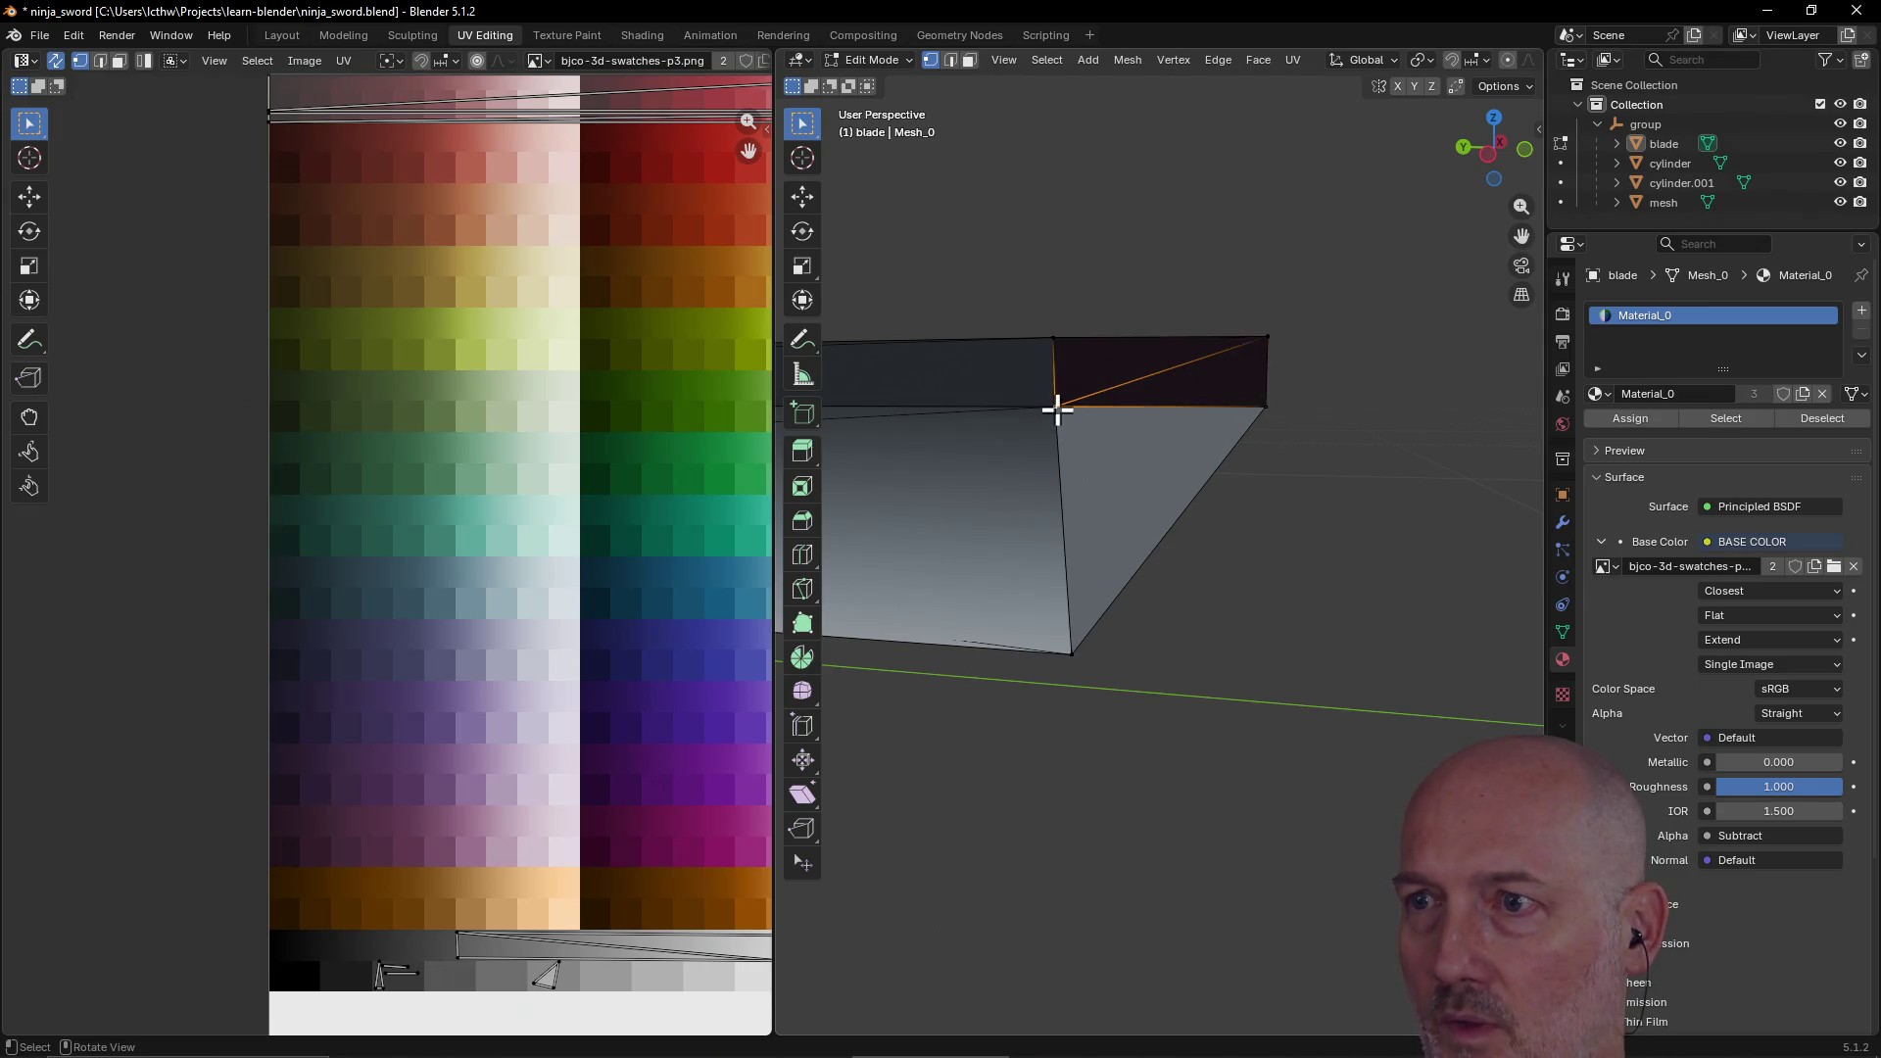
shift+click(1072, 653)
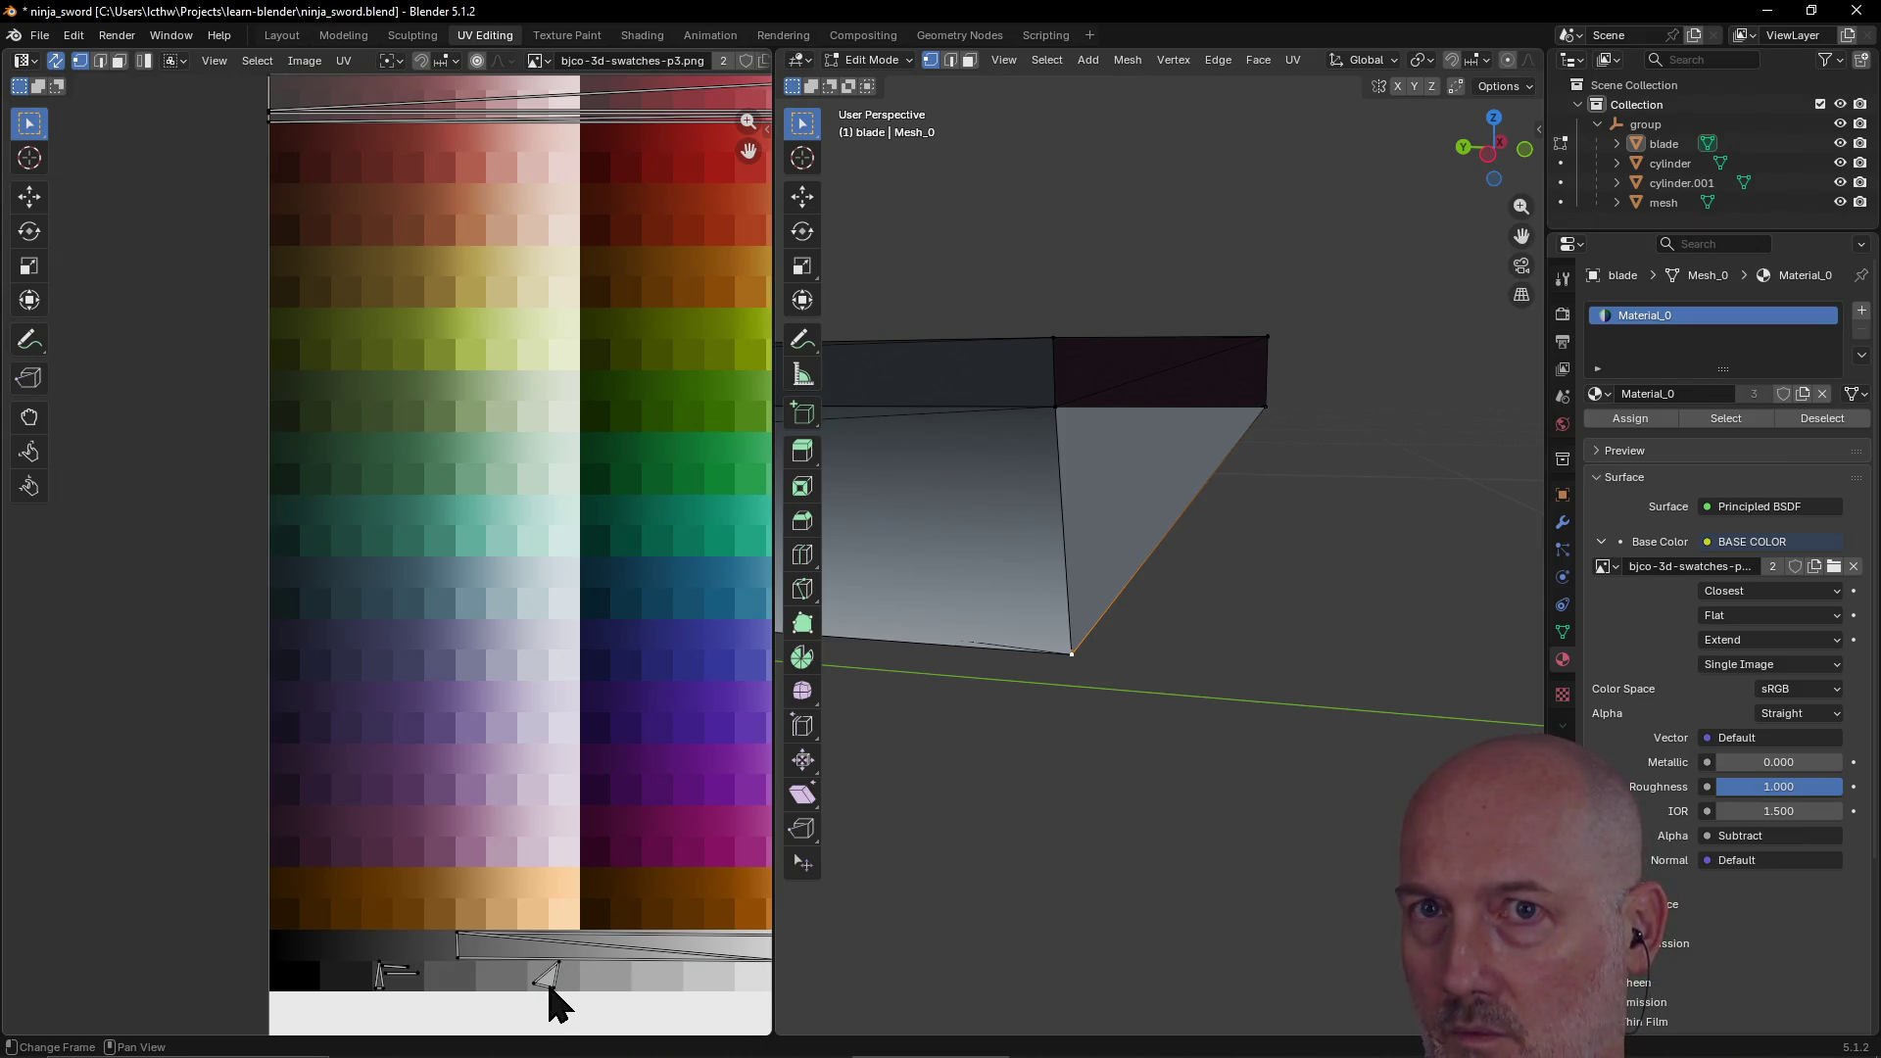
click(969, 60)
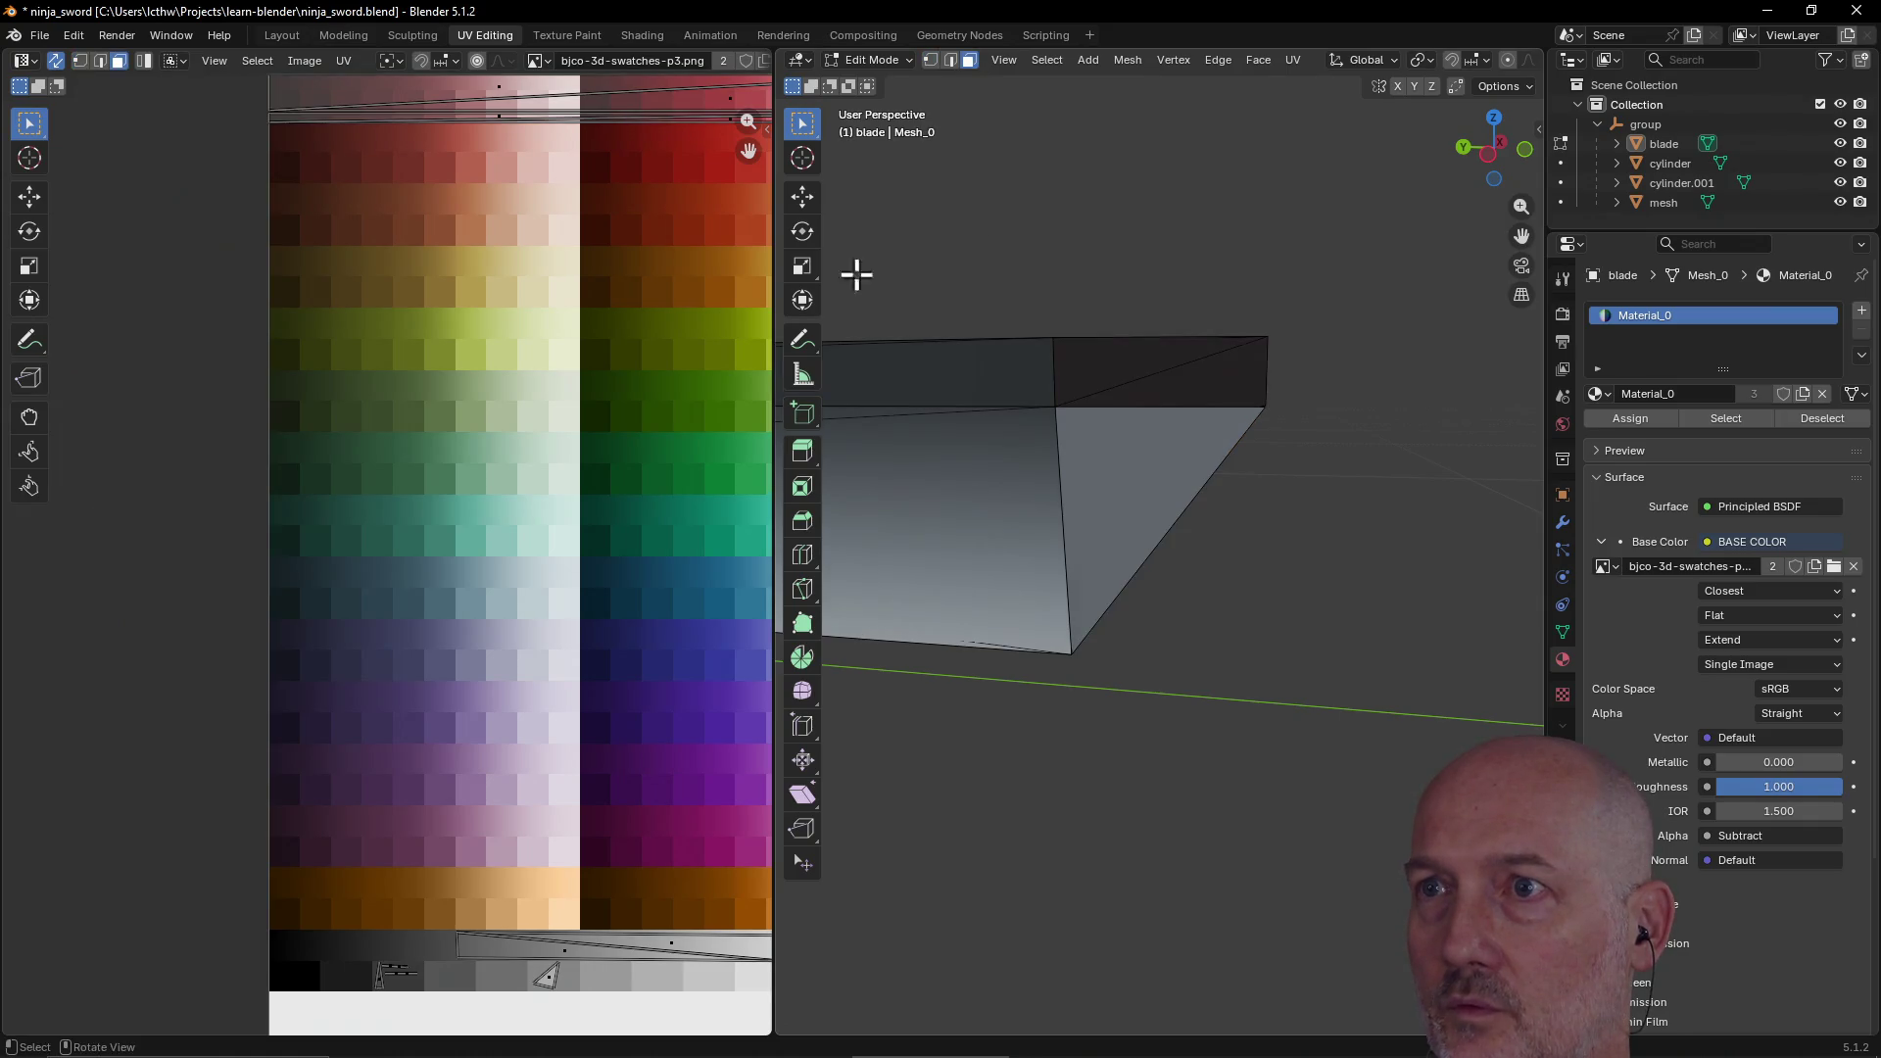
click(546, 979)
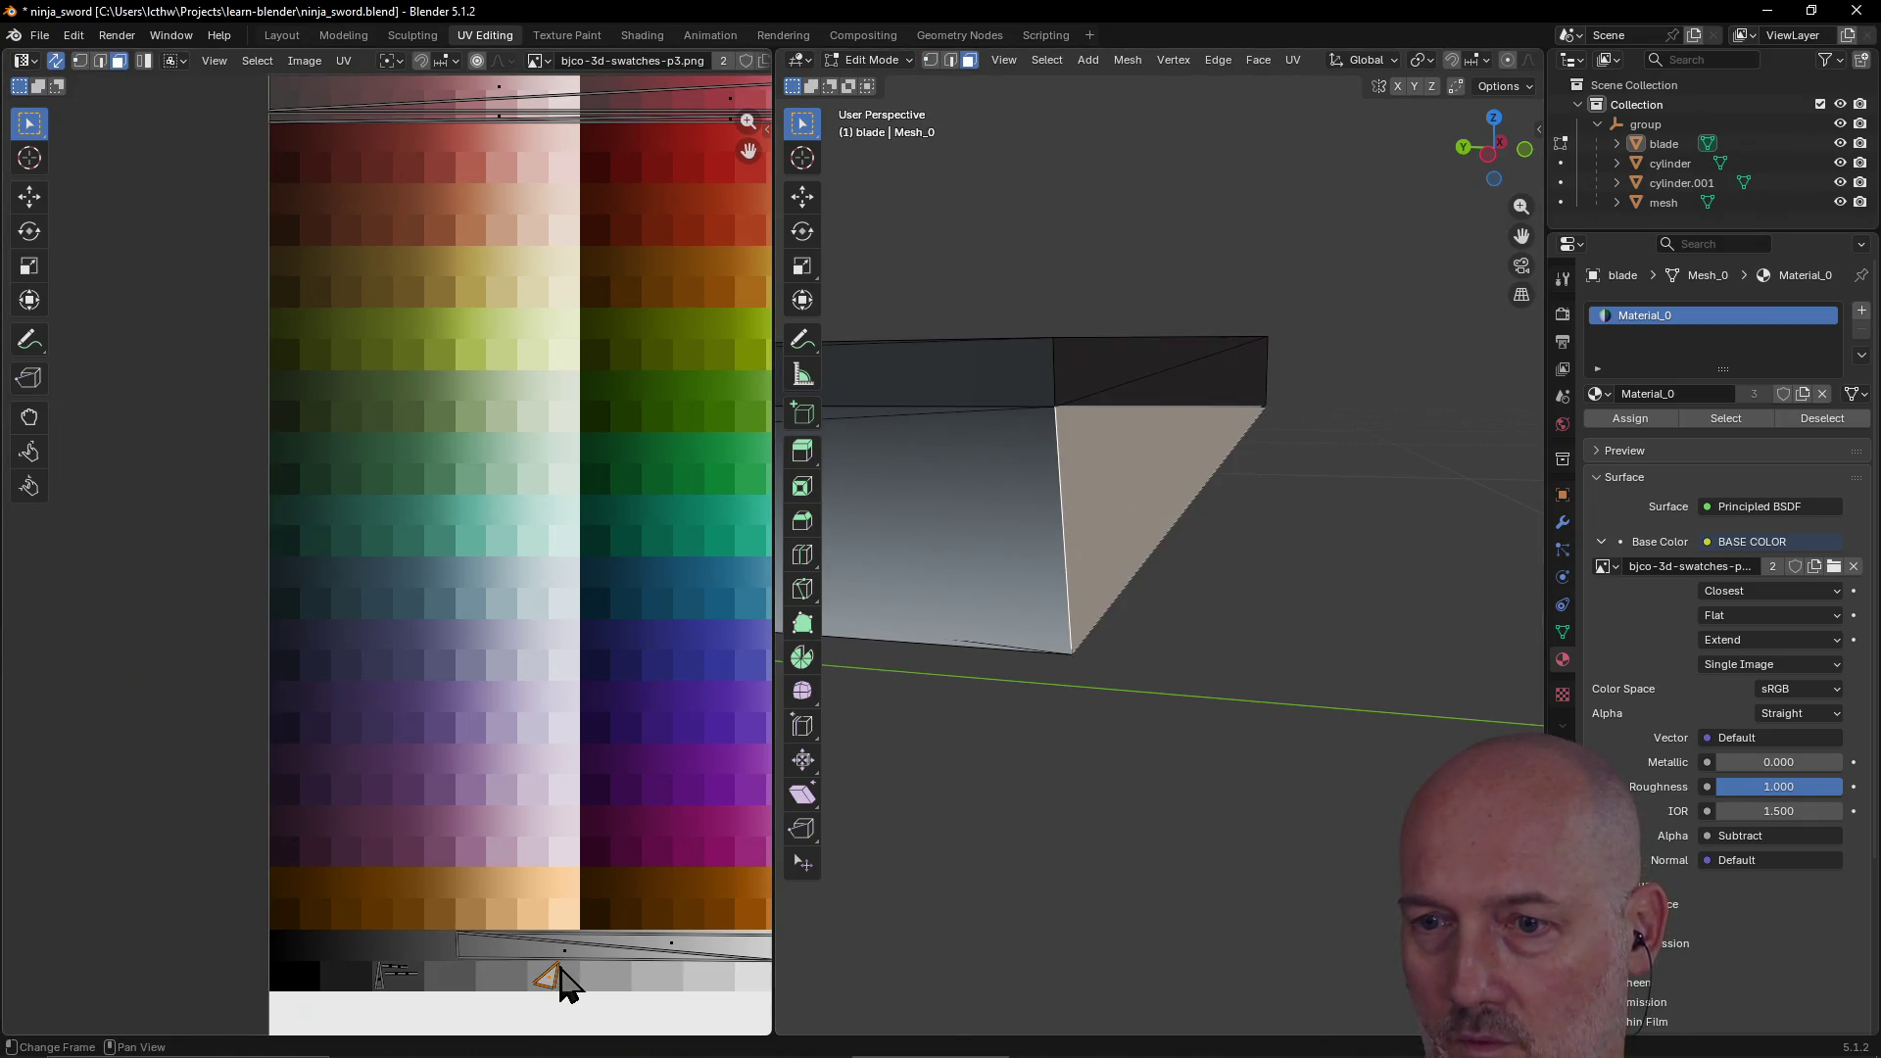
click(558, 991)
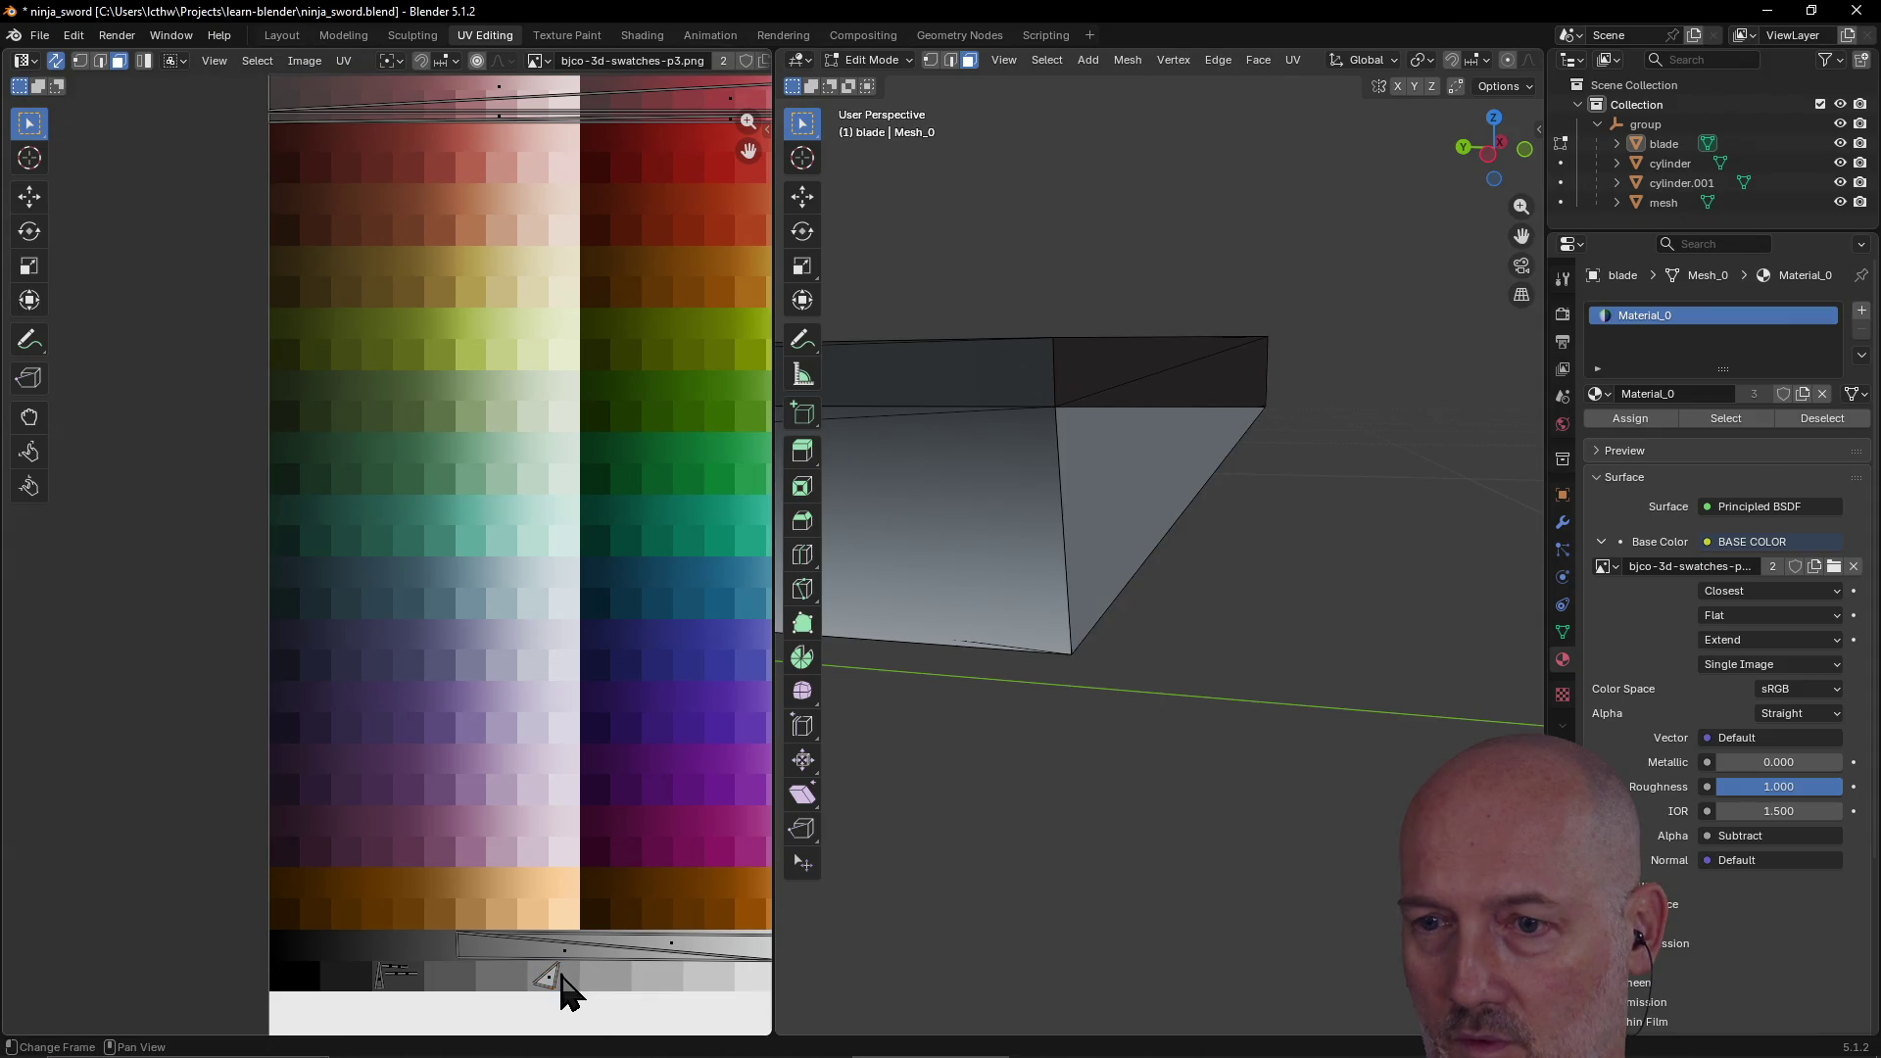
click(551, 985)
key(g)
key(r)
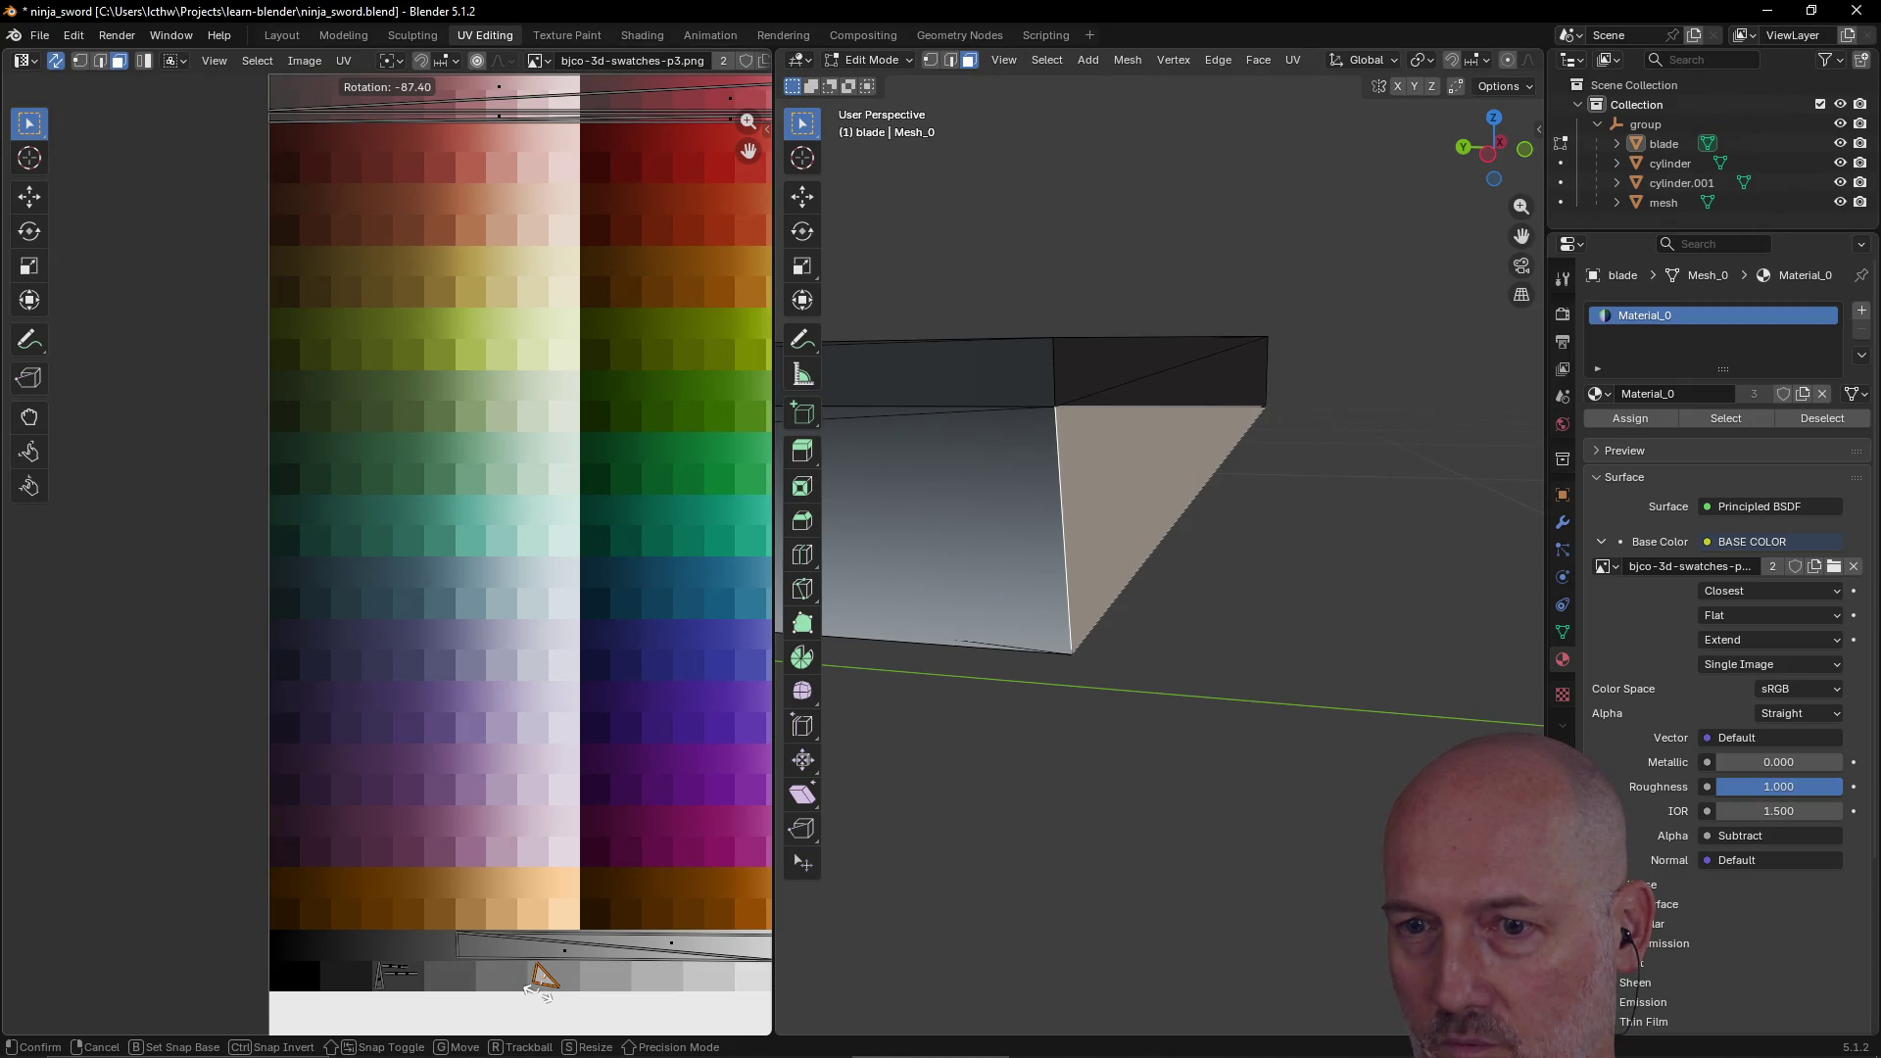
click(539, 992)
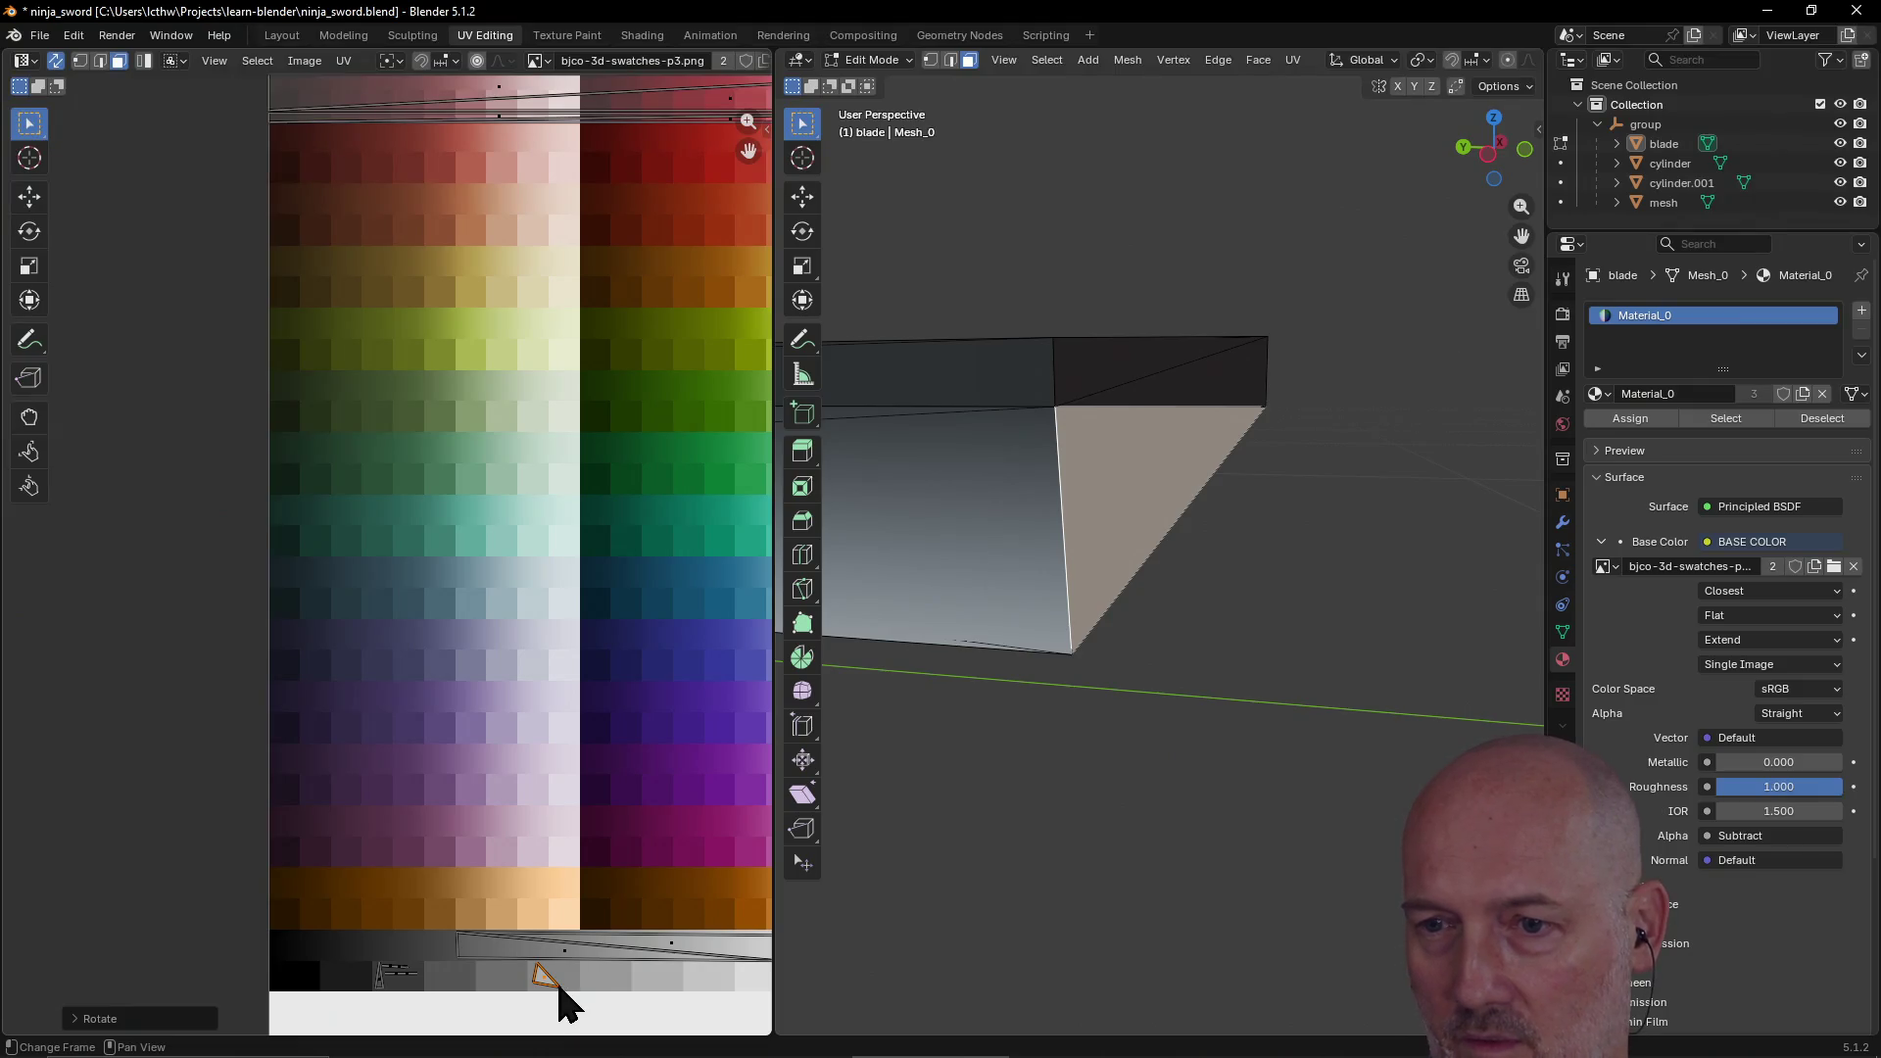
Step: Move two of the triangle's UV corners individually inside the grey swatch
key(1)
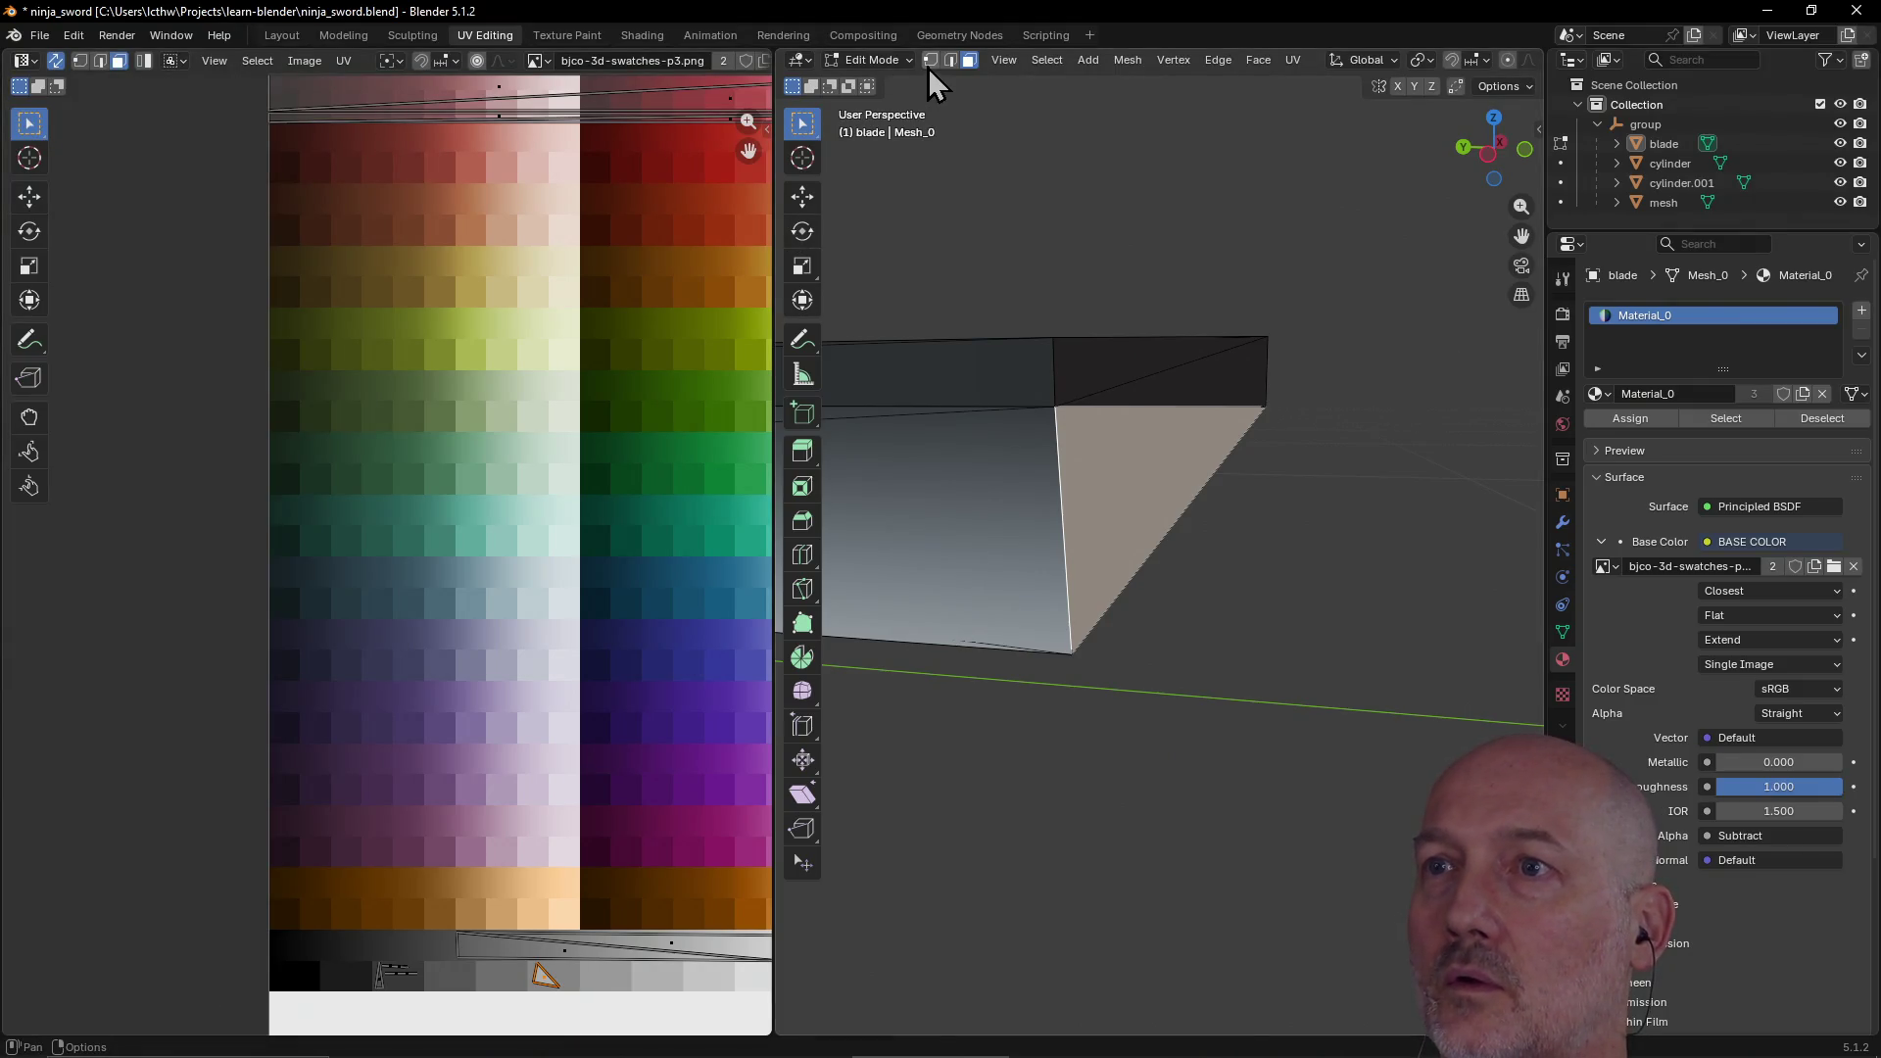
click(559, 989)
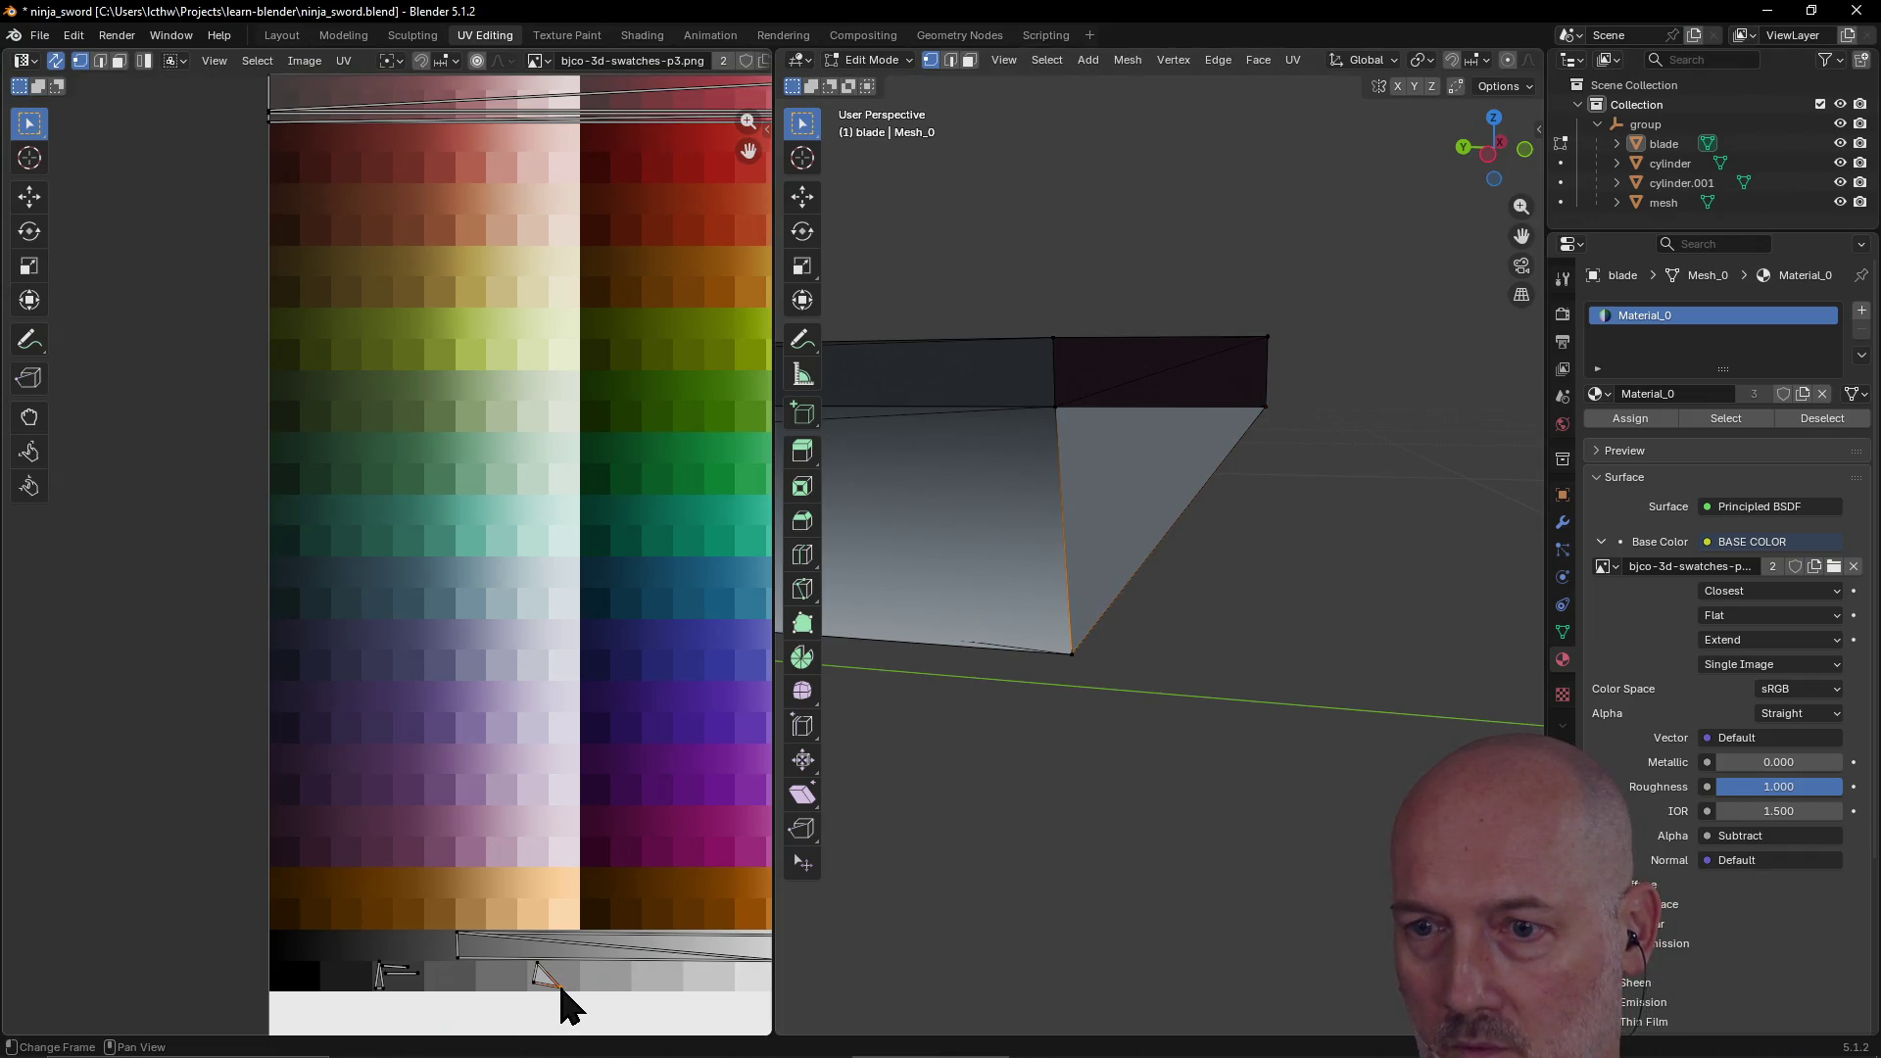
key(g)
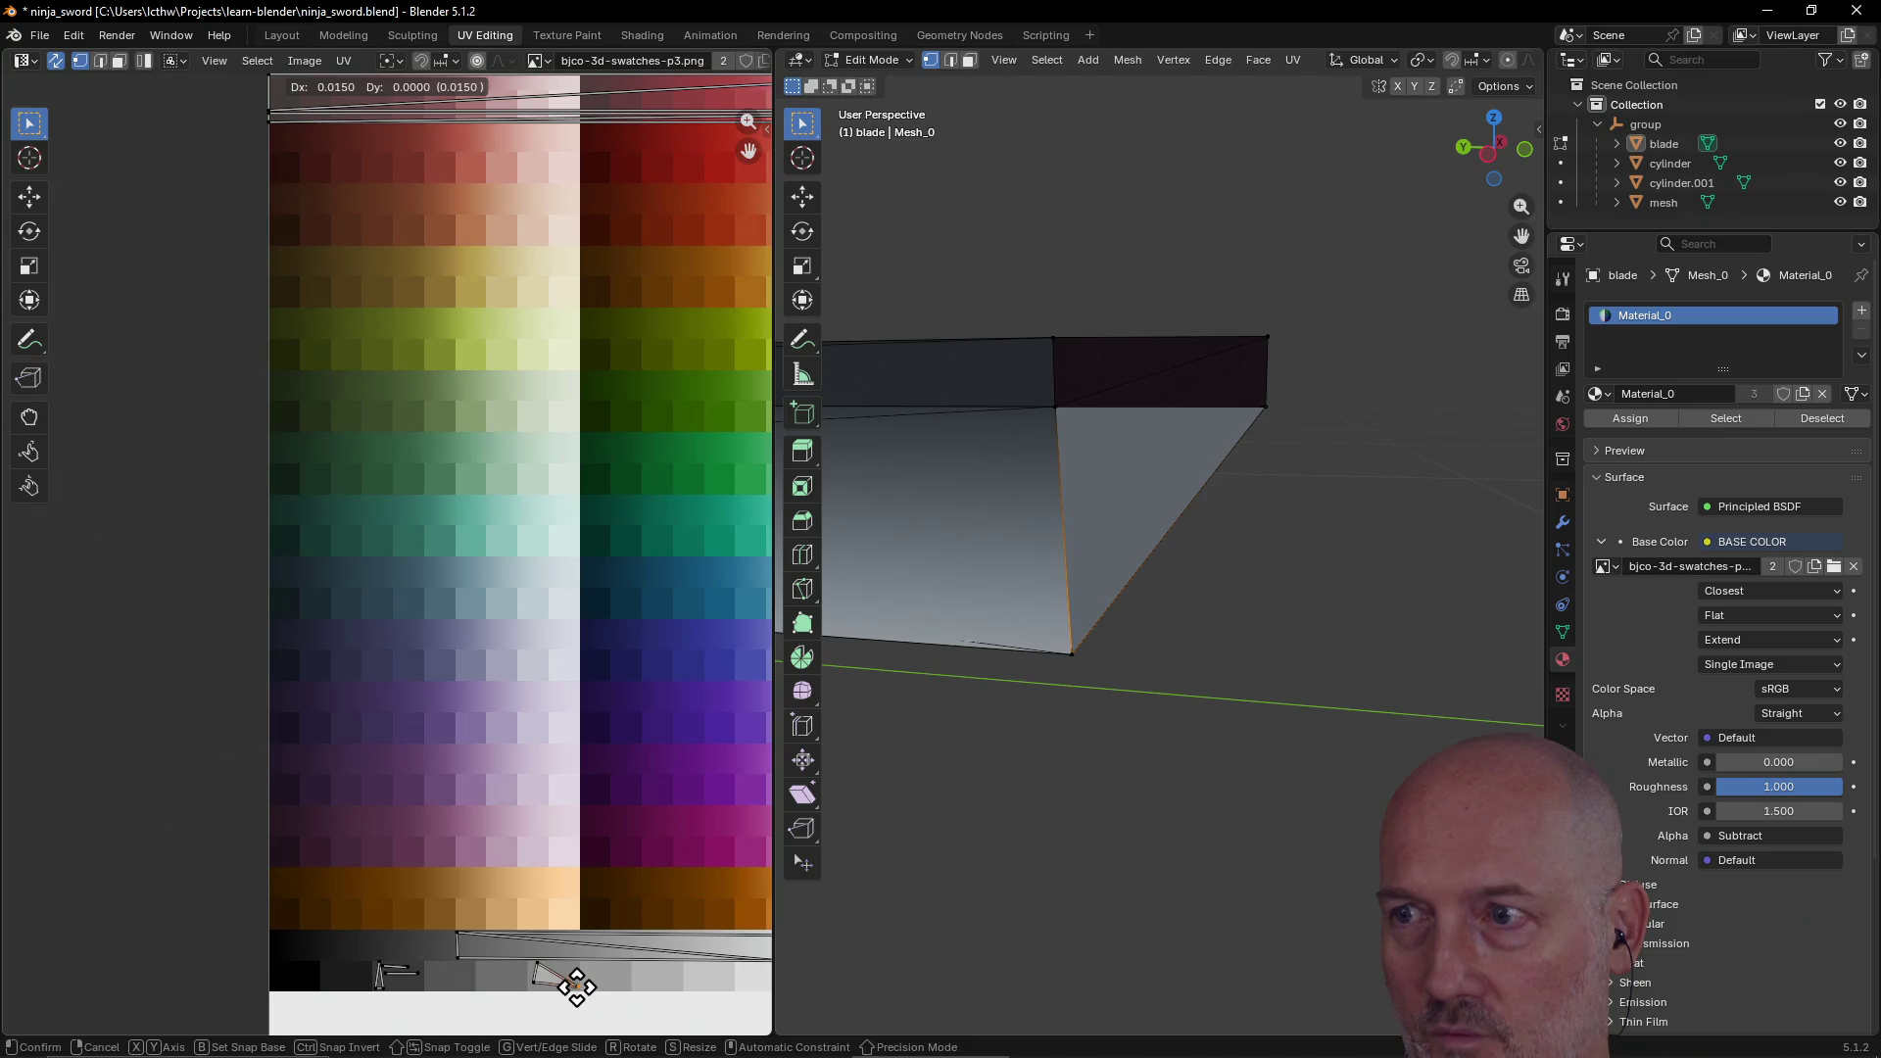
click(567, 991)
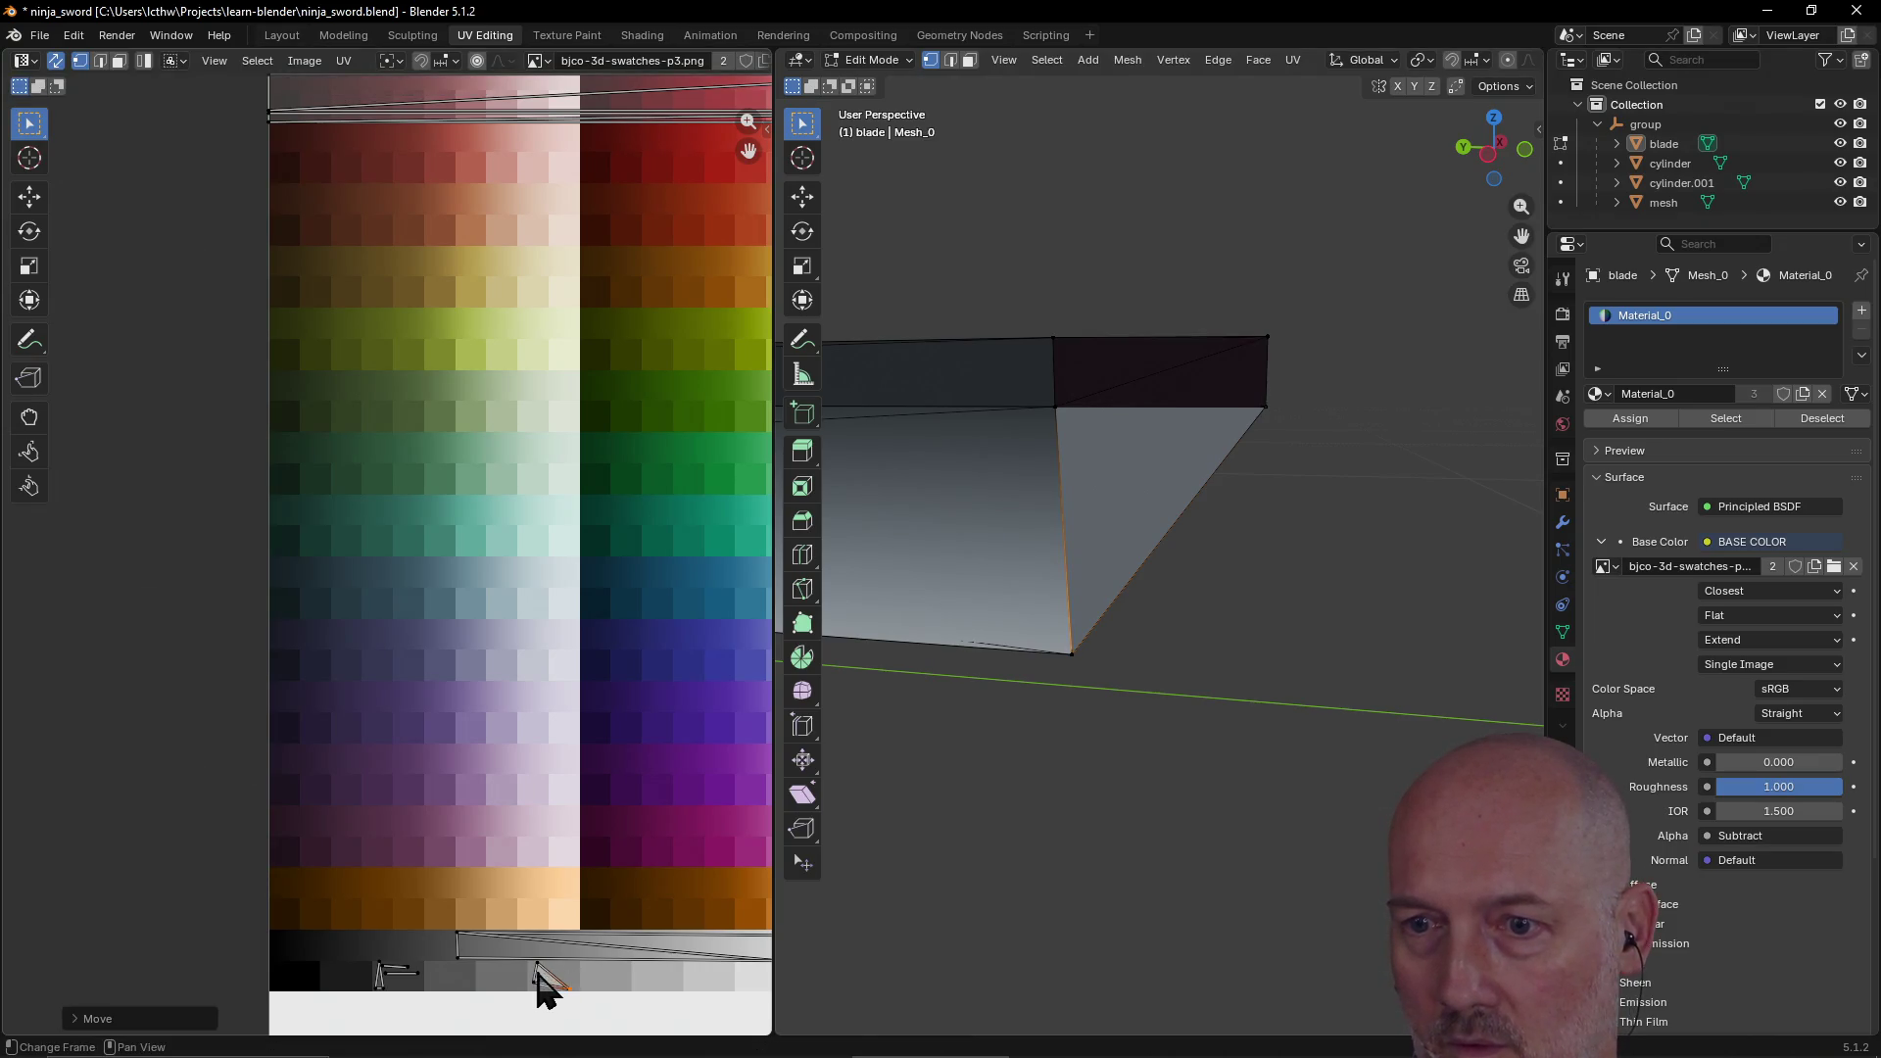
click(545, 983)
key(g)
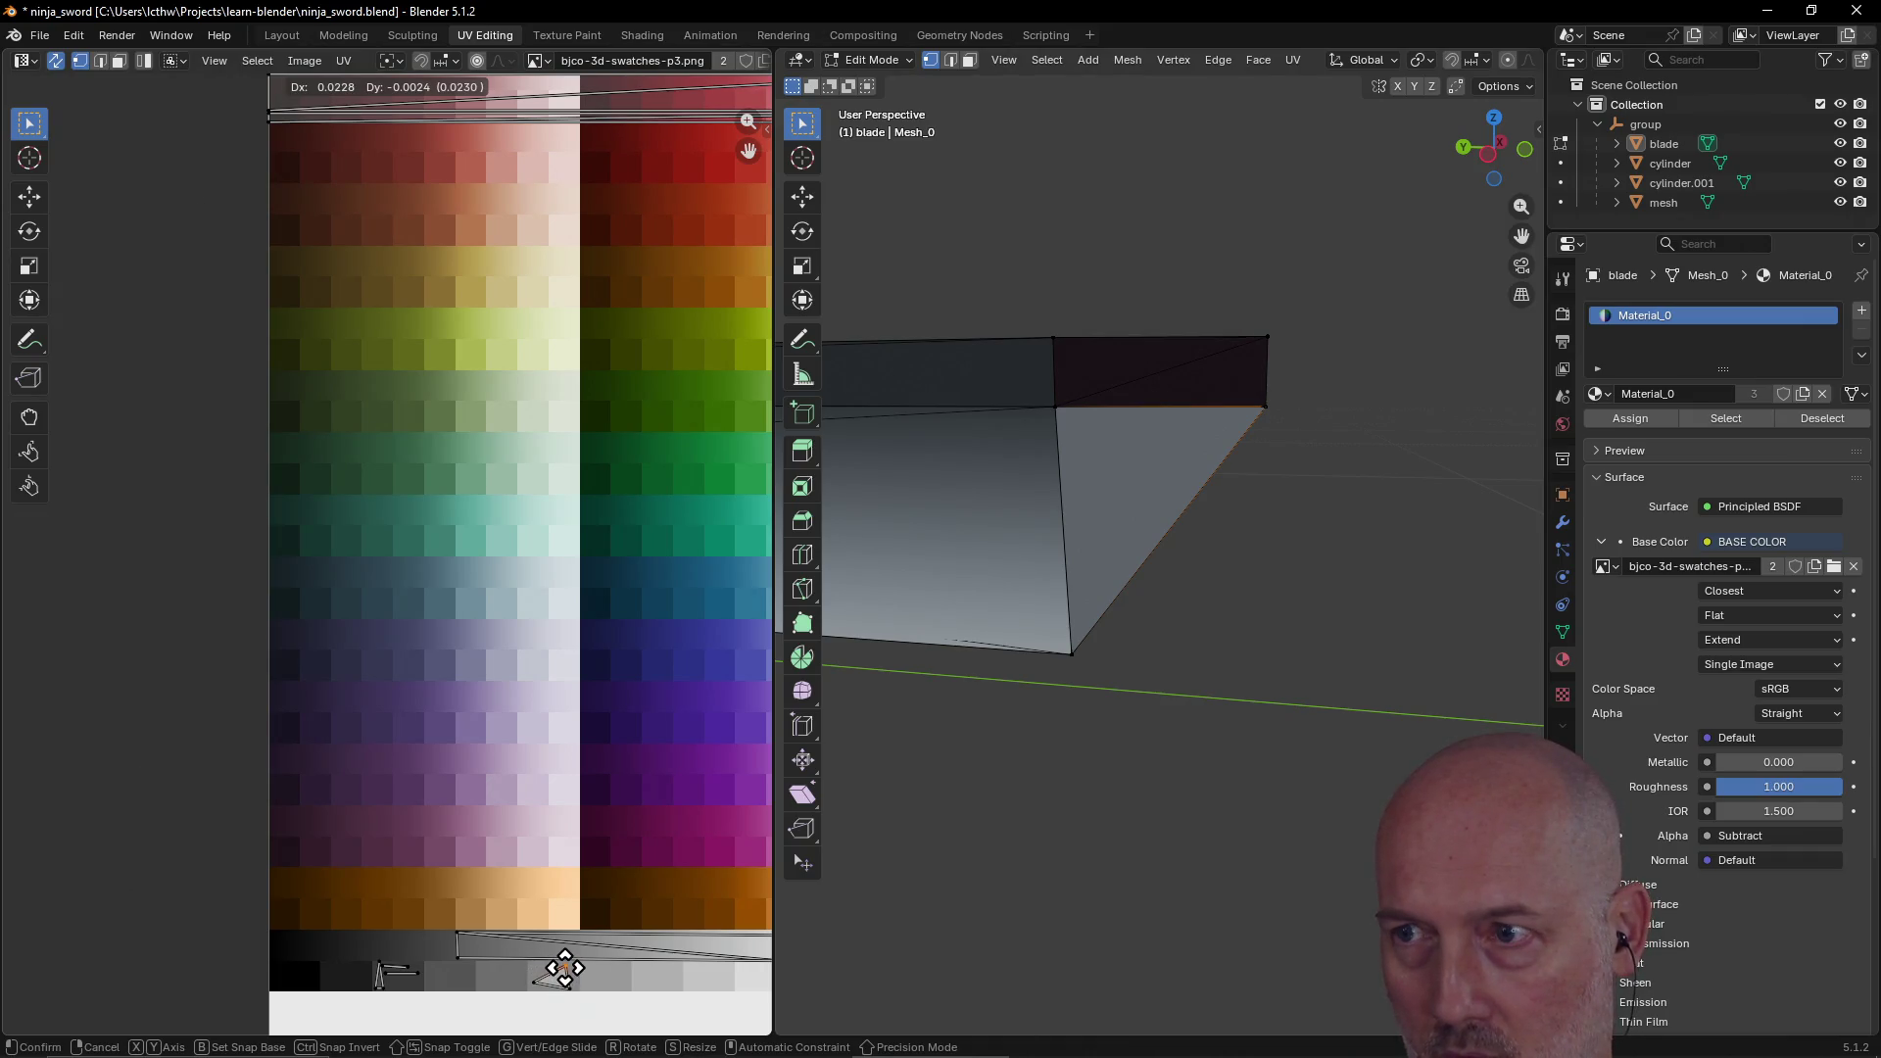
click(569, 970)
scroll(1067, 764, down, 4)
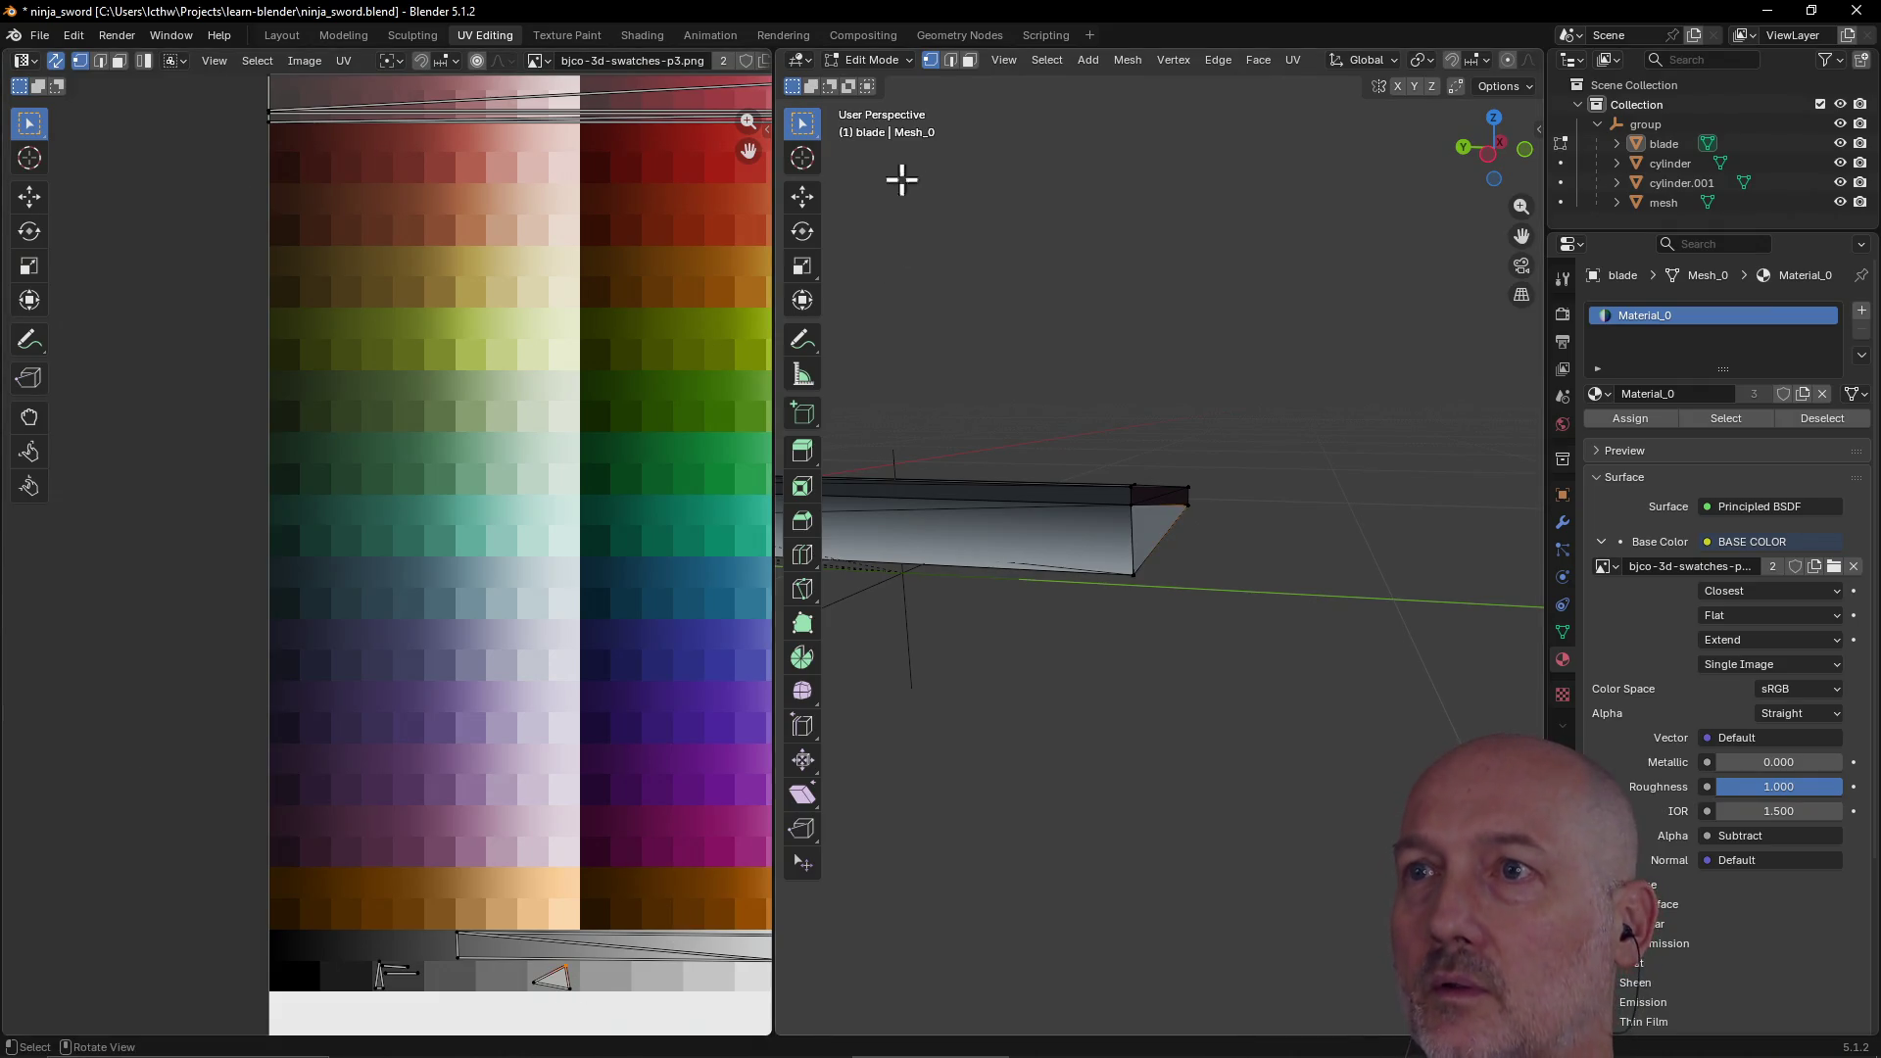
Step: Move the triangular UV island onto a lighter grey swatch
click(969, 61)
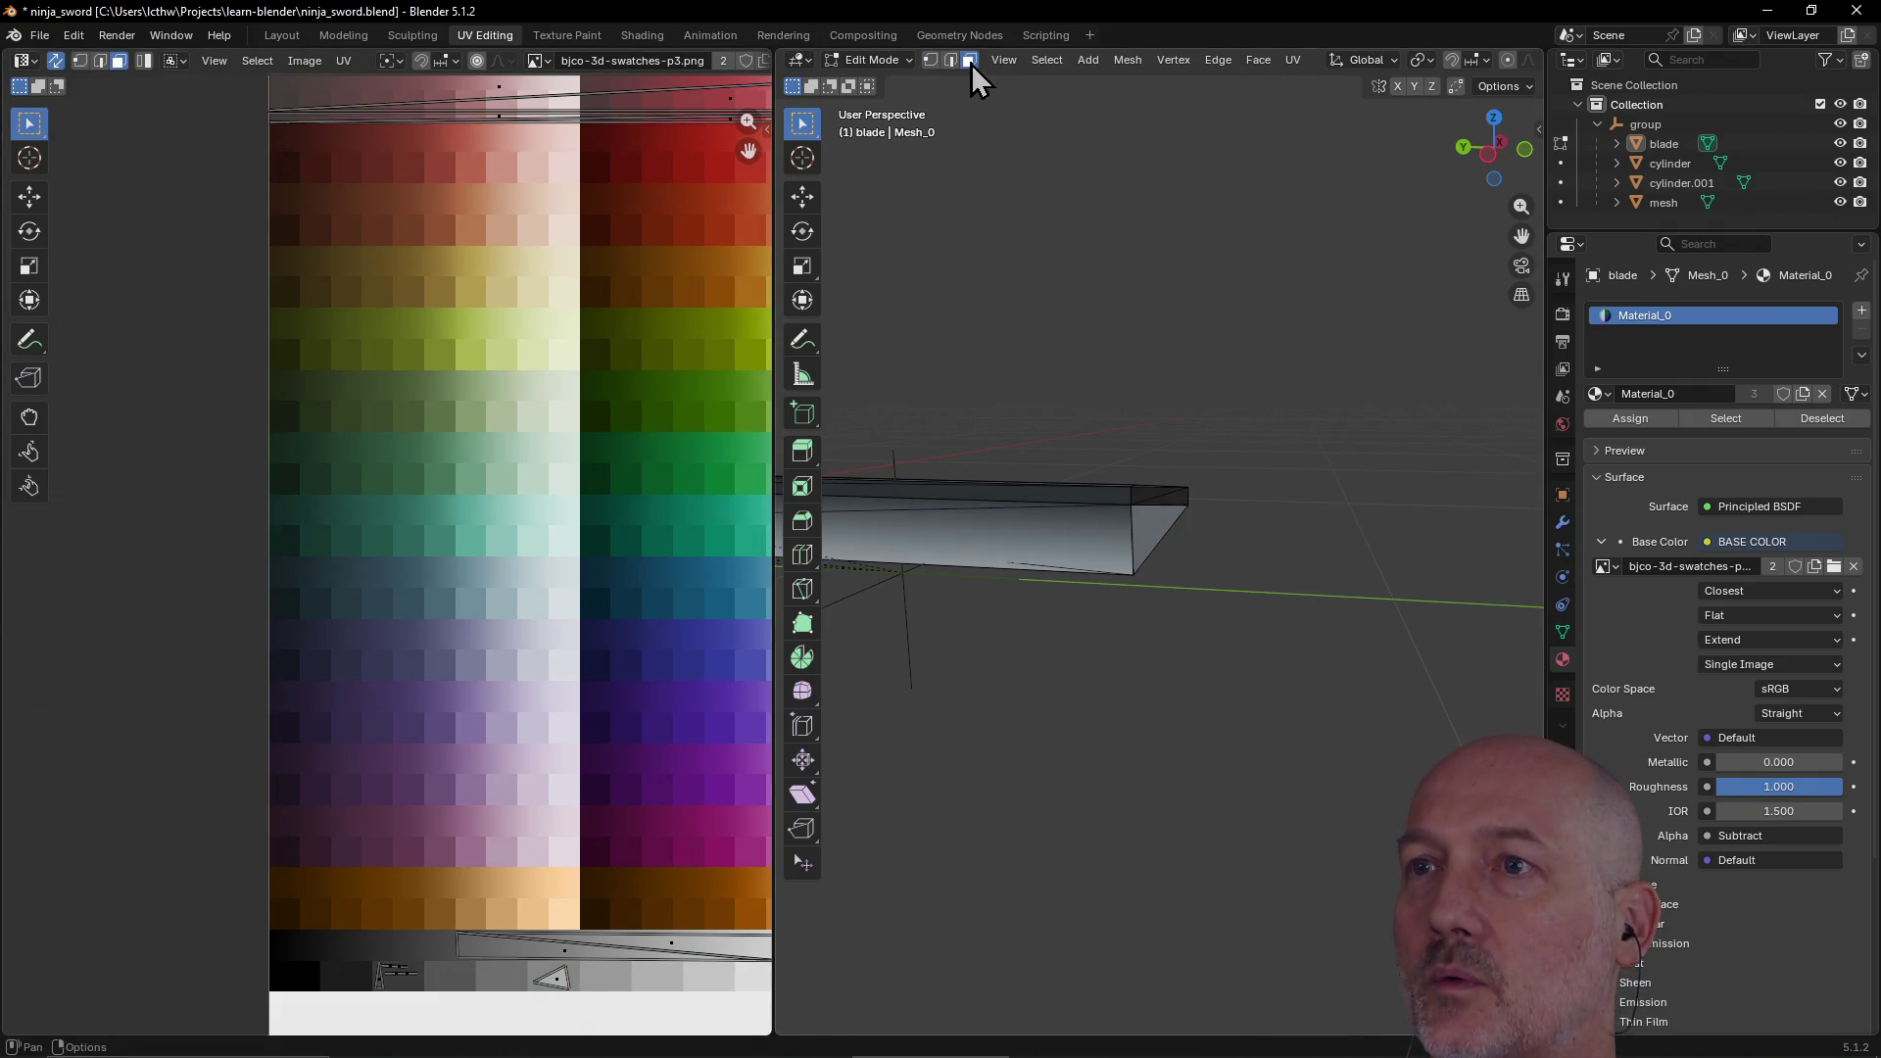
click(563, 983)
key(g)
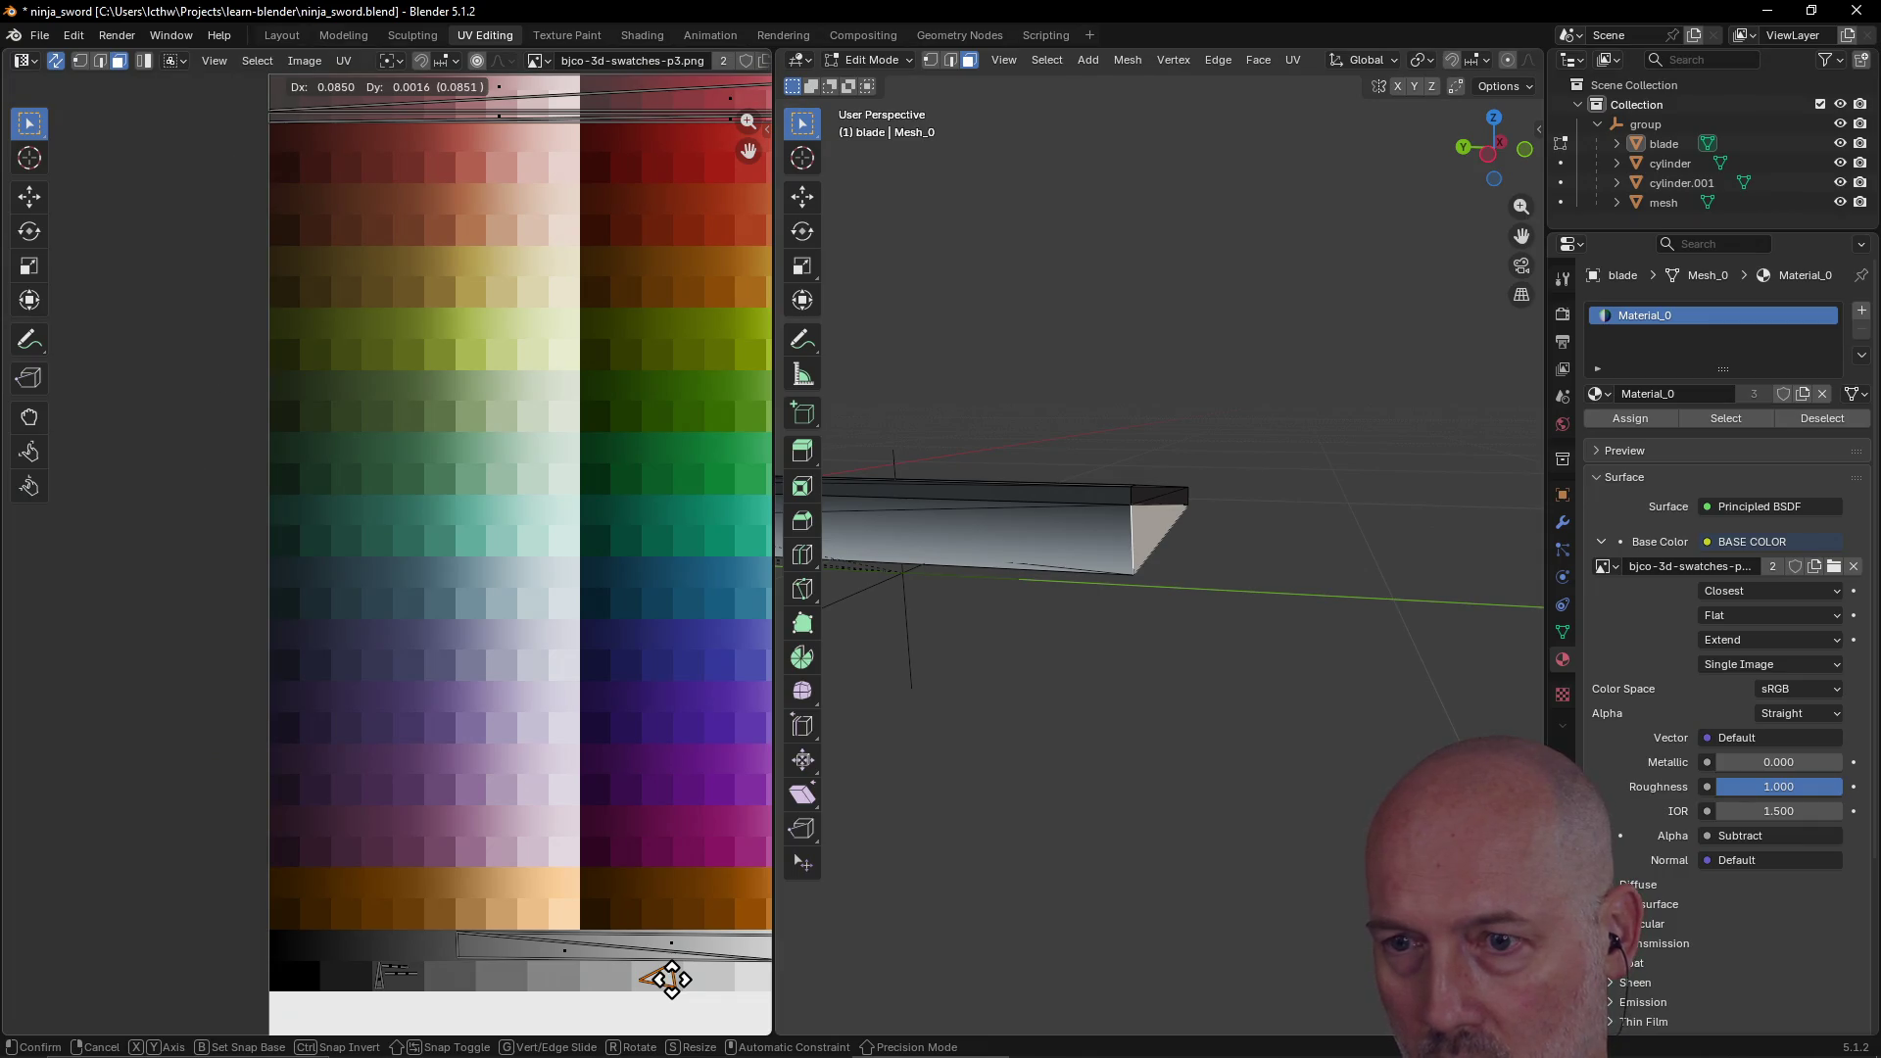
click(672, 980)
click(978, 804)
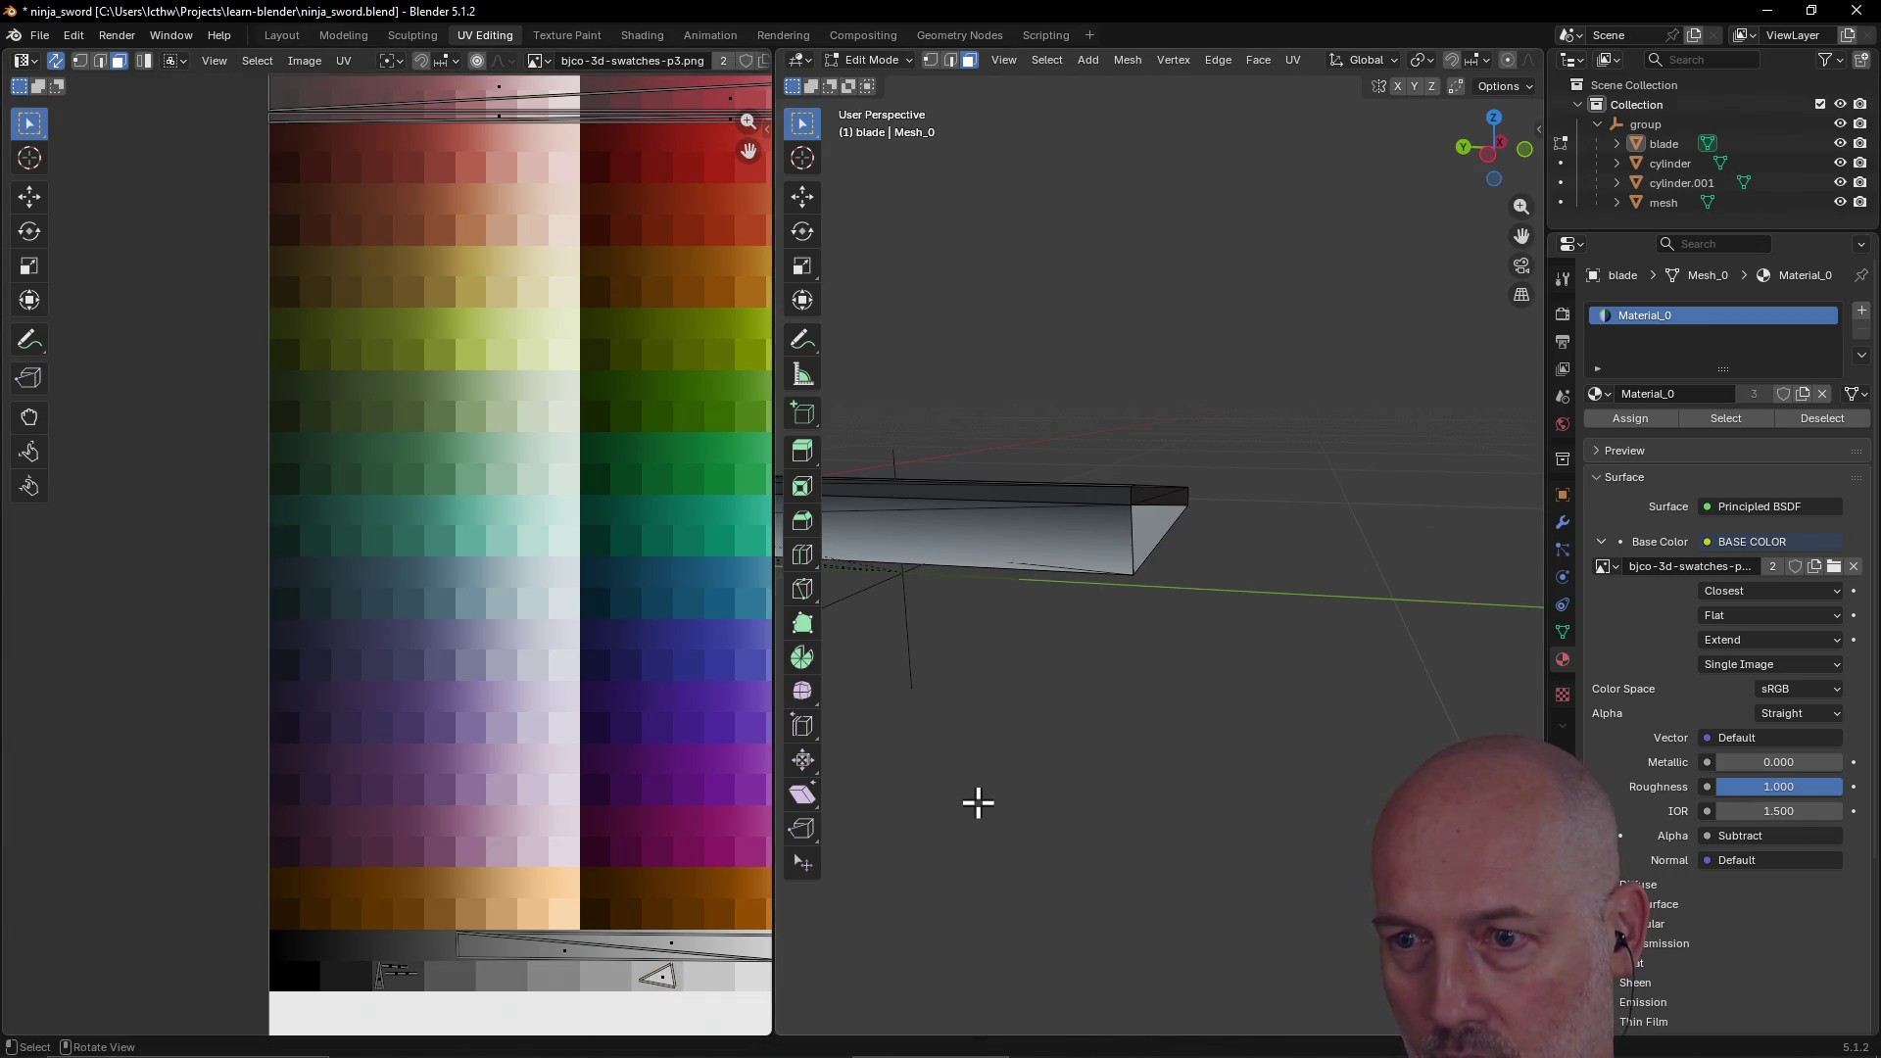
Step: Select the end edge at the blade tip and view the whole swatch texture
mouse_move(1001, 752)
middle_down()
mouse_move(1143, 756)
mouse_move(957, 782)
mouse_move(924, 755)
mouse_move(995, 744)
middle_up()
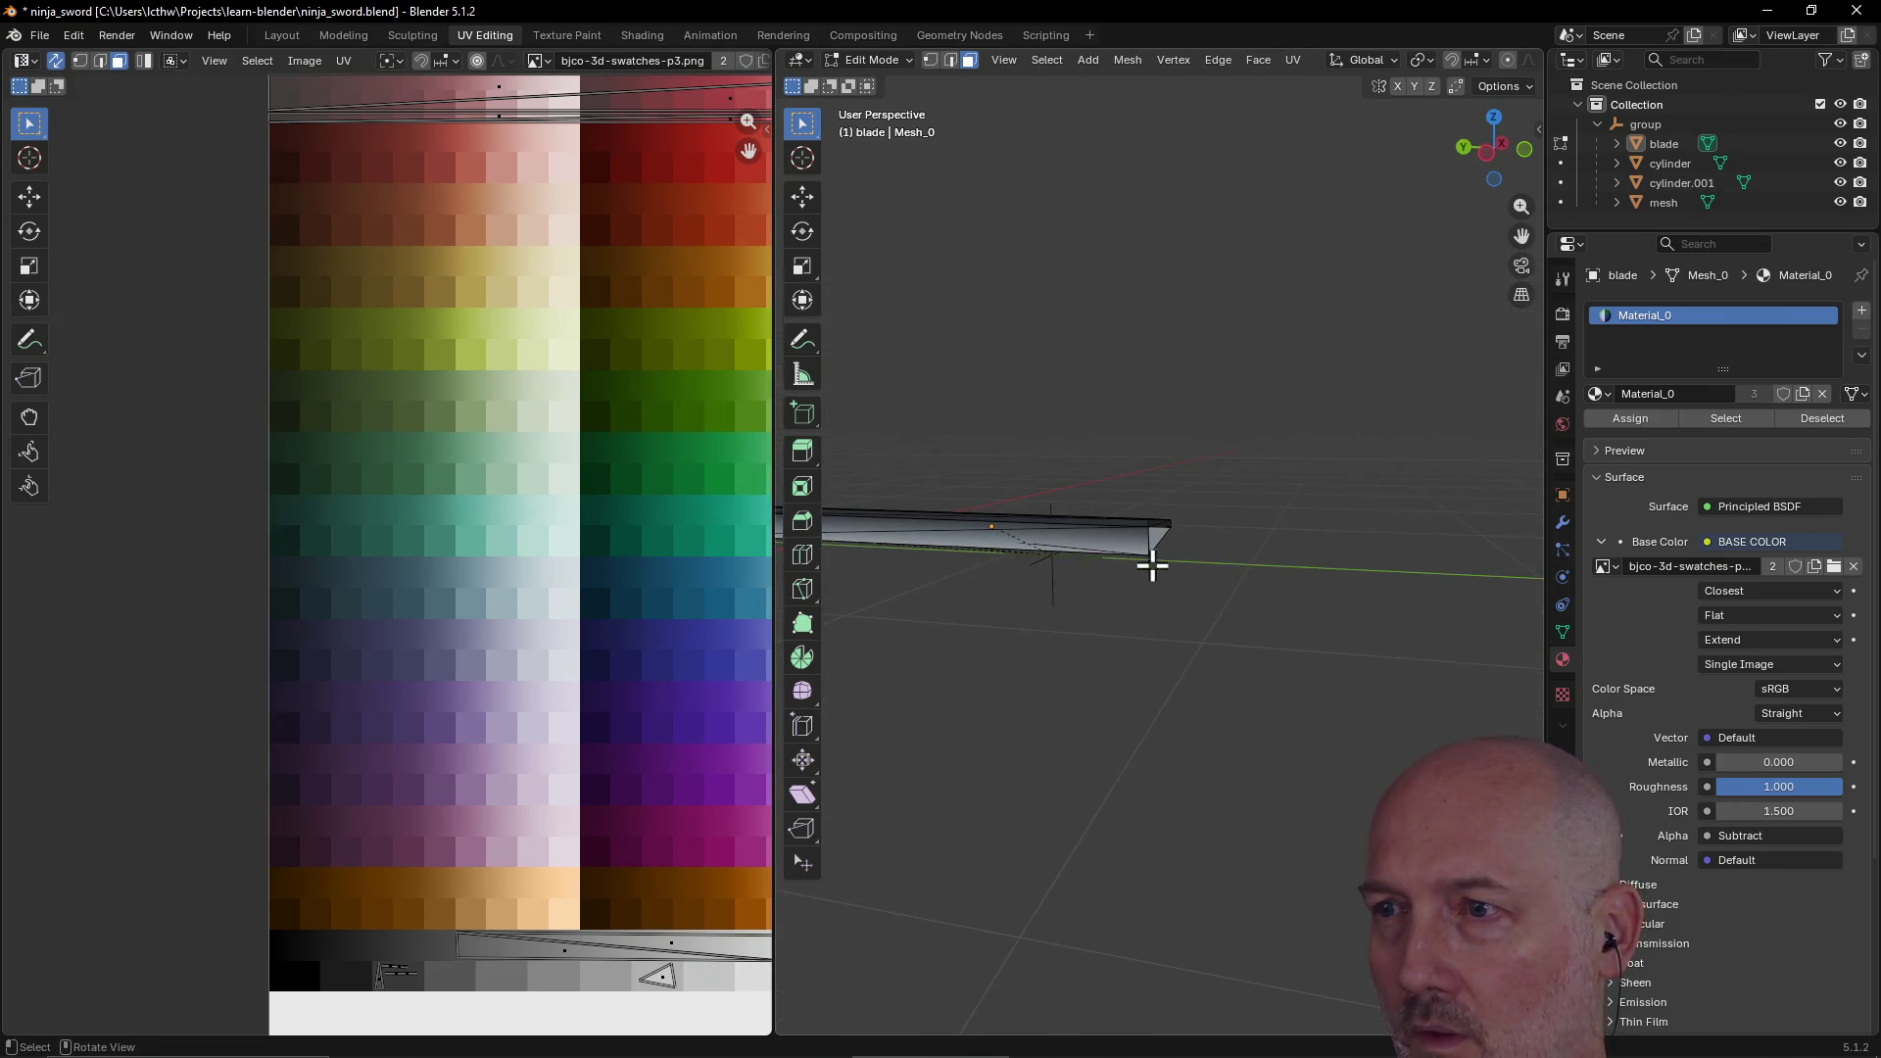
scroll(1210, 586, up, 2)
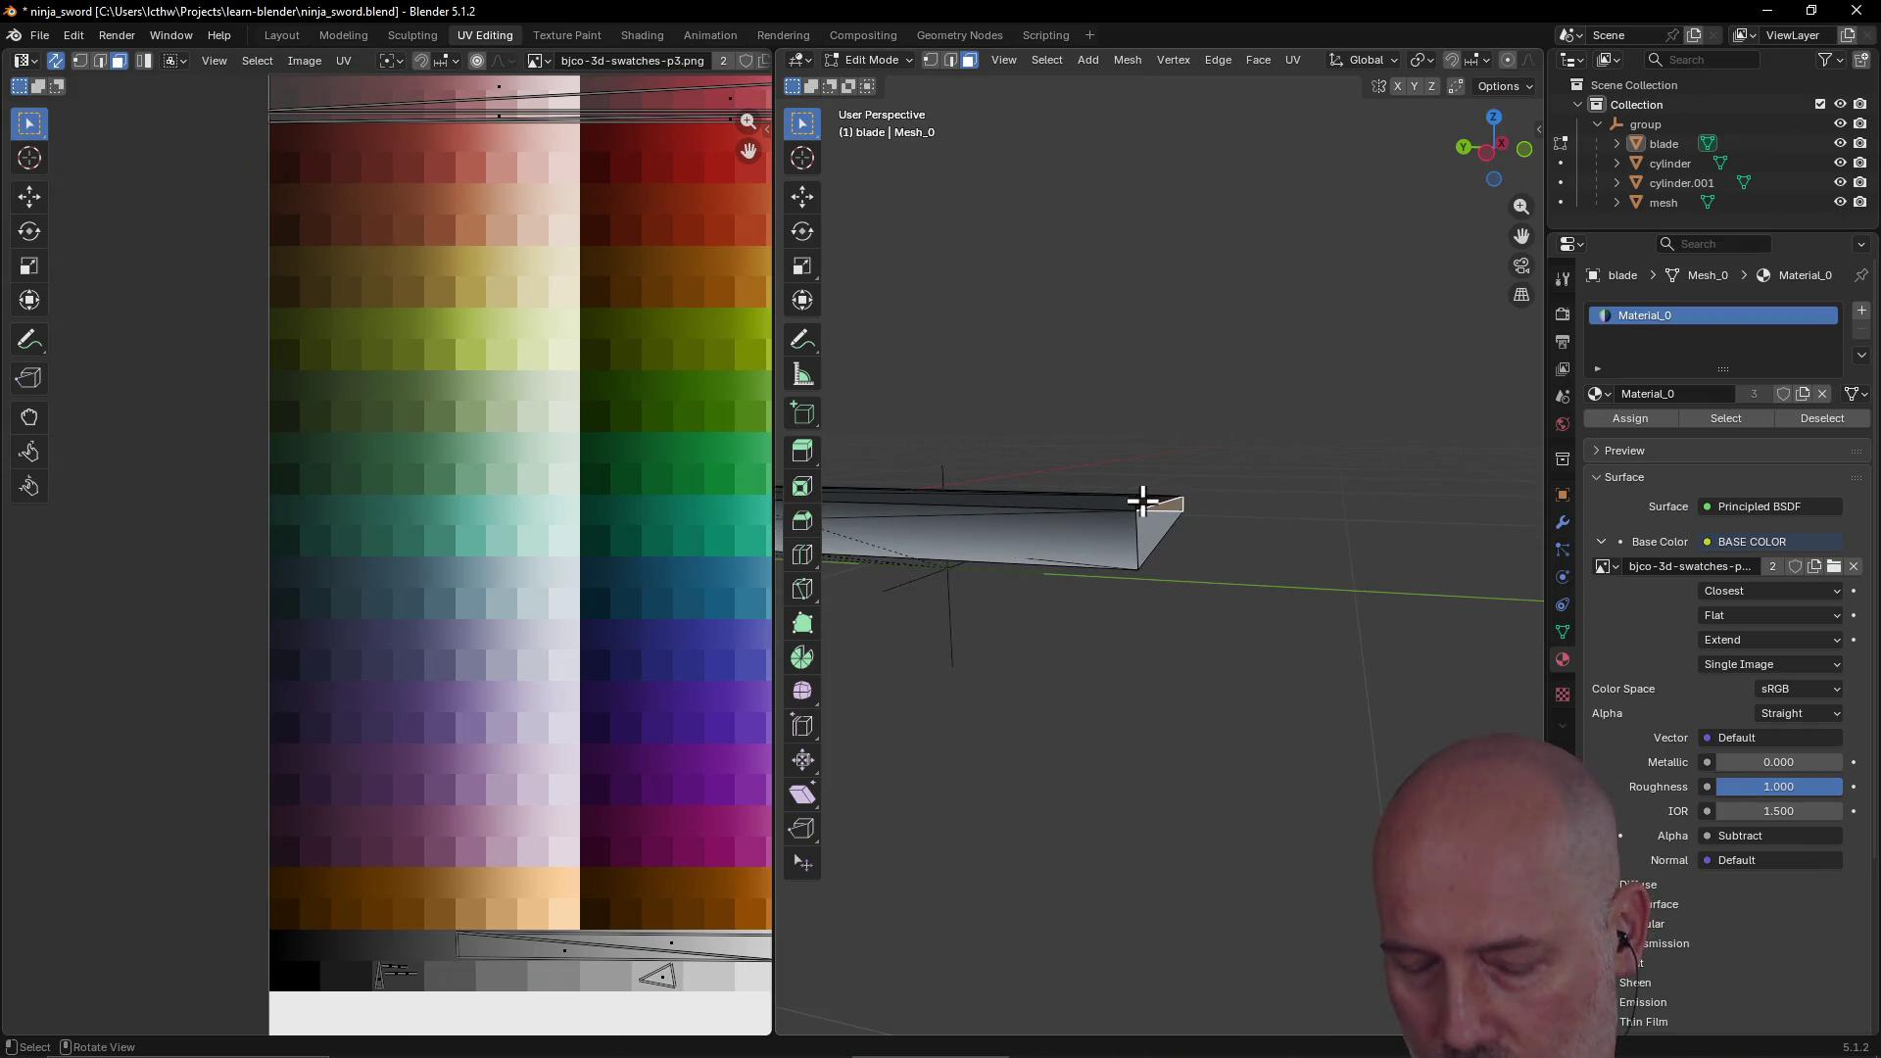
ctrl+click(1142, 500)
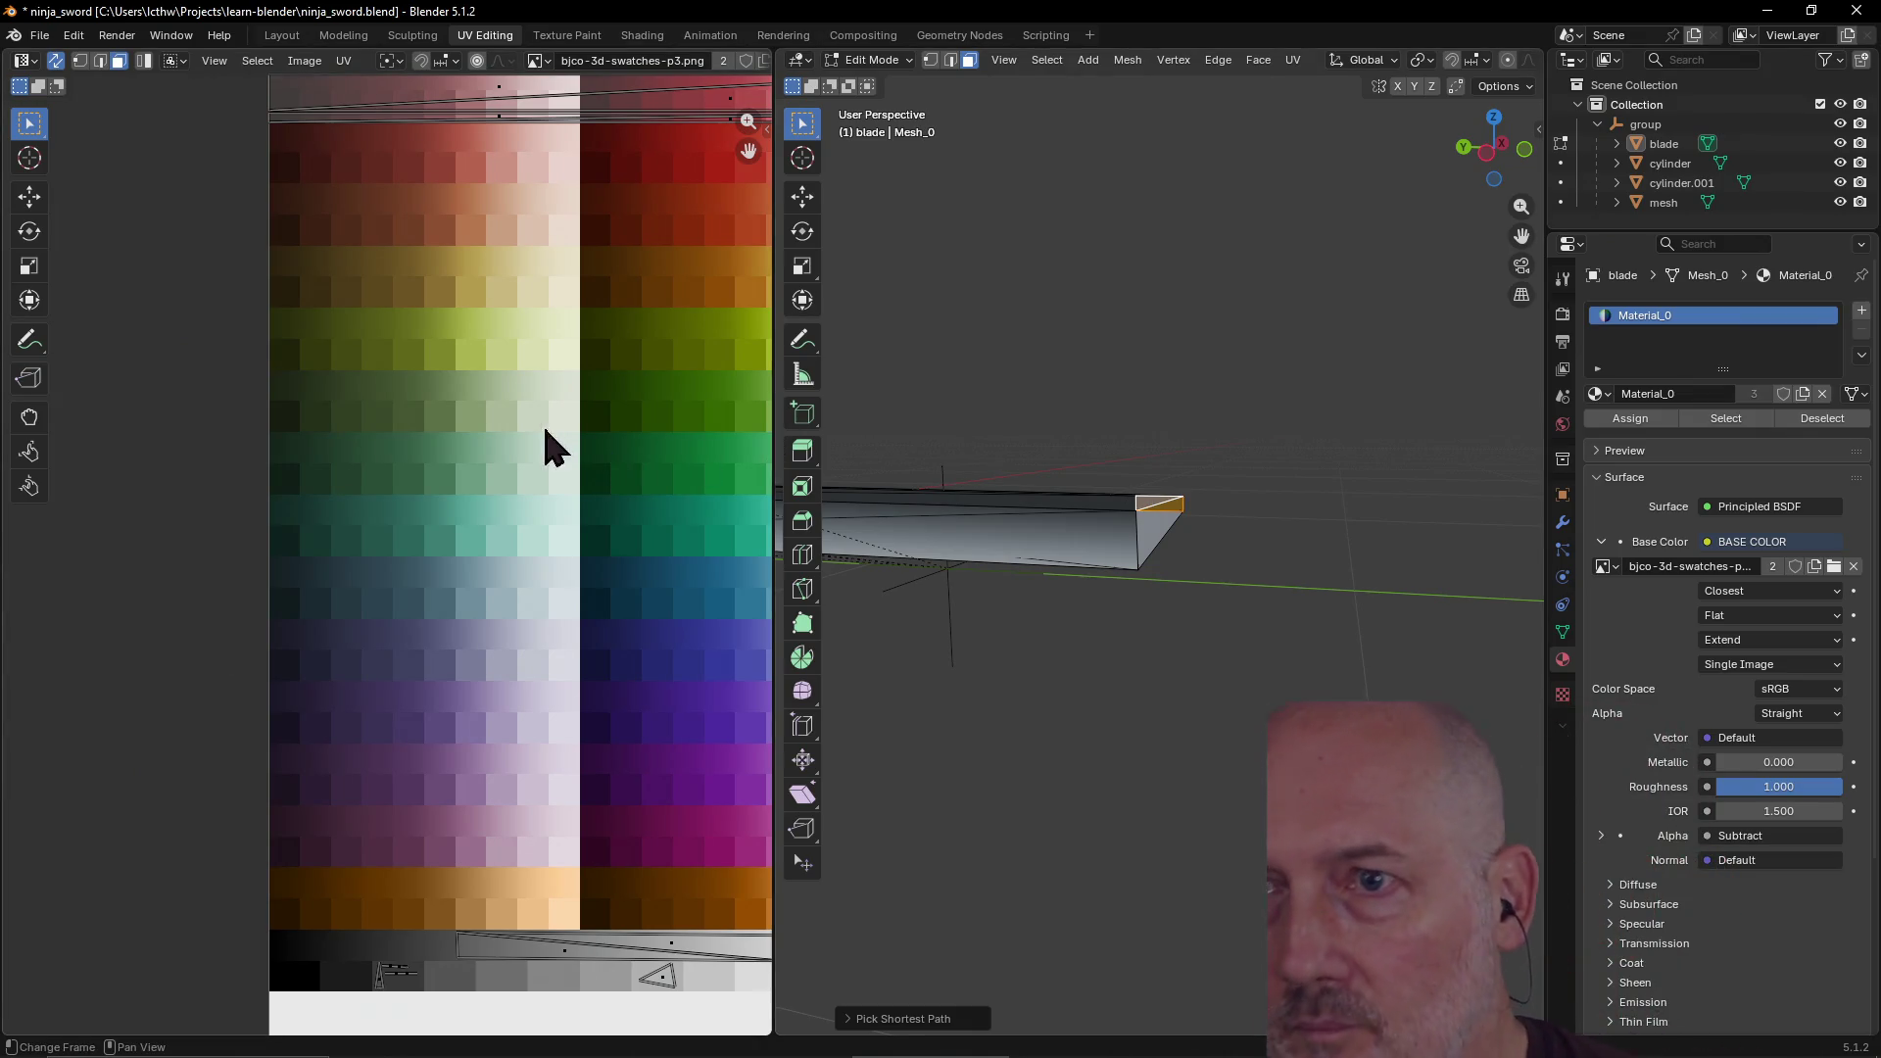
scroll(549, 445, down, 5)
scroll(461, 407, up, 2)
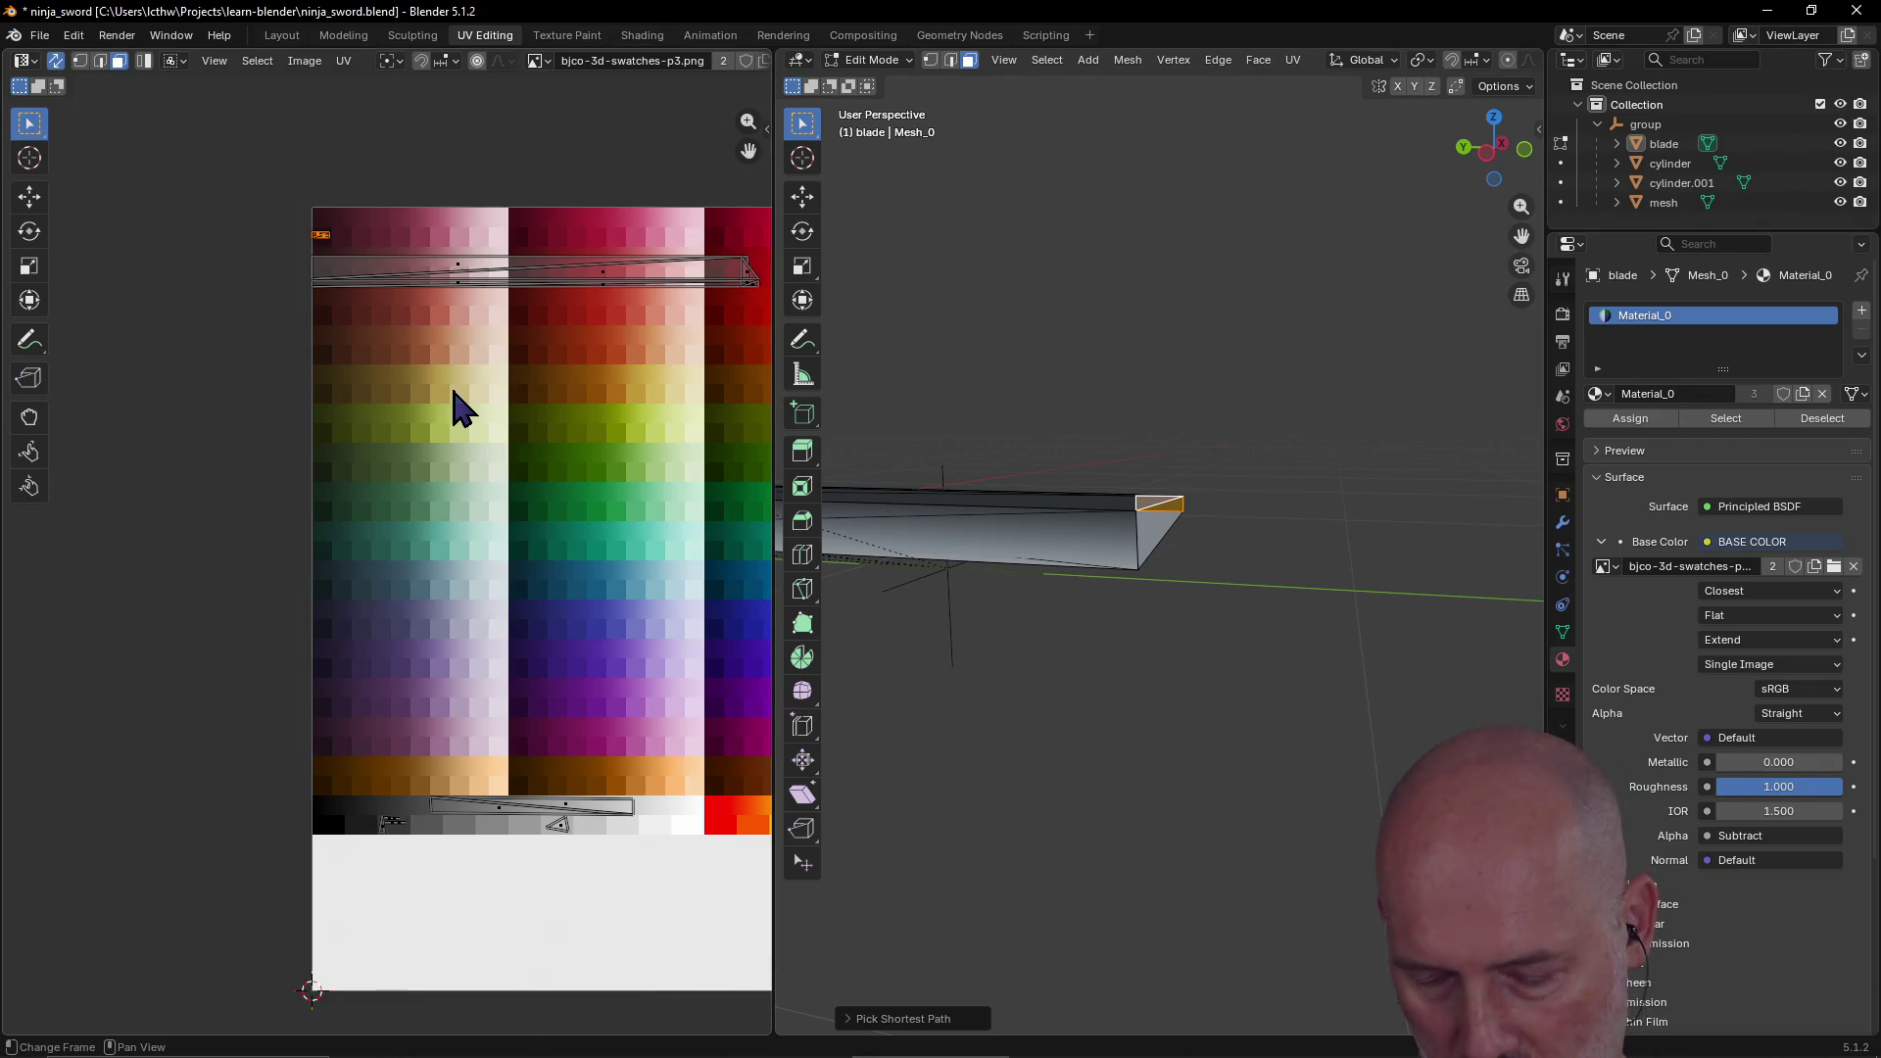
Step: Move the selected blade-tip edge UV onto the grey swatch row
key(g)
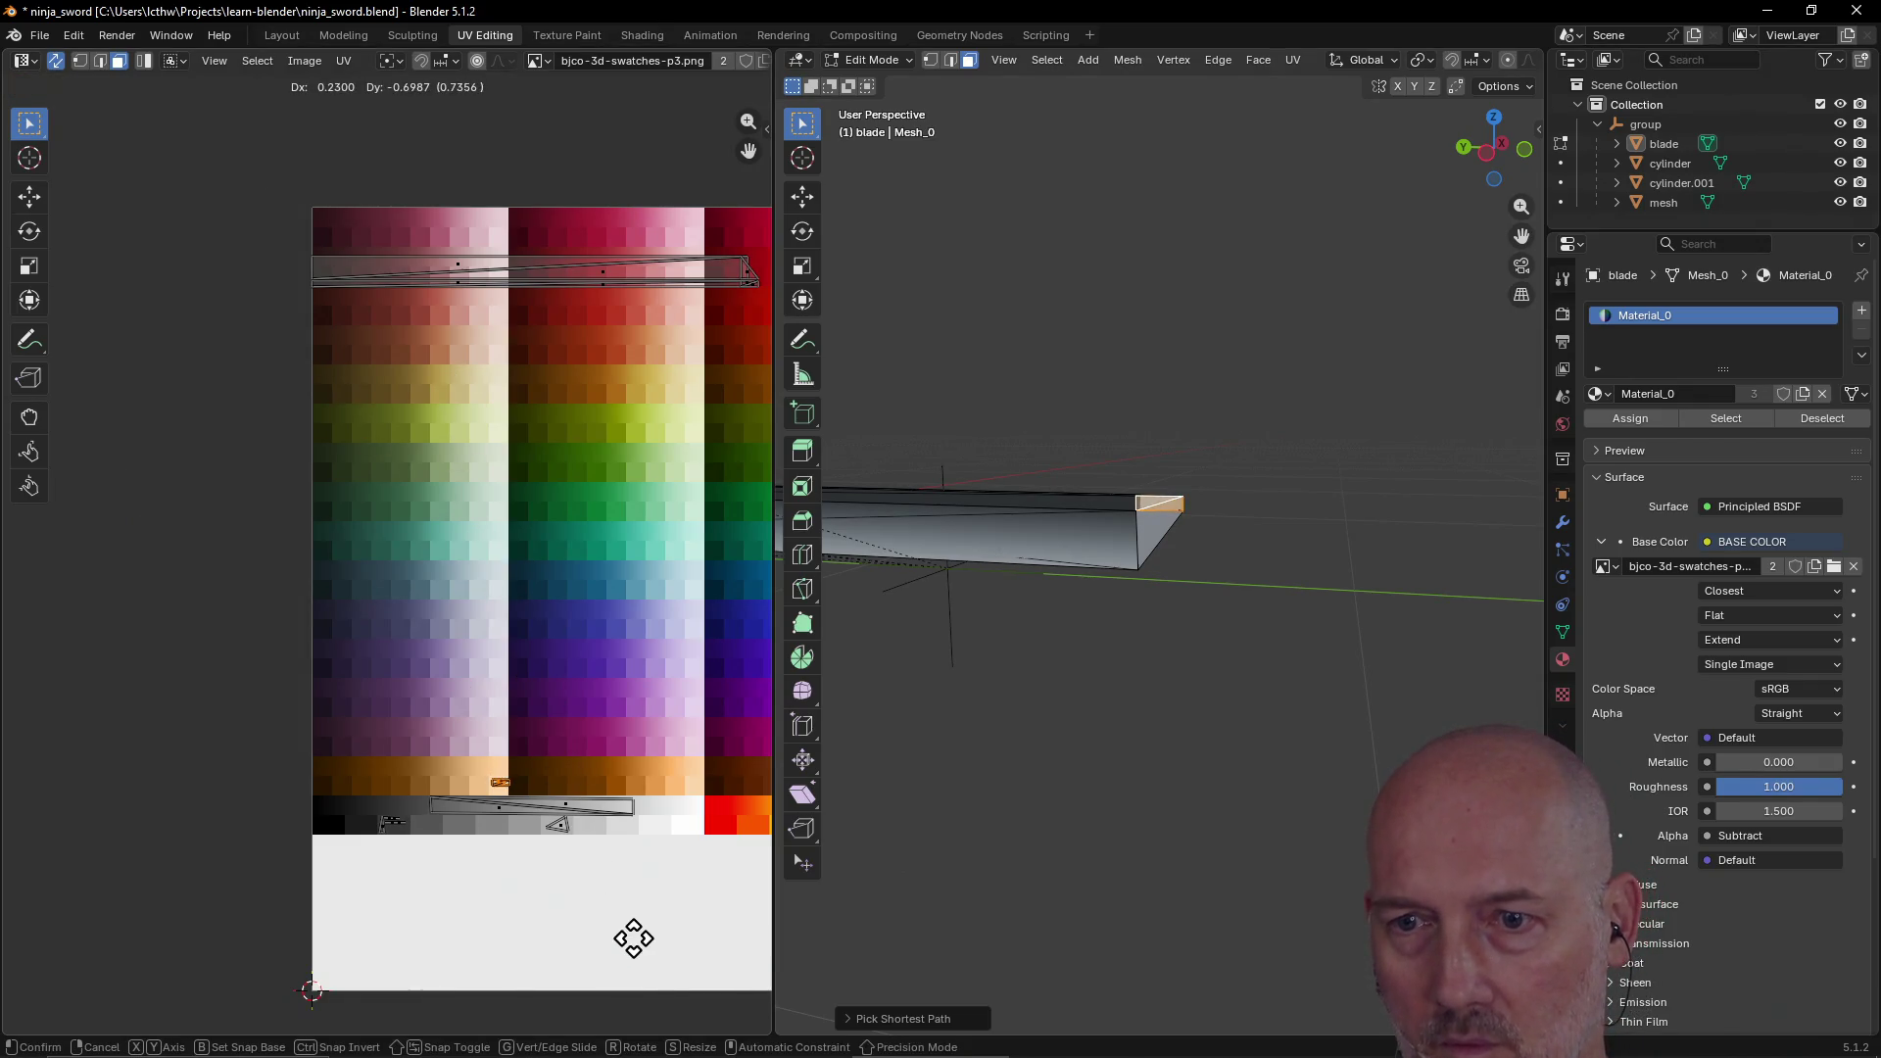
click(529, 986)
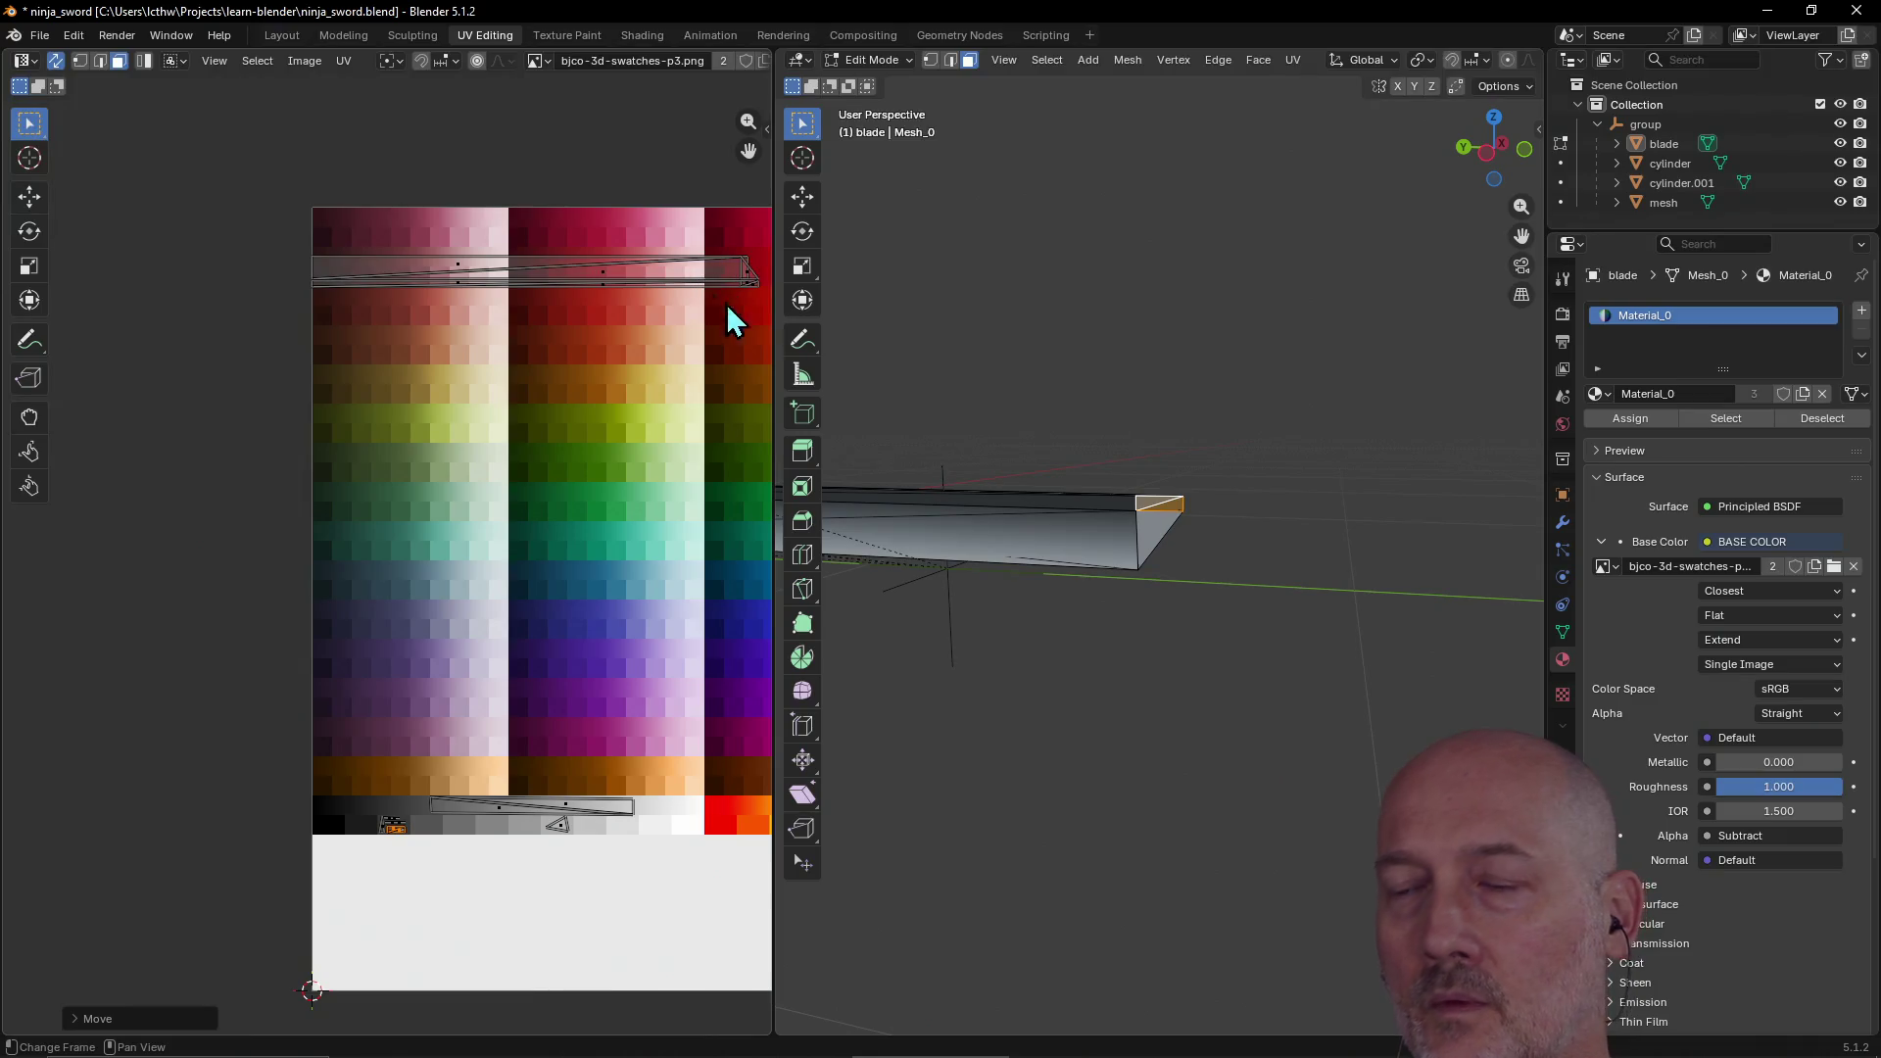
mouse_move(1206, 441)
middle_down()
mouse_move(874, 453)
mouse_move(1180, 474)
mouse_move(1255, 450)
mouse_move(1126, 633)
mouse_move(979, 633)
mouse_move(1108, 667)
mouse_move(1163, 655)
mouse_move(932, 680)
mouse_move(1029, 630)
mouse_move(1146, 614)
mouse_move(927, 634)
mouse_move(954, 630)
middle_up()
scroll(946, 671, up, 5)
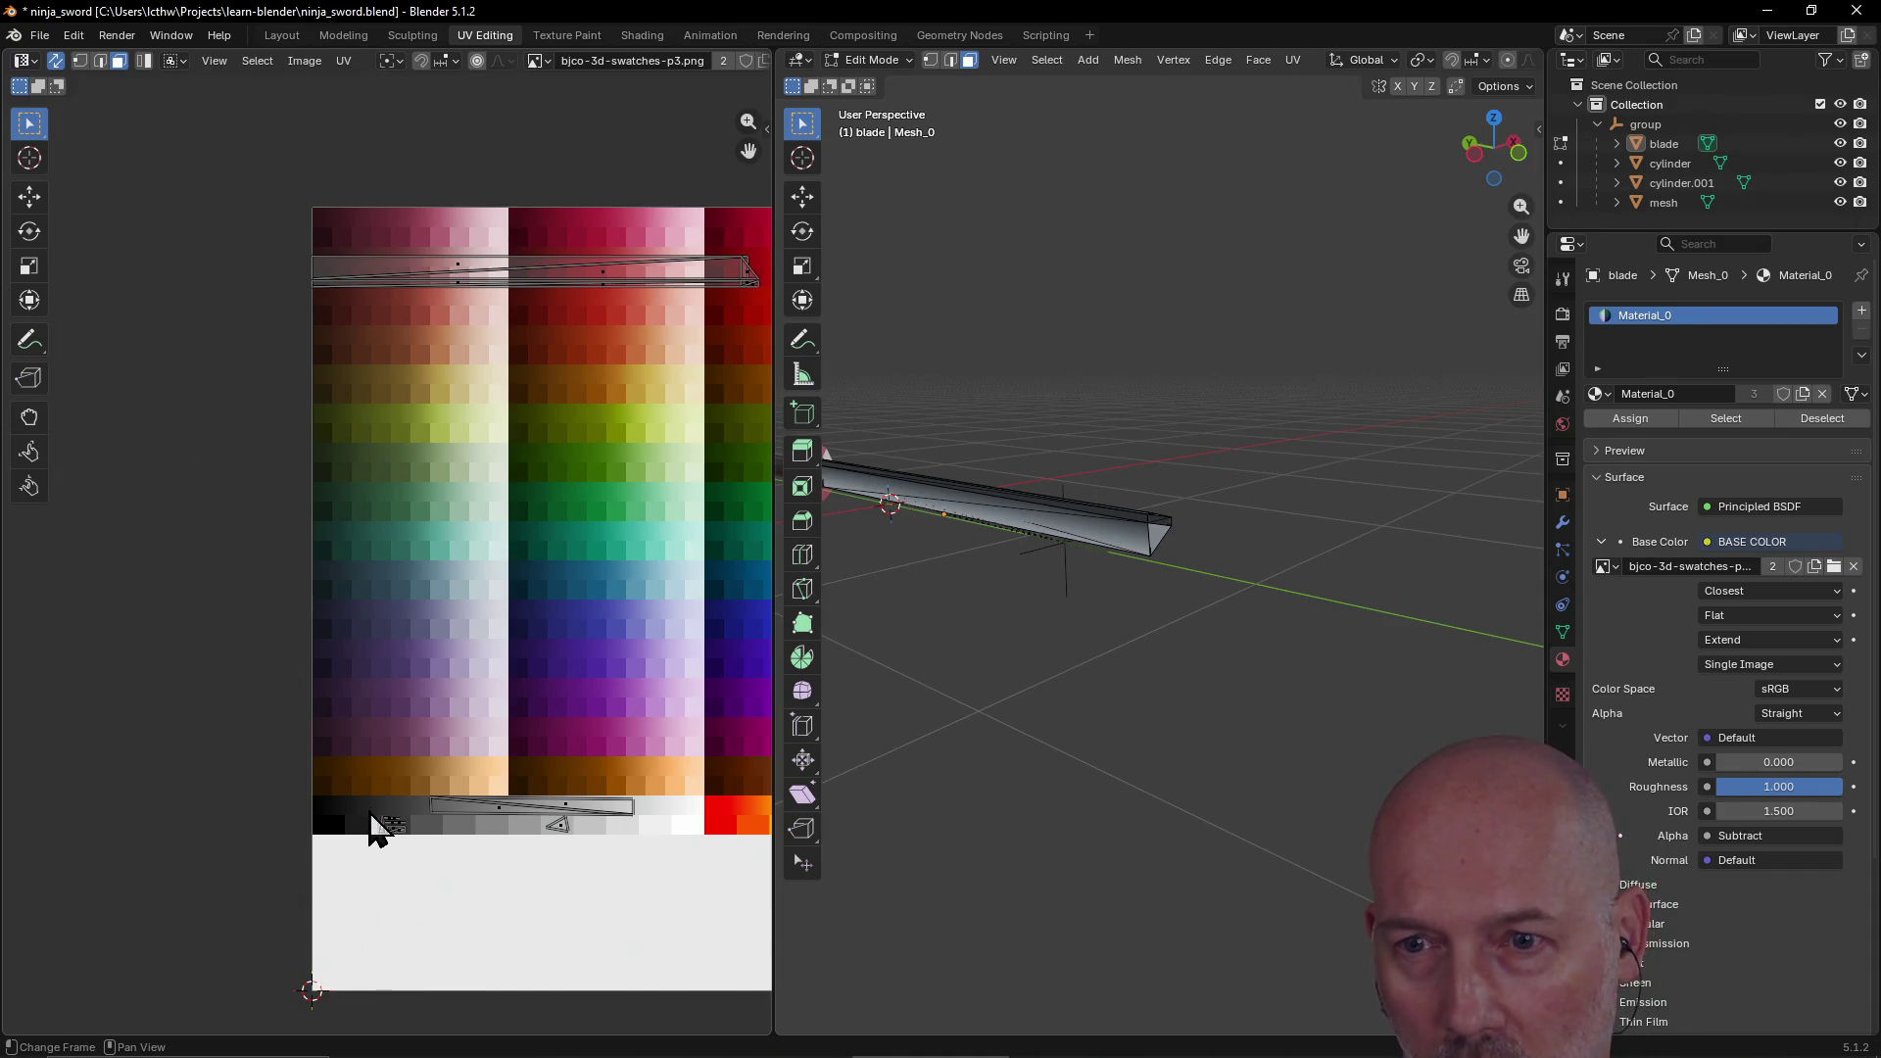
Step: Reselect the blade edge's small UV island and shift it along the grey row
click(397, 831)
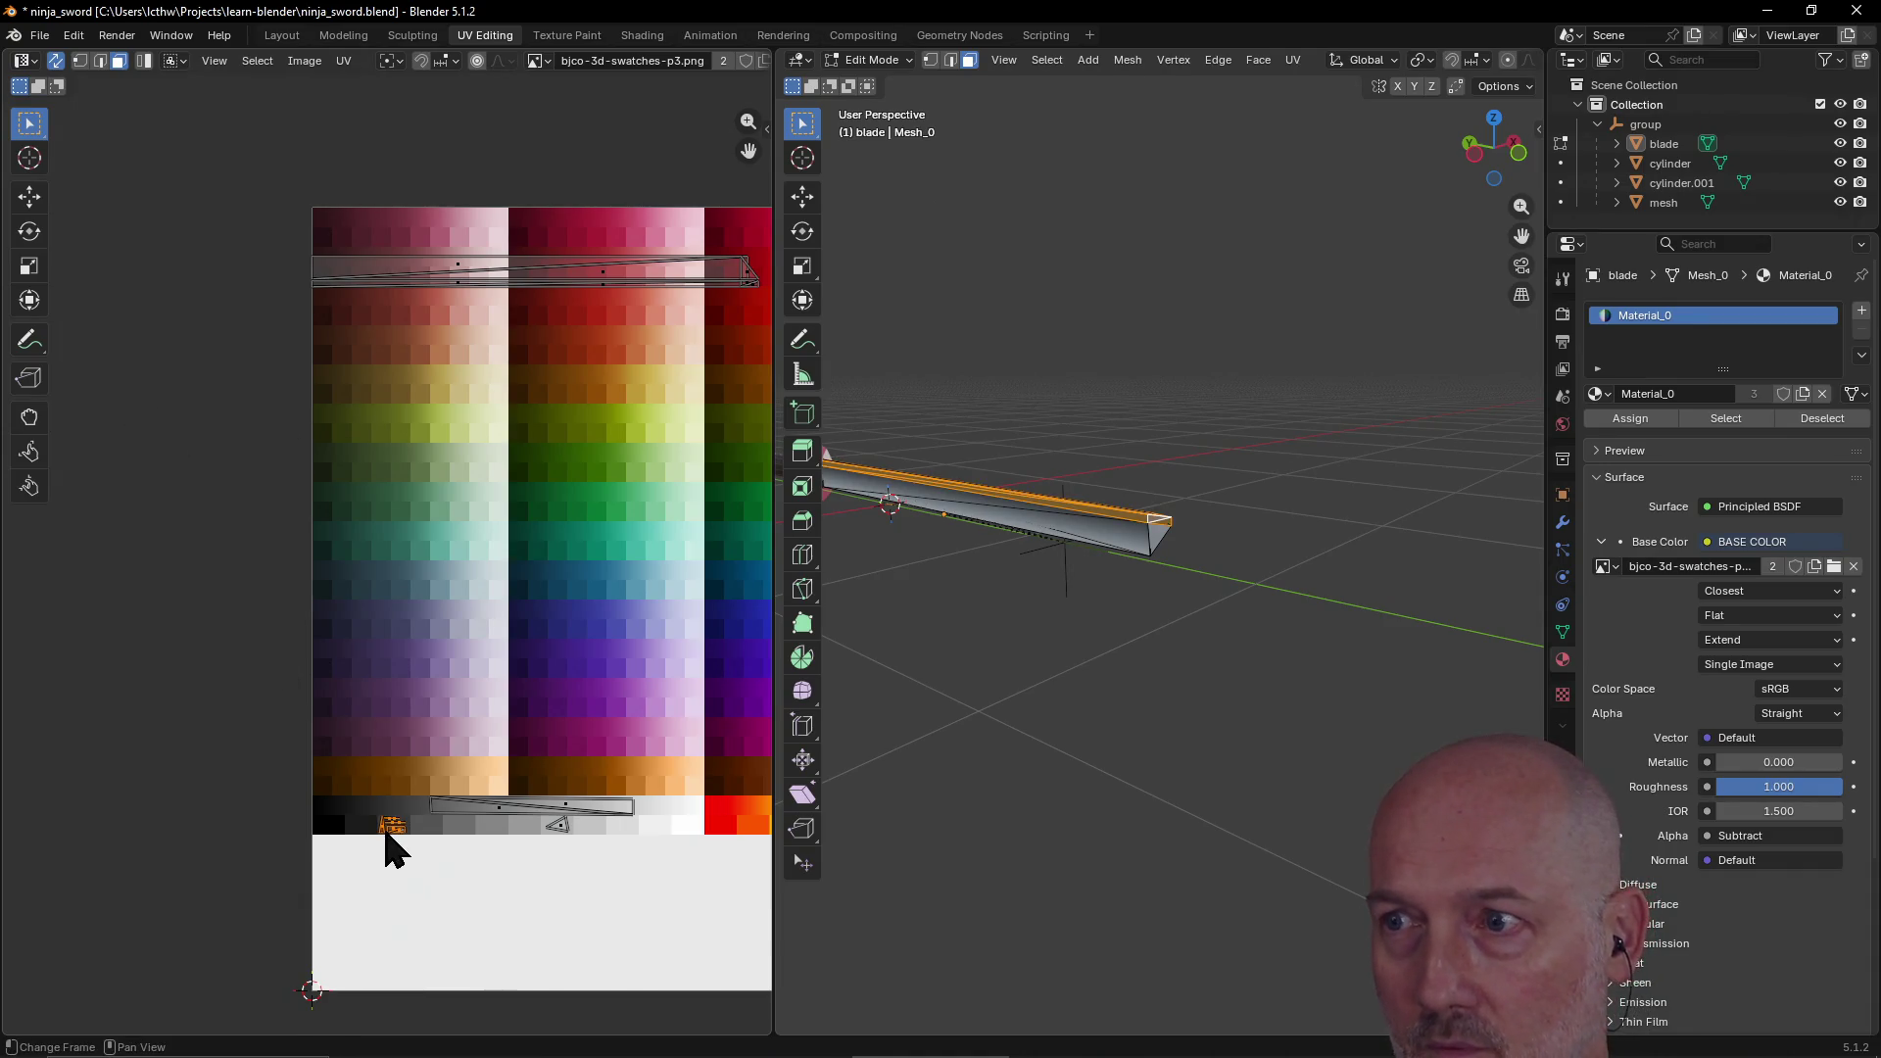
middle_drag(823, 735, 1089, 717)
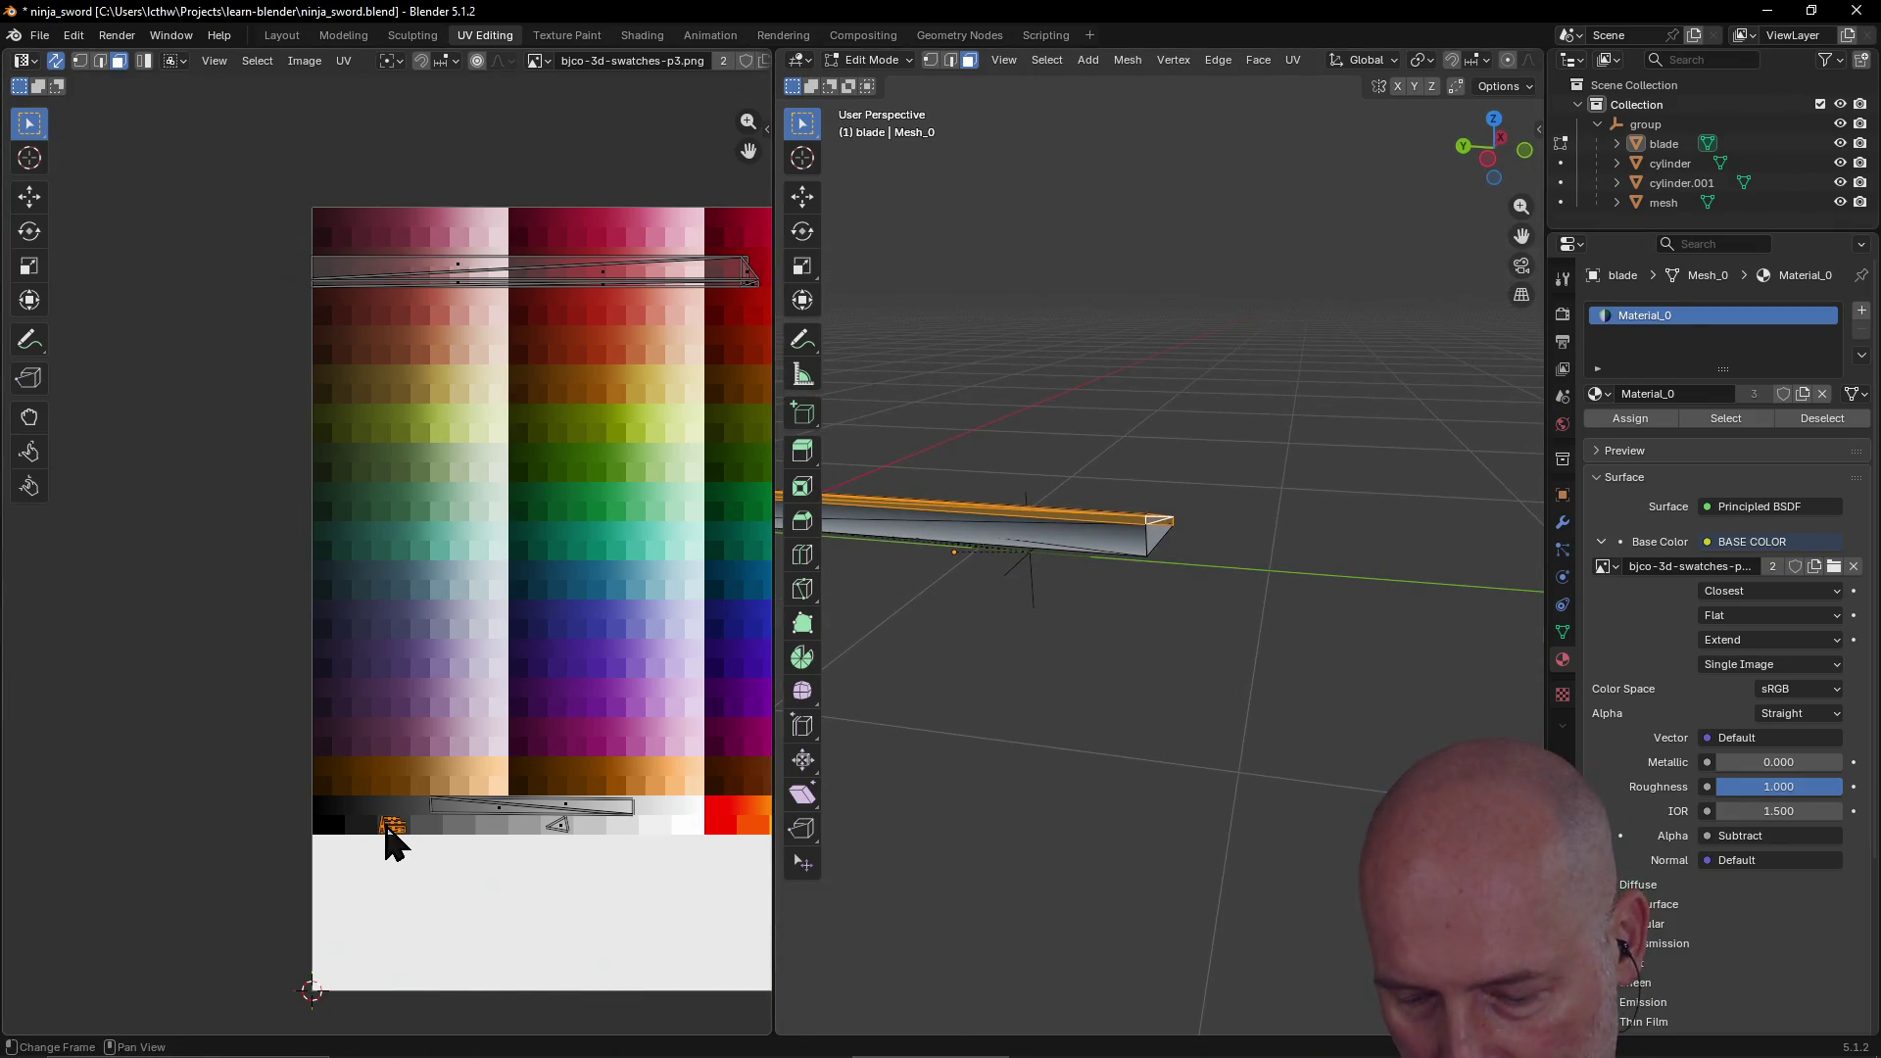
key(g)
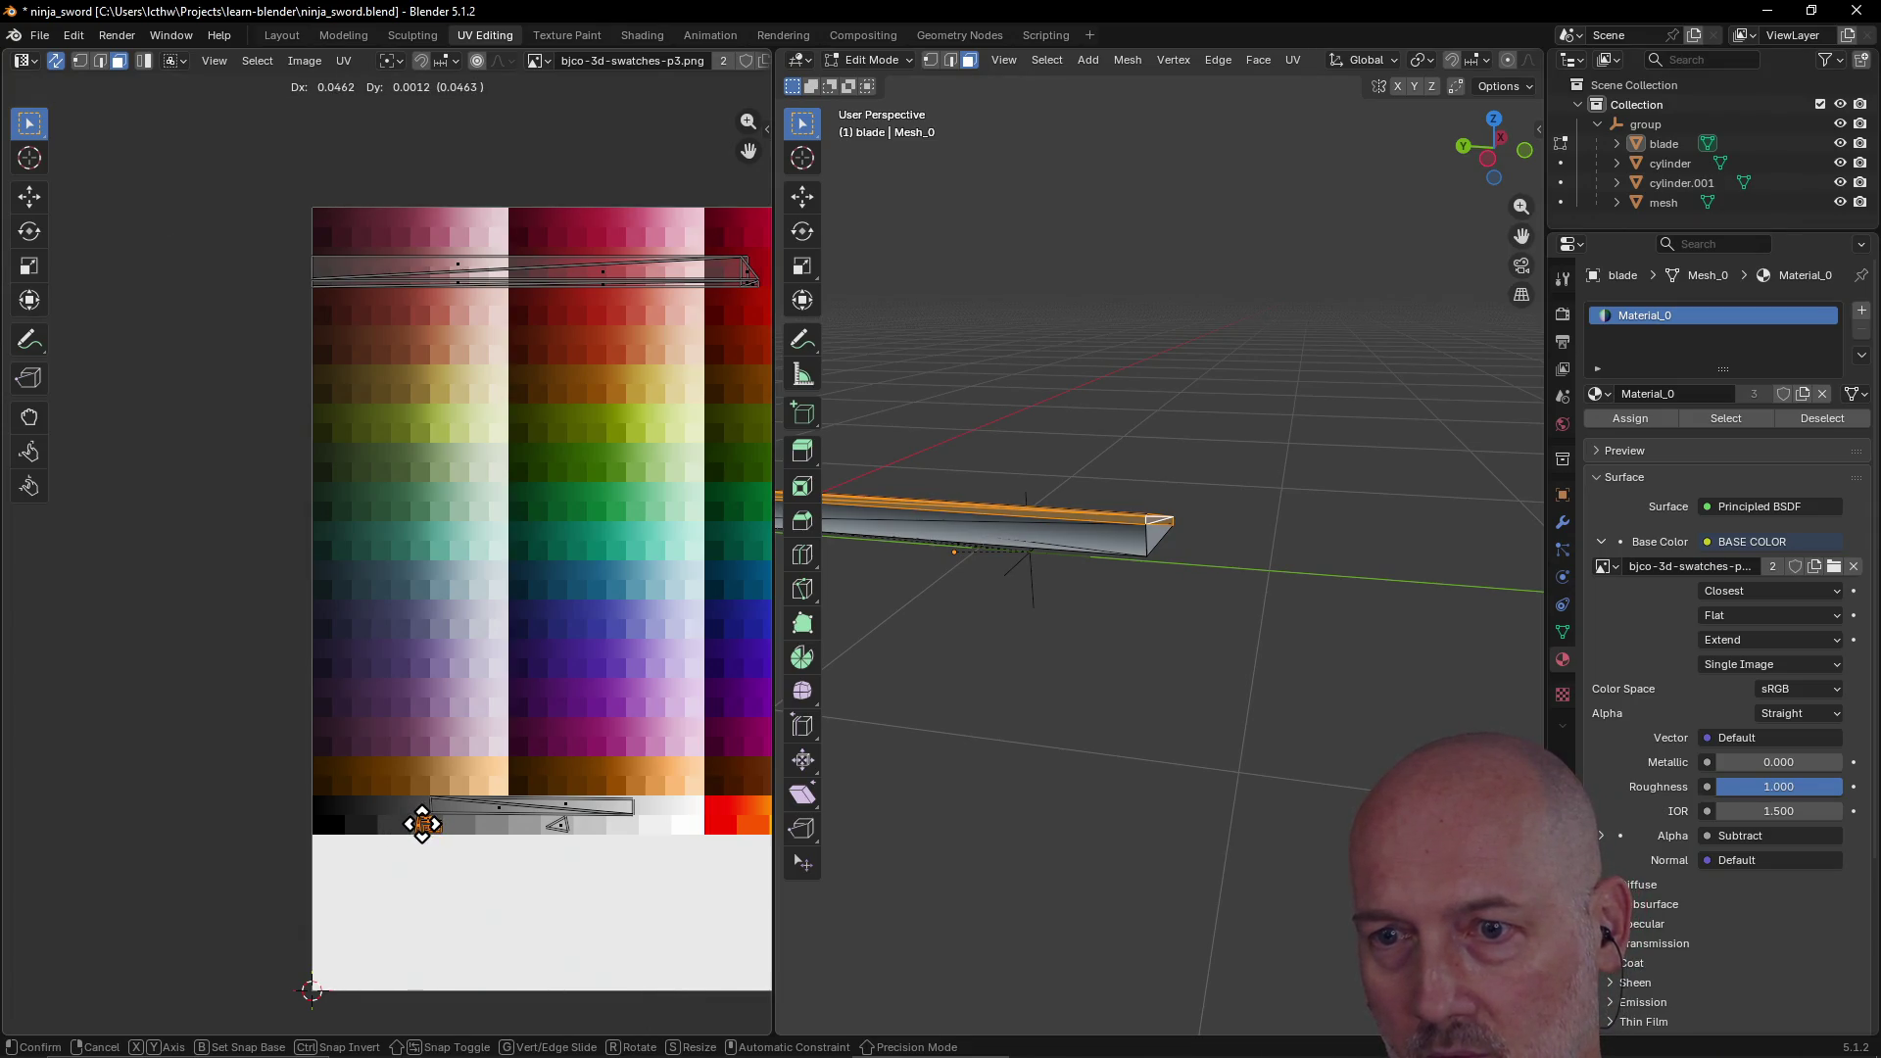
click(422, 824)
click(1033, 685)
middle_drag(1033, 685, 1027, 687)
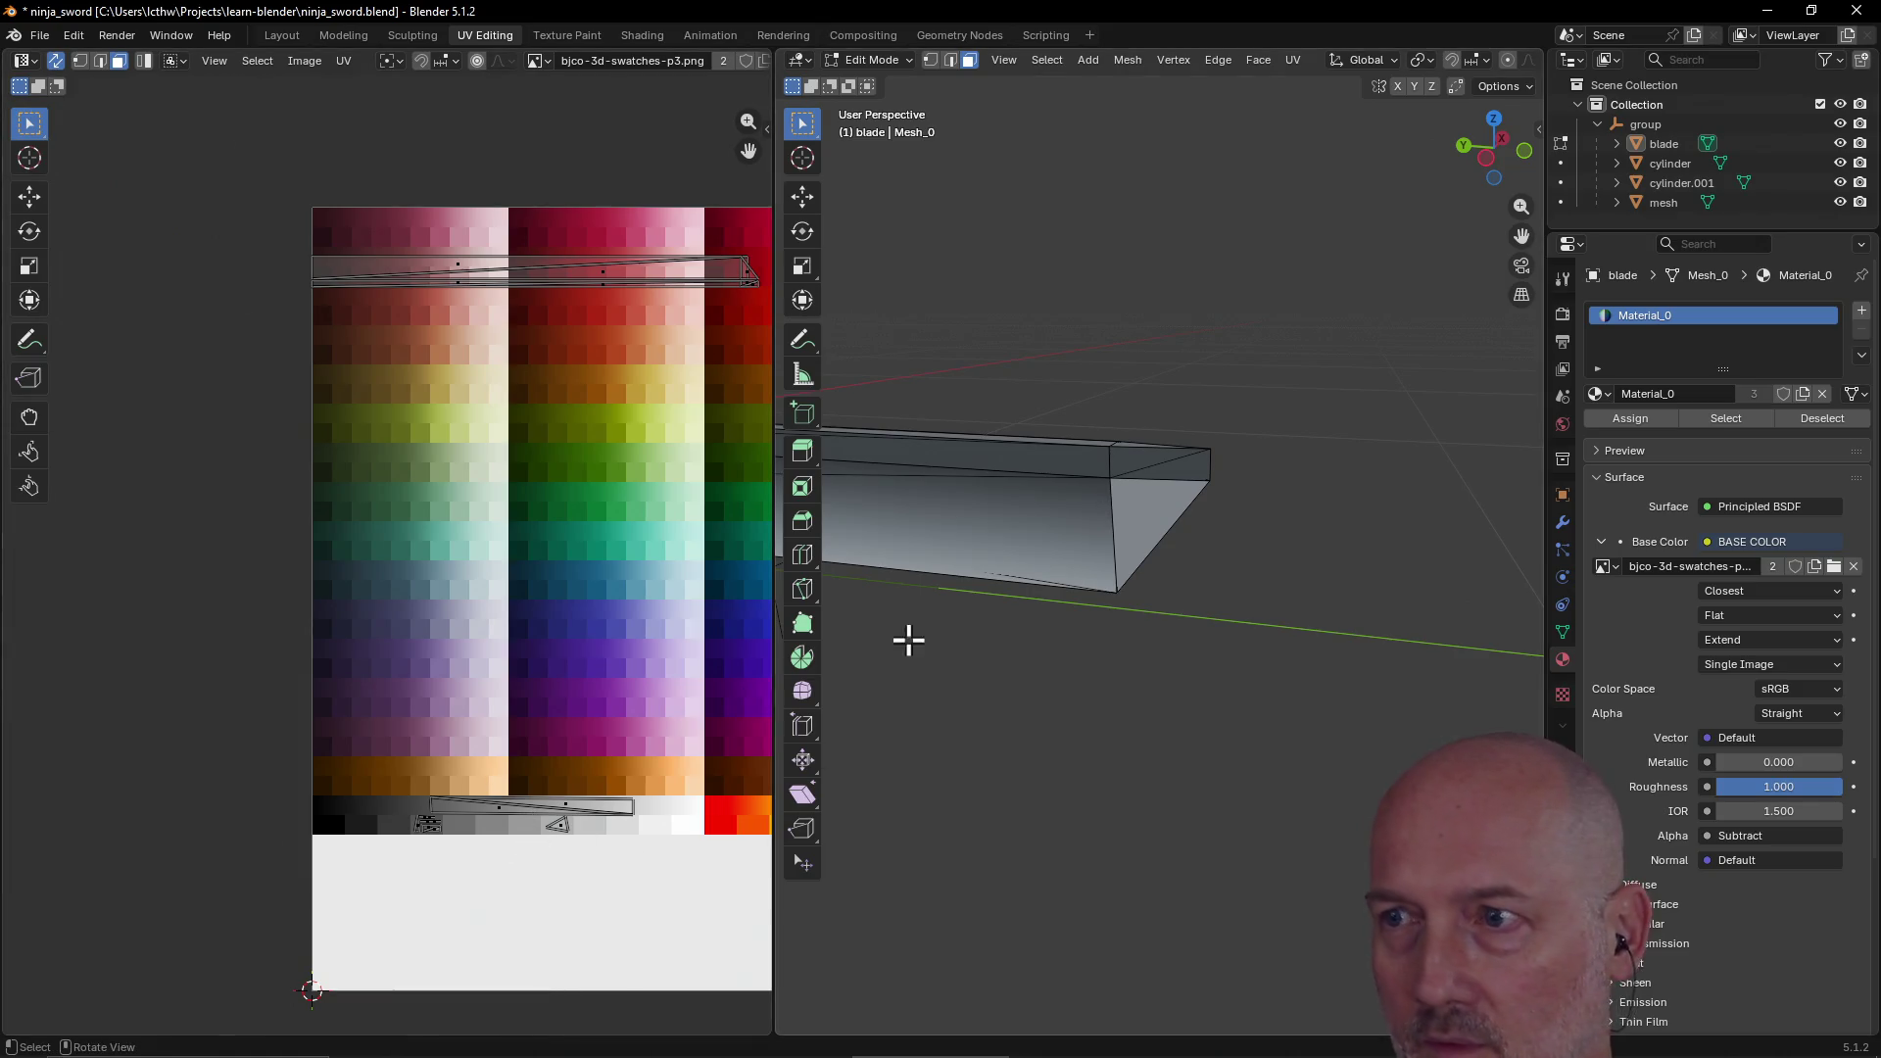
Step: Select the blade tip faces and move their UV island onto the grey swatches
click(1166, 475)
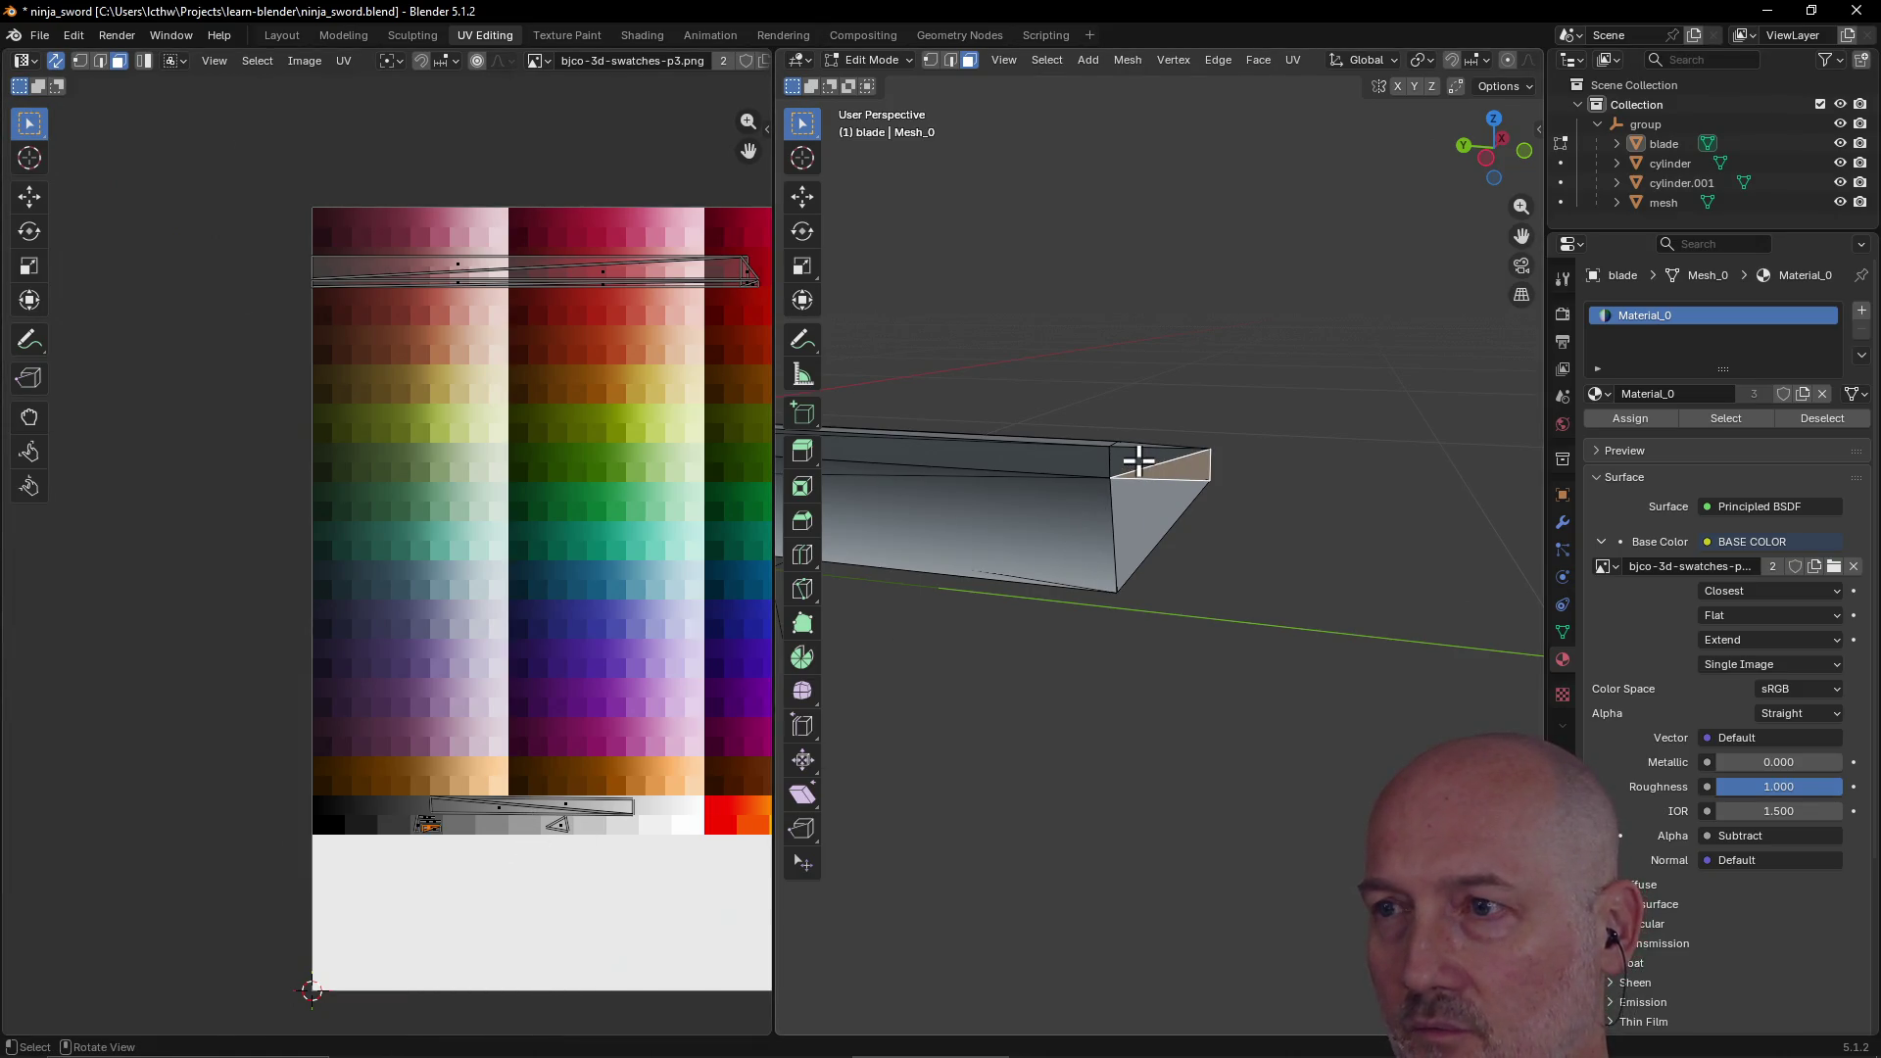
ctrl+click(1137, 457)
mouse_move(1260, 424)
middle_down()
mouse_move(1247, 411)
mouse_move(1257, 532)
mouse_move(1128, 481)
middle_up()
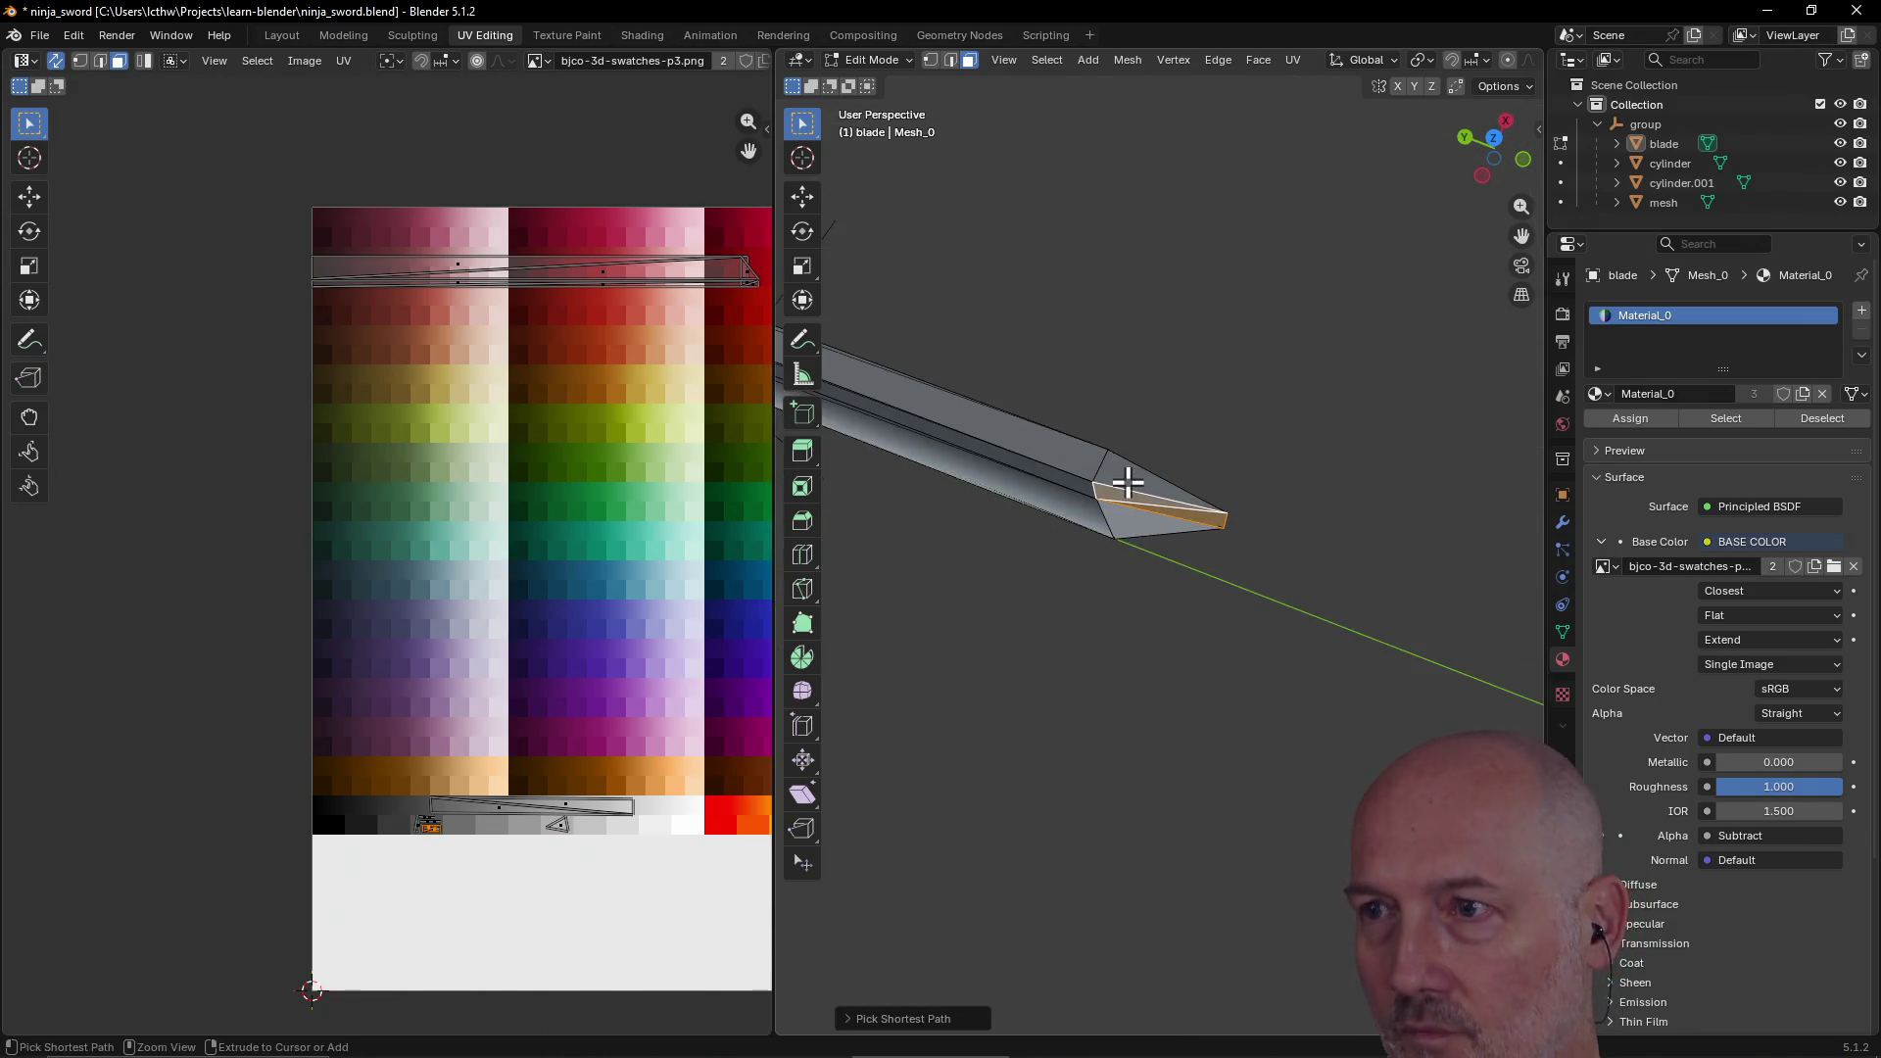
ctrl+click(1133, 477)
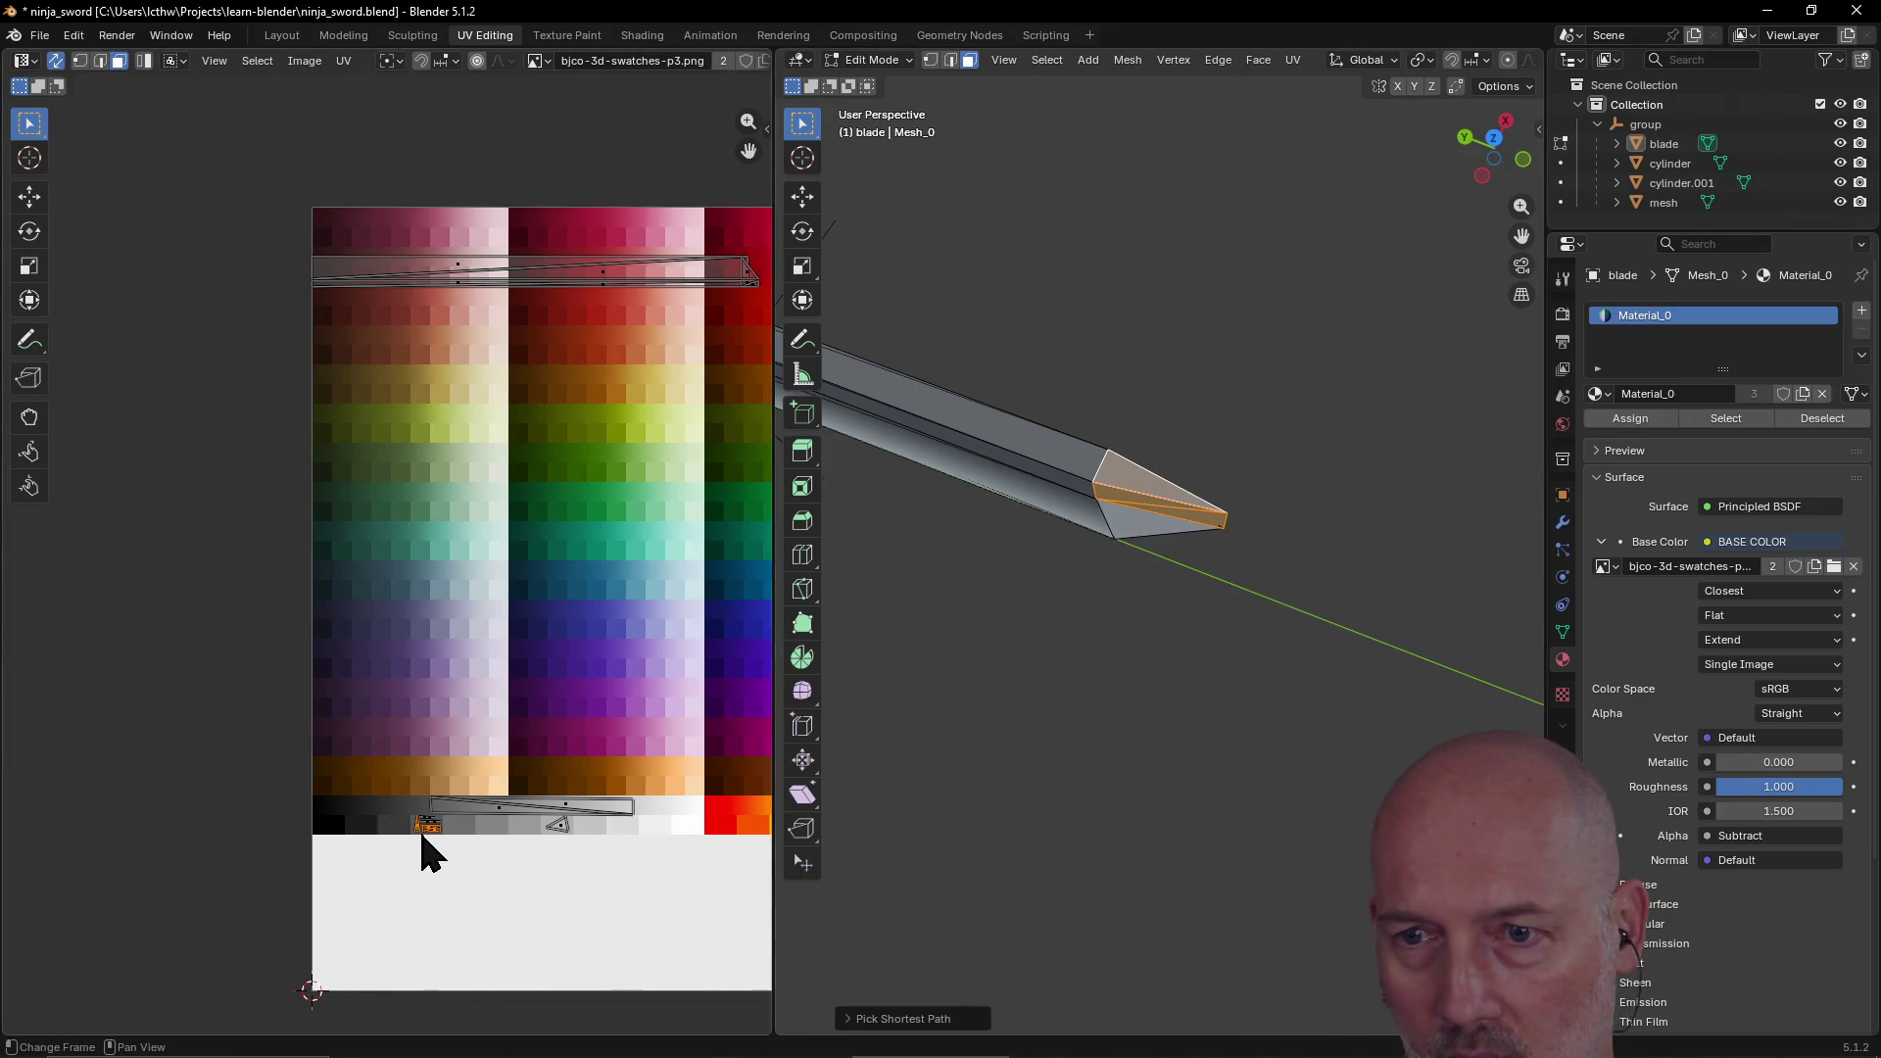
key(g)
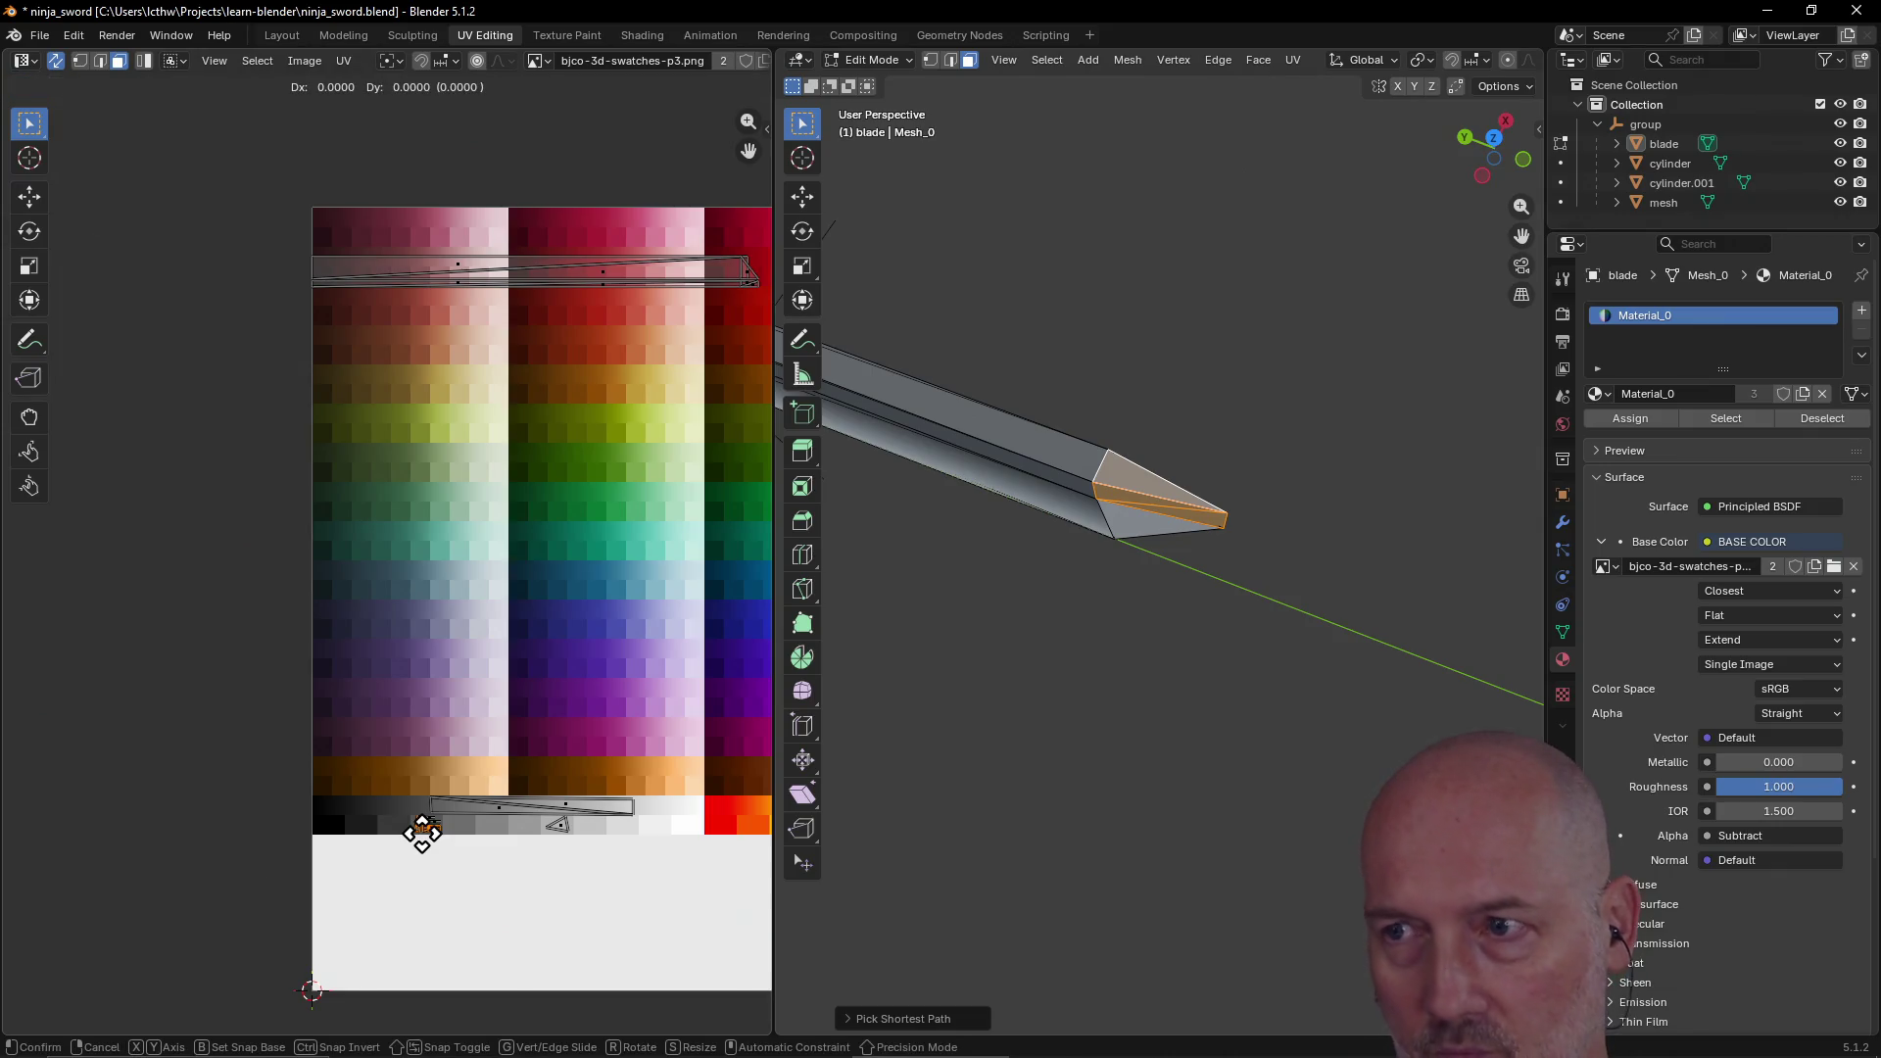
click(553, 828)
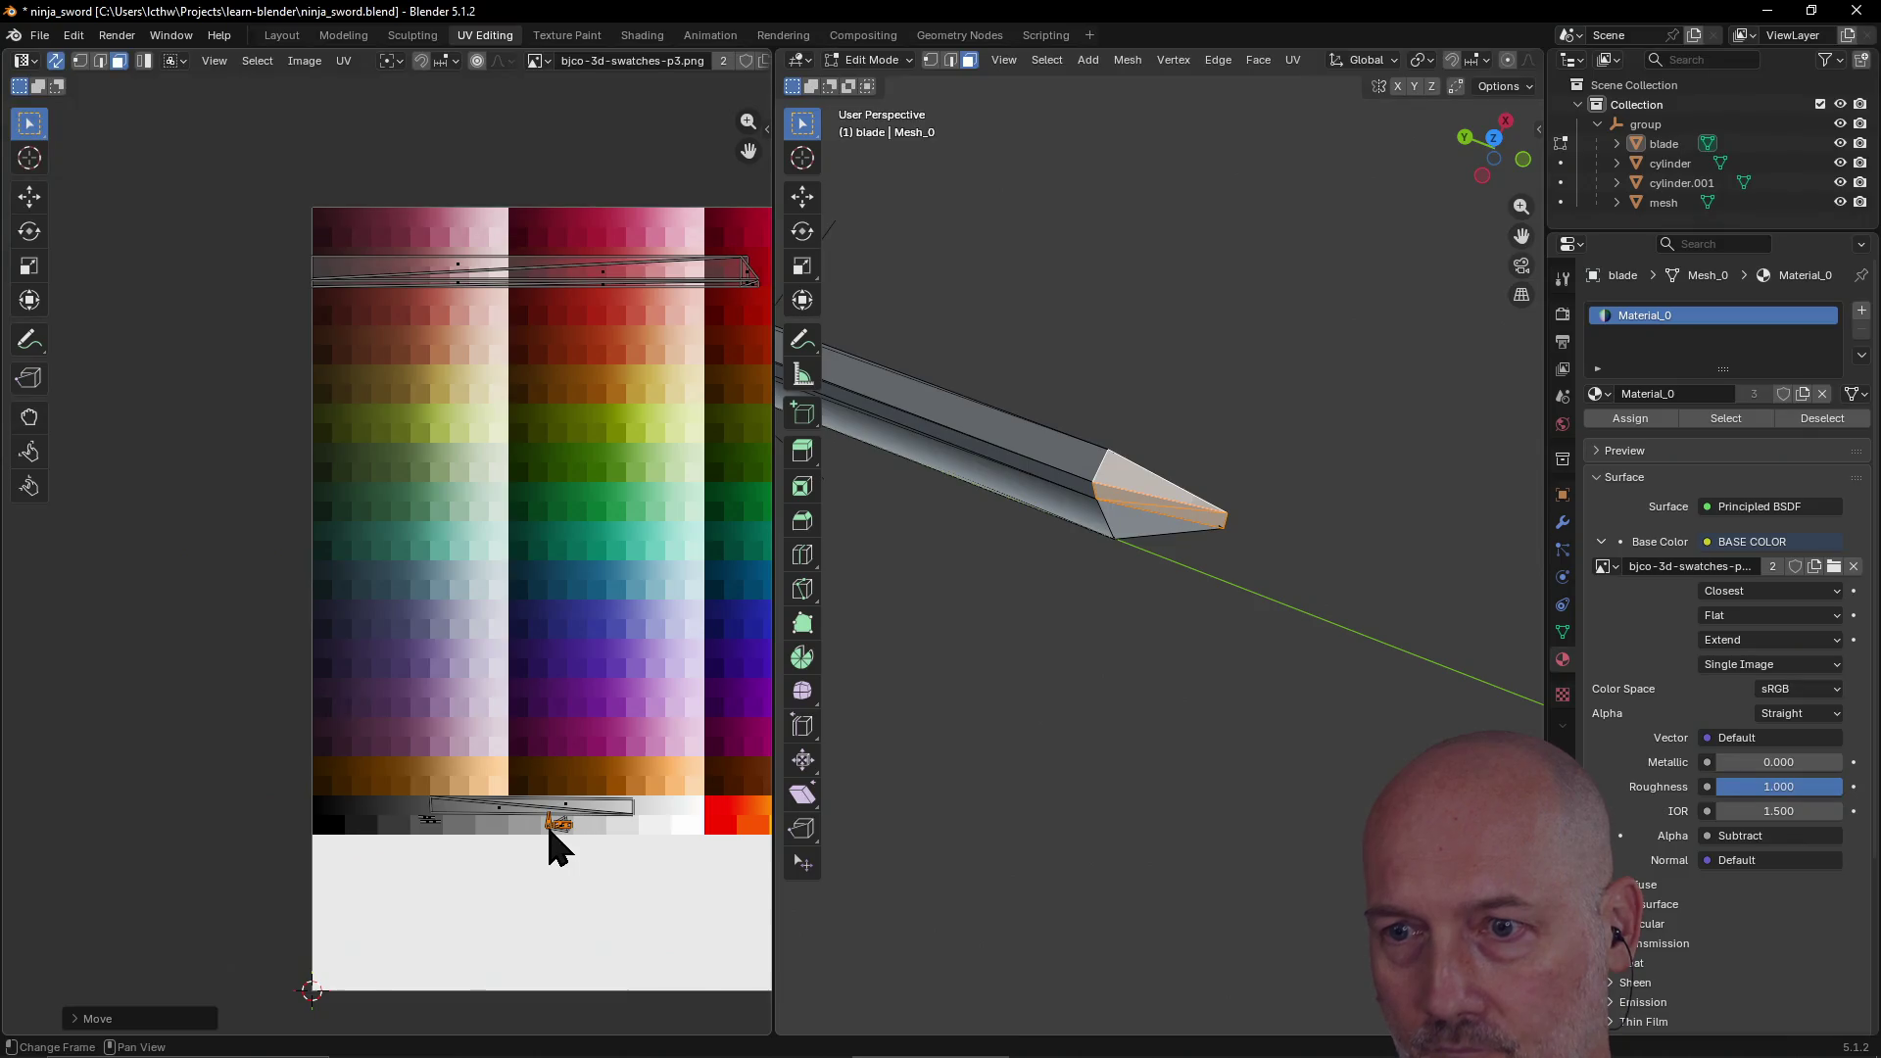
key(g)
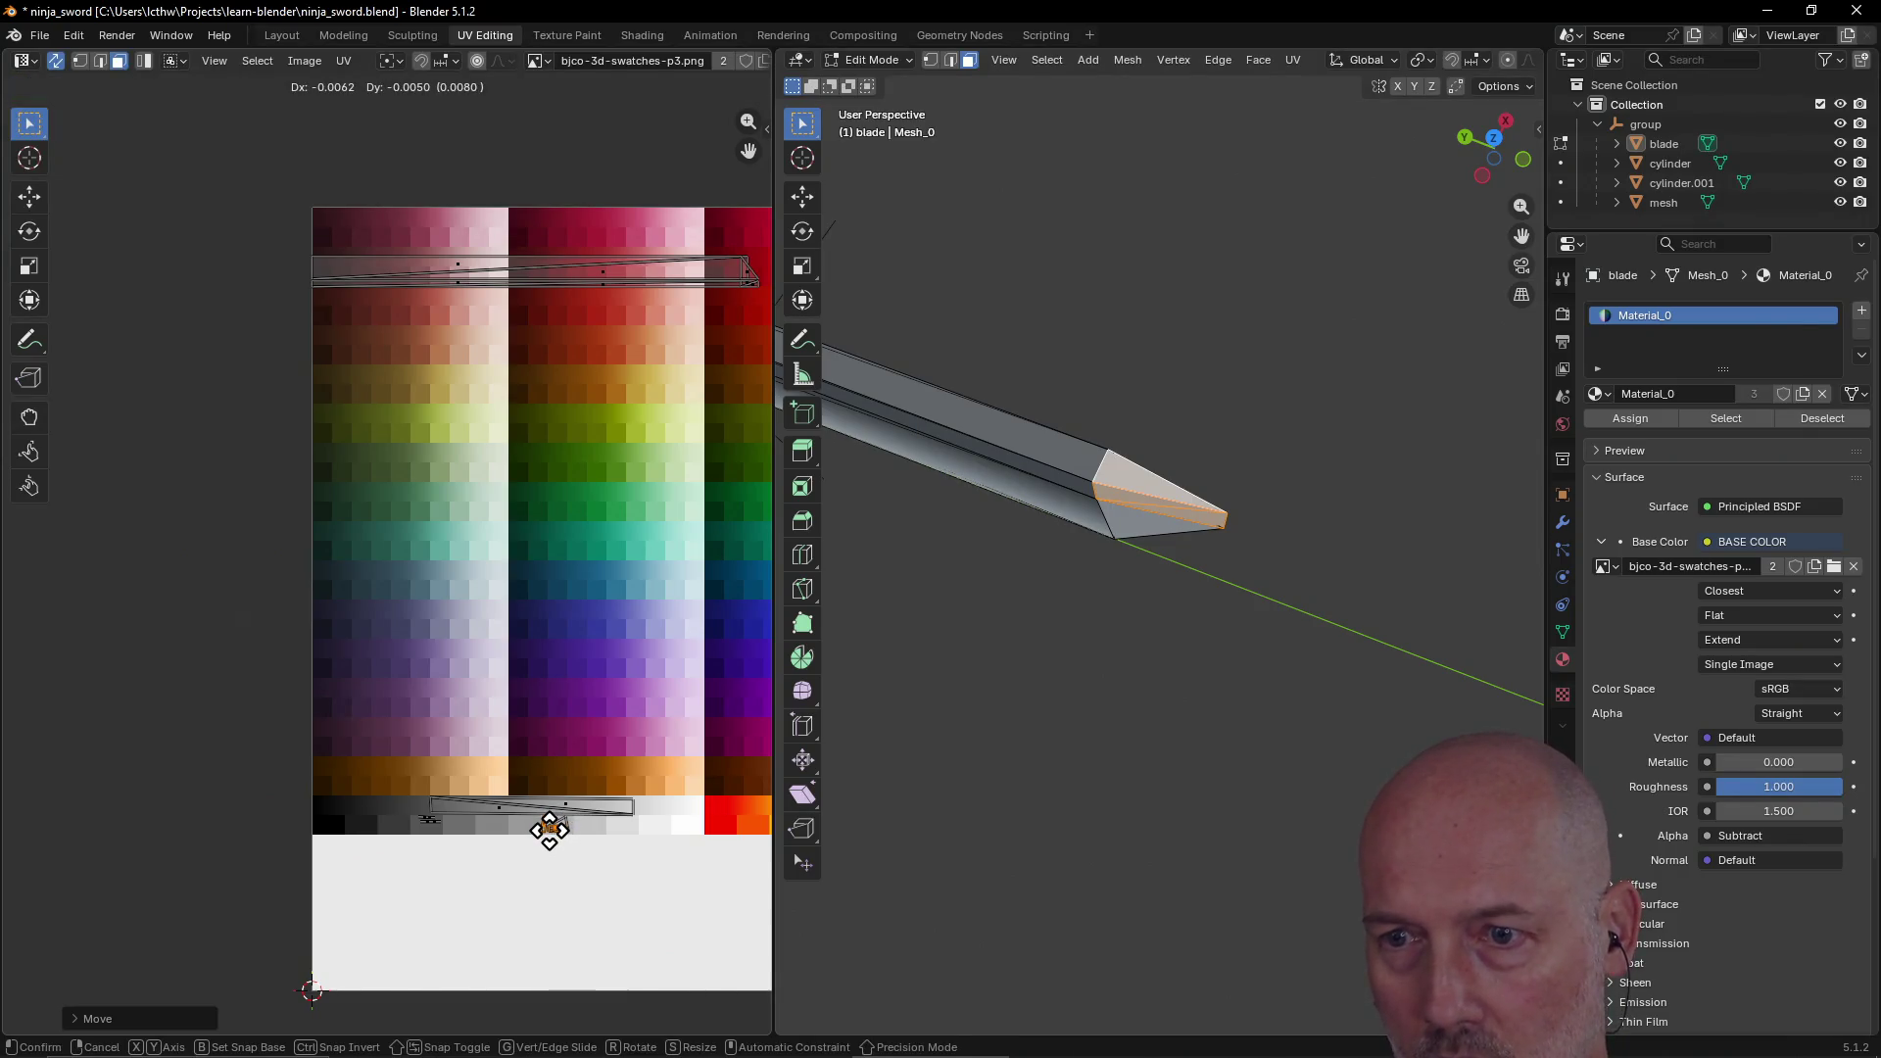
click(549, 830)
Step: Move the small triangle UV island onto the grey row
mouse_move(1059, 696)
middle_down()
mouse_move(1176, 568)
mouse_move(1037, 655)
mouse_move(1125, 559)
mouse_move(1108, 647)
mouse_move(1112, 536)
mouse_move(1104, 647)
mouse_move(1136, 534)
mouse_move(1113, 655)
mouse_move(1129, 575)
mouse_move(1096, 604)
mouse_move(1192, 491)
mouse_move(1078, 611)
mouse_move(1117, 588)
middle_up()
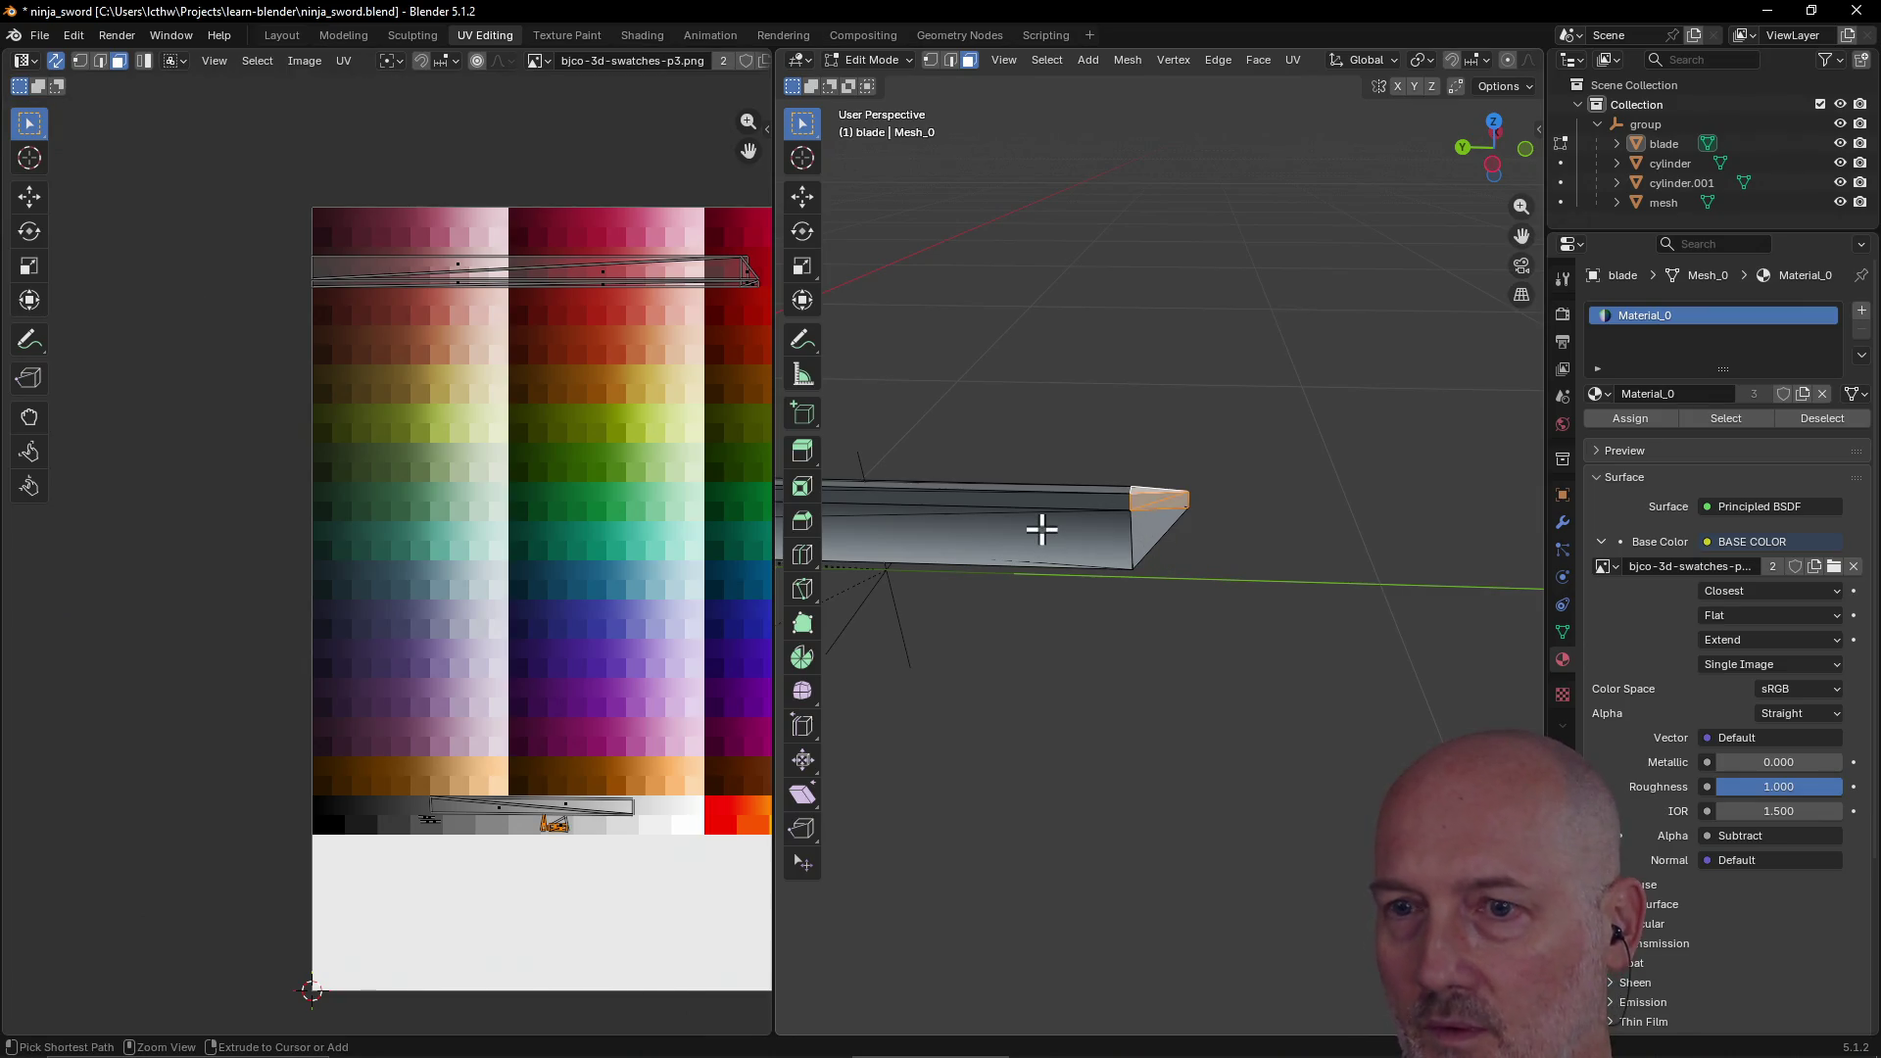
click(1168, 630)
scroll(1172, 578, up, 2)
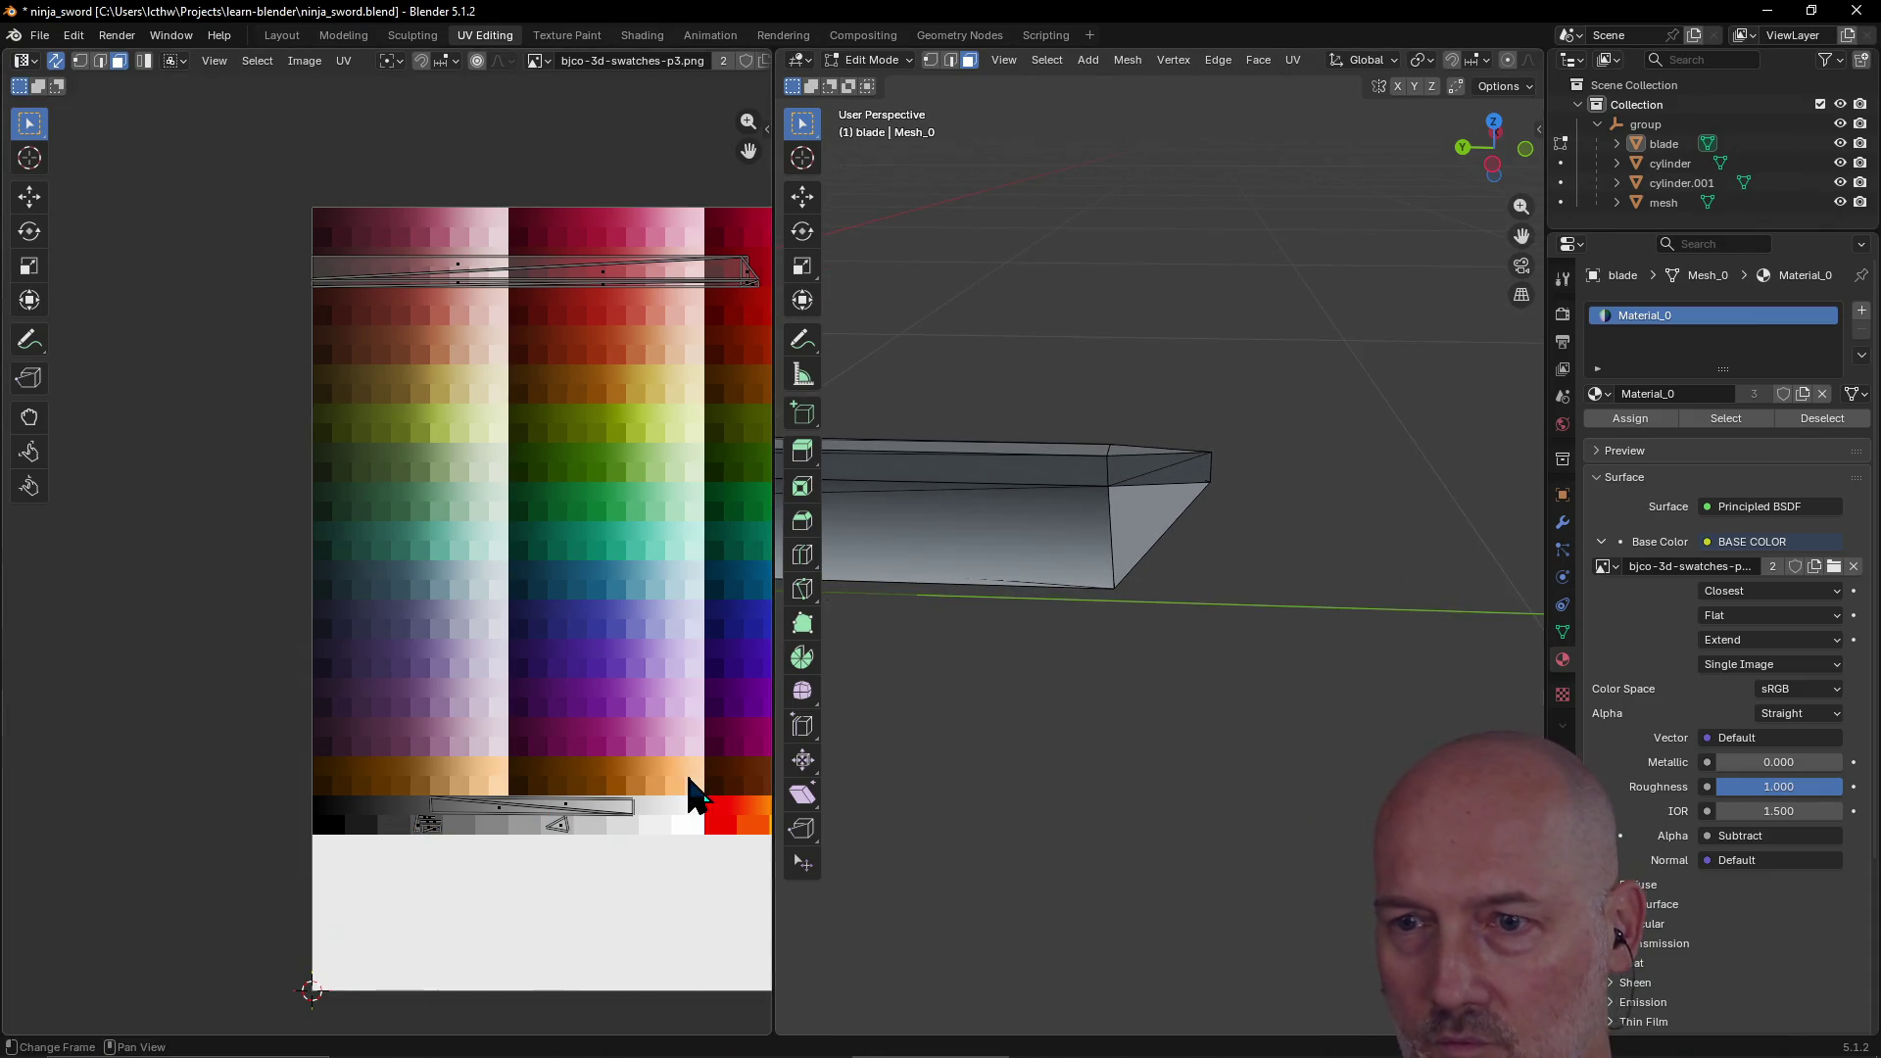
click(556, 825)
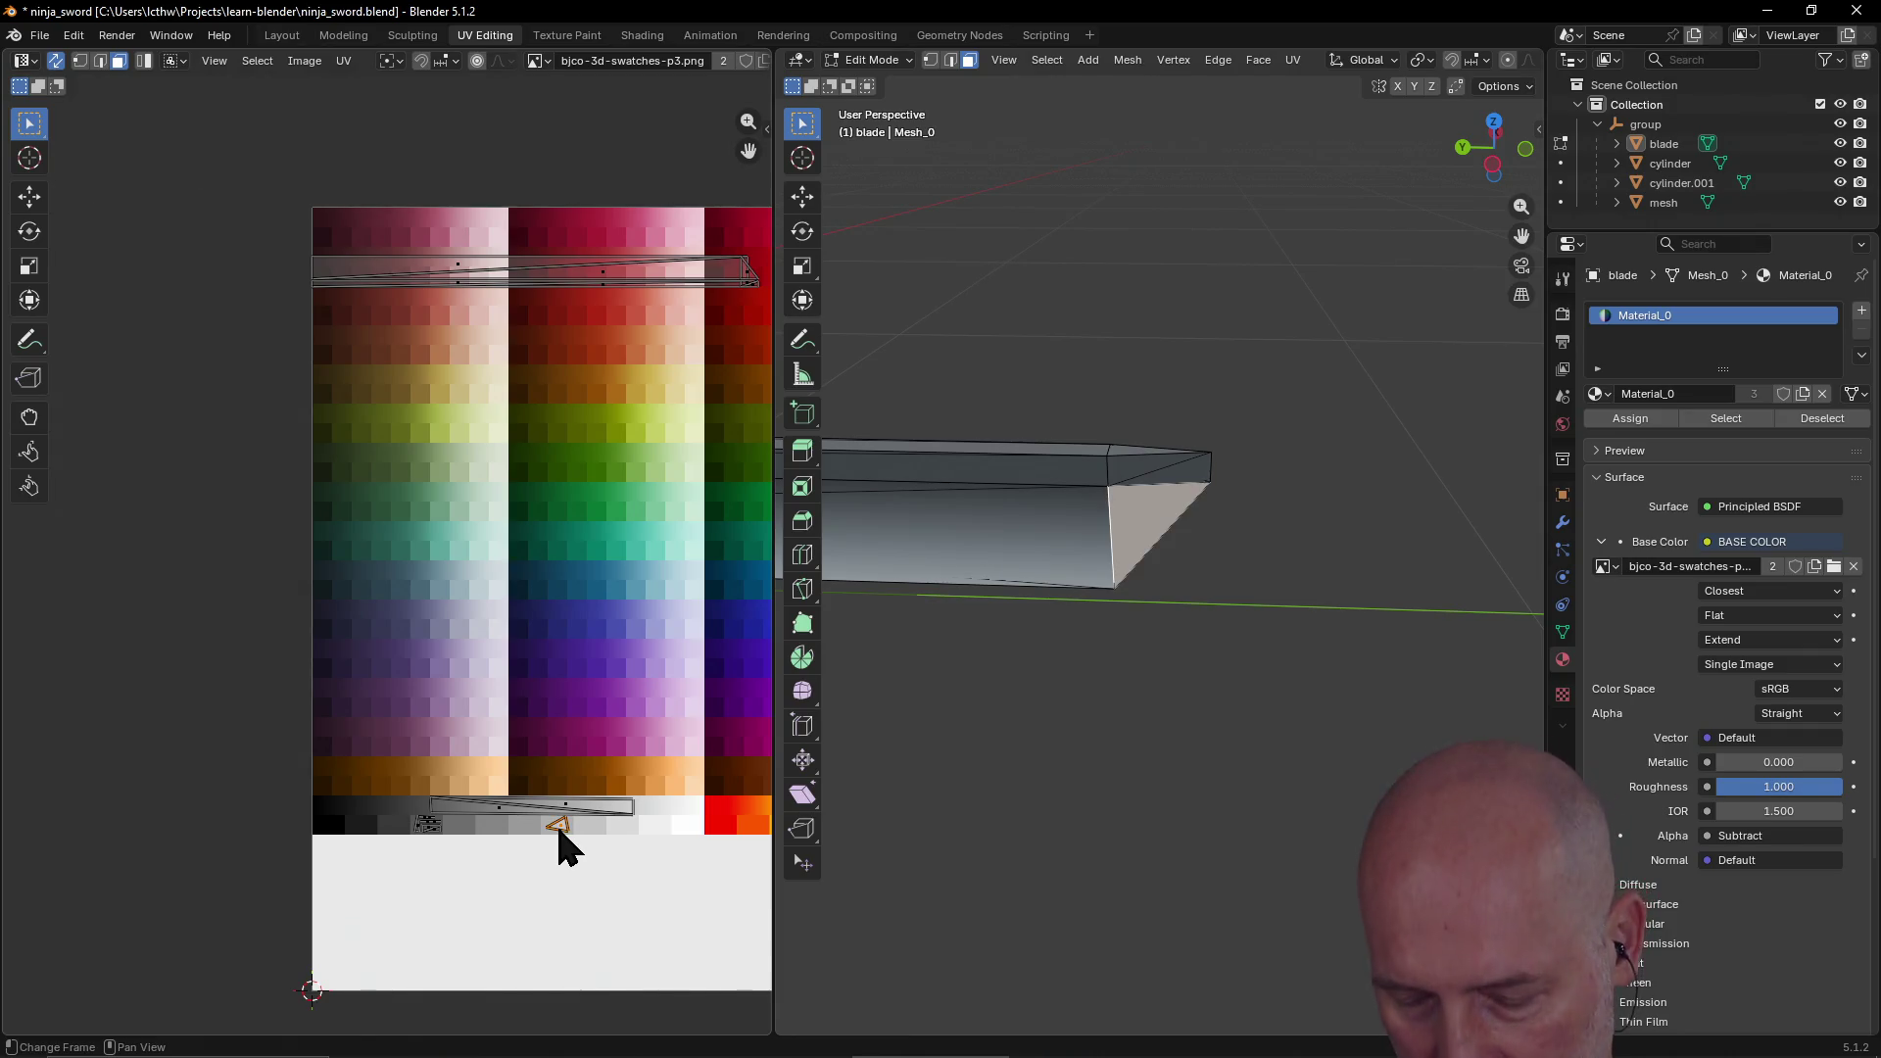
key(g)
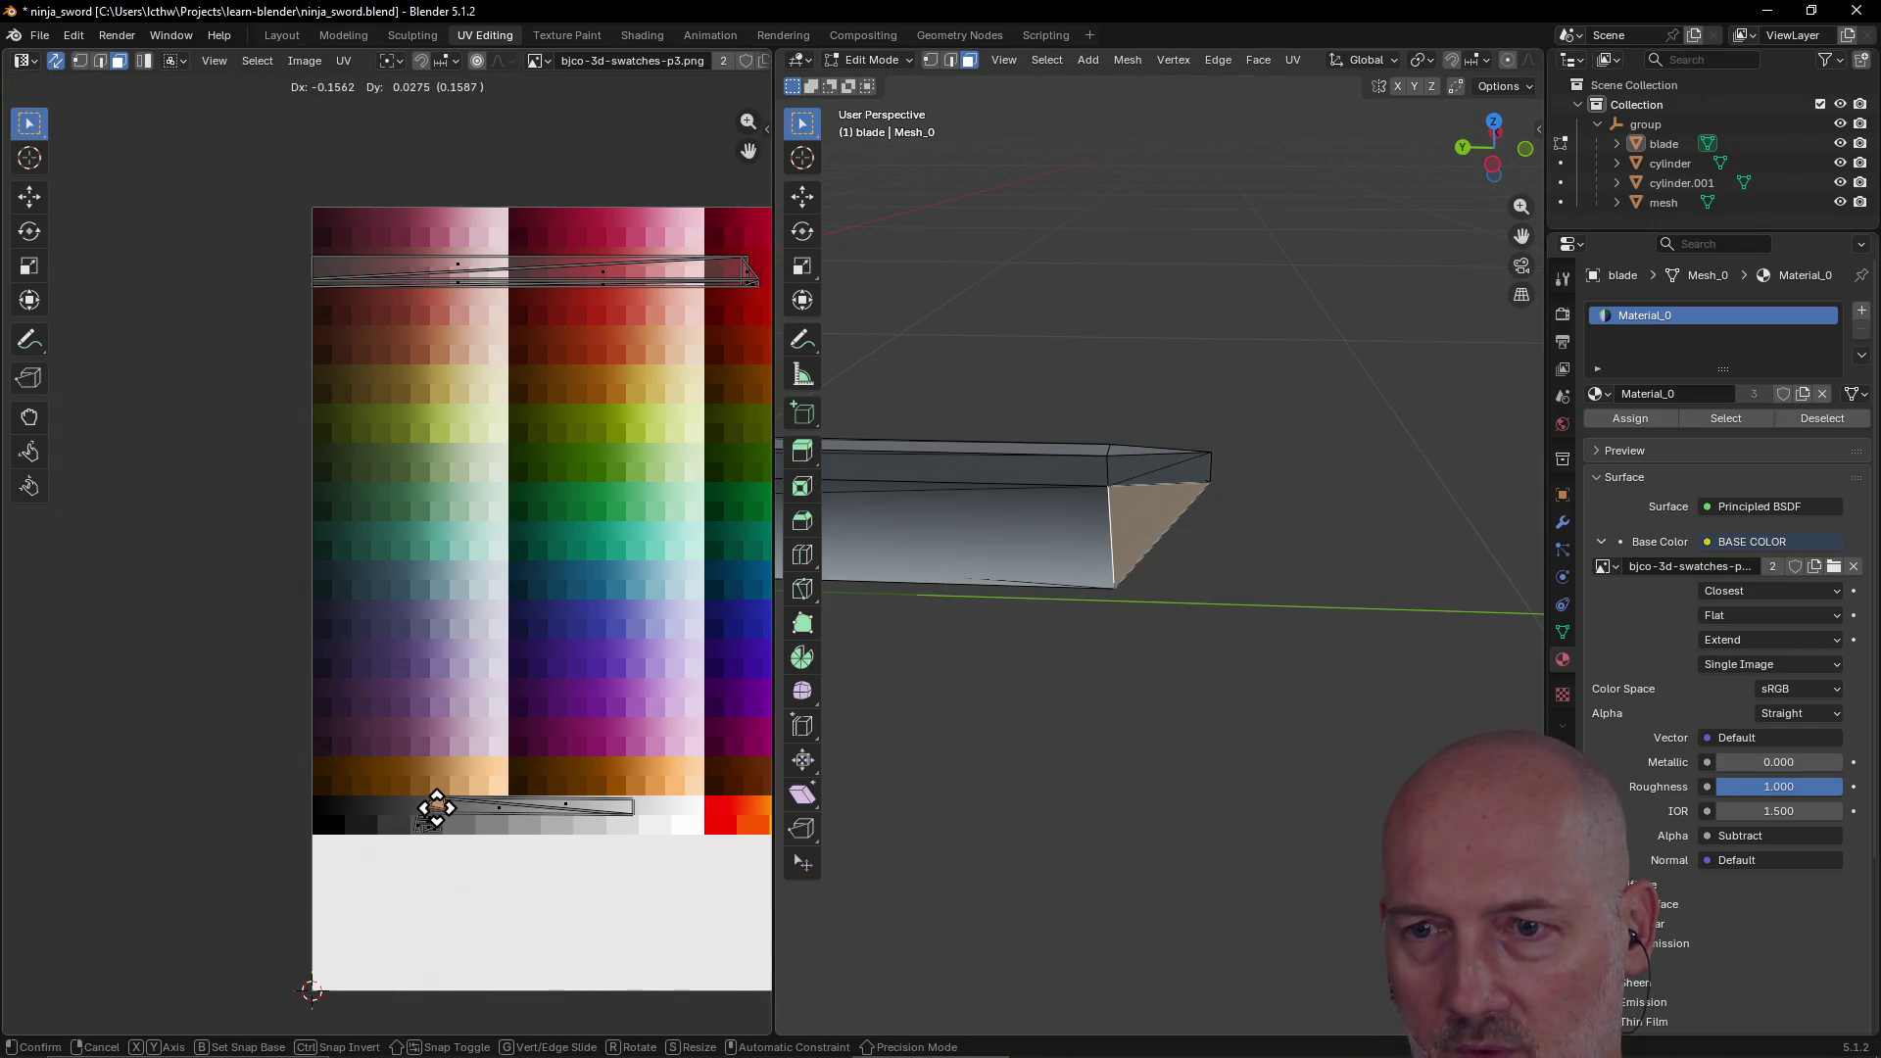
click(441, 806)
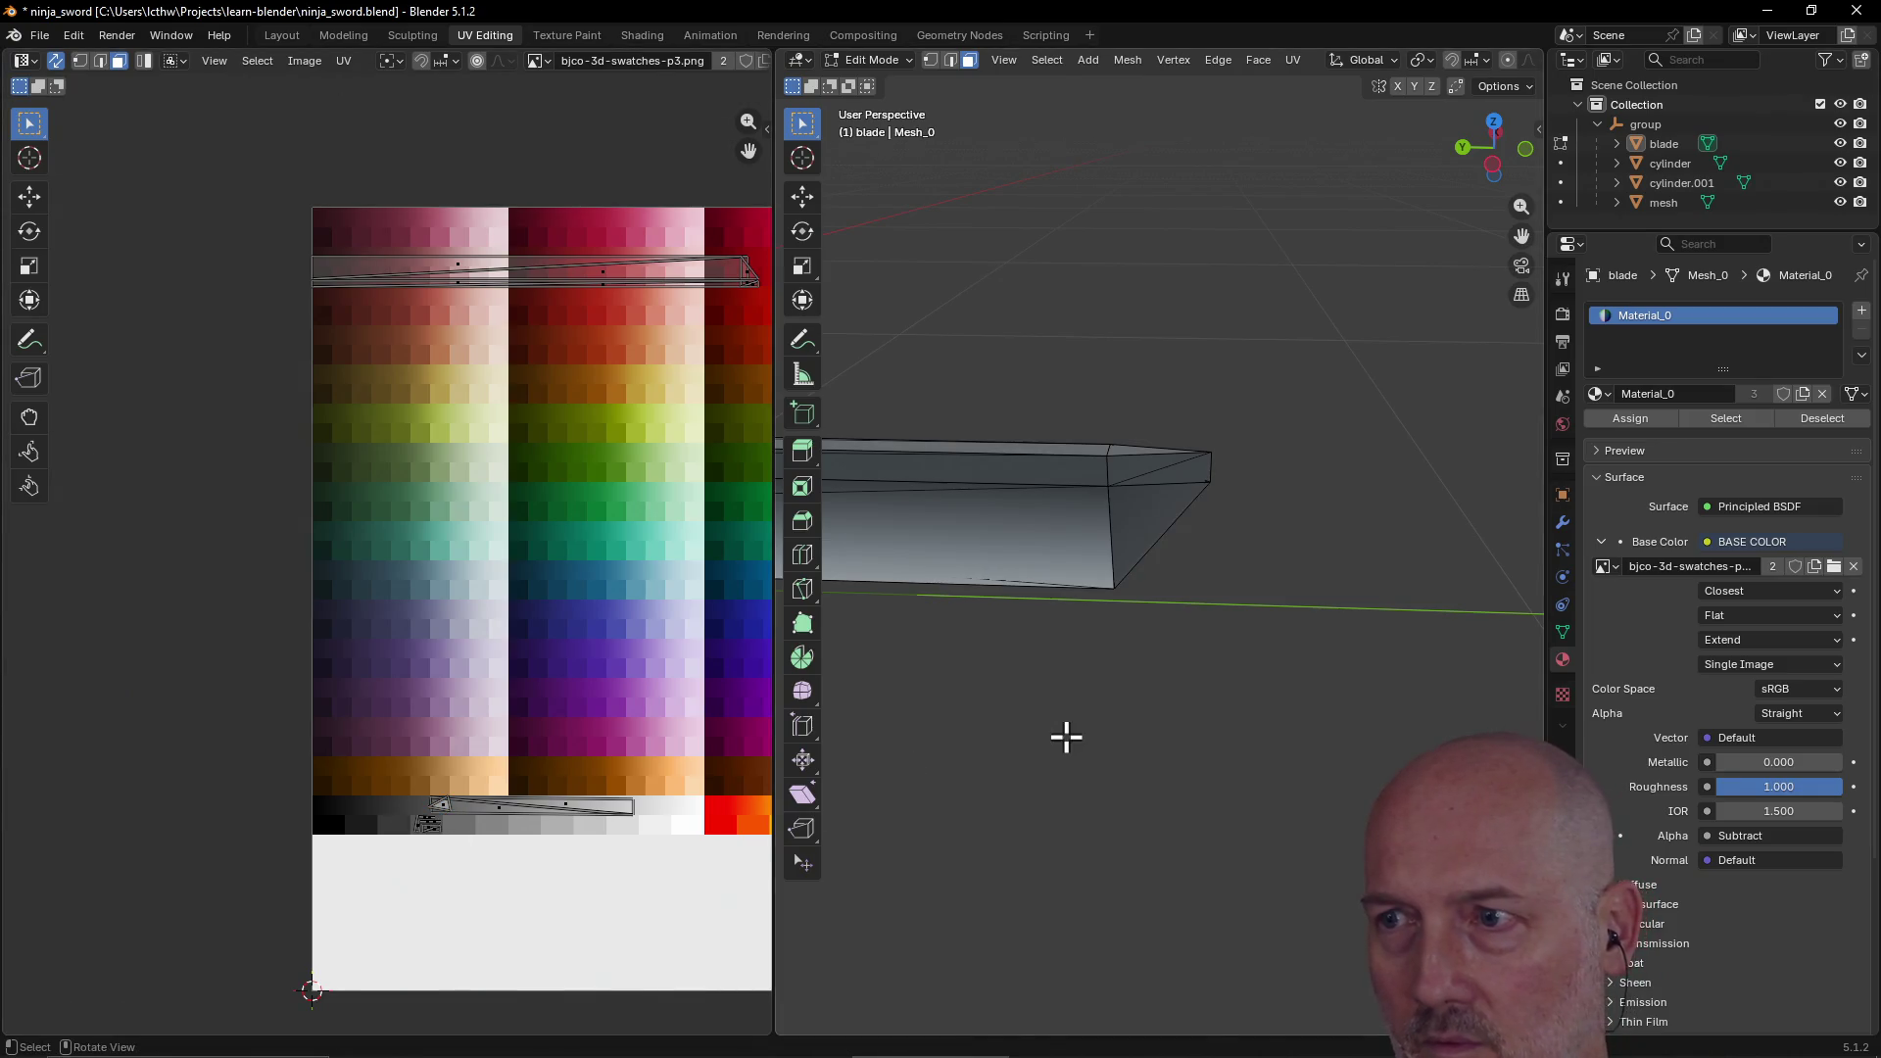
mouse_move(1066, 737)
middle_down()
mouse_move(1078, 718)
mouse_move(979, 745)
middle_up()
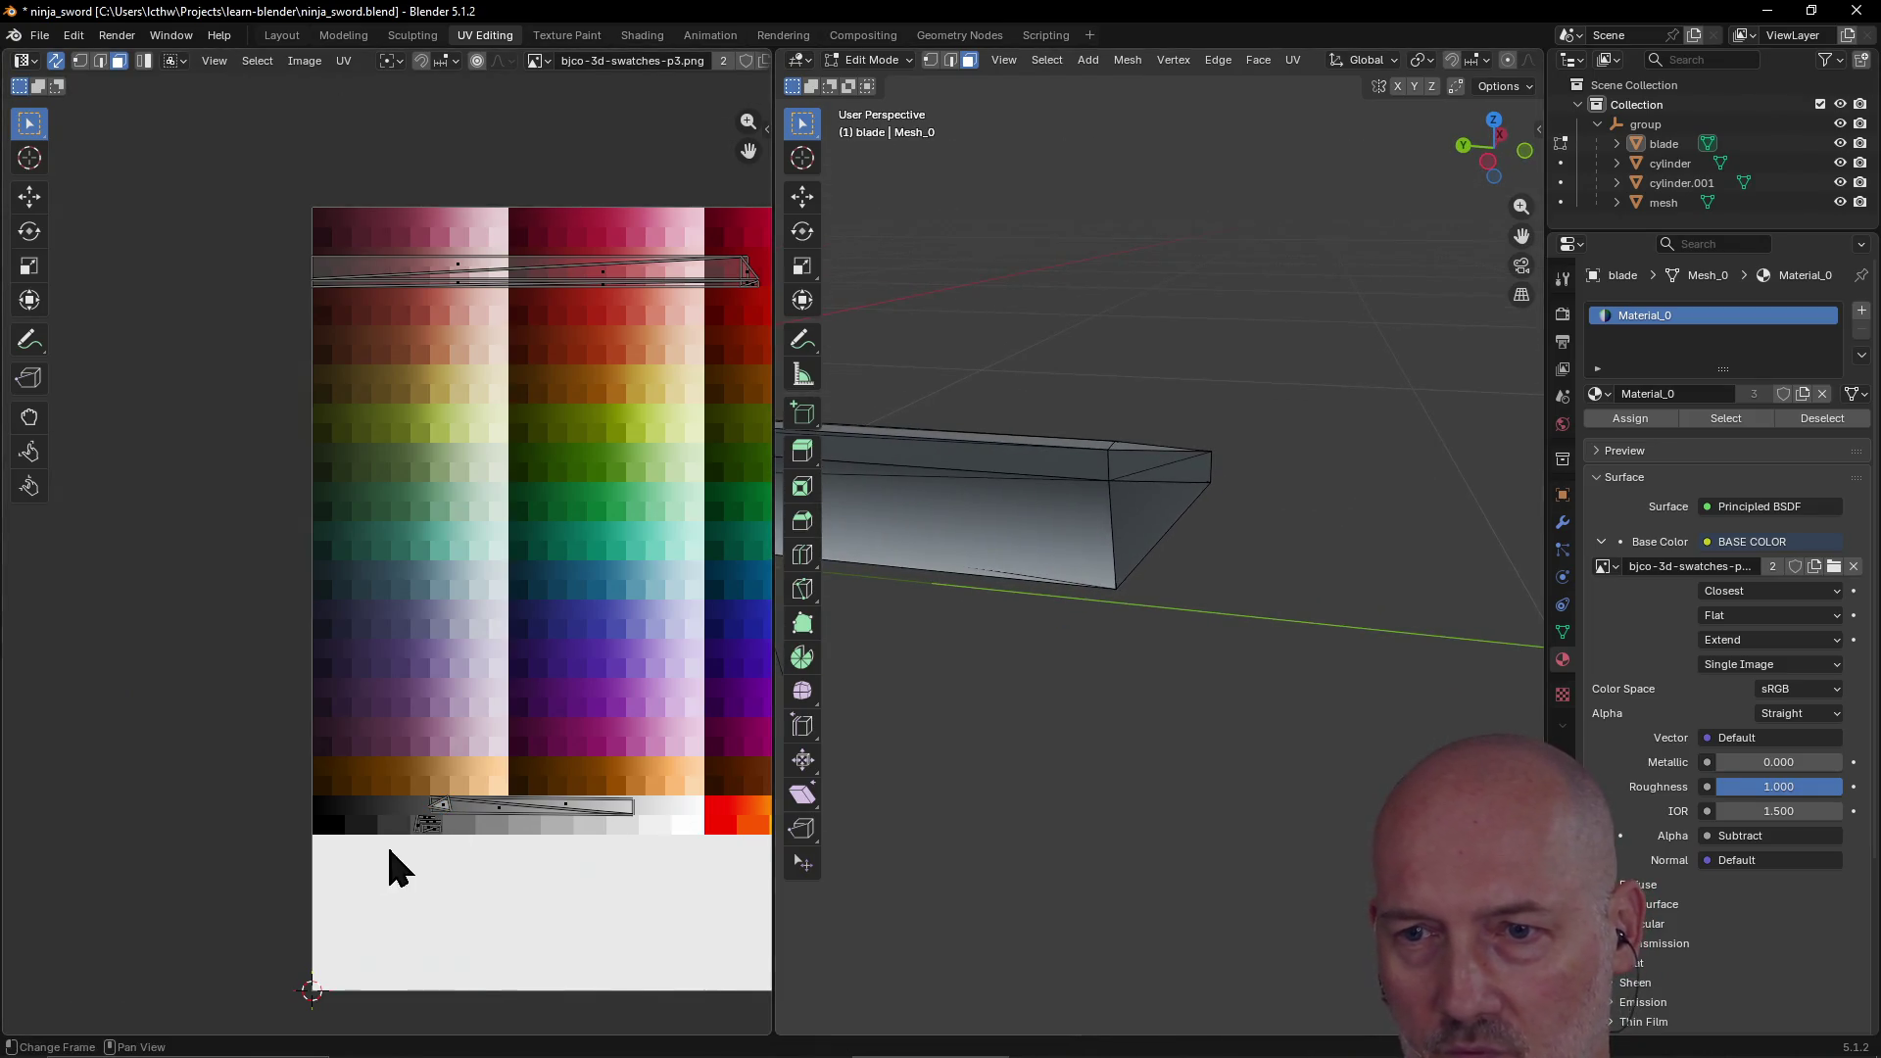
scroll(372, 860, up, 3)
scroll(373, 860, down, 2)
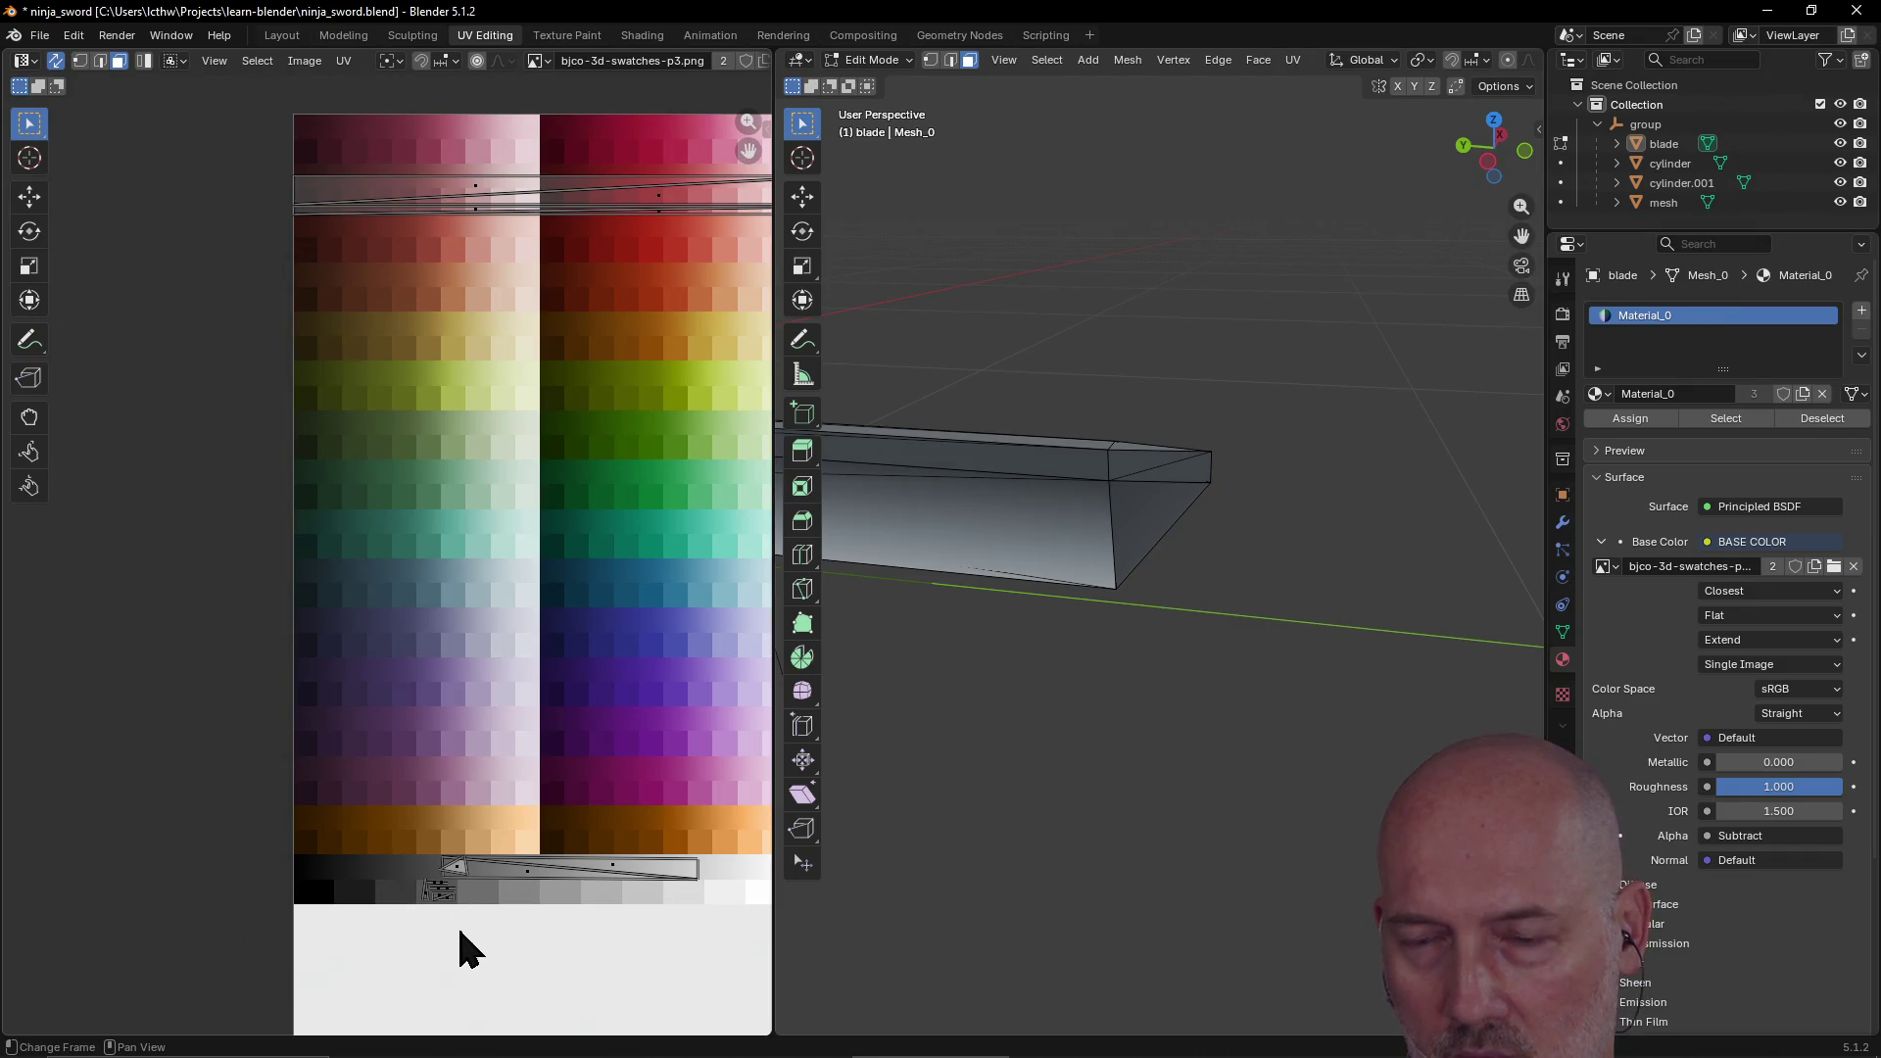
mouse_move(453, 911)
middle_down()
mouse_move(424, 819)
mouse_move(483, 780)
middle_up()
scroll(482, 799, up, 1)
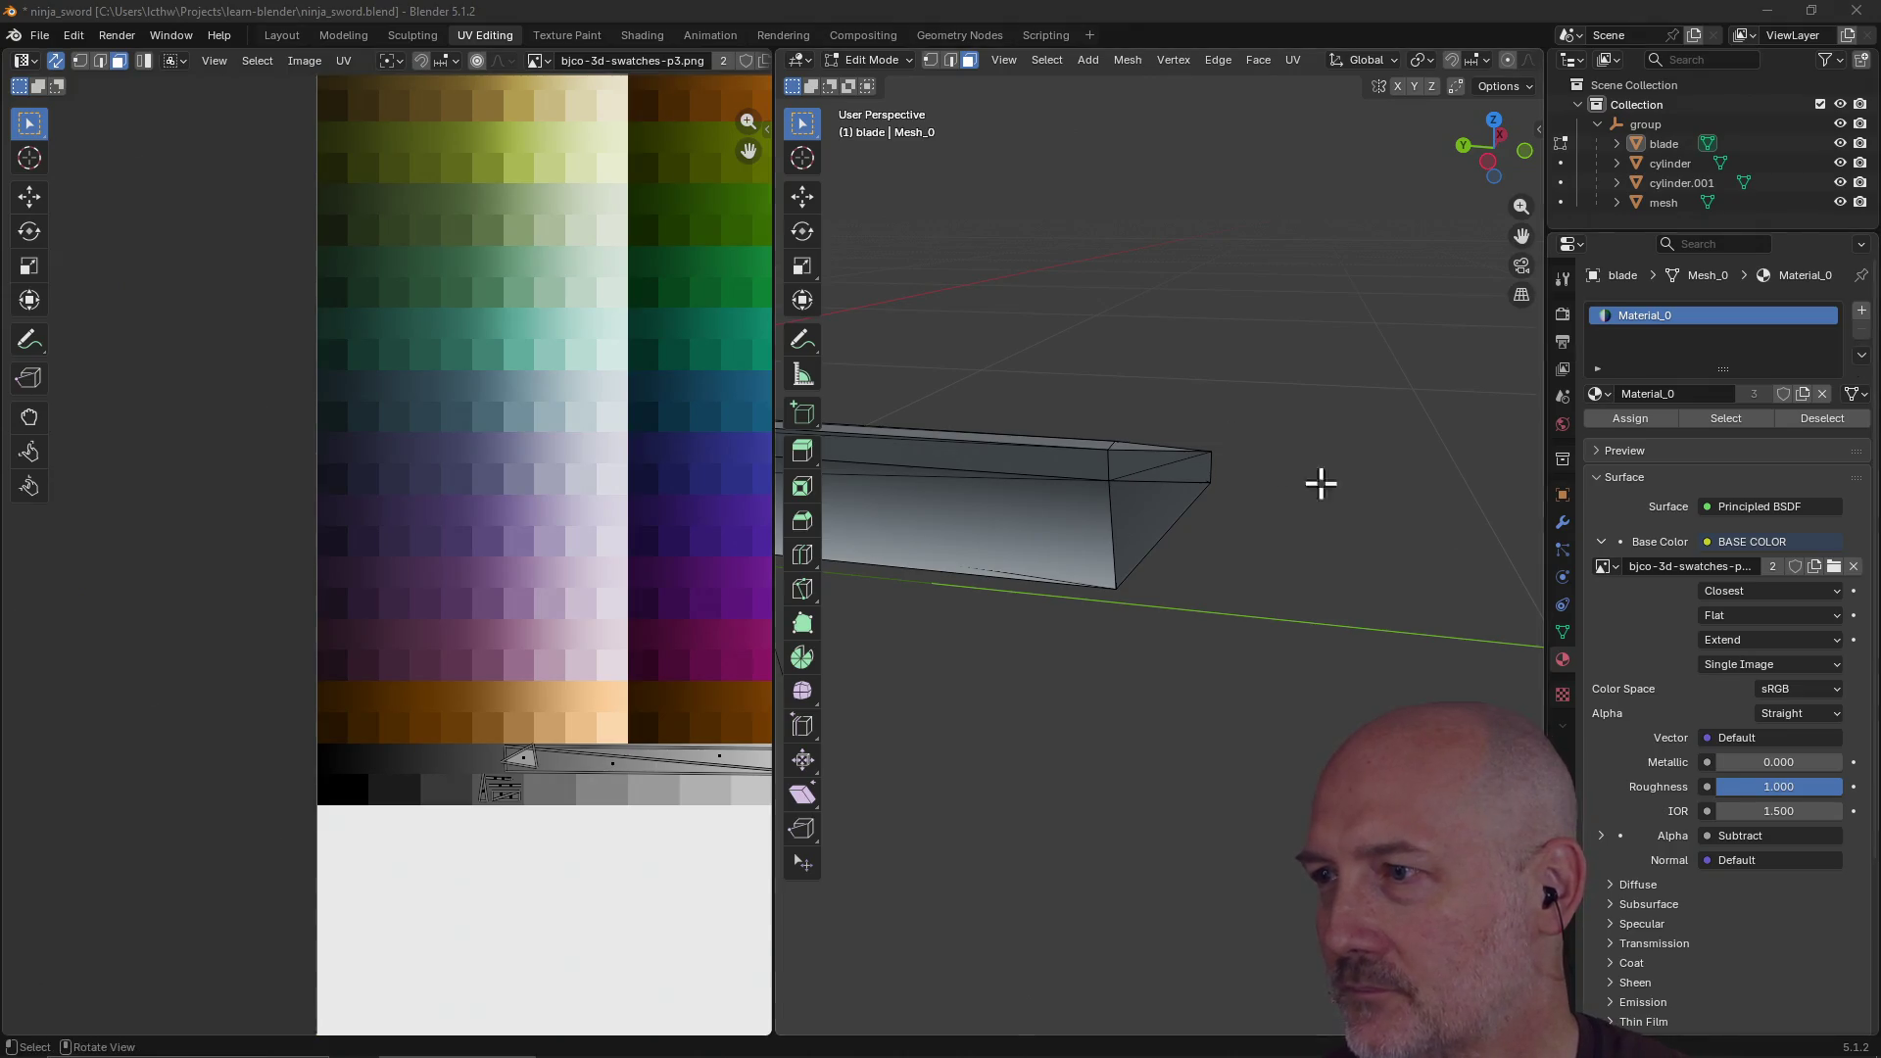
Step: Keep the image texture on Base Color, then select the blade's end face in Vertex mode
click(1711, 543)
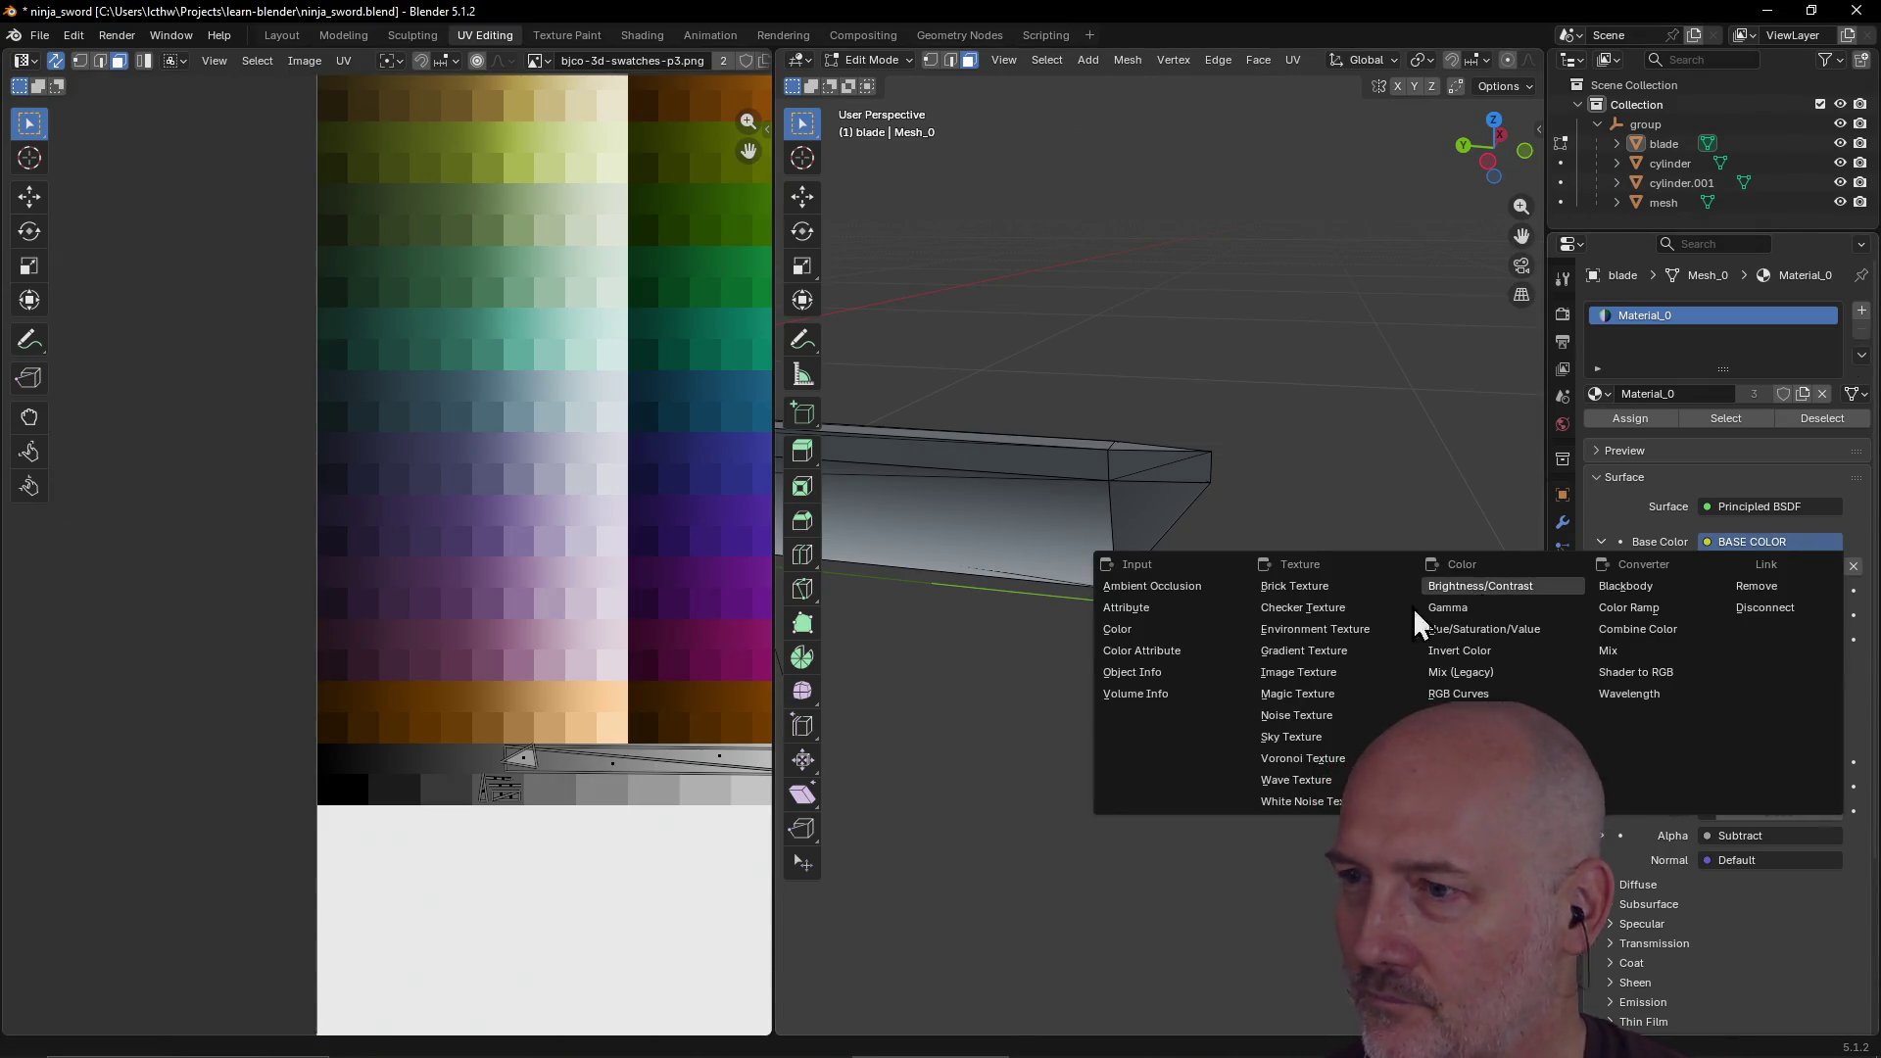
click(1312, 670)
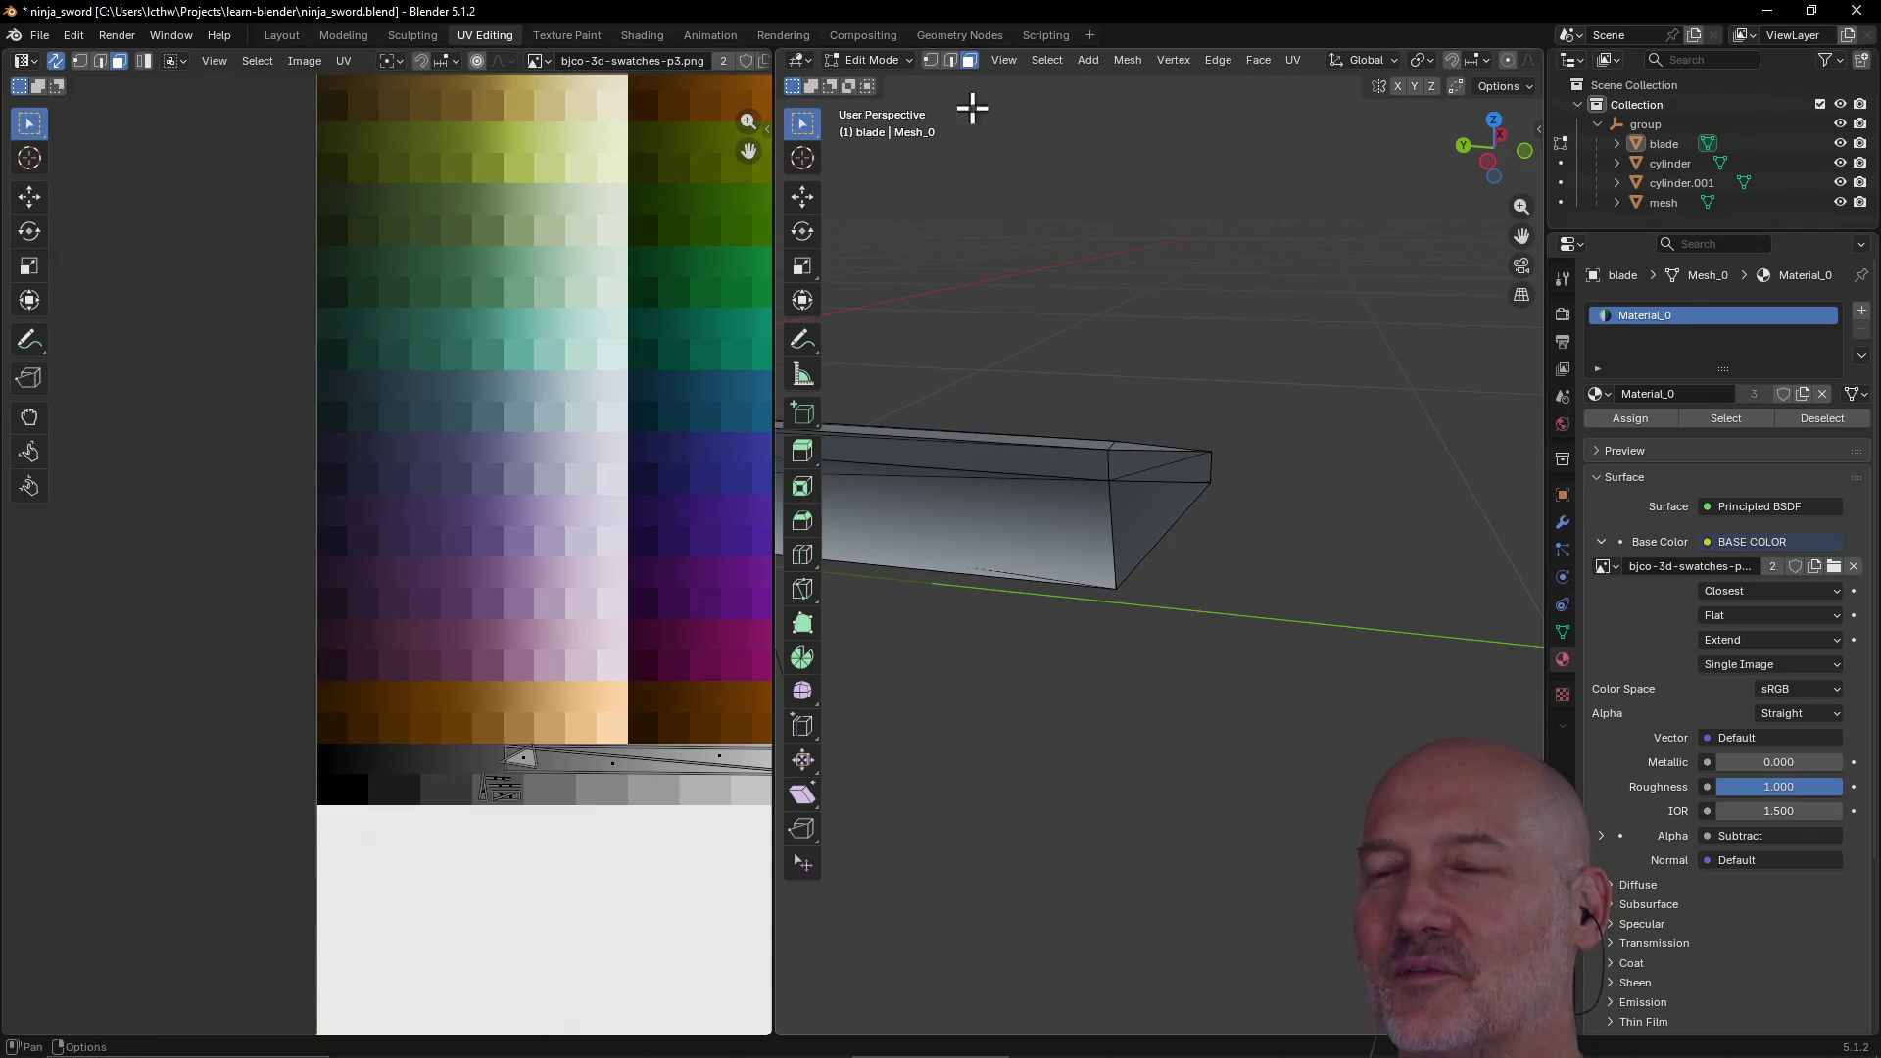
click(1168, 520)
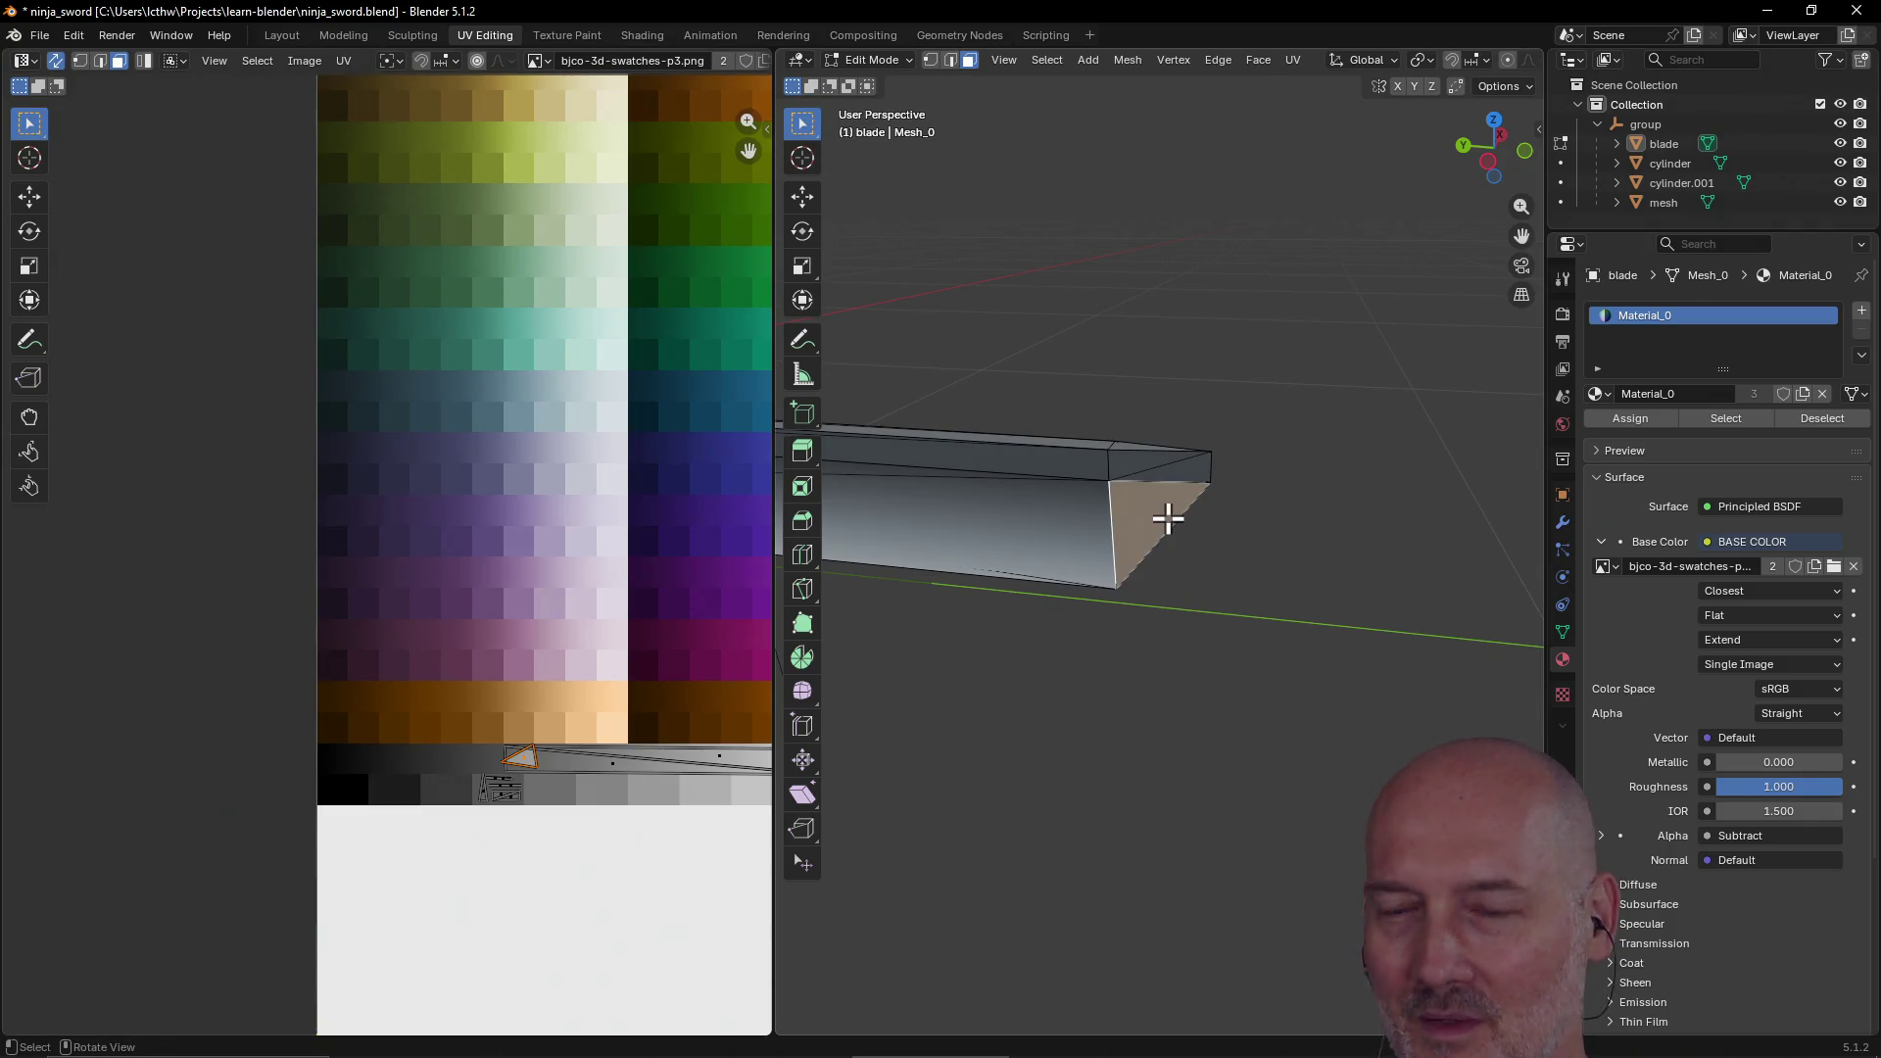
click(82, 63)
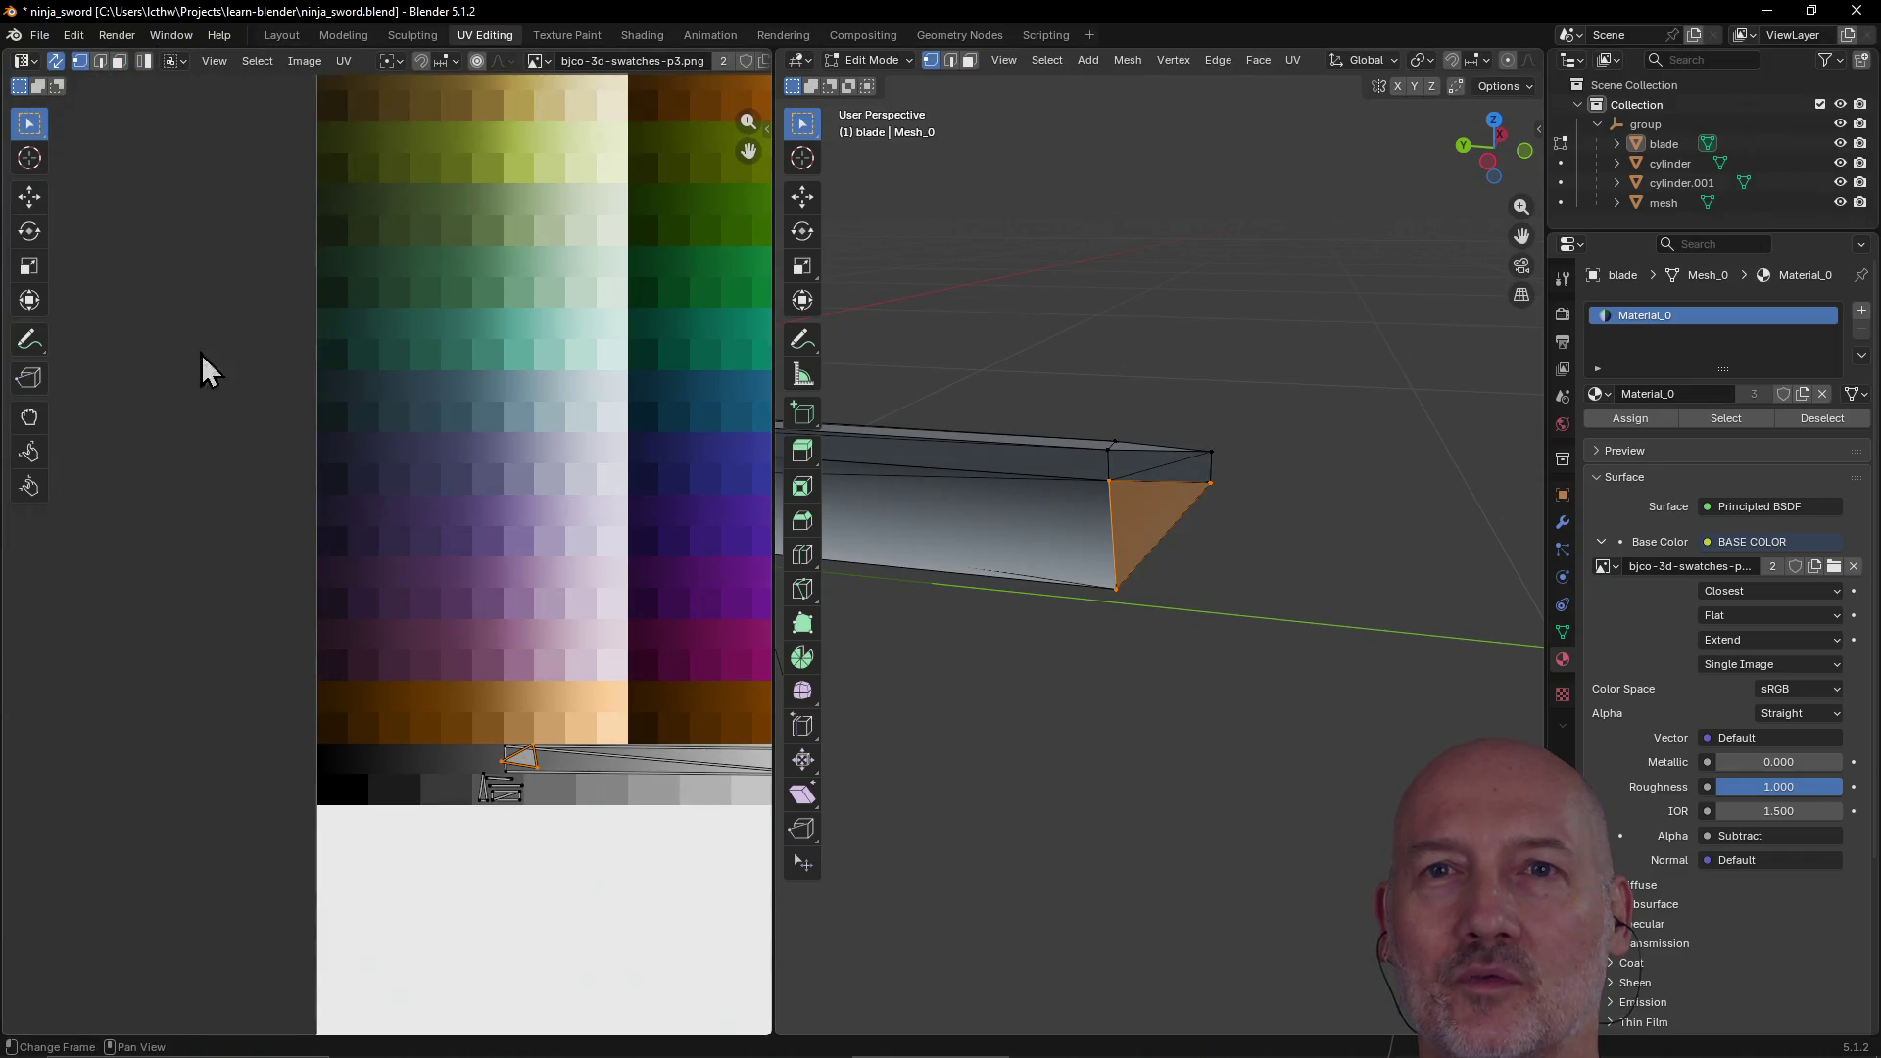
Step: Move a stray UV edge rightward onto the grey swatch row
click(538, 773)
mouse_move(545, 784)
mouse_down()
mouse_move(595, 780)
mouse_move(550, 780)
mouse_up()
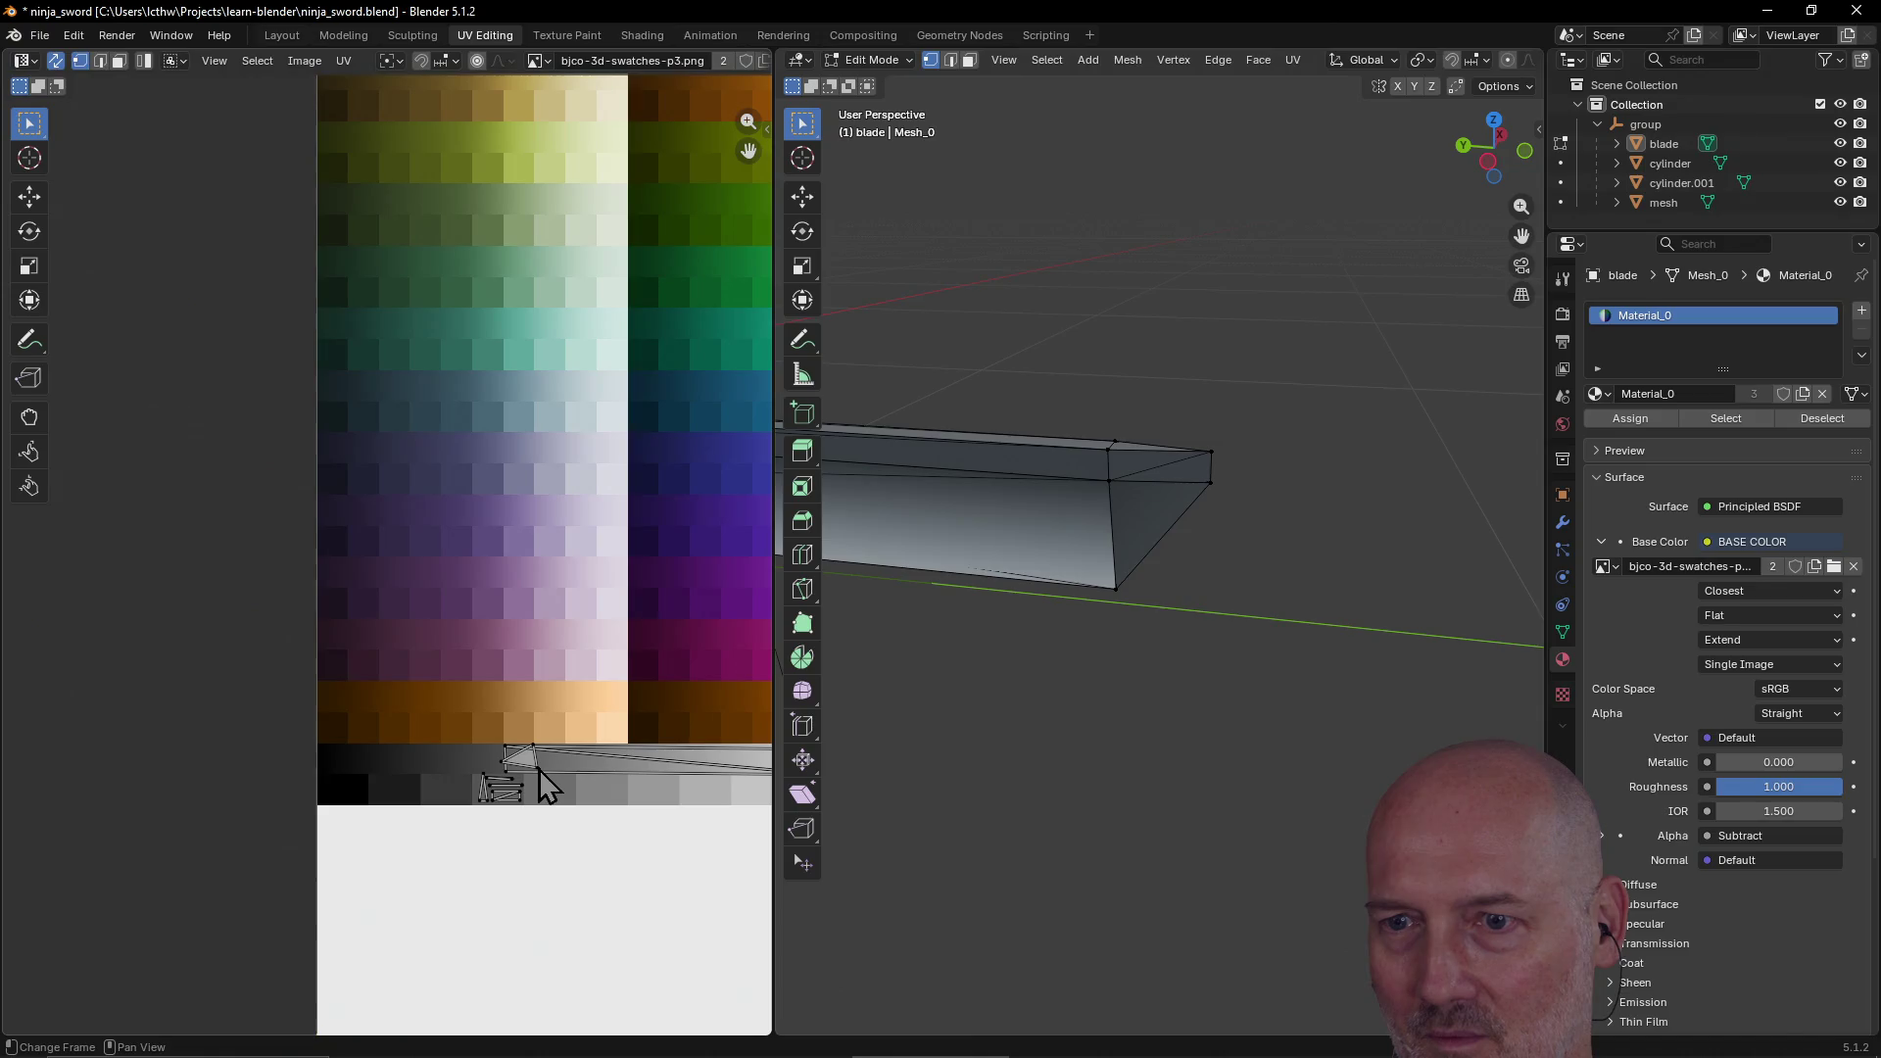
key(g)
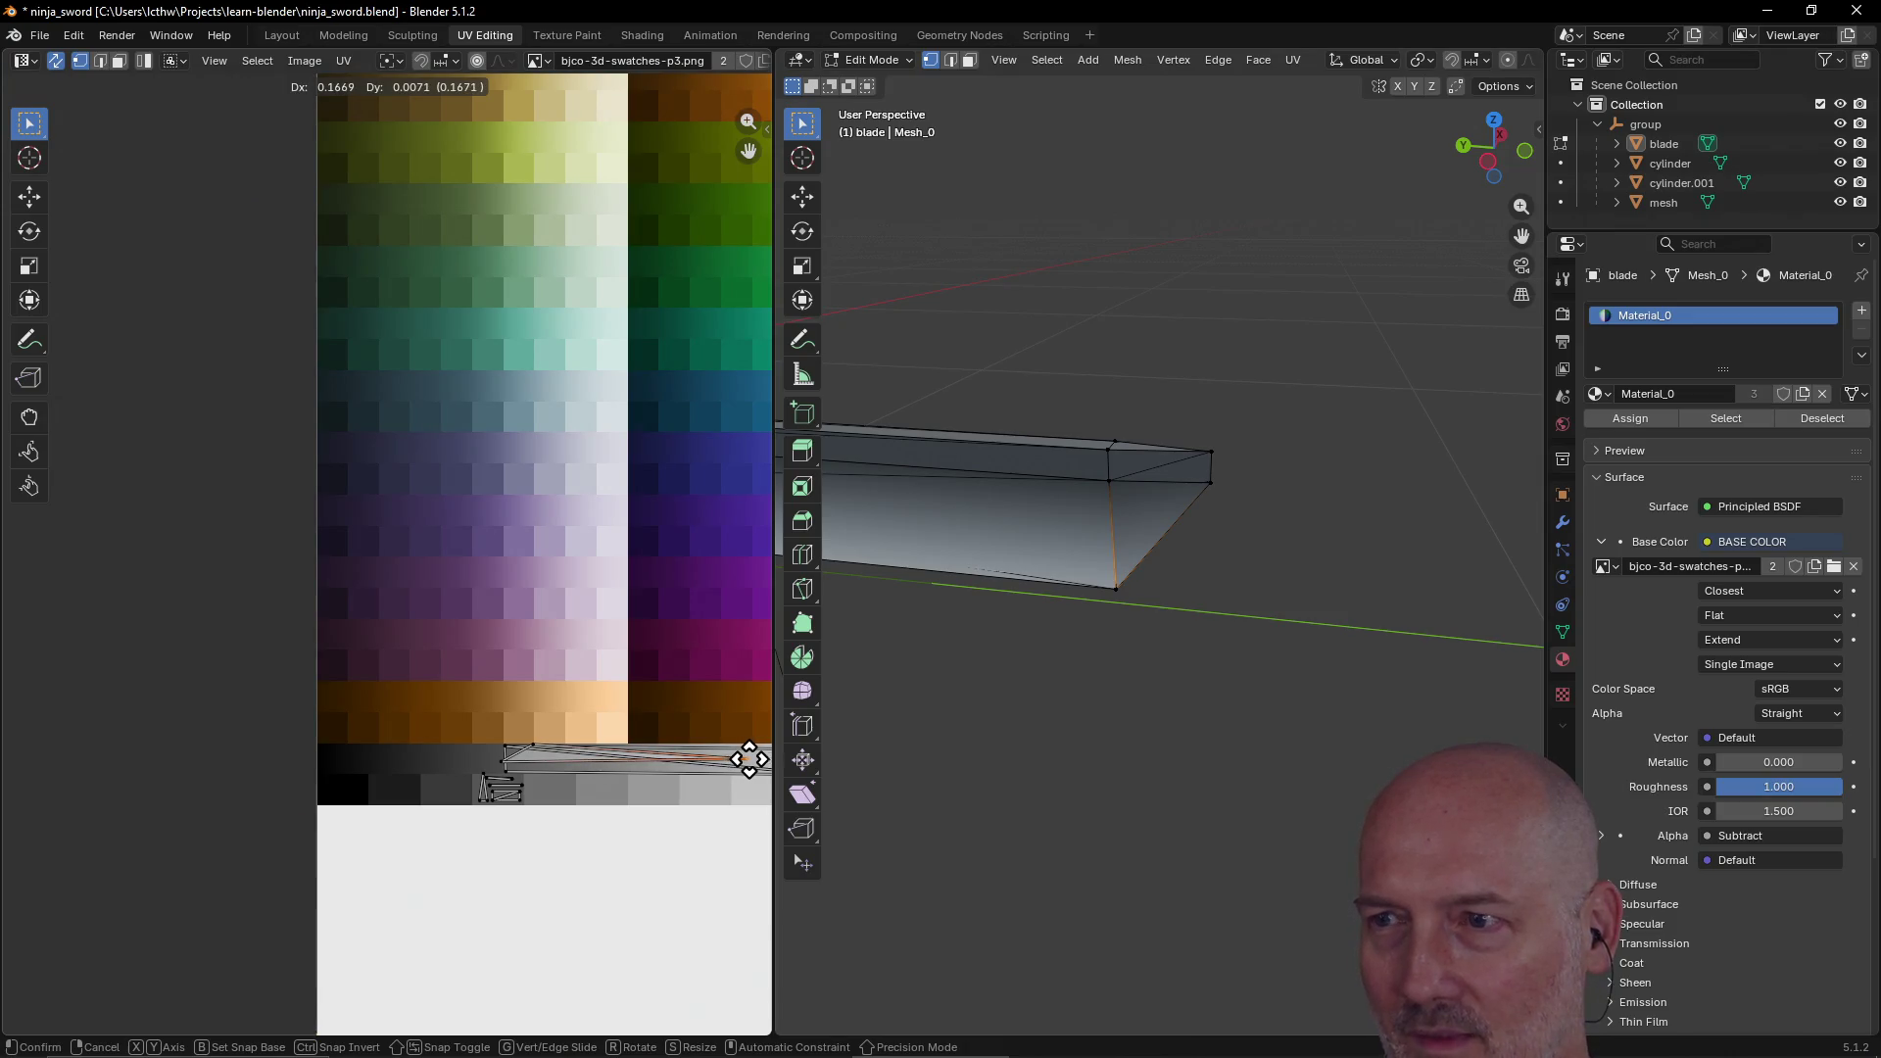
click(745, 763)
mouse_move(1133, 739)
middle_down()
mouse_move(1061, 675)
mouse_move(1046, 643)
mouse_move(1113, 633)
mouse_move(1072, 645)
mouse_move(1078, 628)
middle_up()
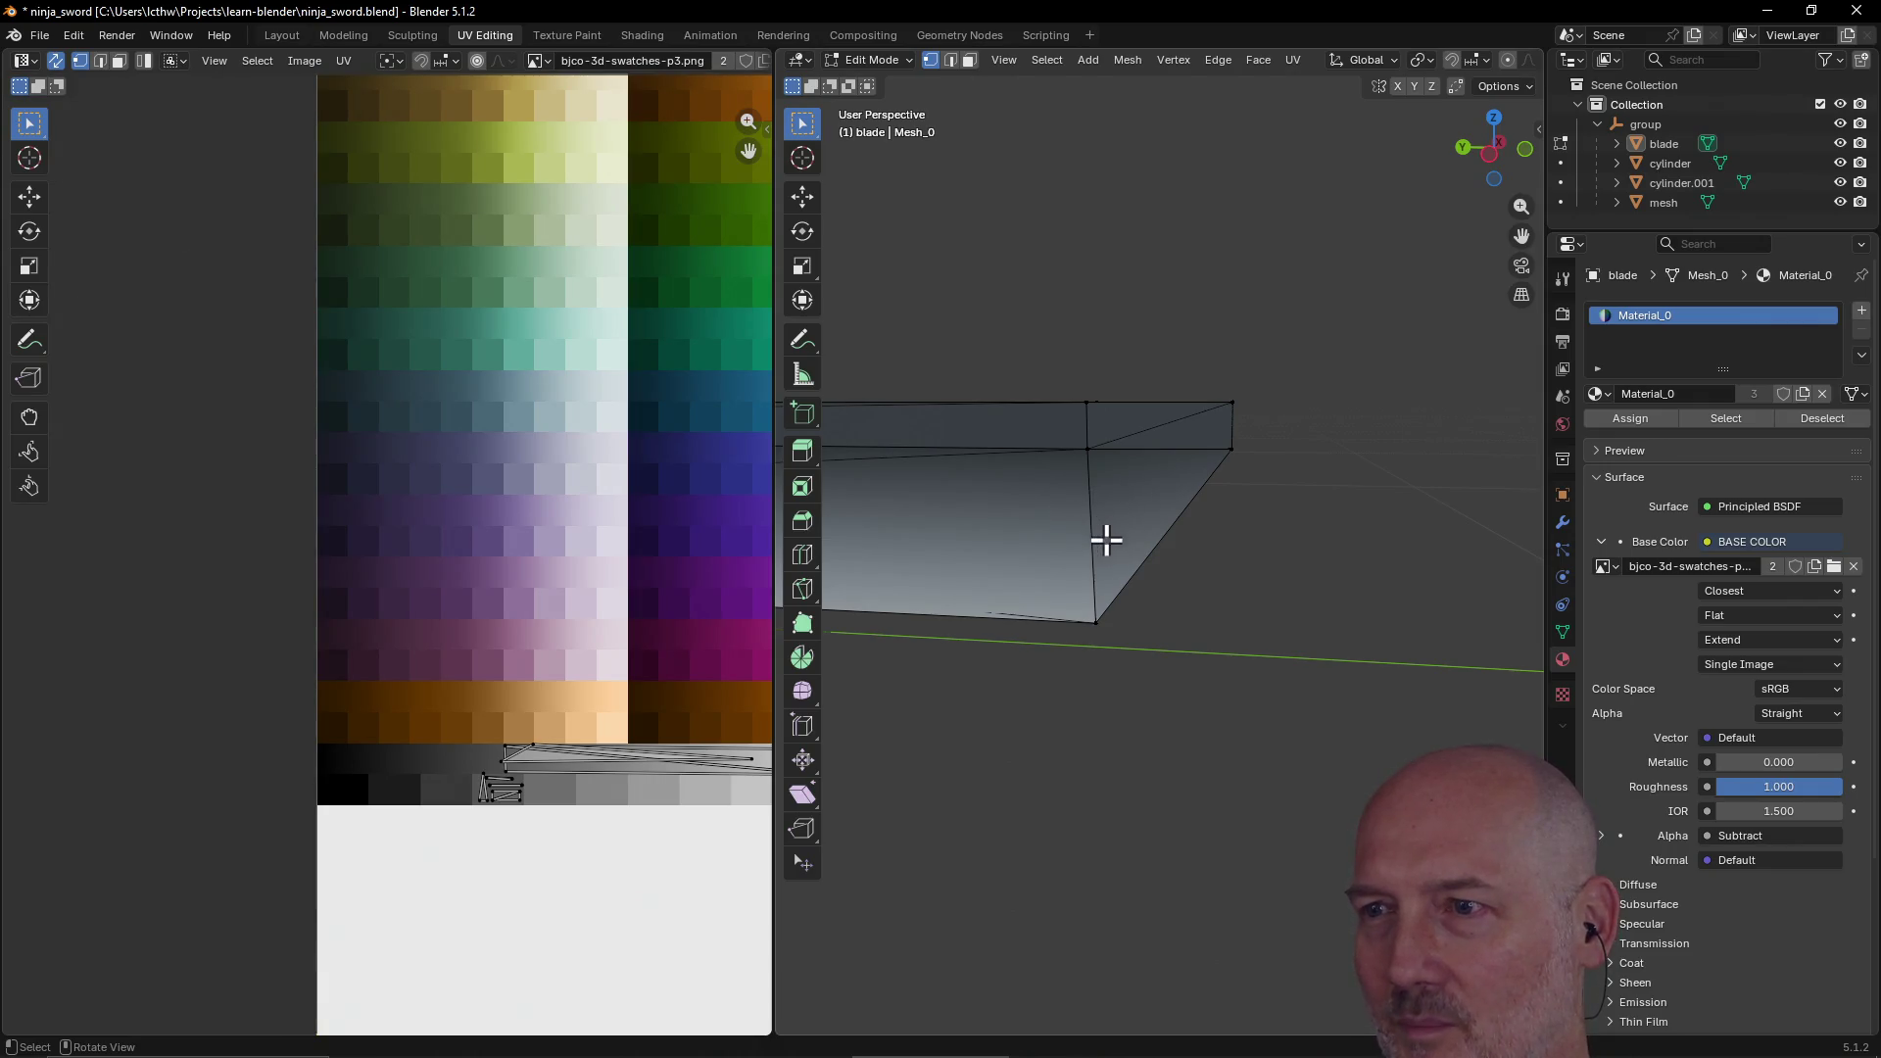
Step: Move the island's end UV edge onto the grey row and nudge it into place
click(503, 765)
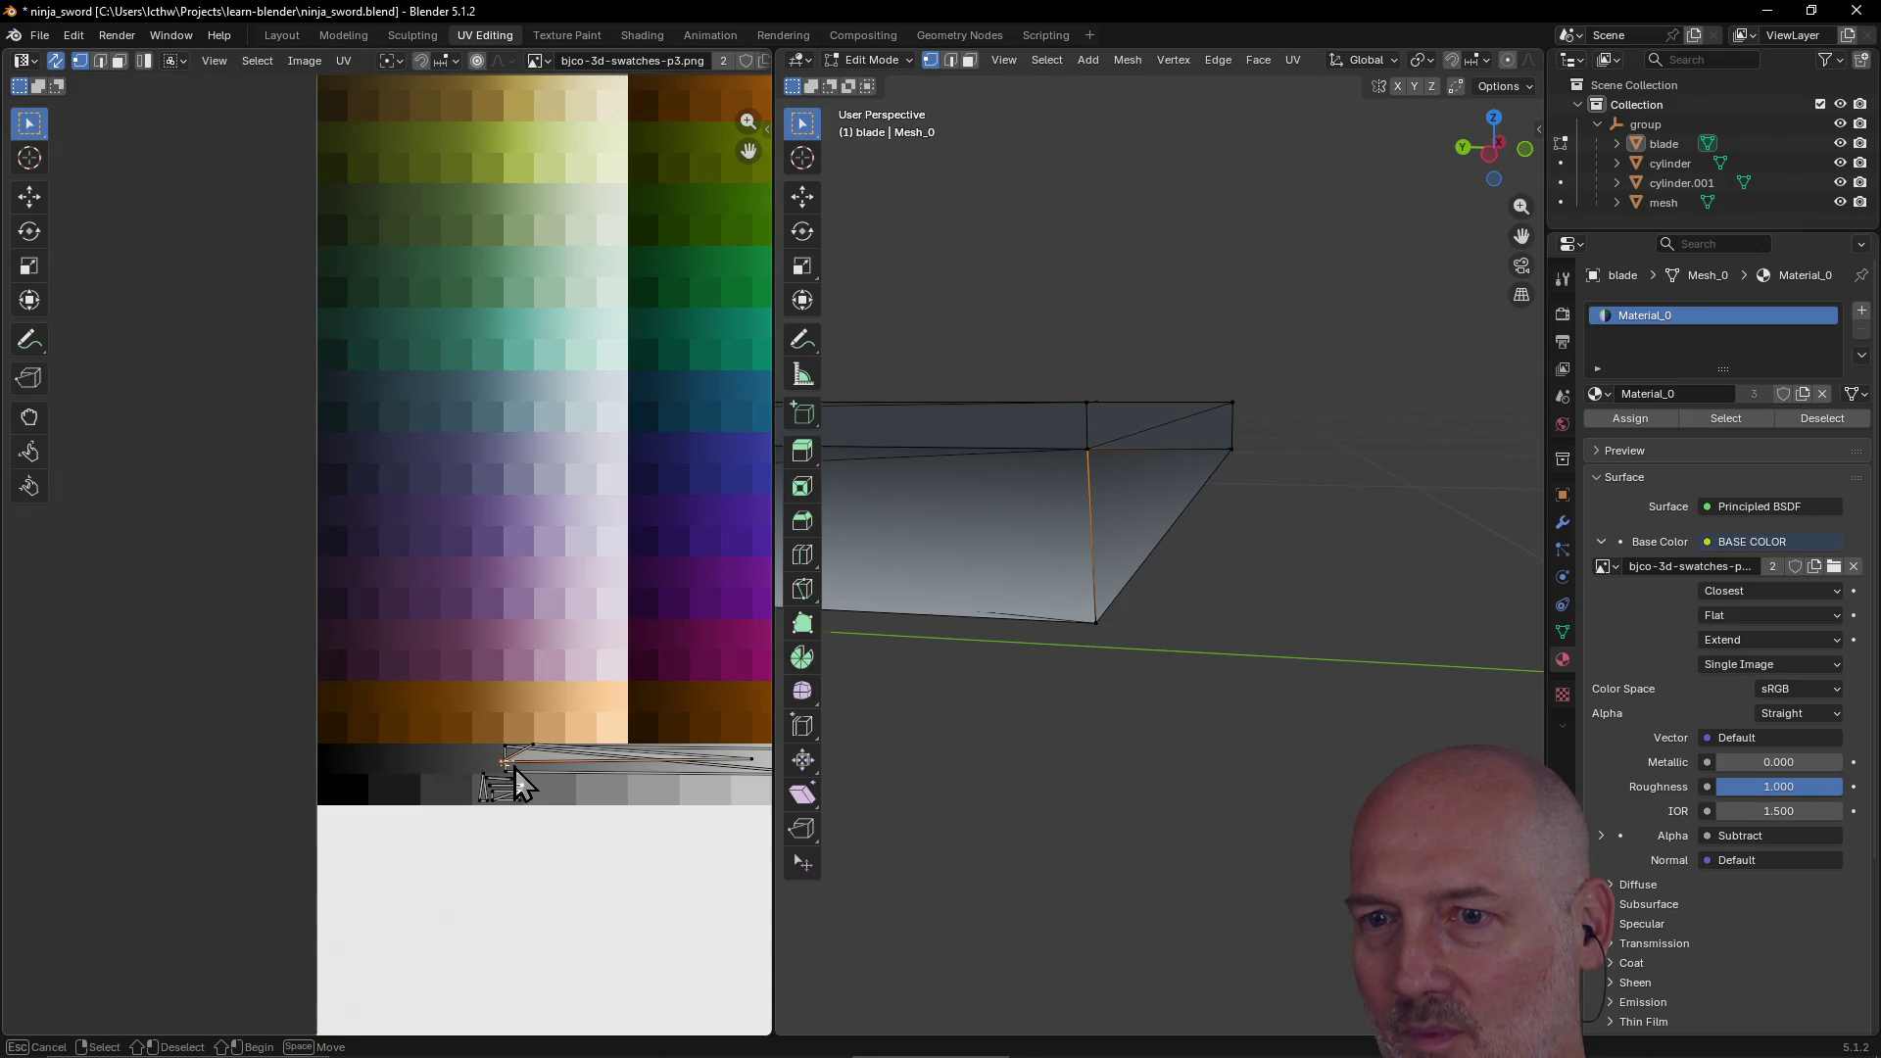
key(g)
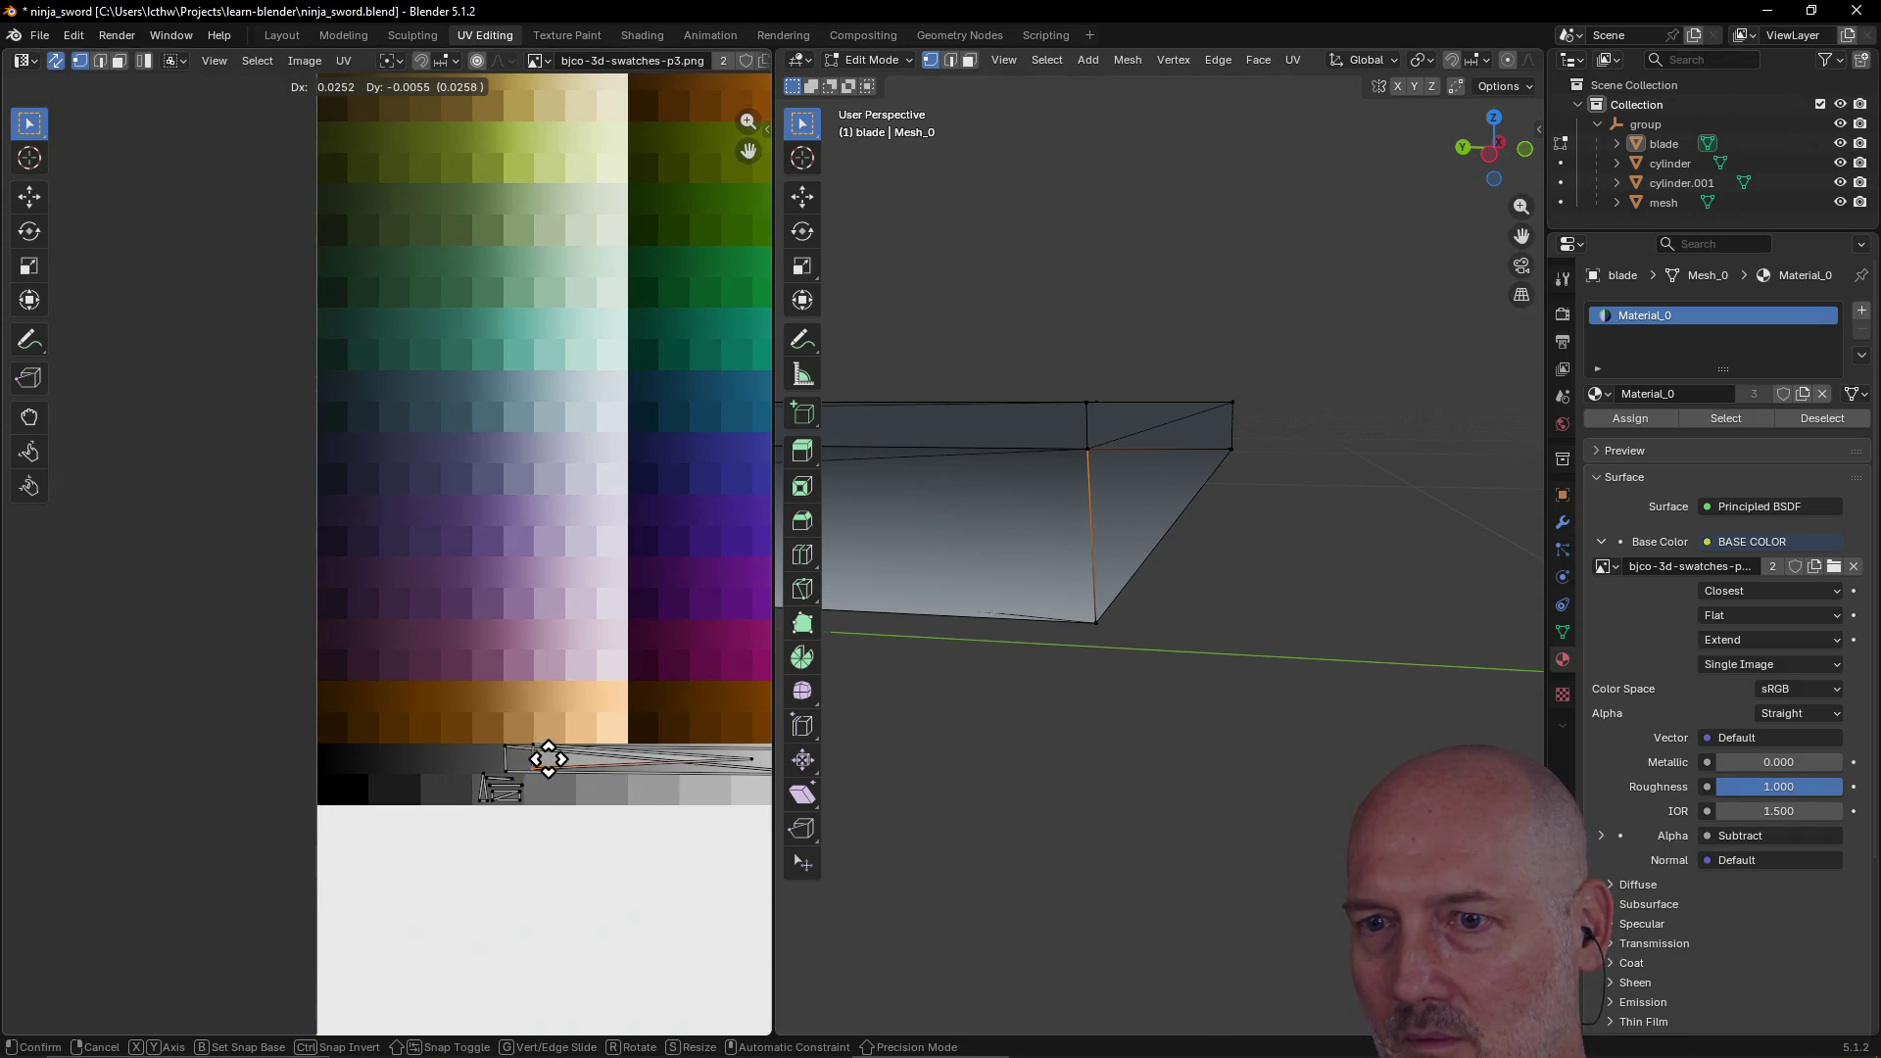
click(545, 762)
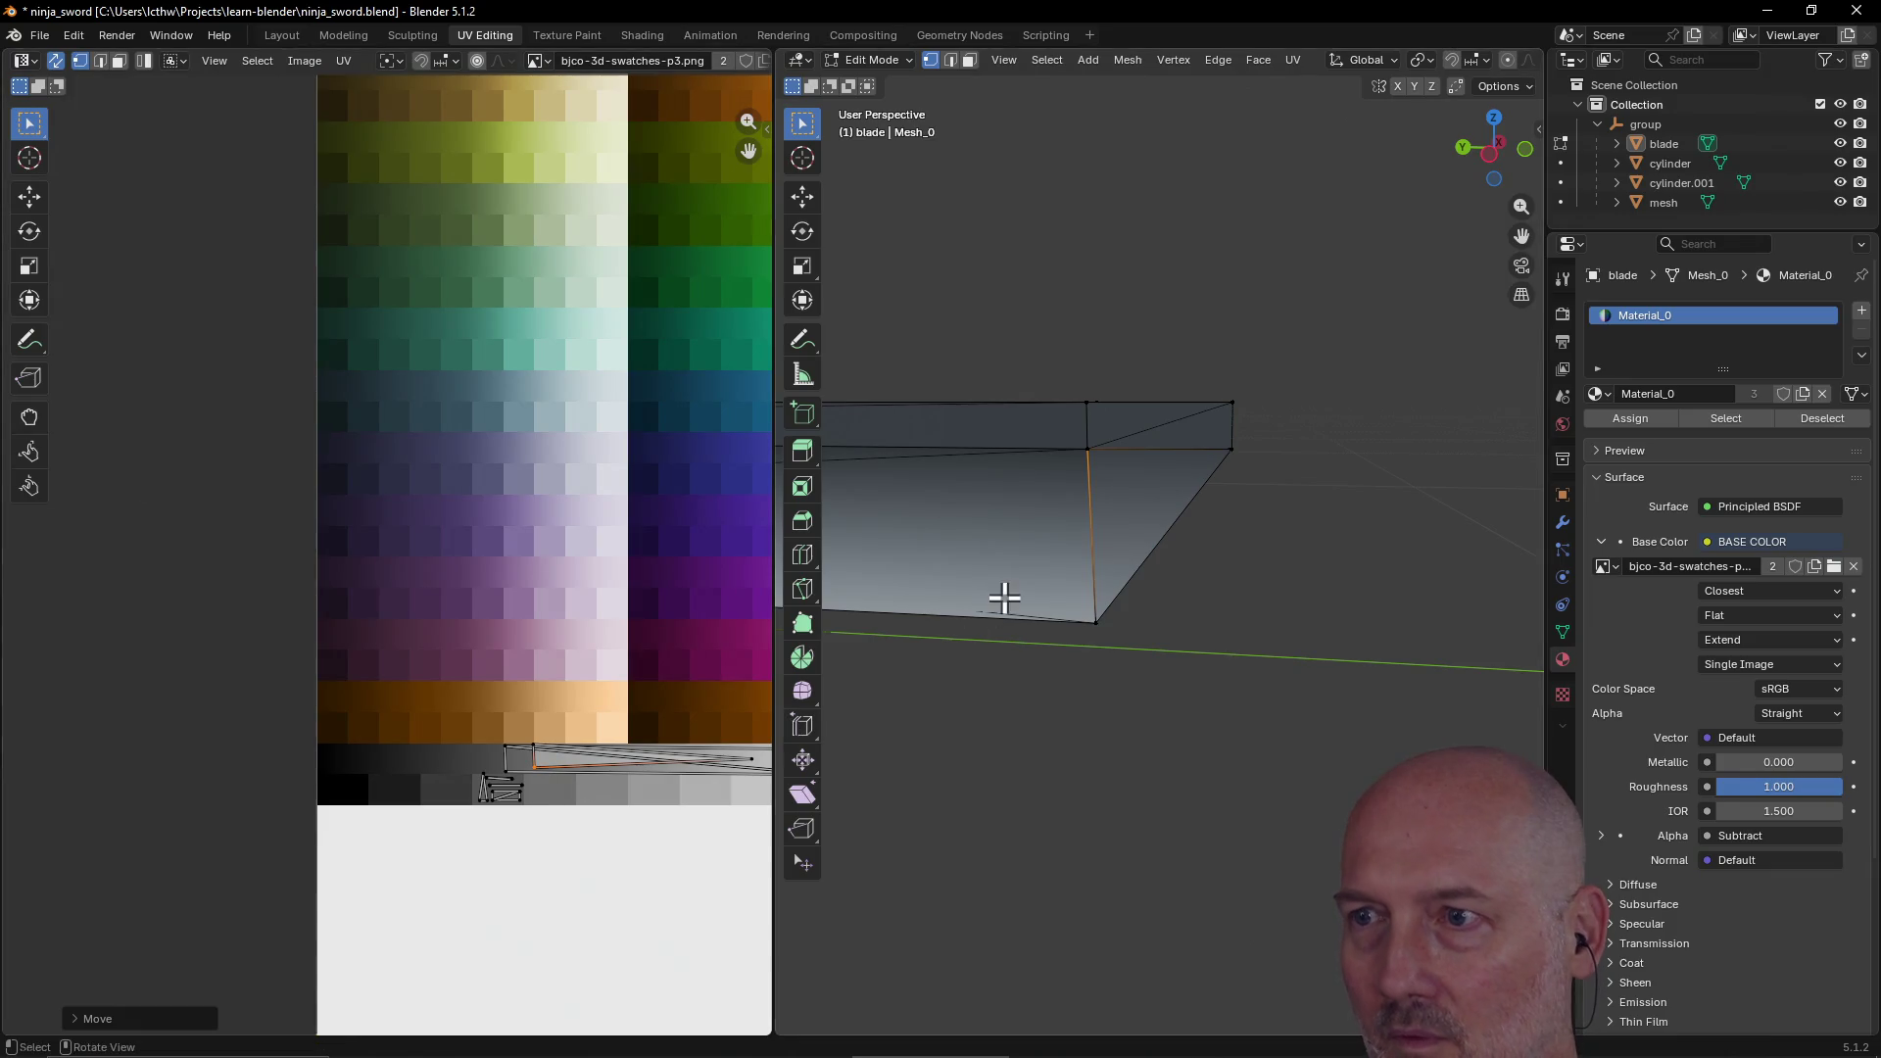
click(951, 61)
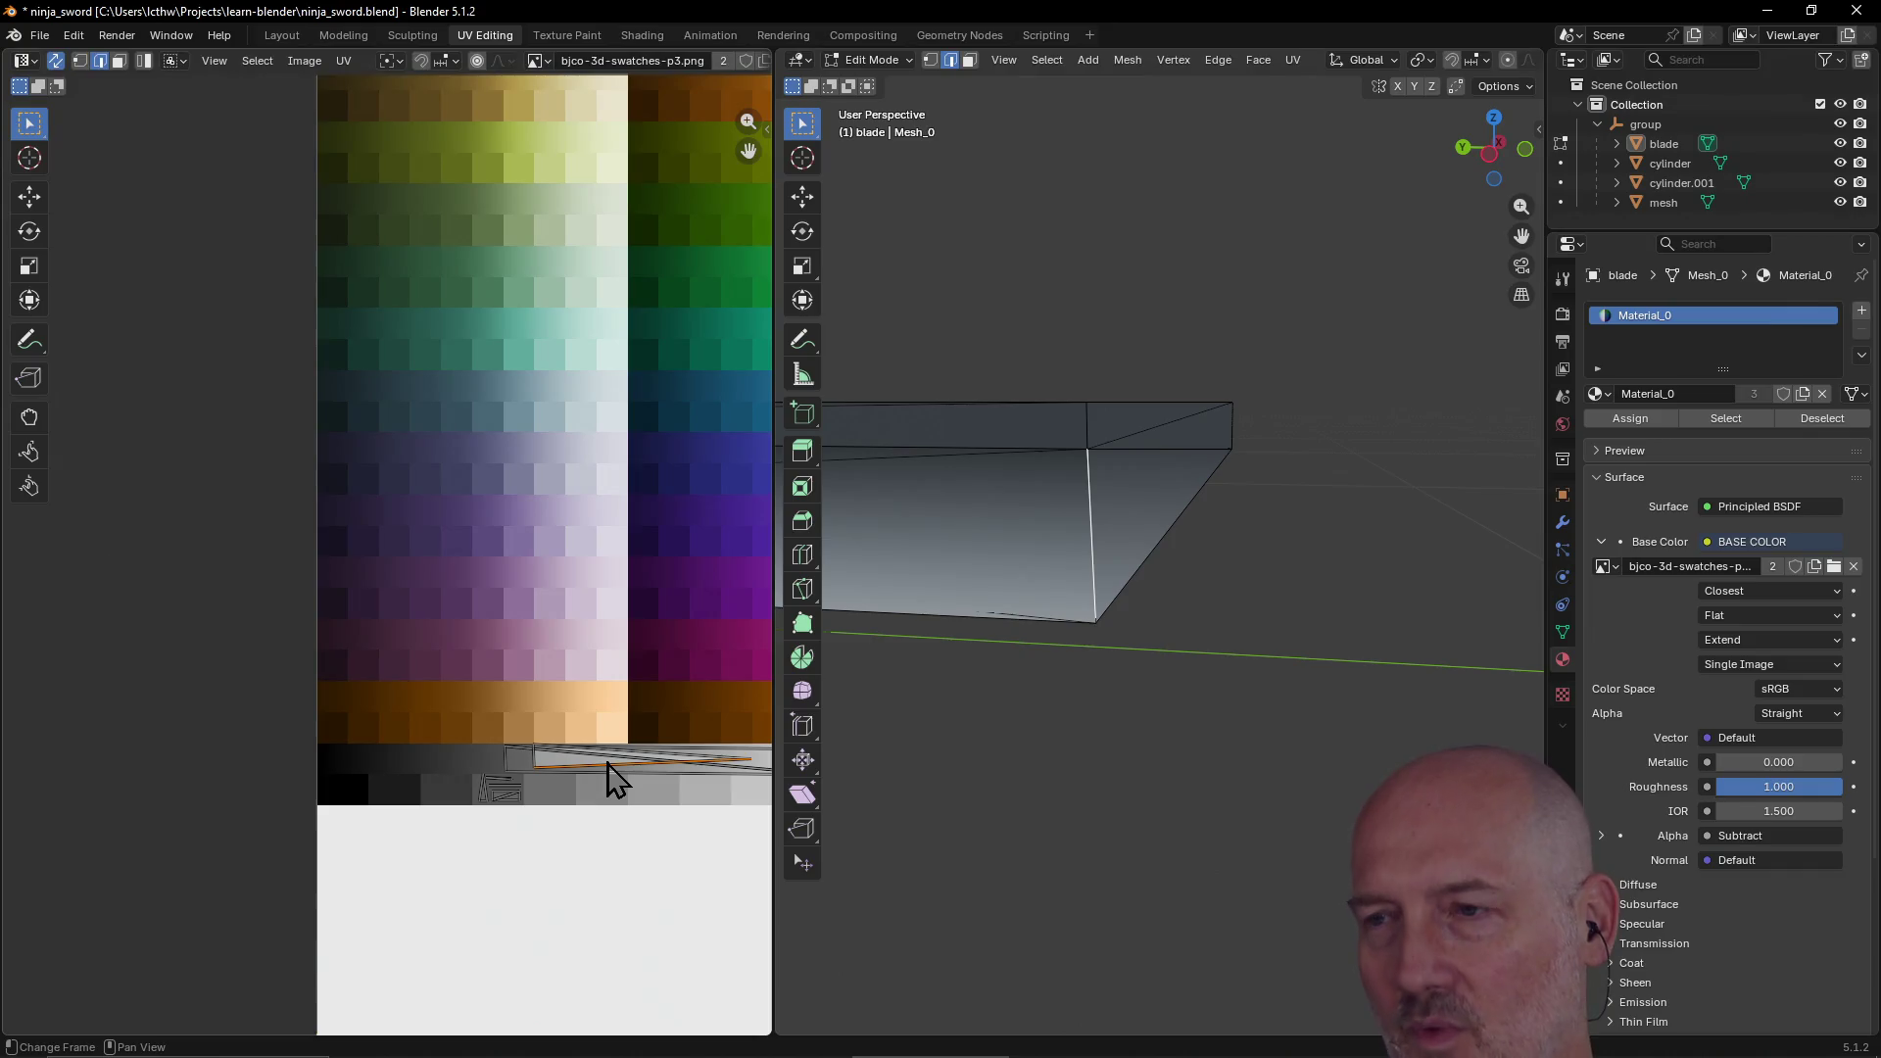
click(534, 764)
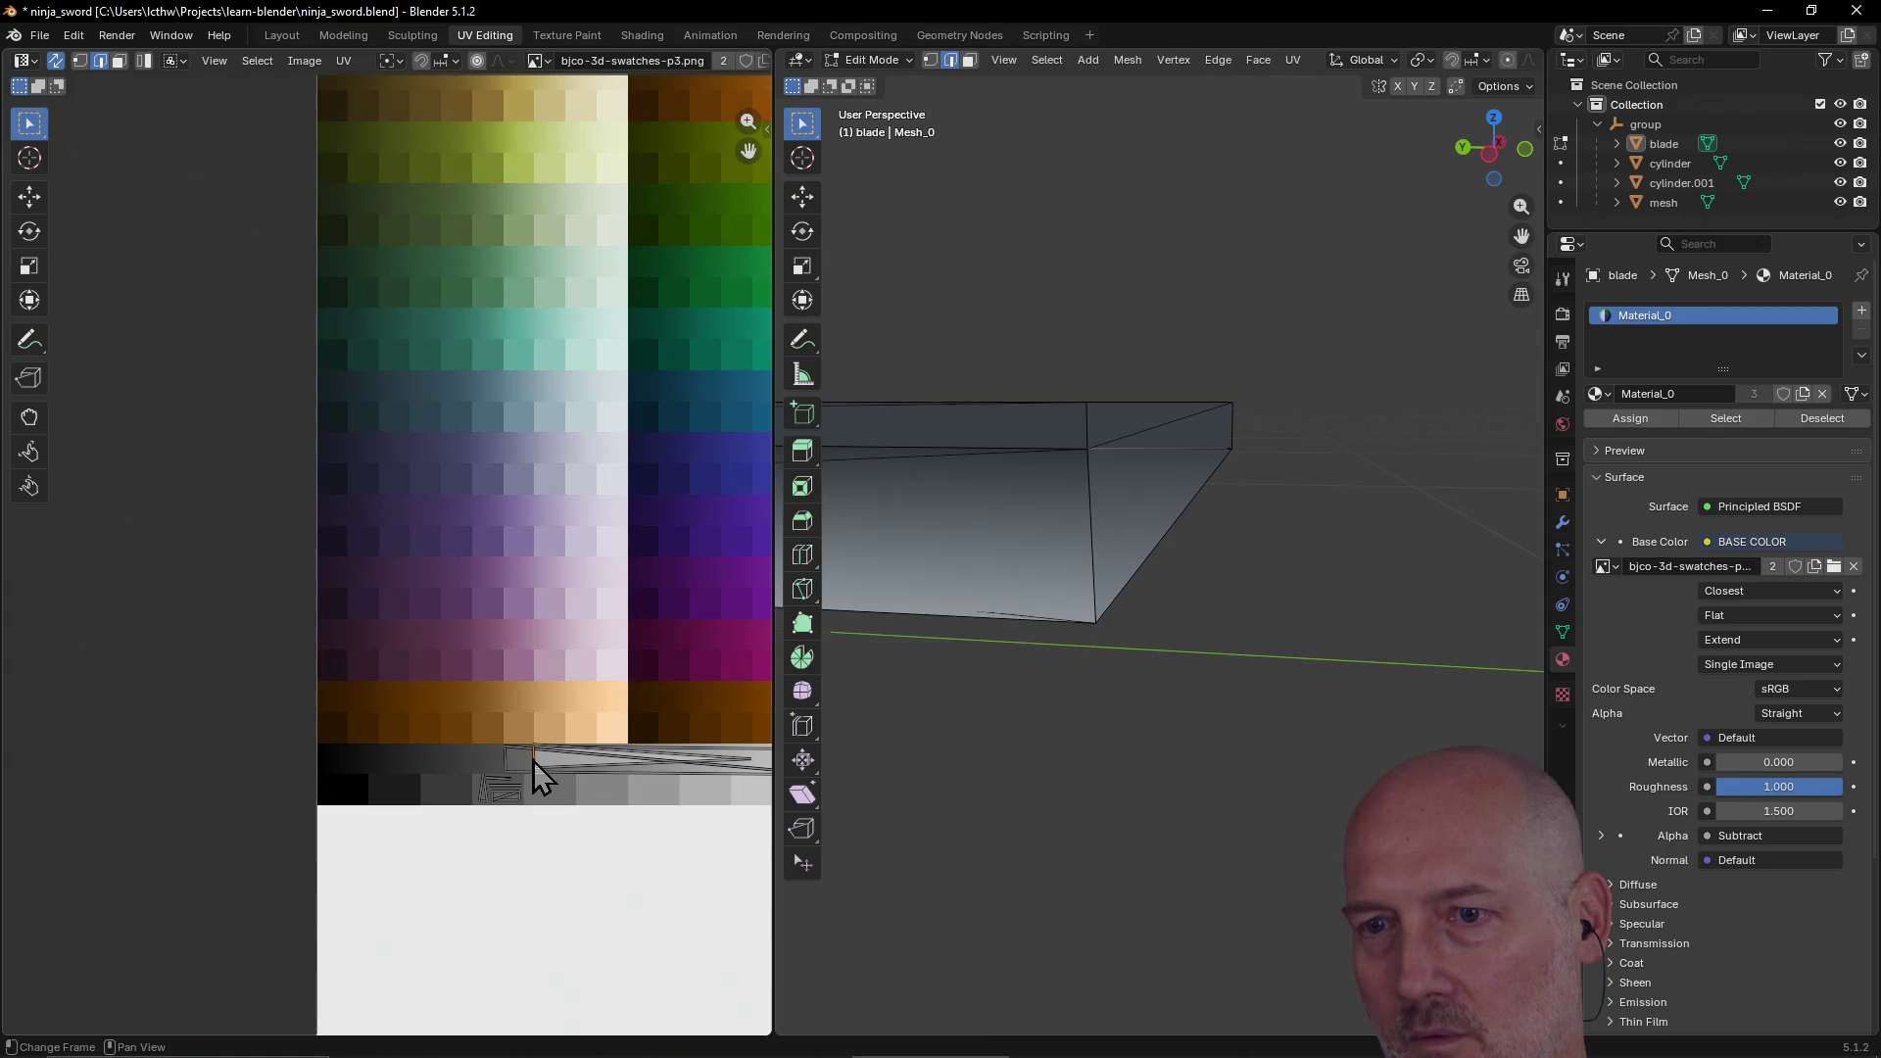
mouse_move(534, 763)
mouse_down()
mouse_move(510, 759)
mouse_move(529, 760)
mouse_up()
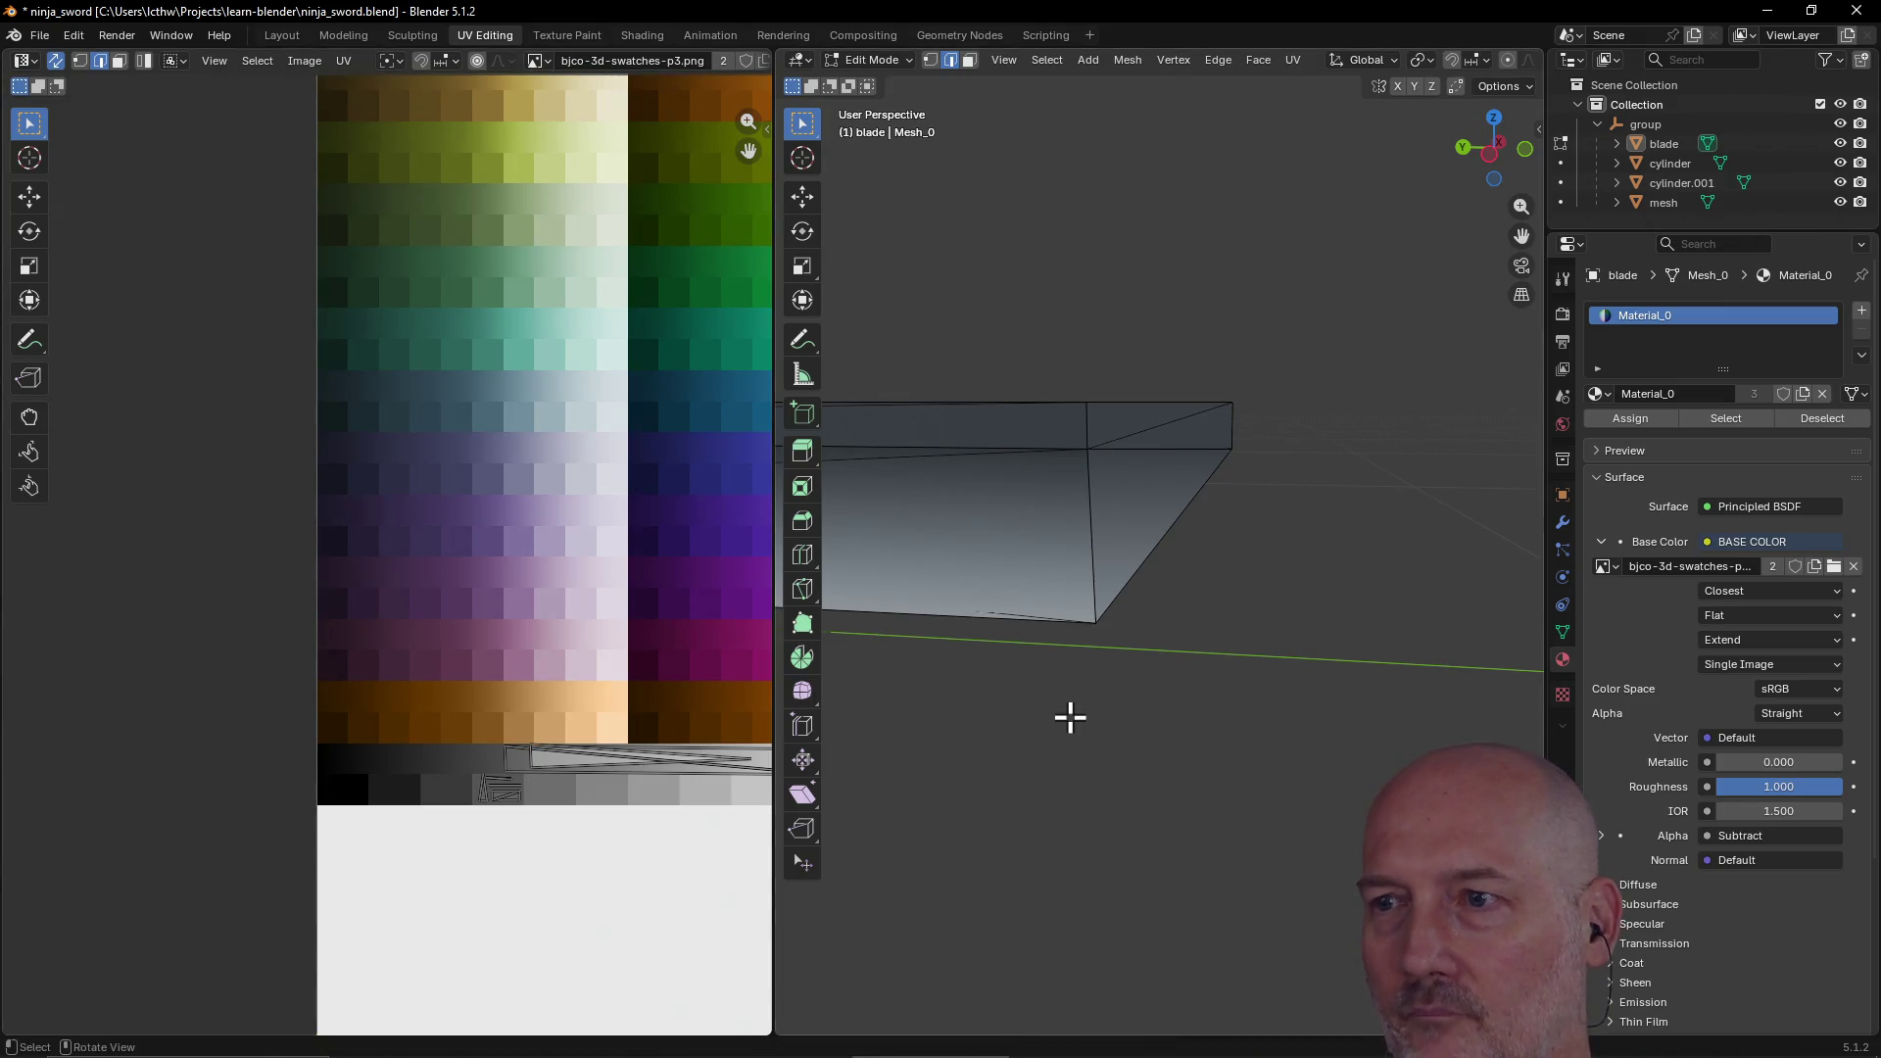
scroll(1070, 718, down, 10)
scroll(1071, 718, up, 5)
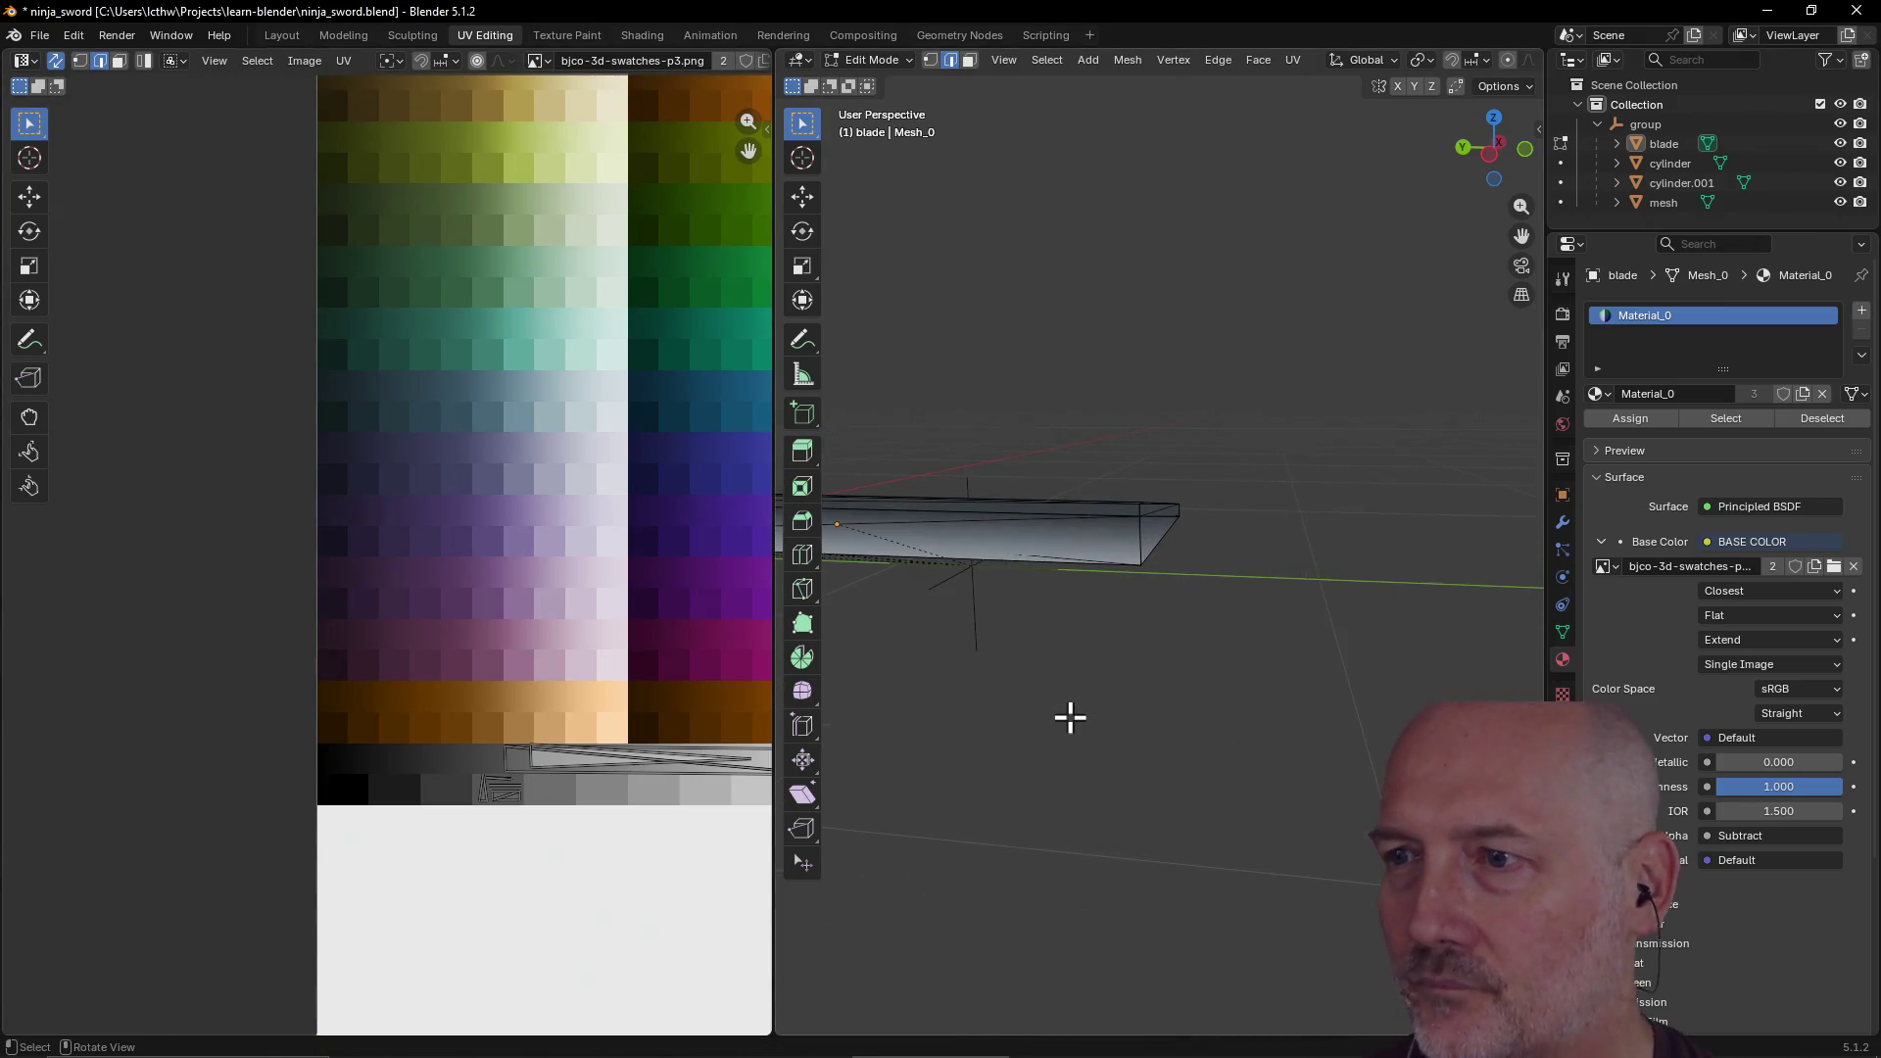
mouse_move(1084, 714)
middle_down()
mouse_move(1254, 693)
mouse_move(1163, 773)
mouse_move(961, 781)
mouse_move(1038, 568)
mouse_move(915, 613)
mouse_move(1083, 614)
mouse_move(1167, 575)
mouse_move(954, 599)
mouse_move(1444, 558)
mouse_move(1075, 591)
mouse_move(1303, 549)
mouse_move(1209, 513)
mouse_move(1353, 549)
mouse_move(1474, 549)
mouse_move(1302, 505)
mouse_move(1172, 521)
mouse_move(1104, 461)
mouse_move(1104, 425)
mouse_move(1155, 552)
mouse_move(1247, 500)
mouse_move(1344, 300)
mouse_move(1369, 306)
middle_up()
mouse_move(995, 503)
middle_down()
mouse_move(1243, 491)
mouse_move(1126, 509)
mouse_move(954, 618)
mouse_move(869, 638)
mouse_move(940, 604)
mouse_move(1117, 692)
mouse_move(1281, 638)
mouse_move(1251, 638)
middle_up()
scroll(914, 618, down, 3)
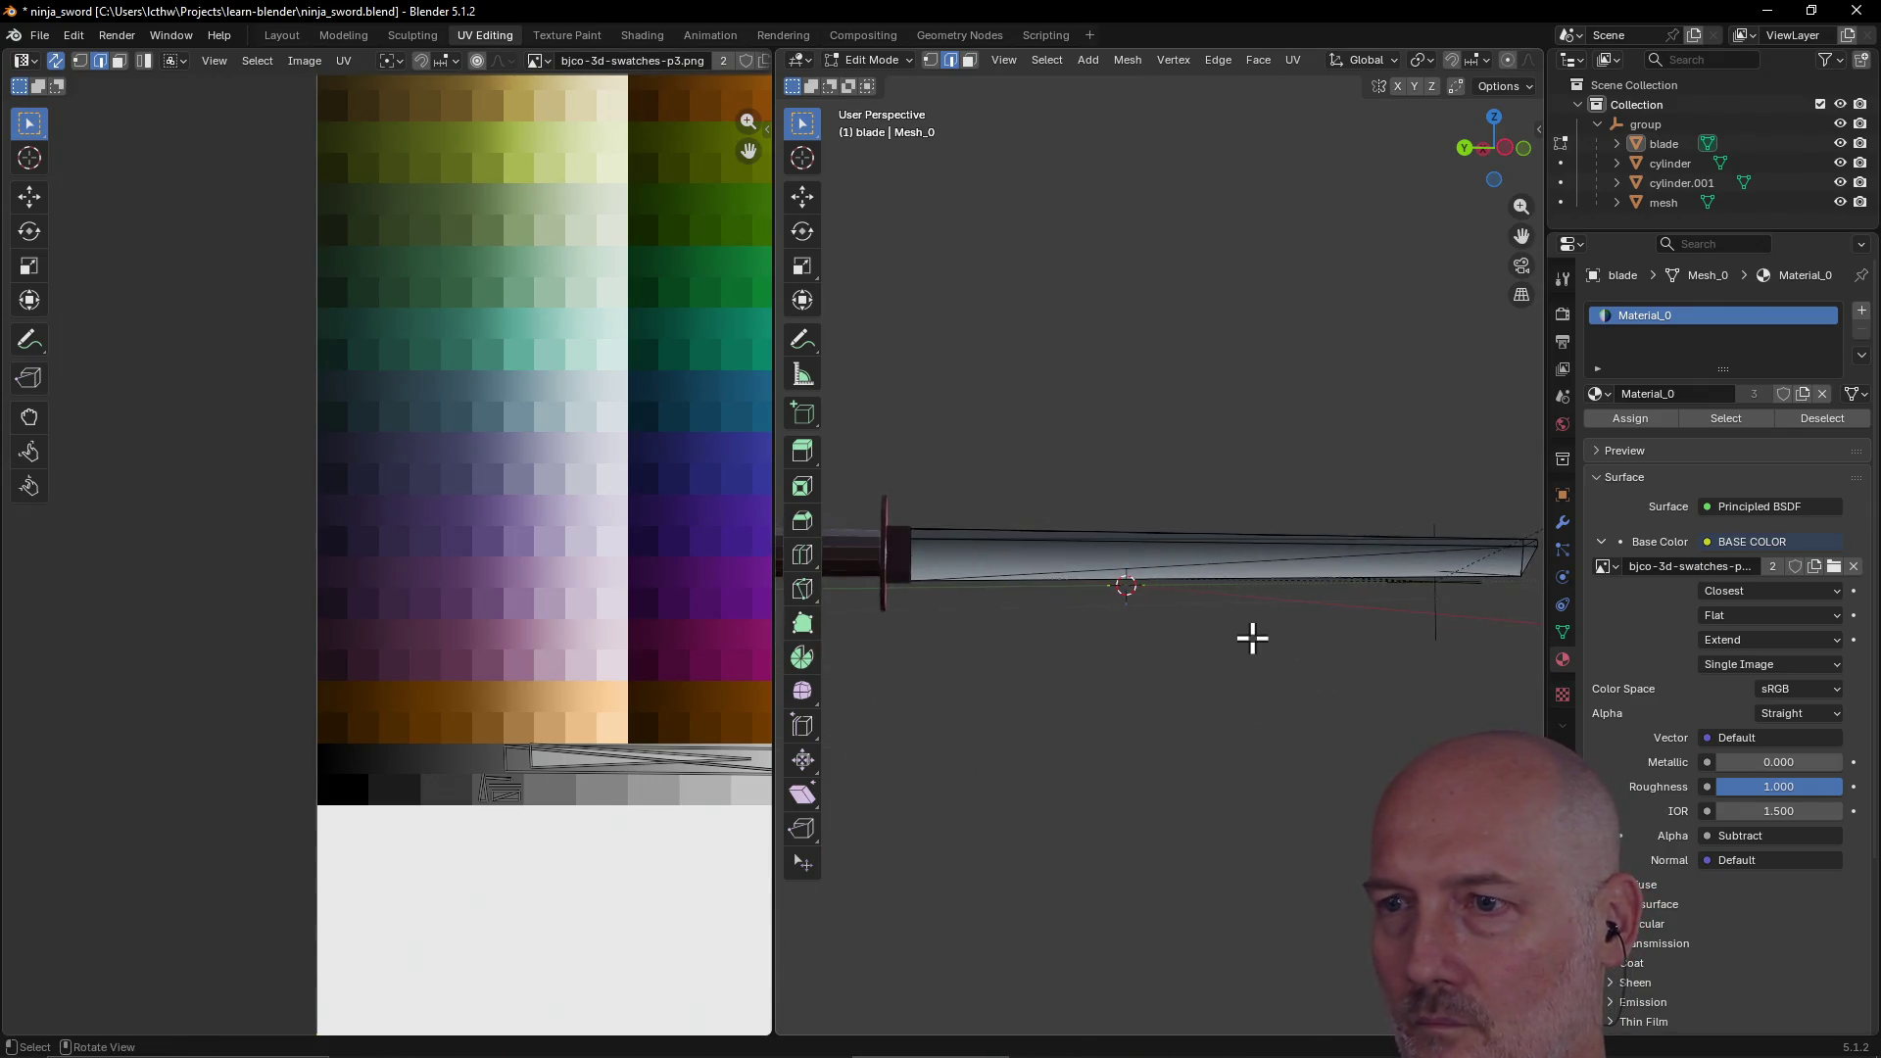
middle_drag(1090, 644, 1086, 768)
scroll(1086, 768, up, 3)
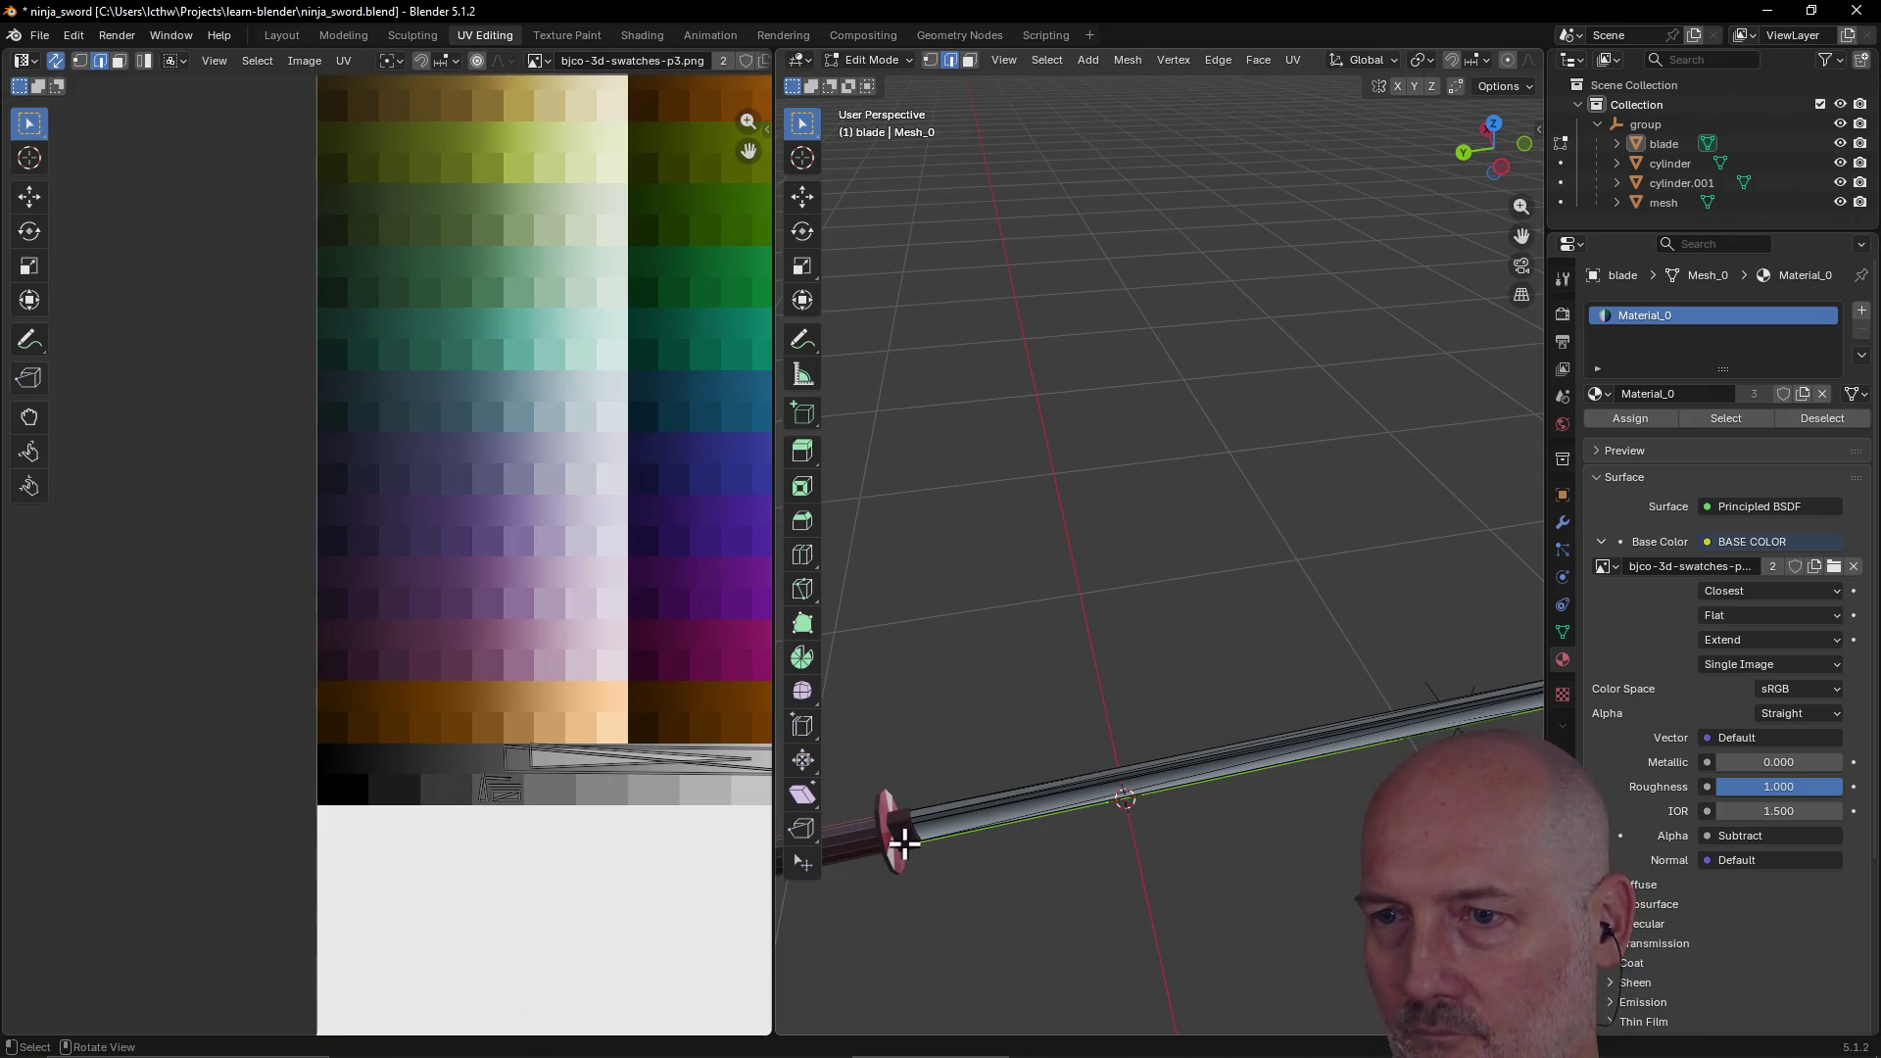
scroll(630, 722, down, 7)
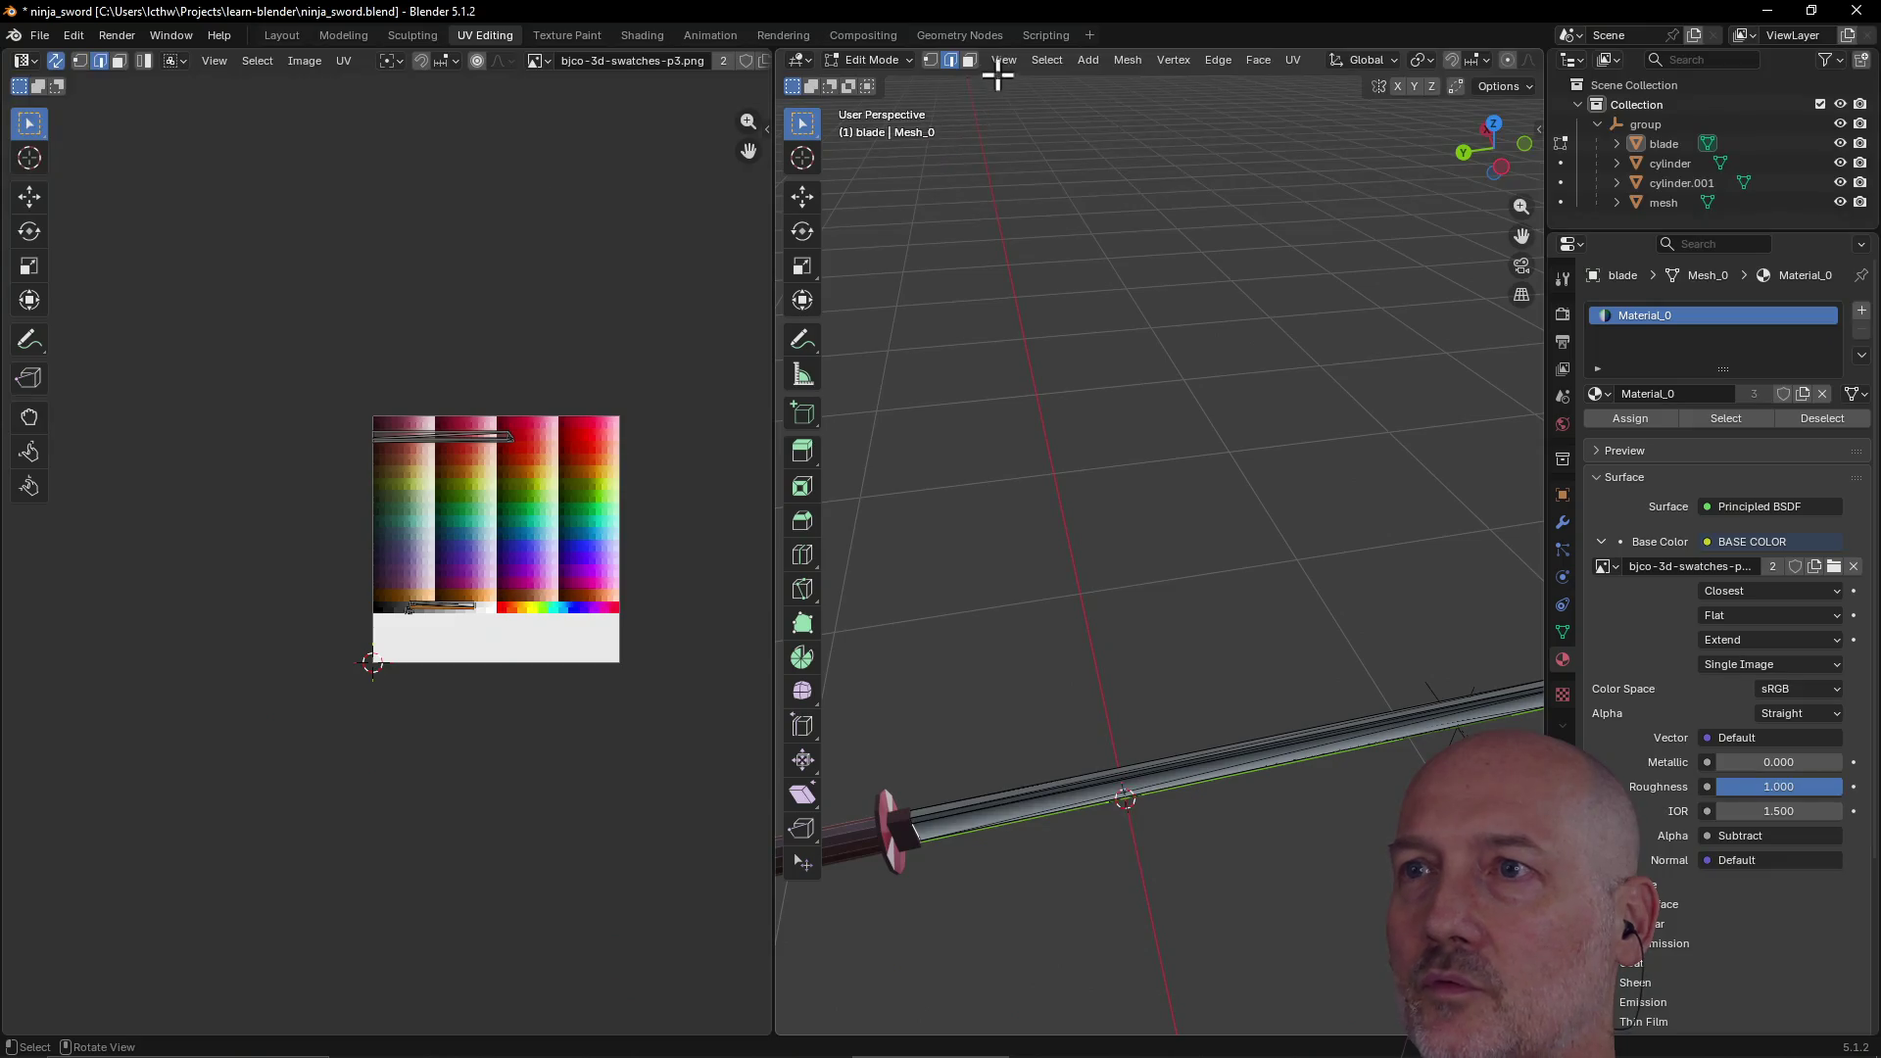
Step: Switch to face select mode and click through cylinder, cylinder.001 and mesh in the Outliner
click(970, 59)
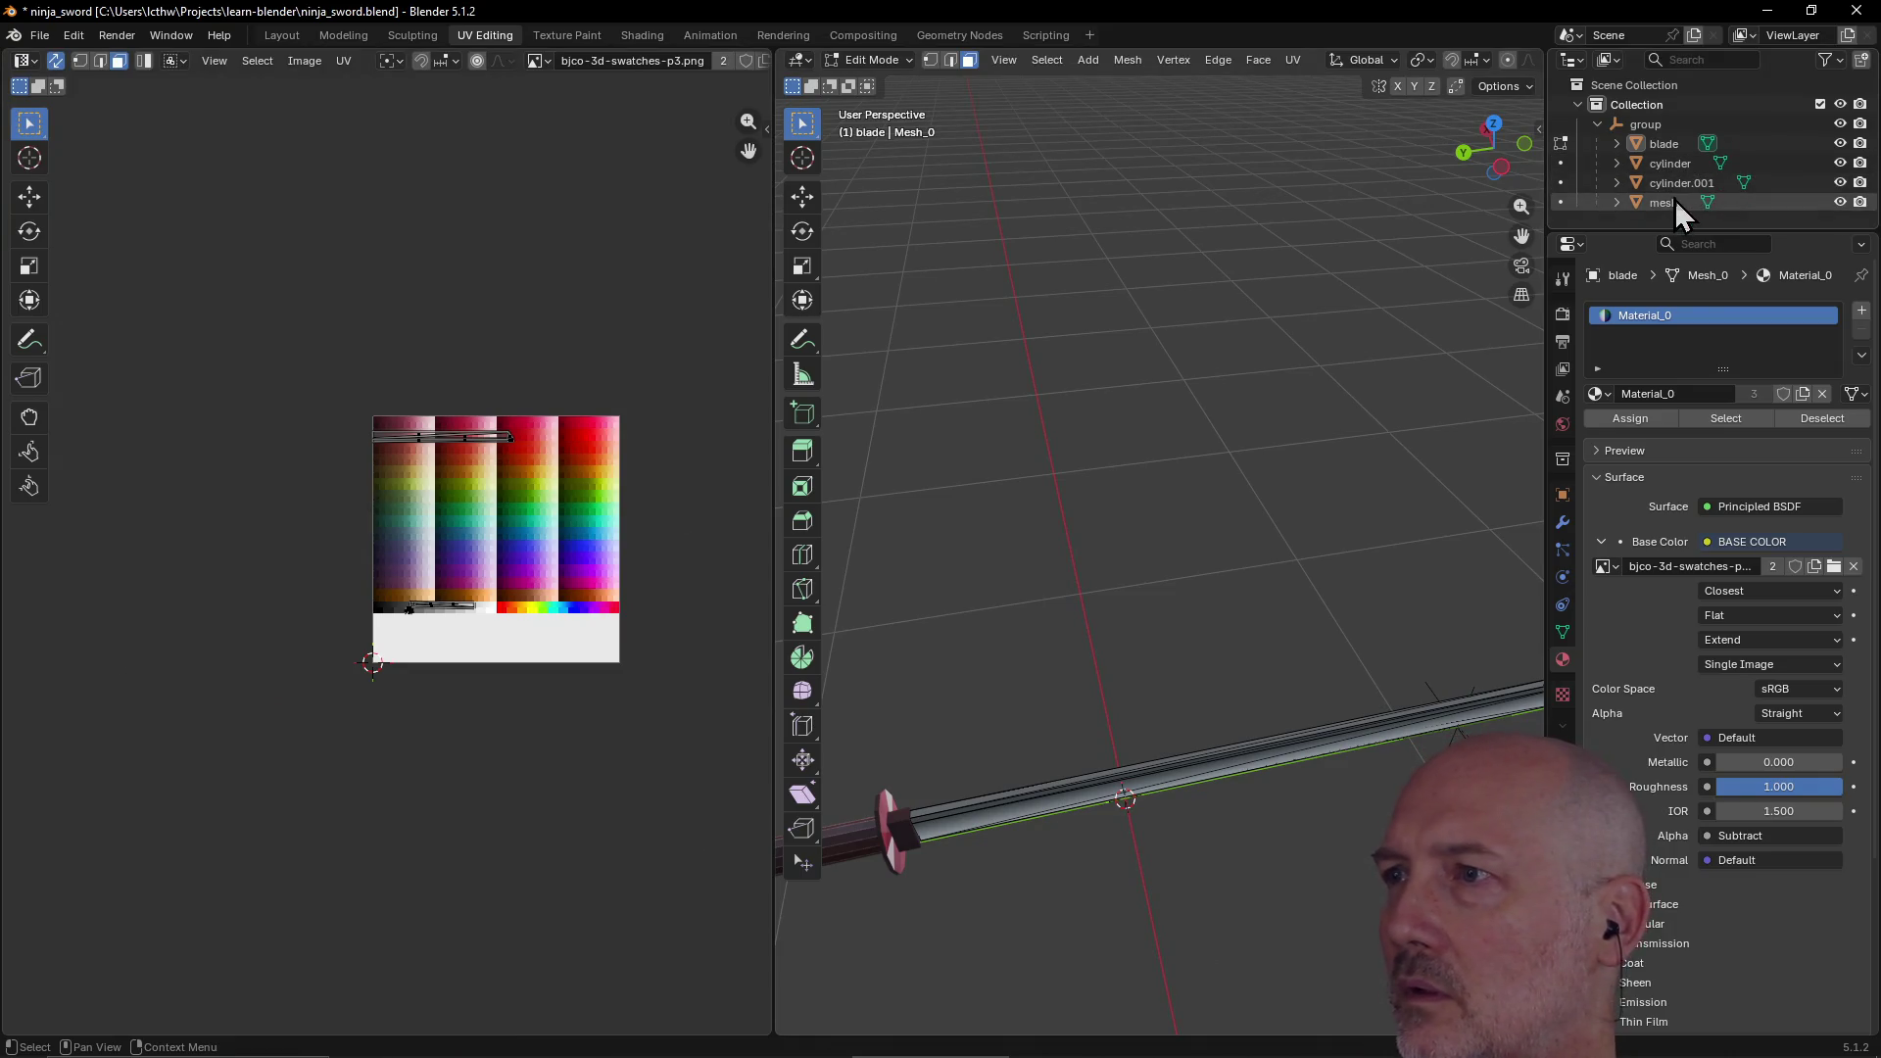
click(1672, 172)
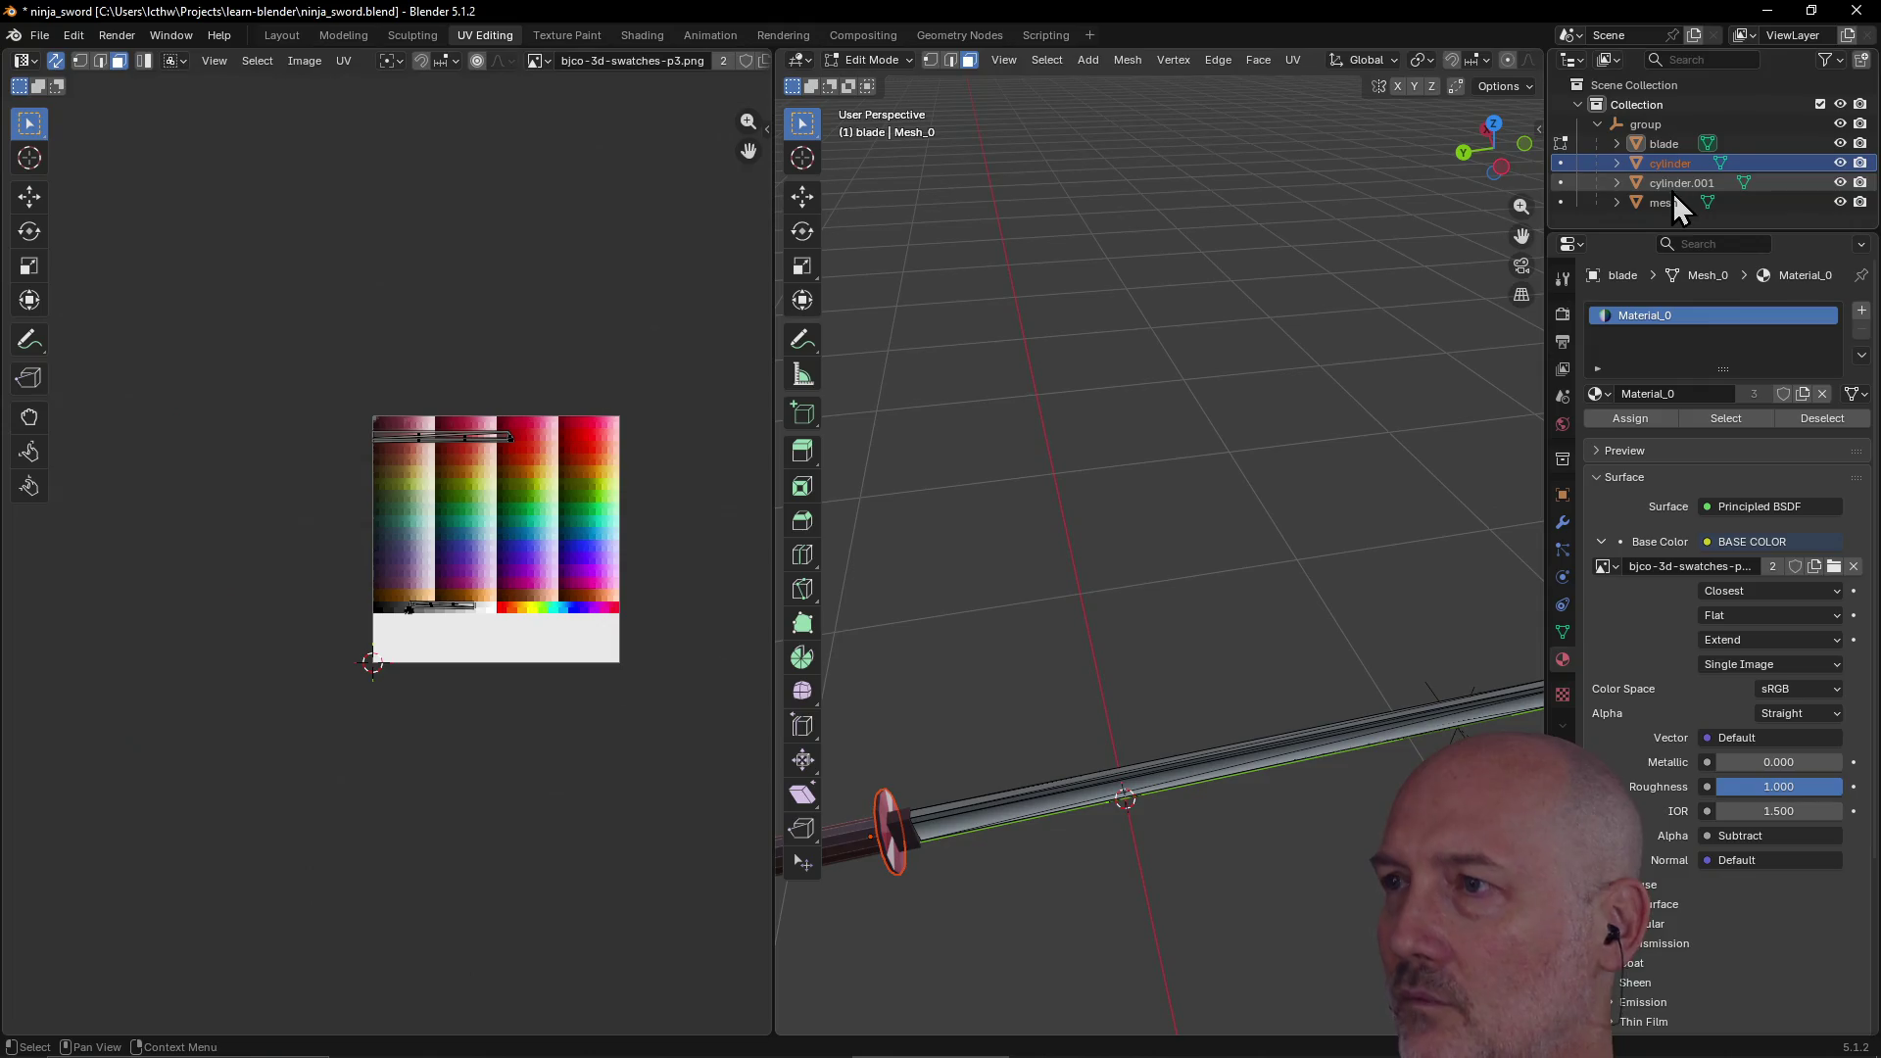
click(1672, 186)
click(1668, 206)
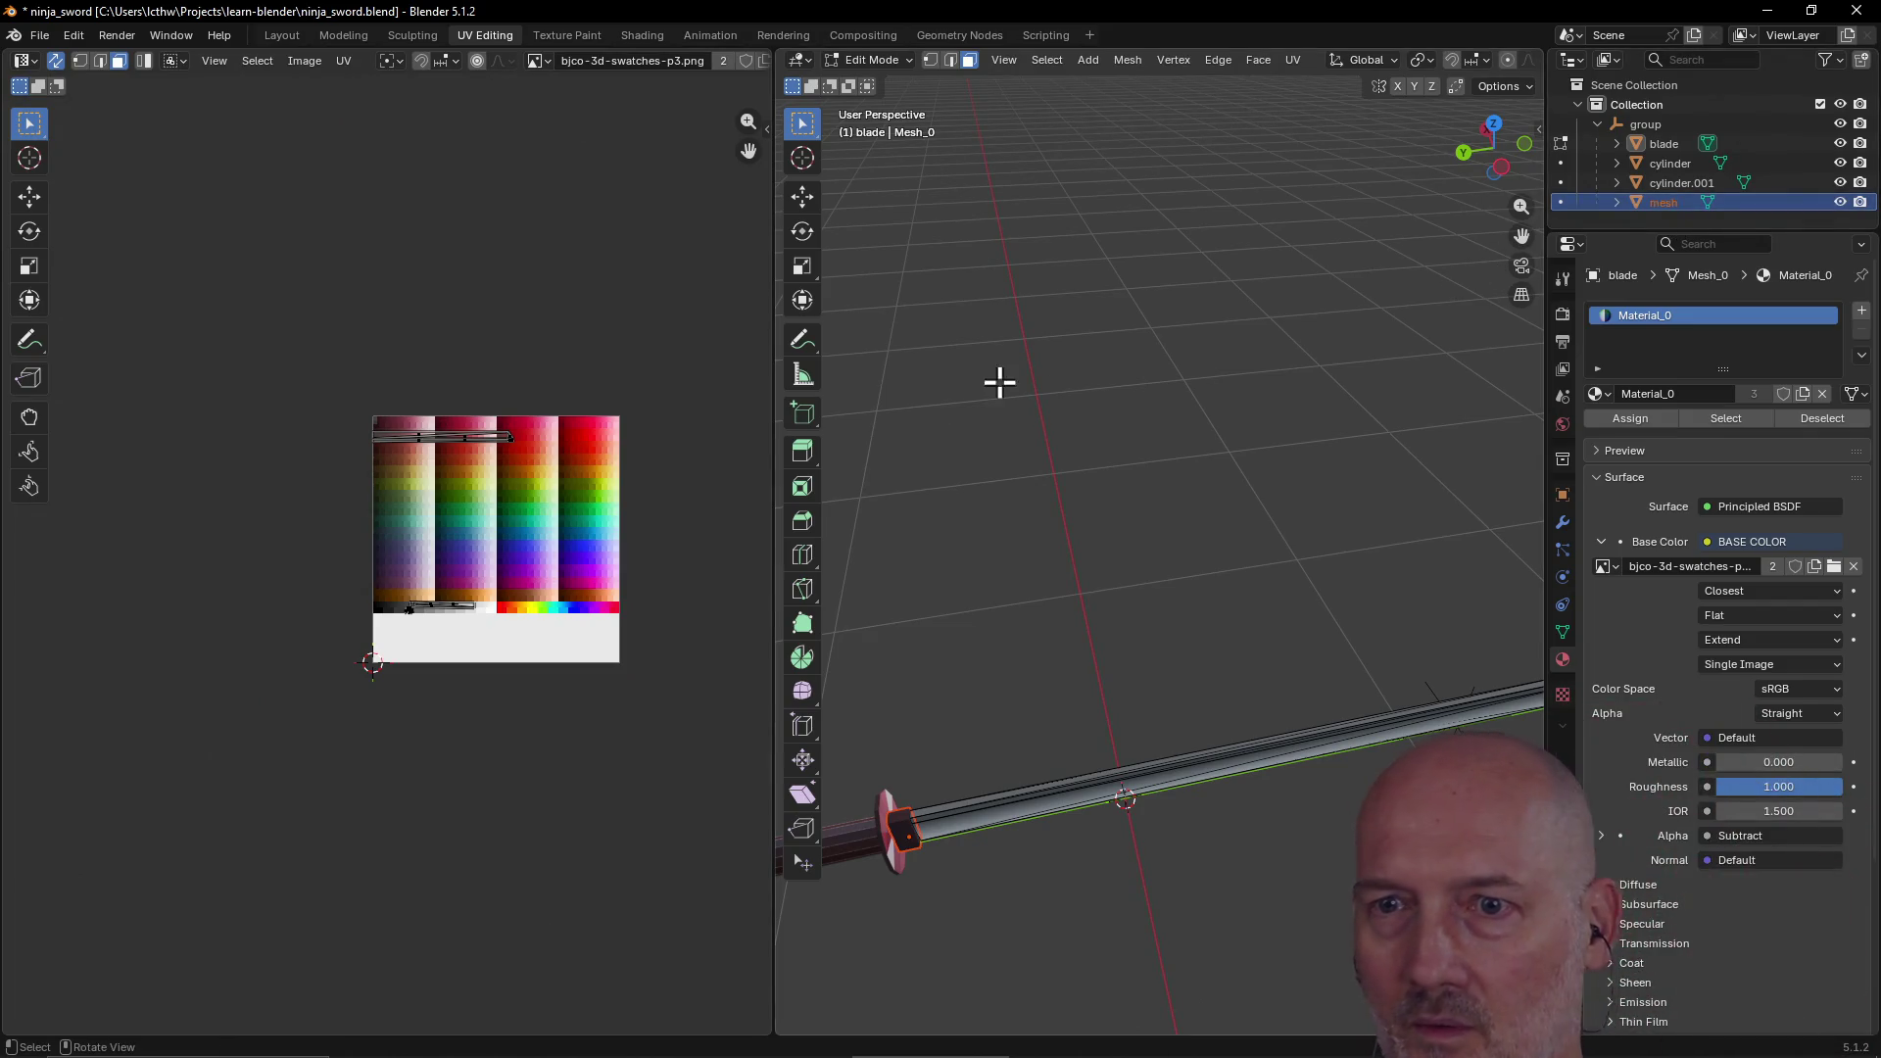
Step: Expand the mesh object to reveal and select its Mesh_1 data, then reselect the mesh
scroll(549, 522, up, 4)
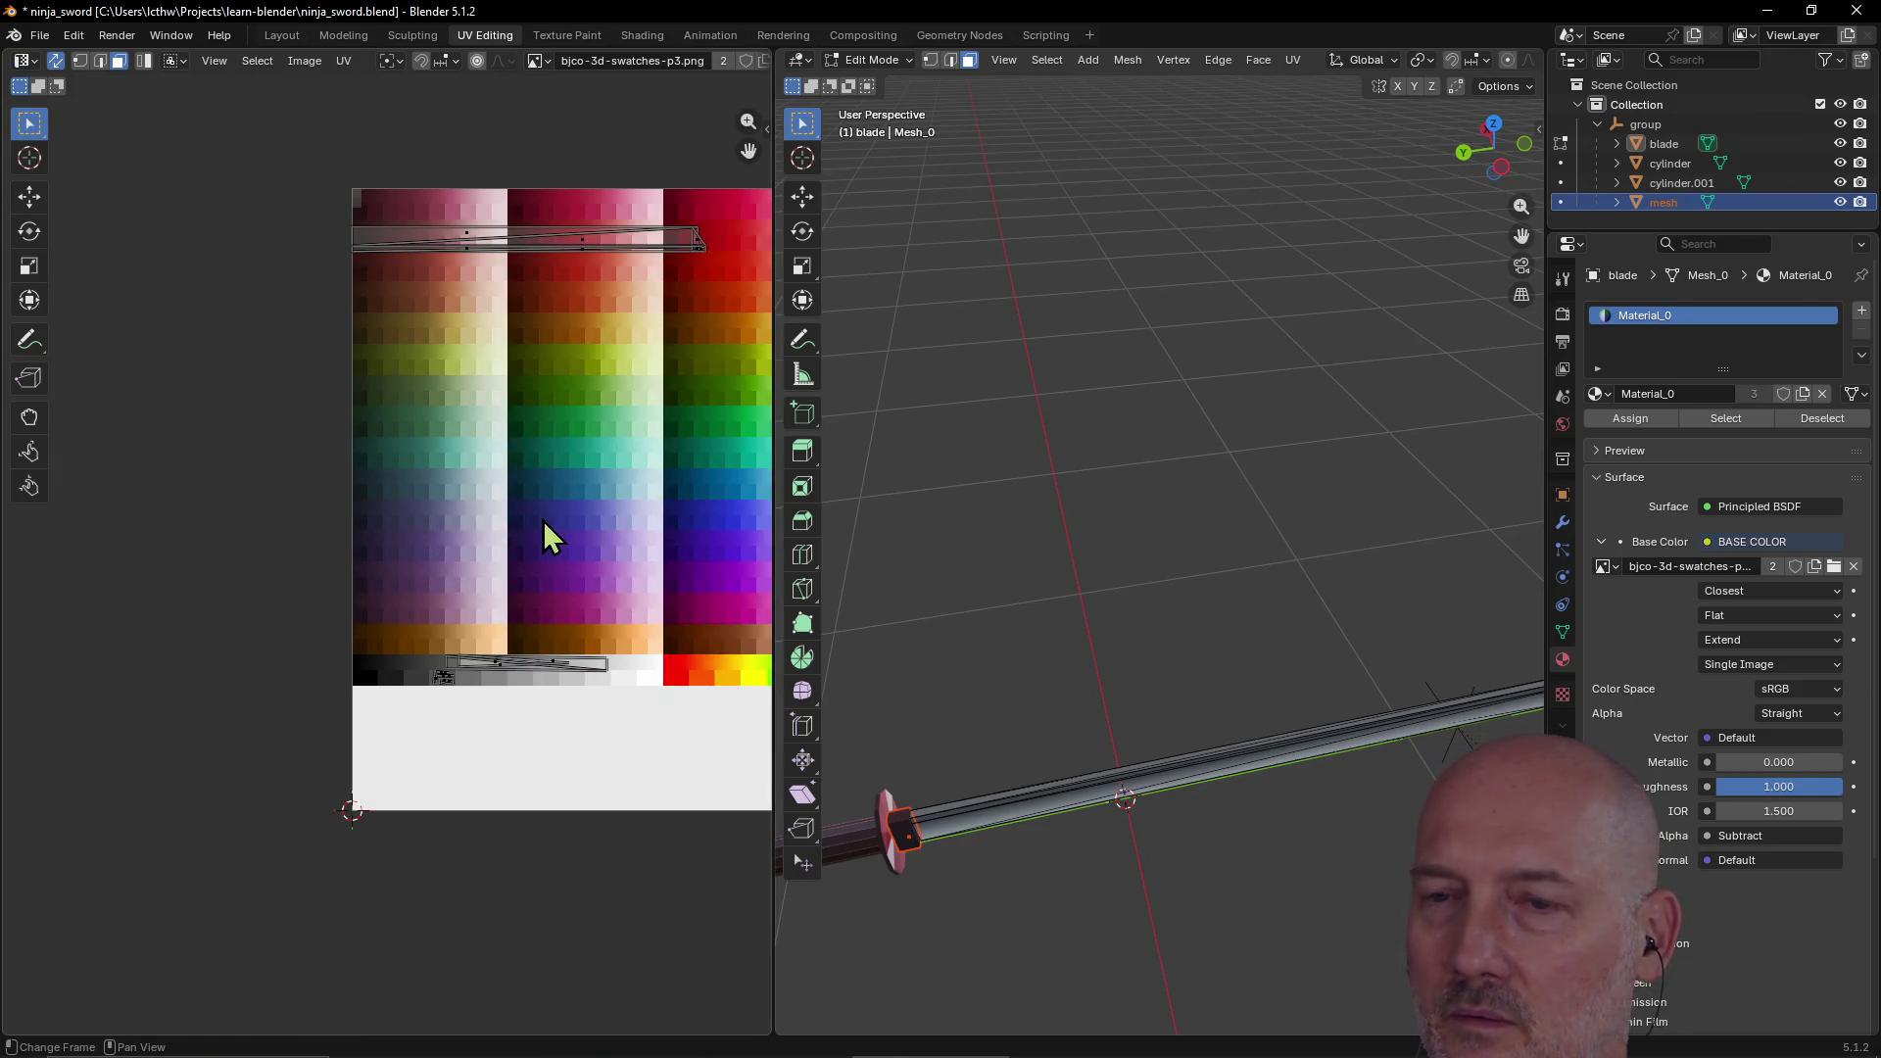
click(1621, 206)
click(1679, 220)
scroll(1678, 213, down, 1)
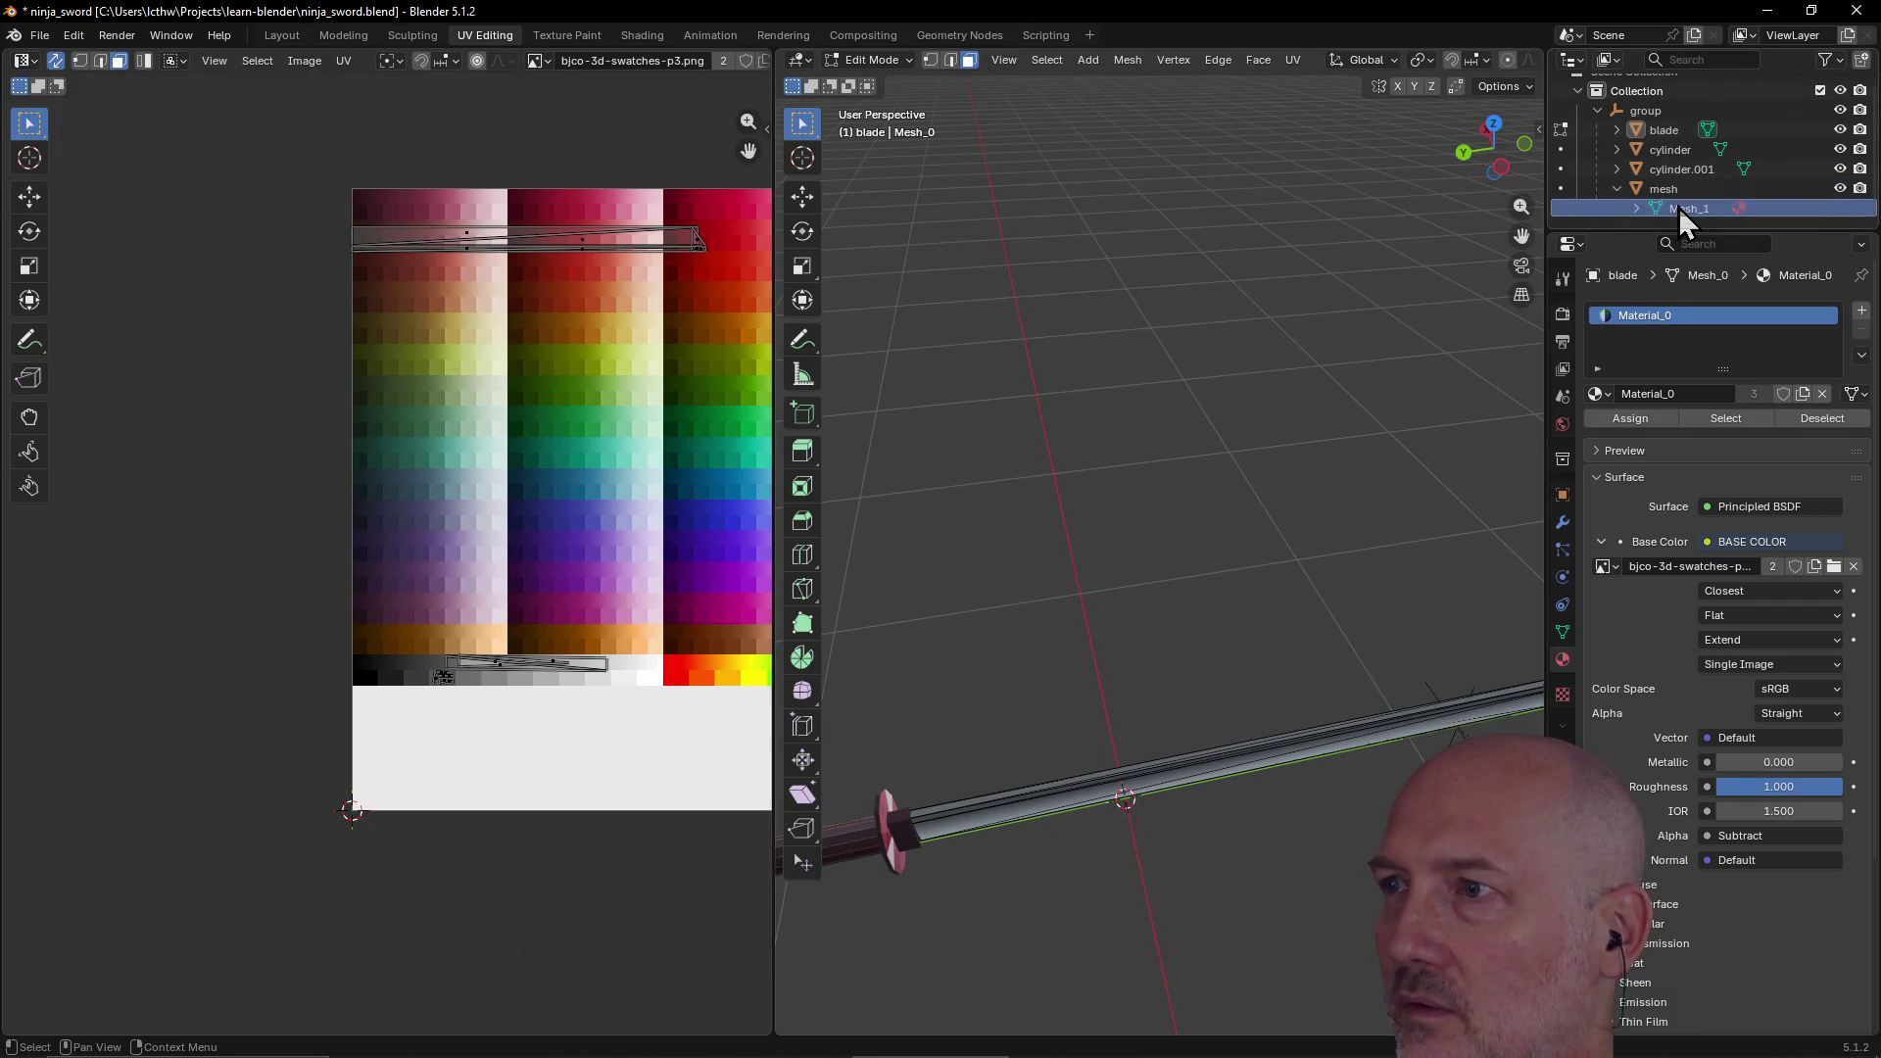
click(1666, 186)
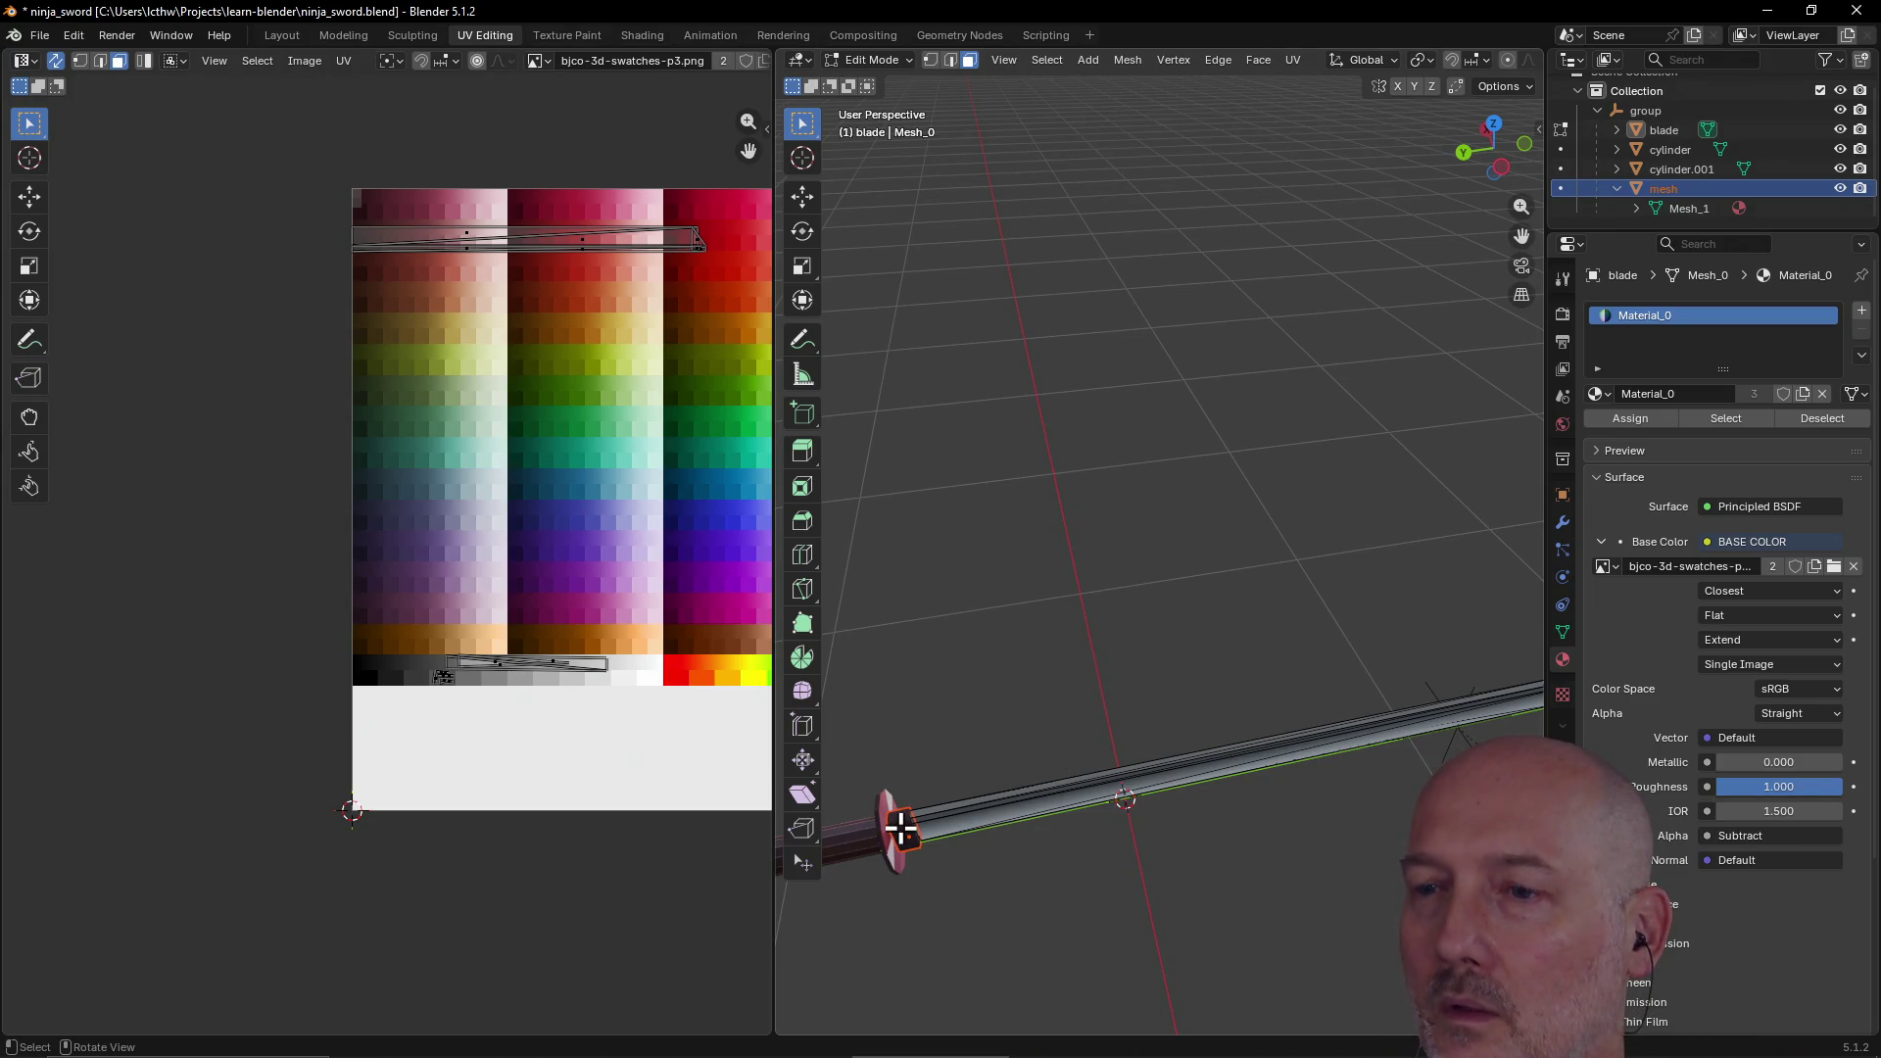
Step: Orbit around the sword and bring up the preset view choices
scroll(895, 878, up, 1)
scroll(894, 873, down, 2)
scroll(889, 870, up, 1)
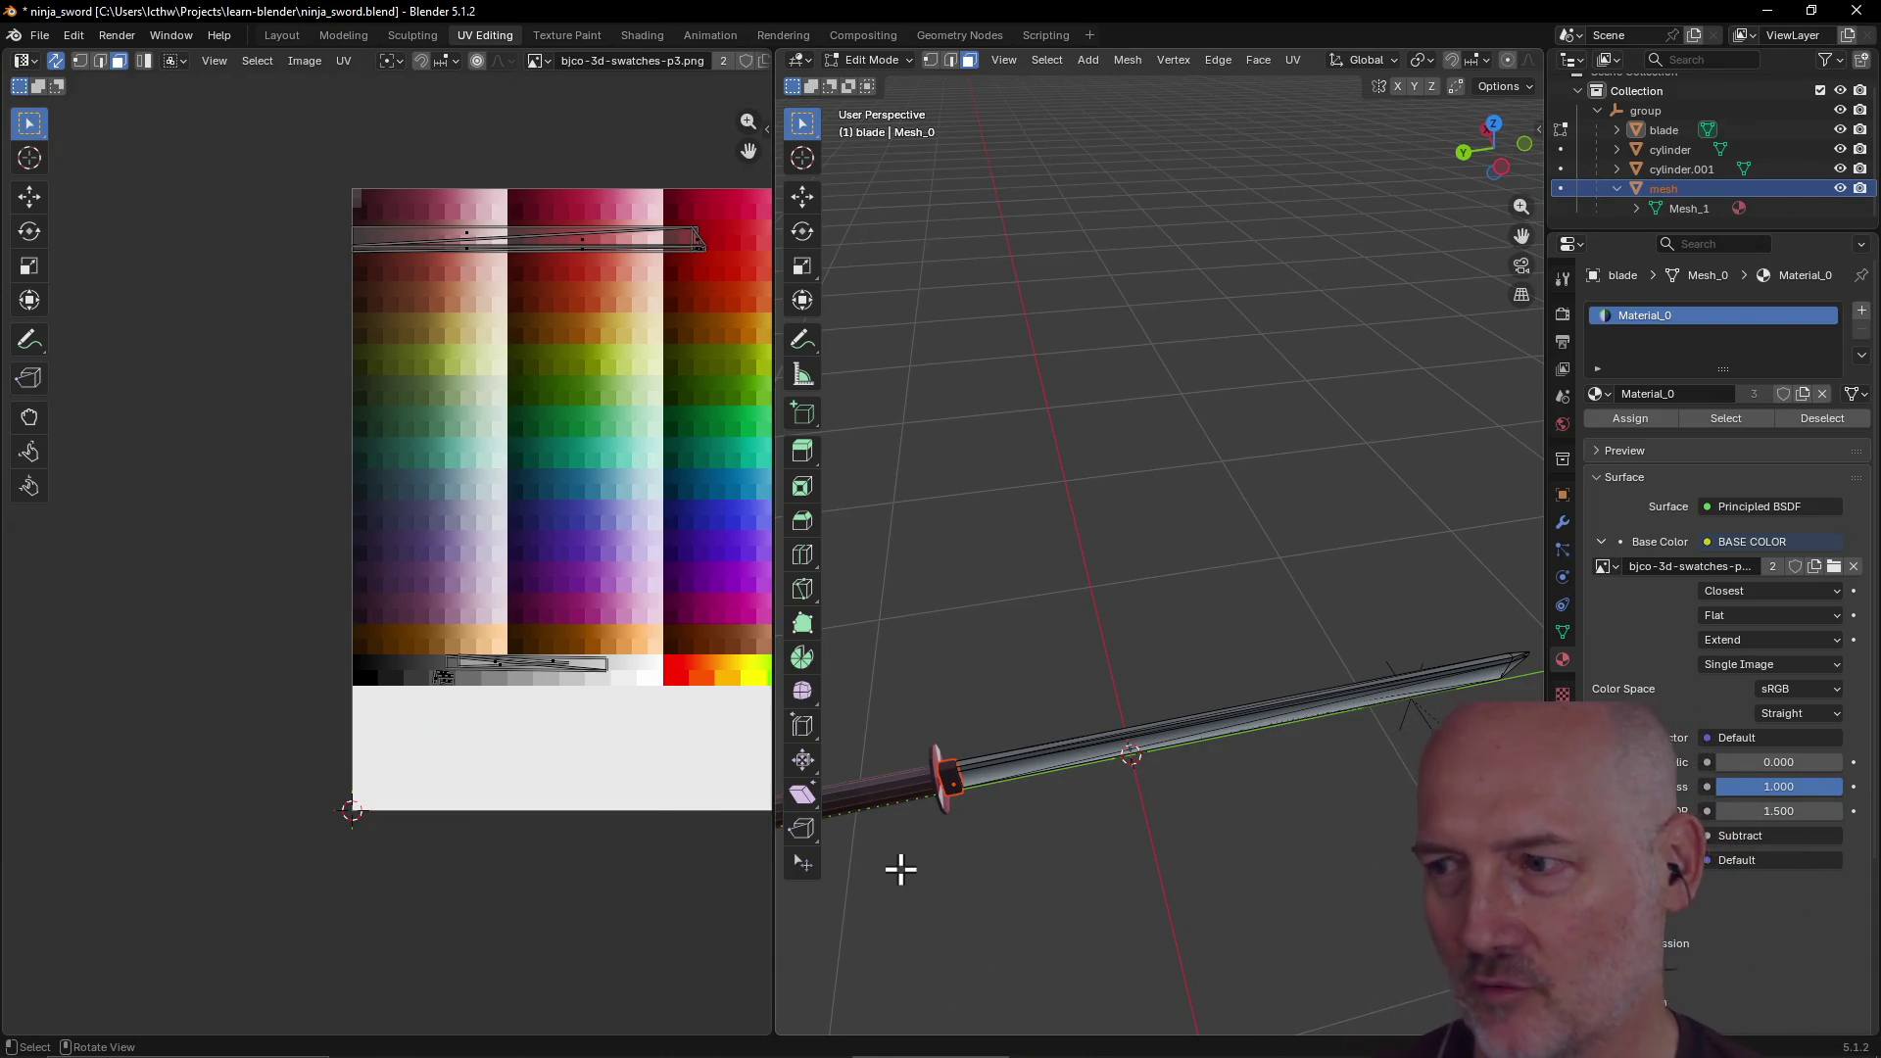
scroll(975, 840, up, 2)
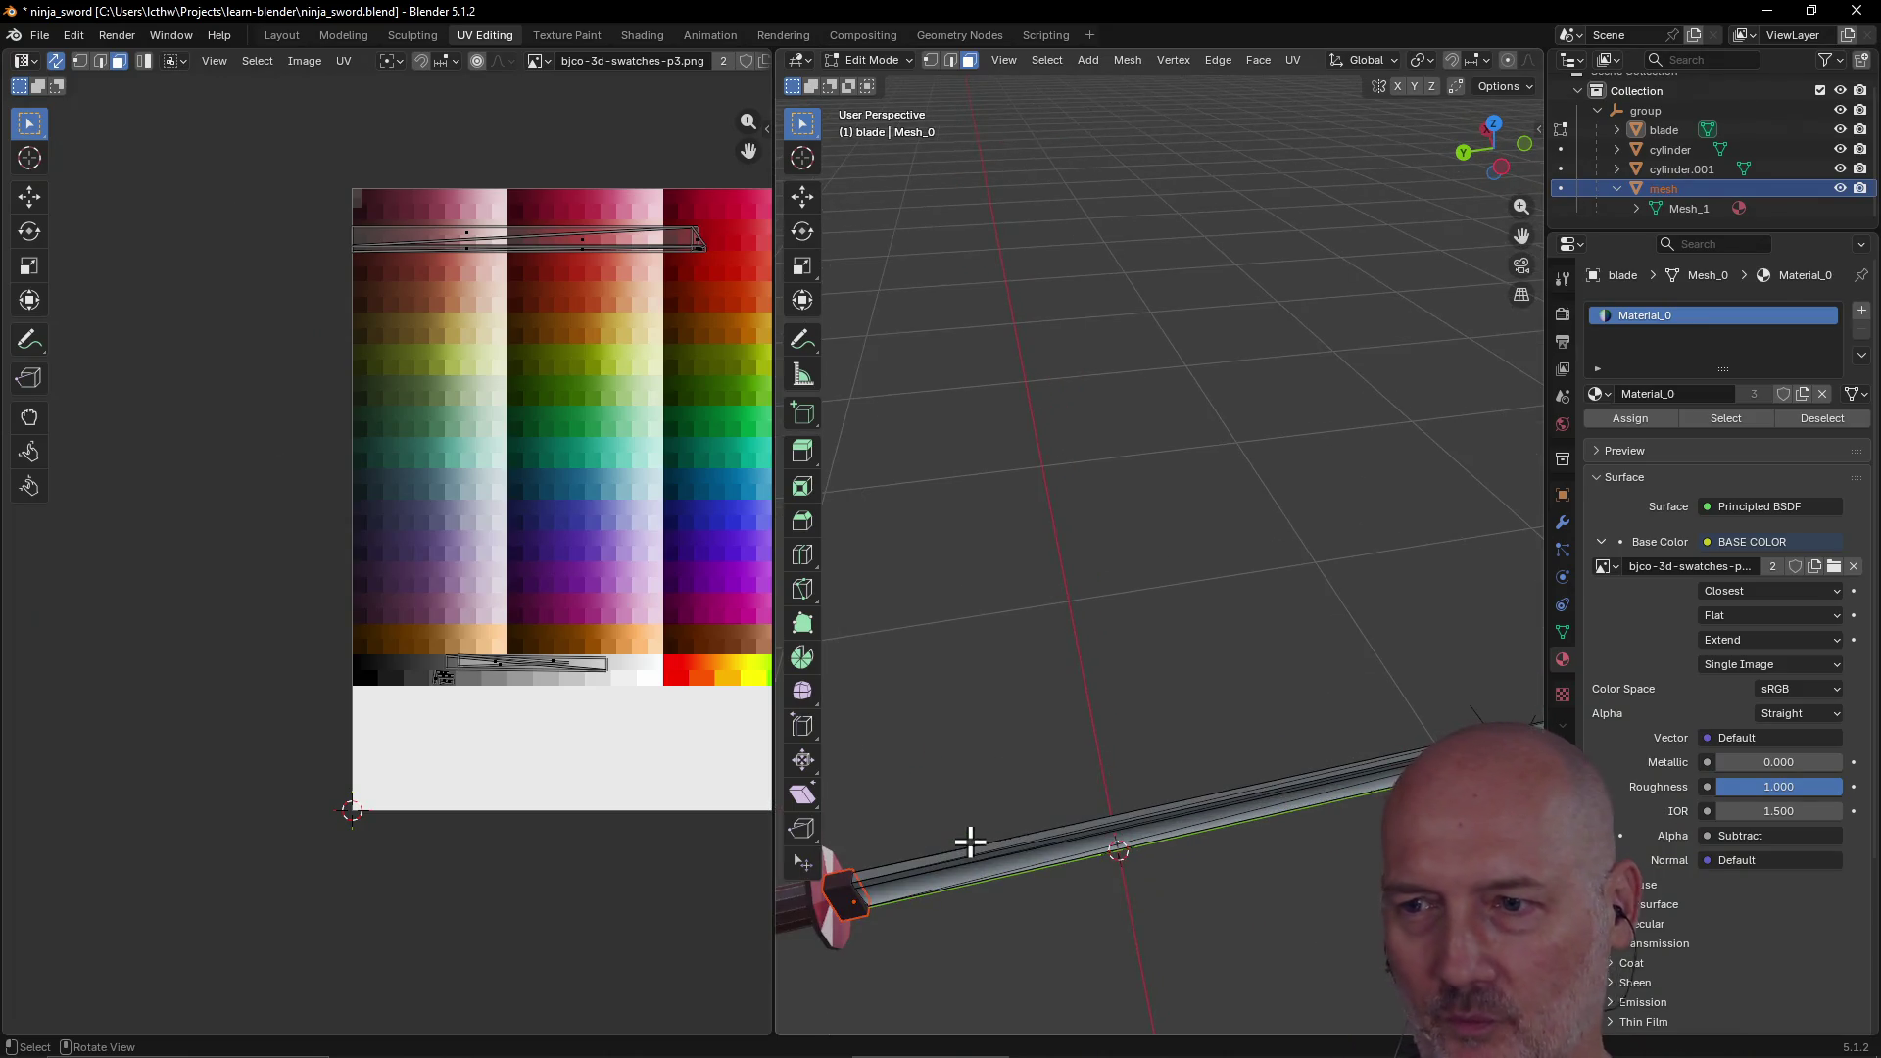
mouse_move(883, 956)
middle_down()
mouse_move(902, 928)
mouse_move(915, 949)
mouse_move(823, 970)
mouse_move(1008, 843)
mouse_move(915, 852)
mouse_move(1075, 777)
mouse_move(1102, 730)
mouse_move(862, 784)
mouse_move(970, 774)
middle_up()
key(grave)
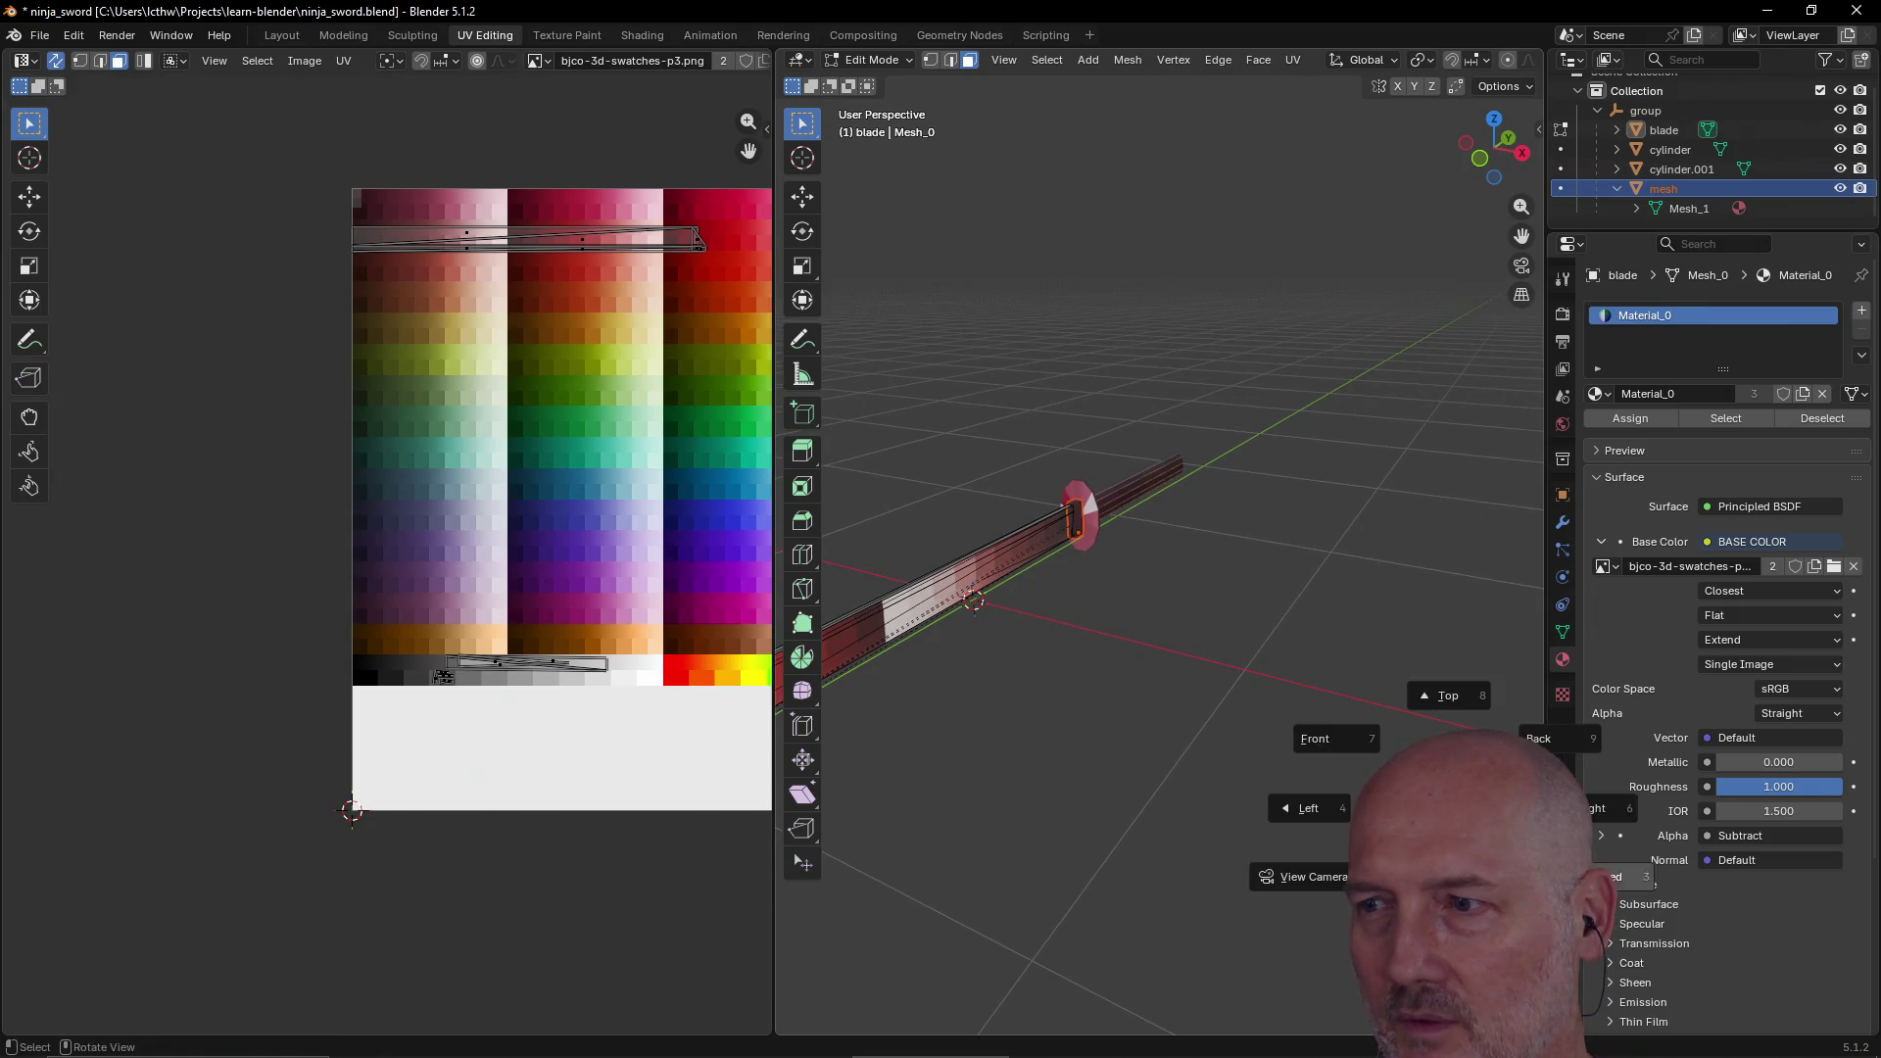
key(Escape)
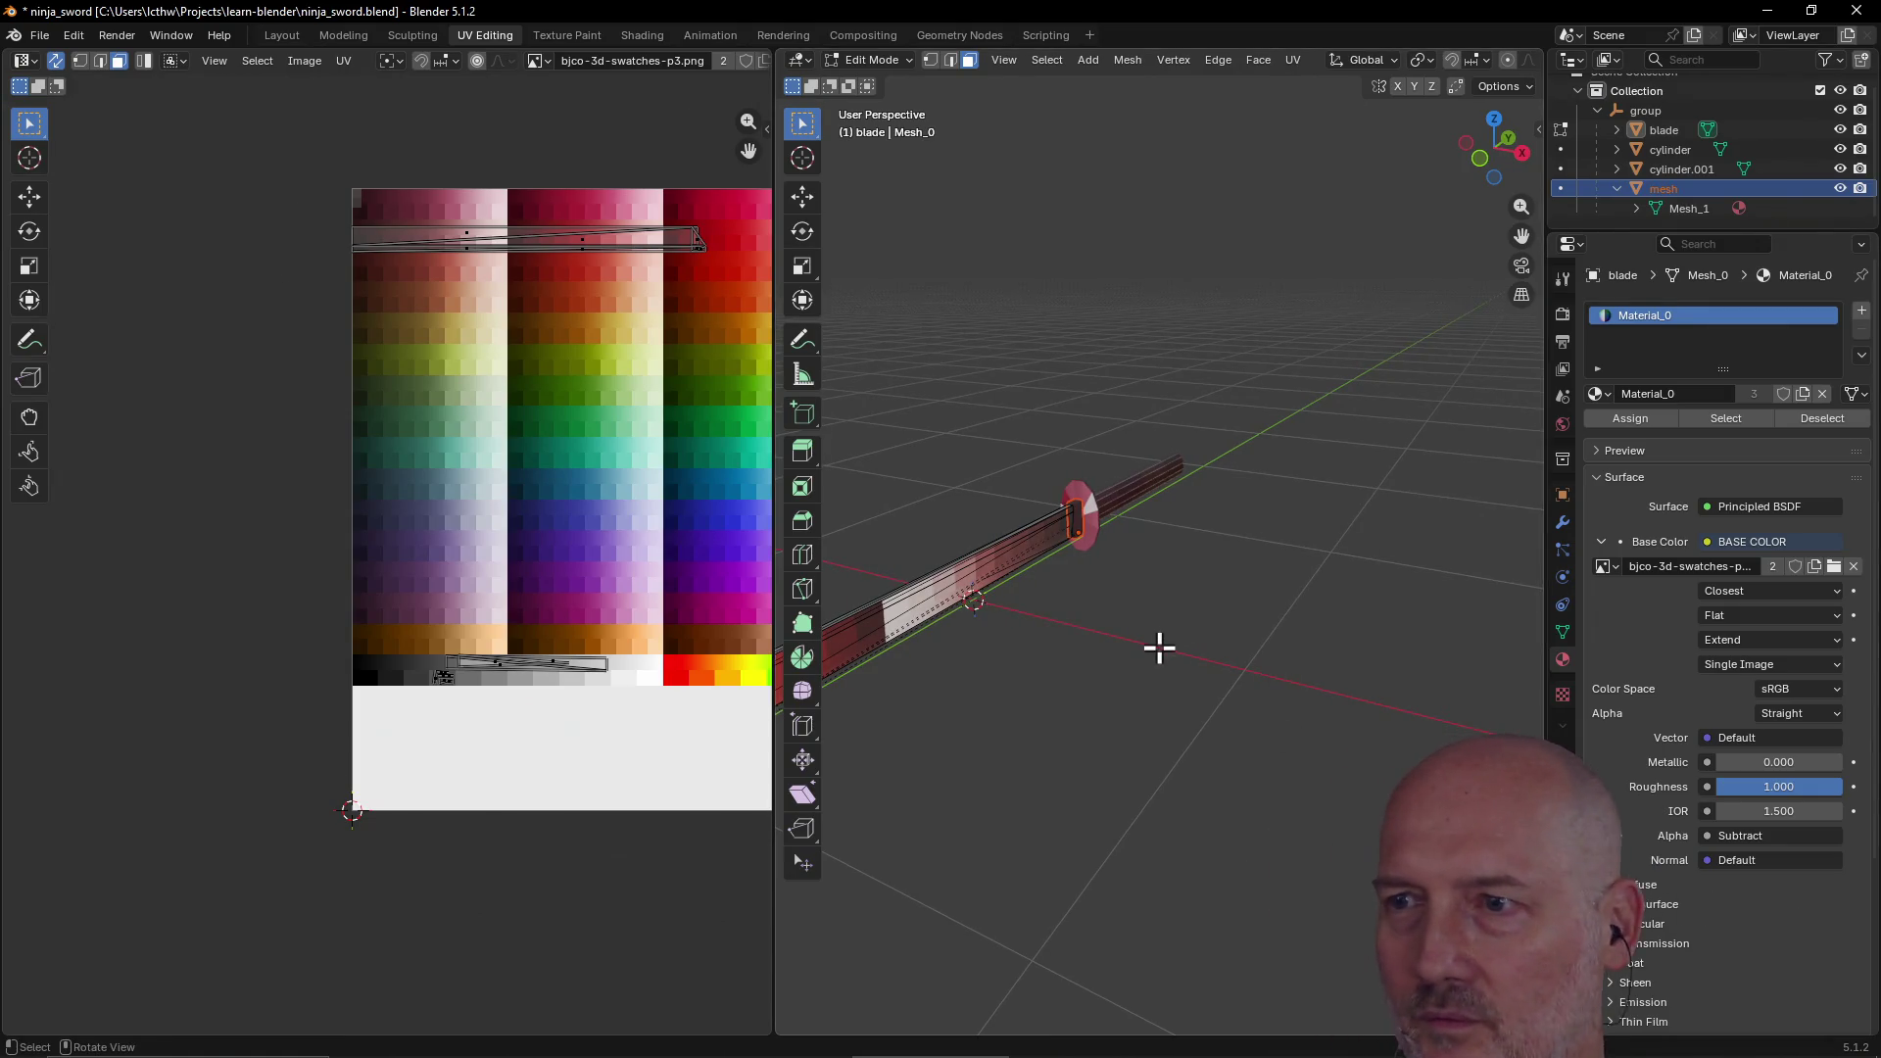
middle_drag(1138, 618, 1138, 568)
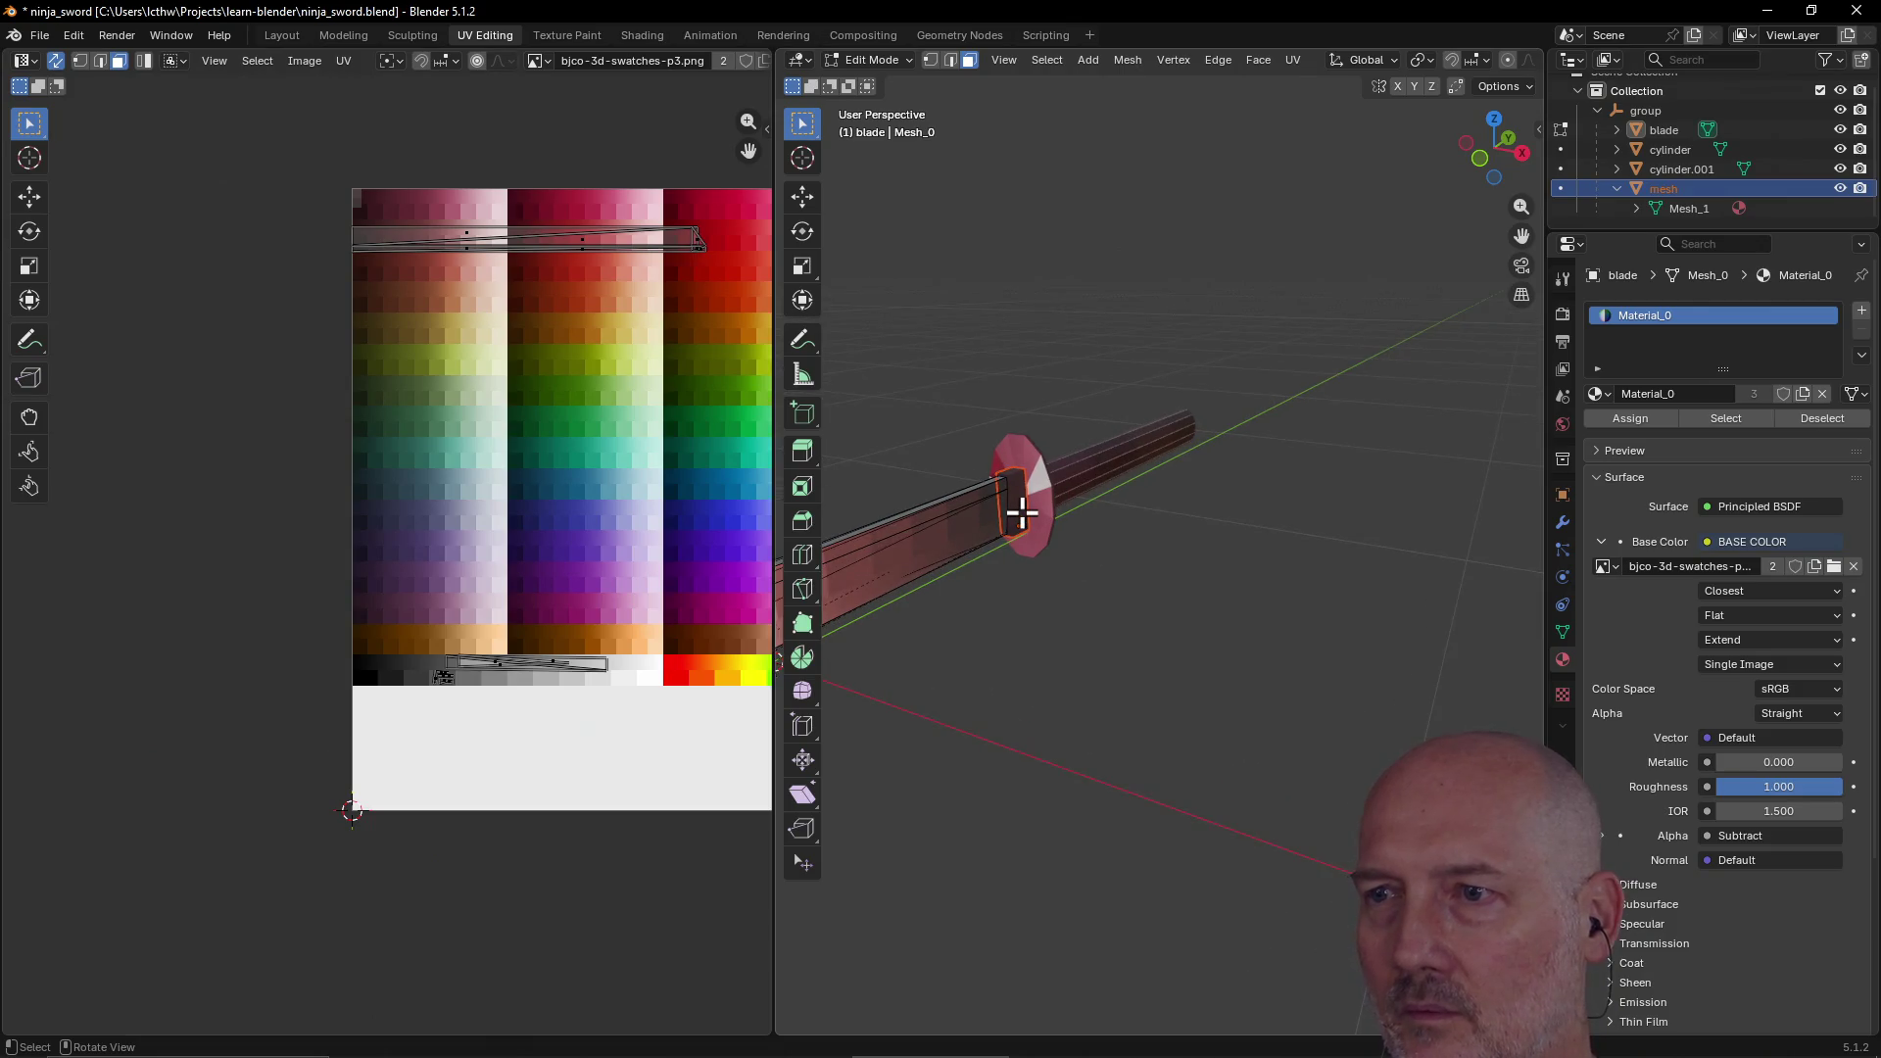
mouse_move(1021, 526)
middle_down()
mouse_move(1070, 521)
mouse_move(1008, 533)
mouse_move(1132, 578)
mouse_move(947, 534)
middle_up()
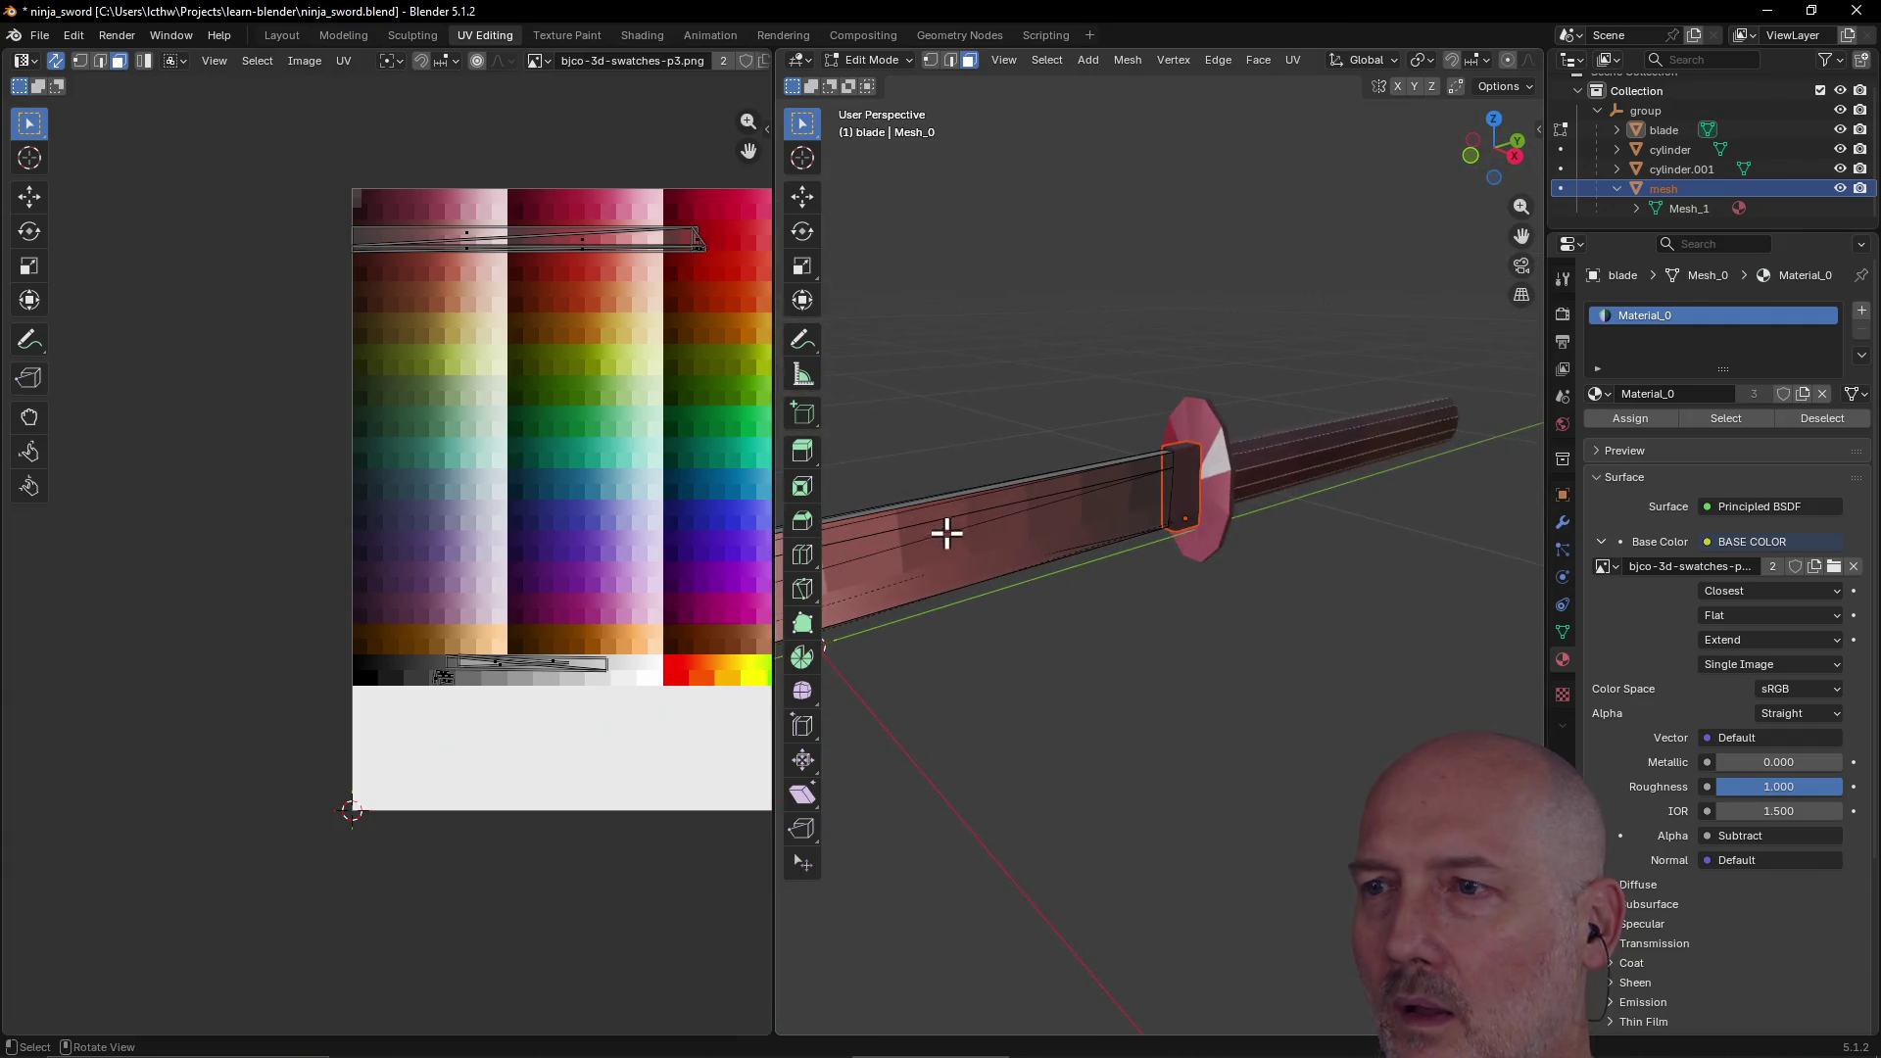
shift+click(1169, 480)
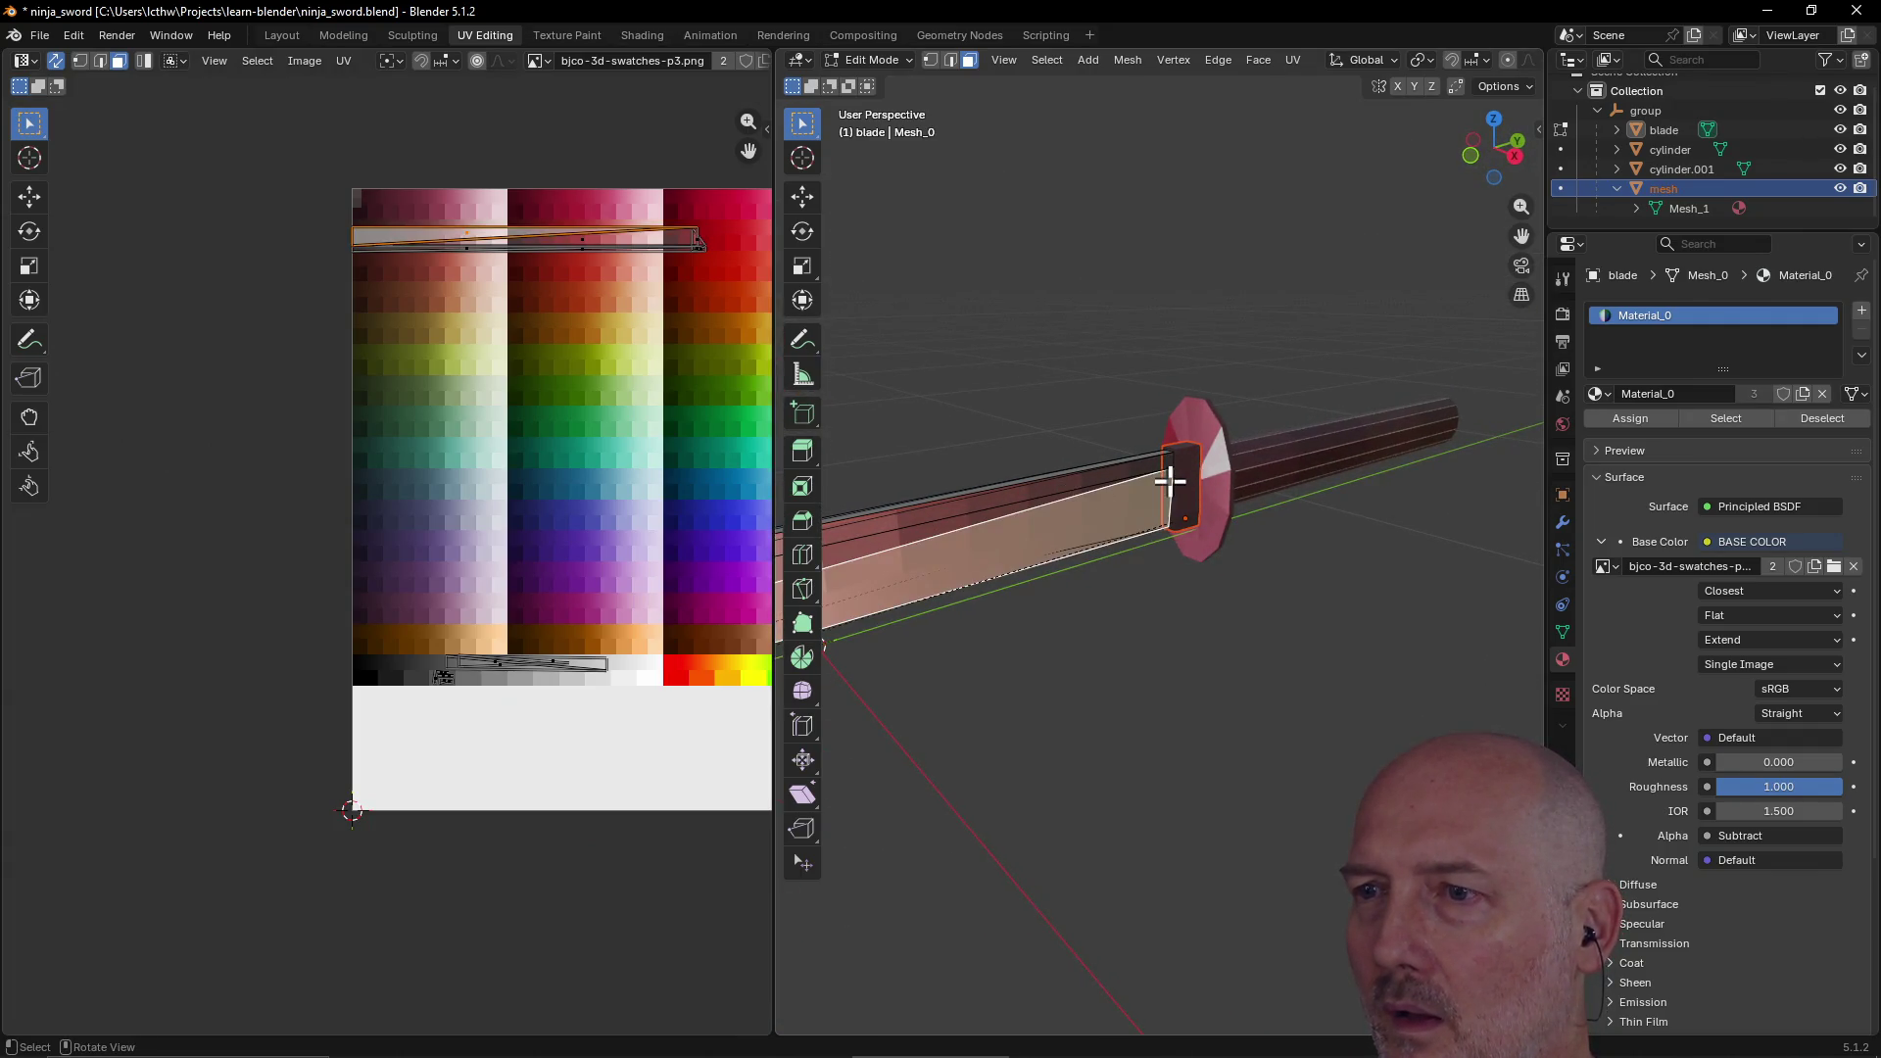
click(1187, 474)
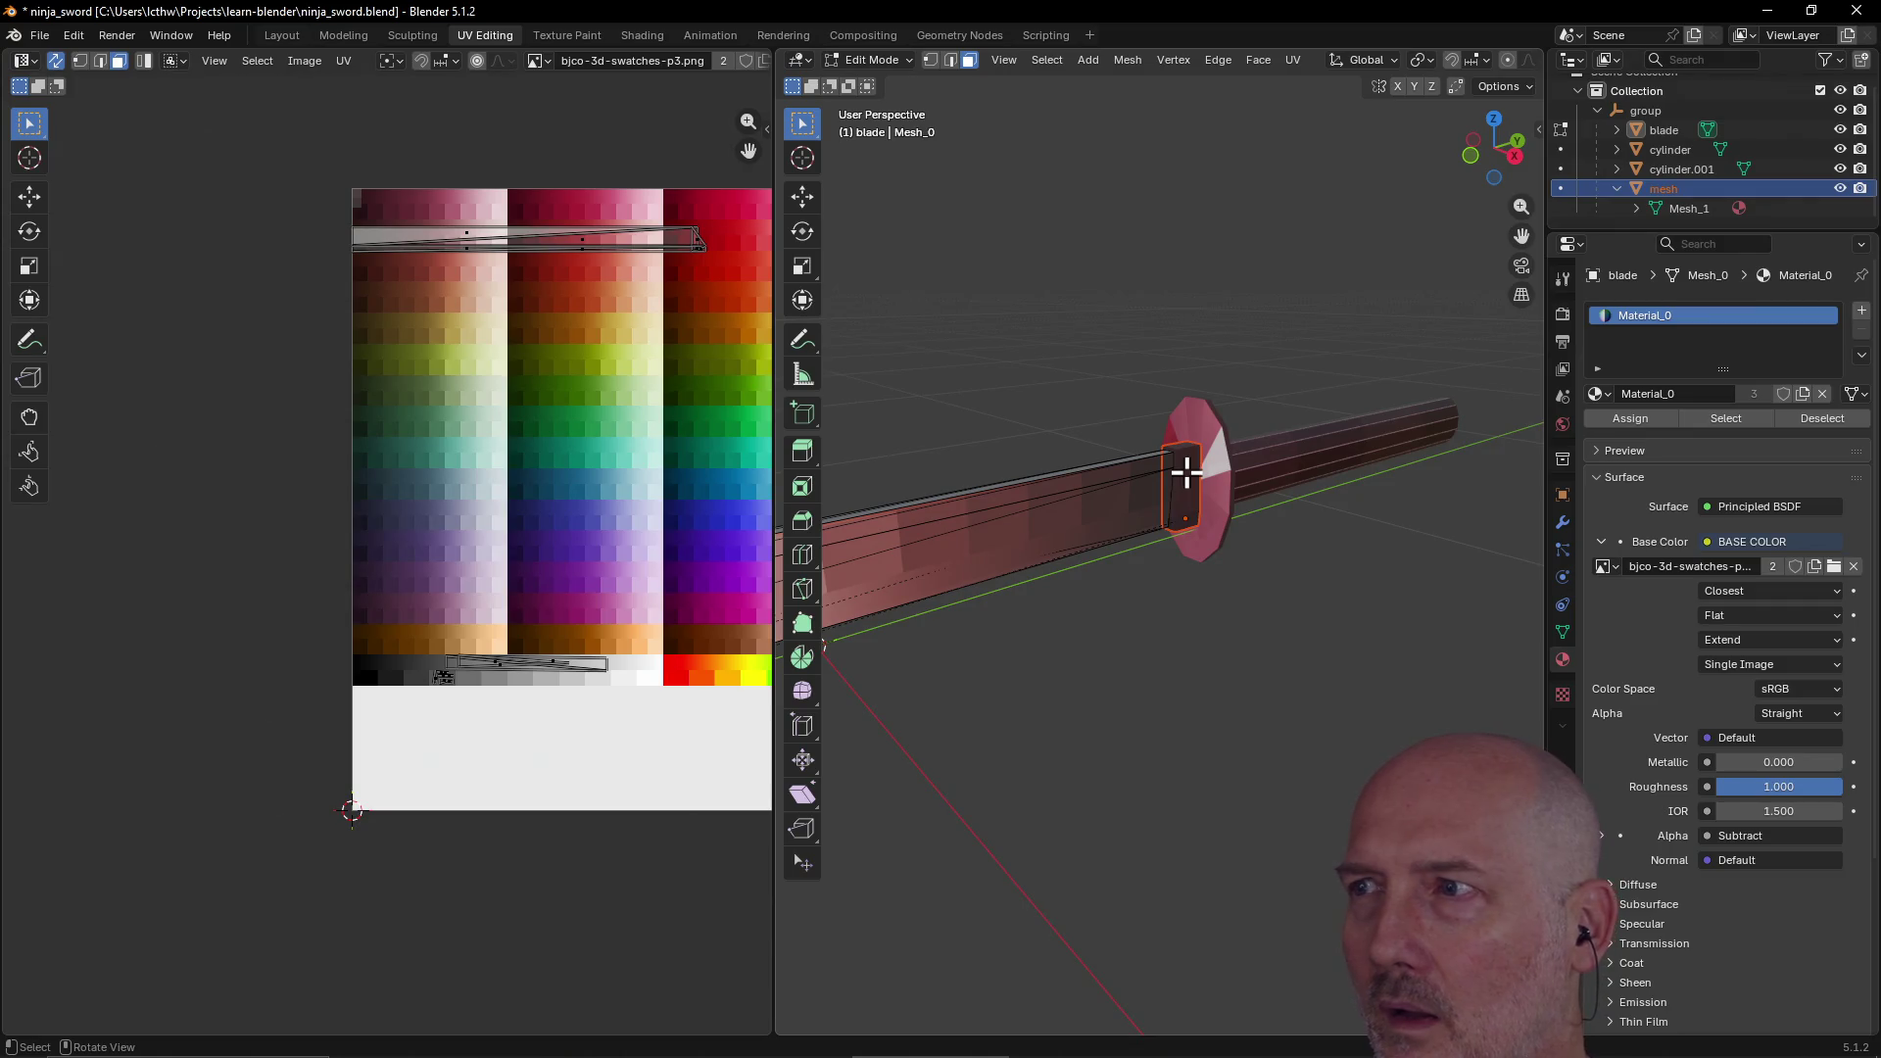
click(1666, 114)
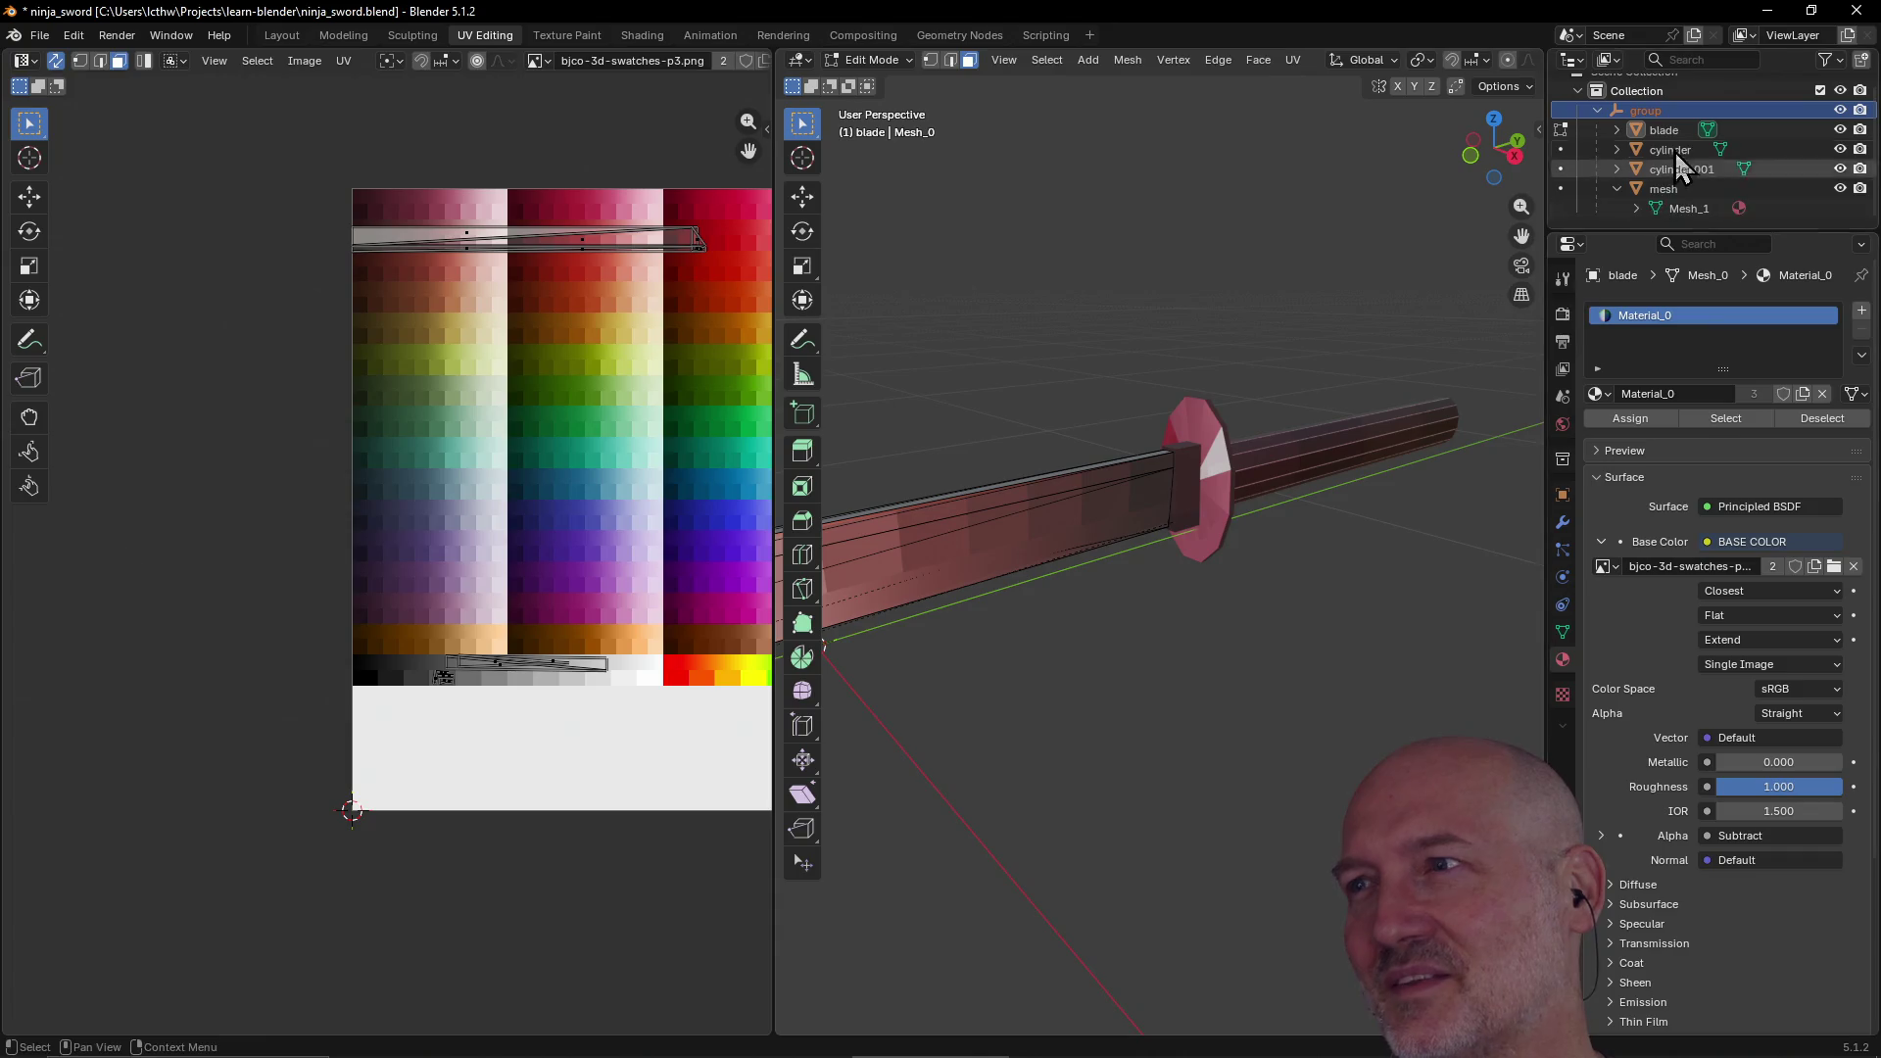
click(1677, 190)
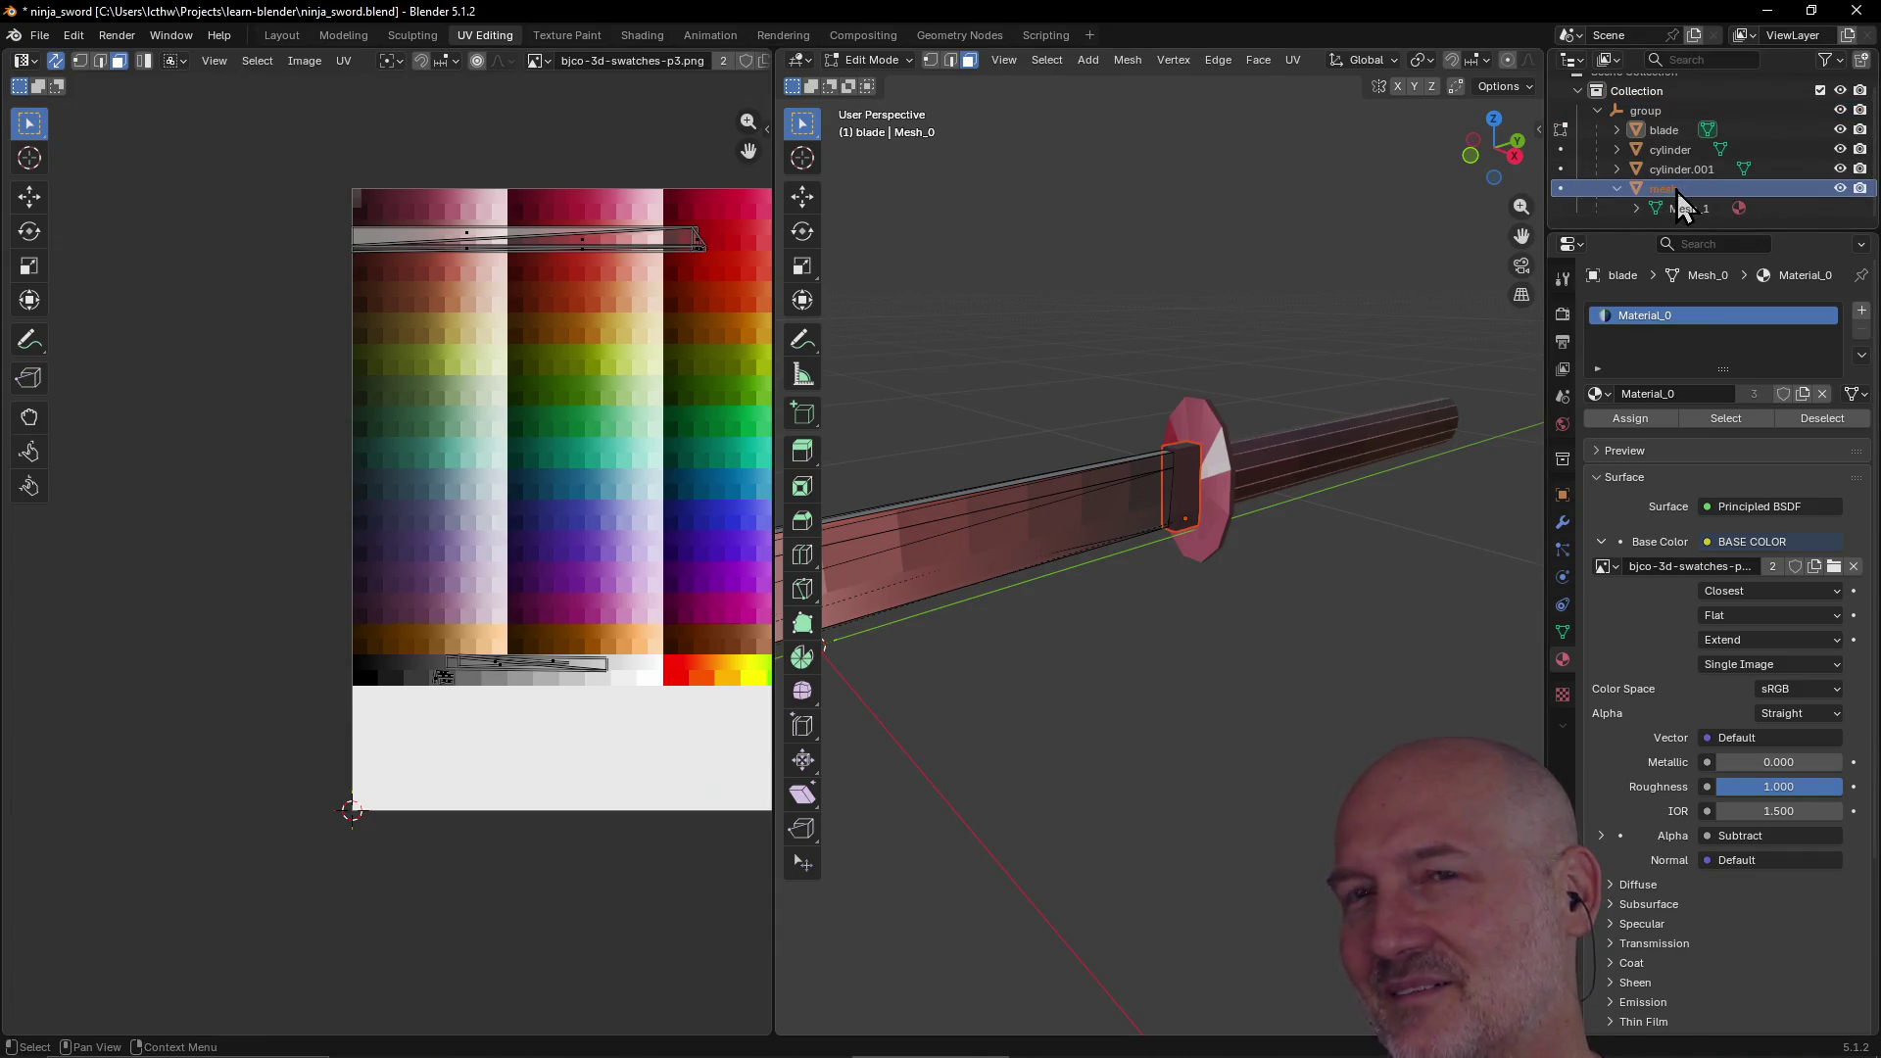
click(284, 46)
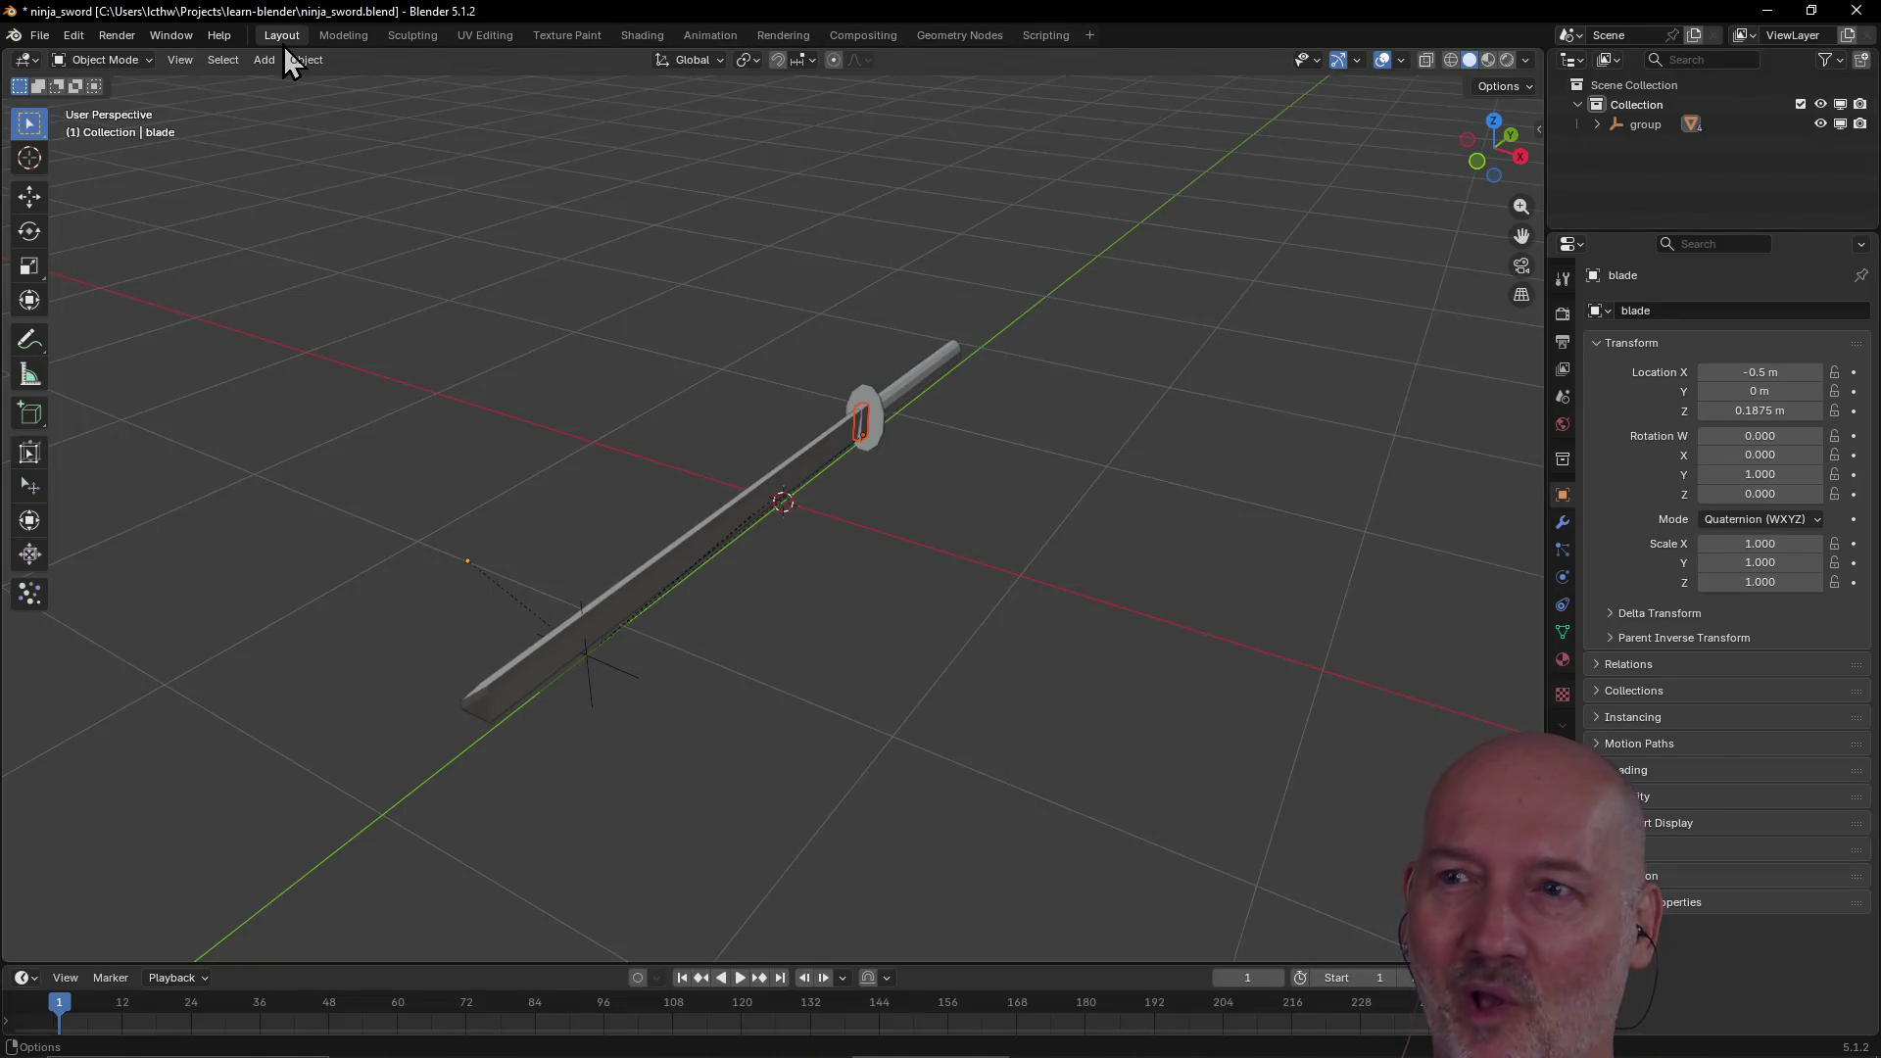
Step: Select the small block piece inside the guard and open it in the UV Editing workspace
scroll(985, 390, up, 5)
click(972, 333)
click(484, 39)
mouse_move(1260, 416)
middle_down()
mouse_move(1225, 424)
mouse_move(1295, 402)
mouse_move(1239, 401)
middle_up()
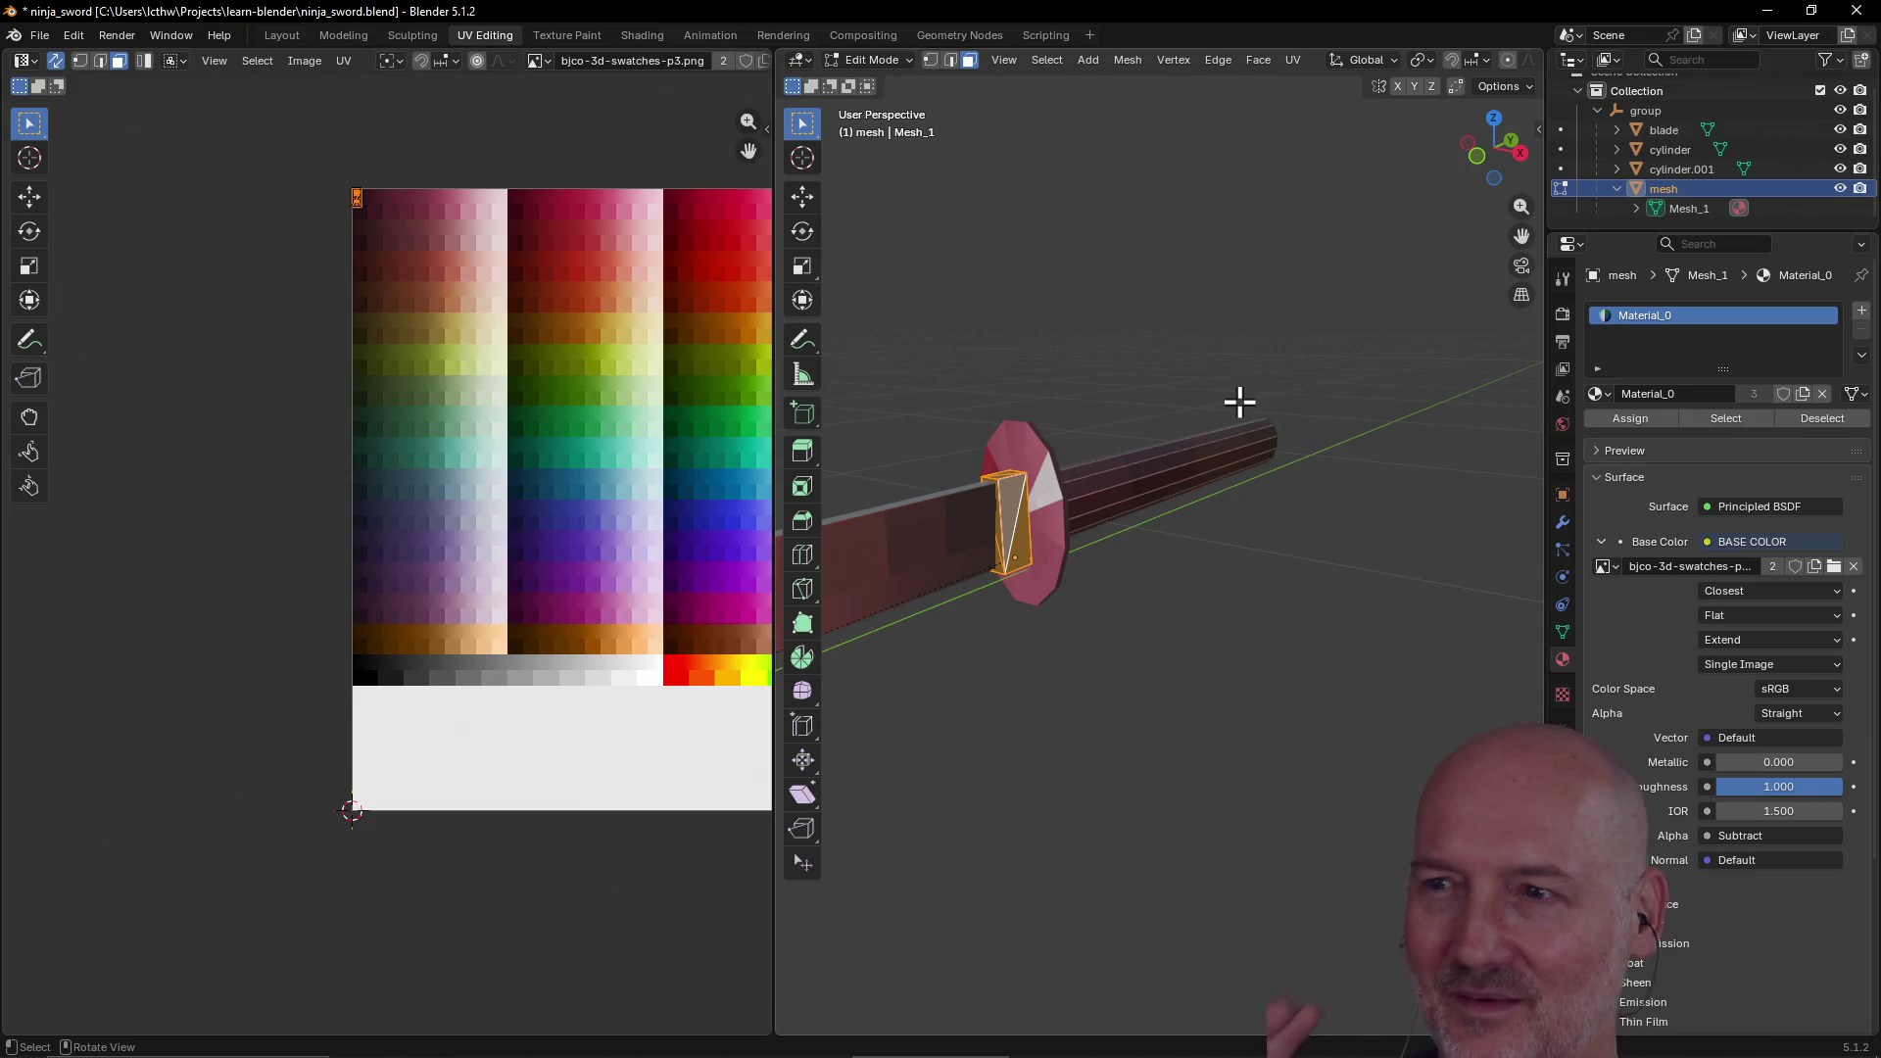
Step: Frame the guard block in view and select its UV island at the image corner
mouse_move(1239, 401)
middle_down()
mouse_move(1229, 356)
mouse_move(1180, 385)
middle_up()
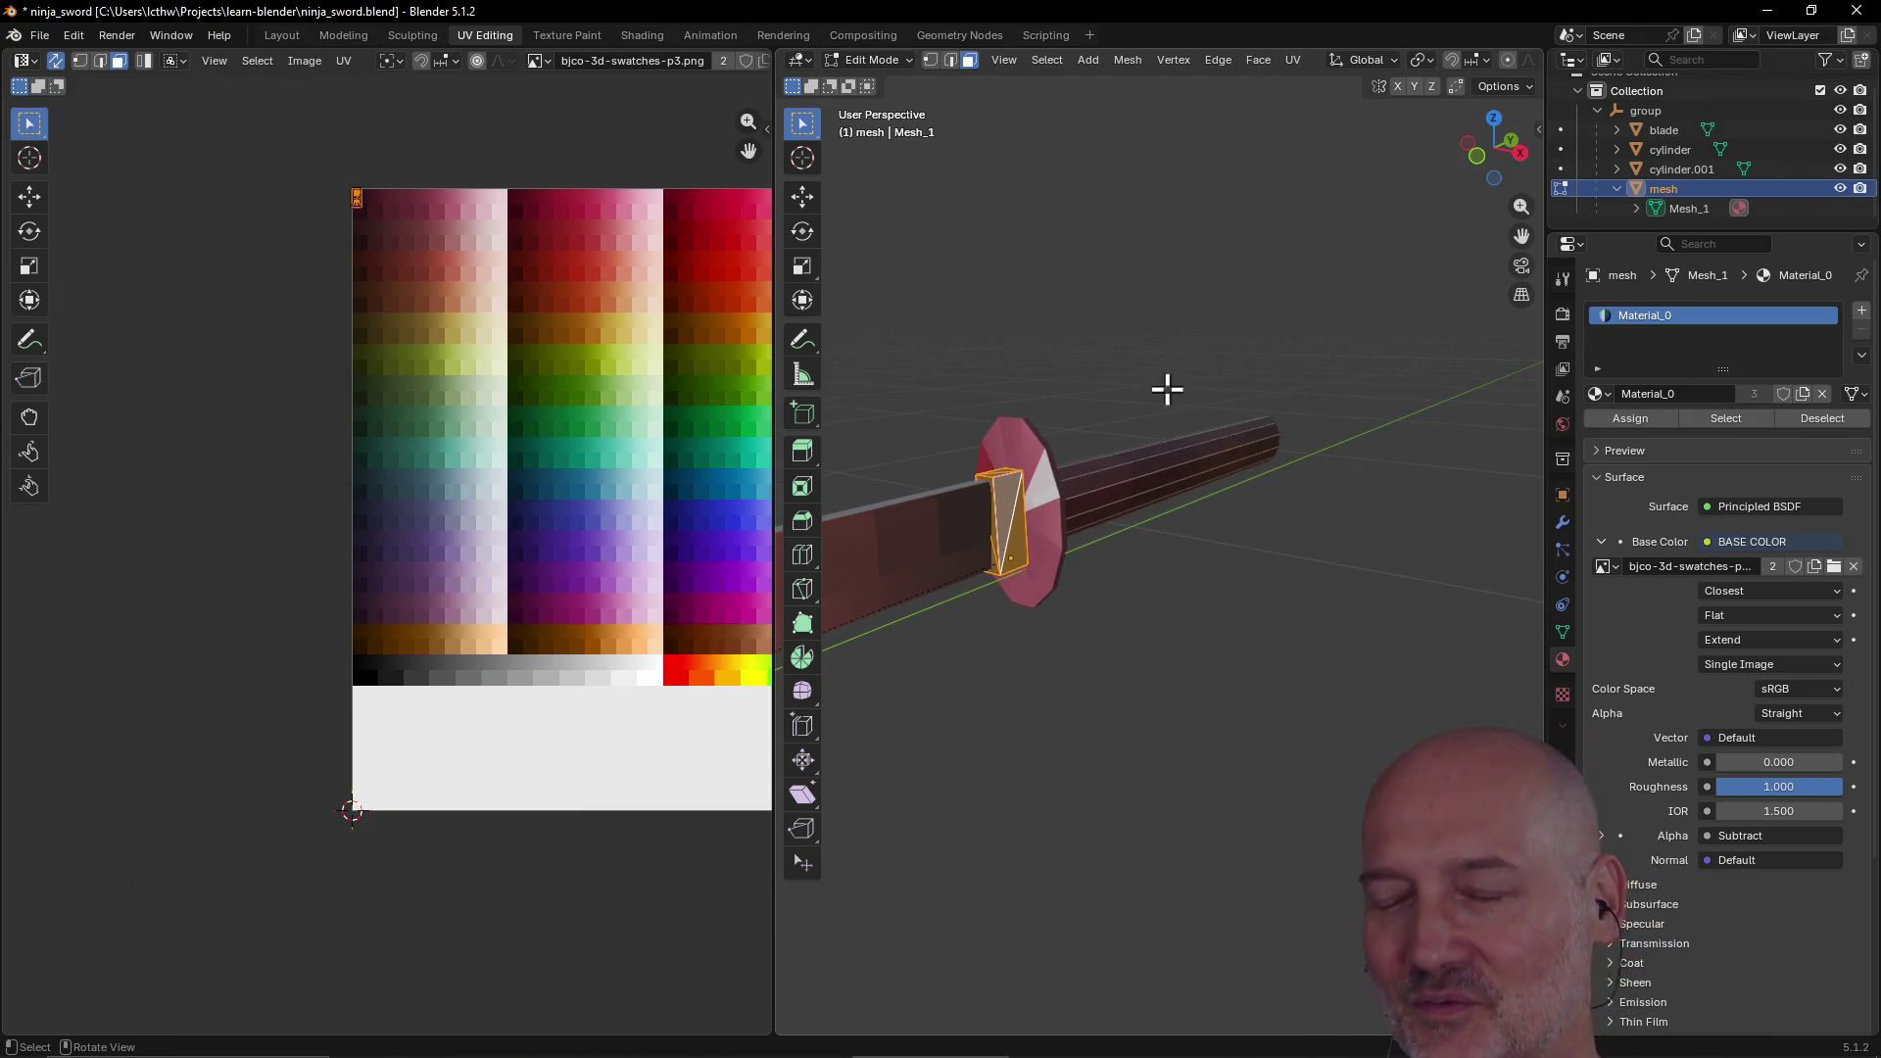
key(grave)
click(1233, 448)
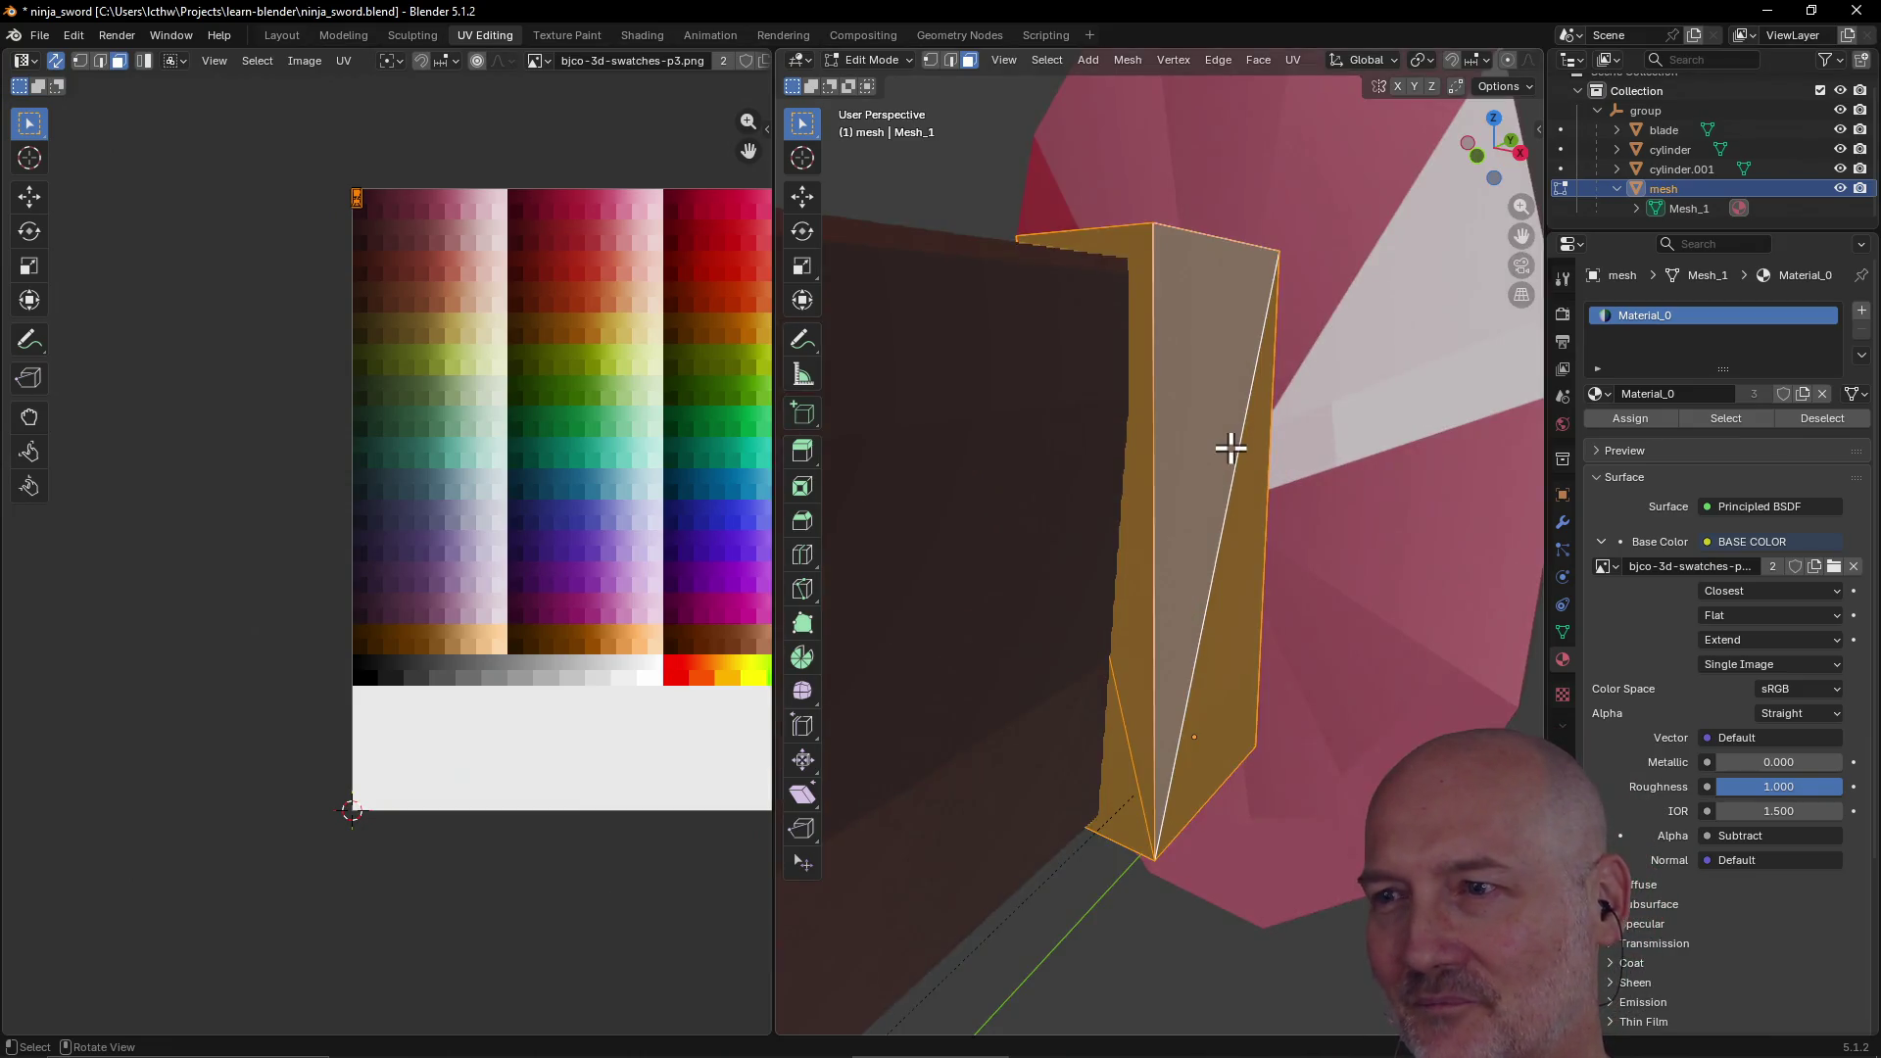
mouse_move(1231, 447)
middle_down()
mouse_move(1113, 503)
mouse_move(1113, 437)
mouse_move(1268, 521)
mouse_move(1466, 463)
mouse_move(1327, 503)
mouse_move(1130, 461)
mouse_move(1129, 407)
mouse_move(1165, 478)
mouse_move(1411, 442)
mouse_move(1428, 483)
mouse_move(1485, 461)
middle_up()
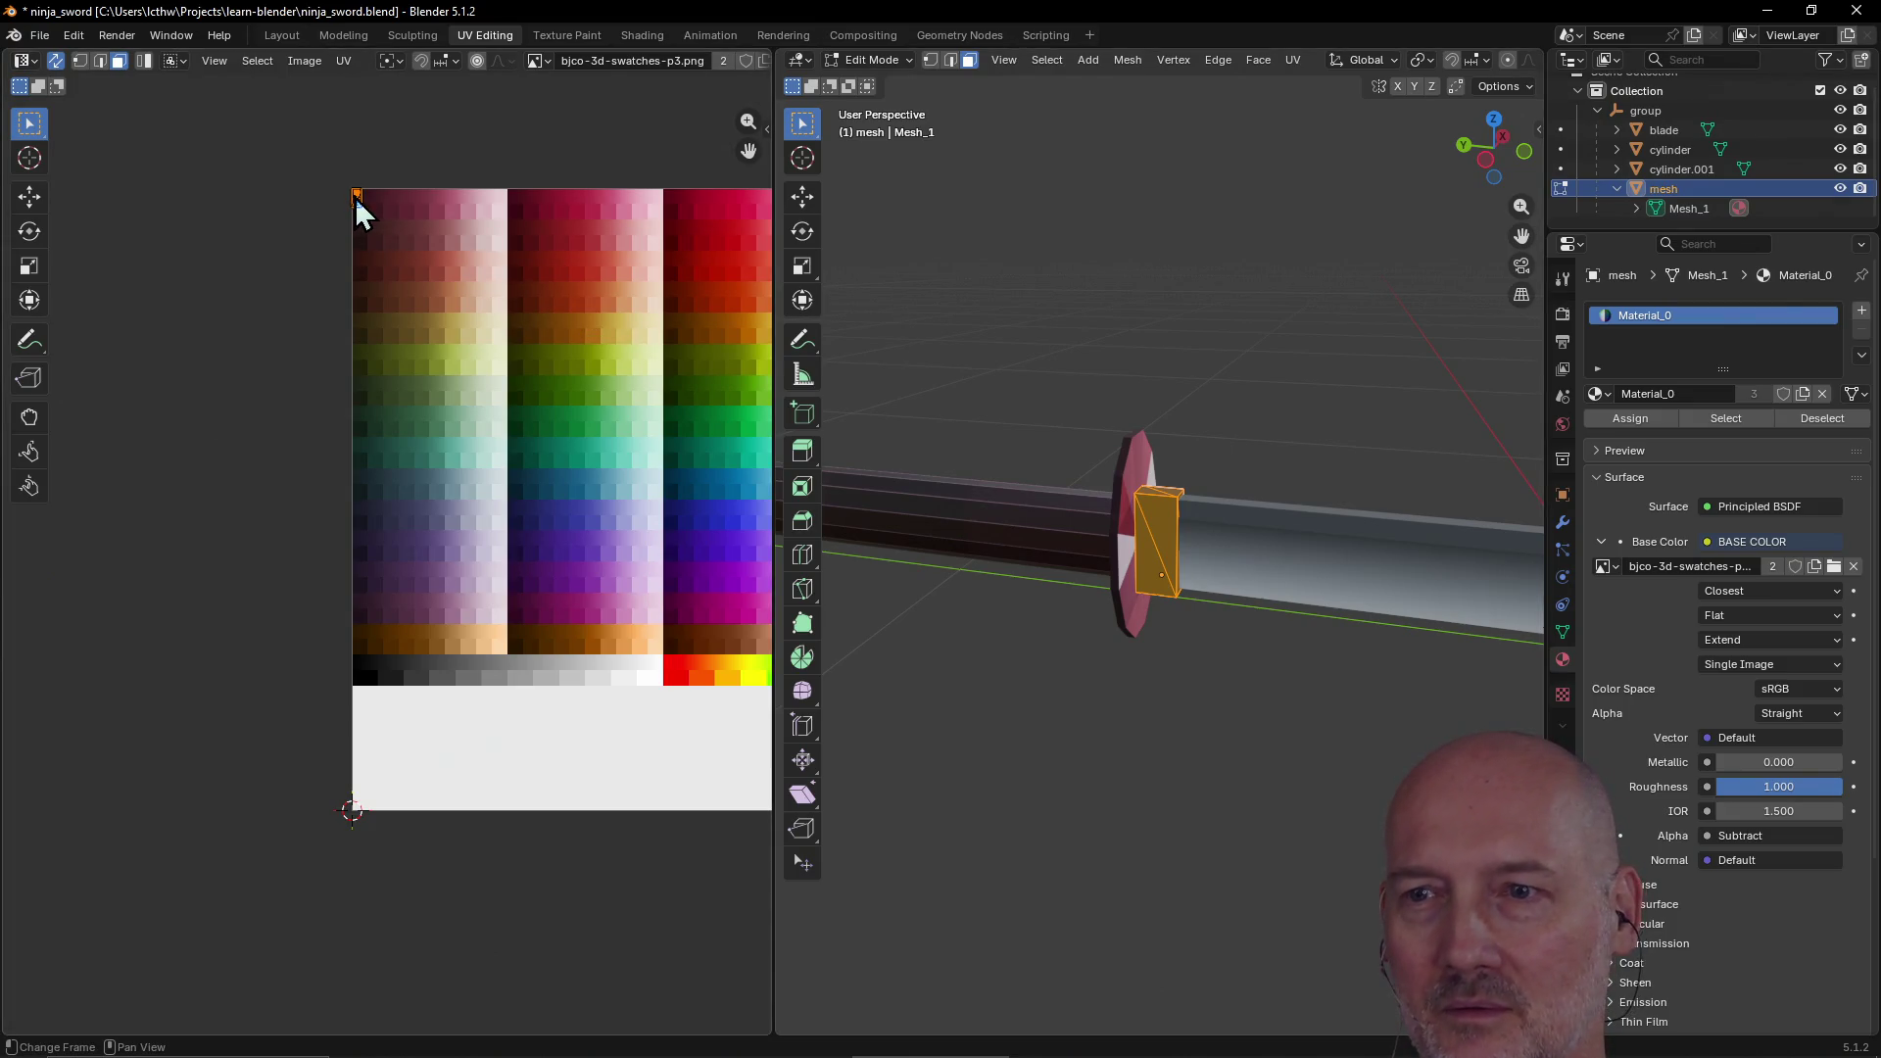
drag(355, 196, 378, 230)
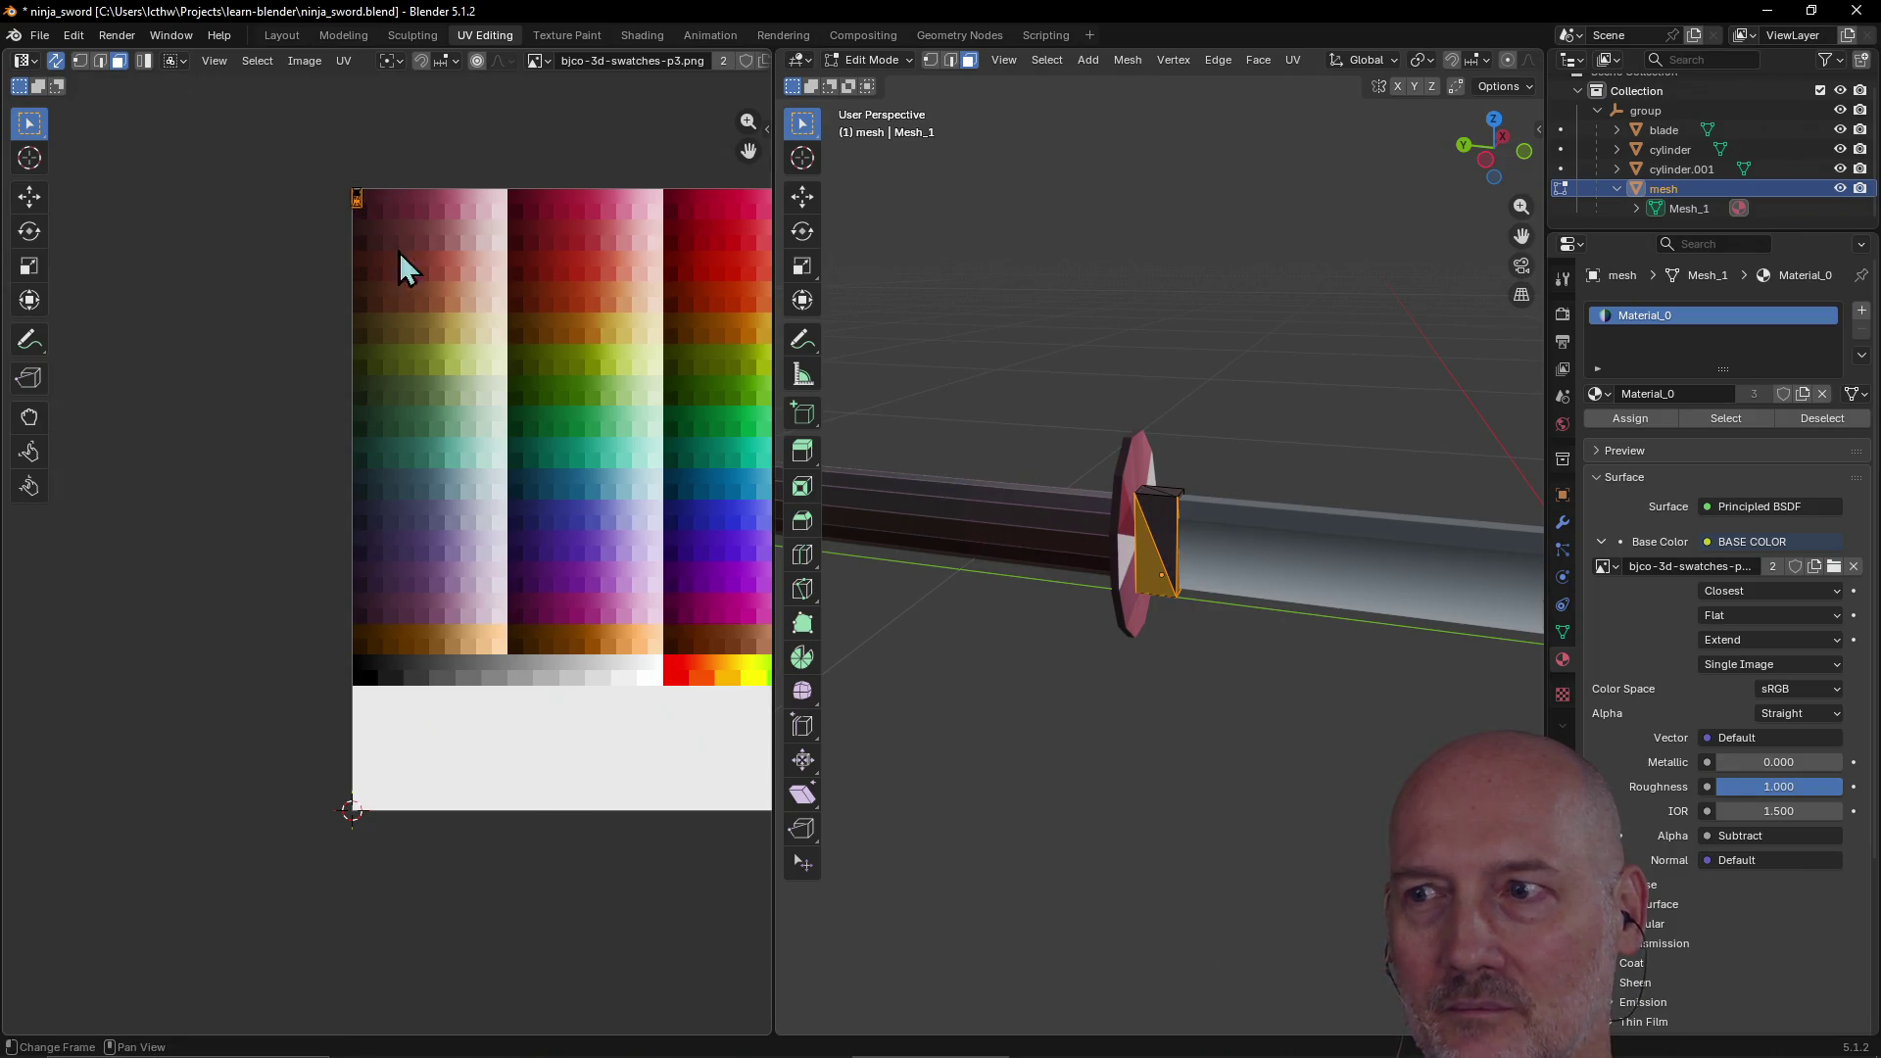
click(1144, 434)
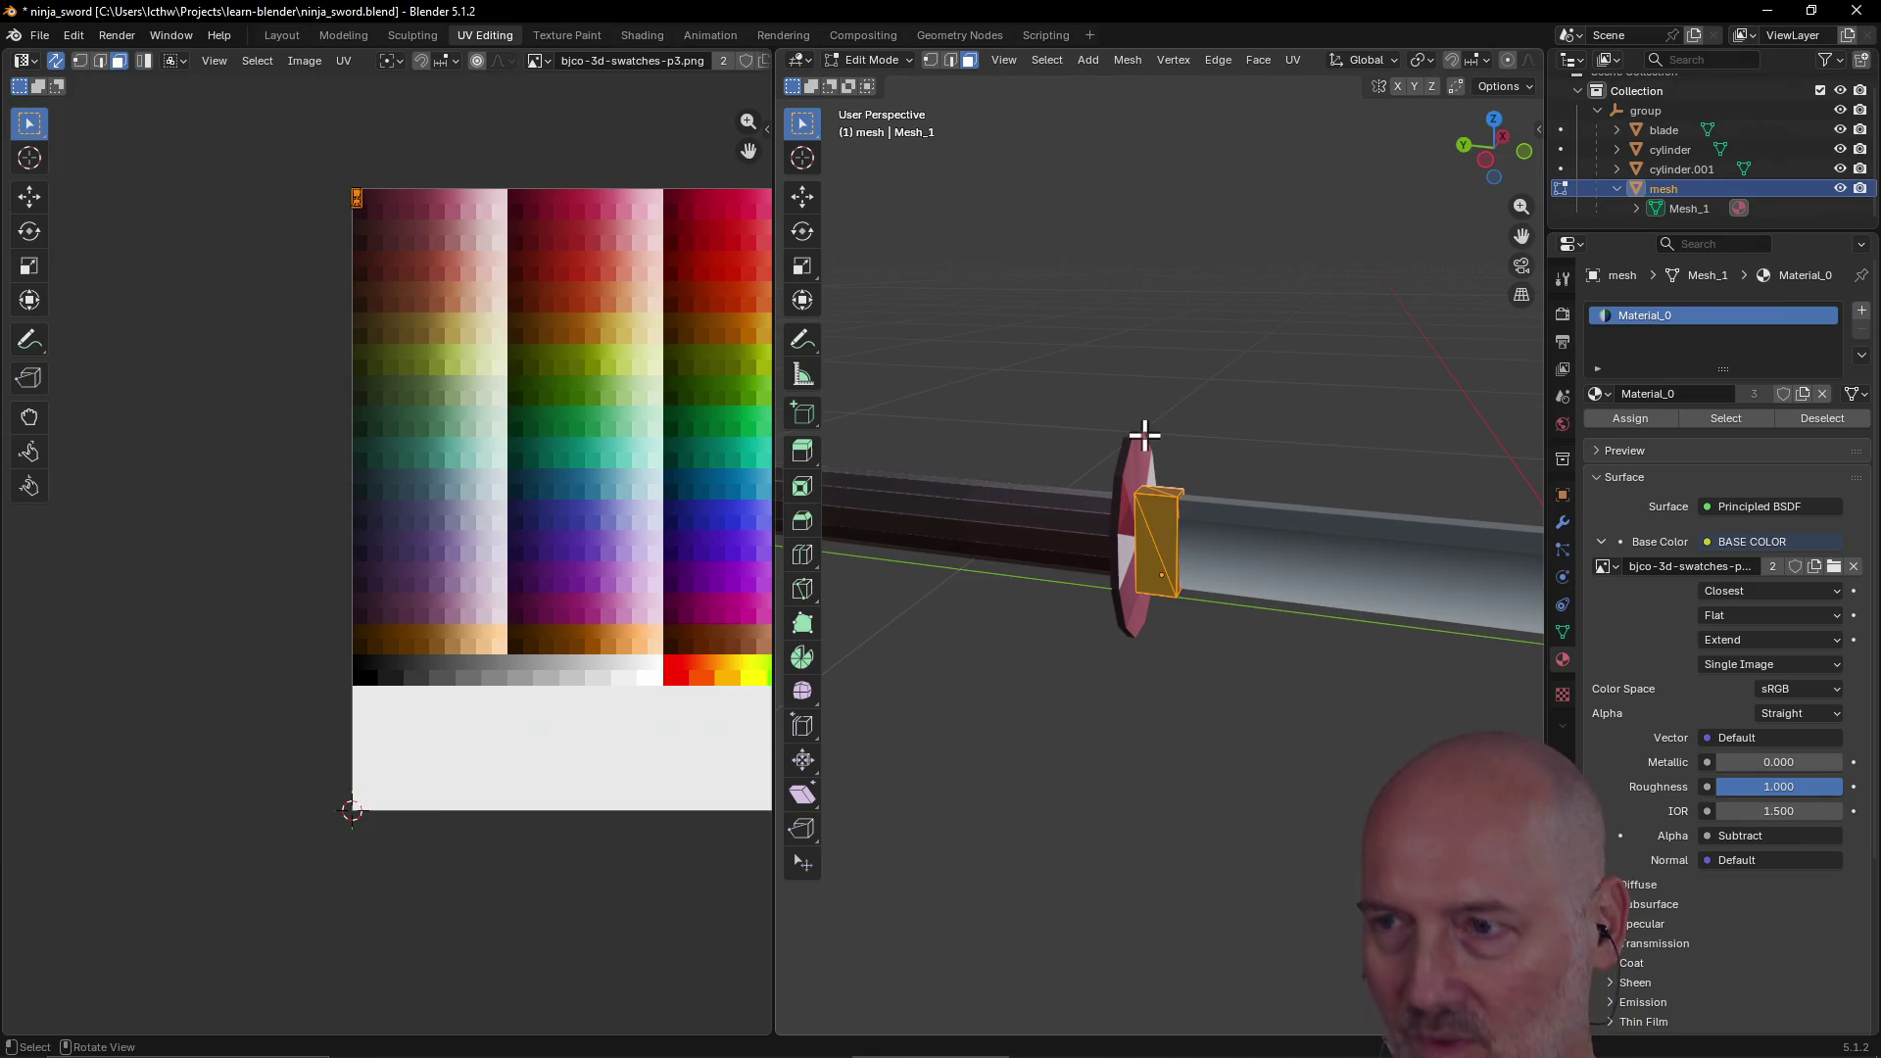
Step: Move the block's UV island onto the orange-brown swatch row and scale it down
key(g)
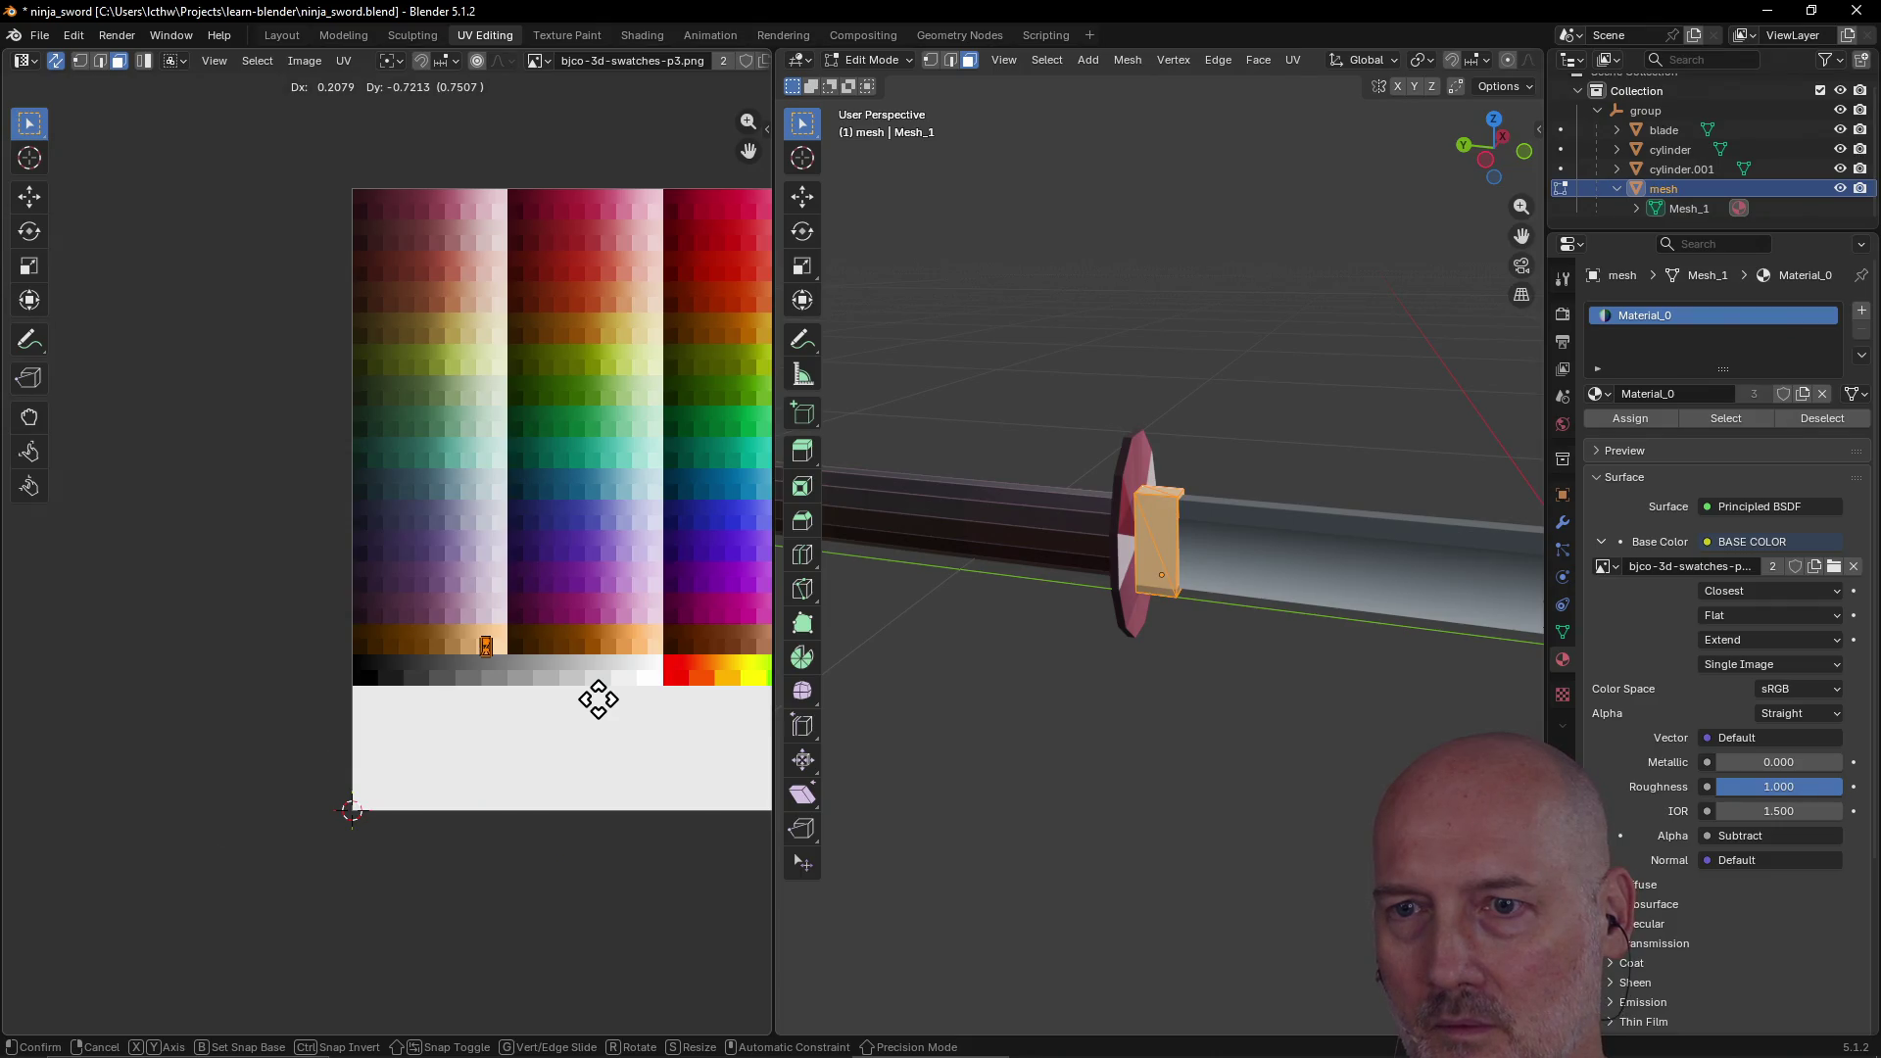
click(595, 696)
key(s)
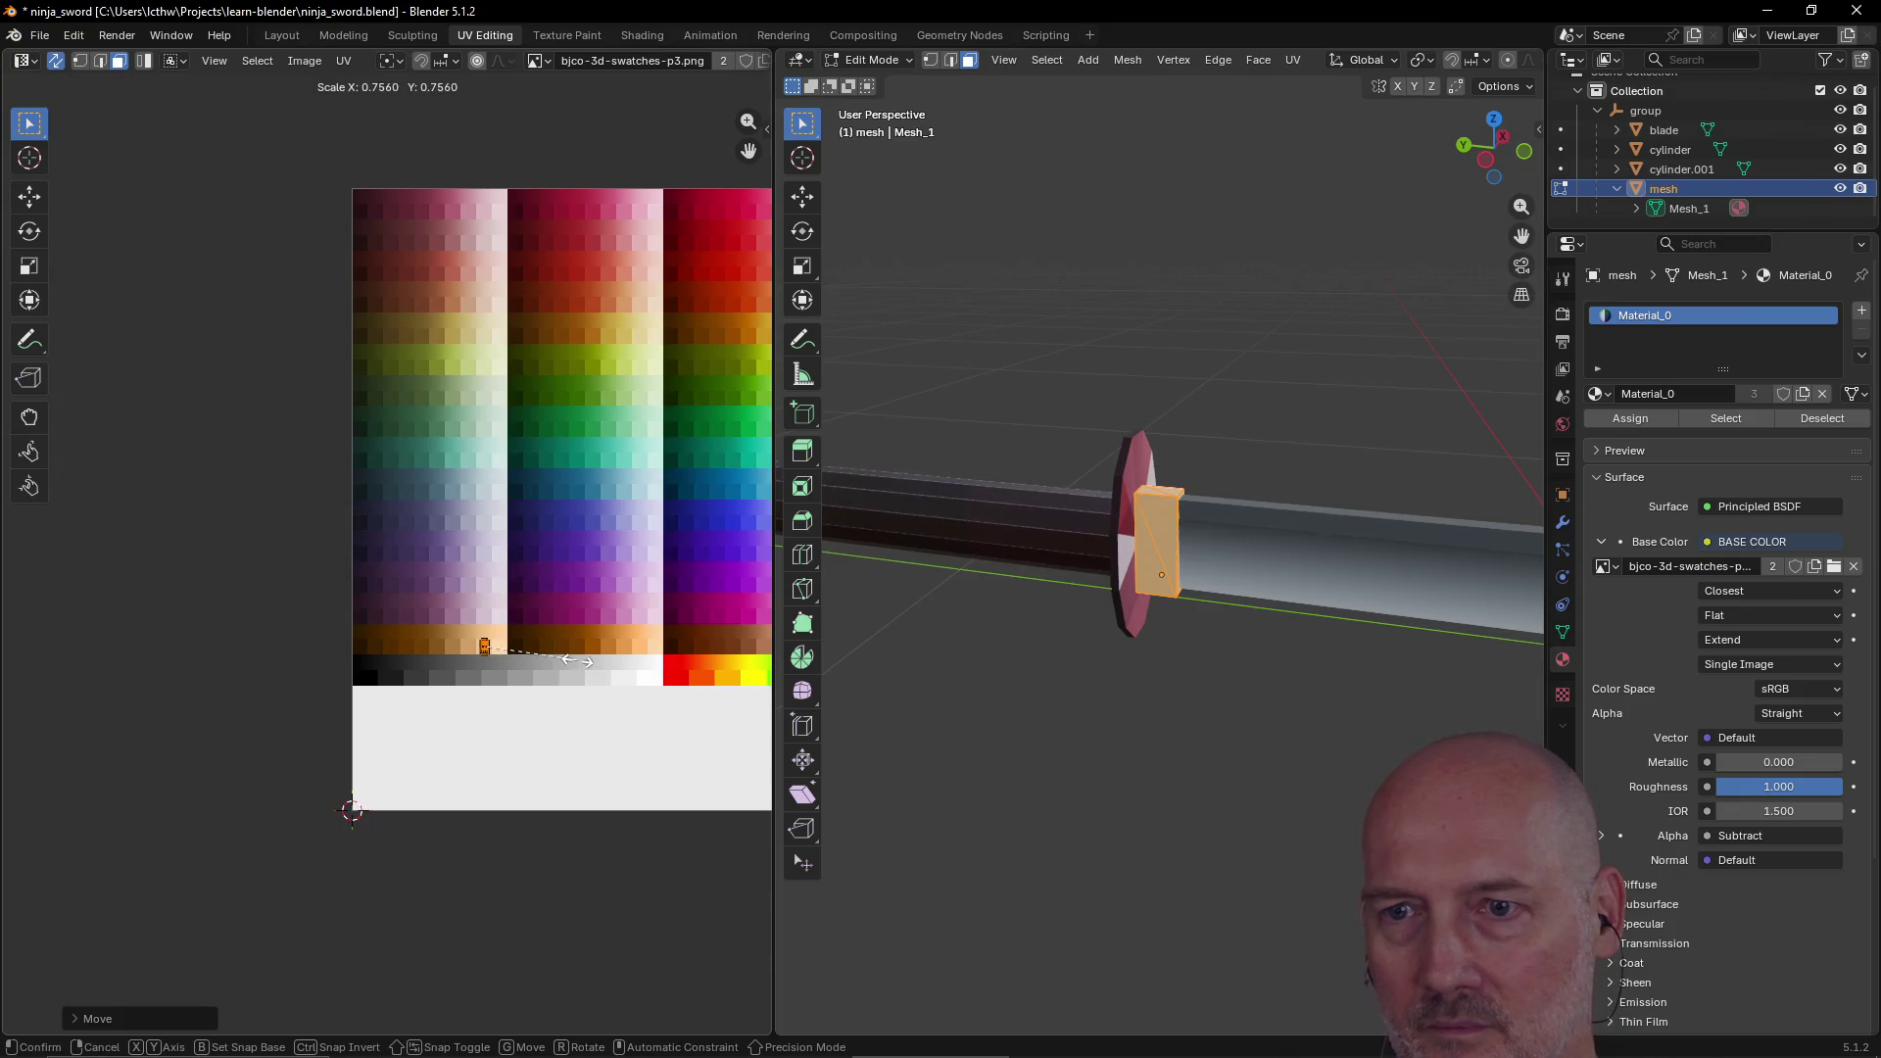
click(539, 649)
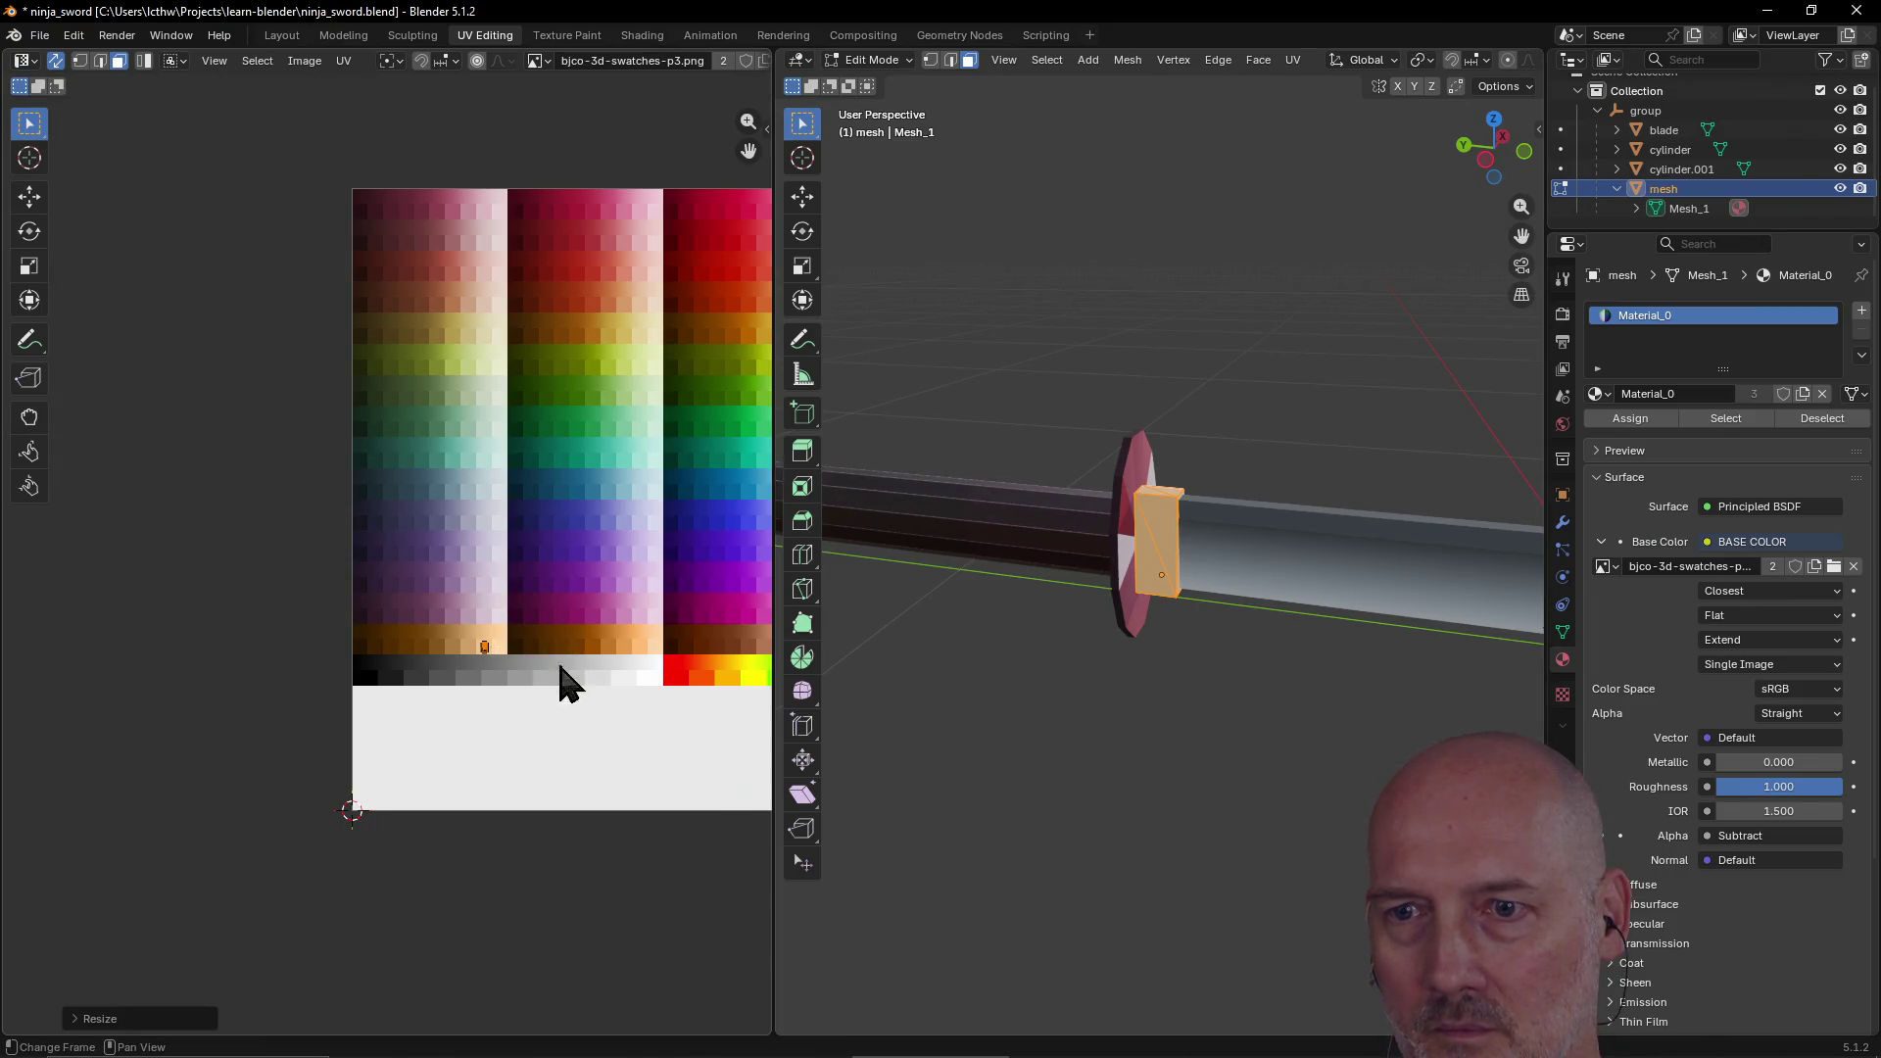
Step: Shift the shrunken island to another tan swatch, then return to the Layout workspace
mouse_move(1016, 735)
middle_down()
mouse_move(1041, 752)
mouse_move(895, 761)
mouse_move(1439, 739)
mouse_move(886, 755)
mouse_move(999, 744)
middle_up()
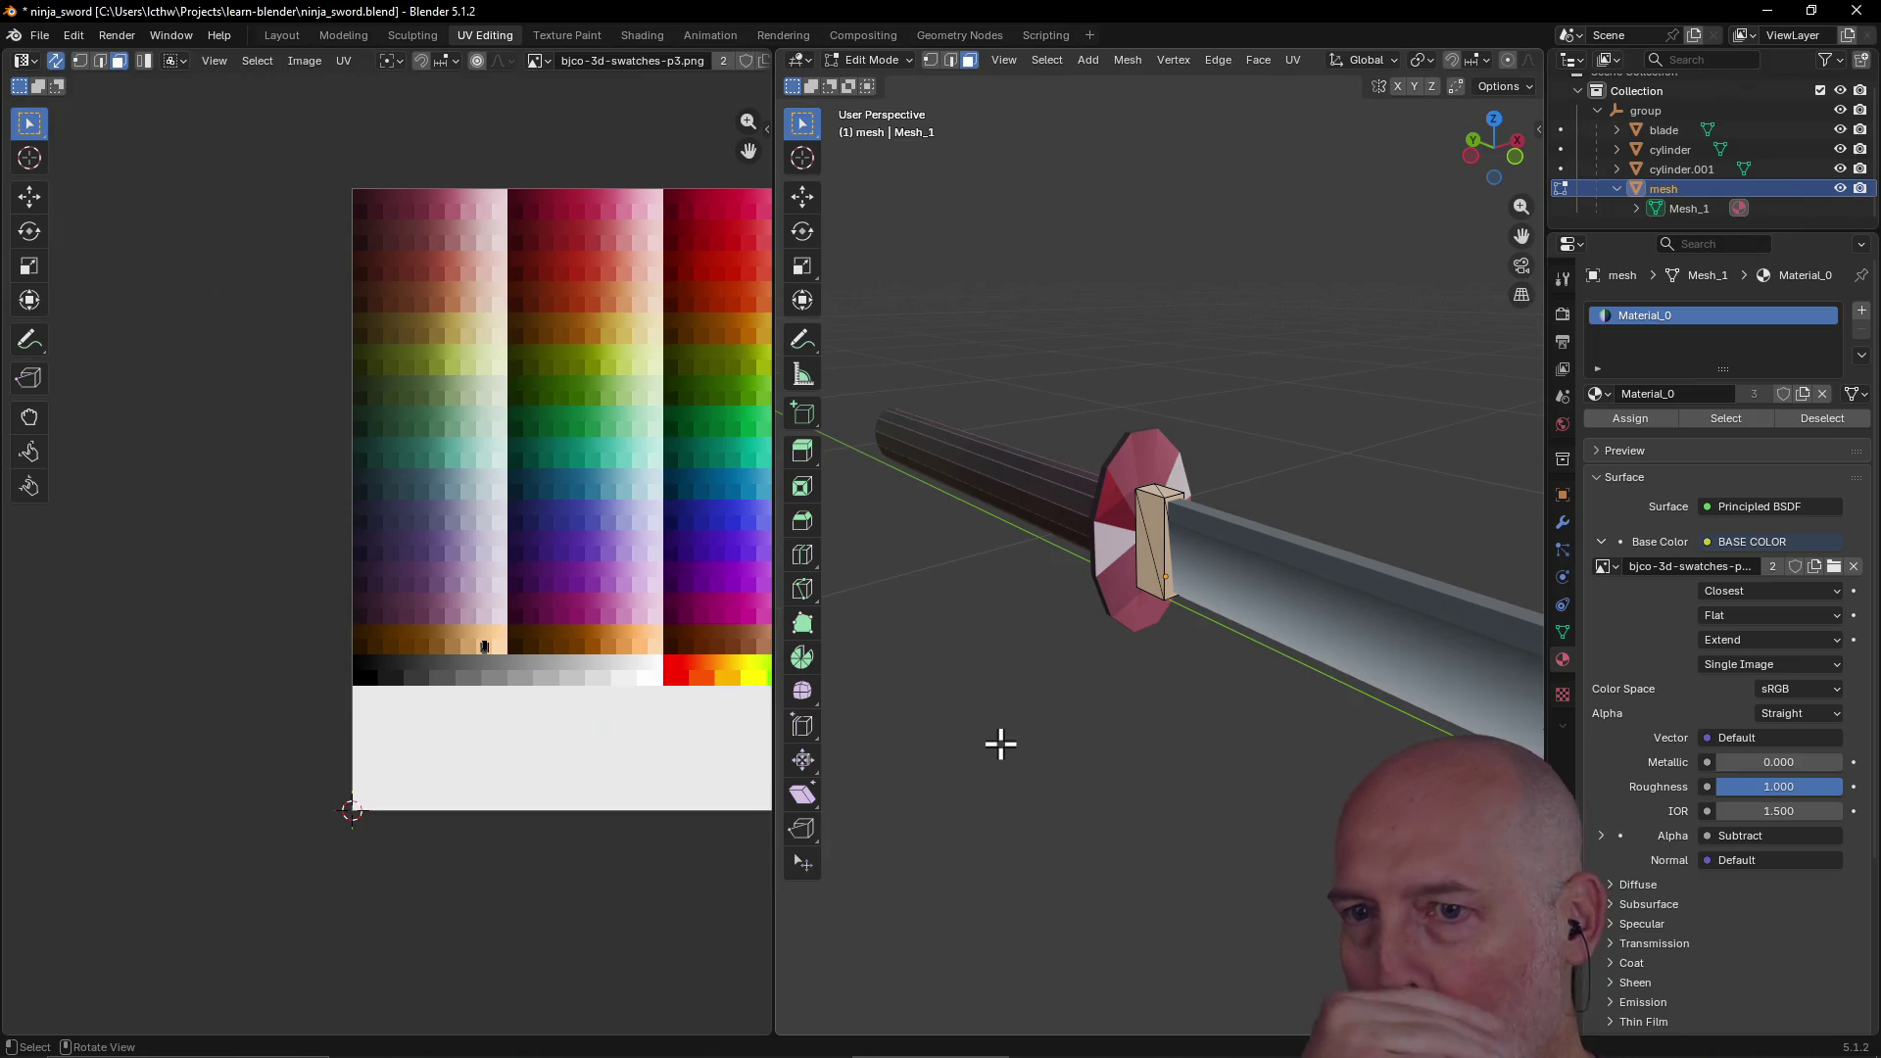
mouse_move(1282, 384)
middle_down()
mouse_move(916, 307)
mouse_move(961, 450)
mouse_move(836, 468)
mouse_move(1478, 466)
mouse_move(1469, 487)
mouse_move(1356, 445)
mouse_move(1289, 508)
middle_up()
mouse_move(1244, 642)
middle_down()
mouse_move(1155, 719)
mouse_move(1251, 714)
mouse_move(1255, 669)
middle_up()
key(KP_Decimal)
key(g)
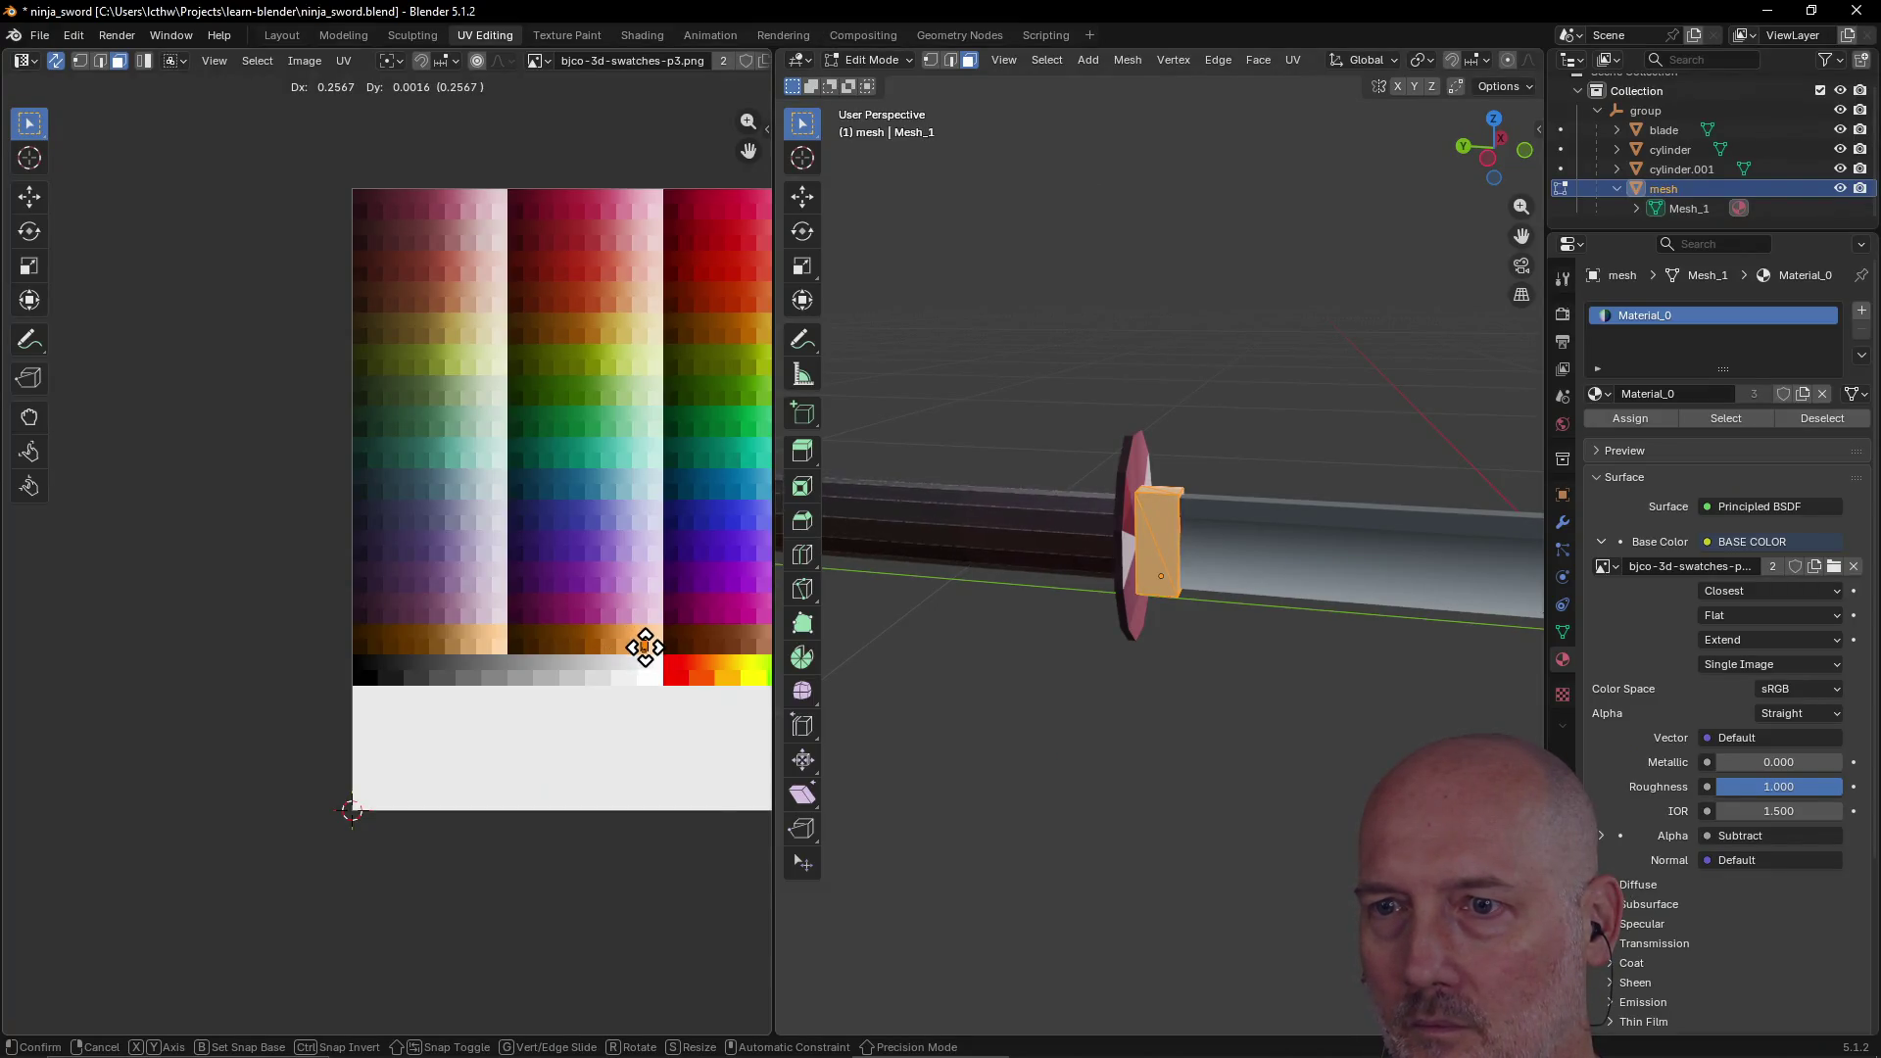
click(642, 647)
click(965, 725)
mouse_move(995, 735)
middle_down()
mouse_move(868, 774)
mouse_move(1386, 680)
mouse_move(836, 761)
mouse_move(1001, 701)
mouse_move(1041, 735)
mouse_move(993, 739)
mouse_move(1067, 725)
middle_up()
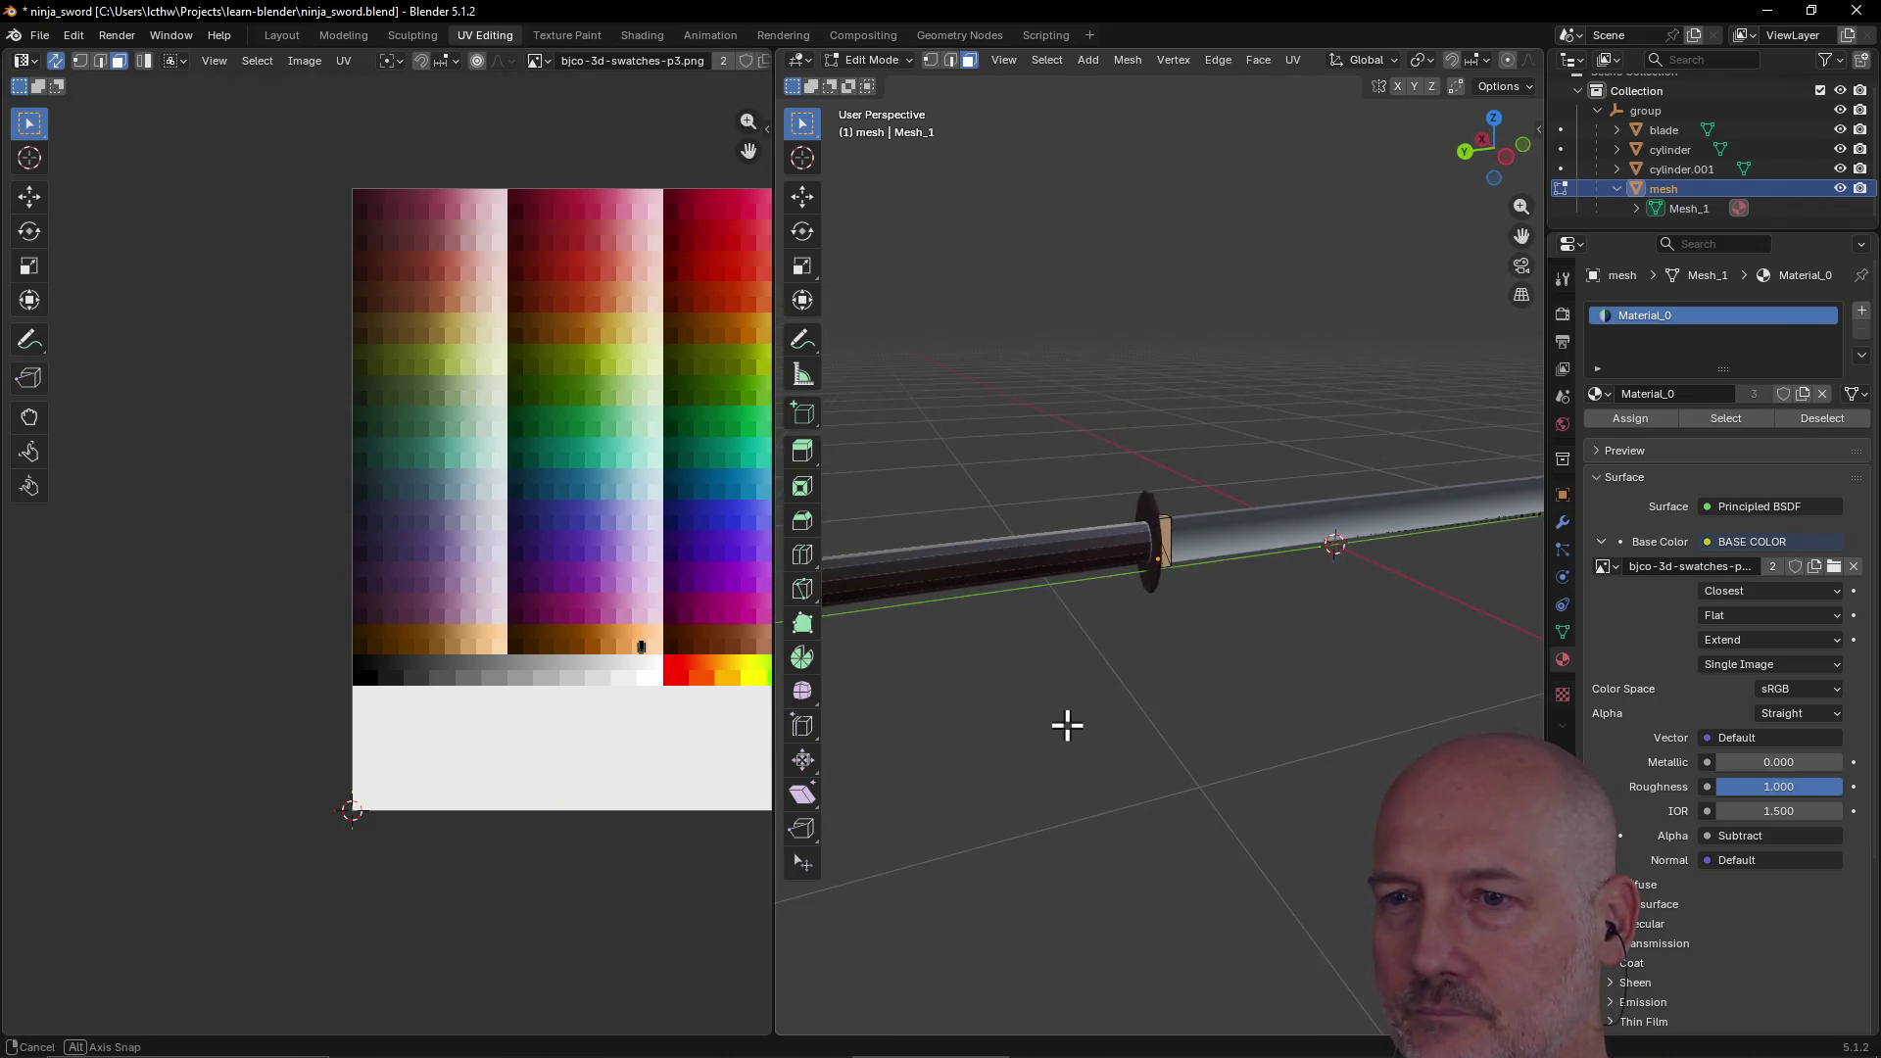
click(286, 35)
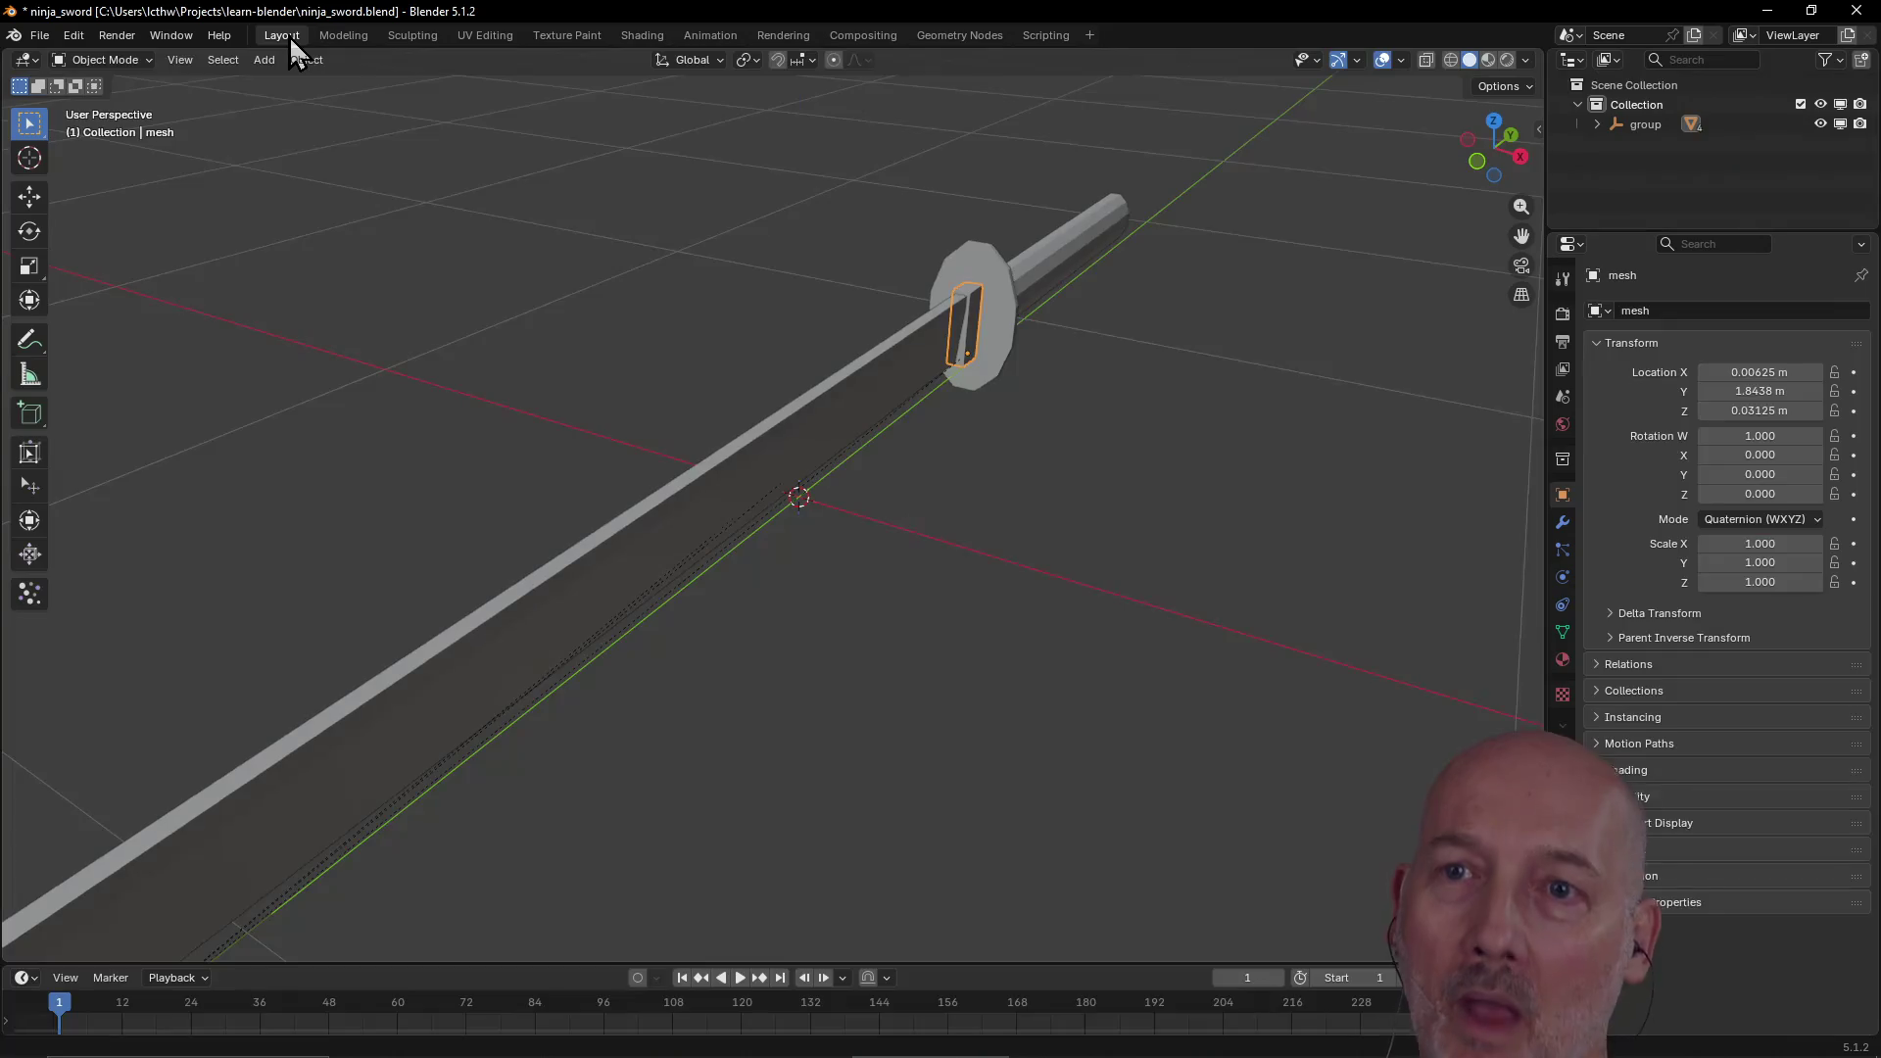
Step: Open handle cylinder.001 in UV Editing and select all its faces
click(1066, 265)
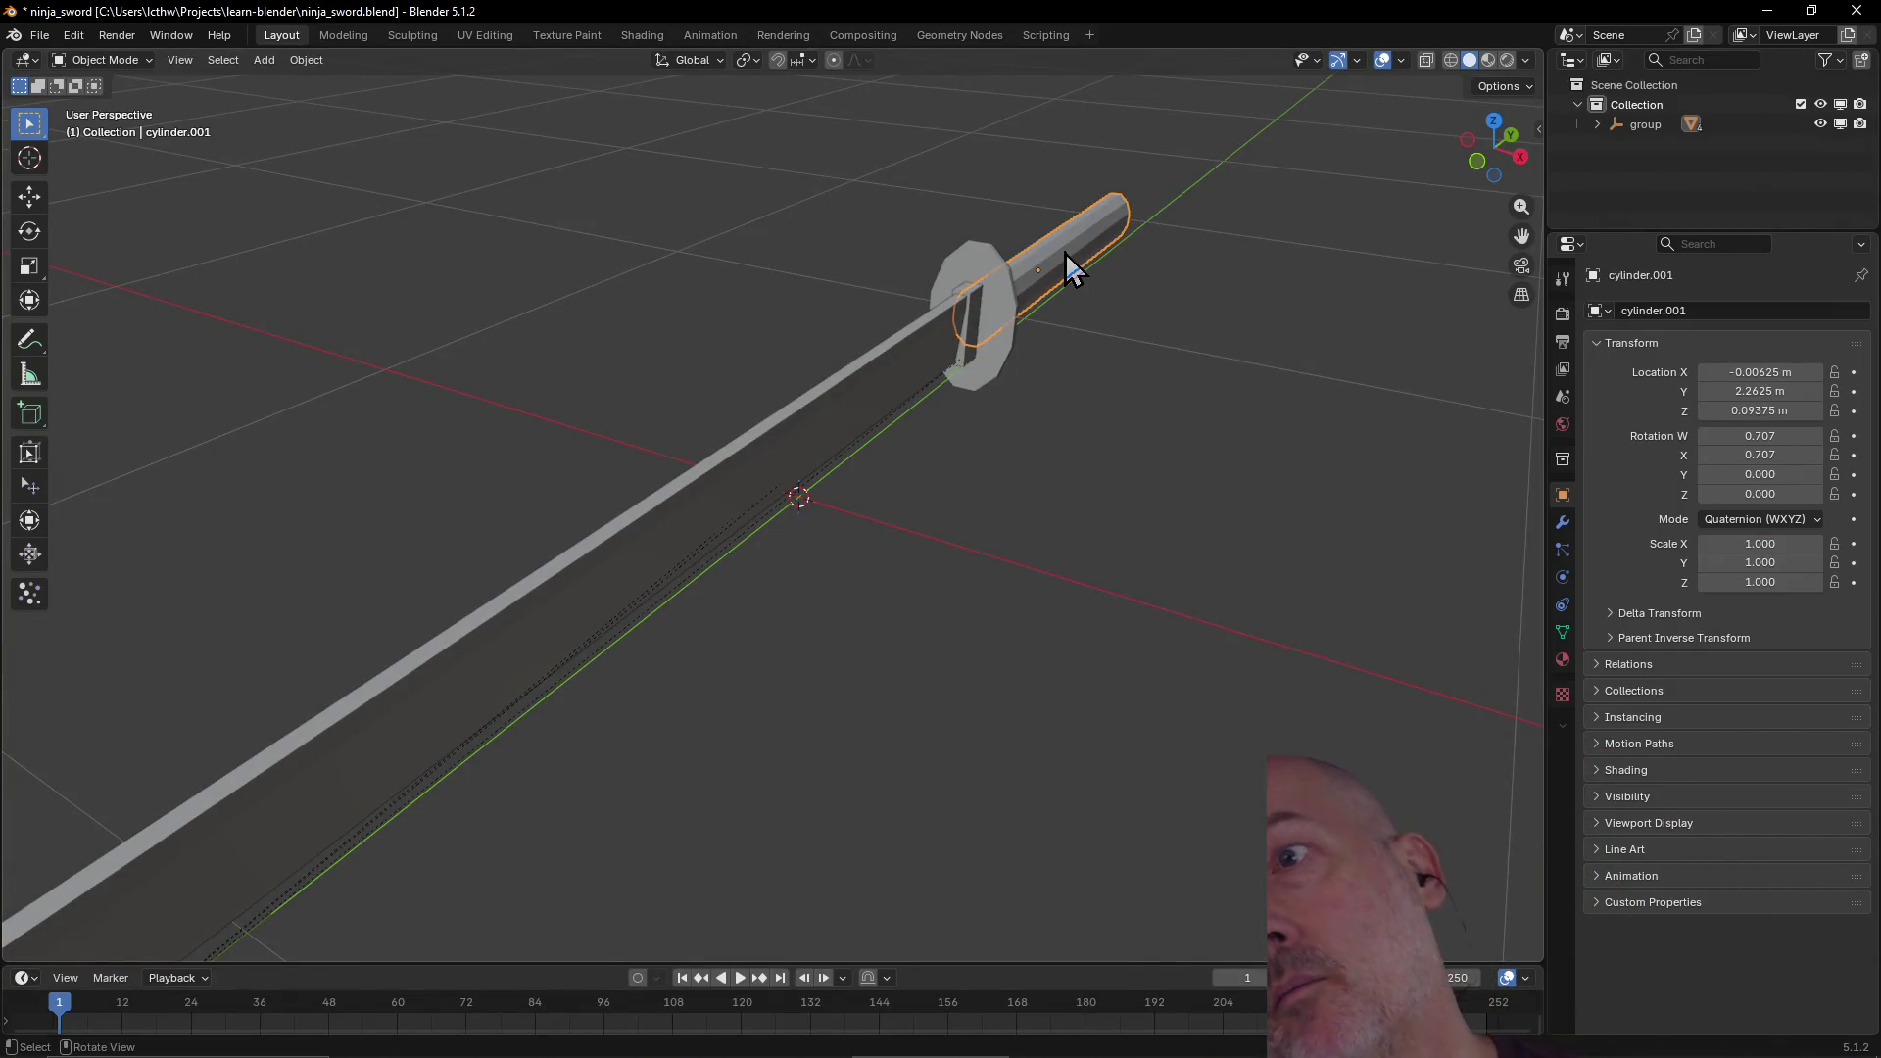
click(472, 43)
mouse_move(1184, 437)
middle_down()
mouse_move(1343, 604)
mouse_move(1075, 656)
mouse_move(1306, 671)
mouse_move(1159, 660)
mouse_move(1218, 660)
mouse_move(1251, 630)
mouse_move(1215, 652)
middle_up()
key(a)
middle_drag(1074, 792, 1113, 687)
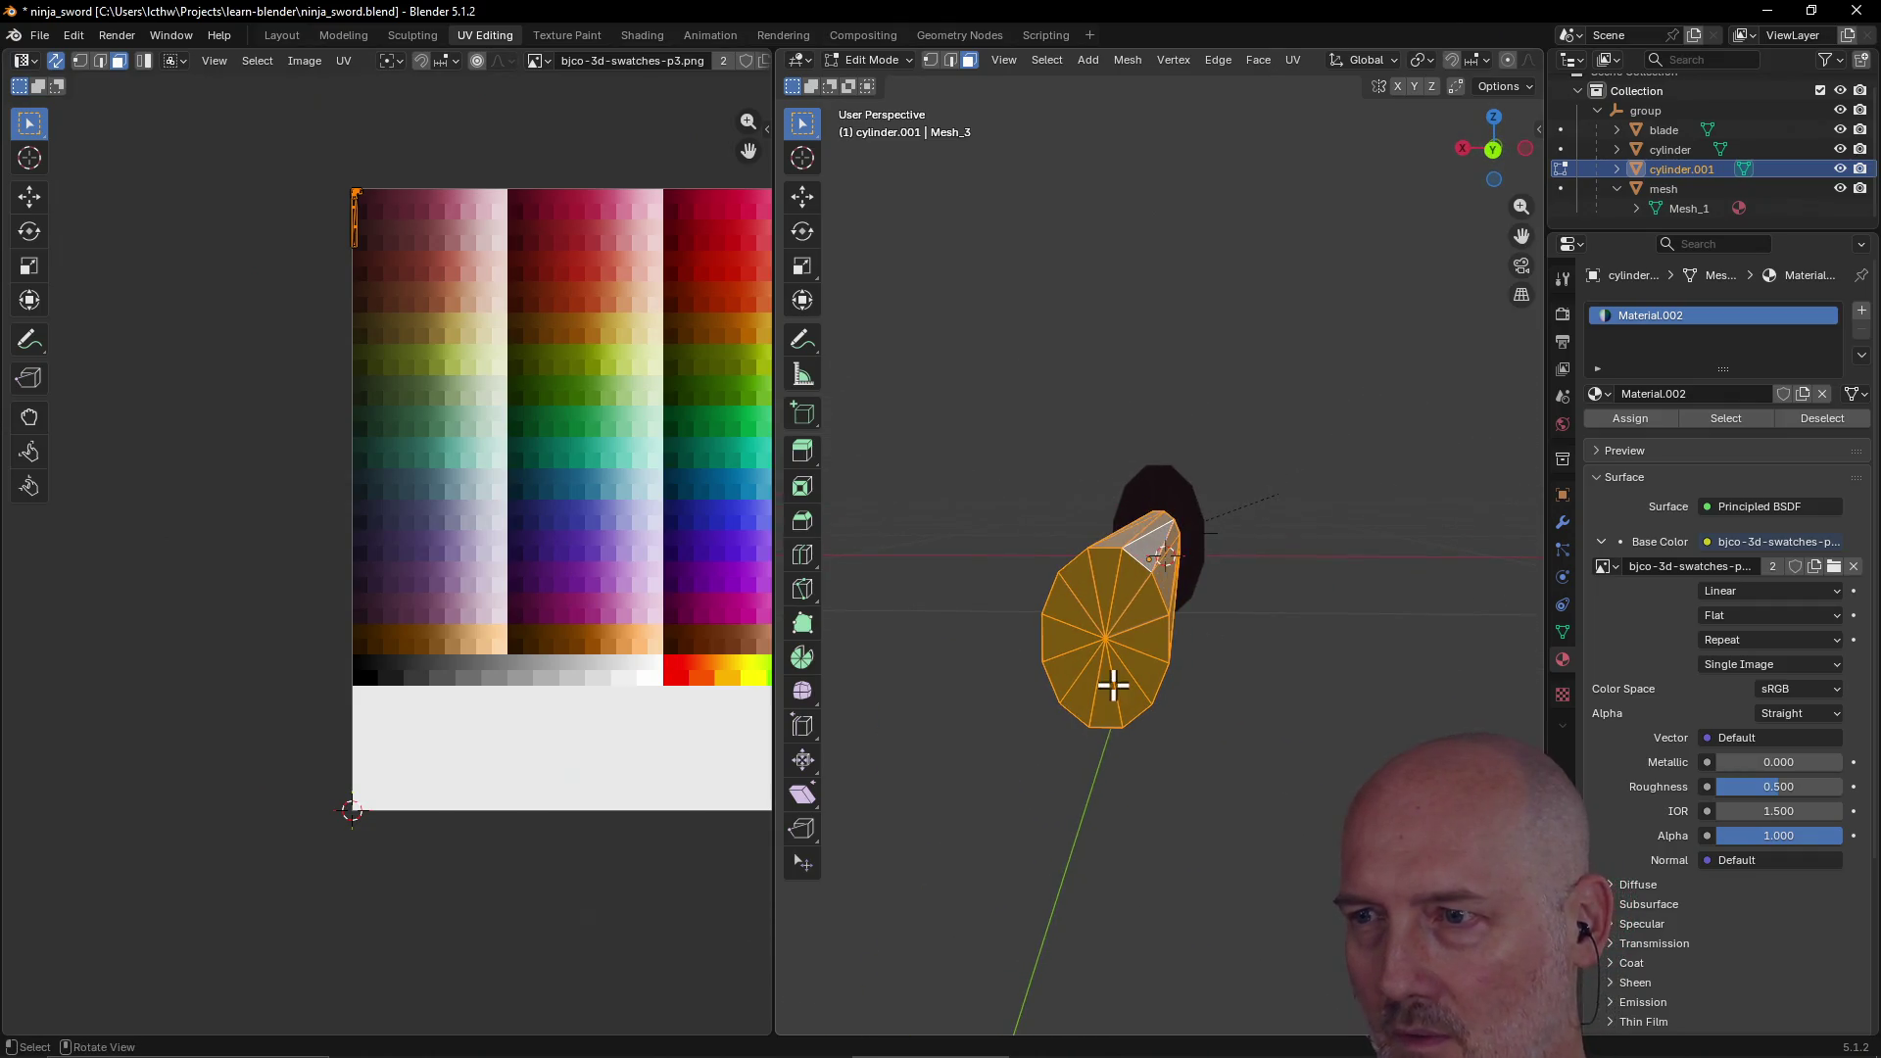
Step: Deselect every side face around the handle, leaving the end caps
shift+click(1133, 603)
shift+click(1146, 637)
shift+click(1142, 661)
shift+click(1126, 680)
shift+click(1113, 699)
shift+click(1081, 698)
shift+click(1103, 691)
shift+click(1068, 659)
shift+click(1058, 635)
shift+click(1062, 608)
shift+click(1084, 580)
shift+click(1096, 573)
shift+click(1107, 583)
Step: Select the handle's end-cap faces and begin moving their UV island
mouse_move(1317, 639)
middle_down()
mouse_move(1179, 672)
mouse_move(1201, 726)
mouse_move(1326, 651)
mouse_move(1399, 643)
mouse_move(1218, 676)
mouse_move(1306, 630)
mouse_move(1315, 645)
mouse_move(1196, 676)
mouse_move(1261, 655)
middle_up()
key(a)
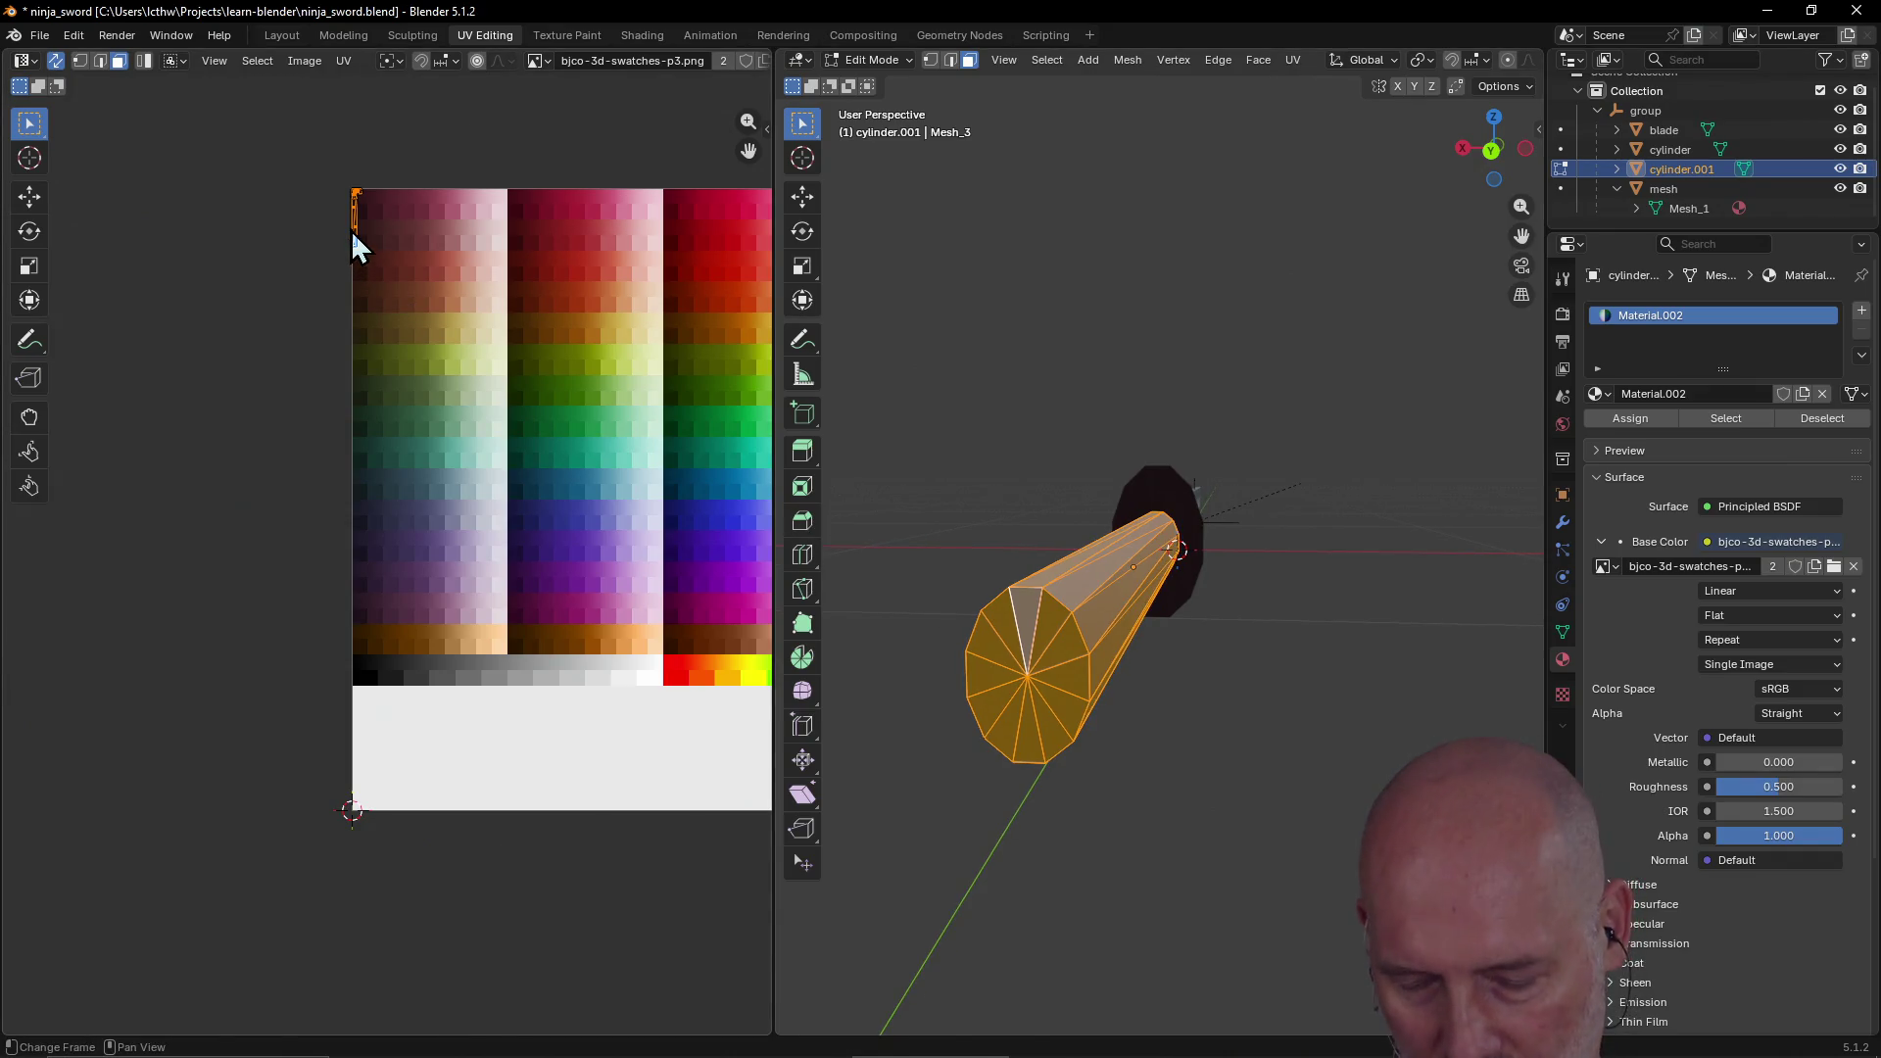
key(g)
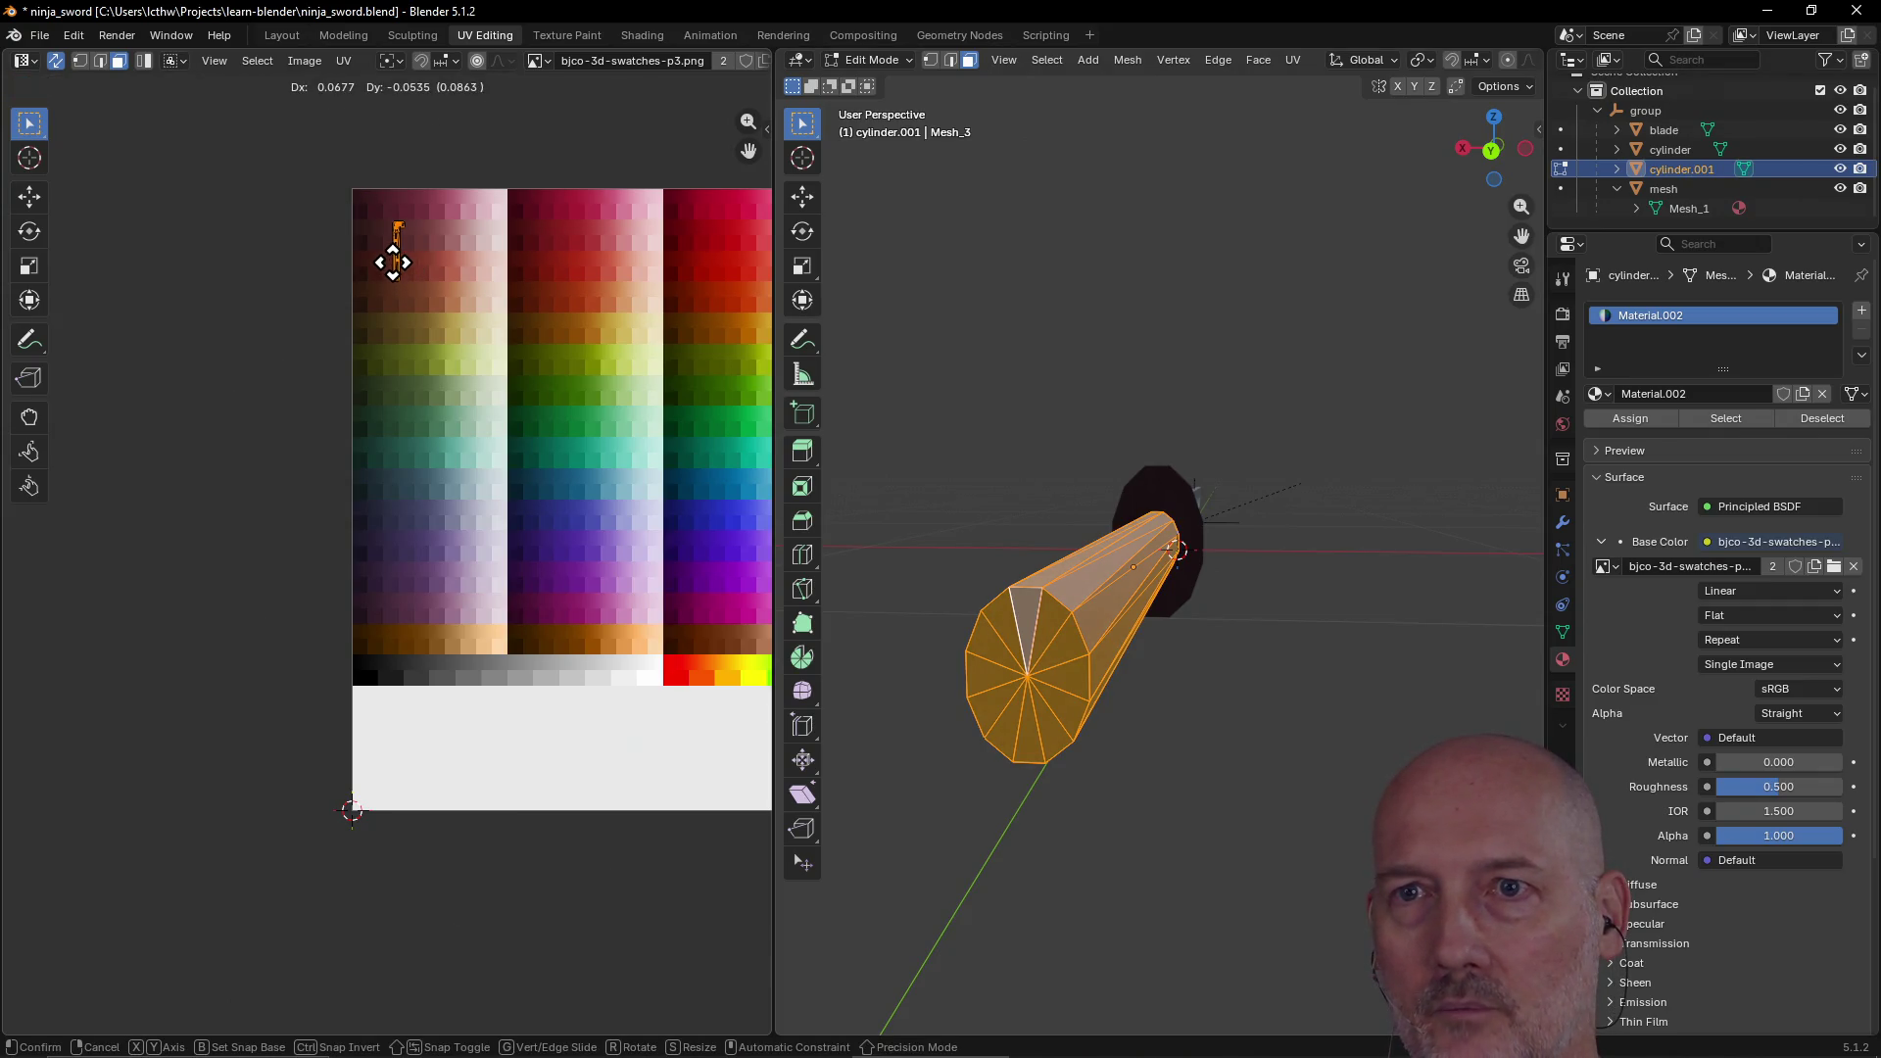
Step: Drop the end-cap island on a dark red swatch, shrink it, and shift it to the palette's left edge
click(393, 262)
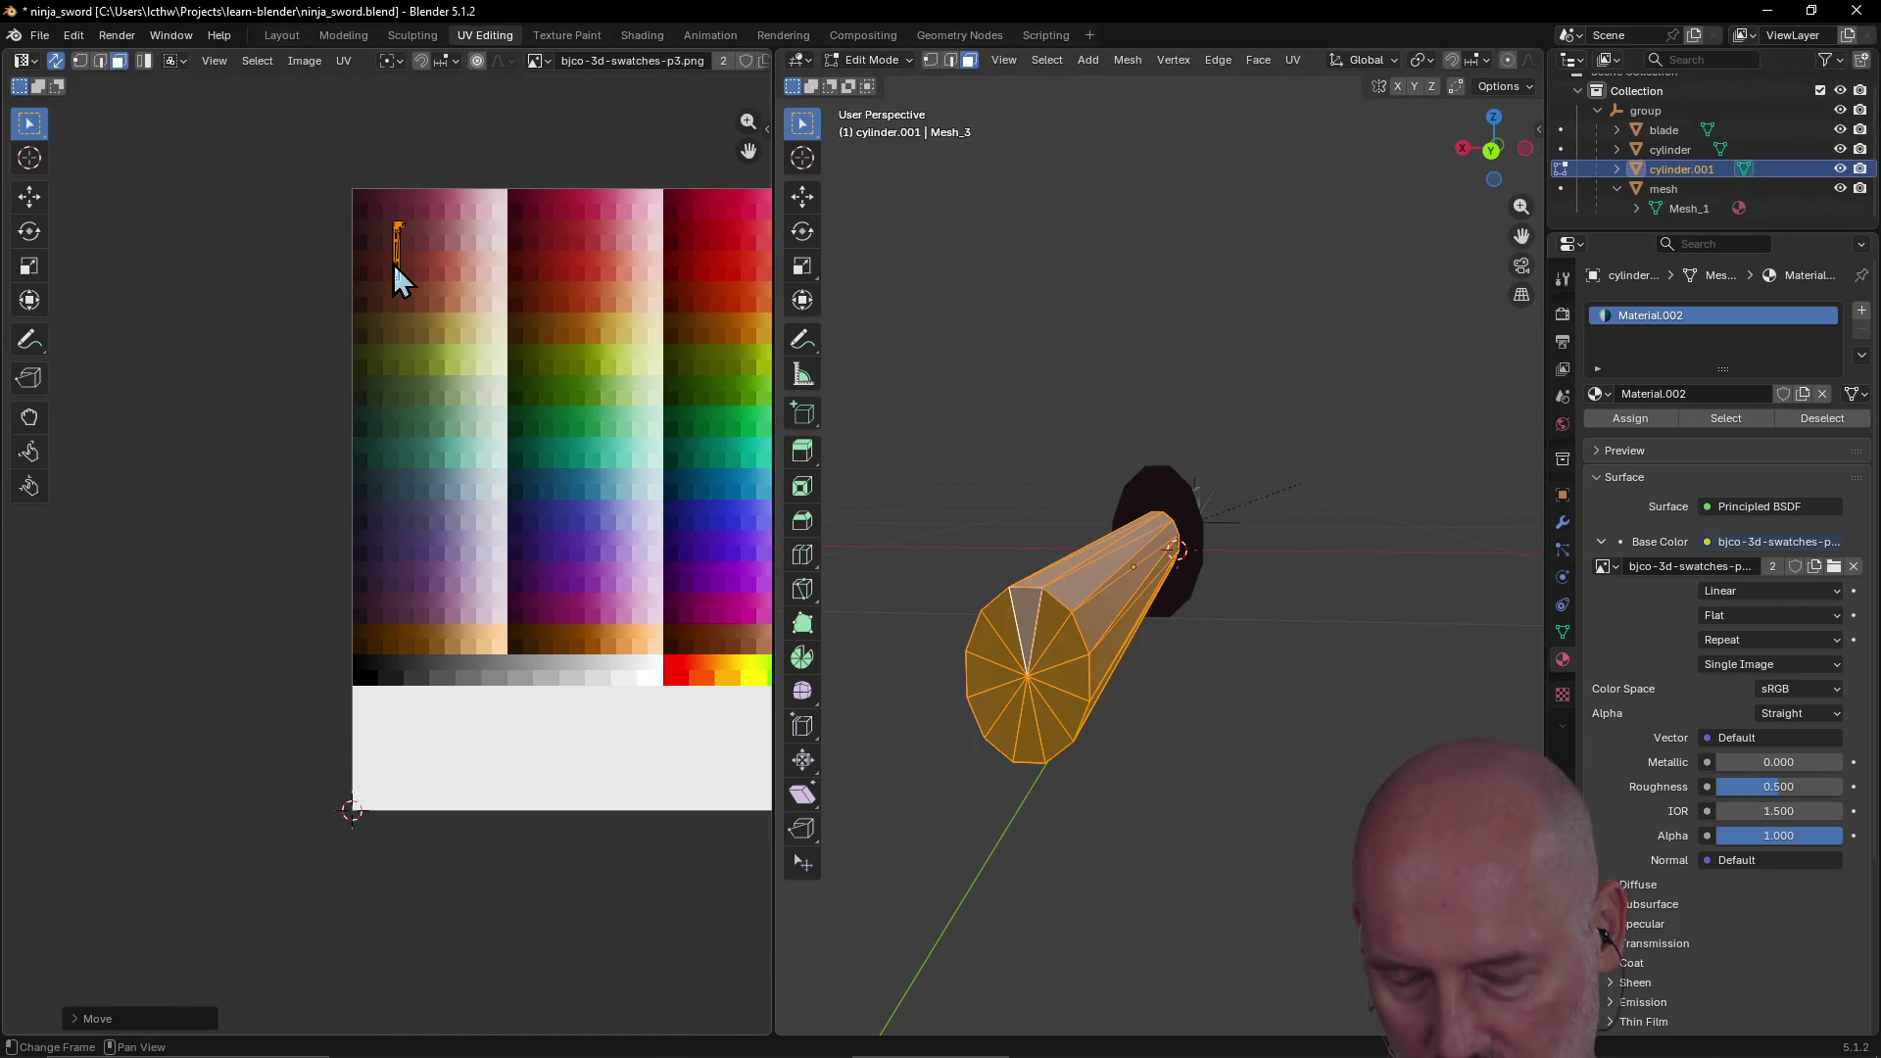
key(s)
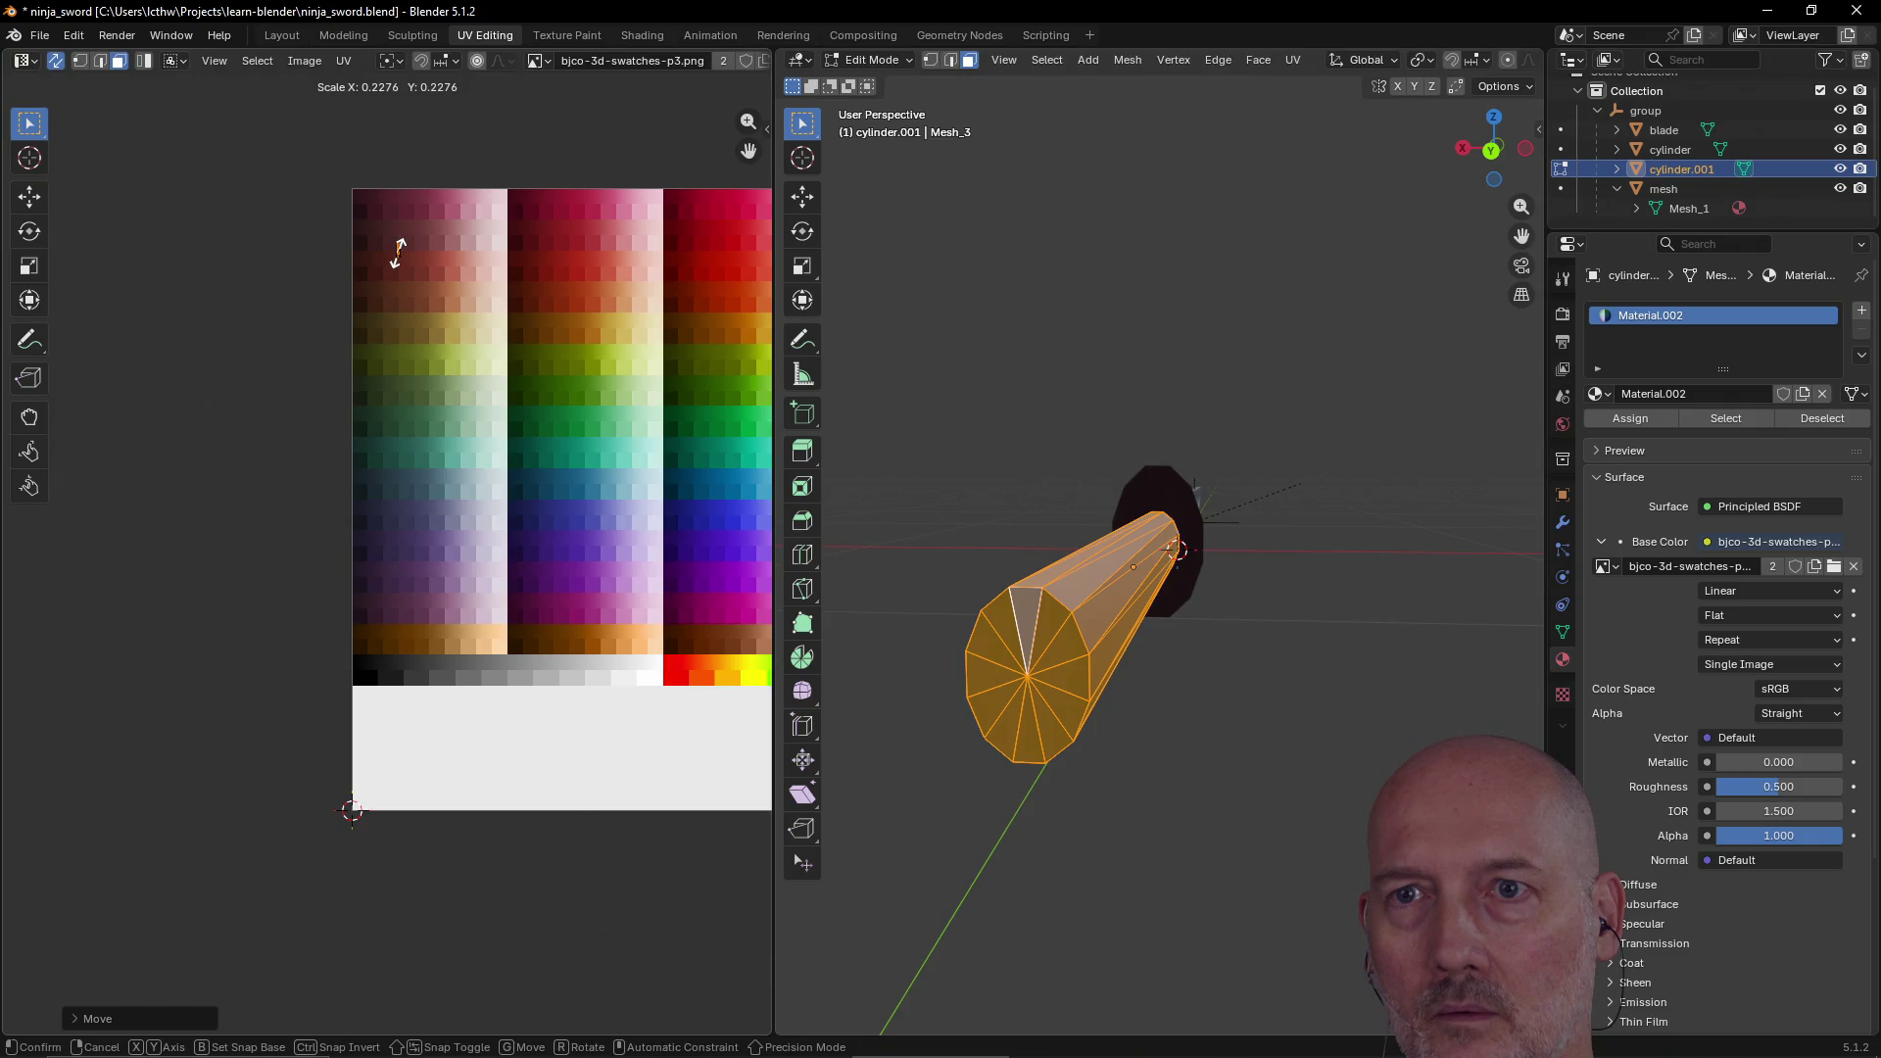
click(401, 254)
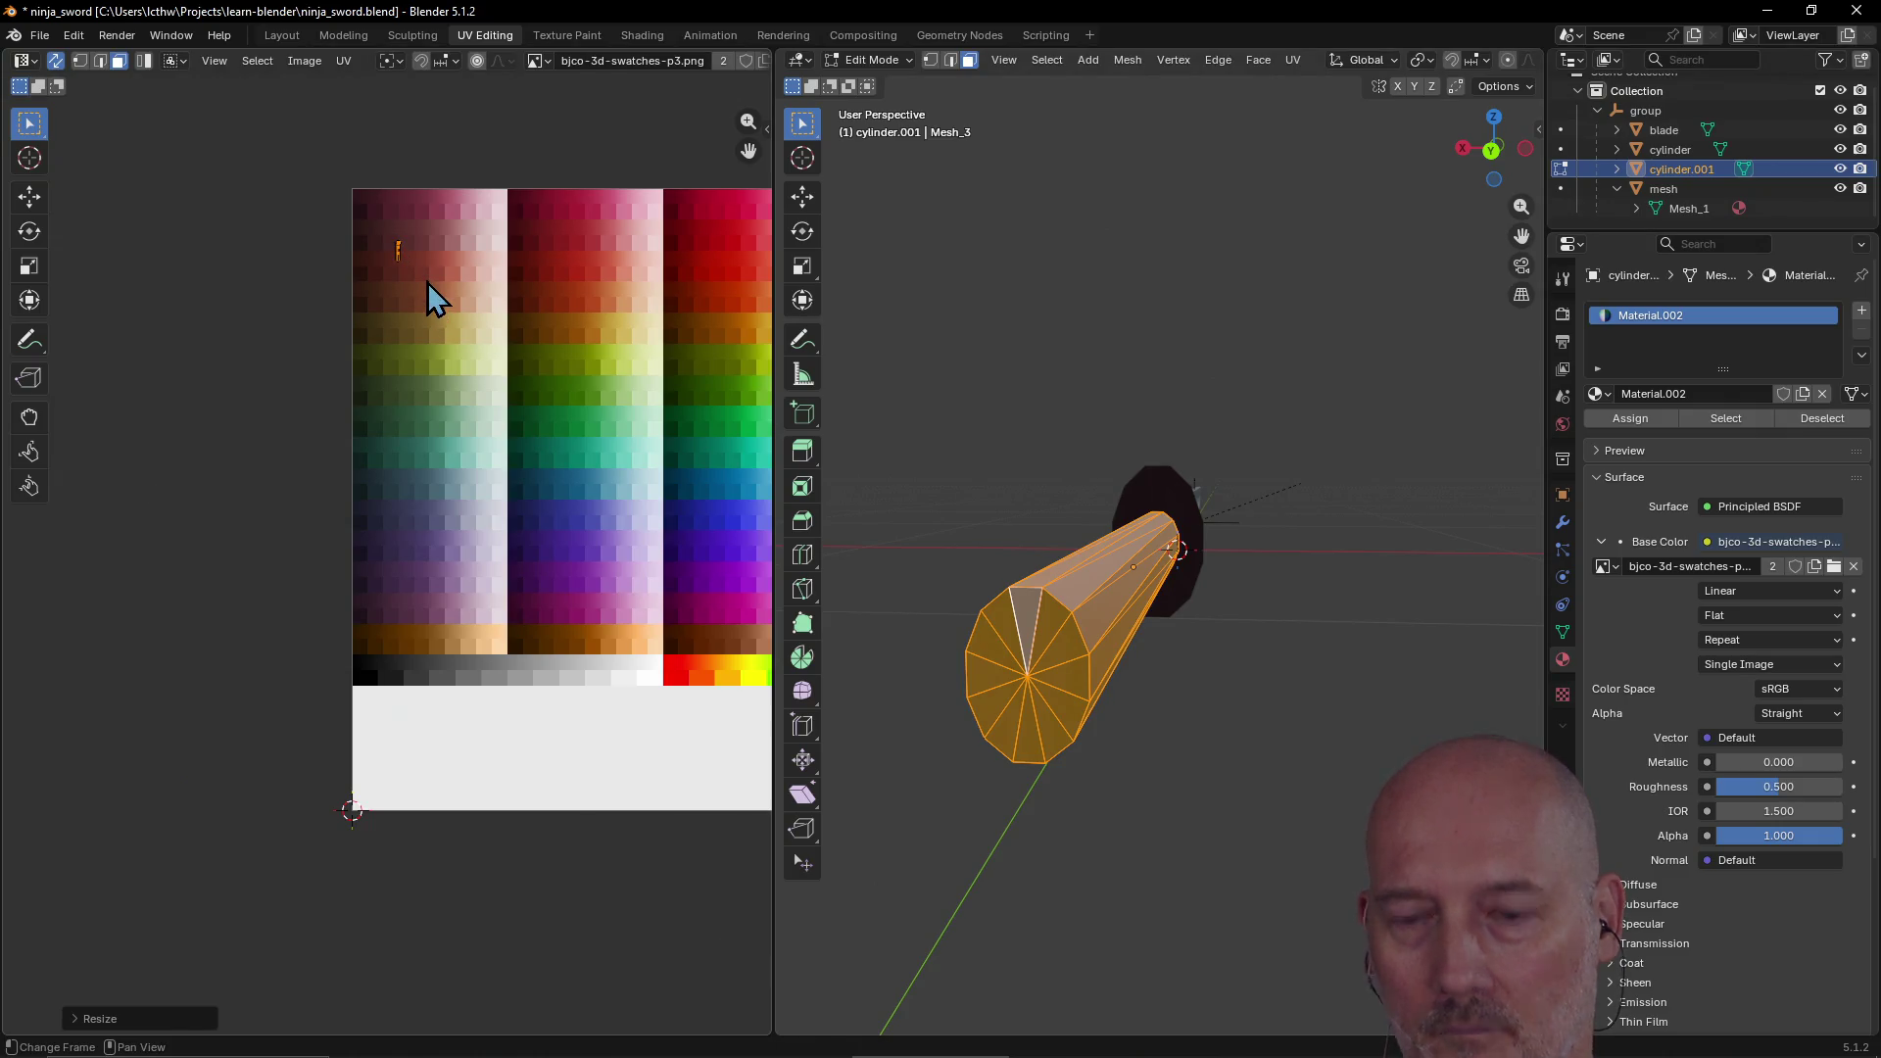
key(g)
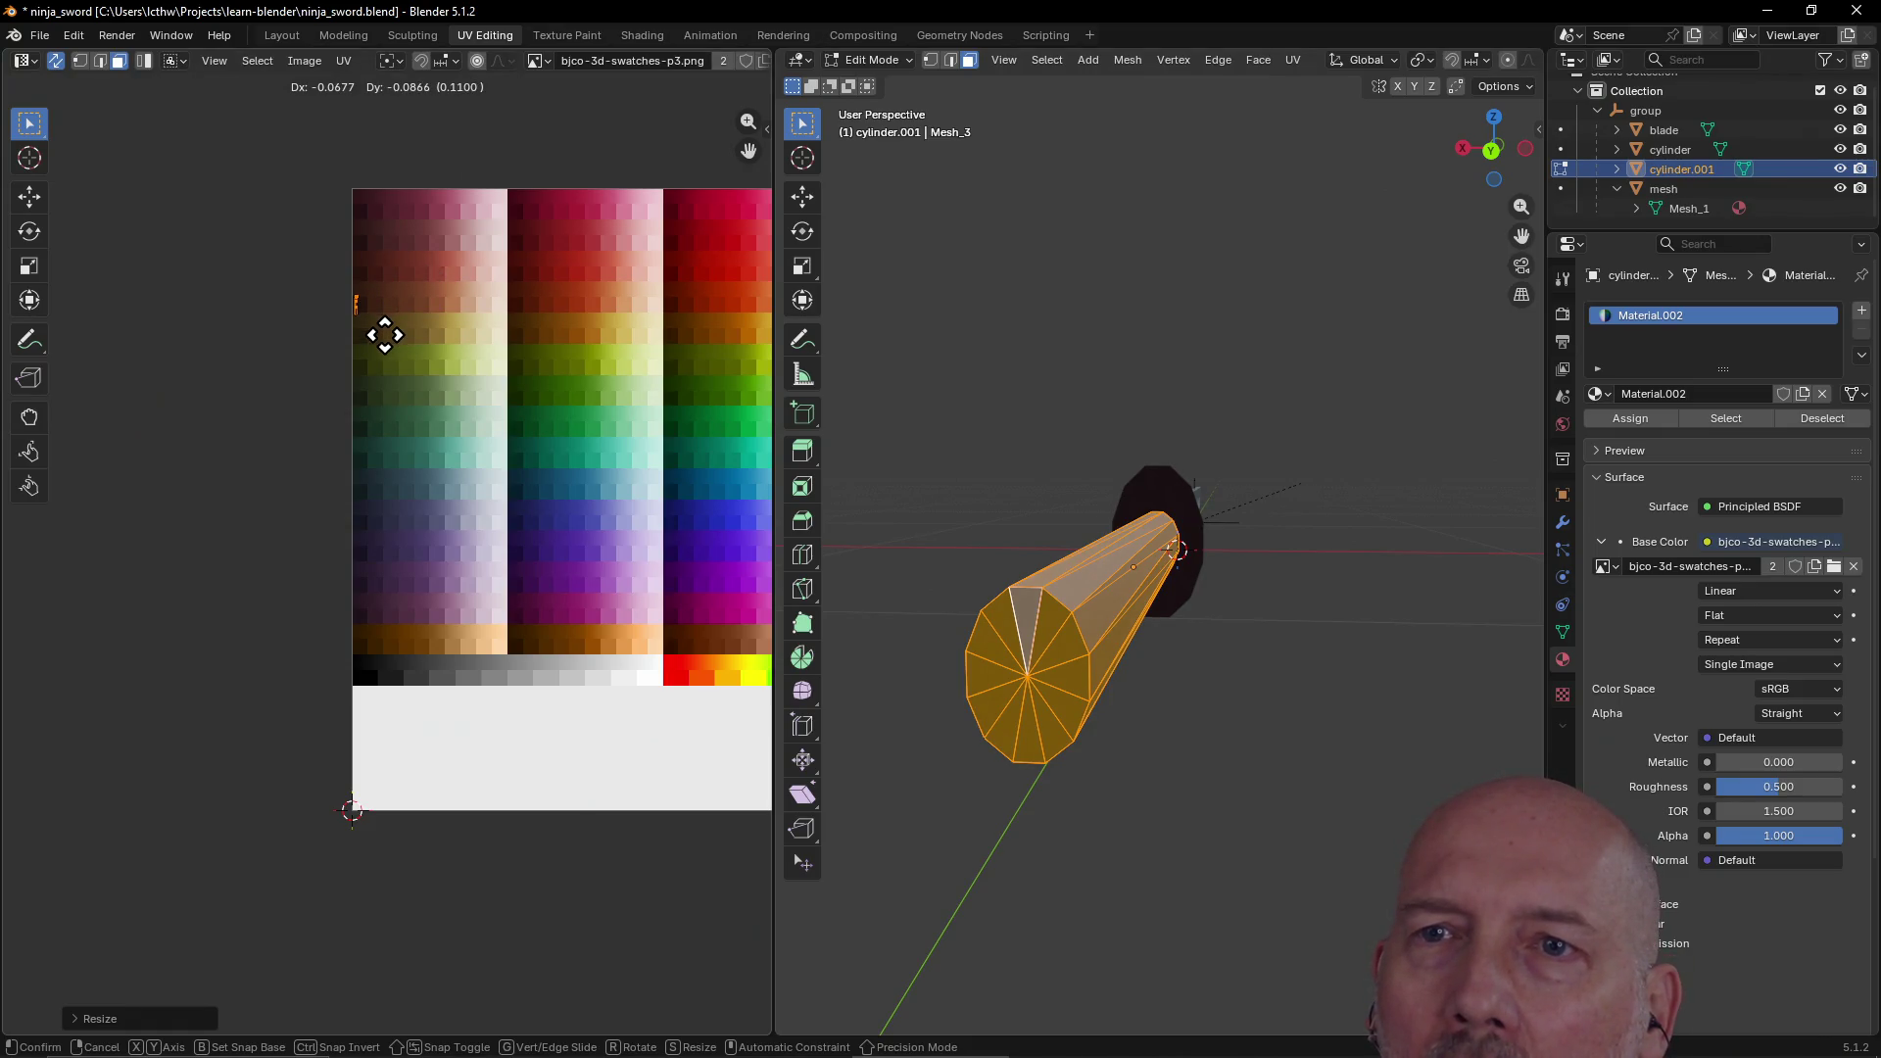
click(384, 273)
Step: Zoom in on that palette area and shrink the end-cap island further
scroll(380, 271, up, 3)
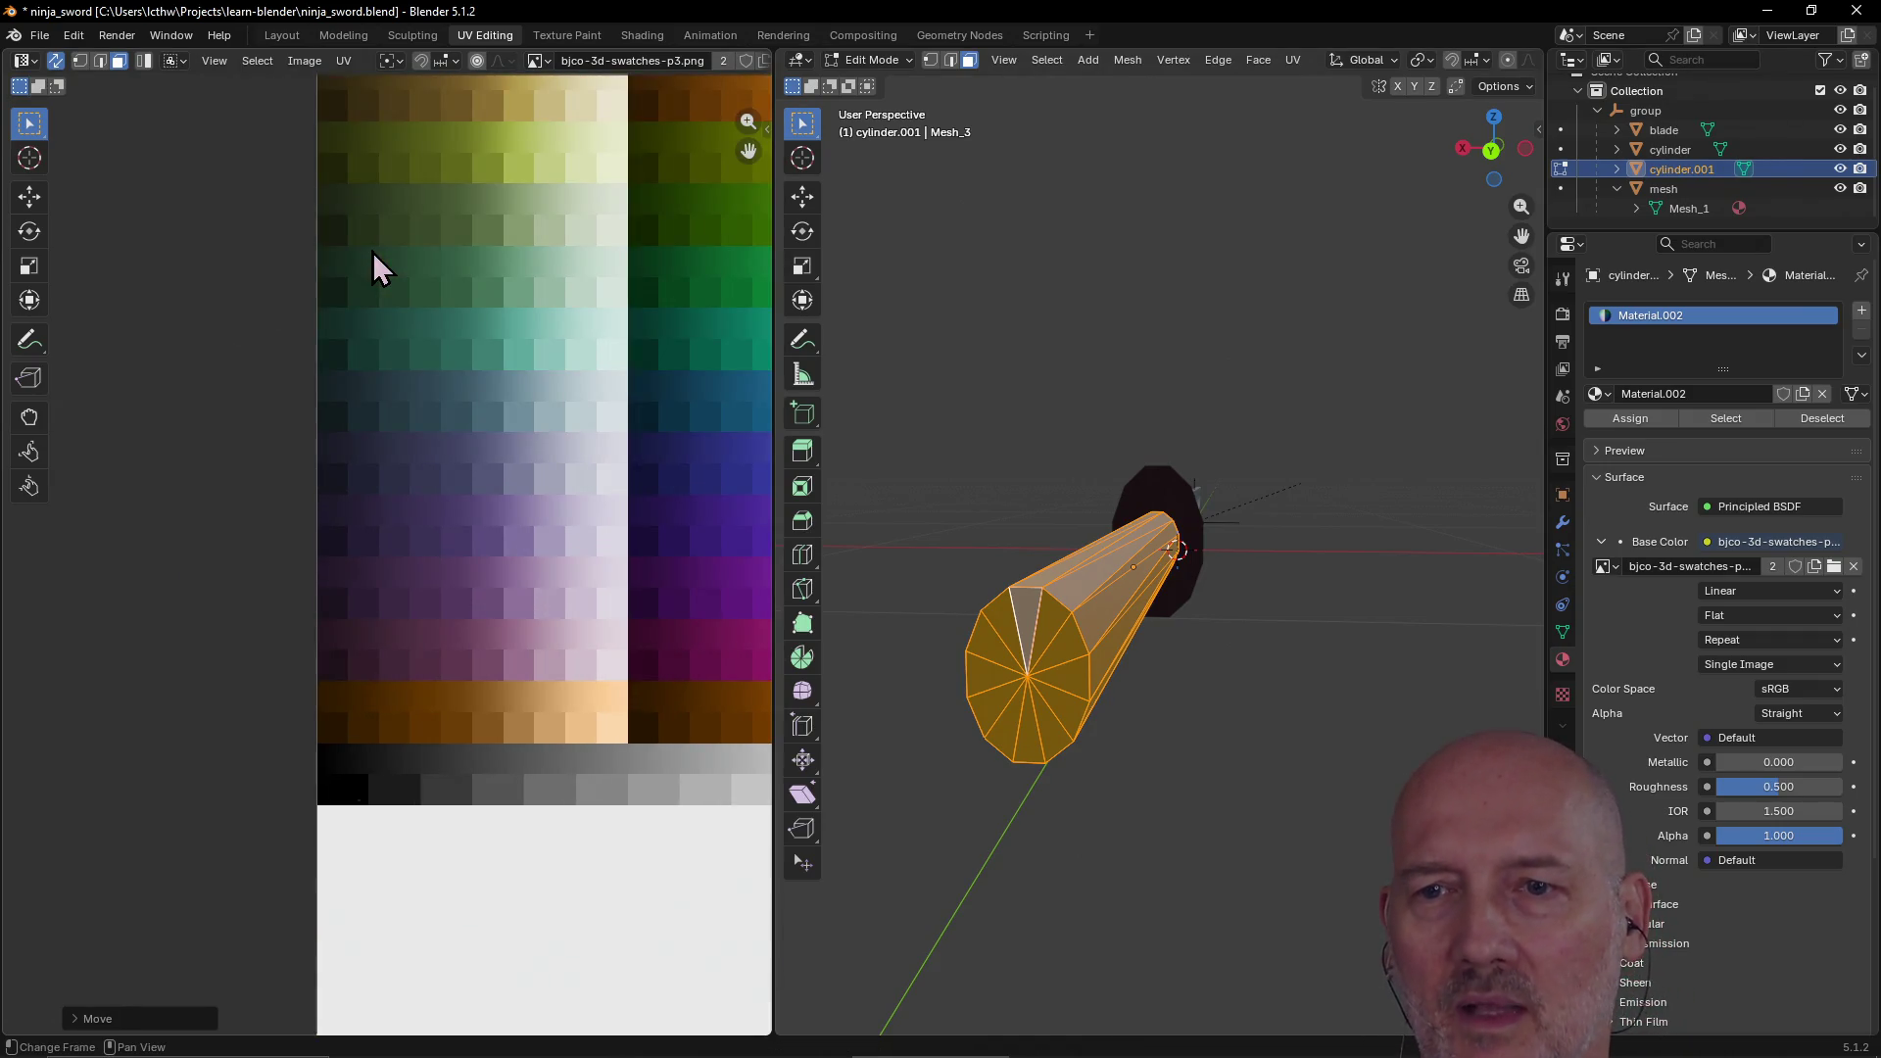
scroll(380, 270, down, 4)
scroll(381, 270, up, 1)
mouse_move(373, 214)
middle_down()
mouse_move(391, 411)
mouse_move(487, 491)
middle_up()
scroll(488, 489, up, 4)
scroll(490, 485, down, 1)
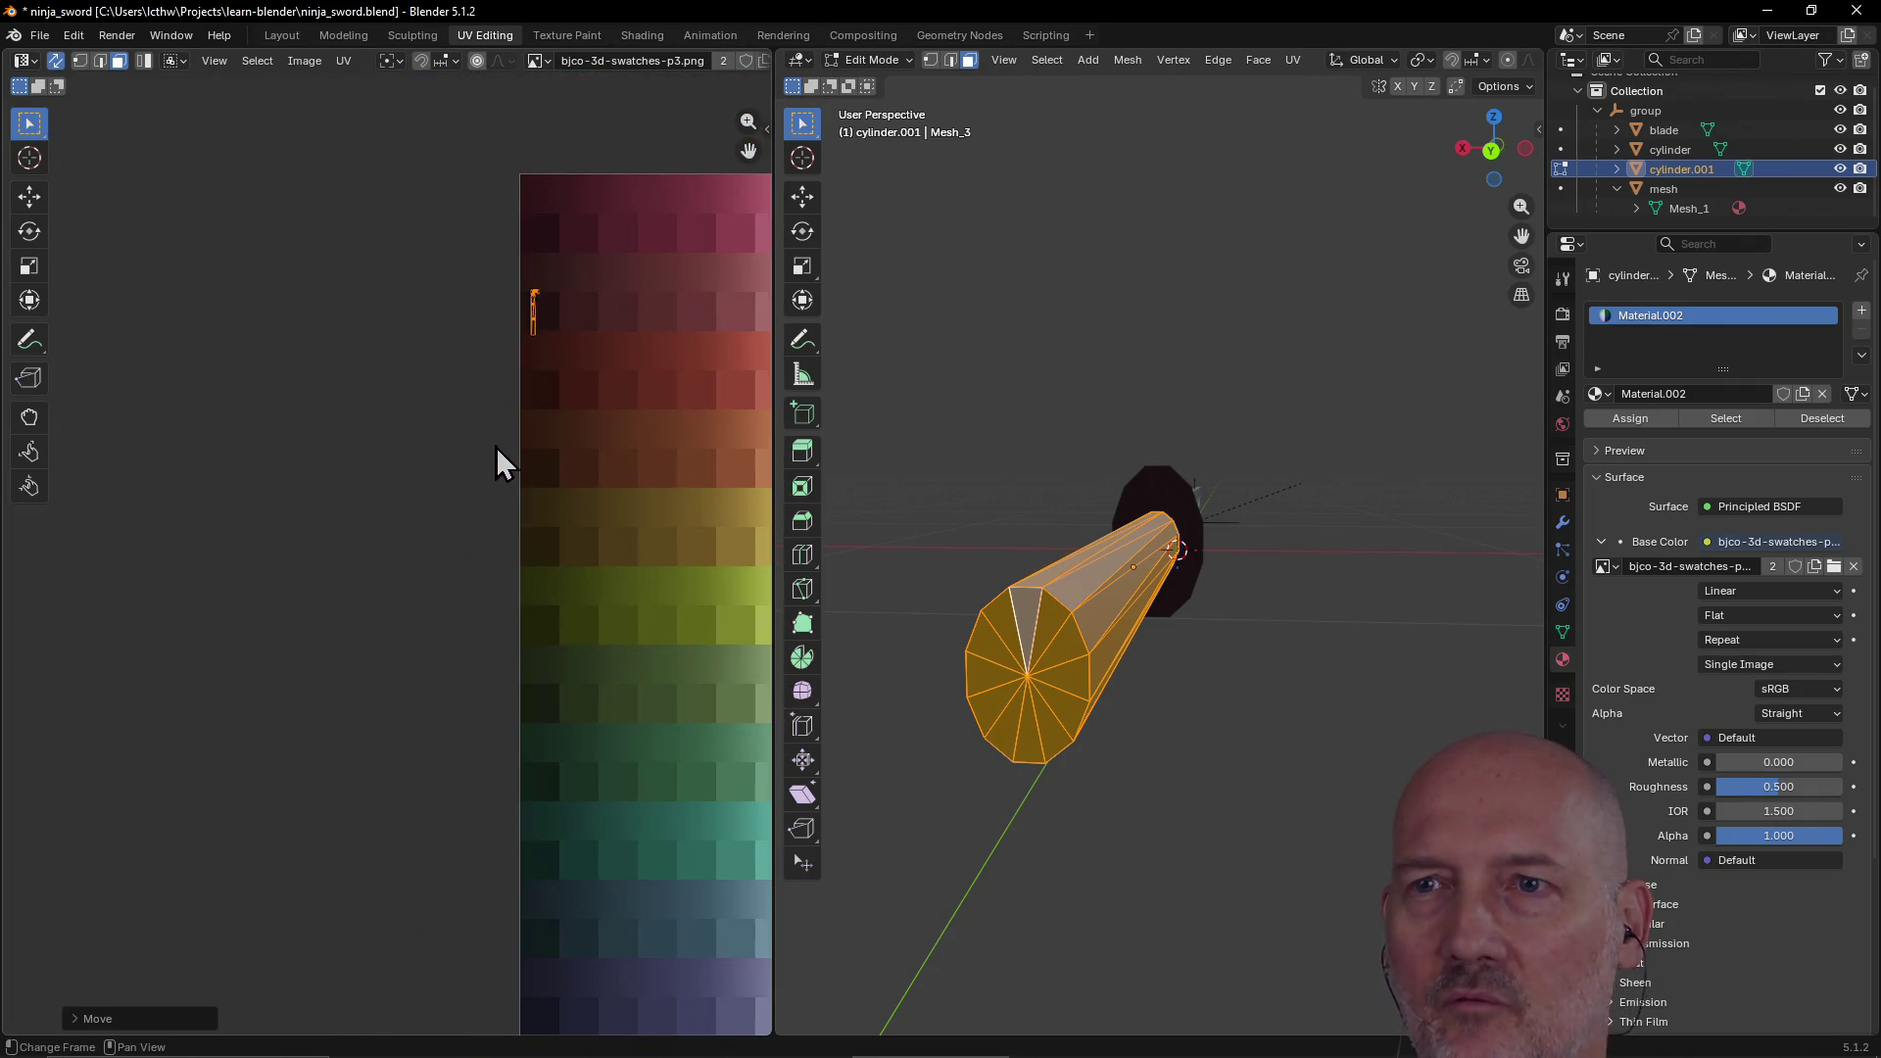
key(s)
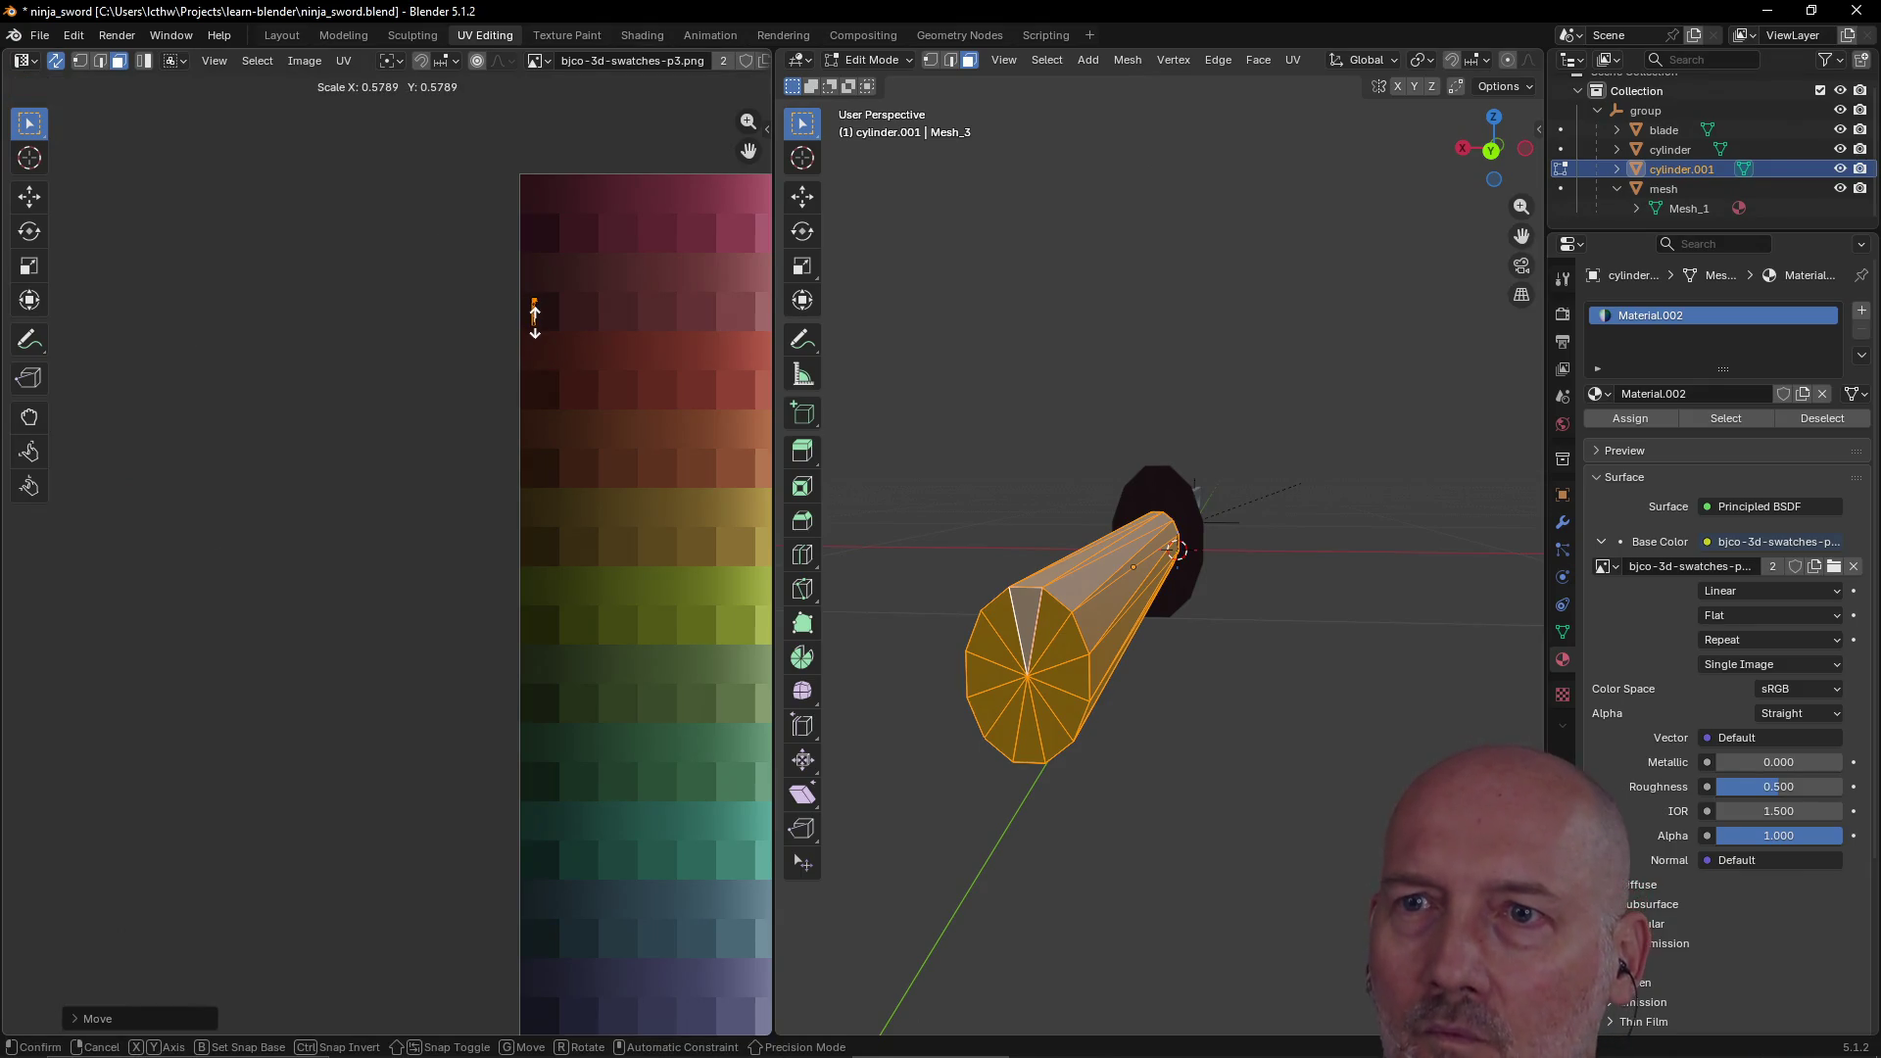
click(534, 315)
Step: Deselect all the handle's faces and return to the Layout workspace
scroll(715, 420, down, 3)
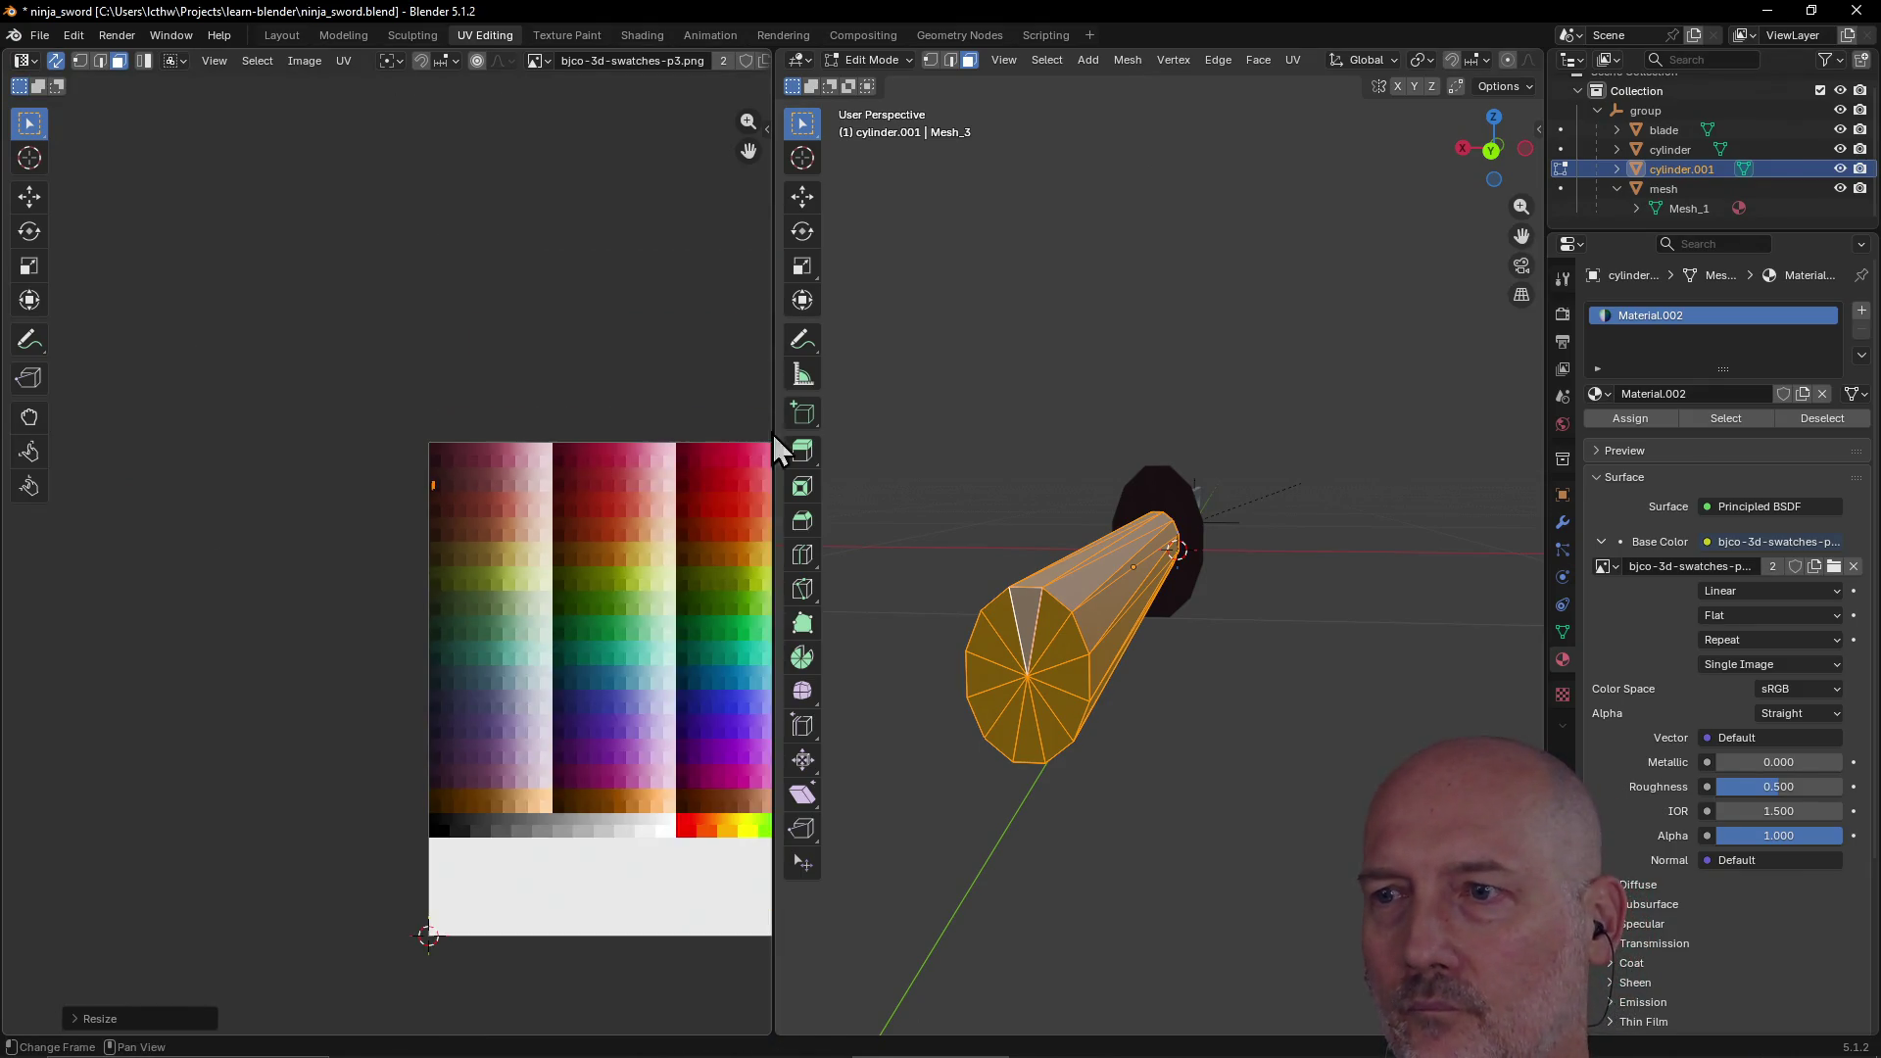
key(alt+a)
mouse_move(979, 430)
middle_down()
mouse_move(928, 462)
mouse_move(891, 445)
mouse_move(938, 477)
mouse_move(1084, 458)
mouse_move(1110, 382)
mouse_move(1071, 277)
mouse_move(1096, 467)
mouse_move(1000, 508)
mouse_move(1218, 491)
mouse_move(1273, 461)
mouse_move(1306, 475)
mouse_move(1190, 495)
middle_up()
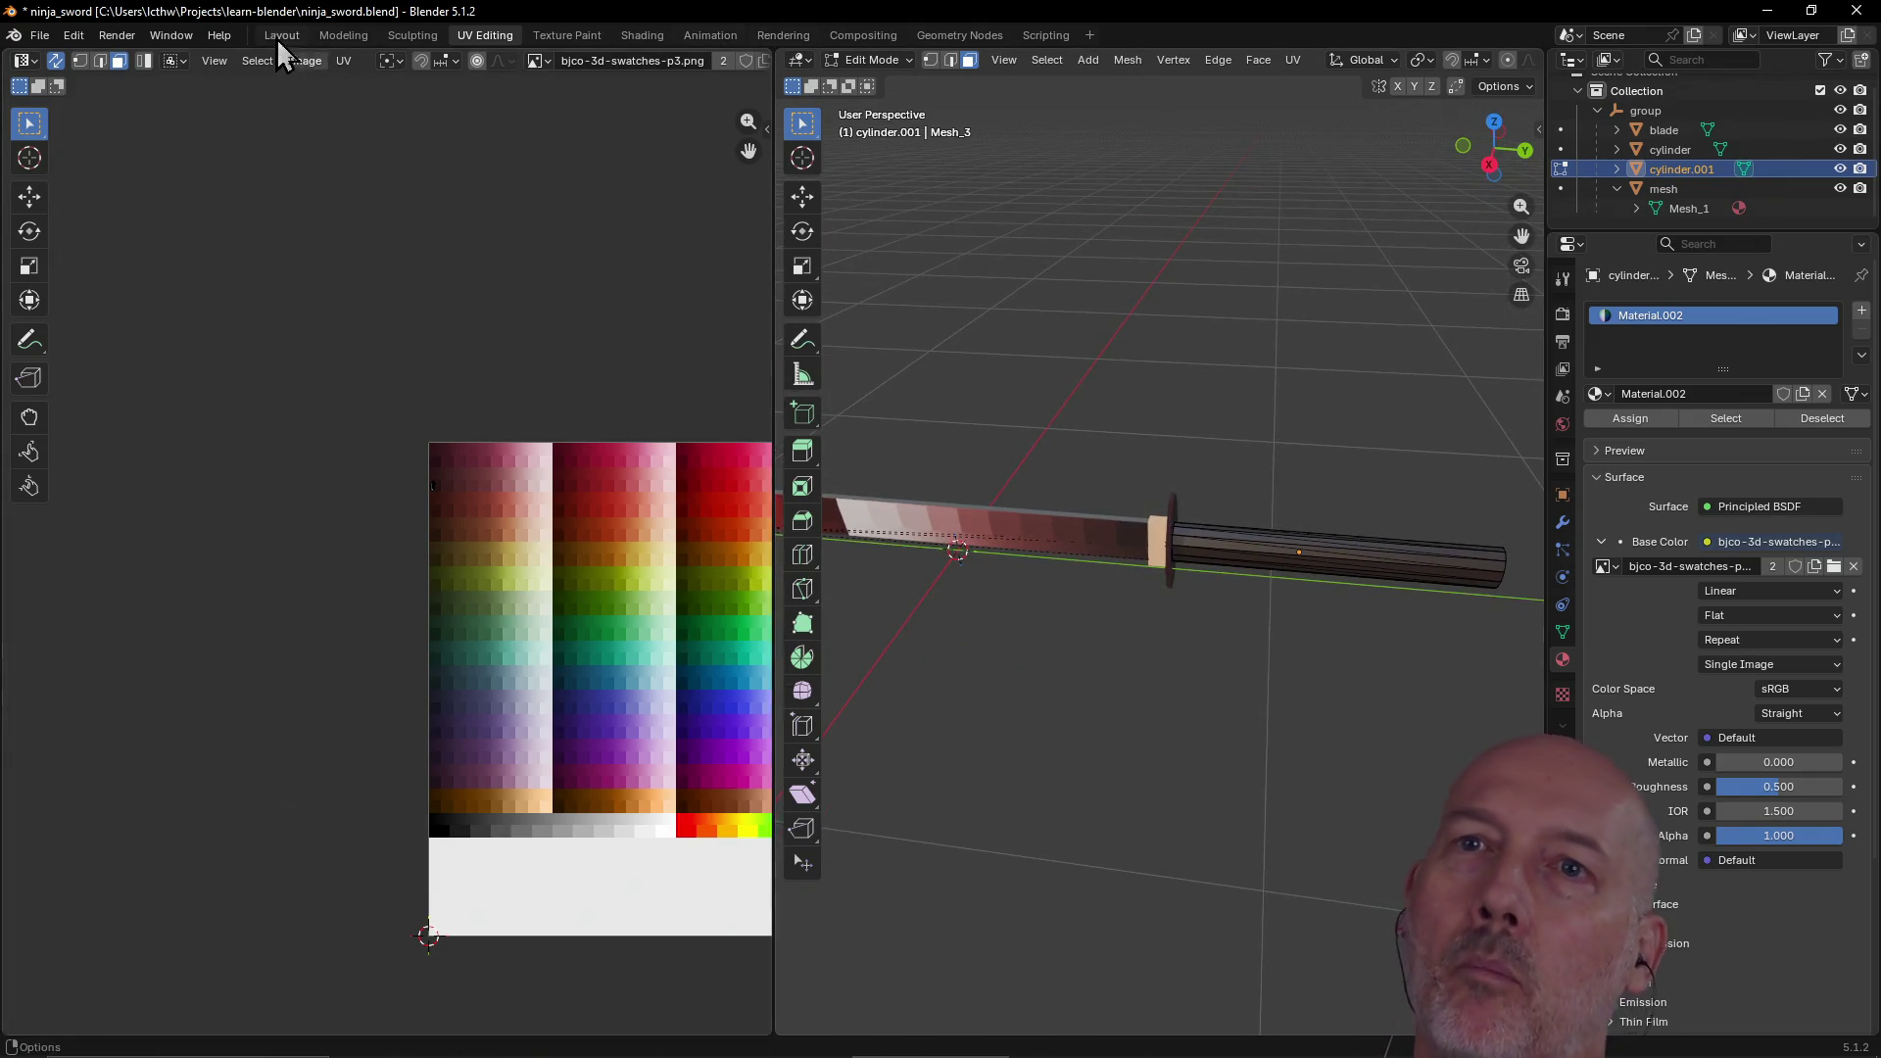
click(281, 35)
click(997, 308)
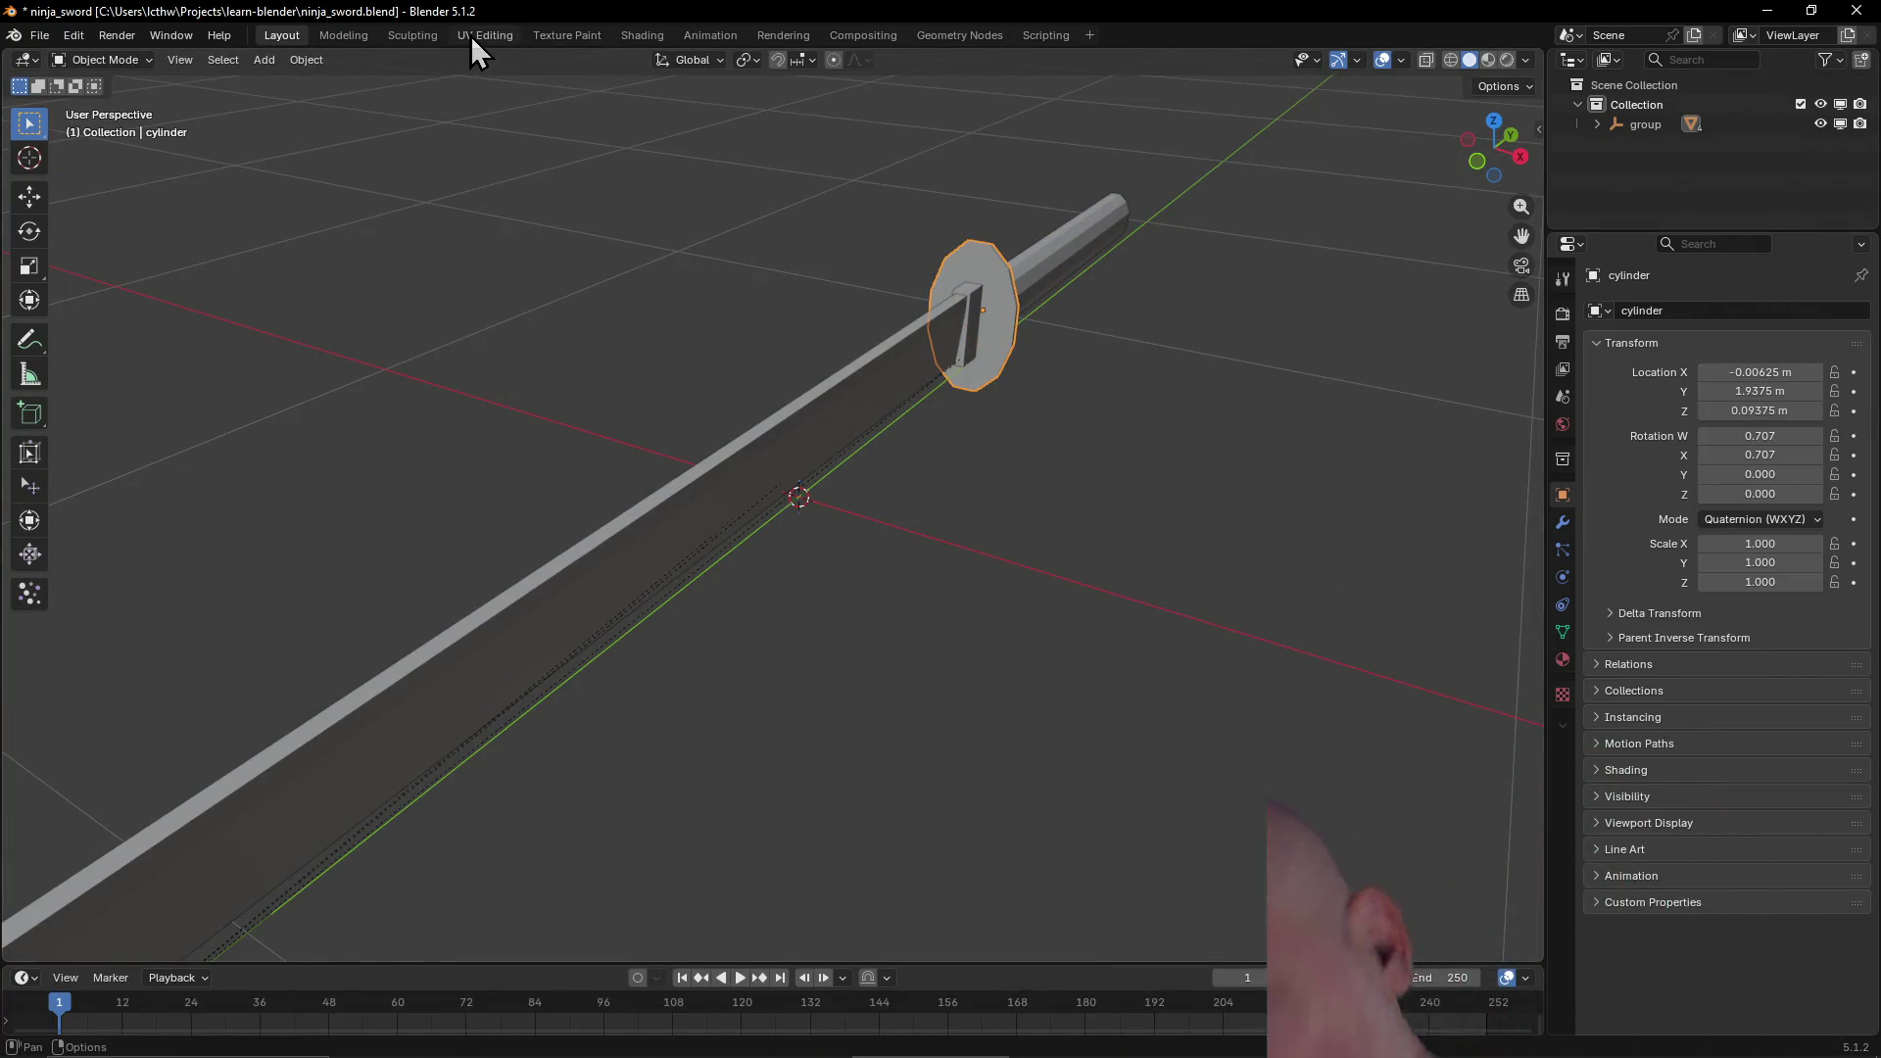
click(470, 35)
mouse_move(989, 265)
middle_down()
mouse_move(1194, 277)
mouse_move(1151, 310)
mouse_move(1033, 315)
middle_up()
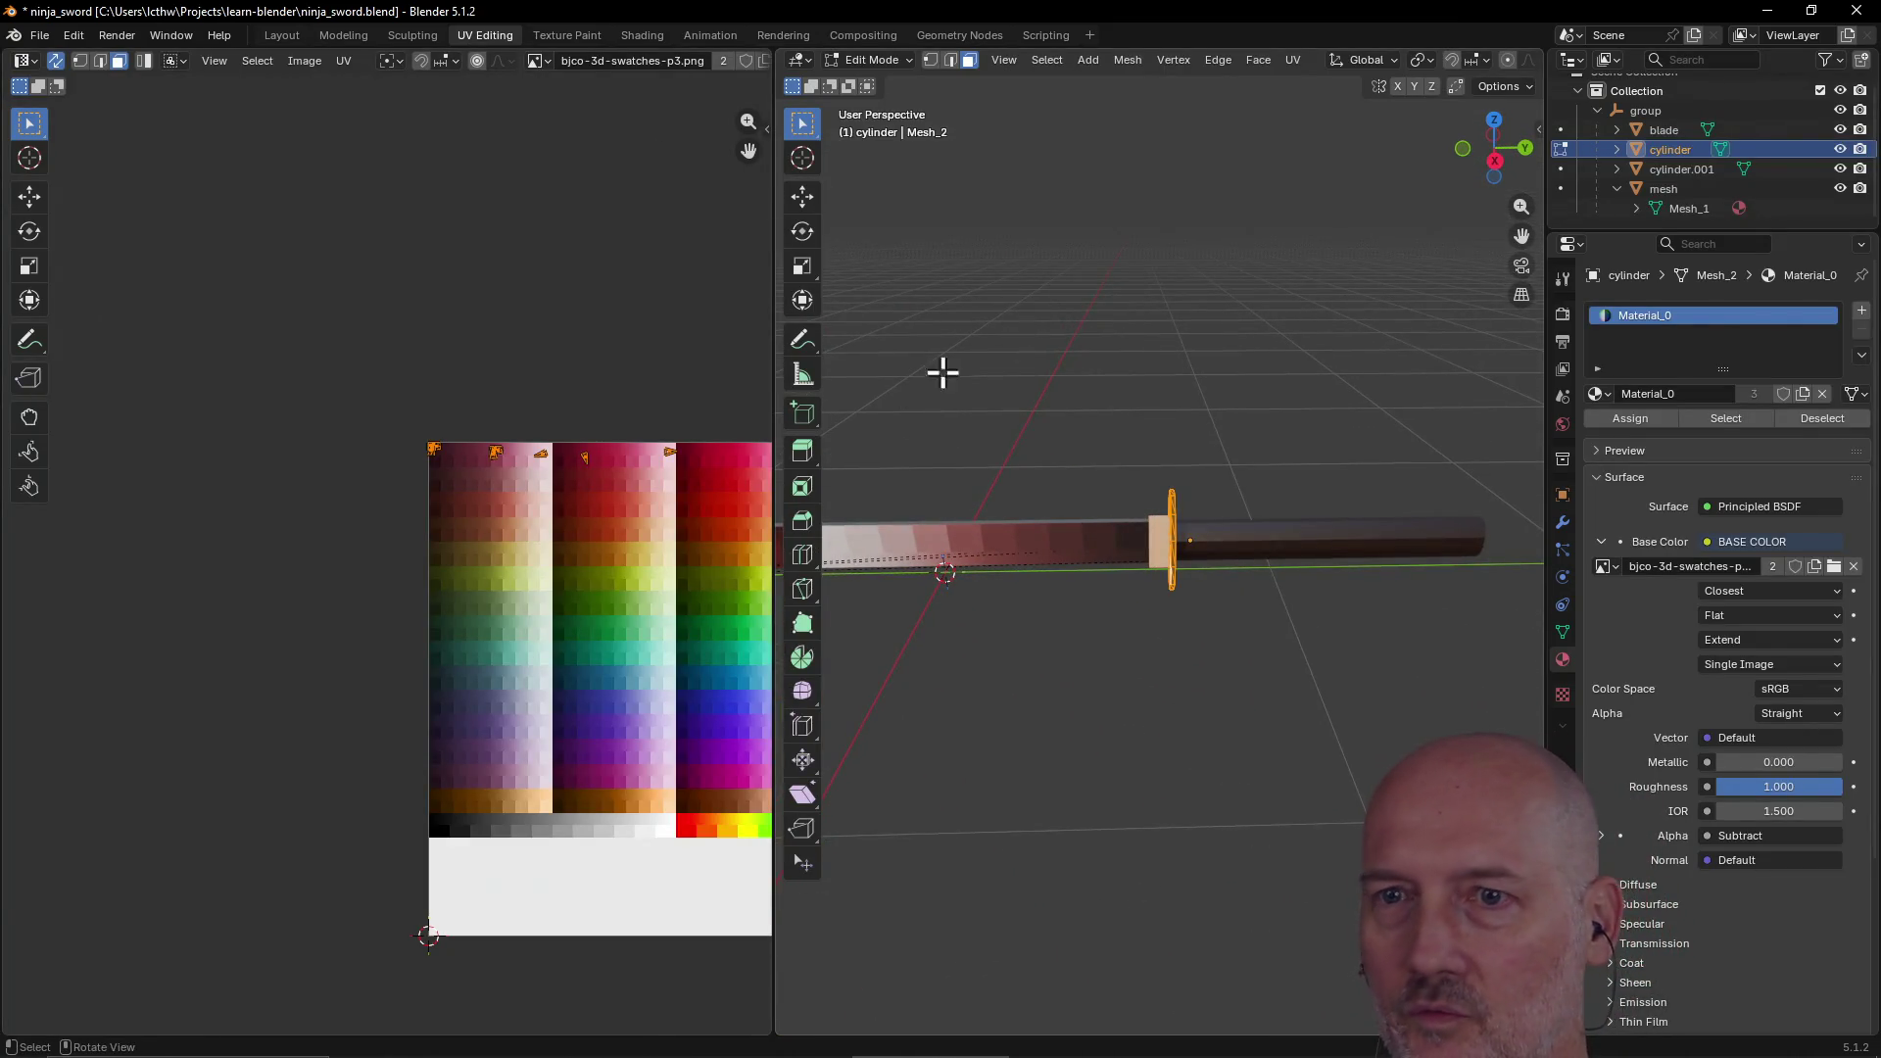
scroll(590, 548, up, 3)
scroll(588, 537, down, 2)
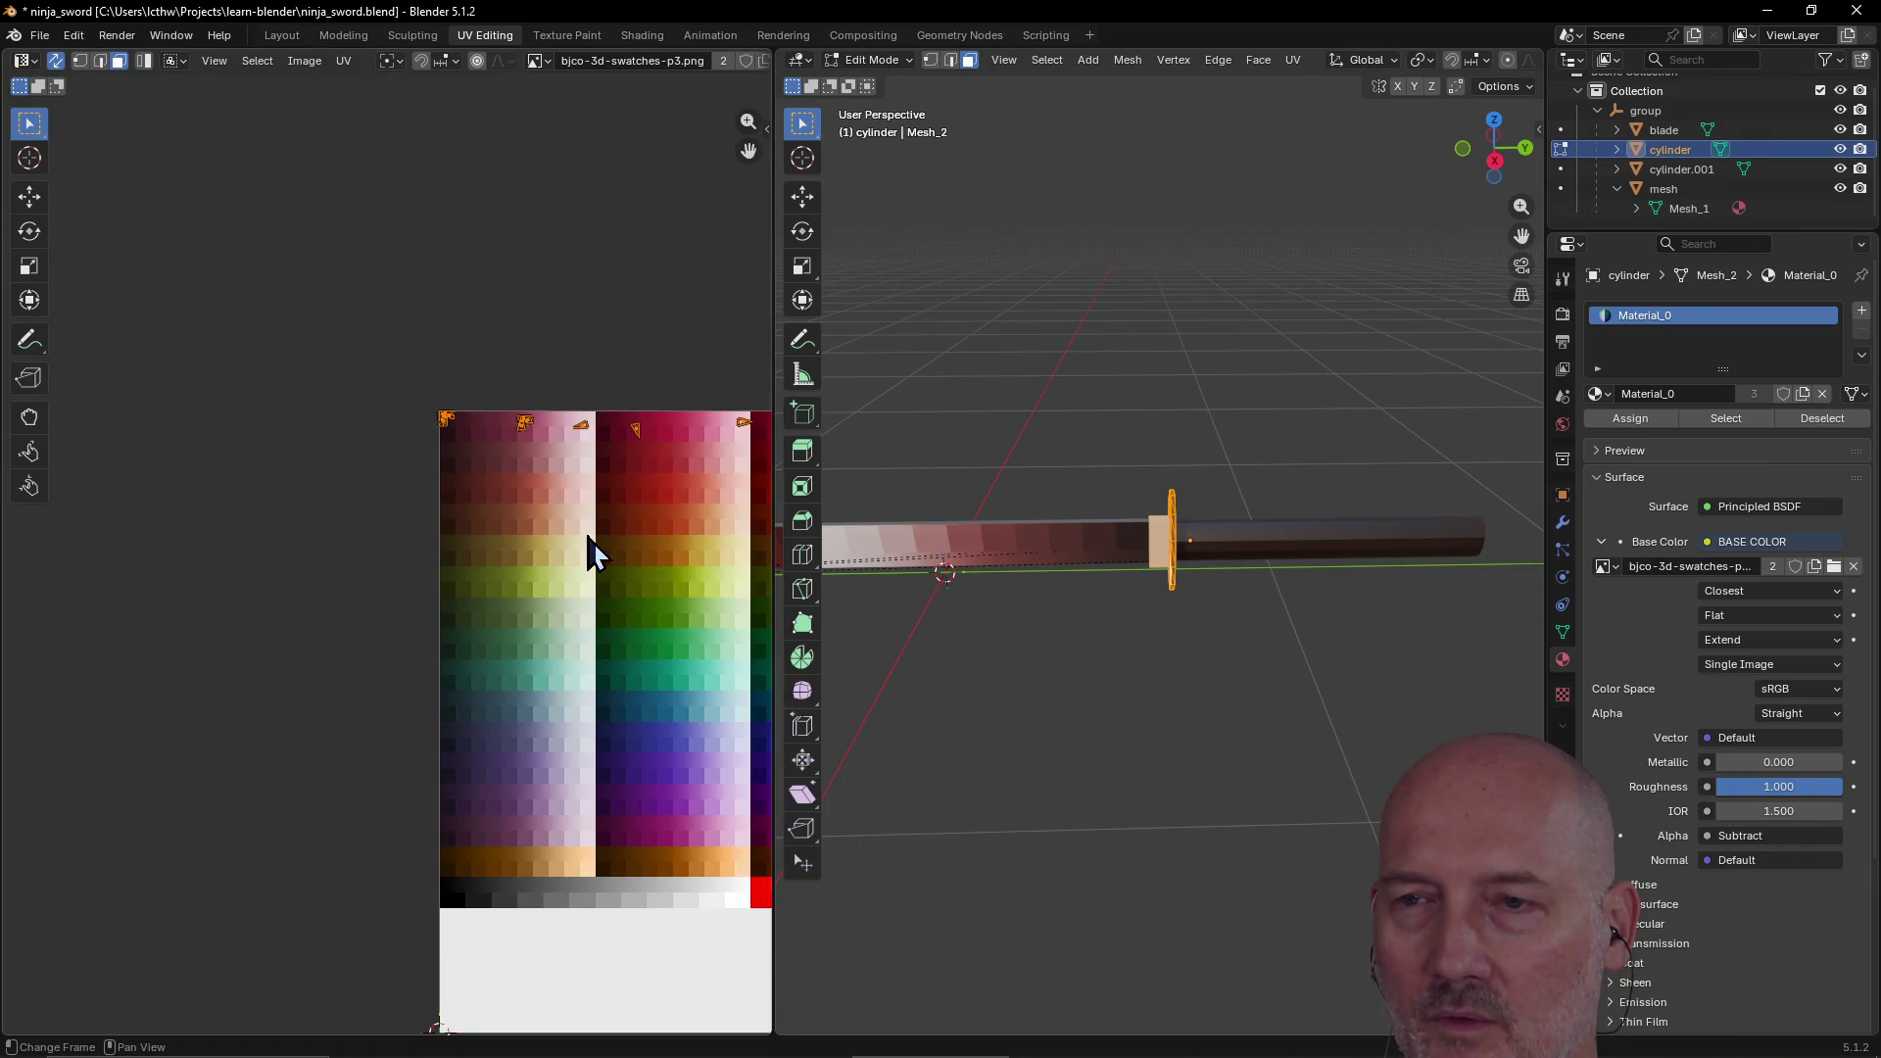
scroll(595, 554, down, 1)
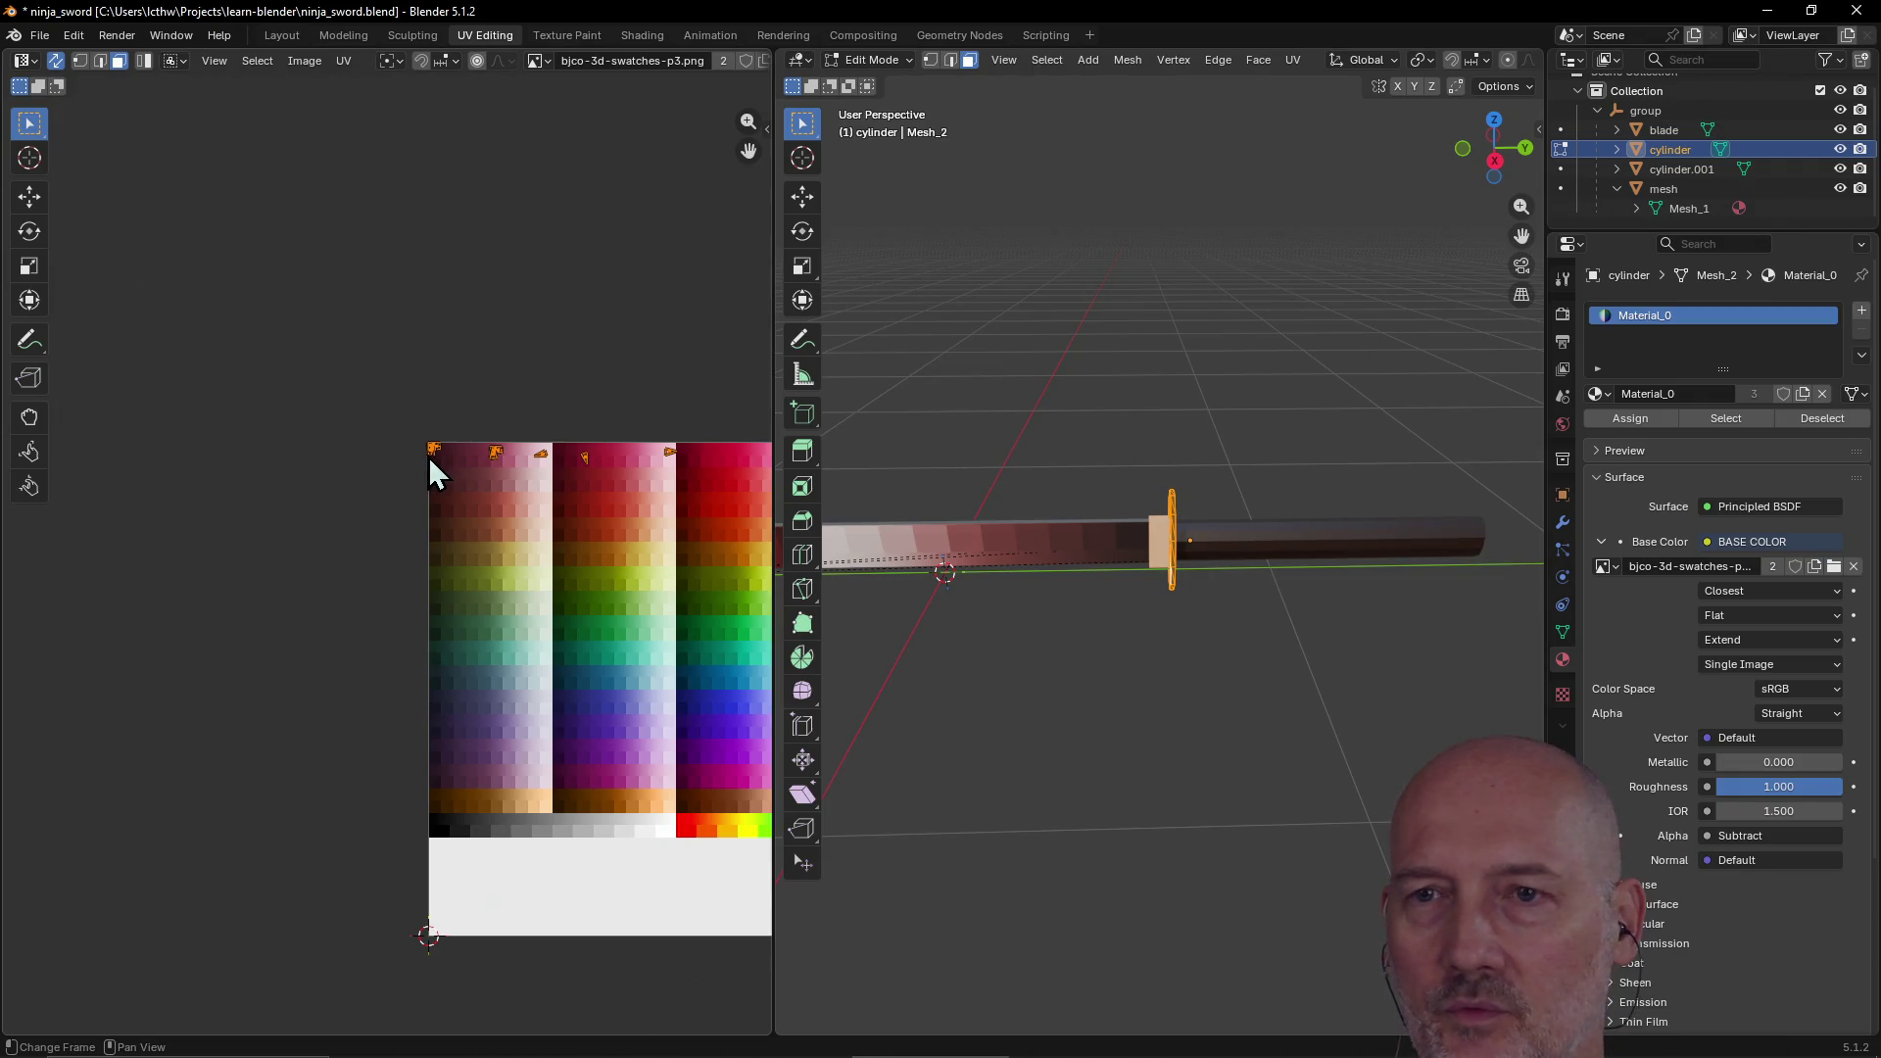
key(u)
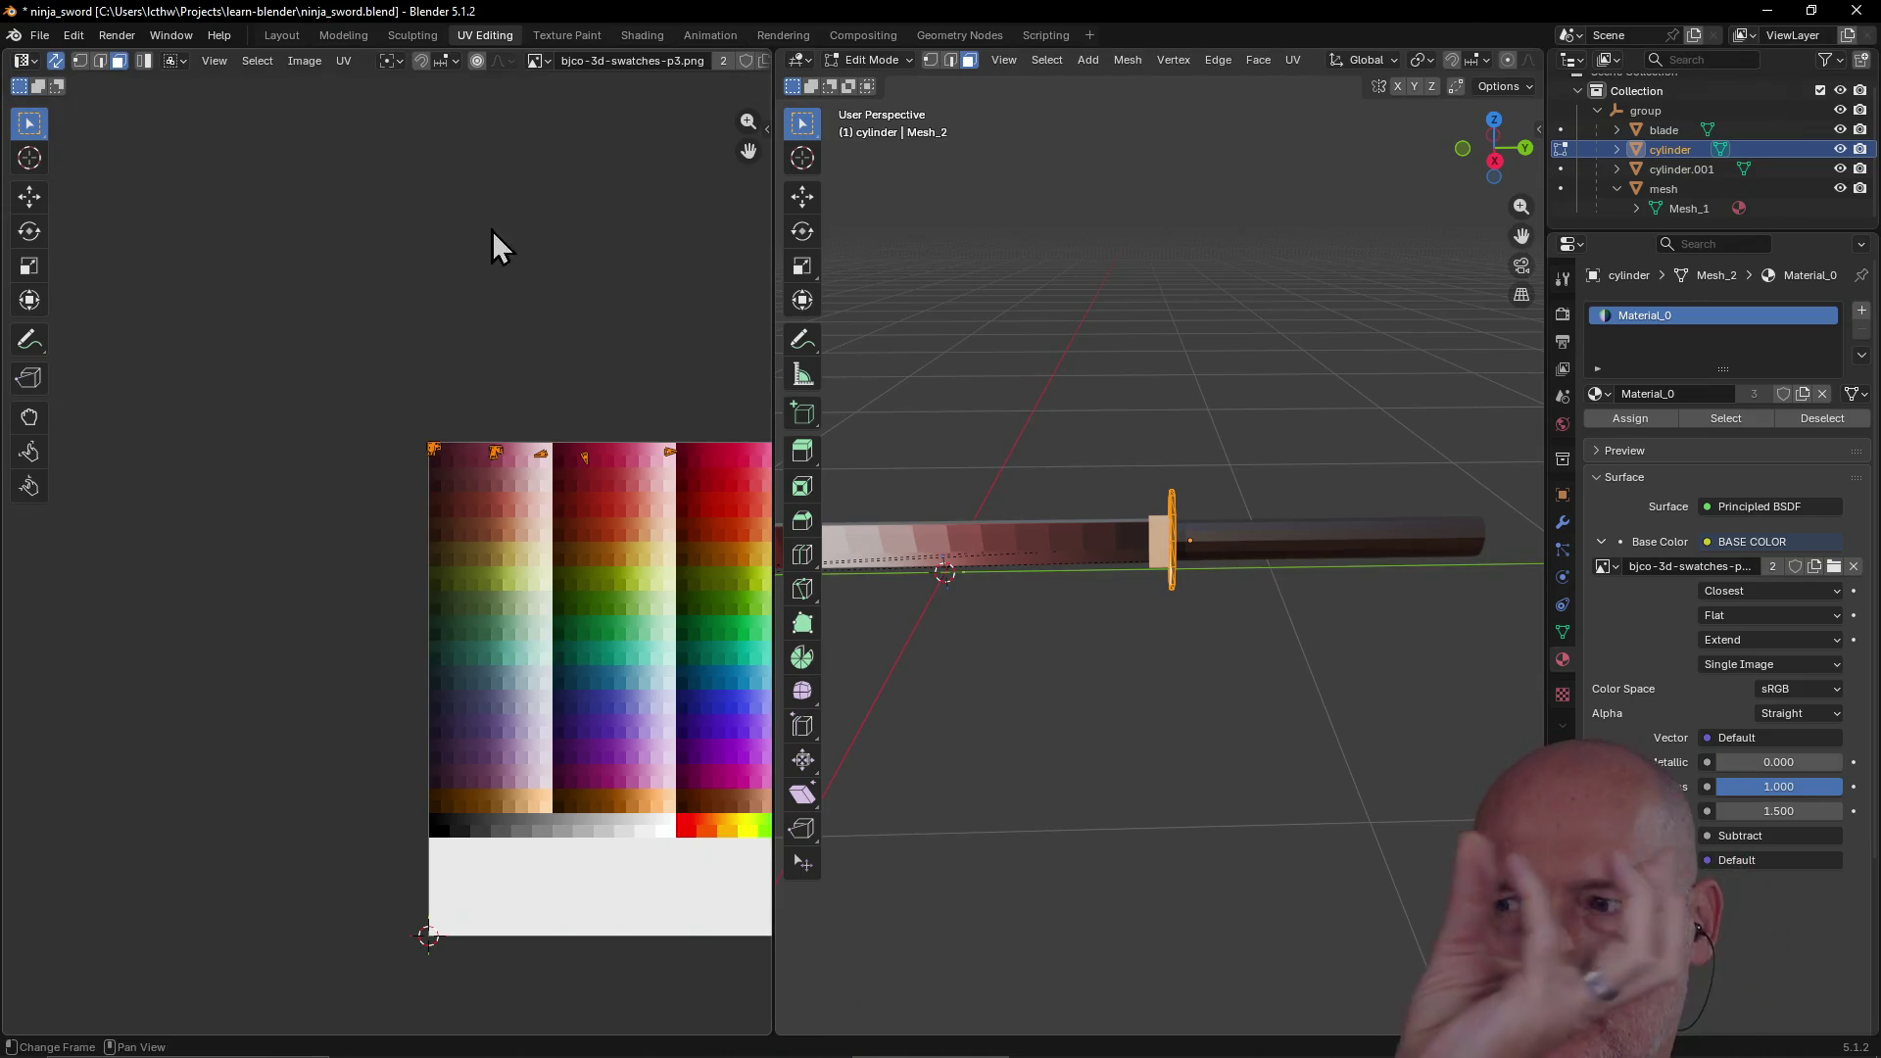
scroll(445, 315, up, 2)
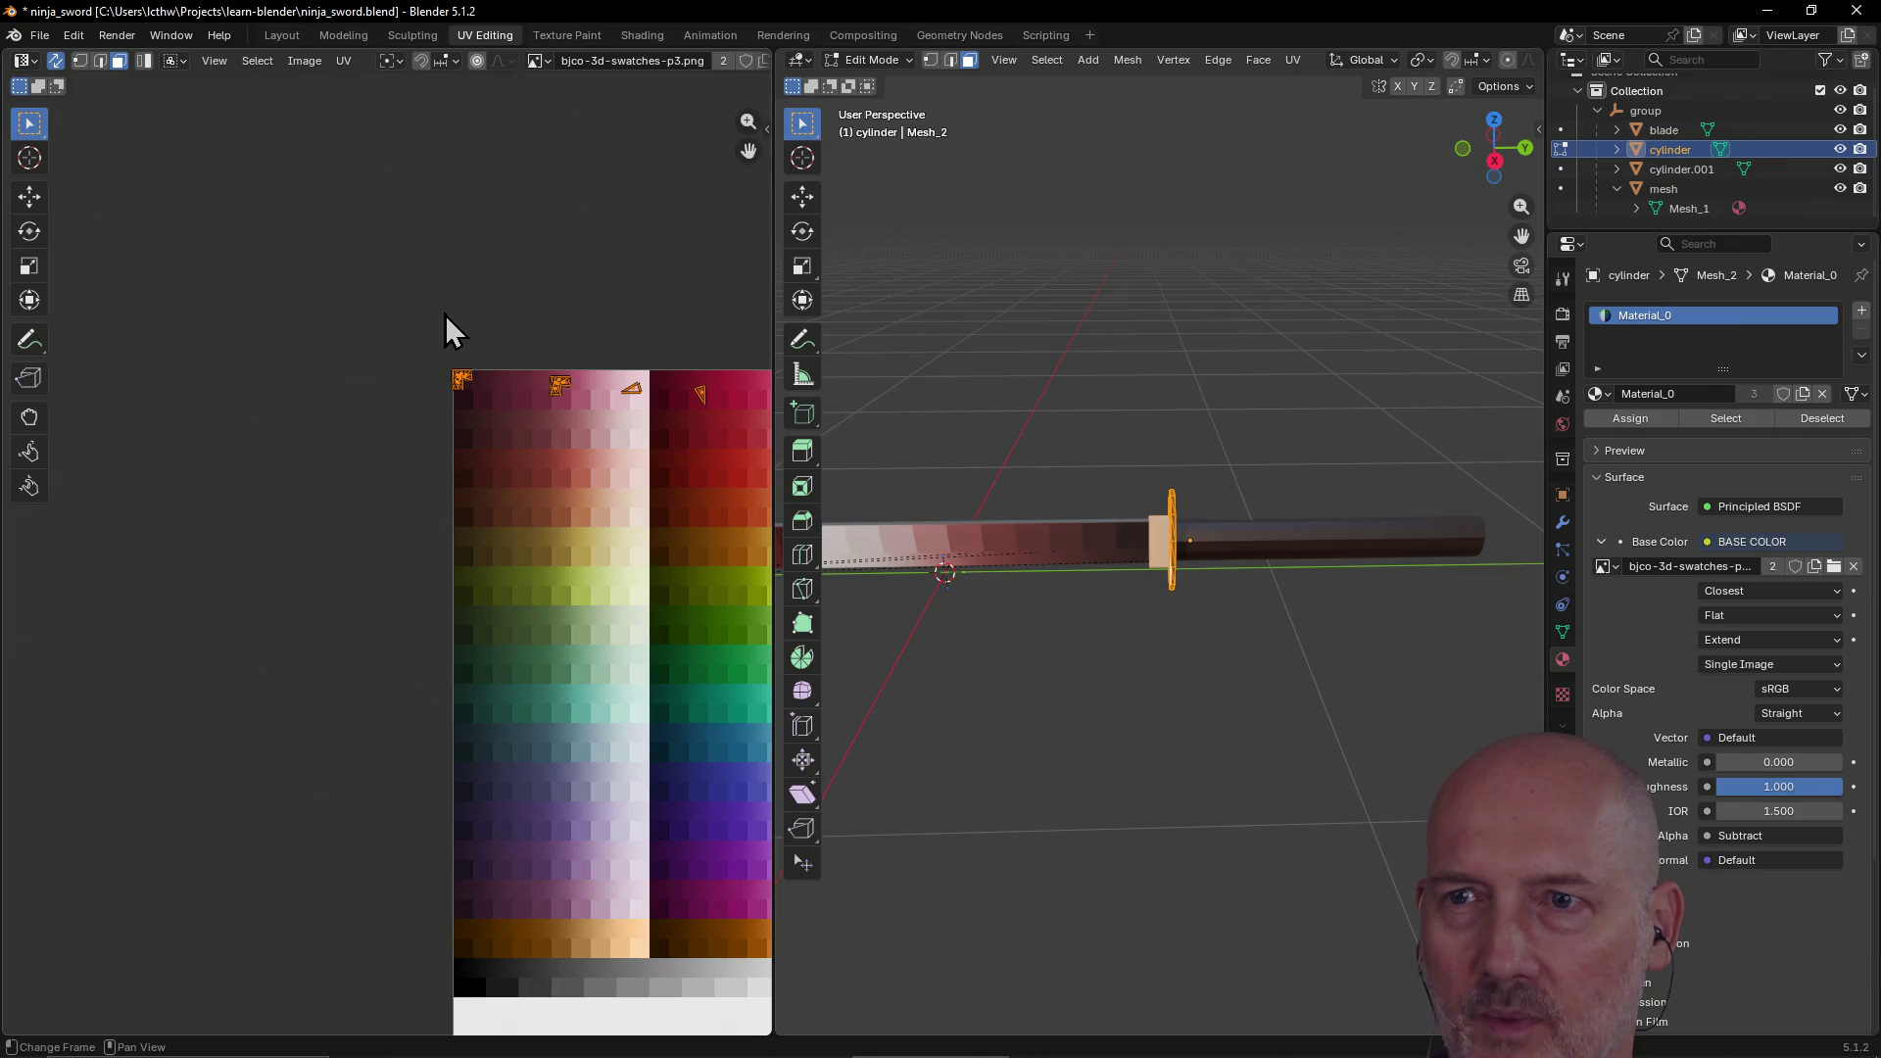
Step: Move the two small guard islands onto the dark top-left swatch
scroll(445, 315, up, 1)
mouse_move(444, 315)
middle_down()
mouse_move(461, 319)
mouse_move(105, 395)
mouse_move(118, 386)
middle_up()
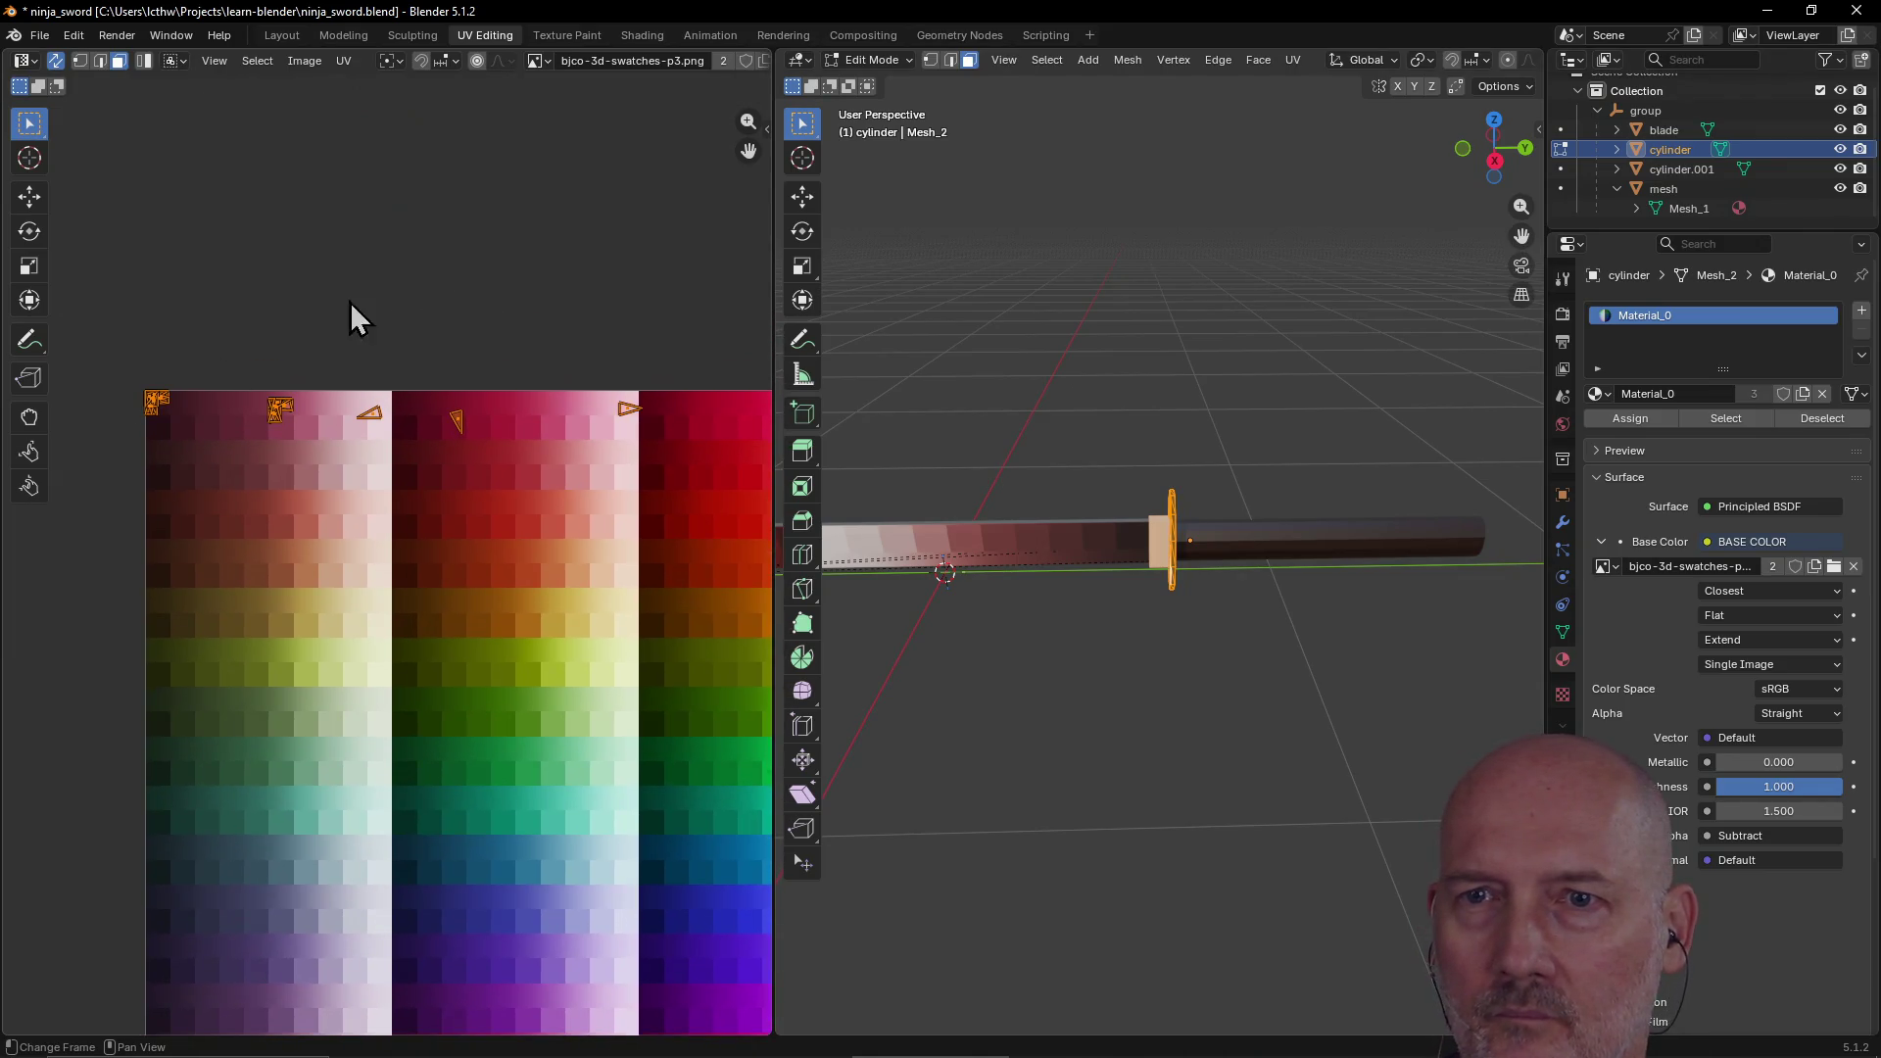
click(338, 308)
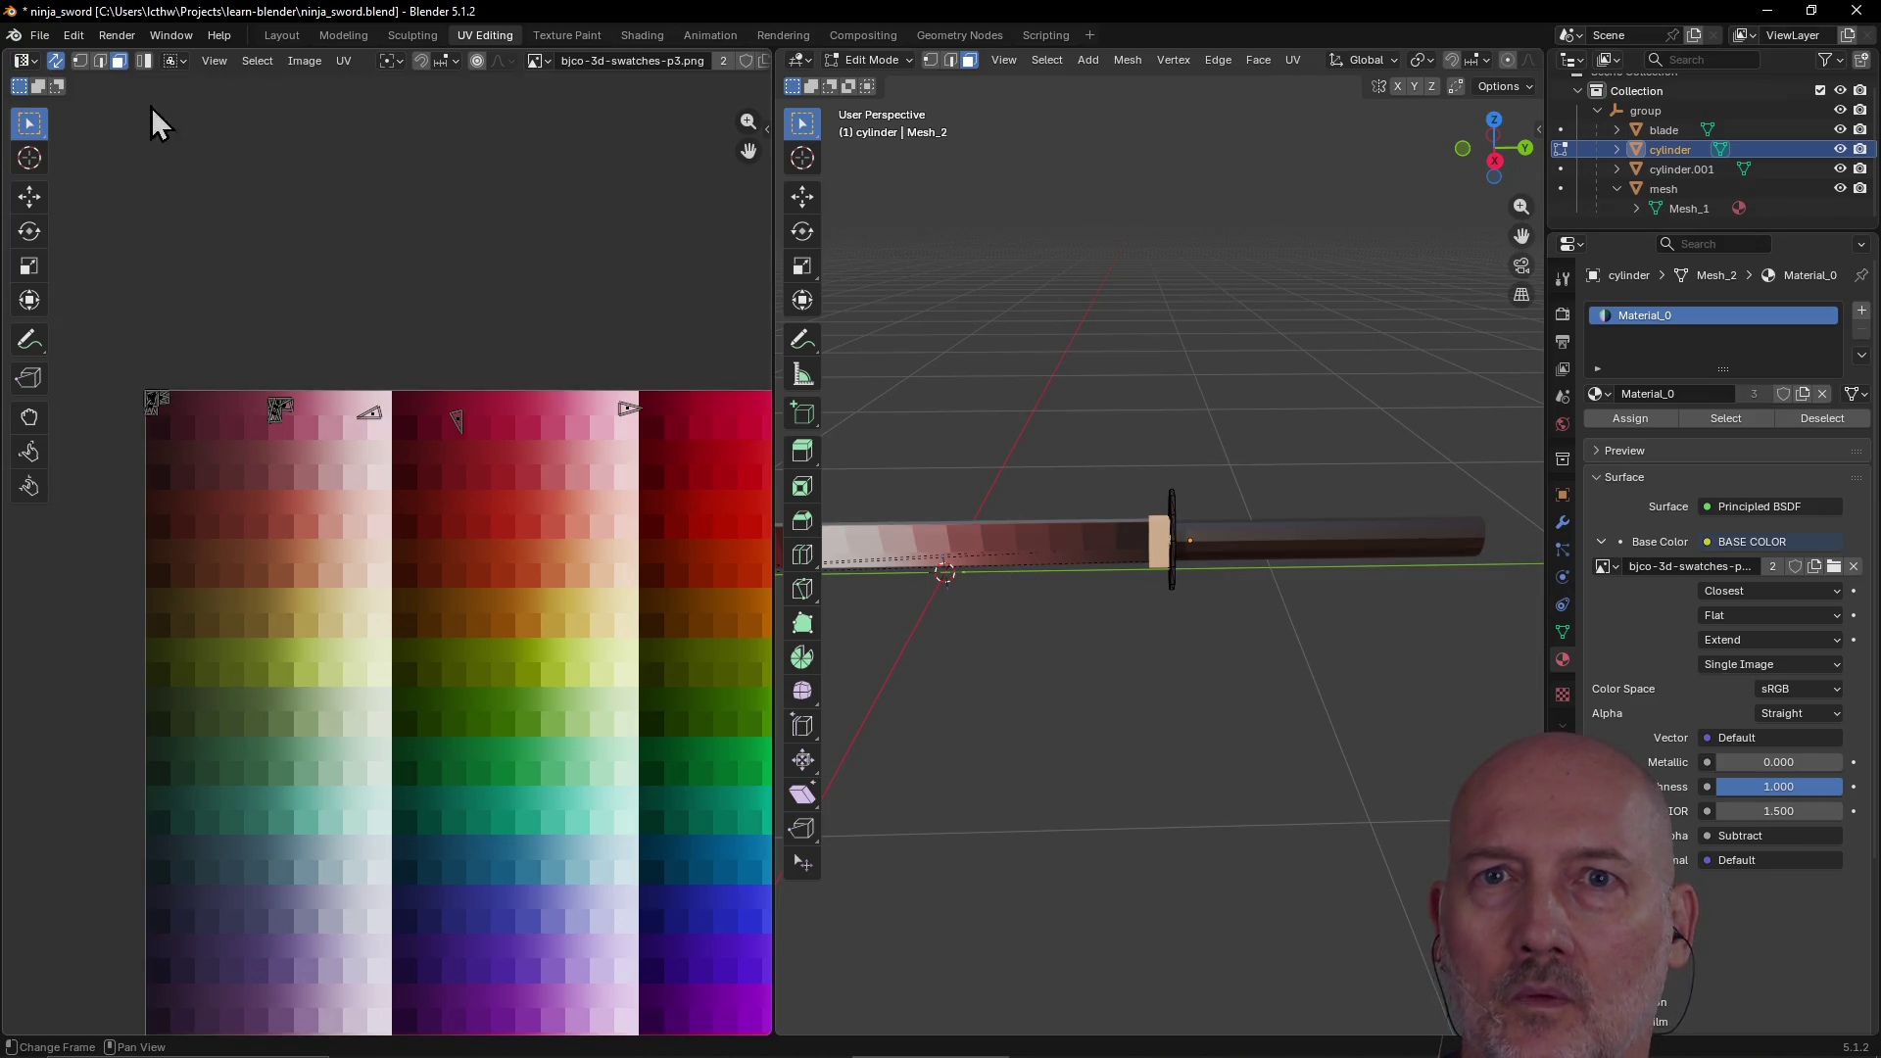
click(648, 425)
key(g)
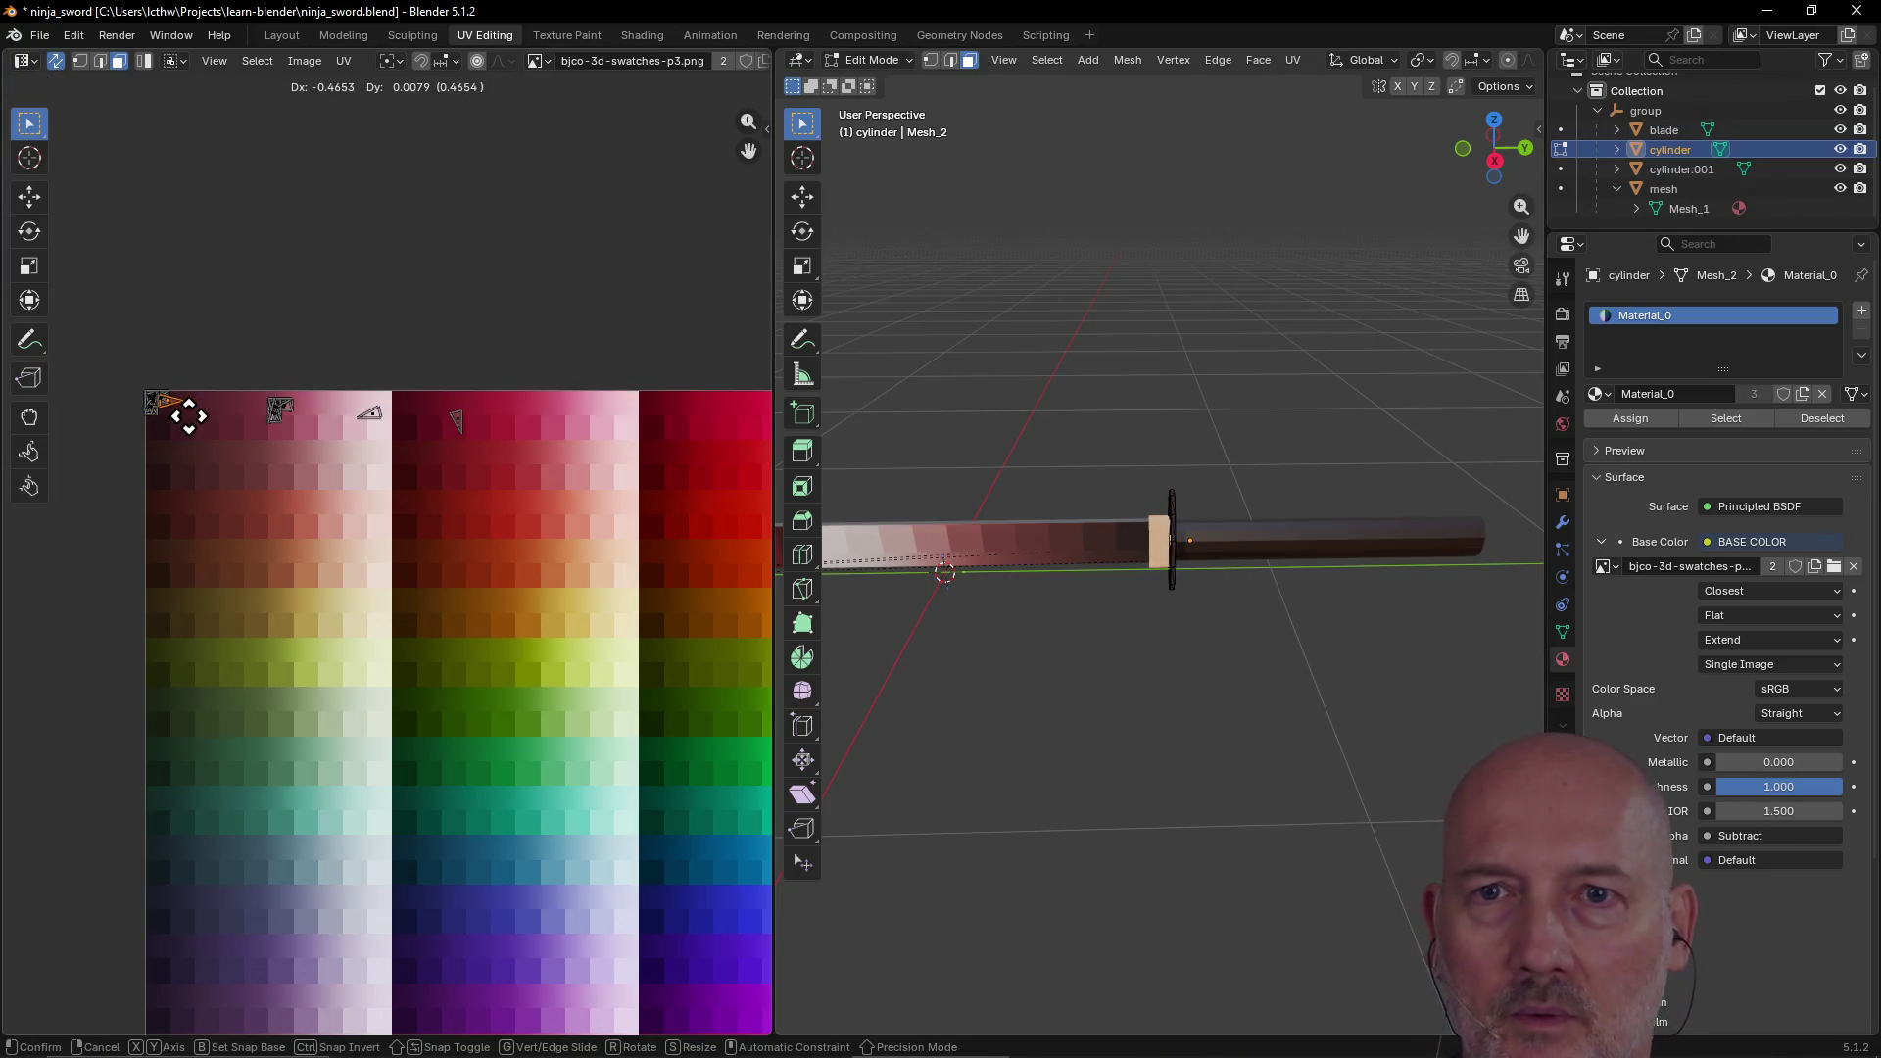
click(179, 417)
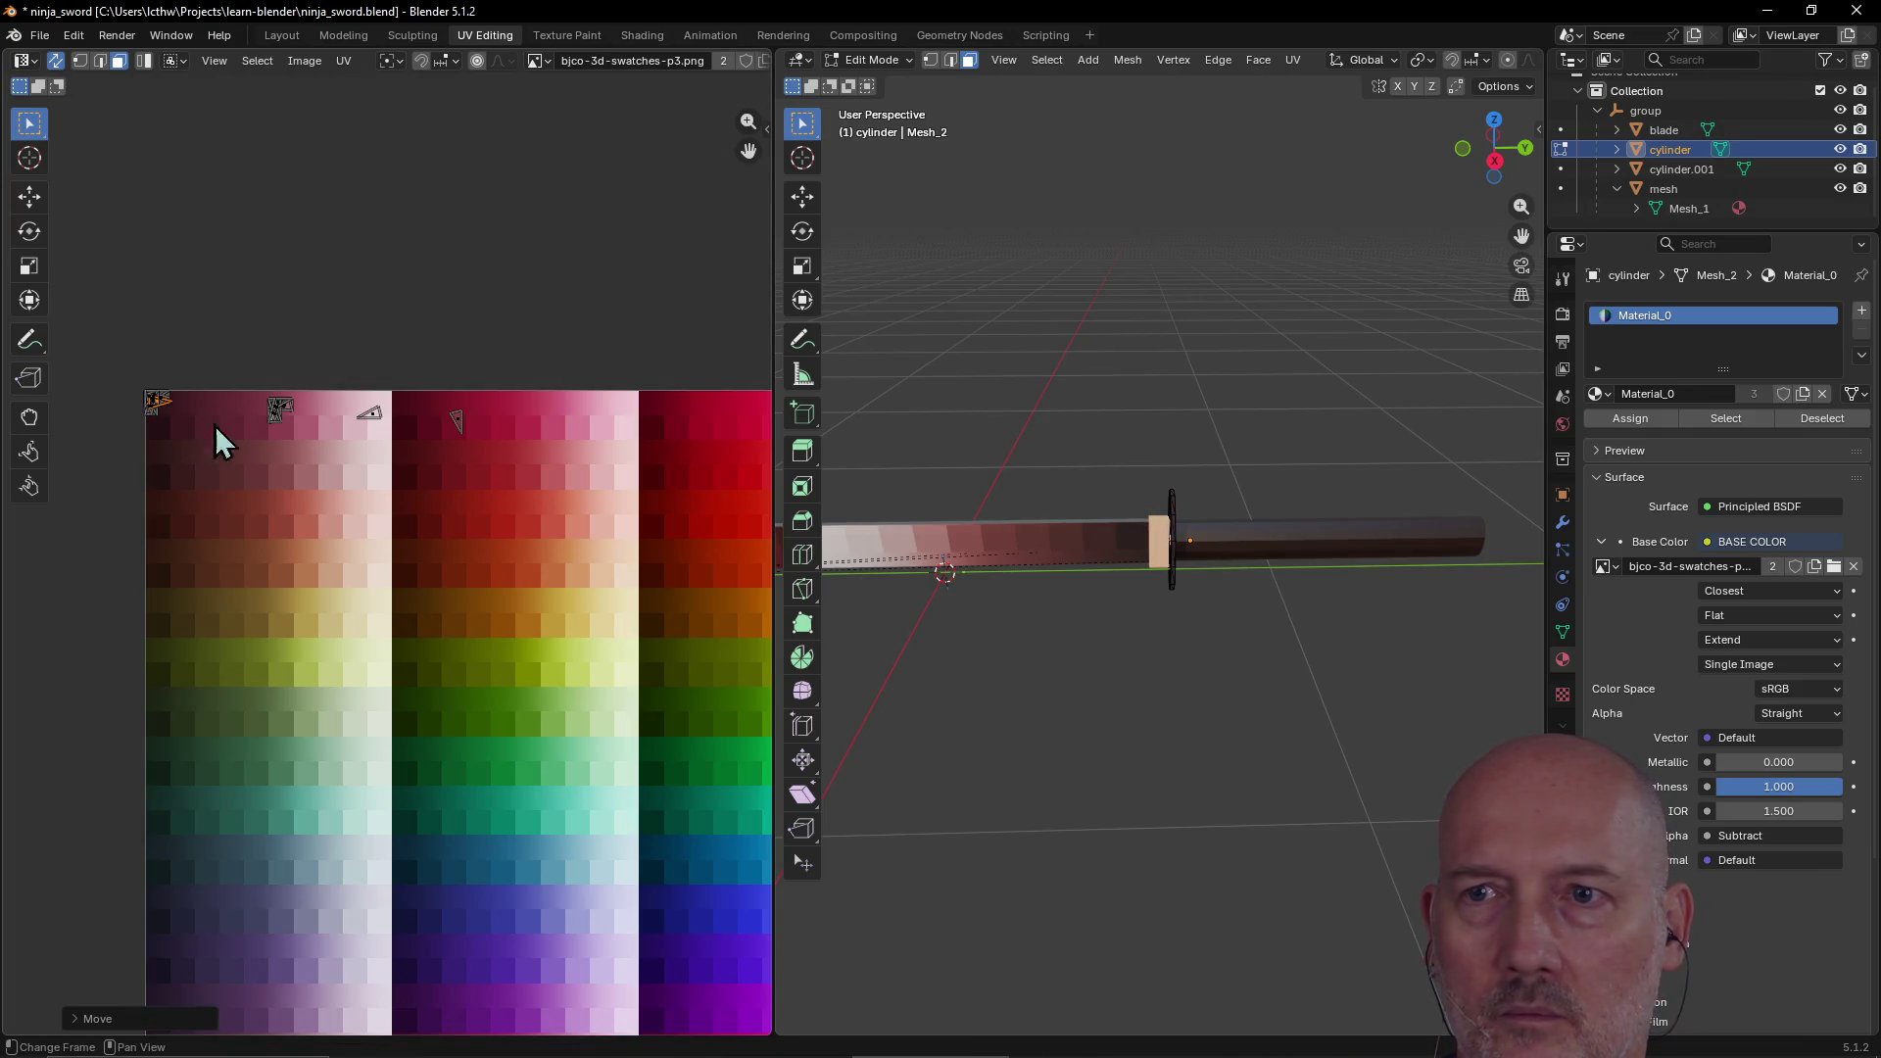
click(457, 423)
key(g)
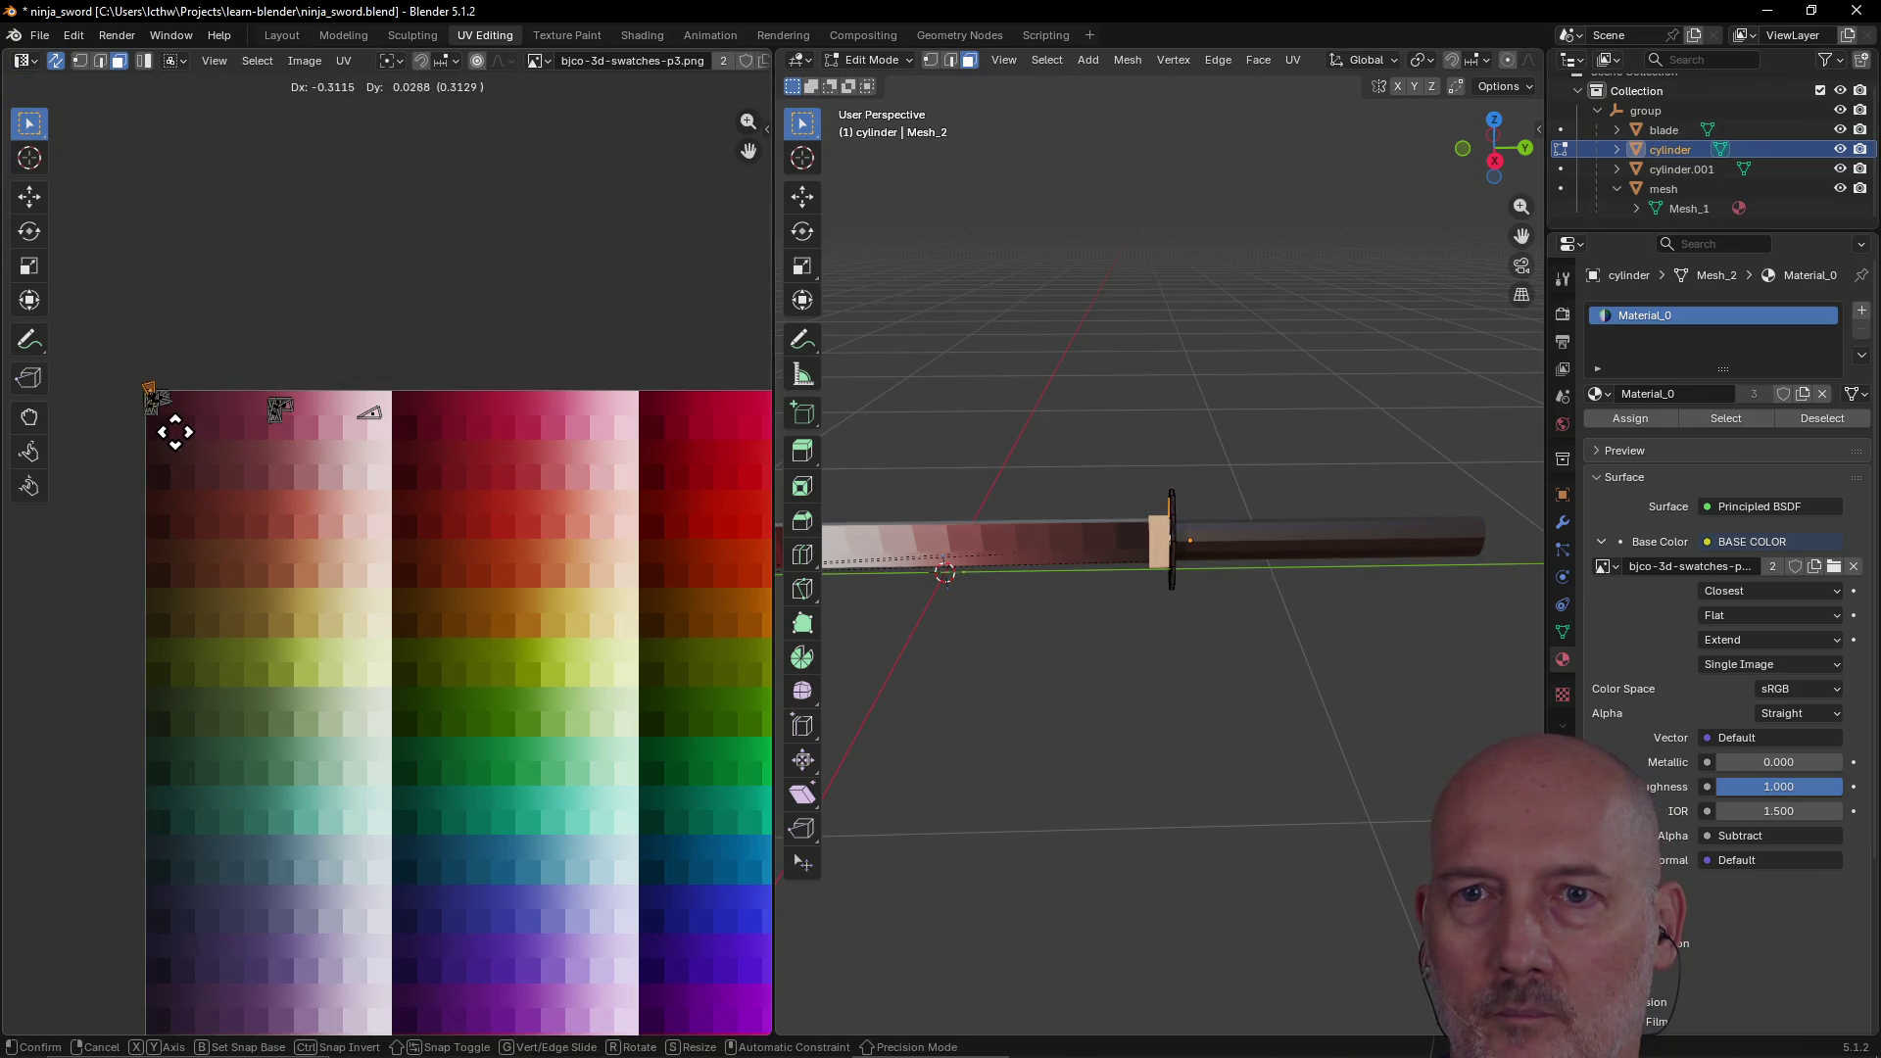
click(185, 442)
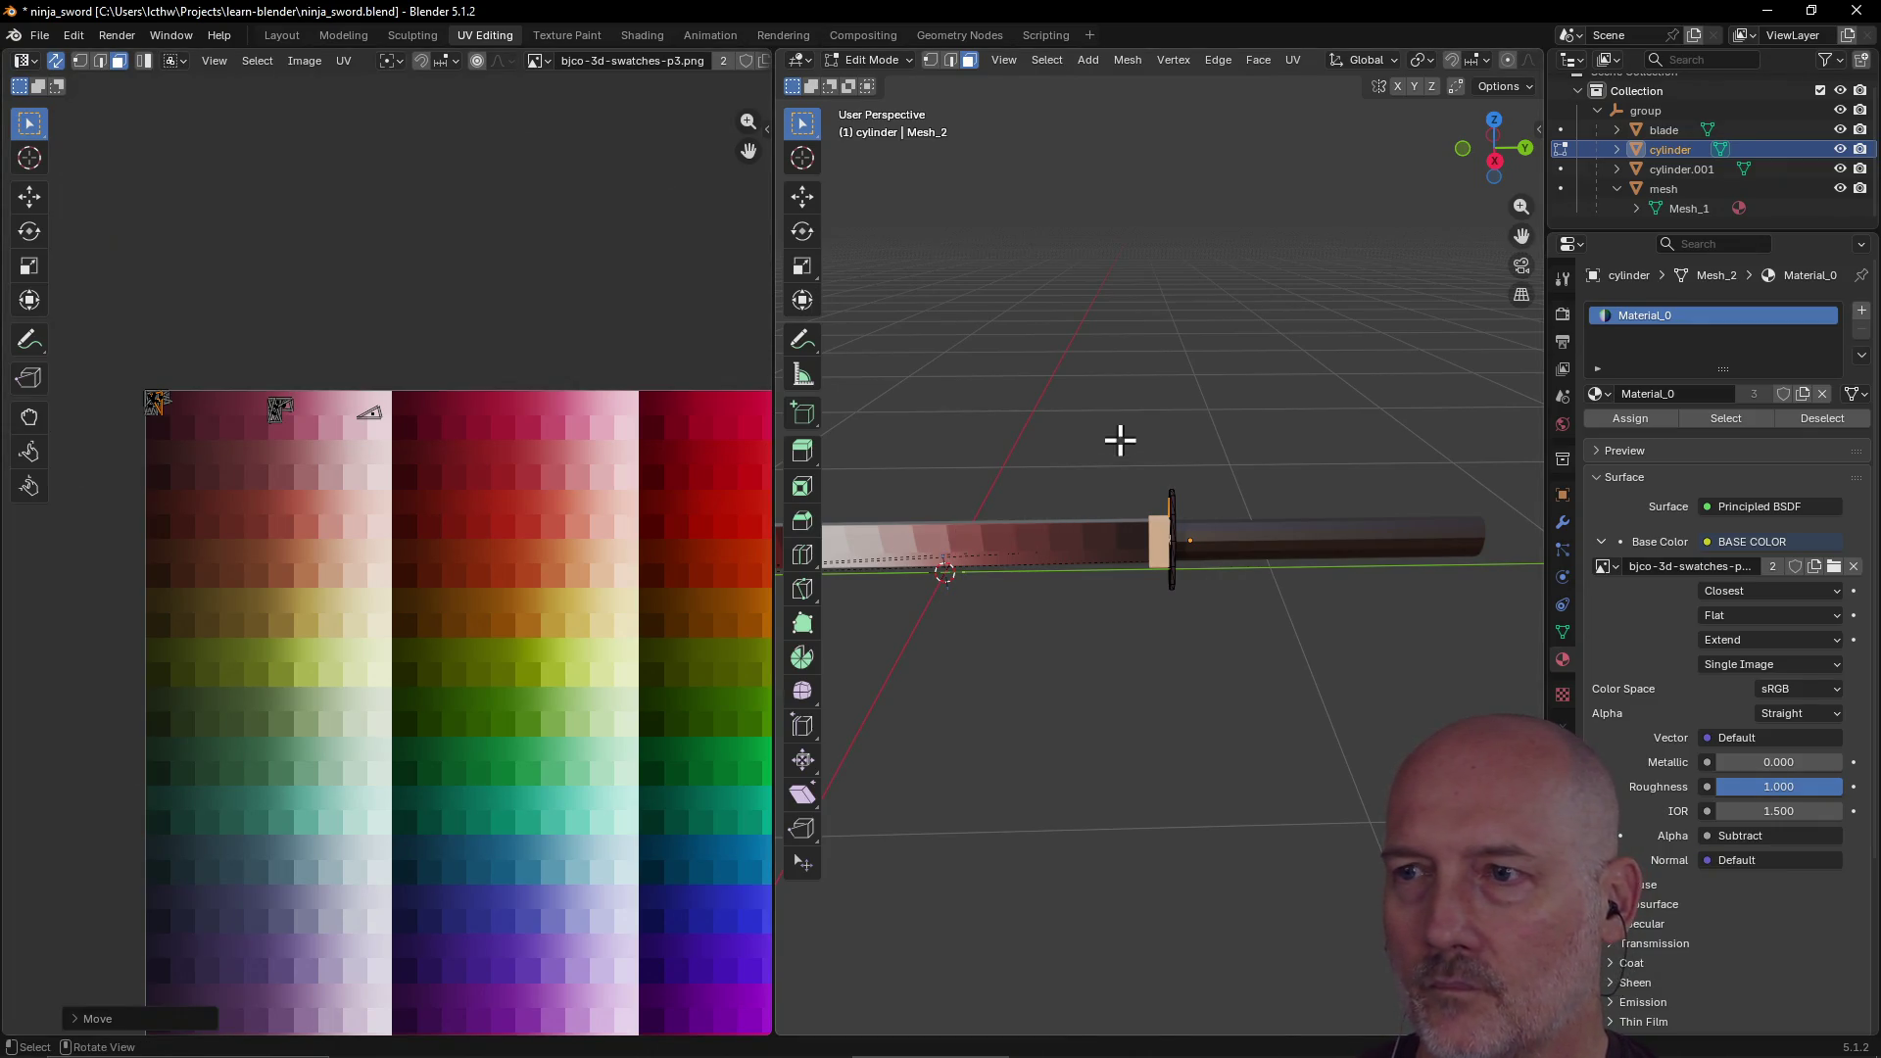
Step: Move the F-shaped and triangular guard islands onto the same top-left swatch
key(ctrl+l)
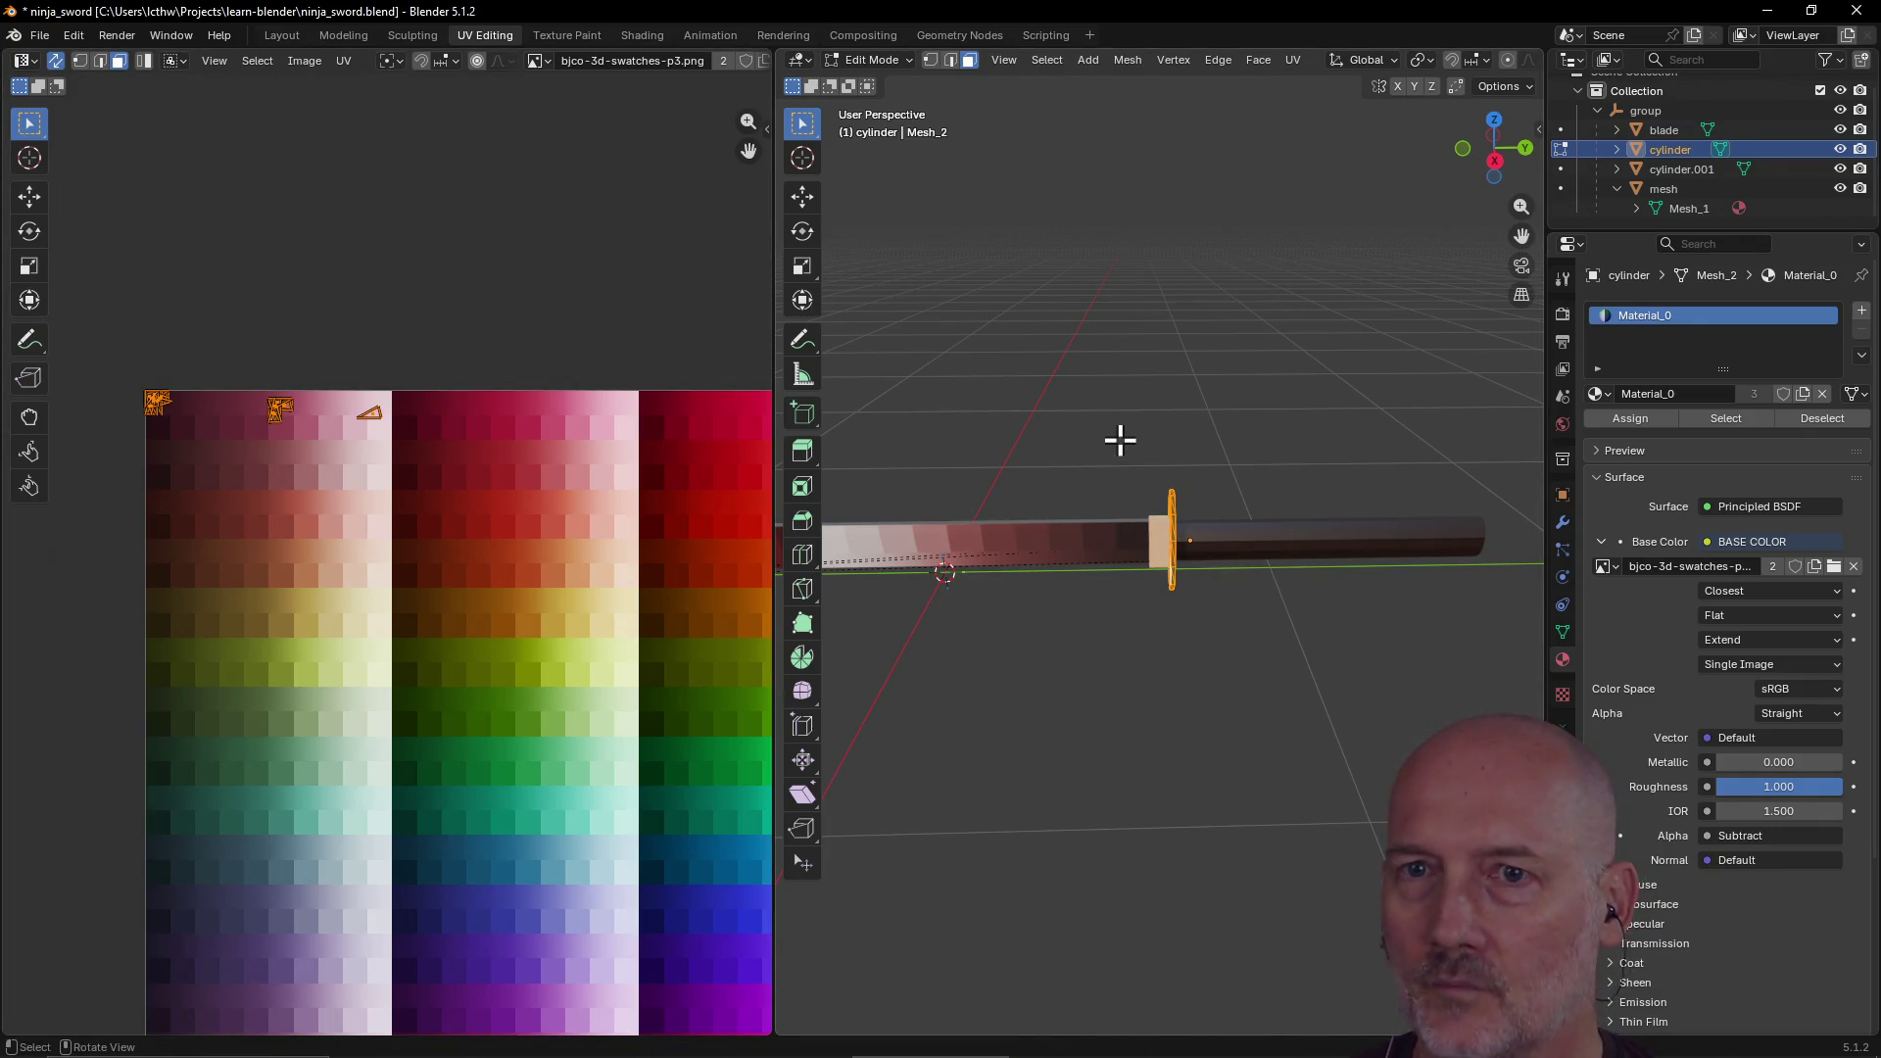
click(244, 362)
mouse_move(237, 361)
mouse_down()
mouse_move(304, 488)
mouse_move(255, 405)
mouse_move(227, 404)
mouse_move(311, 470)
mouse_up()
key(g)
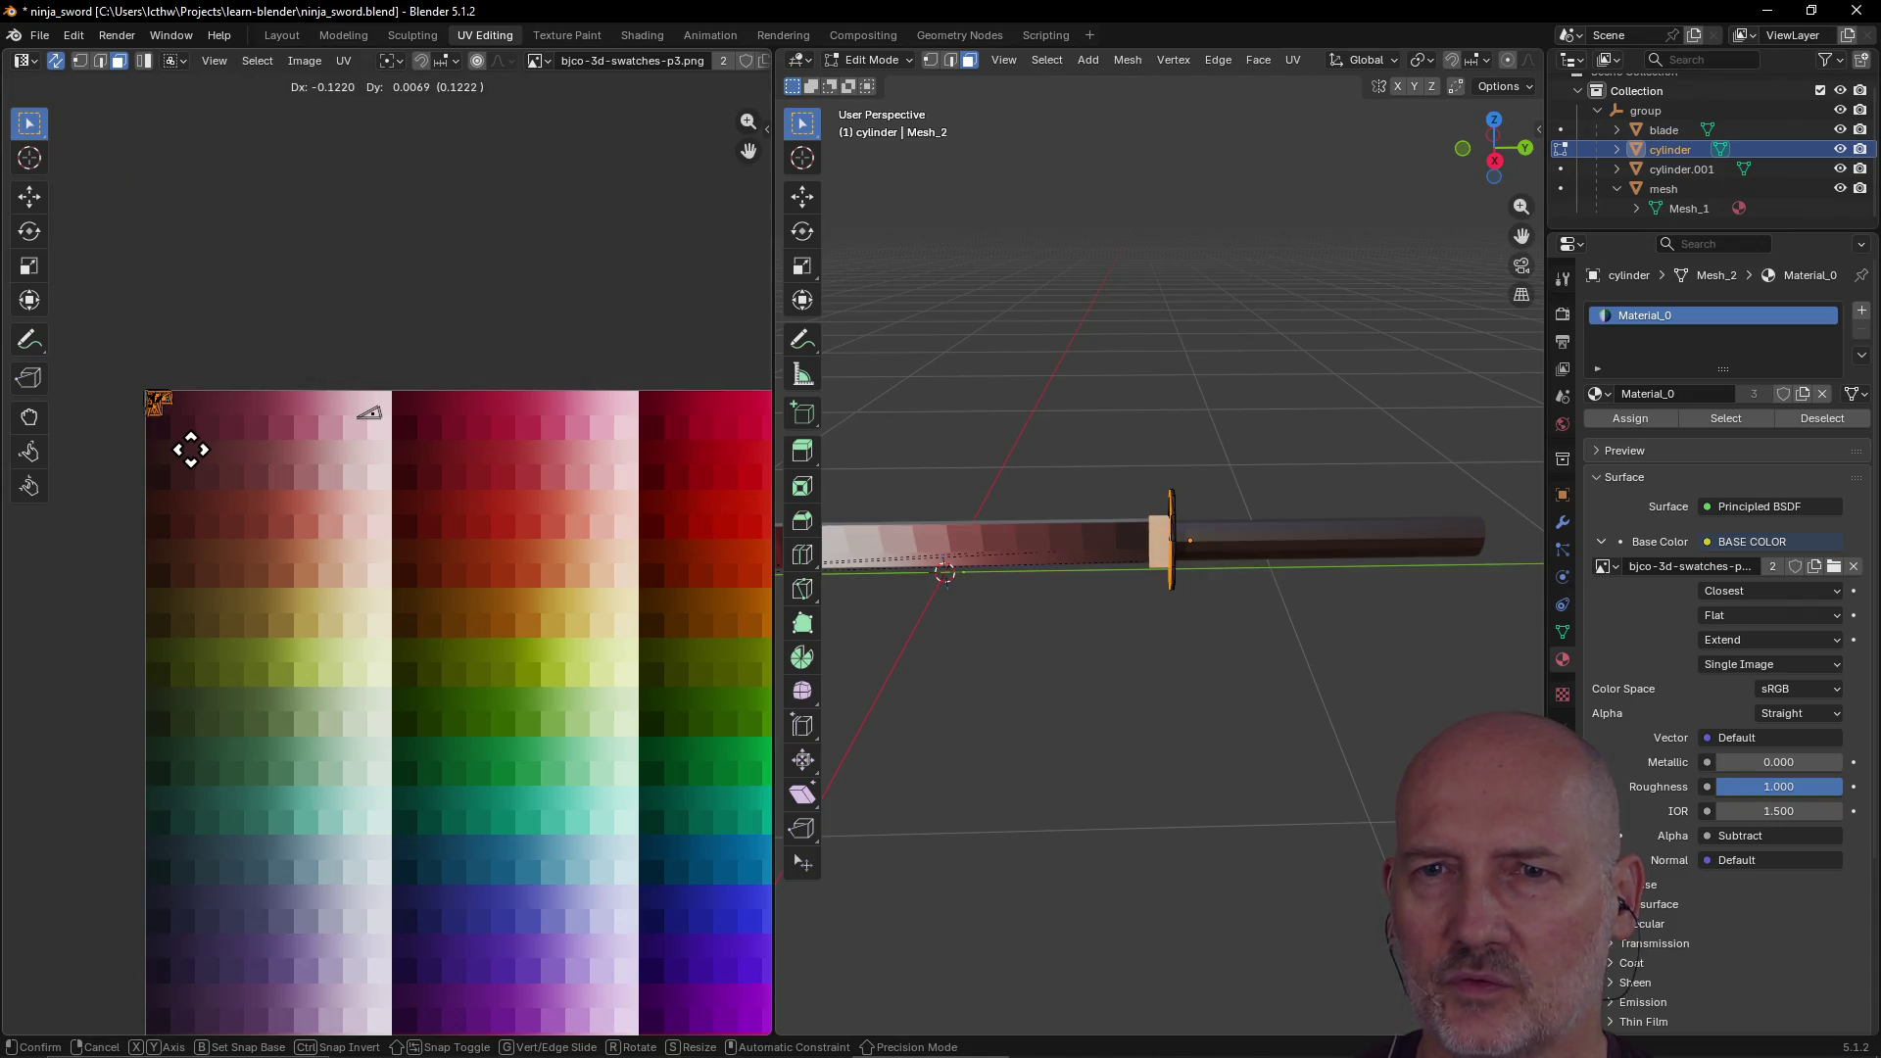
click(191, 449)
click(382, 467)
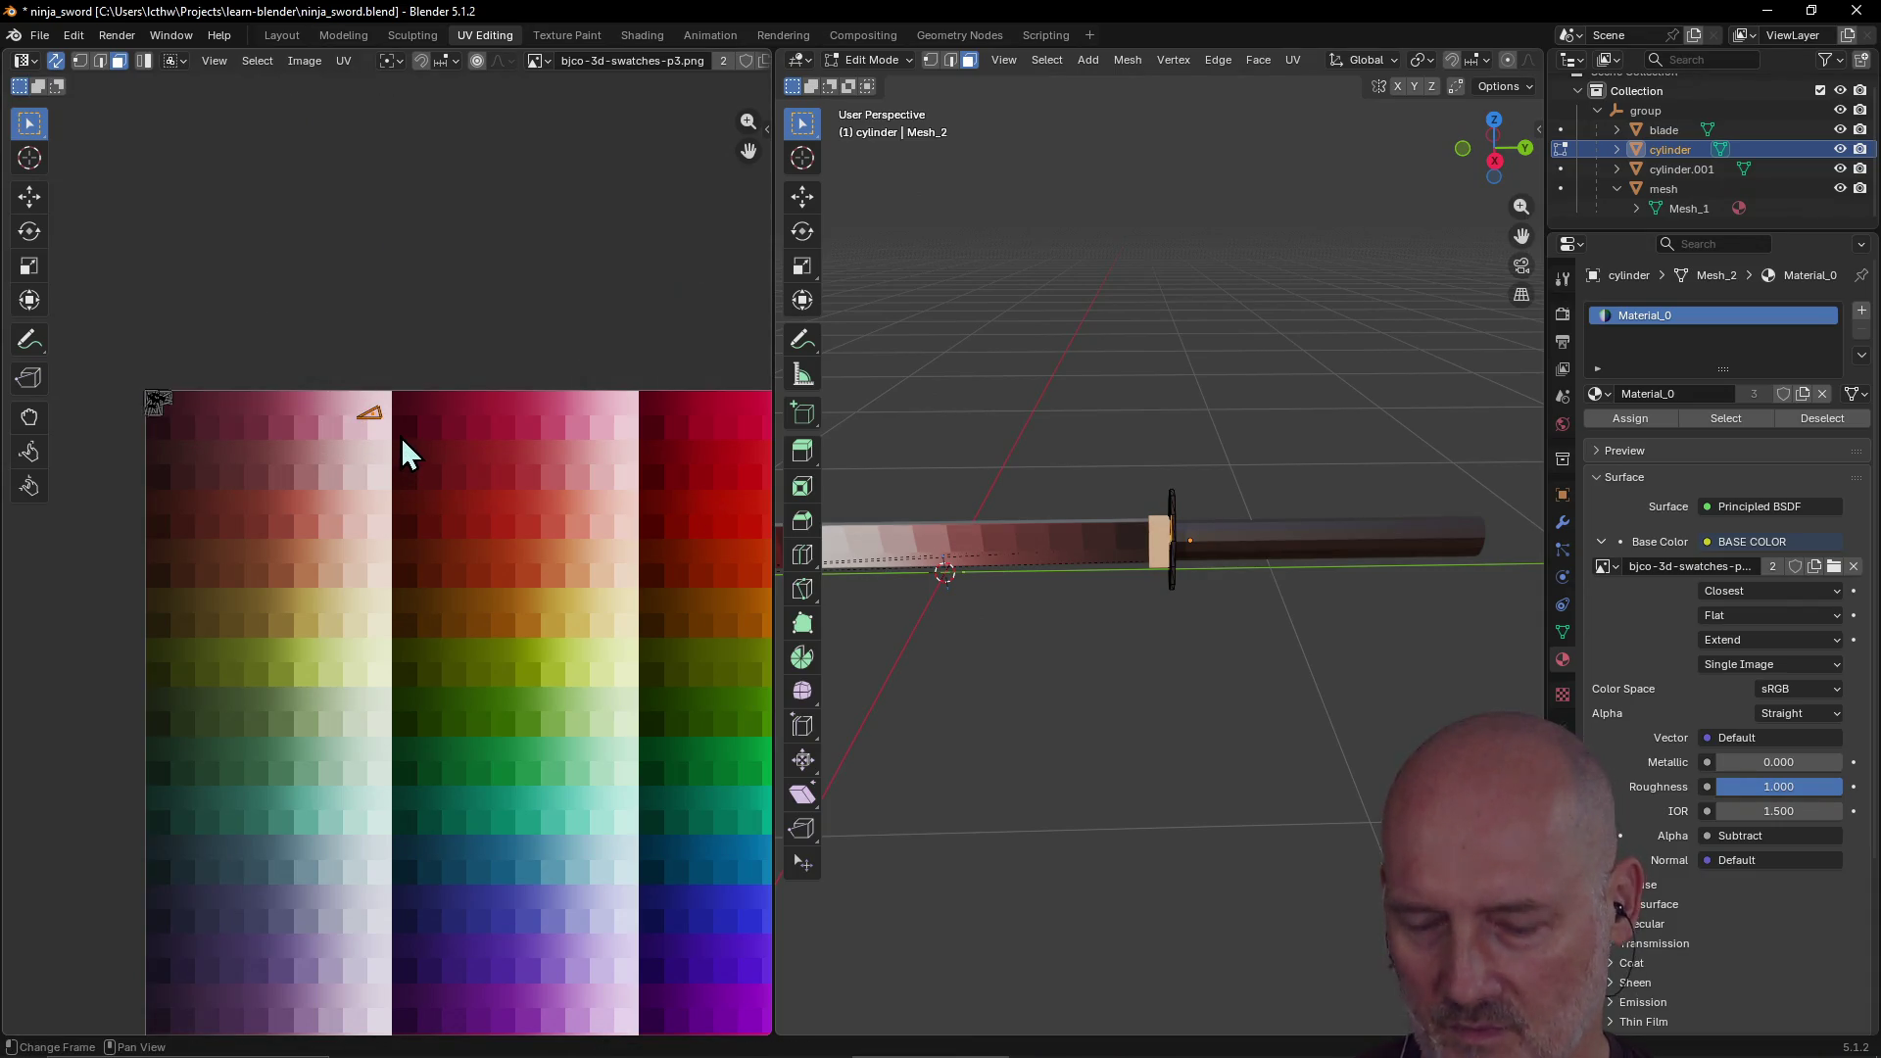
key(g)
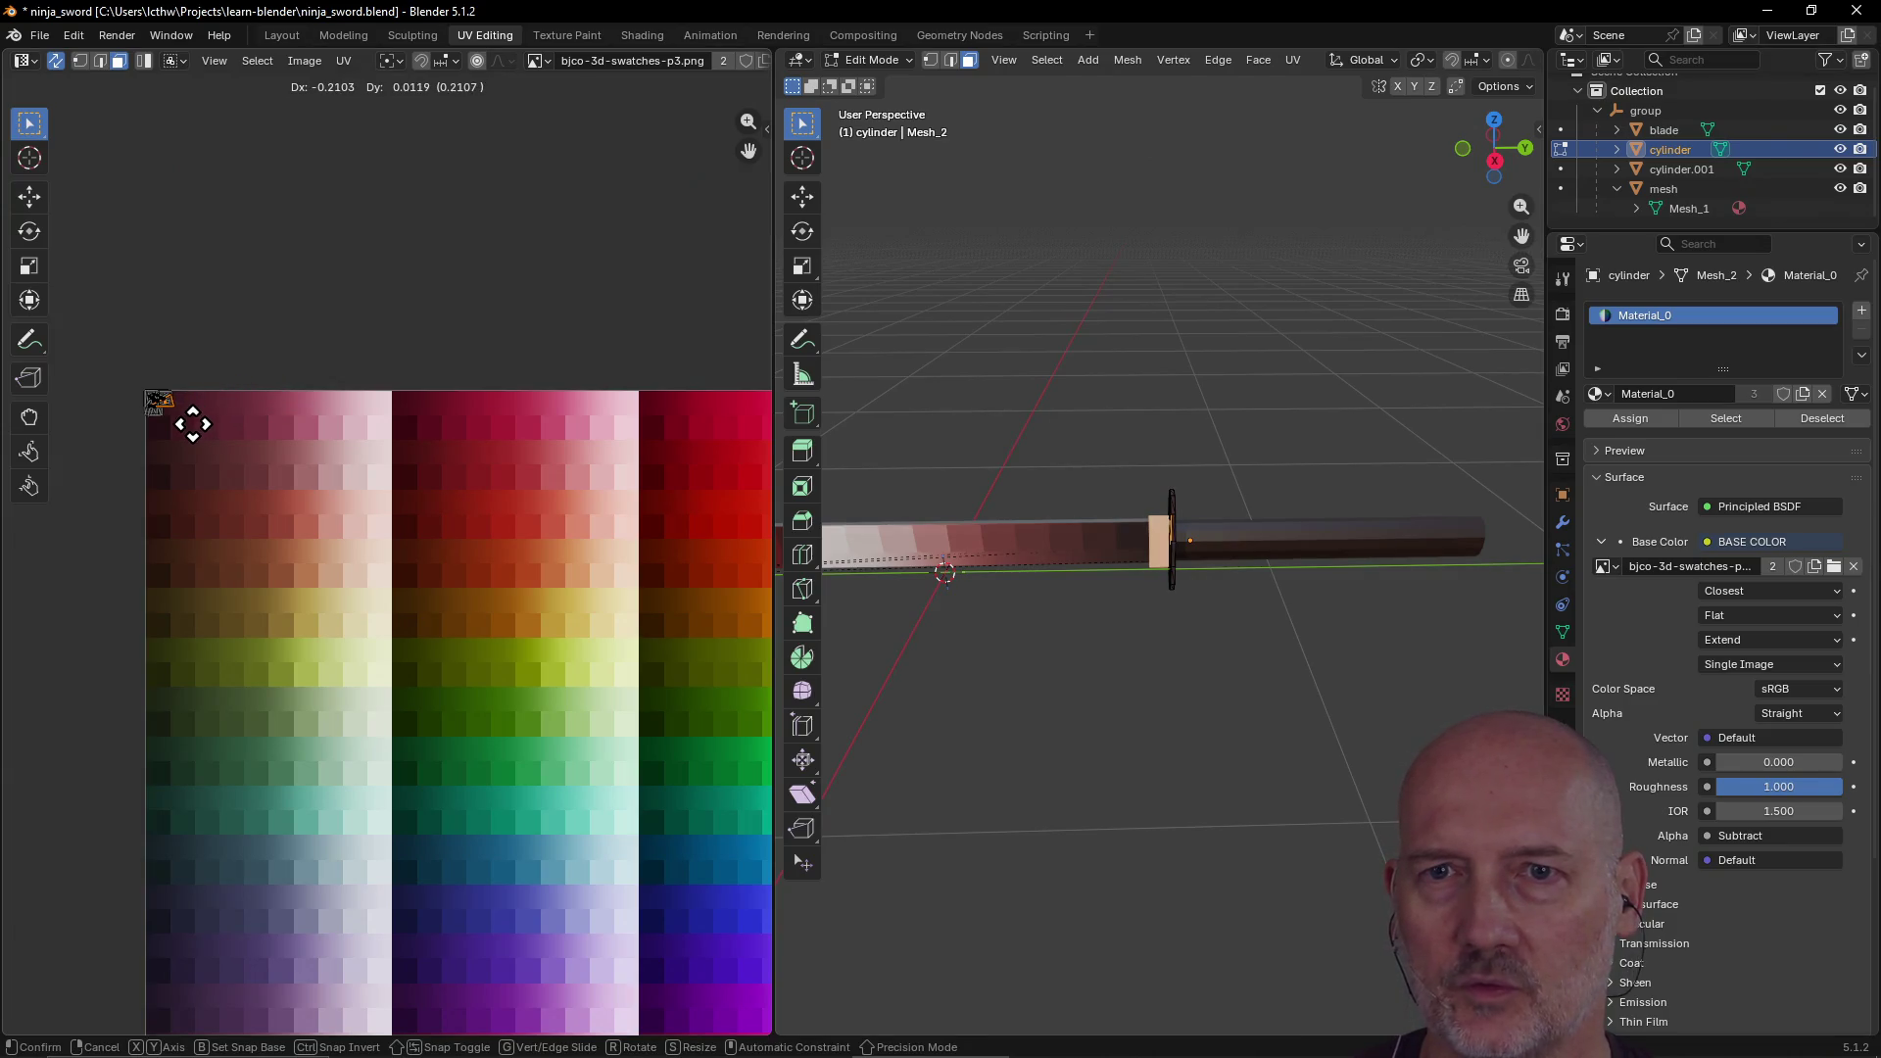
click(193, 423)
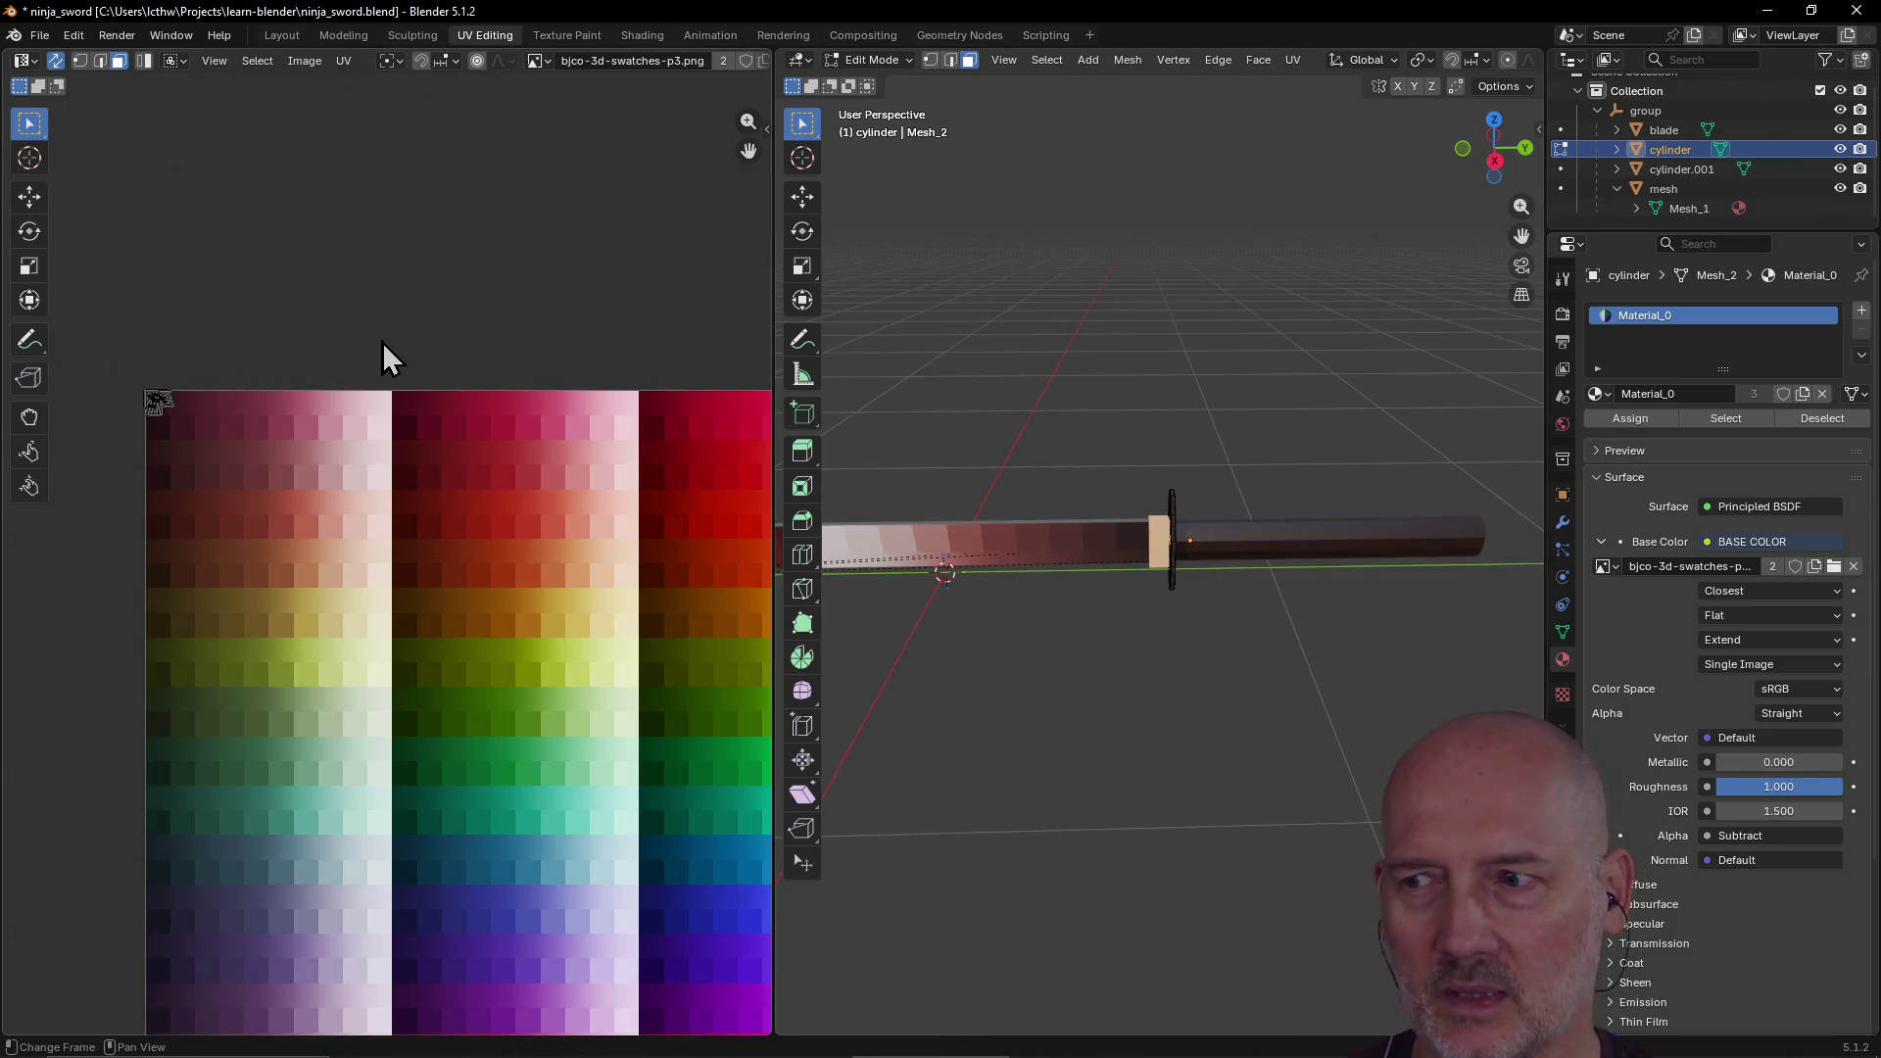
mouse_move(1026, 433)
middle_down()
mouse_move(1101, 445)
mouse_move(1228, 415)
mouse_move(990, 441)
mouse_move(1055, 425)
mouse_move(1147, 336)
mouse_move(1192, 416)
mouse_move(1268, 404)
middle_up()
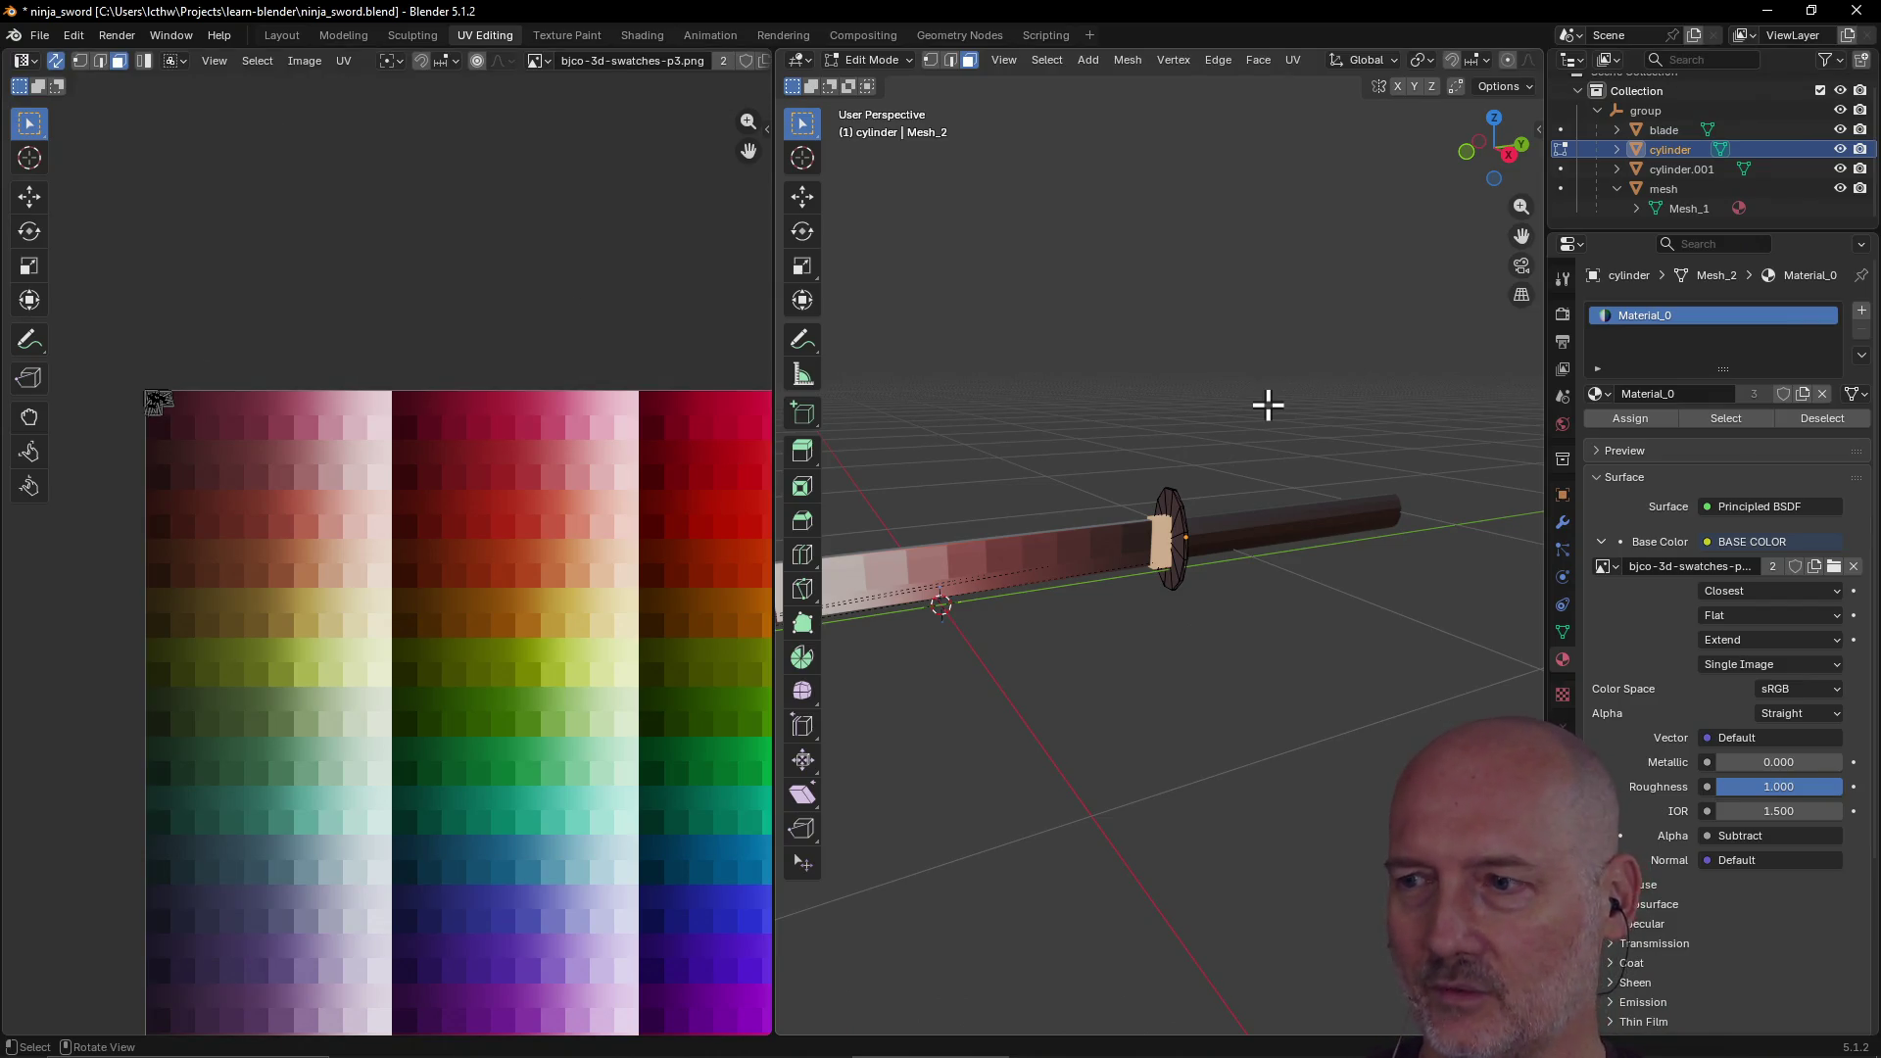
Step: Pan to the palette's top-left corner and box-select the guard islands stacked there
scroll(617, 495, down, 2)
scroll(417, 462, up, 2)
mouse_move(159, 399)
middle_down()
mouse_move(172, 374)
mouse_move(296, 405)
middle_up()
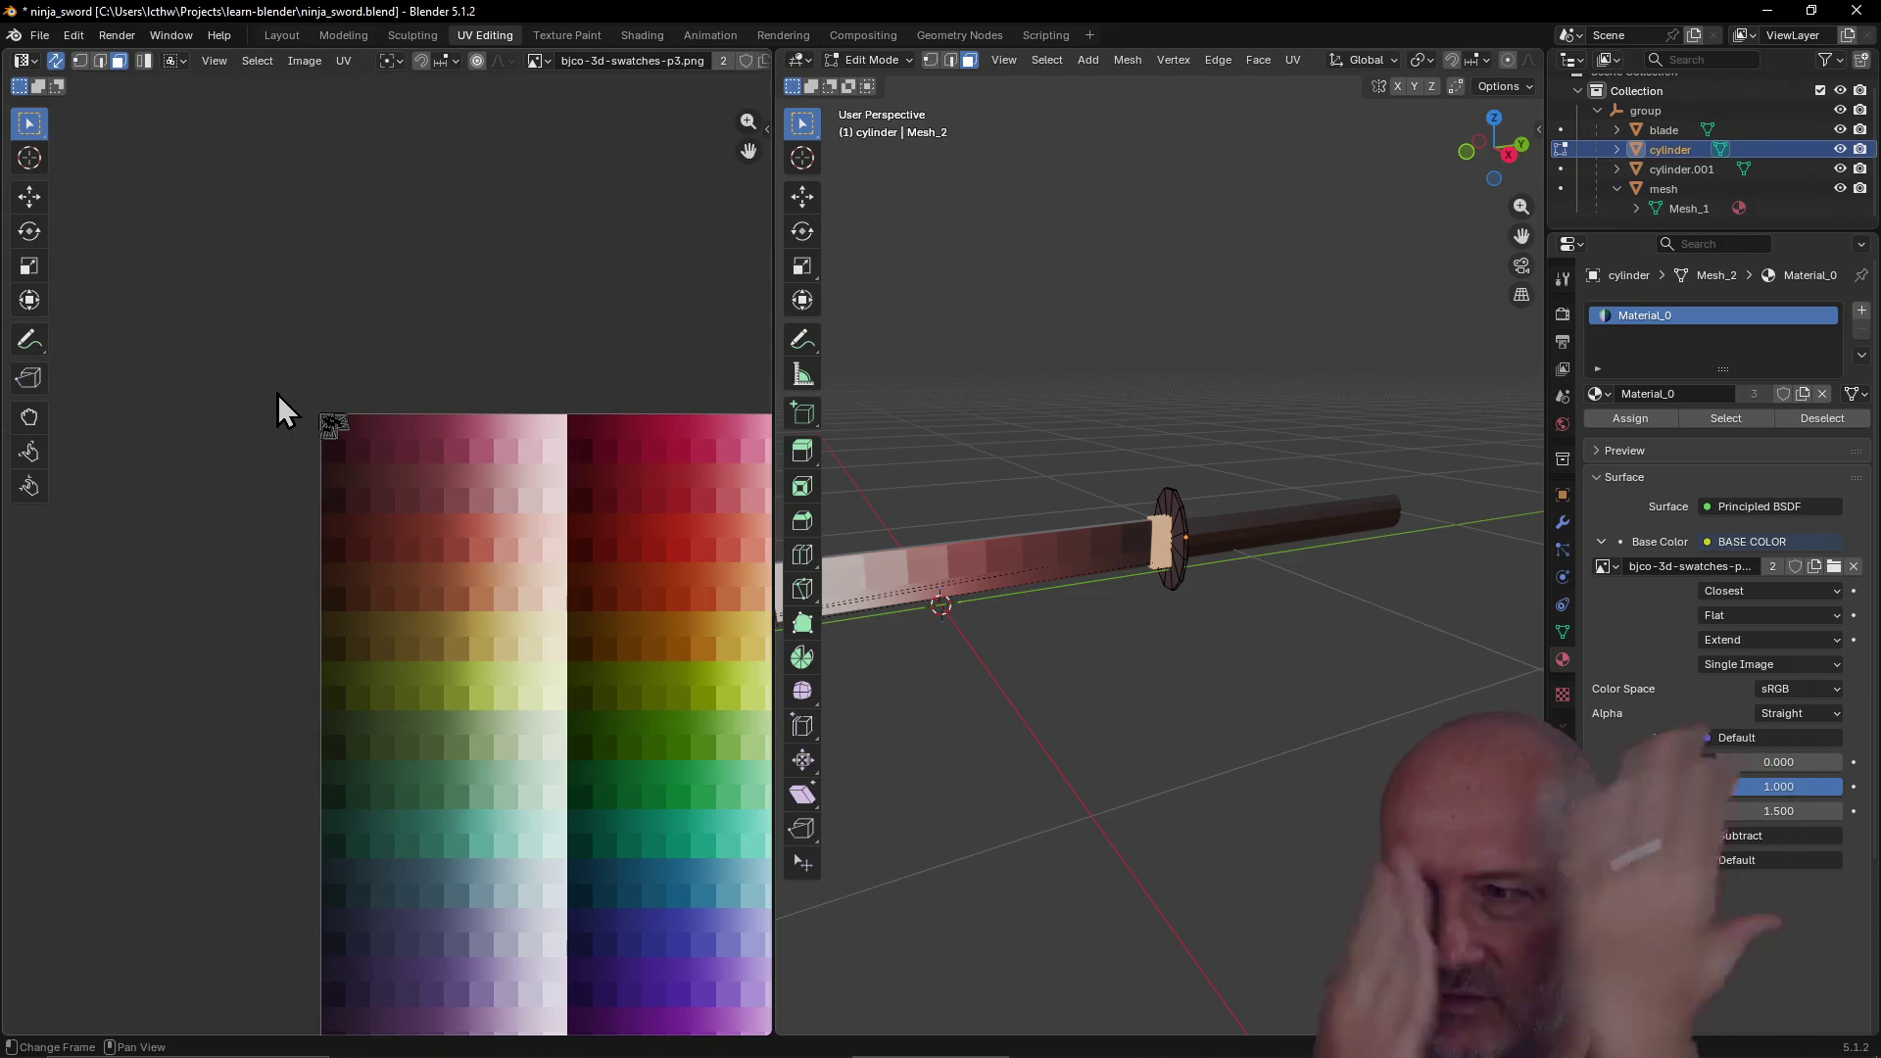
mouse_move(288, 382)
mouse_down()
mouse_move(399, 485)
mouse_move(392, 462)
mouse_up()
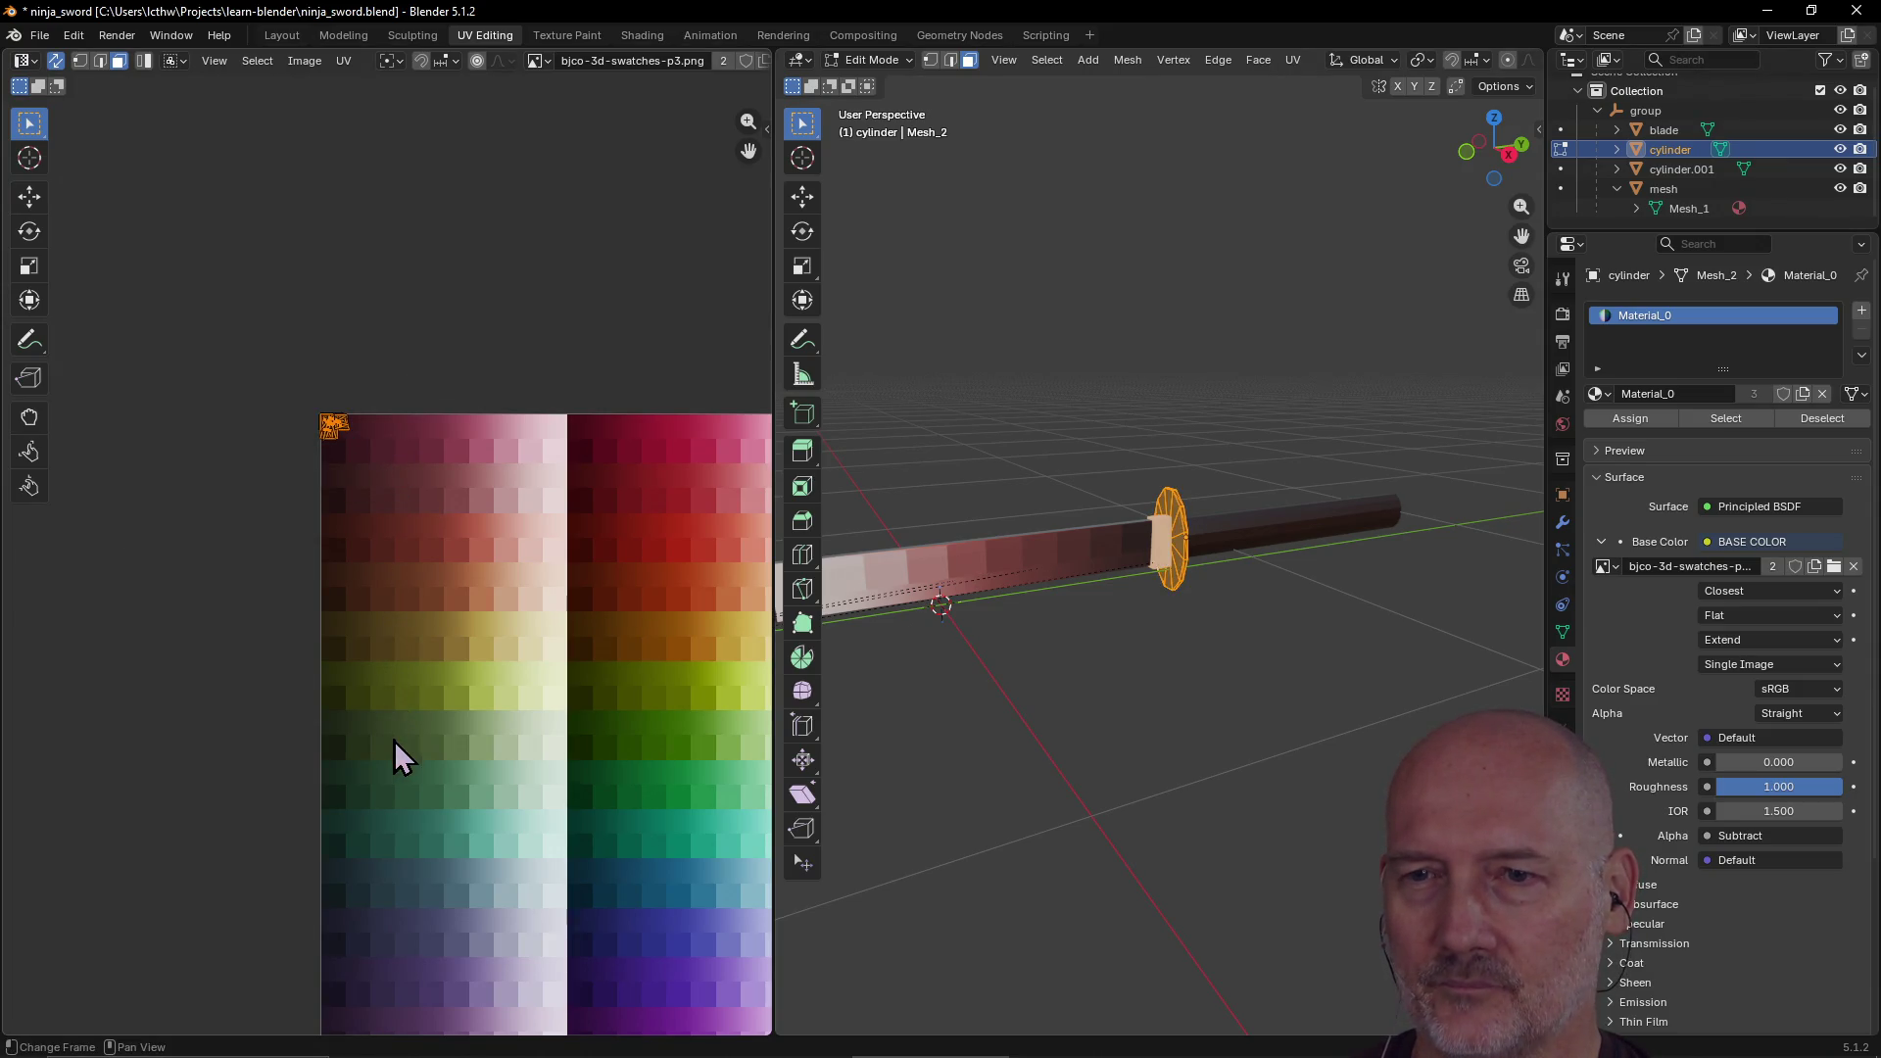
Step: Move the guard islands down onto the black swatch at the start of the grey row
scroll(394, 701, down, 2)
scroll(394, 702, up, 1)
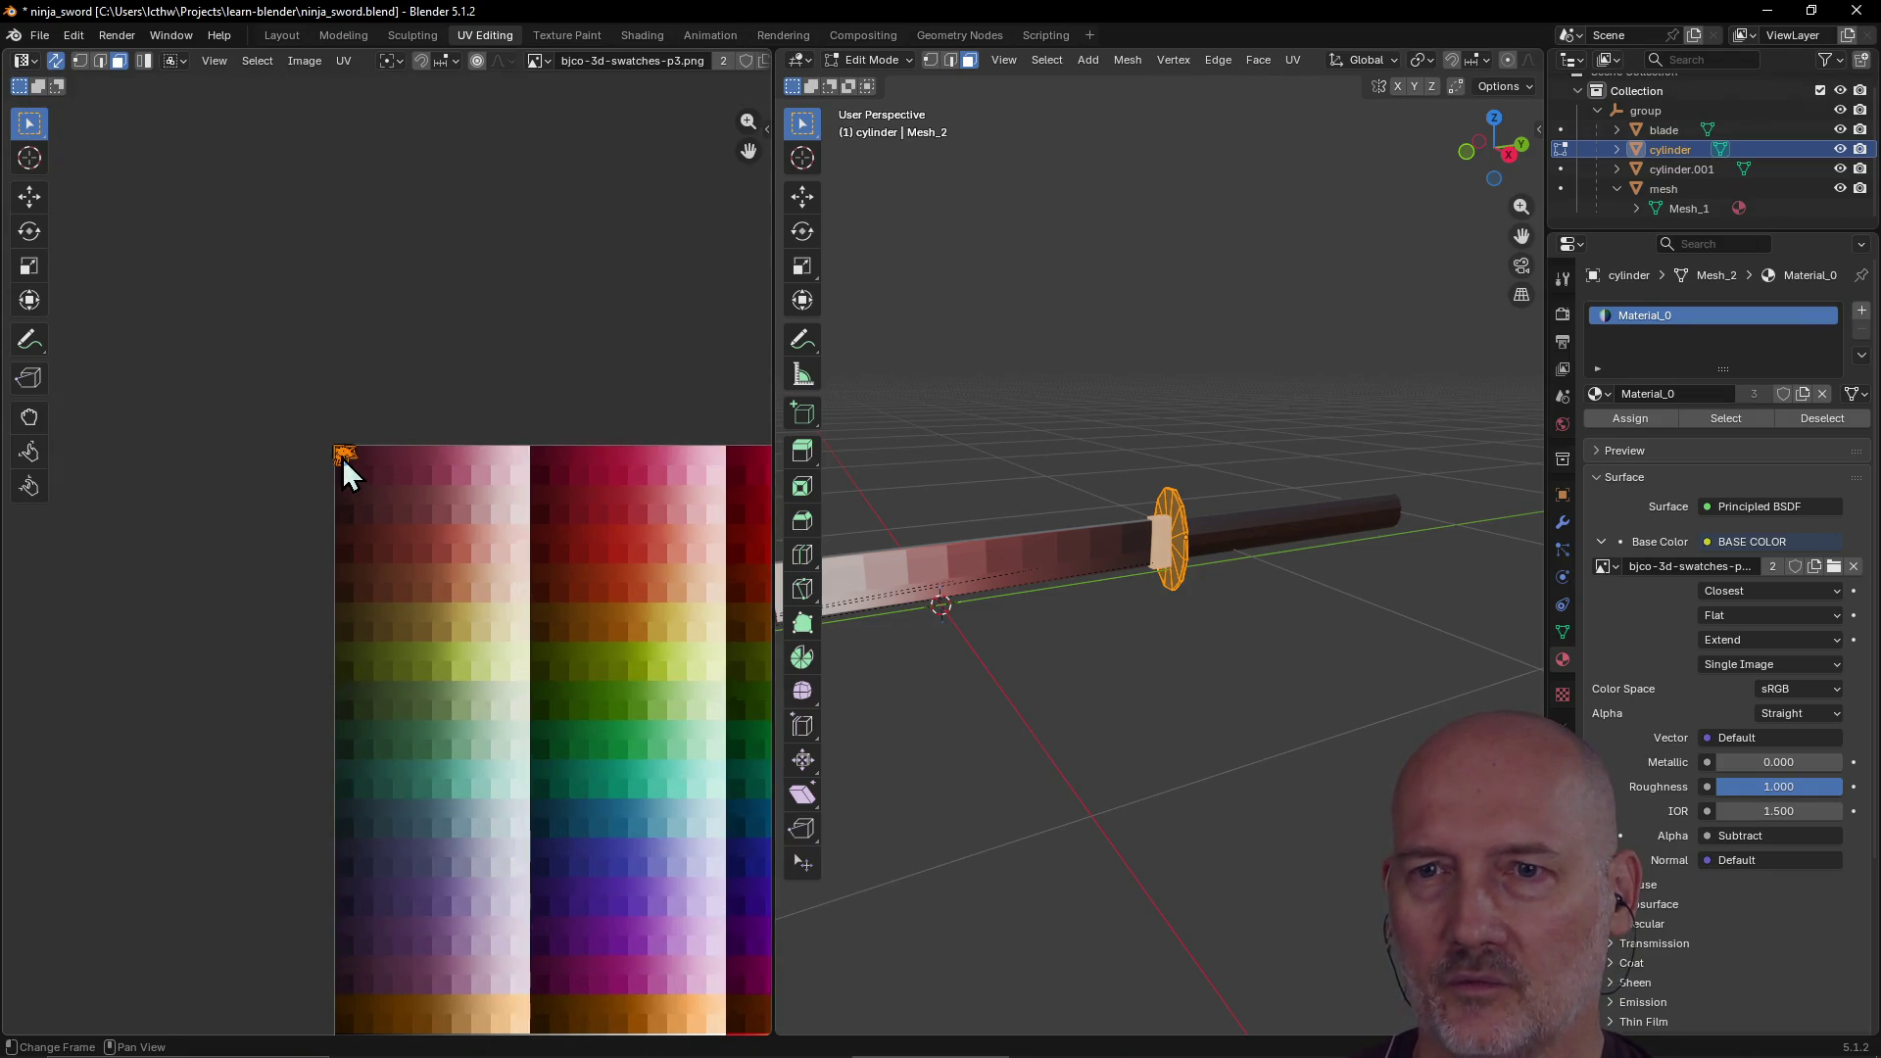
key(g)
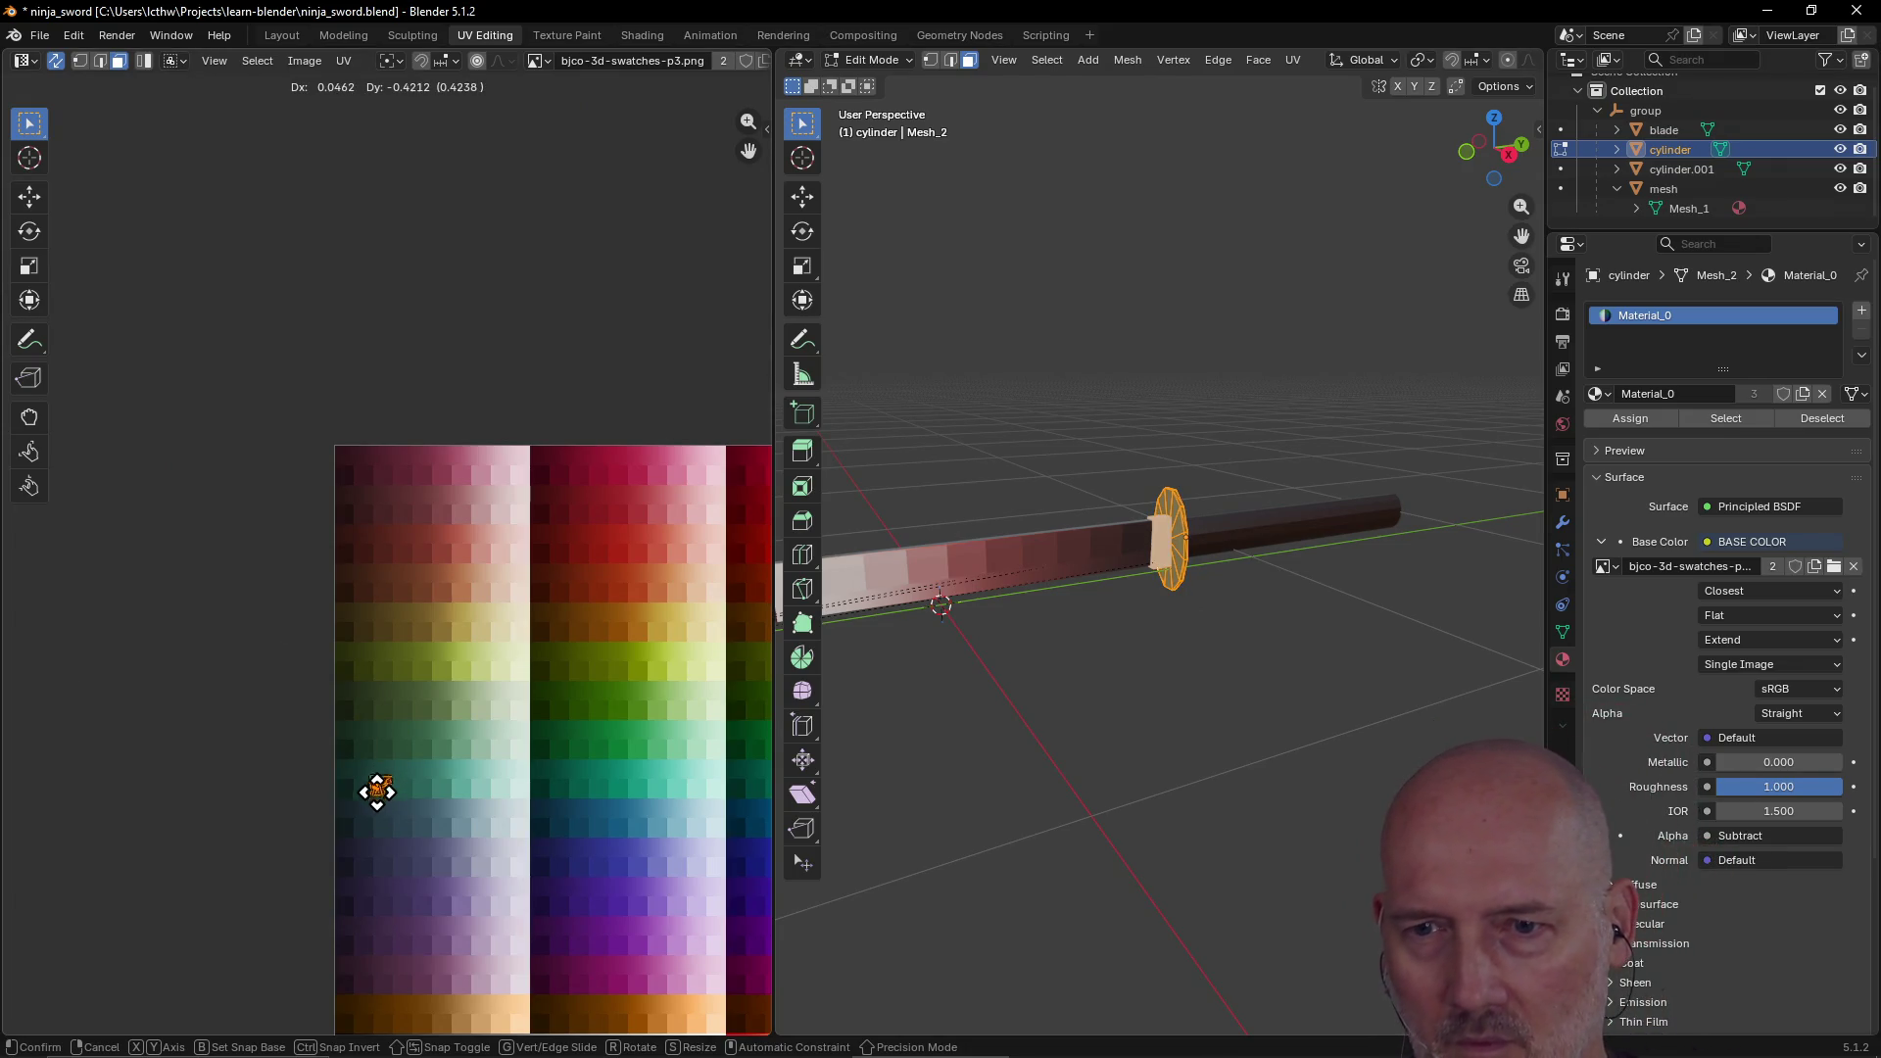
click(344, 947)
scroll(437, 874, down, 1)
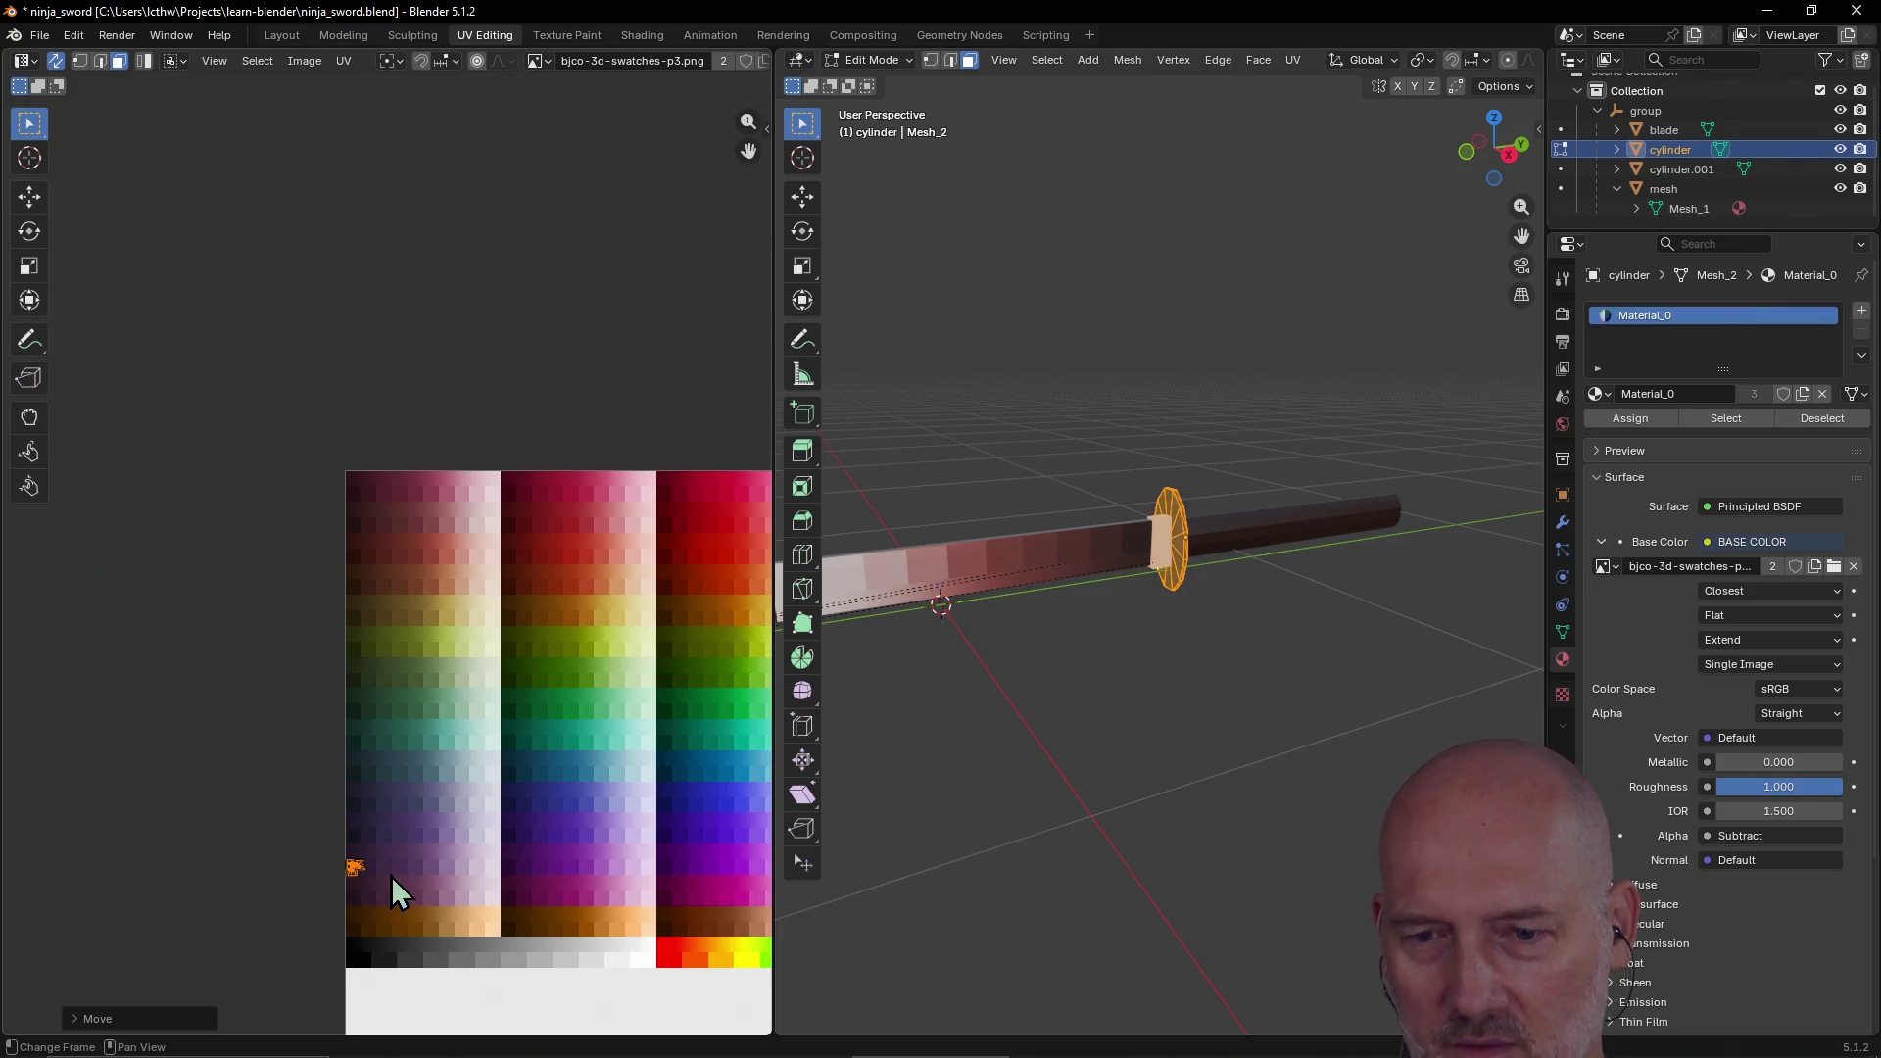
key(g)
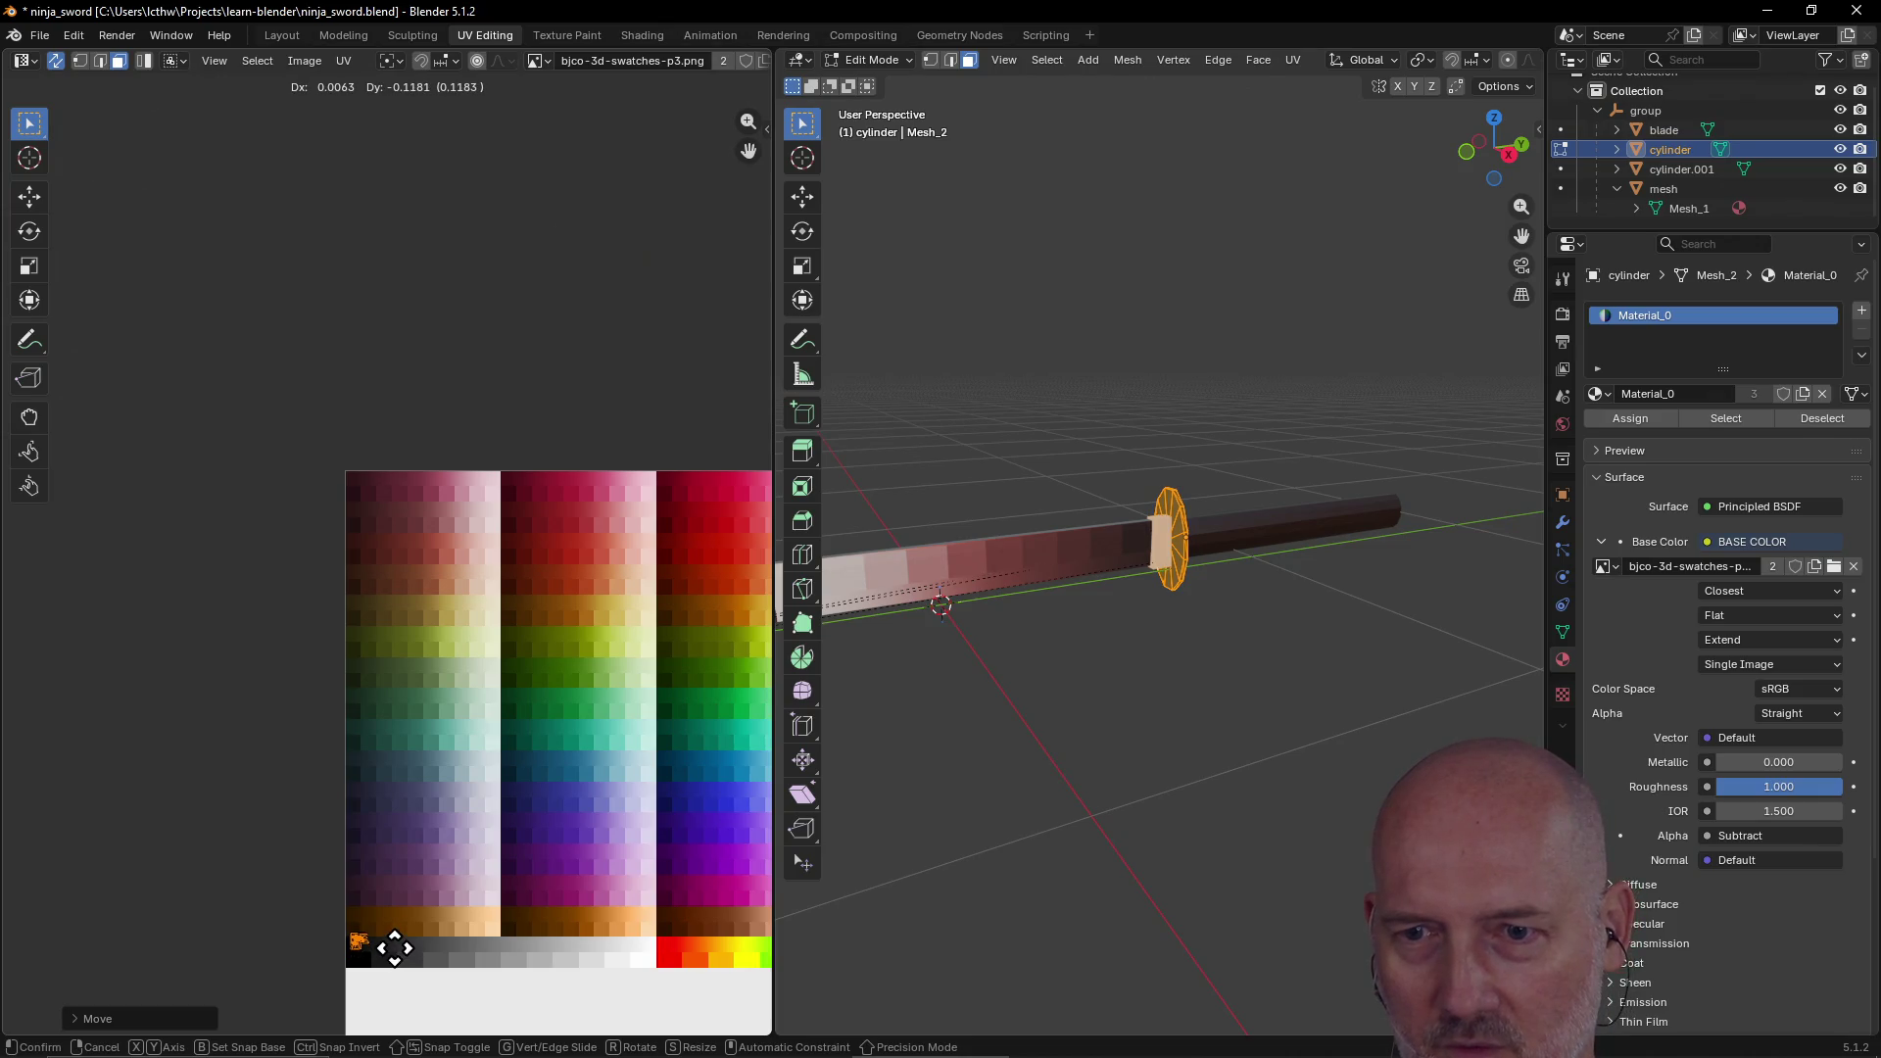
click(394, 948)
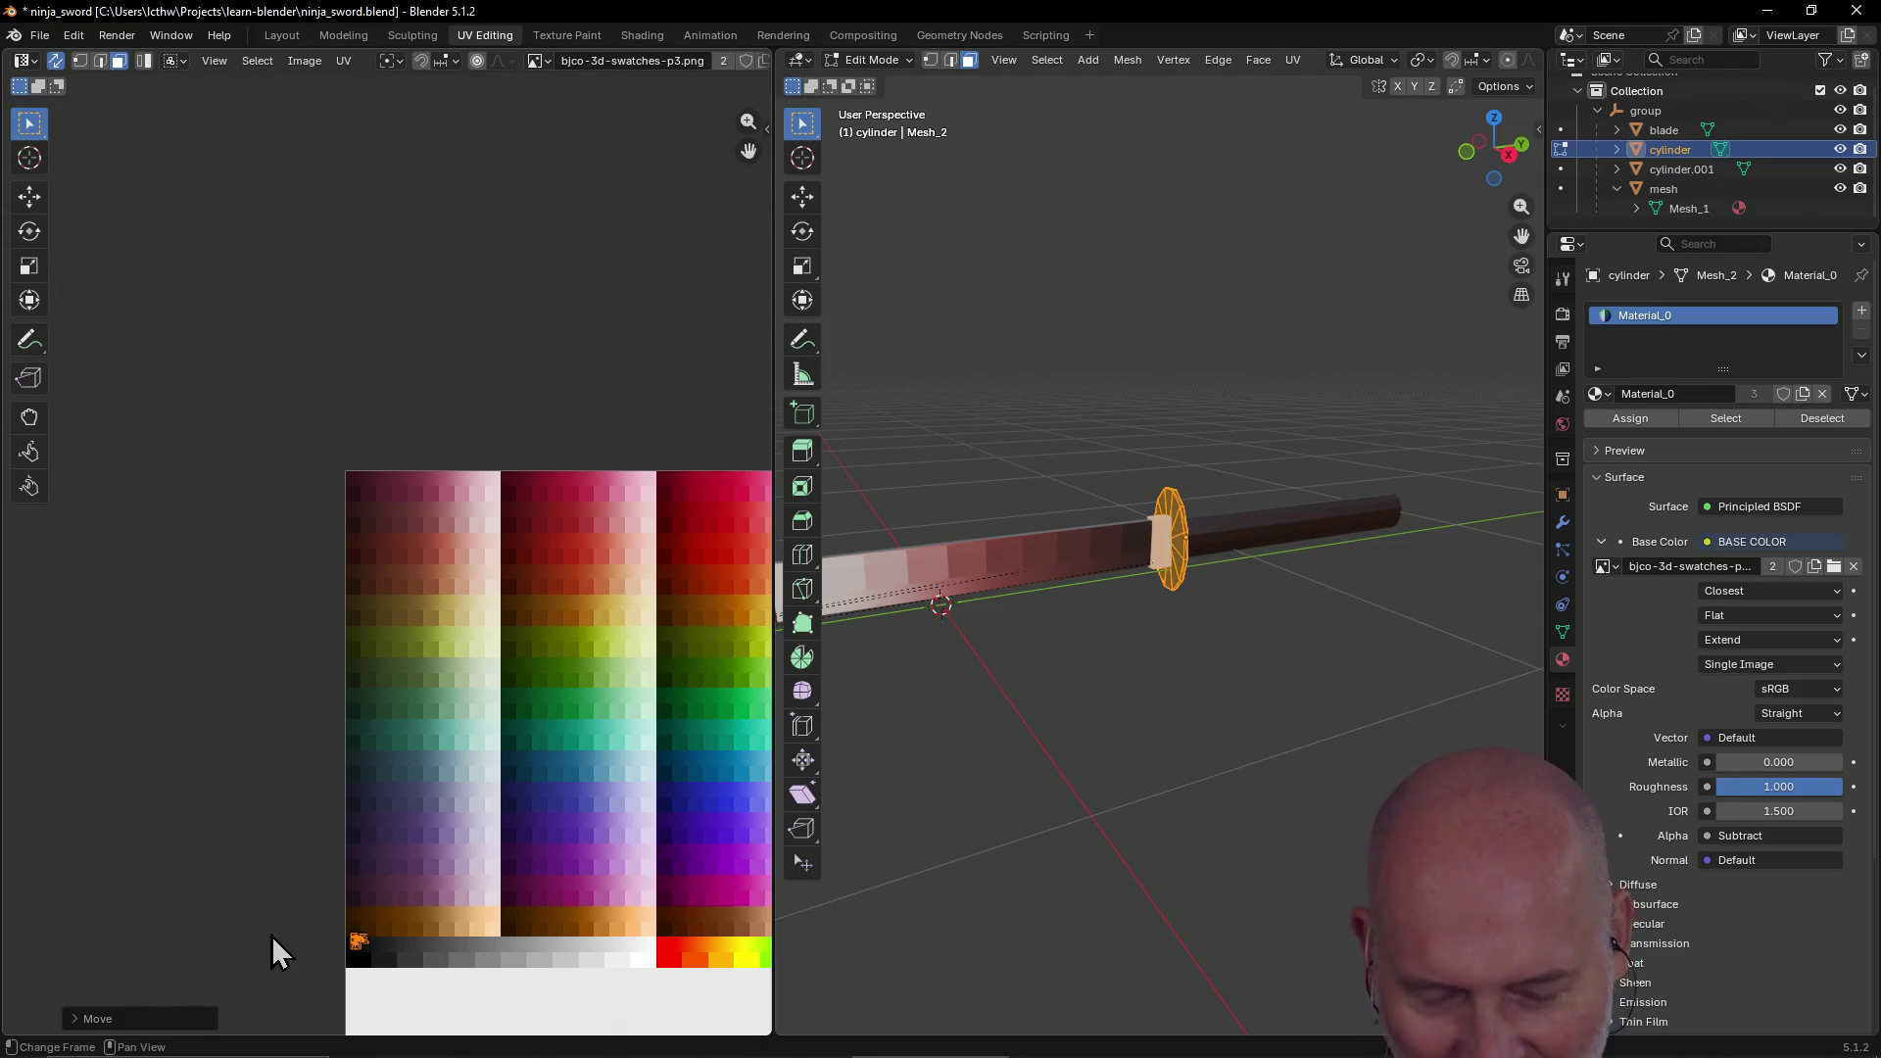
Step: Shrink the islands to fit inside the black swatch, nudge them into place, and deselect
shift+middle_drag(252, 940, 409, 722)
scroll(421, 721, up, 3)
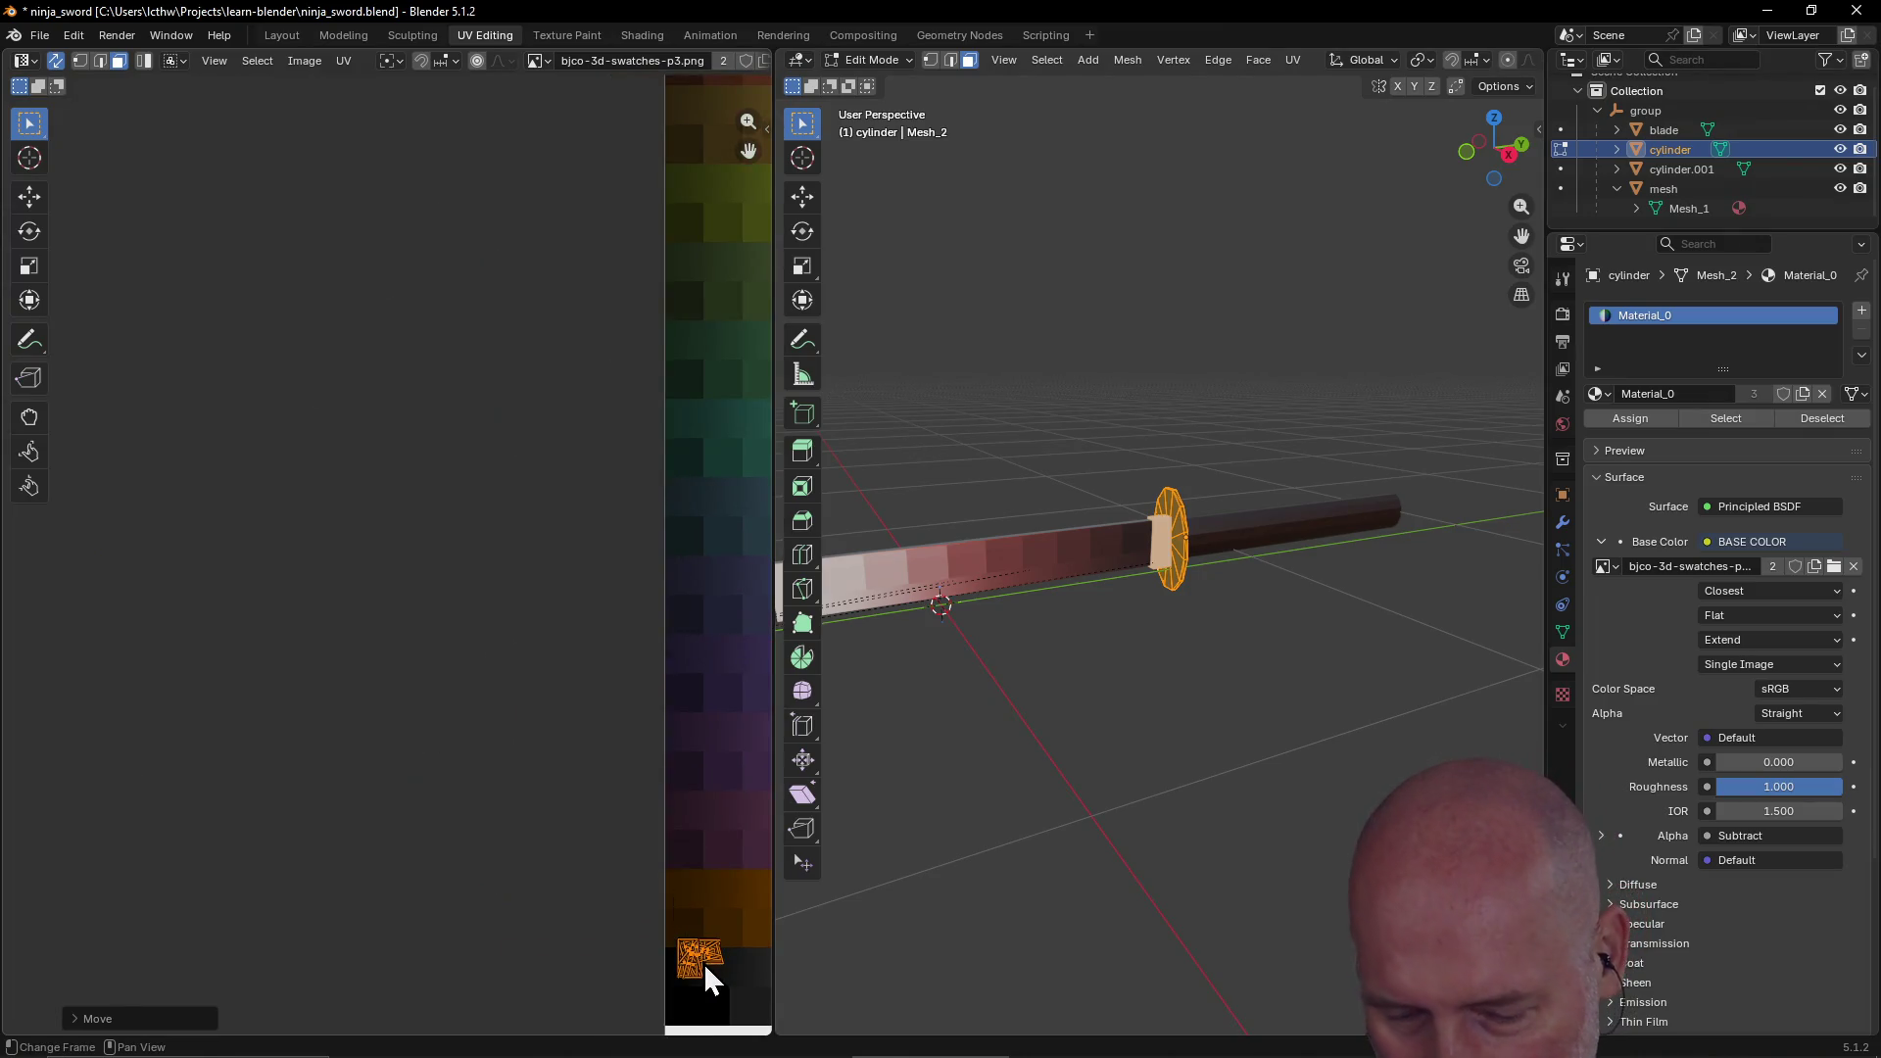
key(s)
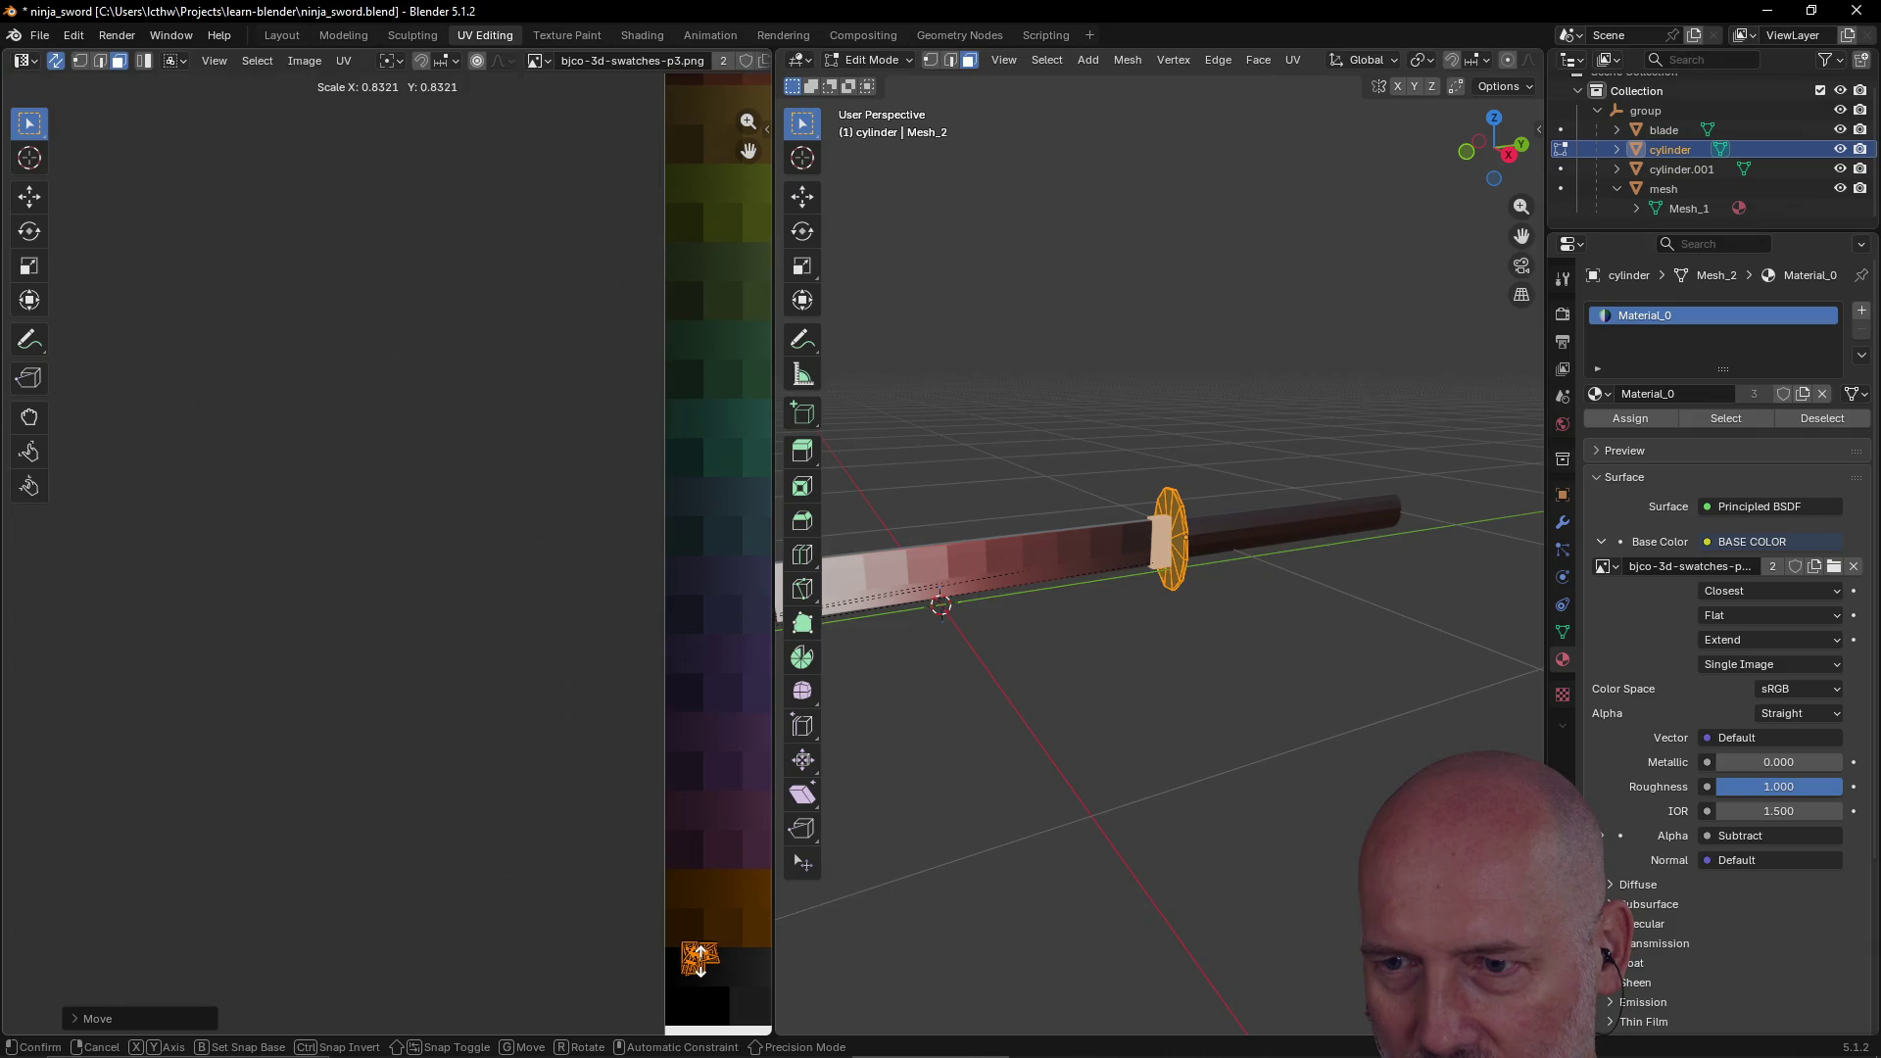
click(701, 959)
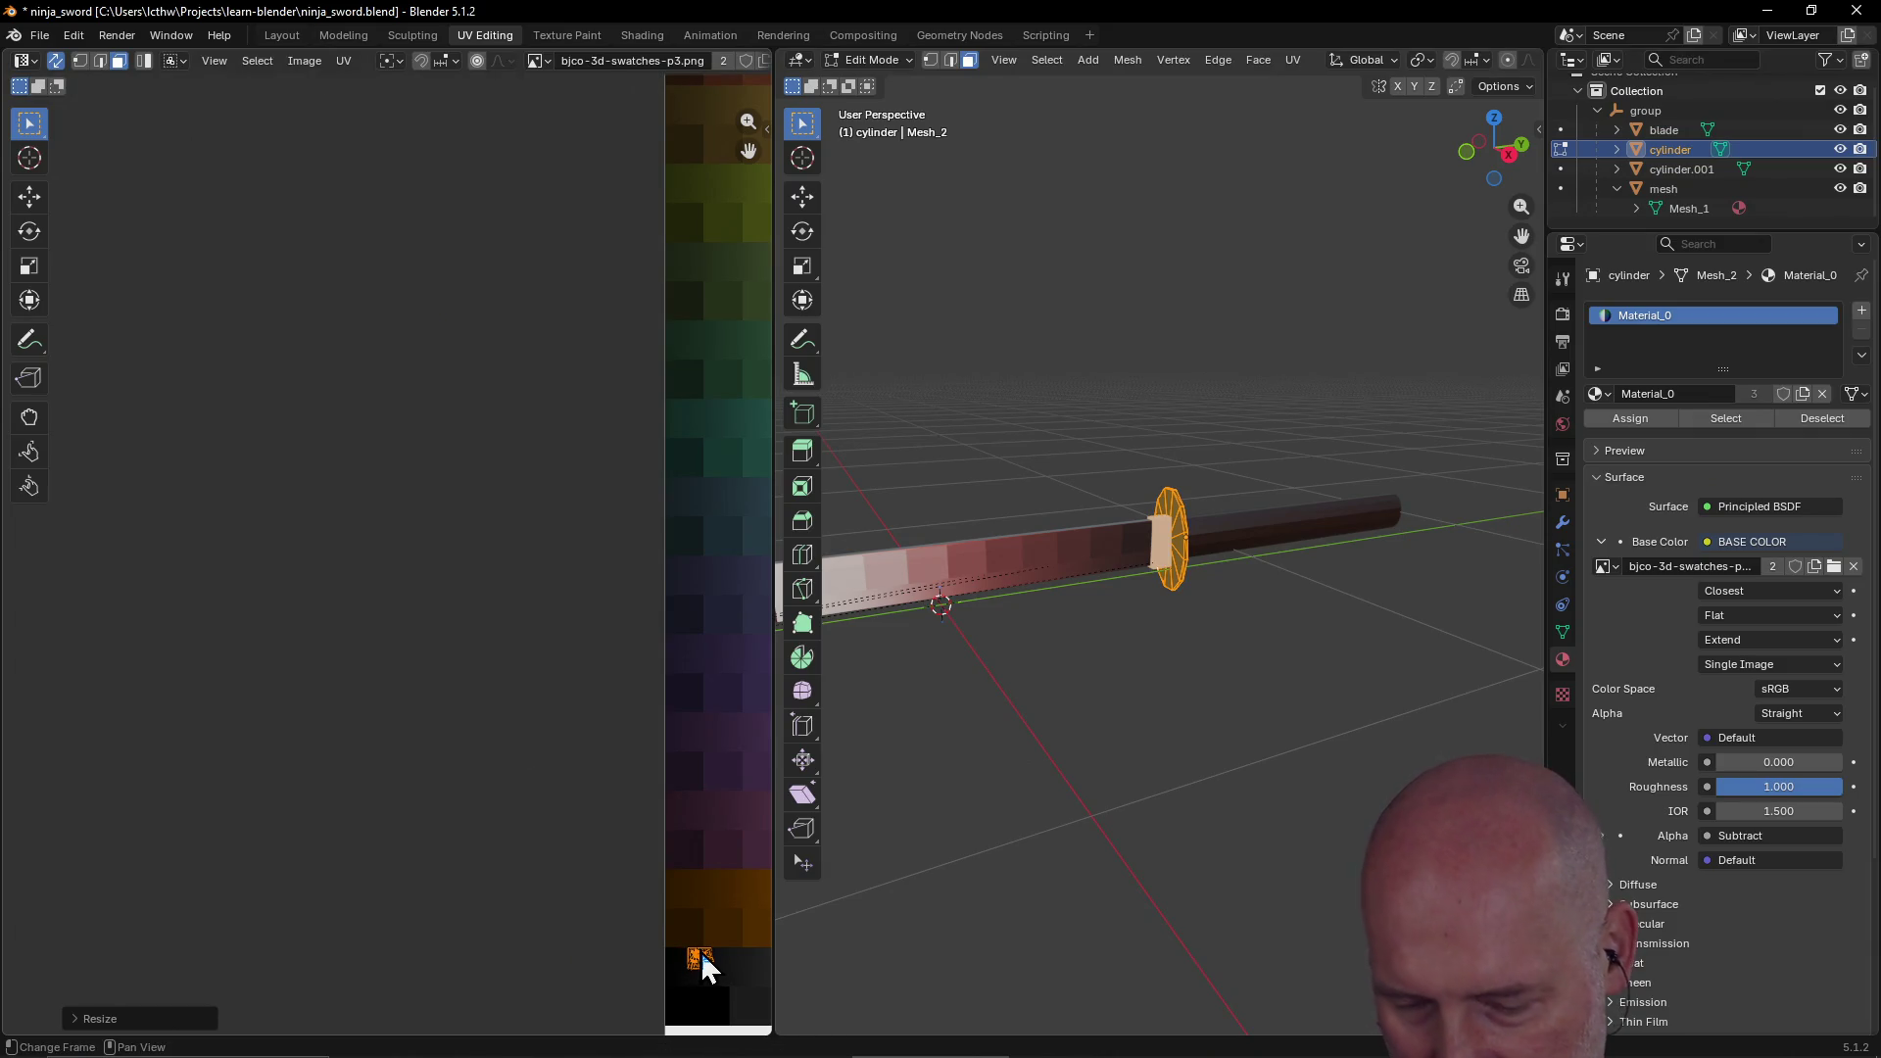
key(g)
click(697, 961)
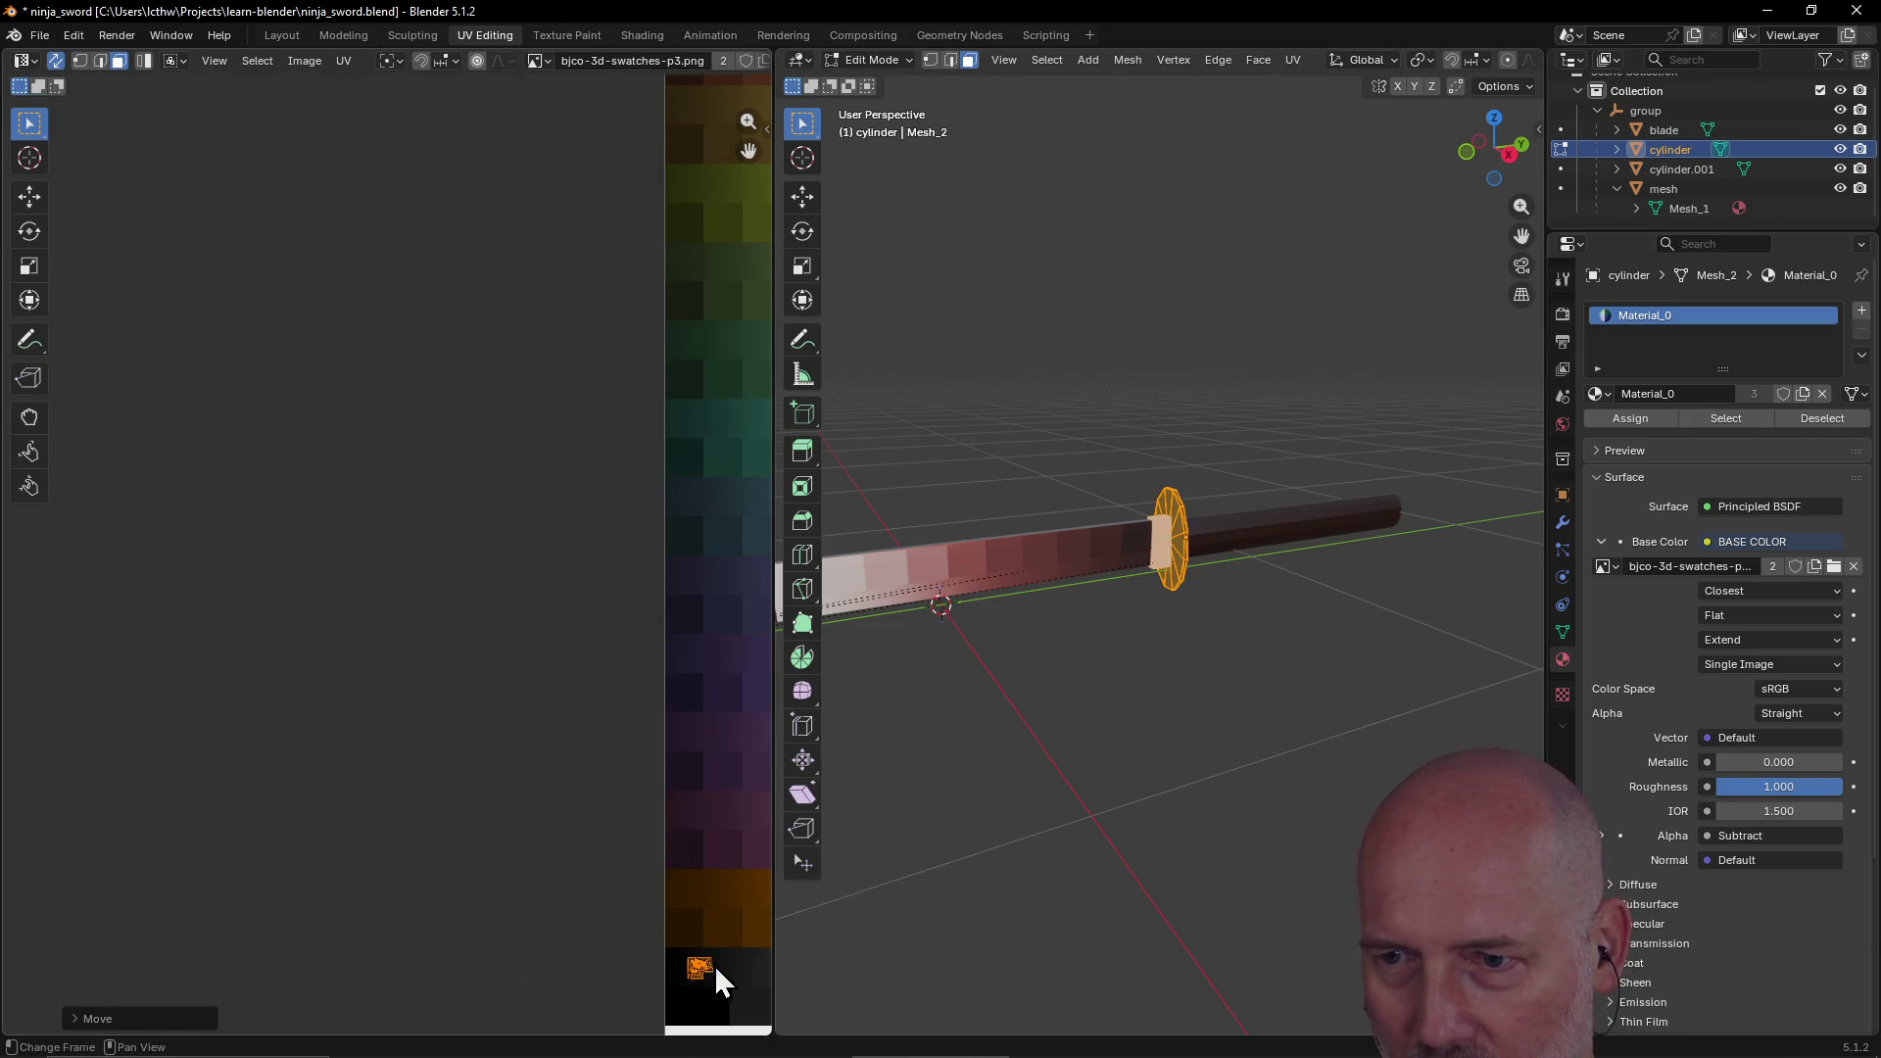
scroll(713, 964, down, 2)
scroll(725, 887, down, 2)
click(1019, 712)
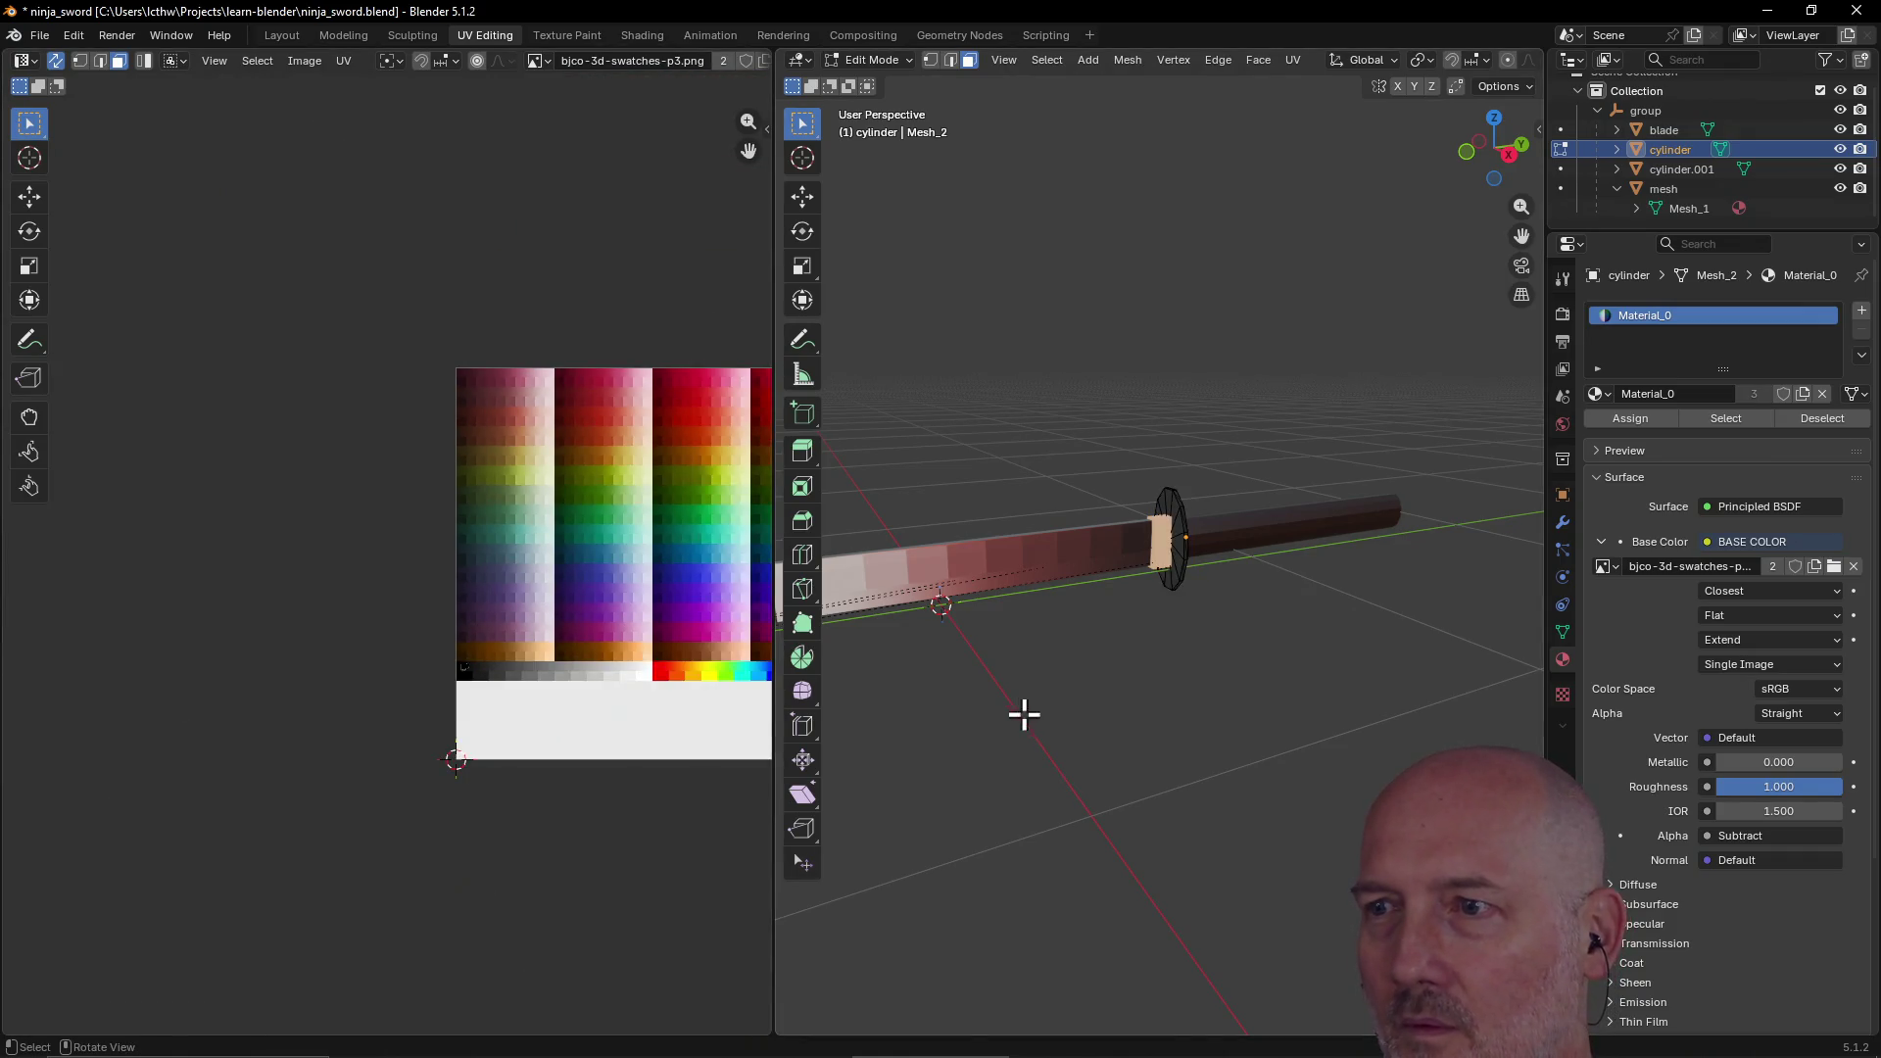
mouse_move(1108, 674)
middle_down()
mouse_move(885, 705)
mouse_move(1067, 664)
mouse_move(1093, 693)
mouse_move(1008, 685)
mouse_move(999, 630)
mouse_move(886, 647)
mouse_move(1121, 622)
mouse_move(1310, 549)
mouse_move(1235, 676)
mouse_move(1465, 529)
mouse_move(1512, 594)
mouse_move(1273, 621)
mouse_move(1229, 650)
middle_up()
scroll(1229, 651, up, 7)
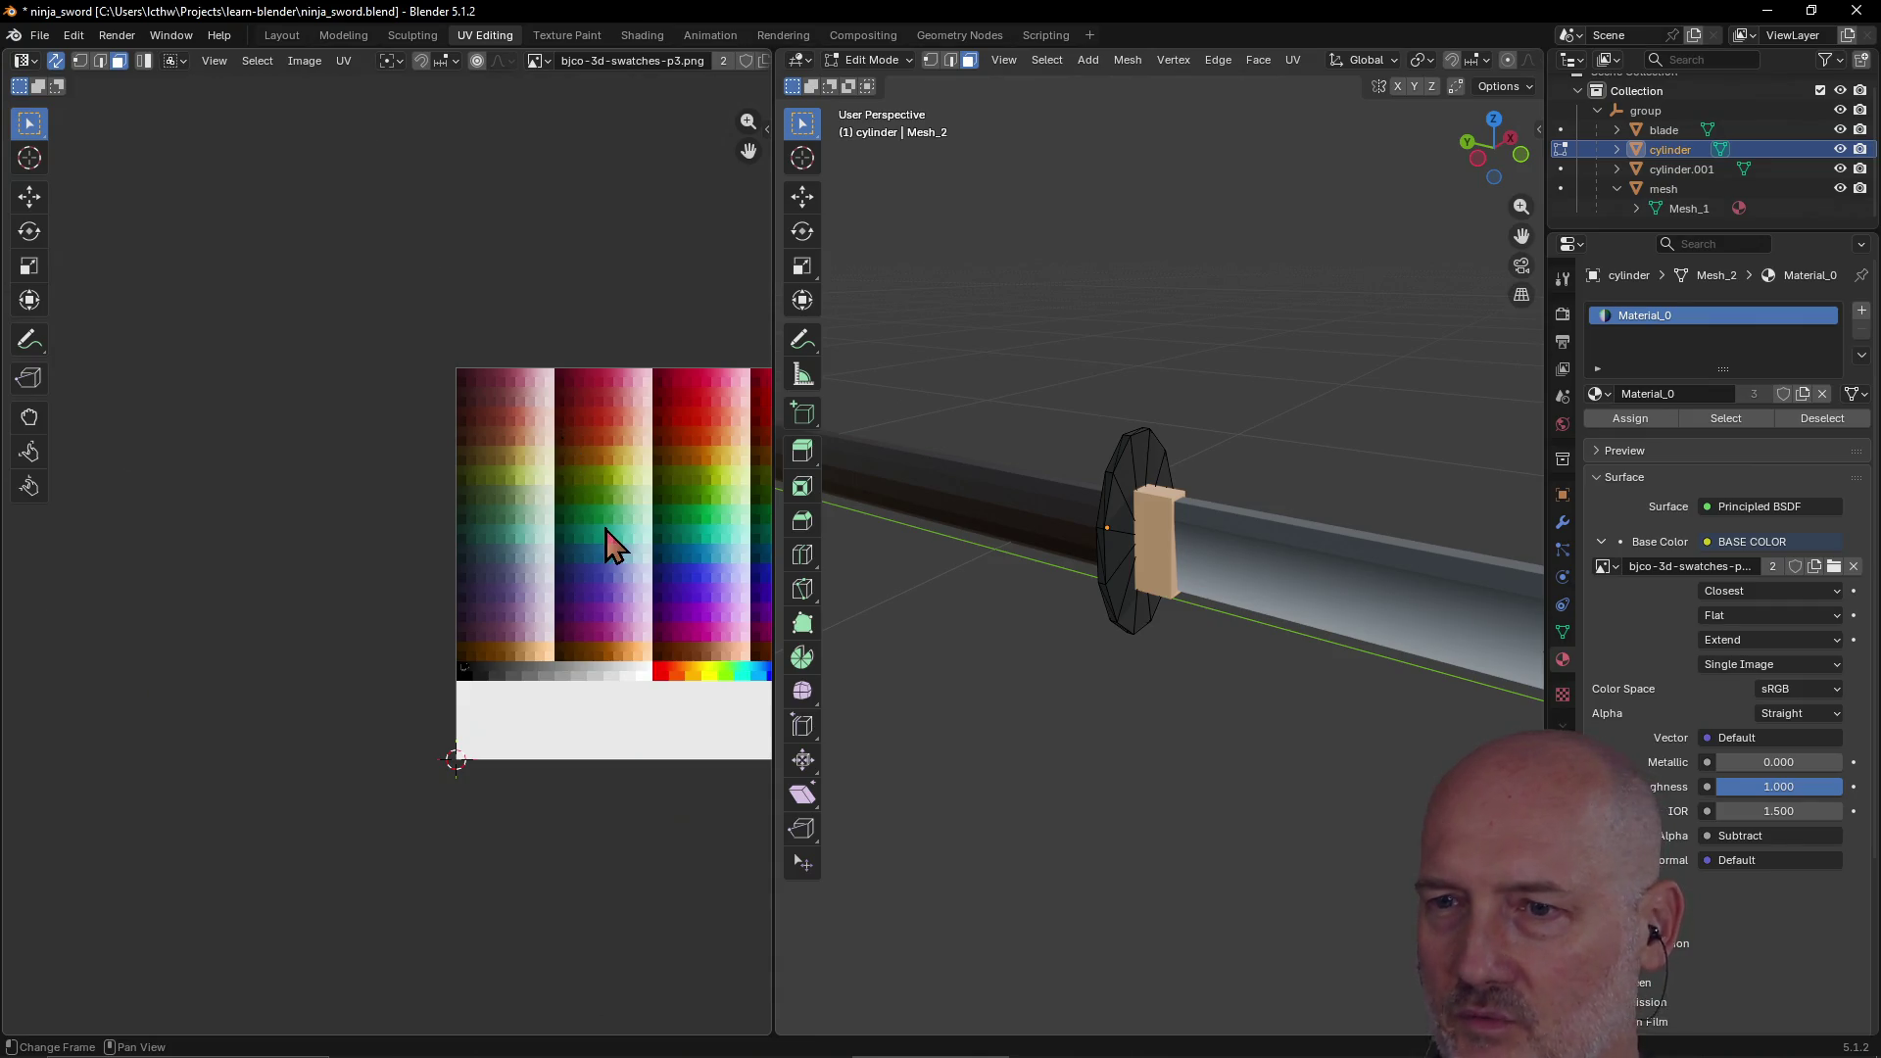
scroll(610, 549, down, 2)
scroll(611, 574, up, 1)
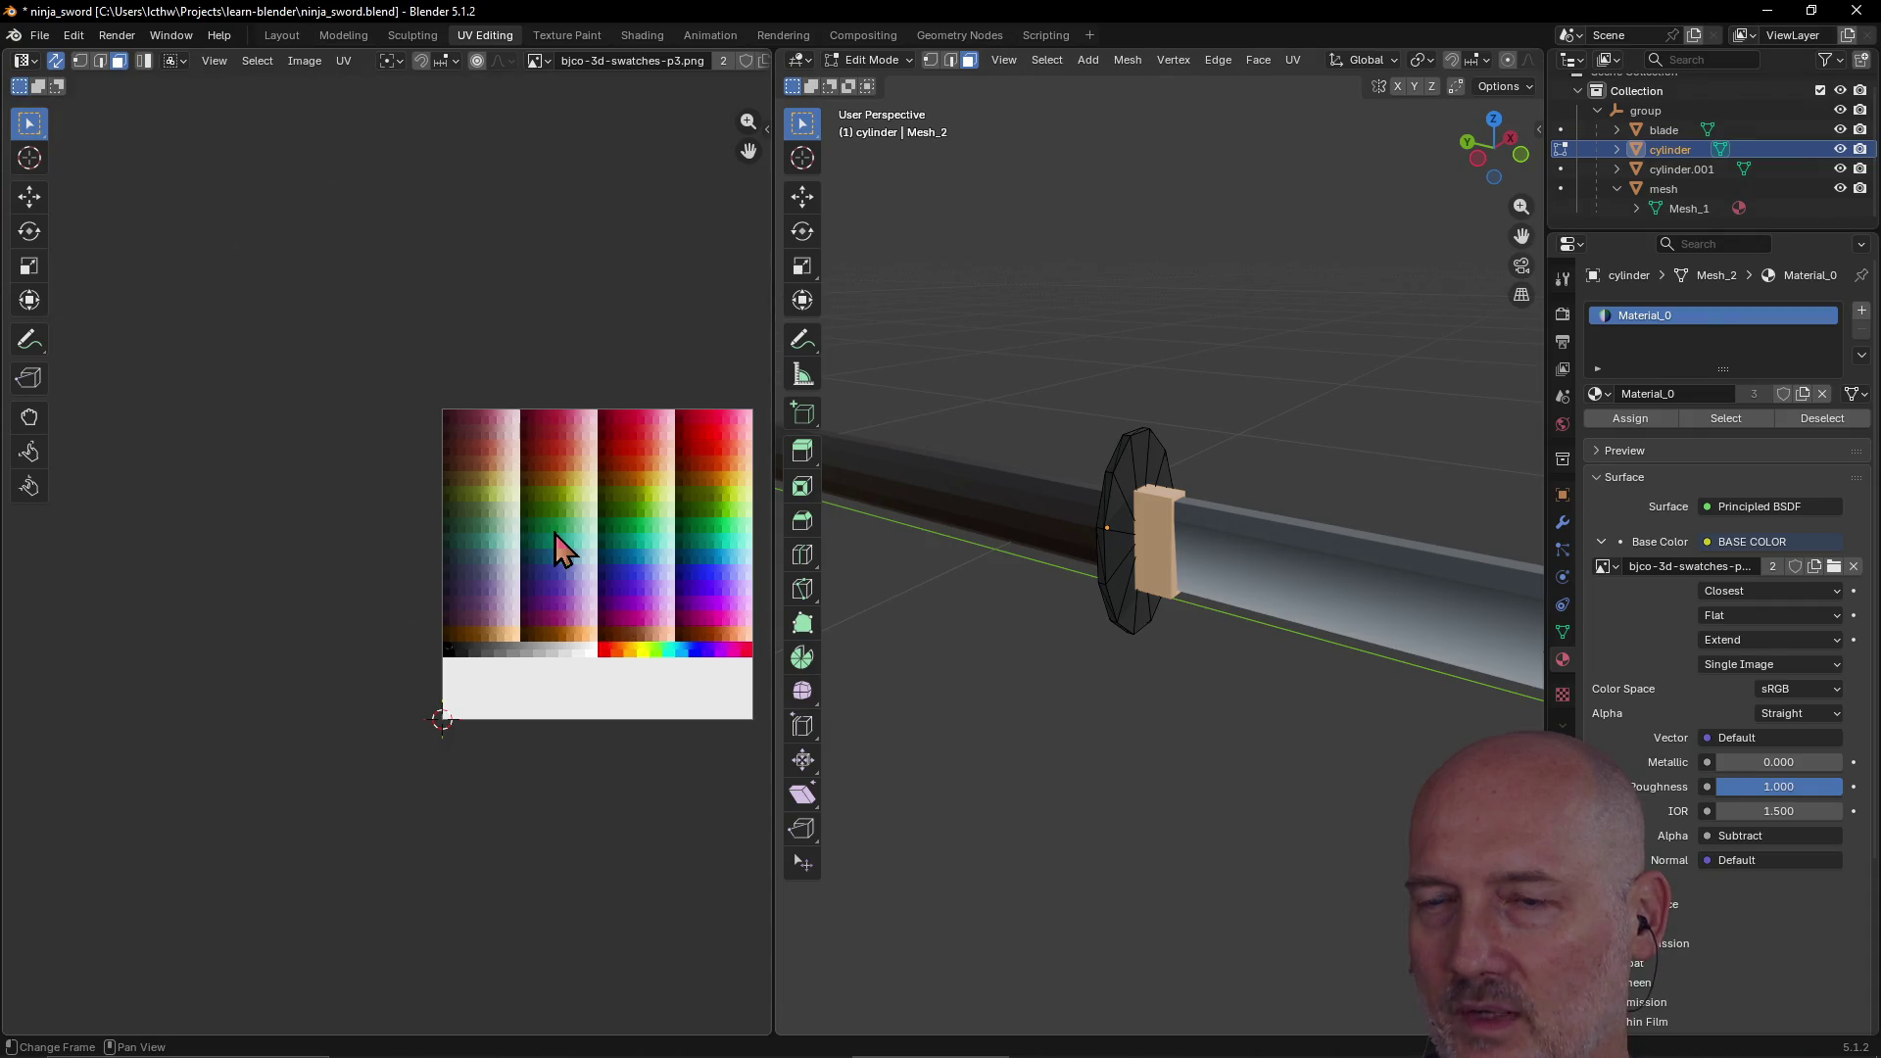
scroll(607, 500, down, 2)
scroll(647, 480, up, 1)
scroll(659, 470, up, 1)
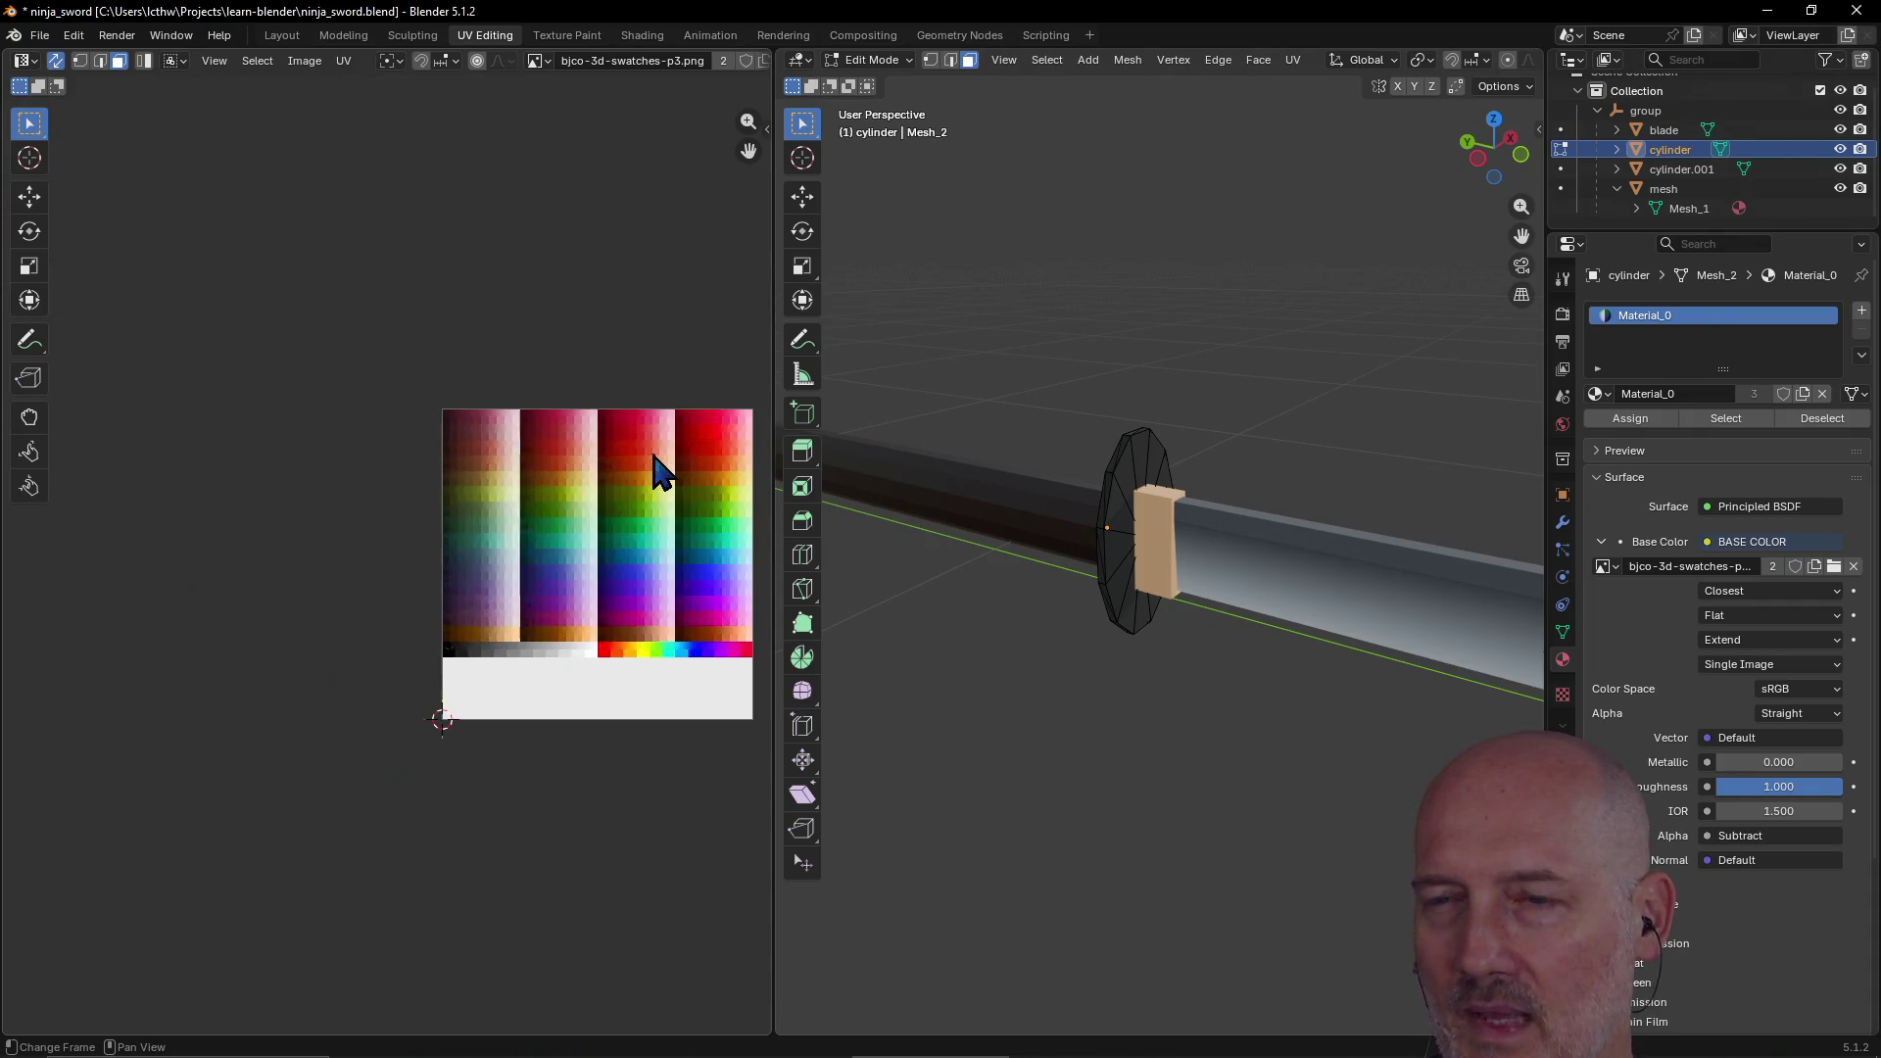
middle_drag(1166, 586, 1168, 572)
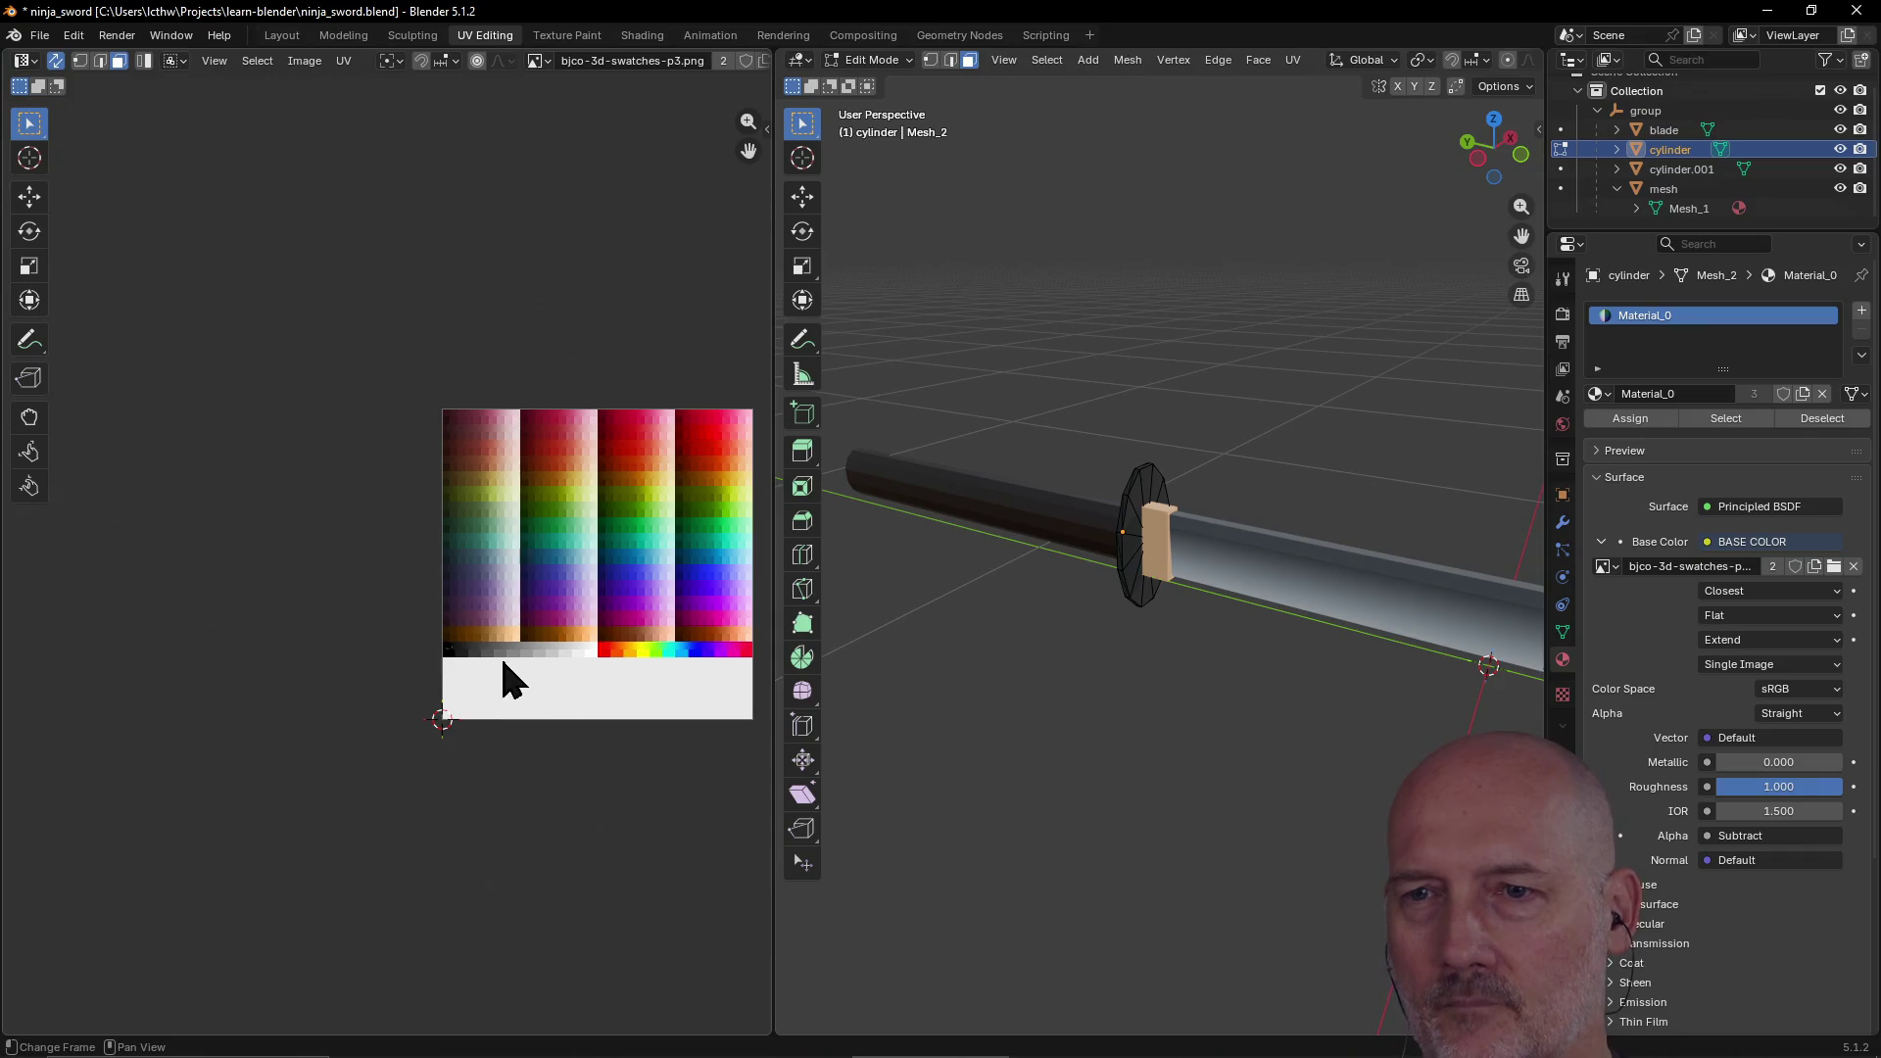
scroll(500, 668, up, 3)
scroll(499, 660, up, 1)
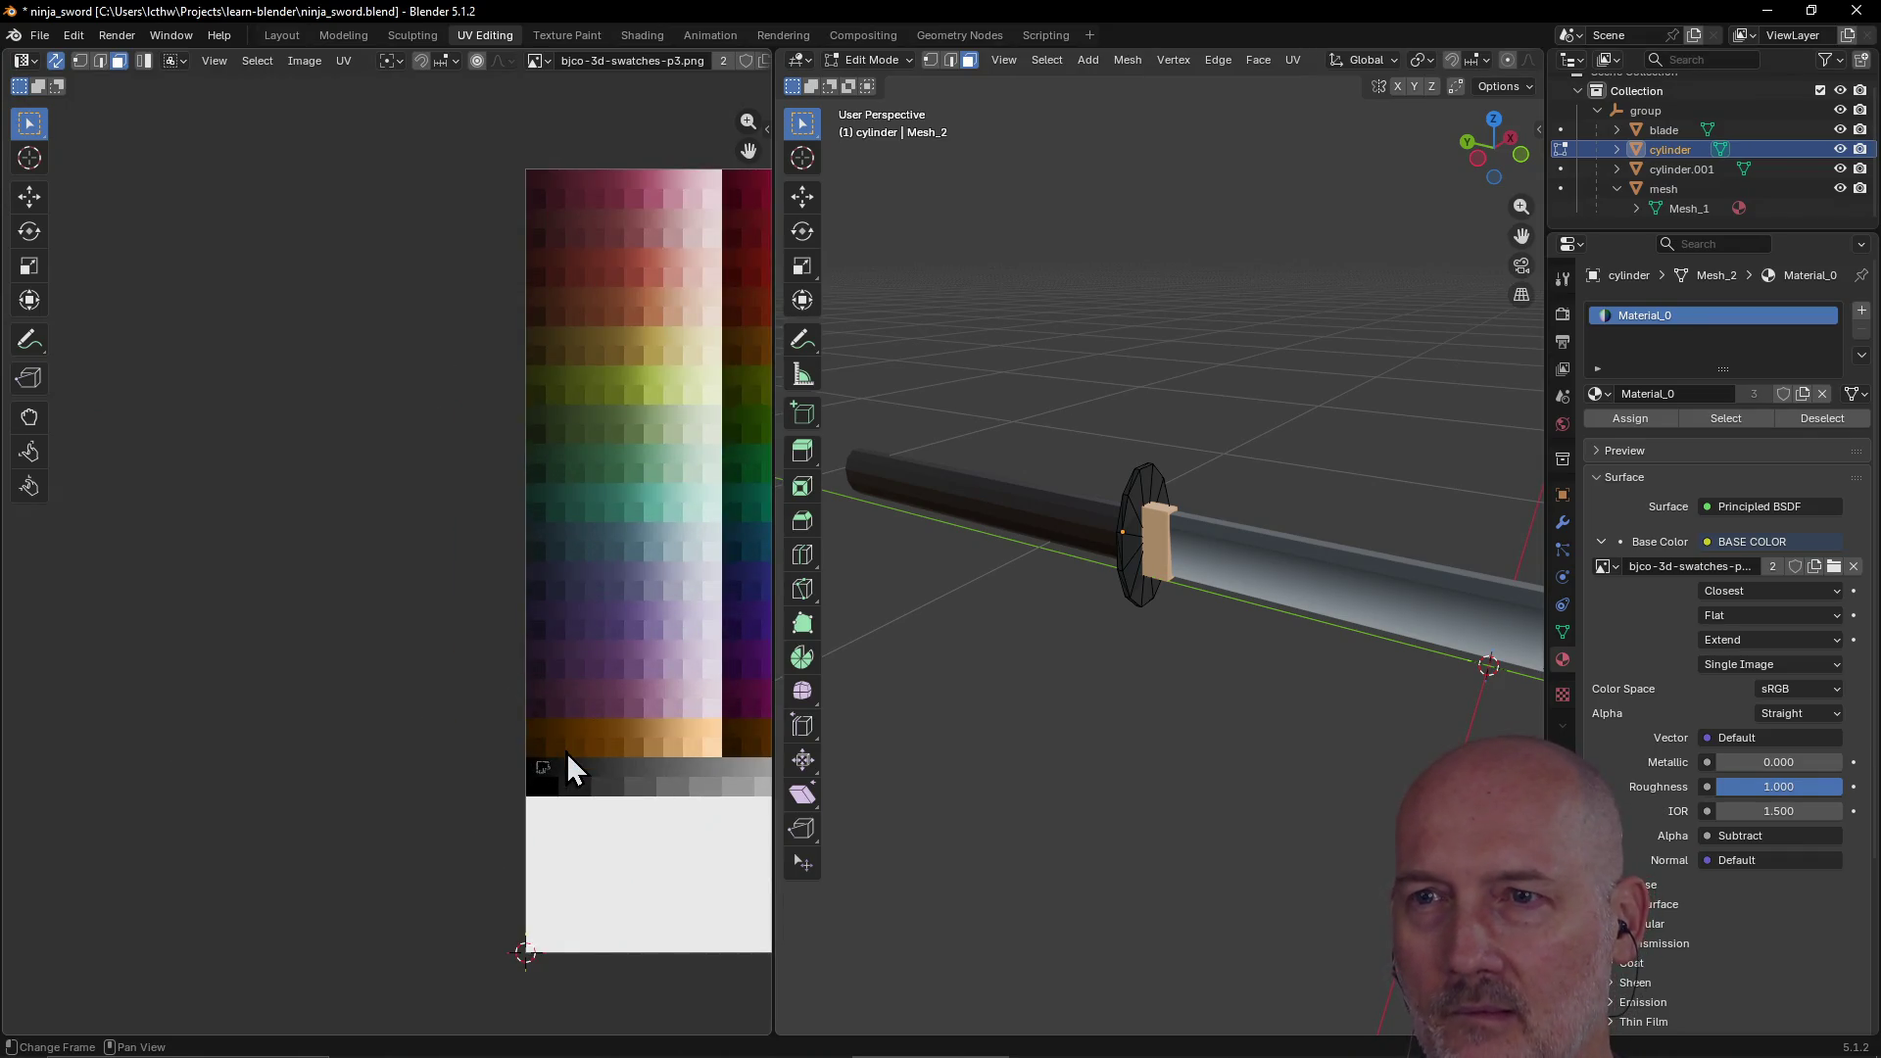
scroll(607, 499, down, 2)
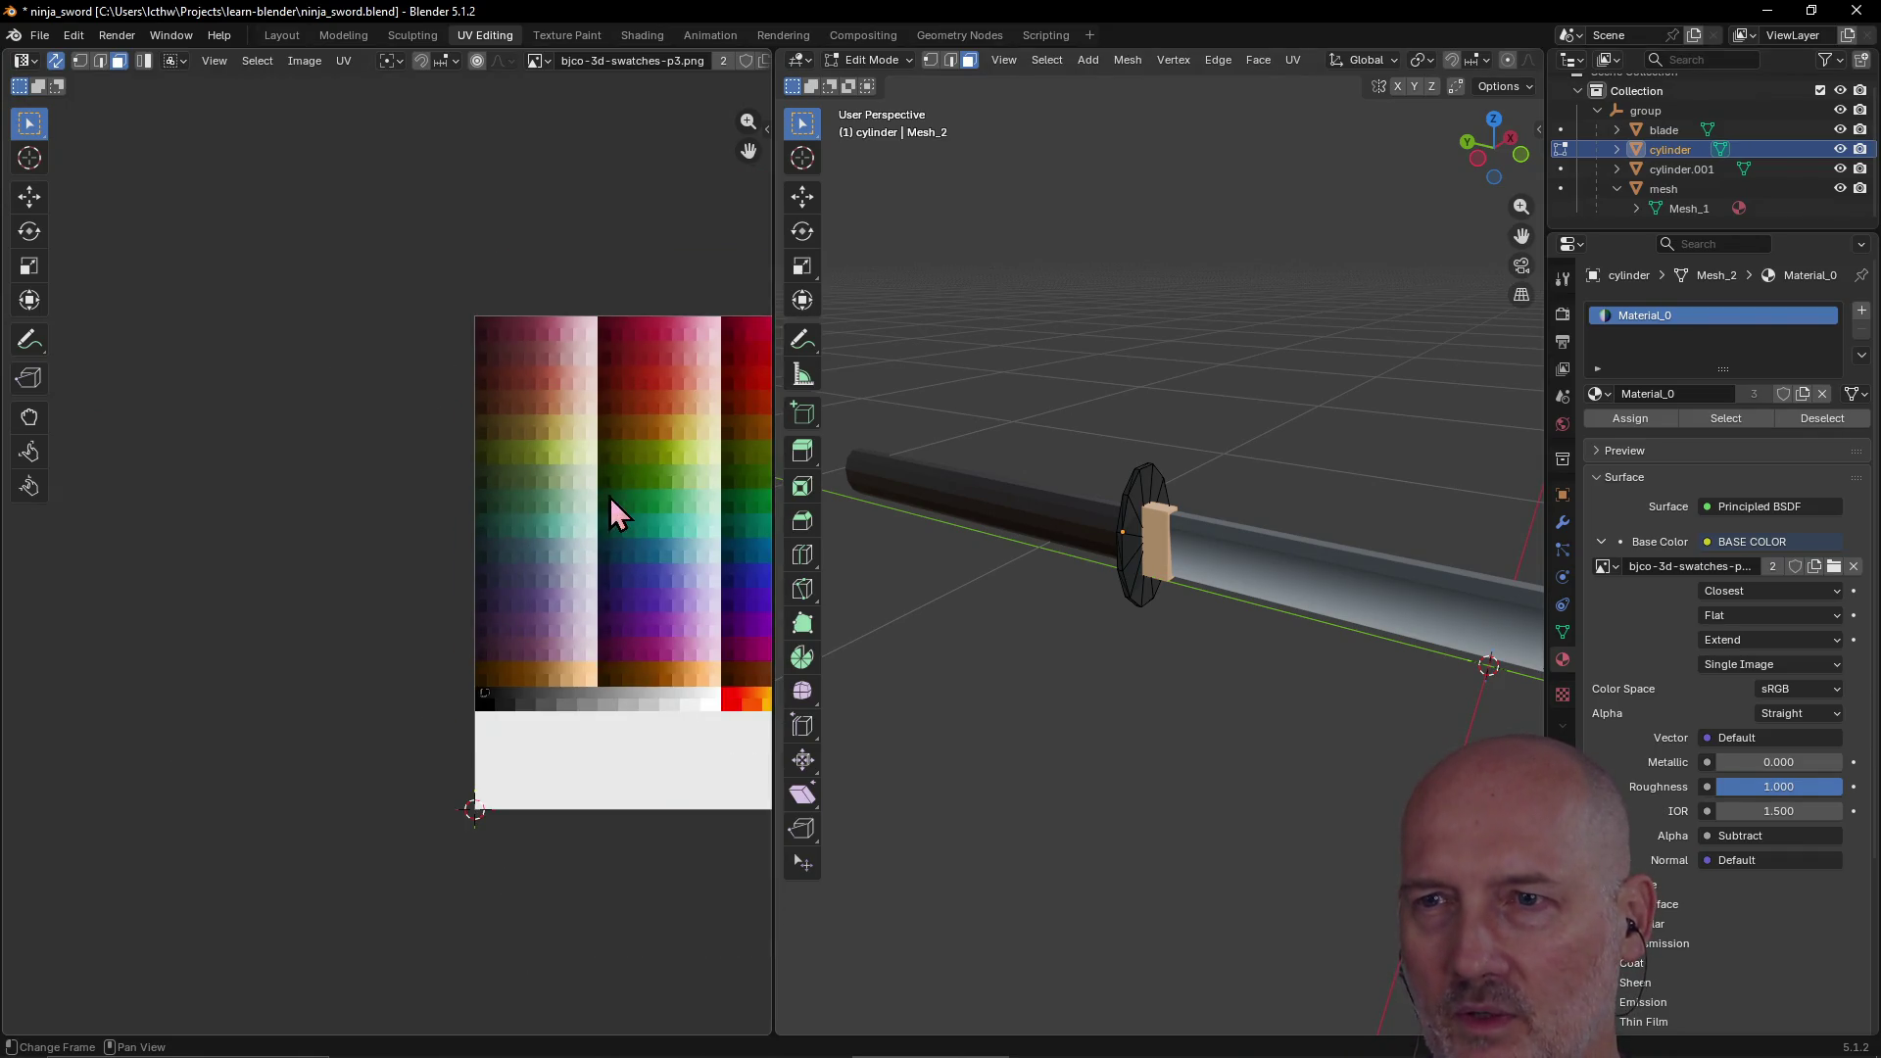
scroll(643, 472, up, 2)
scroll(658, 542, down, 3)
scroll(663, 540, down, 1)
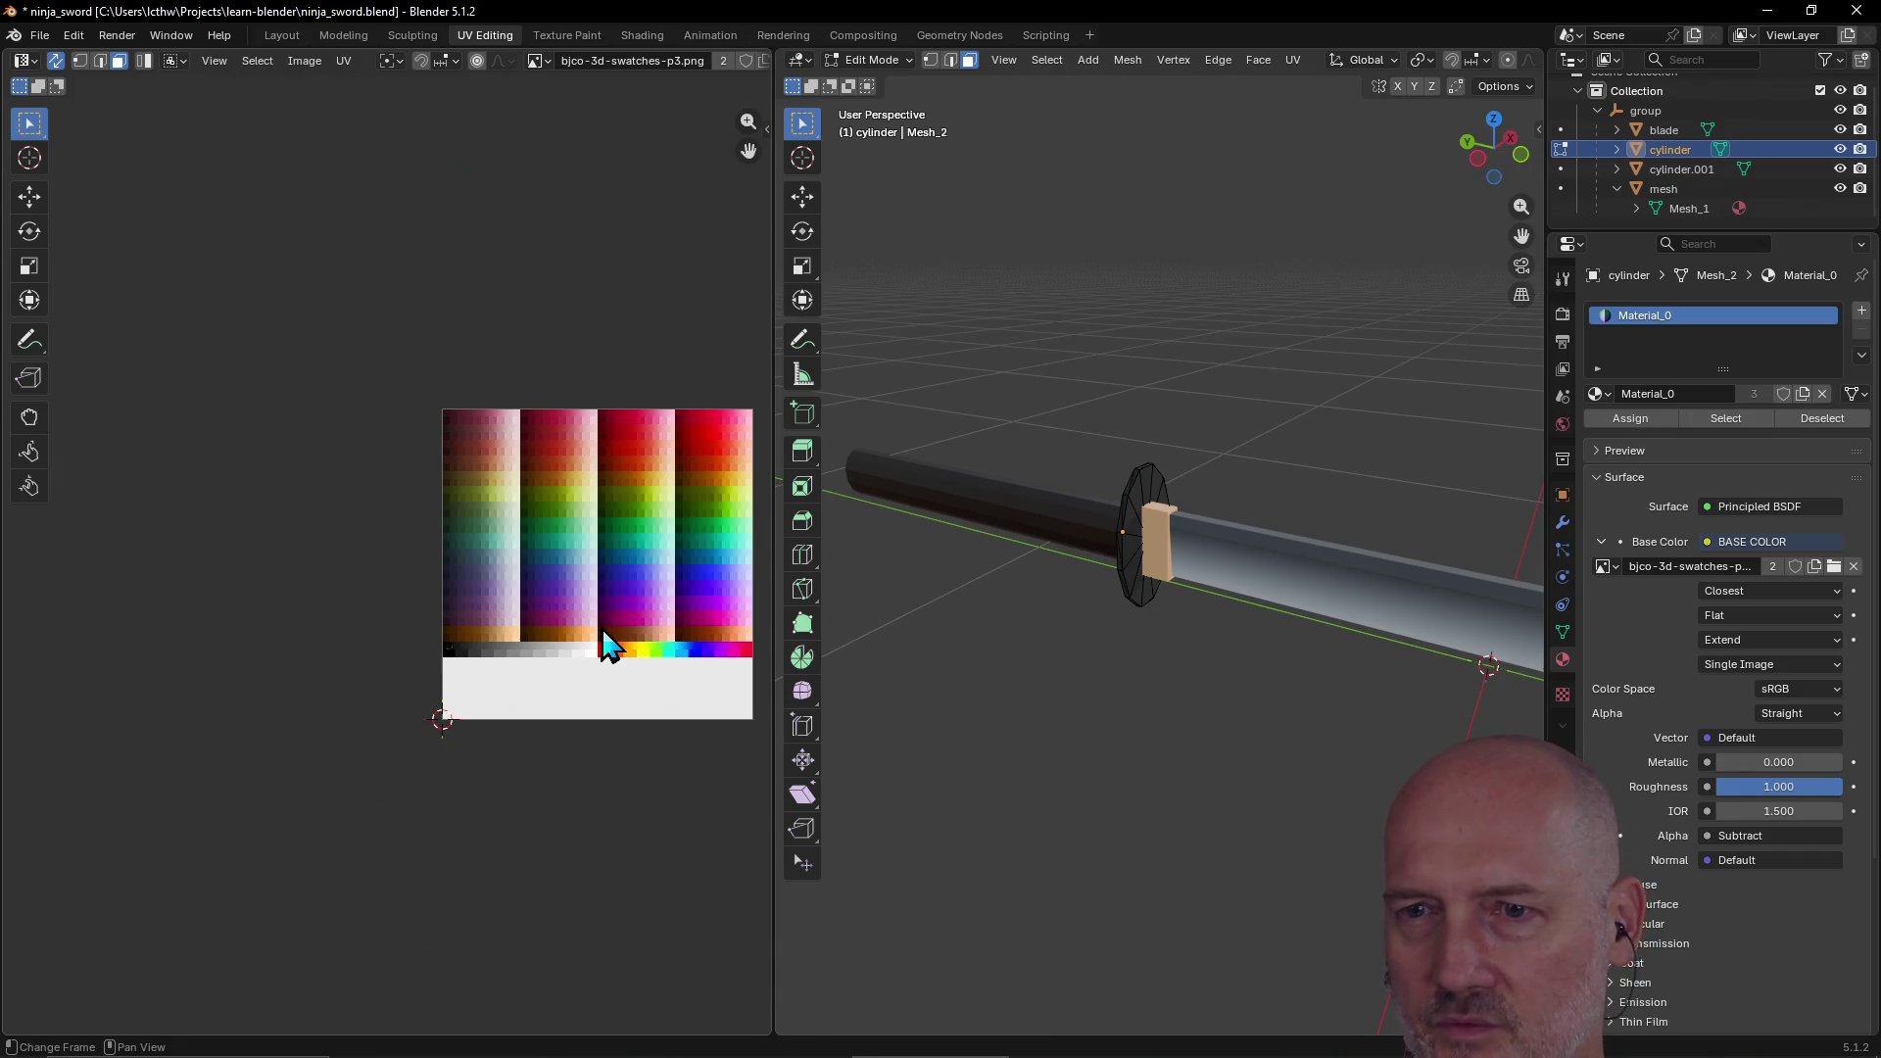
scroll(353, 657, up, 4)
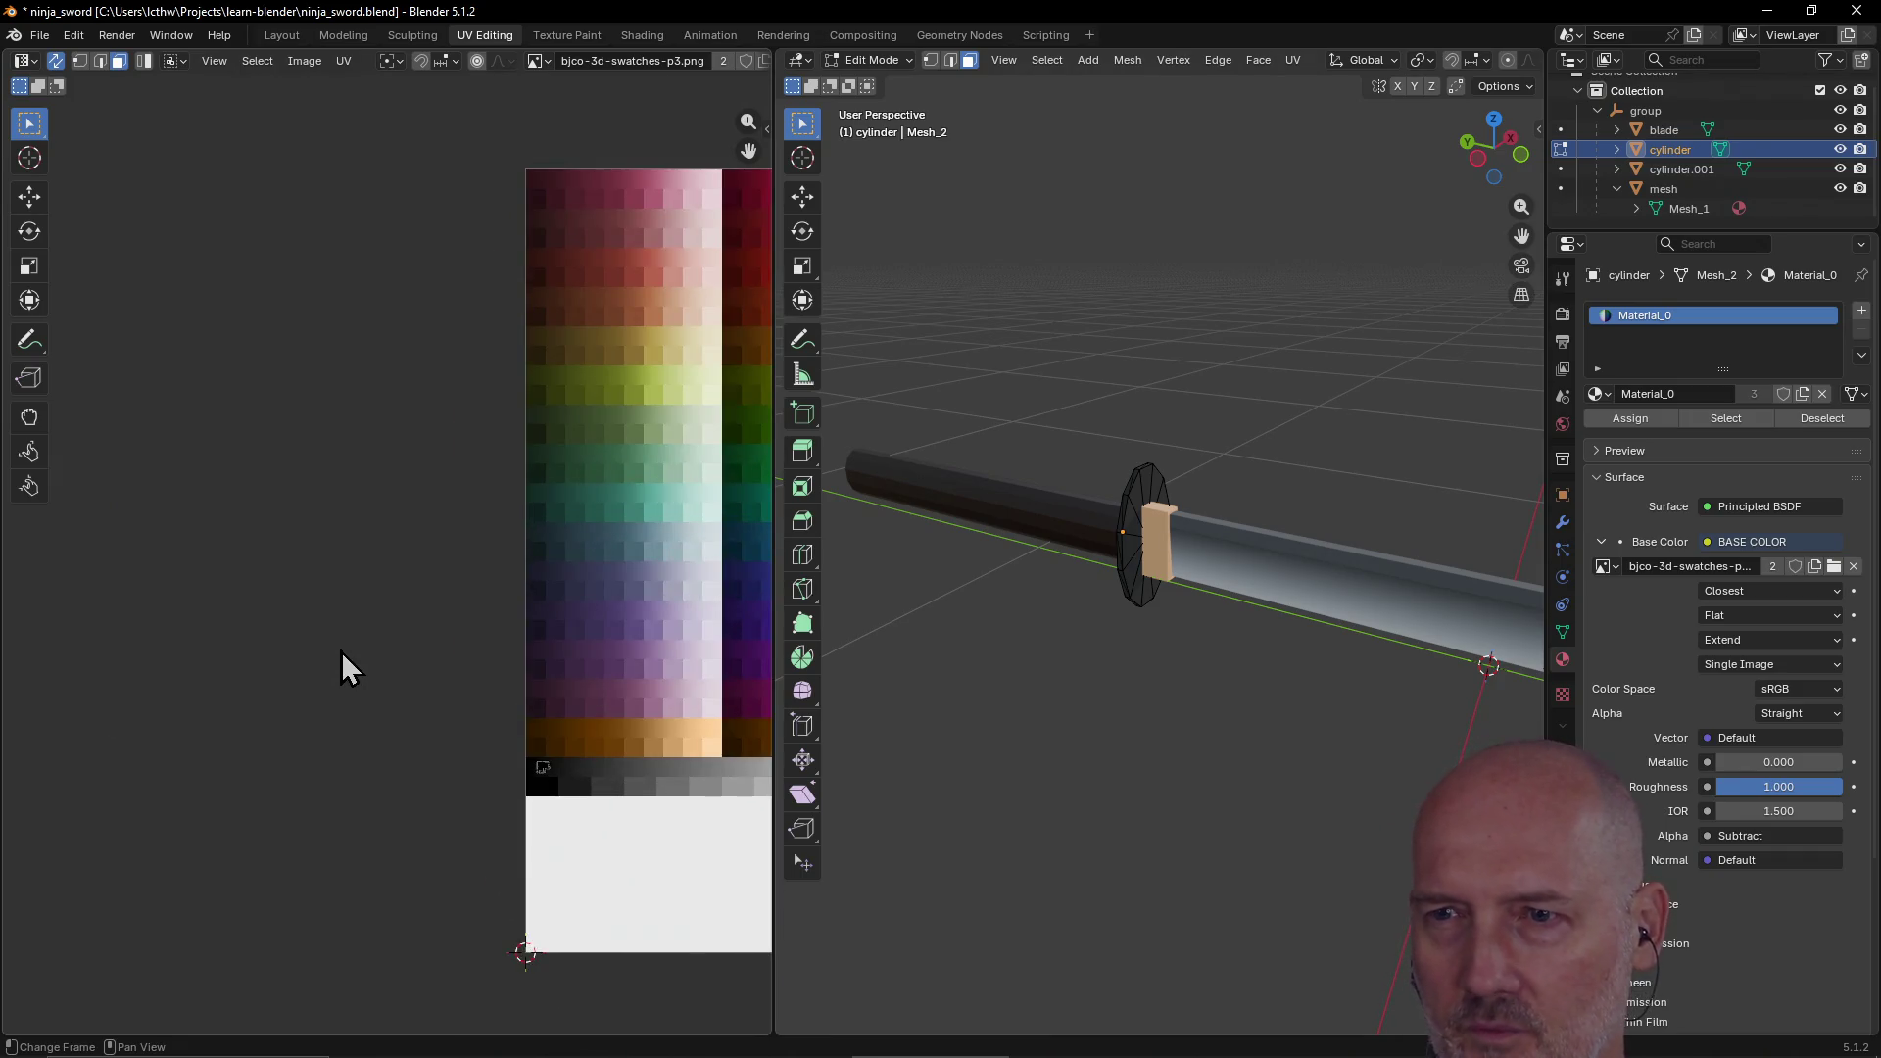
scroll(341, 650, down, 4)
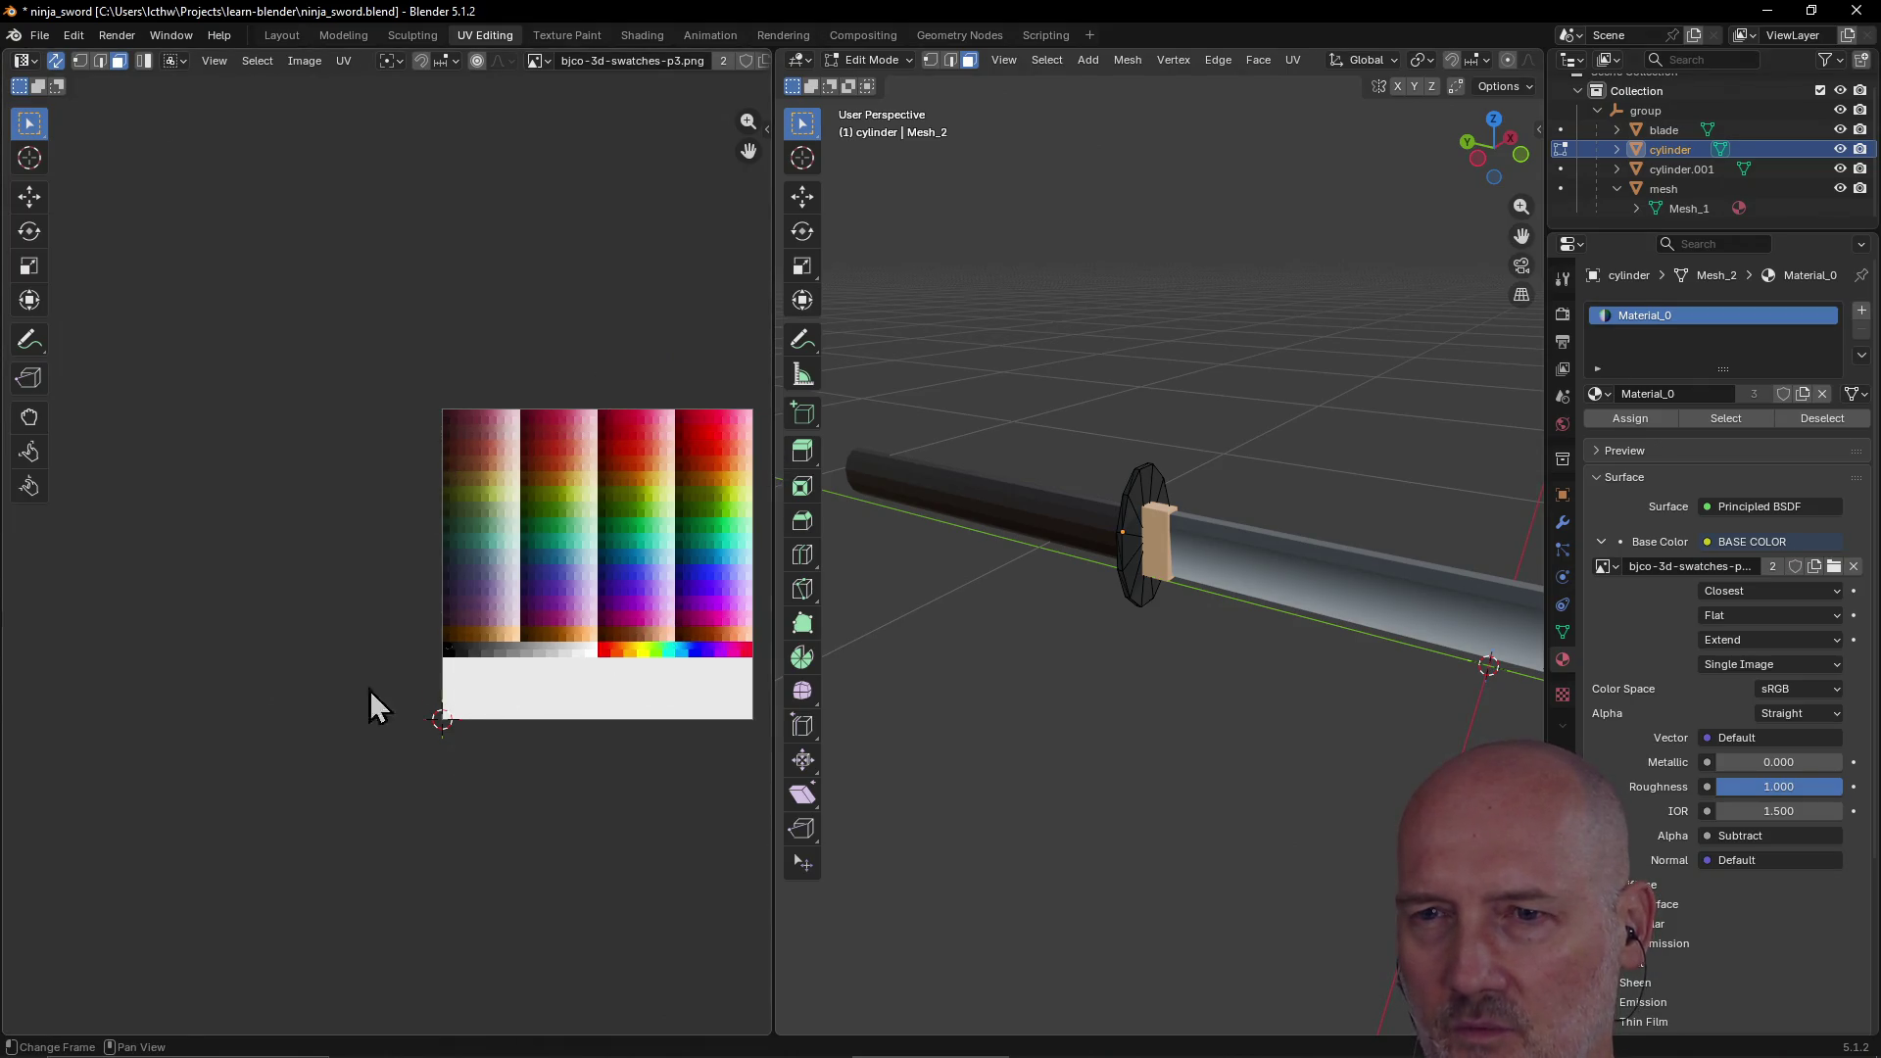
scroll(243, 650, up, 5)
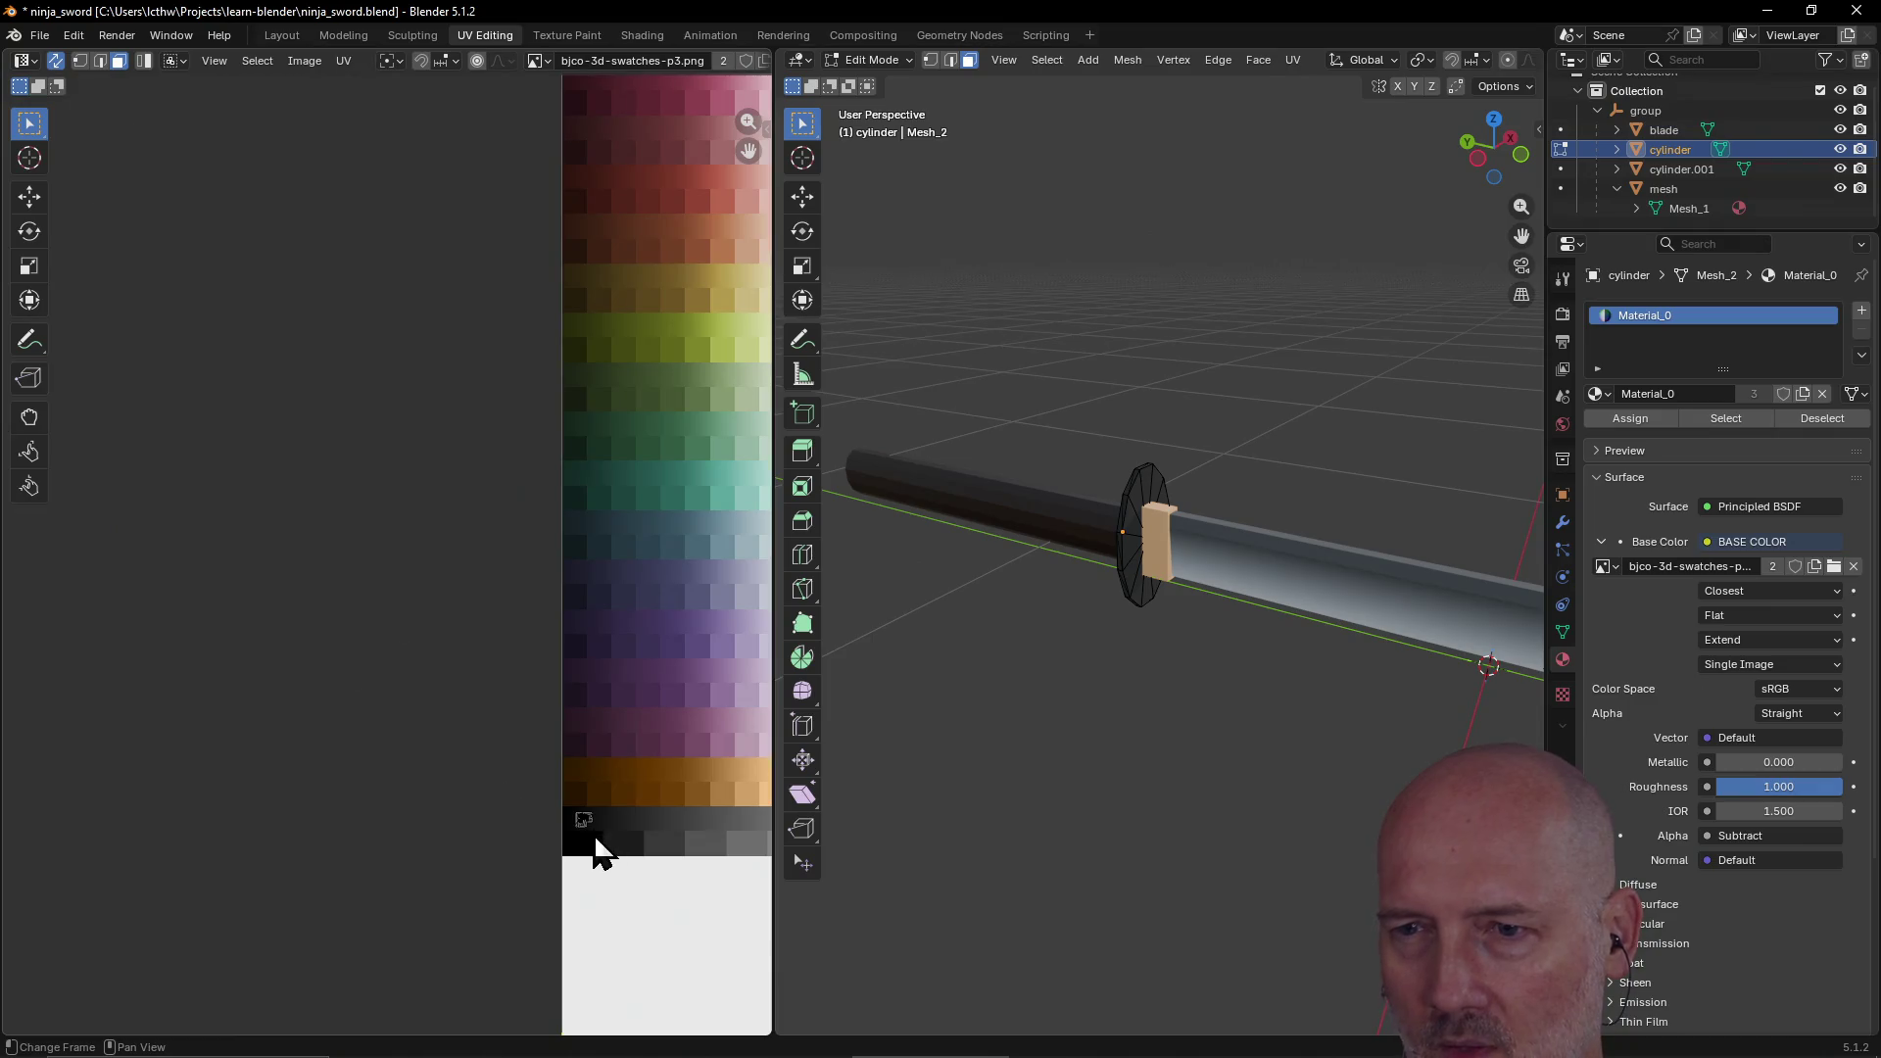
scroll(588, 850, up, 2)
scroll(589, 856, down, 1)
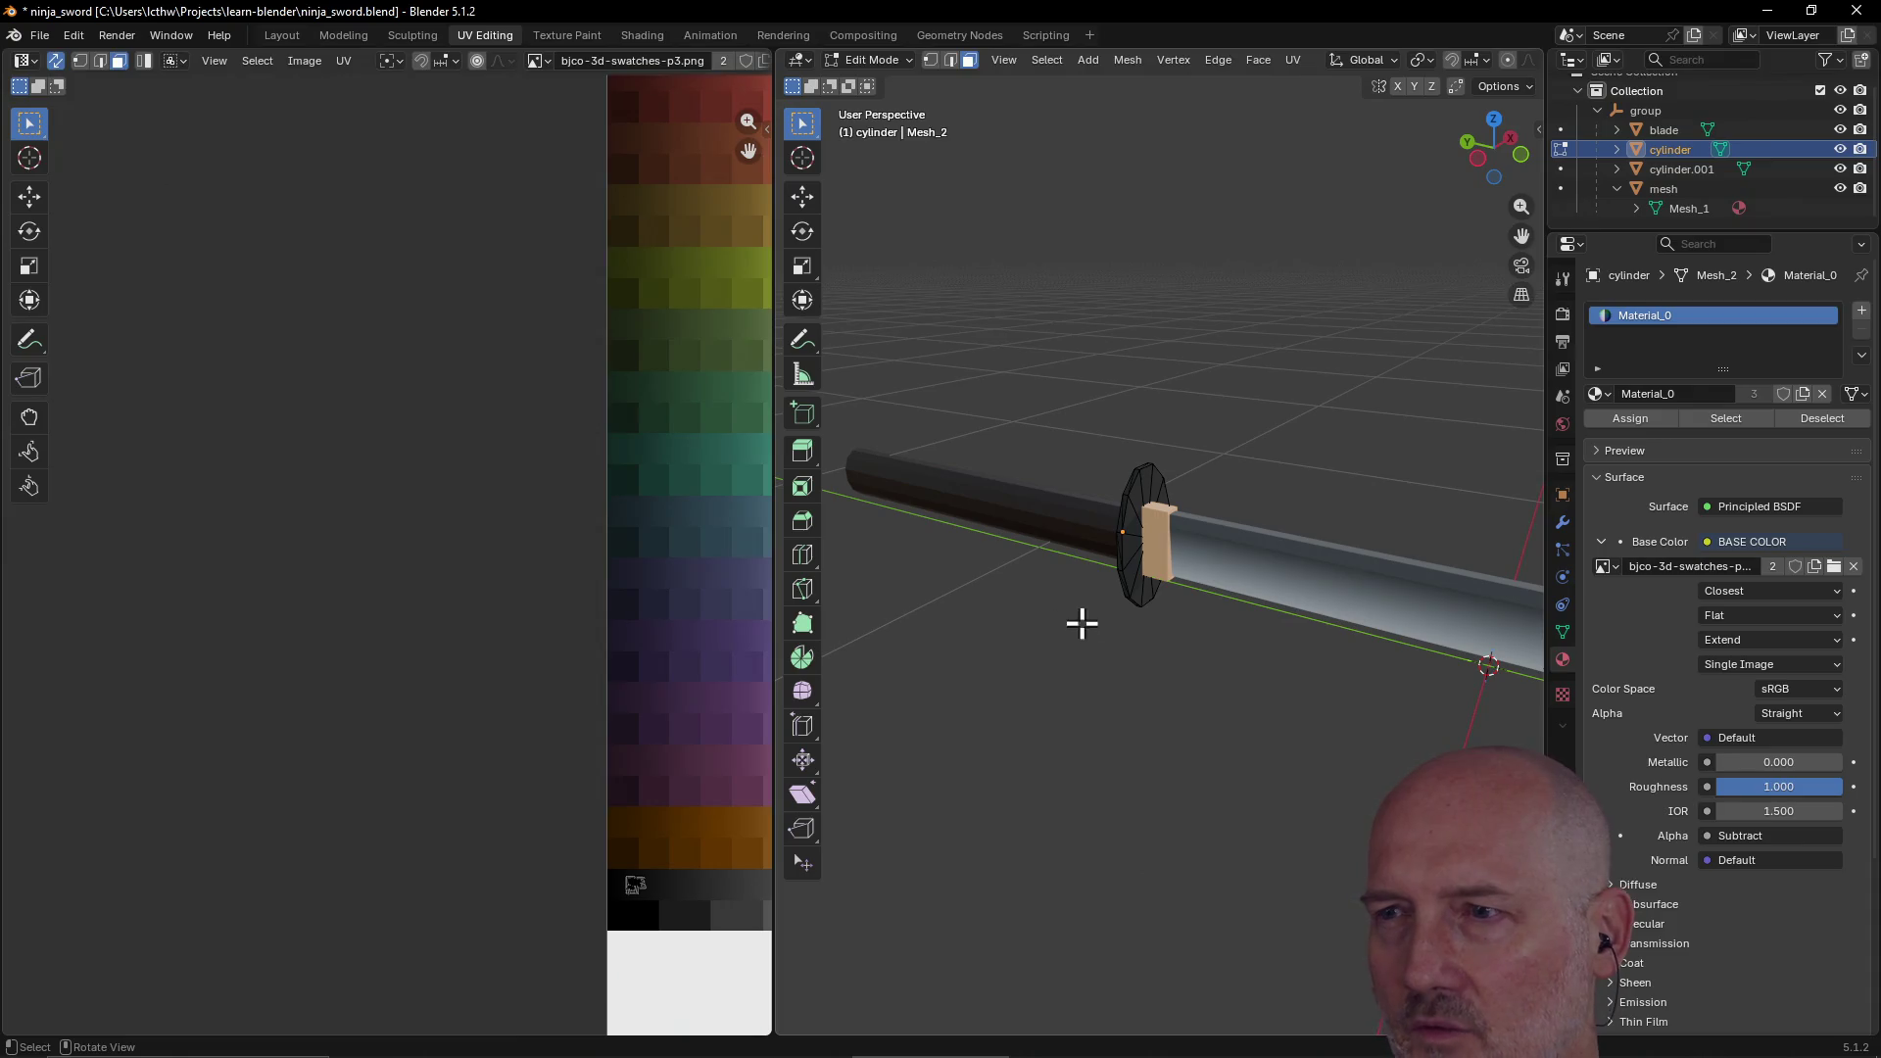
scroll(1102, 615, down, 6)
mouse_move(1110, 621)
middle_down()
mouse_move(1180, 634)
mouse_move(944, 647)
mouse_move(869, 626)
mouse_move(947, 582)
mouse_move(1209, 588)
mouse_move(1436, 558)
mouse_move(1385, 575)
mouse_move(1356, 545)
mouse_move(1092, 575)
mouse_move(949, 556)
mouse_move(1343, 533)
mouse_move(1012, 541)
mouse_move(1365, 513)
mouse_move(1138, 550)
mouse_move(1075, 533)
mouse_move(1424, 508)
mouse_move(1300, 545)
mouse_move(891, 567)
mouse_move(835, 546)
mouse_move(927, 582)
mouse_move(1096, 582)
middle_up()
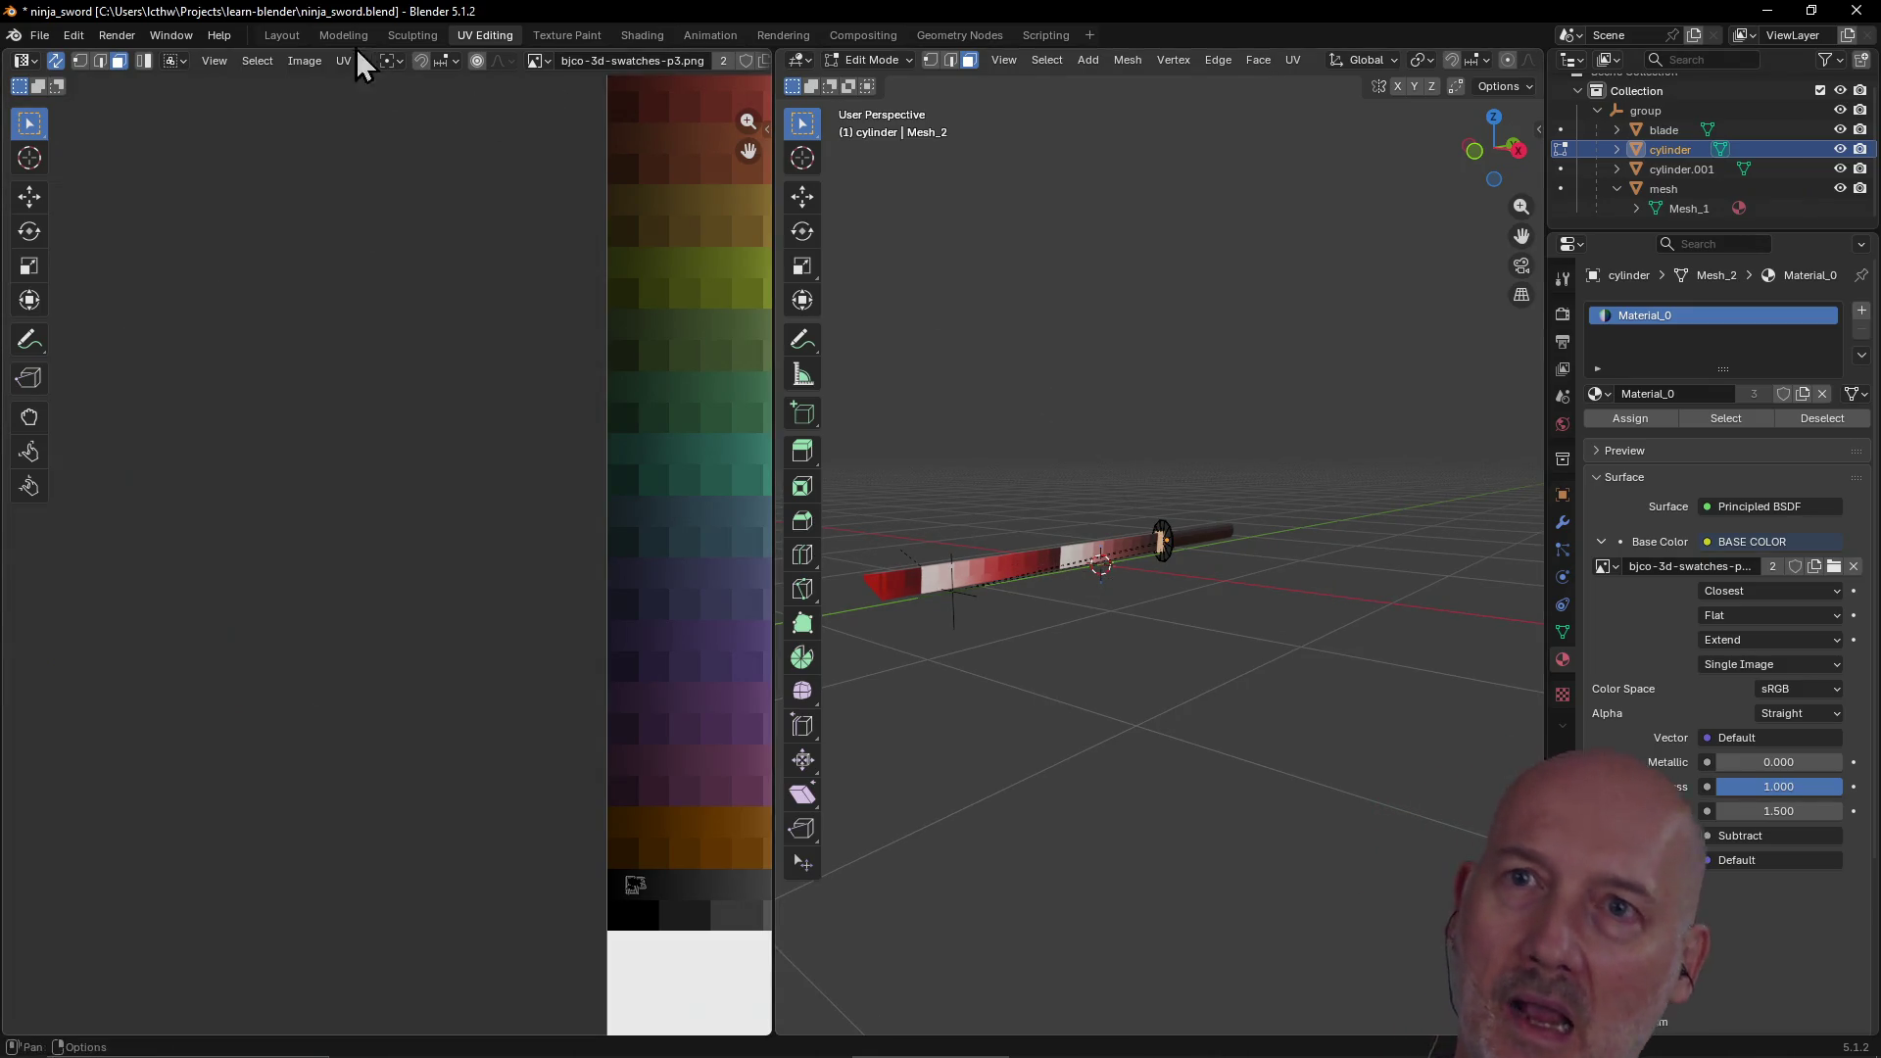
click(292, 37)
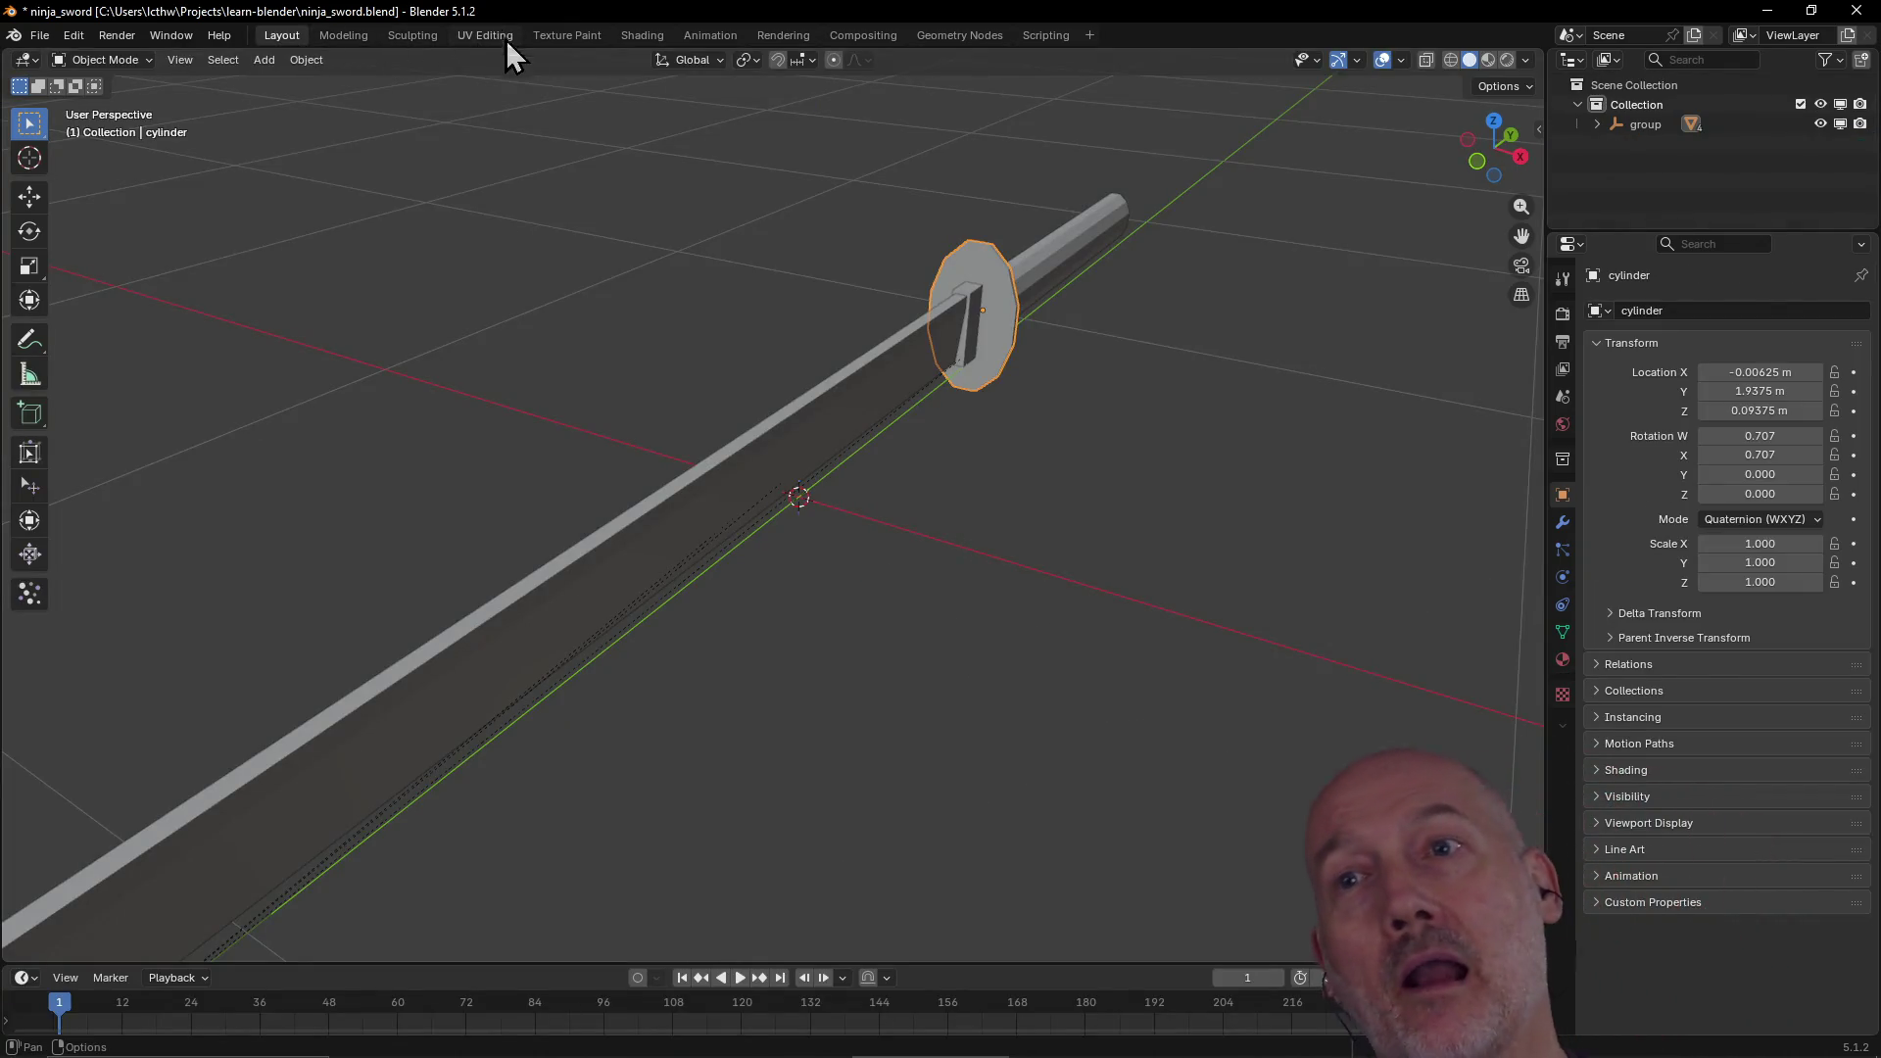
Step: Select the blade, open it in UV Editing, and select its whole mesh with L
click(823, 451)
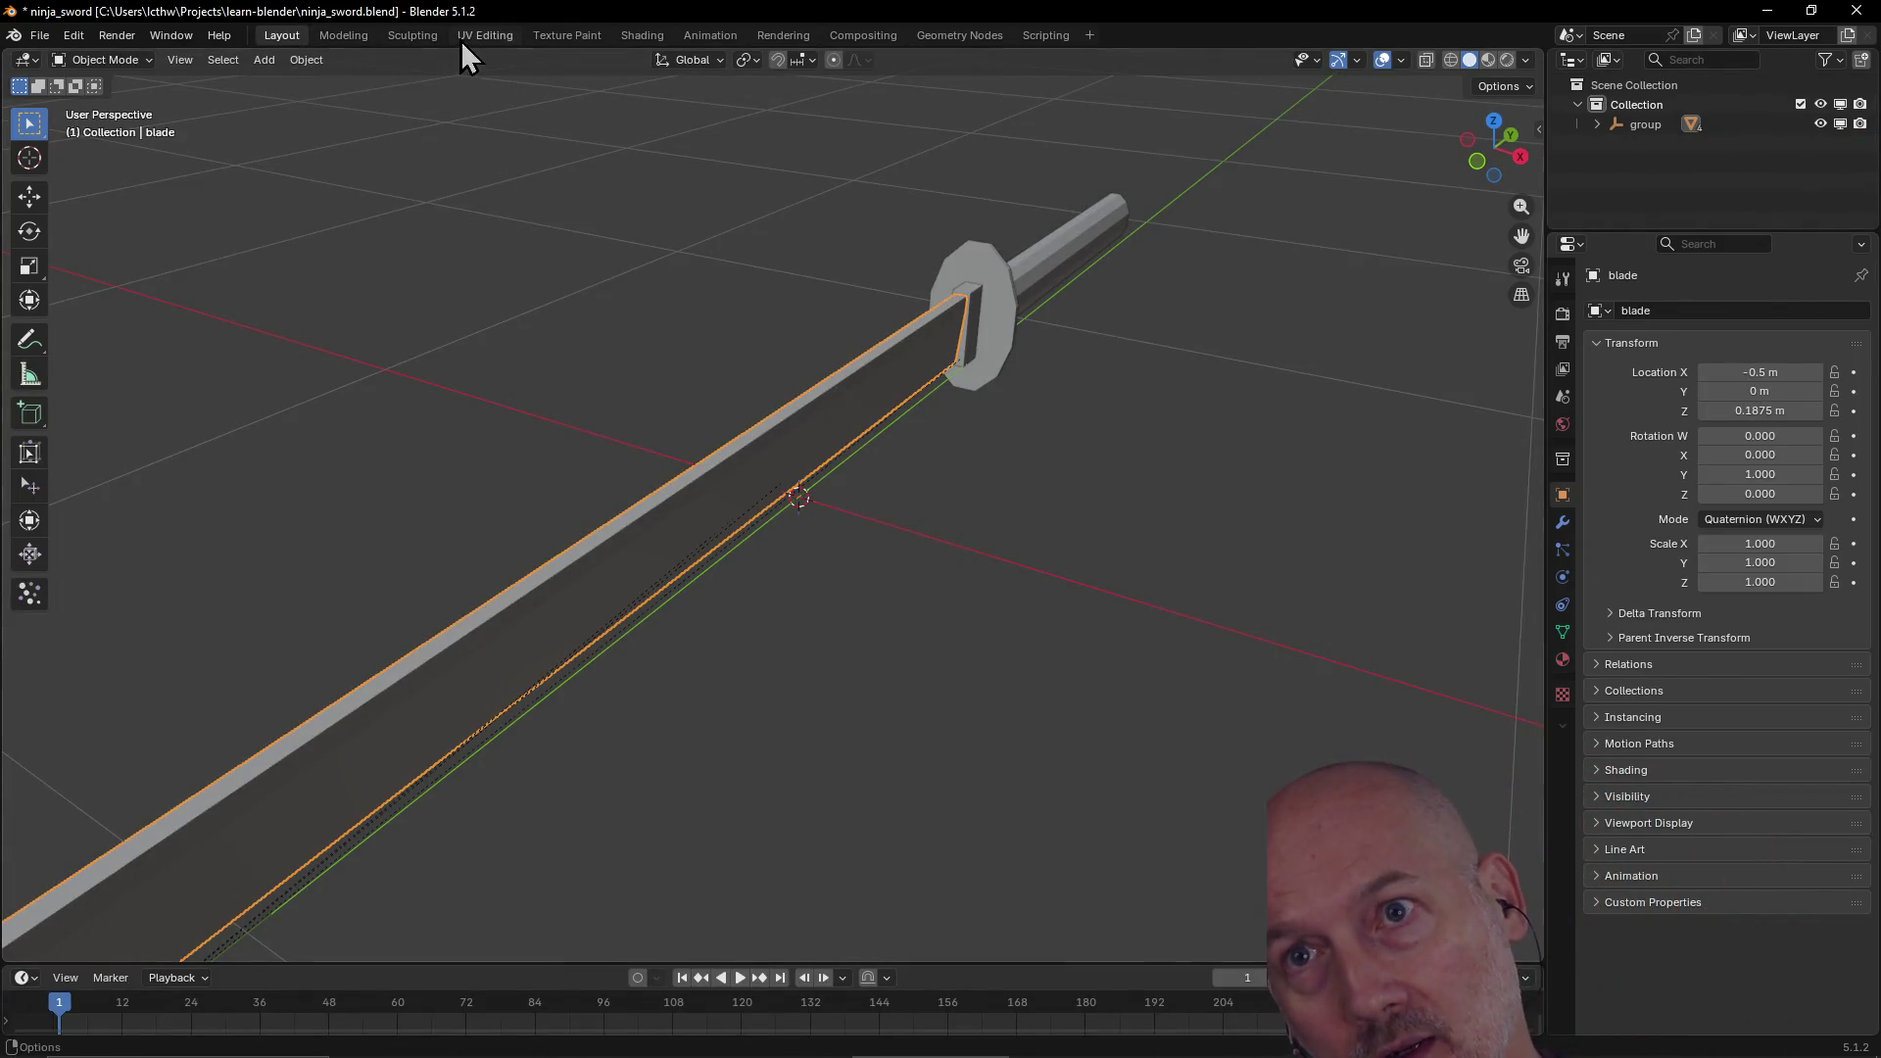
click(469, 35)
mouse_move(957, 420)
middle_down()
mouse_move(962, 533)
mouse_move(873, 546)
mouse_move(974, 516)
middle_up()
scroll(974, 517, up, 4)
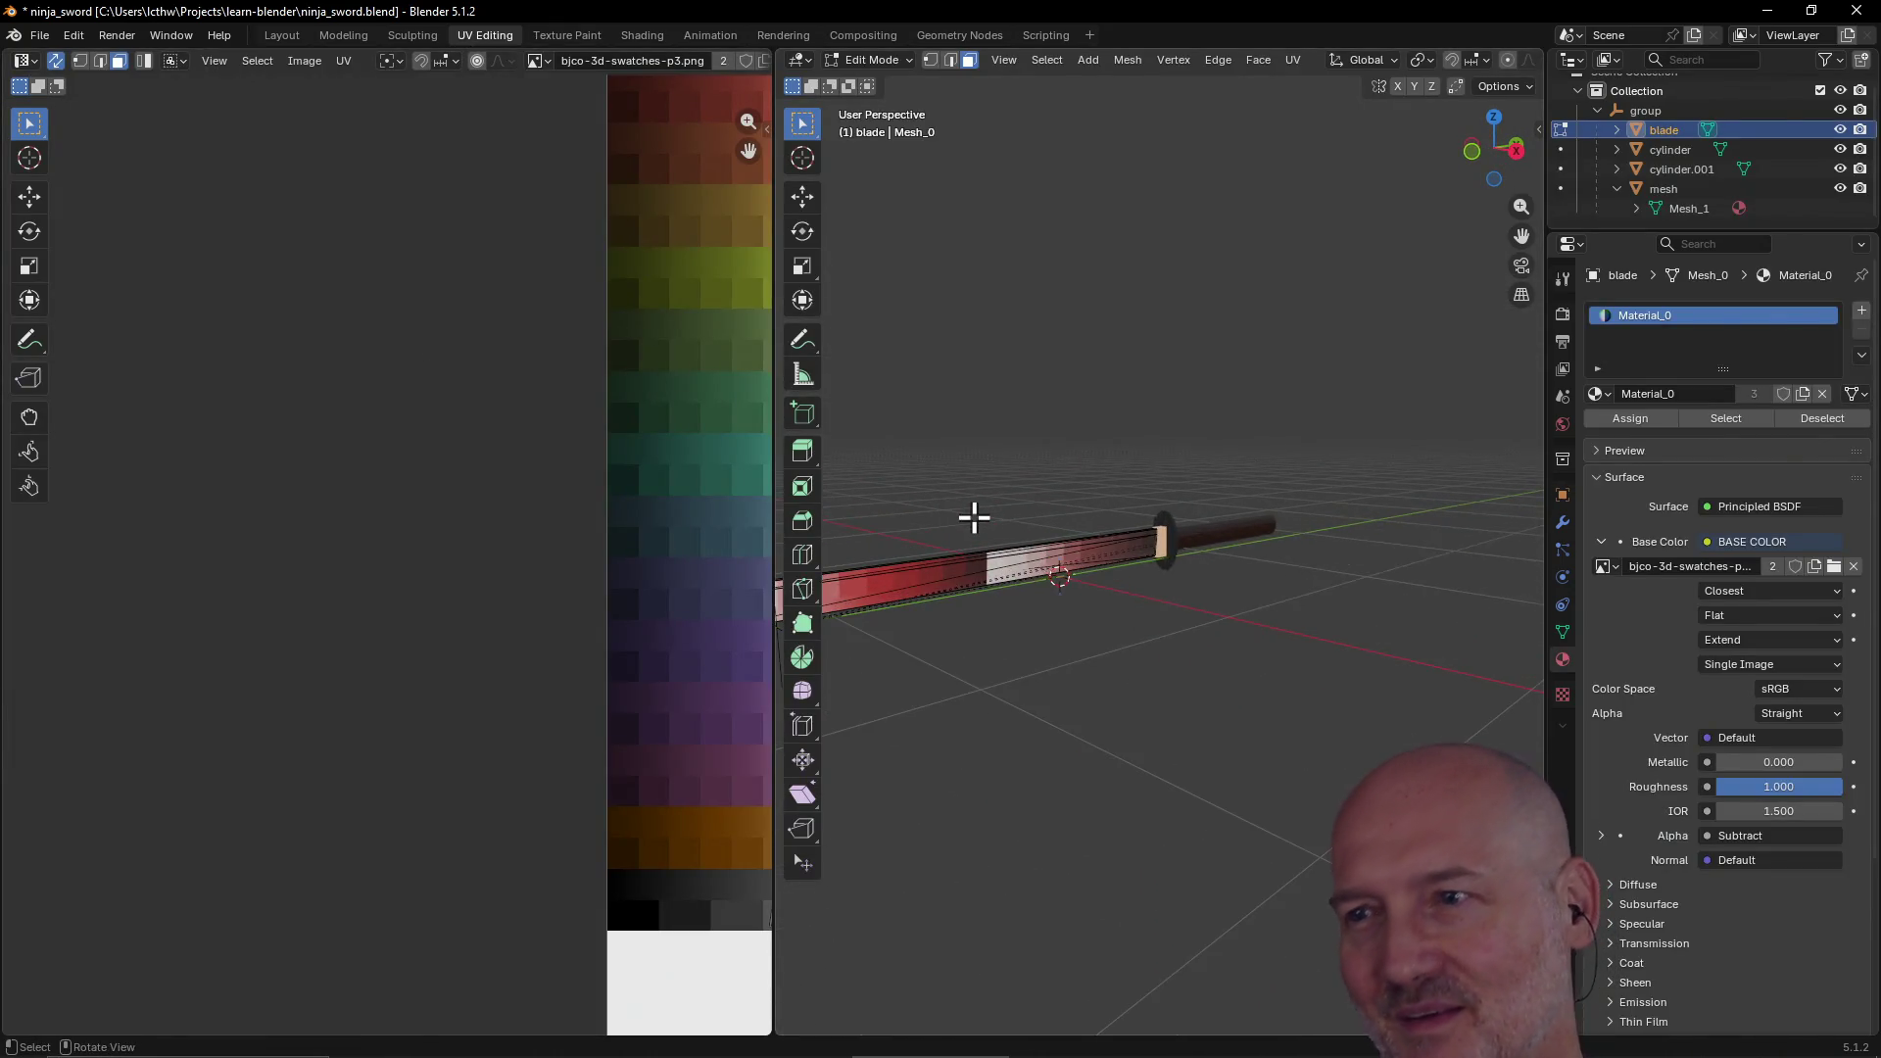
scroll(974, 517, up, 2)
scroll(974, 516, down, 6)
mouse_move(974, 517)
middle_down()
mouse_move(996, 522)
mouse_move(1008, 600)
middle_up()
scroll(703, 549, down, 4)
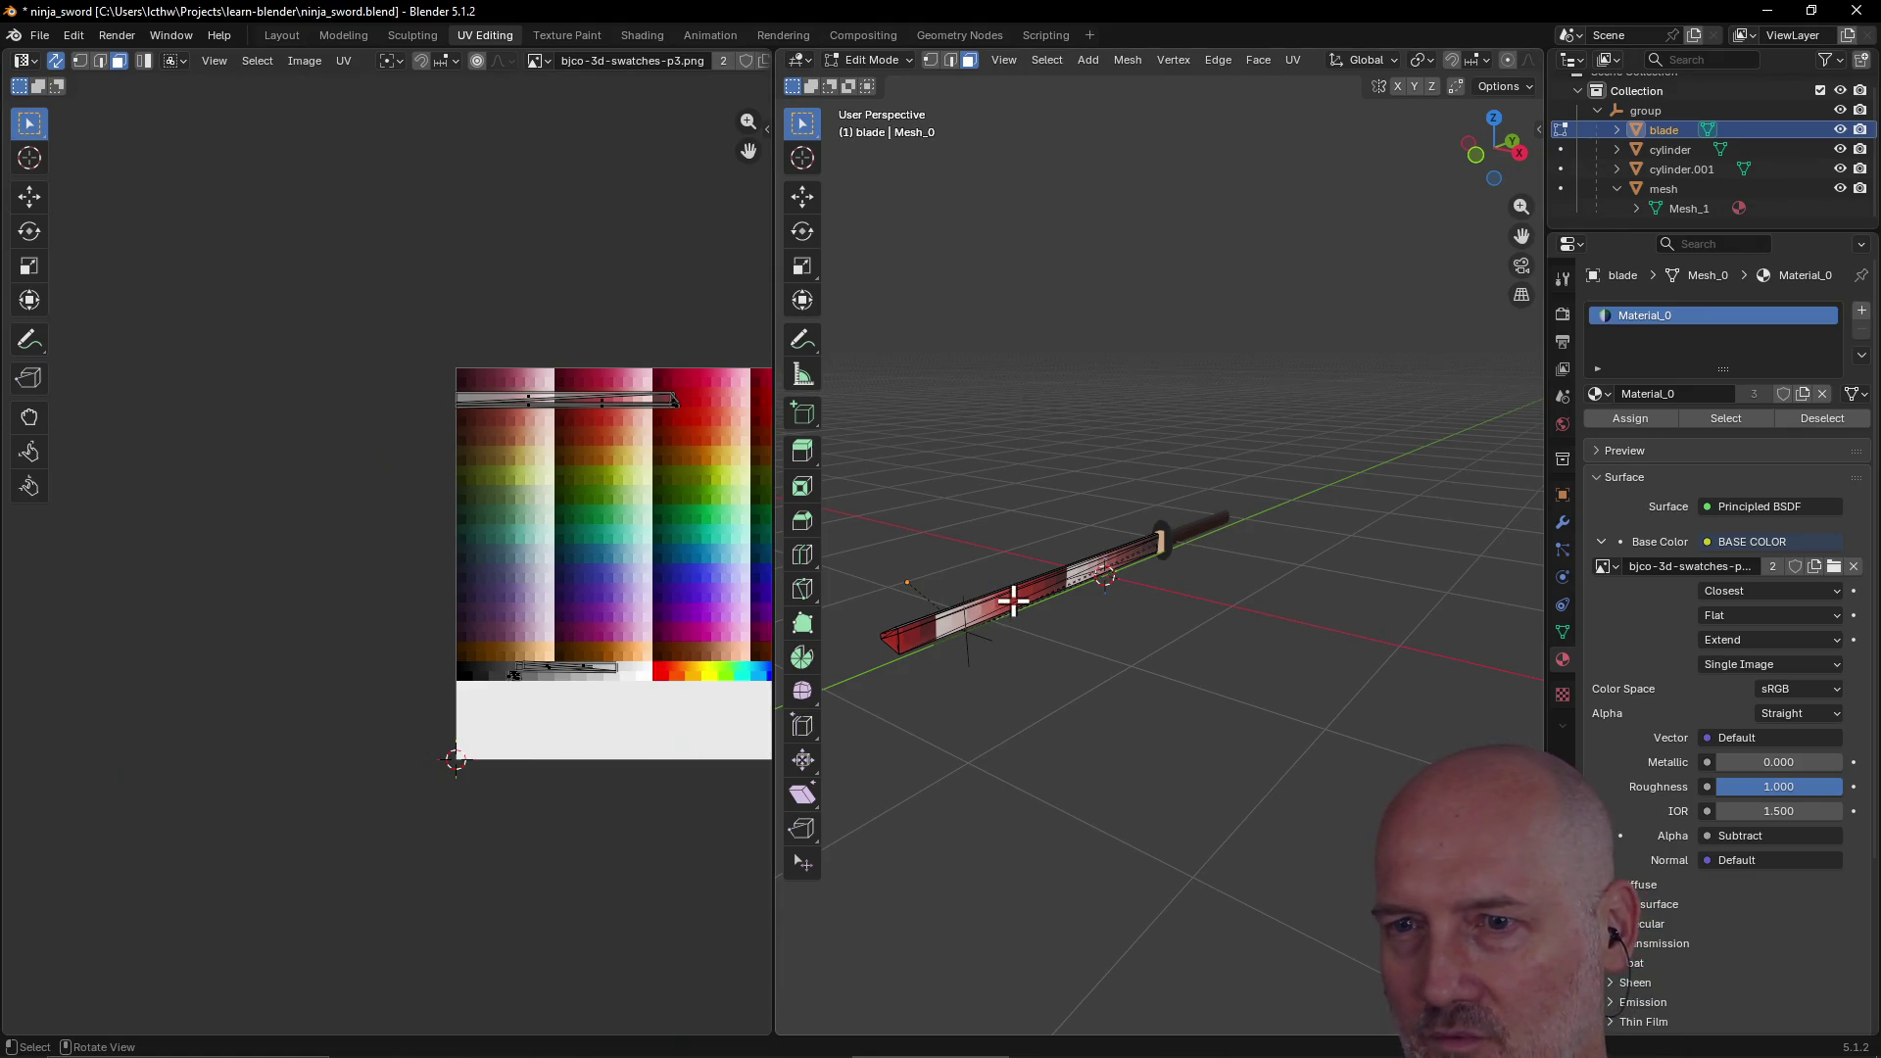
key(l)
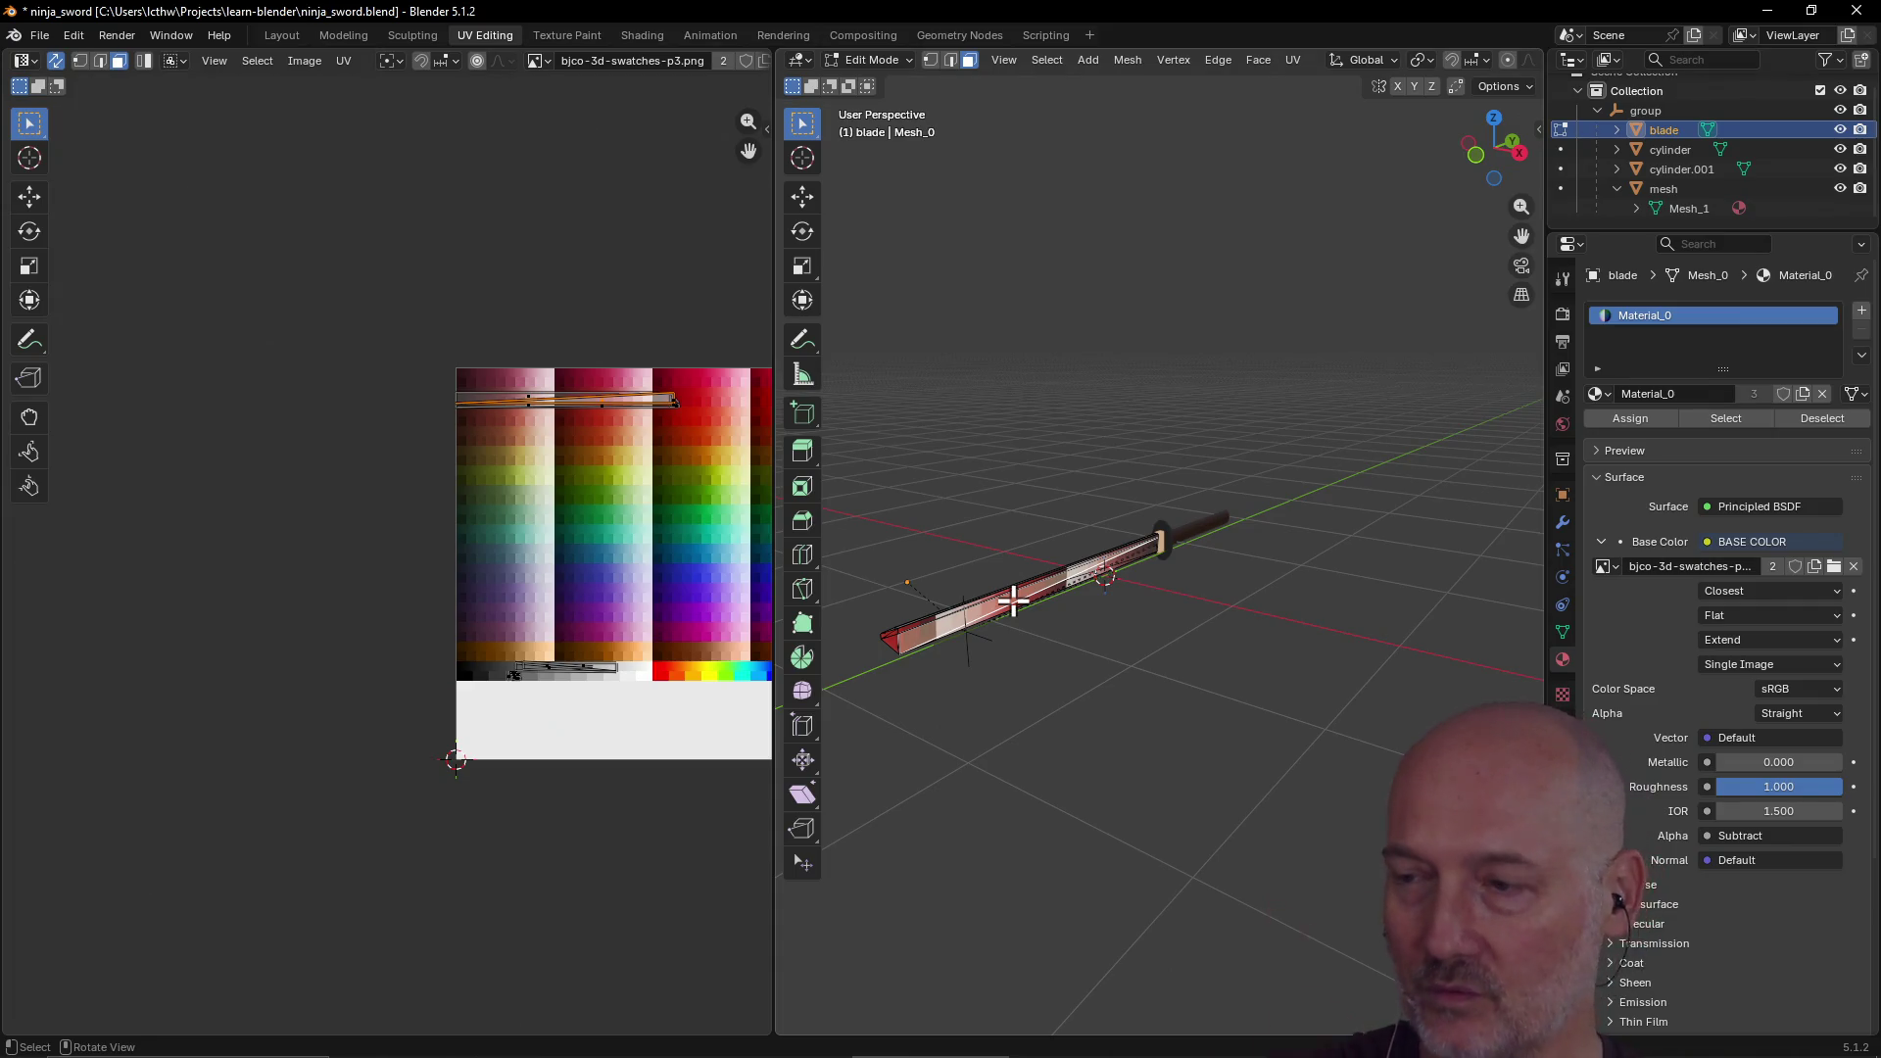
middle_drag(608, 265, 386, 261)
scroll(390, 268, up, 2)
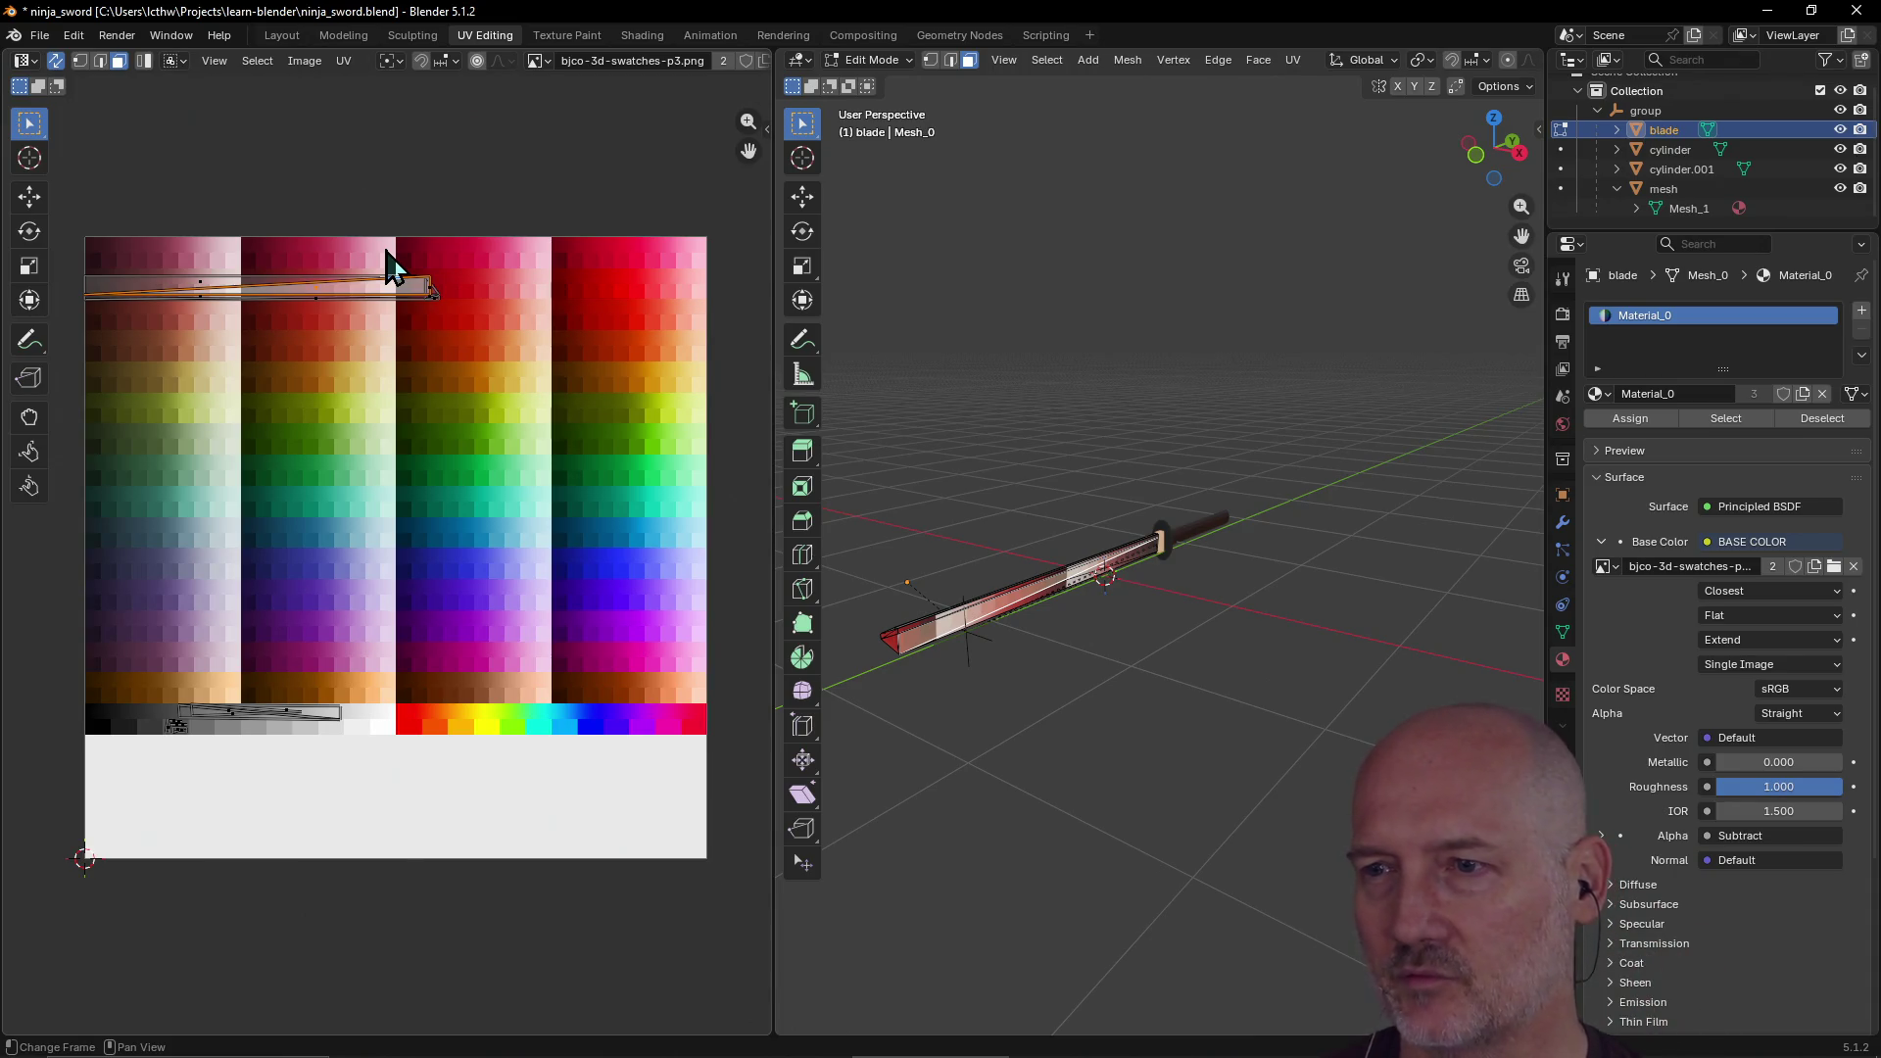
mouse_move(1074, 667)
middle_down()
mouse_move(1113, 685)
mouse_move(1189, 663)
mouse_move(1033, 685)
mouse_move(1083, 646)
mouse_move(1167, 658)
mouse_move(1109, 668)
mouse_move(1137, 651)
mouse_move(1129, 626)
mouse_move(1101, 693)
mouse_move(1143, 714)
mouse_move(1008, 693)
mouse_move(1183, 791)
mouse_move(1101, 740)
middle_up()
Step: Frame the blade strip against the swatch image, then try moving its top edge and cancel
scroll(1103, 766, up, 5)
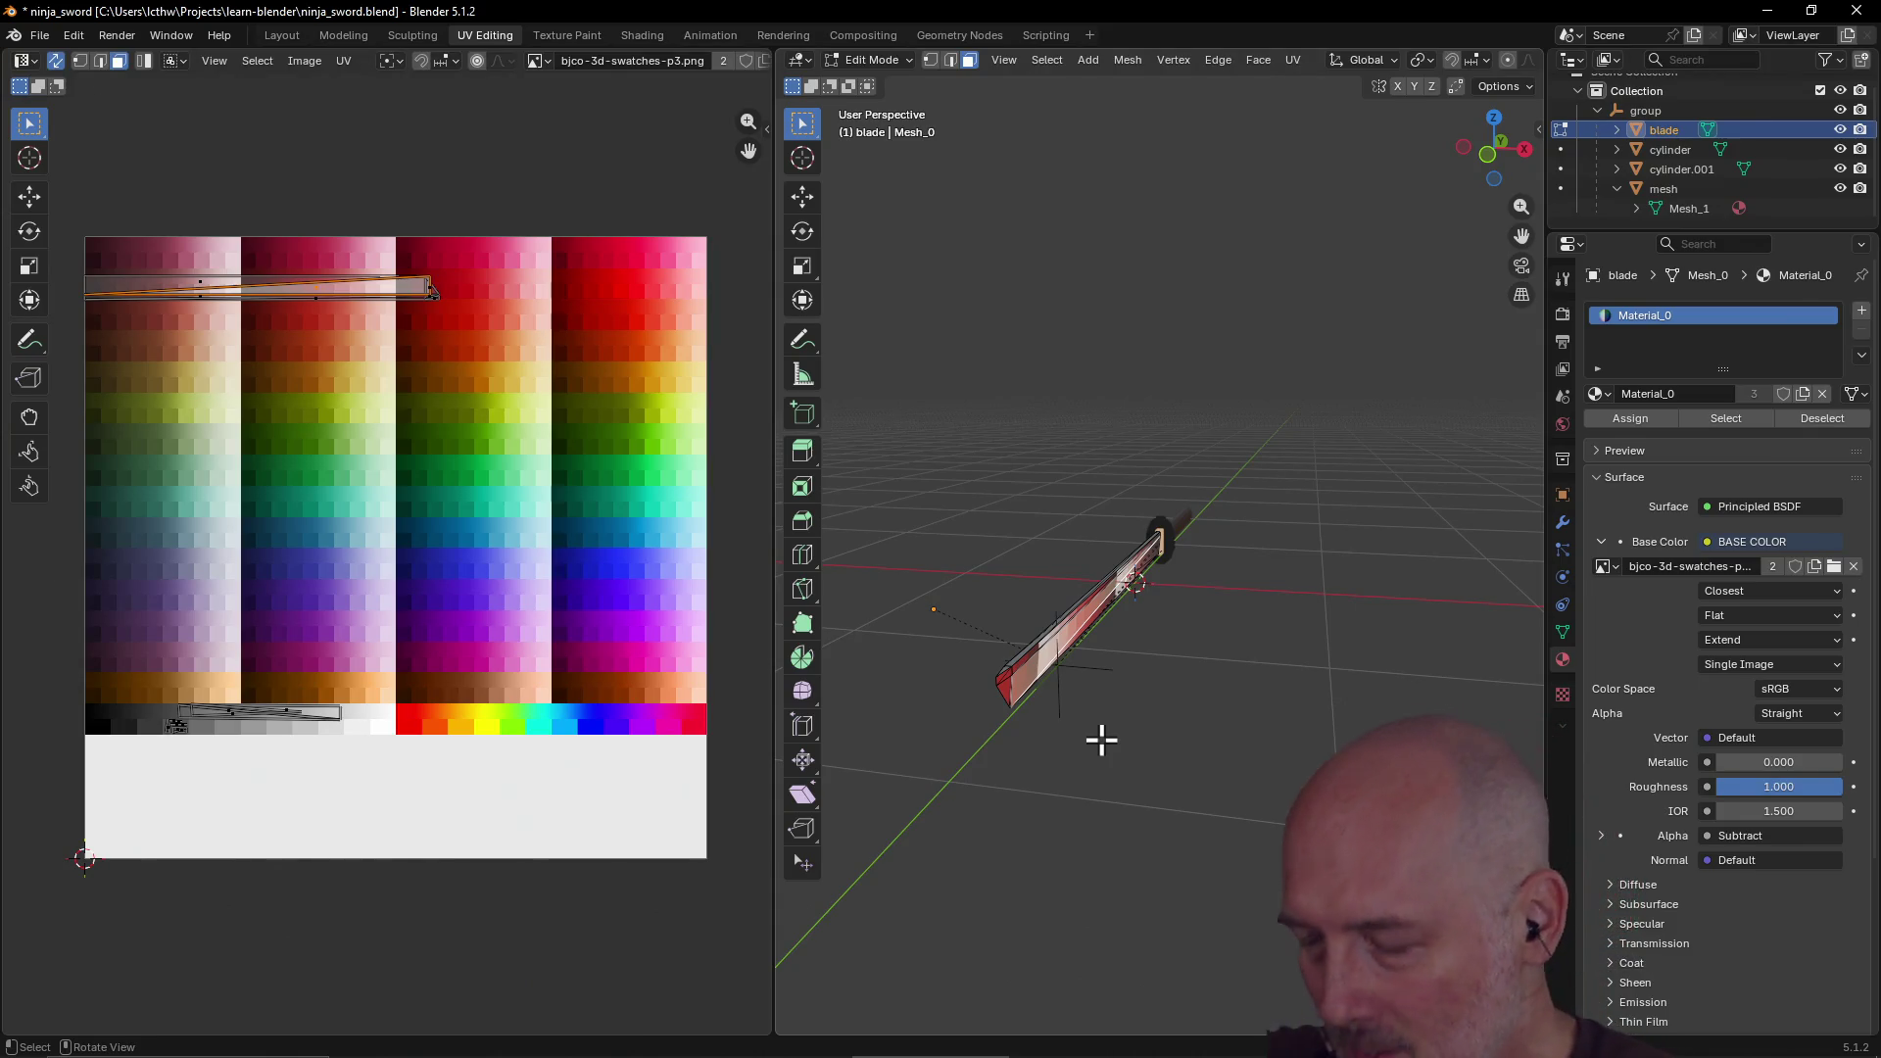
scroll(1276, 623, up, 5)
mouse_move(1277, 623)
middle_down()
mouse_move(1130, 609)
mouse_move(1033, 651)
mouse_move(1033, 592)
mouse_move(1115, 648)
middle_up()
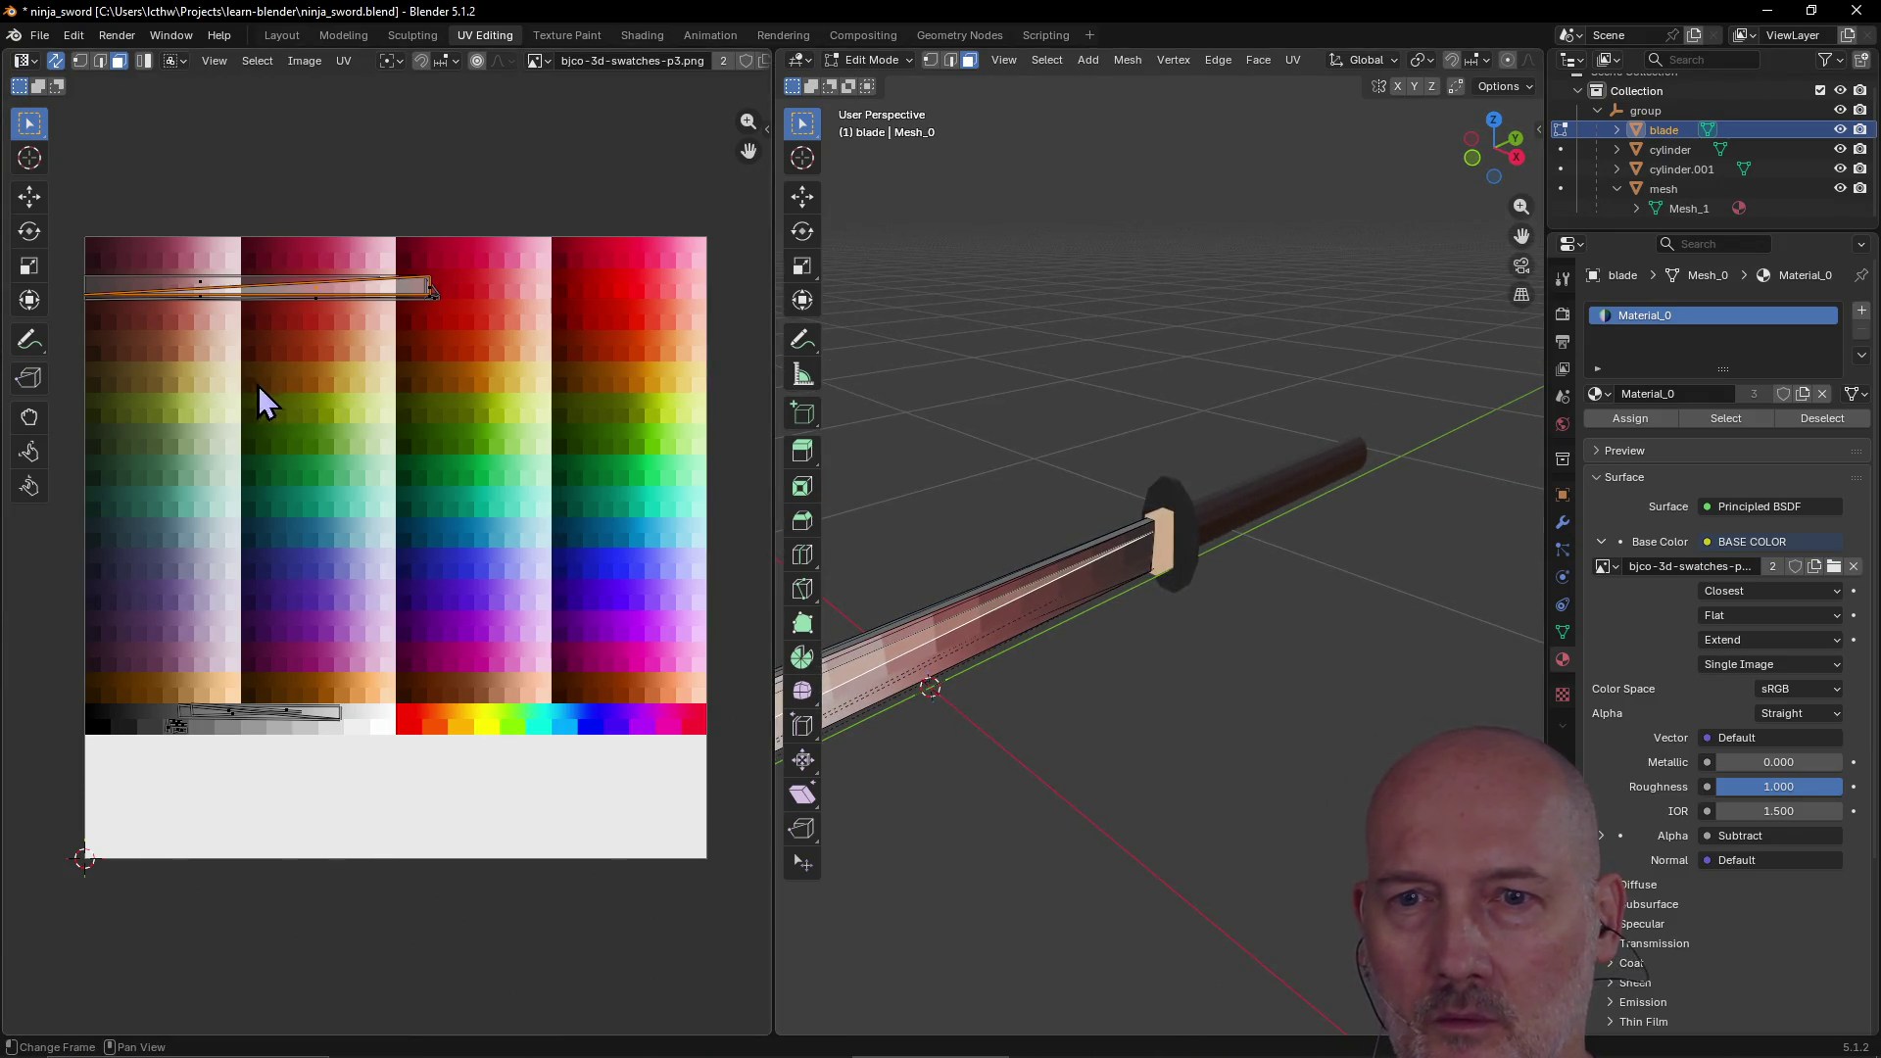
scroll(250, 392, up, 2)
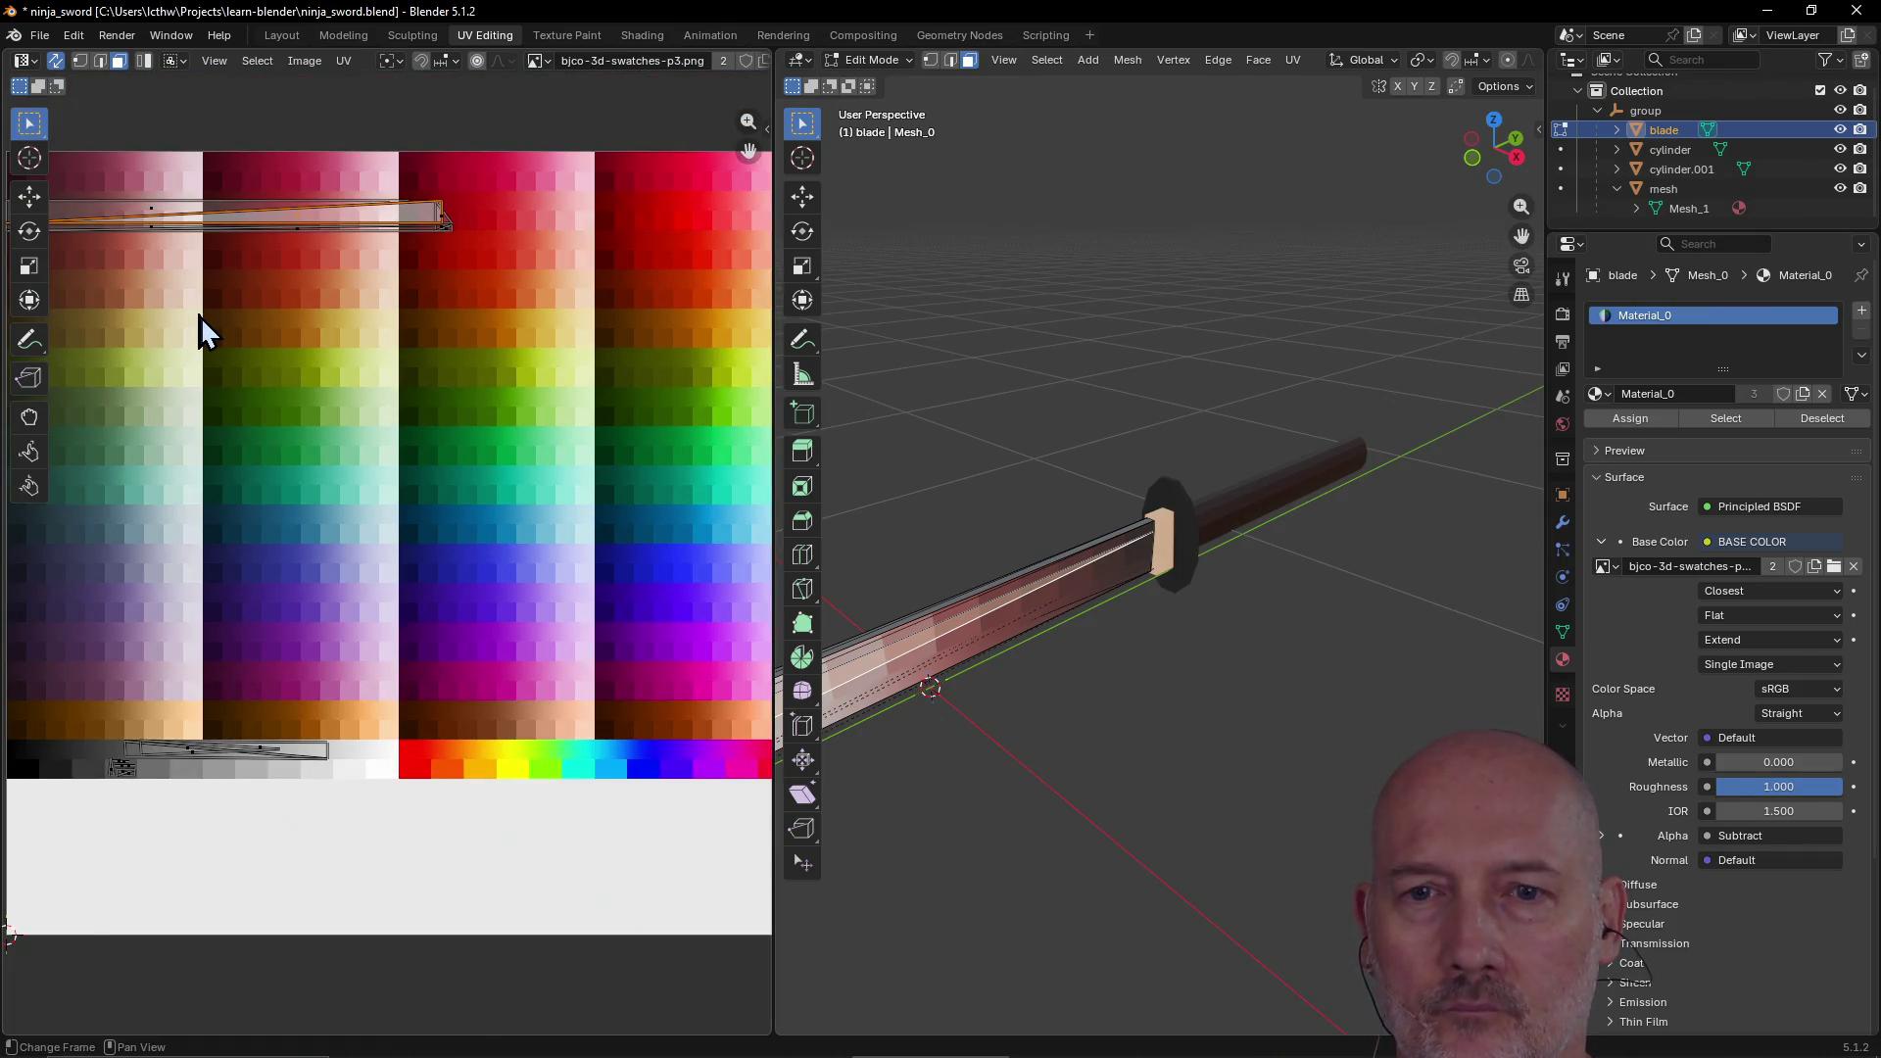
scroll(200, 334, down, 2)
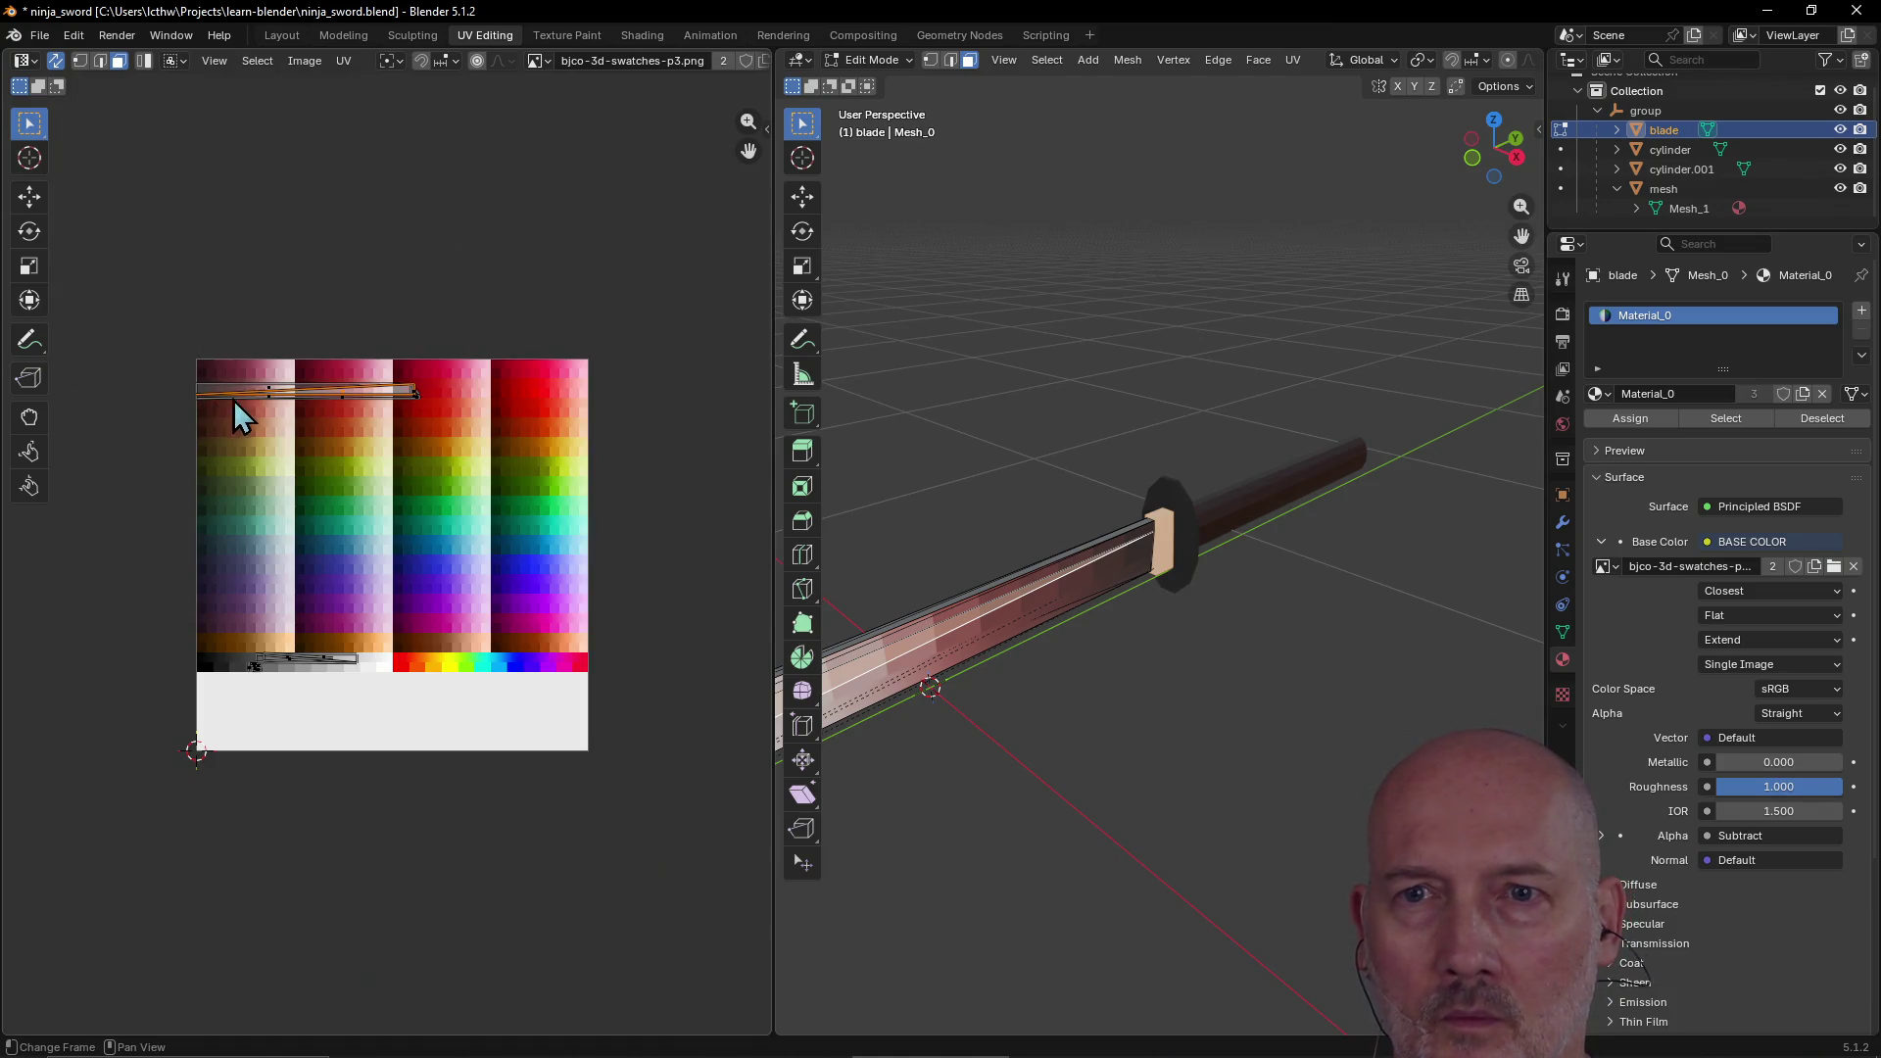
middle_drag(259, 414, 379, 420)
scroll(382, 431, up, 5)
scroll(380, 431, down, 2)
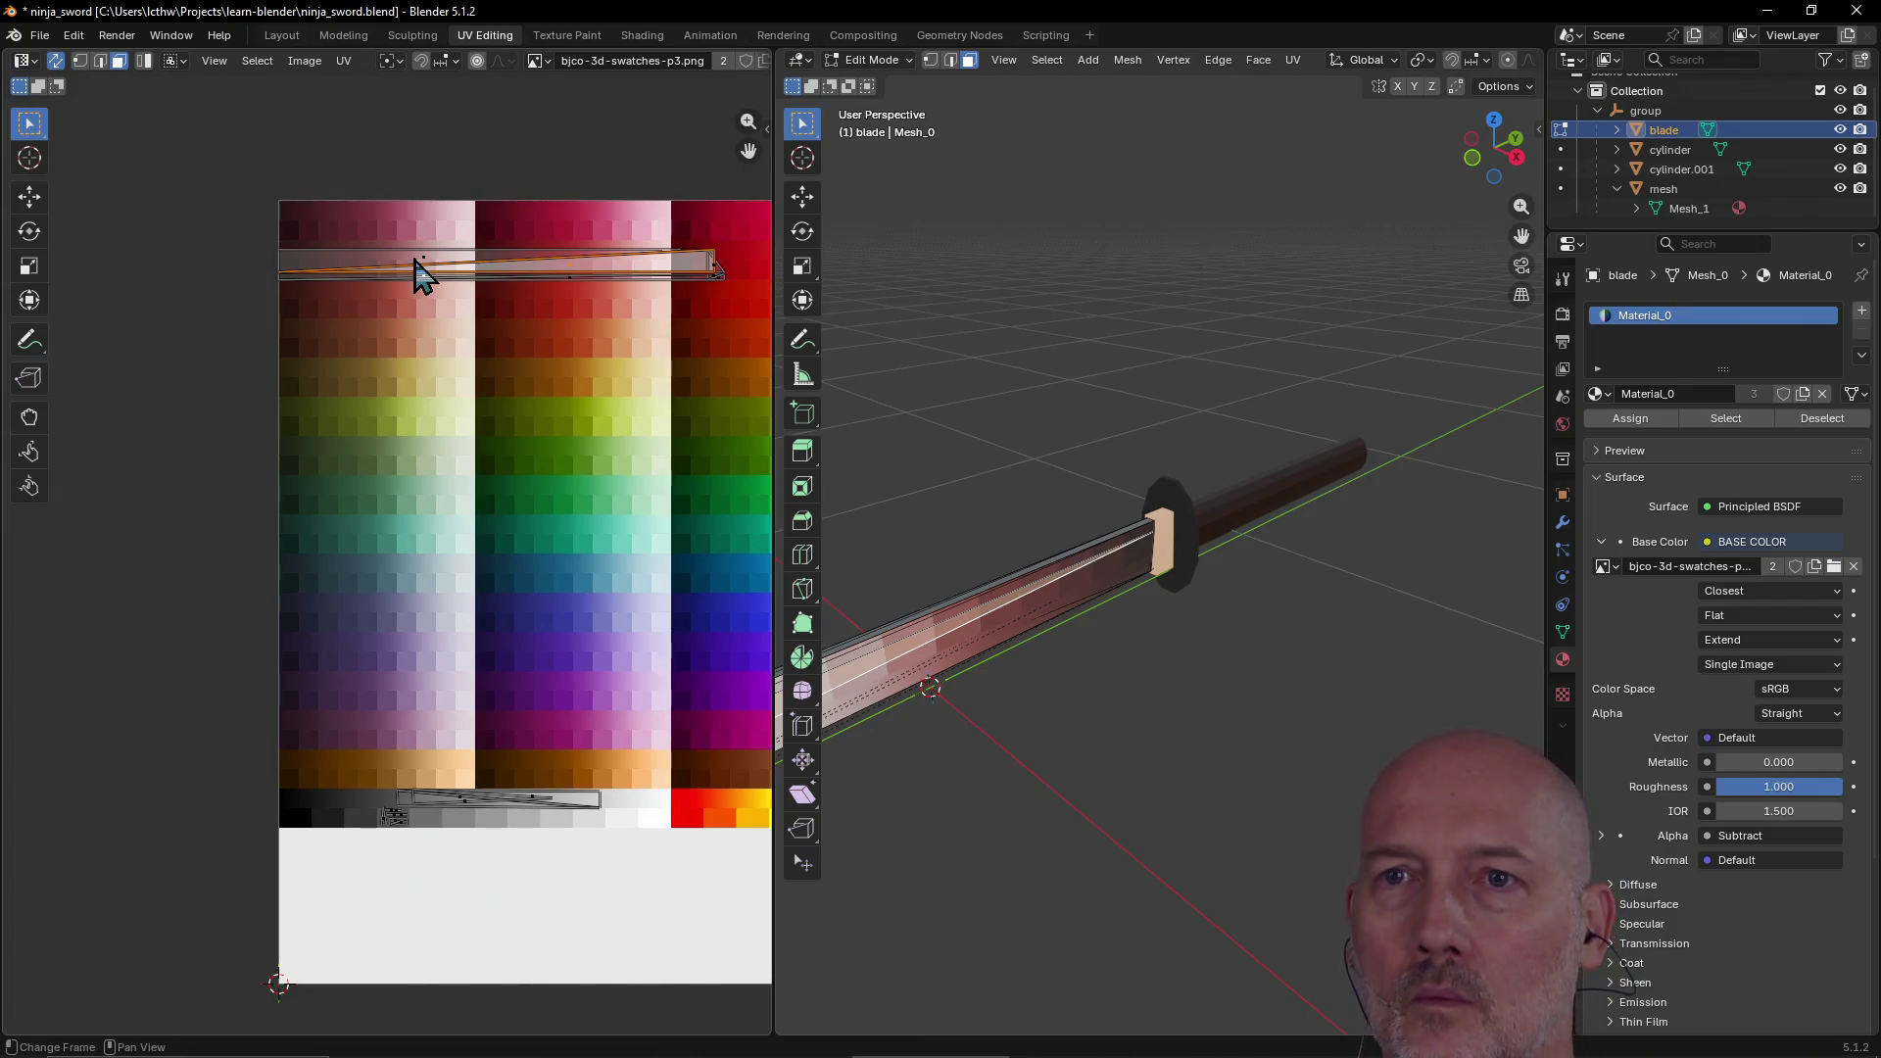
ctrl+click(401, 270)
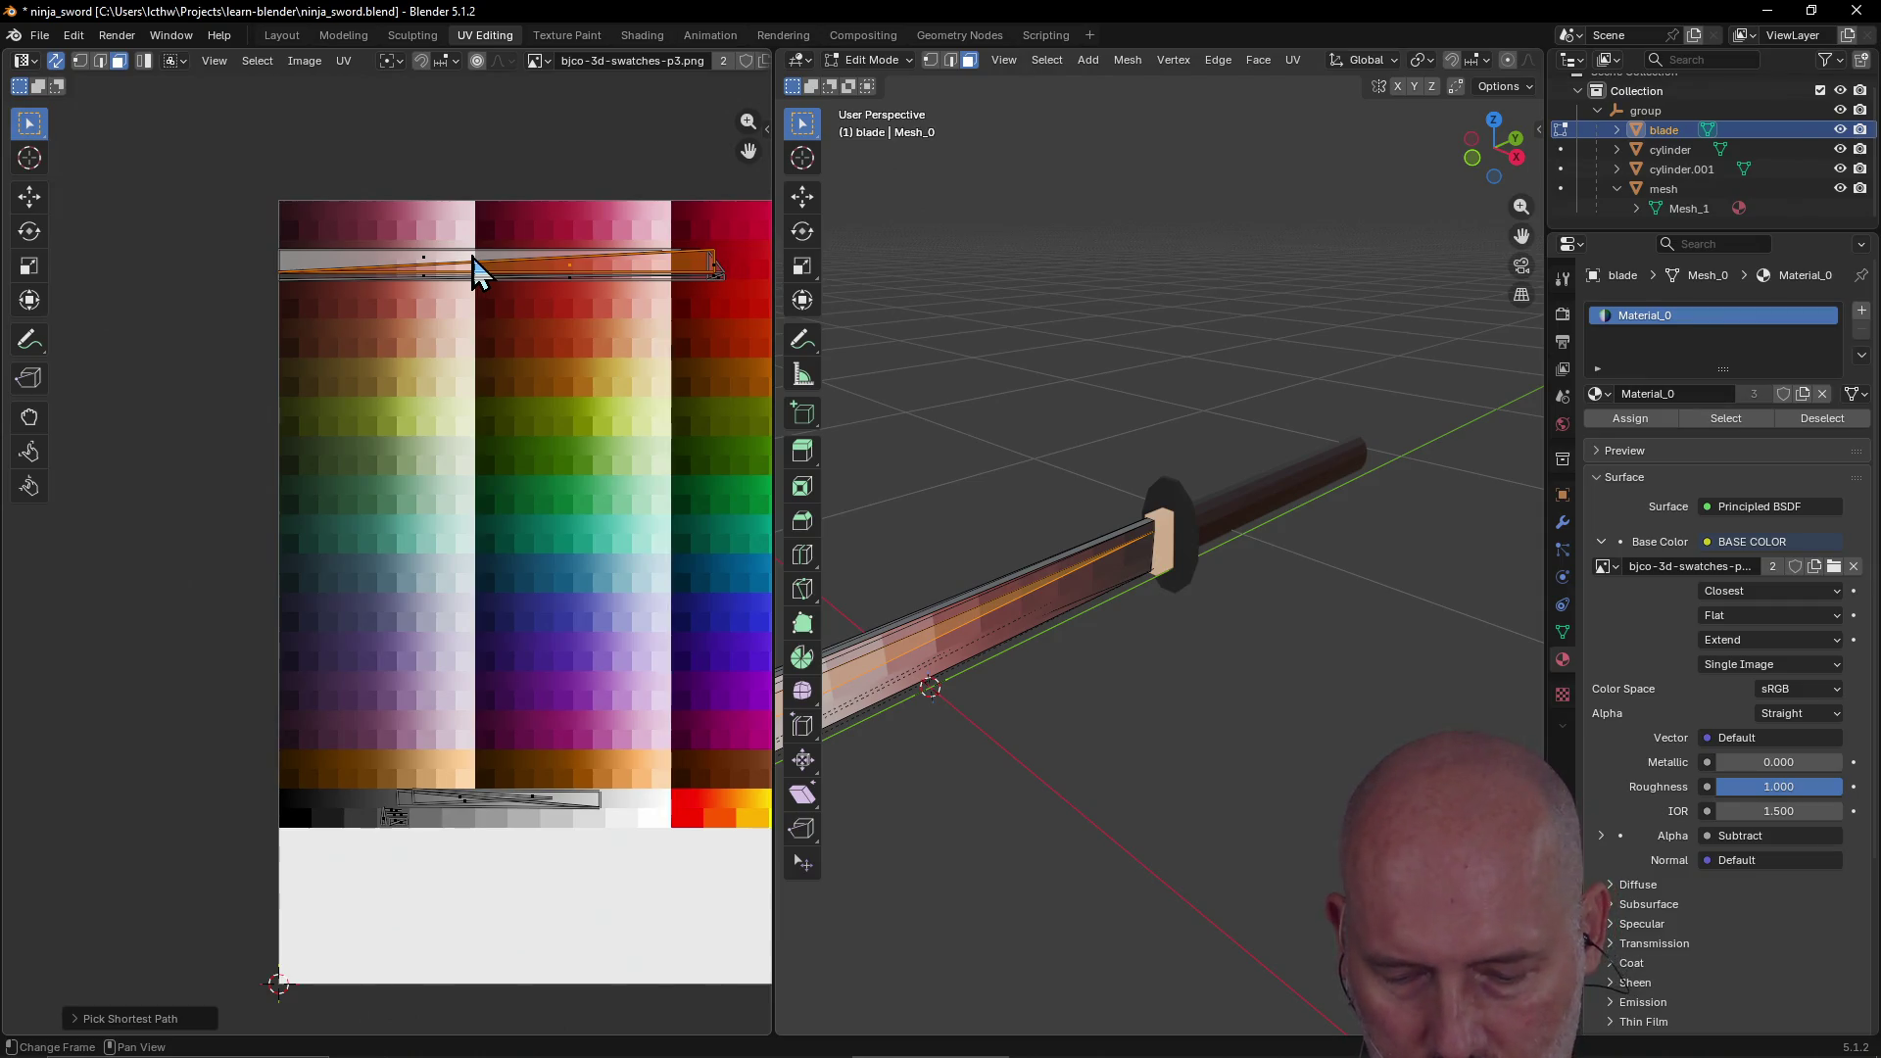
key(g)
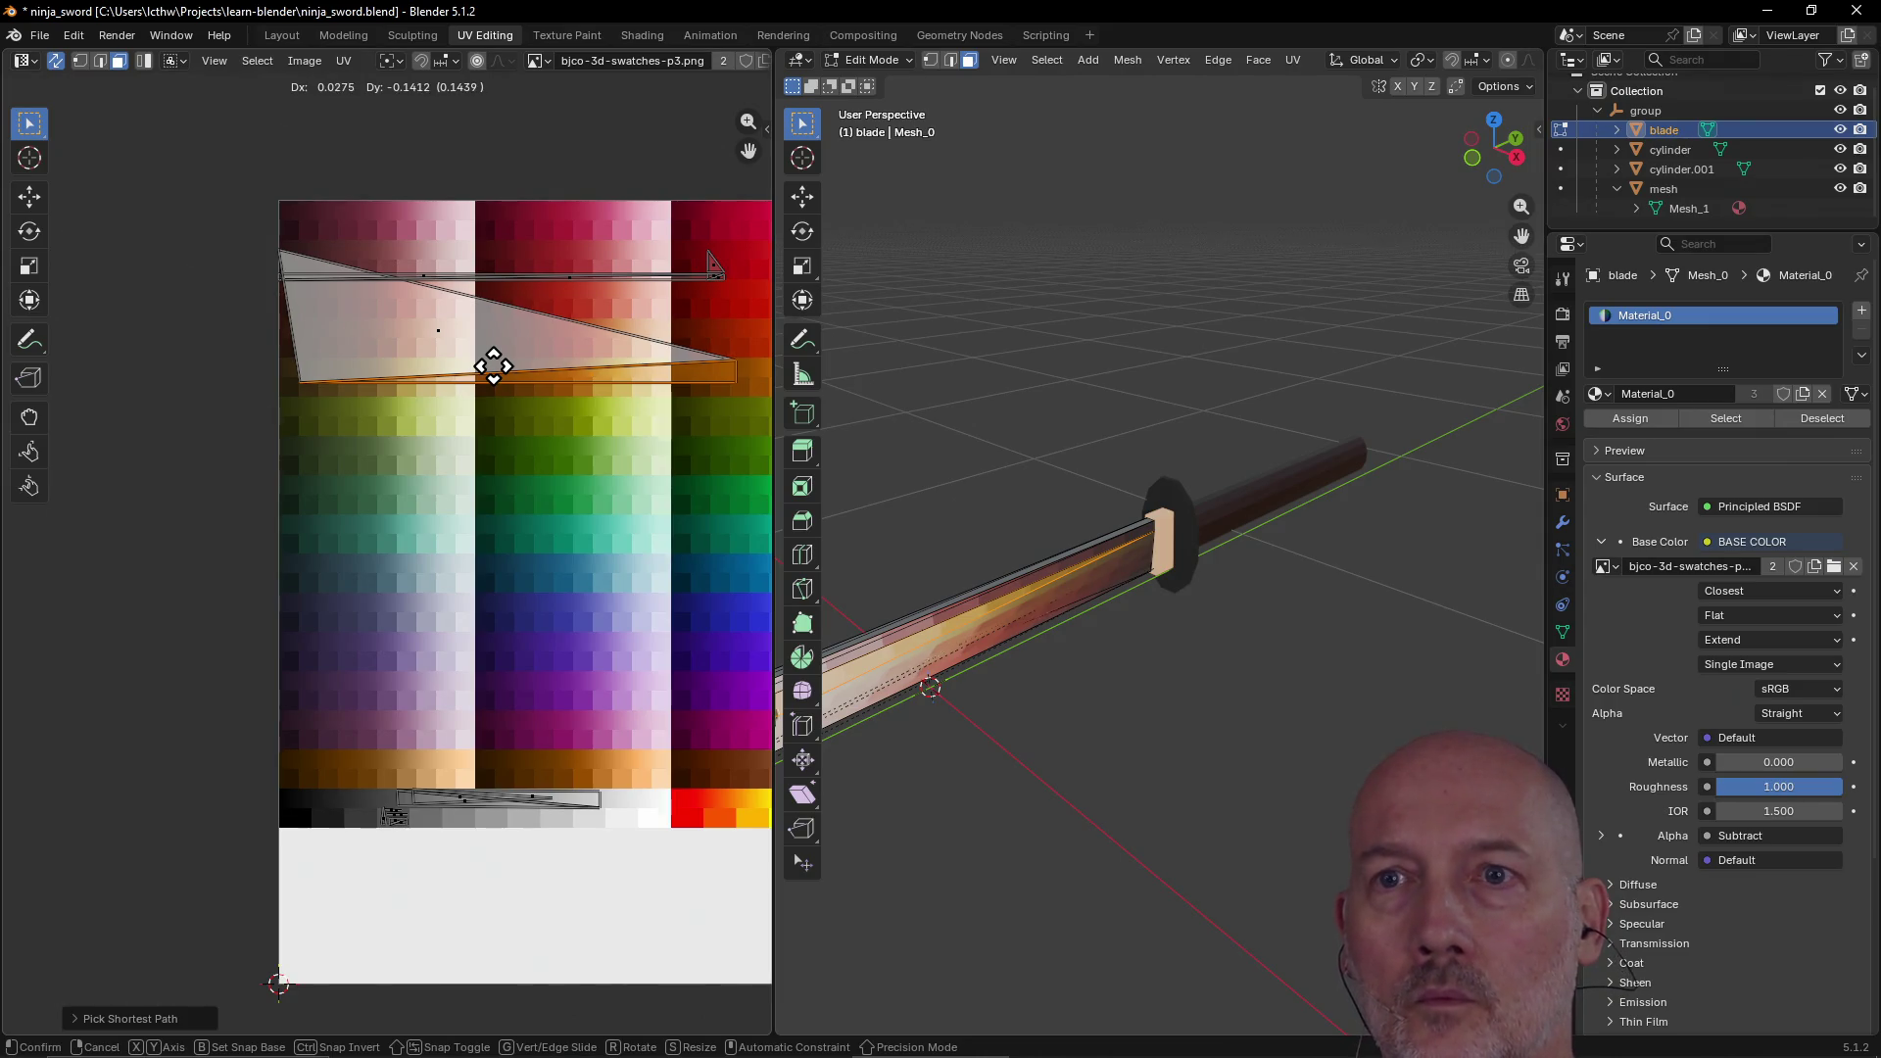
right_click(493, 367)
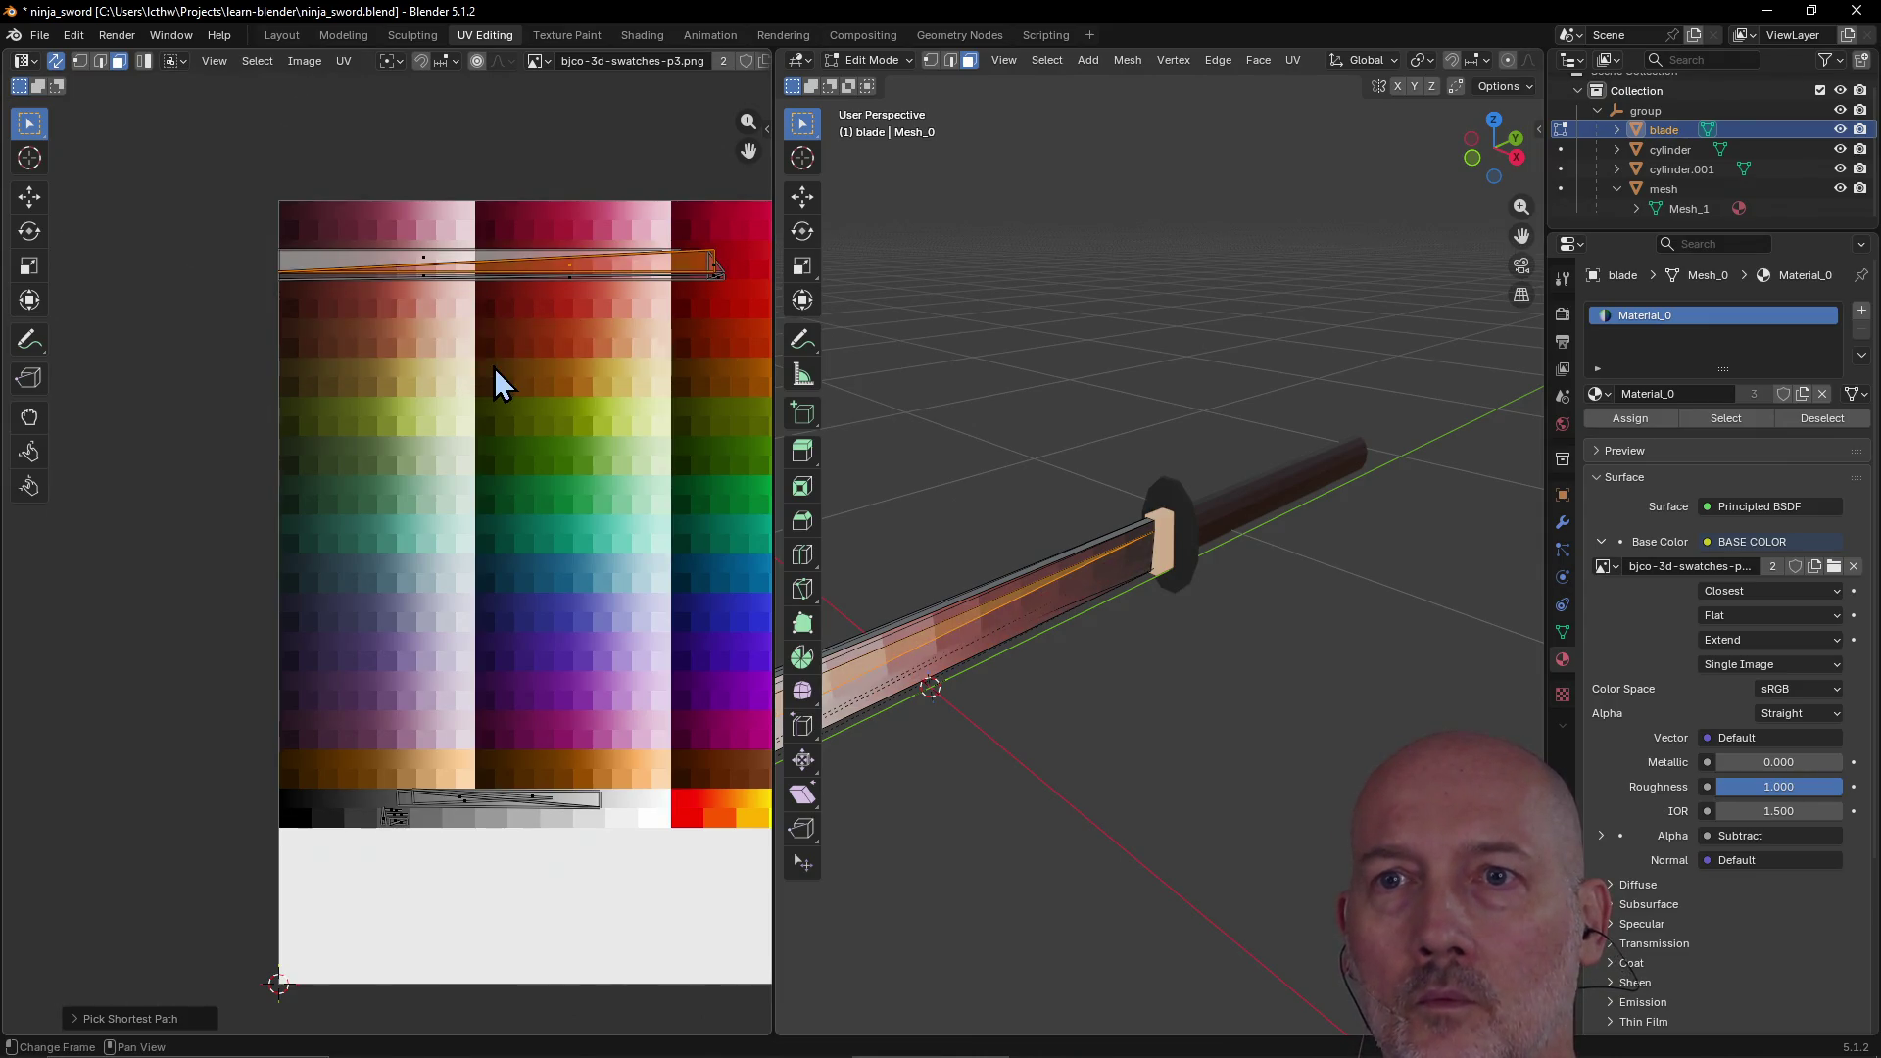
Step: Select the blade's upper UV strip faces and zoom out to show the whole swatch image
click(332, 259)
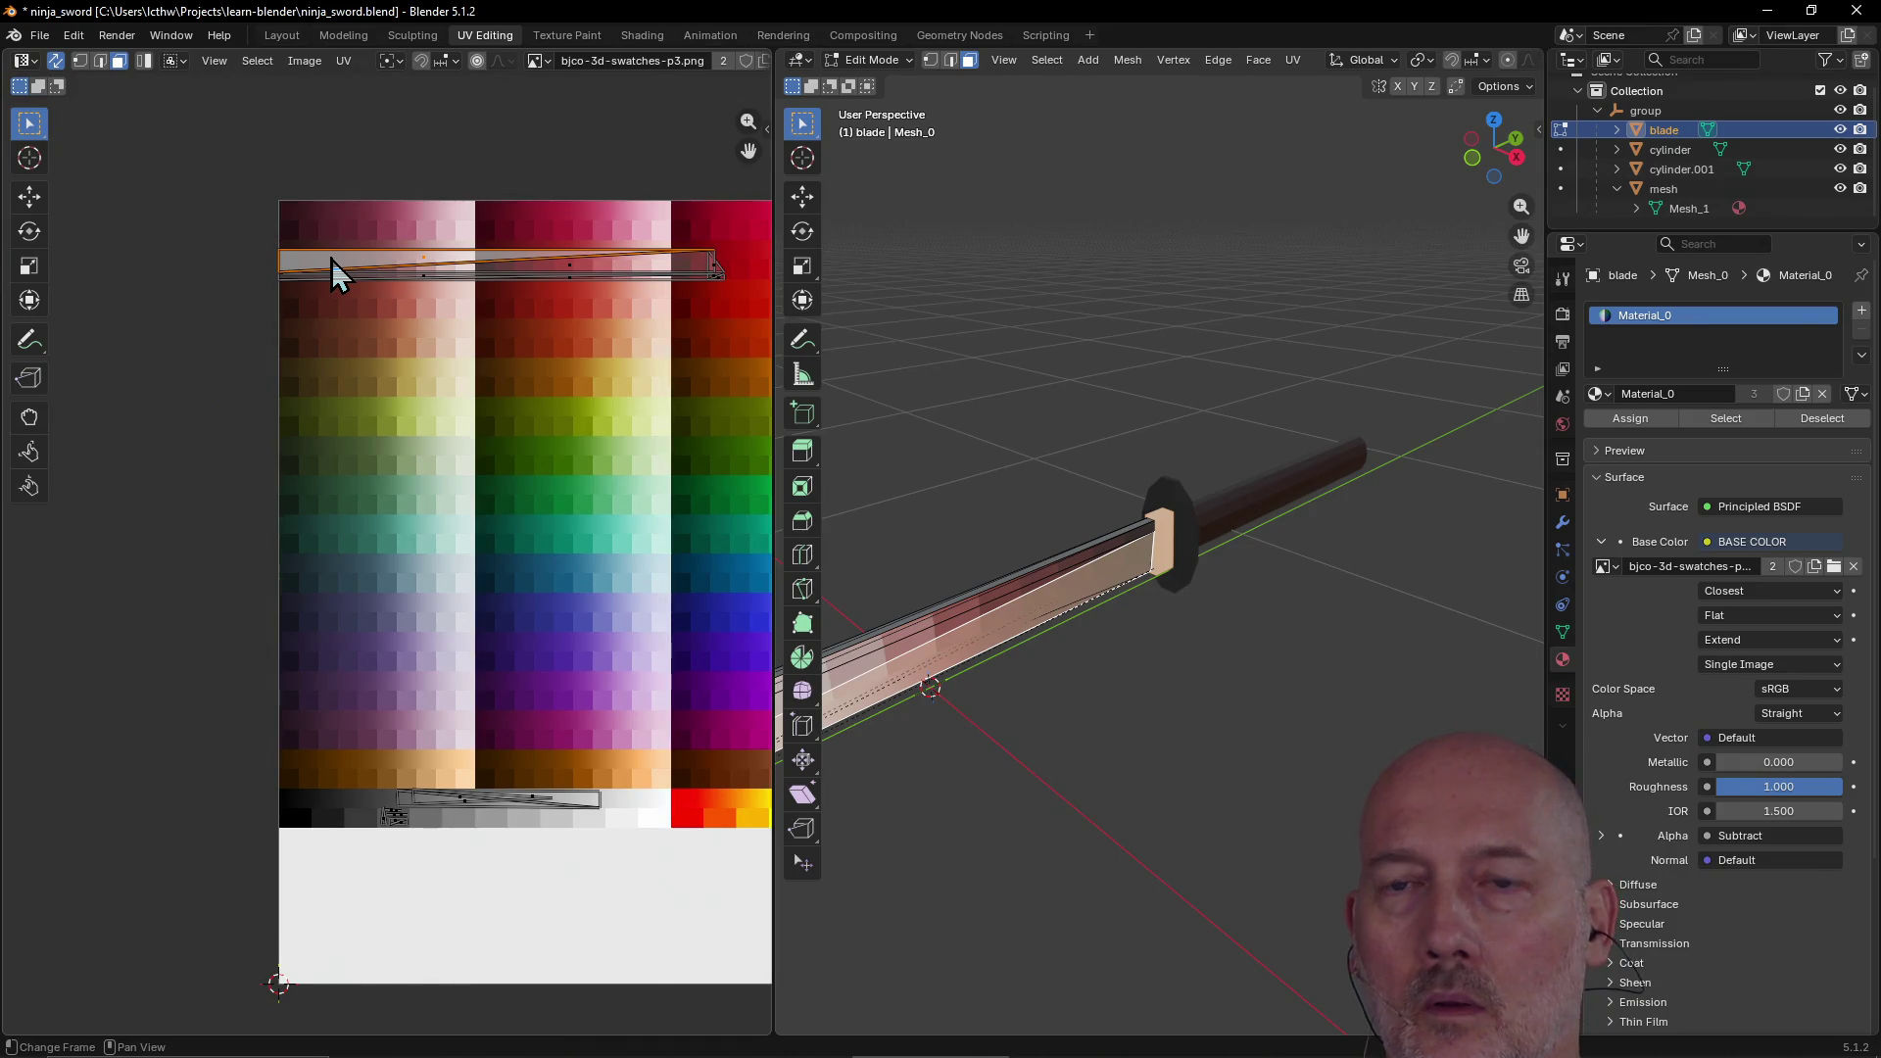
ctrl+click(653, 267)
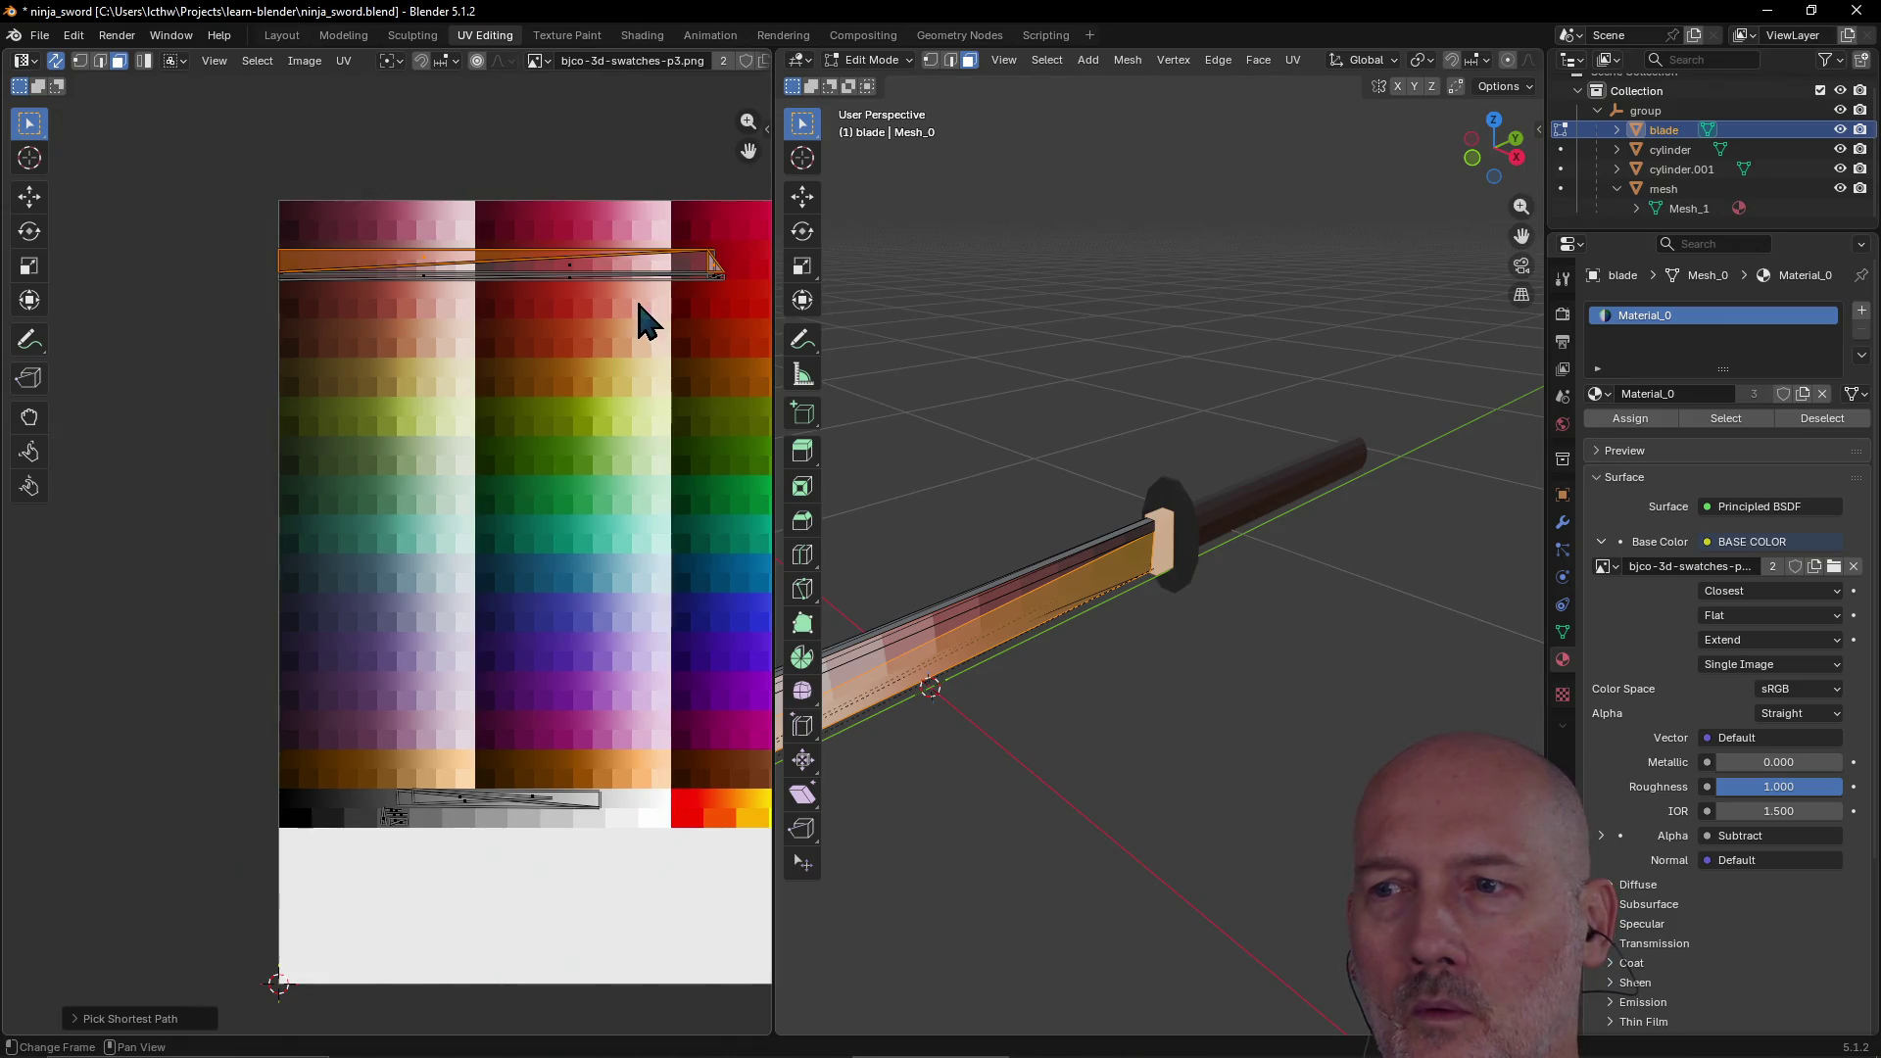
ctrl+click(651, 285)
click(467, 264)
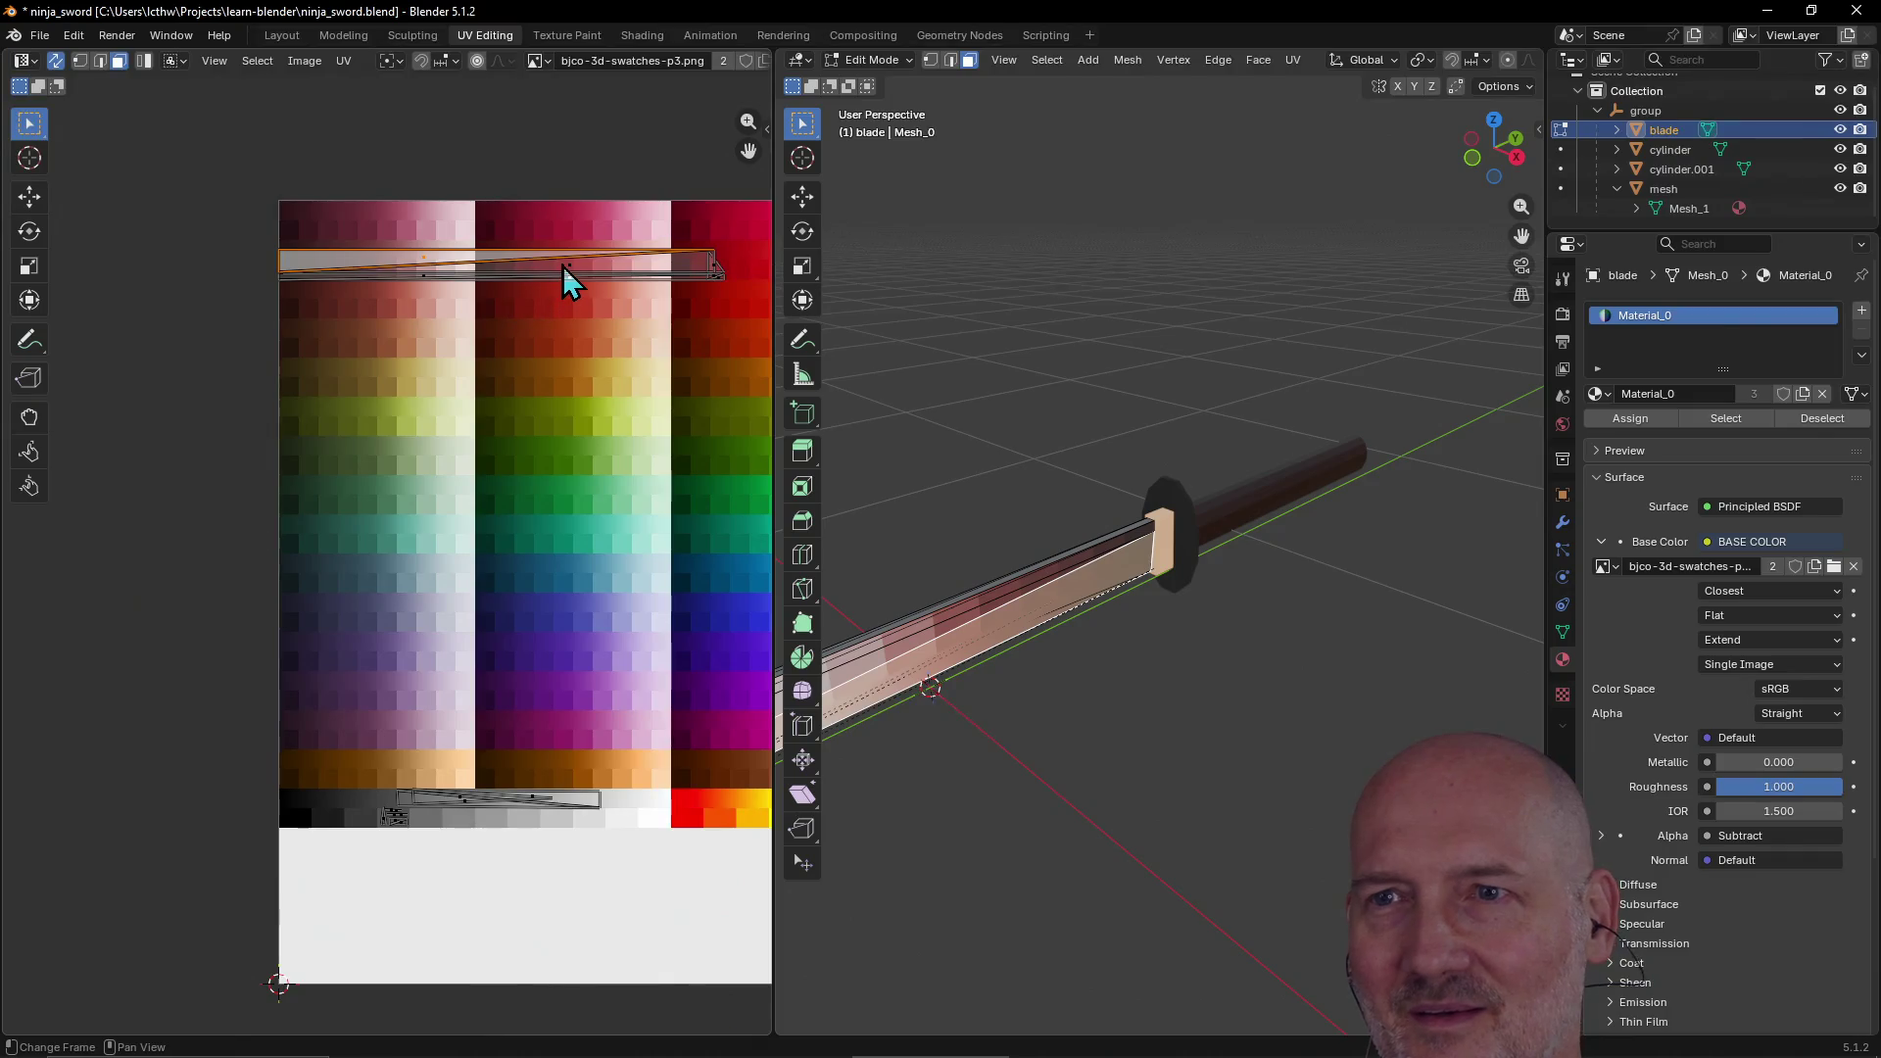
scroll(562, 267, up, 2)
middle_drag(567, 273, 456, 432)
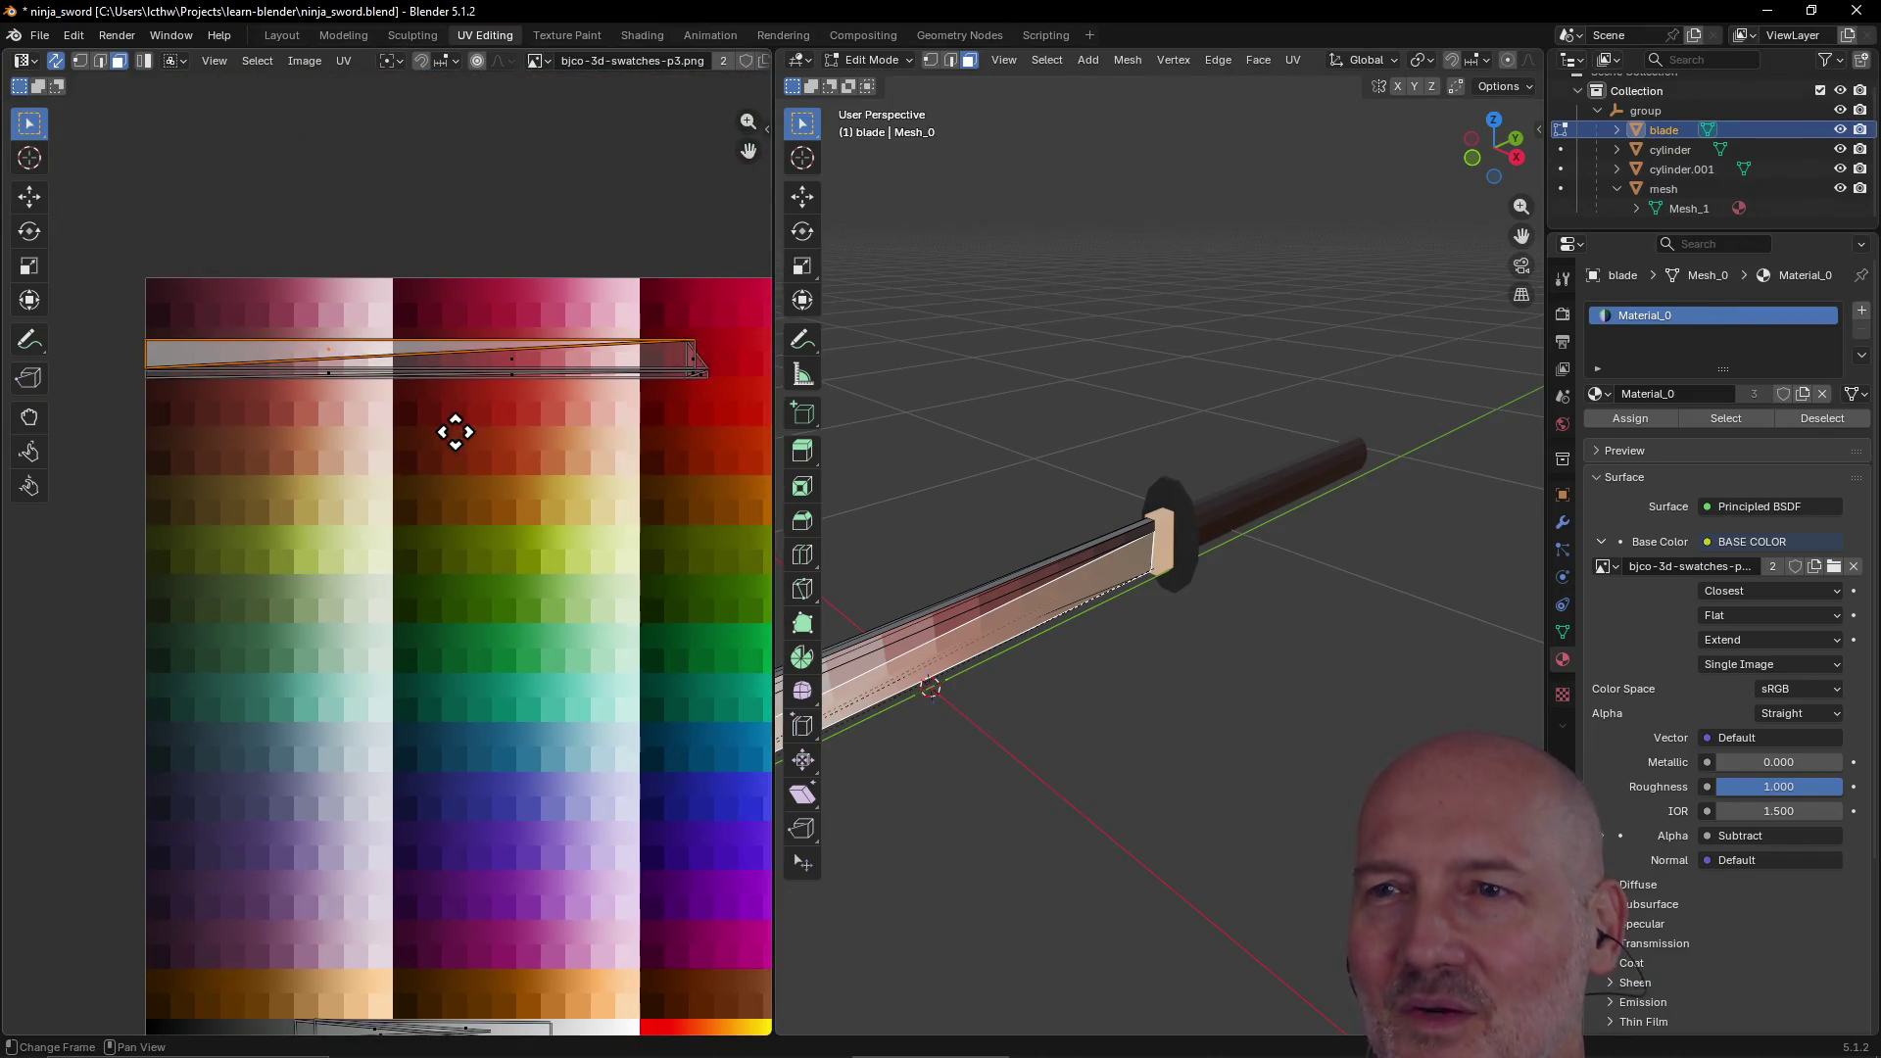
scroll(460, 432, up, 2)
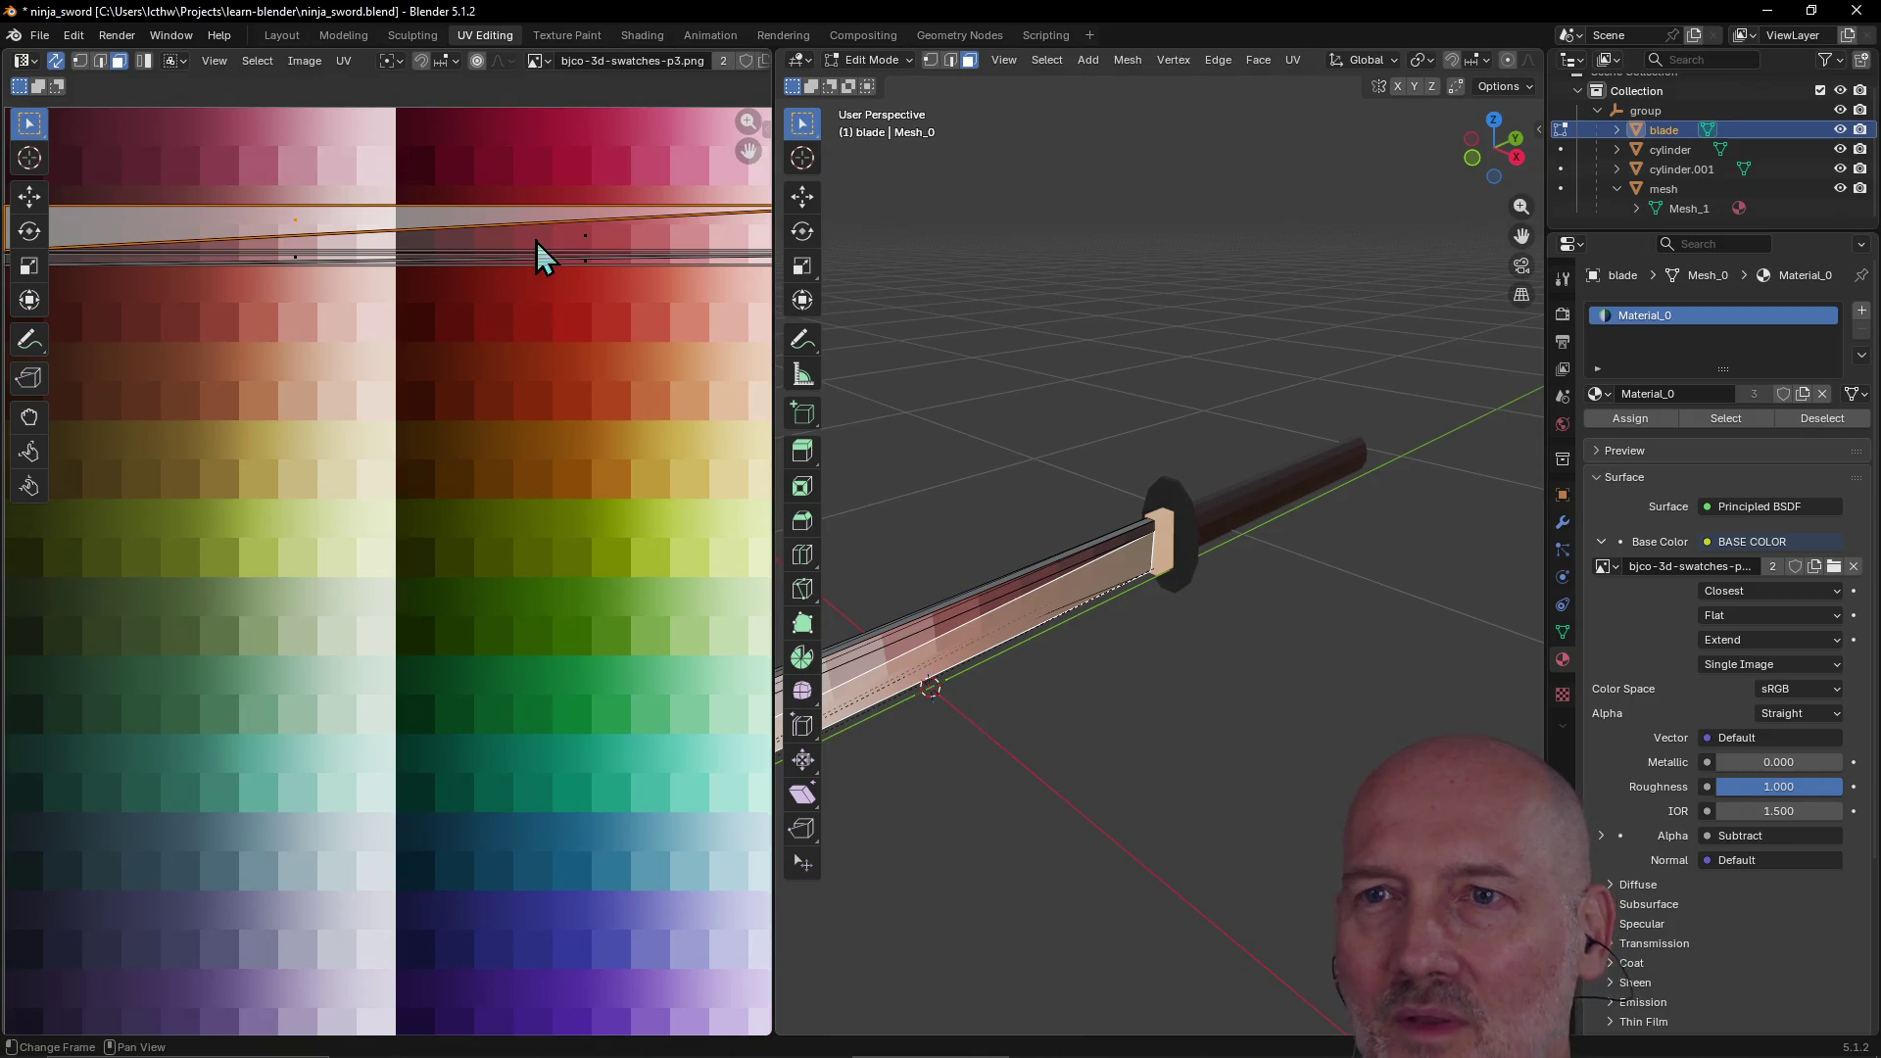
ctrl+click(536, 241)
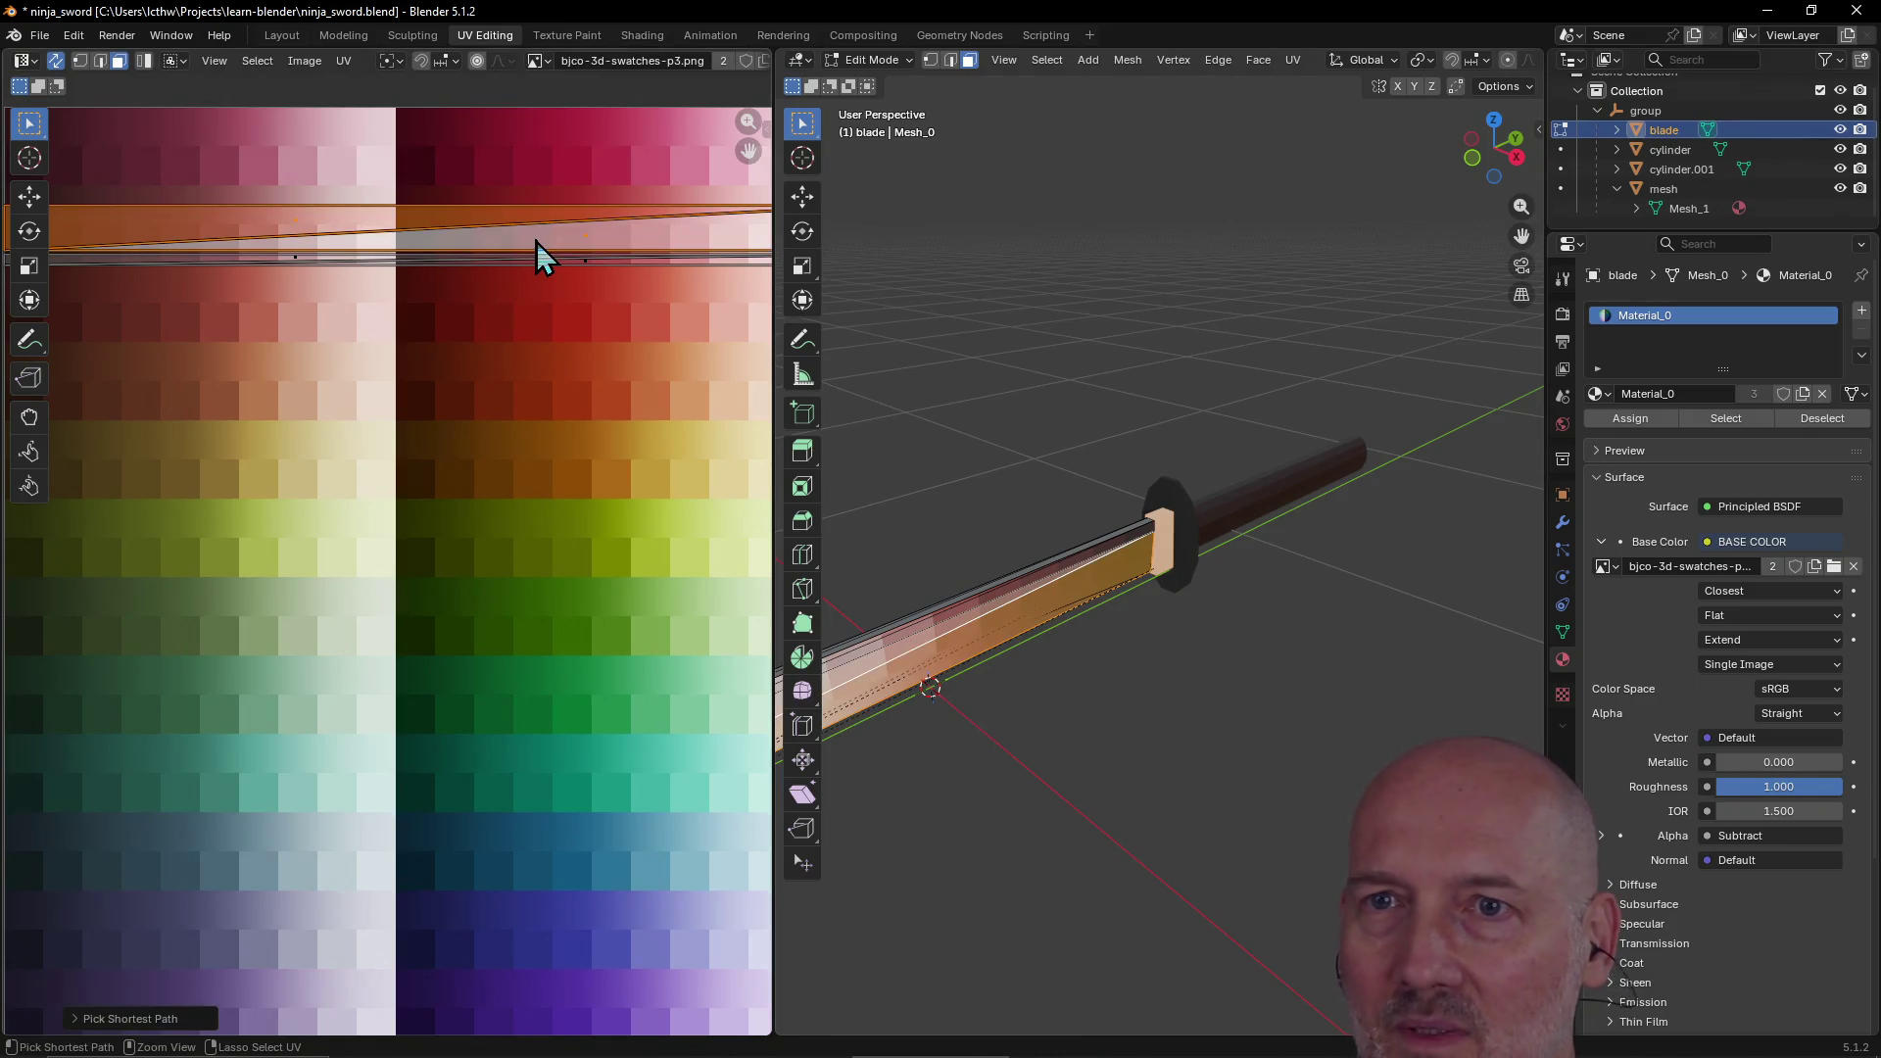
scroll(537, 241, down, 3)
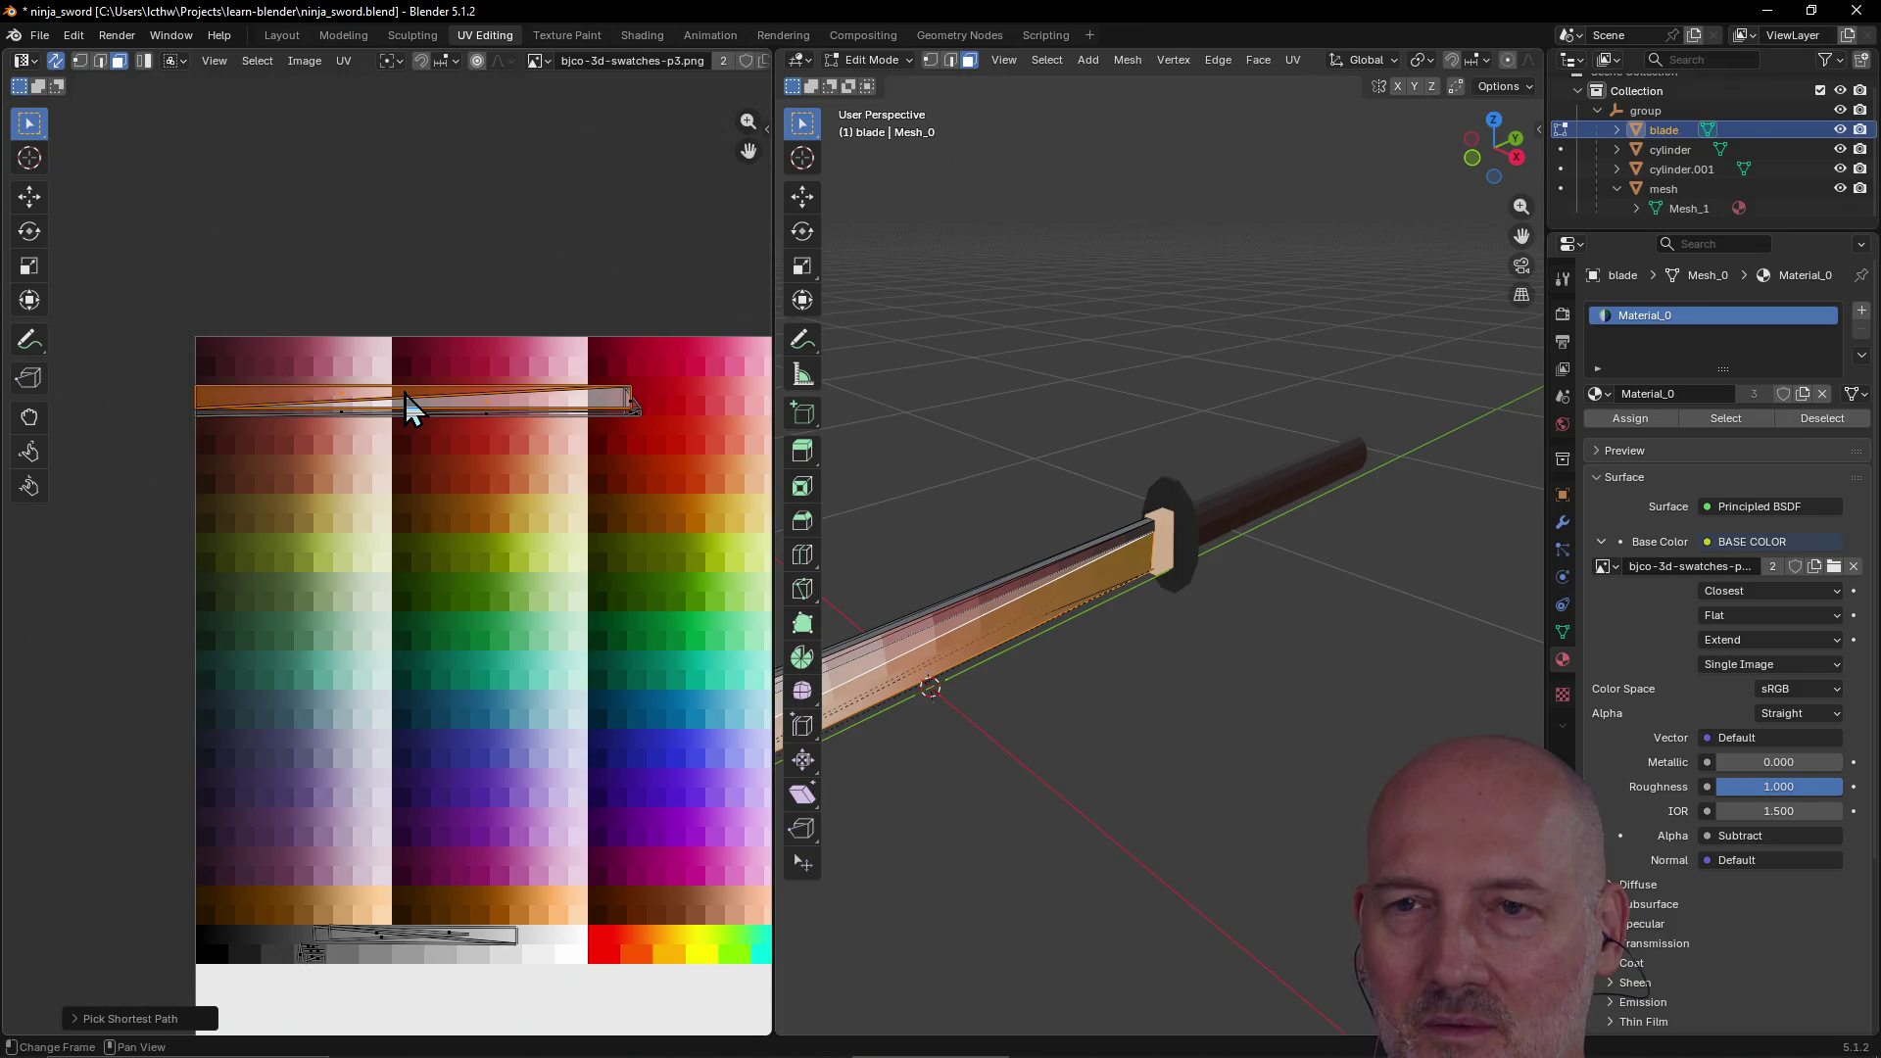
Step: Move the upper UV strip down onto the bottom swatch row and resize it
key(g)
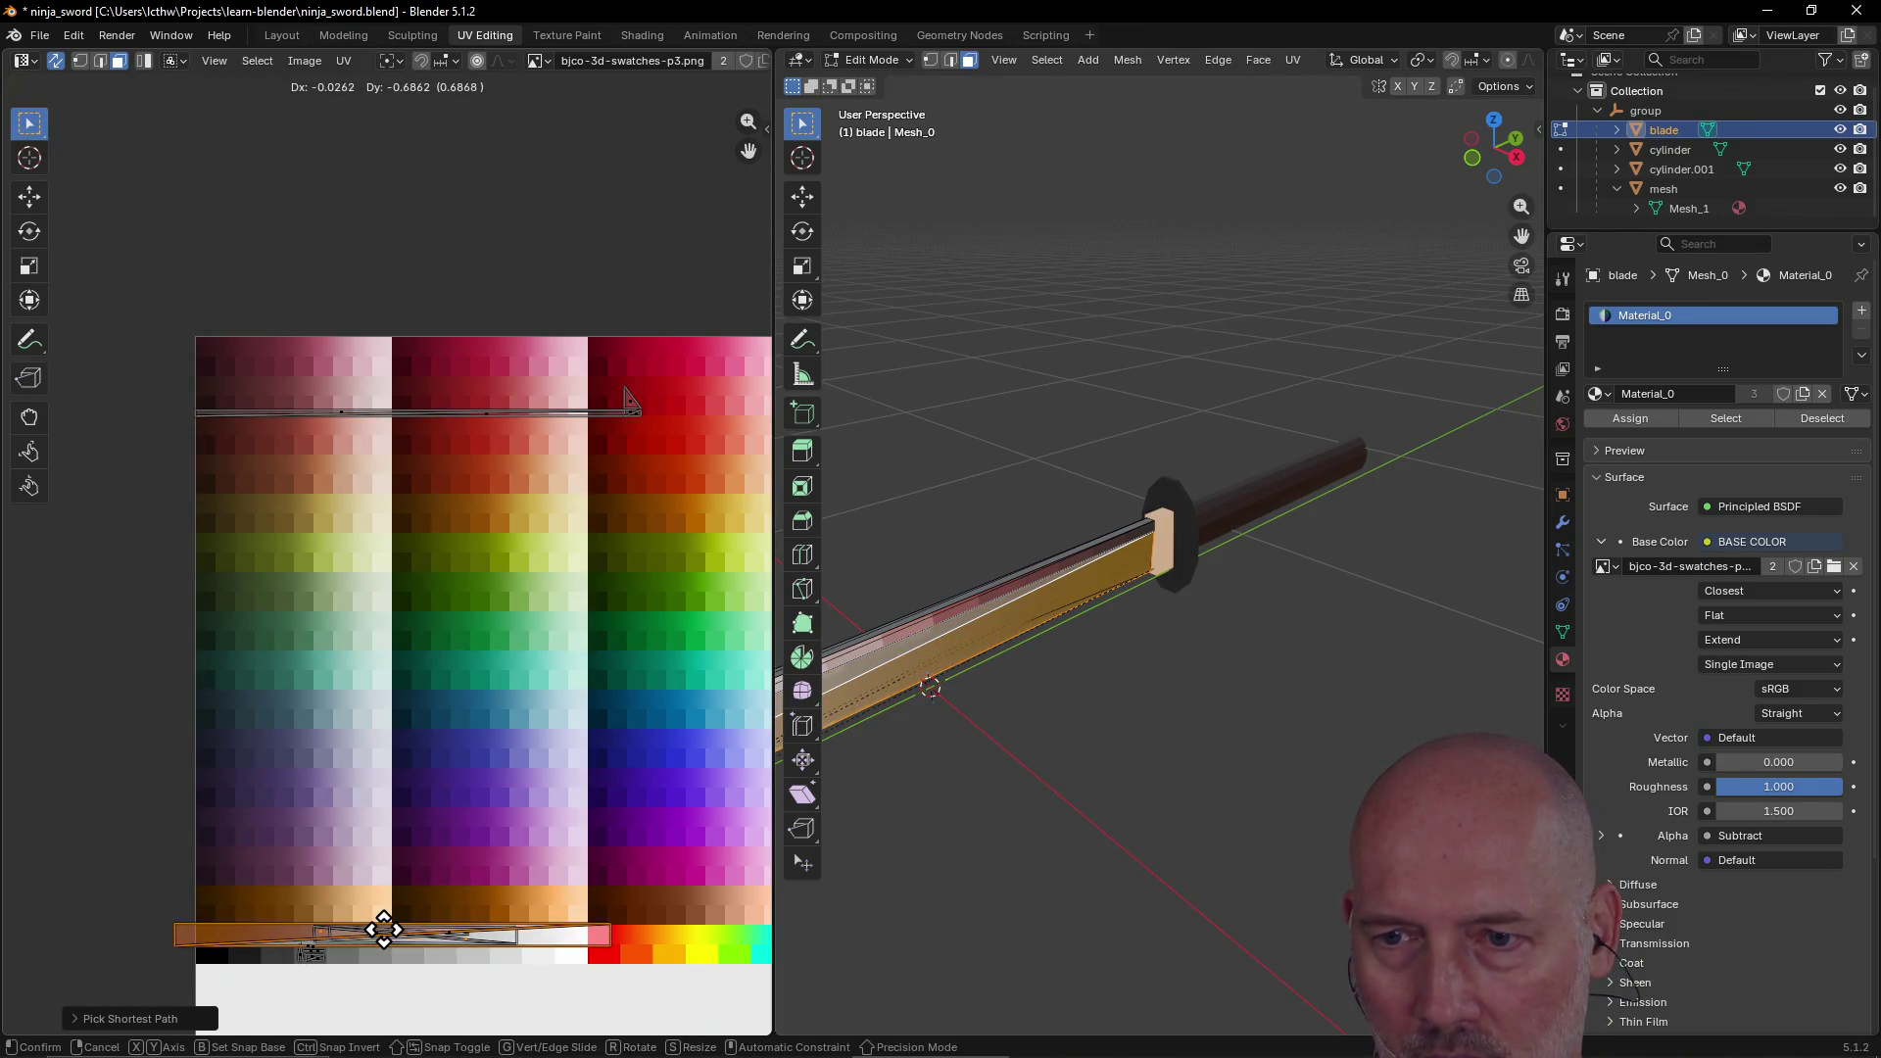
key(s)
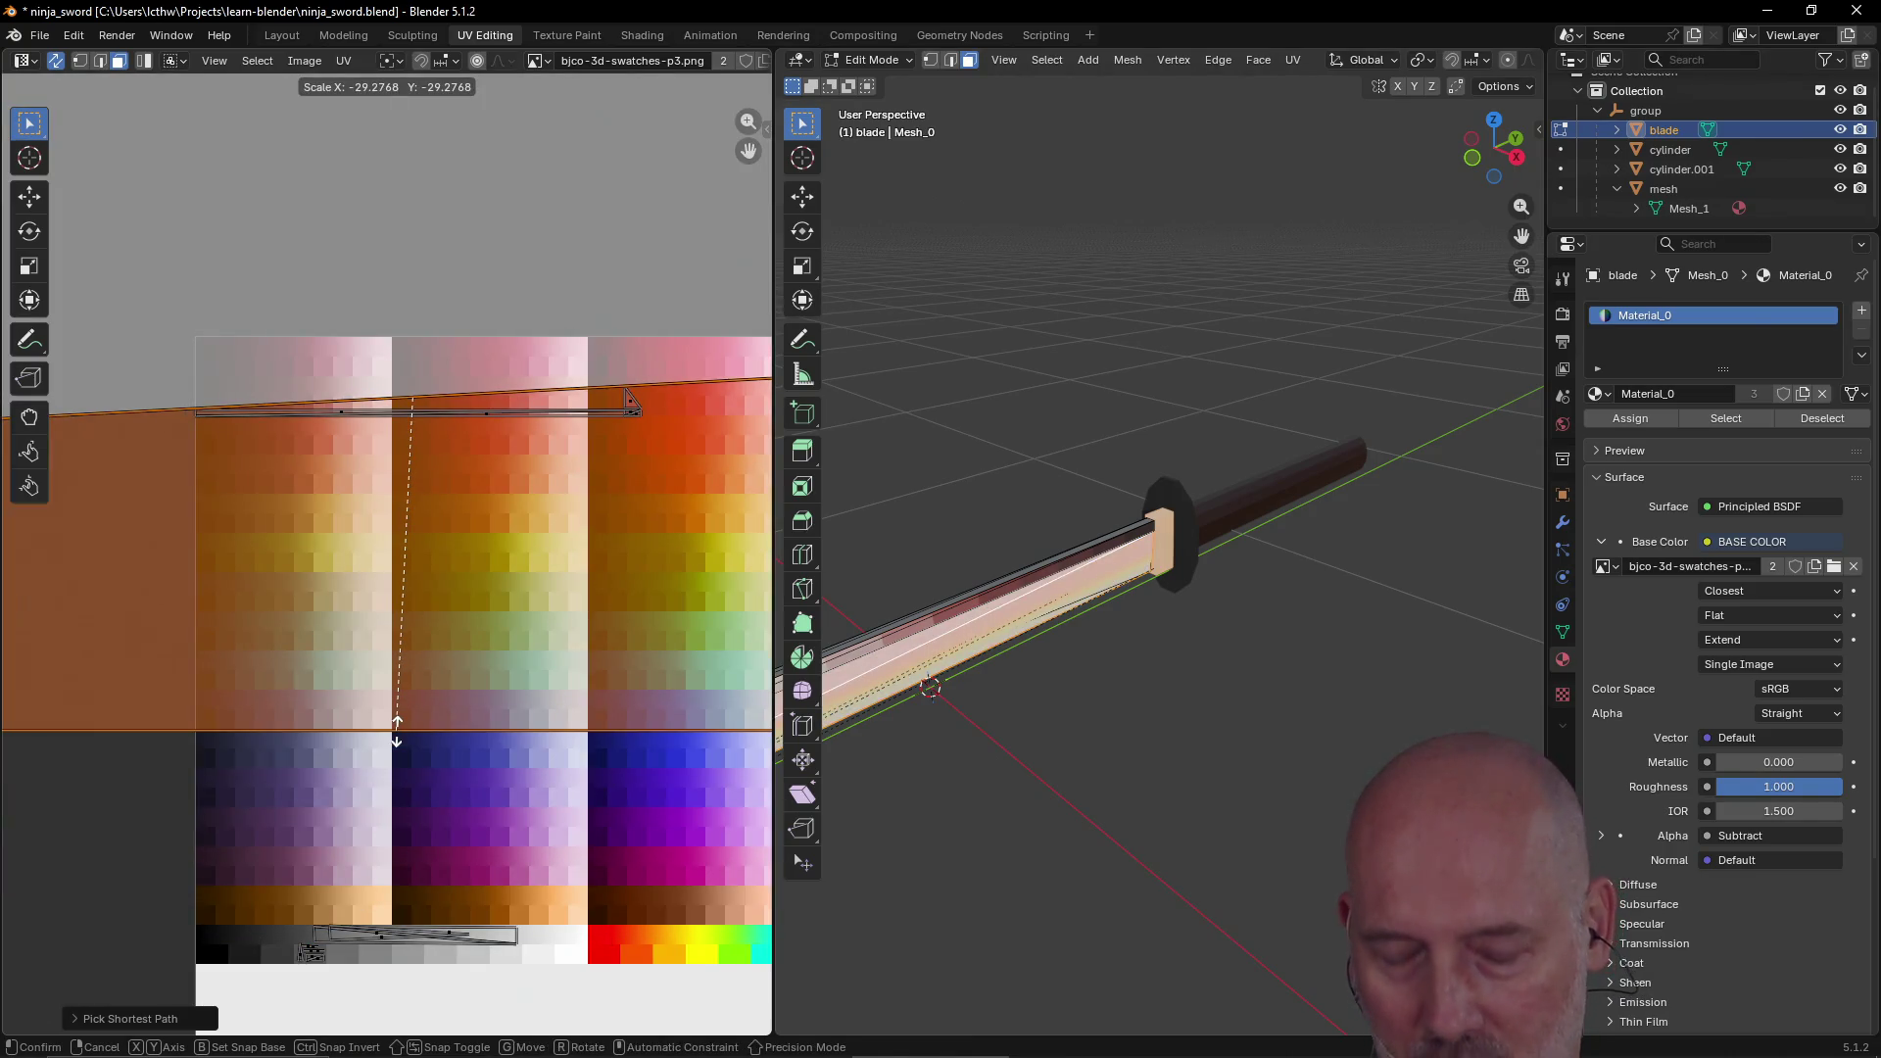
key(g)
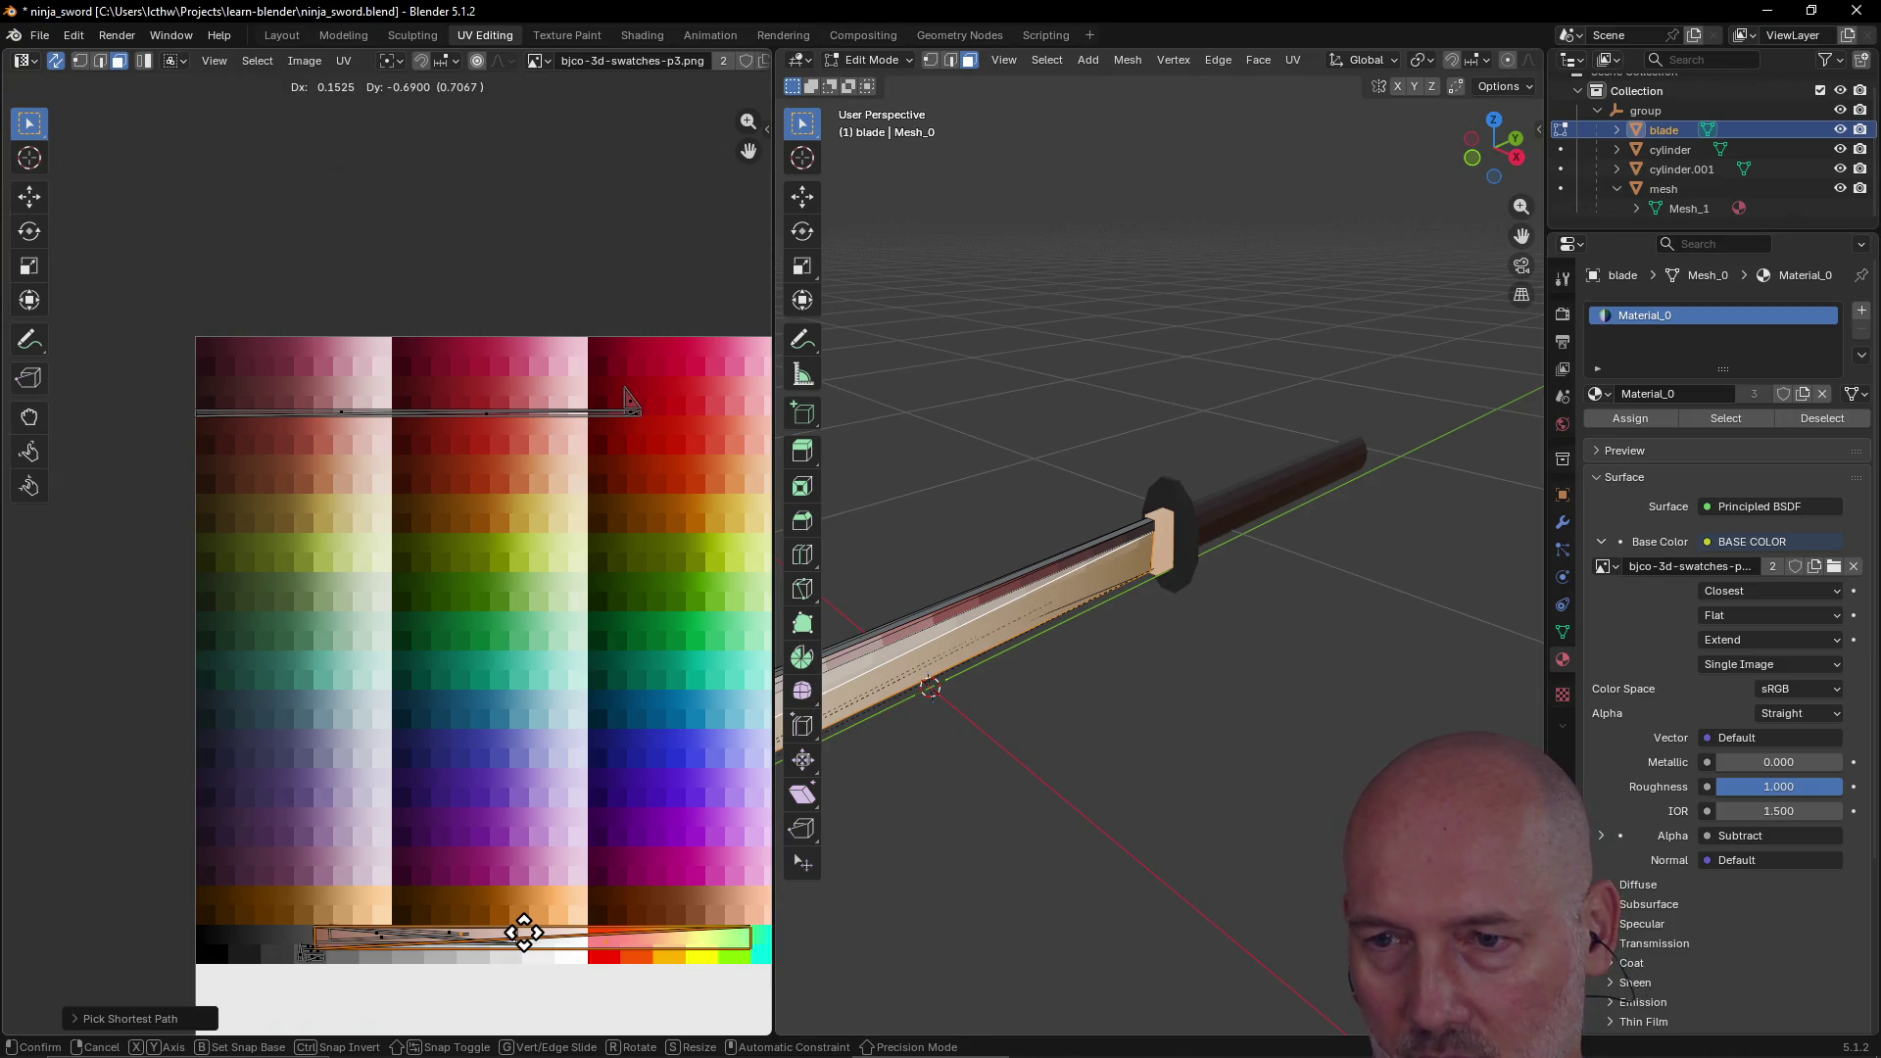
click(524, 933)
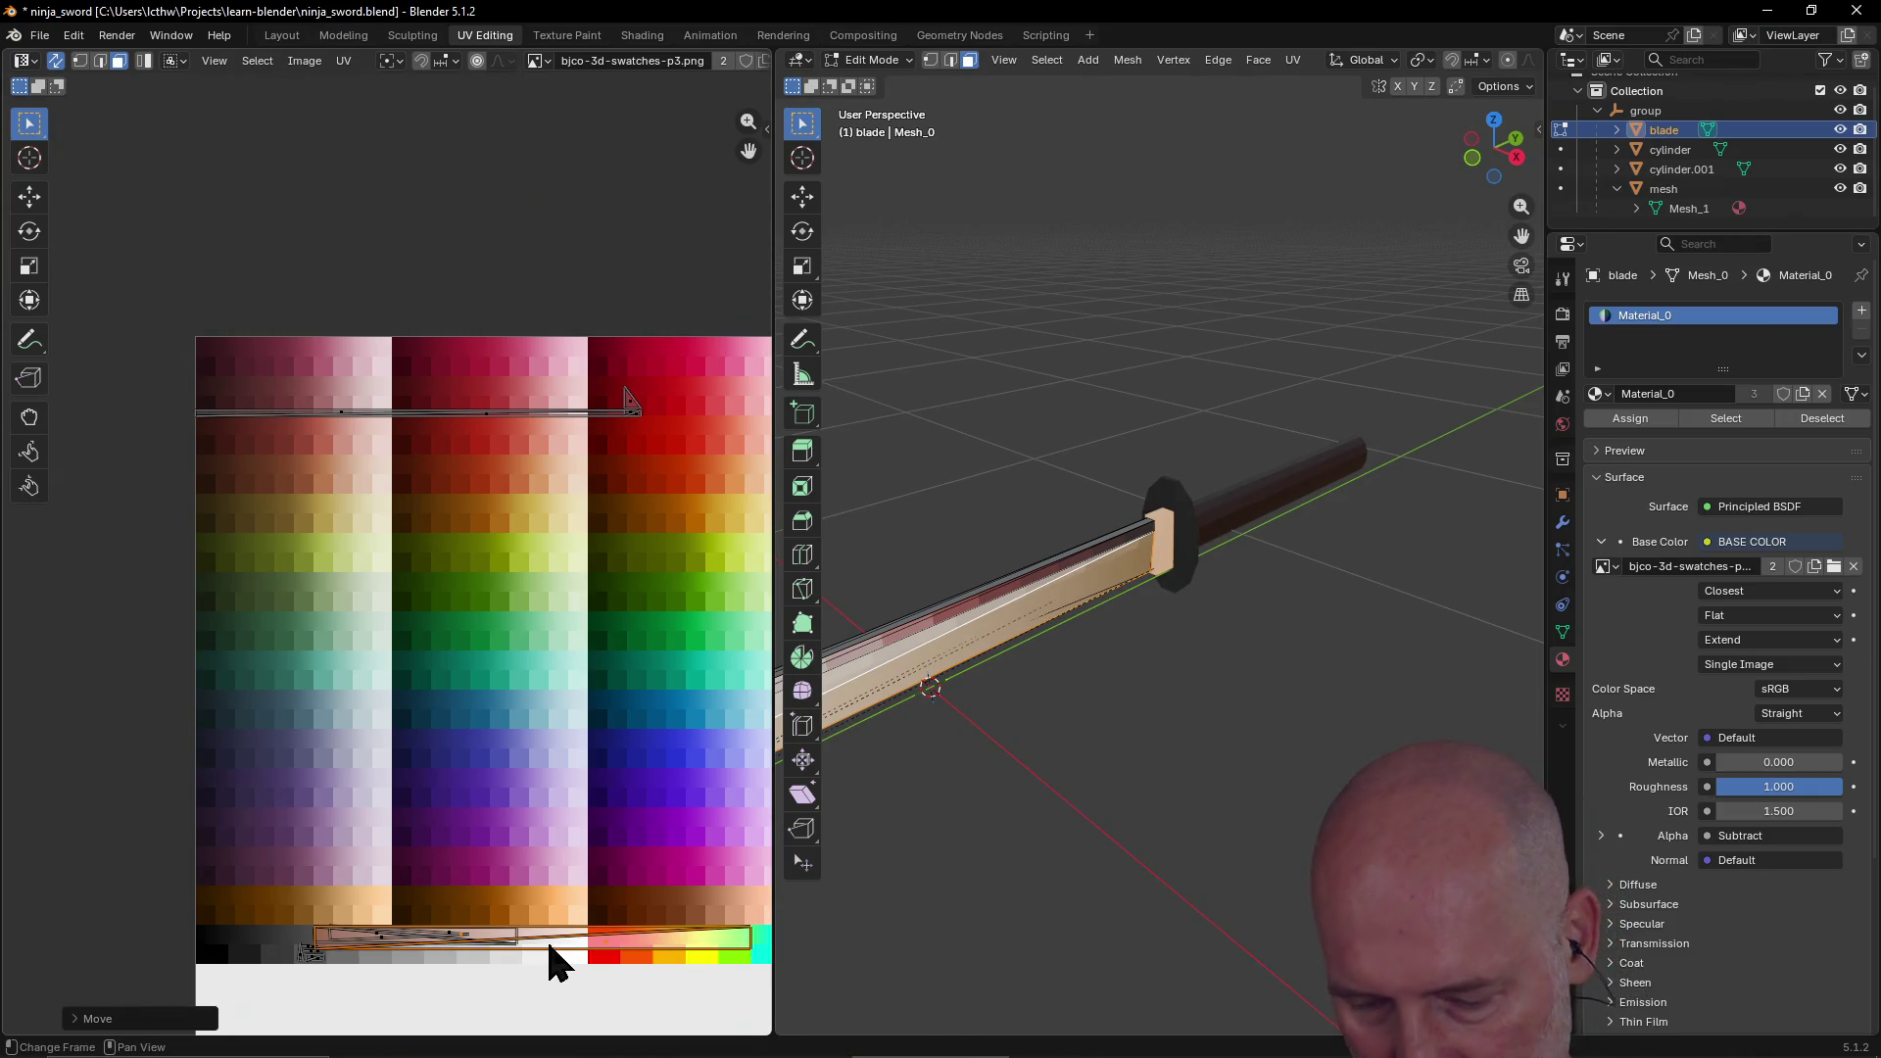
key(s)
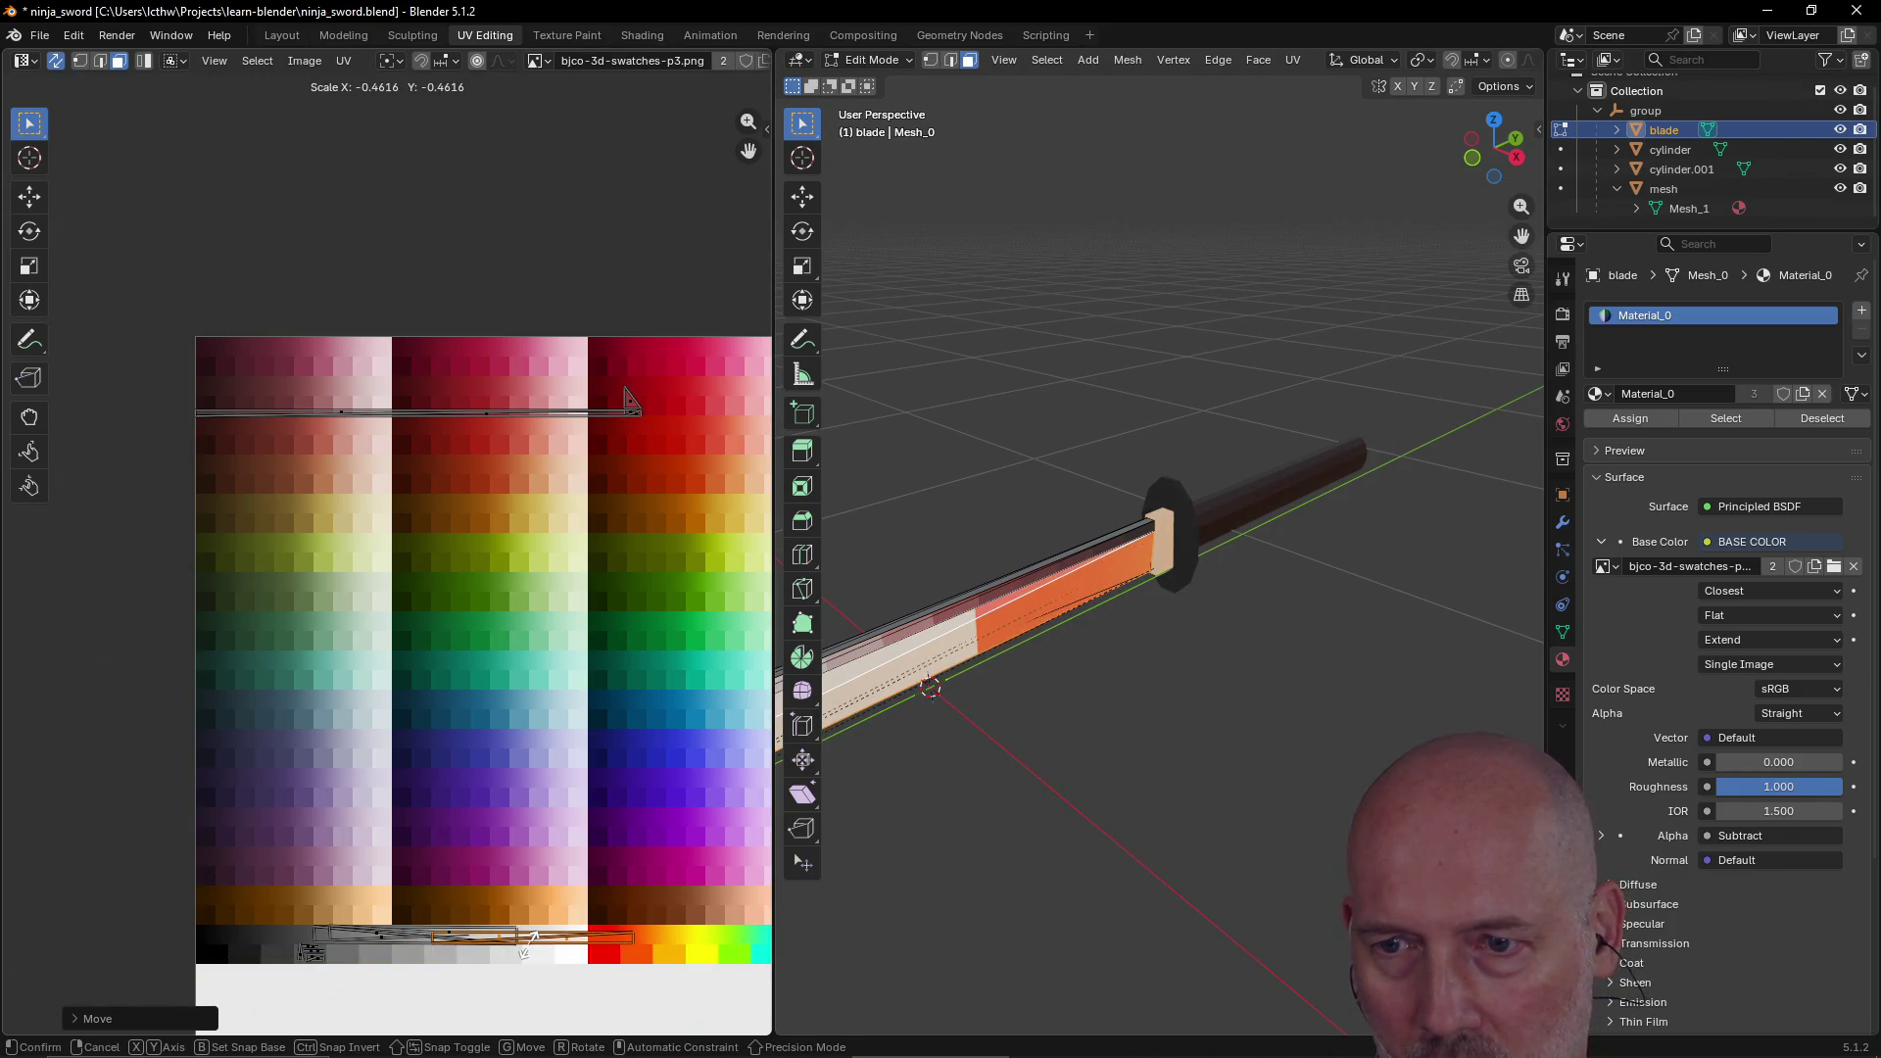
click(527, 946)
Step: Fine-tune the strip's position and size on the grey row, then reselect the island there
key(g)
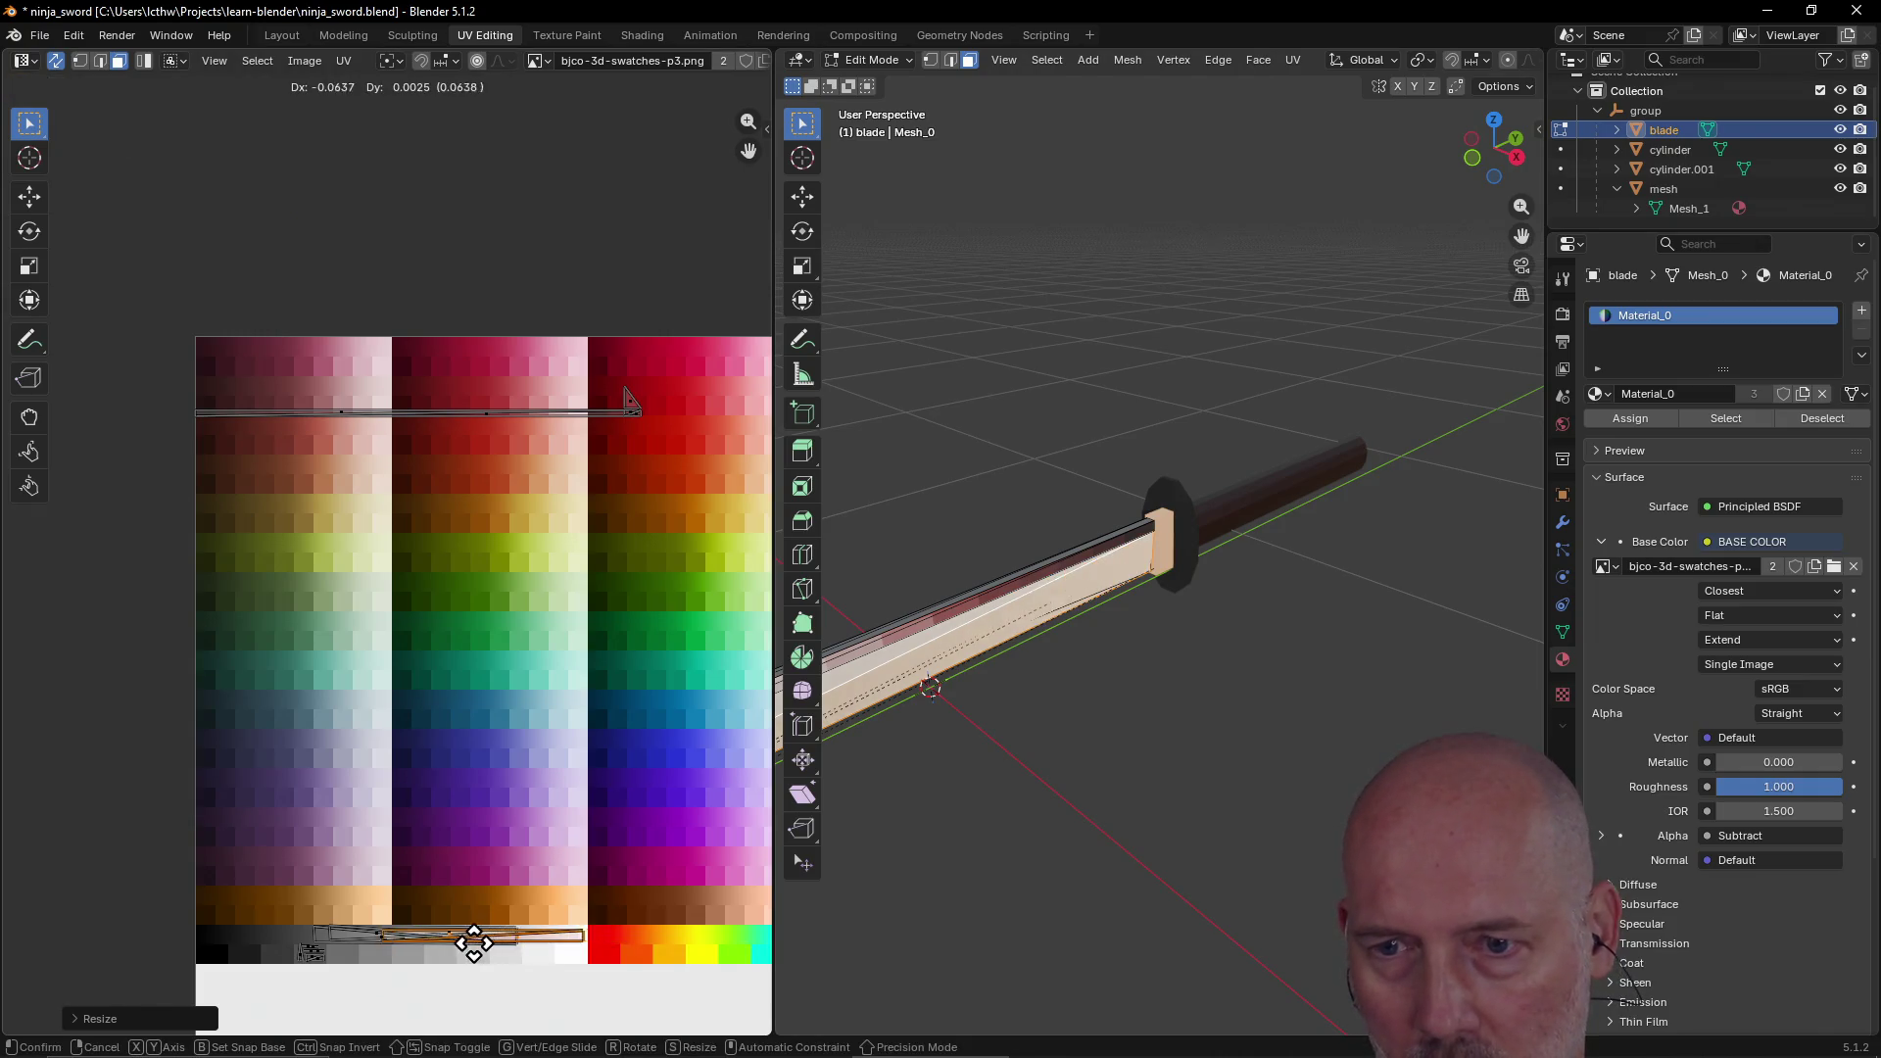
click(416, 951)
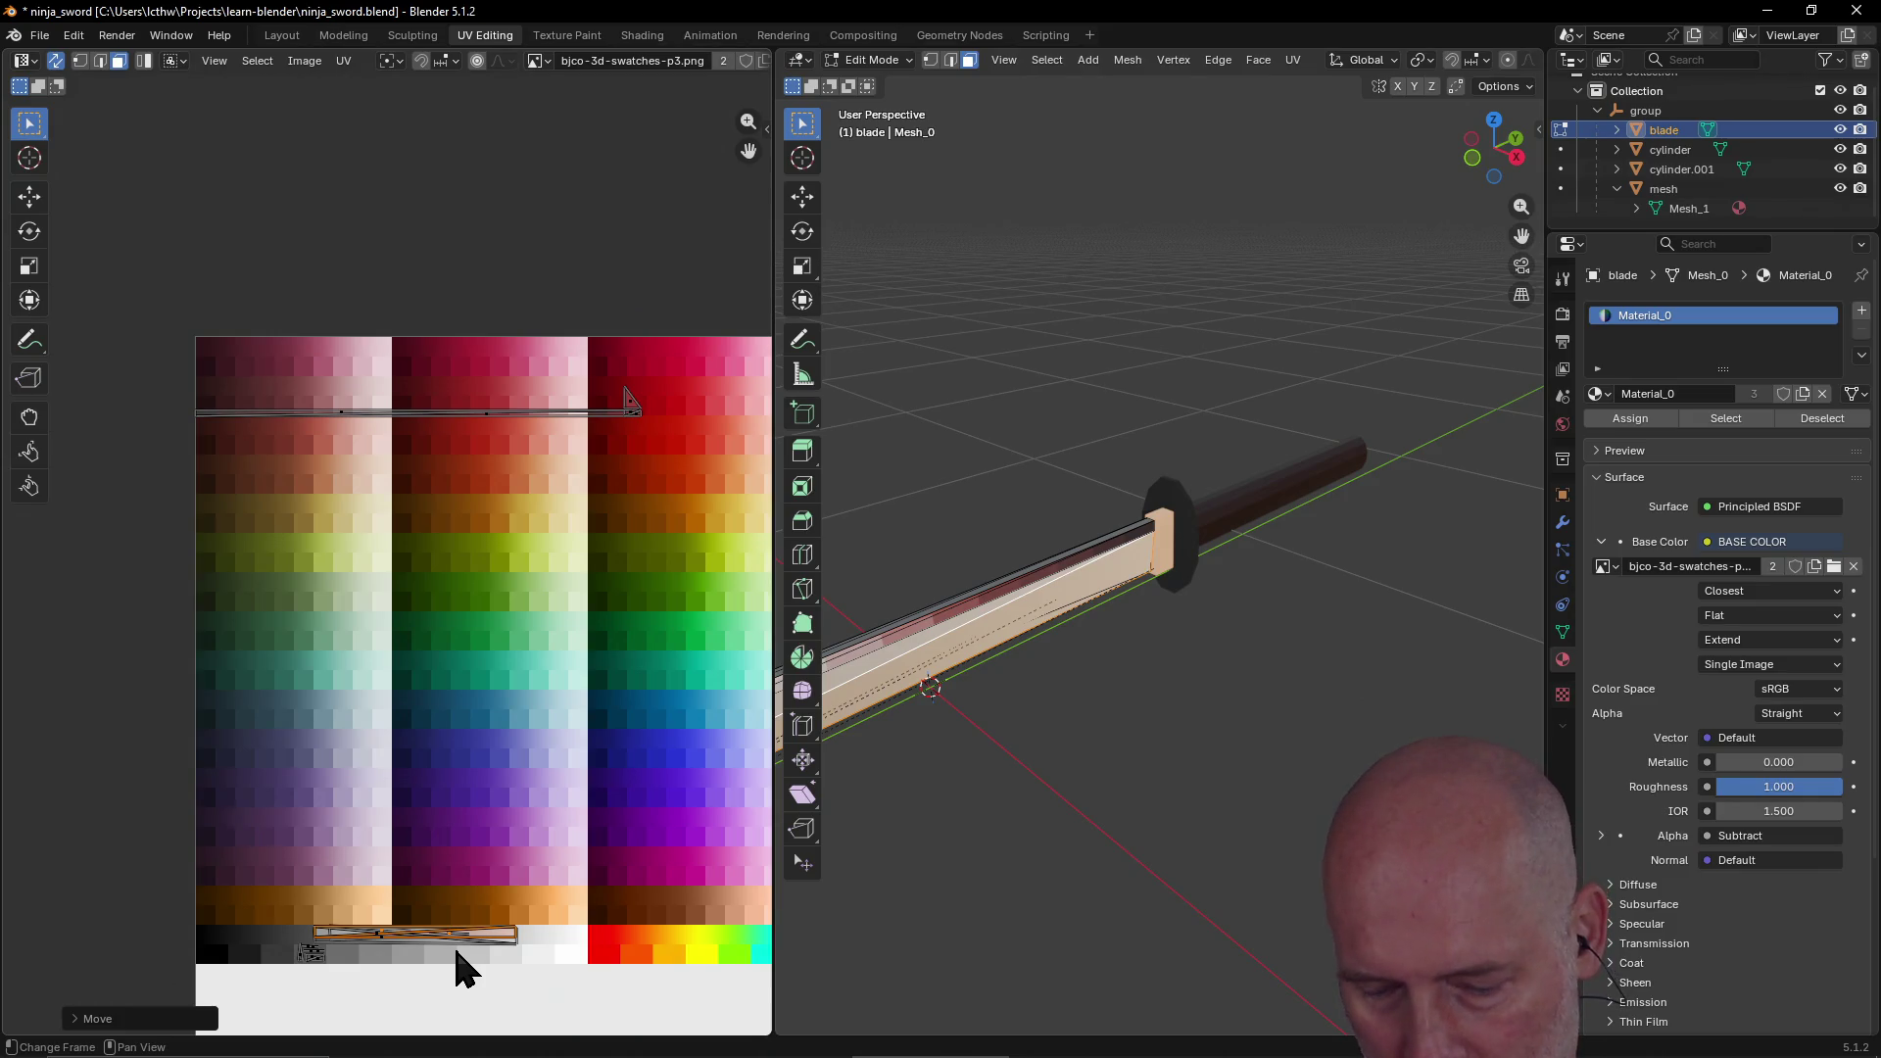
key(s)
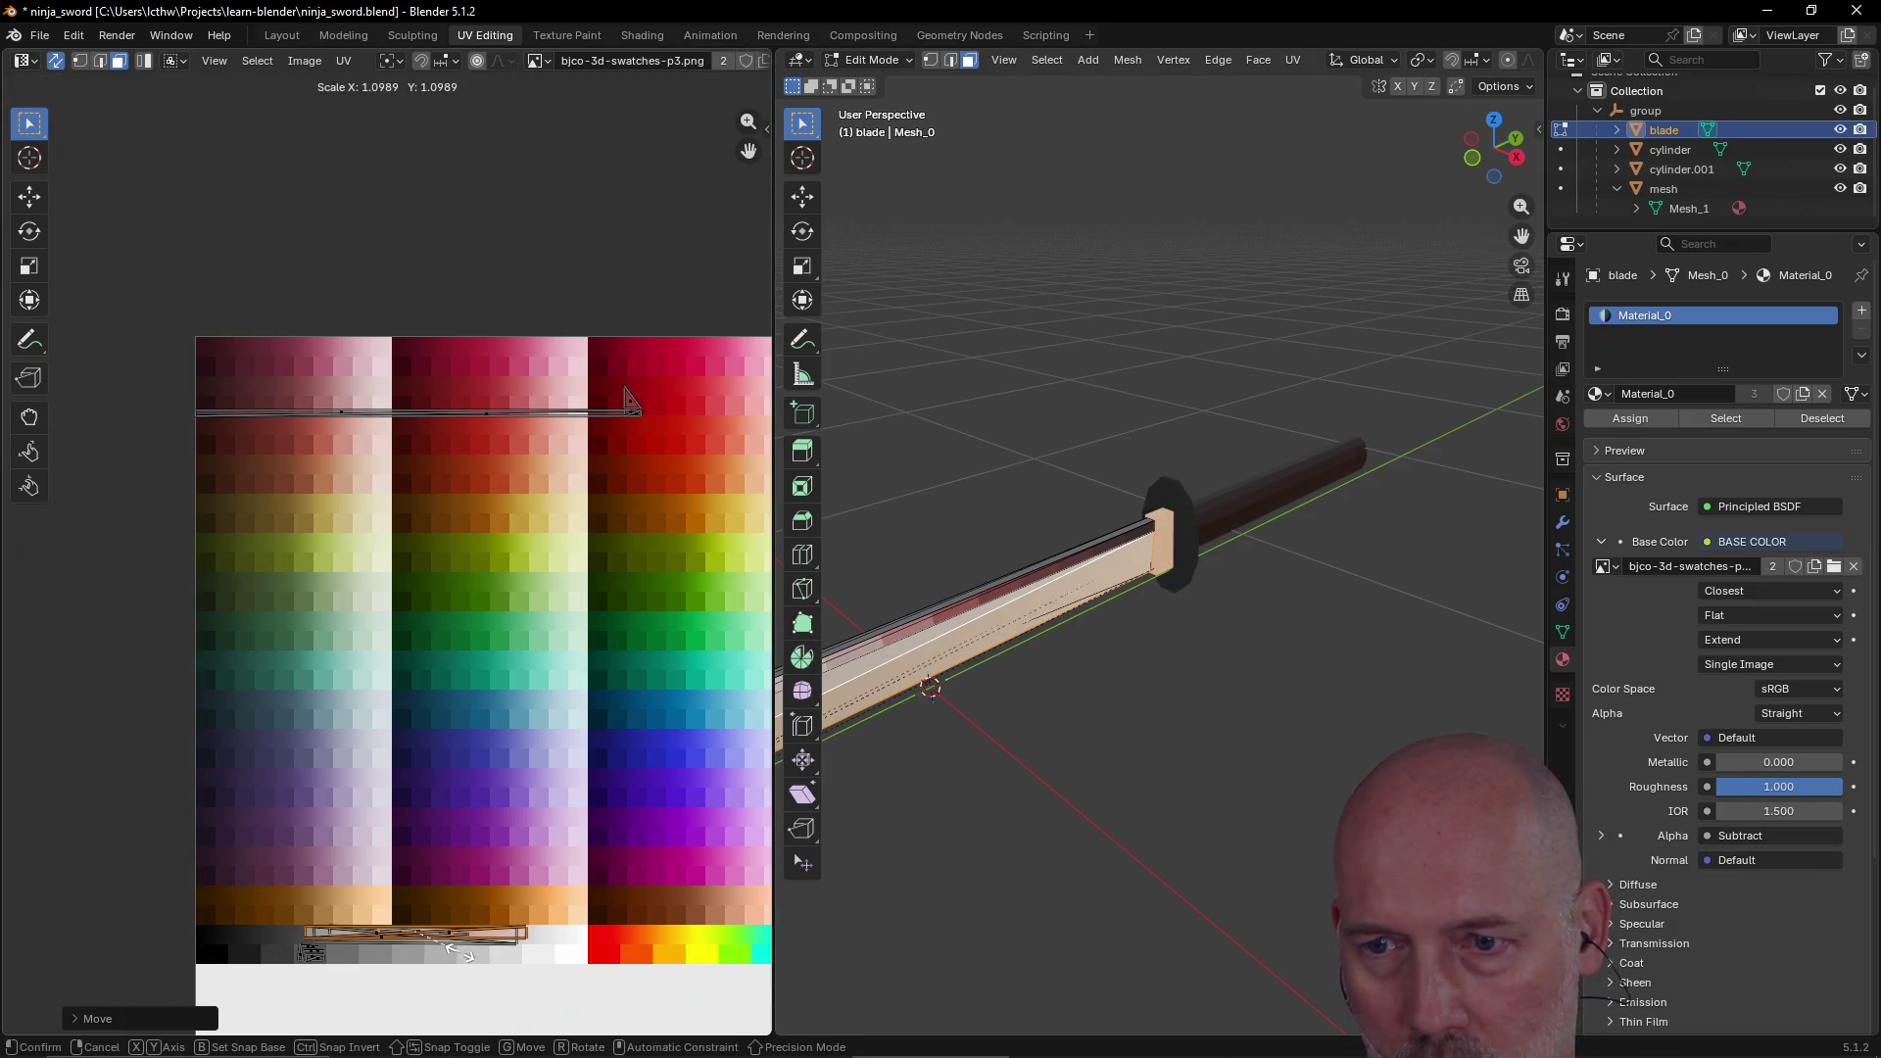
click(462, 956)
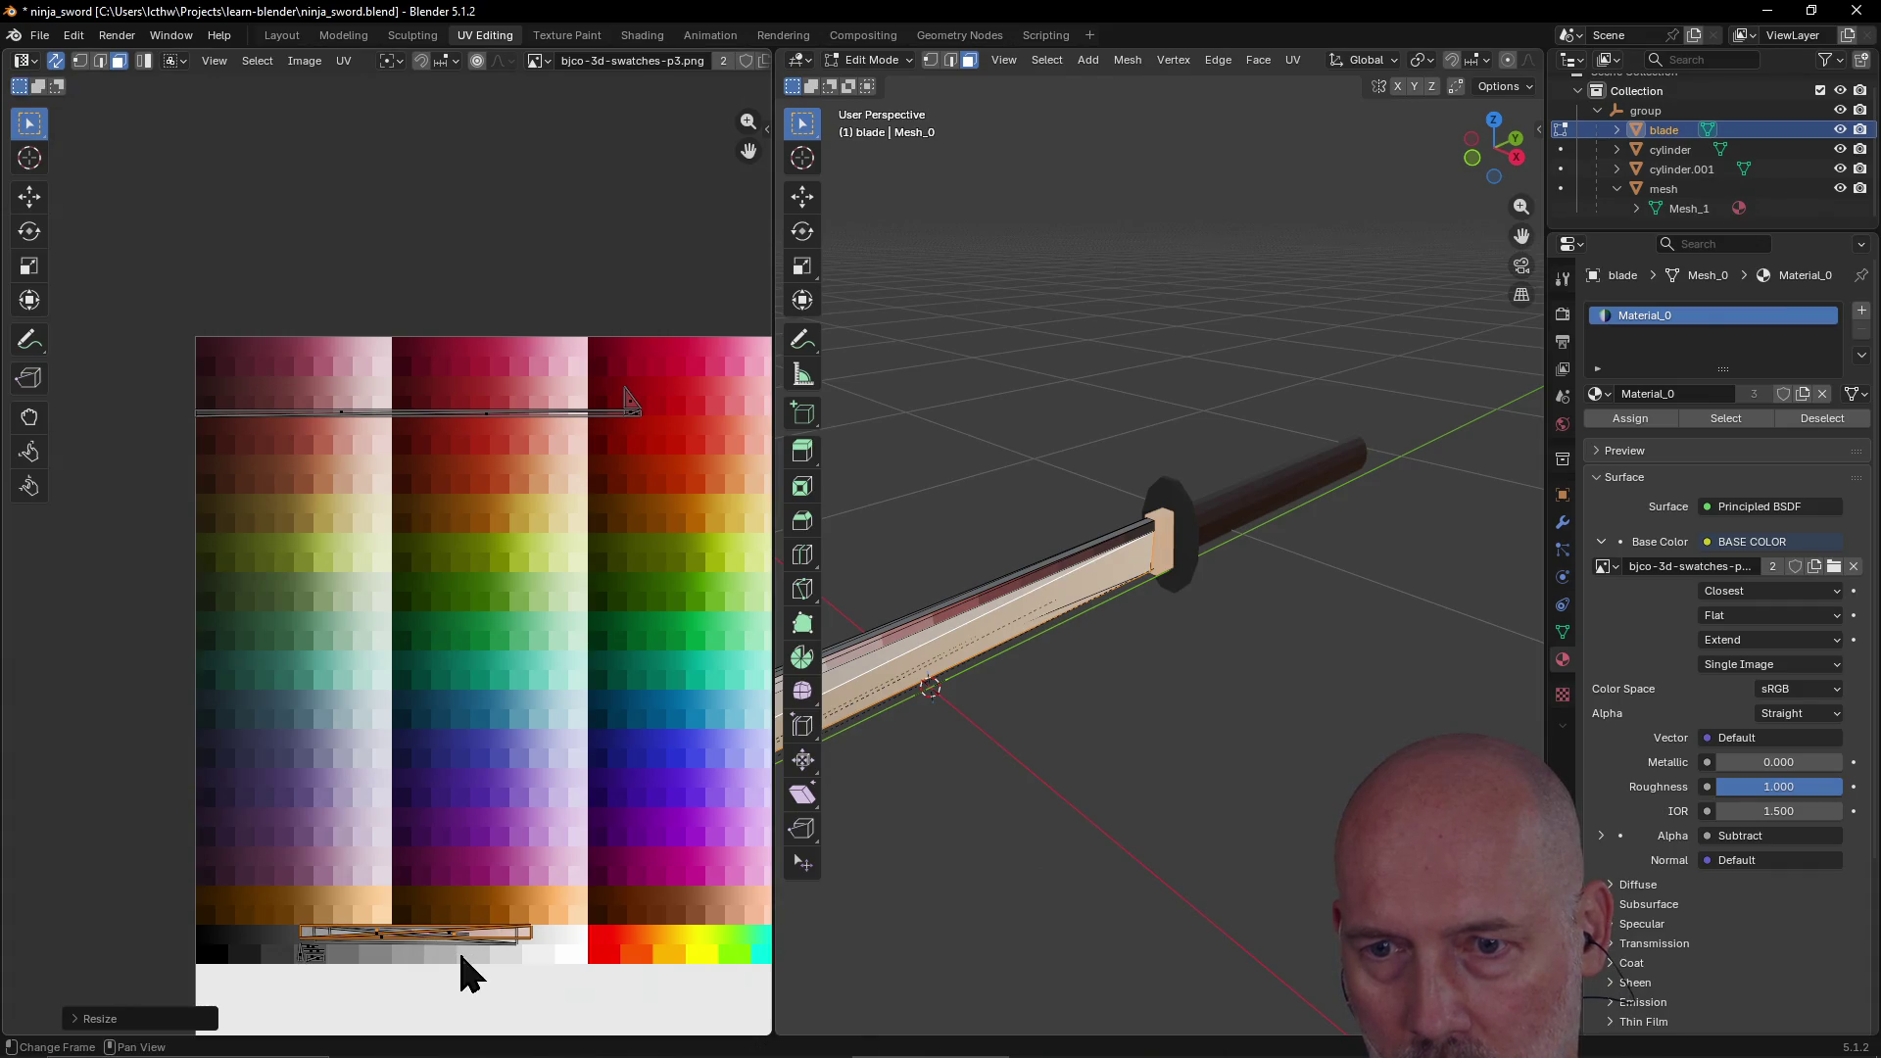
key(g)
click(437, 949)
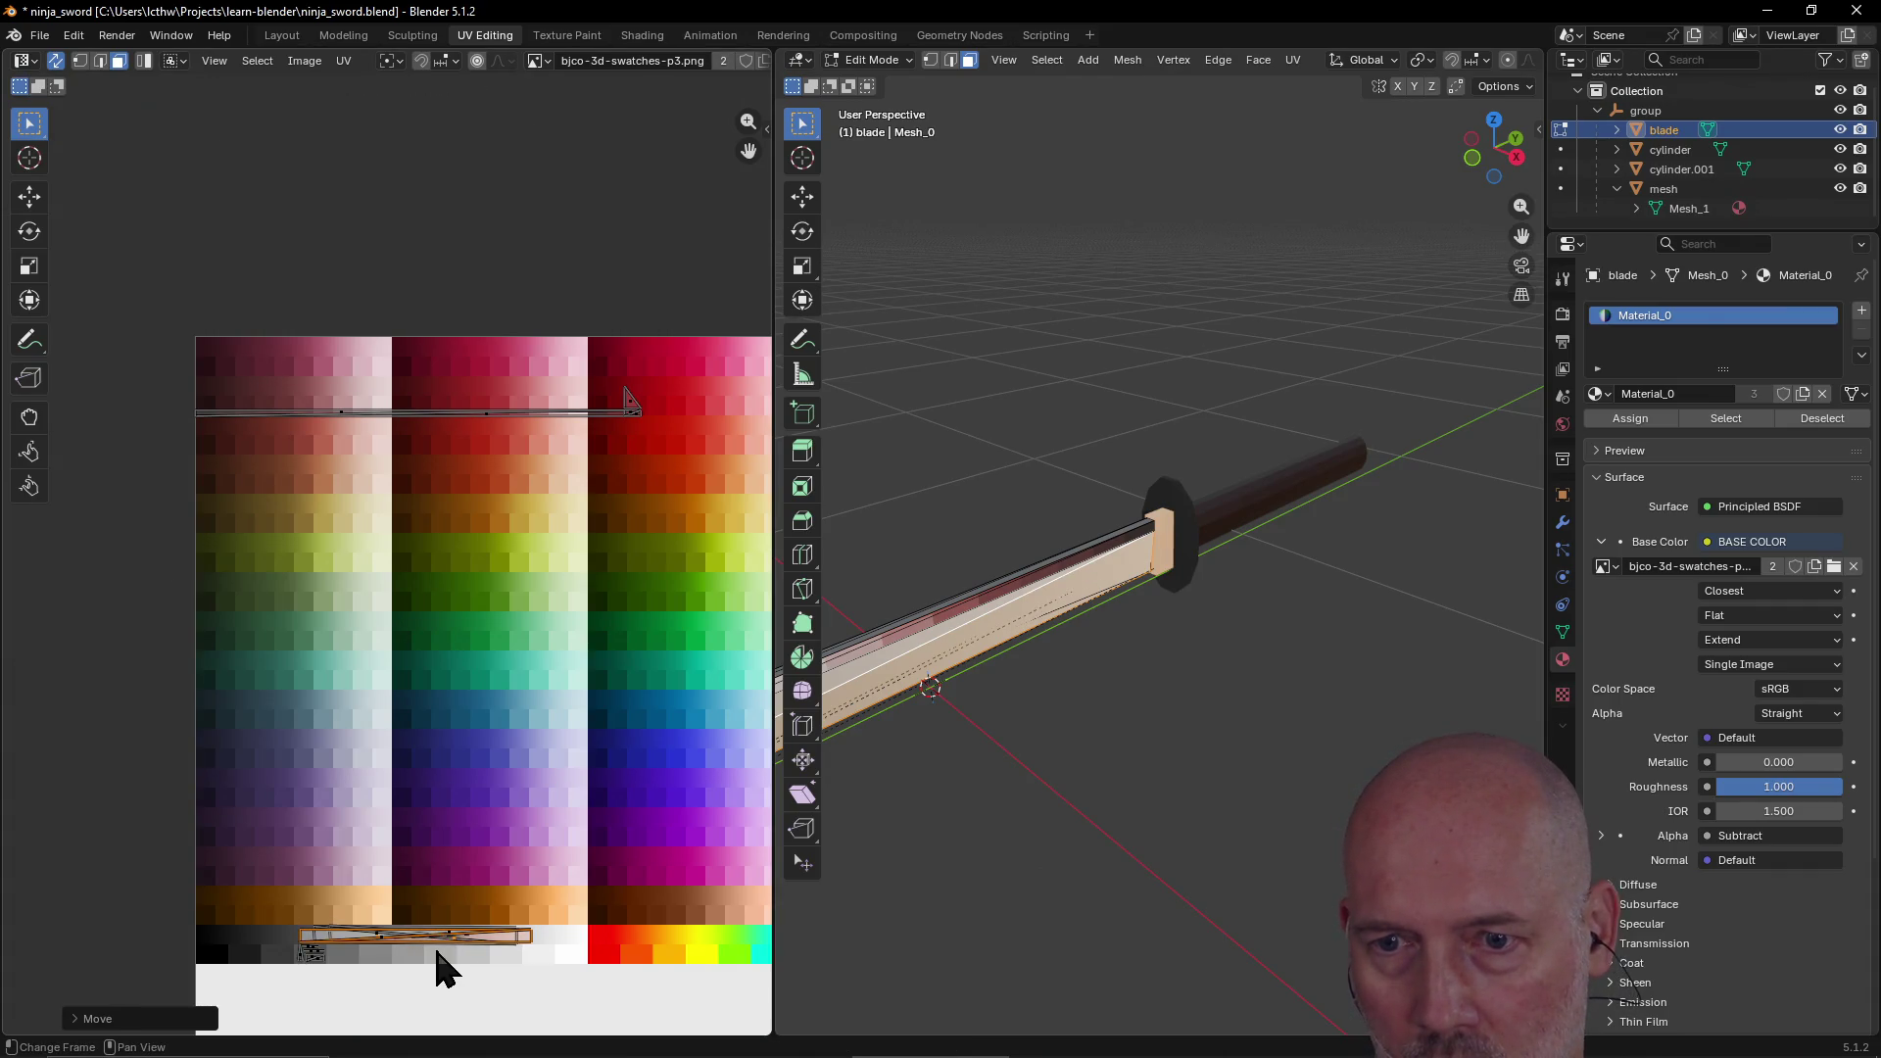
key(s)
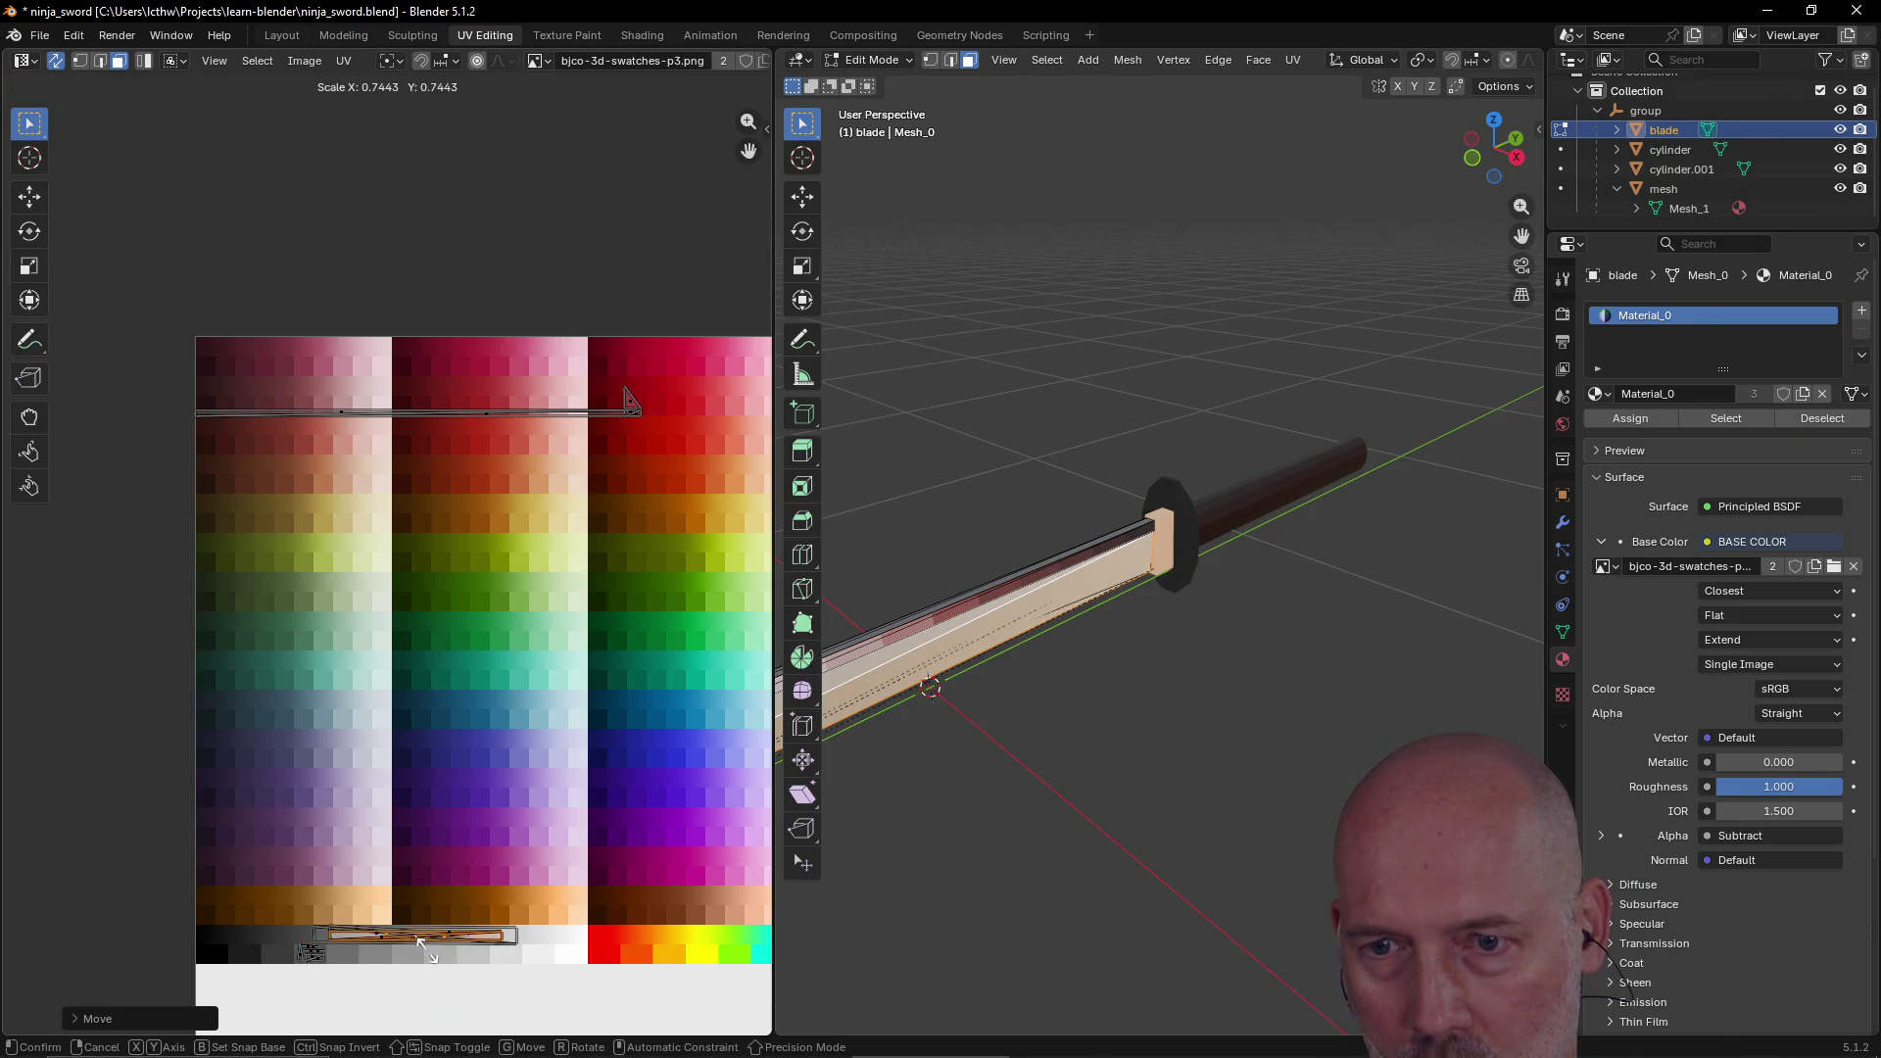
click(437, 948)
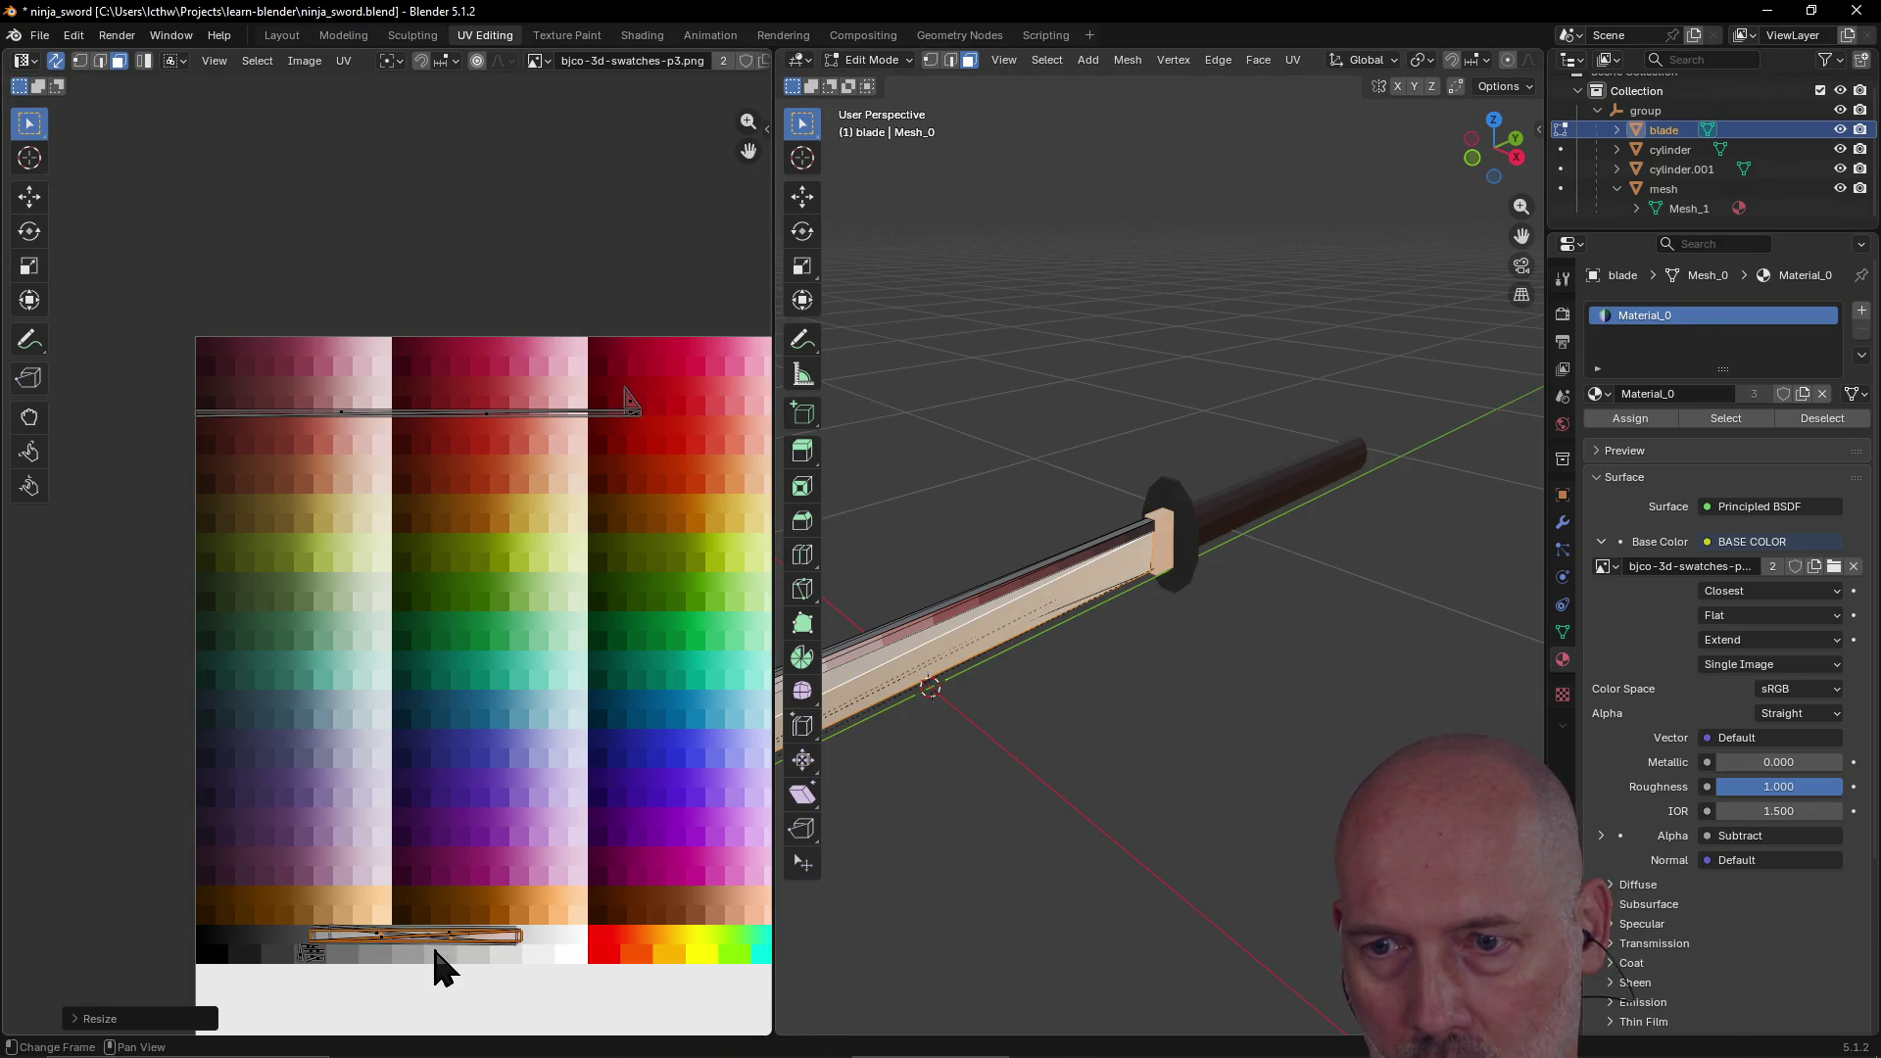
click(1100, 755)
mouse_move(1100, 756)
middle_down()
mouse_move(1054, 718)
mouse_move(1243, 715)
mouse_move(1132, 729)
mouse_move(1117, 693)
middle_up()
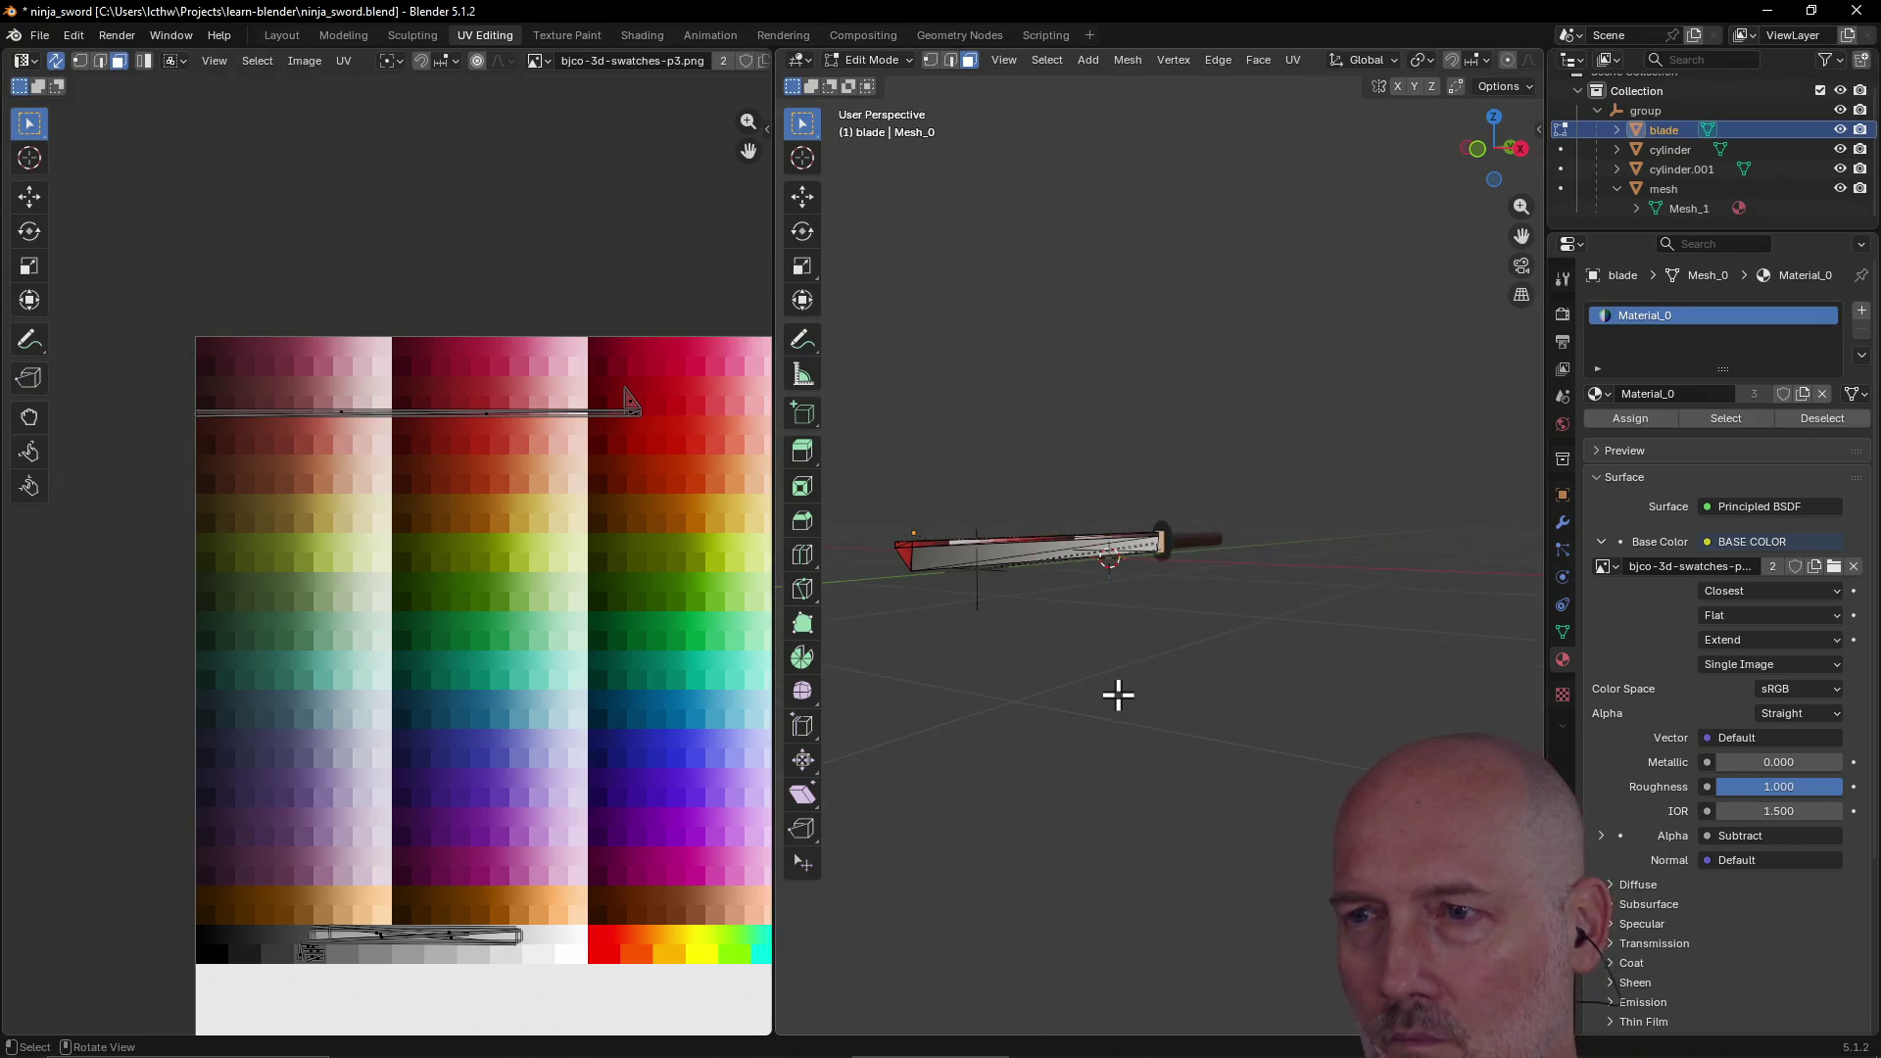
click(428, 951)
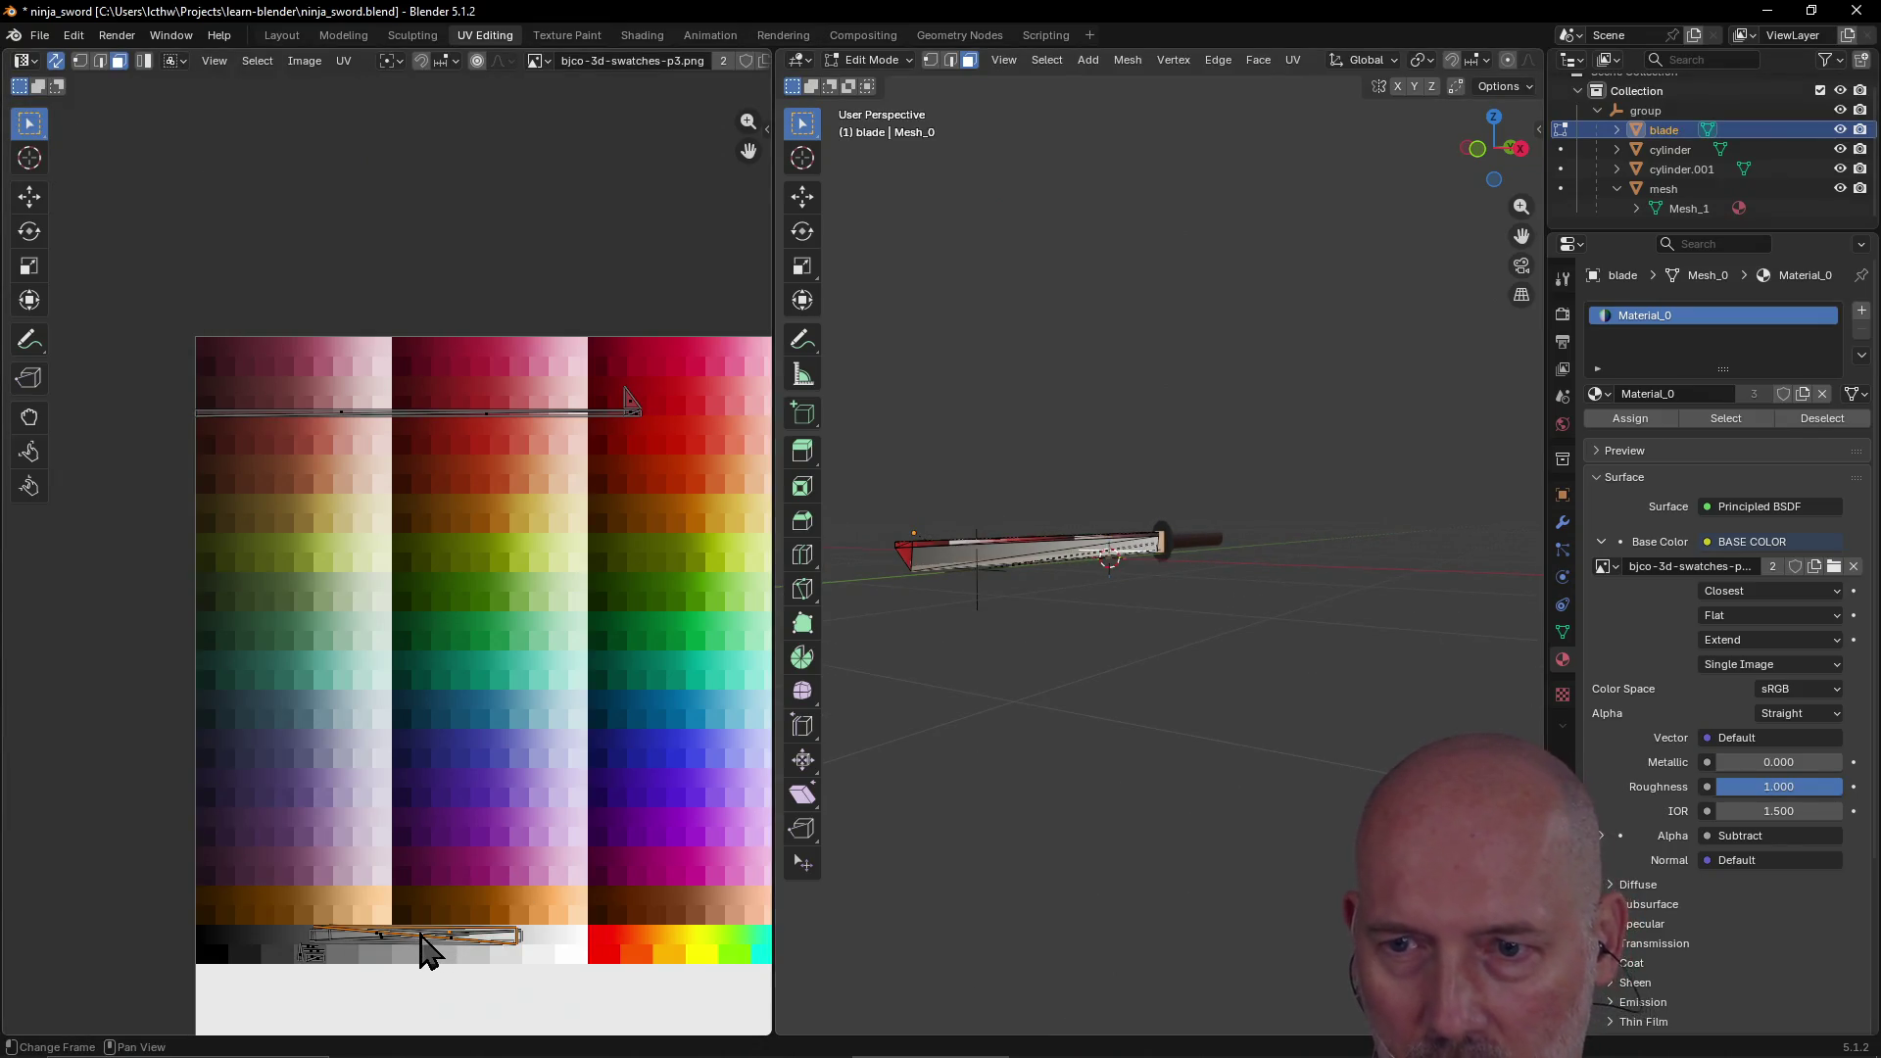
Step: Try shortest-path blade face selections and cancel a trial UV rotation
ctrl+click(974, 554)
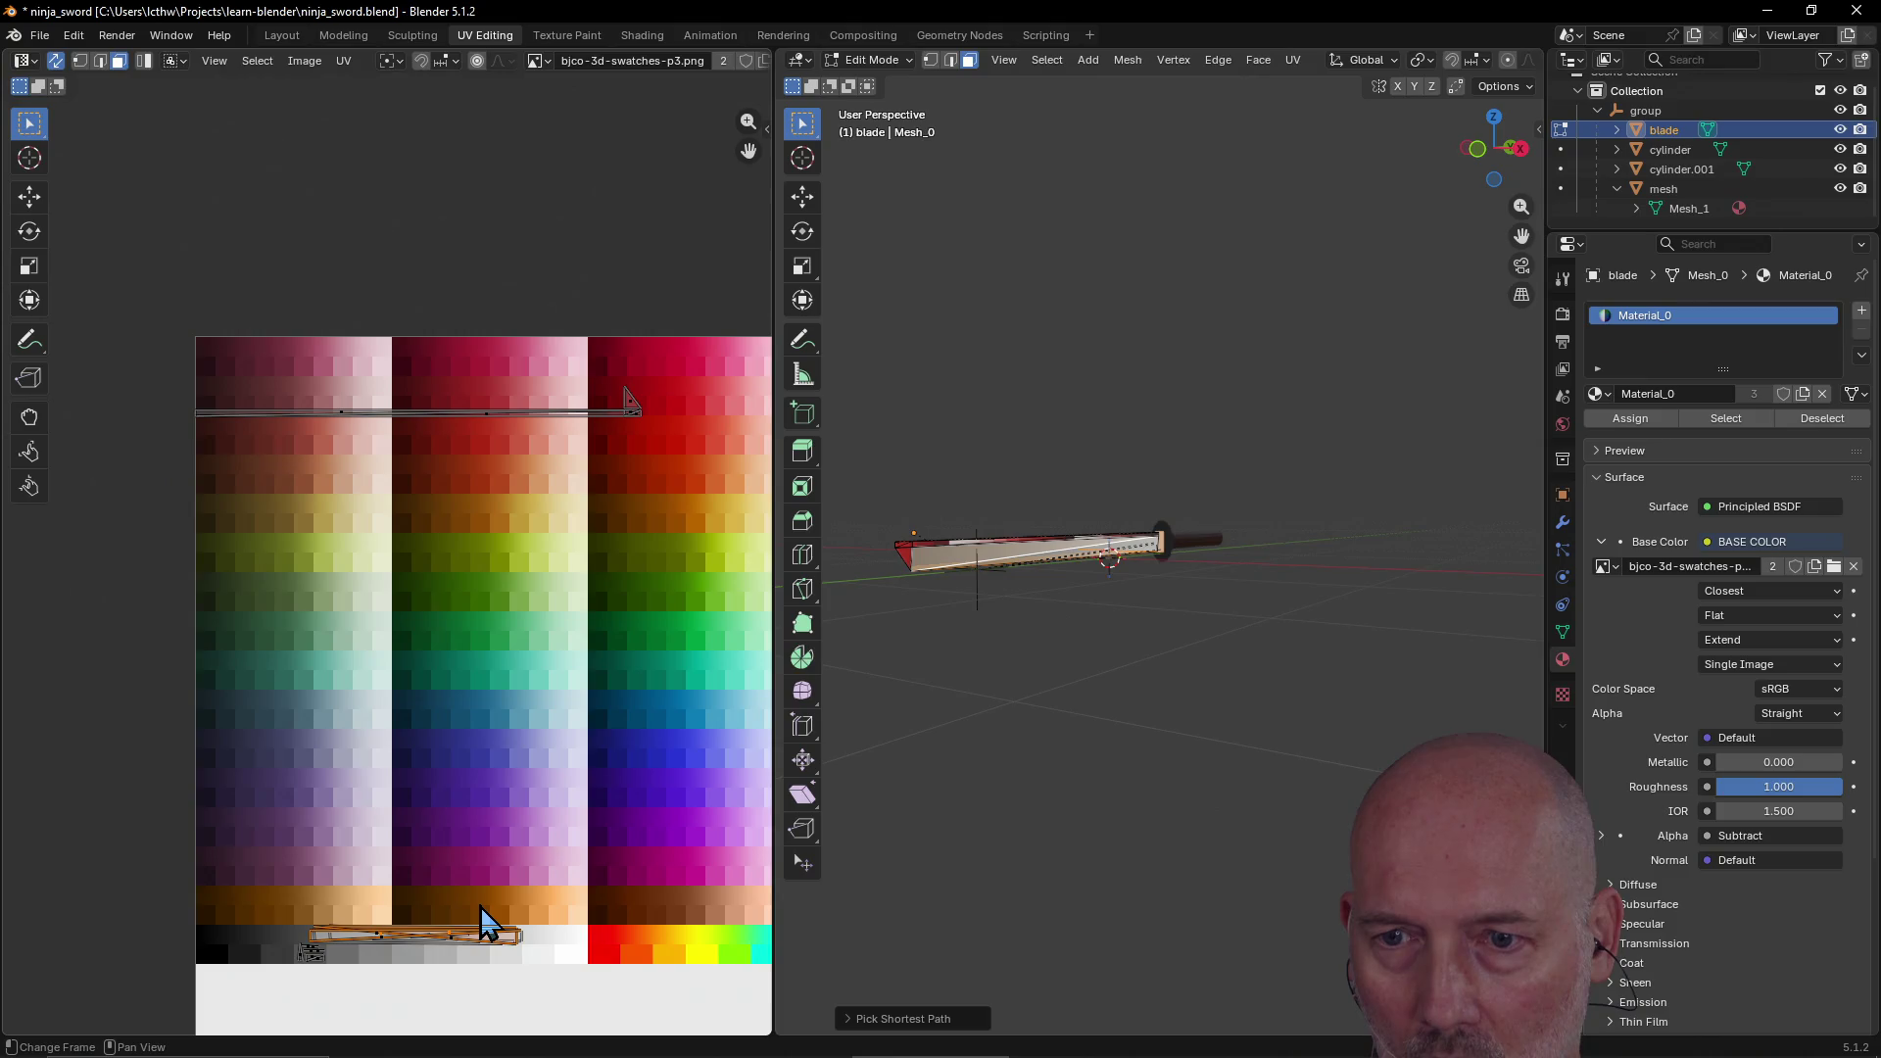
key(r)
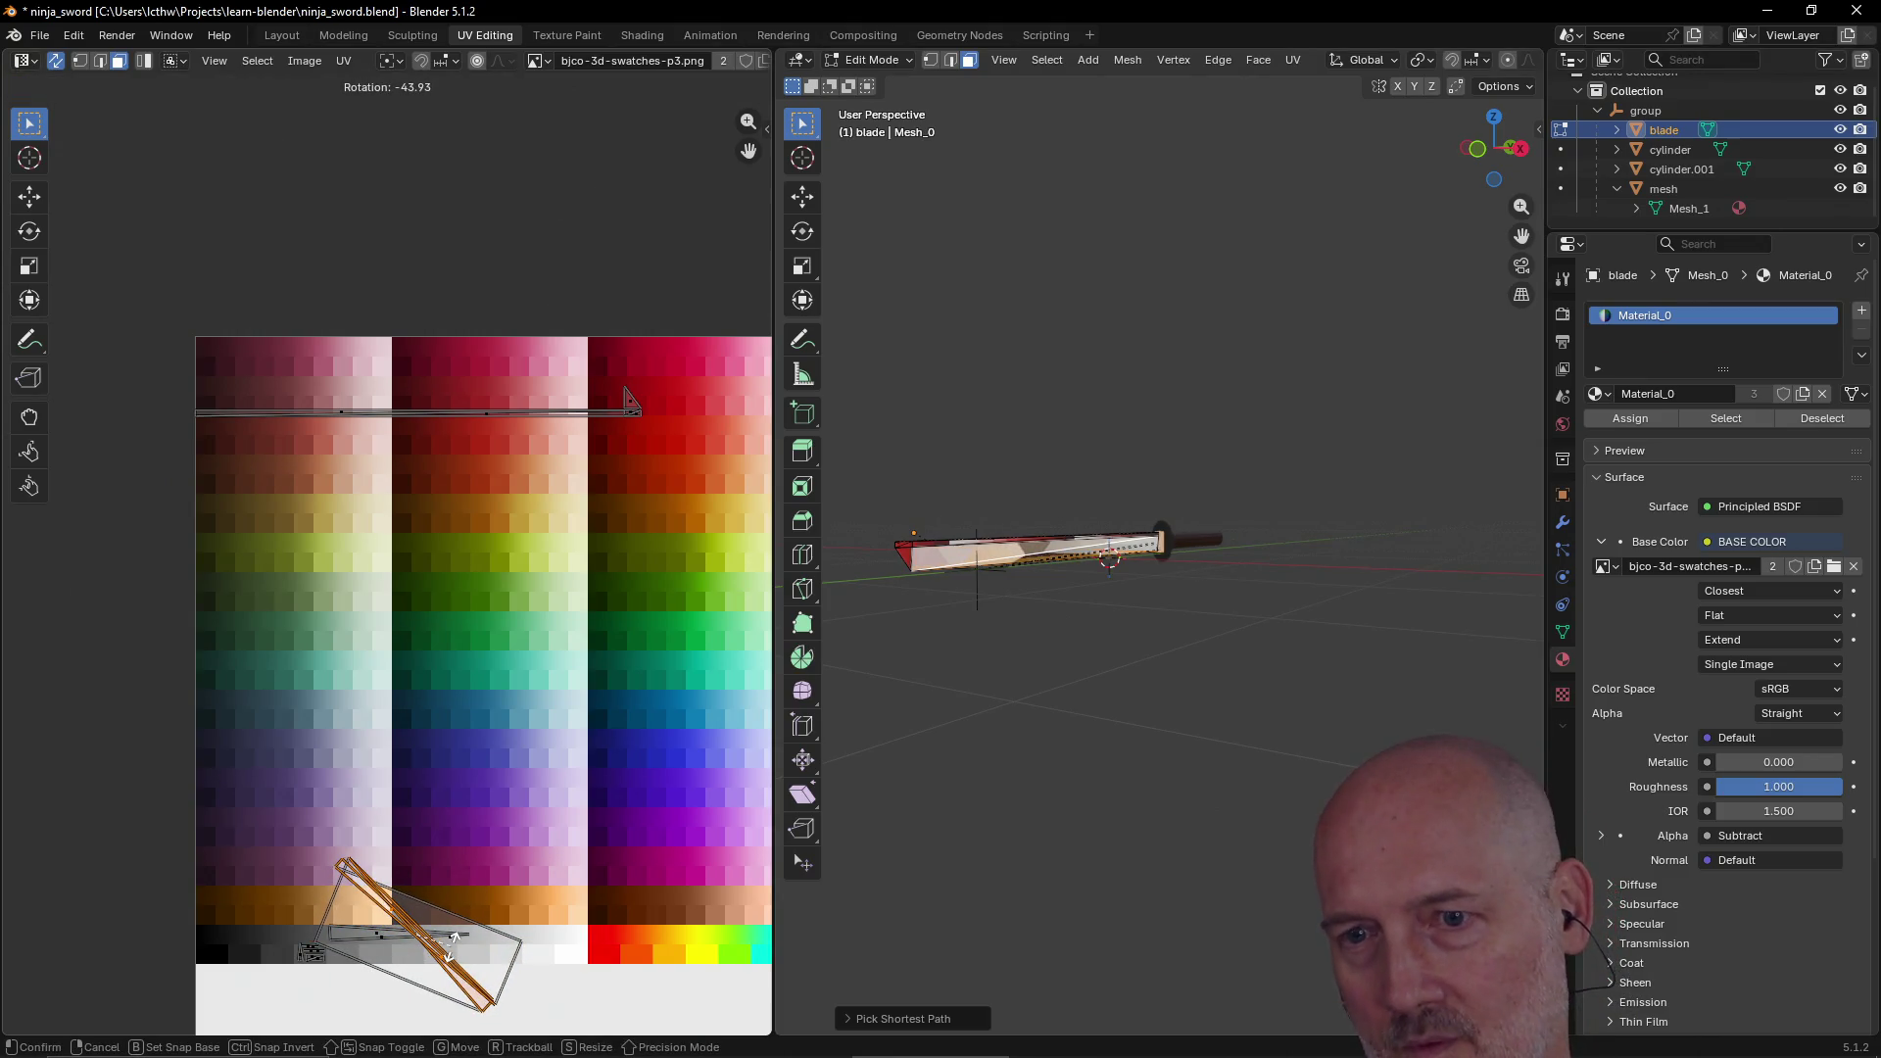
right_click(455, 965)
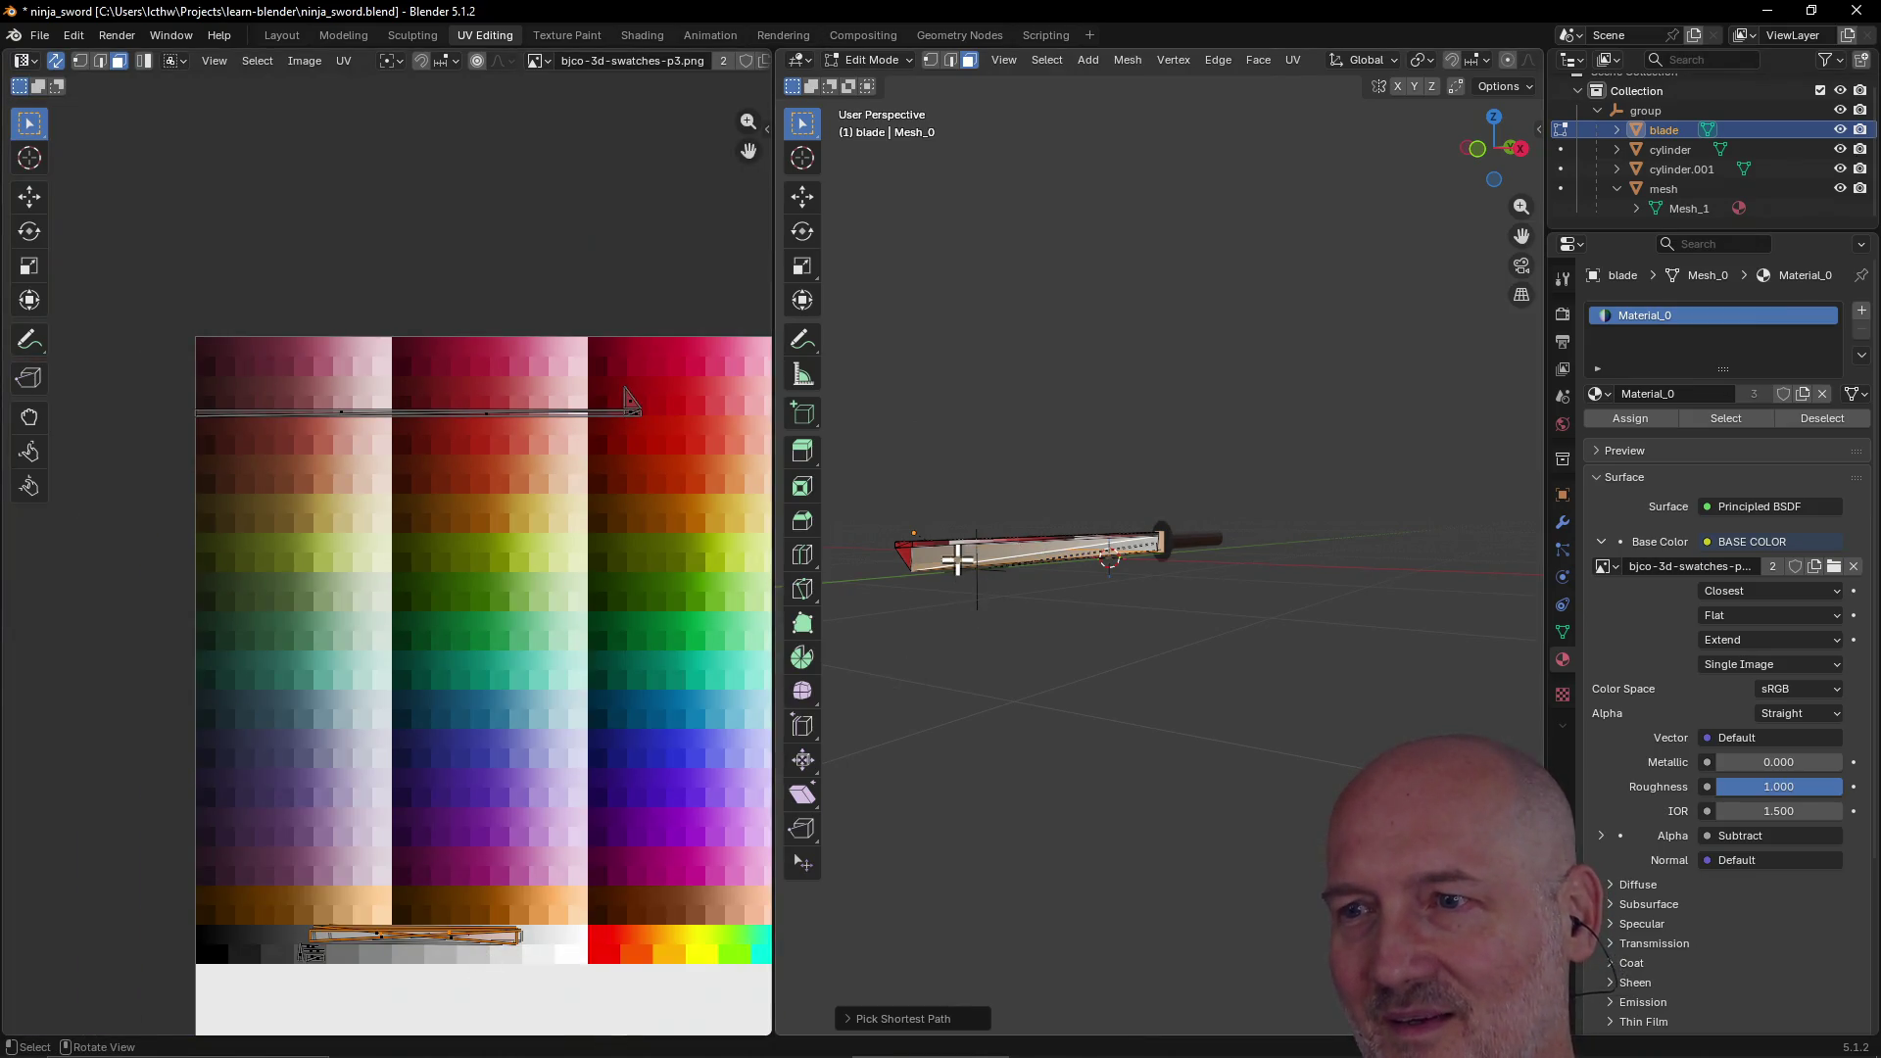
click(956, 556)
middle_drag(1061, 577, 957, 605)
scroll(958, 604, up, 2)
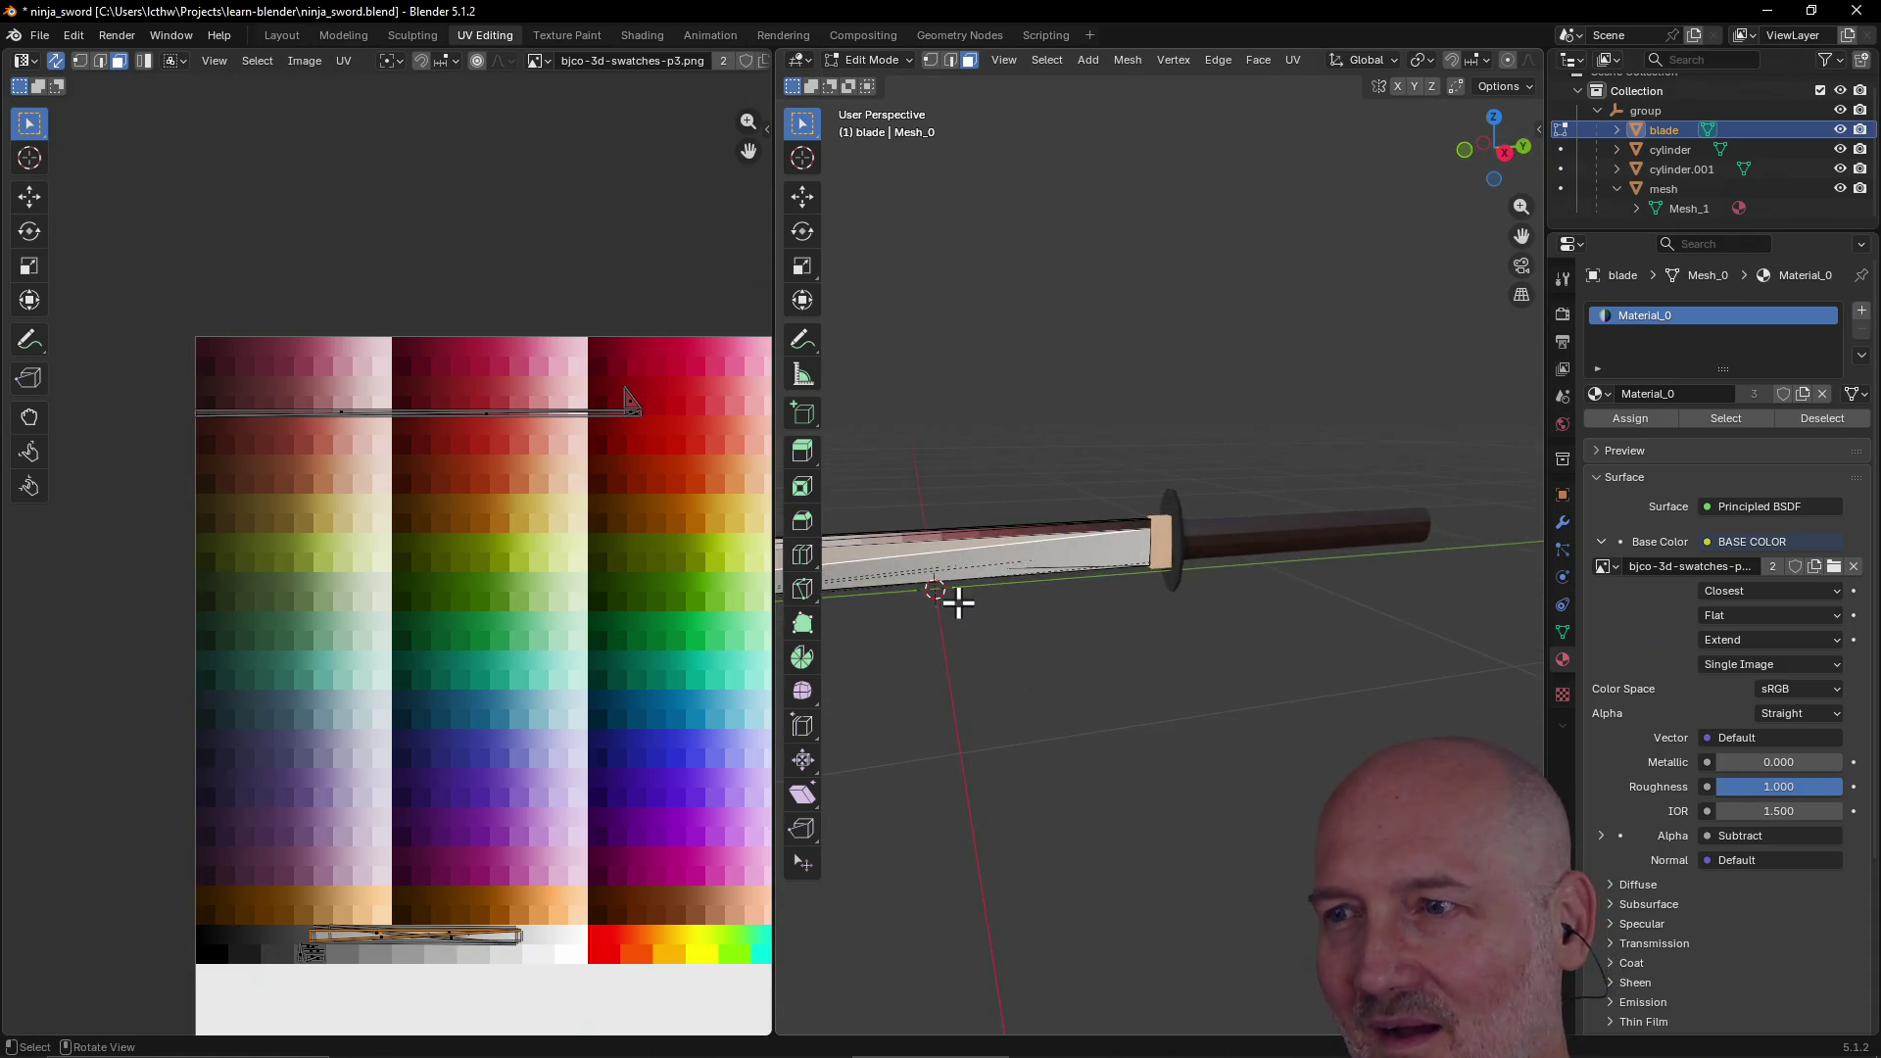
Step: Rotate another blade UV strip upright and rescale it to cross the grey row
ctrl+click(1050, 559)
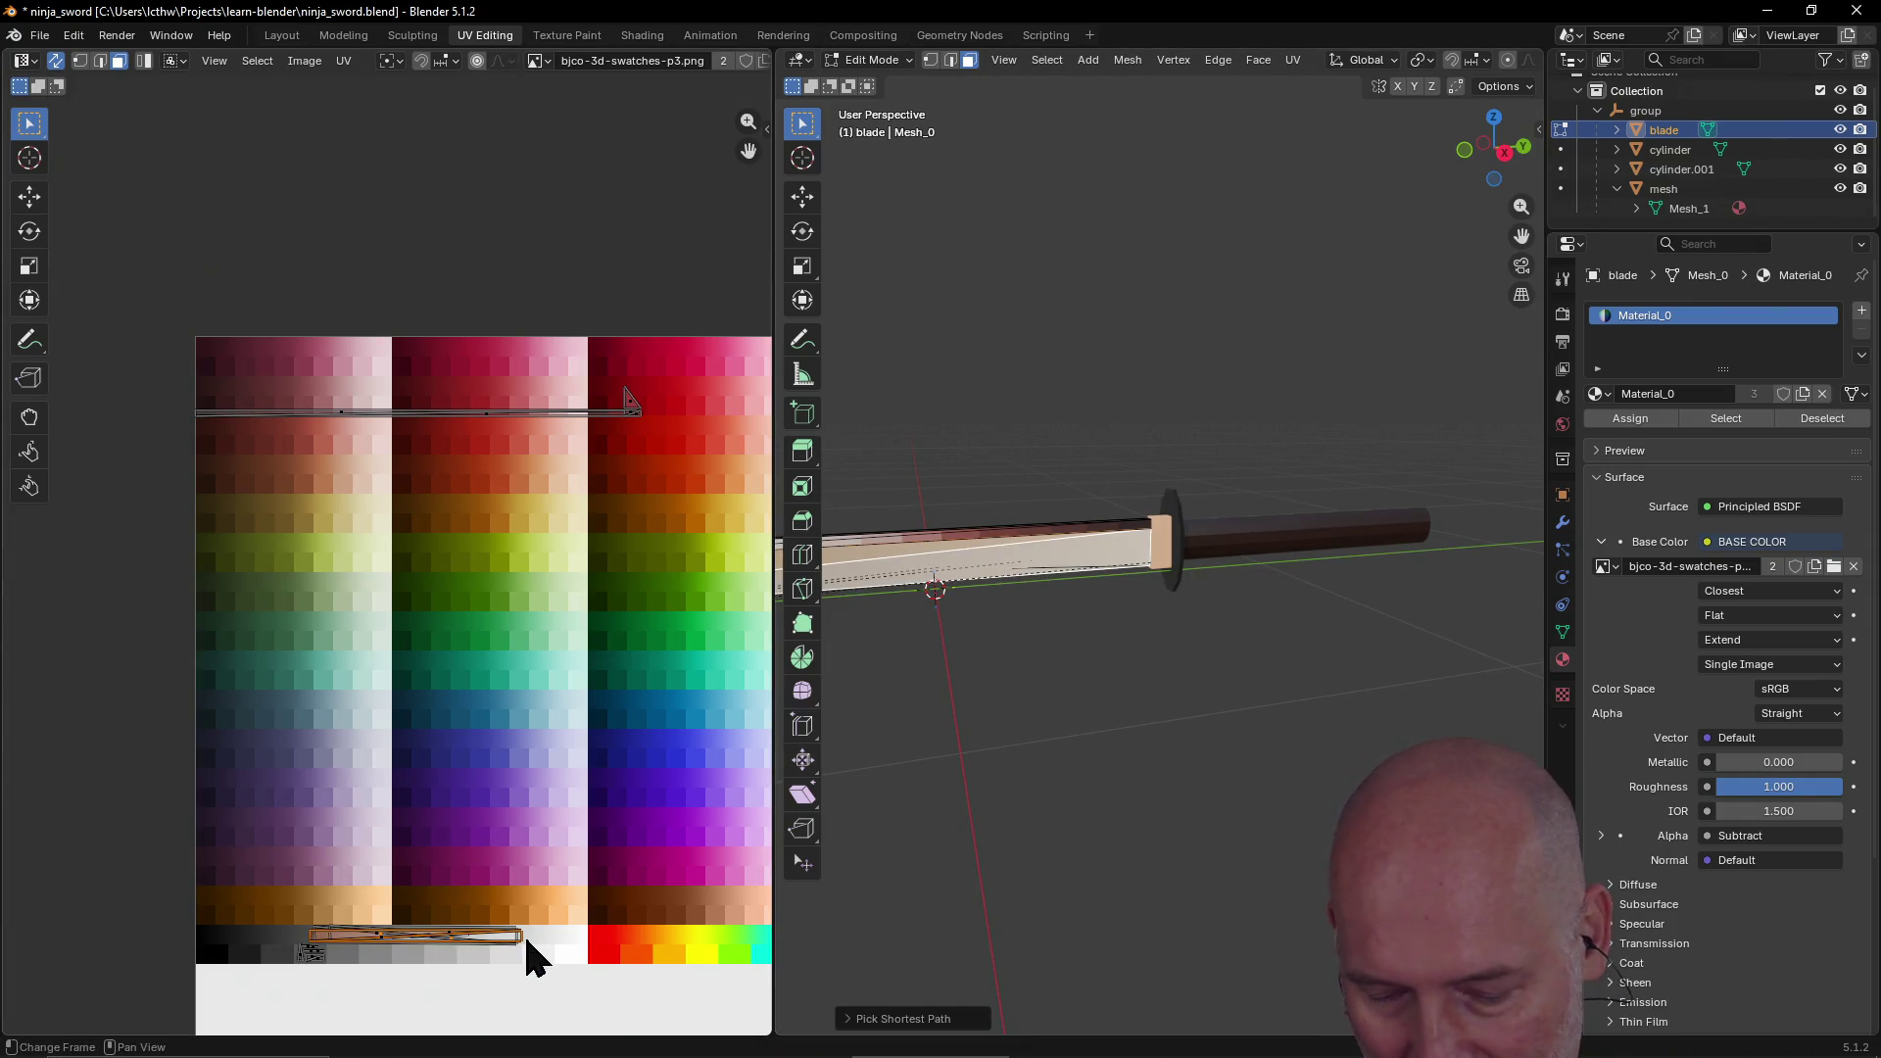
key(r)
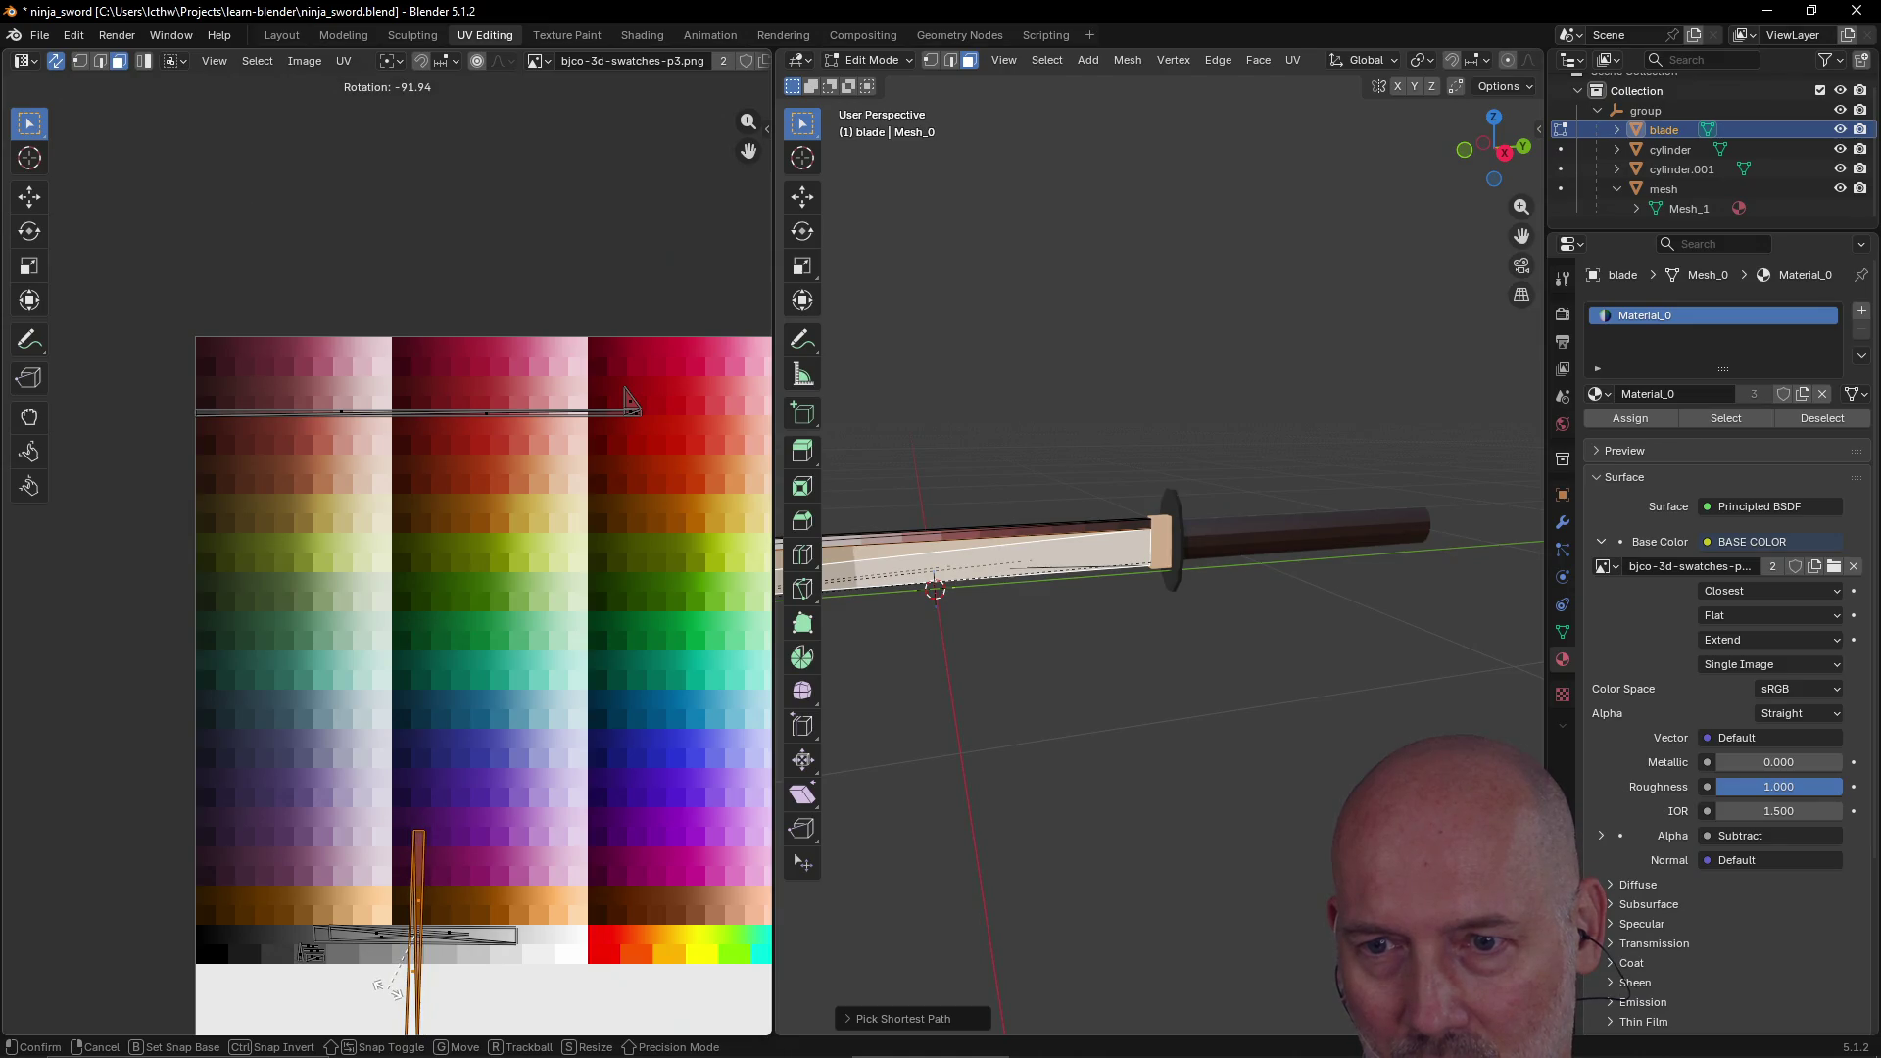
click(397, 998)
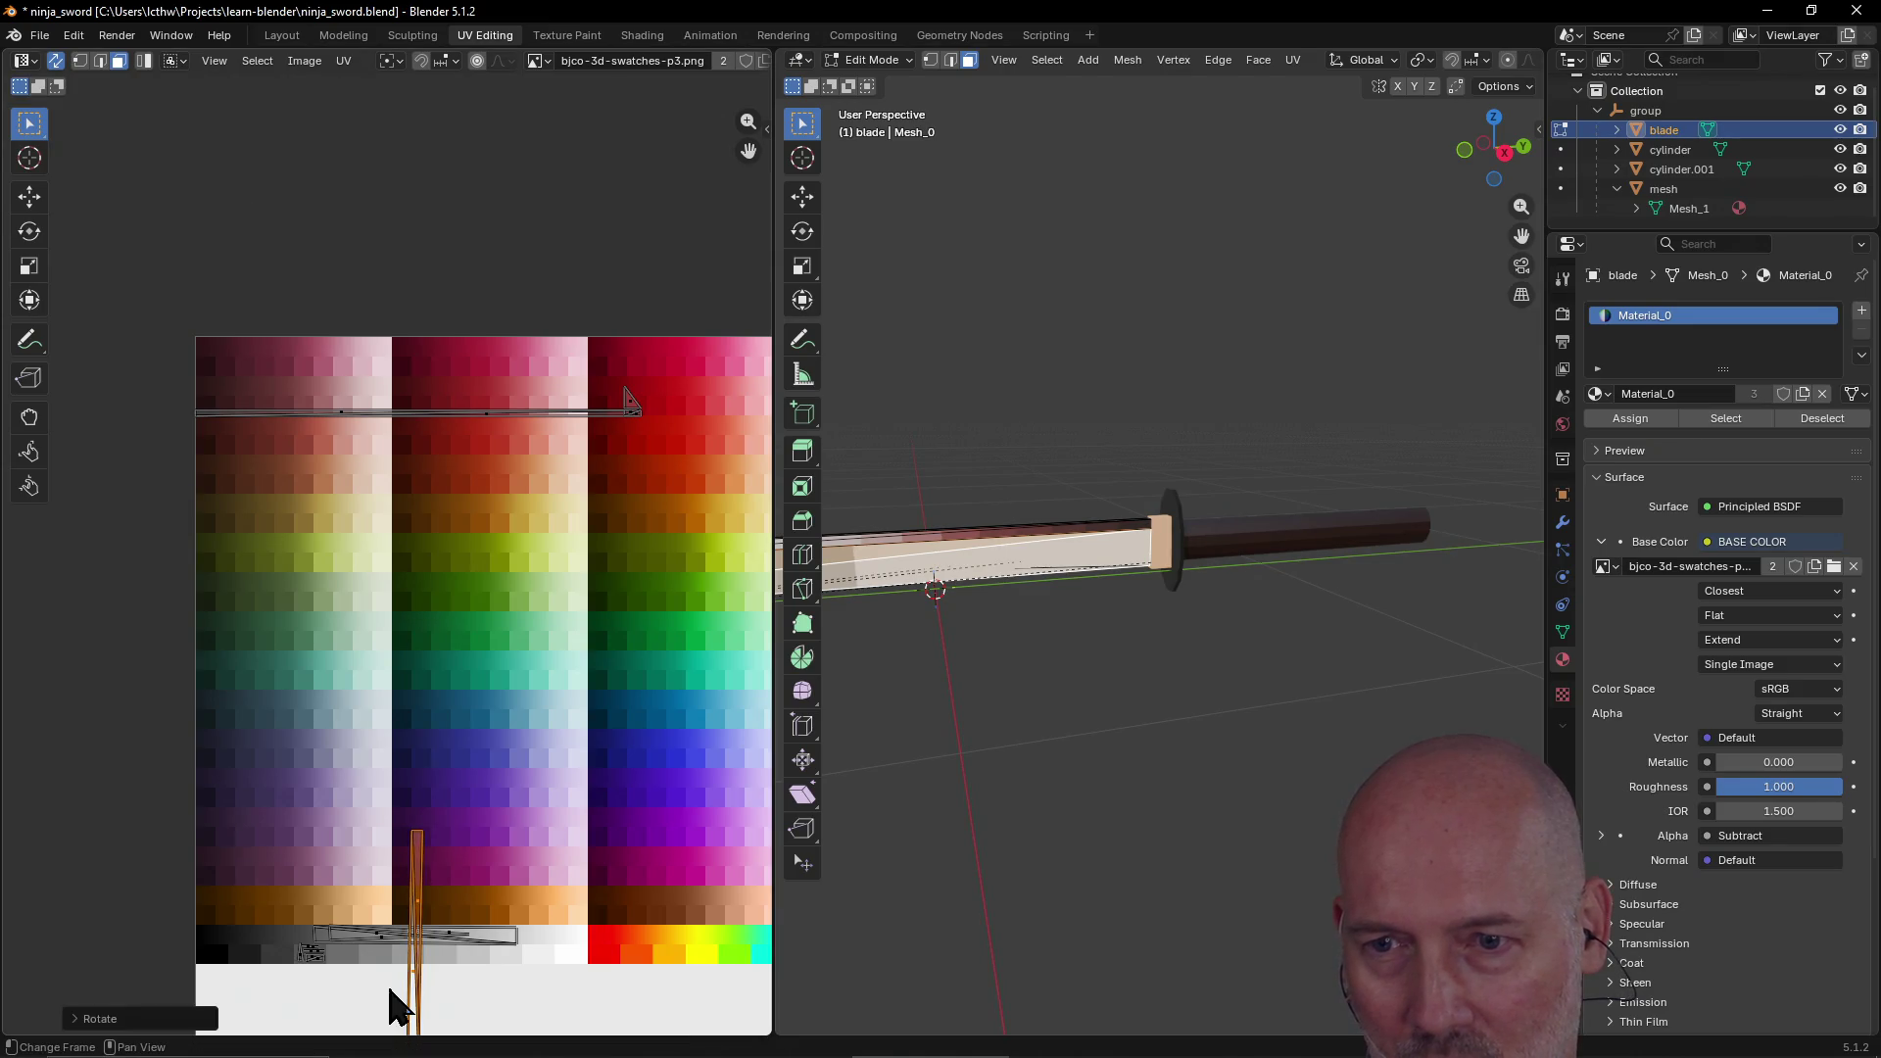
scroll(462, 958, down, 2)
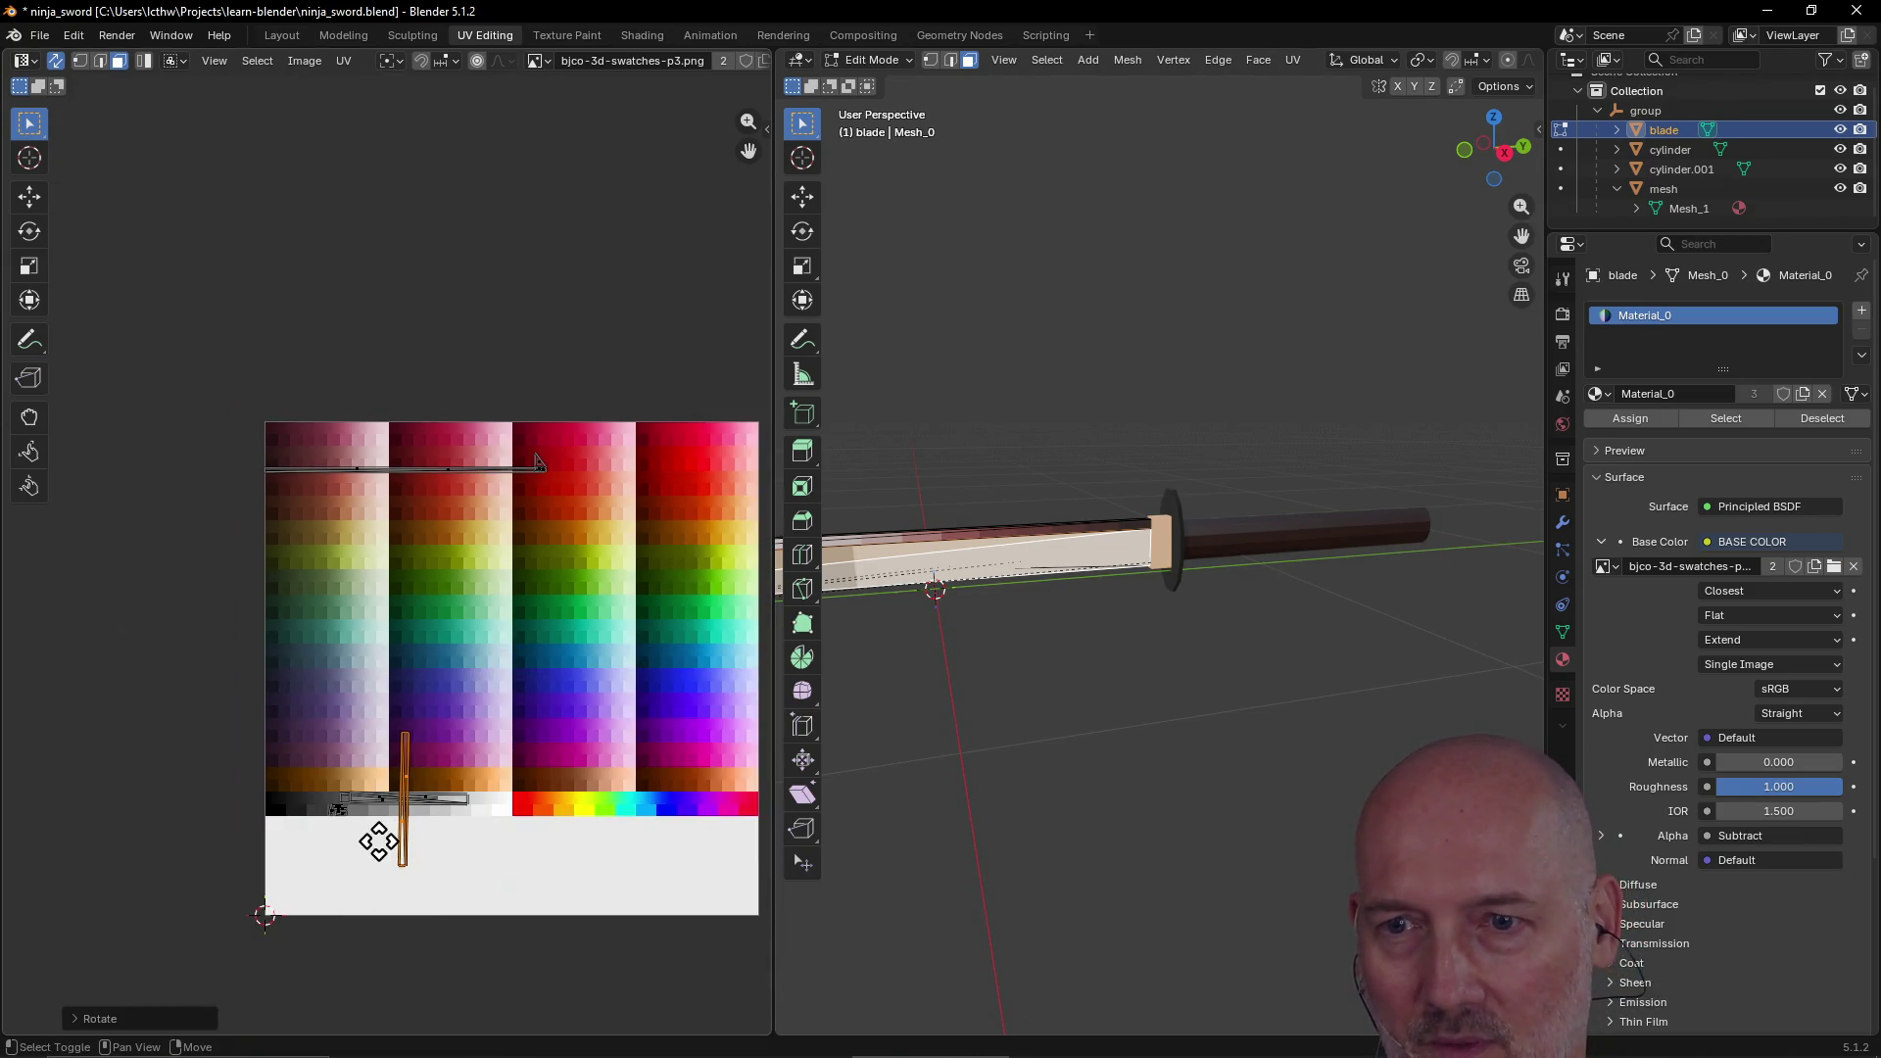
scroll(487, 769, up, 3)
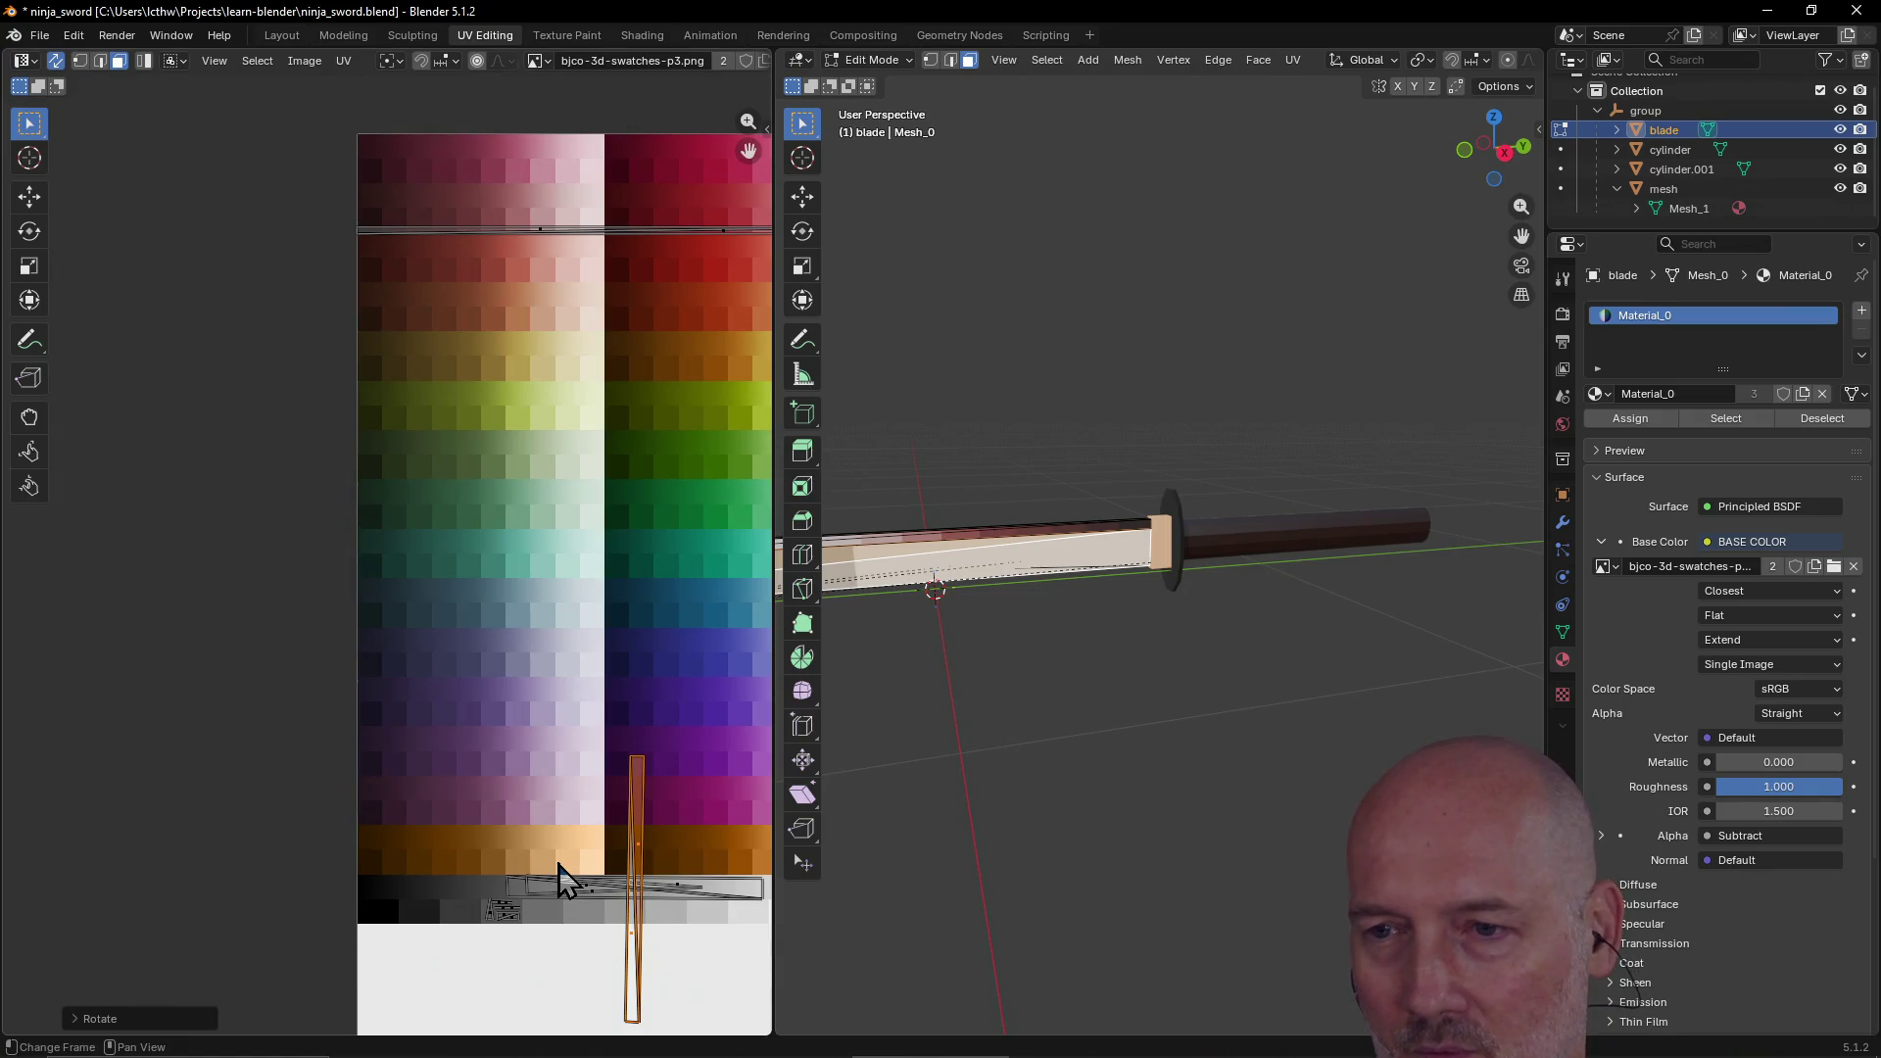
scroll(562, 877, right, 3)
scroll(496, 862, down, 3)
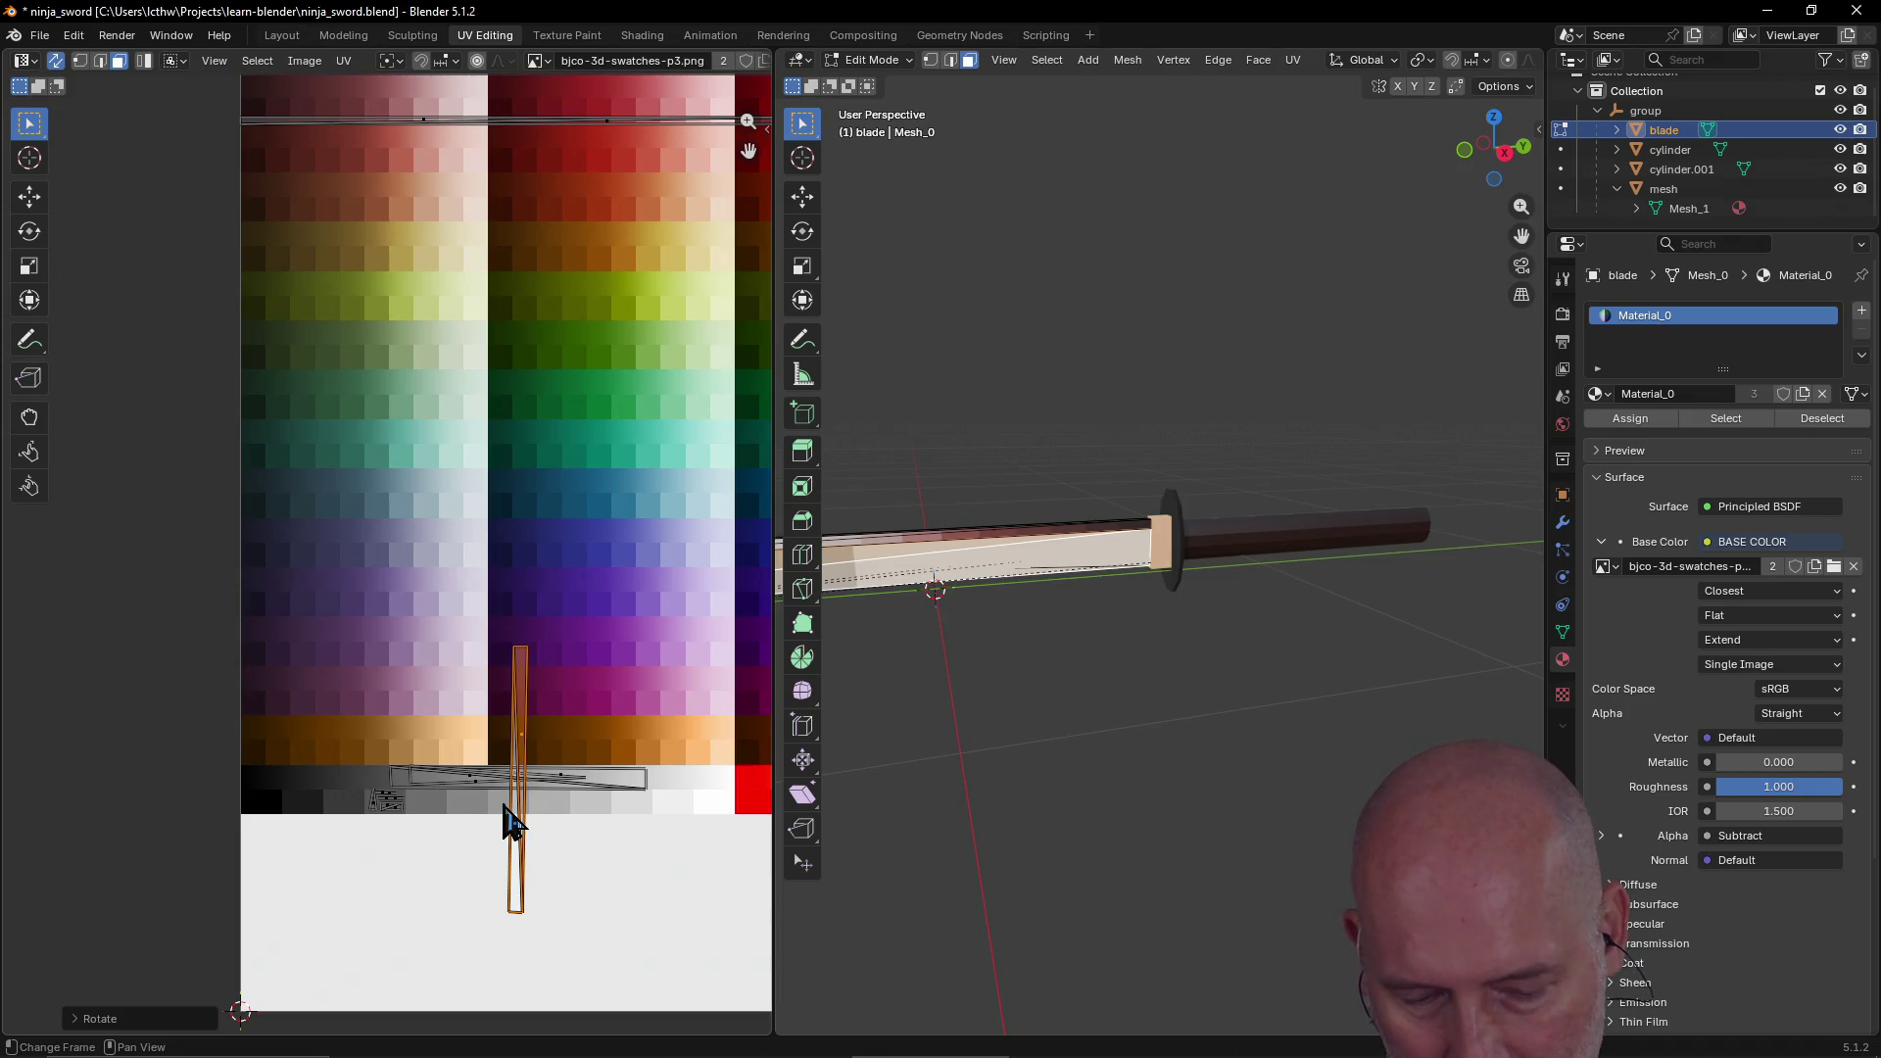
key(s)
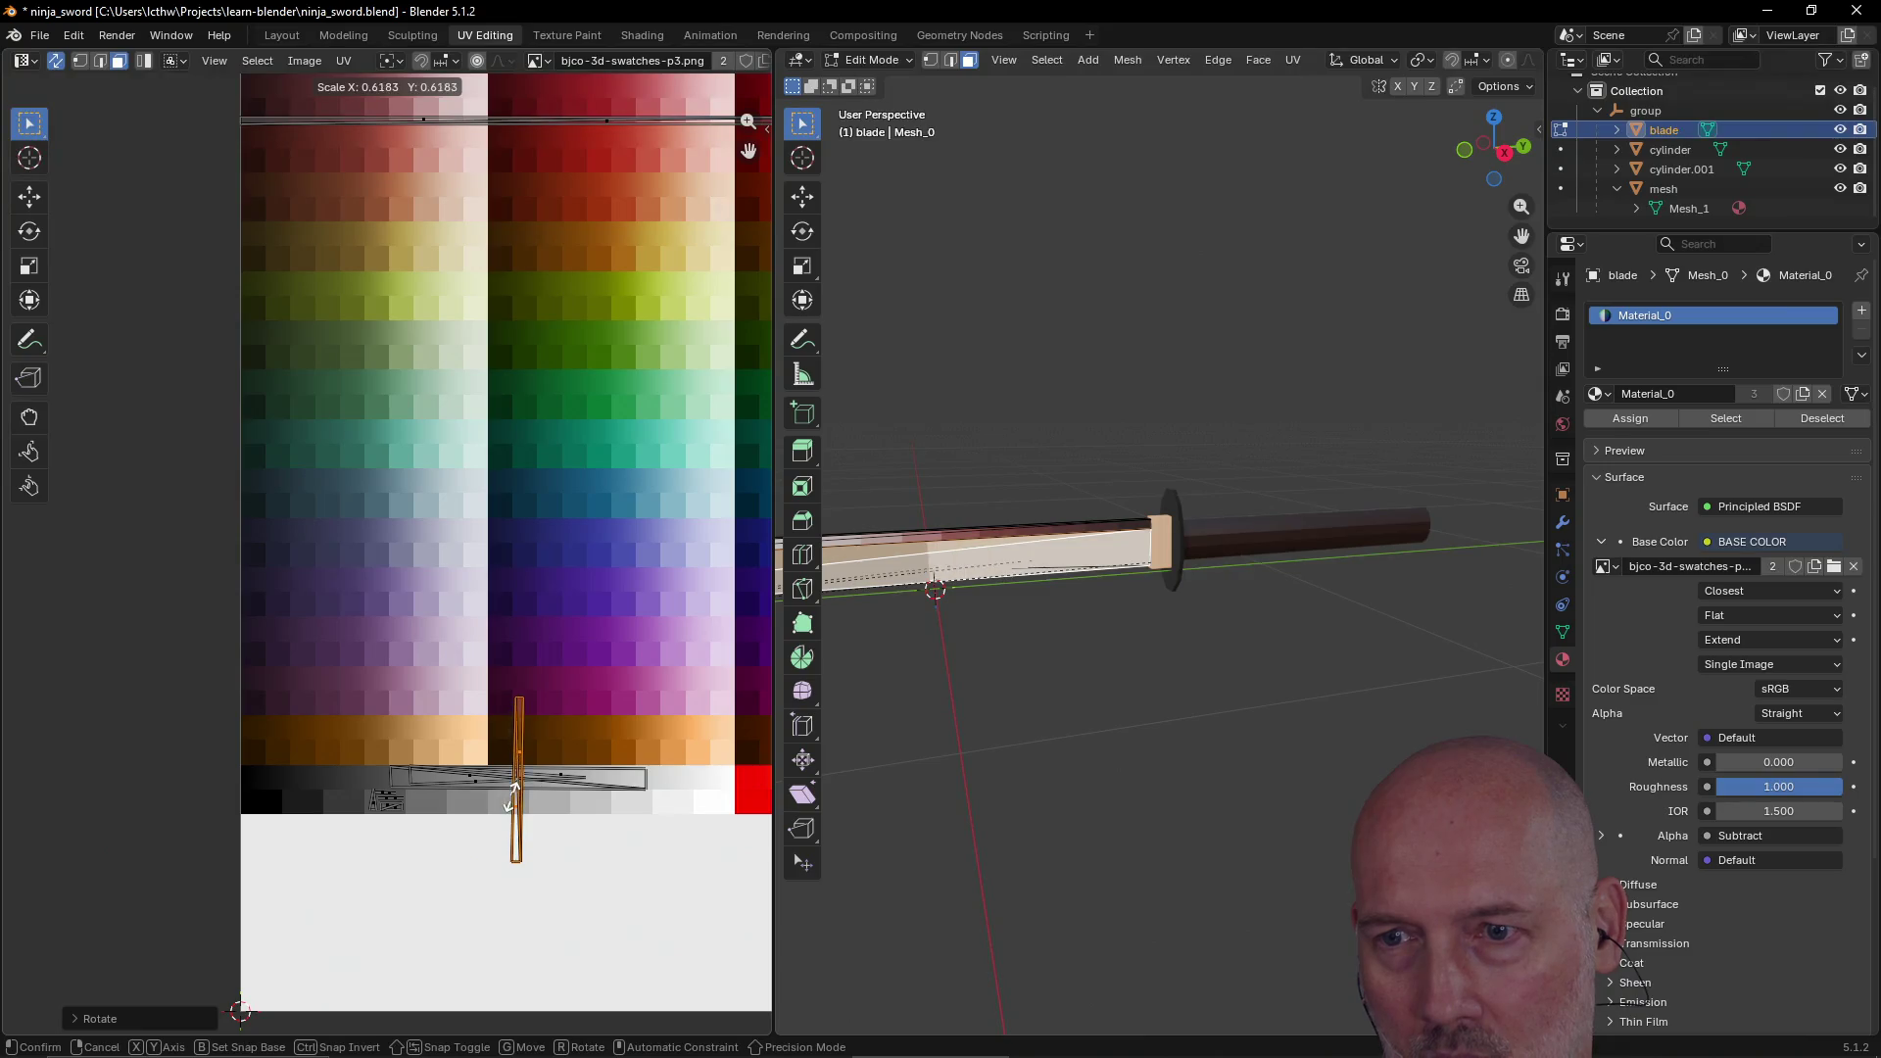
click(512, 801)
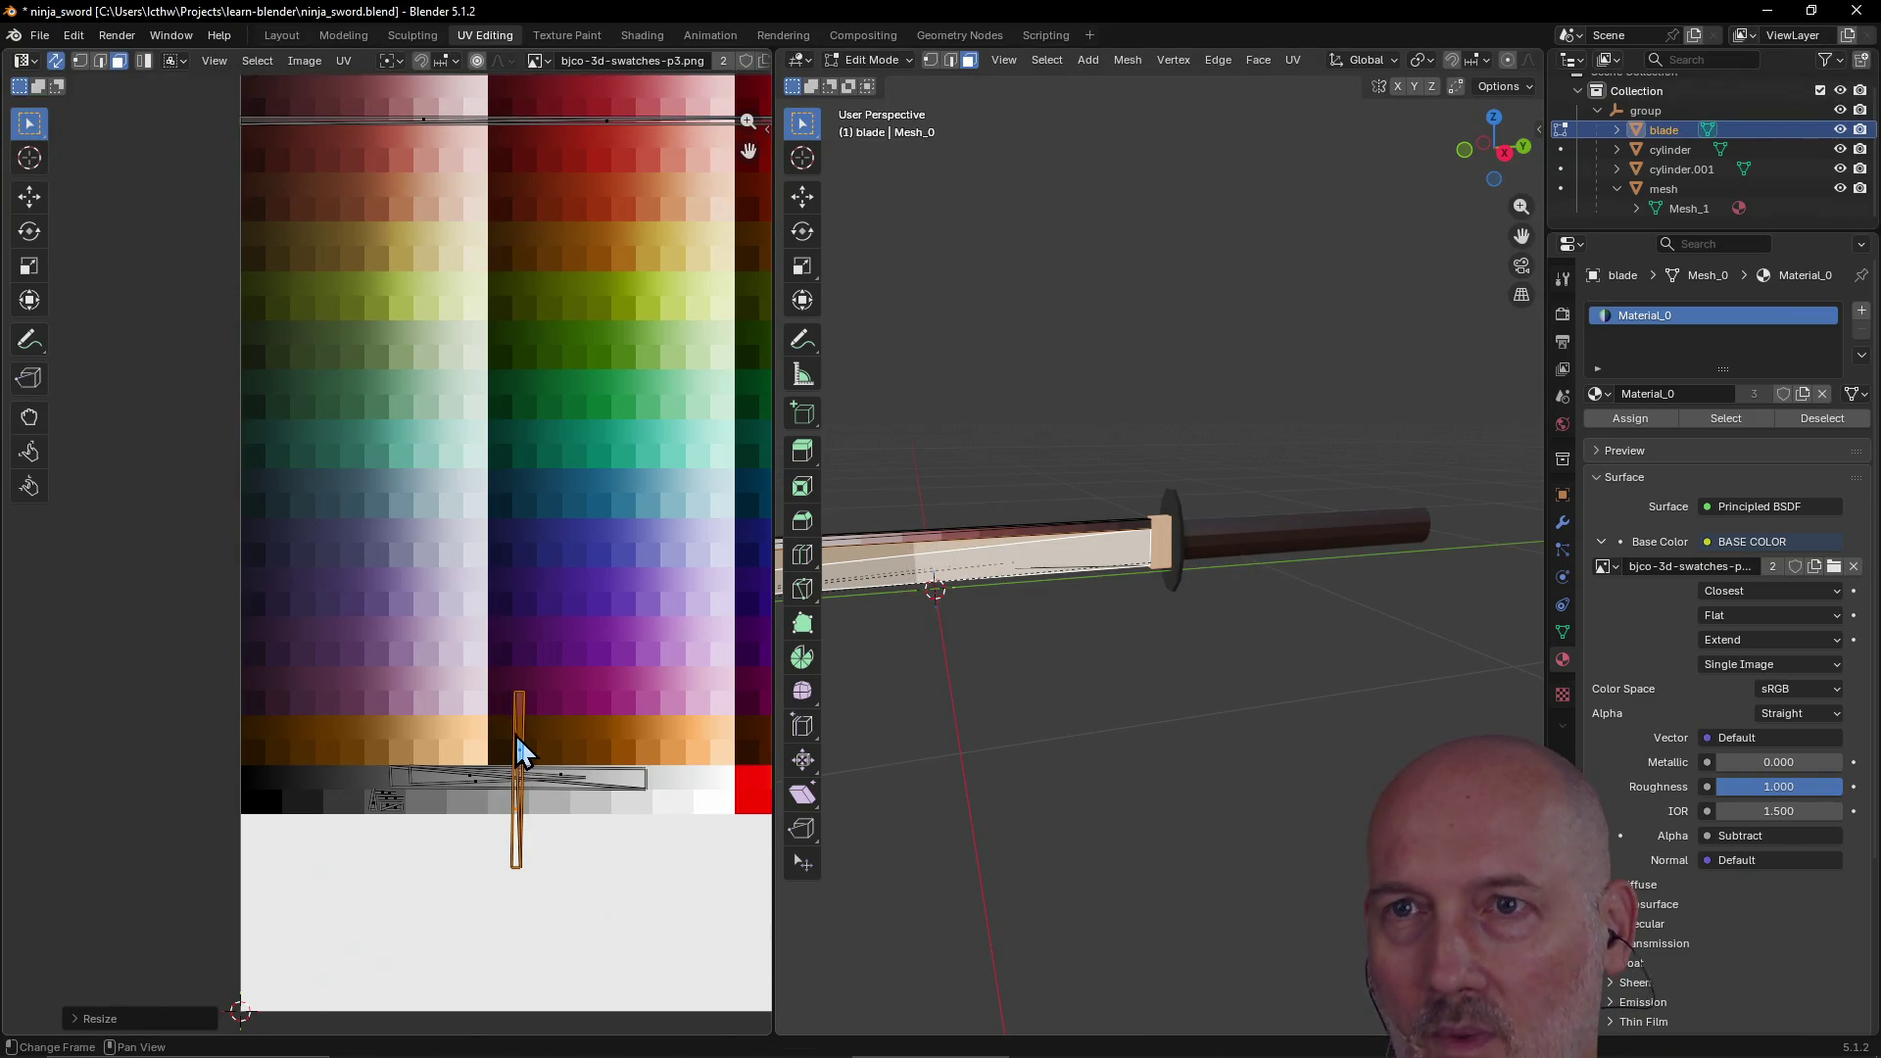
Step: In edge select mode, zoom to the vertical island and pick its right edge
click(99, 60)
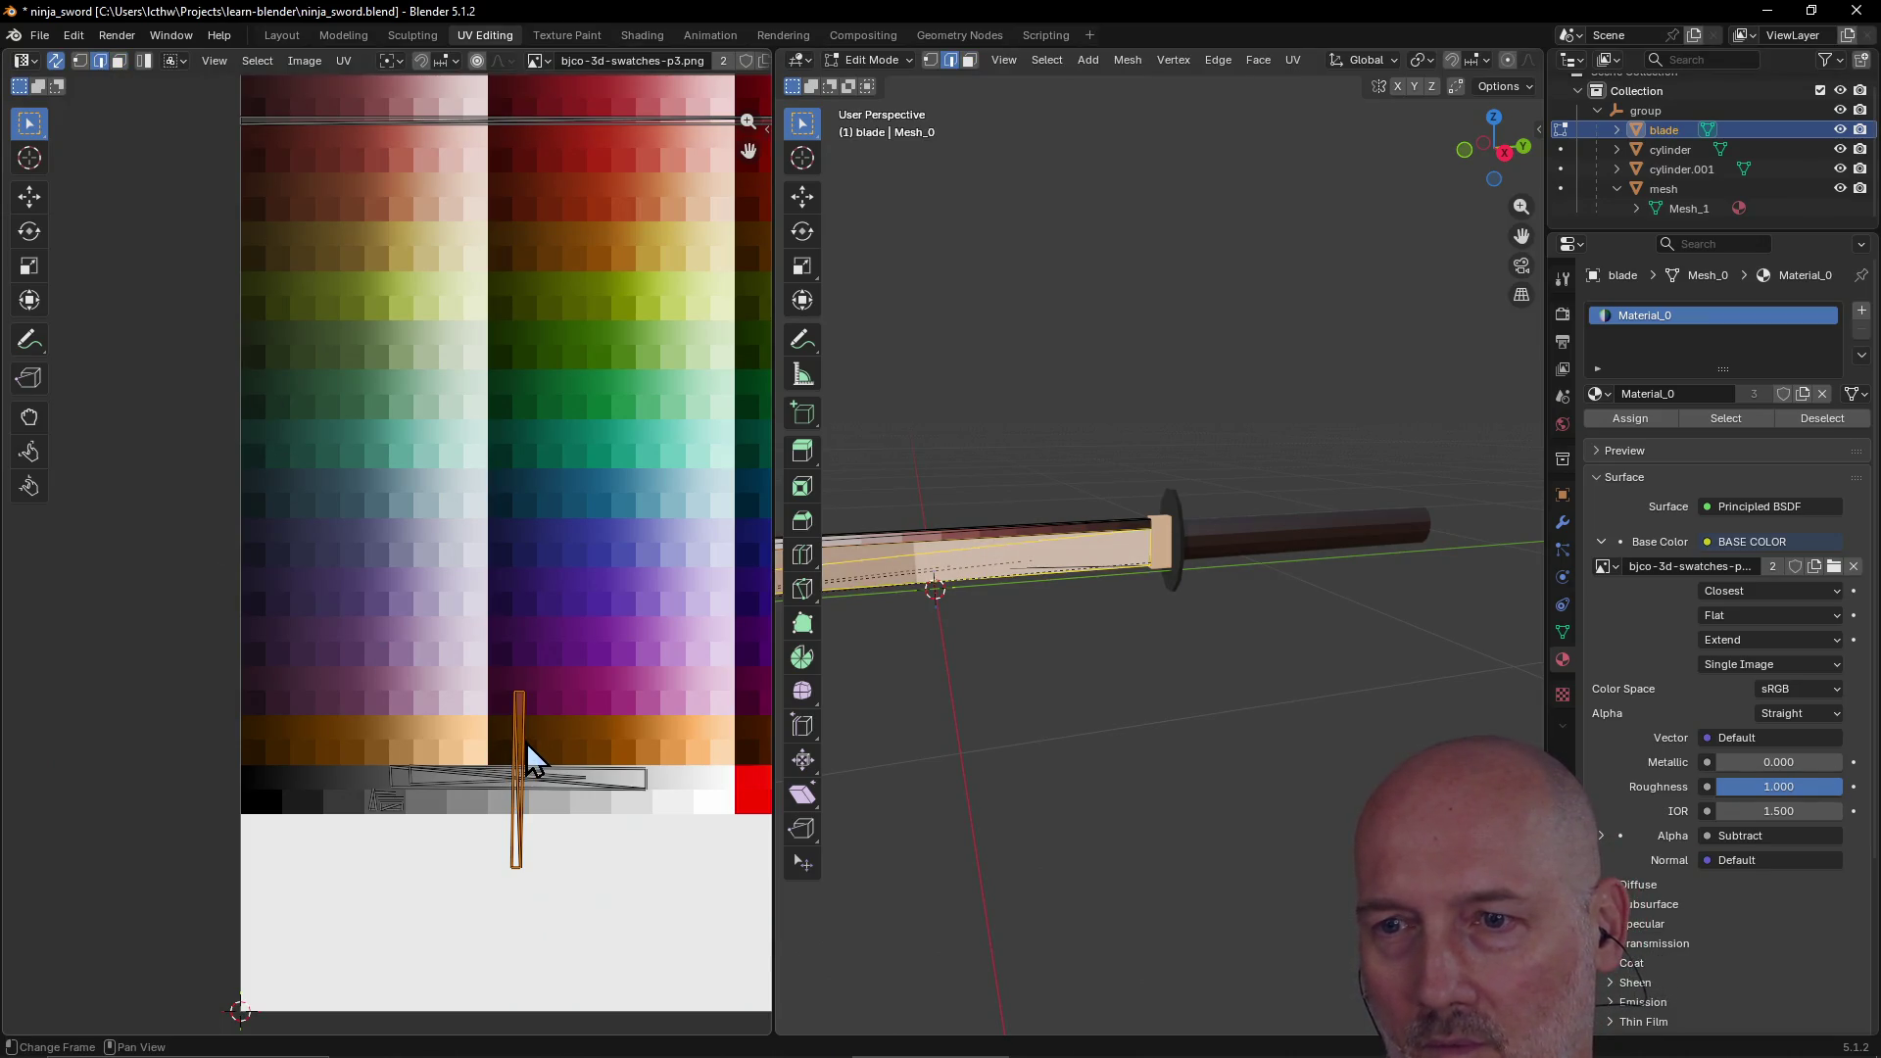
scroll(523, 743, up, 2)
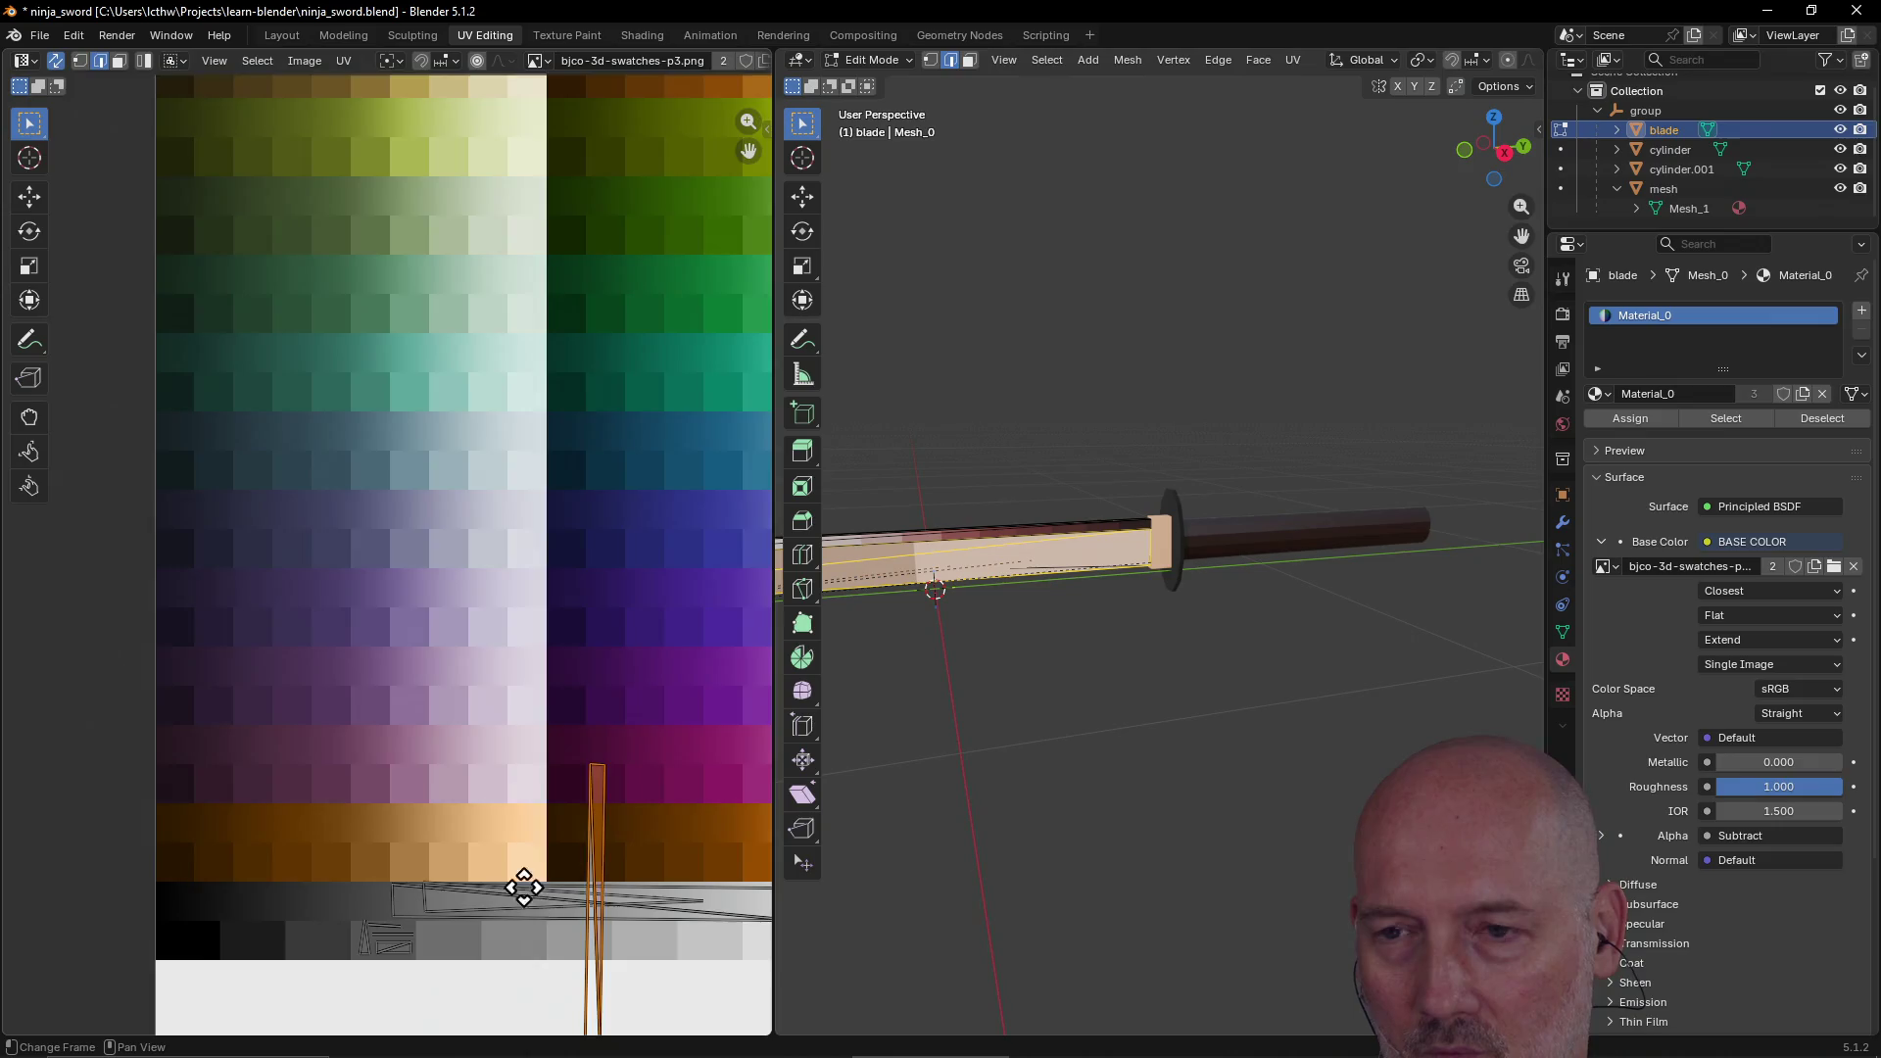
middle_drag(529, 901, 470, 686)
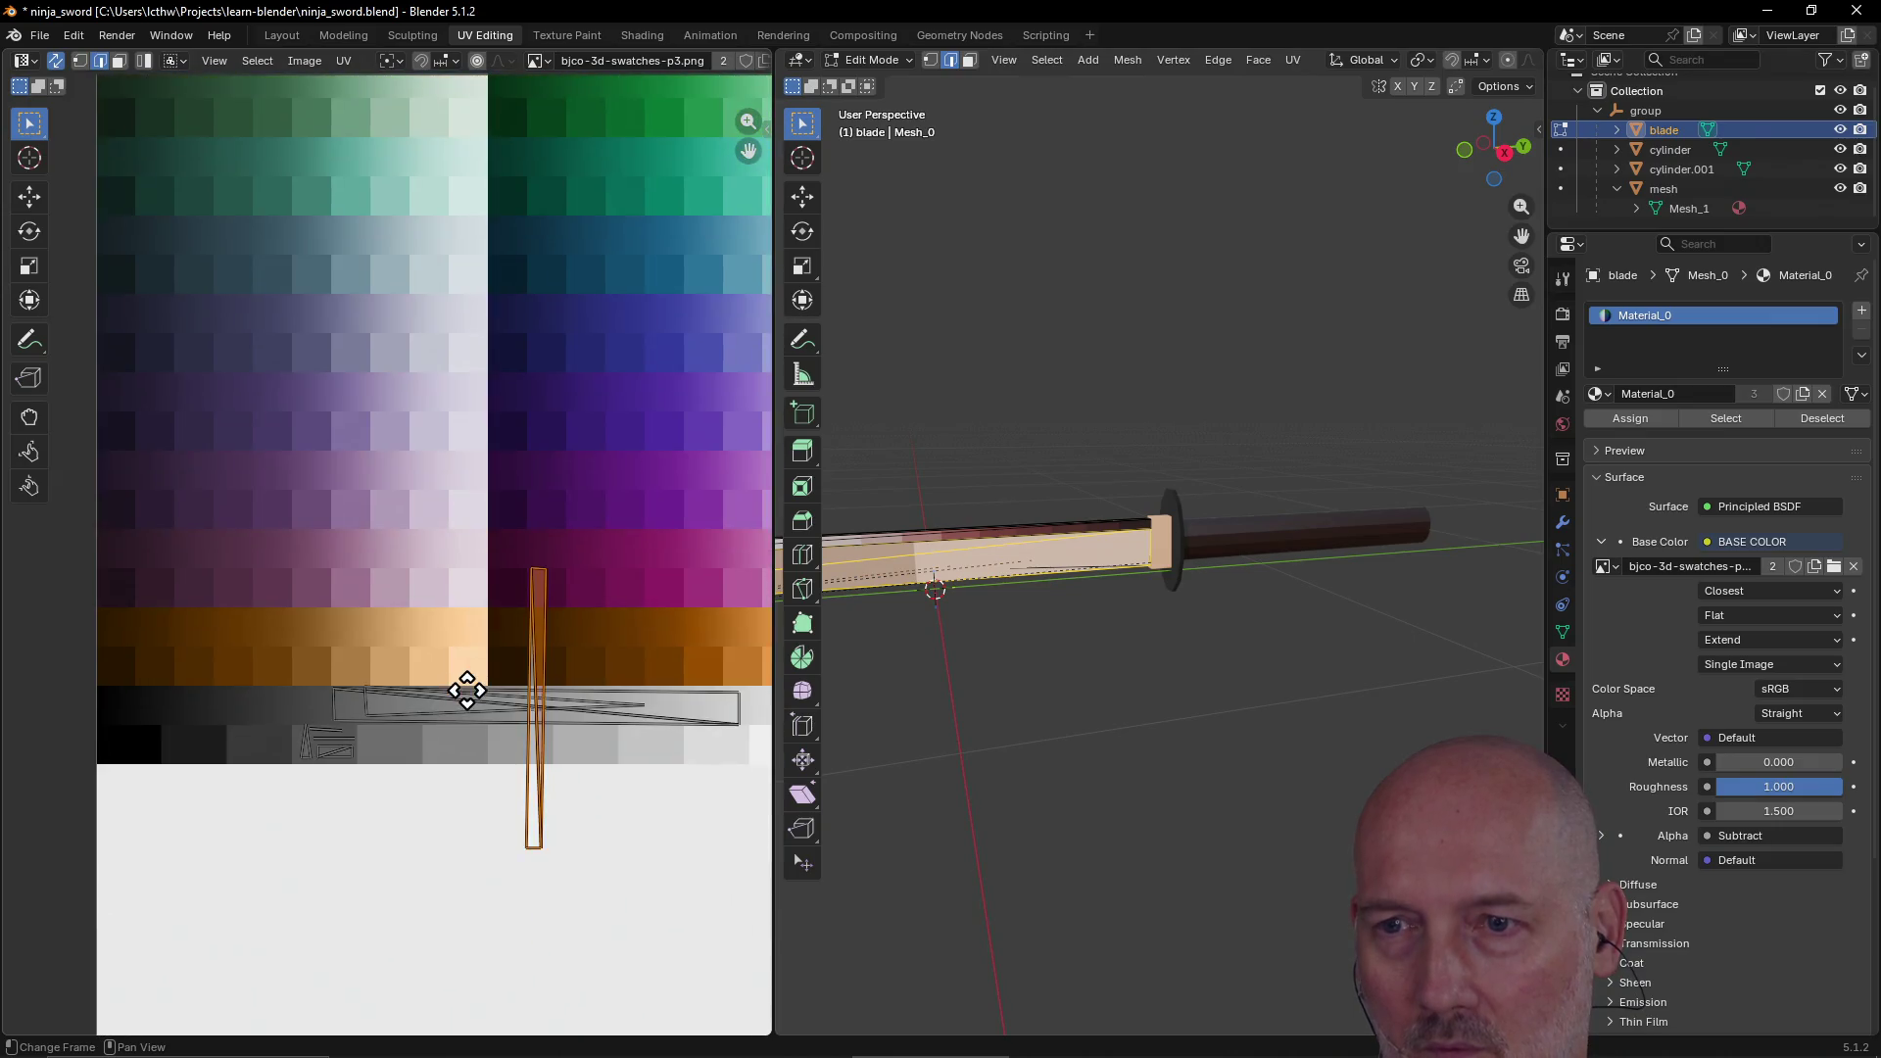
click(546, 670)
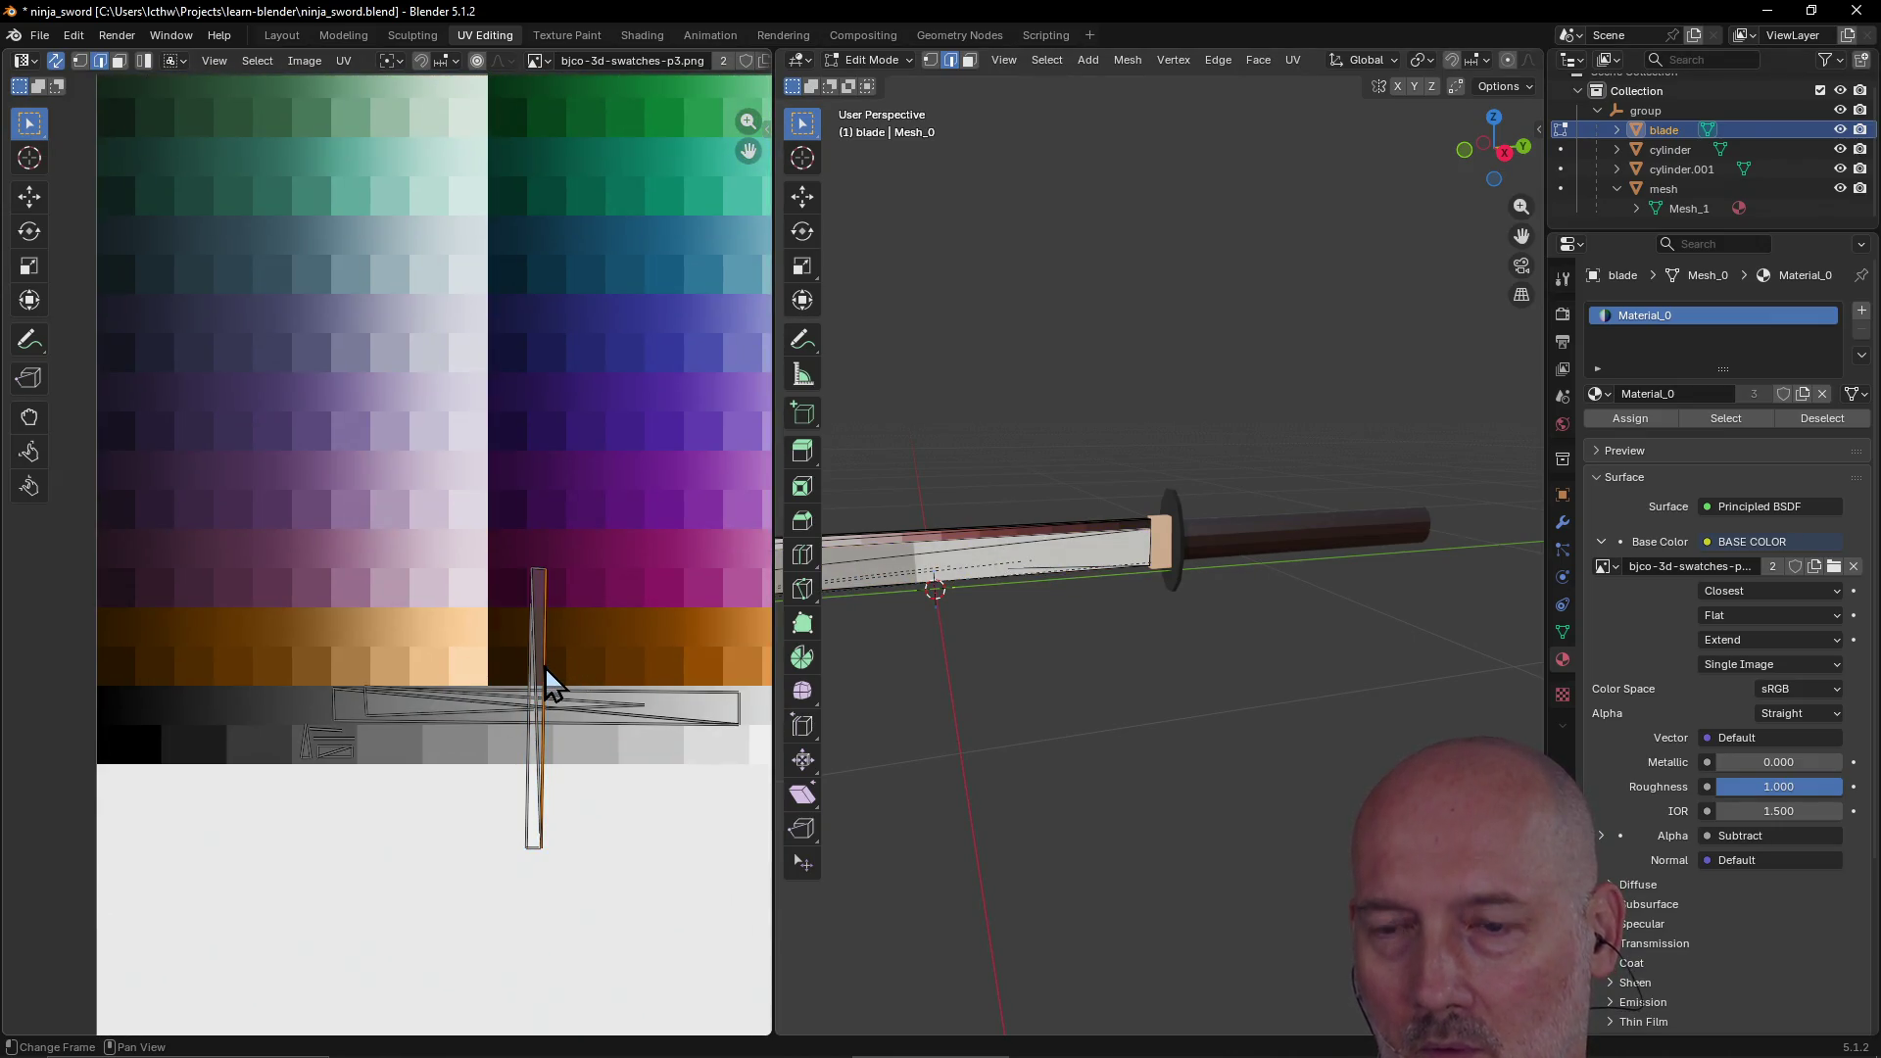
Step: Widen the vertical island by moving its right edge right and left edge left
key(g)
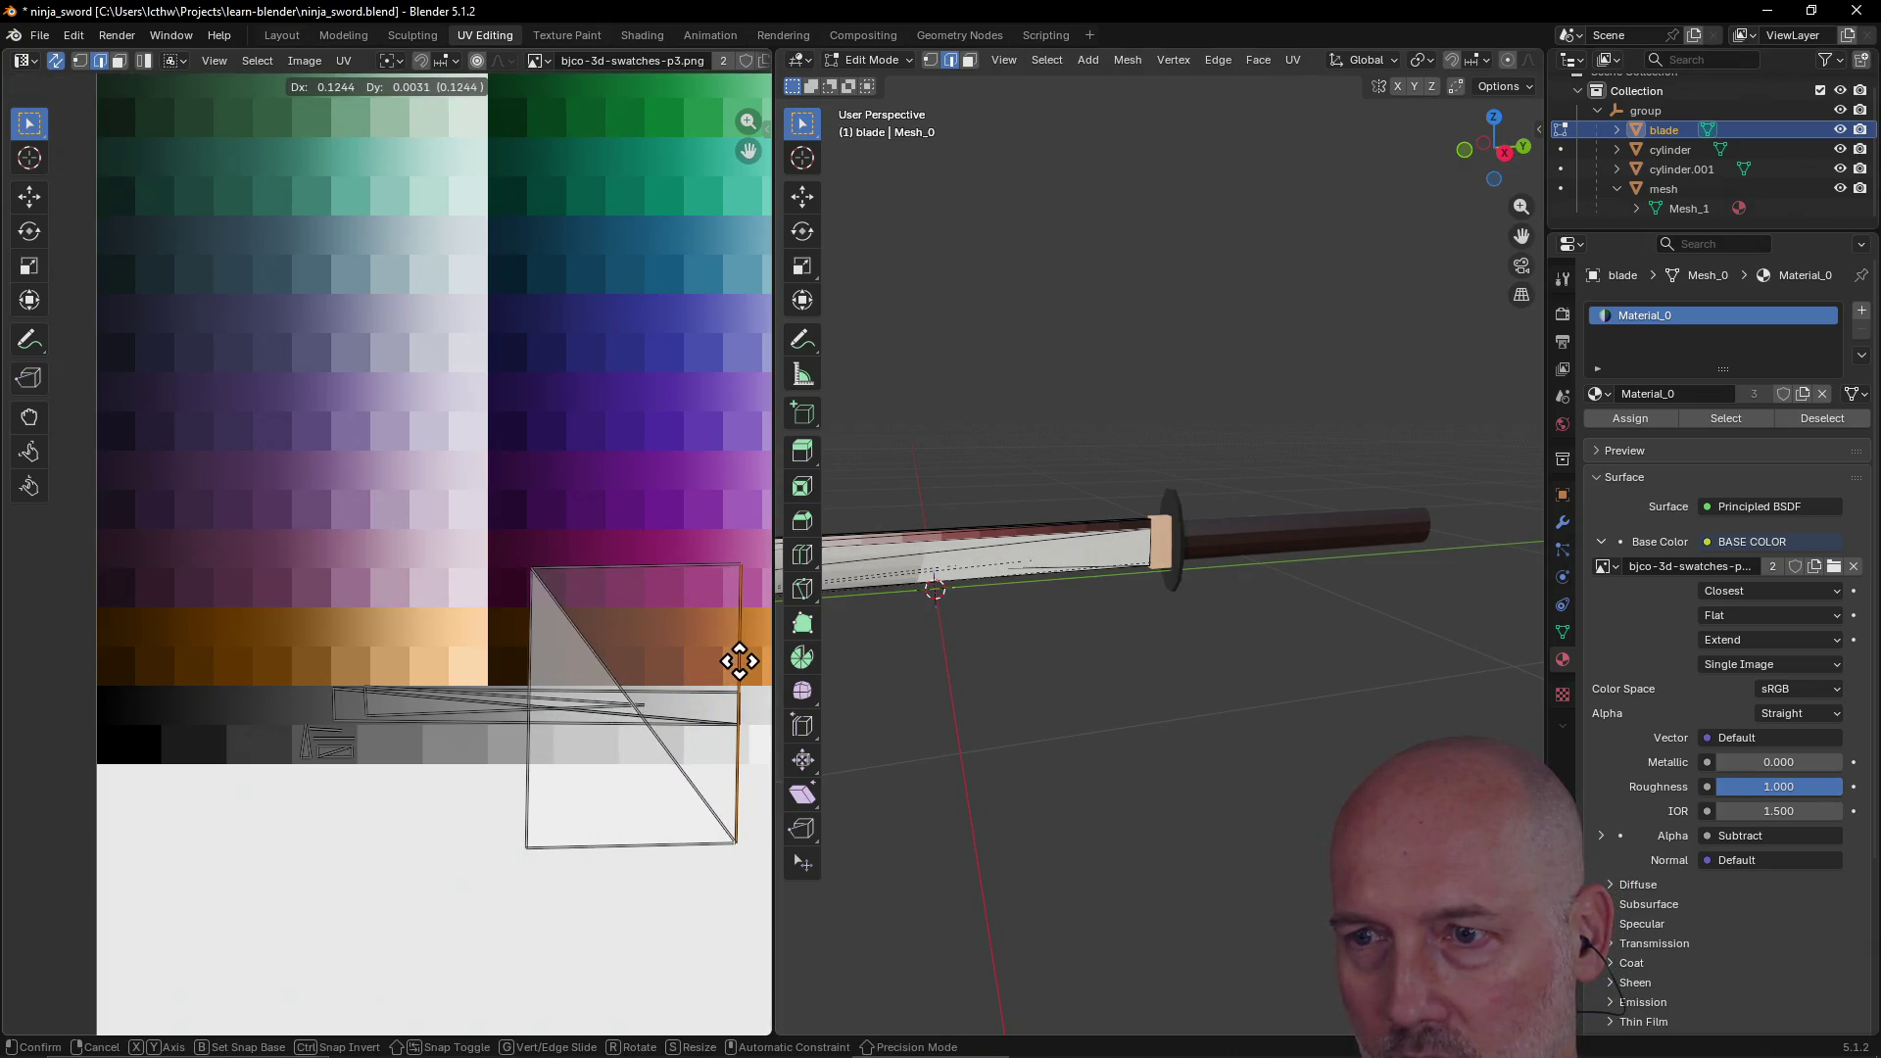
click(736, 659)
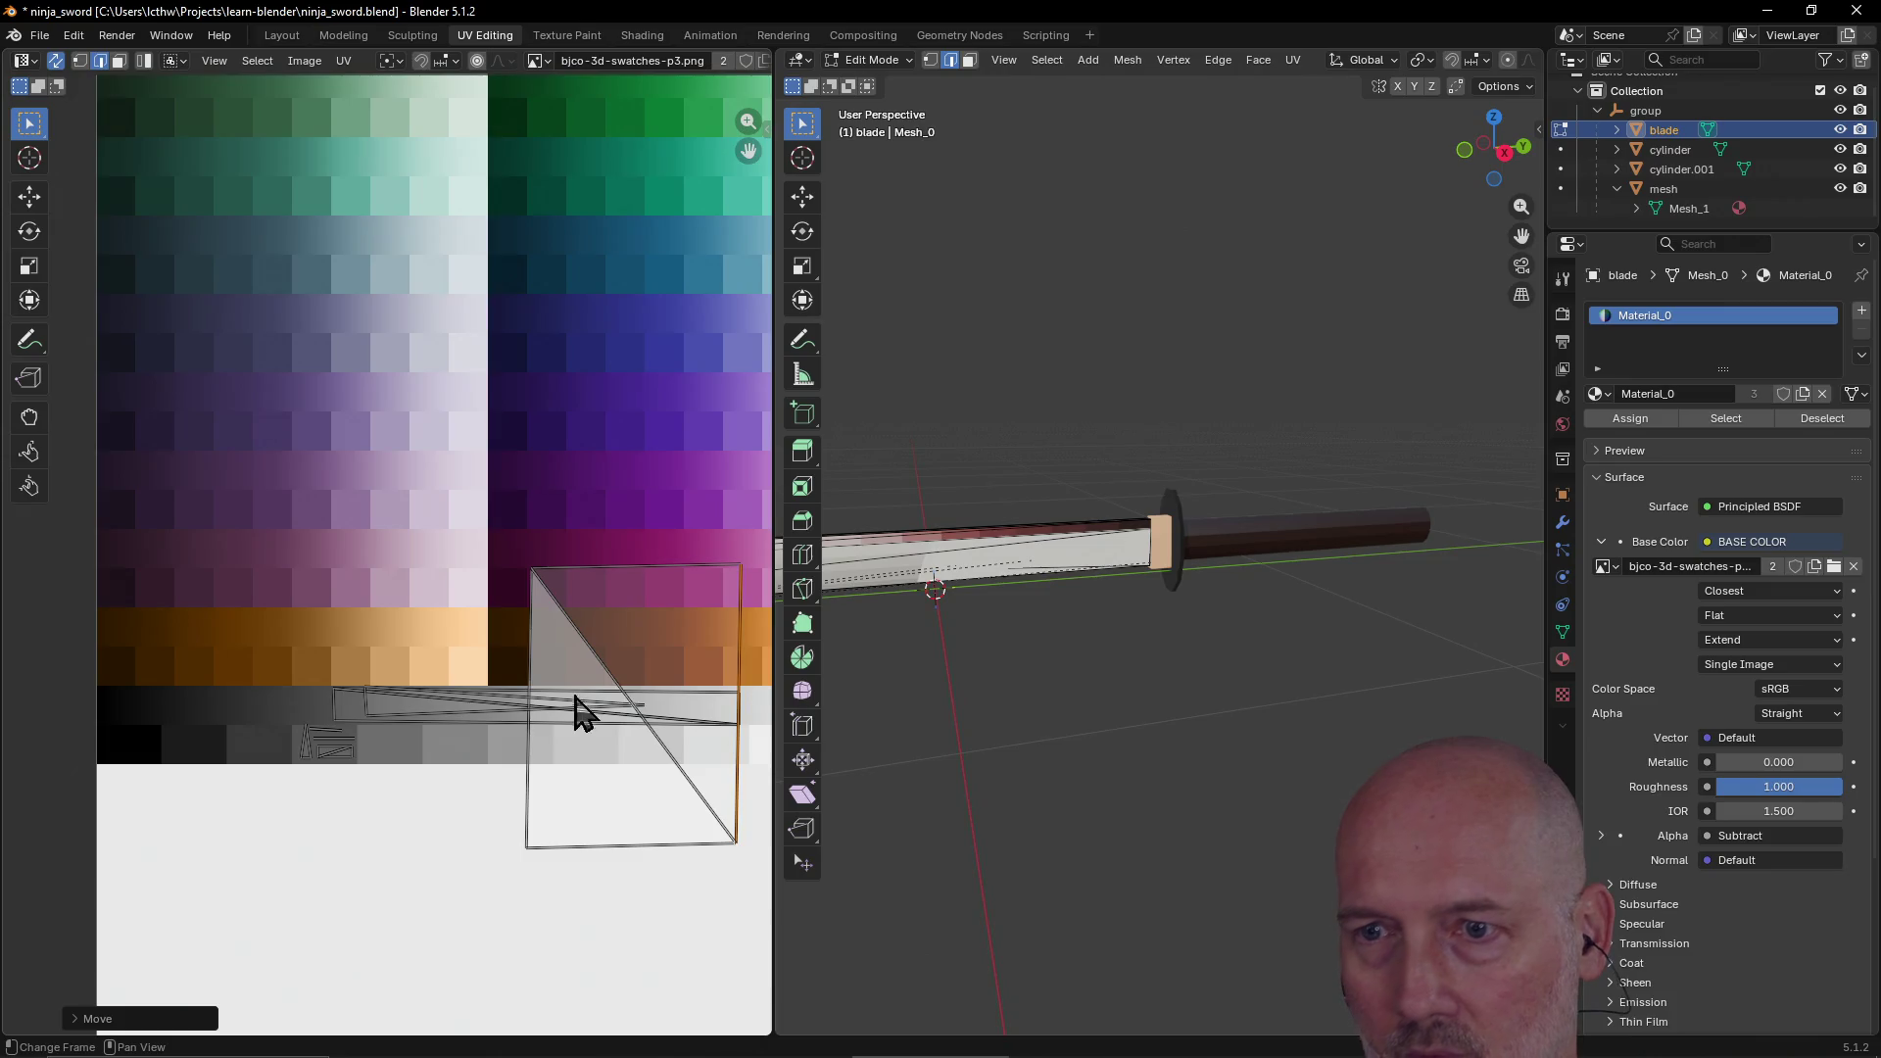
click(530, 735)
key(g)
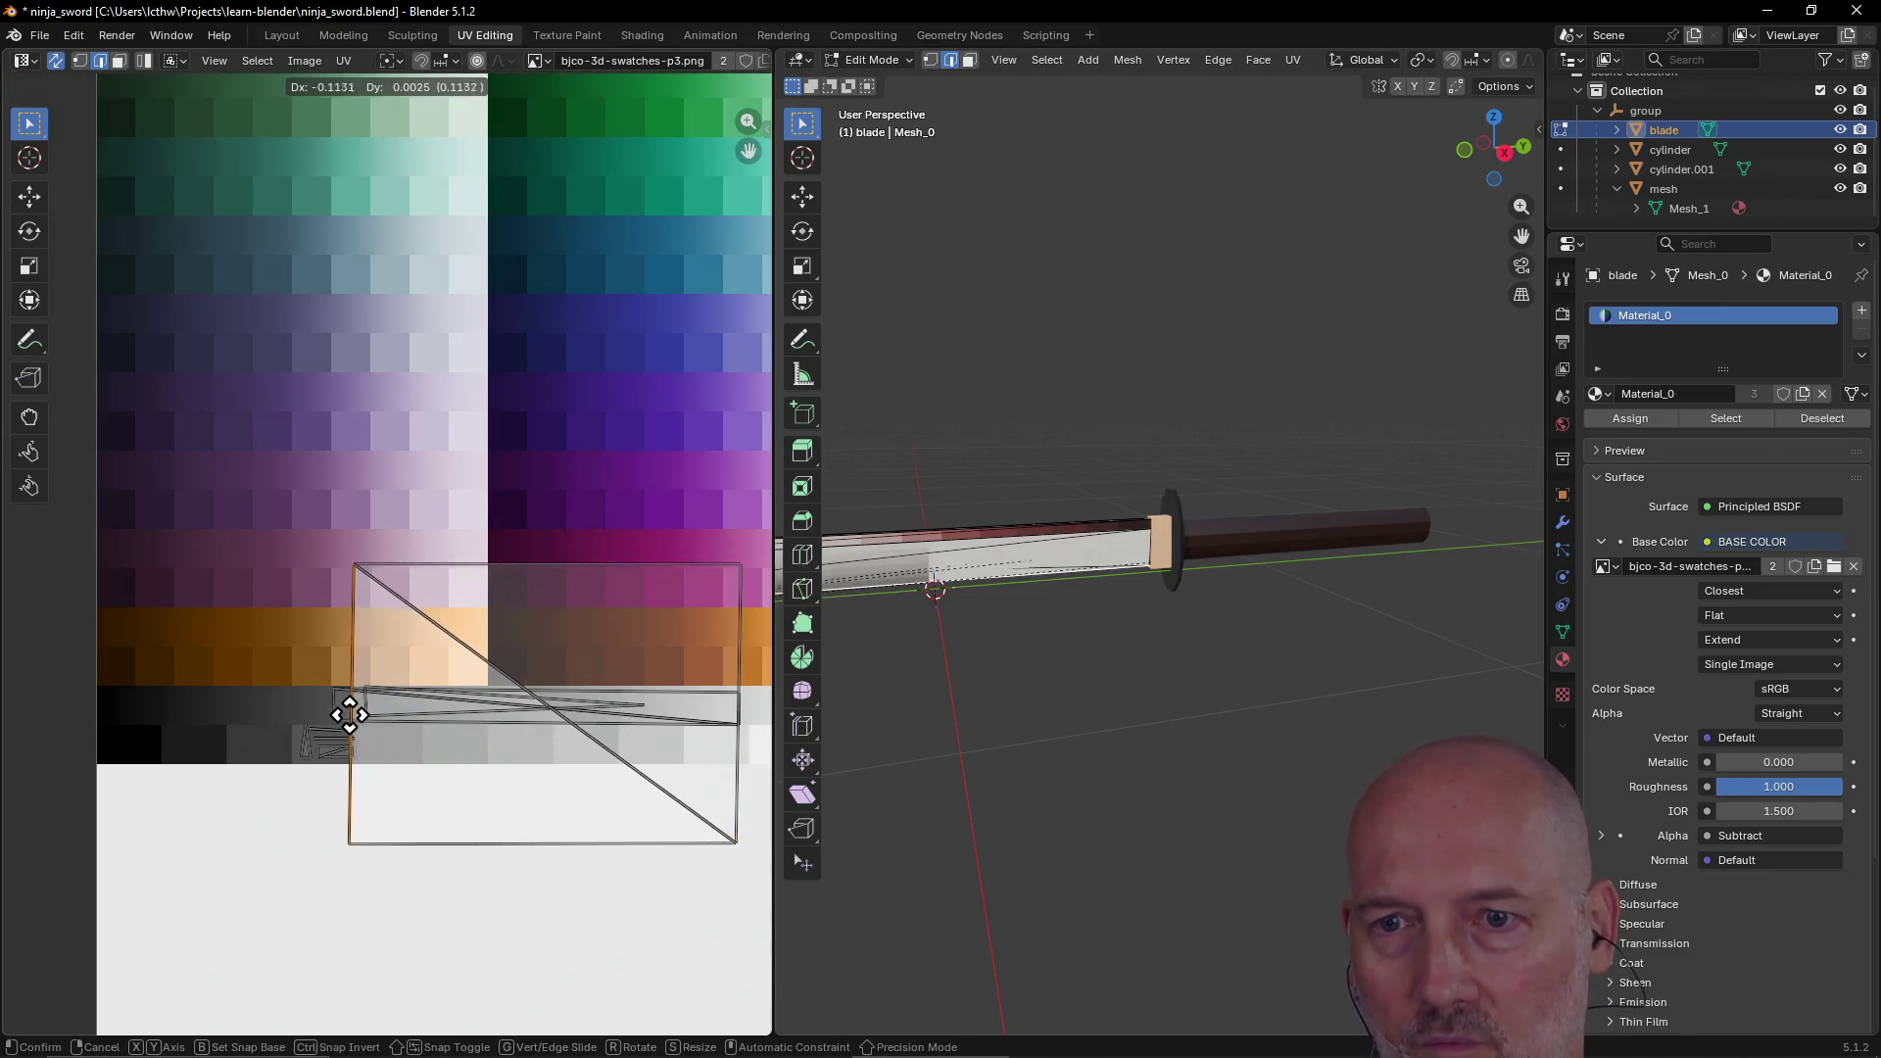
click(334, 716)
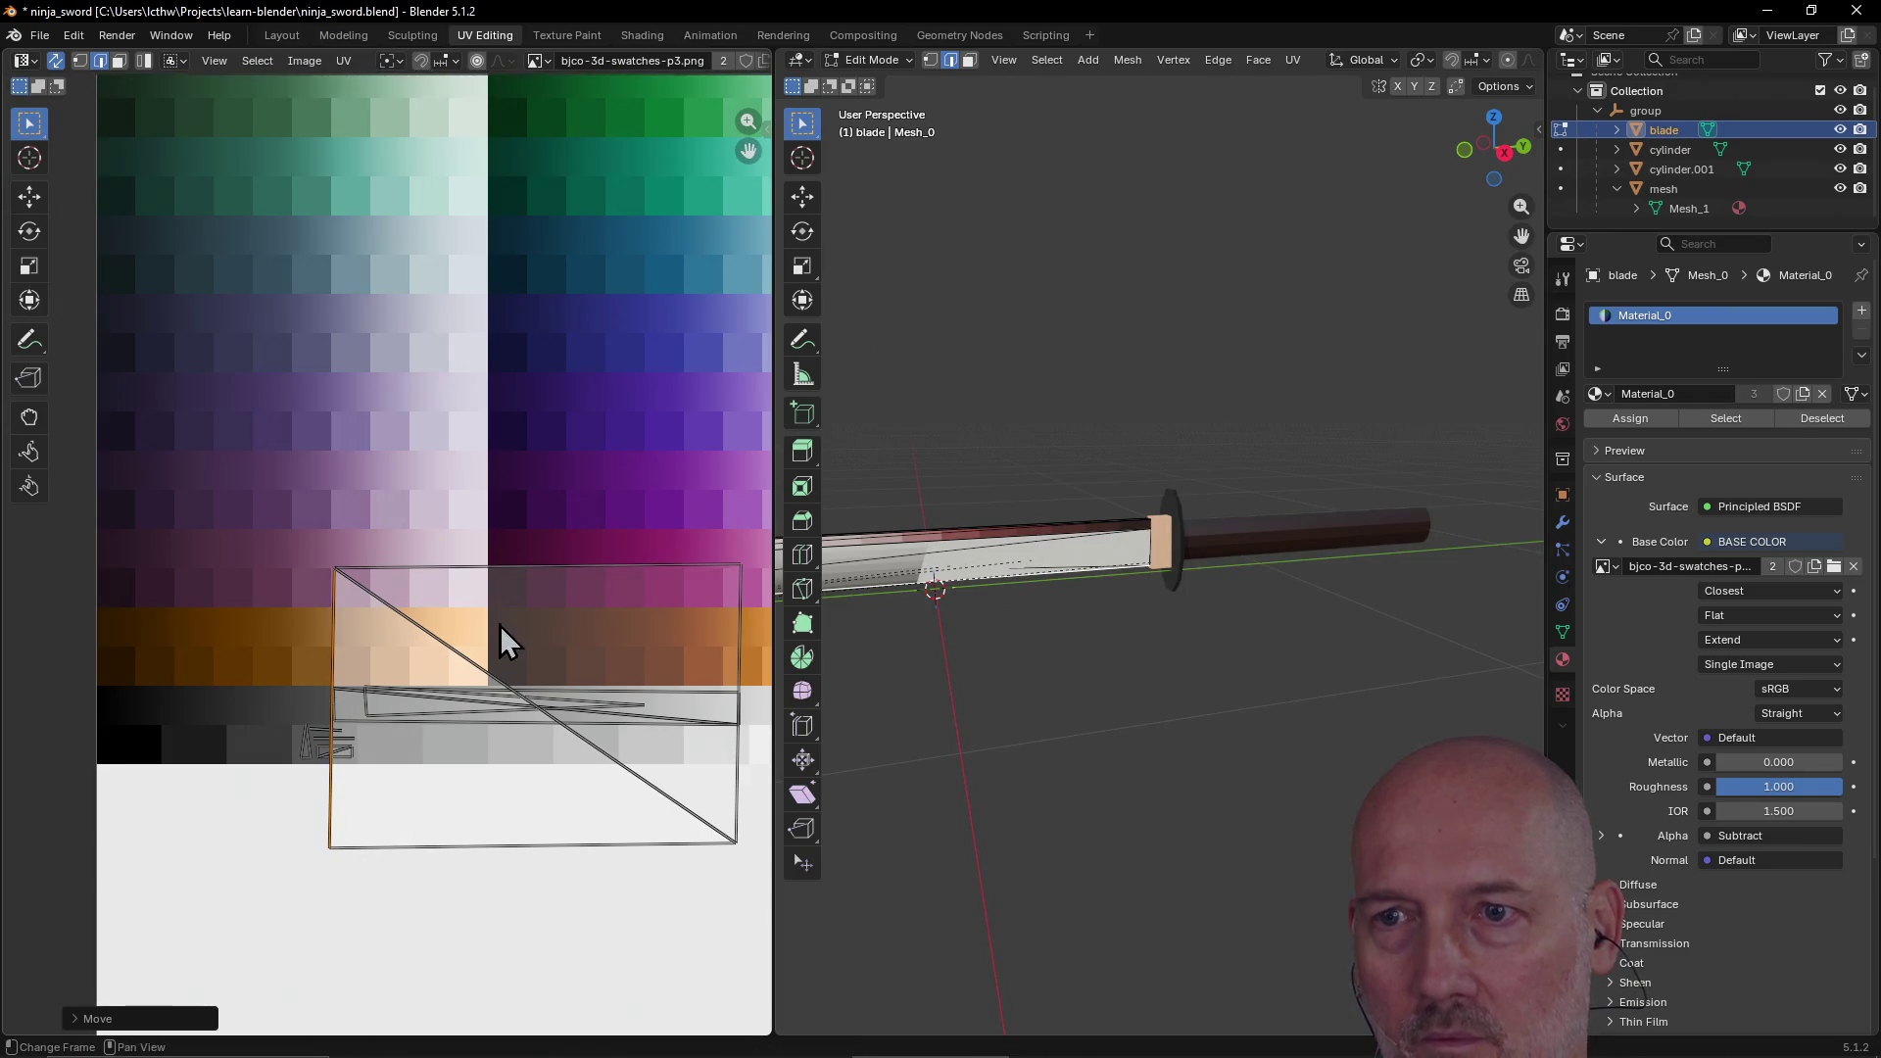
Step: Bring the island's top and bottom edges onto the grey row, then inspect the blade
click(516, 568)
key(g)
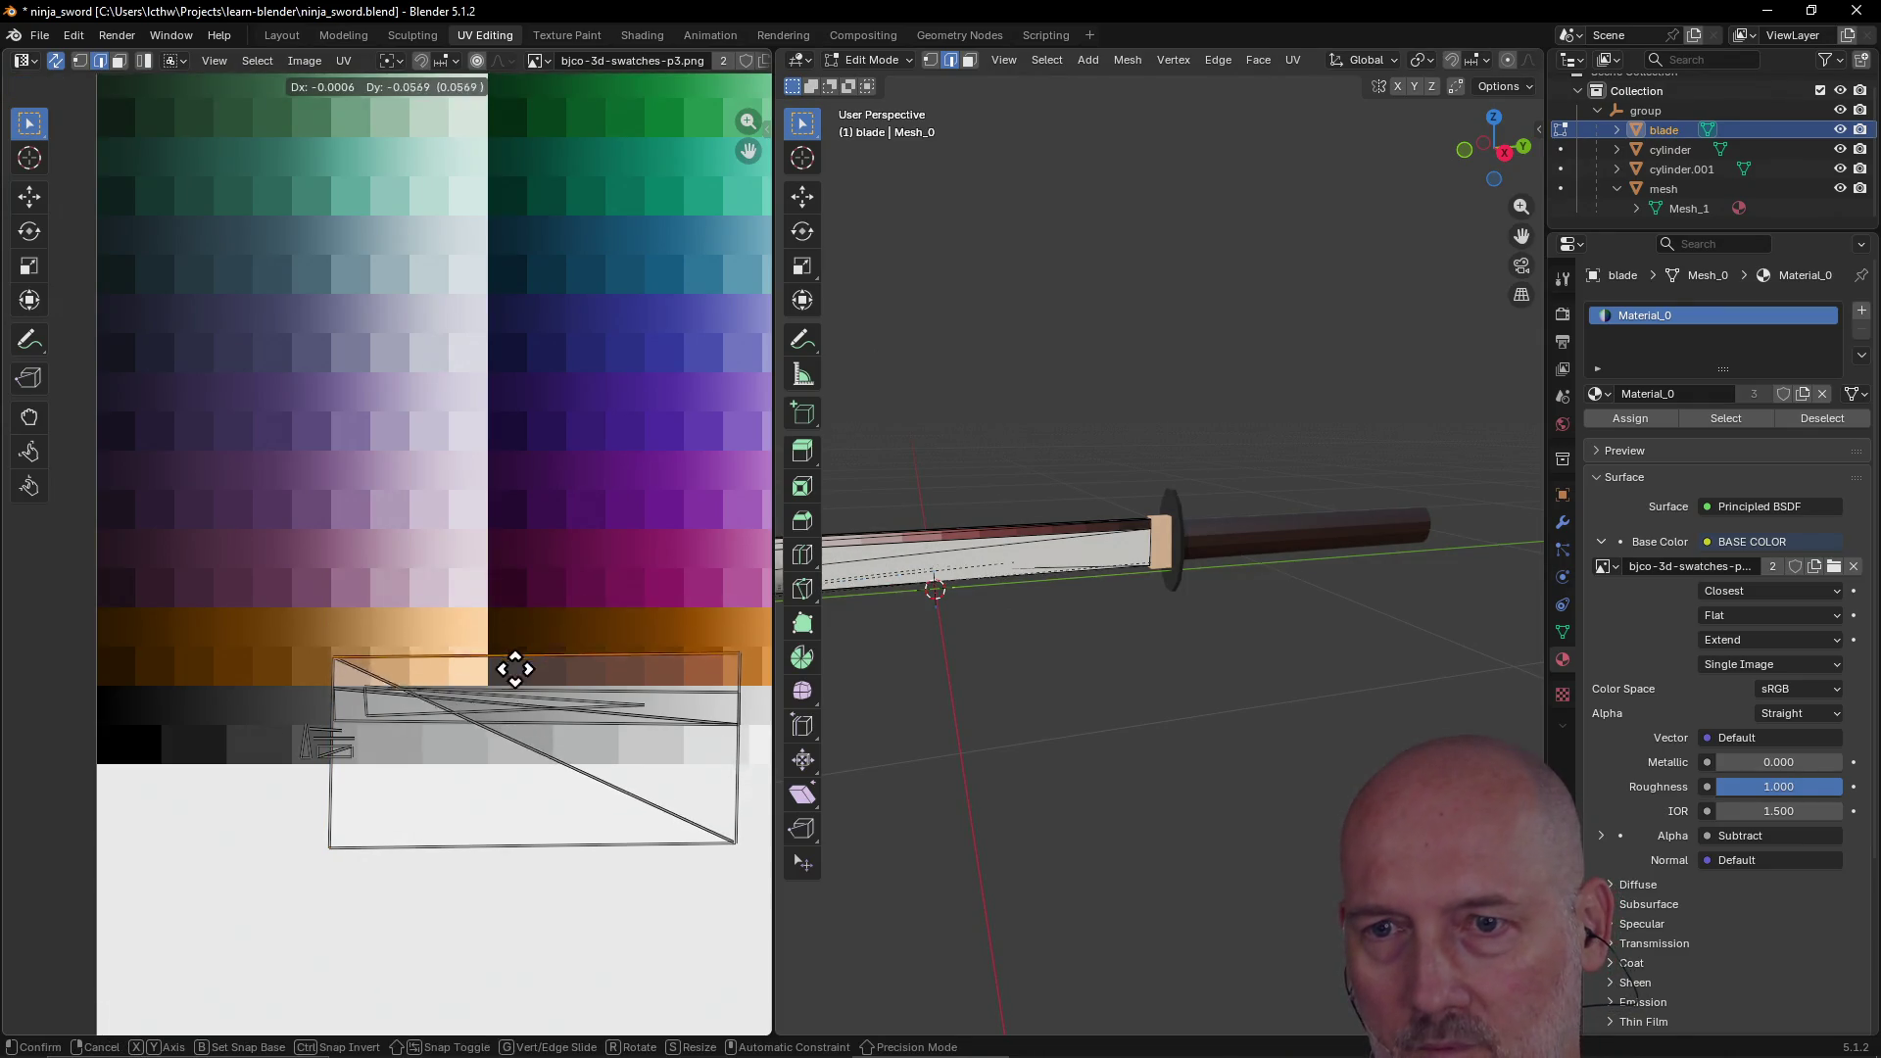
click(514, 695)
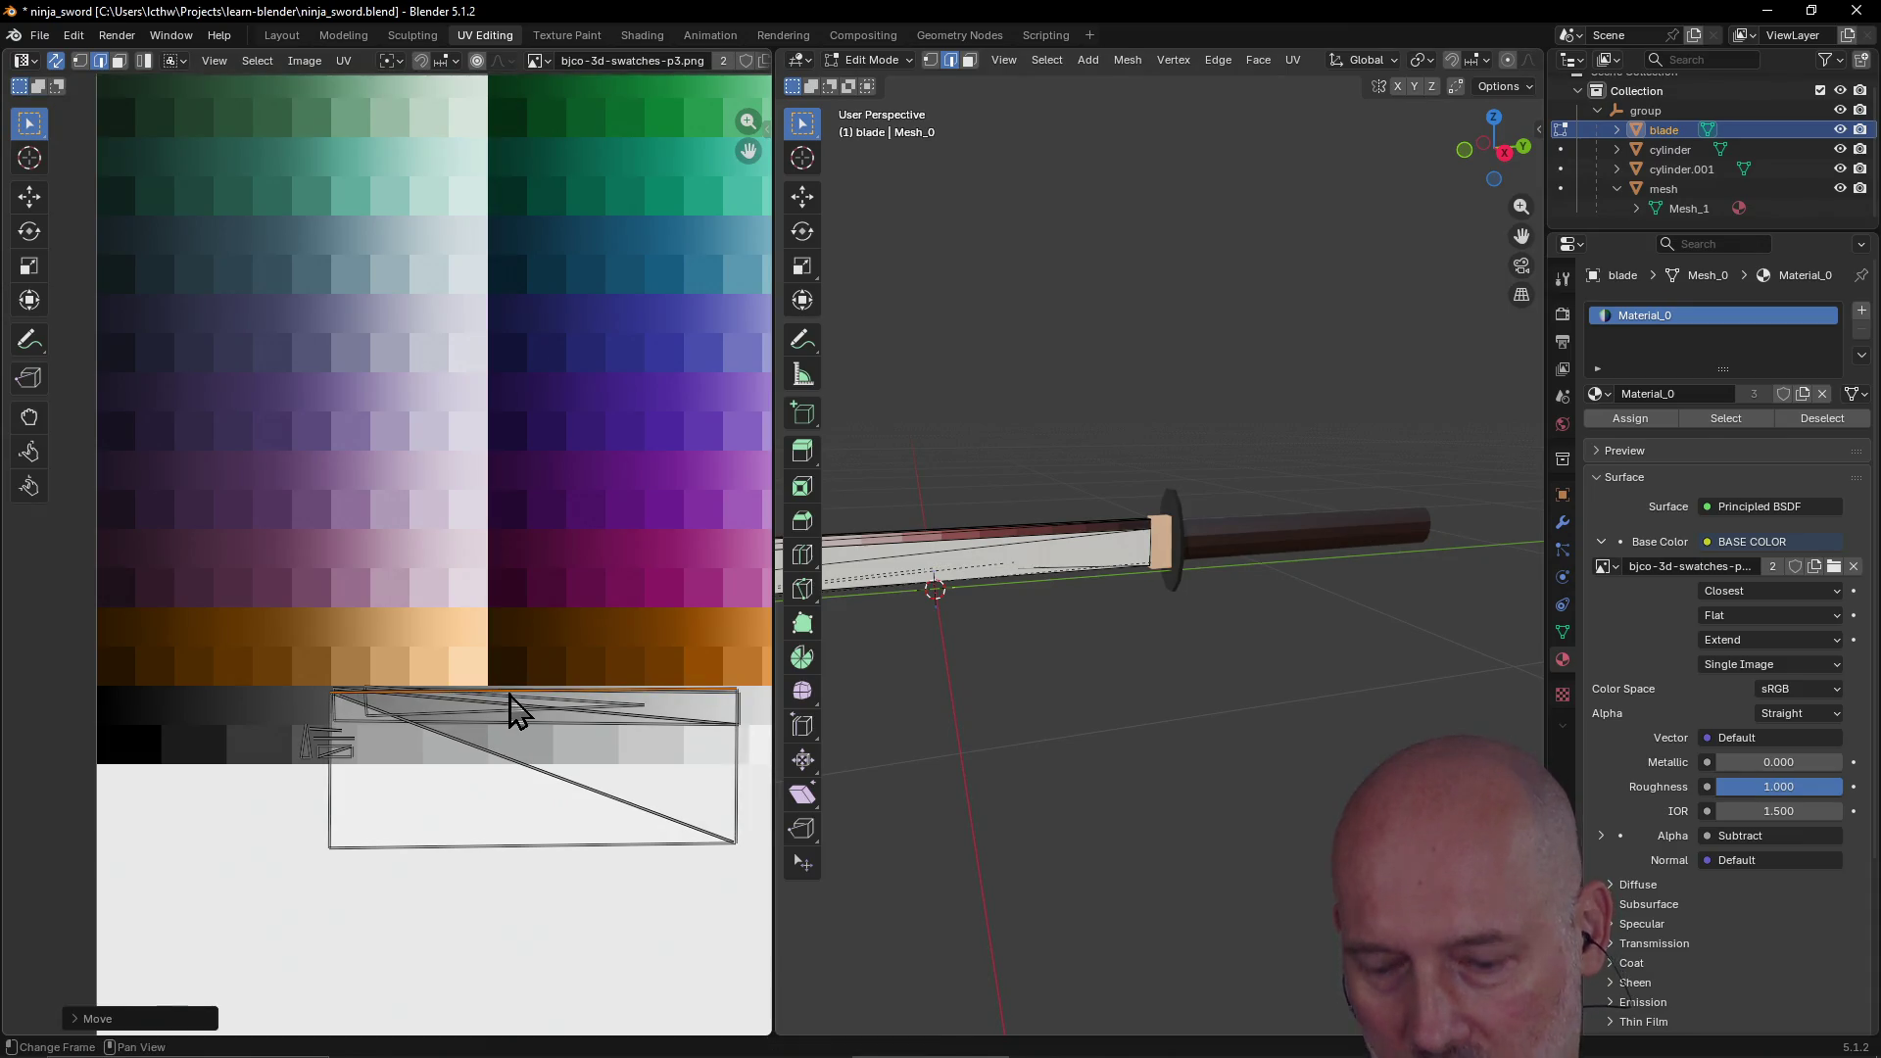
click(514, 843)
key(g)
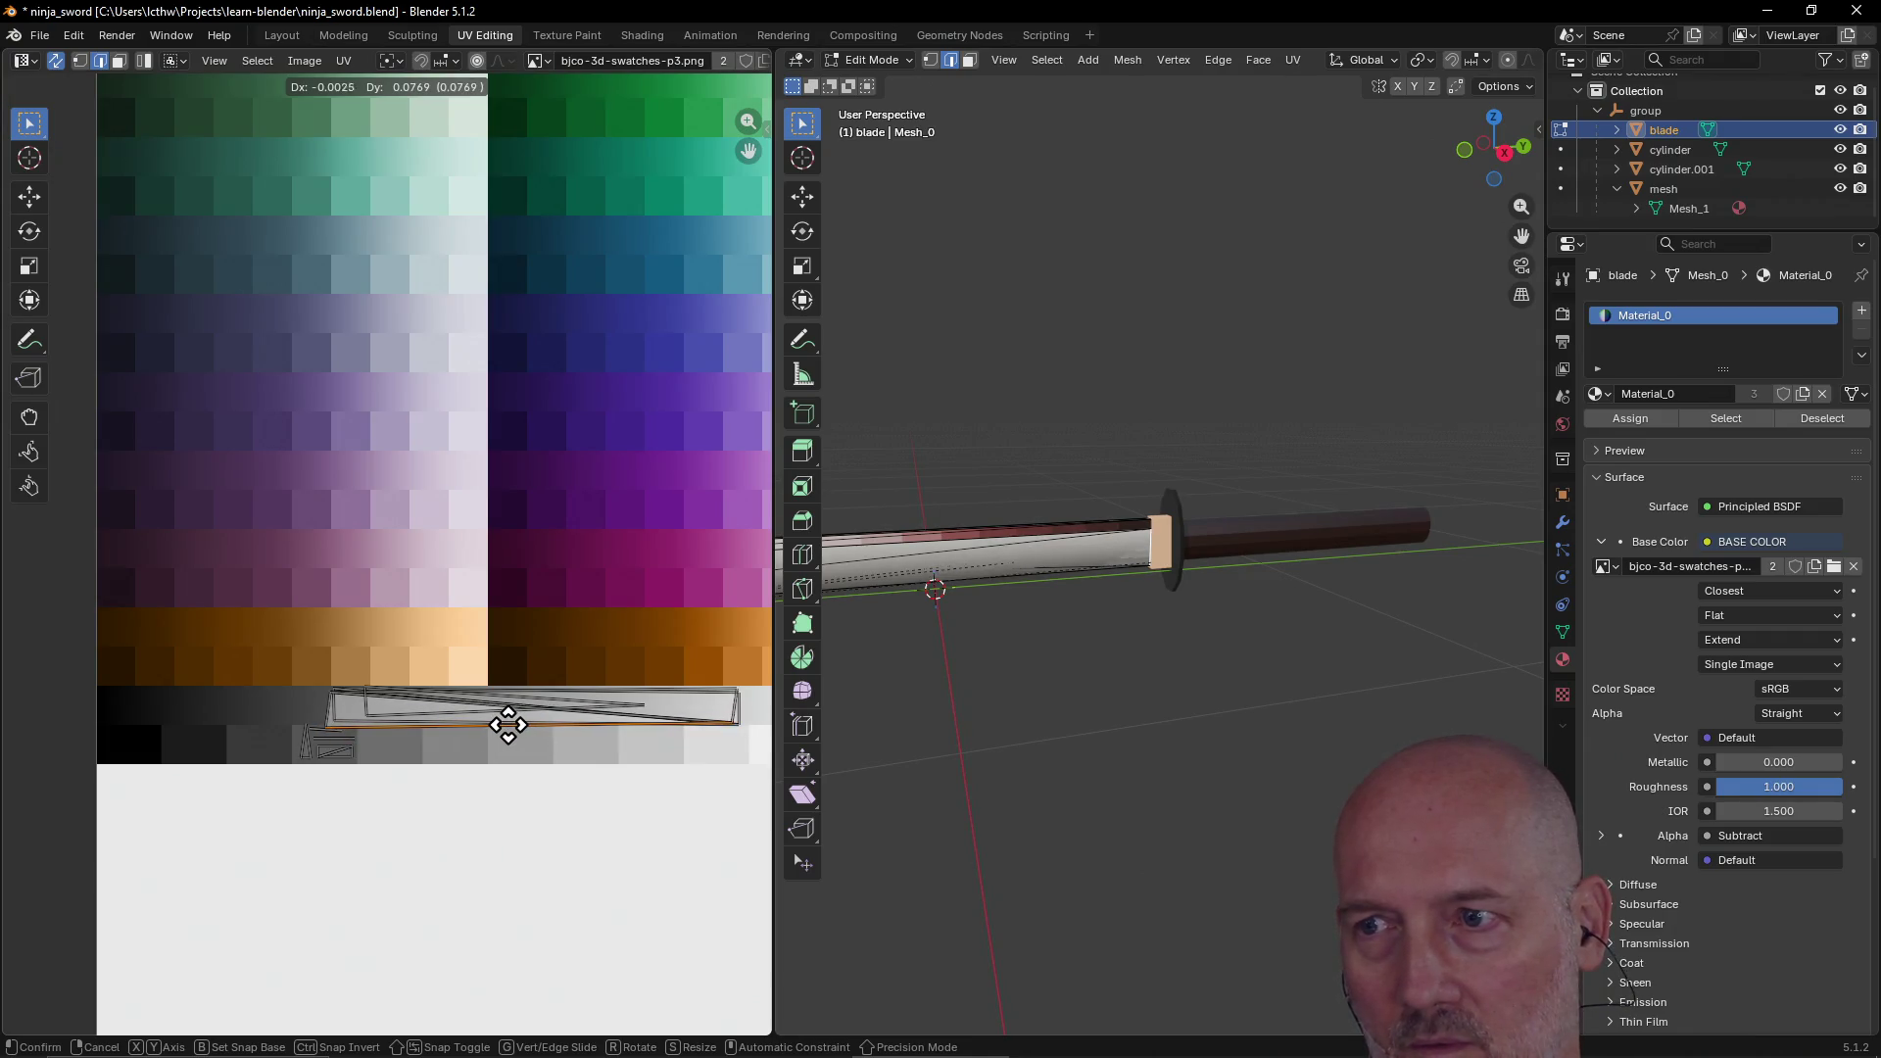
click(517, 721)
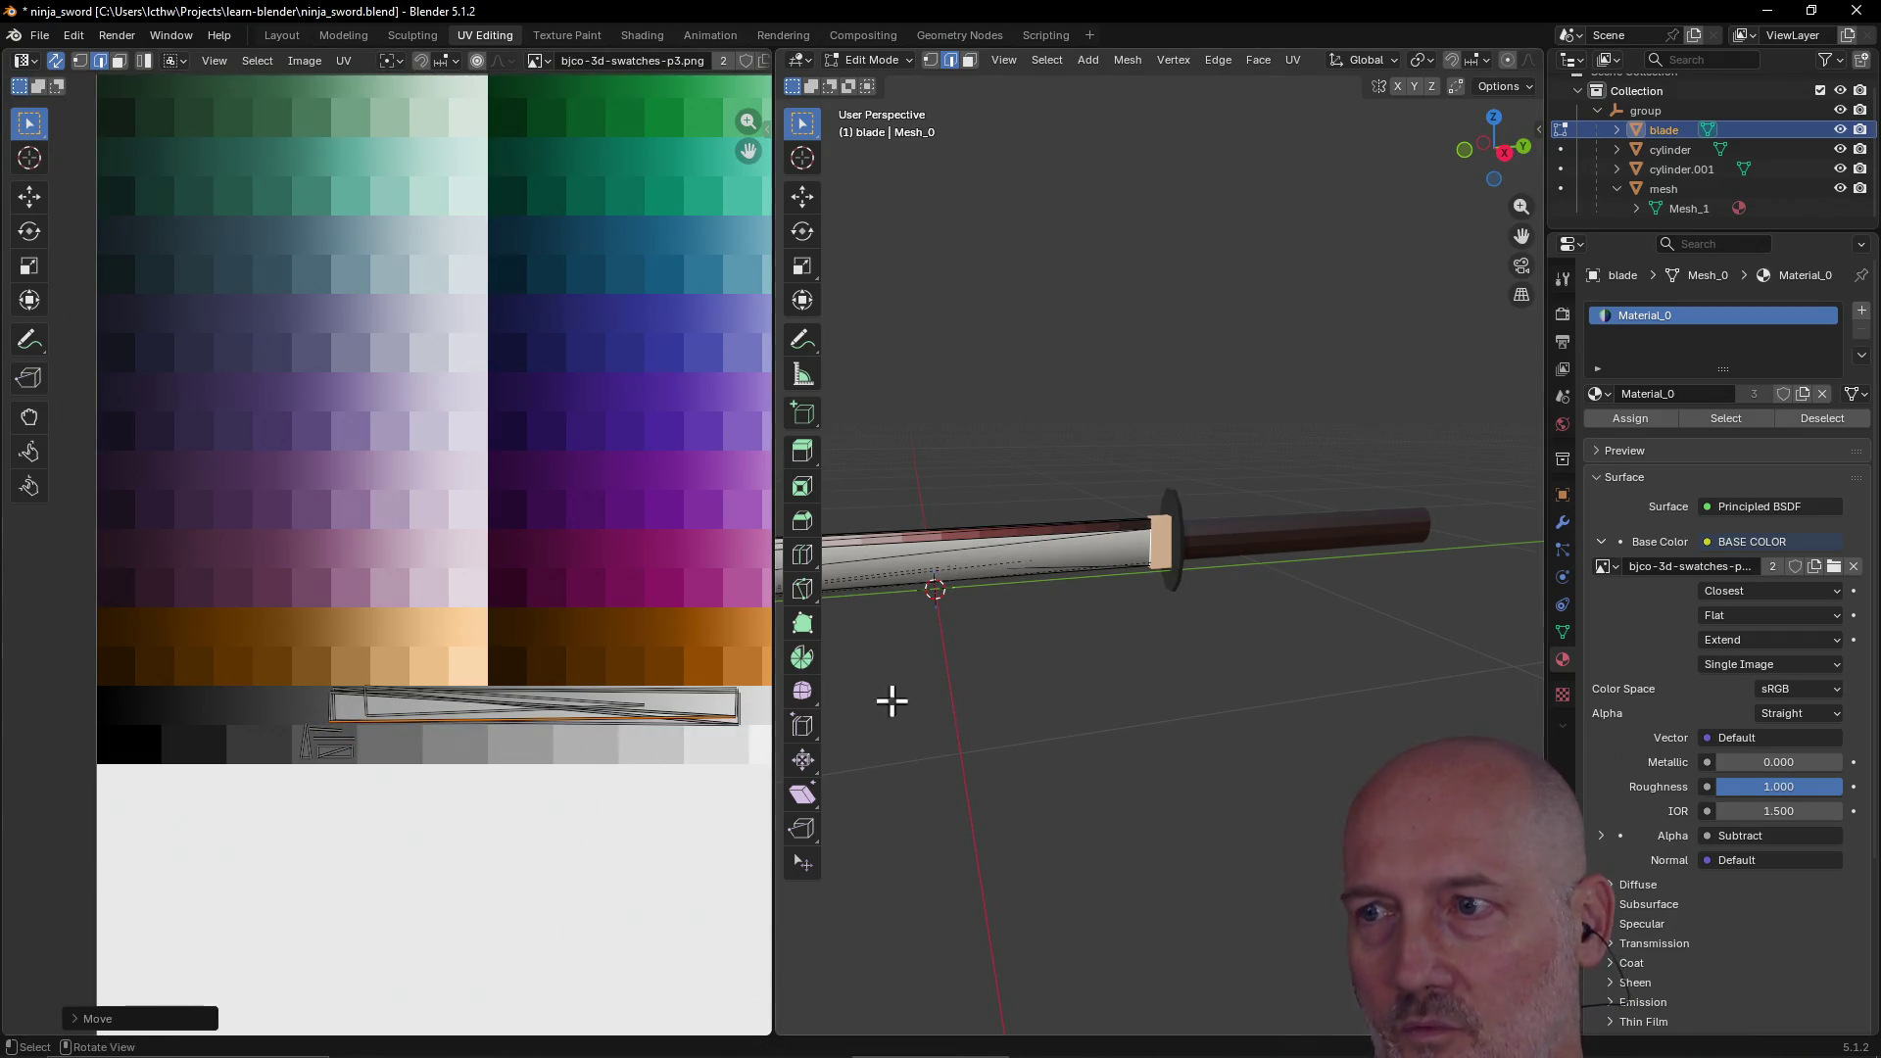
mouse_move(996, 693)
middle_down()
mouse_move(909, 684)
mouse_move(869, 650)
mouse_move(861, 726)
mouse_move(949, 617)
mouse_move(1014, 578)
middle_up()
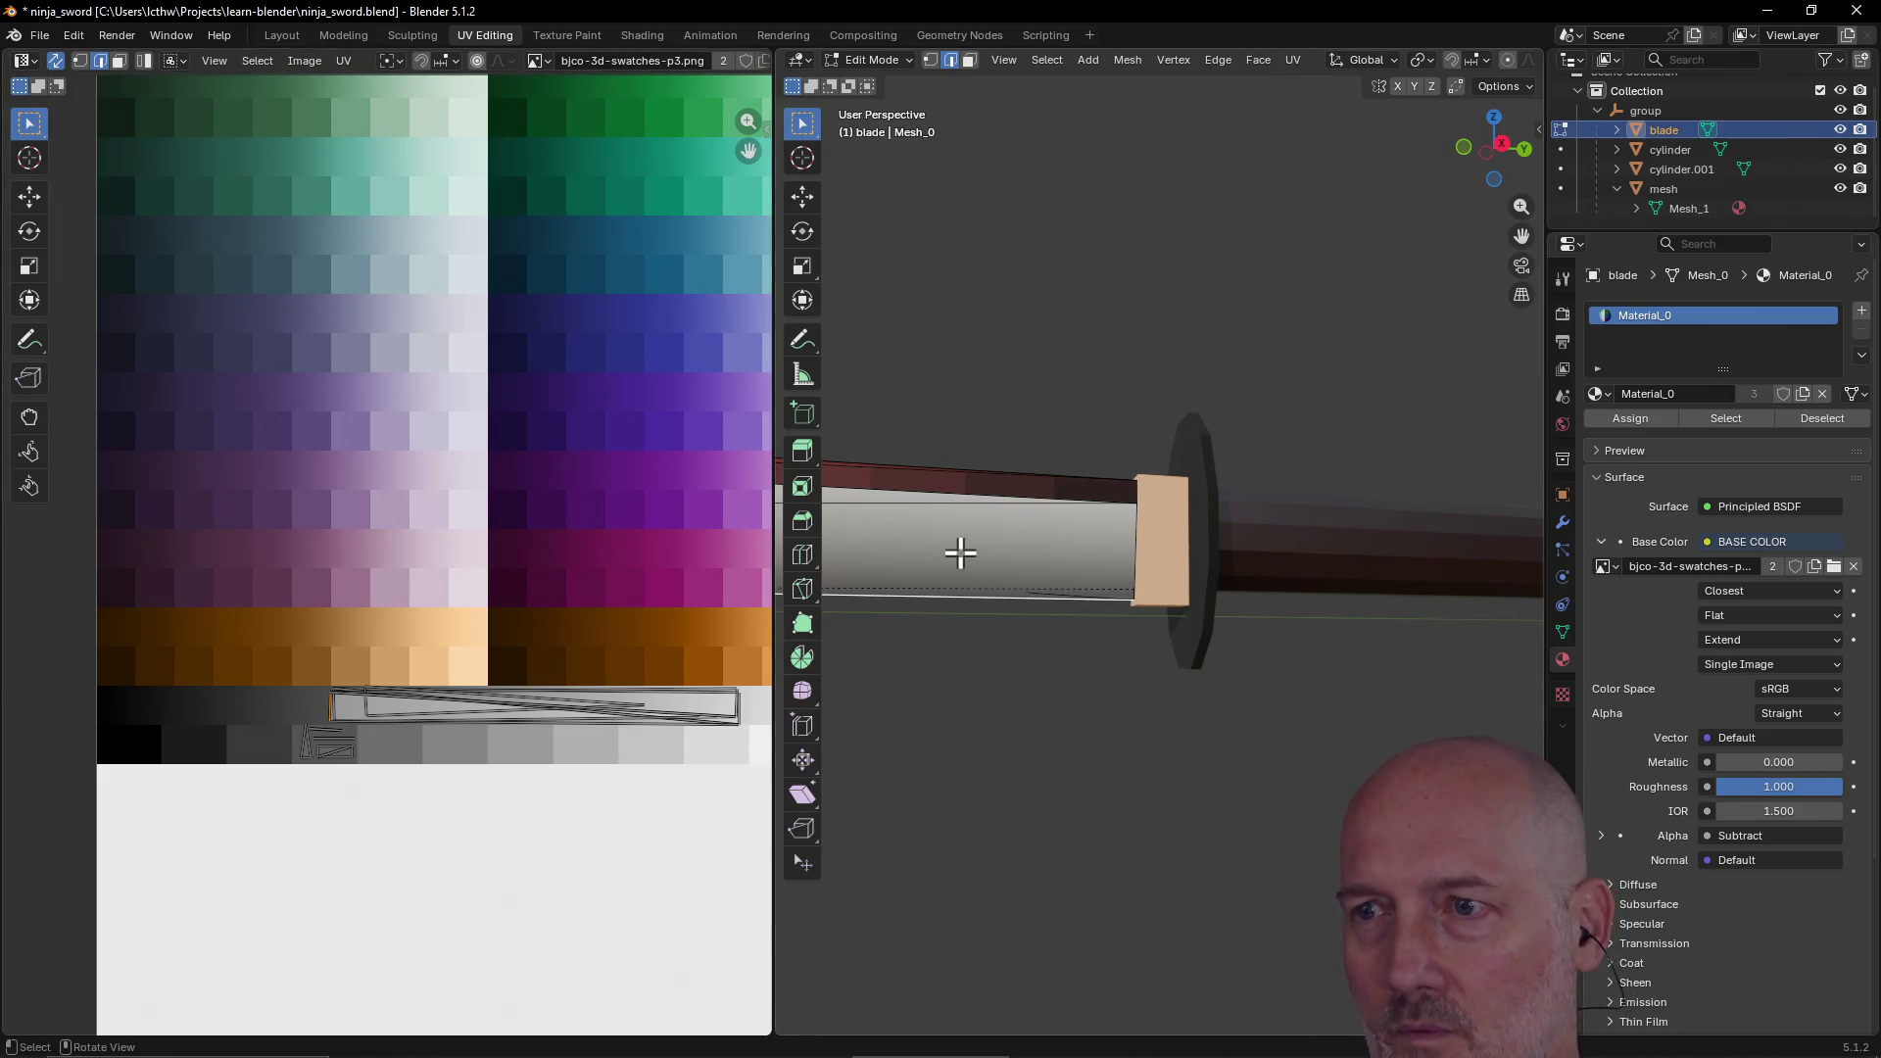
Step: In face select, pick the blade side faces and rotate their UV island about 180°
click(970, 60)
click(945, 558)
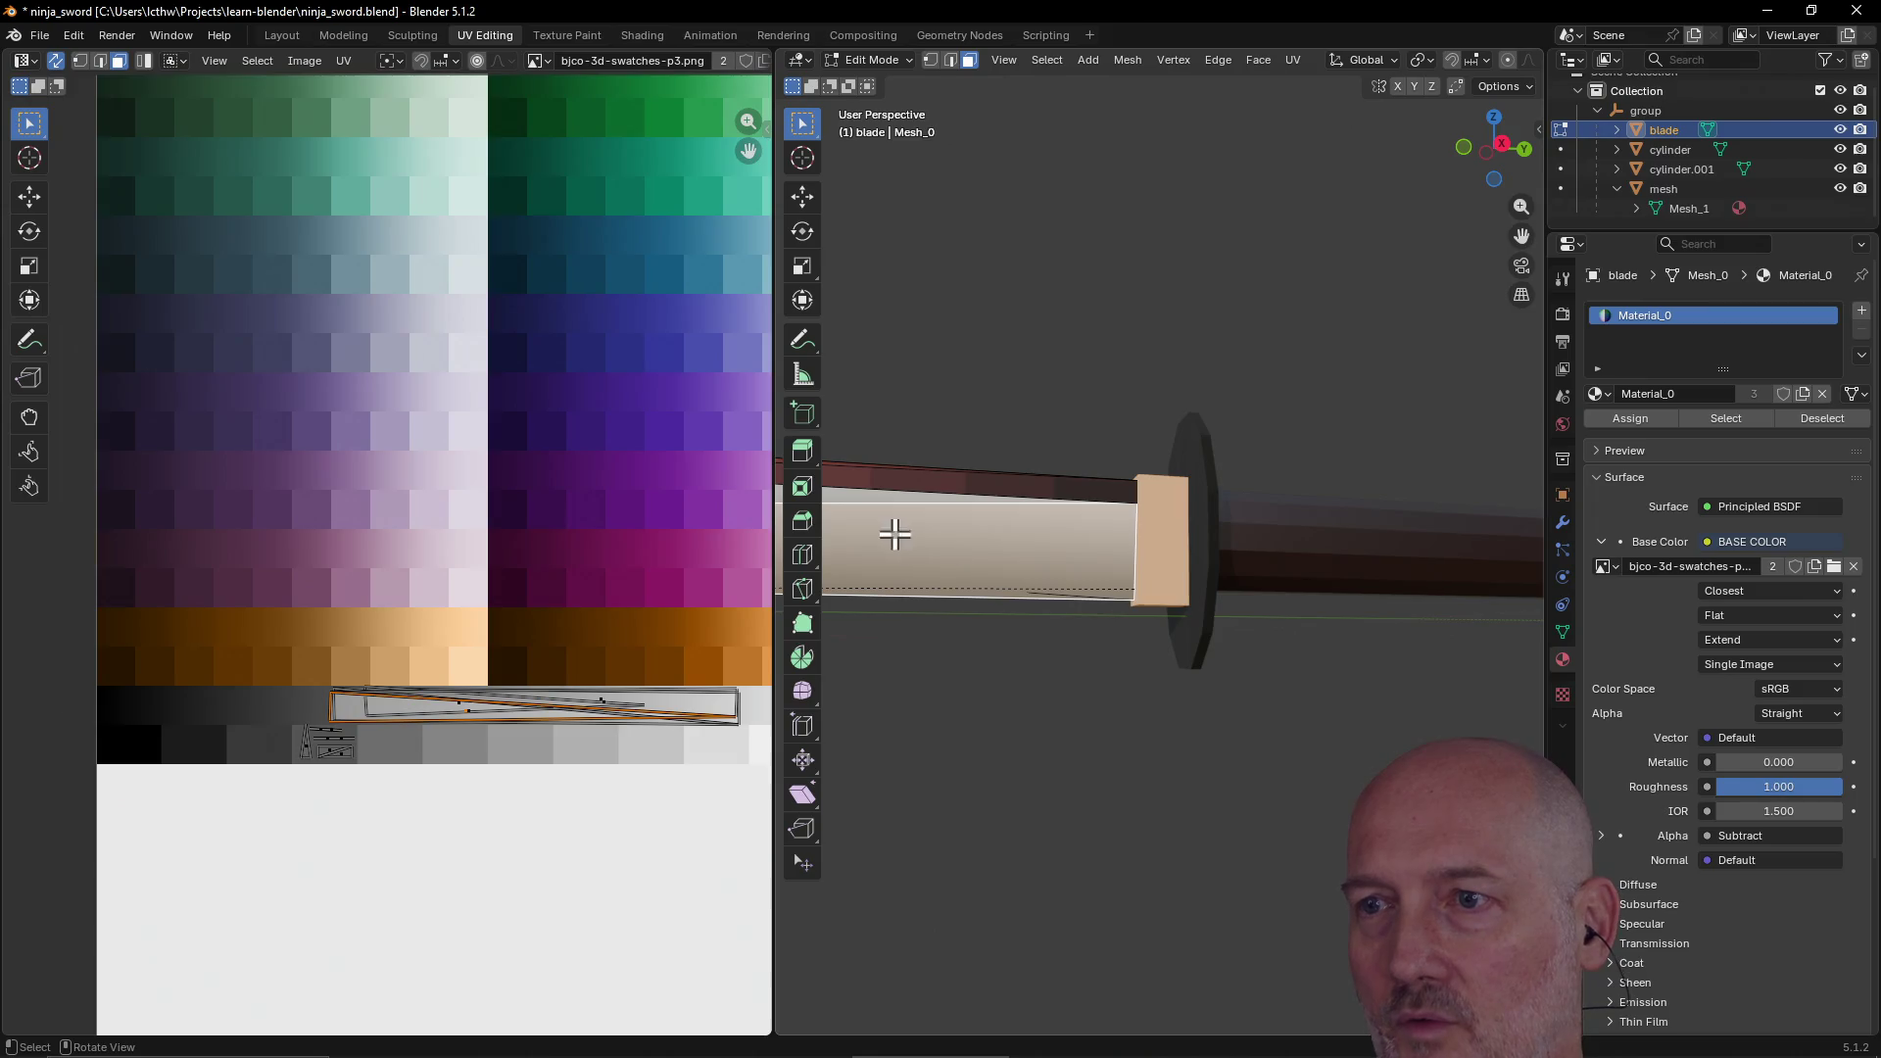
ctrl+click(863, 496)
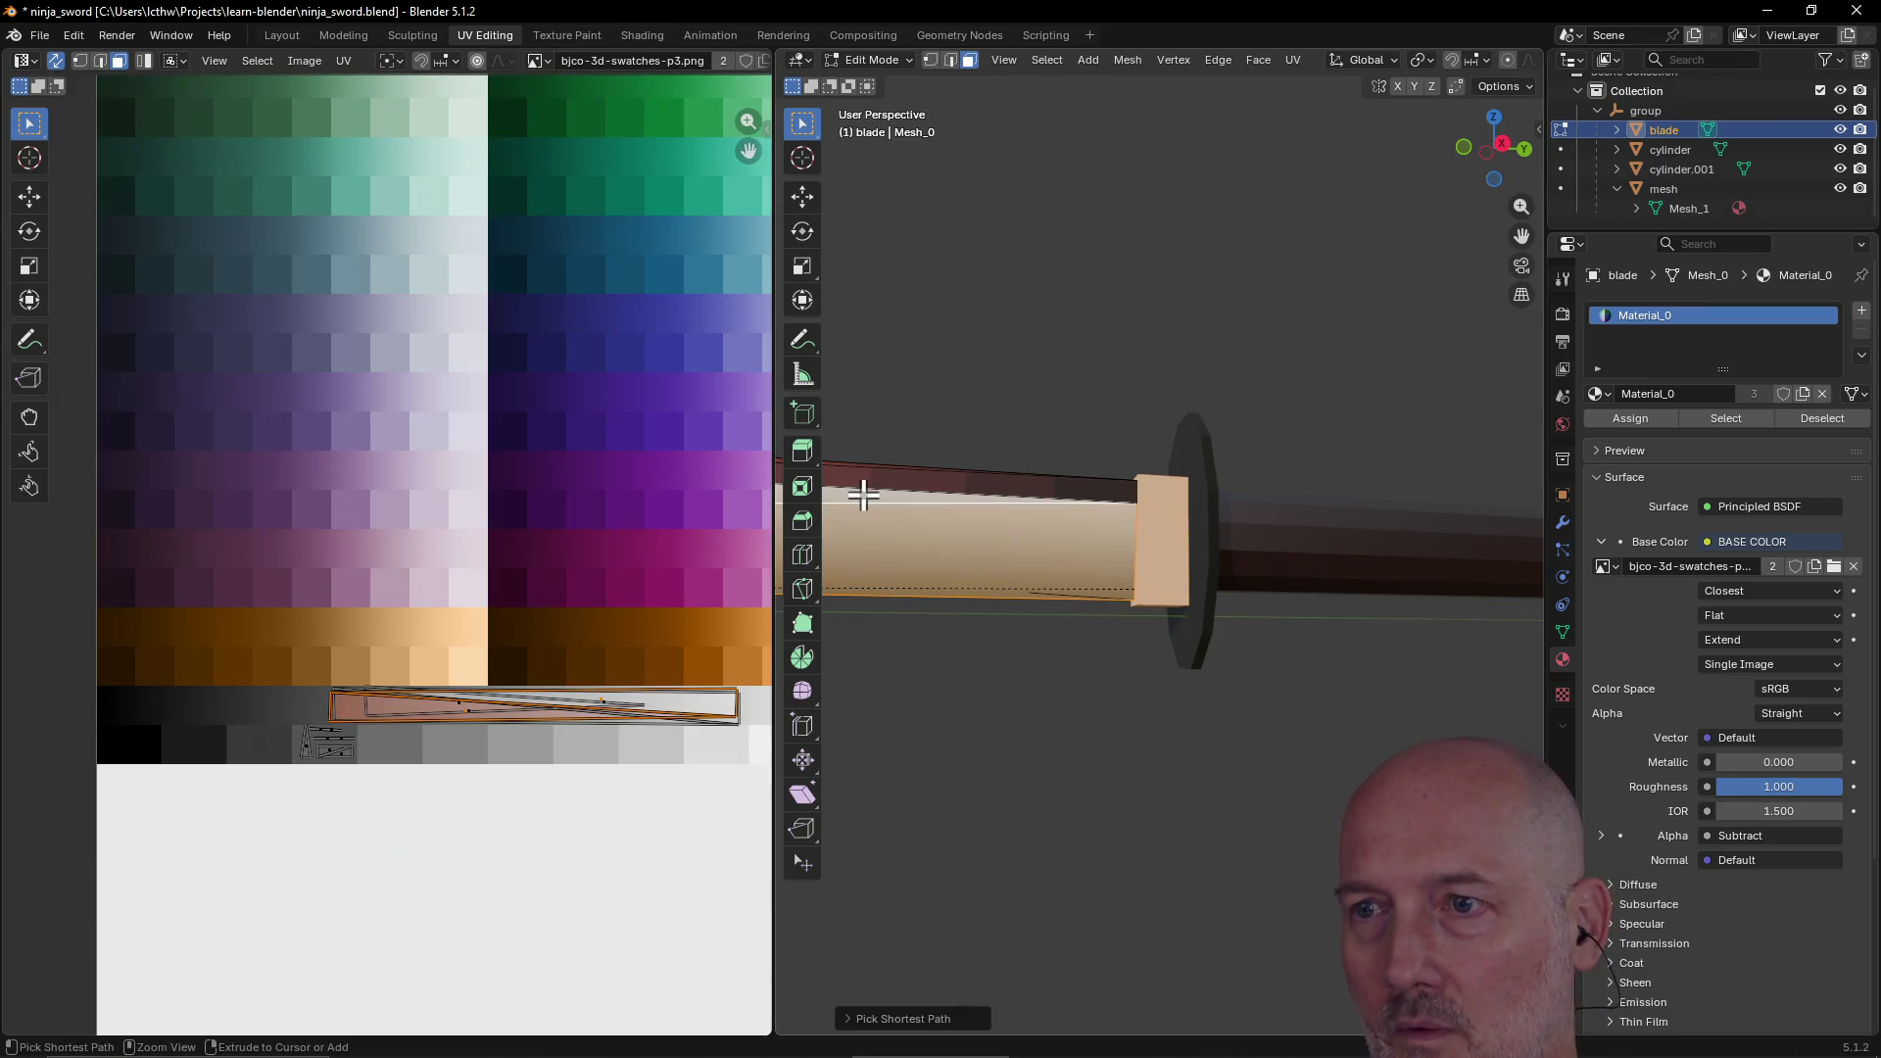
key(r)
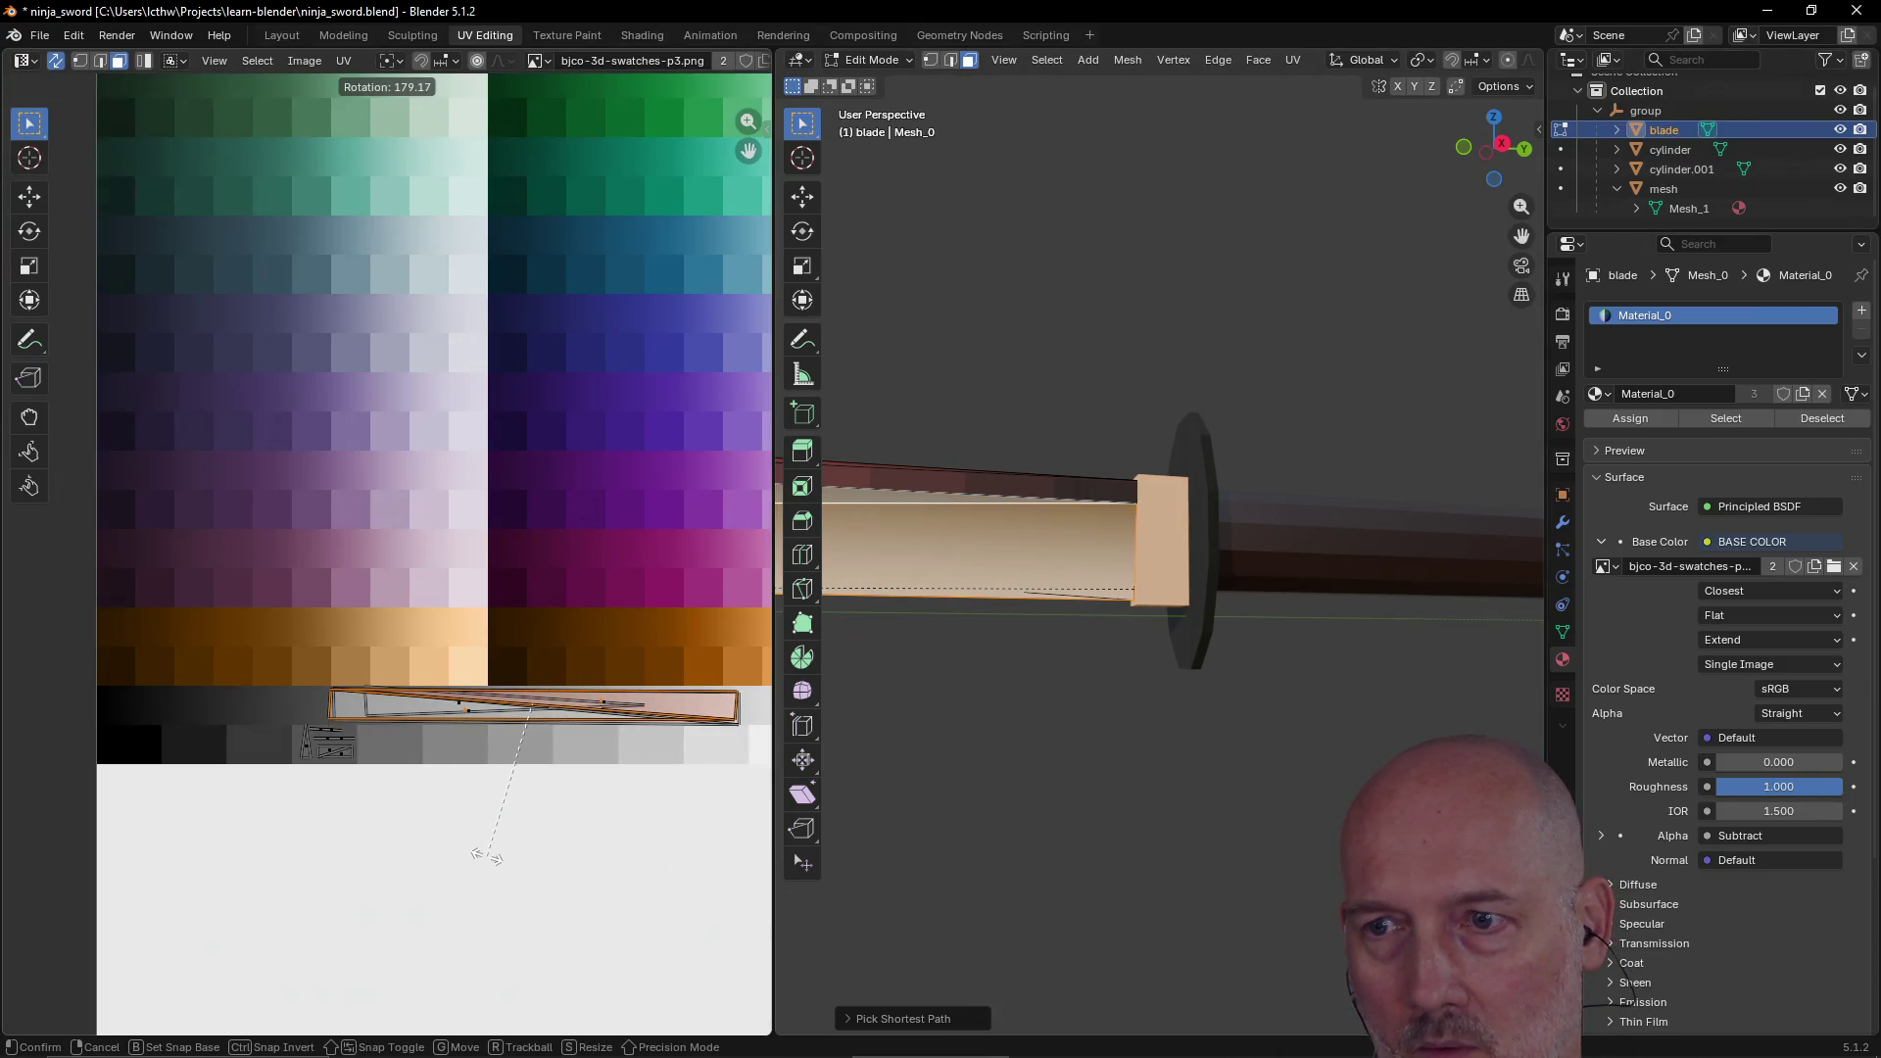
click(488, 859)
Step: Select the run of faces along the blade's top strip
mouse_move(985, 642)
middle_down()
mouse_move(950, 647)
mouse_move(1046, 663)
mouse_move(1014, 687)
mouse_move(920, 672)
mouse_move(1184, 677)
mouse_move(1046, 677)
middle_up()
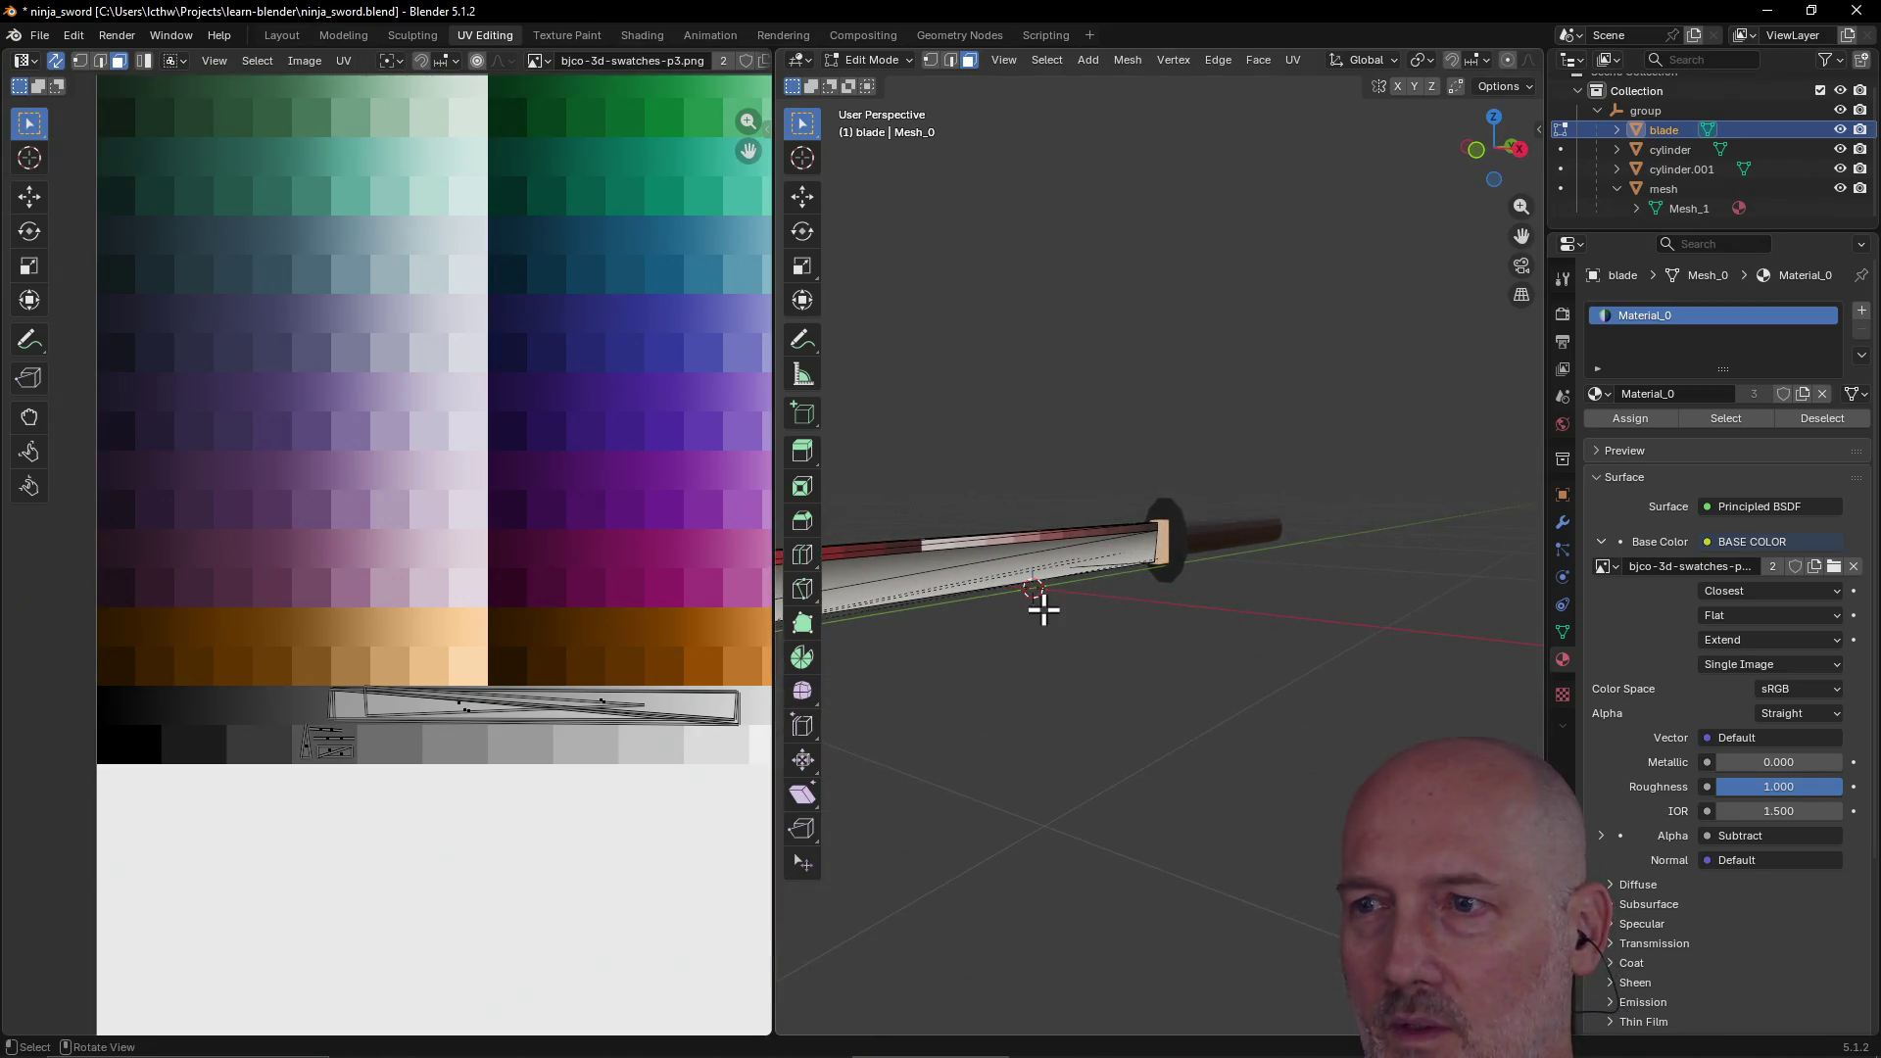
click(996, 537)
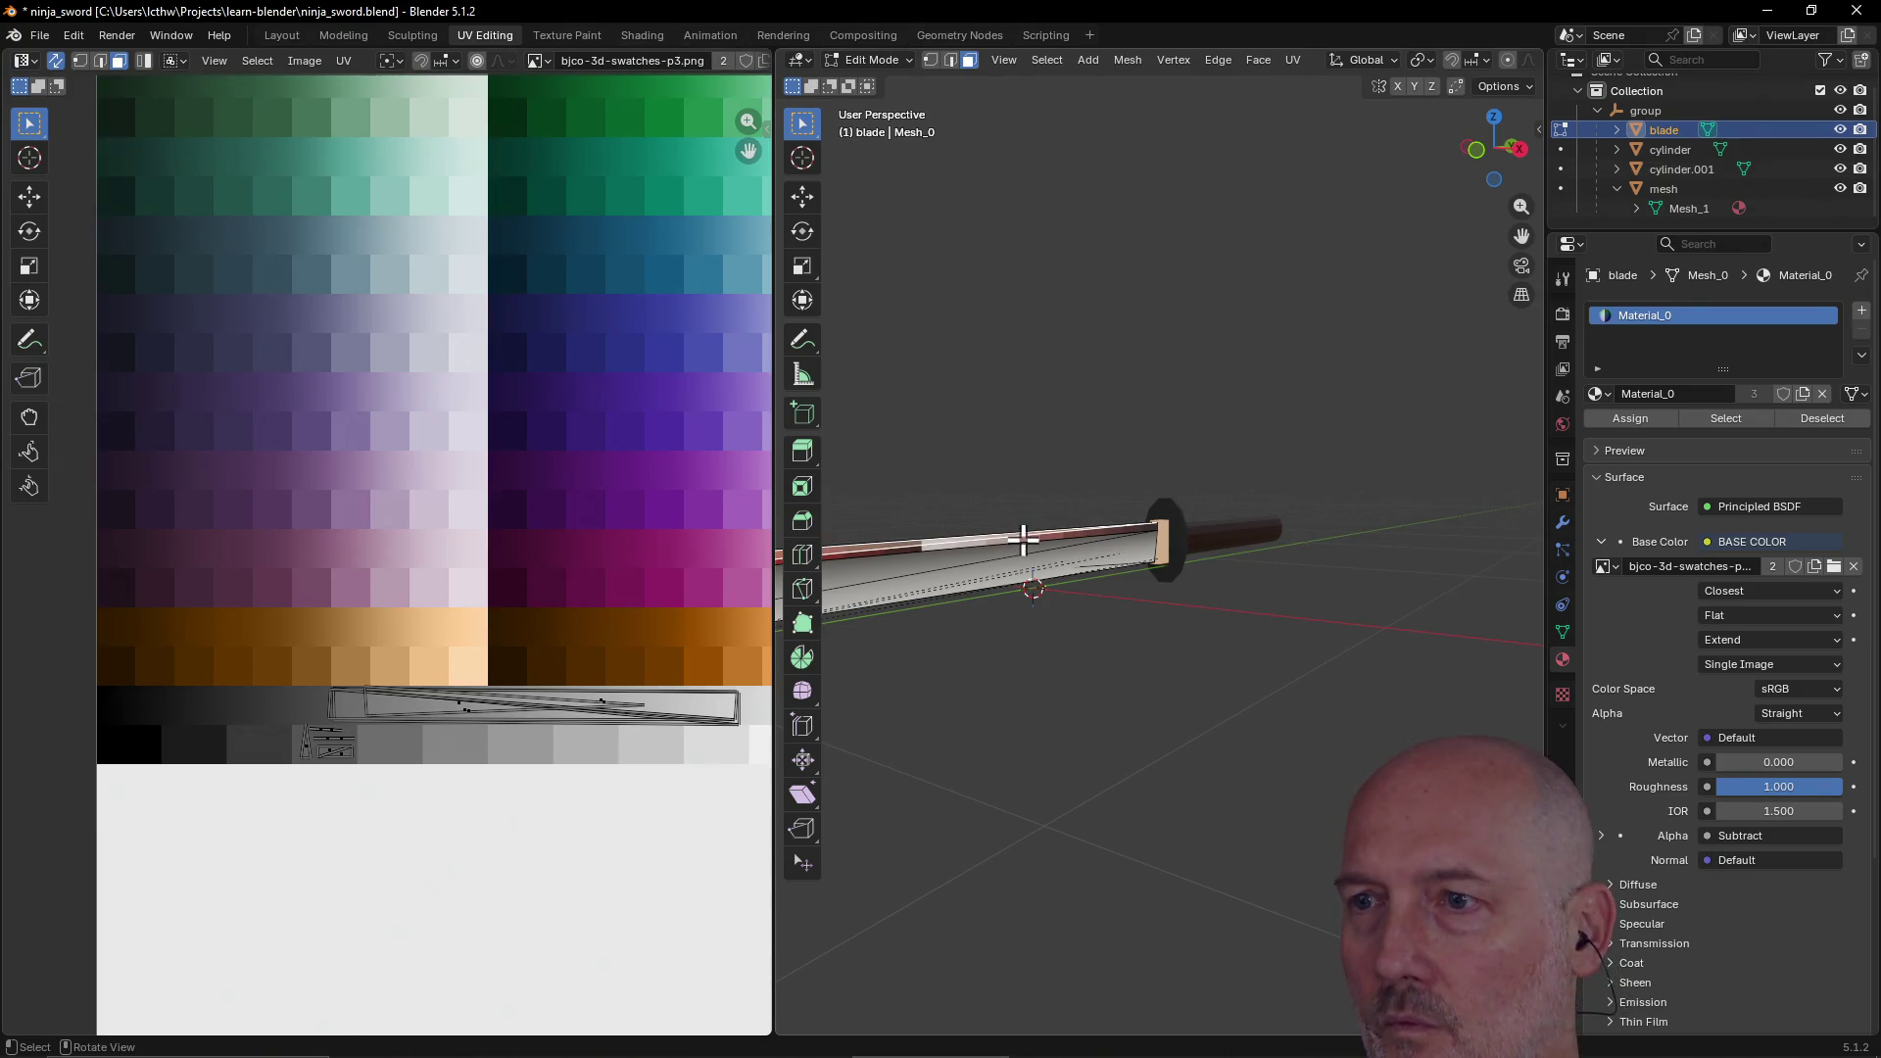
ctrl+click(853, 549)
scroll(486, 455, down, 4)
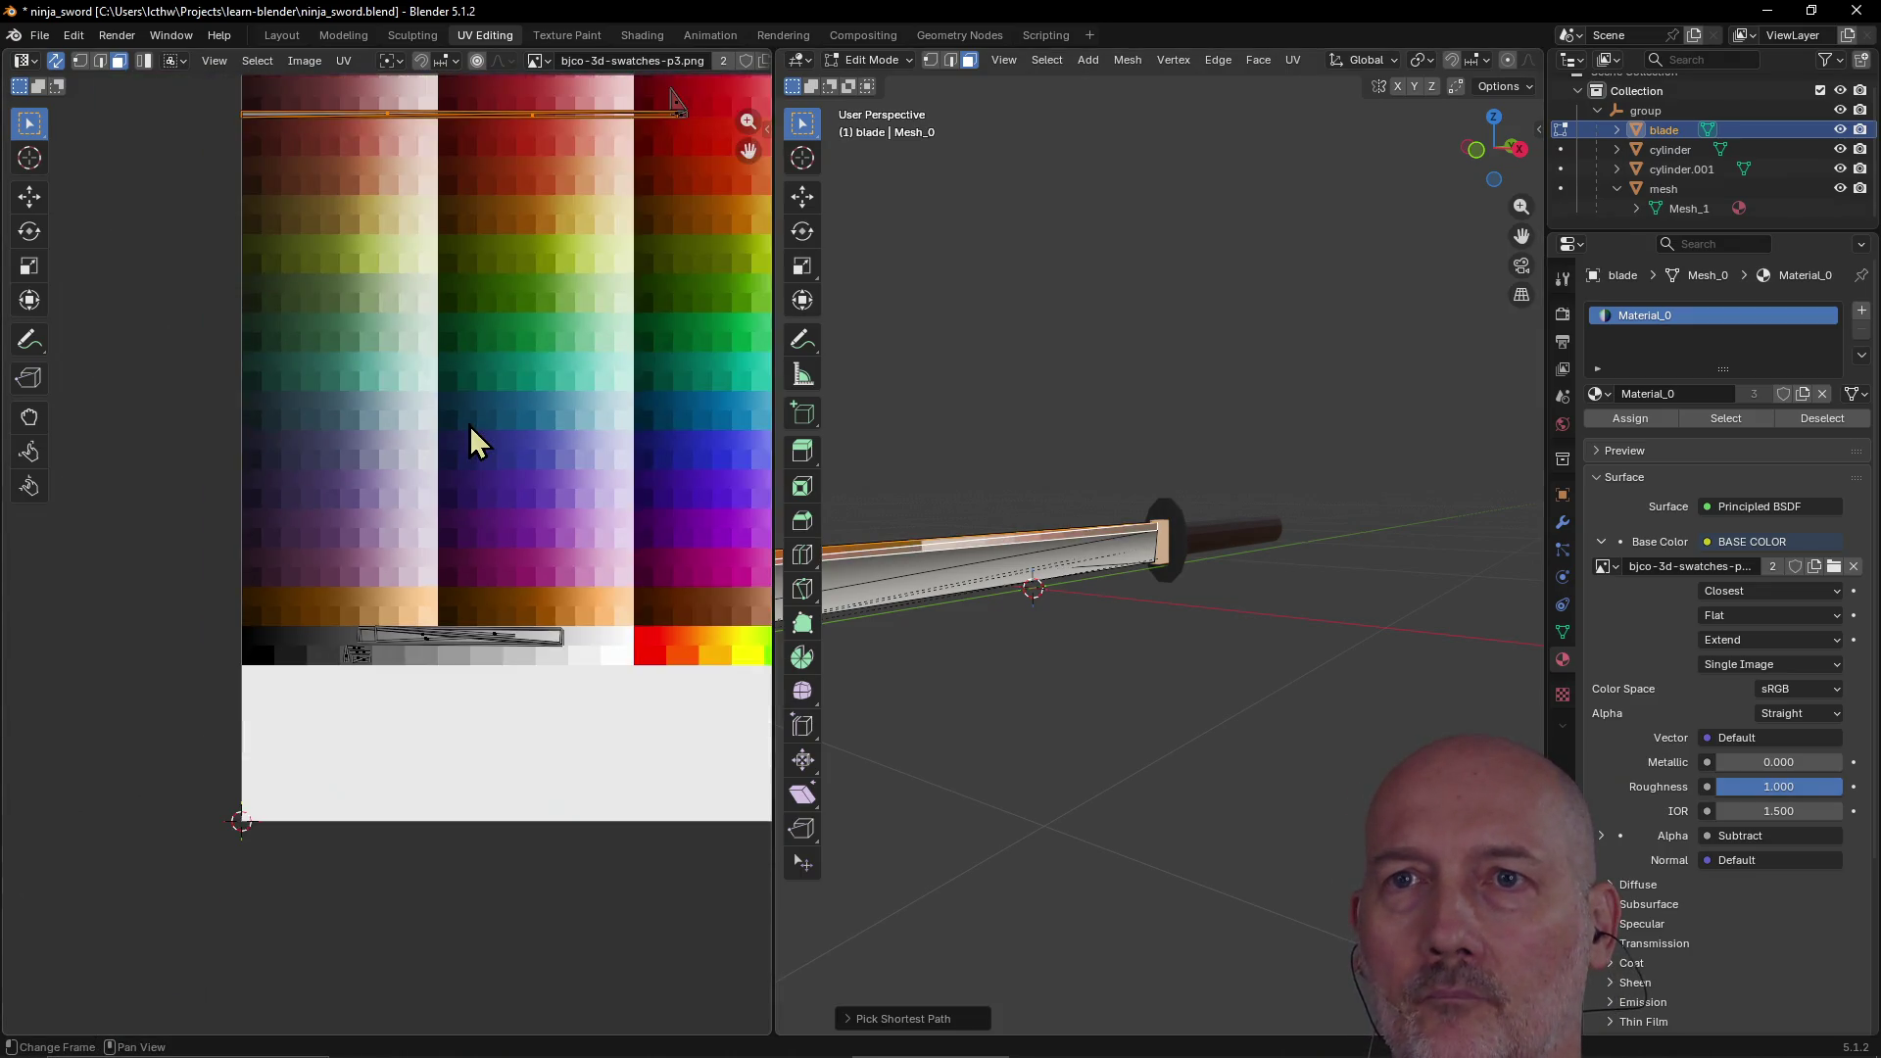
Step: Move the blade-top UV strip onto the grey row, shrink it and nudge it slightly left
key(g)
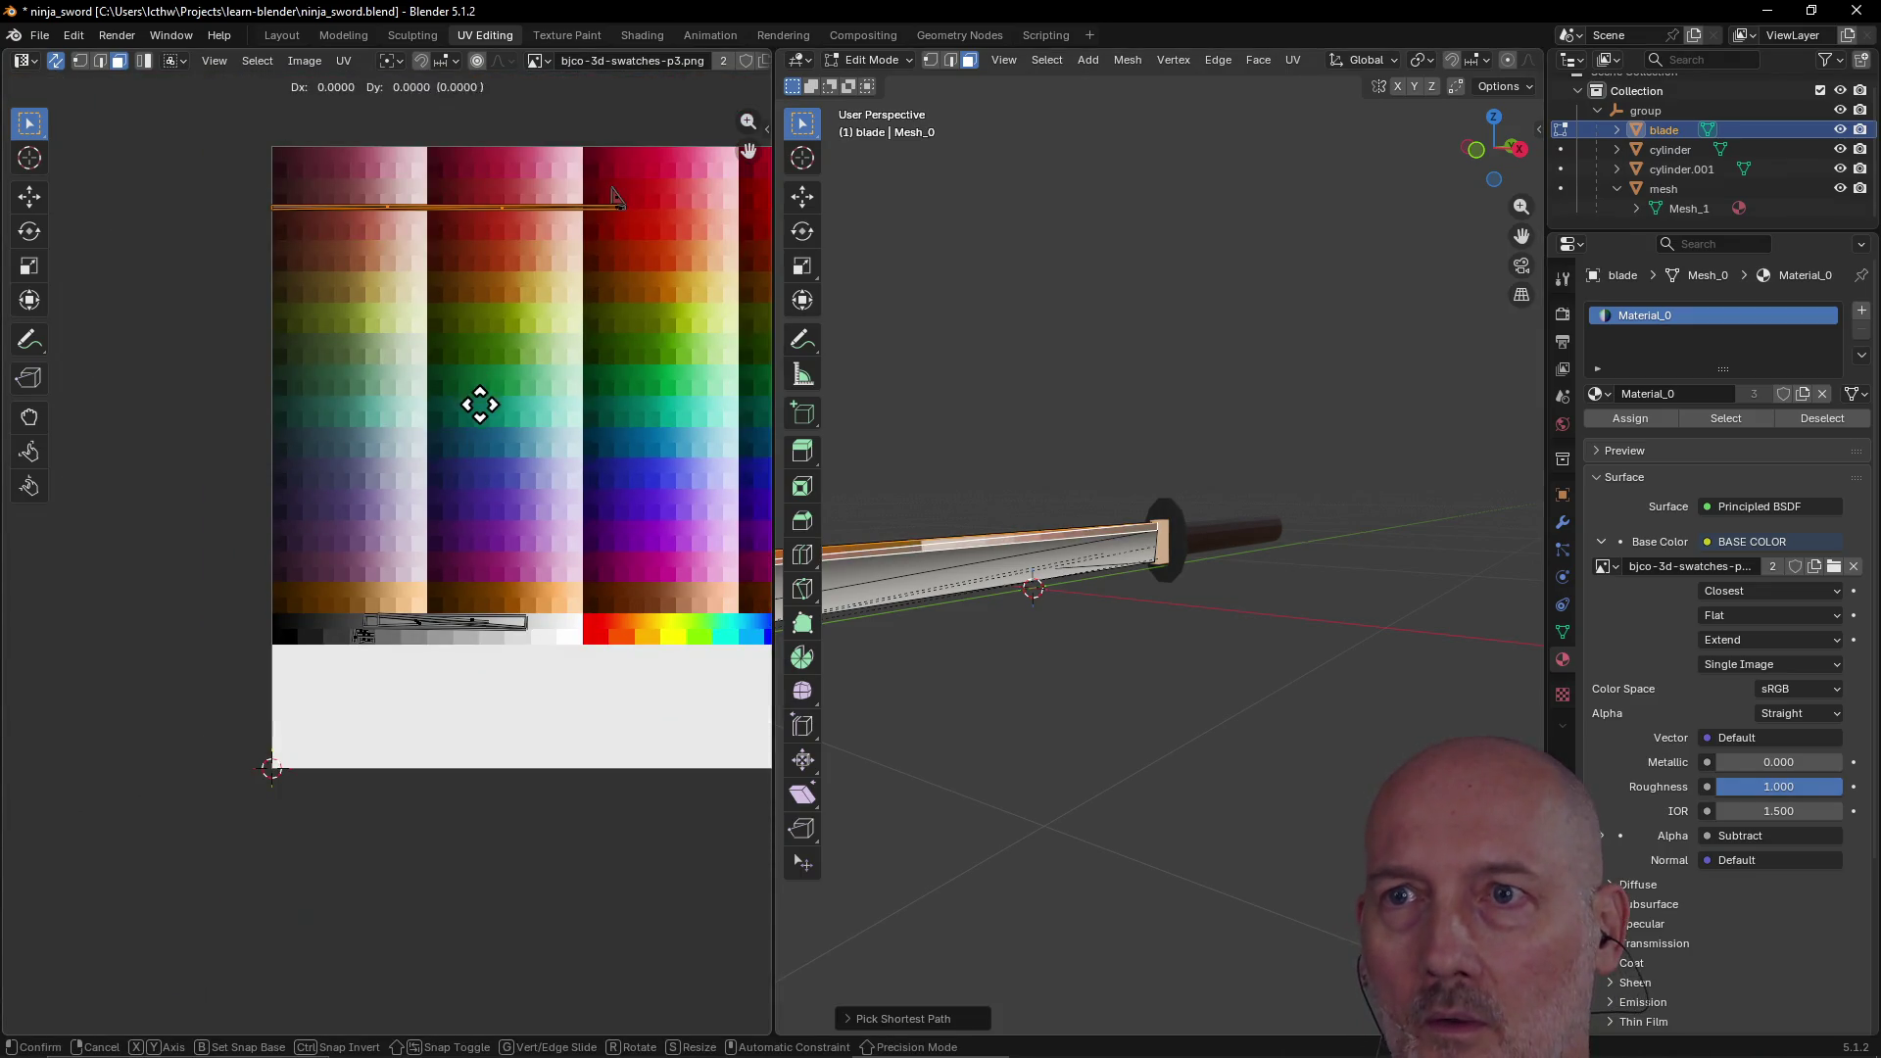
click(489, 799)
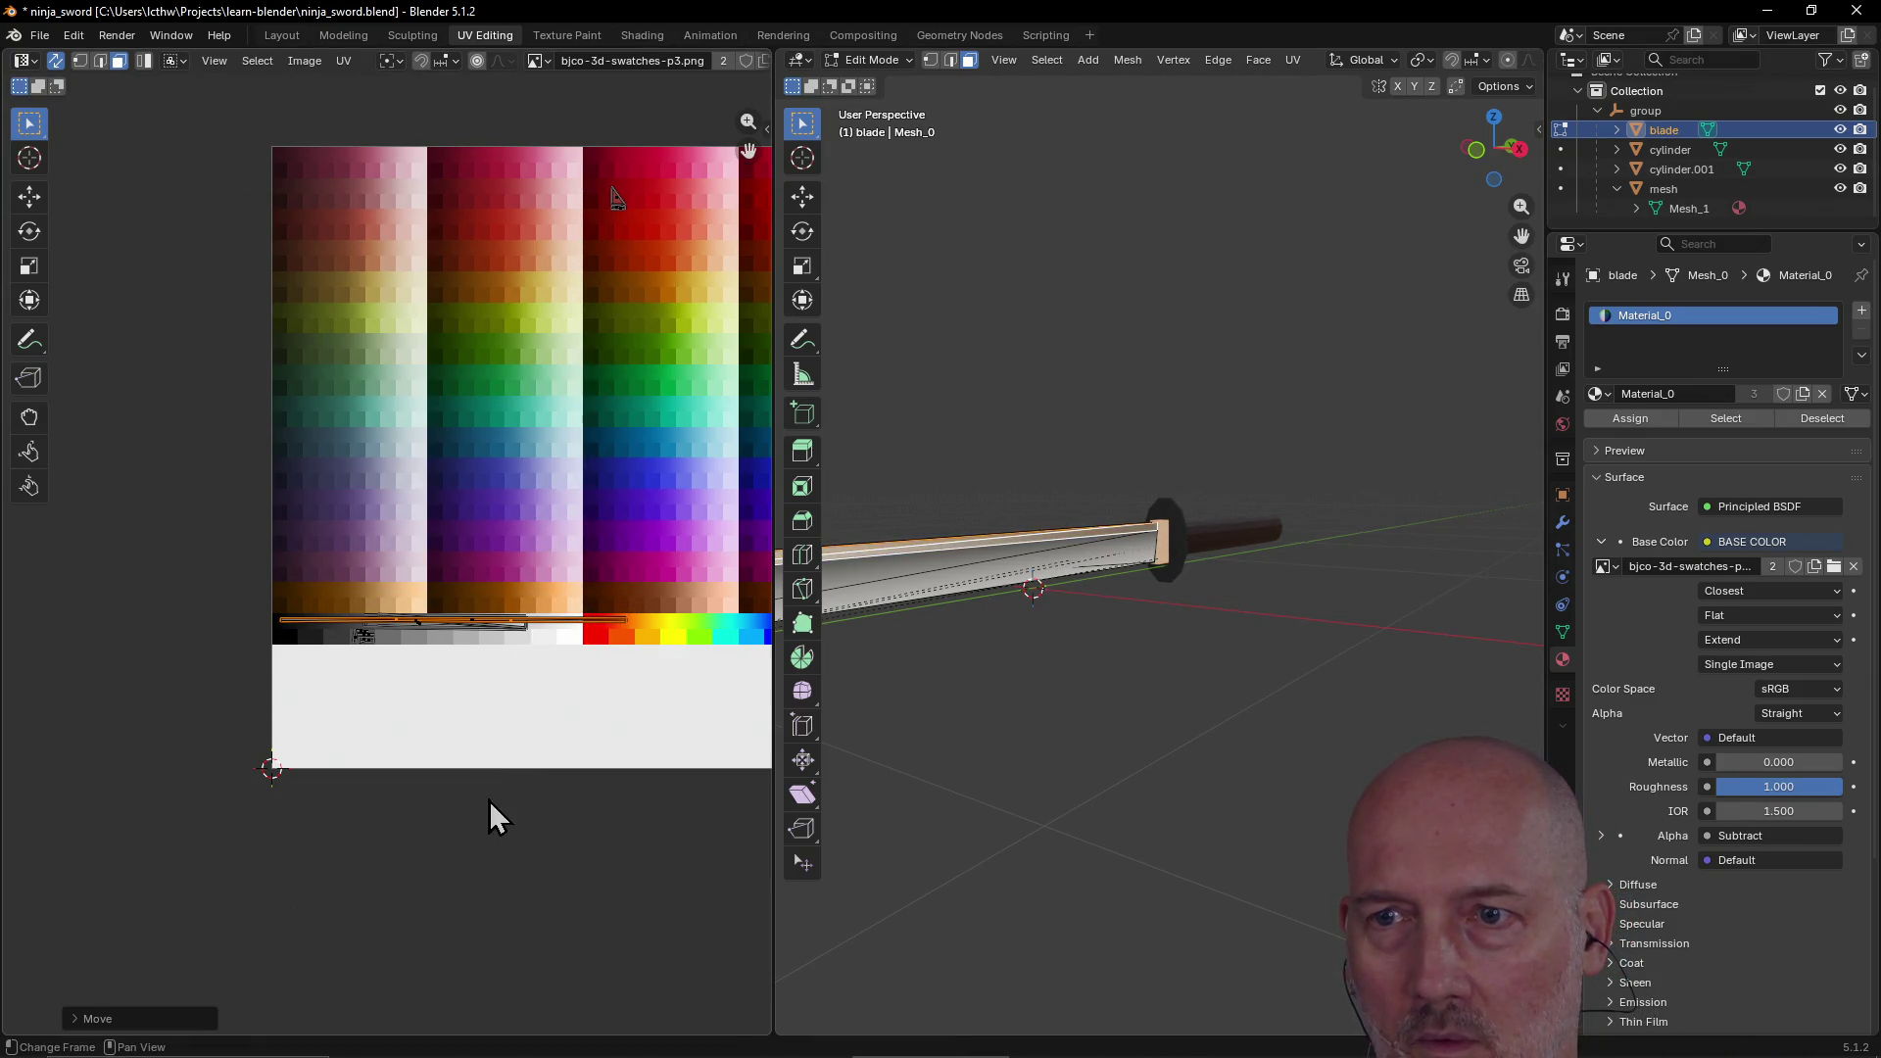
key(s)
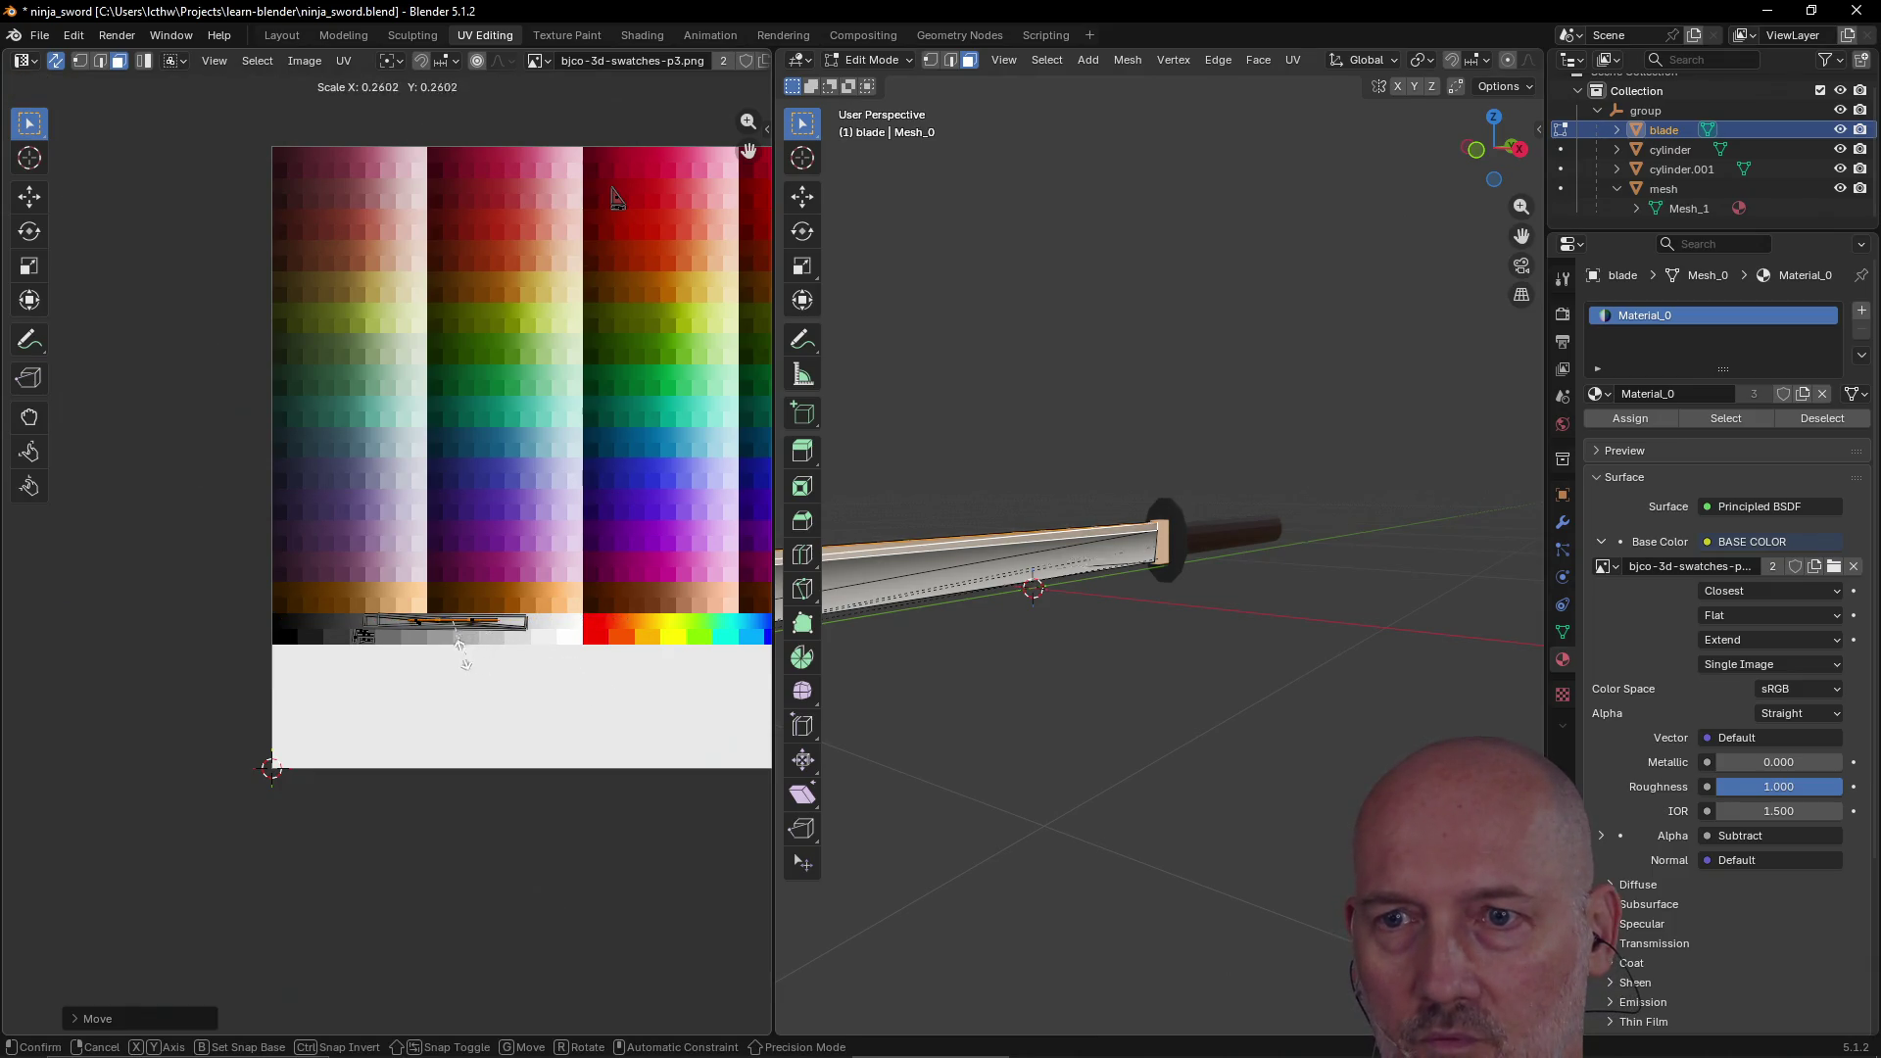
click(450, 628)
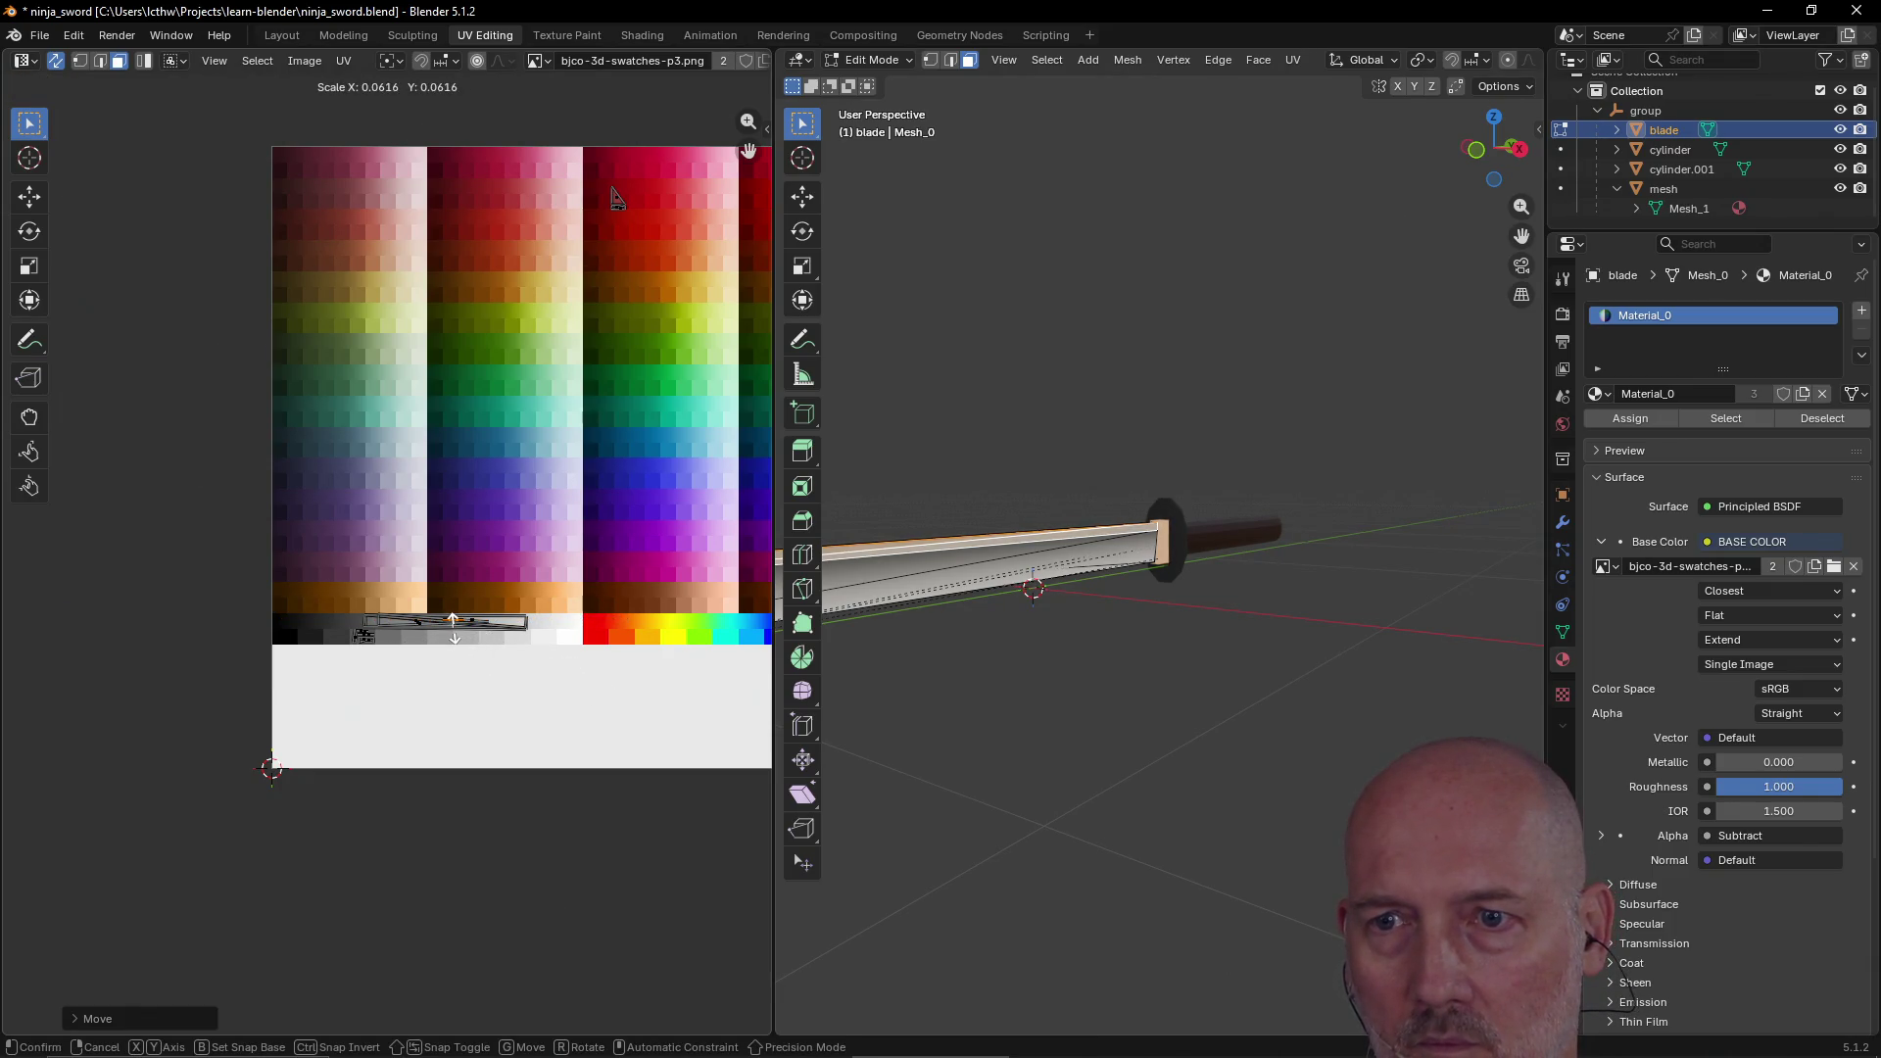
key(g)
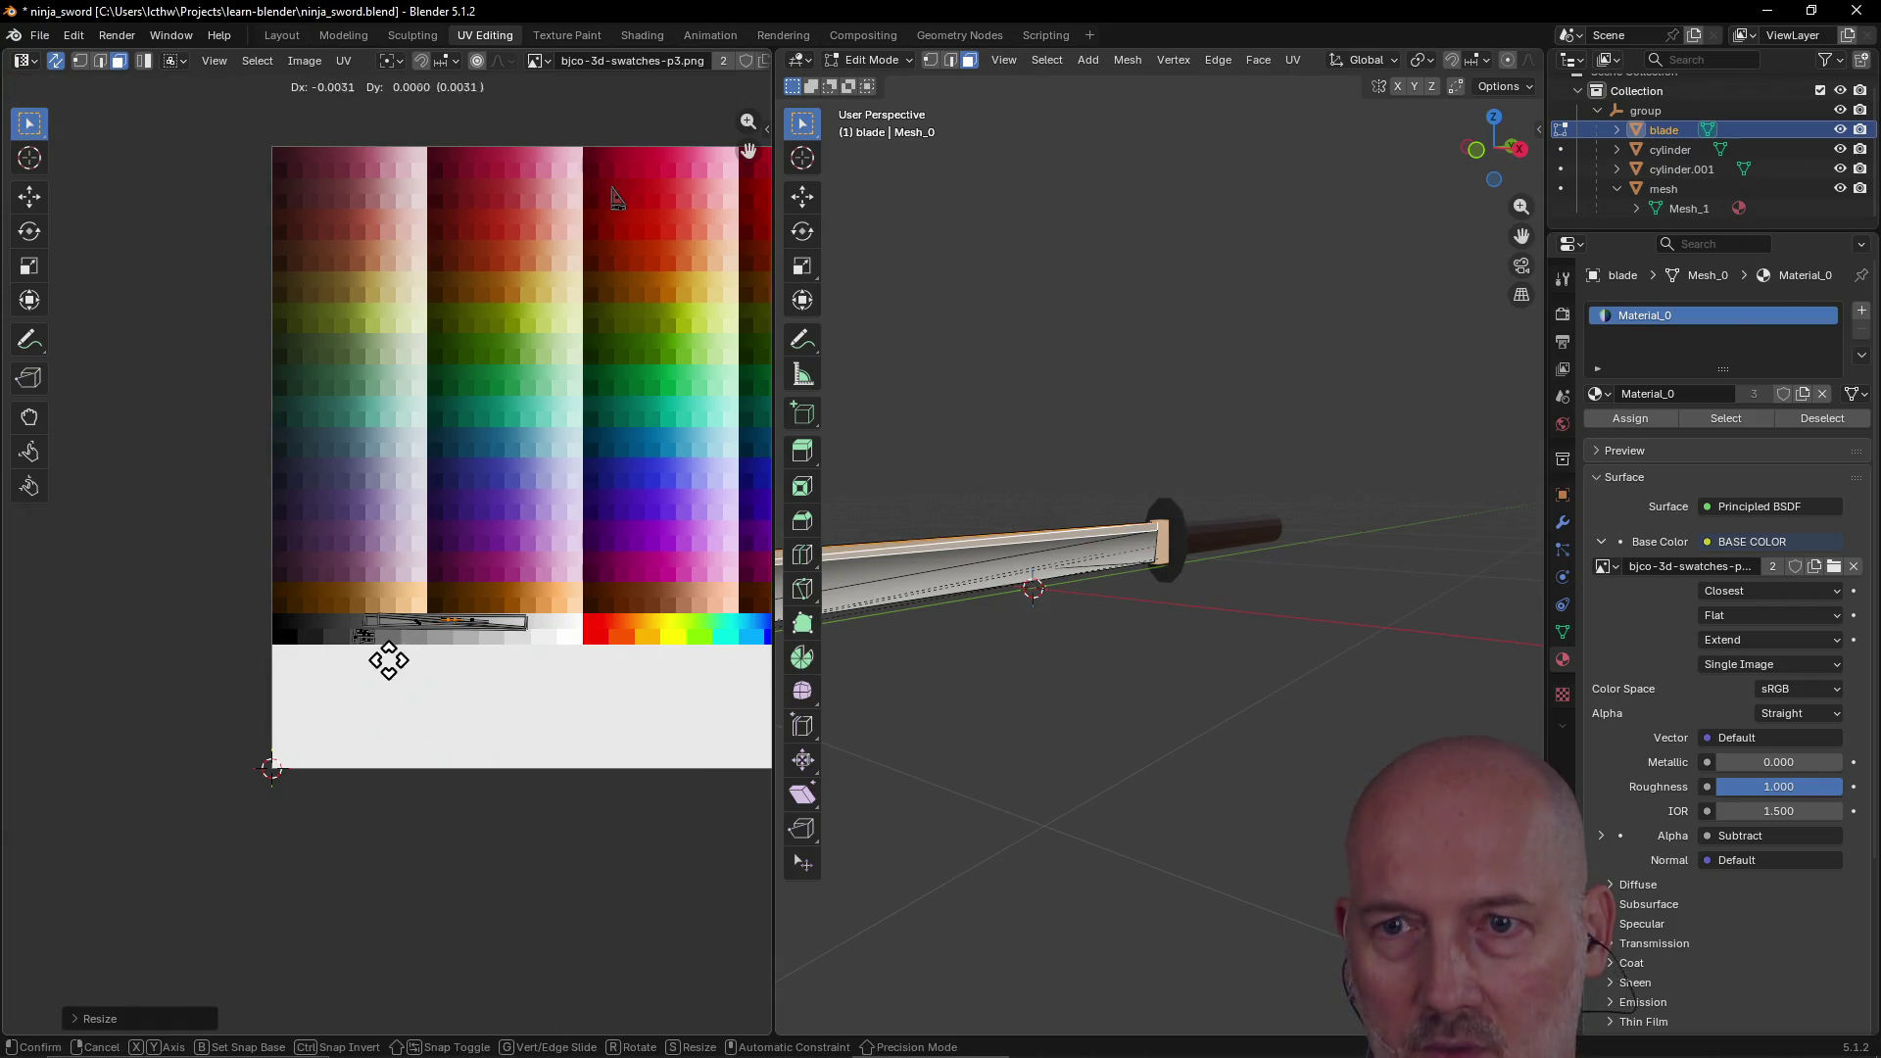
click(379, 683)
scroll(379, 686, up, 5)
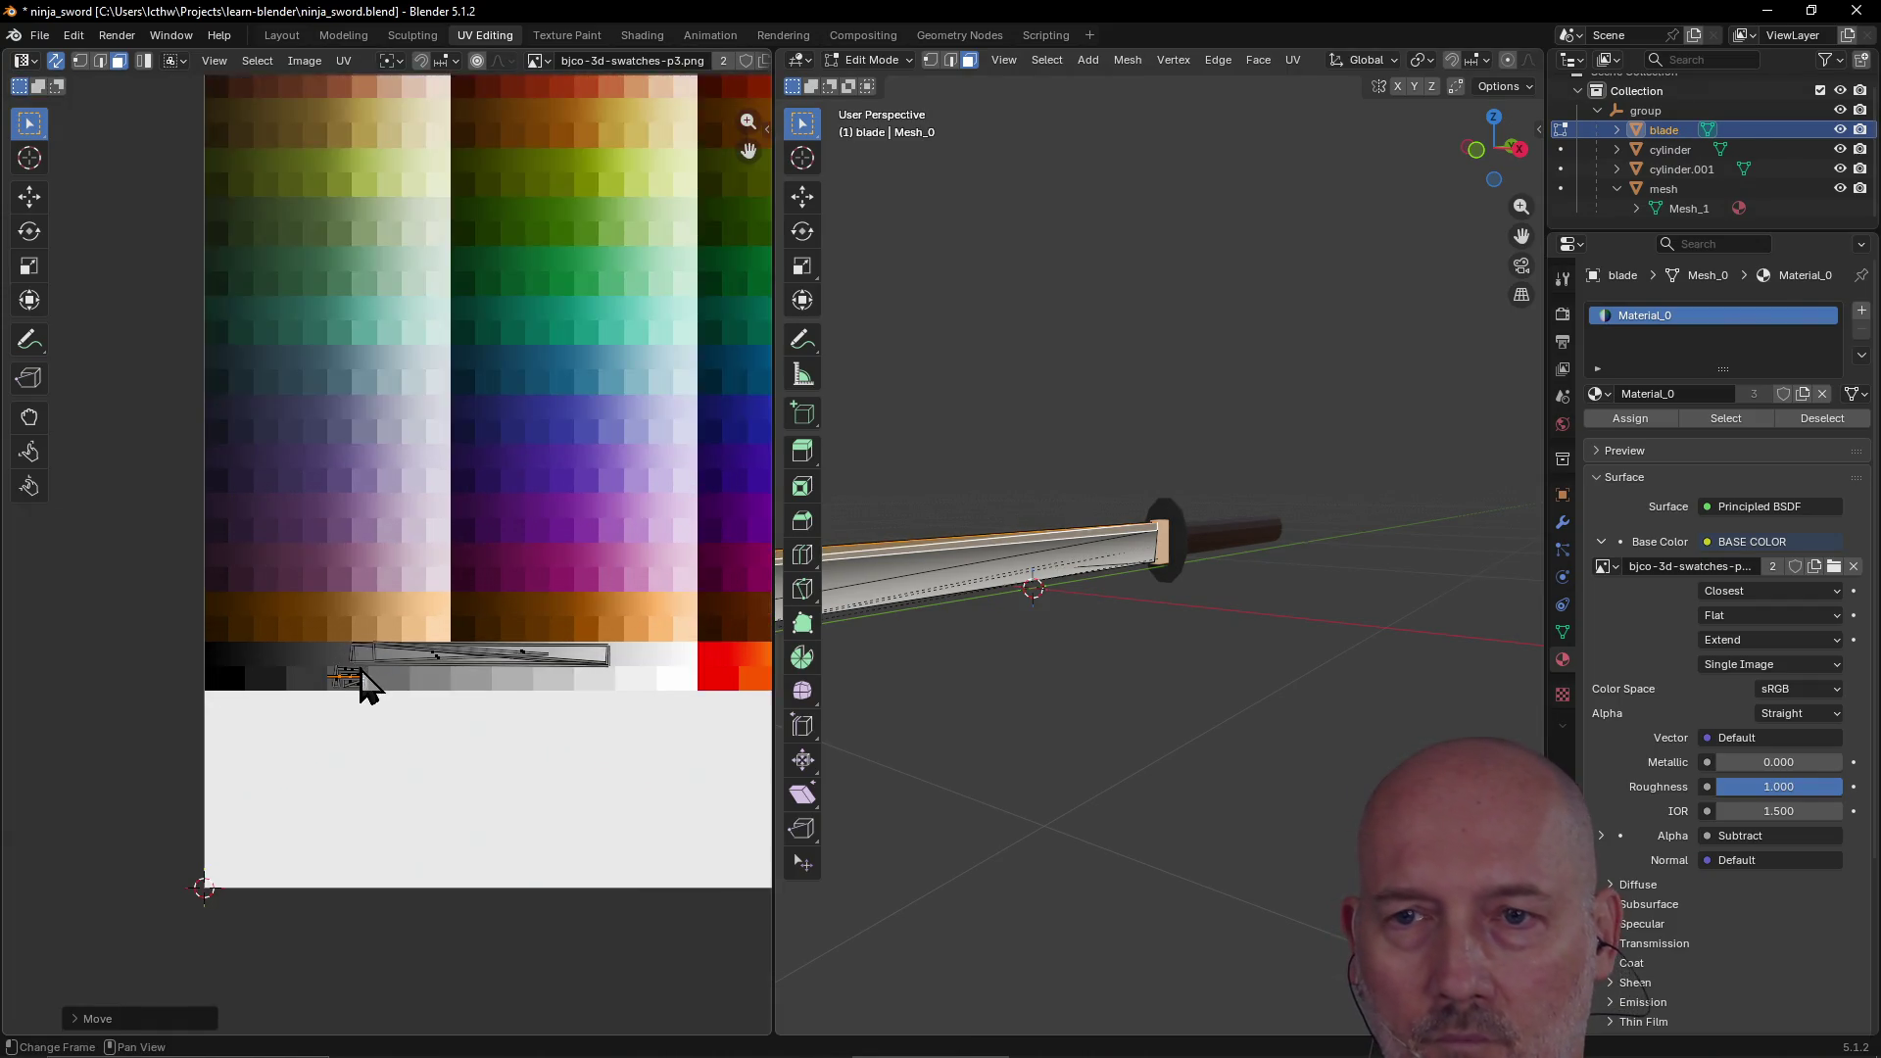
mouse_move(1025, 679)
middle_down()
mouse_move(1020, 701)
mouse_move(1083, 714)
mouse_move(1188, 693)
mouse_move(1101, 706)
middle_up()
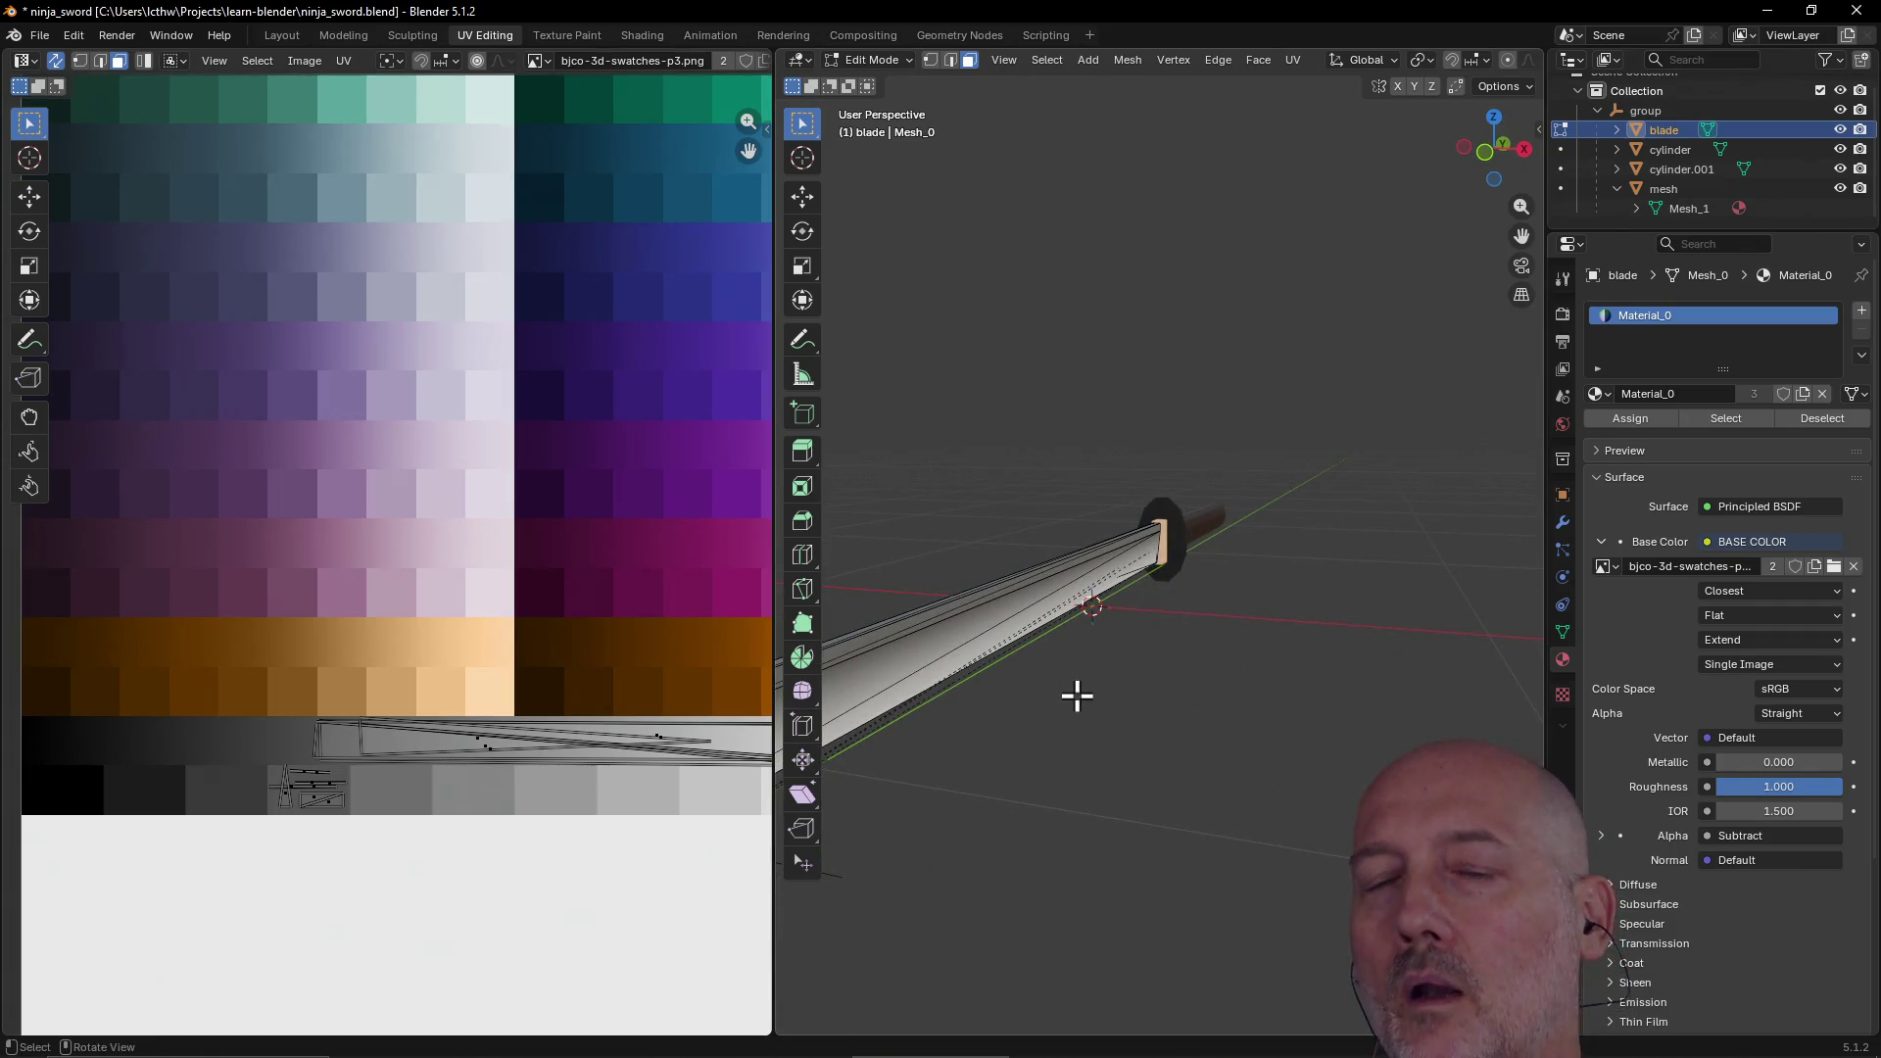